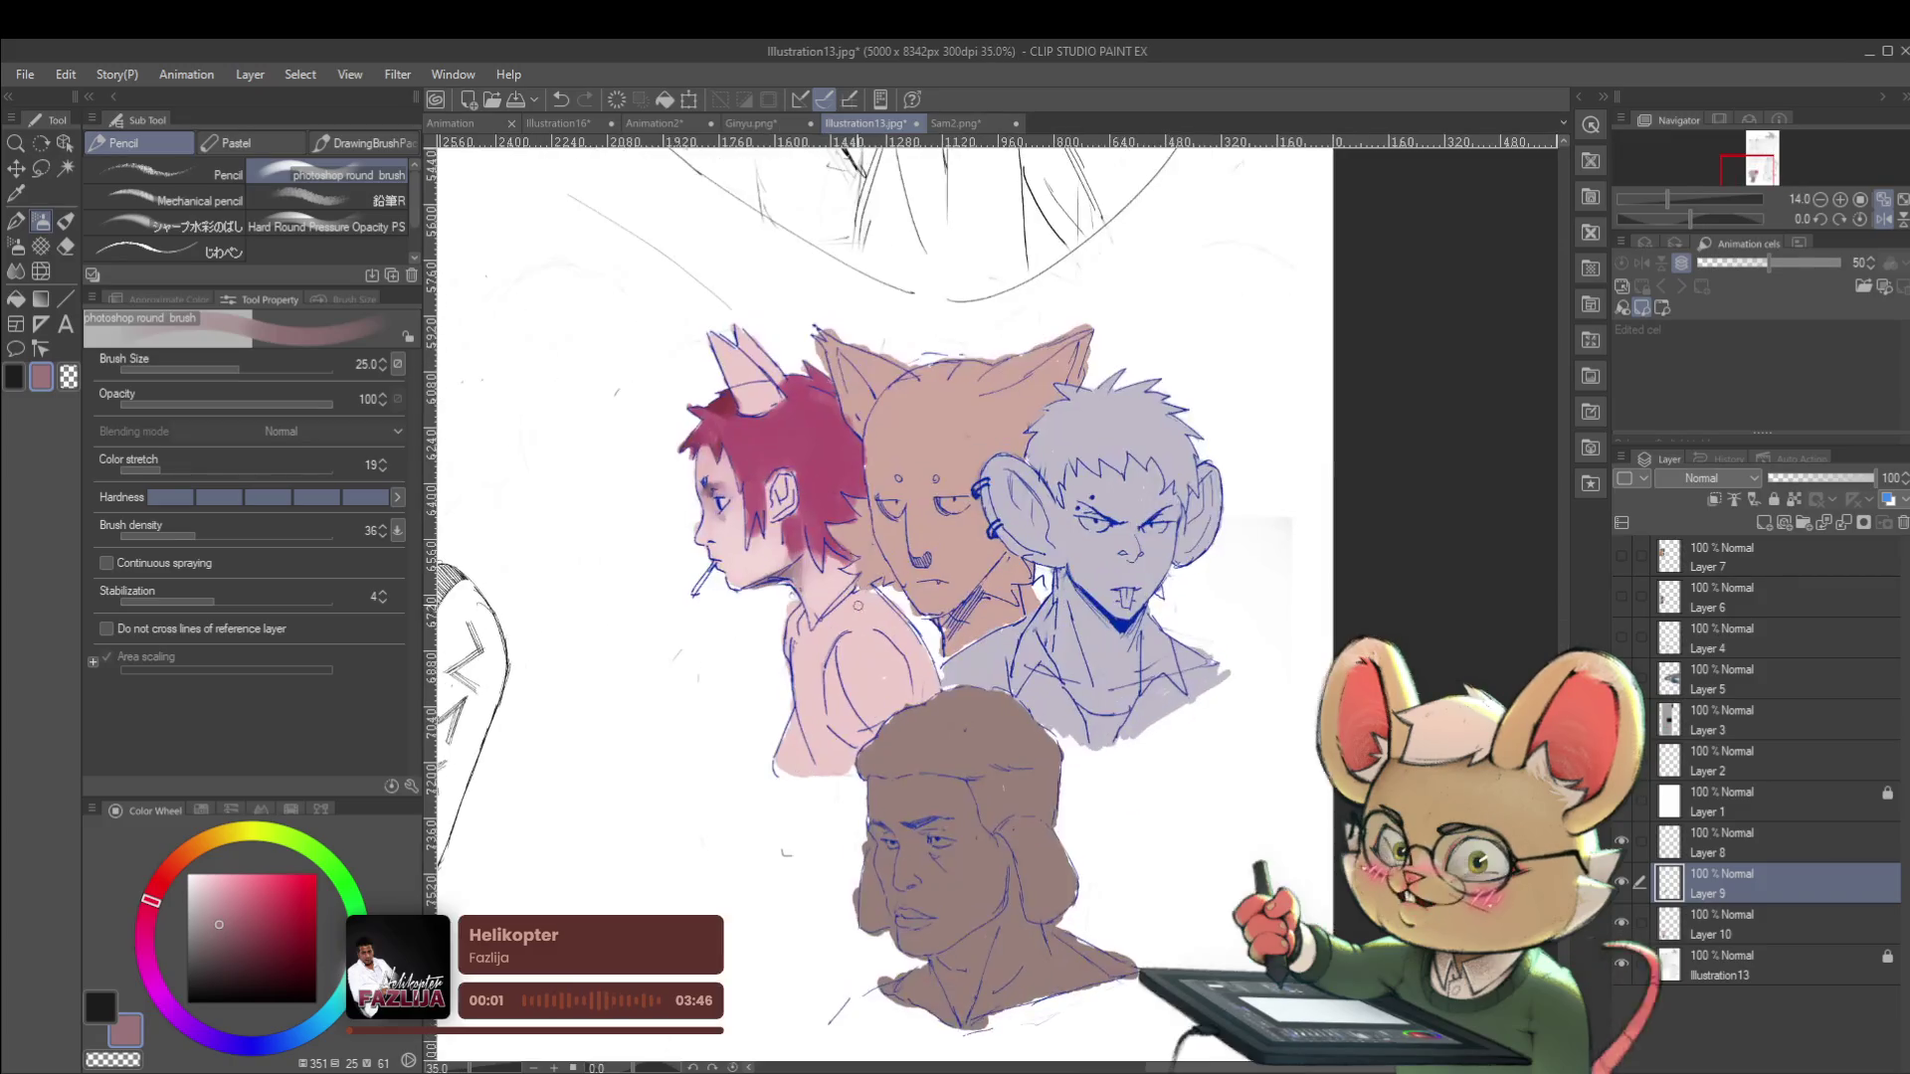
Sample the light pink skin tone, adjust it slightly, and mirror the view to check proportions.
{"action": "left_click", "coordinate": [700, 465], "text": "alt"}
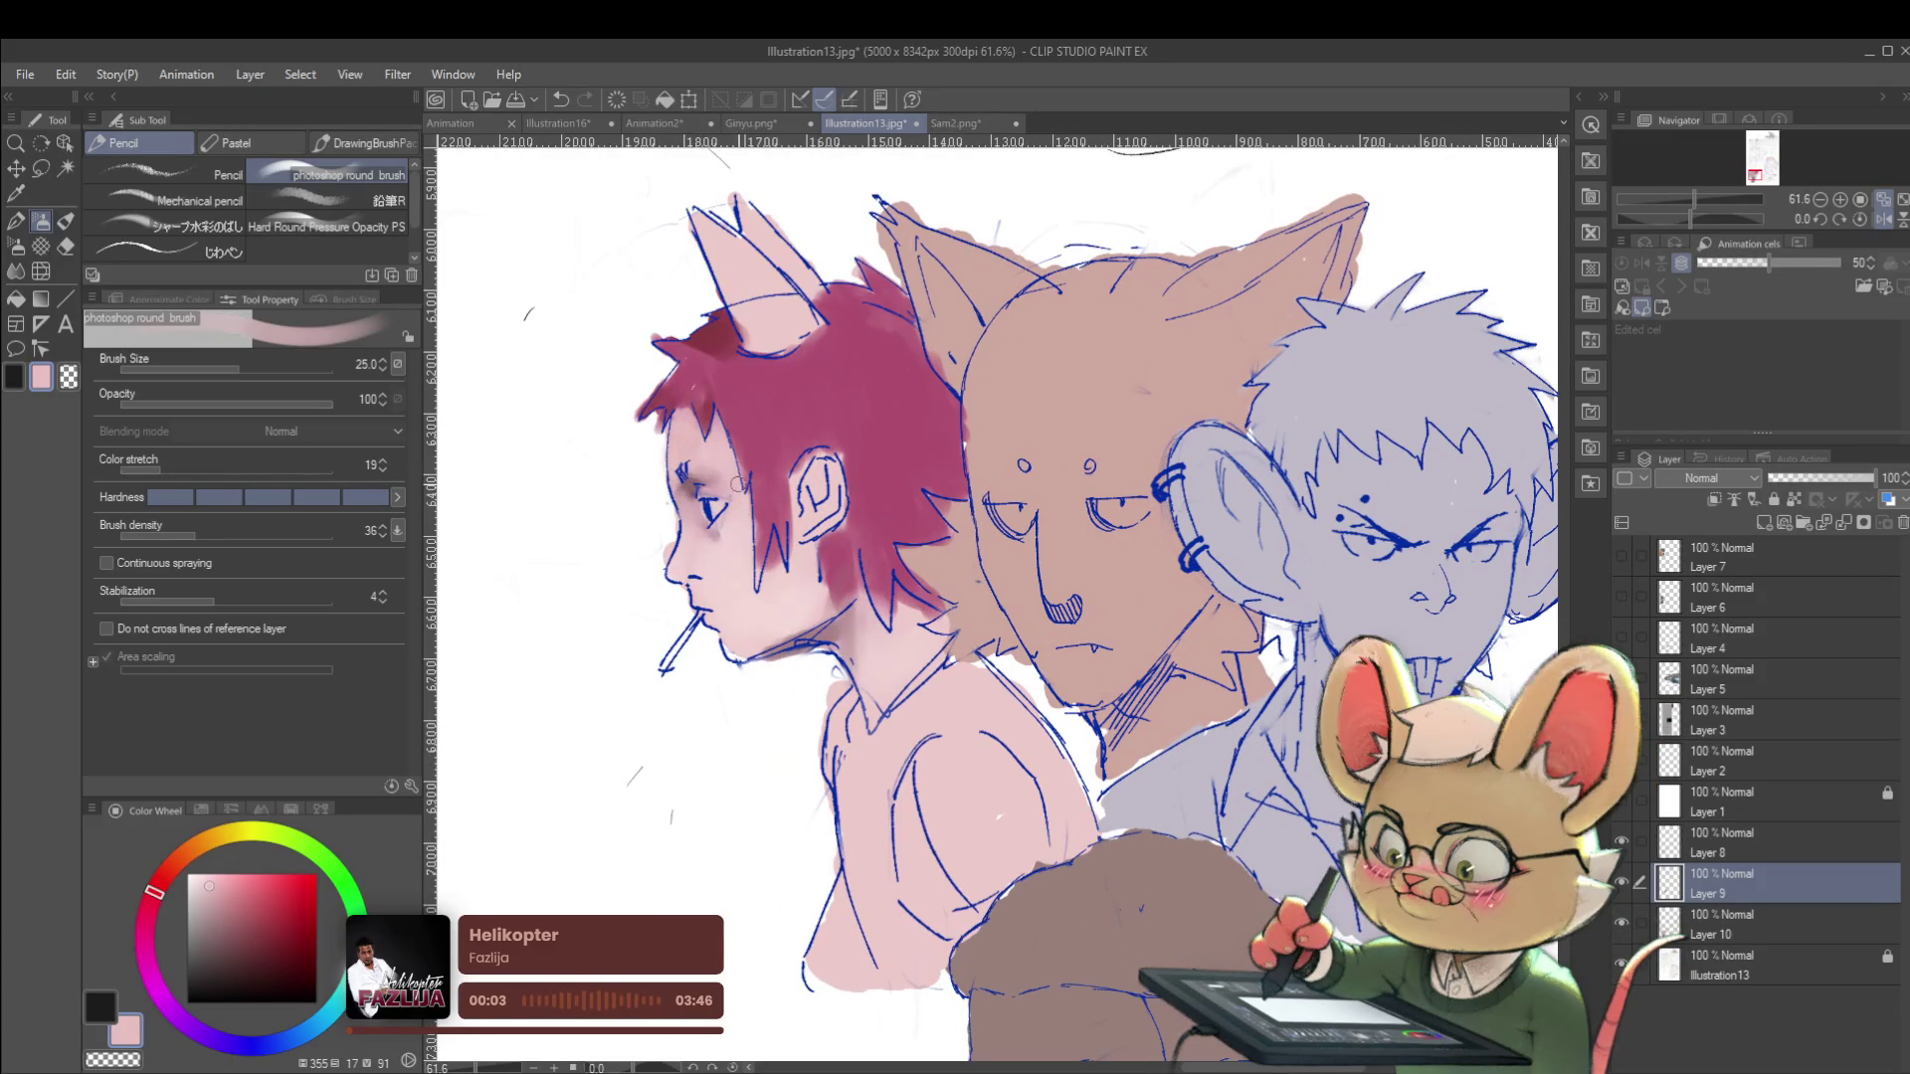
{"action": "left_click", "coordinate": [681, 487], "text": "alt"}
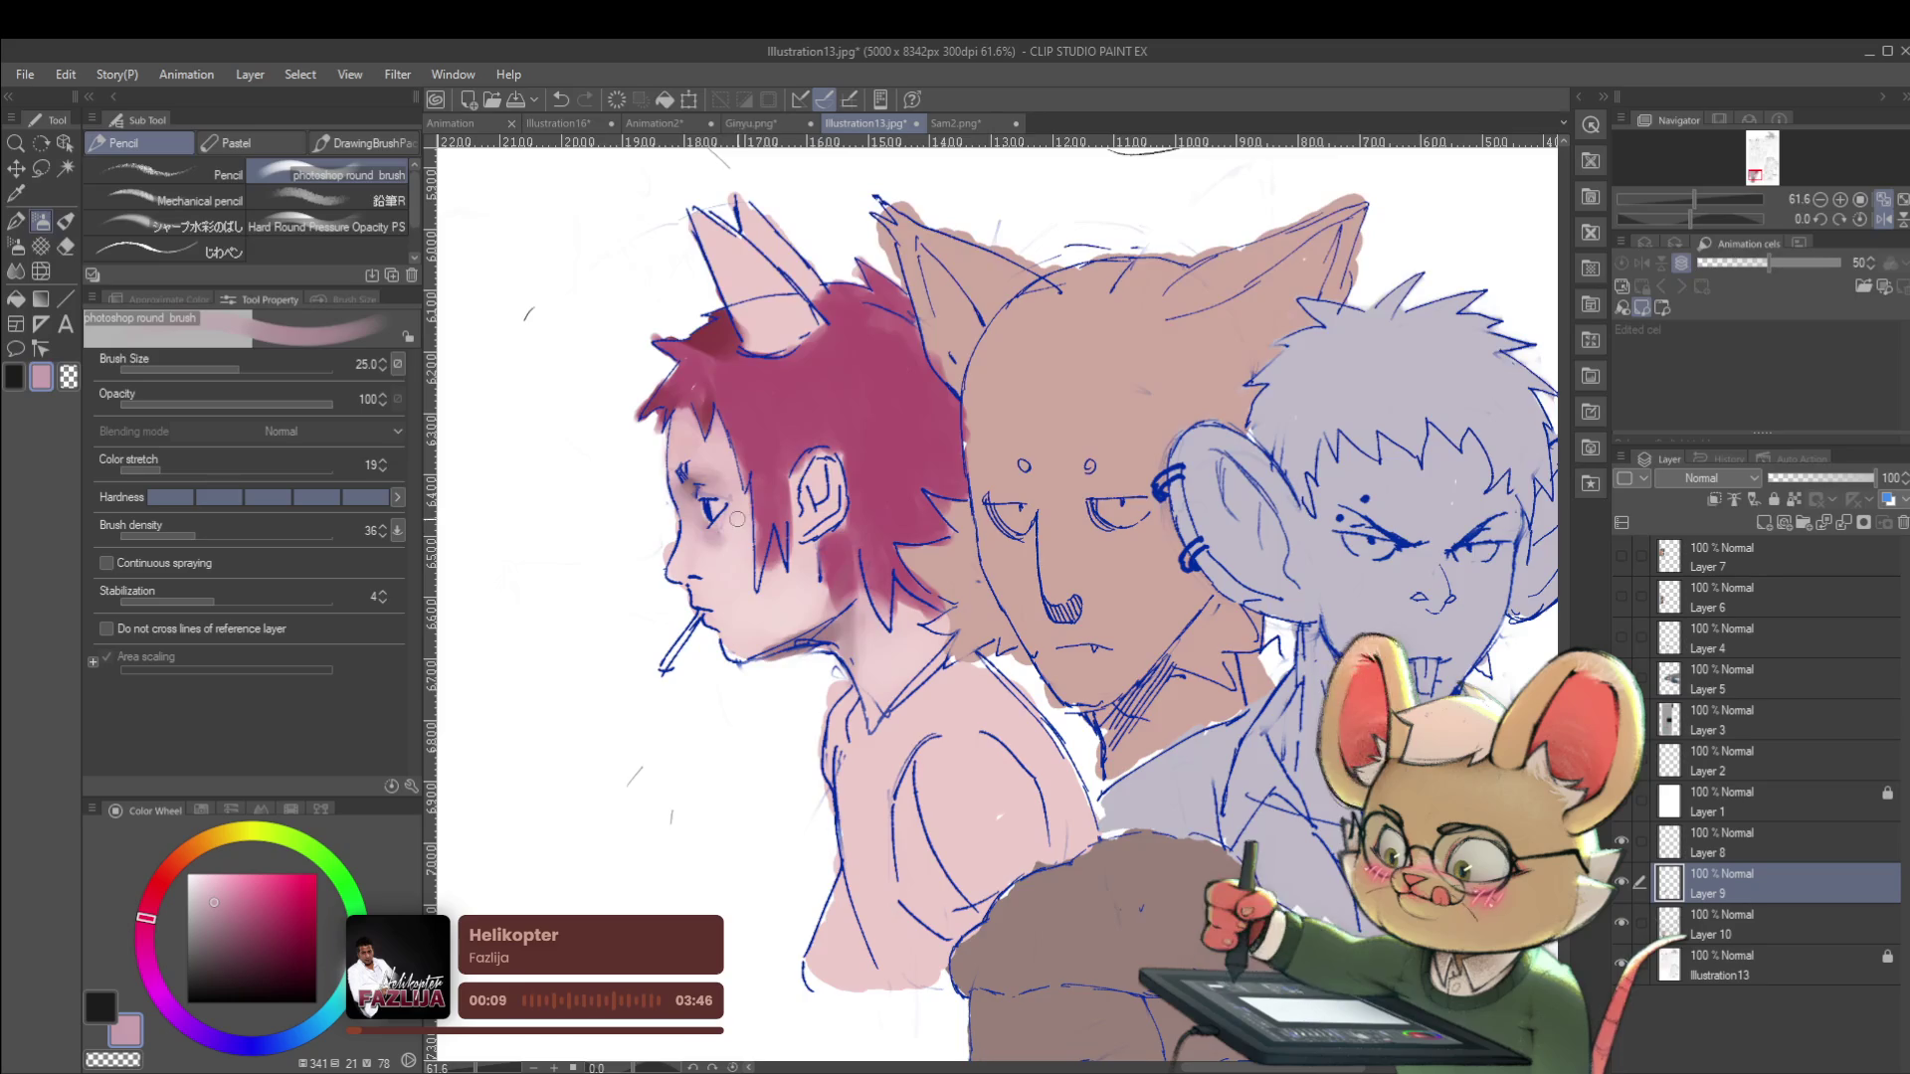
{"action": "scroll", "coordinate": [737, 522], "scroll_direction": "down", "scroll_amount": 4}
{"action": "scroll", "coordinate": [991, 456], "scroll_direction": "down", "scroll_amount": 1}
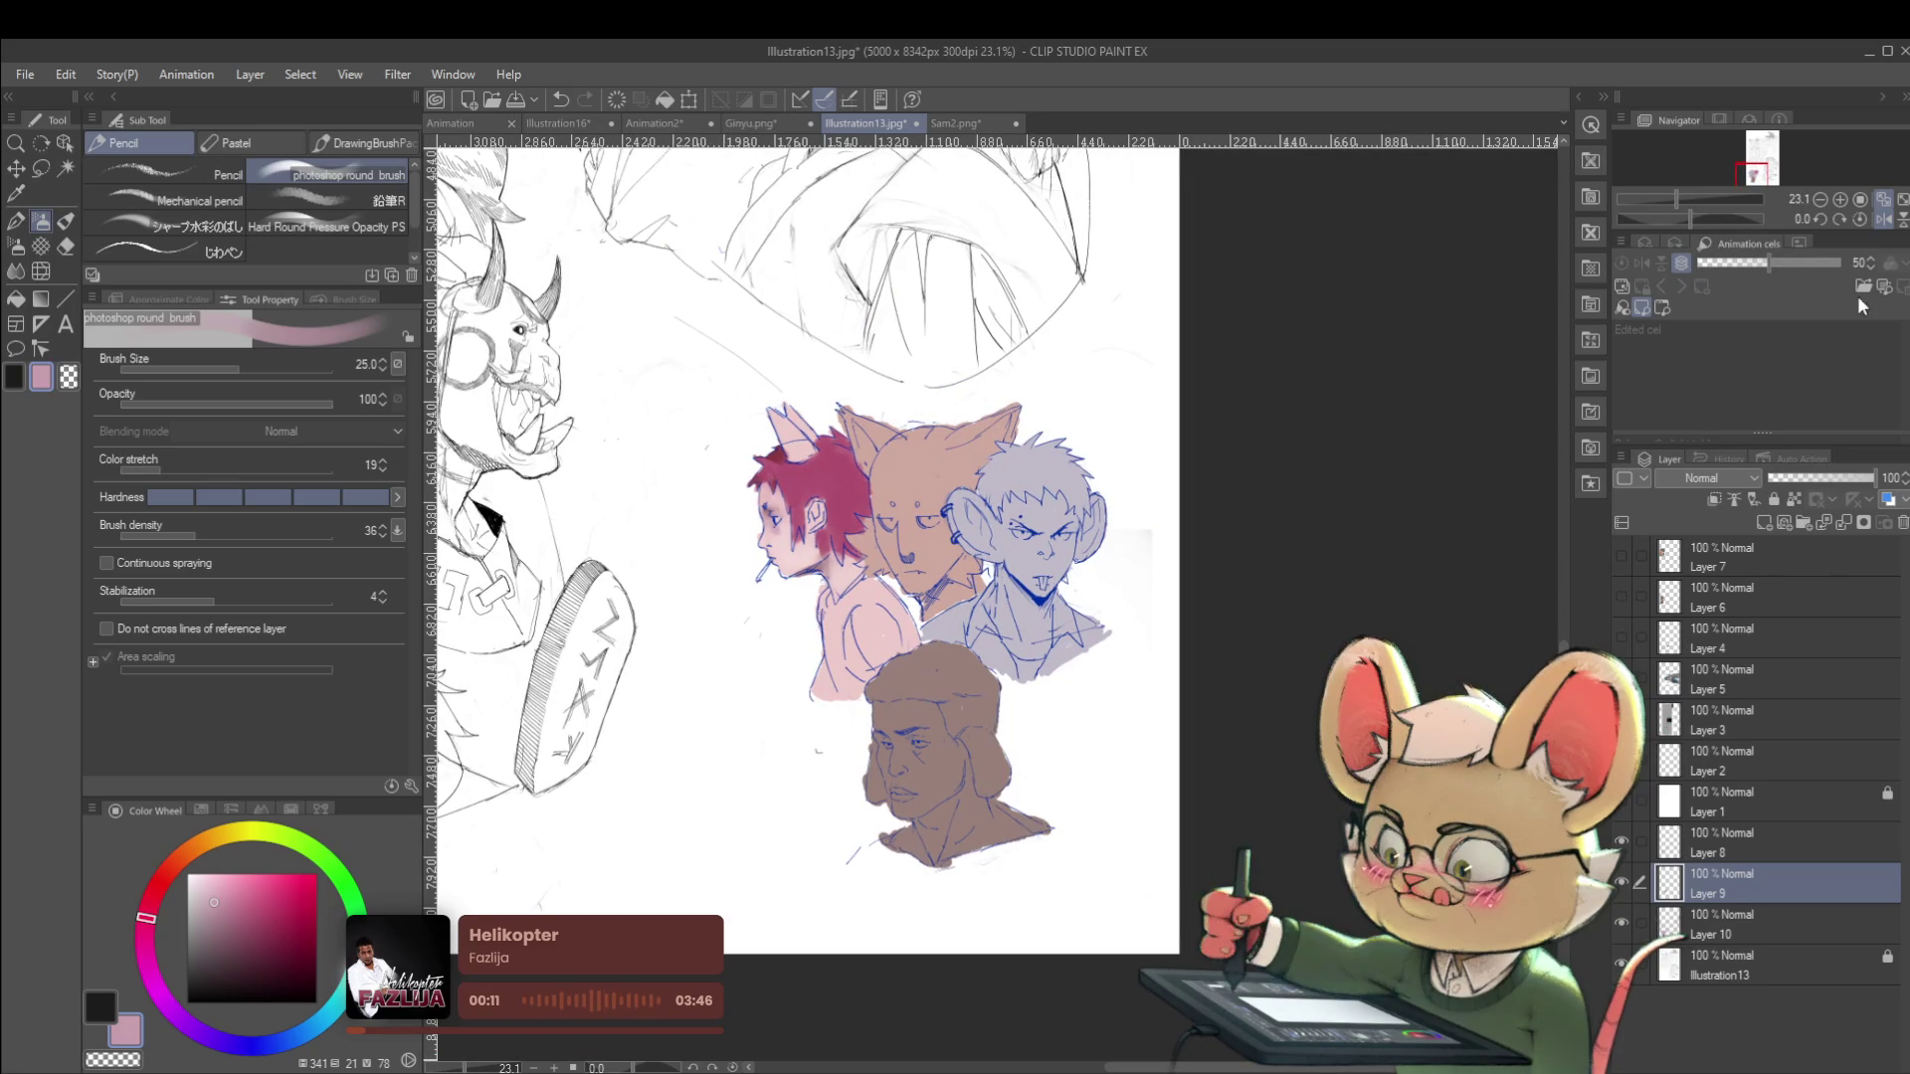
{"action": "left_click", "coordinate": [1885, 221]}
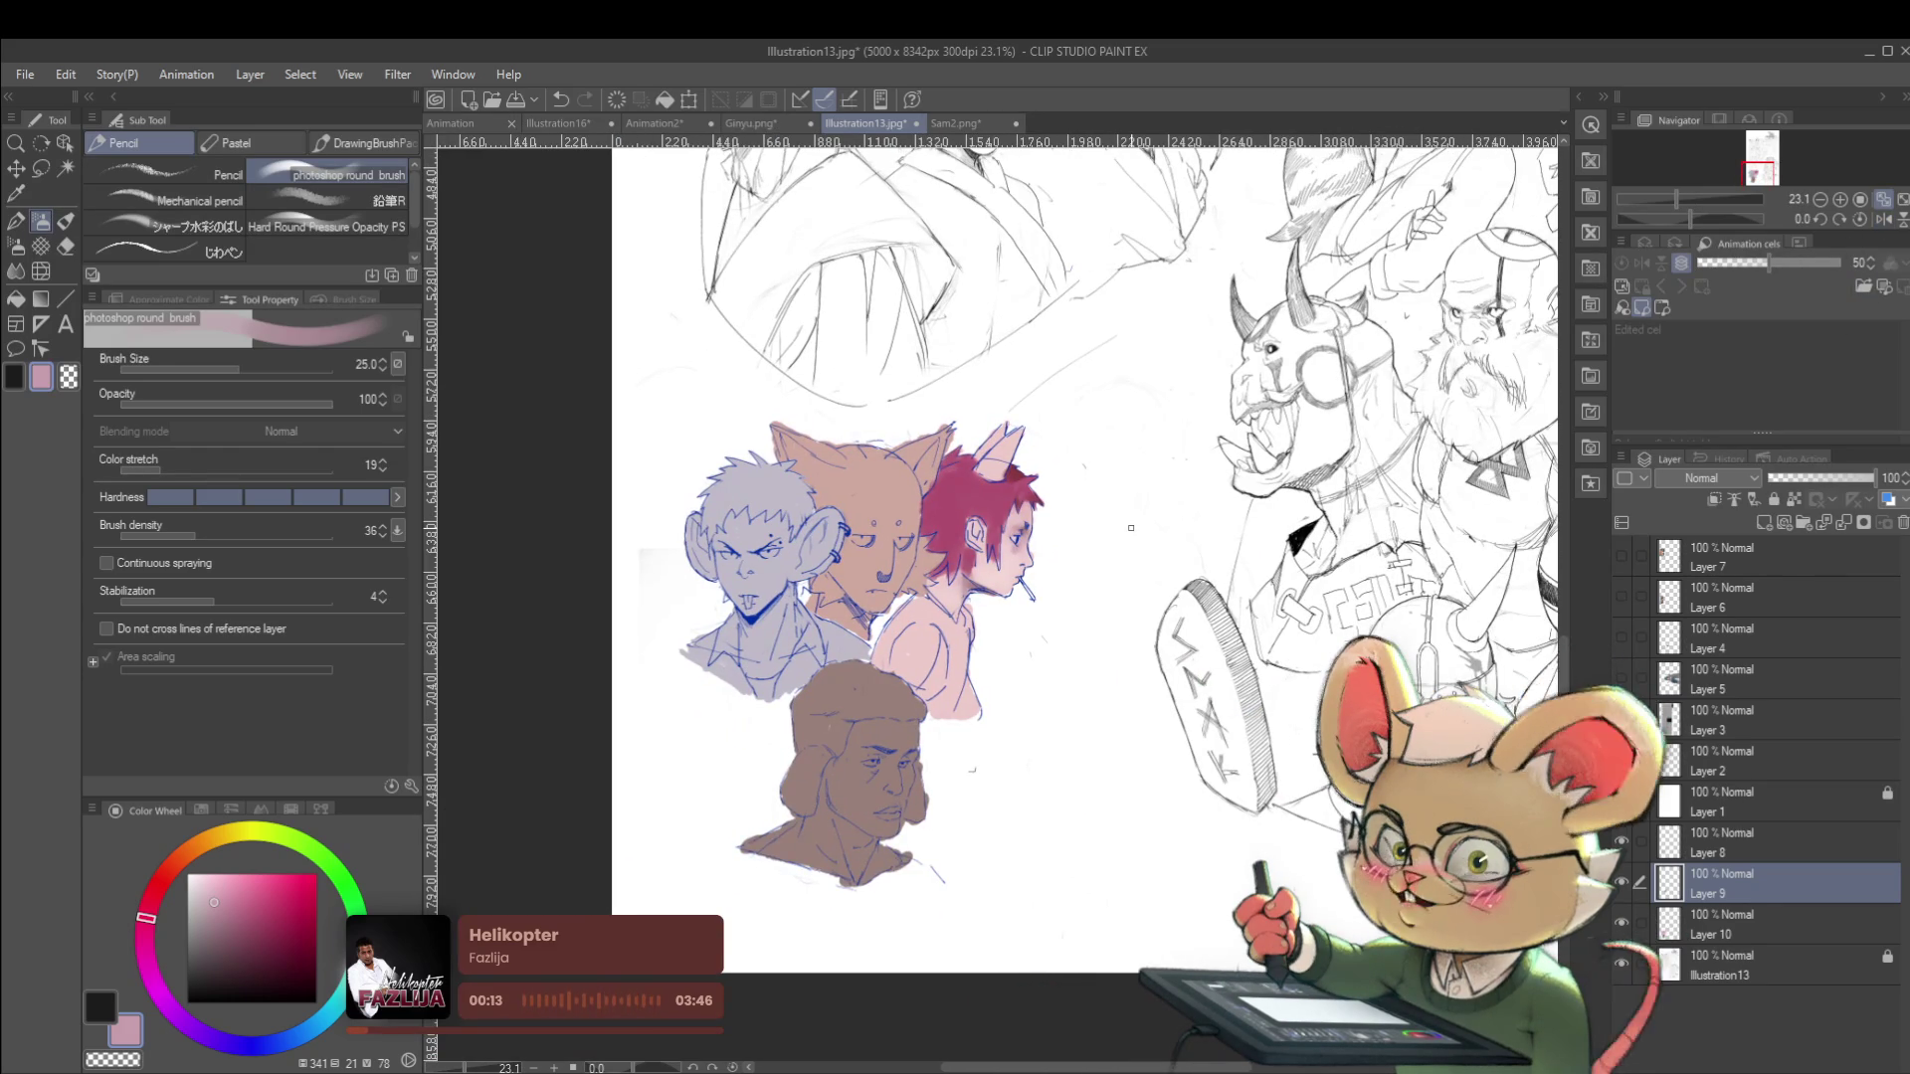
{"action": "scroll", "coordinate": [905, 696], "scroll_direction": "up", "scroll_amount": 2}
Sample the bottom face's brown, then dab a light blue onto its cheek.
{"action": "left_click", "coordinate": [796, 746], "text": "alt"}
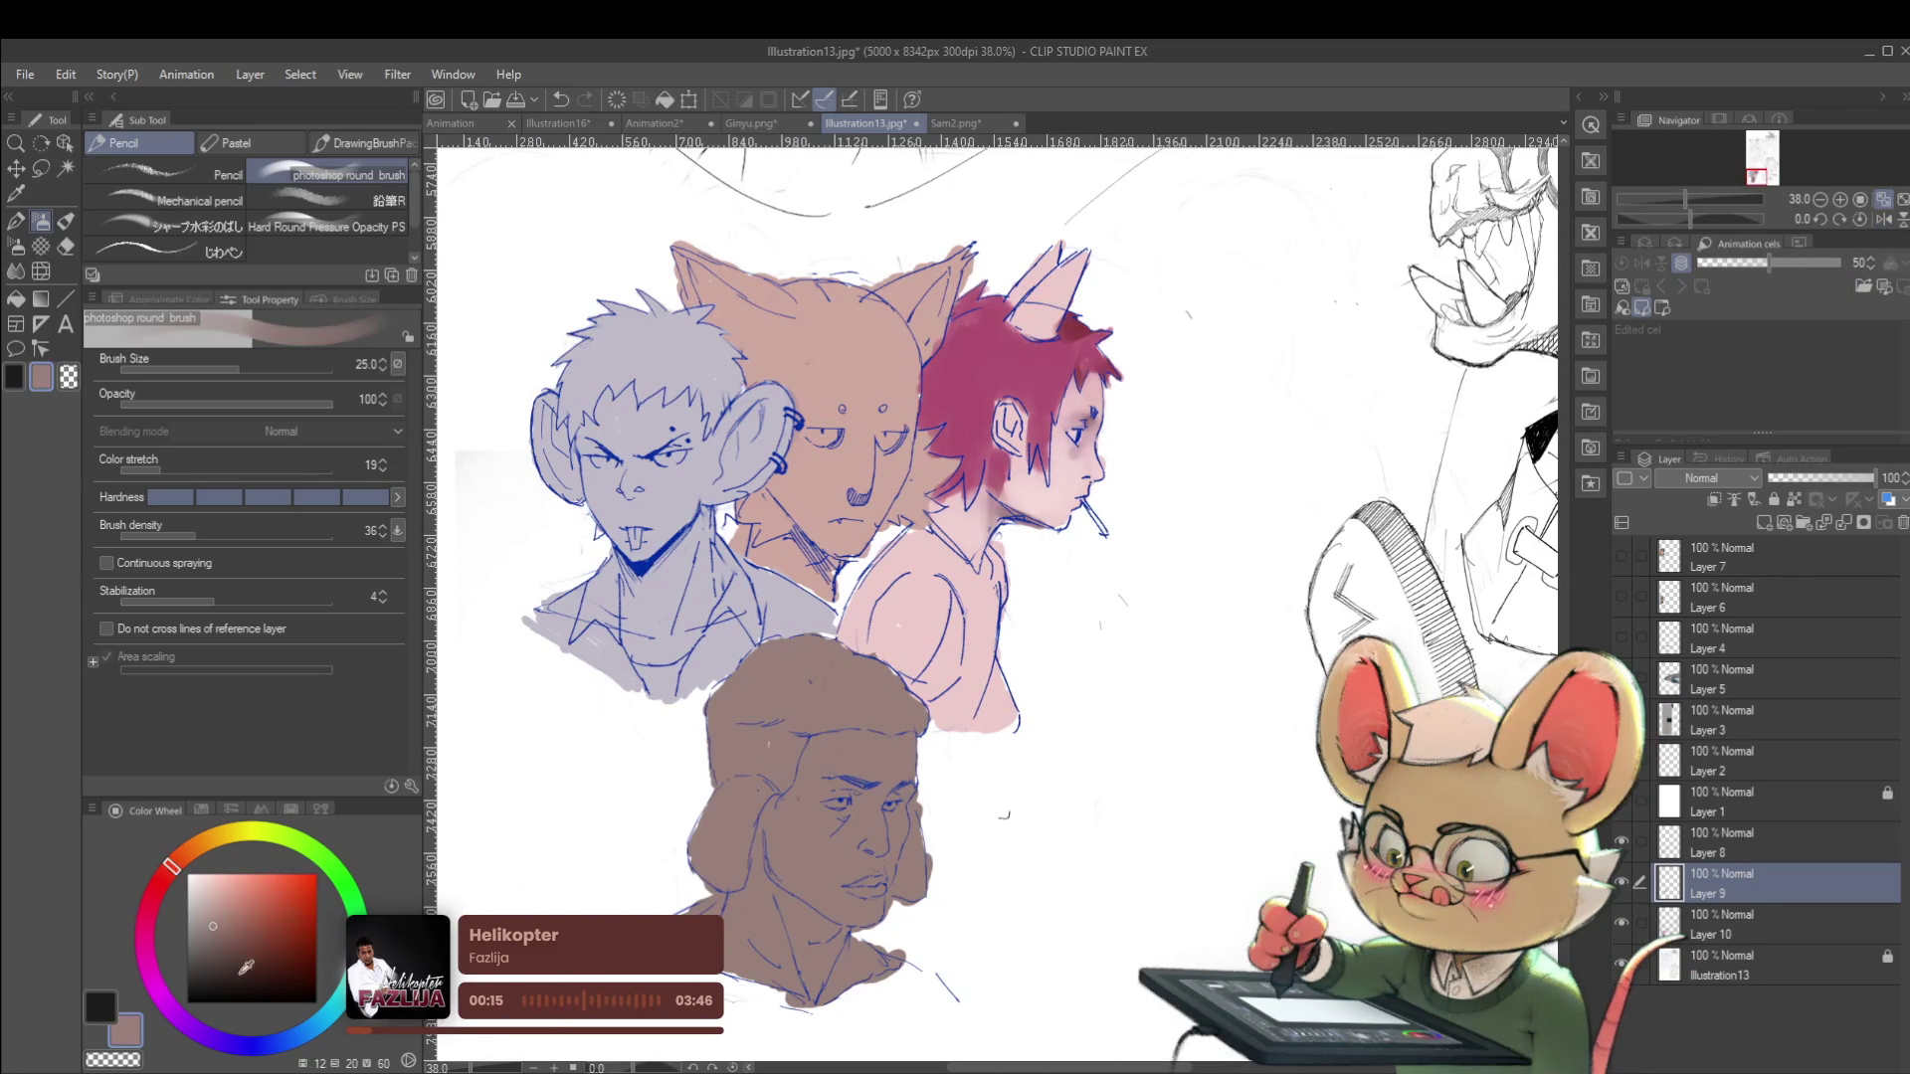
{"action": "left_click_drag", "start_coordinate": [165, 868], "coordinate": [268, 1040]}
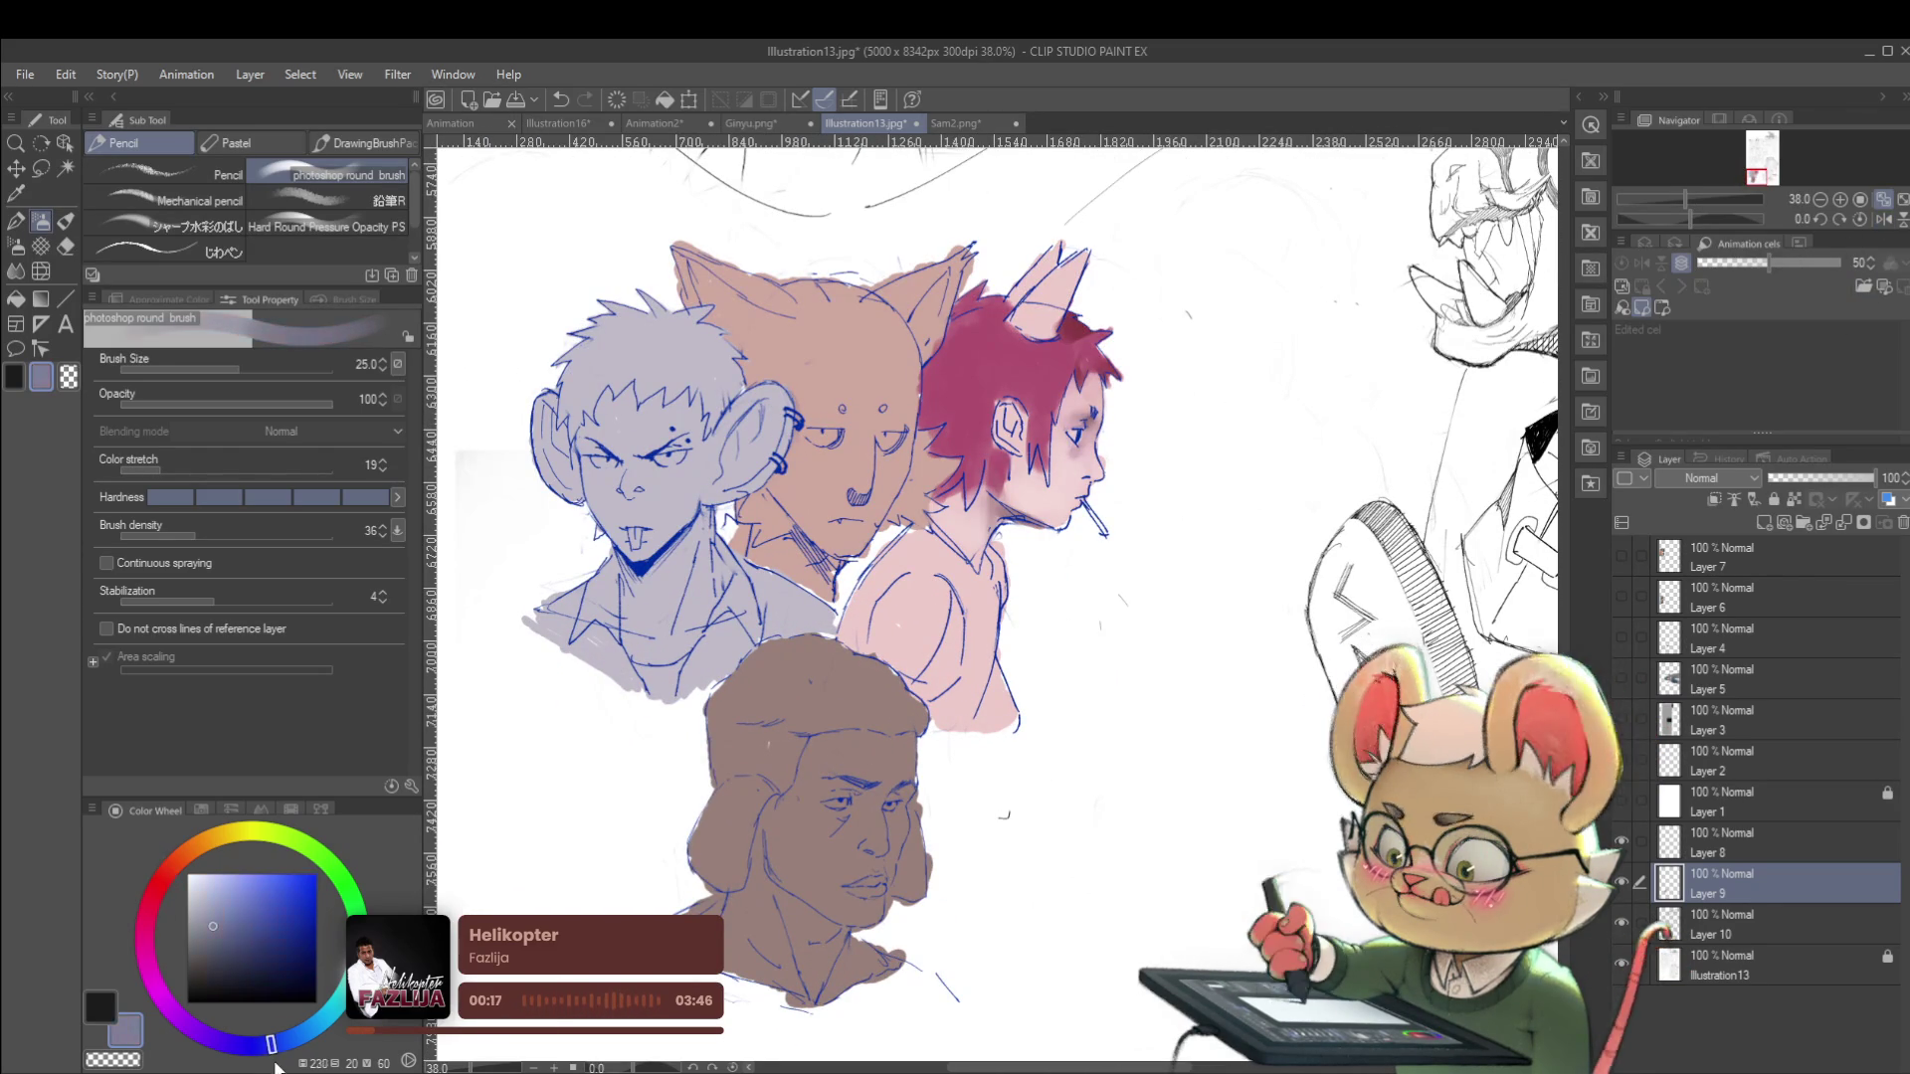
{"action": "left_click", "coordinate": [215, 911]}
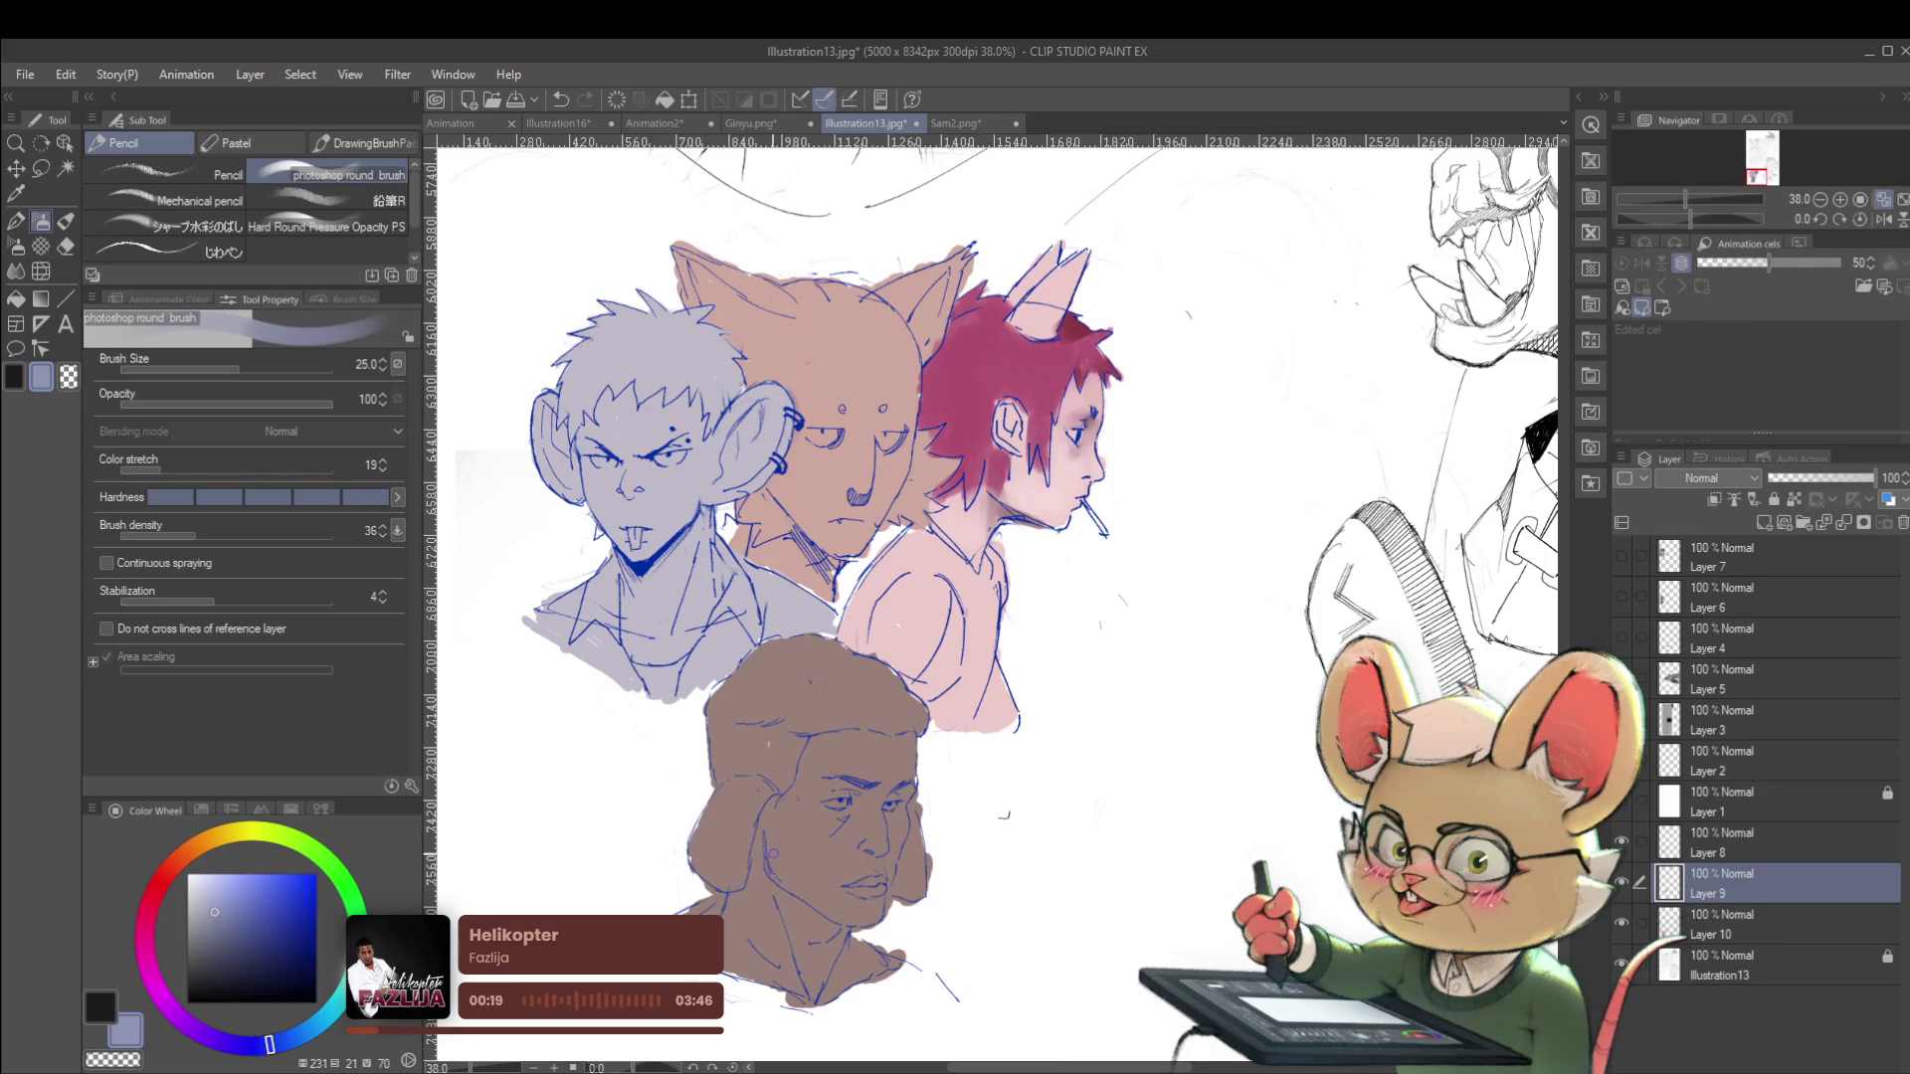
{"action": "left_click_drag", "start_coordinate": [802, 831], "coordinate": [798, 811]}
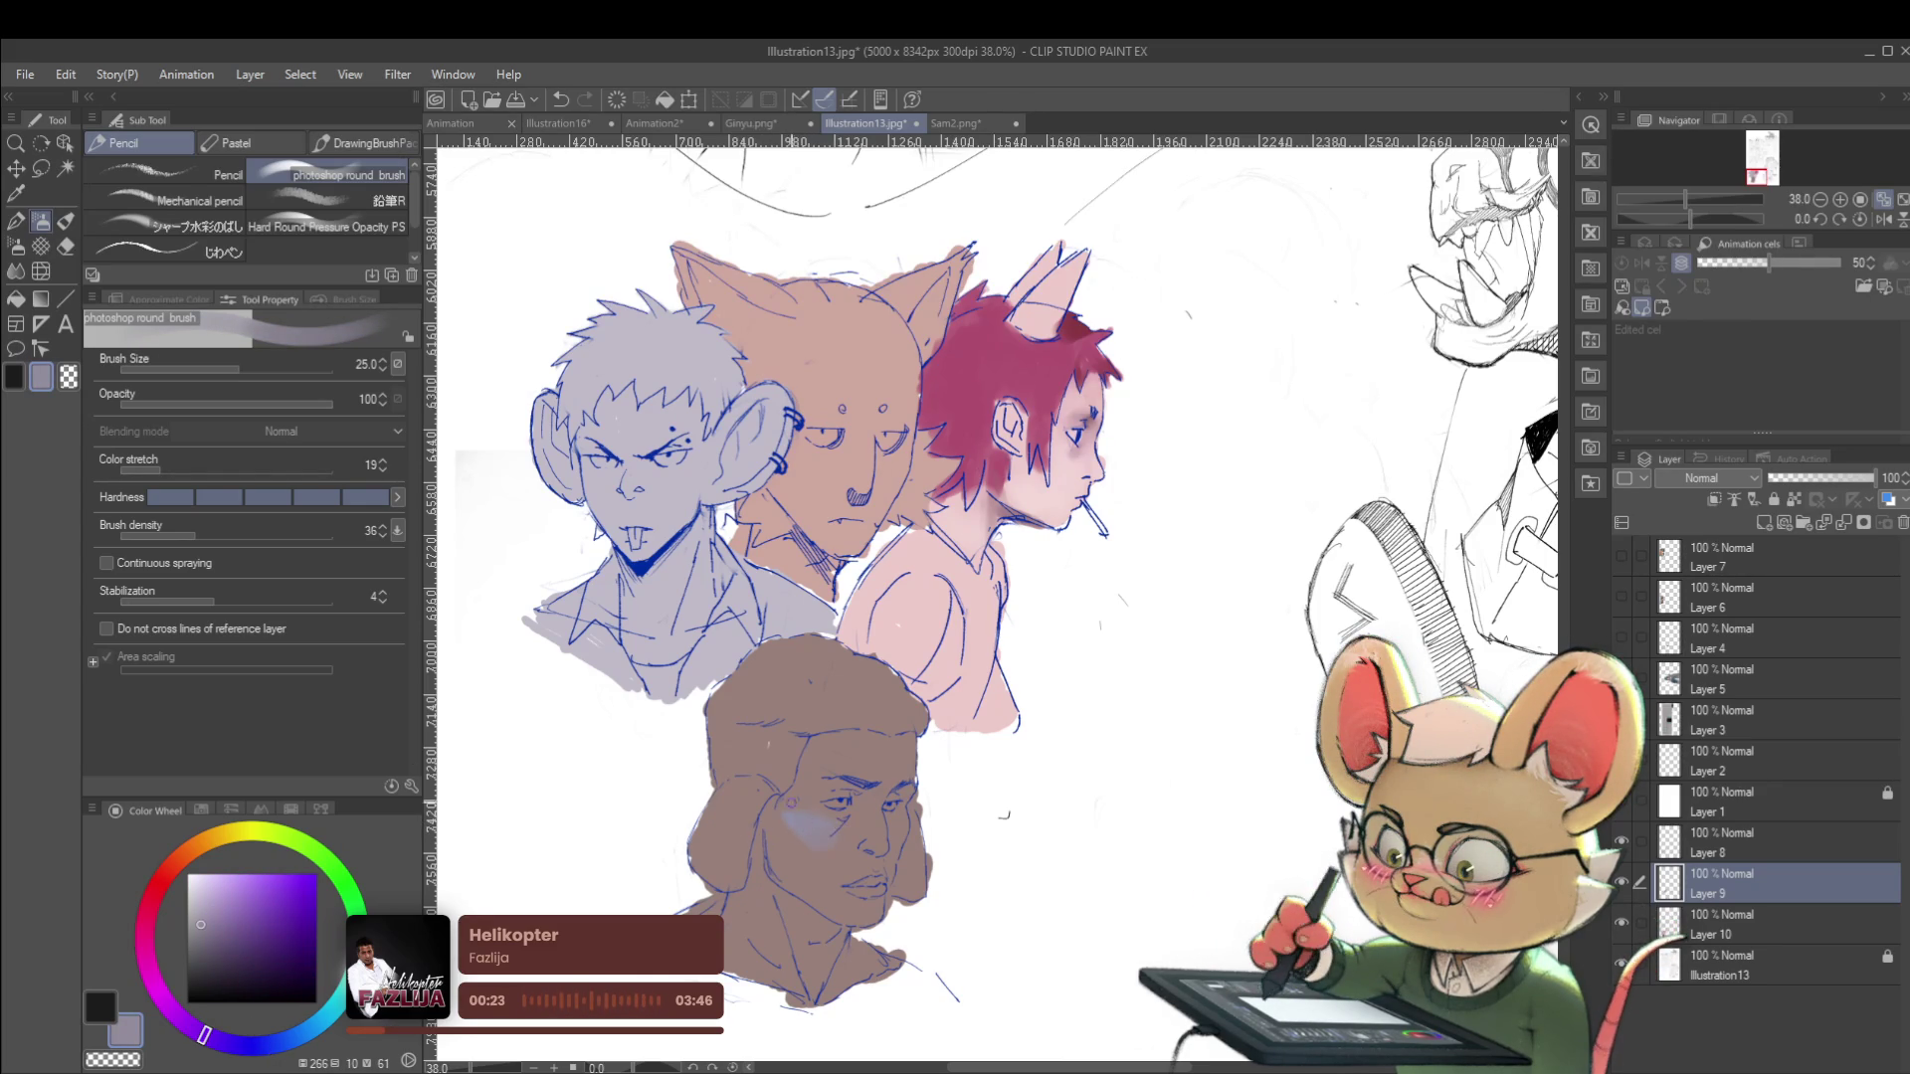
Enlarge the brush to size 50 and mirror the canvas view horizontally.
{"action": "key", "text": "bracketright"}
{"action": "key", "text": "bracketright"}
{"action": "key", "text": "bracketright"}
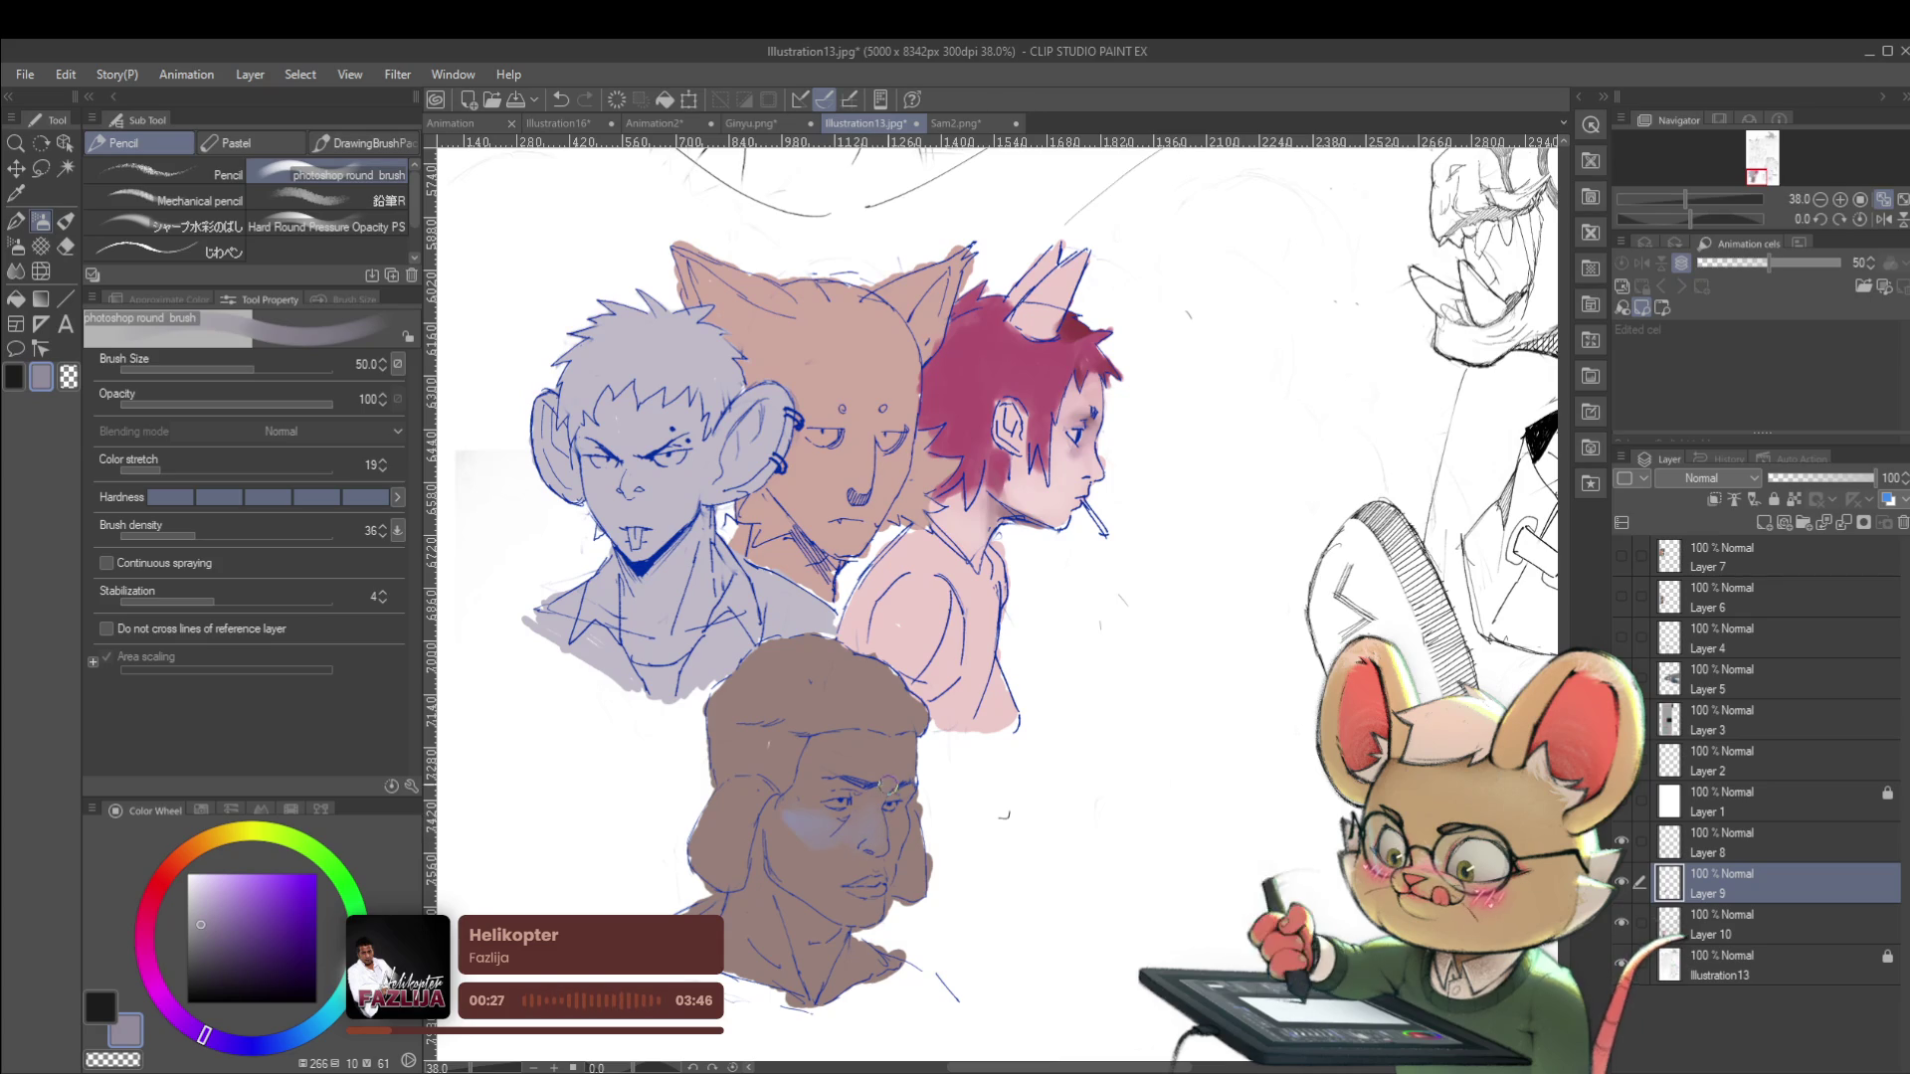
{"action": "scroll", "coordinate": [895, 833], "scroll_direction": "down", "scroll_amount": 5}
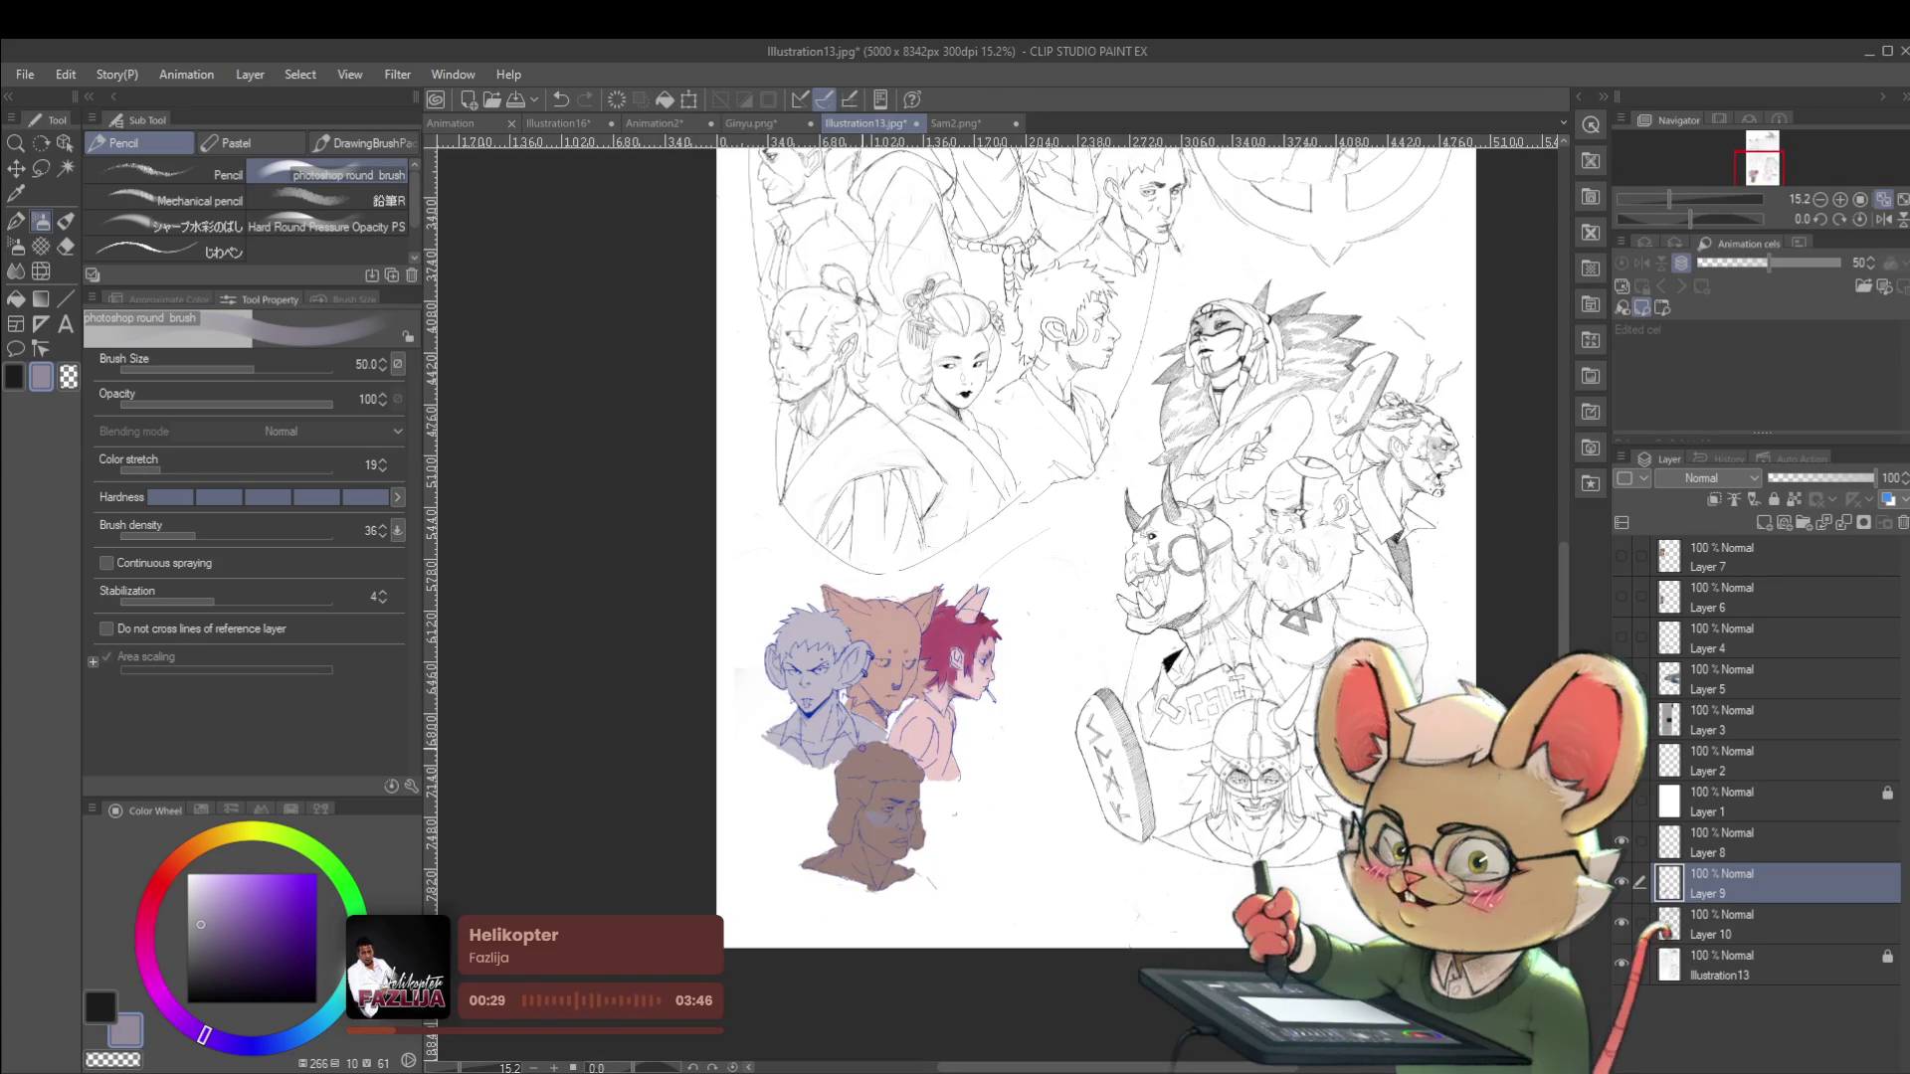
{"action": "left_click", "coordinate": [1879, 220]}
Pick a slightly different, darker purple brush colour.
{"action": "scroll", "coordinate": [1141, 813], "scroll_direction": "up", "scroll_amount": 5}
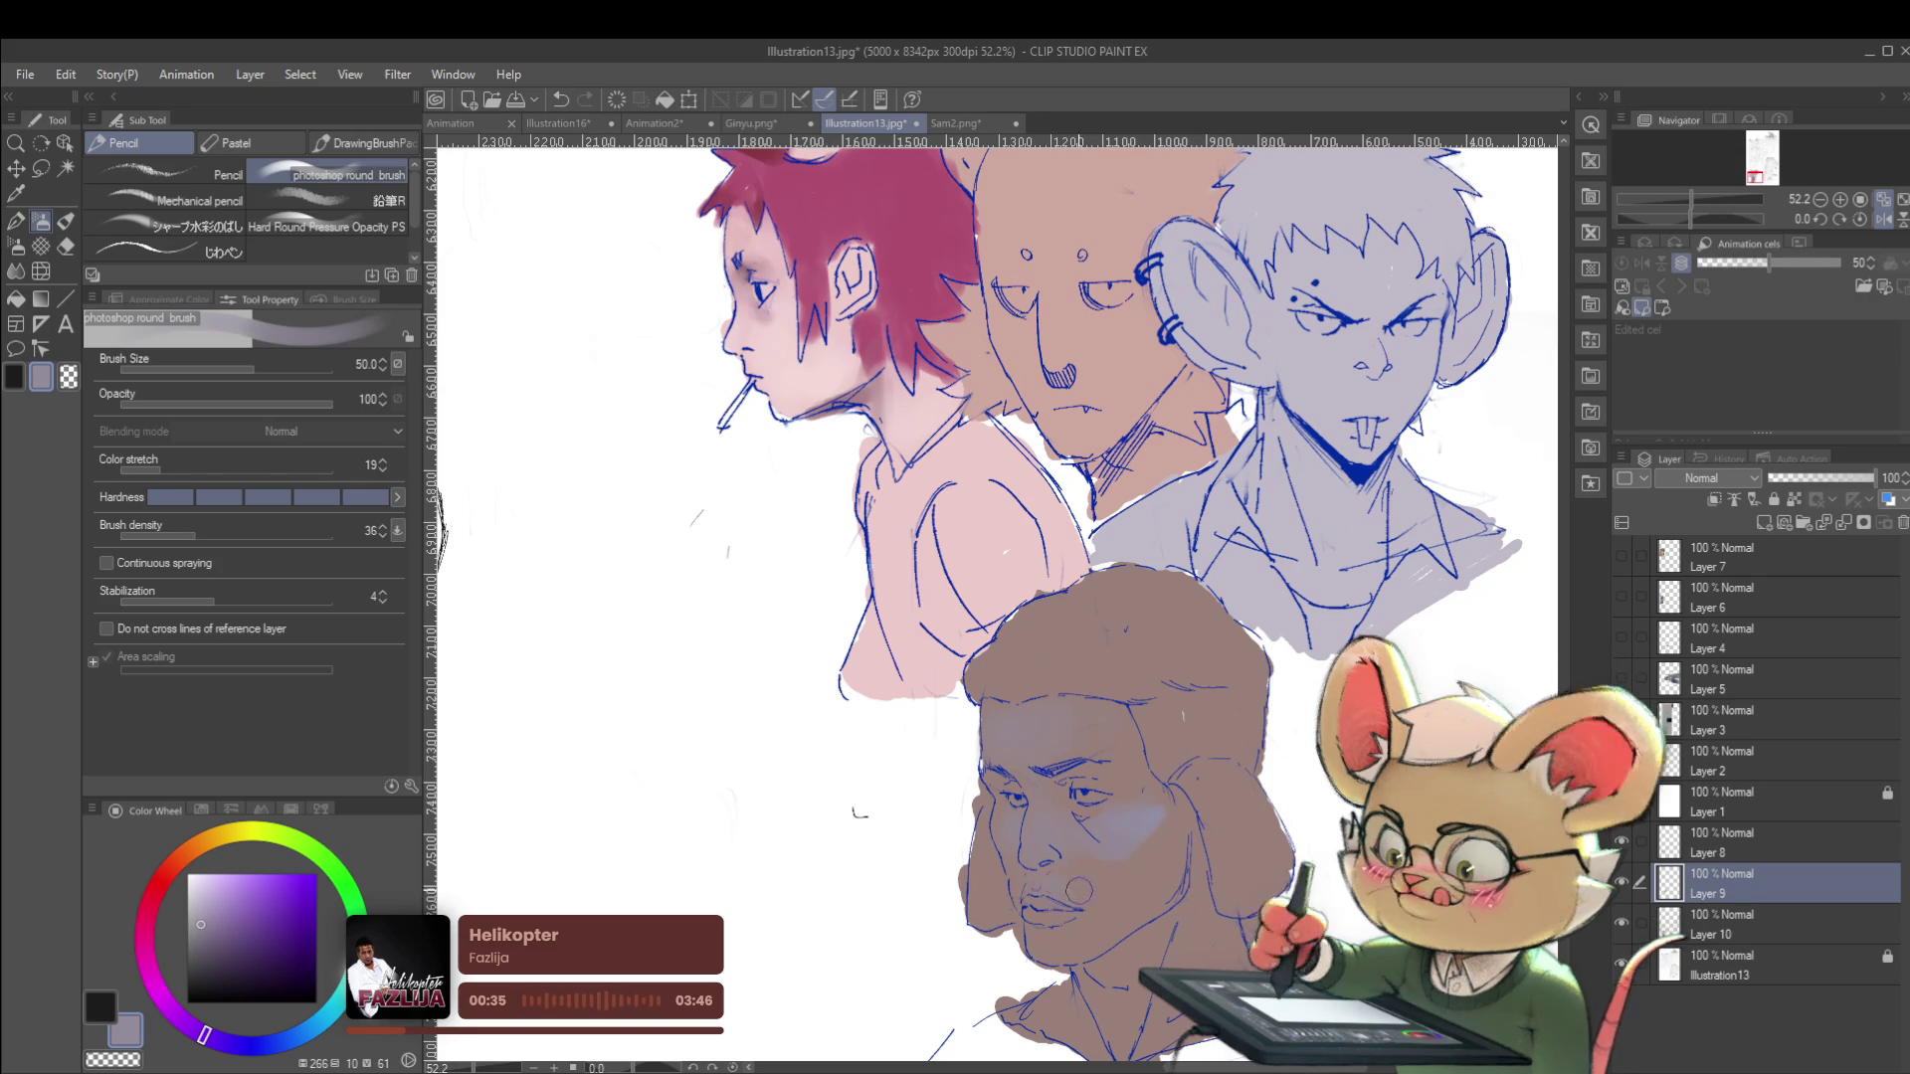
{"action": "scroll", "coordinate": [1069, 657], "scroll_direction": "down", "scroll_amount": 2}
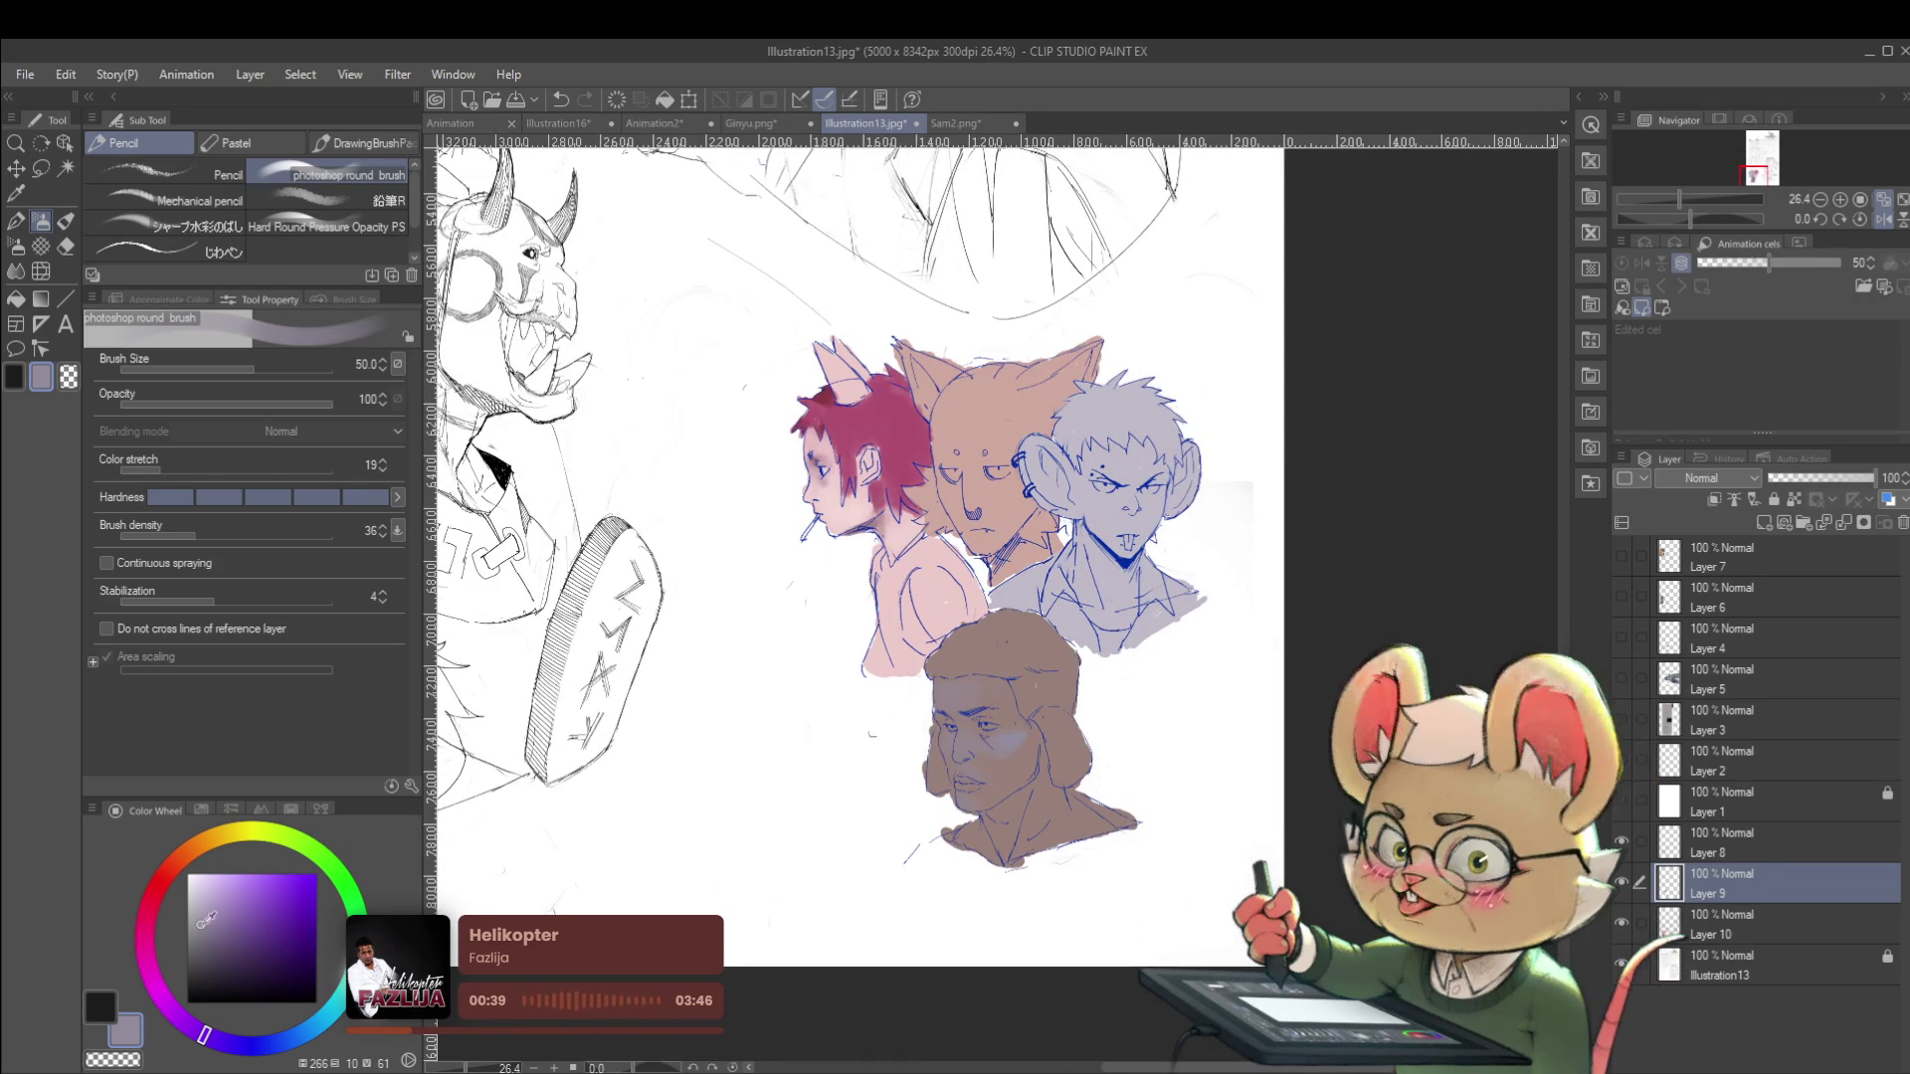
{"action": "left_click", "coordinate": [206, 942]}
{"action": "left_click", "coordinate": [261, 978]}
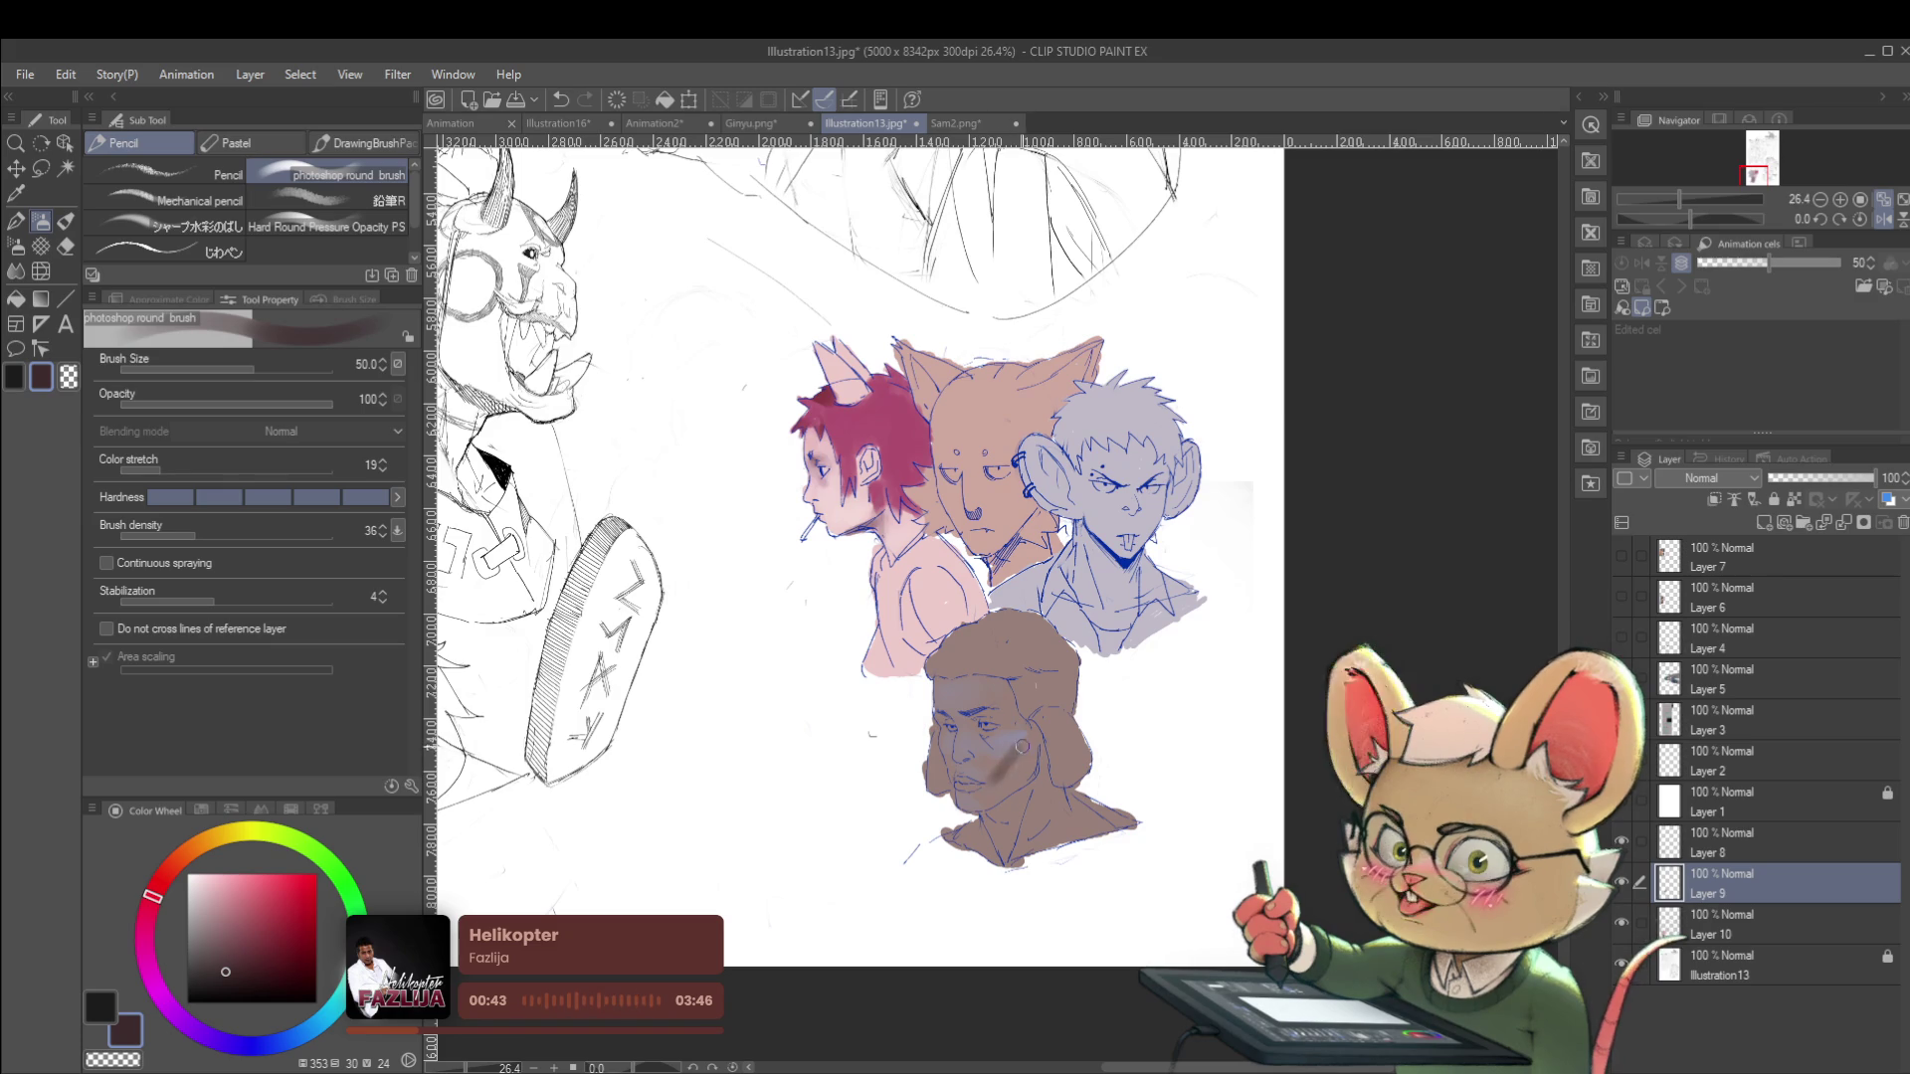
Undo the last face stroke, sample the tan-brown skin, and choose a redder brown.
{"action": "key", "text": "ctrl+z"}
{"action": "left_click", "coordinate": [1020, 762], "text": "alt"}
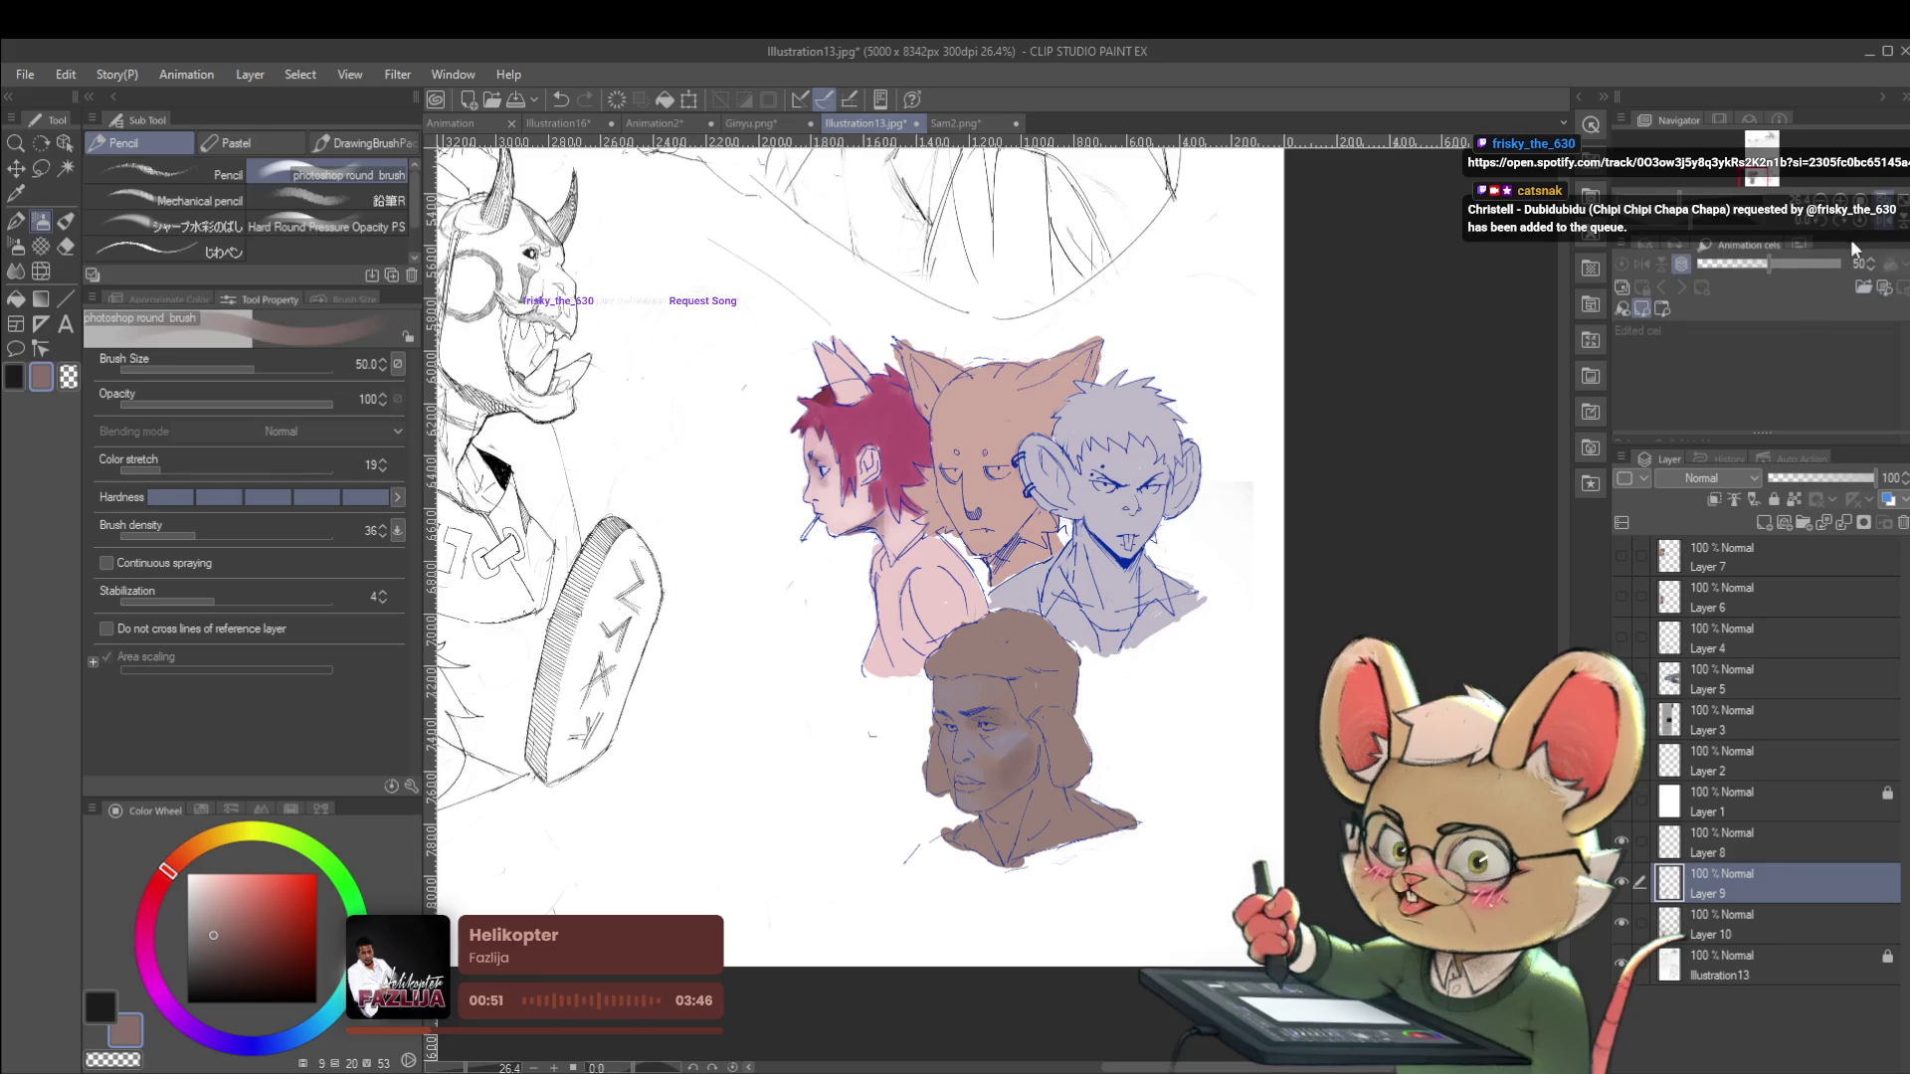
{"action": "left_click", "coordinate": [269, 942]}
{"action": "scroll", "coordinate": [974, 734], "scroll_direction": "up", "scroll_amount": 3}
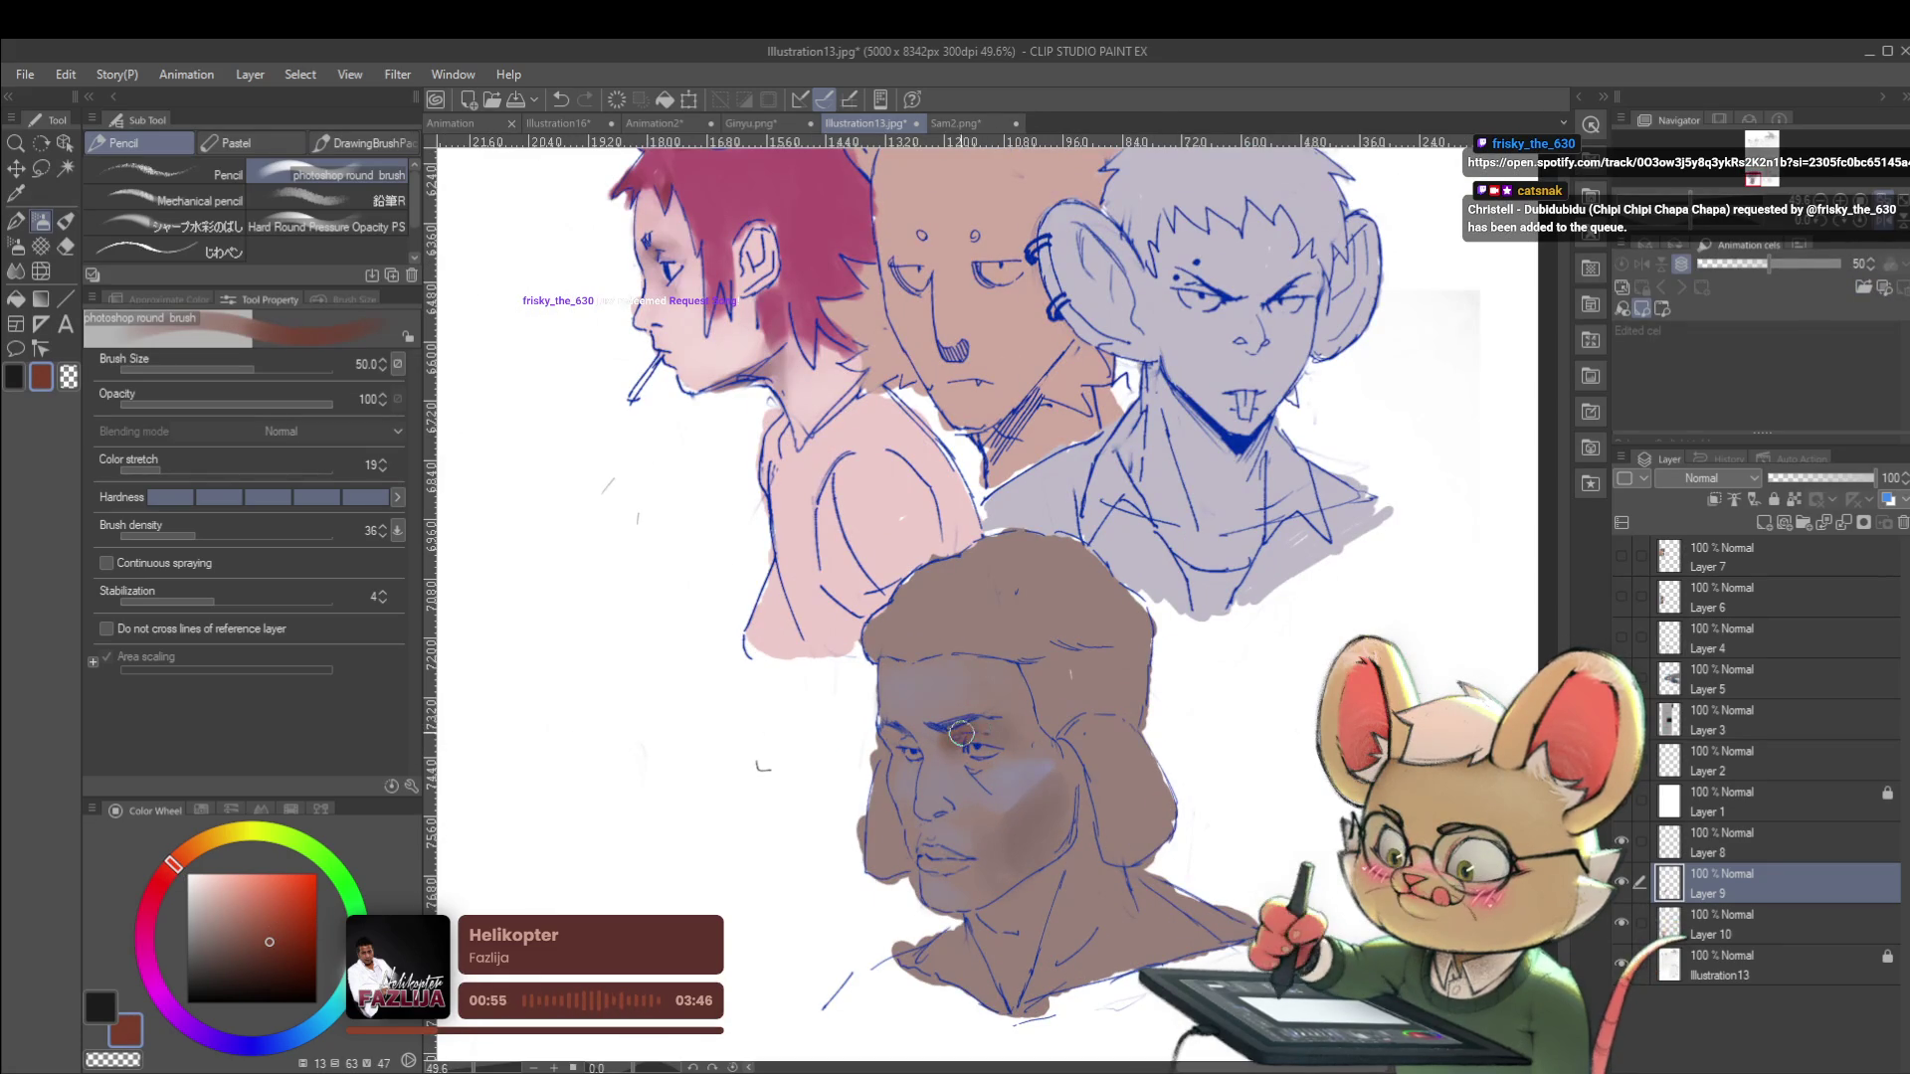
Paint a soft brown stroke across the cheek, then switch to a muted lavender.
{"action": "mouse_move", "coordinate": [1007, 744]}
{"action": "left_mouse_down"}
{"action": "mouse_move", "coordinate": [1030, 781]}
{"action": "mouse_move", "coordinate": [1010, 825]}
{"action": "mouse_move", "coordinate": [1025, 871]}
{"action": "left_mouse_up"}
{"action": "left_click", "coordinate": [990, 883], "text": "alt"}
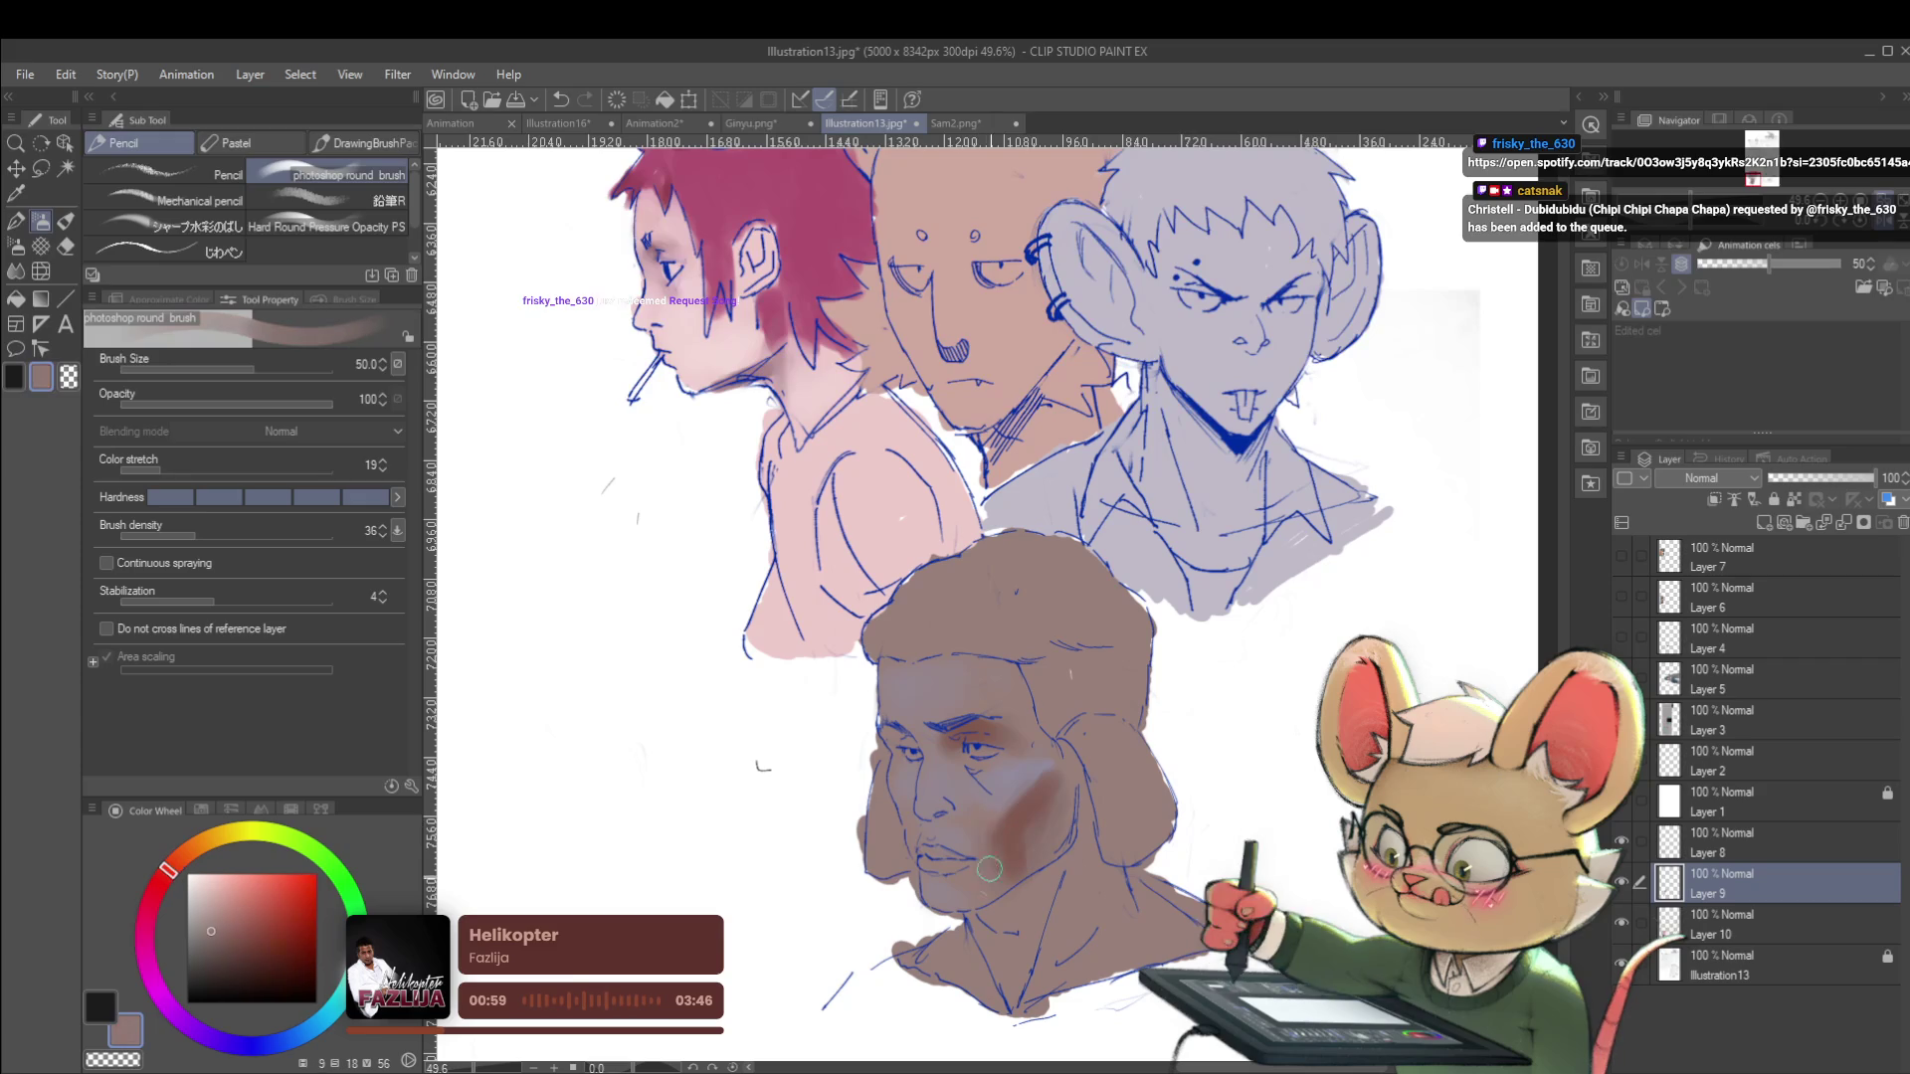
{"action": "left_click", "coordinate": [1001, 779], "text": "alt"}
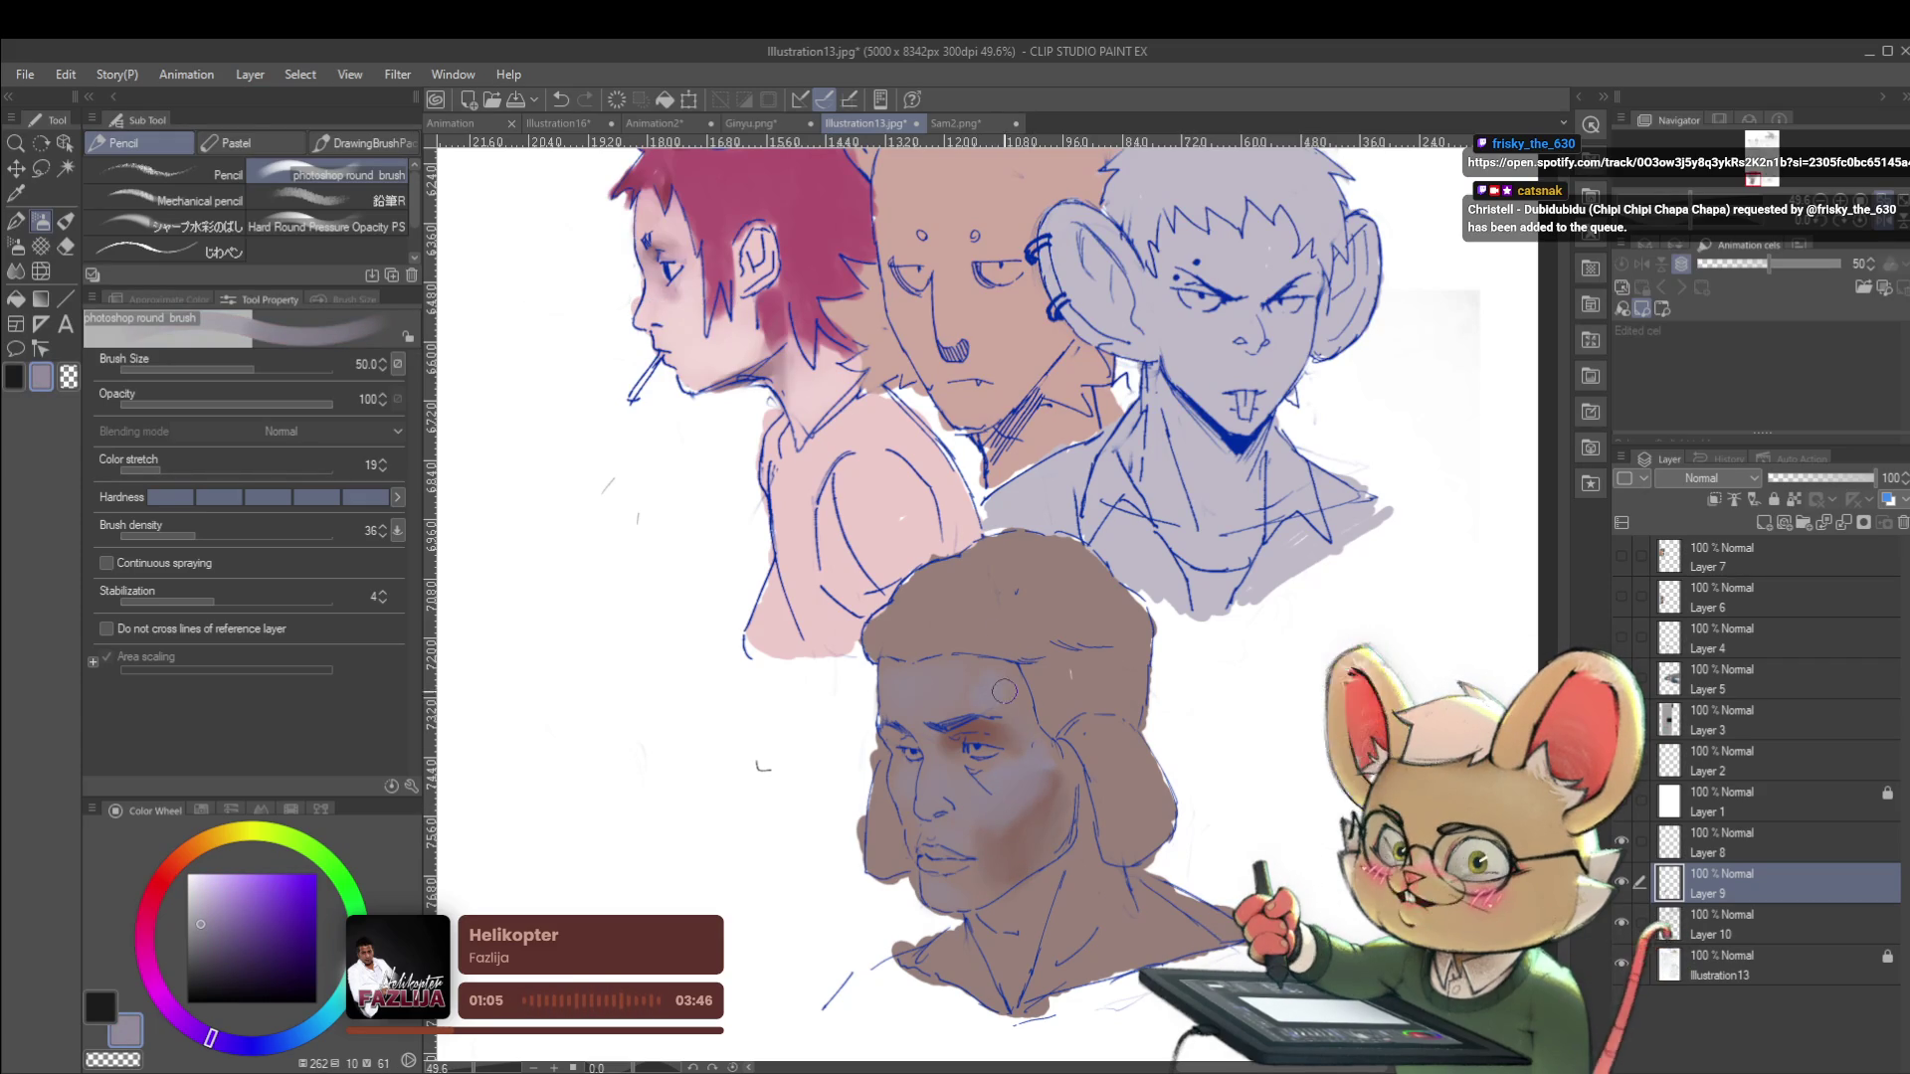
{"action": "scroll", "coordinate": [994, 607], "scroll_direction": "down", "scroll_amount": 2}
{"action": "left_click", "coordinate": [1885, 225]}
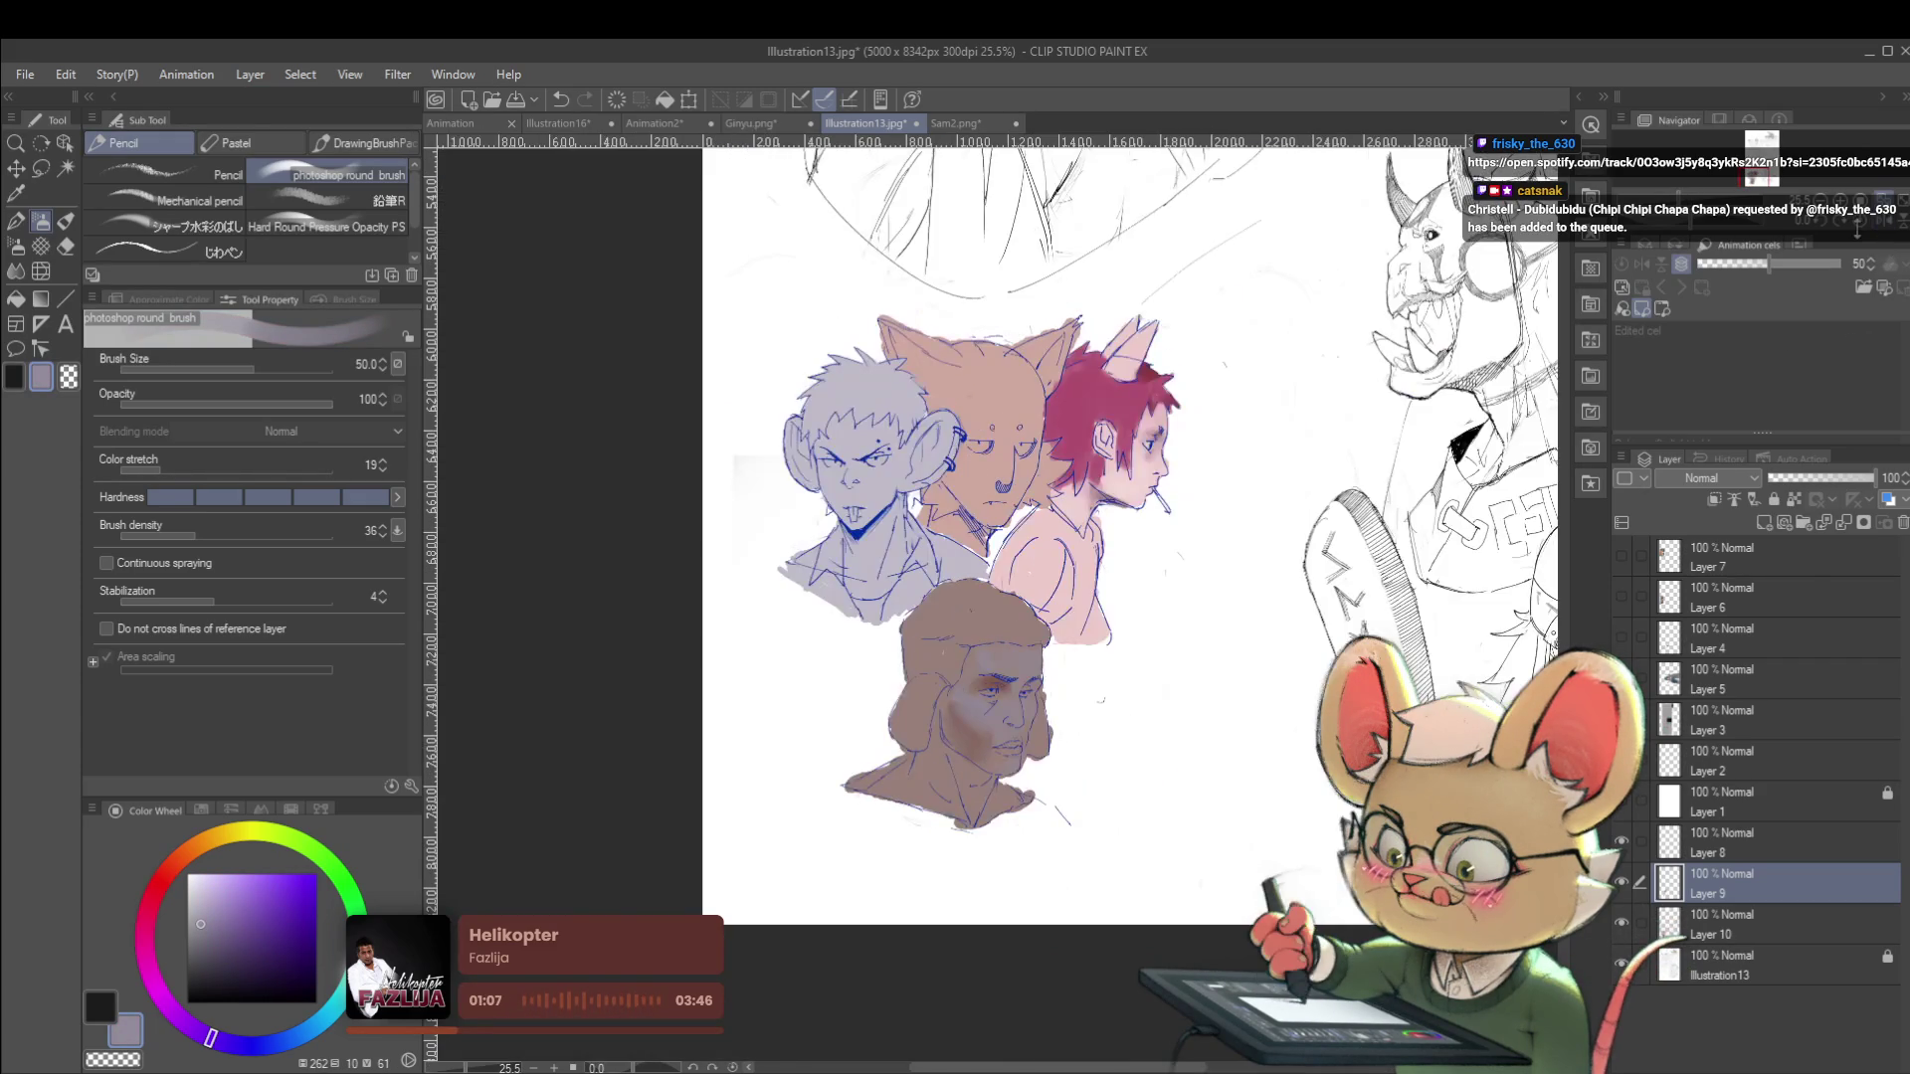
{"action": "scroll", "coordinate": [973, 737], "scroll_direction": "up", "scroll_amount": 3}
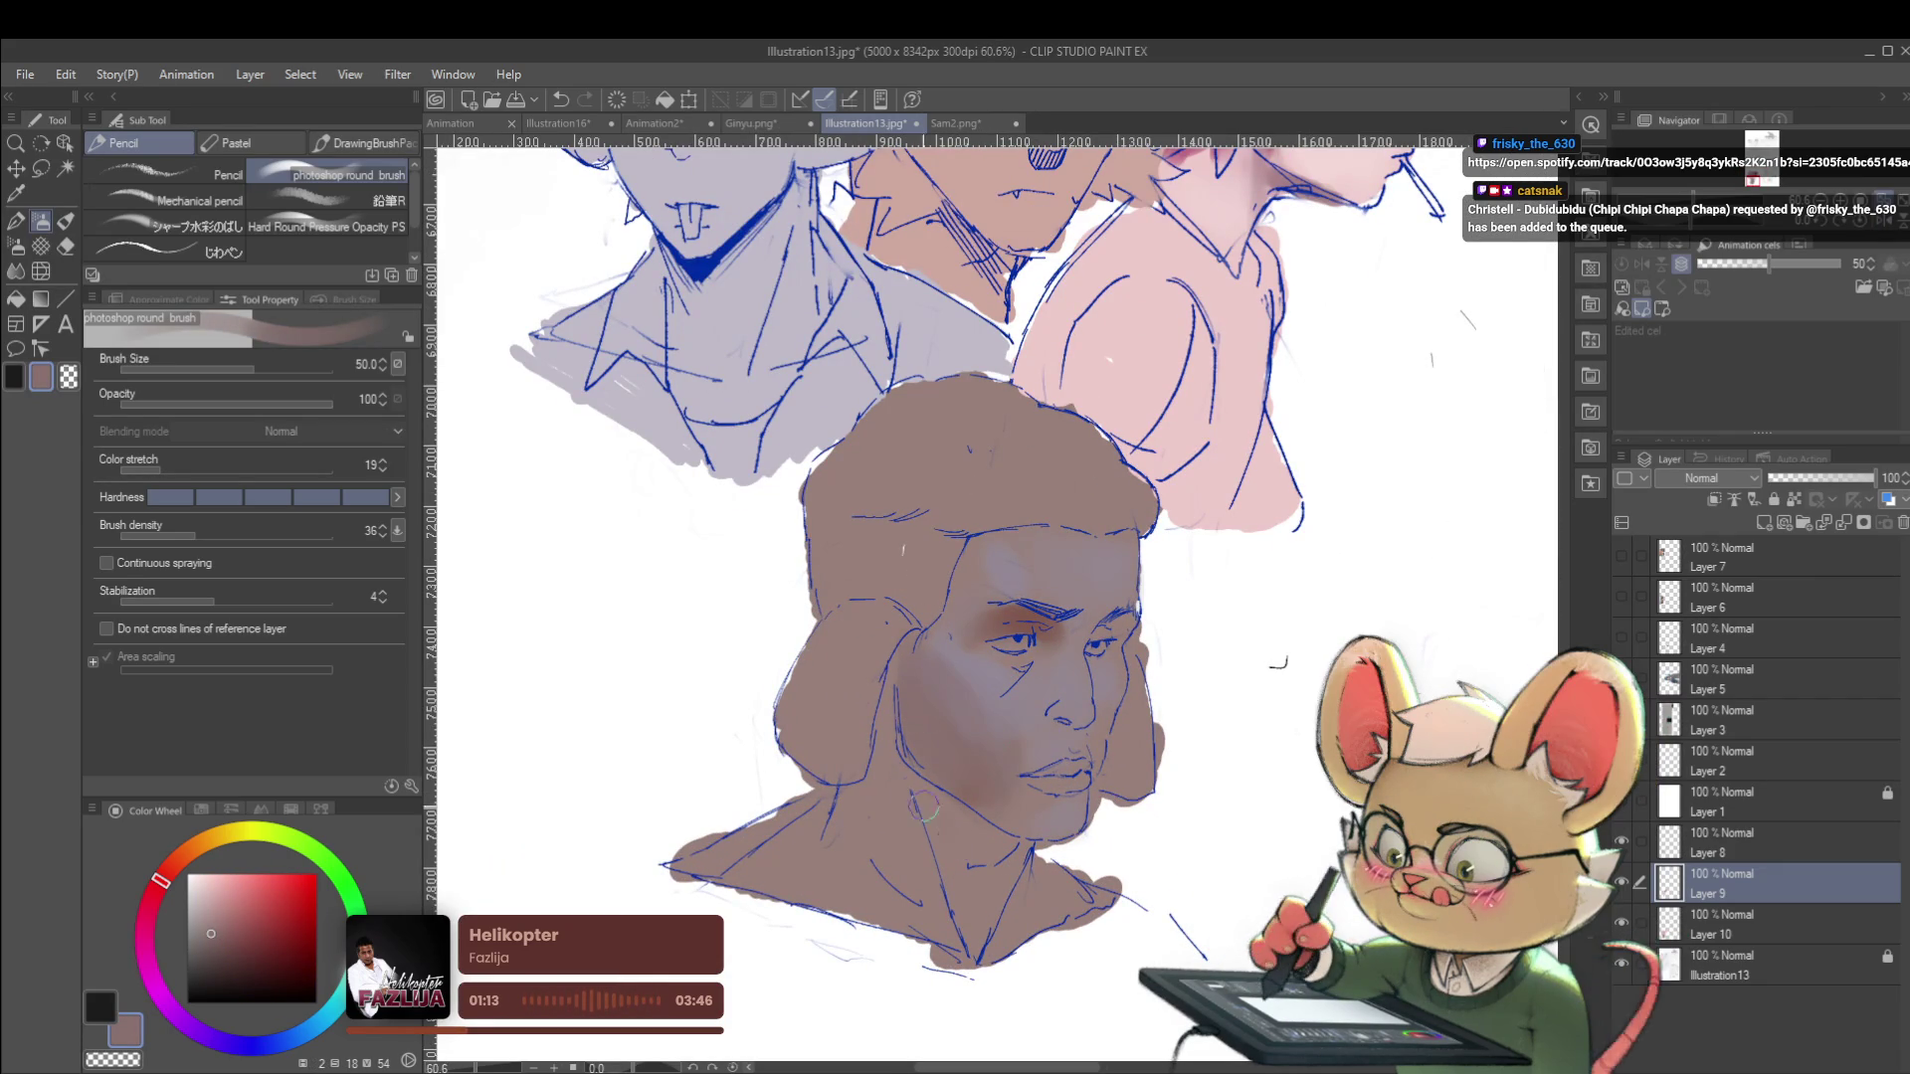
Shade the neck below the jaw and deepen the jaw shadow with darker reddish browns.
{"action": "left_click", "coordinate": [264, 970]}
{"action": "left_click_drag", "start_coordinate": [930, 800], "coordinate": [1016, 847]}
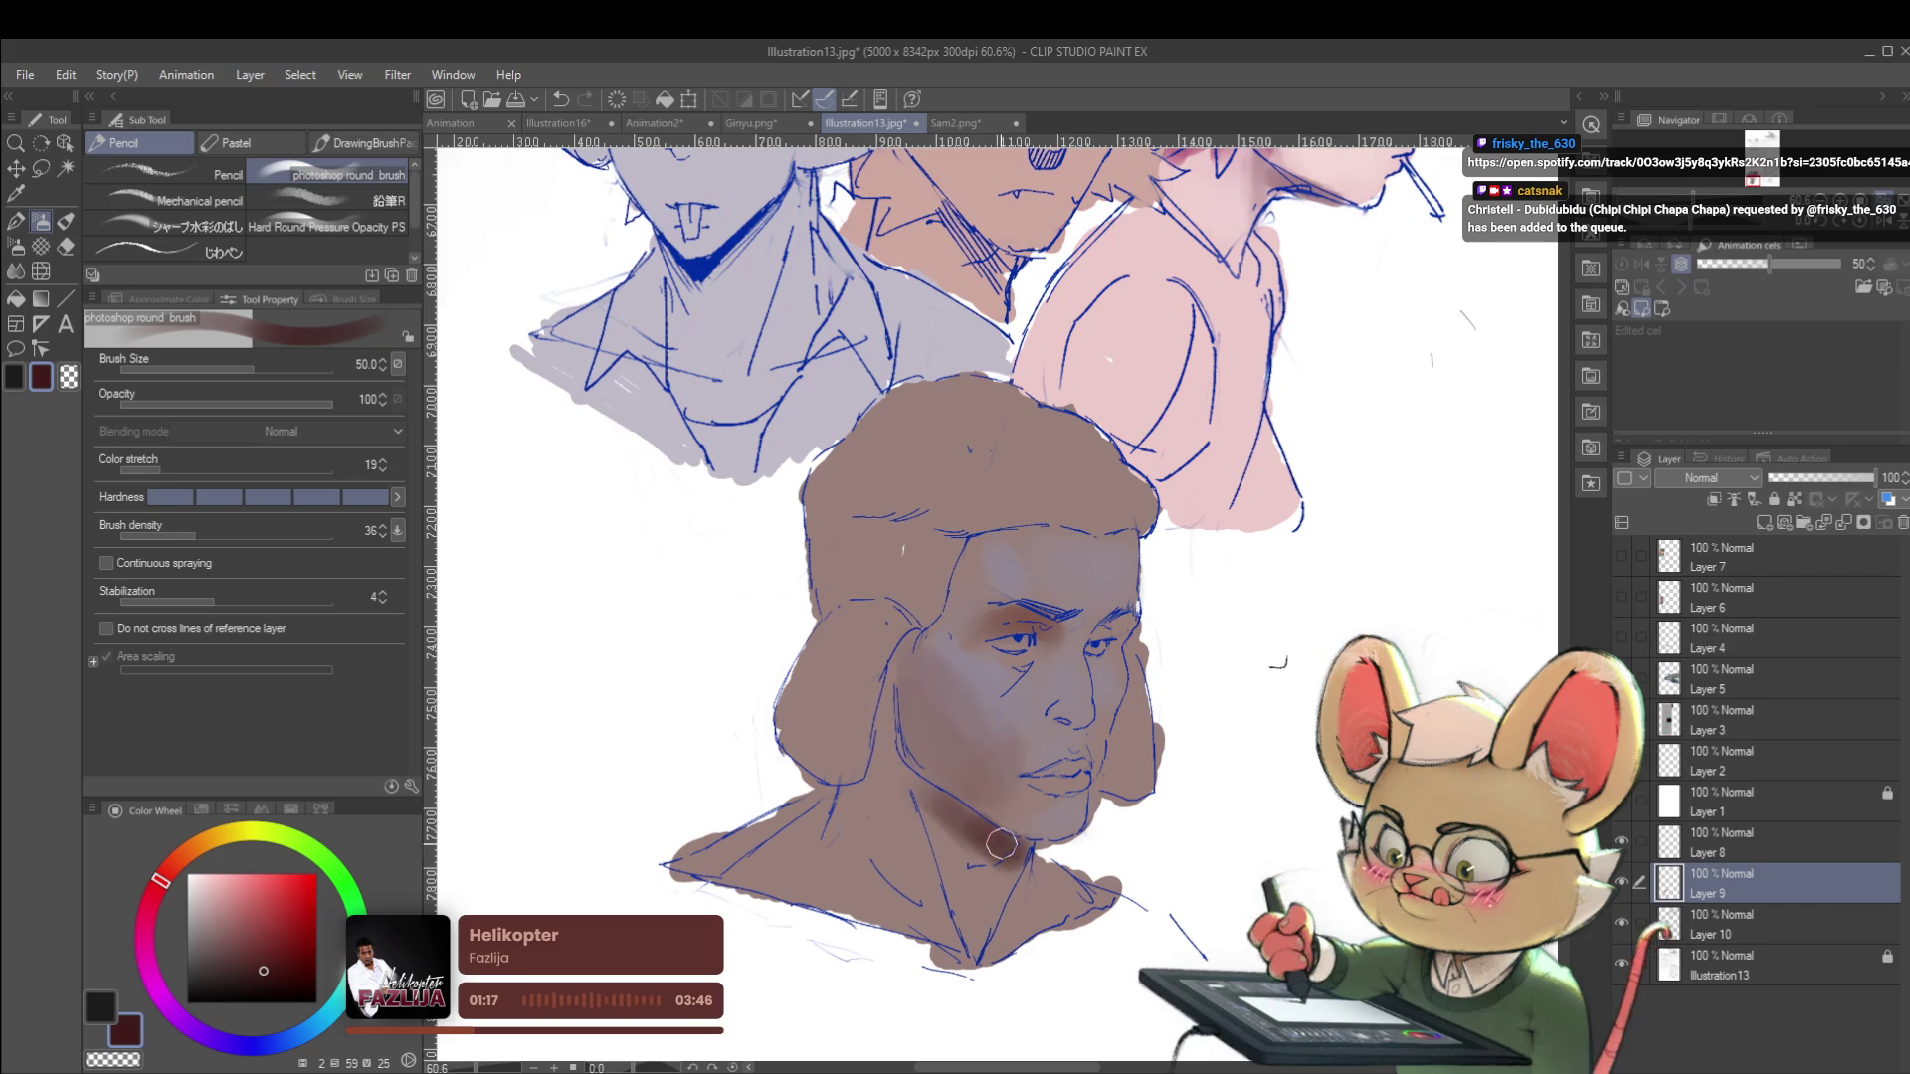
{"action": "left_click", "coordinate": [933, 806], "text": "alt"}
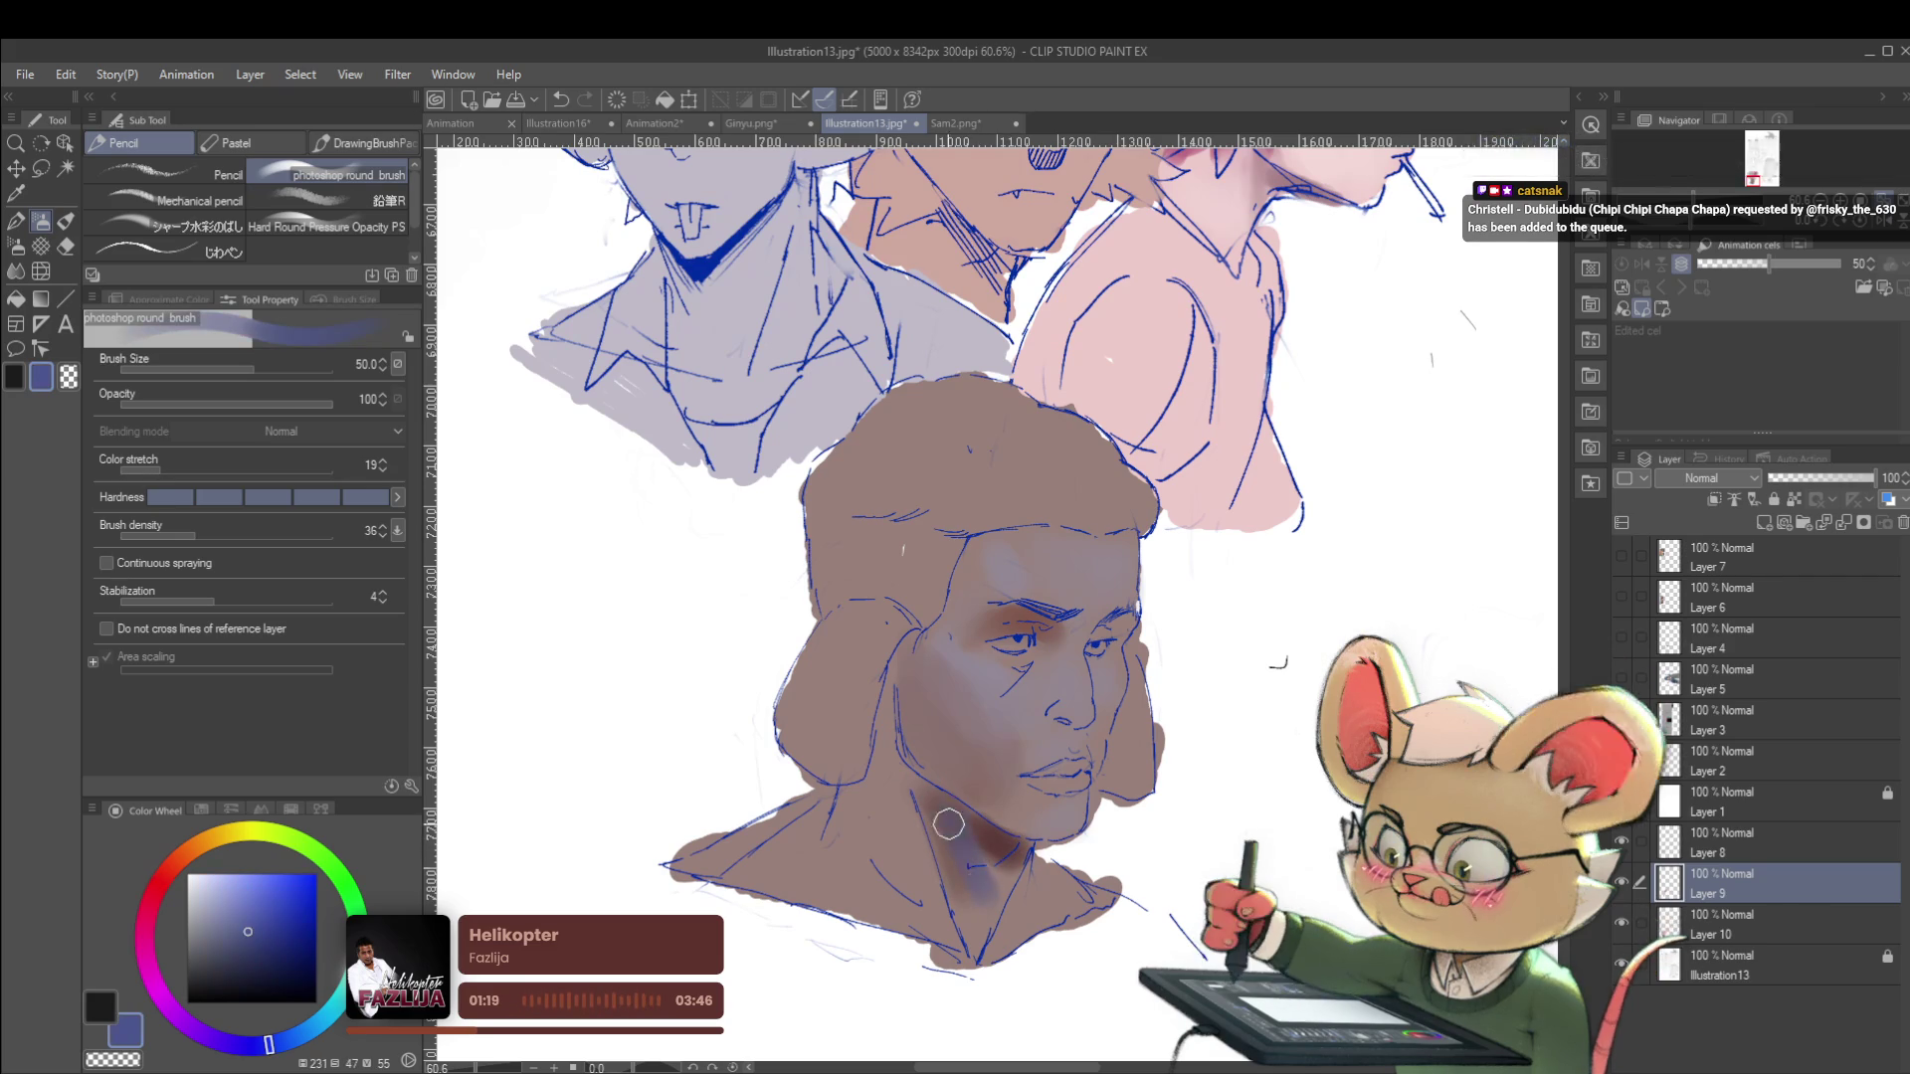
{"action": "left_click", "coordinate": [966, 858], "text": "alt"}
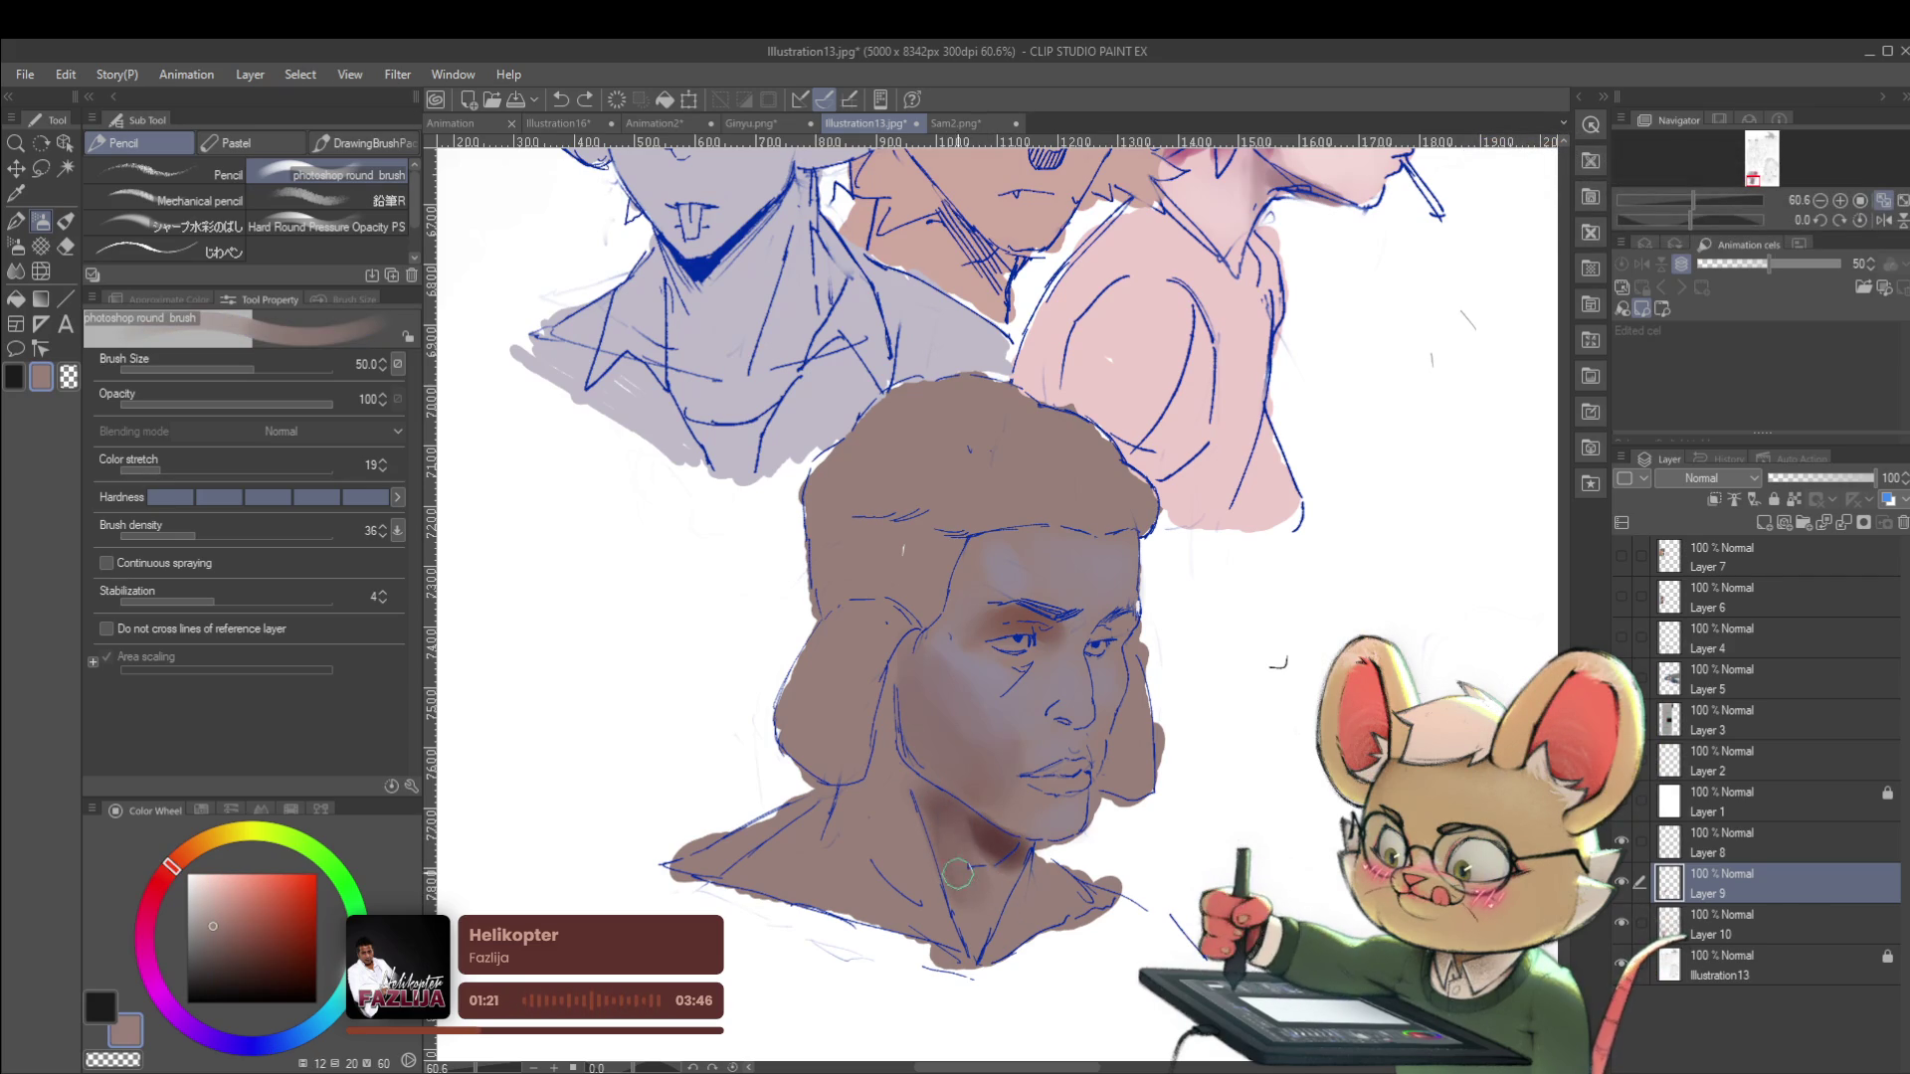
{"action": "left_click", "coordinate": [991, 840], "text": "alt"}
{"action": "left_click_drag", "start_coordinate": [948, 818], "coordinate": [884, 727]}
{"action": "scroll", "coordinate": [930, 658], "scroll_direction": "down", "scroll_amount": 4}
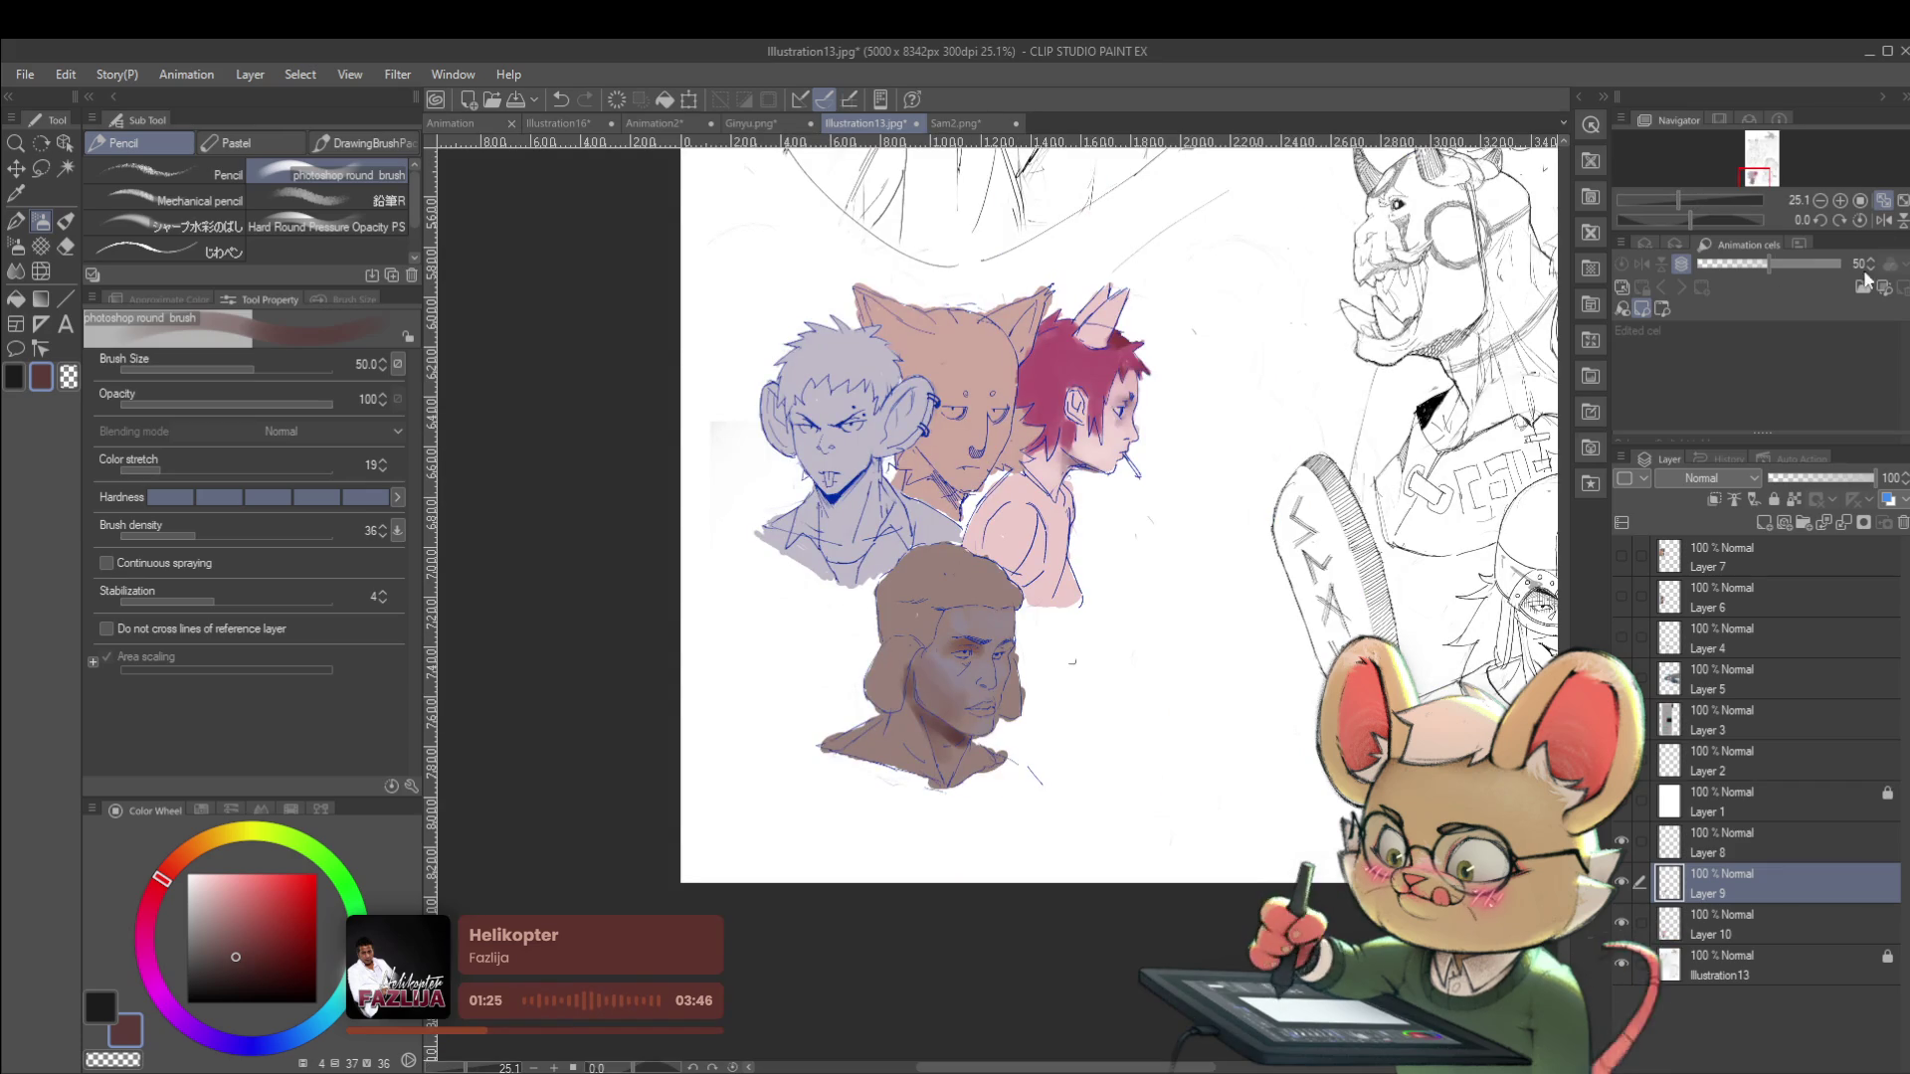
Add subtle shading along the bottom man's left cheek, mirroring the view to check it.
{"action": "left_click", "coordinate": [1882, 219]}
{"action": "scroll", "coordinate": [601, 632], "scroll_direction": "up", "scroll_amount": 3}
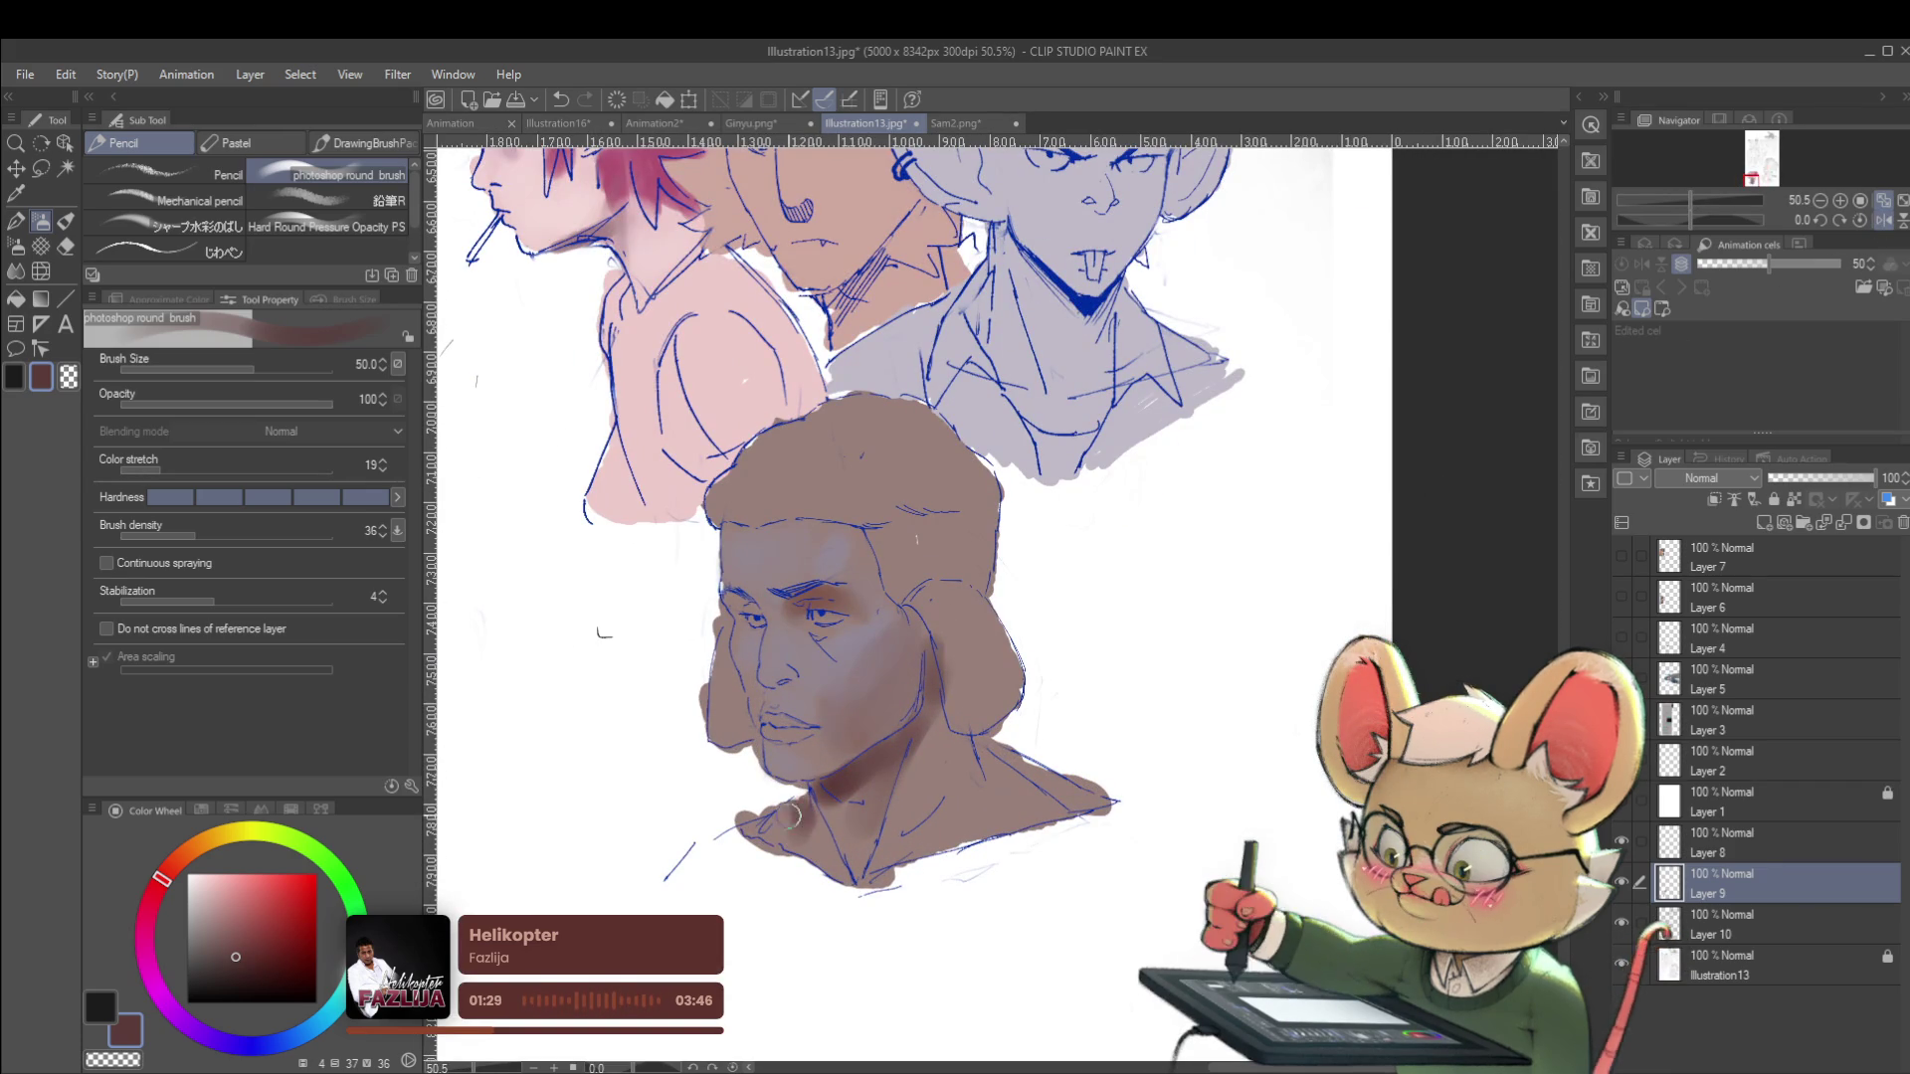
{"action": "scroll", "coordinate": [855, 756], "scroll_direction": "down", "scroll_amount": 3}
{"action": "scroll", "coordinate": [869, 725], "scroll_direction": "up", "scroll_amount": 4}
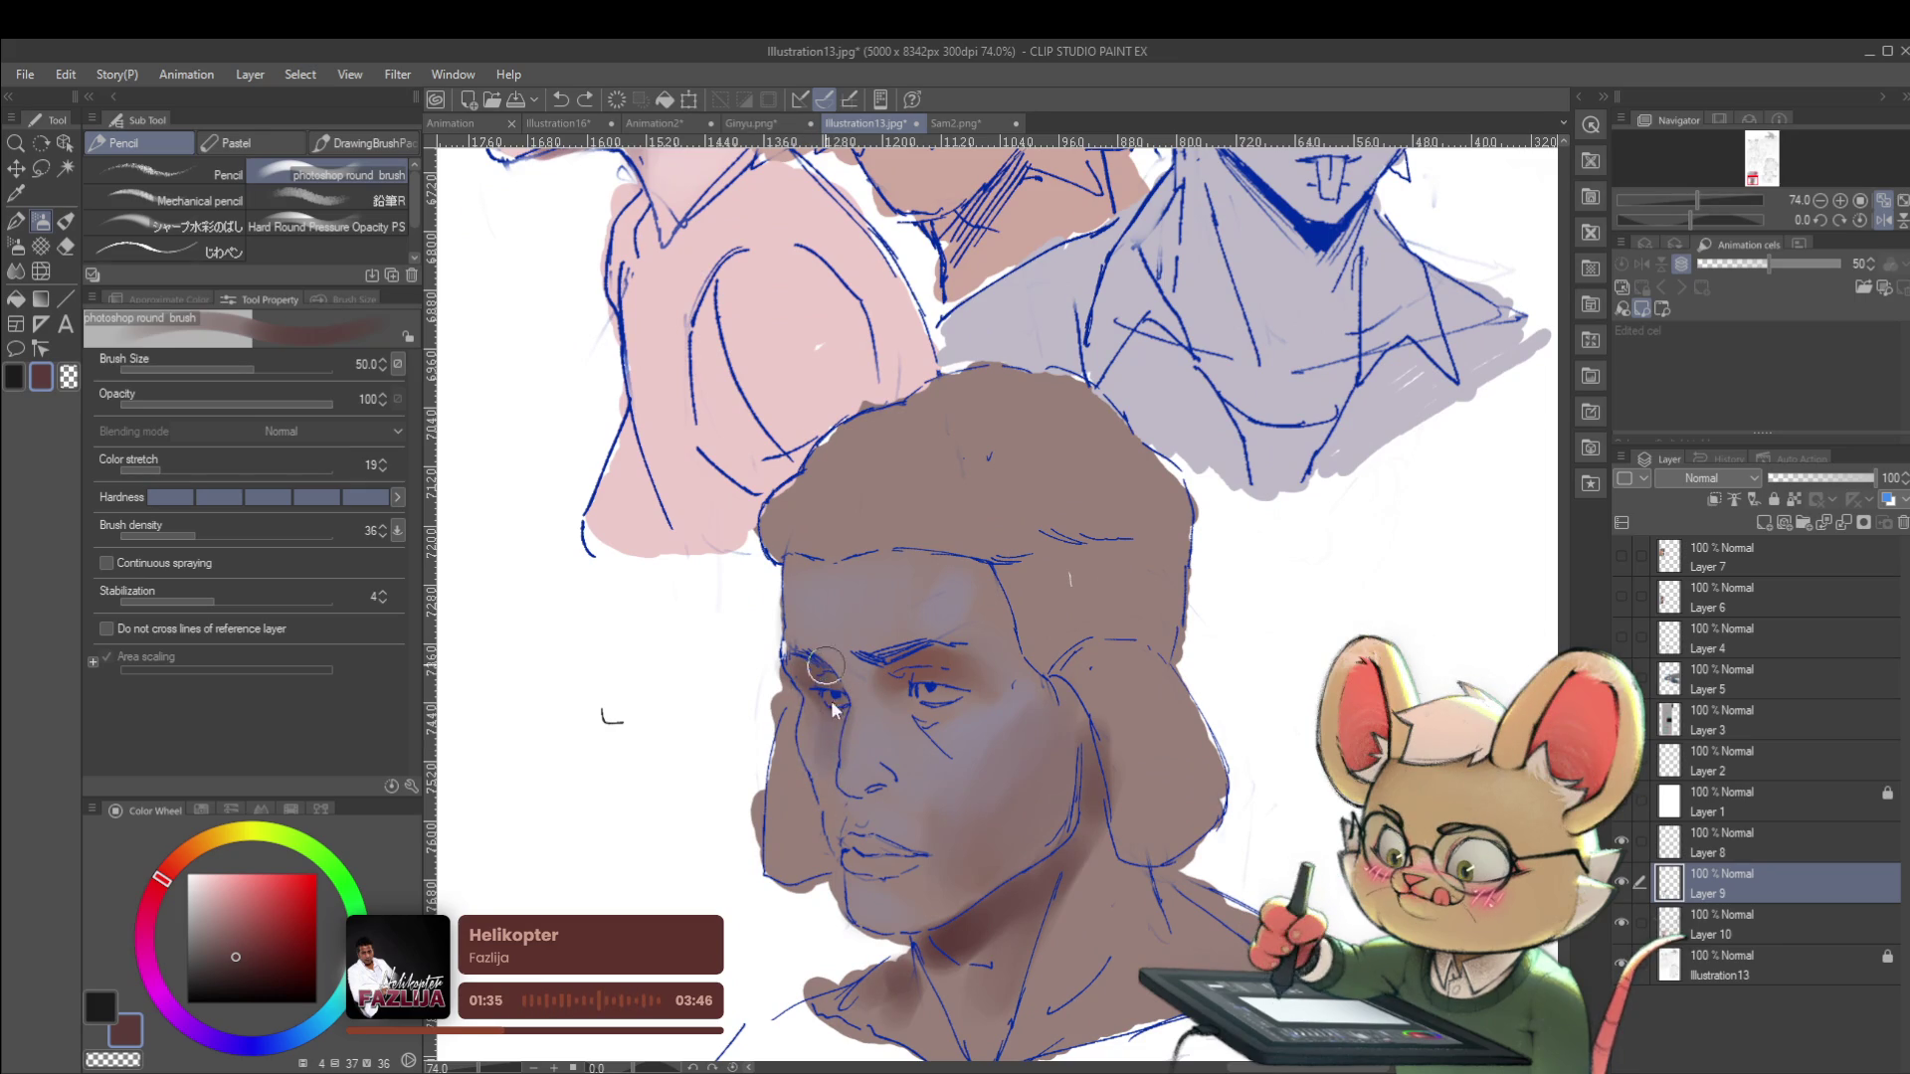
{"action": "mouse_move", "coordinate": [807, 707]}
{"action": "left_mouse_down"}
{"action": "mouse_move", "coordinate": [833, 830]}
{"action": "mouse_move", "coordinate": [840, 750]}
{"action": "left_mouse_up"}
{"action": "scroll", "coordinate": [840, 751], "scroll_direction": "down", "scroll_amount": 4}
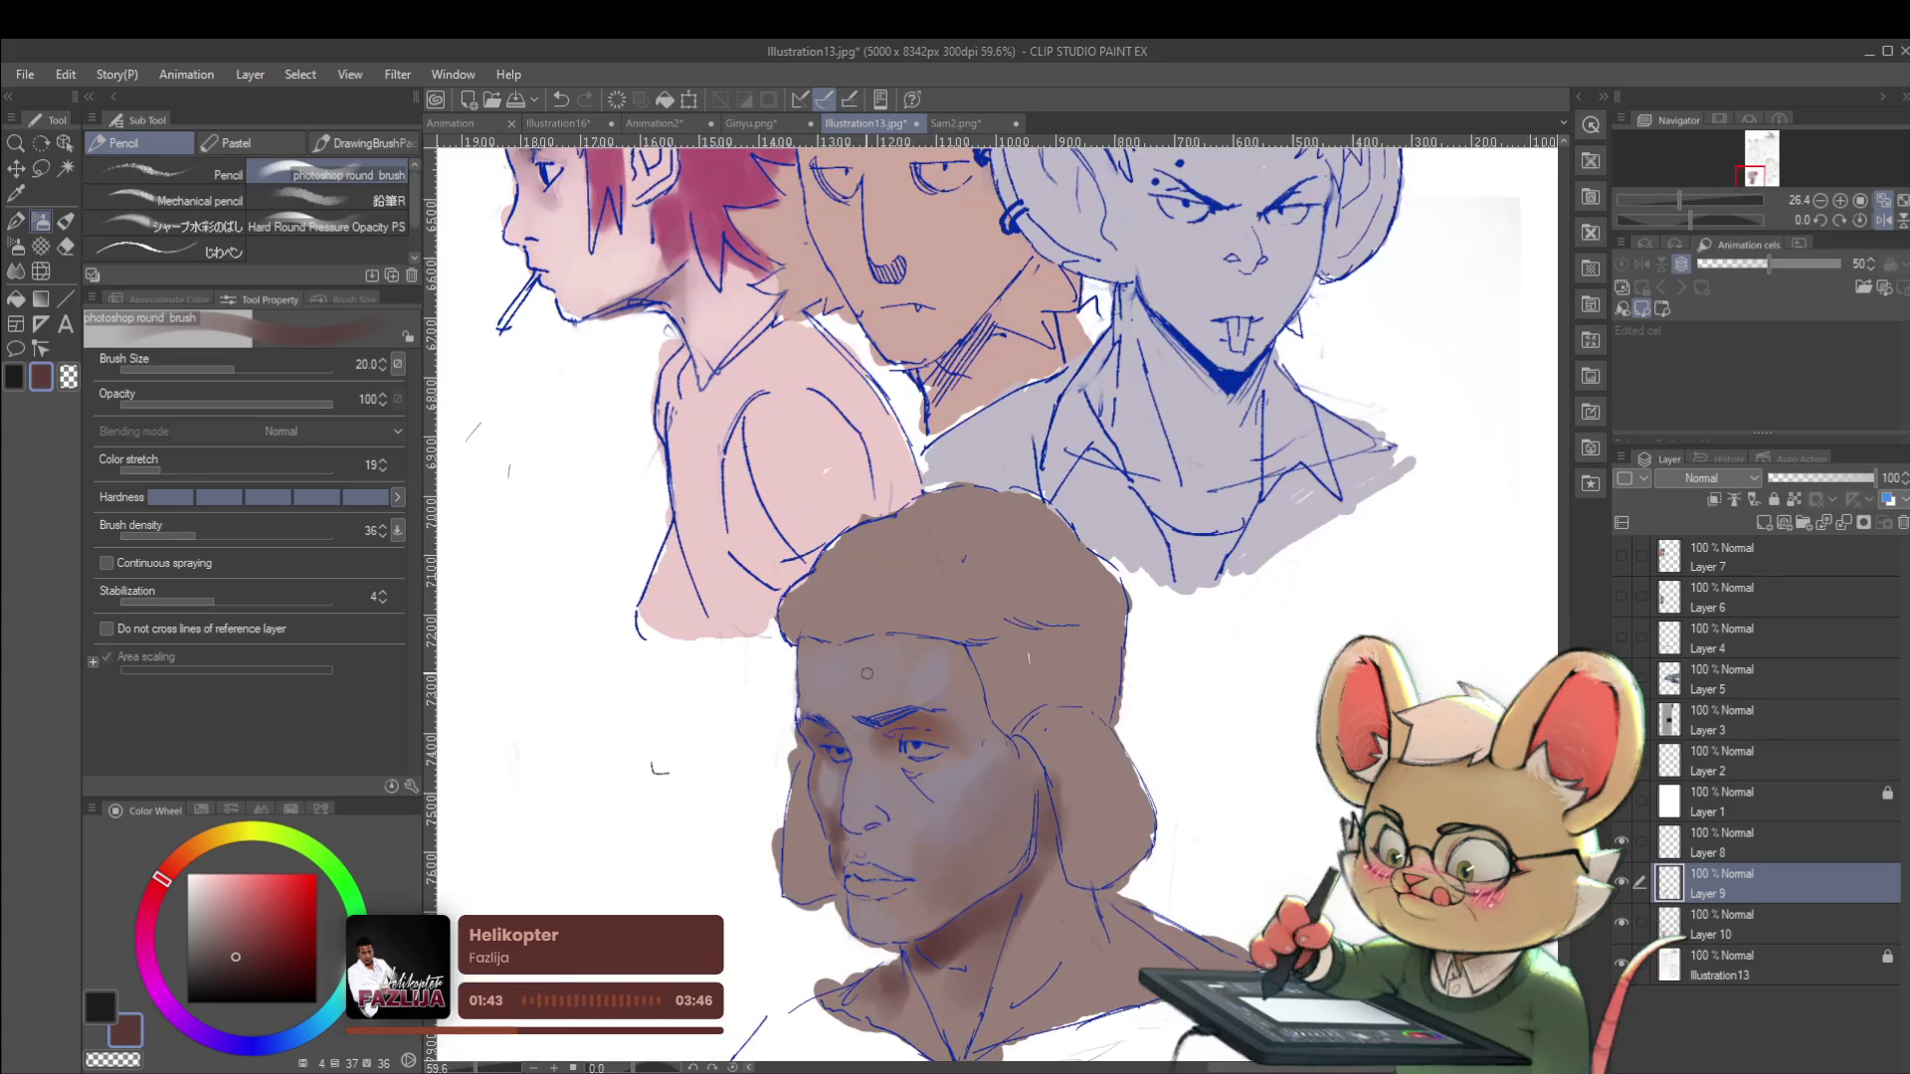
{"action": "scroll", "coordinate": [801, 699], "scroll_direction": "up", "scroll_amount": 3}
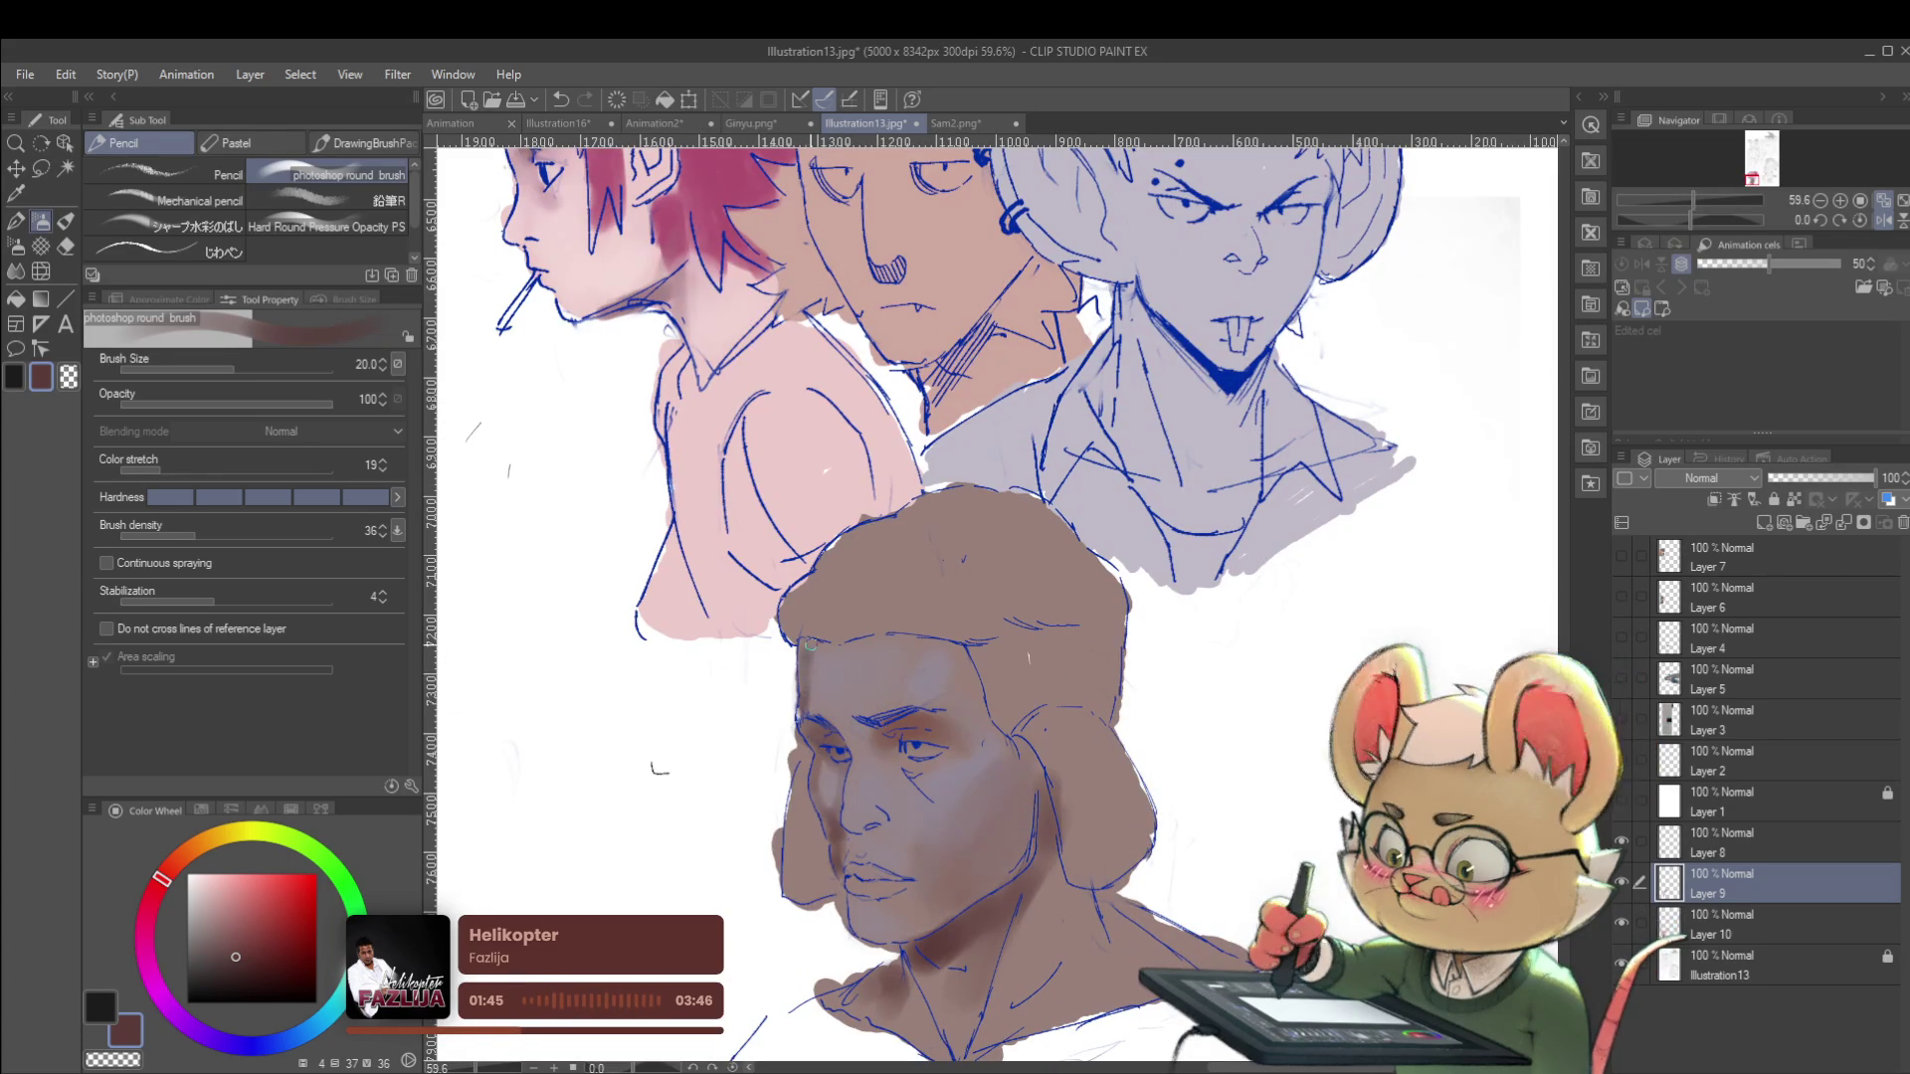
{"action": "scroll", "coordinate": [805, 567], "scroll_direction": "down", "scroll_amount": 3}
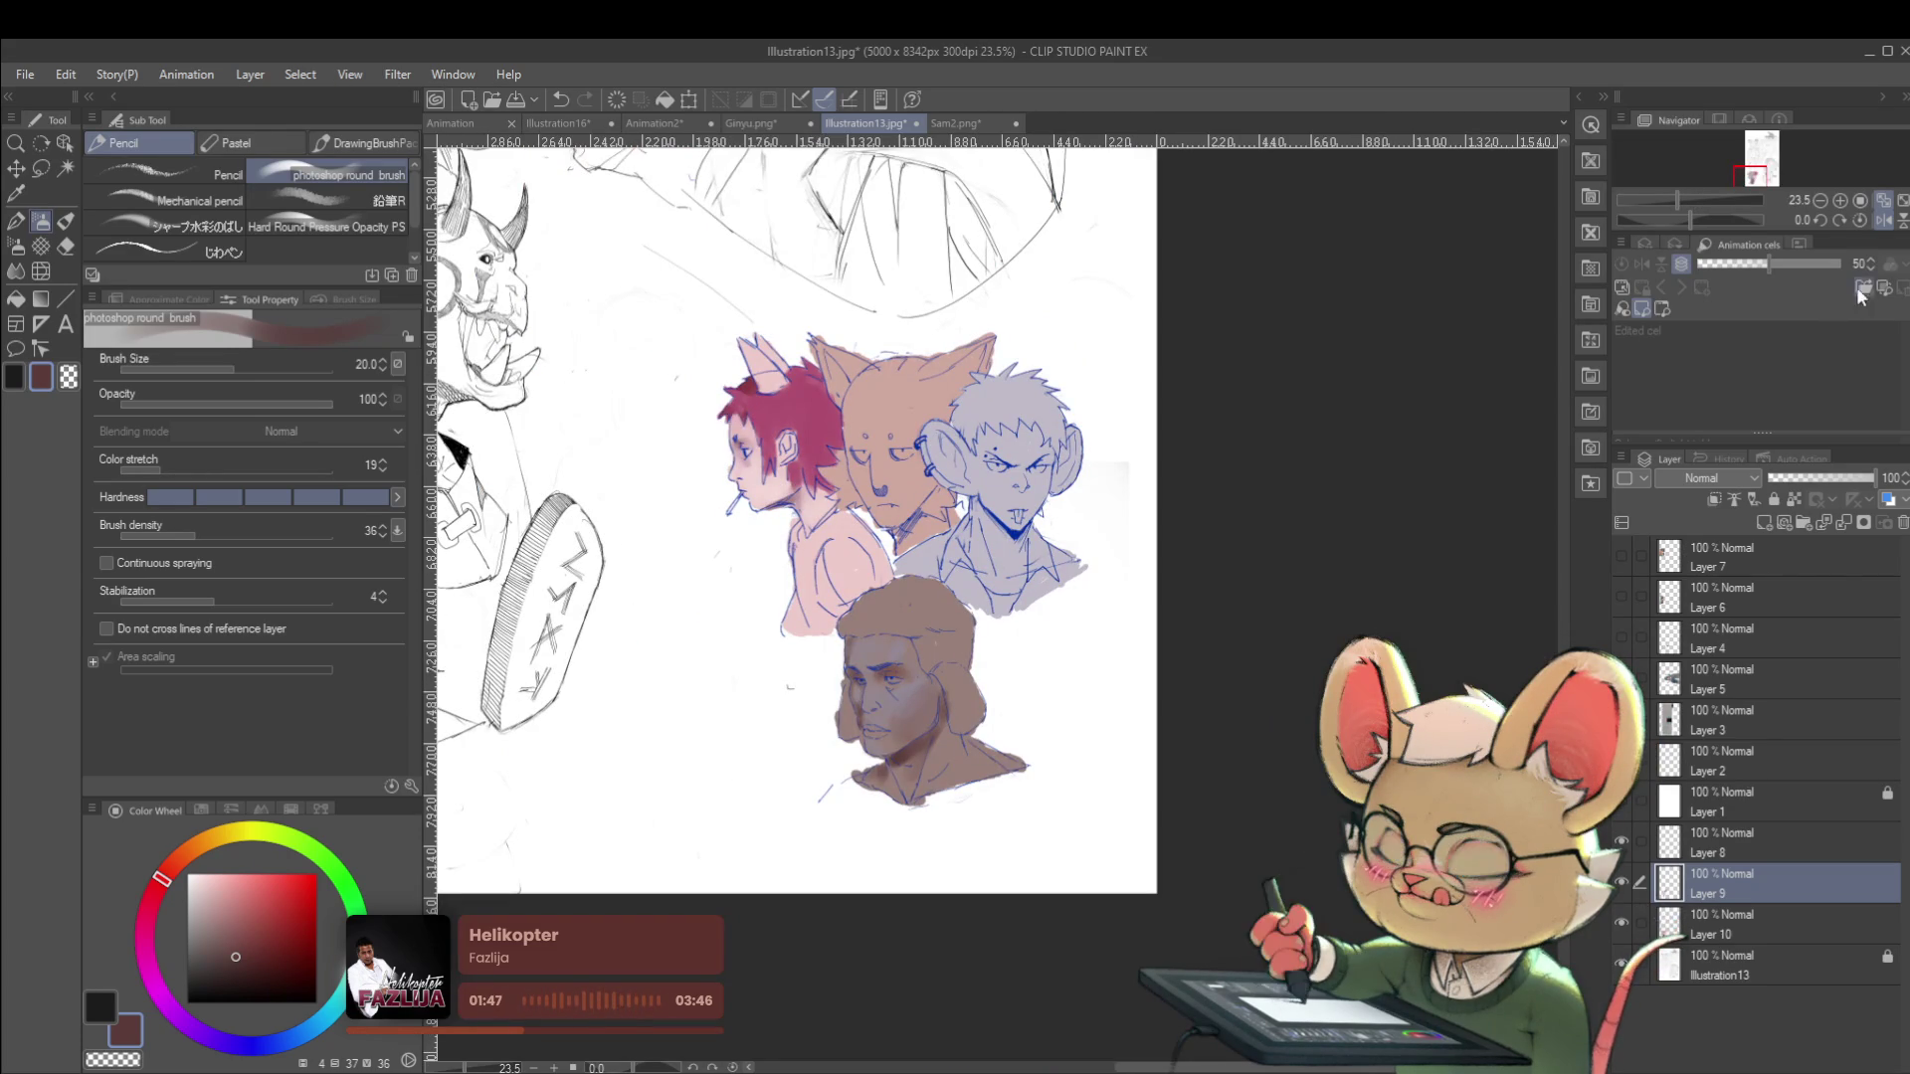
{"action": "left_click", "coordinate": [1890, 225]}
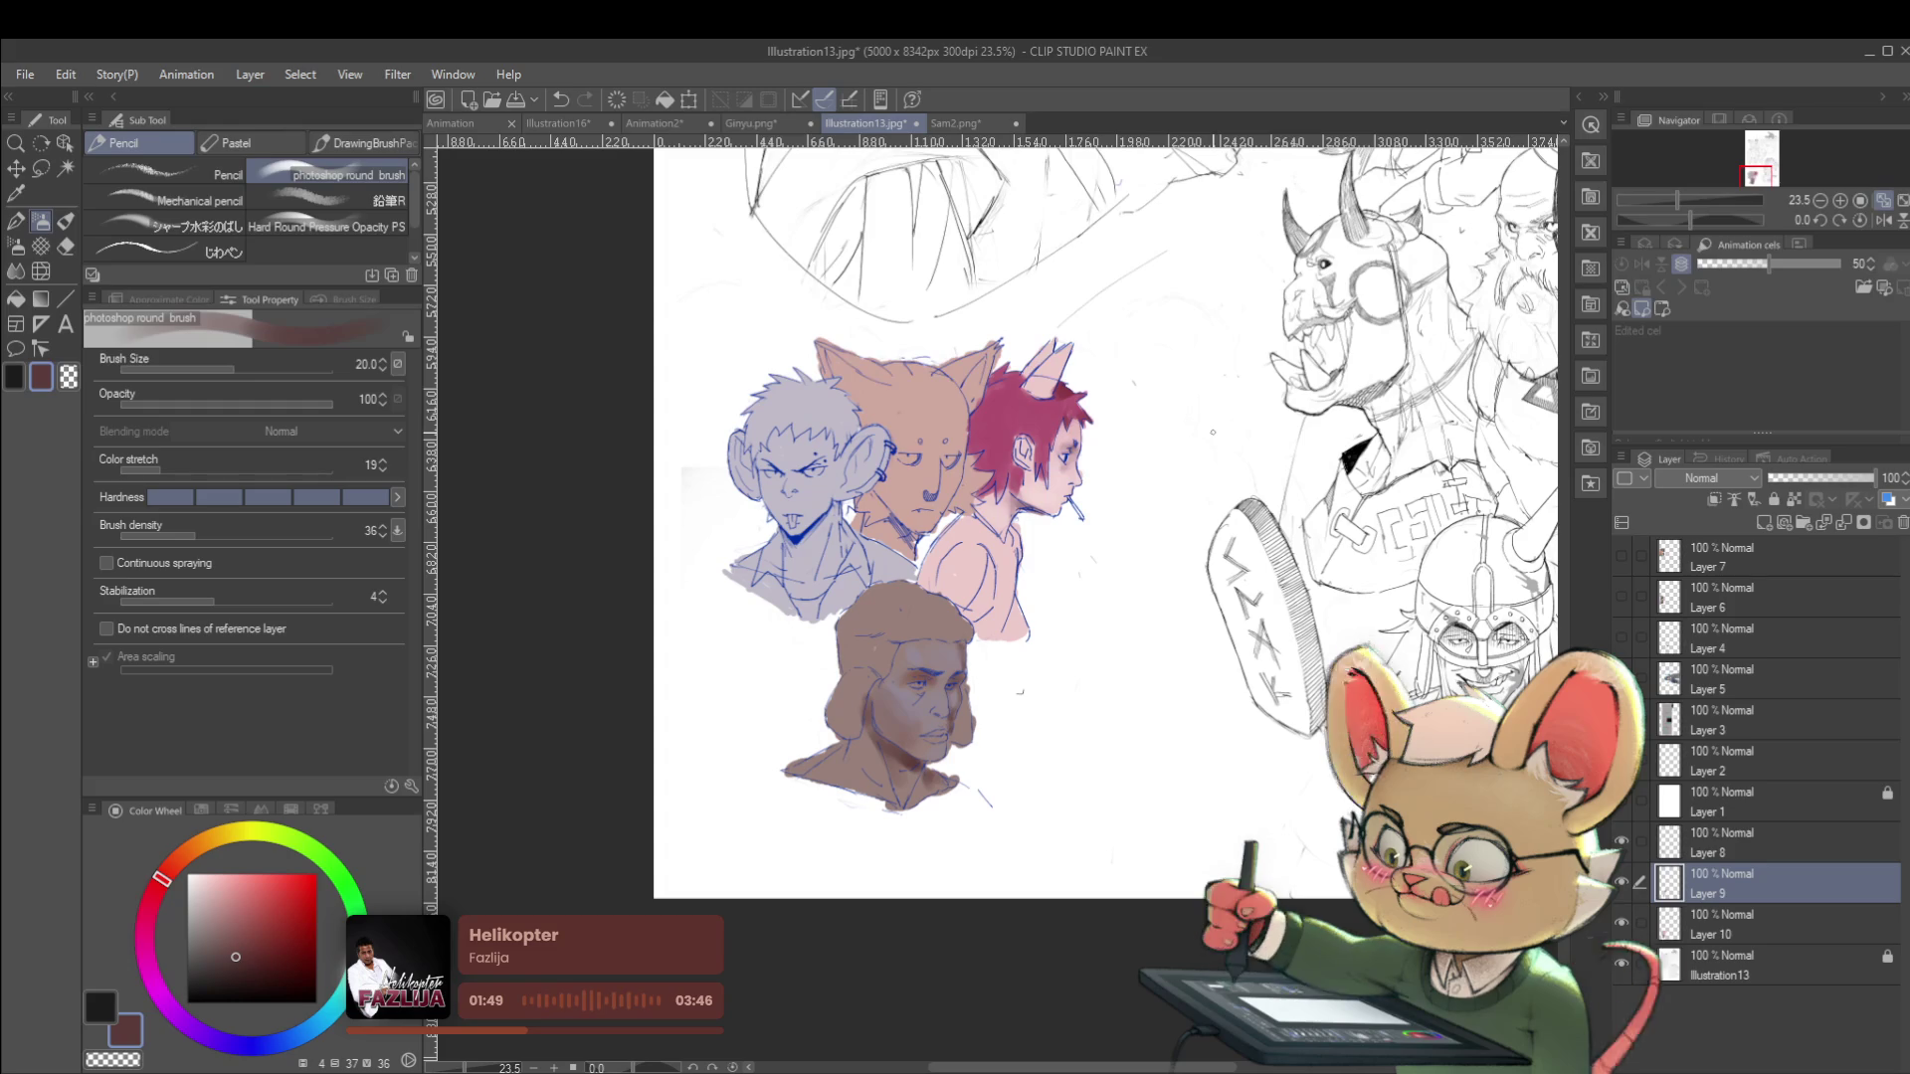
{"action": "scroll", "coordinate": [913, 683], "scroll_direction": "up", "scroll_amount": 3}
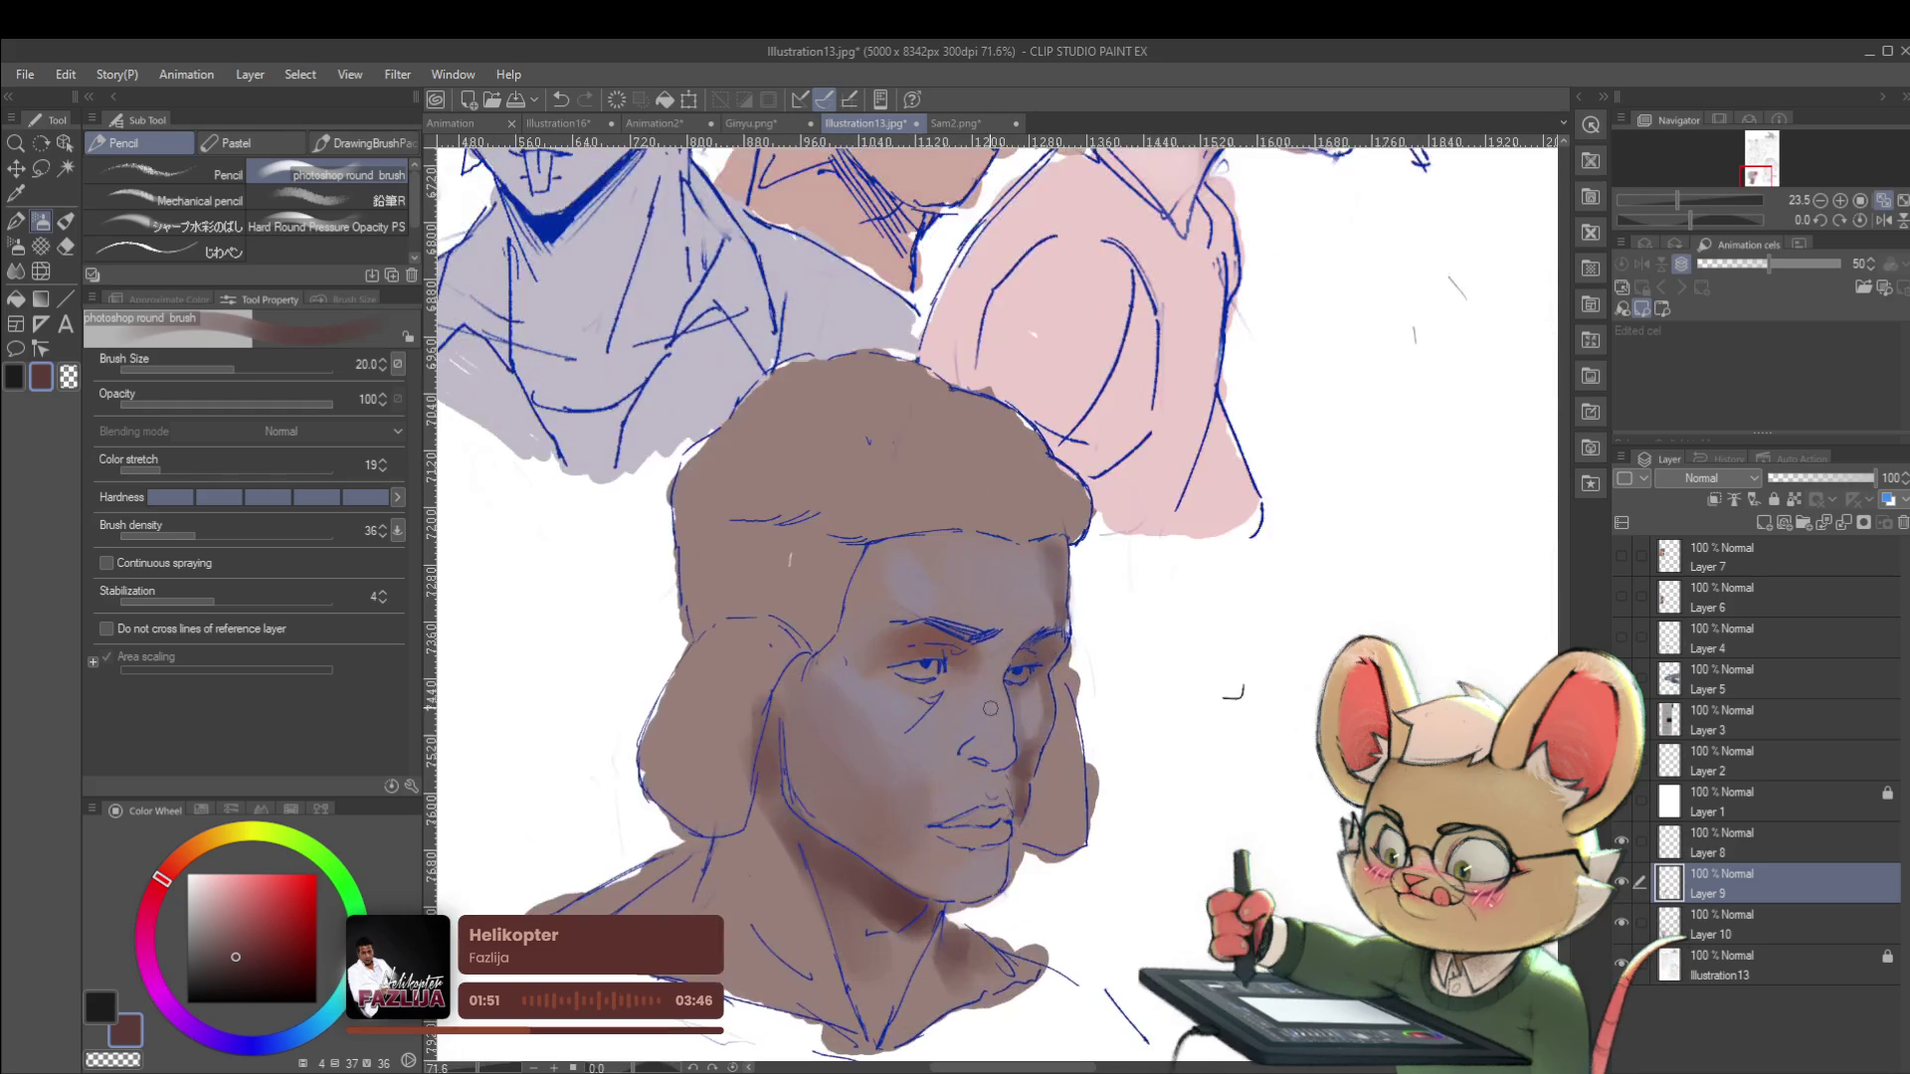
Sample the light mauve skin from the face and pick a lighter pink for highlights.
{"action": "left_click", "coordinate": [921, 683], "text": "alt"}
{"action": "scroll", "coordinate": [921, 683], "scroll_direction": "up", "scroll_amount": 2}
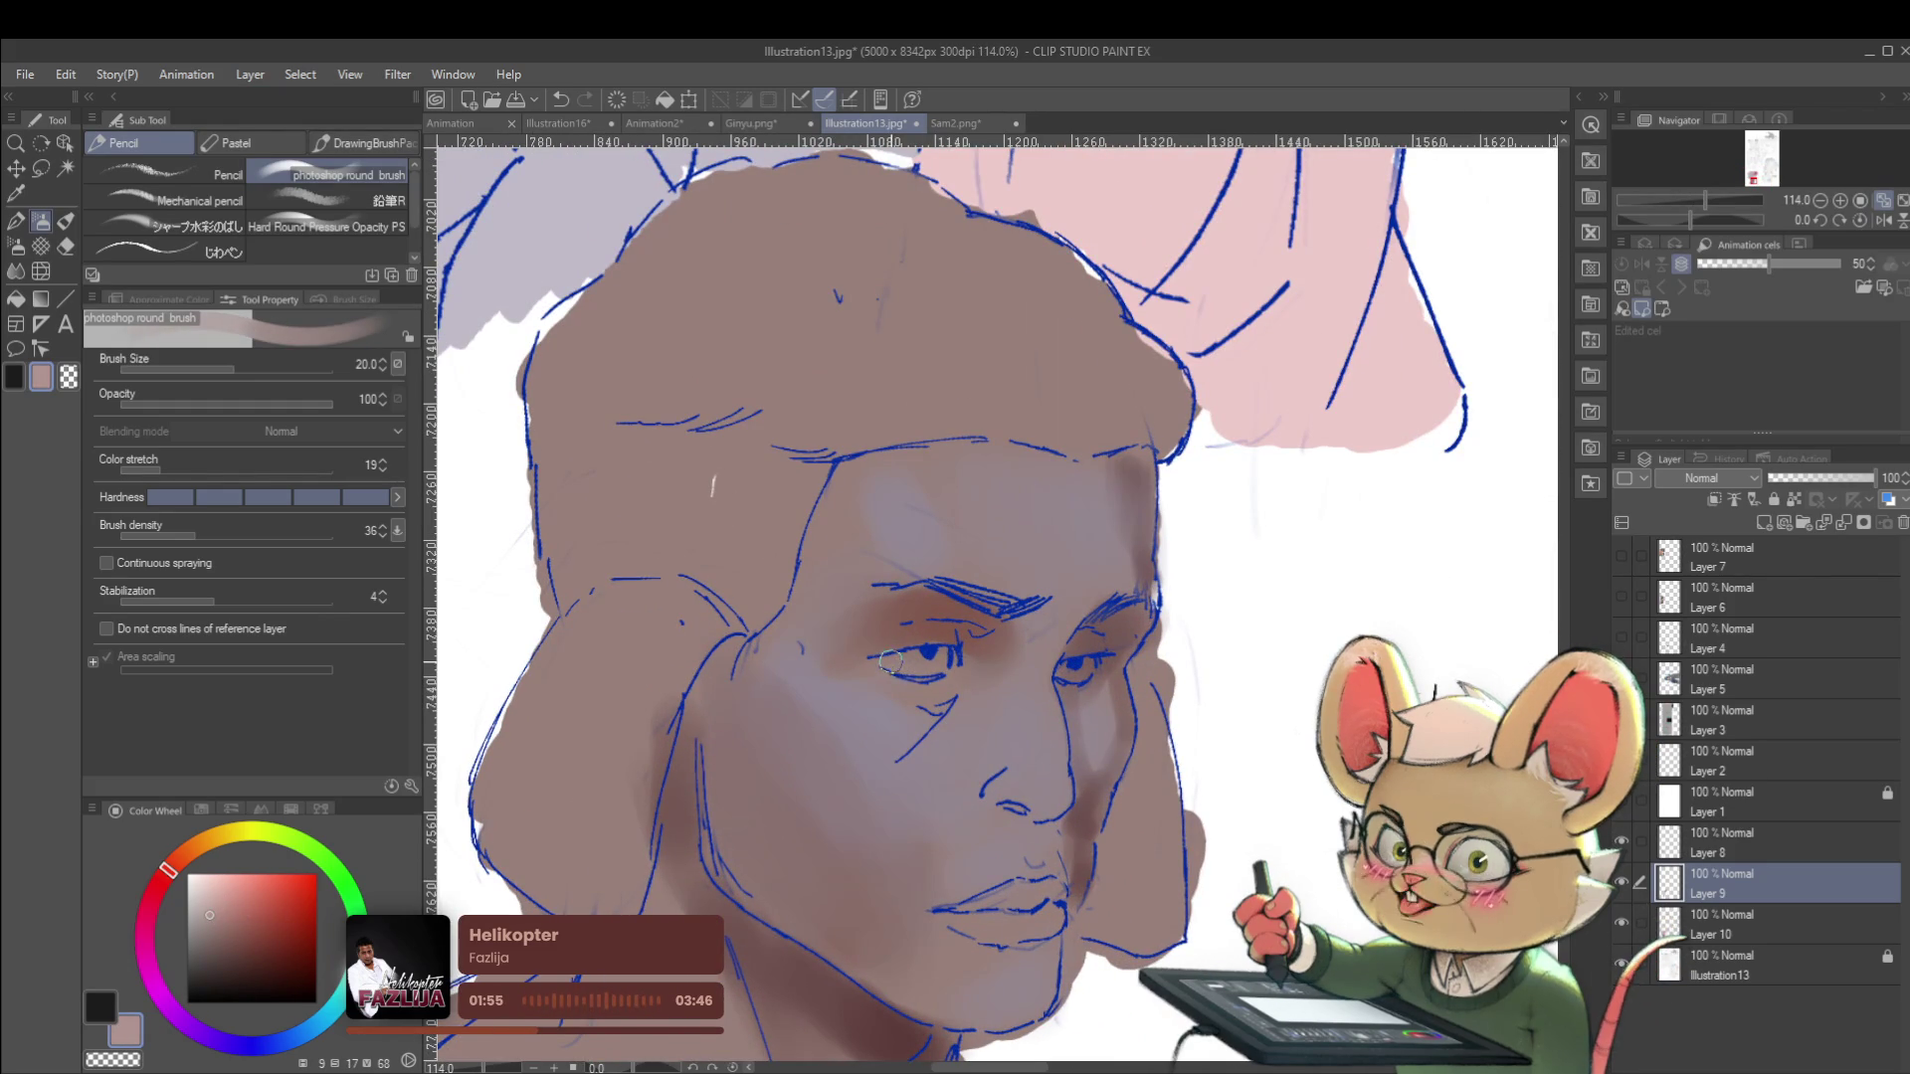
{"action": "left_click", "coordinate": [210, 893]}
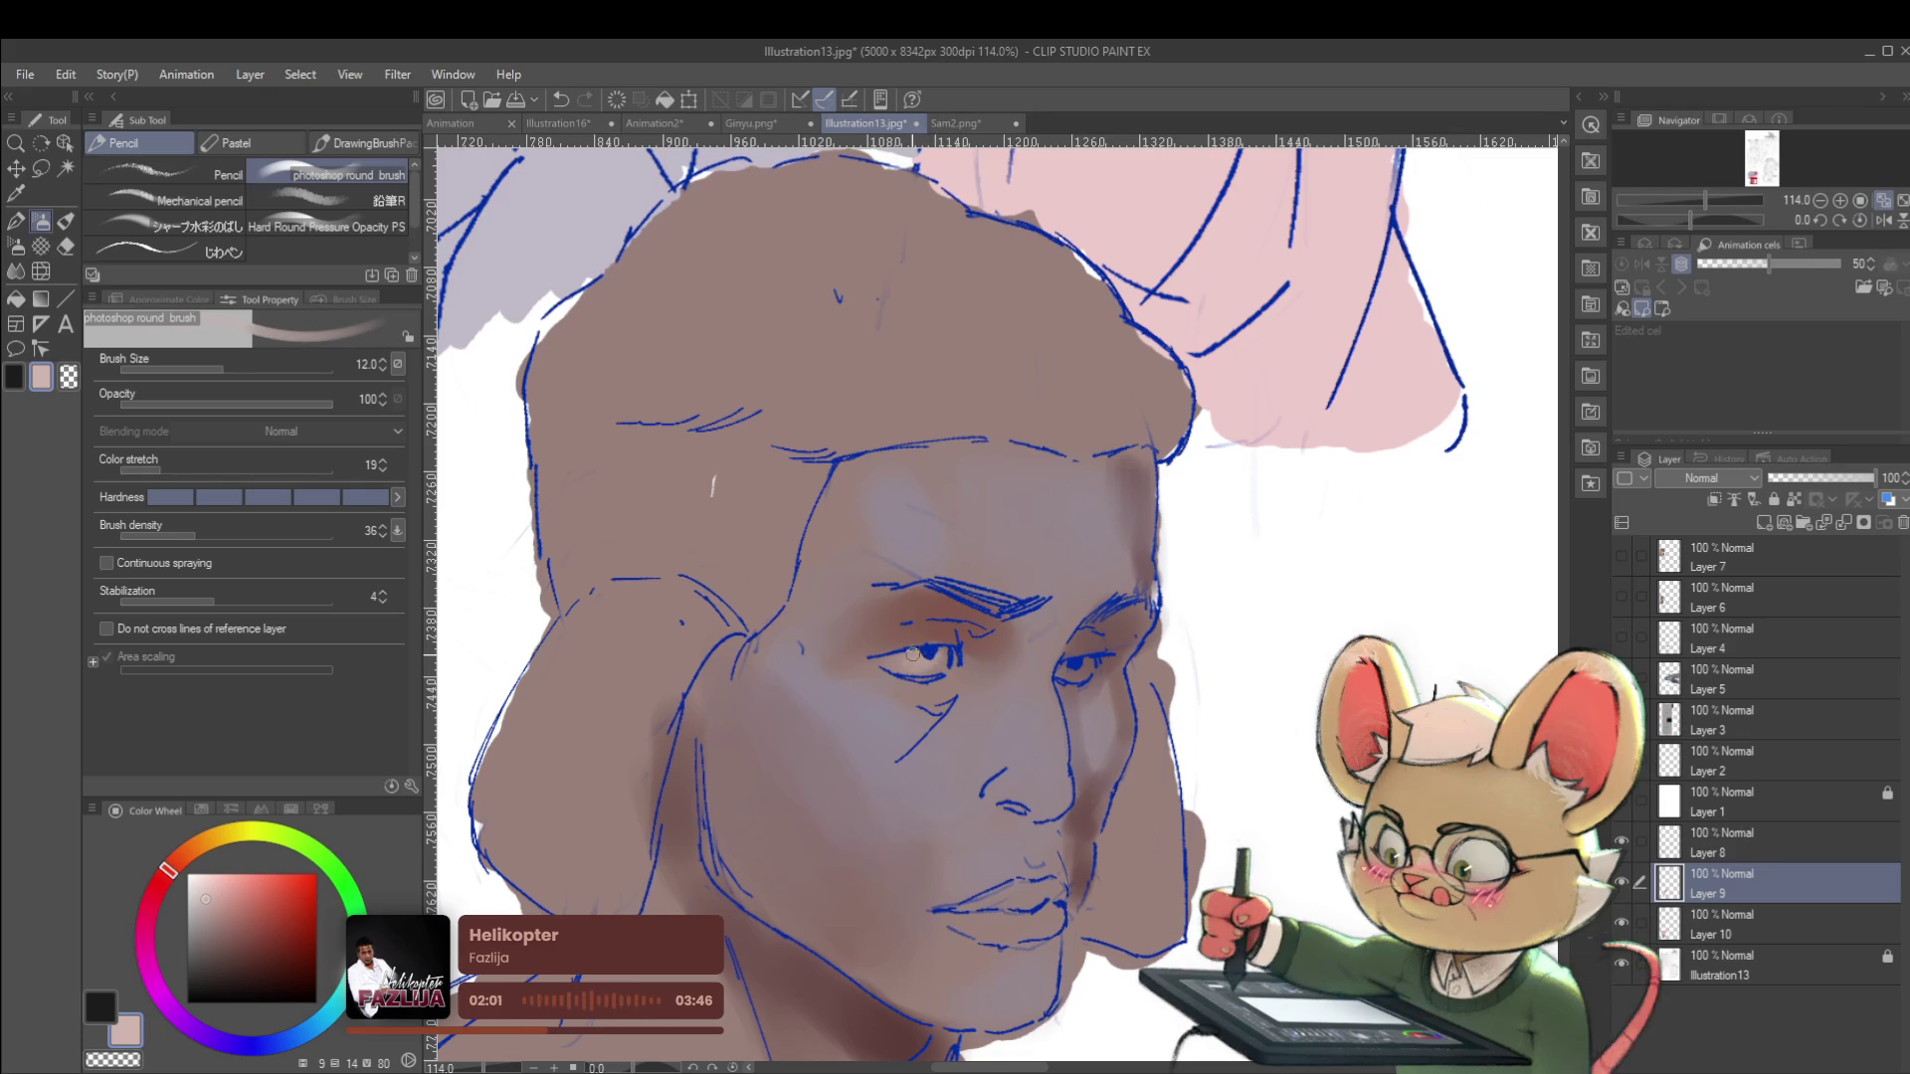
{"action": "scroll", "coordinate": [923, 666], "scroll_direction": "down", "scroll_amount": 5}
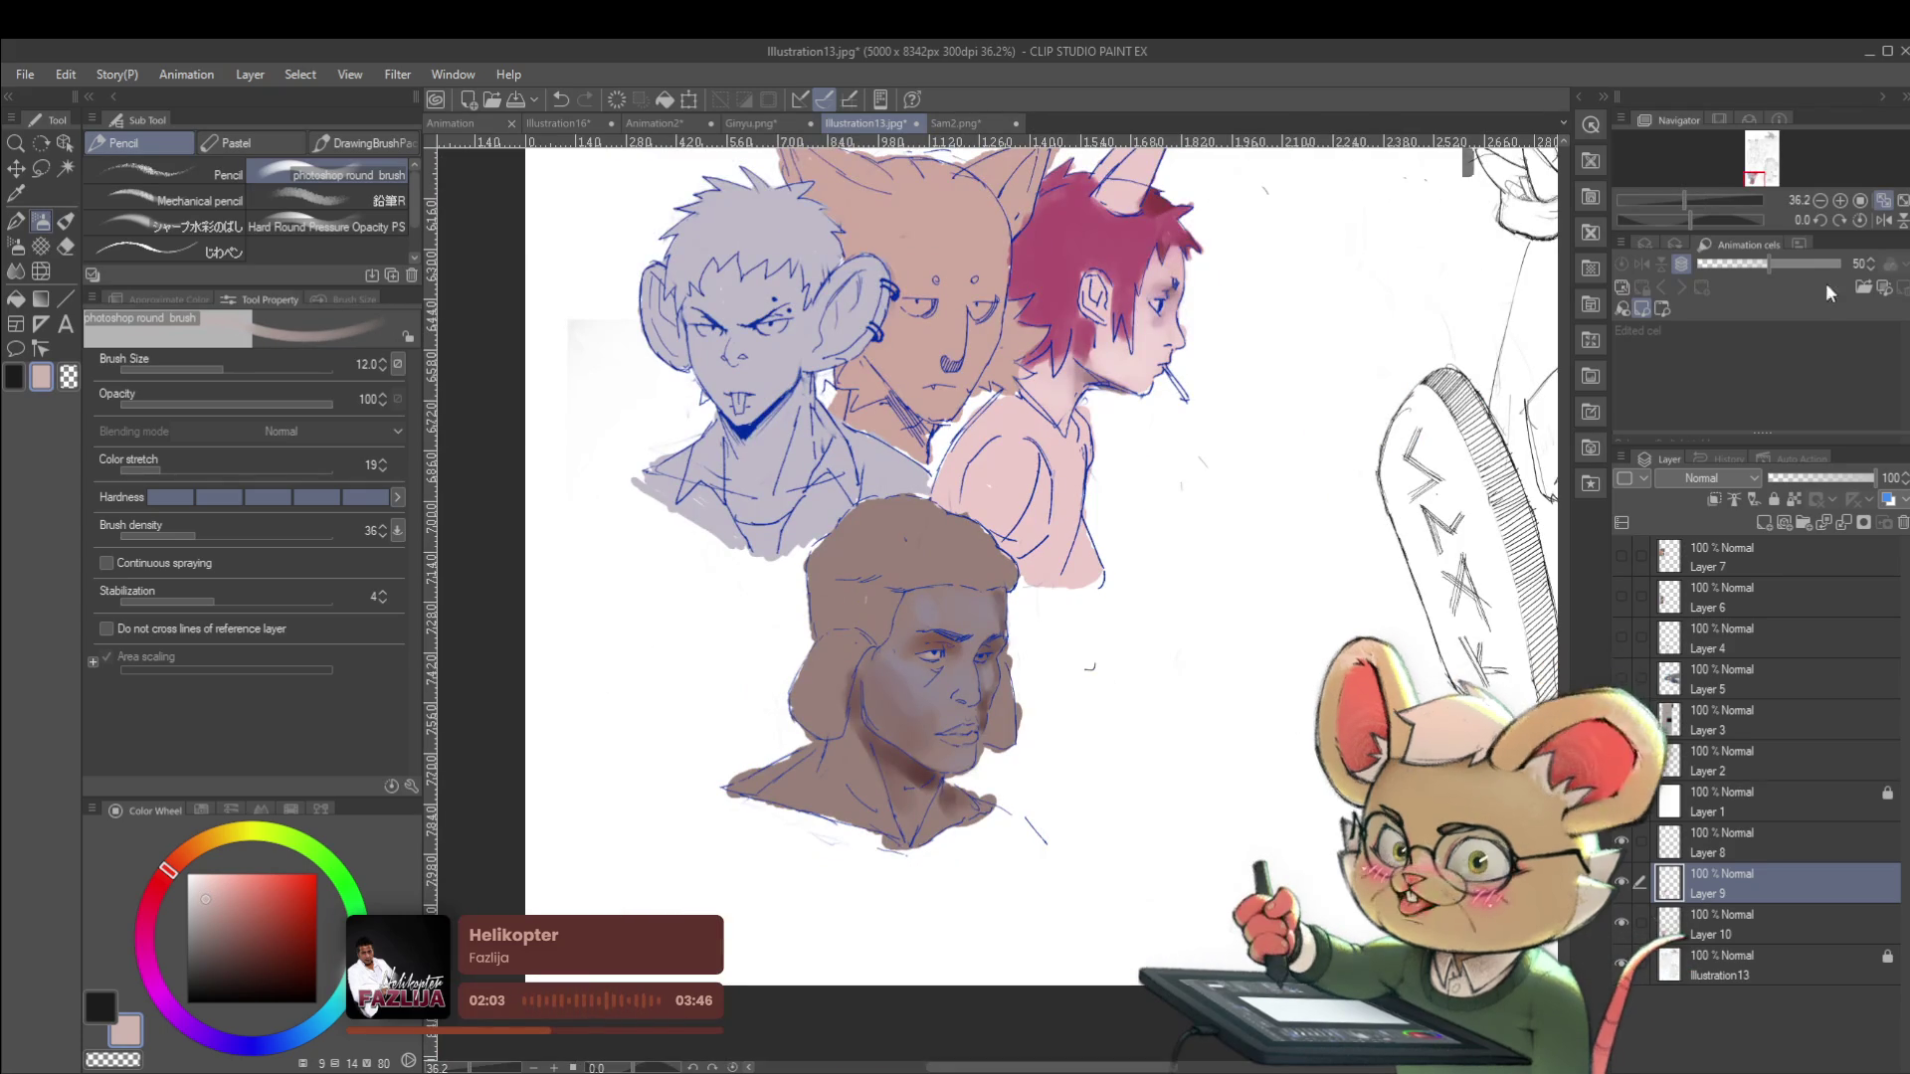
Mirror the view, bring all sketched heads into view, and pick a lighter skin colour for the eyes.
{"action": "key", "text": "h"}
{"action": "scroll", "coordinate": [1064, 668], "scroll_direction": "up", "scroll_amount": 4}
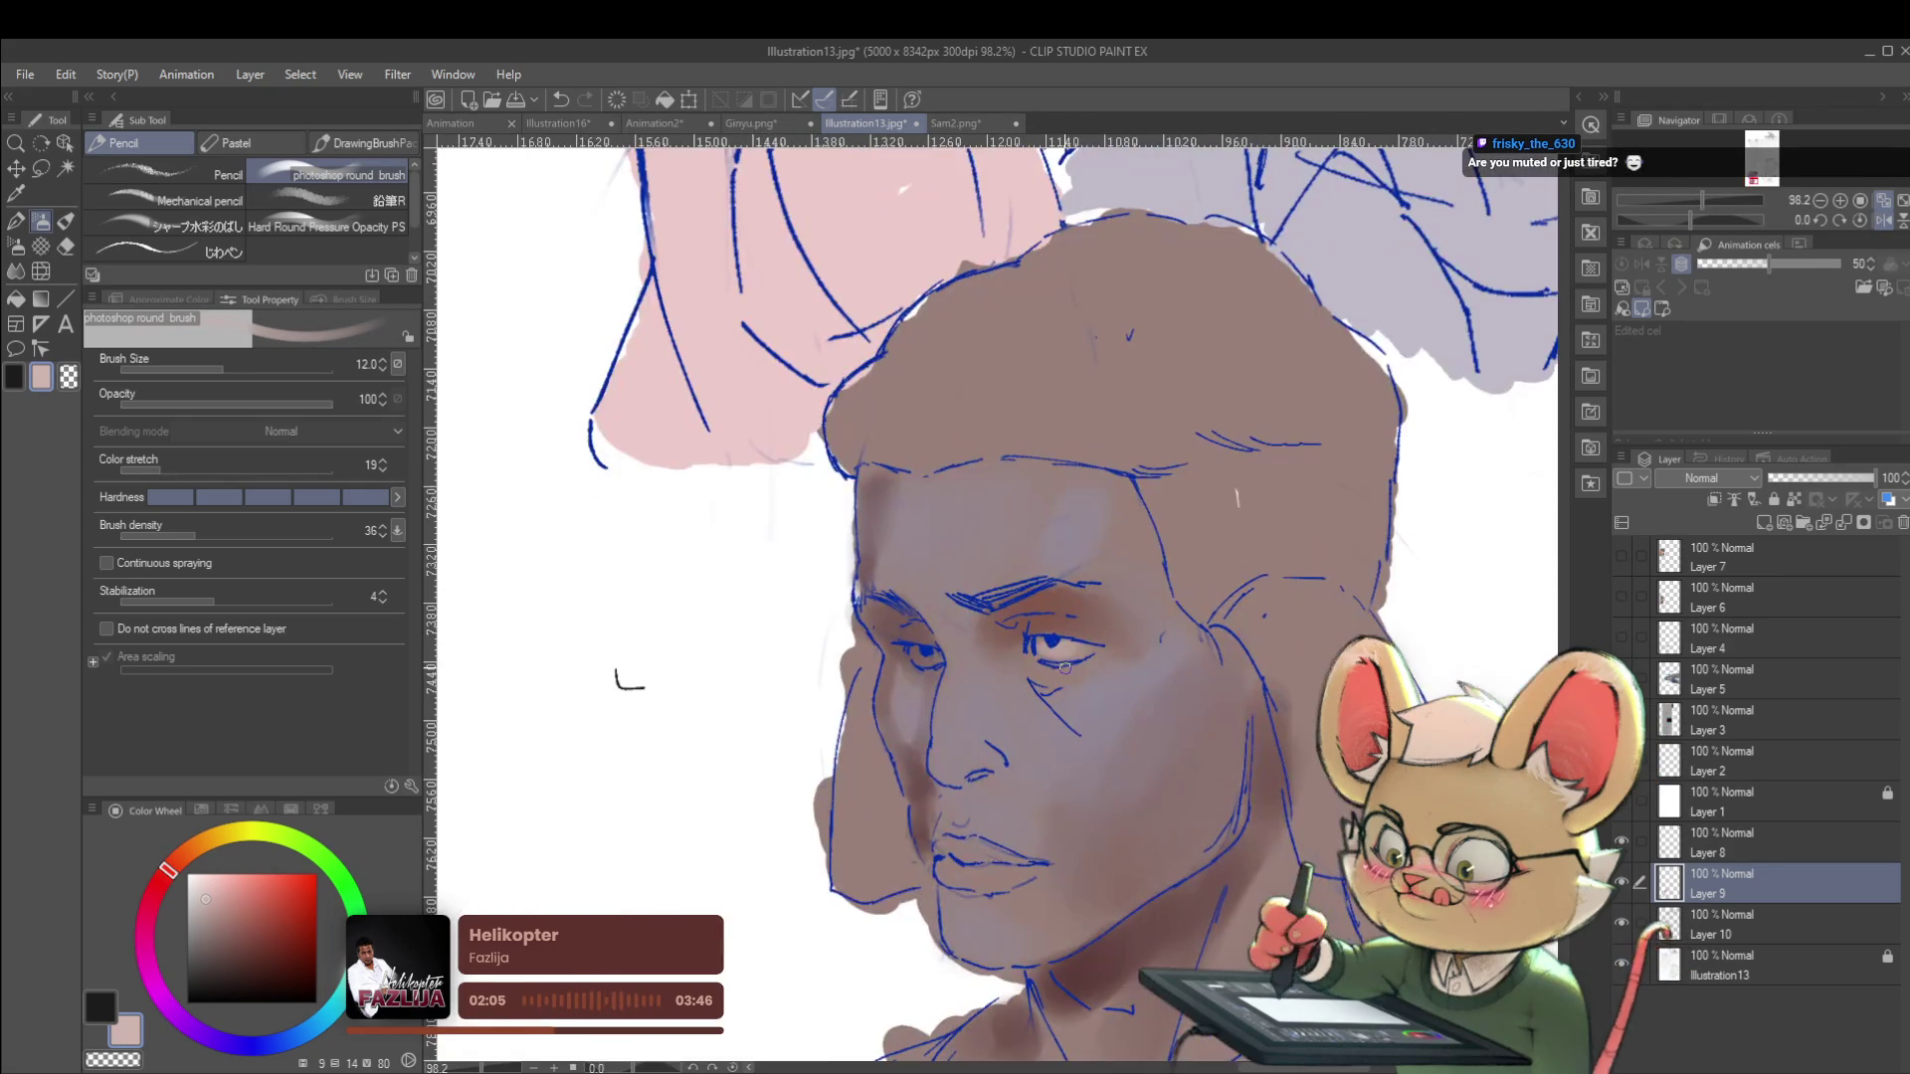
{"action": "scroll", "coordinate": [1064, 667], "scroll_direction": "up", "scroll_amount": 2}
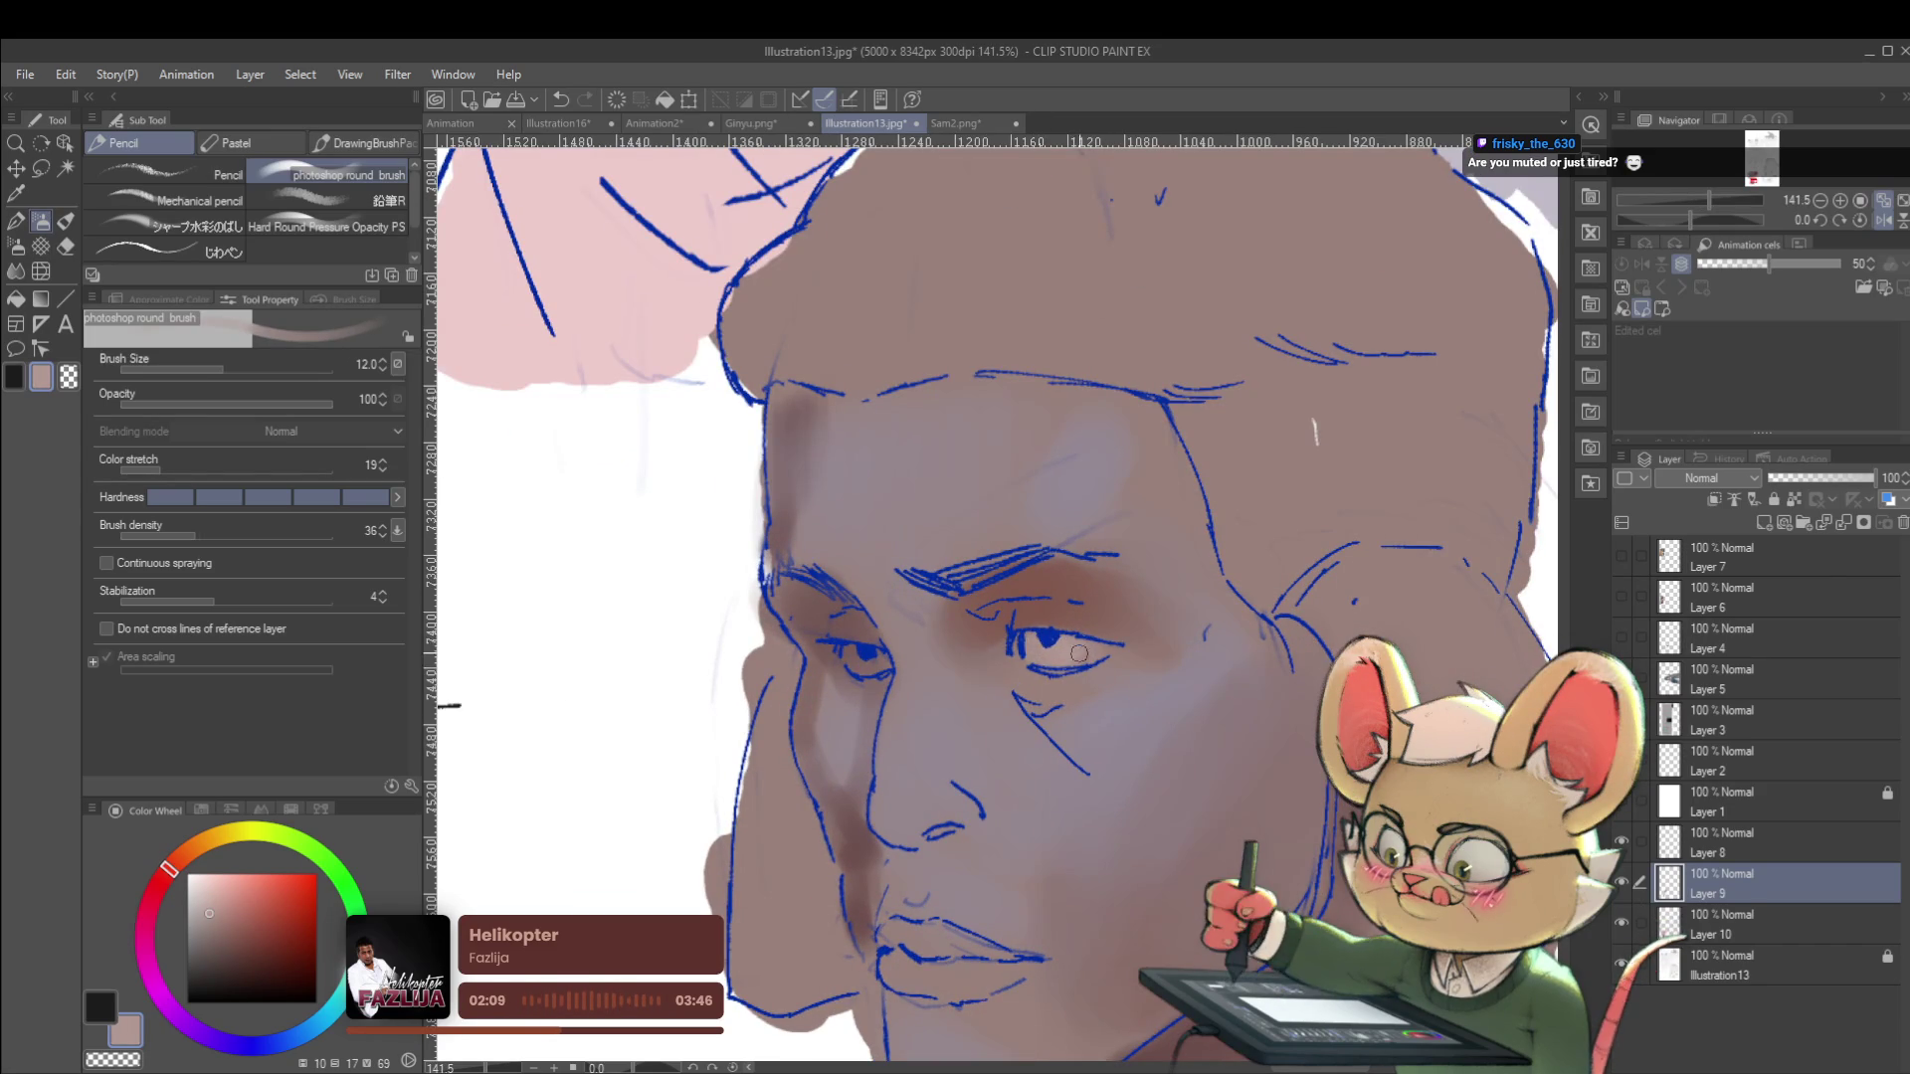
{"action": "scroll", "coordinate": [1098, 650], "scroll_direction": "down", "scroll_amount": 4}
{"action": "left_click_drag", "start_coordinate": [1058, 551], "coordinate": [739, 531]}
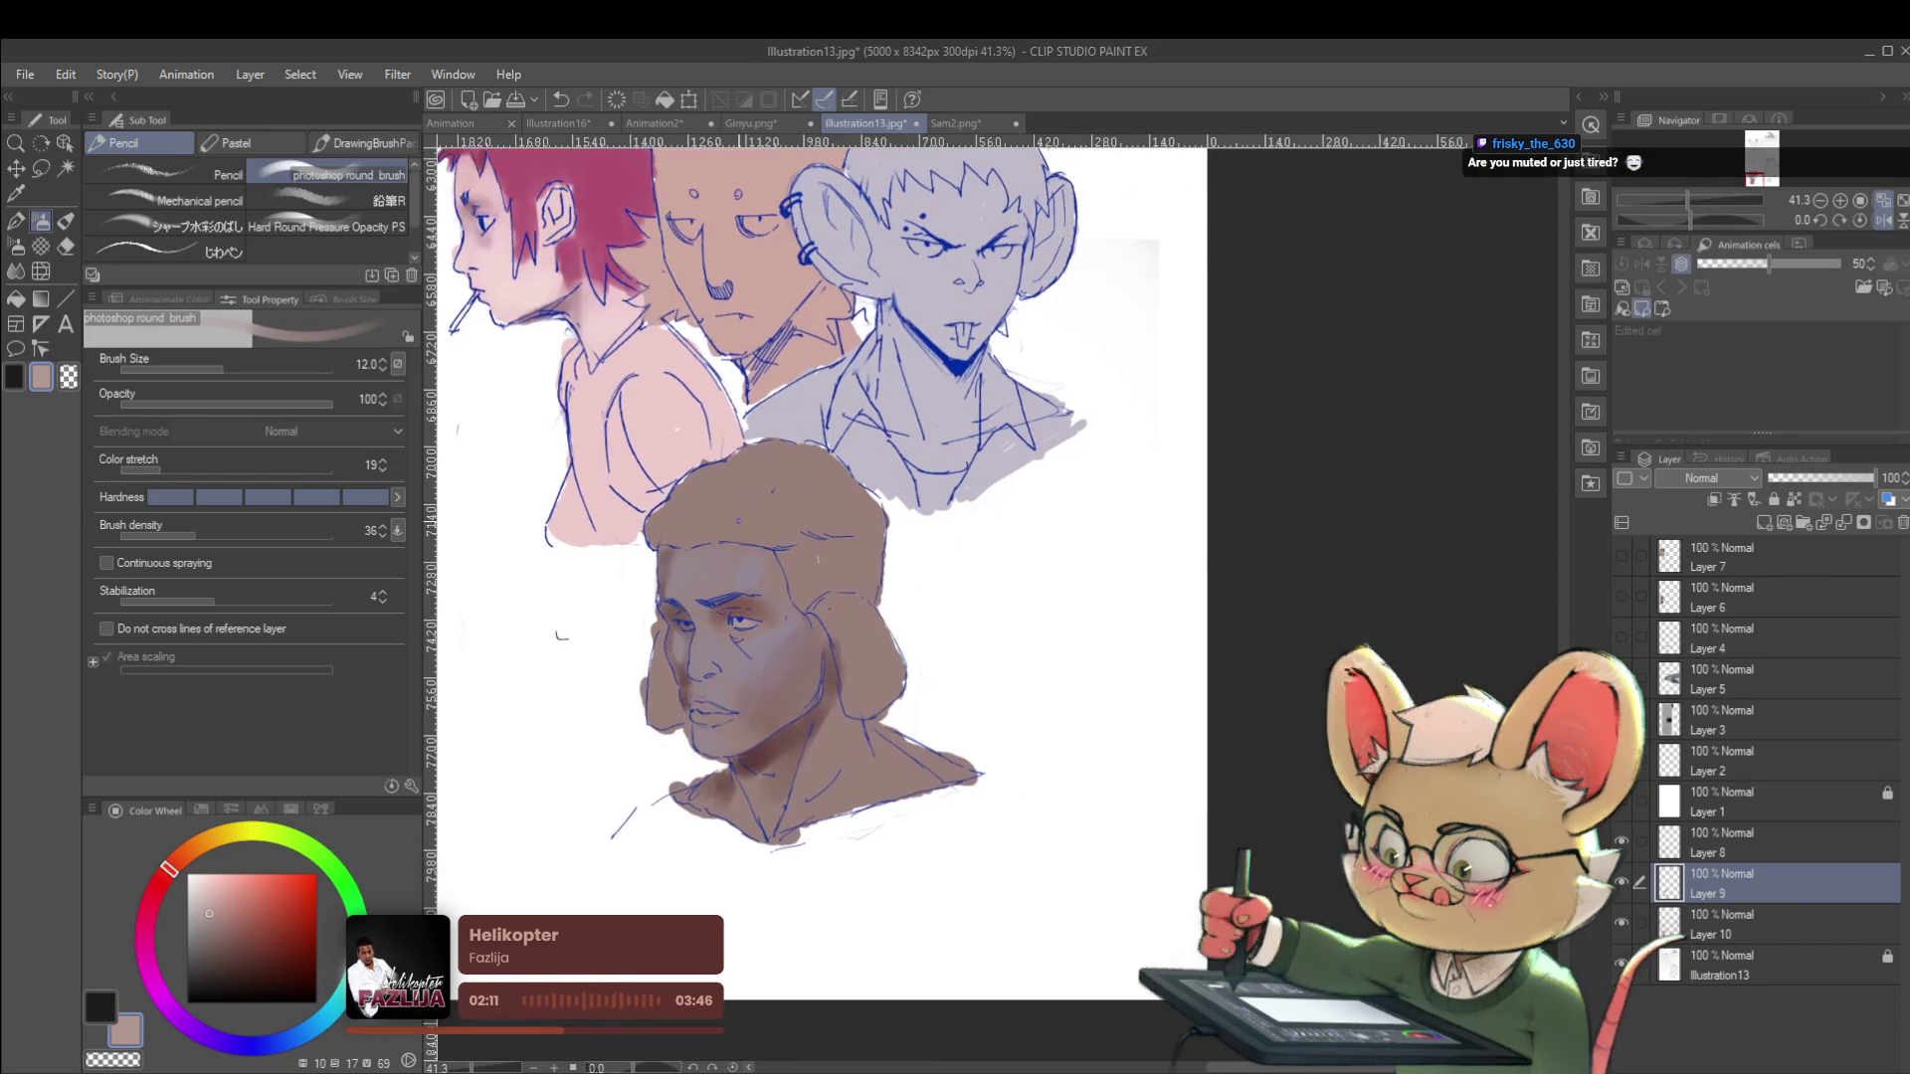
{"action": "scroll", "coordinate": [713, 630], "scroll_direction": "up", "scroll_amount": 4}
{"action": "scroll", "coordinate": [654, 633], "scroll_direction": "up", "scroll_amount": 4}
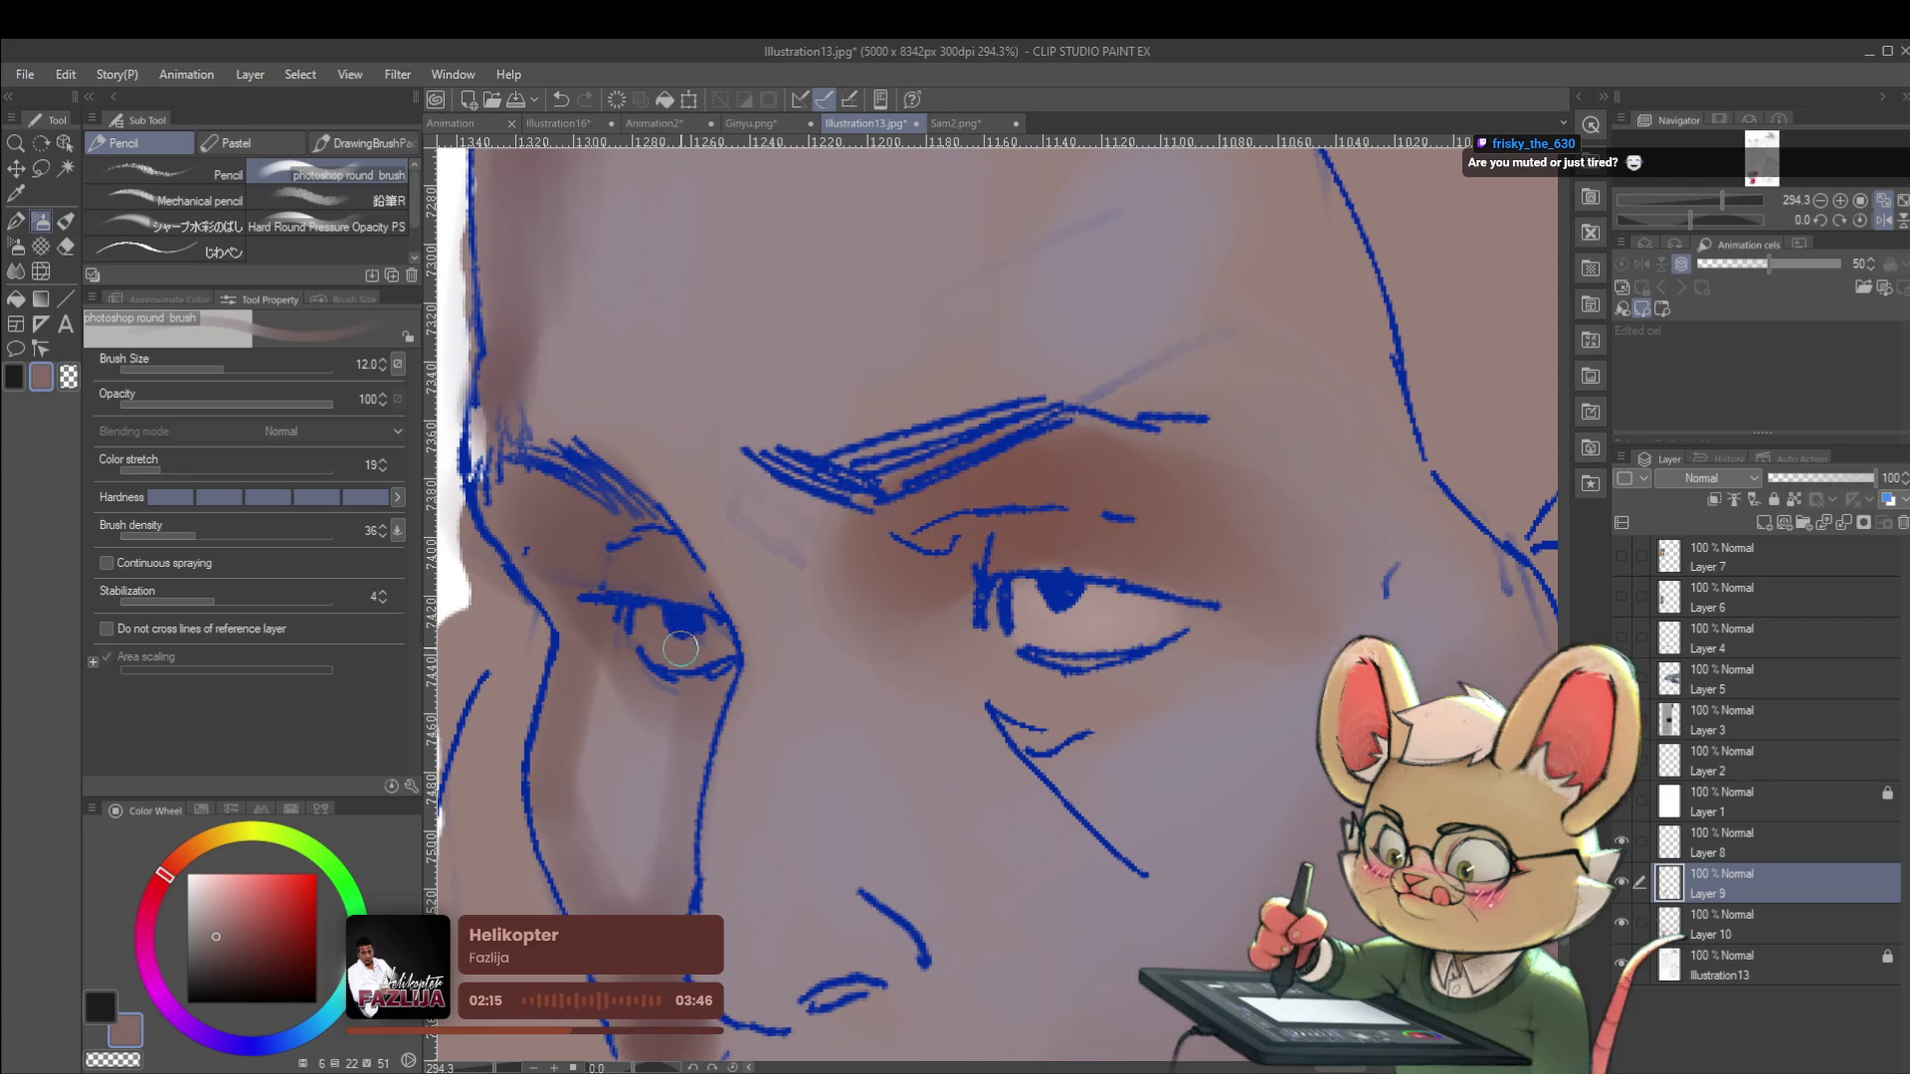
{"action": "left_click", "coordinate": [218, 921]}
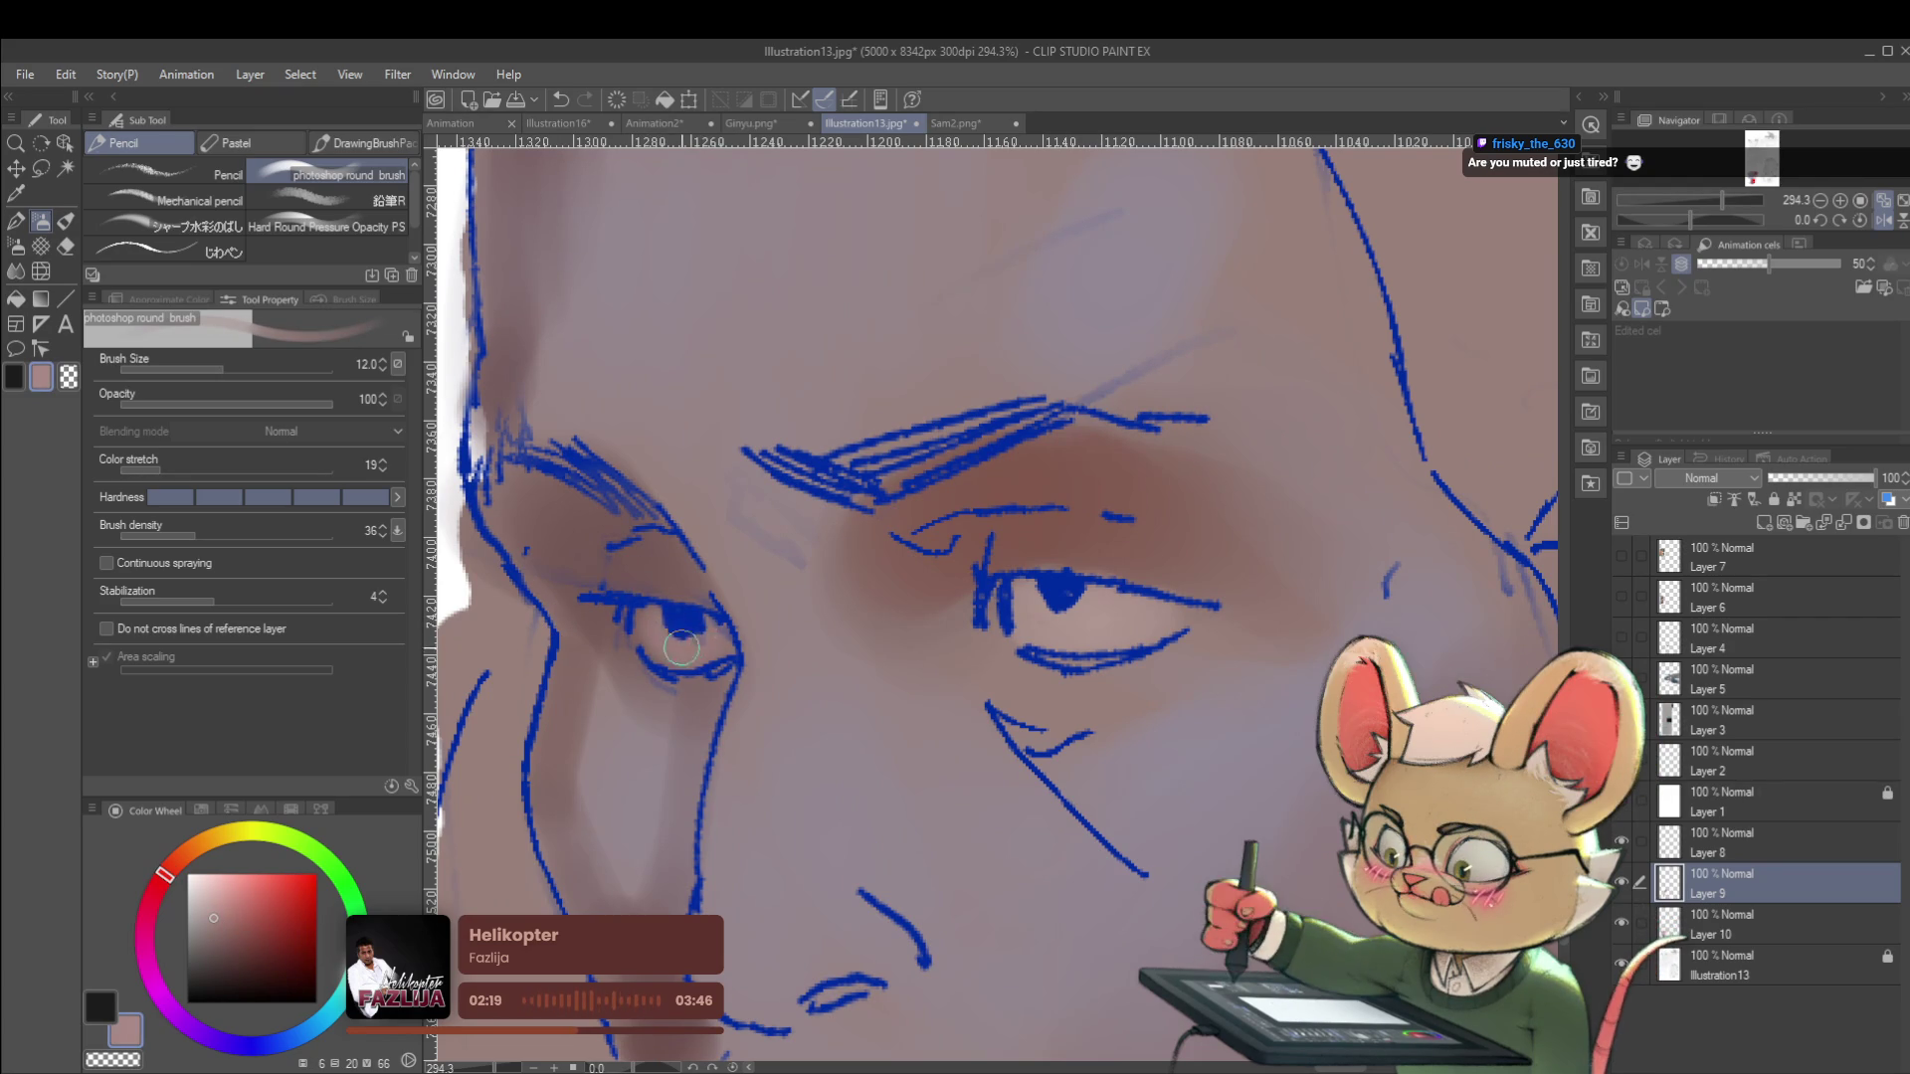
Mirror the canvas to check, enlarging the brush to 20 and then shrinking it back to 12.
{"action": "scroll", "coordinate": [671, 633], "scroll_direction": "down", "scroll_amount": 8}
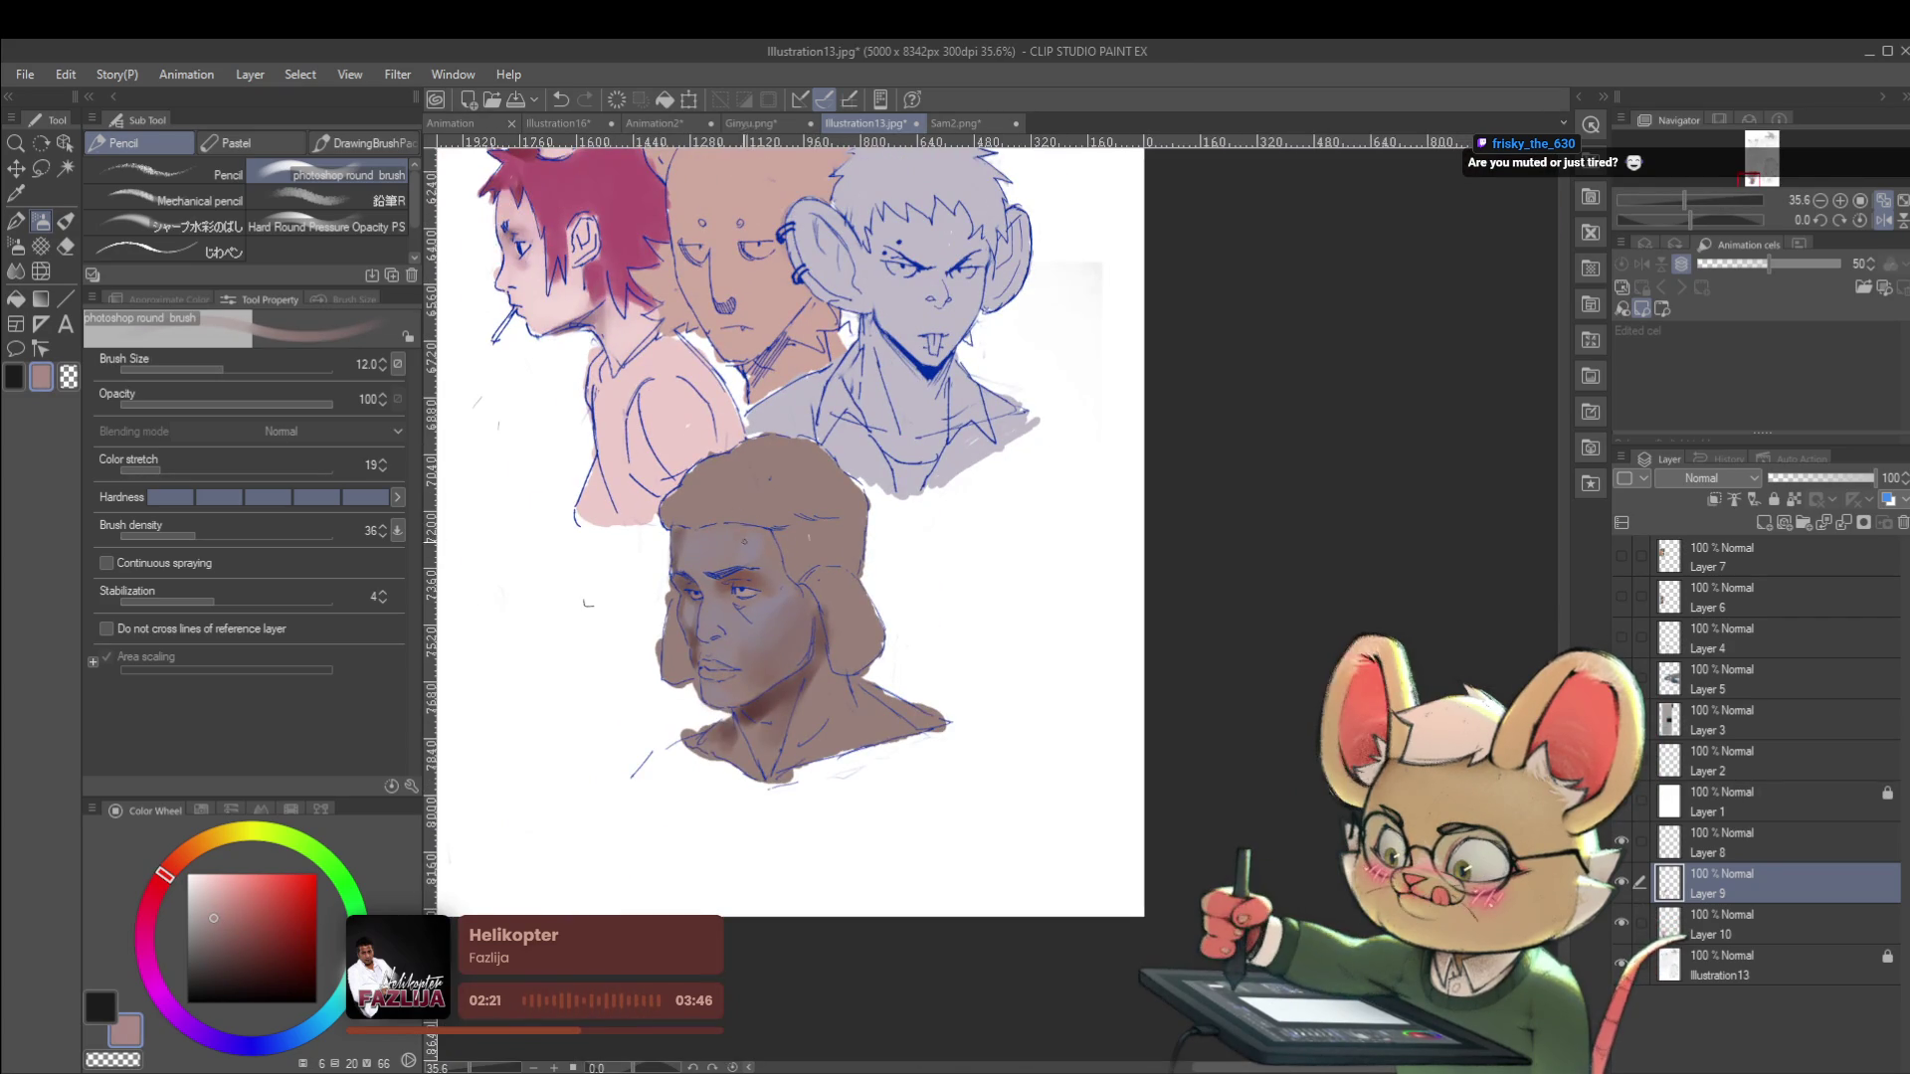
{"action": "scroll", "coordinate": [776, 572], "scroll_direction": "down", "scroll_amount": 1}
{"action": "left_click", "coordinate": [1888, 223]}
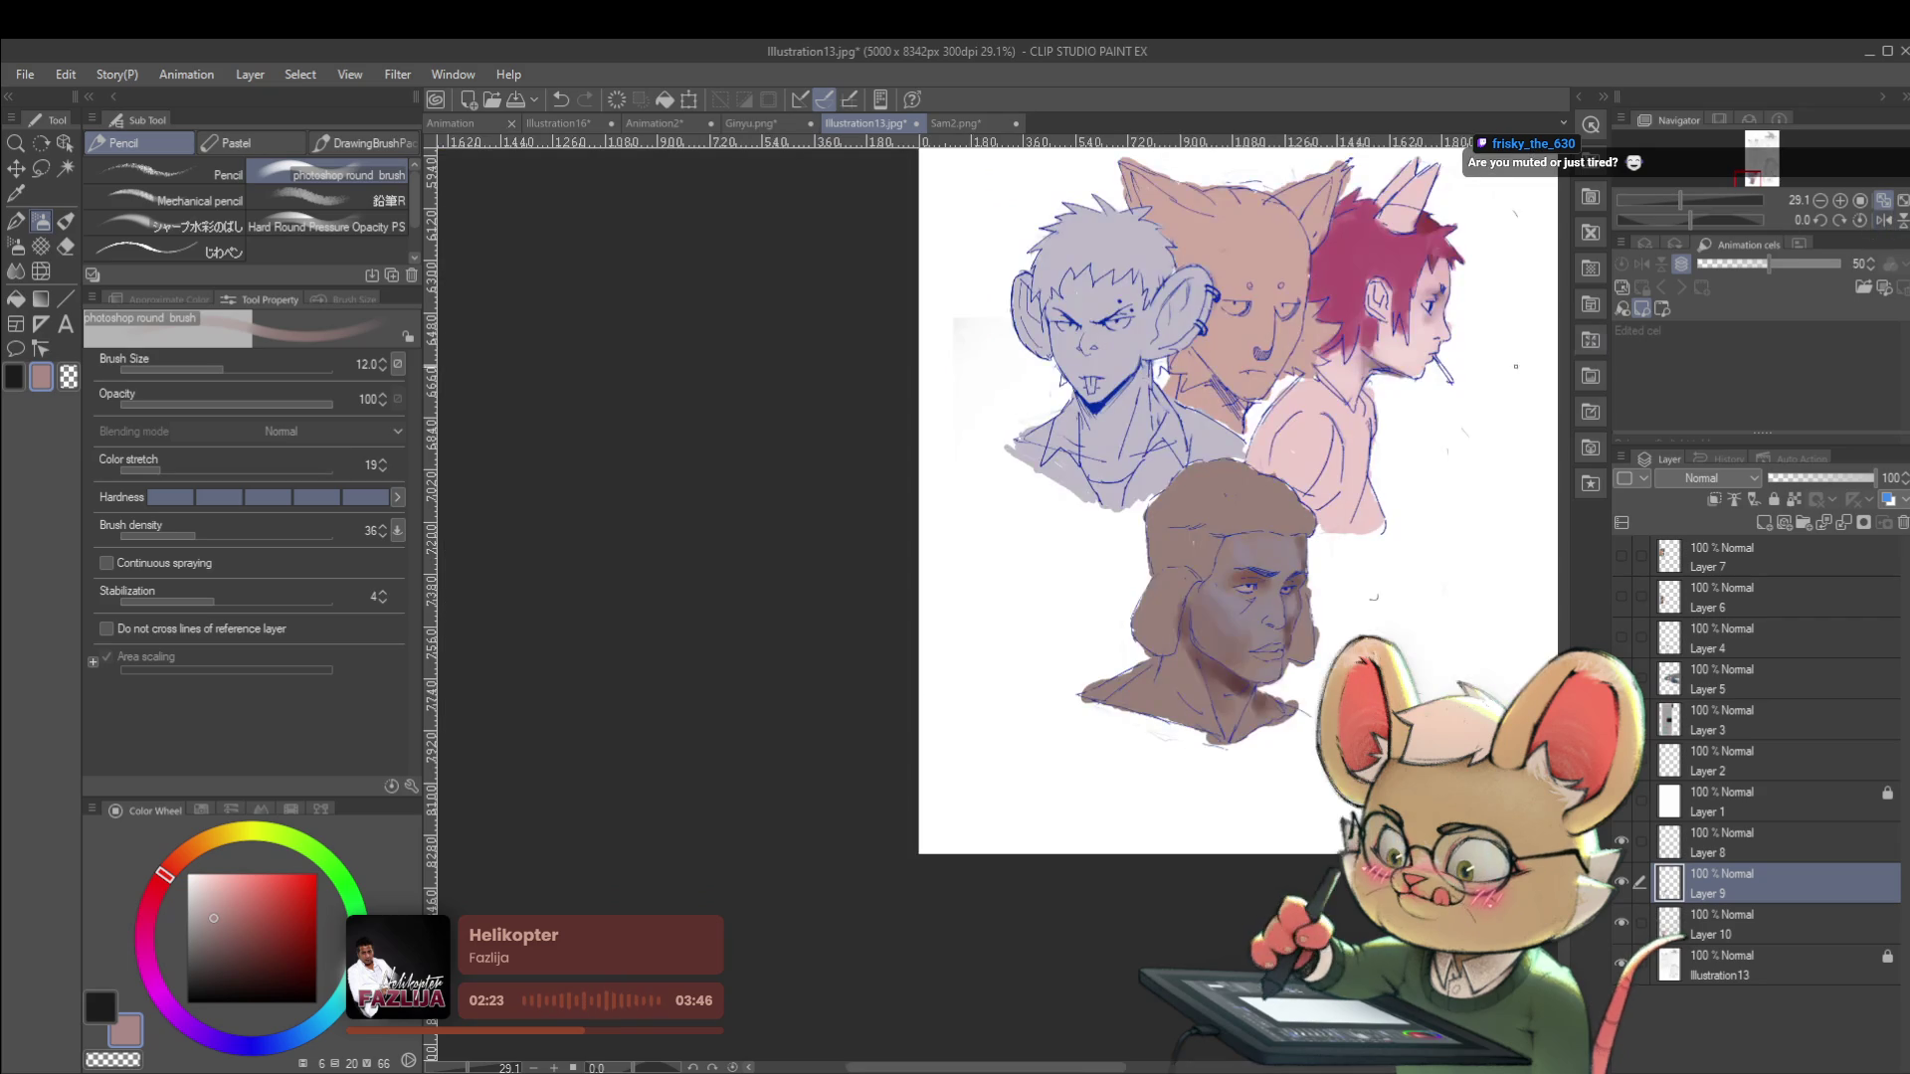
{"action": "scroll", "coordinate": [1212, 538], "scroll_direction": "up", "scroll_amount": 4}
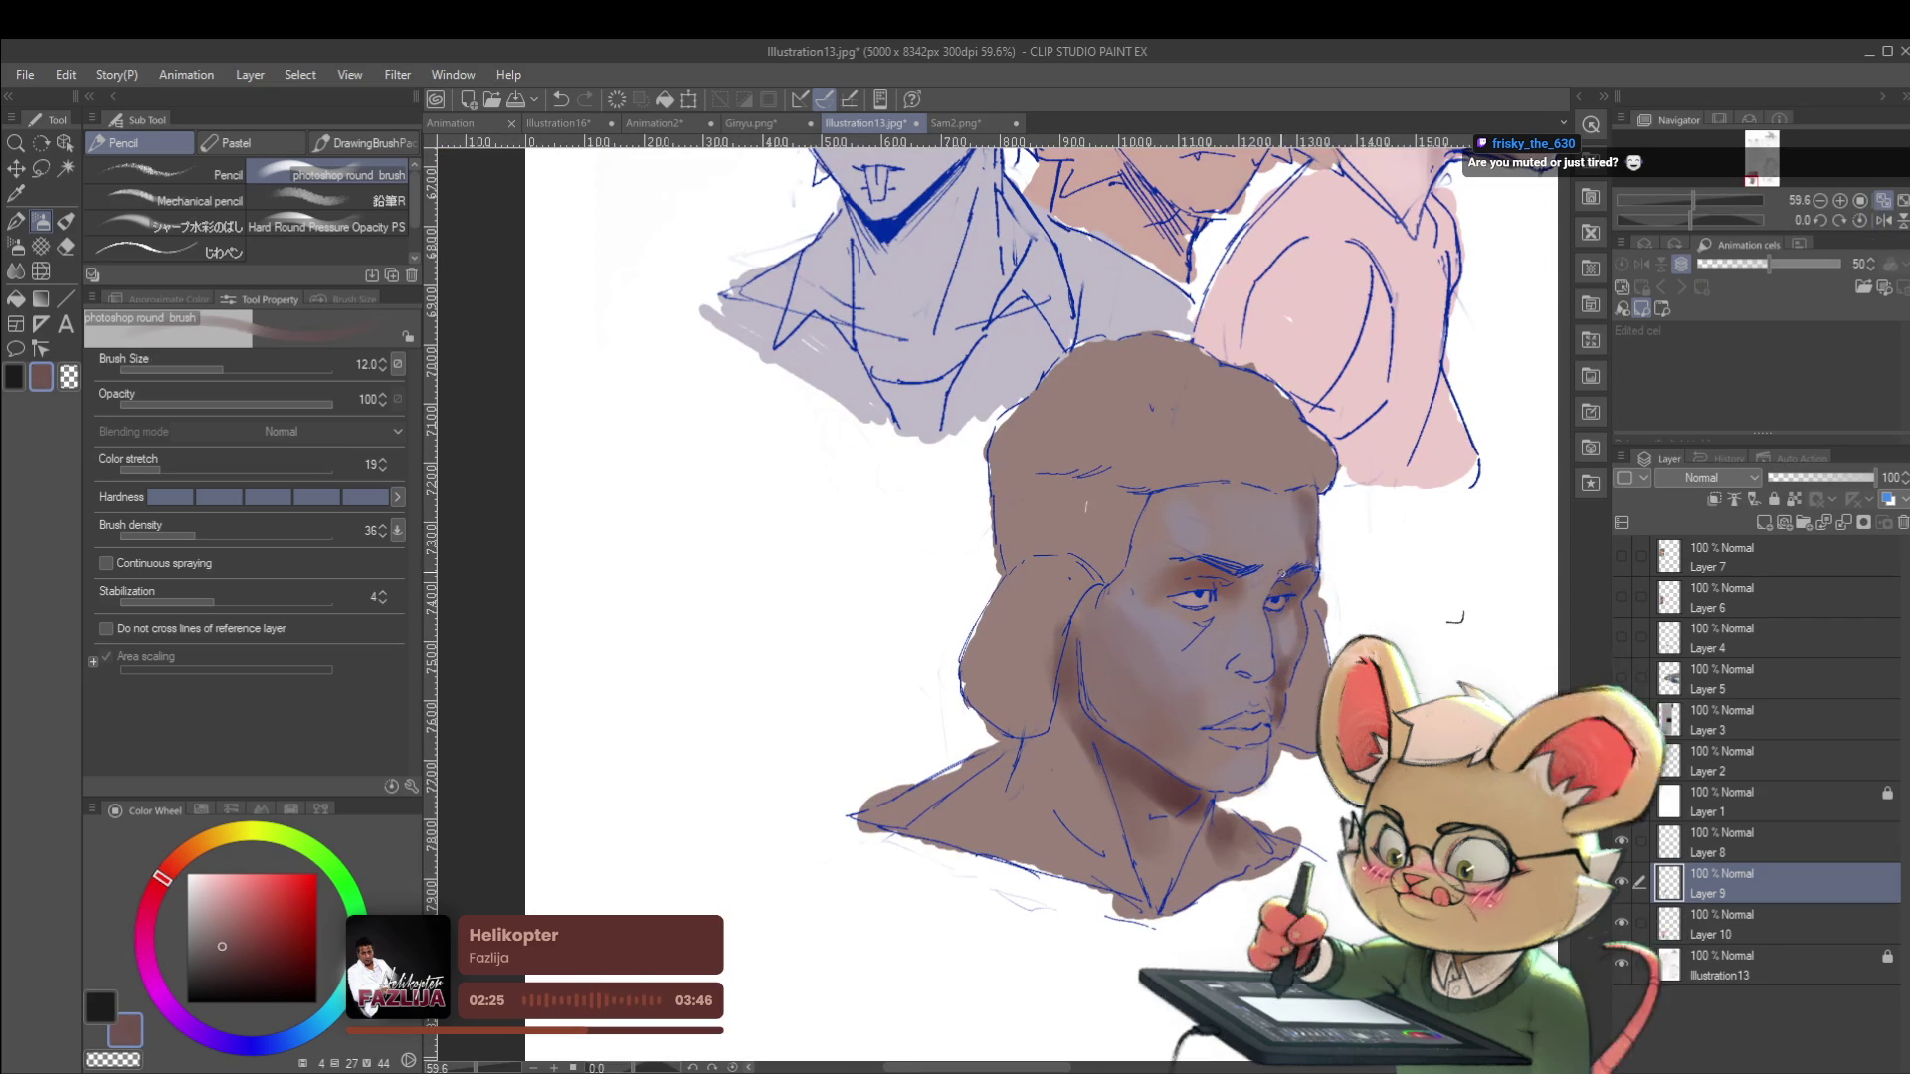
{"action": "scroll", "coordinate": [1213, 539], "scroll_direction": "up", "scroll_amount": 3}
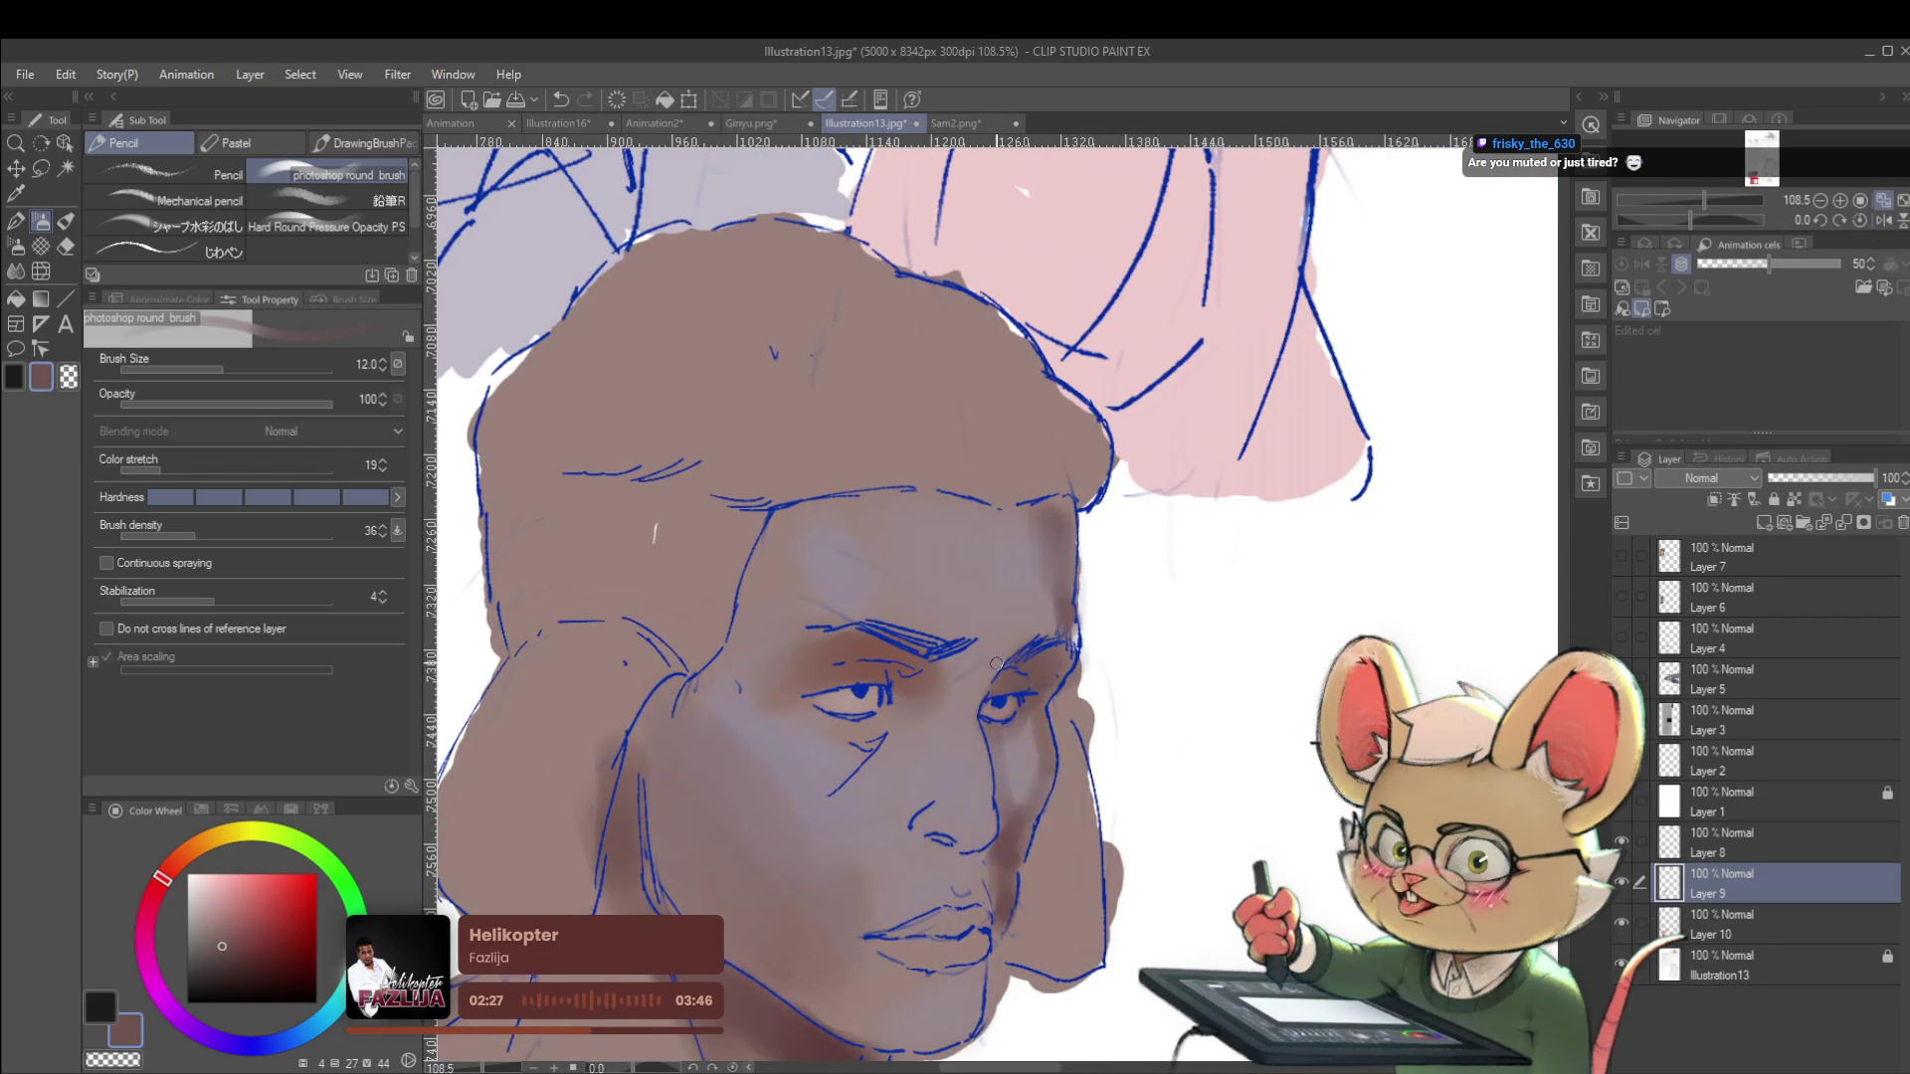
{"action": "key", "text": "bracketright"}
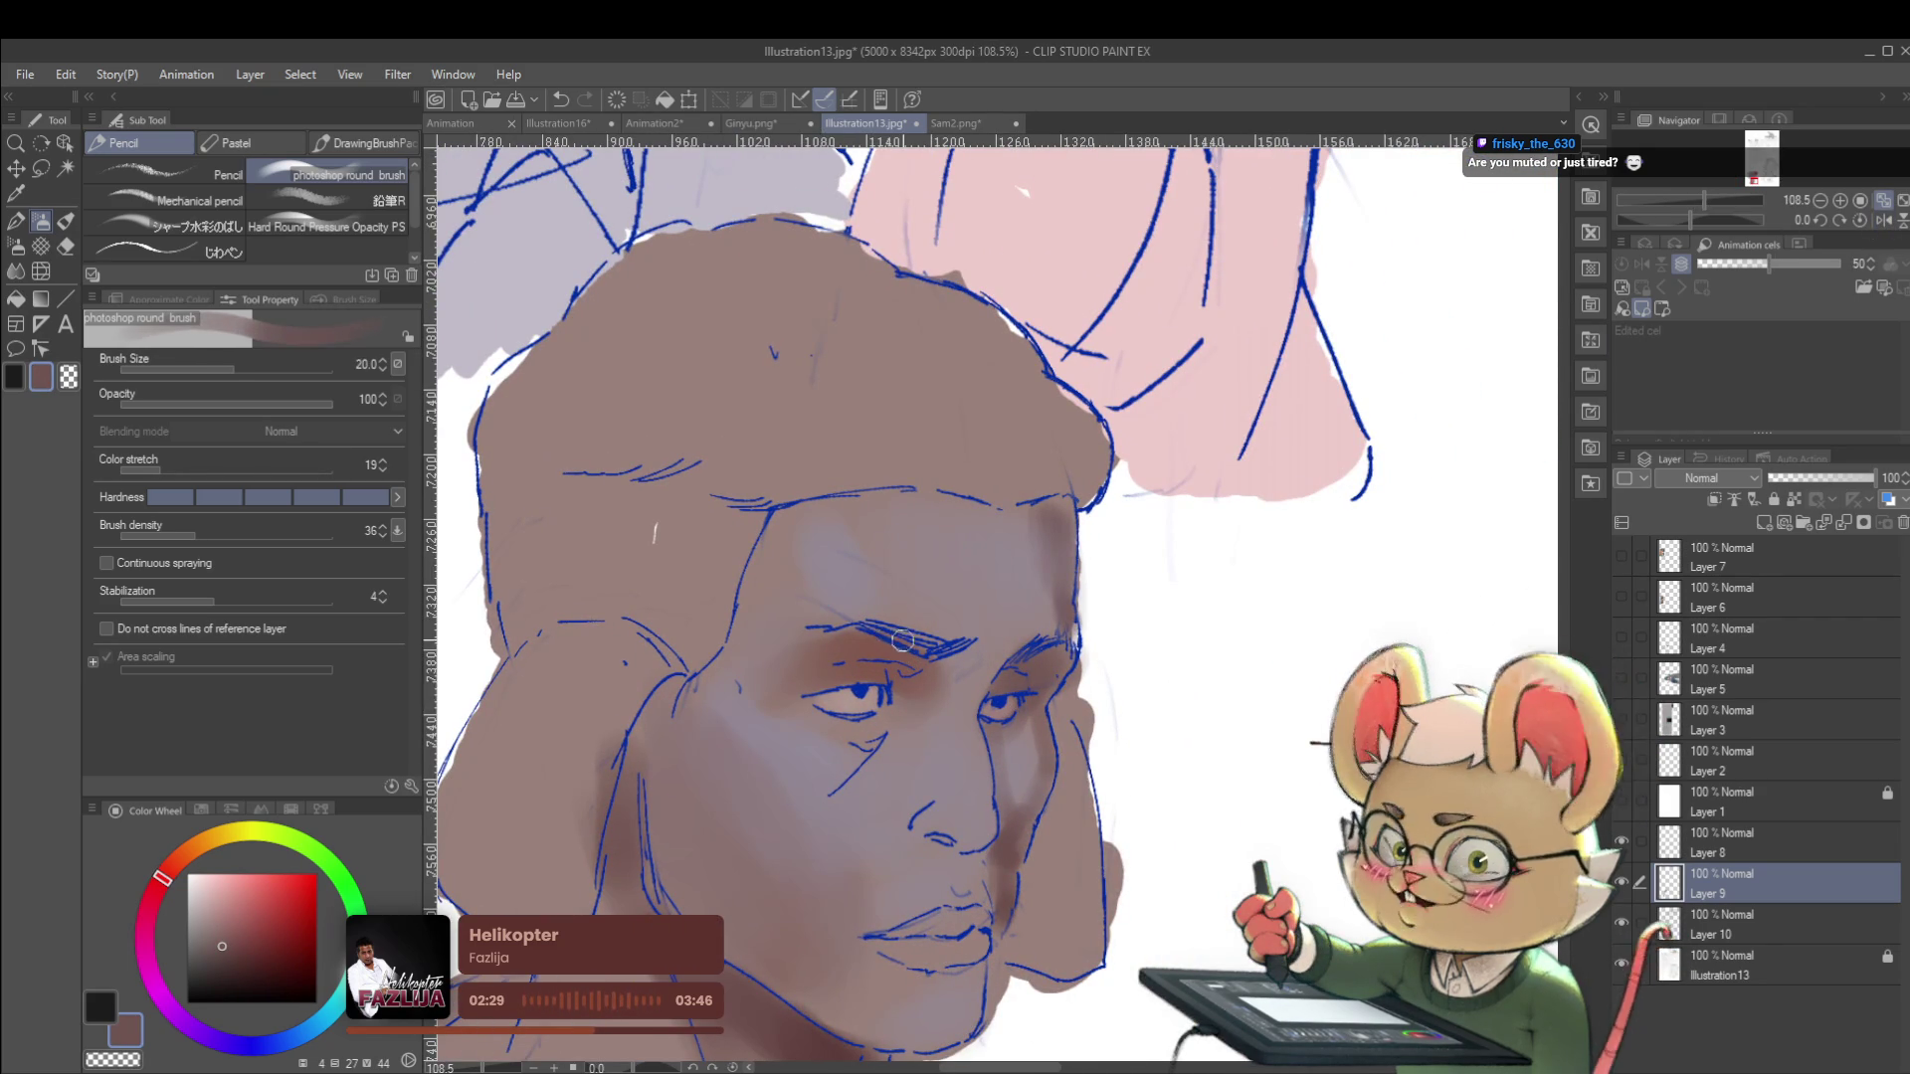
{"action": "key", "text": "bracketright"}
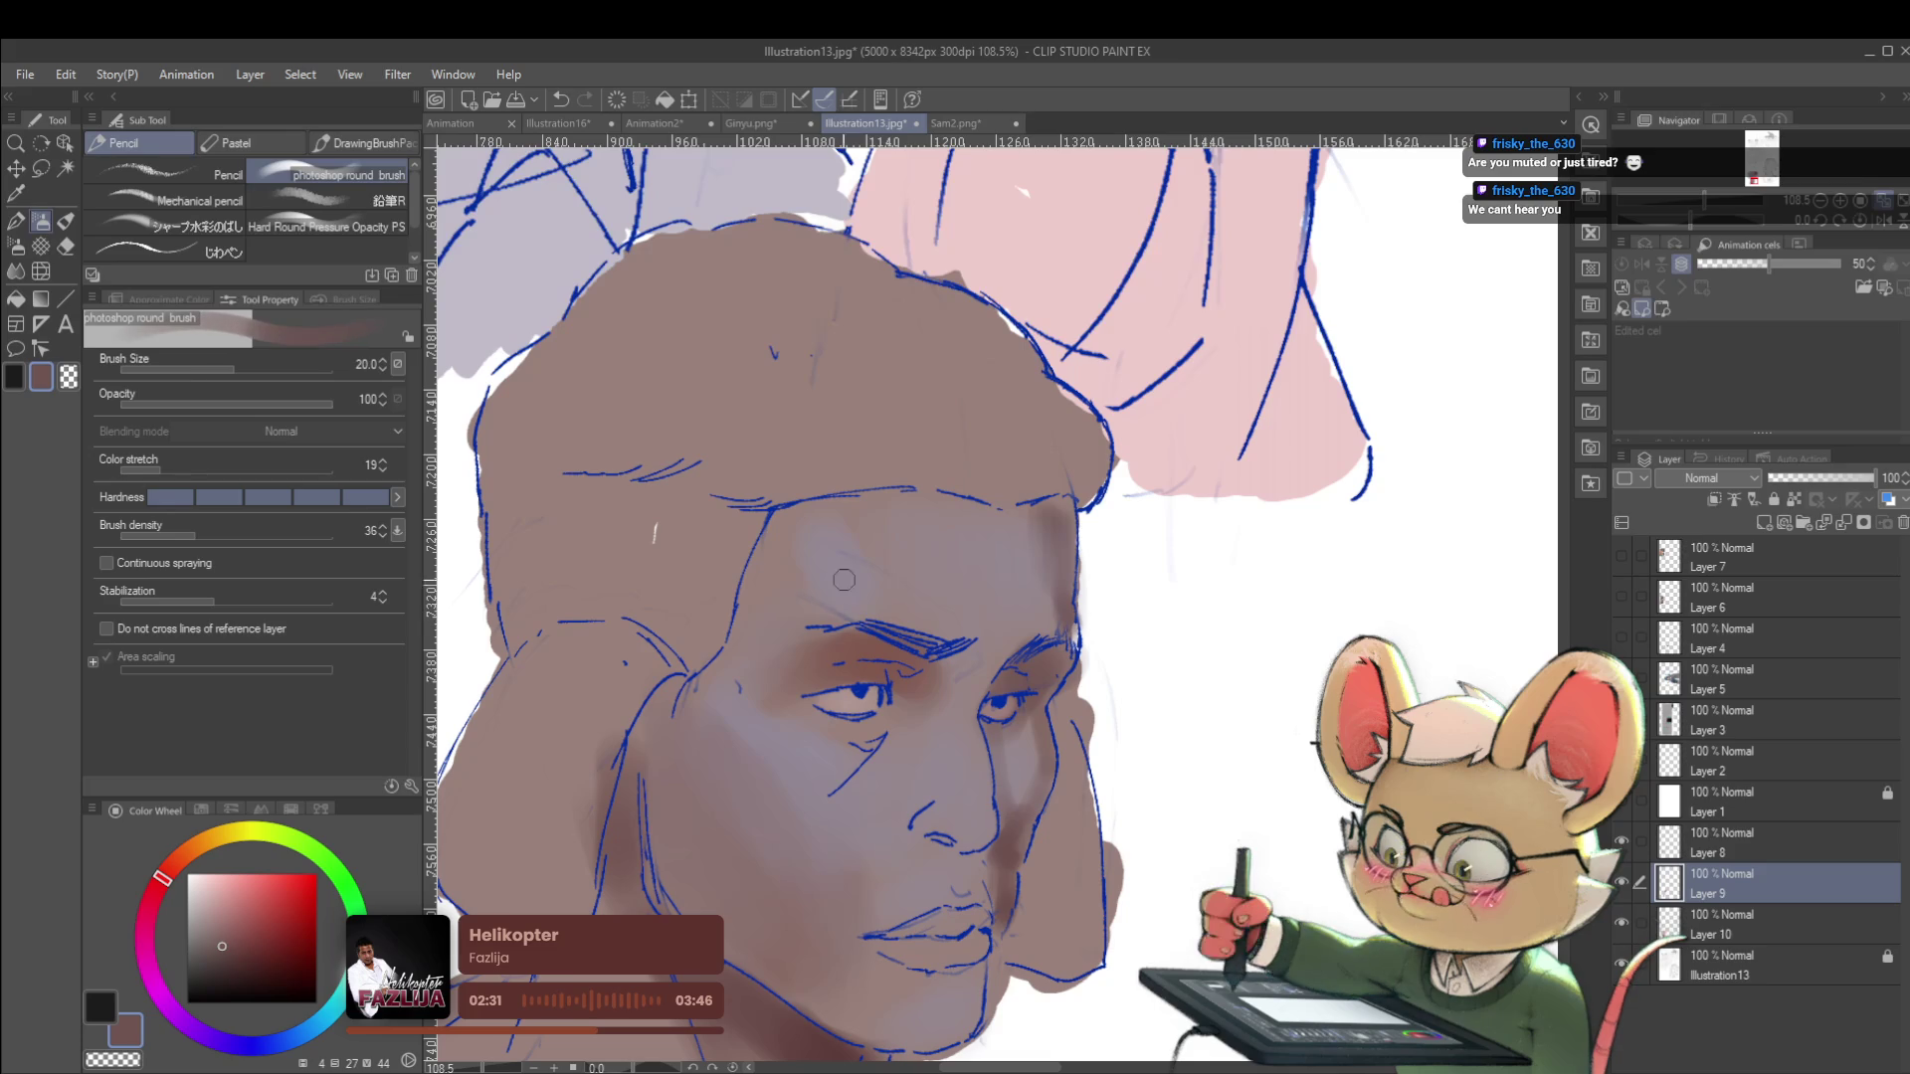
{"action": "left_click", "coordinate": [1885, 218]}
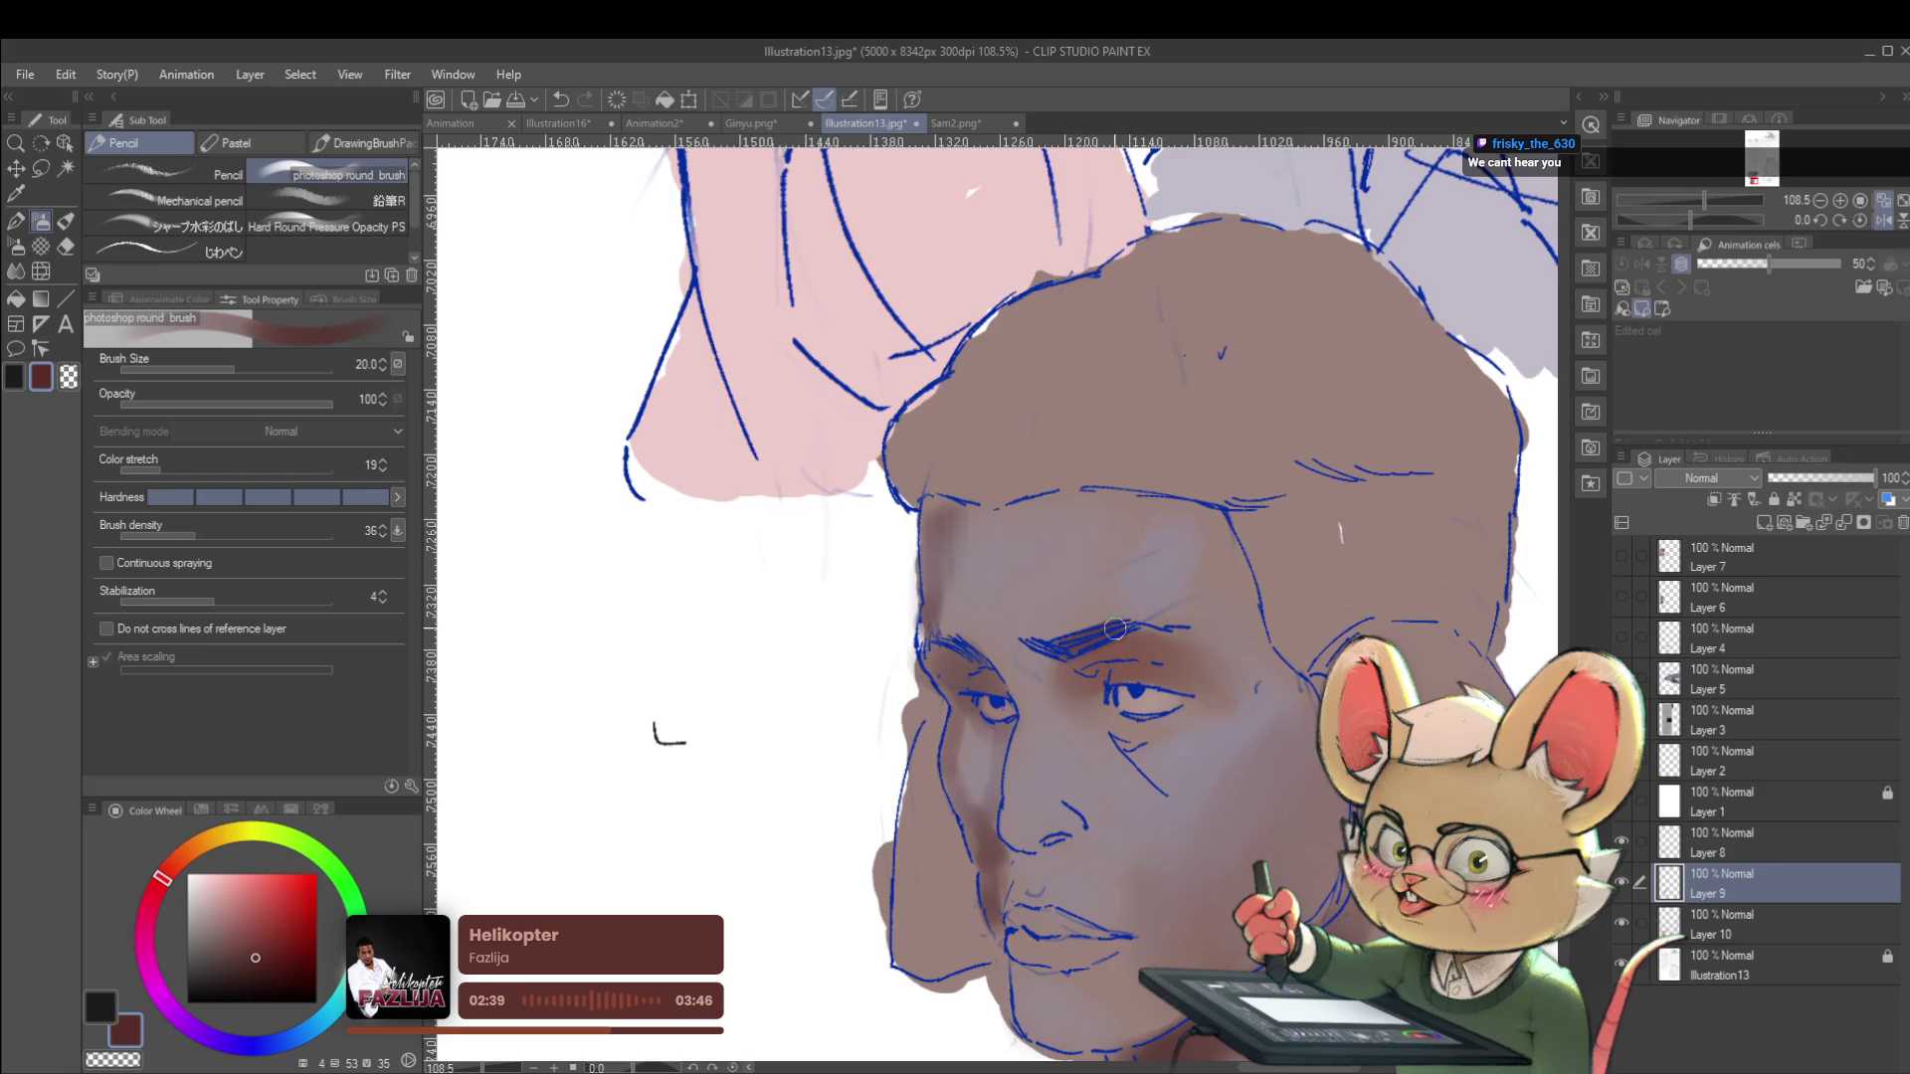
{"action": "scroll", "coordinate": [1122, 630], "scroll_direction": "down", "scroll_amount": 5}
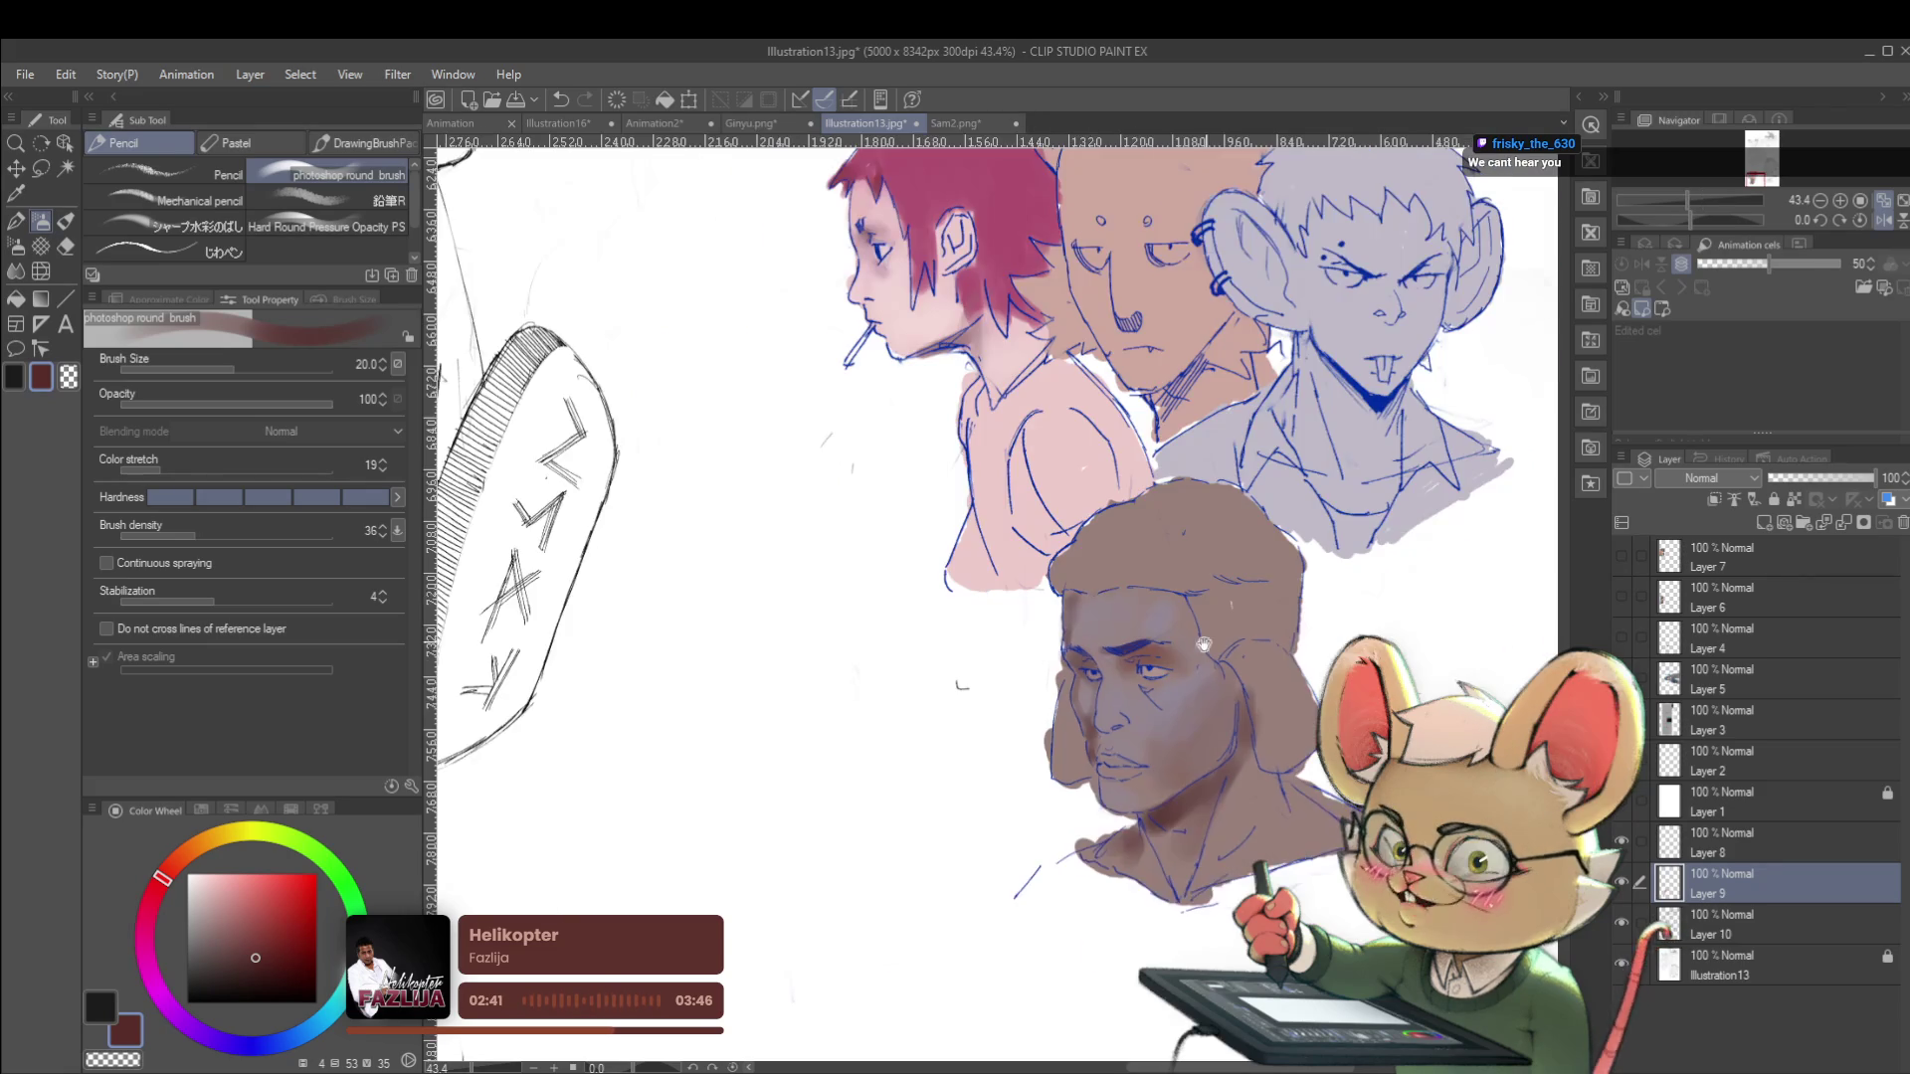
{"action": "scroll", "coordinate": [1093, 595], "scroll_direction": "down", "scroll_amount": 1}
{"action": "scroll", "coordinate": [895, 676], "scroll_direction": "up", "scroll_amount": 3}
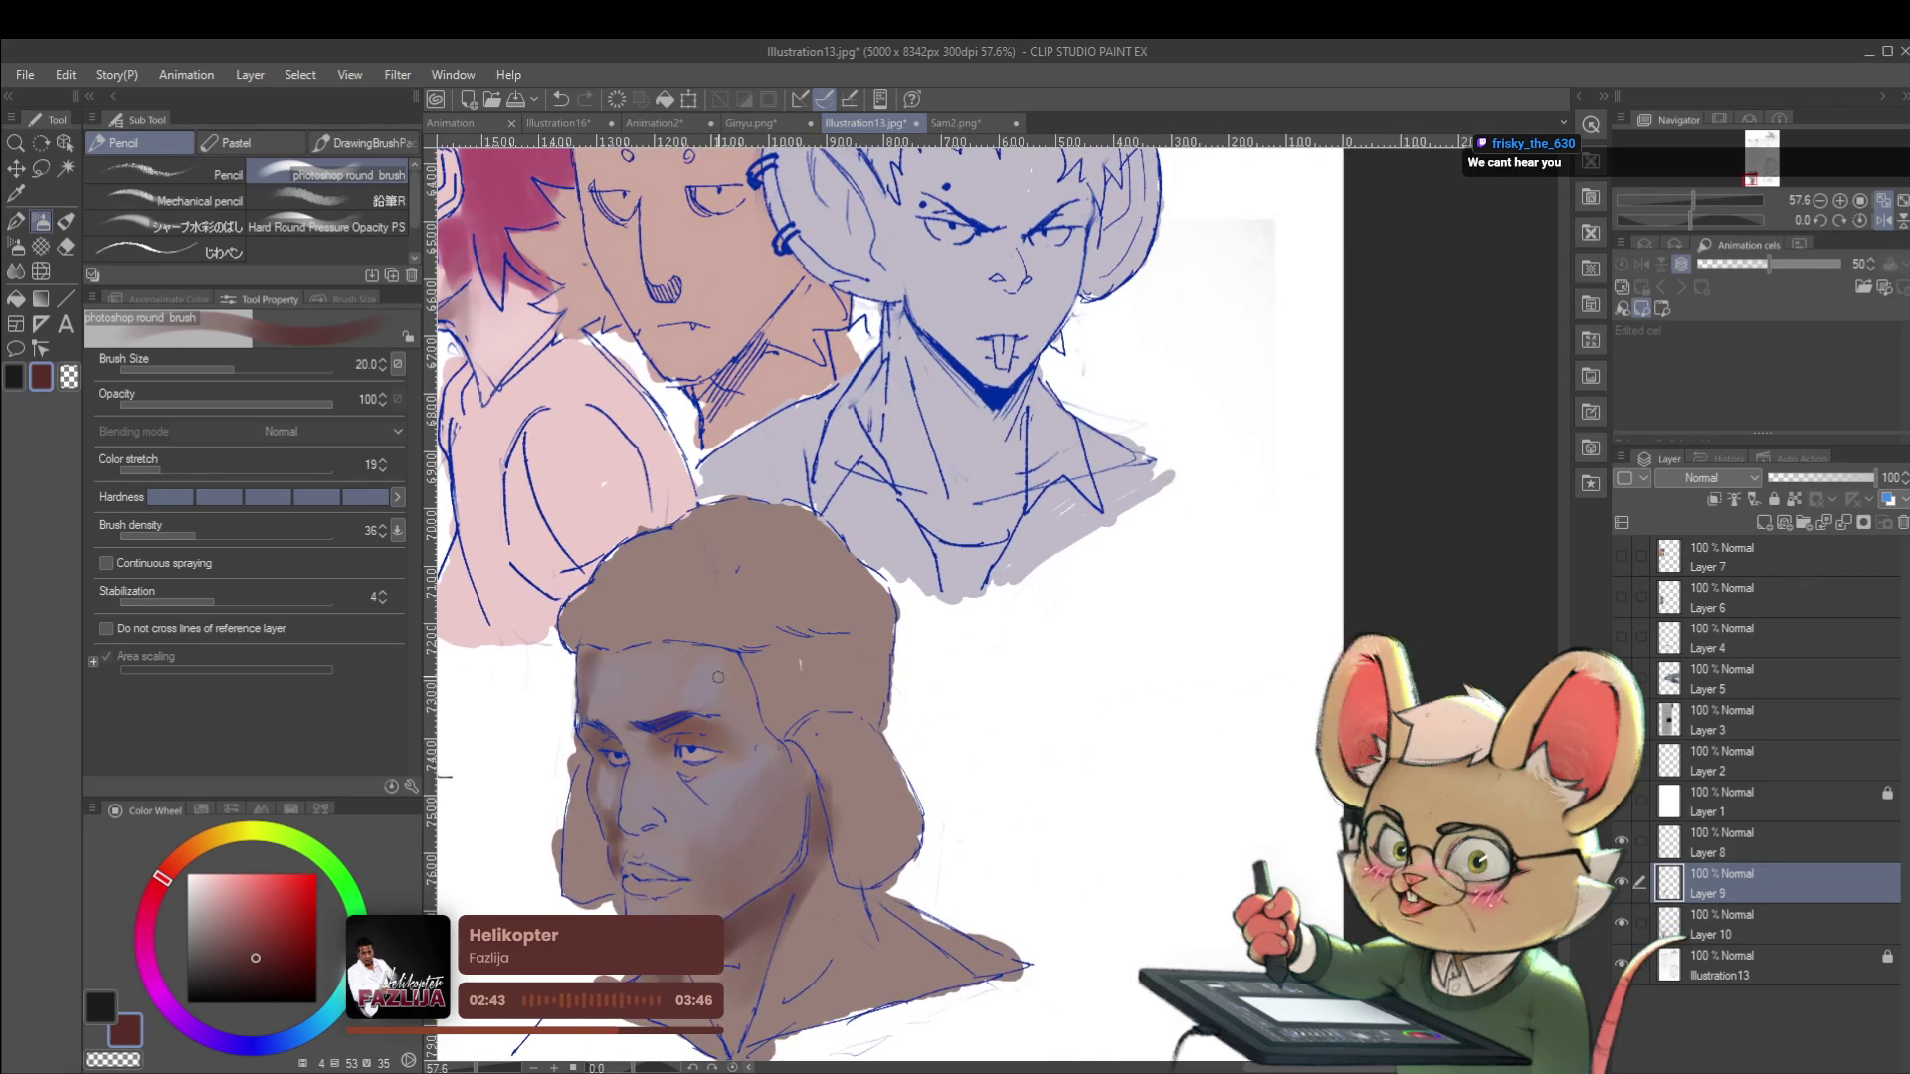
{"action": "key", "text": "bracketleft"}
{"action": "key", "text": "bracketleft"}
{"action": "key", "text": "bracketleft"}
{"action": "scroll", "coordinate": [660, 709], "scroll_direction": "up", "scroll_amount": 2}
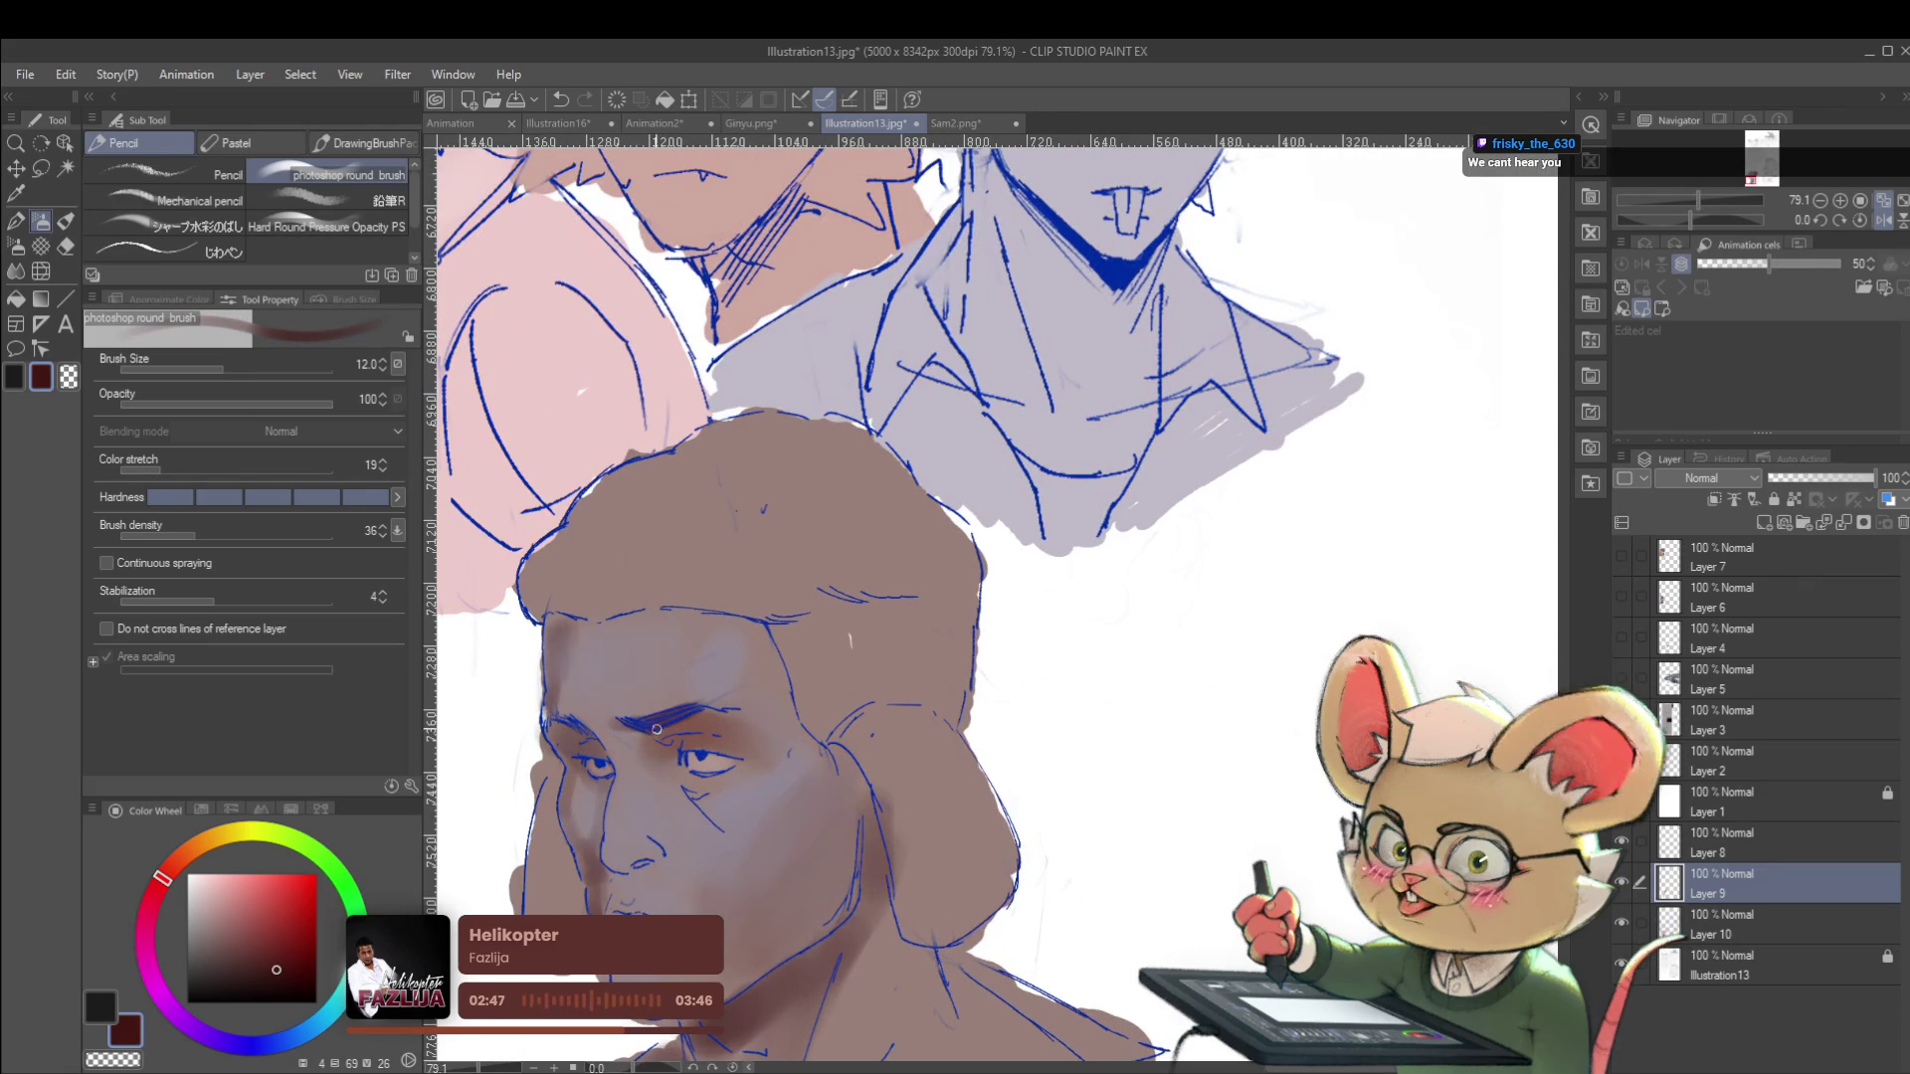
Pick a darker shading colour and select the outline of the coloured head shapes.
{"action": "left_click", "coordinate": [281, 983]}
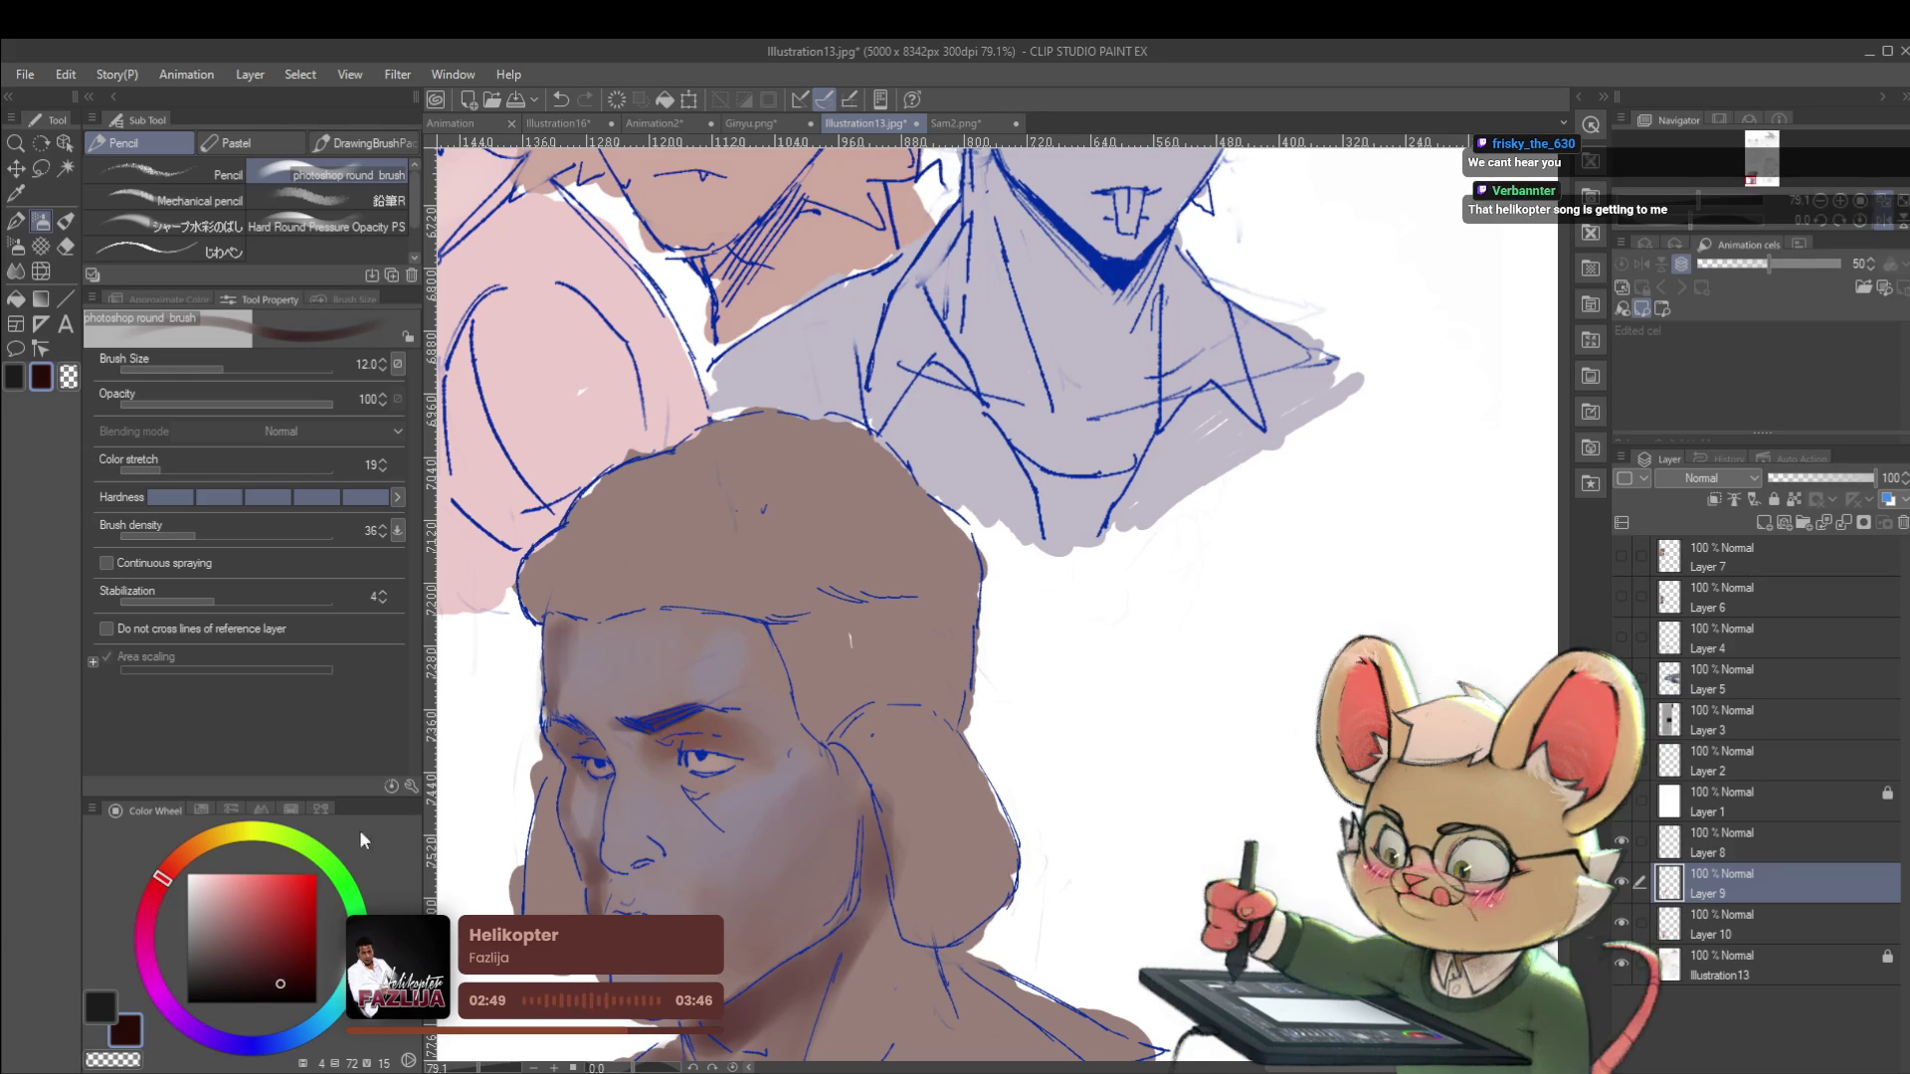
{"action": "scroll", "coordinate": [677, 552], "scroll_direction": "down", "scroll_amount": 2}
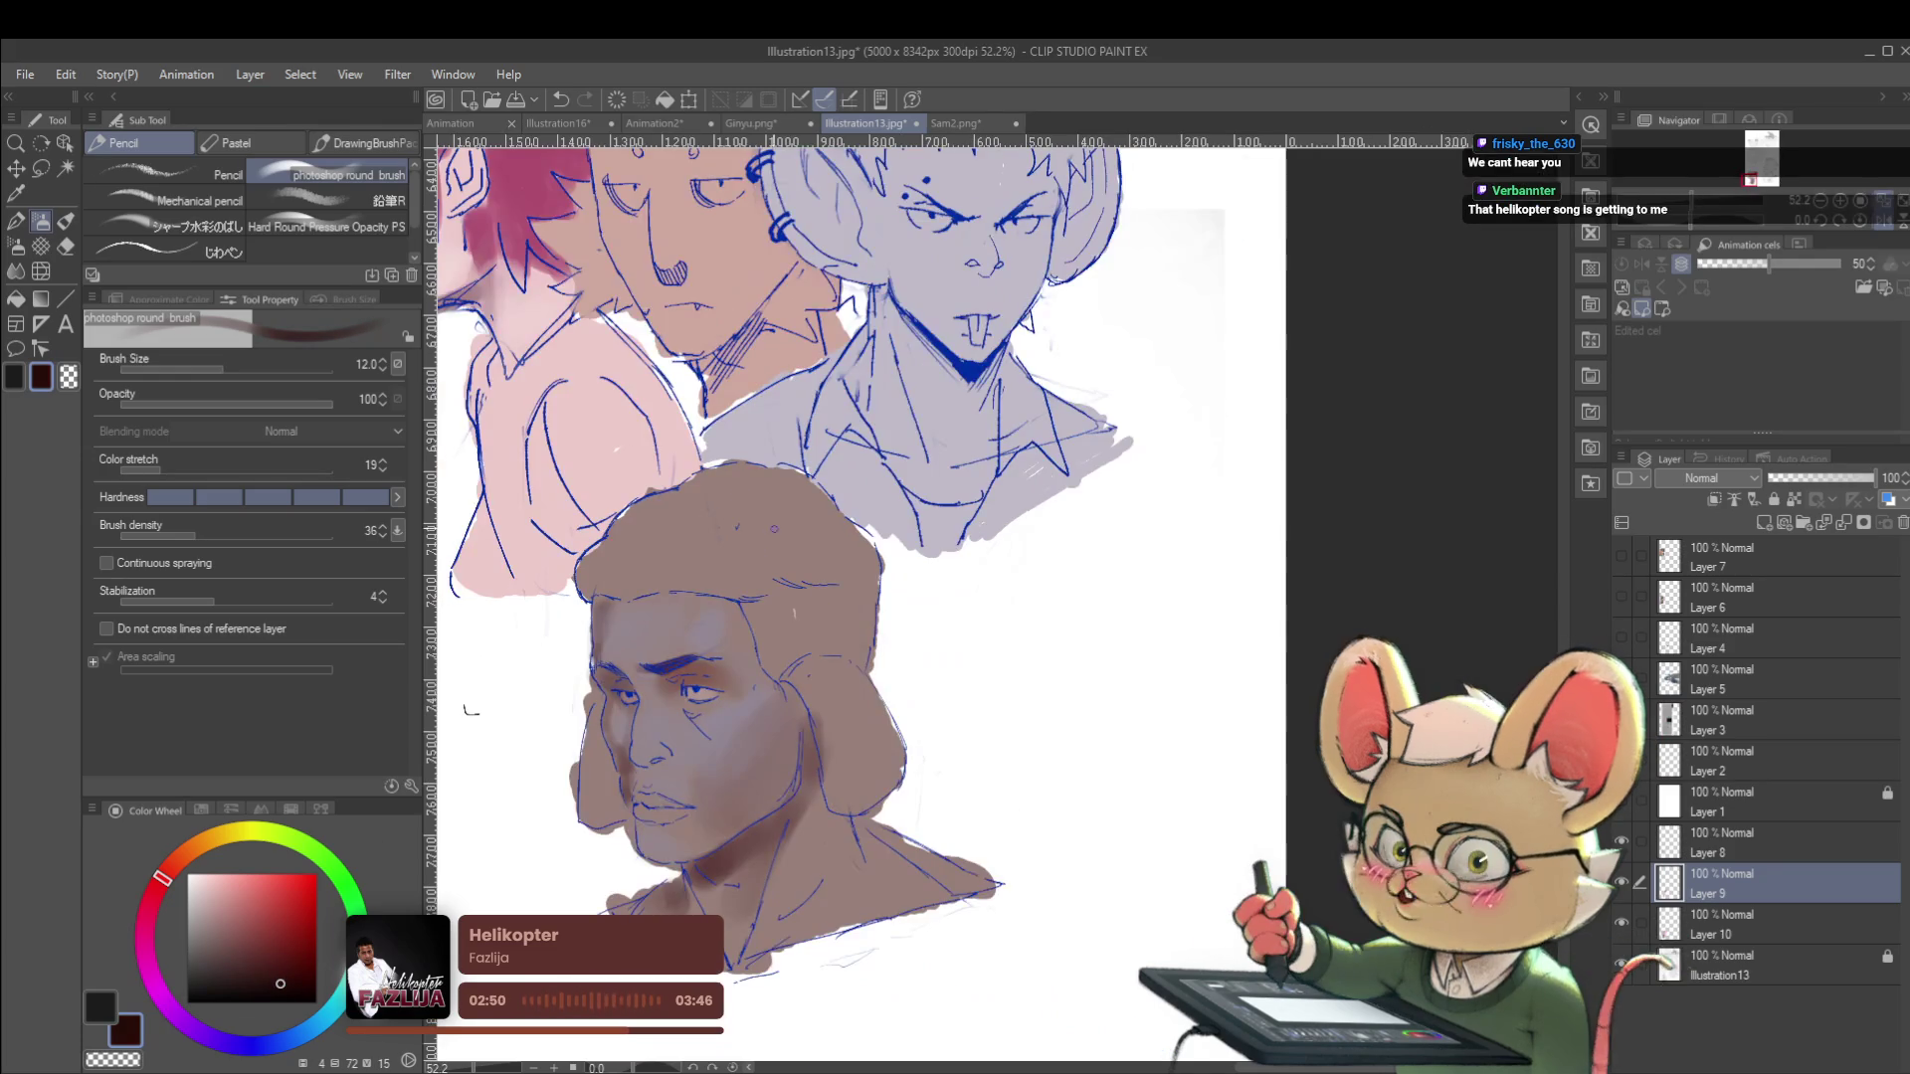
{"action": "left_click", "coordinate": [1667, 925], "text": "ctrl"}
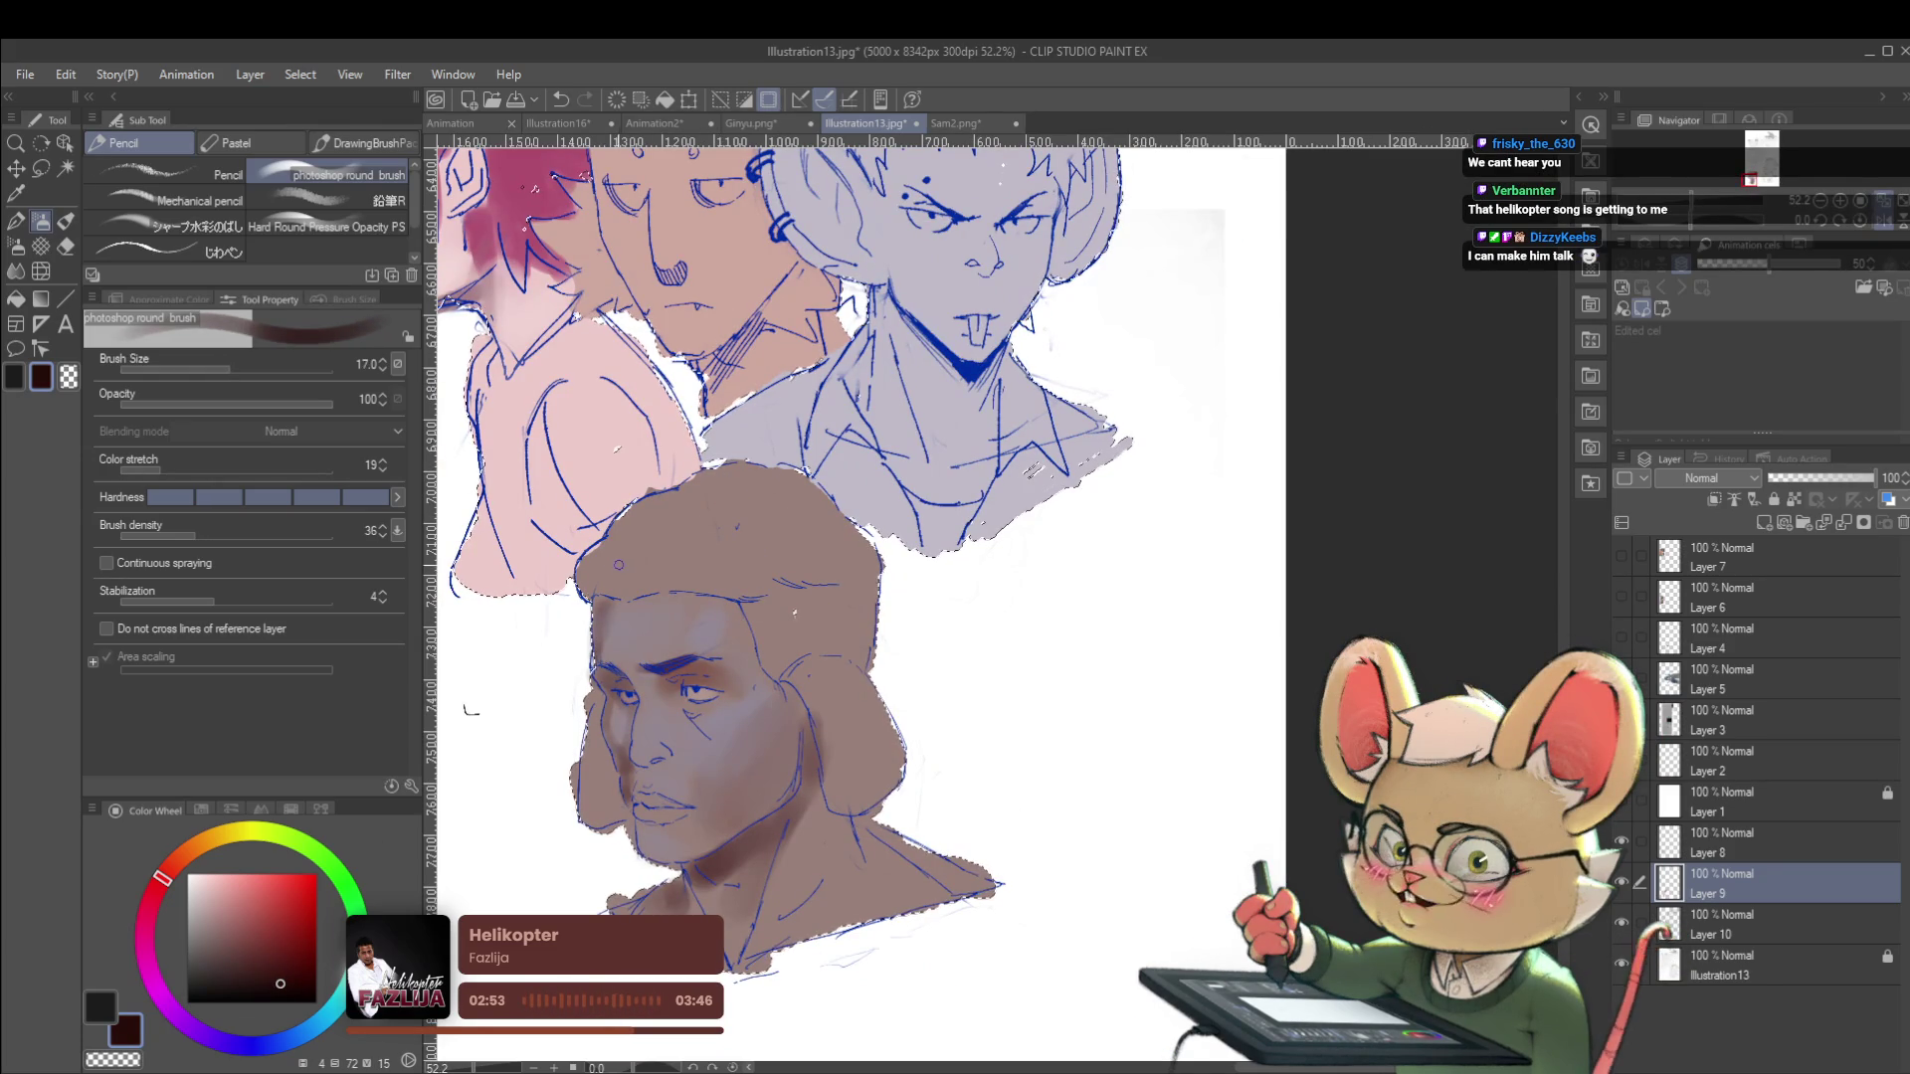
Paint dark brown shading across the top of the bottom man's hair.
{"action": "left_click_drag", "start_coordinate": [593, 580], "coordinate": [612, 549]}
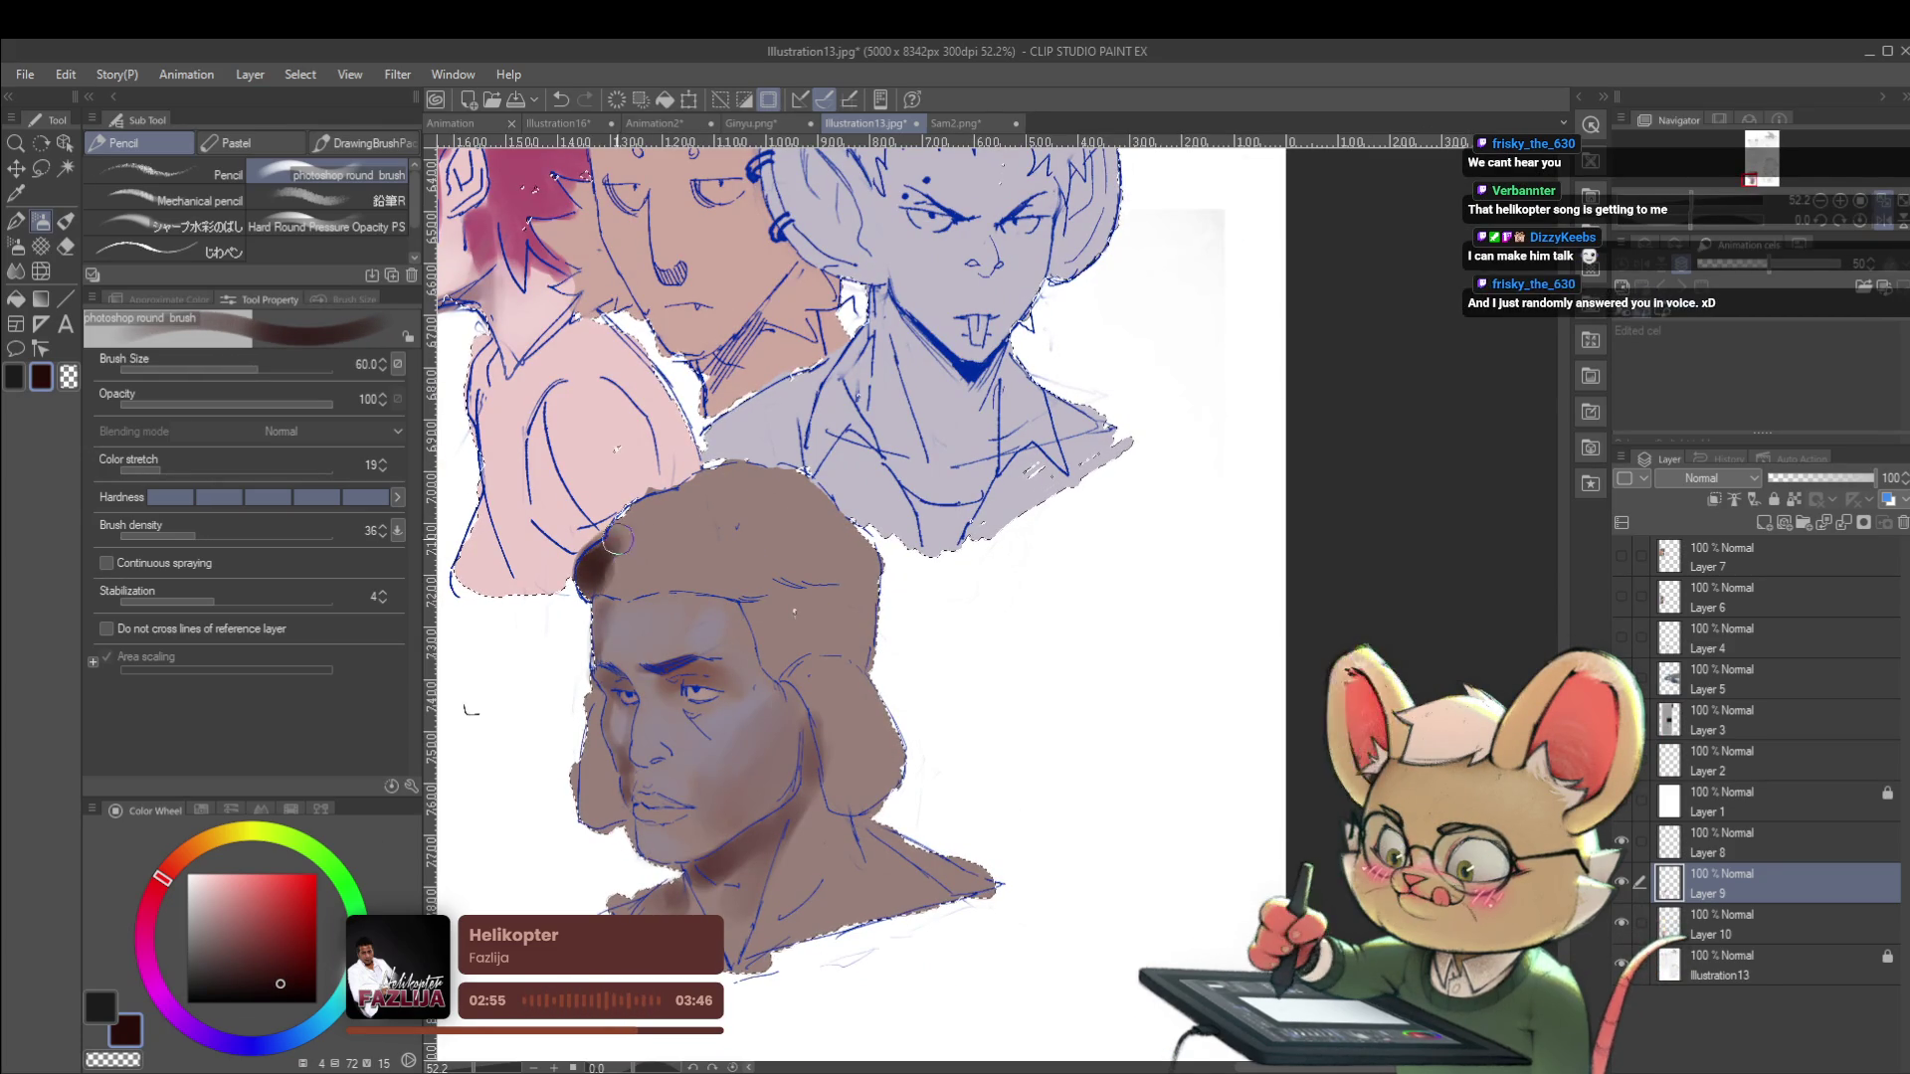
{"action": "mouse_move", "coordinate": [621, 569]}
{"action": "left_mouse_down"}
{"action": "mouse_move", "coordinate": [636, 542]}
{"action": "mouse_move", "coordinate": [611, 547]}
{"action": "left_mouse_up"}
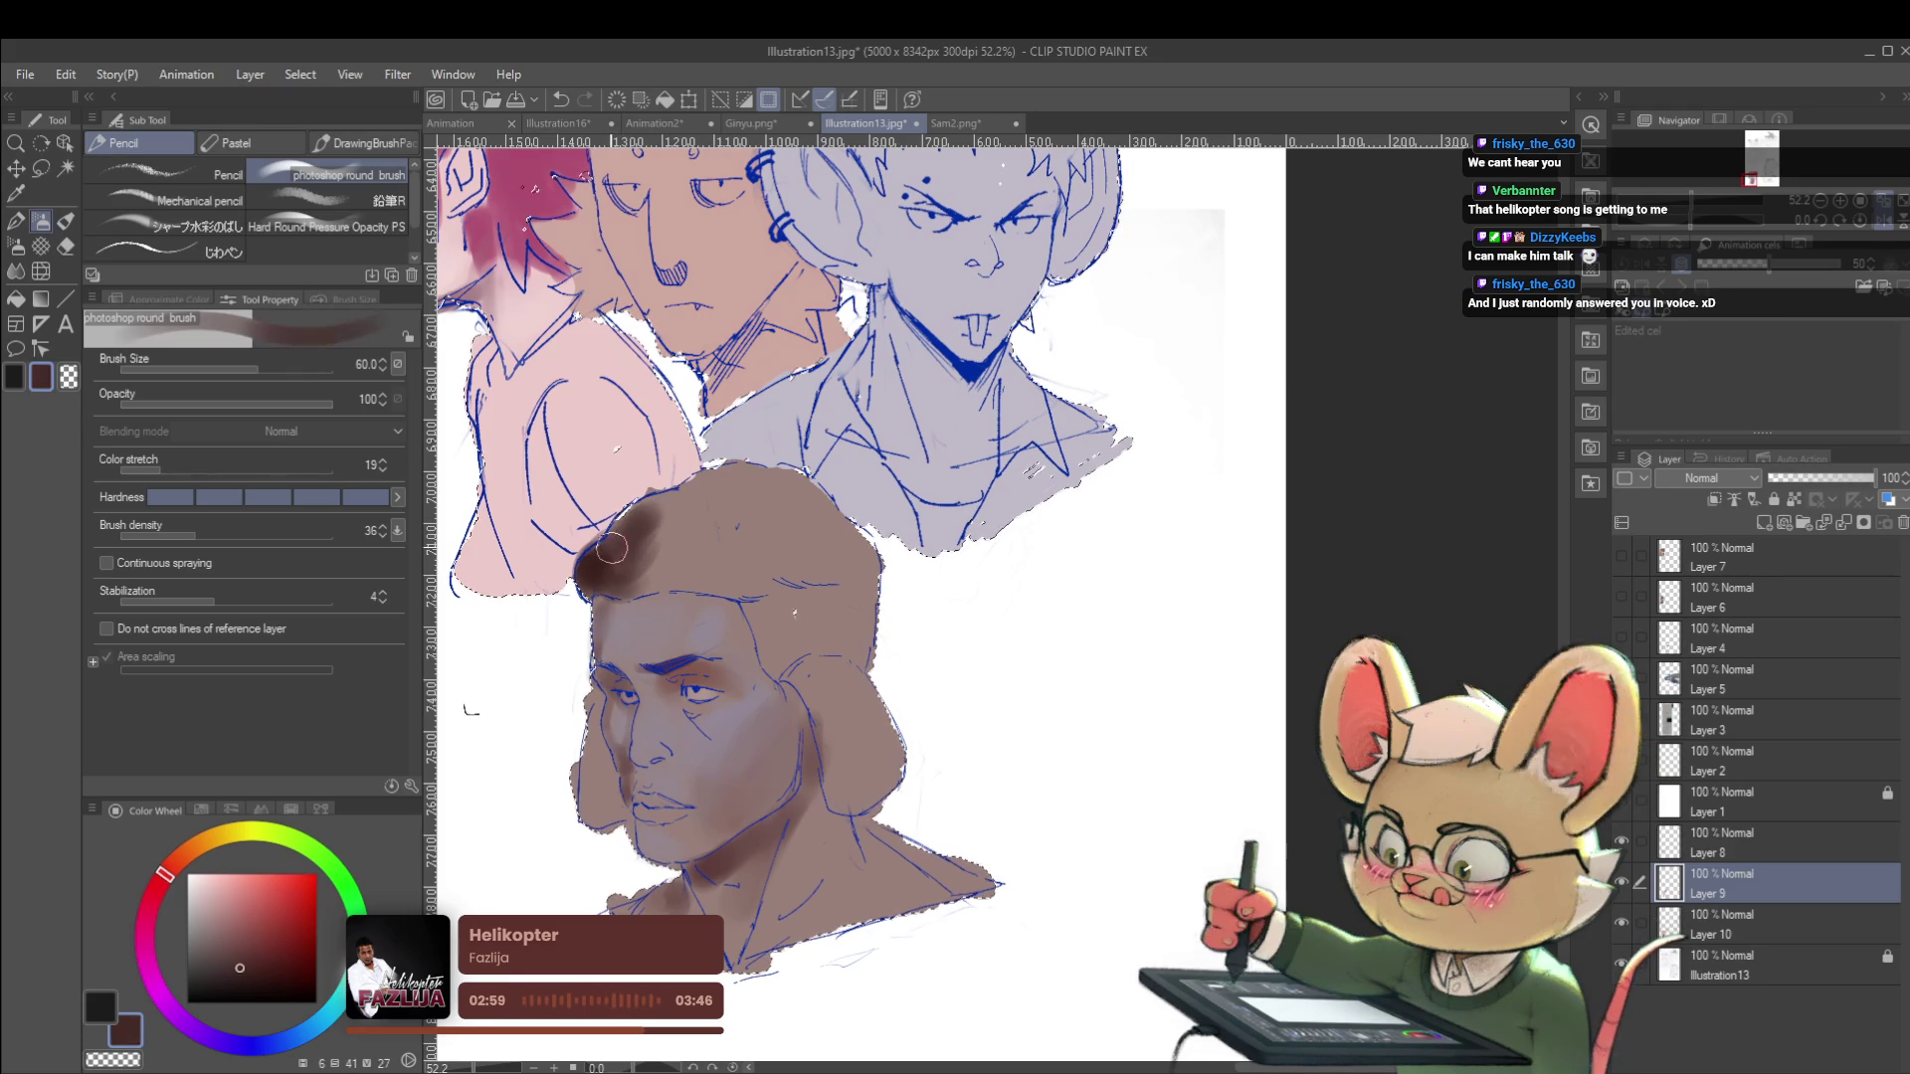
{"action": "left_click", "coordinate": [610, 547], "text": "alt"}
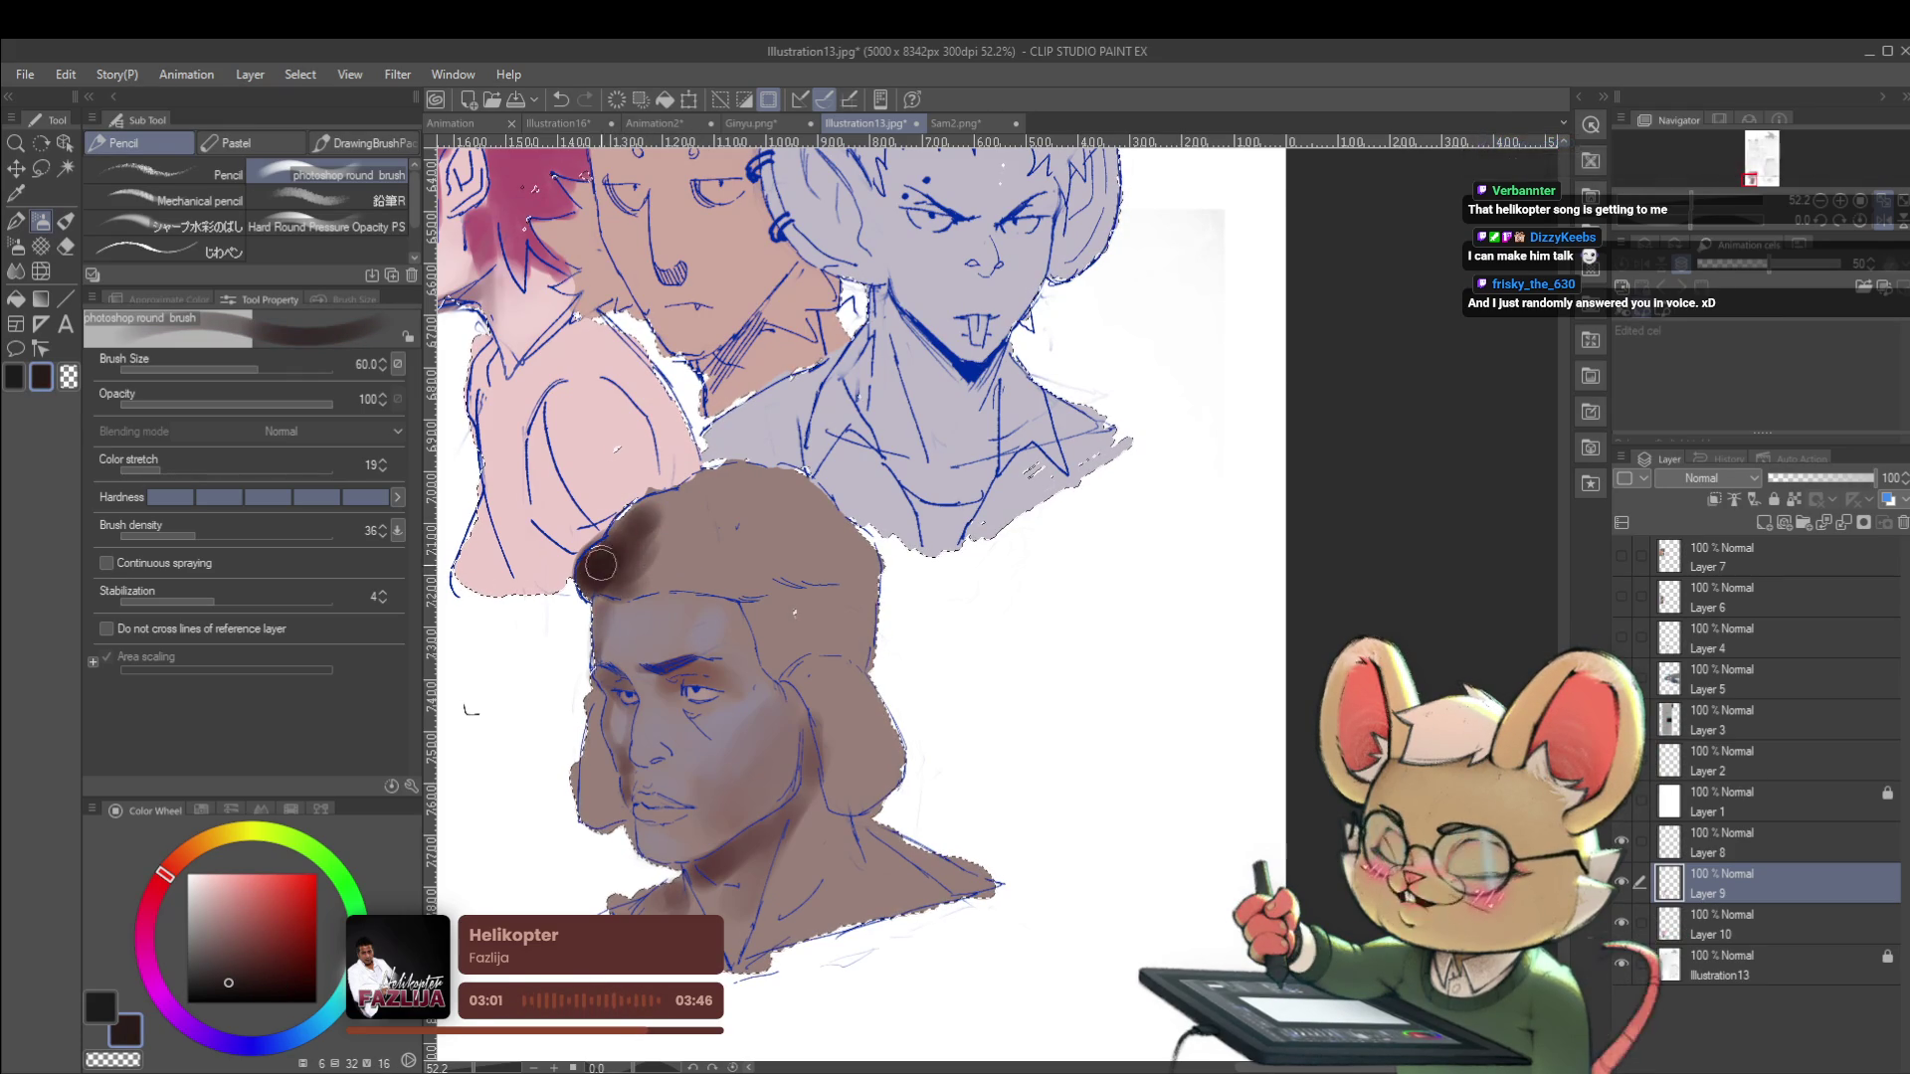
{"action": "left_click_drag", "start_coordinate": [602, 564], "coordinate": [658, 557]}
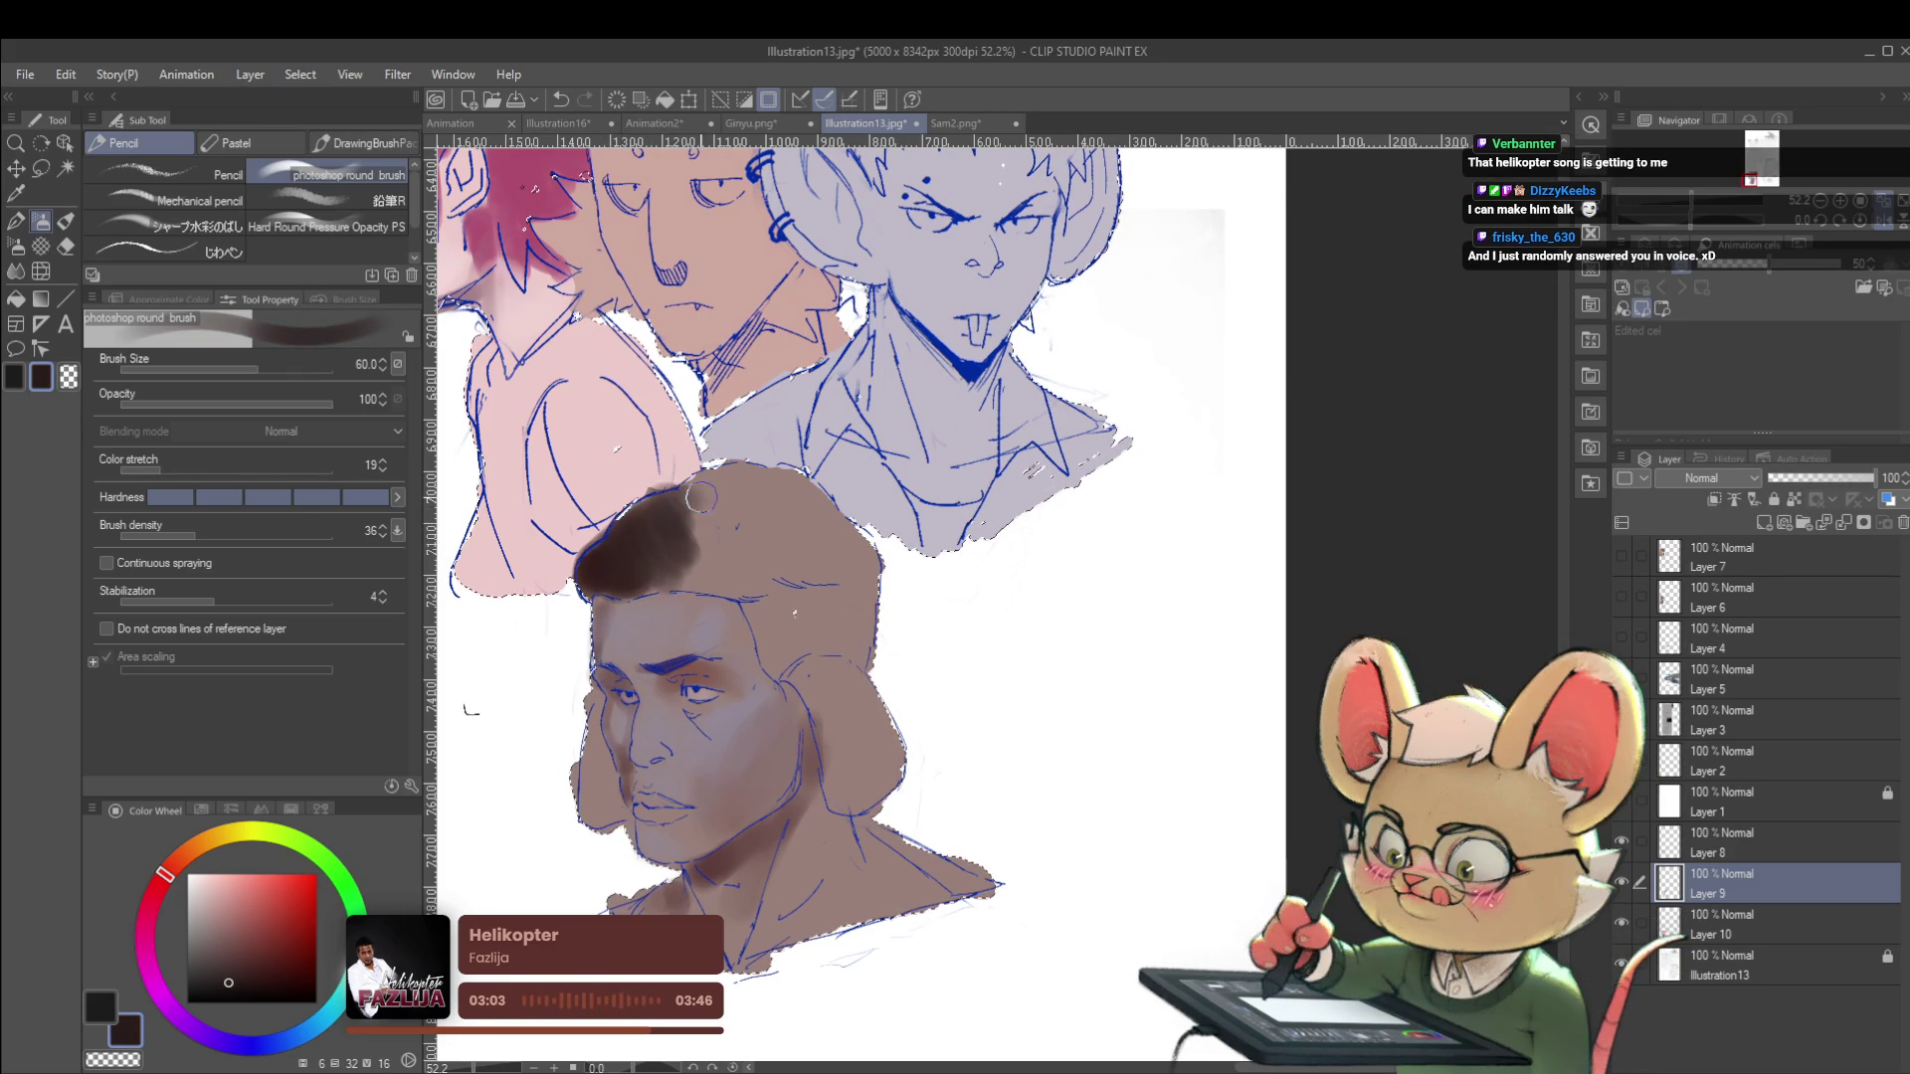
{"action": "mouse_move", "coordinate": [640, 580]}
{"action": "left_mouse_down"}
{"action": "mouse_move", "coordinate": [716, 577]}
{"action": "mouse_move", "coordinate": [741, 519]}
{"action": "mouse_move", "coordinate": [754, 574]}
{"action": "mouse_move", "coordinate": [746, 502]}
{"action": "mouse_move", "coordinate": [796, 487]}
{"action": "mouse_move", "coordinate": [873, 564]}
{"action": "left_mouse_up"}
{"action": "left_click", "coordinate": [782, 499], "text": "alt"}
Extend the dark hair shading leftward, deselect with Ctrl+D, and sample the dark brown hair colour.
{"action": "scroll", "coordinate": [872, 564], "scroll_direction": "down", "scroll_amount": 3}
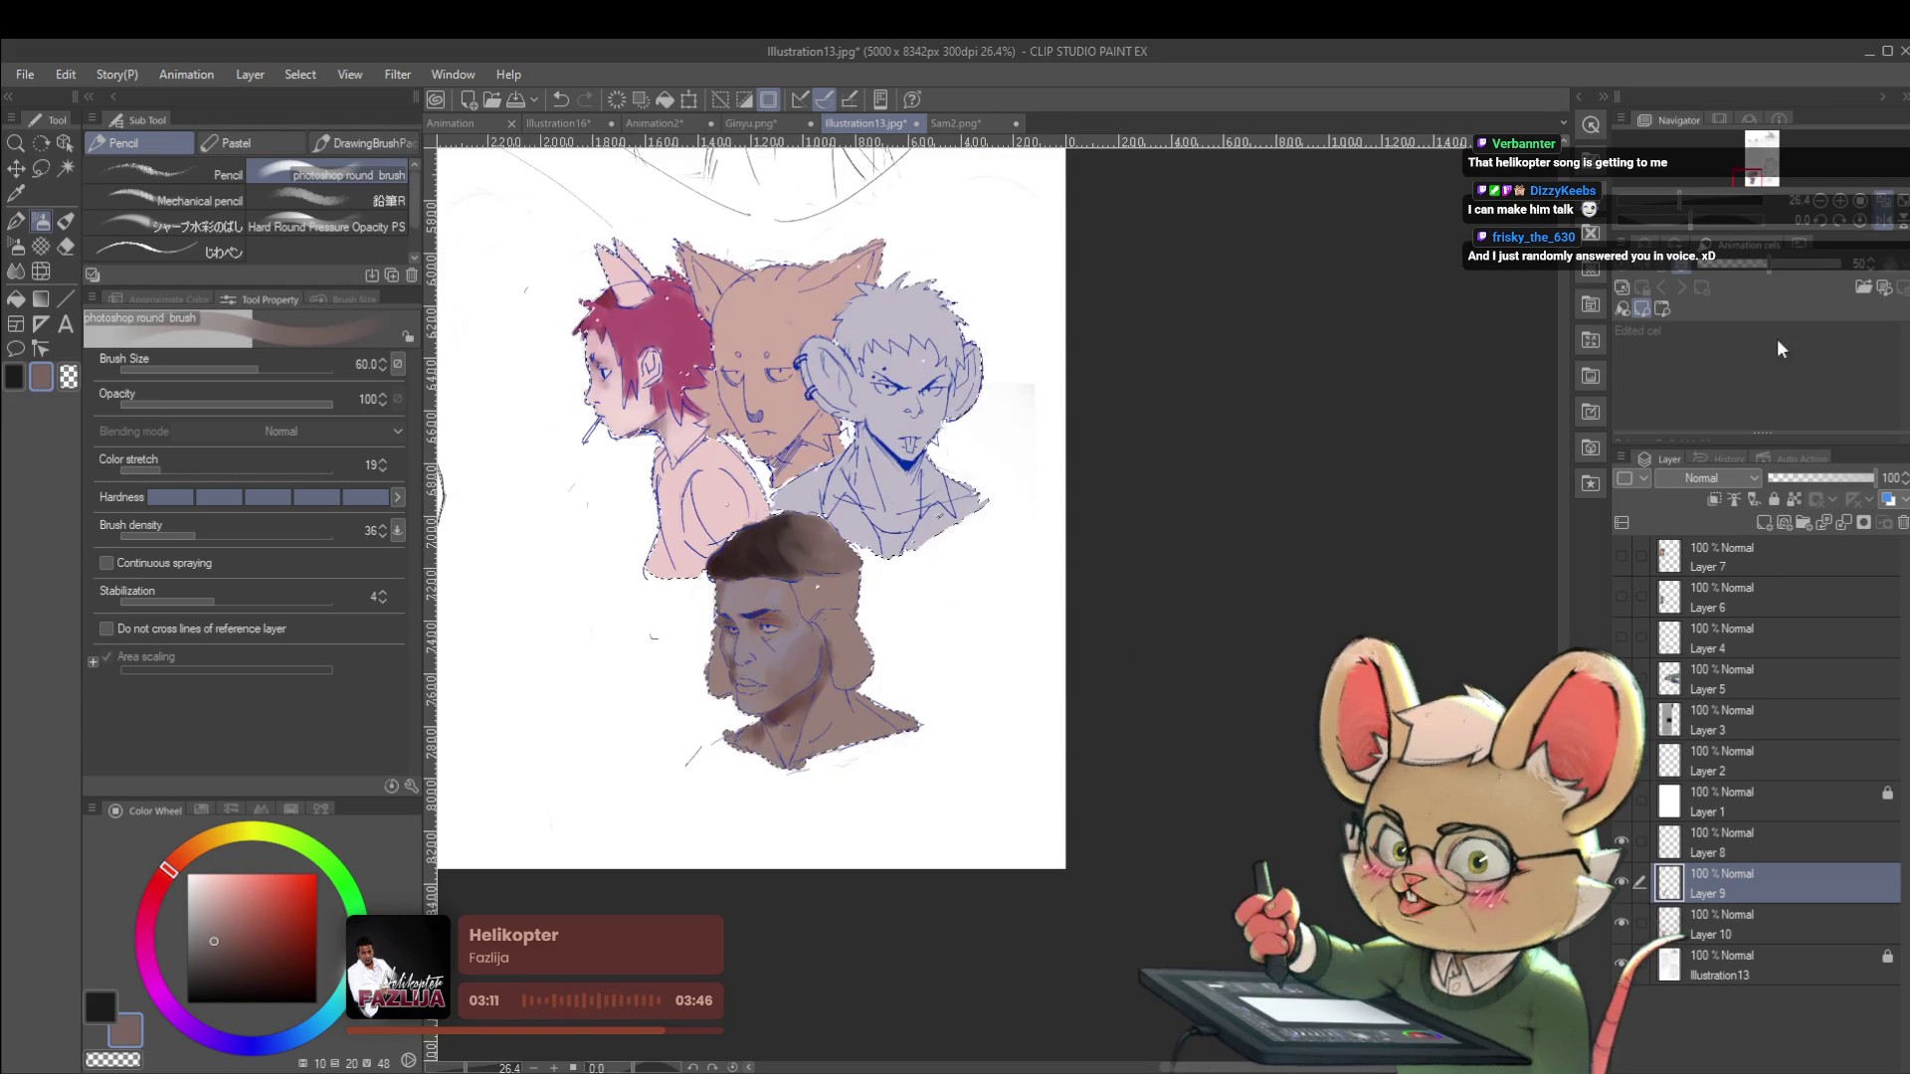
{"action": "left_click", "coordinate": [1858, 223]}
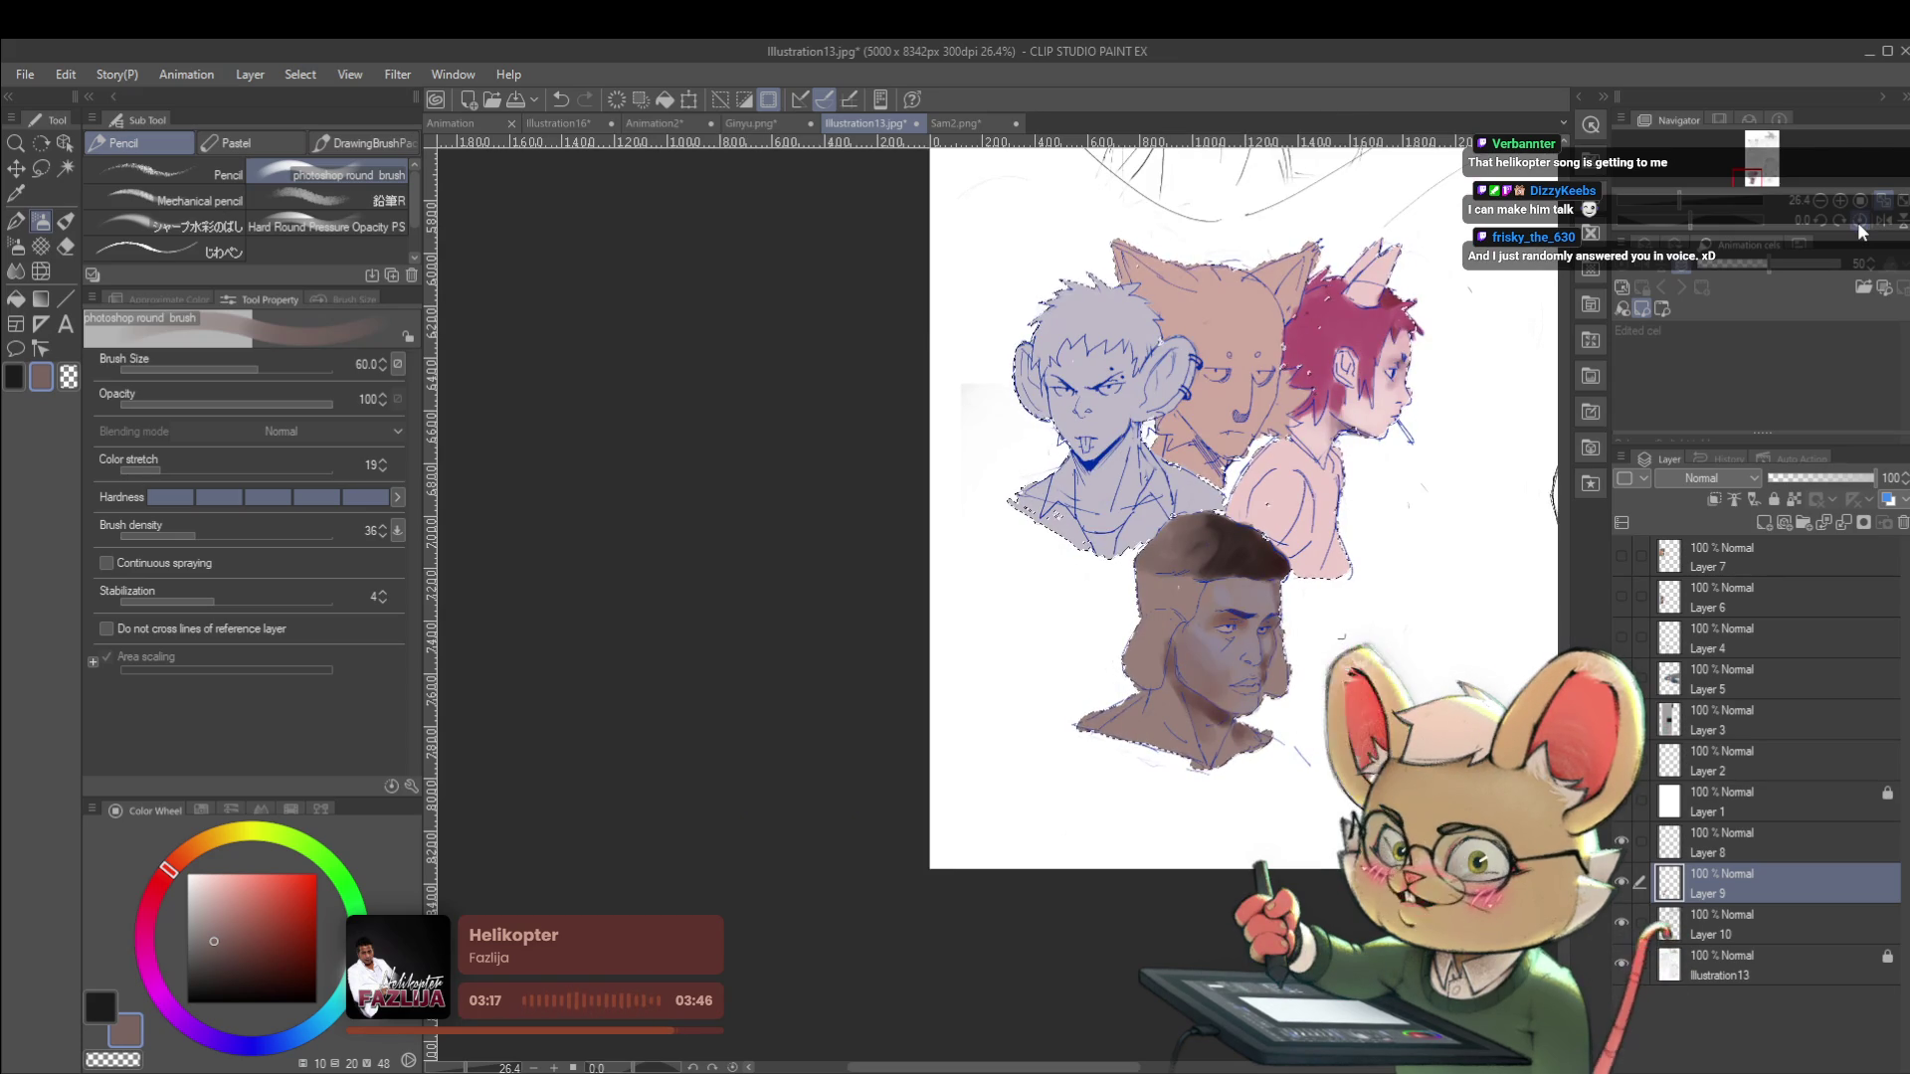
{"action": "scroll", "coordinate": [1258, 493], "scroll_direction": "up", "scroll_amount": 4}
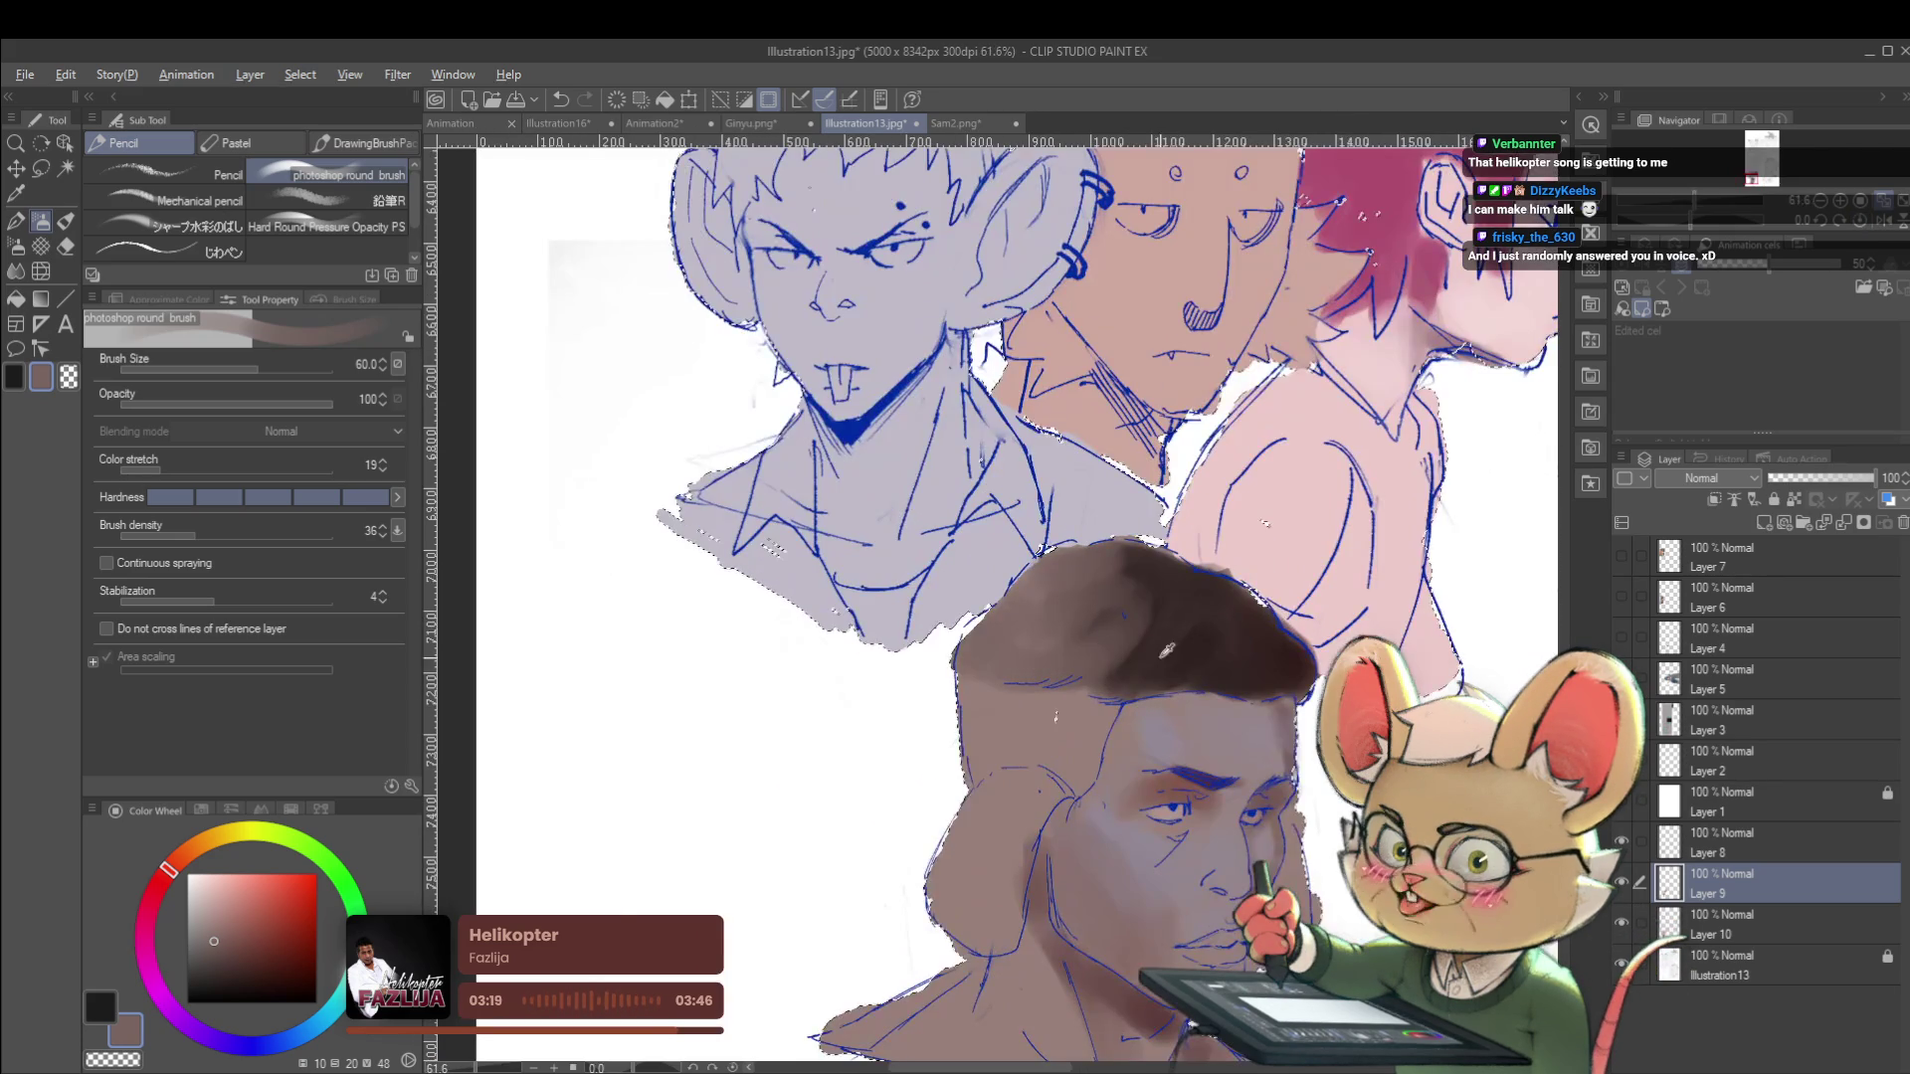
{"action": "left_click_drag", "start_coordinate": [1098, 649], "coordinate": [994, 660]}
{"action": "key", "text": "ctrl+d"}
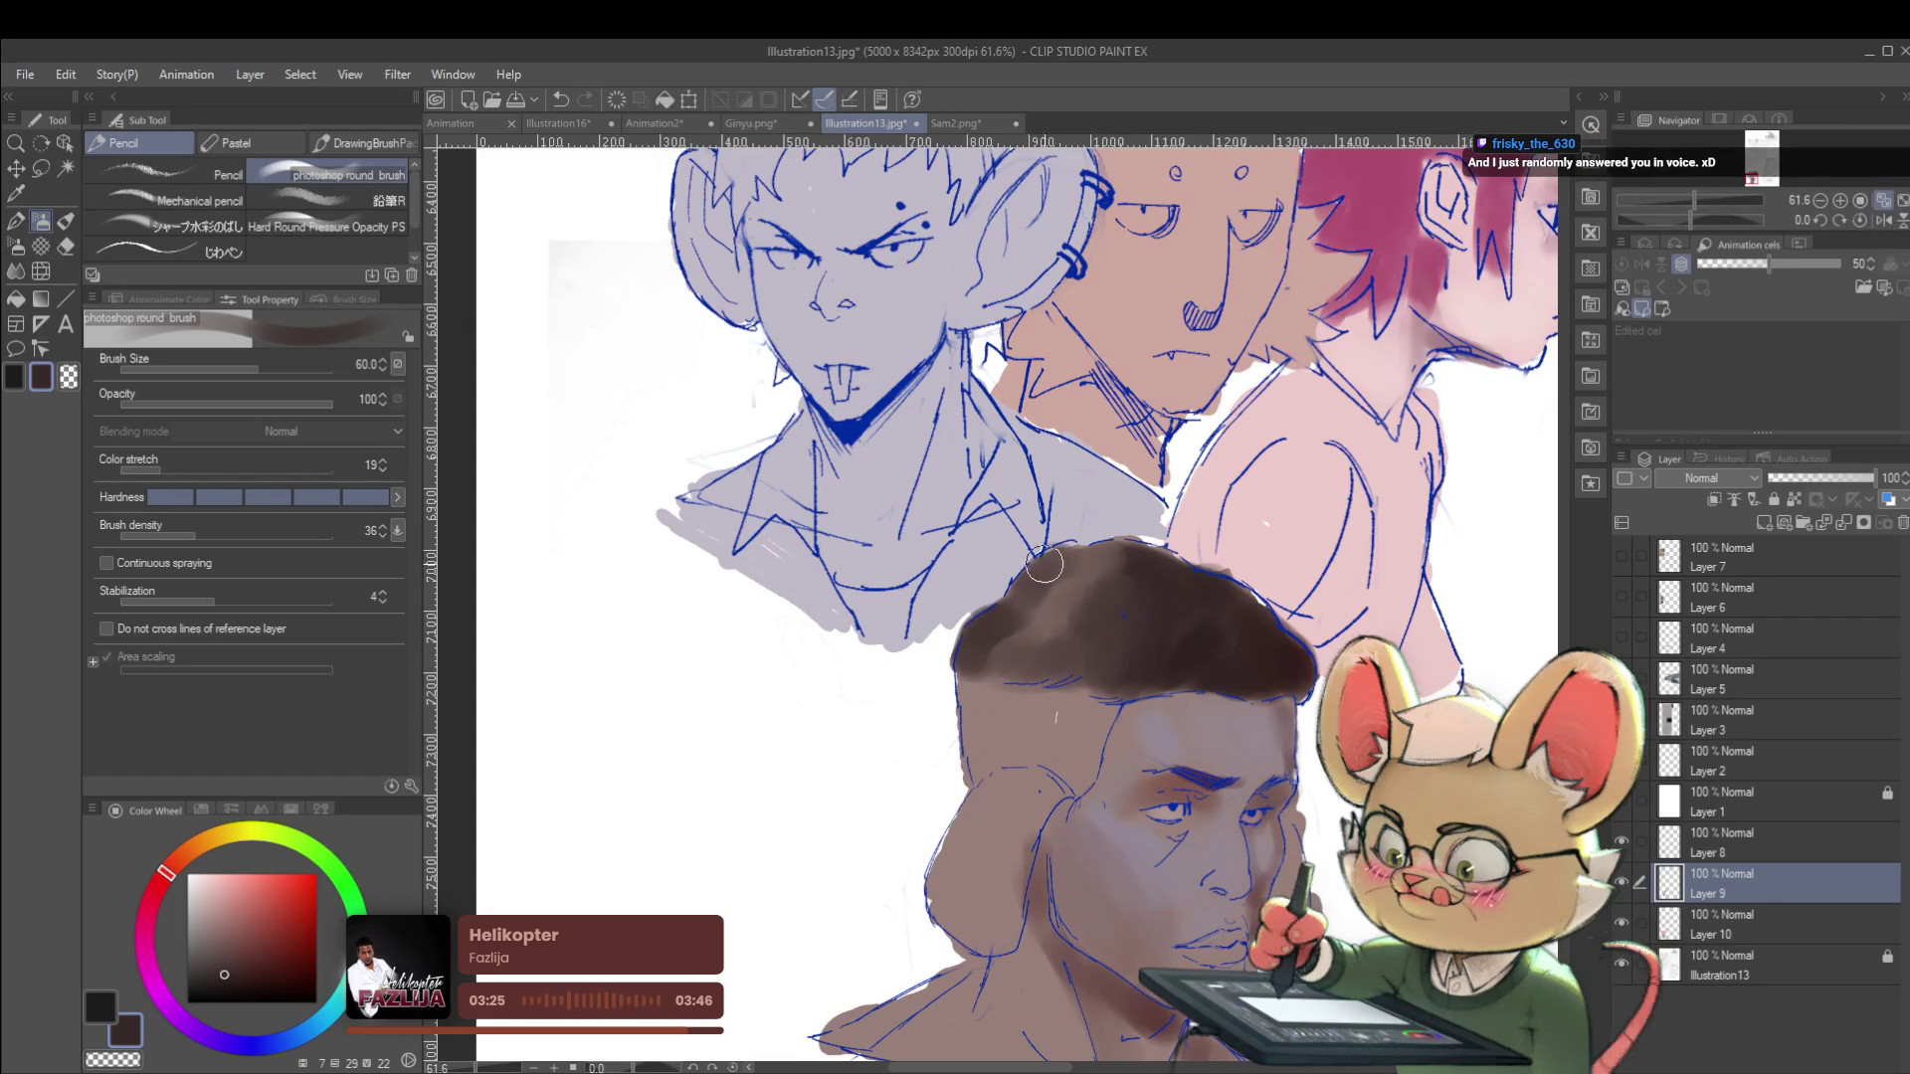
{"action": "left_click", "coordinate": [1069, 622], "text": "alt"}
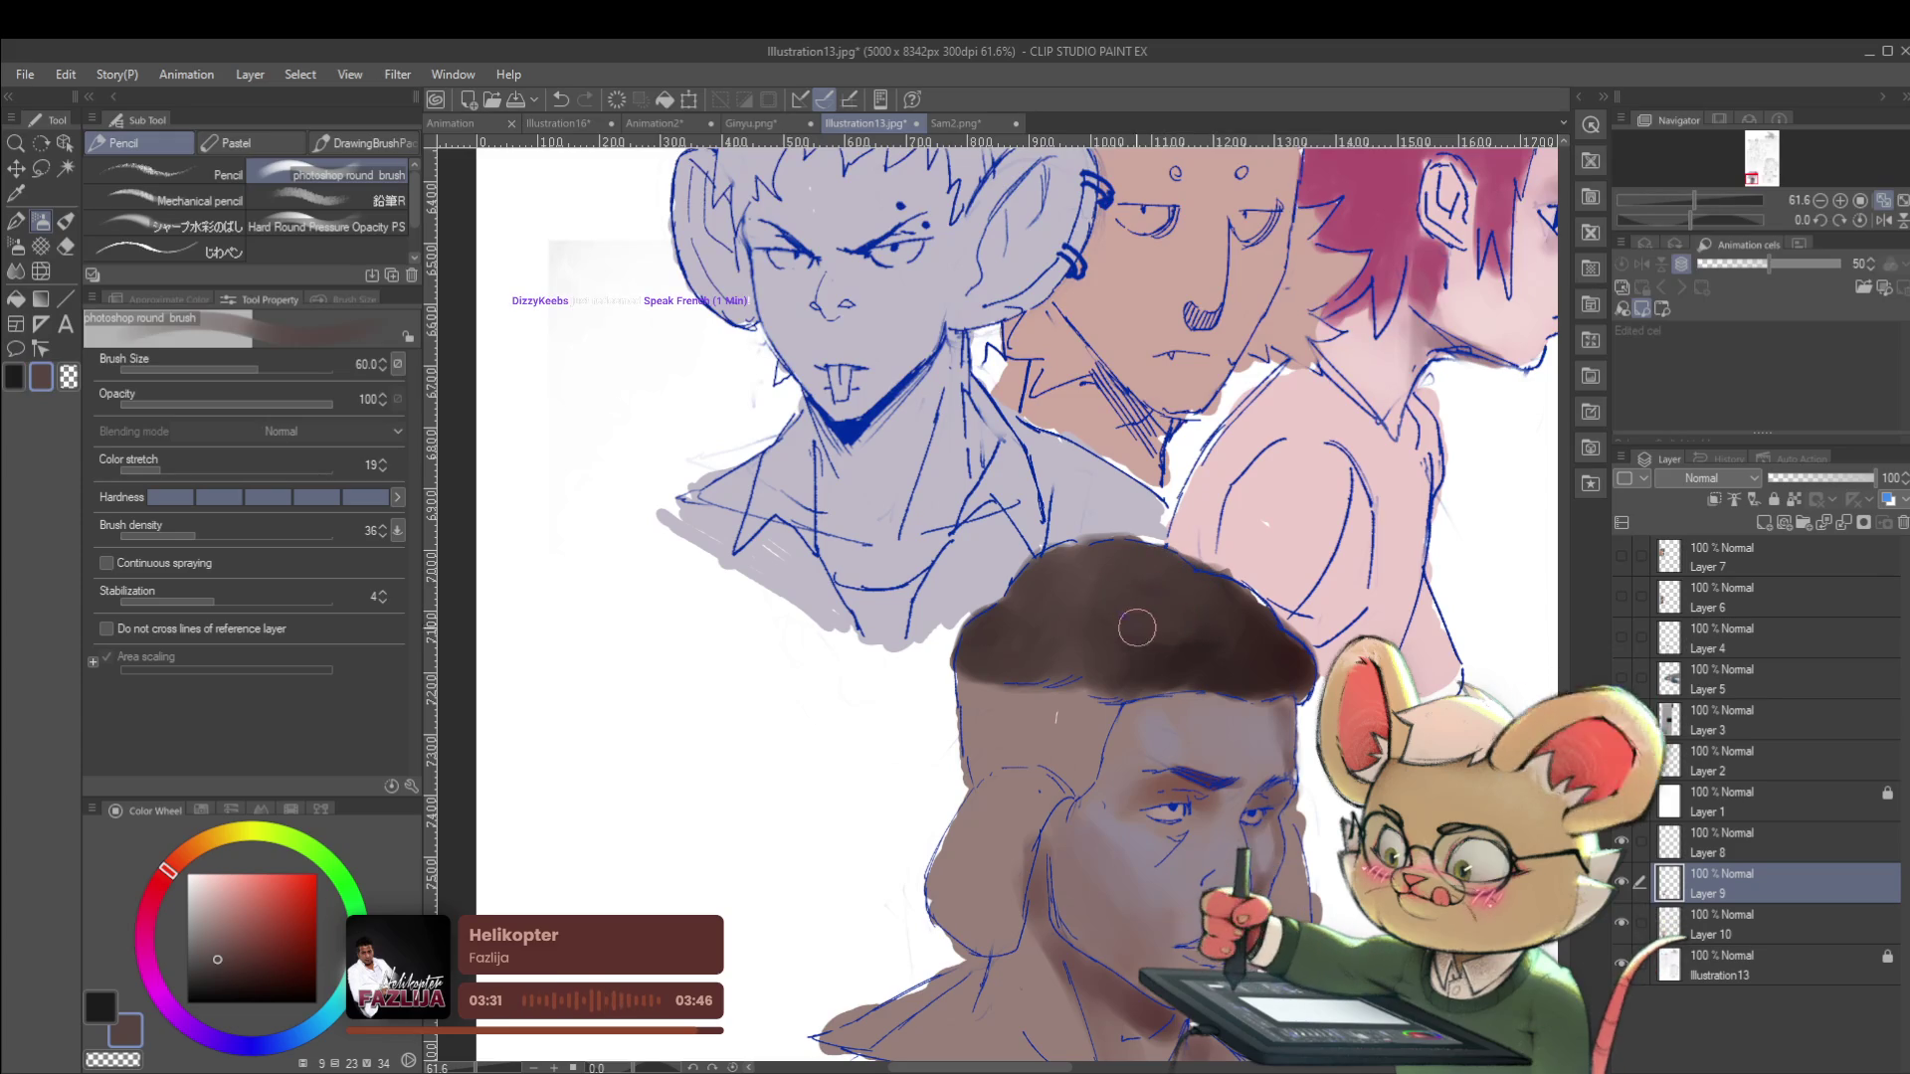
{"action": "scroll", "coordinate": [1251, 642], "scroll_direction": "down", "scroll_amount": 4}
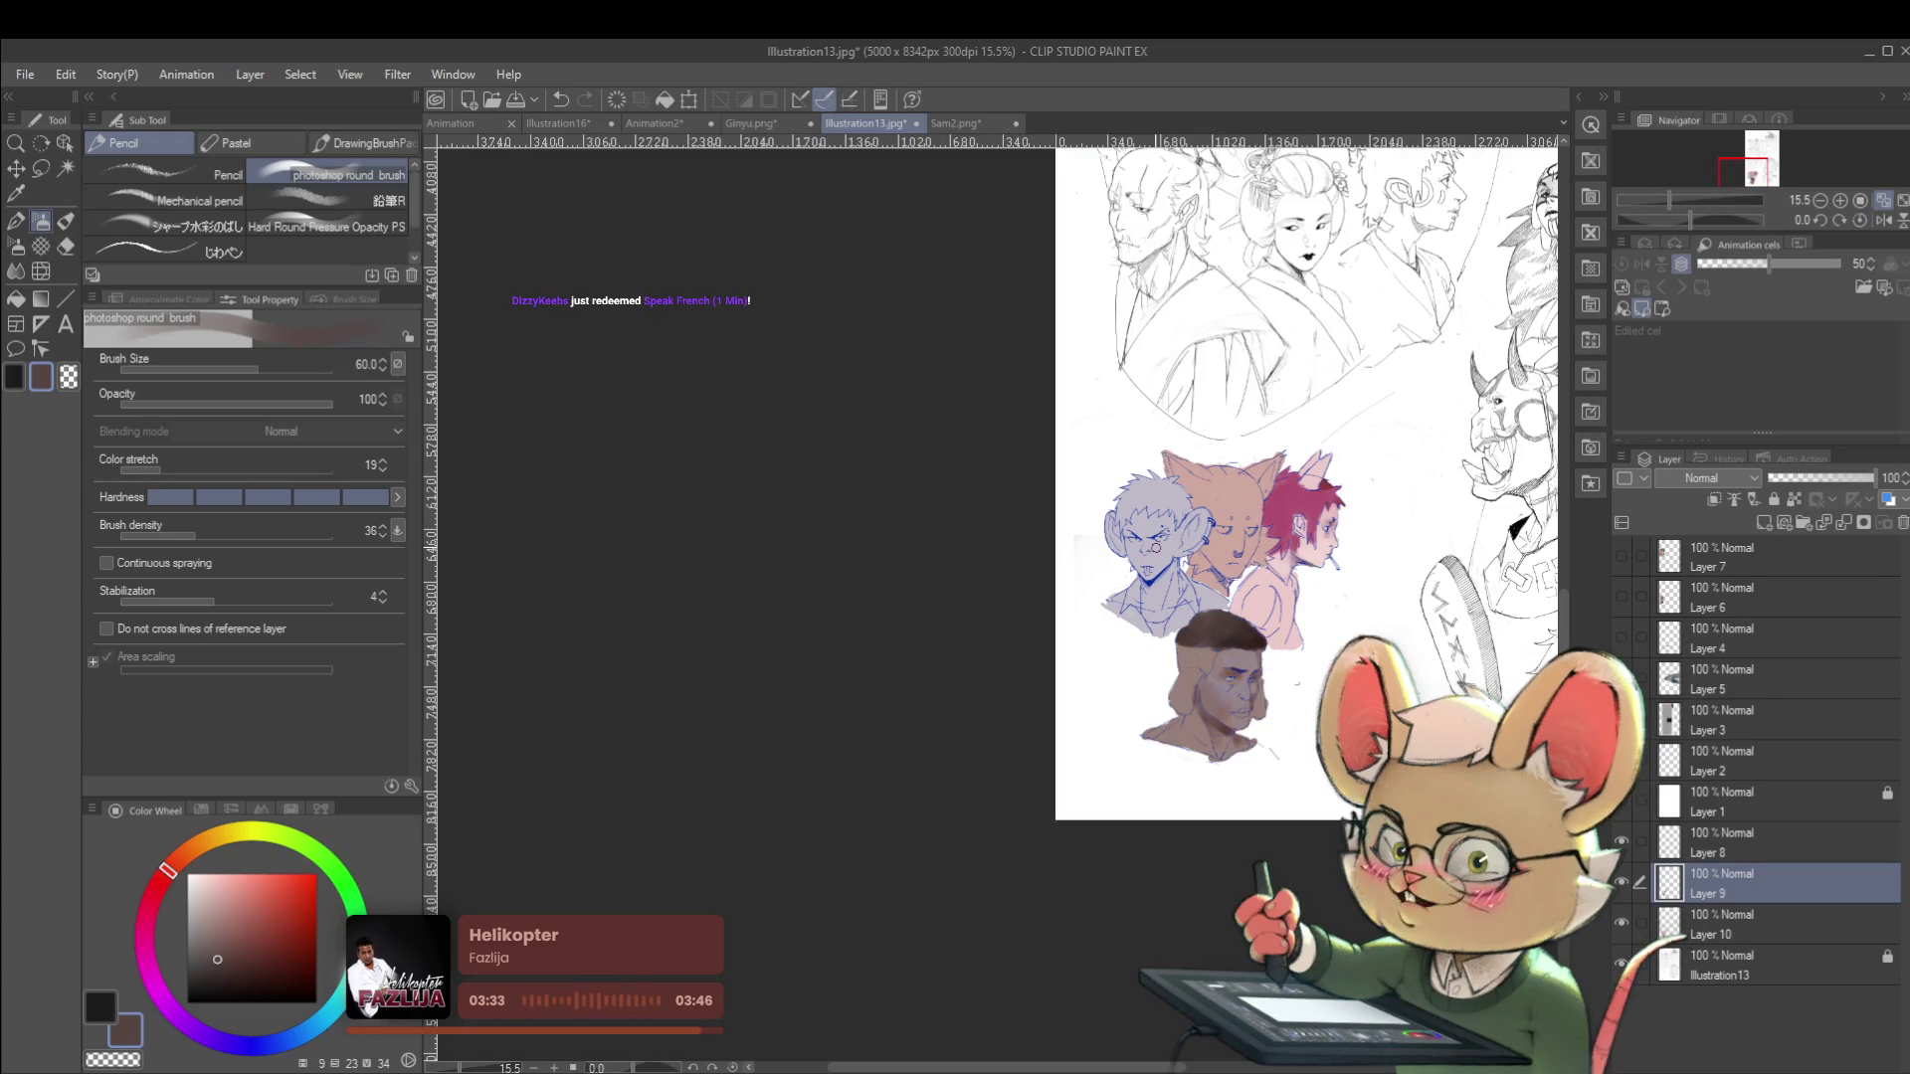
Flip the canvas view with H and zoom in on the four heads.
{"action": "key", "text": "h"}
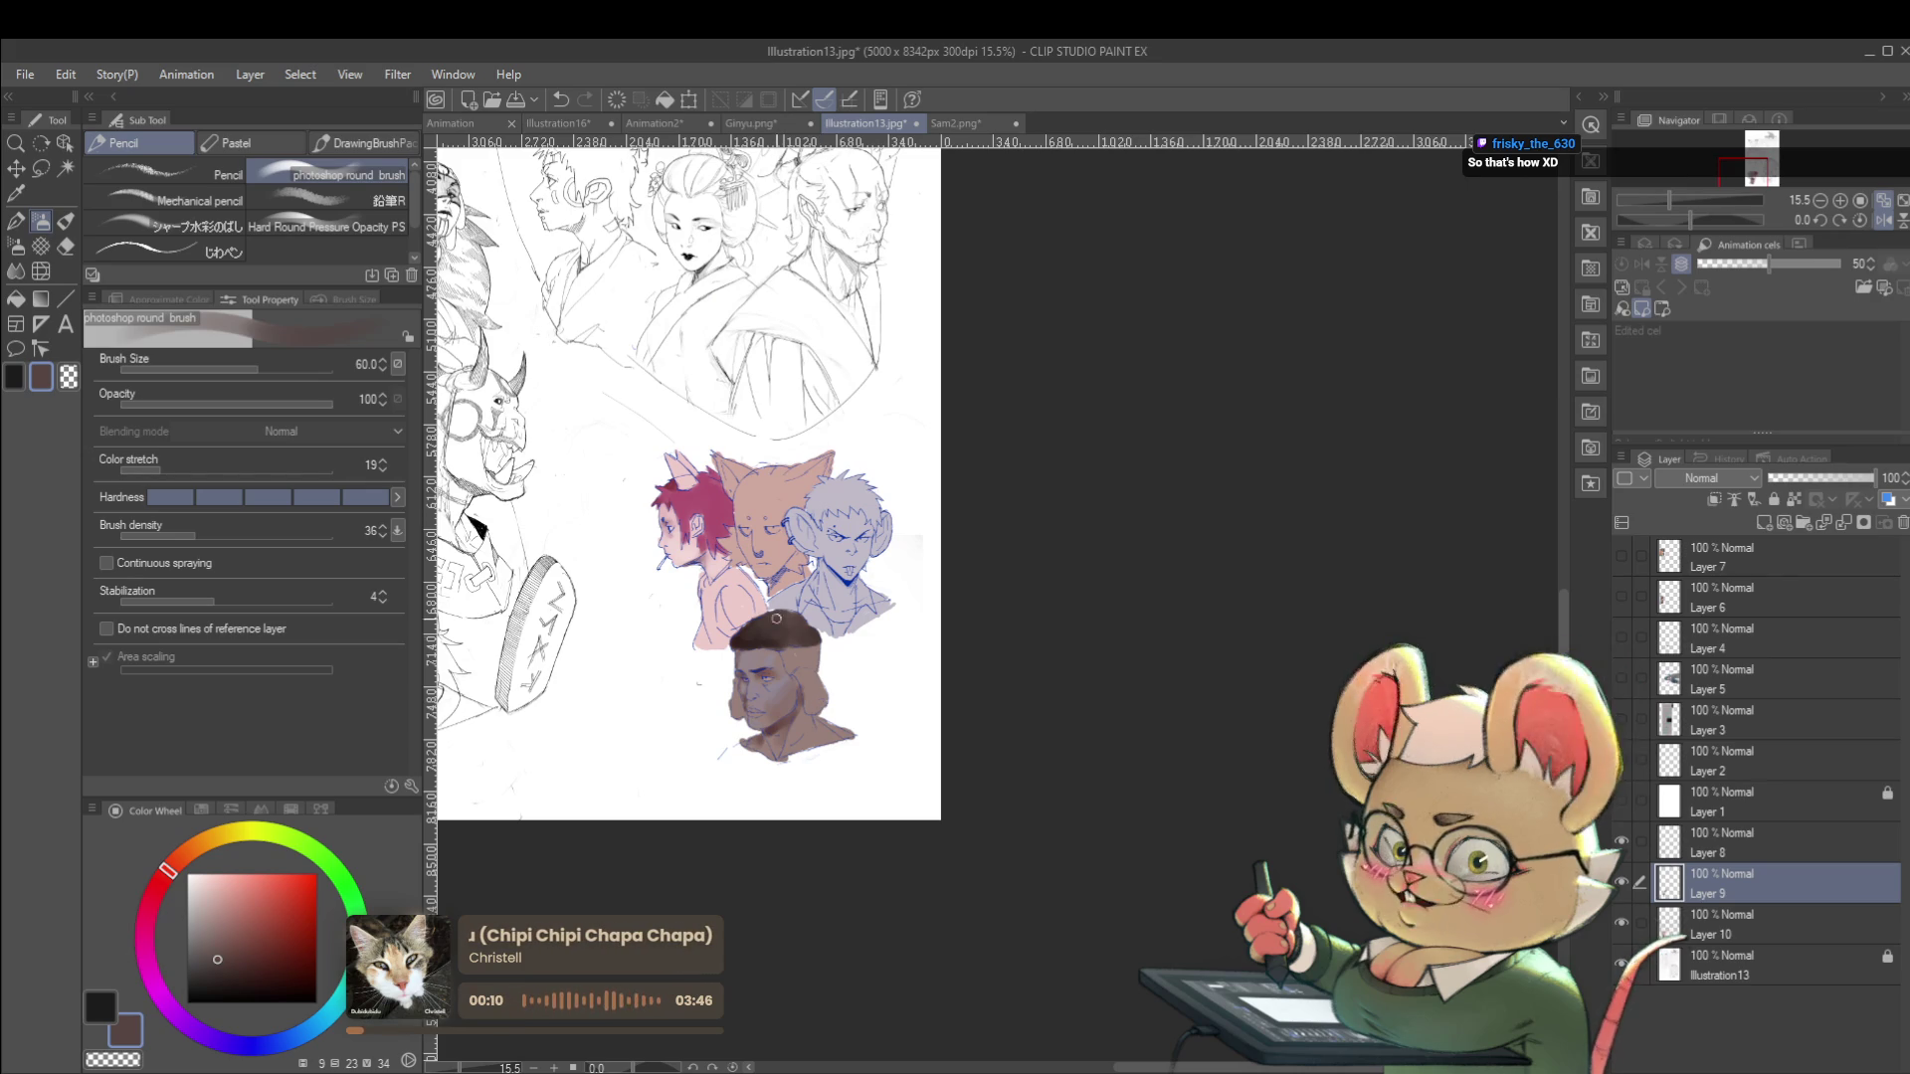
{"action": "scroll", "coordinate": [771, 626], "scroll_direction": "up", "scroll_amount": 3}
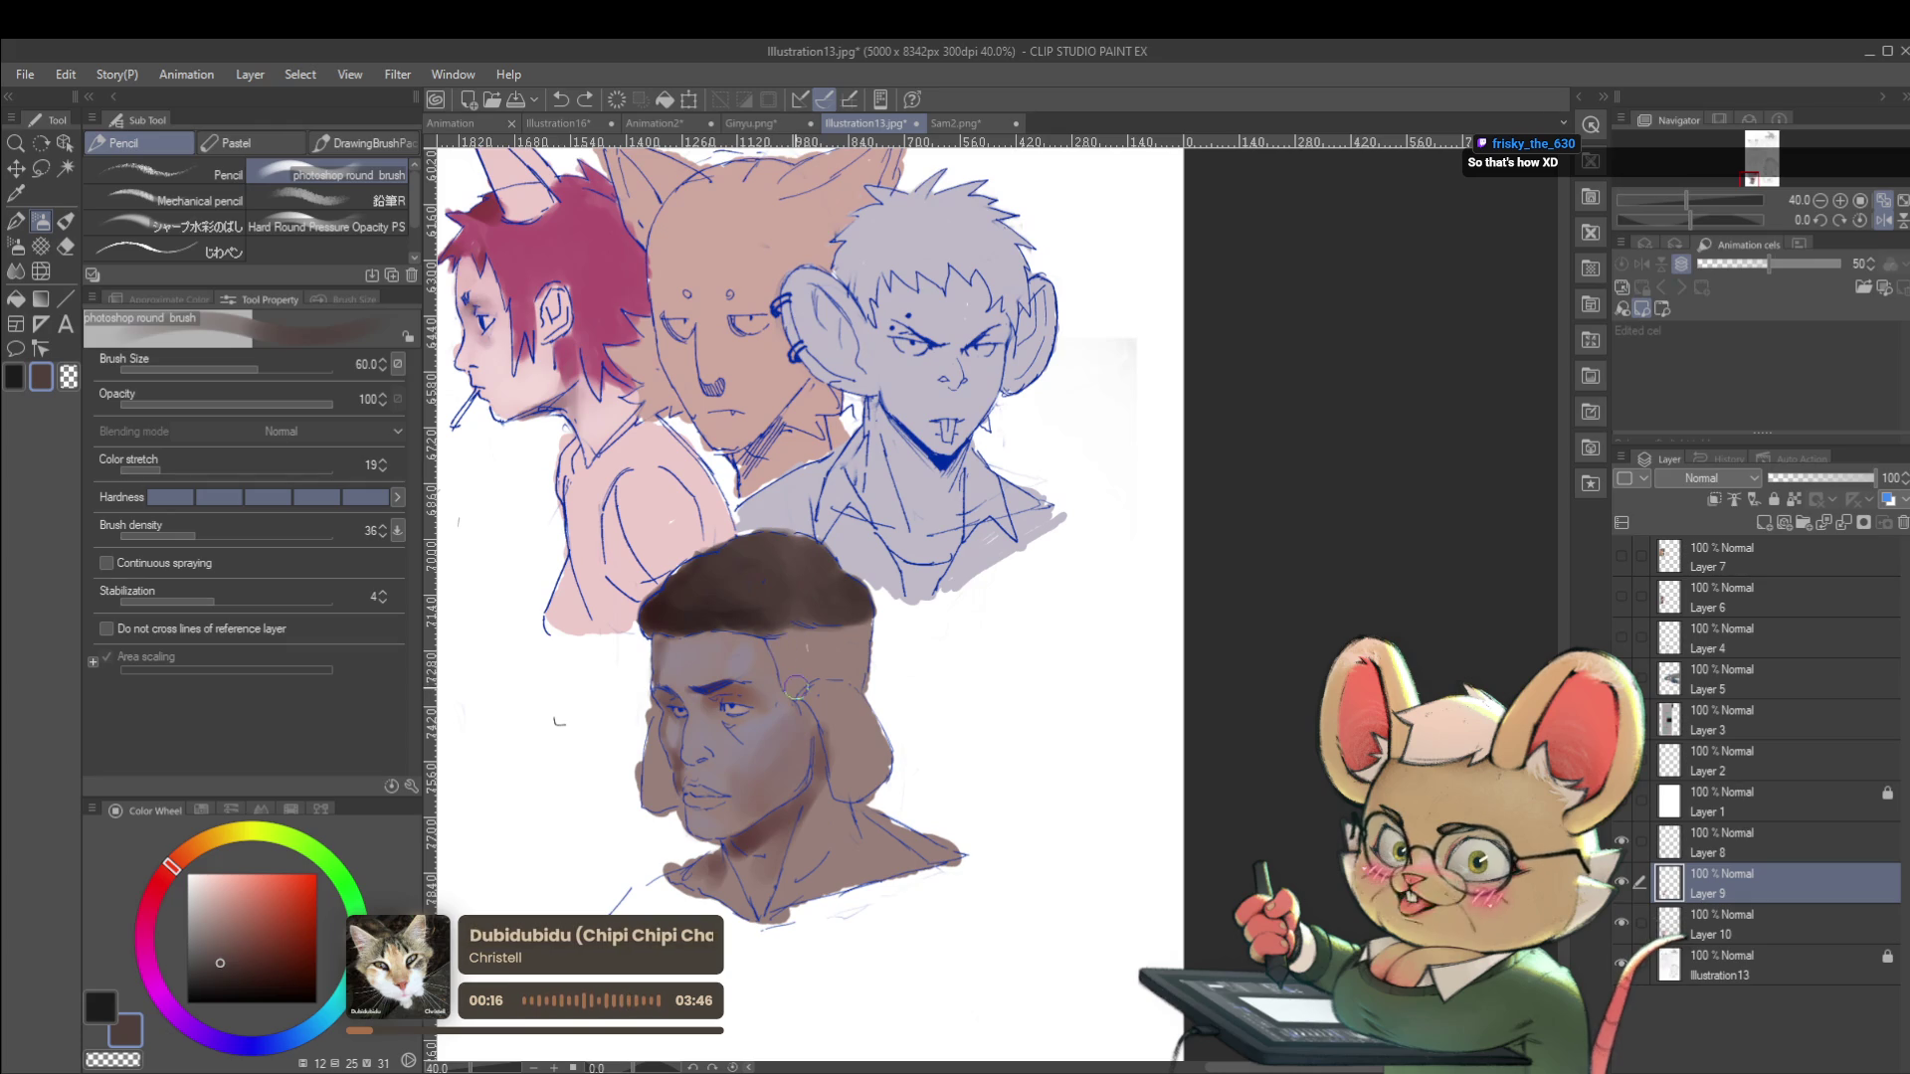
Recentre on the bottom man's face, pick a brownish skin tone, and shrink the brush to 25.
{"action": "left_click_drag", "start_coordinate": [795, 687], "coordinate": [838, 701]}
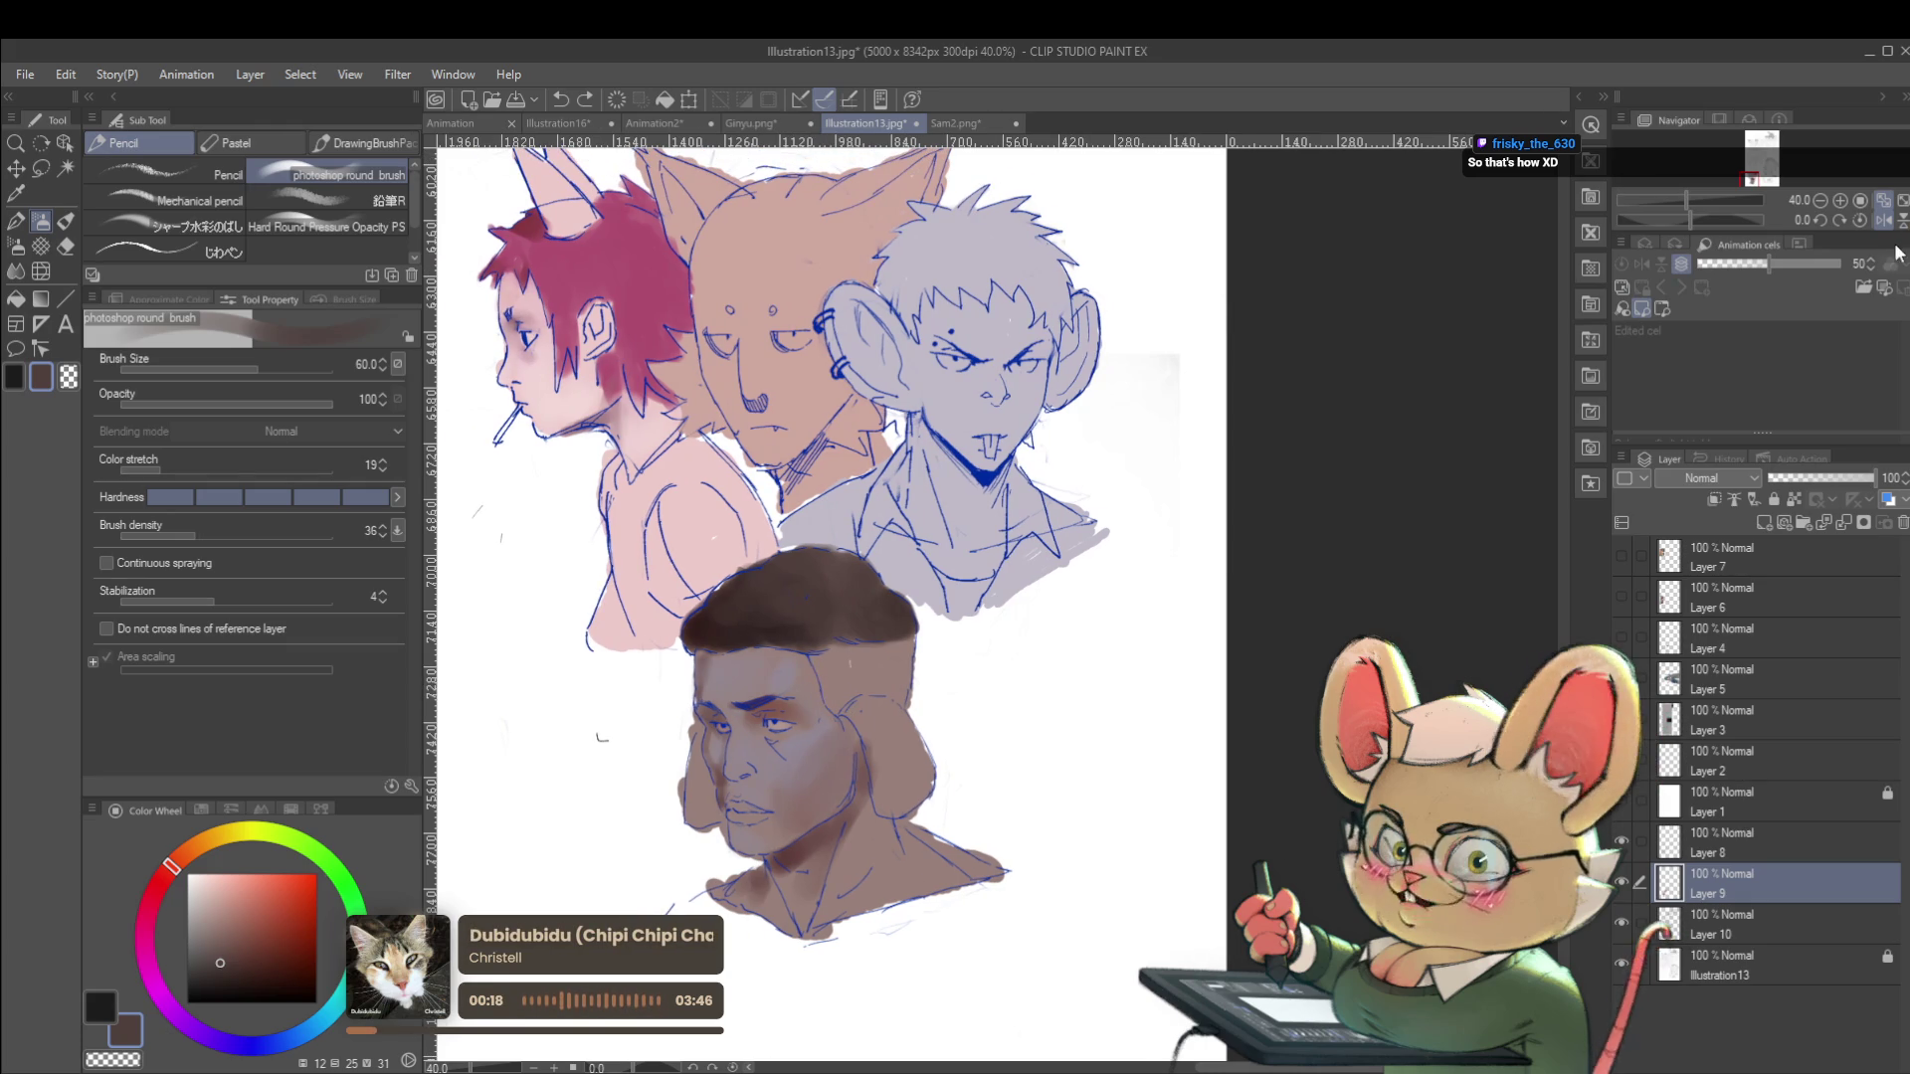
{"action": "left_click", "coordinate": [1880, 221]}
{"action": "left_click_drag", "start_coordinate": [1206, 618], "coordinate": [1245, 564]}
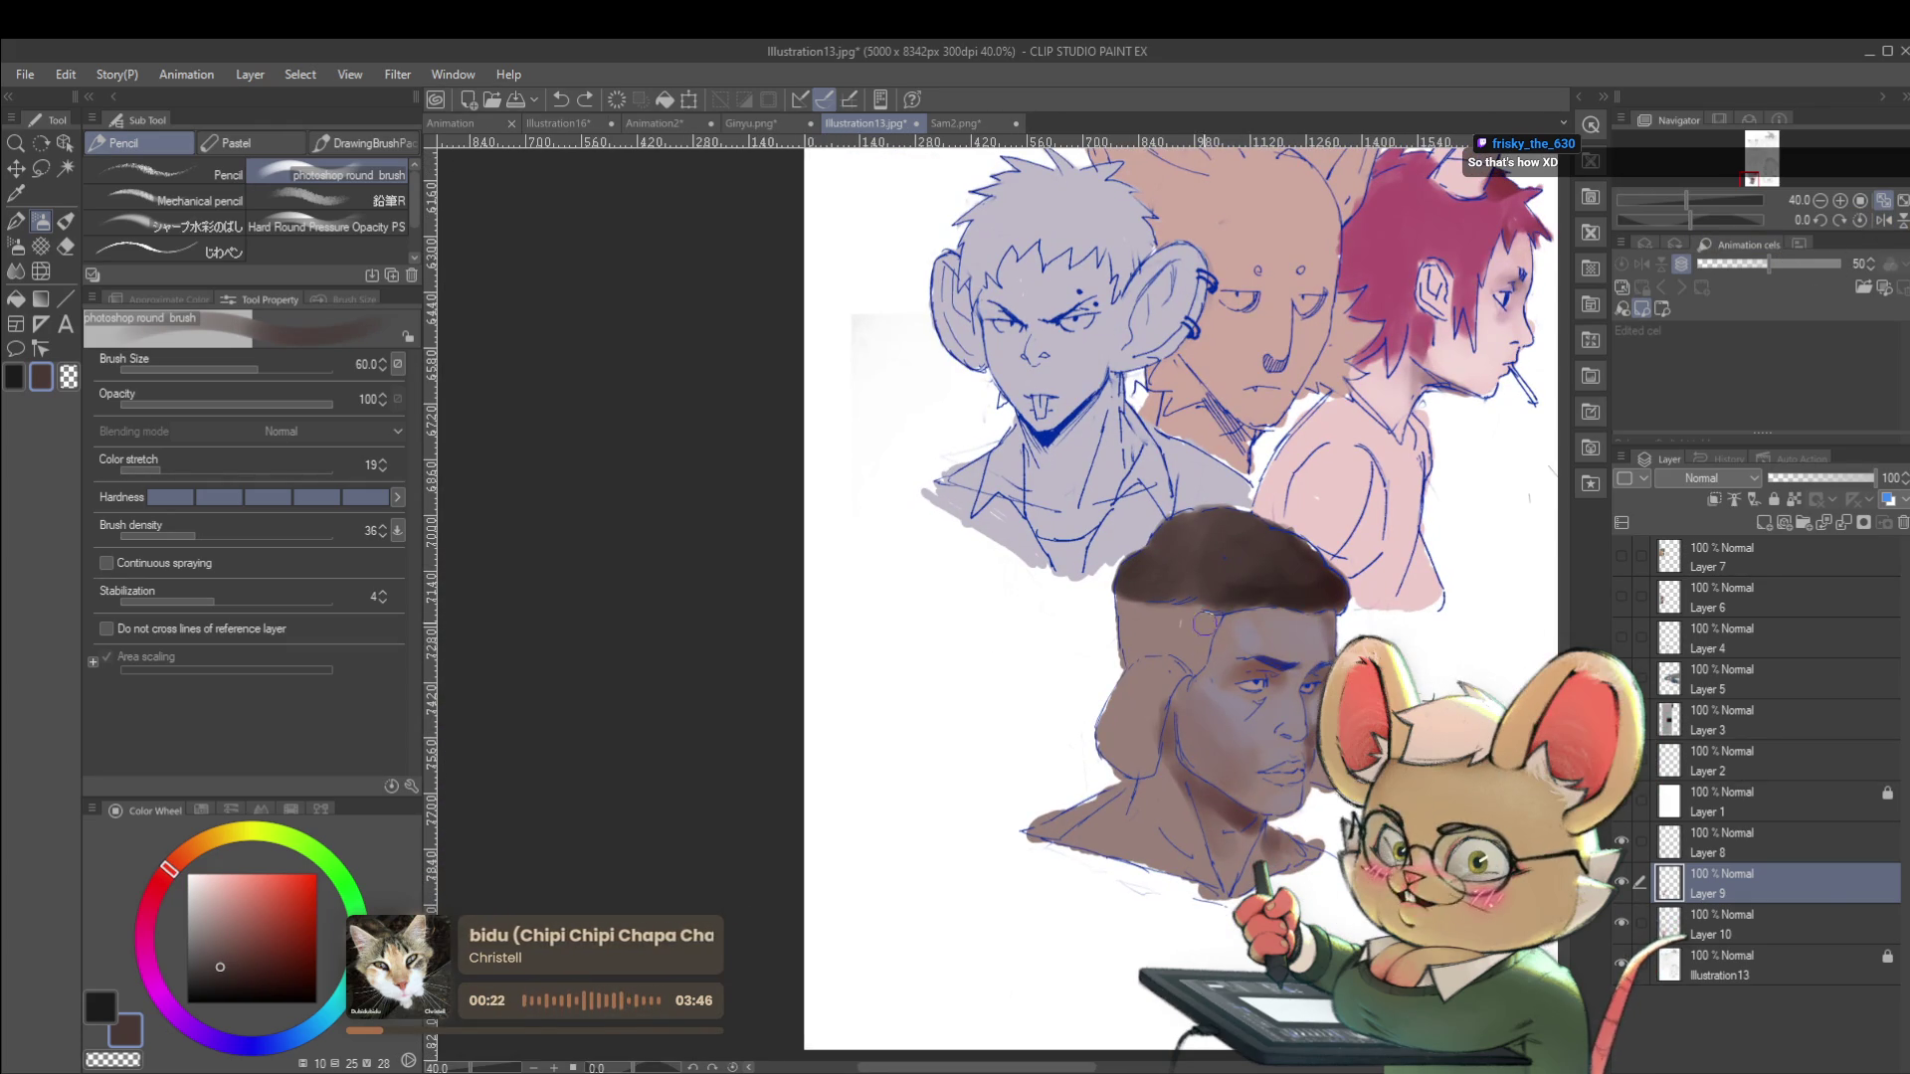
{"action": "left_click_drag", "start_coordinate": [1230, 523], "coordinate": [1027, 622]}
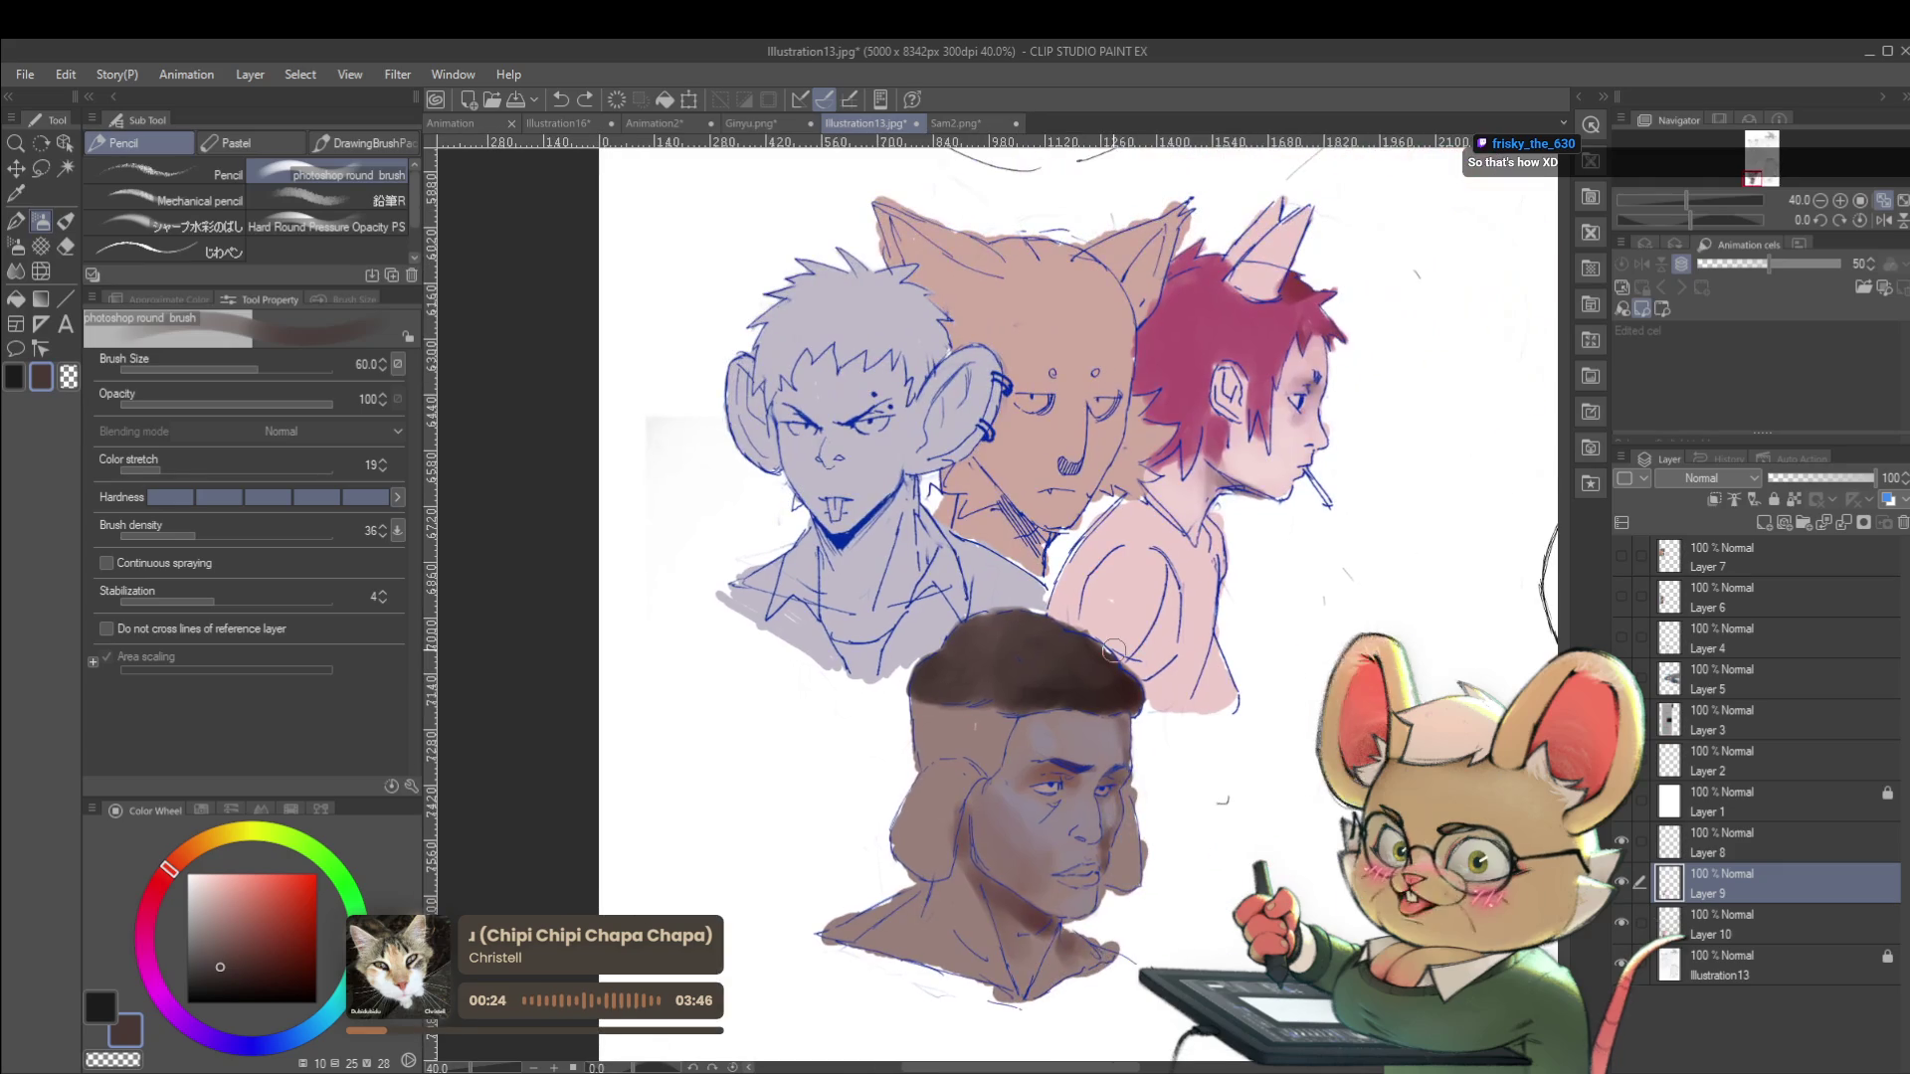
{"action": "left_click", "coordinate": [1051, 768], "text": "alt"}
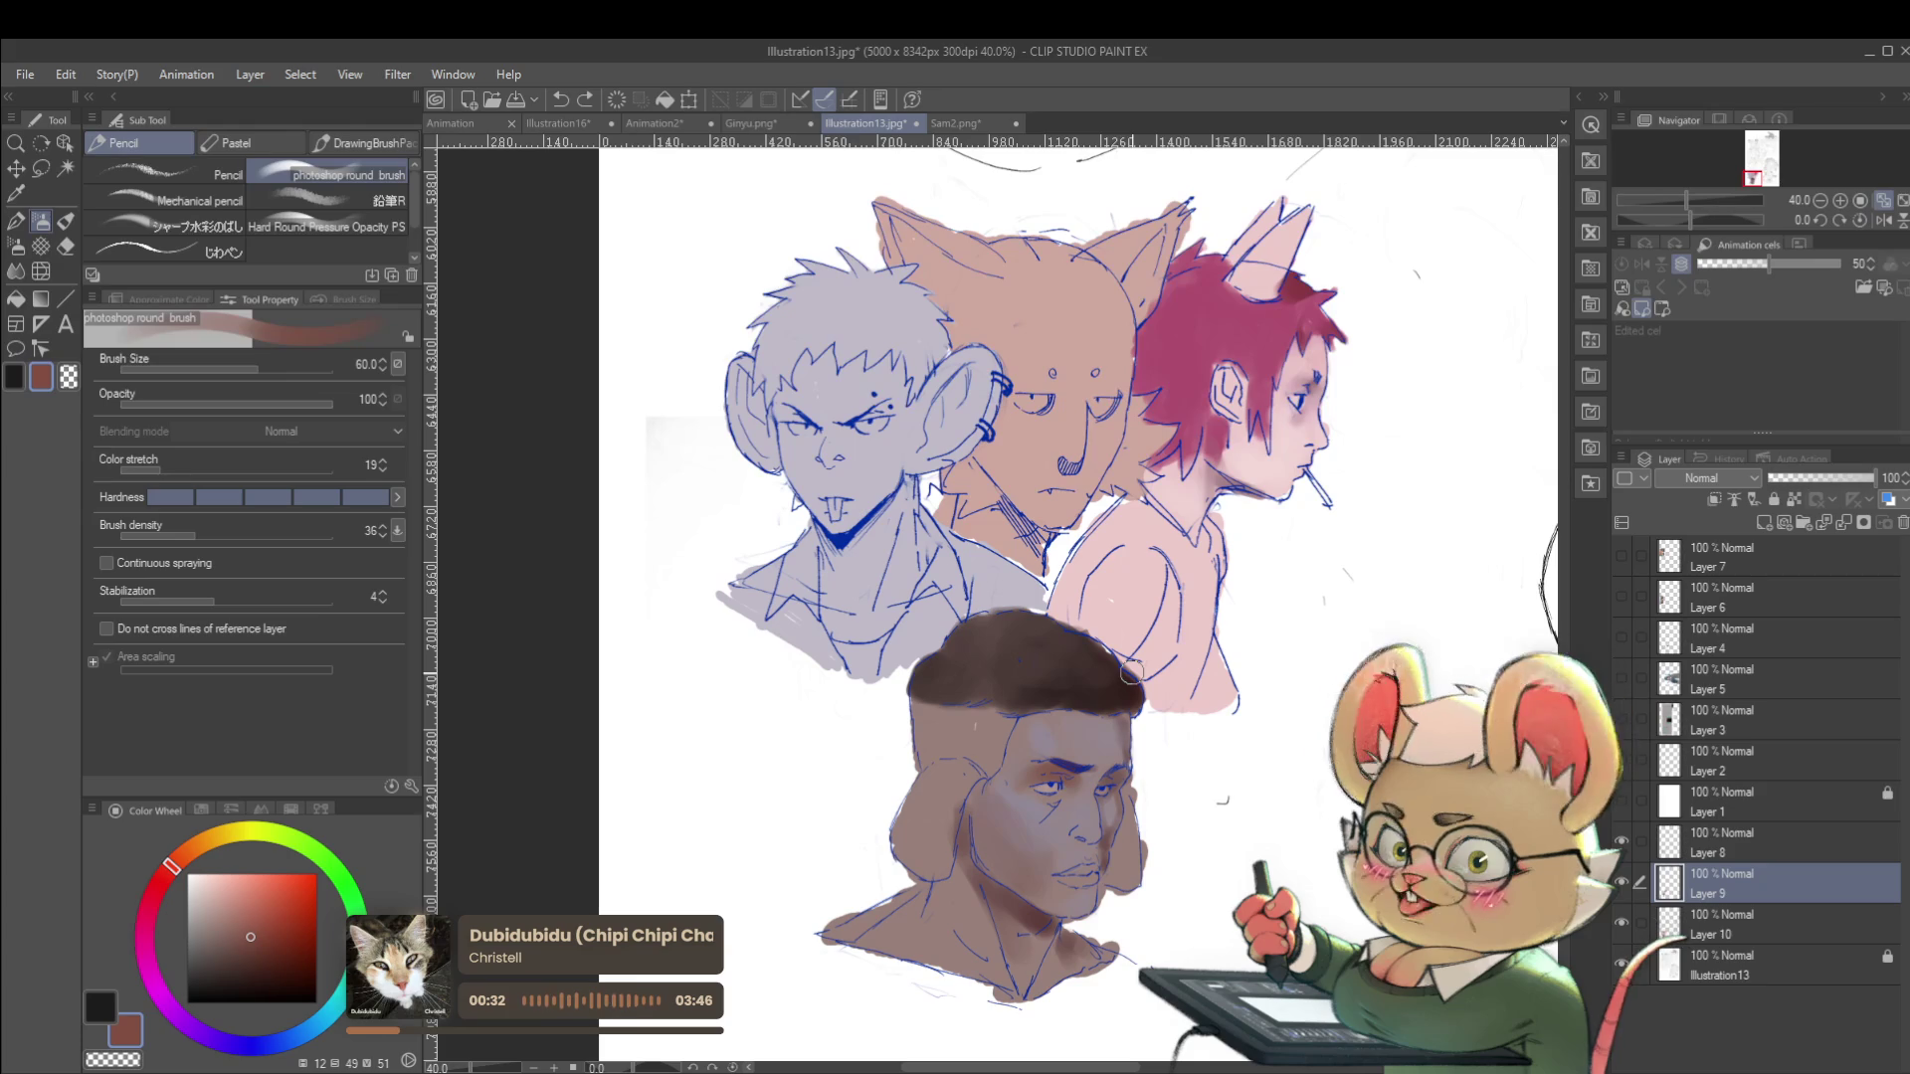
{"action": "left_click", "coordinate": [1883, 220]}
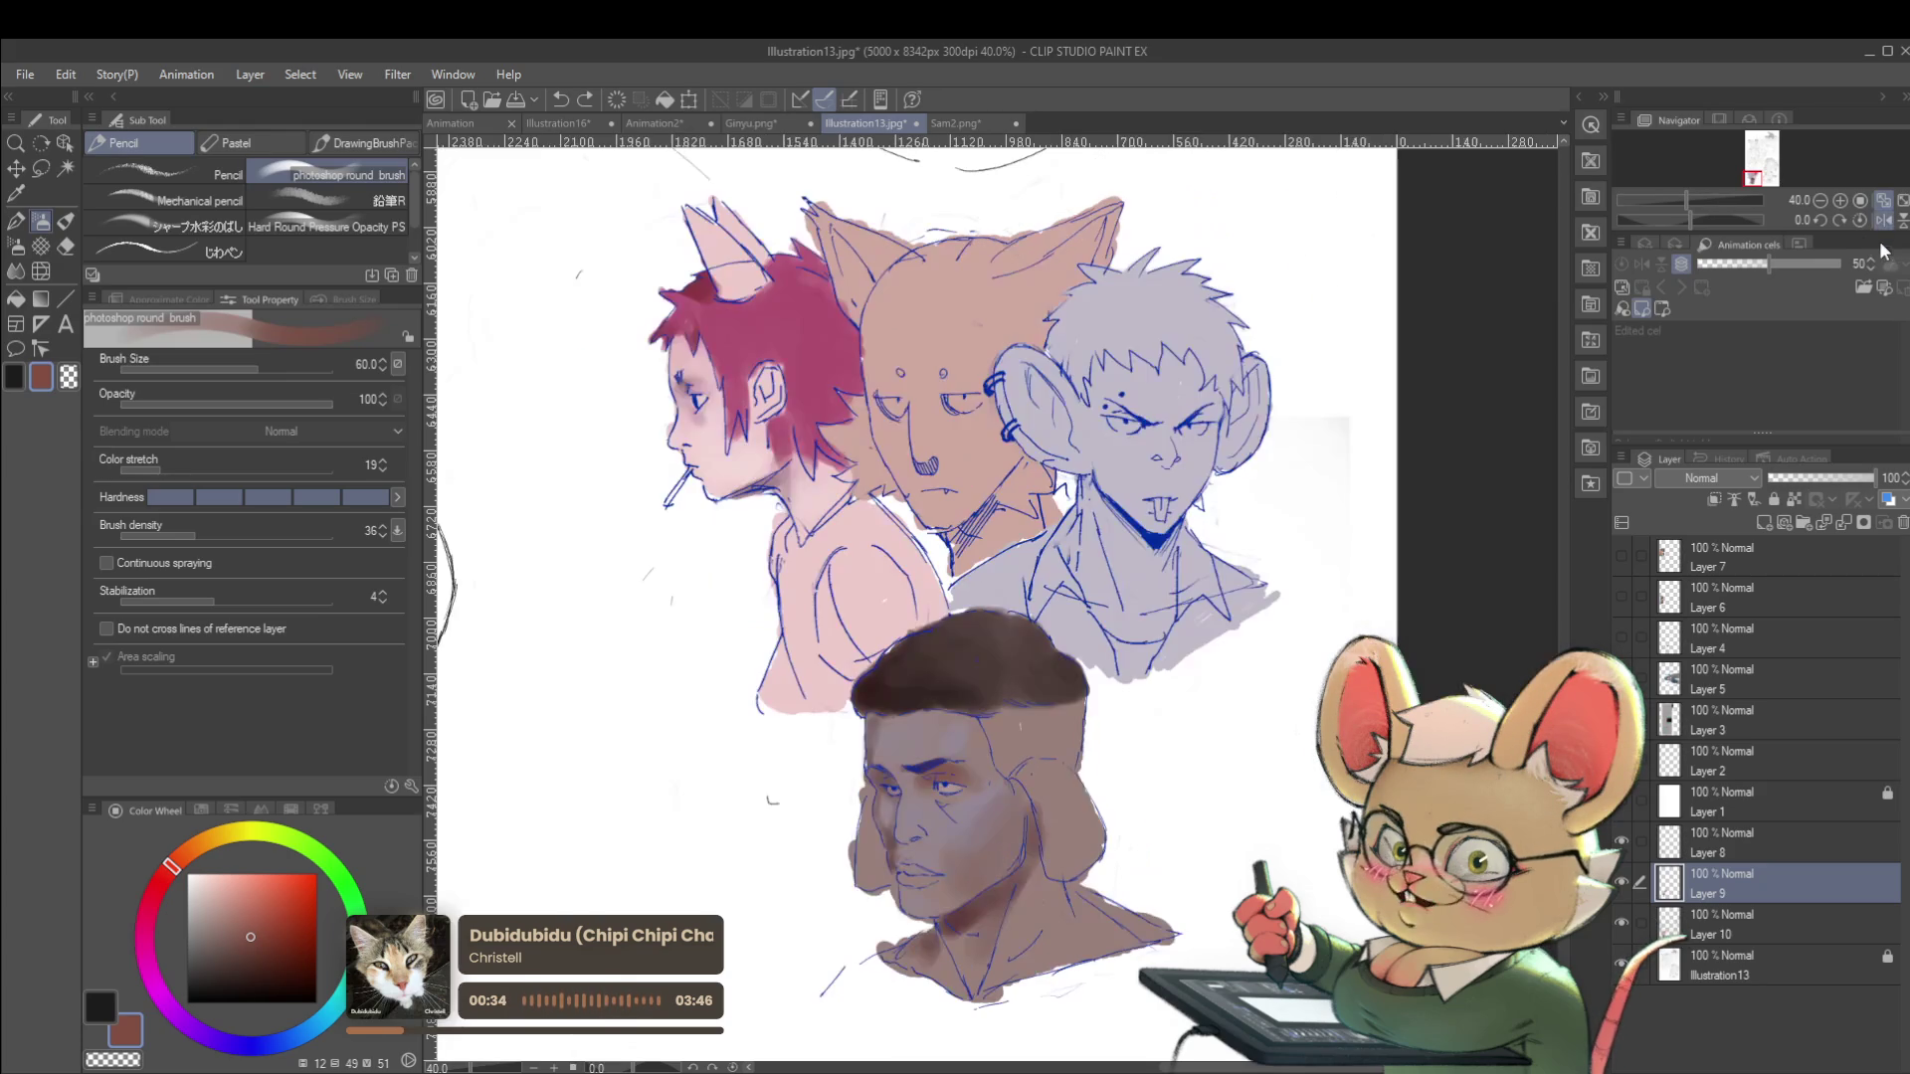
{"action": "key", "text": "bracketleft"}
{"action": "key", "text": "bracketleft"}
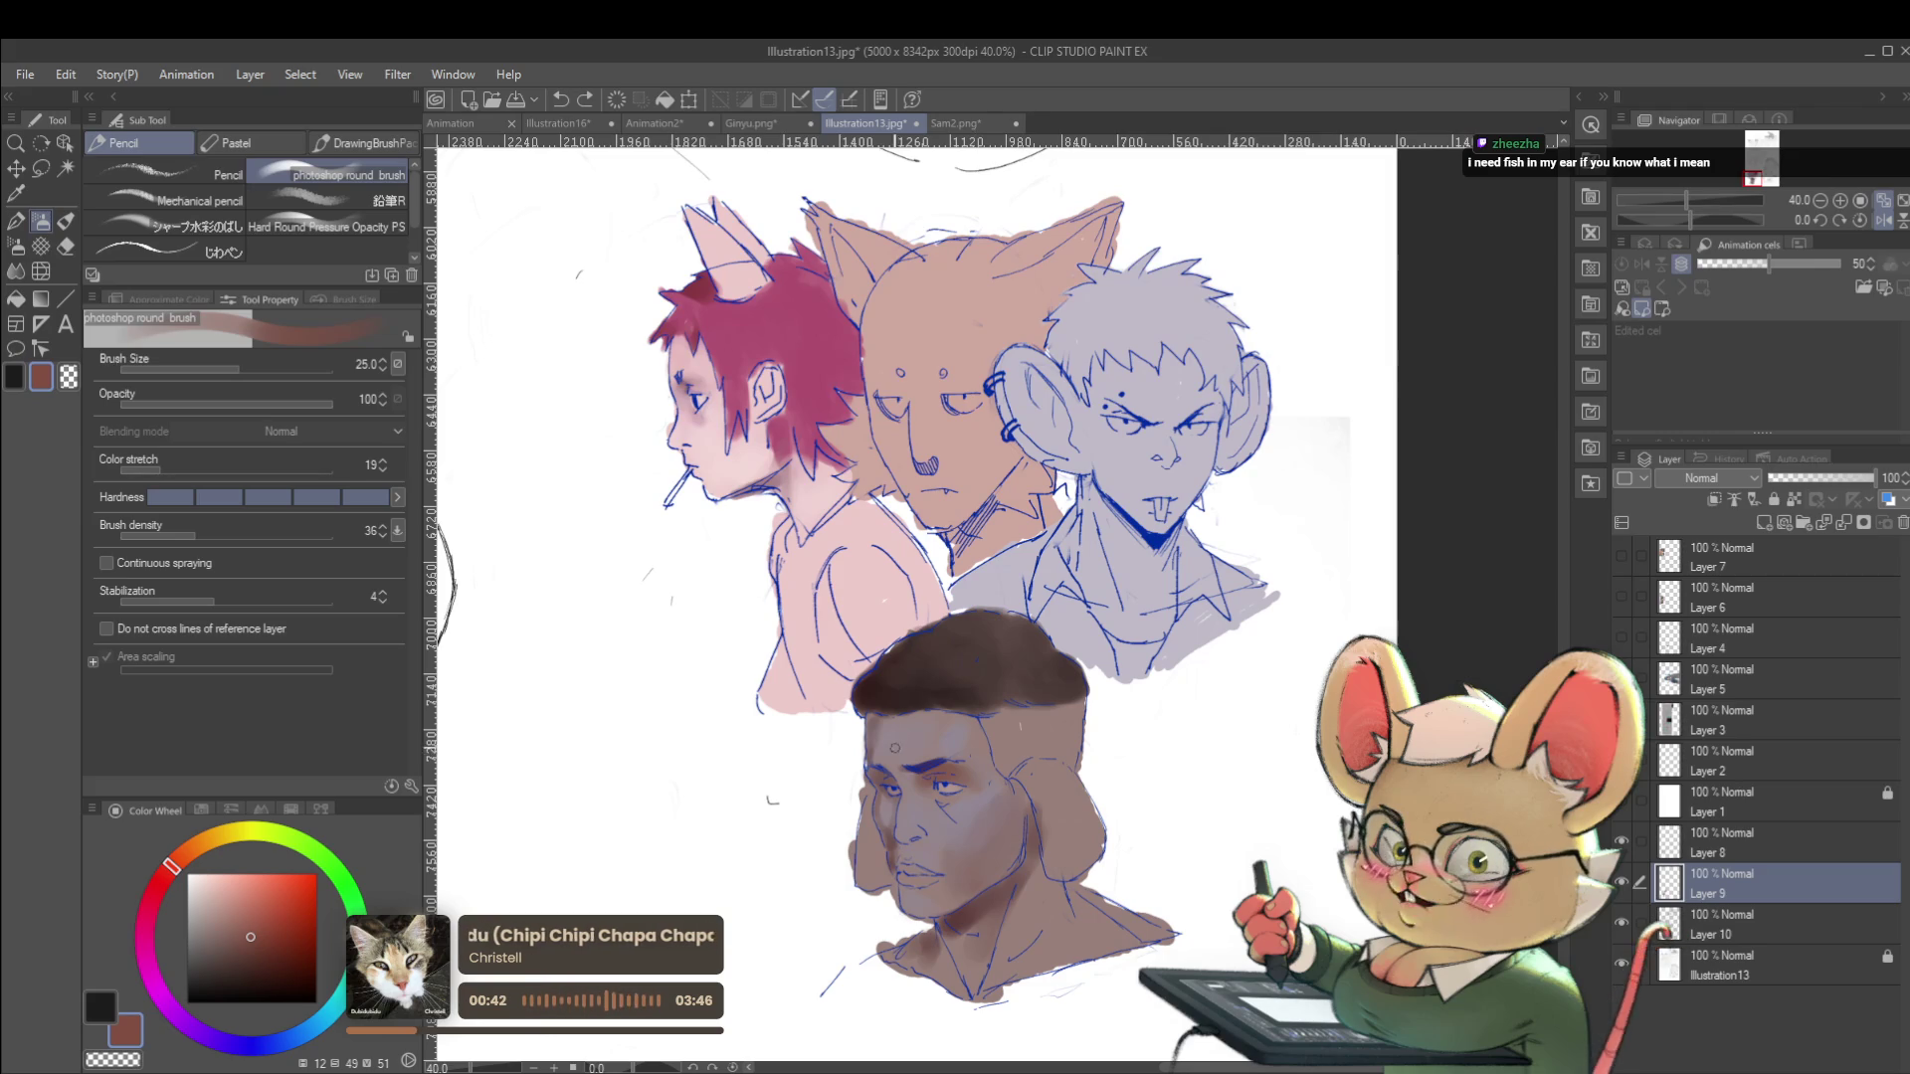
Flip the view to check, then alternate between a reddish-brown and sampled muted mauve tones.
{"action": "scroll", "coordinate": [935, 786], "scroll_direction": "up", "scroll_amount": 4}
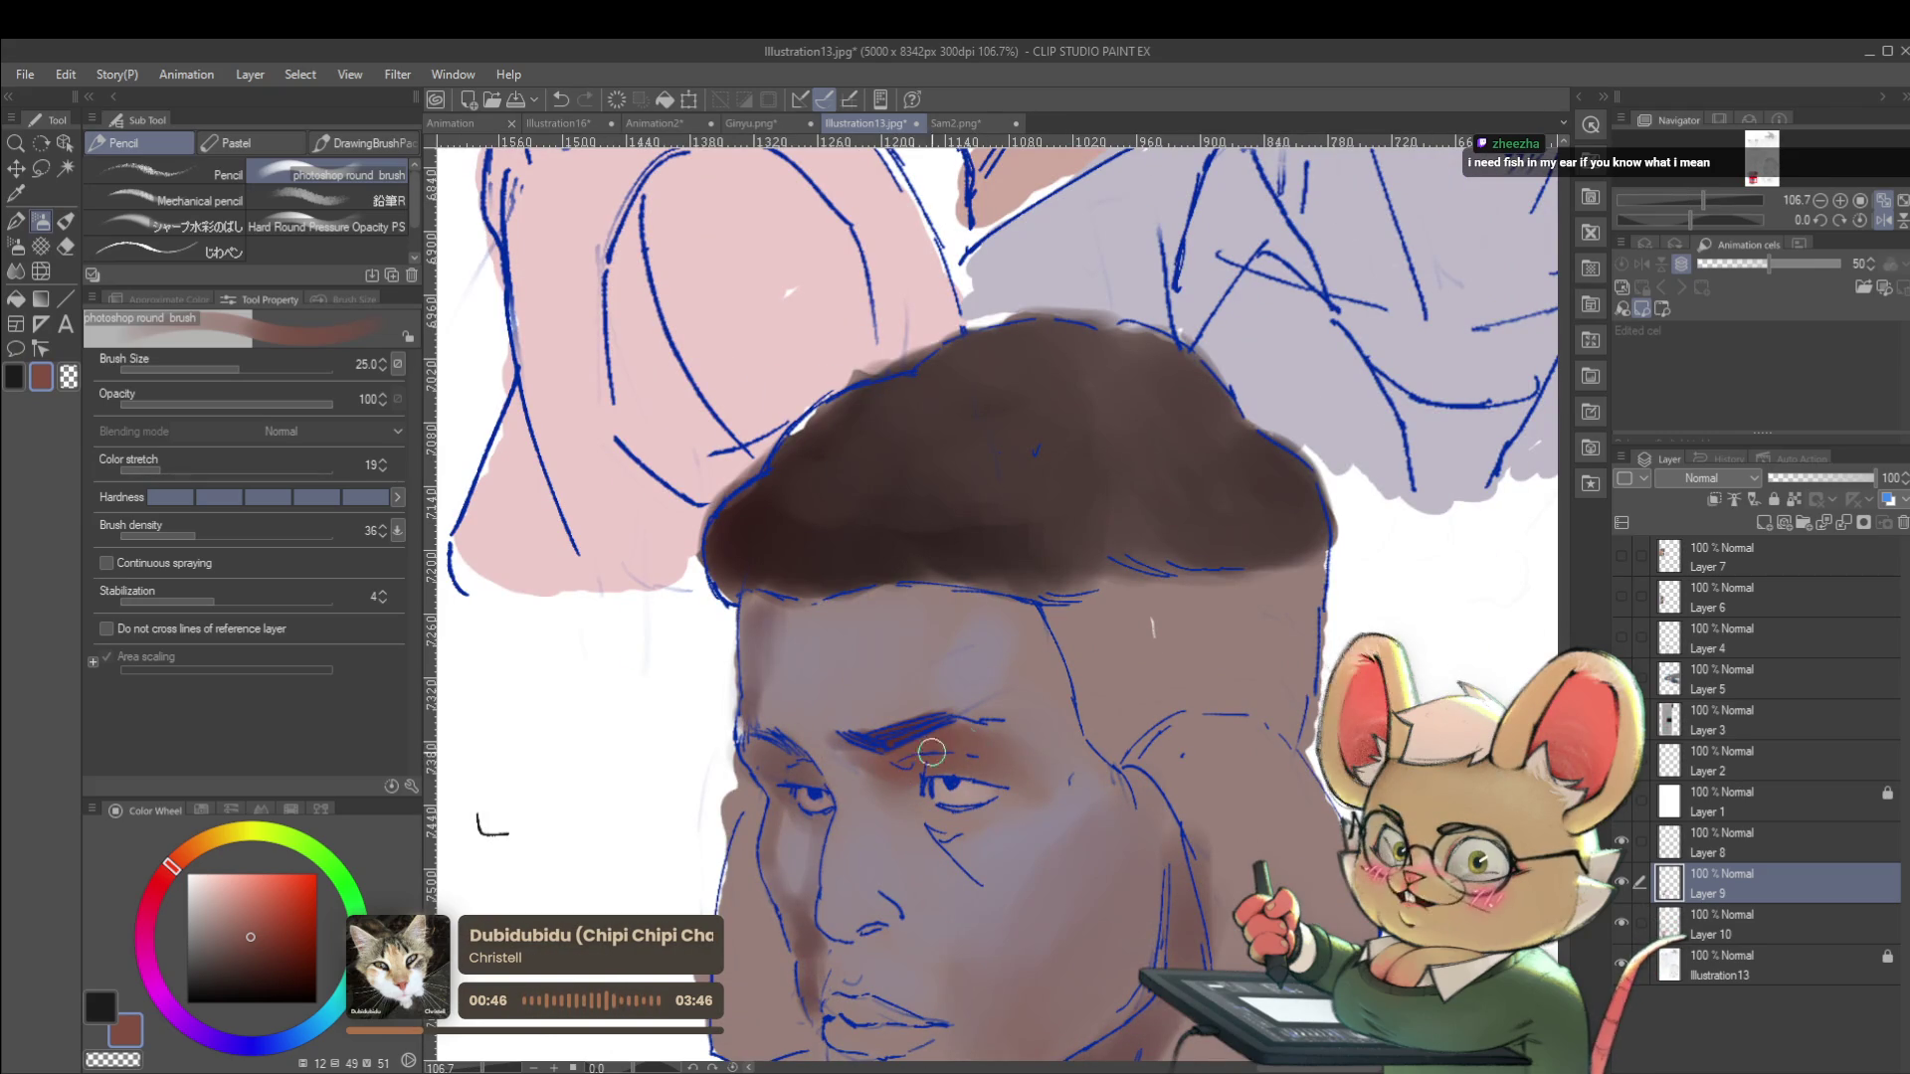
{"action": "scroll", "coordinate": [912, 756], "scroll_direction": "down", "scroll_amount": 5}
{"action": "scroll", "coordinate": [980, 783], "scroll_direction": "up", "scroll_amount": 4}
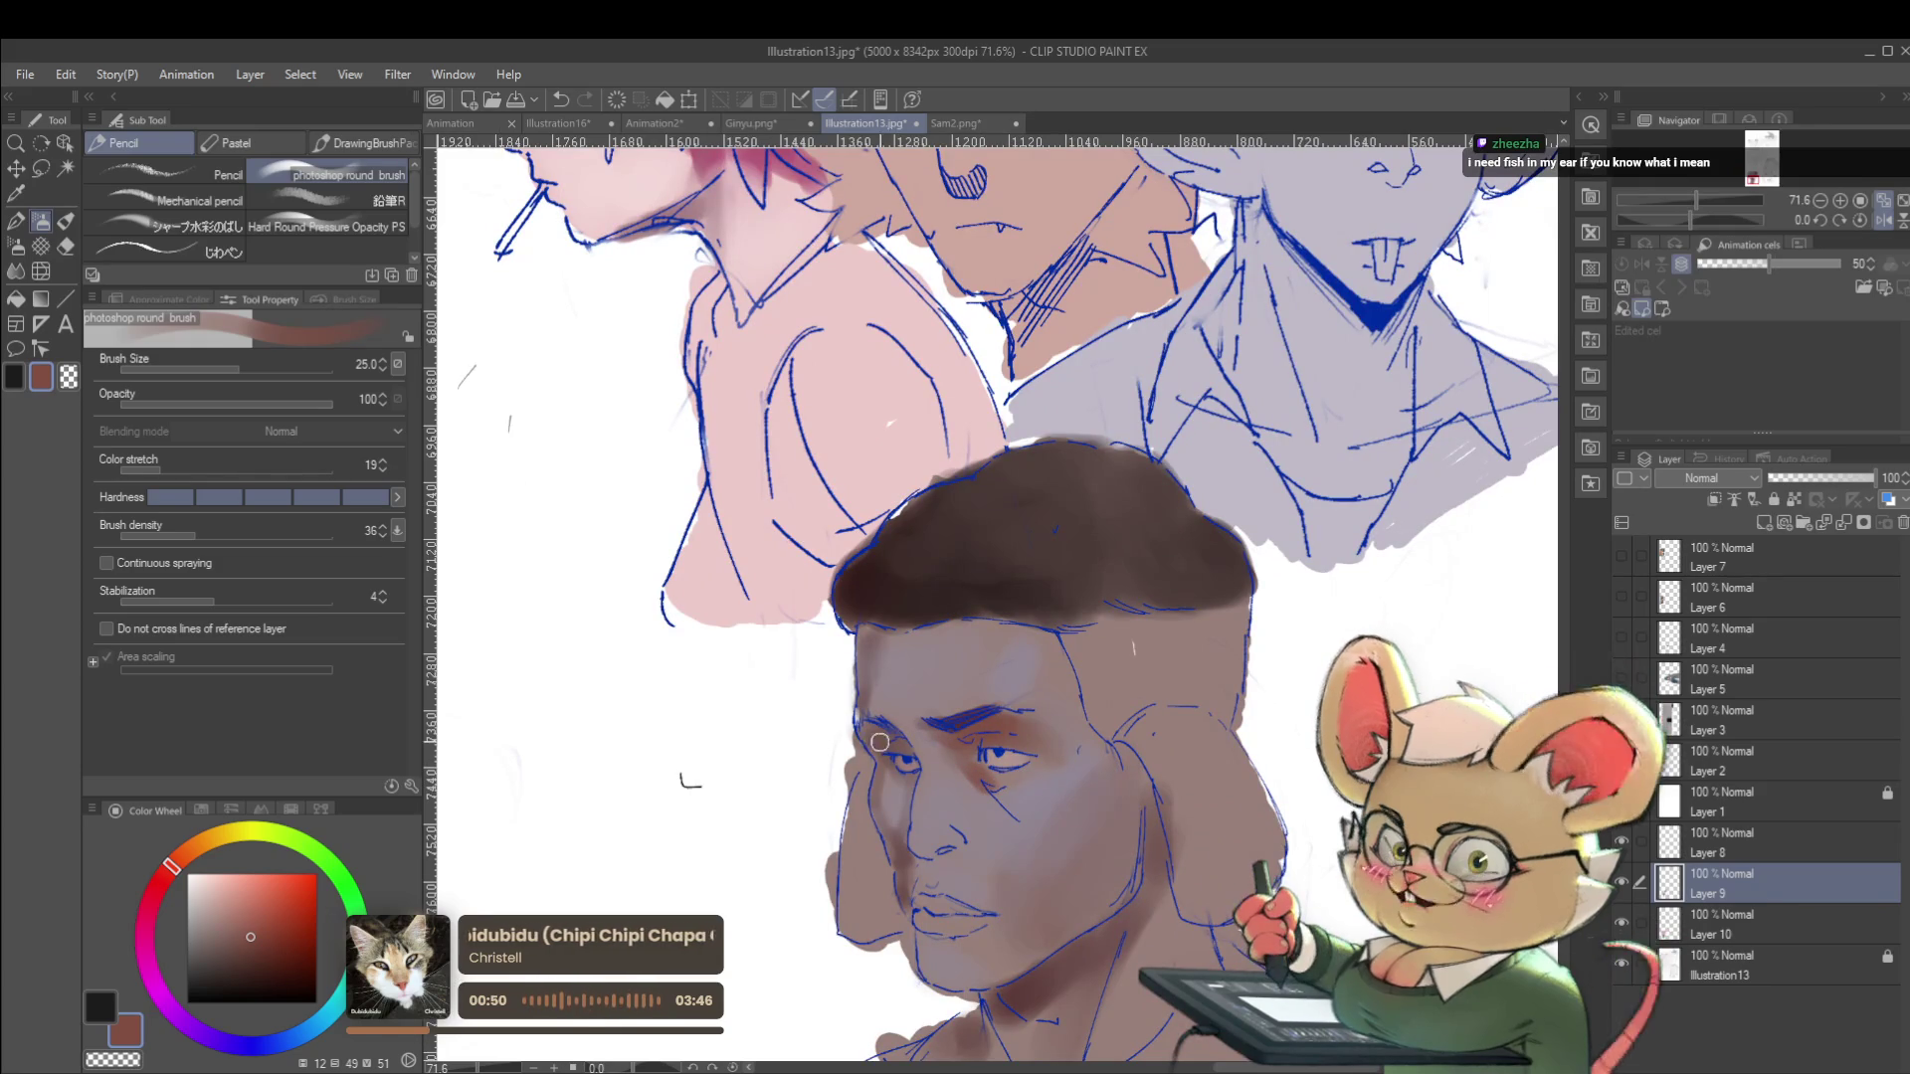
{"action": "scroll", "coordinate": [865, 731], "scroll_direction": "down", "scroll_amount": 4}
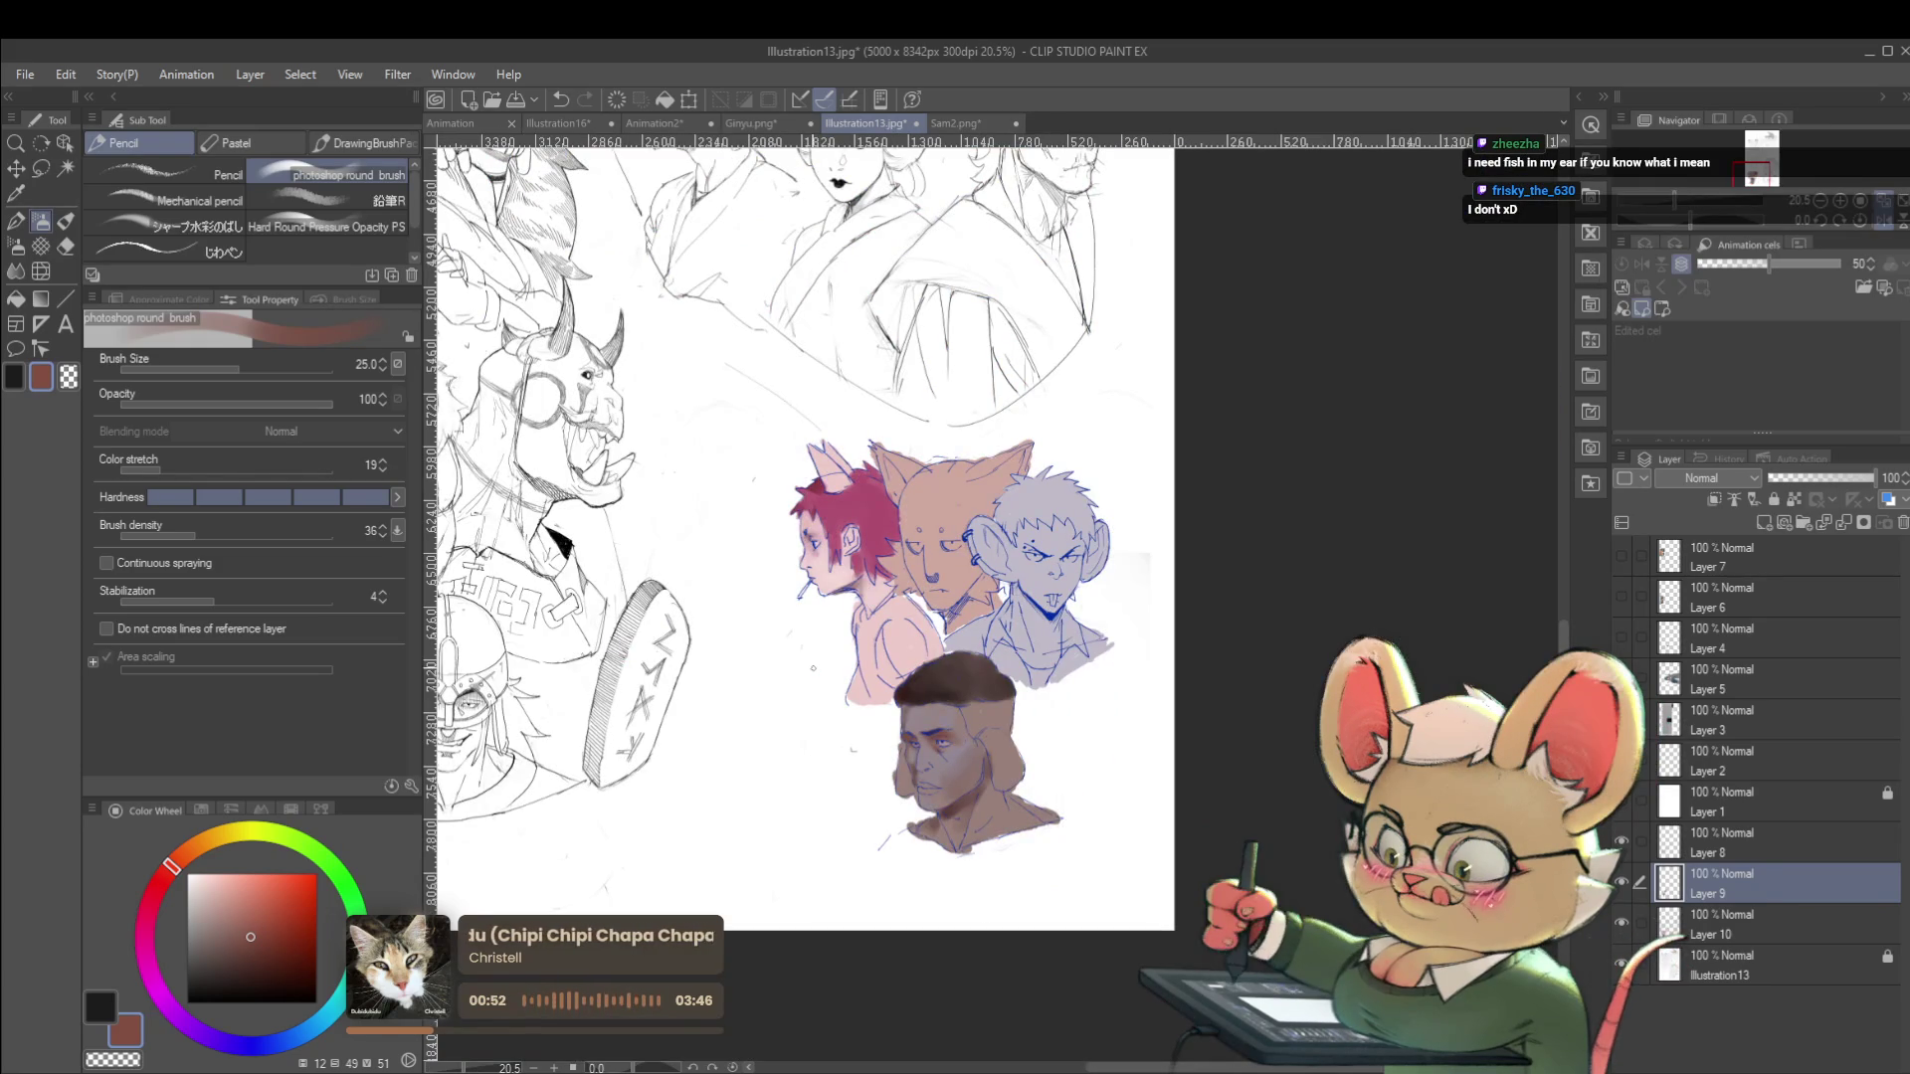
{"action": "key", "text": "h"}
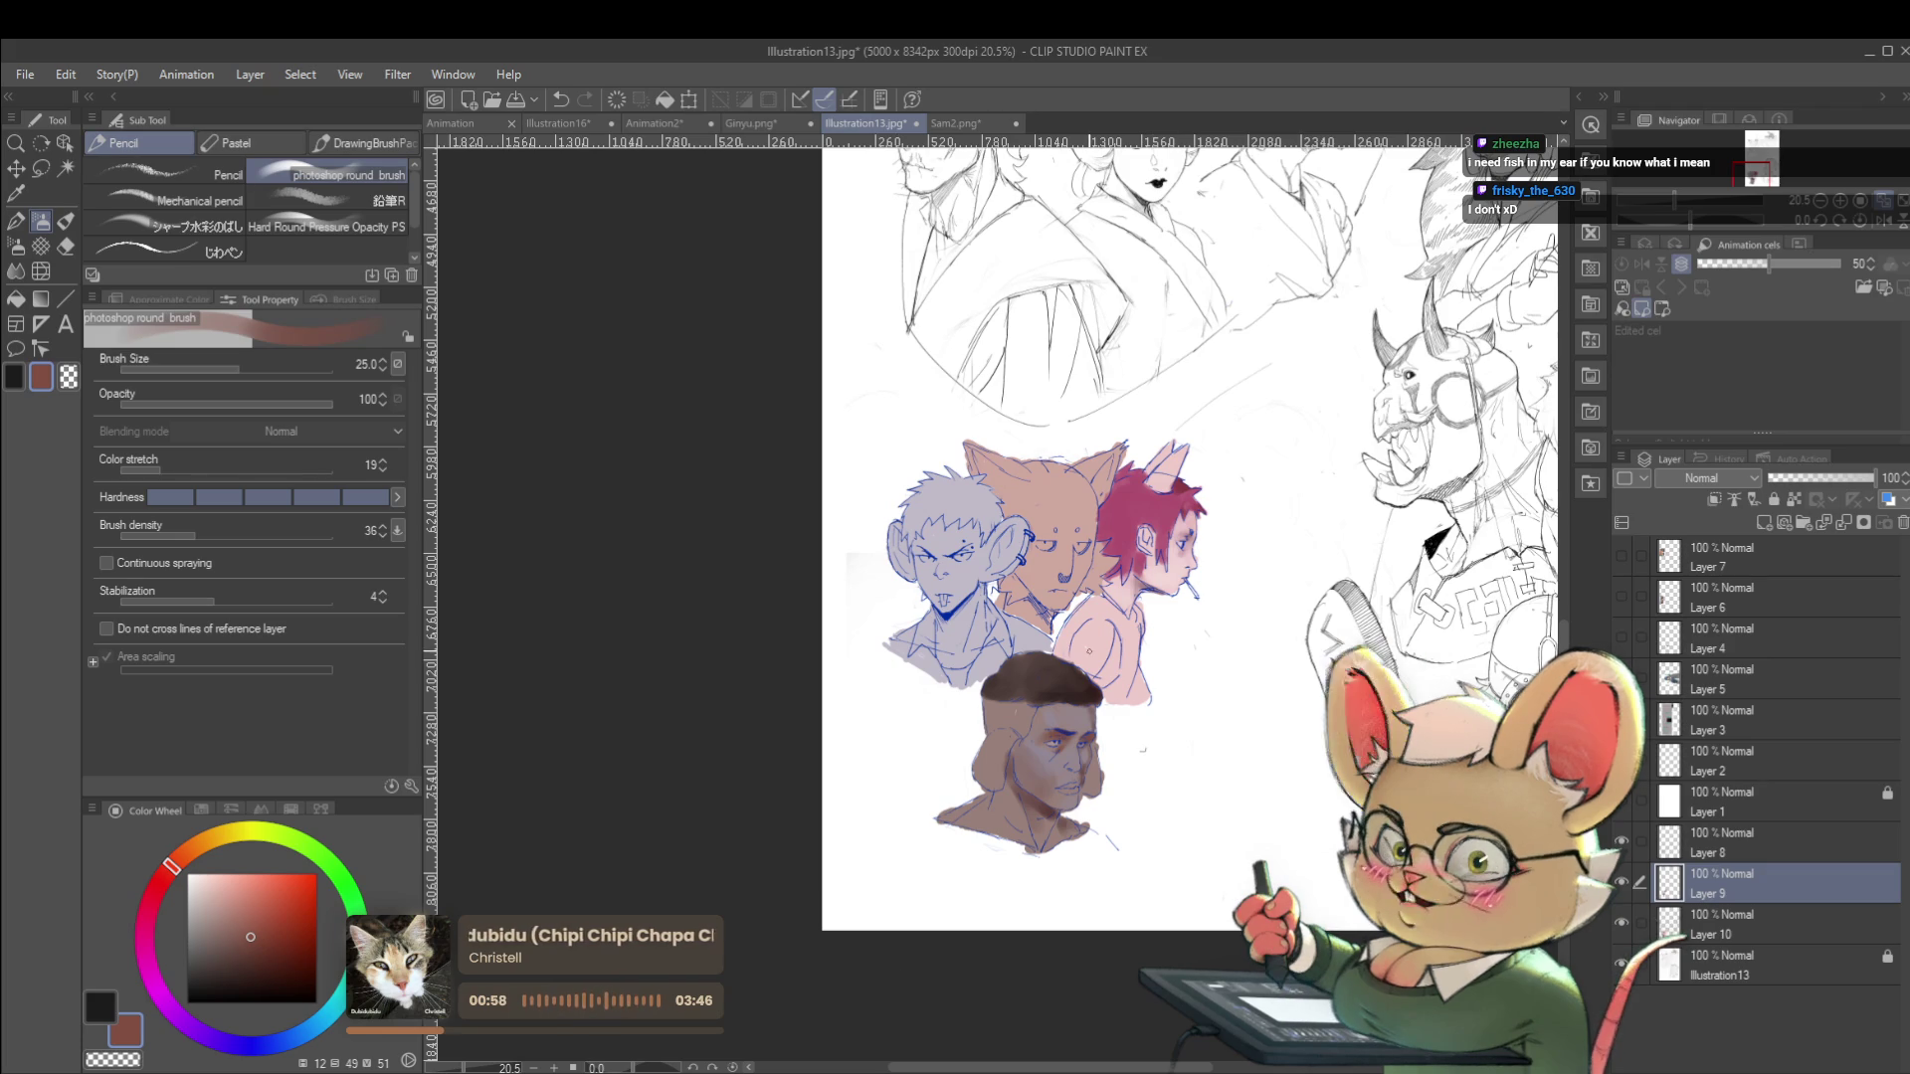
{"action": "scroll", "coordinate": [1025, 723], "scroll_direction": "up", "scroll_amount": 3}
{"action": "left_click", "coordinate": [1183, 698], "text": "alt"}
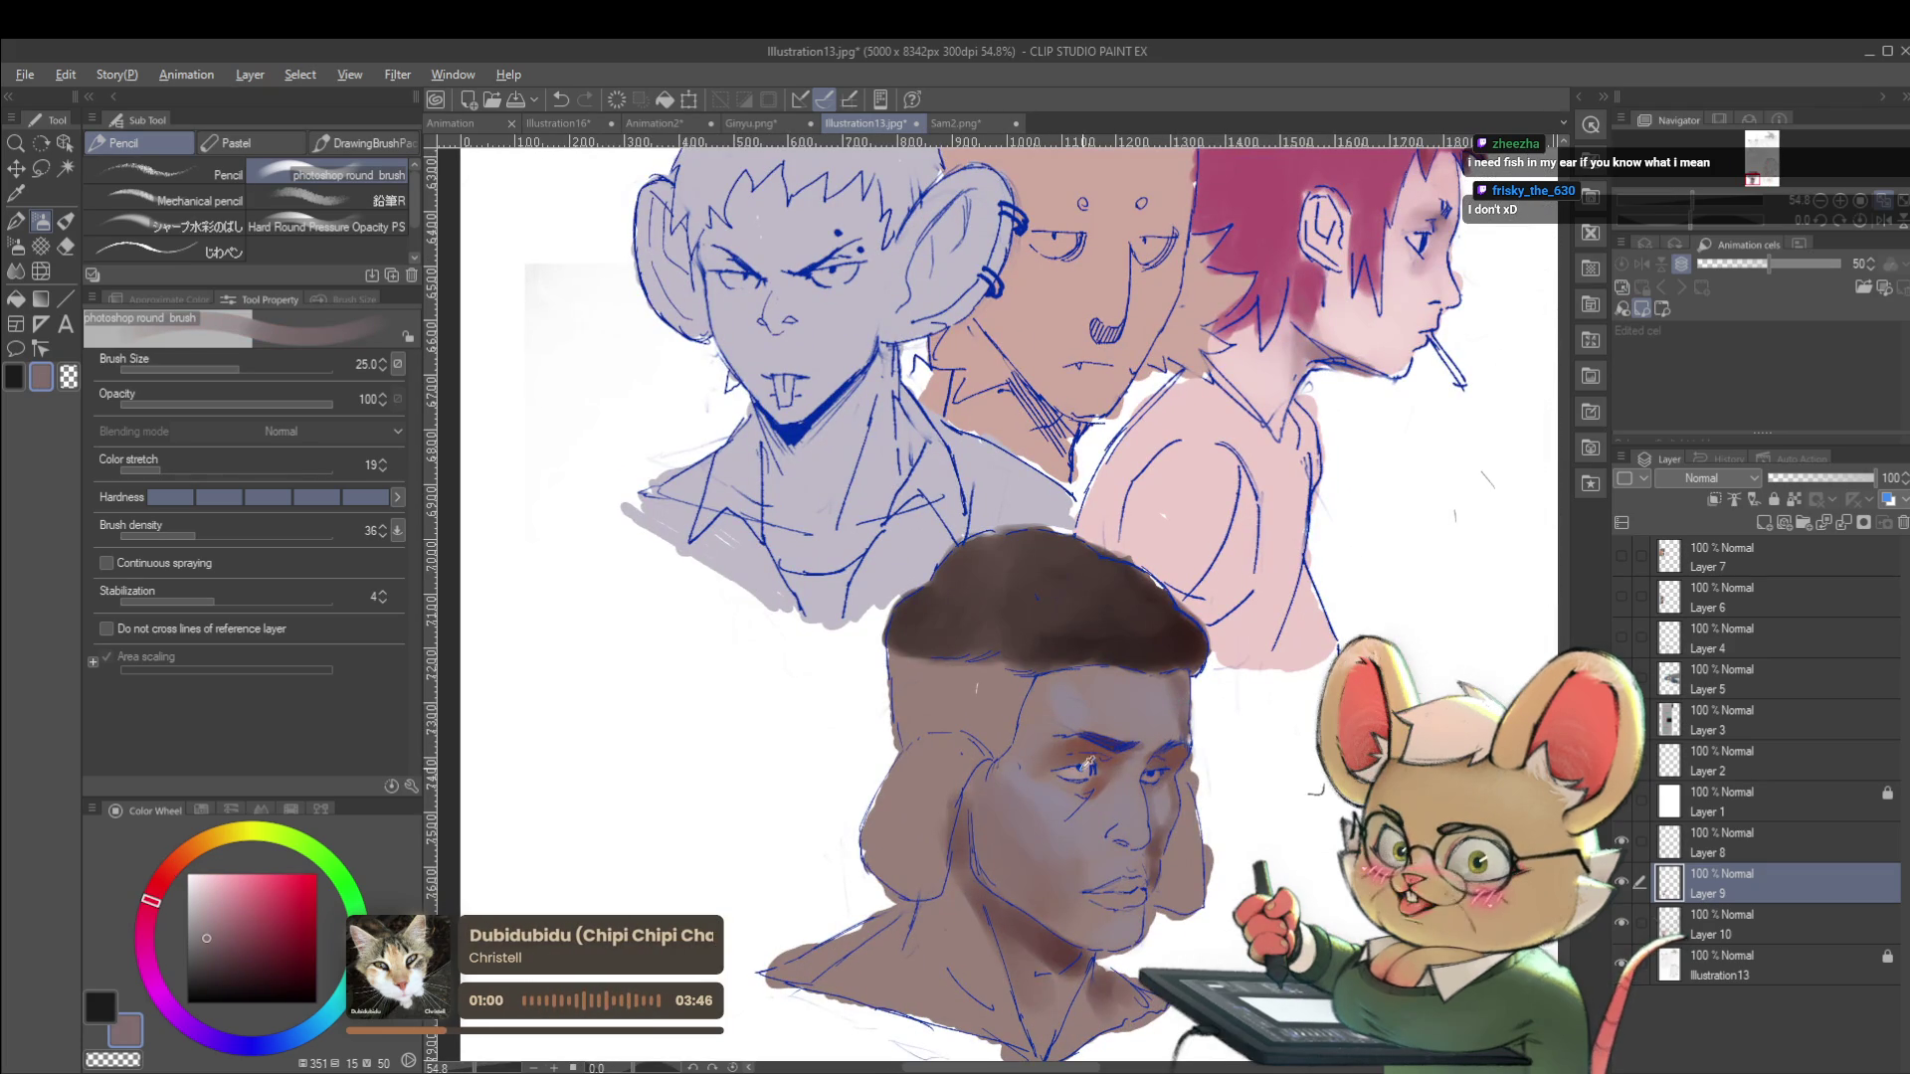
{"action": "left_click", "coordinate": [169, 869]}
{"action": "left_click", "coordinate": [270, 954]}
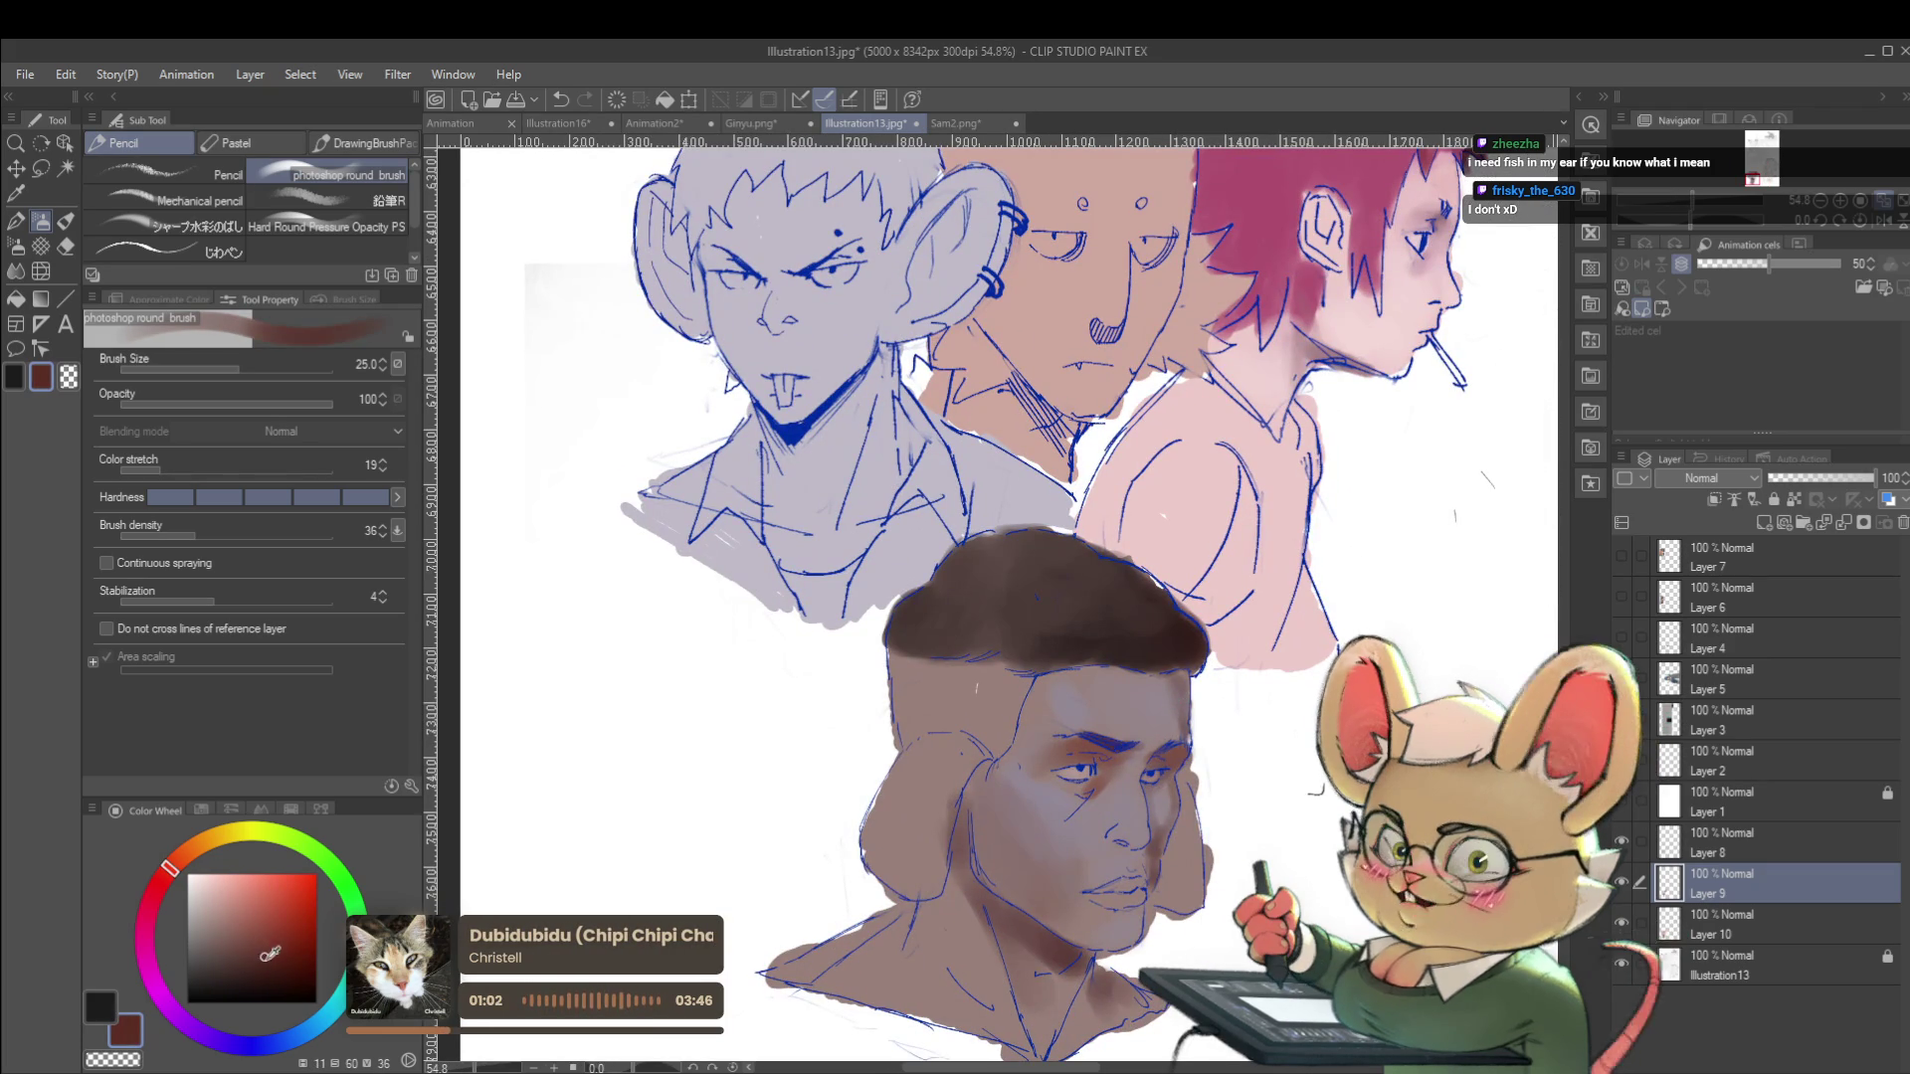
{"action": "left_click", "coordinate": [1040, 712], "text": "alt"}
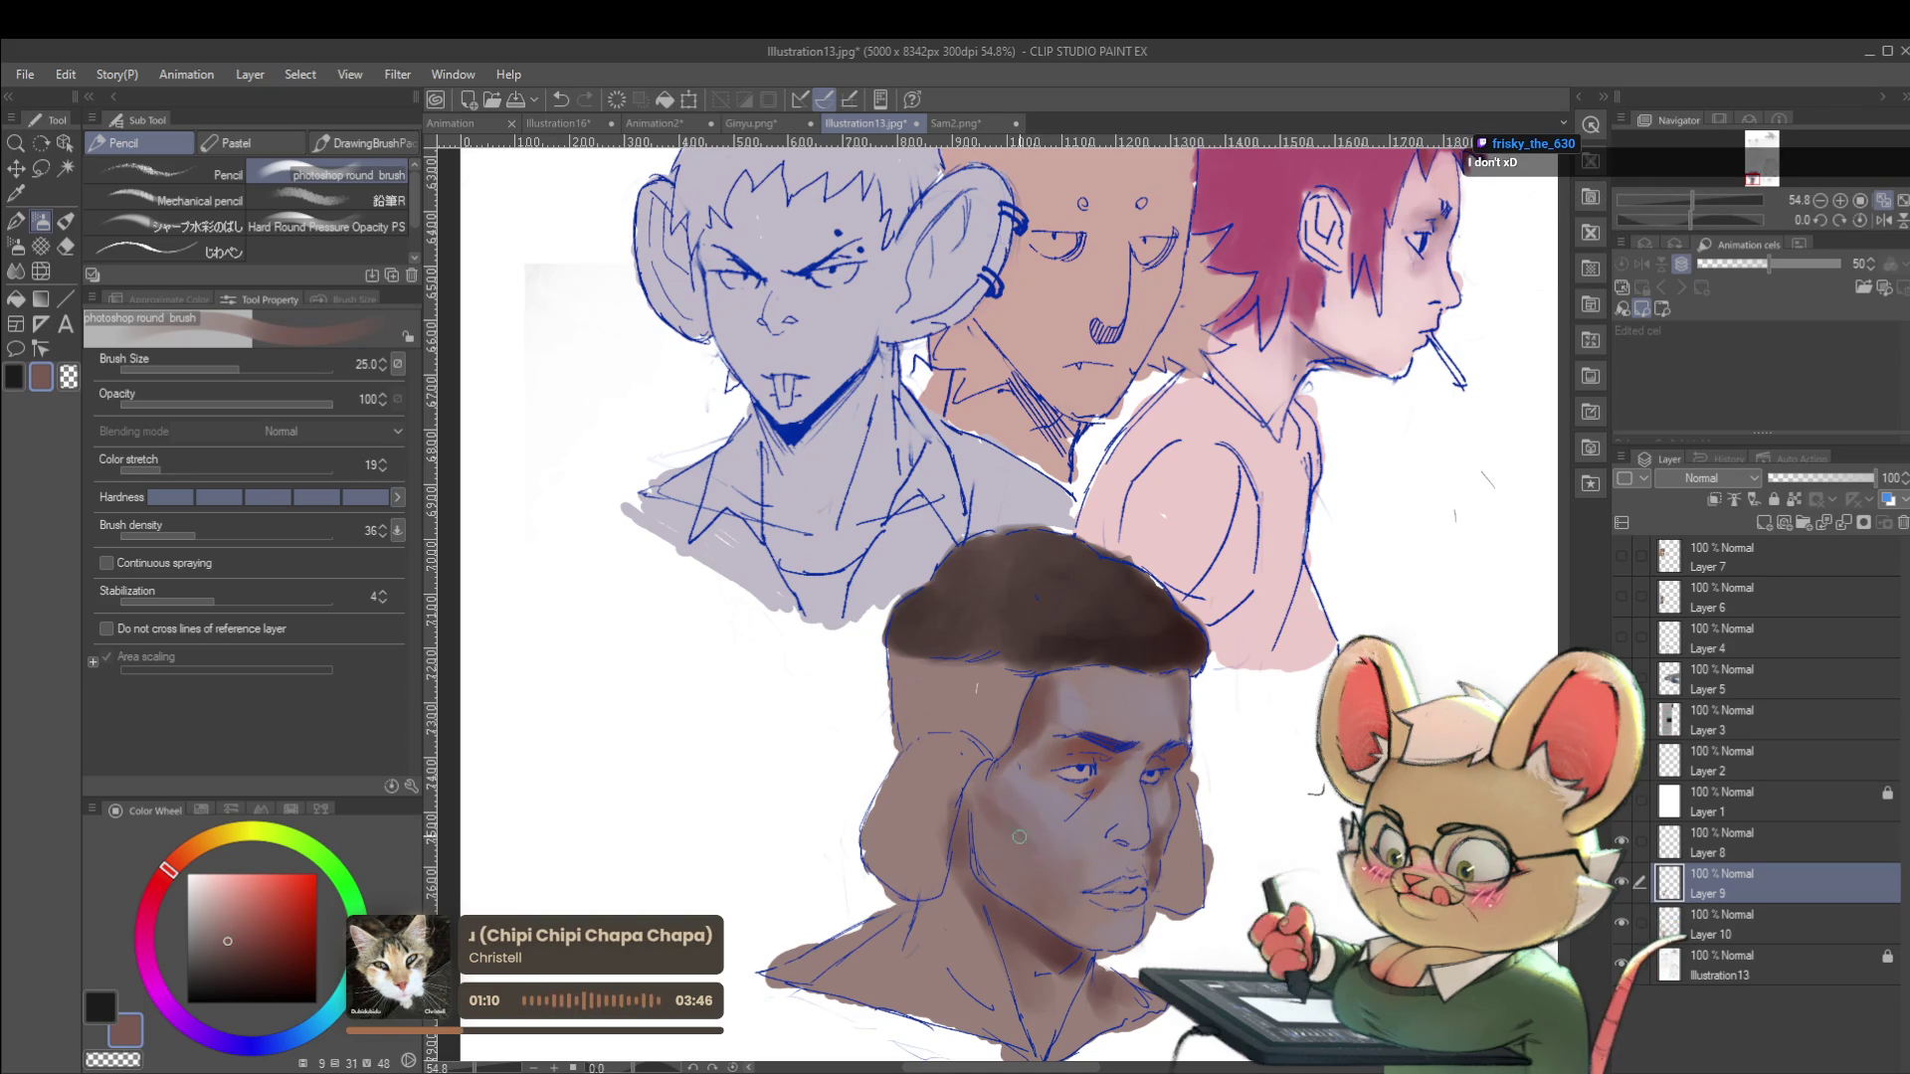
{"action": "scroll", "coordinate": [1036, 869], "scroll_direction": "down", "scroll_amount": 3}
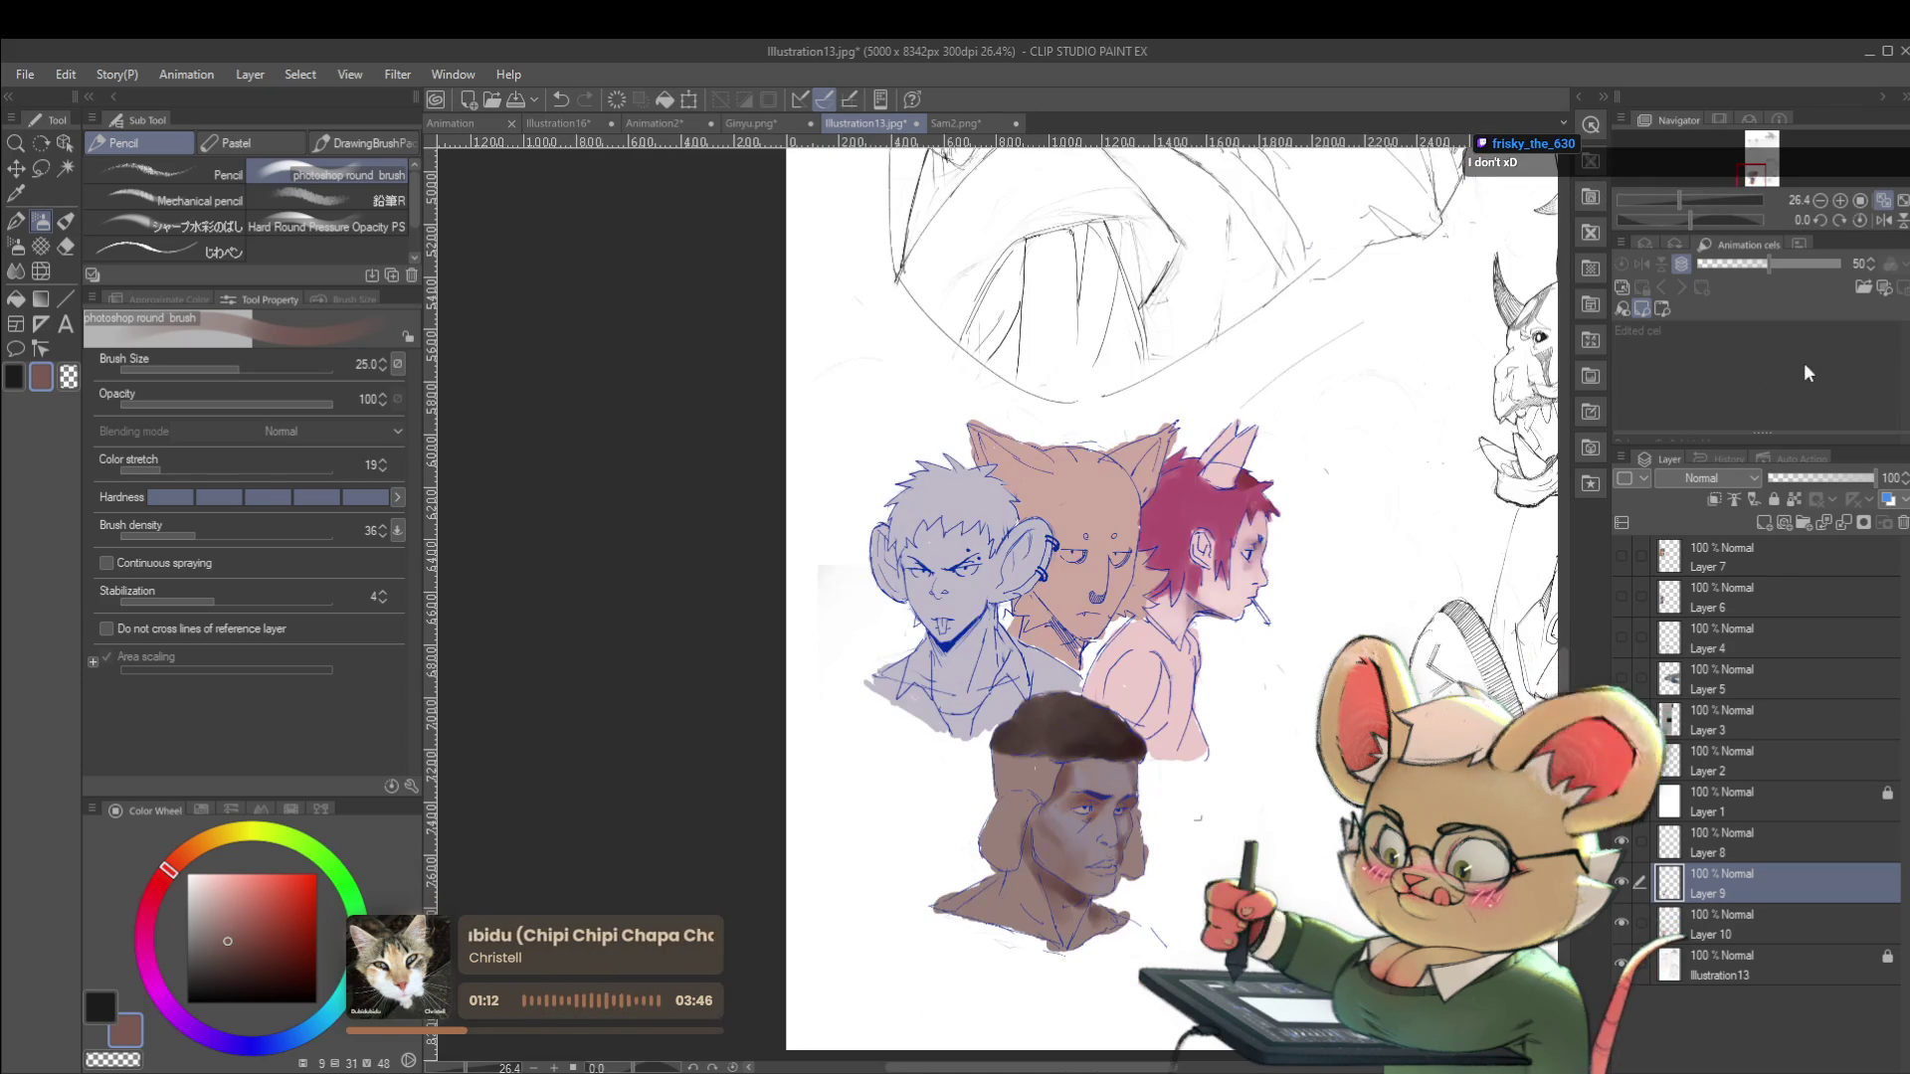
Flip the view, reduce the brush size to 17, and sample a skin tone from the face.
{"action": "left_click", "coordinate": [1890, 220]}
{"action": "scroll", "coordinate": [1030, 723], "scroll_direction": "up", "scroll_amount": 3}
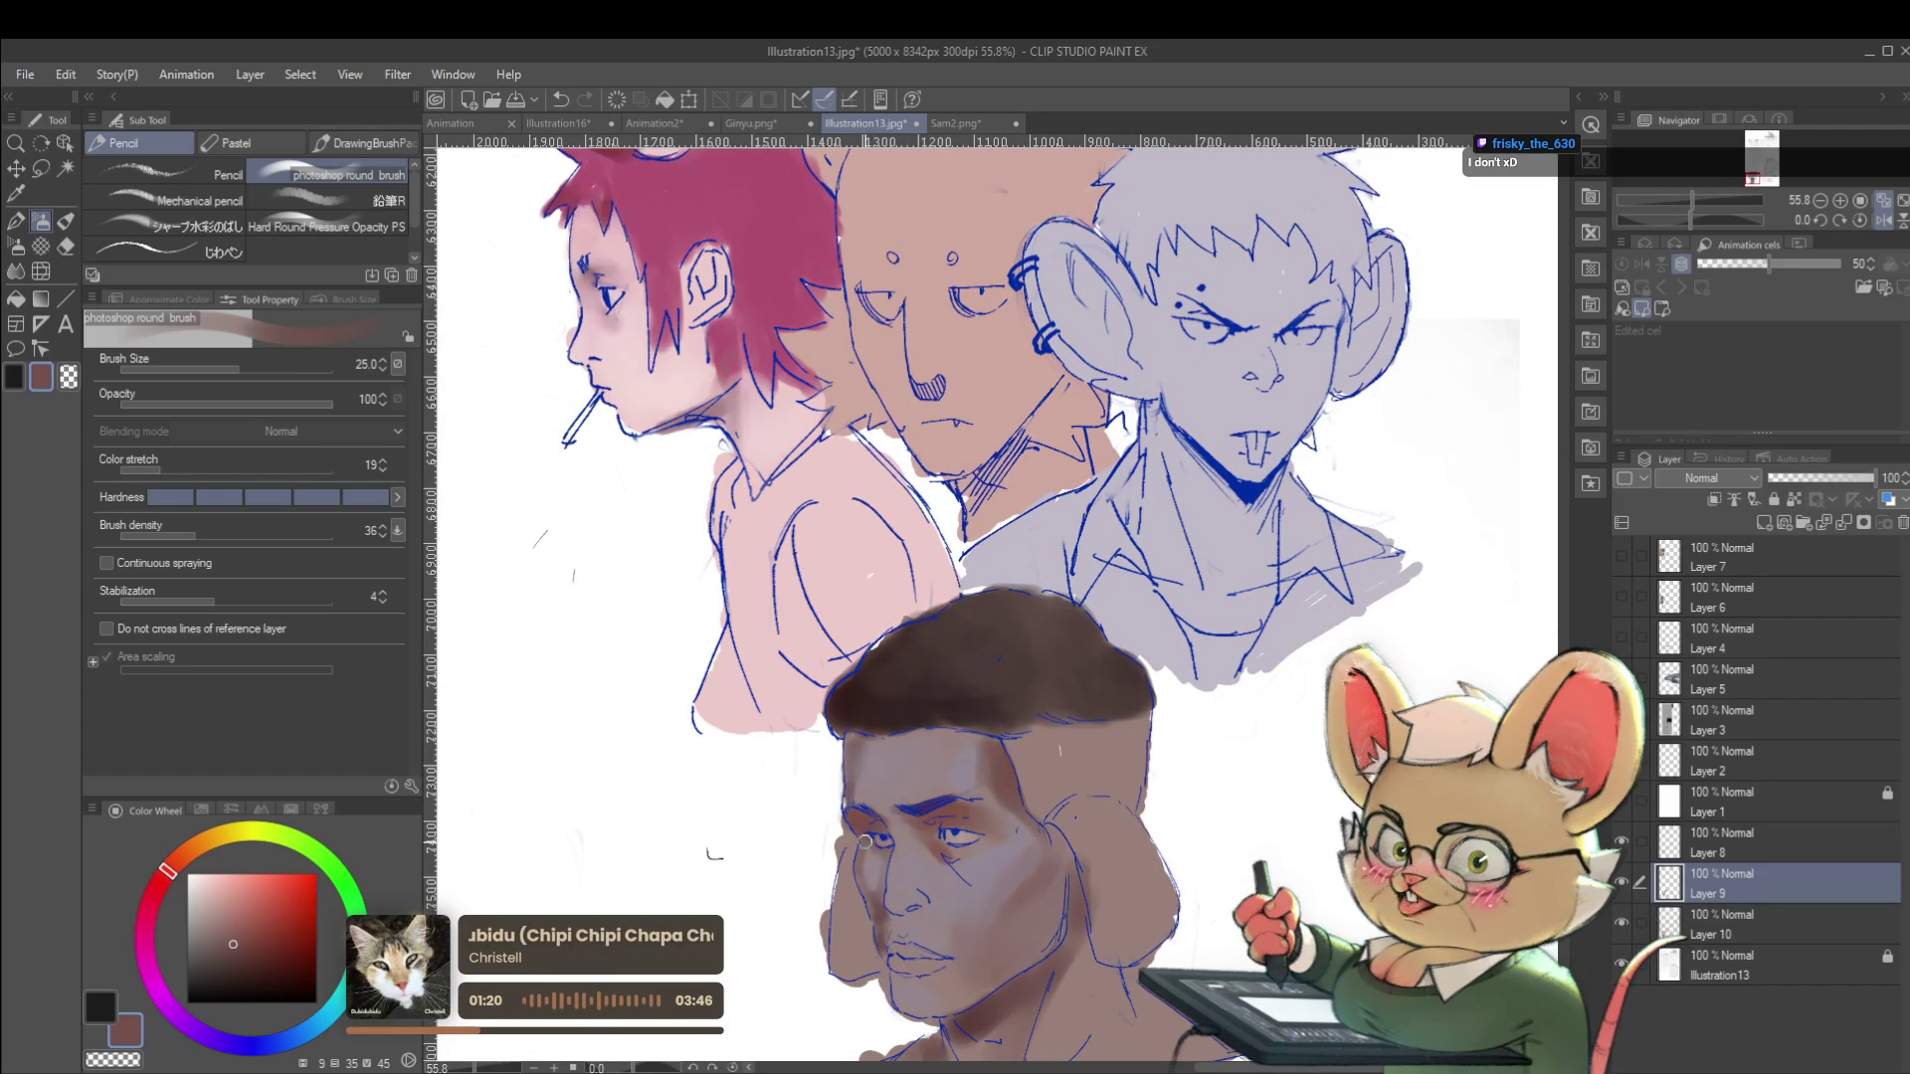
{"action": "key", "text": "bracketleft"}
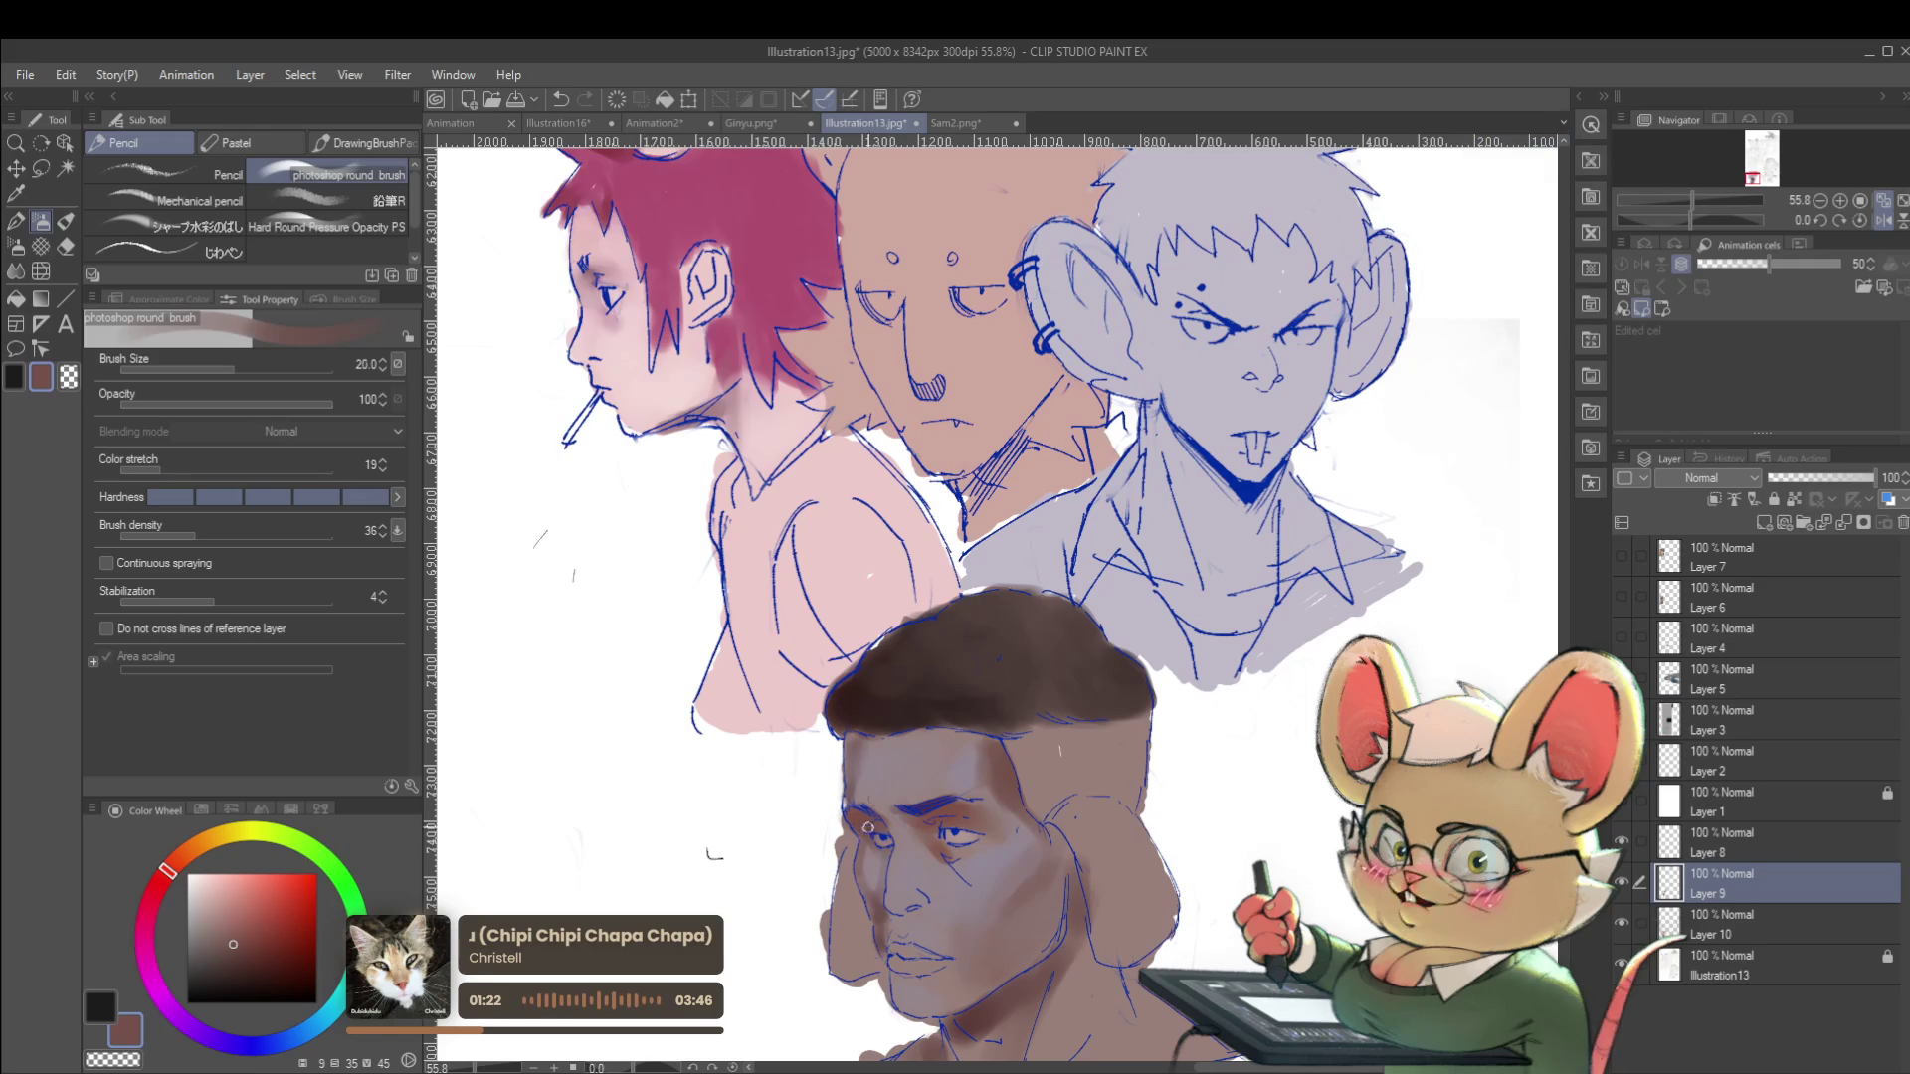
{"action": "key", "text": "bracketleft"}
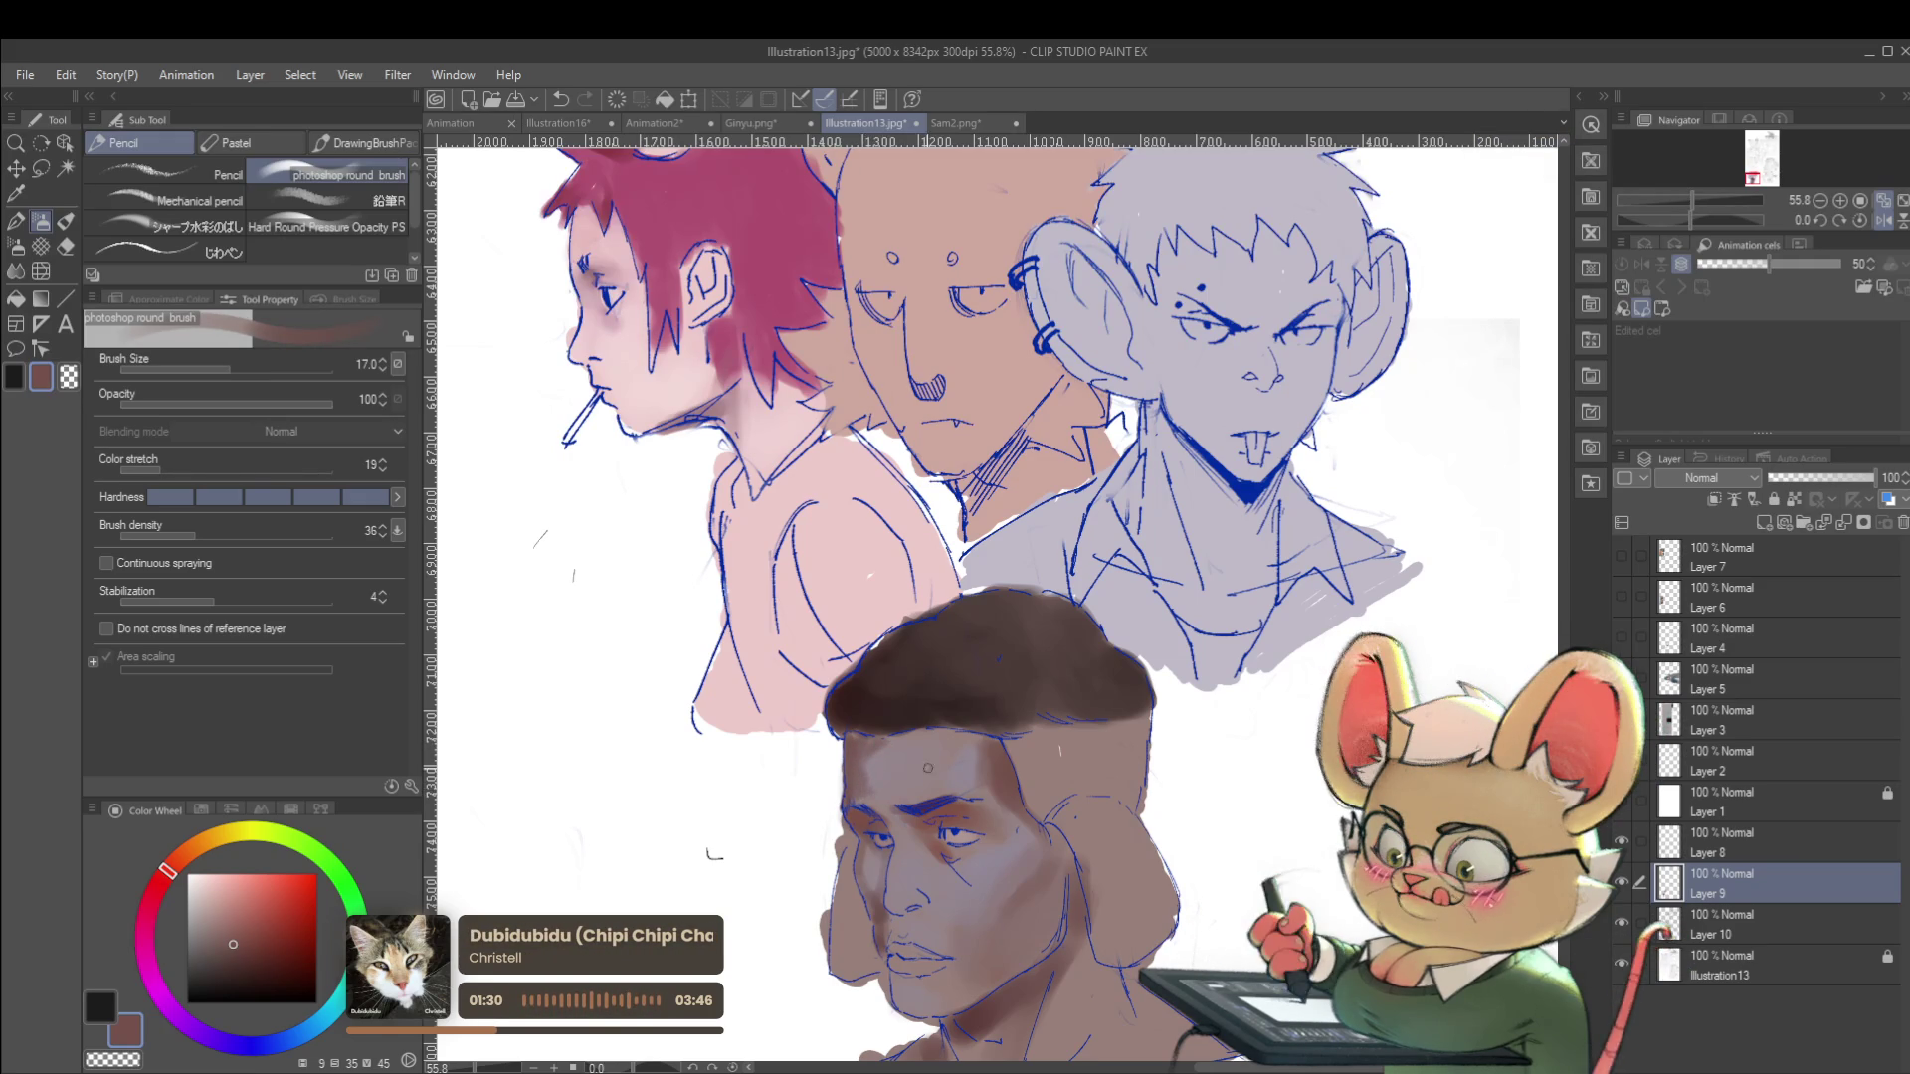
{"action": "scroll", "coordinate": [858, 785], "scroll_direction": "down", "scroll_amount": 5}
{"action": "scroll", "coordinate": [917, 785], "scroll_direction": "up", "scroll_amount": 6}
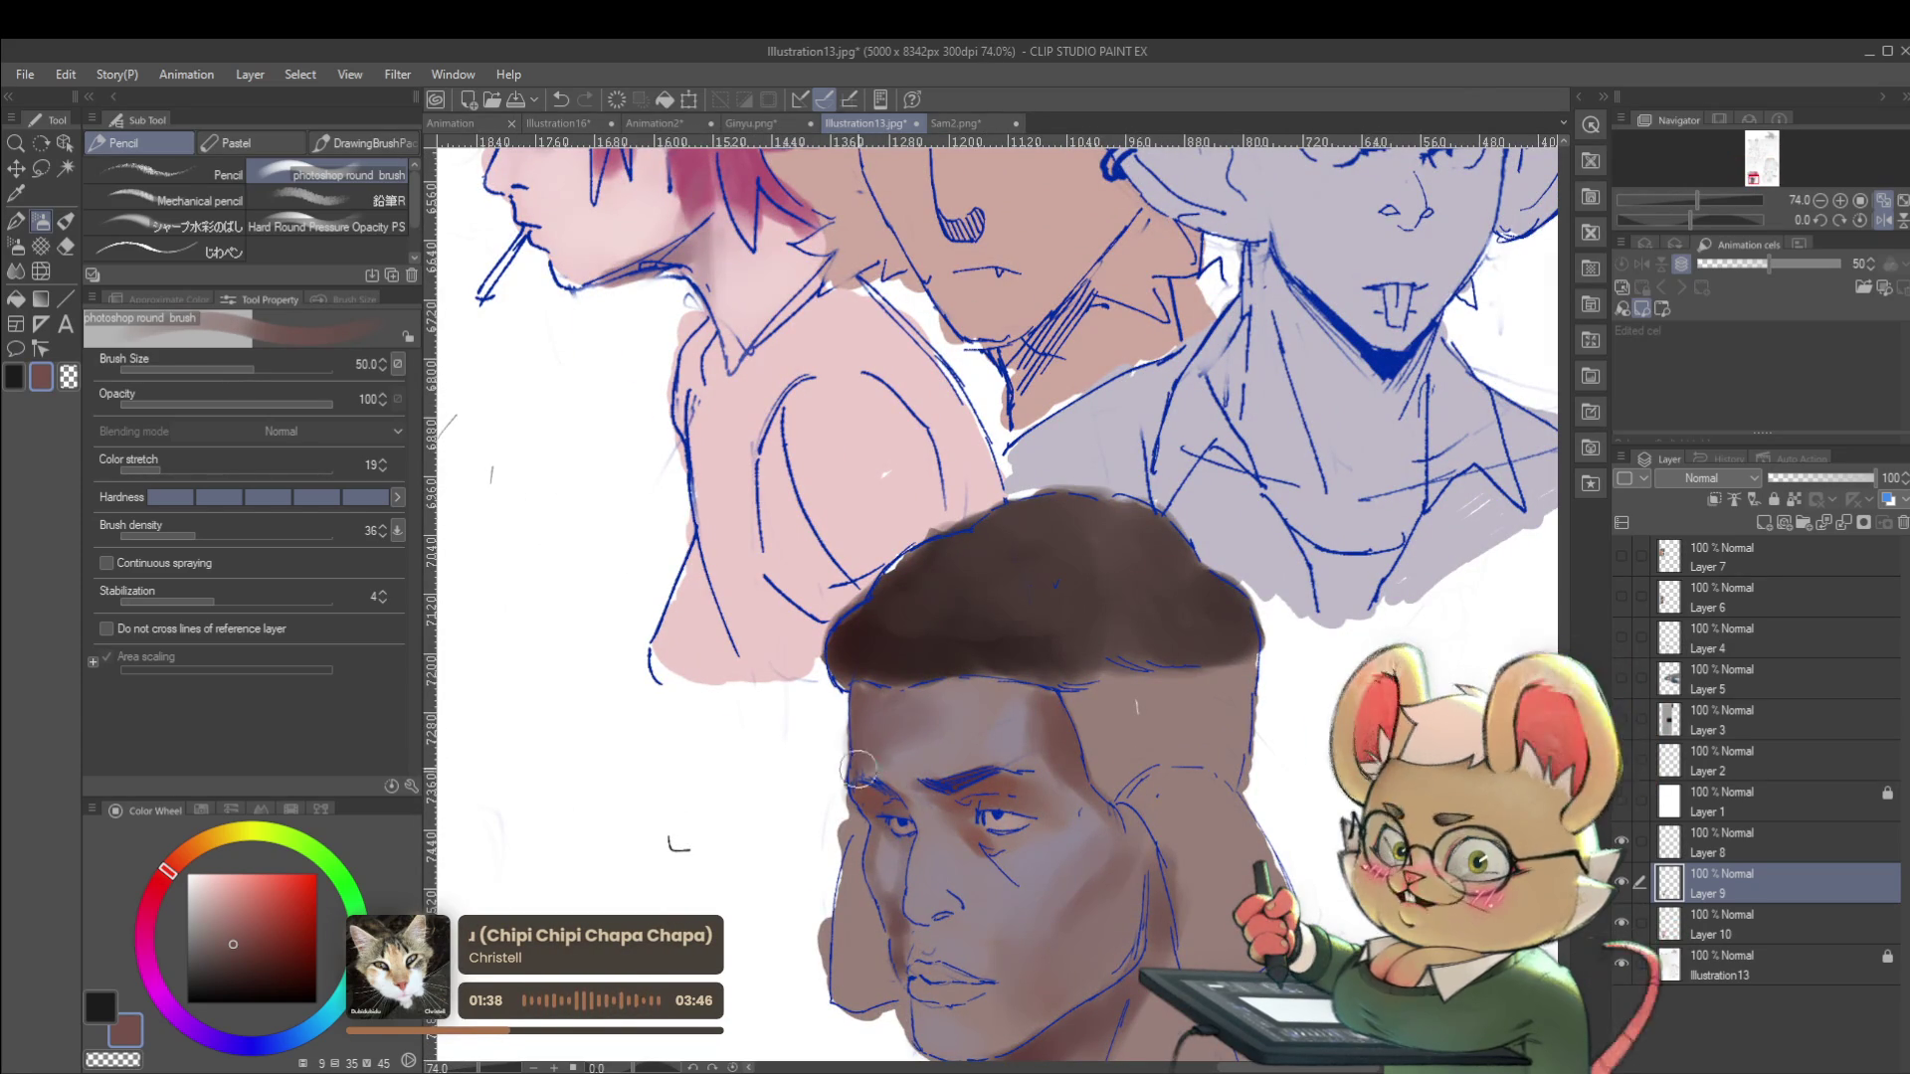
{"action": "left_click", "coordinate": [957, 719], "text": "alt"}
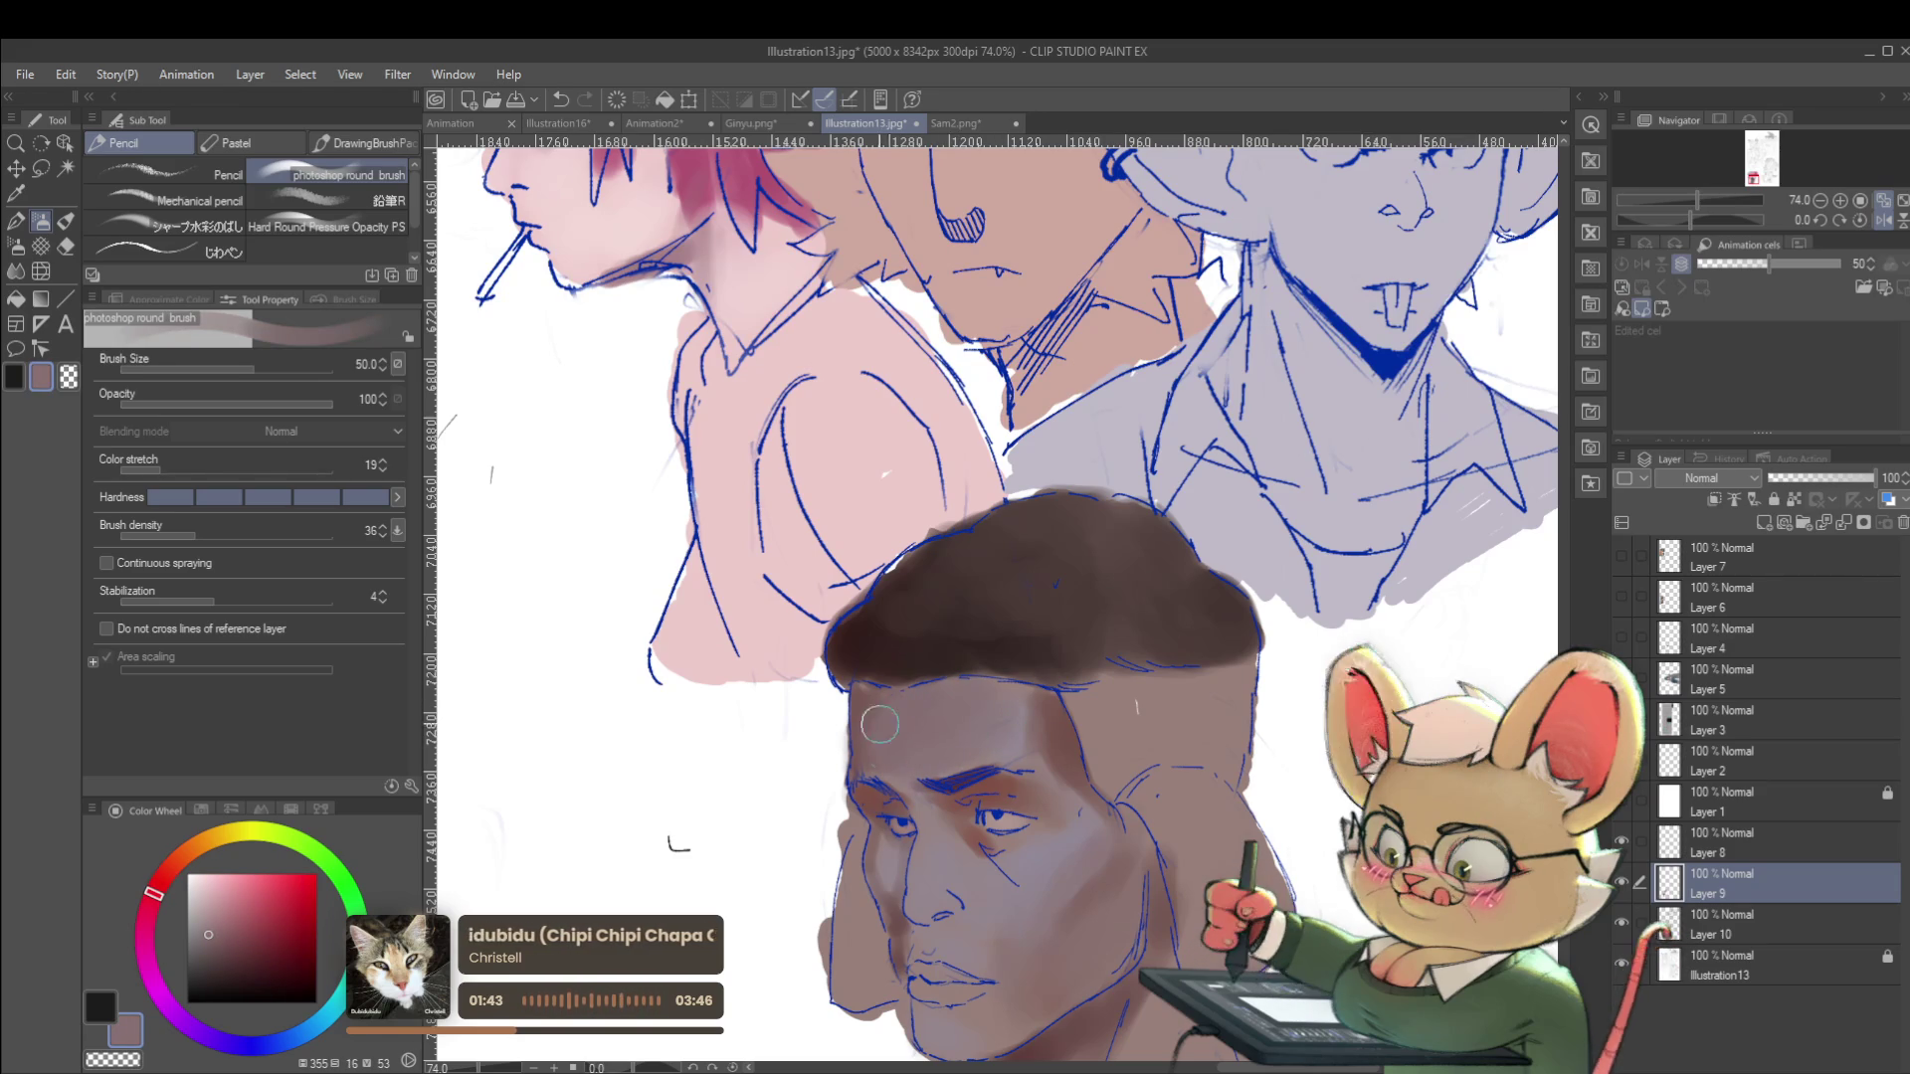
Choose a more saturated pink-red brown, shrink the brush, and sample a lighter mauve.
{"action": "scroll", "coordinate": [939, 624], "scroll_direction": "down", "scroll_amount": 5}
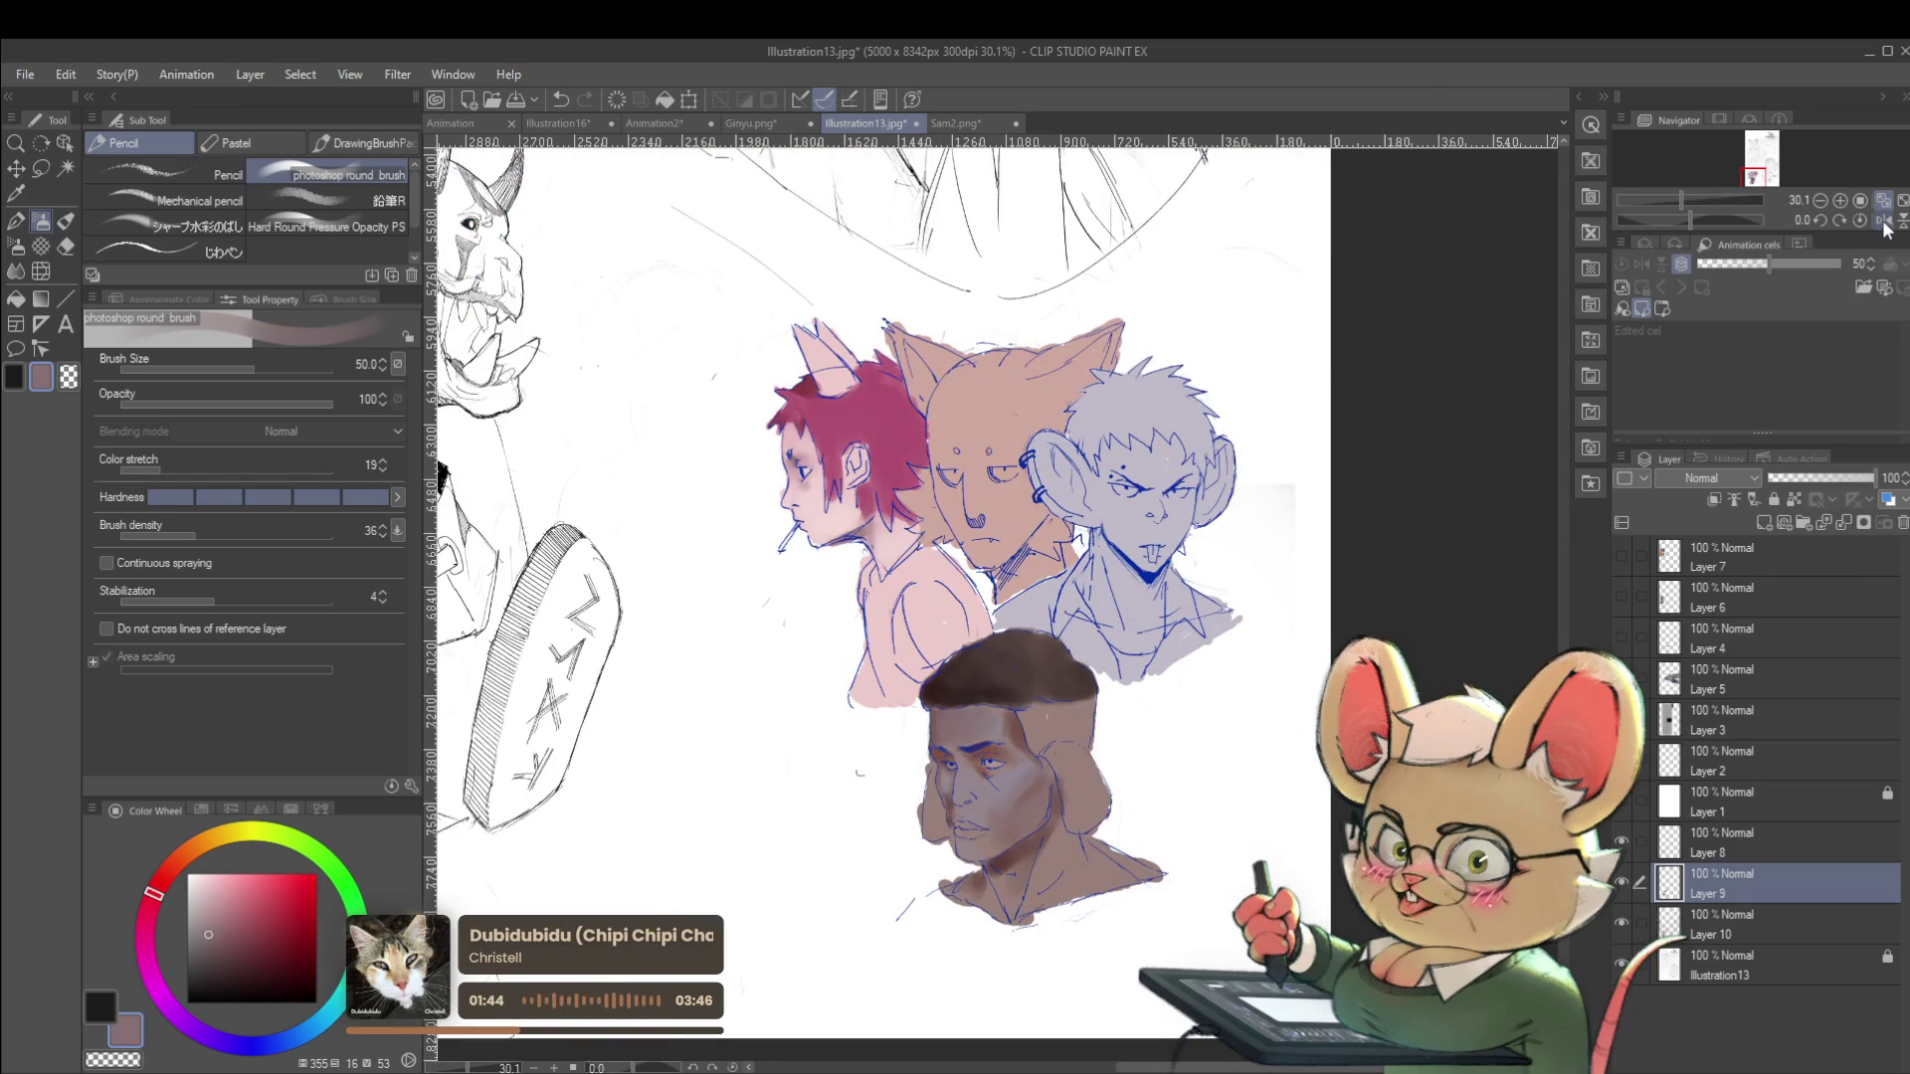
{"action": "left_click", "coordinate": [1883, 220]}
{"action": "scroll", "coordinate": [1040, 788], "scroll_direction": "up", "scroll_amount": 4}
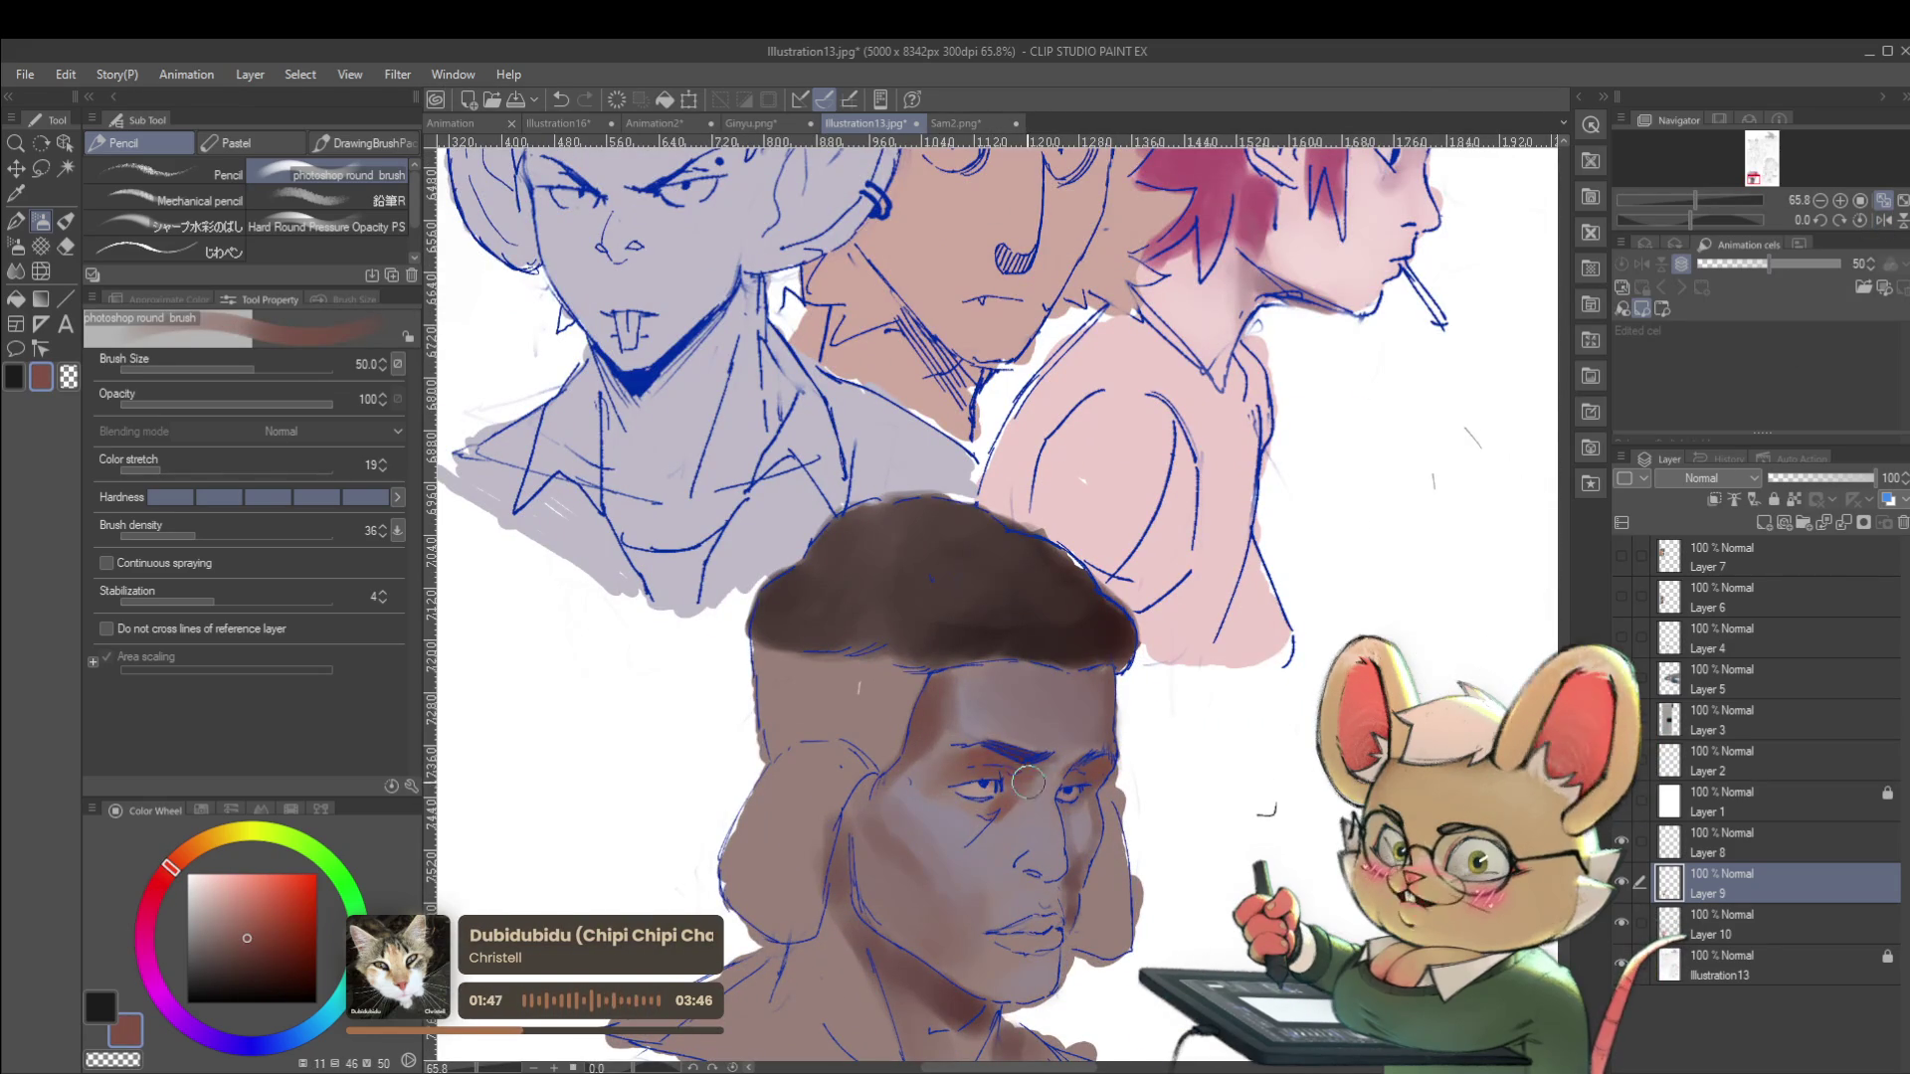
{"action": "scroll", "coordinate": [1090, 781], "scroll_direction": "down", "scroll_amount": 5}
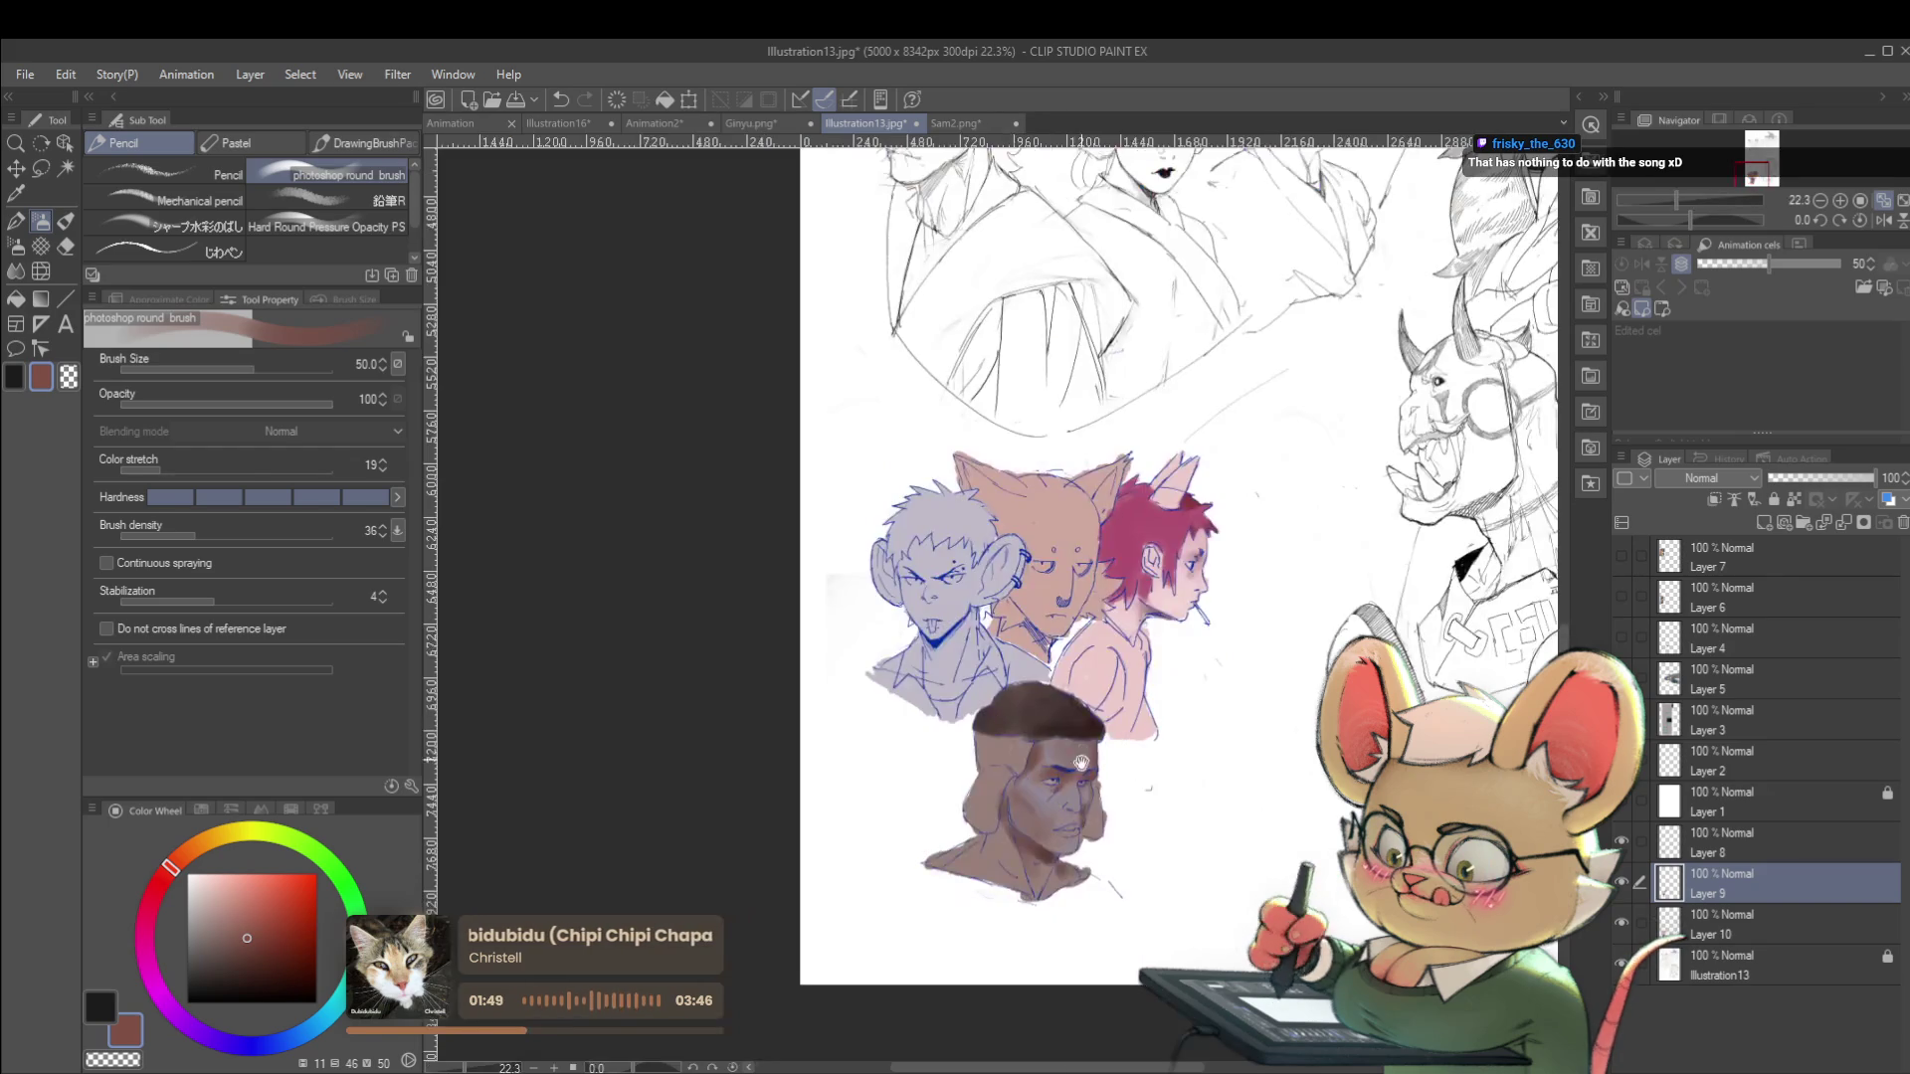
{"action": "scroll", "coordinate": [1074, 801], "scroll_direction": "up", "scroll_amount": 5}
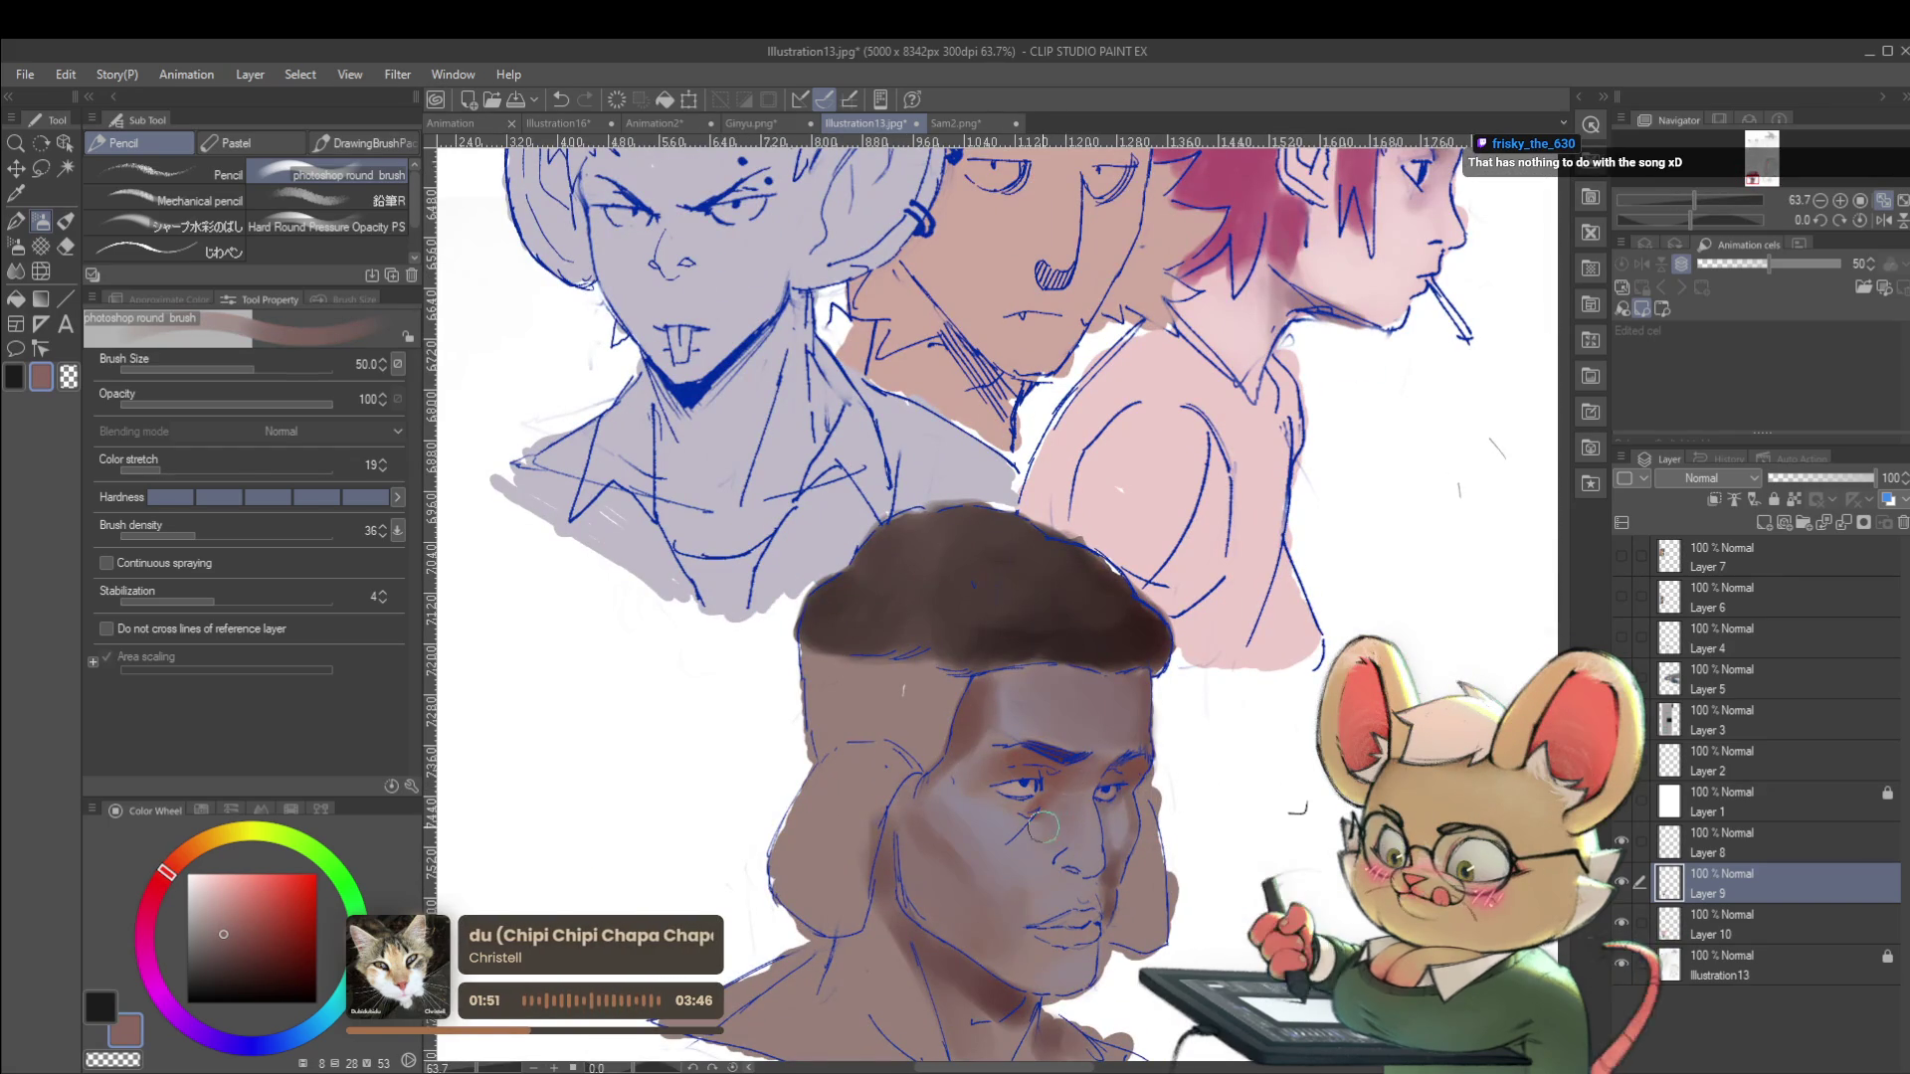
{"action": "scroll", "coordinate": [1045, 736], "scroll_direction": "down", "scroll_amount": 3}
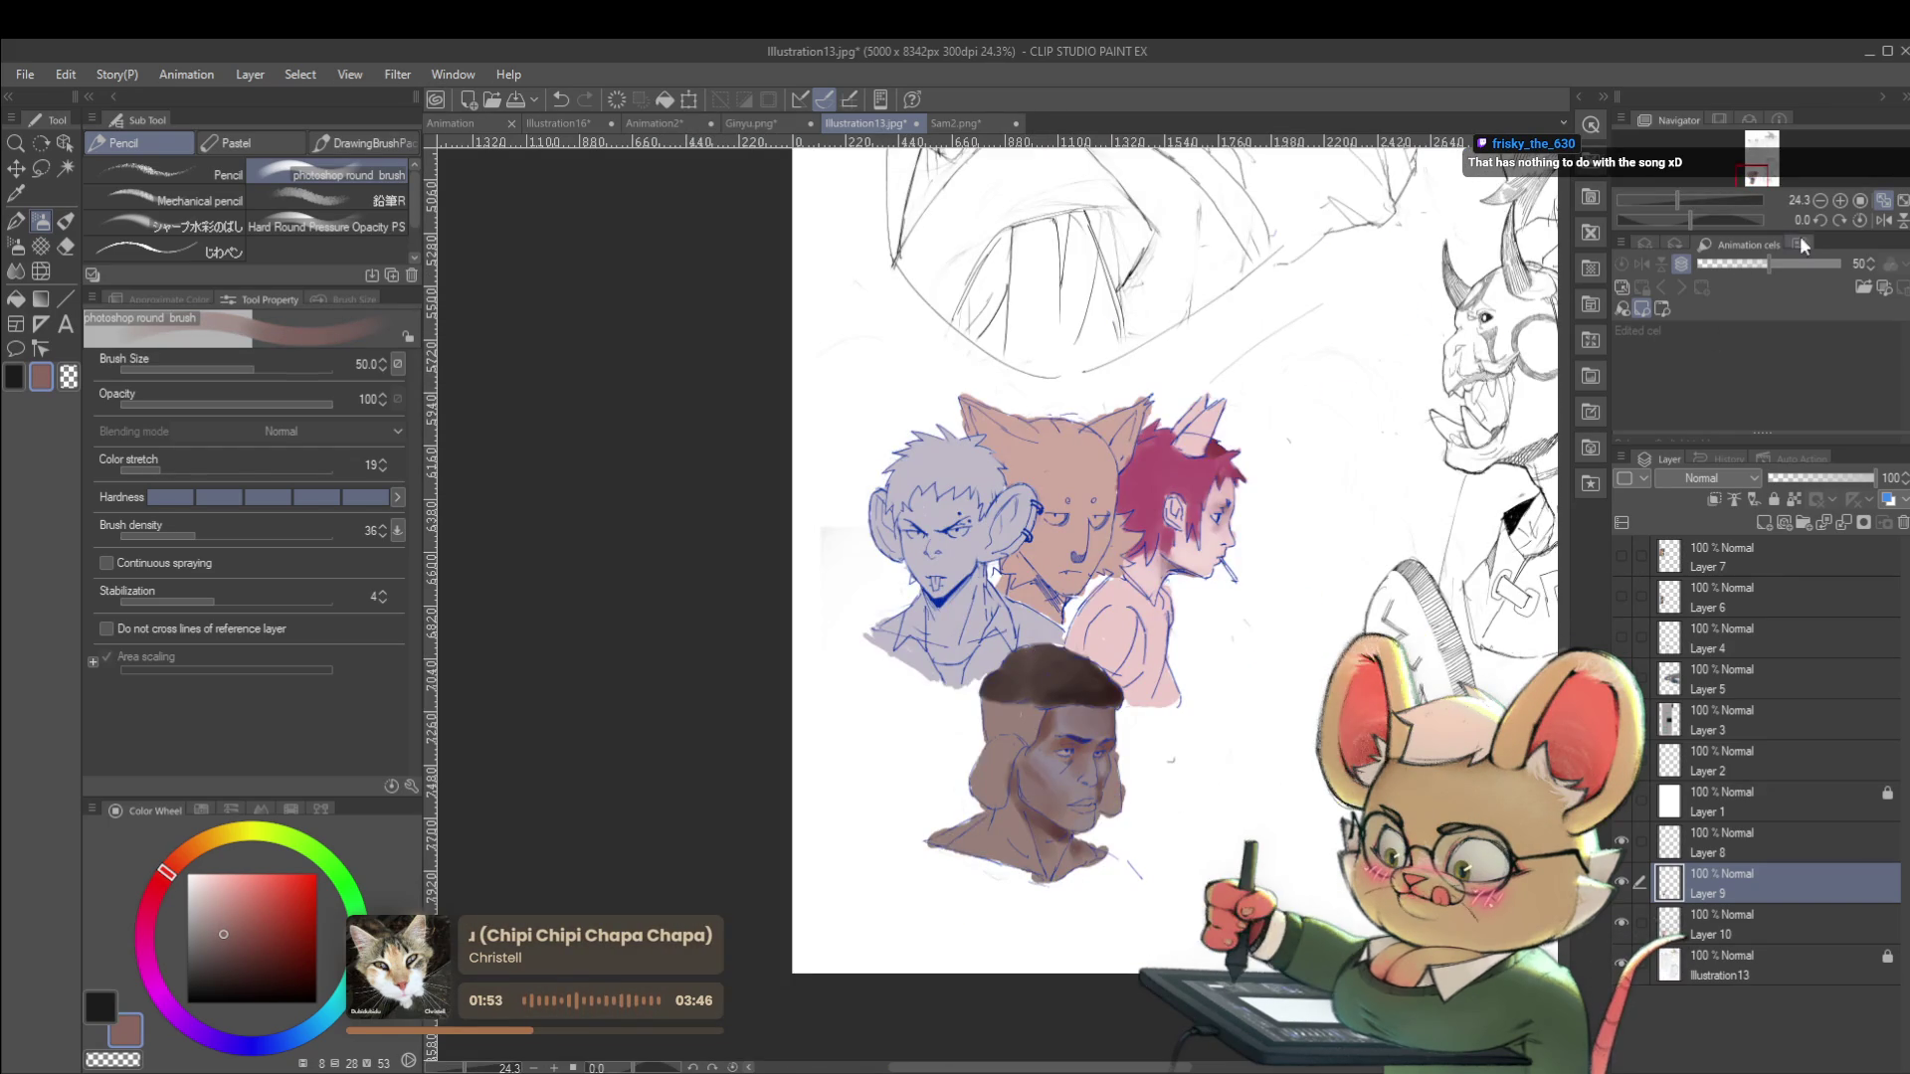
{"action": "key", "text": "h"}
{"action": "scroll", "coordinate": [940, 686], "scroll_direction": "up", "scroll_amount": 3}
{"action": "left_click", "coordinate": [940, 686], "text": "alt"}
{"action": "left_click", "coordinate": [162, 883]}
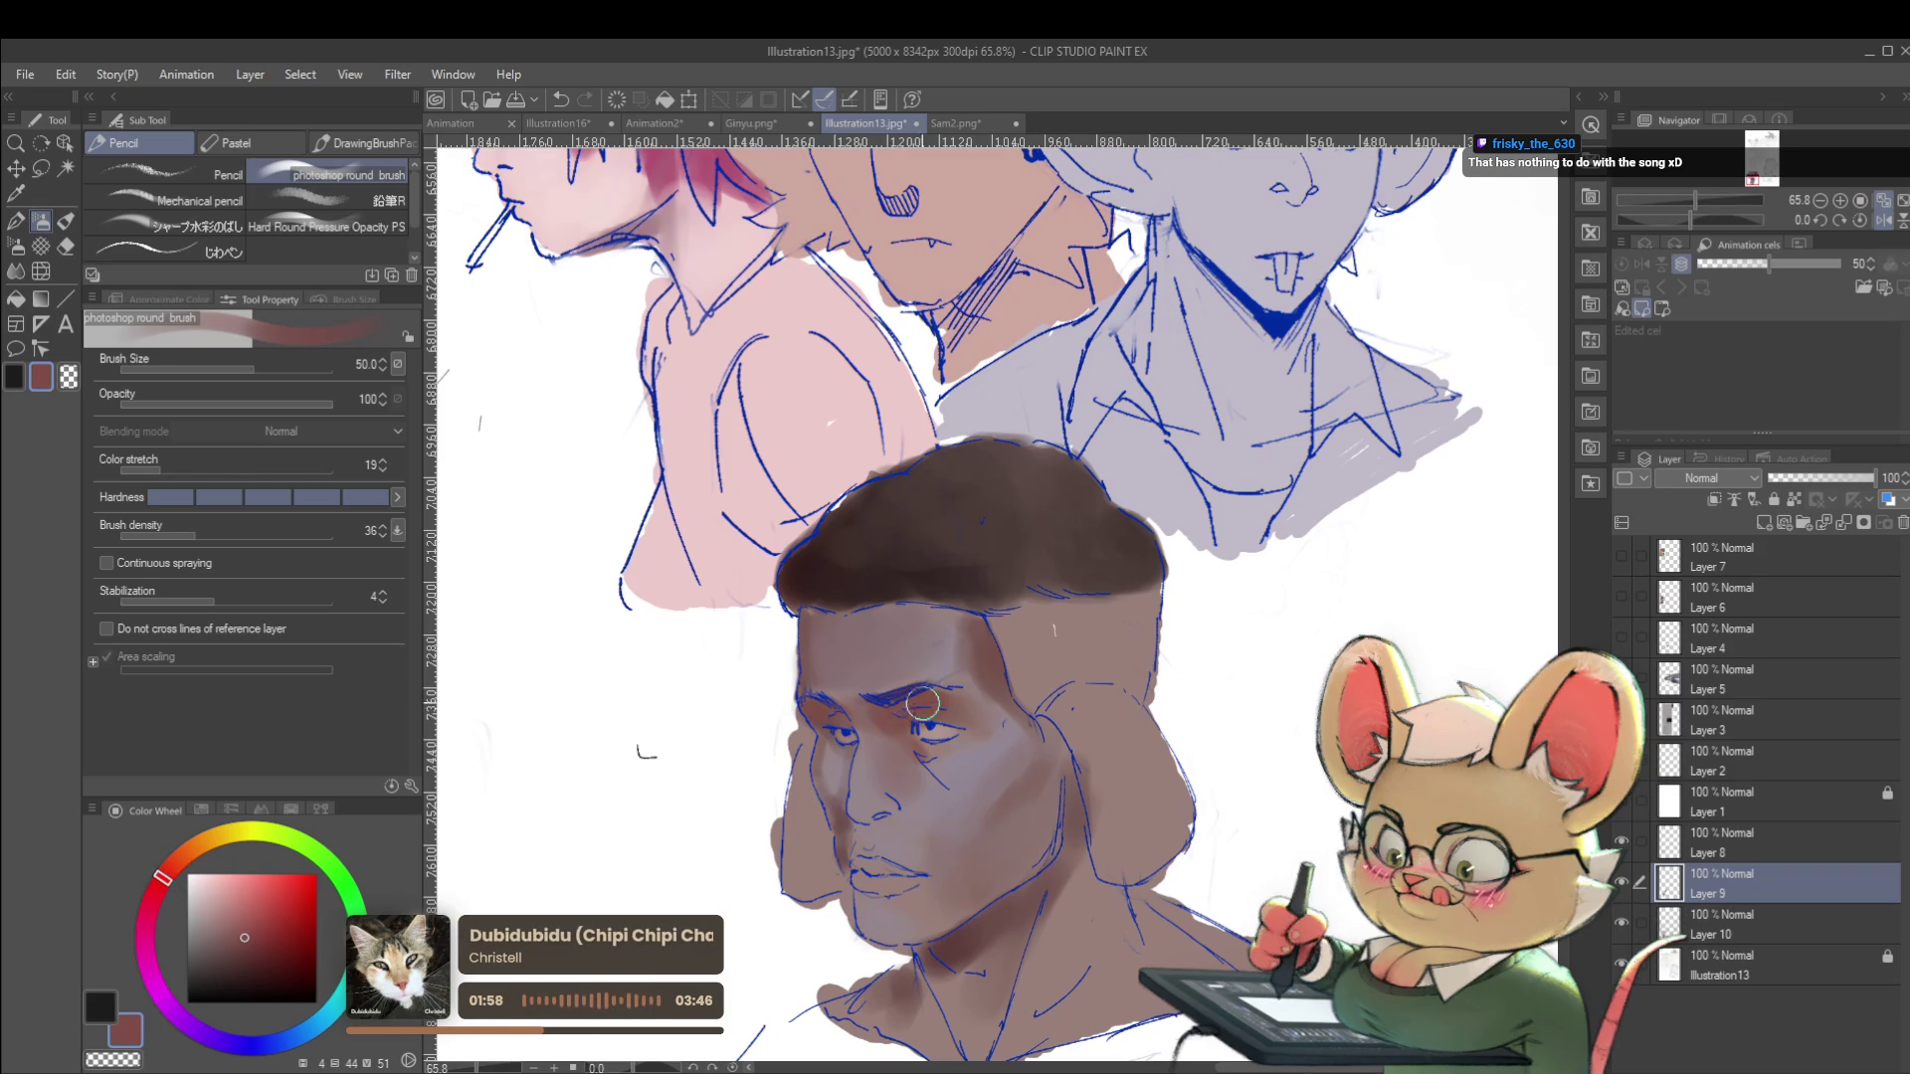
{"action": "key", "text": "bracketleft"}
{"action": "key", "text": "bracketleft"}
{"action": "left_click", "coordinate": [979, 691], "text": "alt"}
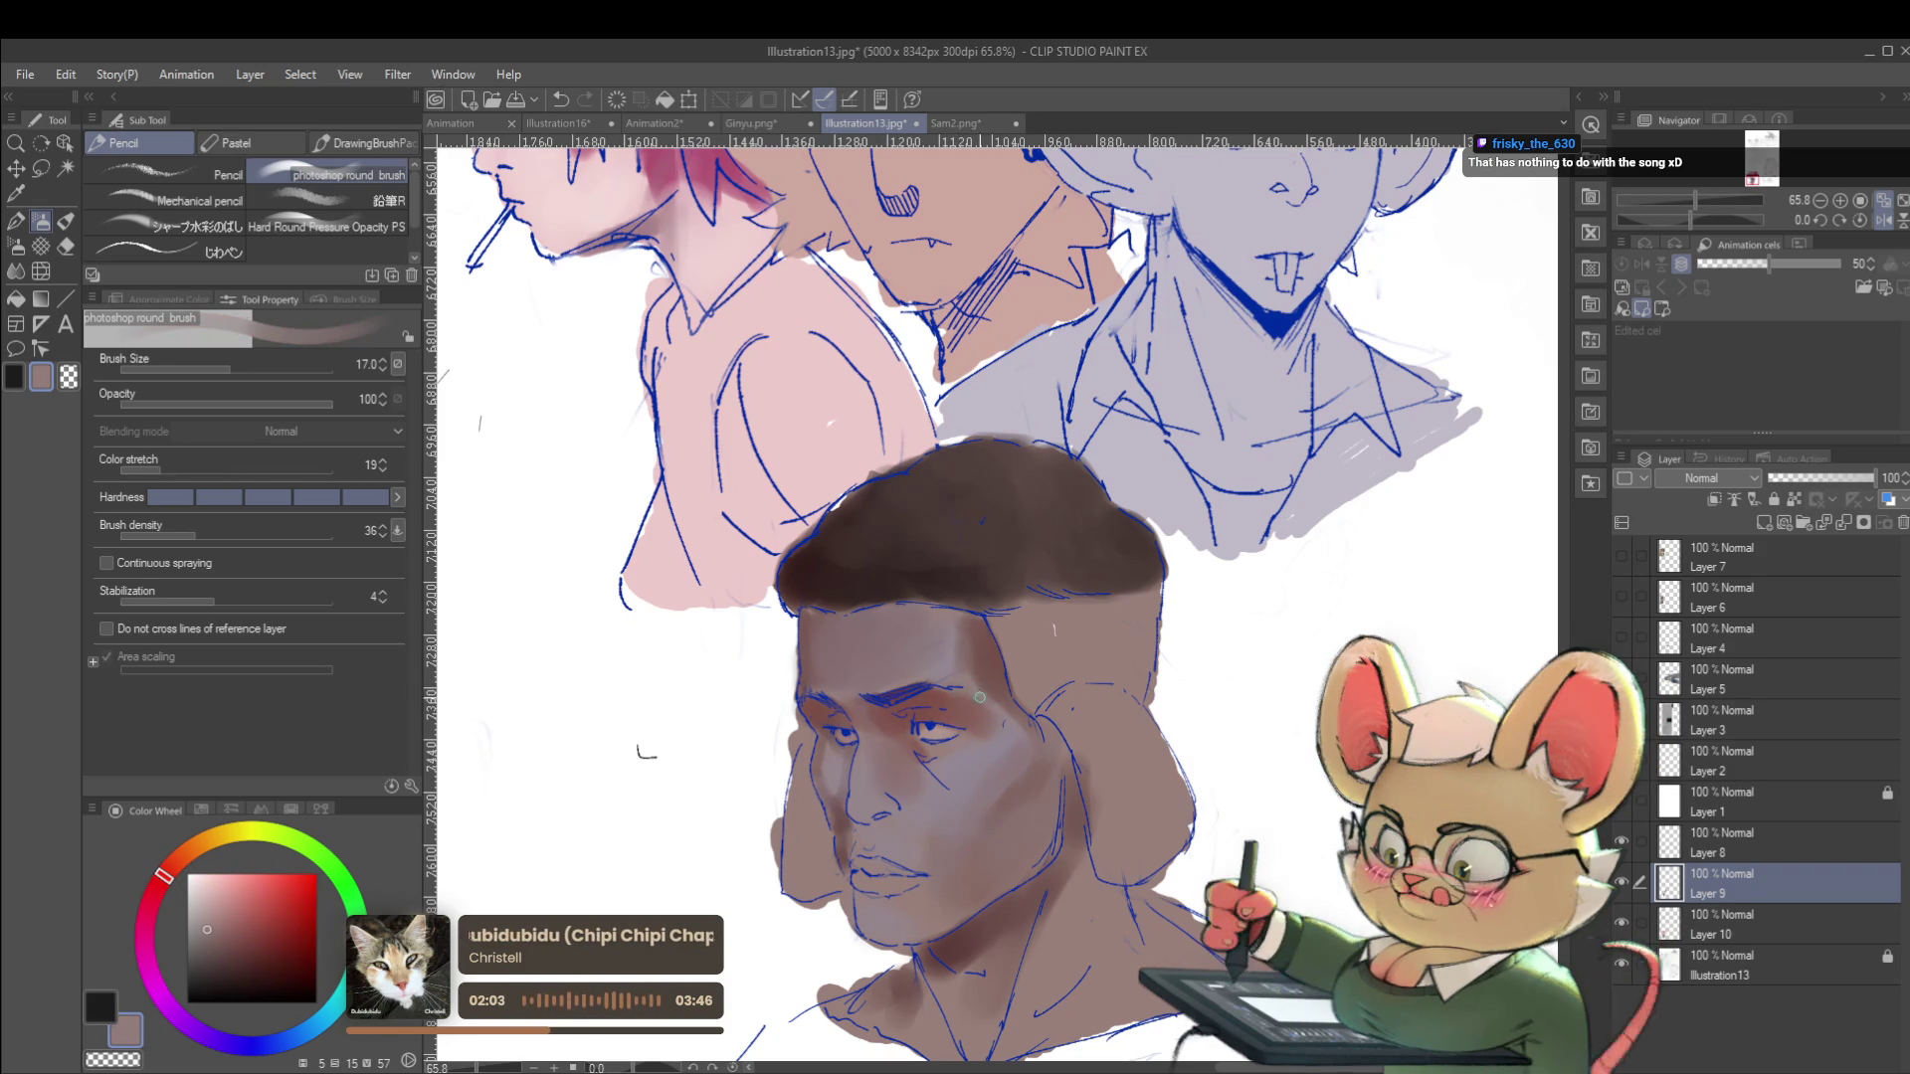
Shade the brow and eye sockets in dark maroon, mirroring the view to check the face.
{"action": "scroll", "coordinate": [969, 667], "scroll_direction": "down", "scroll_amount": 3}
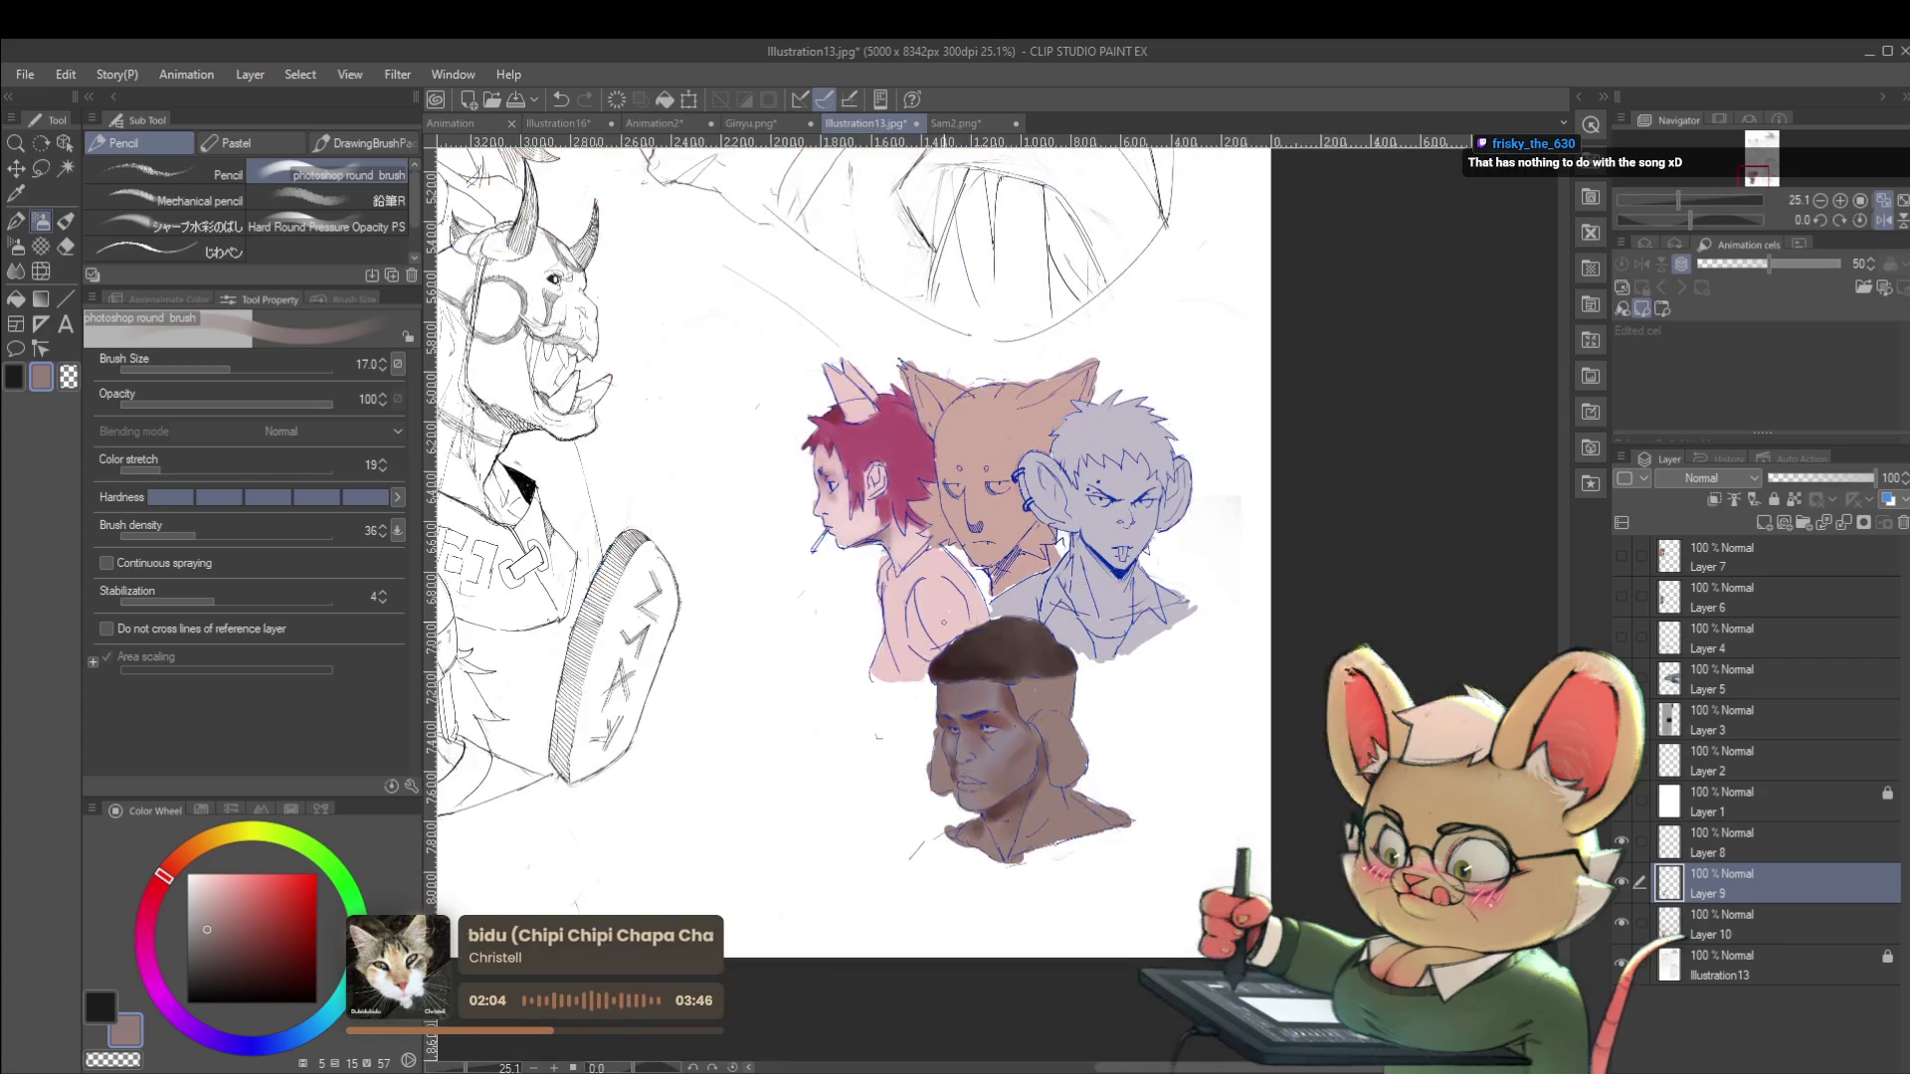
{"action": "scroll", "coordinate": [1063, 742], "scroll_direction": "up", "scroll_amount": 2}
{"action": "left_click", "coordinate": [994, 839], "text": "alt"}
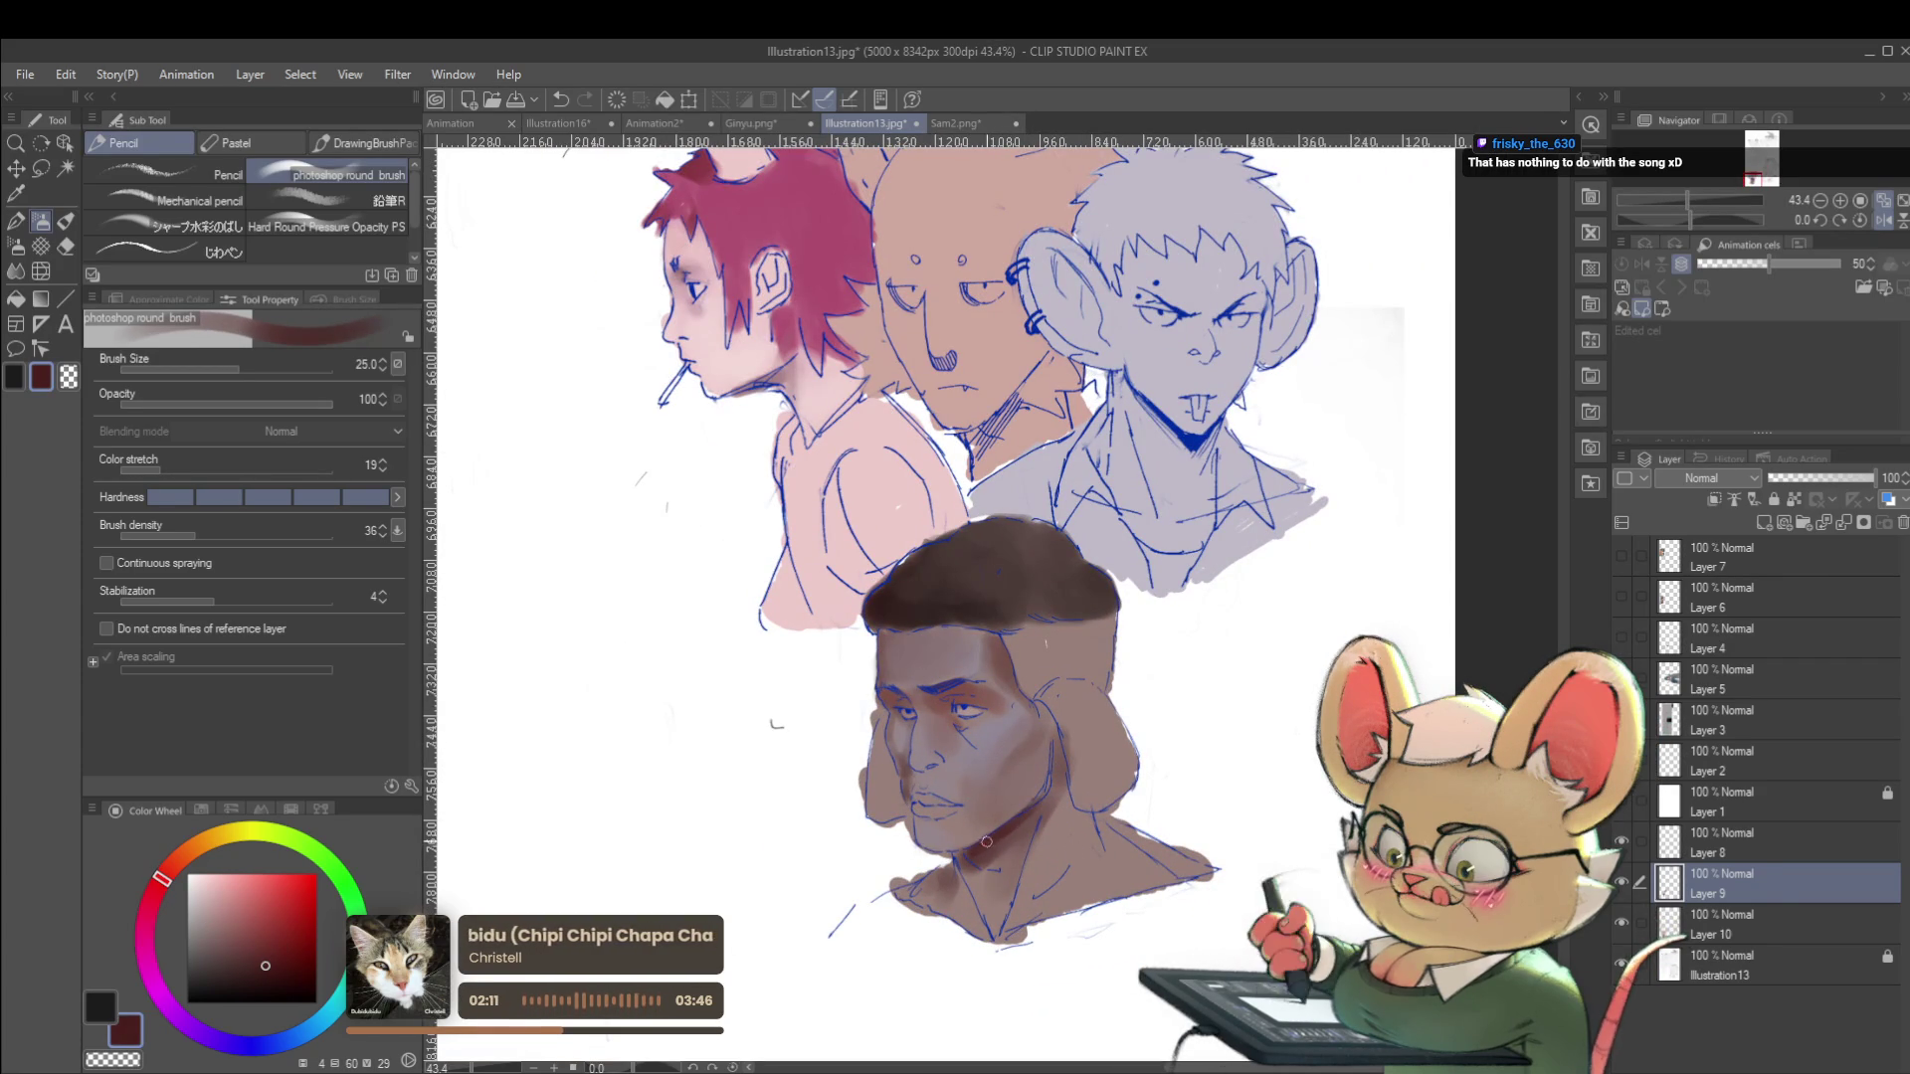
{"action": "scroll", "coordinate": [983, 836], "scroll_direction": "down", "scroll_amount": 3}
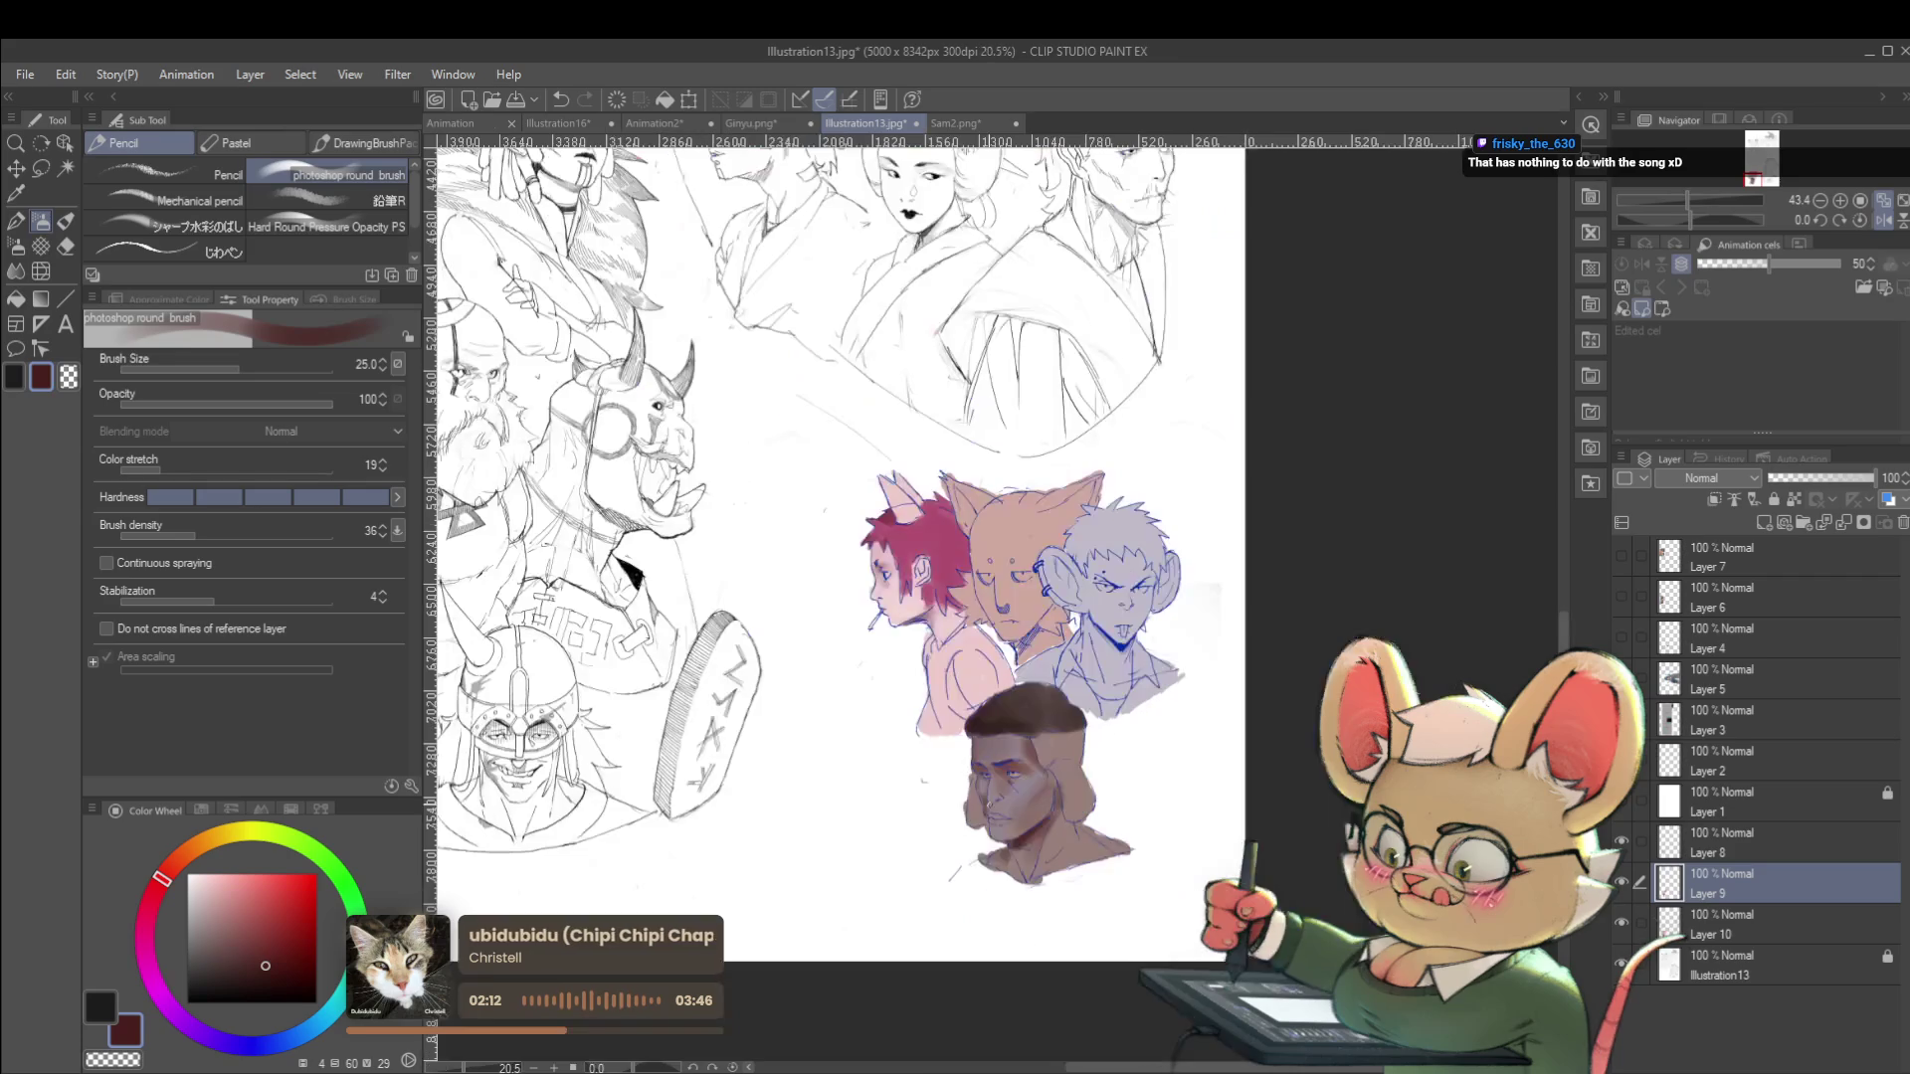
{"action": "left_click", "coordinate": [1885, 224]}
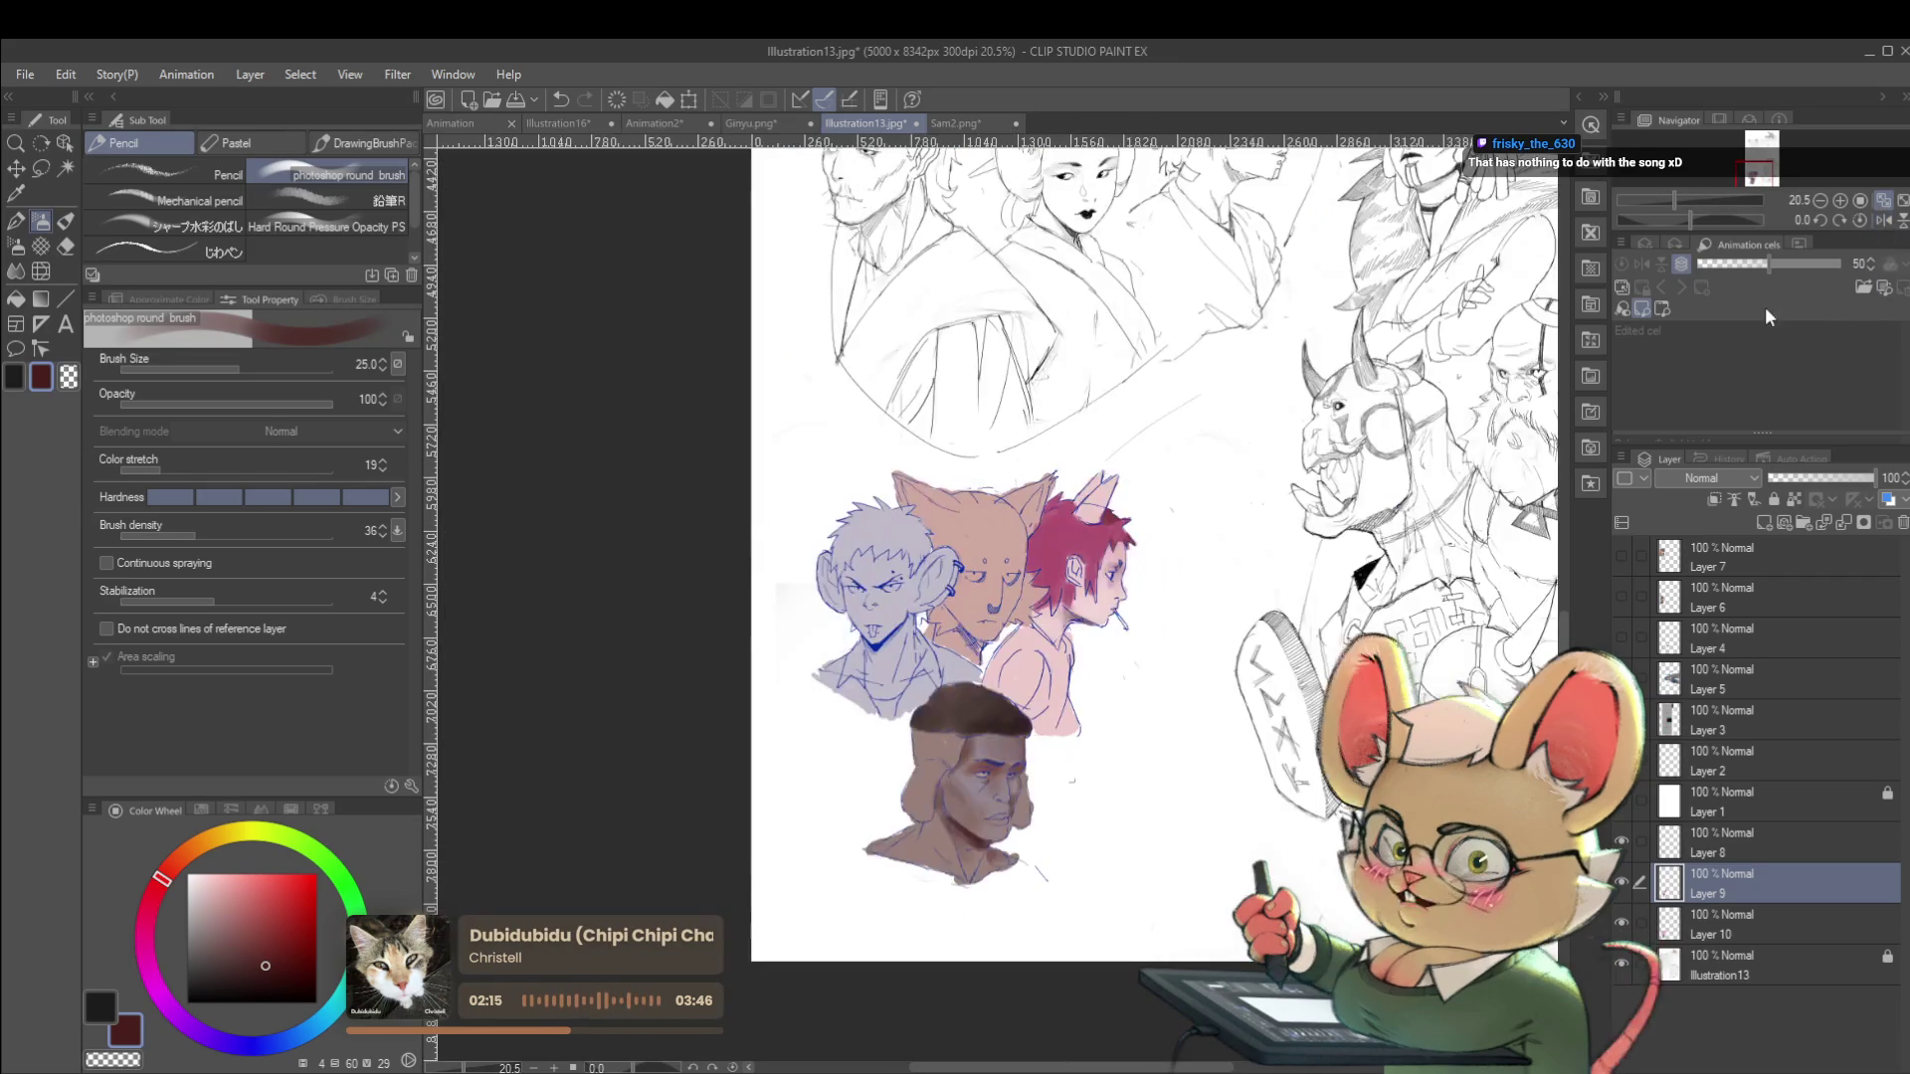
{"action": "scroll", "coordinate": [999, 765], "scroll_direction": "up", "scroll_amount": 4}
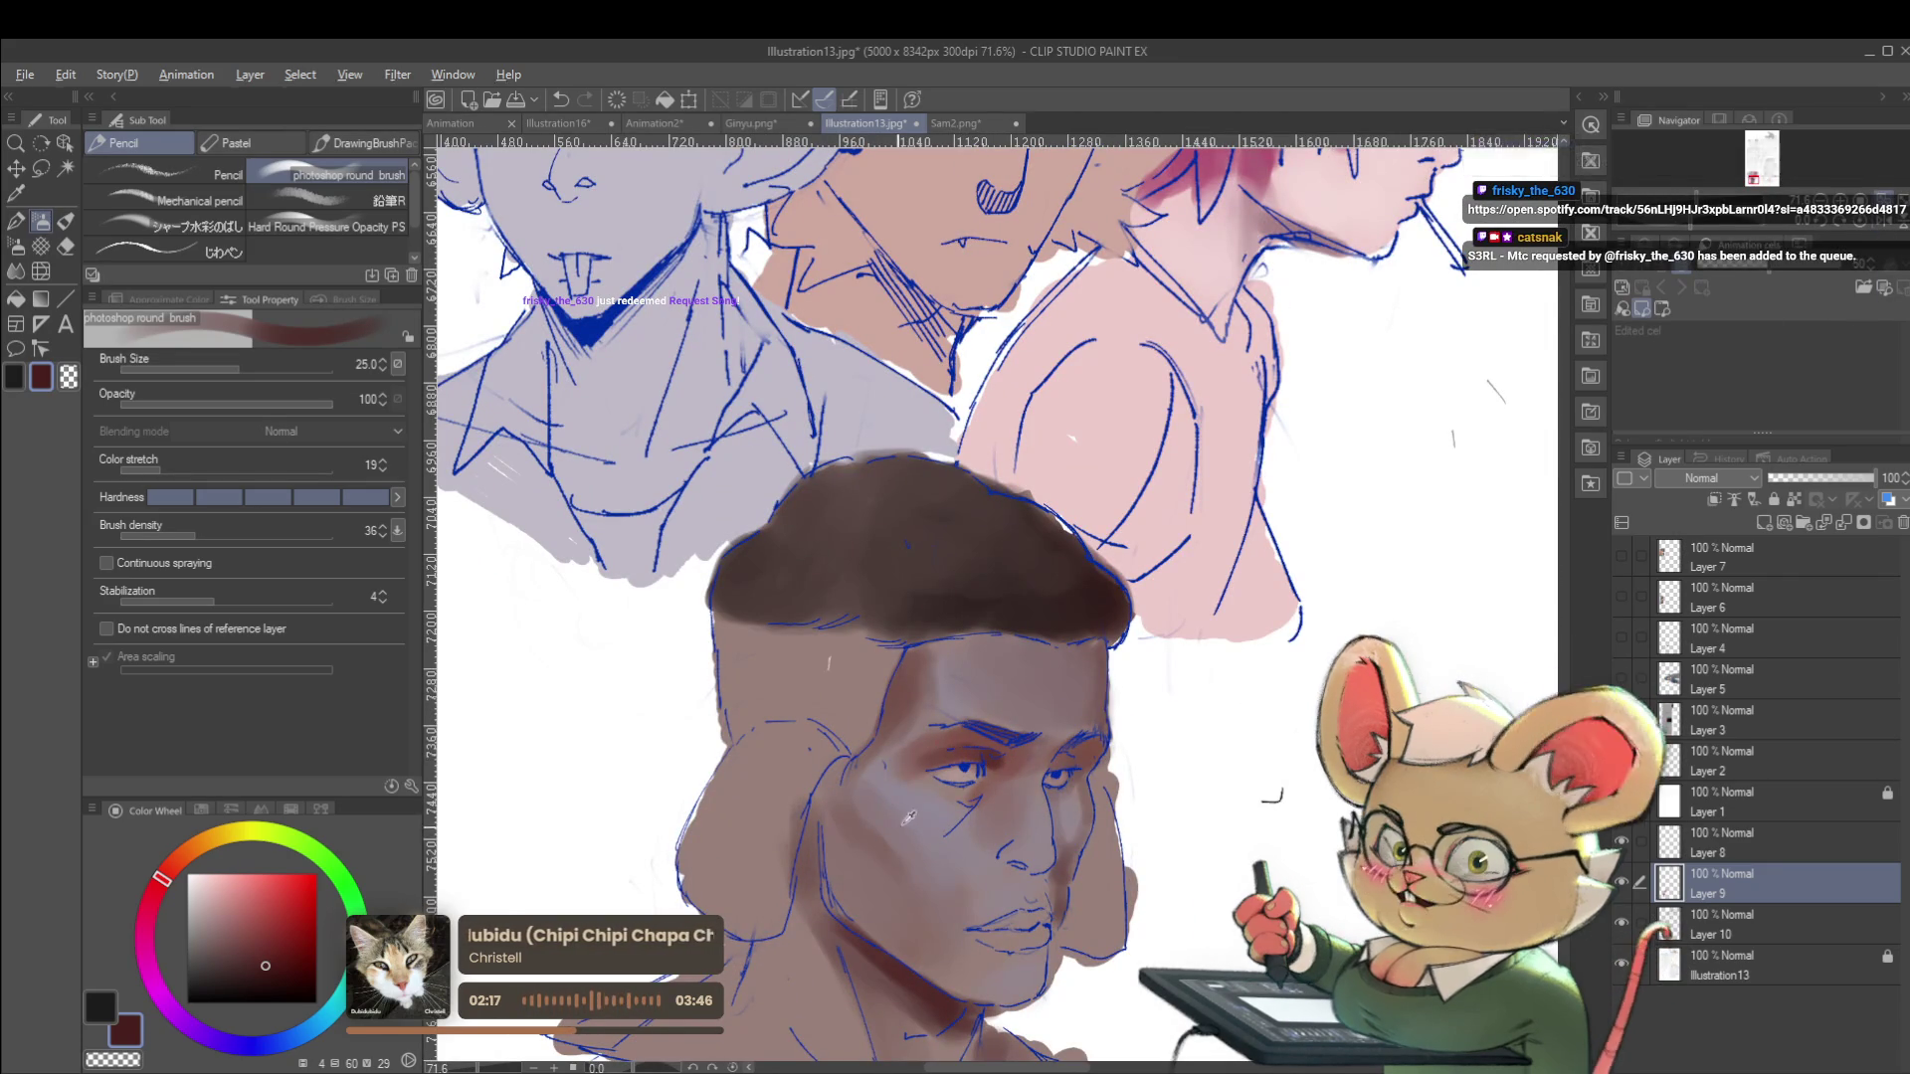
{"action": "scroll", "coordinate": [822, 808], "scroll_direction": "down", "scroll_amount": 5}
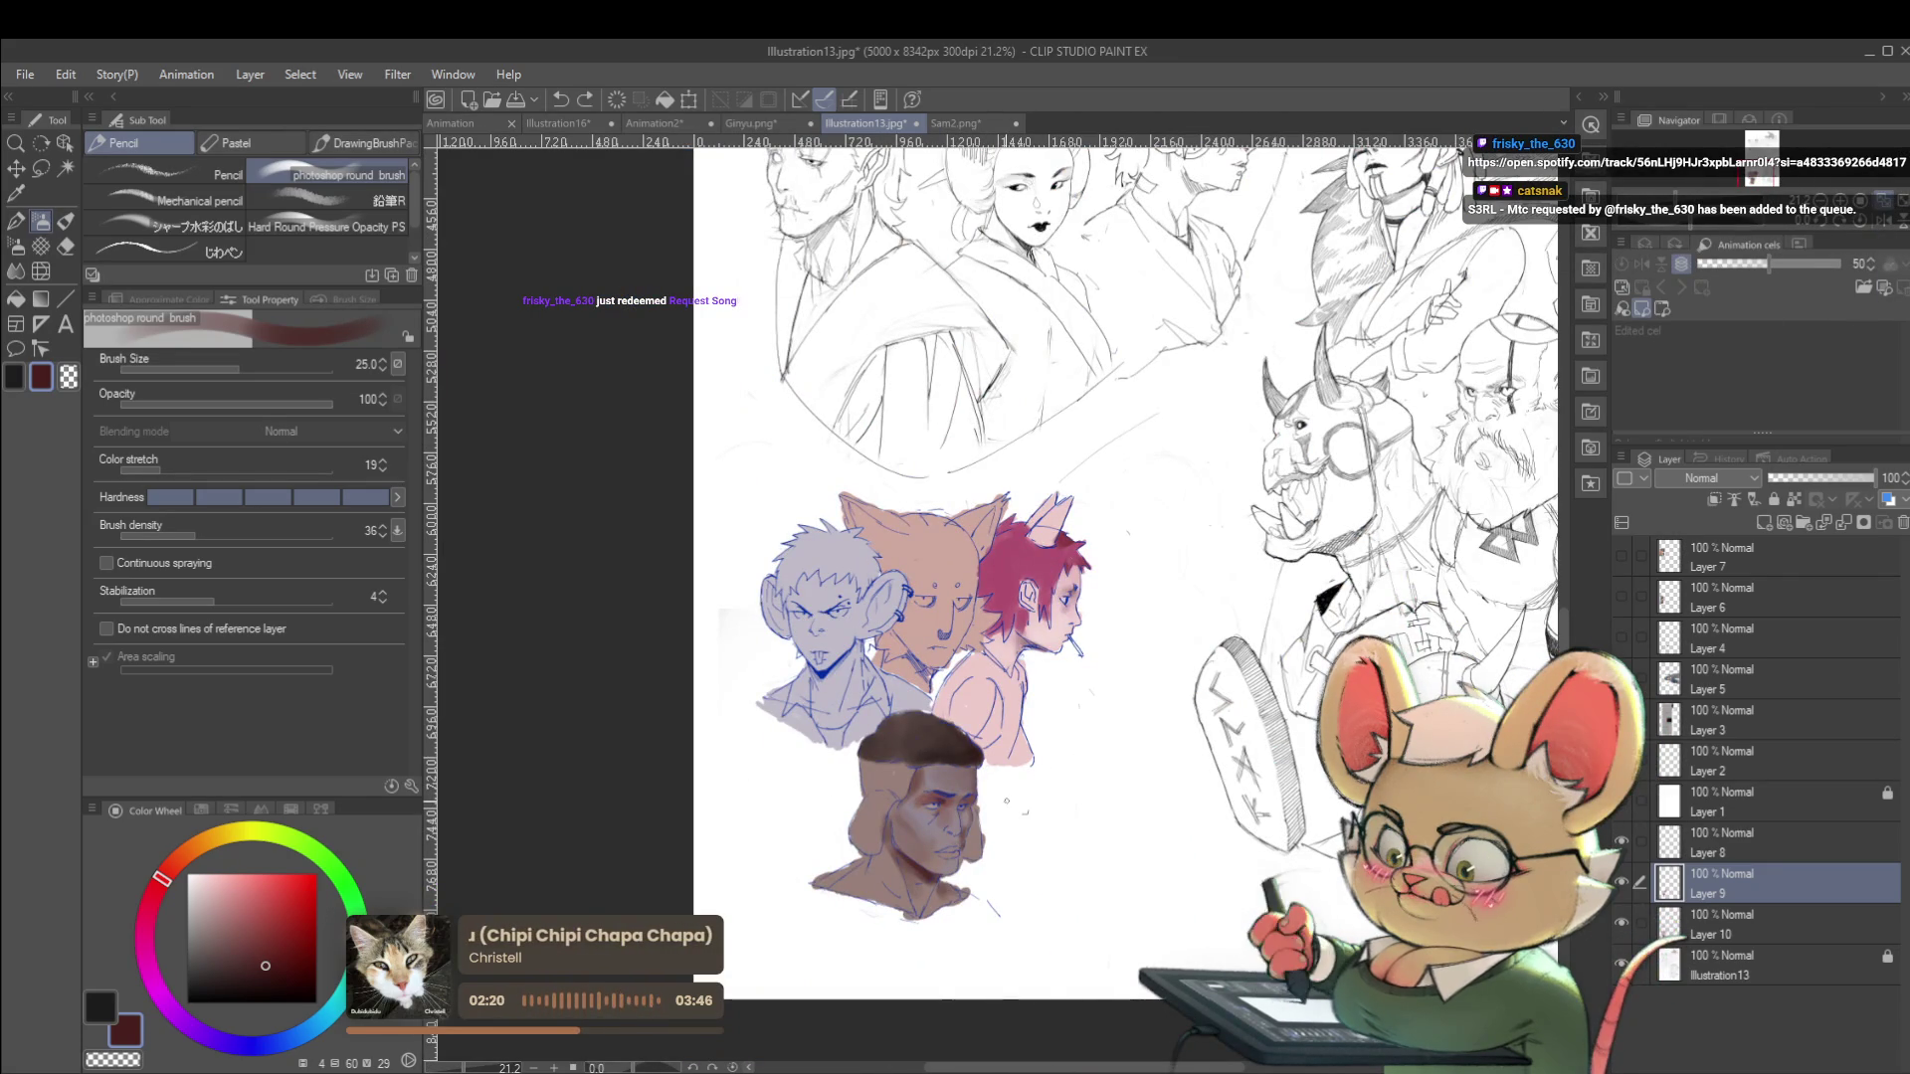
{"action": "scroll", "coordinate": [973, 799], "scroll_direction": "up", "scroll_amount": 5}
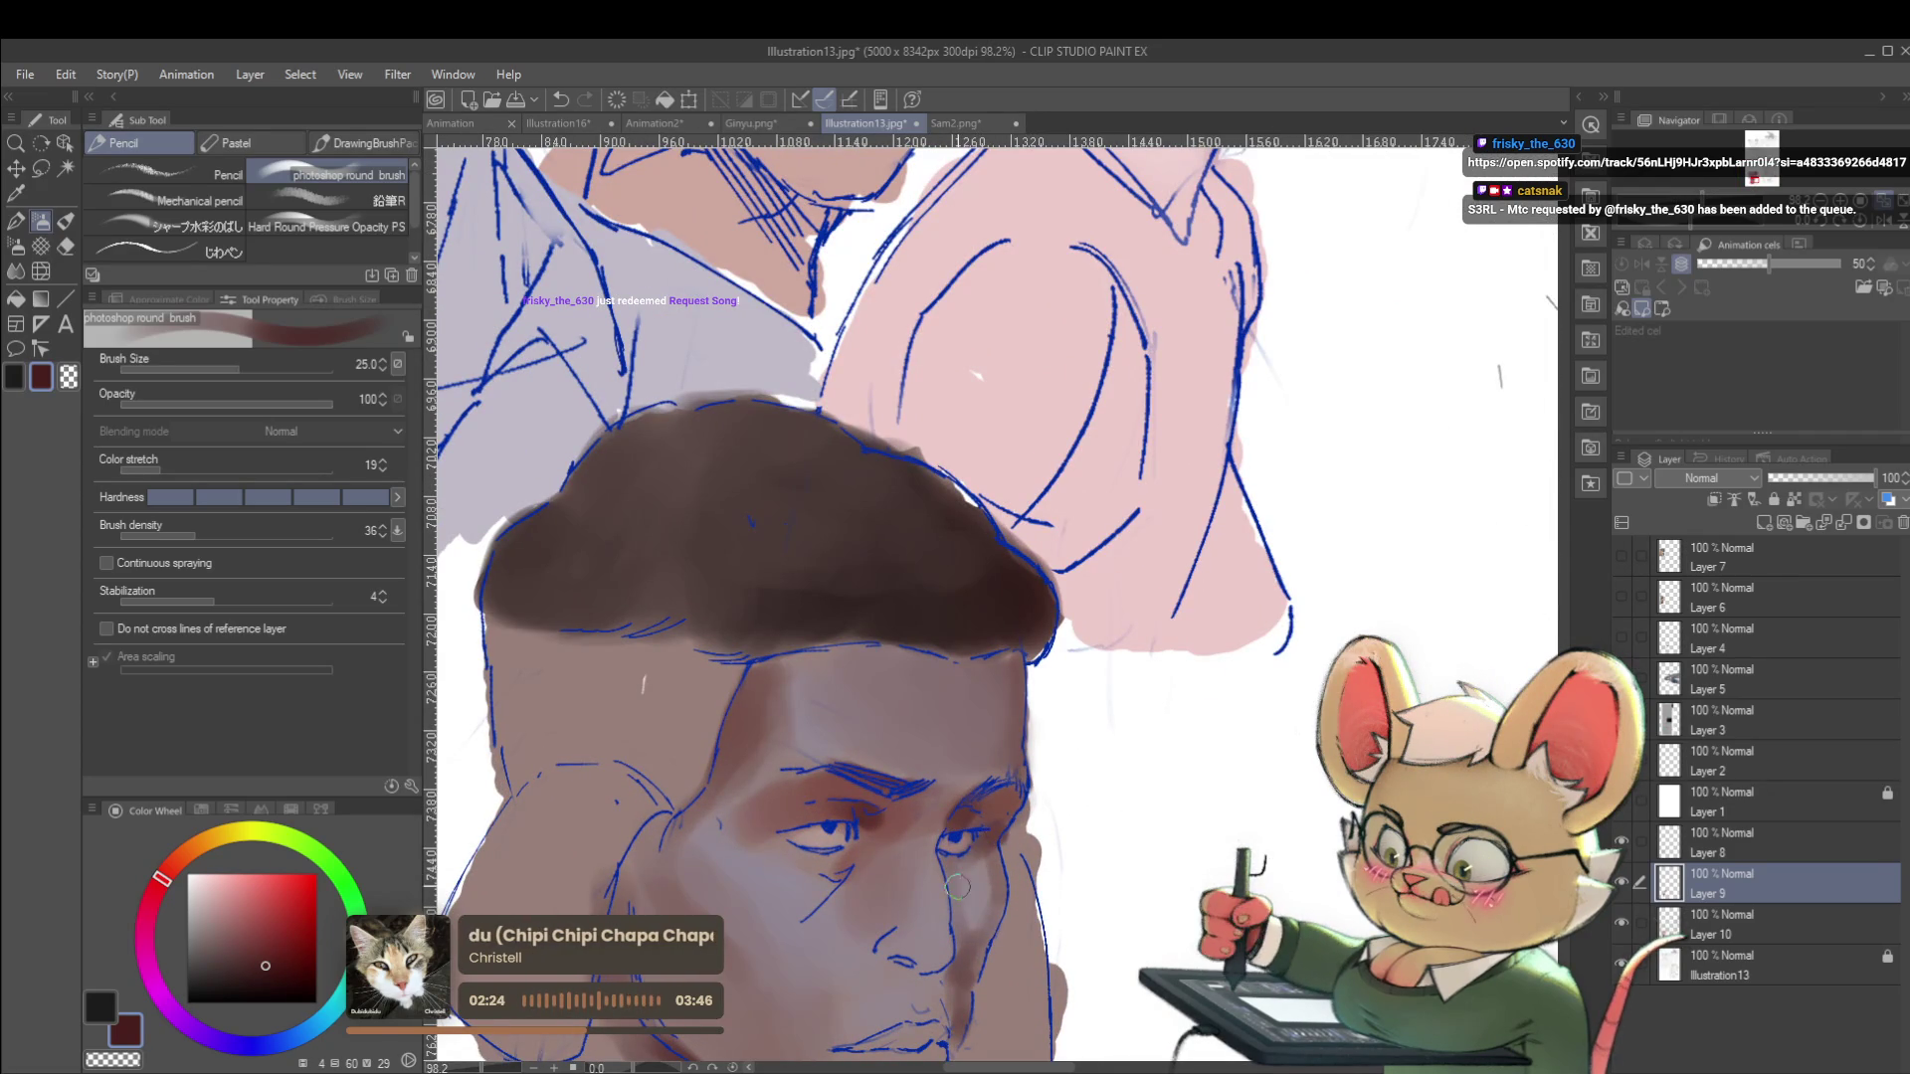
{"action": "scroll", "coordinate": [961, 880], "scroll_direction": "down", "scroll_amount": 5}
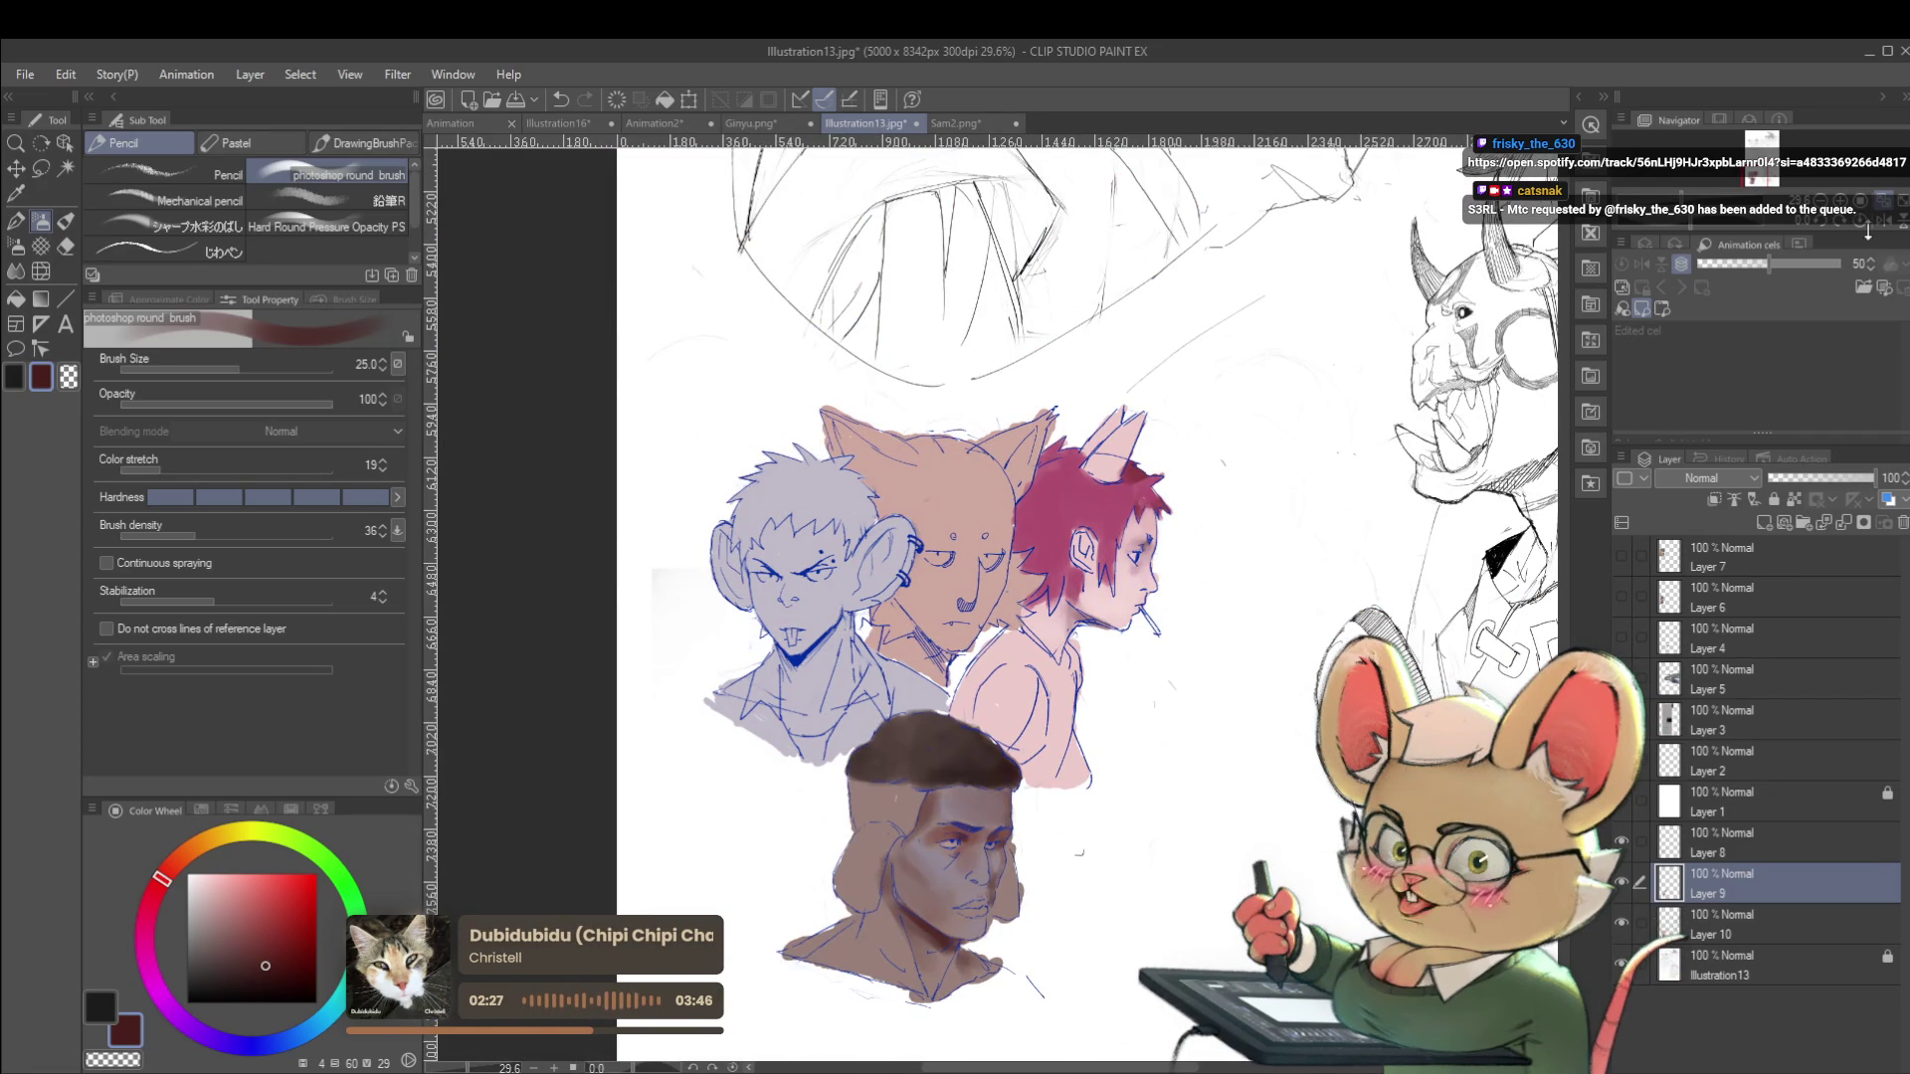
{"action": "left_click", "coordinate": [1832, 216]}
{"action": "scroll", "coordinate": [954, 796], "scroll_direction": "up", "scroll_amount": 3}
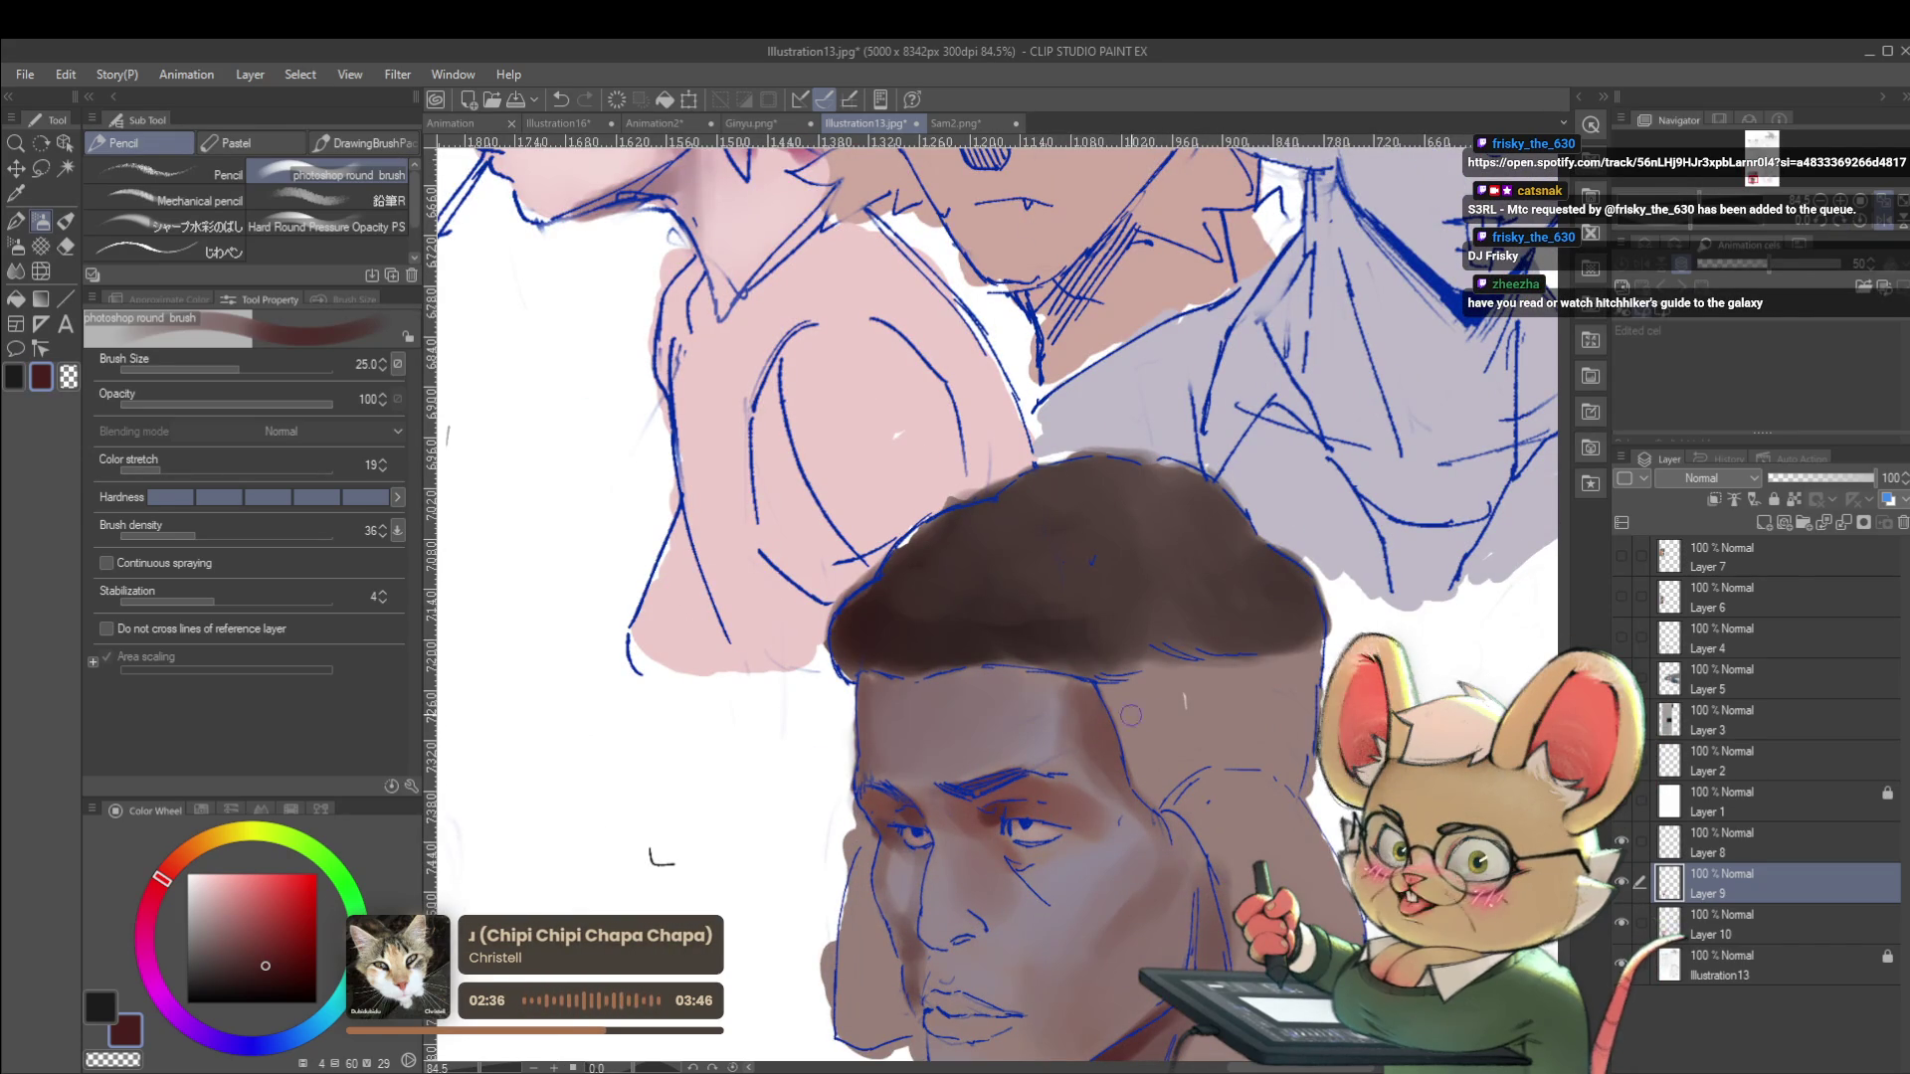
{"action": "key", "text": "bracketleft"}
{"action": "key", "text": "bracketleft"}
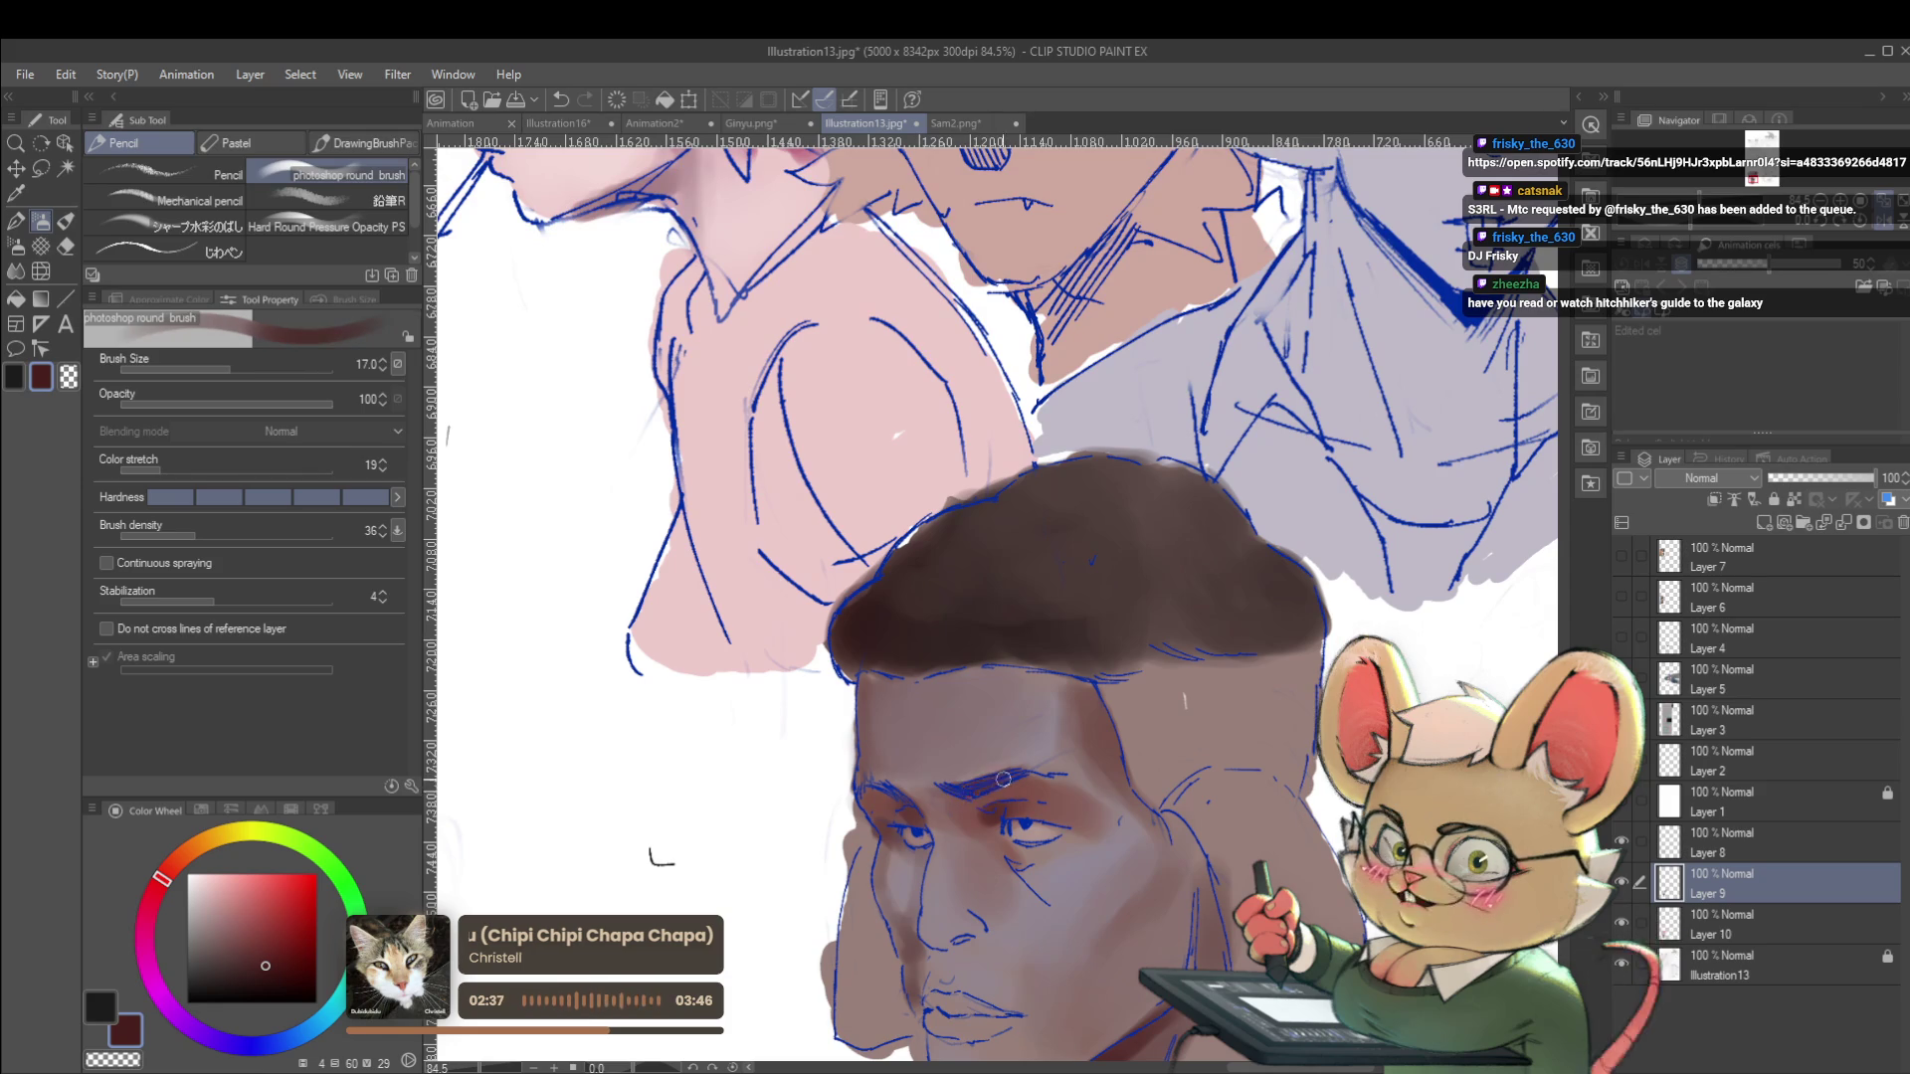
On the sketch layer, shift the Hue slider so the blue lines turn dark red.
{"action": "left_click", "coordinate": [1726, 853]}
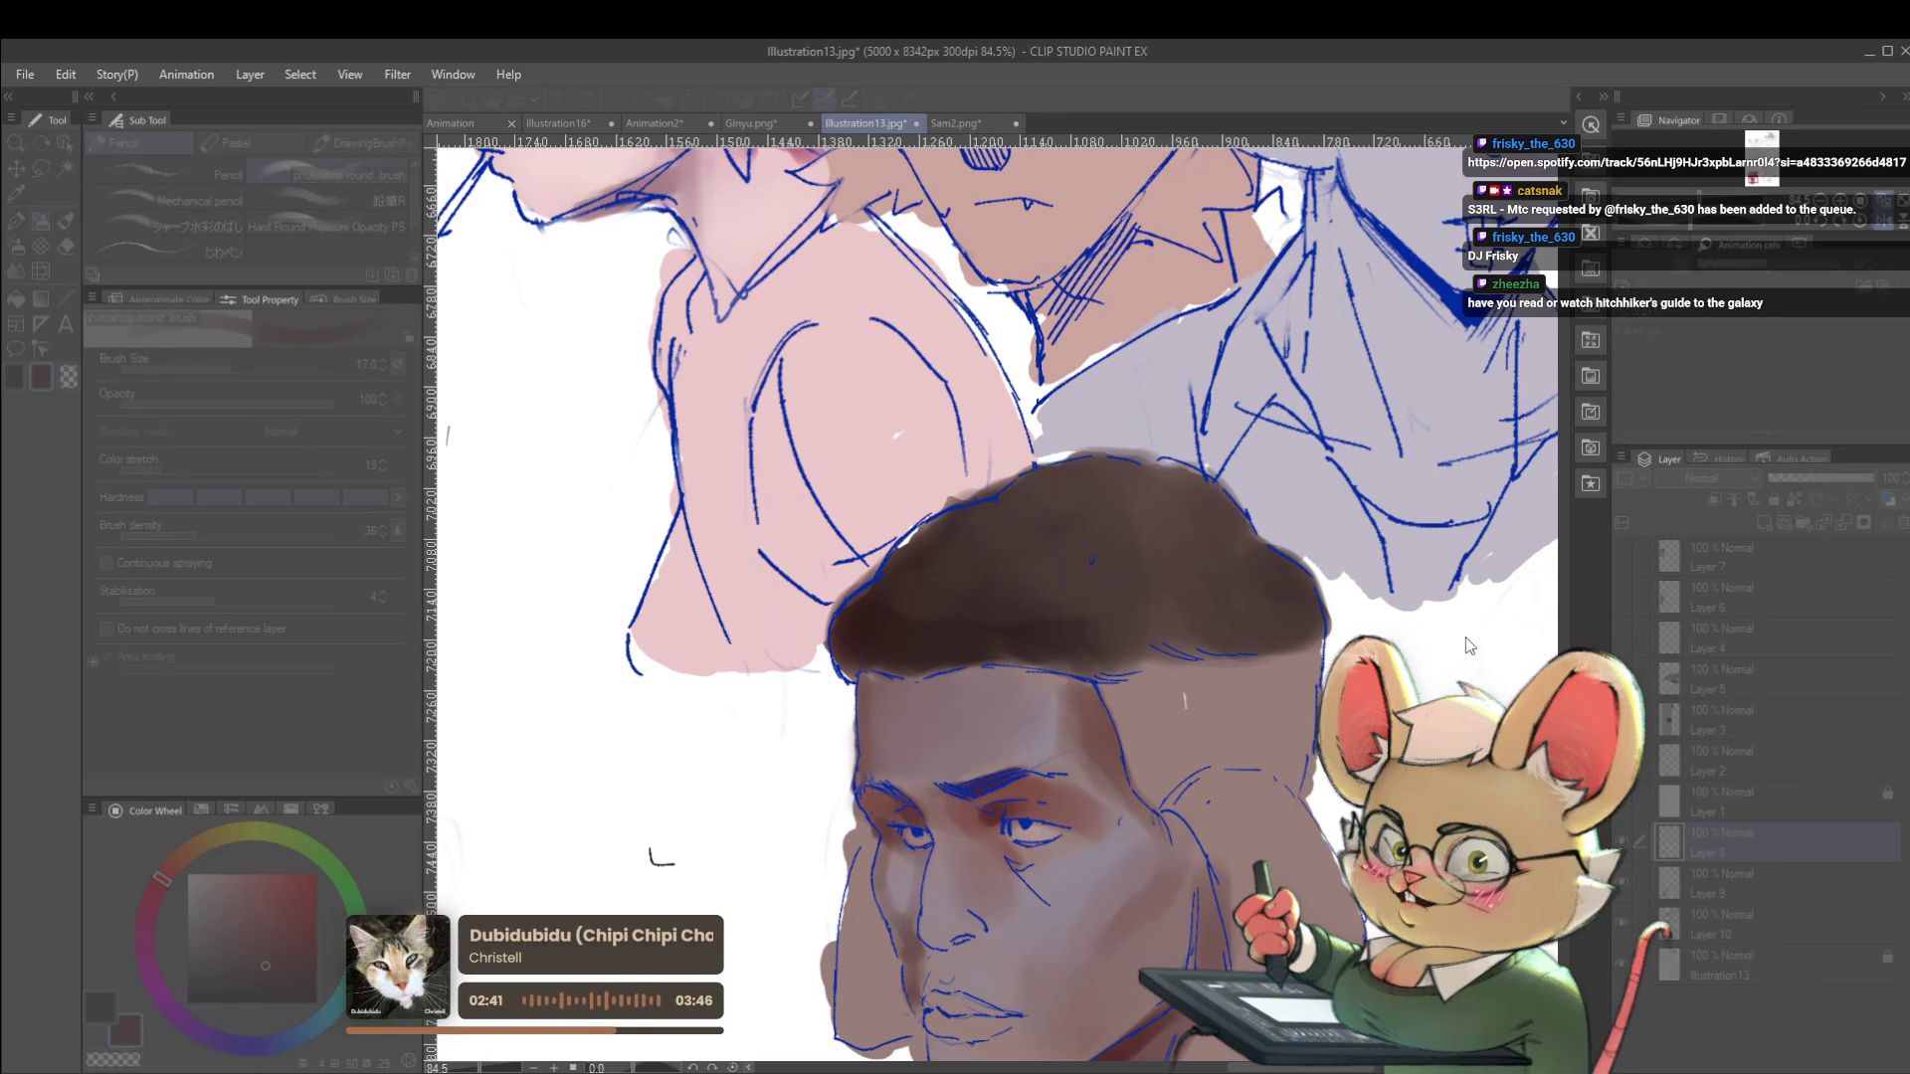
{"action": "mouse_move", "coordinate": [1503, 637]}
{"action": "left_mouse_down"}
{"action": "mouse_move", "coordinate": [1611, 630]}
{"action": "mouse_move", "coordinate": [1580, 643]}
{"action": "left_mouse_up"}
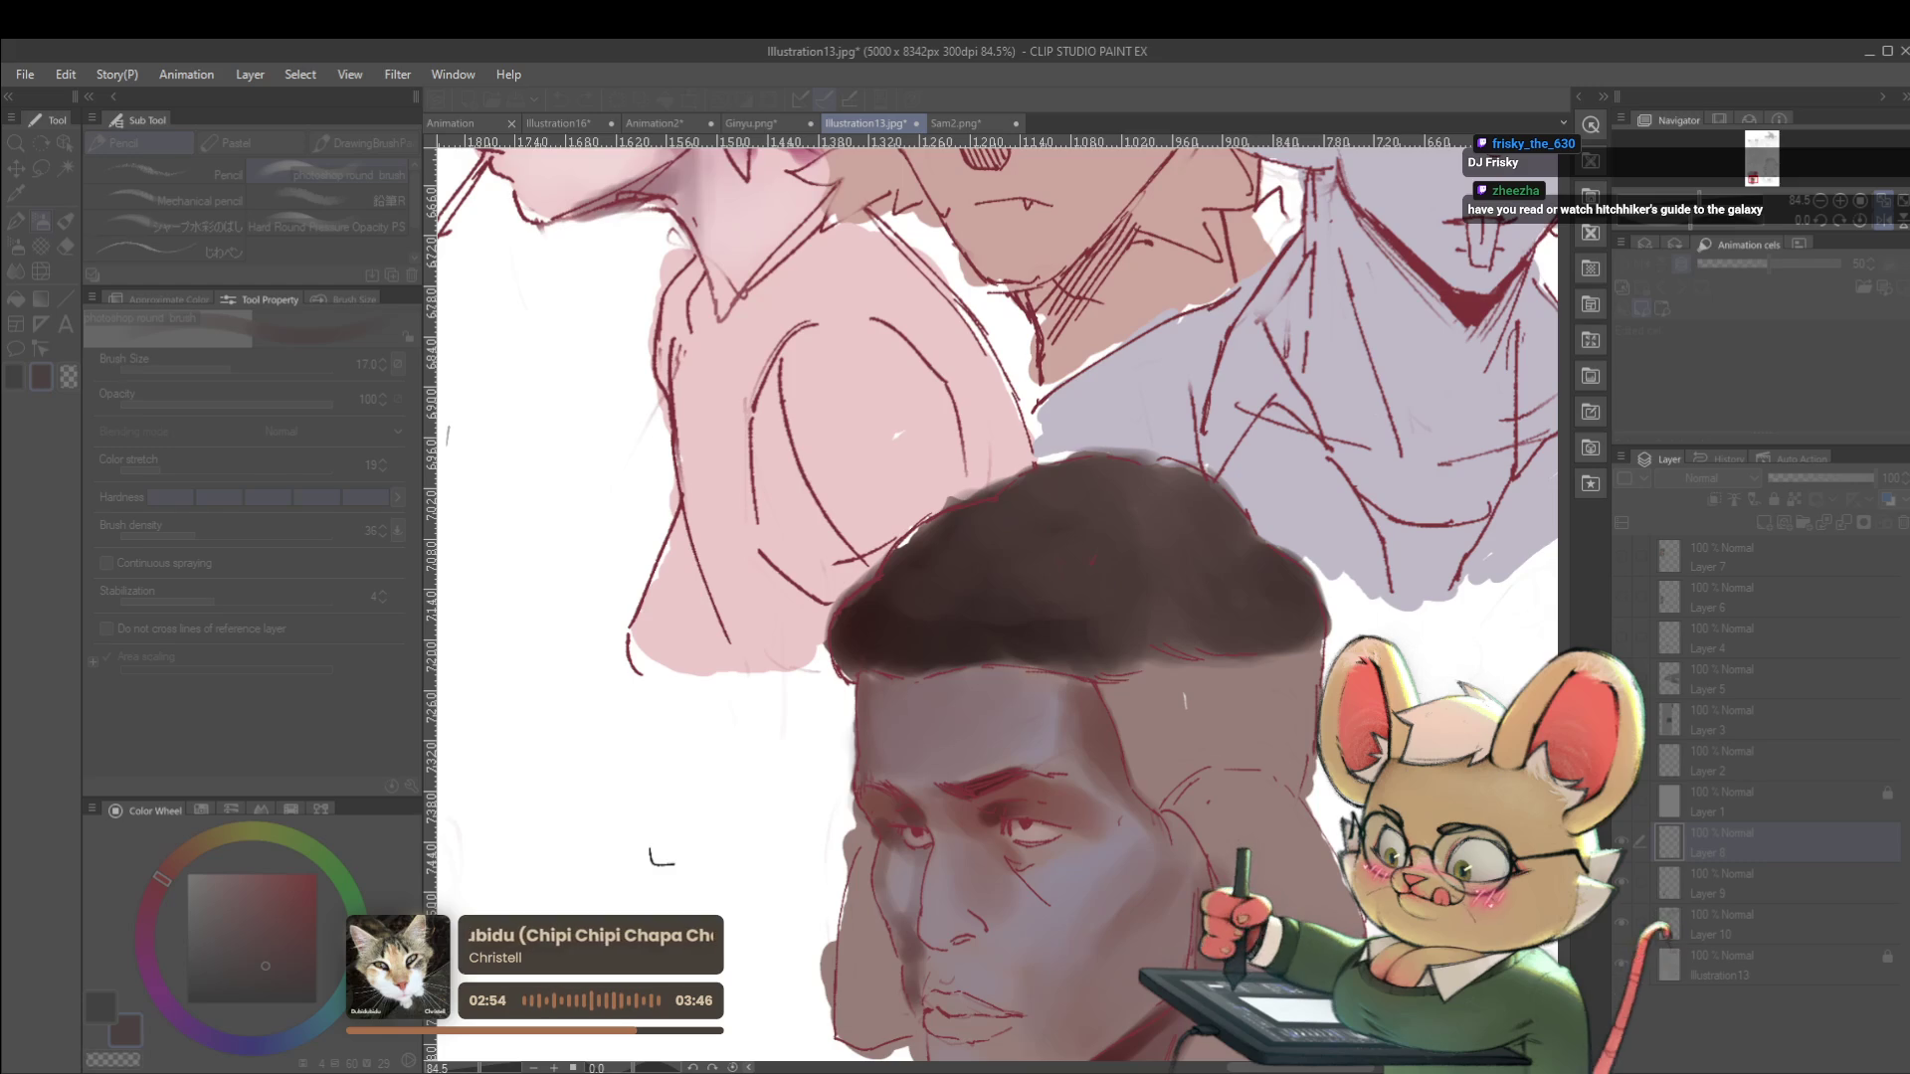
{"action": "key", "text": "ctrl+minus"}
{"action": "key", "text": "ctrl+minus"}
{"action": "key", "text": "ctrl+minus"}
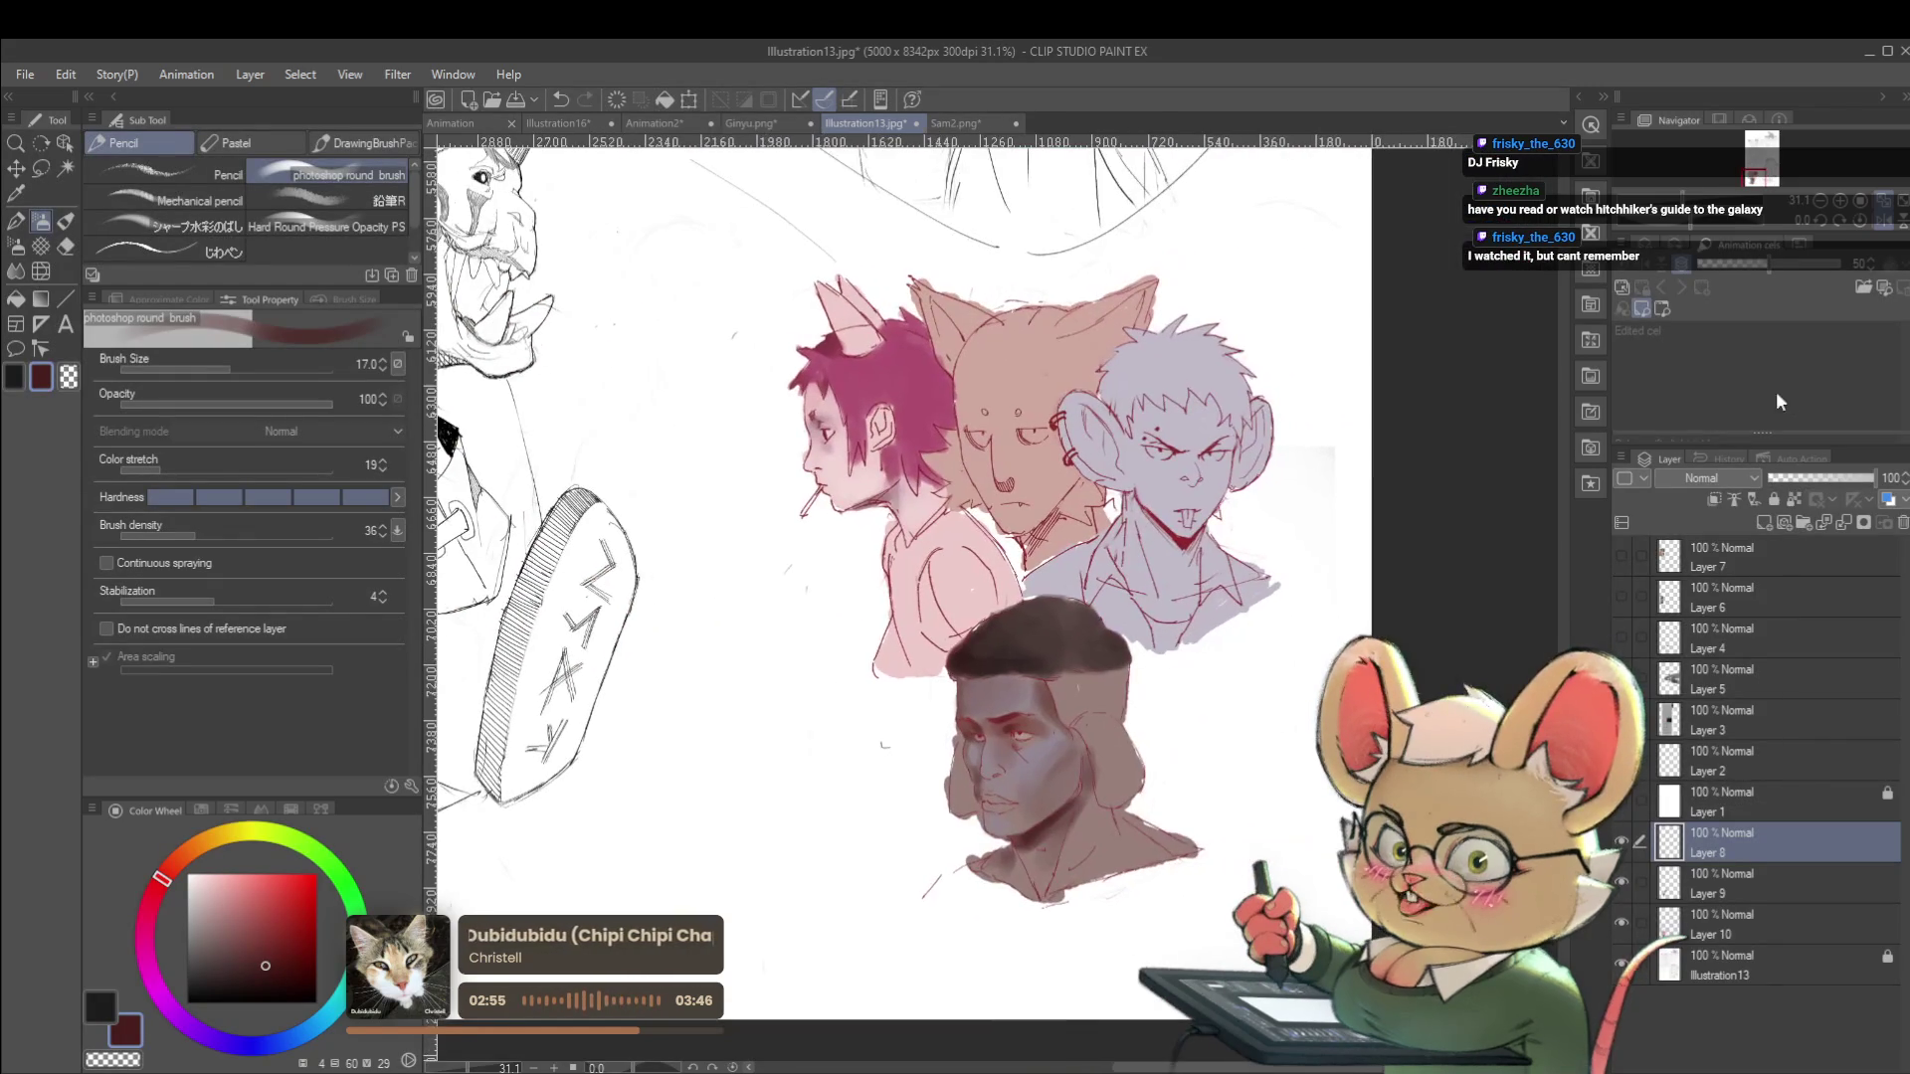
On the face painting layer, sample lavender-grey and warmer skin tones from the face.
{"action": "left_click", "coordinate": [1896, 206]}
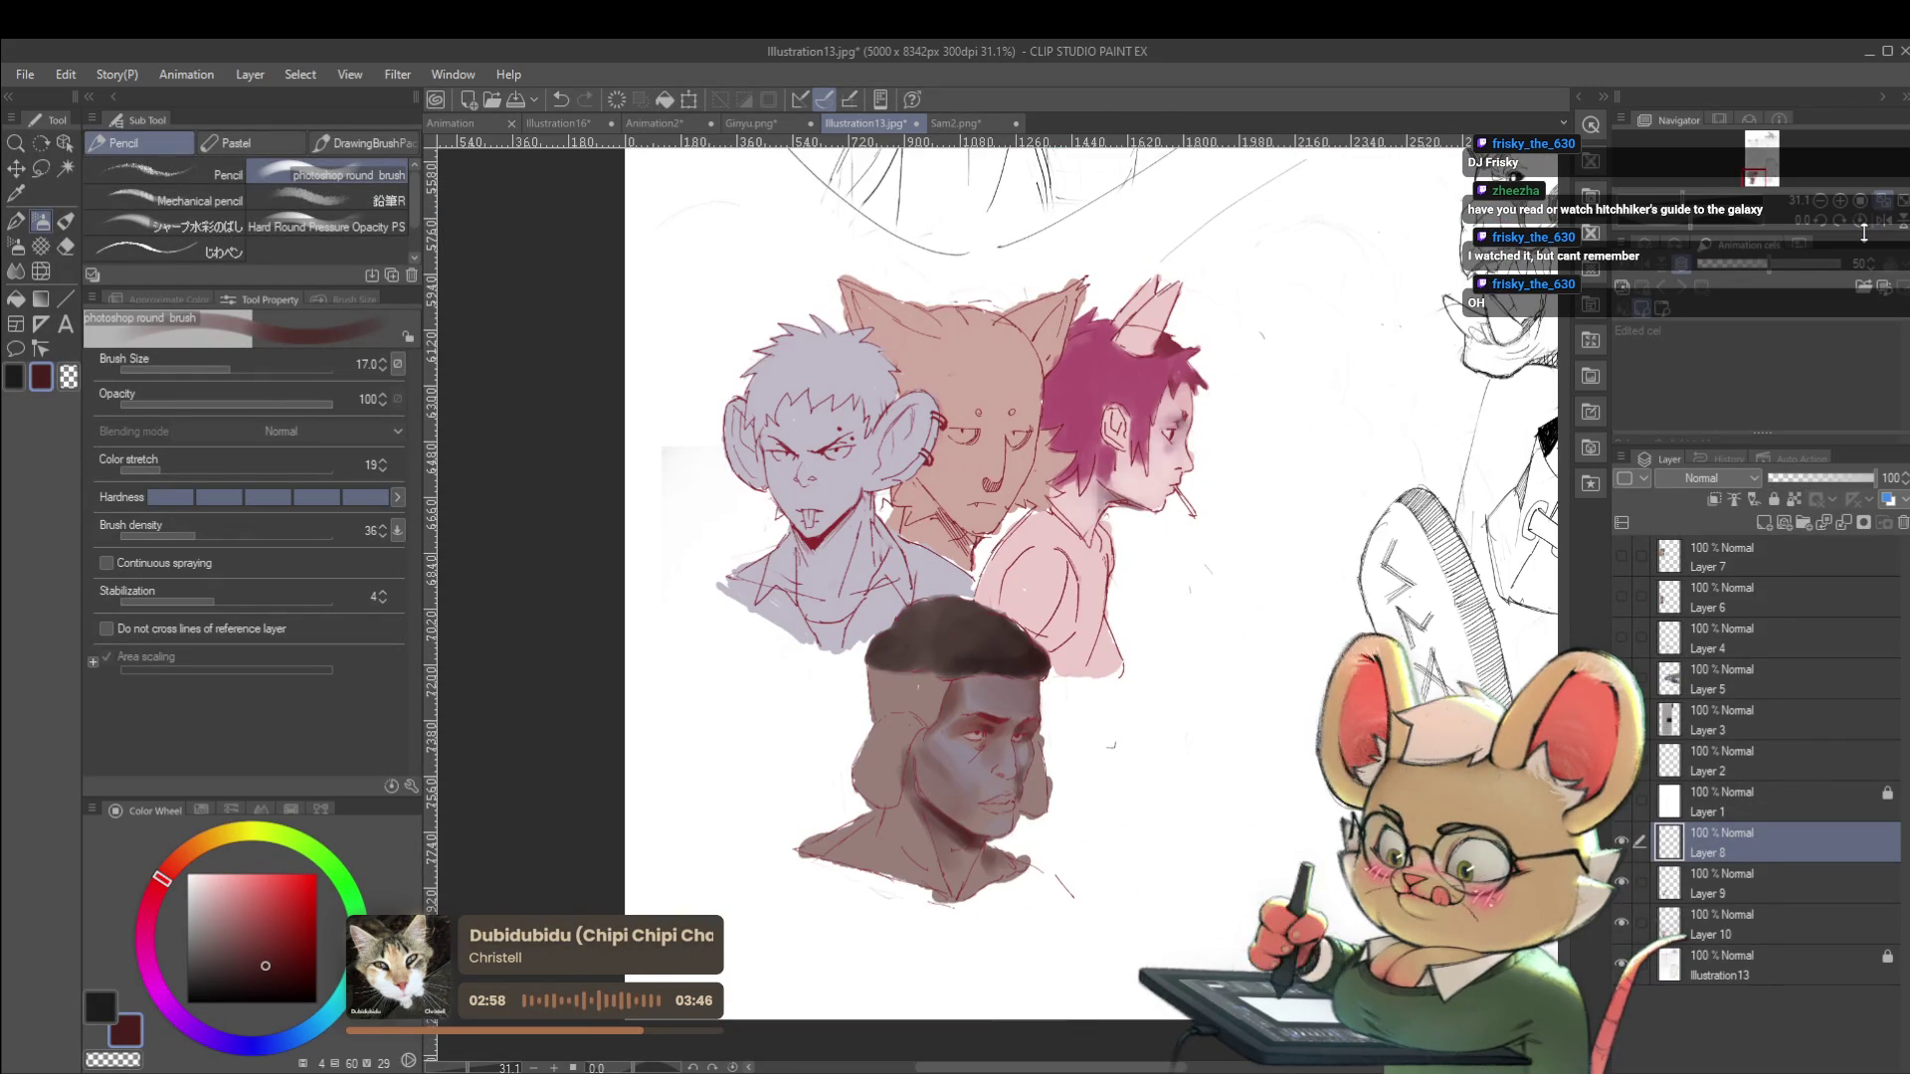
{"action": "left_click", "coordinate": [1731, 875]}
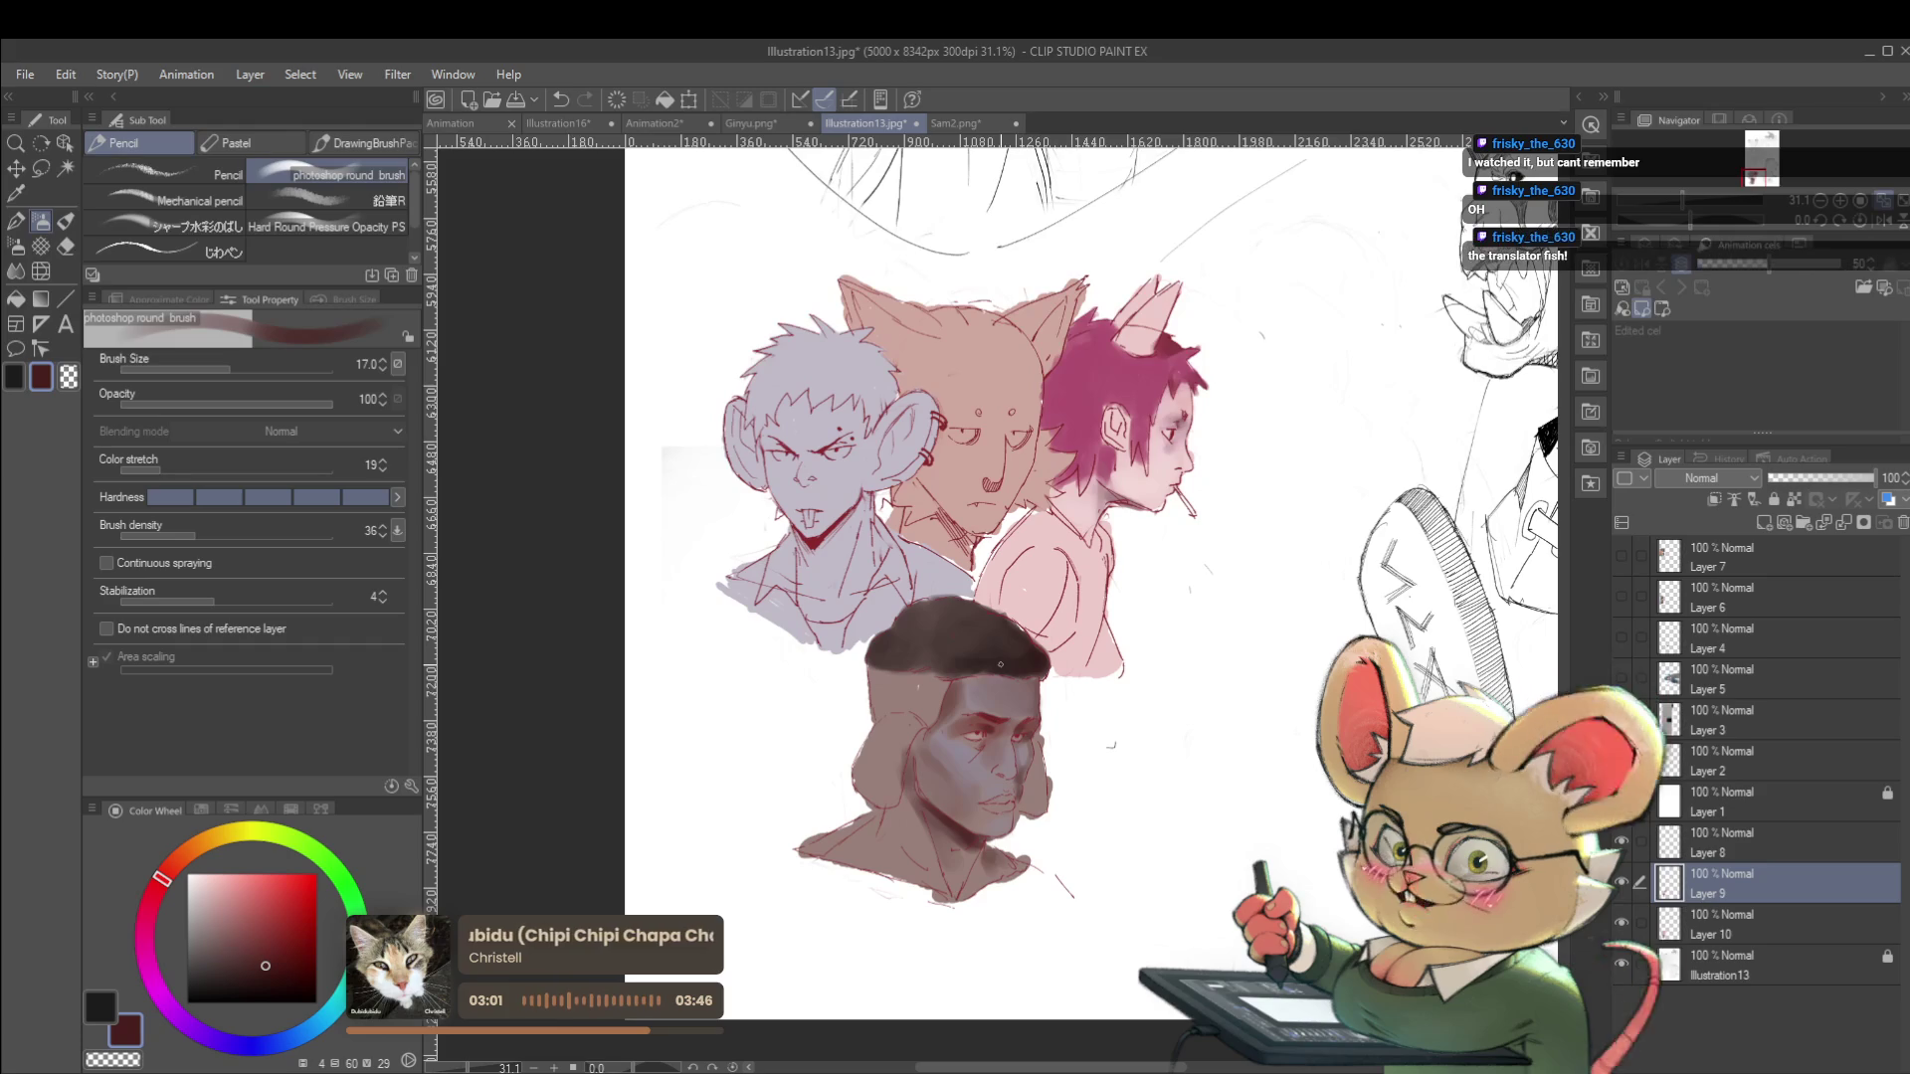
{"action": "scroll", "coordinate": [961, 741], "scroll_direction": "up", "scroll_amount": 4}
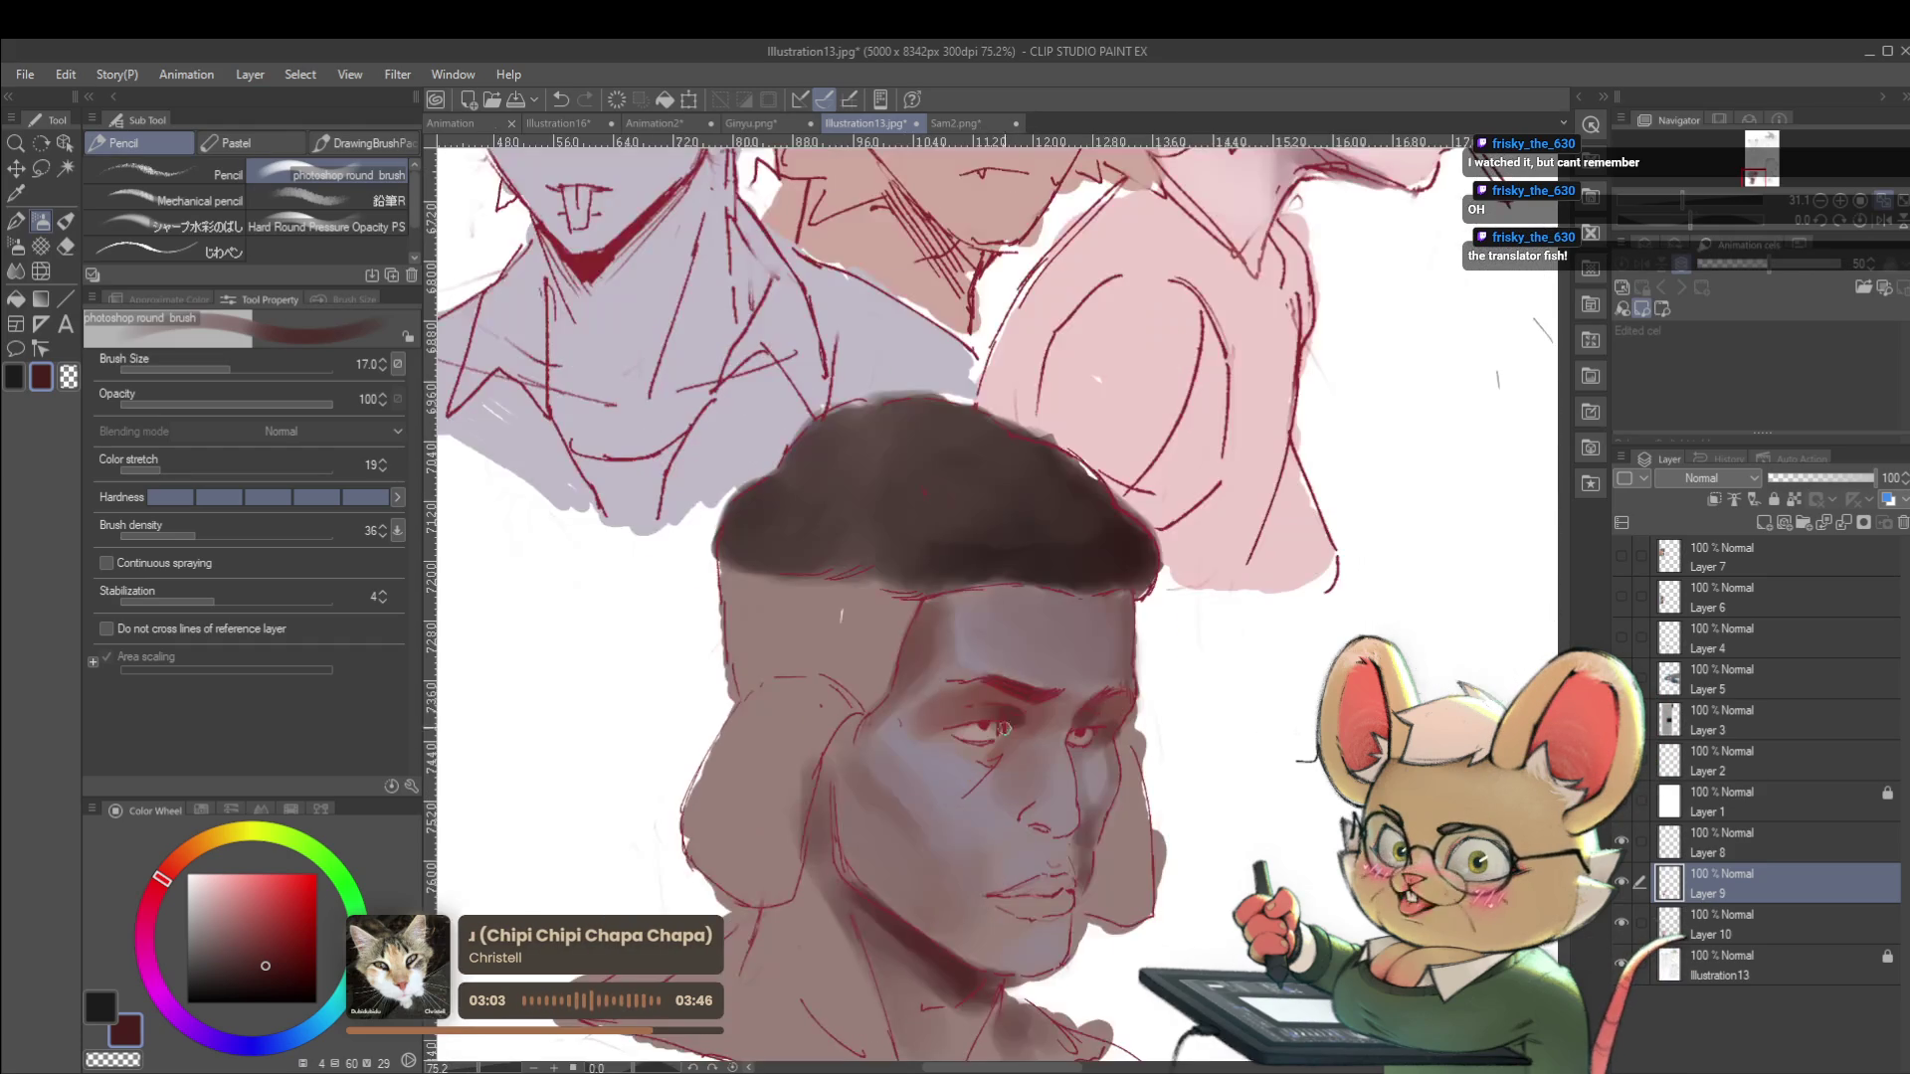
{"action": "scroll", "coordinate": [984, 698], "scroll_direction": "up", "scroll_amount": 3}
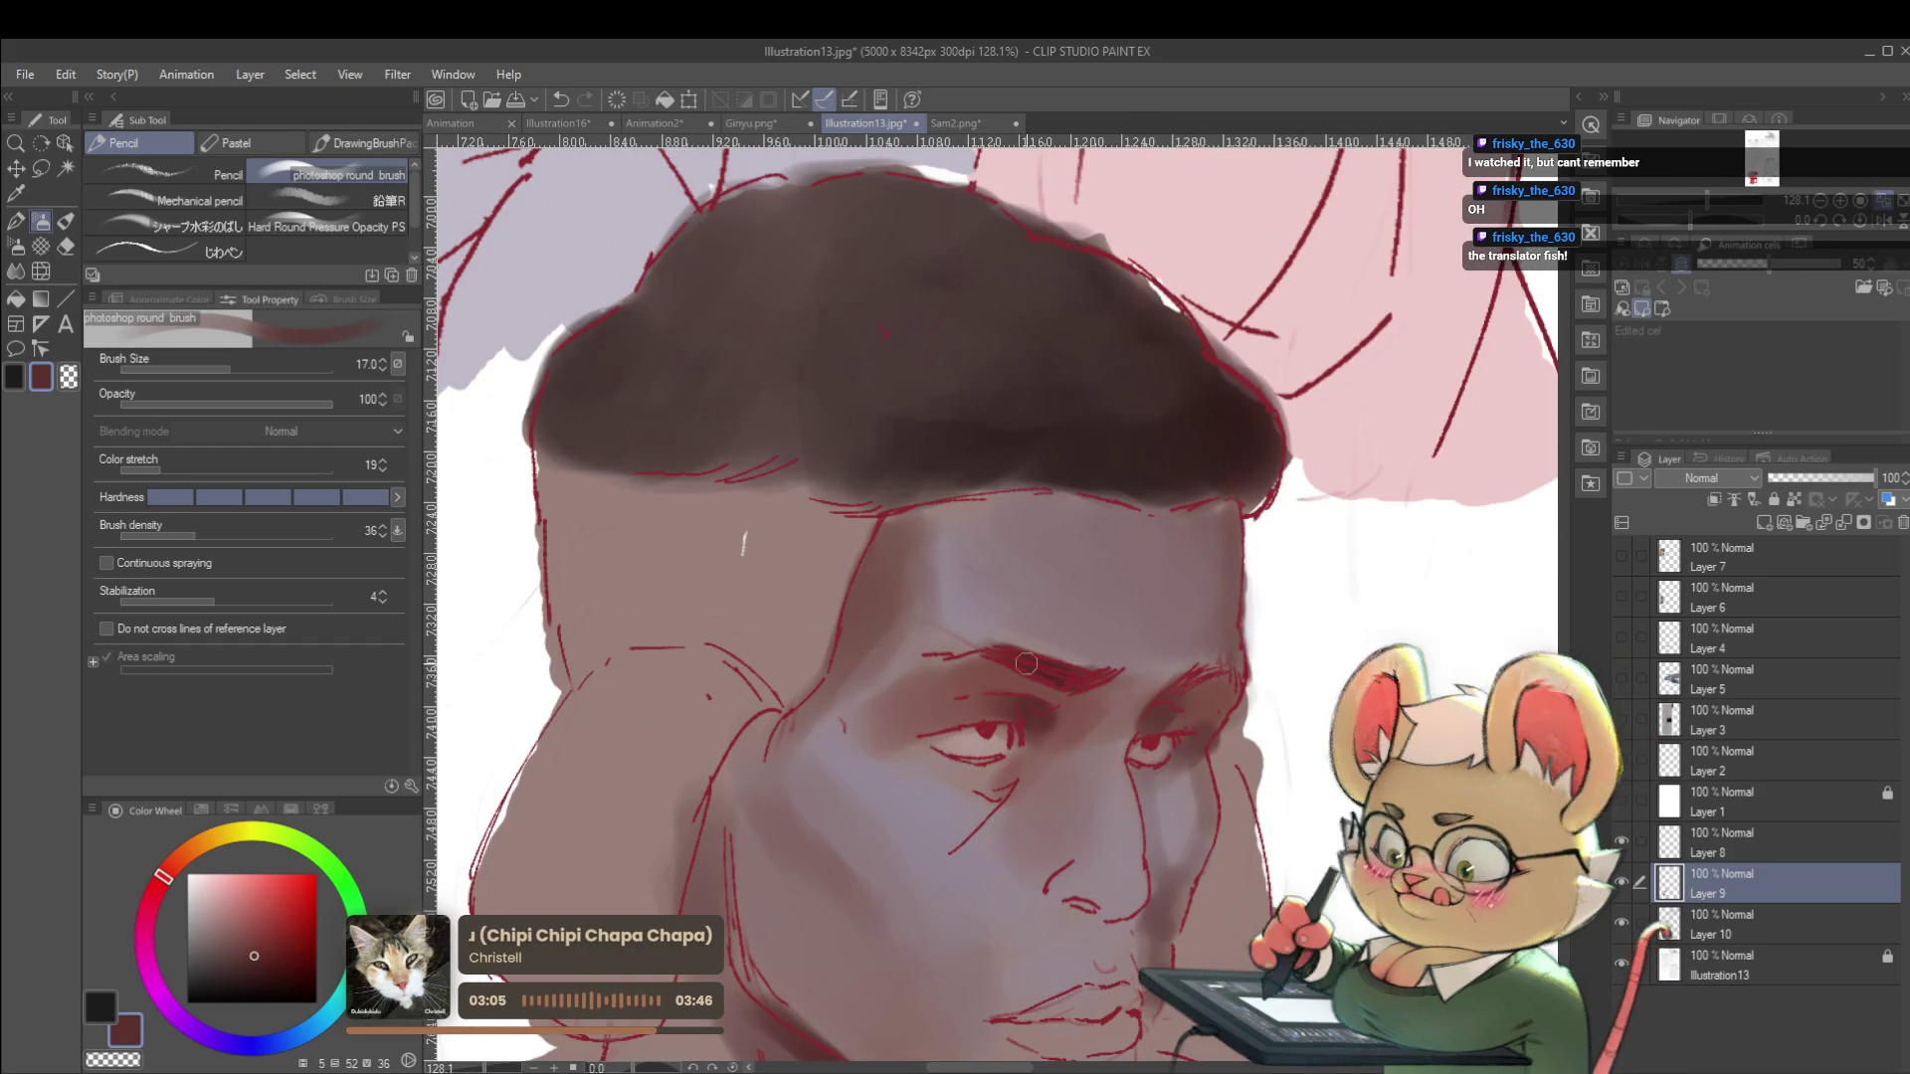
{"action": "left_click", "coordinate": [944, 806], "text": "alt"}
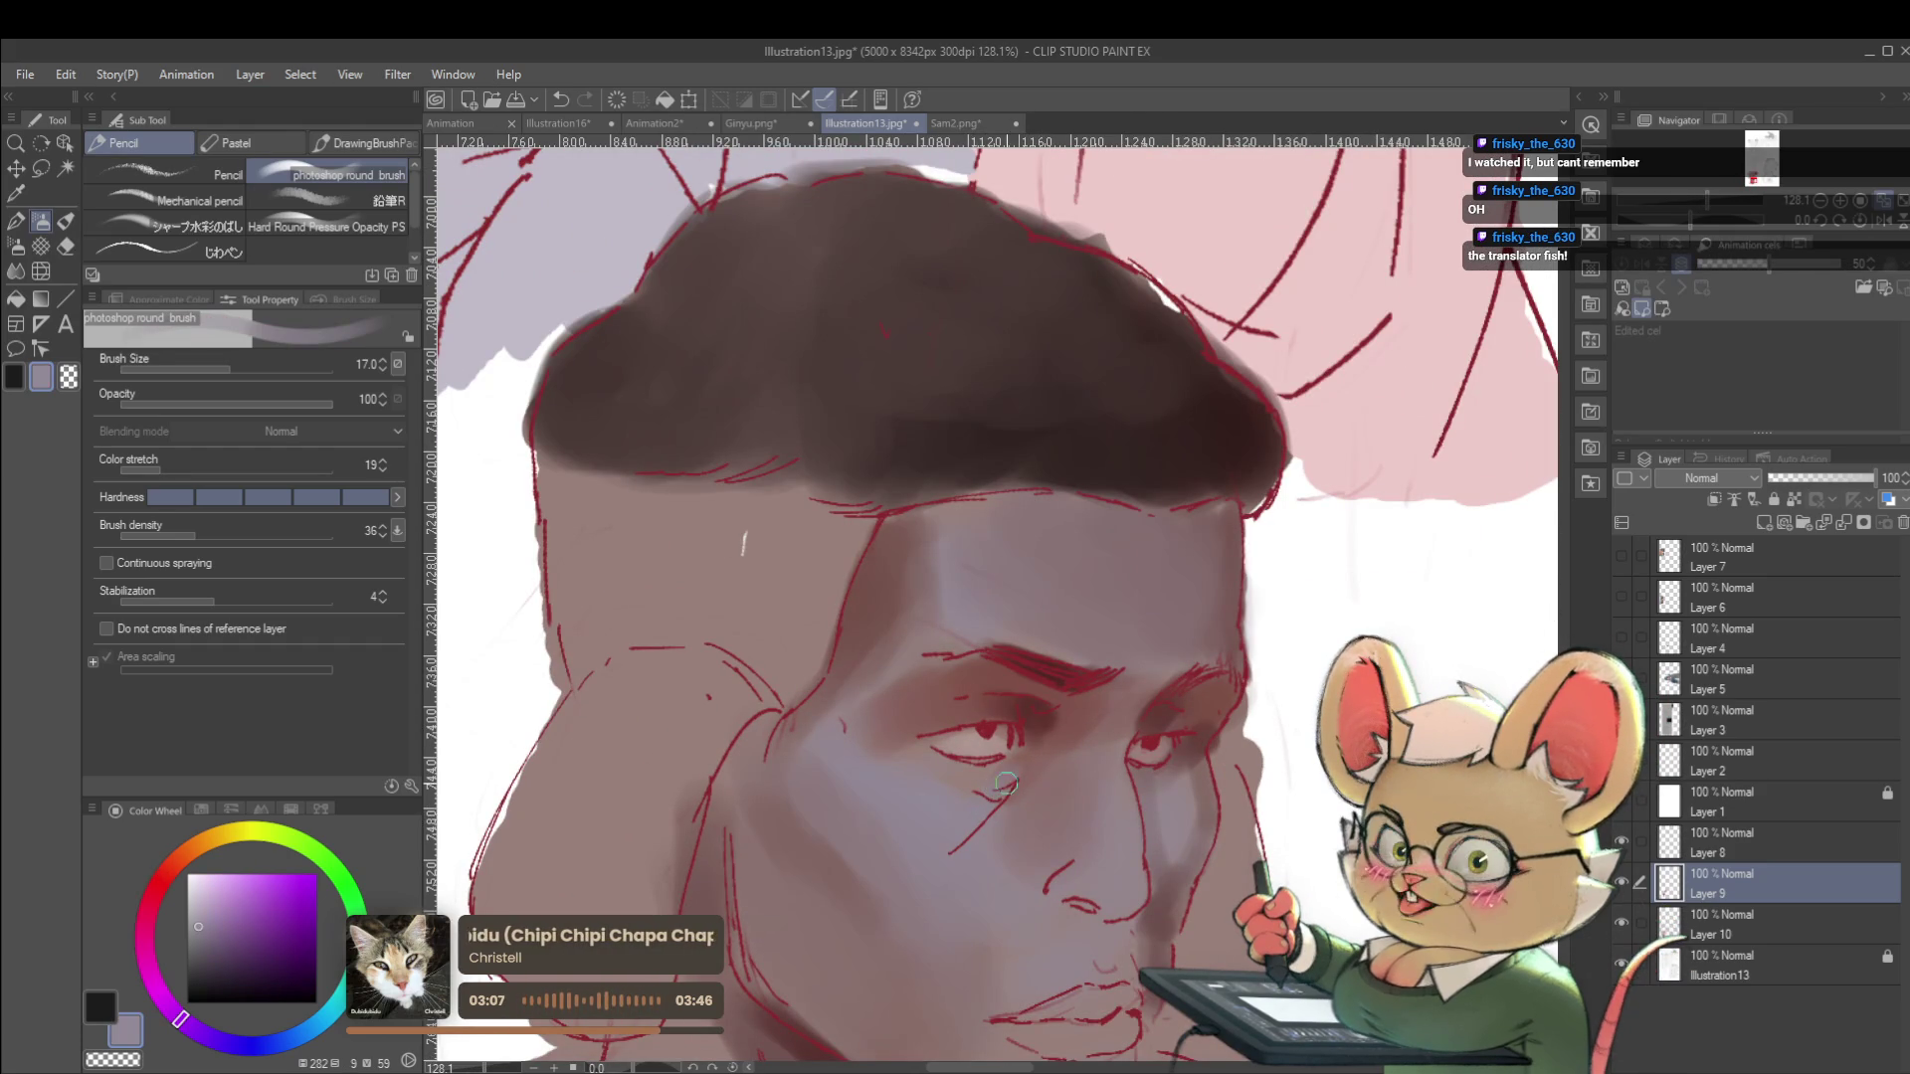
{"action": "left_click", "coordinate": [1006, 720], "text": "alt"}
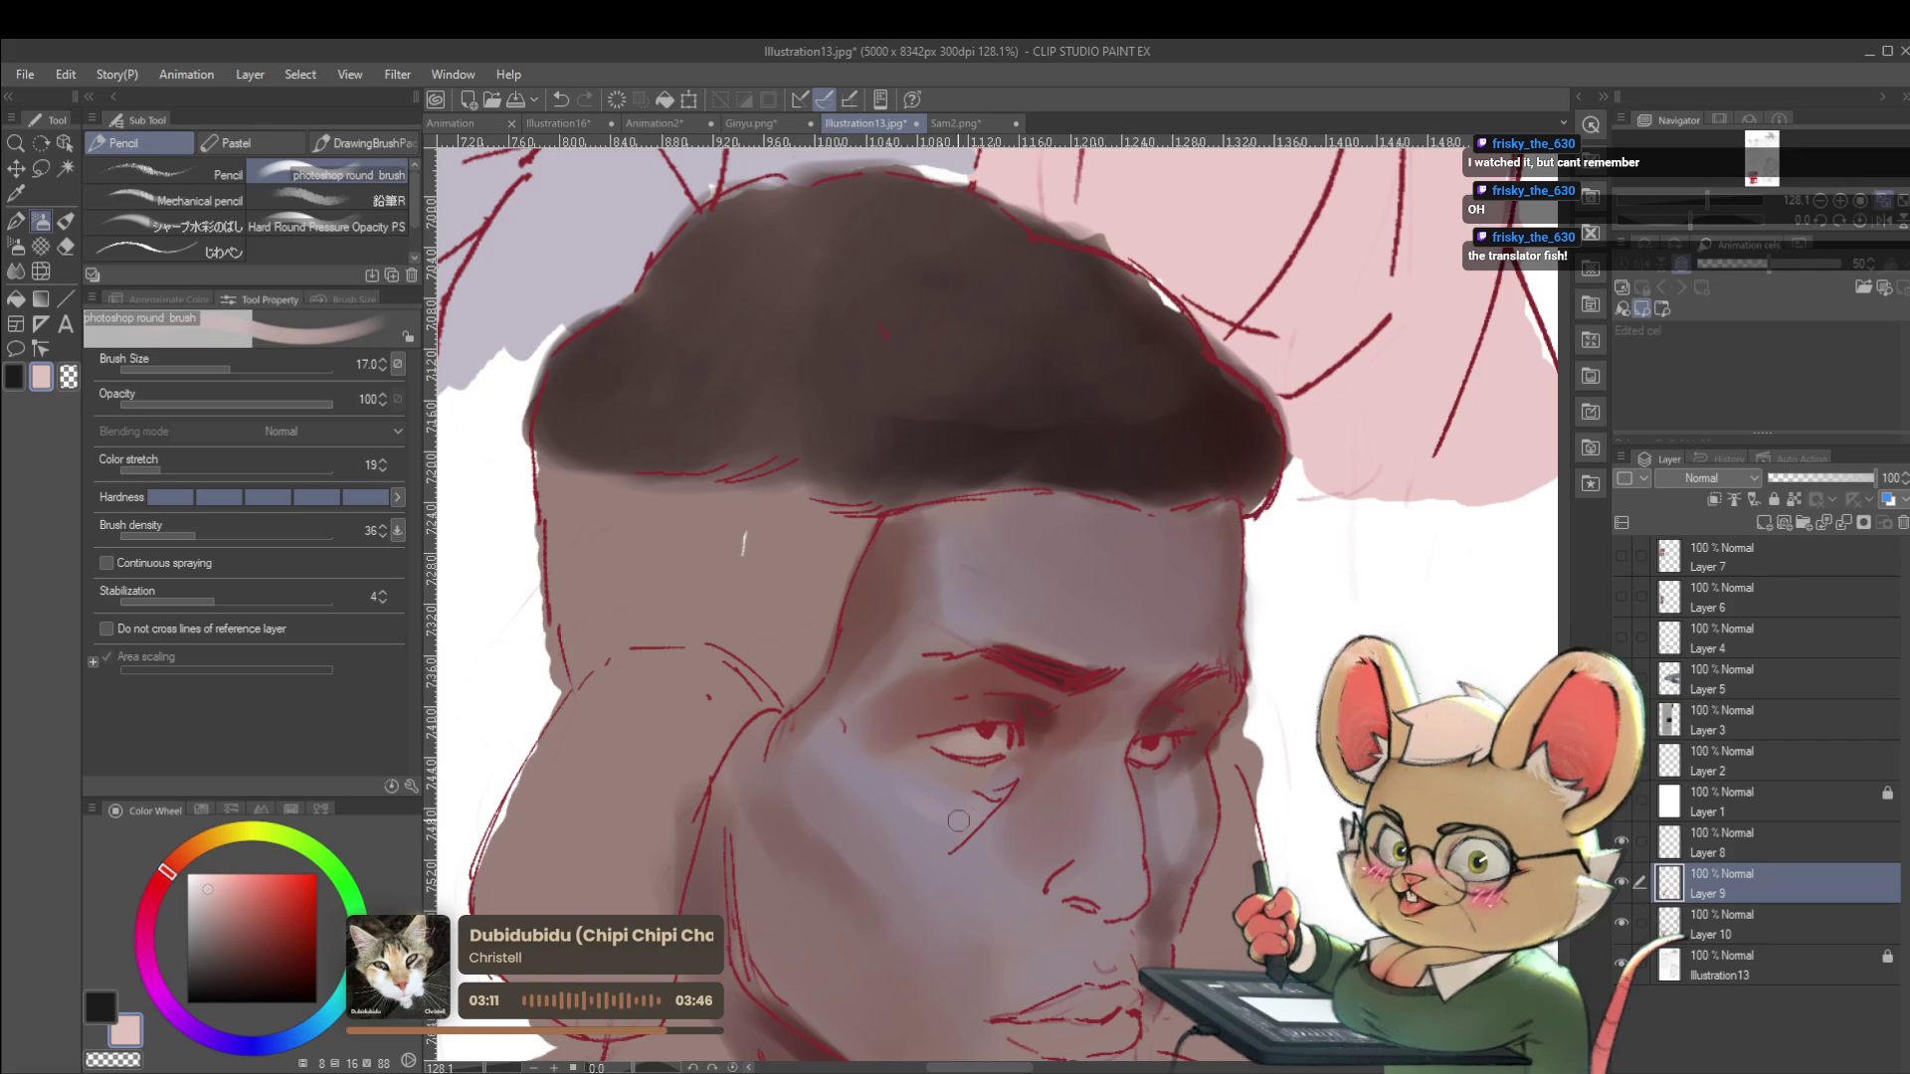
{"action": "left_click", "coordinate": [1024, 767], "text": "alt"}
Undo the stray white pen stroke under the eye and return to a larger soft brush.
{"action": "key", "text": "p"}
{"action": "key", "text": "bracketleft"}
{"action": "key", "text": "bracketleft"}
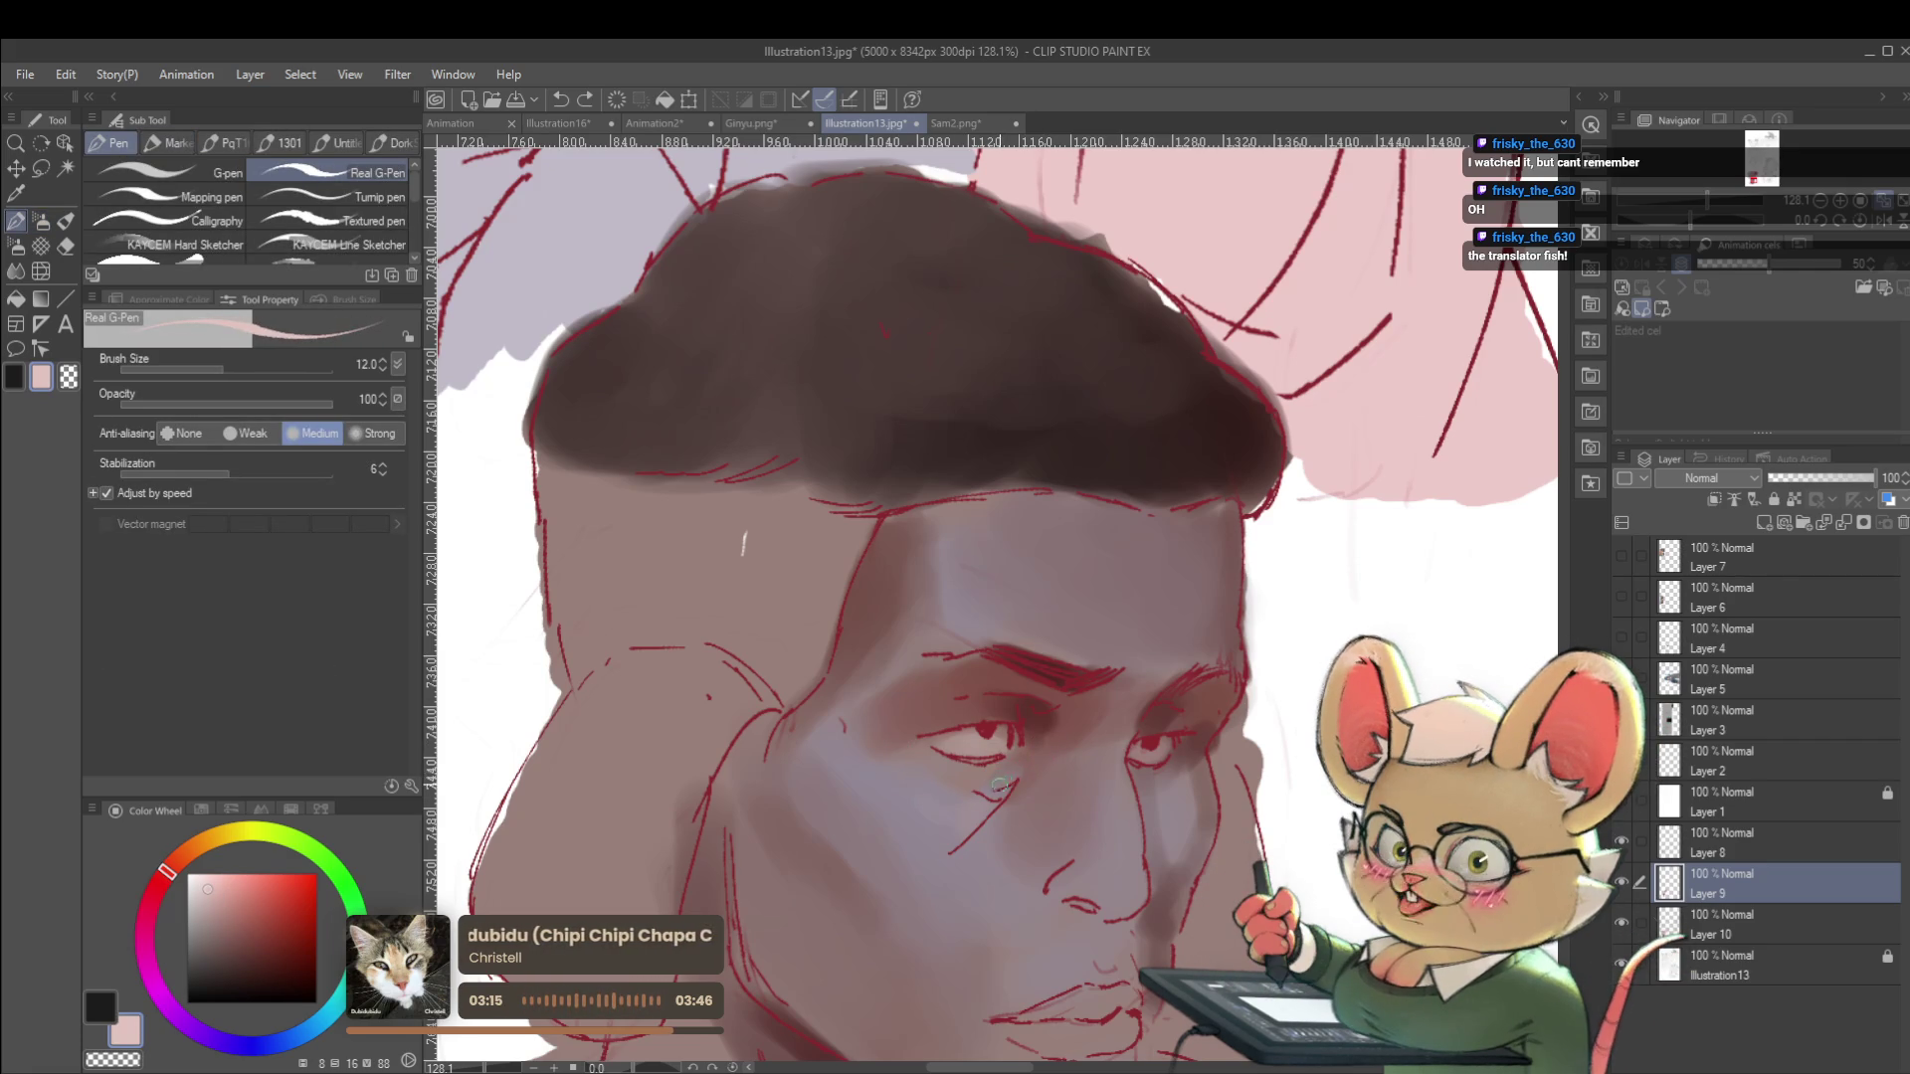
{"action": "key", "text": "ctrl+z"}
{"action": "key", "text": "p"}
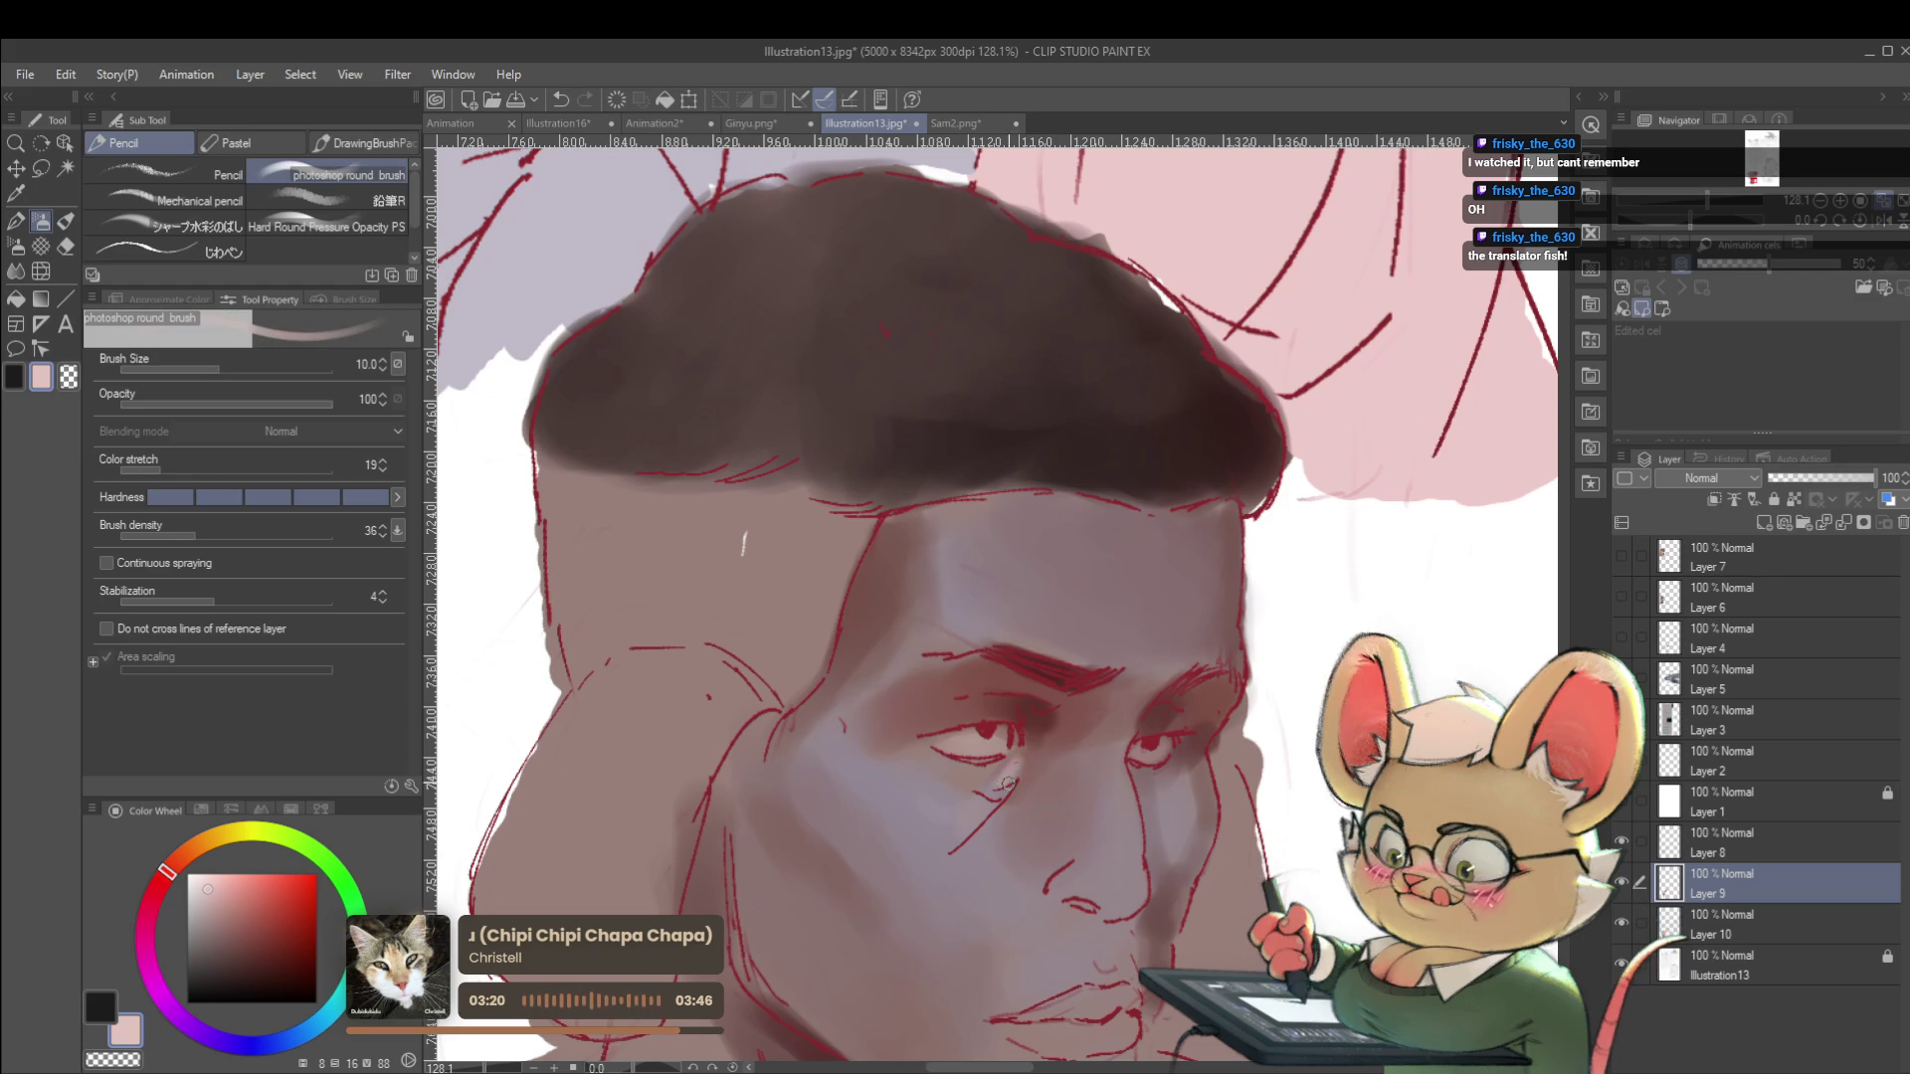
{"action": "scroll", "coordinate": [1009, 767], "scroll_direction": "down", "scroll_amount": 5}
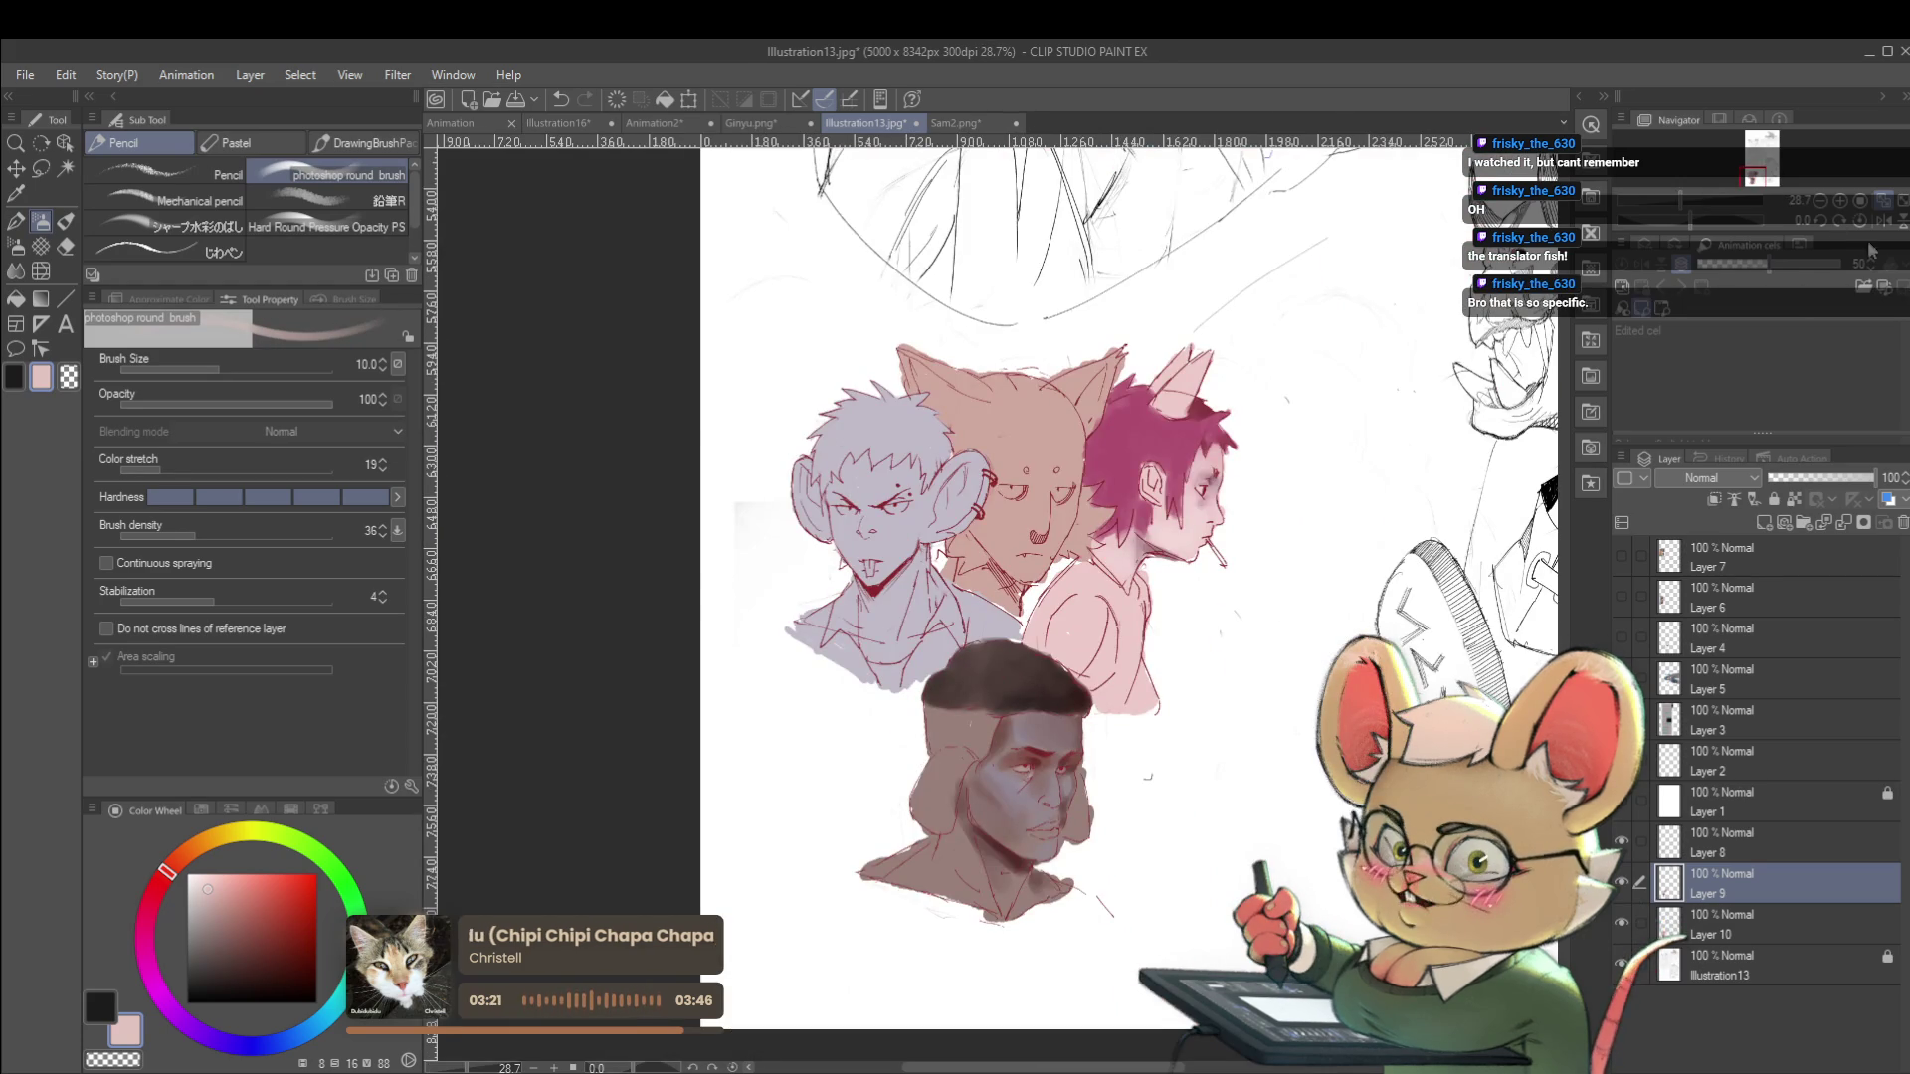
{"action": "left_click", "coordinate": [1880, 226]}
{"action": "scroll", "coordinate": [960, 784], "scroll_direction": "up", "scroll_amount": 3}
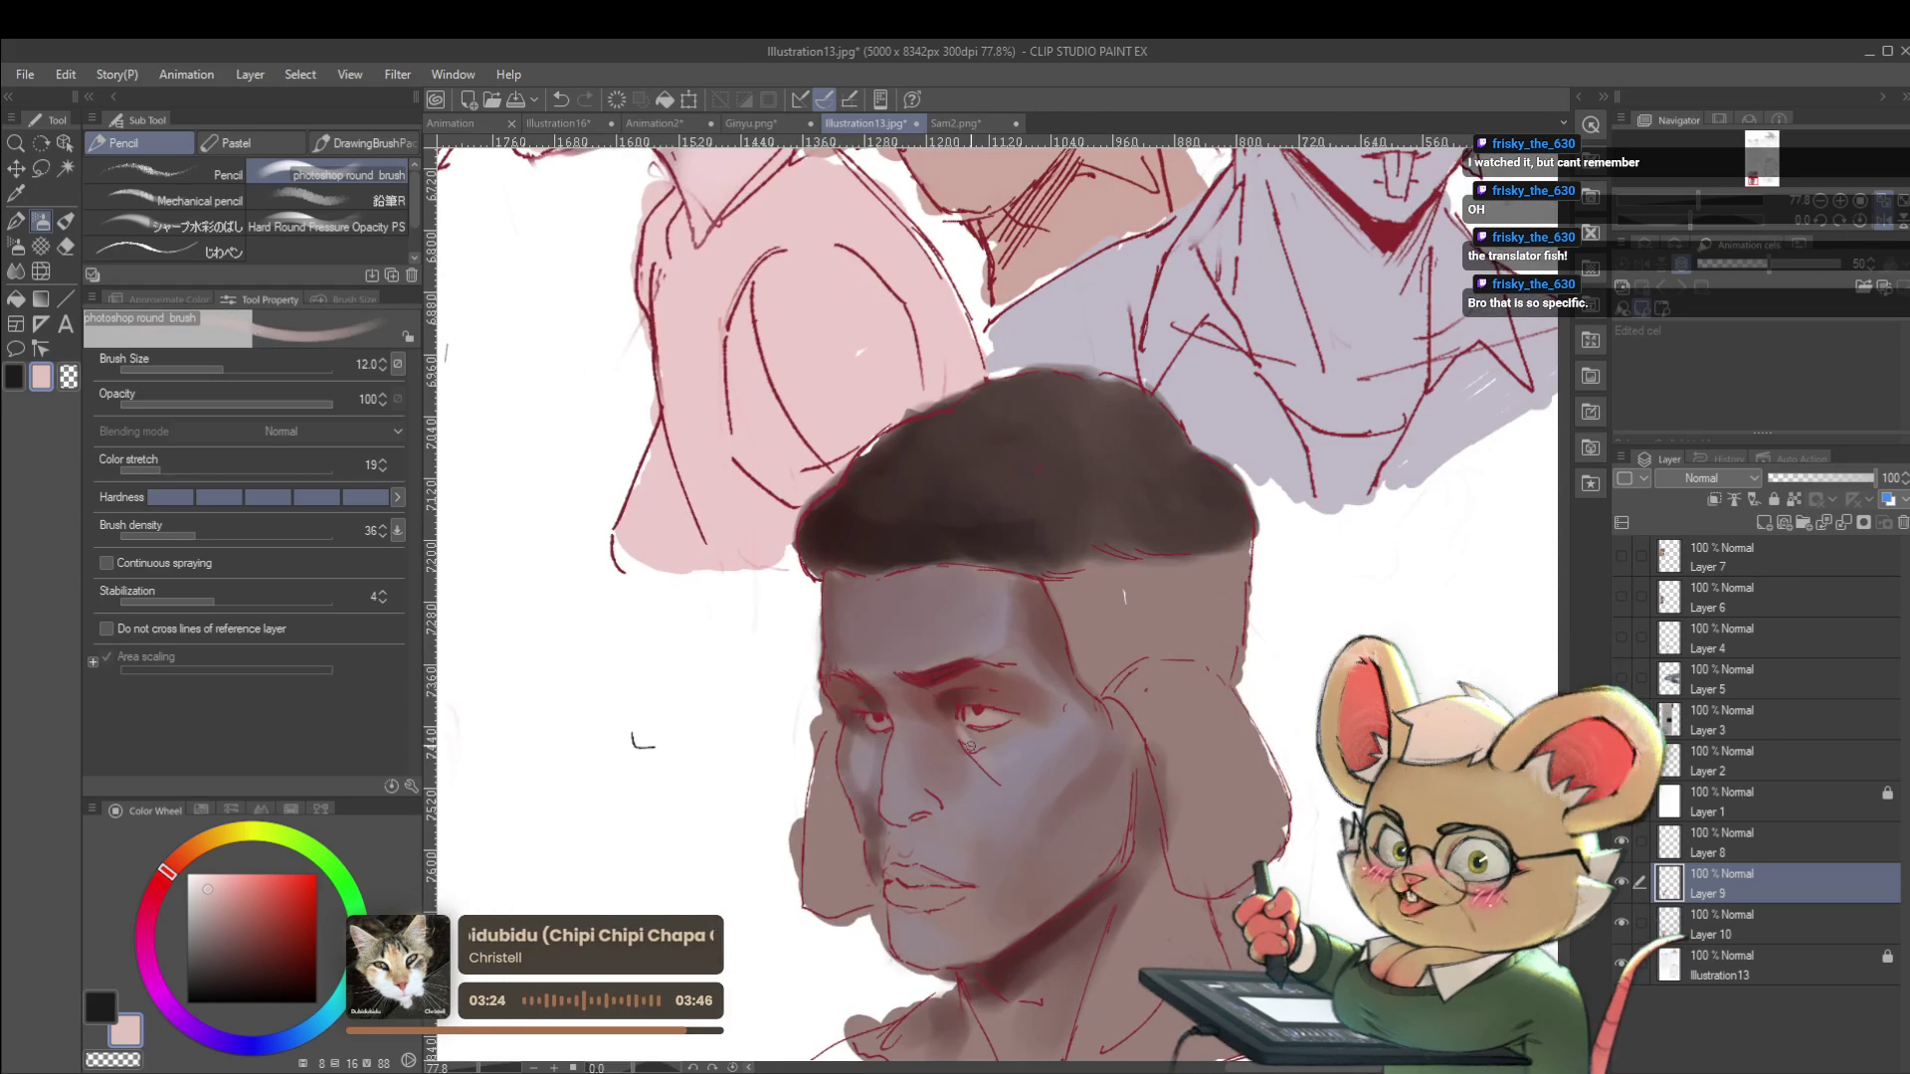
{"action": "key", "text": "bracketright"}
{"action": "key", "text": "bracketright"}
{"action": "key", "text": "bracketright"}
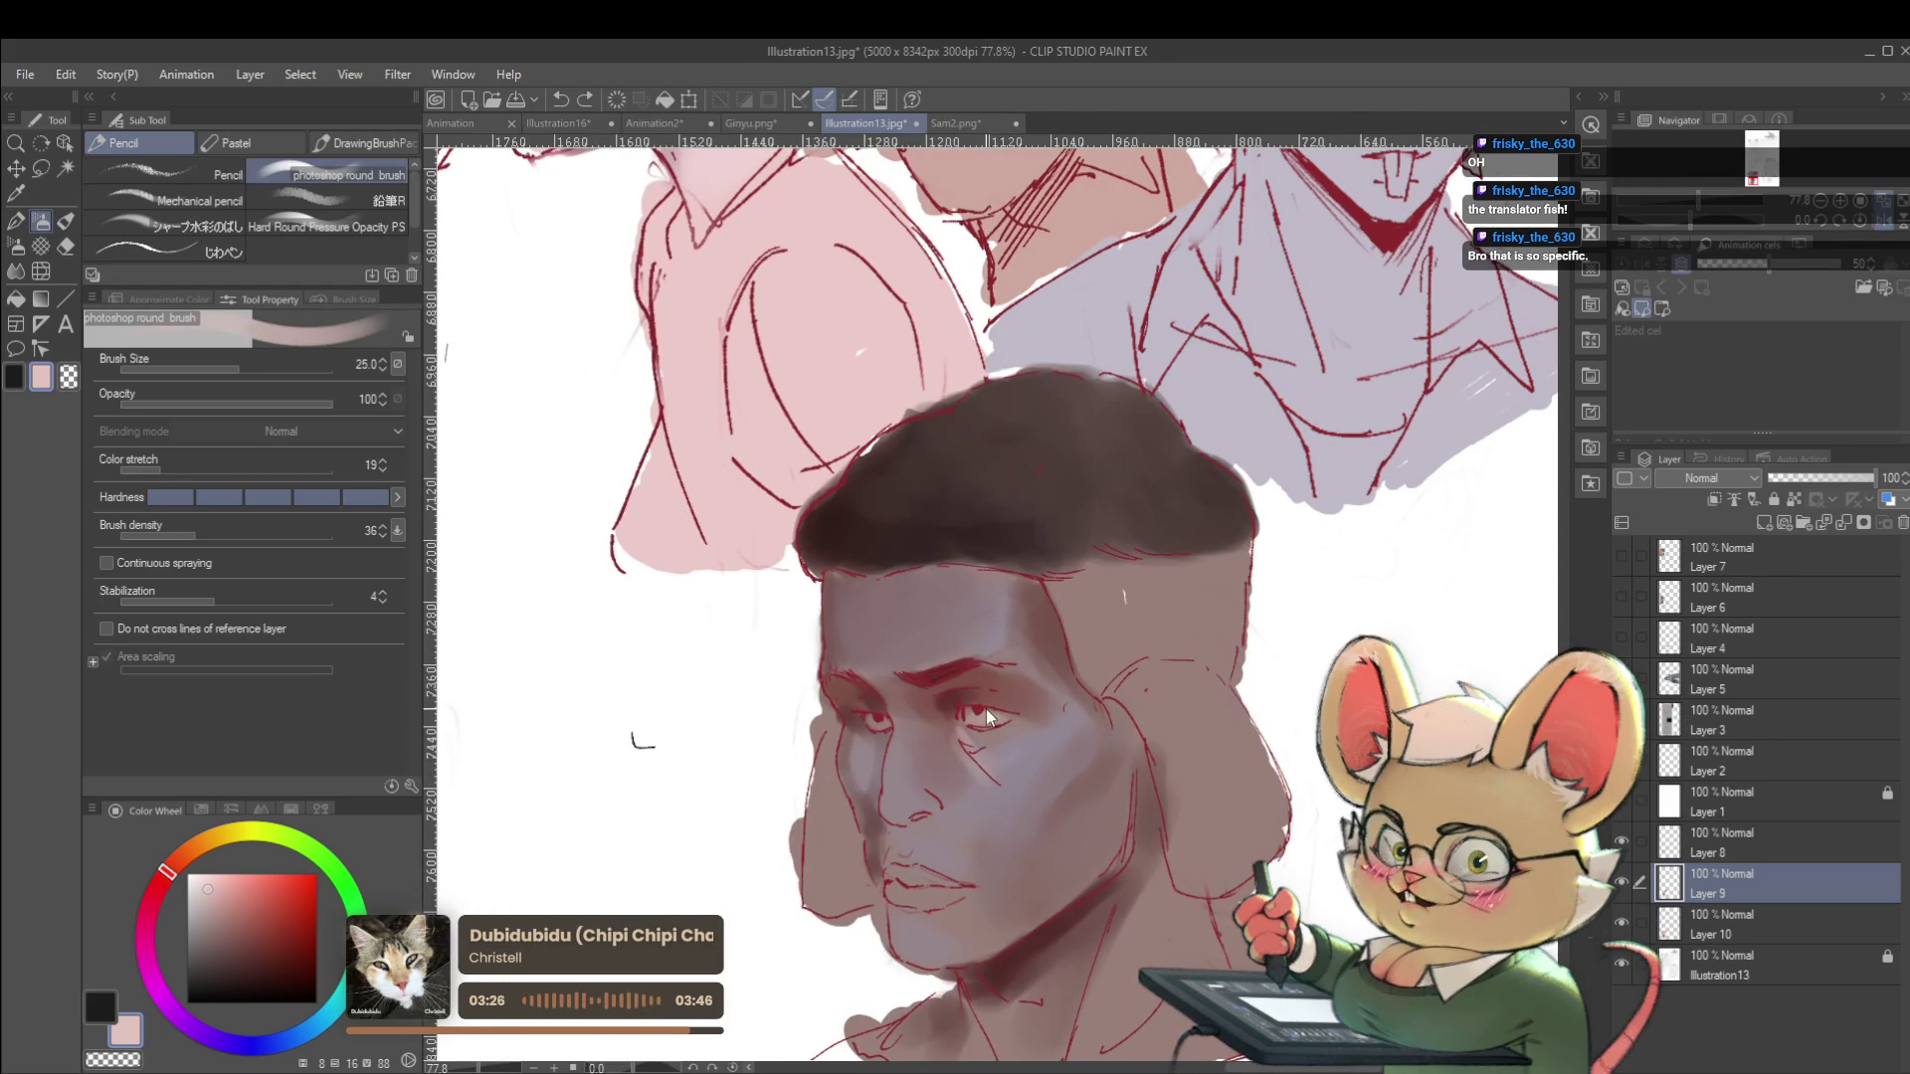
Select the bottom Illustration13 layer.
{"action": "left_click", "coordinate": [1726, 923]}
{"action": "scroll", "coordinate": [1363, 689], "scroll_direction": "down", "scroll_amount": 1}
{"action": "key", "text": "ctrl+minus"}
{"action": "left_click", "coordinate": [1726, 975]}
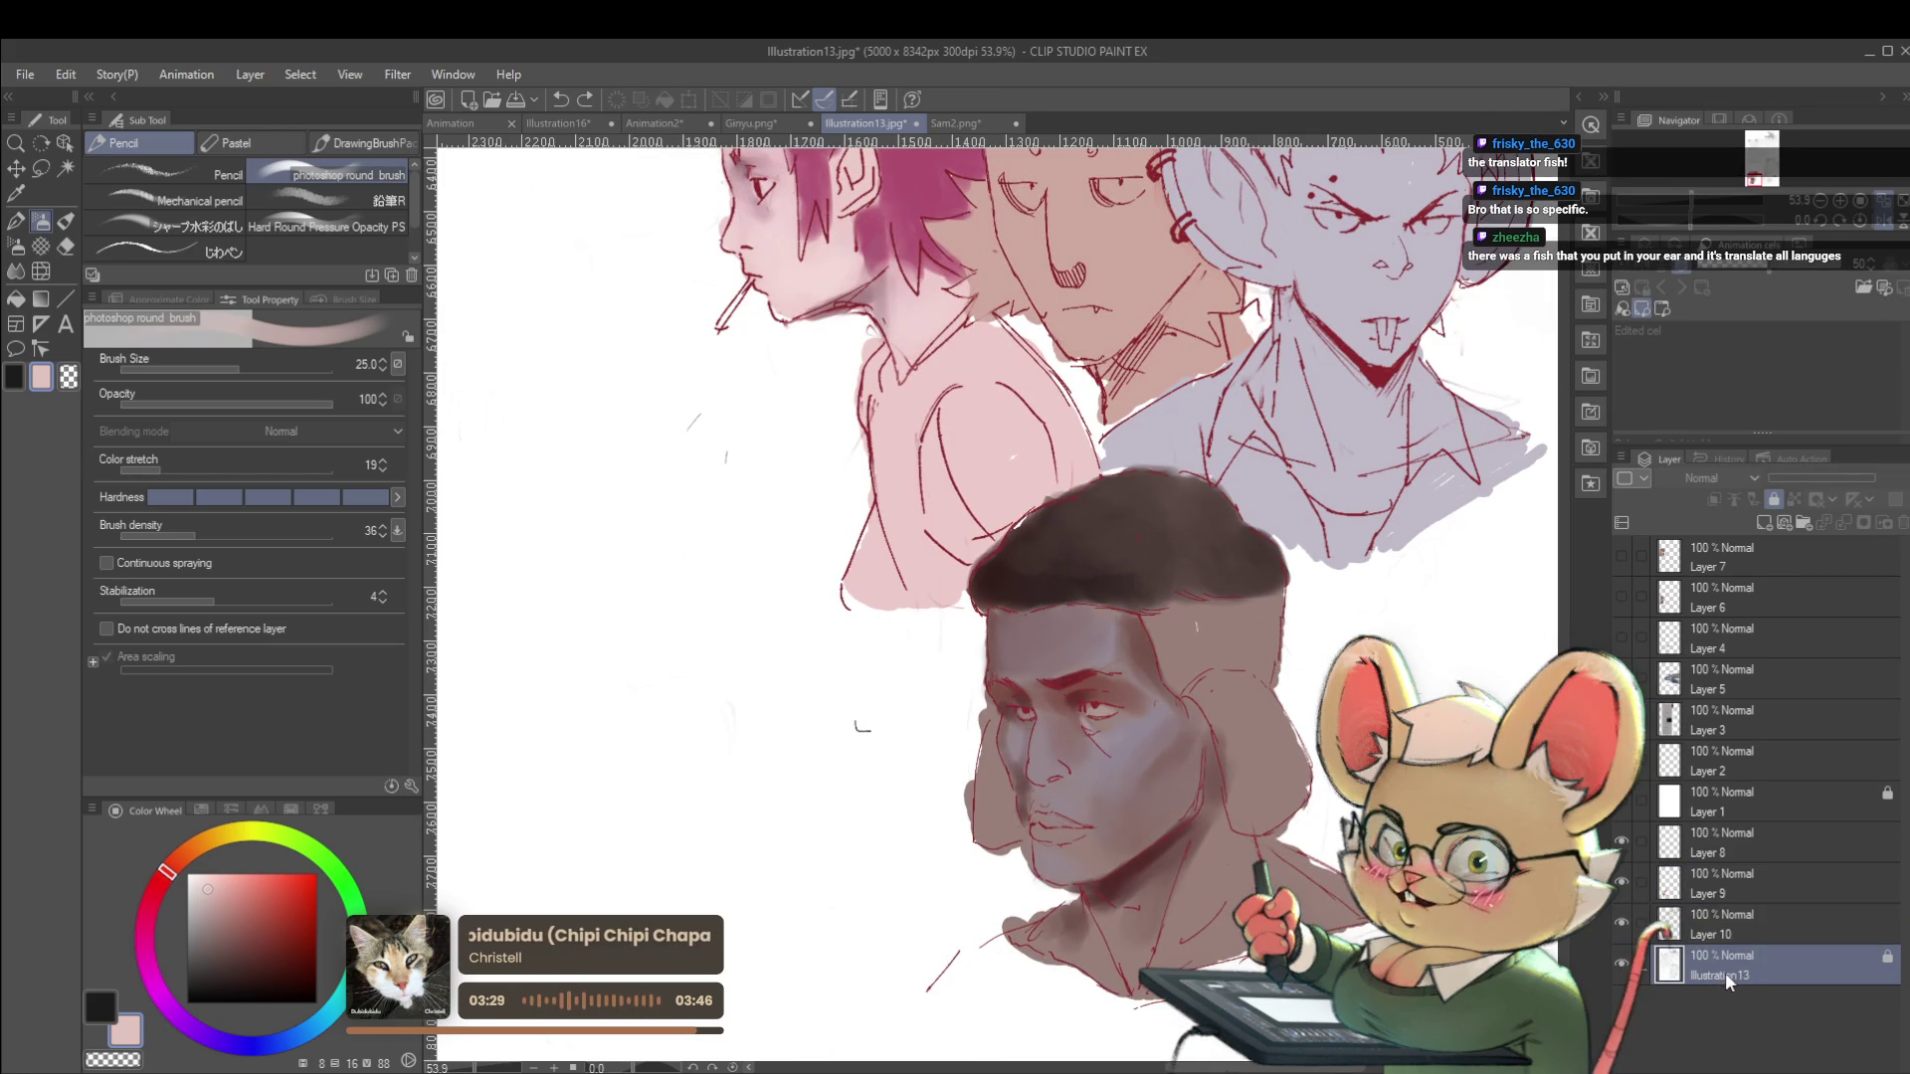
Add a new layer above Illustration13 and test a very large dark grey stroke.
{"action": "key", "text": "ctrl+shift+n"}
{"action": "scroll", "coordinate": [1124, 687], "scroll_direction": "down", "scroll_amount": 5}
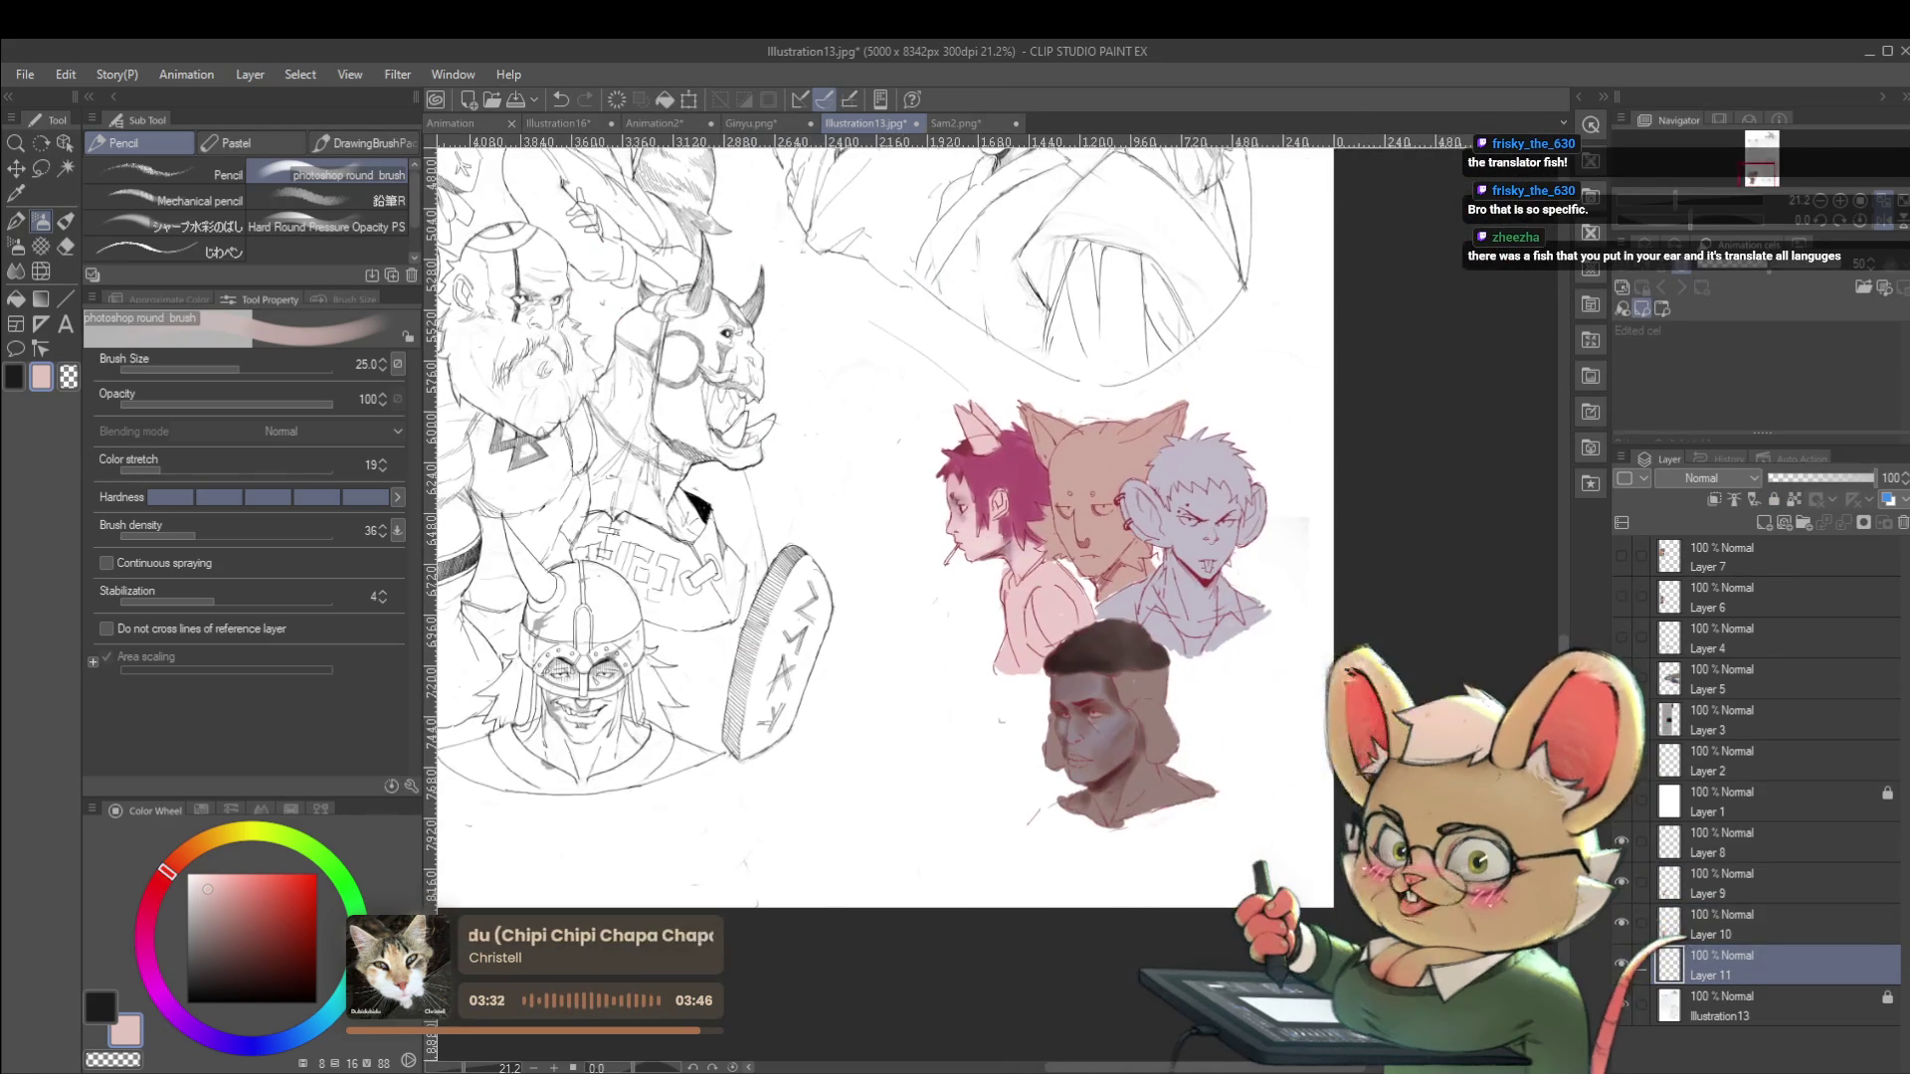
{"action": "left_click", "coordinate": [207, 967]}
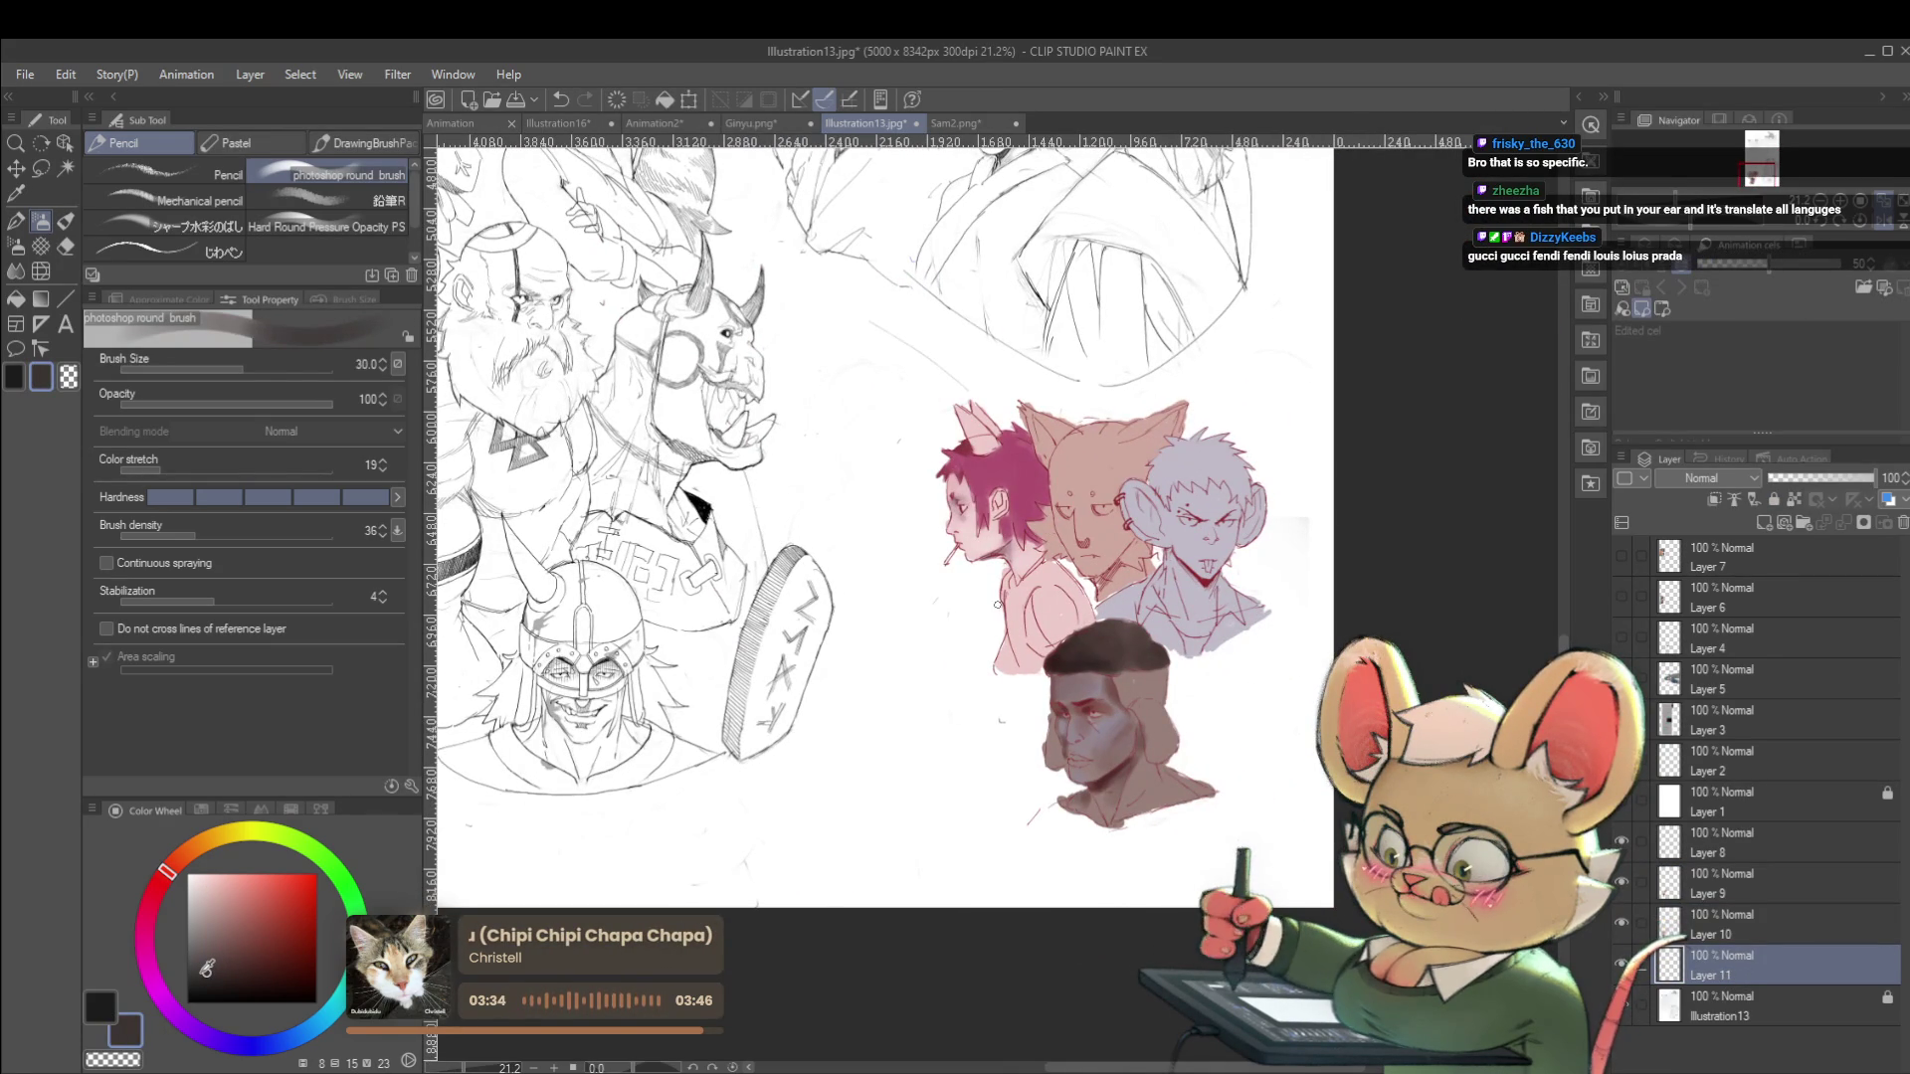
{"action": "left_click_drag", "start_coordinate": [998, 604], "coordinate": [980, 517]}
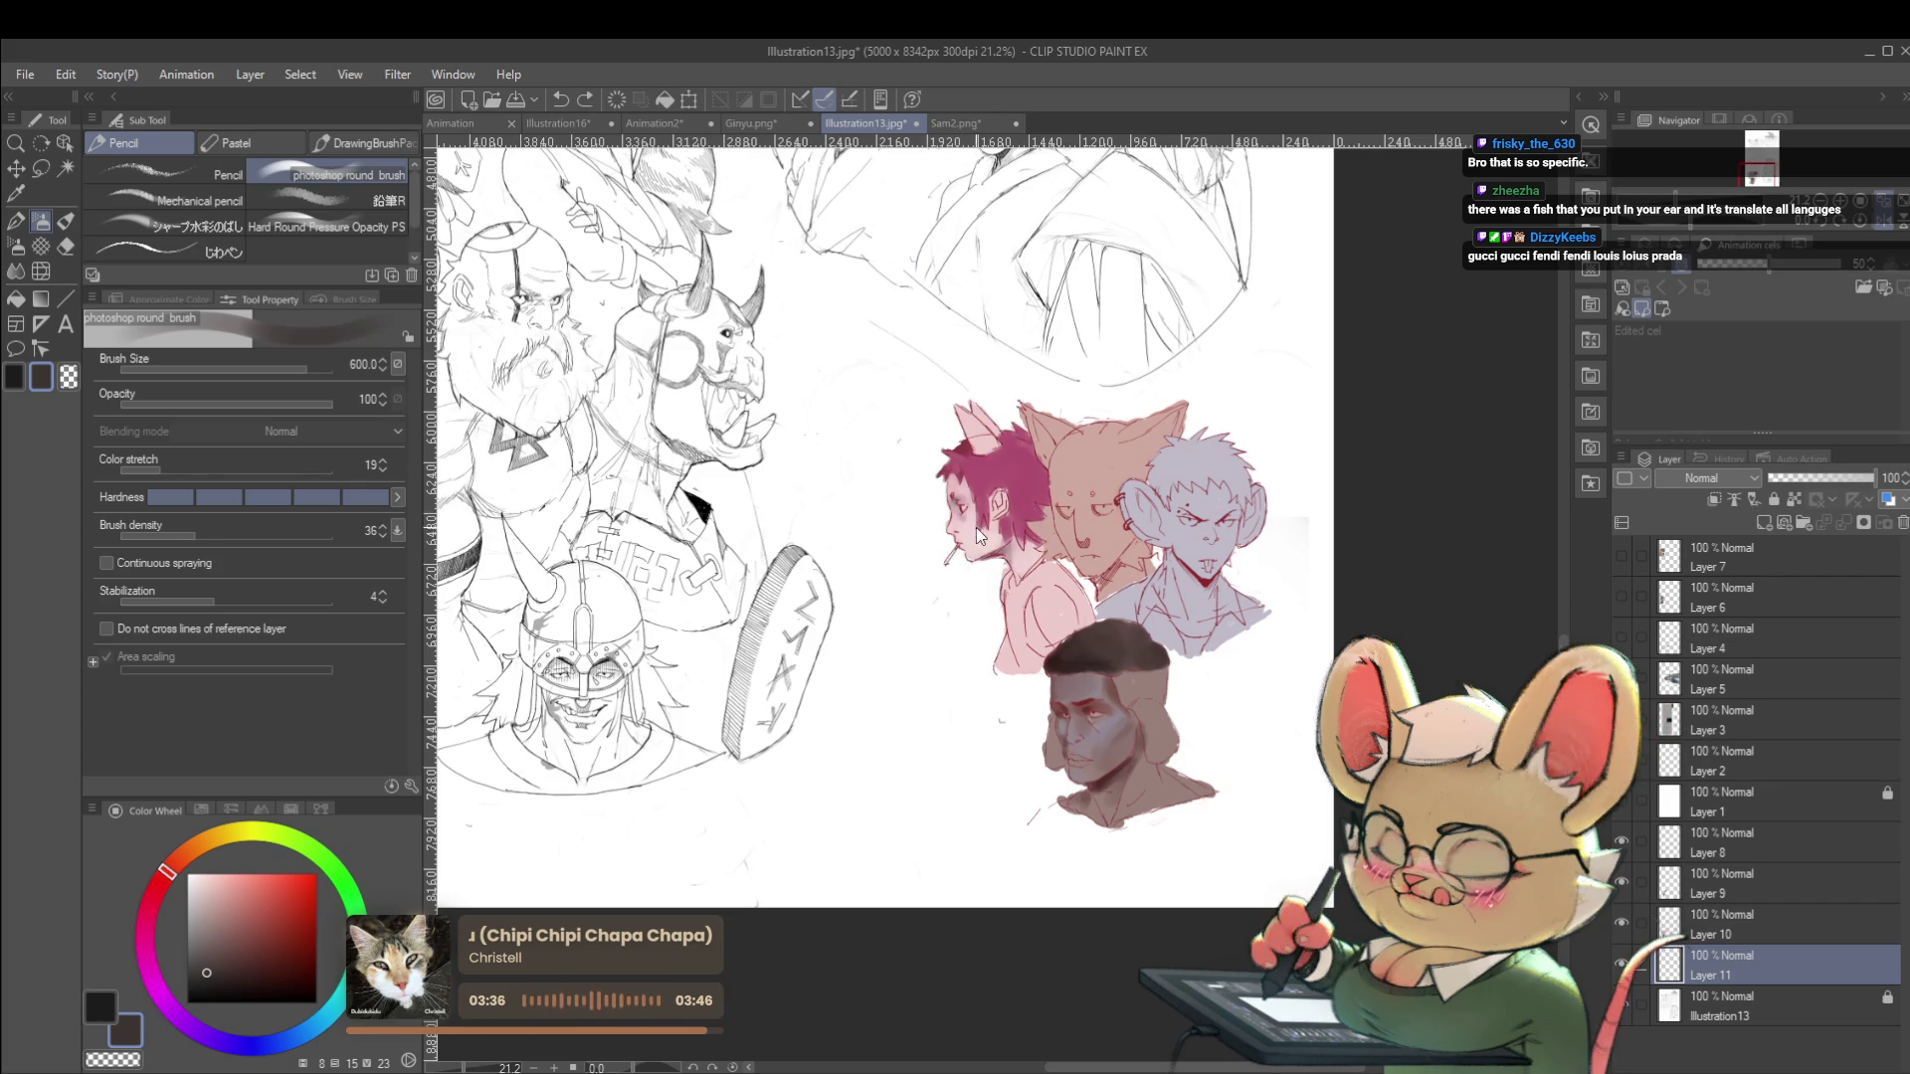
{"action": "key", "text": "p"}
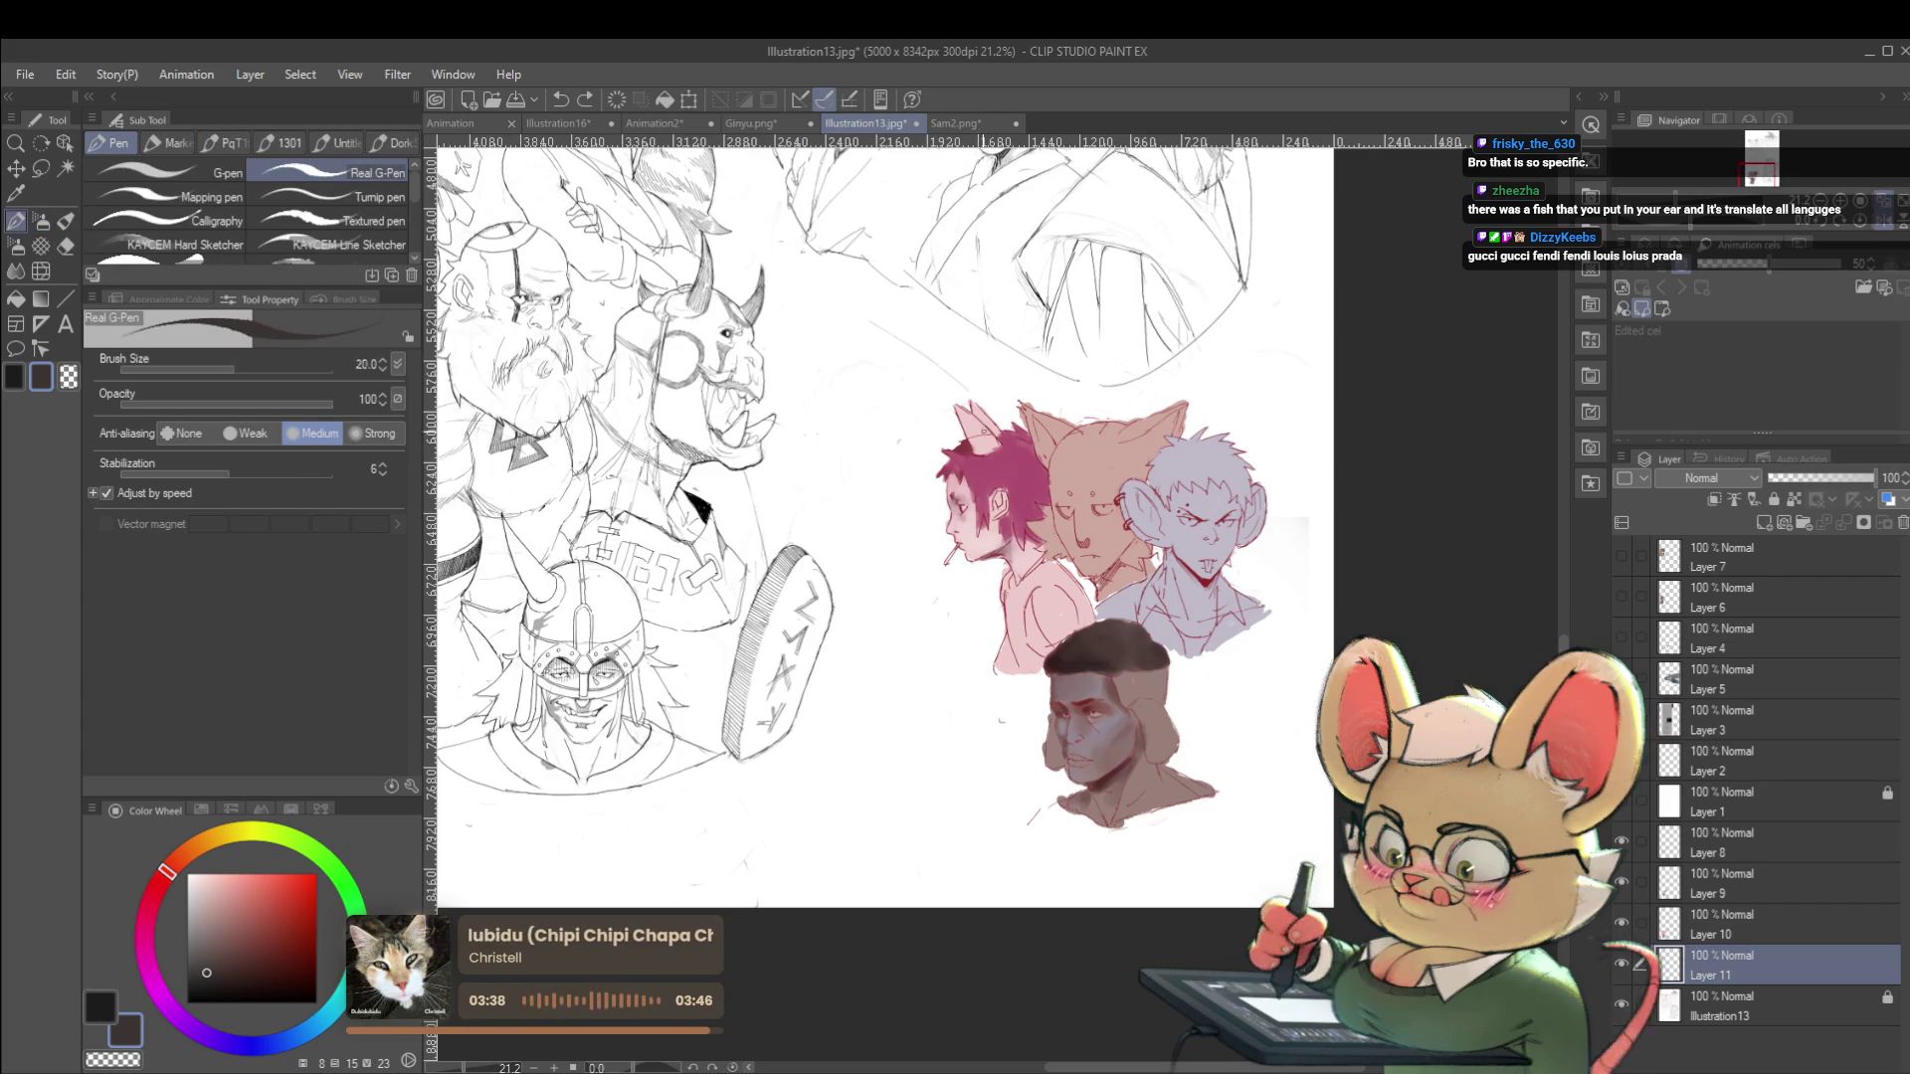
{"action": "left_click_drag", "start_coordinate": [1000, 374], "coordinate": [937, 440]}
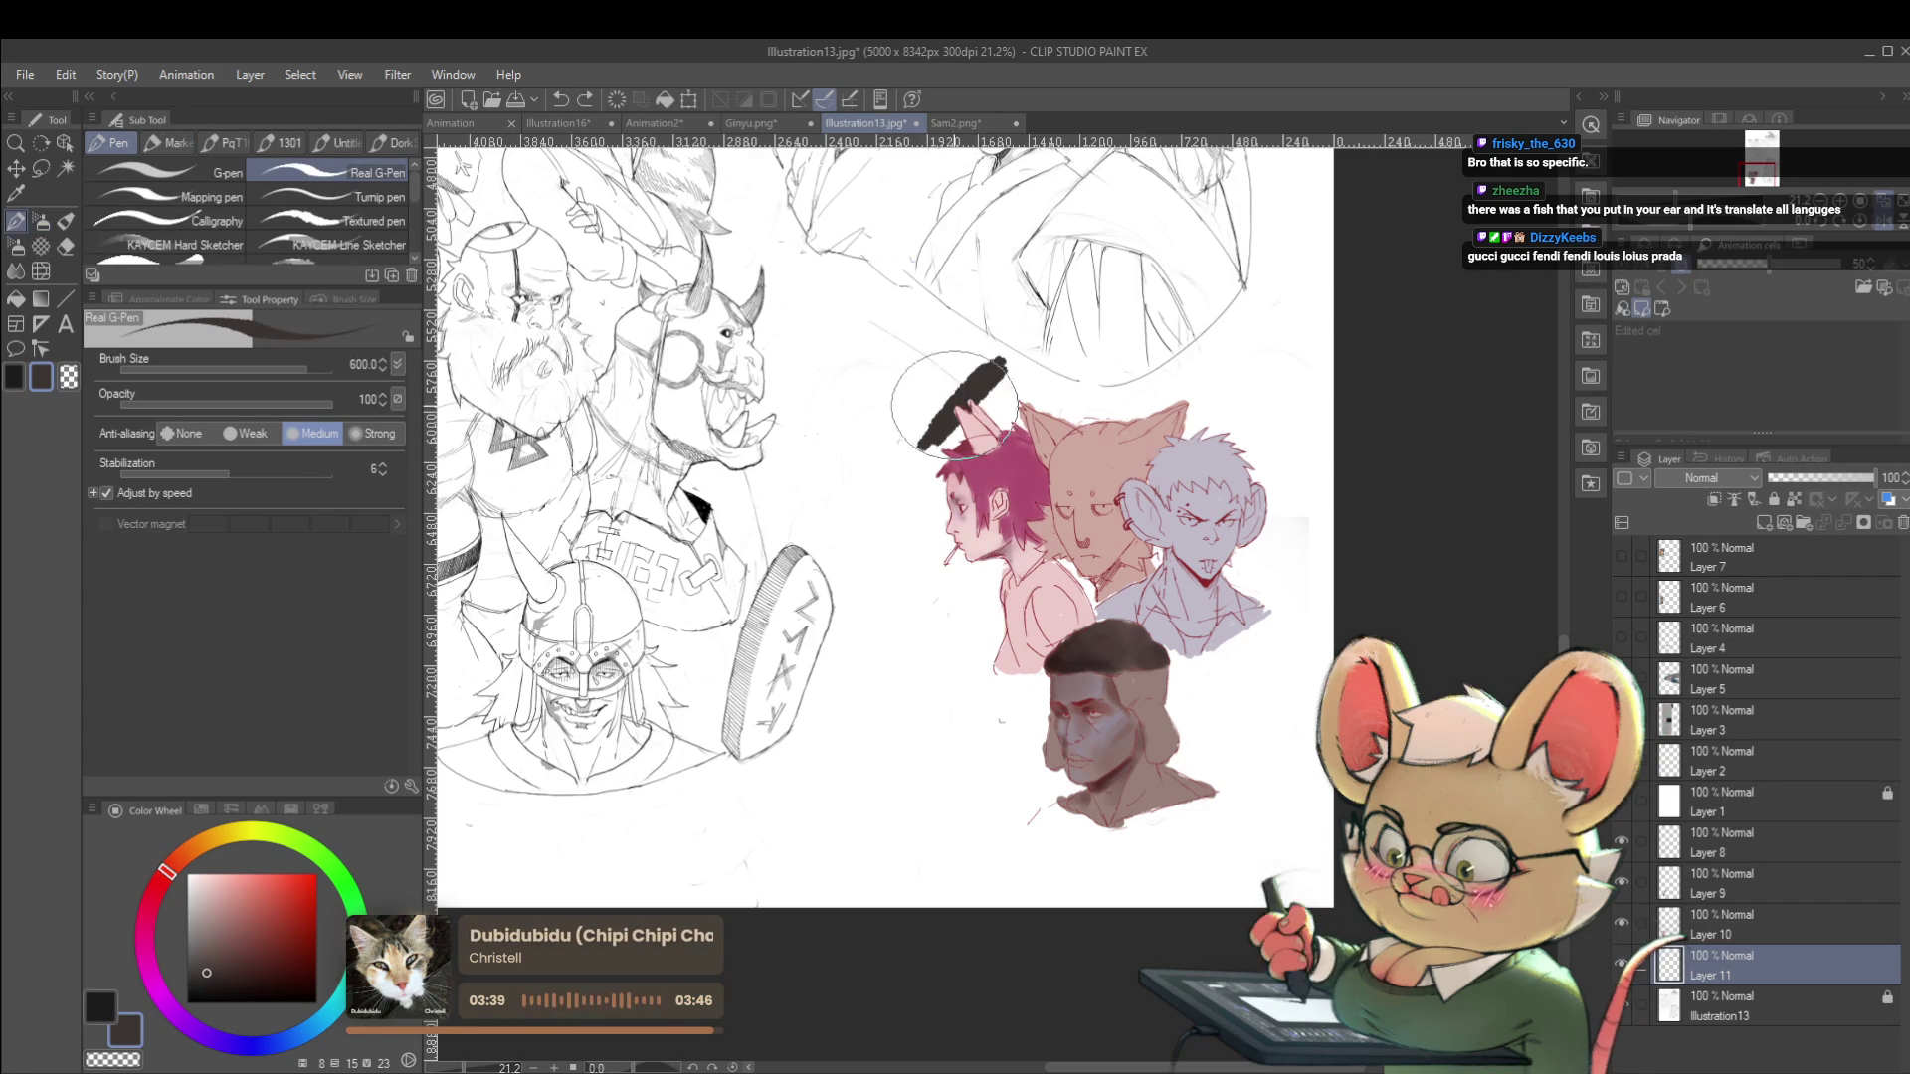
Paint a blotchy dark backdrop beside the pink character and down beside the lower bust.
{"action": "key", "text": "p"}
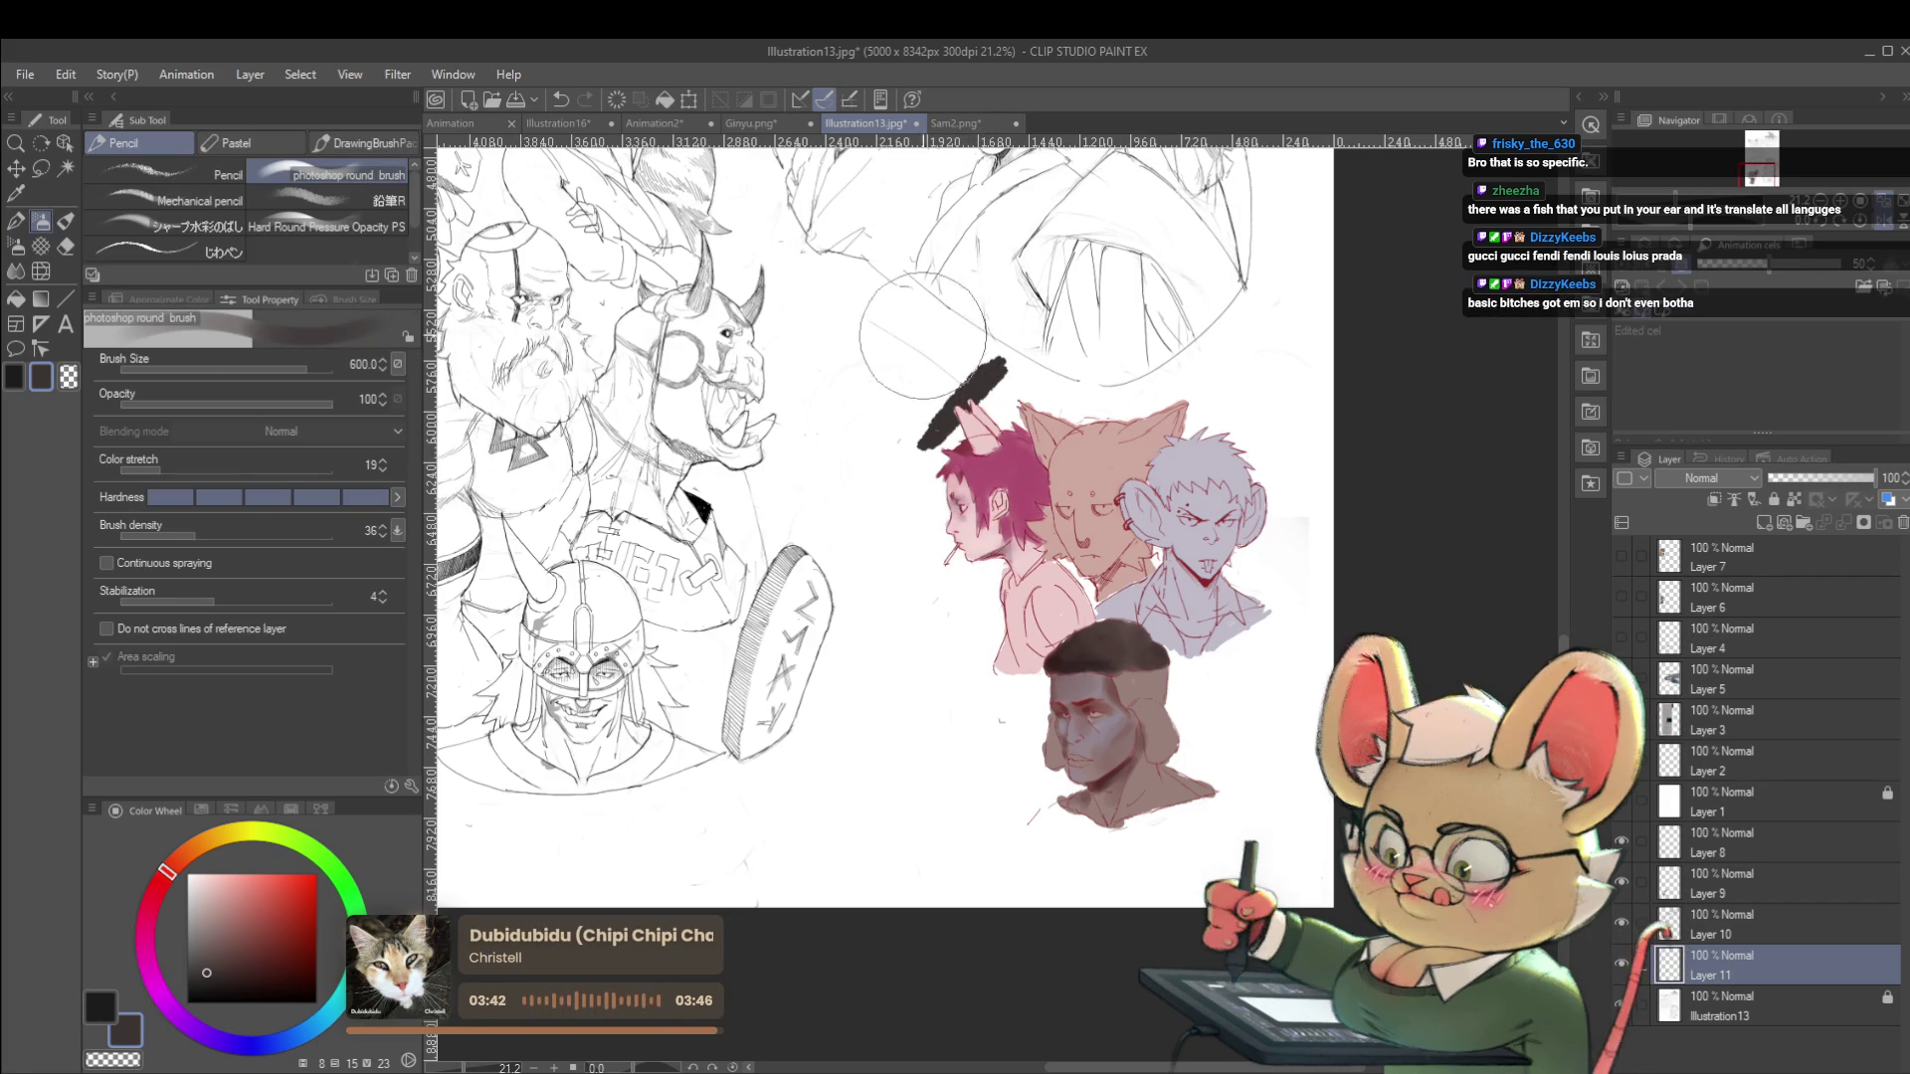
{"action": "left_click", "coordinate": [214, 253]}
{"action": "mouse_move", "coordinate": [980, 383]}
{"action": "left_mouse_down"}
{"action": "mouse_move", "coordinate": [959, 597]}
{"action": "mouse_move", "coordinate": [936, 498]}
{"action": "mouse_move", "coordinate": [965, 597]}
{"action": "mouse_move", "coordinate": [995, 401]}
{"action": "mouse_move", "coordinate": [1194, 398]}
{"action": "mouse_move", "coordinate": [1218, 417]}
{"action": "mouse_move", "coordinate": [1263, 478]}
{"action": "mouse_move", "coordinate": [1197, 577]}
{"action": "left_mouse_up"}
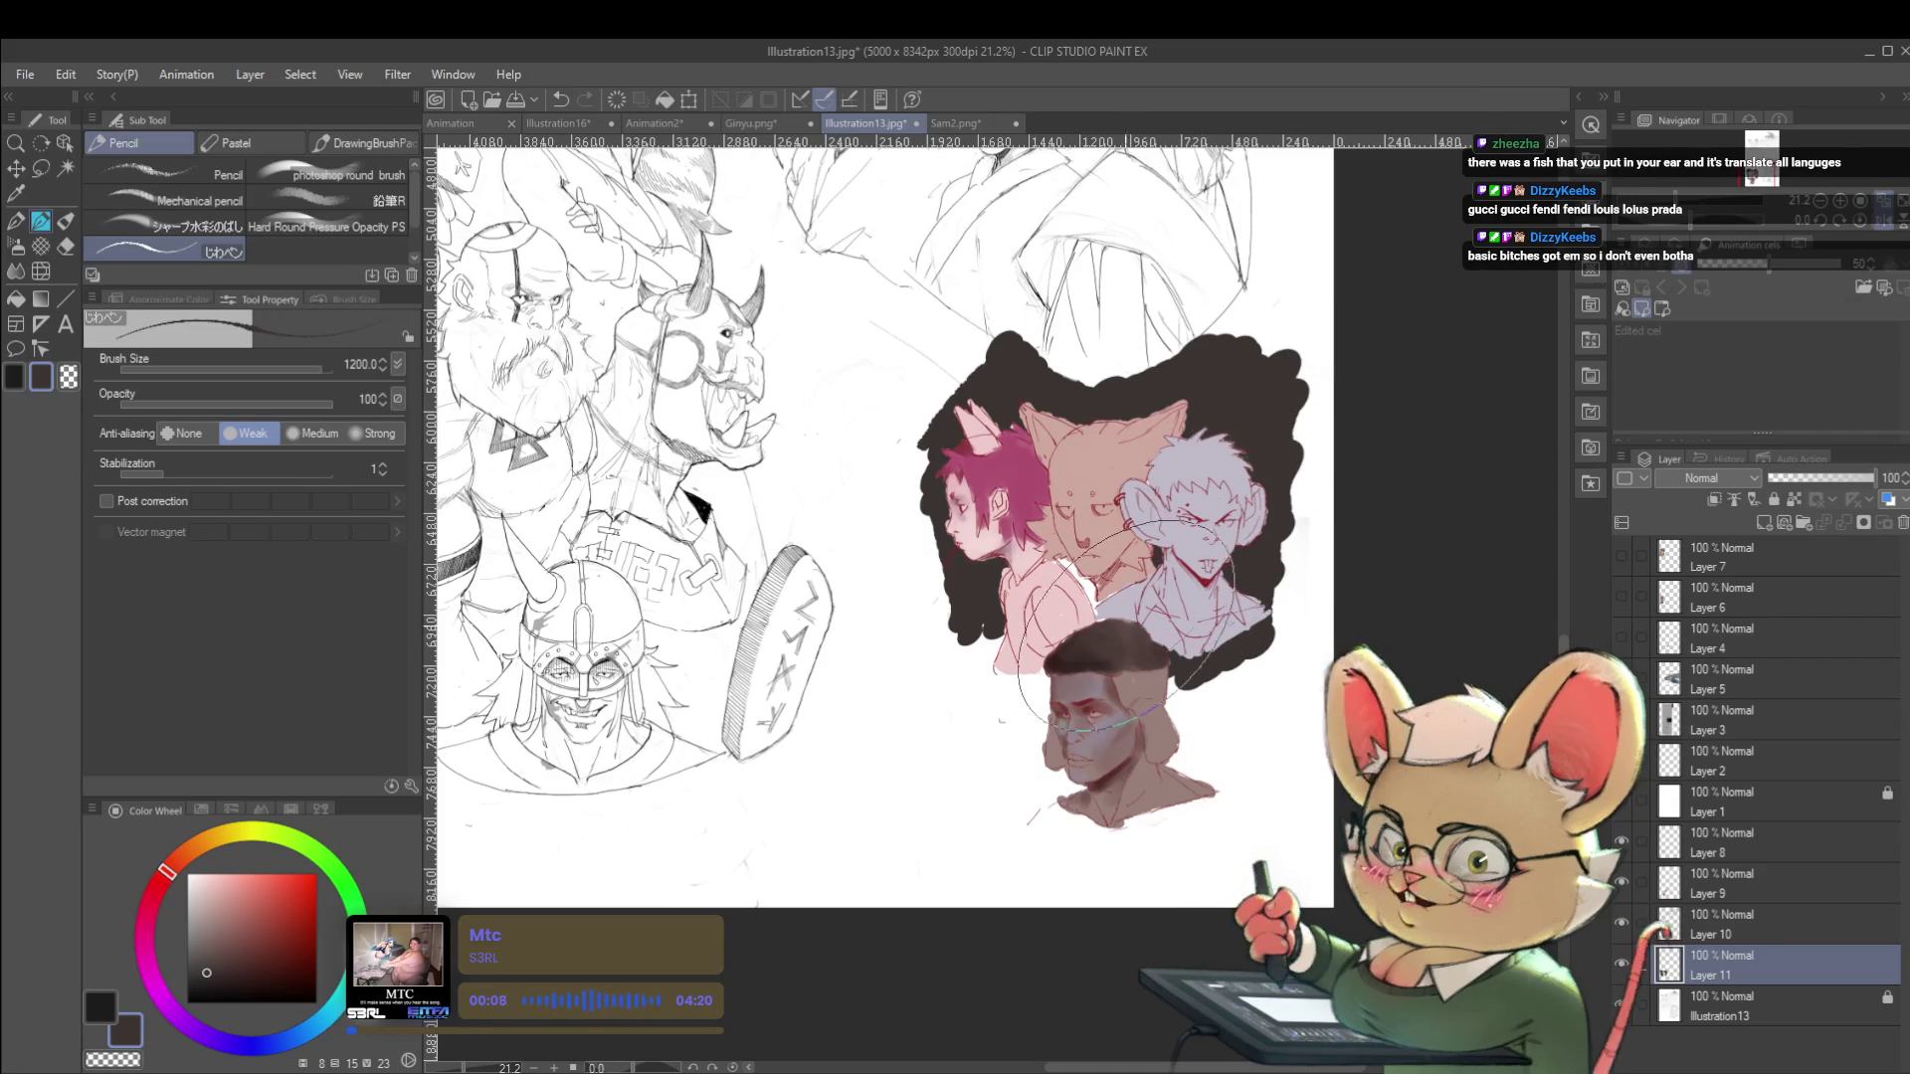
{"action": "mouse_move", "coordinate": [1032, 659]}
{"action": "left_mouse_down"}
{"action": "mouse_move", "coordinate": [995, 646]}
{"action": "mouse_move", "coordinate": [1004, 786]}
{"action": "mouse_move", "coordinate": [1074, 808]}
{"action": "mouse_move", "coordinate": [1214, 736]}
{"action": "mouse_move", "coordinate": [1223, 796]}
{"action": "mouse_move", "coordinate": [1231, 753]}
{"action": "left_mouse_up"}
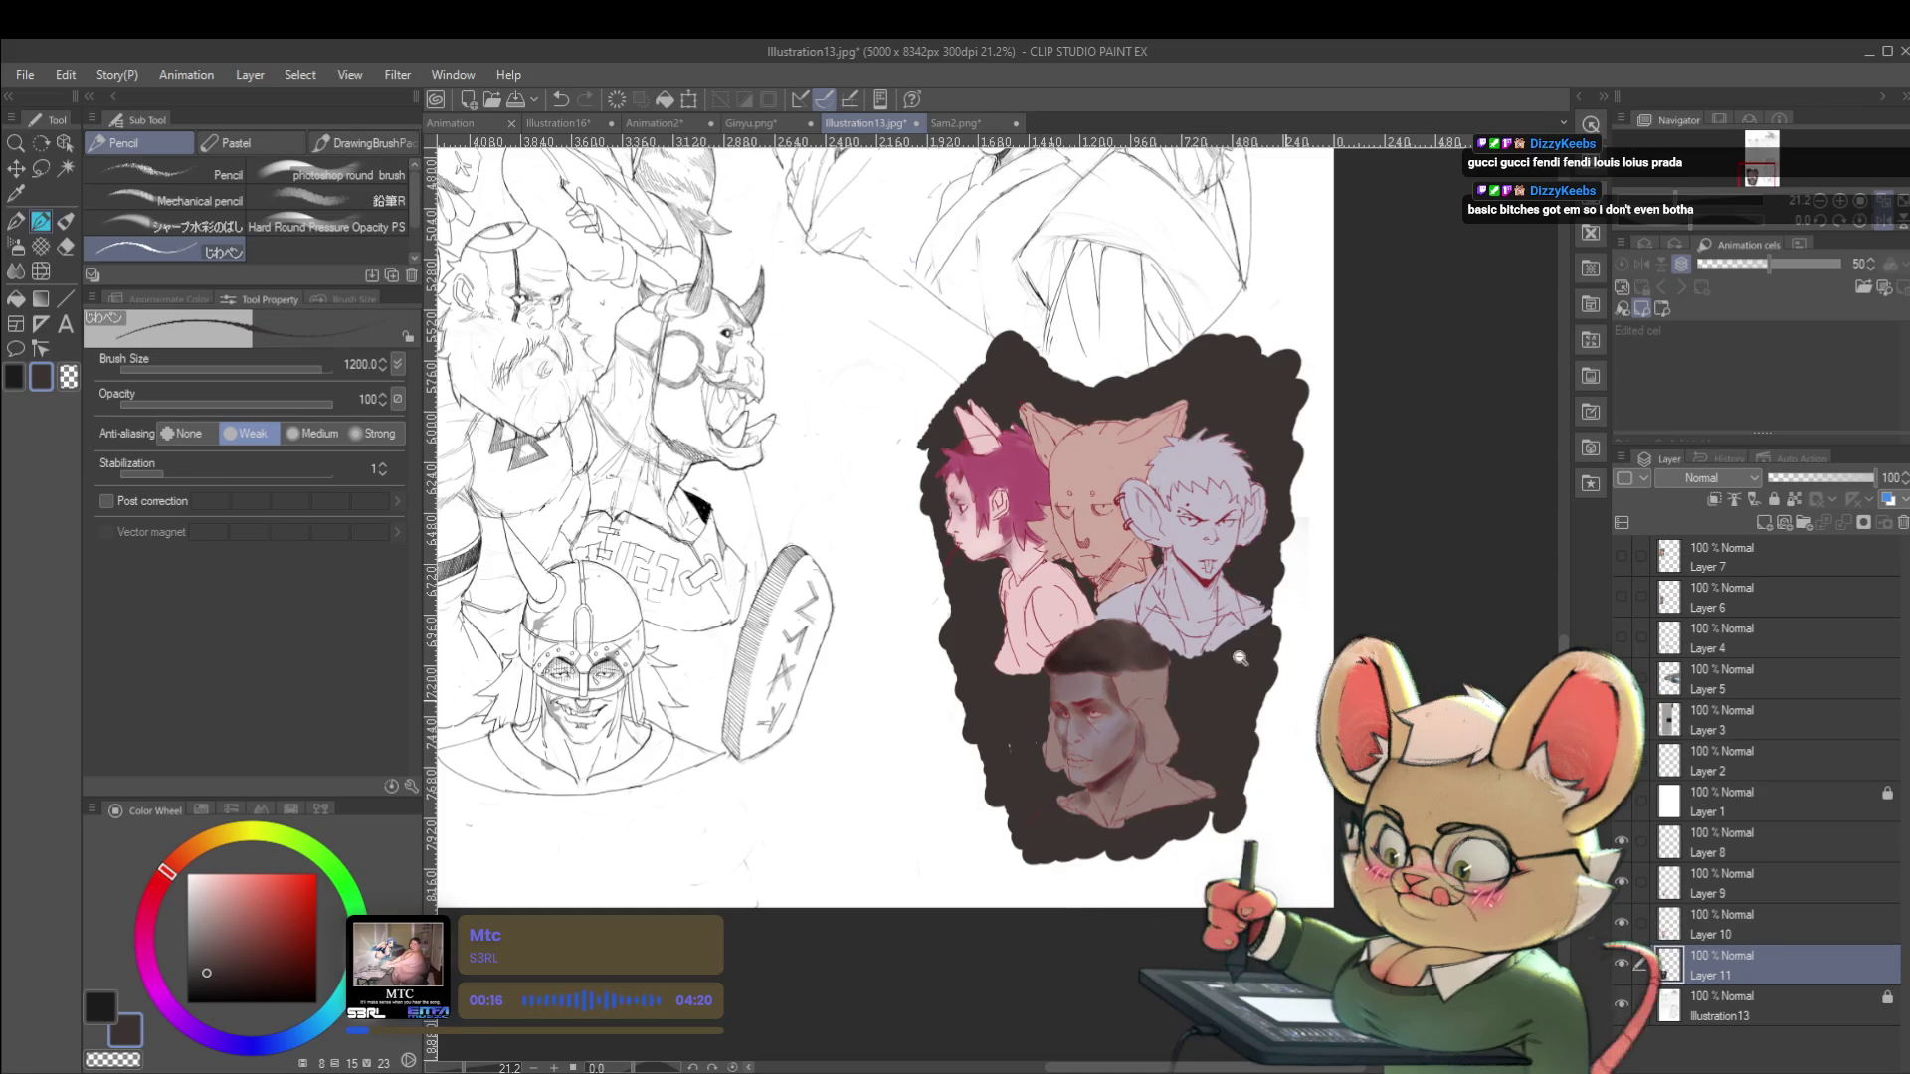
{"action": "key", "text": "g"}
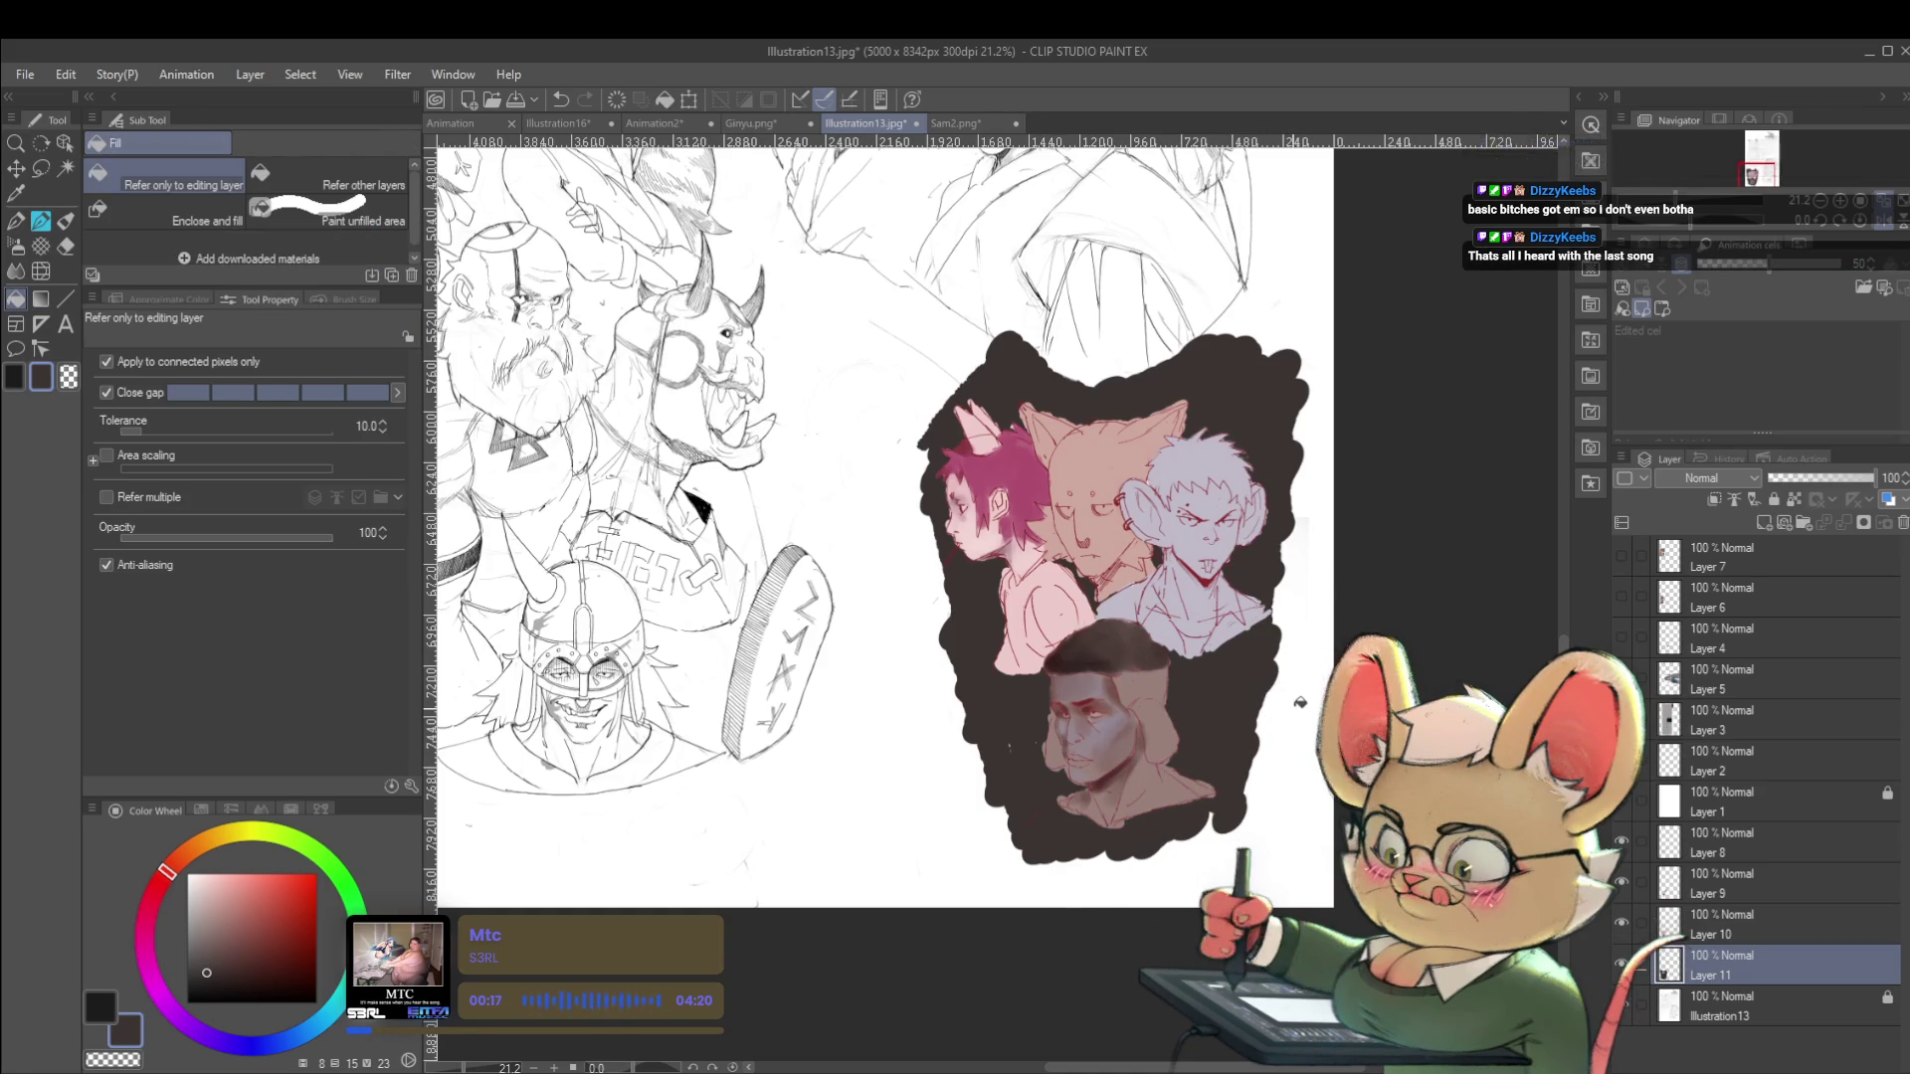
Try filling around the busts, undoing the fill that flooded the whole canvas.
{"action": "left_click", "coordinate": [1277, 729]}
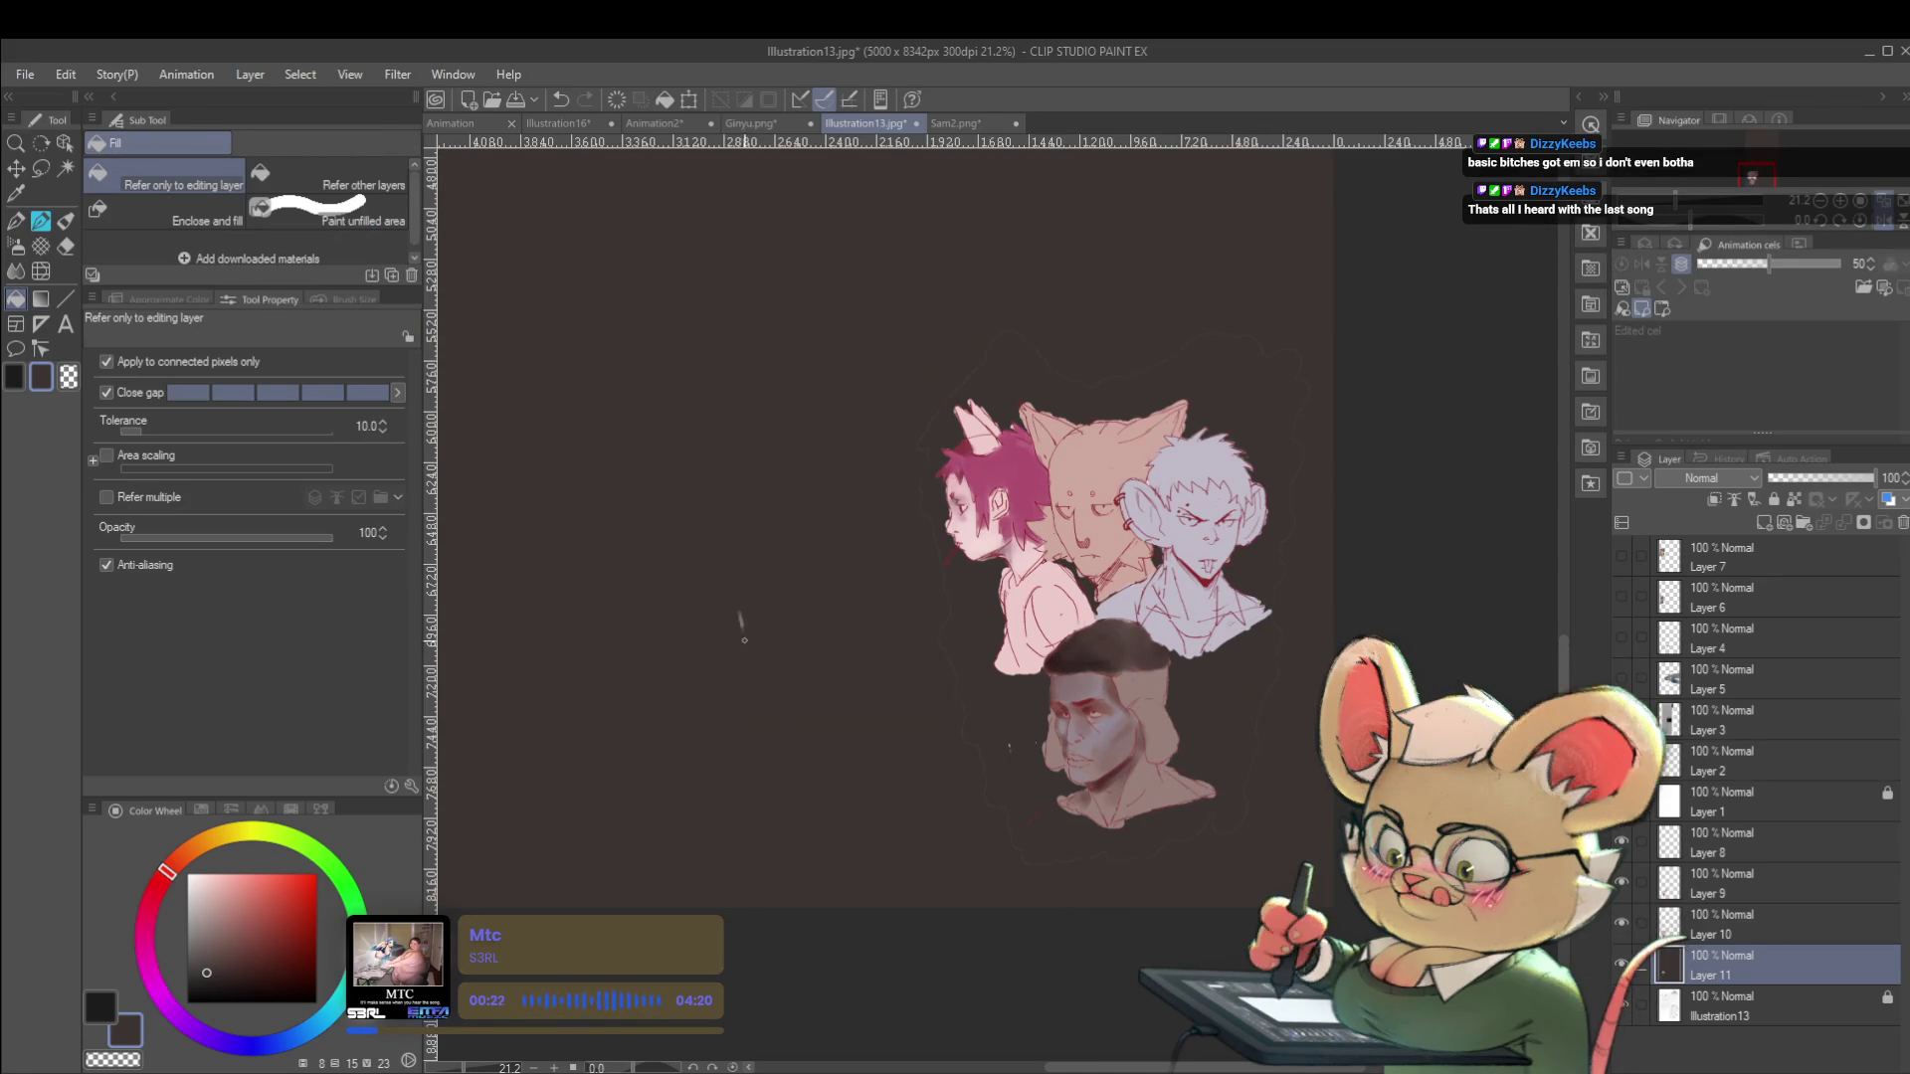
{"action": "left_click_drag", "start_coordinate": [746, 597], "coordinate": [759, 511]}
{"action": "key", "text": "ctrl+z"}
{"action": "key", "text": "ctrl+z"}
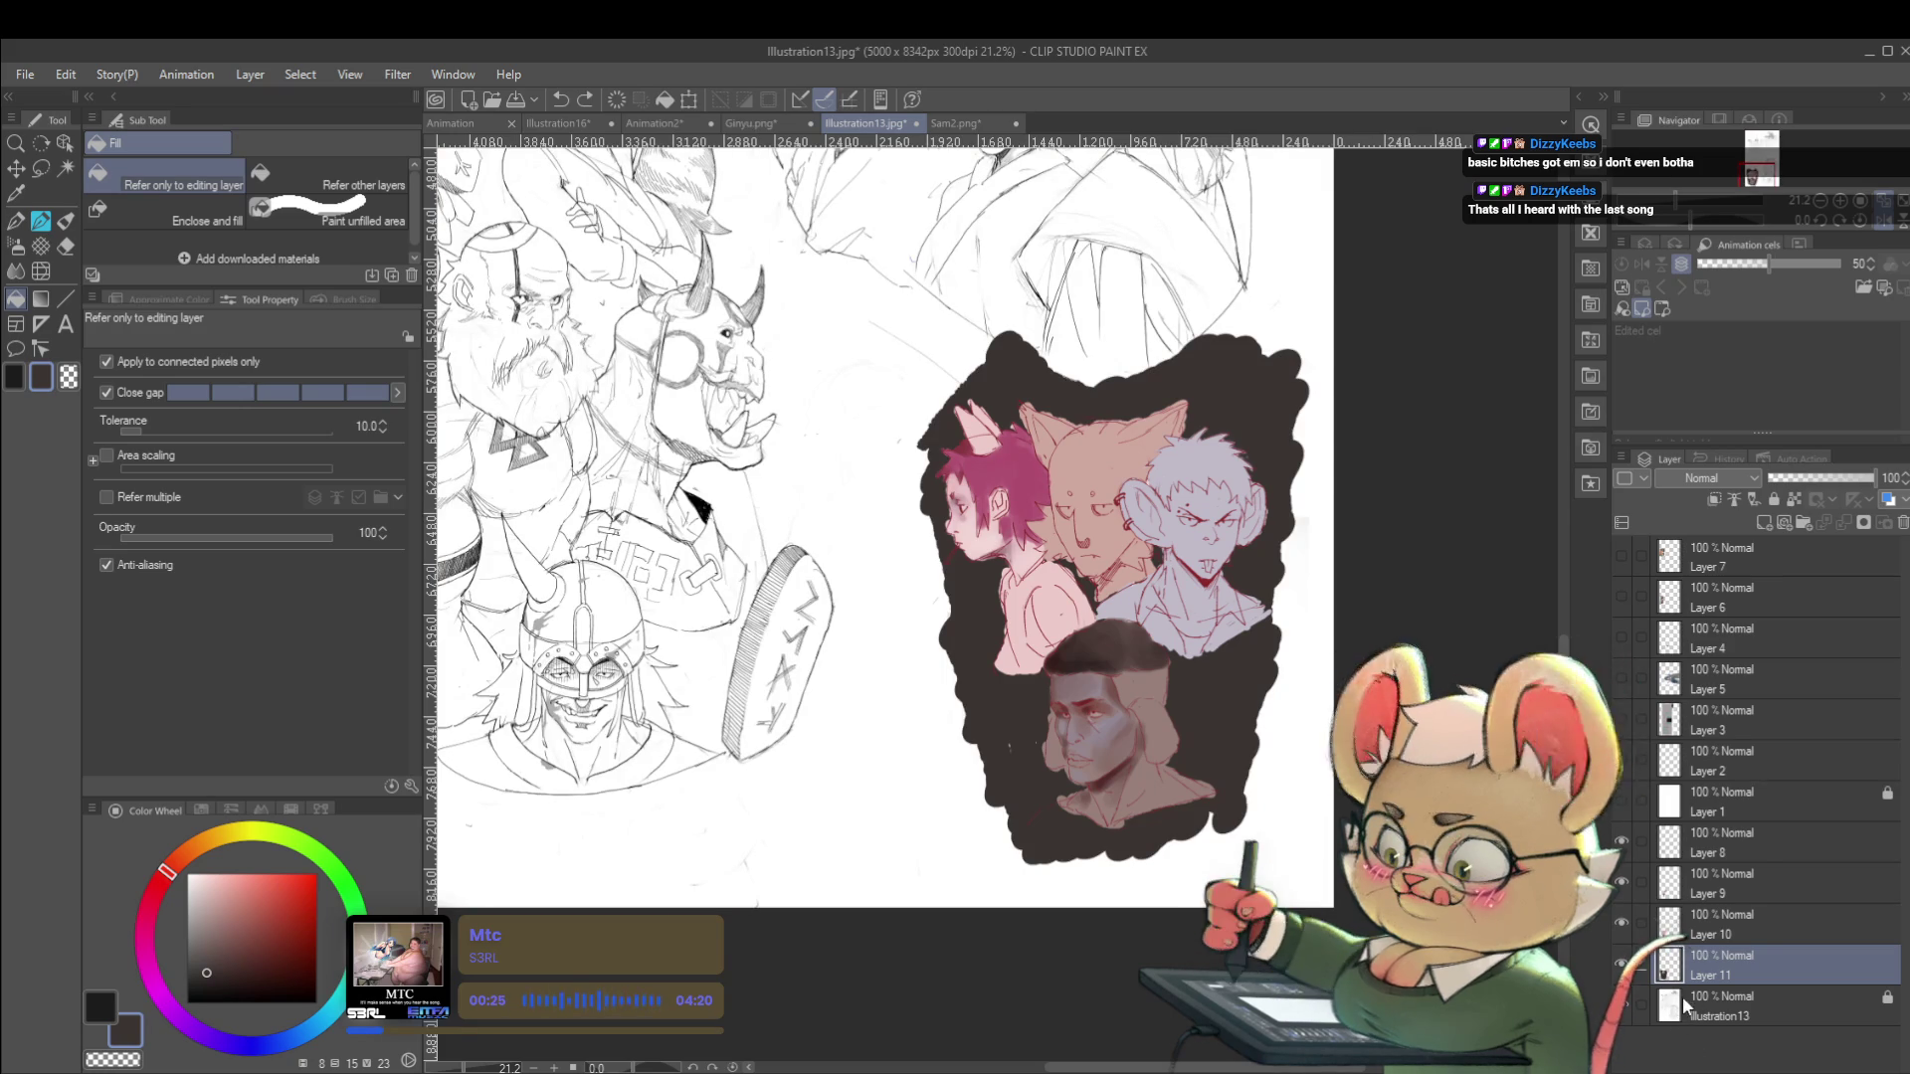
{"action": "key", "text": "ctrl+a"}
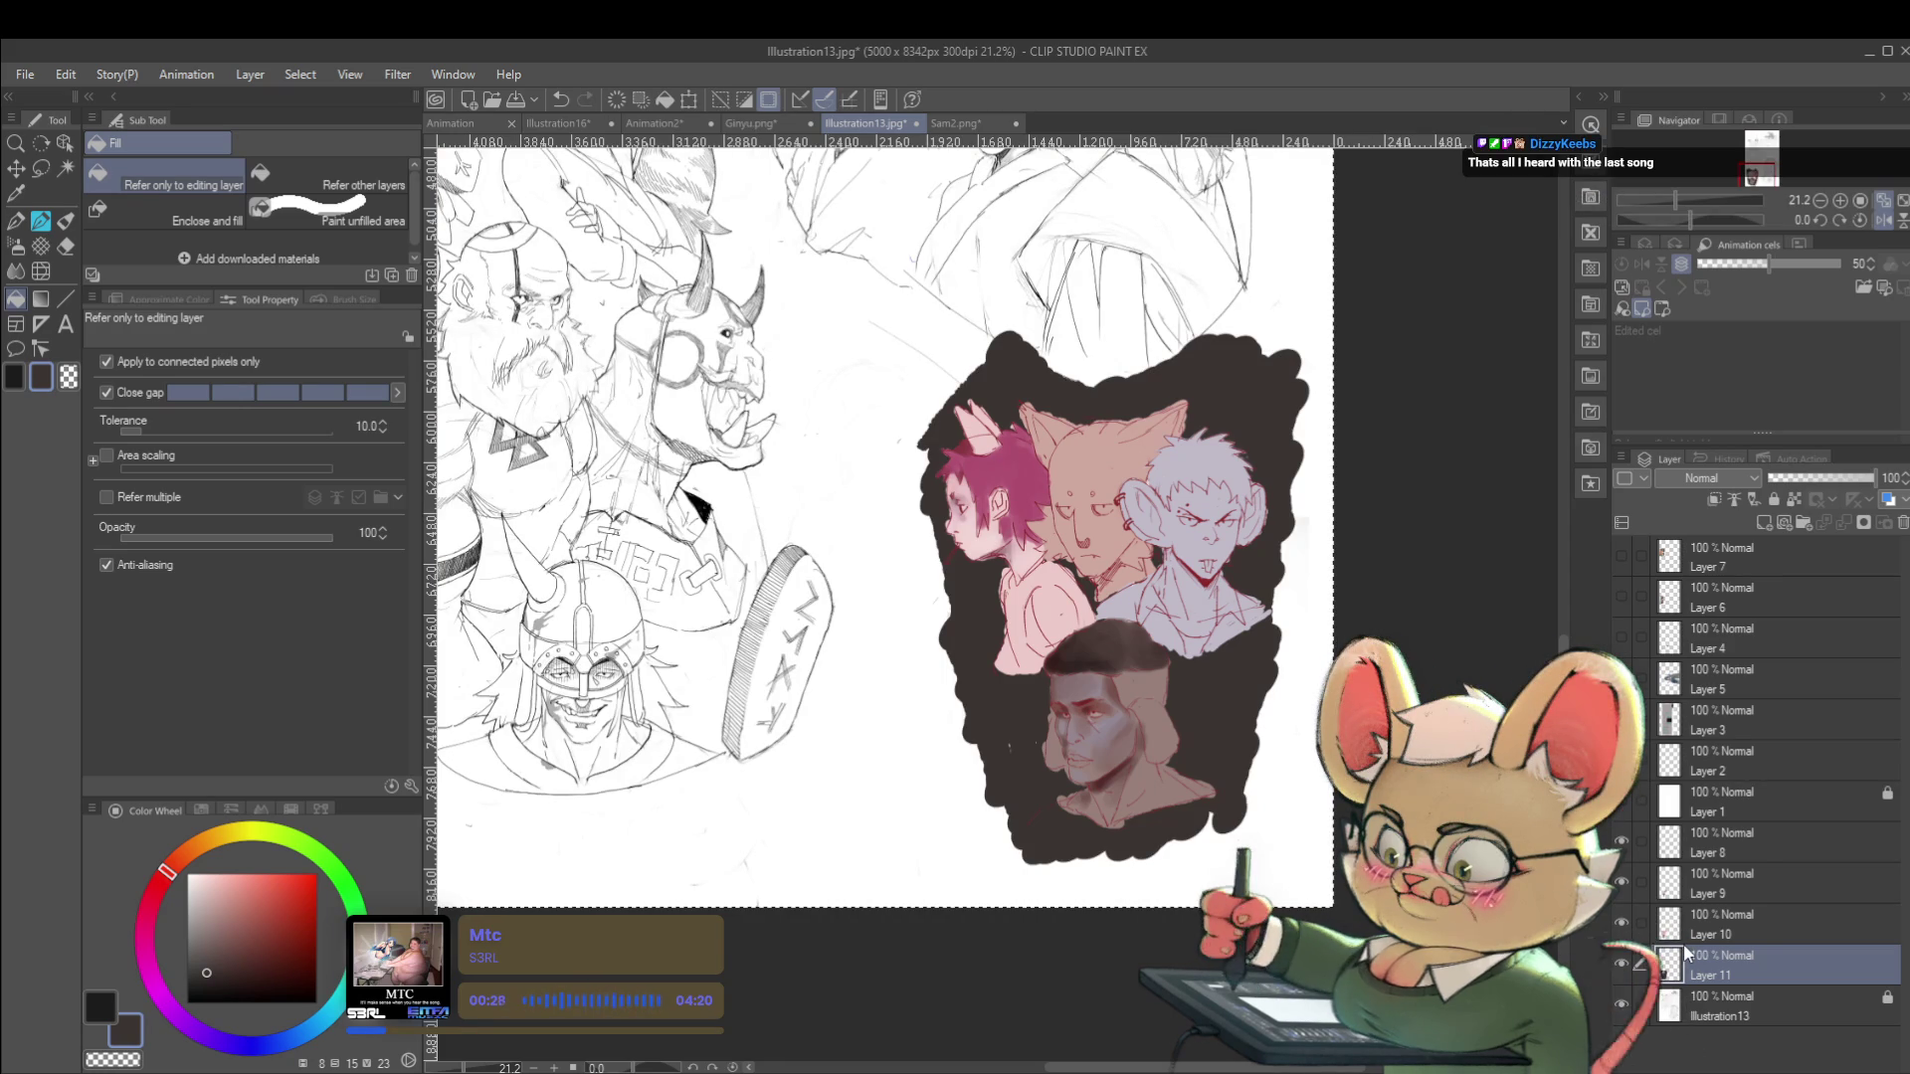
{"action": "key", "text": "ctrl+d"}
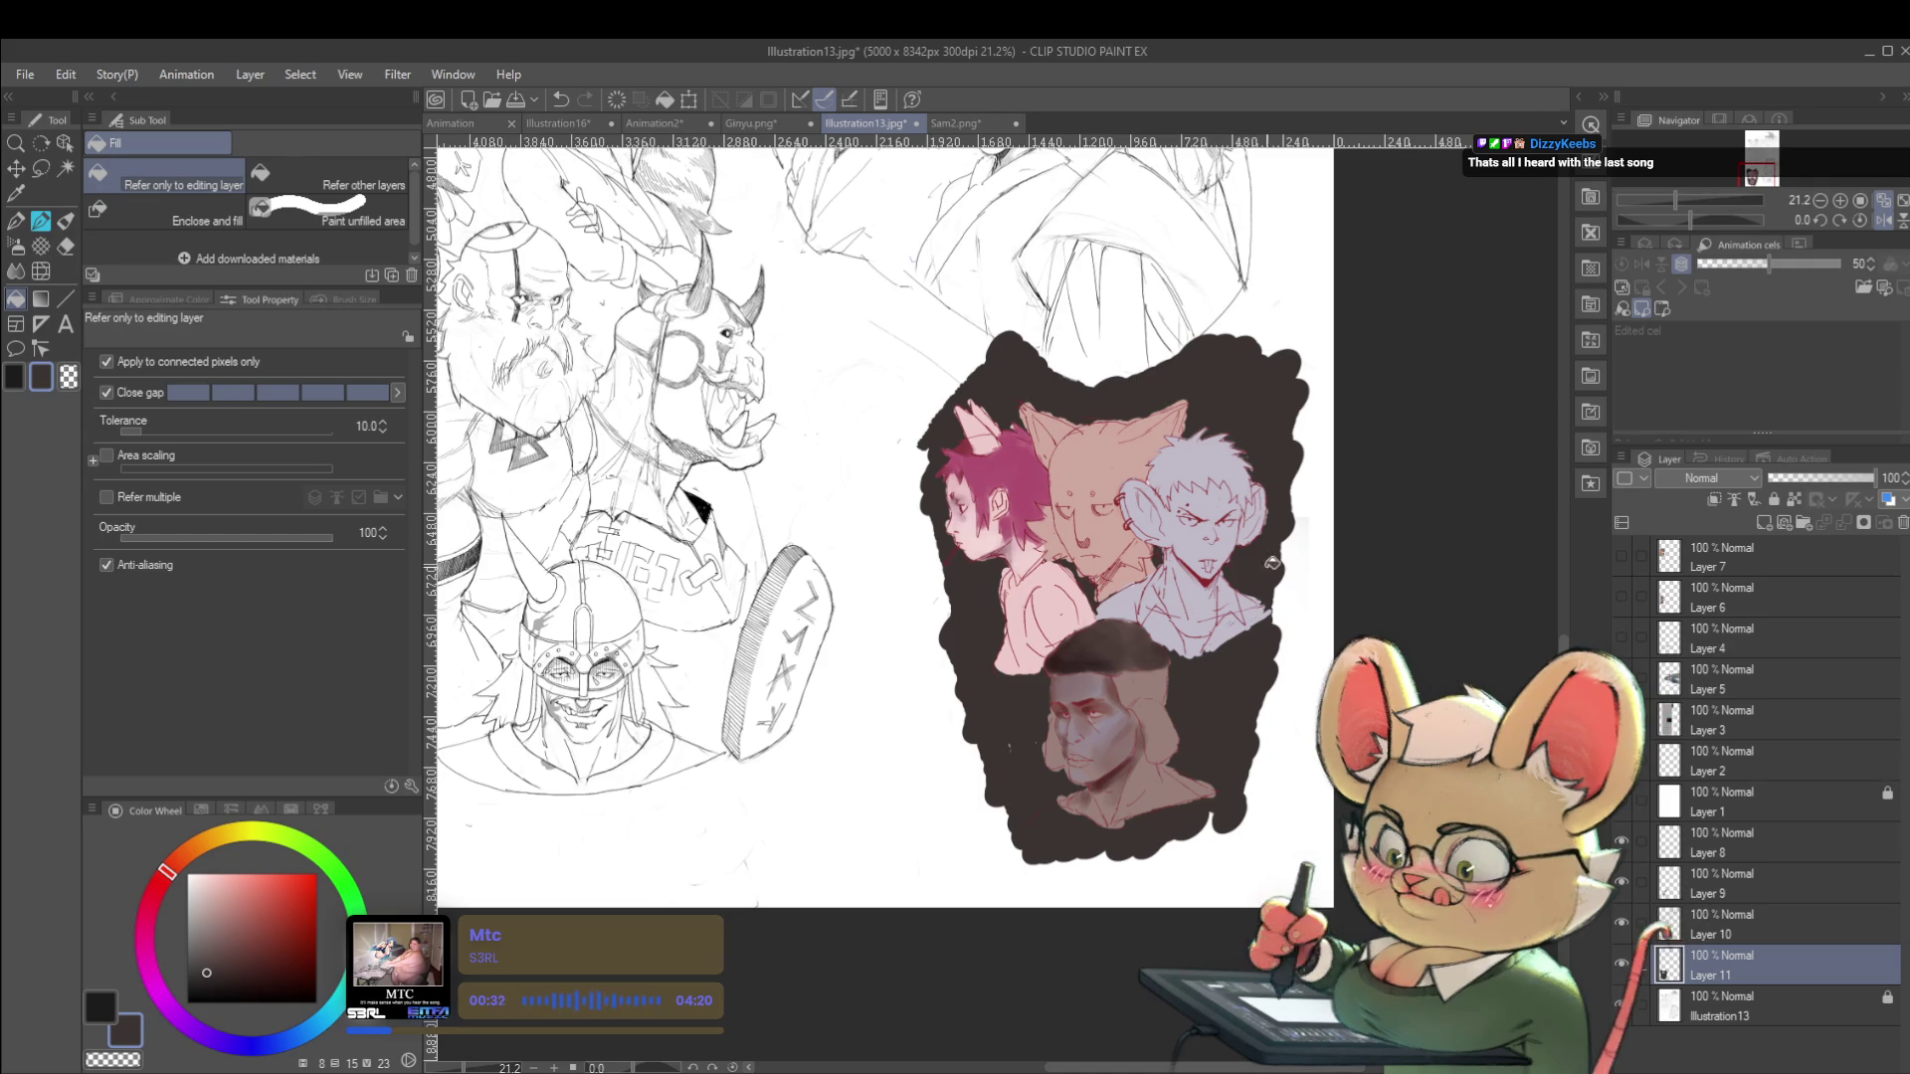
Outline the new backdrop area beside the orc's head and across the top with a smaller brush.
{"action": "key", "text": "p"}
{"action": "left_click_drag", "start_coordinate": [879, 259], "coordinate": [765, 360]}
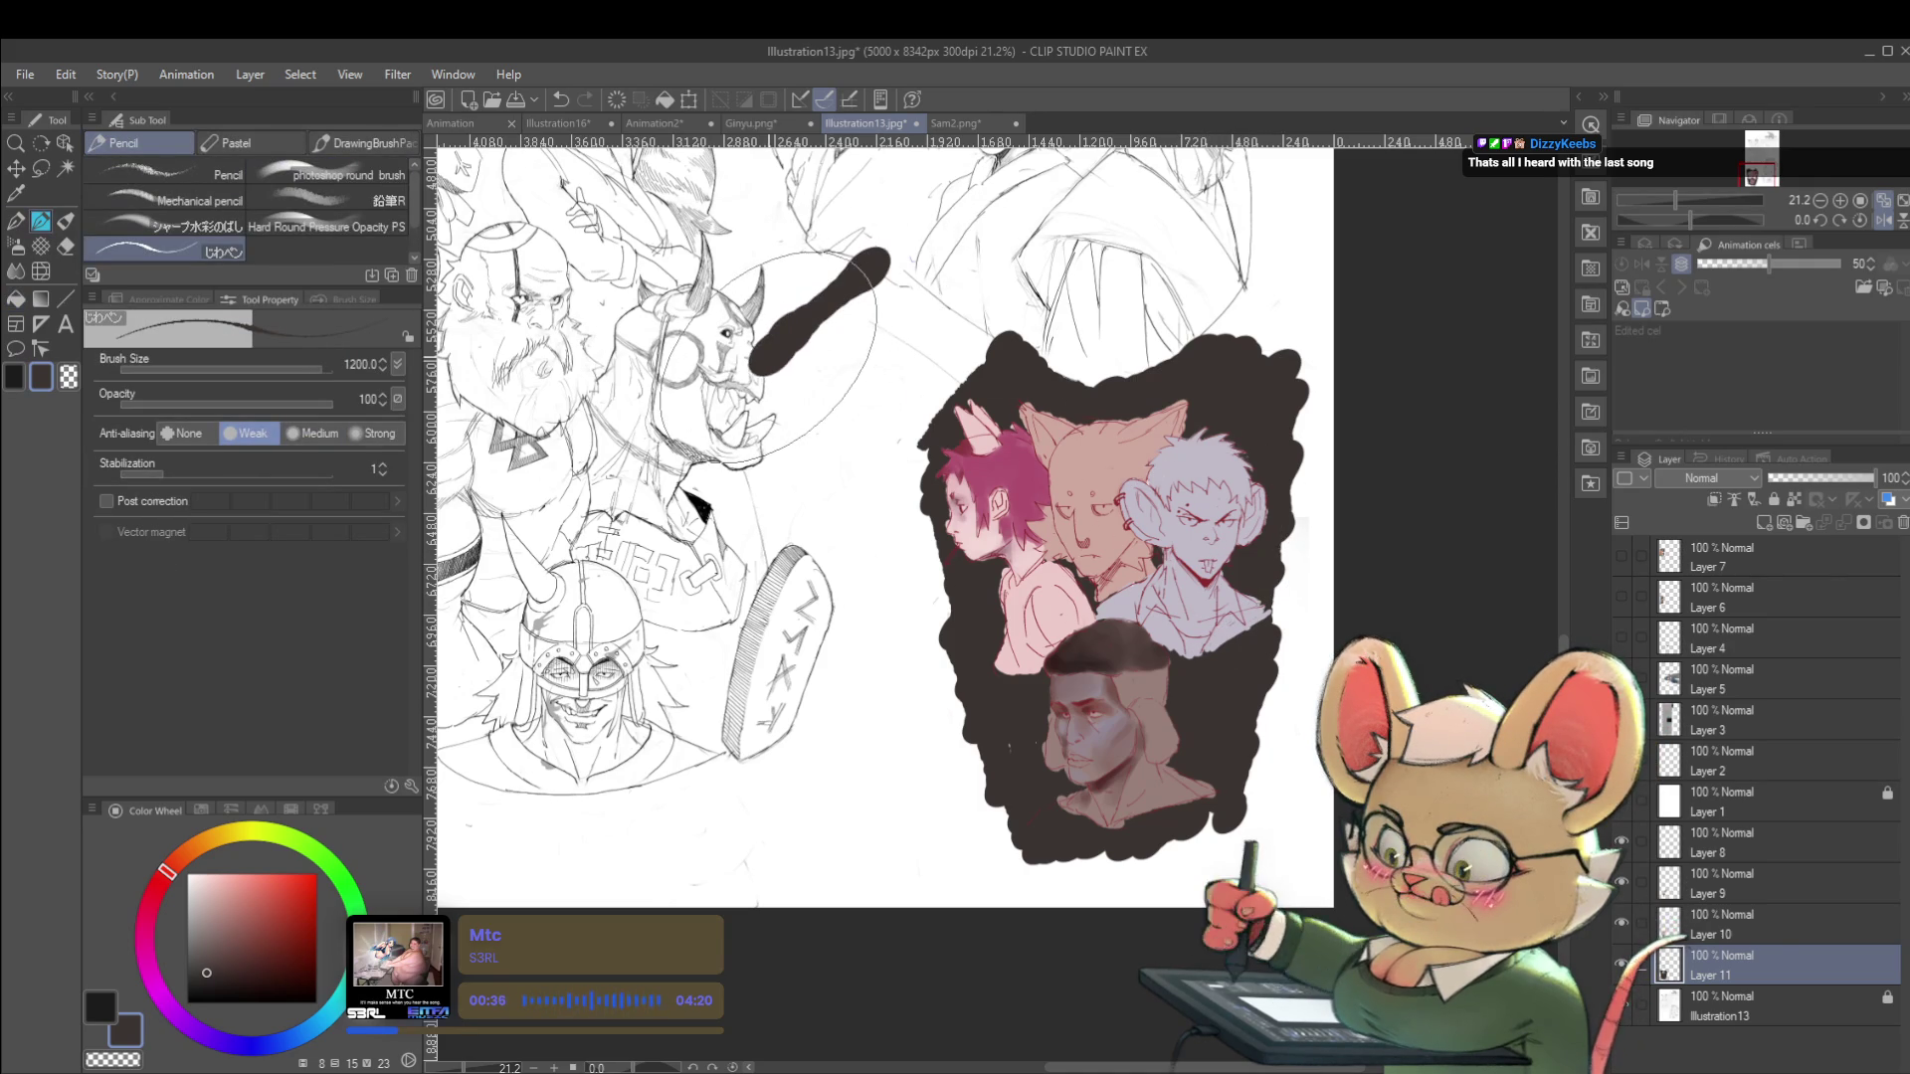
{"action": "key", "text": "ctrl+z"}
{"action": "key", "text": "bracketleft"}
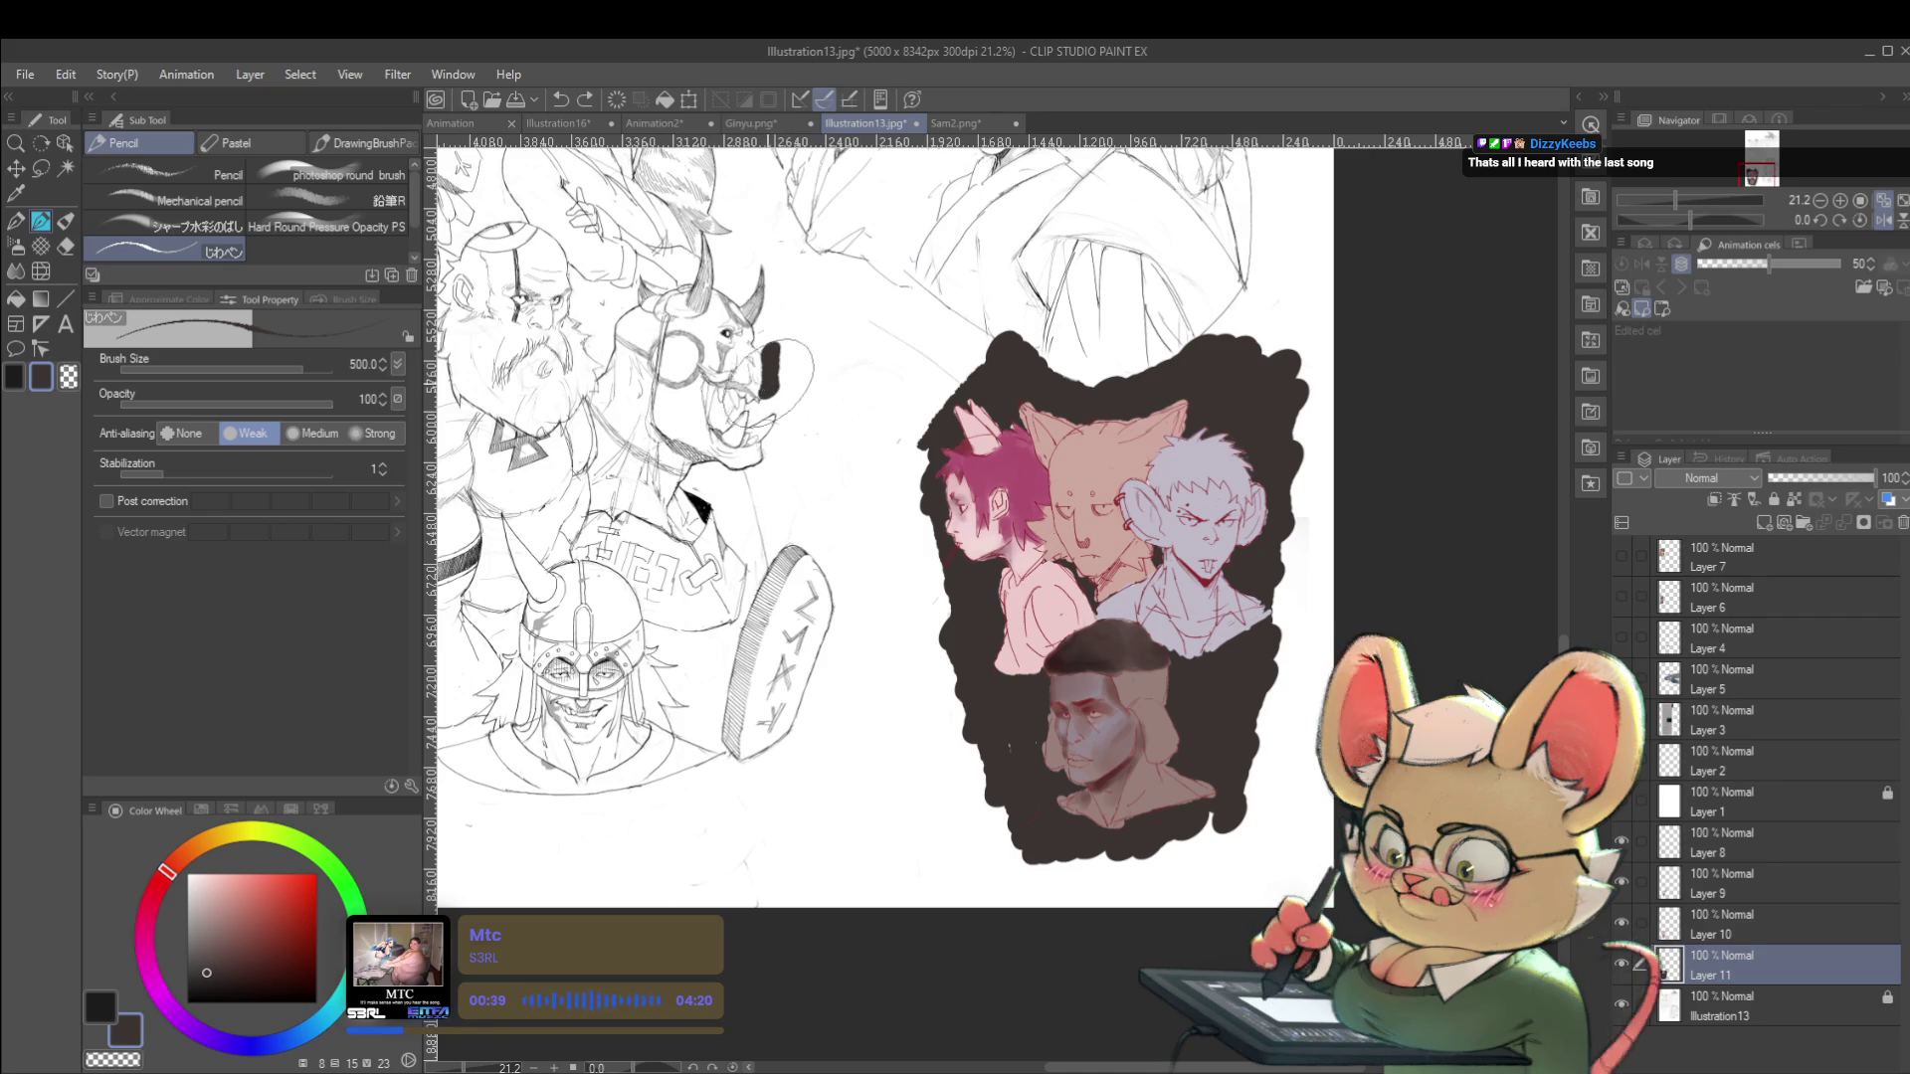
{"action": "left_click_drag", "start_coordinate": [772, 343], "coordinate": [772, 383]}
{"action": "mouse_move", "coordinate": [831, 301]}
{"action": "left_mouse_down"}
{"action": "mouse_move", "coordinate": [863, 281]}
{"action": "mouse_move", "coordinate": [956, 324]}
{"action": "left_mouse_up"}
{"action": "left_click_drag", "start_coordinate": [1239, 292], "coordinate": [1318, 276]}
{"action": "left_click_drag", "start_coordinate": [773, 386], "coordinate": [748, 422]}
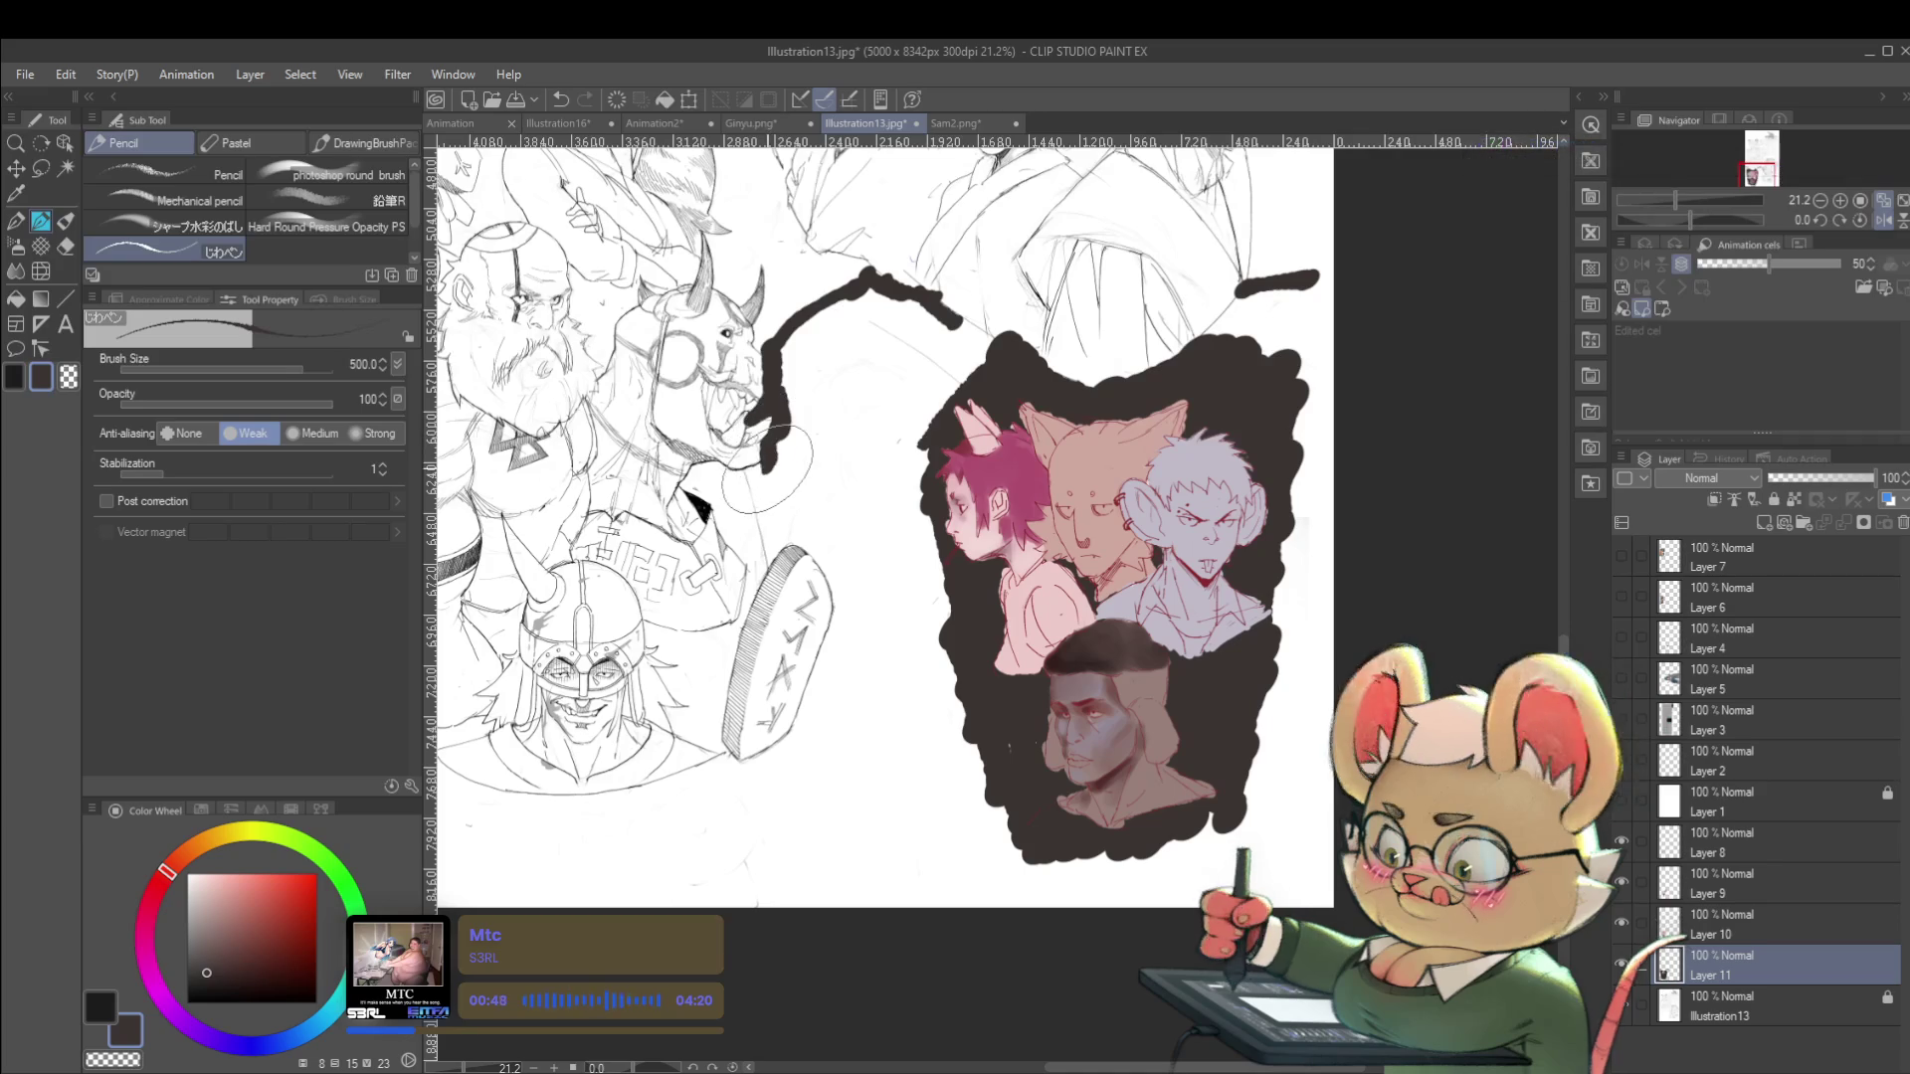
{"action": "left_click_drag", "start_coordinate": [751, 429], "coordinate": [771, 545]}
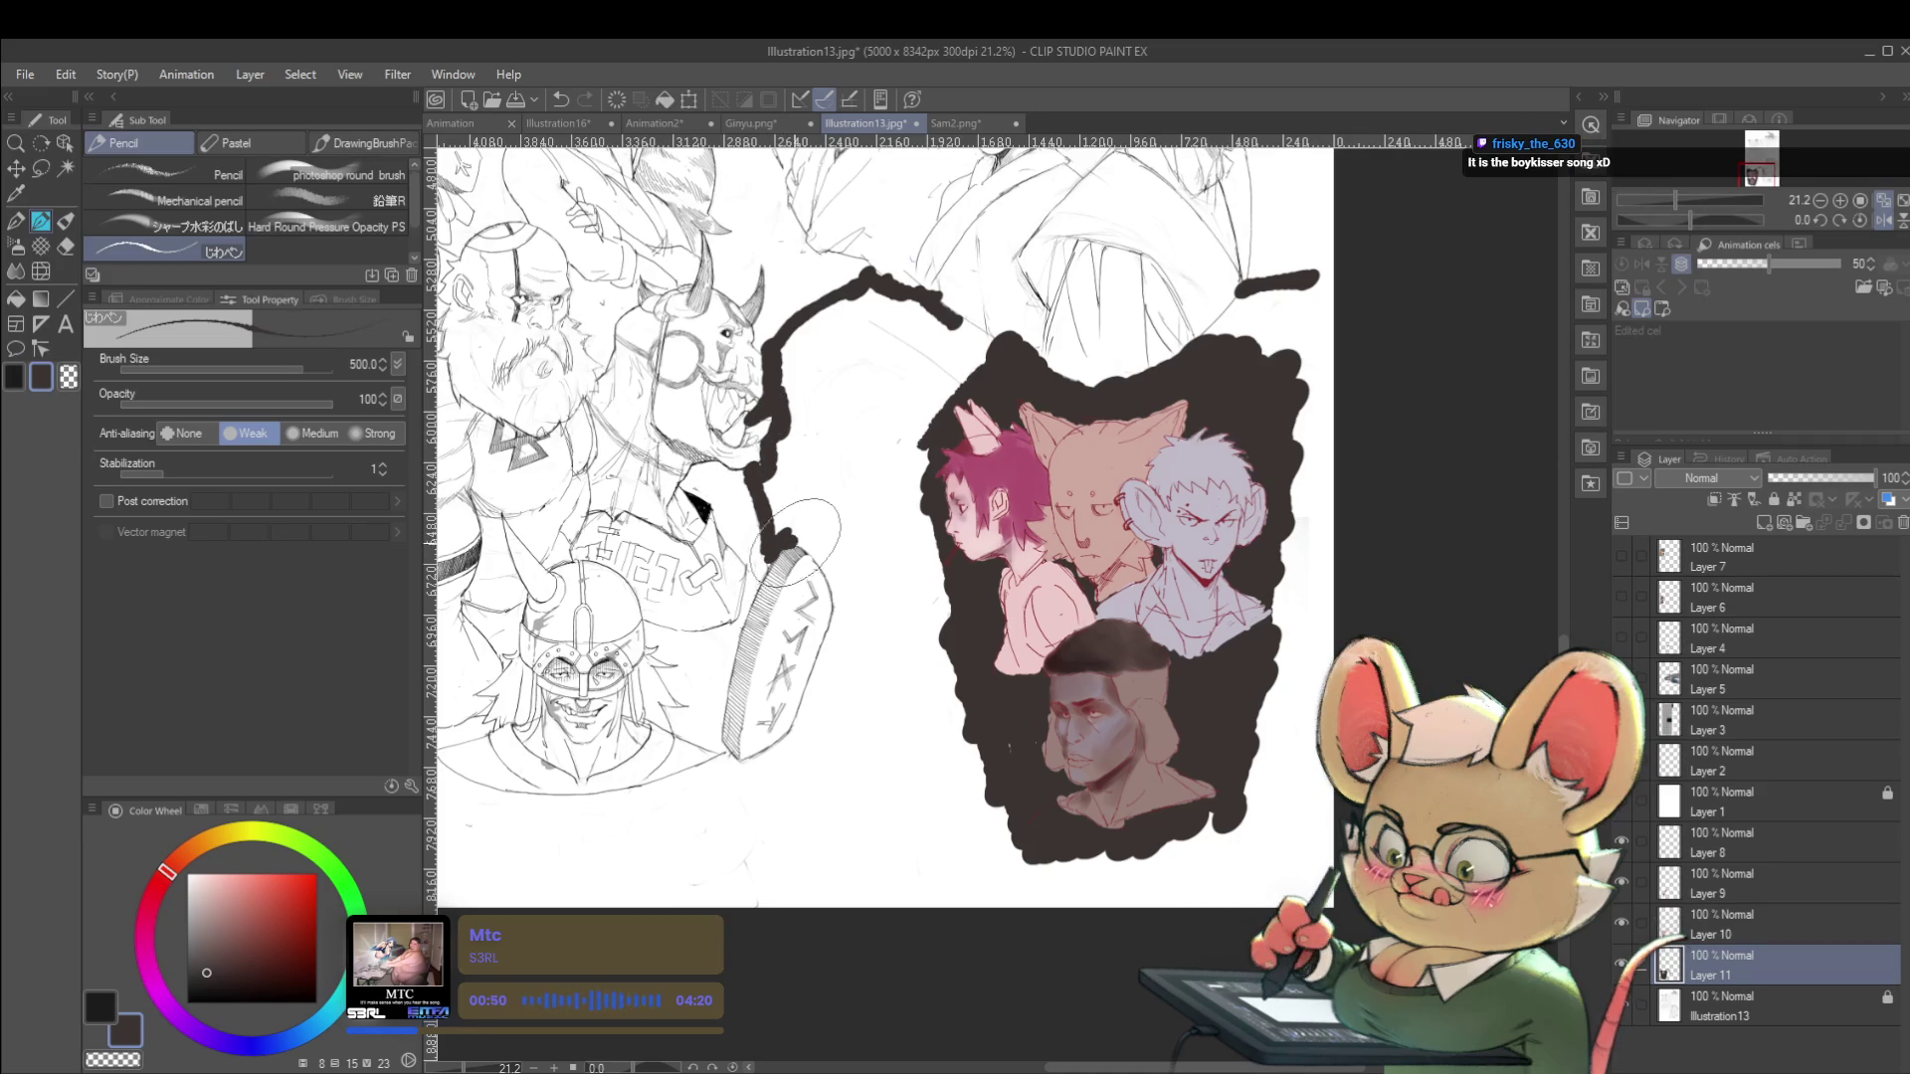
Switch to dark brown and close the outline down the shield edge into the backdrop.
{"action": "key", "text": "x"}
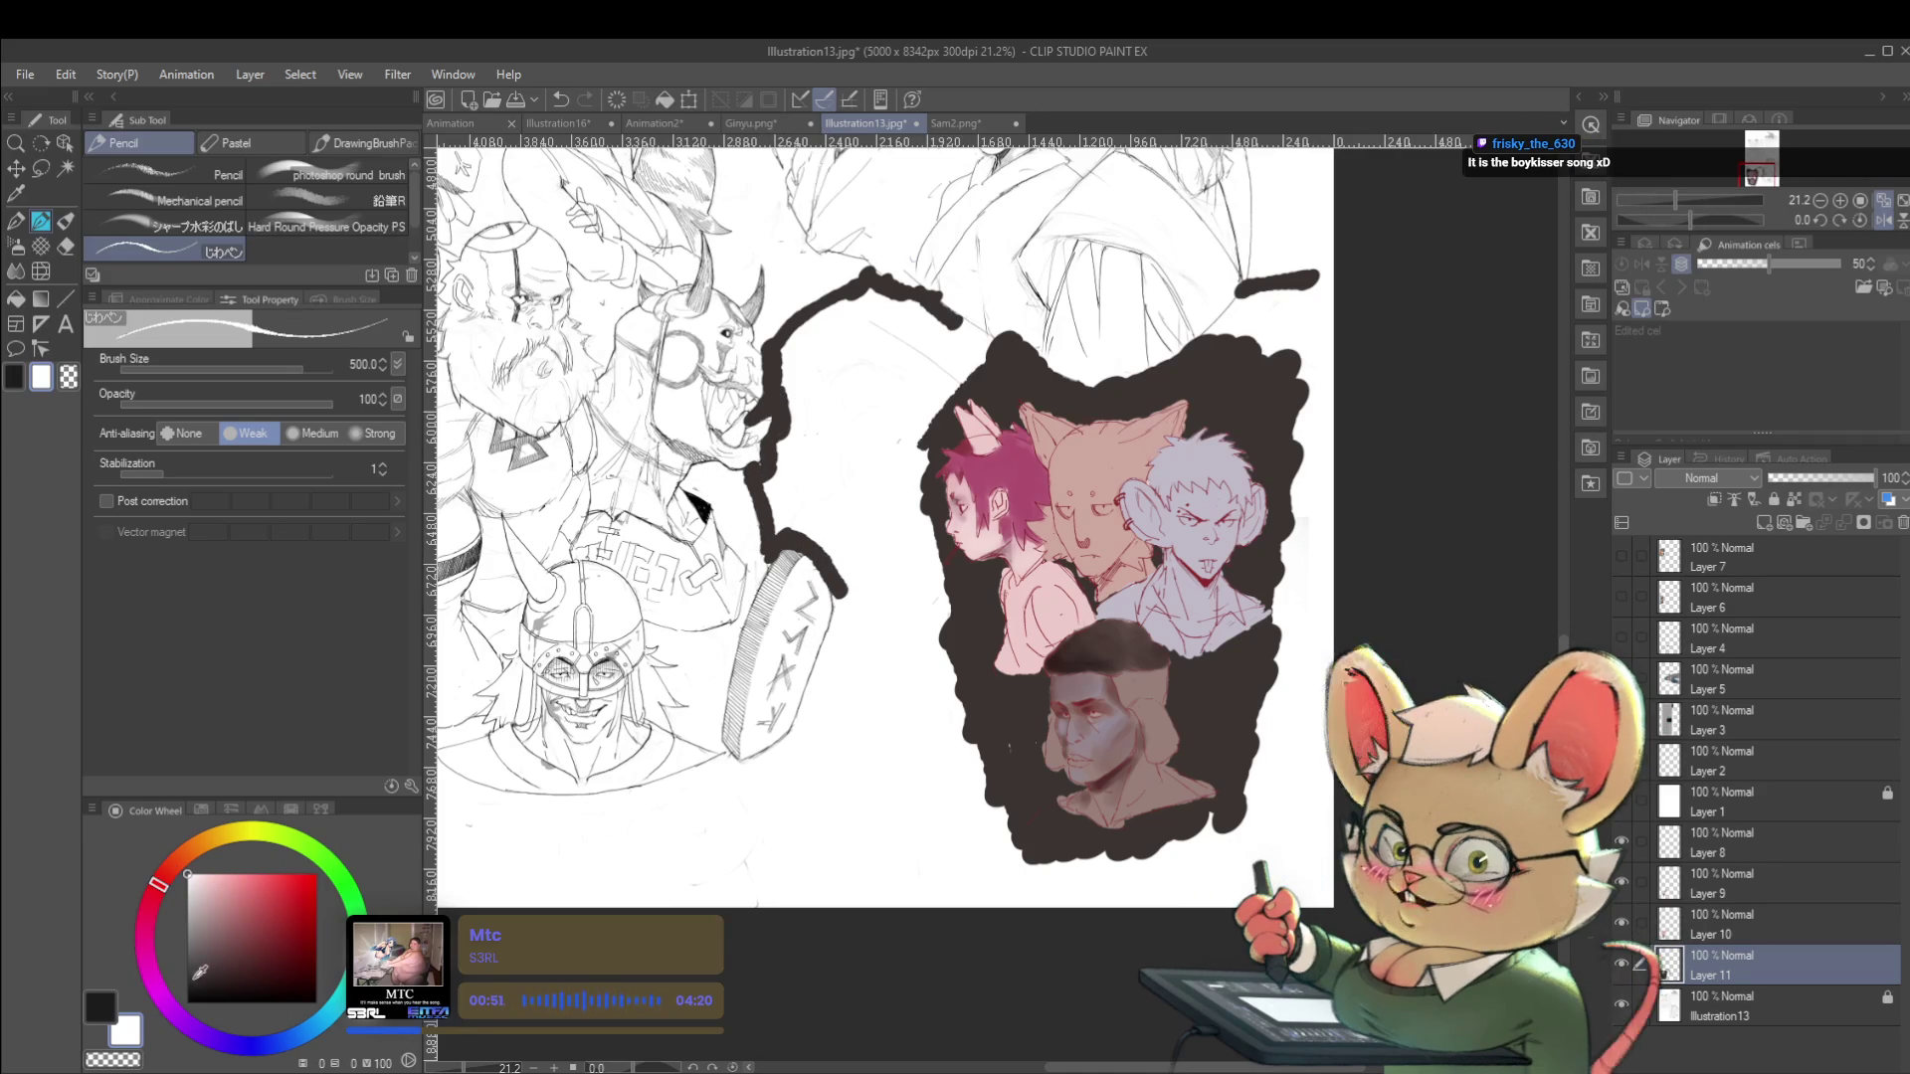
{"action": "left_click", "coordinate": [835, 607], "text": "alt"}
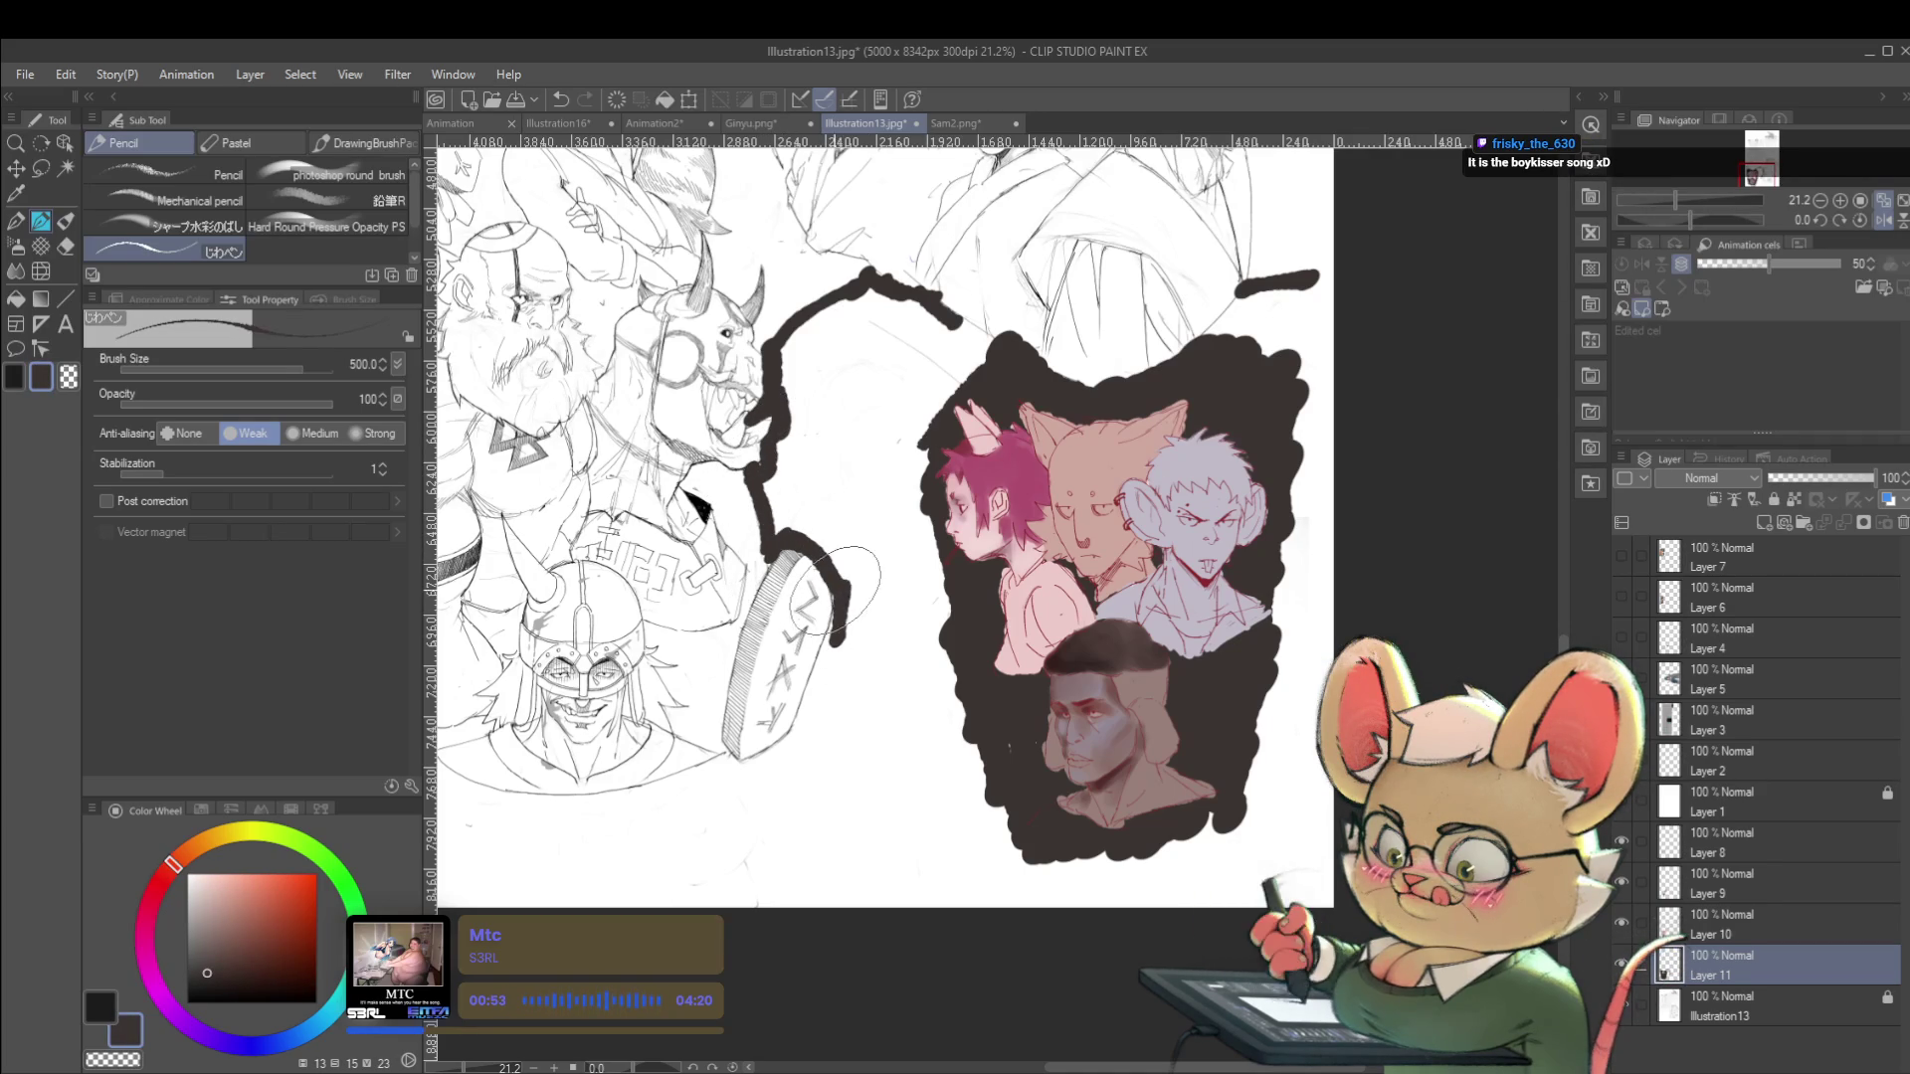
{"action": "left_click_drag", "start_coordinate": [841, 641], "coordinate": [781, 758]}
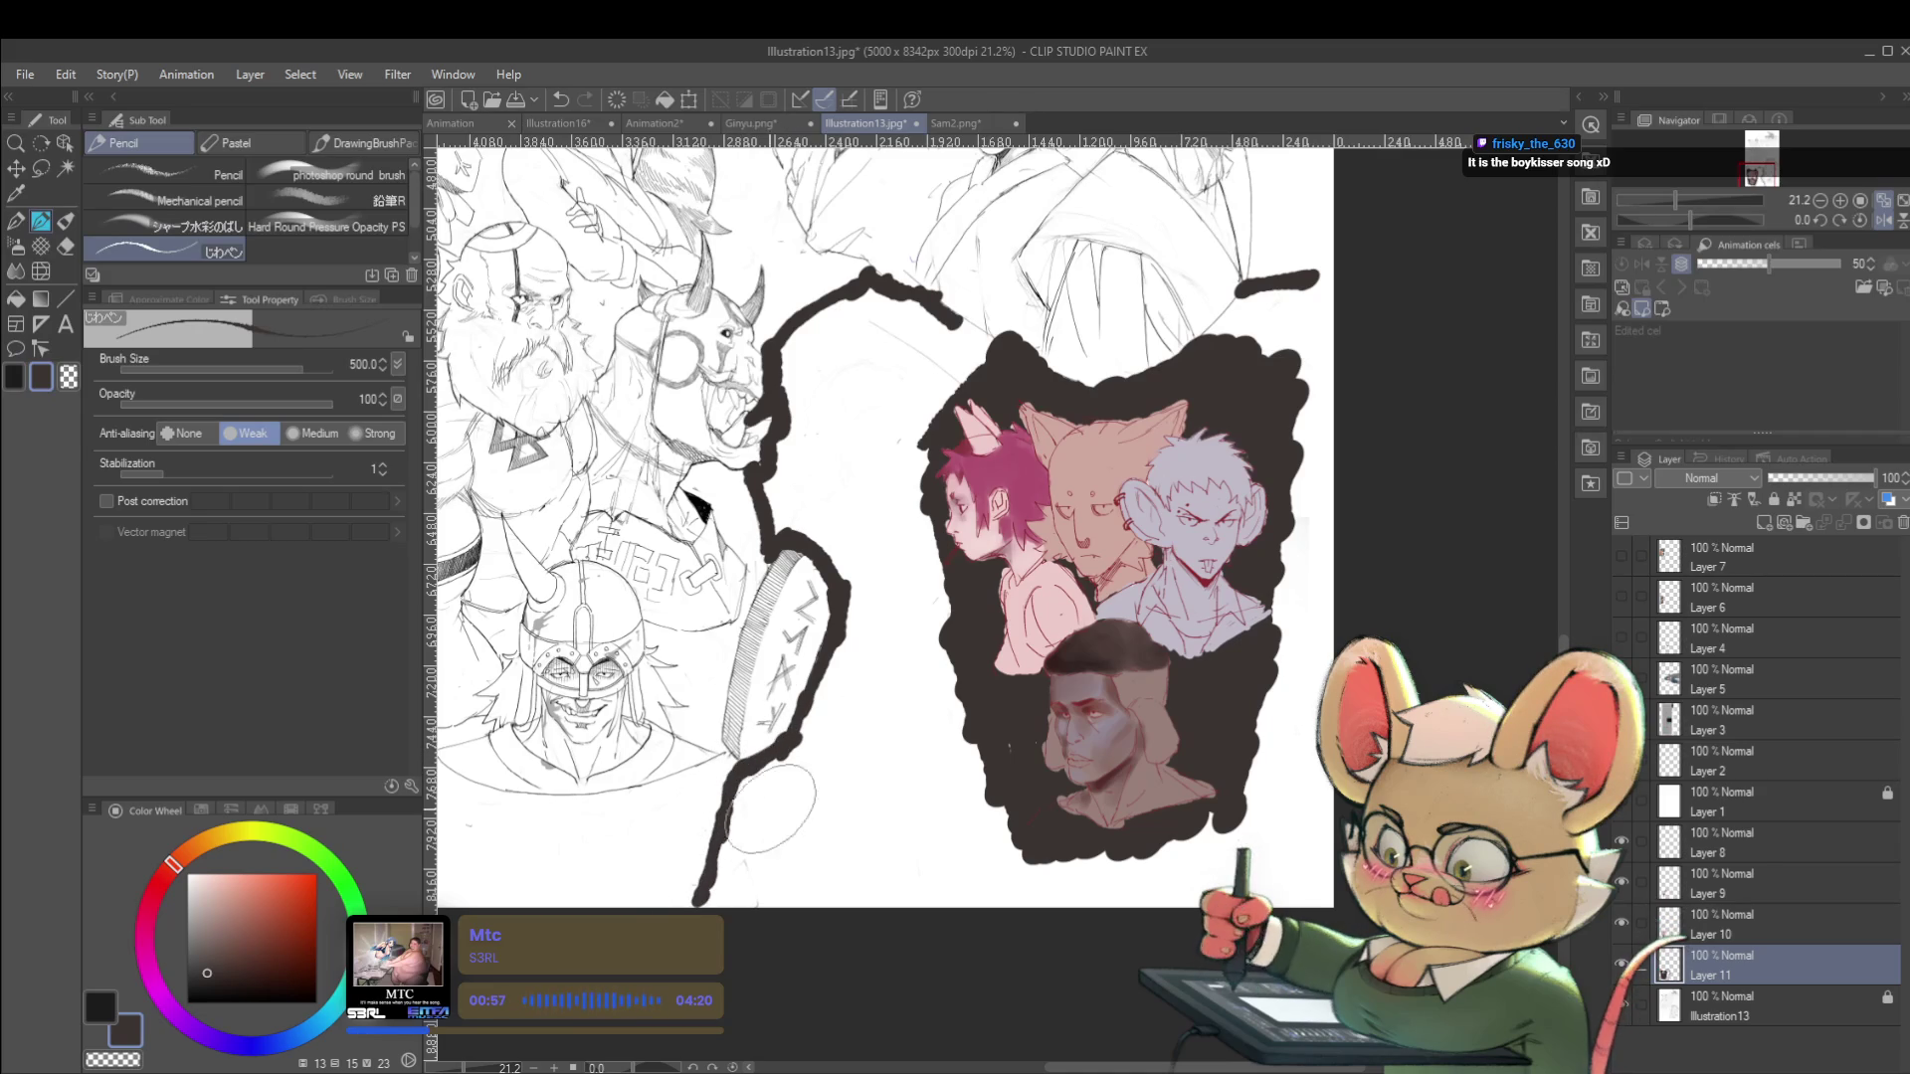
{"action": "left_click_drag", "start_coordinate": [939, 313], "coordinate": [994, 356]}
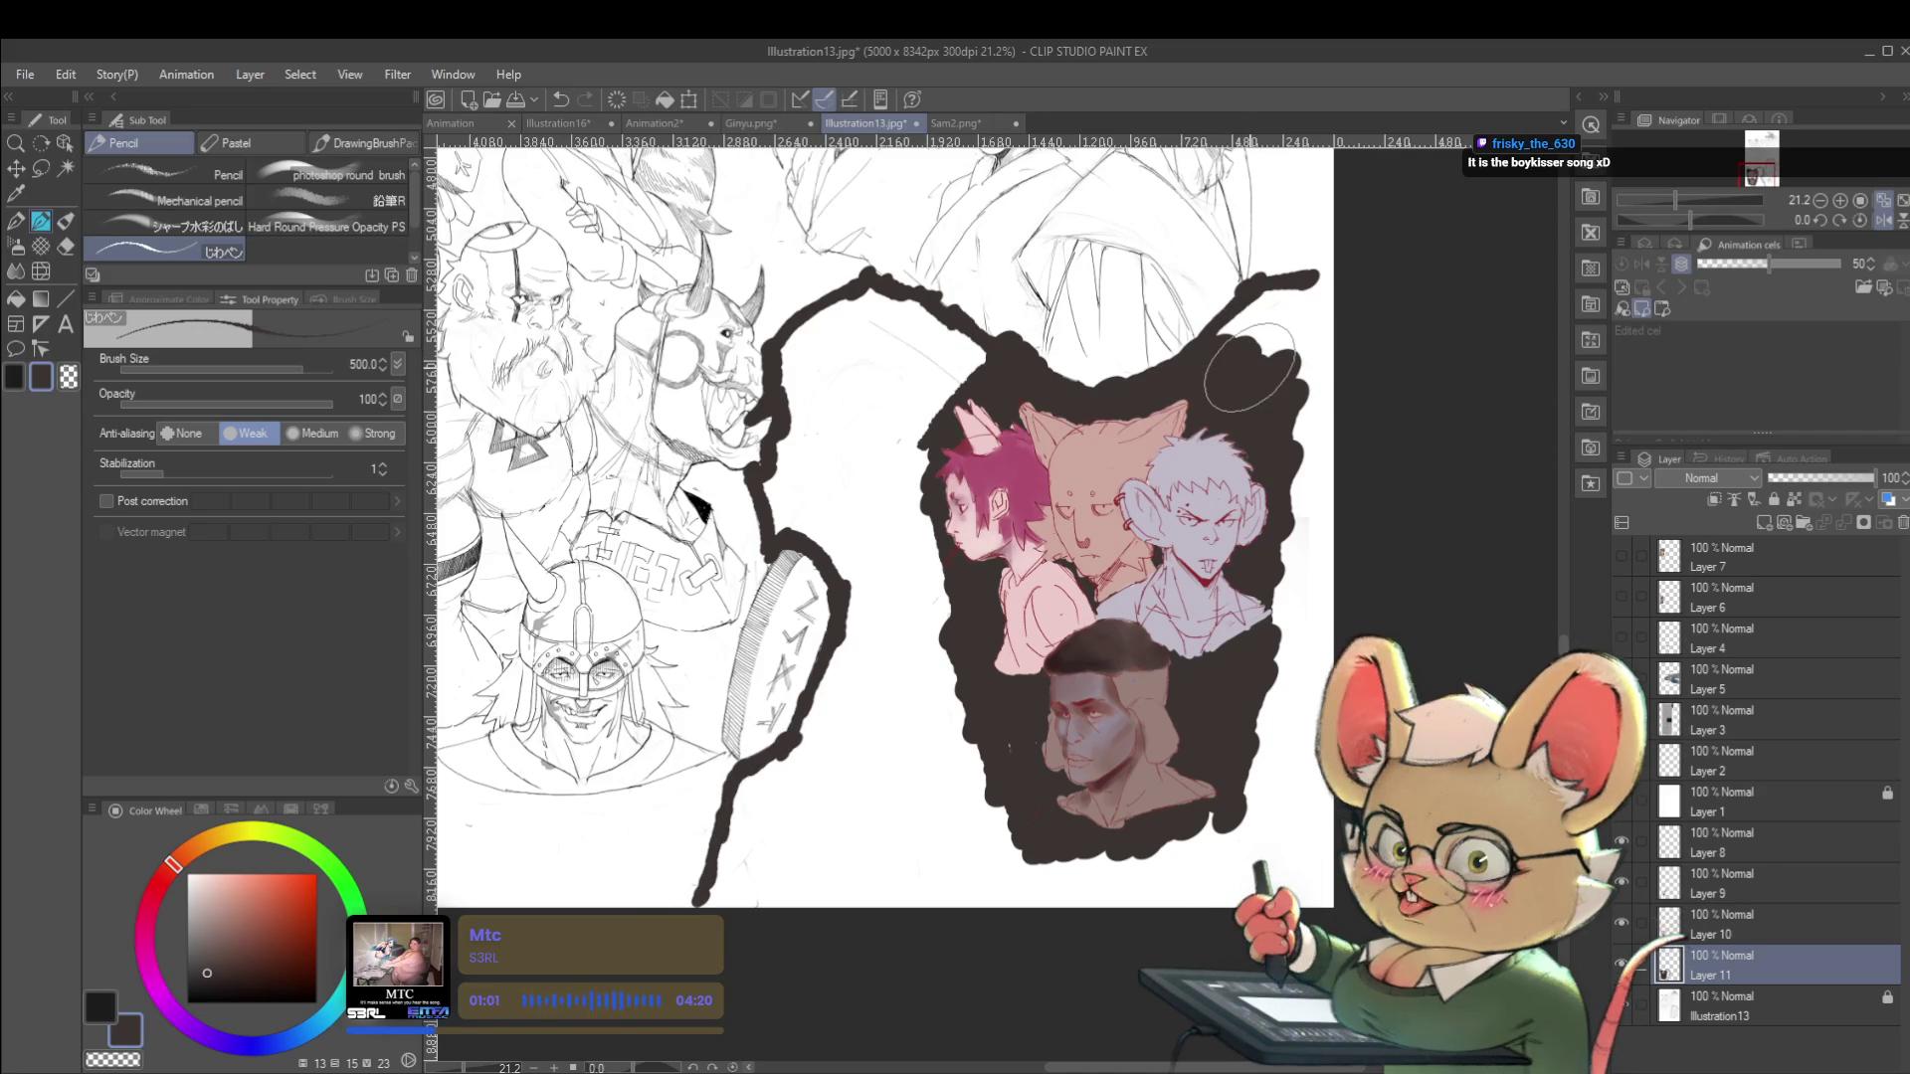
Fill the outlined backdrop area dark brown, retrying after leaky fills until it holds.
{"action": "key", "text": "g"}
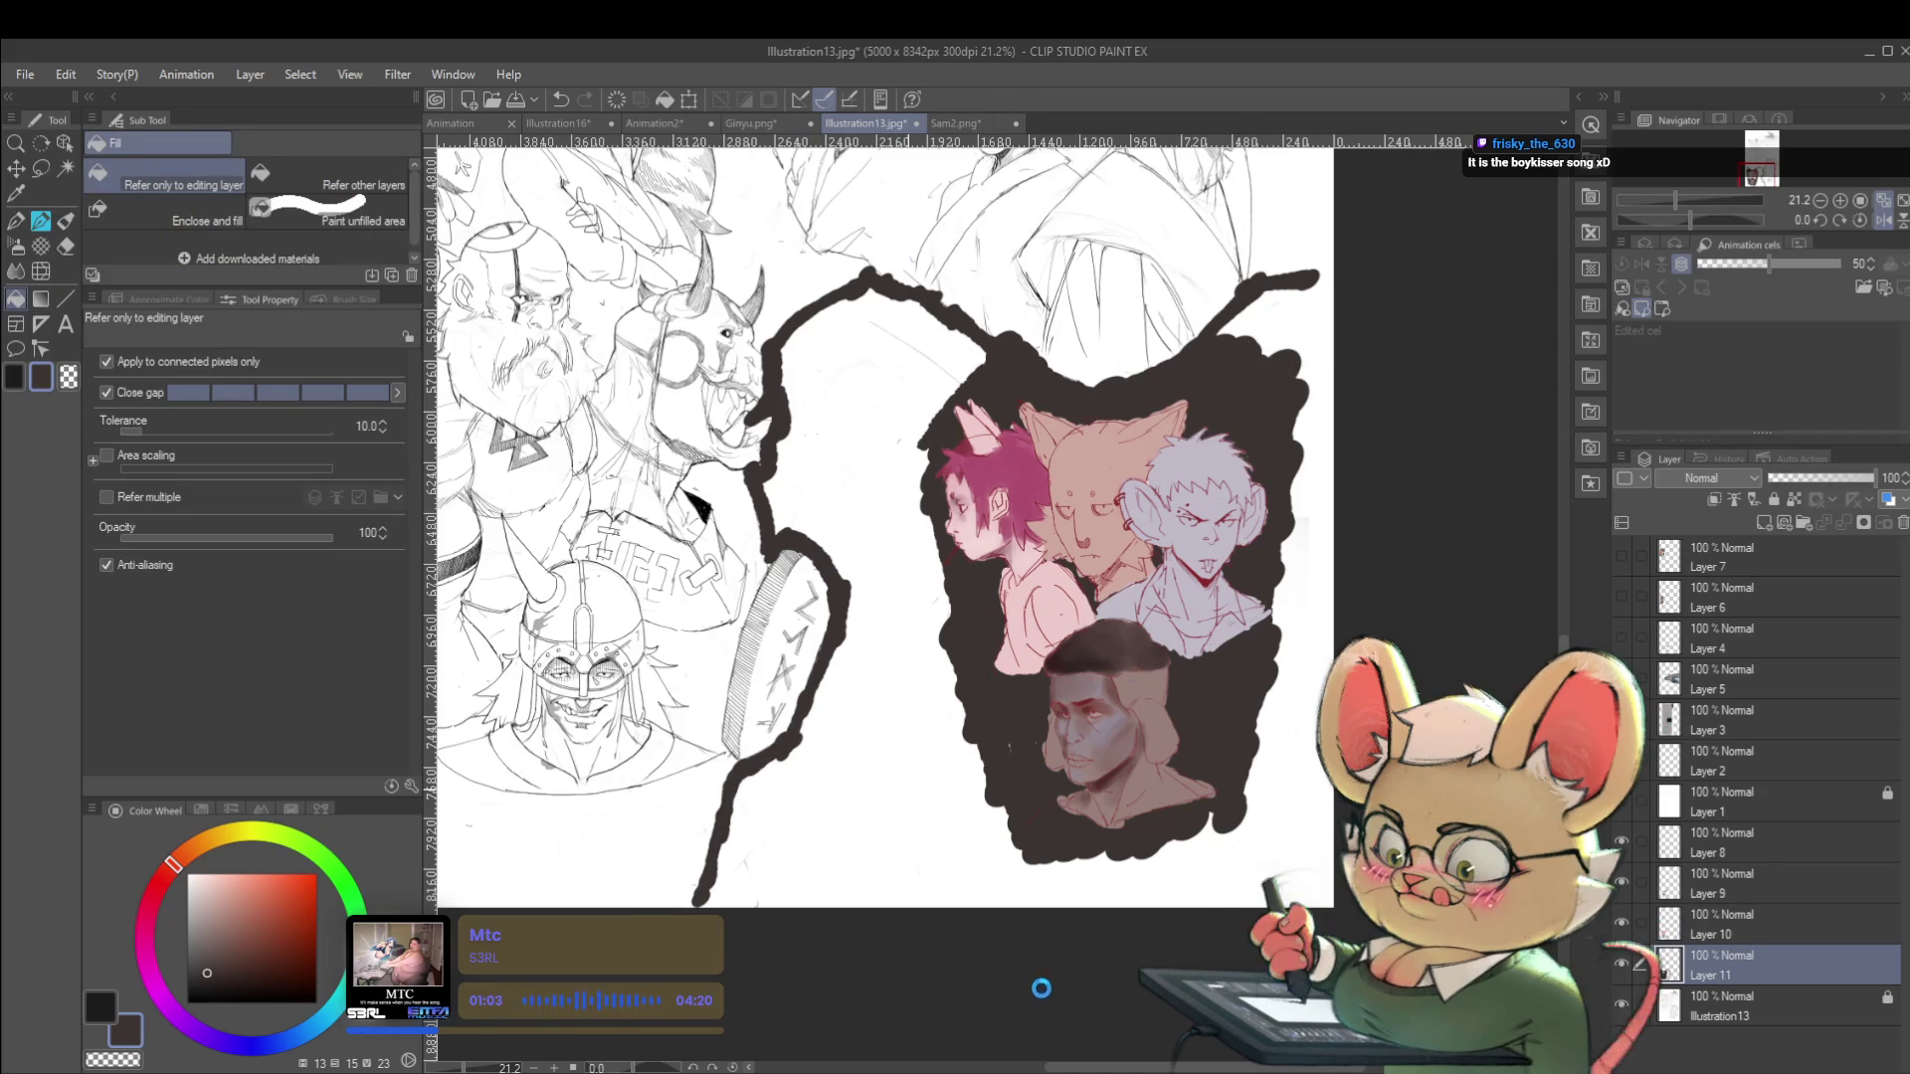
{"action": "left_click", "coordinate": [1044, 991]}
{"action": "key", "text": "ctrl+z"}
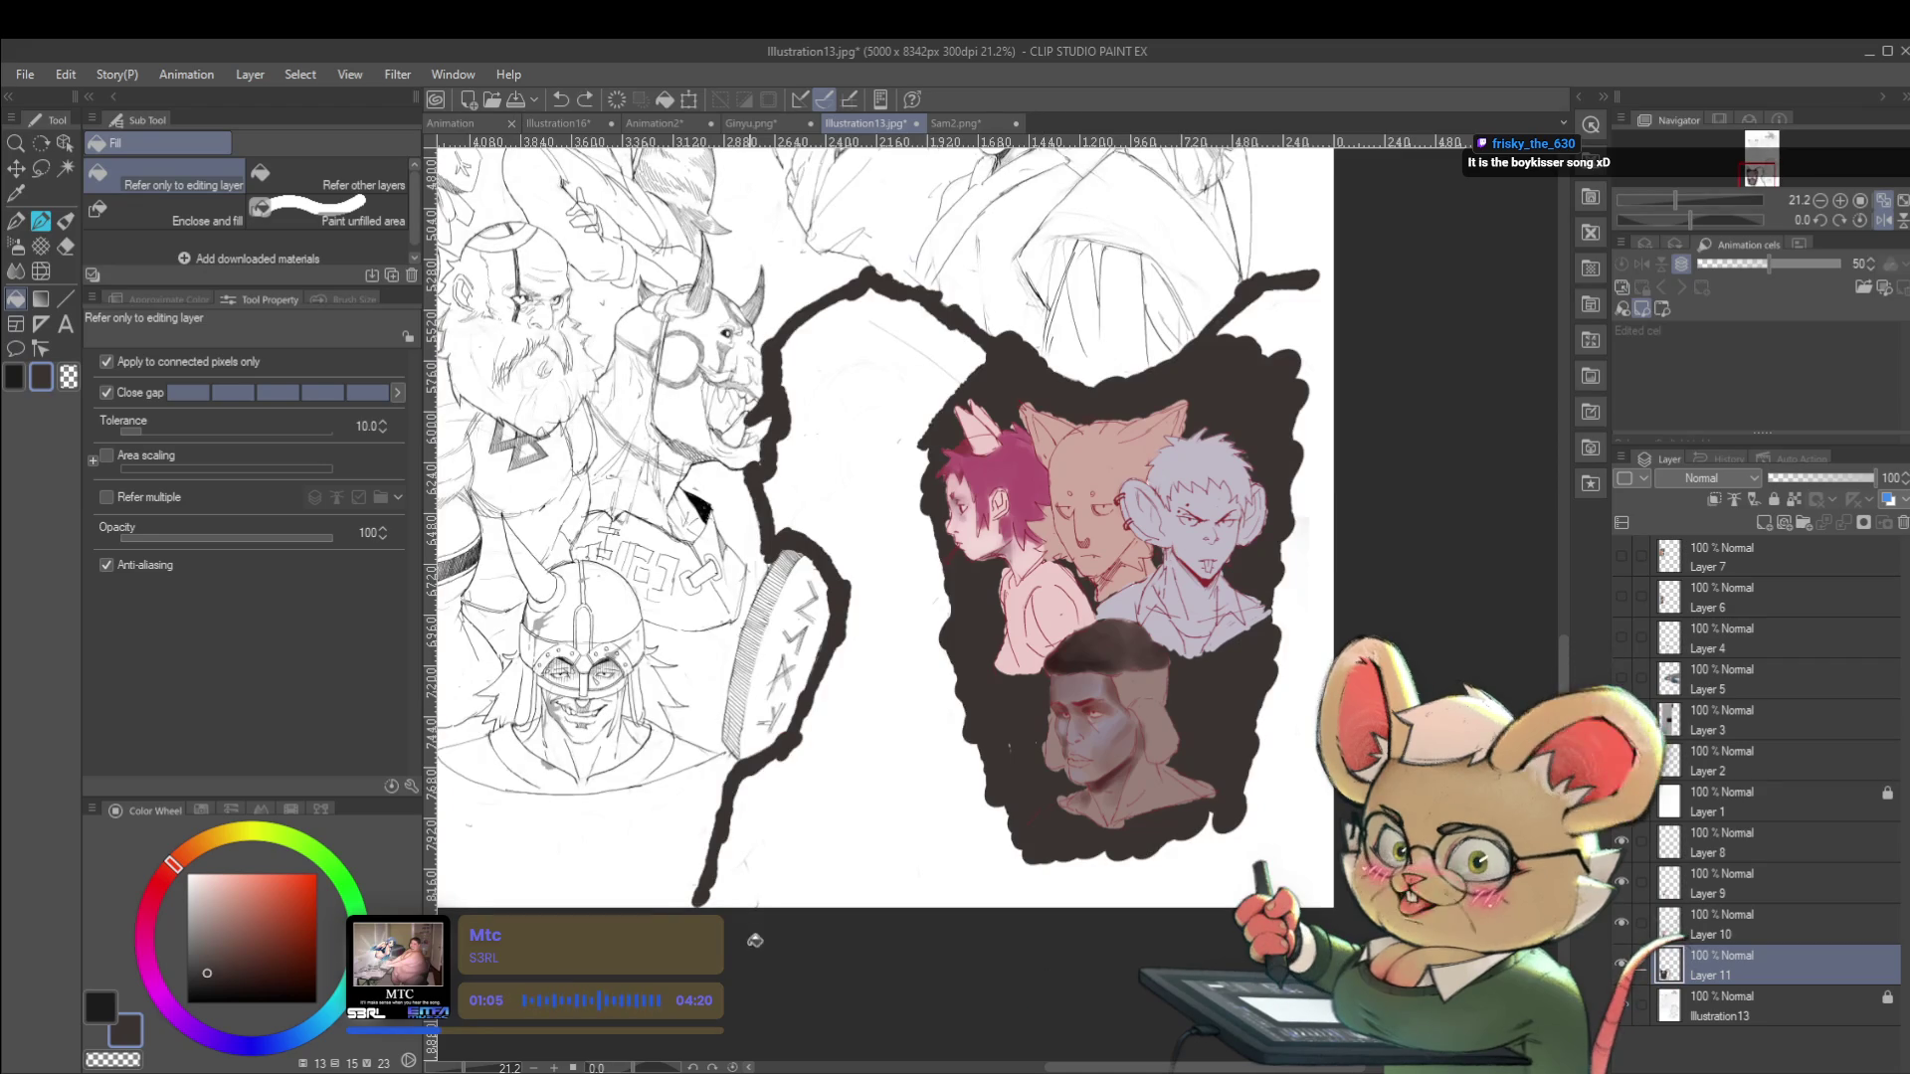
{"action": "key", "text": "p"}
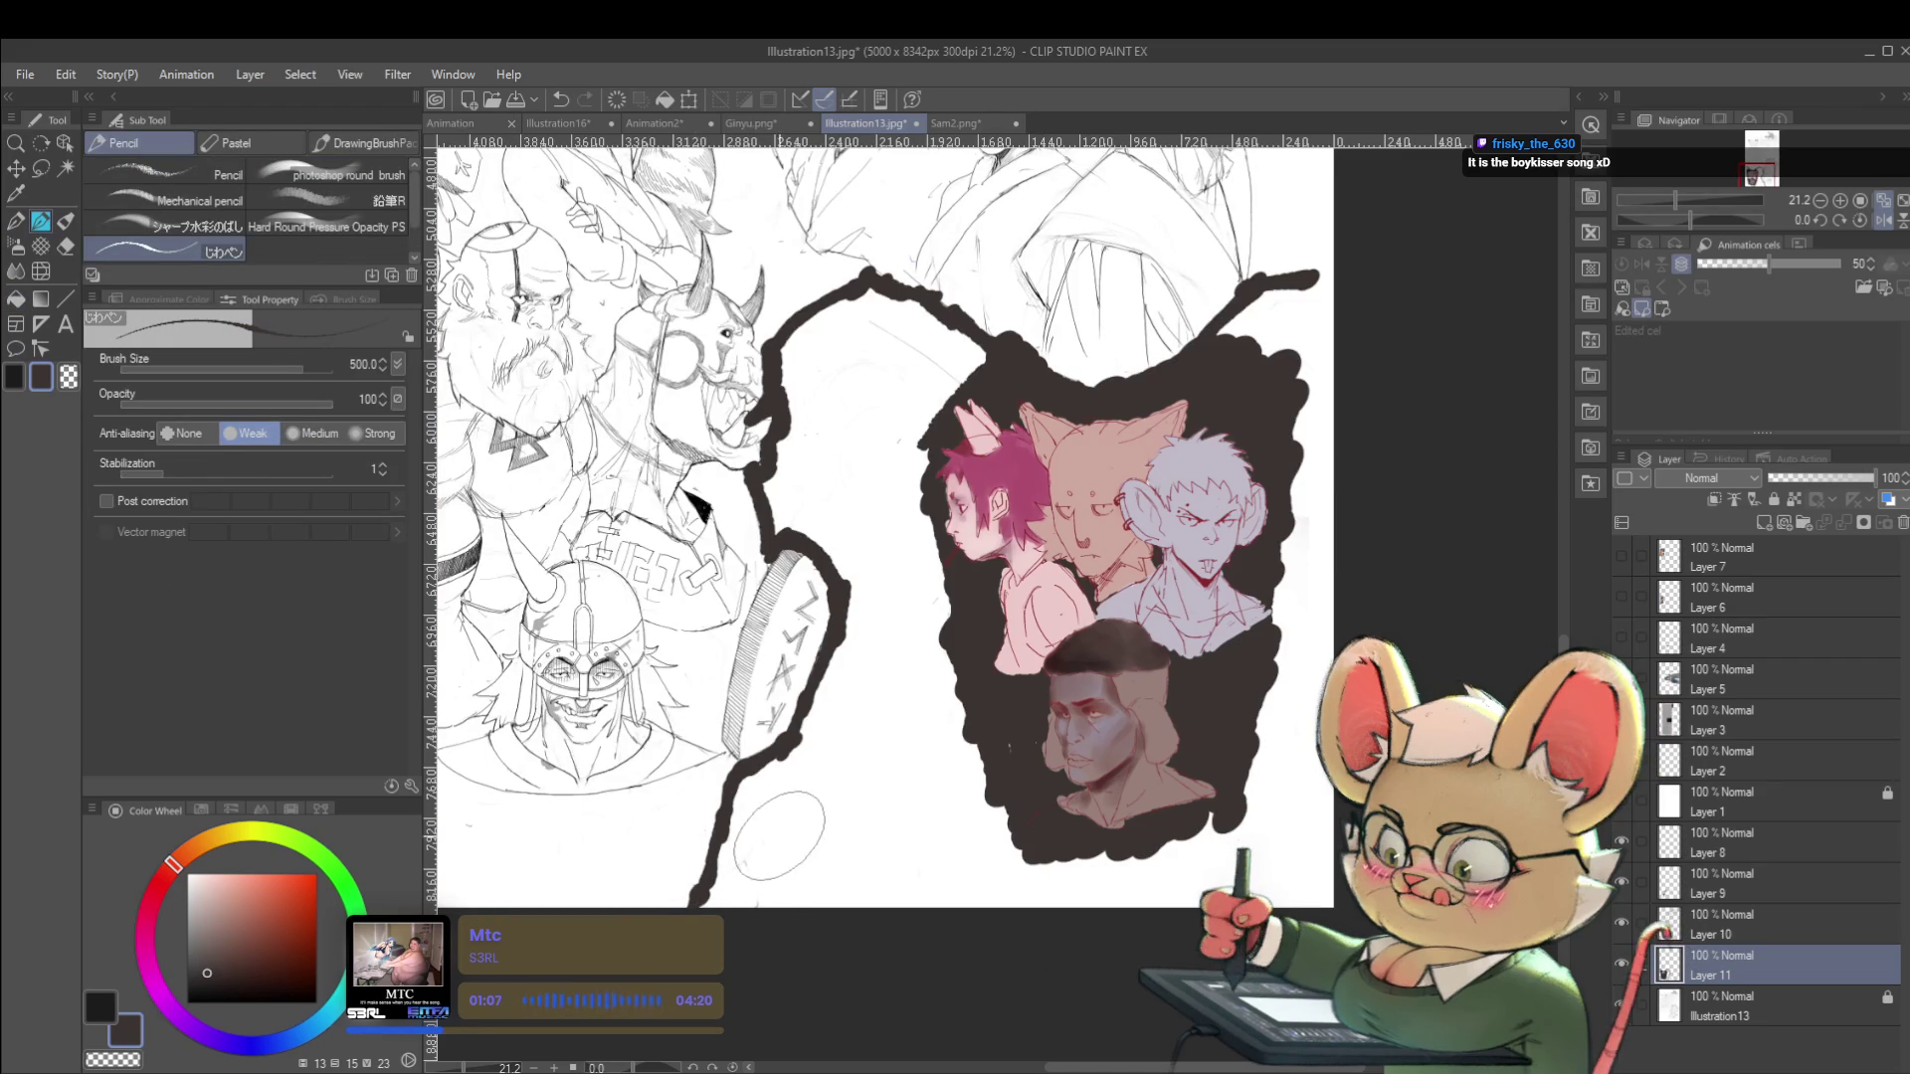
{"action": "key", "text": "g"}
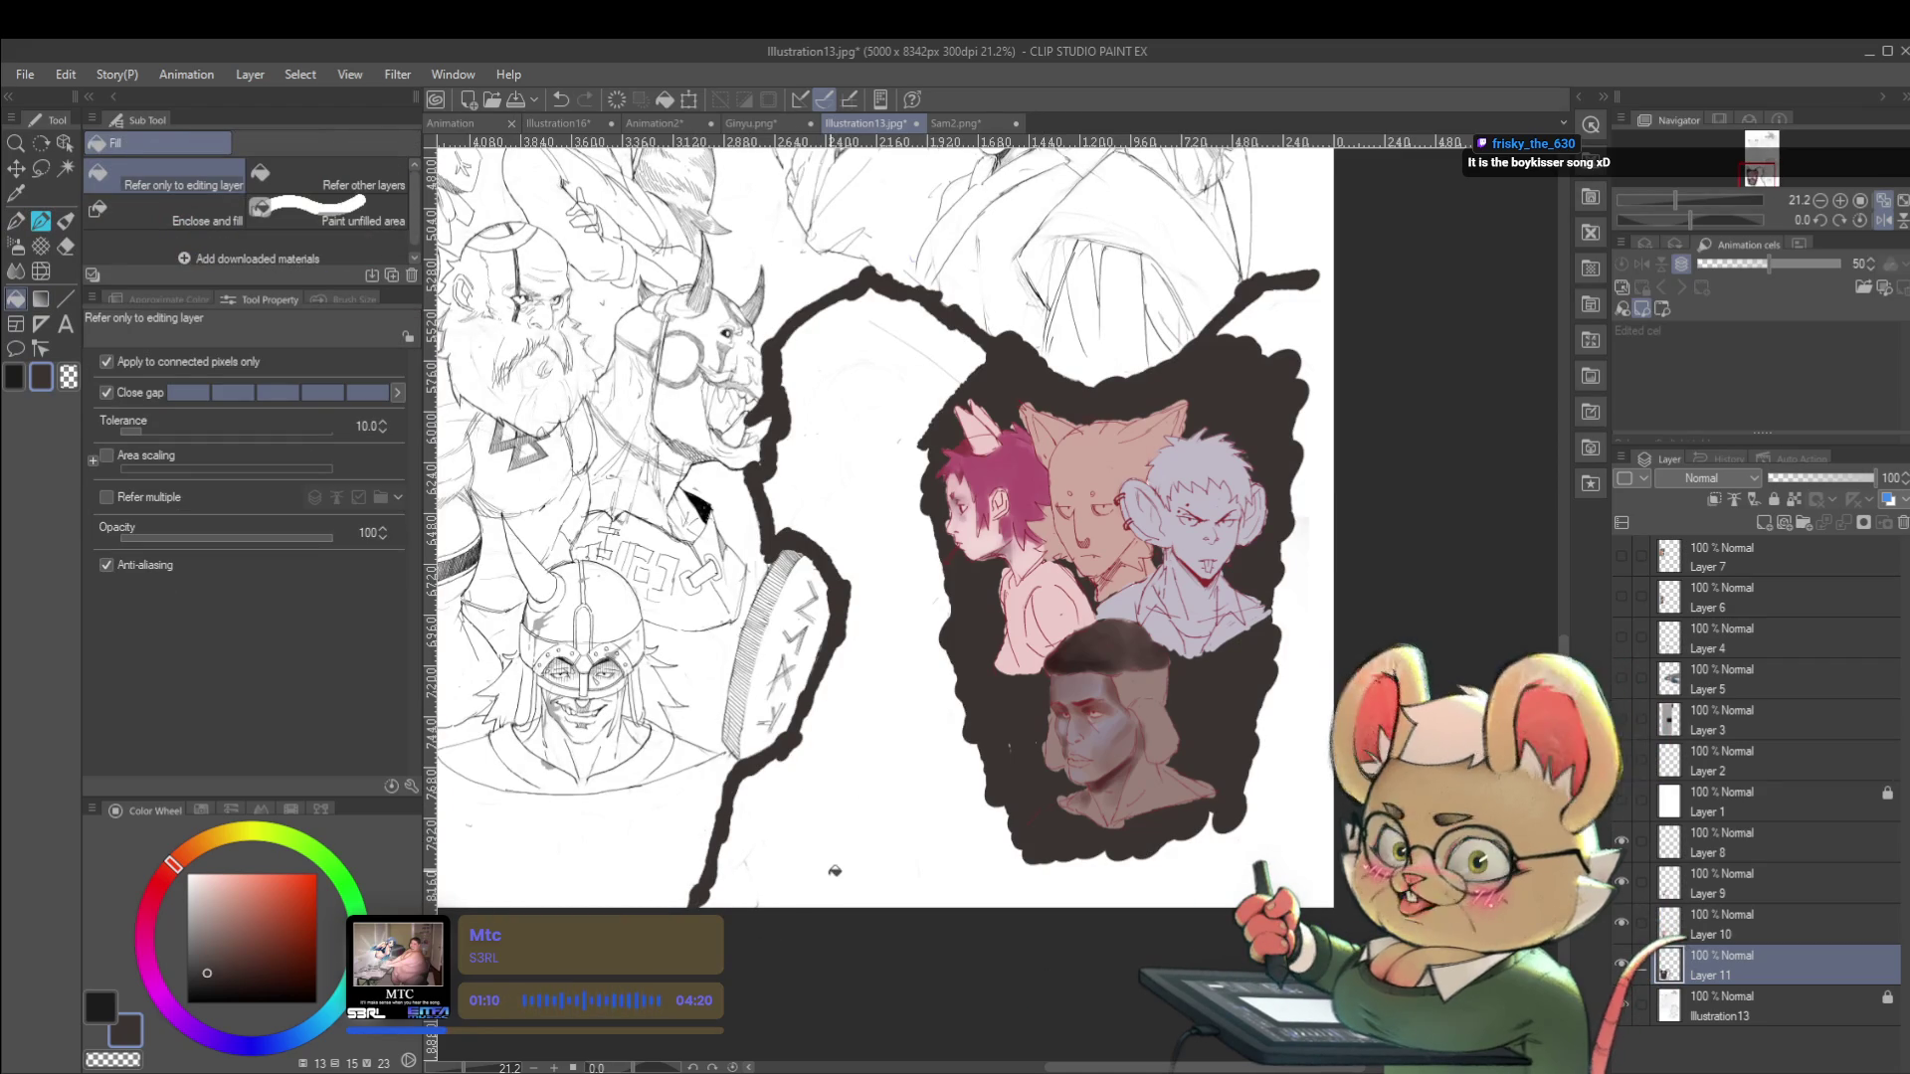
{"action": "left_click", "coordinate": [1327, 264]}
{"action": "key", "text": "ctrl+z"}
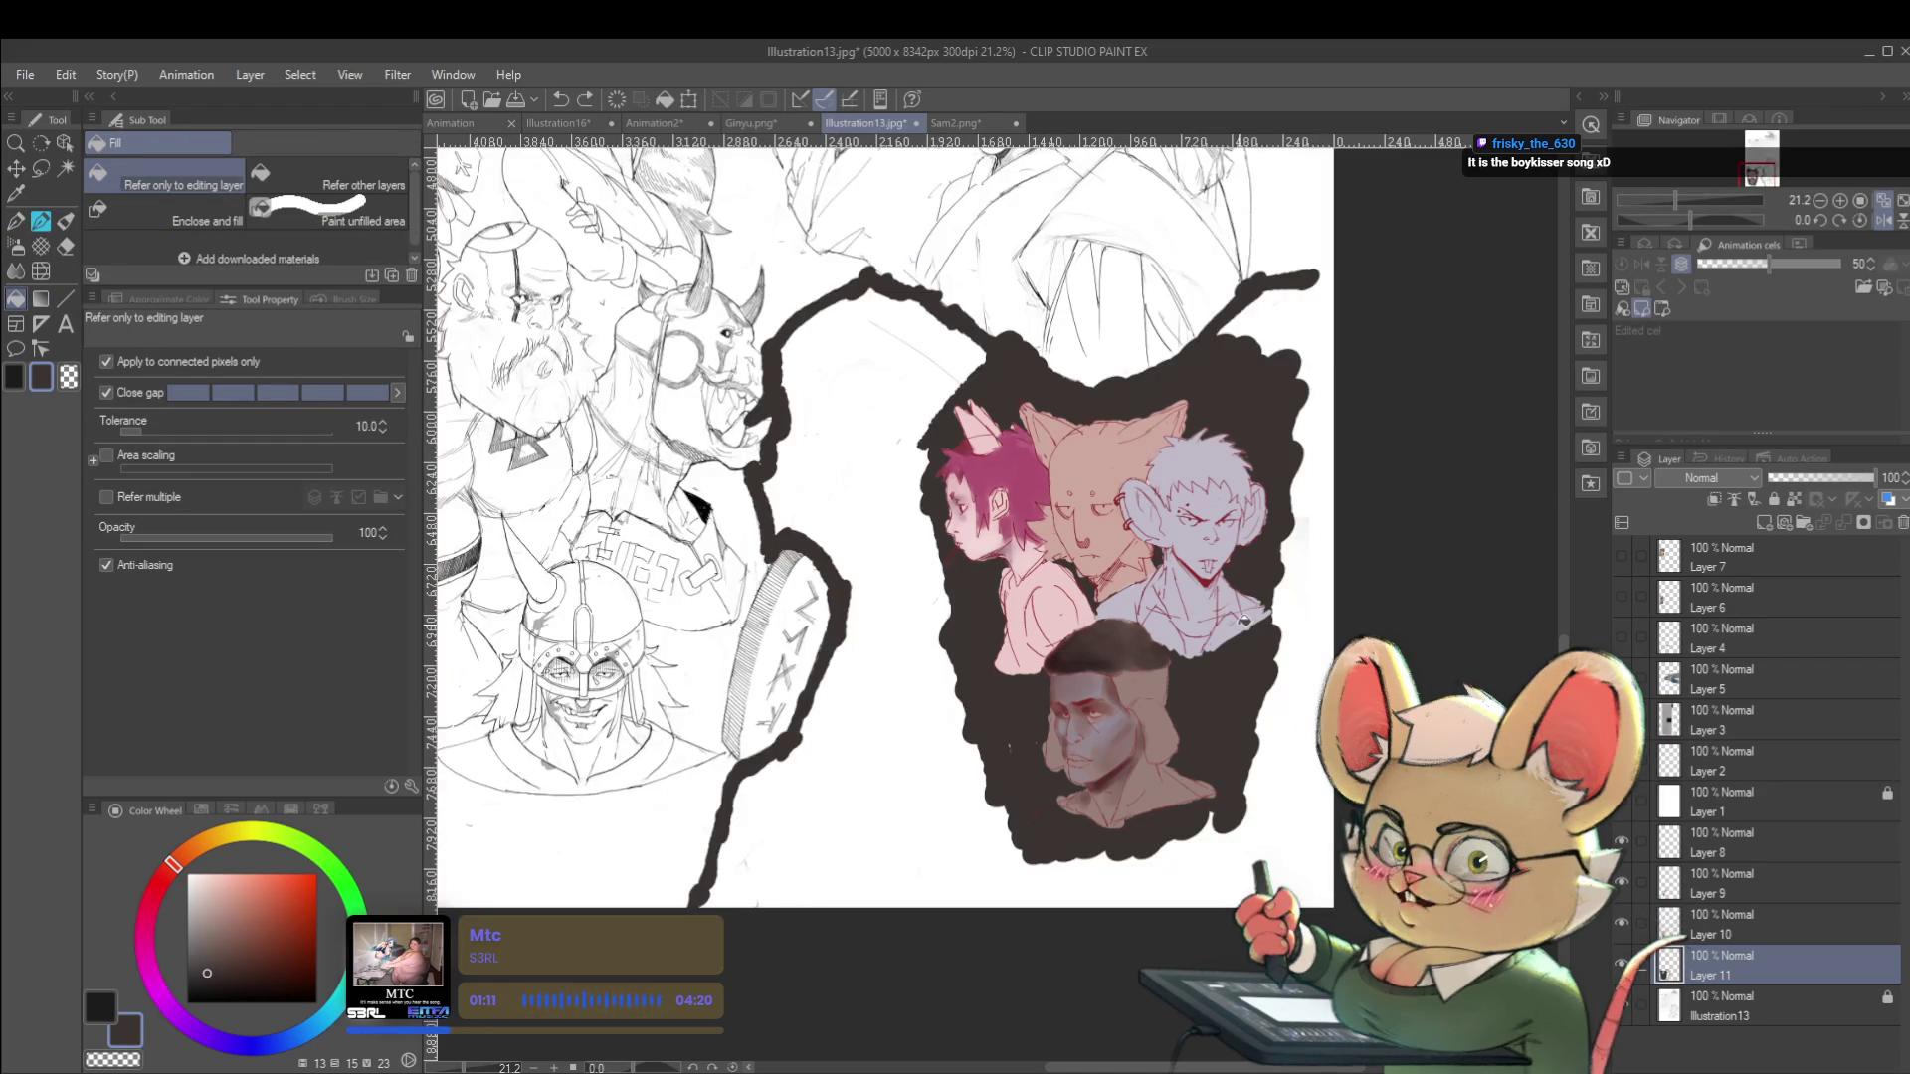
{"action": "key", "text": "p"}
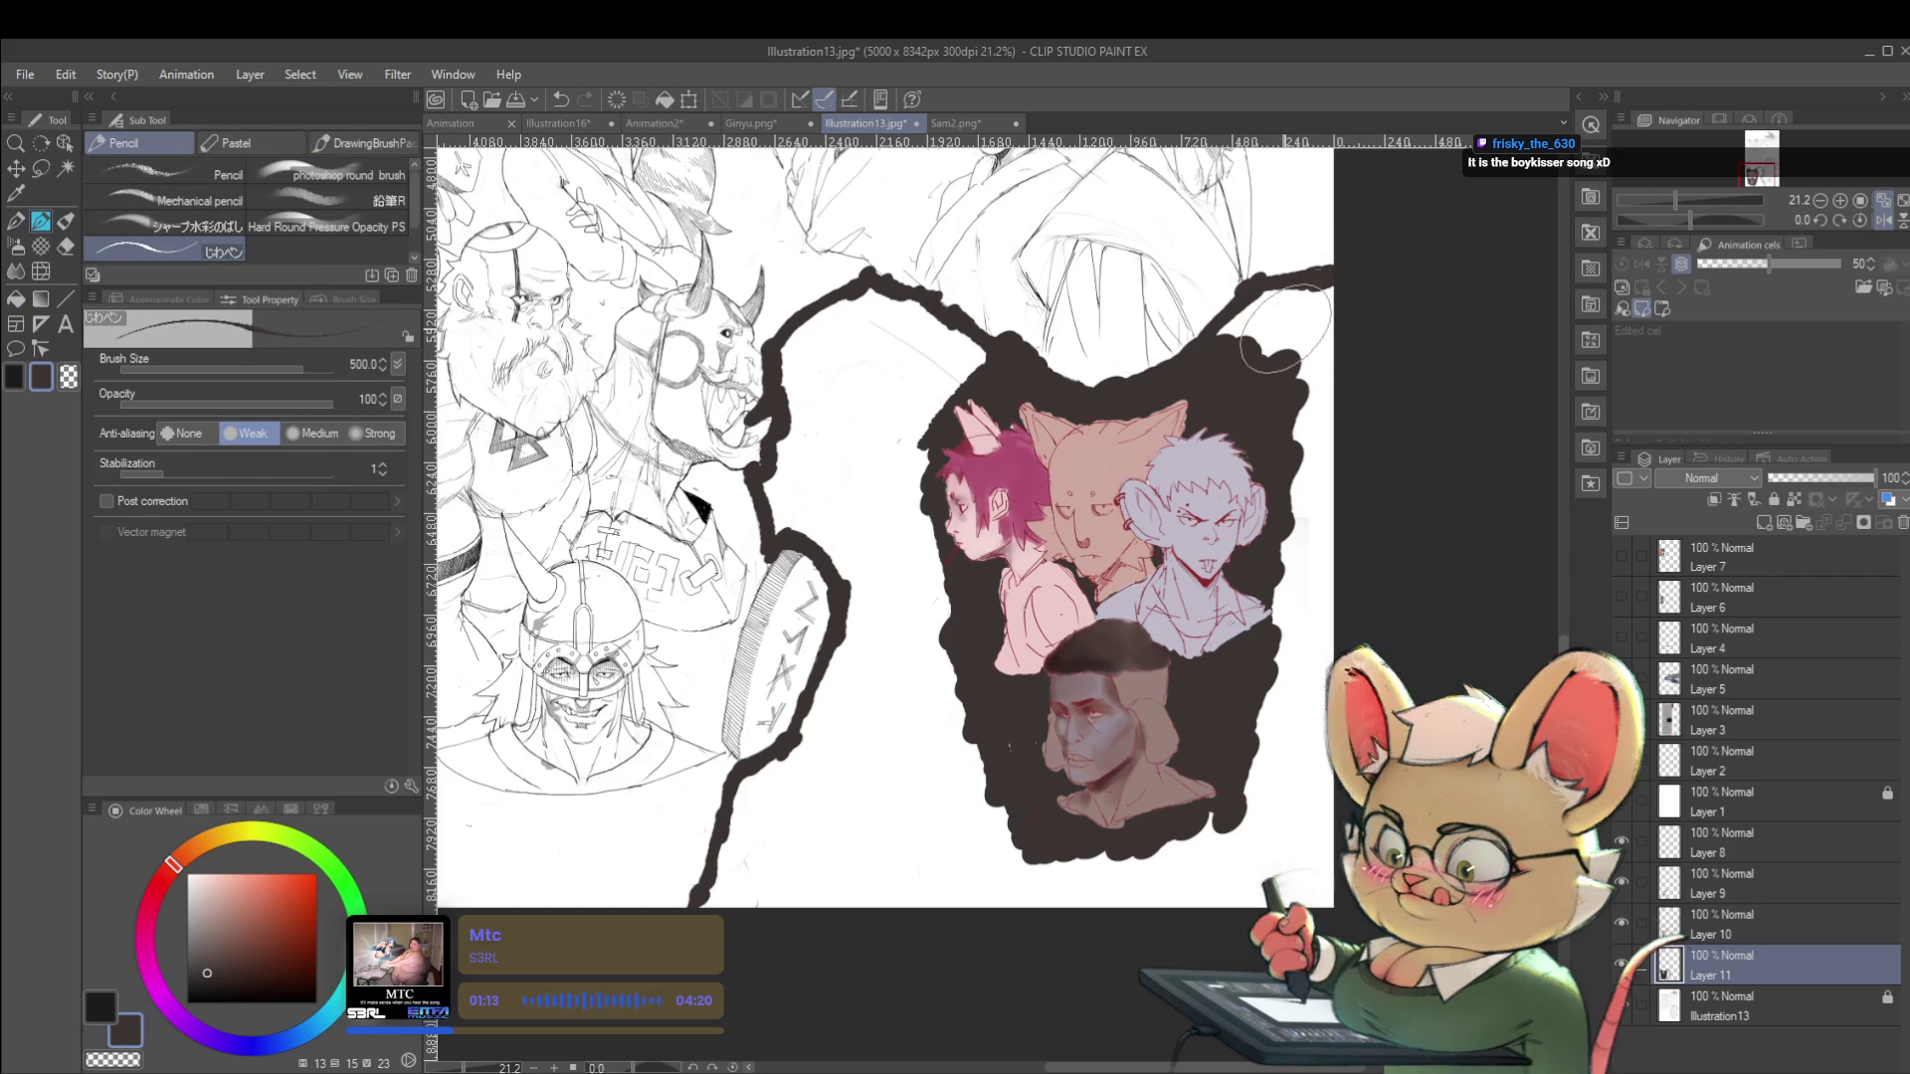
{"action": "key", "text": "g"}
{"action": "left_click", "coordinate": [1290, 370]}
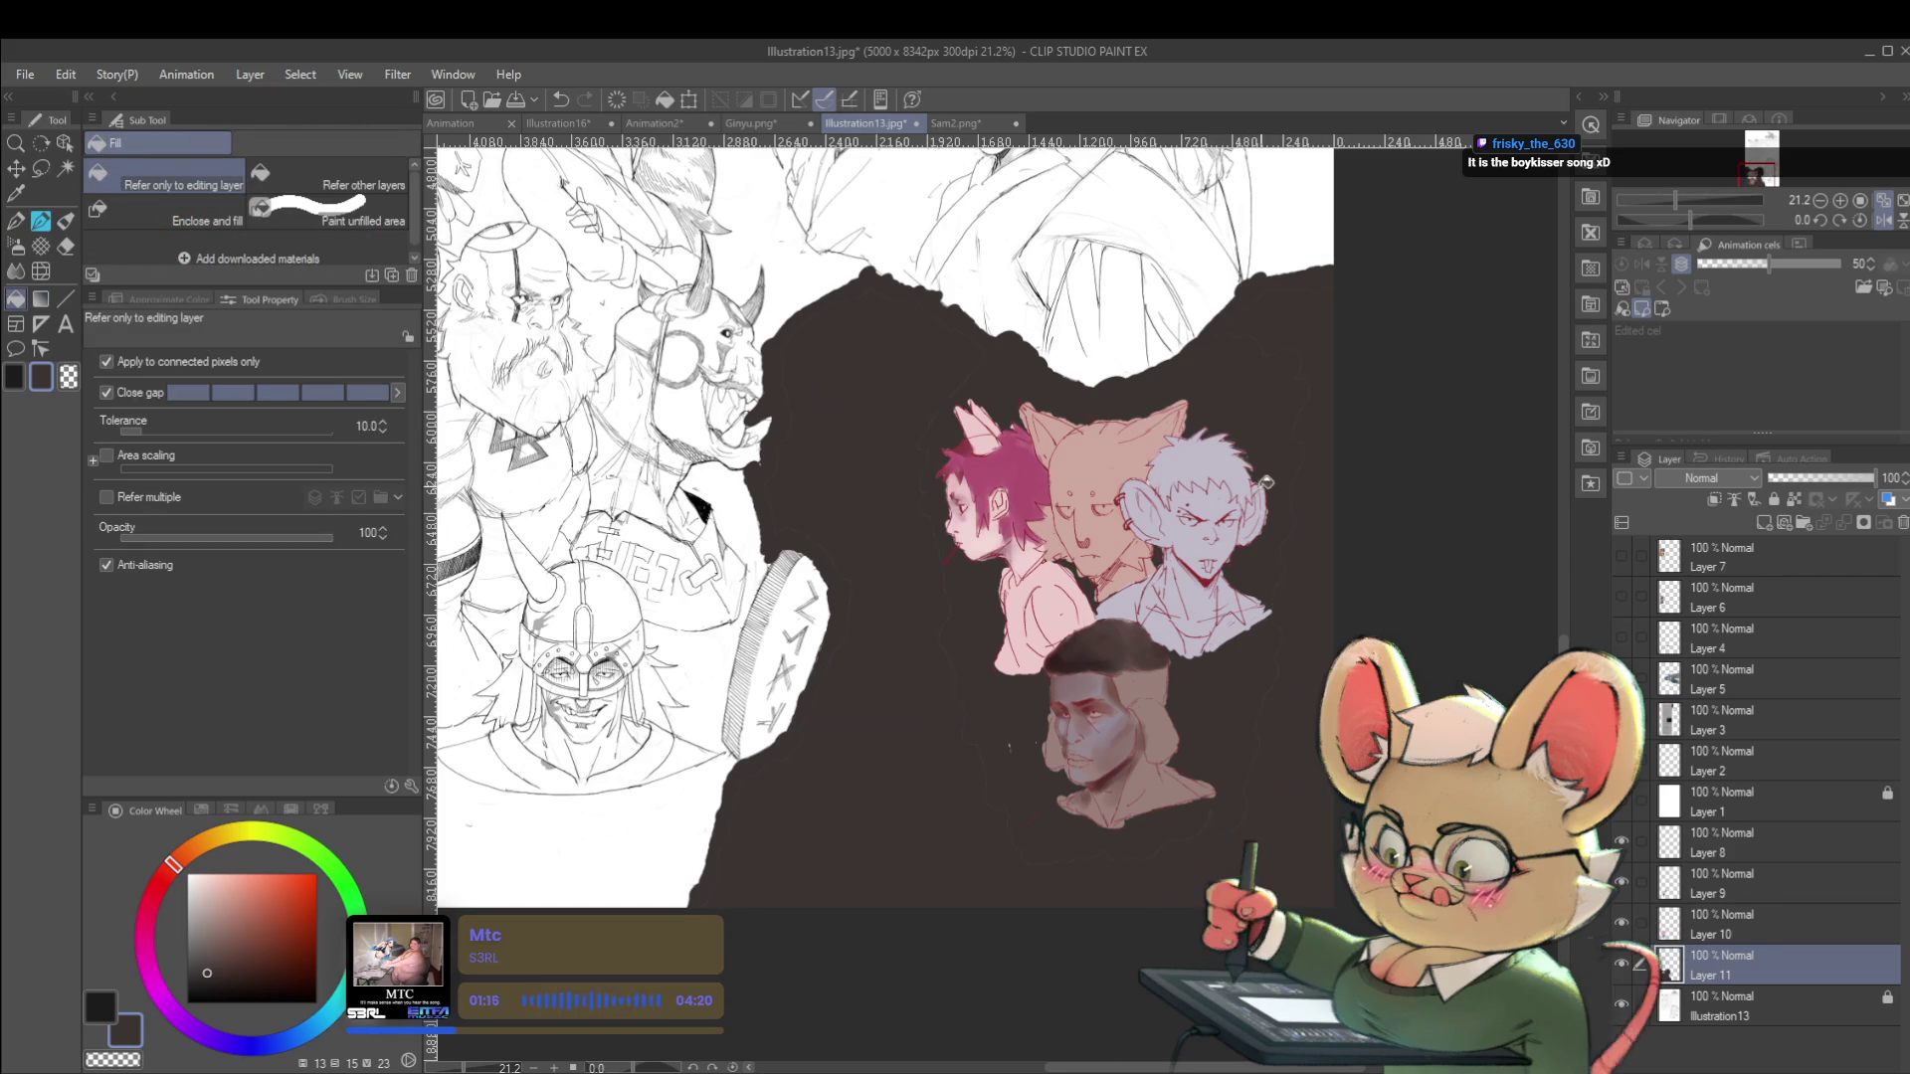
{"action": "scroll", "coordinate": [1263, 488], "scroll_direction": "down", "scroll_amount": 3}
{"action": "scroll", "coordinate": [1245, 540], "scroll_direction": "up", "scroll_amount": 2}
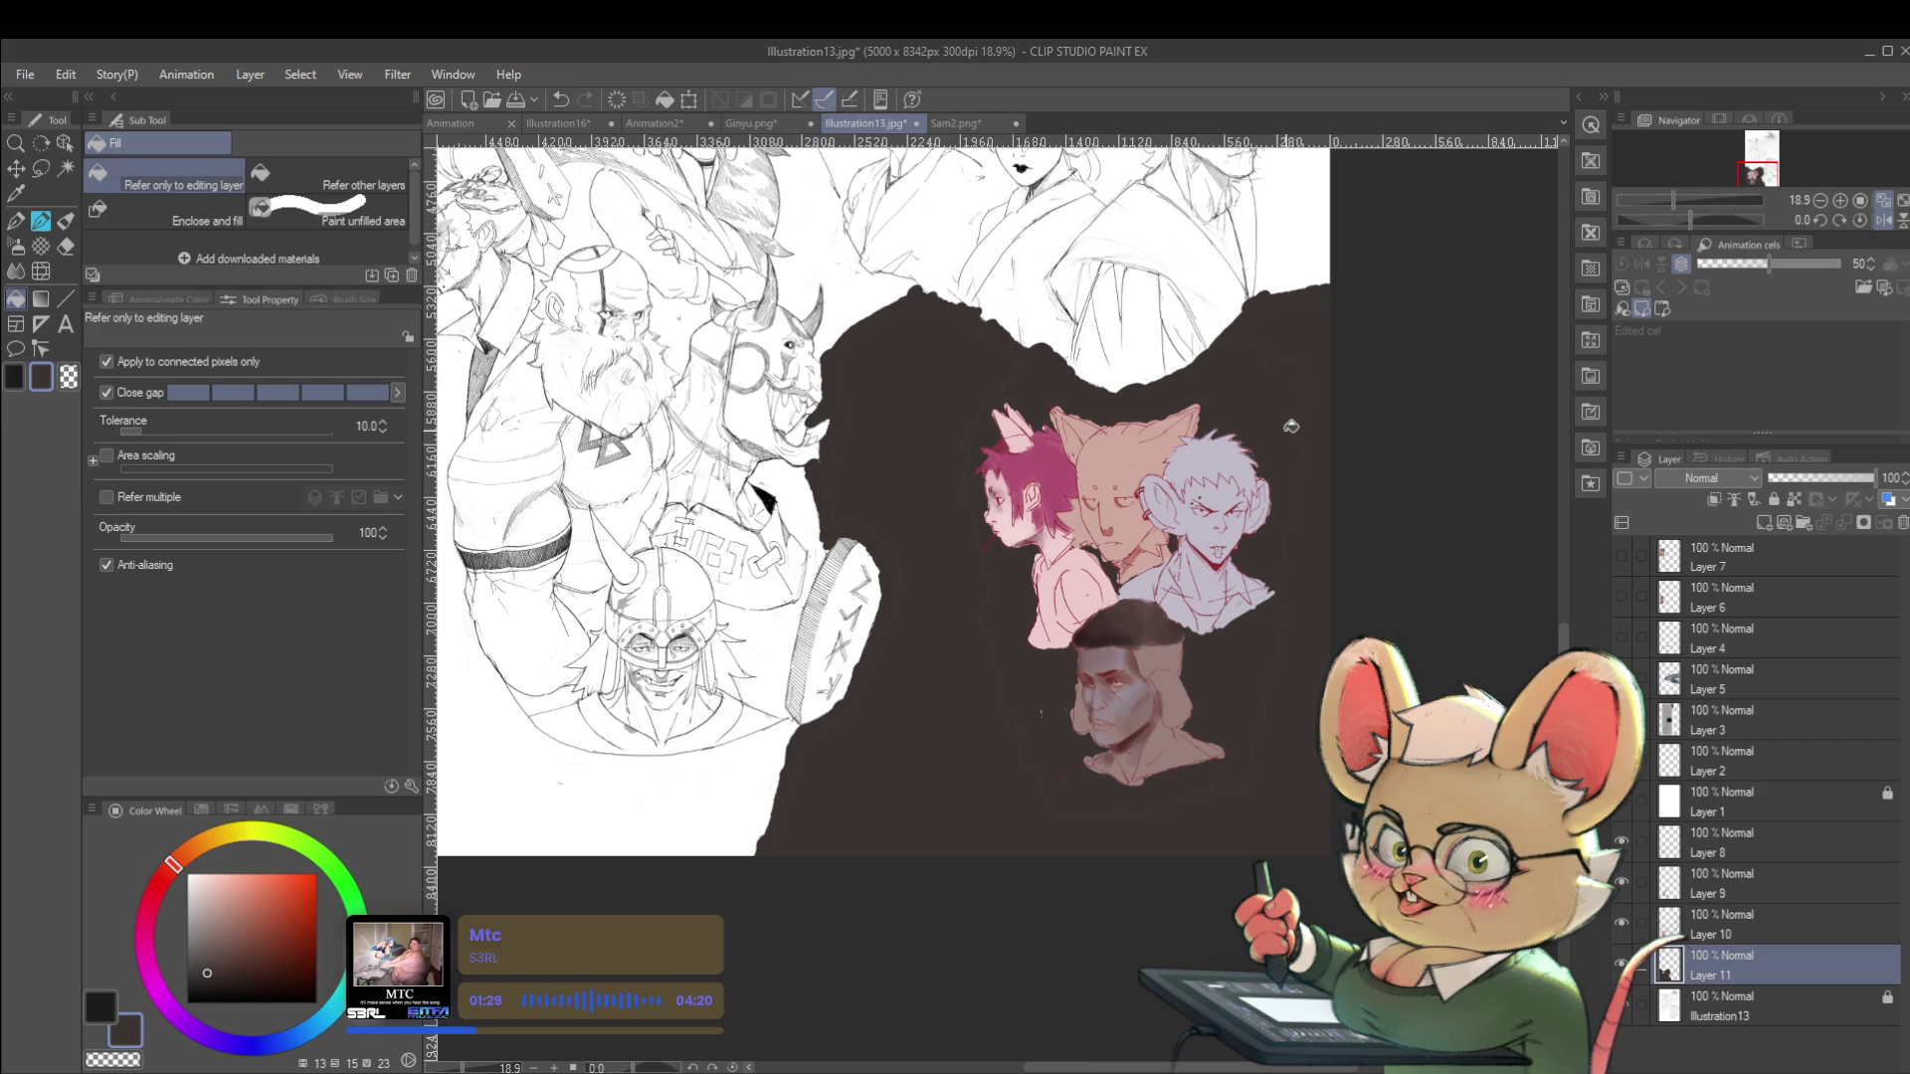
Enlarge the brush and zoom in and out to review the composition.
{"action": "key", "text": "p"}
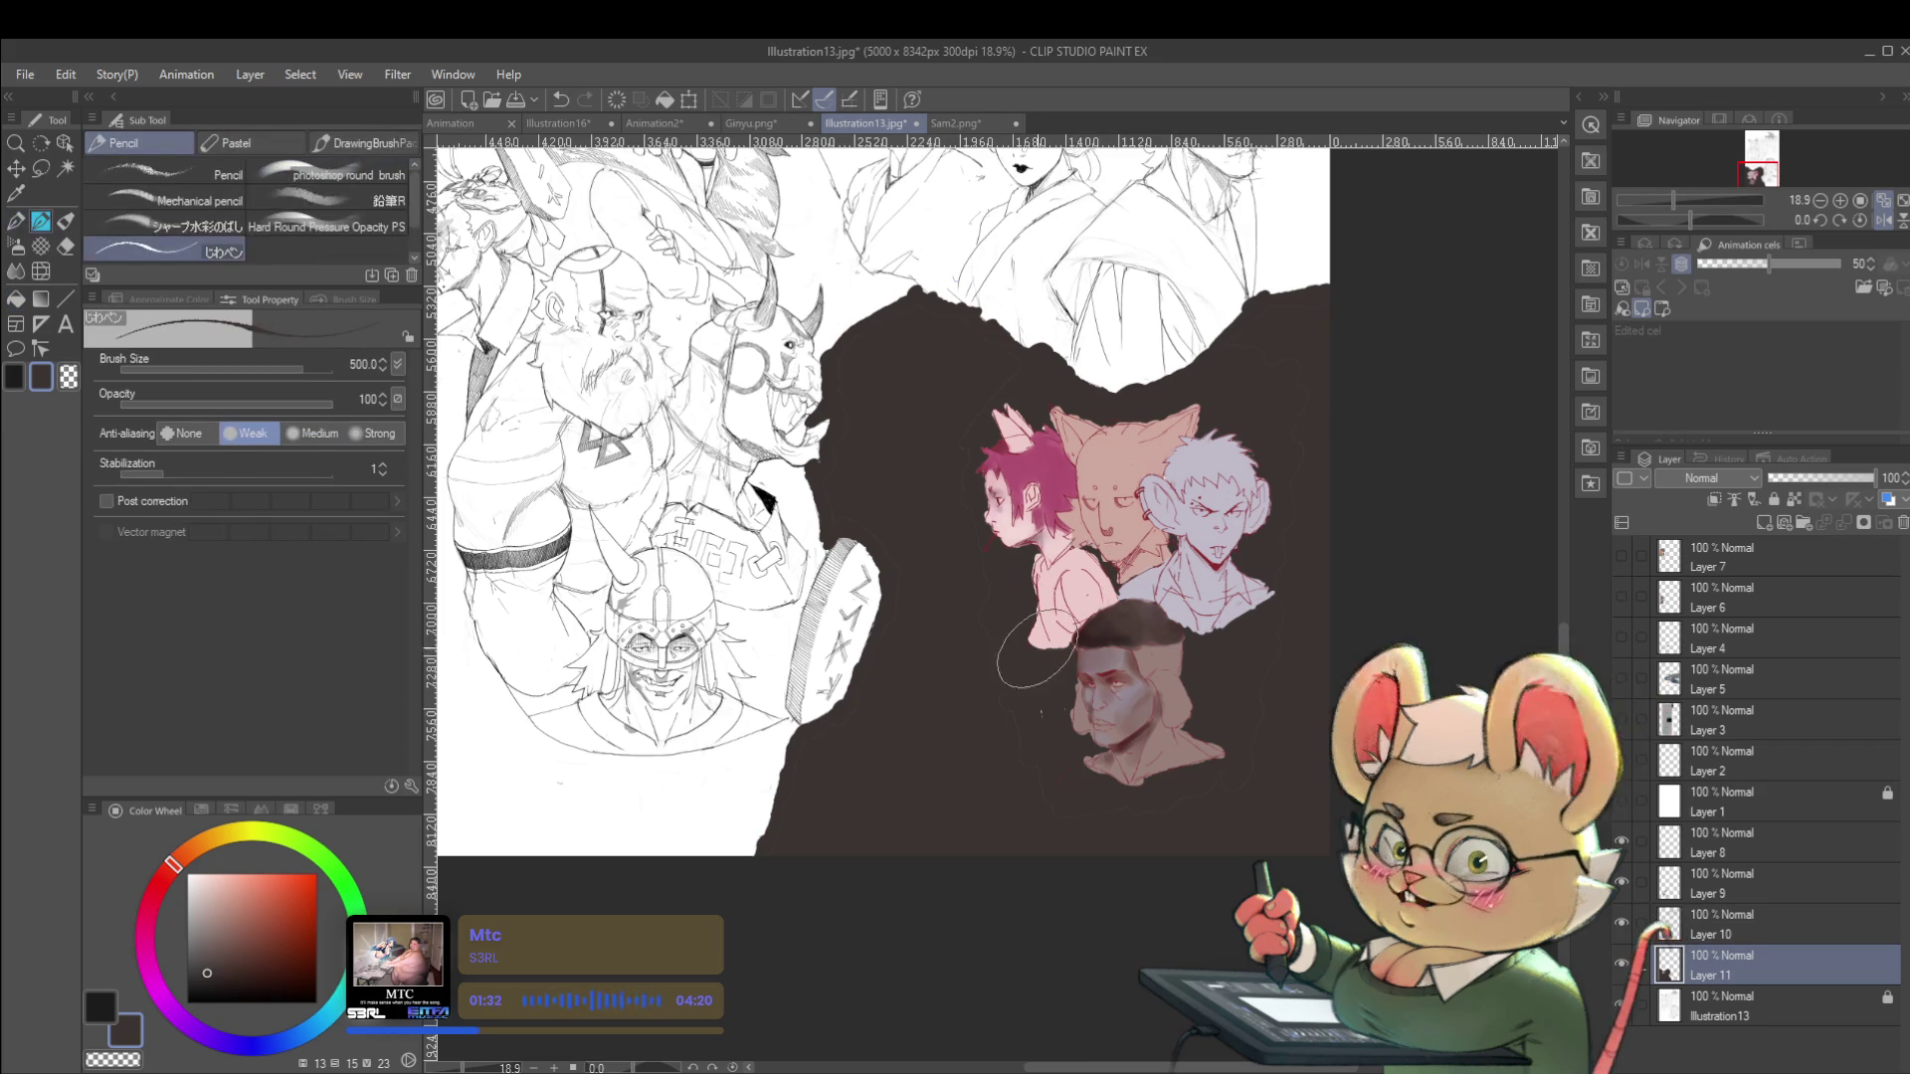
{"action": "mouse_move", "coordinate": [1042, 741]}
{"action": "left_mouse_down"}
{"action": "mouse_move", "coordinate": [1006, 815]}
{"action": "mouse_move", "coordinate": [1024, 776]}
{"action": "mouse_move", "coordinate": [959, 597]}
{"action": "mouse_move", "coordinate": [970, 453]}
{"action": "left_mouse_up"}
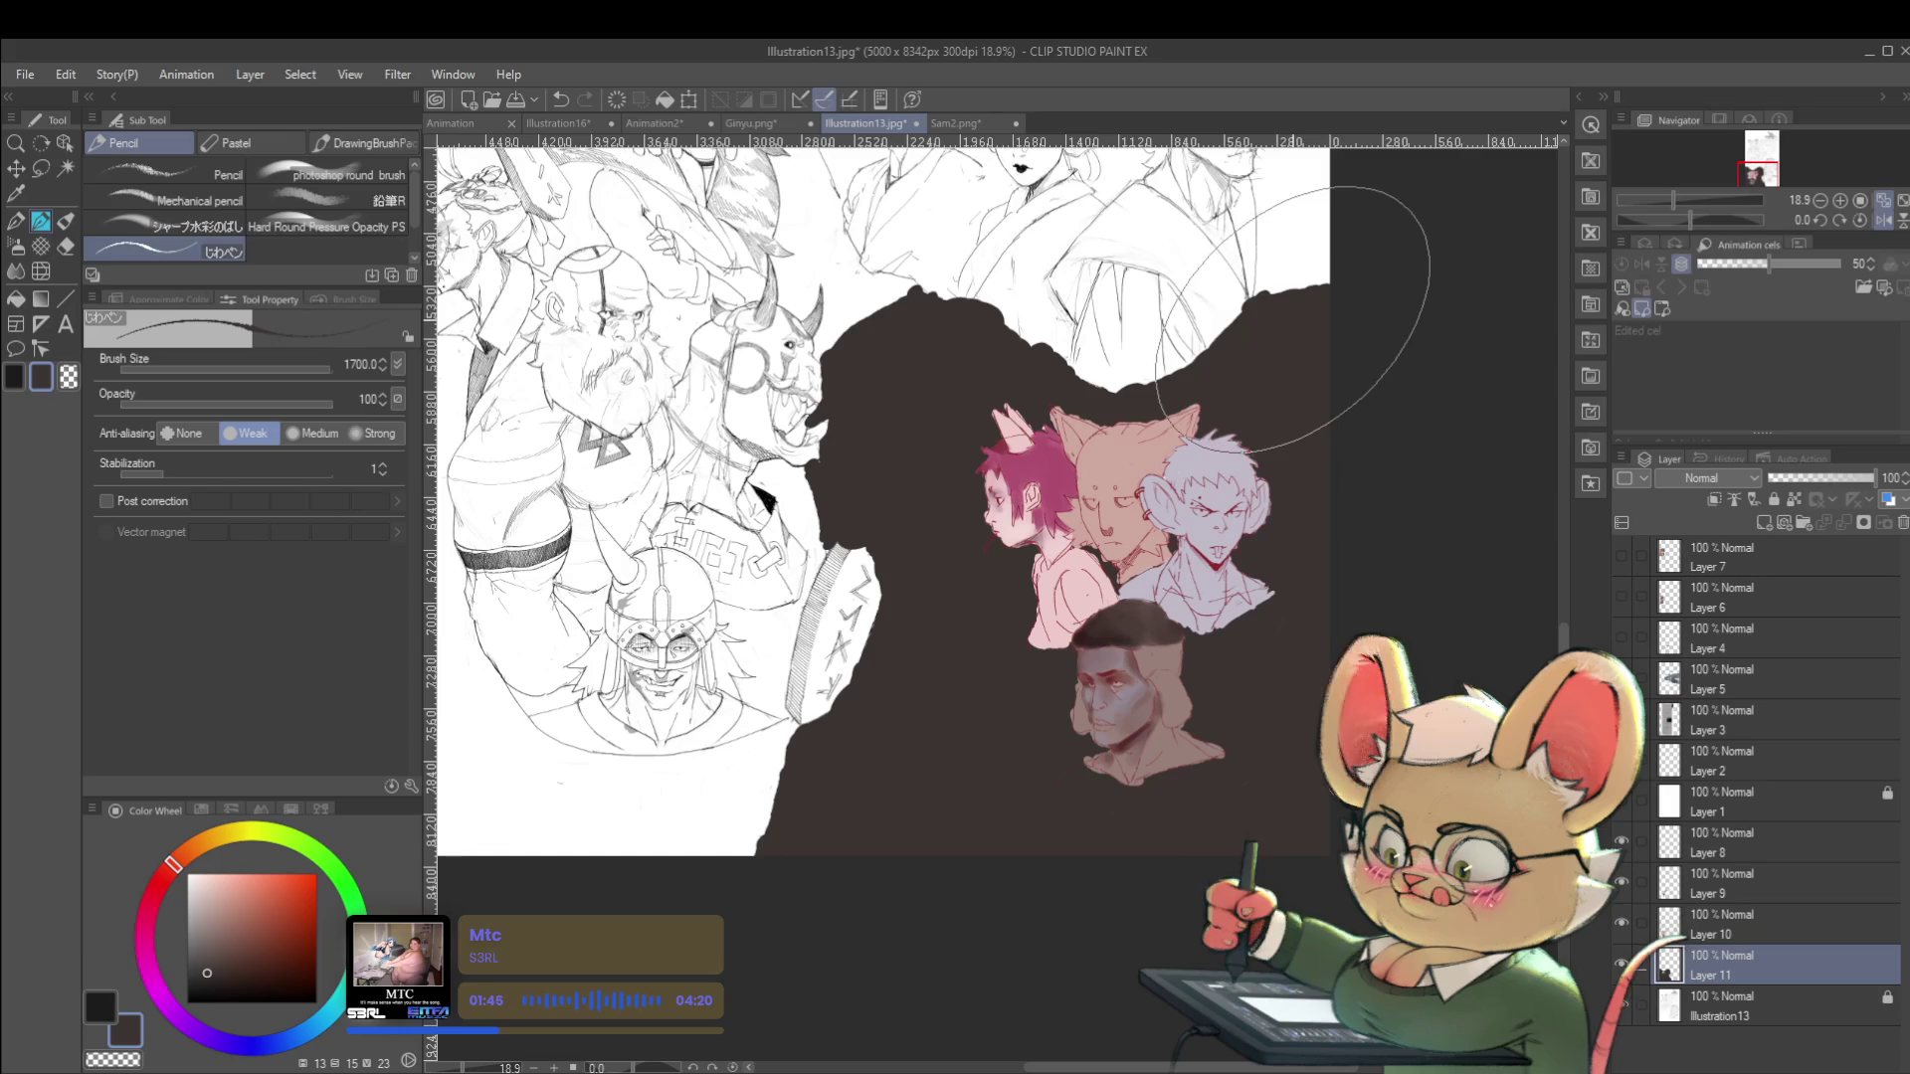
{"action": "scroll", "coordinate": [827, 336], "scroll_direction": "up", "scroll_amount": 4}
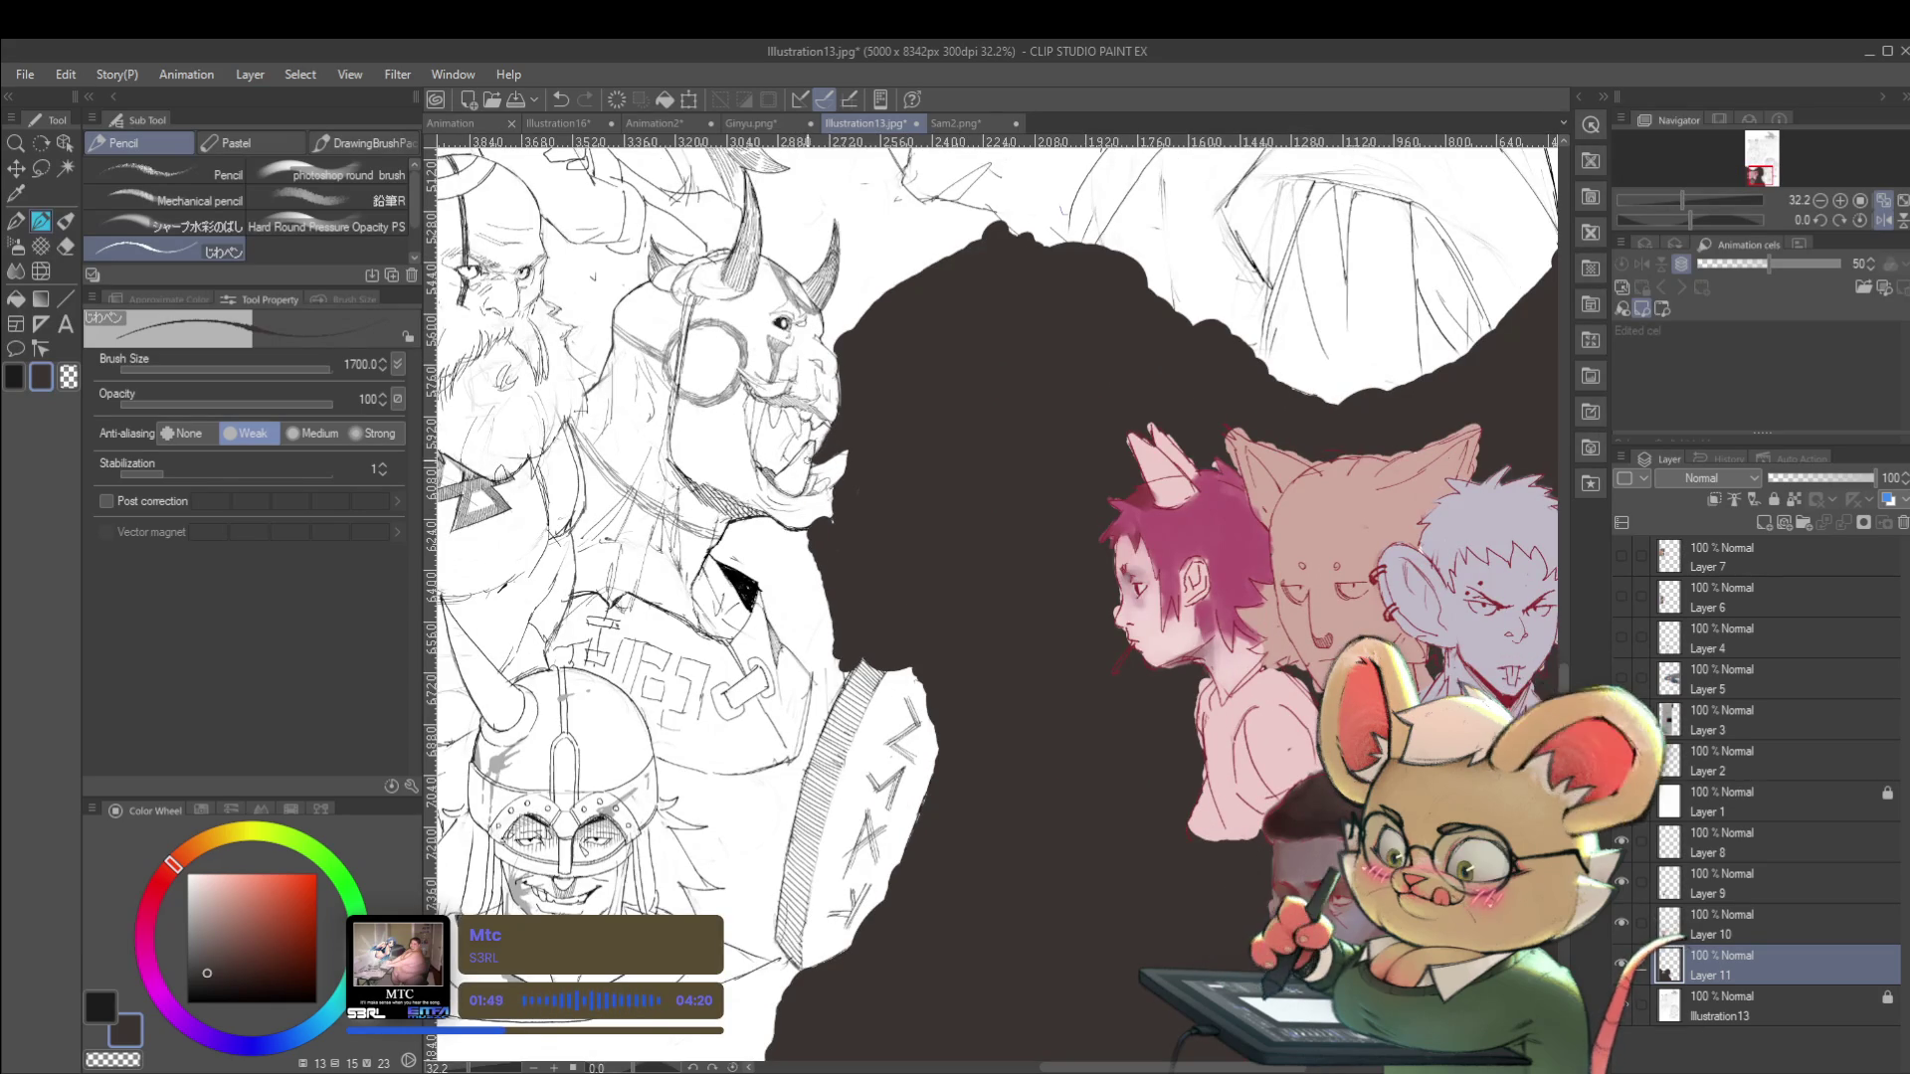
{"action": "scroll", "coordinate": [856, 378], "scroll_direction": "down", "scroll_amount": 10}
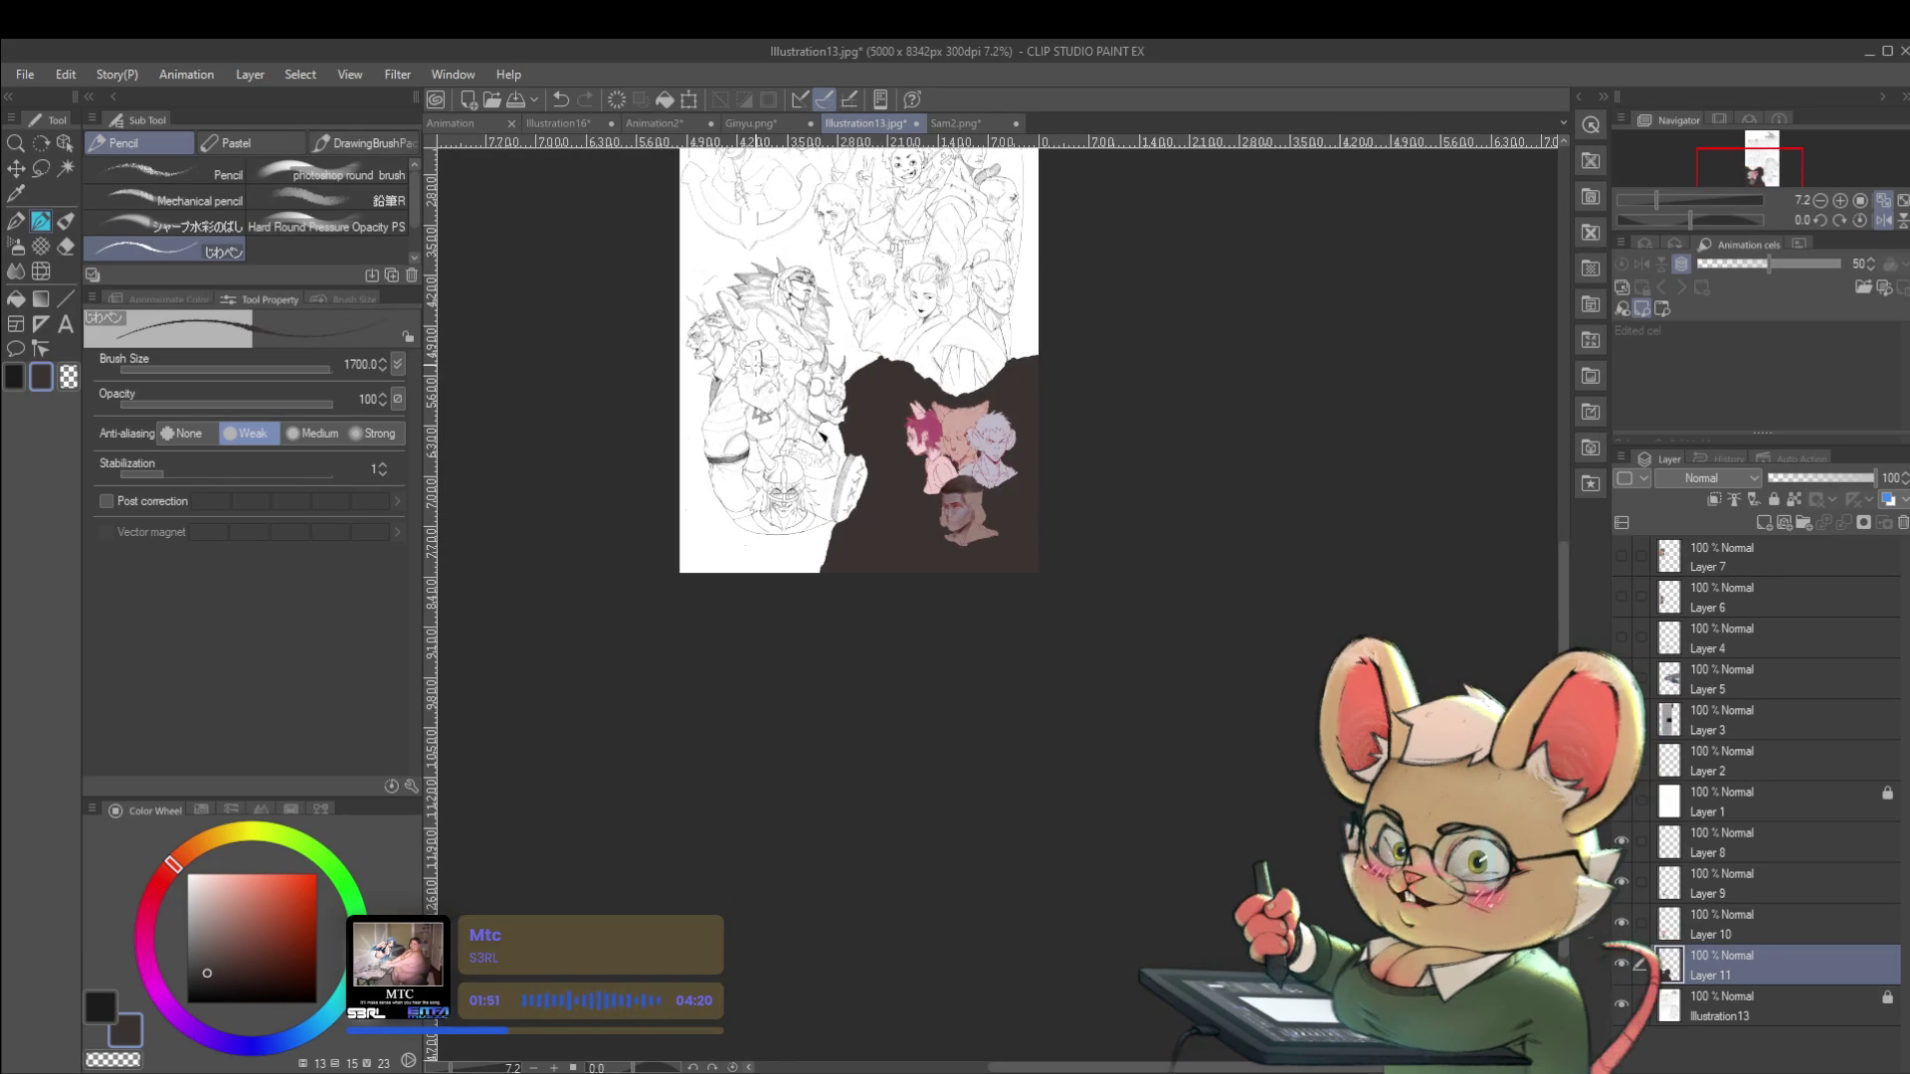
{"action": "scroll", "coordinate": [846, 443], "scroll_direction": "up", "scroll_amount": 5}
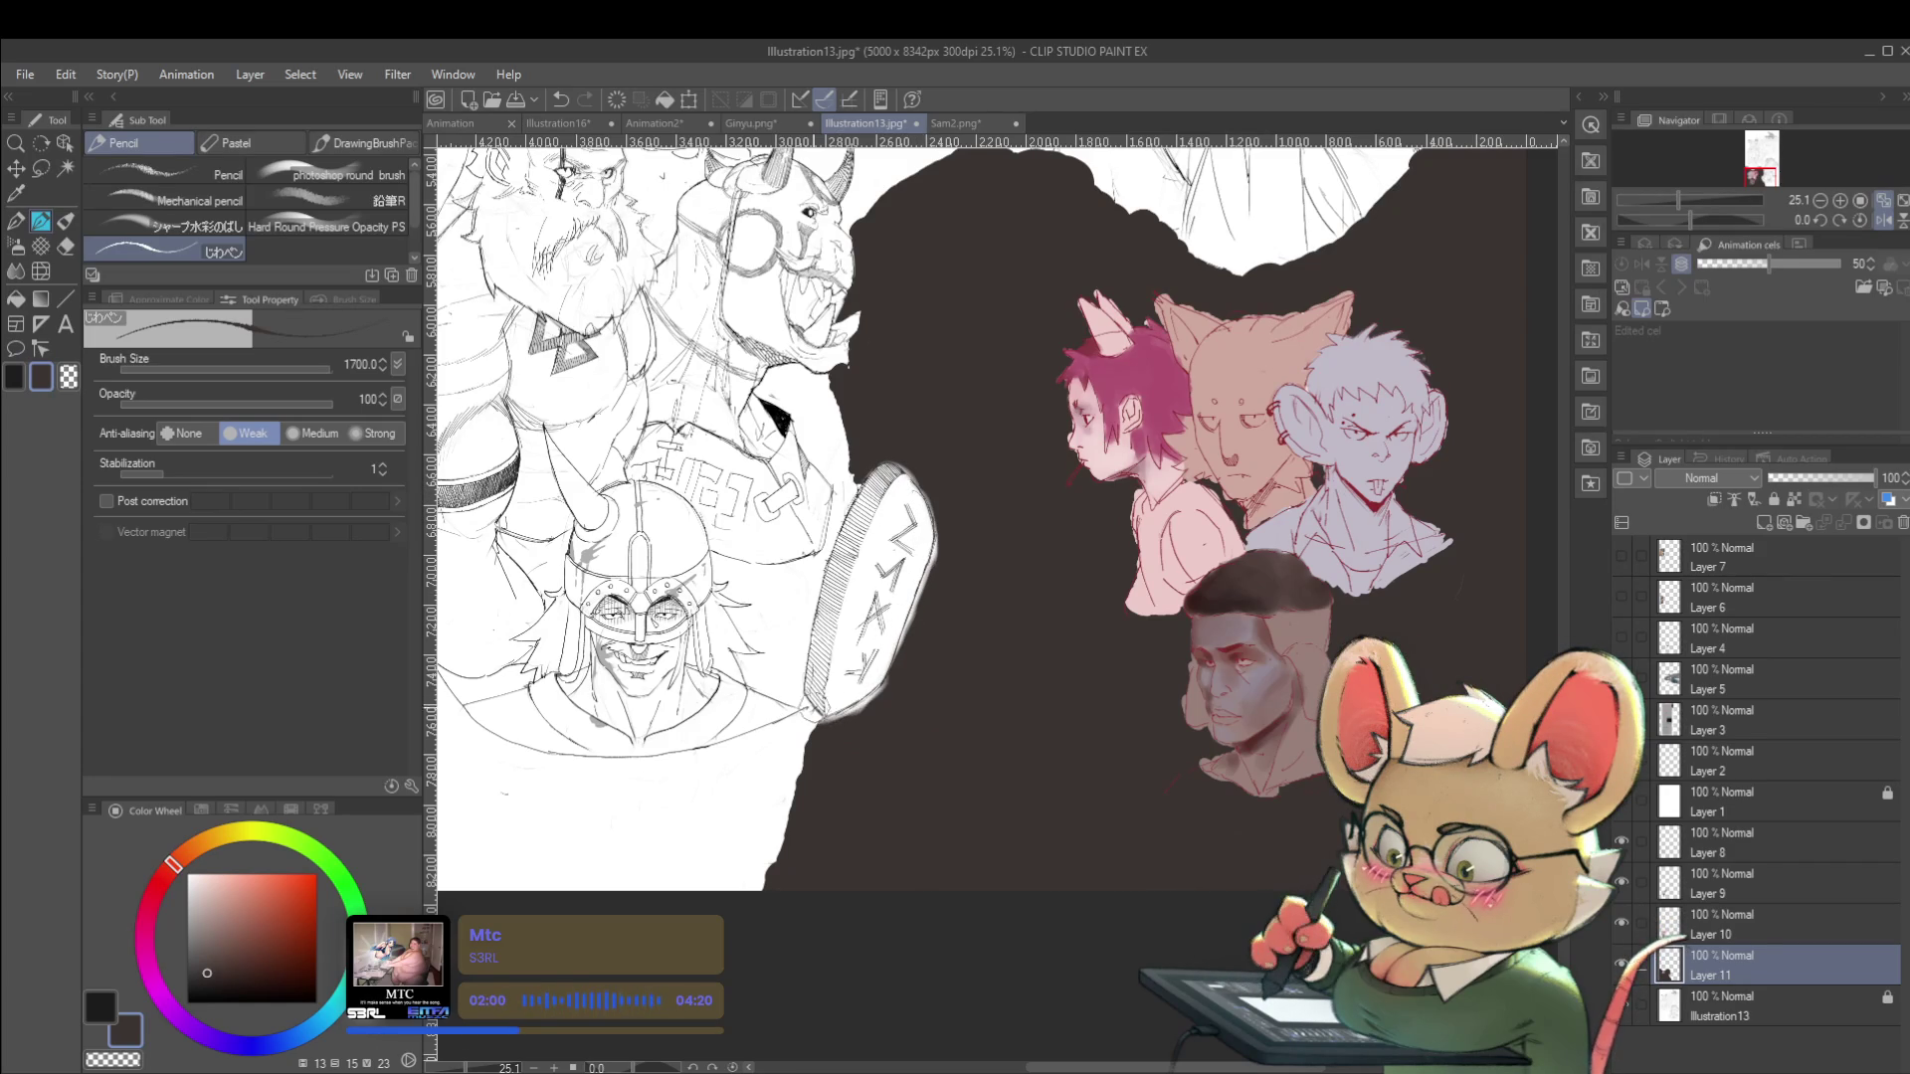
{"action": "scroll", "coordinate": [815, 710], "scroll_direction": "down", "scroll_amount": 4}
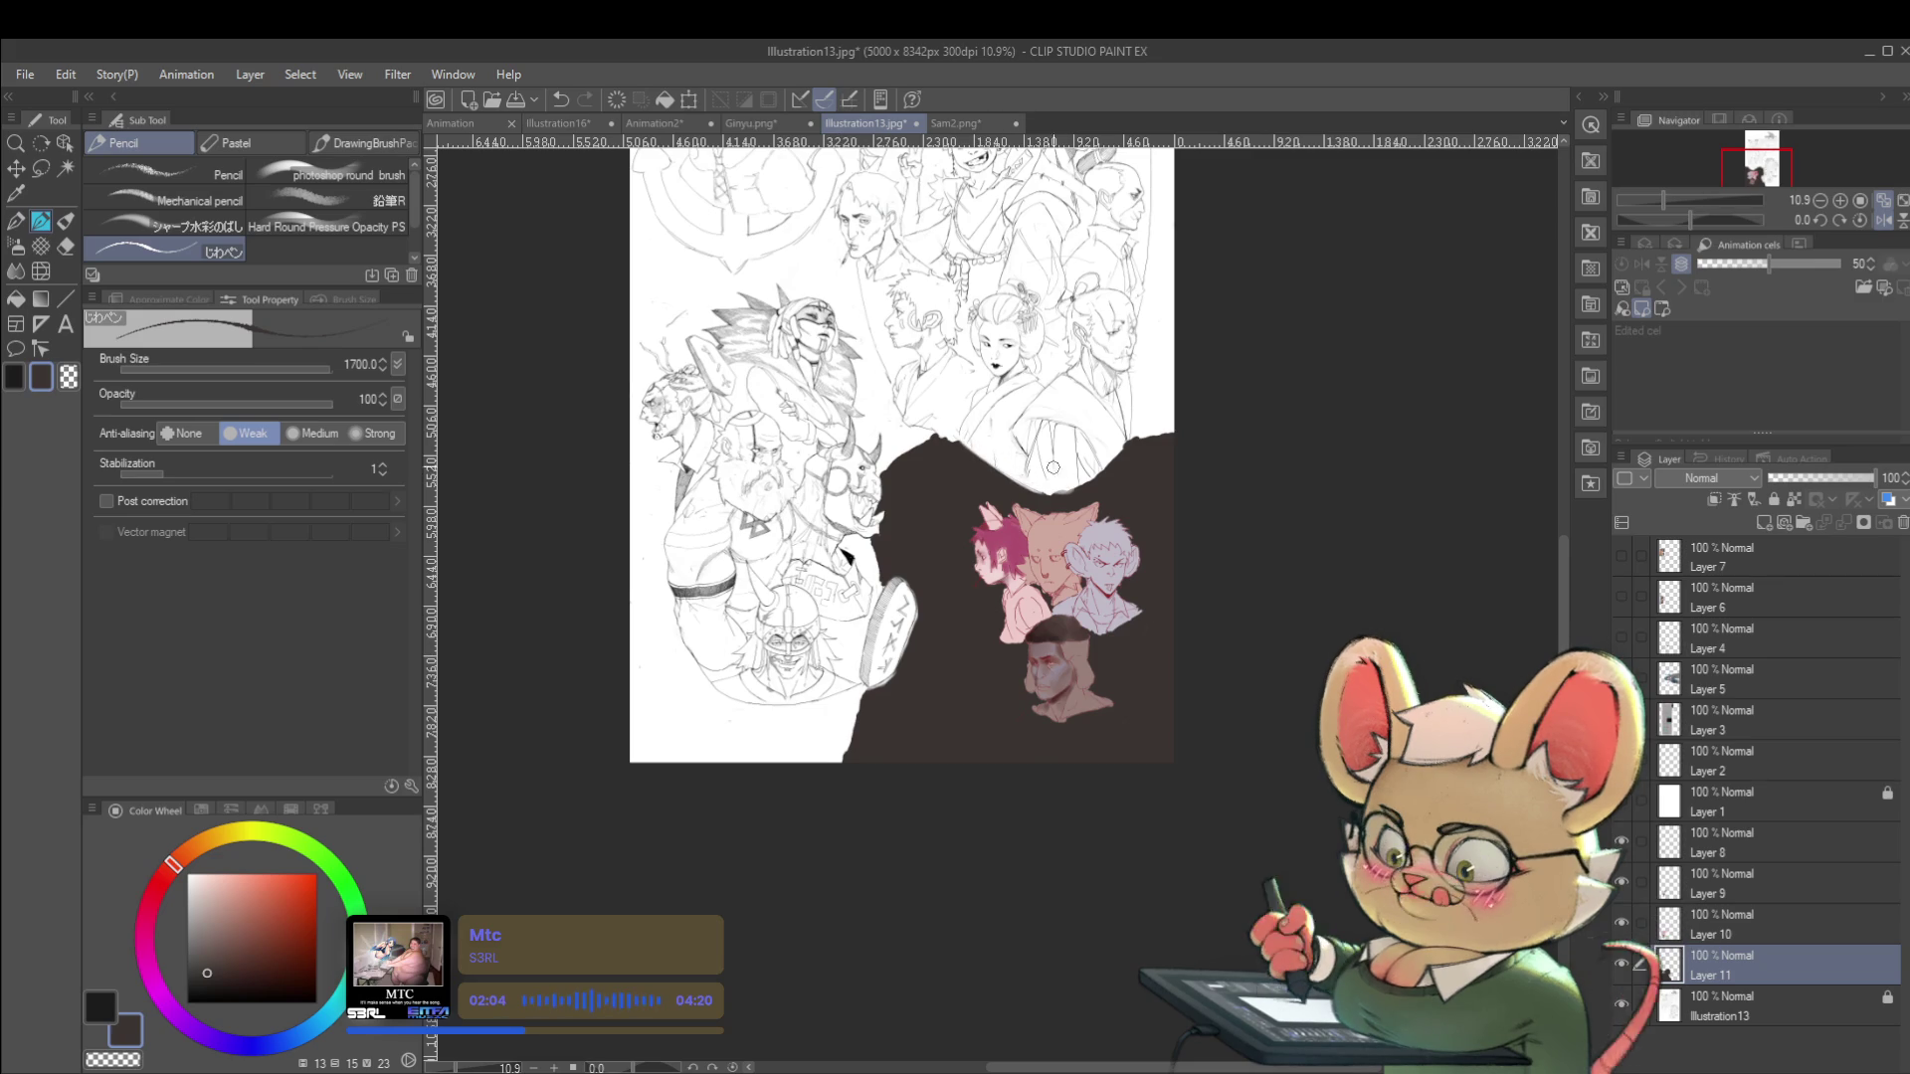
Save the file and mirror the canvas view horizontally.
{"action": "key", "text": "ctrl+s"}
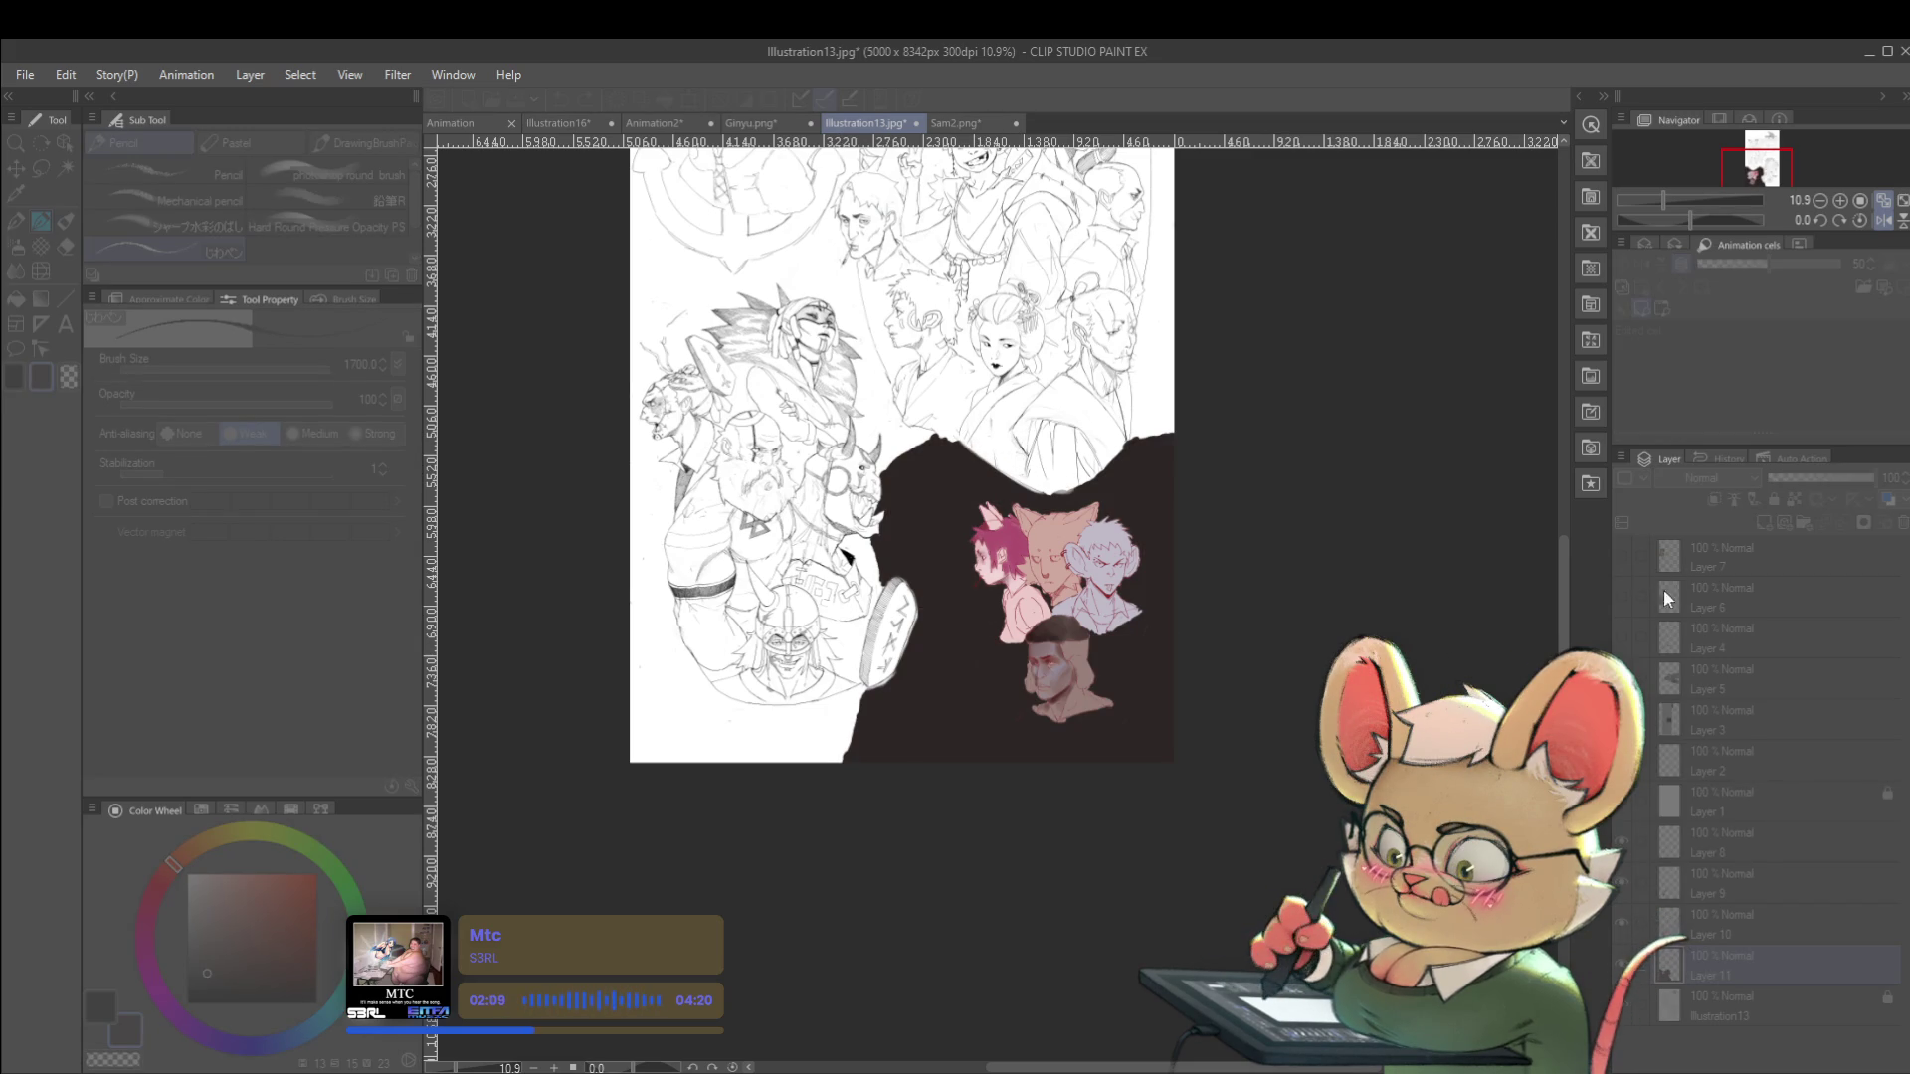
{"action": "key", "text": "h"}
{"action": "scroll", "coordinate": [1074, 741], "scroll_direction": "up", "scroll_amount": 5}
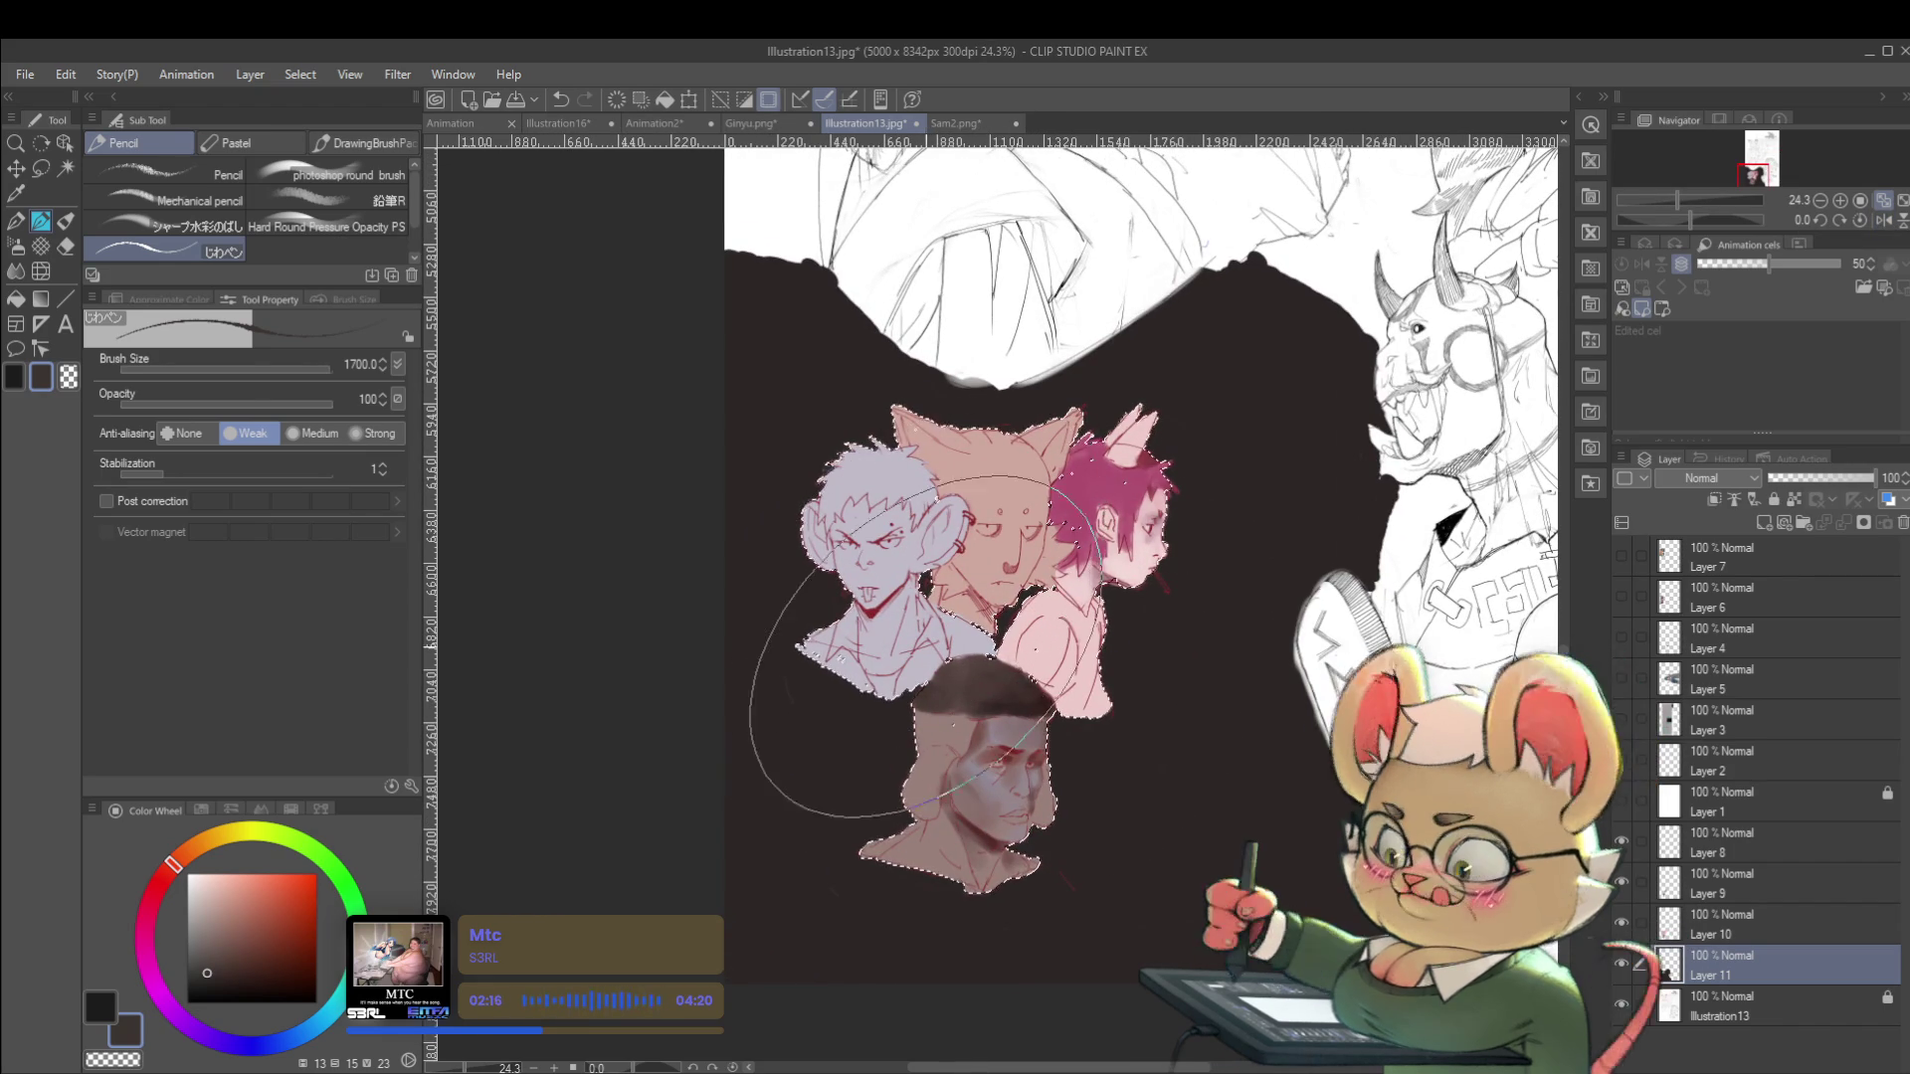
Enlarge the soft pencil brush to 2000 and select Layer 9, undoing a stray stroke.
{"action": "key", "text": "o"}
{"action": "key", "text": "p"}
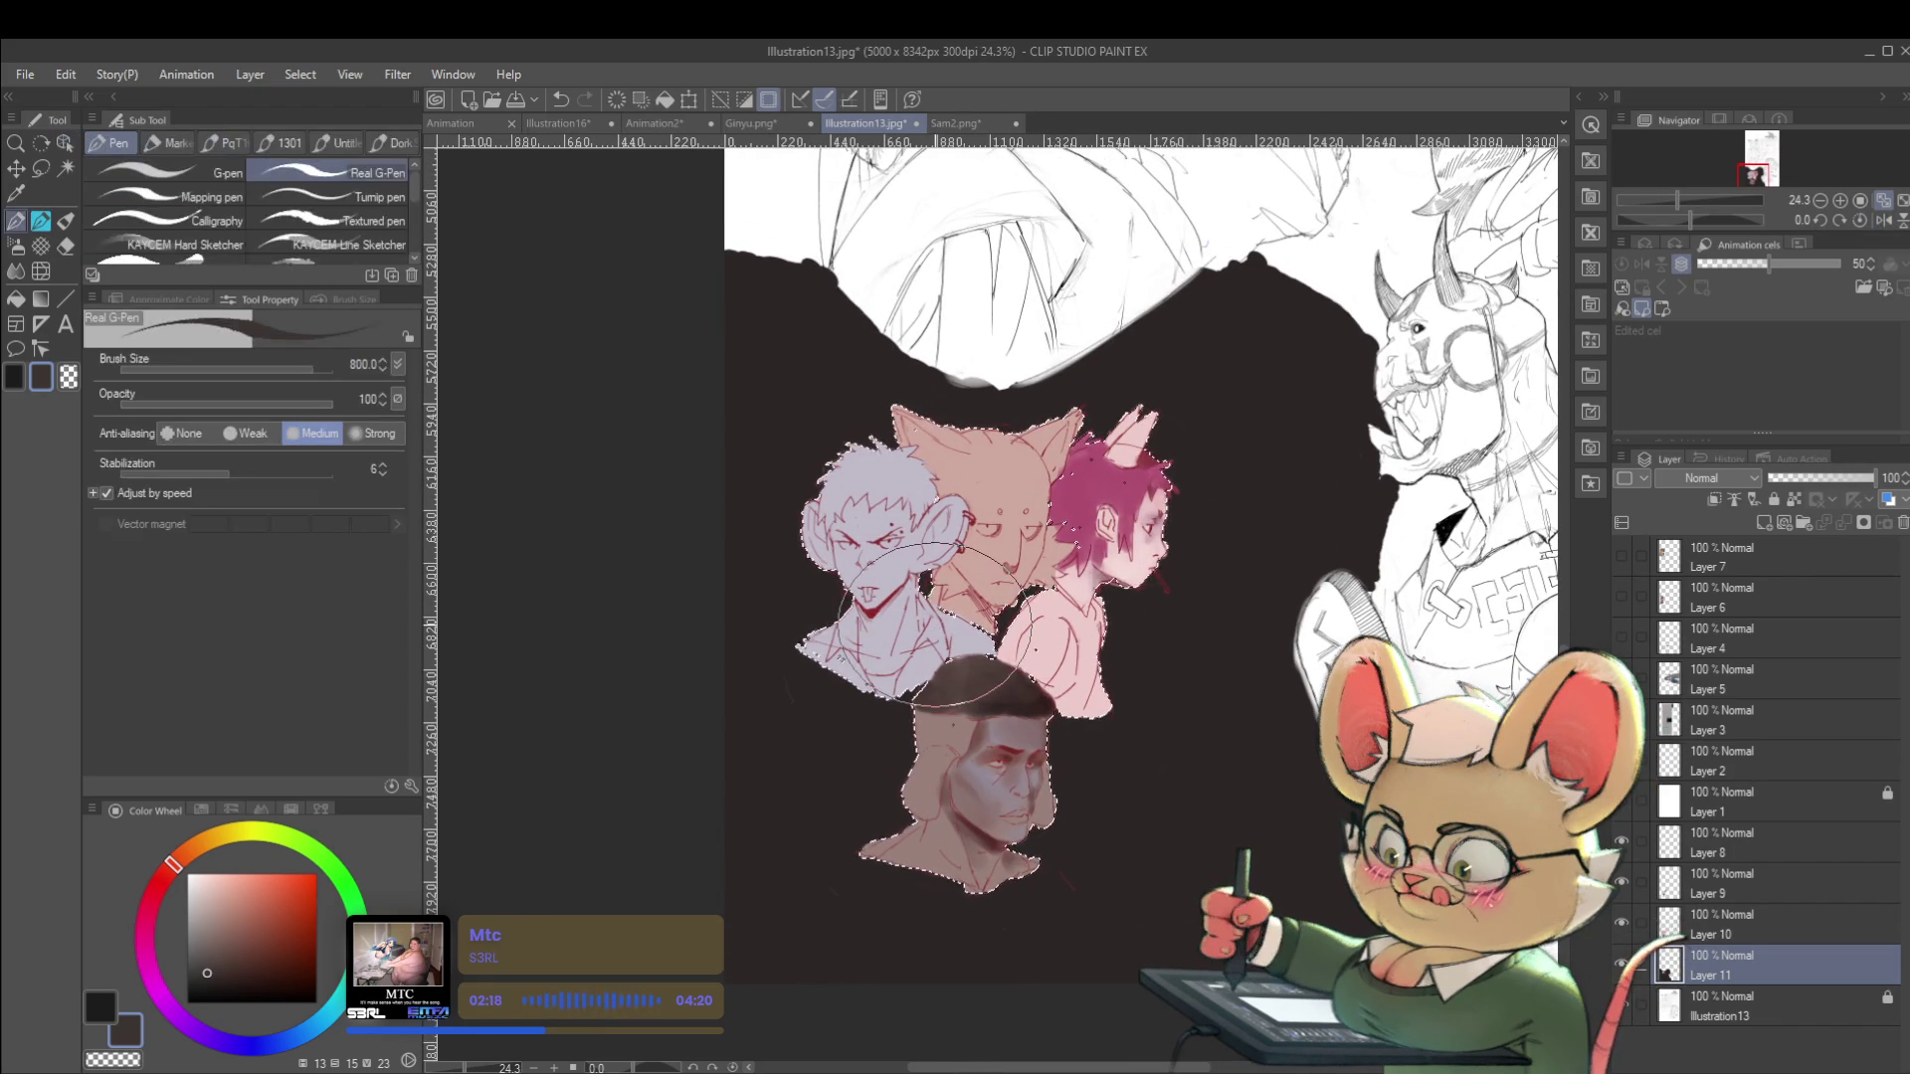
{"action": "key", "text": "bracketright"}
{"action": "key", "text": "bracketright"}
{"action": "key", "text": "bracketright"}
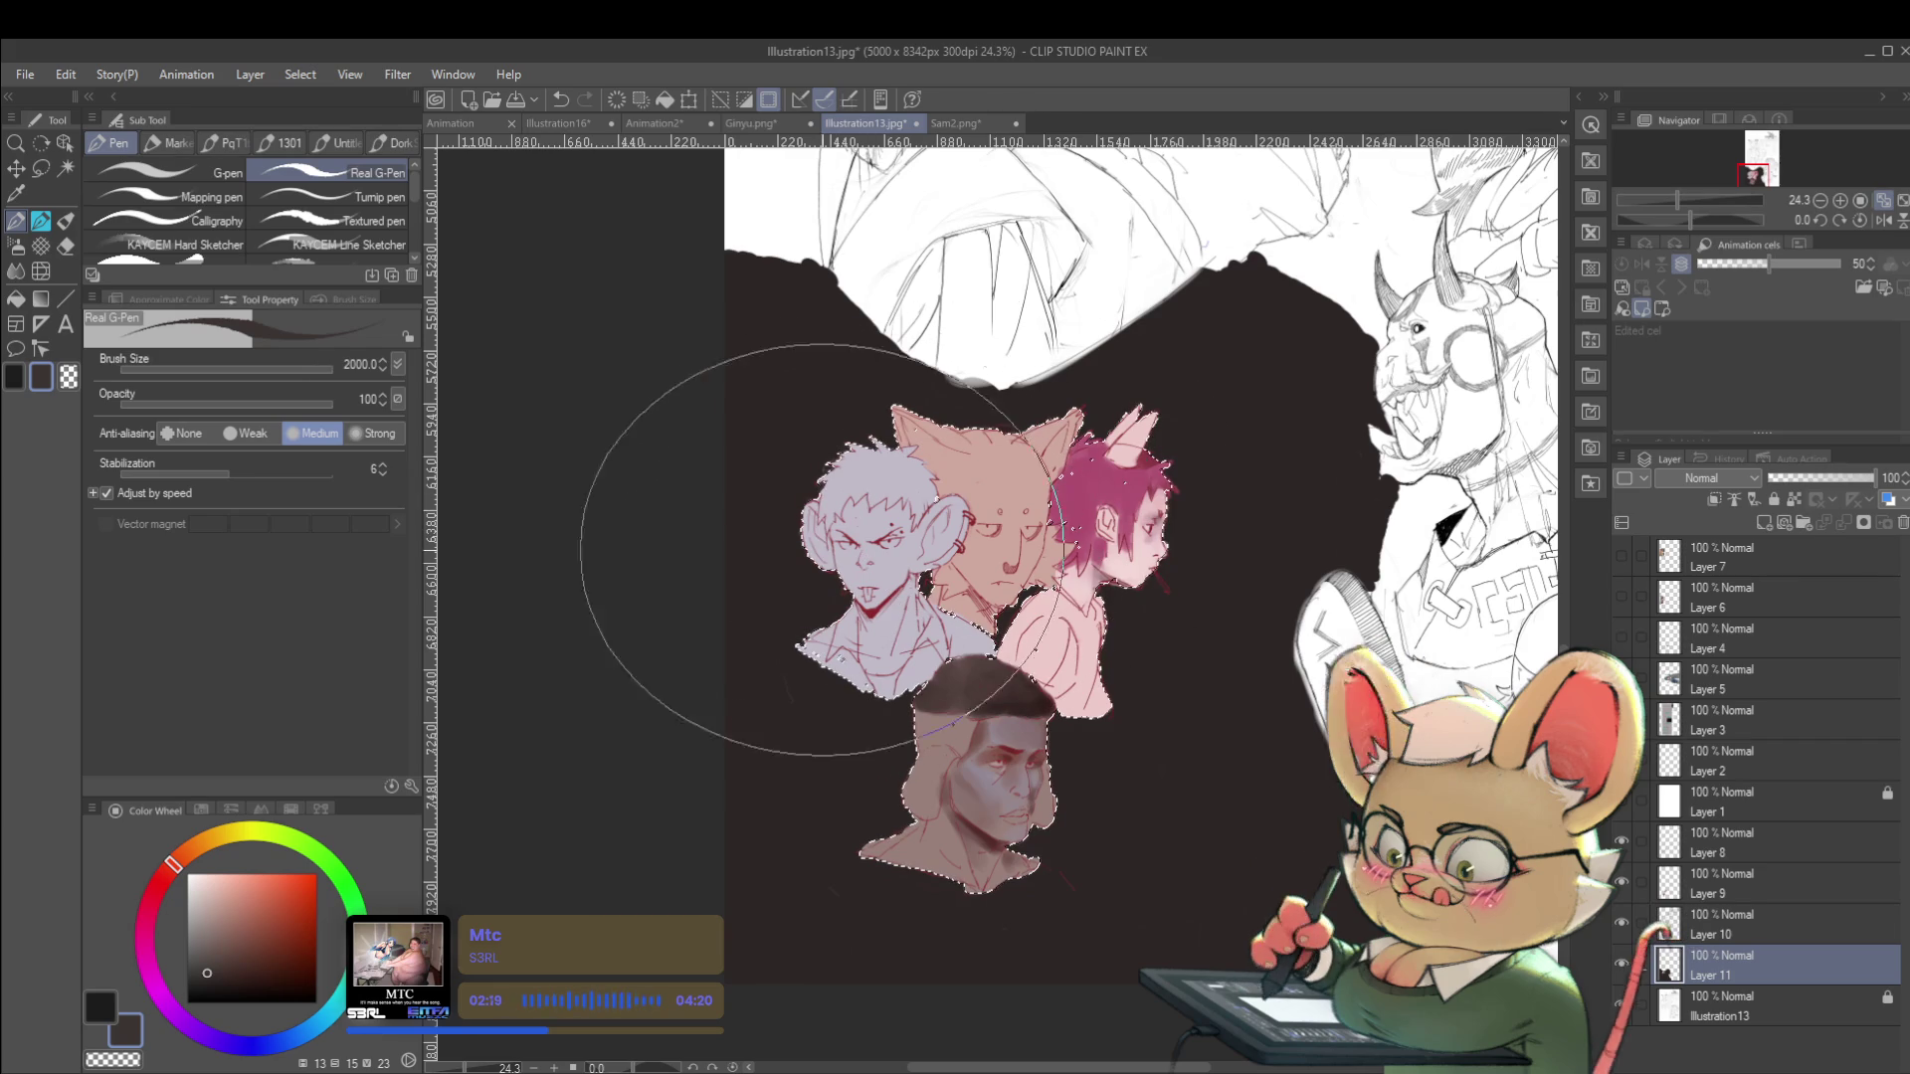
{"action": "key", "text": "p"}
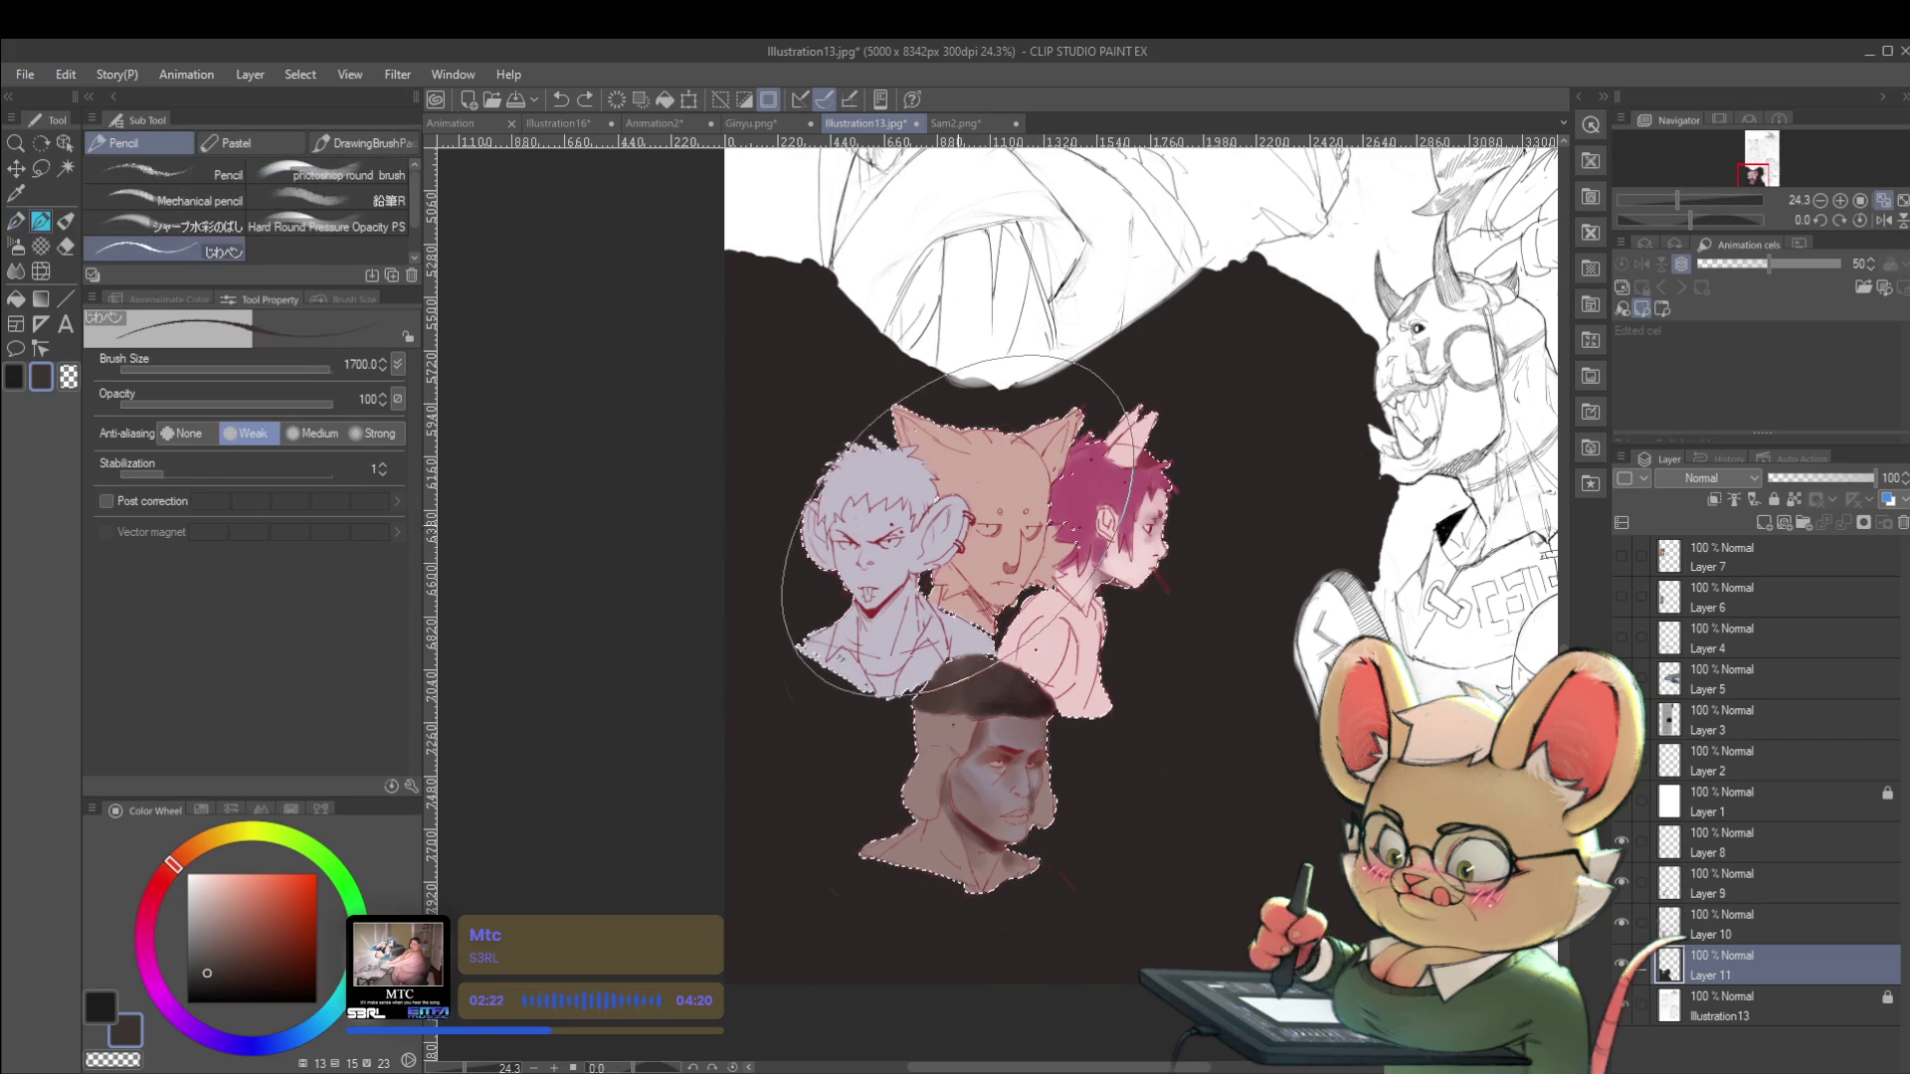
{"action": "left_click", "coordinate": [1715, 886]}
{"action": "left_click_drag", "start_coordinate": [910, 452], "coordinate": [841, 518]}
{"action": "key", "text": "ctrl+z"}
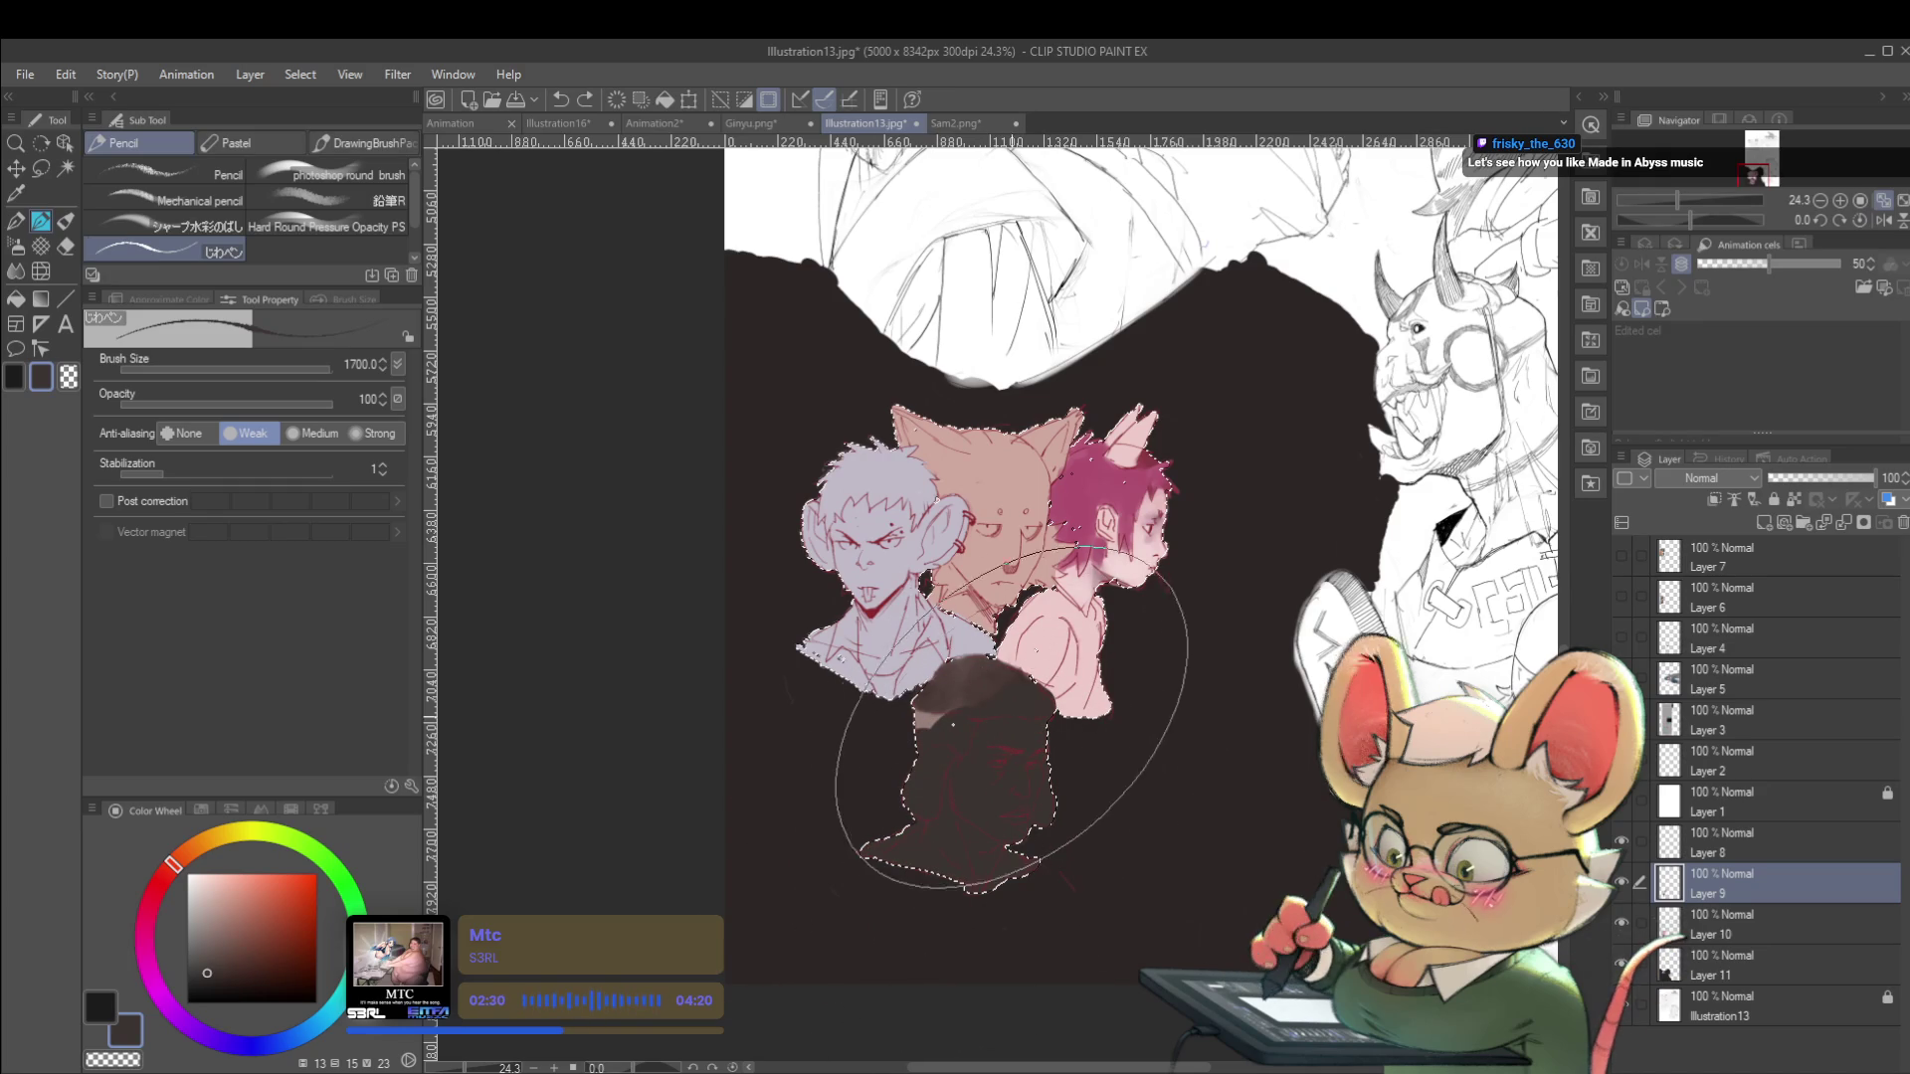
Cover the bottom bust with a darker red paint.
{"action": "left_click_drag", "start_coordinate": [1024, 731], "coordinate": [1016, 685]}
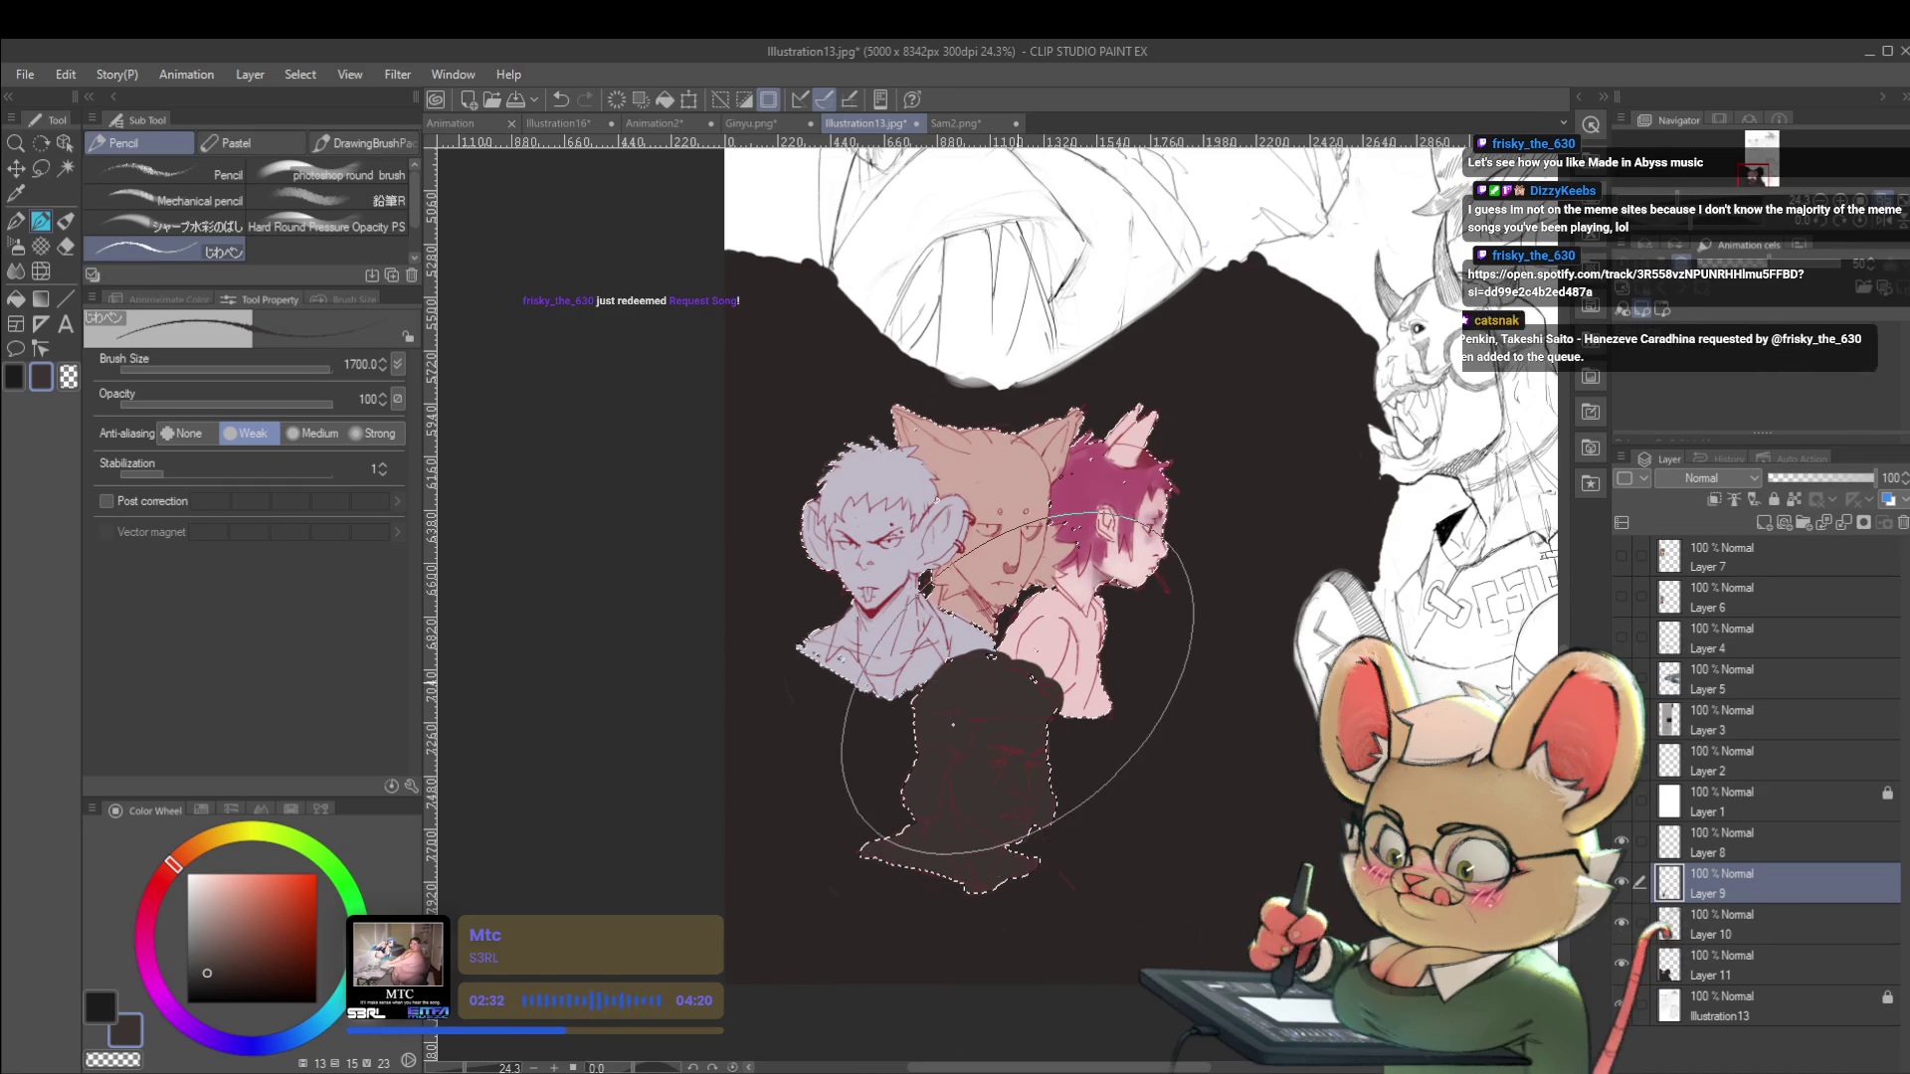
{"action": "key", "text": "ctrl+z"}
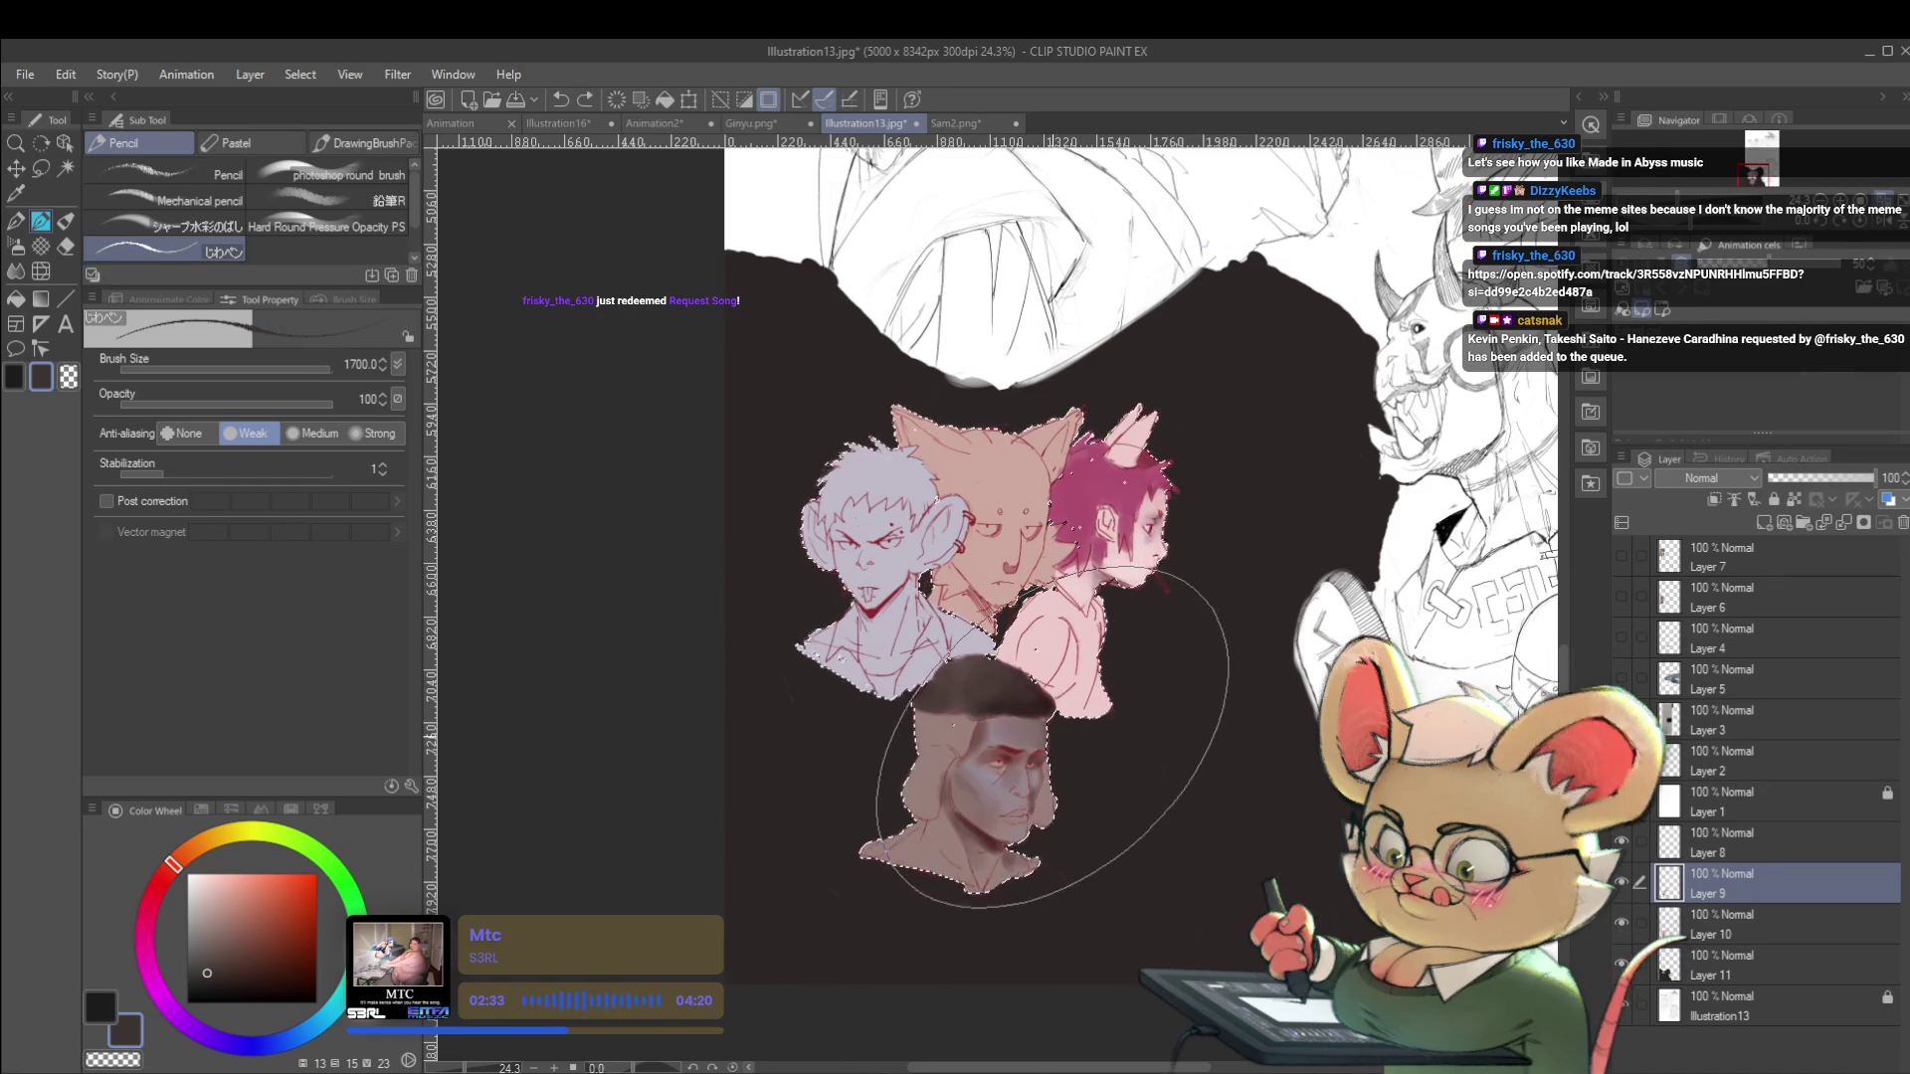
{"action": "left_click", "coordinate": [1035, 709], "text": "alt"}
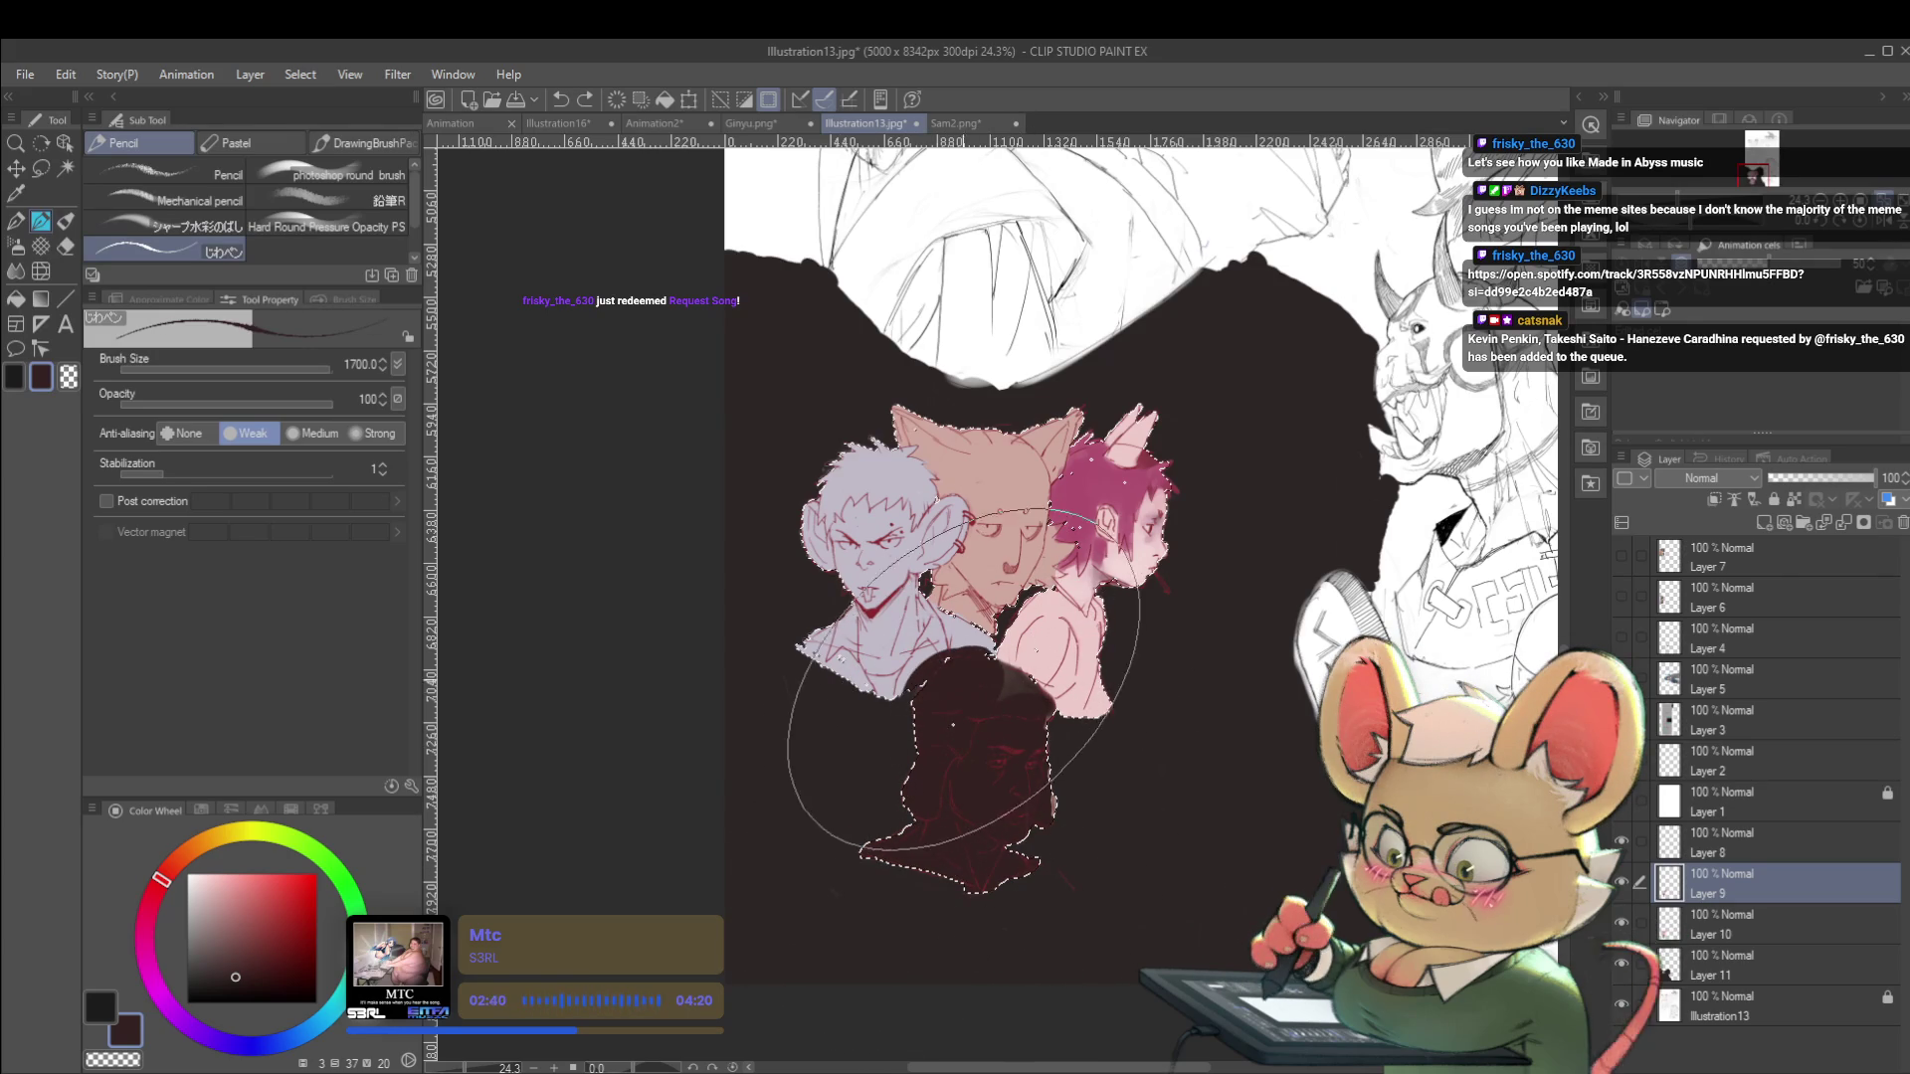
{"action": "mouse_move", "coordinate": [1001, 725]}
{"action": "left_mouse_down"}
{"action": "mouse_move", "coordinate": [1024, 810]}
{"action": "mouse_move", "coordinate": [1031, 746]}
{"action": "mouse_move", "coordinate": [944, 851]}
{"action": "left_mouse_up"}
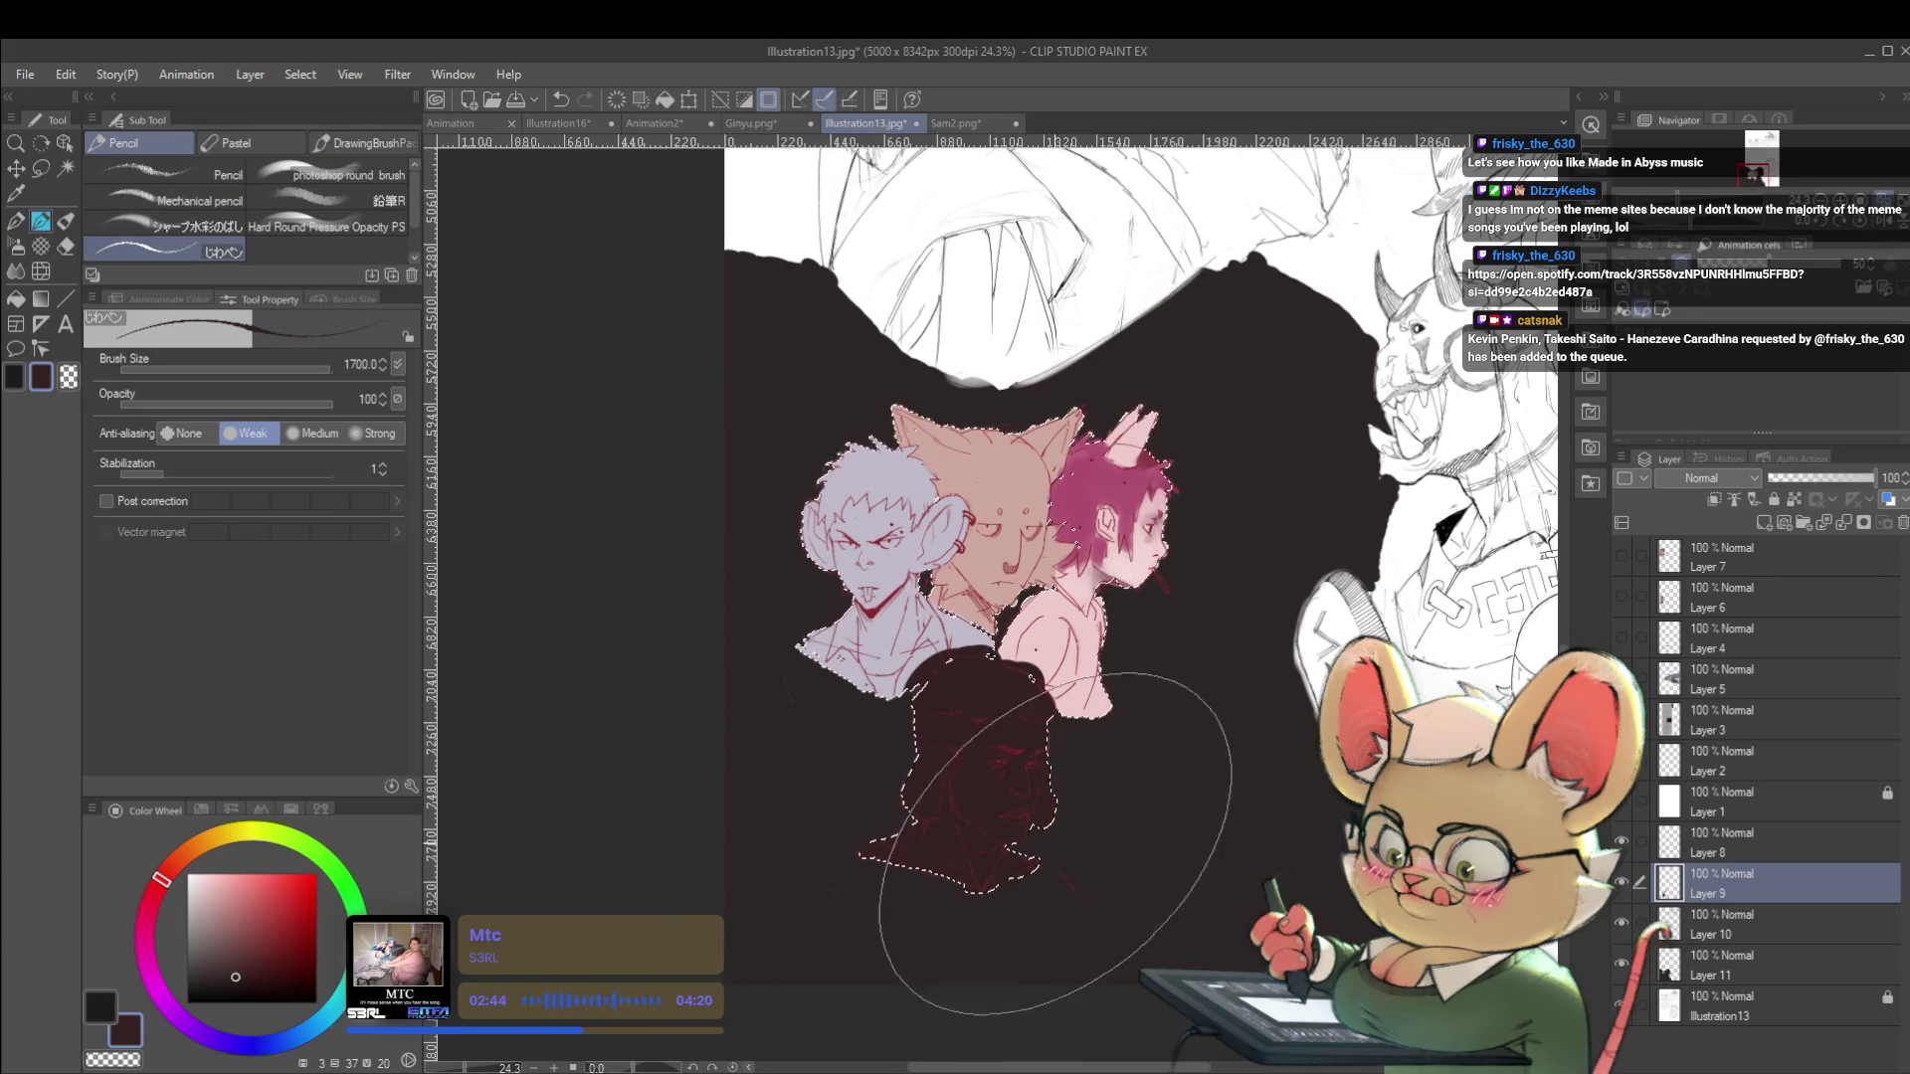
{"action": "scroll", "coordinate": [1049, 795], "scroll_direction": "up", "scroll_amount": 2}
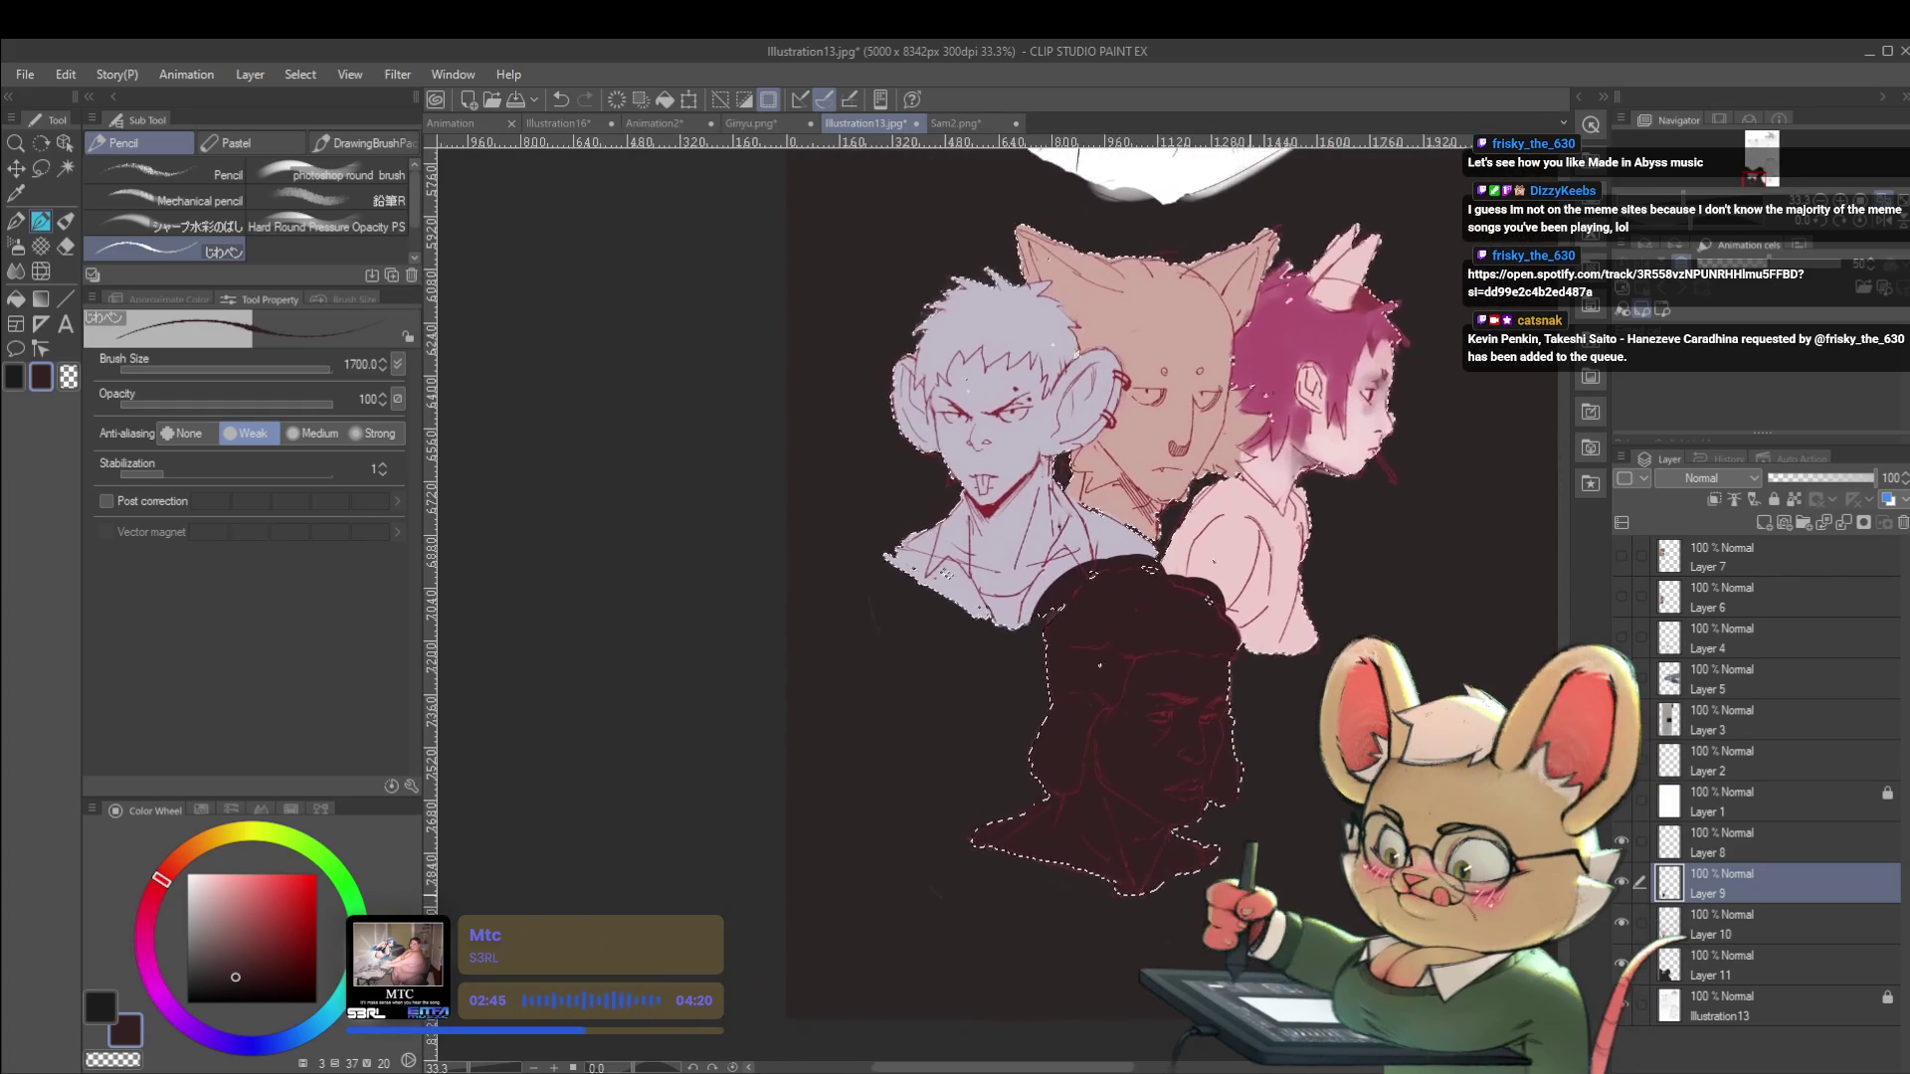
Flip the view back and brush soft blue light over the face at size 200.
{"action": "scroll", "coordinate": [1243, 860], "scroll_direction": "down", "scroll_amount": 1}
{"action": "key", "text": "h"}
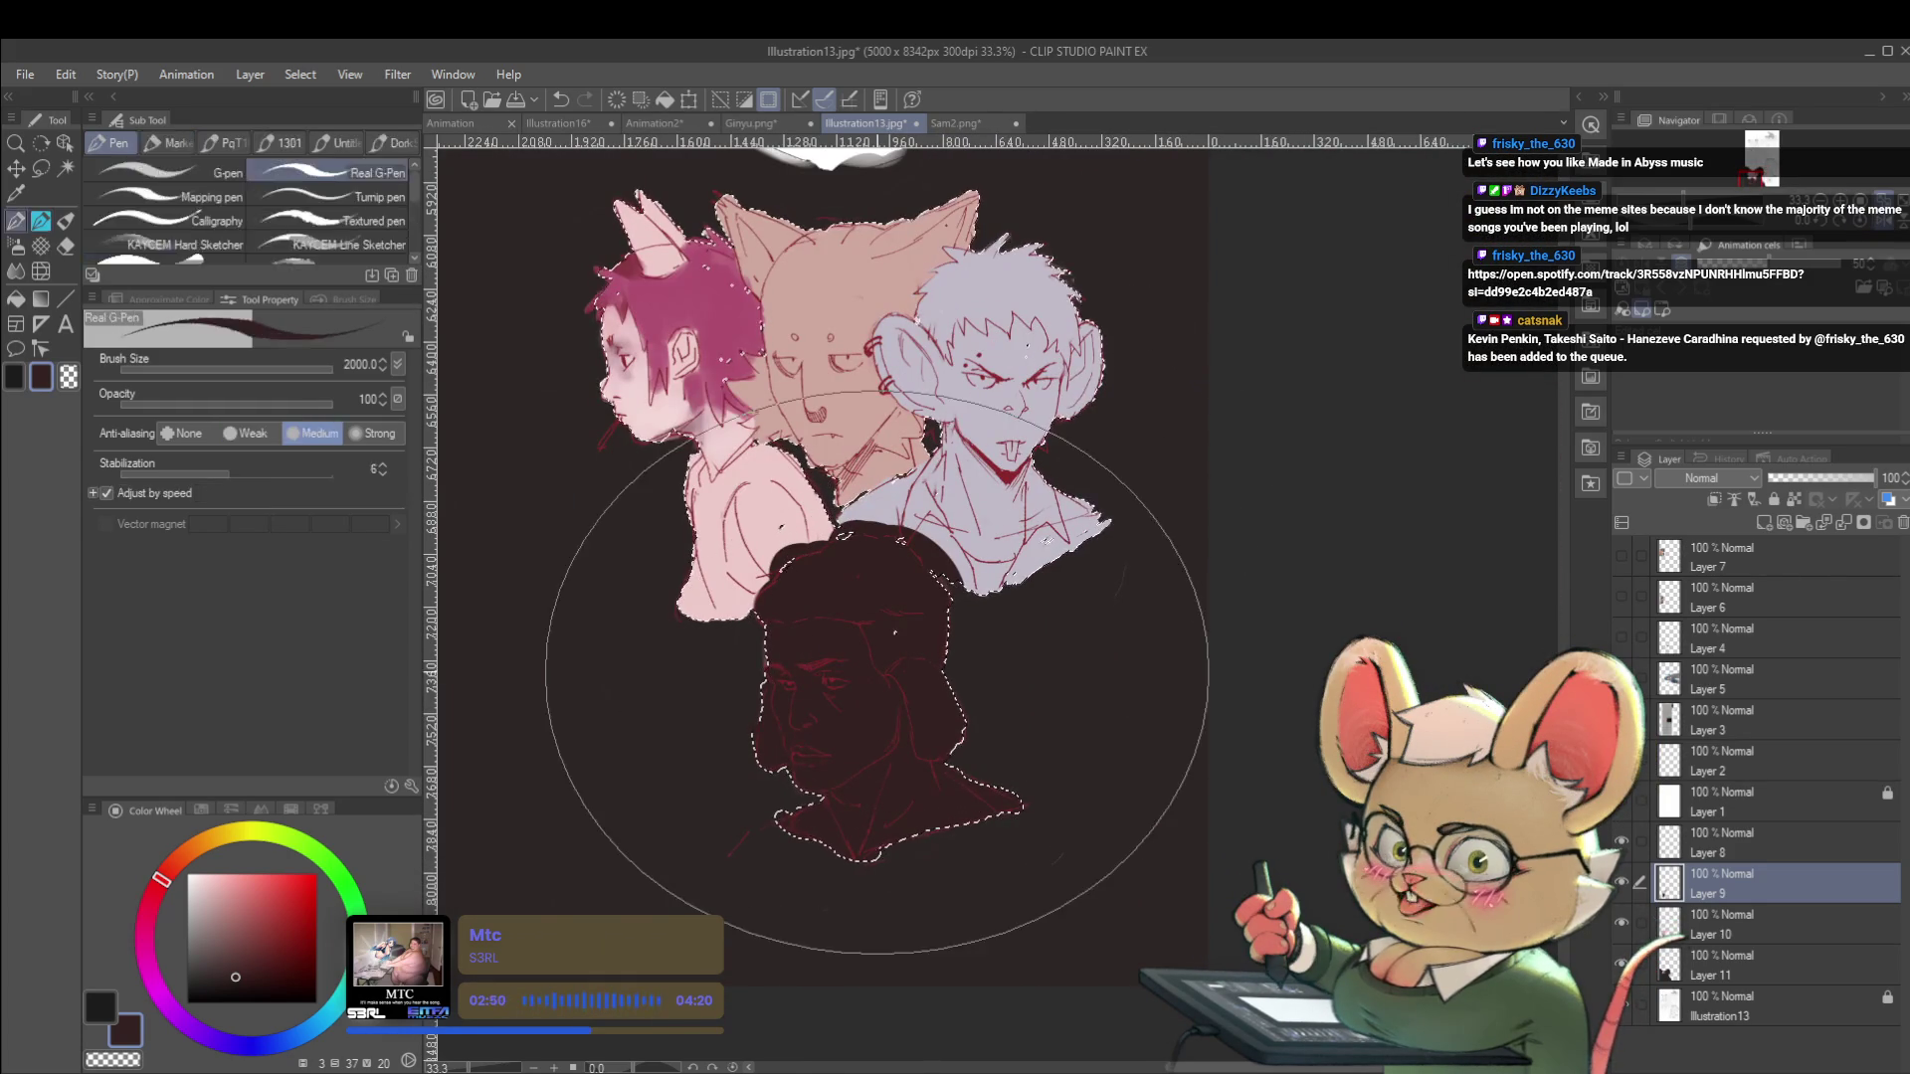
{"action": "left_click", "coordinate": [366, 184]}
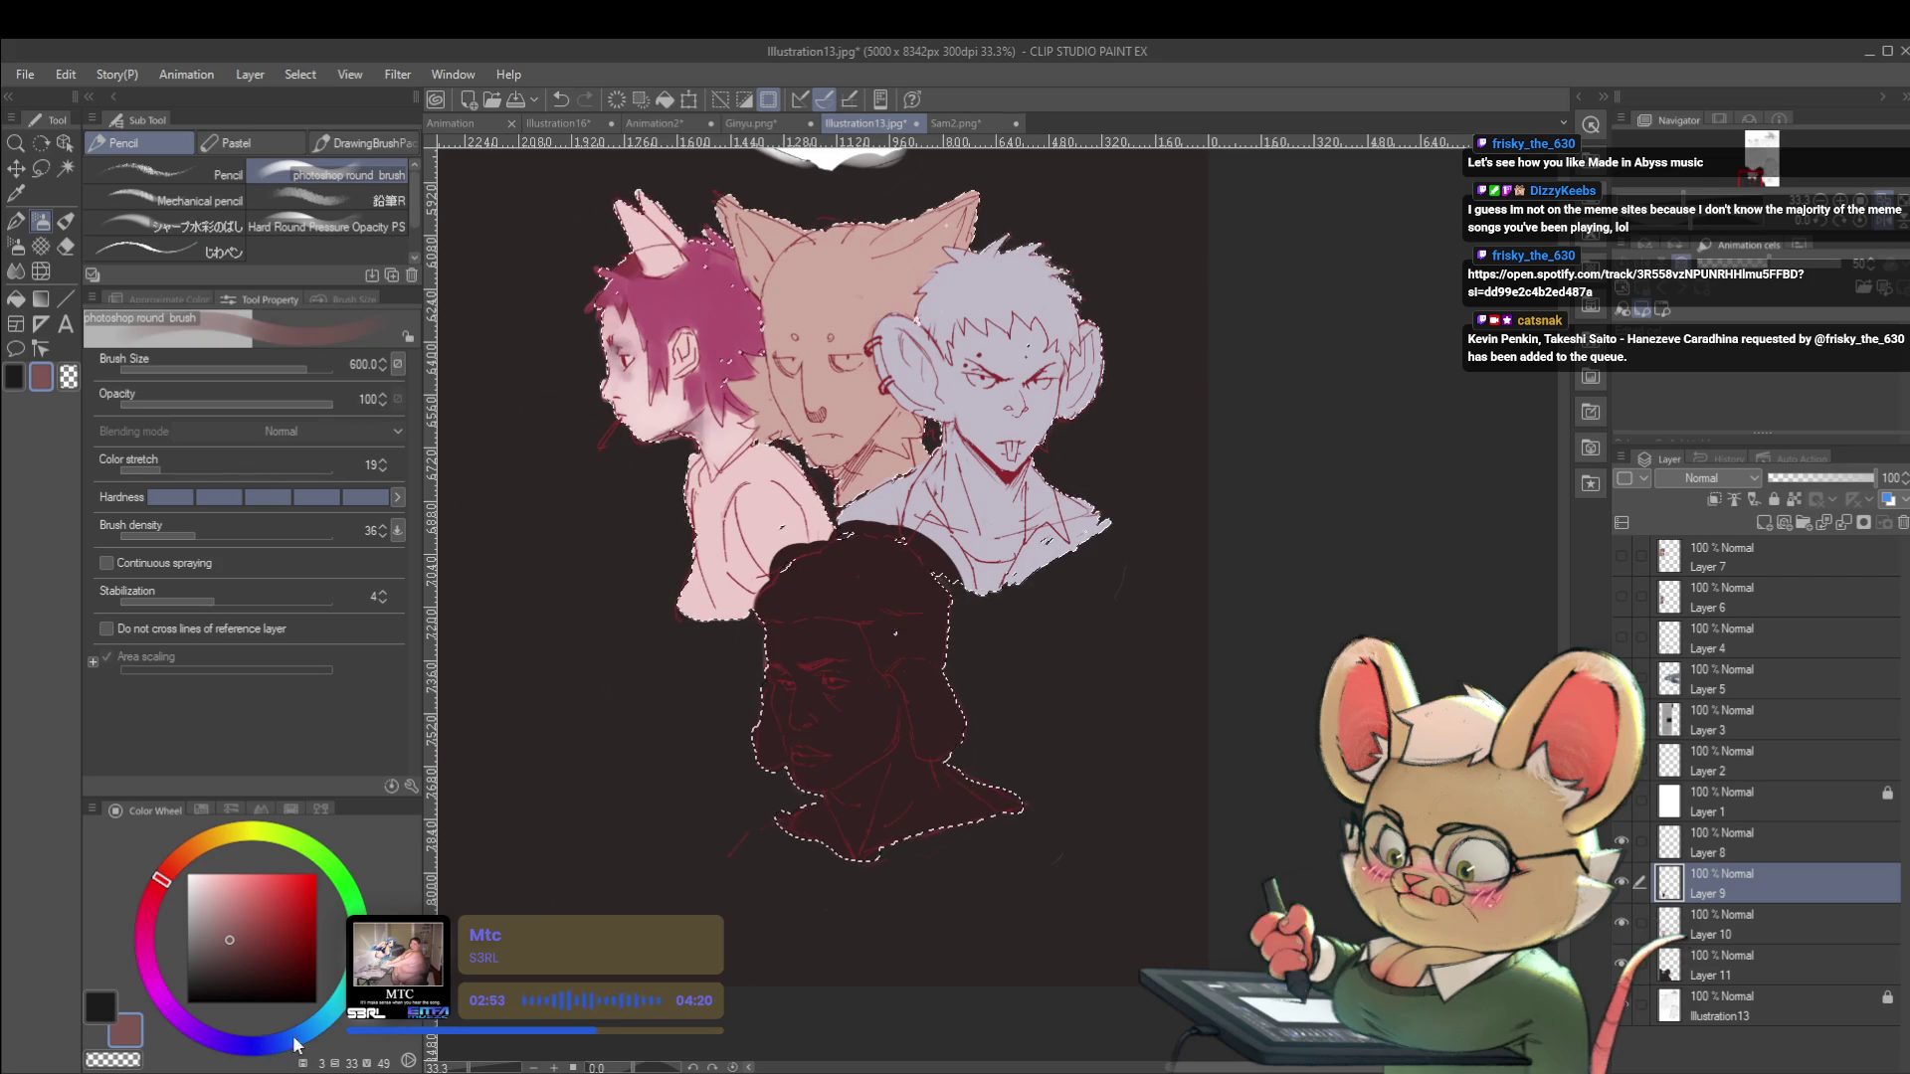
{"action": "left_click", "coordinate": [264, 1044]}
{"action": "key", "text": "bracketleft"}
{"action": "key", "text": "bracketleft"}
{"action": "key", "text": "bracketleft"}
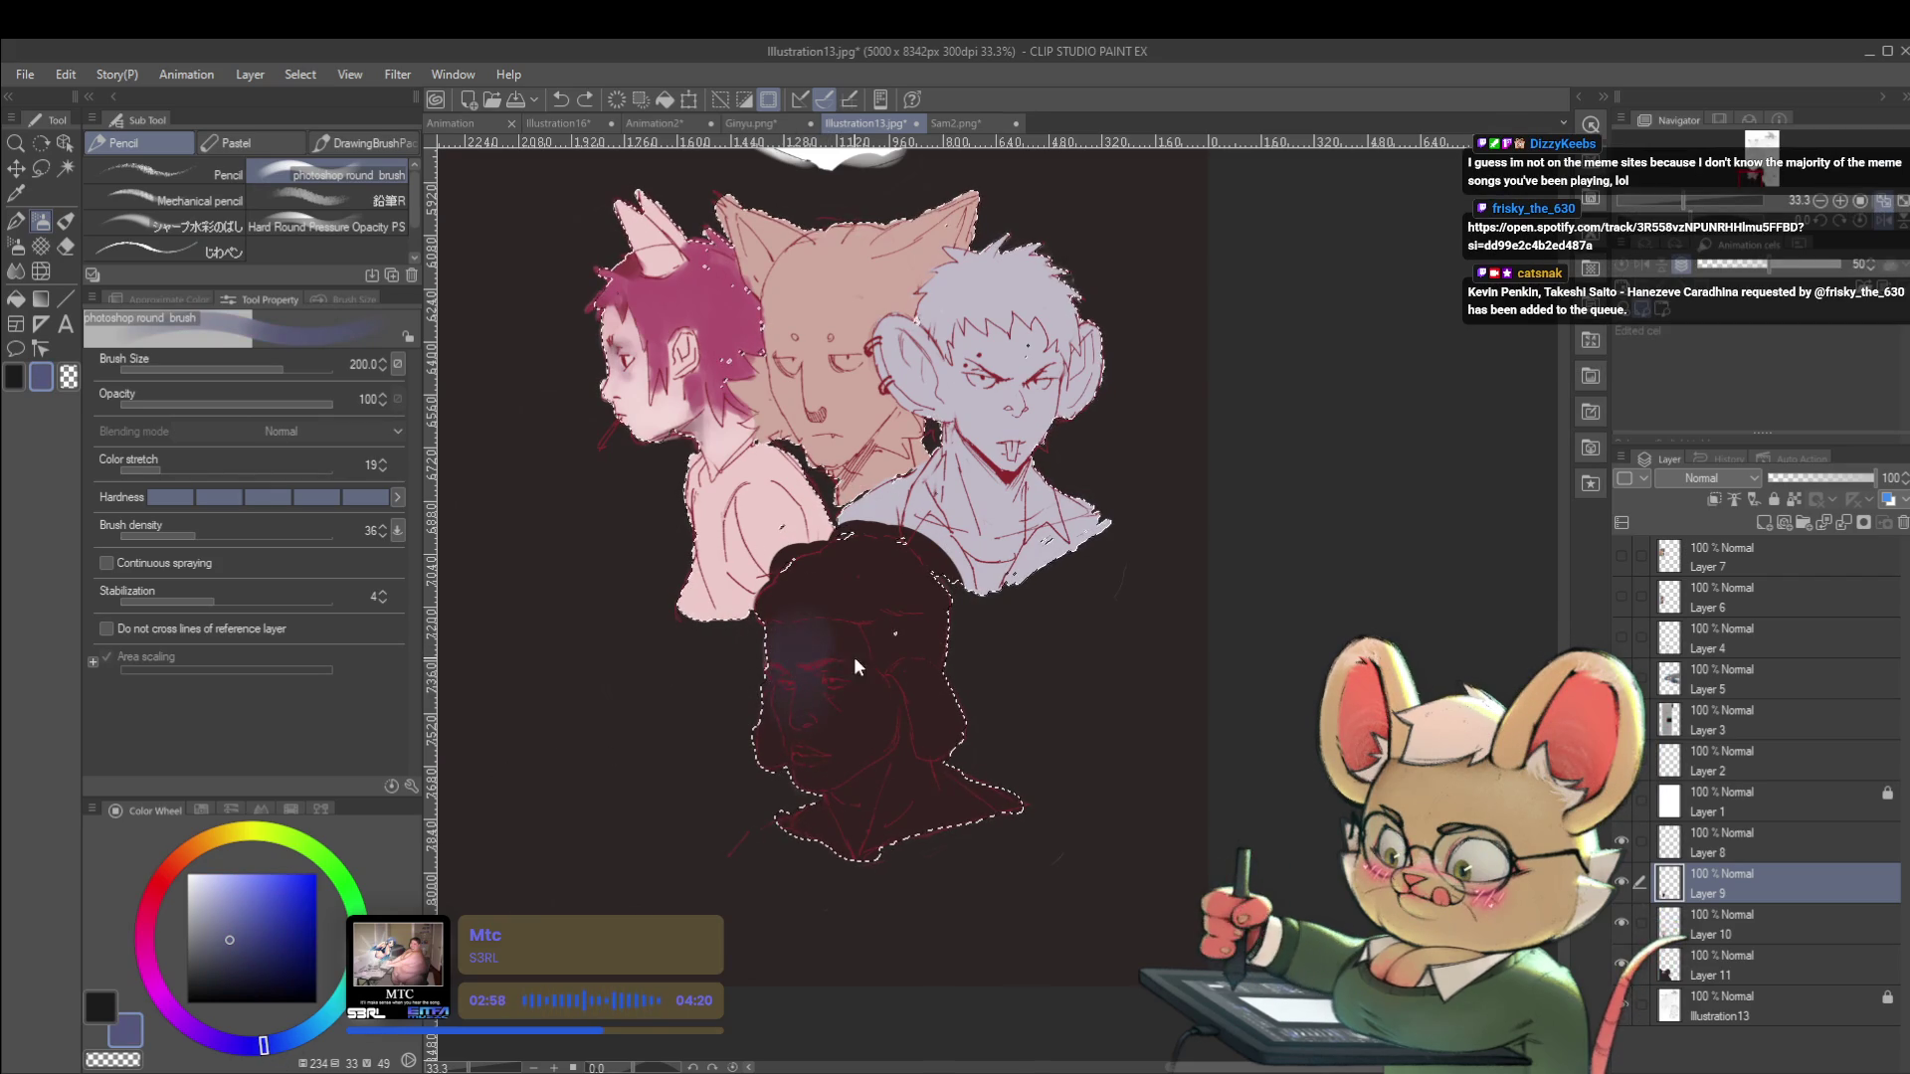
{"action": "mouse_move", "coordinate": [844, 649]}
{"action": "left_mouse_down"}
{"action": "mouse_move", "coordinate": [814, 648]}
{"action": "mouse_move", "coordinate": [806, 675]}
{"action": "mouse_move", "coordinate": [829, 749]}
{"action": "left_mouse_up"}
{"action": "mouse_move", "coordinate": [826, 672]}
{"action": "left_mouse_down"}
{"action": "mouse_move", "coordinate": [846, 716]}
{"action": "mouse_move", "coordinate": [839, 559]}
{"action": "mouse_move", "coordinate": [801, 587]}
{"action": "mouse_move", "coordinate": [875, 594]}
{"action": "left_mouse_up"}
{"action": "mouse_move", "coordinate": [865, 697]}
{"action": "left_mouse_down"}
{"action": "mouse_move", "coordinate": [831, 767]}
{"action": "mouse_move", "coordinate": [835, 682]}
{"action": "left_mouse_up"}
Undo the blue and the dark fill, then shade the temple in dark reddish brown.
{"action": "key", "text": "bracketleft"}
{"action": "key", "text": "bracketleft"}
{"action": "key", "text": "bracketleft"}
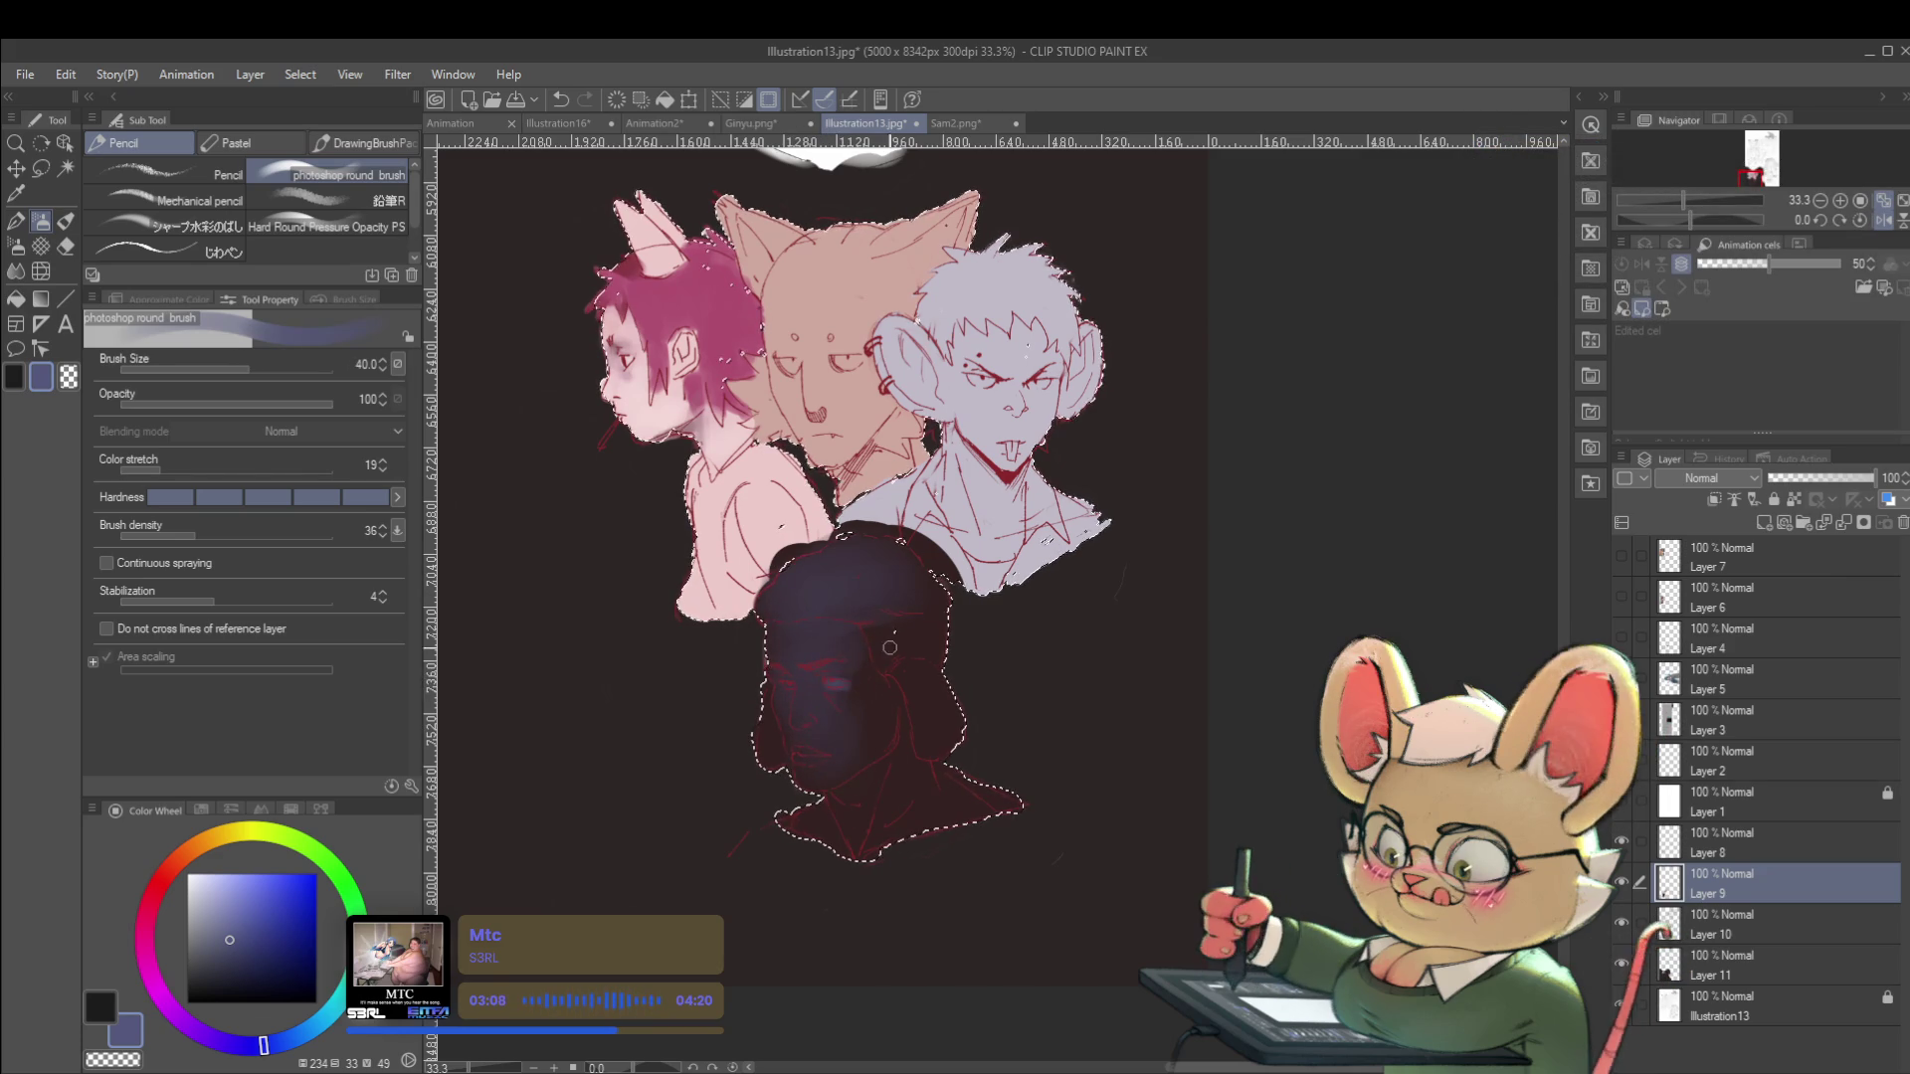
{"action": "scroll", "coordinate": [875, 668], "scroll_direction": "up", "scroll_amount": 4}
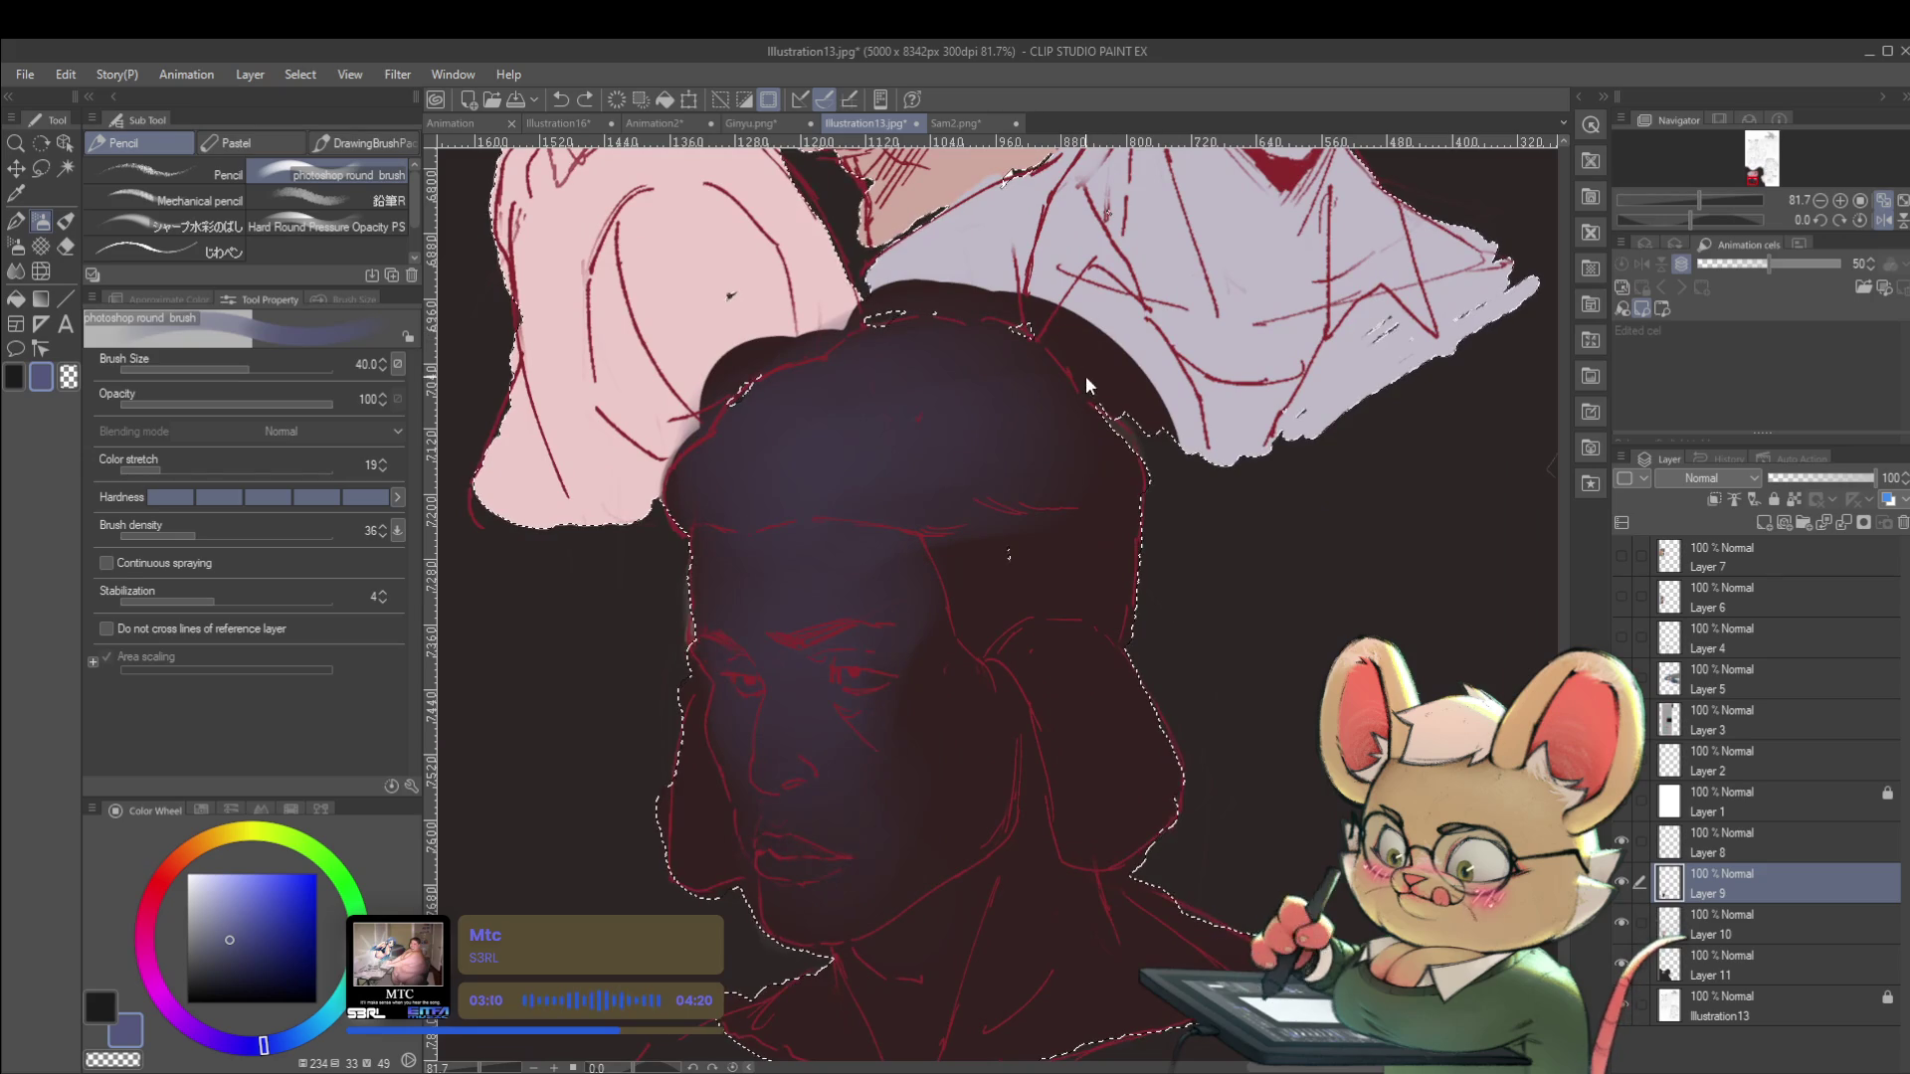
{"action": "key", "text": "ctrl+z"}
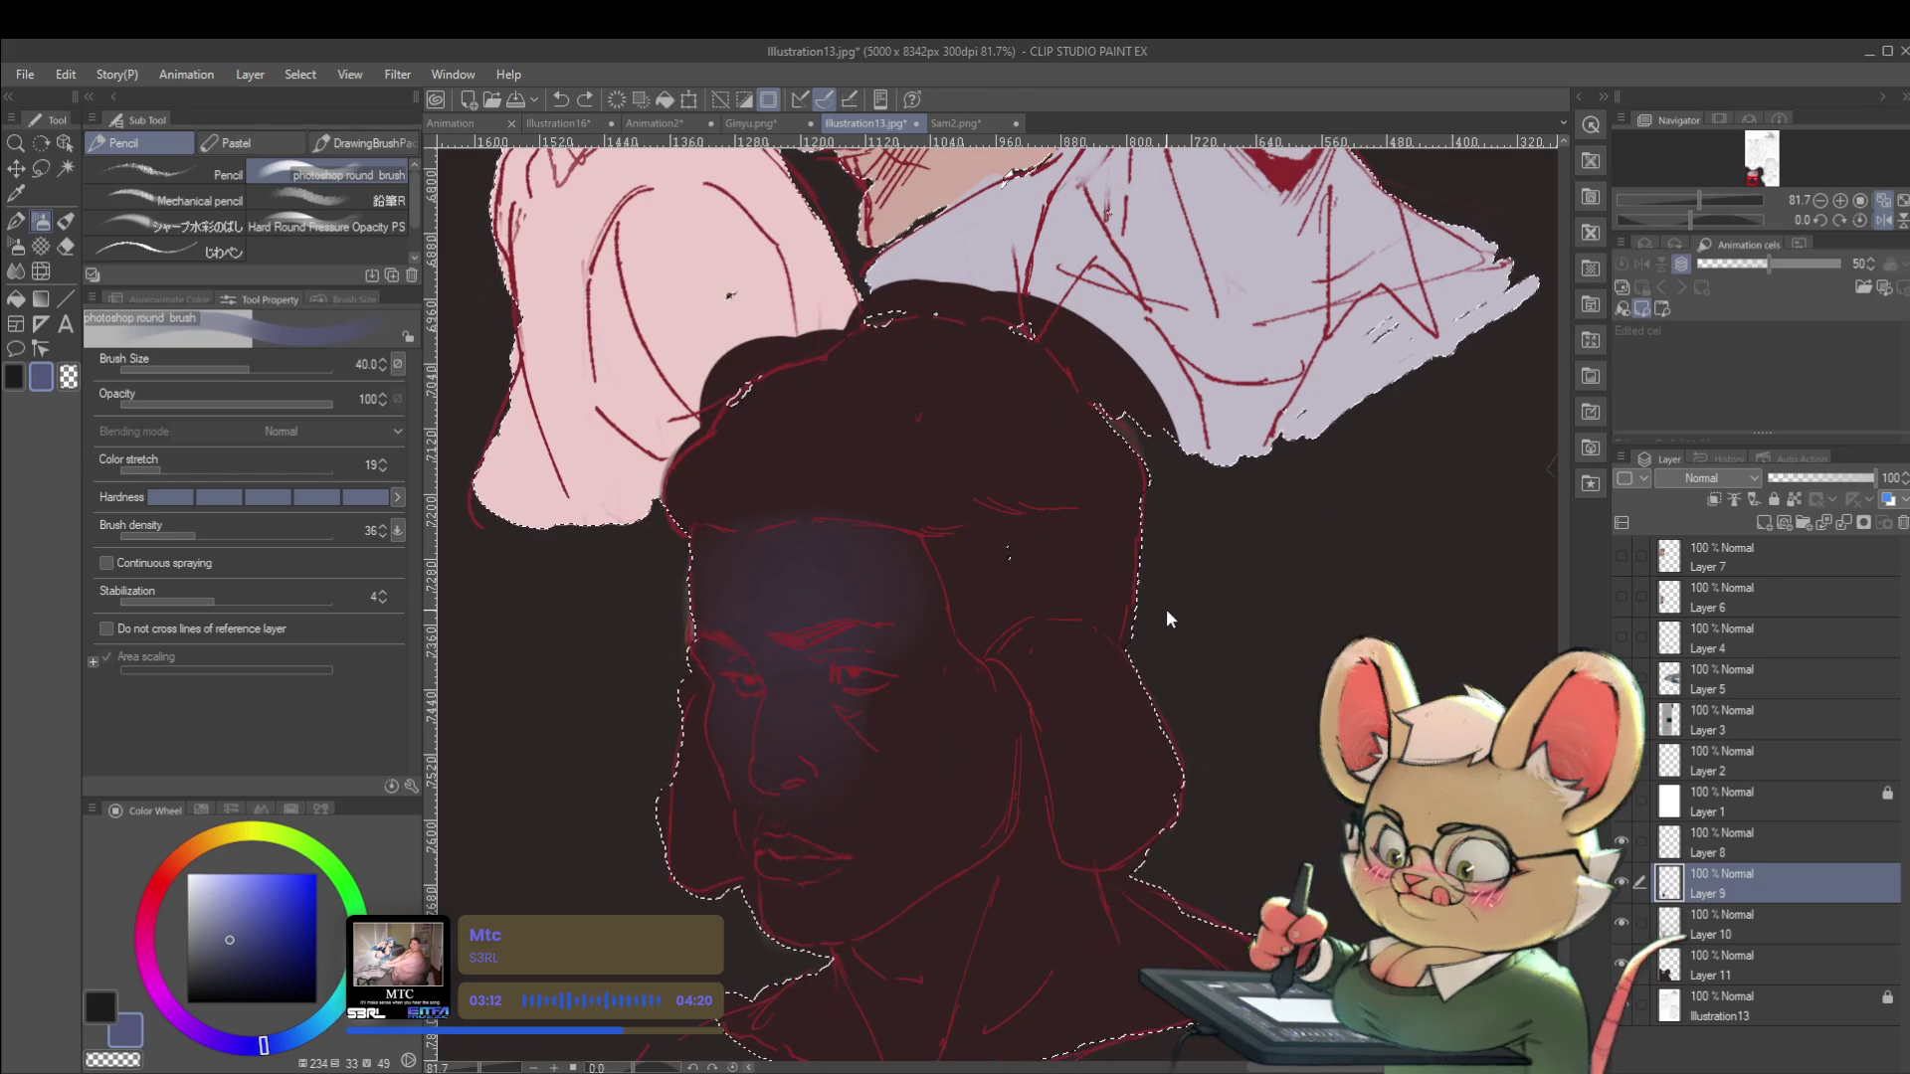
{"action": "key", "text": "ctrl+z"}
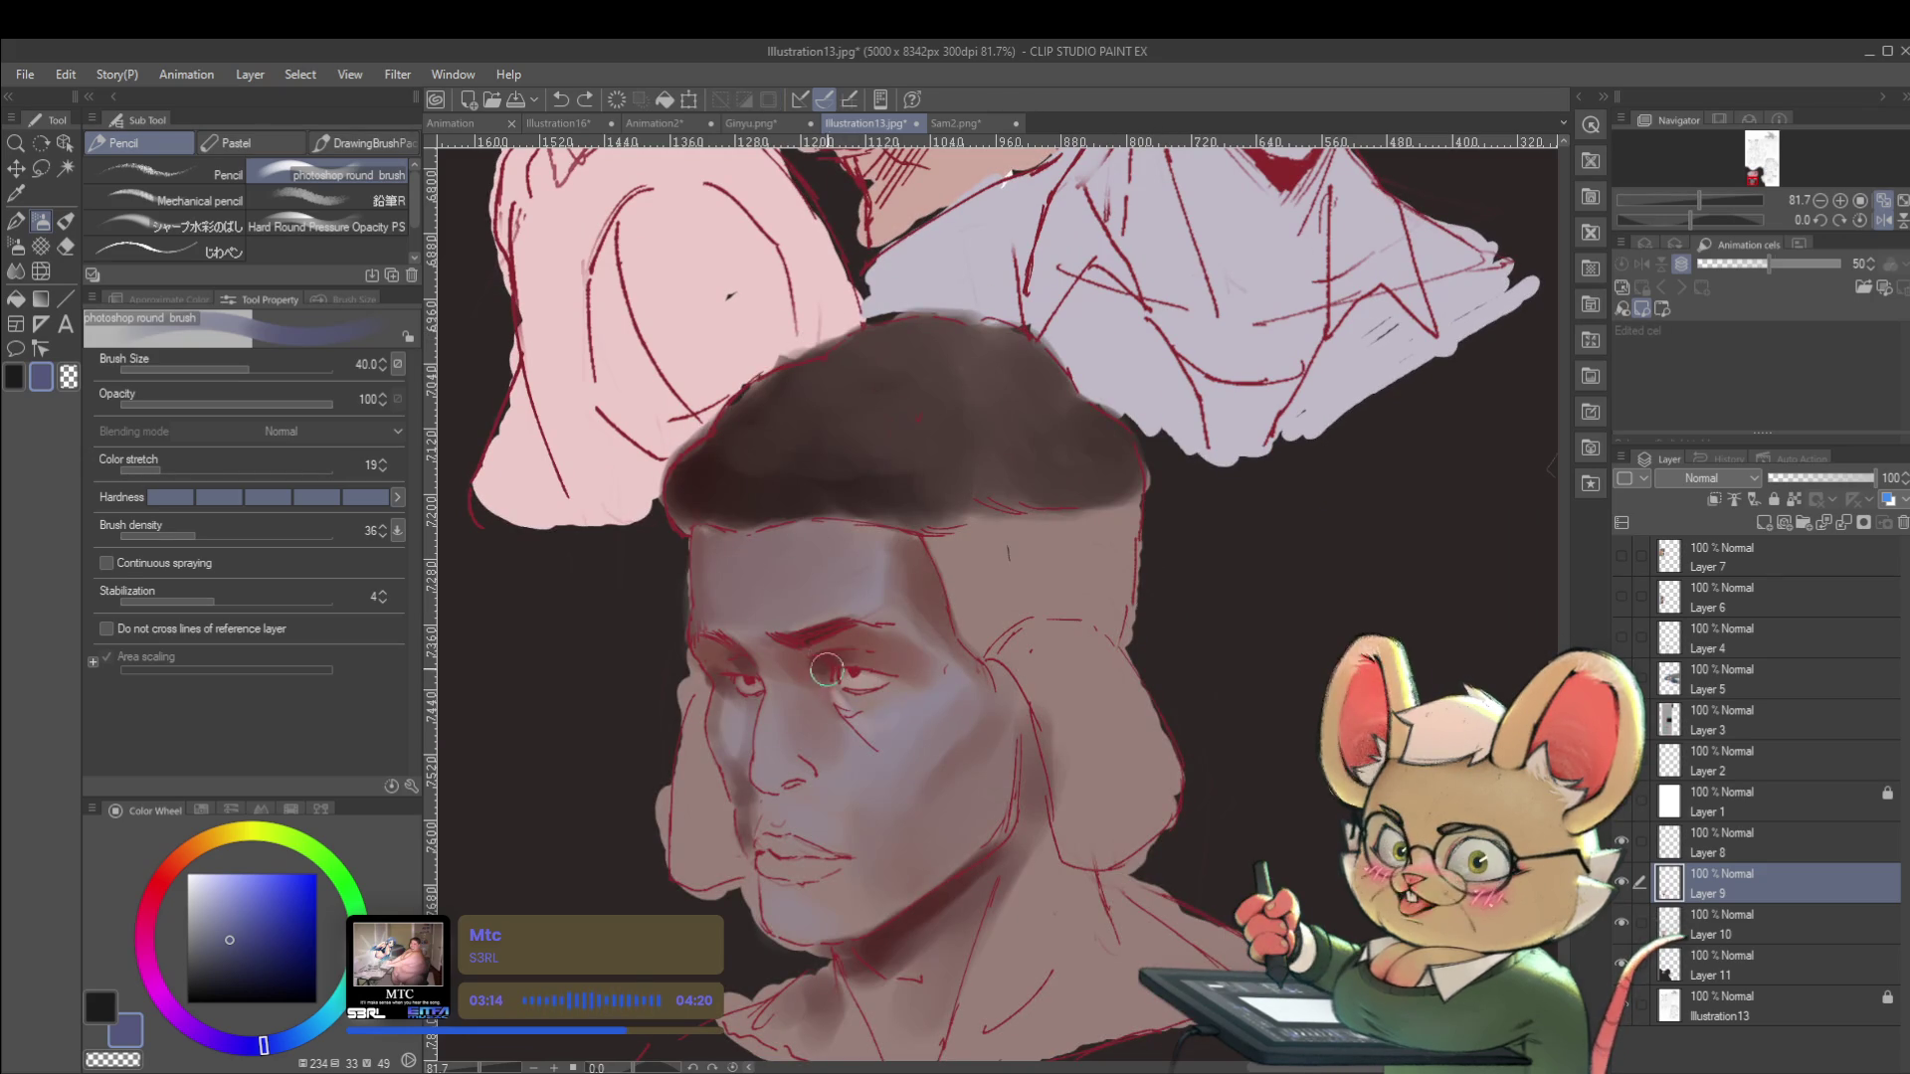
{"action": "left_click", "coordinate": [824, 768], "text": "alt"}
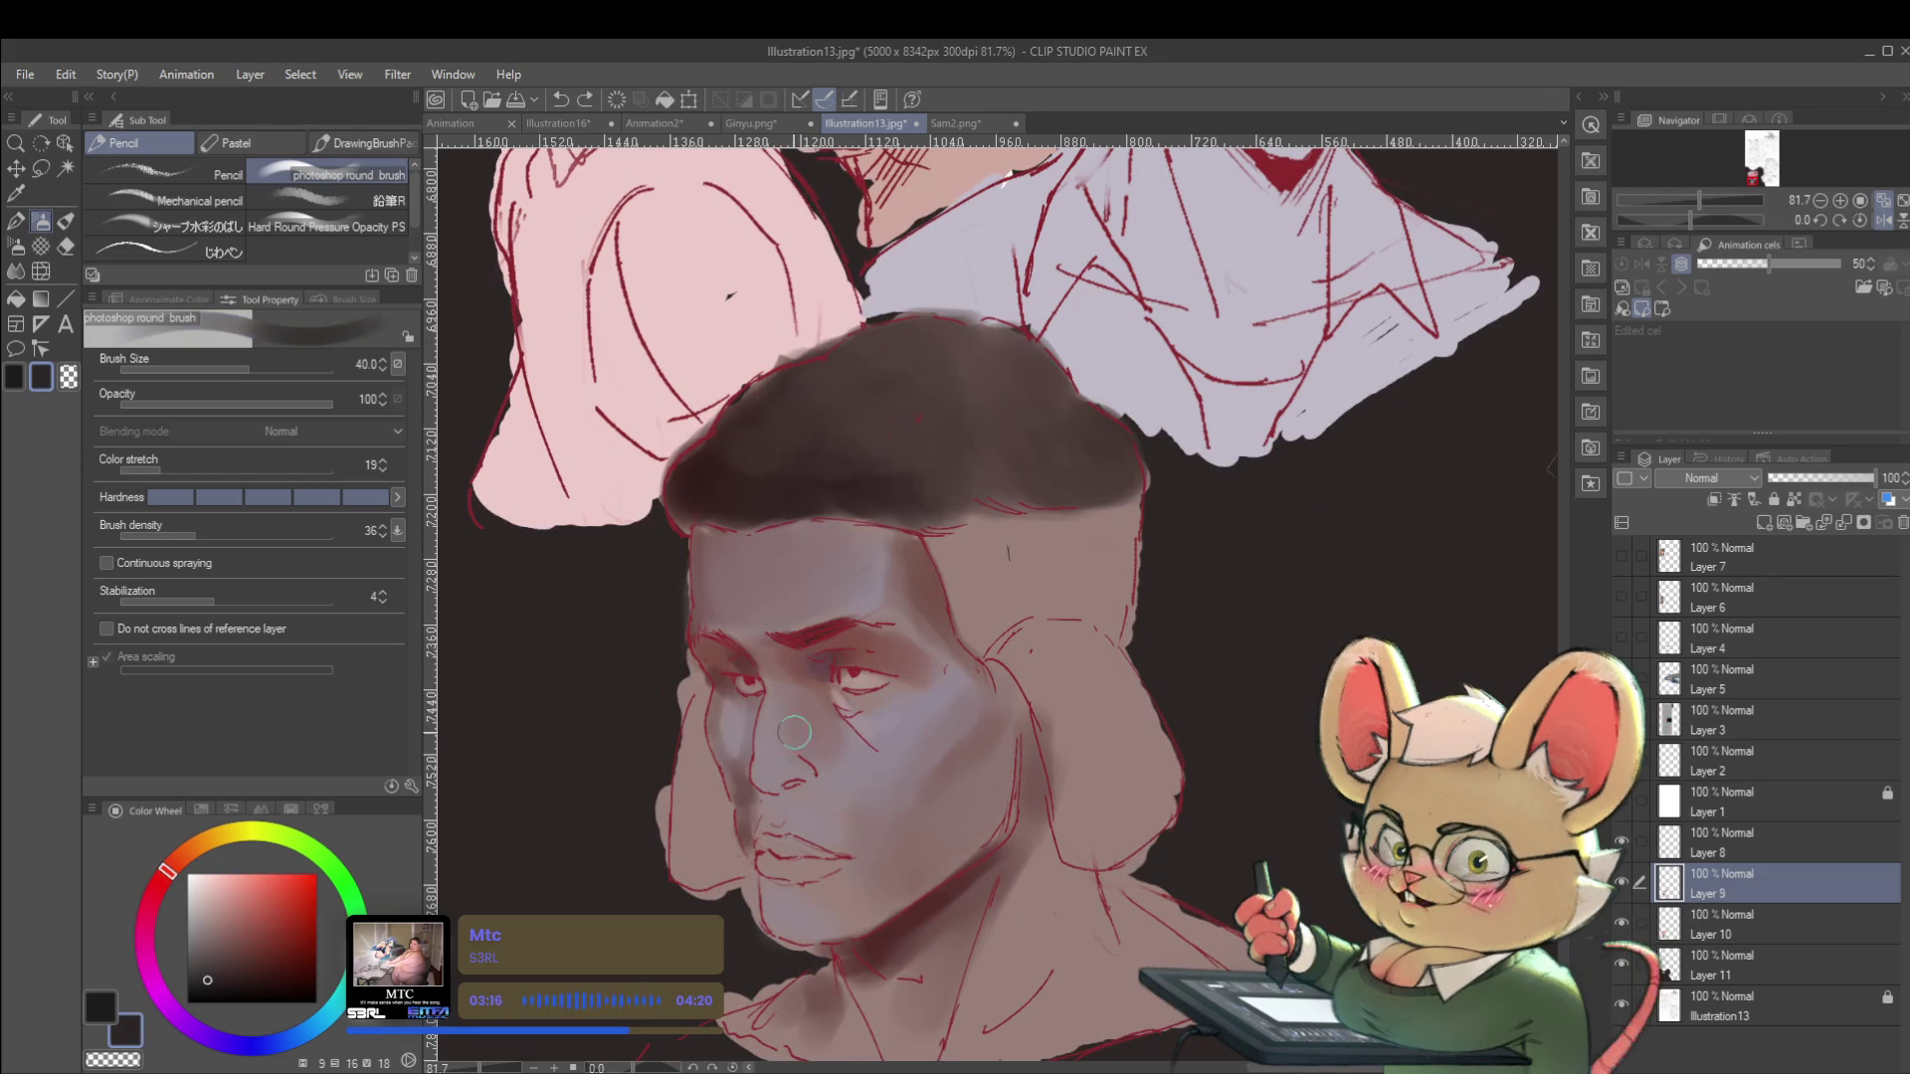
{"action": "left_click_drag", "start_coordinate": [885, 532], "coordinate": [977, 668]}
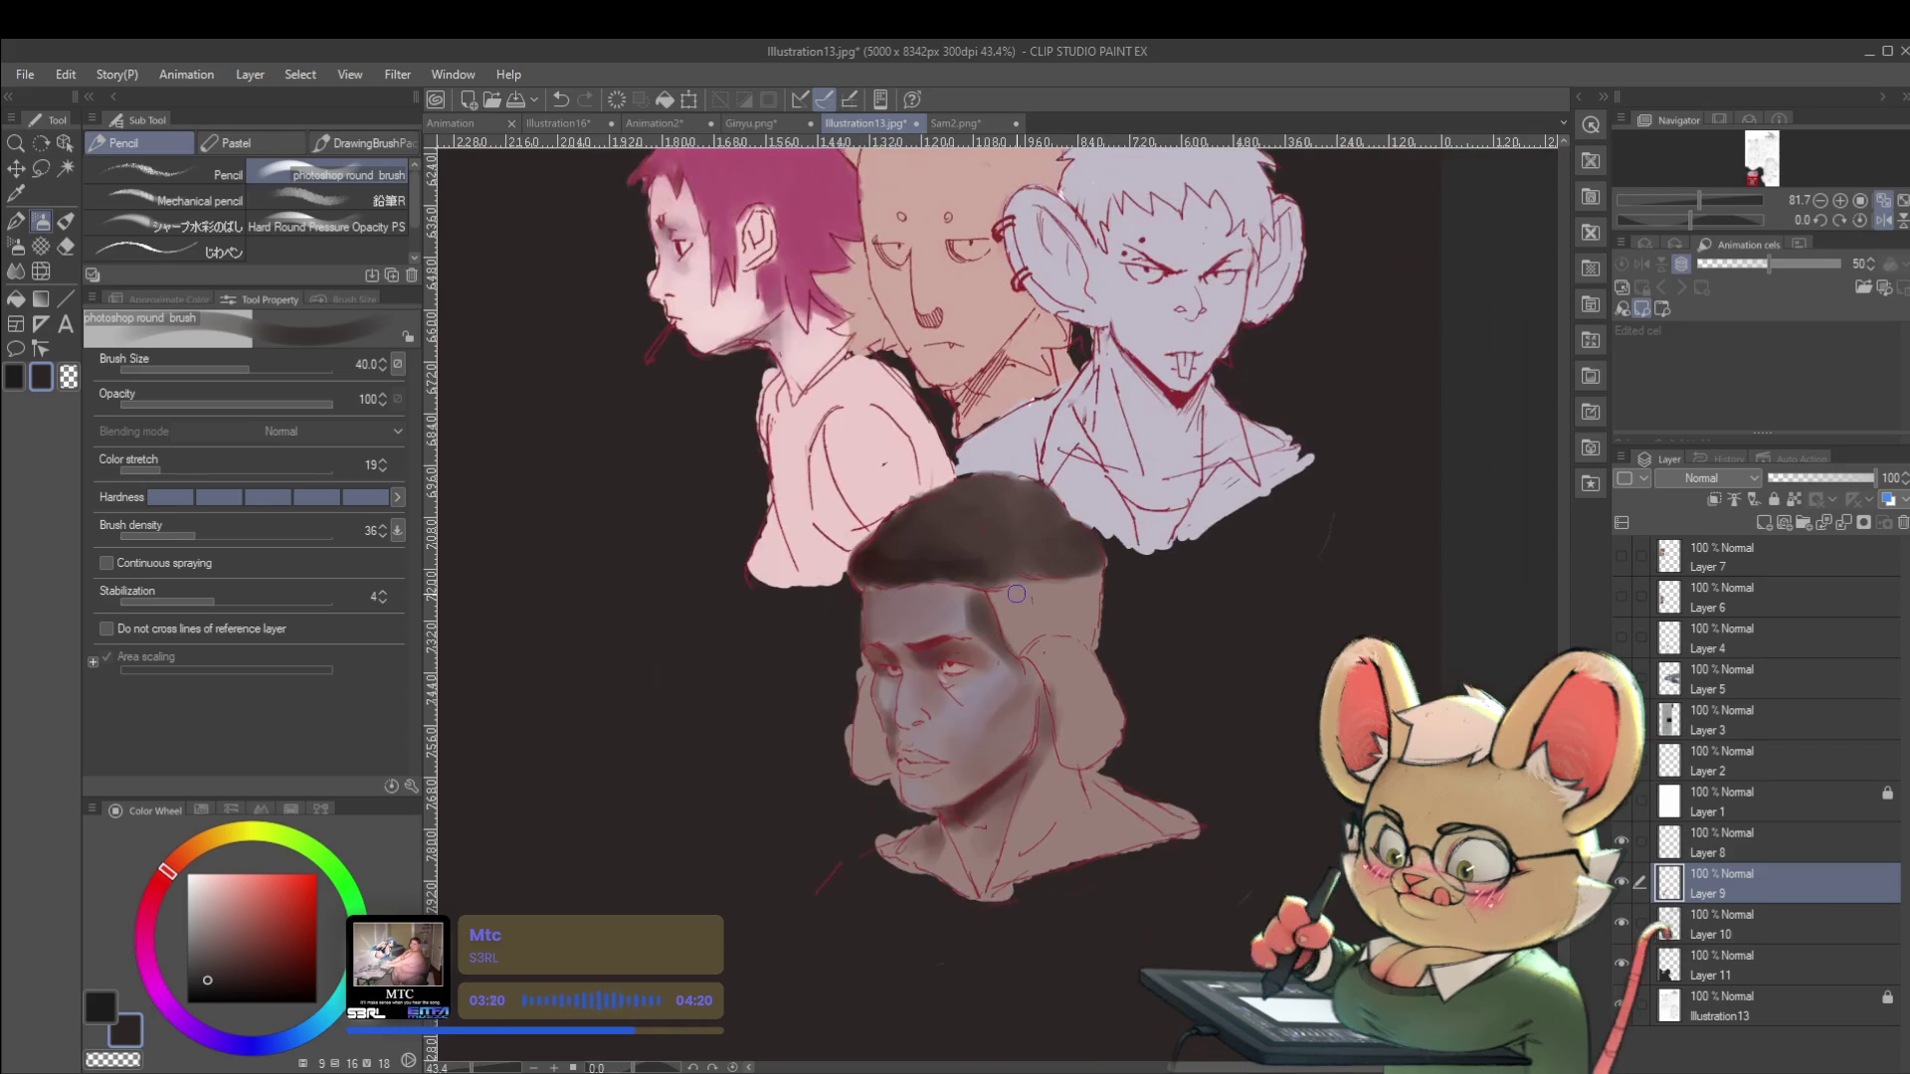
Compare the face with Layer 9 hidden, sample a new colour and move to Layer 10.
{"action": "scroll", "coordinate": [1094, 656], "scroll_direction": "down", "scroll_amount": 3}
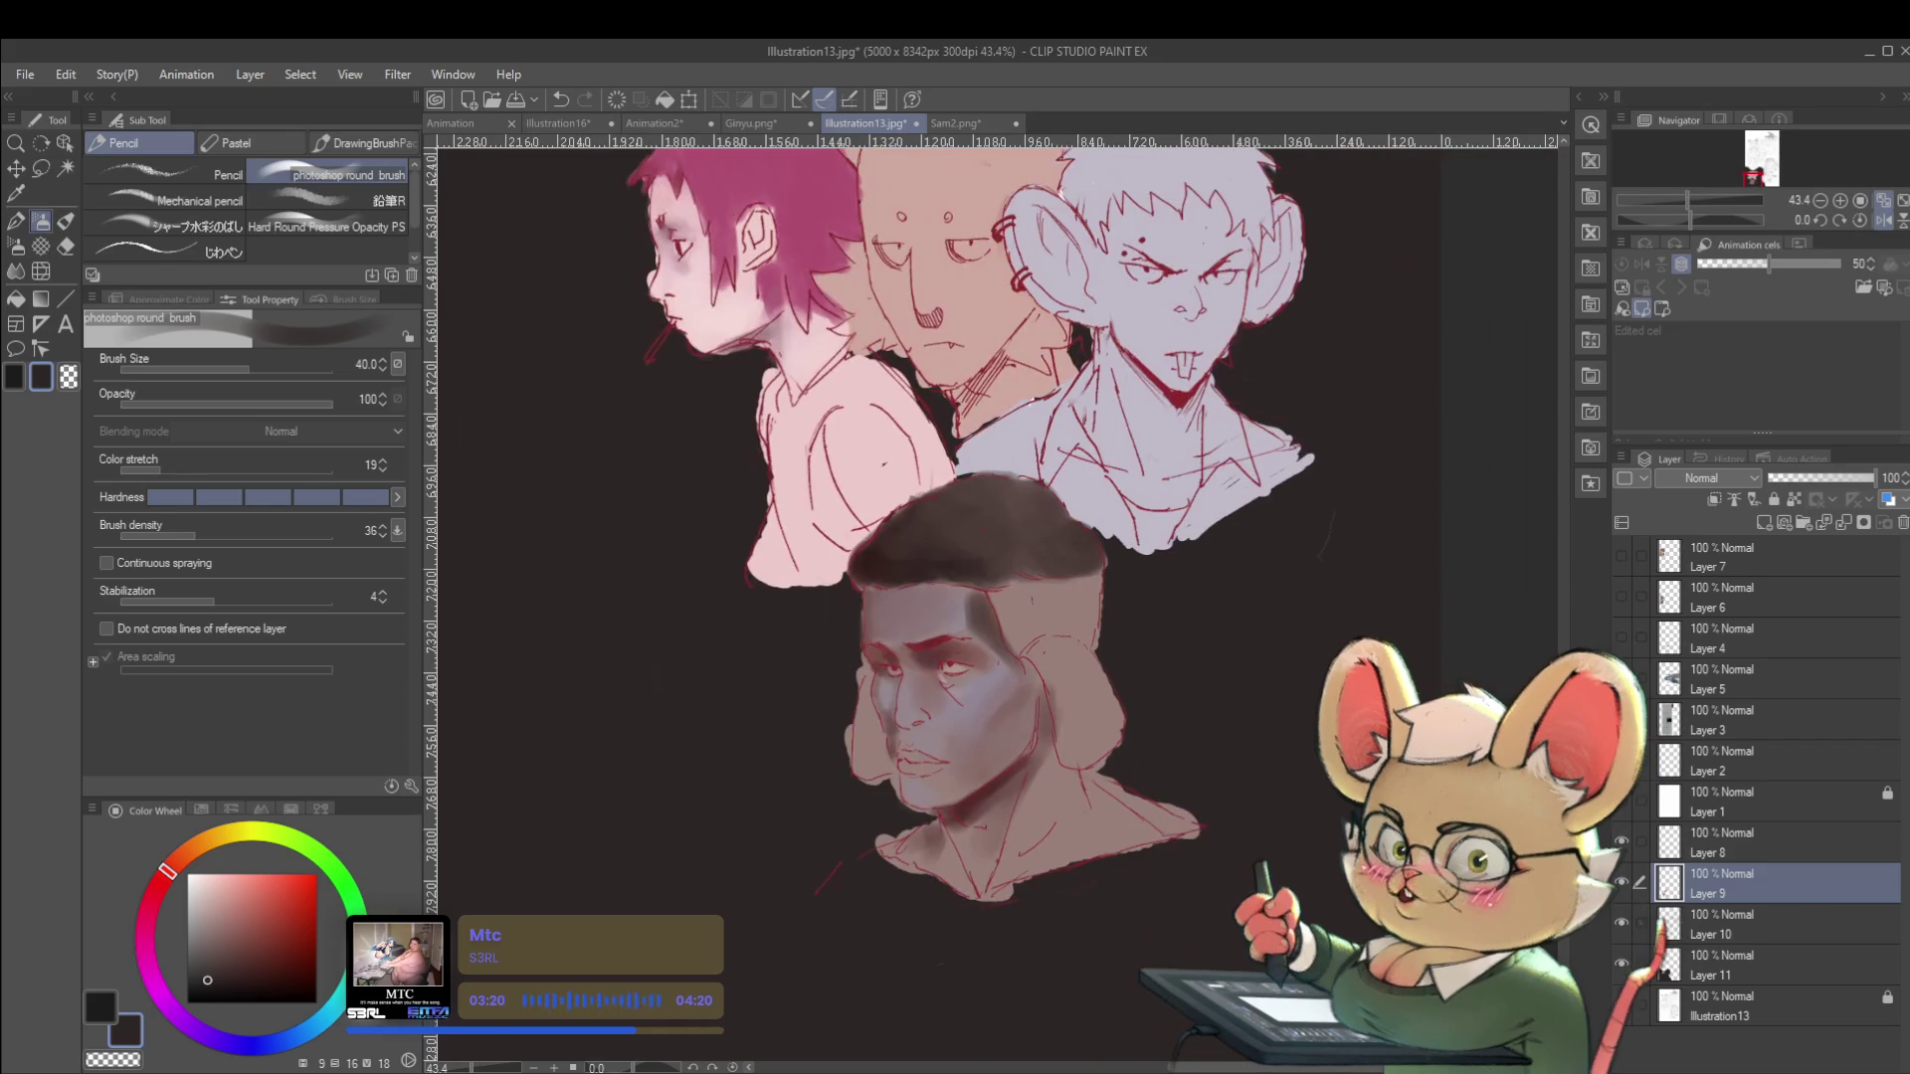
{"action": "left_click", "coordinate": [1622, 885]}
{"action": "left_click", "coordinate": [1622, 883]}
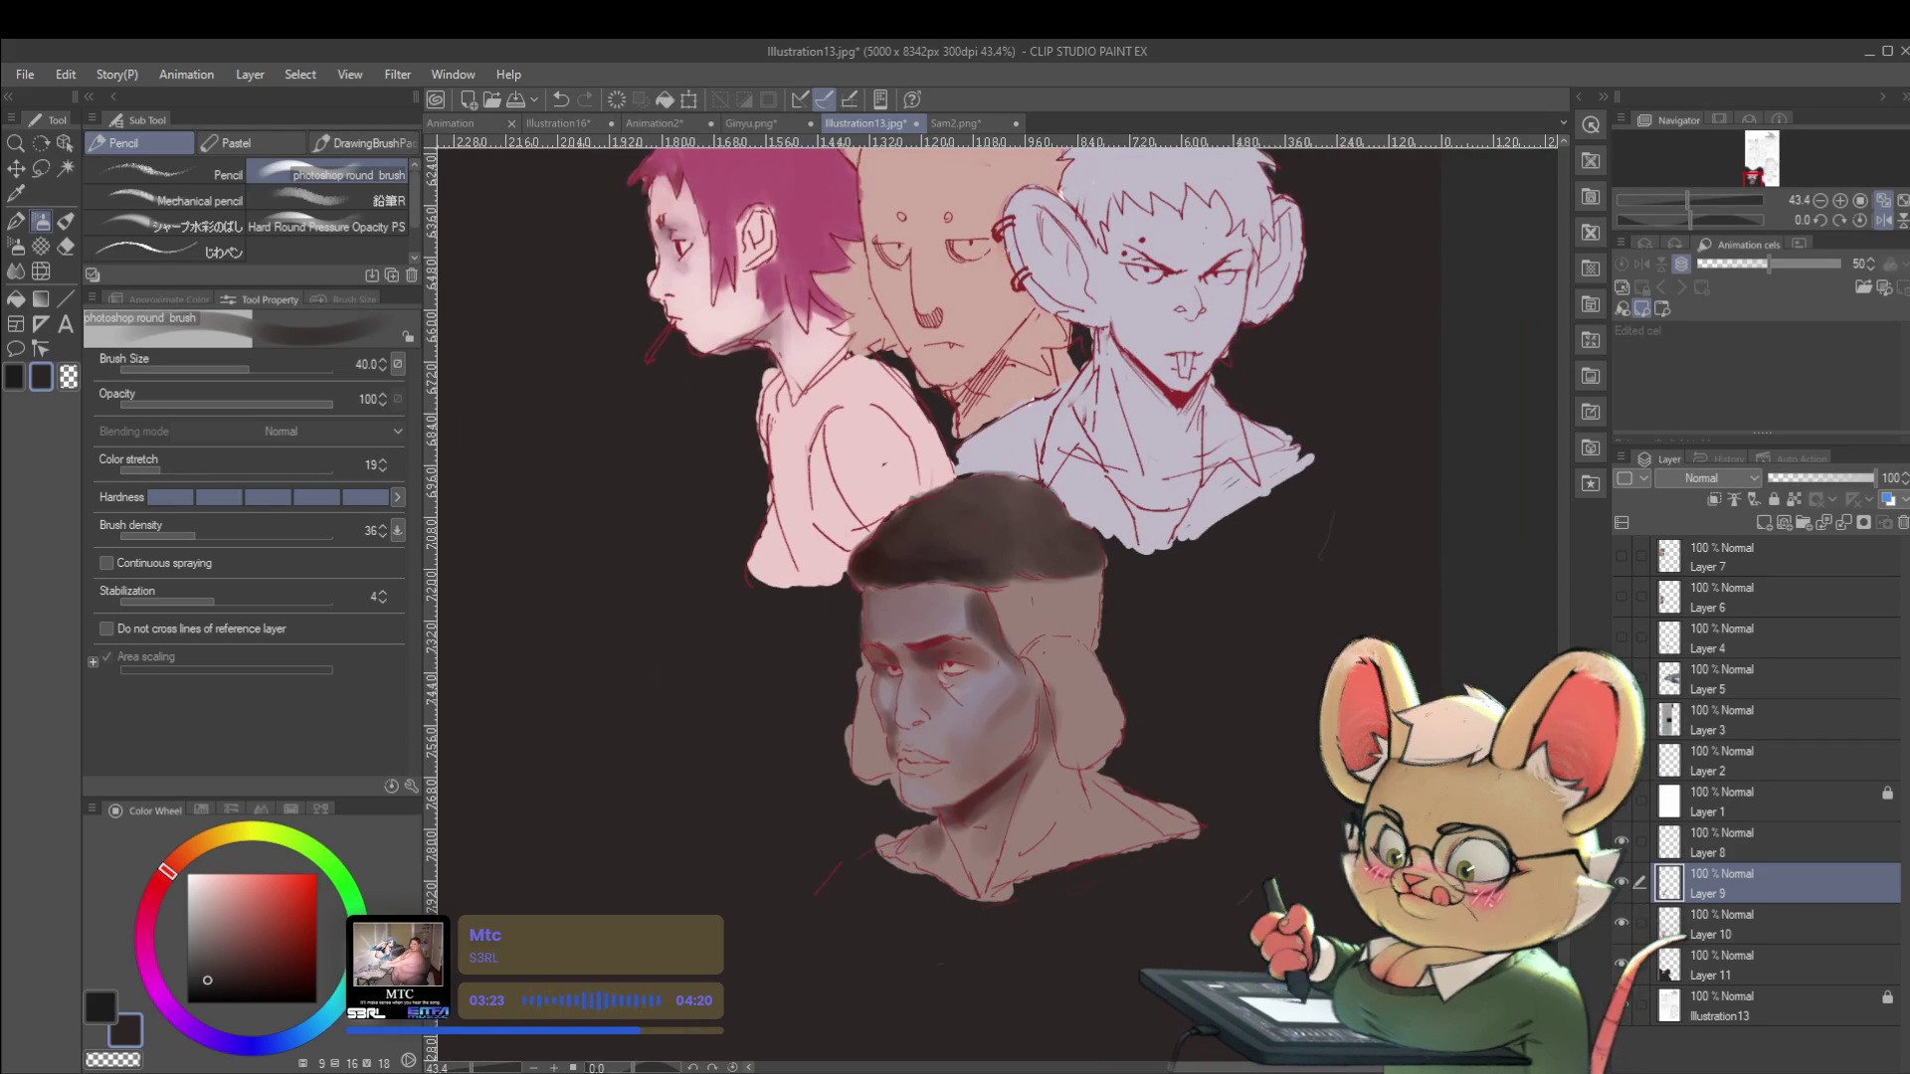
{"action": "left_click", "coordinate": [992, 794], "text": "alt"}
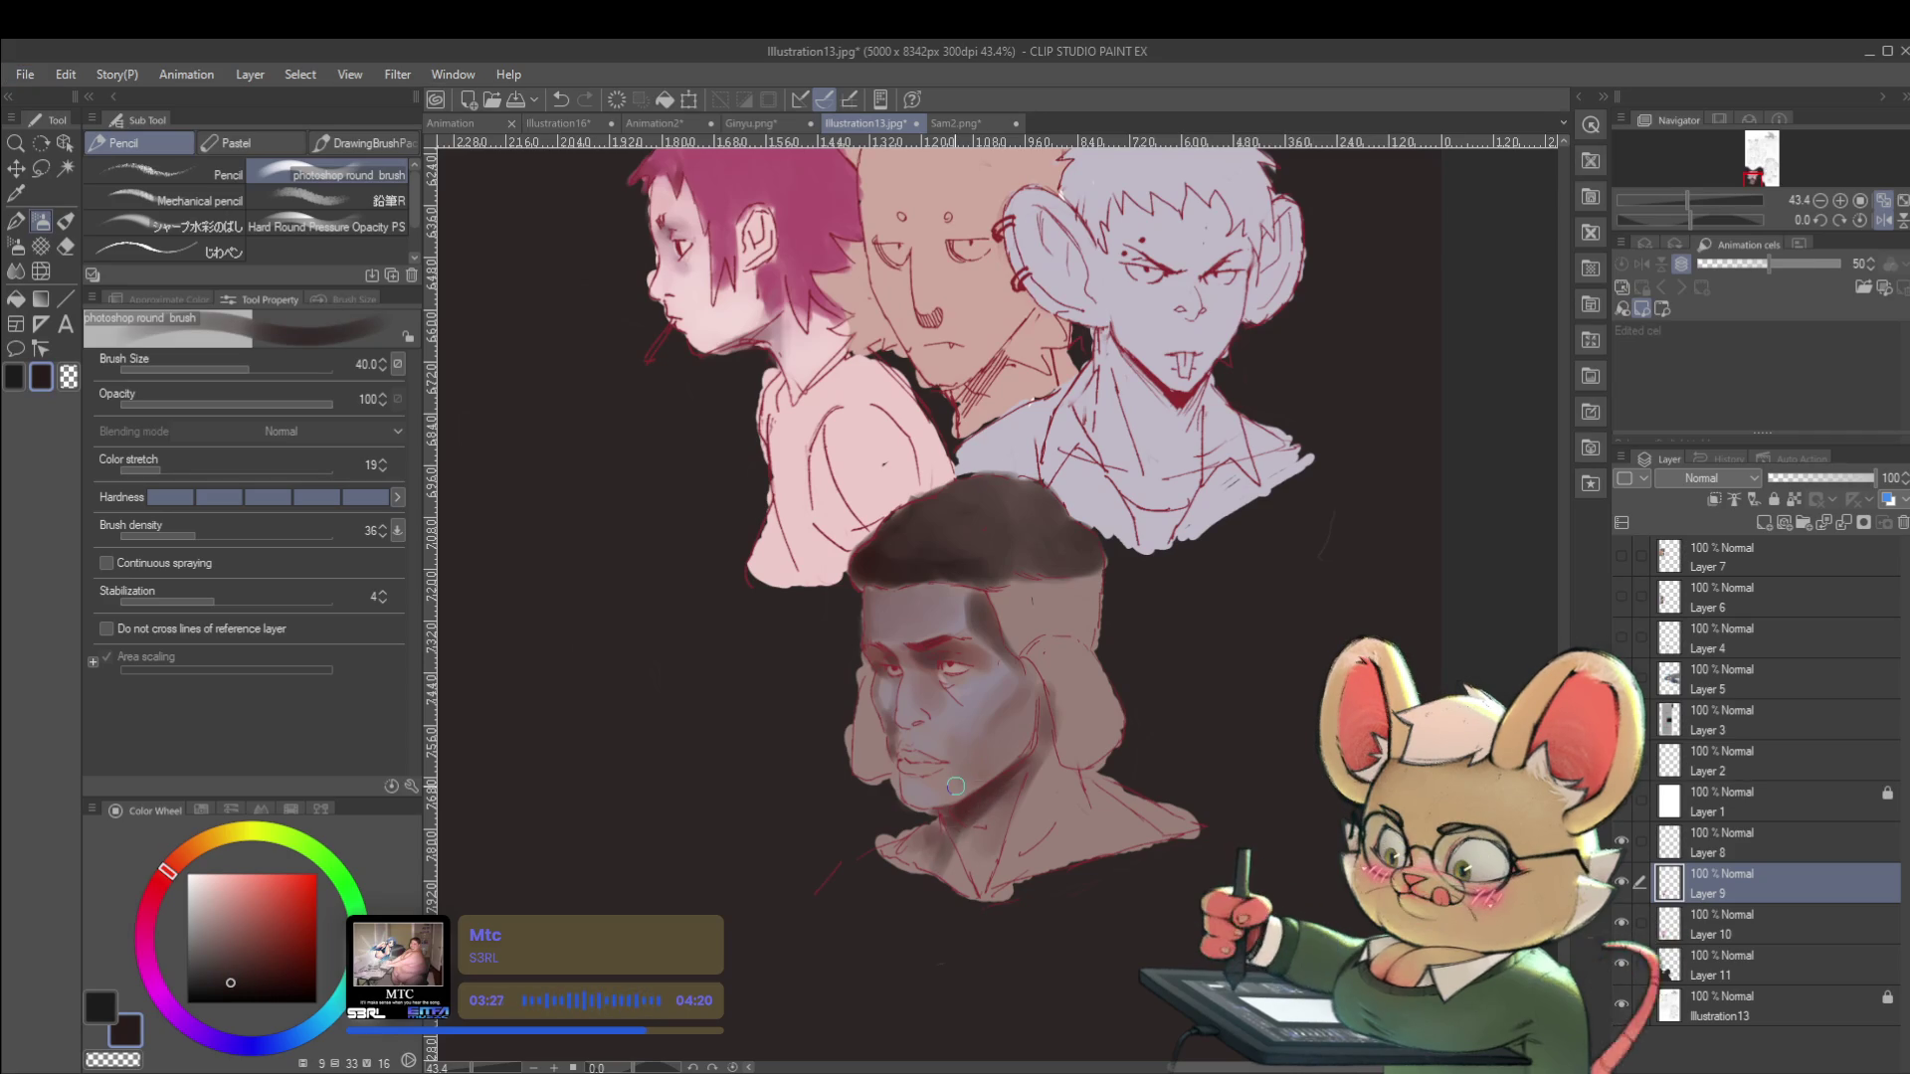
{"action": "key", "text": "alt+bracketleft"}
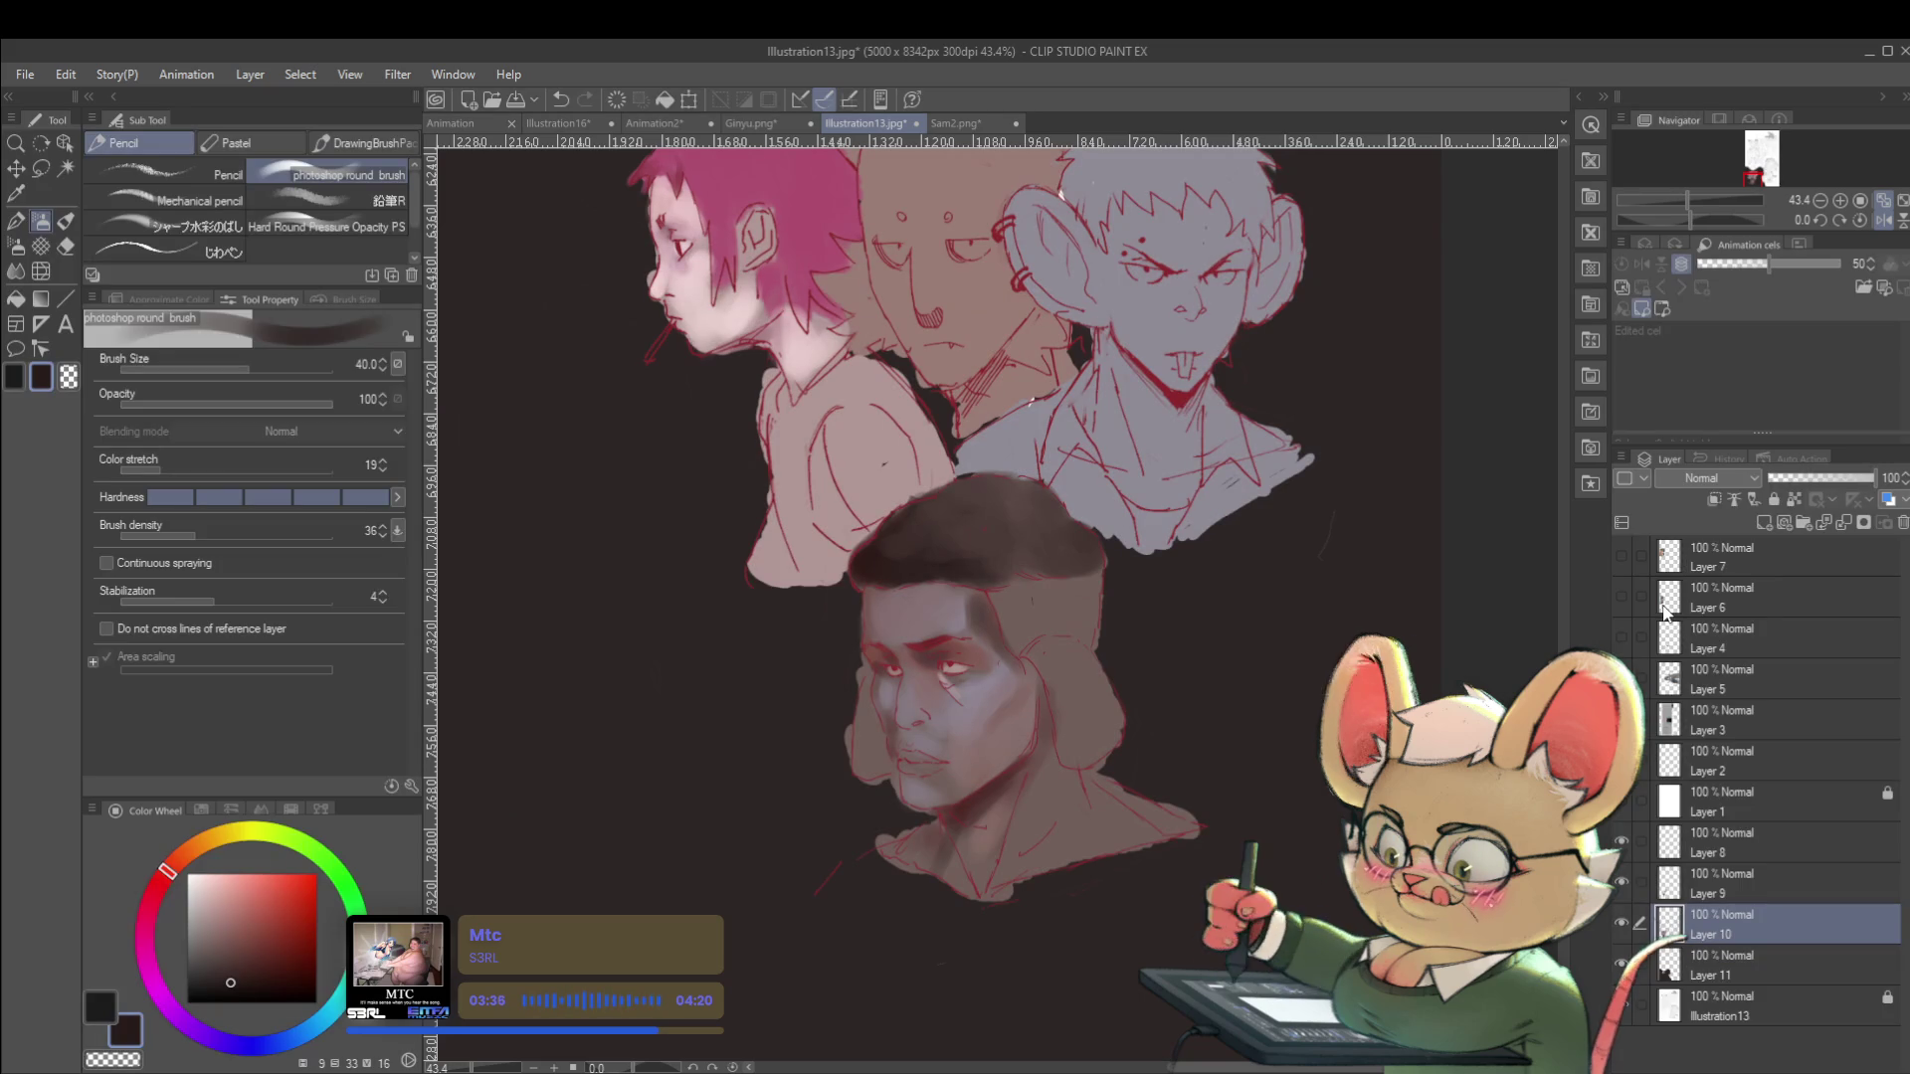
On Layer 8, paint dark muted red shading on the man's cheek.
{"action": "left_click", "coordinate": [1883, 219]}
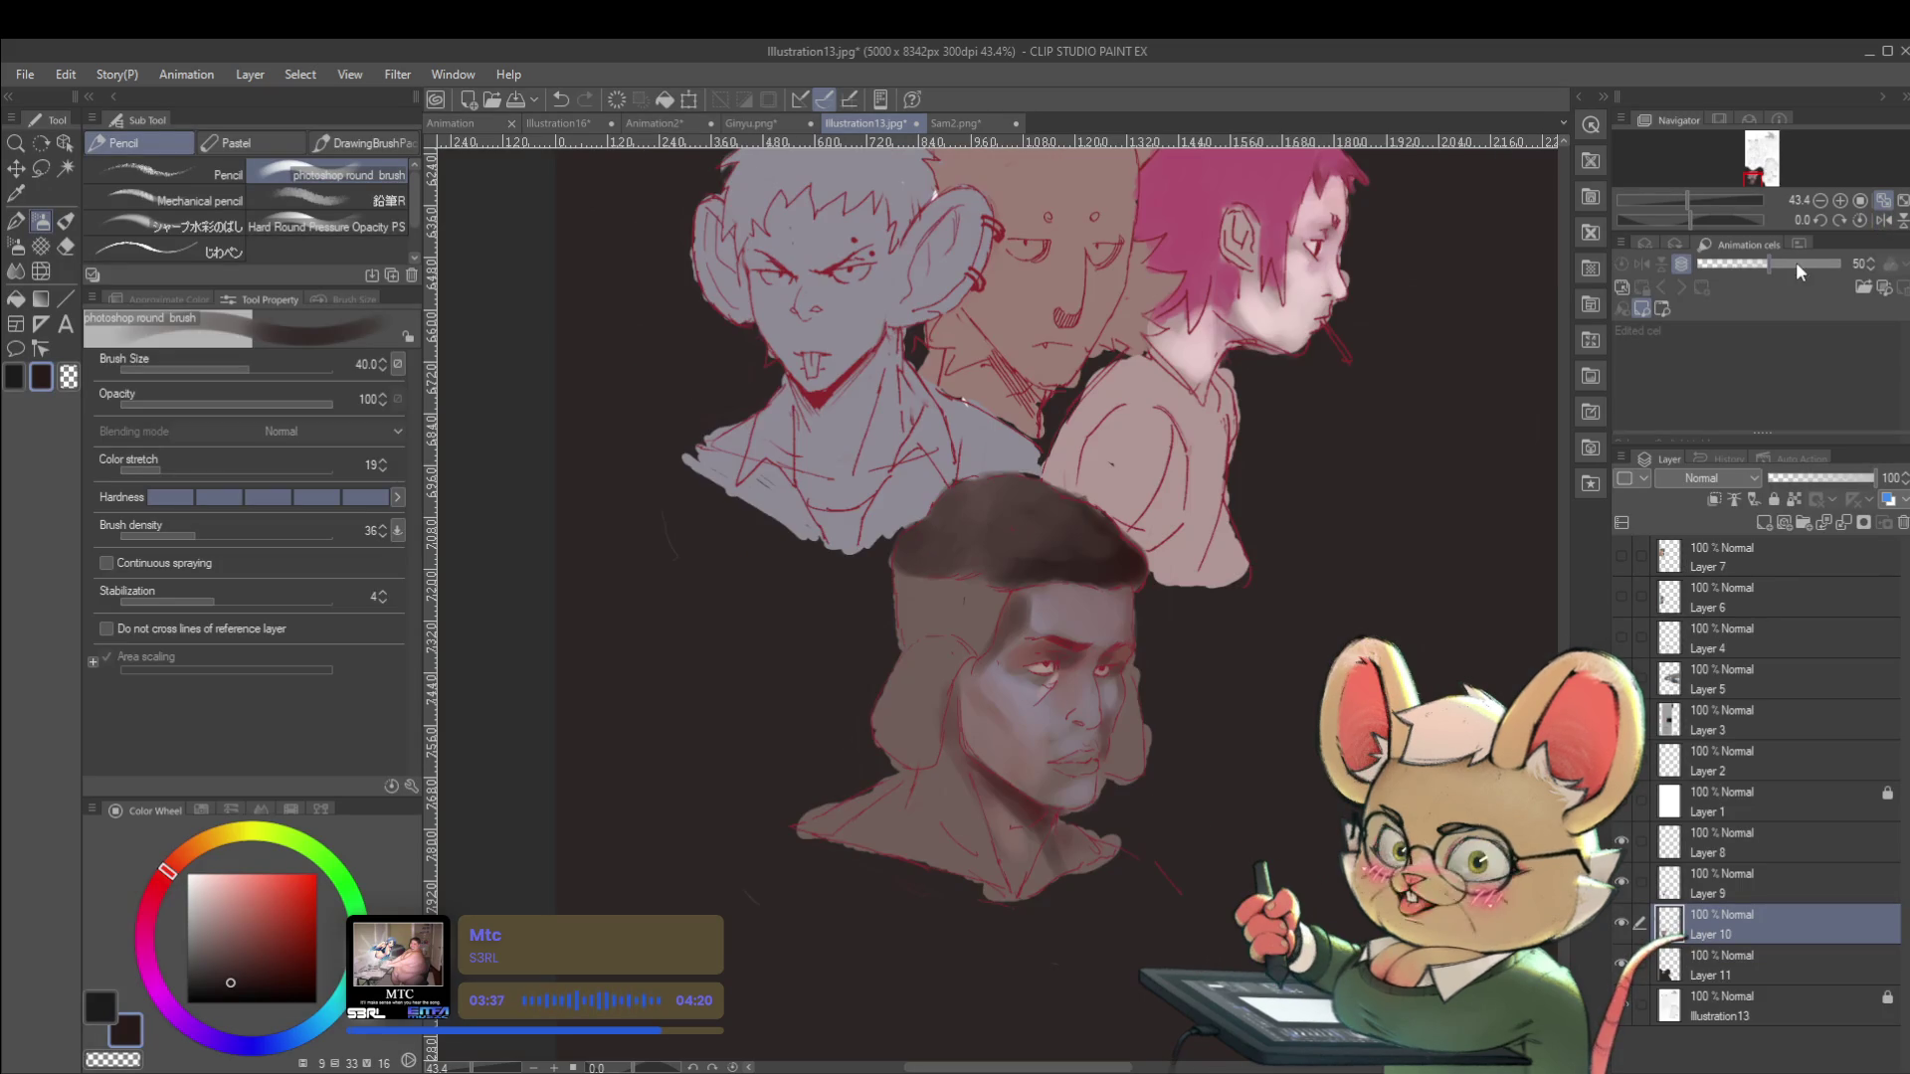
{"action": "left_click", "coordinate": [1003, 682], "text": "alt"}
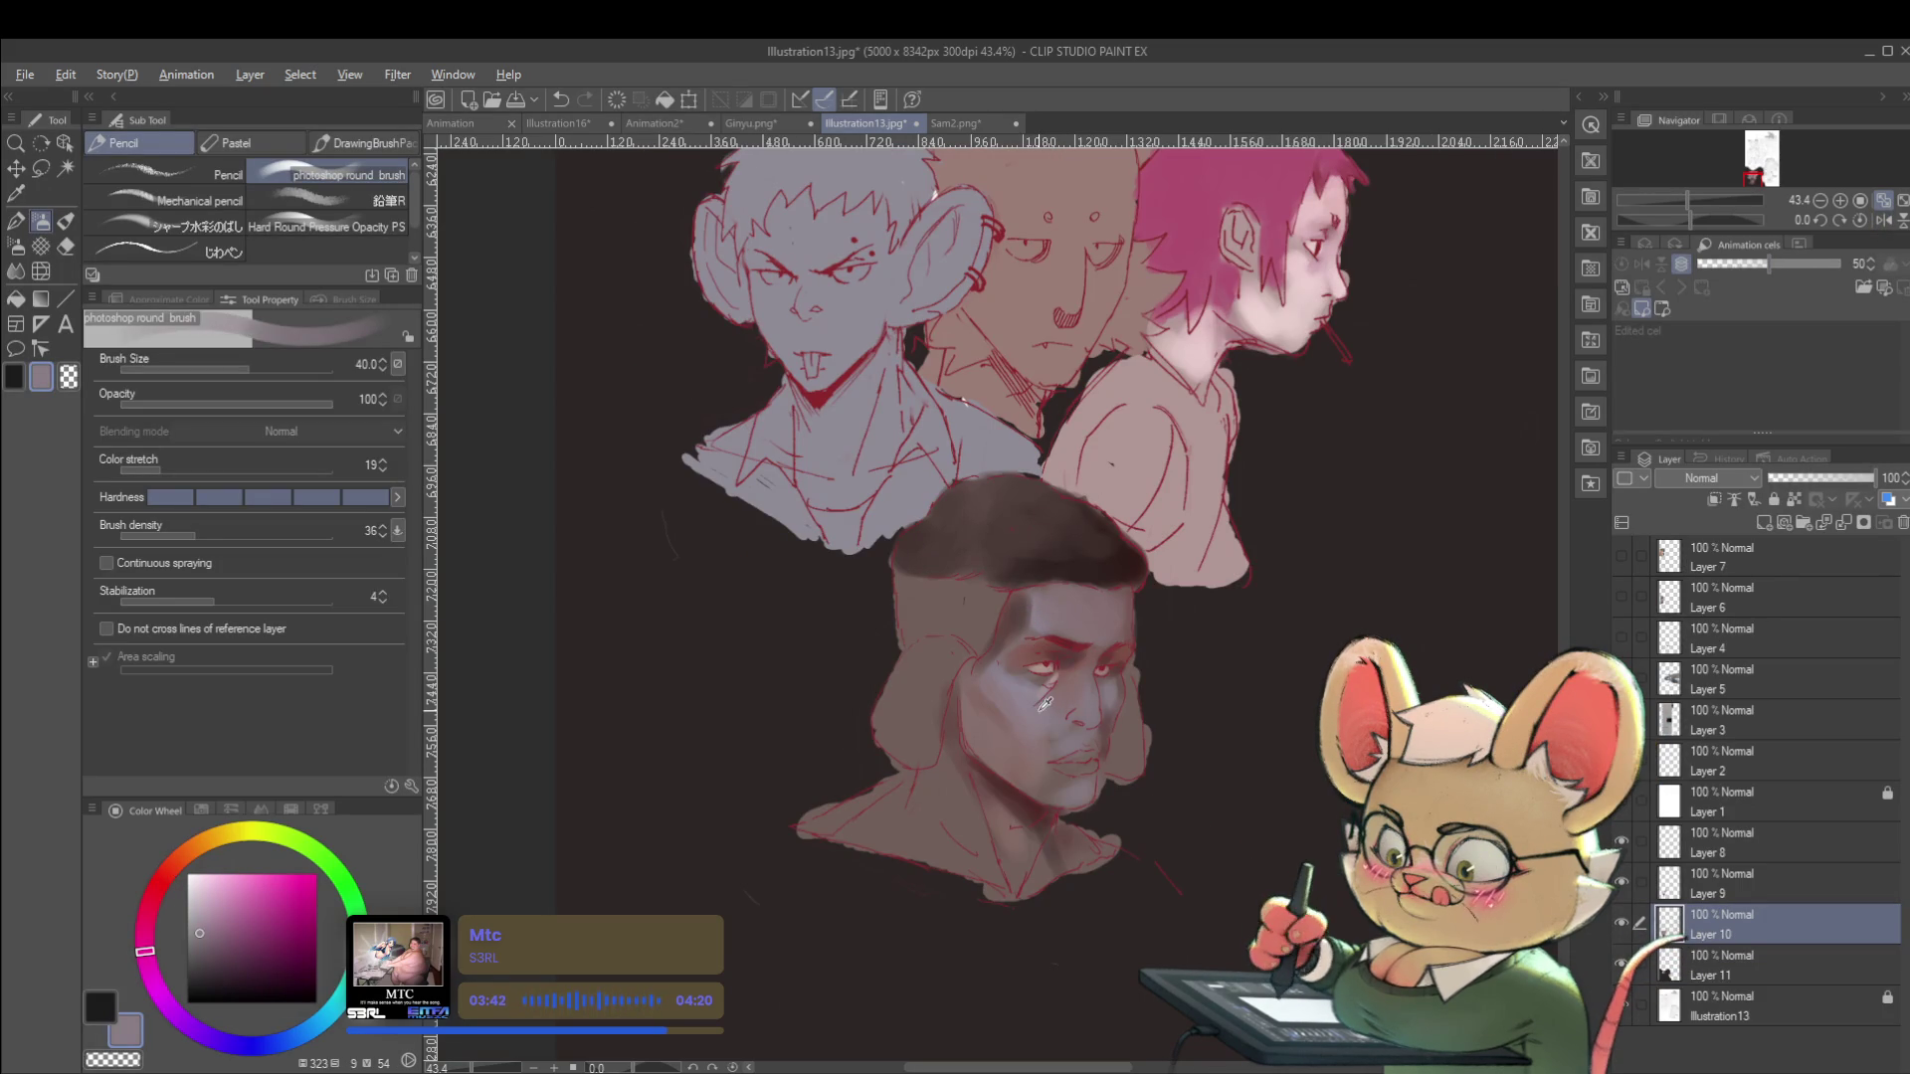
{"action": "left_click", "coordinate": [162, 876]}
{"action": "left_click", "coordinate": [226, 952]}
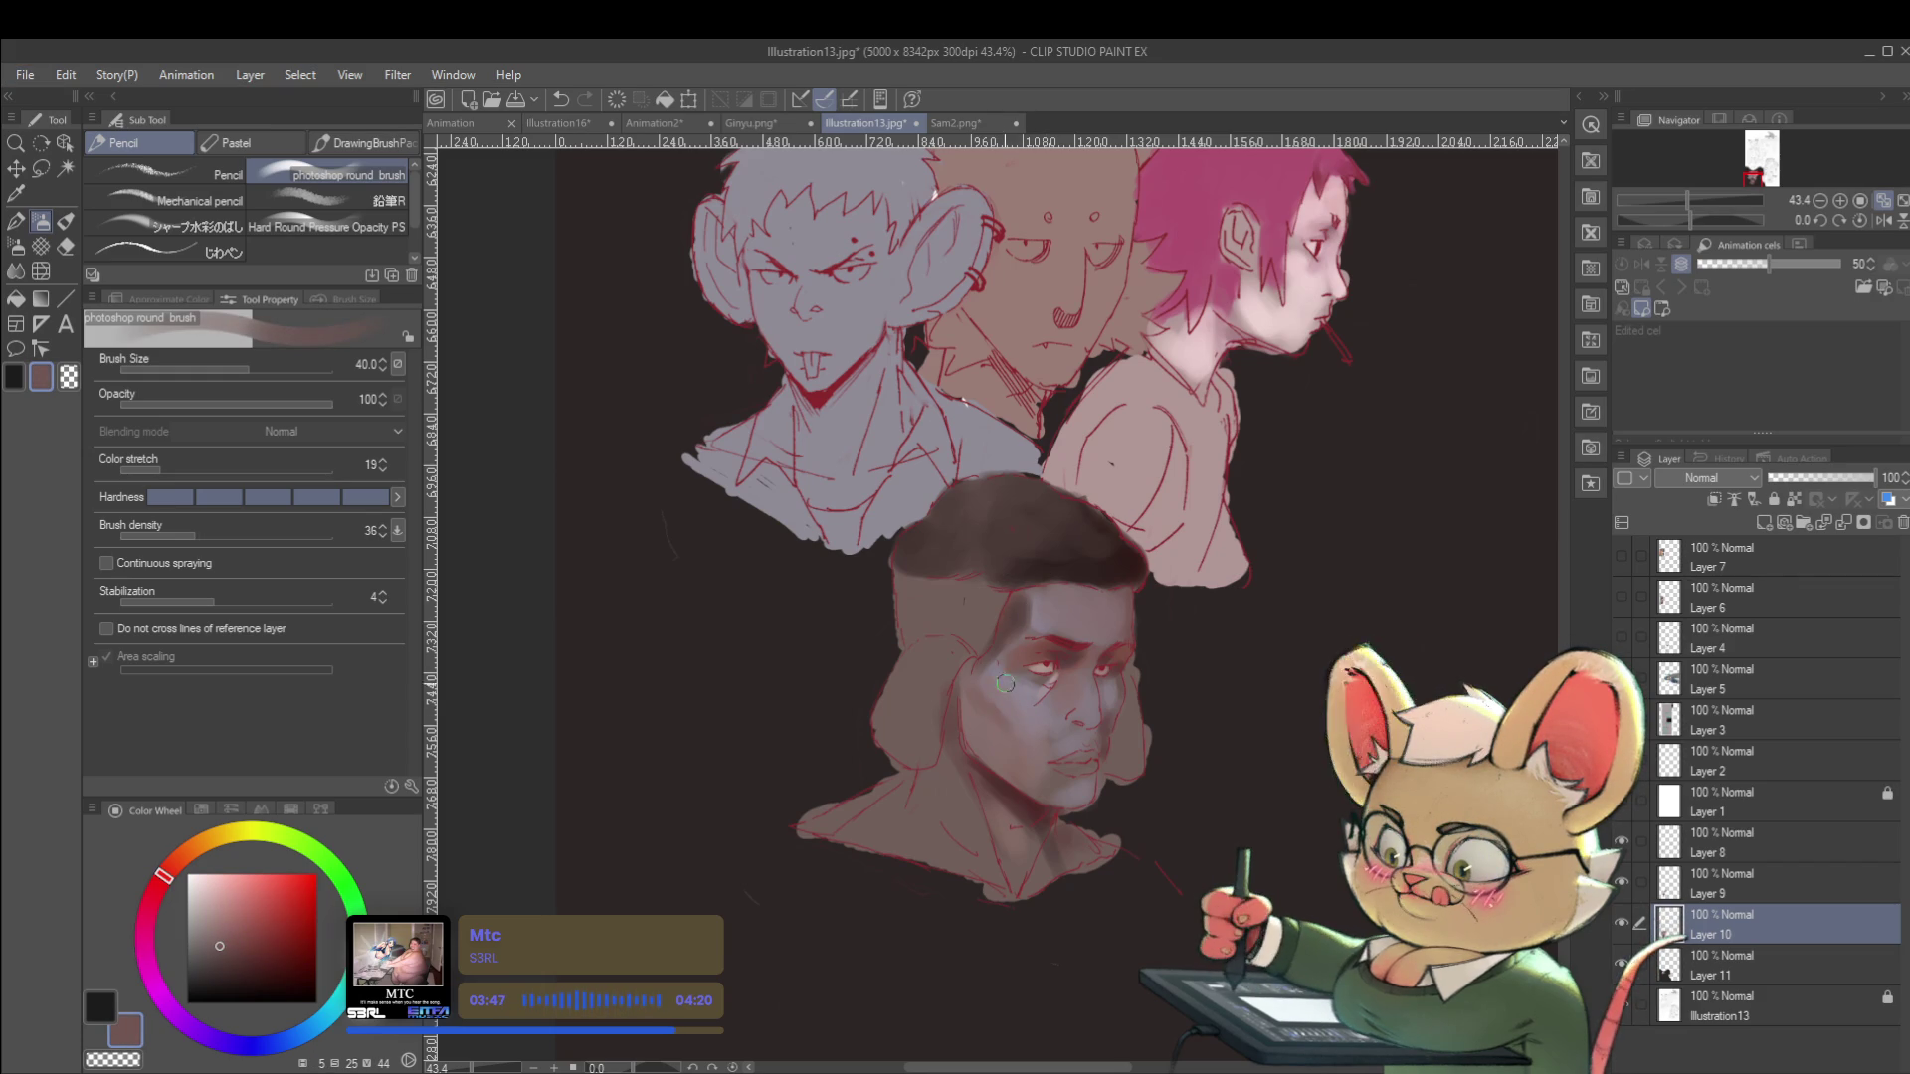
{"action": "left_click", "coordinate": [1713, 843]}
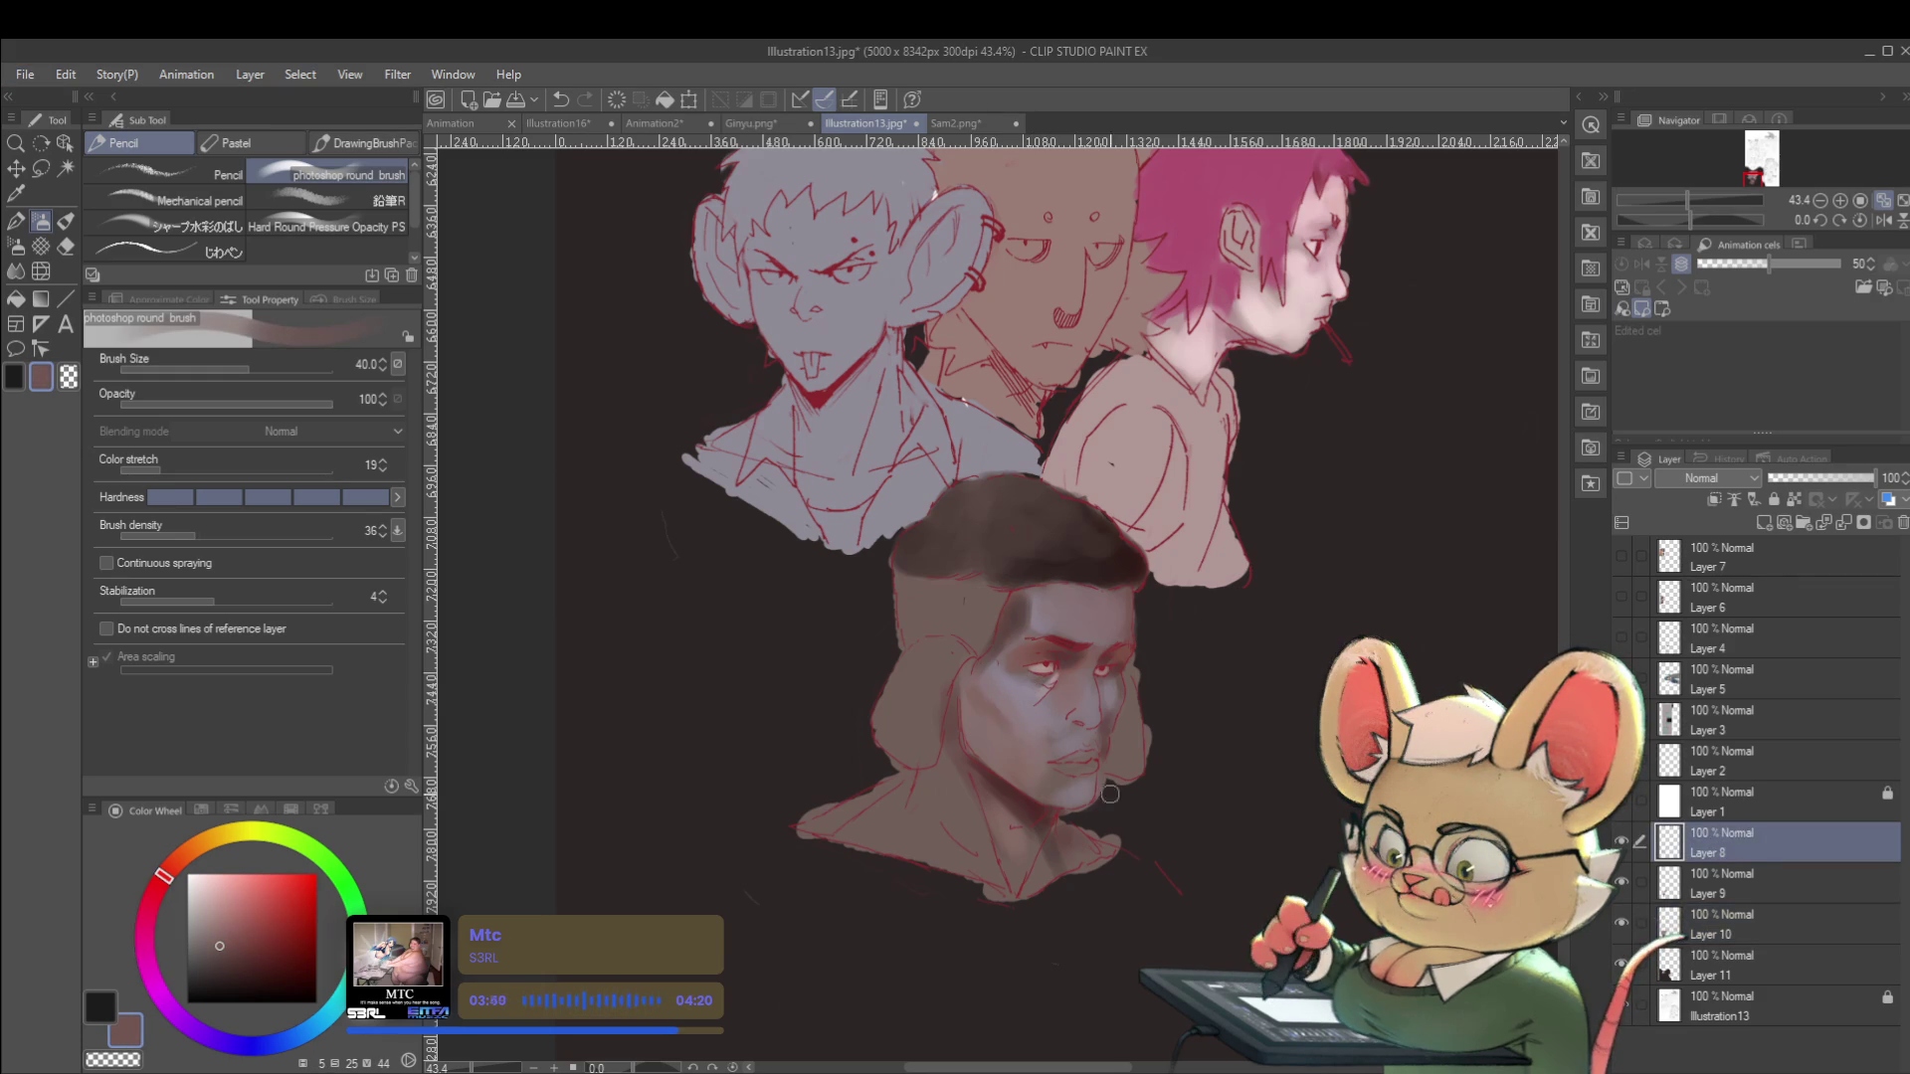
{"action": "left_click_drag", "start_coordinate": [995, 702], "coordinate": [1042, 712]}
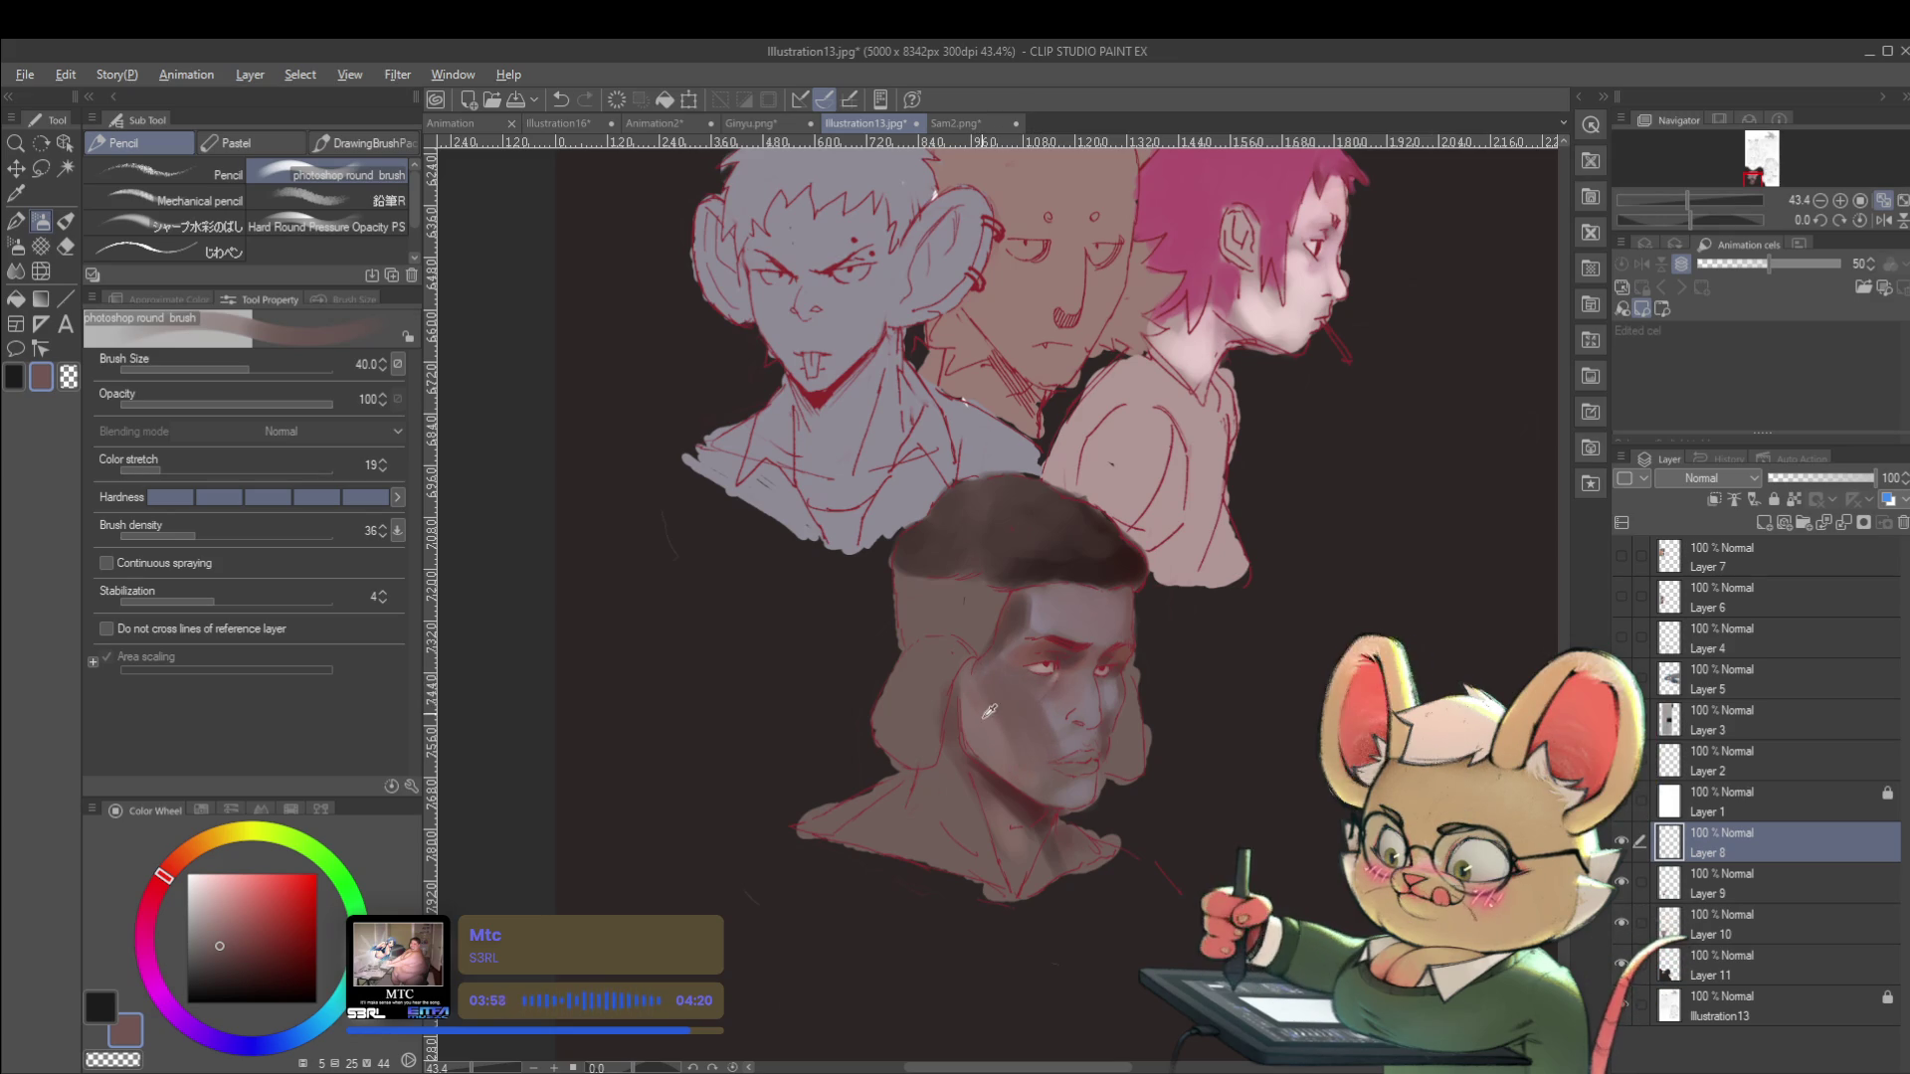
Add darker shadow strokes on the cheek and sample a darker face colour.
{"action": "left_click", "coordinate": [232, 961]}
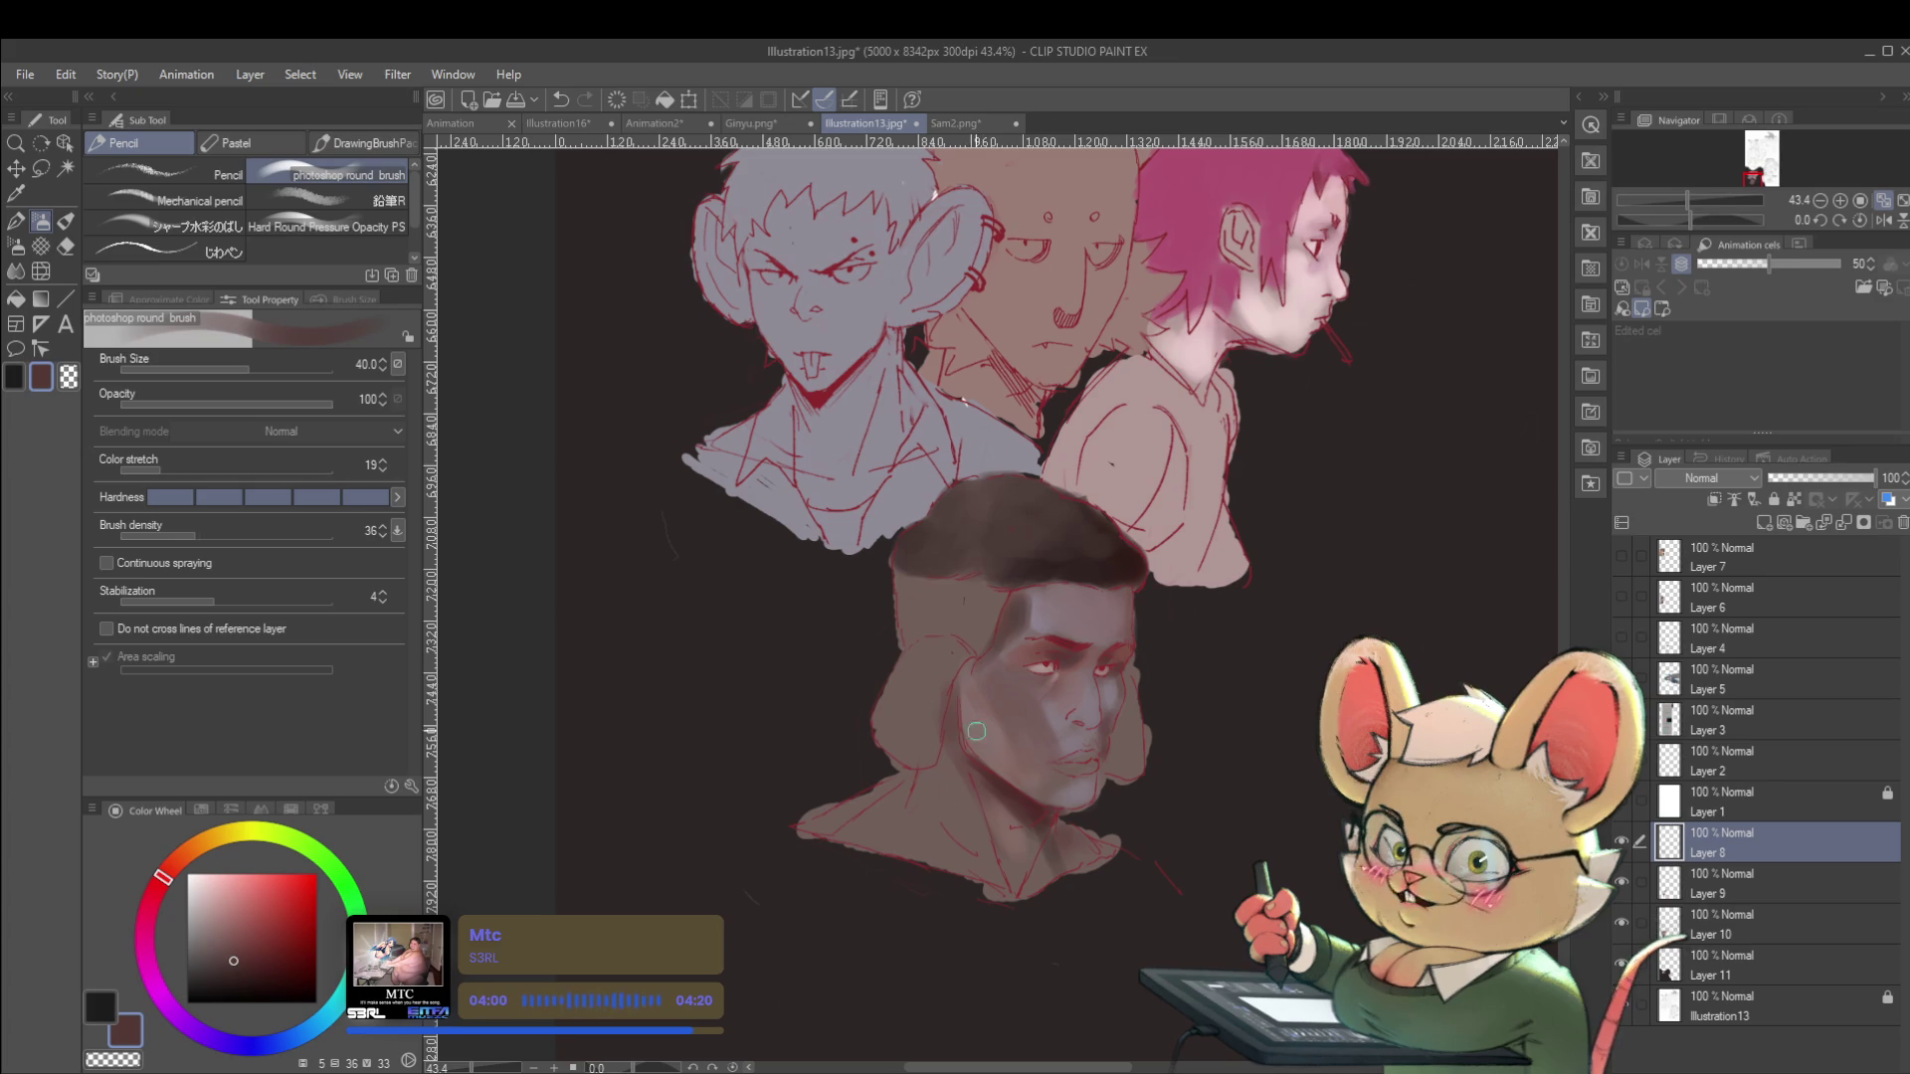
{"action": "mouse_move", "coordinate": [998, 726]}
{"action": "left_mouse_down"}
{"action": "mouse_move", "coordinate": [995, 770]}
{"action": "mouse_move", "coordinate": [975, 765]}
{"action": "left_mouse_up"}
{"action": "scroll", "coordinate": [1049, 592], "scroll_direction": "down", "scroll_amount": 3}
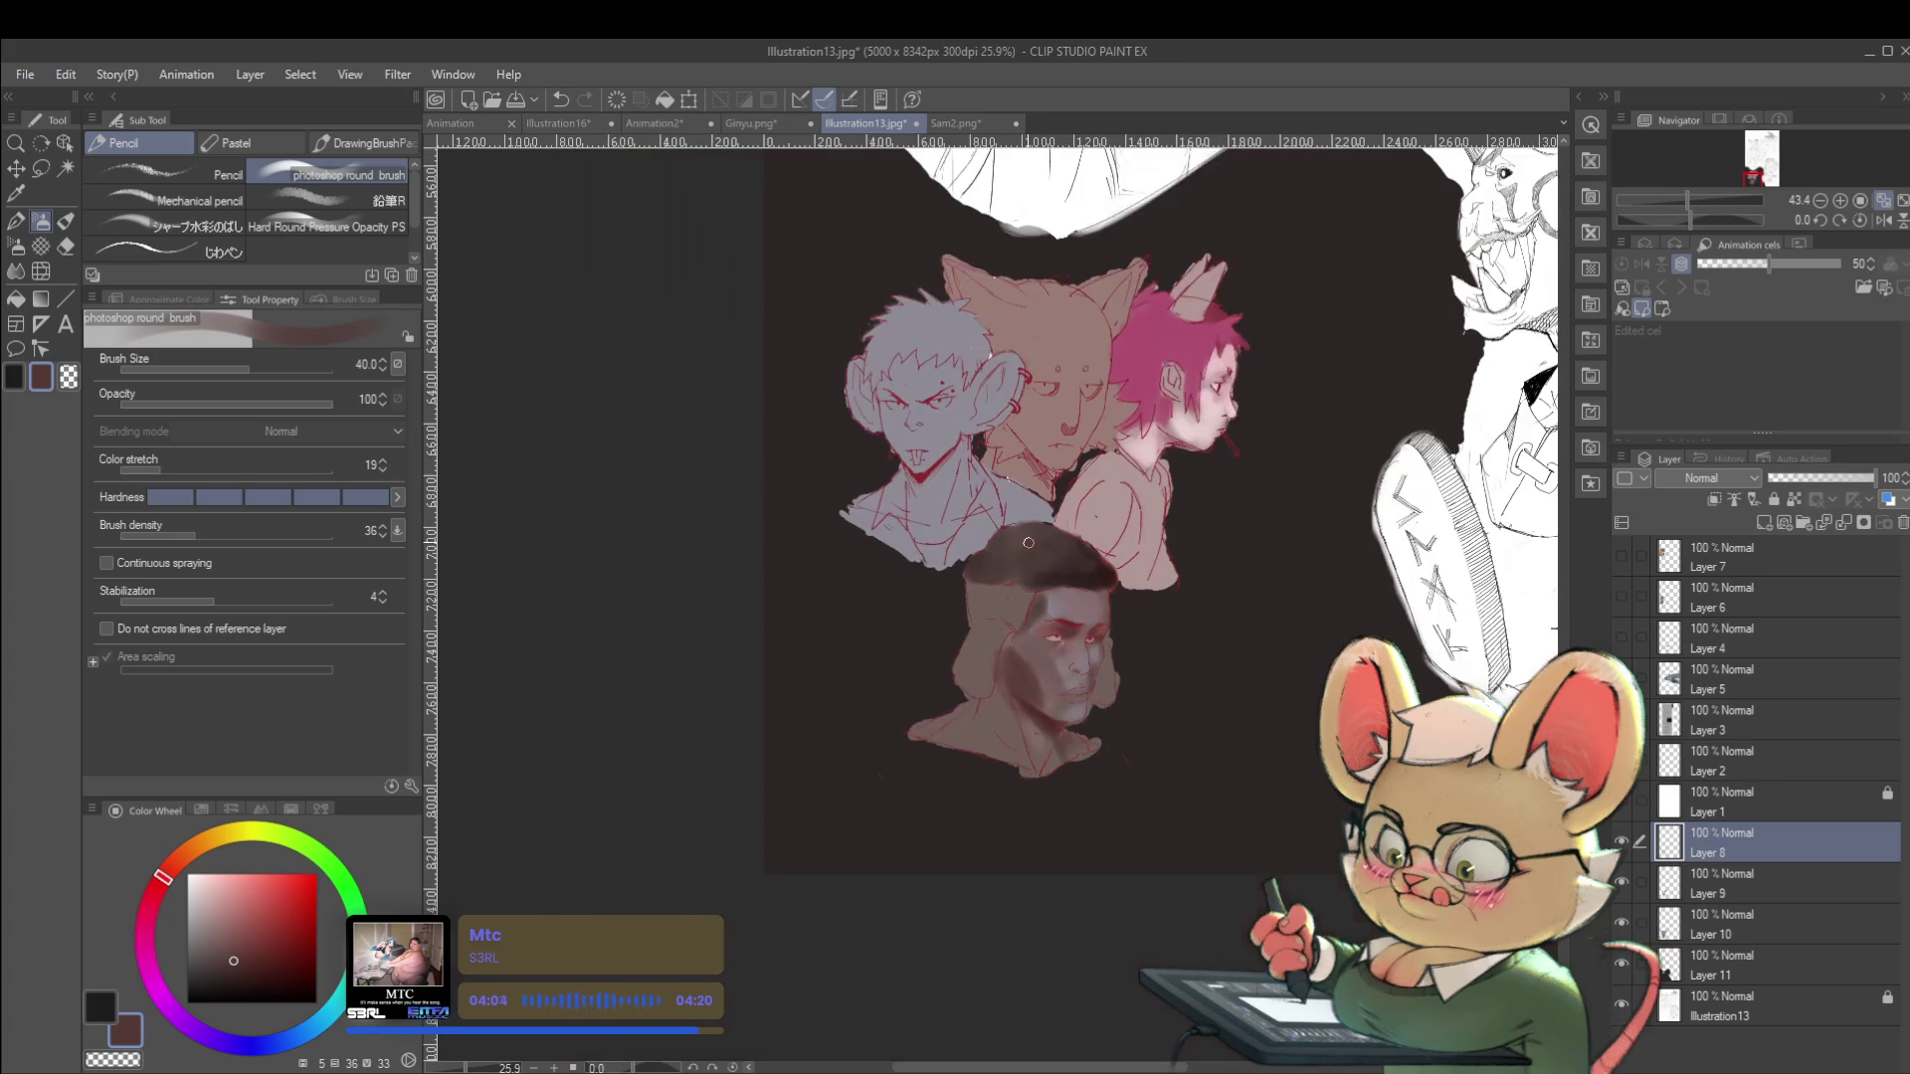
{"action": "left_click", "coordinate": [1883, 220]}
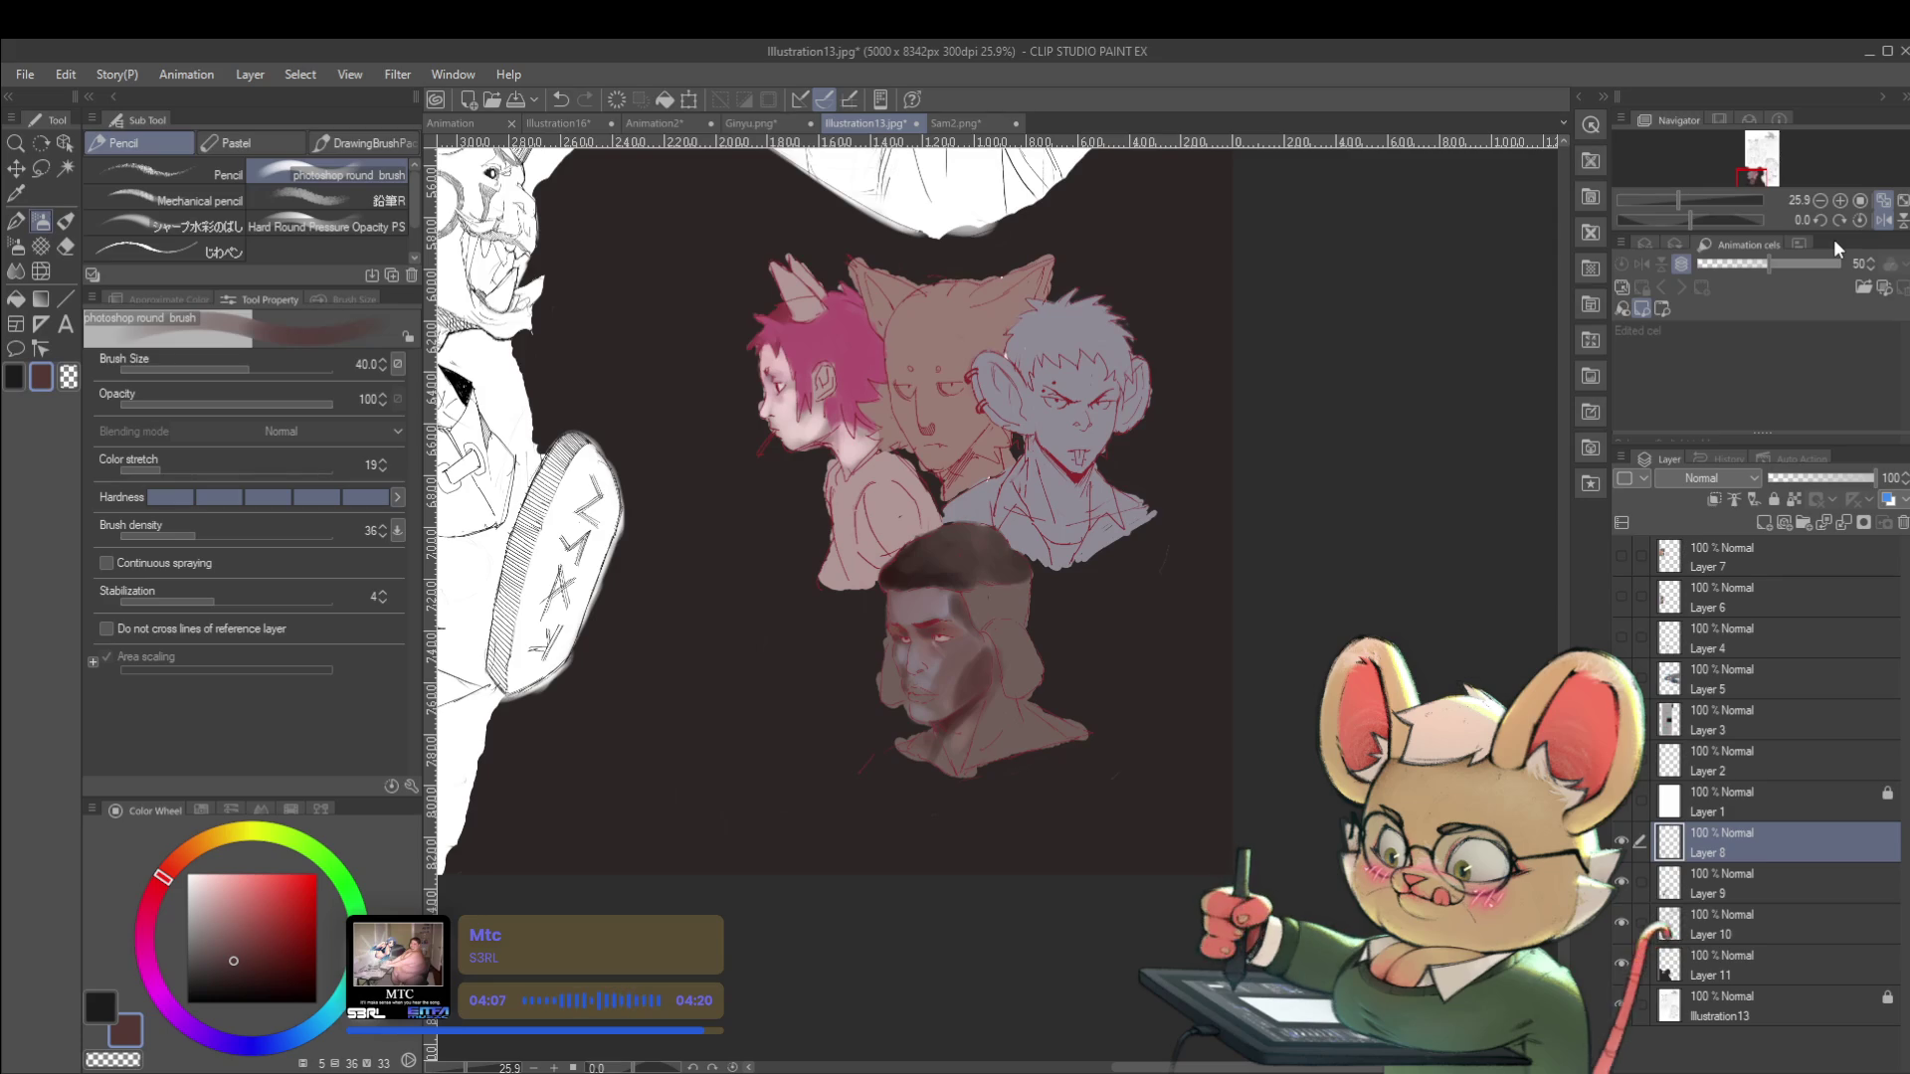
{"action": "scroll", "coordinate": [942, 668], "scroll_direction": "up", "scroll_amount": 3}
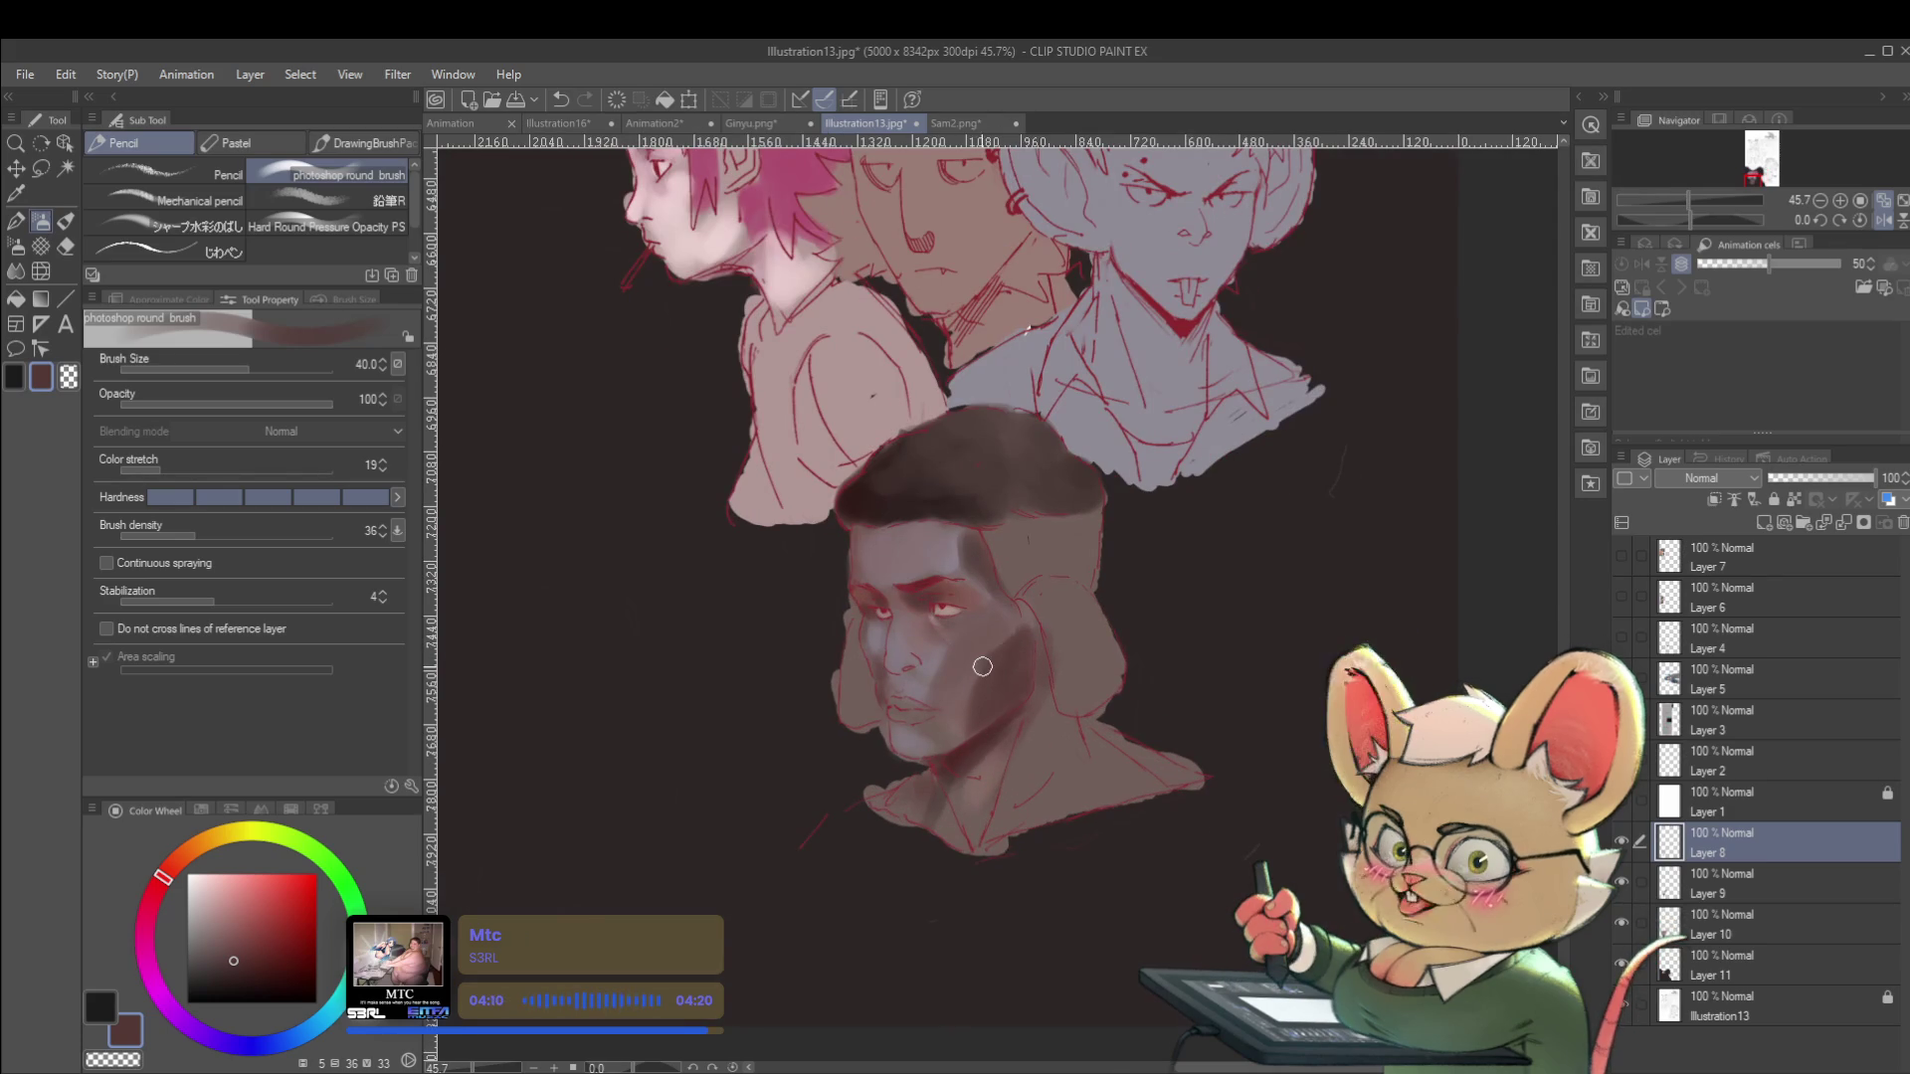
{"action": "left_click", "coordinate": [991, 732], "text": "alt"}
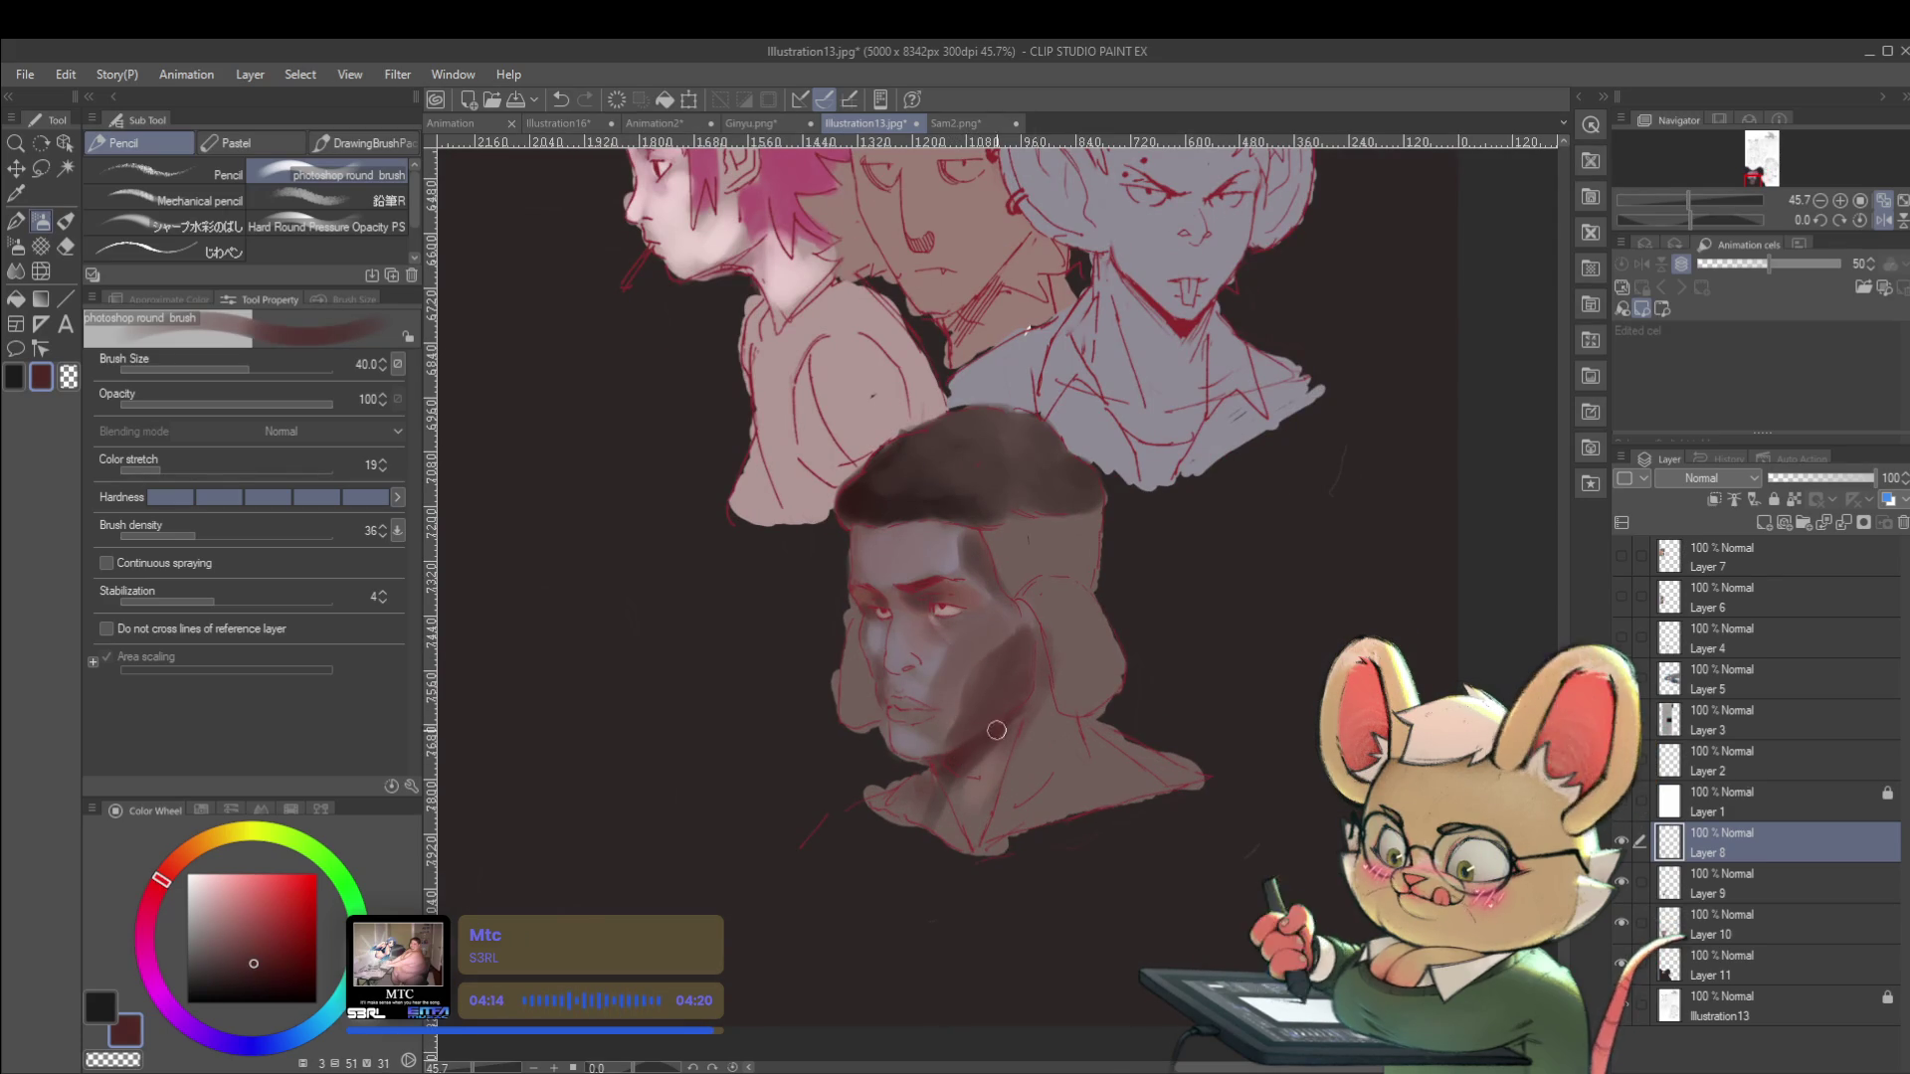
{"action": "left_click", "coordinate": [276, 977]}
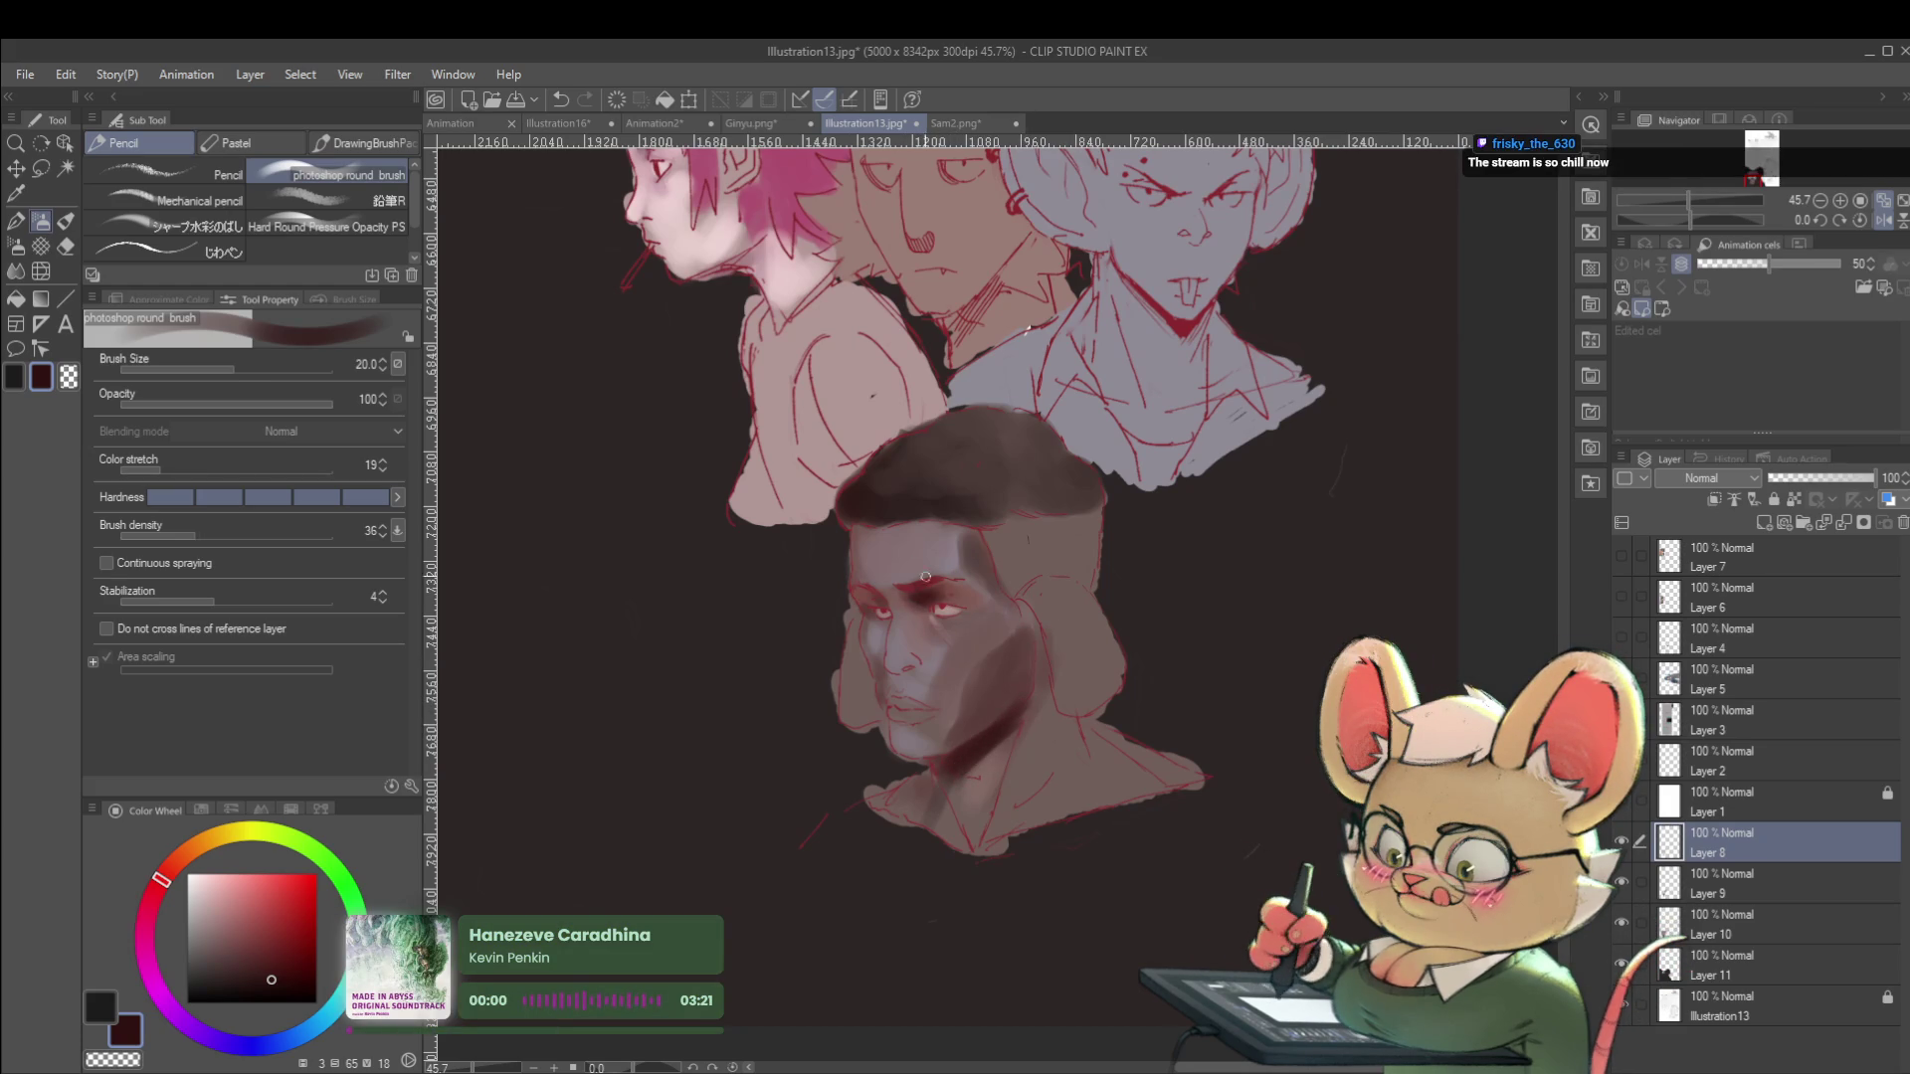
Sample and adjust the mauve cheek tone, resizing the brush for detail work.
{"action": "left_click", "coordinate": [987, 626], "text": "alt"}
{"action": "scroll", "coordinate": [987, 627], "scroll_direction": "up", "scroll_amount": 3}
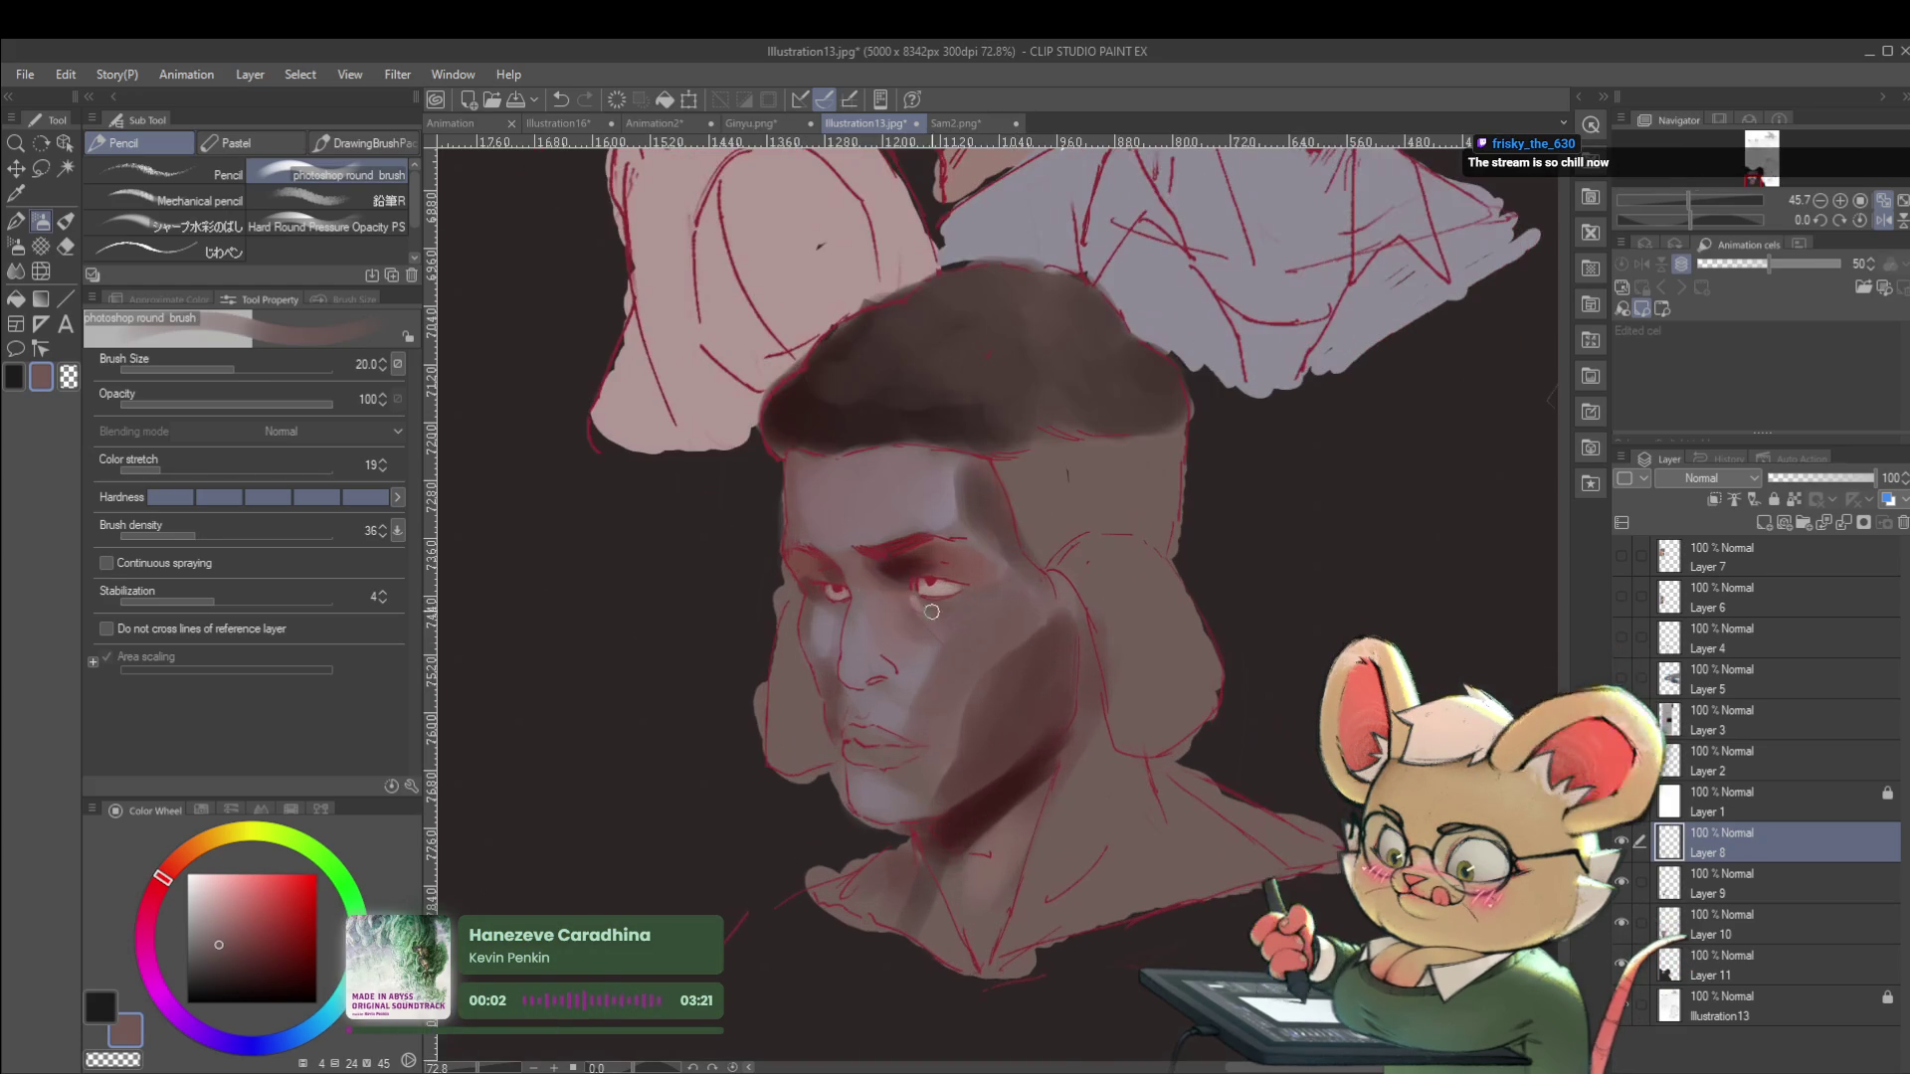
{"action": "left_click", "coordinate": [223, 928]}
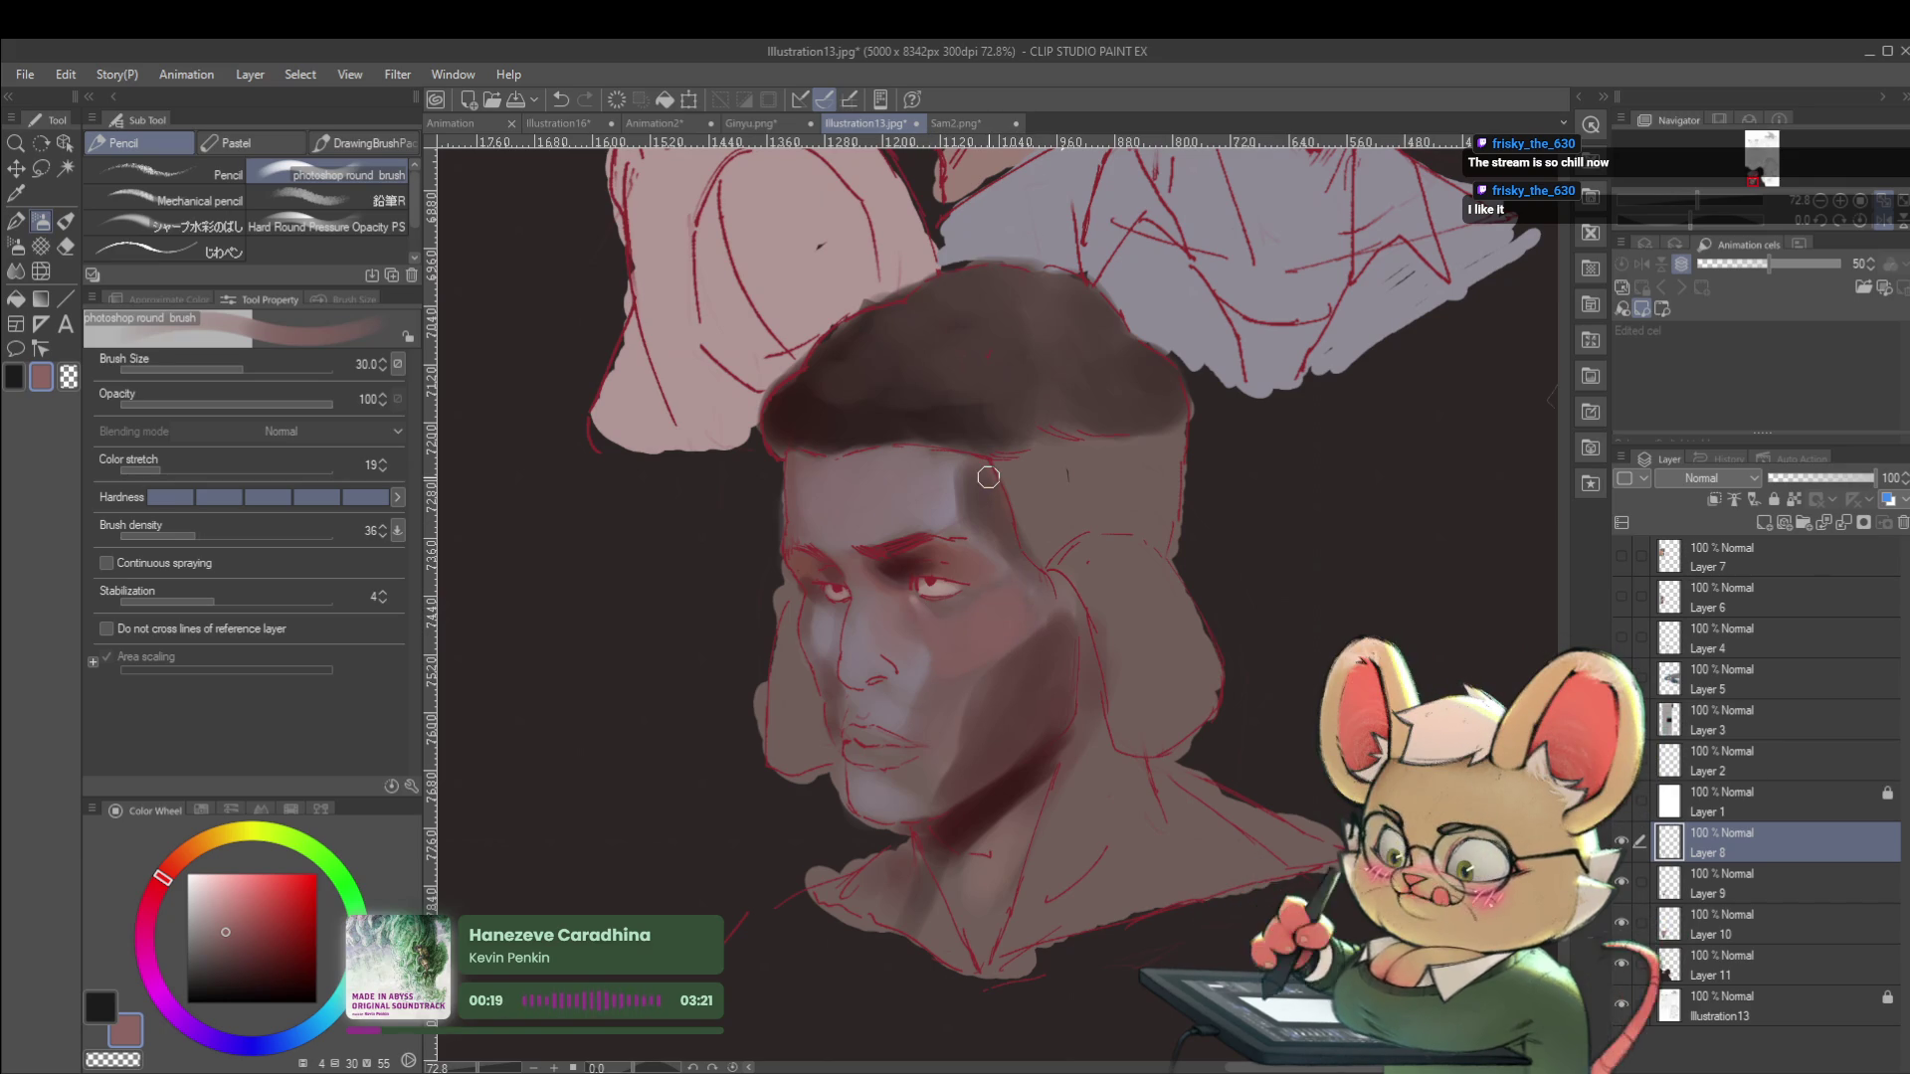
{"action": "left_click", "coordinate": [223, 920]}
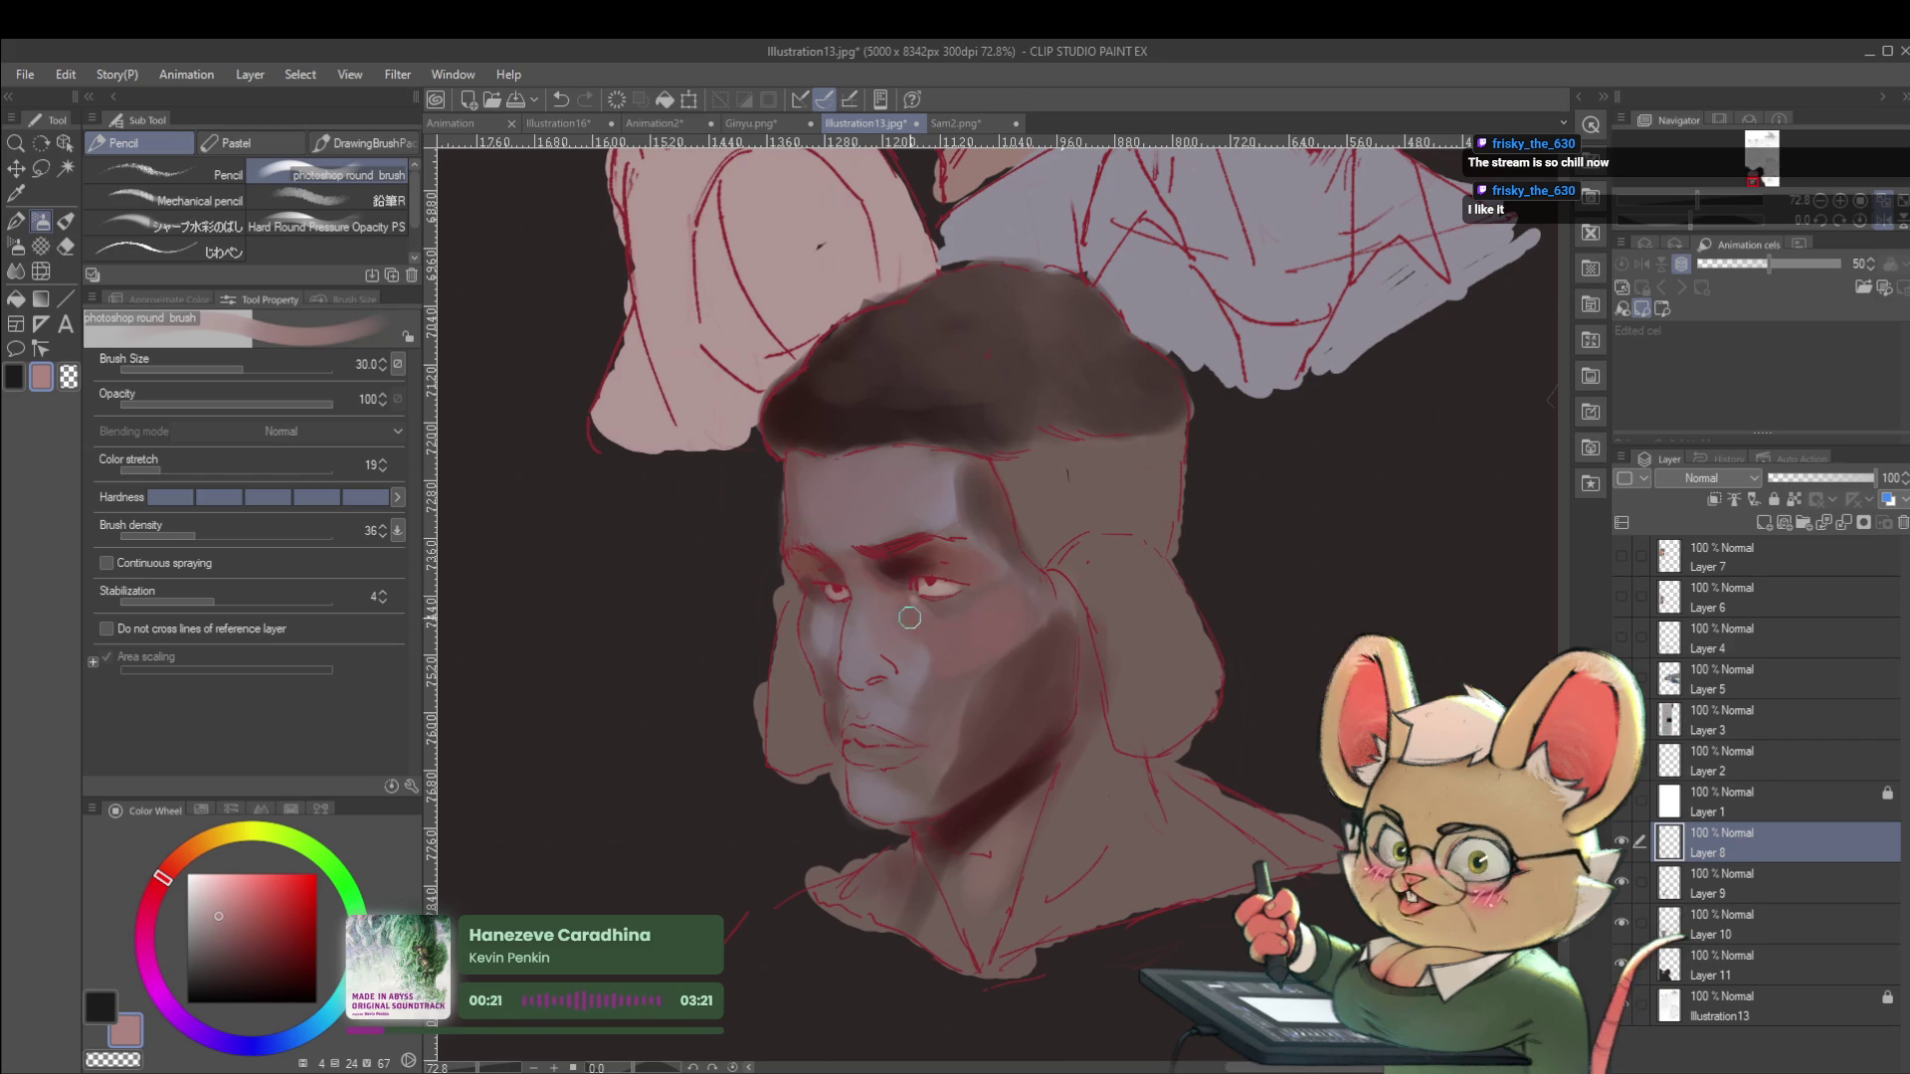
{"action": "key", "text": "bracketleft"}
{"action": "key", "text": "bracketleft"}
{"action": "key", "text": "bracketleft"}
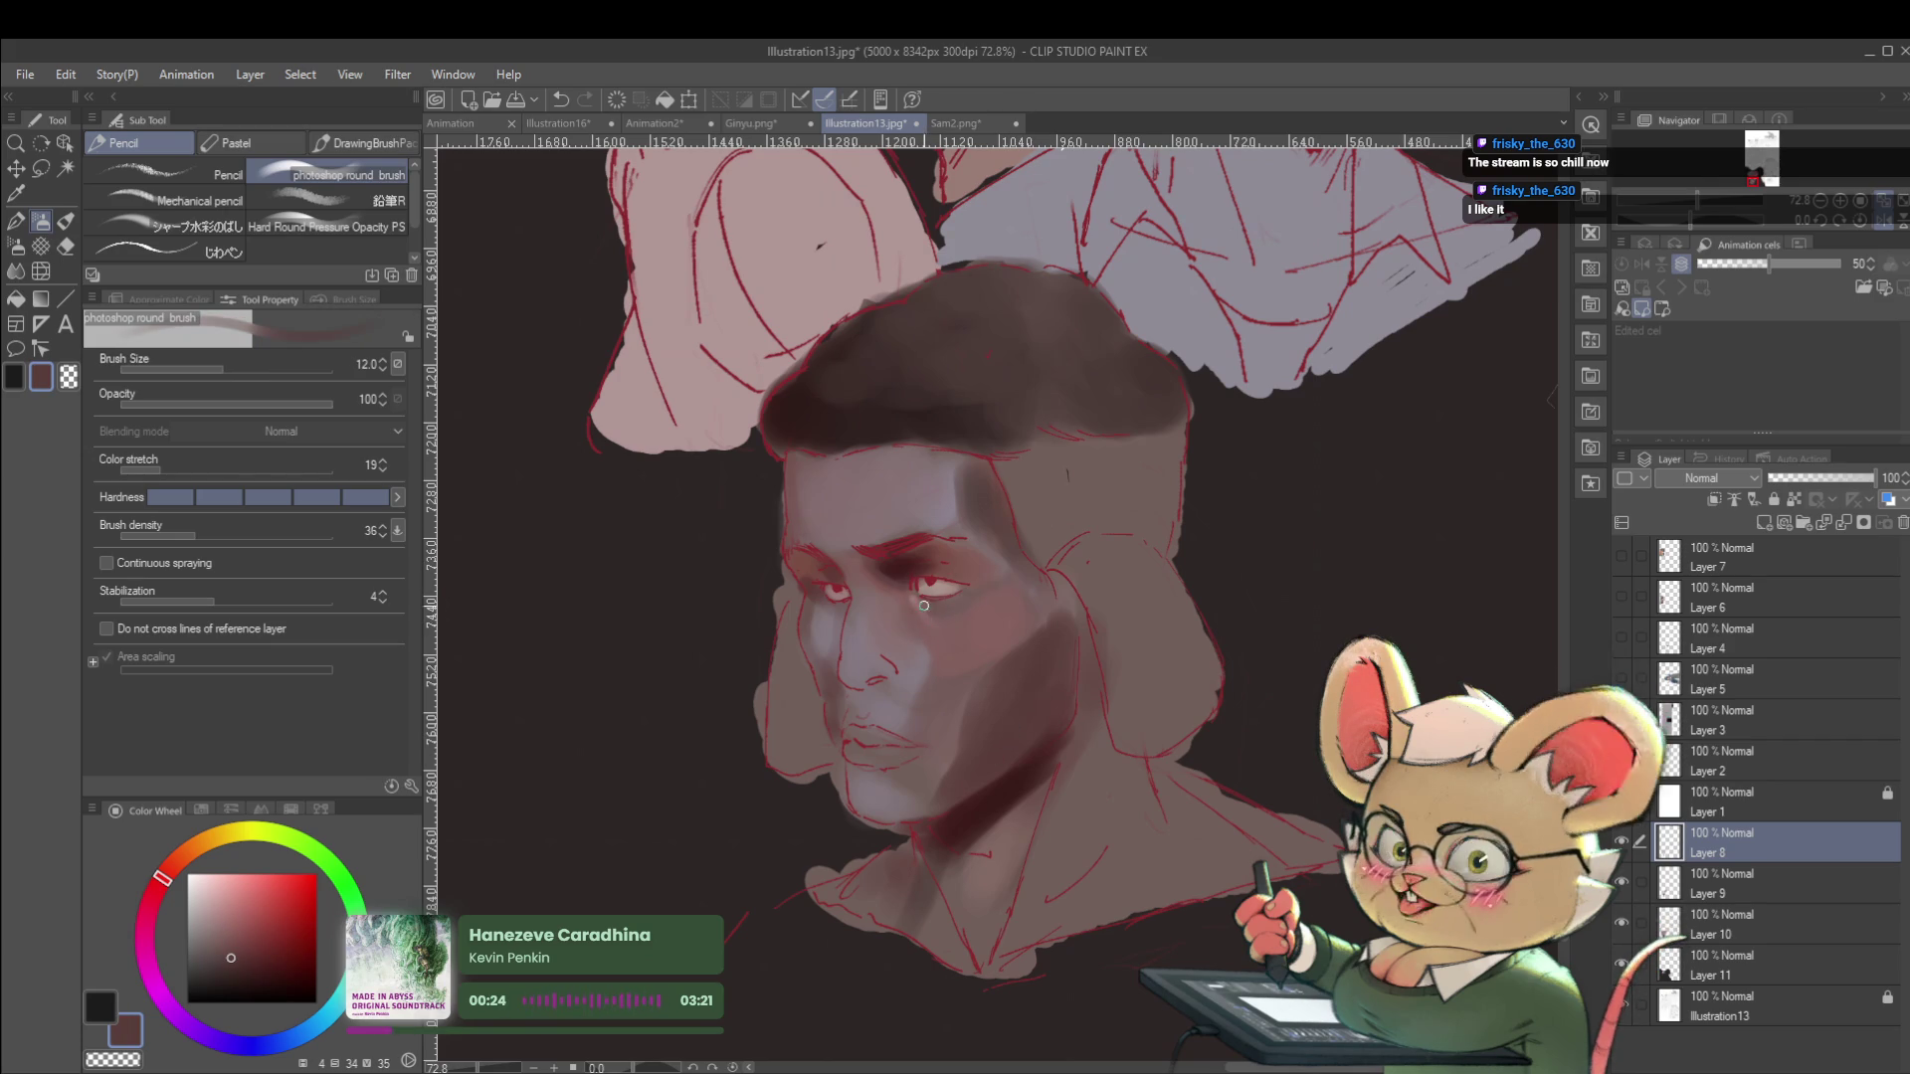
{"action": "key", "text": "bracketright"}
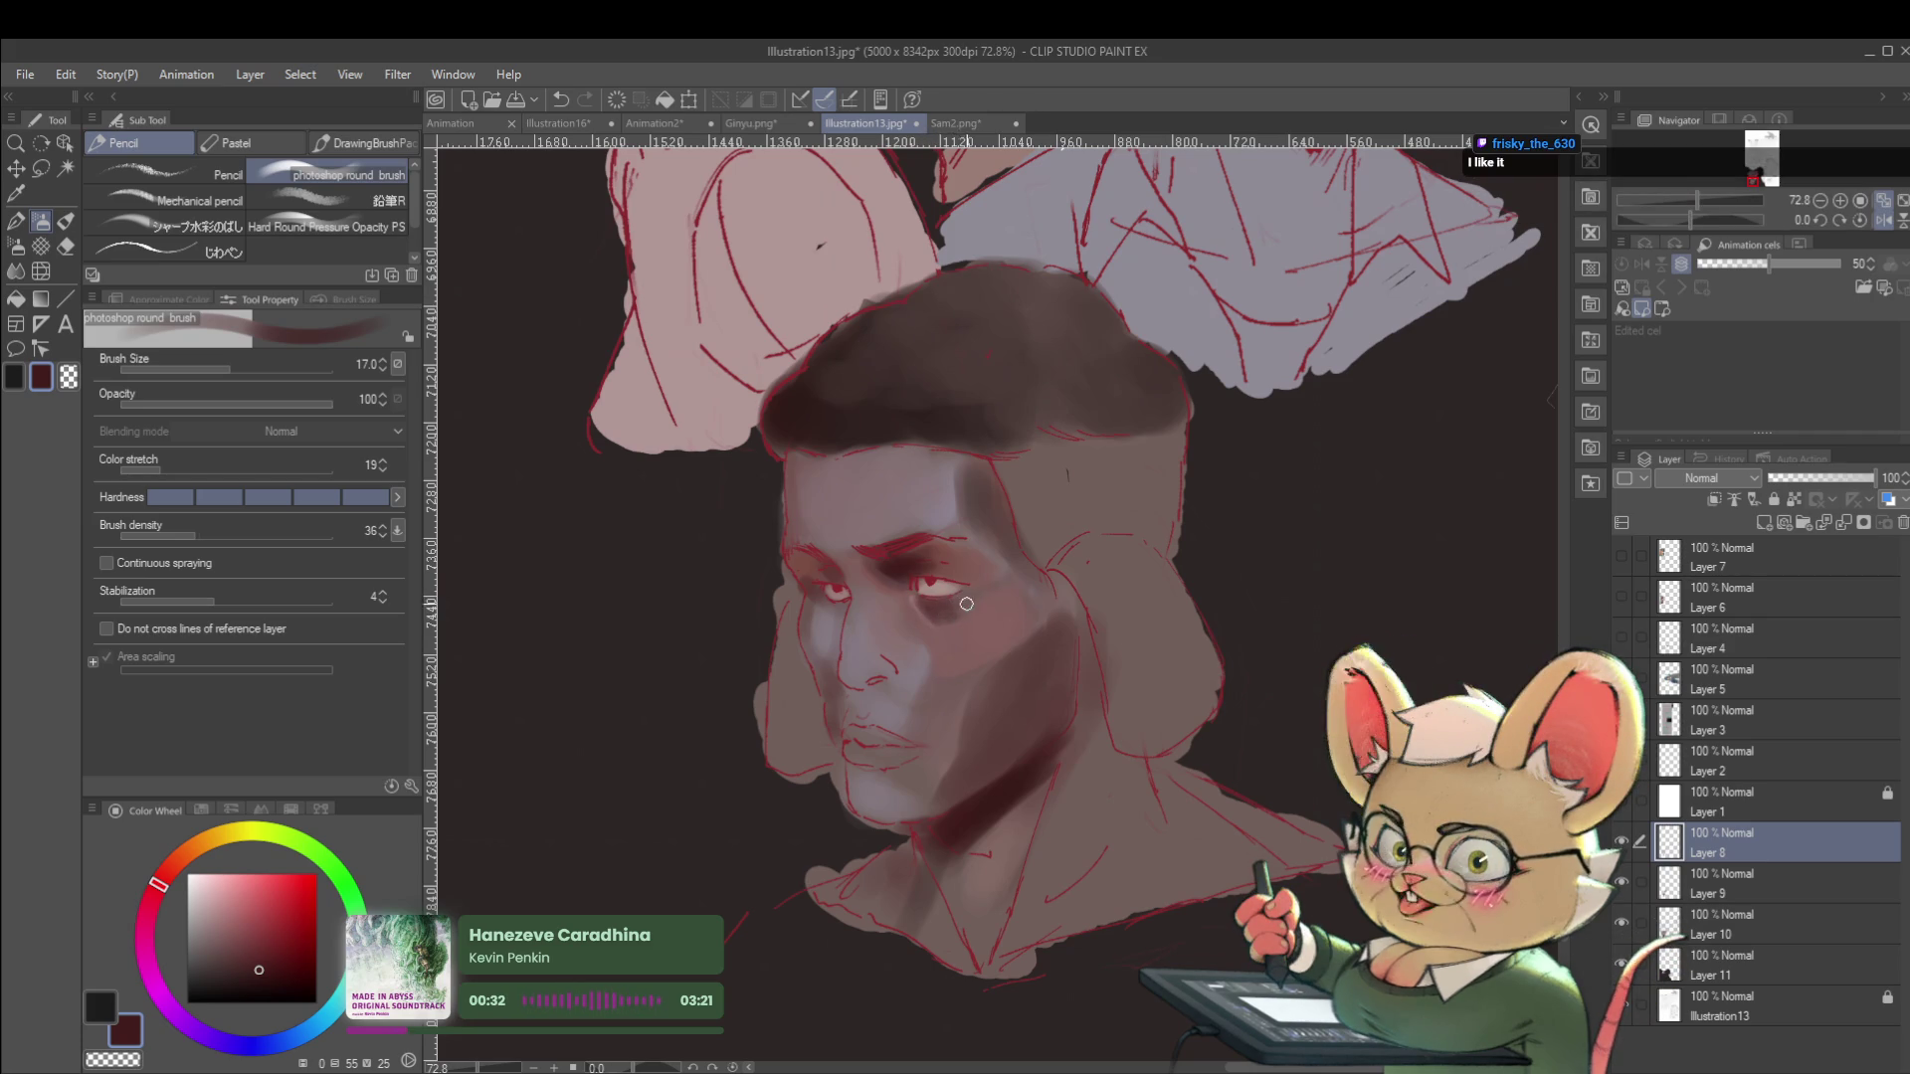
Zoom out, flip the view and toggle Layer 8 to review the shading.
{"action": "left_click_drag", "start_coordinate": [1697, 200], "coordinate": [1686, 199]}
{"action": "left_click", "coordinate": [1882, 223]}
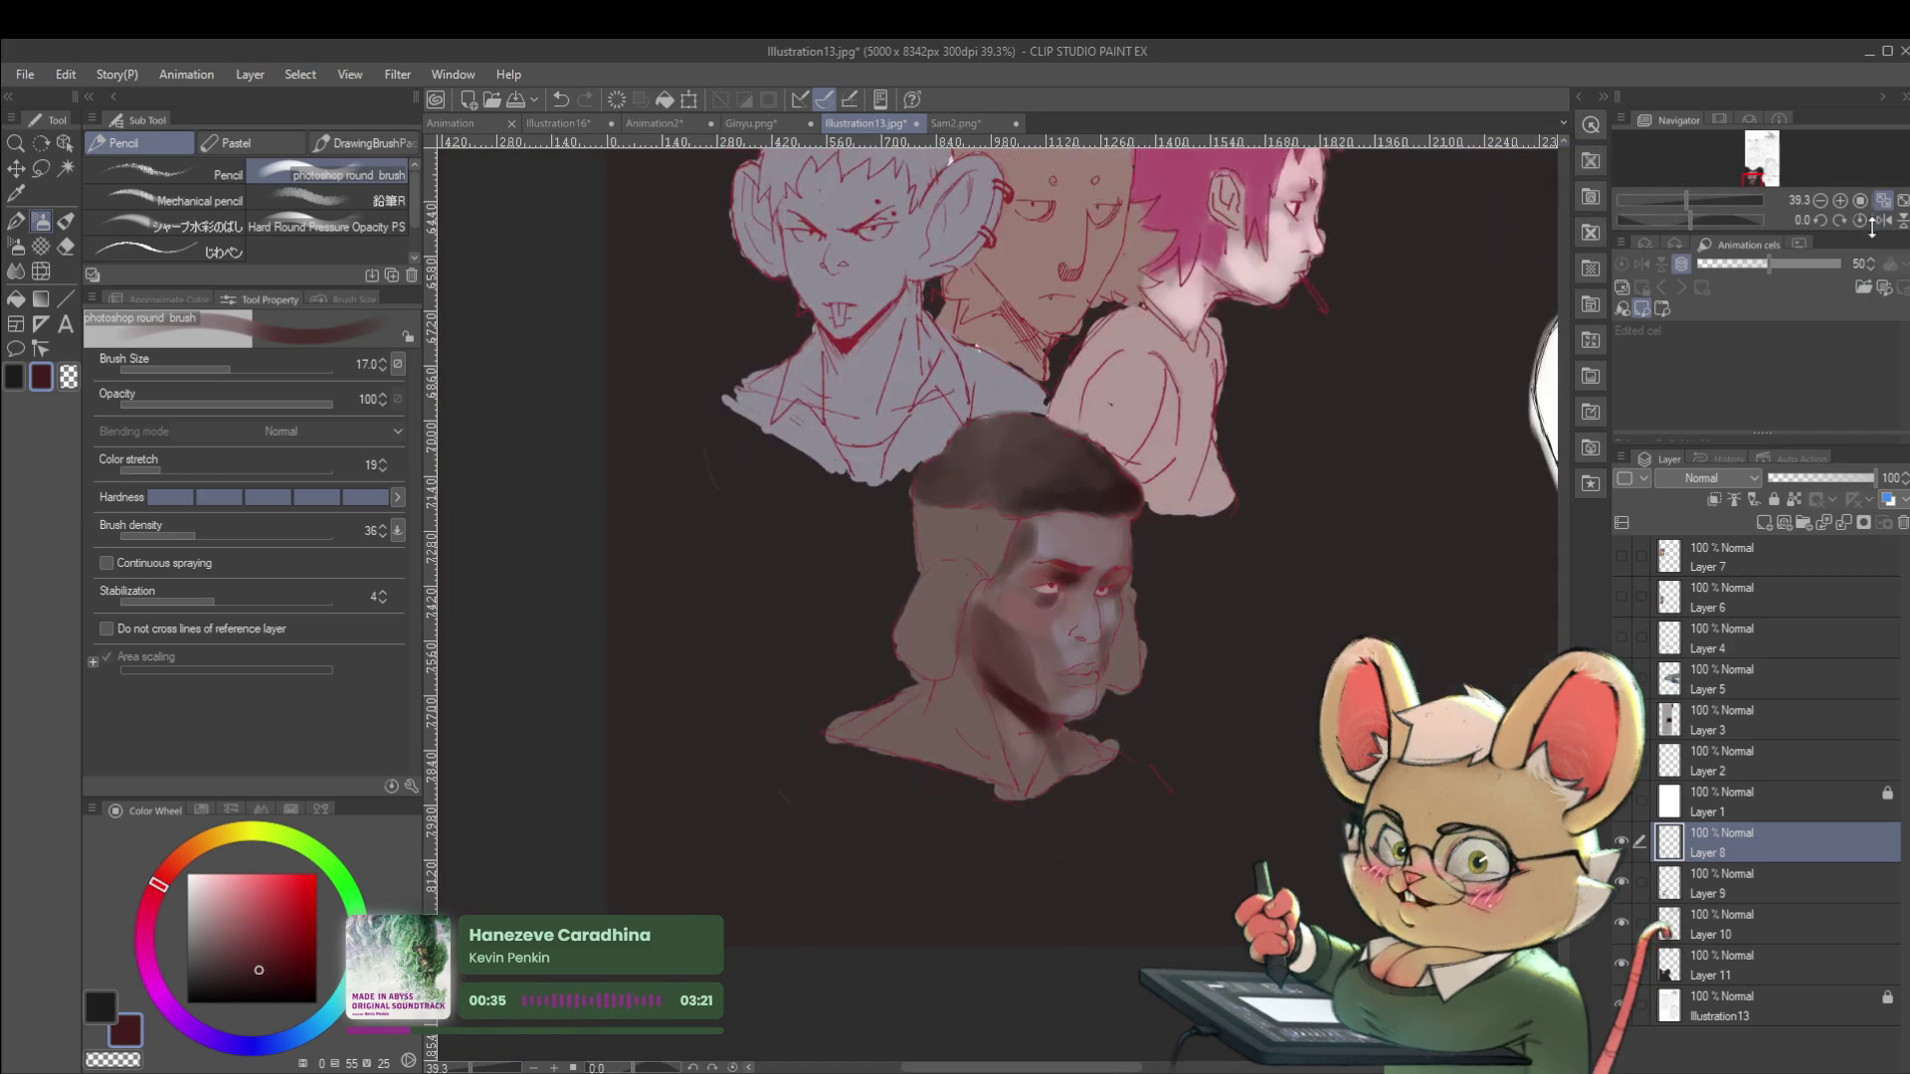
{"action": "scroll", "coordinate": [987, 660], "scroll_direction": "up", "scroll_amount": 3}
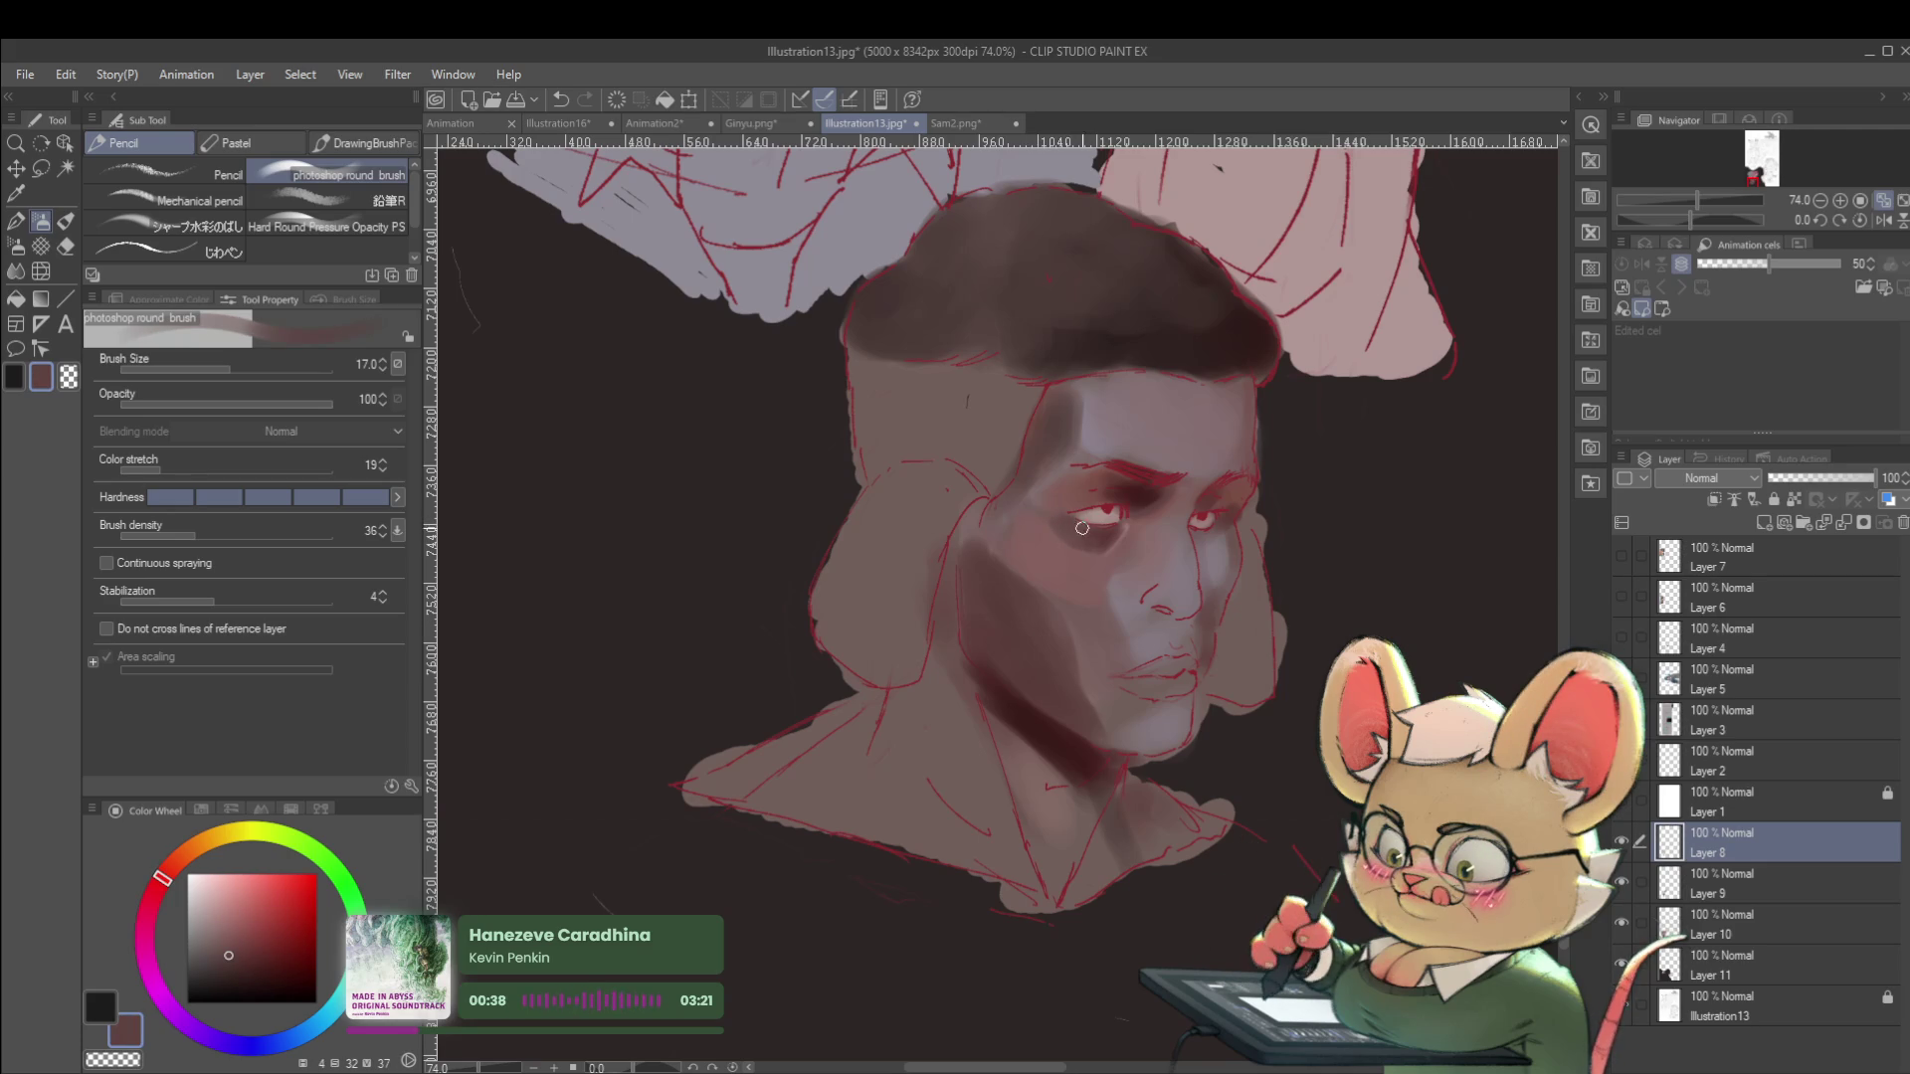
{"action": "scroll", "coordinate": [1122, 508], "scroll_direction": "up", "scroll_amount": 2}
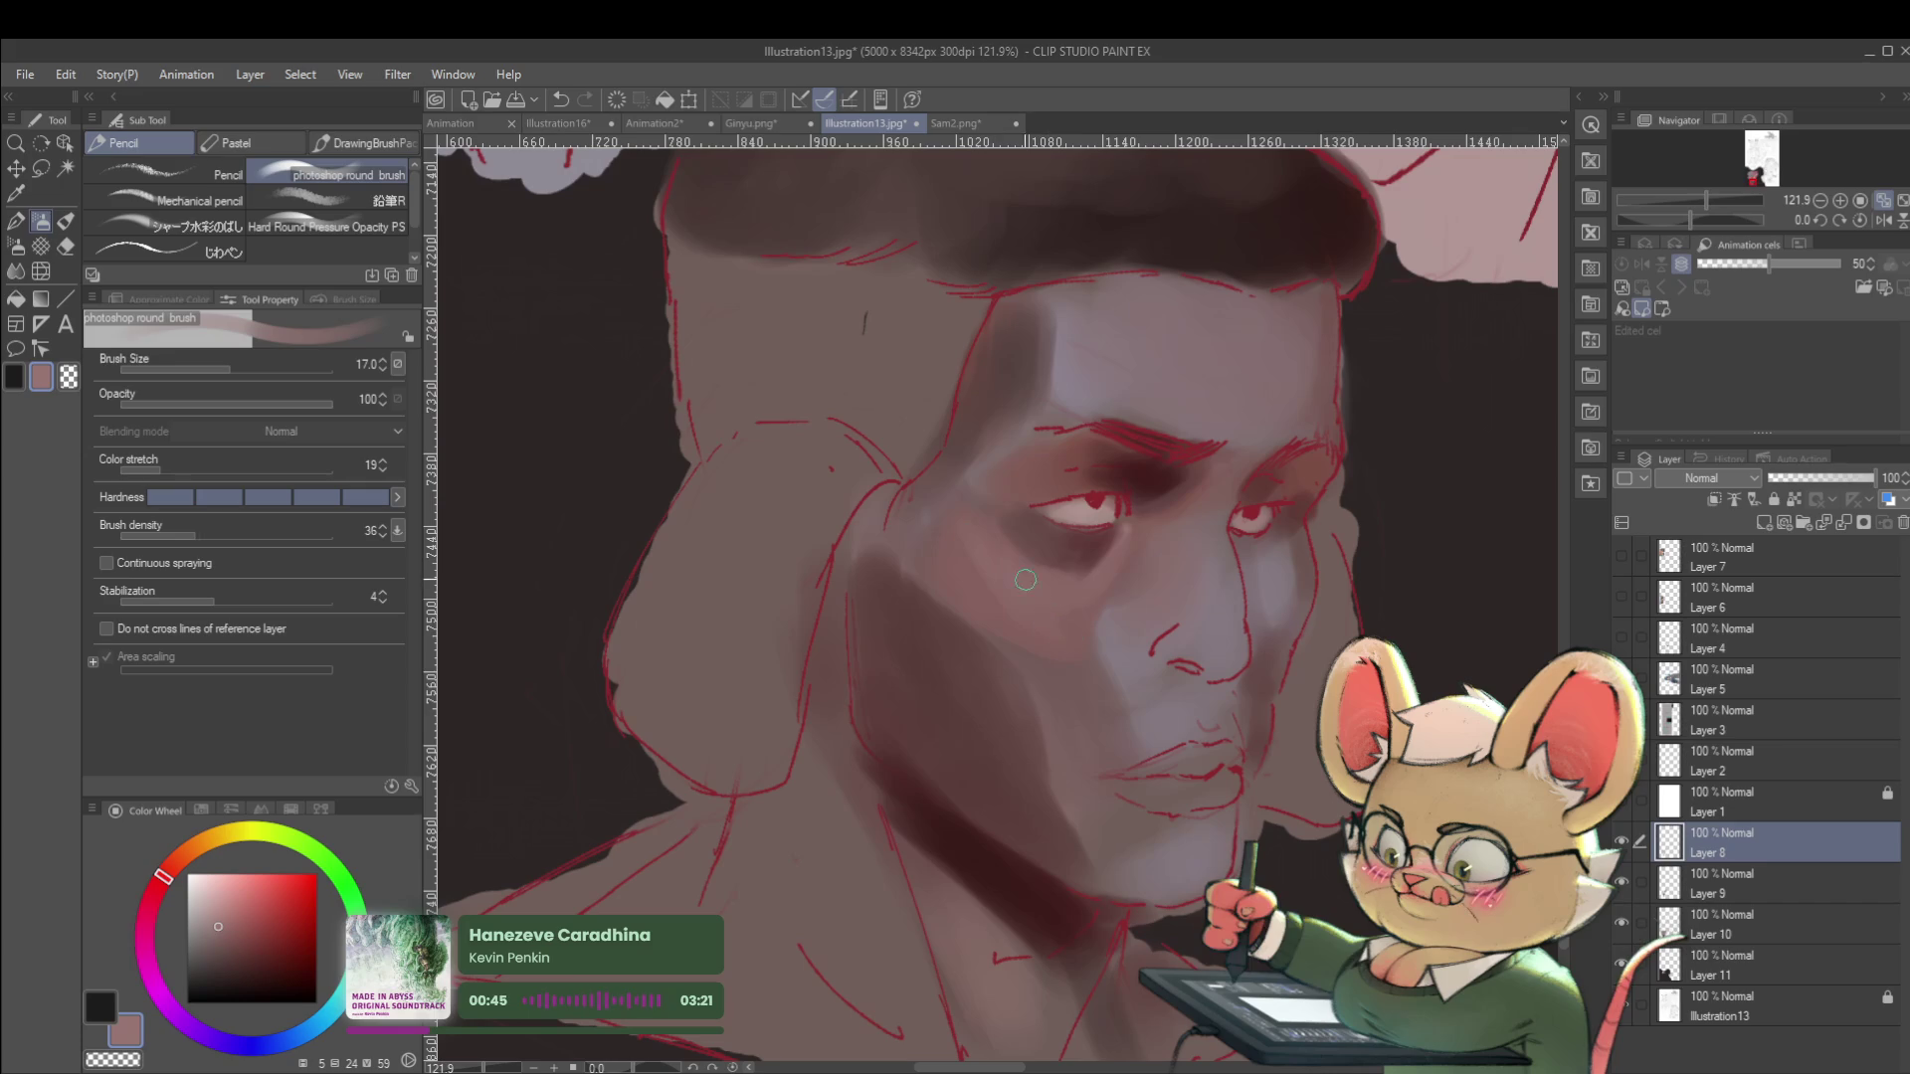
{"action": "scroll", "coordinate": [1075, 590], "scroll_direction": "down", "scroll_amount": 5}
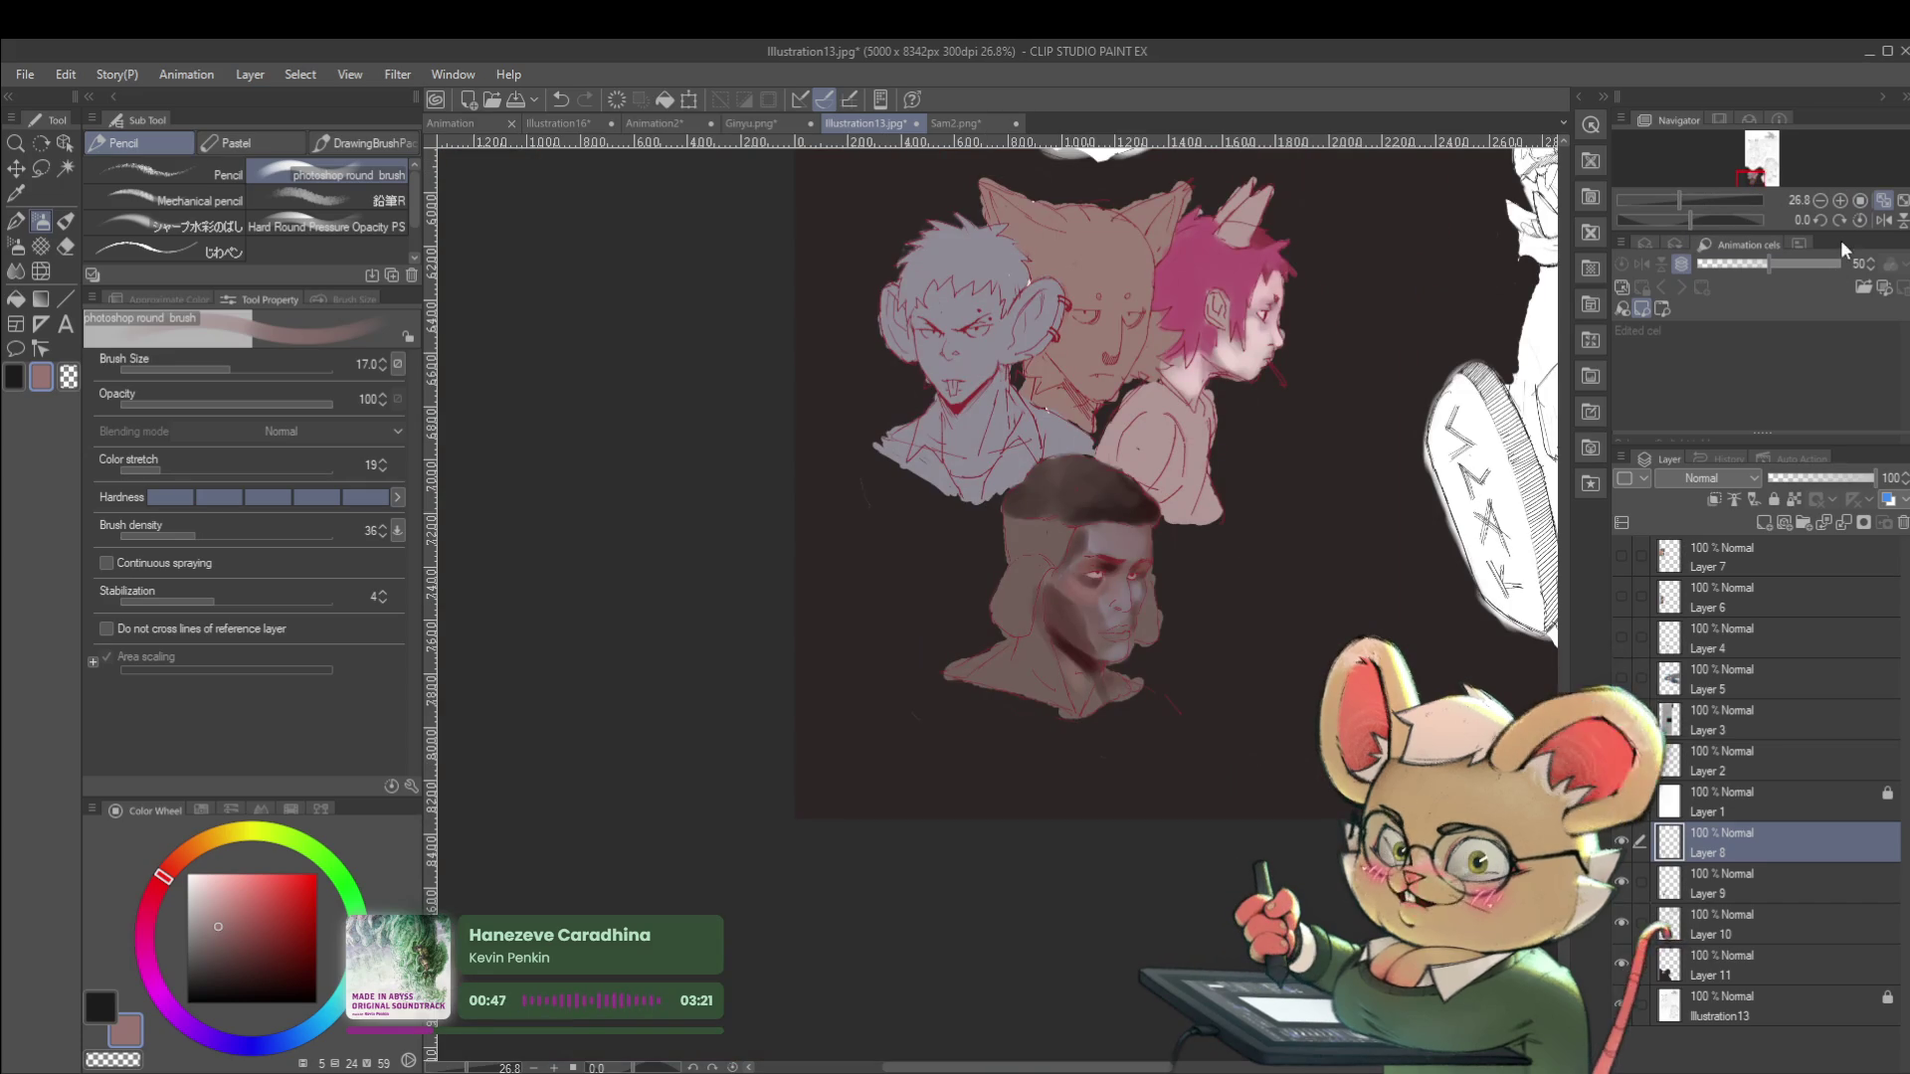
{"action": "left_click", "coordinate": [1878, 224]}
{"action": "scroll", "coordinate": [945, 574], "scroll_direction": "up", "scroll_amount": 3}
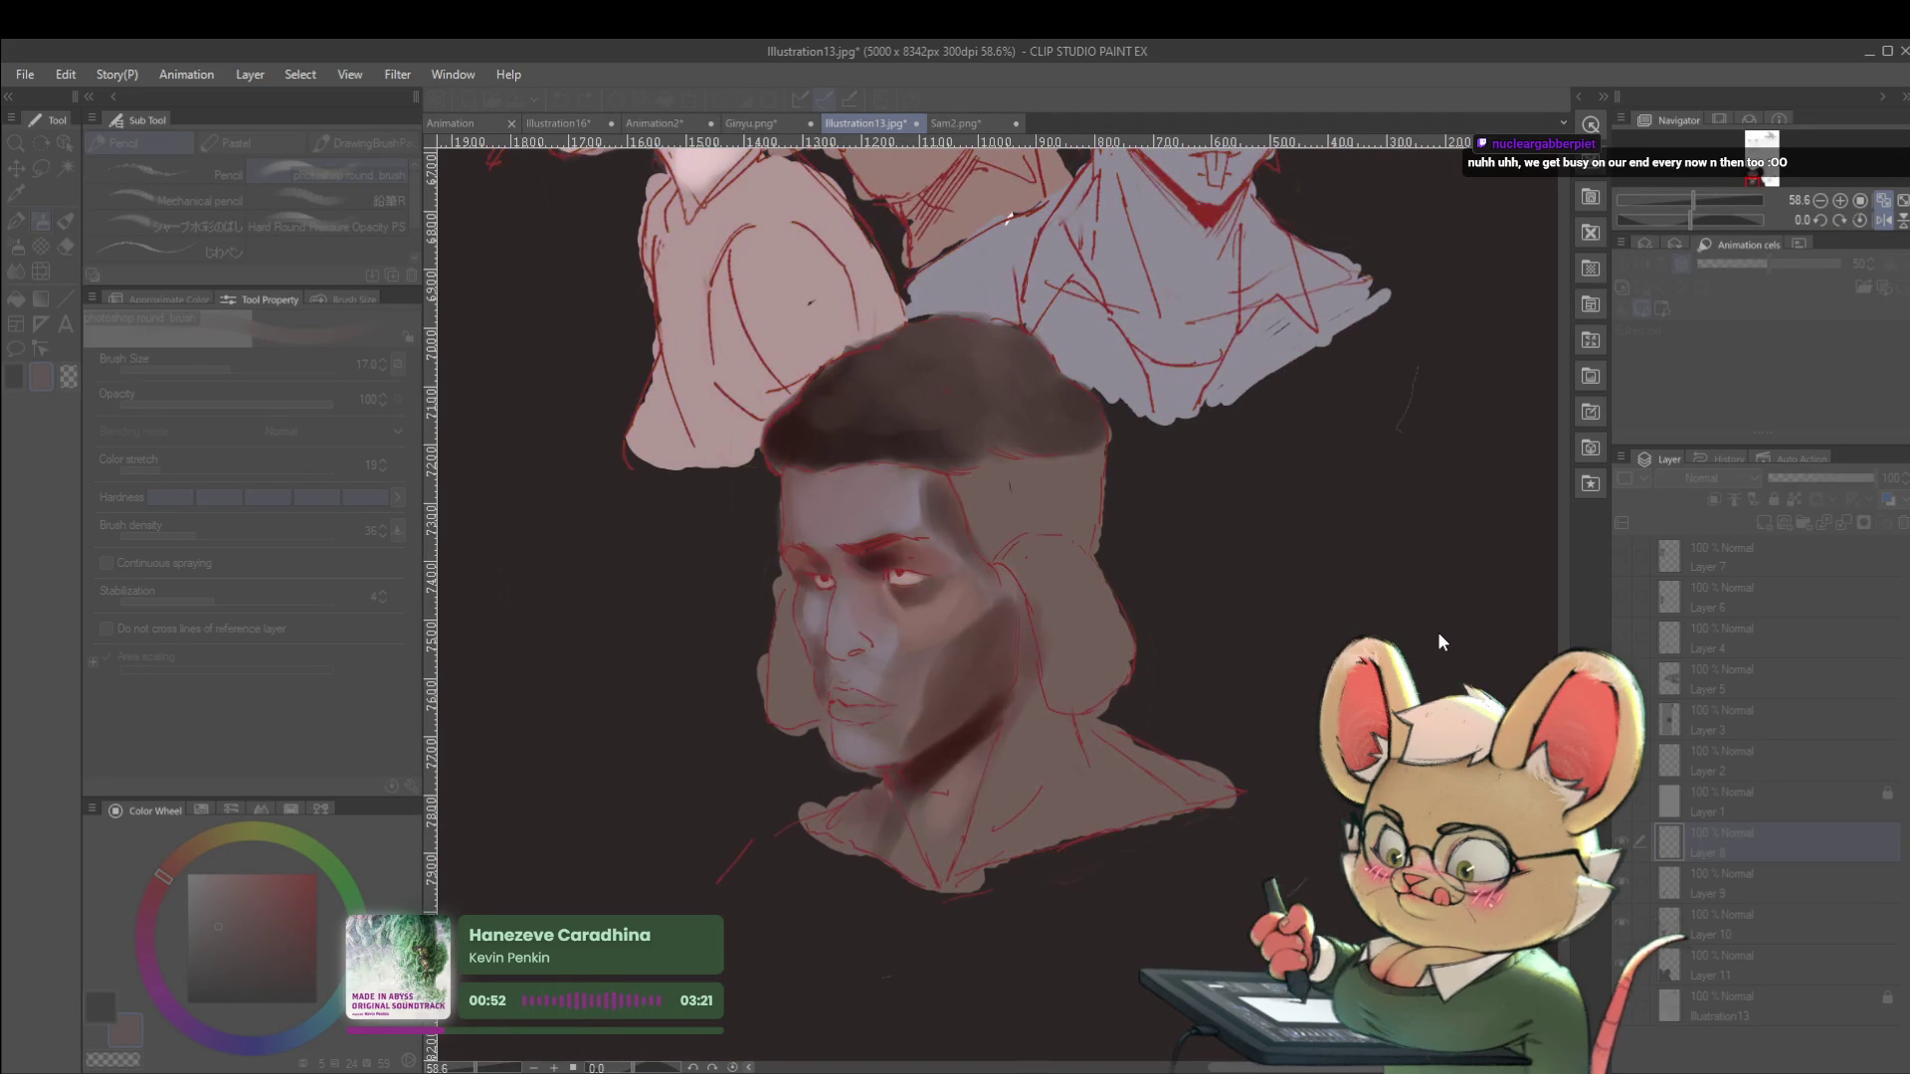
{"action": "left_click", "coordinate": [1623, 842]}
{"action": "left_click", "coordinate": [1623, 843]}
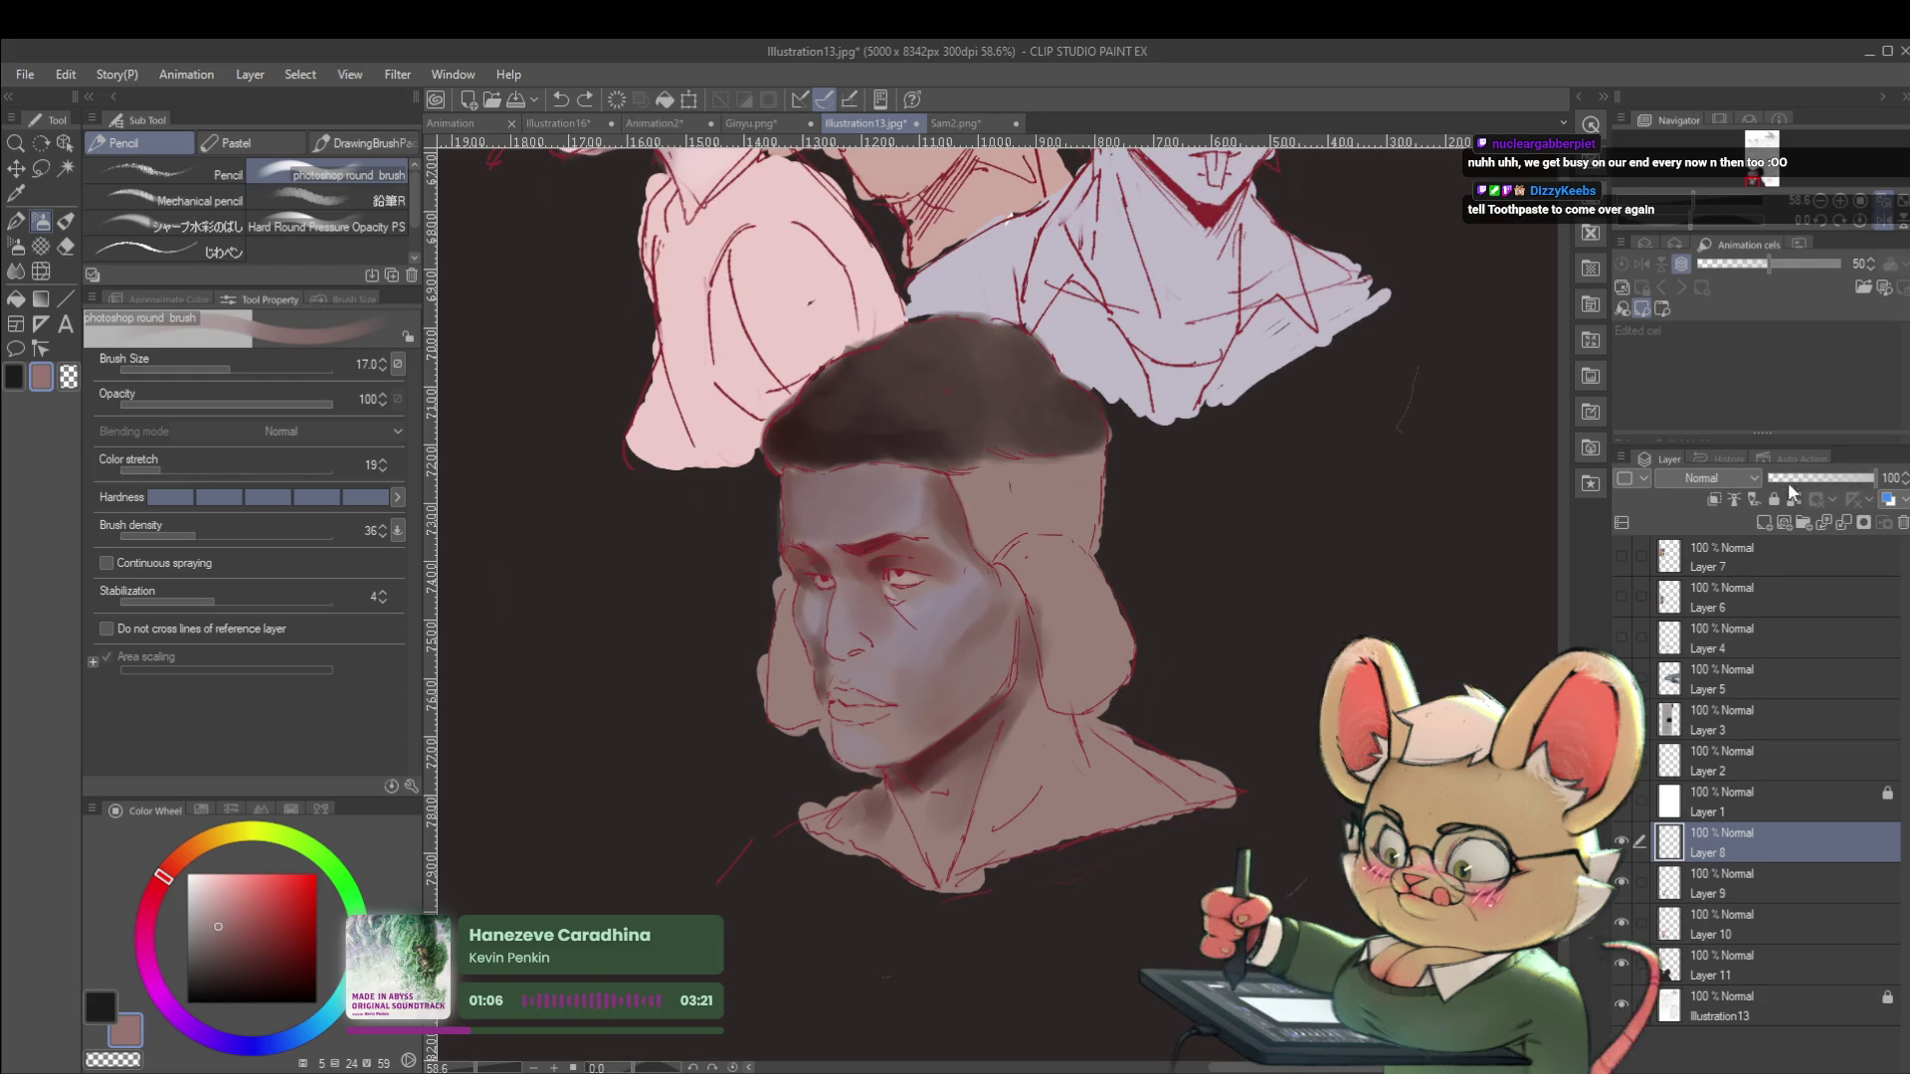
{"action": "left_click", "coordinate": [1710, 885]}
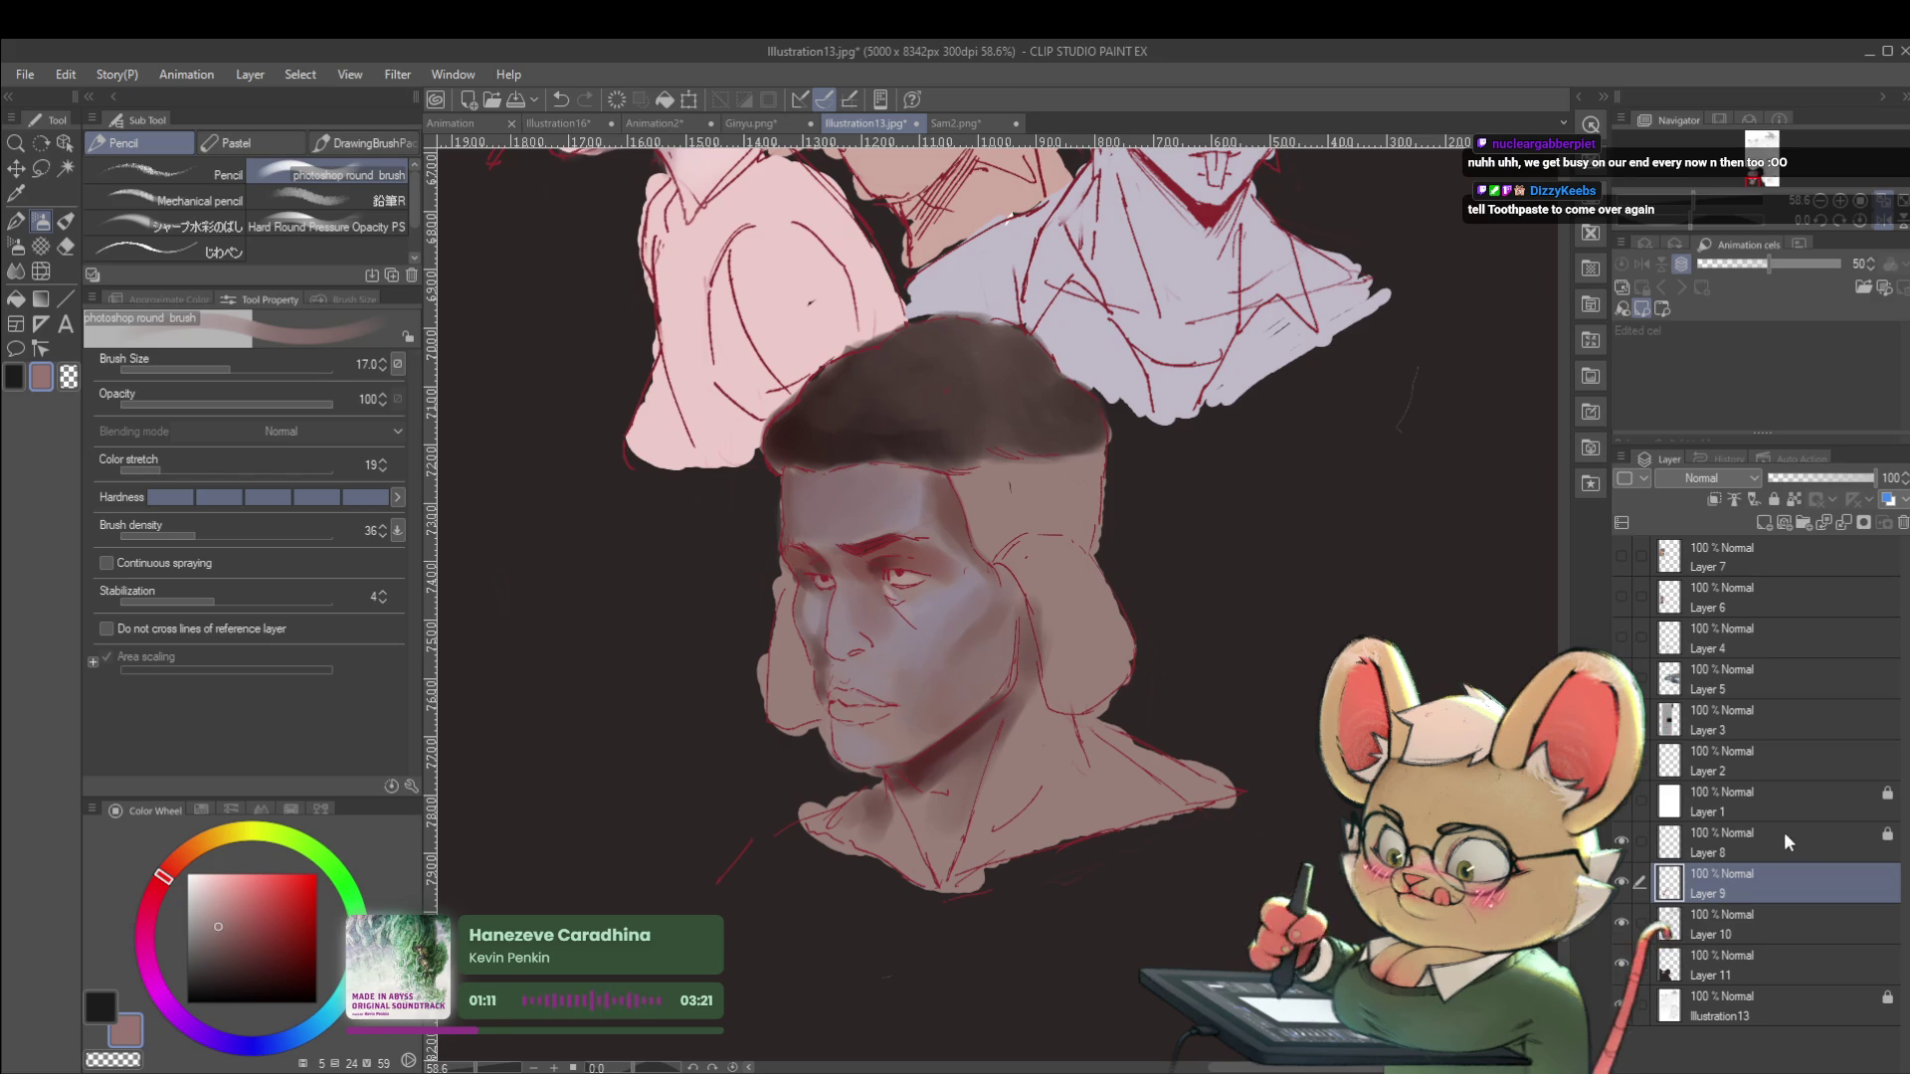
Preview a colour adjustment, pick mauve and pink skin tones, and darken the left temple.
{"action": "key", "text": "ctrl+u"}
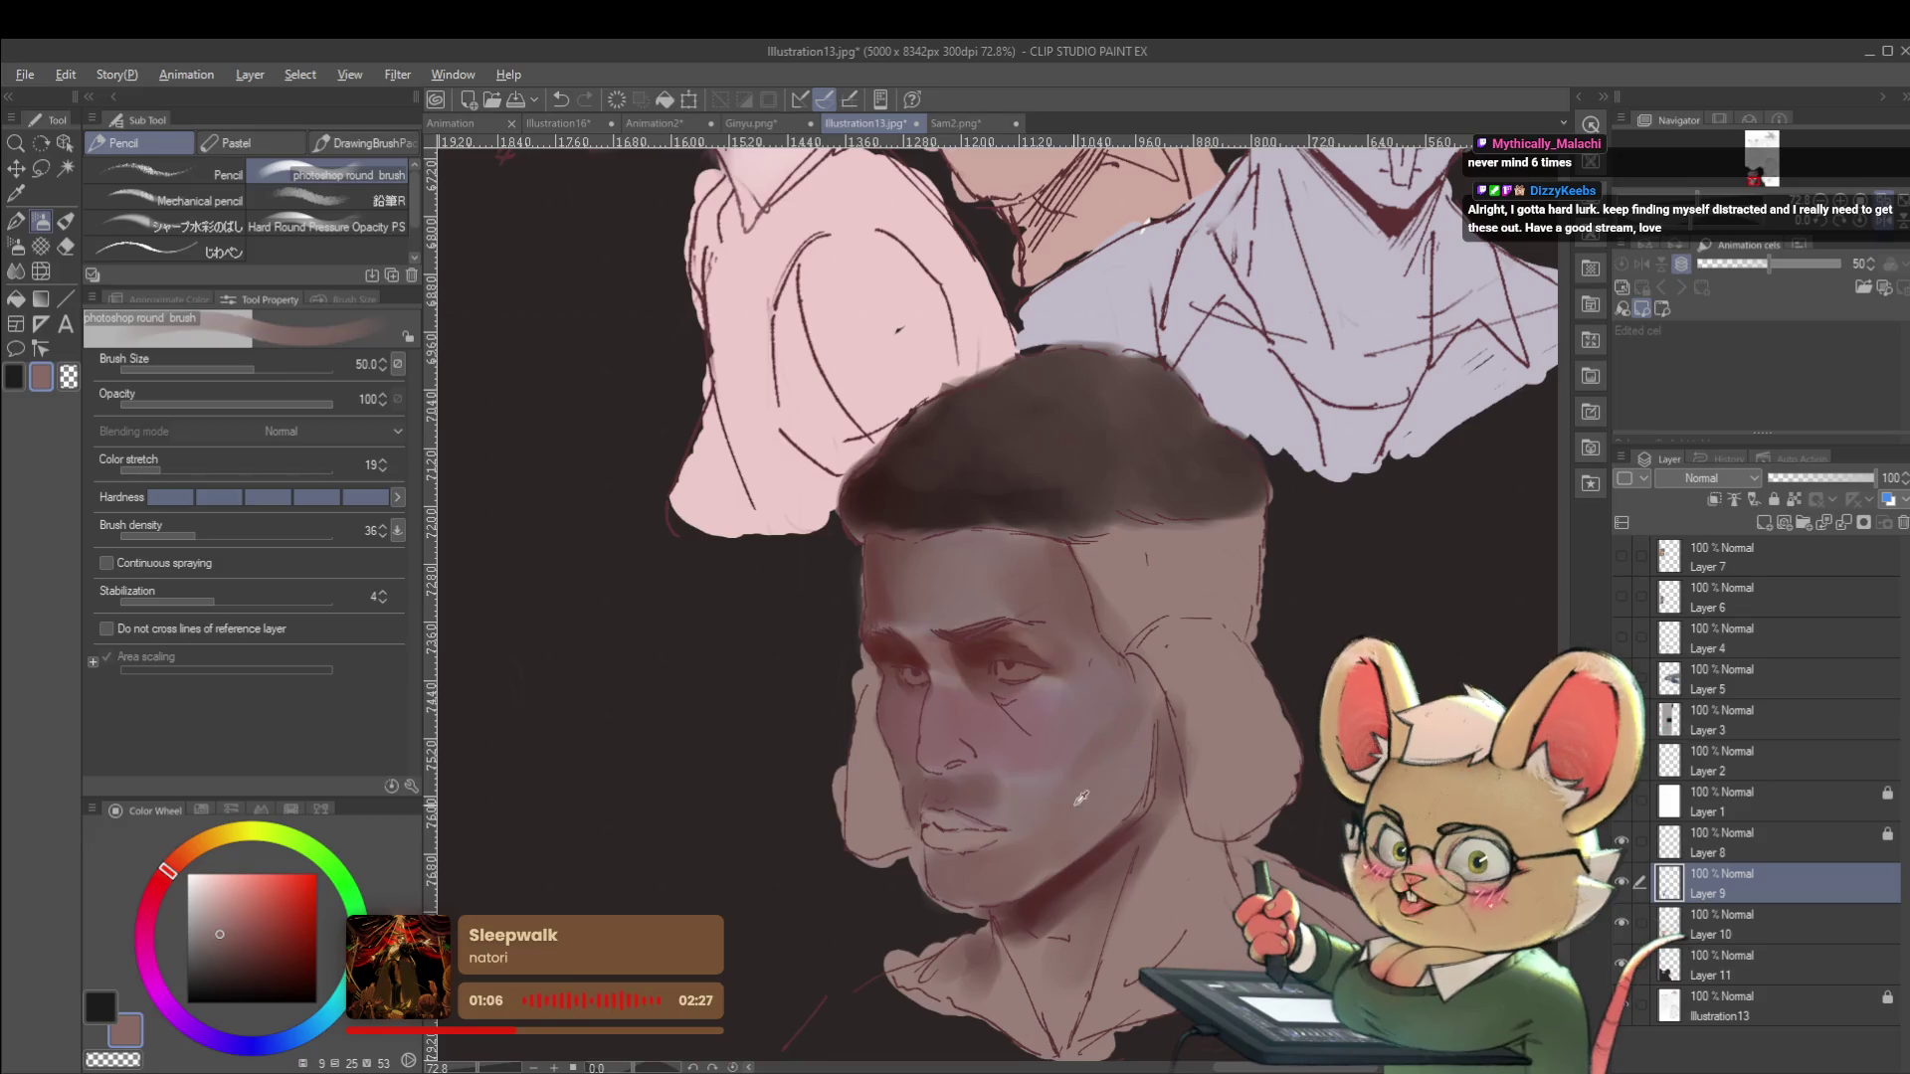
{"action": "left_click", "coordinate": [995, 783], "text": "alt"}
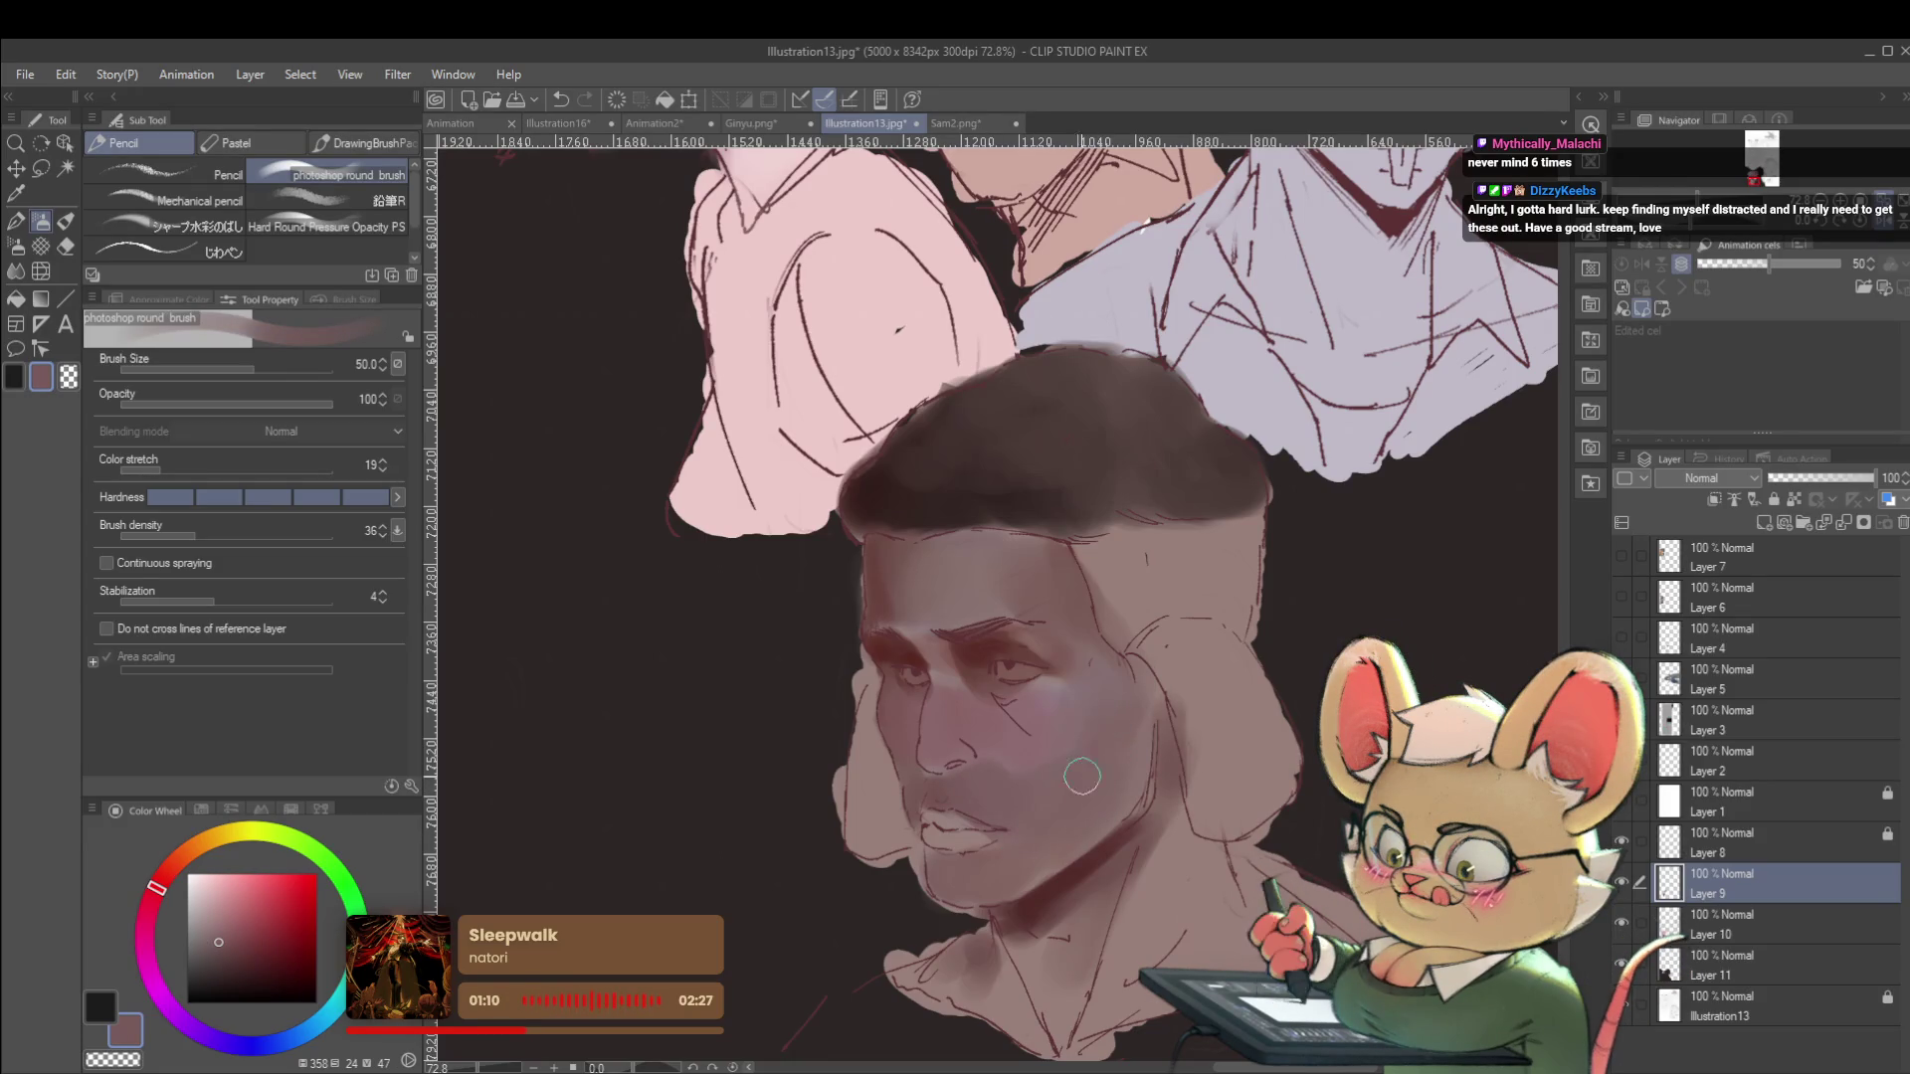
{"action": "key", "text": "ctrl+0"}
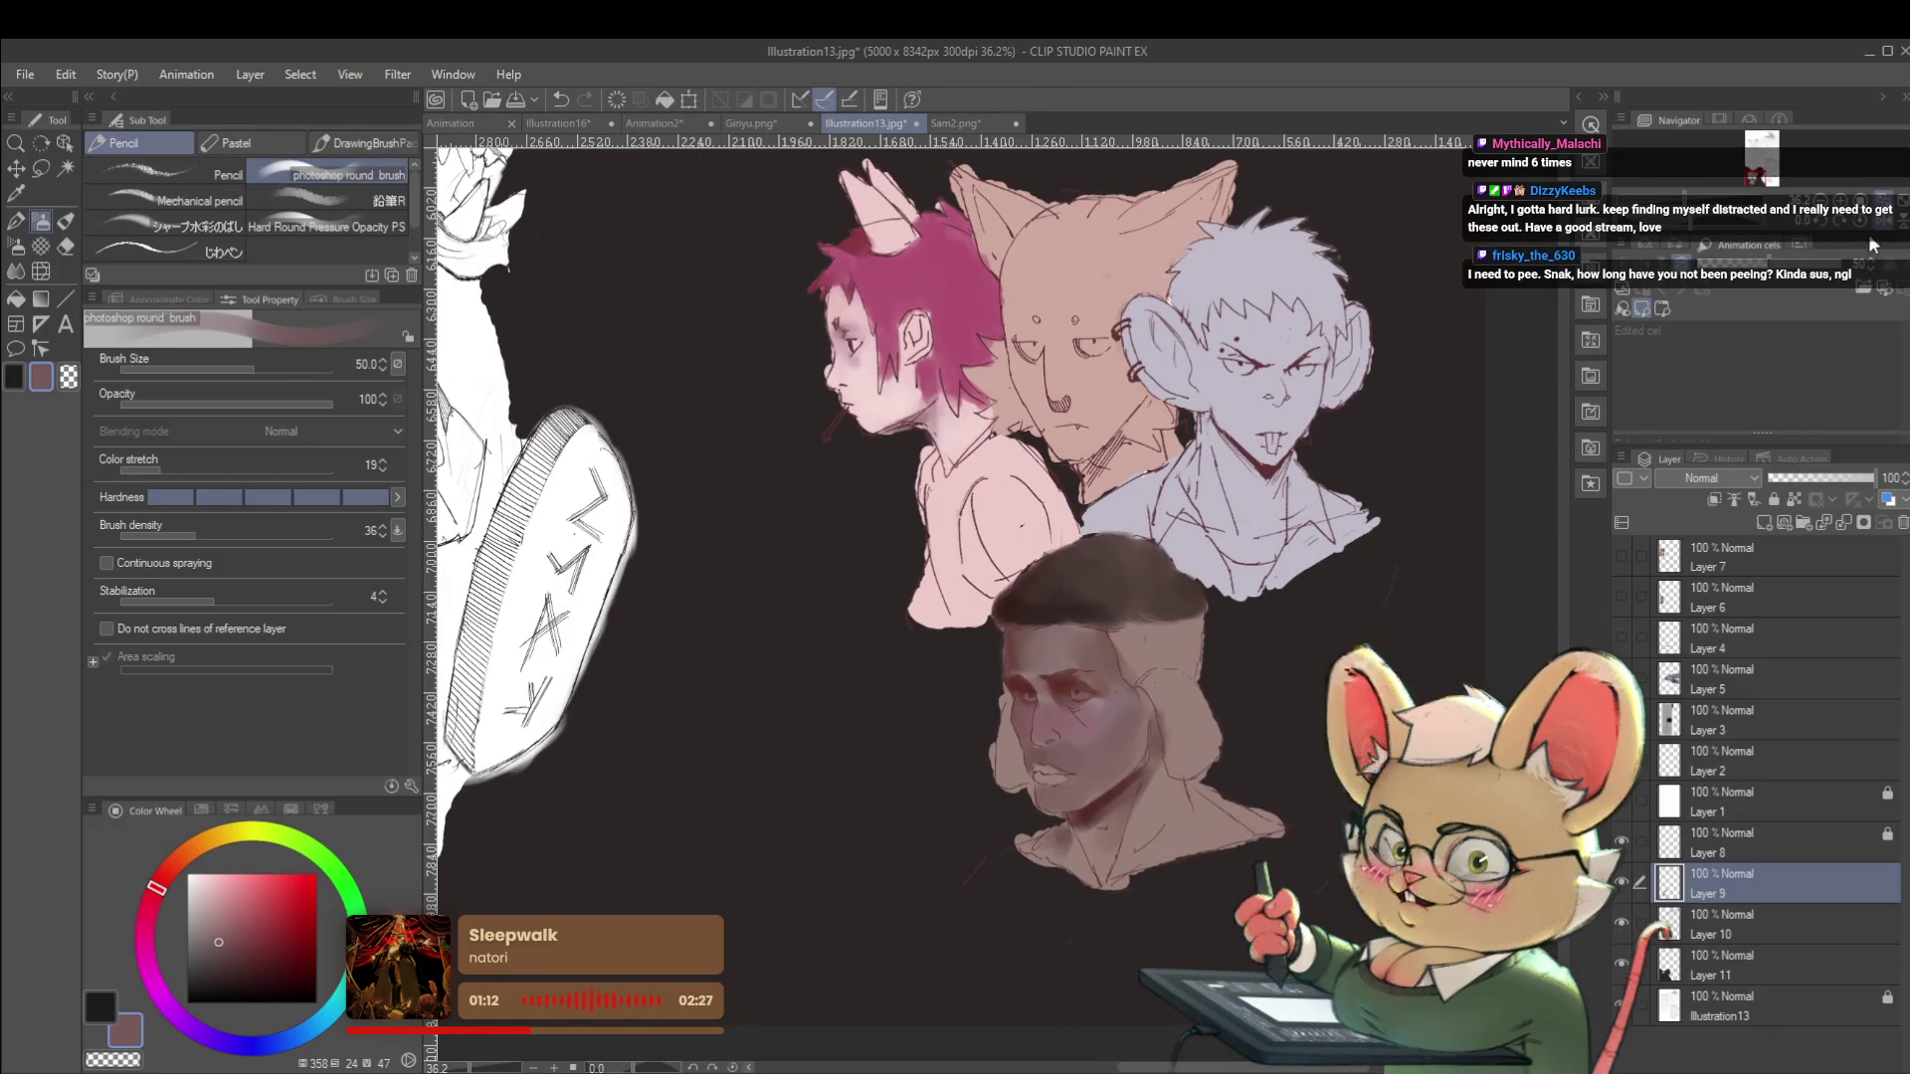
{"action": "scroll", "coordinate": [872, 738], "scroll_direction": "up", "scroll_amount": 3}
{"action": "left_click", "coordinate": [871, 738], "text": "alt"}
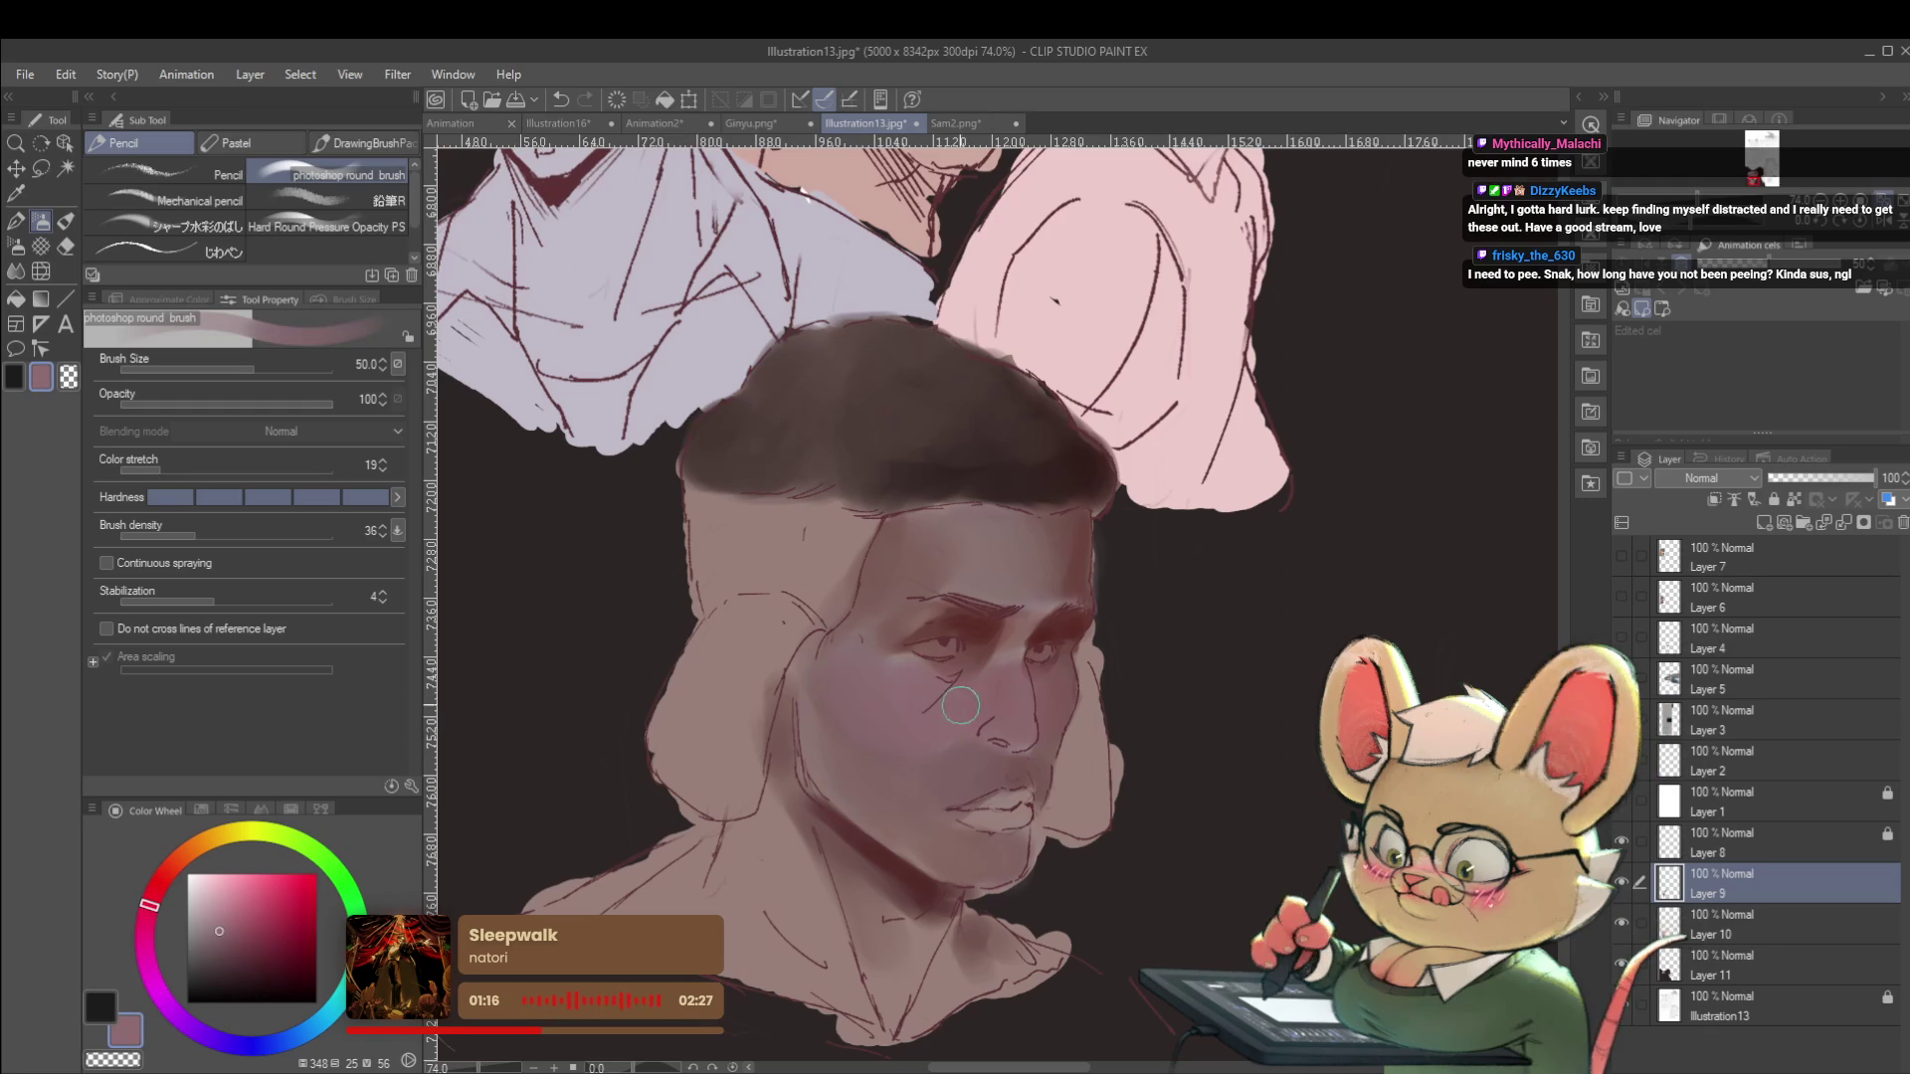
{"action": "key", "text": "ctrl+0"}
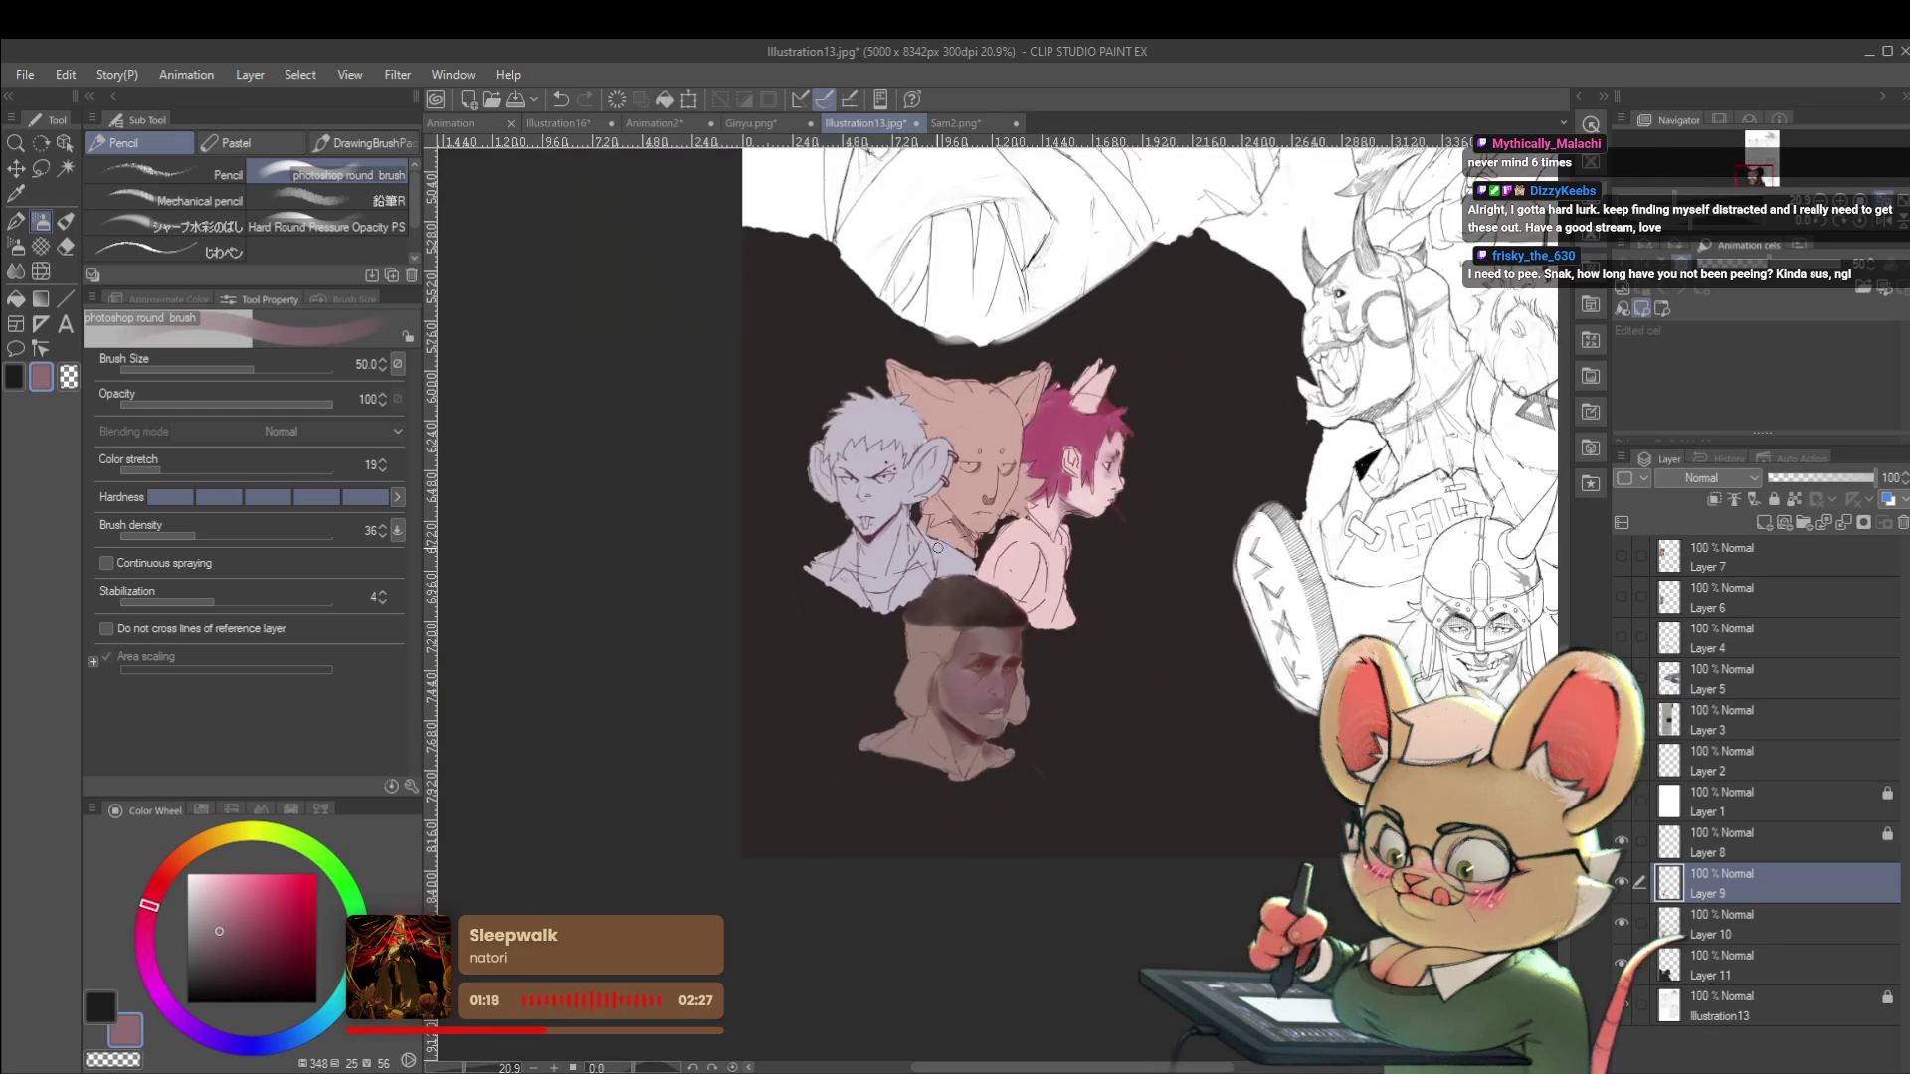
{"action": "scroll", "coordinate": [1033, 574], "scroll_direction": "up", "scroll_amount": 3}
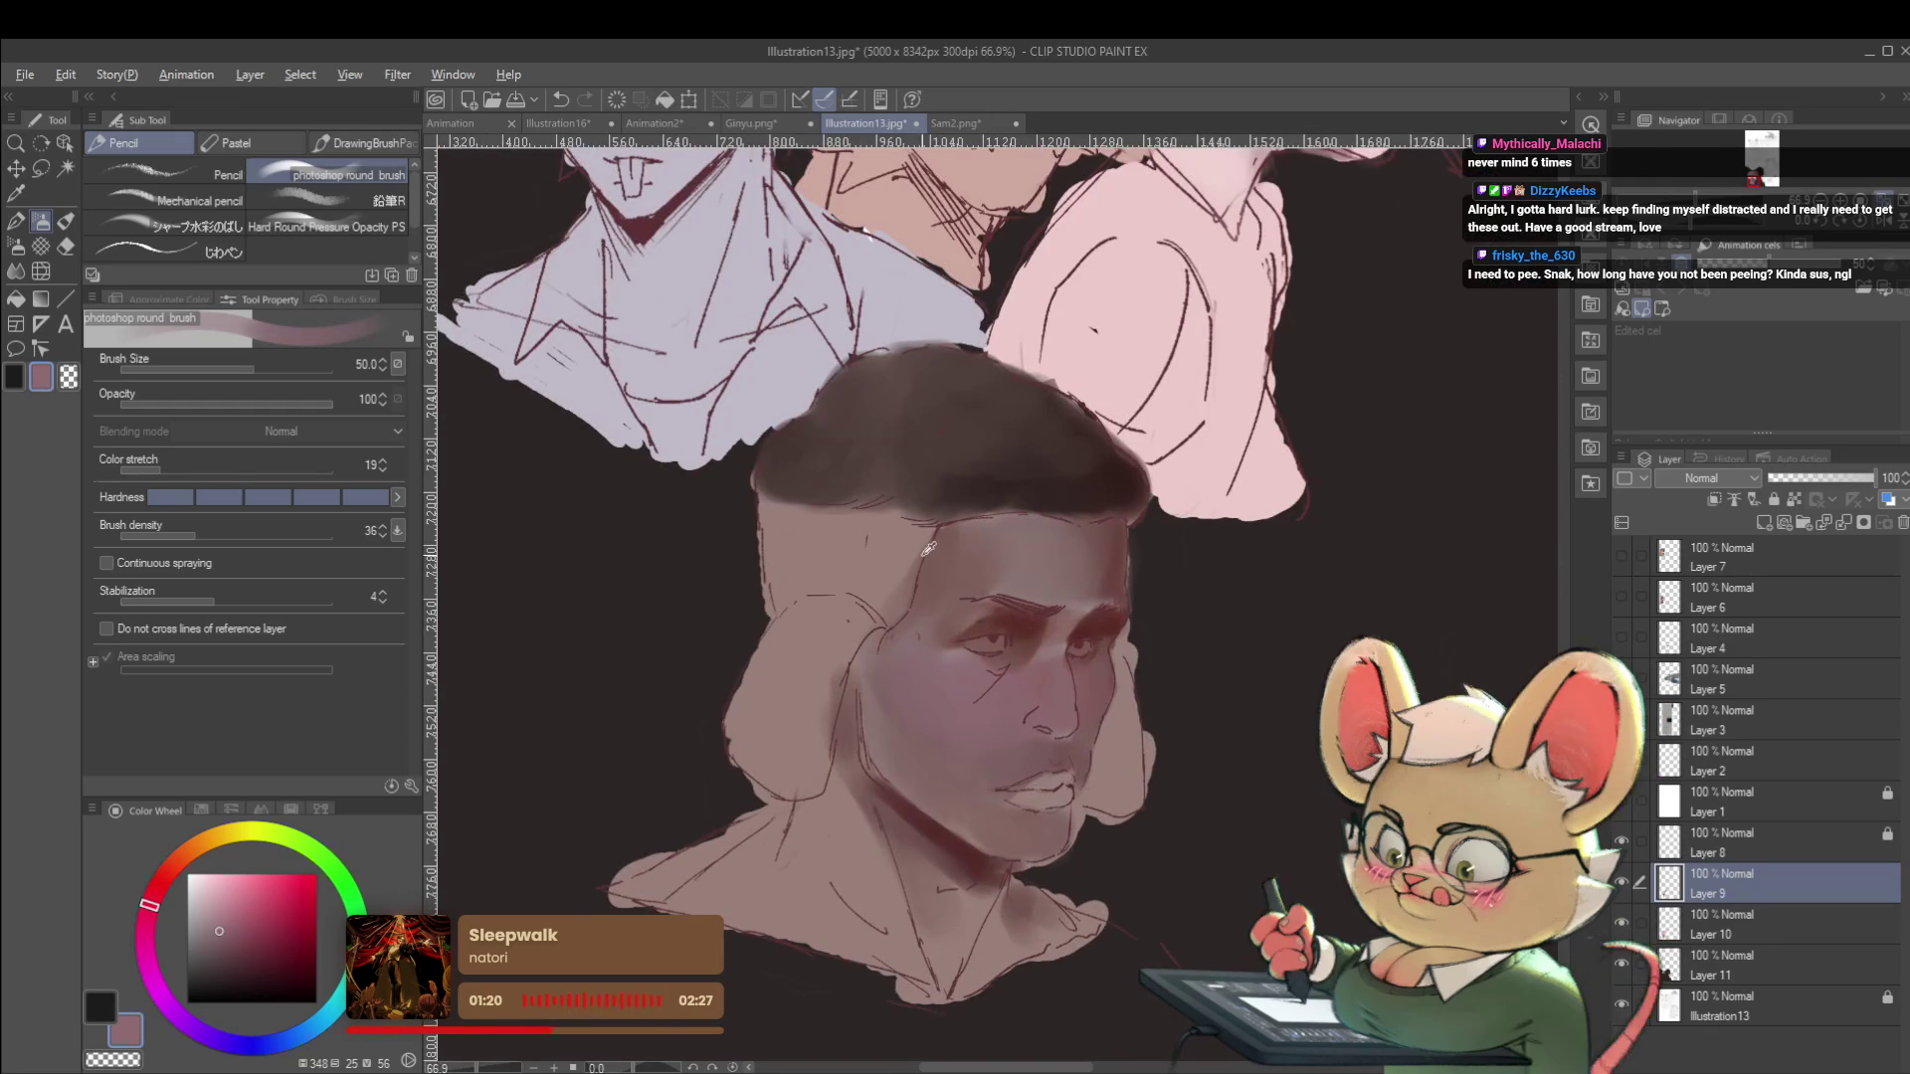
{"action": "left_click", "coordinate": [975, 538], "text": "alt"}
{"action": "mouse_move", "coordinate": [910, 522]}
{"action": "left_mouse_down"}
{"action": "mouse_move", "coordinate": [865, 606]}
{"action": "mouse_move", "coordinate": [791, 542]}
{"action": "mouse_move", "coordinate": [775, 557]}
{"action": "mouse_move", "coordinate": [836, 515]}
{"action": "mouse_move", "coordinate": [781, 530]}
{"action": "mouse_move", "coordinate": [850, 582]}
{"action": "left_mouse_up"}
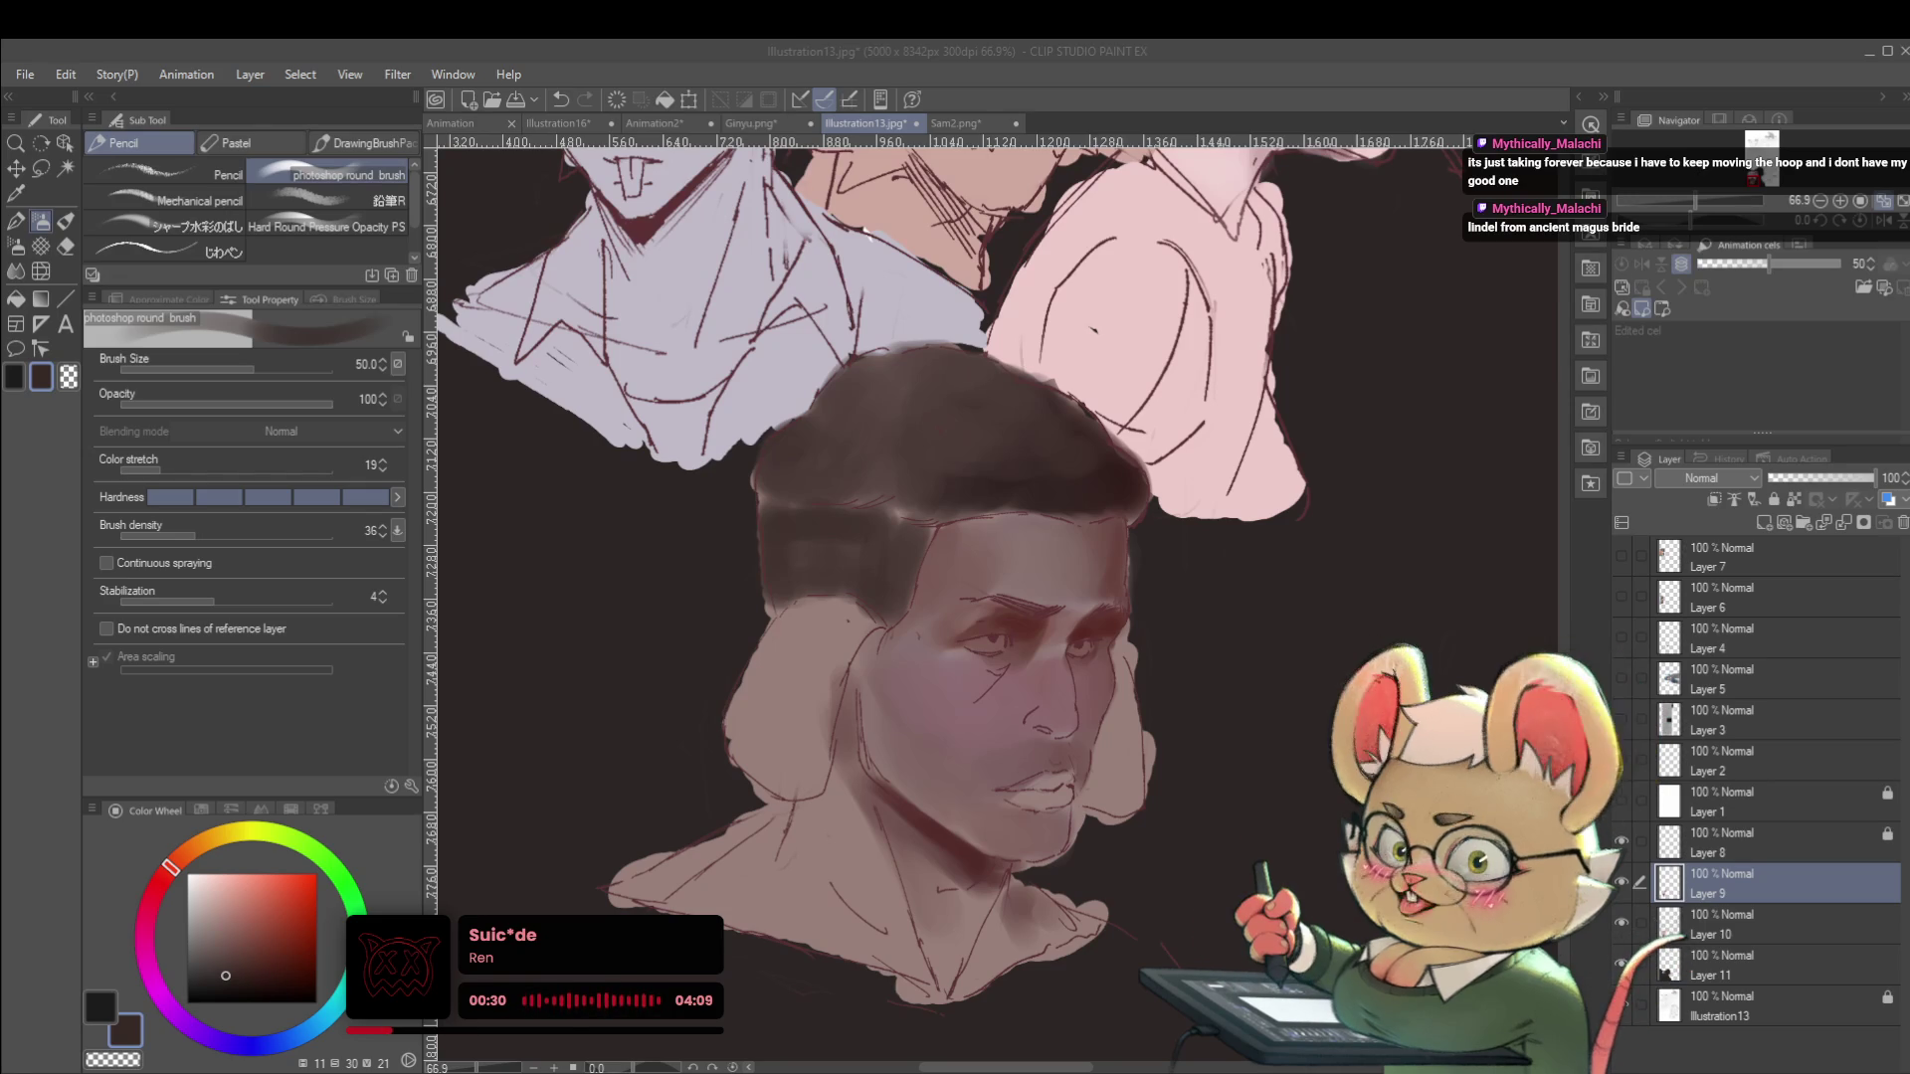
Mirror the canvas and paint reddish-brown tones across the bottom bust's forehead.
{"action": "key", "text": "h"}
{"action": "left_click", "coordinate": [271, 937]}
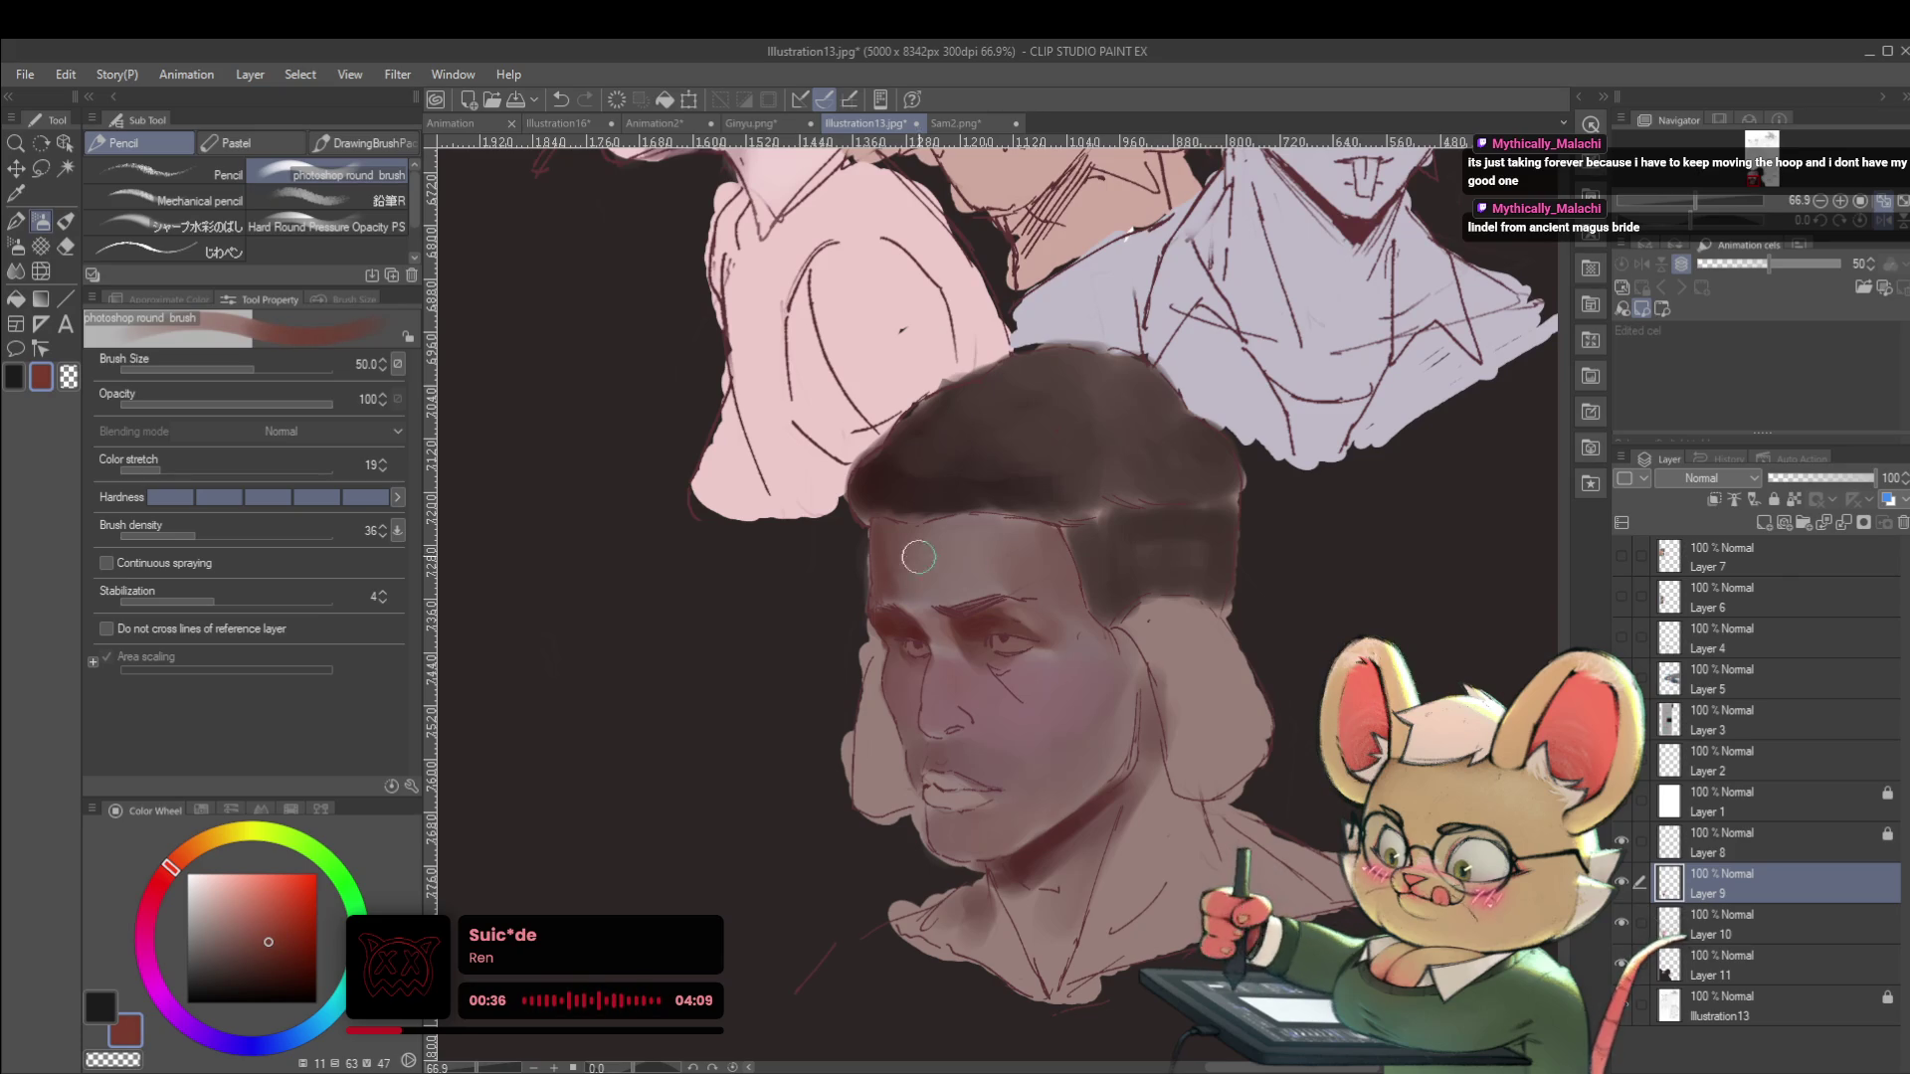
{"action": "mouse_move", "coordinate": [895, 563]}
{"action": "left_mouse_down"}
{"action": "mouse_move", "coordinate": [899, 542]}
{"action": "mouse_move", "coordinate": [944, 544]}
{"action": "mouse_move", "coordinate": [955, 601]}
{"action": "mouse_move", "coordinate": [927, 591]}
{"action": "left_mouse_up"}
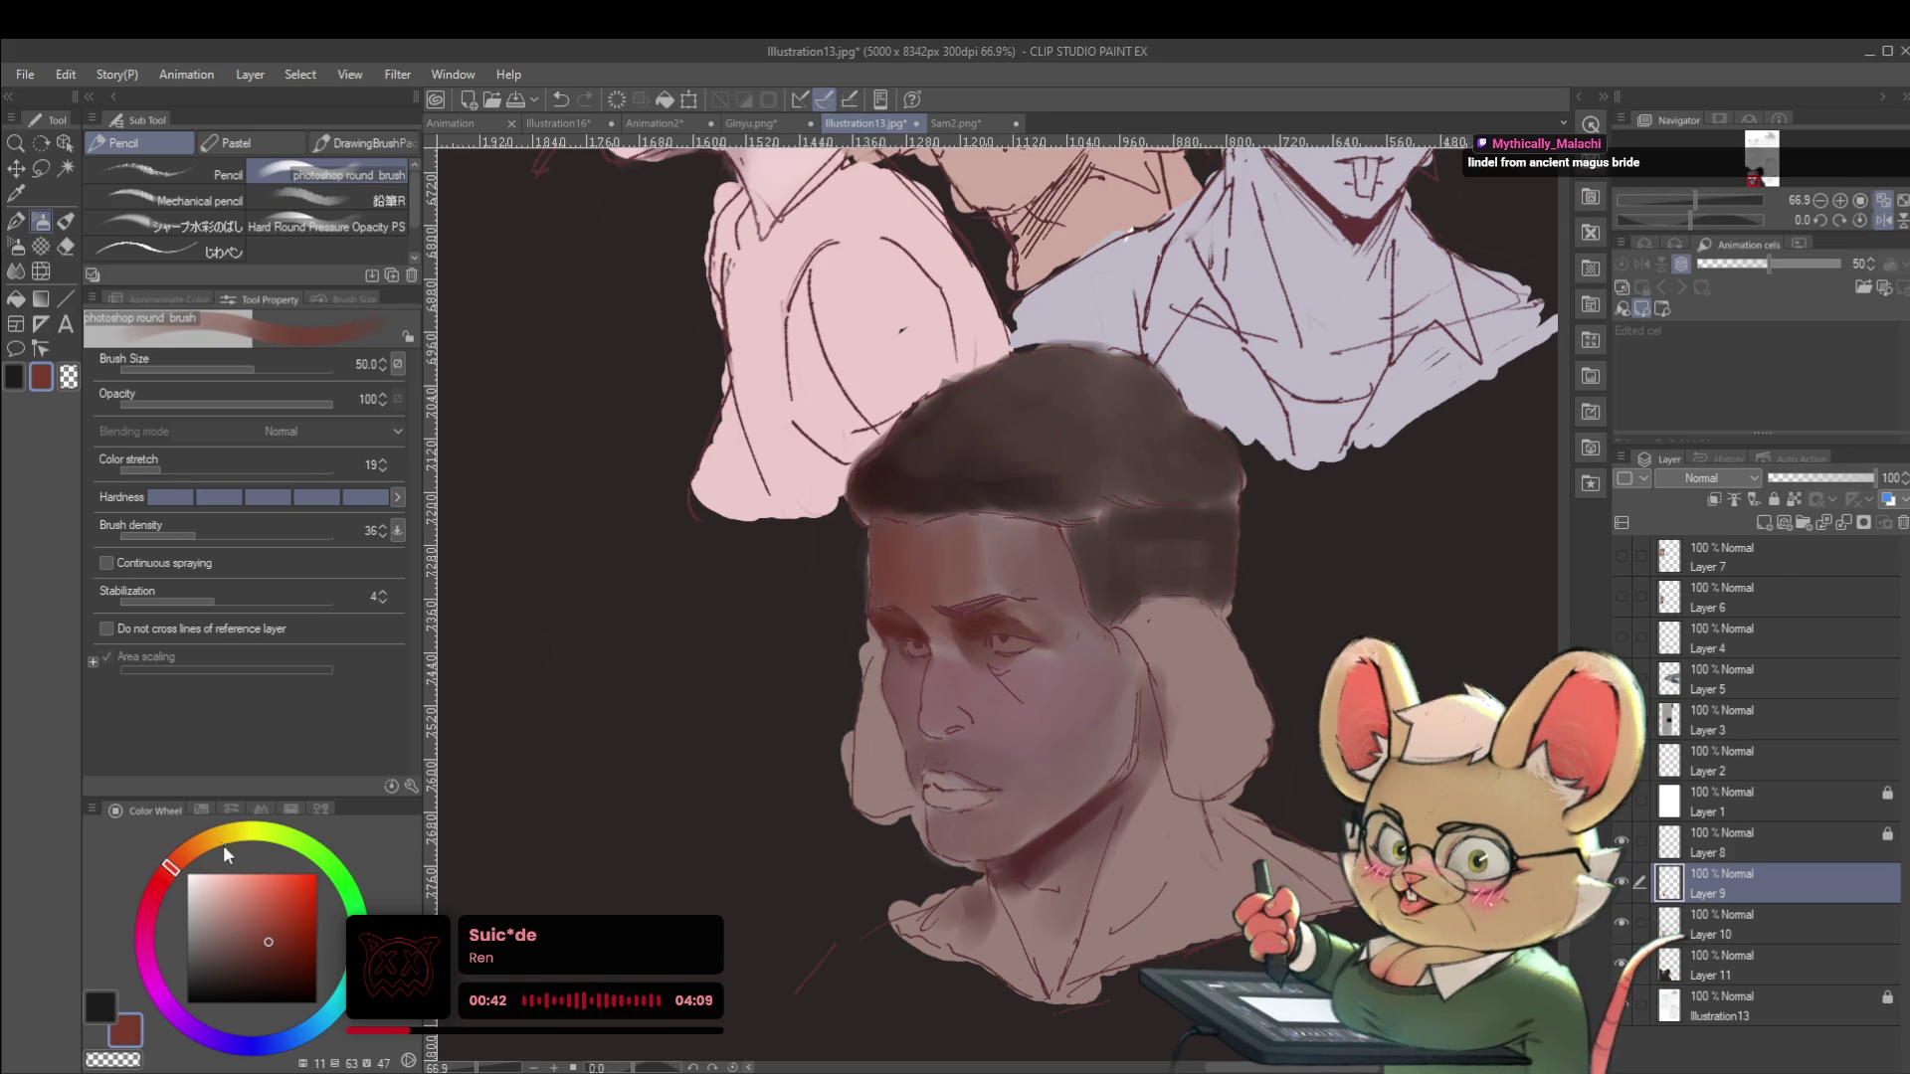
Shift to a lighter orange-brown and sample reddish skin tones around the forehead and eye.
{"action": "left_click", "coordinate": [213, 843]}
{"action": "left_click", "coordinate": [257, 937]}
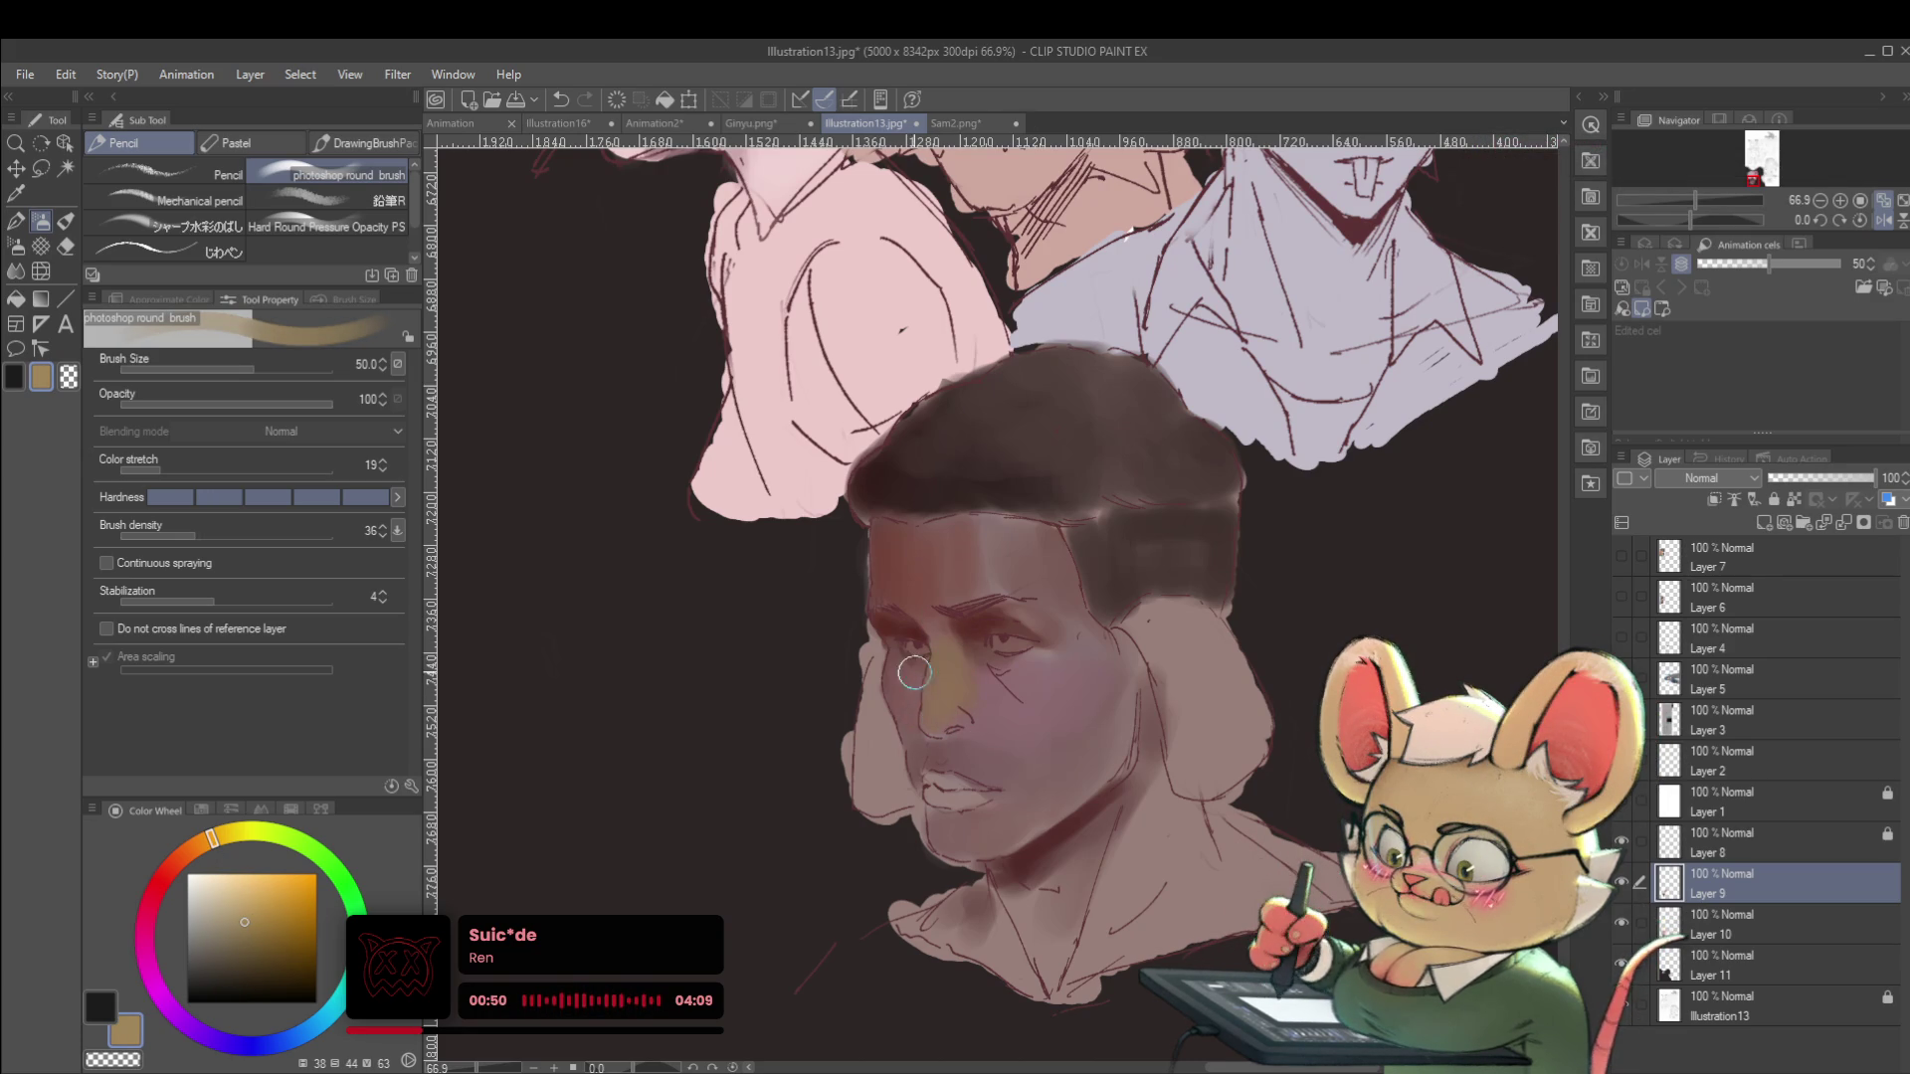
{"action": "left_click", "coordinate": [920, 549], "text": "alt"}
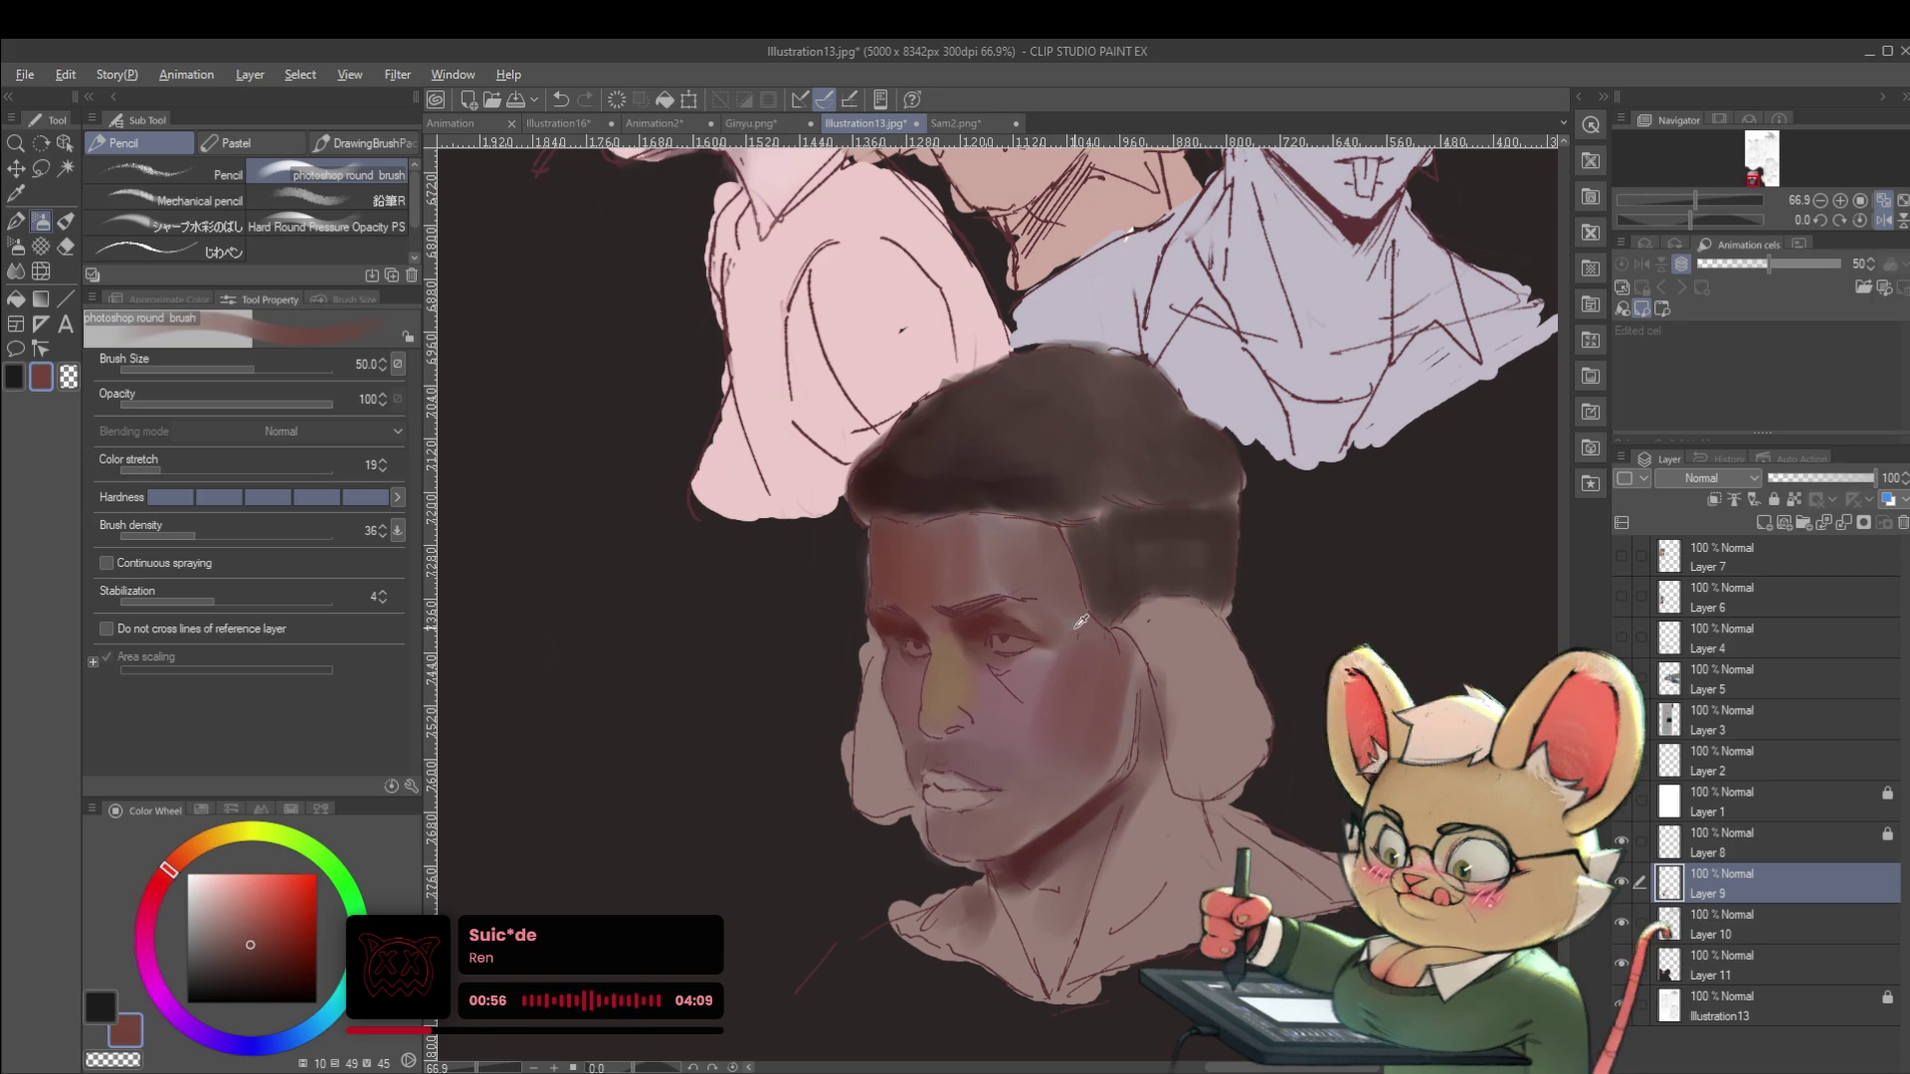
{"action": "left_click", "coordinate": [980, 632], "text": "alt"}
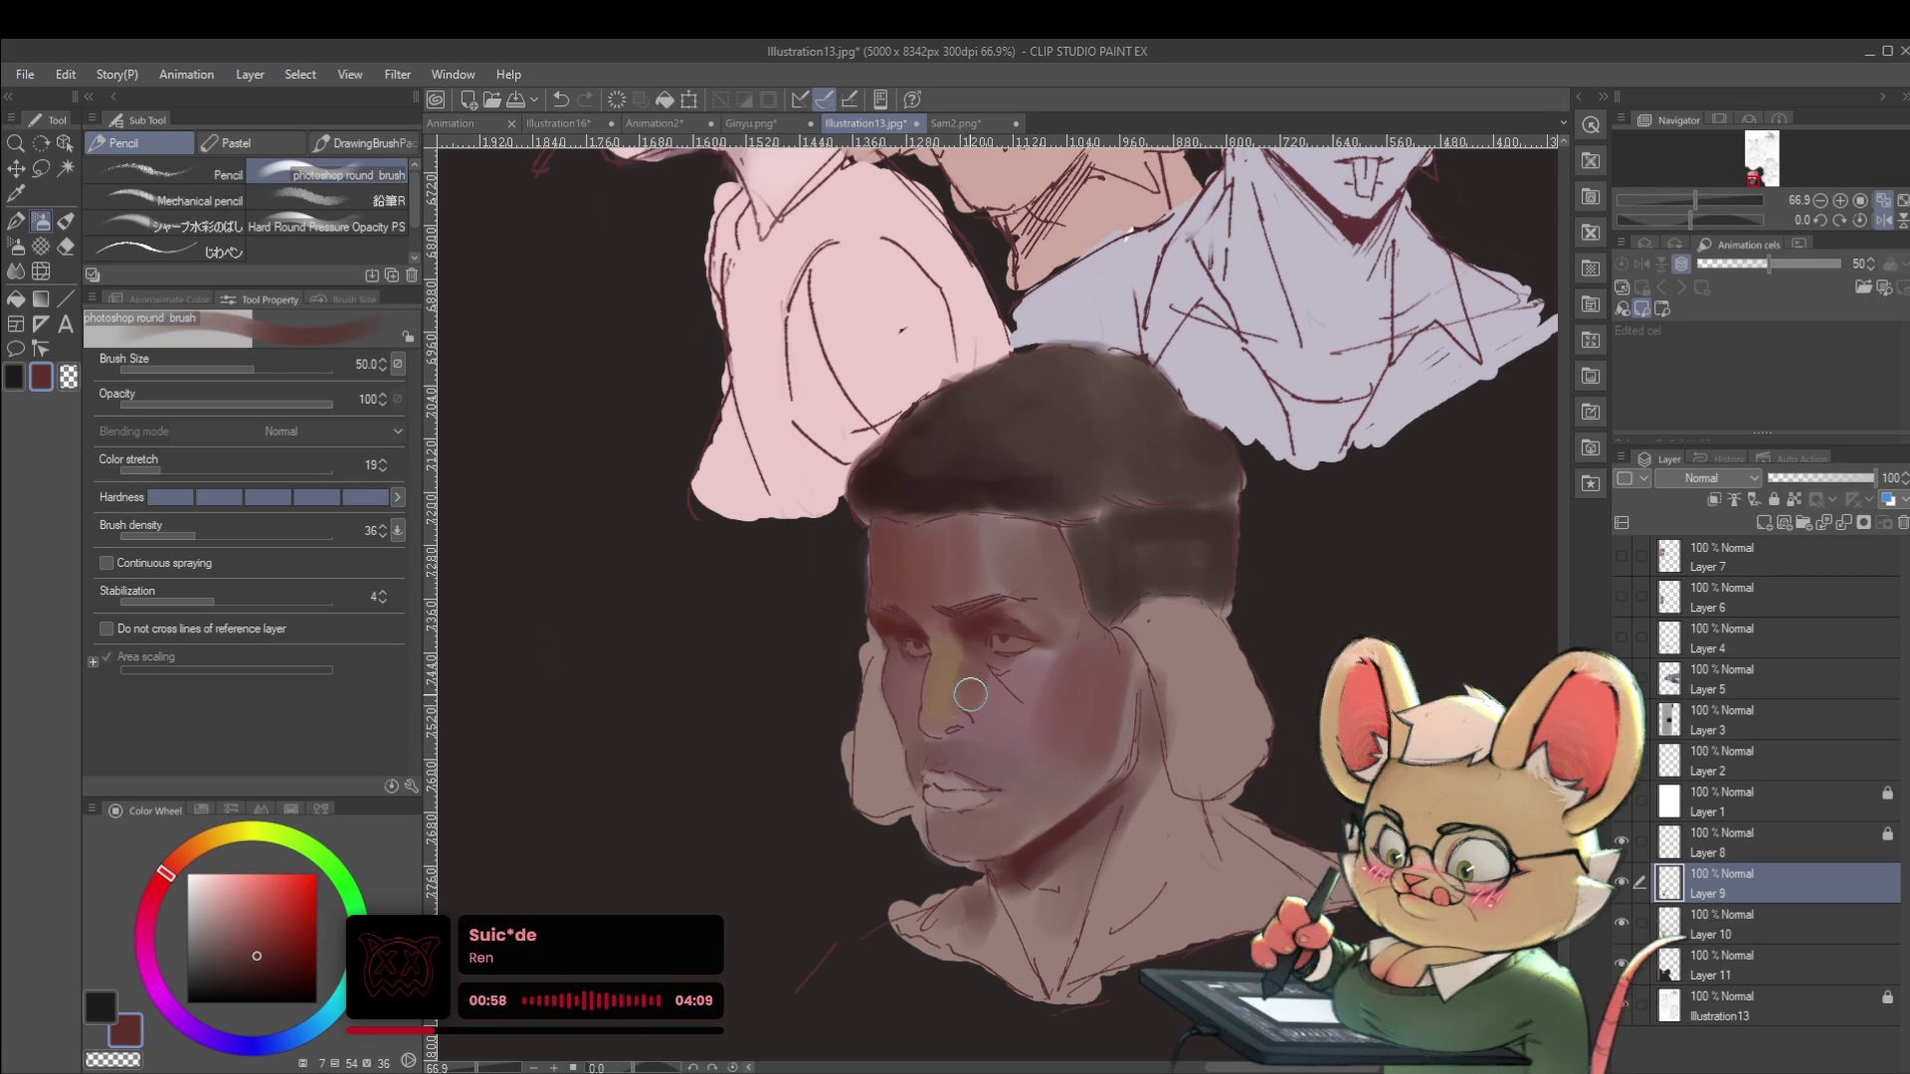
{"action": "left_click", "coordinate": [975, 652], "text": "alt"}
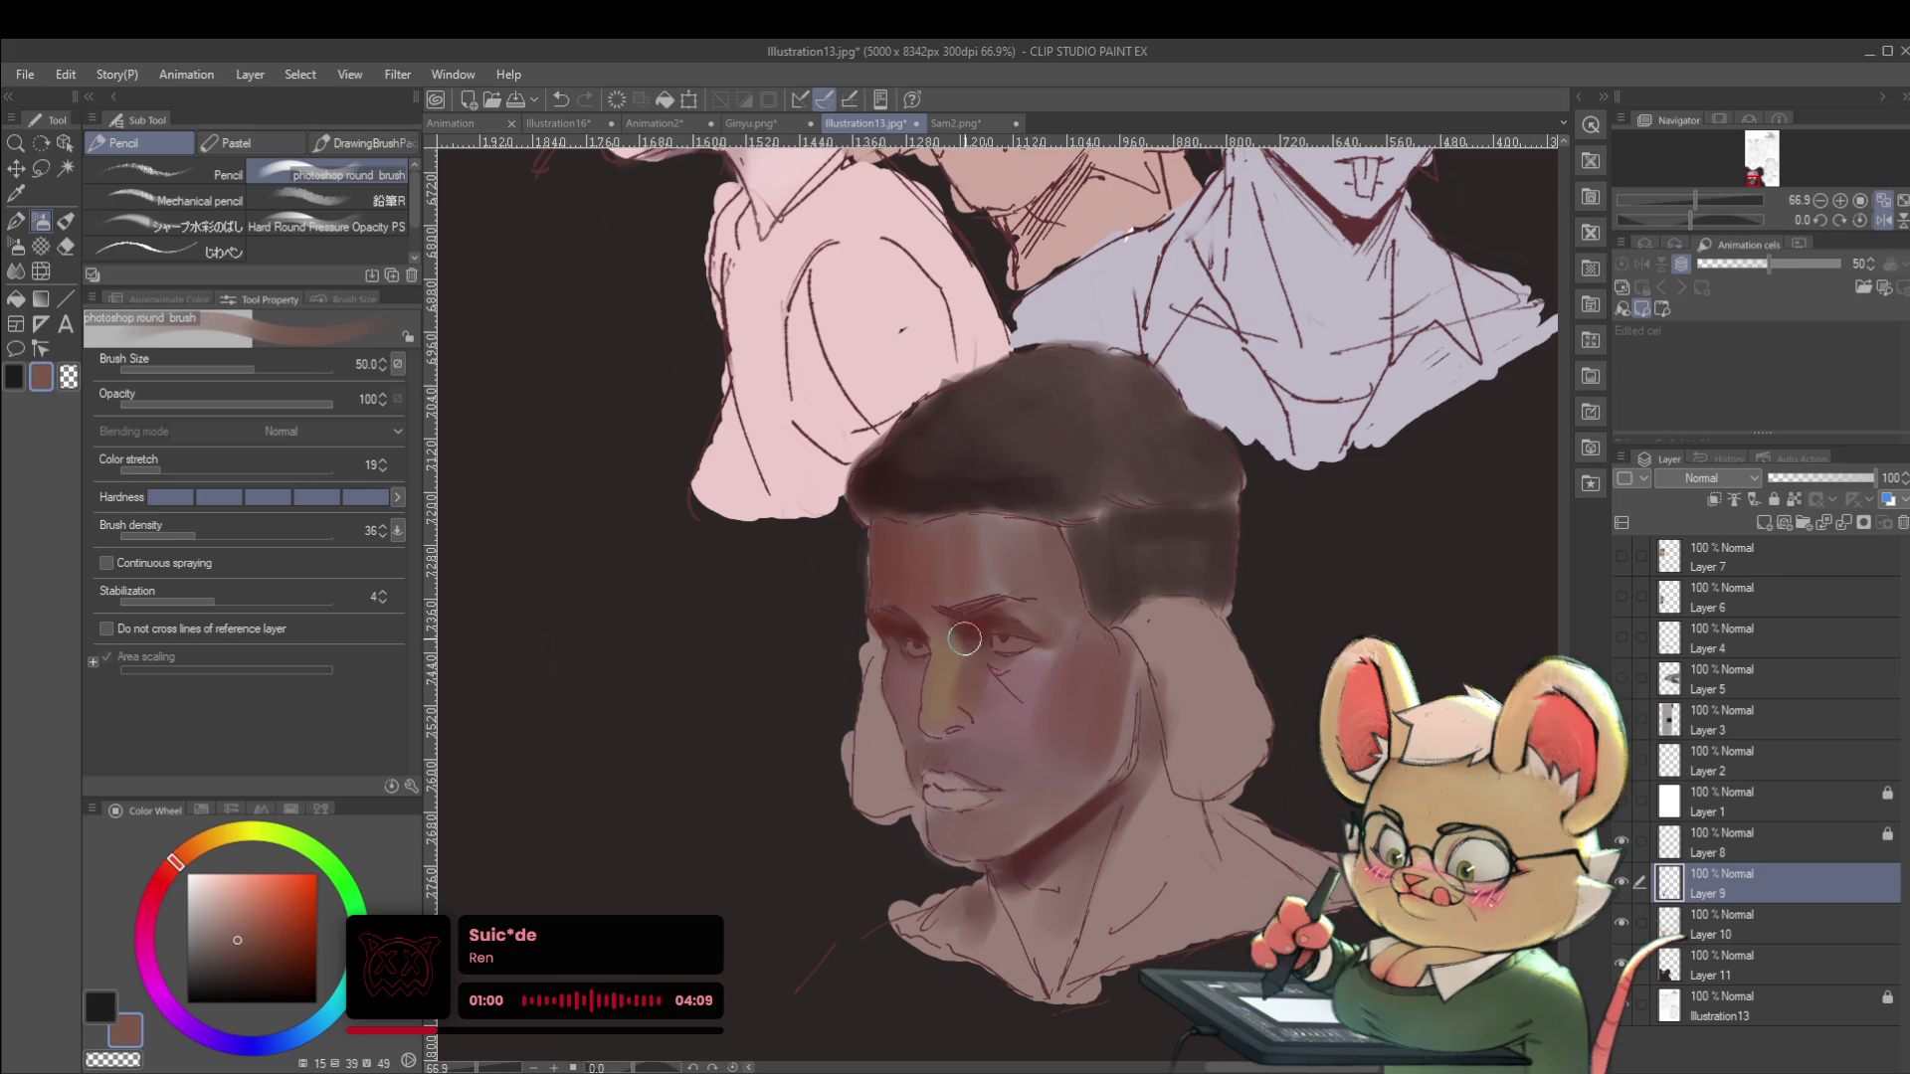
{"action": "left_click", "coordinate": [1008, 573], "text": "alt"}
With a smaller brush, add reddish-brown shading and light mauve around the eye, then unmirror the view.
{"action": "key", "text": "bracketleft"}
{"action": "key", "text": "bracketleft"}
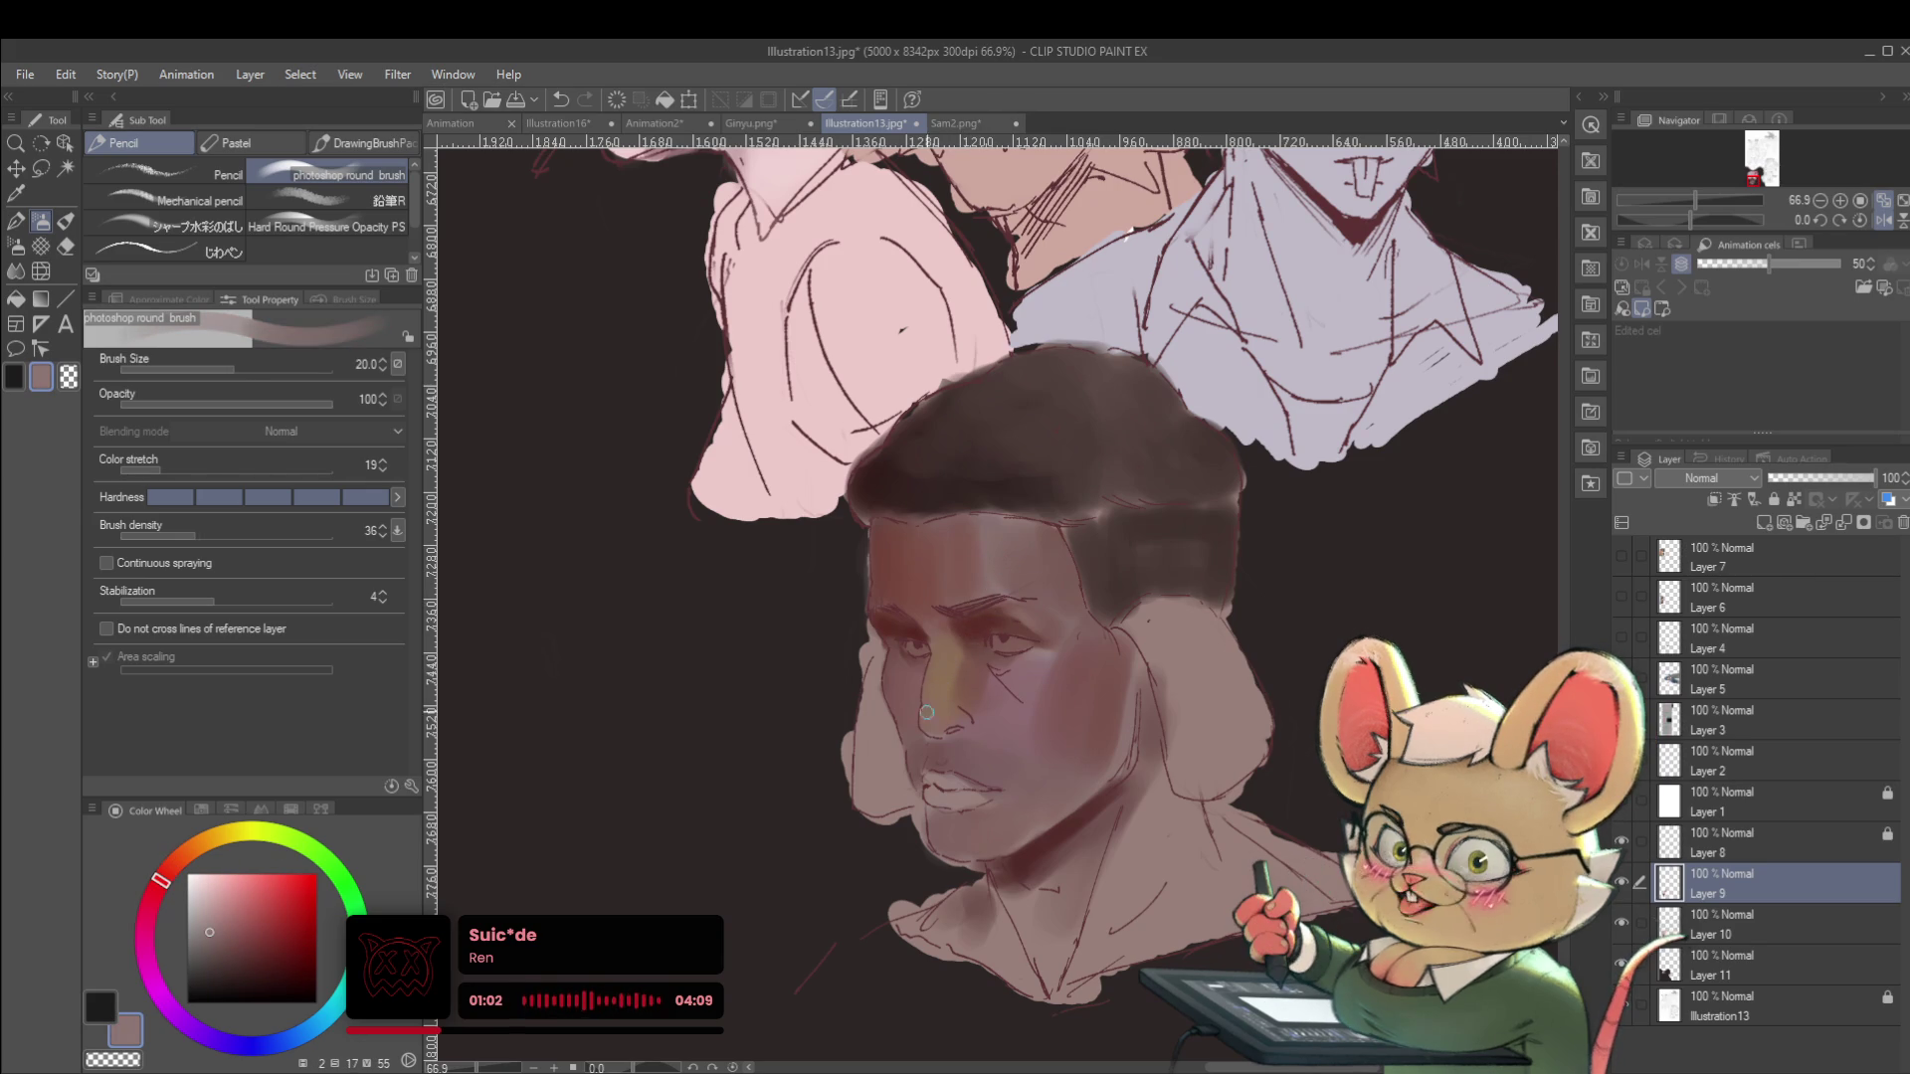
{"action": "left_click", "coordinate": [966, 654], "text": "alt"}
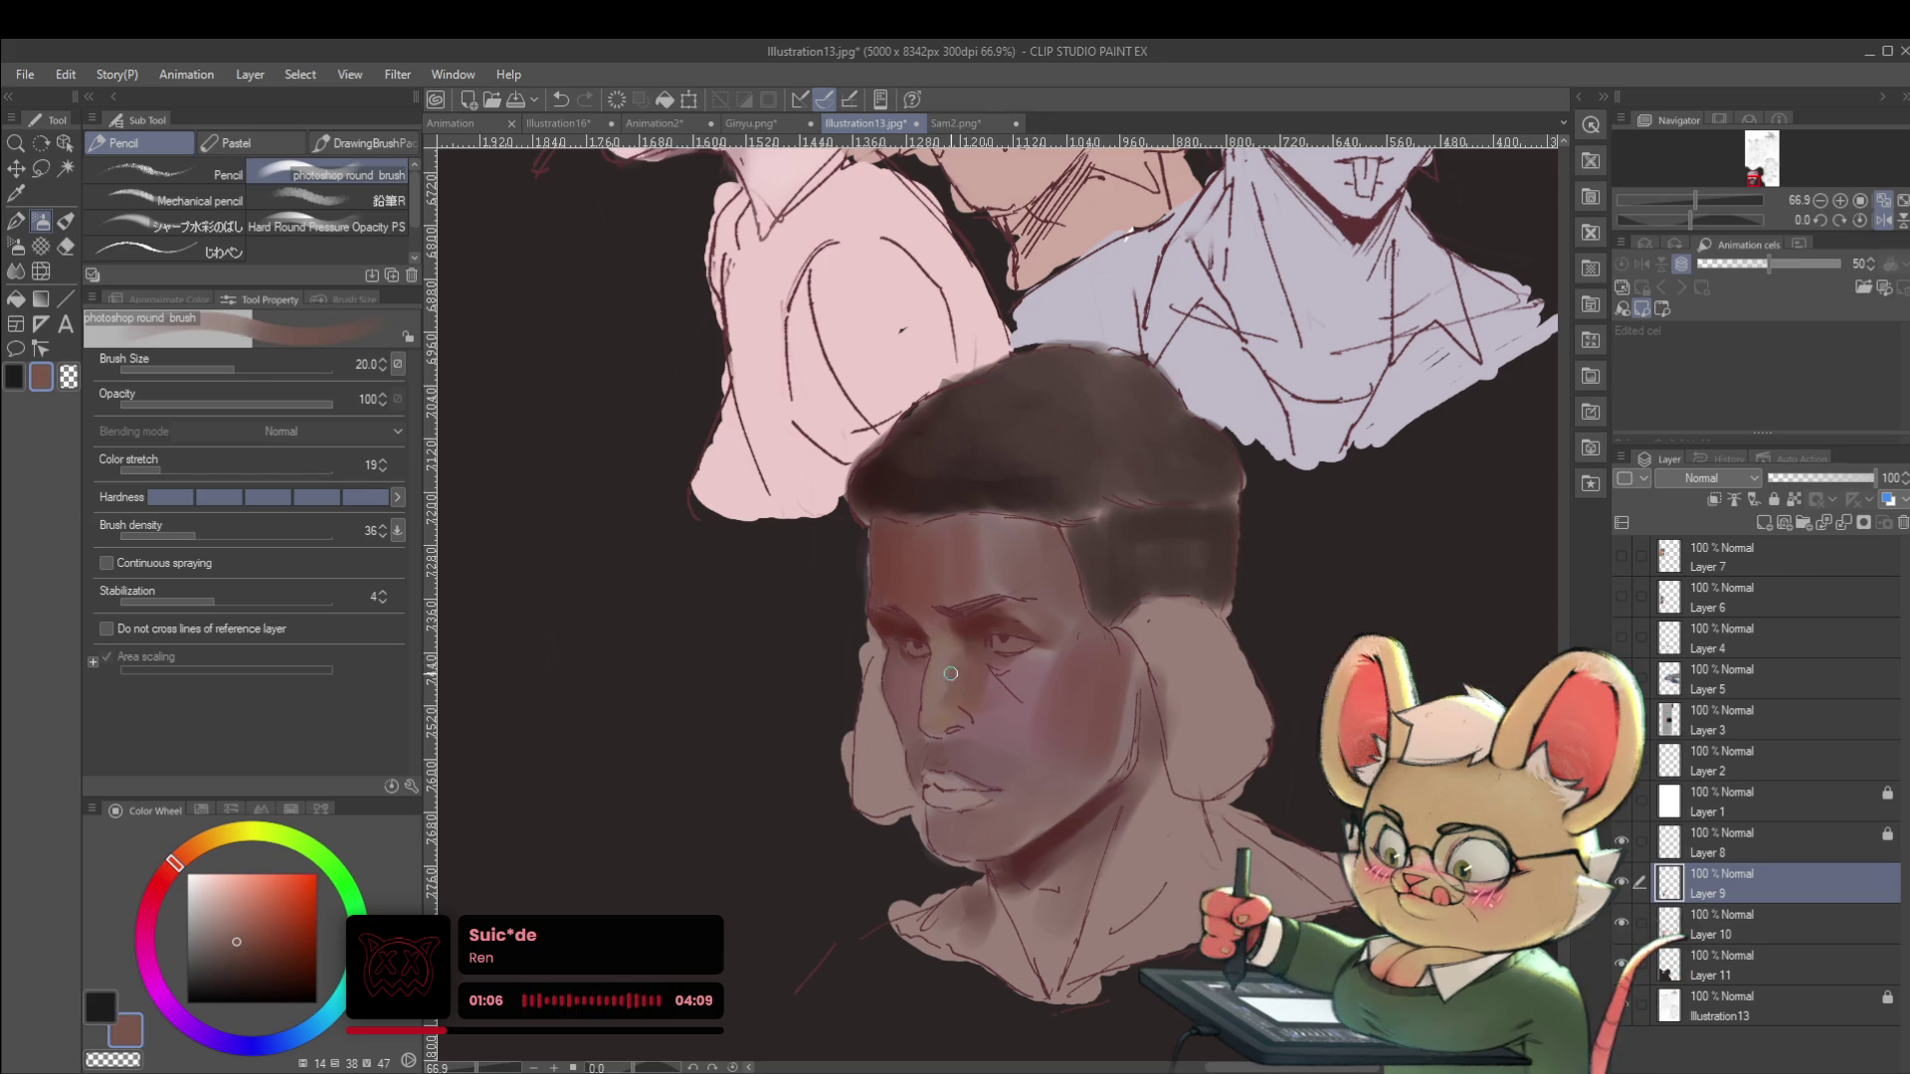
{"action": "scroll", "coordinate": [963, 622], "scroll_direction": "down", "scroll_amount": 3}
{"action": "scroll", "coordinate": [954, 627], "scroll_direction": "up", "scroll_amount": 3}
{"action": "left_click", "coordinate": [950, 627], "text": "alt"}
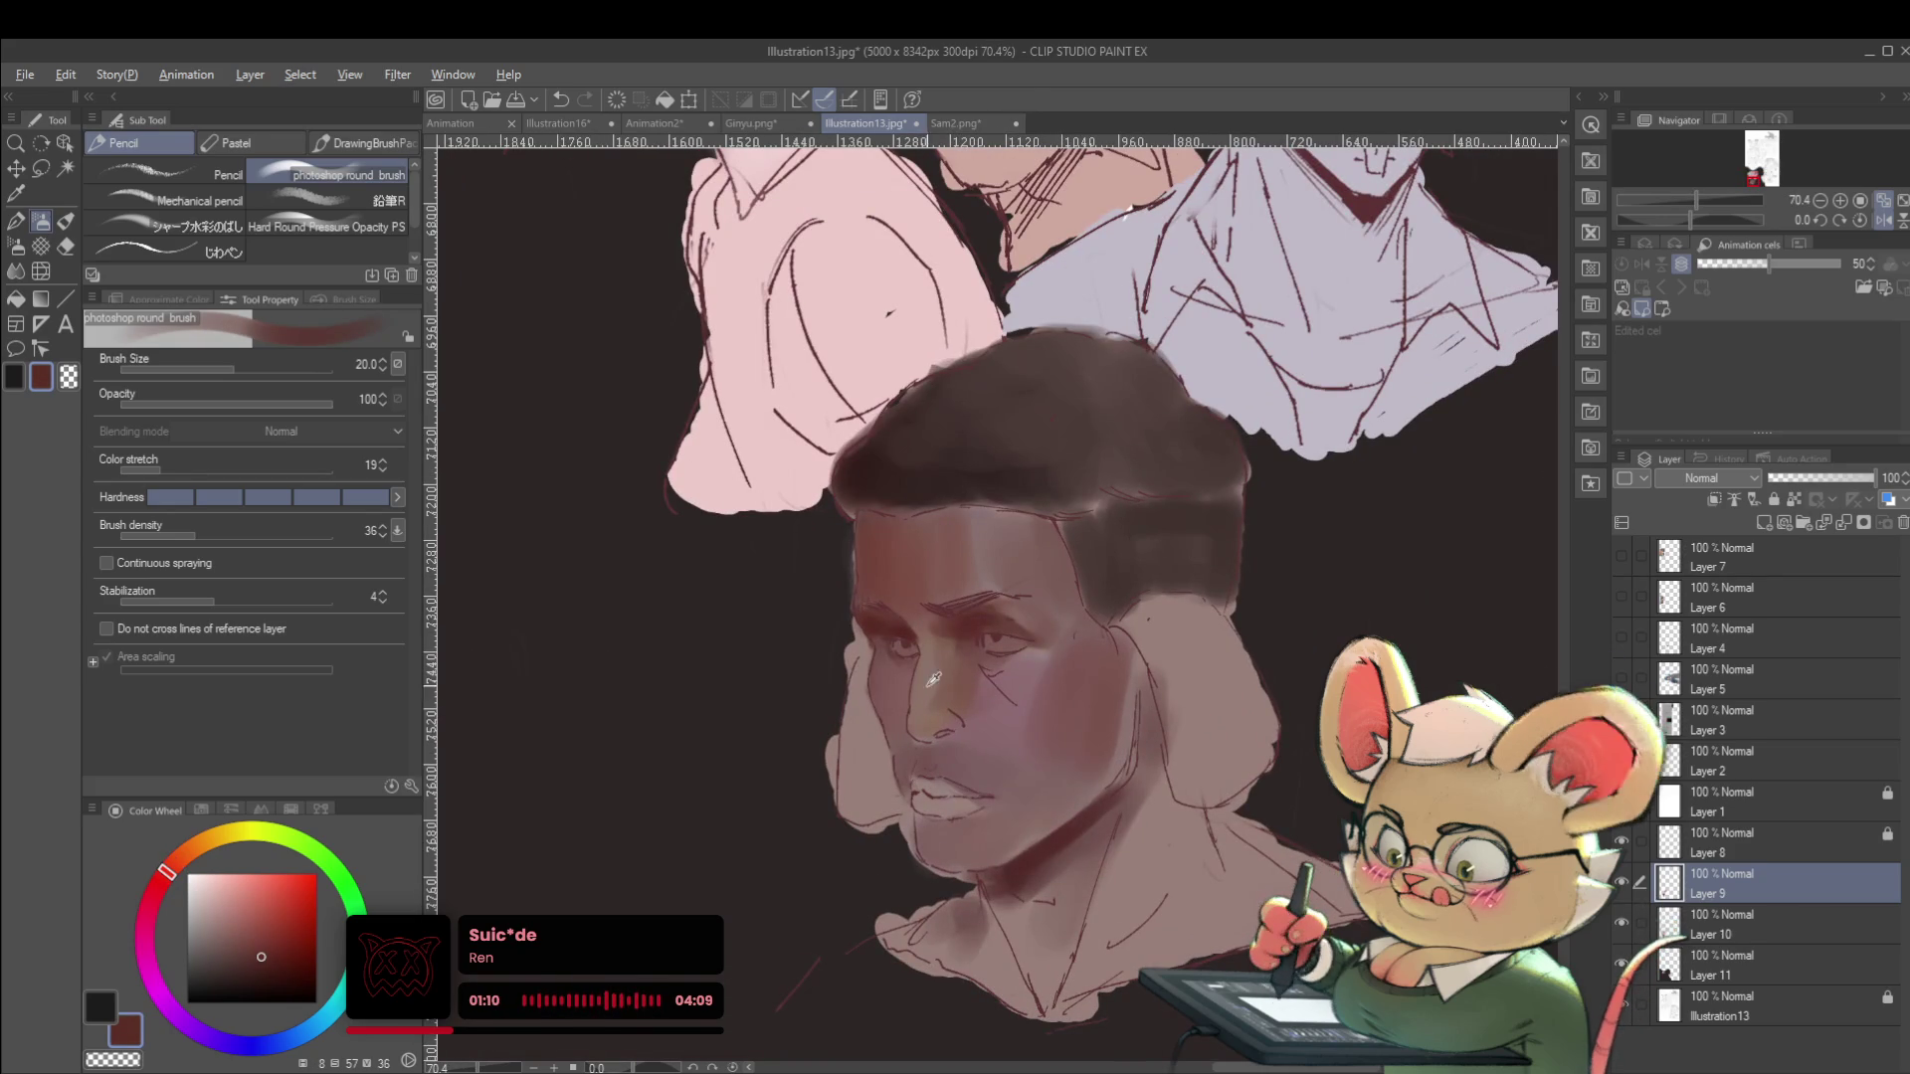
{"action": "left_click", "coordinate": [1040, 662], "text": "alt"}
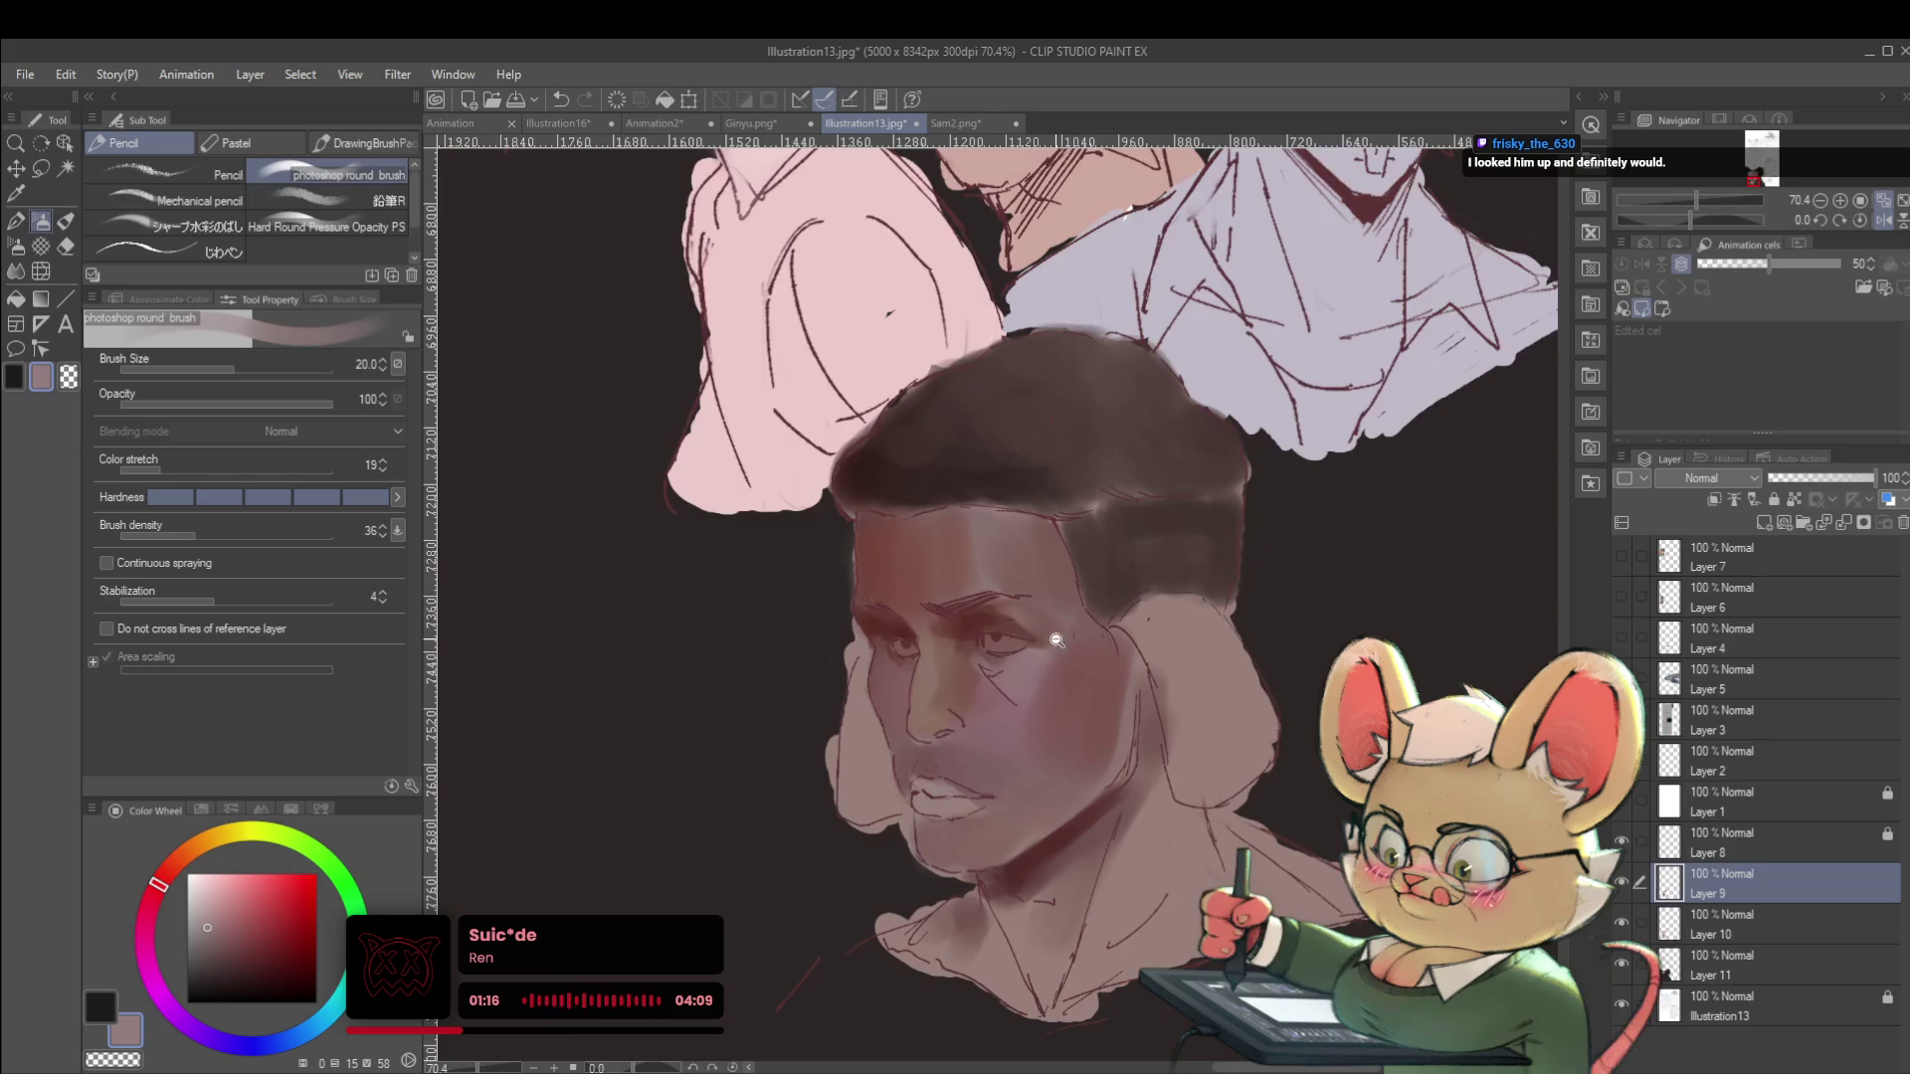
{"action": "scroll", "coordinate": [1035, 653], "scroll_direction": "down", "scroll_amount": 3}
{"action": "left_click", "coordinate": [1883, 220]}
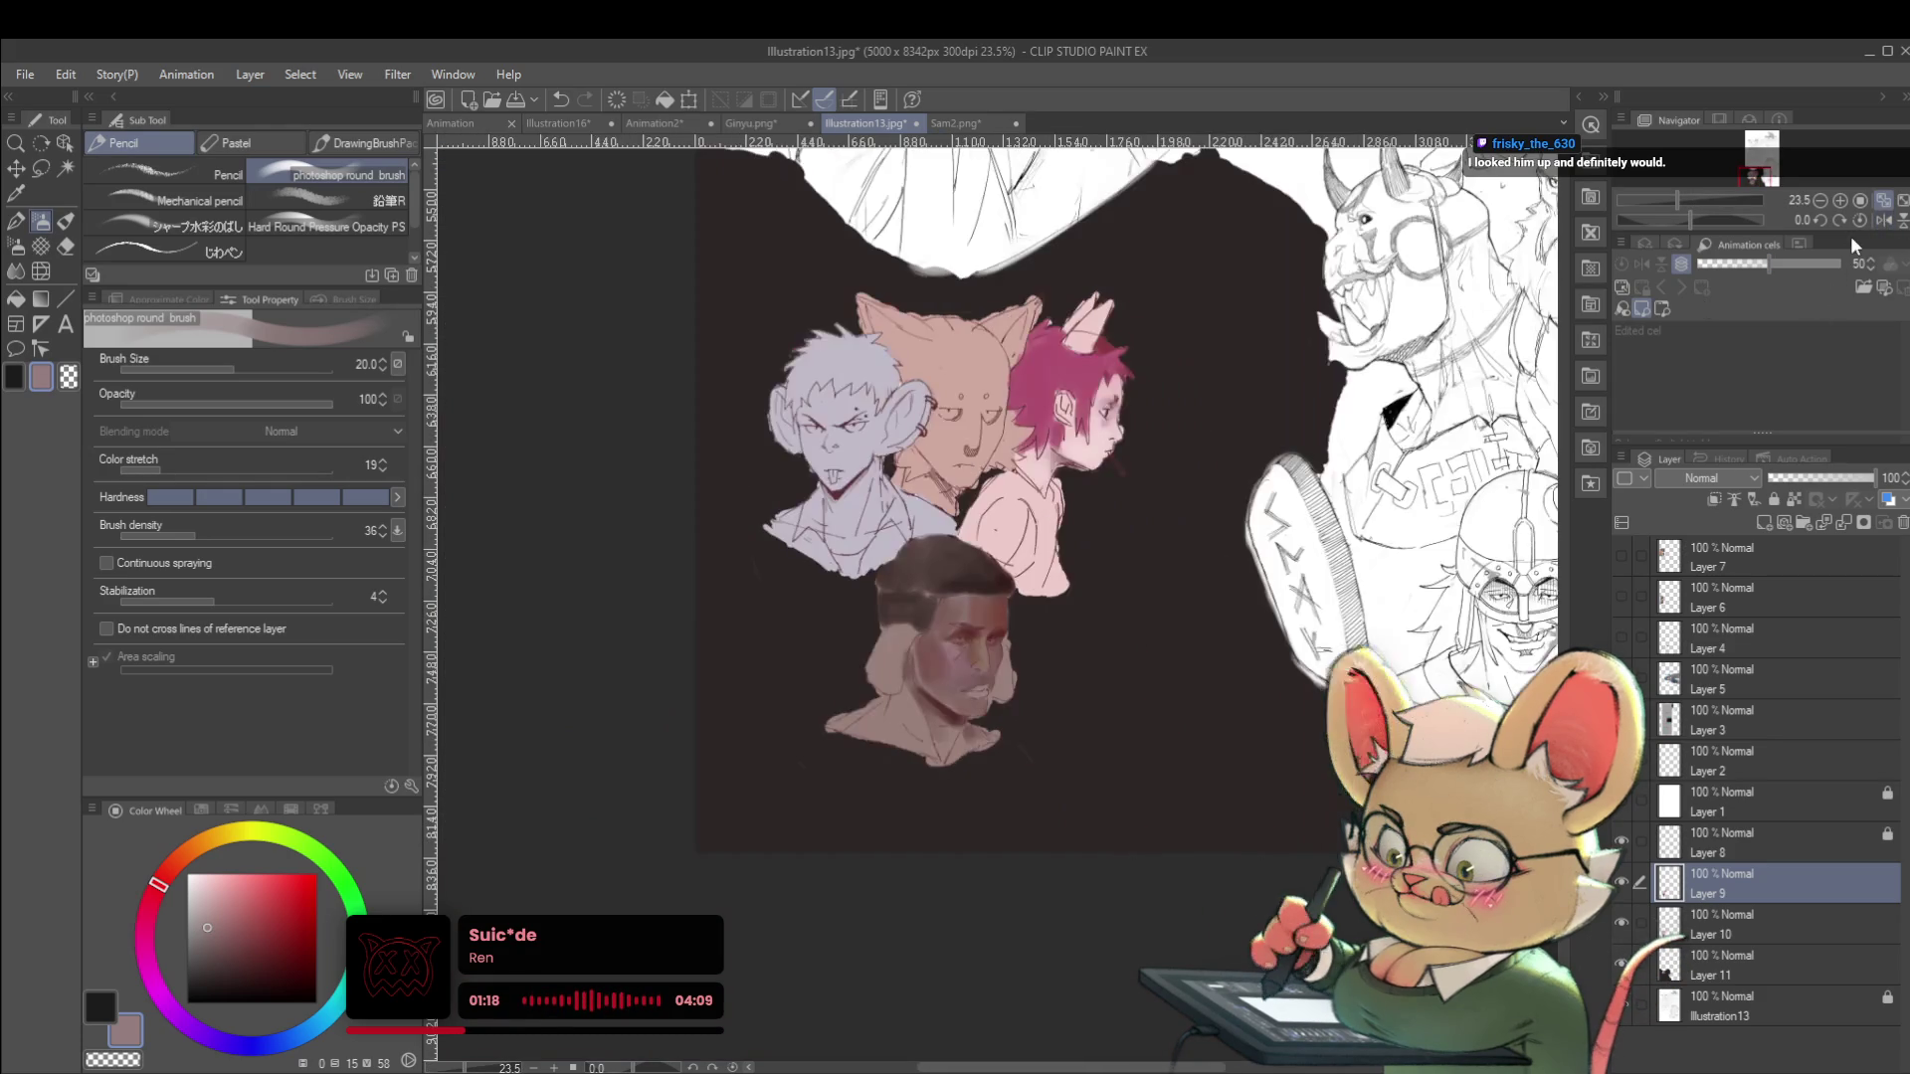
Shrink the brush, mirror the view, and touch the eye area with dark red and mauve tones.
{"action": "scroll", "coordinate": [998, 668], "scroll_direction": "up", "scroll_amount": 5}
{"action": "left_click", "coordinate": [998, 668], "text": "alt"}
{"action": "left_click_drag", "start_coordinate": [998, 669], "coordinate": [1004, 705]}
{"action": "key", "text": "bracketleft"}
{"action": "key", "text": "bracketleft"}
{"action": "key", "text": "bracketleft"}
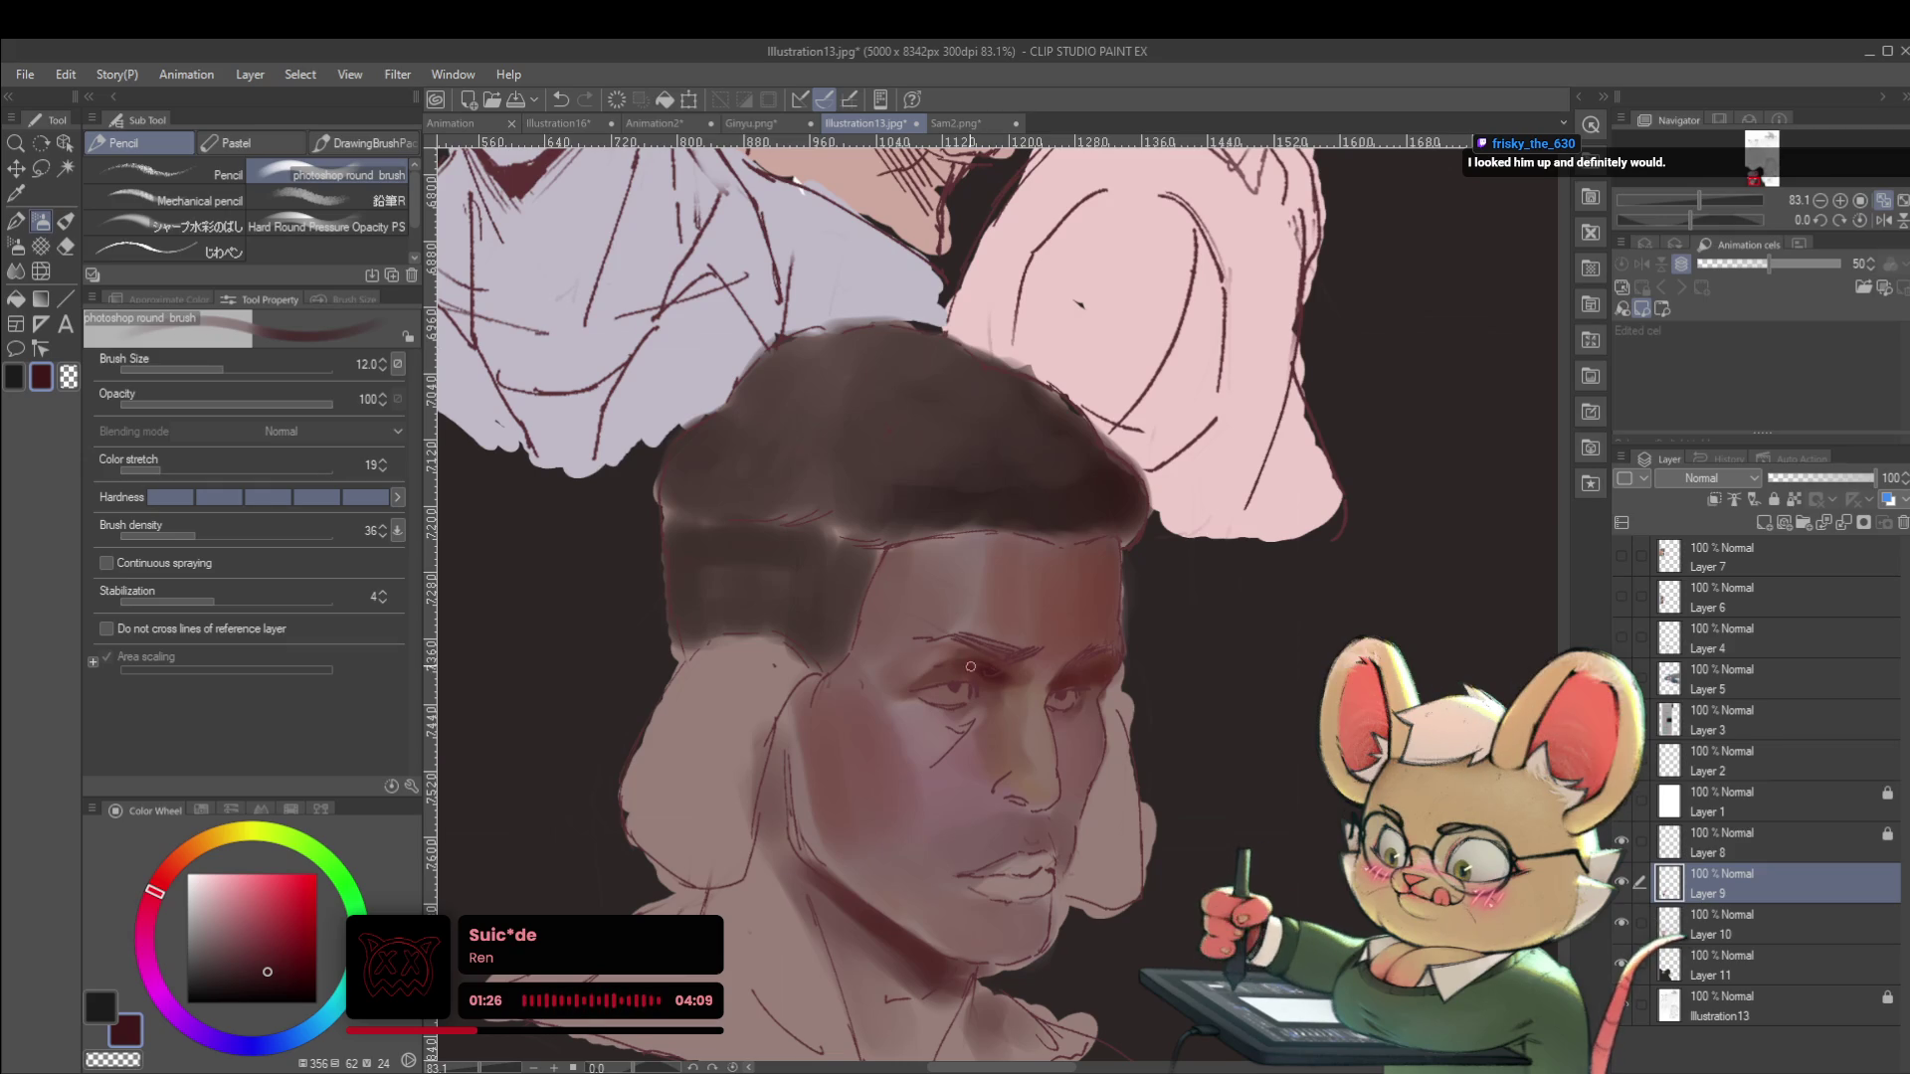
{"action": "scroll", "coordinate": [954, 652], "scroll_direction": "down", "scroll_amount": 4}
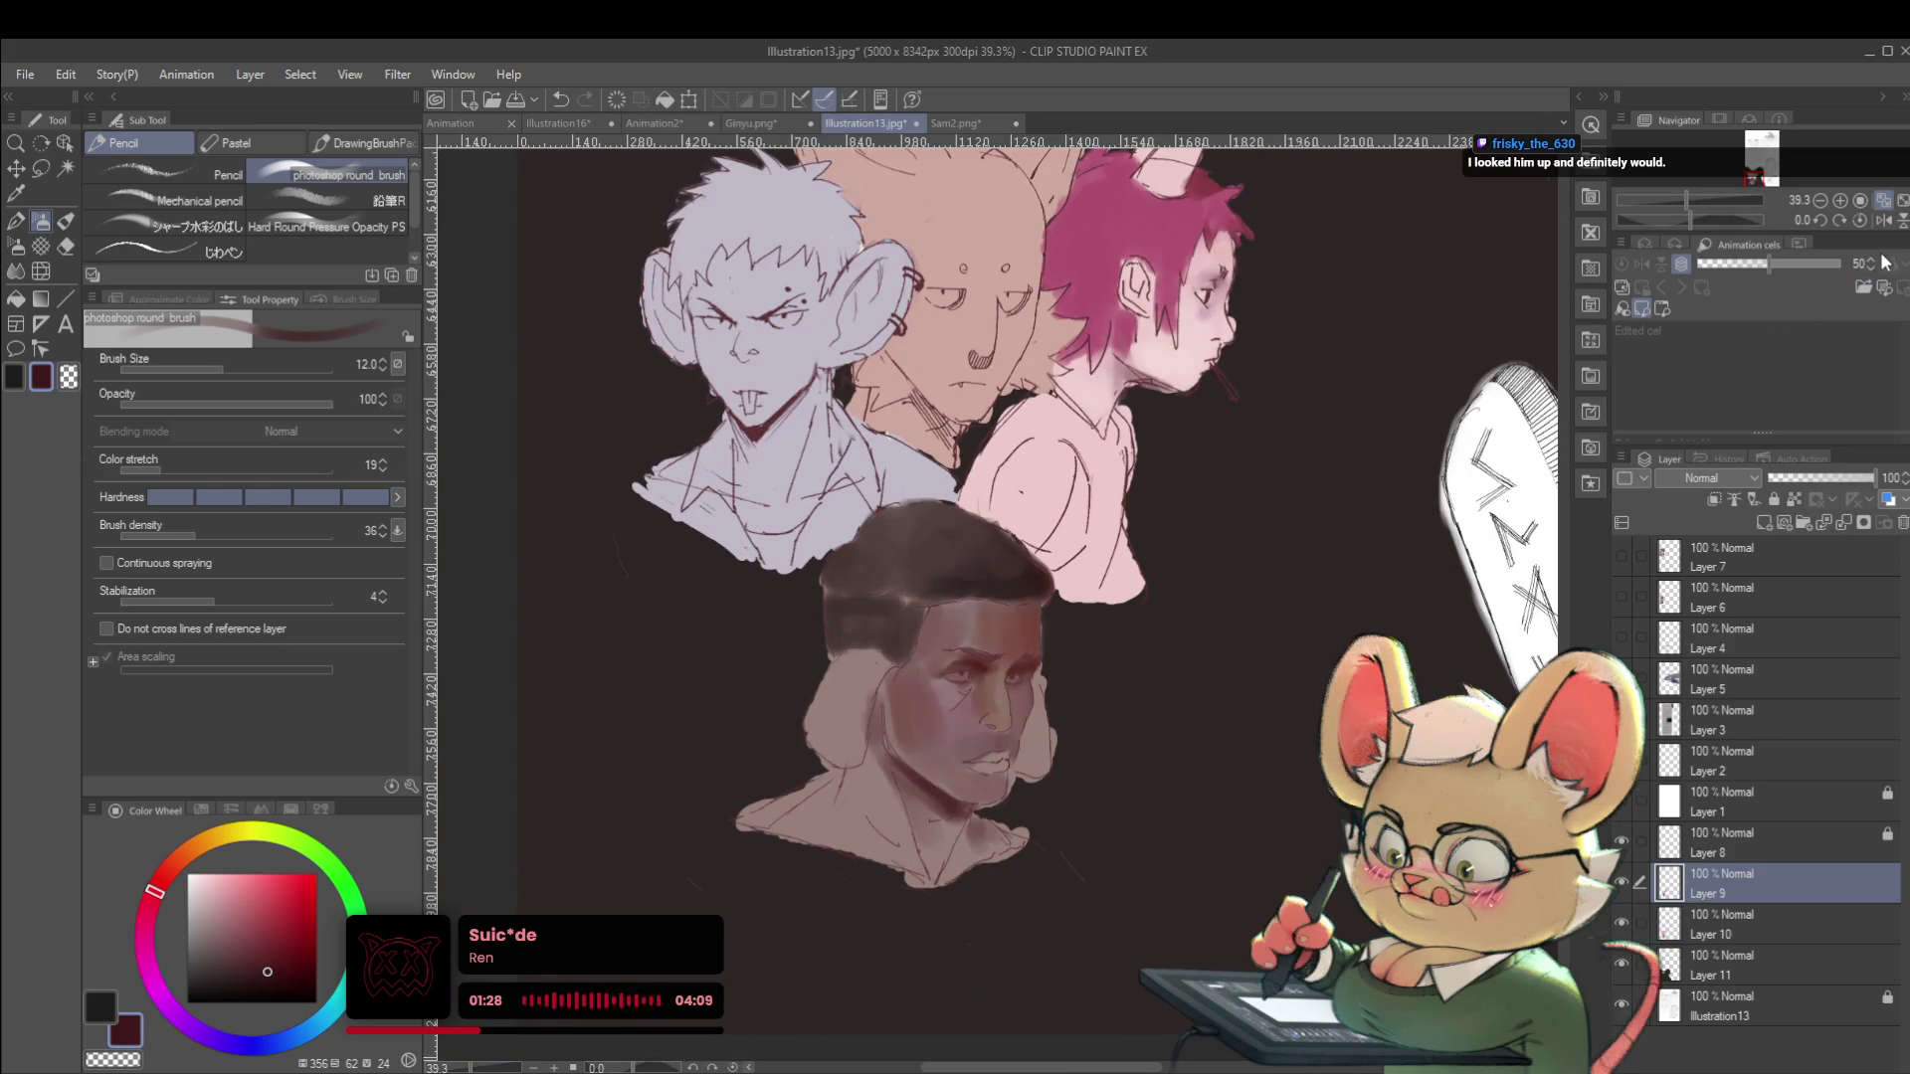
{"action": "left_click", "coordinate": [1882, 220]}
{"action": "scroll", "coordinate": [973, 674], "scroll_direction": "up", "scroll_amount": 4}
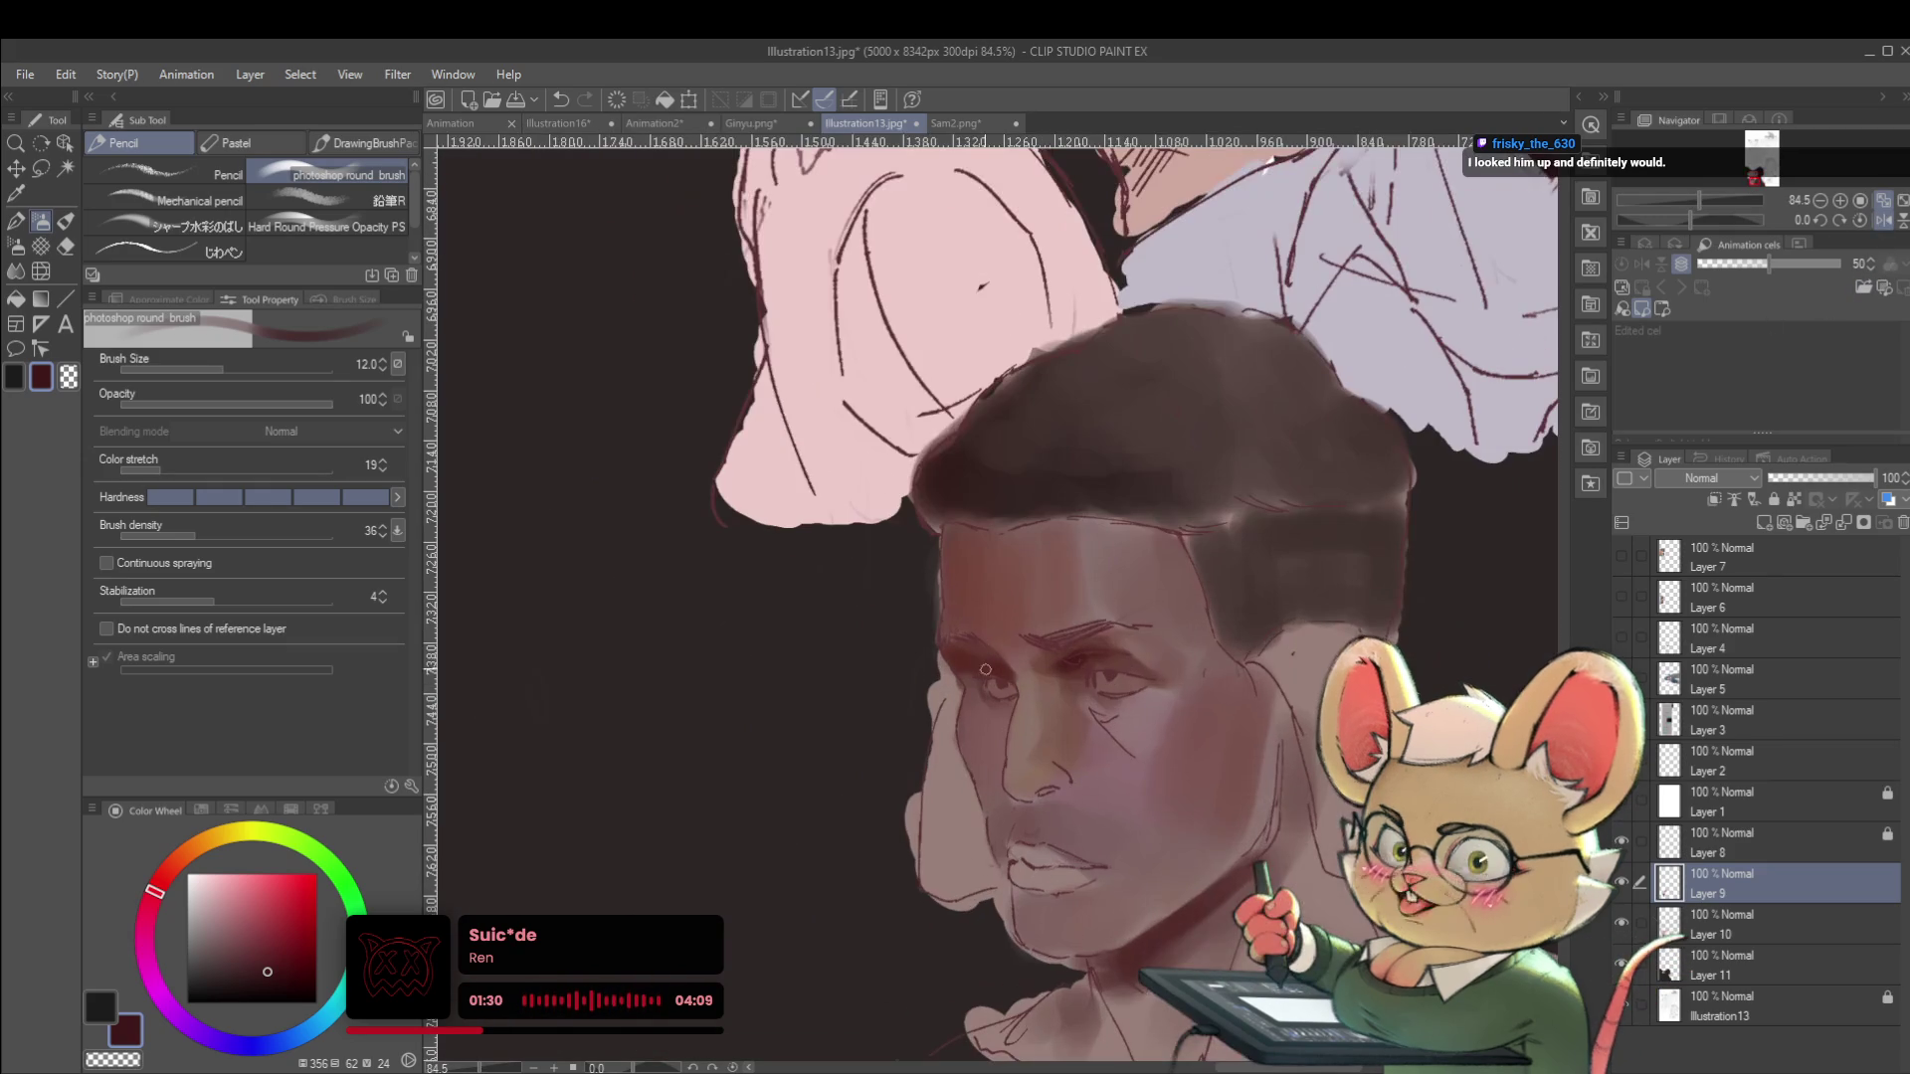
{"action": "left_click", "coordinate": [1162, 731], "text": "alt"}
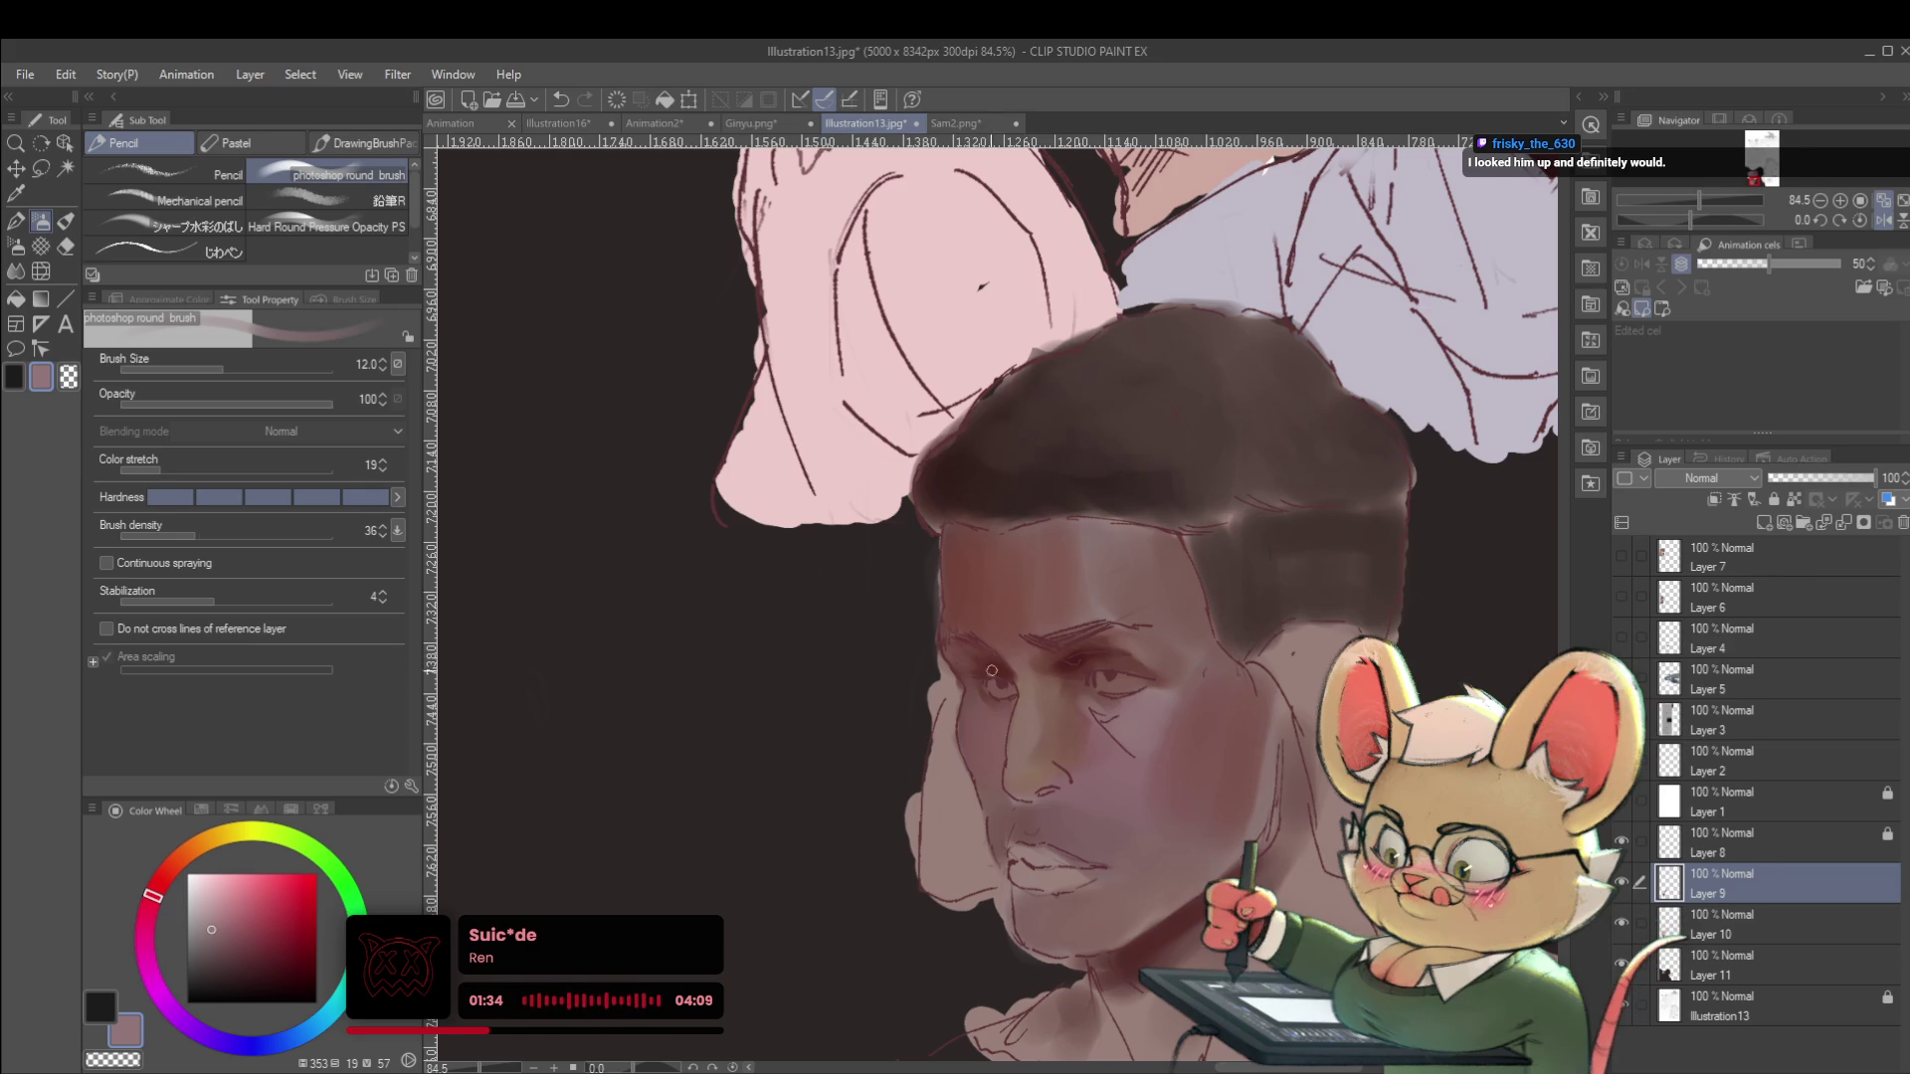
Enlarge the brush to 25, blend darker and lighter red-browns into the brow, and unflip the view.
{"action": "scroll", "coordinate": [984, 652], "scroll_direction": "down", "scroll_amount": 5}
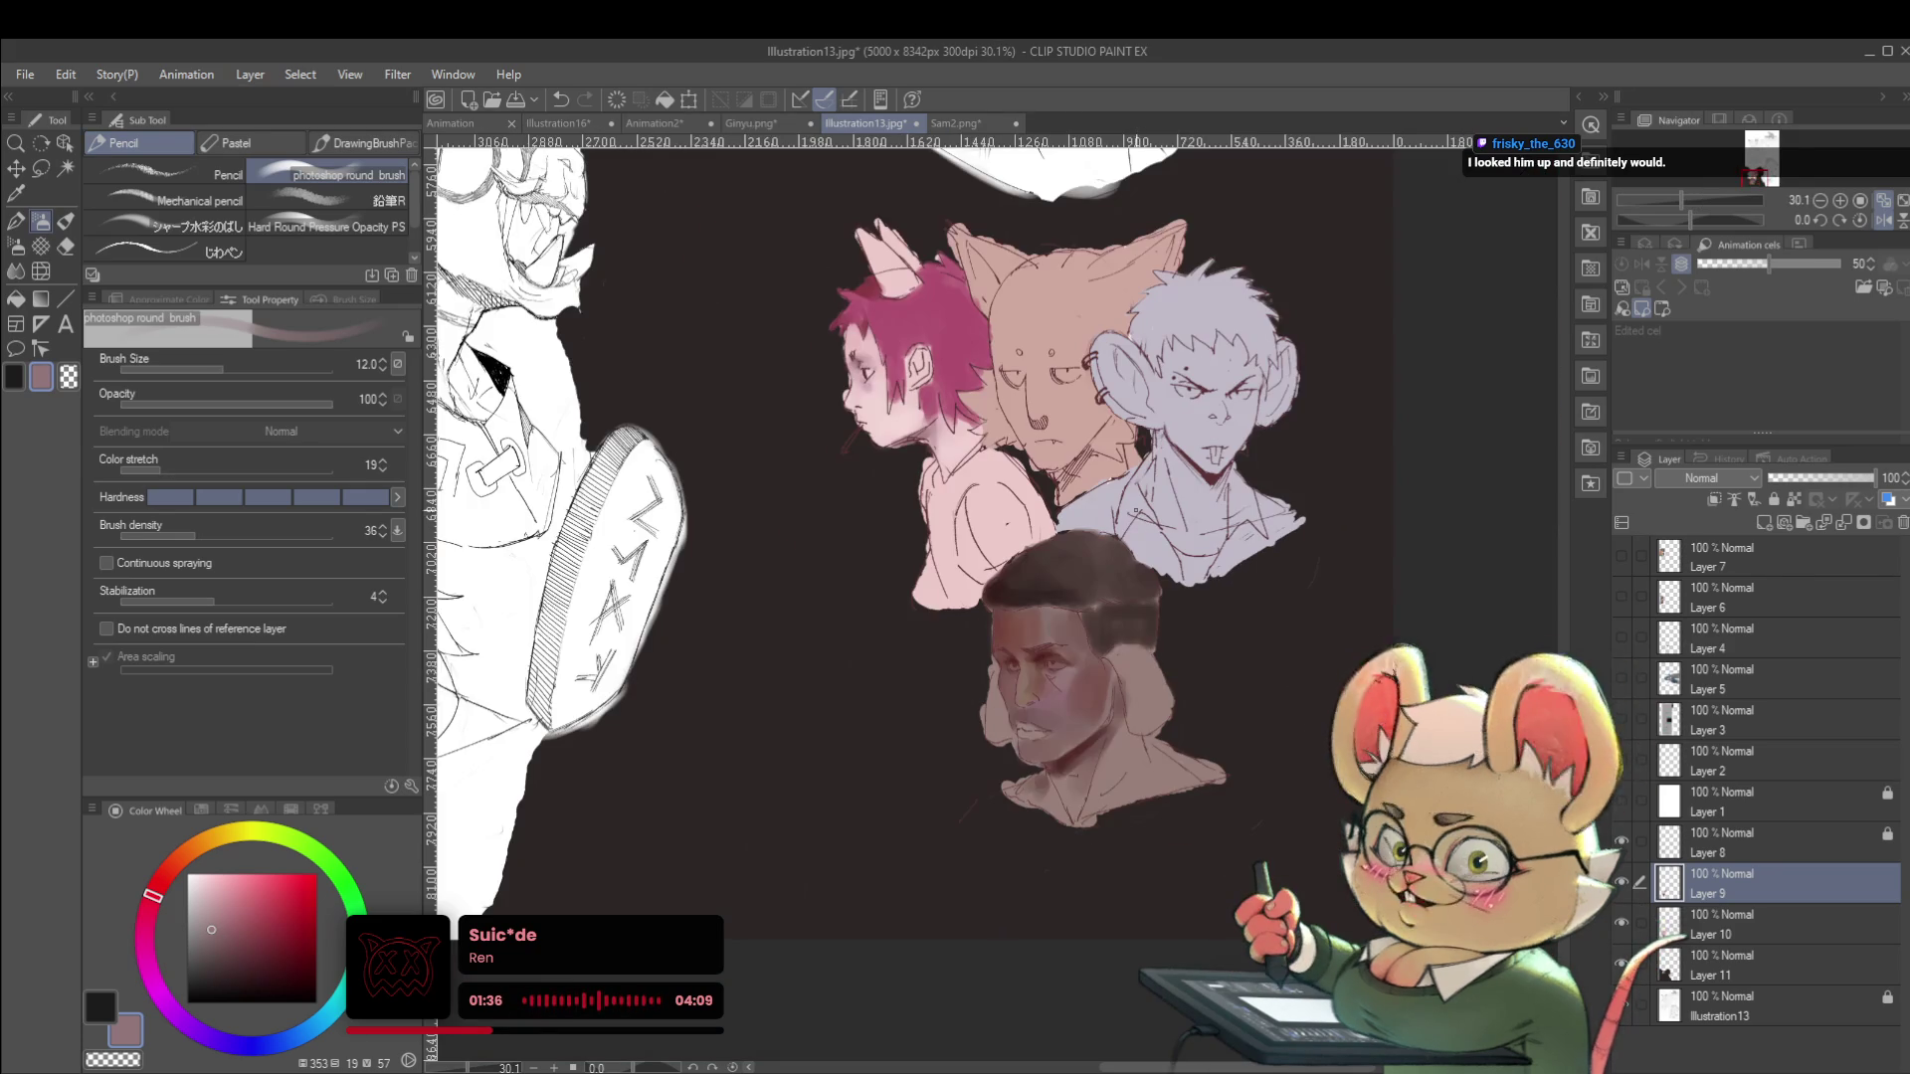
{"action": "scroll", "coordinate": [1050, 623], "scroll_direction": "up", "scroll_amount": 4}
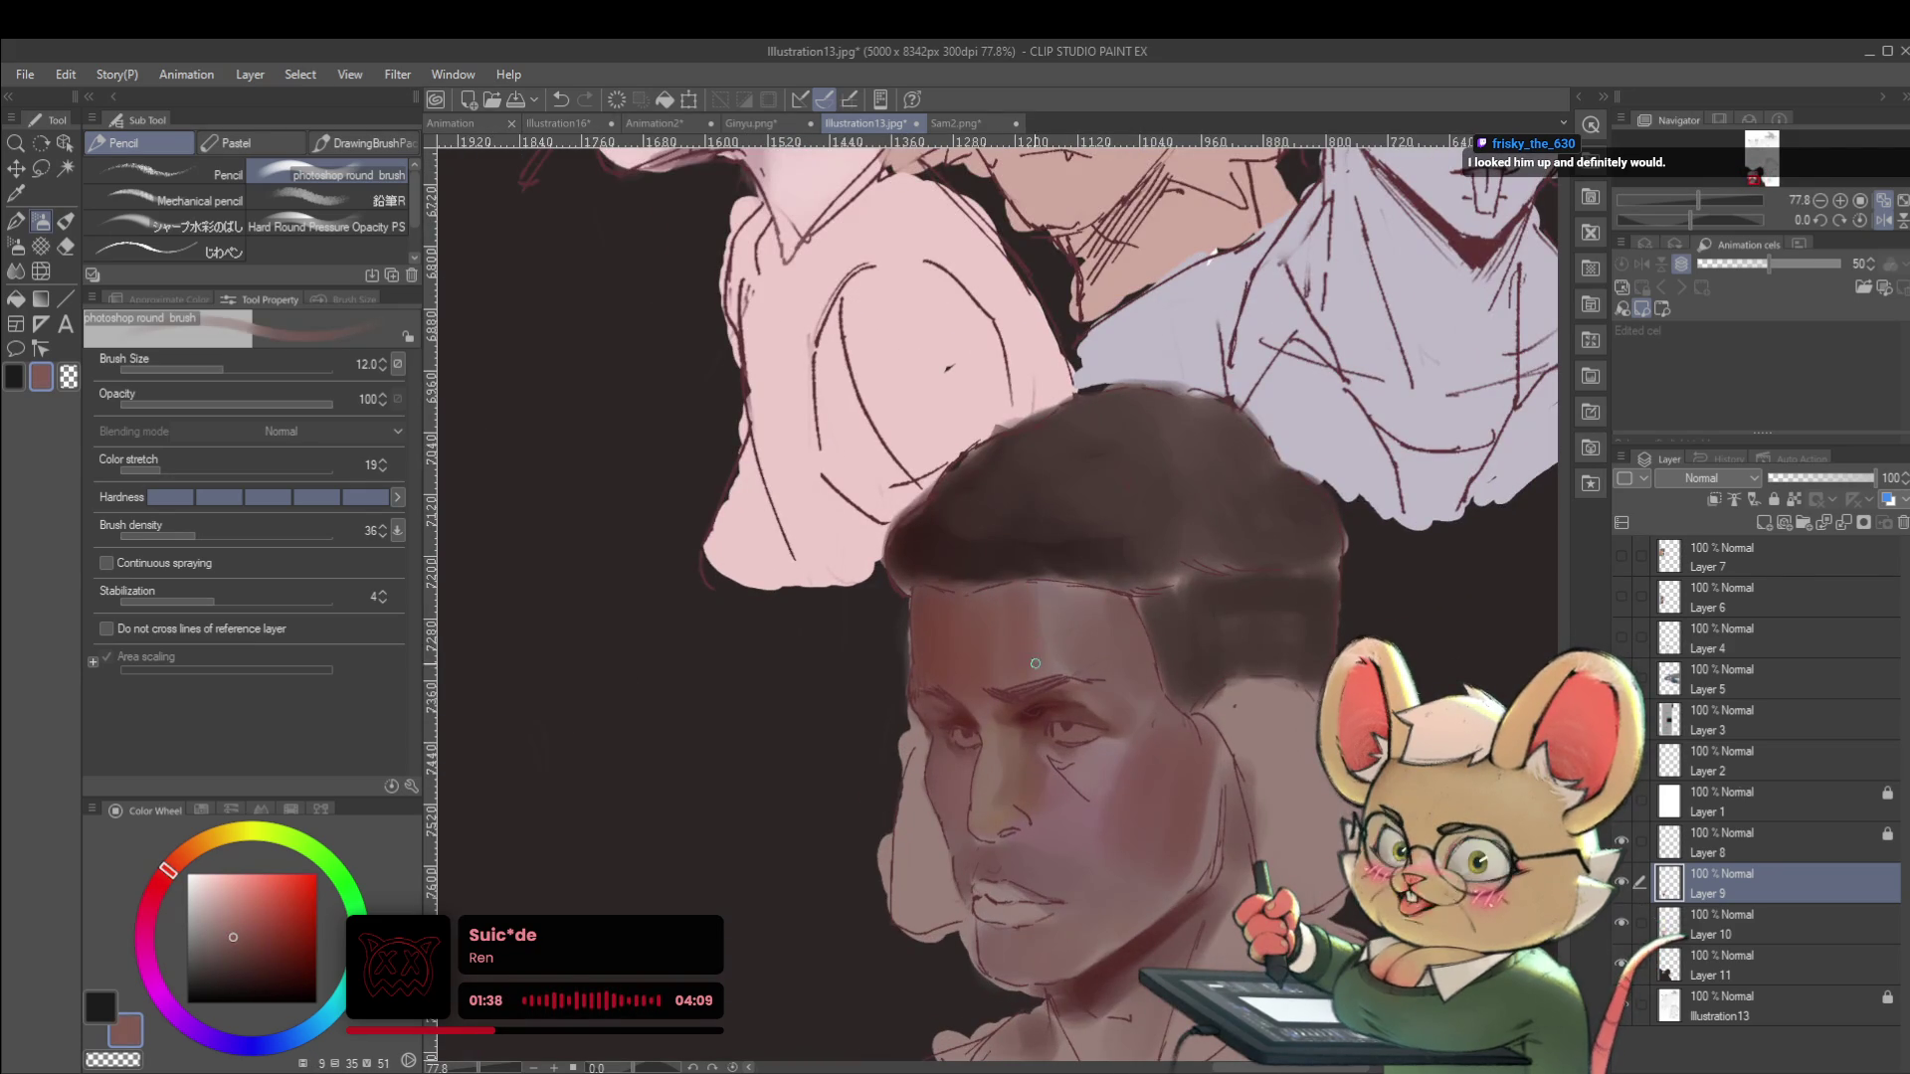
{"action": "key", "text": "bracketright"}
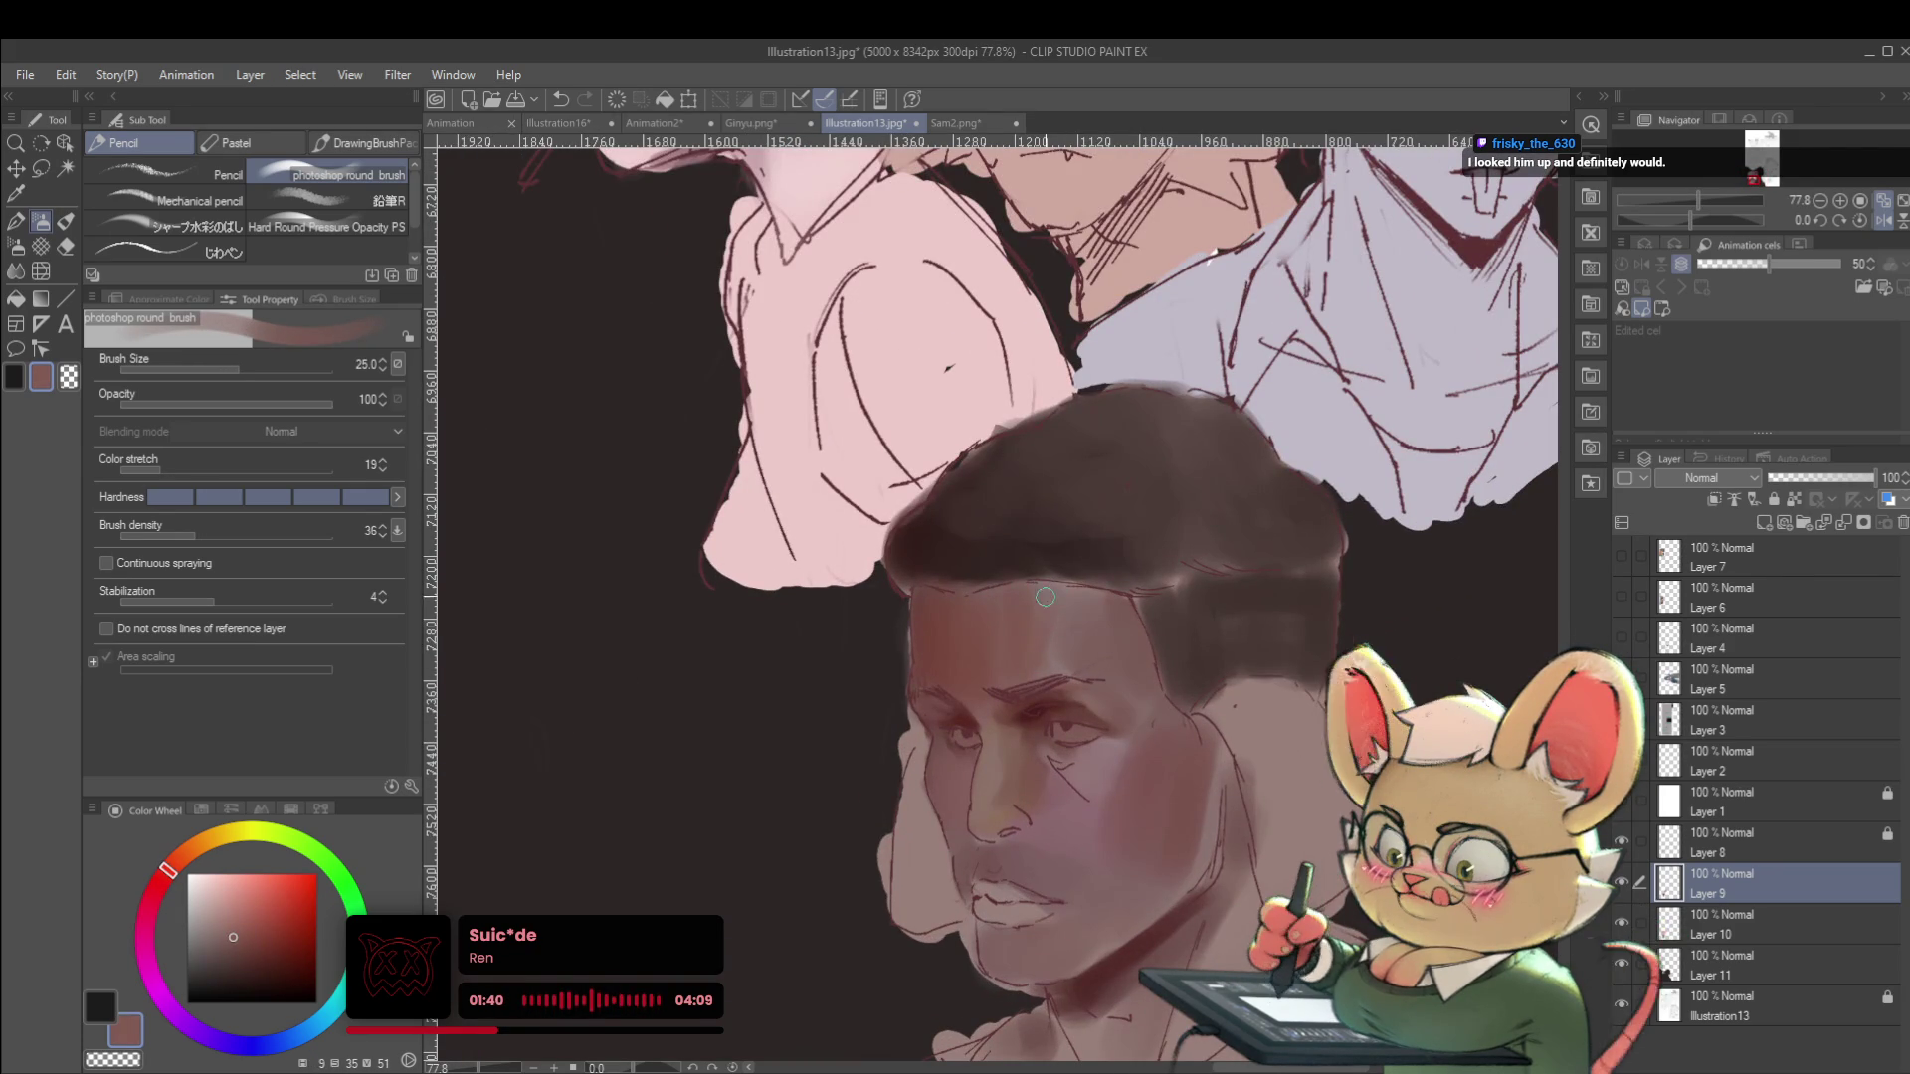
{"action": "left_click", "coordinate": [927, 646], "text": "alt"}
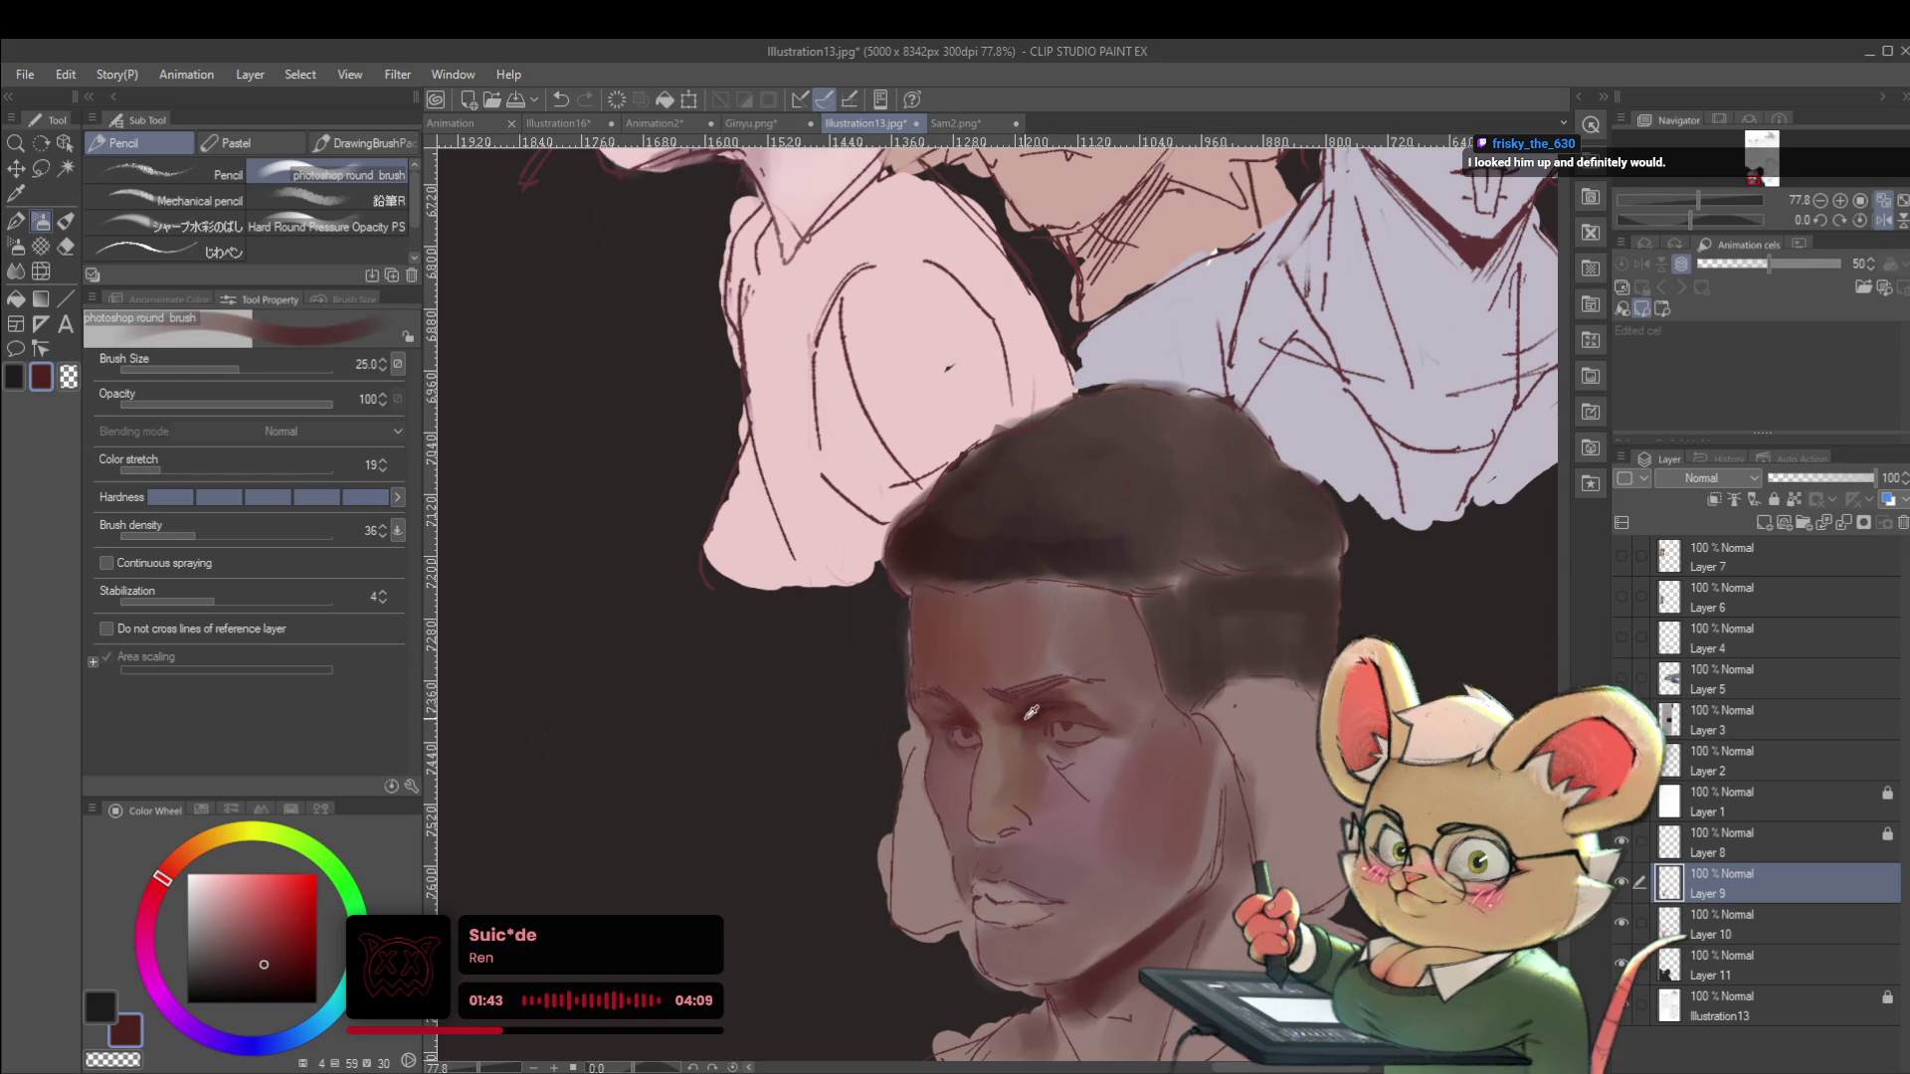
{"action": "left_click", "coordinate": [933, 667], "text": "alt"}
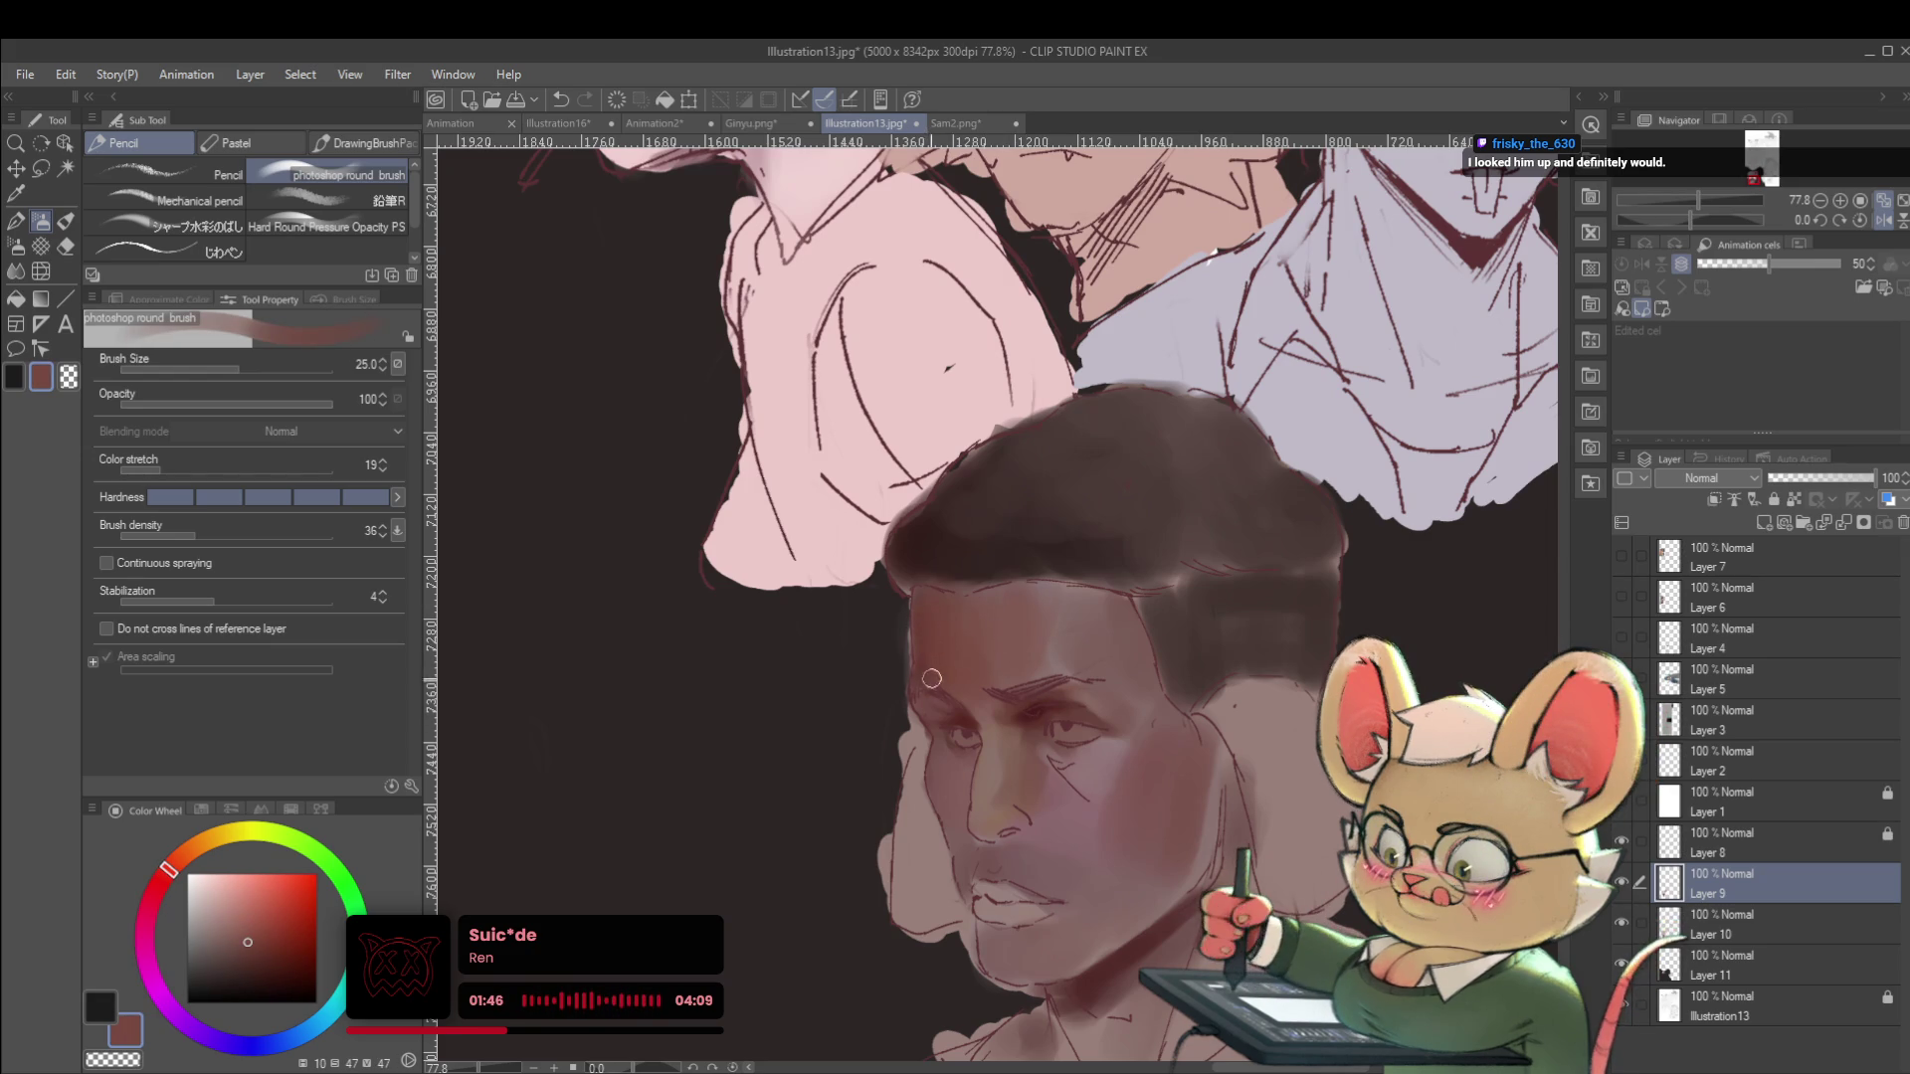
{"action": "scroll", "coordinate": [931, 651], "scroll_direction": "down", "scroll_amount": 5}
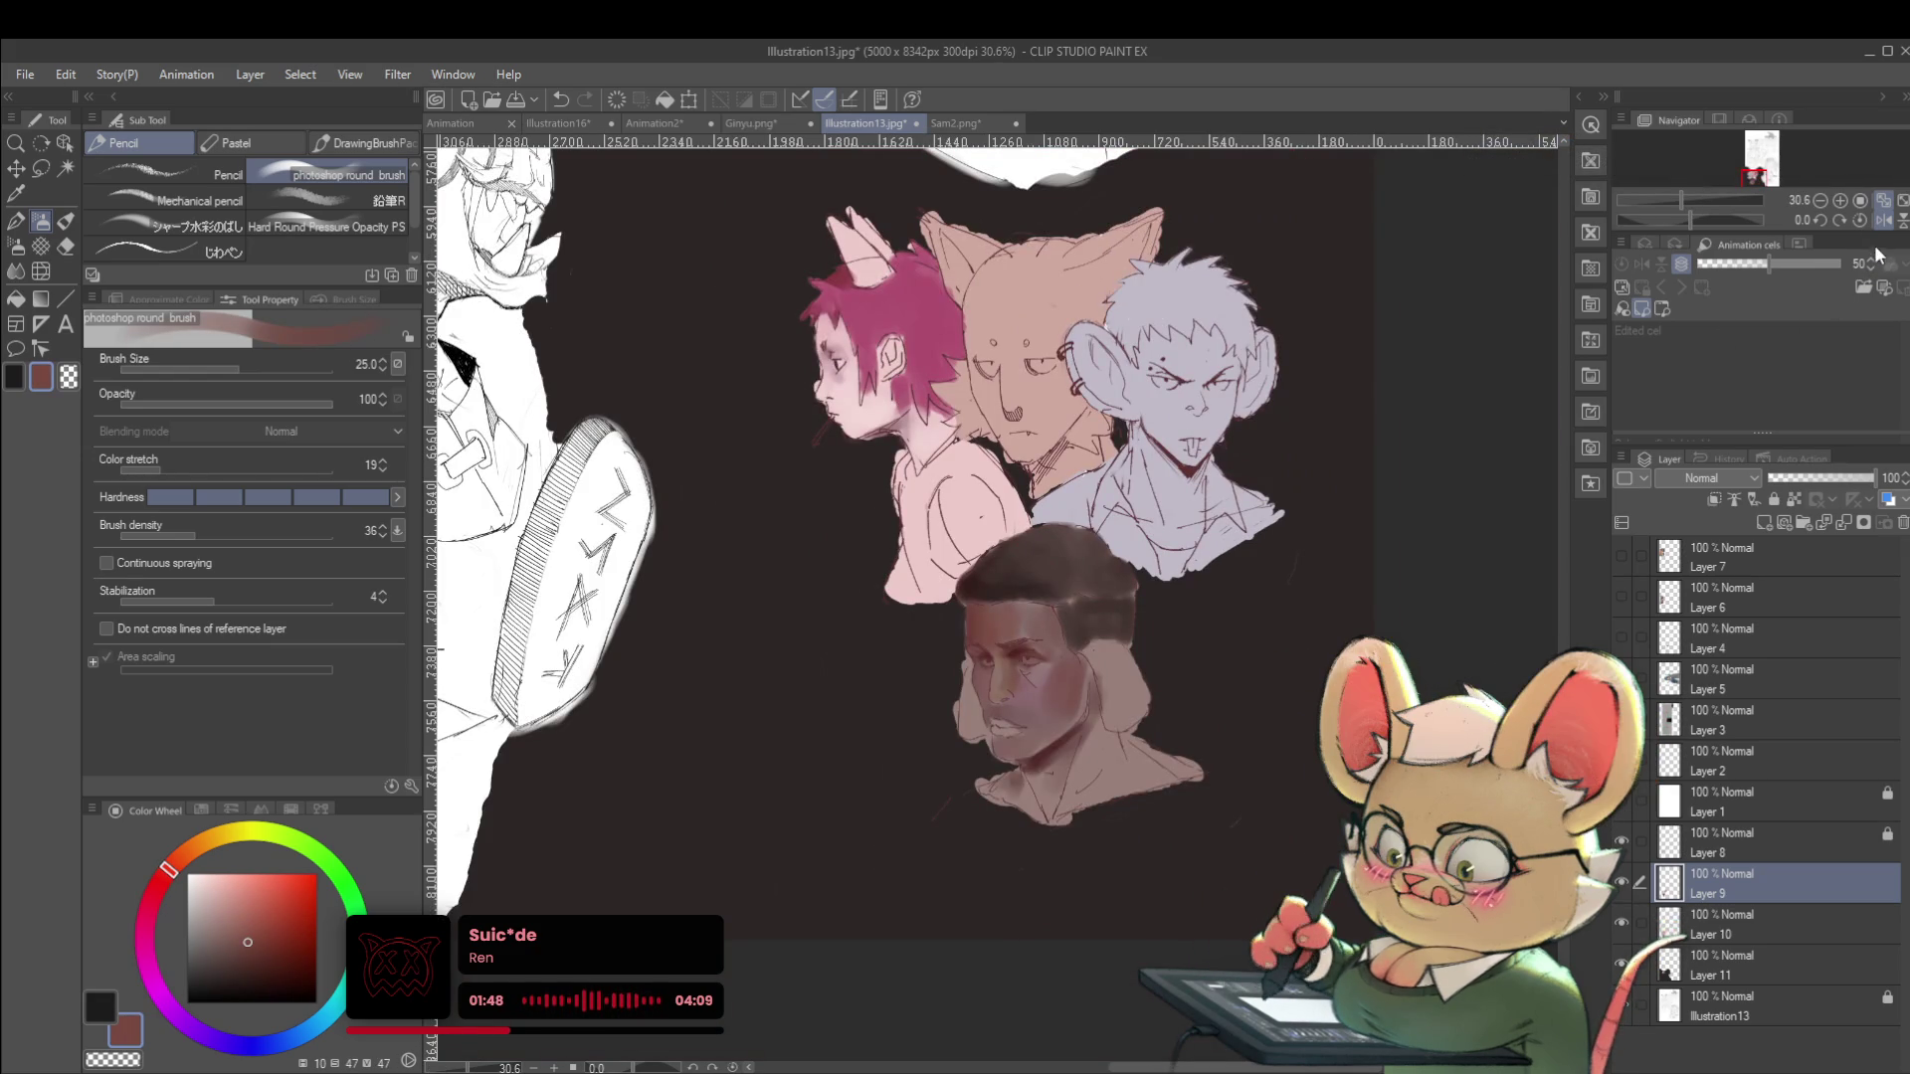
{"action": "left_click", "coordinate": [1883, 219]}
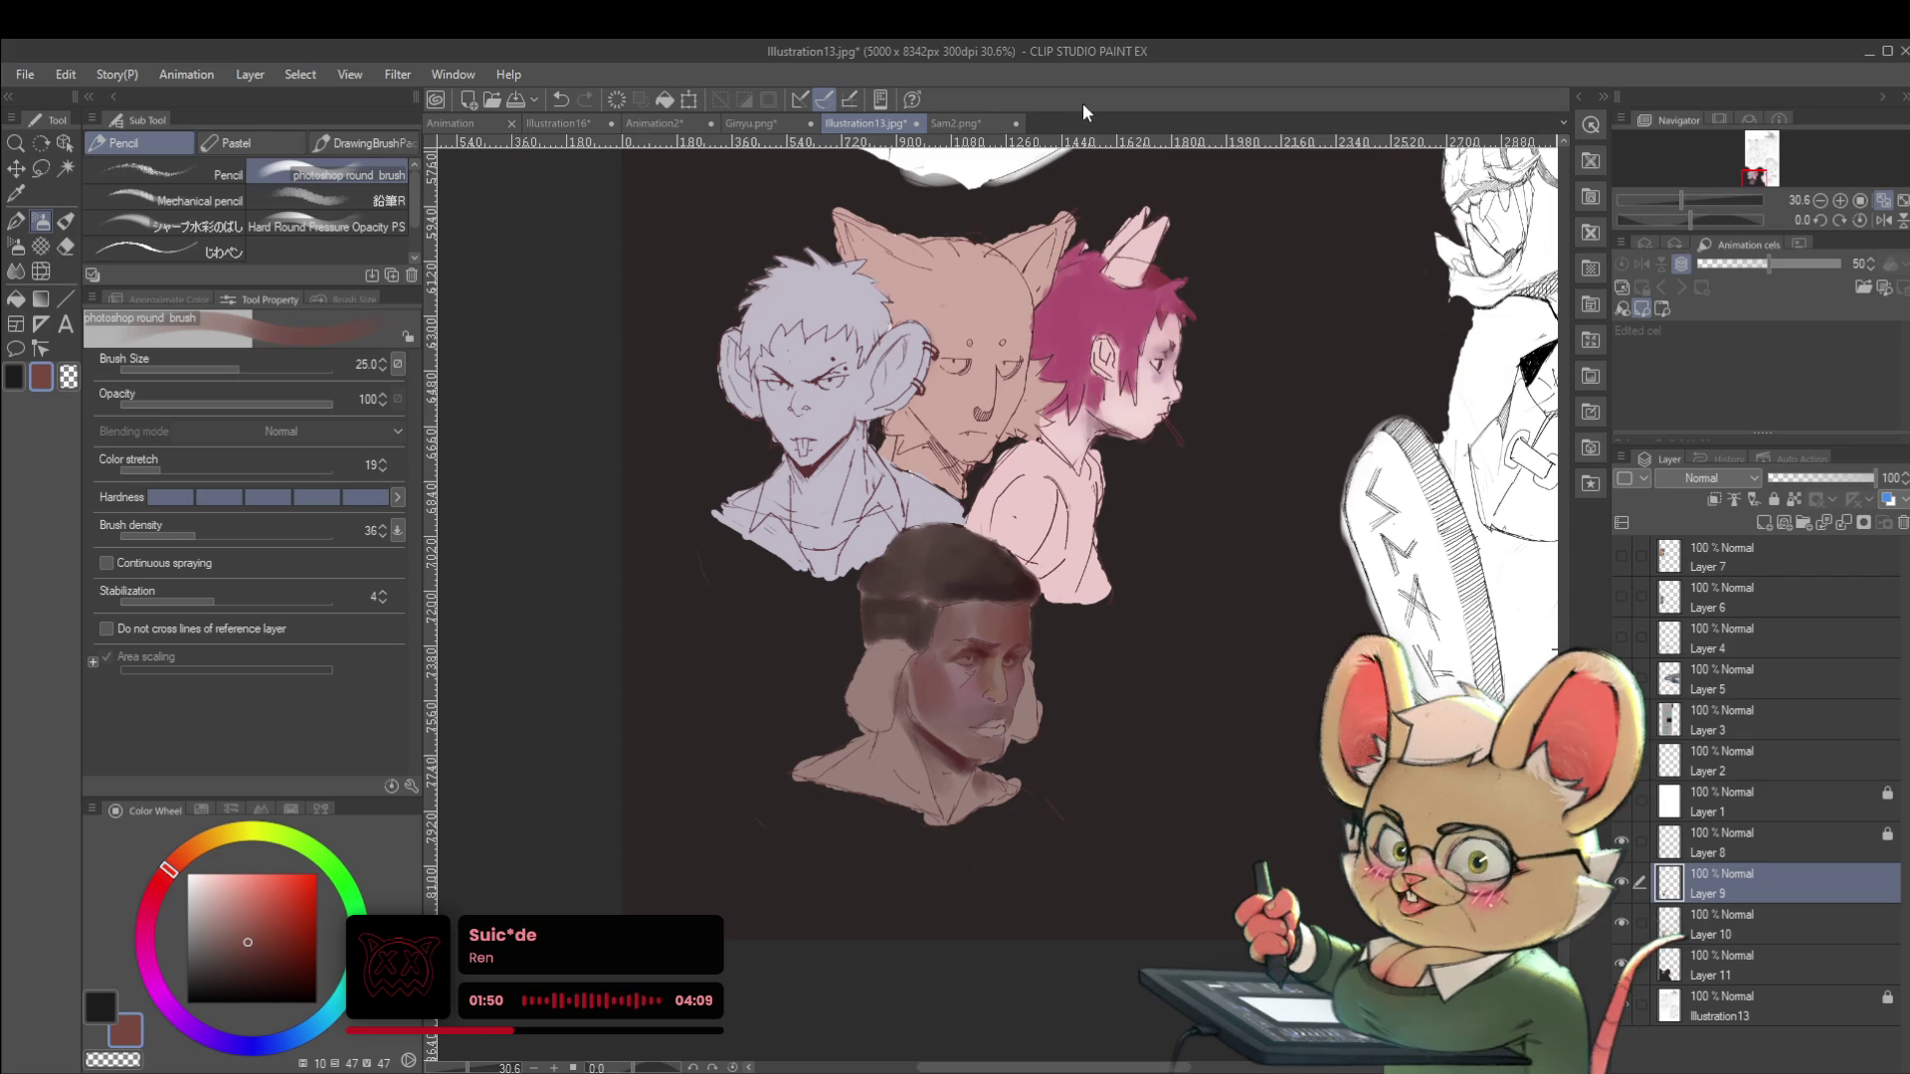
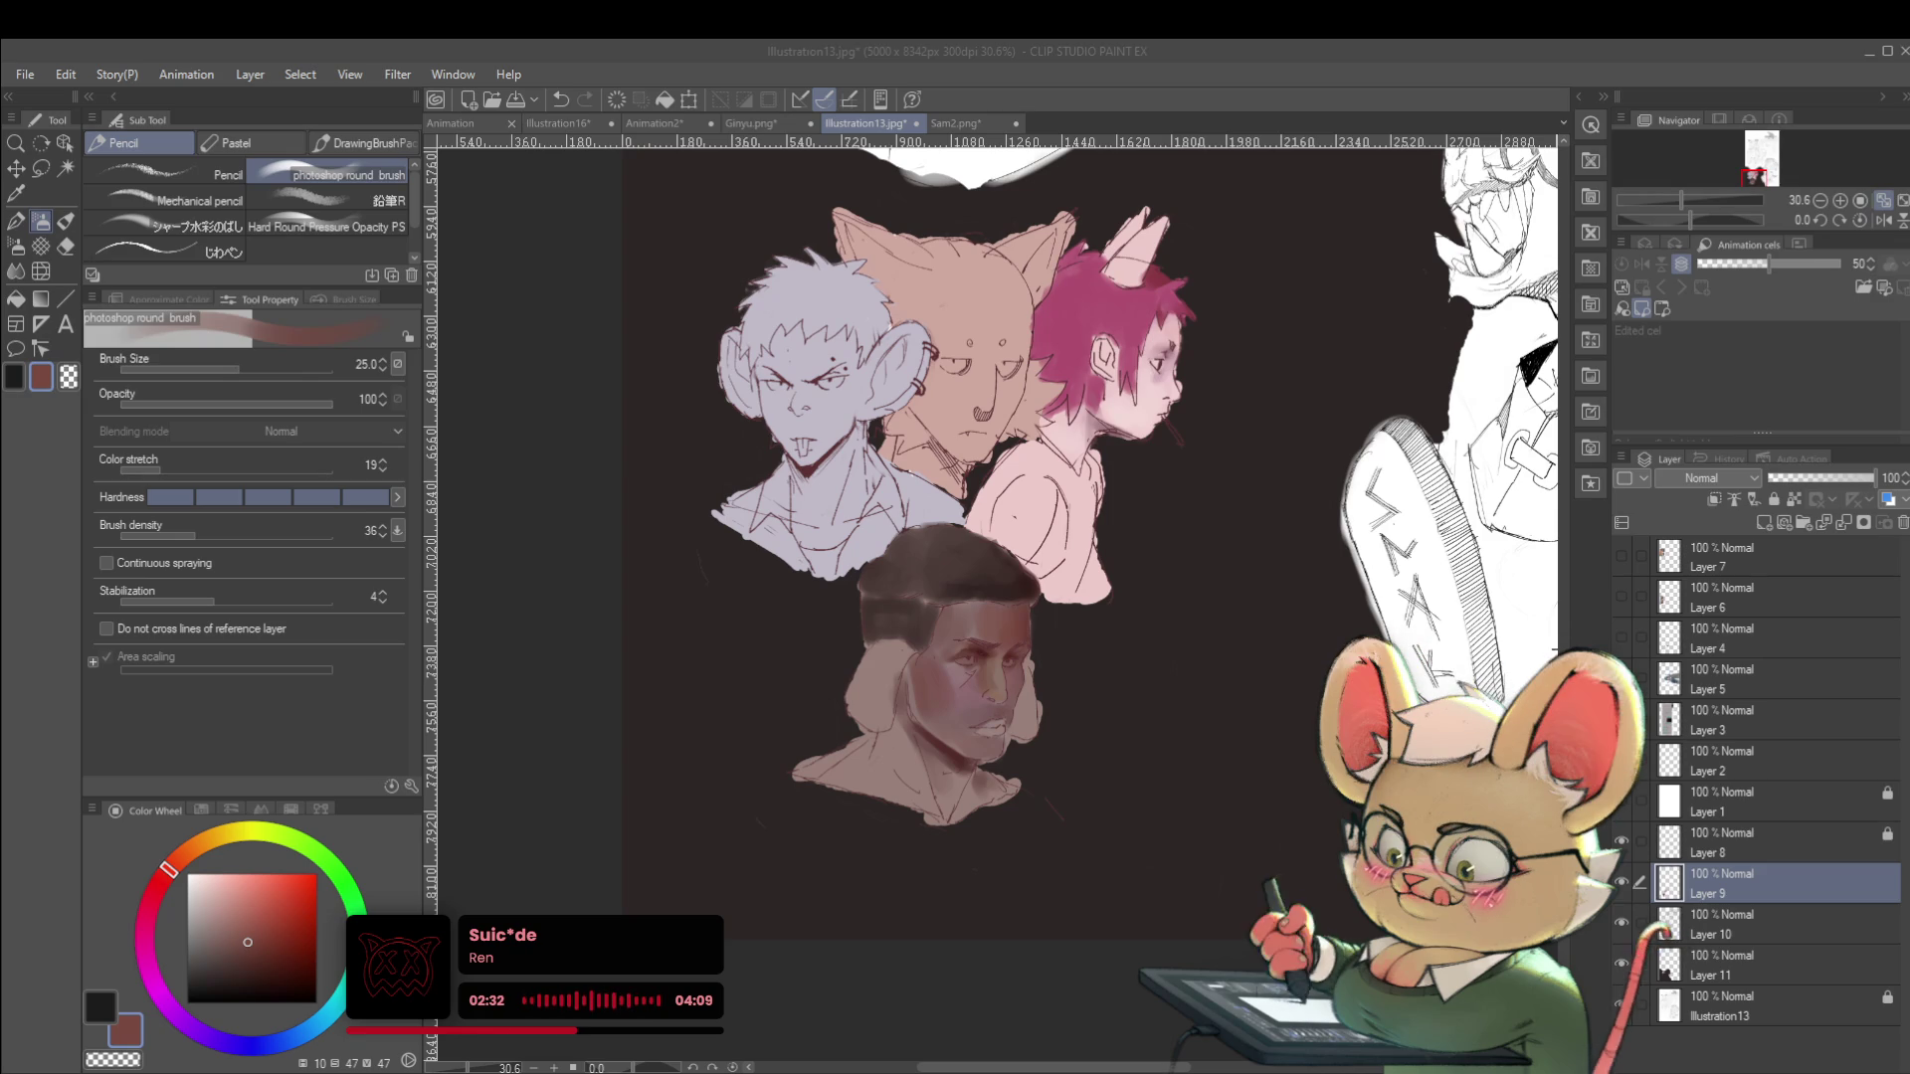
Mirror the canvas, paint broad red-brown shading on the cheek, and return the brush to size 25.
{"action": "left_click", "coordinate": [1883, 219]}
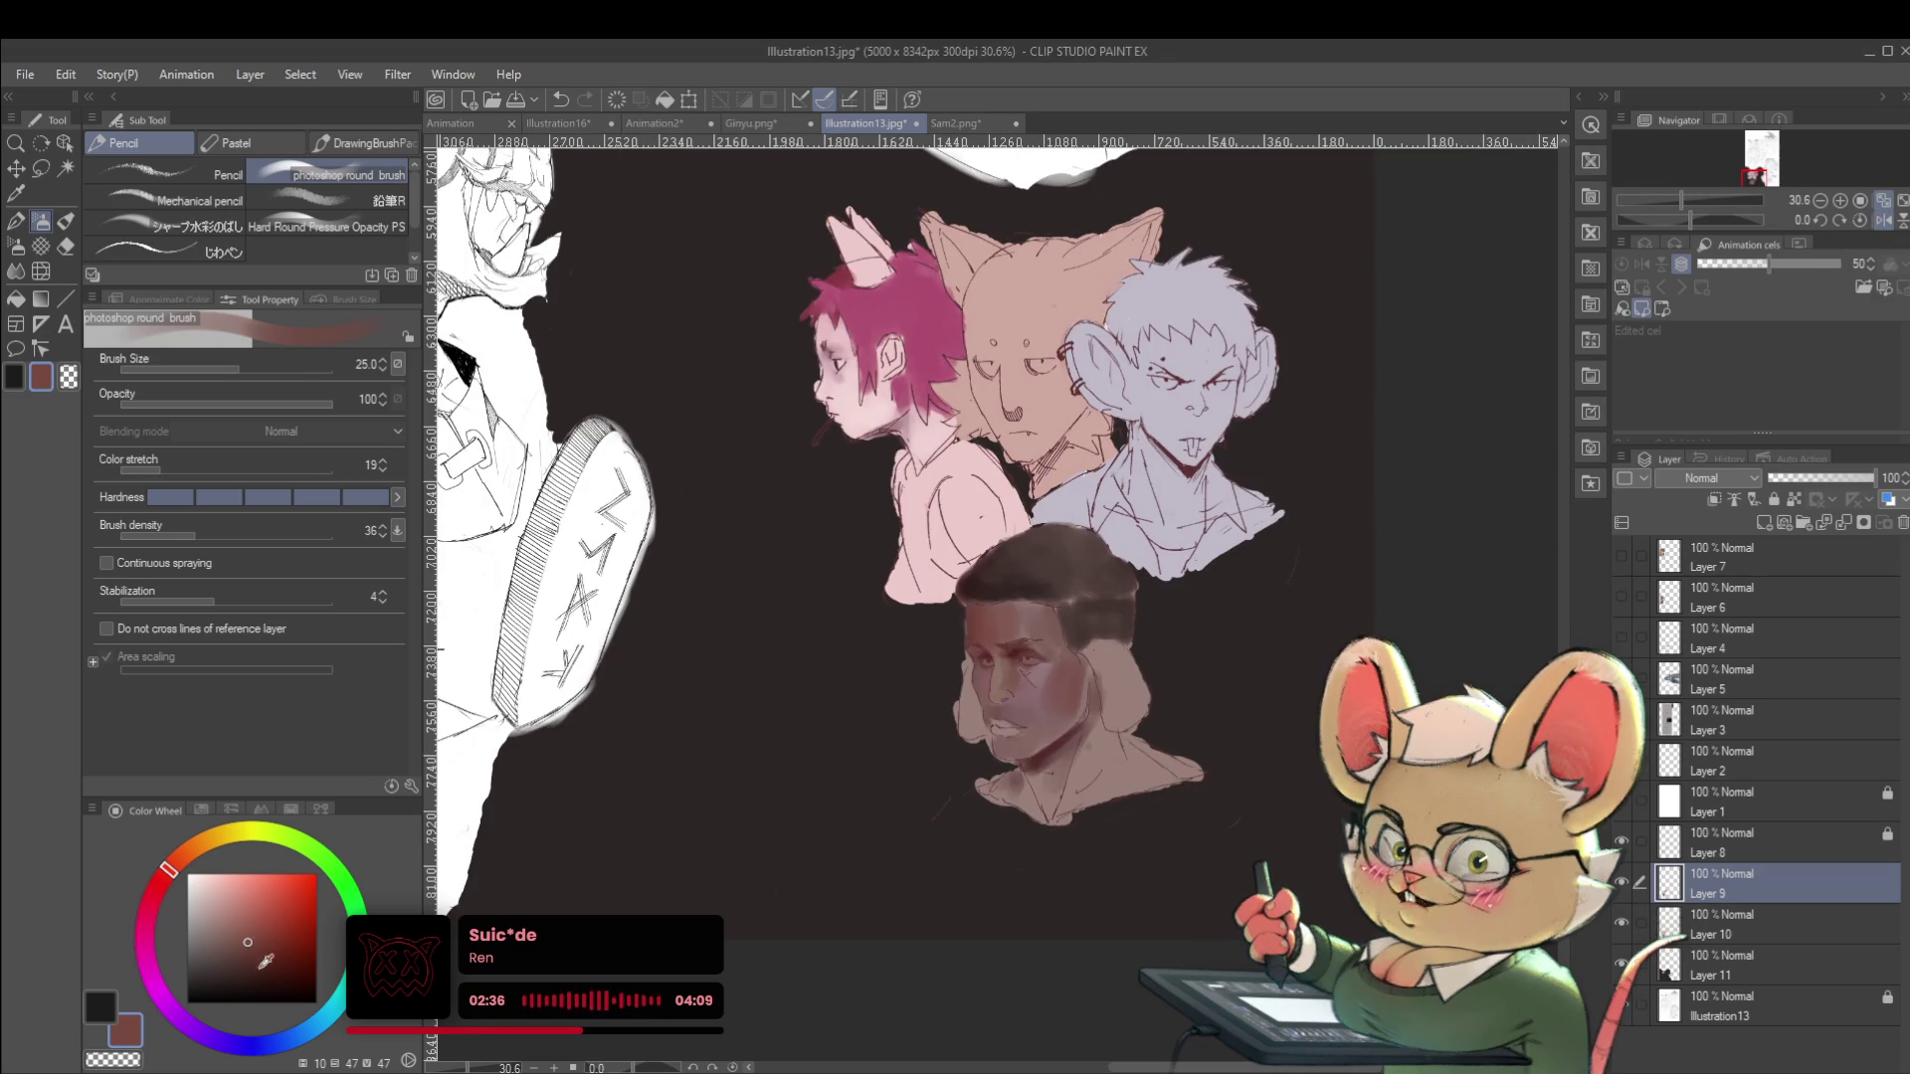
{"action": "left_click_drag", "start_coordinate": [1080, 681], "coordinate": [1037, 731]}
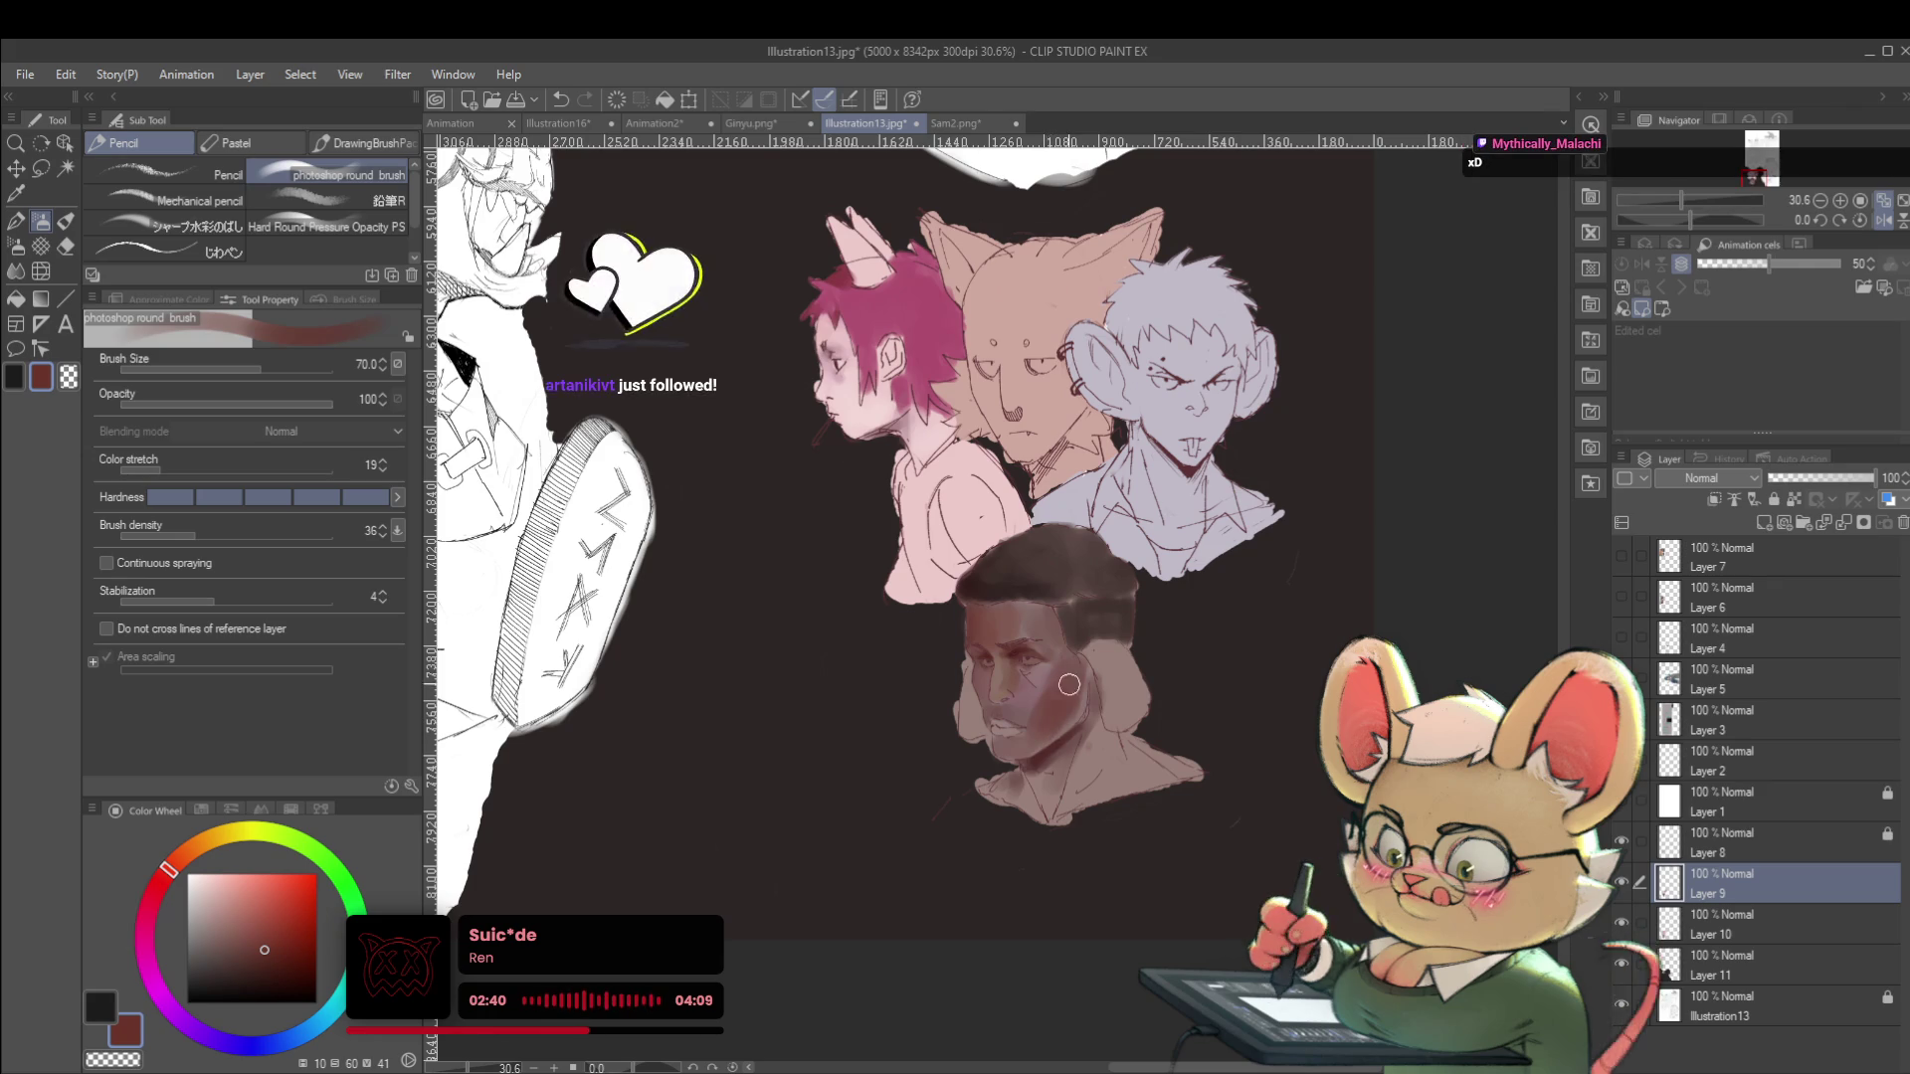
{"action": "scroll", "coordinate": [1036, 731], "scroll_direction": "up", "scroll_amount": 2}
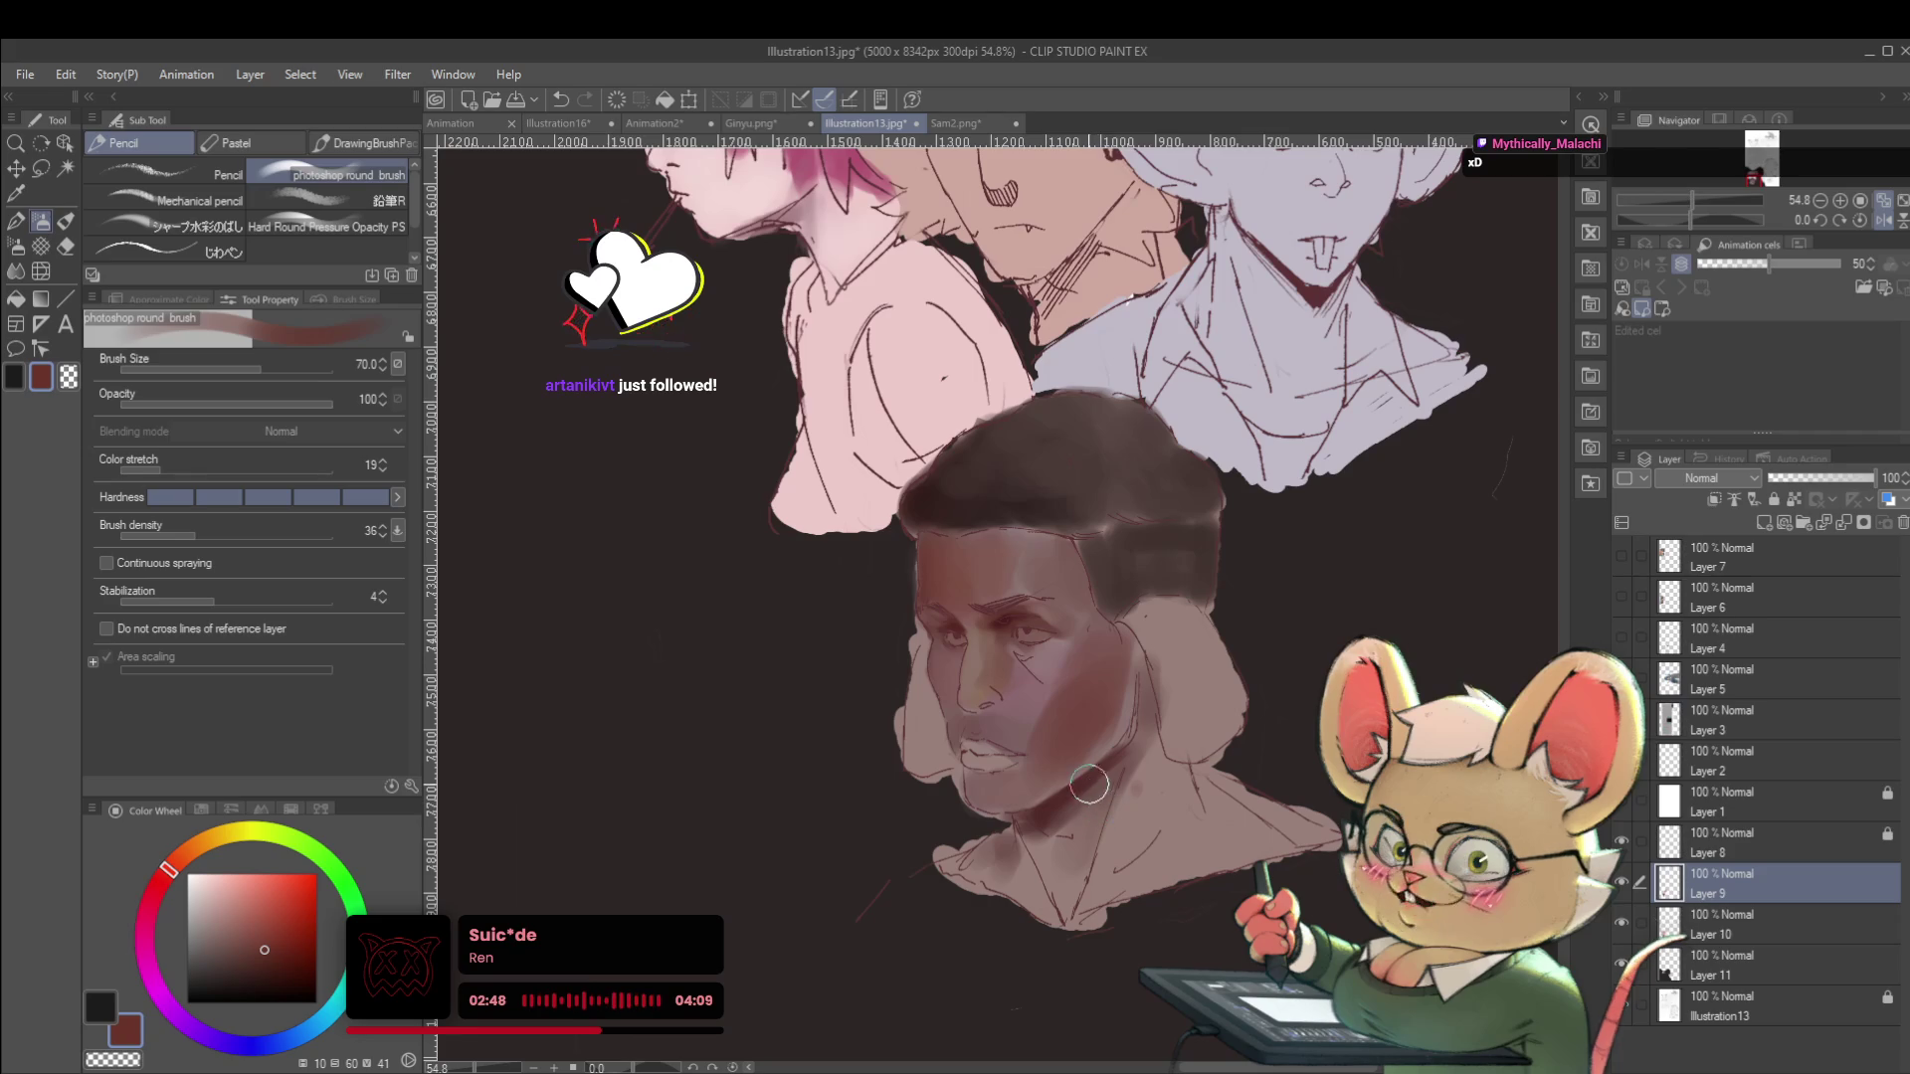
{"action": "left_click", "coordinate": [1087, 793], "text": "alt"}
{"action": "key", "text": "bracketleft"}
{"action": "key", "text": "bracketleft"}
{"action": "key", "text": "bracketleft"}
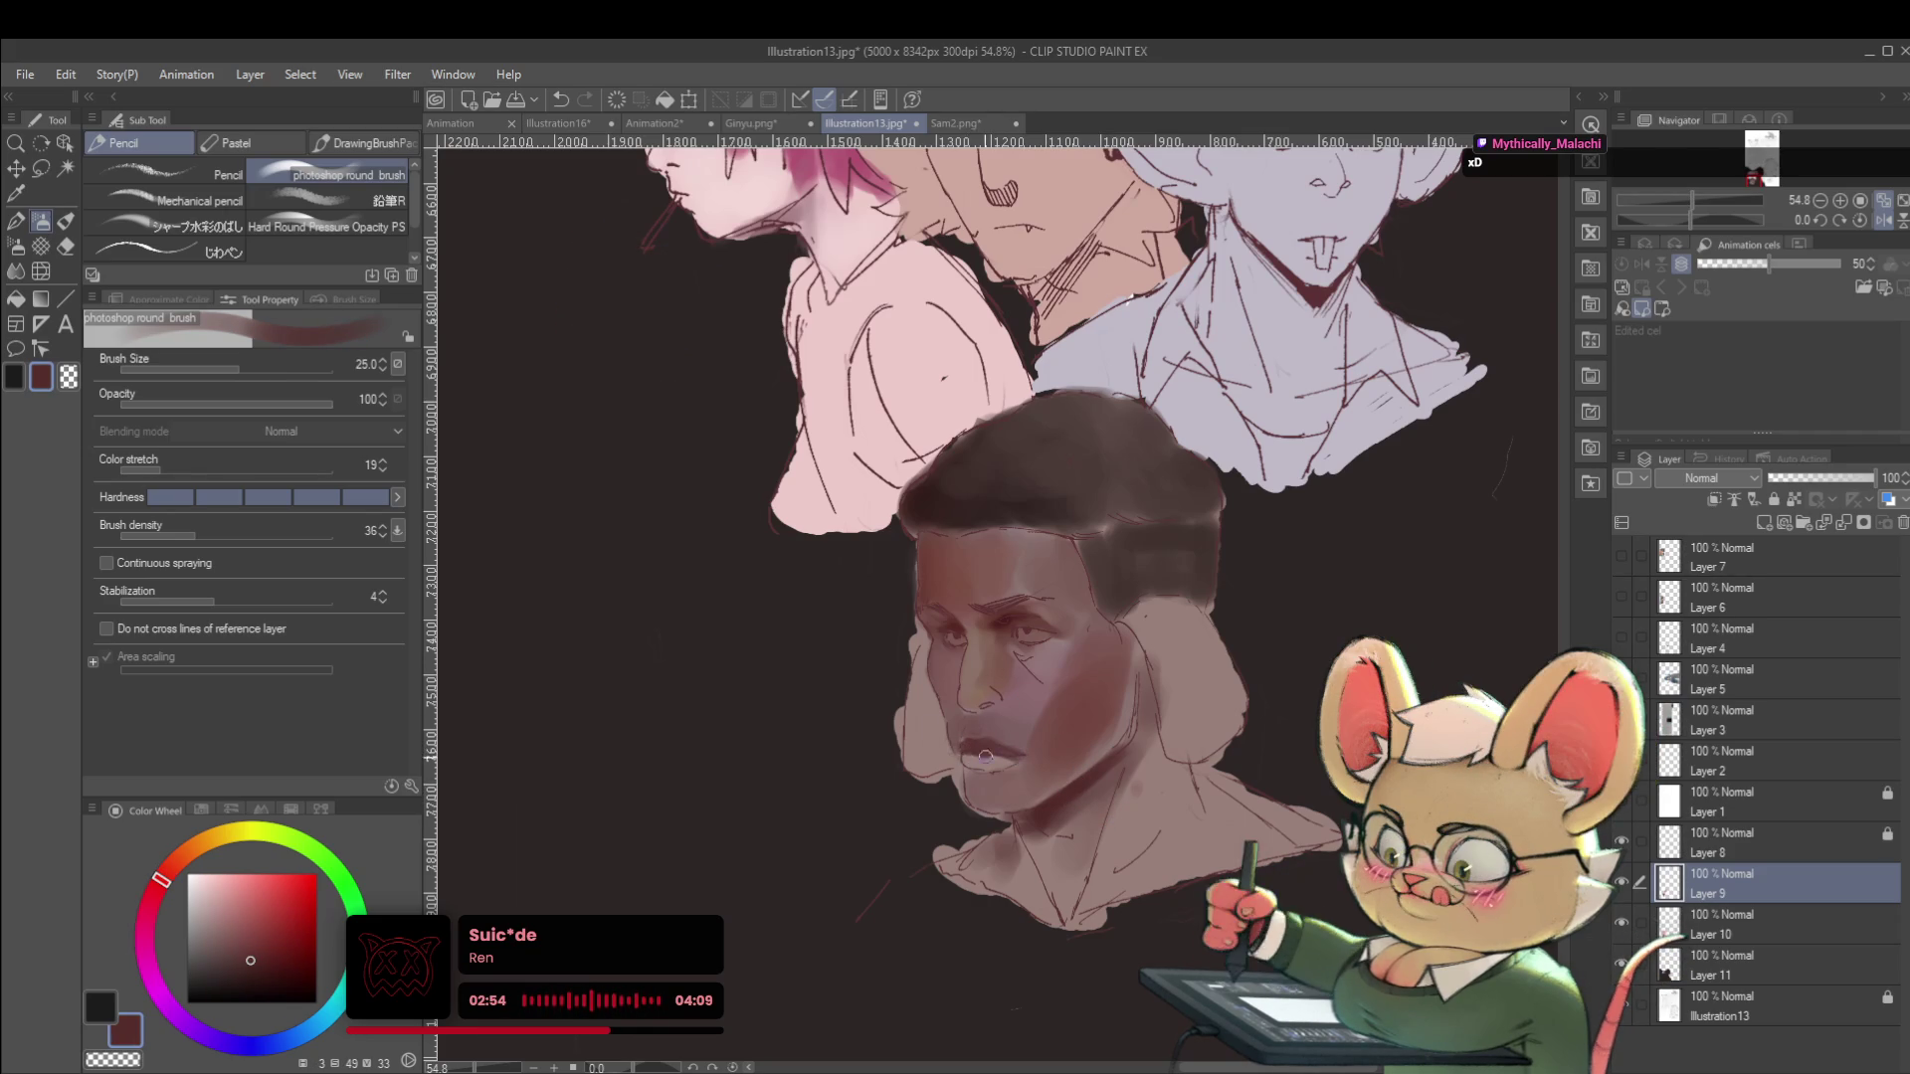
Deepen the jaw and neck shadows with sampled darker red-browns and a lighter chin brown.
{"action": "left_click", "coordinate": [978, 753], "text": "alt"}
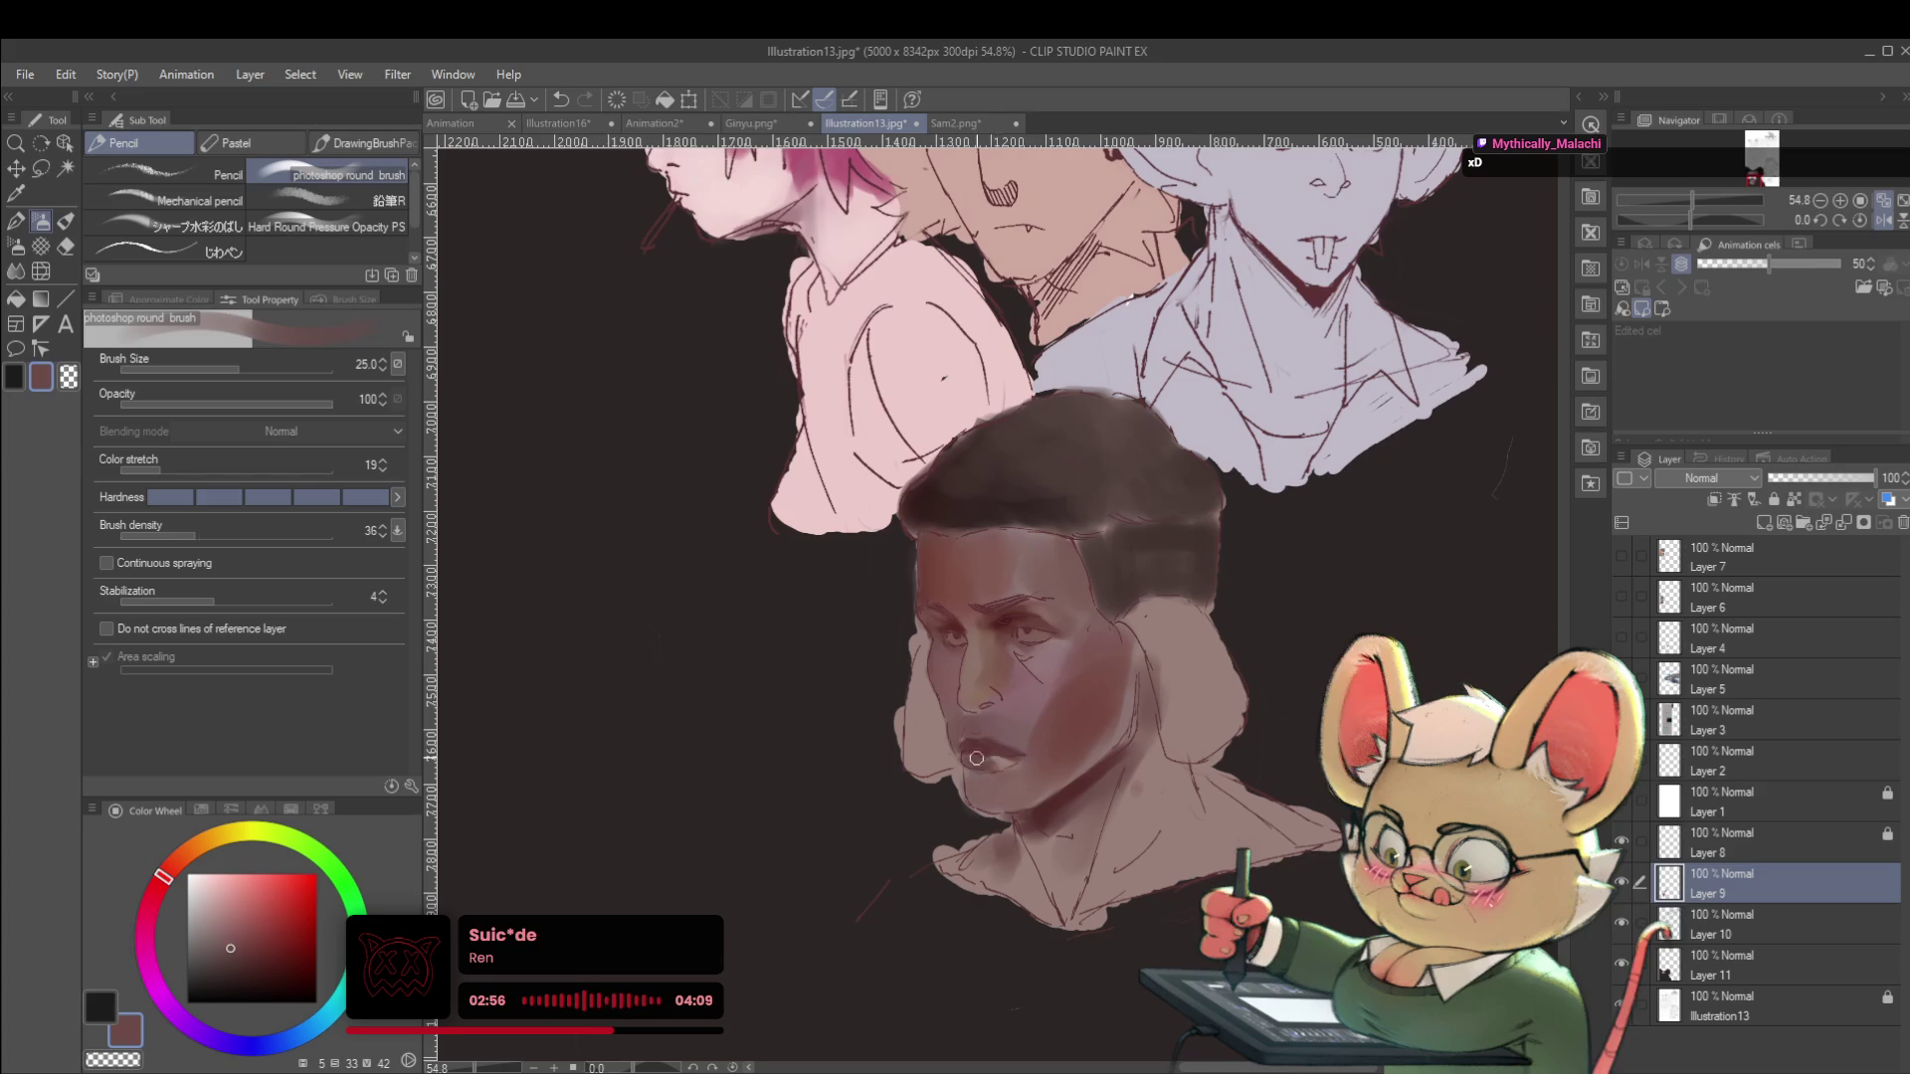
{"action": "scroll", "coordinate": [963, 685], "scroll_direction": "down", "scroll_amount": 5}
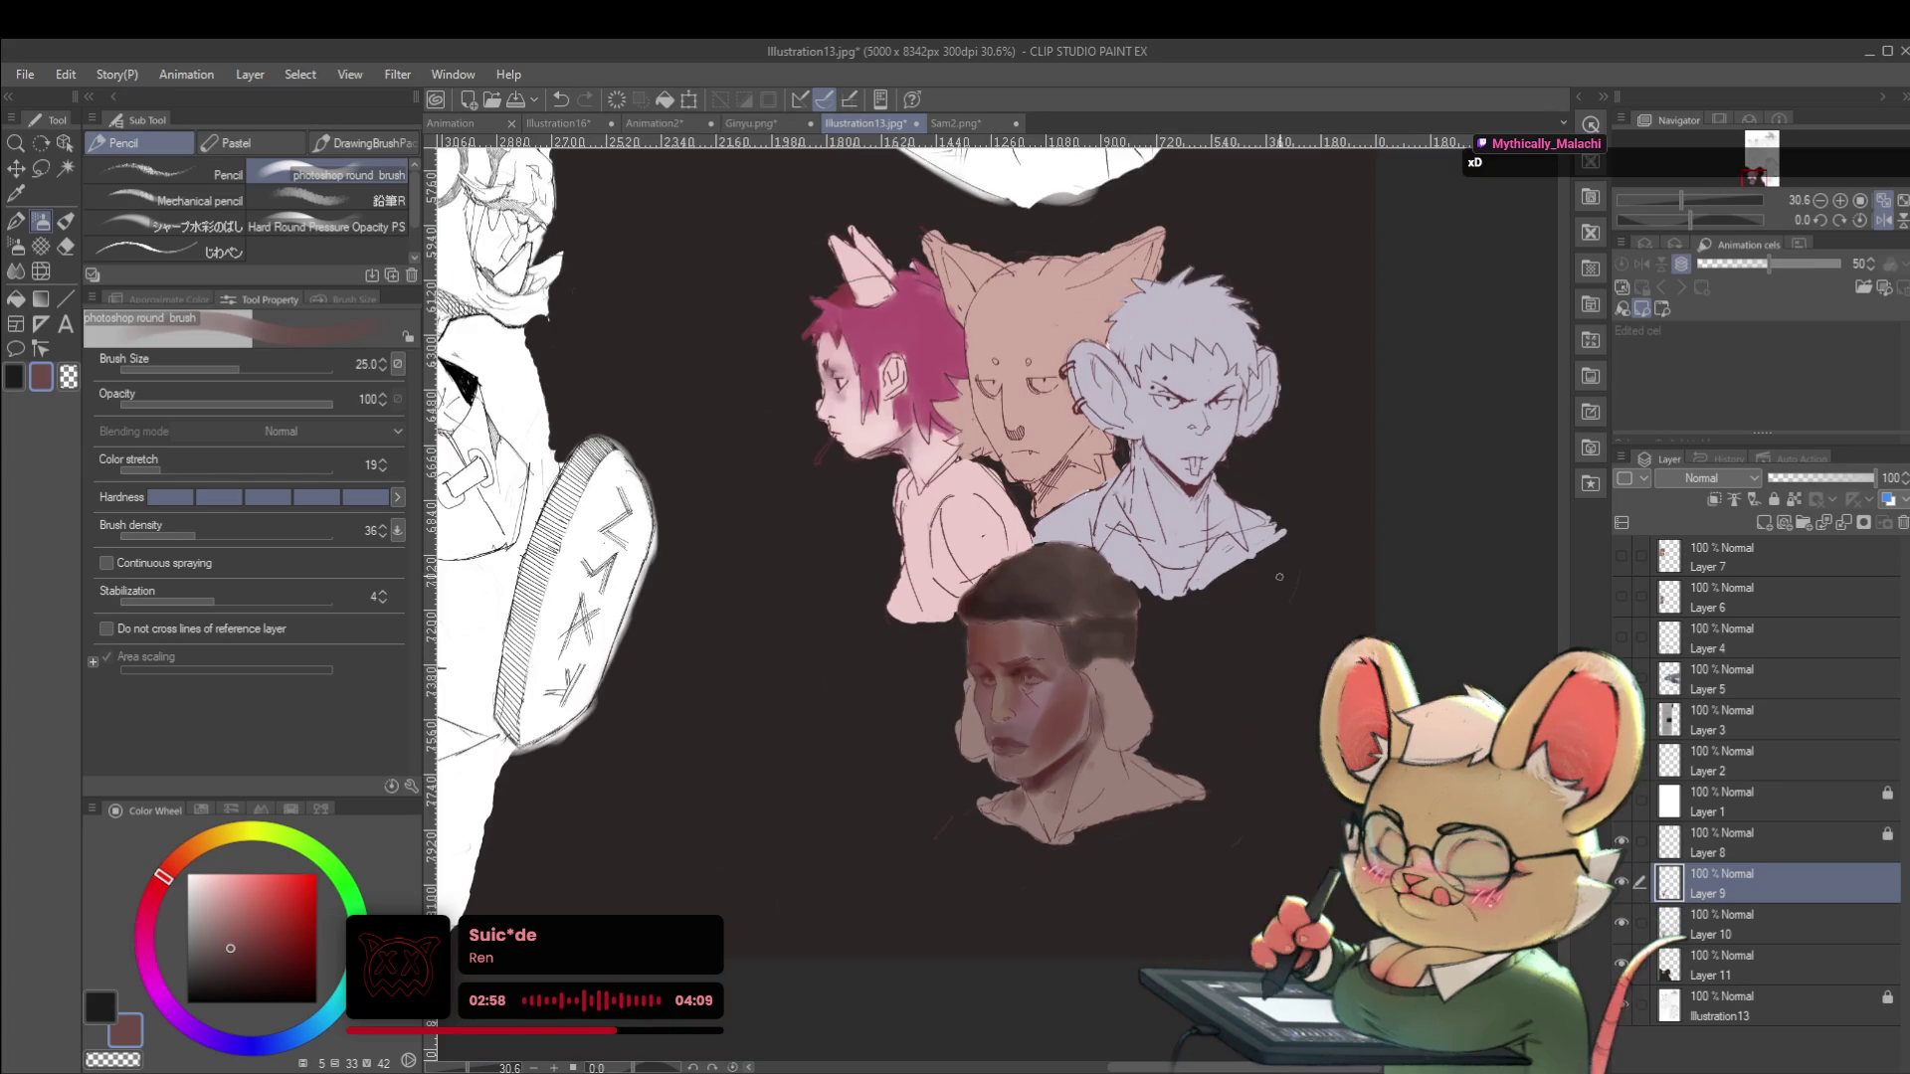
{"action": "scroll", "coordinate": [1031, 753], "scroll_direction": "up", "scroll_amount": 6}
{"action": "left_click", "coordinate": [1136, 811], "text": "alt"}
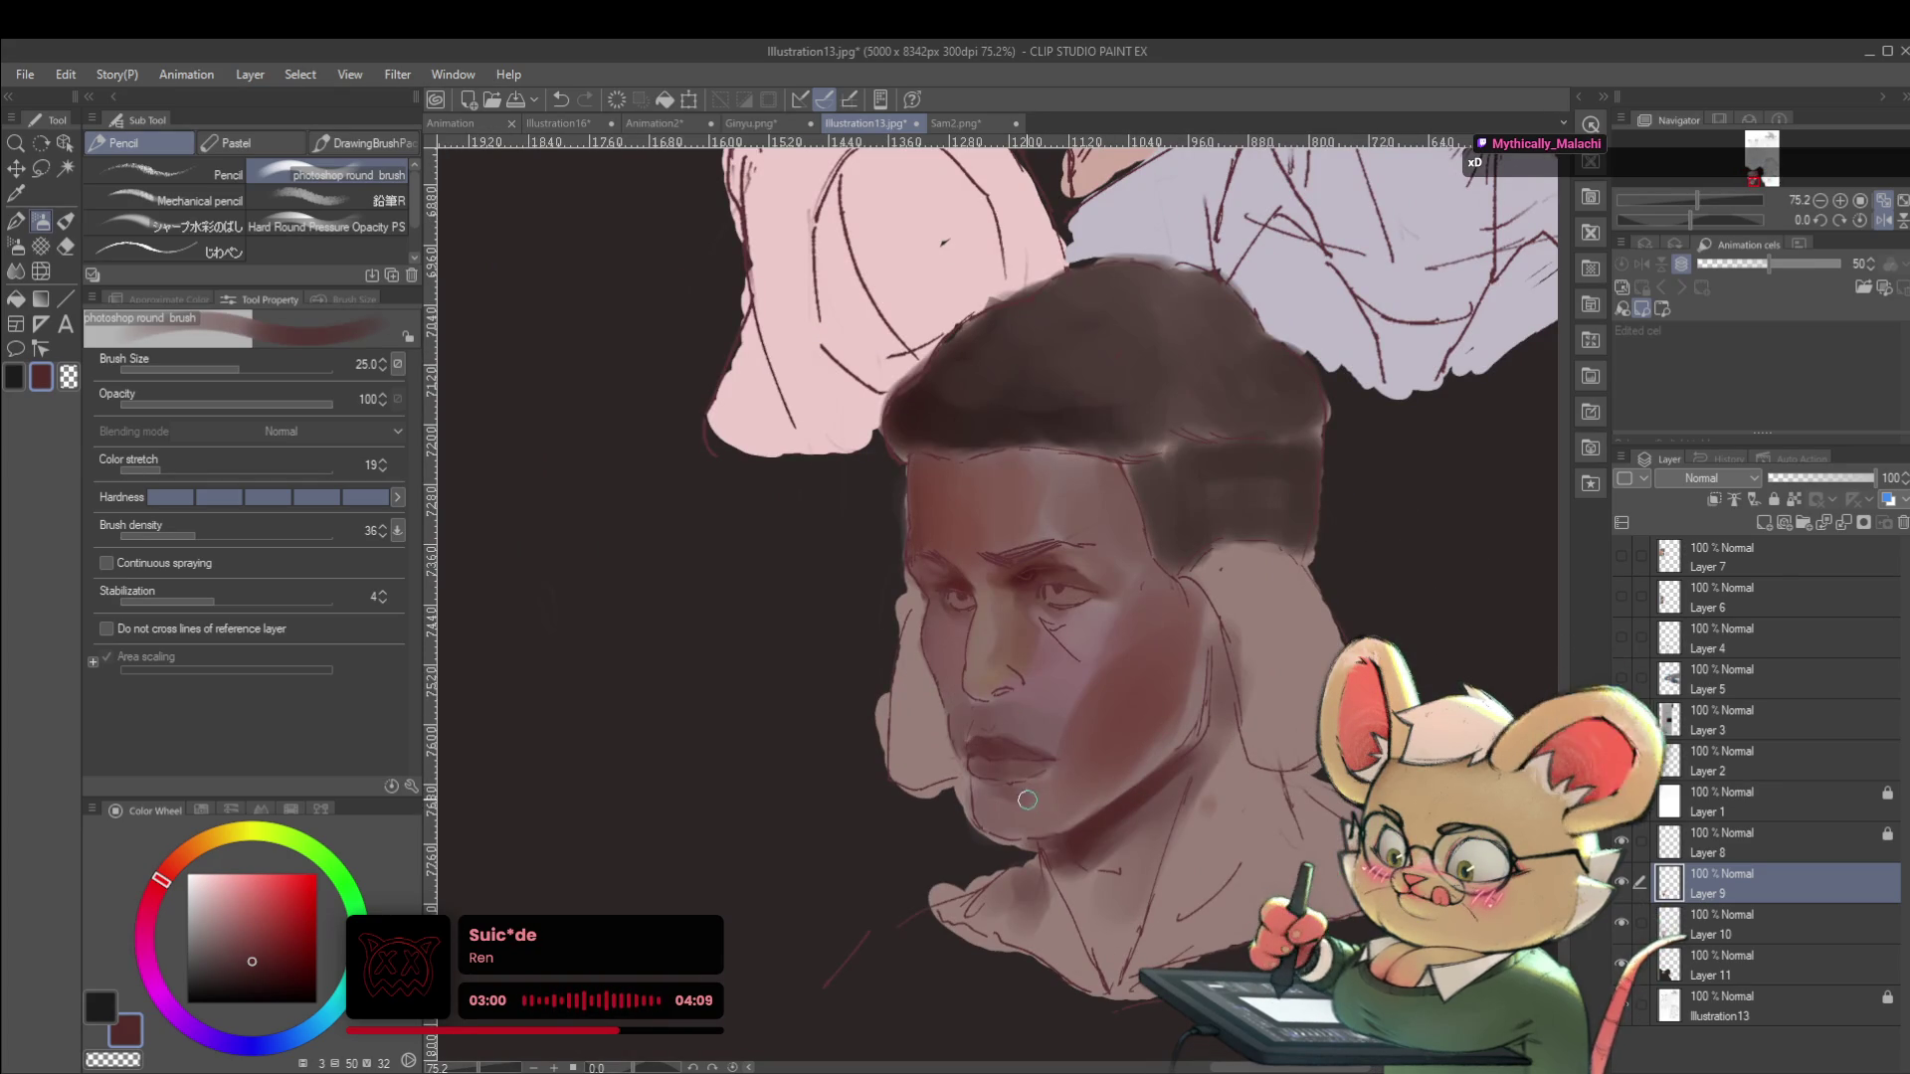
{"action": "scroll", "coordinate": [1060, 791], "scroll_direction": "down", "scroll_amount": 5}
{"action": "scroll", "coordinate": [1037, 731], "scroll_direction": "up", "scroll_amount": 5}
{"action": "left_click", "coordinate": [1064, 840], "text": "alt"}
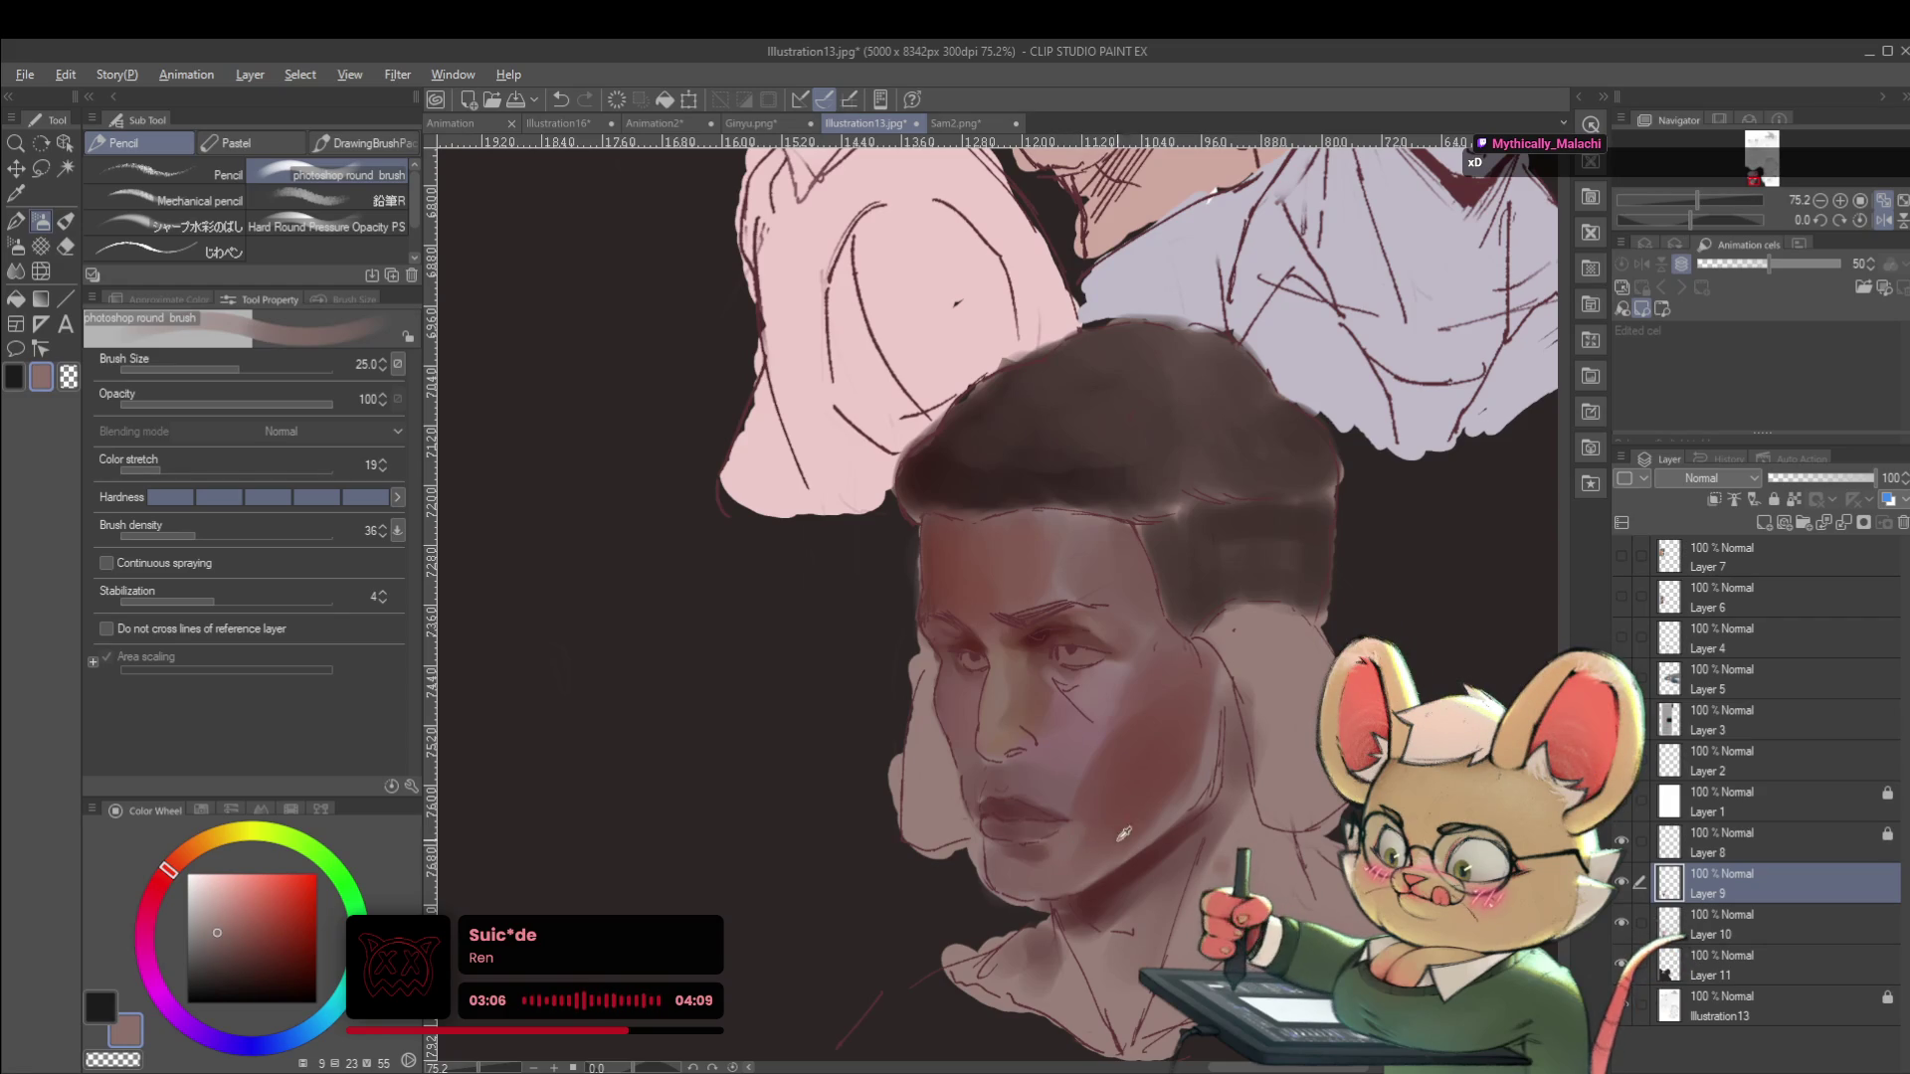
{"action": "left_click", "coordinate": [1148, 861], "text": "alt"}
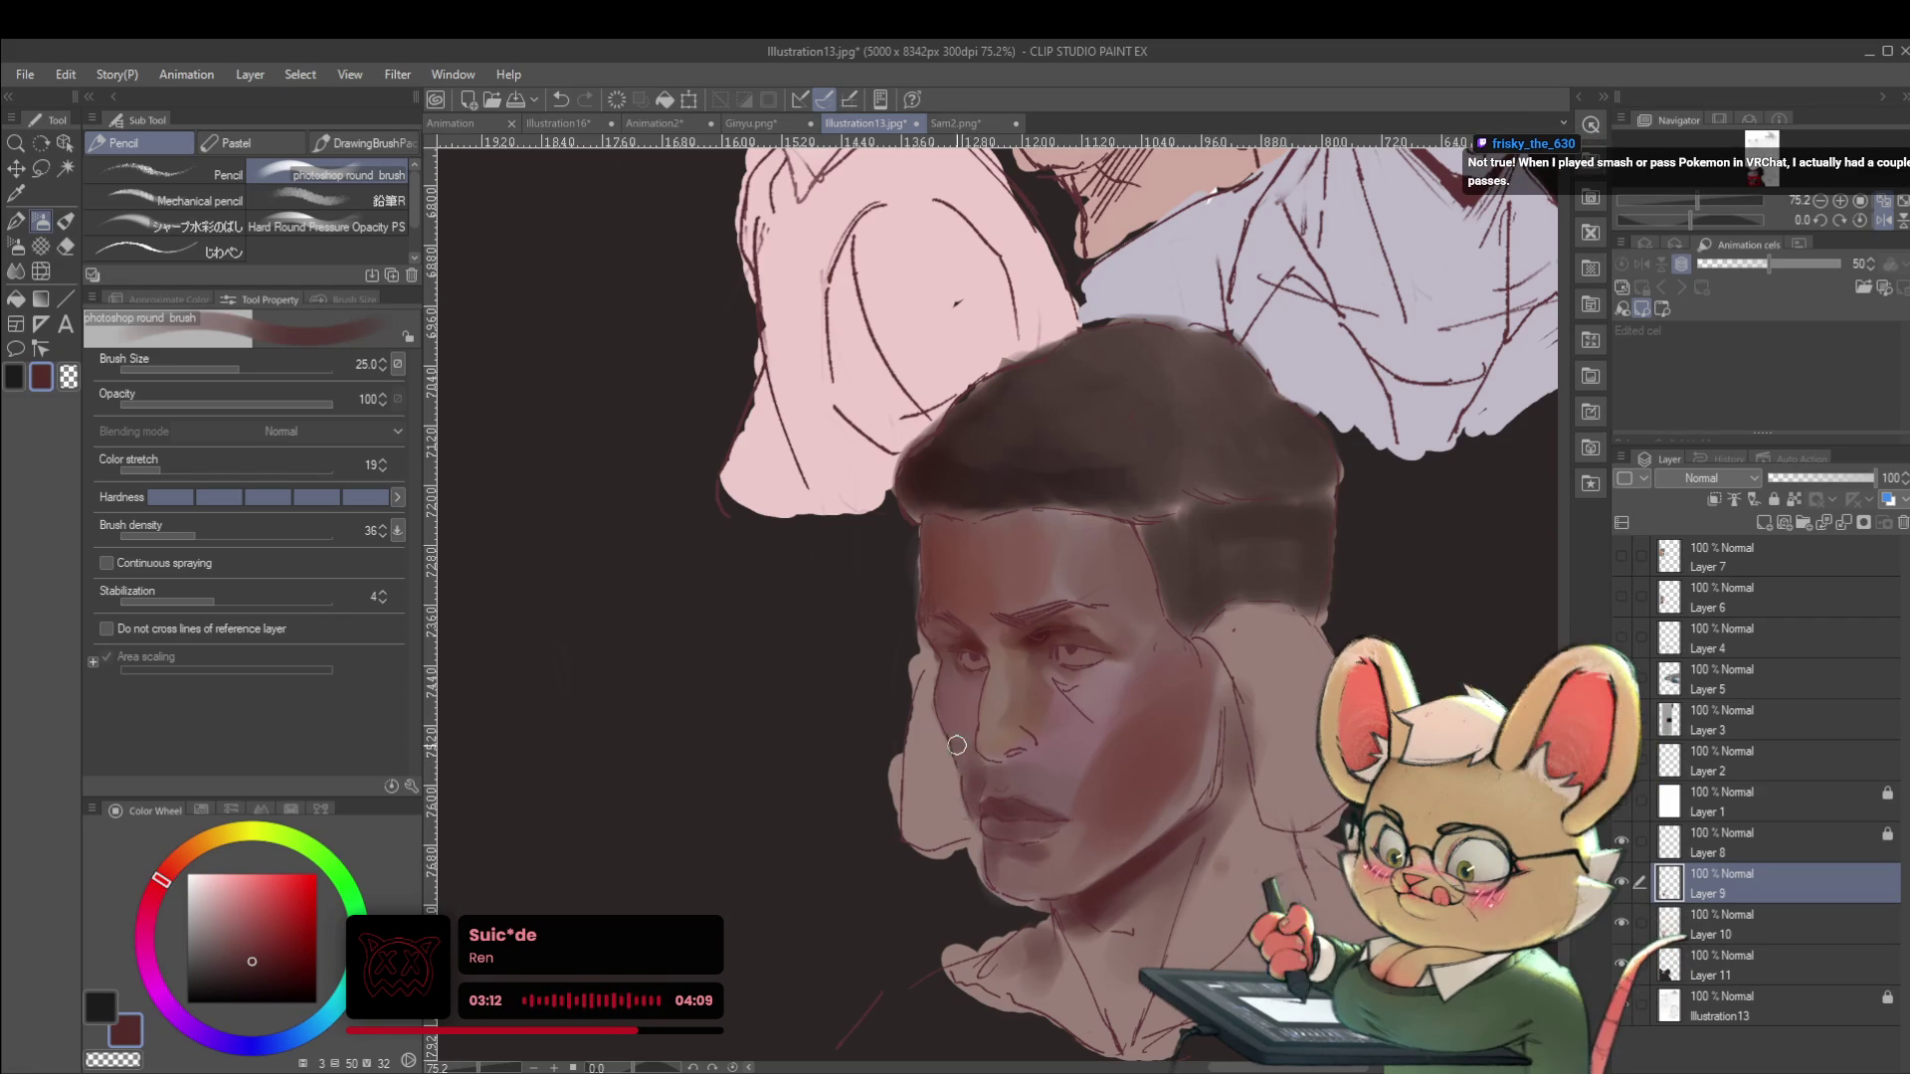
{"action": "scroll", "coordinate": [1189, 651], "scroll_direction": "down", "scroll_amount": 5}
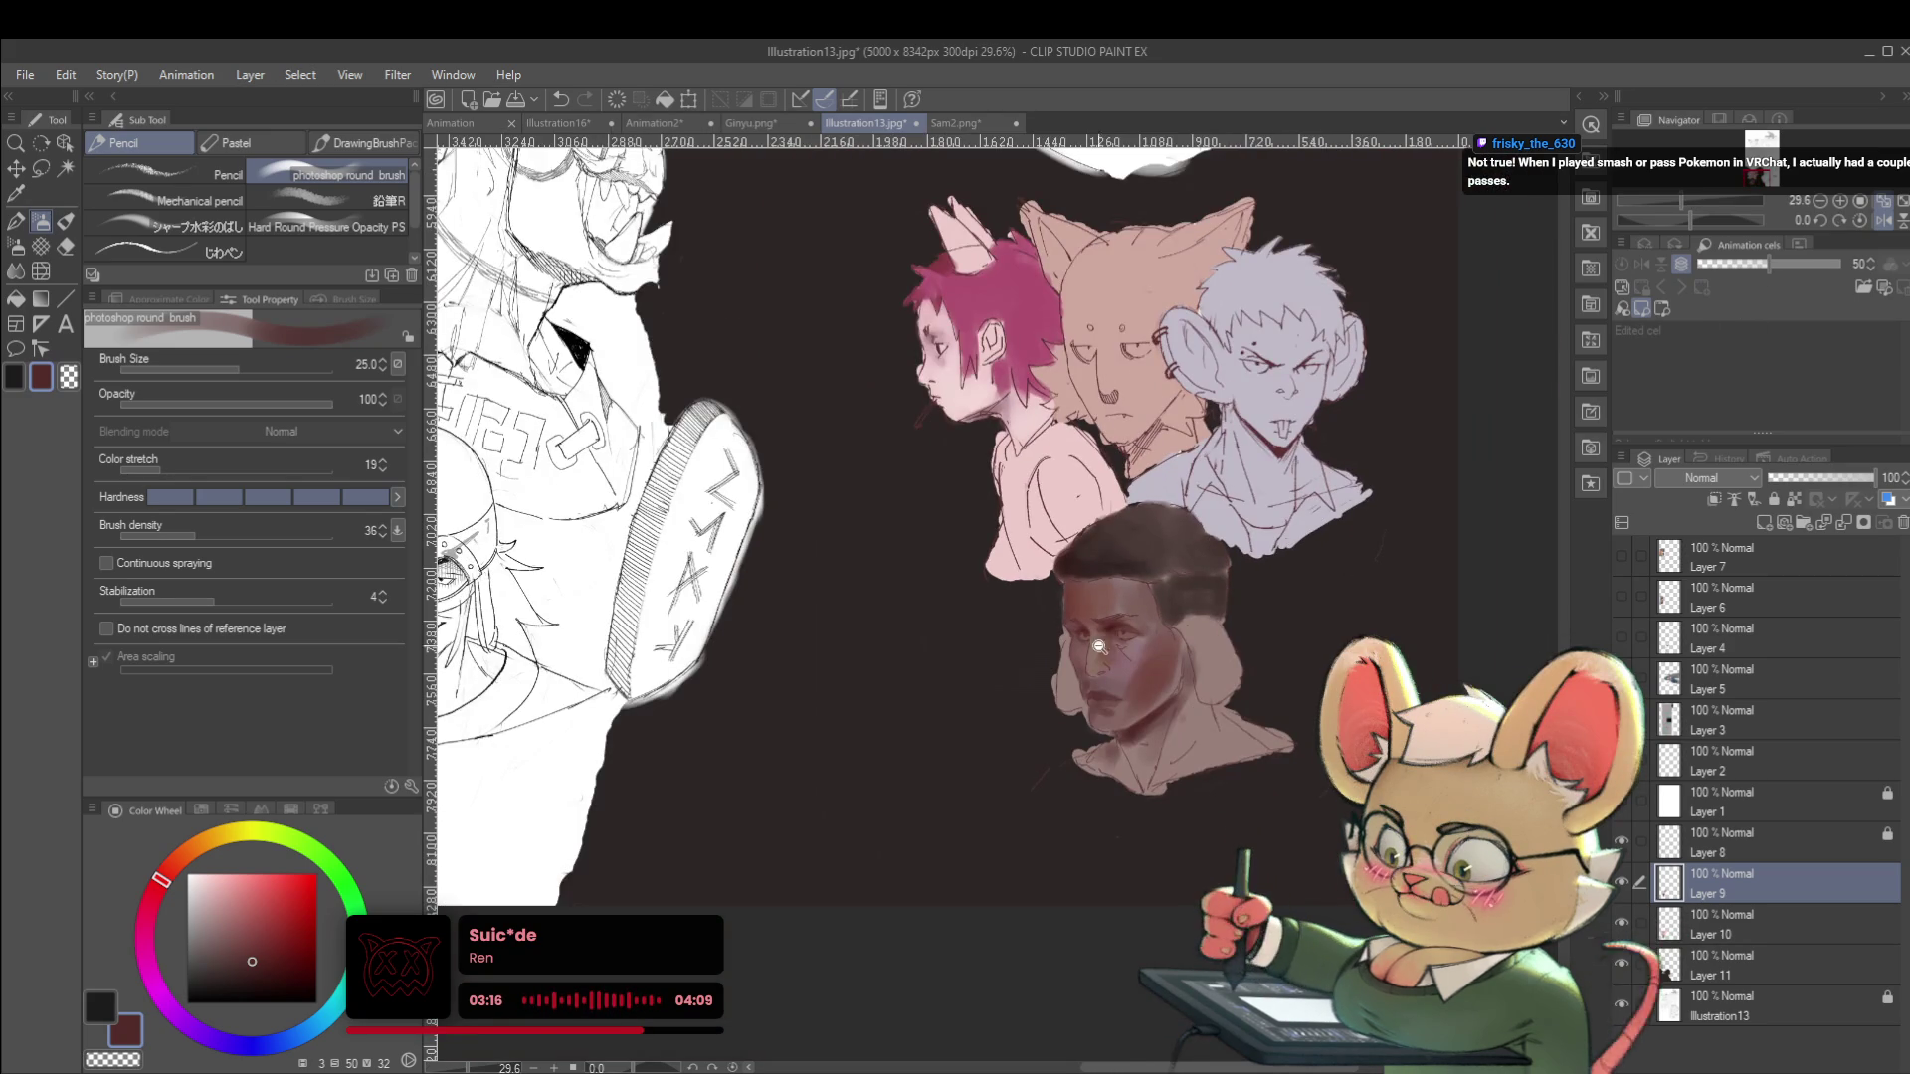
Darken the left edge of the man's face with red-brown strokes.
{"action": "scroll", "coordinate": [1092, 652], "scroll_direction": "up", "scroll_amount": 3}
{"action": "mouse_move", "coordinate": [1040, 627]}
{"action": "left_mouse_down"}
{"action": "mouse_move", "coordinate": [1062, 734]}
{"action": "mouse_move", "coordinate": [1047, 680]}
{"action": "left_mouse_up"}
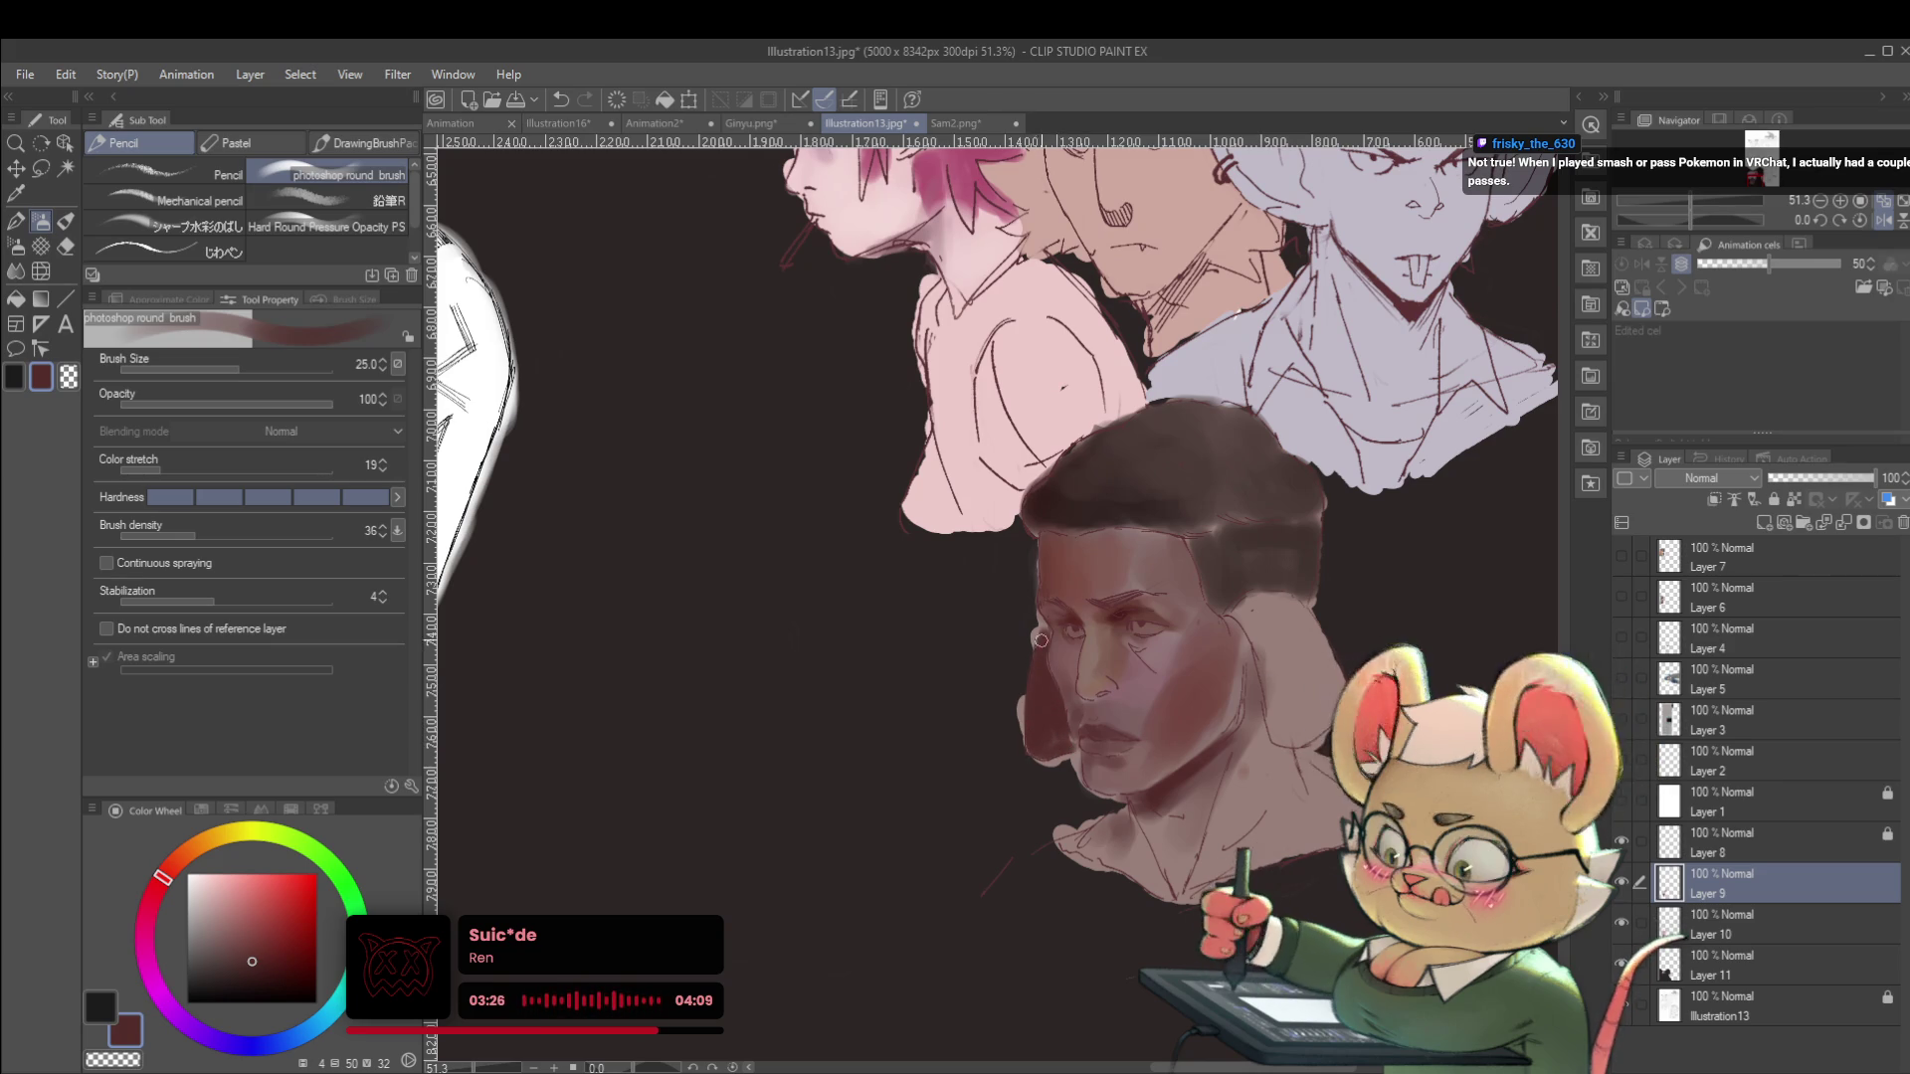
{"action": "scroll", "coordinate": [1022, 574], "scroll_direction": "down", "scroll_amount": 3}
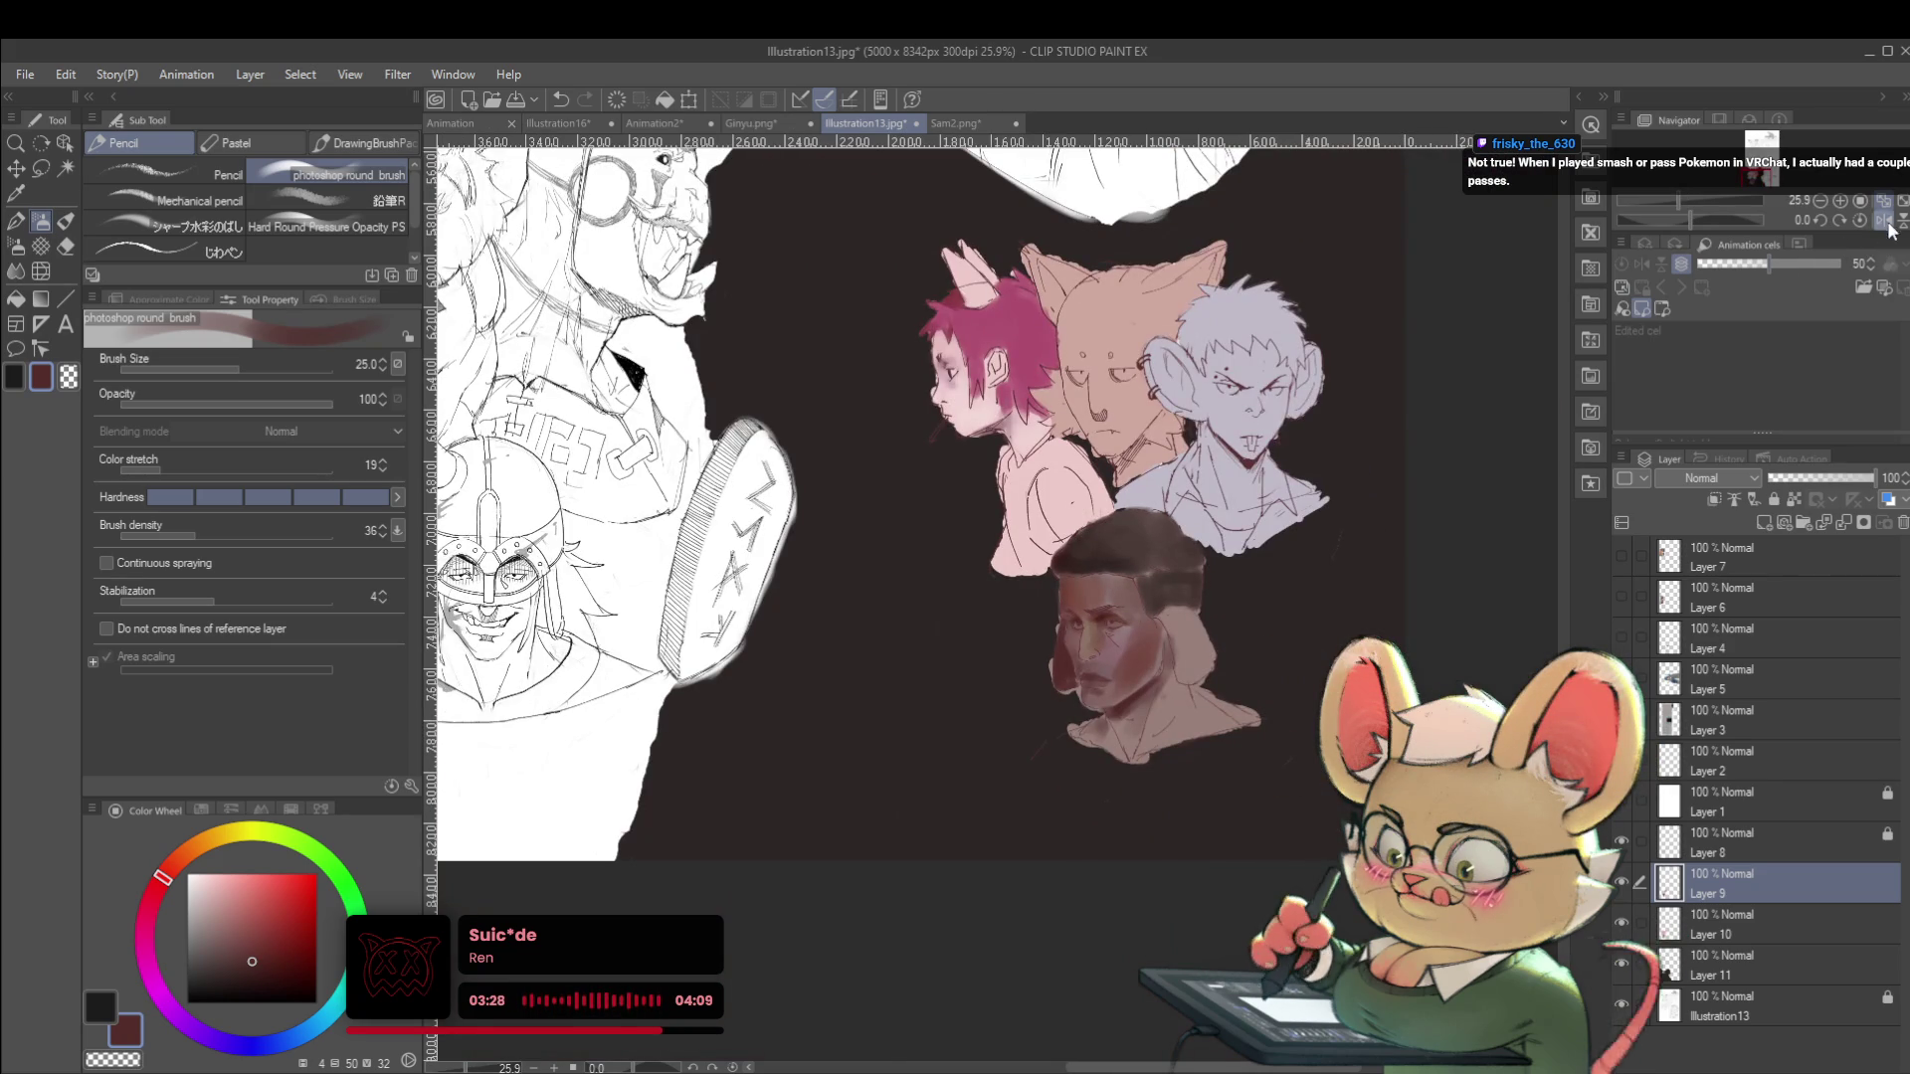
Flip the canvas back and paint the jaw shadow at brush size 20 with sampled reddish brown.
{"action": "left_click", "coordinate": [1883, 221]}
{"action": "scroll", "coordinate": [957, 603], "scroll_direction": "up", "scroll_amount": 3}
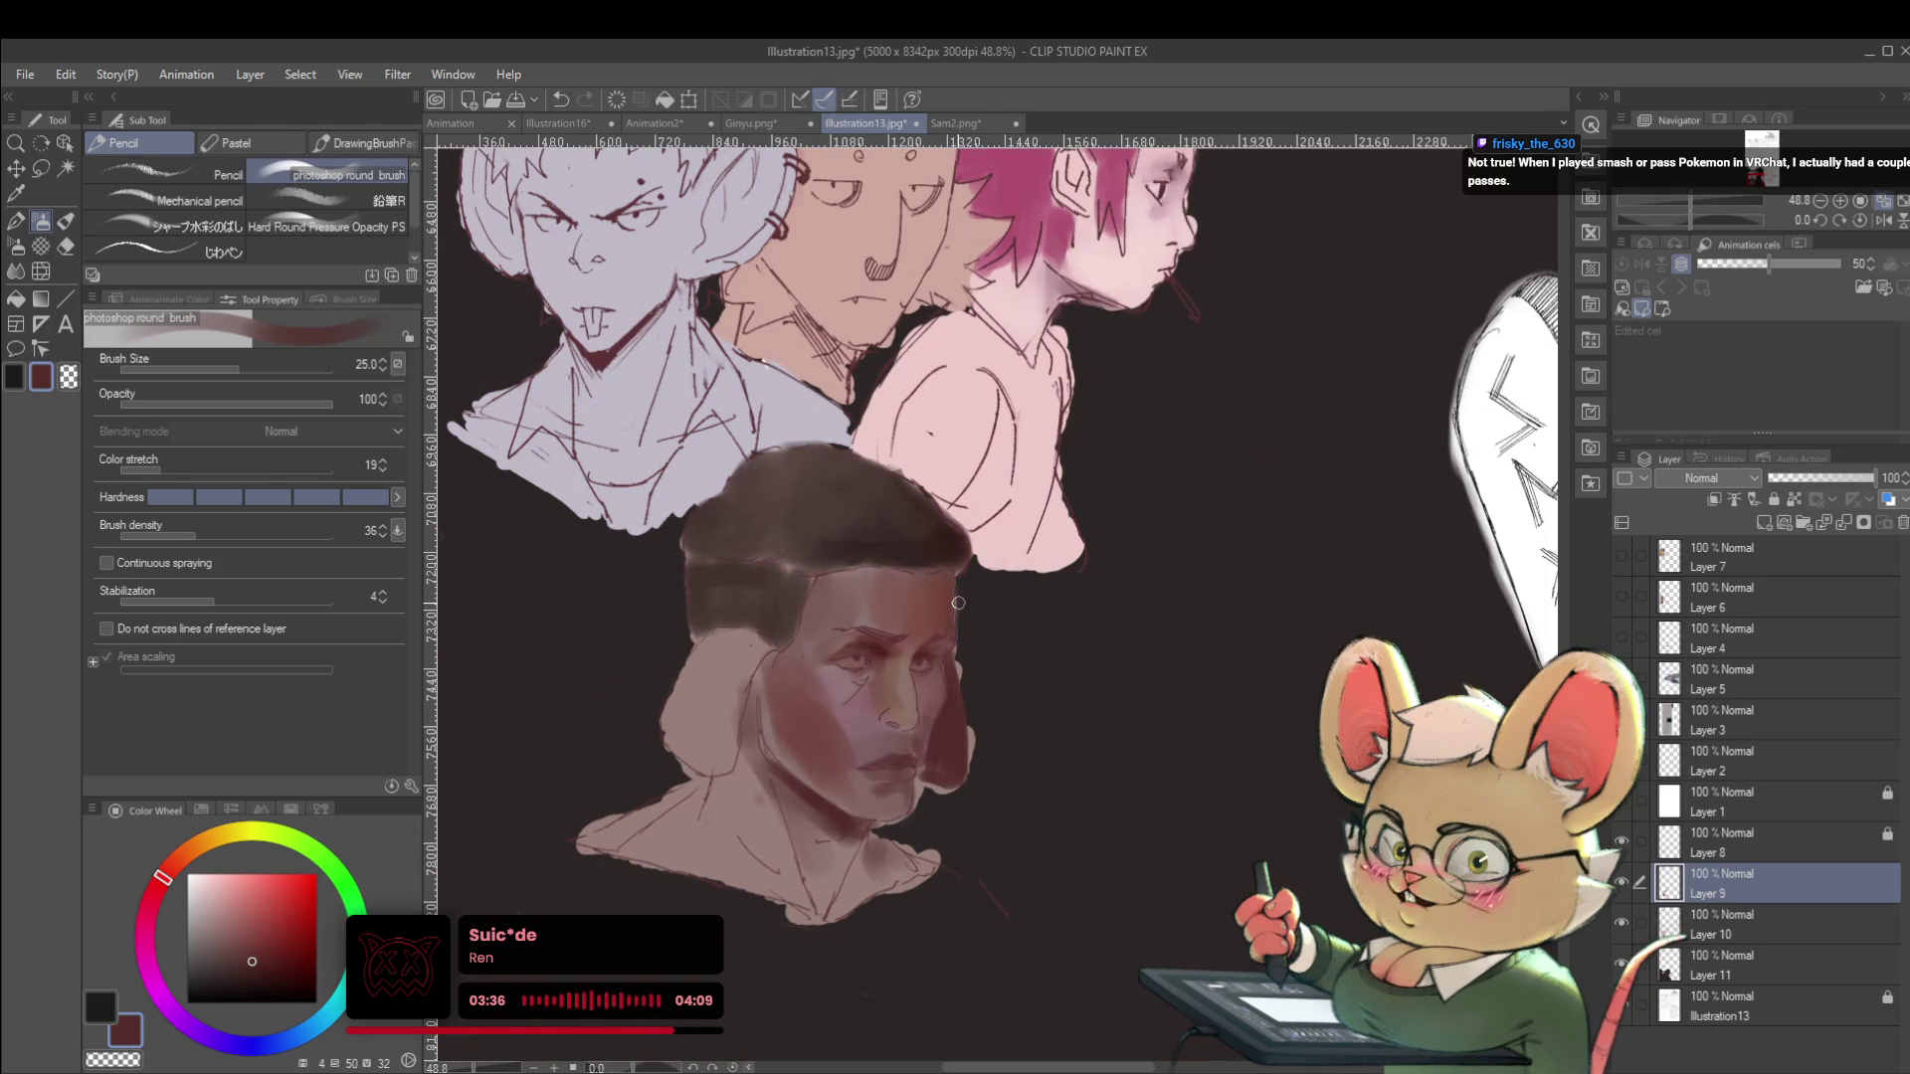
{"action": "scroll", "coordinate": [958, 602], "scroll_direction": "up", "scroll_amount": 2}
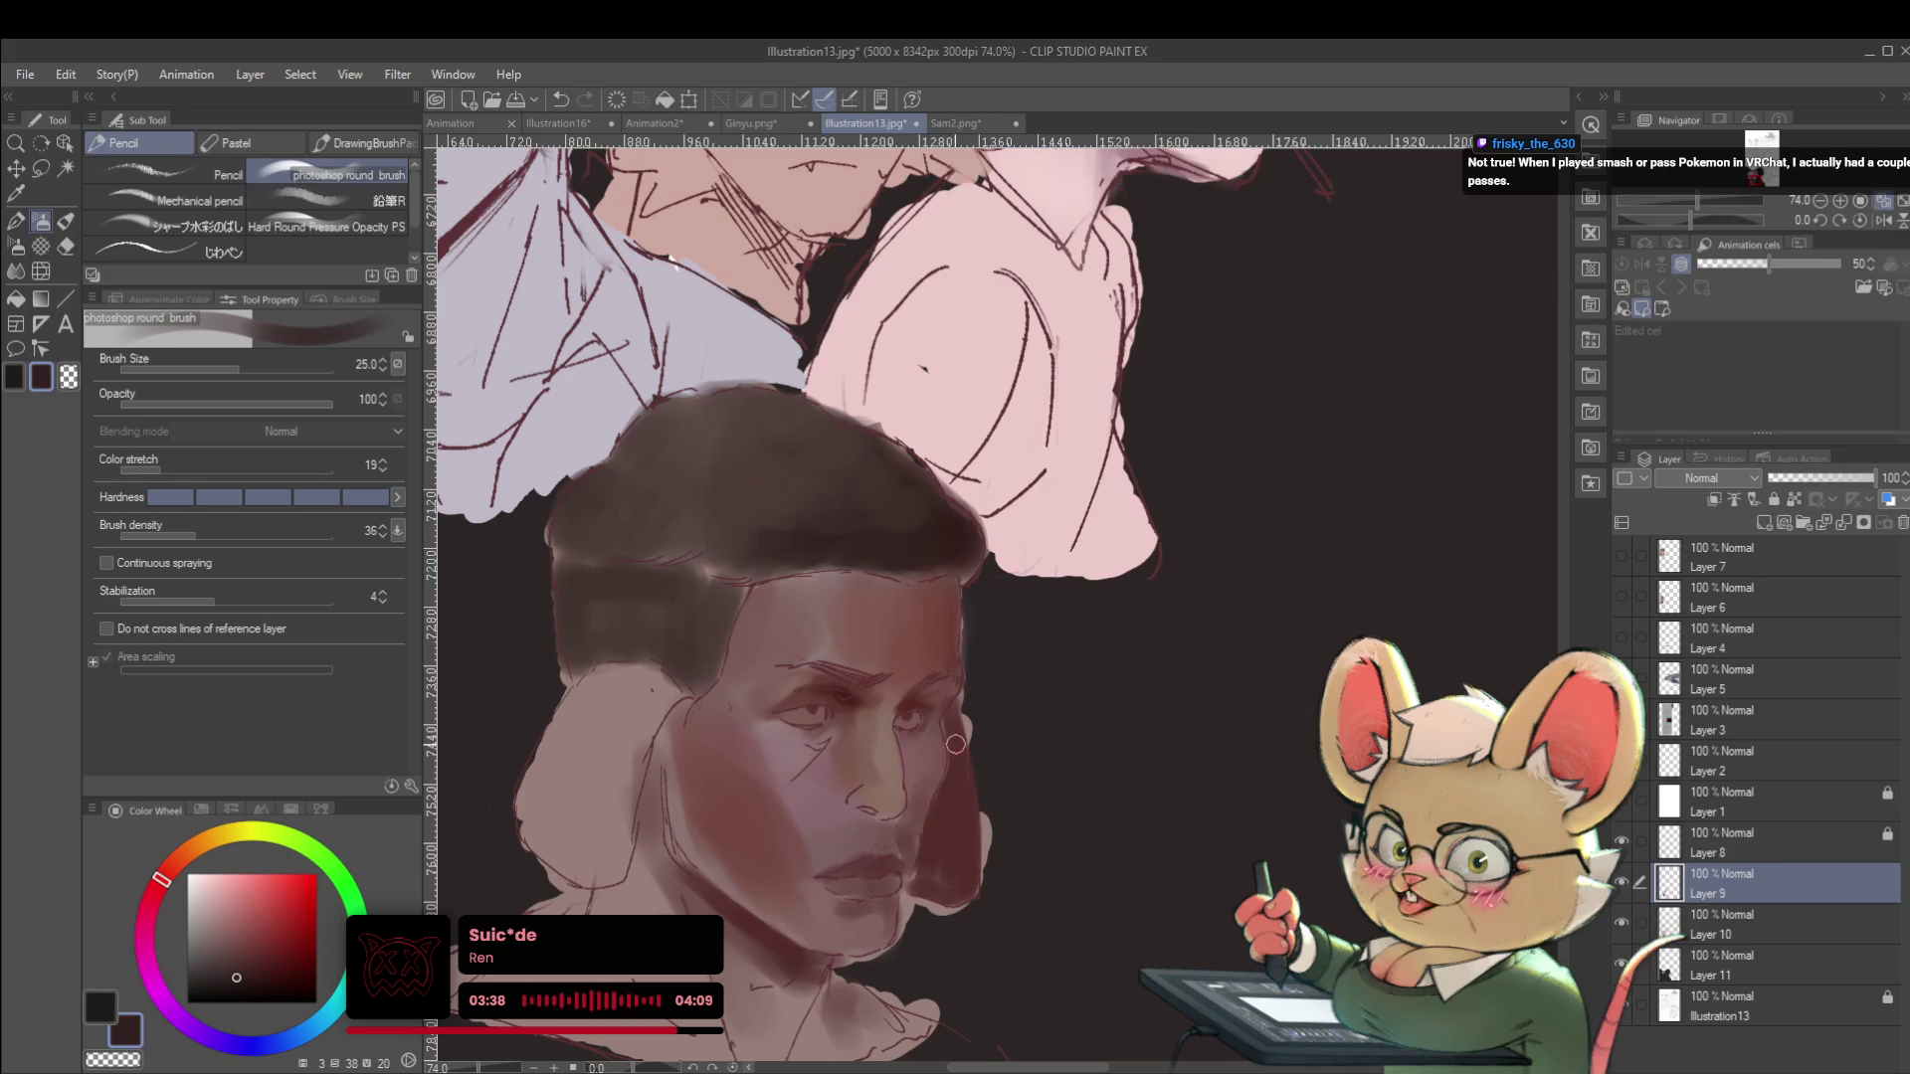
{"action": "left_click_drag", "start_coordinate": [934, 790], "coordinate": [964, 775]}
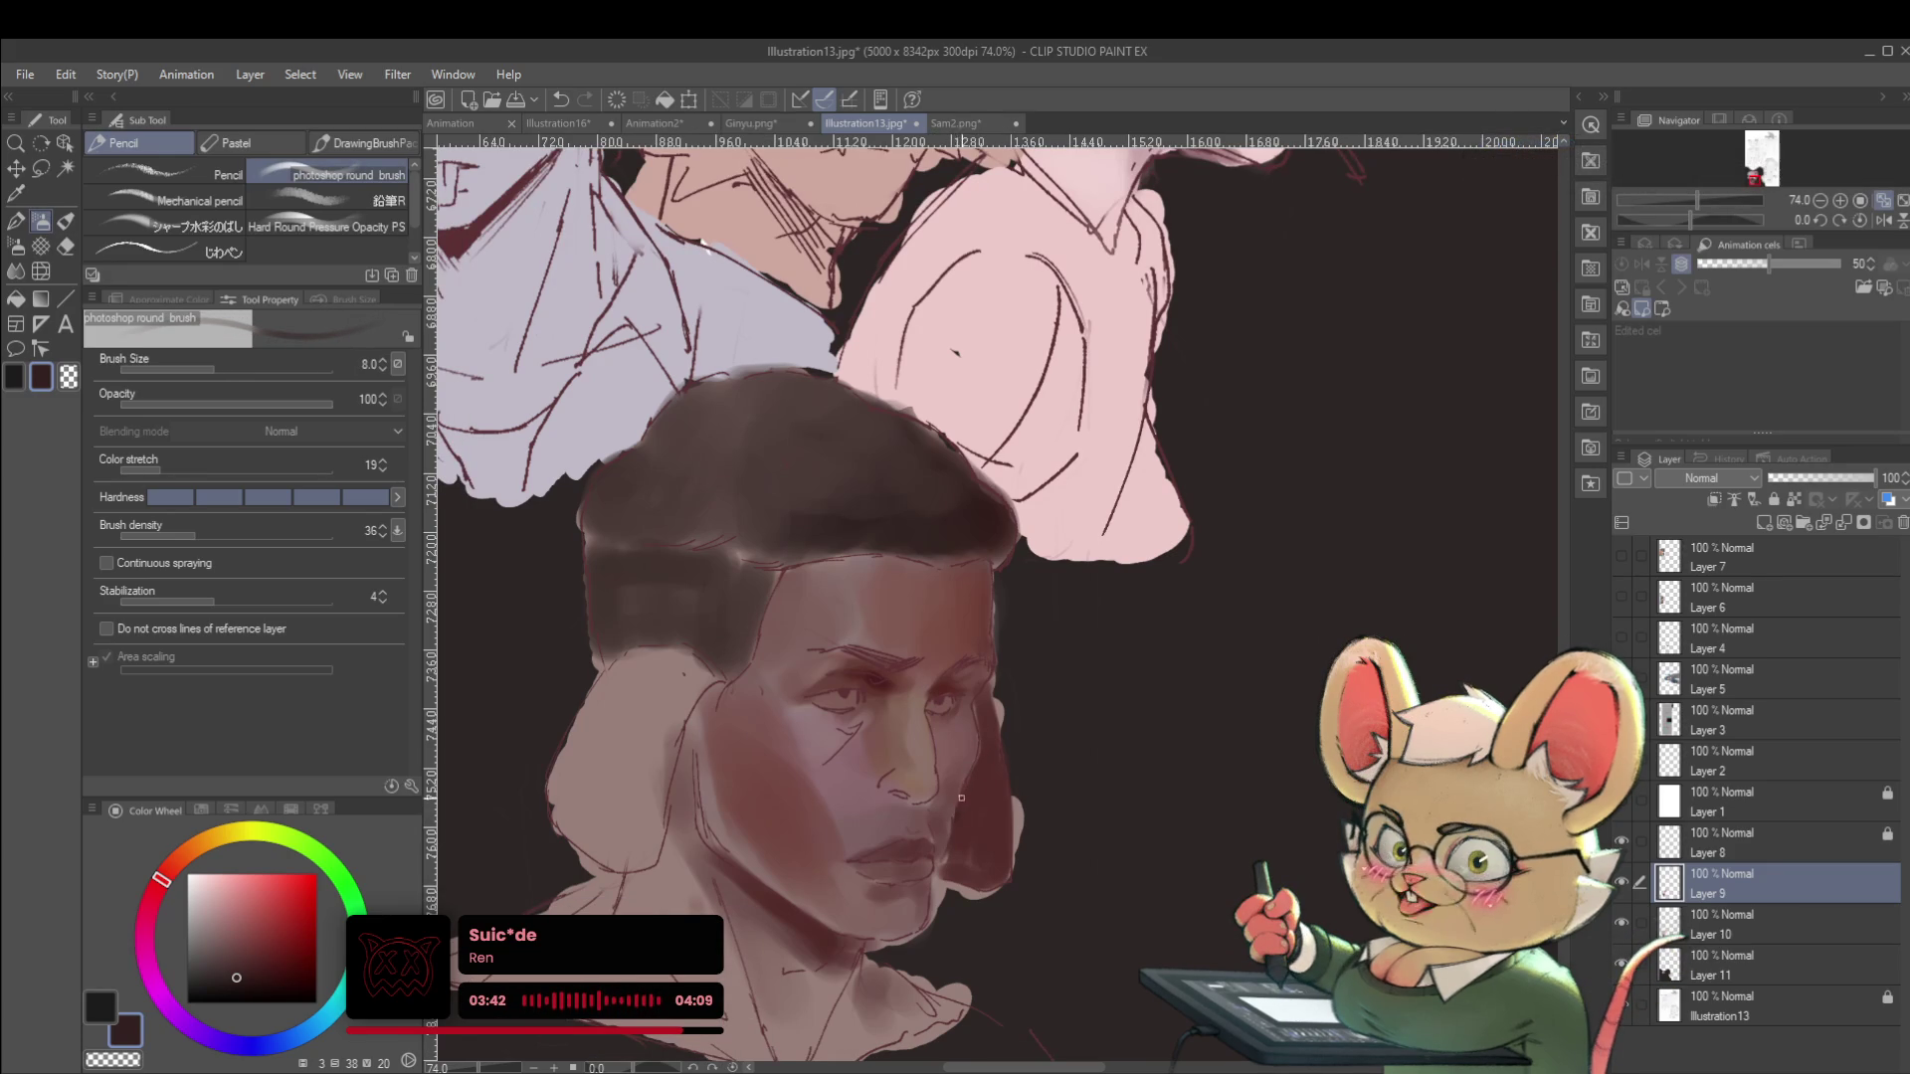
{"action": "key", "text": "bracketright"}
{"action": "key", "text": "bracketright"}
{"action": "key", "text": "bracketright"}
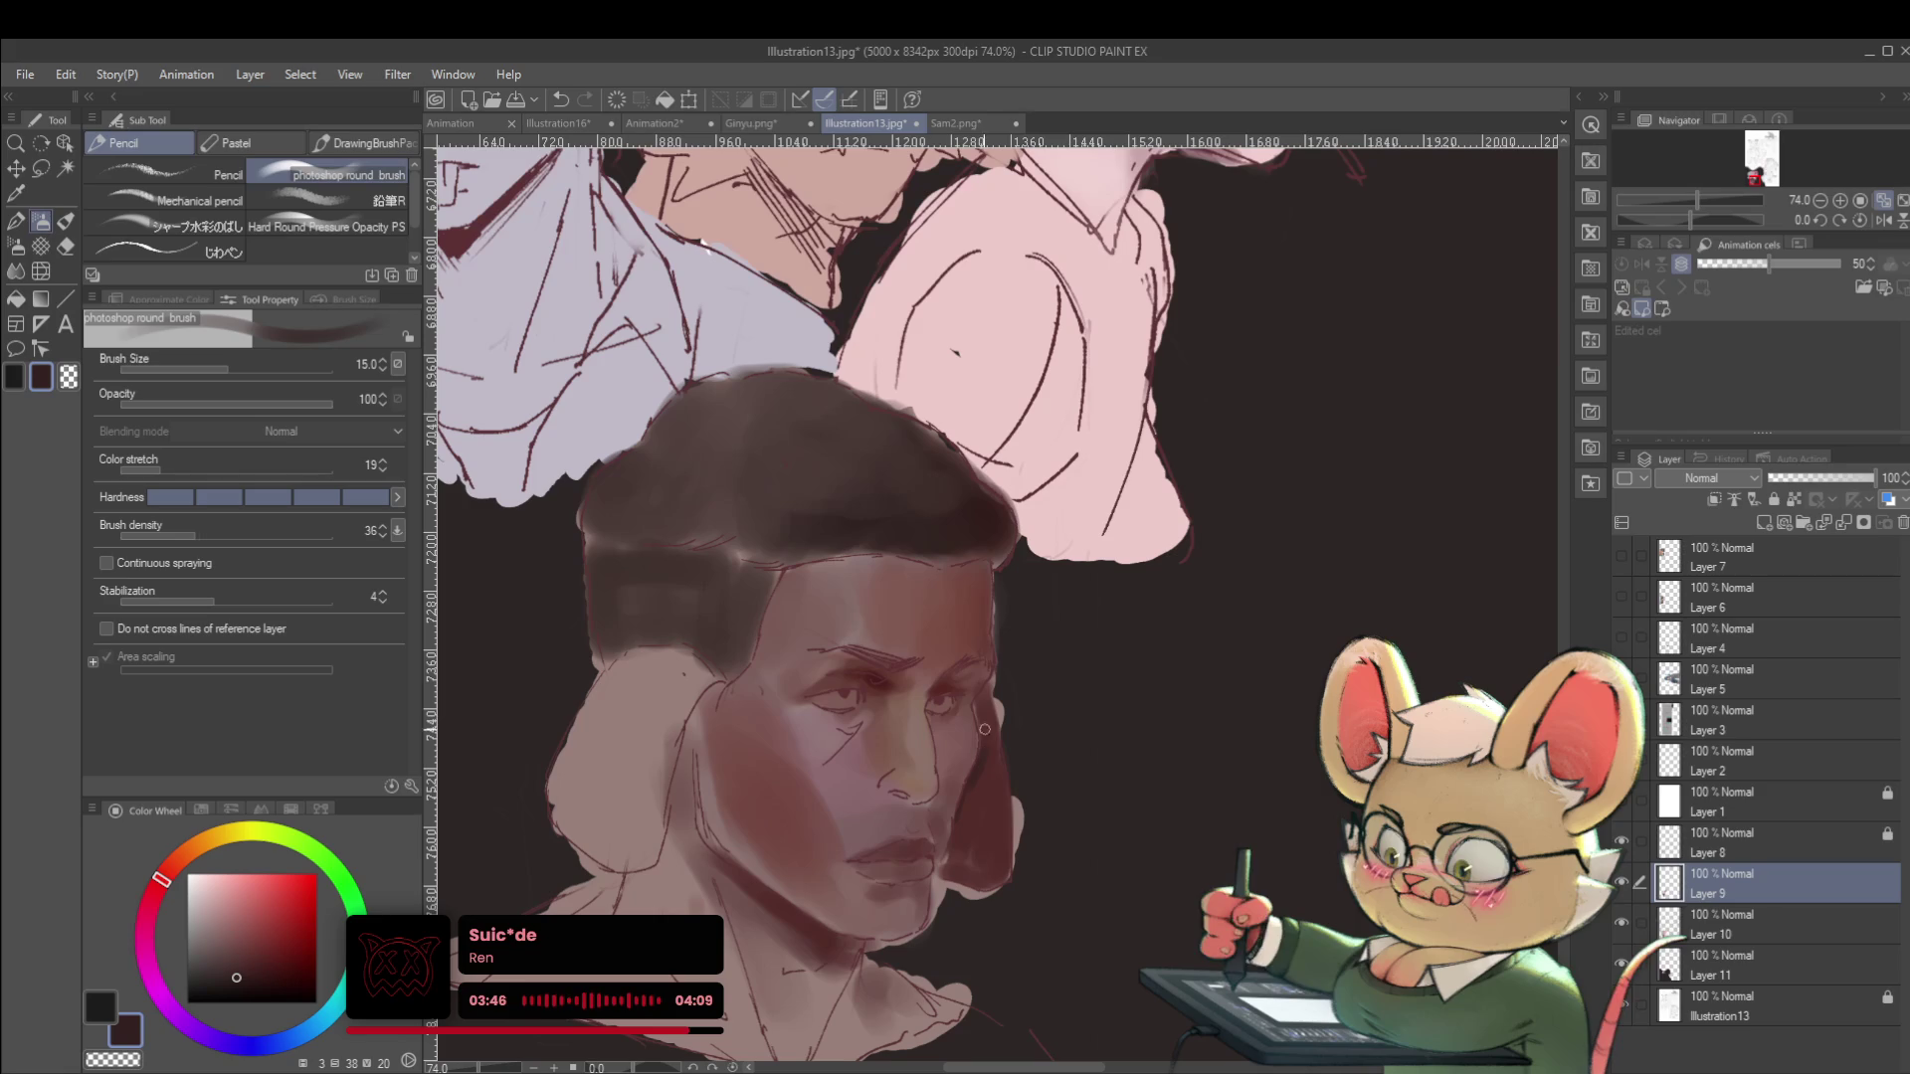
{"action": "key", "text": "bracketright"}
{"action": "key", "text": "bracketright"}
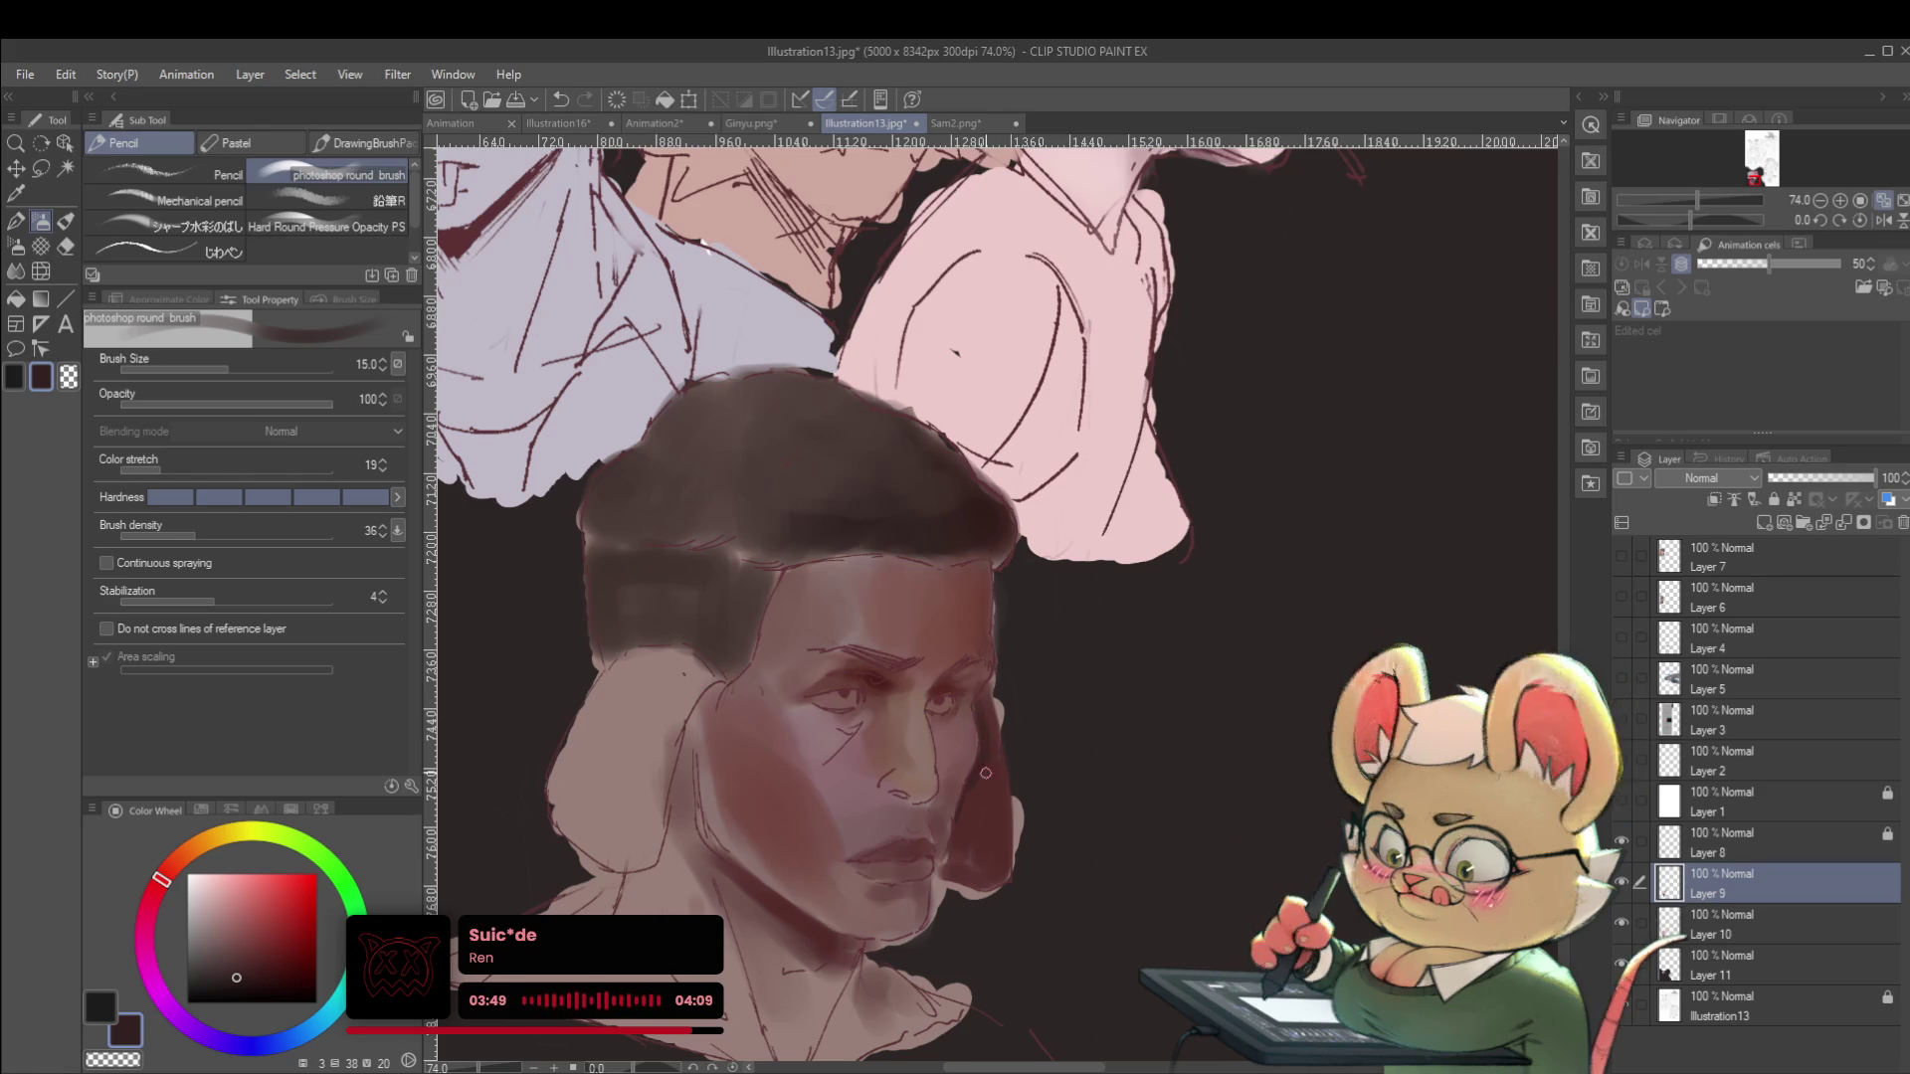
{"action": "left_click", "coordinate": [975, 880], "text": "alt"}
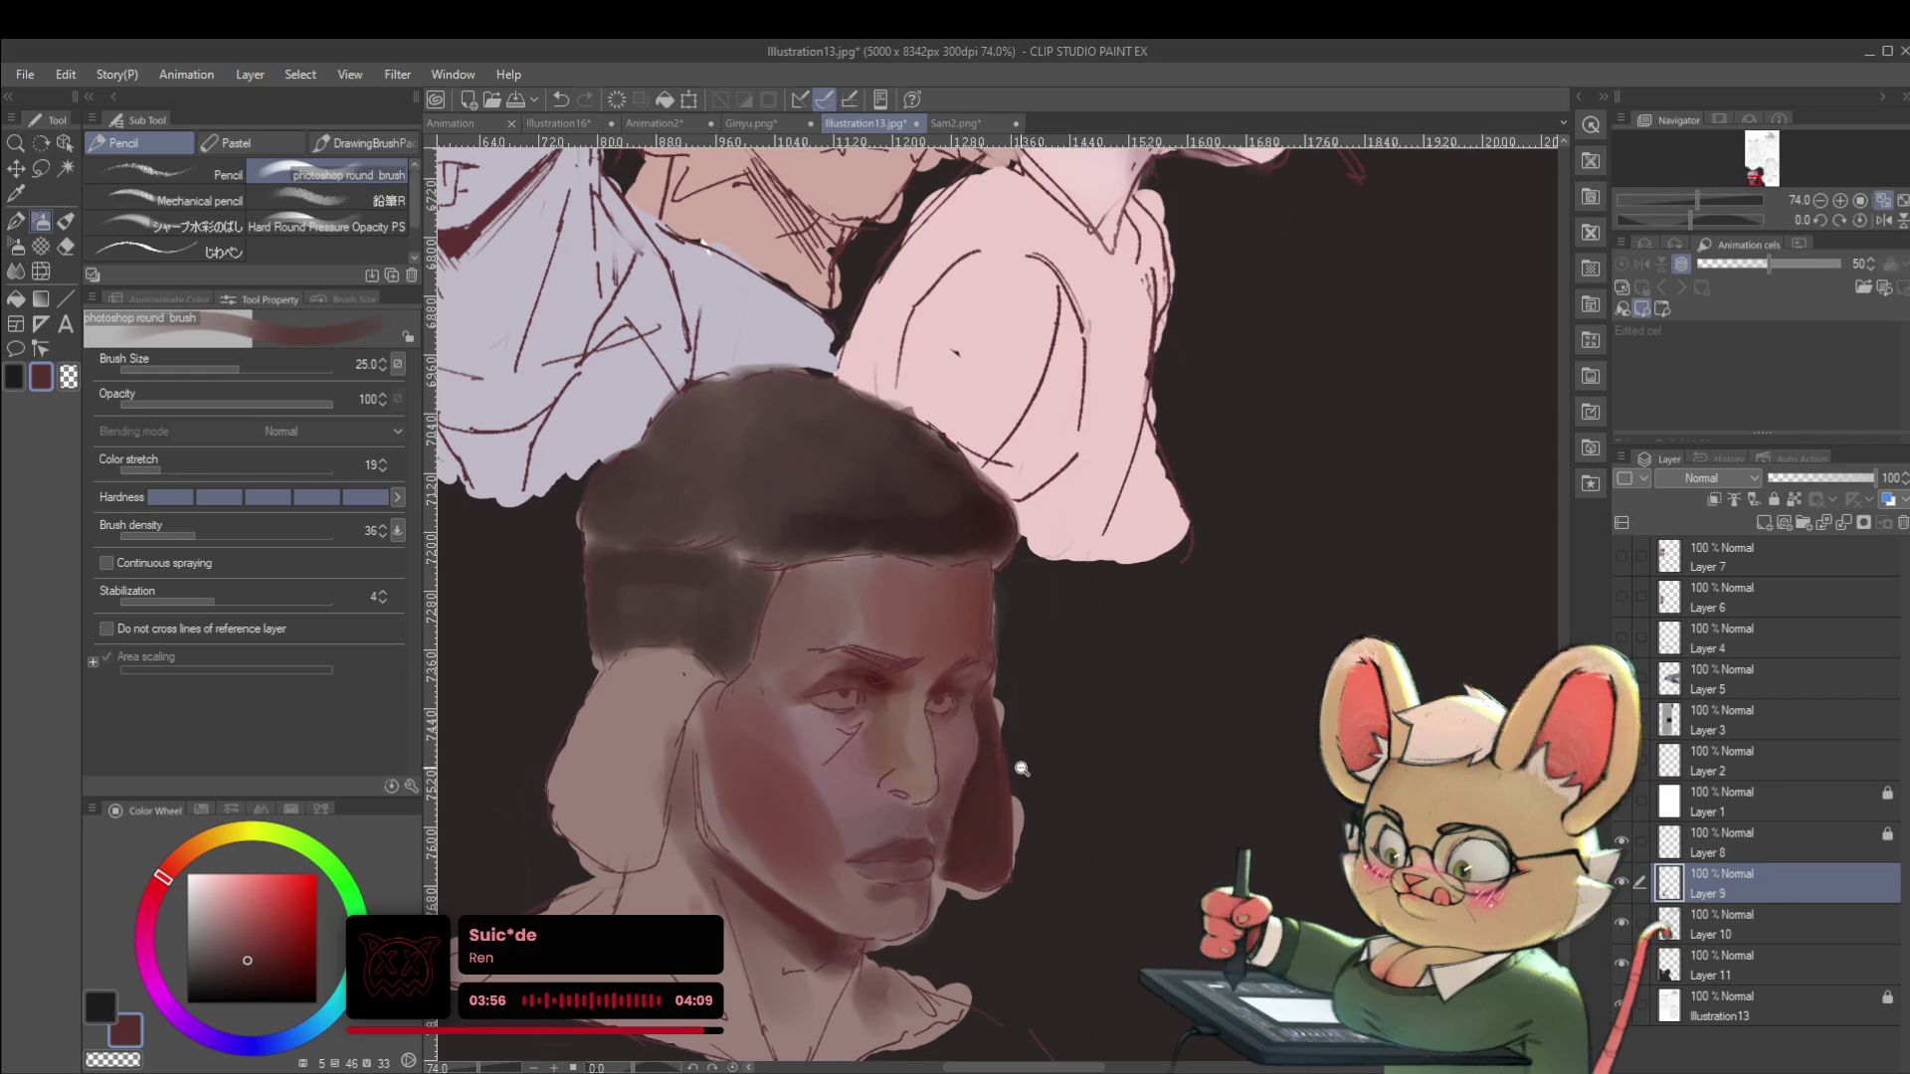
{"action": "left_click_drag", "start_coordinate": [1002, 771], "coordinate": [945, 723]}
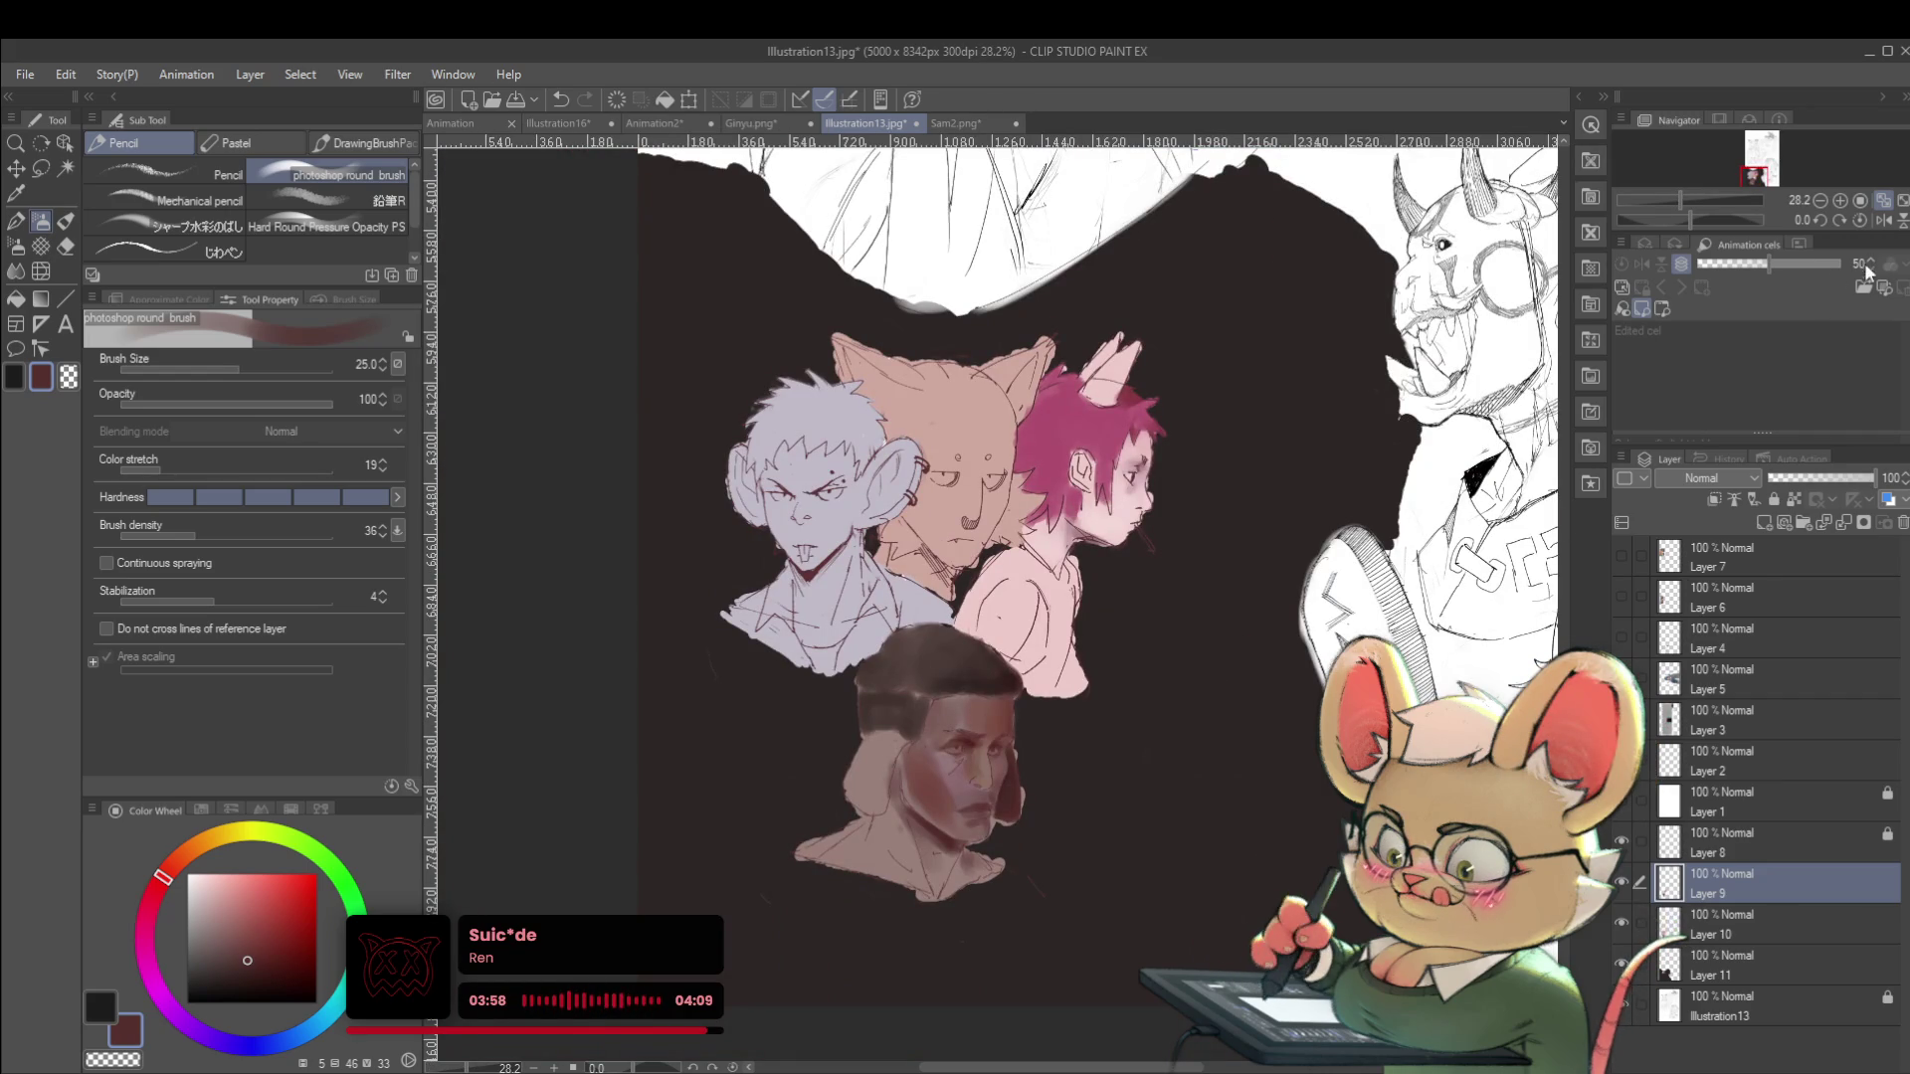
Mirror the canvas and repaint the cheek with newly picked and sampled skin colours.
{"action": "left_click", "coordinate": [1883, 219]}
{"action": "scroll", "coordinate": [1003, 723], "scroll_direction": "up", "scroll_amount": 3}
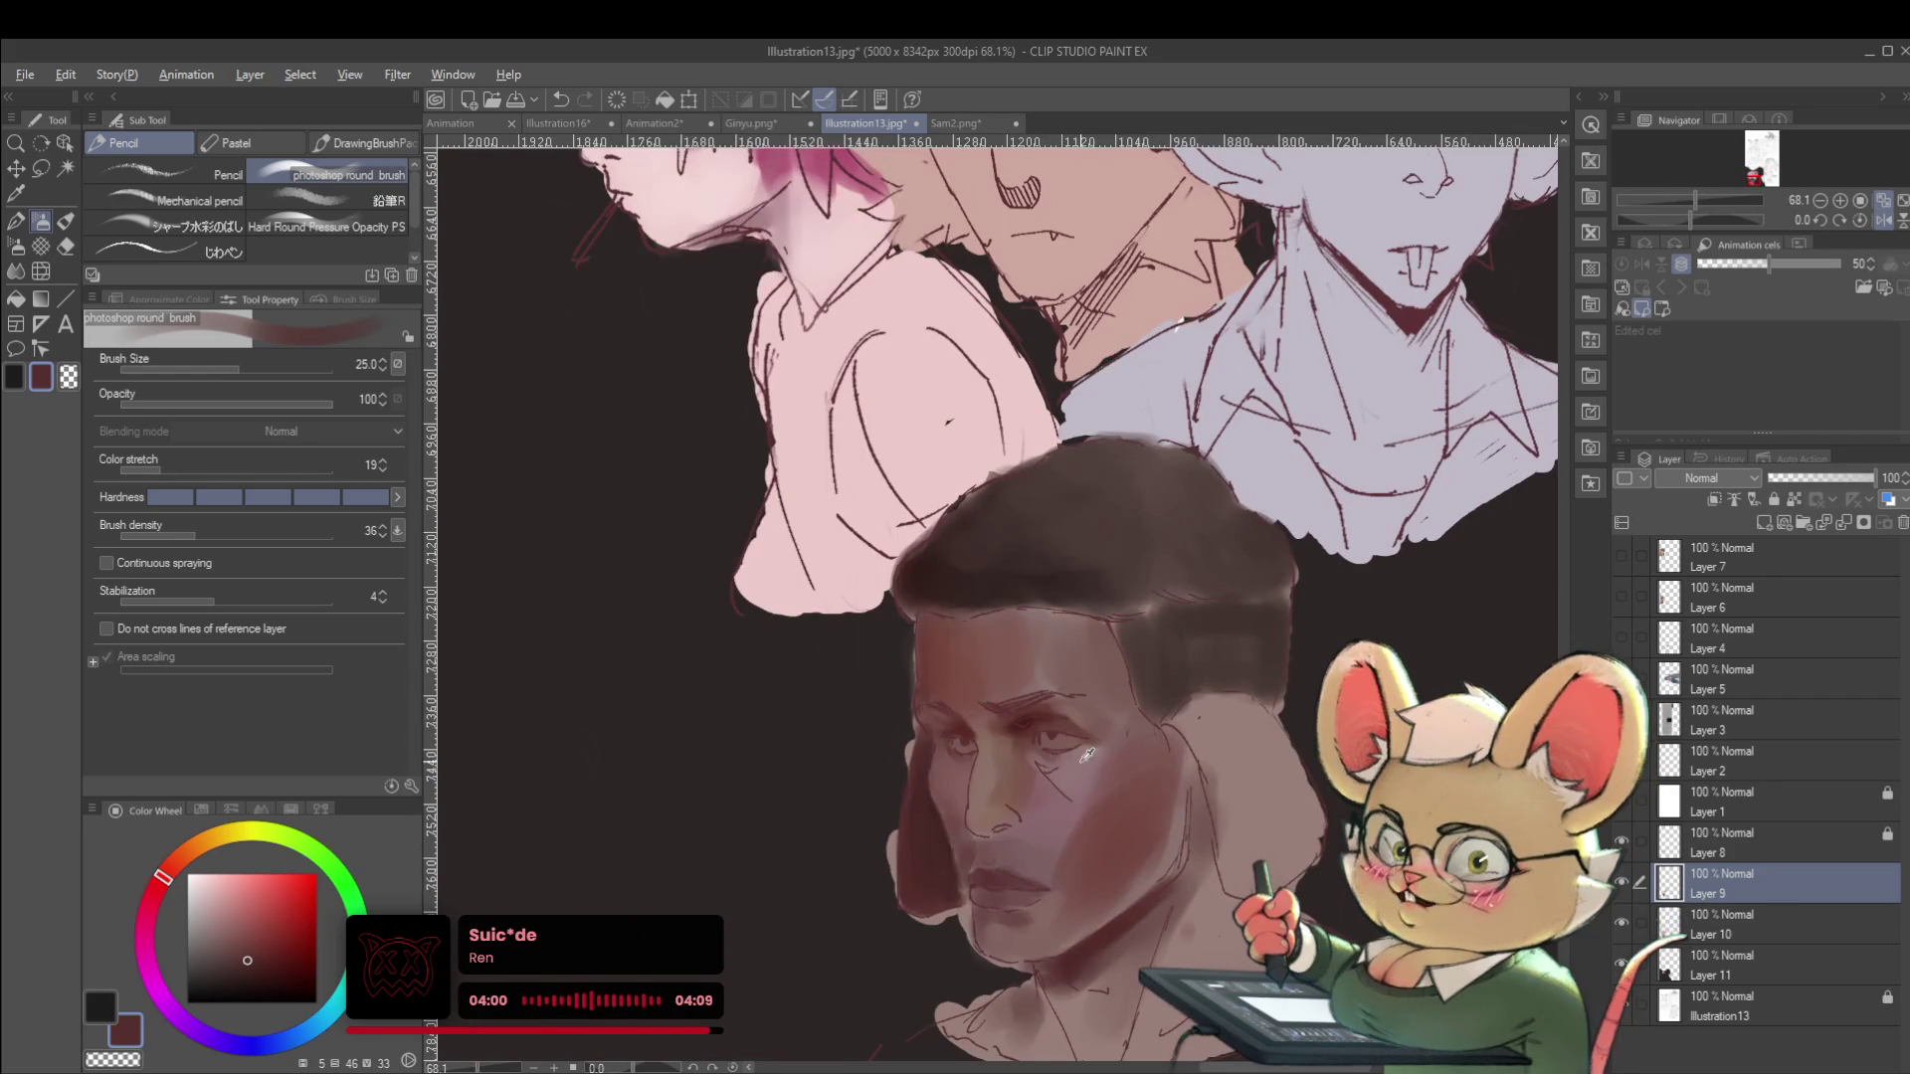
{"action": "scroll", "coordinate": [932, 776], "scroll_direction": "up", "scroll_amount": 2}
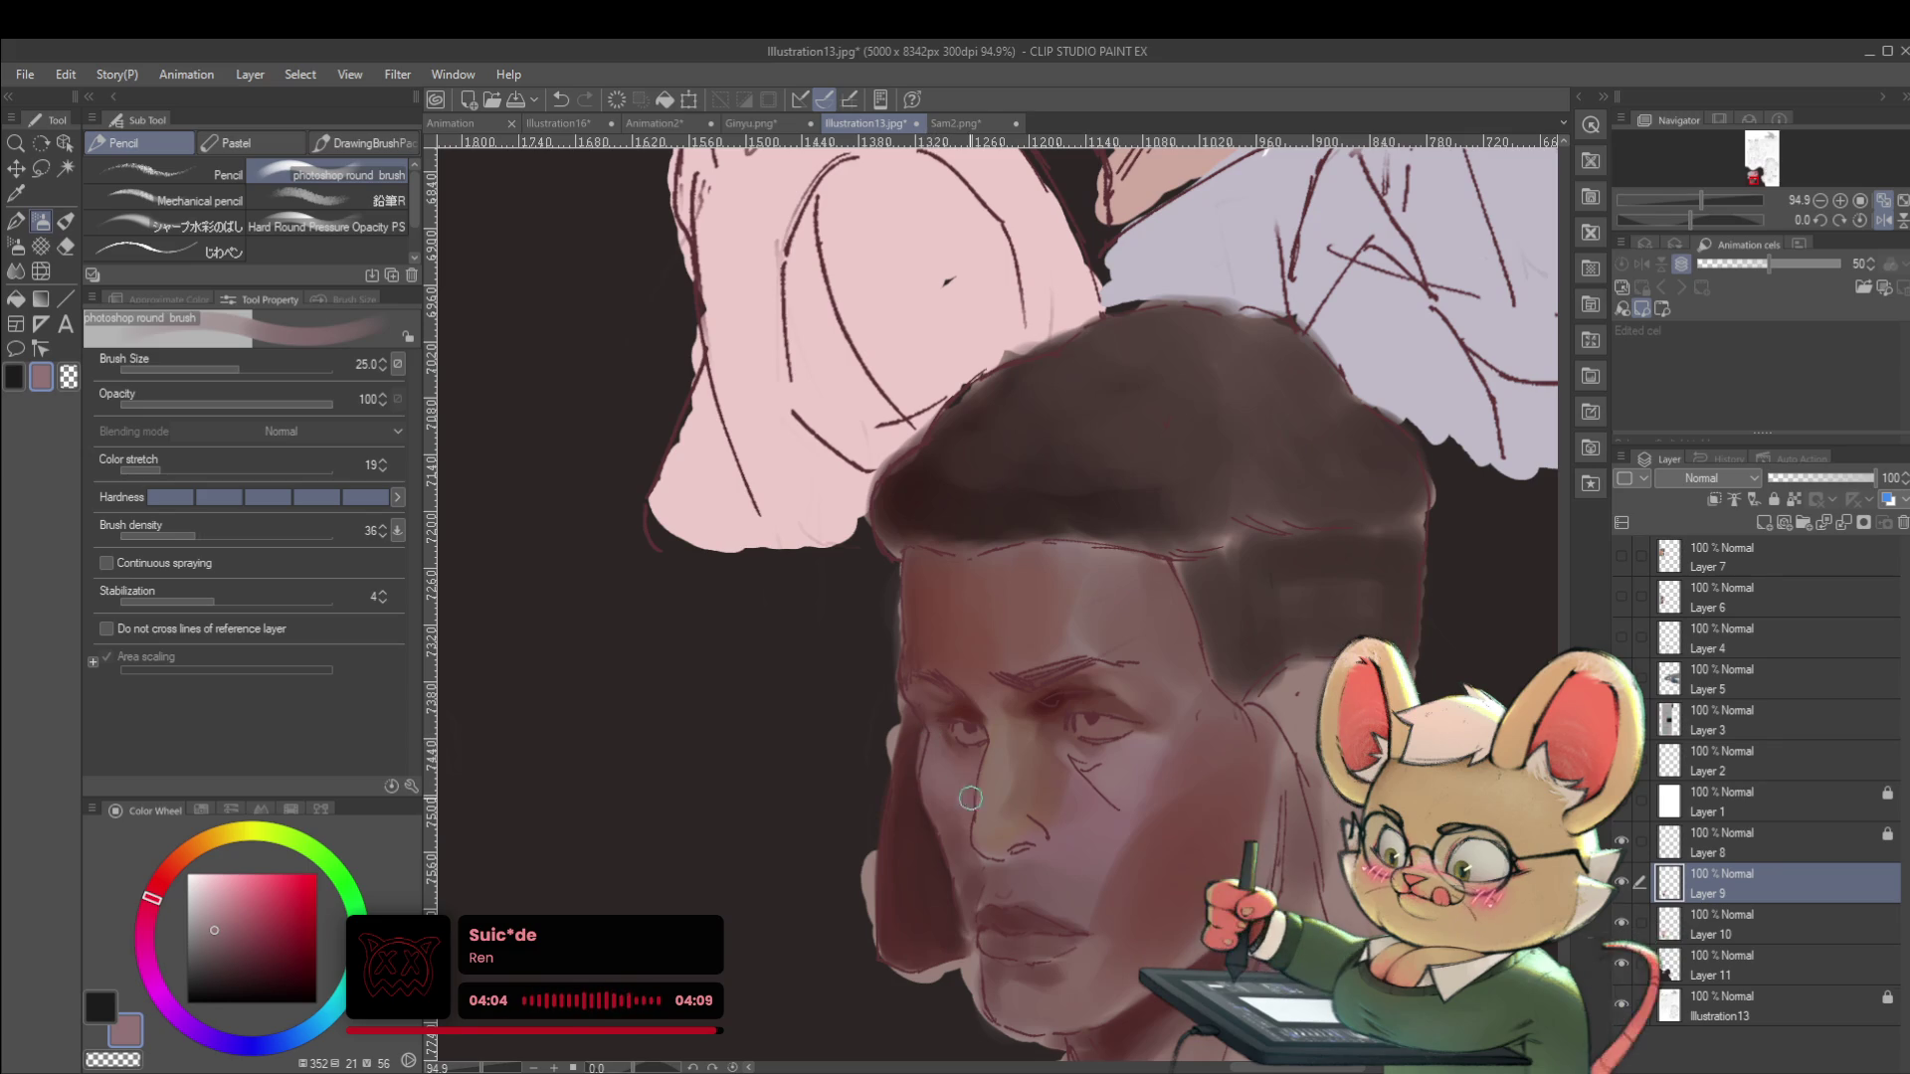
{"action": "scroll", "coordinate": [939, 787], "scroll_direction": "down", "scroll_amount": 5}
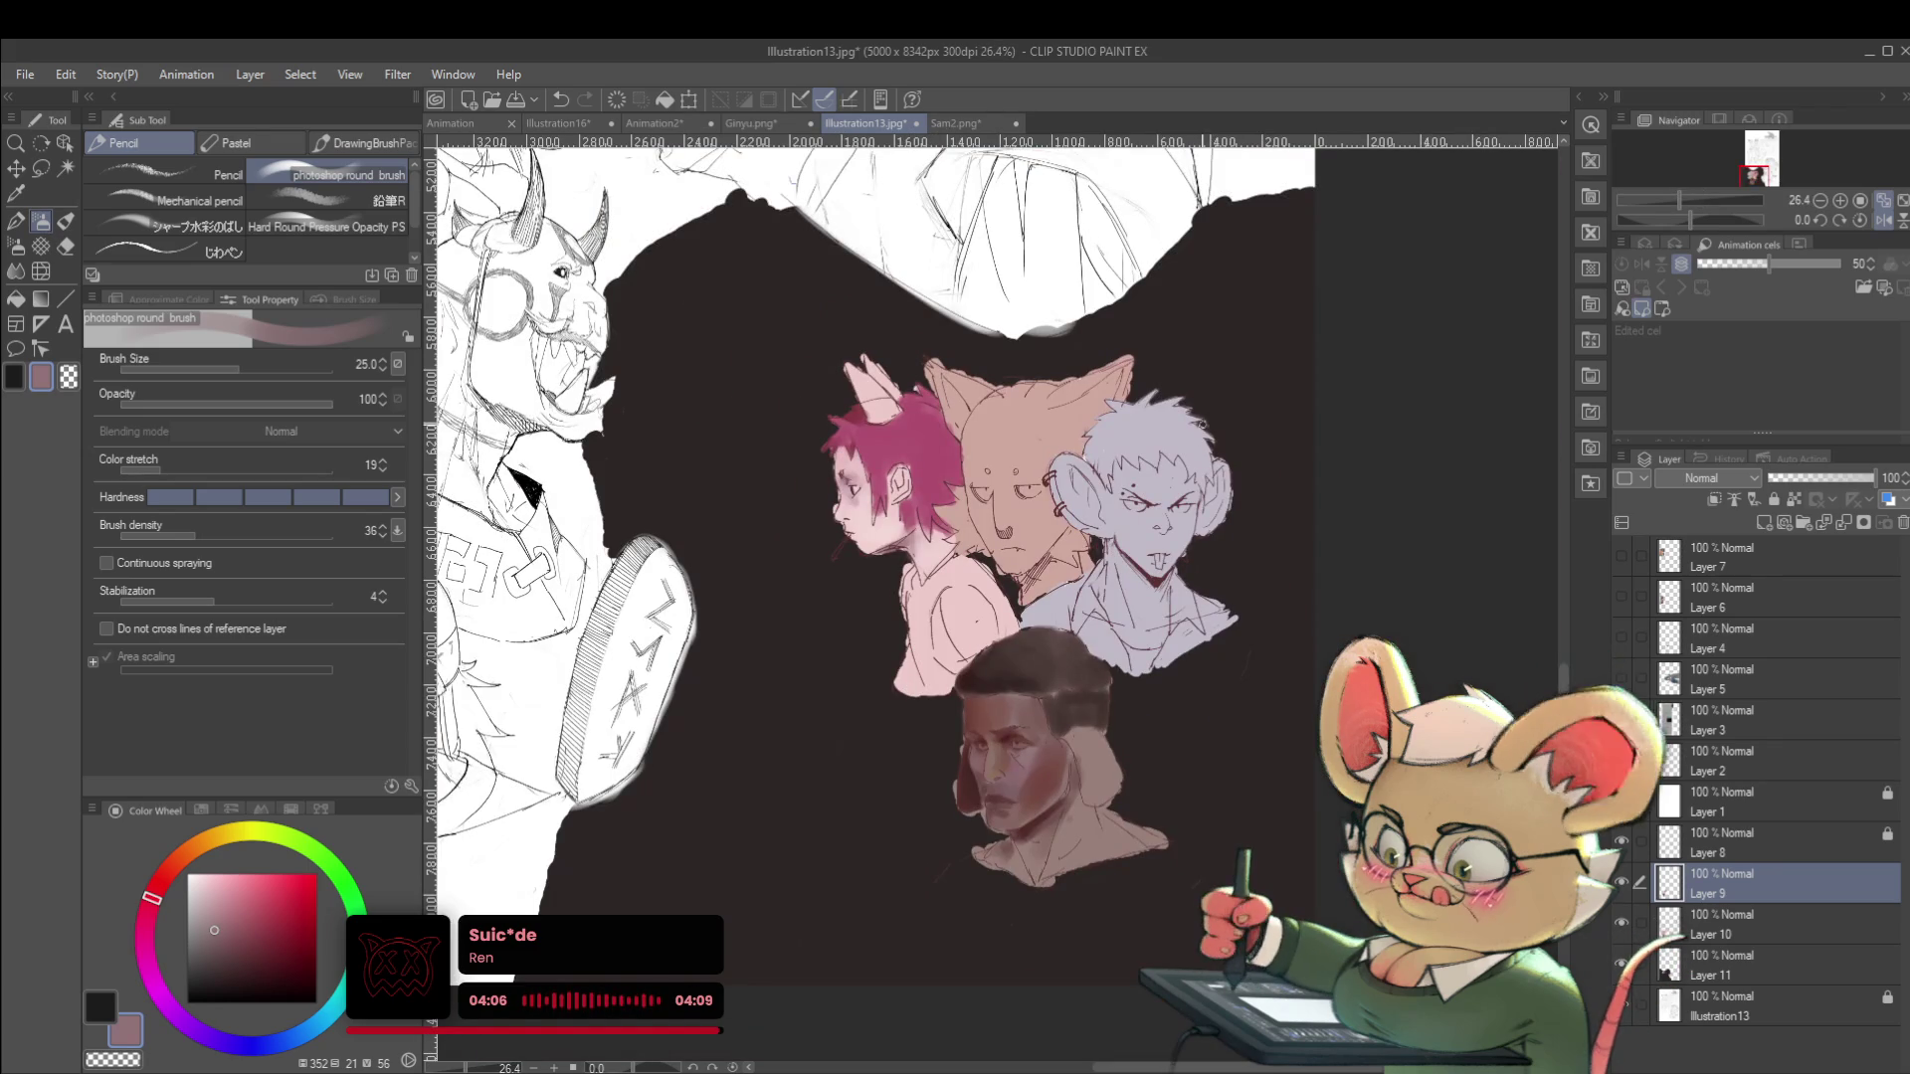
{"action": "scroll", "coordinate": [1057, 756], "scroll_direction": "up", "scroll_amount": 5}
{"action": "left_click", "coordinate": [1009, 791], "text": "alt"}
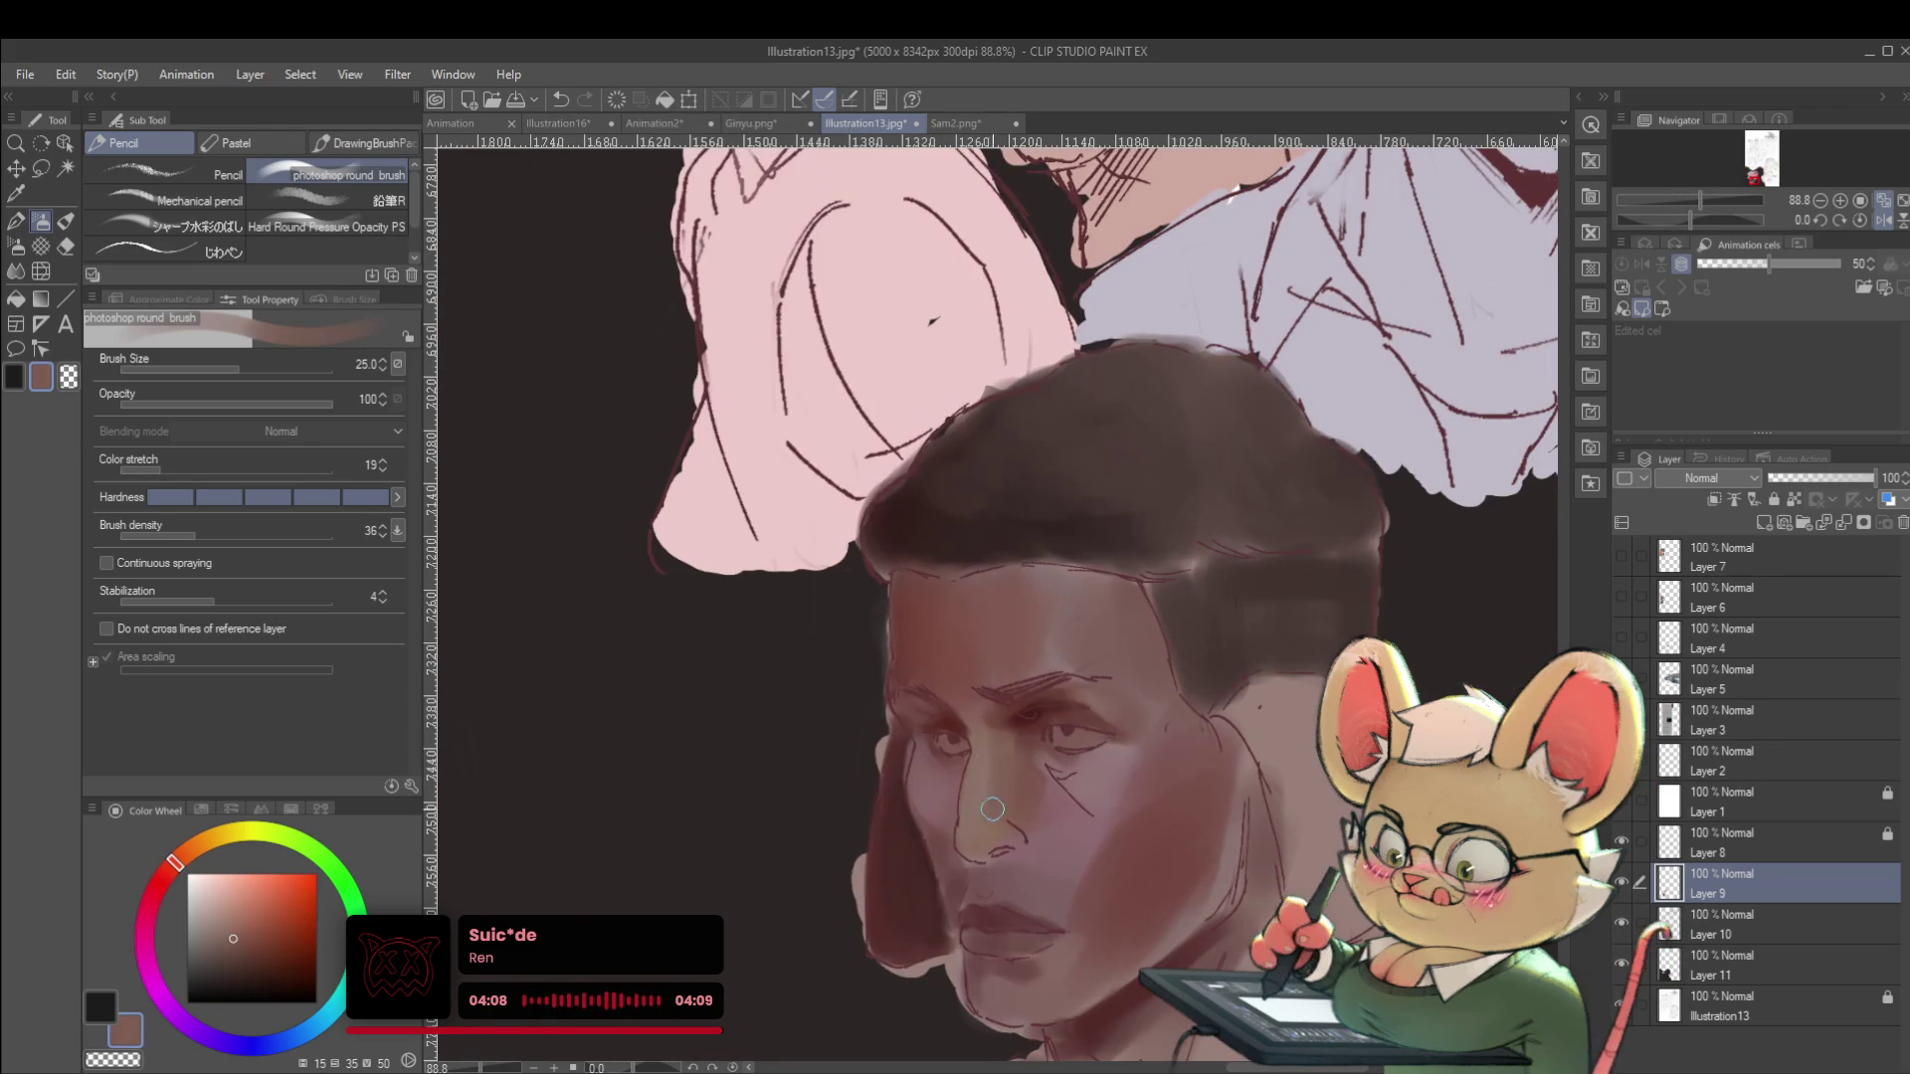
{"action": "left_click", "coordinate": [989, 754], "text": "alt"}
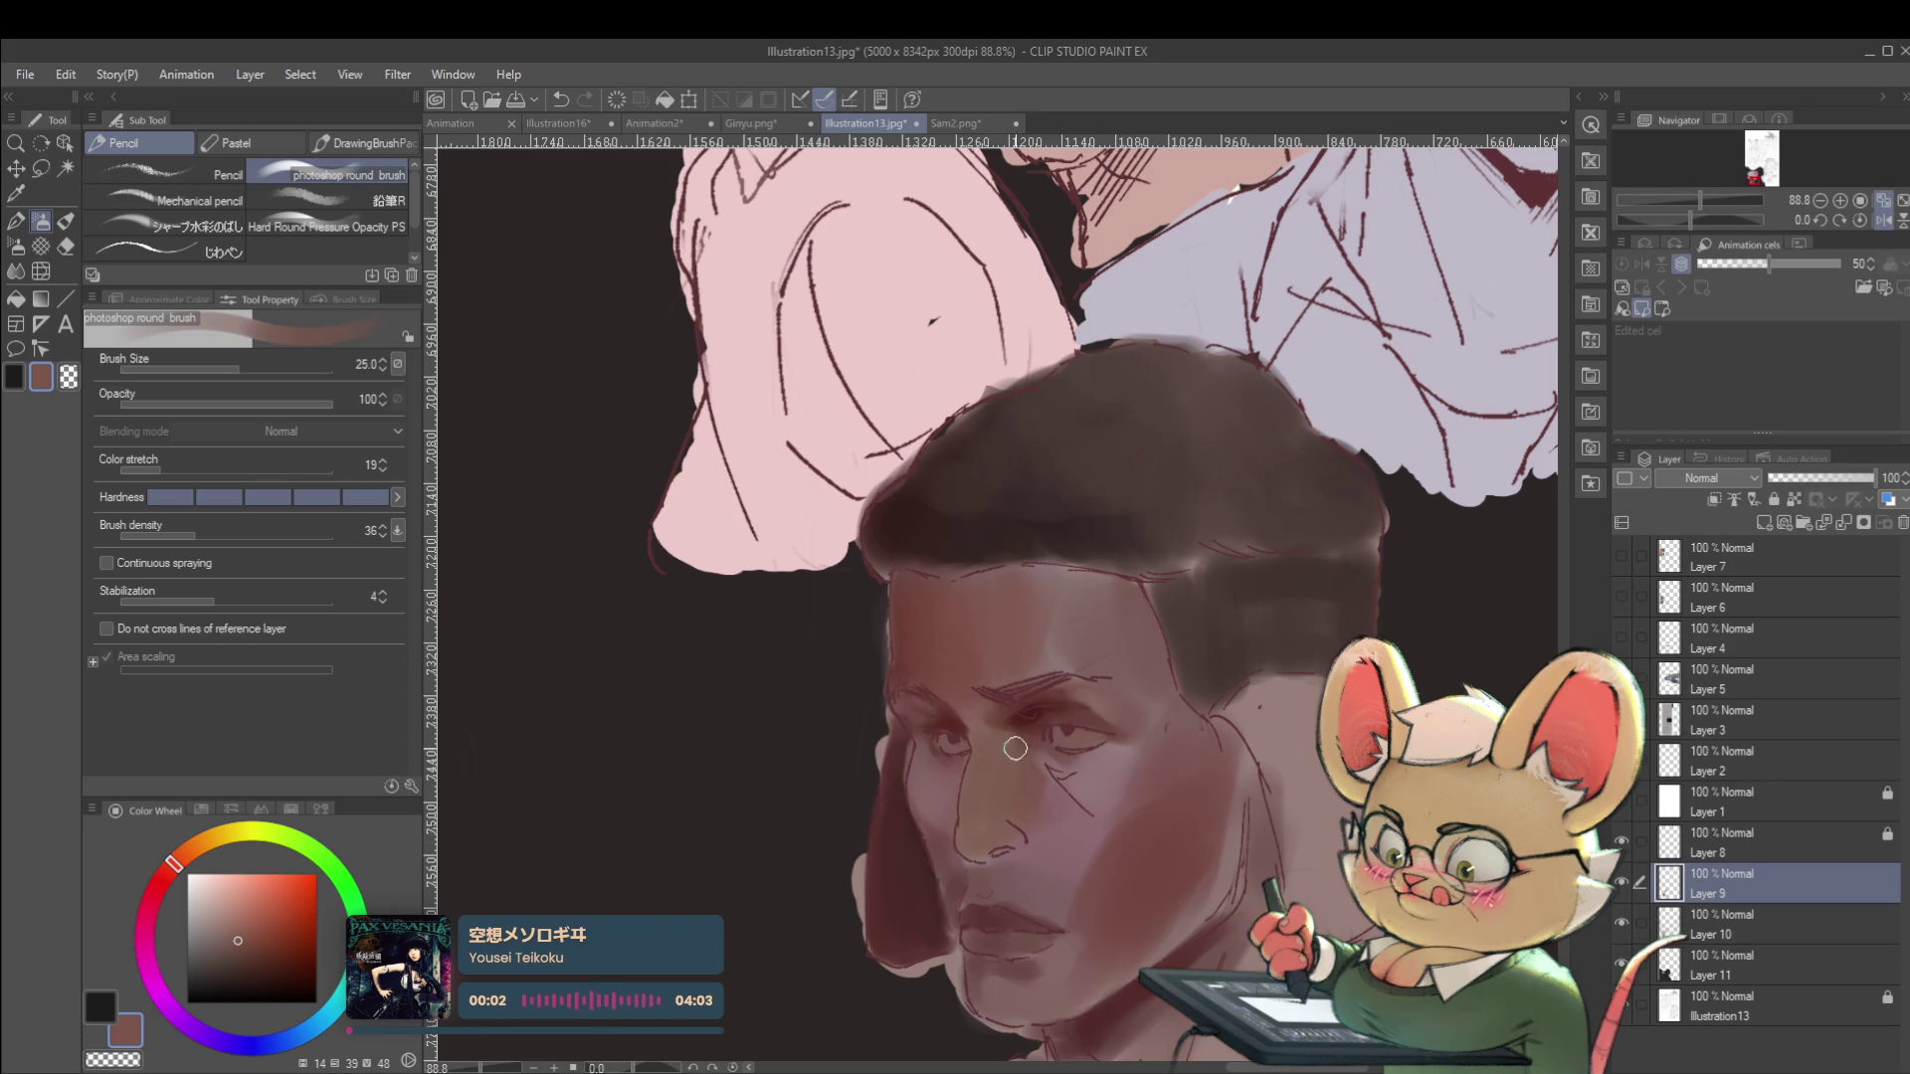
{"action": "scroll", "coordinate": [1003, 742], "scroll_direction": "down", "scroll_amount": 5}
{"action": "scroll", "coordinate": [1069, 766], "scroll_direction": "up", "scroll_amount": 4}
{"action": "left_click", "coordinate": [1035, 789], "text": "alt"}
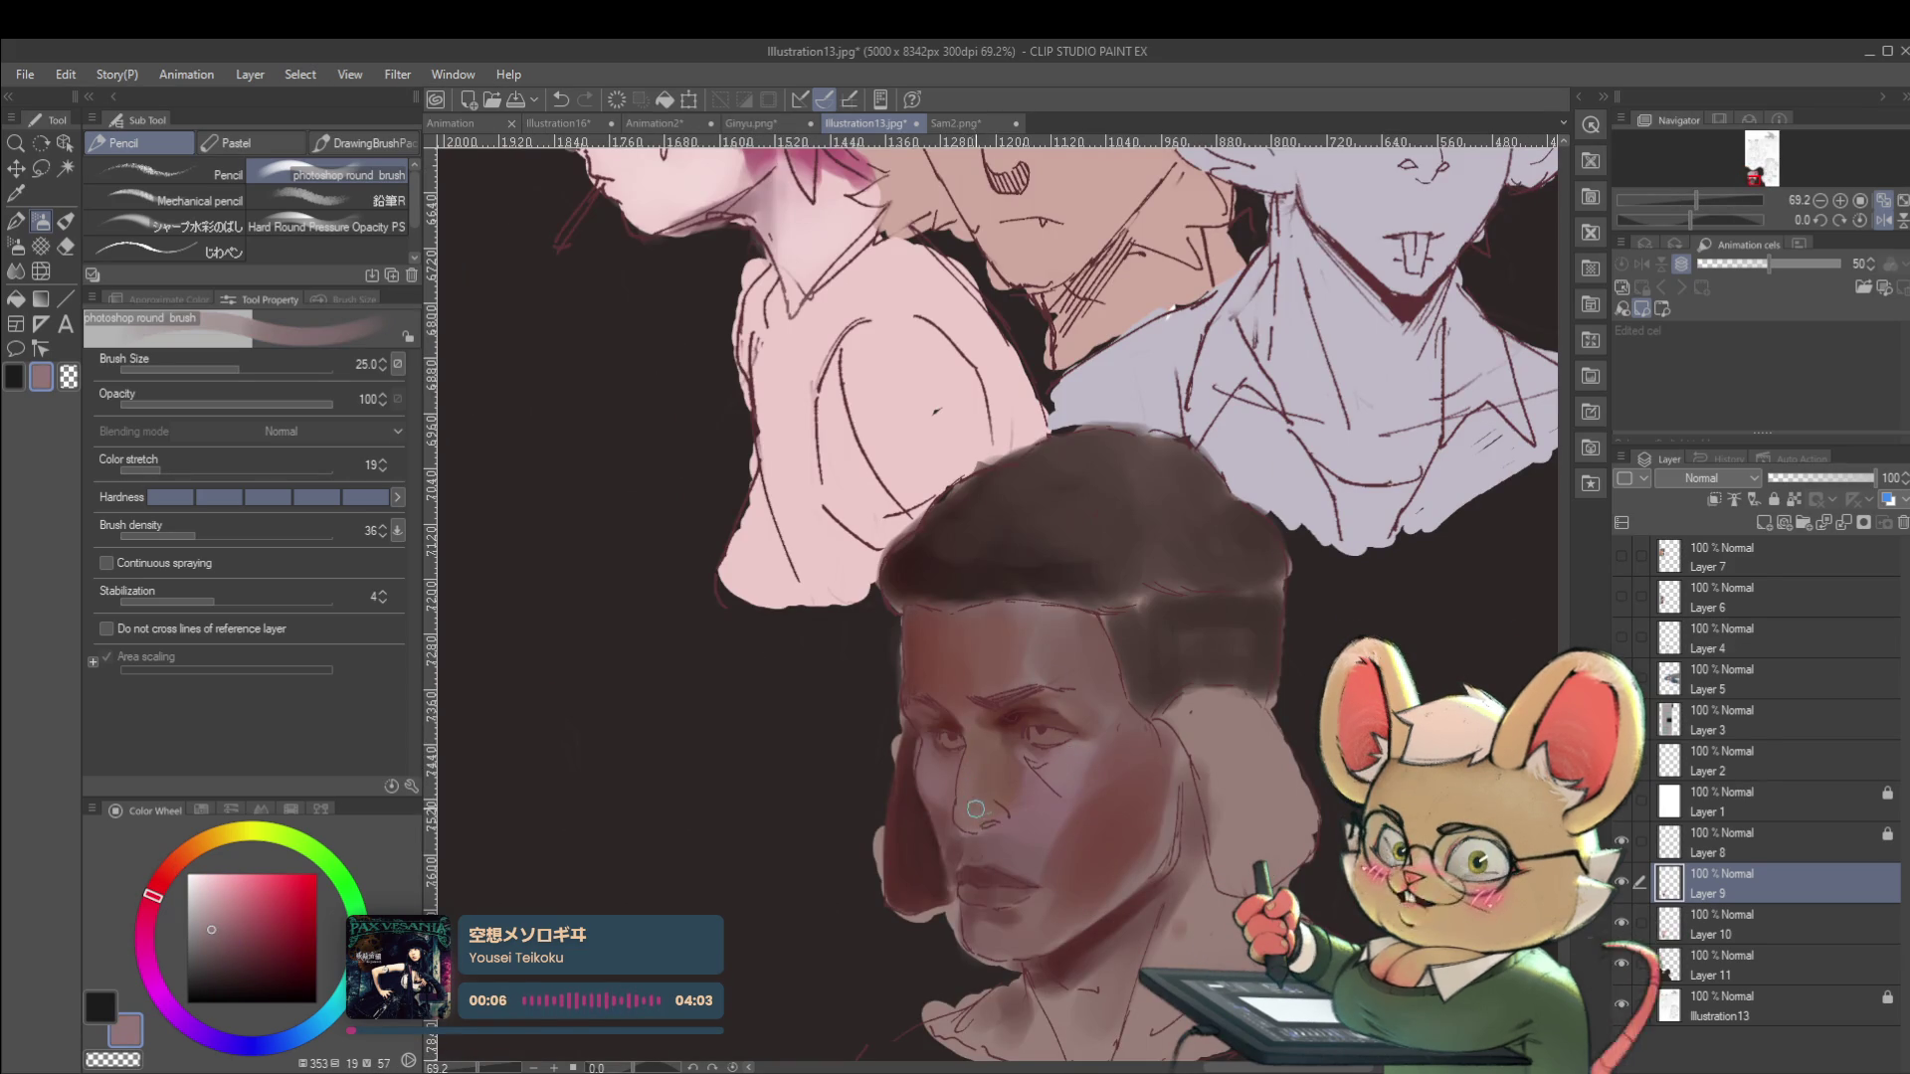
{"action": "scroll", "coordinate": [1017, 766], "scroll_direction": "down", "scroll_amount": 4}
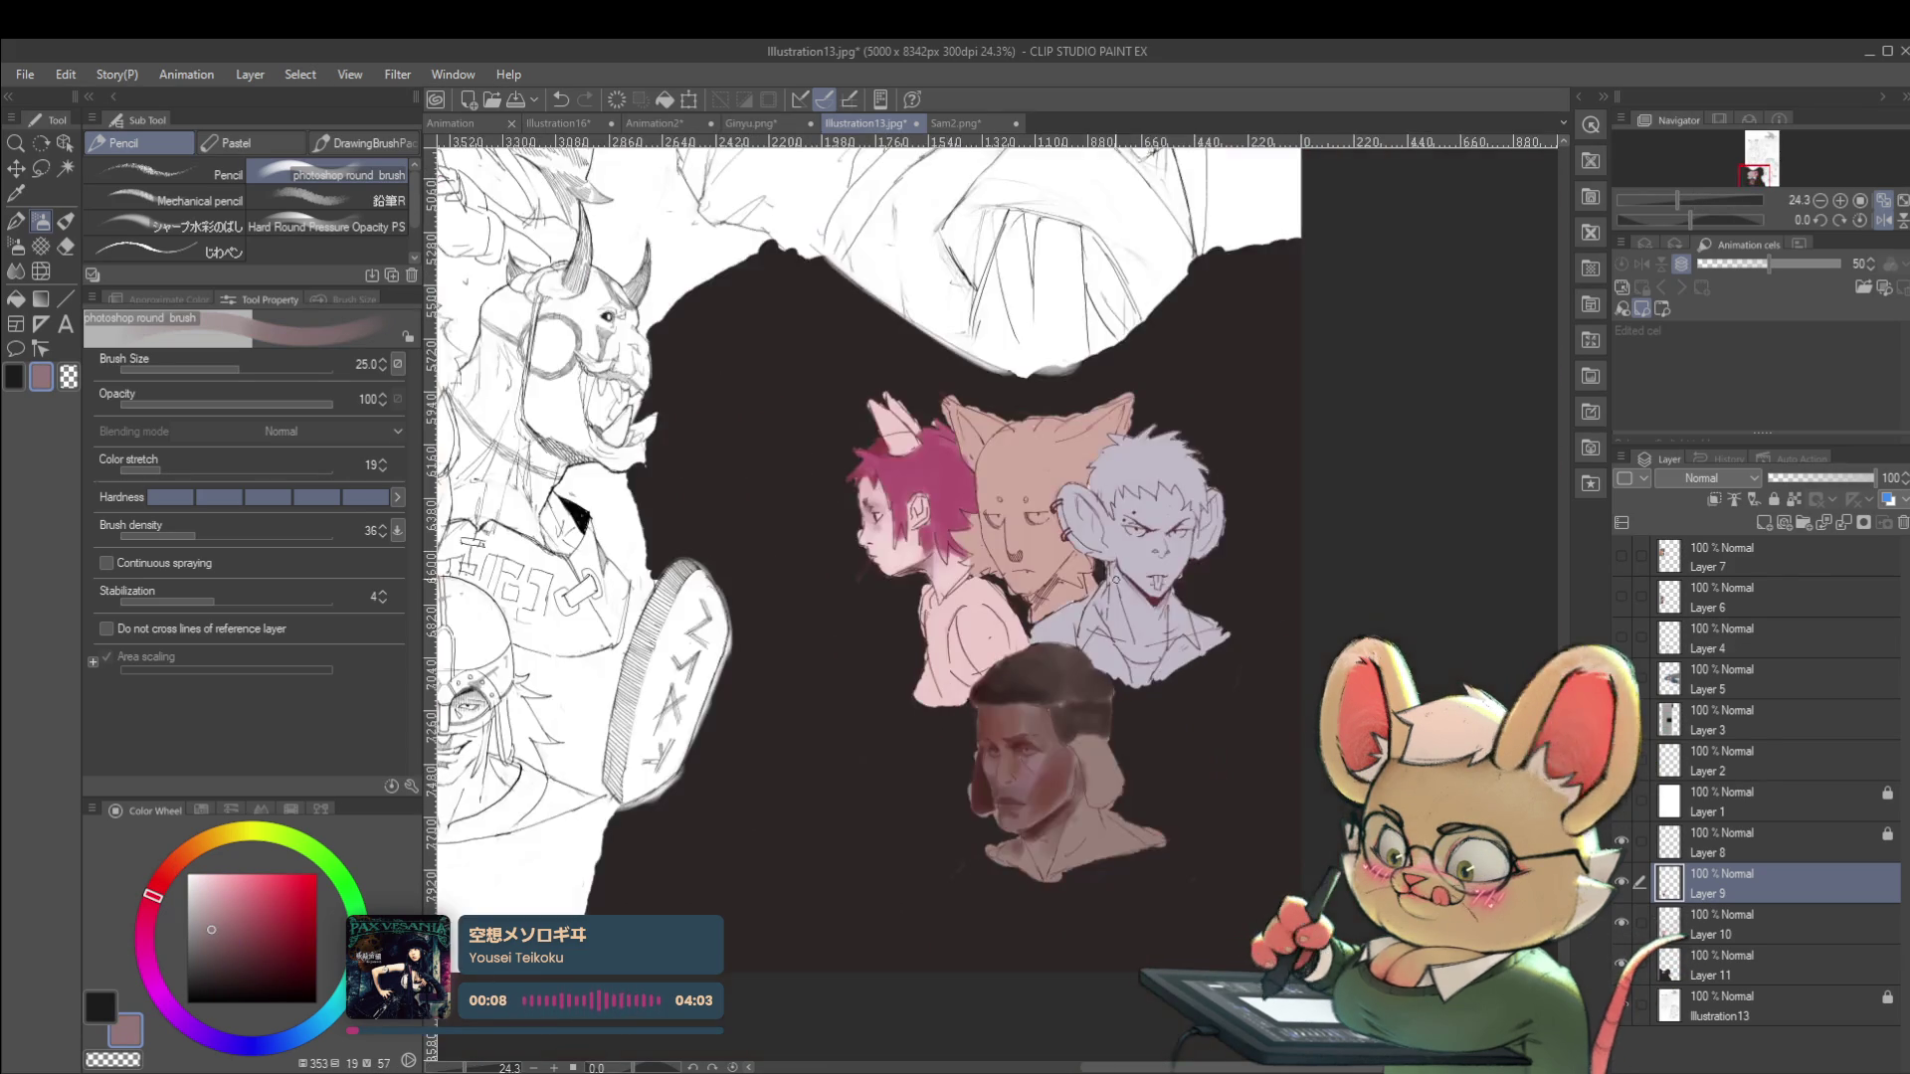
{"action": "scroll", "coordinate": [1069, 779], "scroll_direction": "up", "scroll_amount": 4}
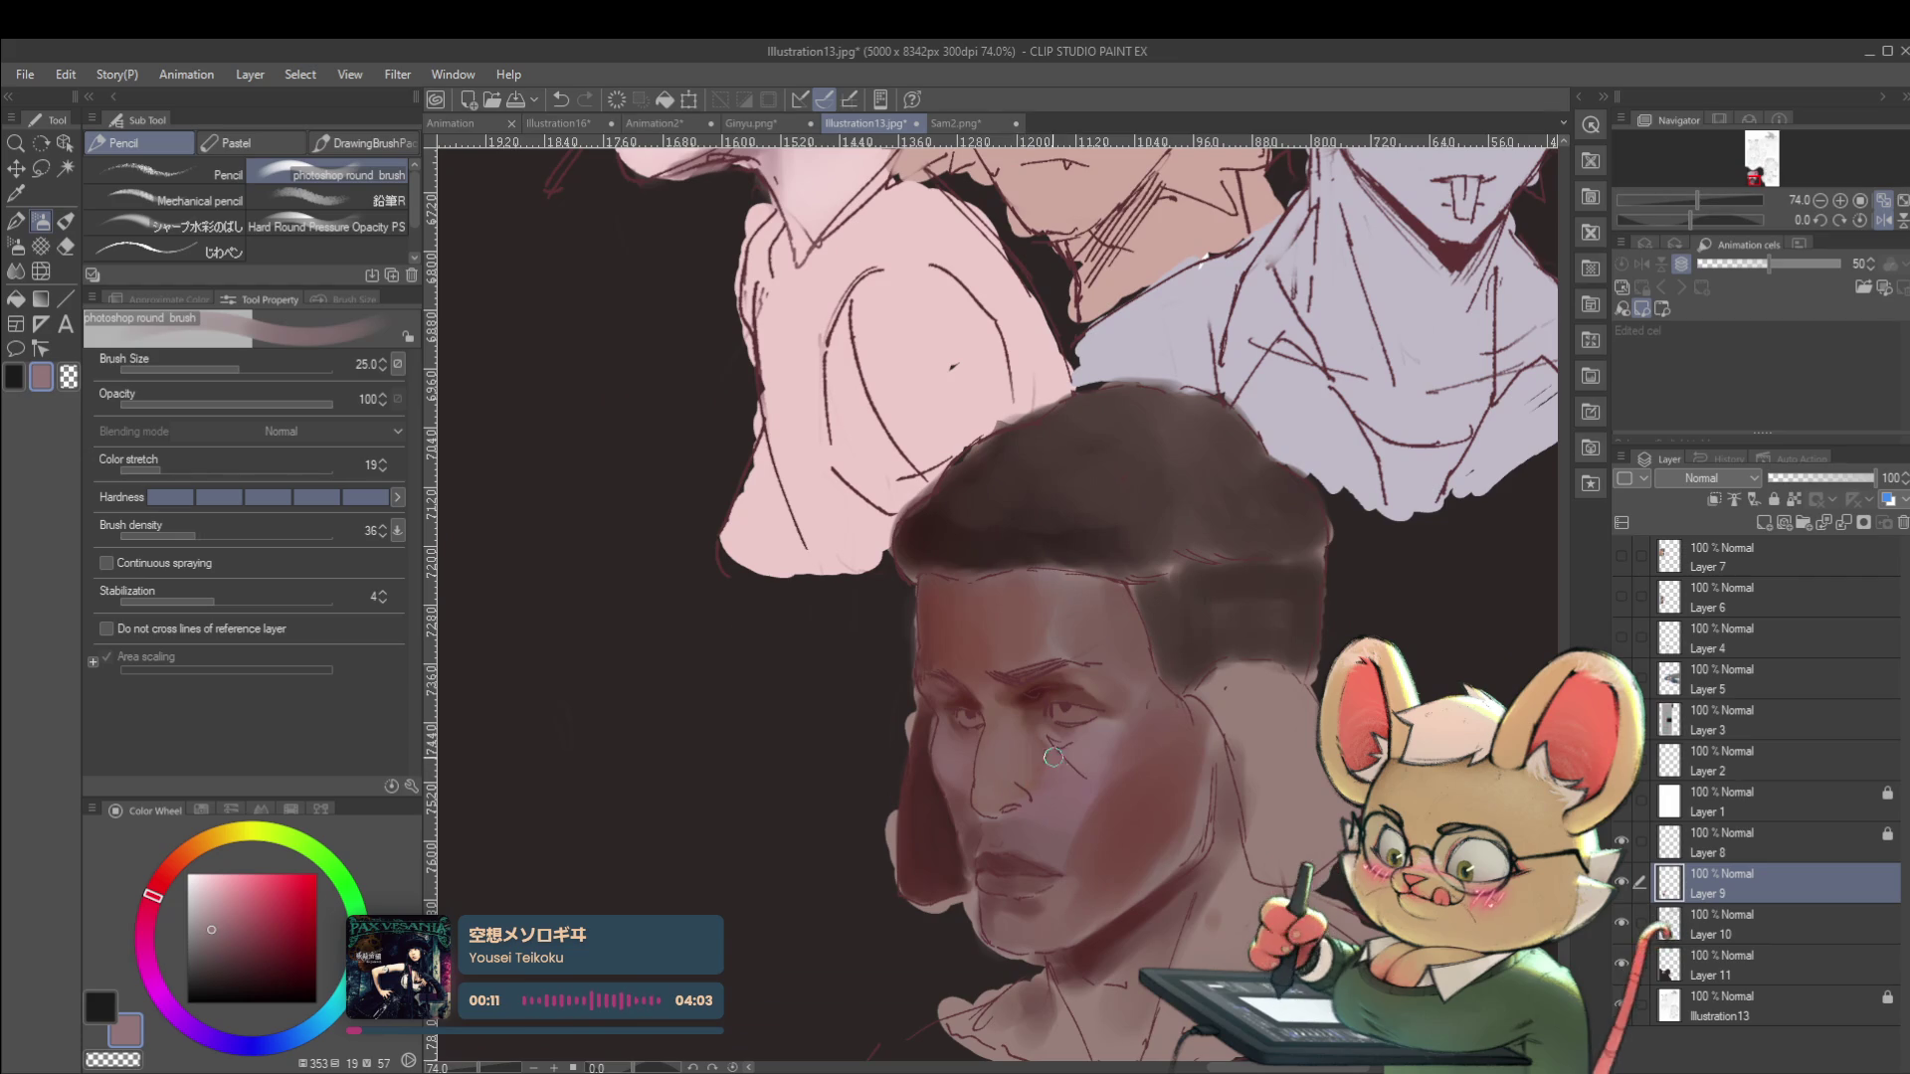
{"action": "left_click", "coordinate": [1042, 756], "text": "alt"}
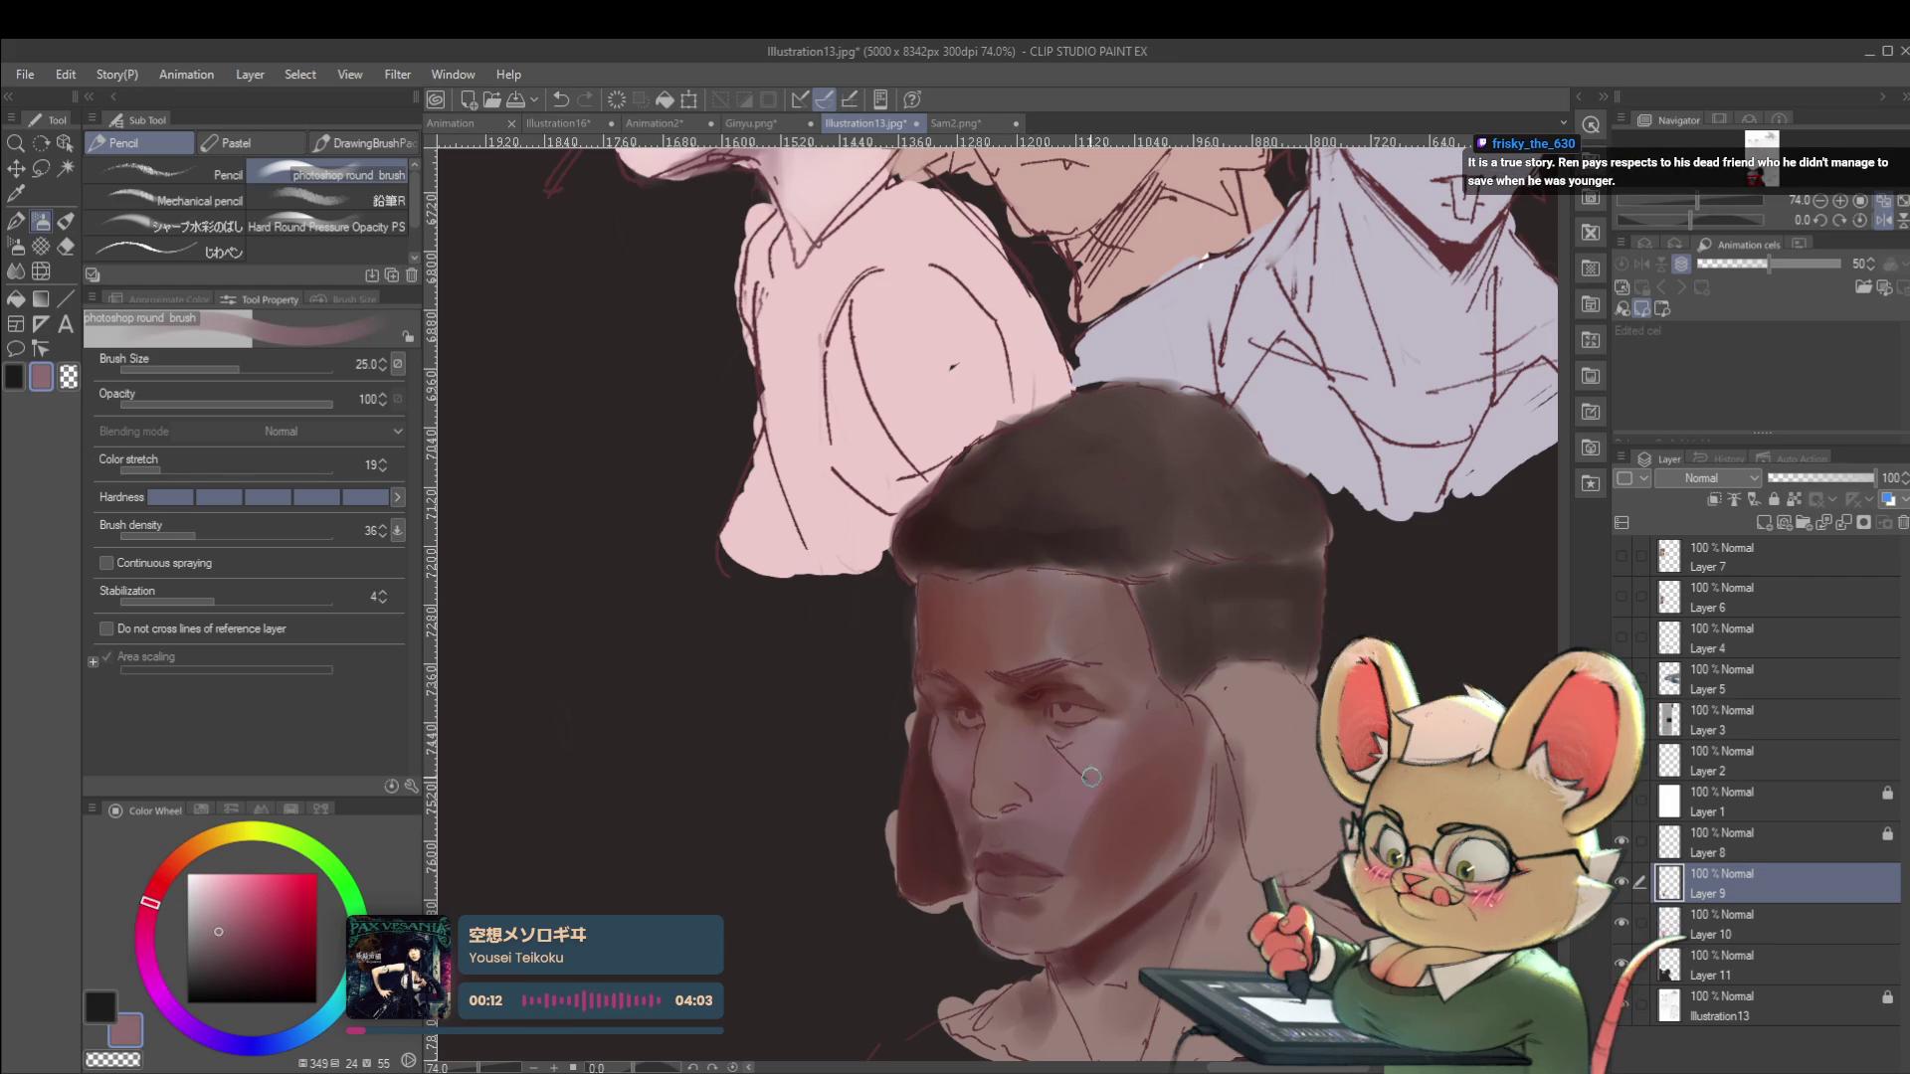
{"action": "scroll", "coordinate": [1083, 777], "scroll_direction": "down", "scroll_amount": 3}
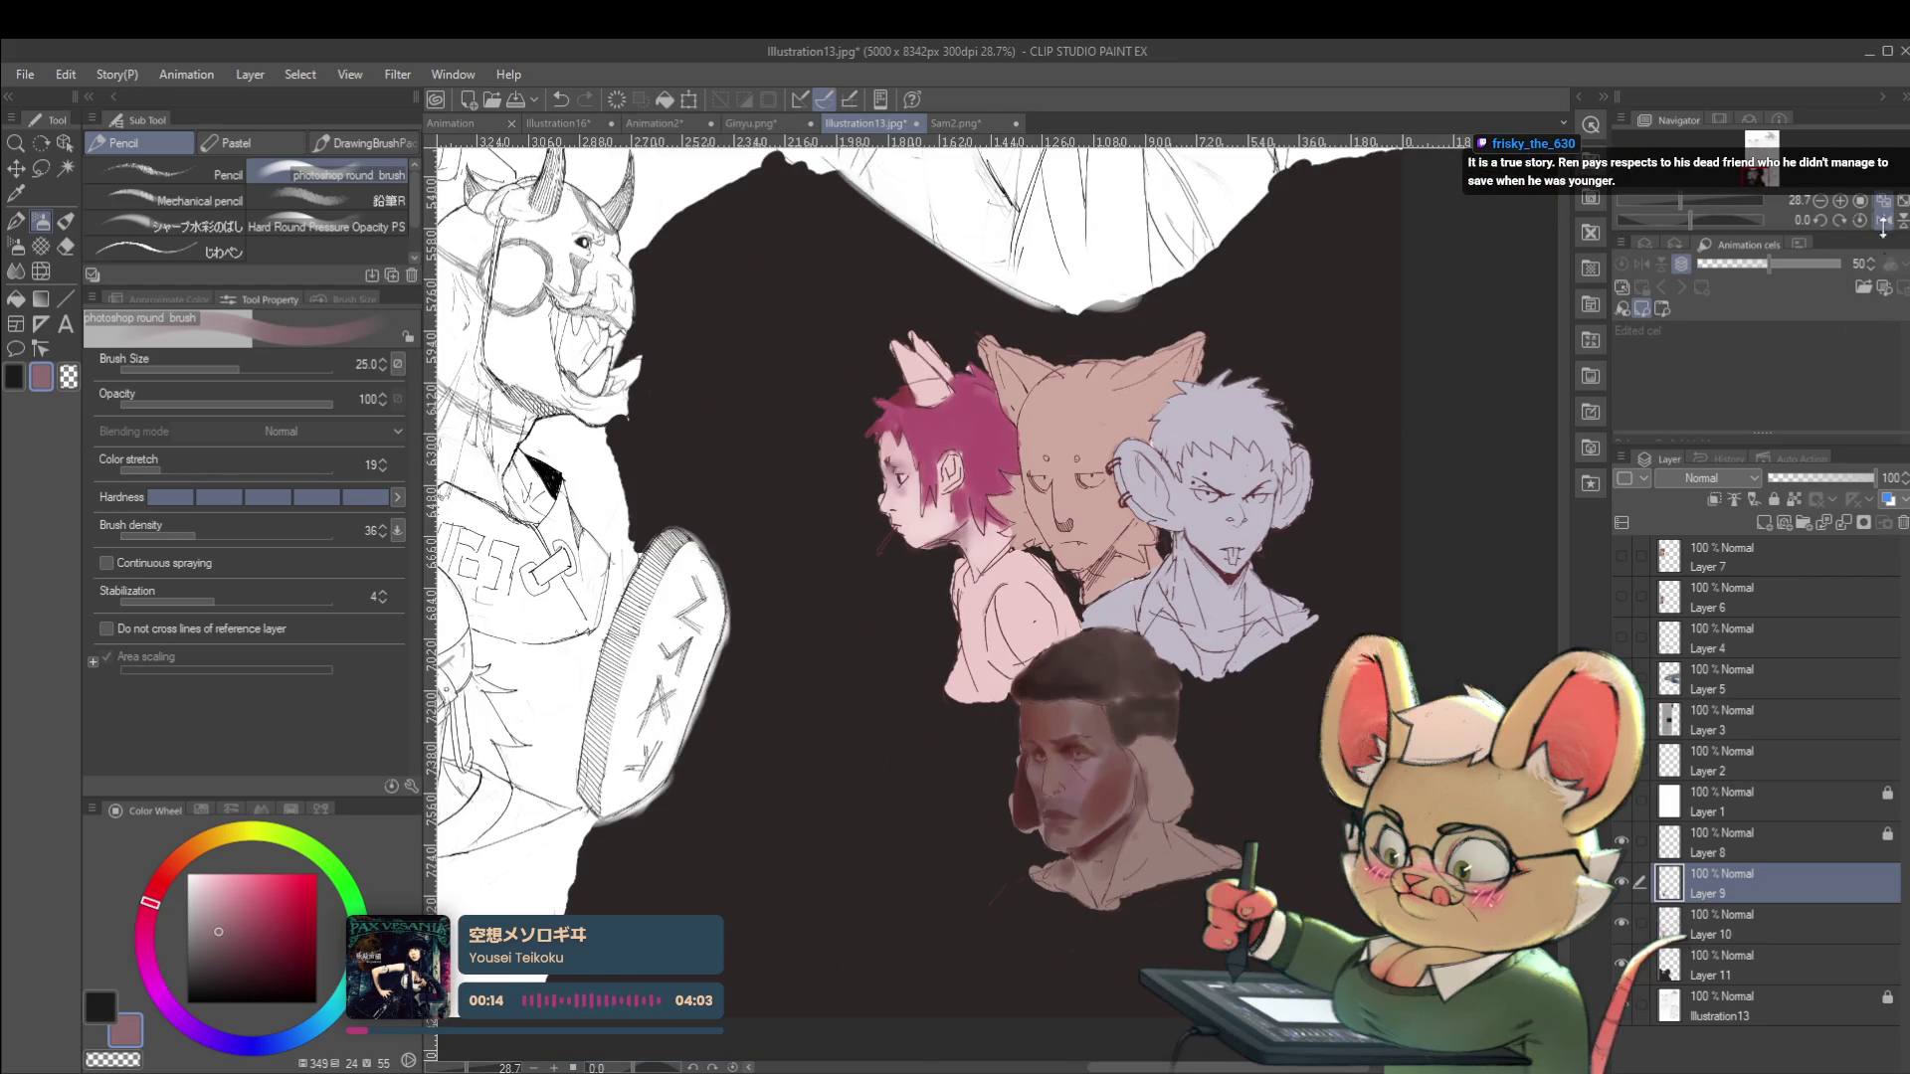
Flip the view back and shade the jaw and neck with a darker skin tone.
{"action": "left_click", "coordinate": [1882, 220]}
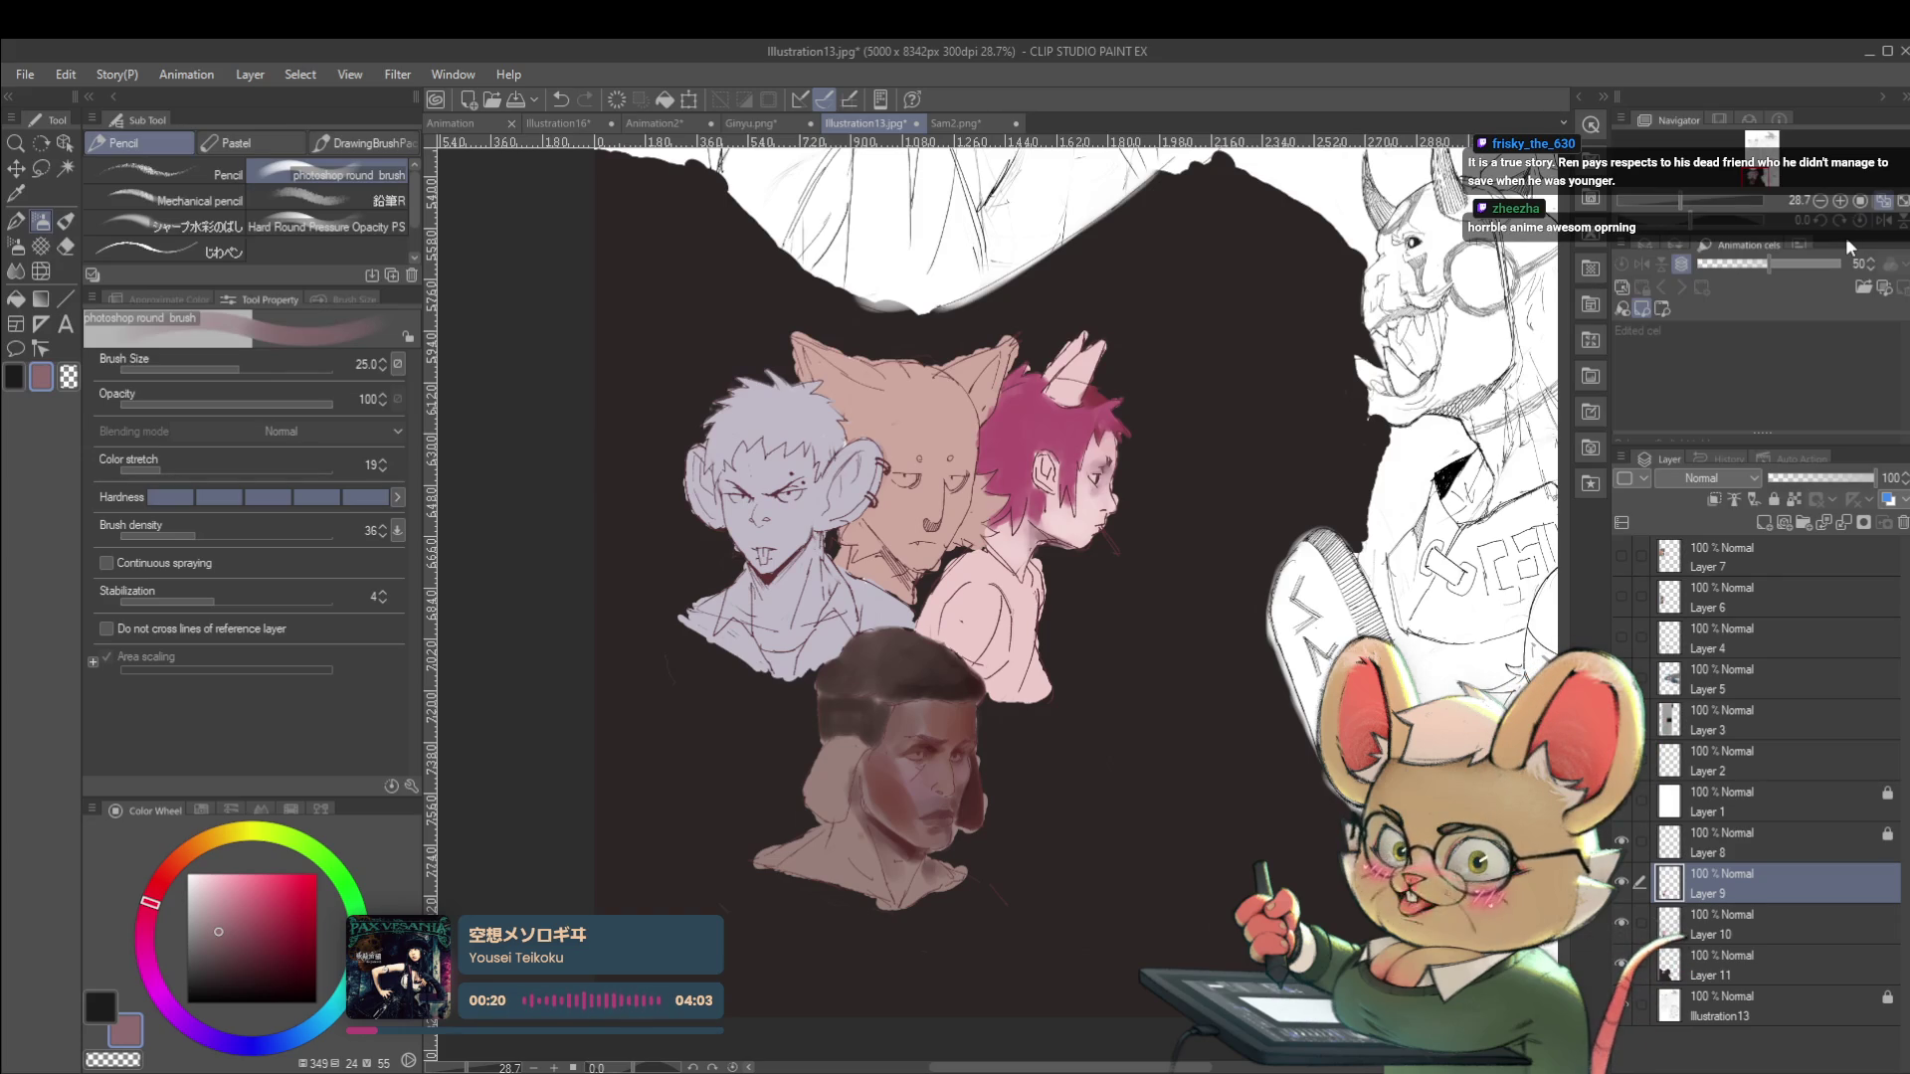
{"action": "scroll", "coordinate": [871, 788], "scroll_direction": "up", "scroll_amount": 5}
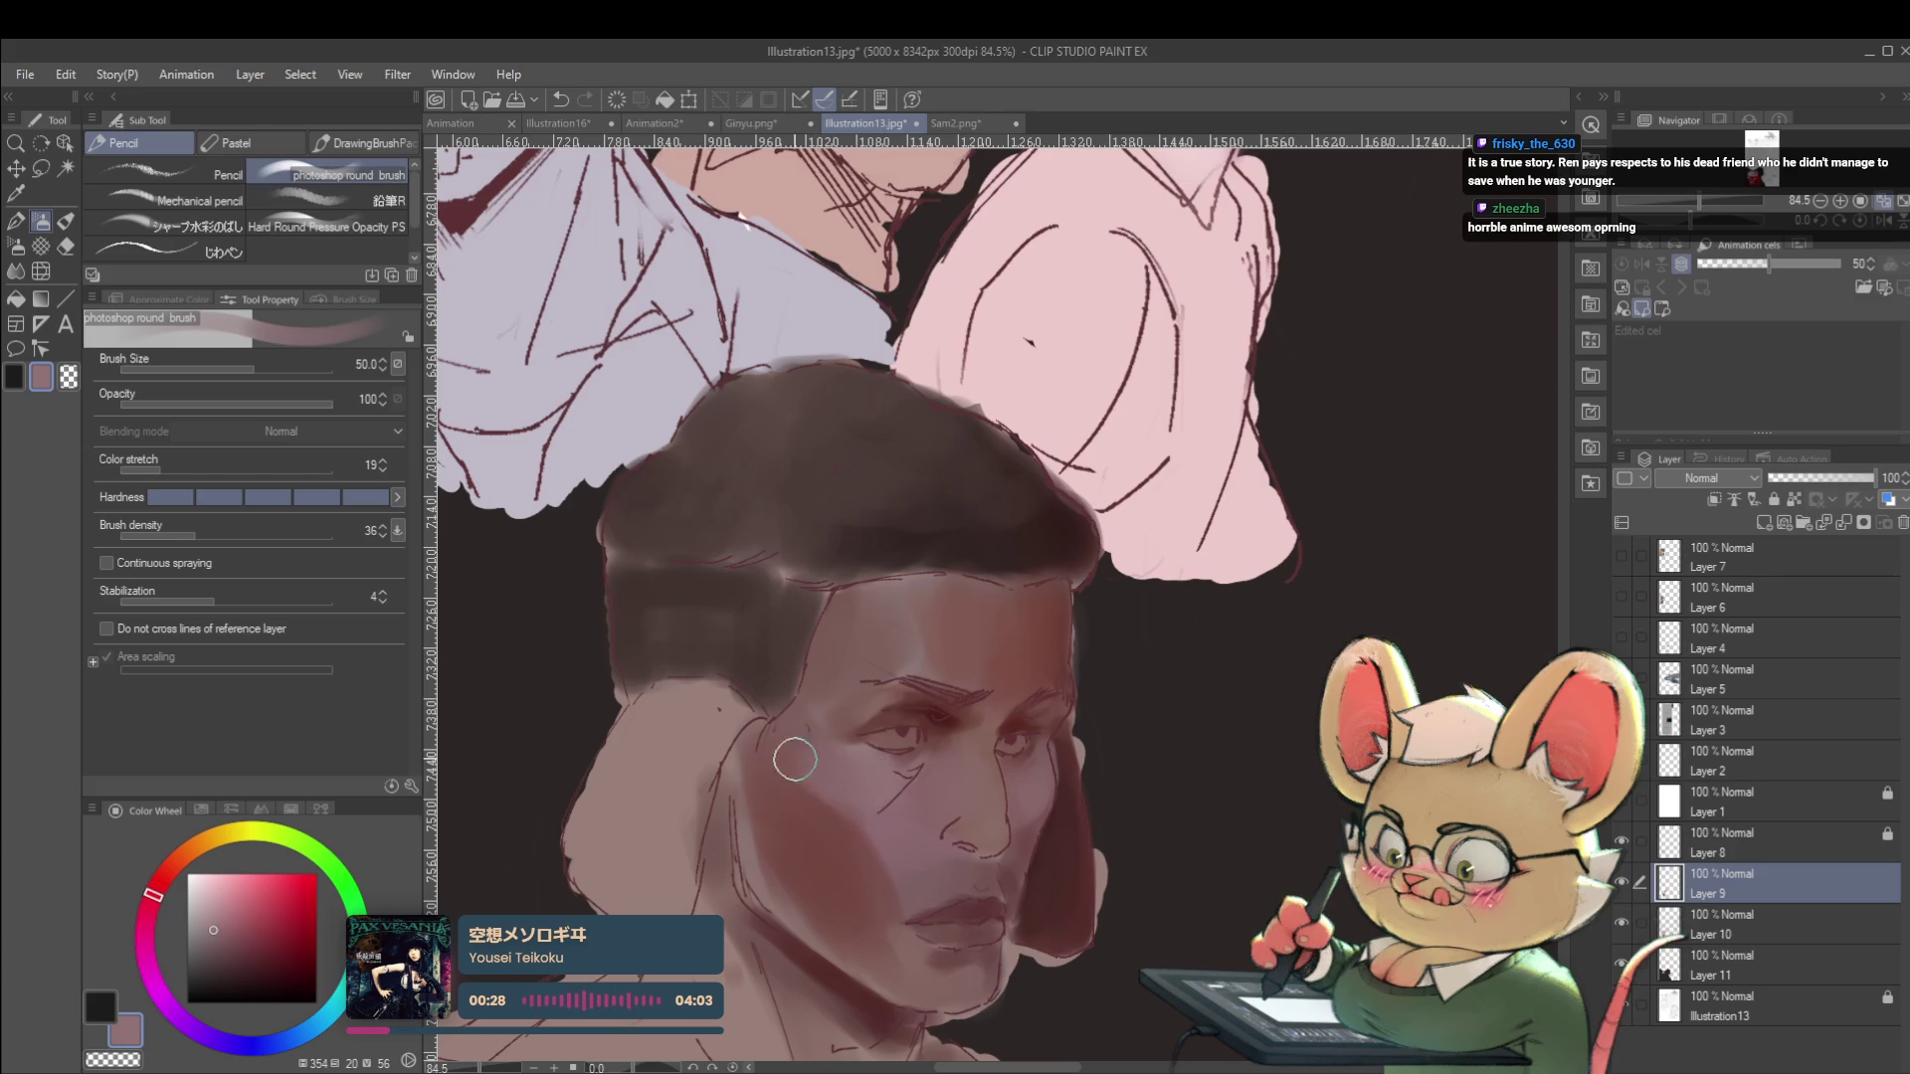
{"action": "scroll", "coordinate": [802, 764], "scroll_direction": "down", "scroll_amount": 5}
{"action": "scroll", "coordinate": [958, 812], "scroll_direction": "up", "scroll_amount": 4}
{"action": "scroll", "coordinate": [958, 811], "scroll_direction": "up", "scroll_amount": 1}
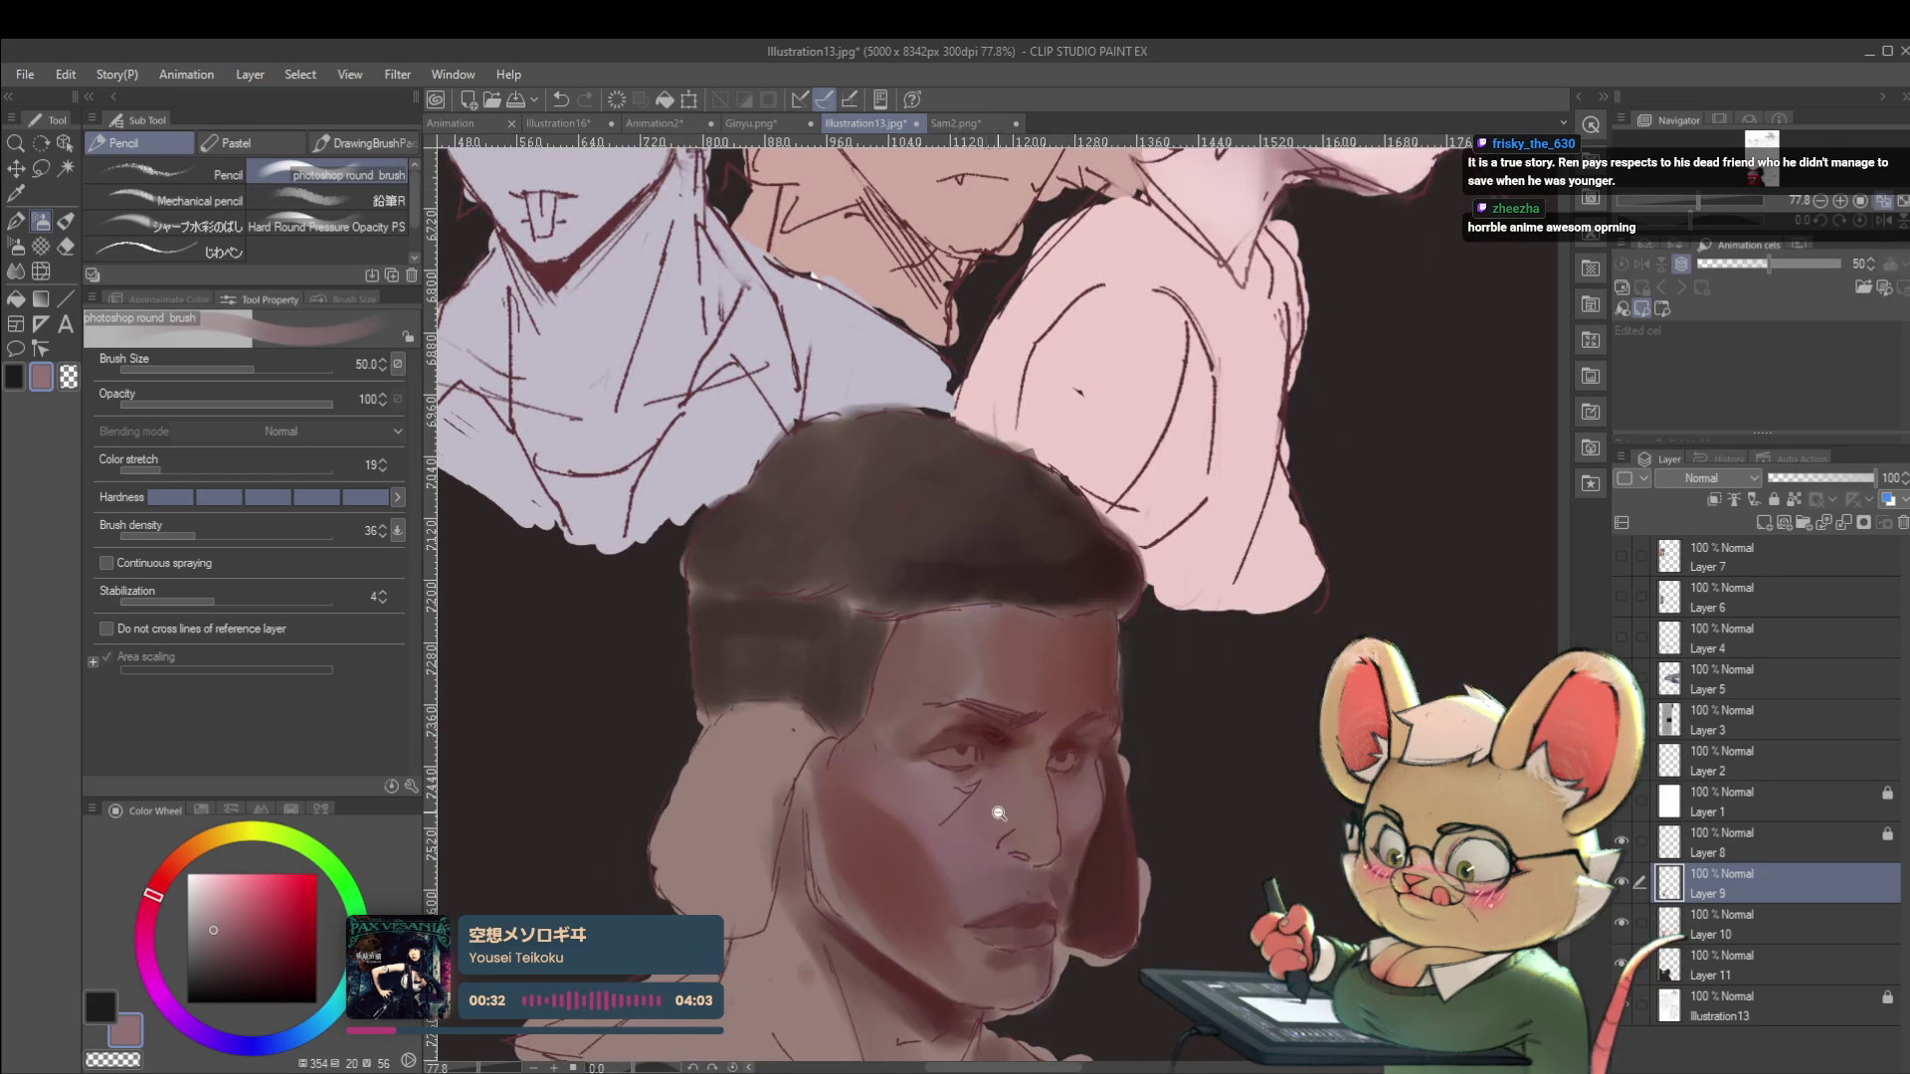
{"action": "scroll", "coordinate": [1010, 811], "scroll_direction": "down", "scroll_amount": 5}
{"action": "scroll", "coordinate": [951, 805], "scroll_direction": "up", "scroll_amount": 5}
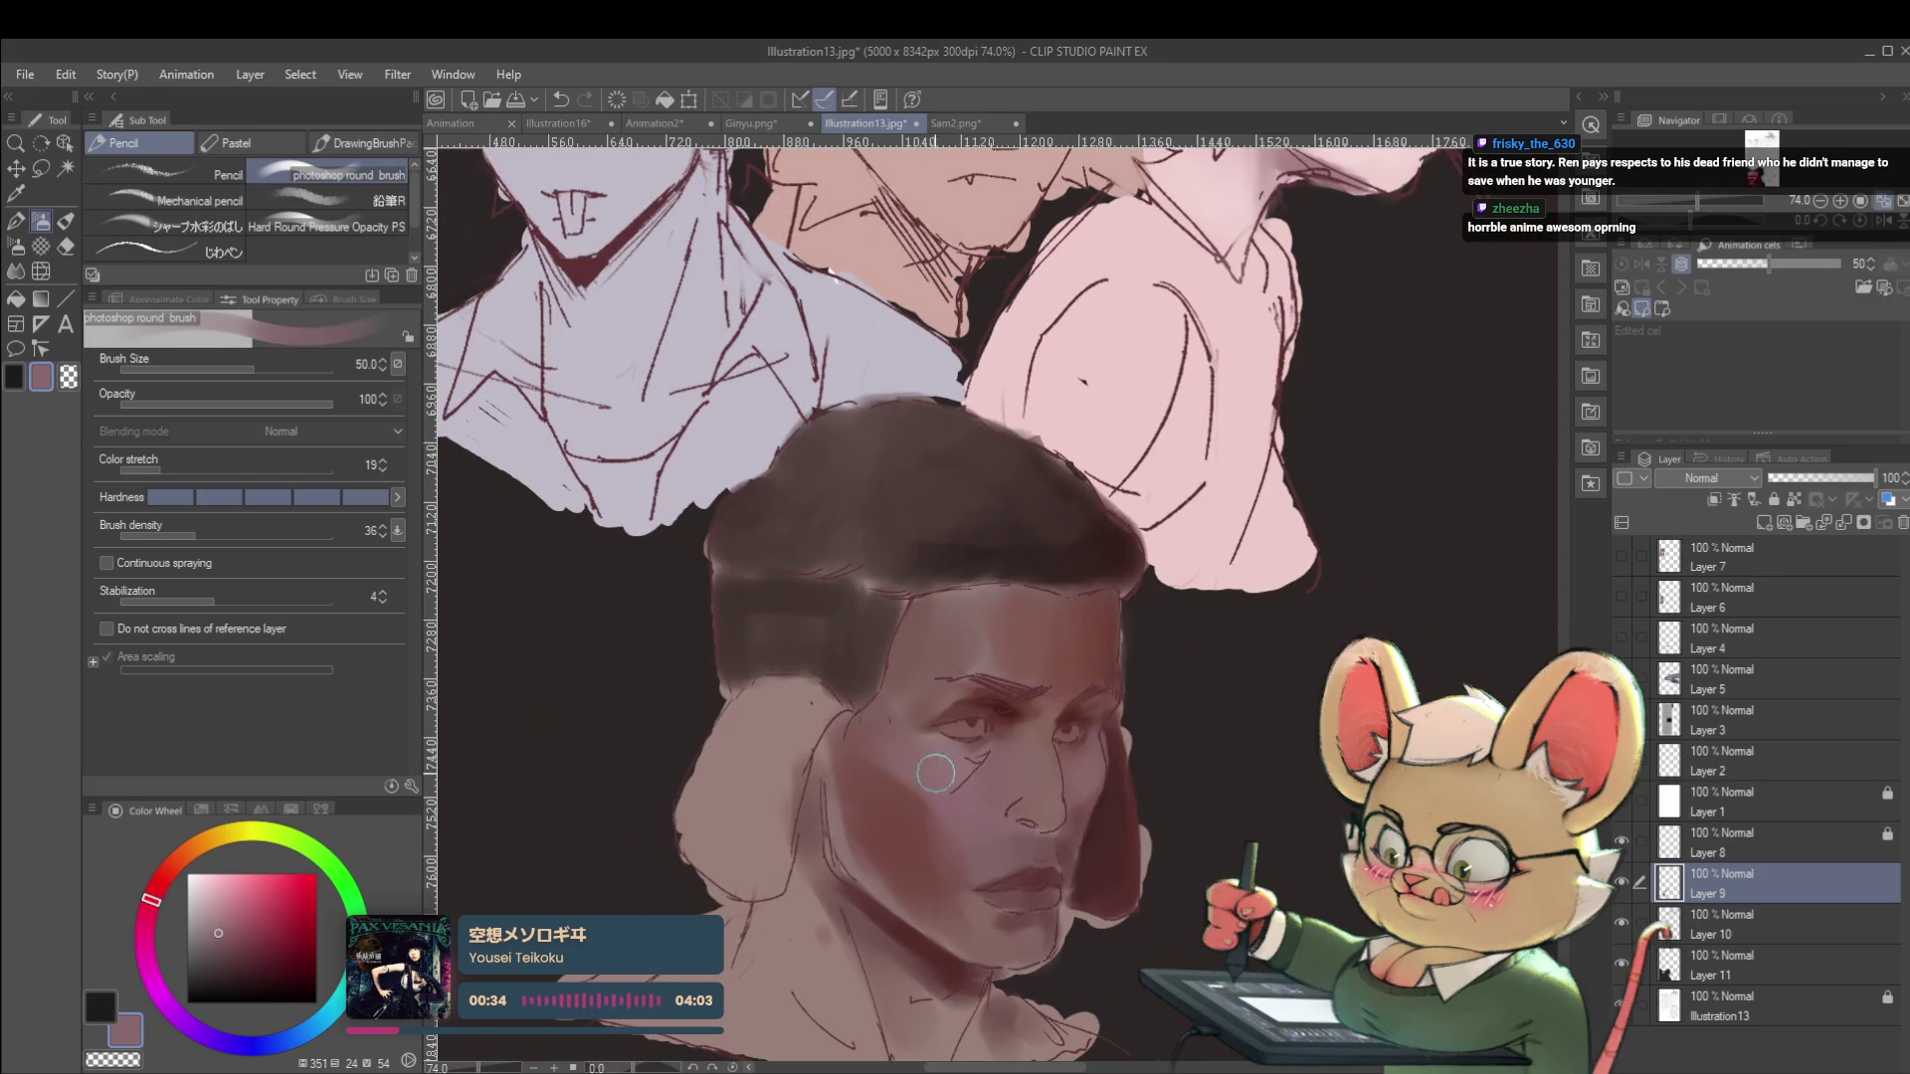
{"action": "left_click", "coordinate": [884, 865], "text": "alt"}
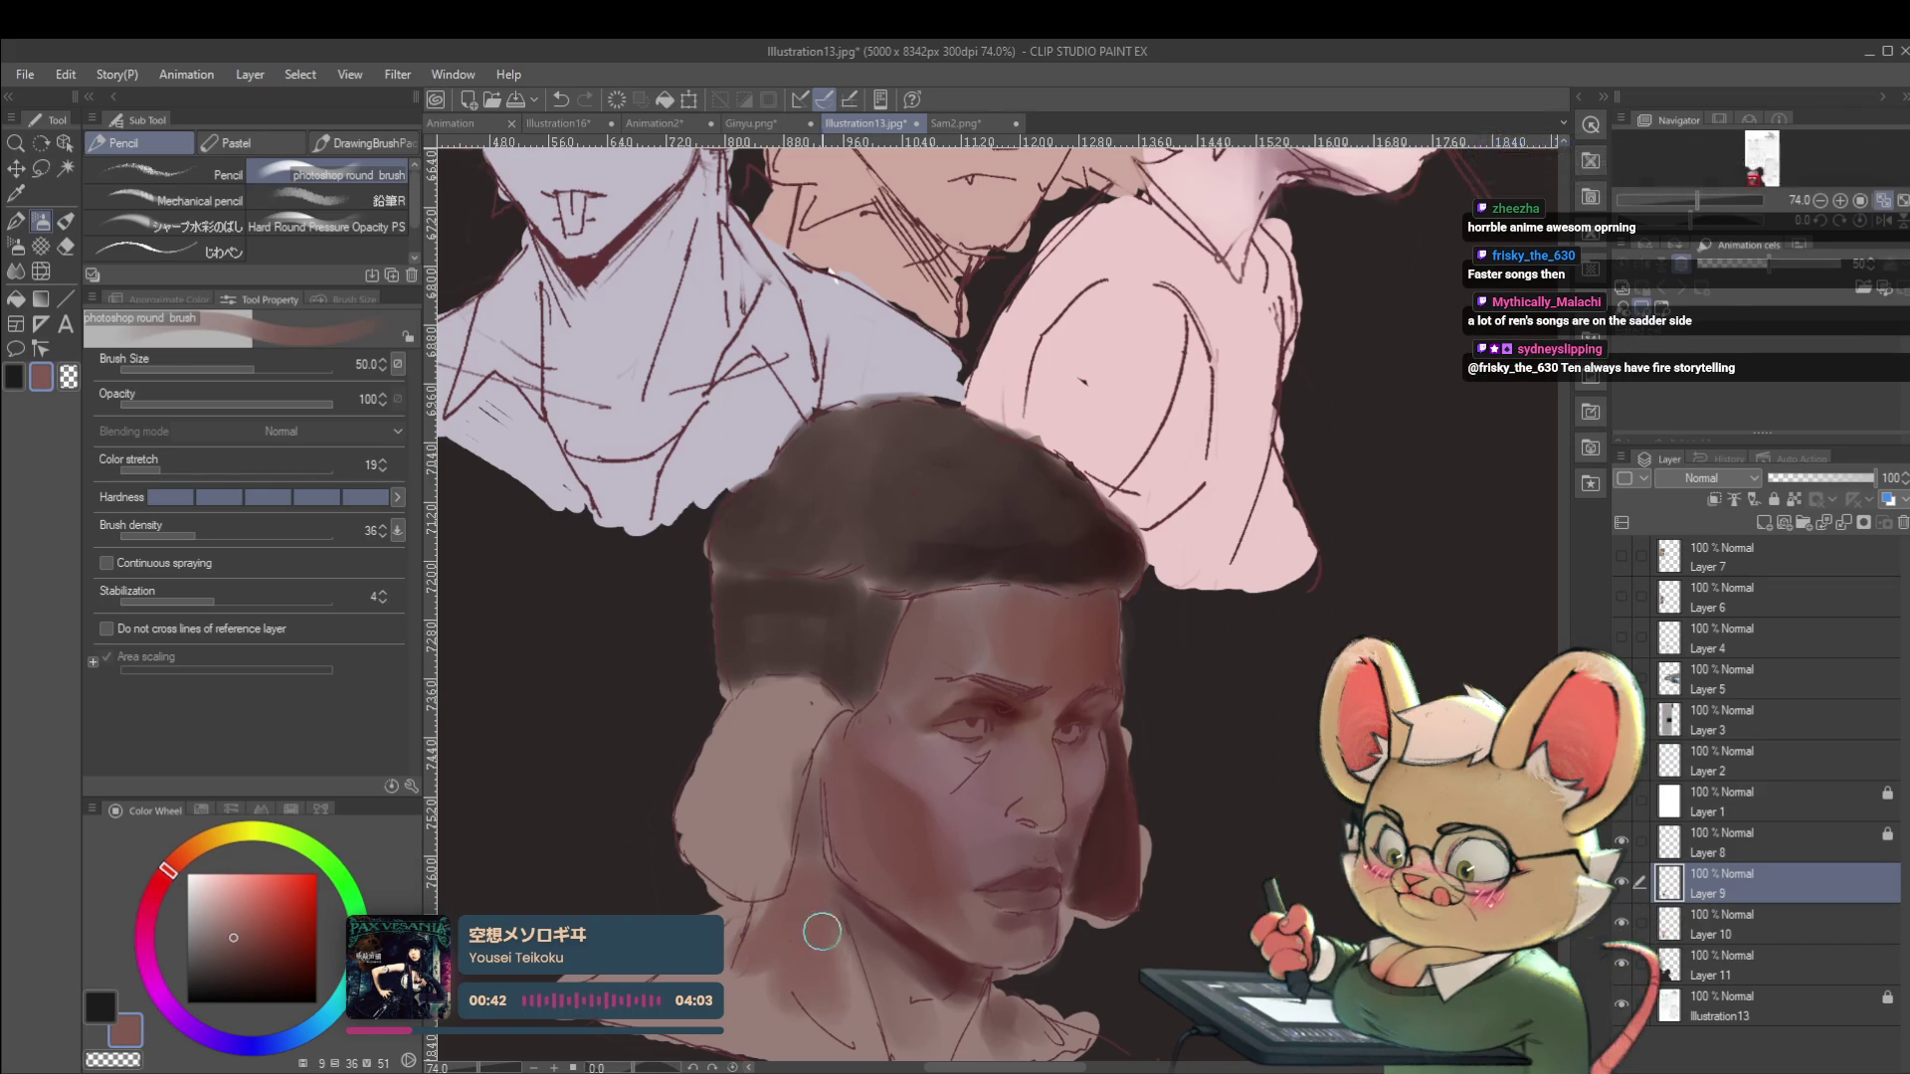
{"action": "scroll", "coordinate": [864, 839], "scroll_direction": "down", "scroll_amount": 3}
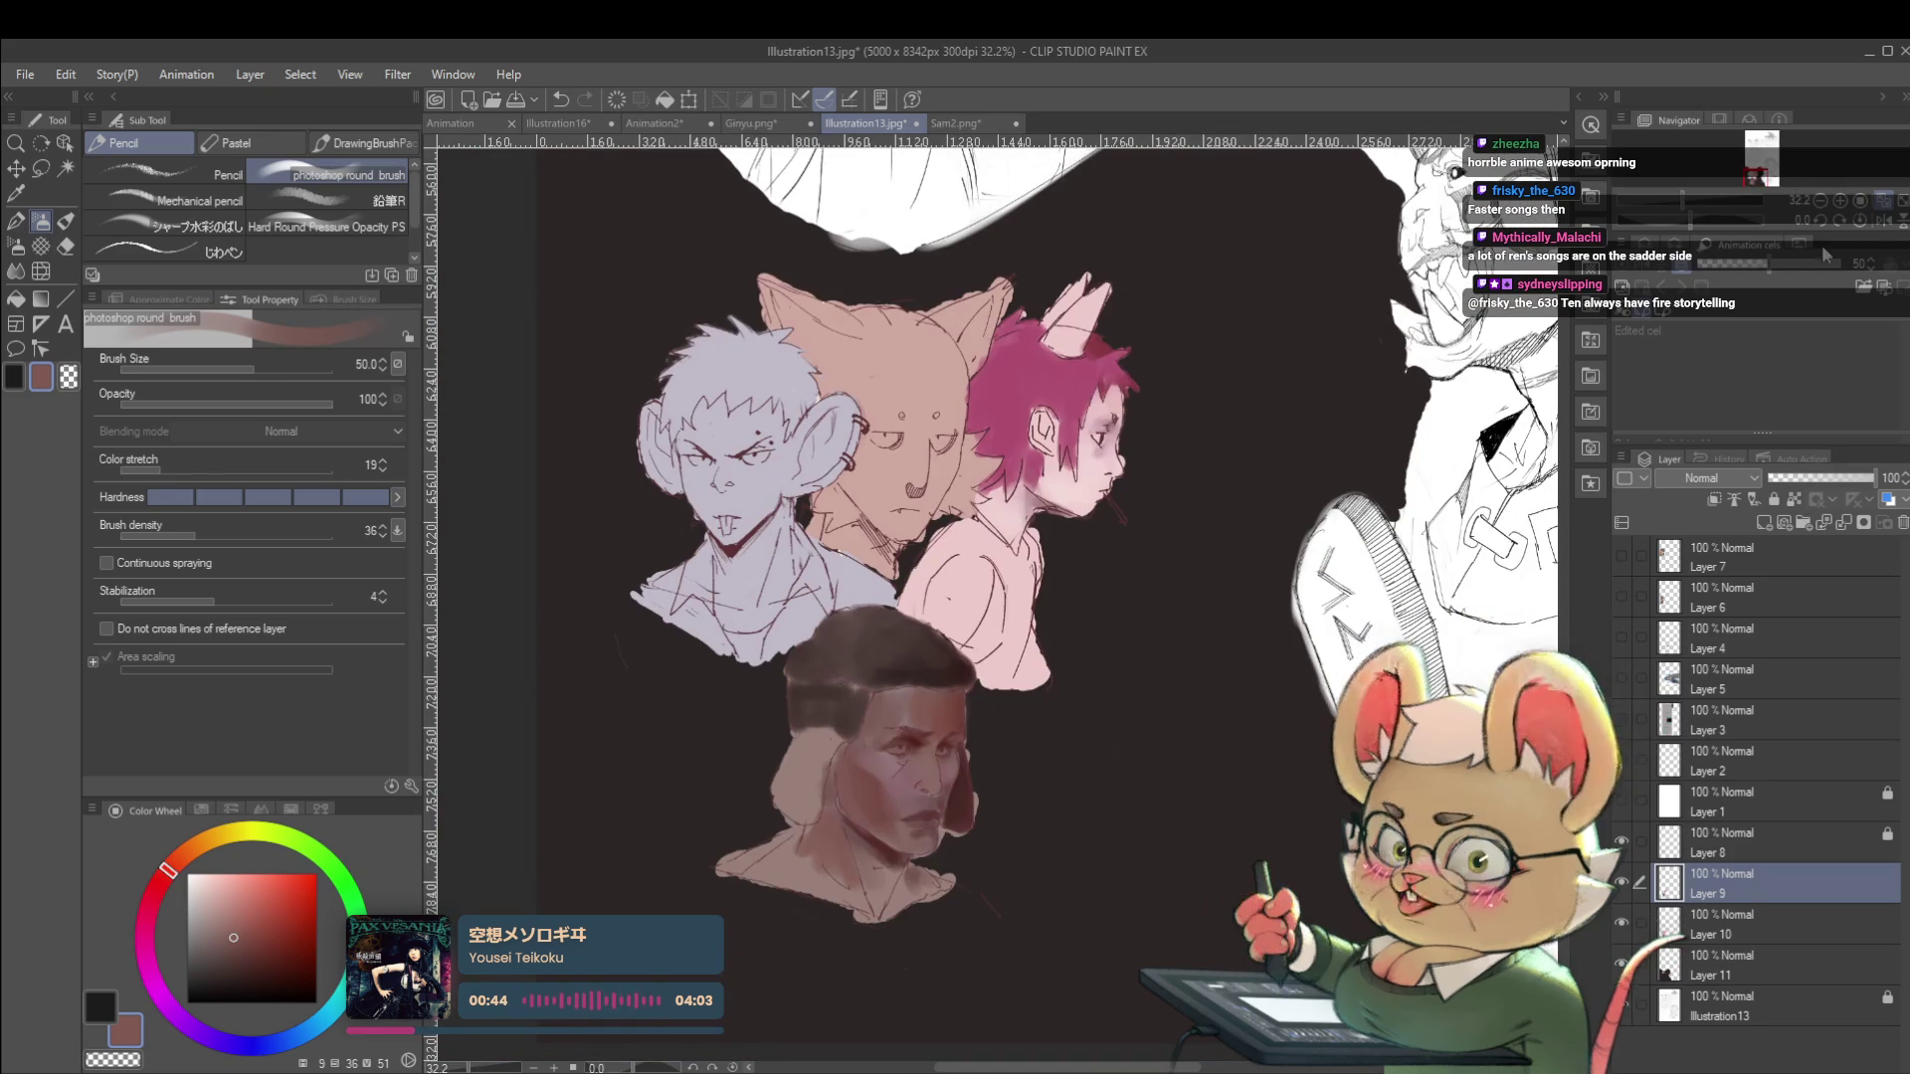
Mirror the canvas and shade the forehead with sampled skin and dark red-brown tones.
{"action": "left_click", "coordinate": [1883, 220]}
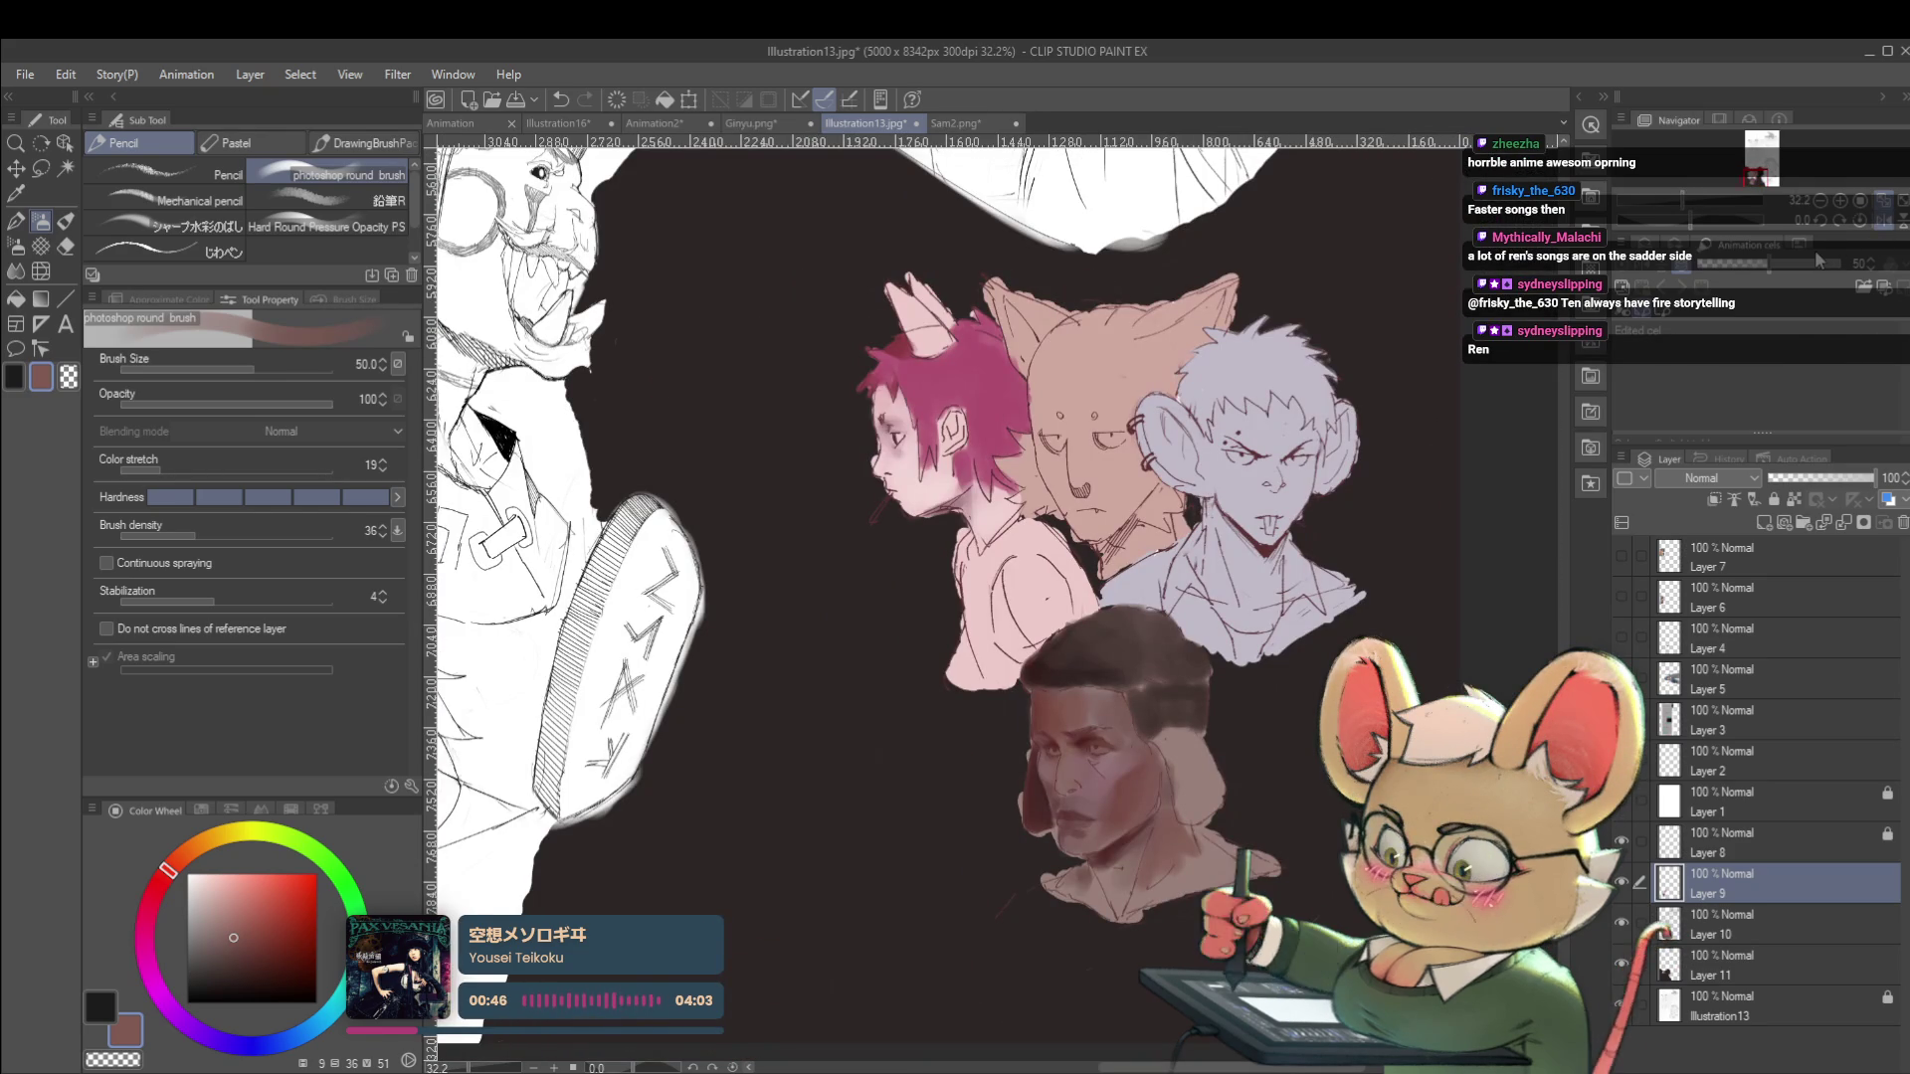
{"action": "scroll", "coordinate": [1168, 707], "scroll_direction": "up", "scroll_amount": 3}
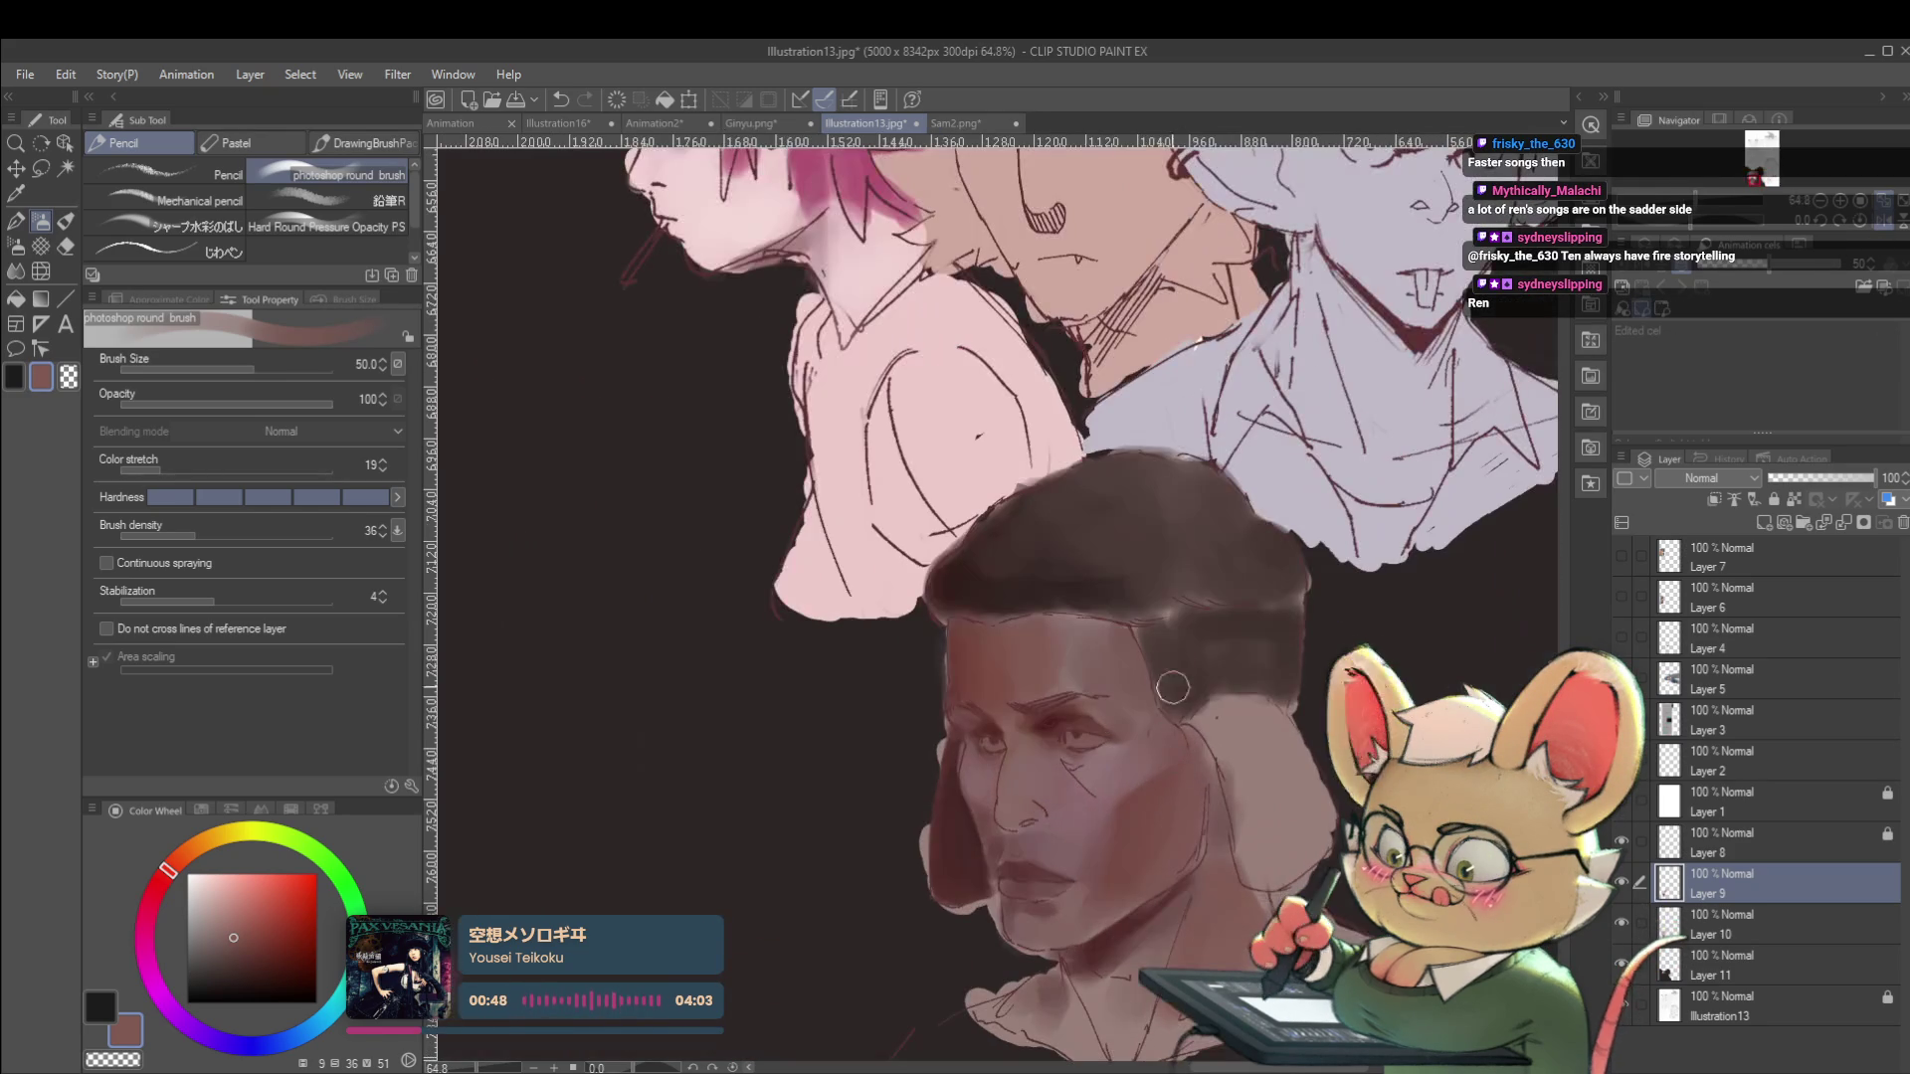
{"action": "left_click", "coordinate": [1070, 681], "text": "alt"}
{"action": "key", "text": "bracketleft"}
{"action": "key", "text": "bracketleft"}
{"action": "key", "text": "bracketleft"}
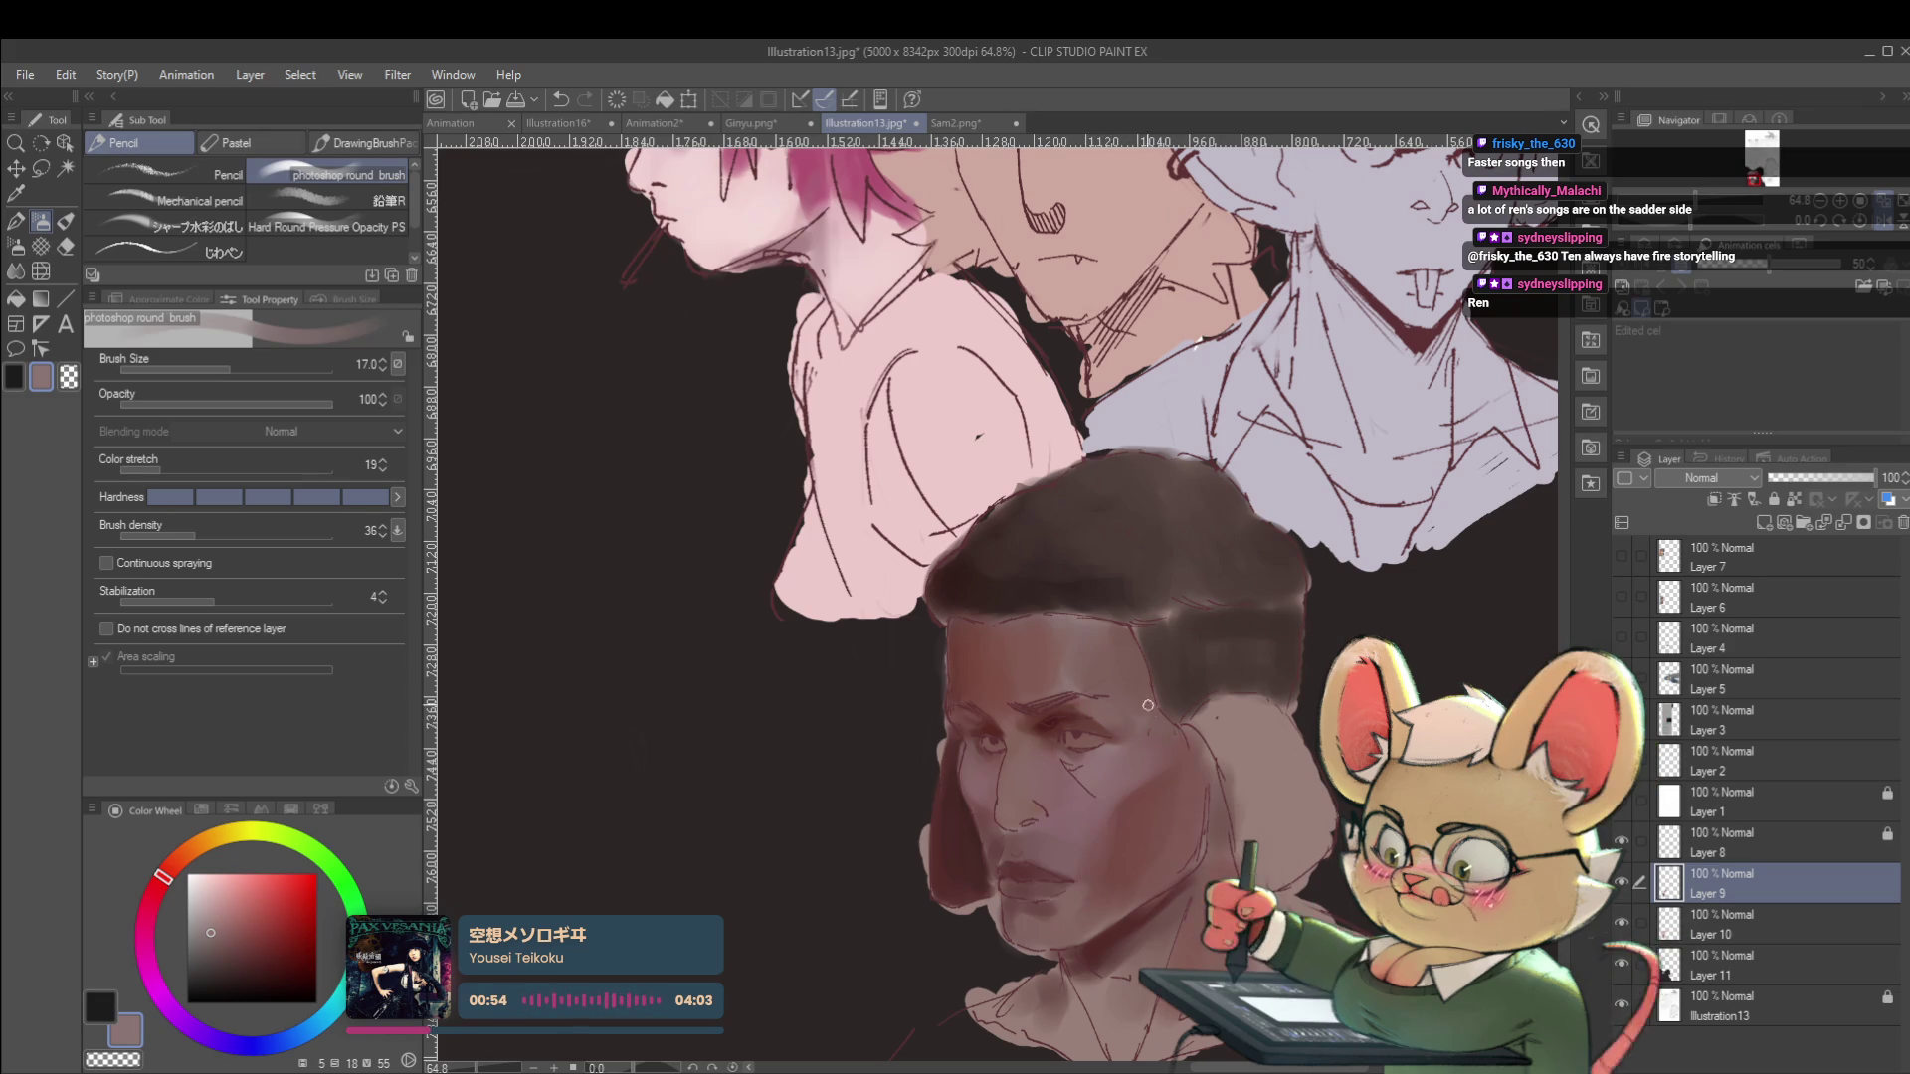
{"action": "key", "text": "ctrl+0"}
{"action": "scroll", "coordinate": [1087, 668], "scroll_direction": "up", "scroll_amount": 5}
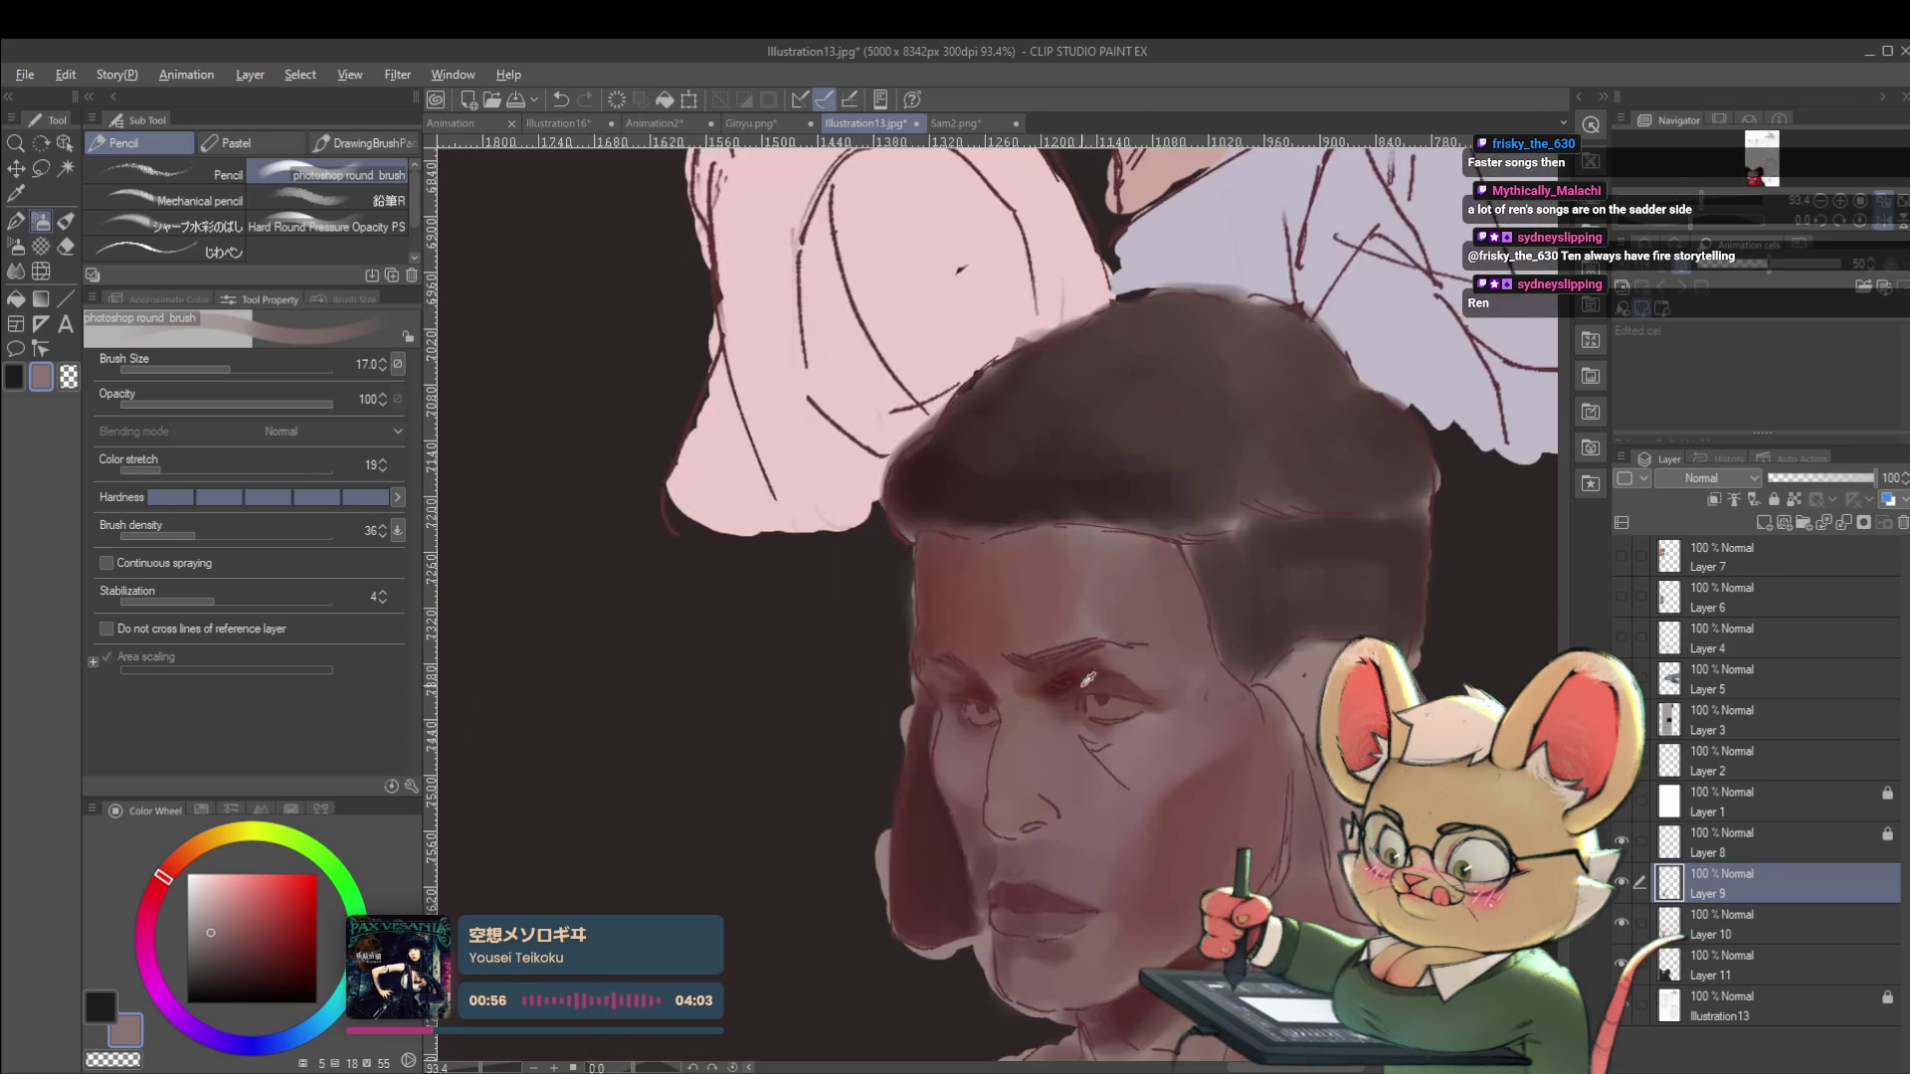
{"action": "left_click", "coordinate": [1083, 673], "text": "alt"}
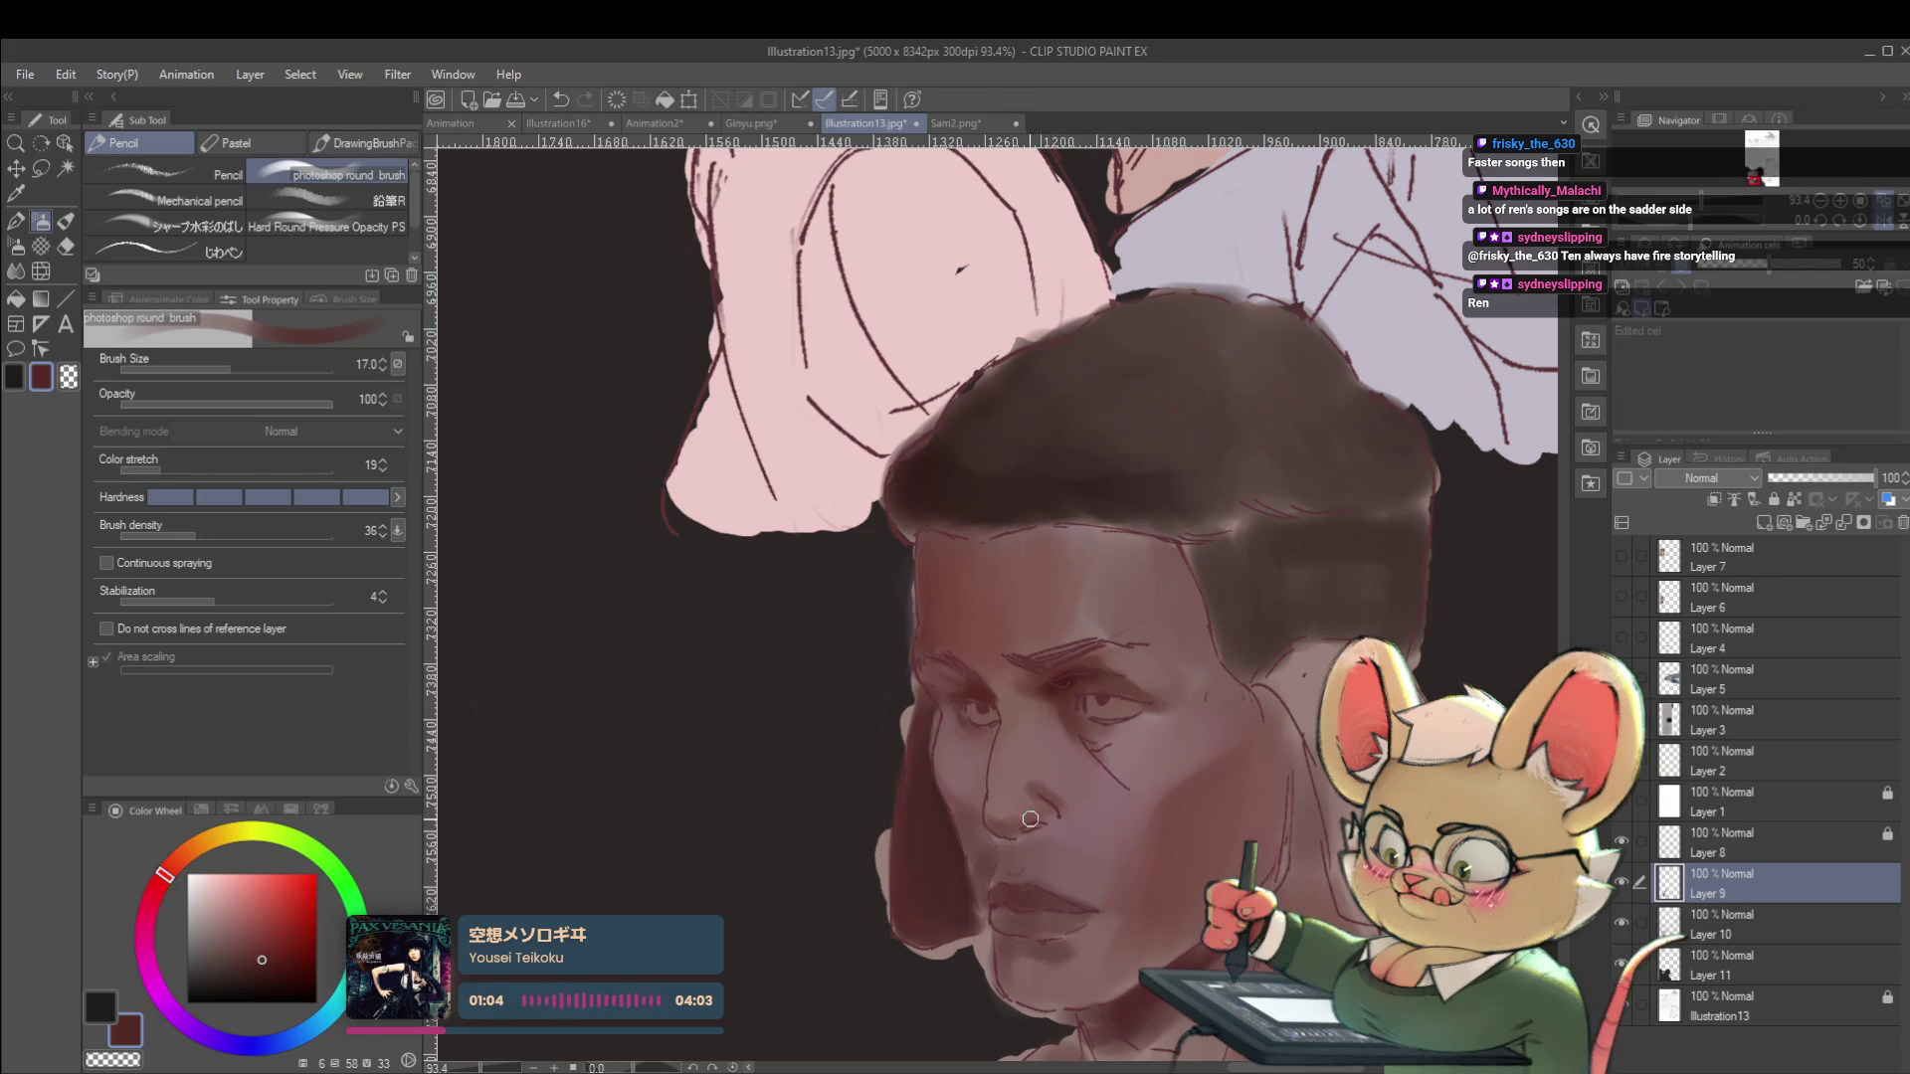
{"action": "scroll", "coordinate": [1054, 800], "scroll_direction": "down", "scroll_amount": 5}
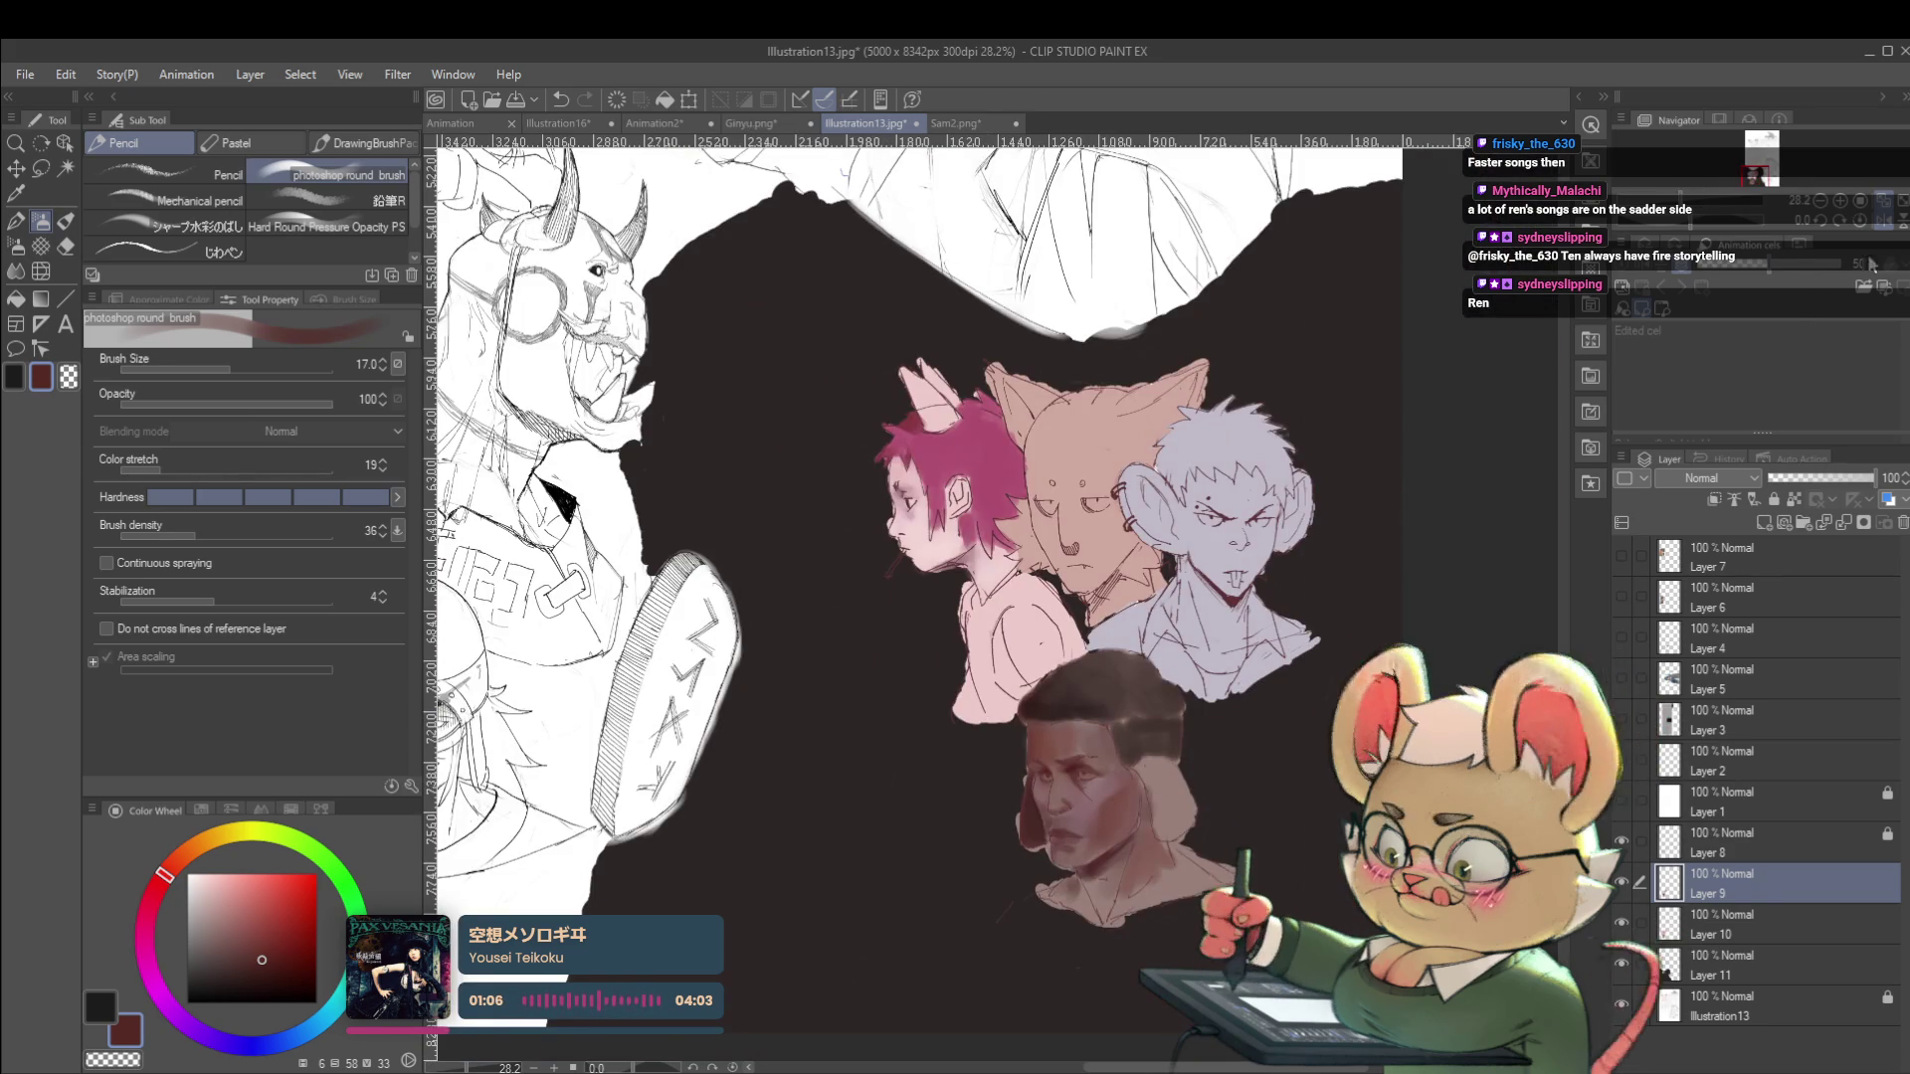
{"action": "left_click", "coordinate": [1846, 235]}
{"action": "left_click_drag", "start_coordinate": [940, 801], "coordinate": [950, 693]}
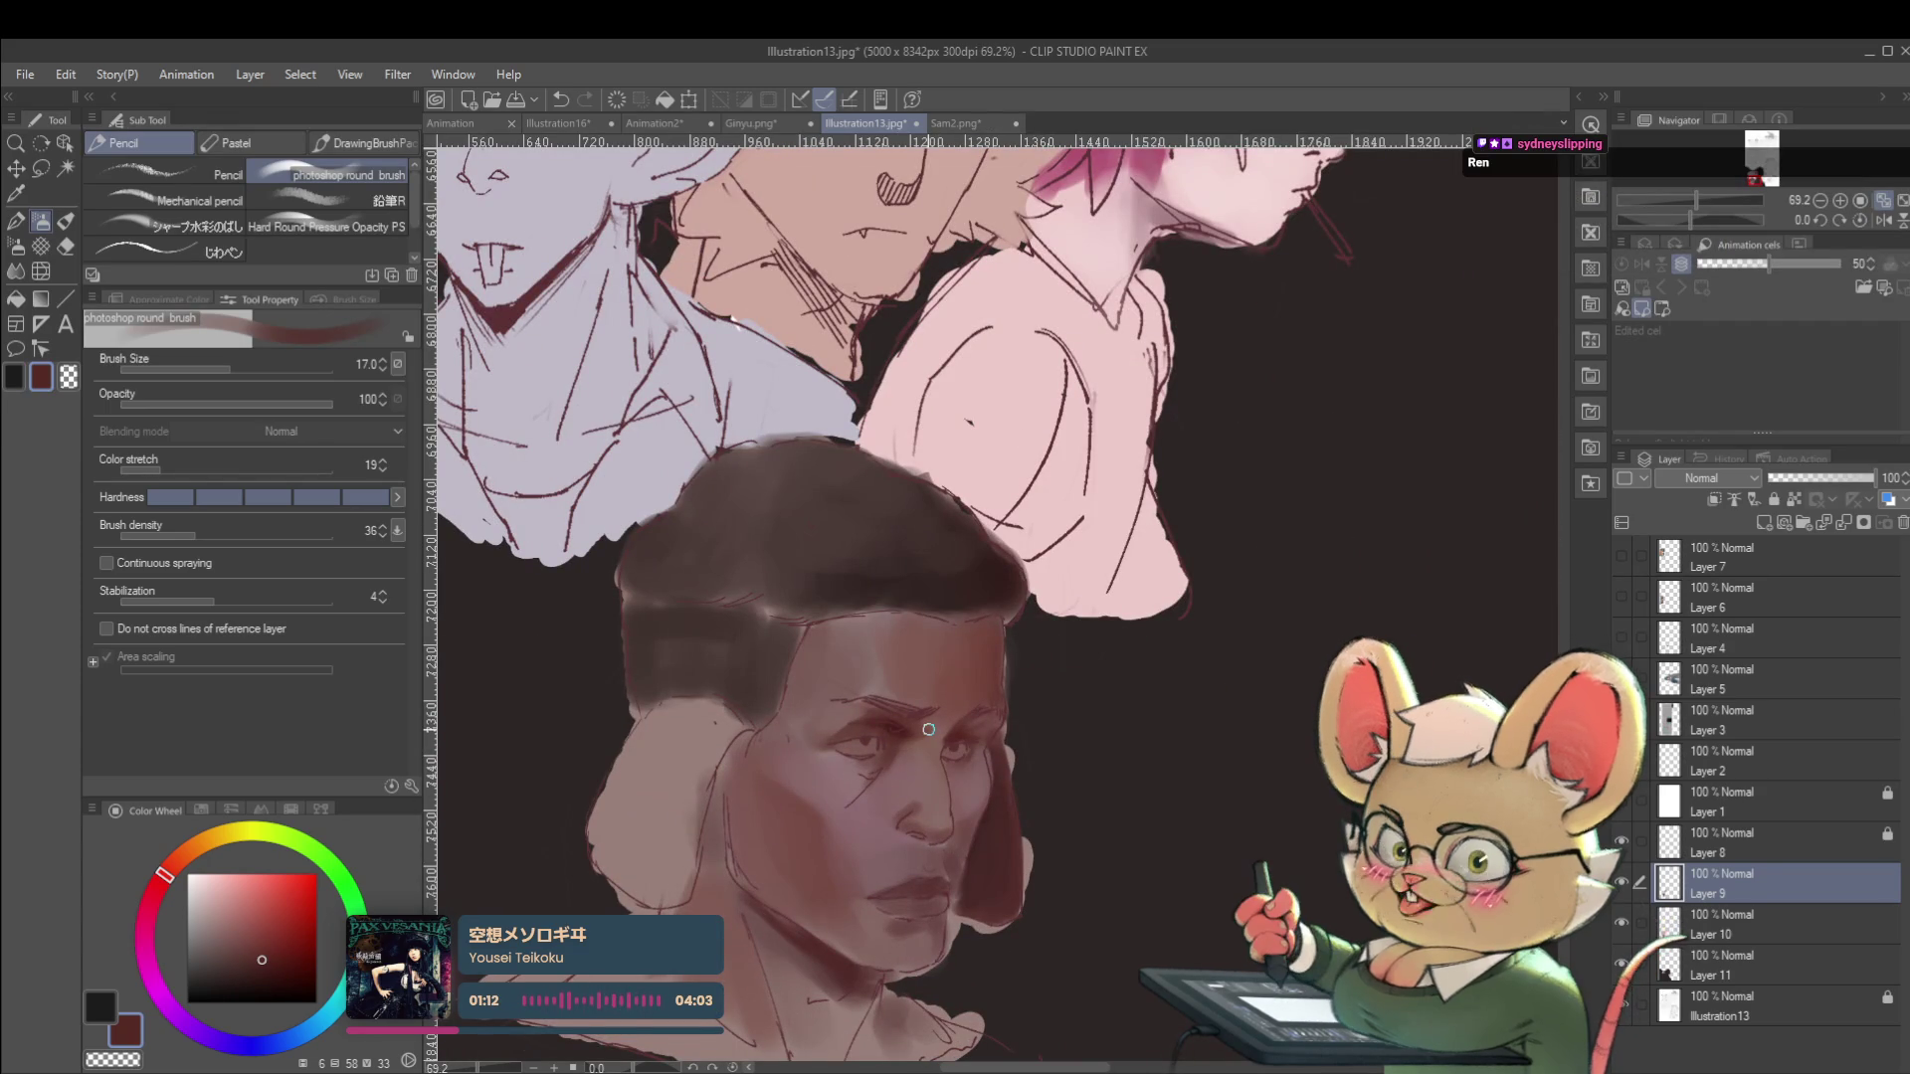
Paint the eyebrows with their sampled dark brown on the mirrored canvas, then flip back.
{"action": "left_click", "coordinate": [1881, 221]}
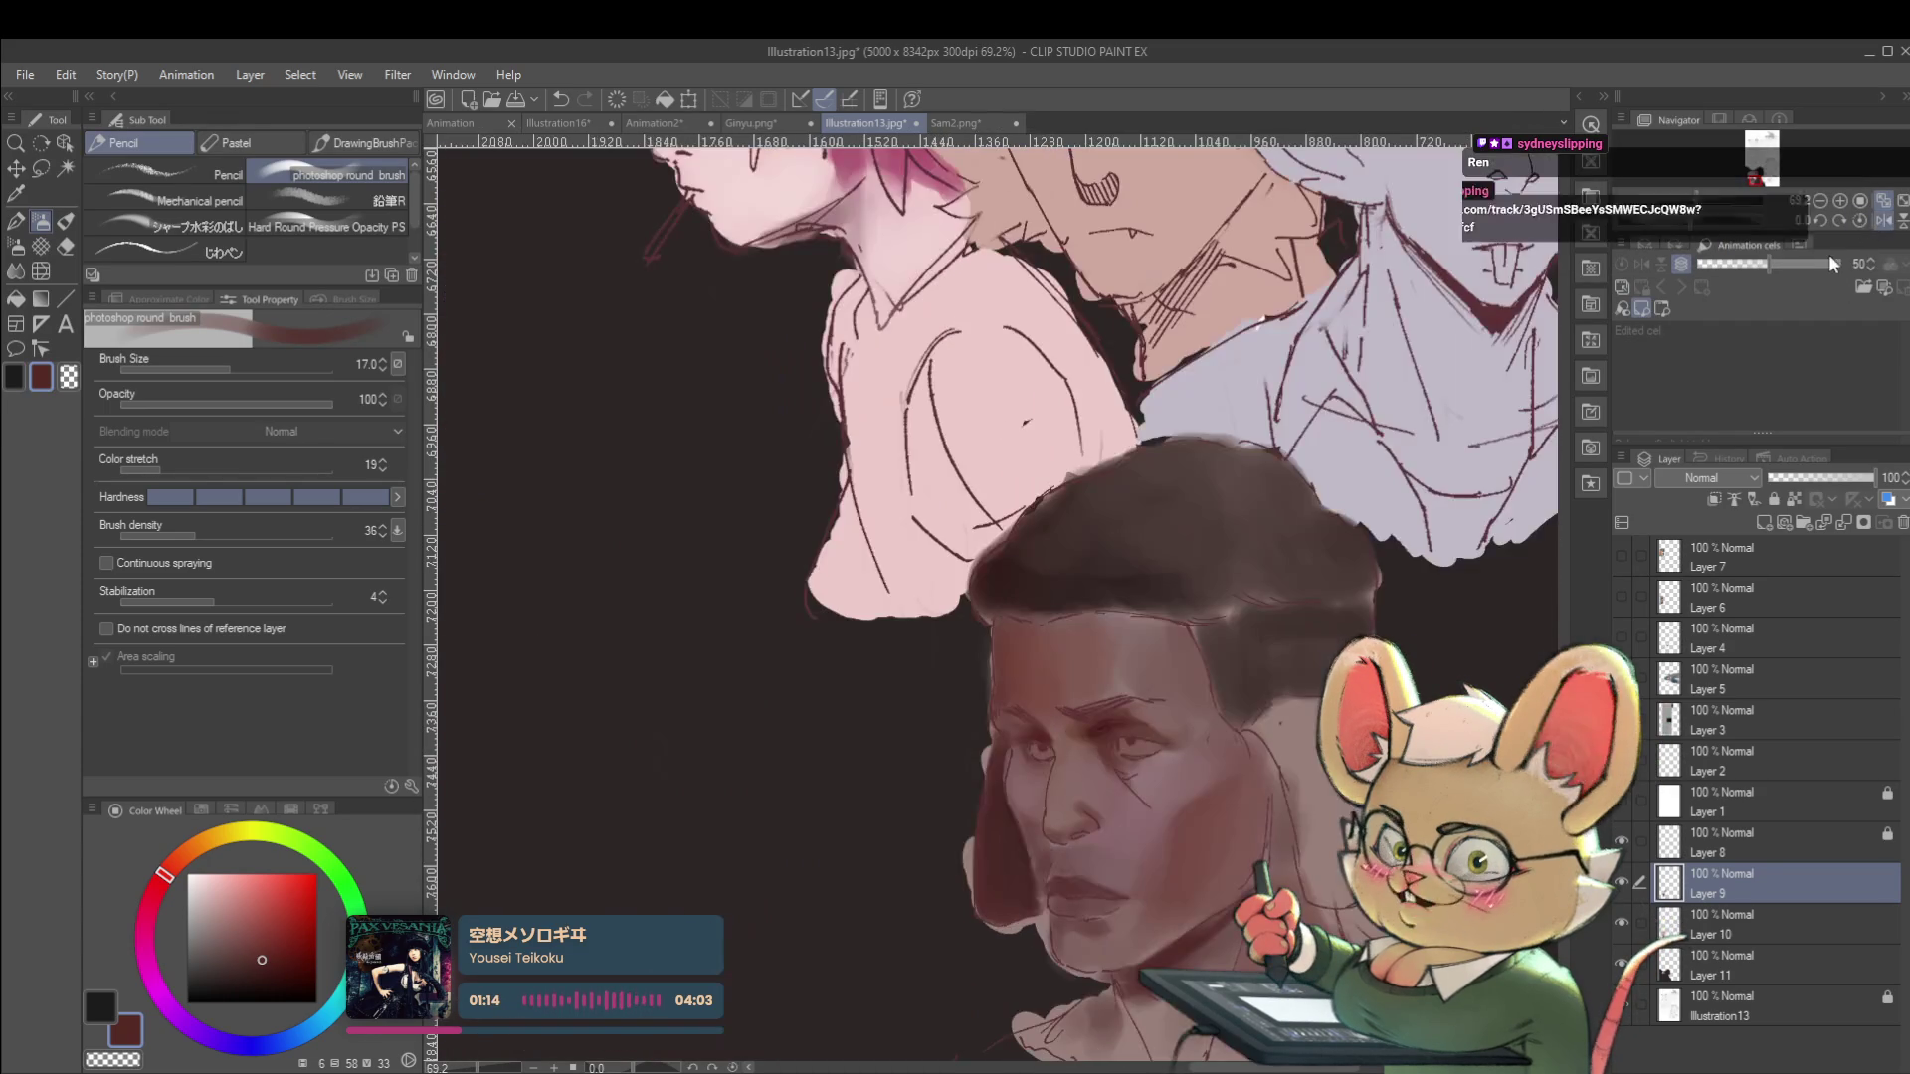
{"action": "scroll", "coordinate": [1183, 411], "scroll_direction": "up", "scroll_amount": 3}
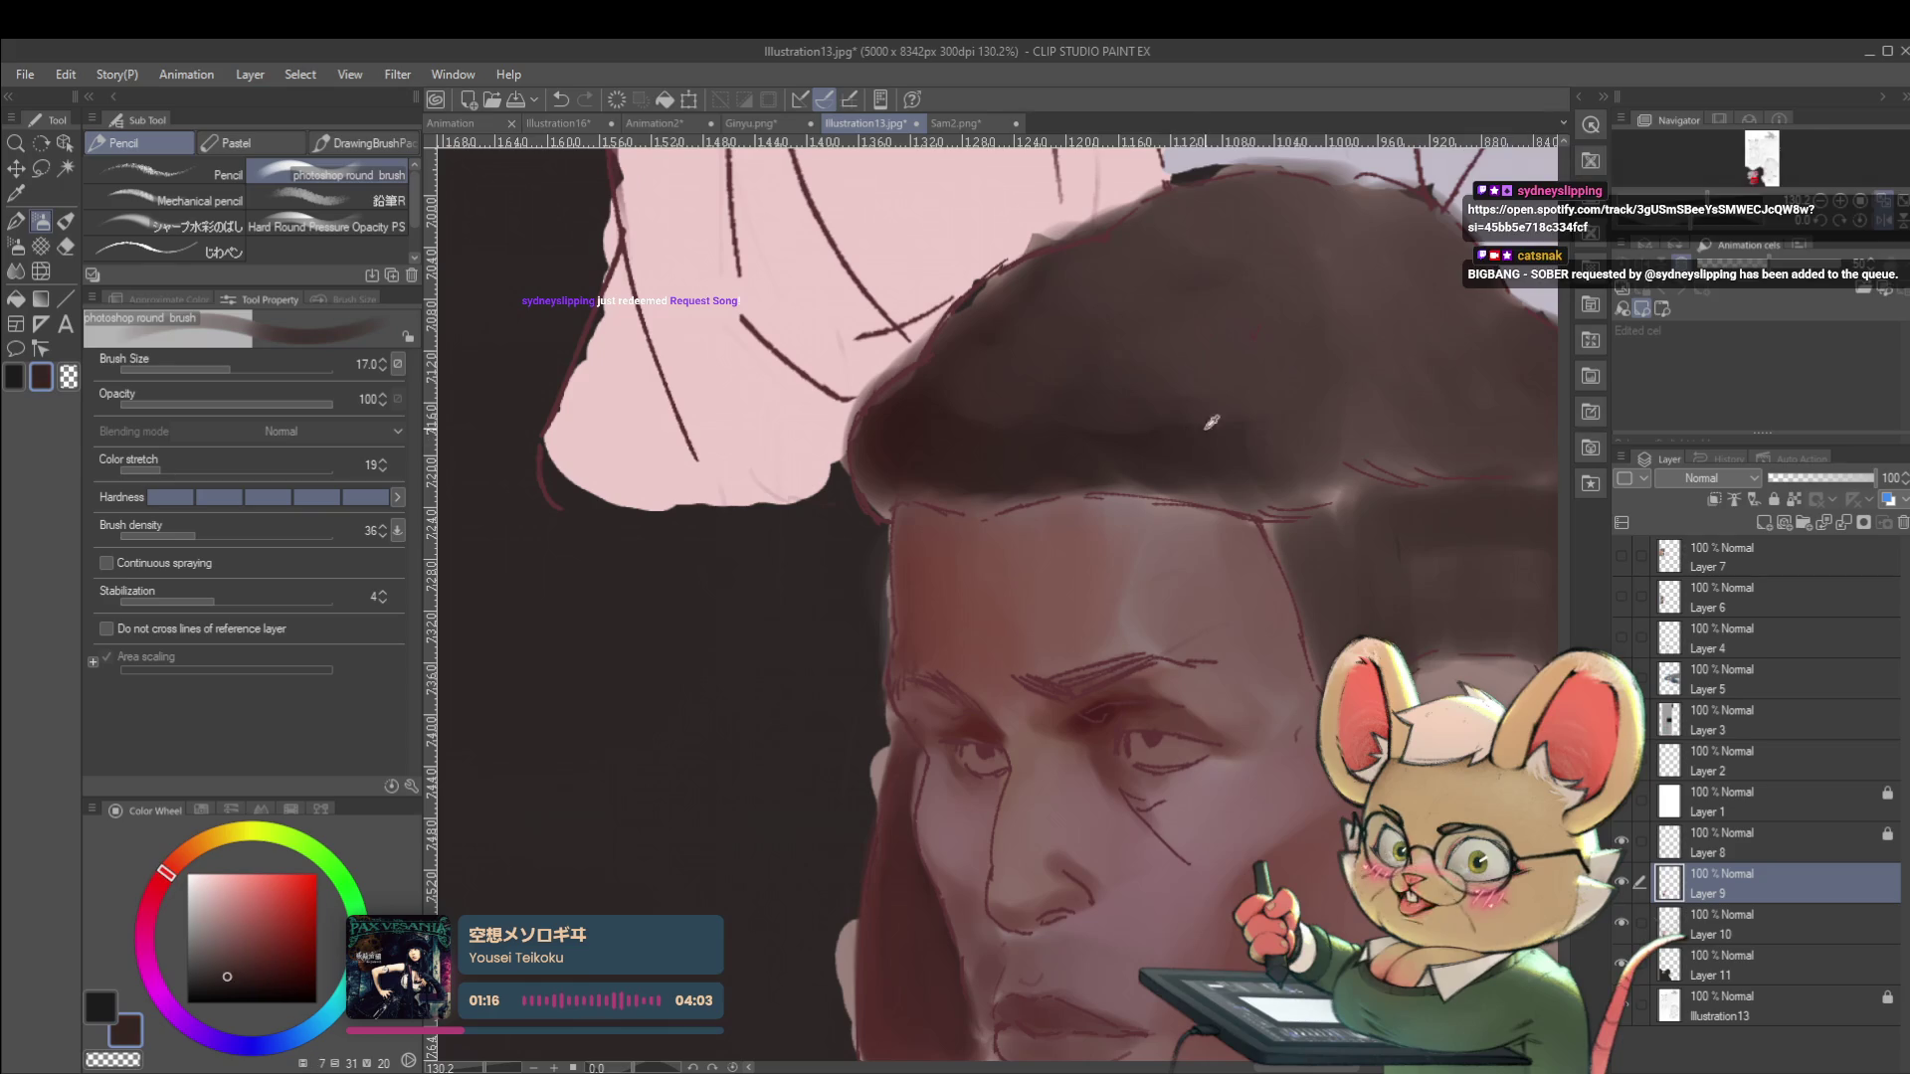
{"action": "left_click", "coordinate": [1055, 687], "text": "alt"}
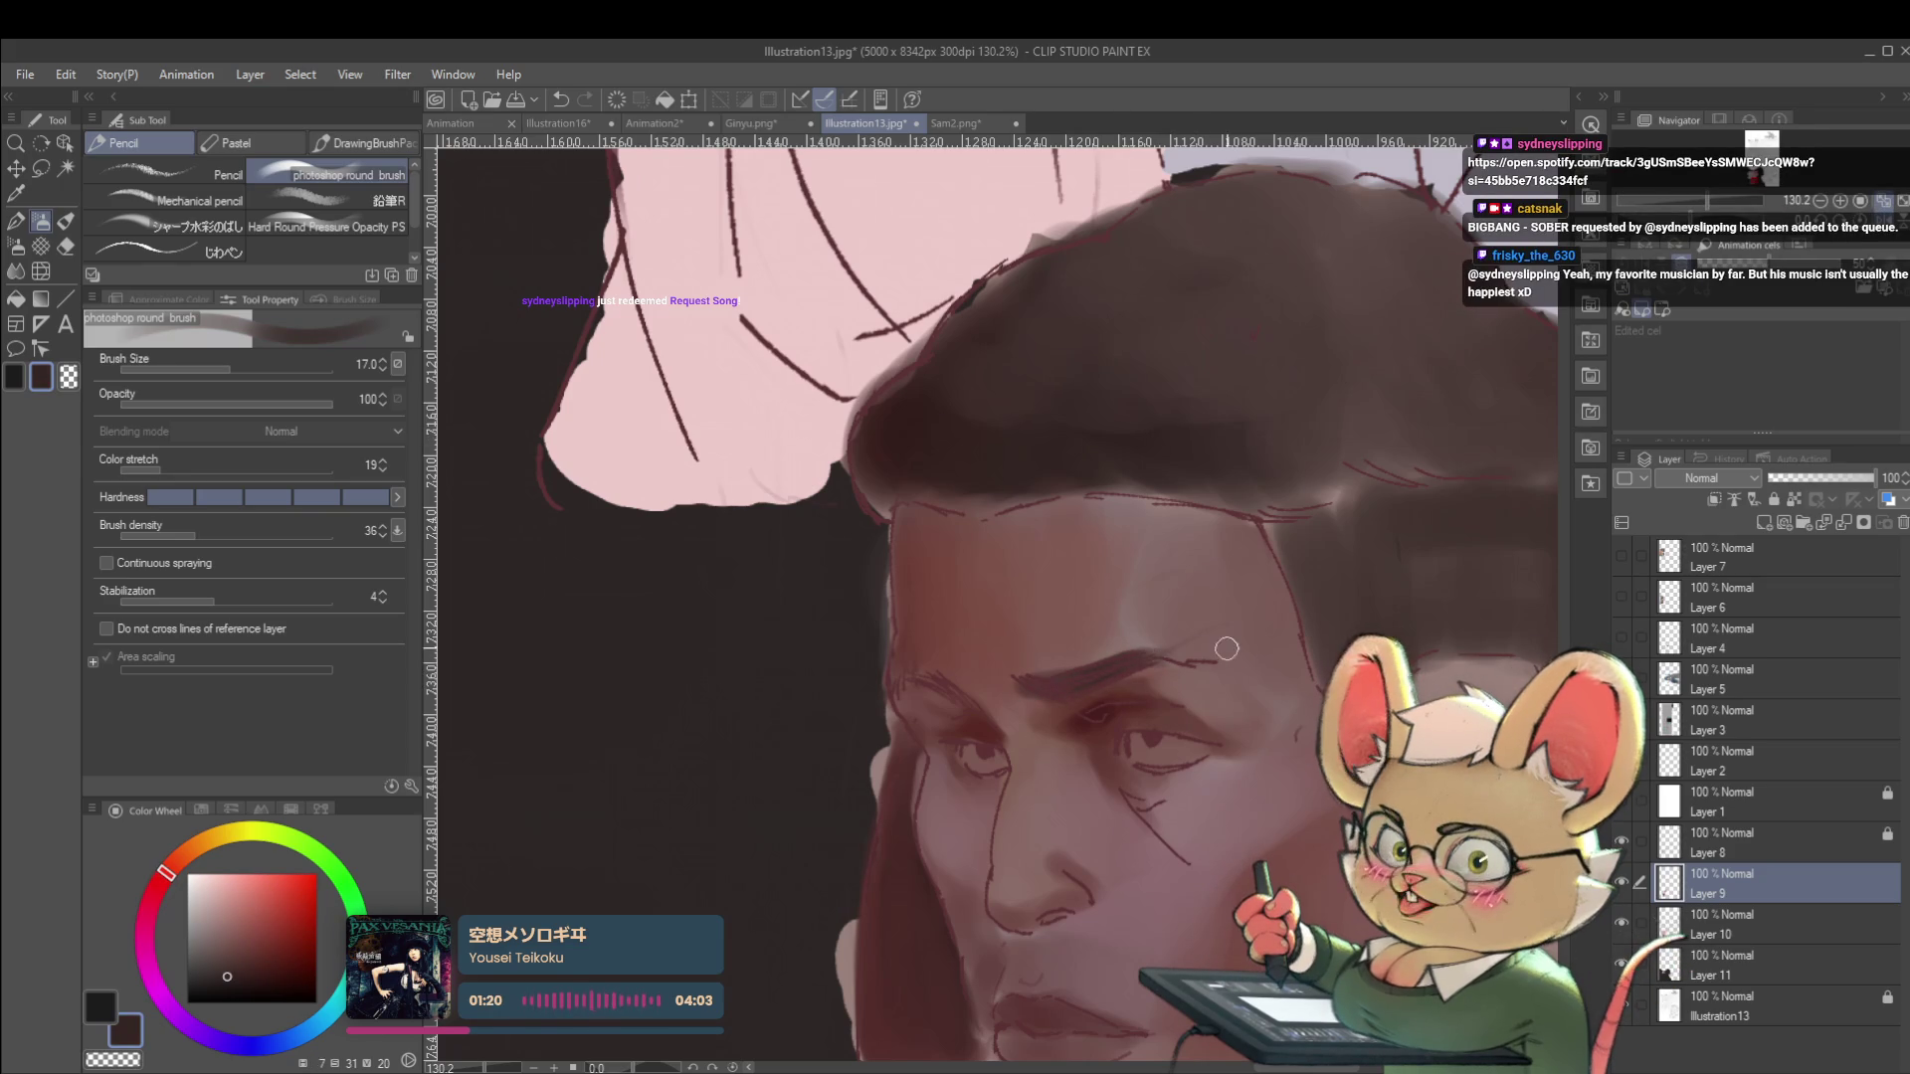
{"action": "scroll", "coordinate": [1118, 623], "scroll_direction": "down", "scroll_amount": 4}
{"action": "scroll", "coordinate": [1050, 674], "scroll_direction": "up", "scroll_amount": 3}
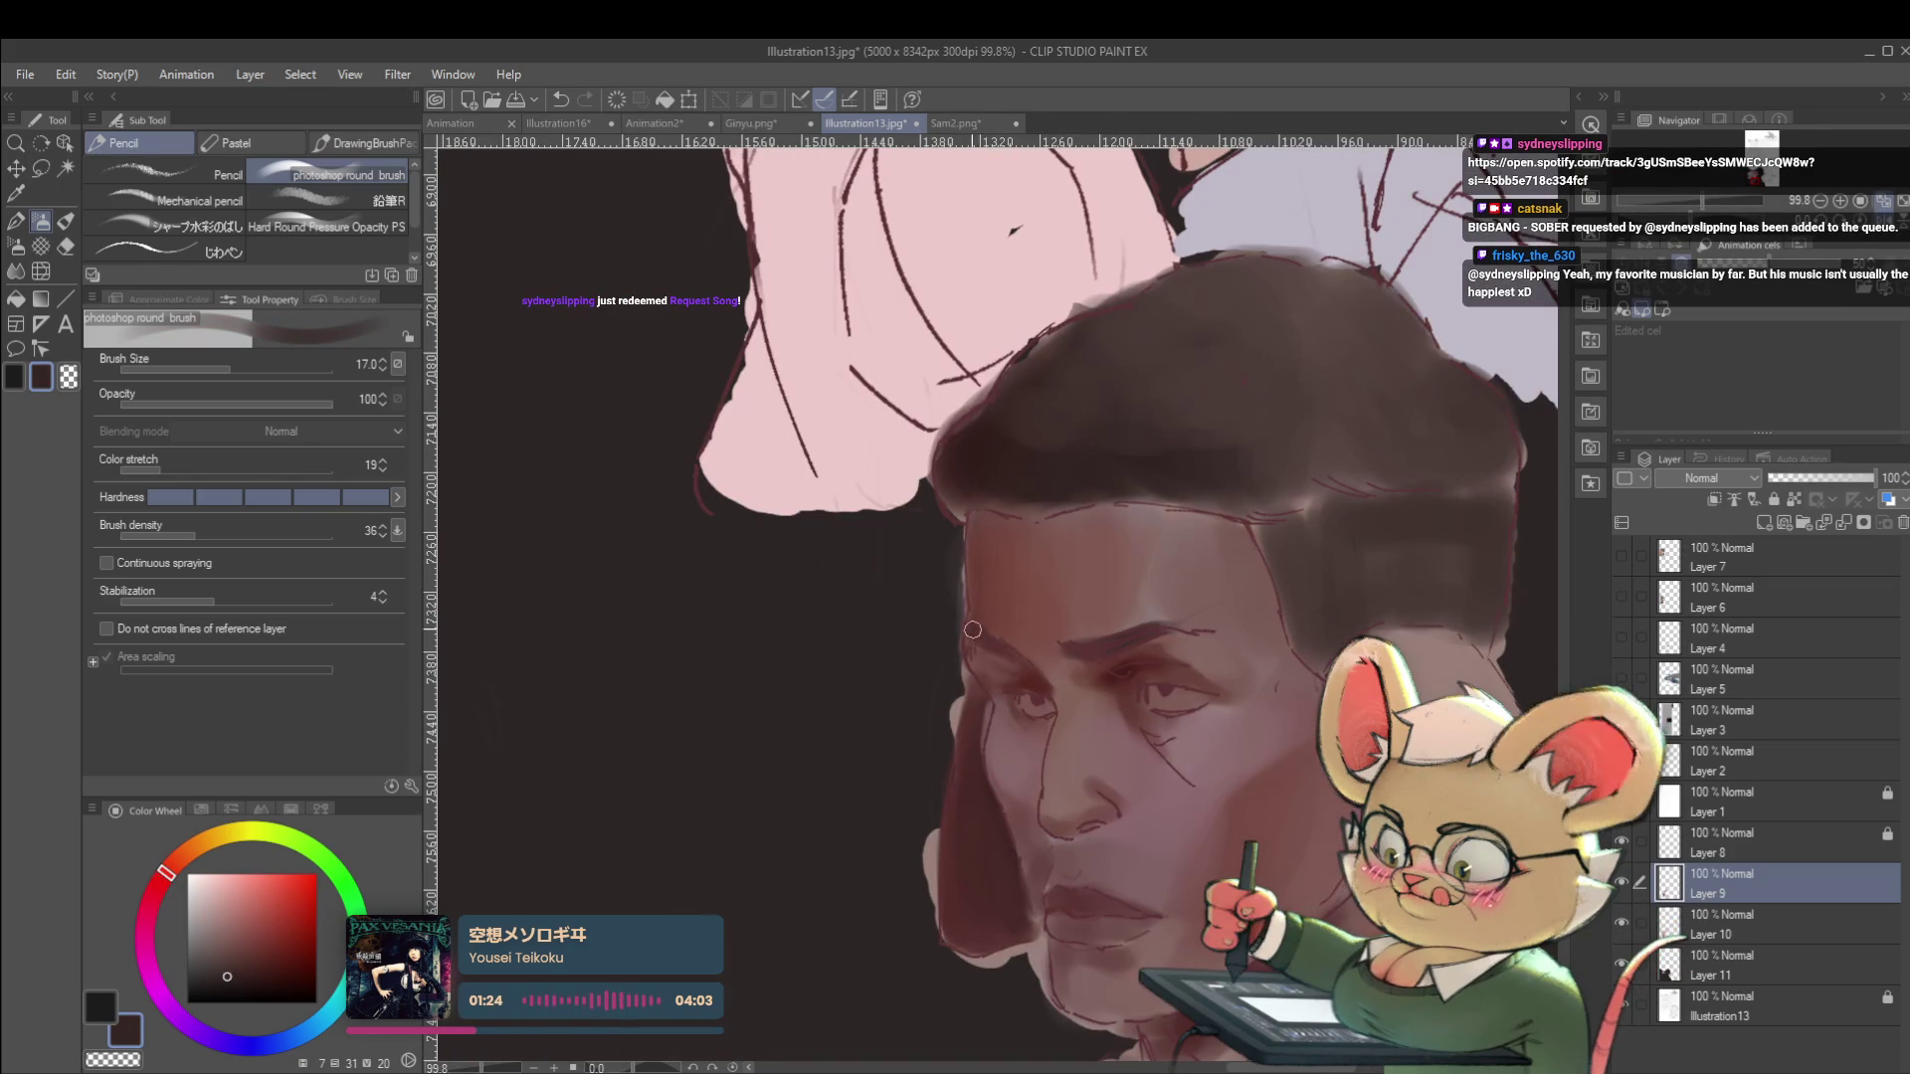
{"action": "scroll", "coordinate": [948, 580], "scroll_direction": "down", "scroll_amount": 3}
{"action": "scroll", "coordinate": [948, 580], "scroll_direction": "down", "scroll_amount": 2}
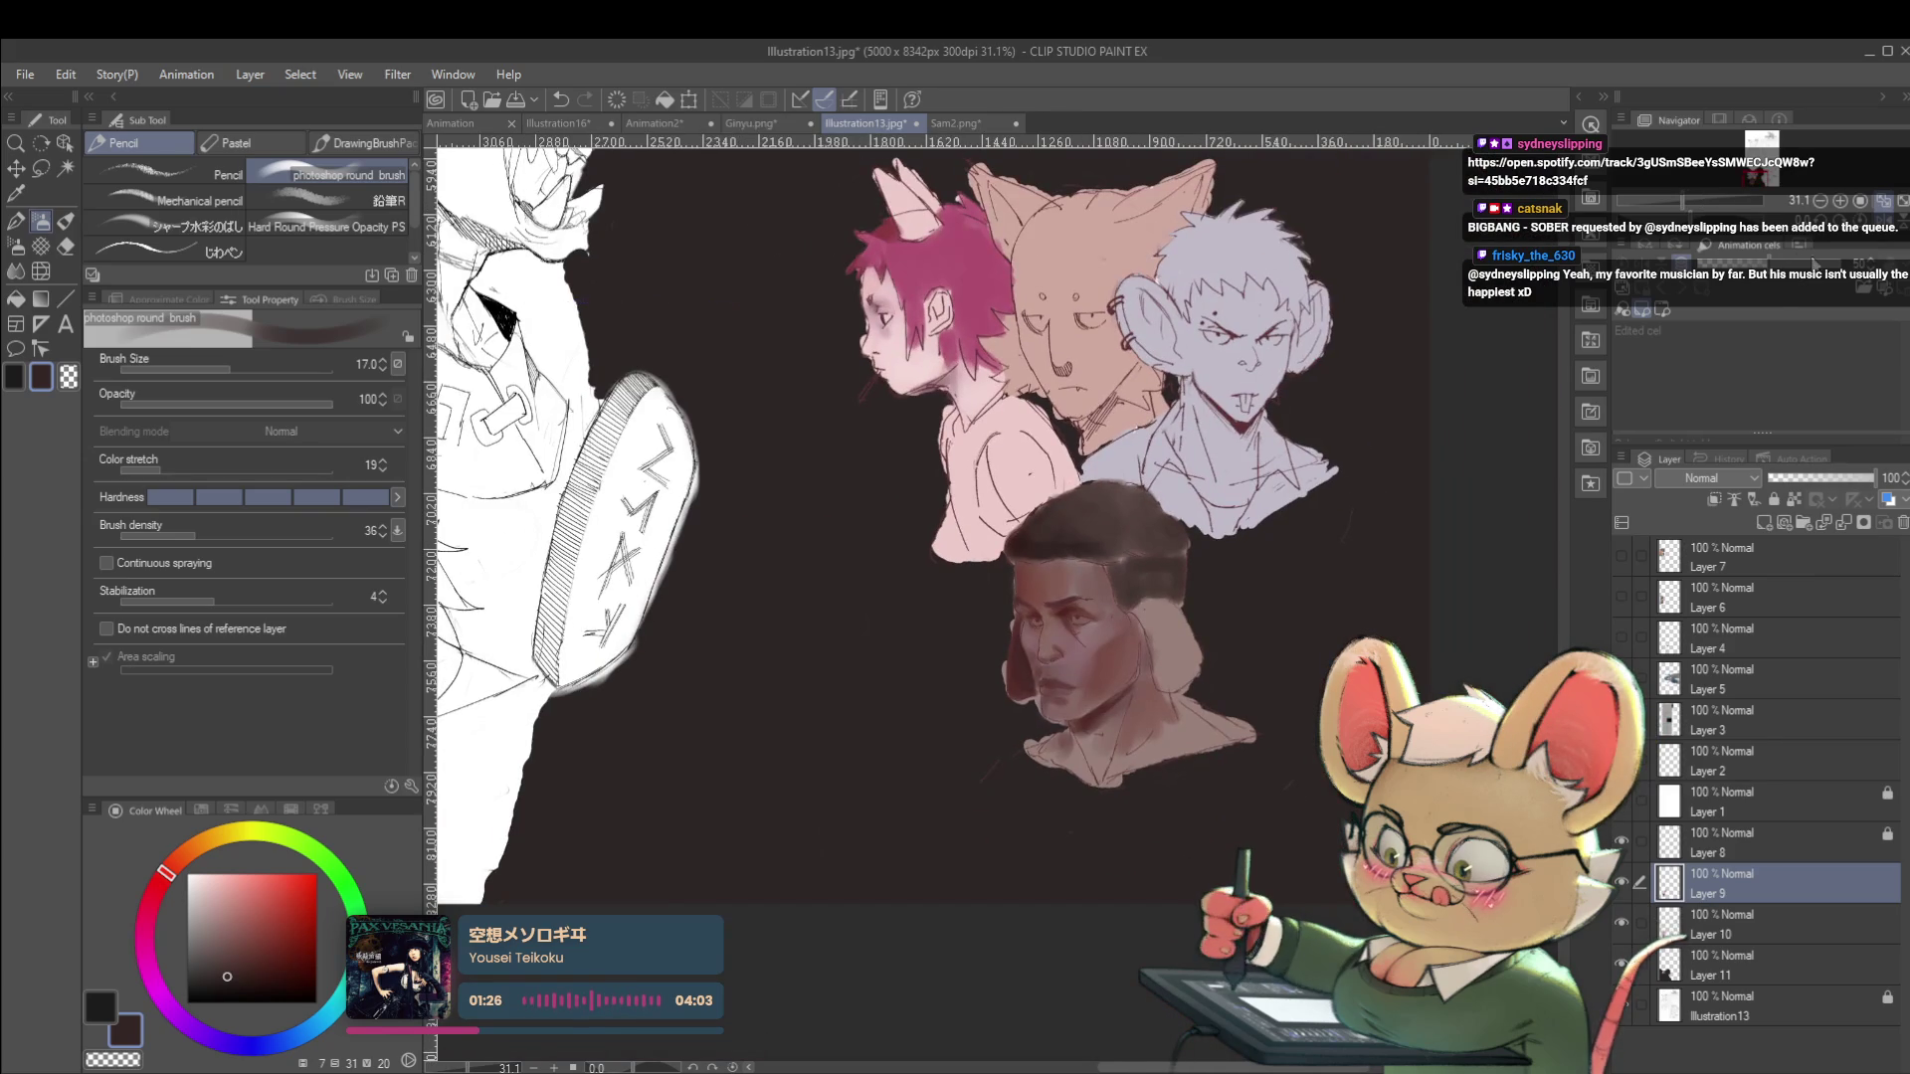
{"action": "left_click", "coordinate": [1886, 236]}
{"action": "scroll", "coordinate": [970, 620], "scroll_direction": "up", "scroll_amount": 4}
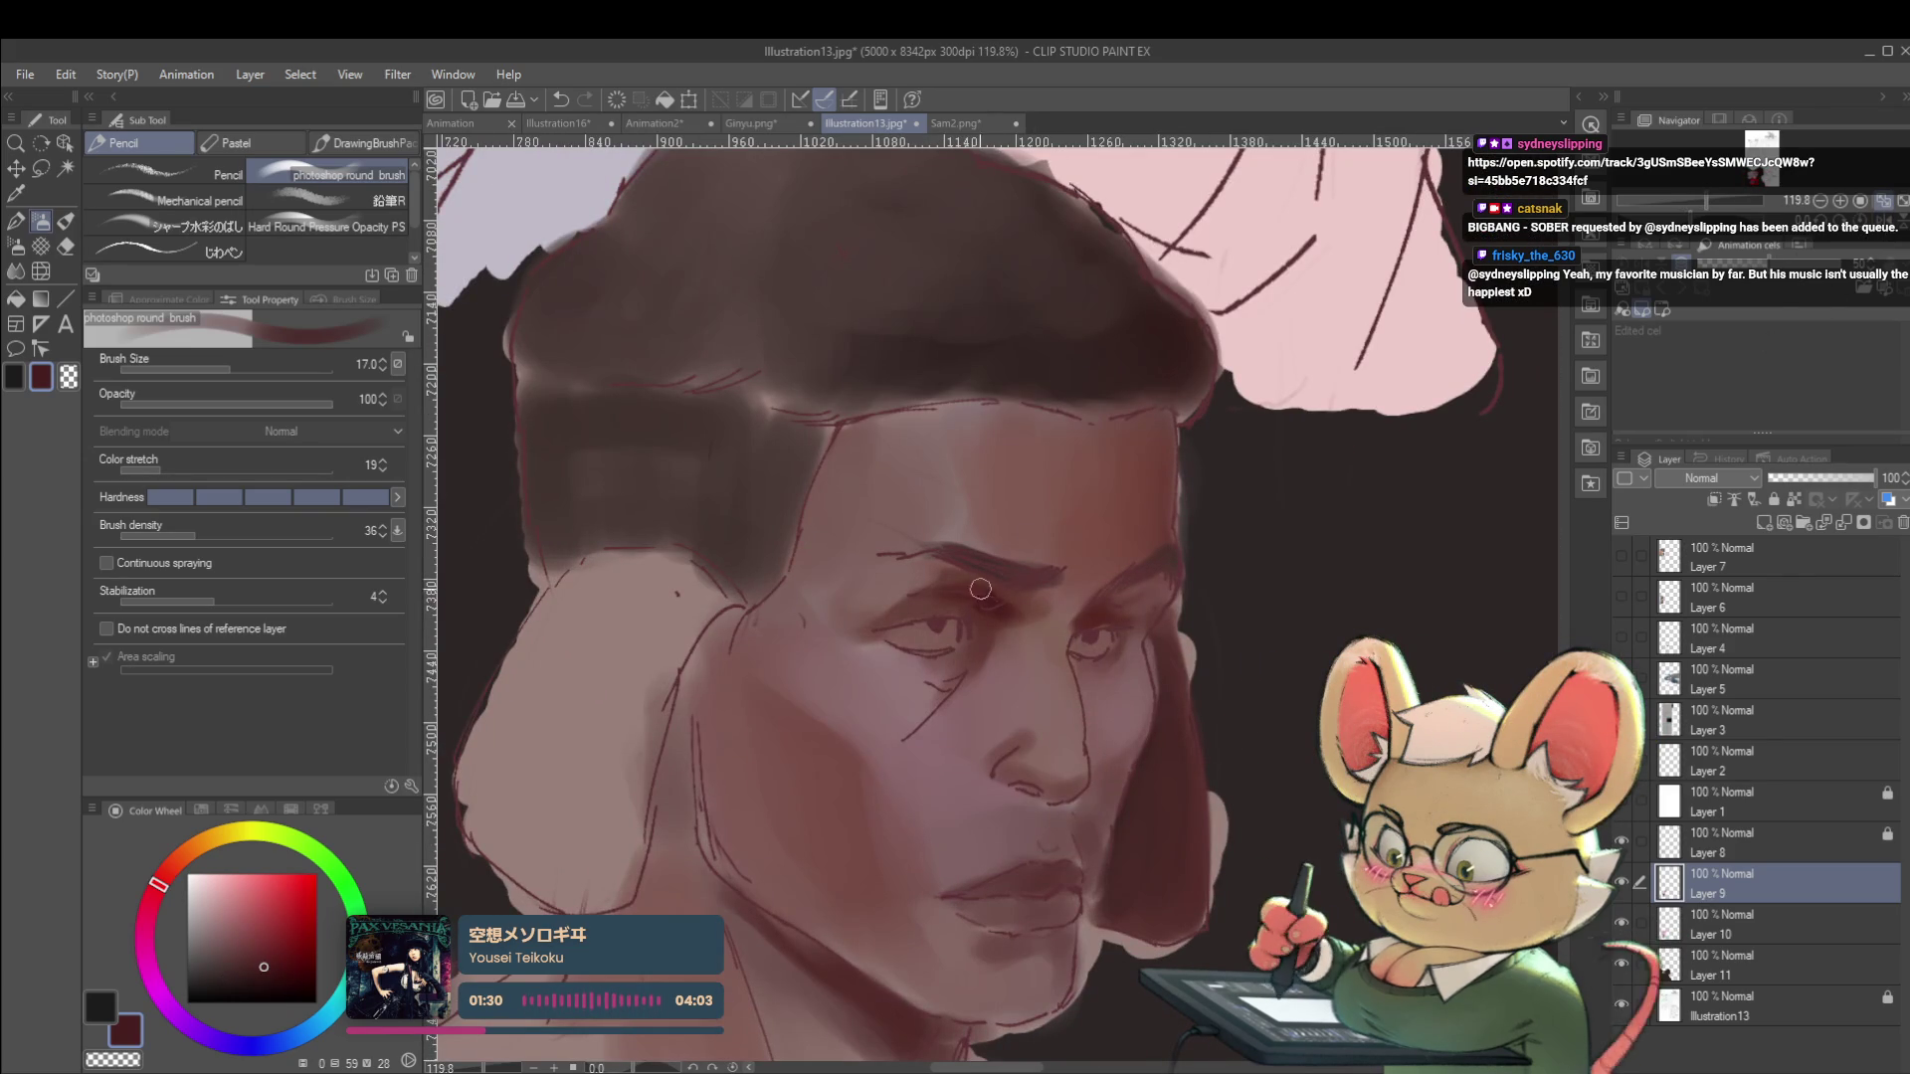
Refine the eyes and under-eye area with sampled pinkish and redder tones at size 8.
{"action": "key", "text": "bracketleft"}
{"action": "key", "text": "bracketleft"}
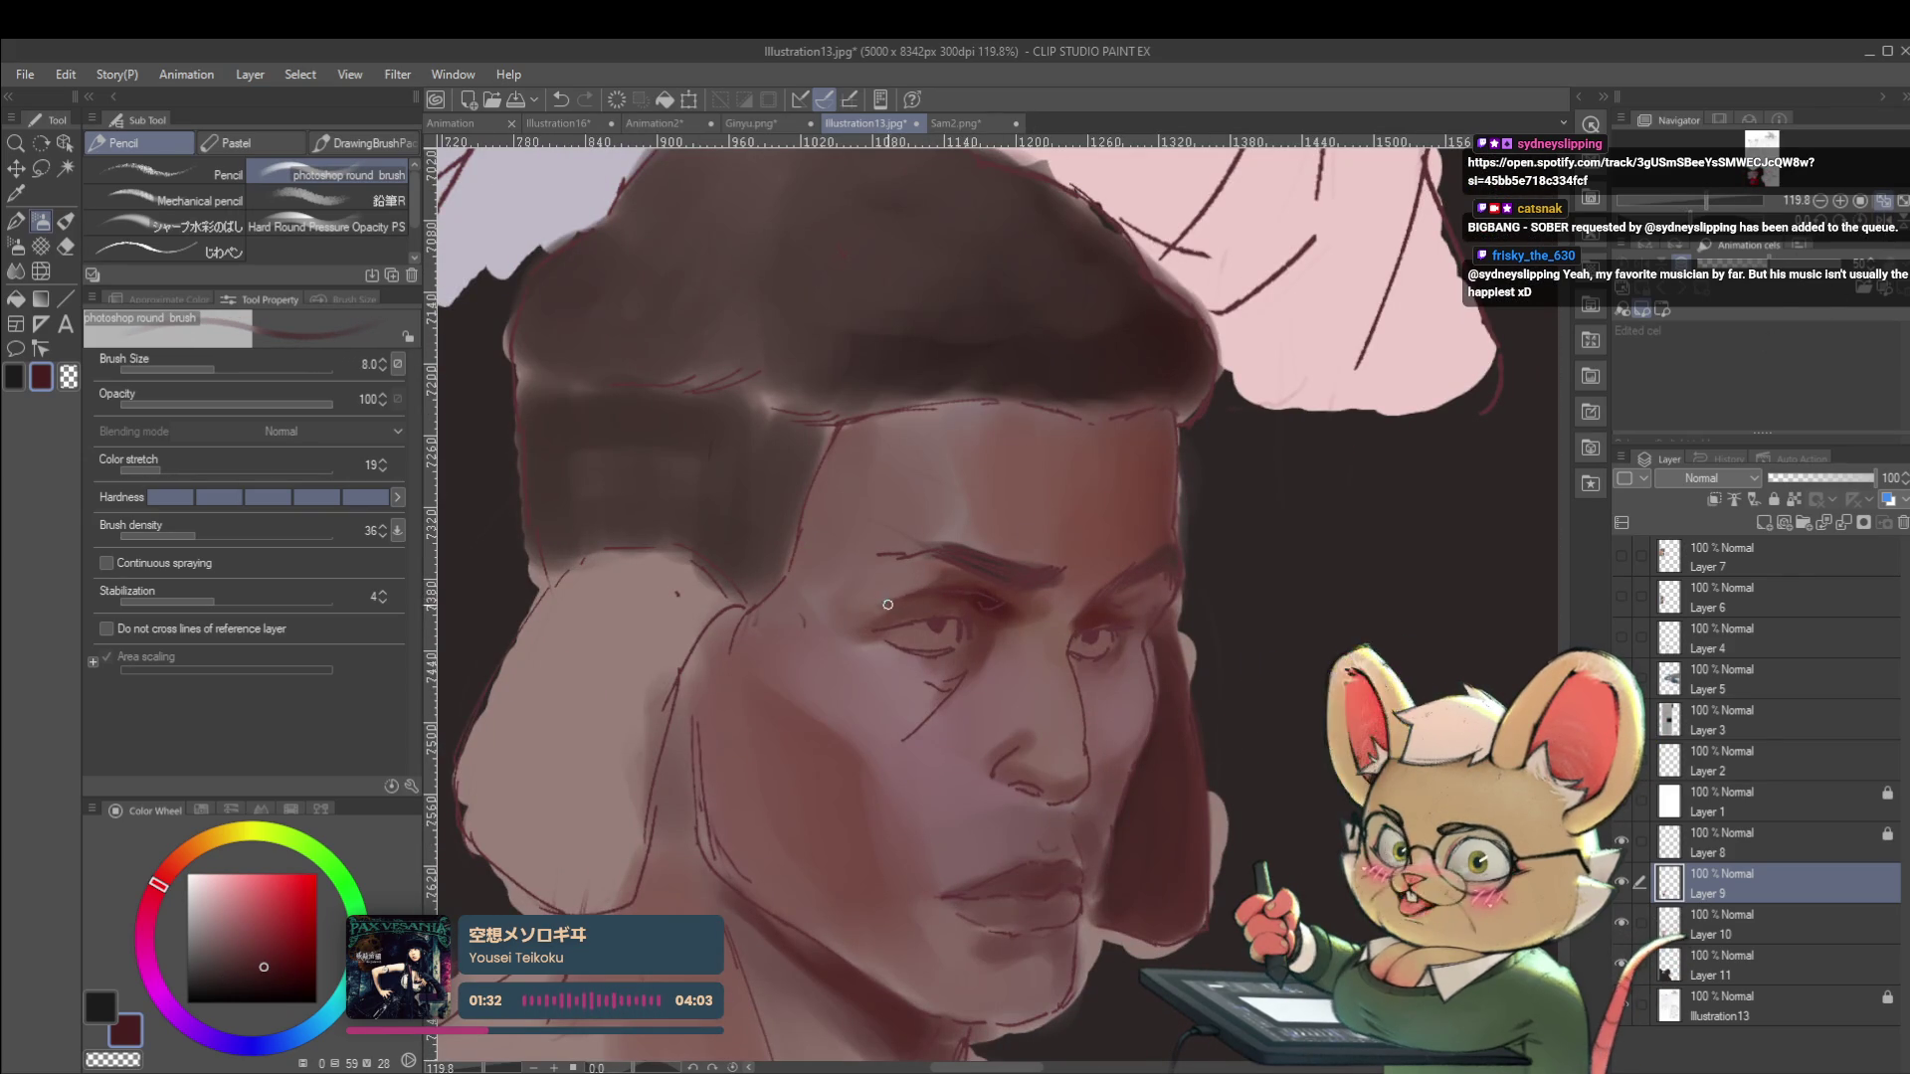
{"action": "left_click", "coordinate": [910, 603], "text": "alt"}
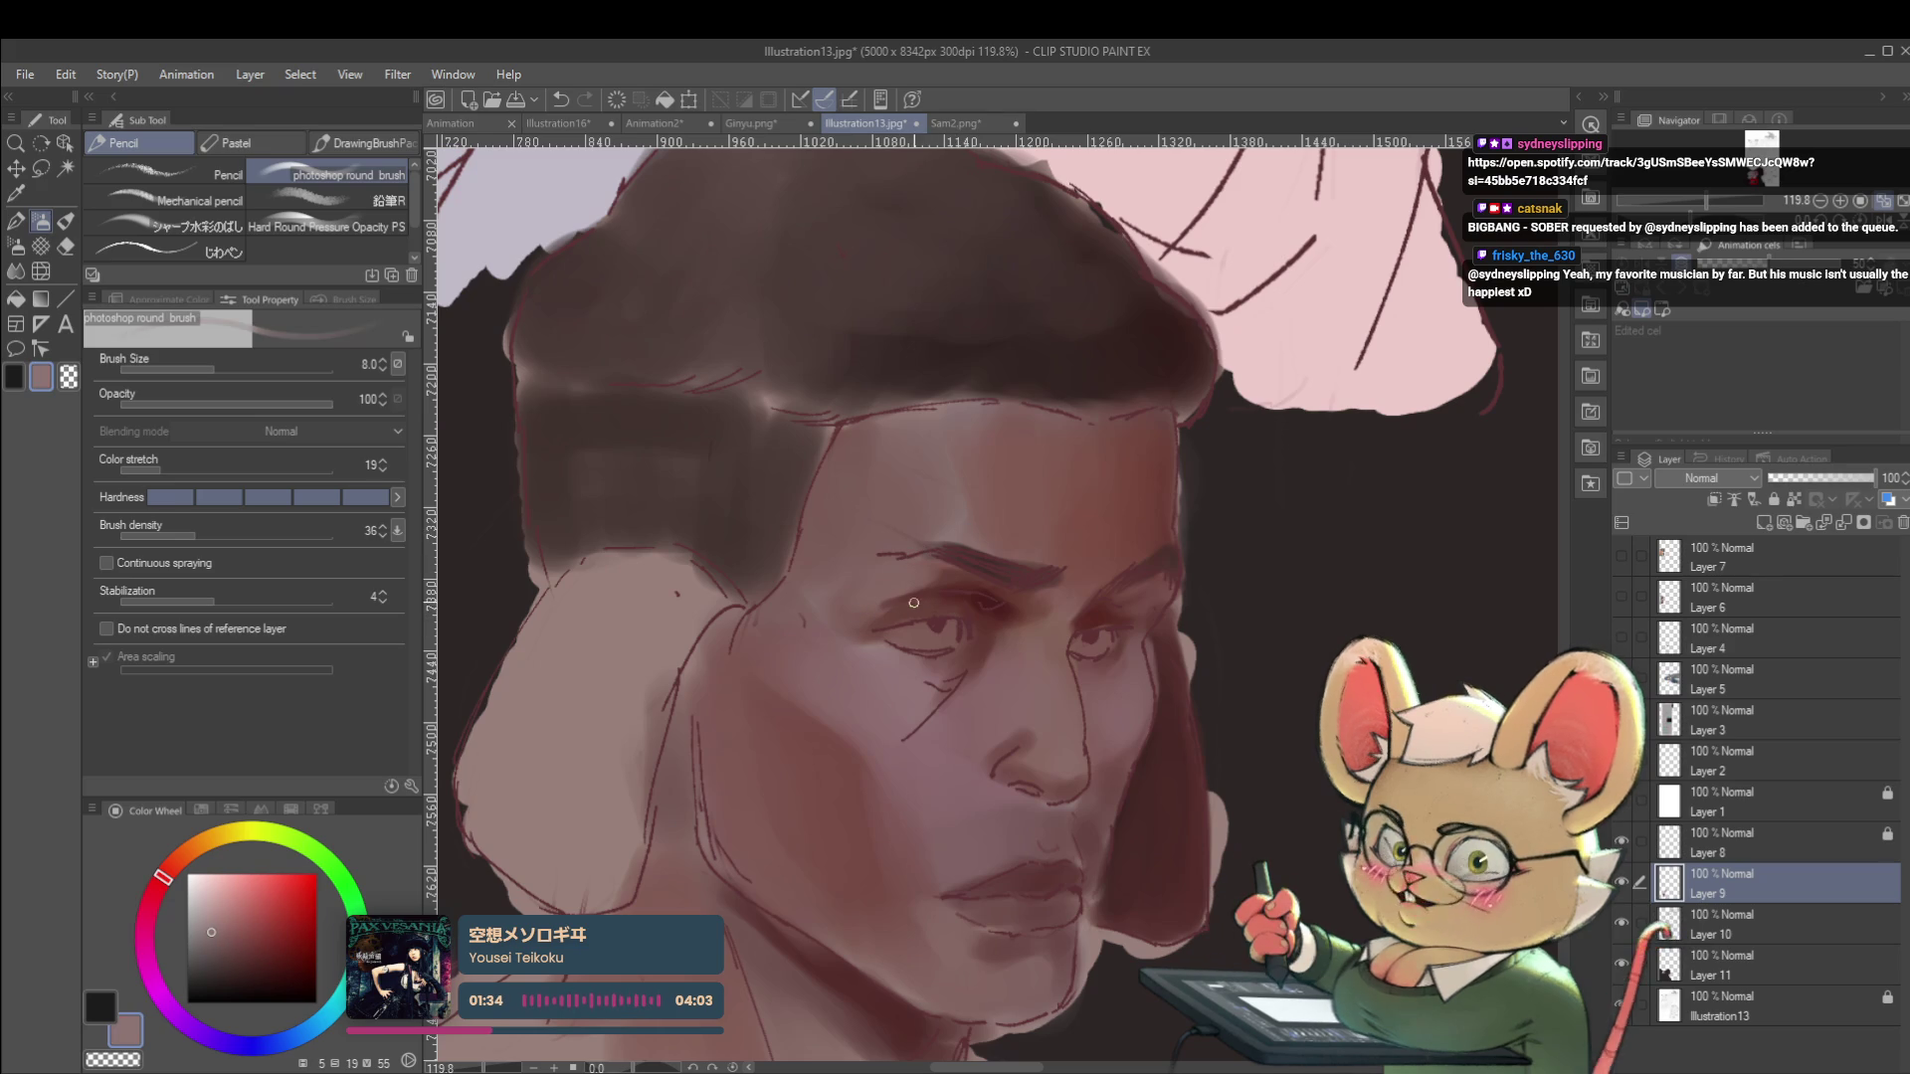
{"action": "scroll", "coordinate": [935, 575], "scroll_direction": "down", "scroll_amount": 3}
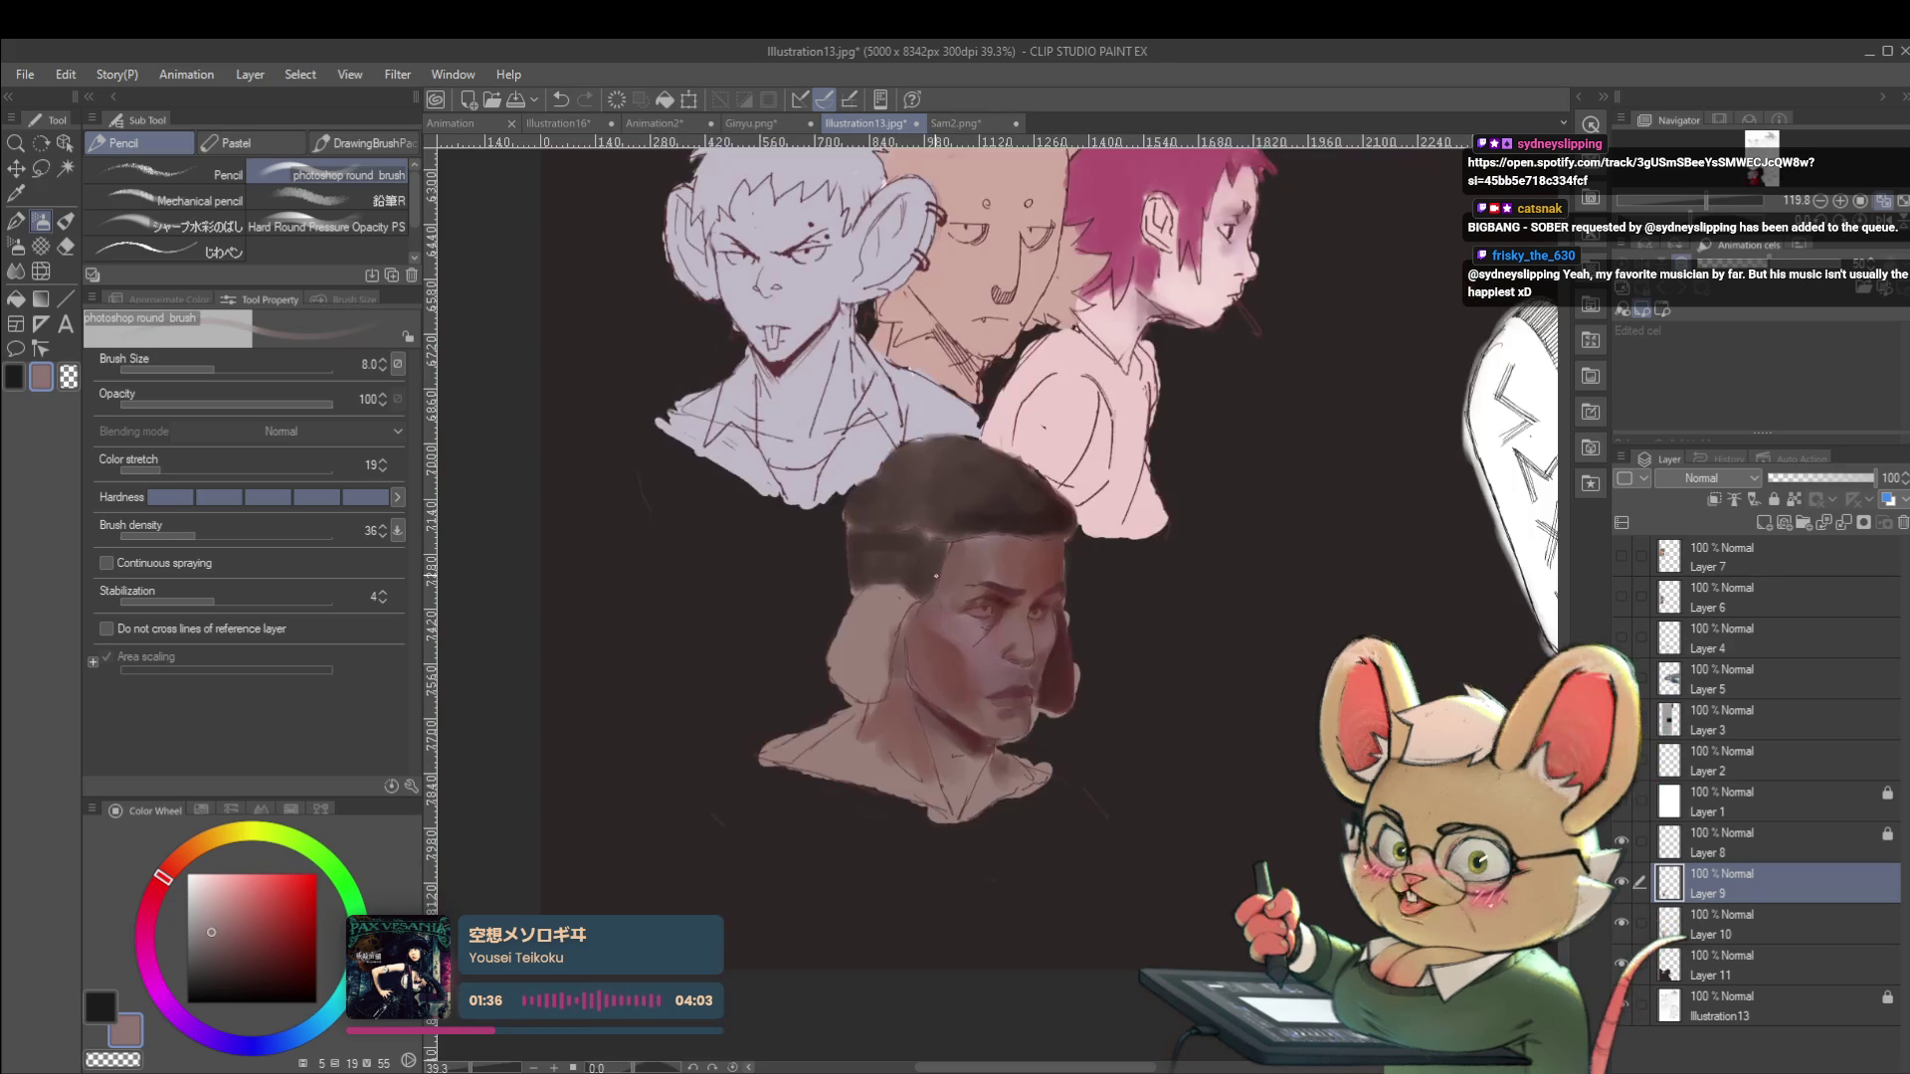
{"action": "scroll", "coordinate": [935, 575], "scroll_direction": "down", "scroll_amount": 1}
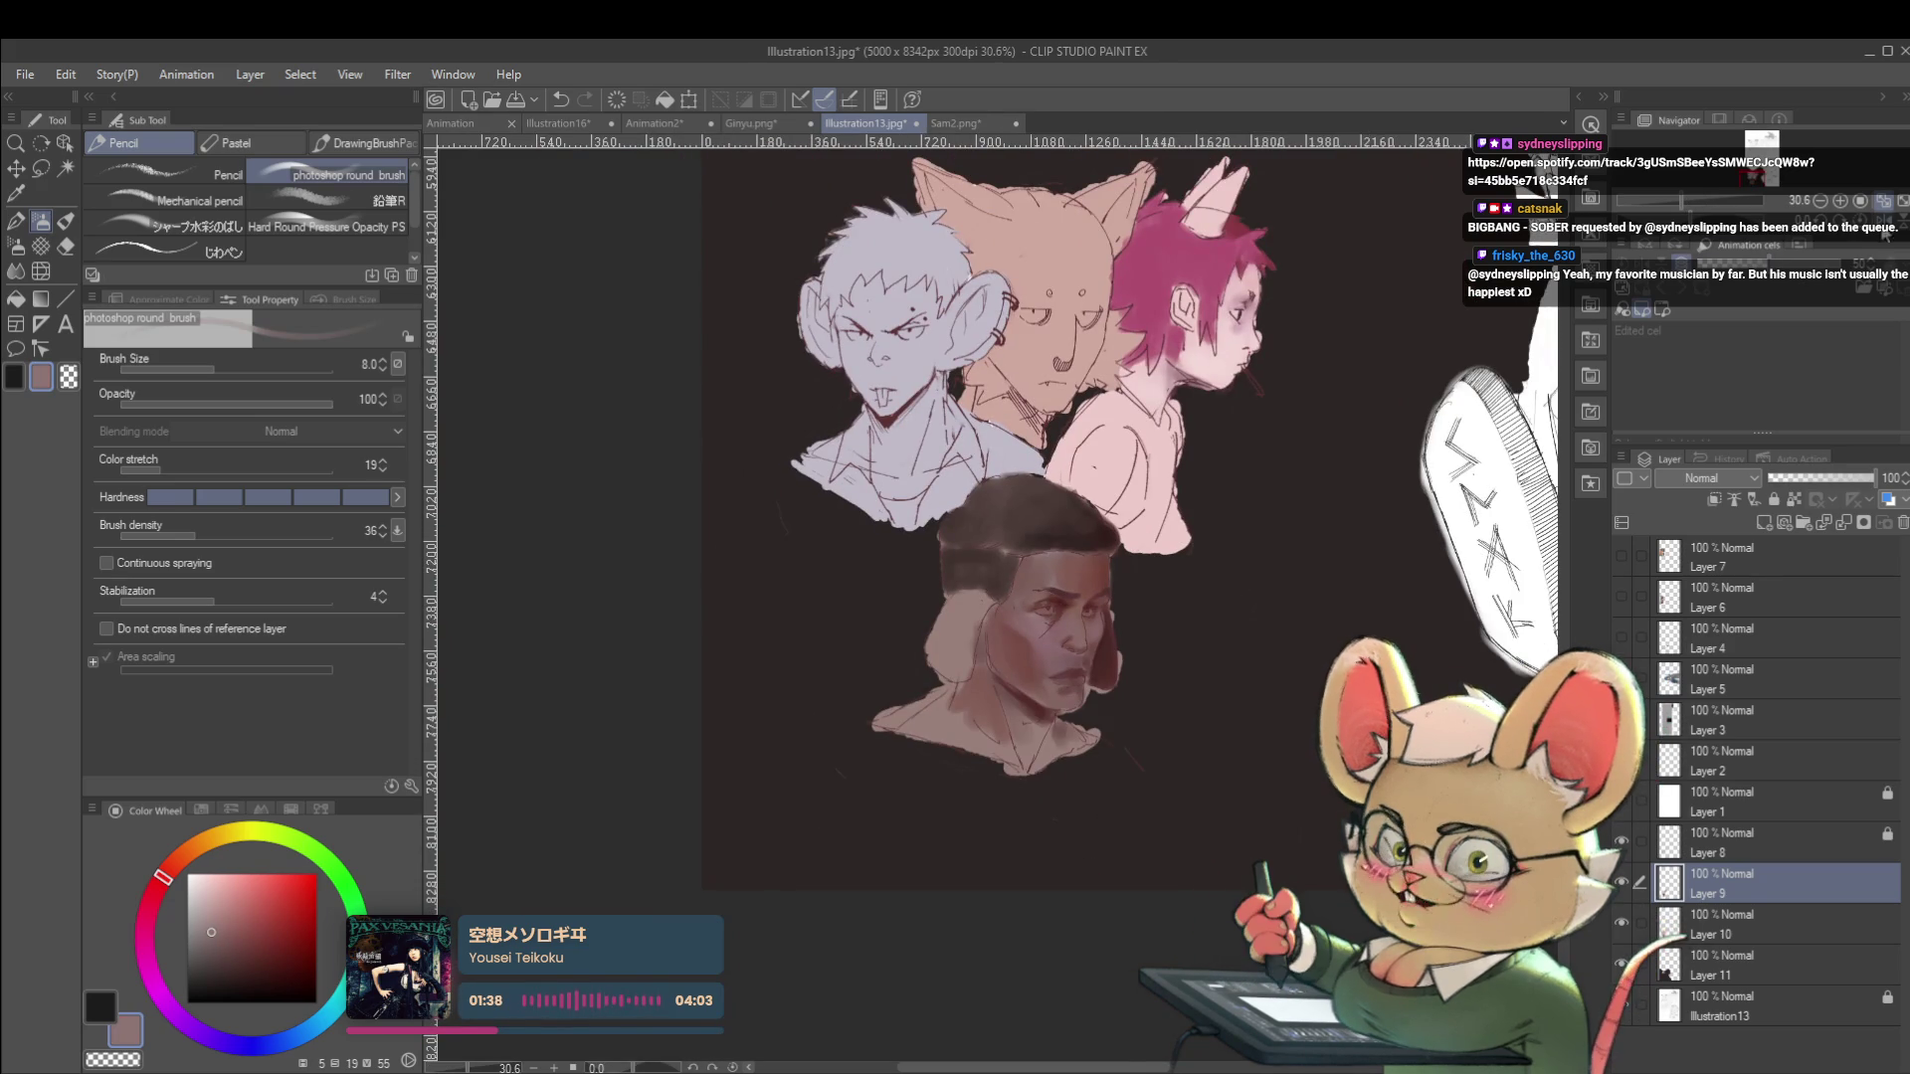
{"action": "key", "text": "h"}
{"action": "scroll", "coordinate": [991, 678], "scroll_direction": "up", "scroll_amount": 5}
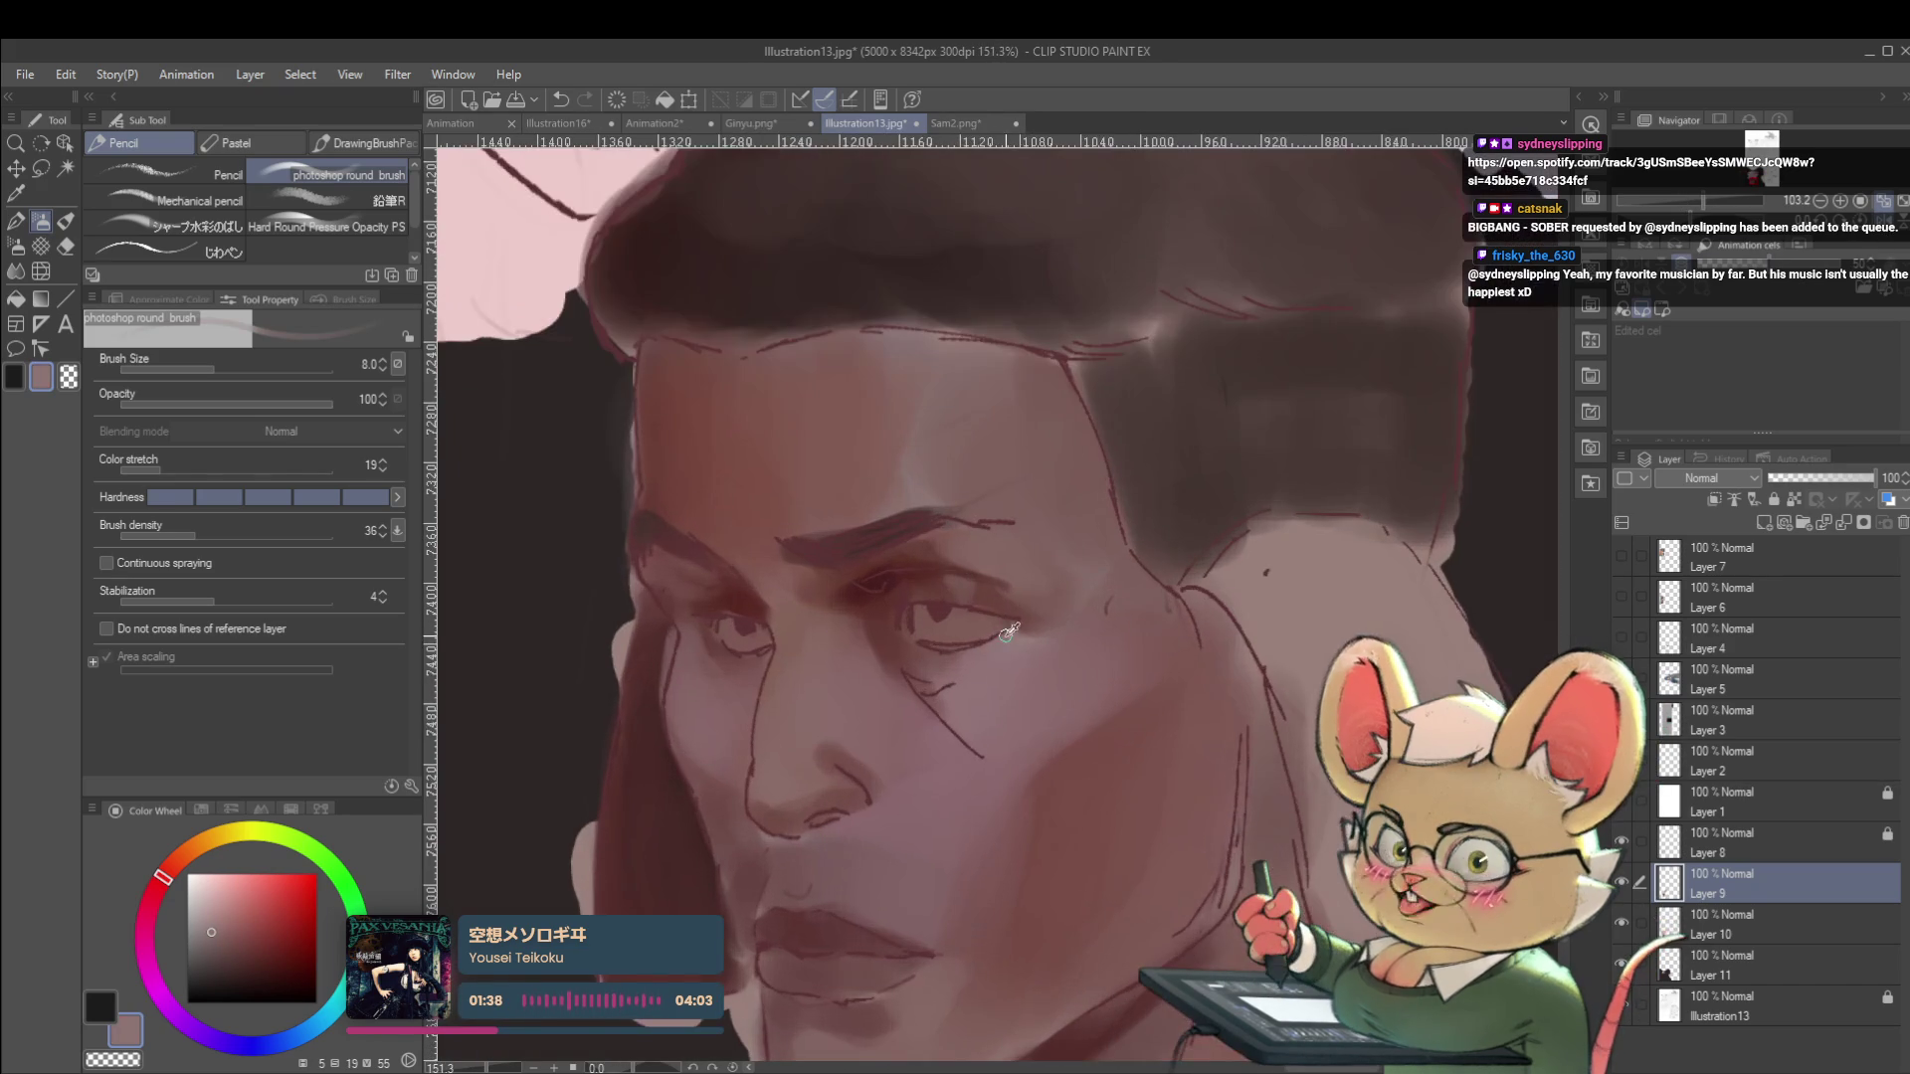
{"action": "left_click", "coordinate": [938, 652], "text": "alt"}
{"action": "key", "text": "bracketright"}
{"action": "key", "text": "bracketright"}
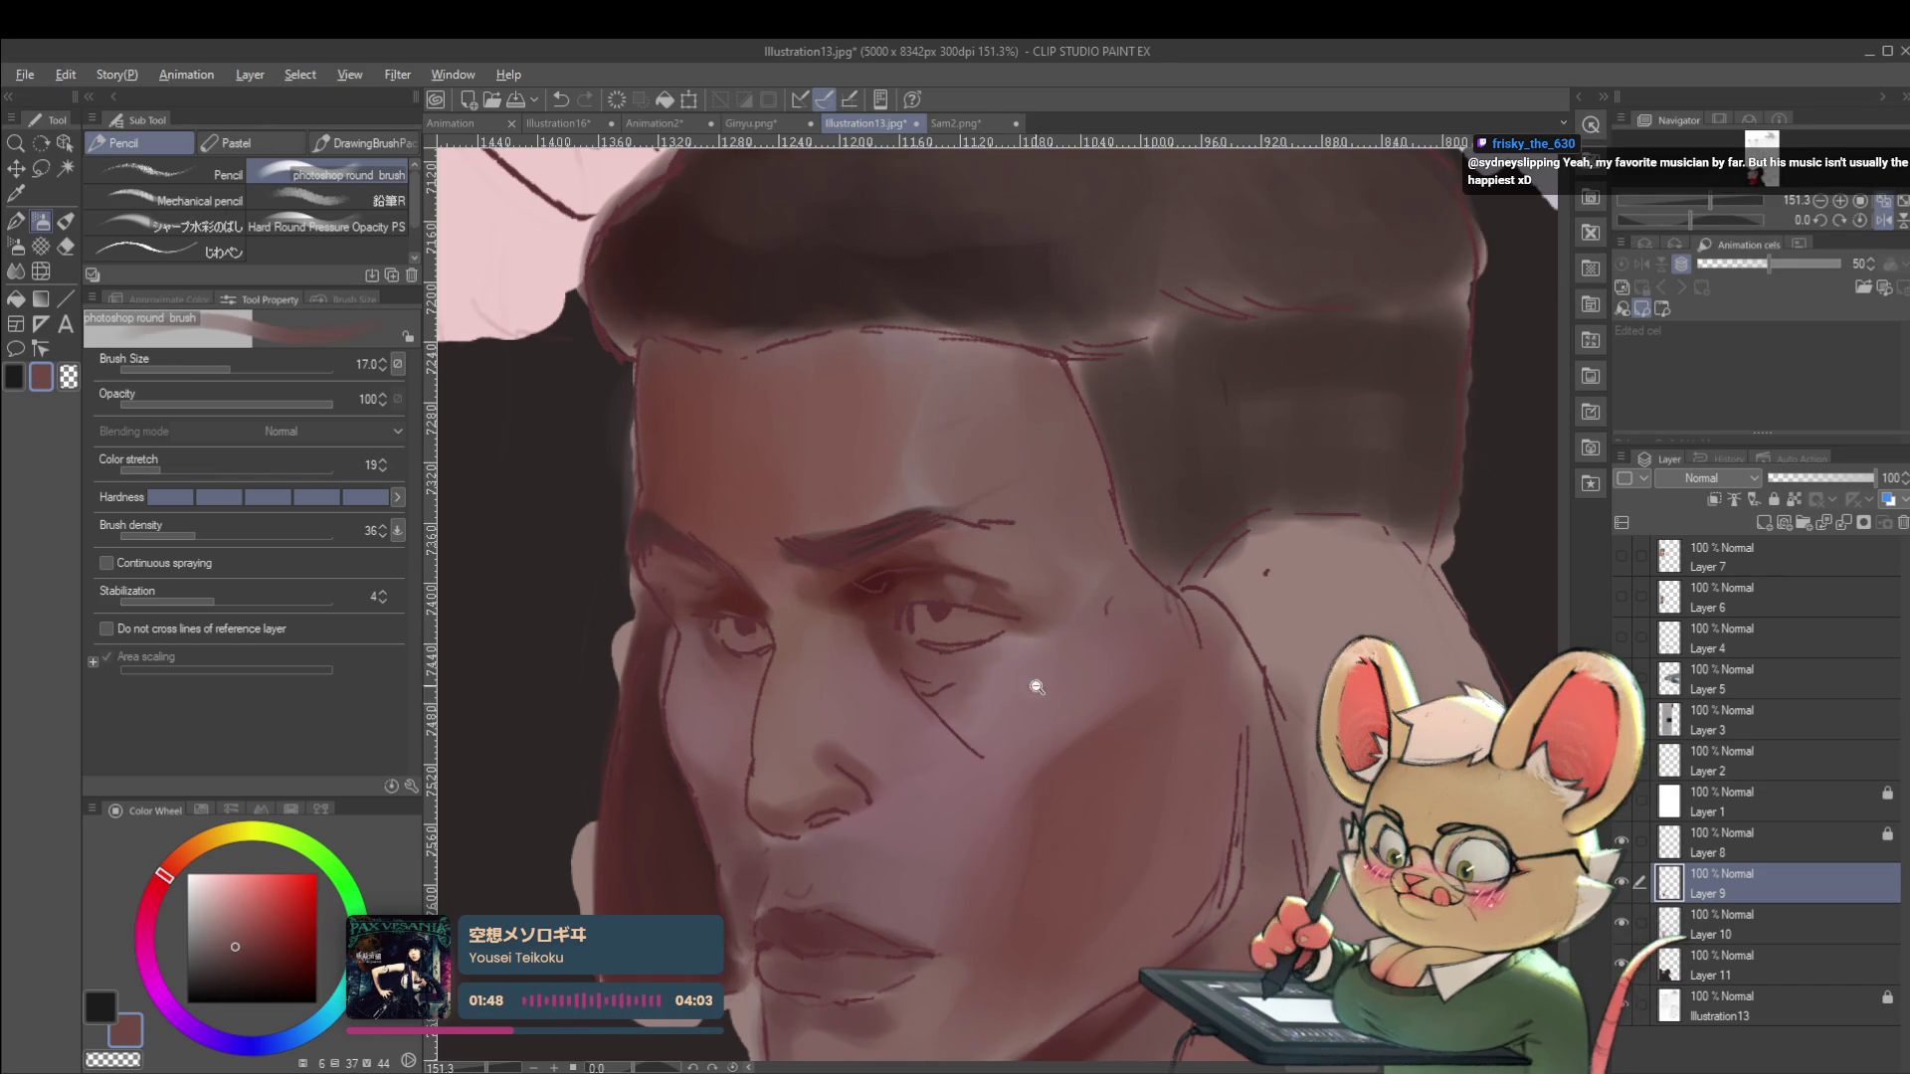
{"action": "scroll", "coordinate": [1027, 688], "scroll_direction": "down", "scroll_amount": 6}
{"action": "scroll", "coordinate": [1034, 675], "scroll_direction": "up", "scroll_amount": 5}
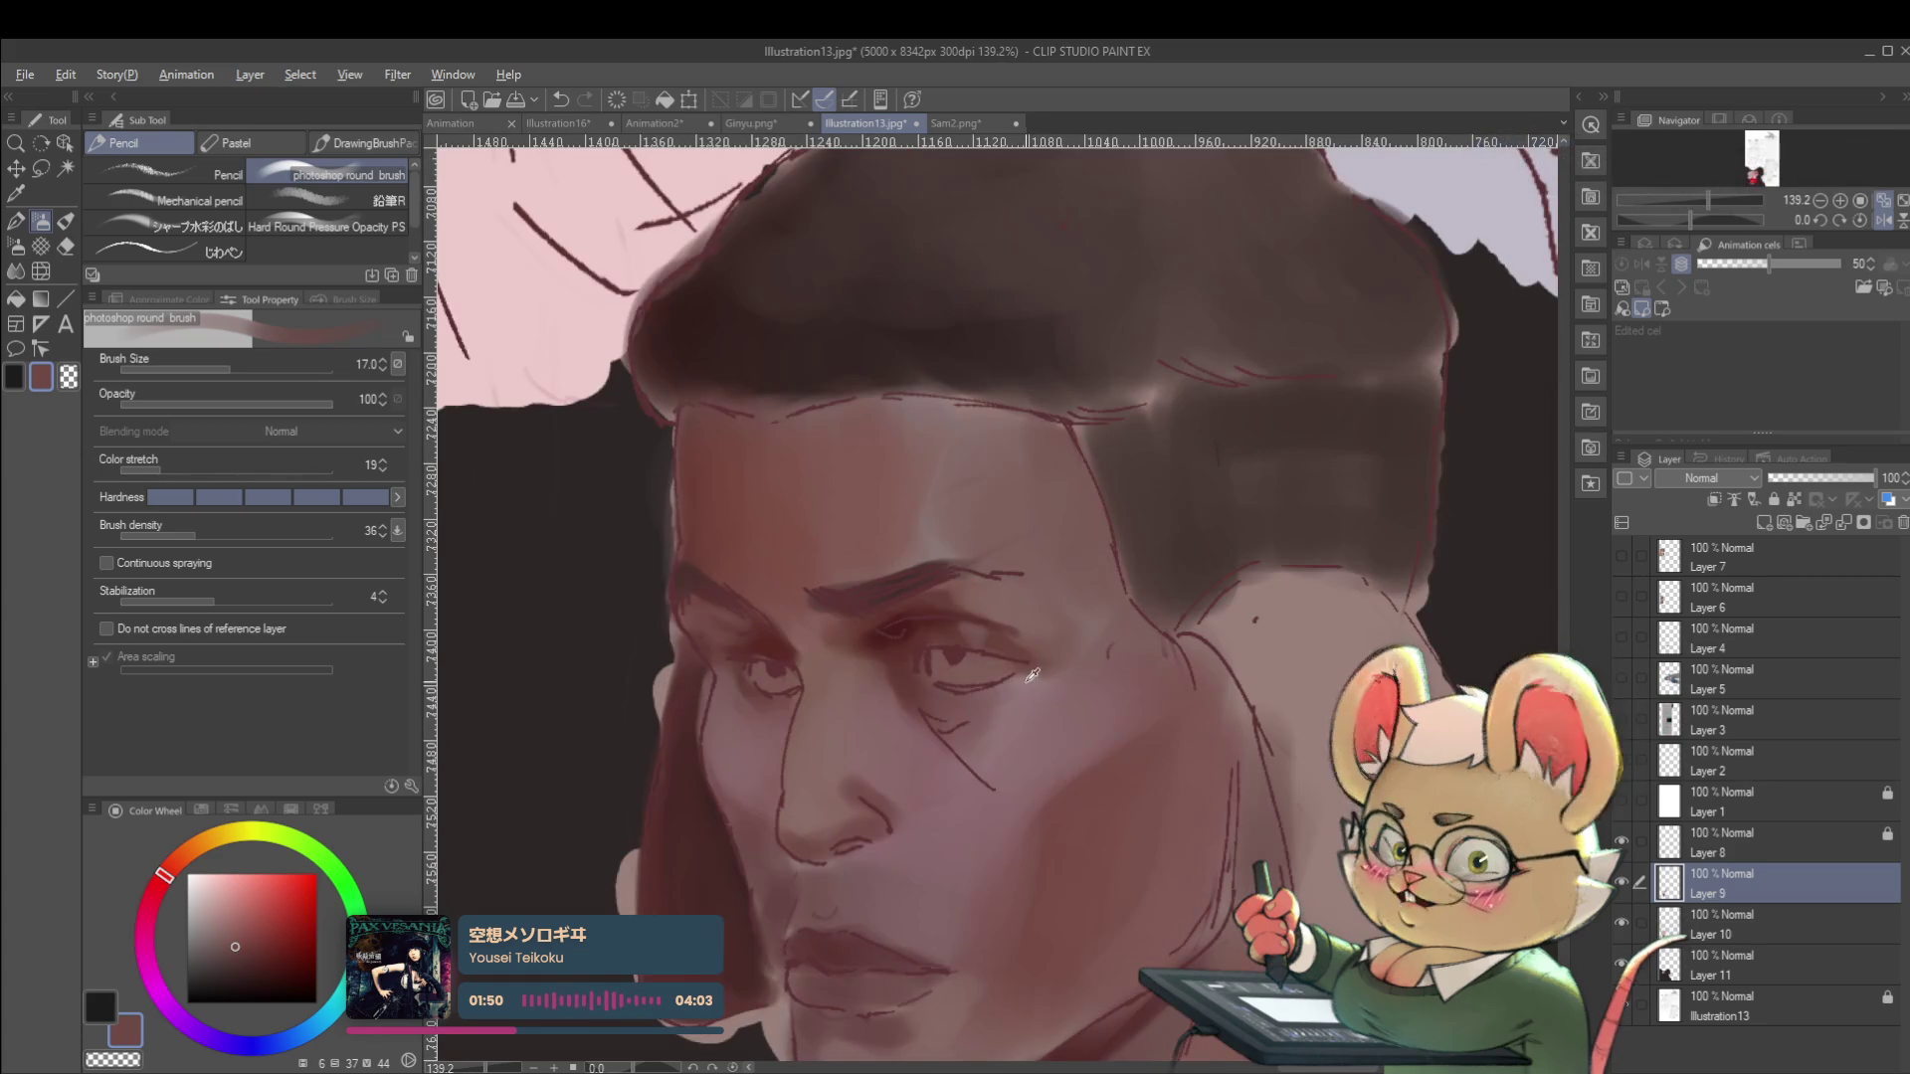
{"action": "left_click", "coordinate": [1033, 675], "text": "alt"}
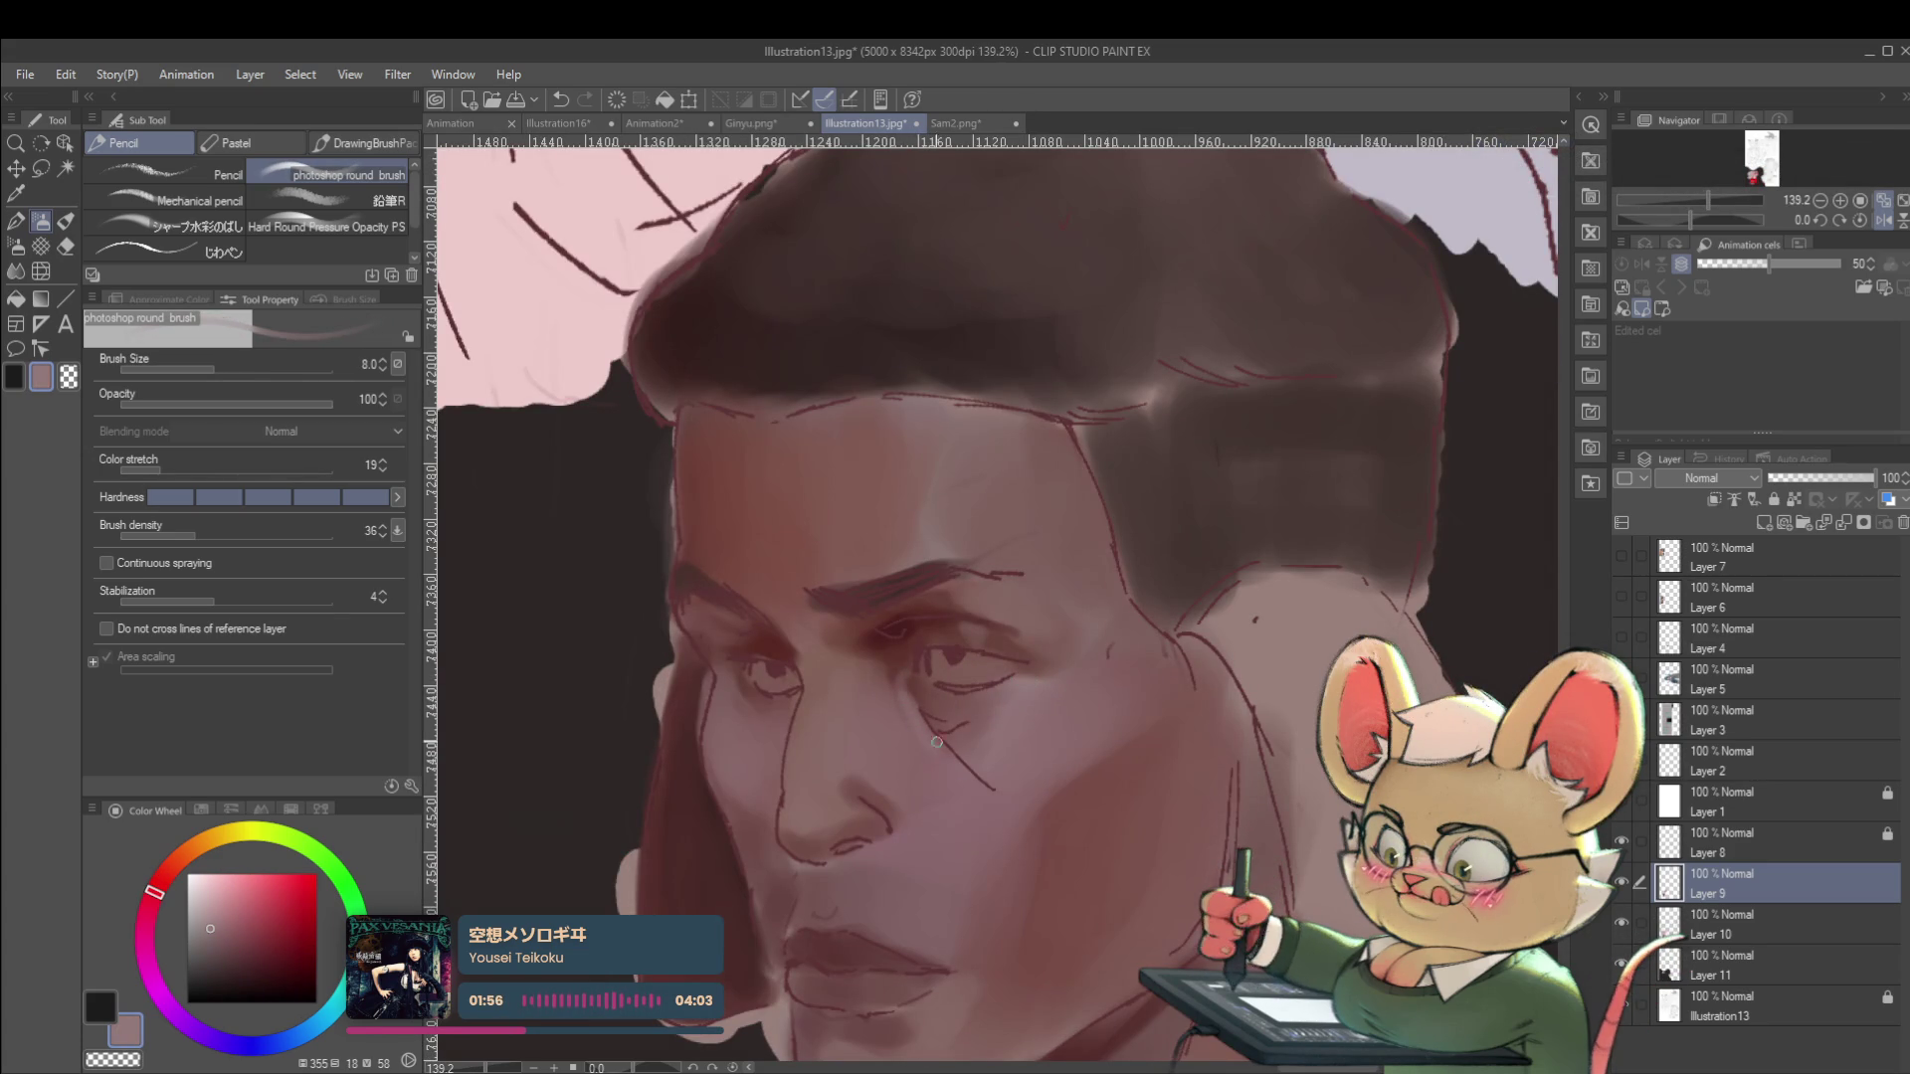
{"action": "scroll", "coordinate": [1005, 758], "scroll_direction": "down", "scroll_amount": 5}
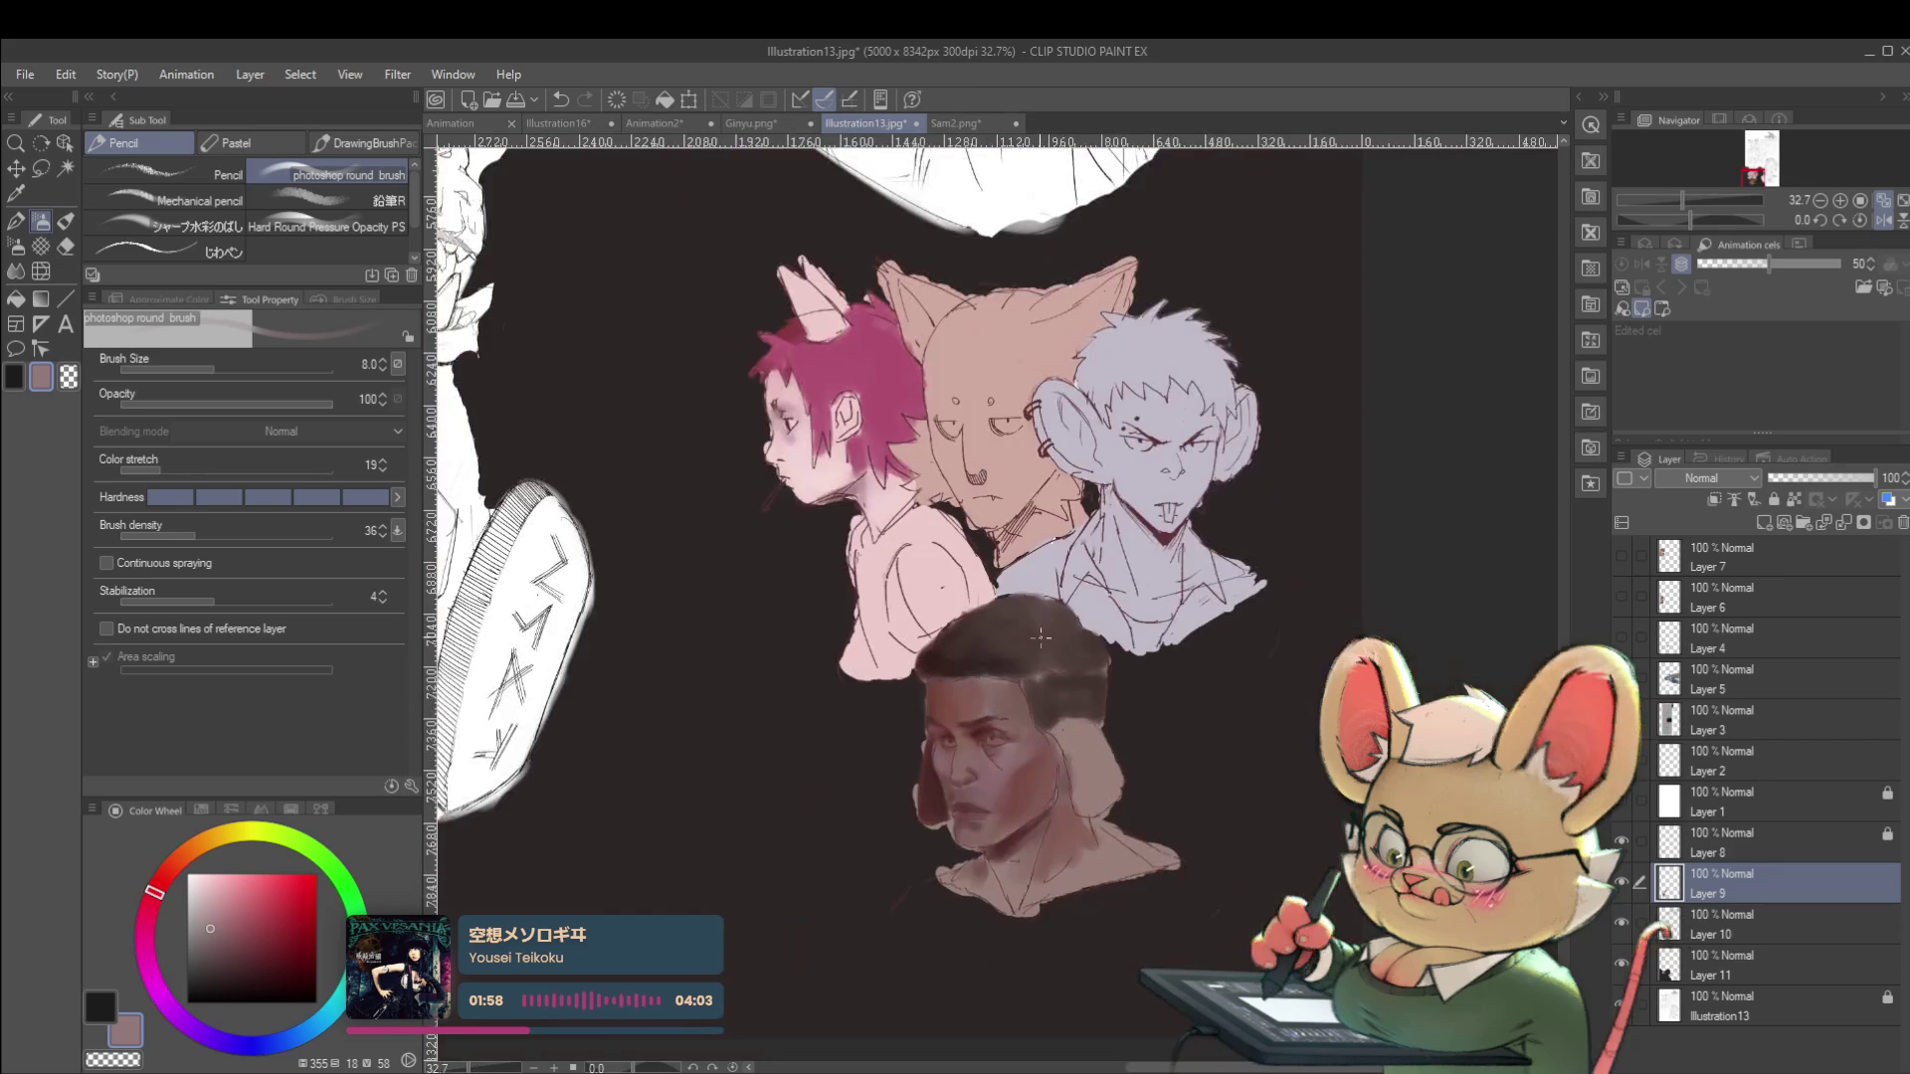
Deepen the nose and chin shading with a sampled pink and a darker reddish-brown.
{"action": "scroll", "coordinate": [1005, 759], "scroll_direction": "down", "scroll_amount": 1}
{"action": "left_click", "coordinate": [1883, 221]}
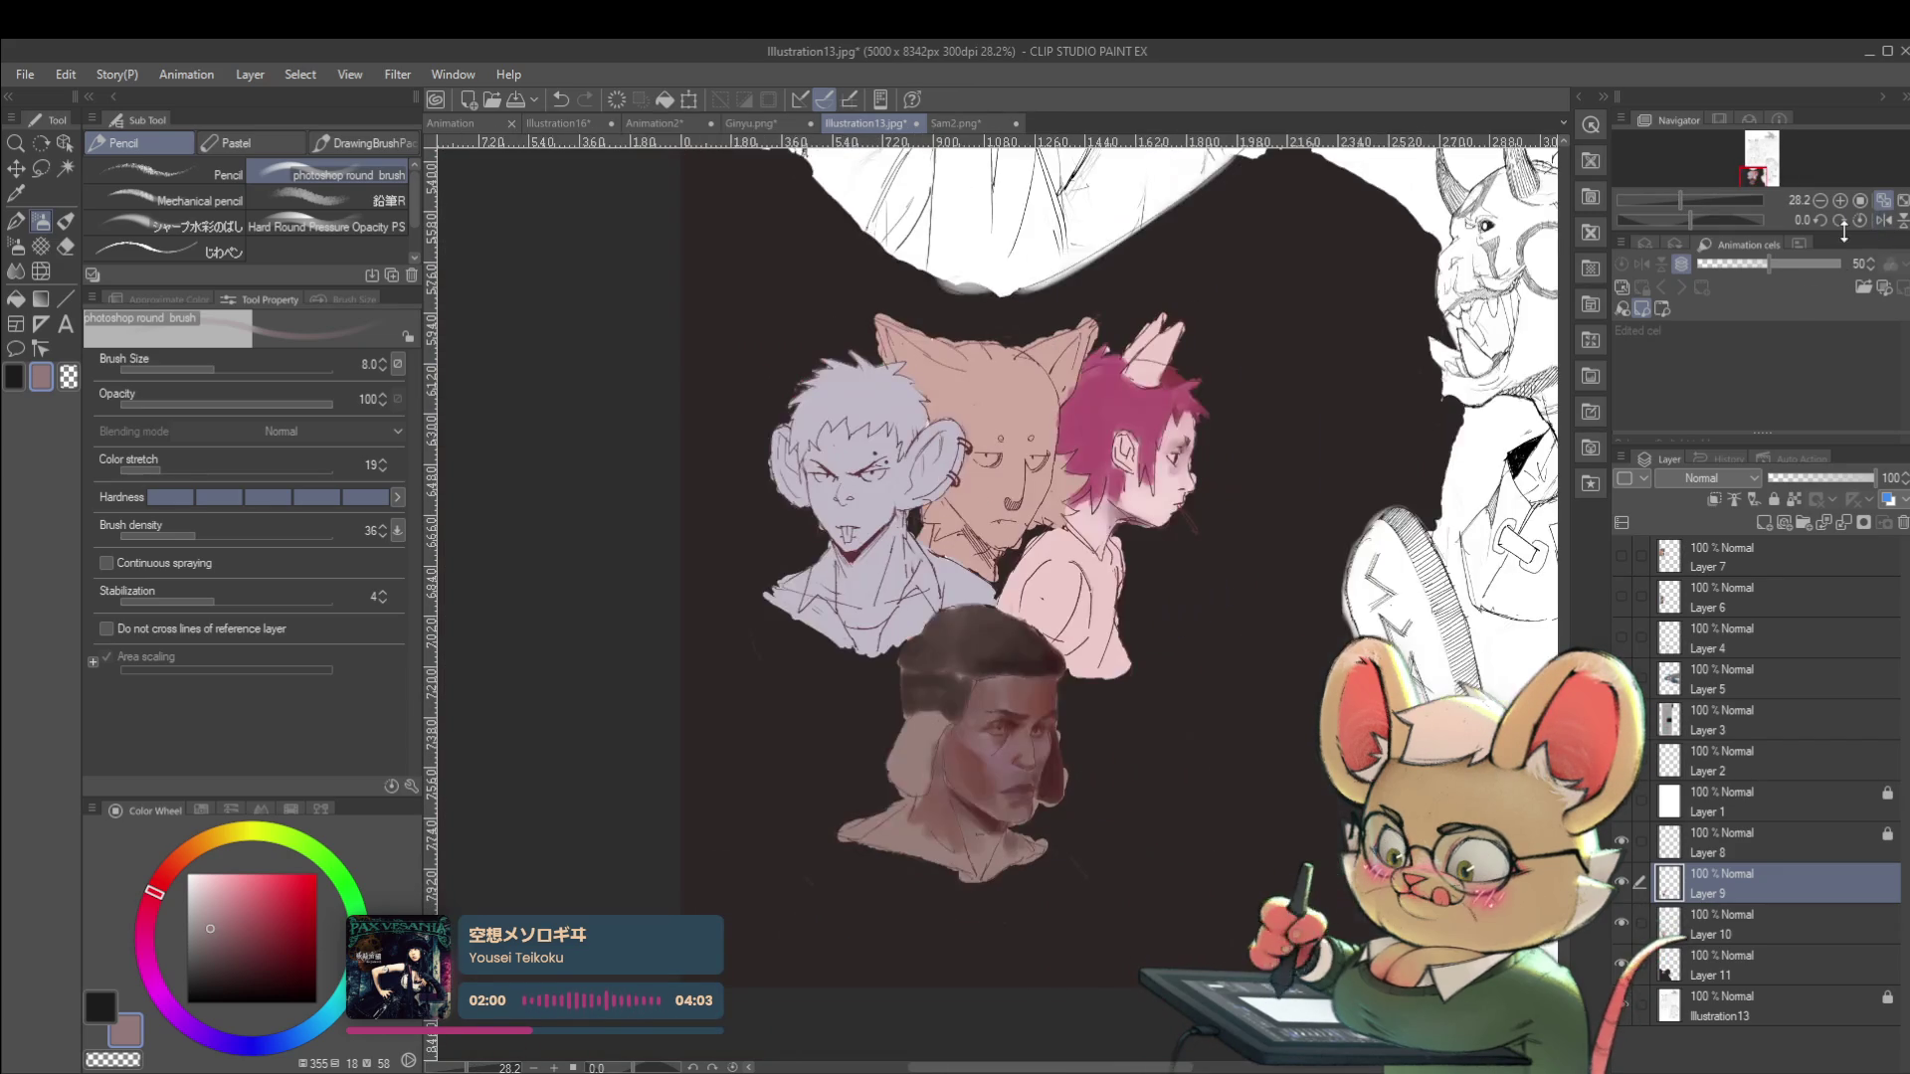
{"action": "scroll", "coordinate": [950, 680], "scroll_direction": "up", "scroll_amount": 4}
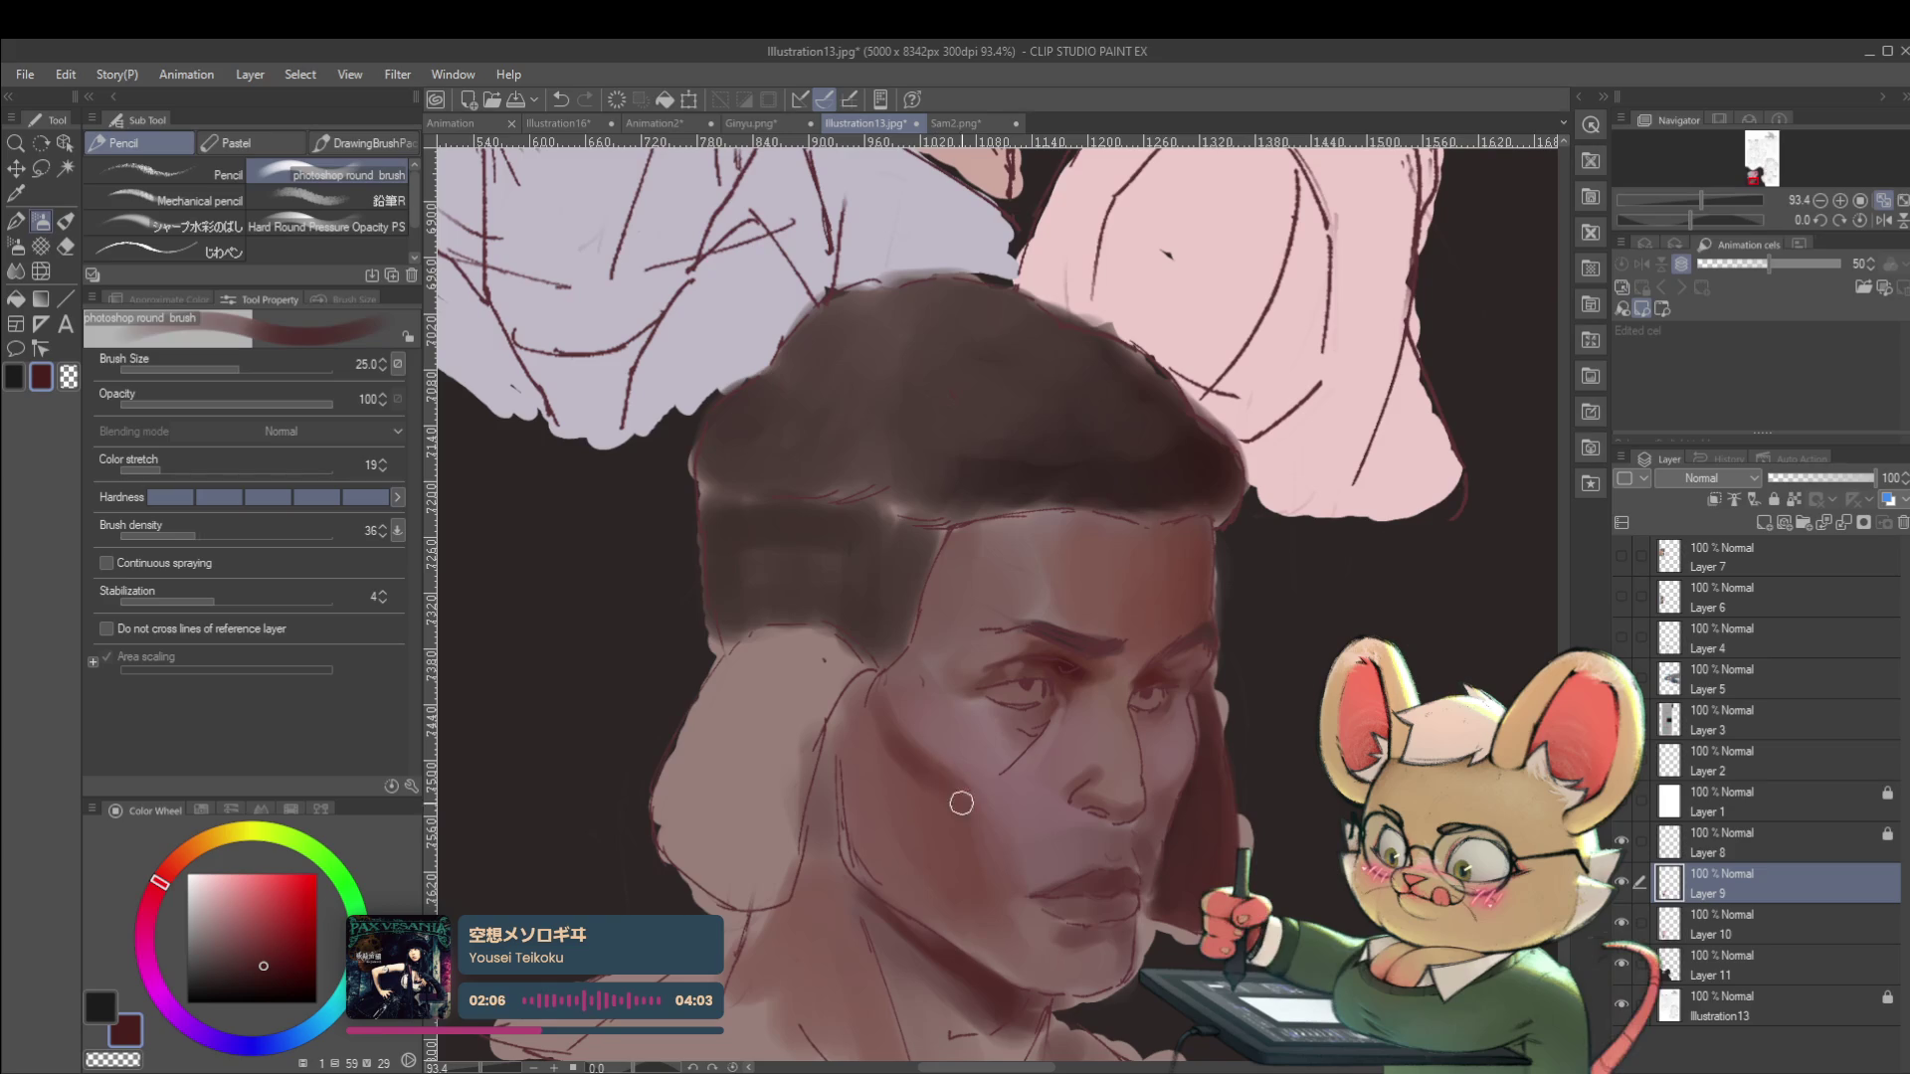
{"action": "left_click", "coordinate": [911, 707], "text": "alt"}
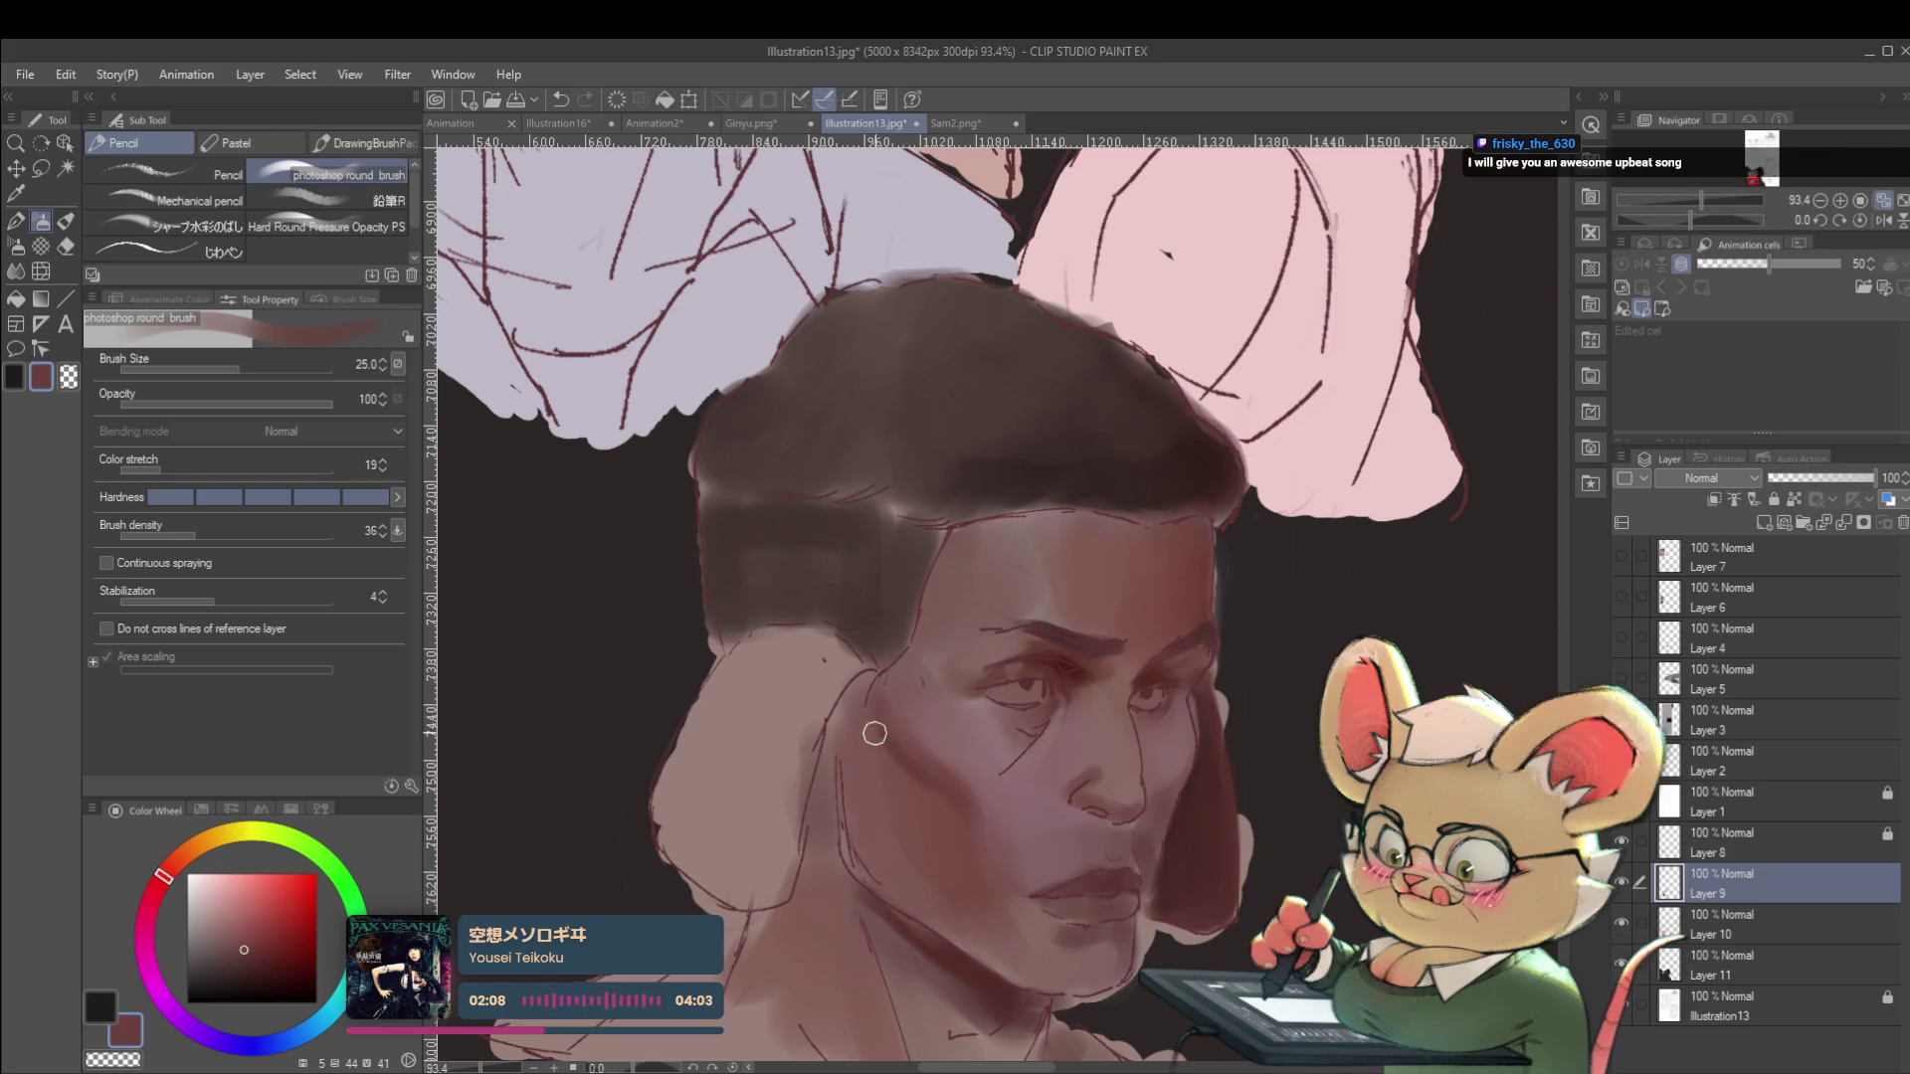
{"action": "left_click", "coordinate": [951, 826], "text": "alt"}
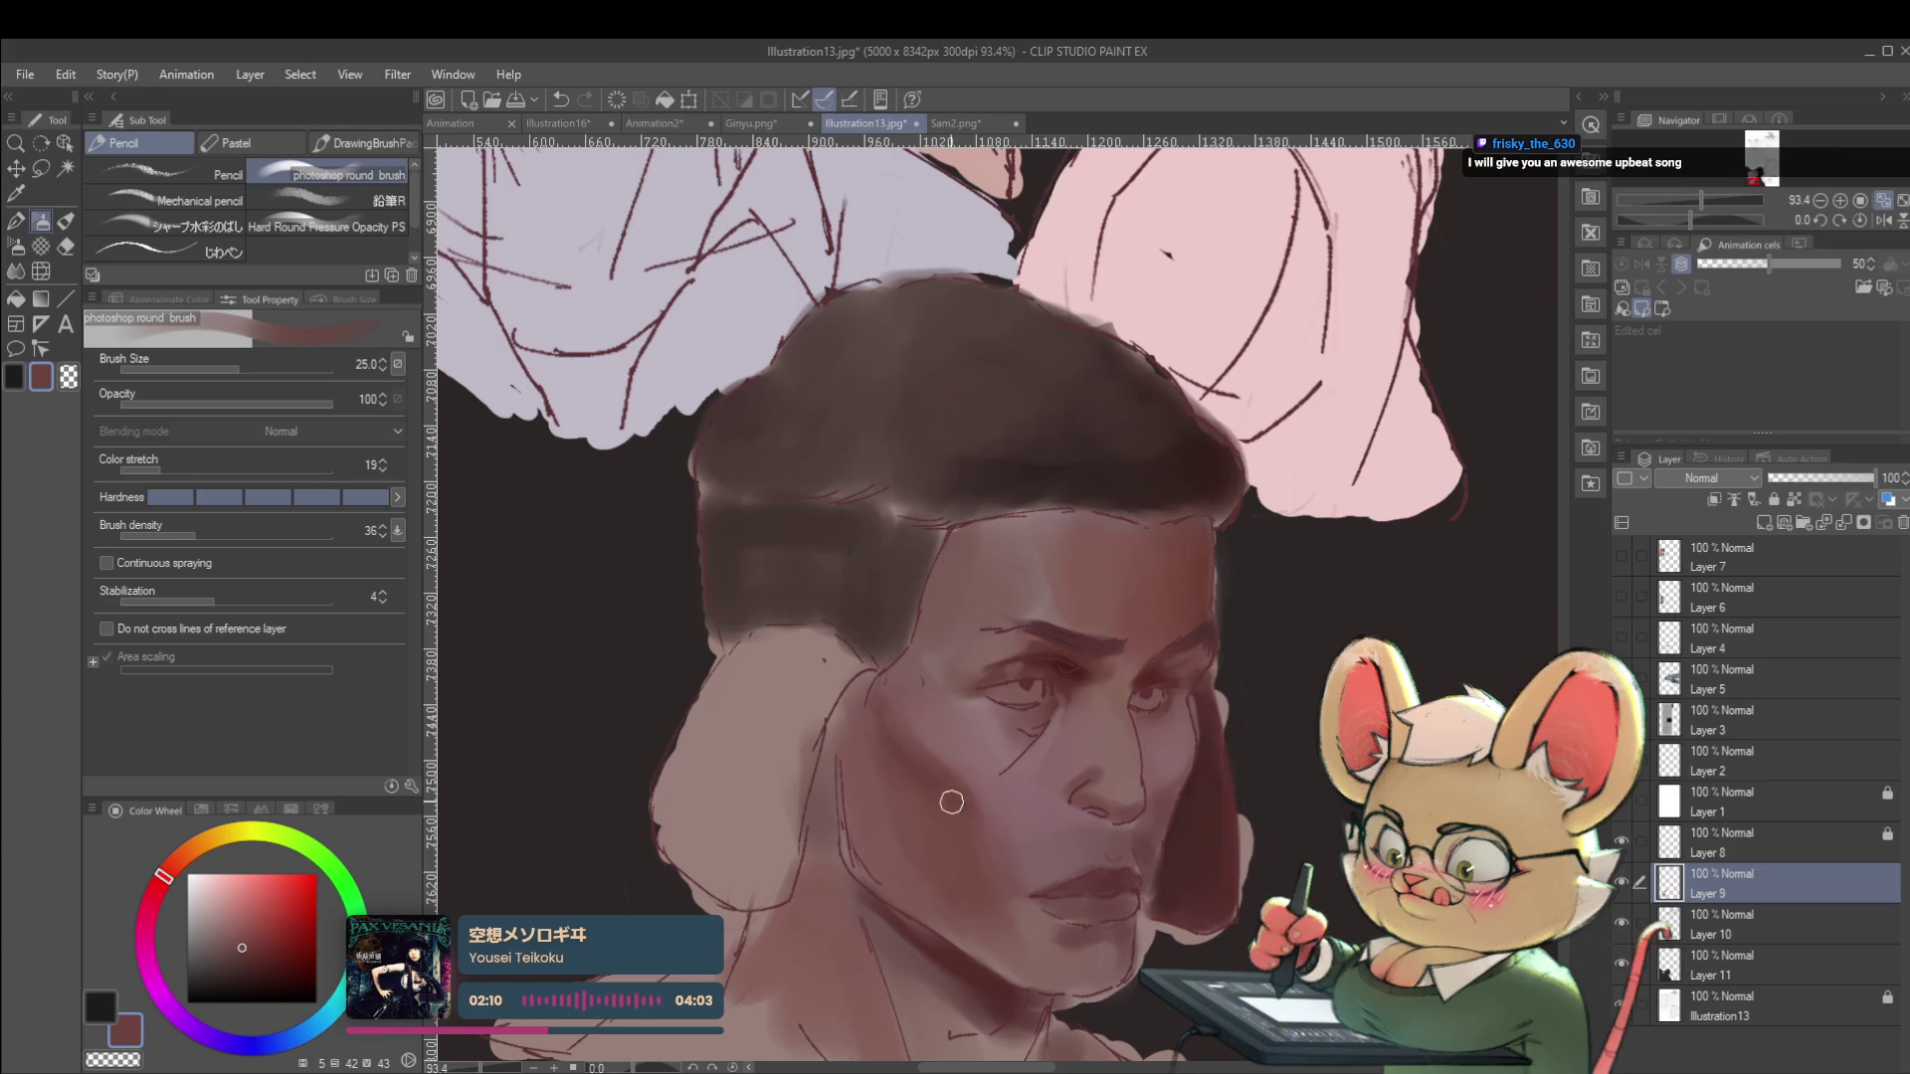
{"action": "scroll", "coordinate": [985, 809], "scroll_direction": "down", "scroll_amount": 5}
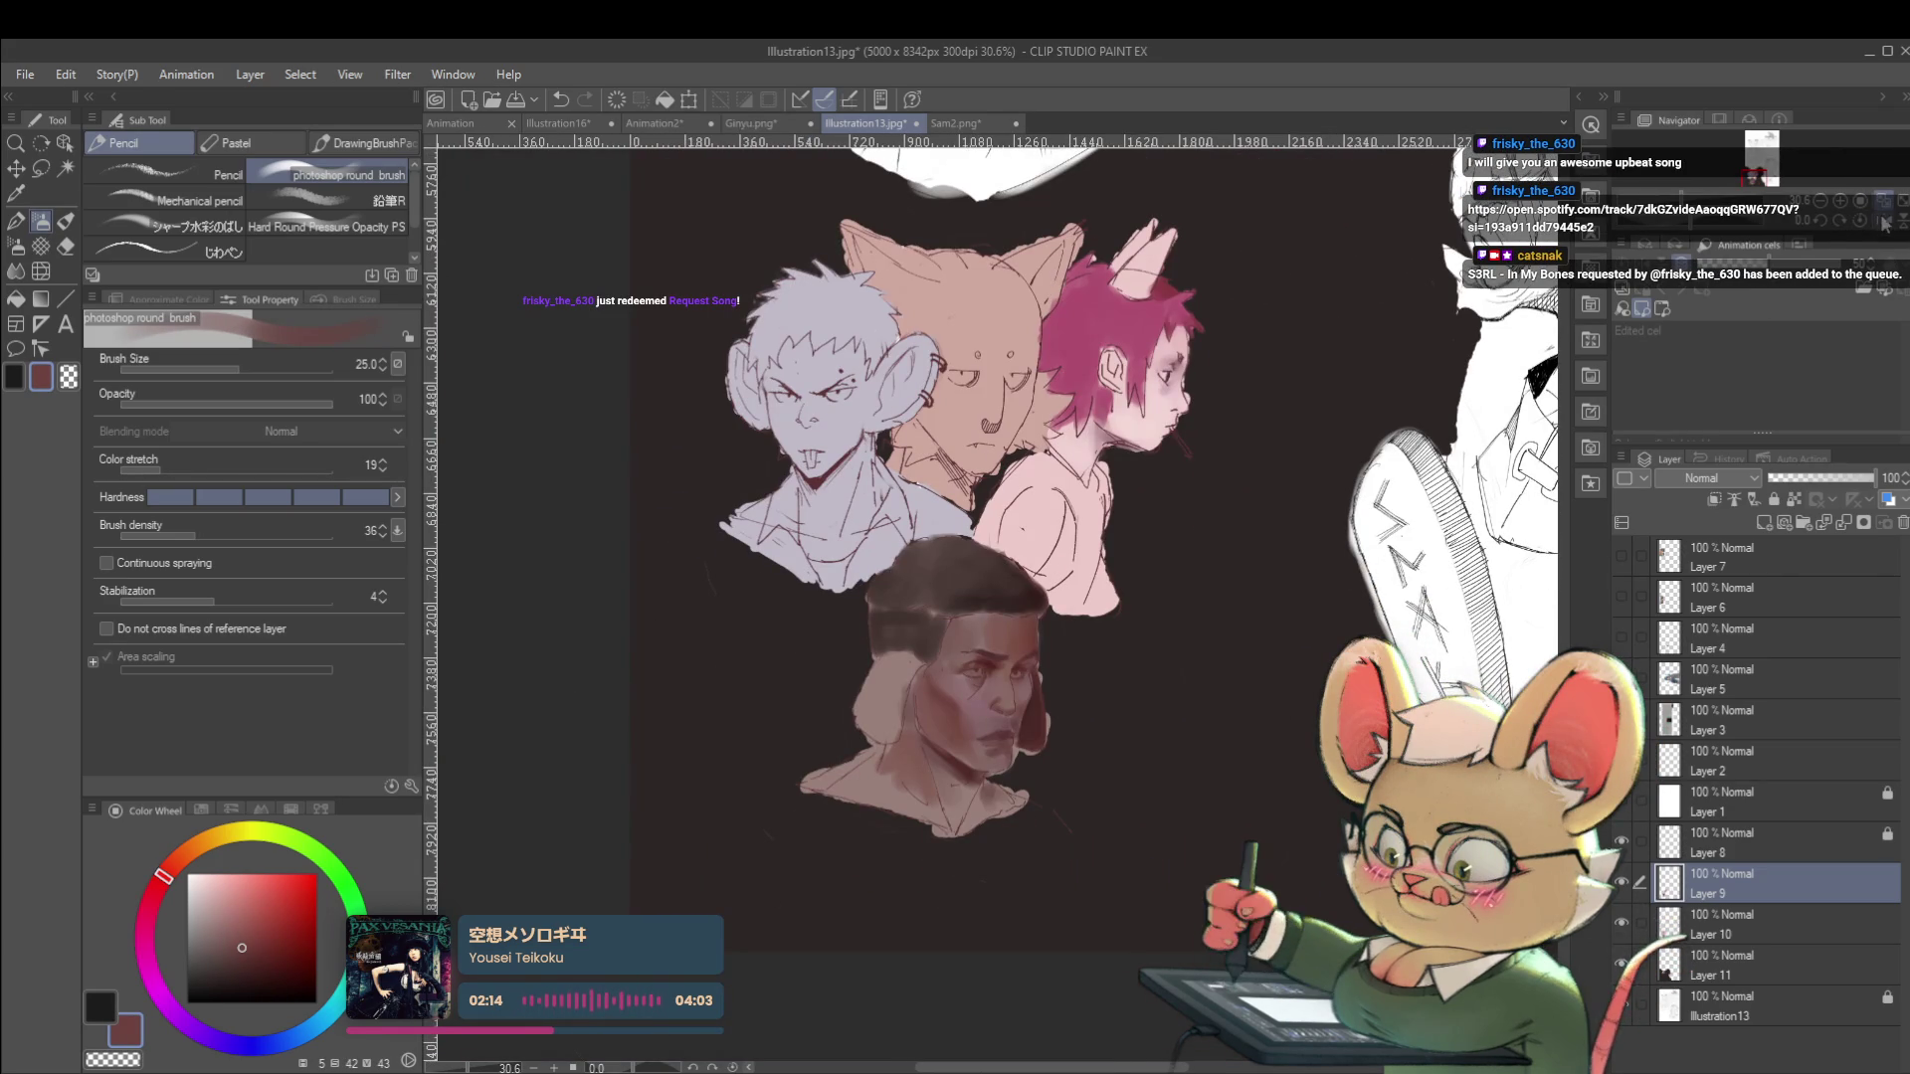
Check the face mirrored, flip it back, set brush size 40 and shift the colour to muted violet.
{"action": "key", "text": "h"}
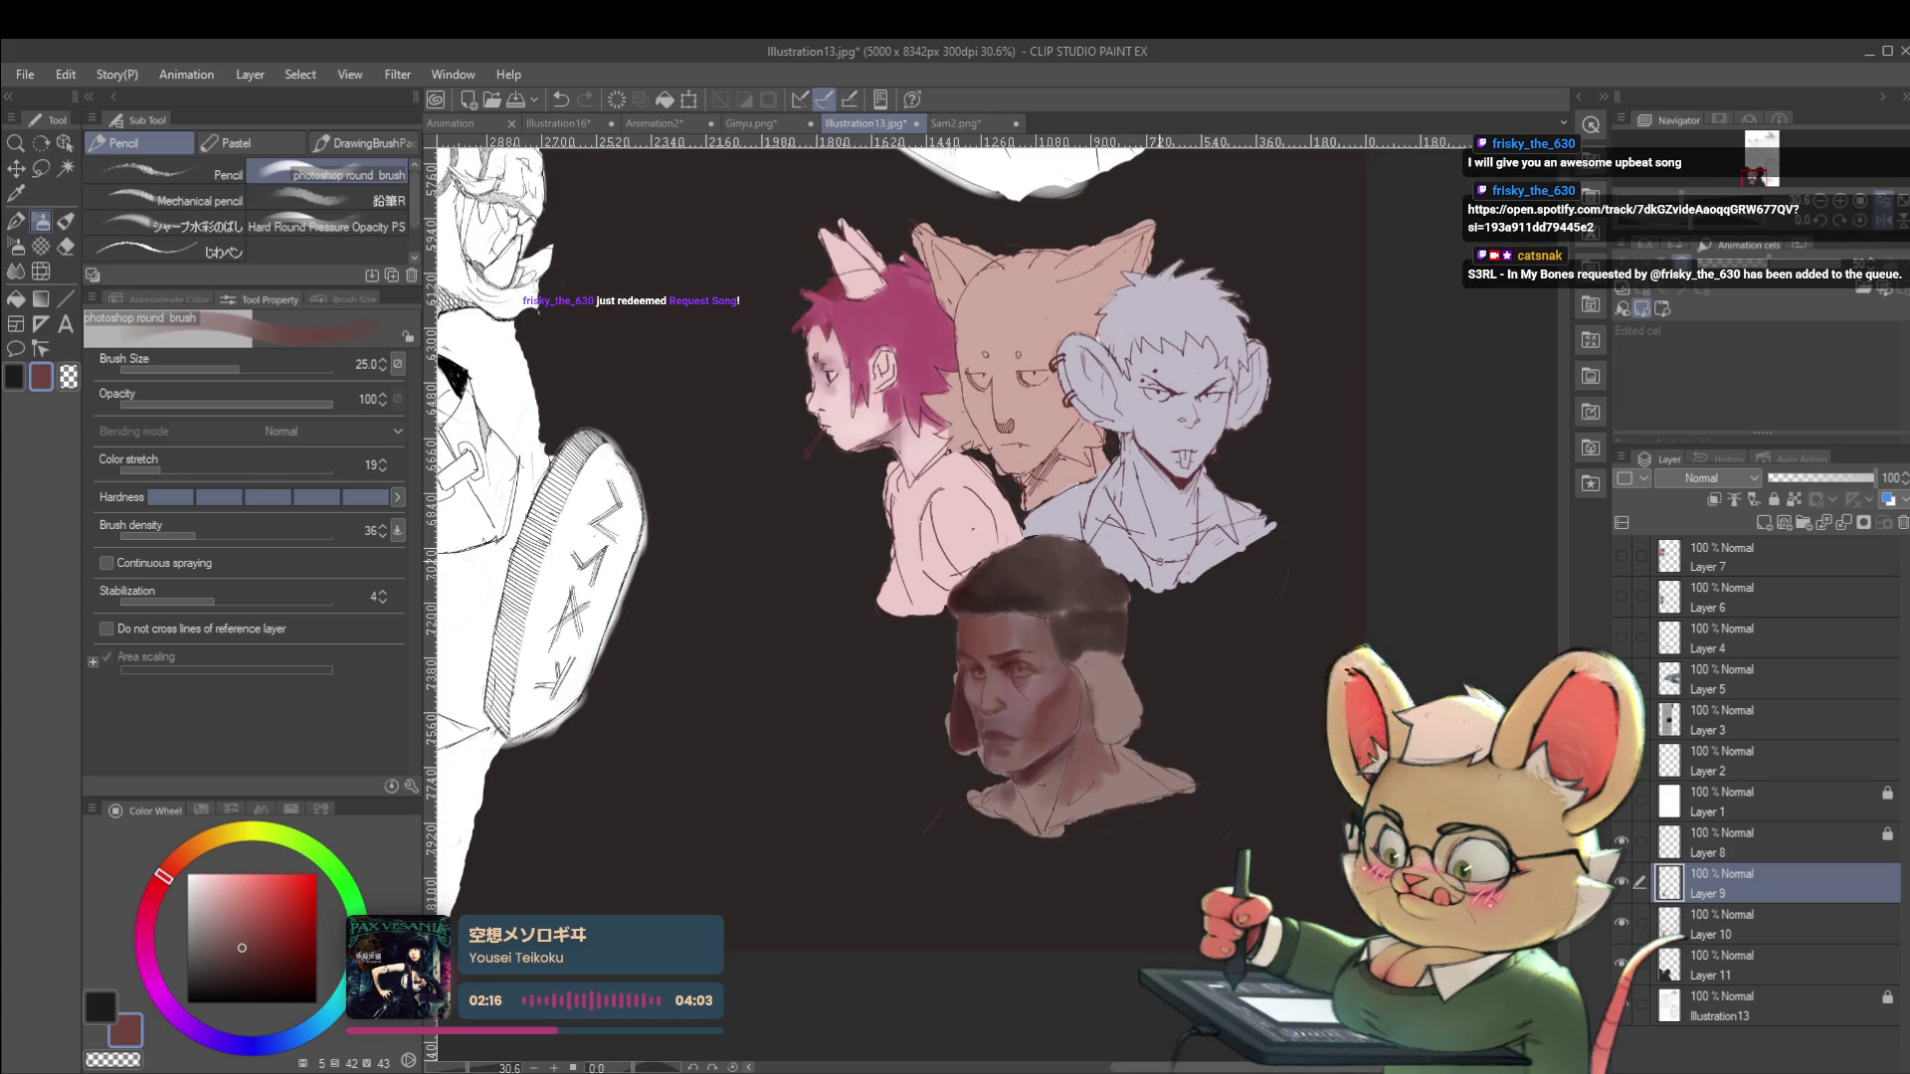
{"action": "scroll", "coordinate": [1062, 671], "scroll_direction": "up", "scroll_amount": 3}
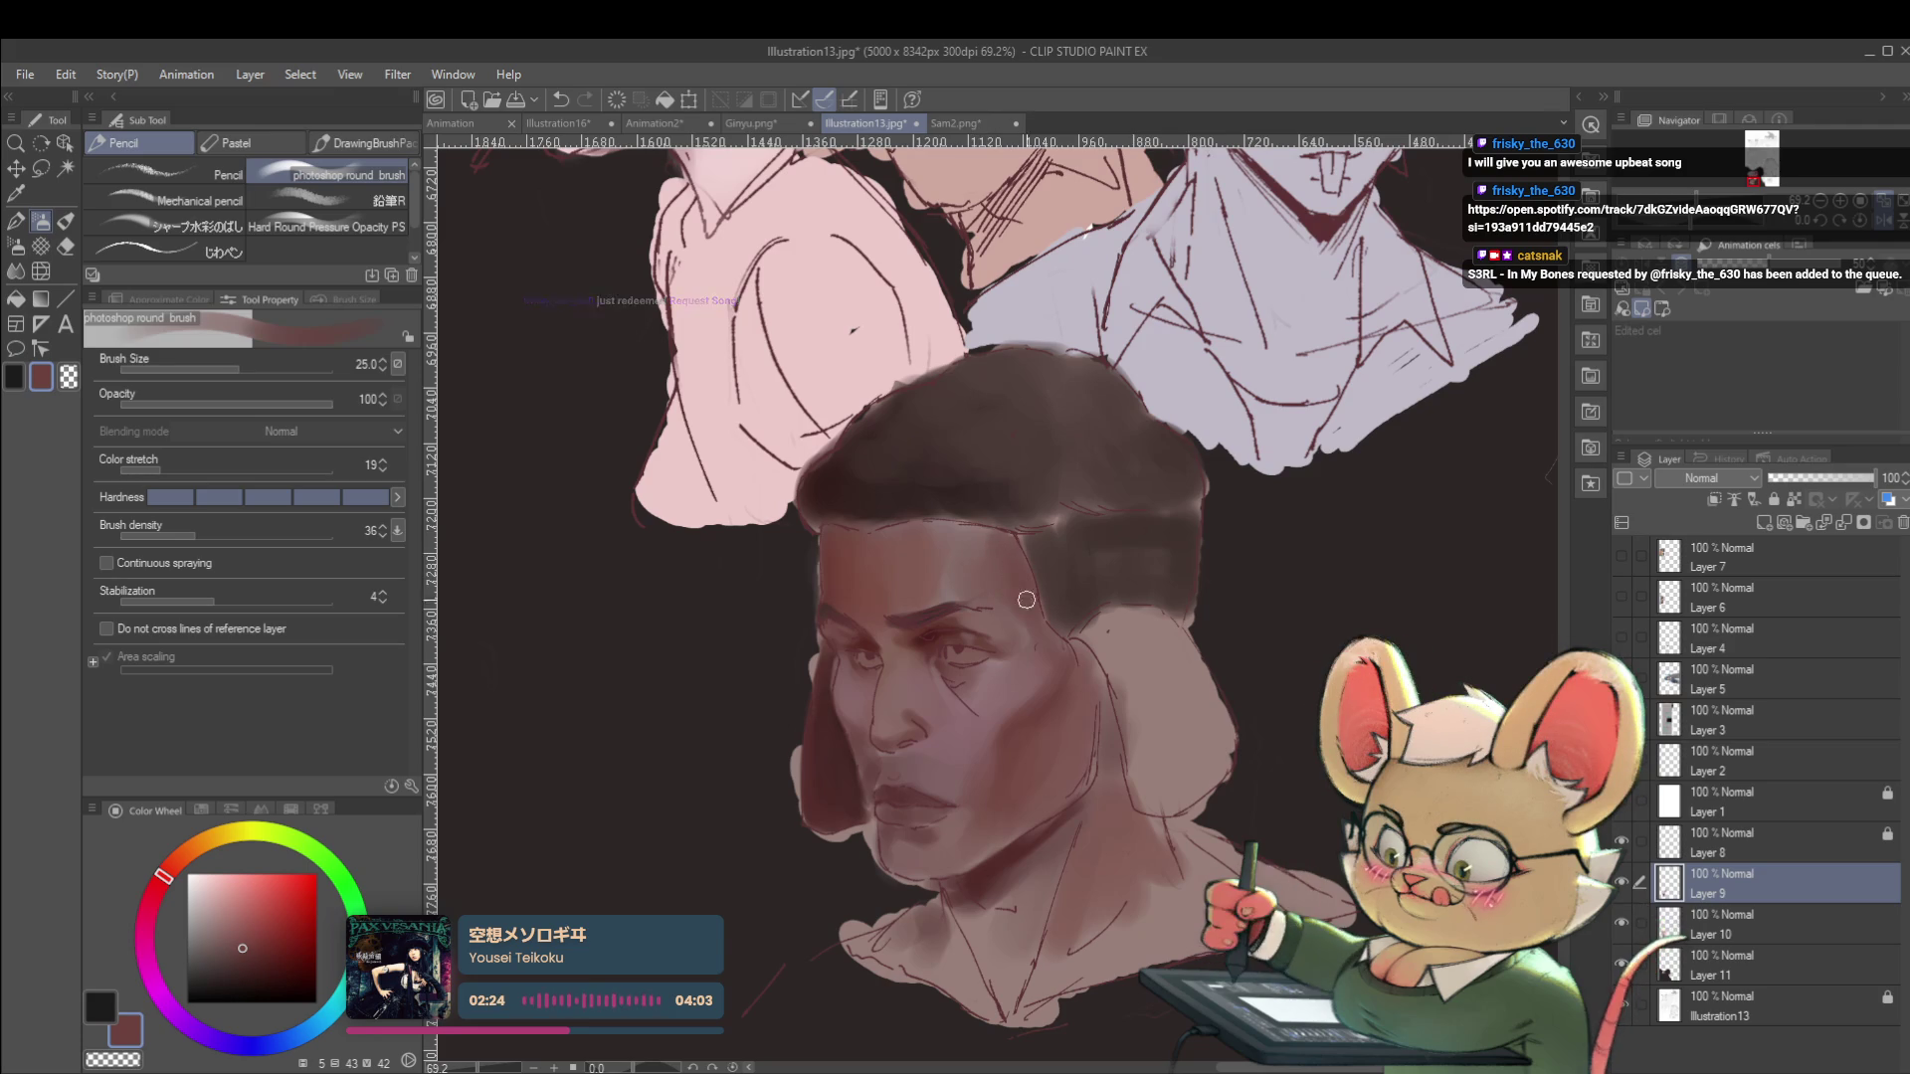
{"action": "scroll", "coordinate": [1038, 529], "scroll_direction": "down", "scroll_amount": 4}
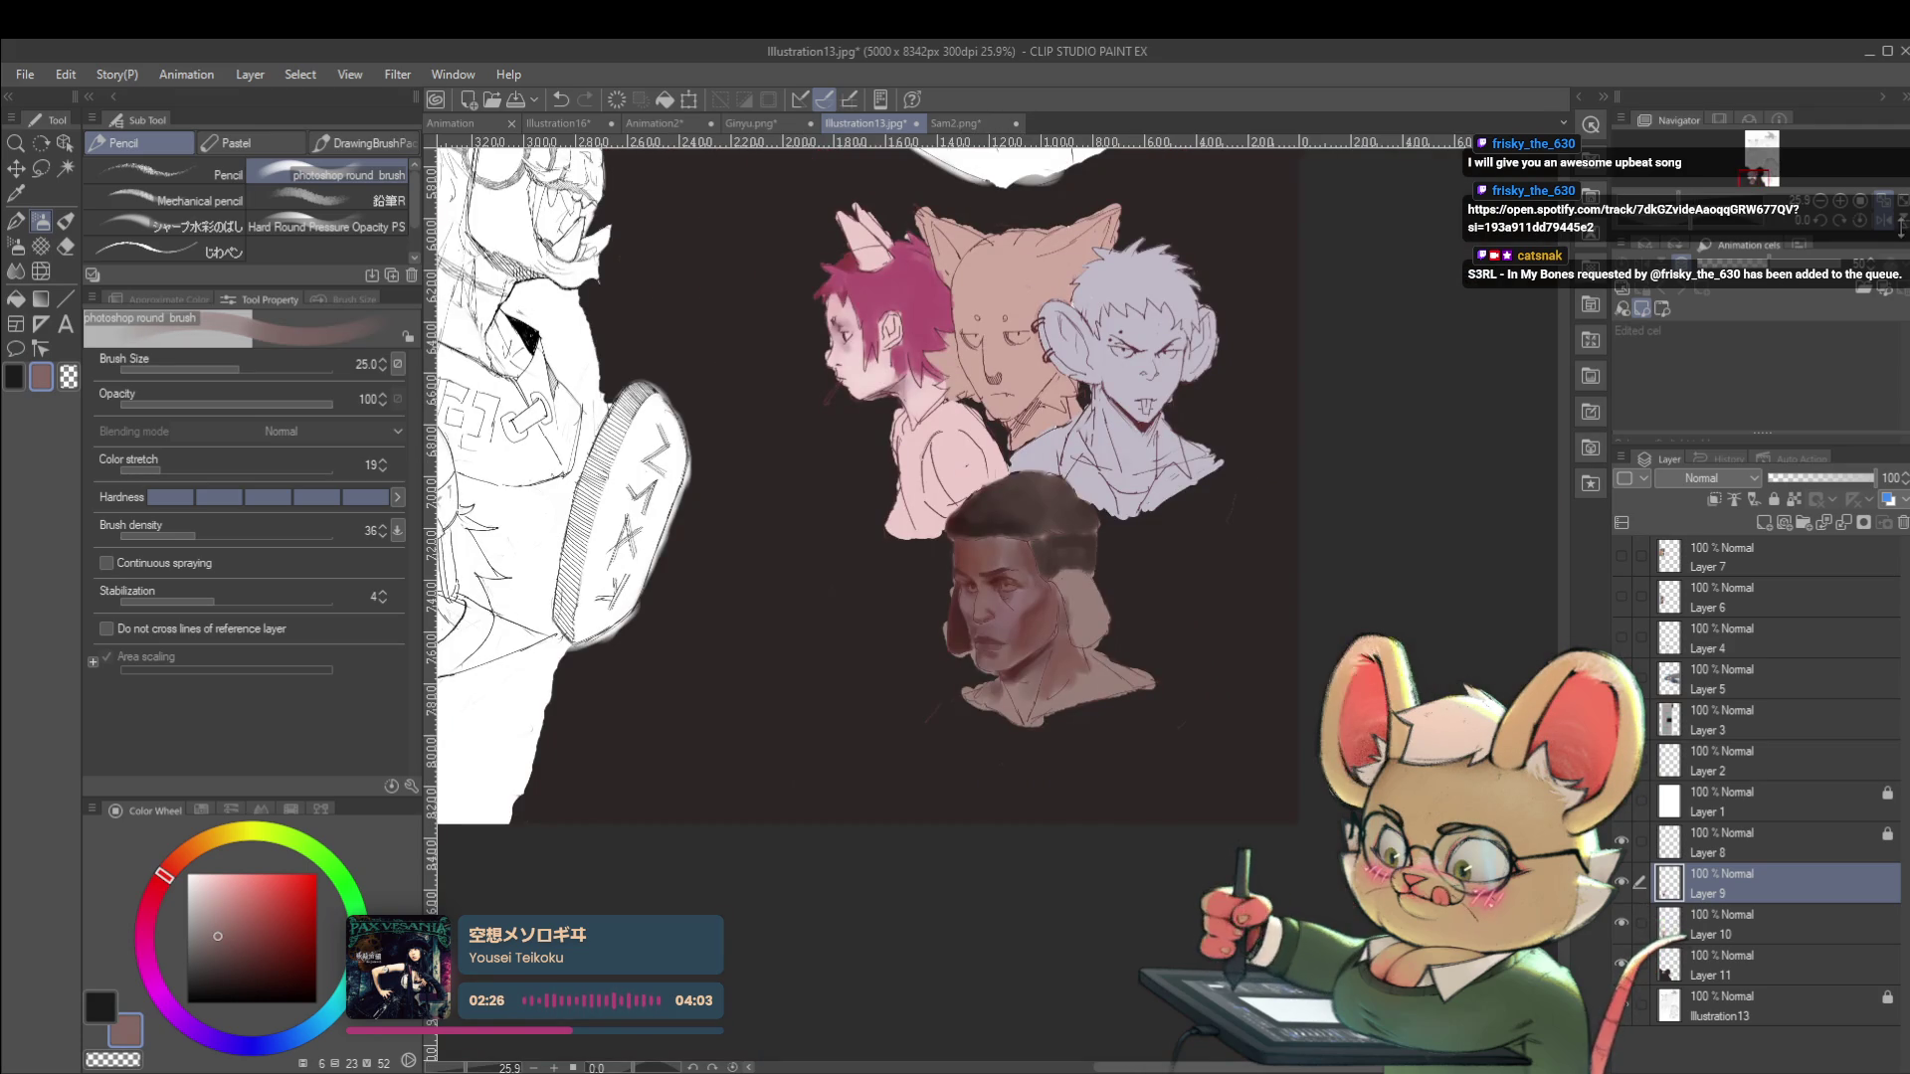
{"action": "key", "text": "h"}
{"action": "scroll", "coordinate": [1030, 605], "scroll_direction": "up", "scroll_amount": 2}
{"action": "scroll", "coordinate": [1030, 605], "scroll_direction": "up", "scroll_amount": 1}
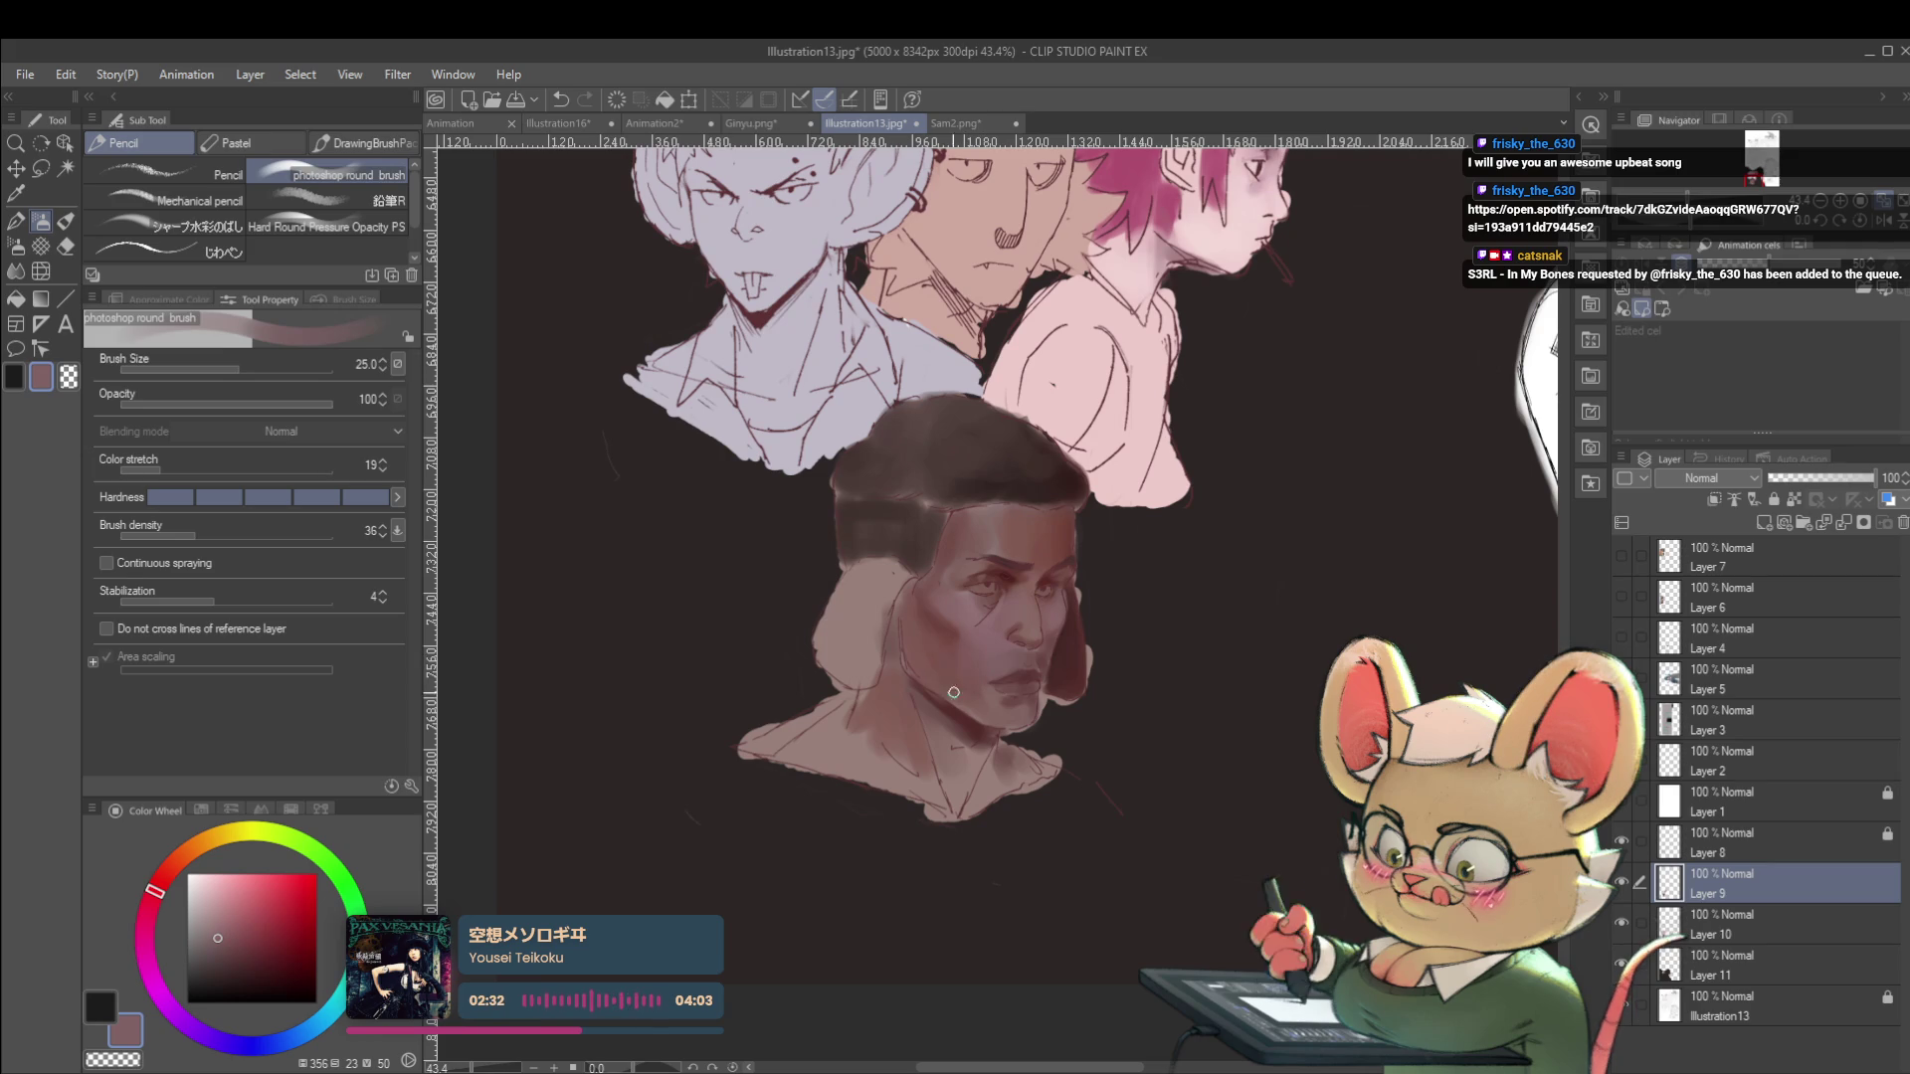
{"action": "key", "text": "bracketright"}
{"action": "key", "text": "bracketright"}
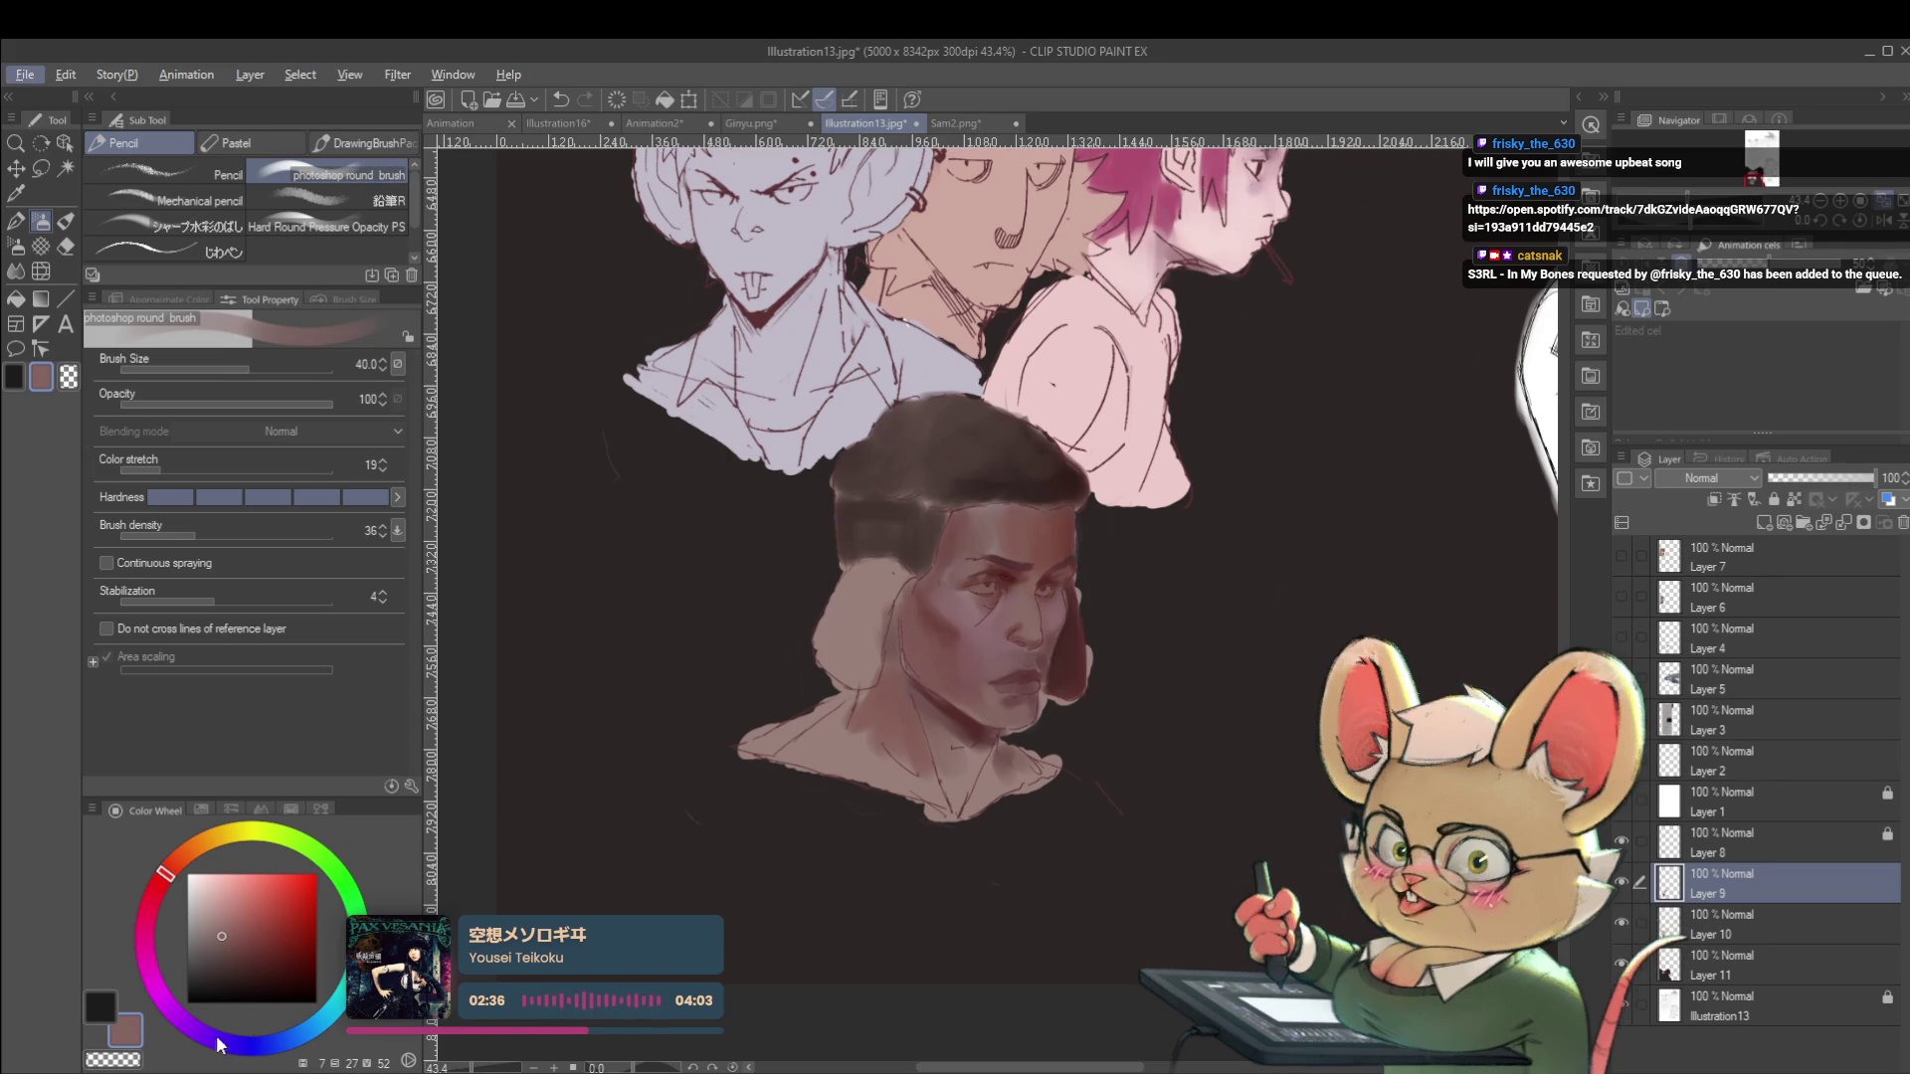
{"action": "left_click_drag", "start_coordinate": [160, 888], "coordinate": [214, 1039]}
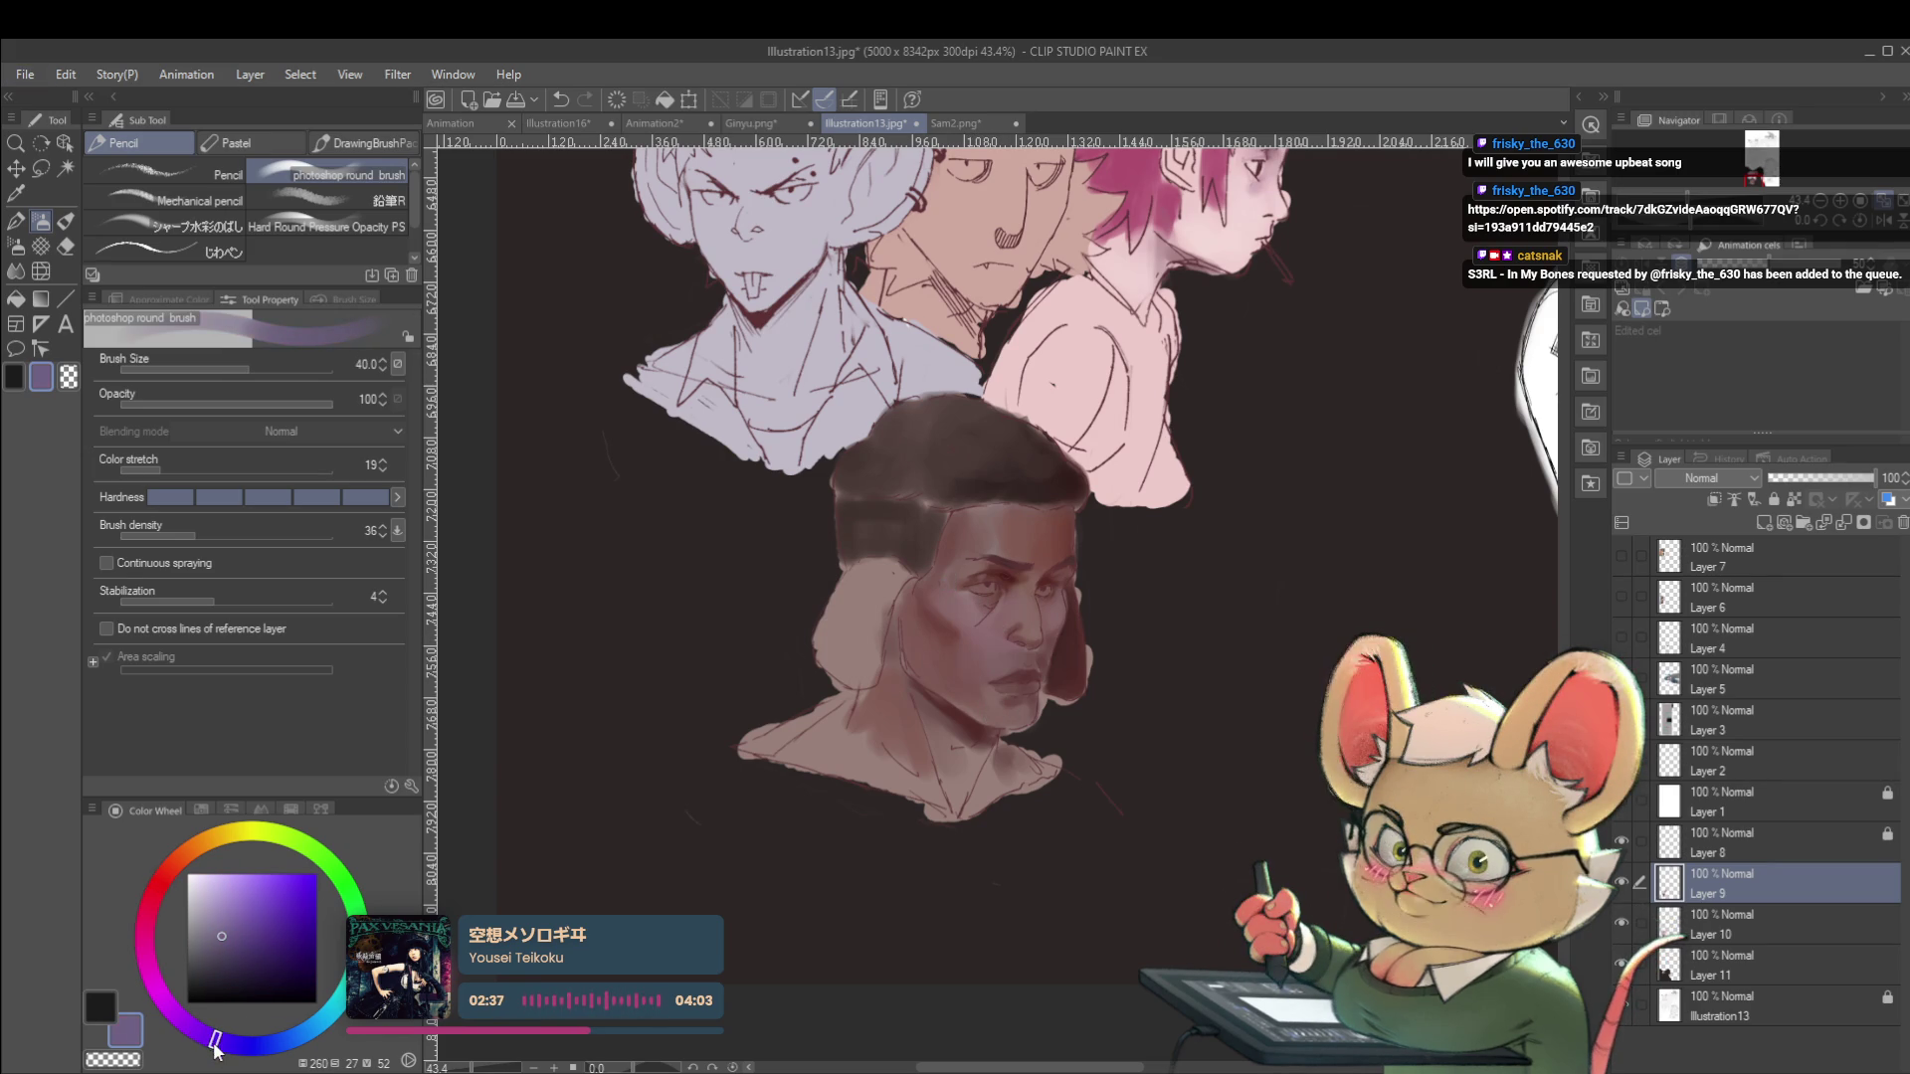
Soften the cheek shading with a muted, darkened mauve.
{"action": "left_click", "coordinate": [987, 686], "text": "alt"}
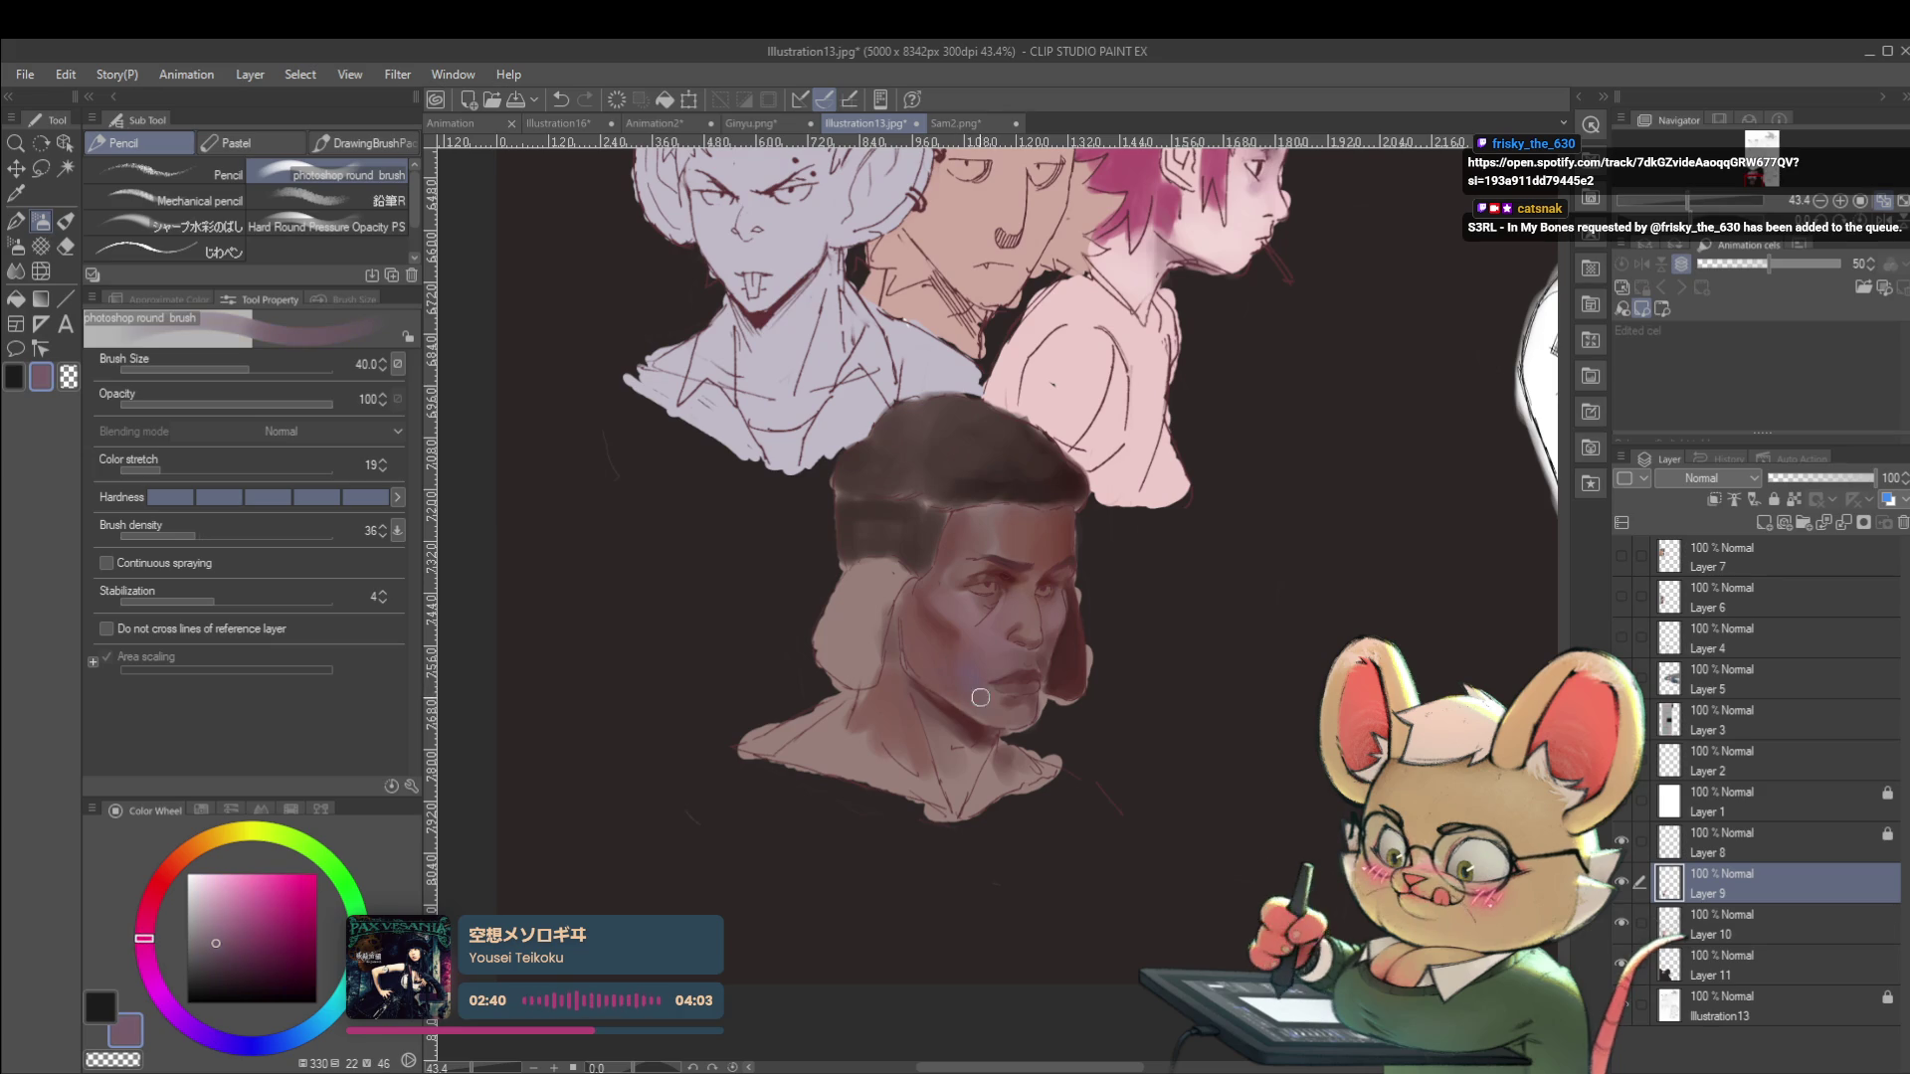
{"action": "left_click", "coordinate": [1023, 544]}
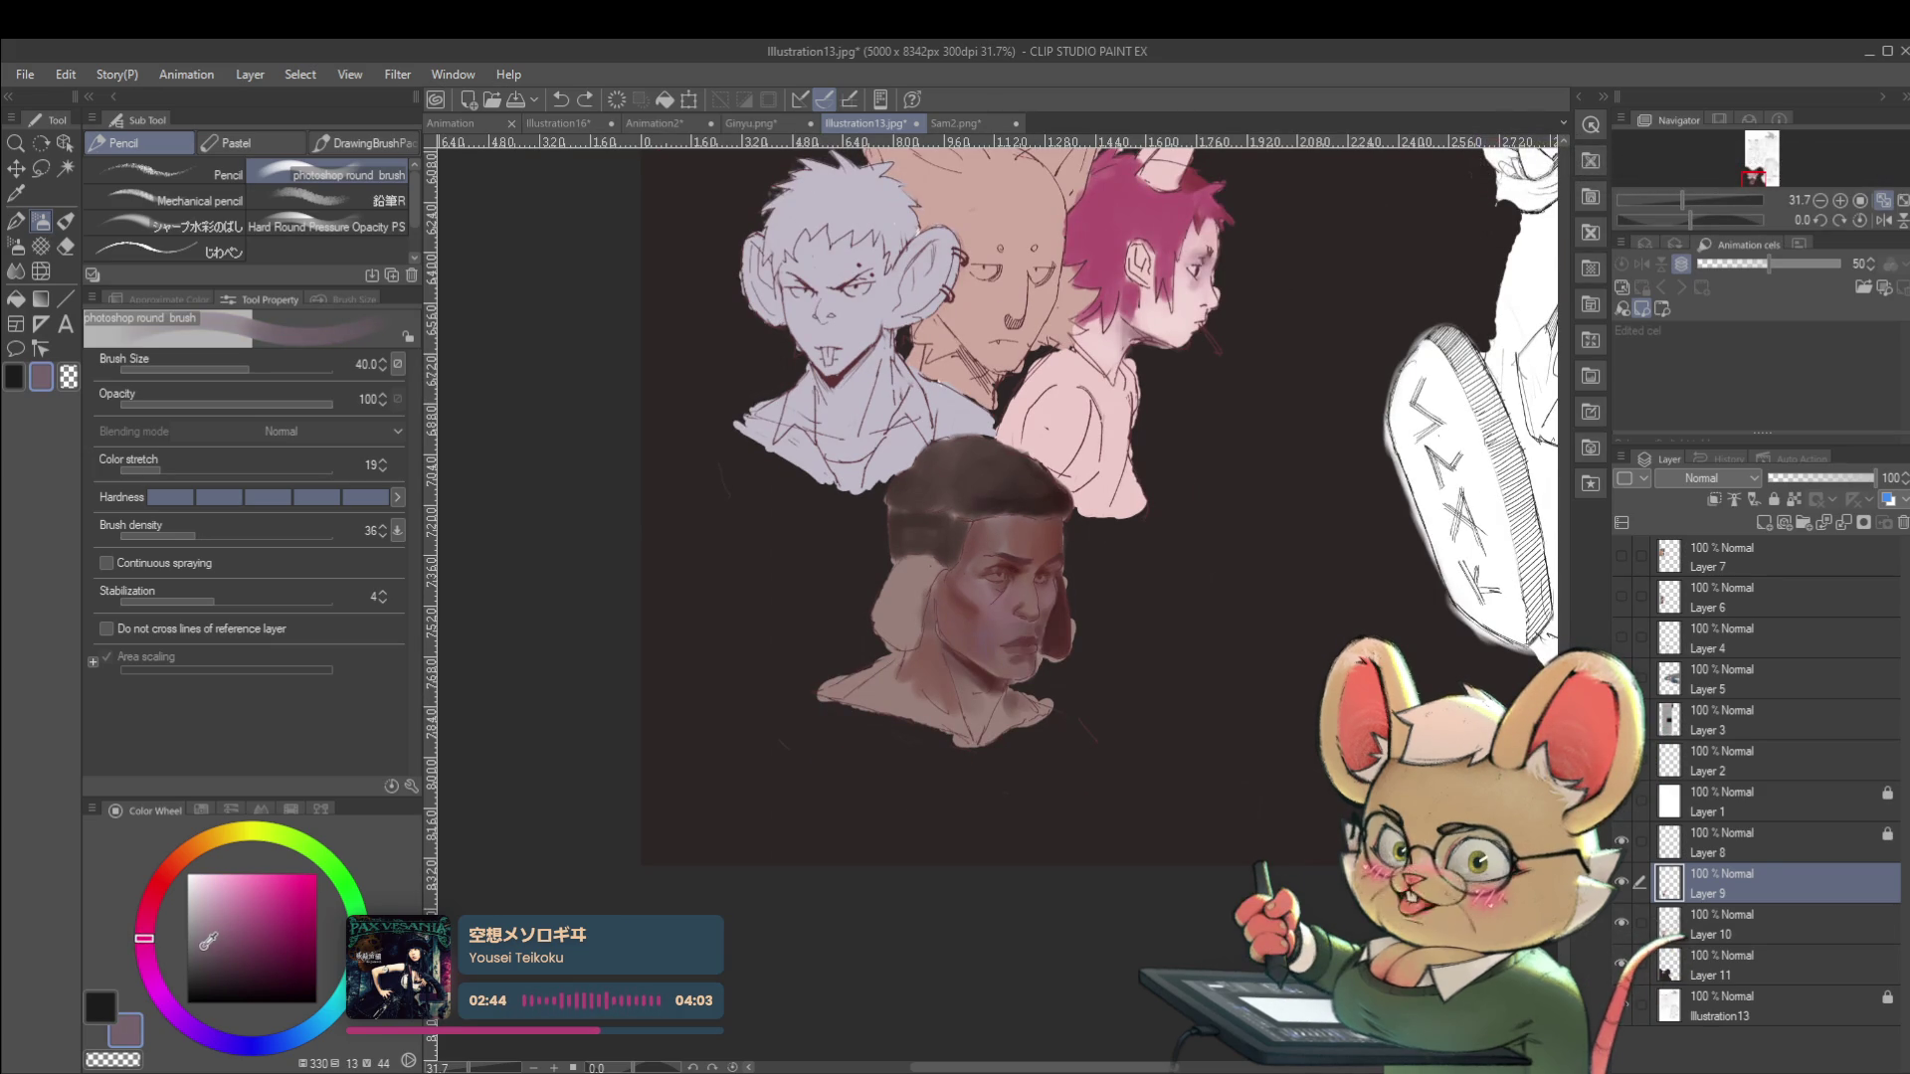
{"action": "left_click", "coordinate": [206, 946]}
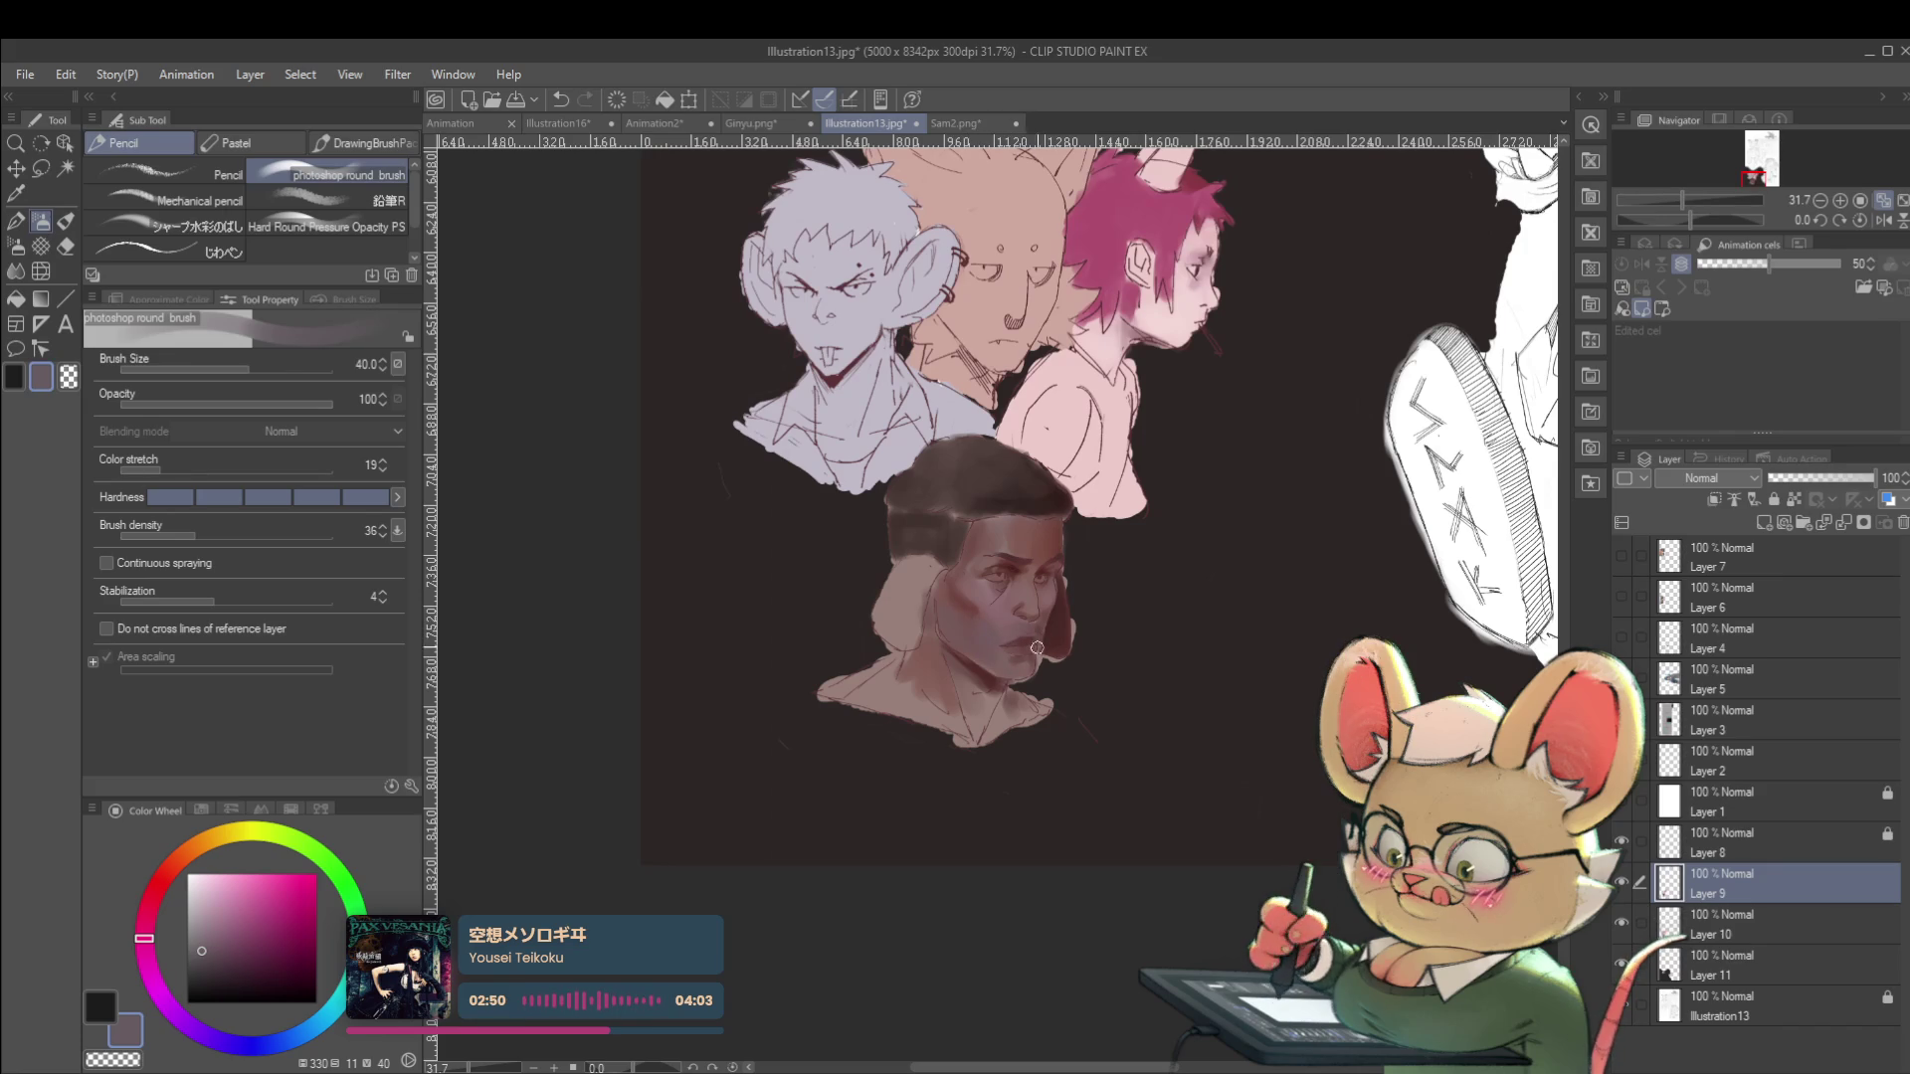
{"action": "scroll", "coordinate": [1019, 683], "scroll_direction": "down", "scroll_amount": 2}
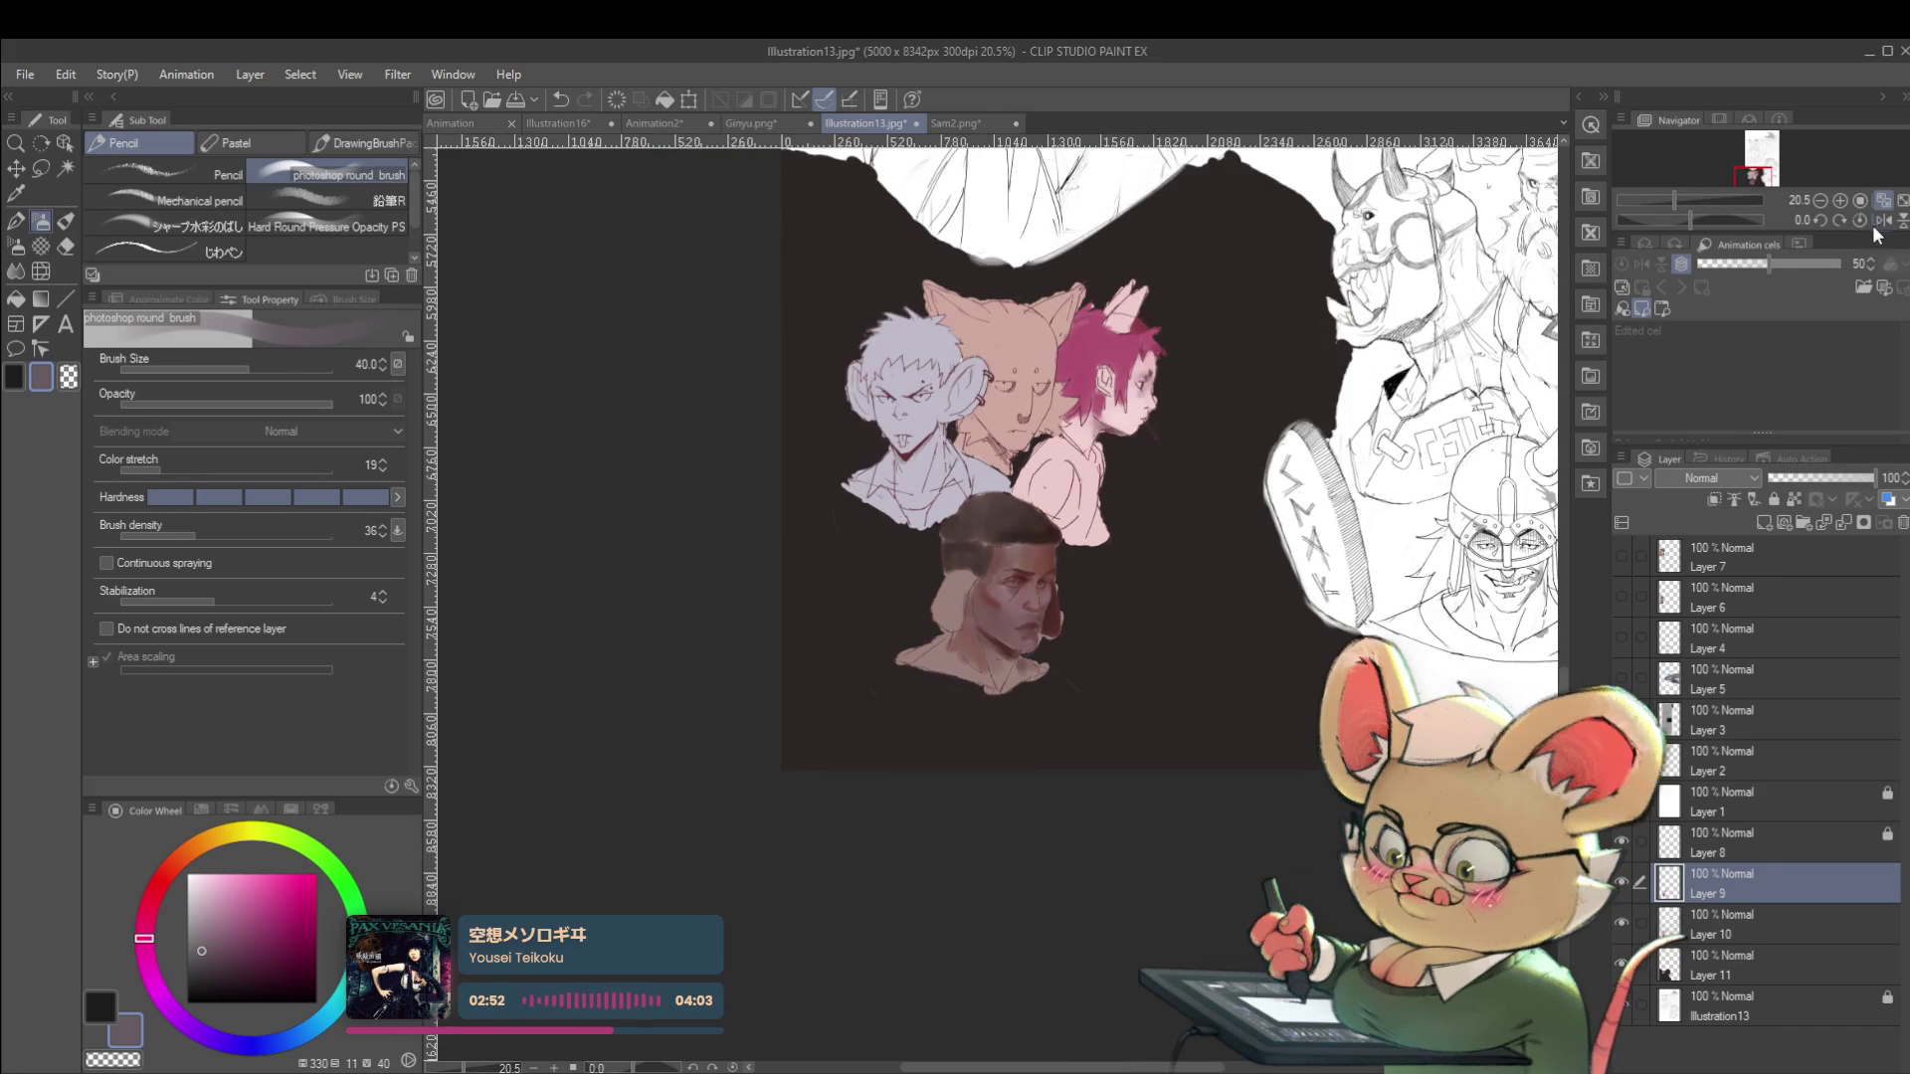
On the mirrored canvas, warm the cheek and jaw with sampled skin and red tones, then flip back.
{"action": "left_click", "coordinate": [1883, 218]}
{"action": "scroll", "coordinate": [1059, 591], "scroll_direction": "up", "scroll_amount": 6}
{"action": "left_click", "coordinate": [1044, 565], "text": "alt"}
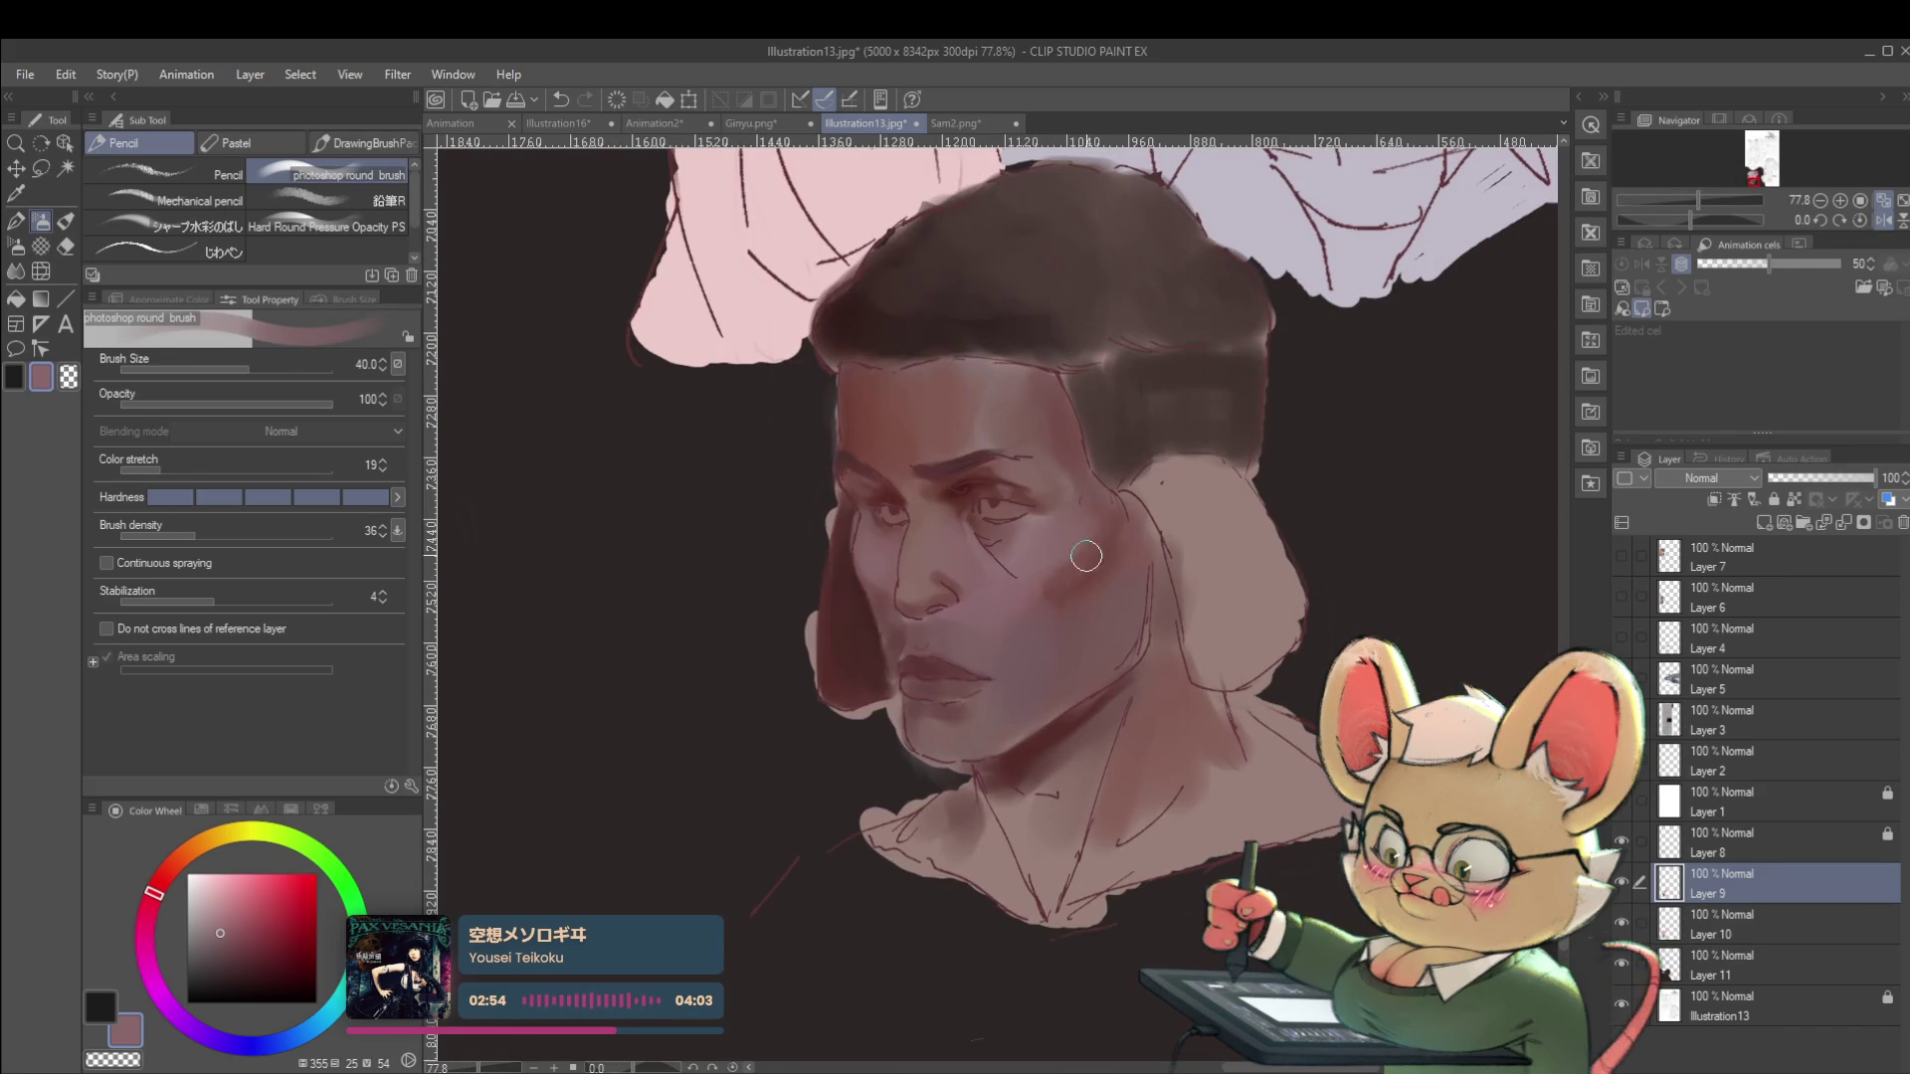
{"action": "left_click", "coordinate": [1086, 575], "text": "alt"}
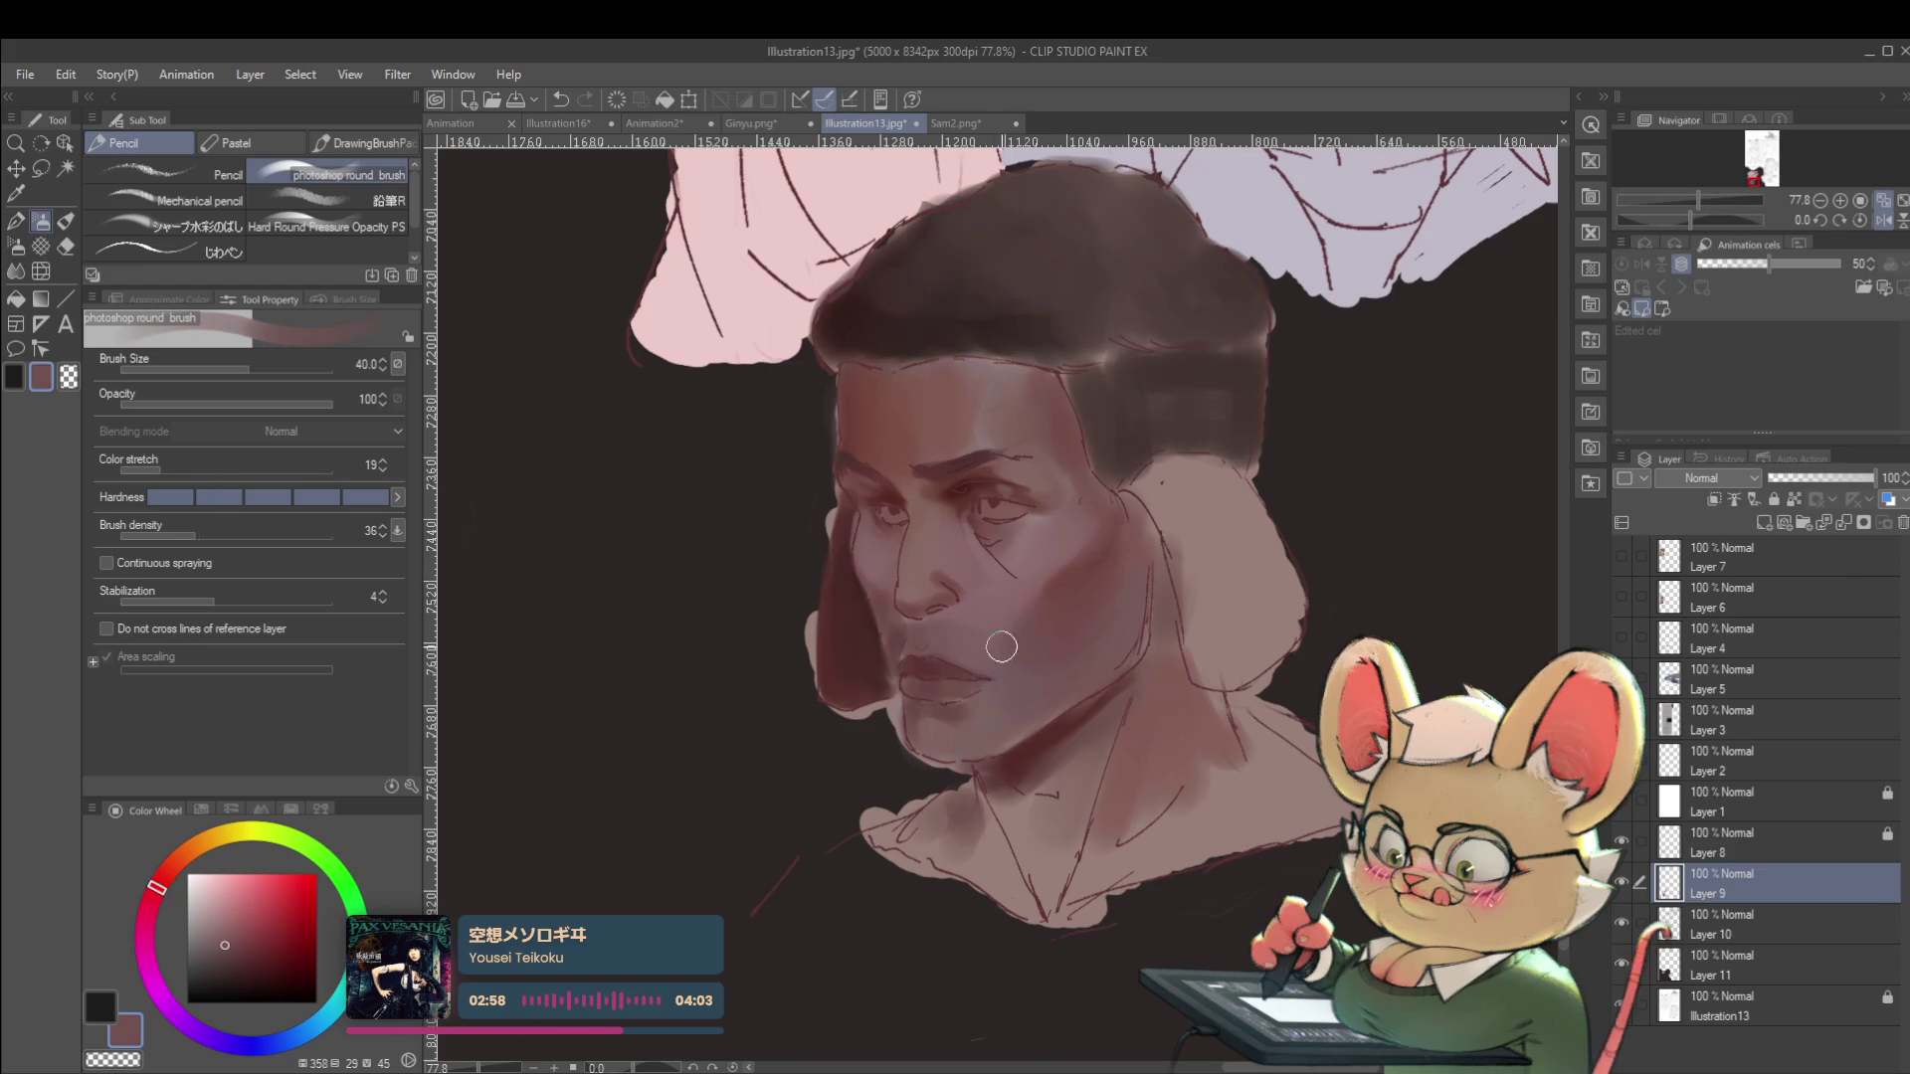
{"action": "left_click", "coordinate": [1005, 601], "text": "alt"}
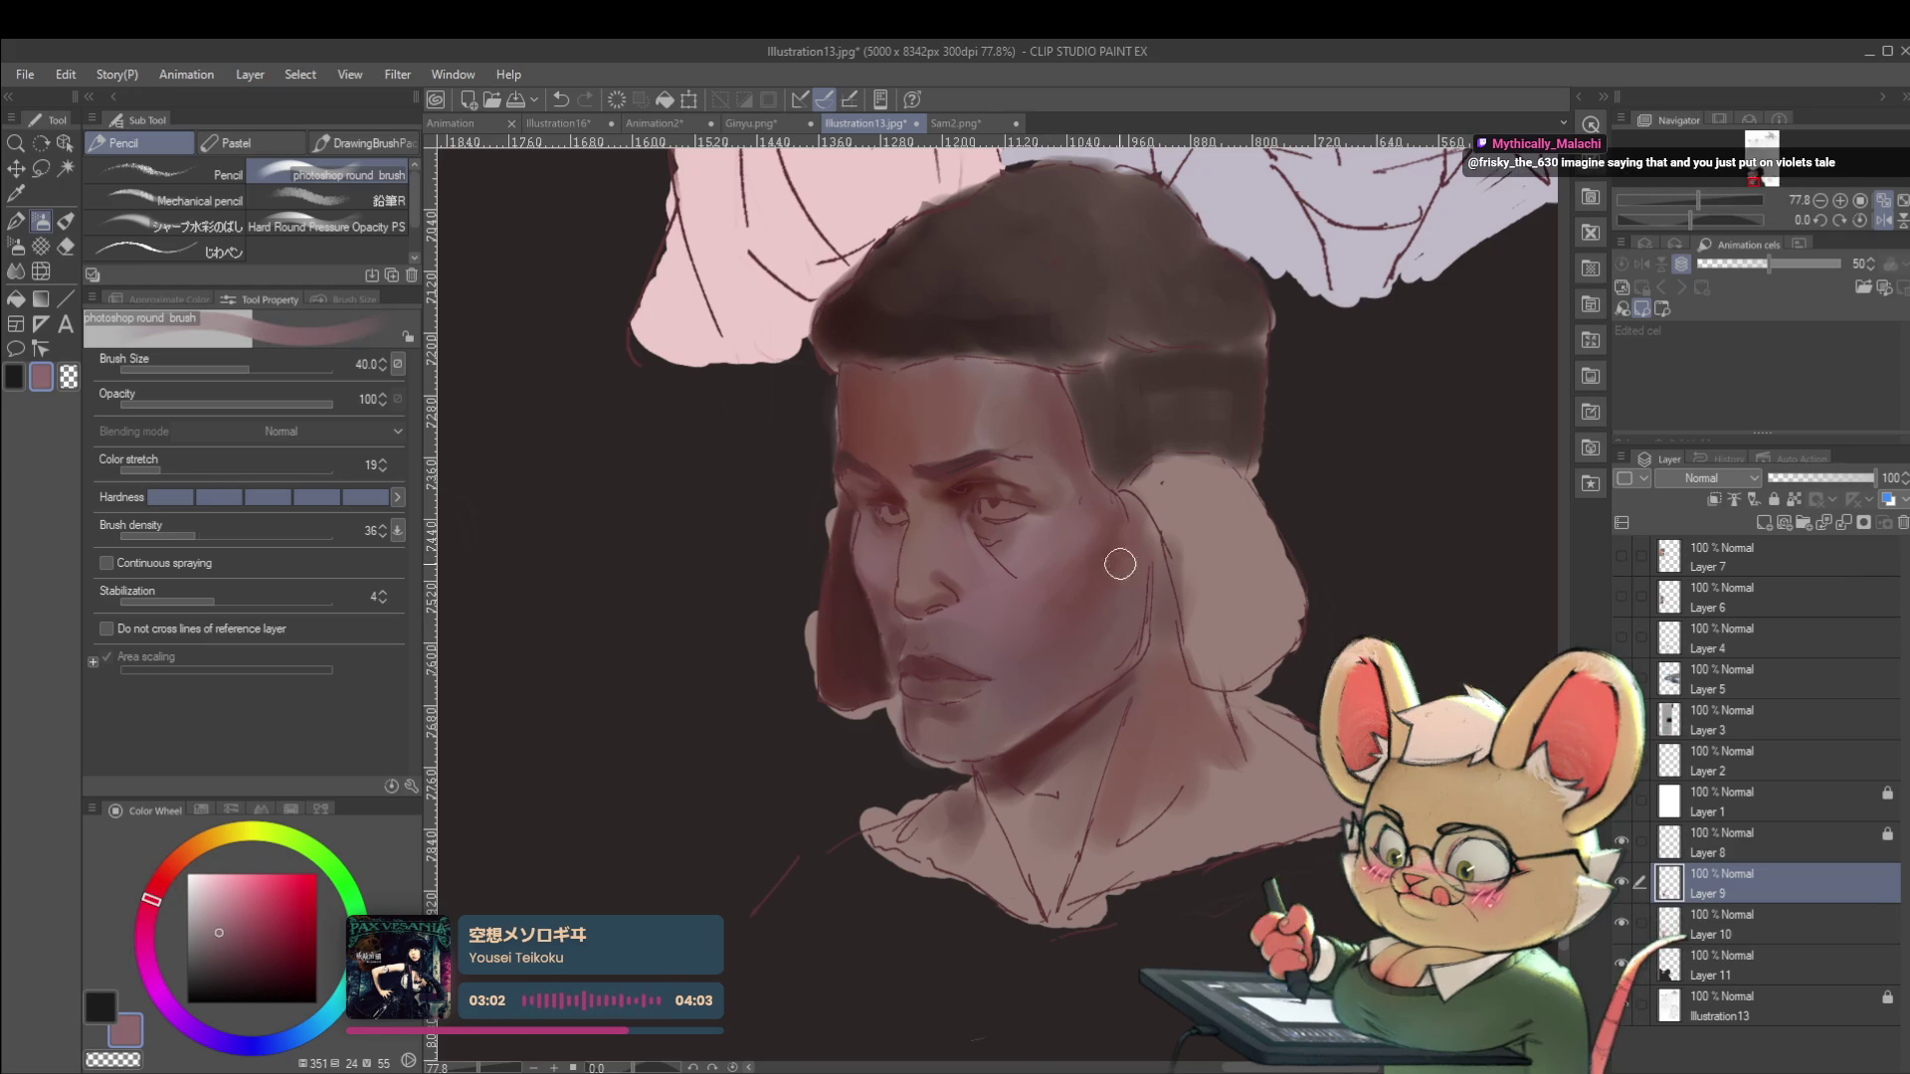
{"action": "scroll", "coordinate": [1110, 569], "scroll_direction": "down", "scroll_amount": 5}
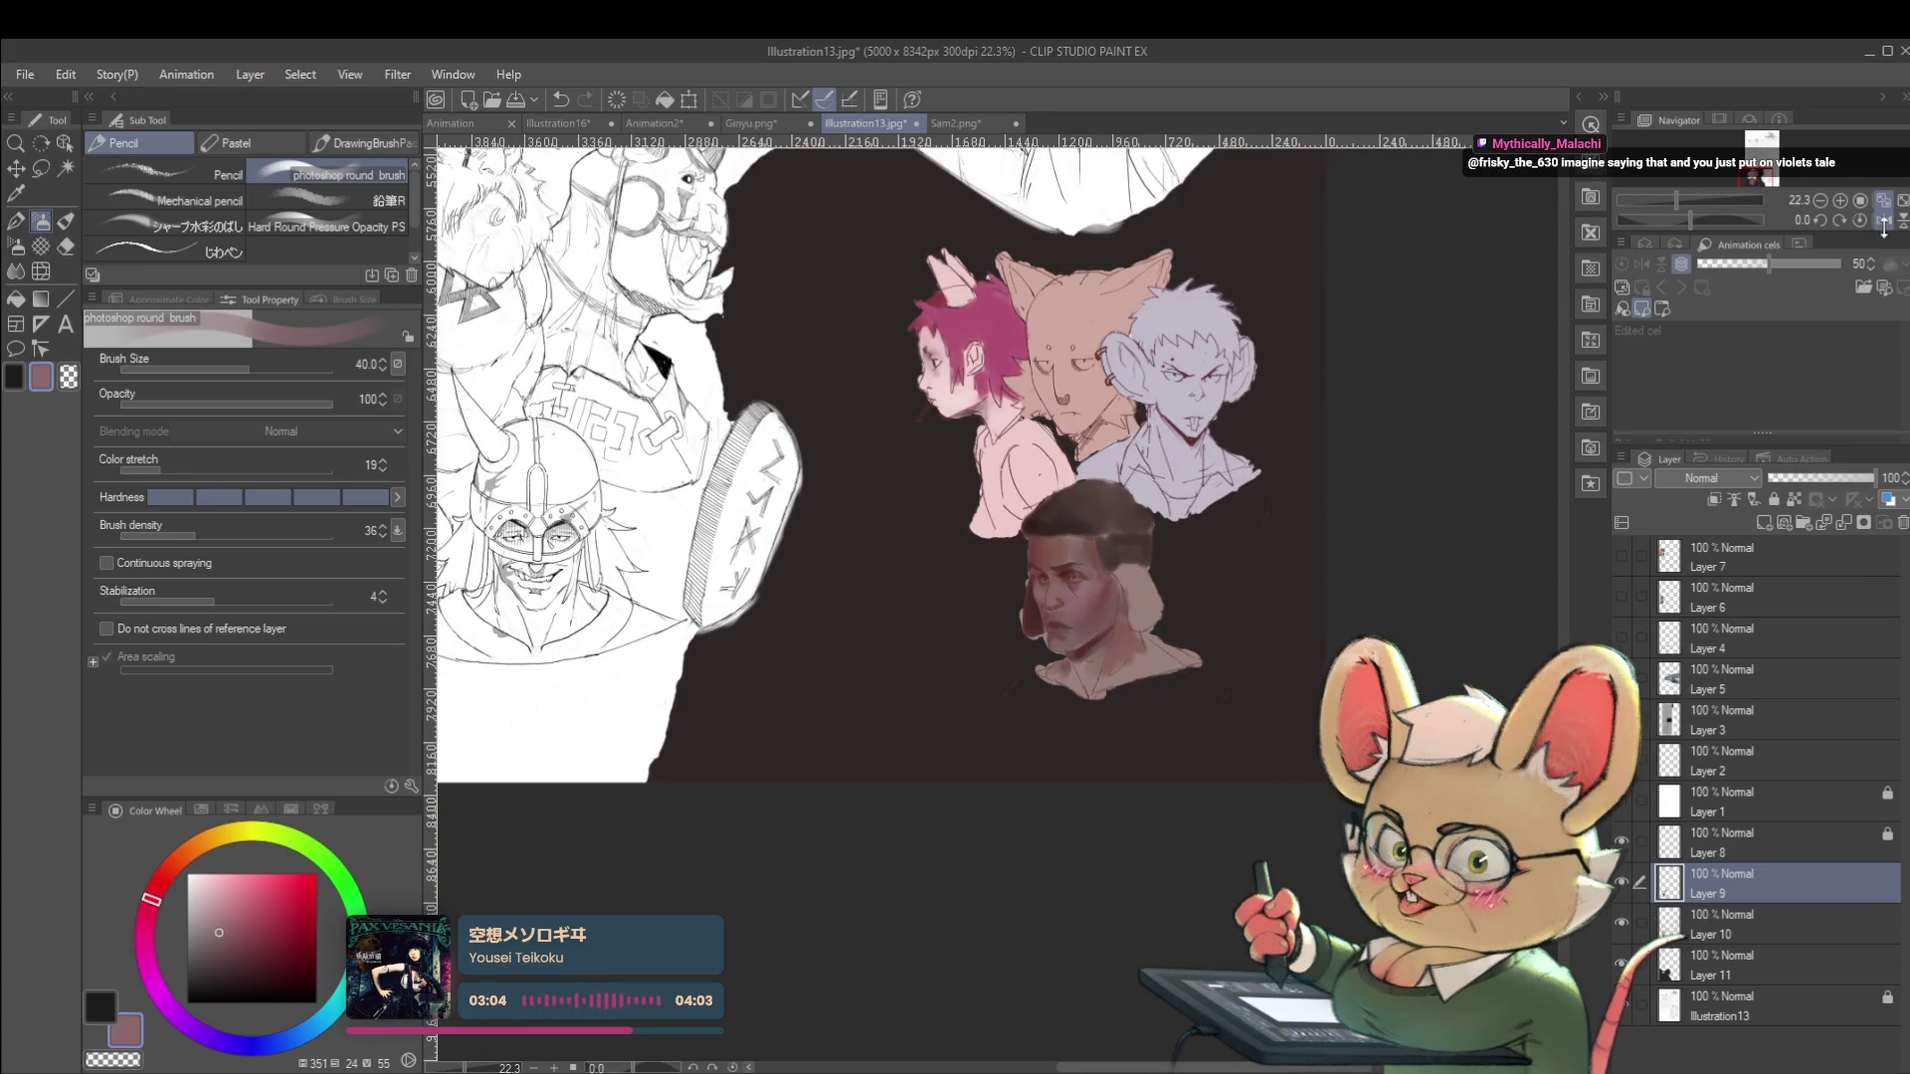
{"action": "left_click", "coordinate": [1883, 220]}
{"action": "scroll", "coordinate": [991, 457], "scroll_direction": "right", "scroll_amount": 3}
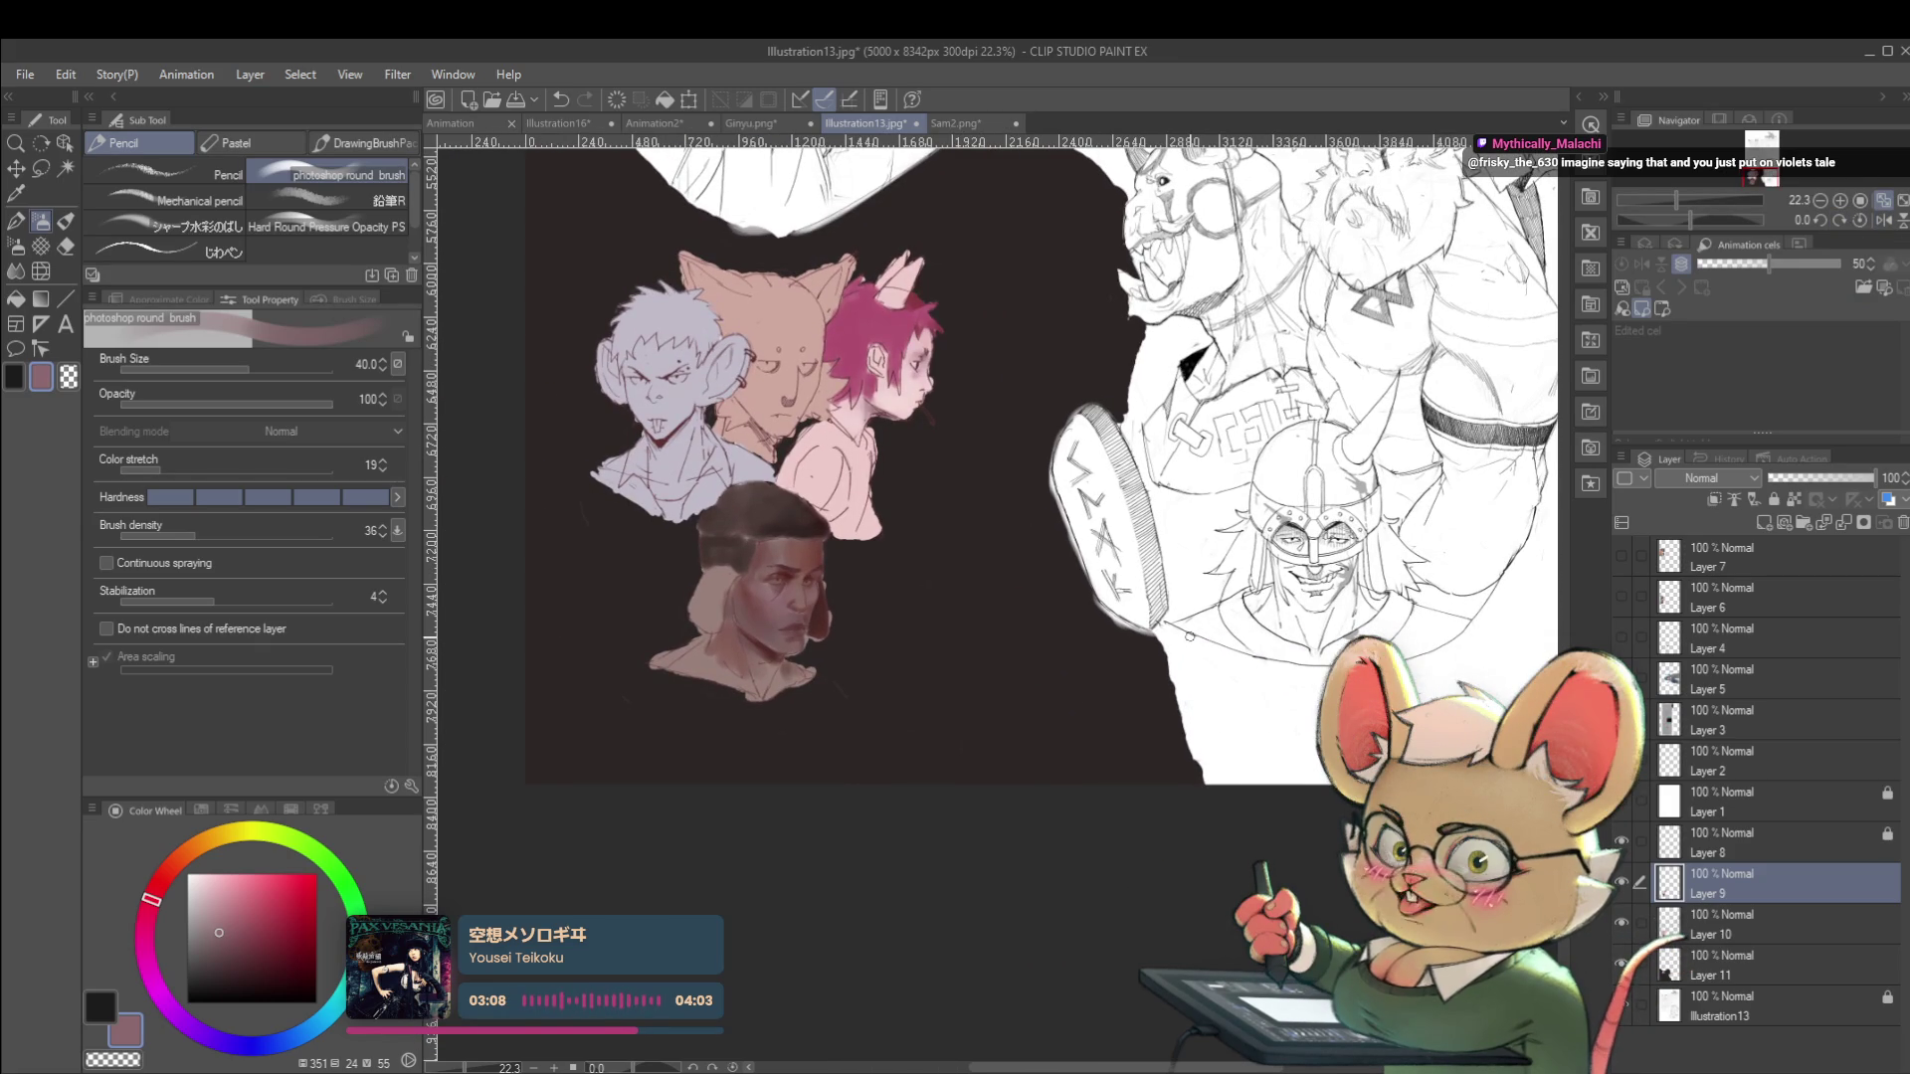
{"action": "left_click_drag", "start_coordinate": [990, 492], "coordinate": [896, 557]}
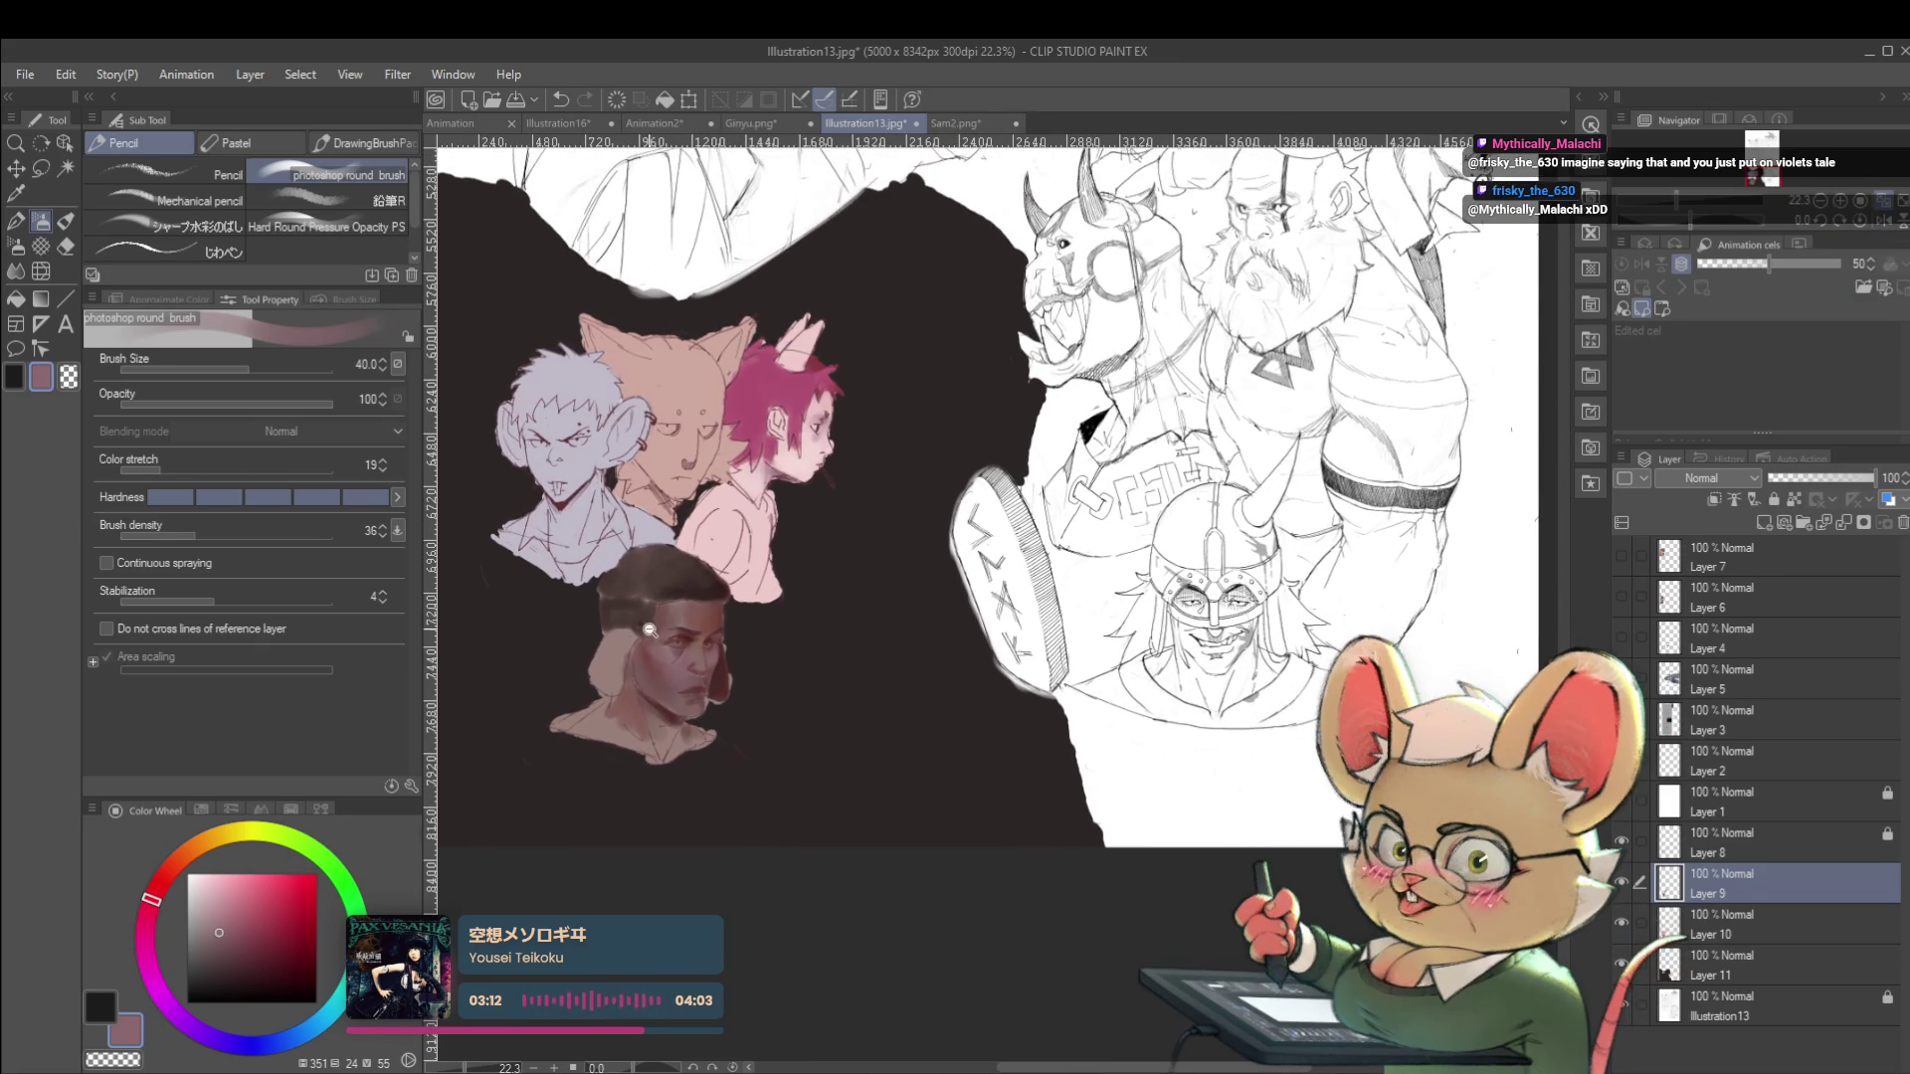
{"action": "scroll", "coordinate": [732, 590], "scroll_direction": "up", "scroll_amount": 3}
{"action": "left_click", "coordinate": [165, 876]}
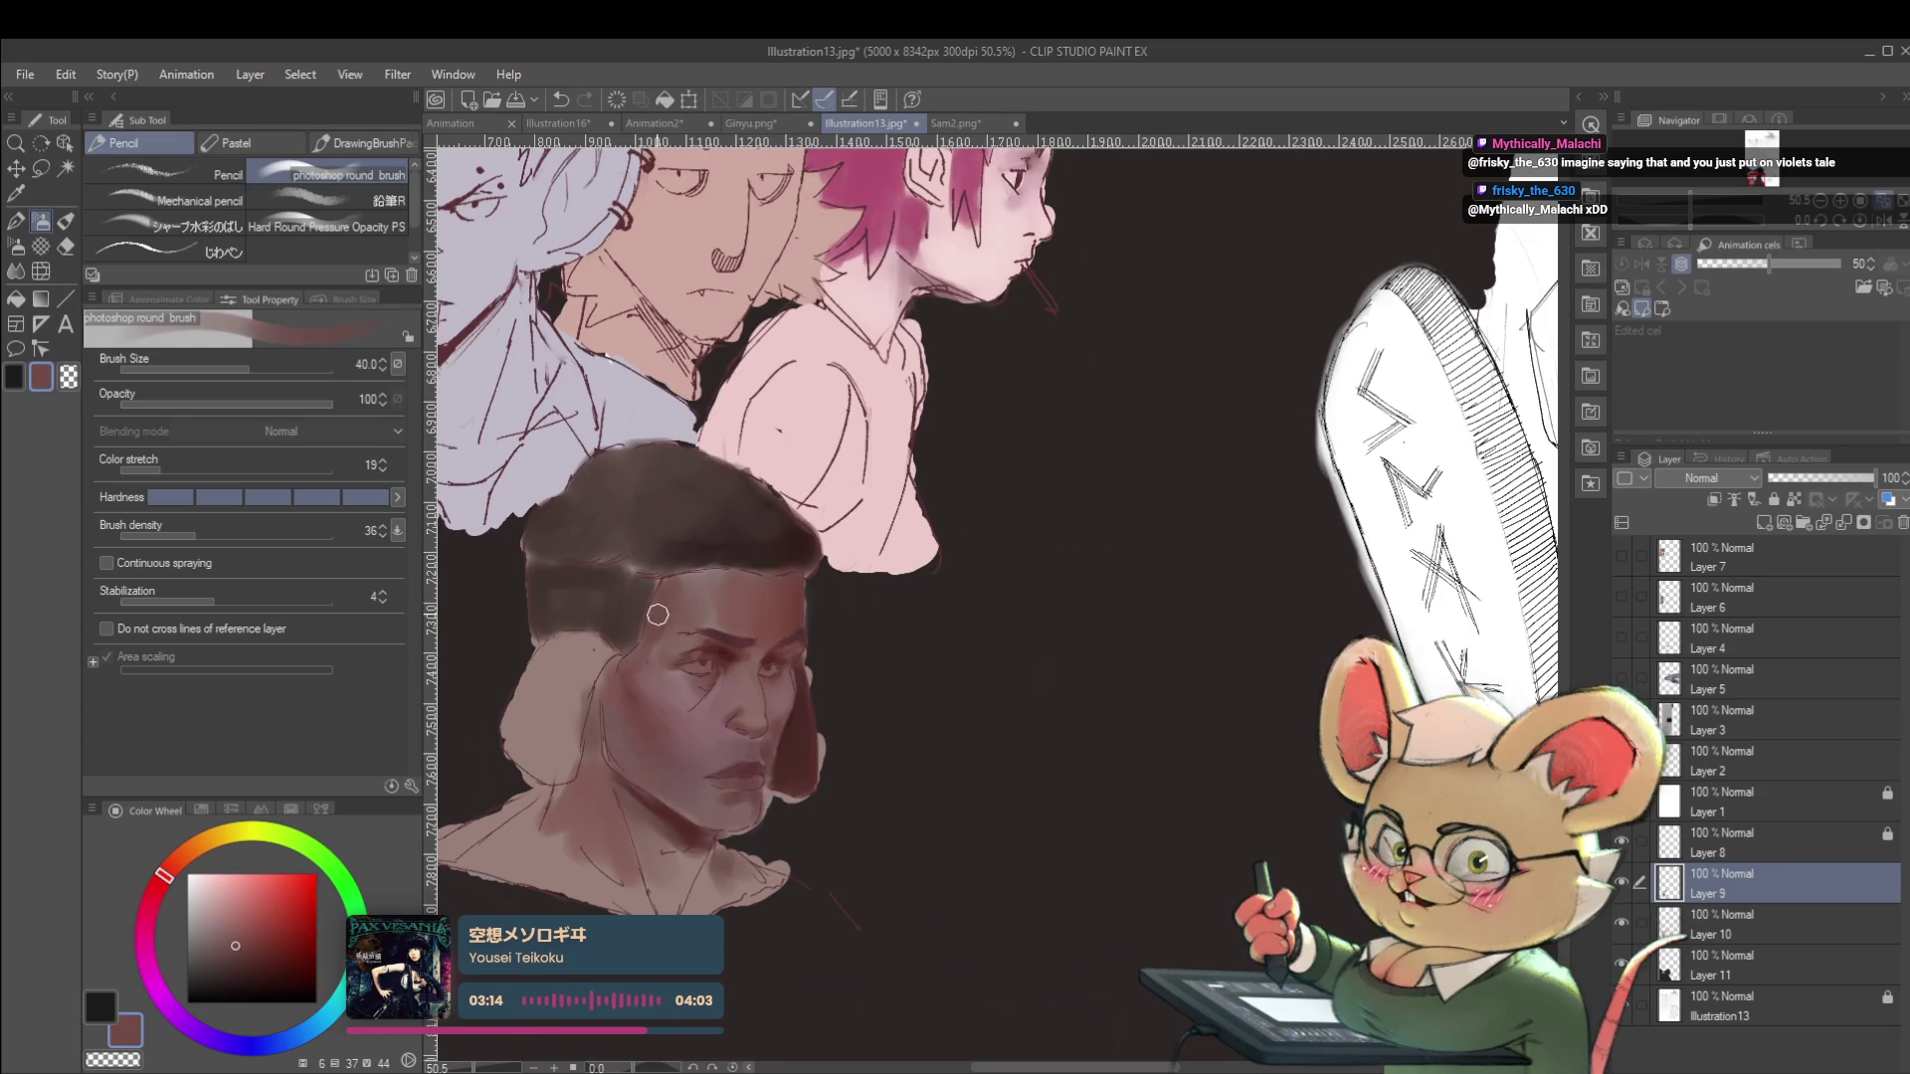
Adjust the darker red-brown paint shade and sample a colour from the face.
{"action": "left_click", "coordinate": [250, 950]}
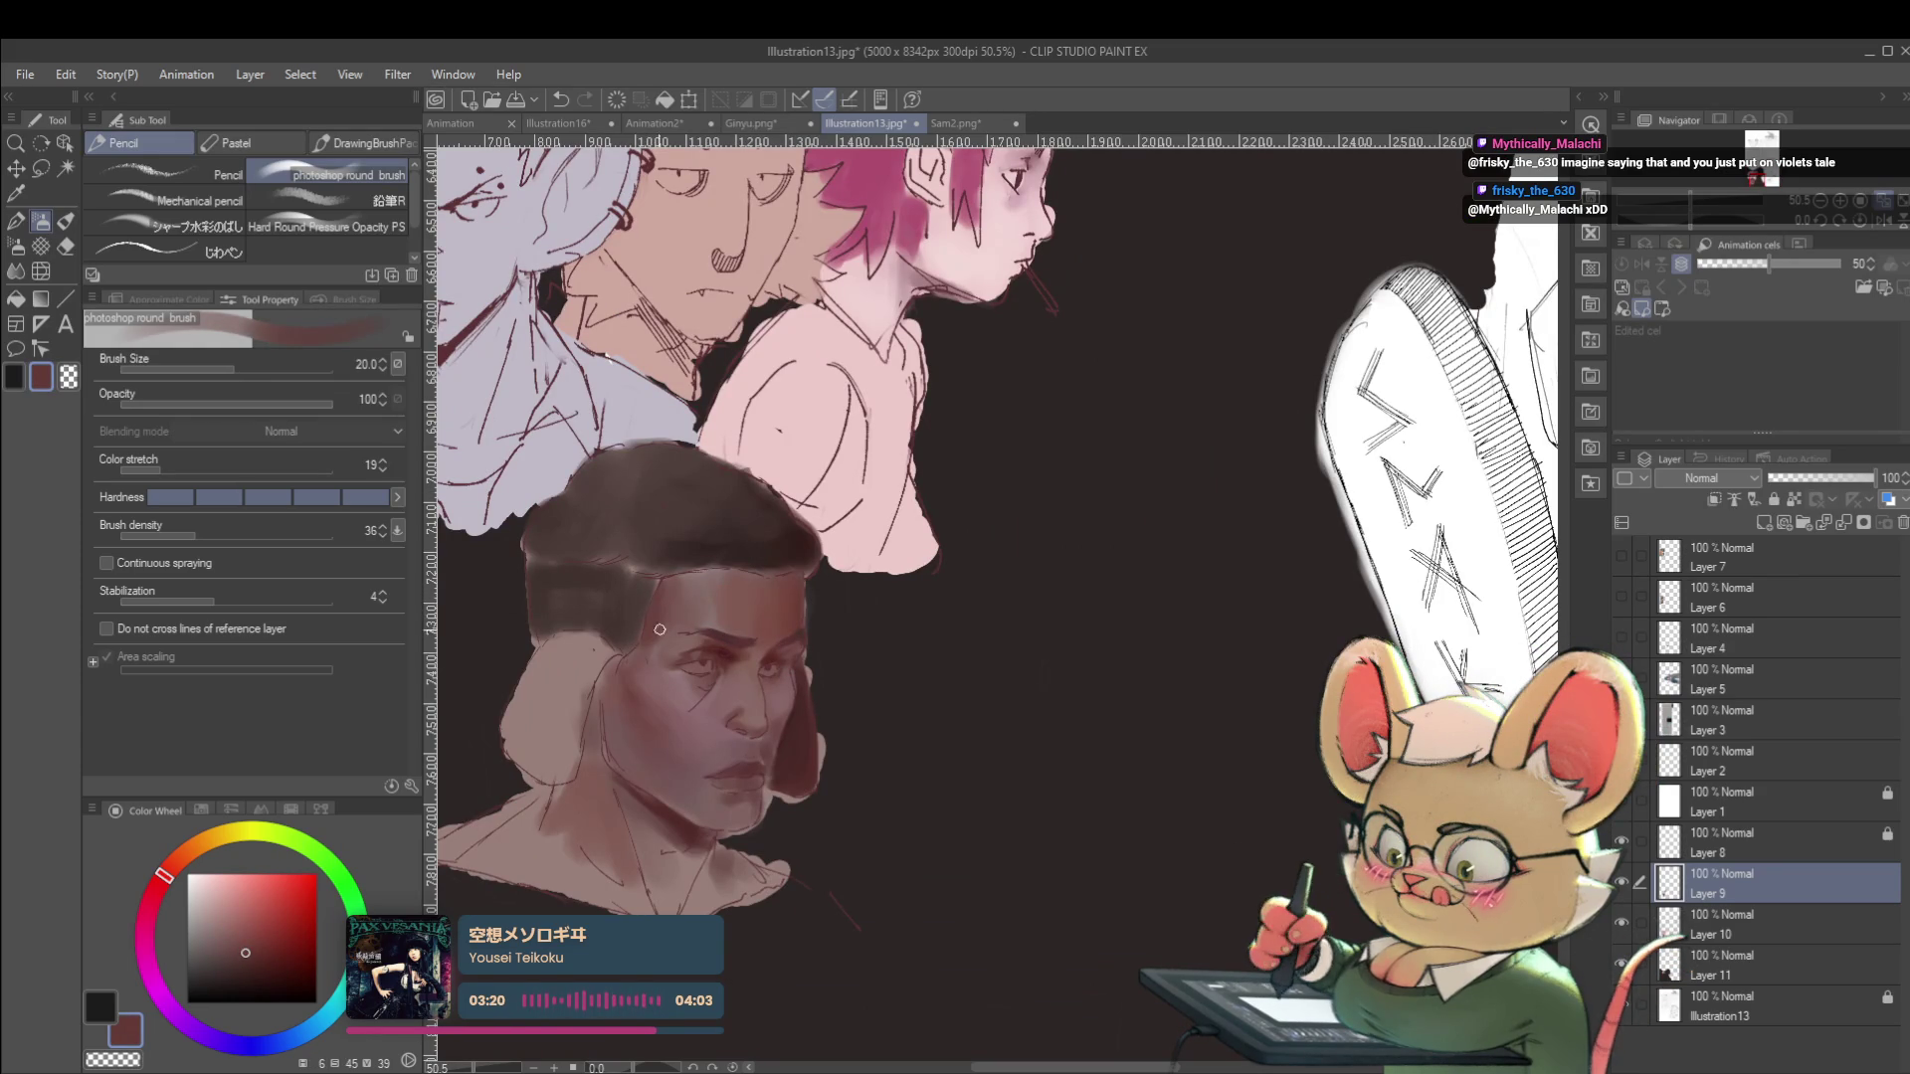
{"action": "left_click", "coordinate": [266, 963]}
{"action": "scroll", "coordinate": [676, 601], "scroll_direction": "up", "scroll_amount": 1}
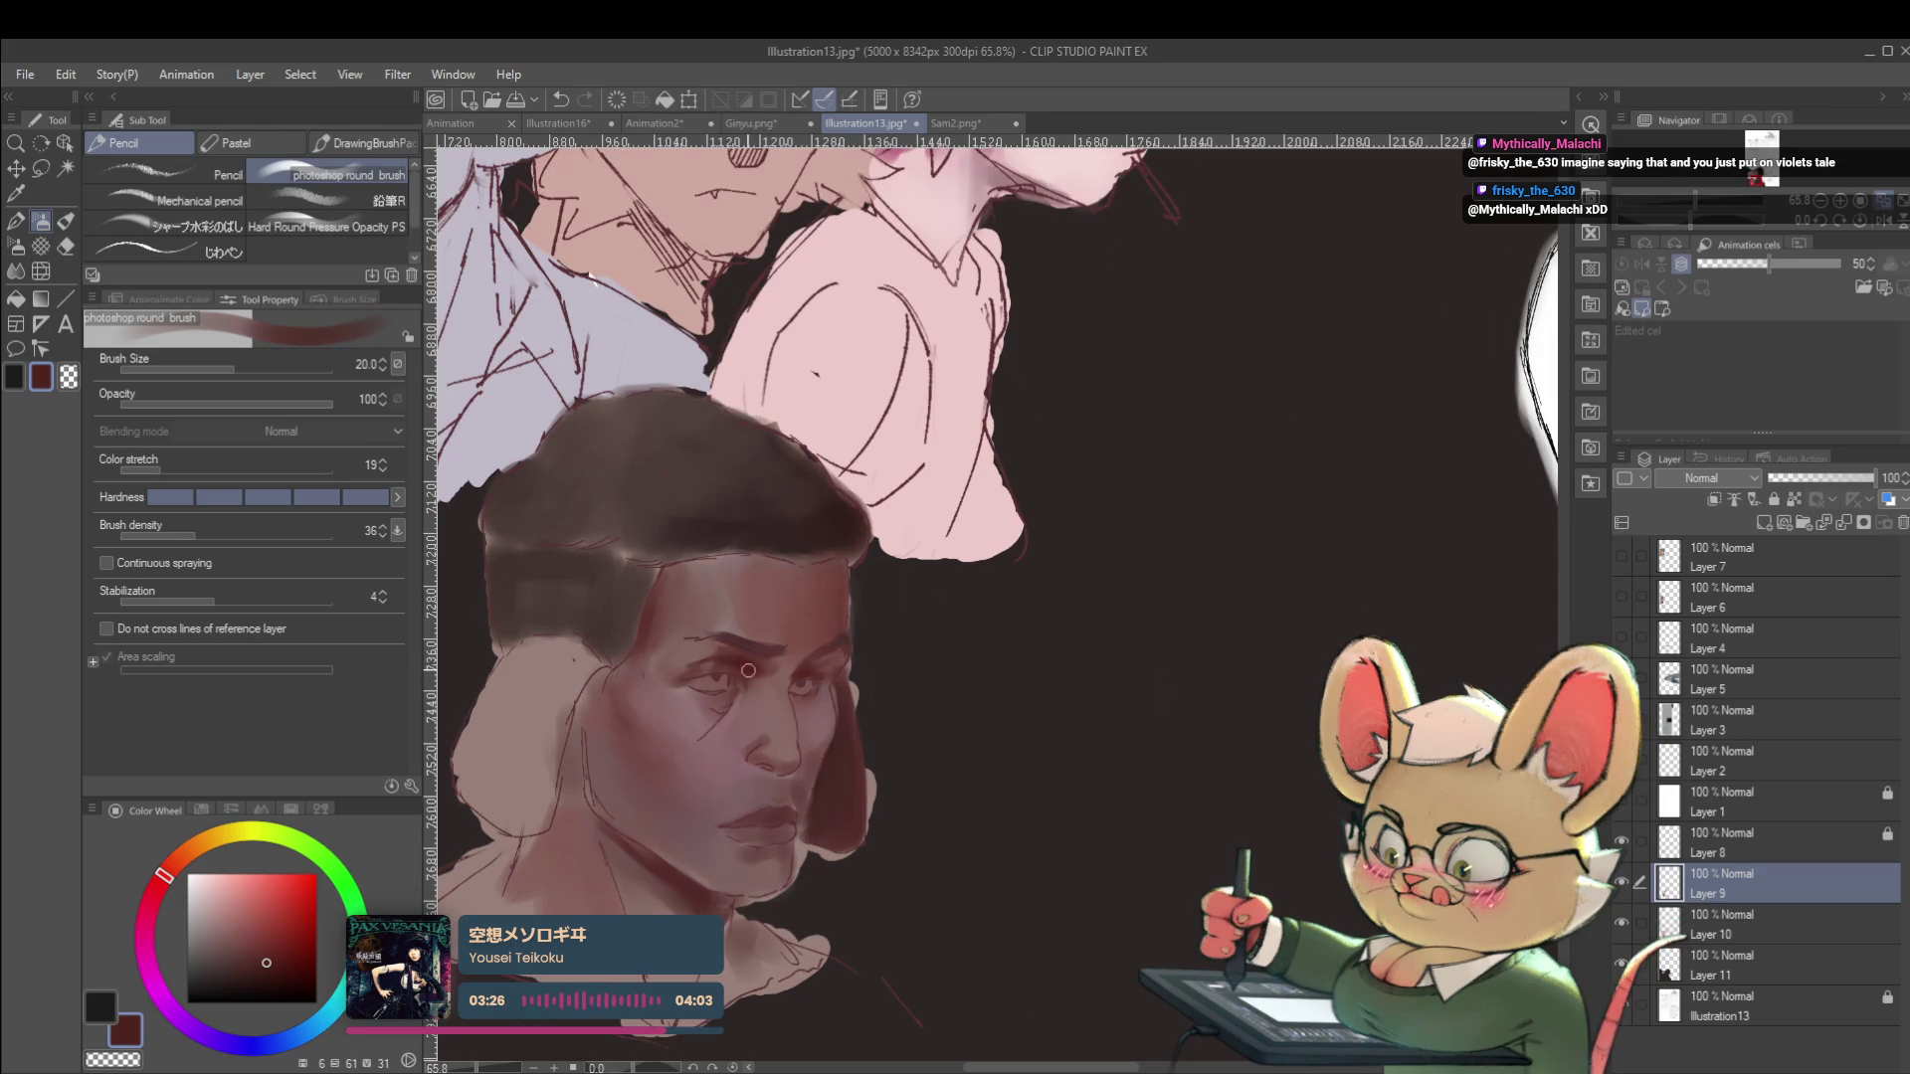
{"action": "scroll", "coordinate": [724, 632], "scroll_direction": "up", "scroll_amount": 1}
{"action": "left_click", "coordinate": [669, 633], "text": "alt"}
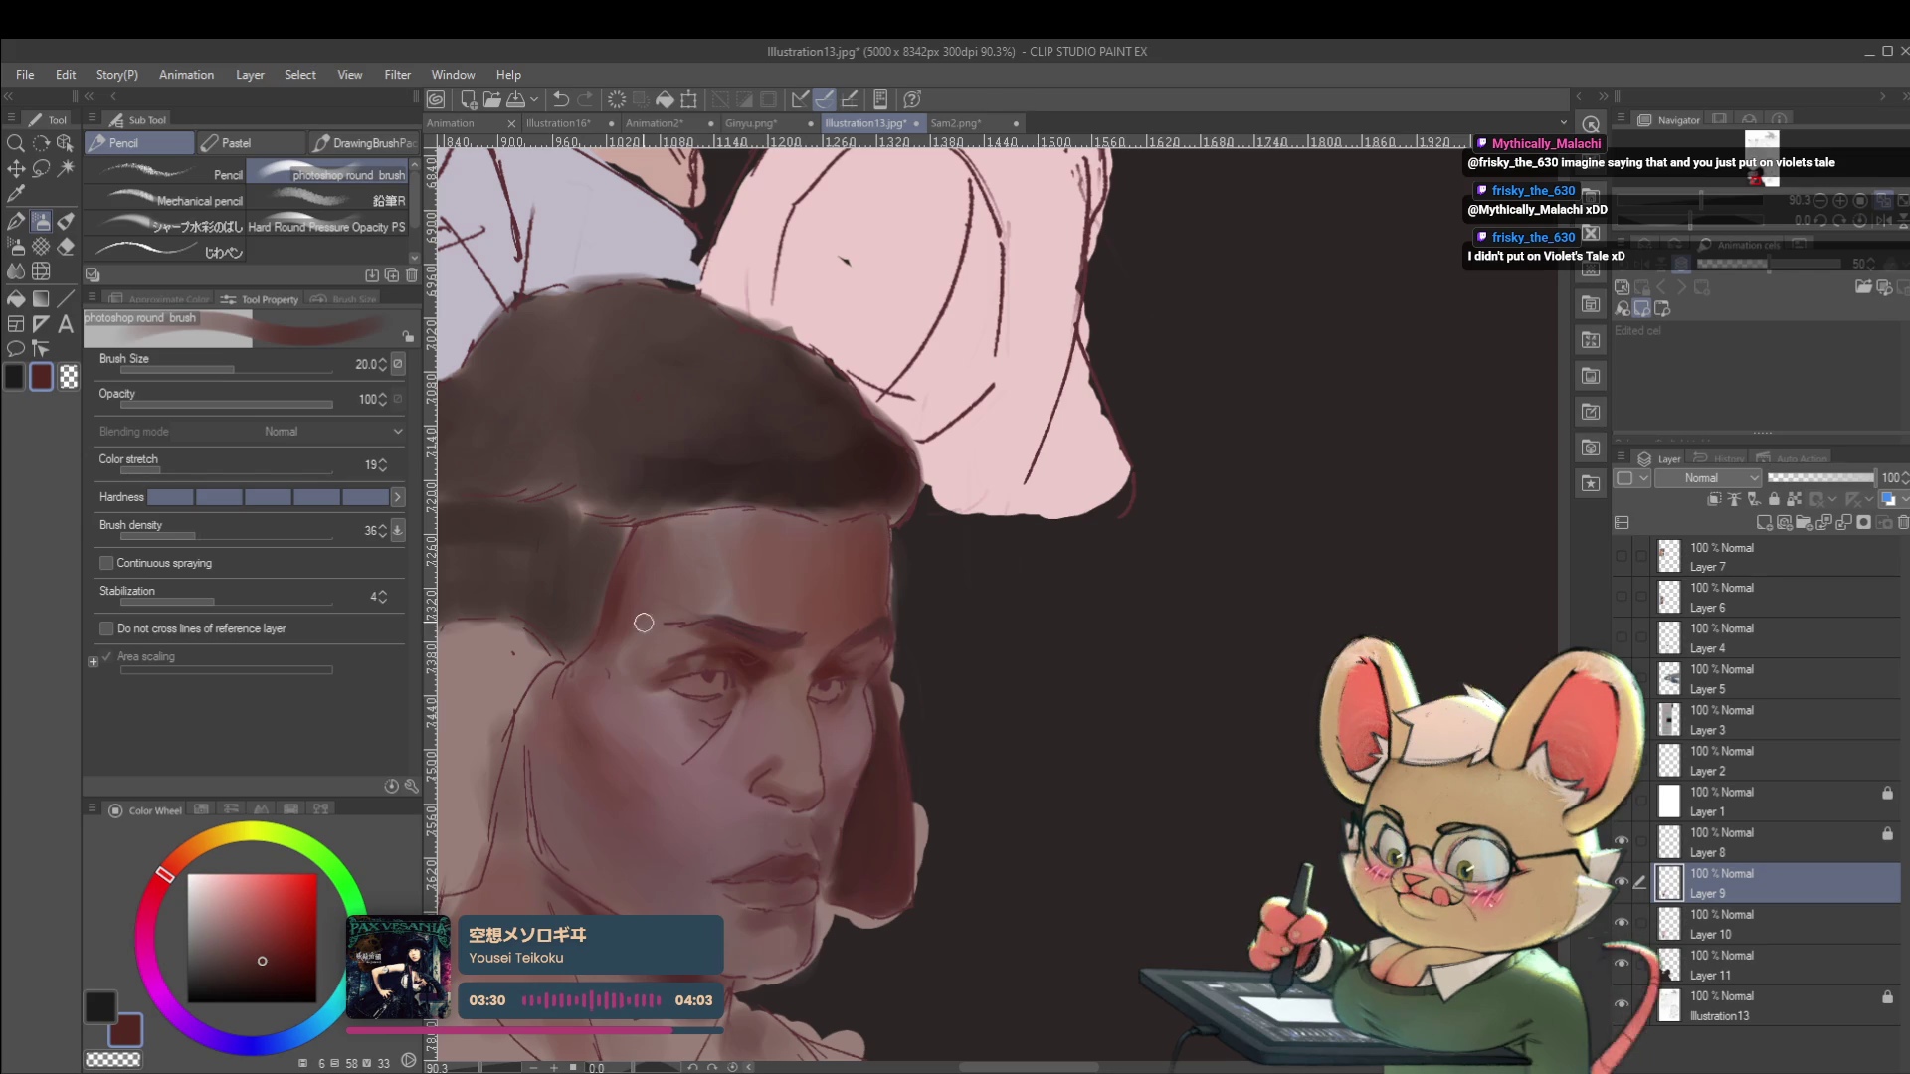
{"action": "scroll", "coordinate": [644, 622], "scroll_direction": "down", "scroll_amount": 4}
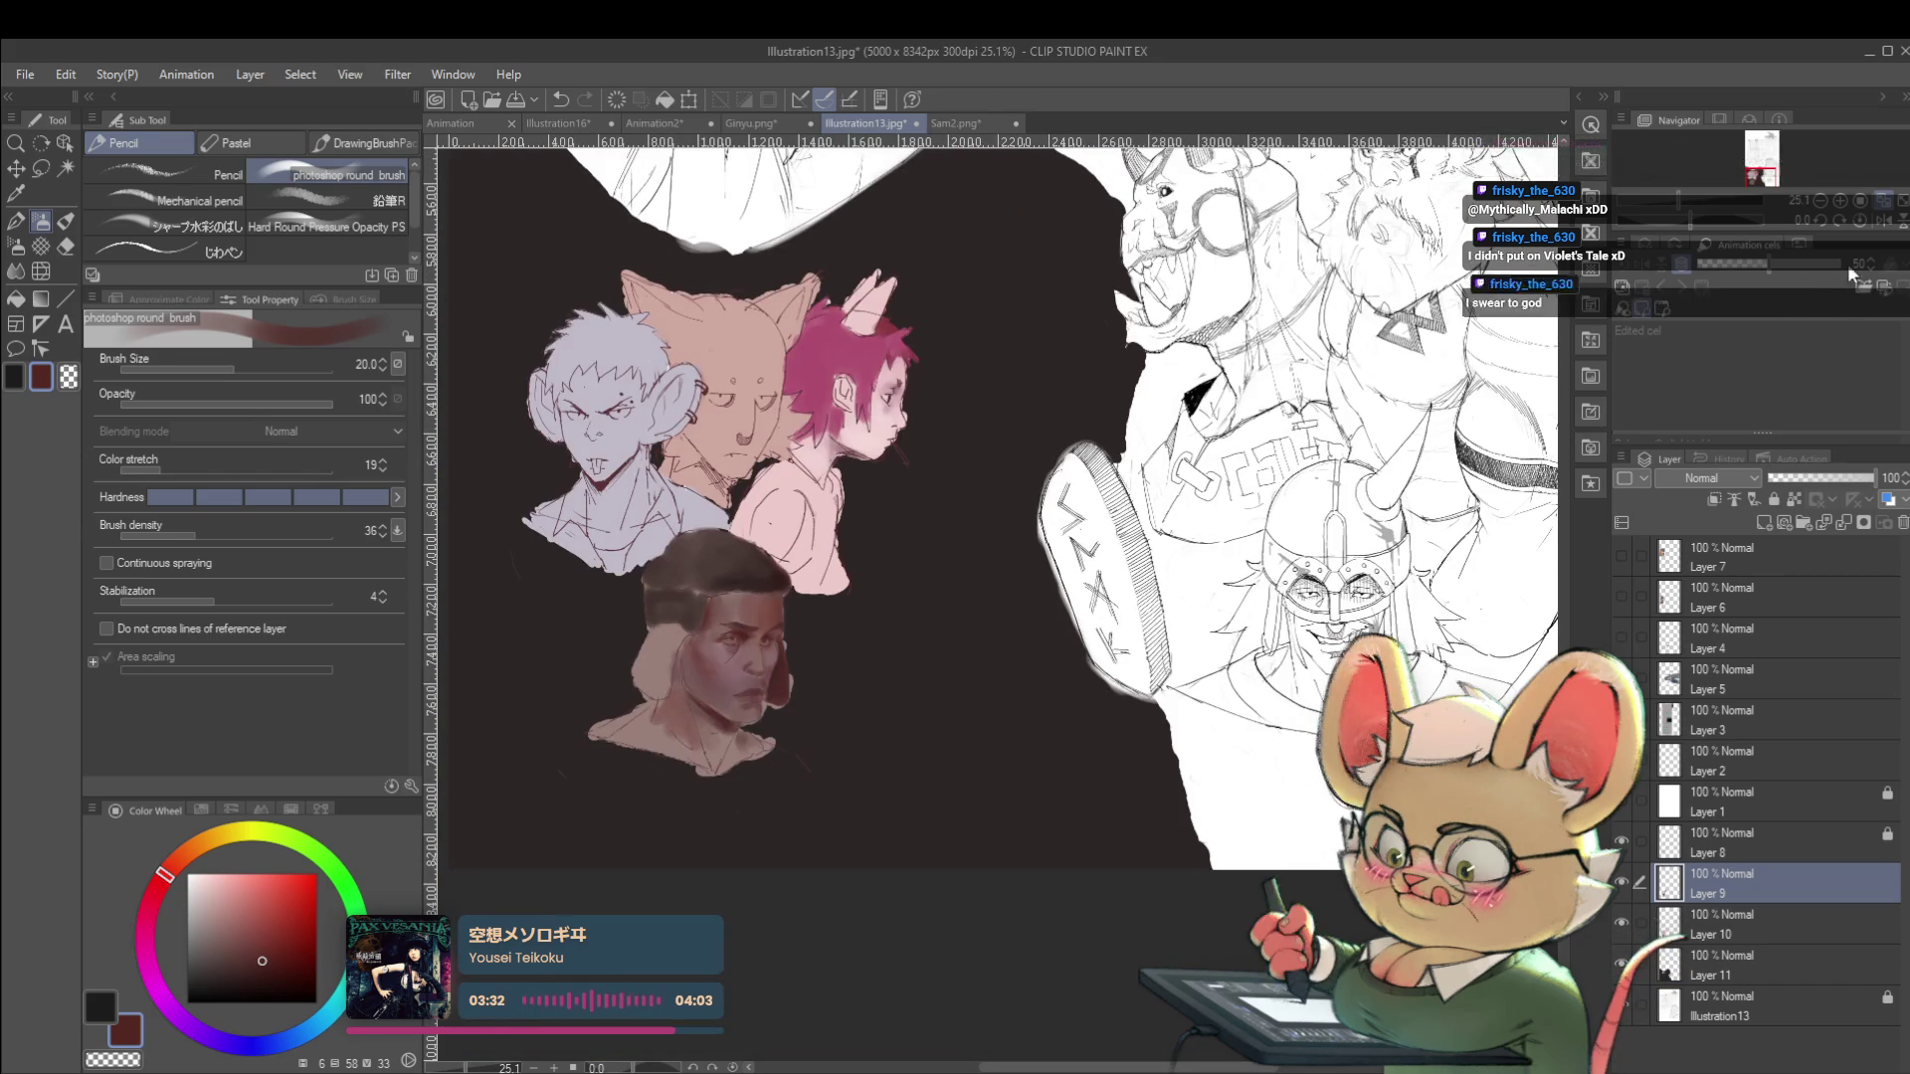
Mirror the canvas, sample a darker red from the face, and shrink the brush to 12.
{"action": "key", "text": "h"}
{"action": "left_click_drag", "start_coordinate": [1350, 627], "coordinate": [1066, 676]}
{"action": "scroll", "coordinate": [943, 684], "scroll_direction": "up", "scroll_amount": 4}
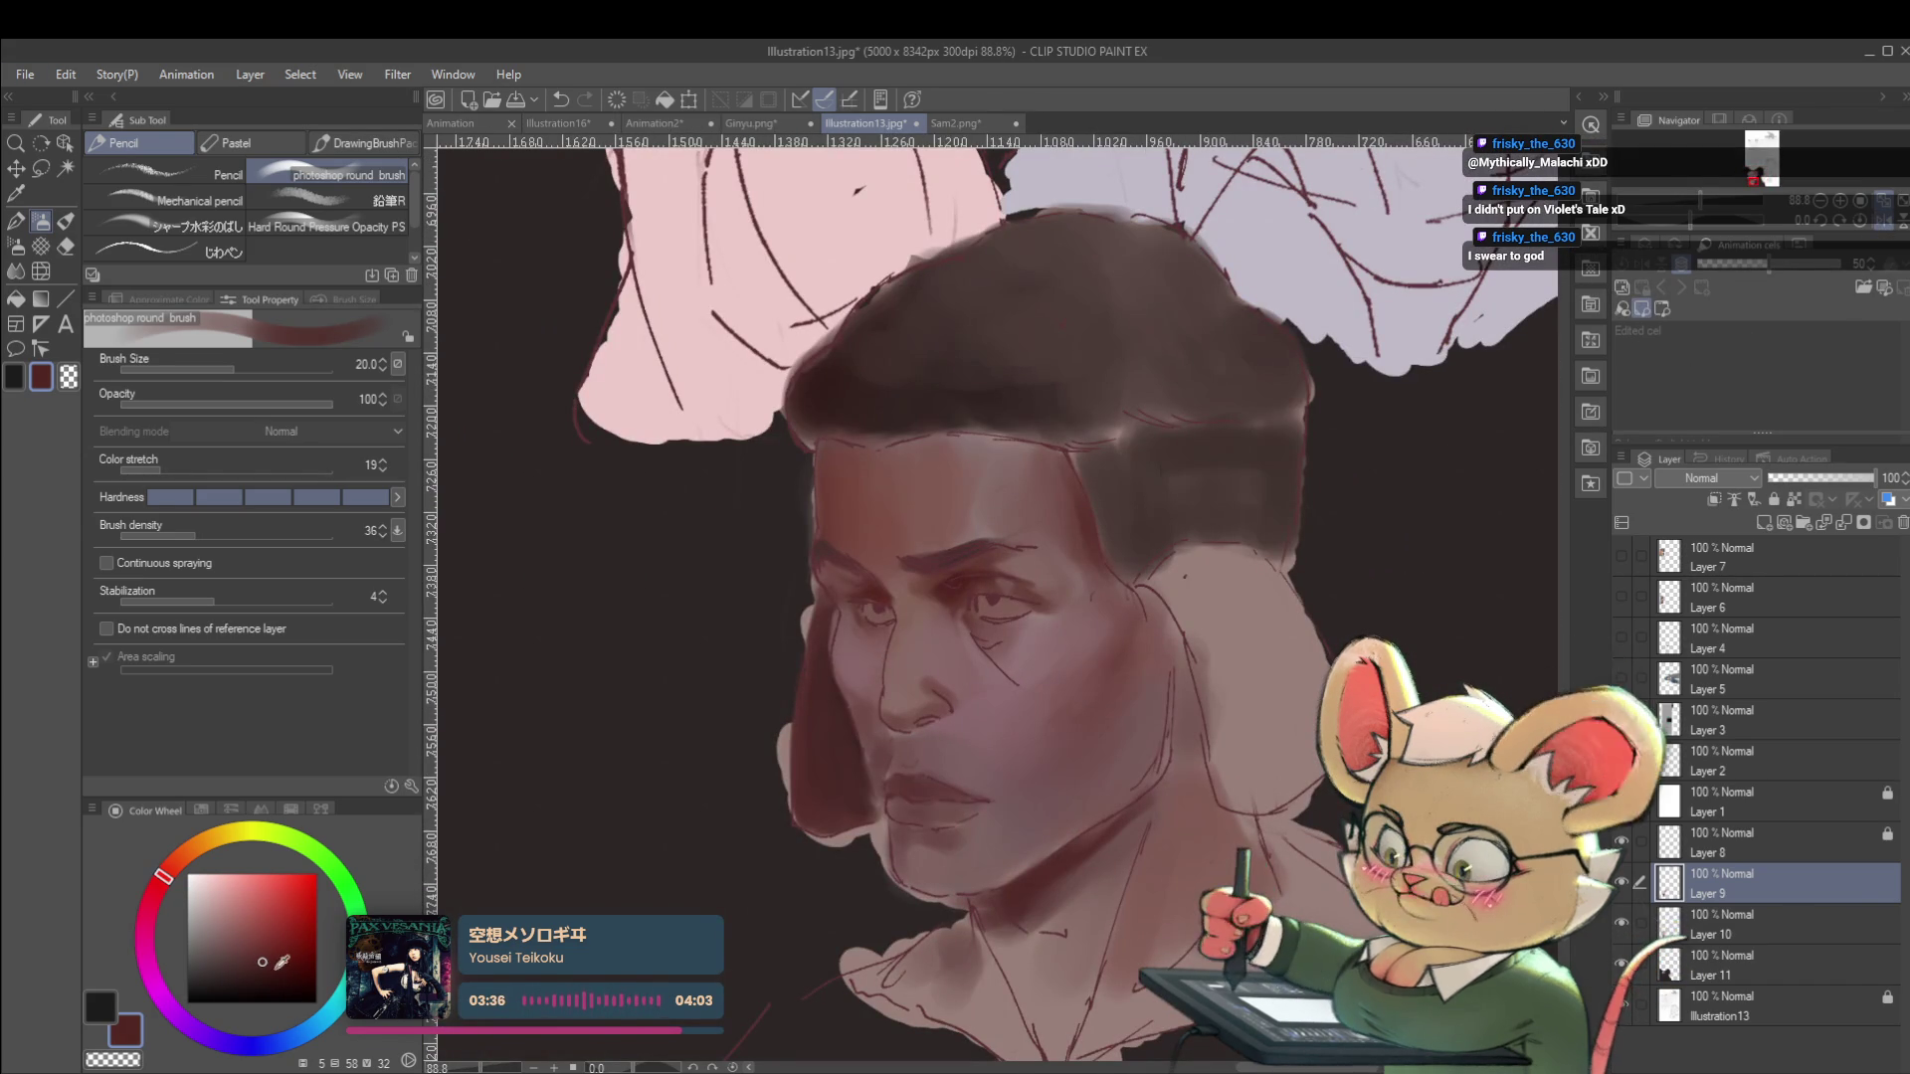
{"action": "key", "text": "bracketleft"}
{"action": "left_click", "coordinate": [894, 561], "text": "alt"}
{"action": "key", "text": "bracketleft"}
{"action": "key", "text": "bracketleft"}
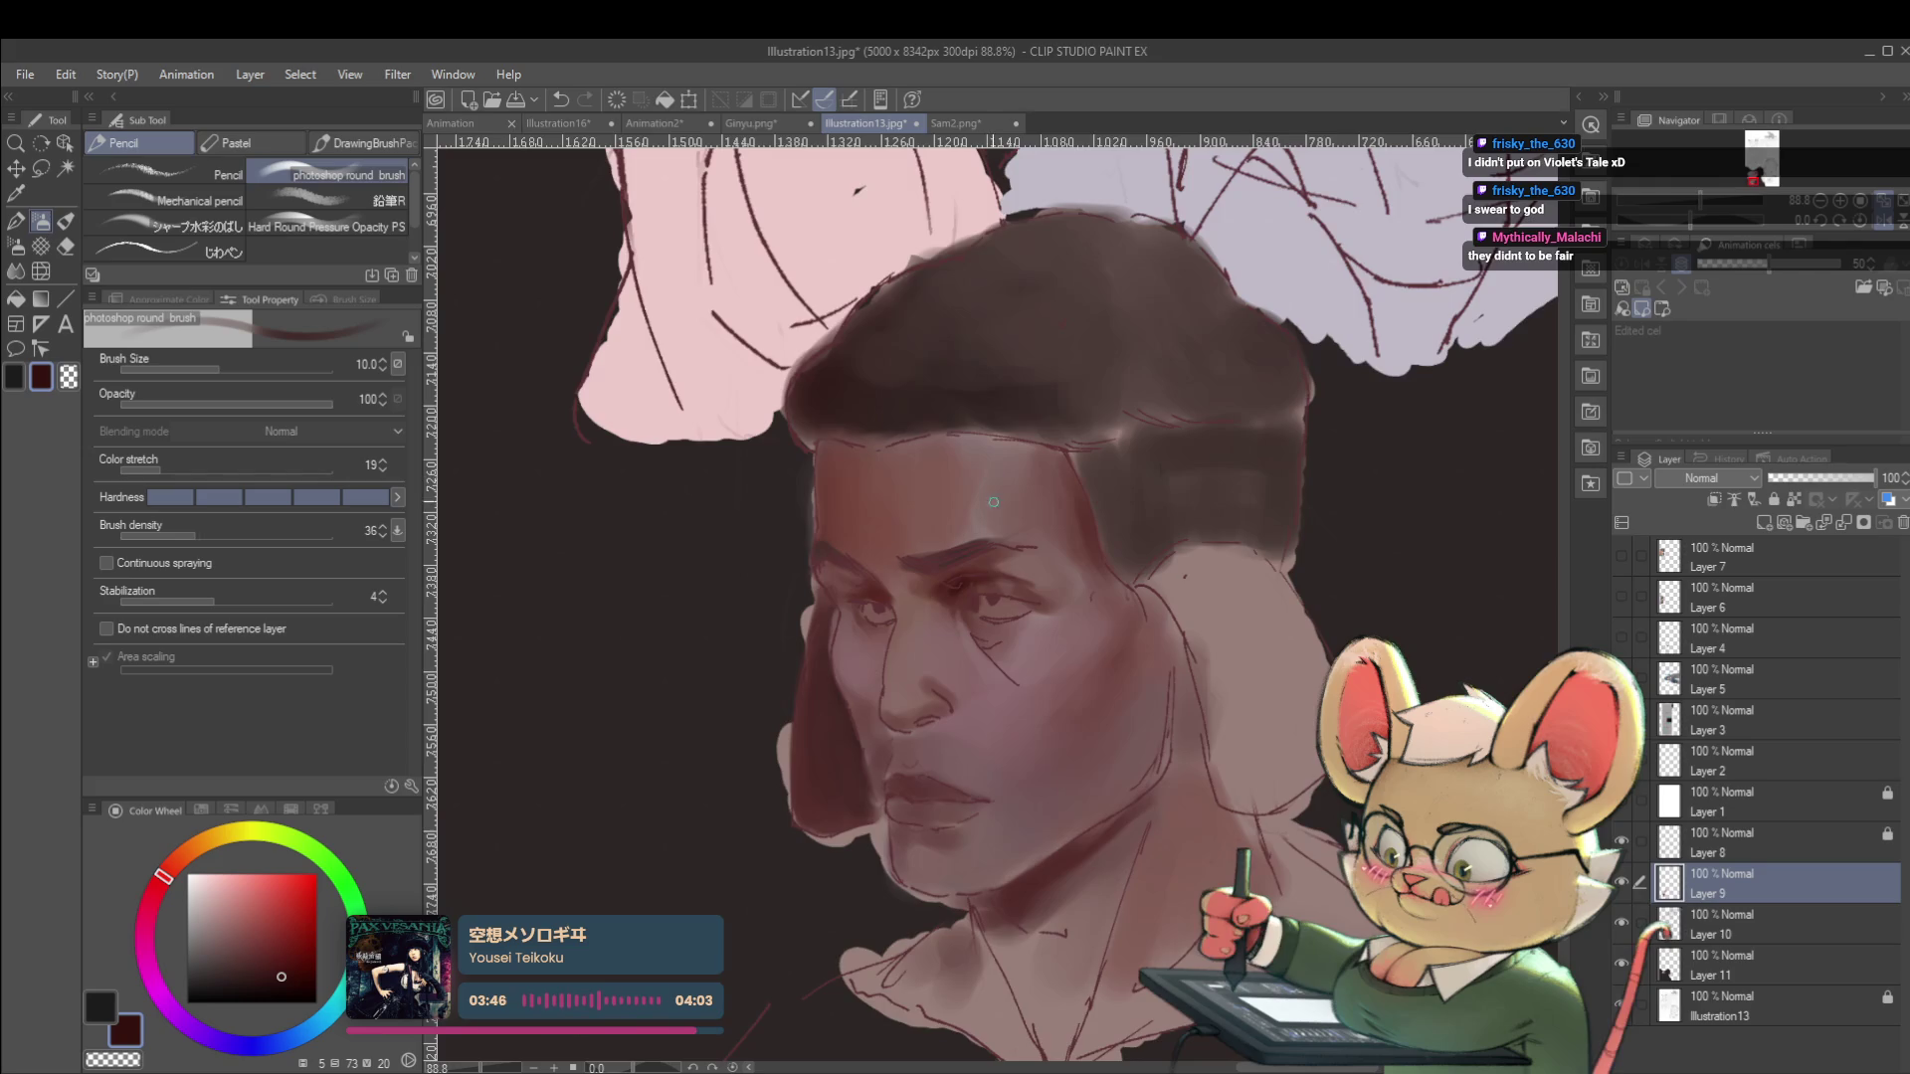
{"action": "scroll", "coordinate": [989, 587], "scroll_direction": "up", "scroll_amount": 3}
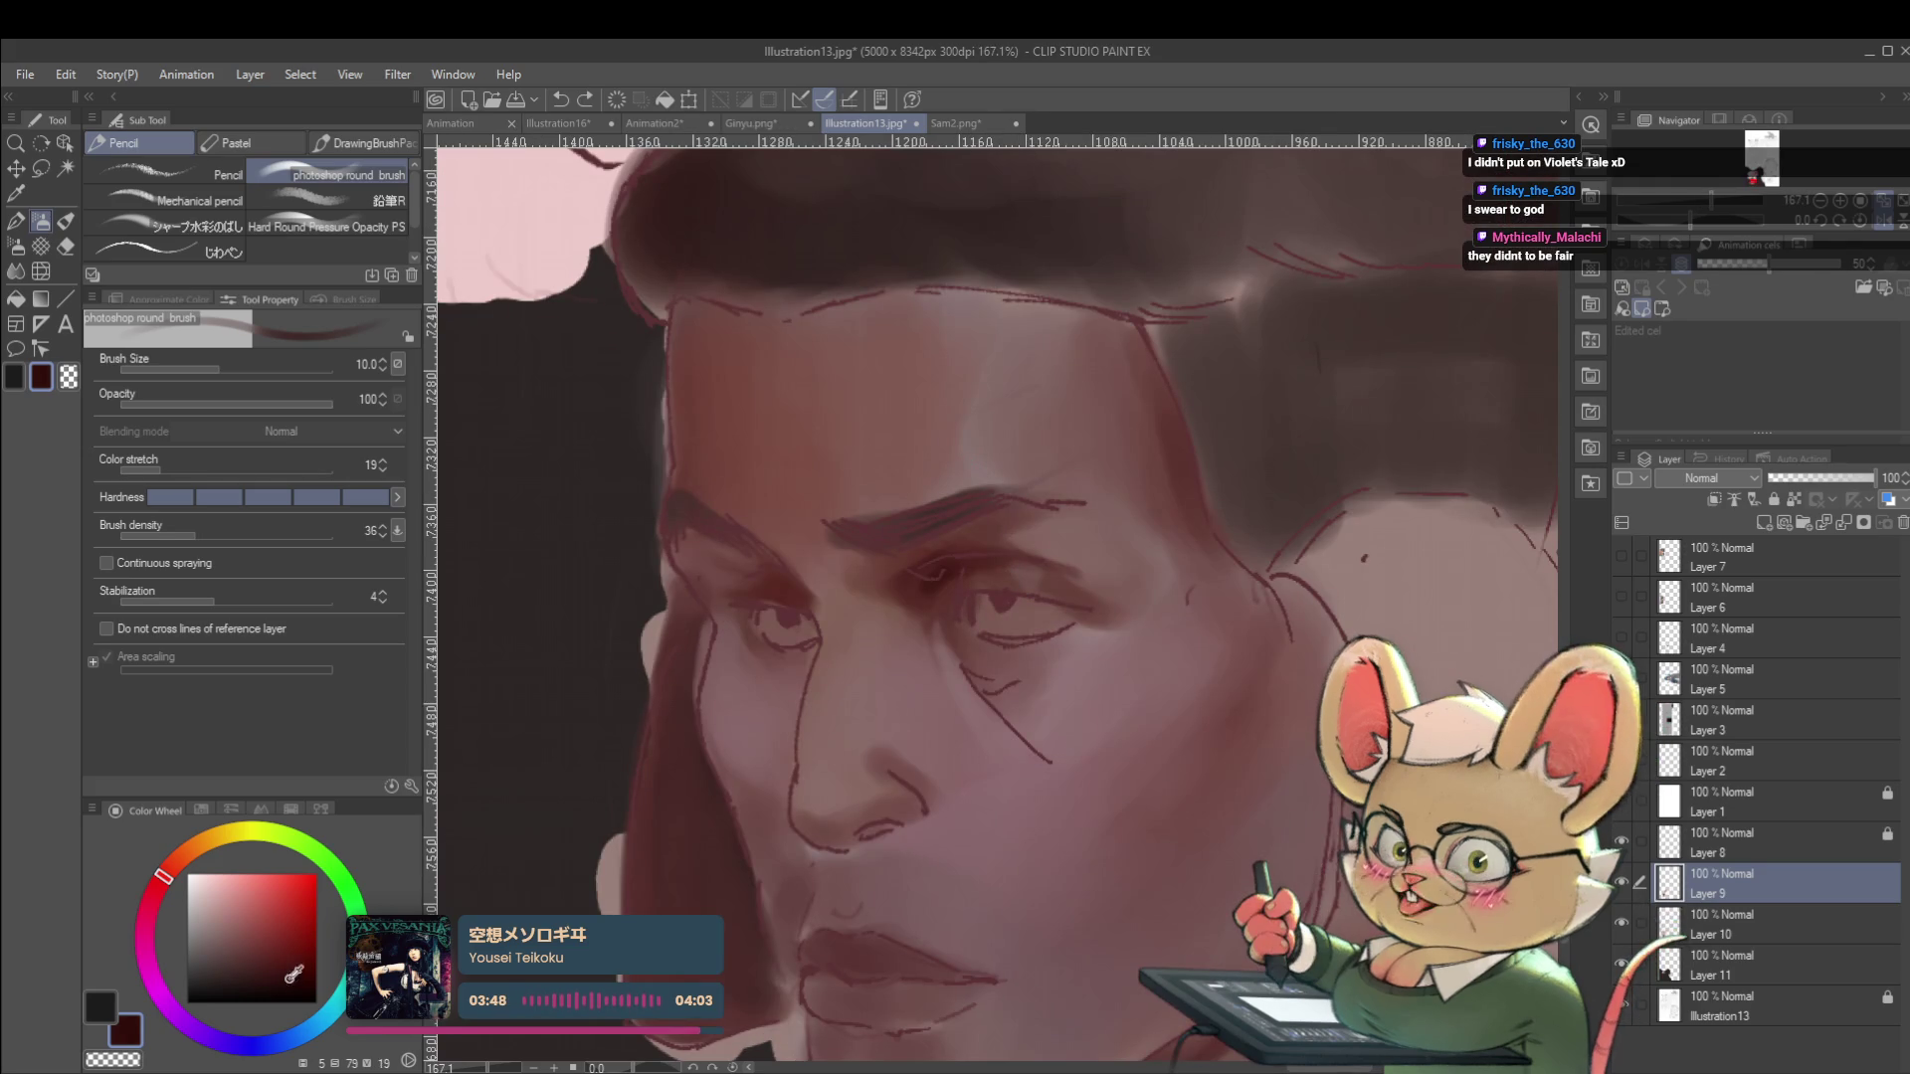
{"action": "scroll", "coordinate": [994, 597], "scroll_direction": "down", "scroll_amount": 7}
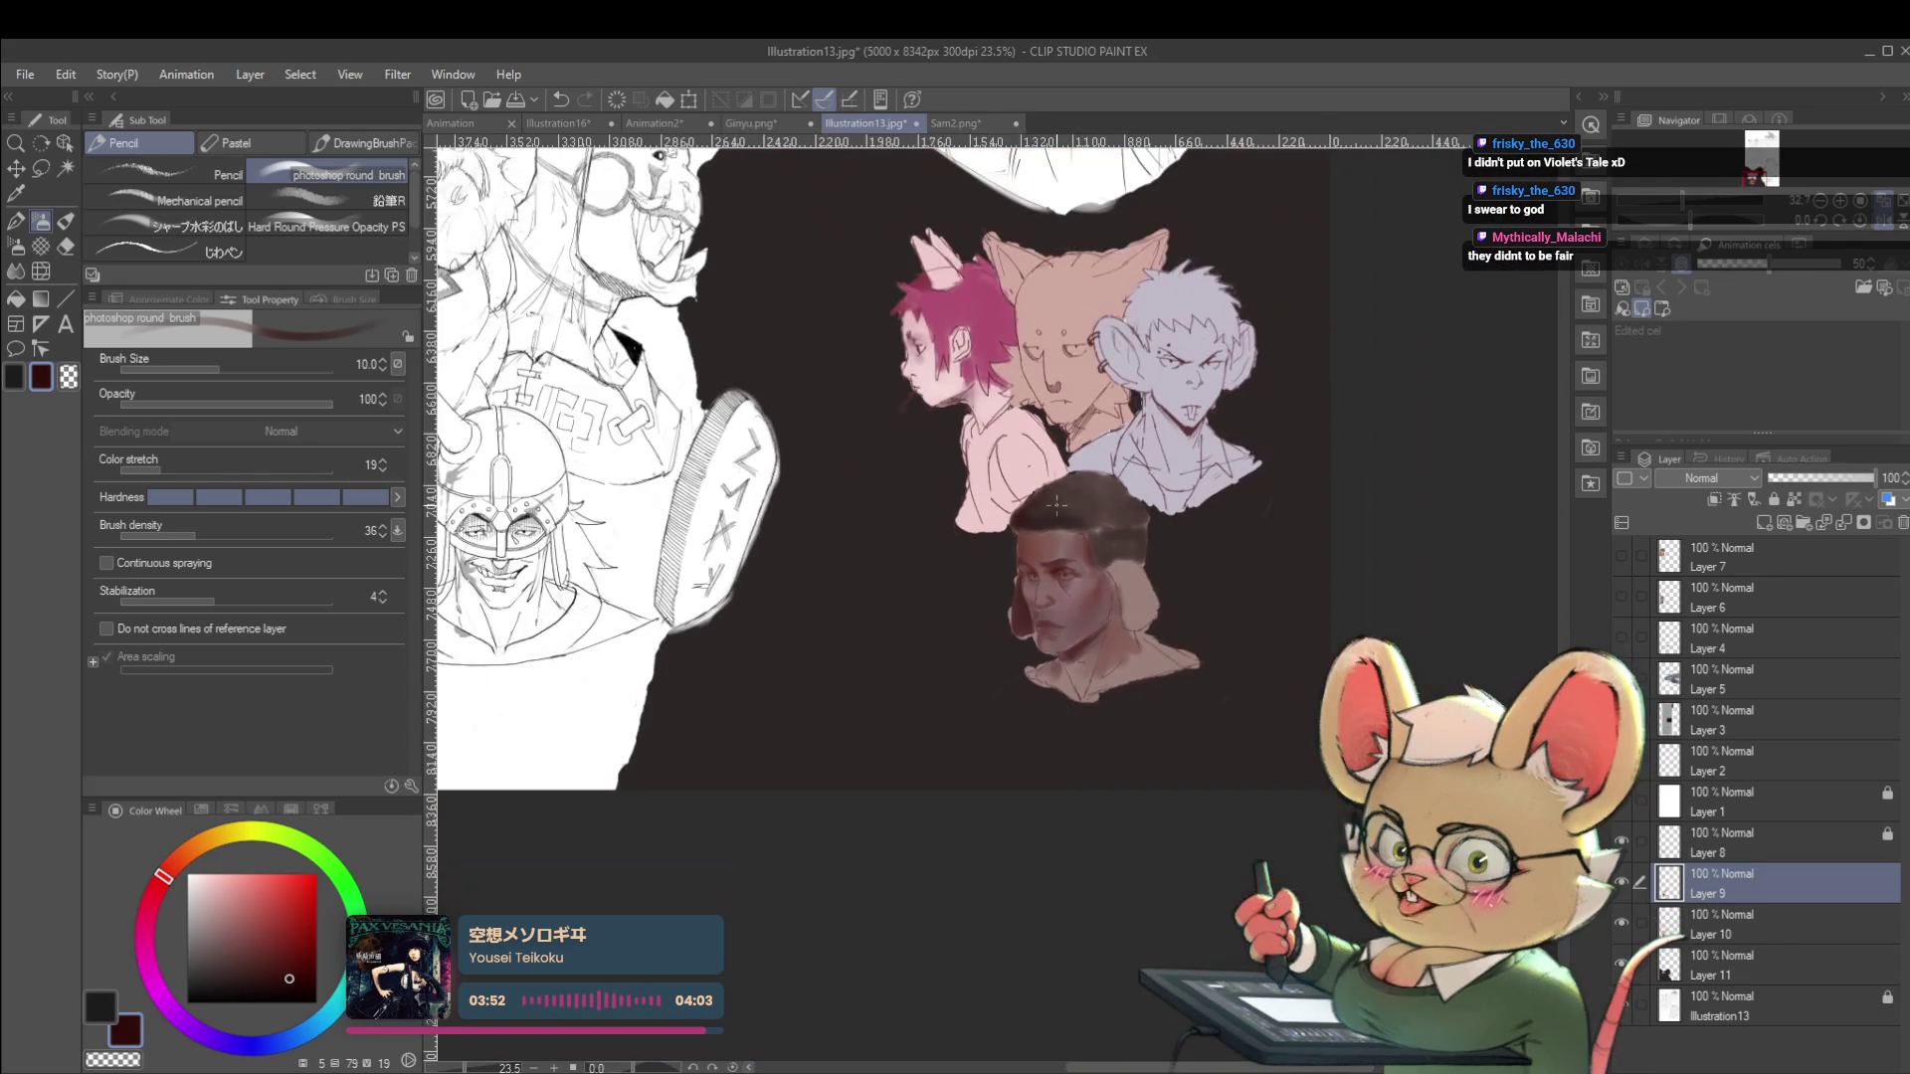
Toggle the Navigator's horizontal flip several times to check the face's proportions.
{"action": "left_click", "coordinate": [1886, 229]}
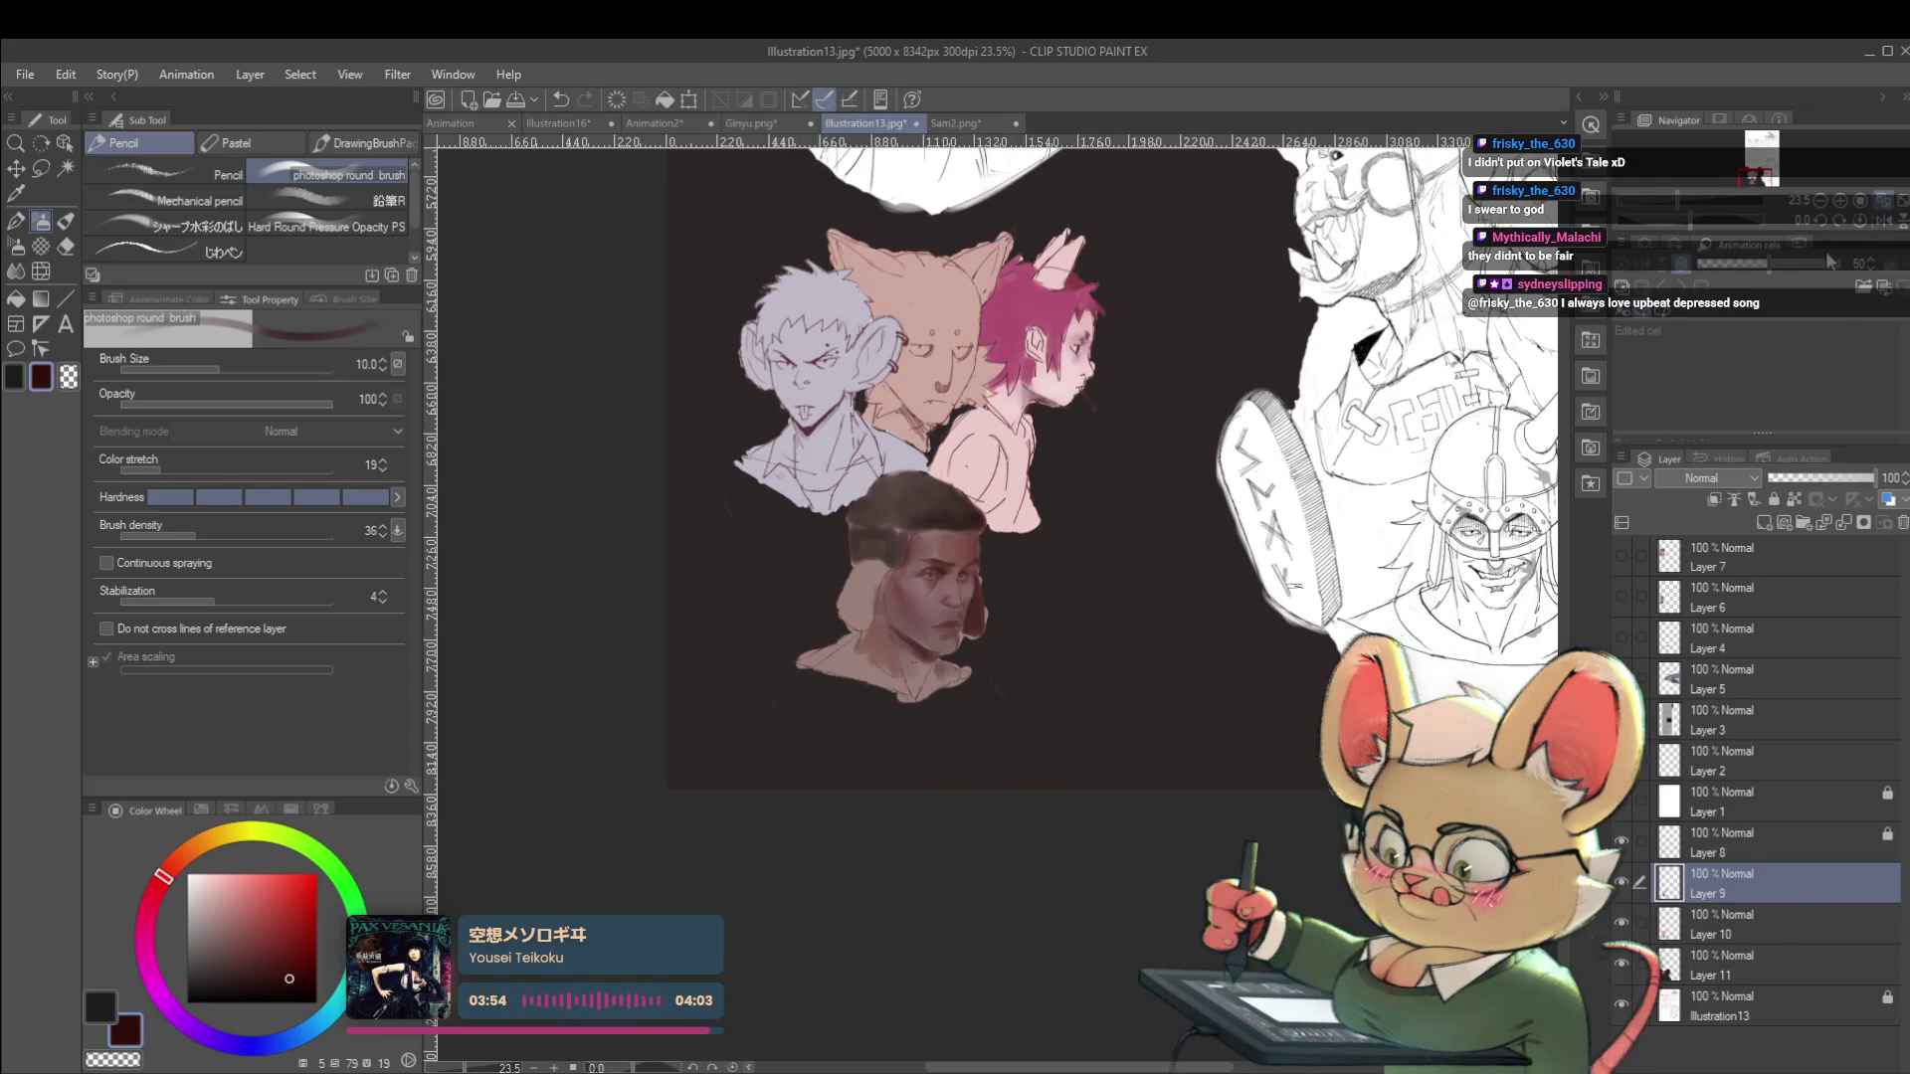
{"action": "scroll", "coordinate": [1153, 613], "scroll_direction": "up", "scroll_amount": 7}
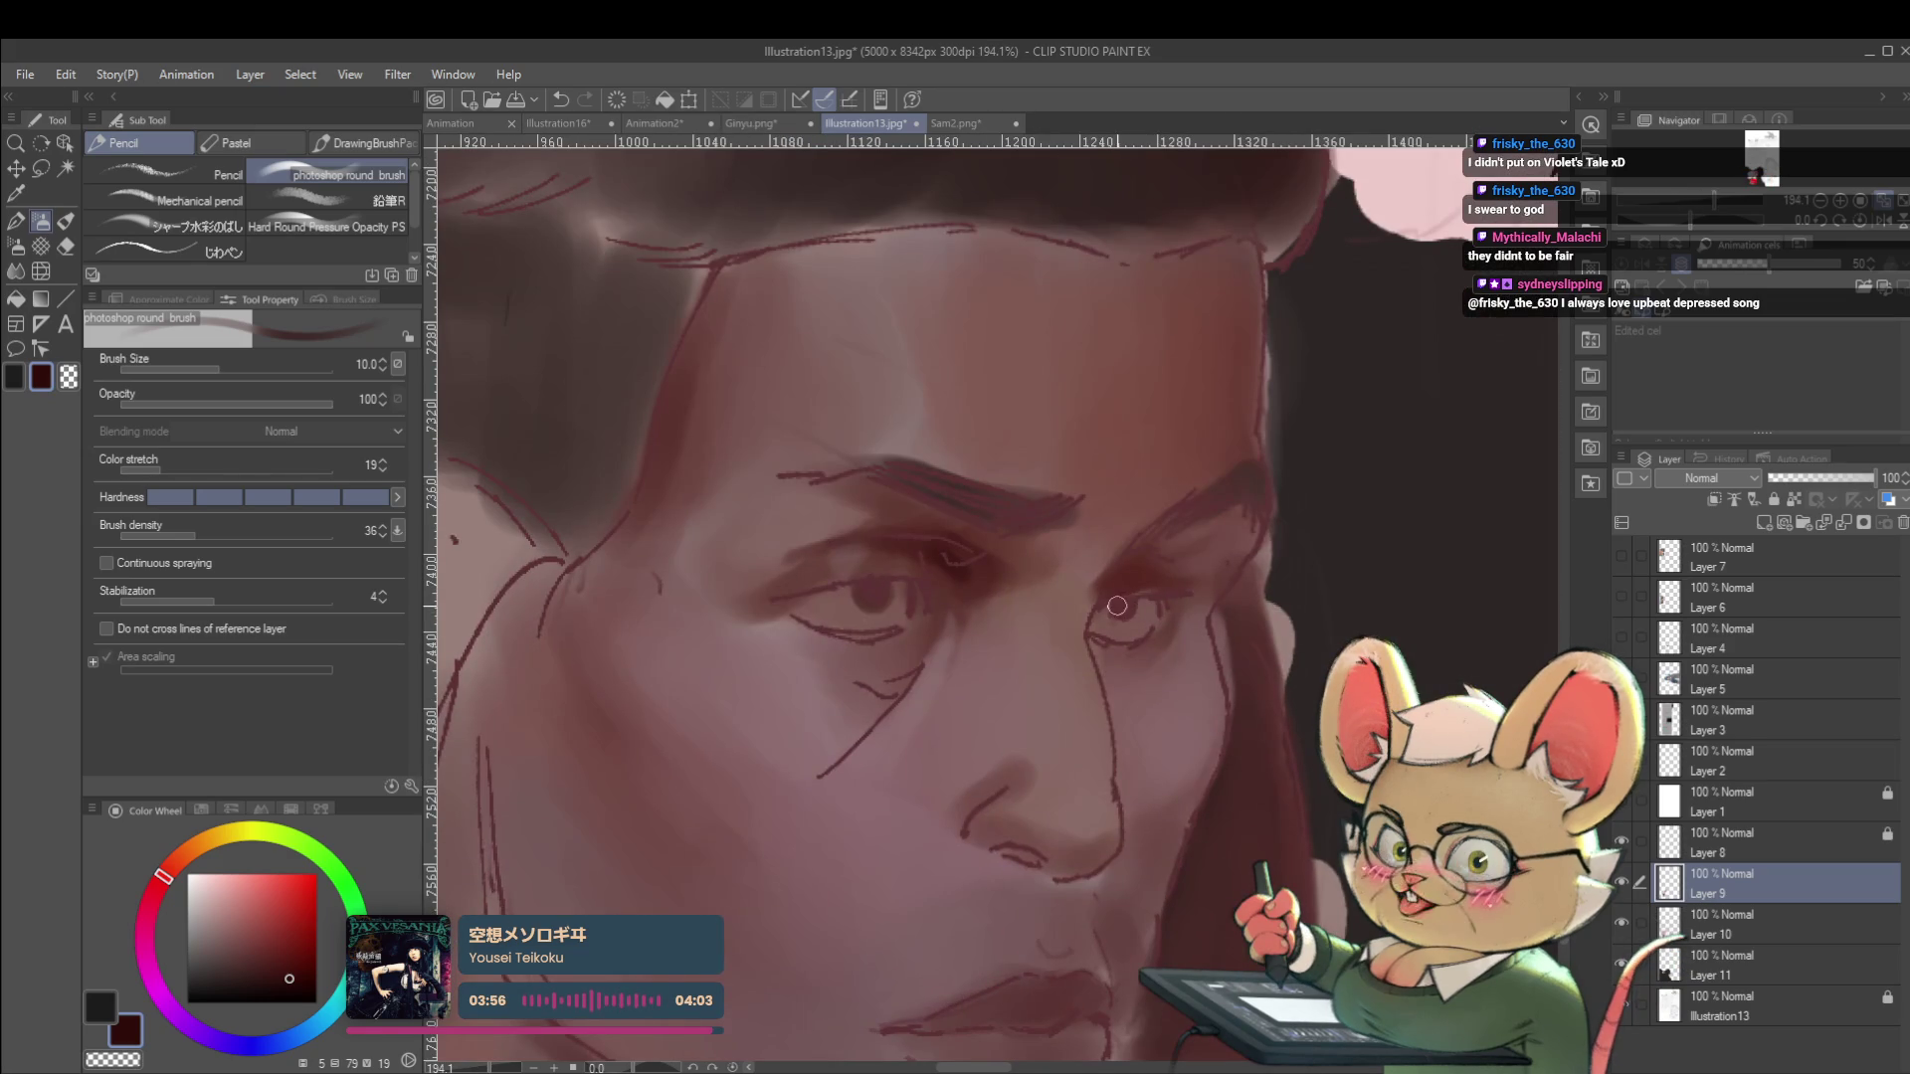
{"action": "scroll", "coordinate": [1116, 605], "scroll_direction": "down", "scroll_amount": 5}
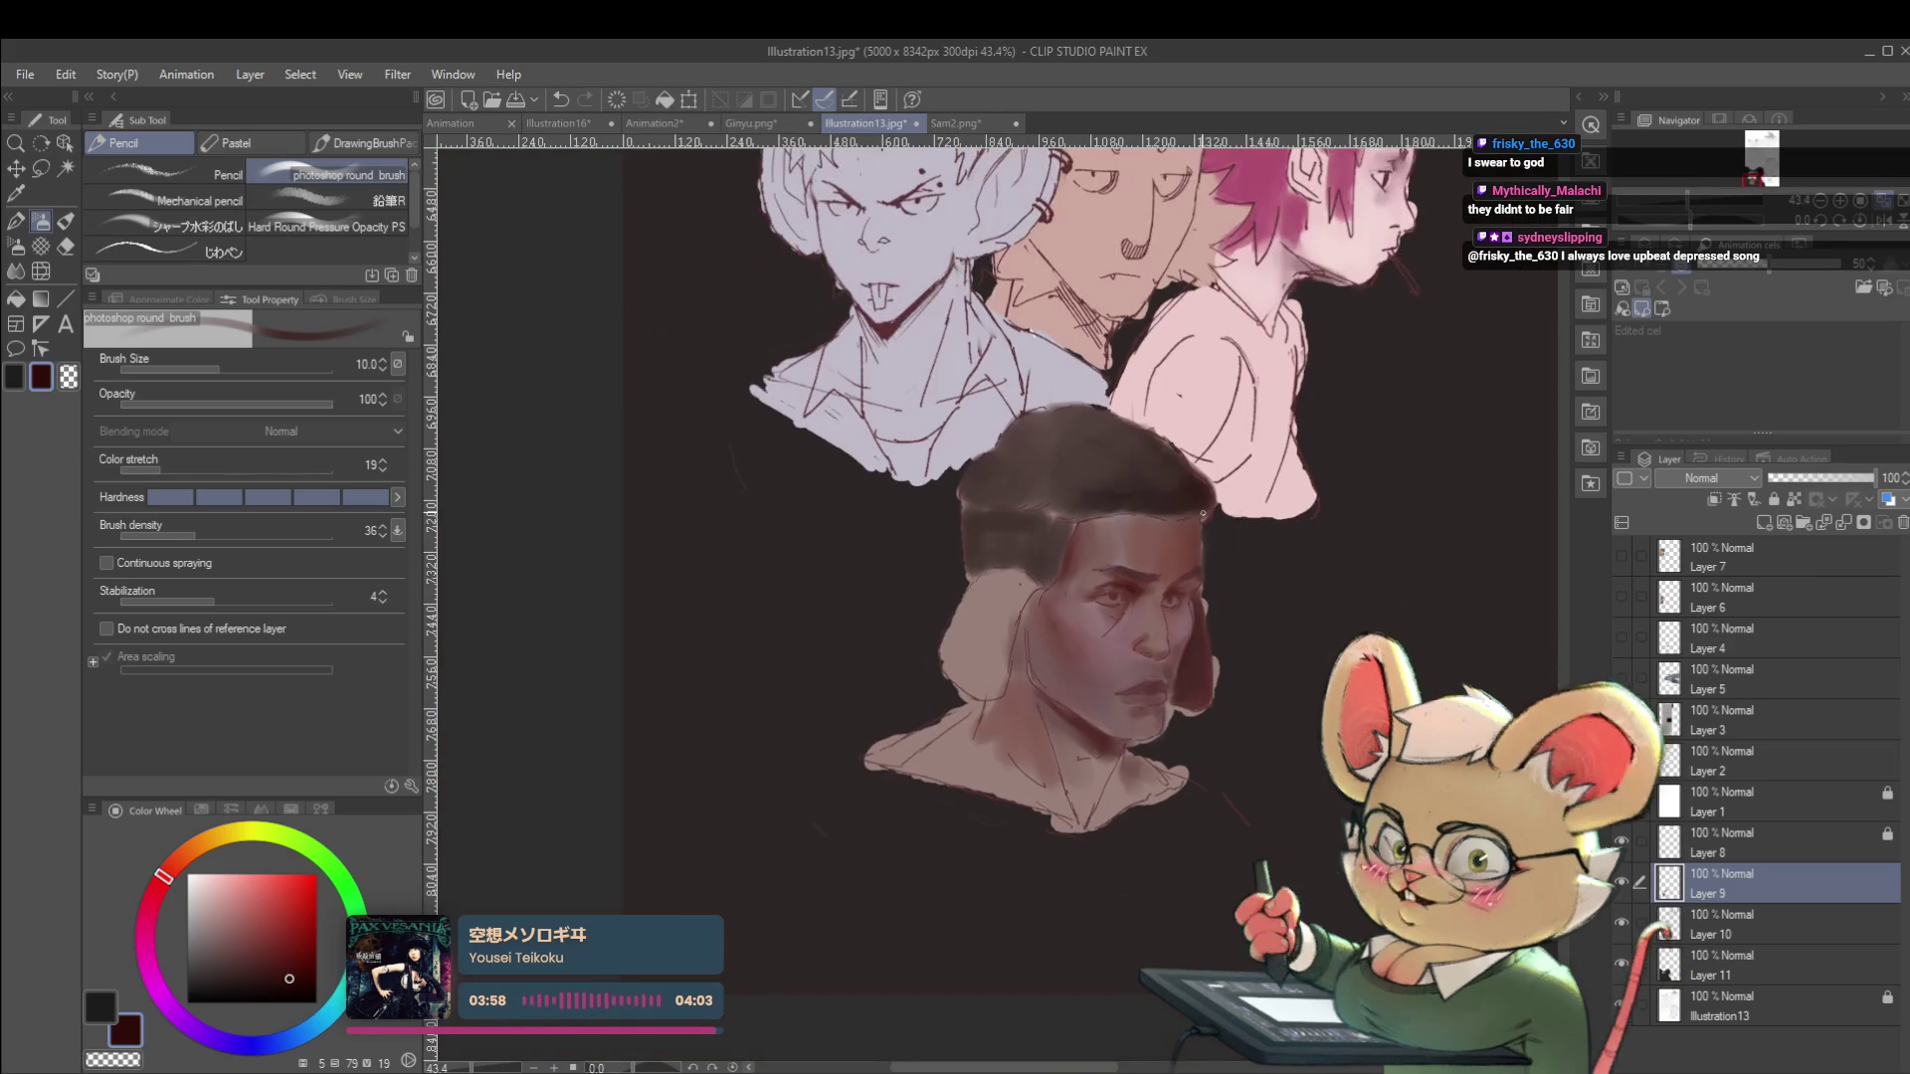
{"action": "left_click", "coordinate": [1886, 231]}
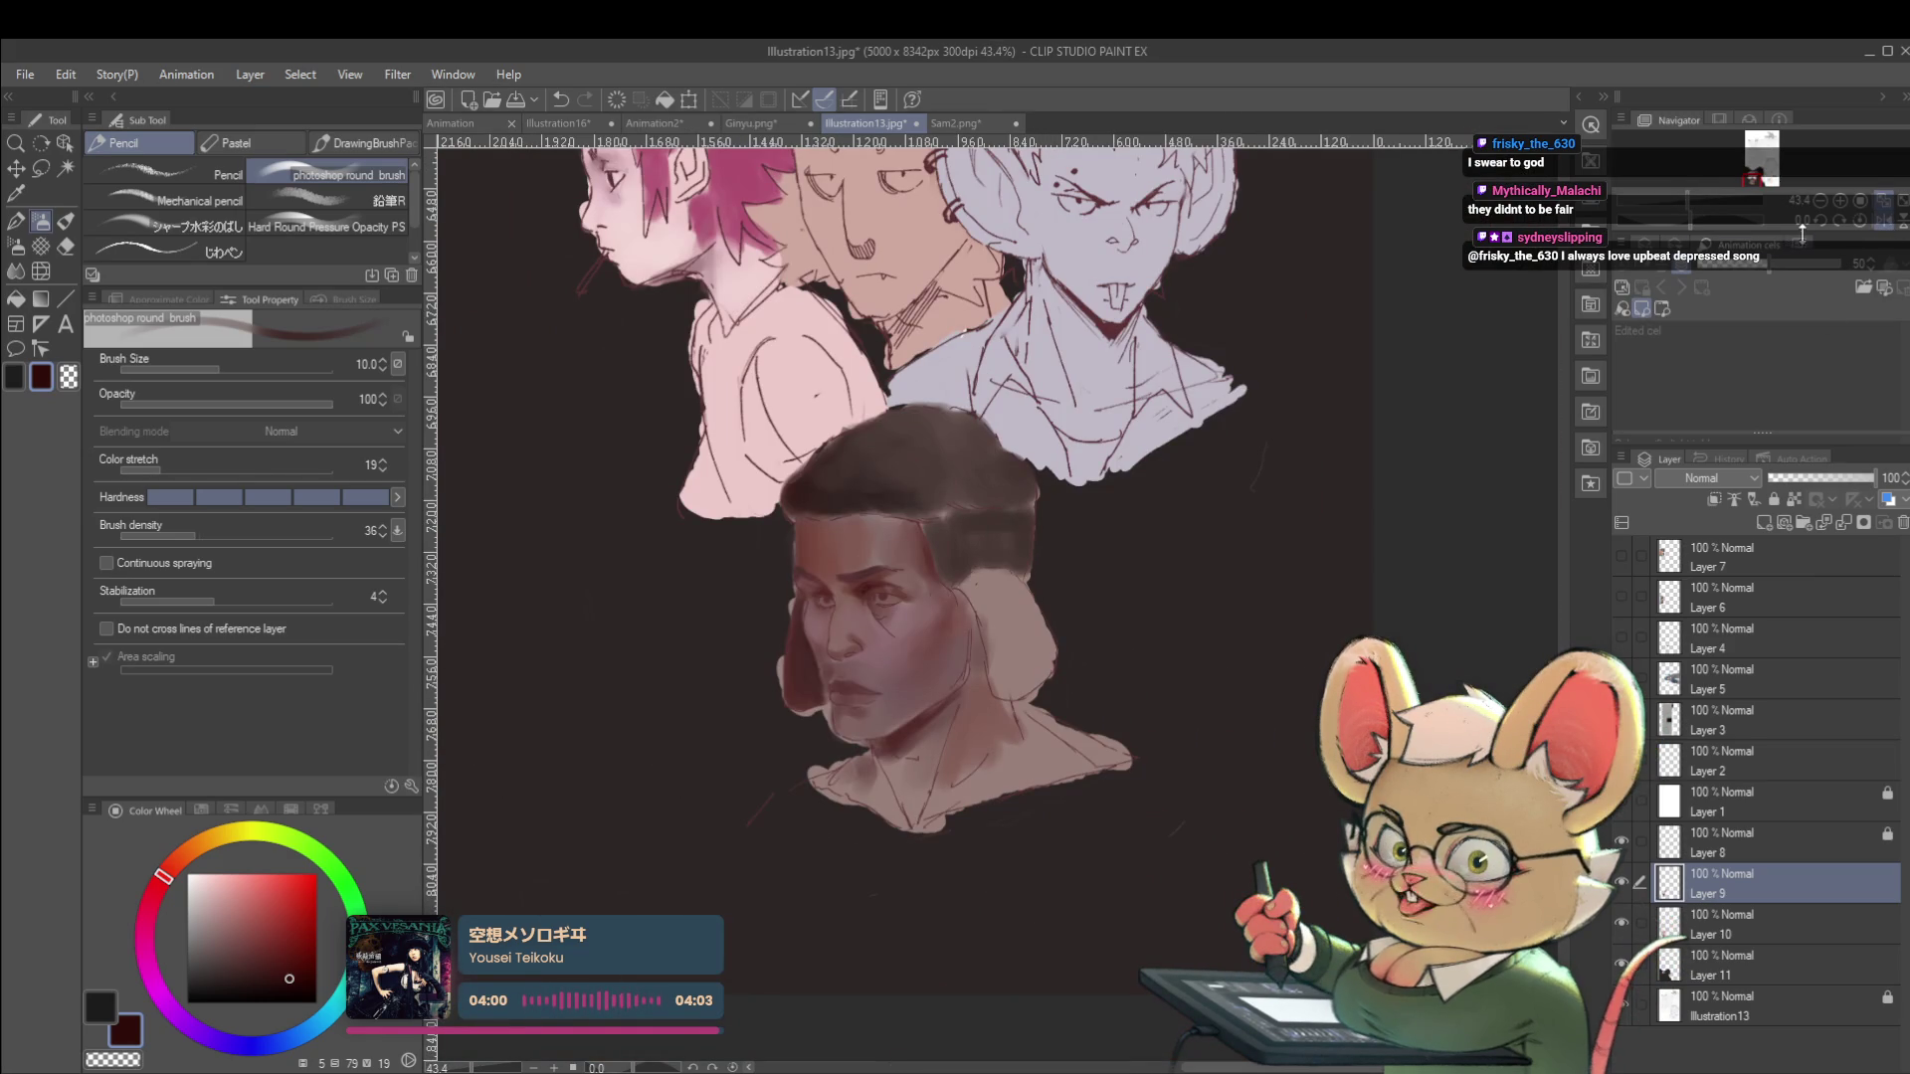
{"action": "left_click", "coordinate": [1902, 229]}
{"action": "left_click", "coordinate": [1902, 229]}
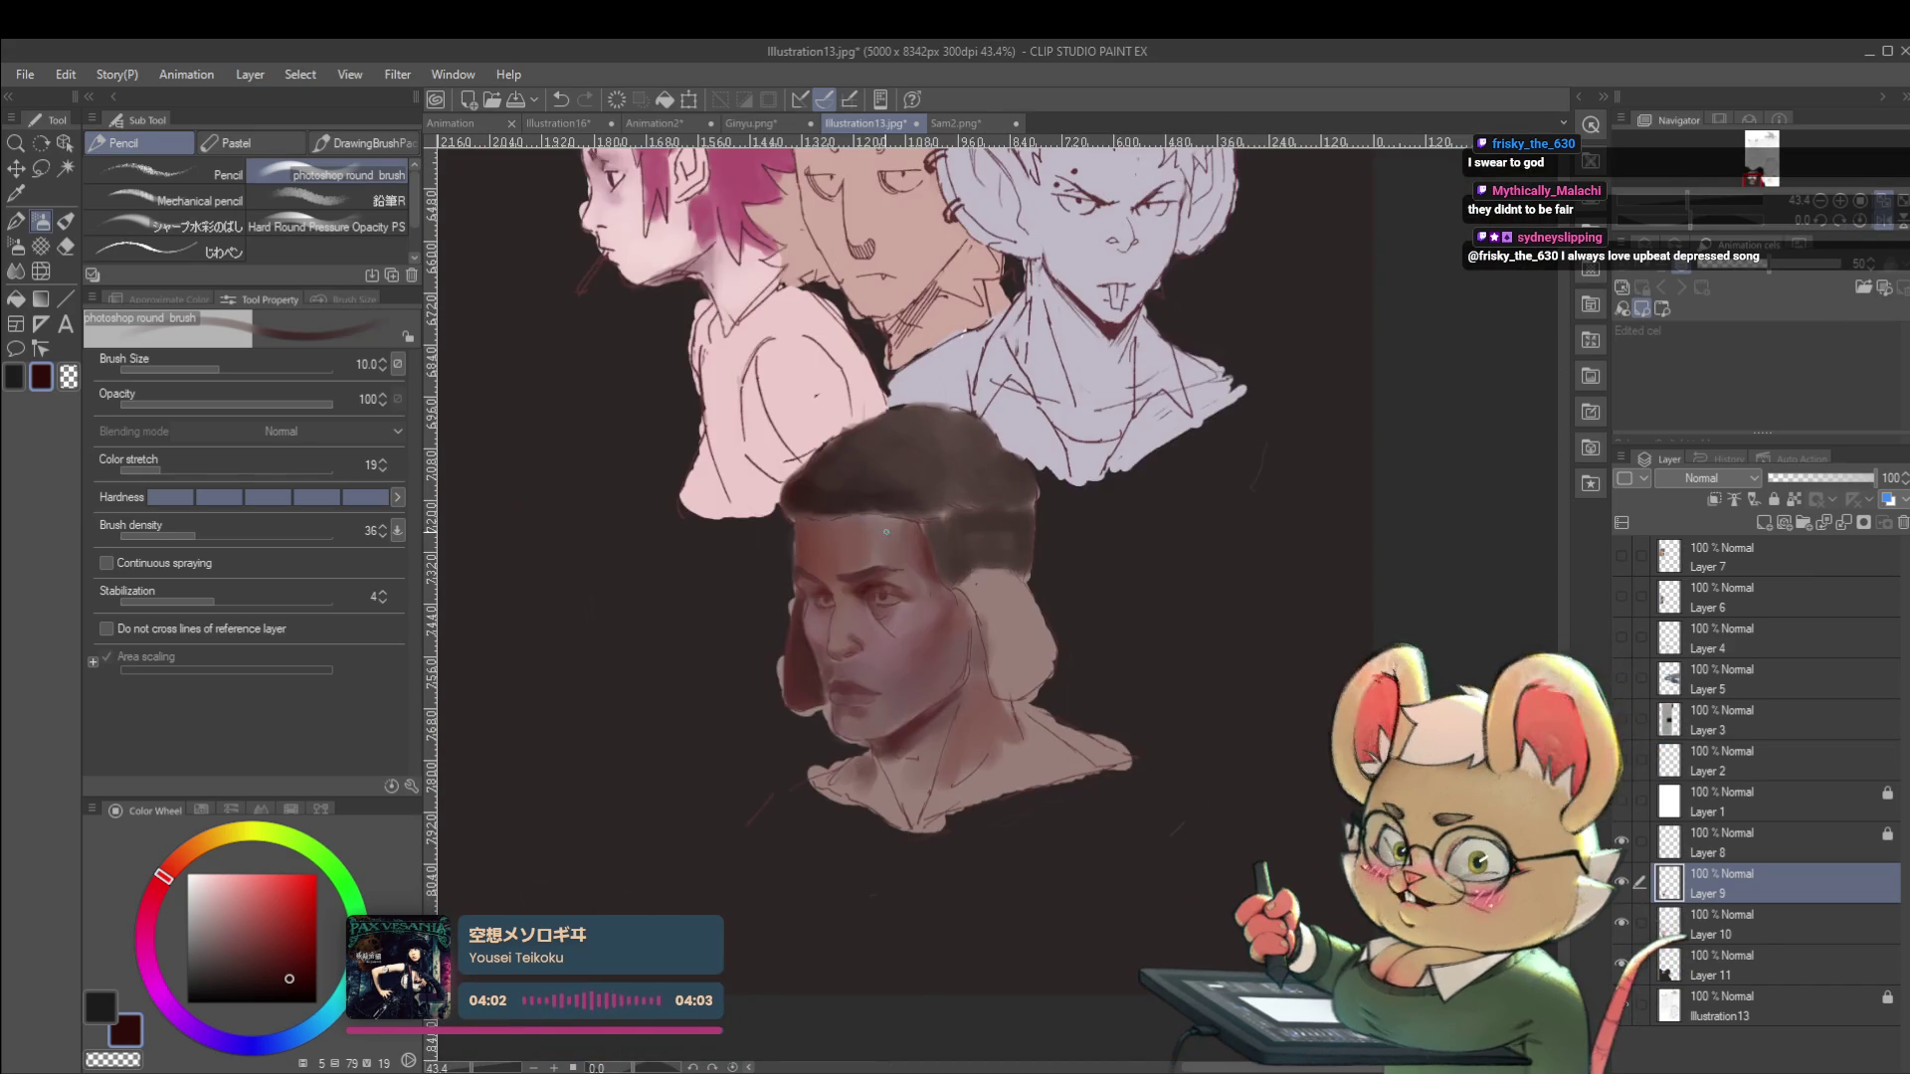
{"action": "scroll", "coordinate": [861, 509], "scroll_direction": "up", "scroll_amount": 2}
Sample brownish and lighter forehead skin tones, darken the colour, and enlarge the brush to 20.
{"action": "left_click", "coordinate": [990, 566], "text": "alt"}
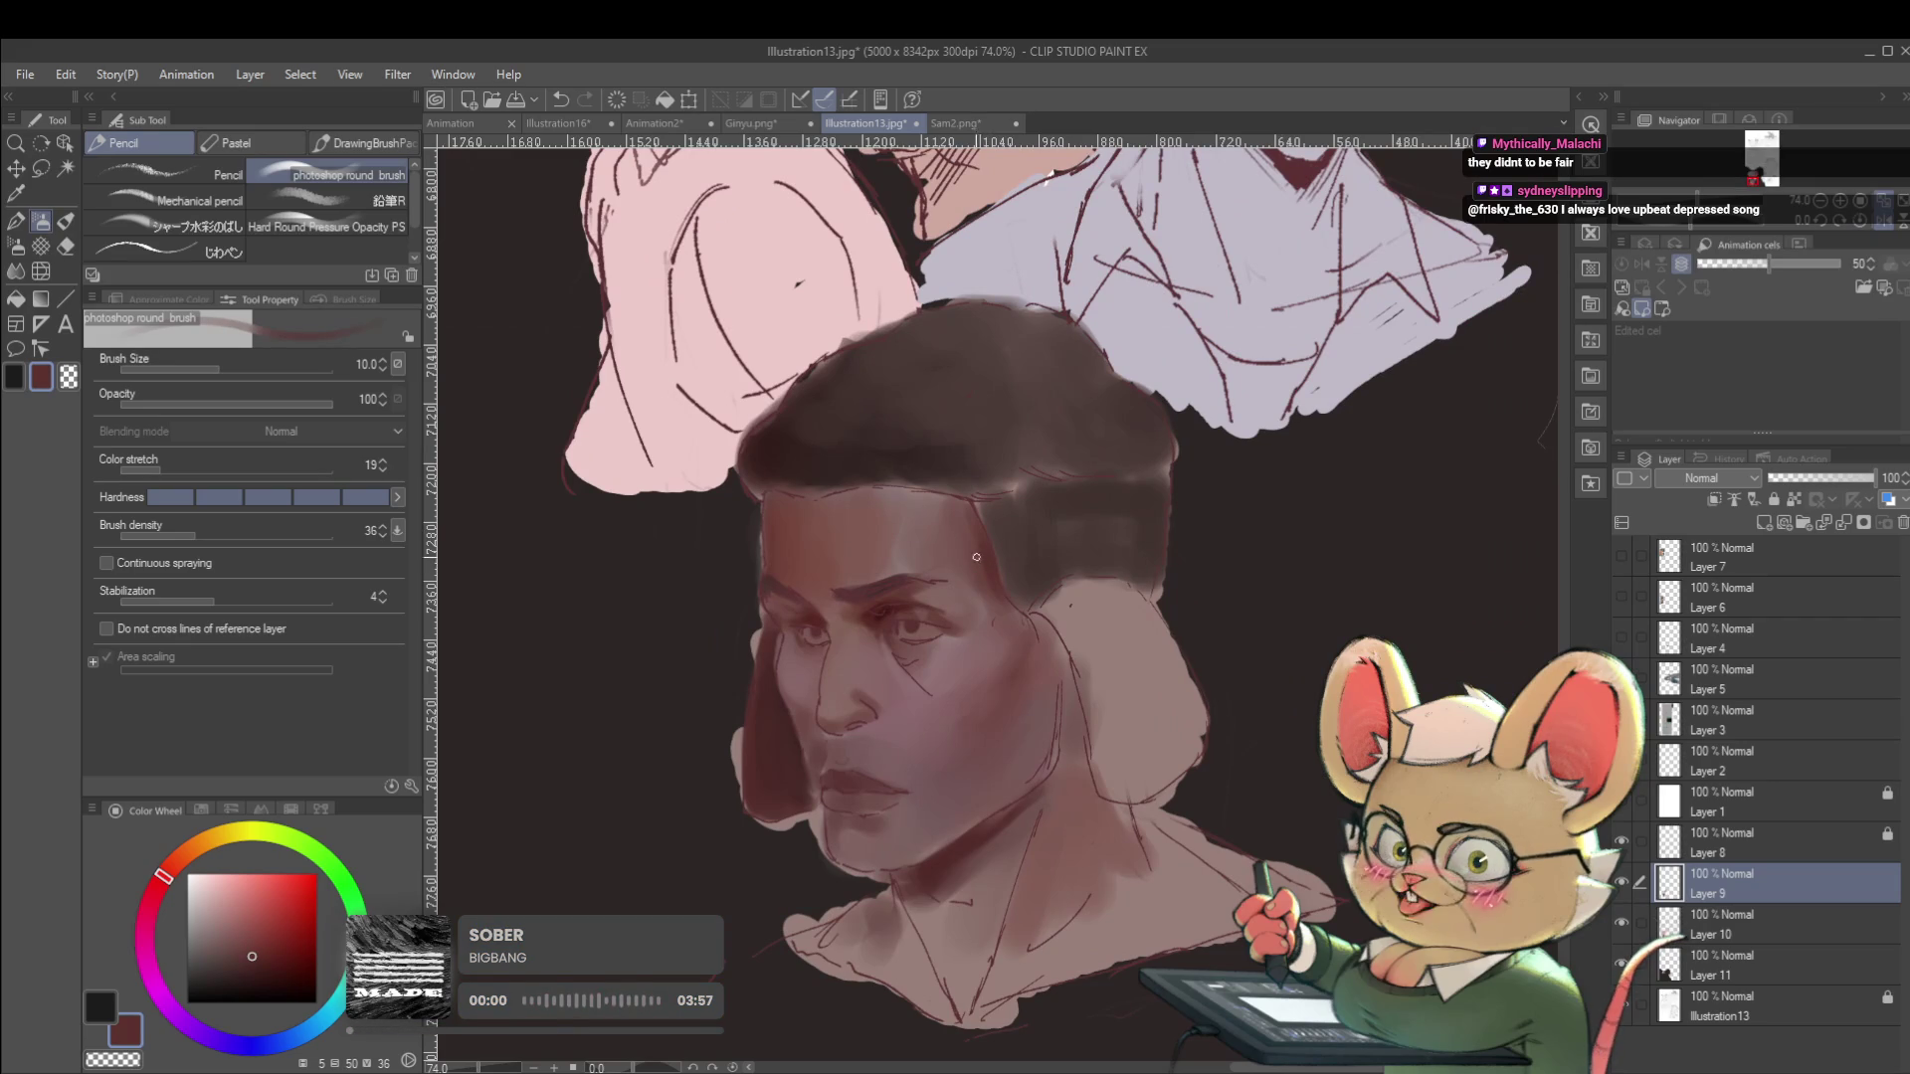
{"action": "key", "text": "bracketright"}
{"action": "key", "text": "bracketright"}
{"action": "key", "text": "bracketright"}
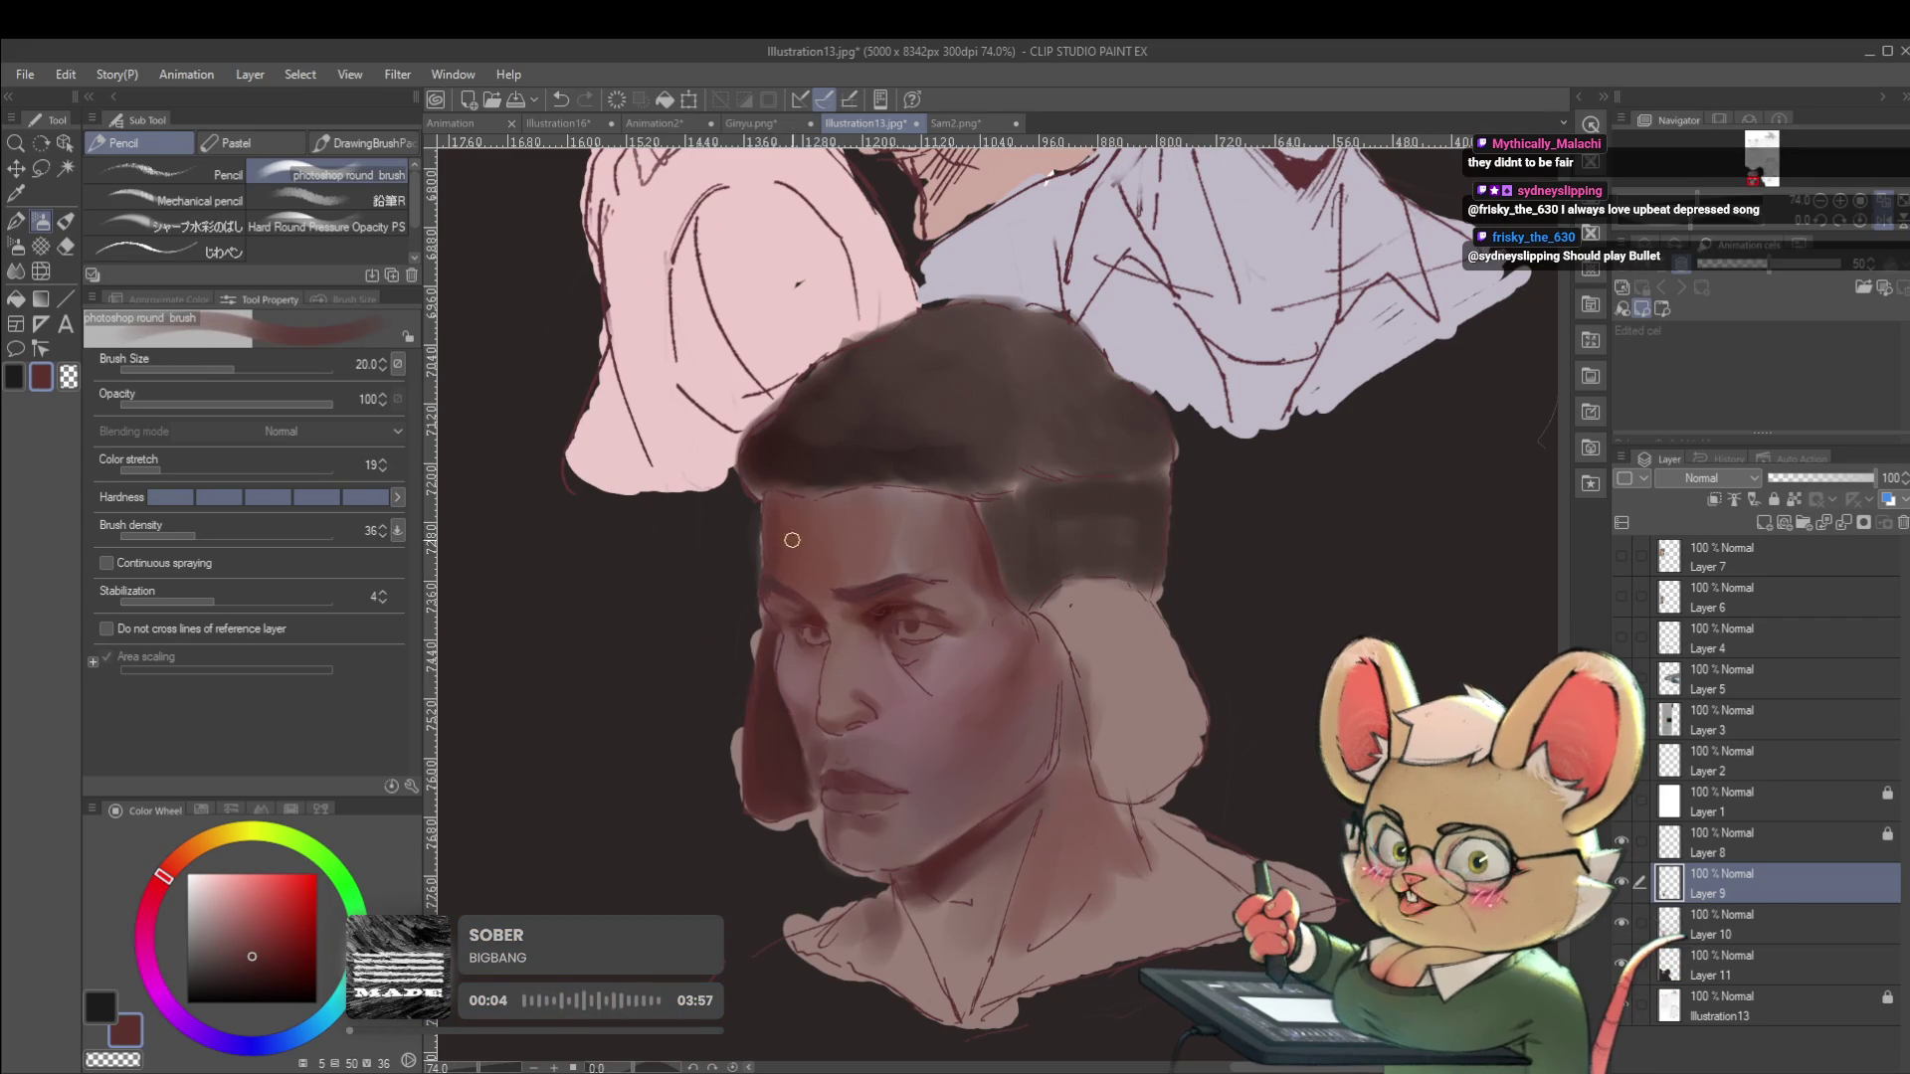
{"action": "left_click", "coordinate": [277, 968]}
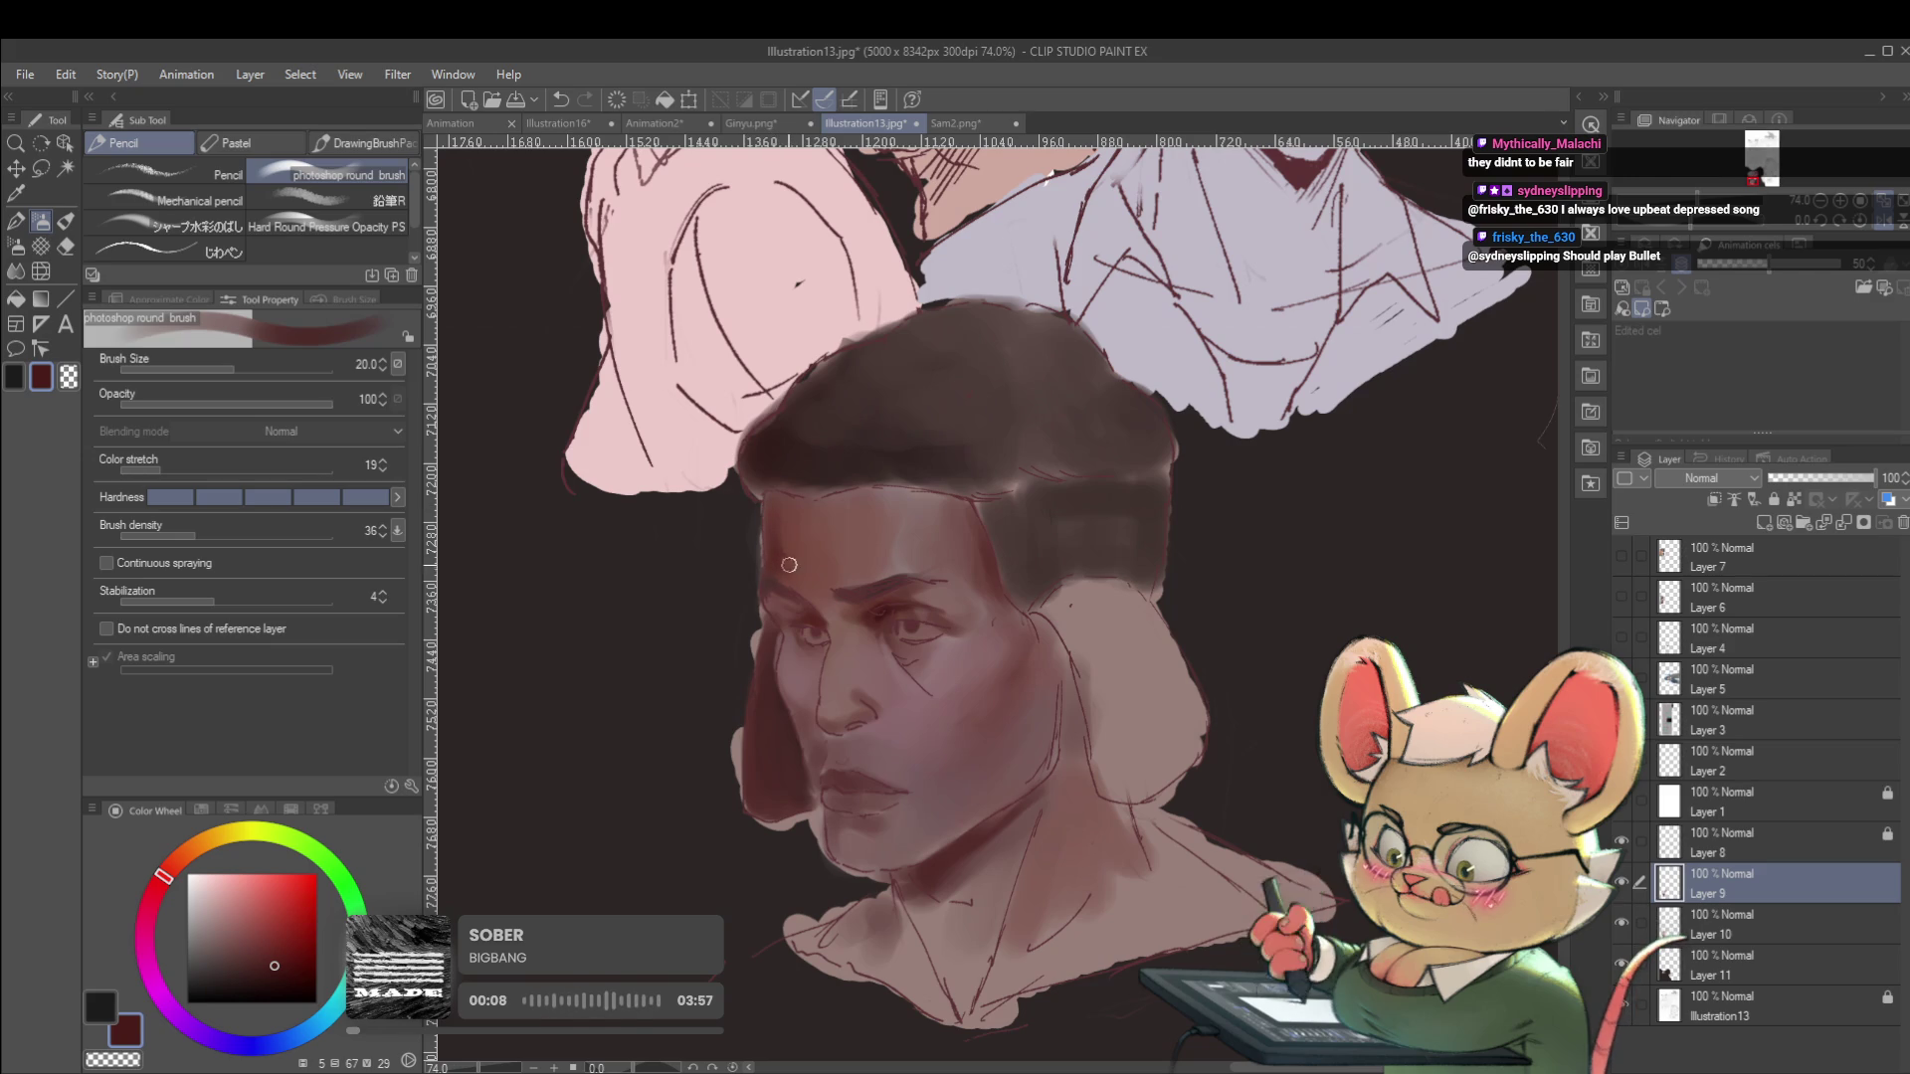
{"action": "left_click", "coordinate": [778, 535], "text": "alt"}
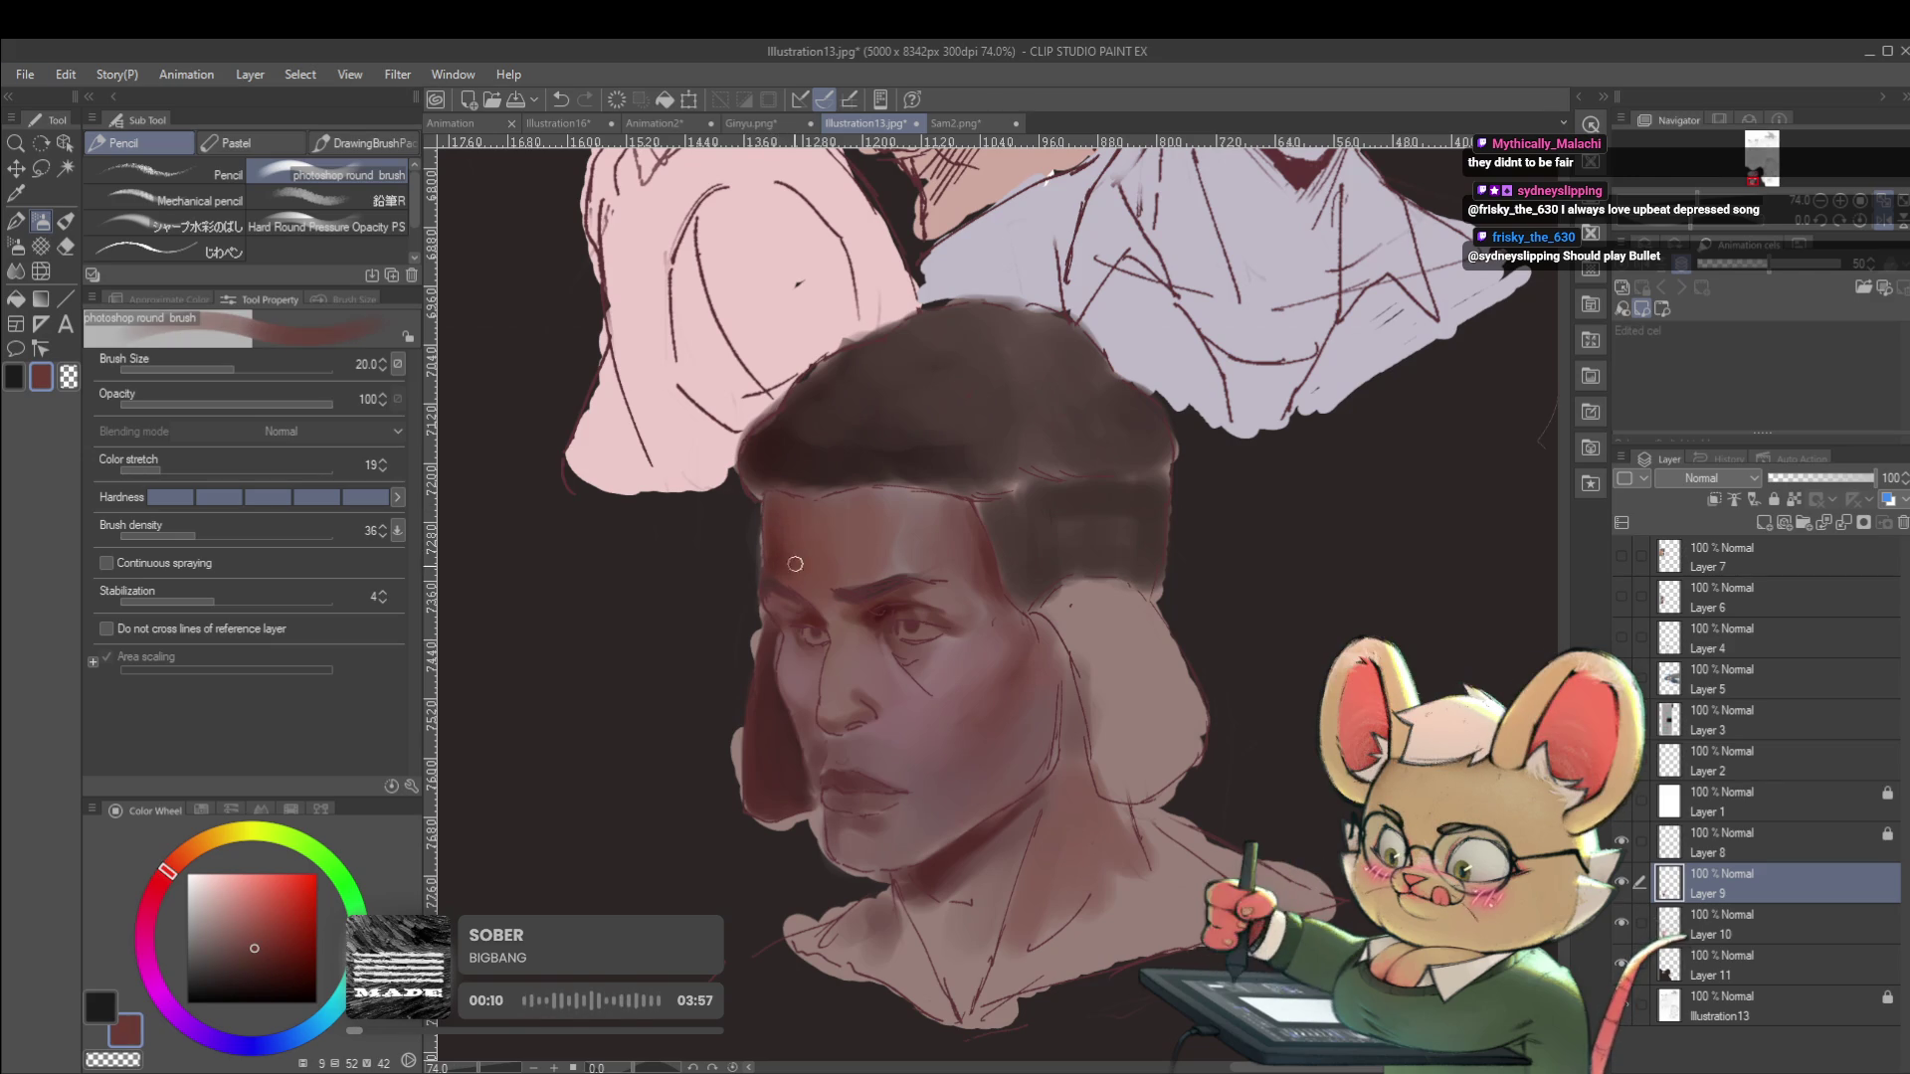
{"action": "scroll", "coordinate": [786, 557], "scroll_direction": "down", "scroll_amount": 3}
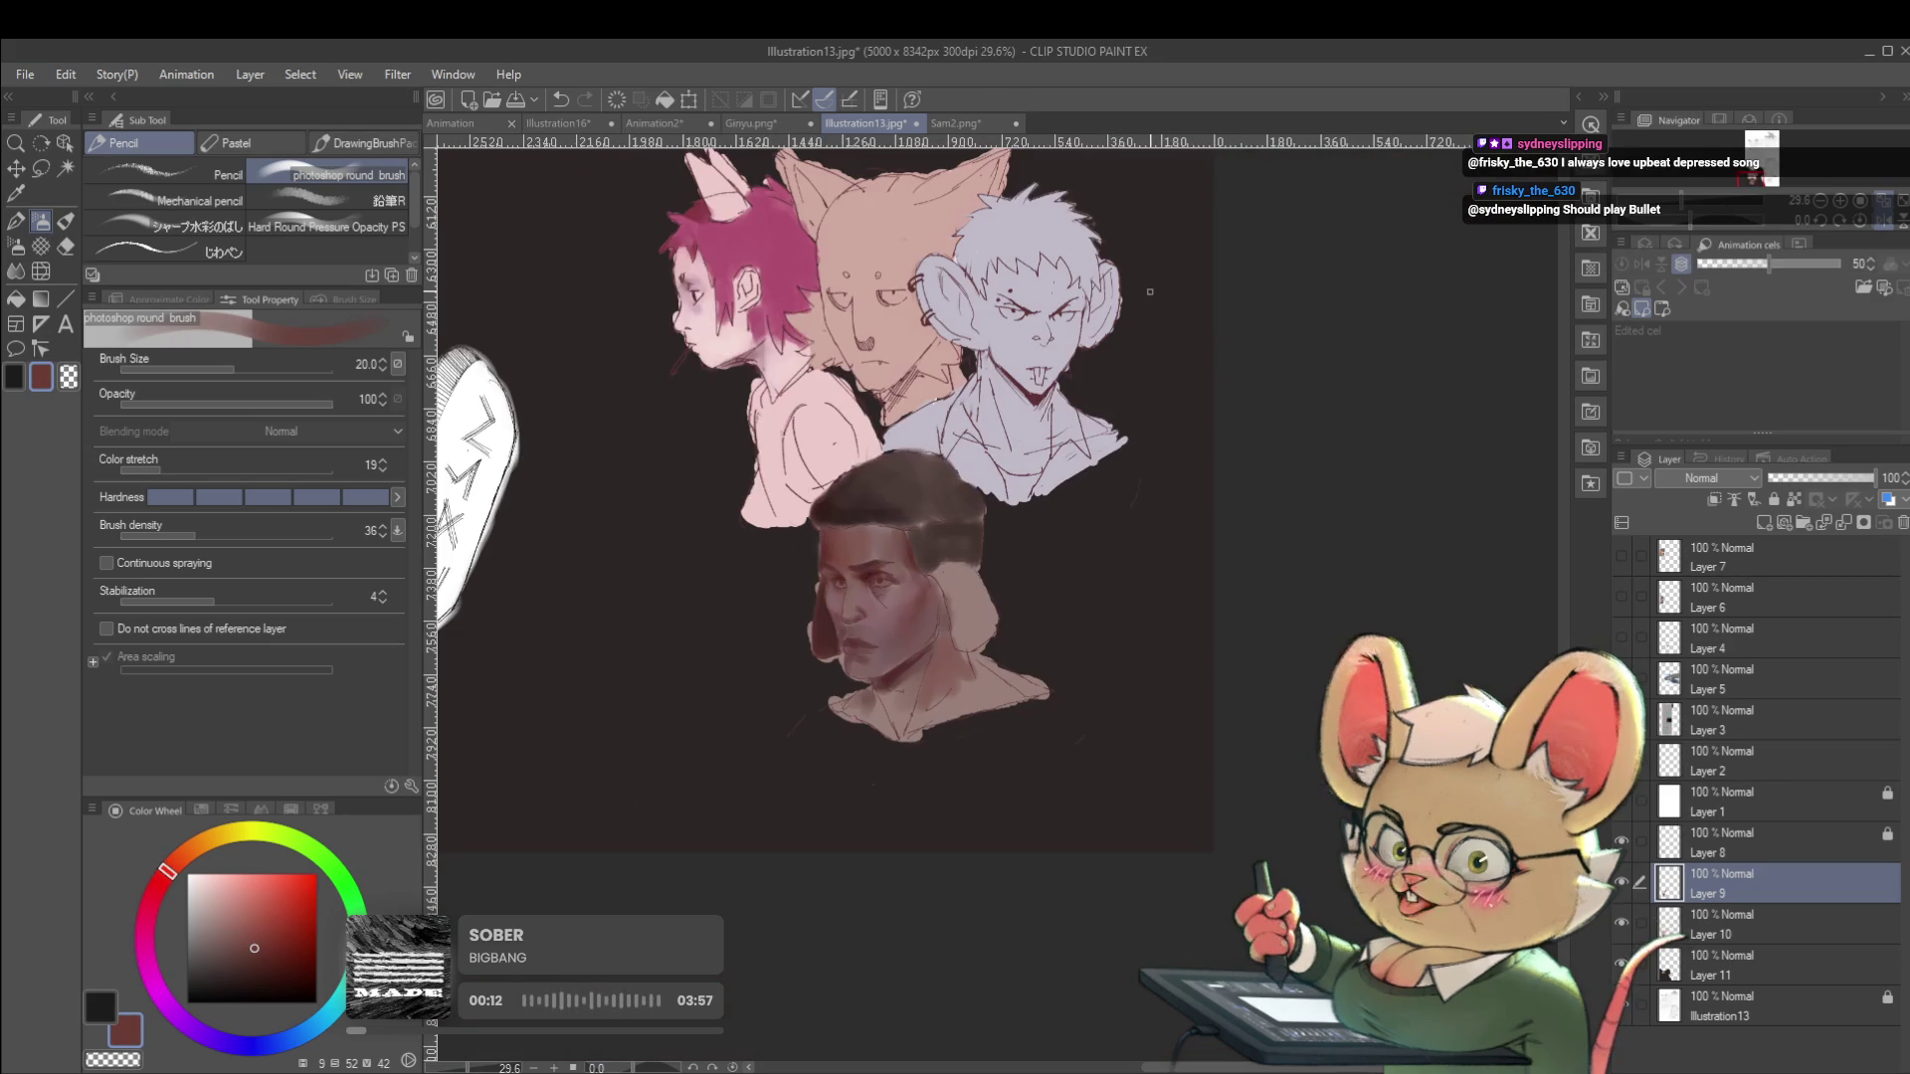
Sample a dark red-black at brush size 30, recheck mirrored, then add Layer 12 above Layer 8.
{"action": "left_click", "coordinate": [1838, 223]}
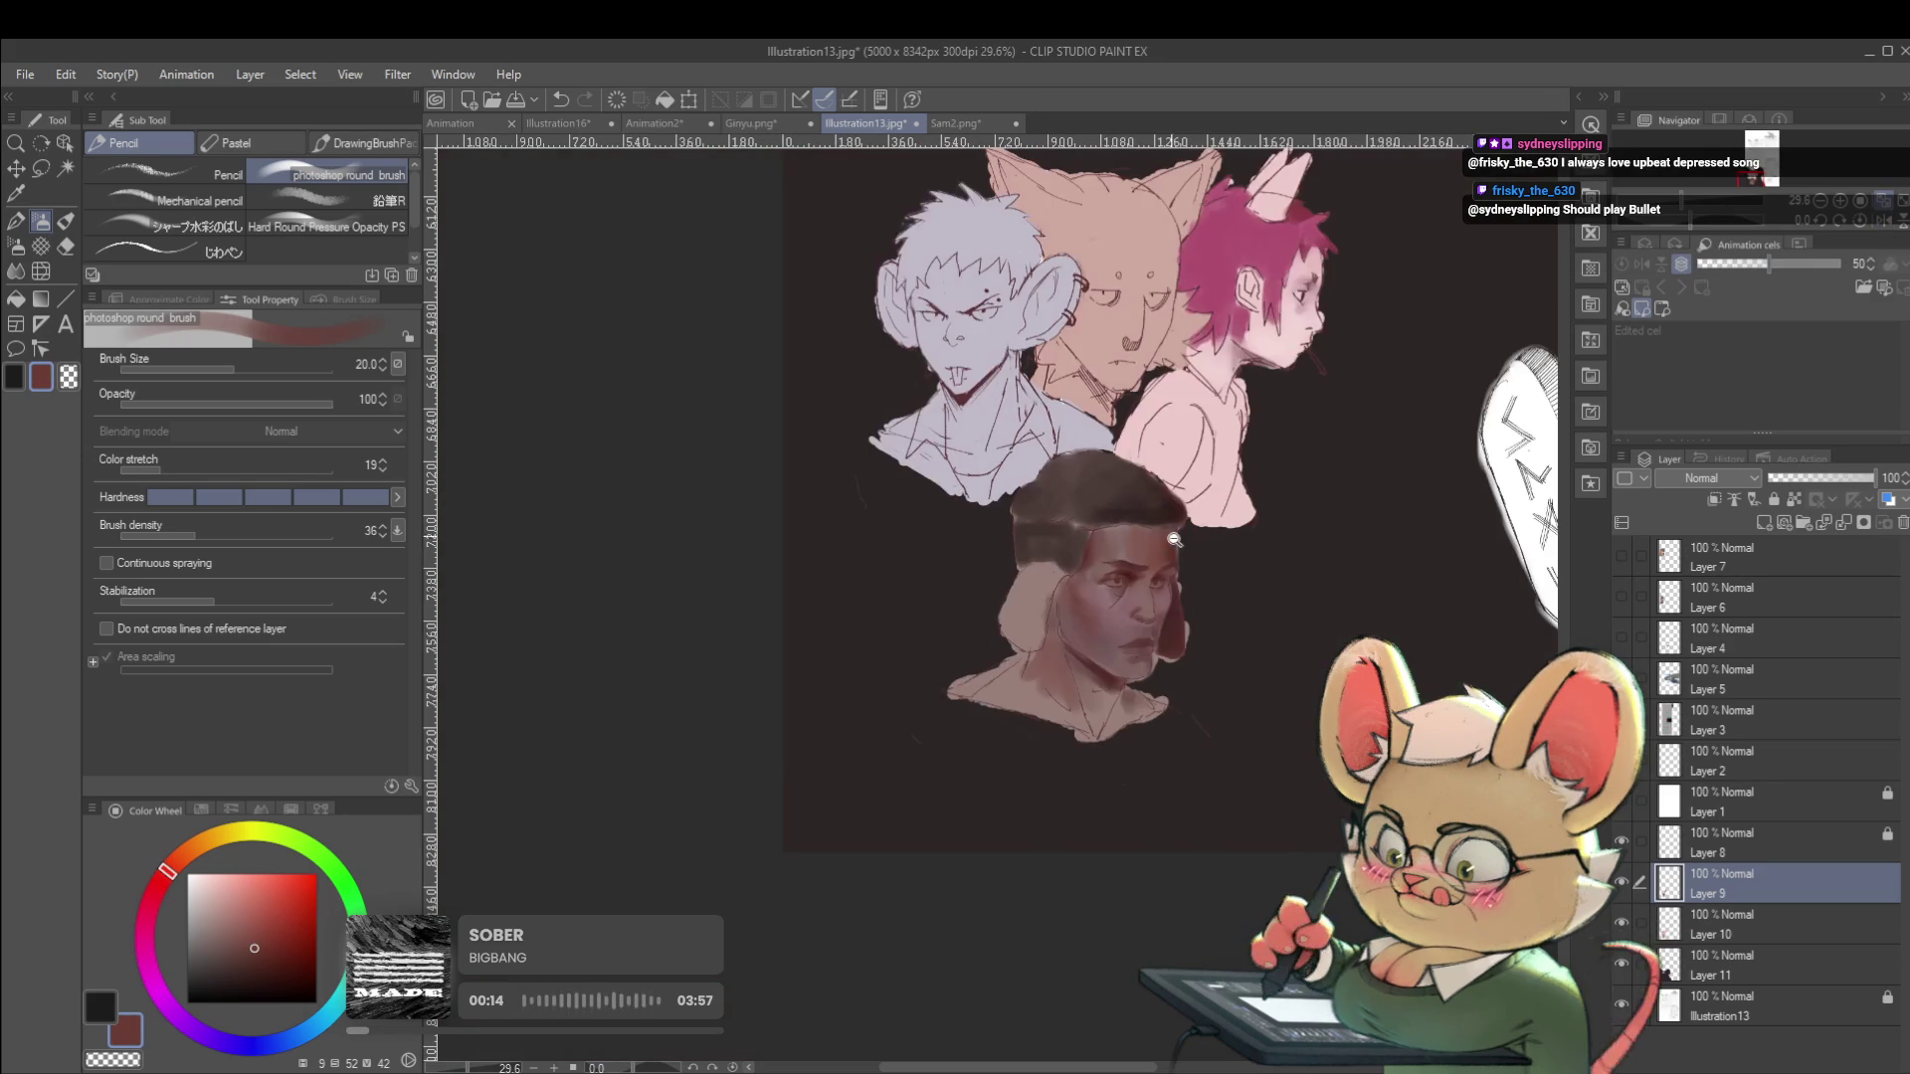
{"action": "scroll", "coordinate": [1166, 535], "scroll_direction": "up", "scroll_amount": 3}
{"action": "left_click", "coordinate": [1187, 537], "text": "alt"}
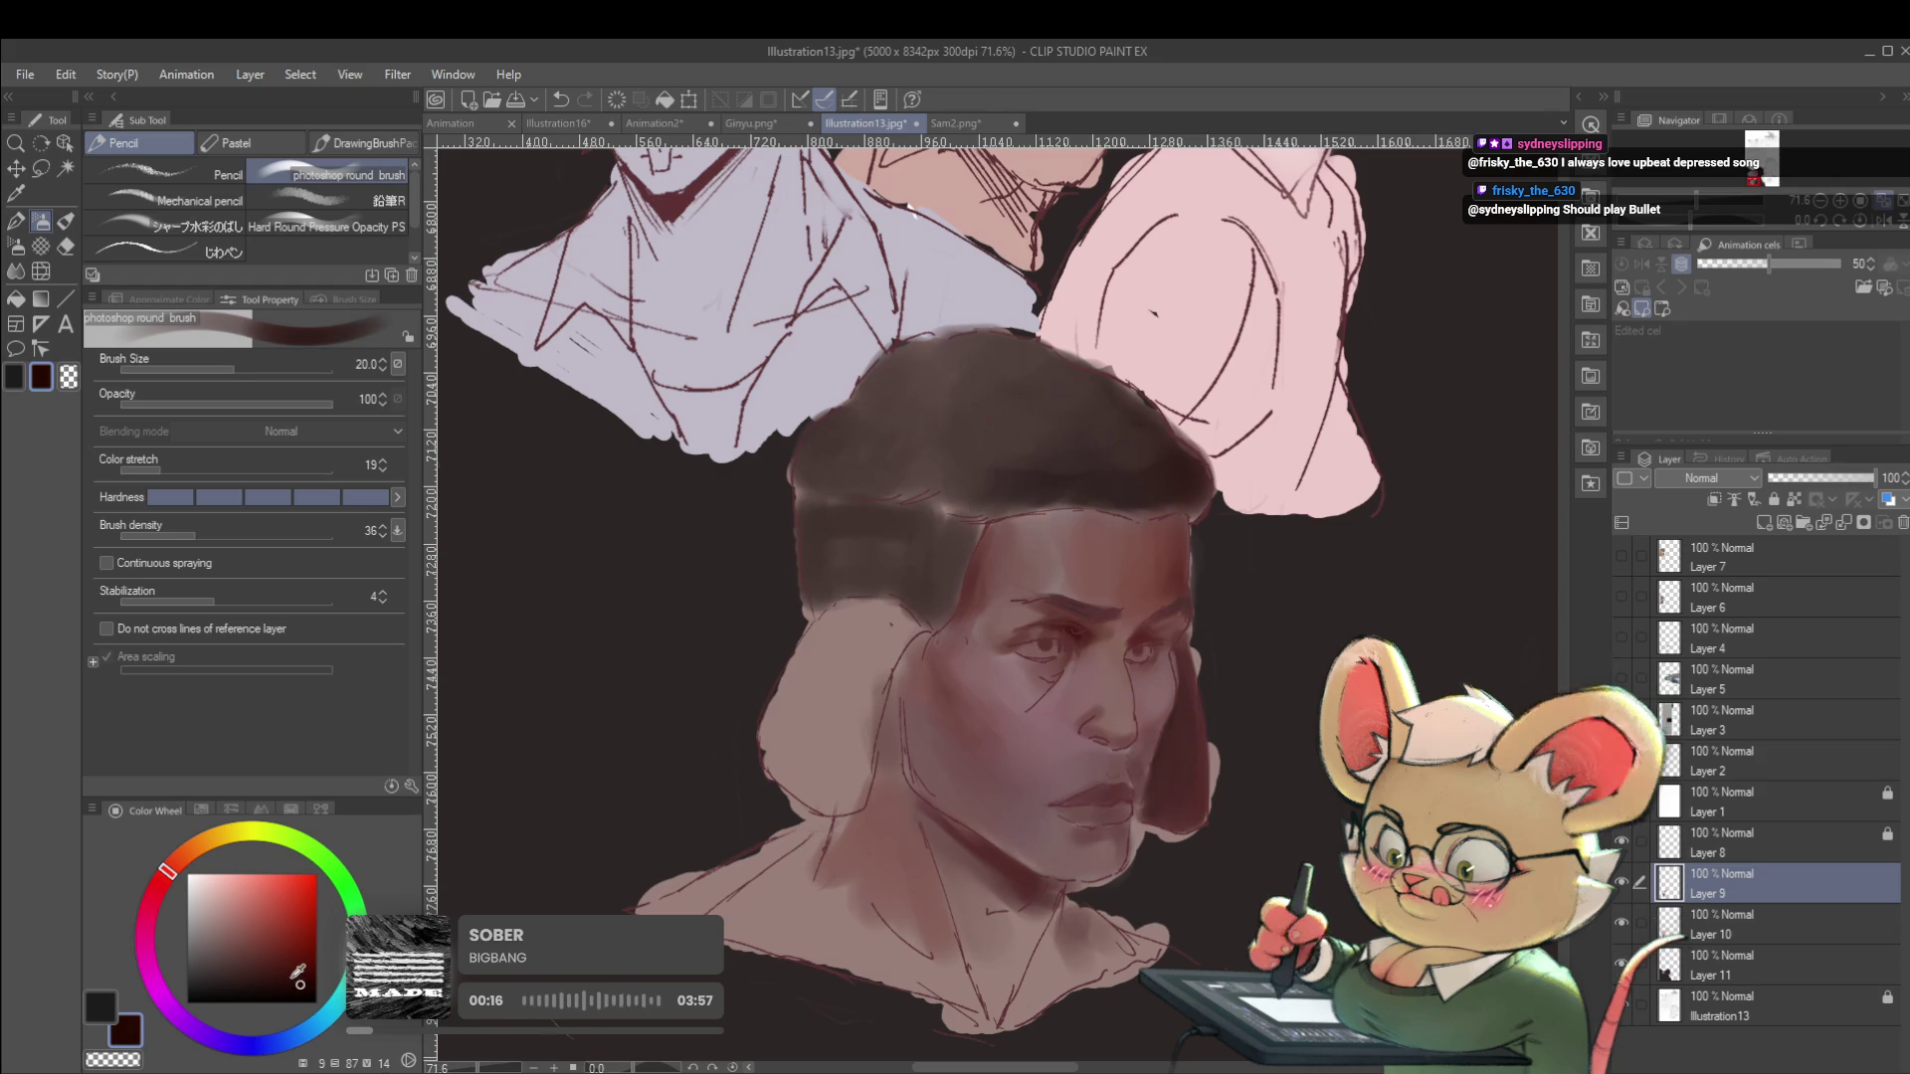
{"action": "key", "text": "bracketleft"}
{"action": "key", "text": "bracketleft"}
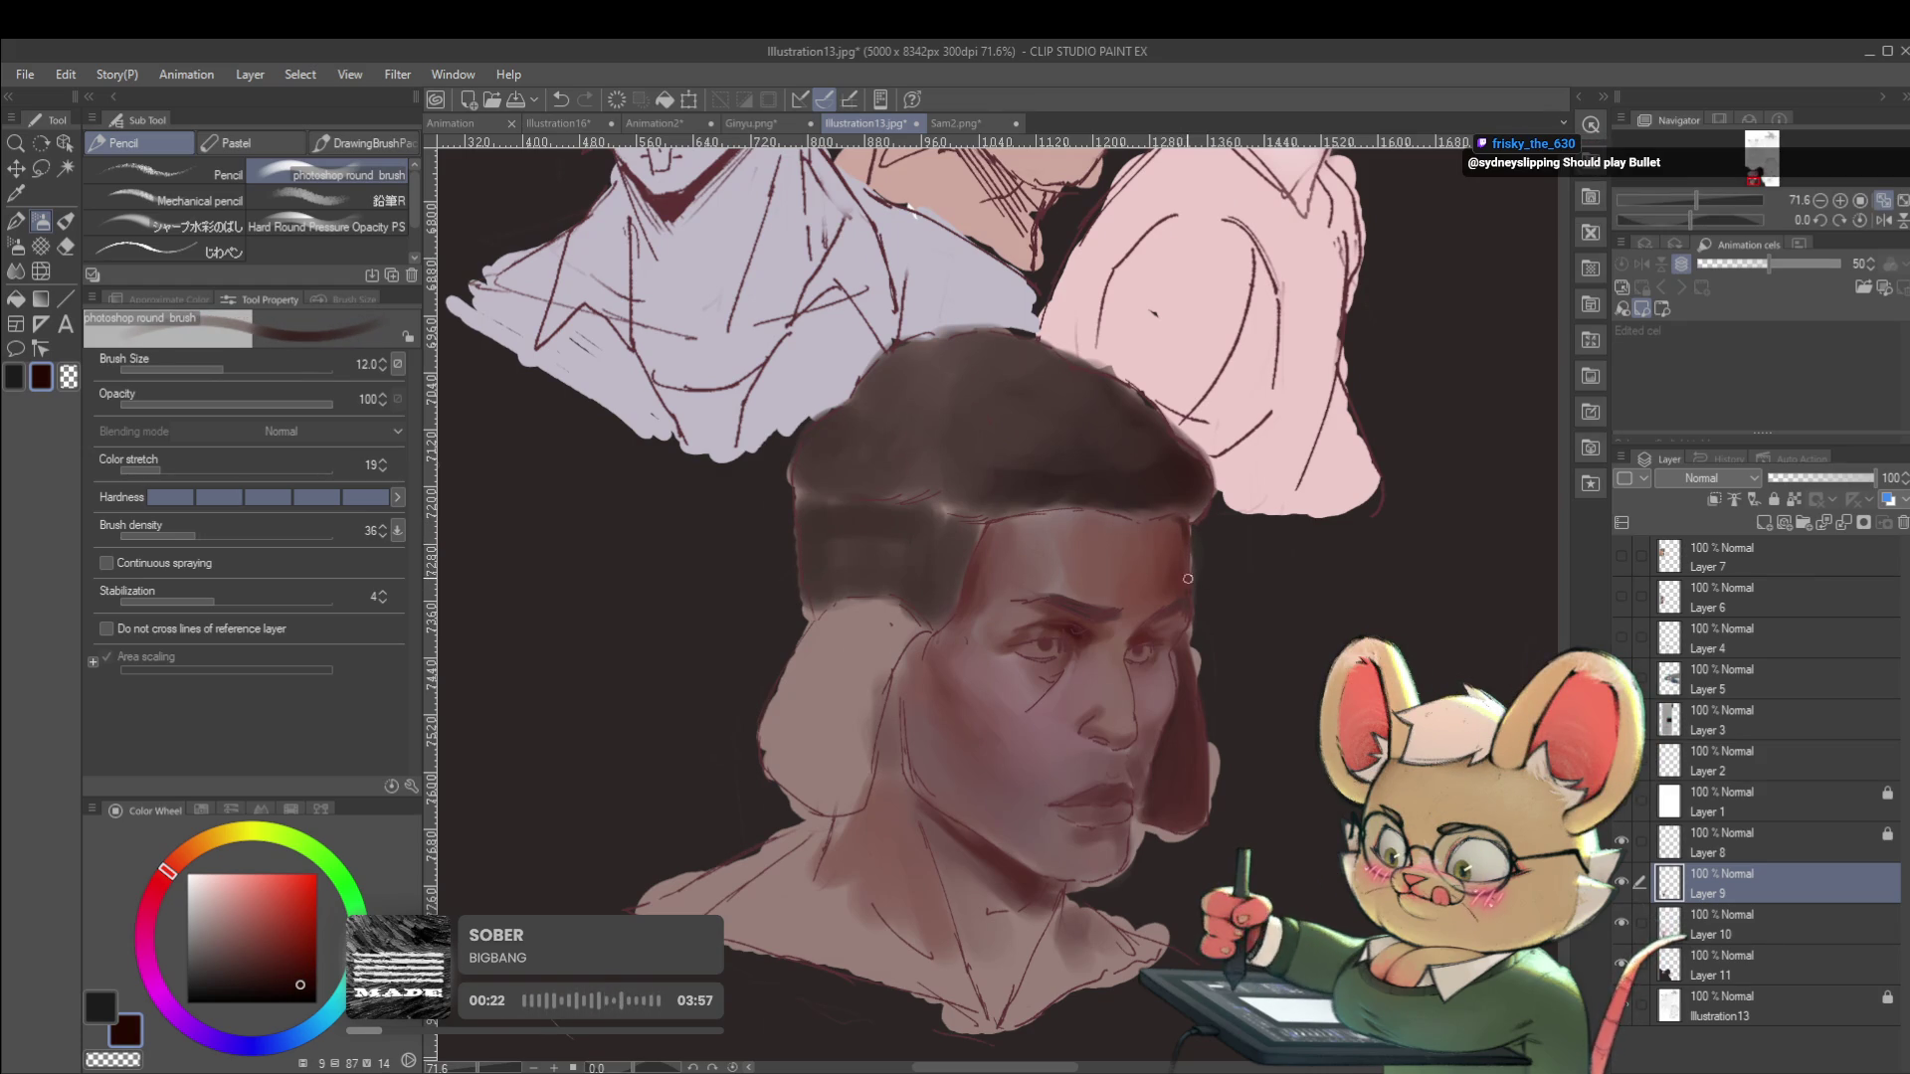
{"action": "scroll", "coordinate": [1188, 588], "scroll_direction": "down", "scroll_amount": 5}
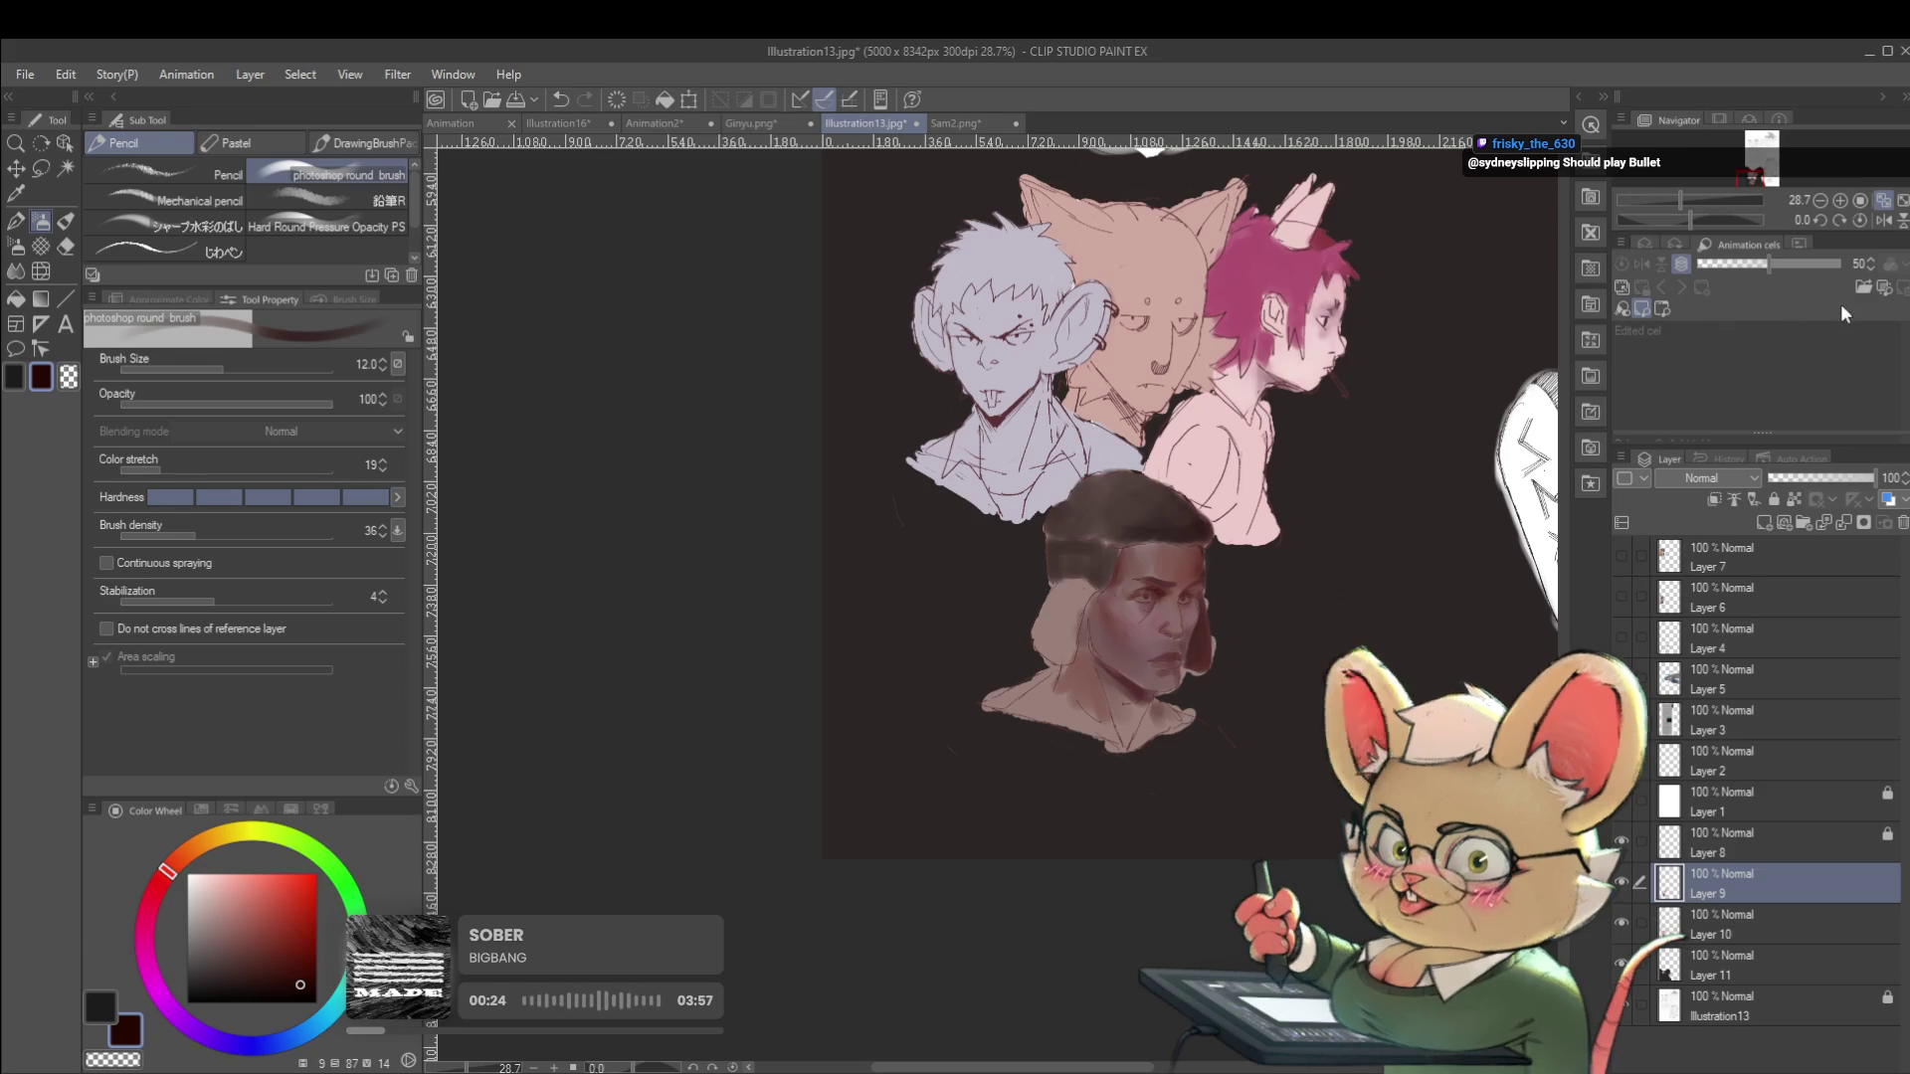
{"action": "left_click", "coordinate": [1883, 220]}
{"action": "scroll", "coordinate": [921, 631], "scroll_direction": "up", "scroll_amount": 9}
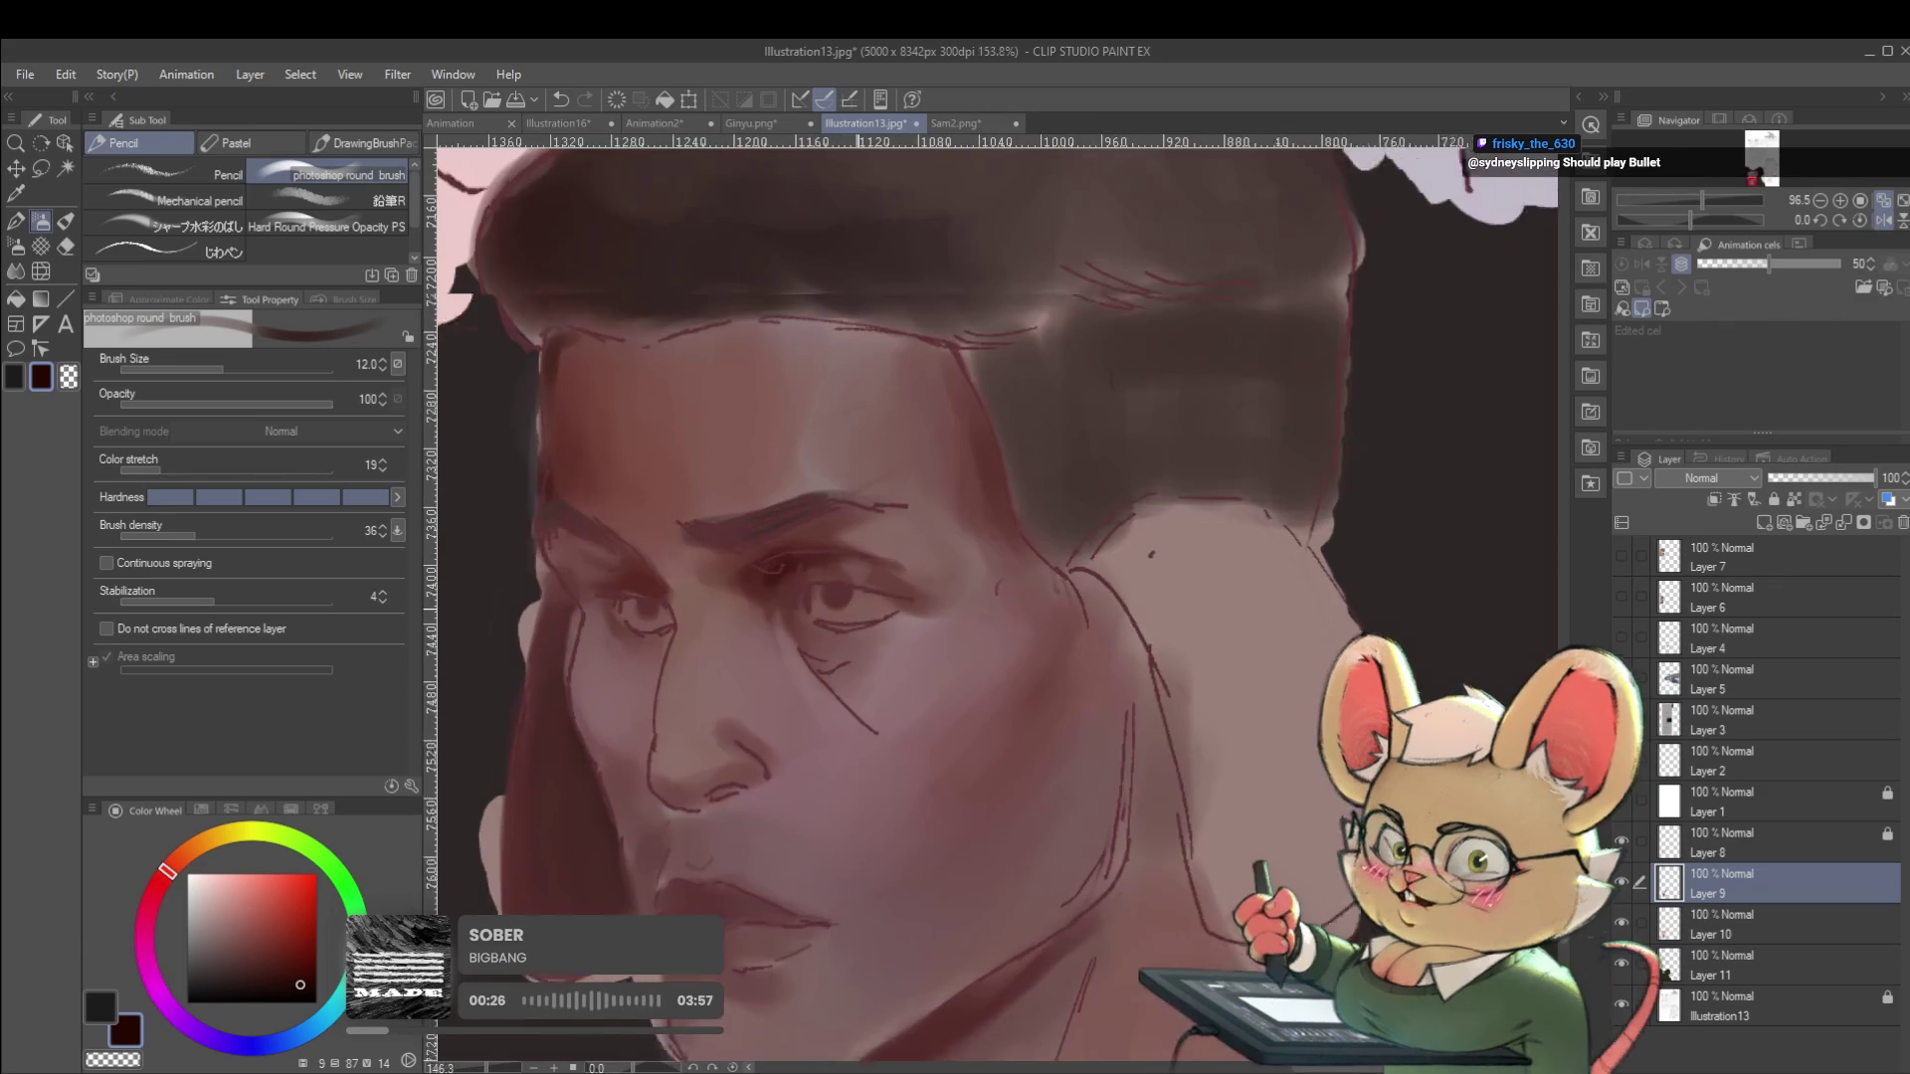
{"action": "scroll", "coordinate": [841, 527], "scroll_direction": "down", "scroll_amount": 7}
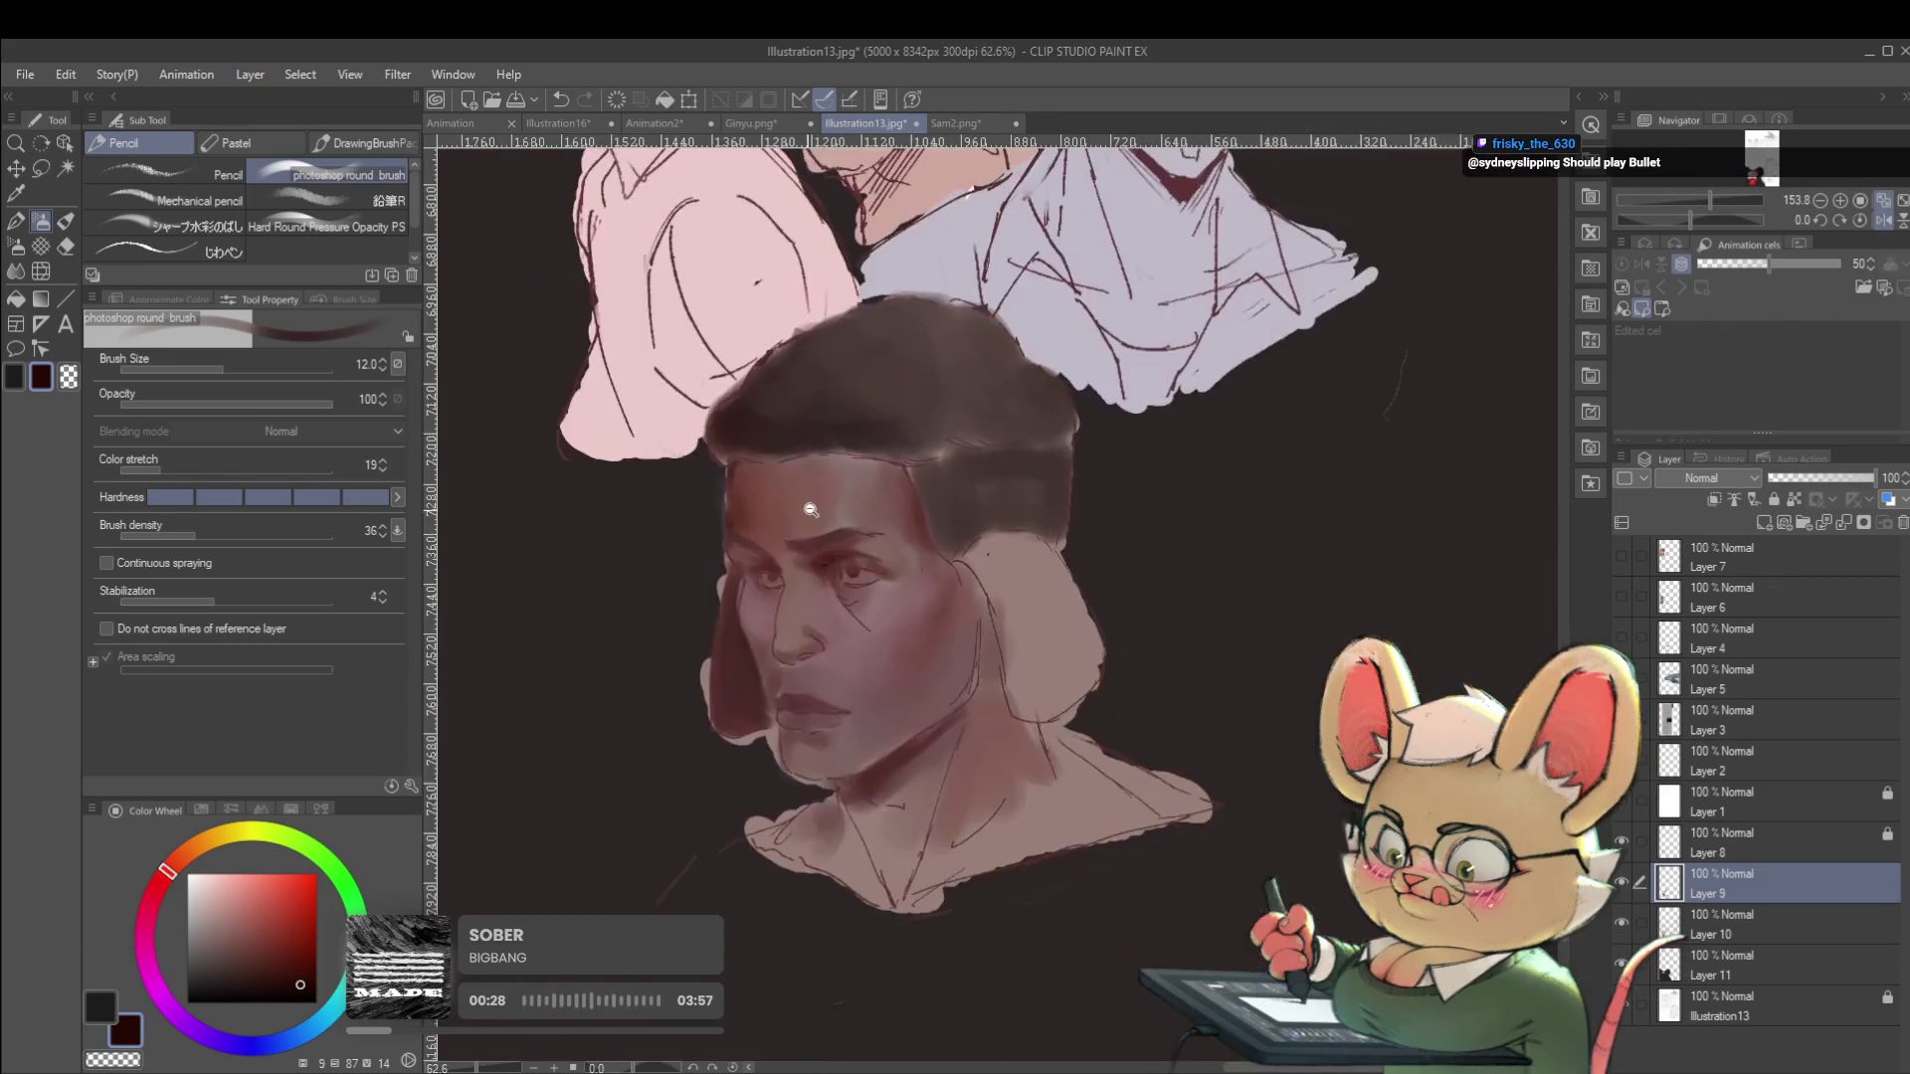
{"action": "scroll", "coordinate": [848, 477], "scroll_direction": "down", "scroll_amount": 2}
{"action": "scroll", "coordinate": [840, 525], "scroll_direction": "up", "scroll_amount": 8}
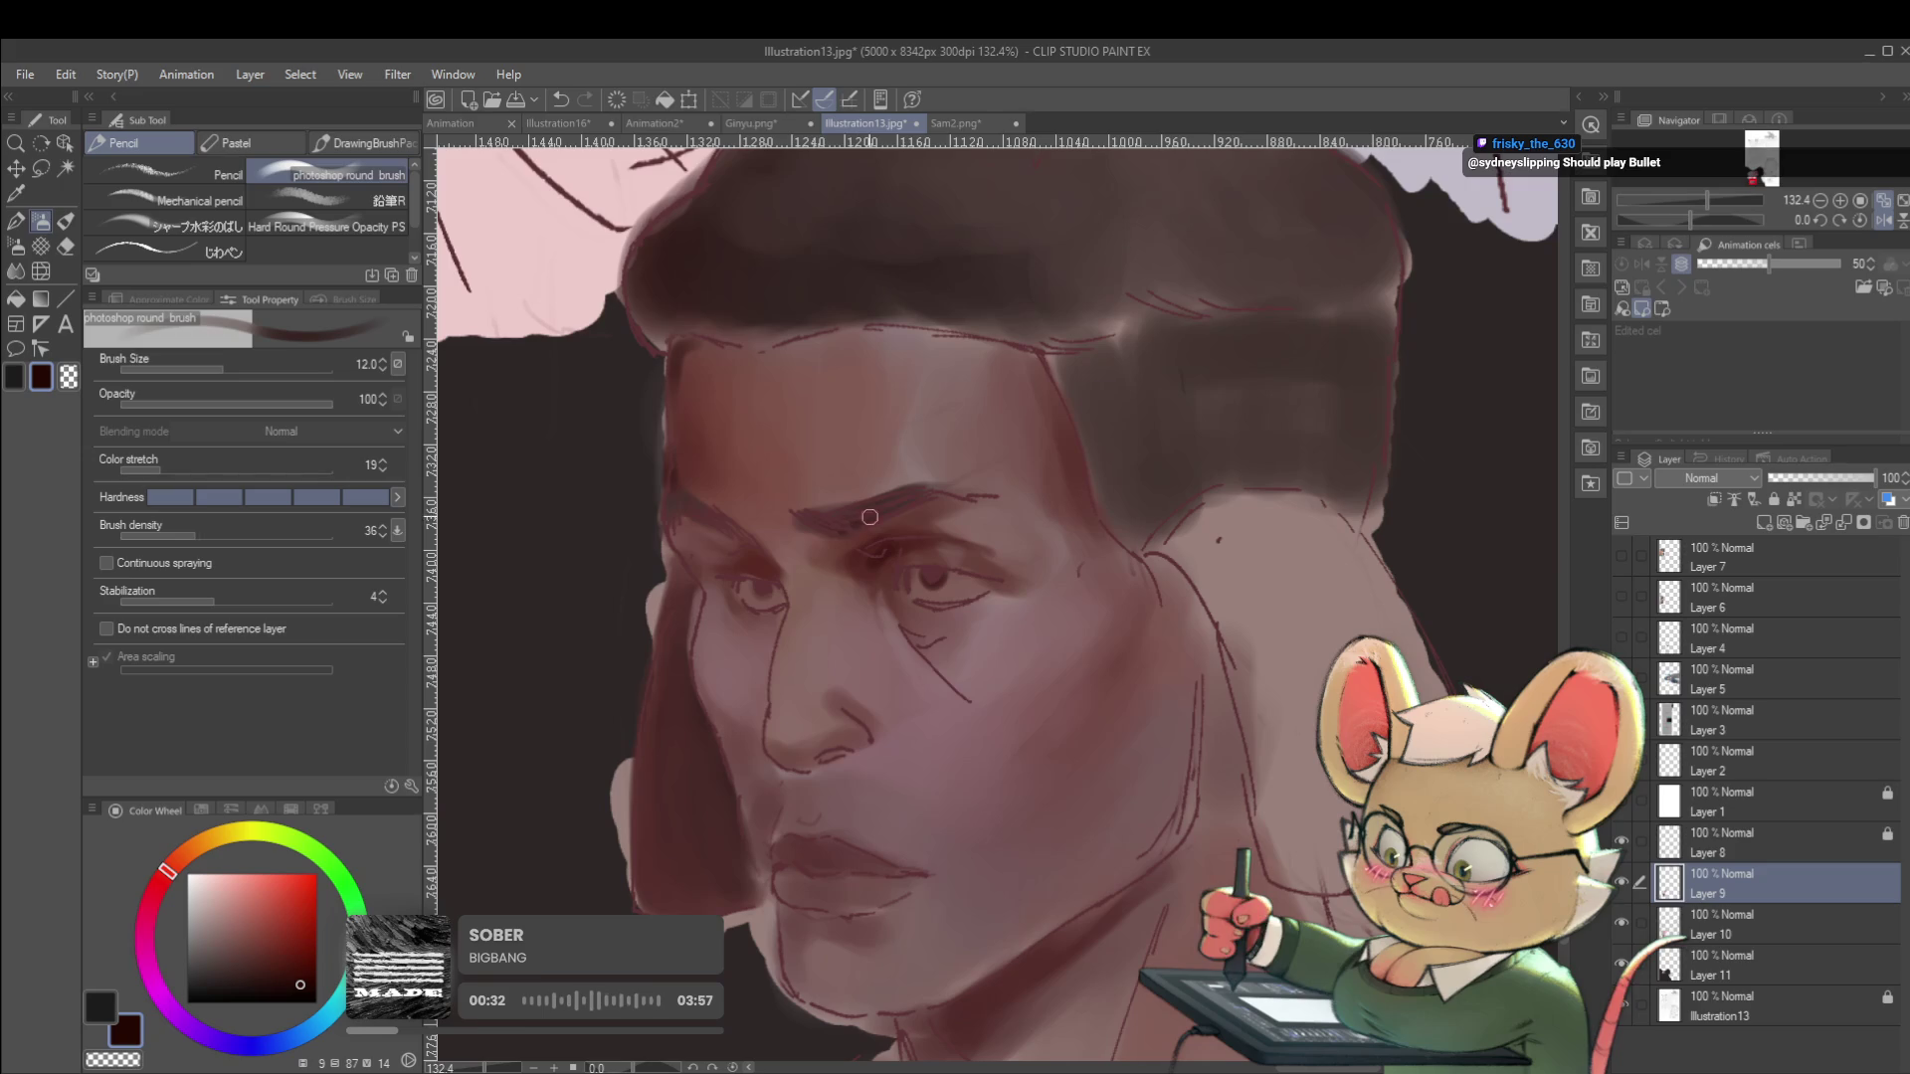
{"action": "left_click", "coordinate": [1740, 850]}
{"action": "key", "text": "ctrl+shift+n"}
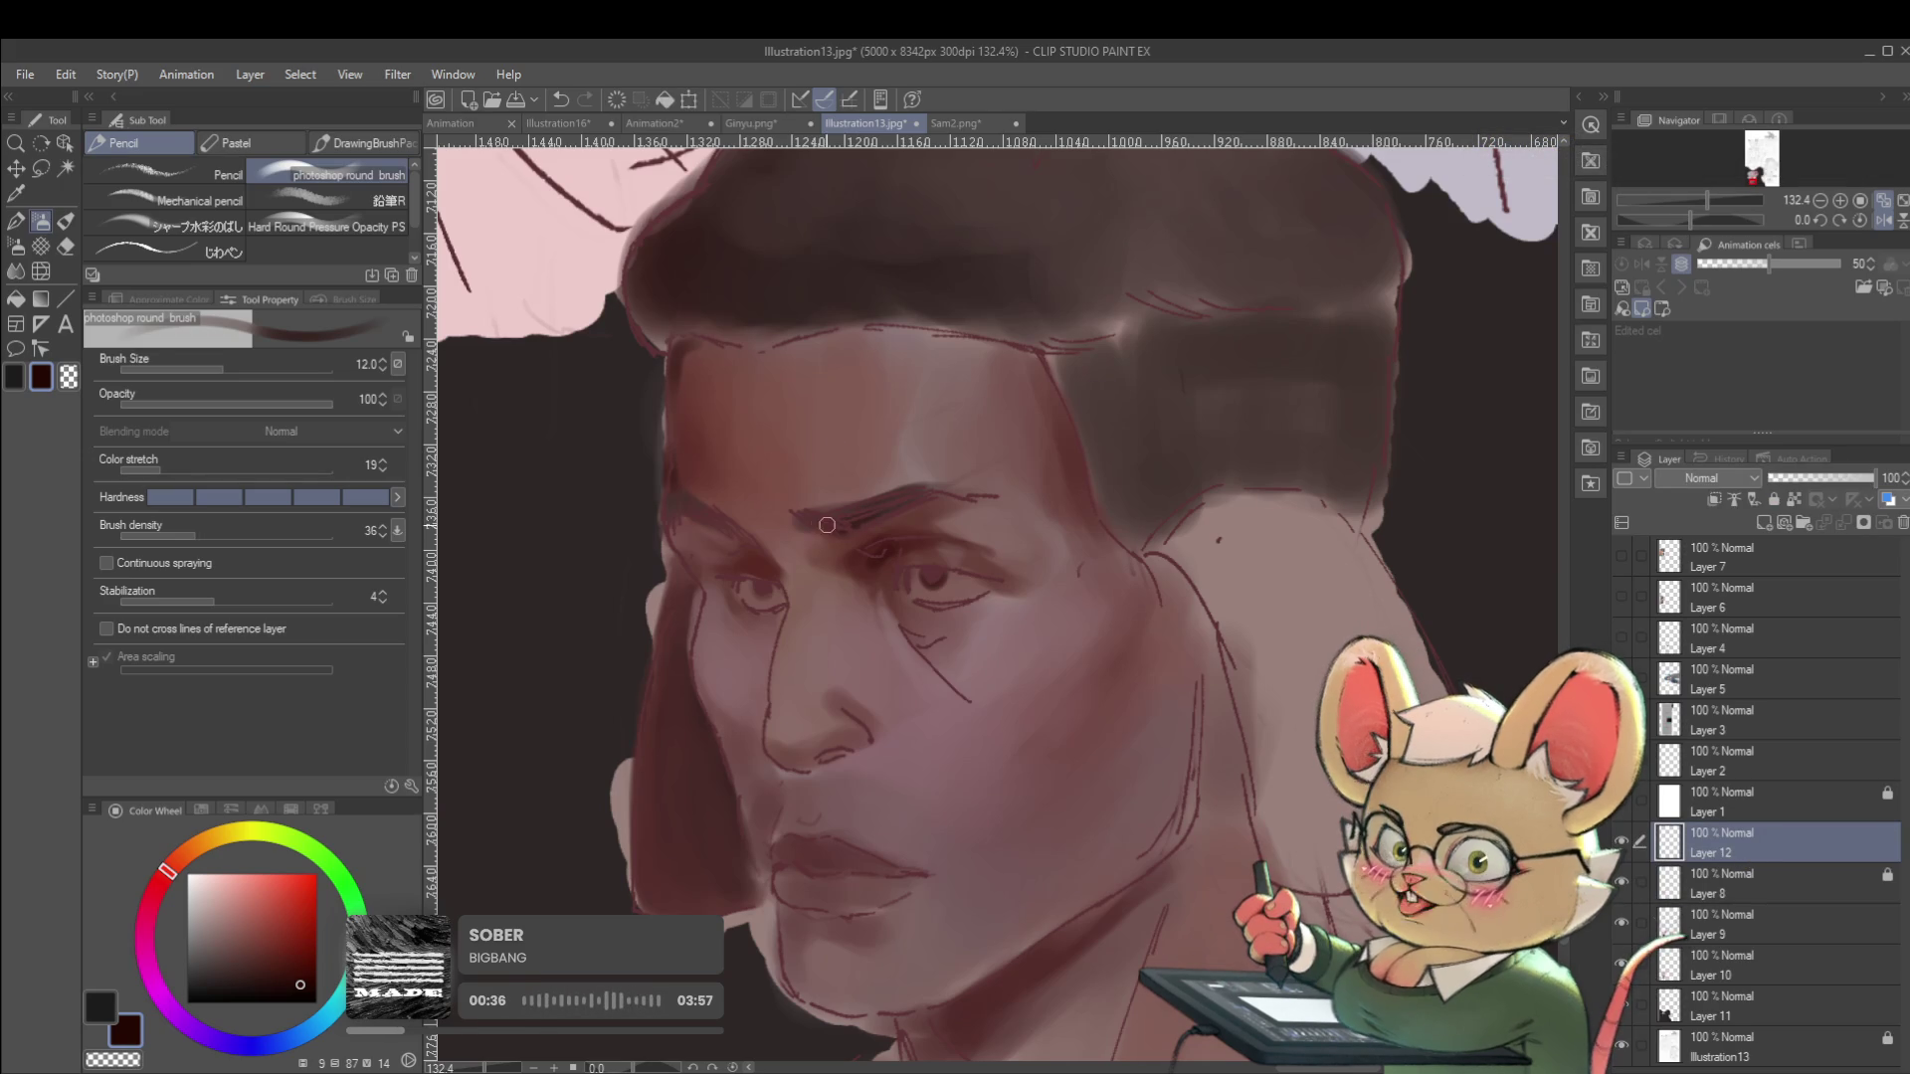
Darken and define the eyebrow on Layer 12, then return the view to normal orientation.
{"action": "left_click_drag", "start_coordinate": [826, 517], "coordinate": [875, 507]}
{"action": "scroll", "coordinate": [880, 504], "scroll_direction": "down", "scroll_amount": 5}
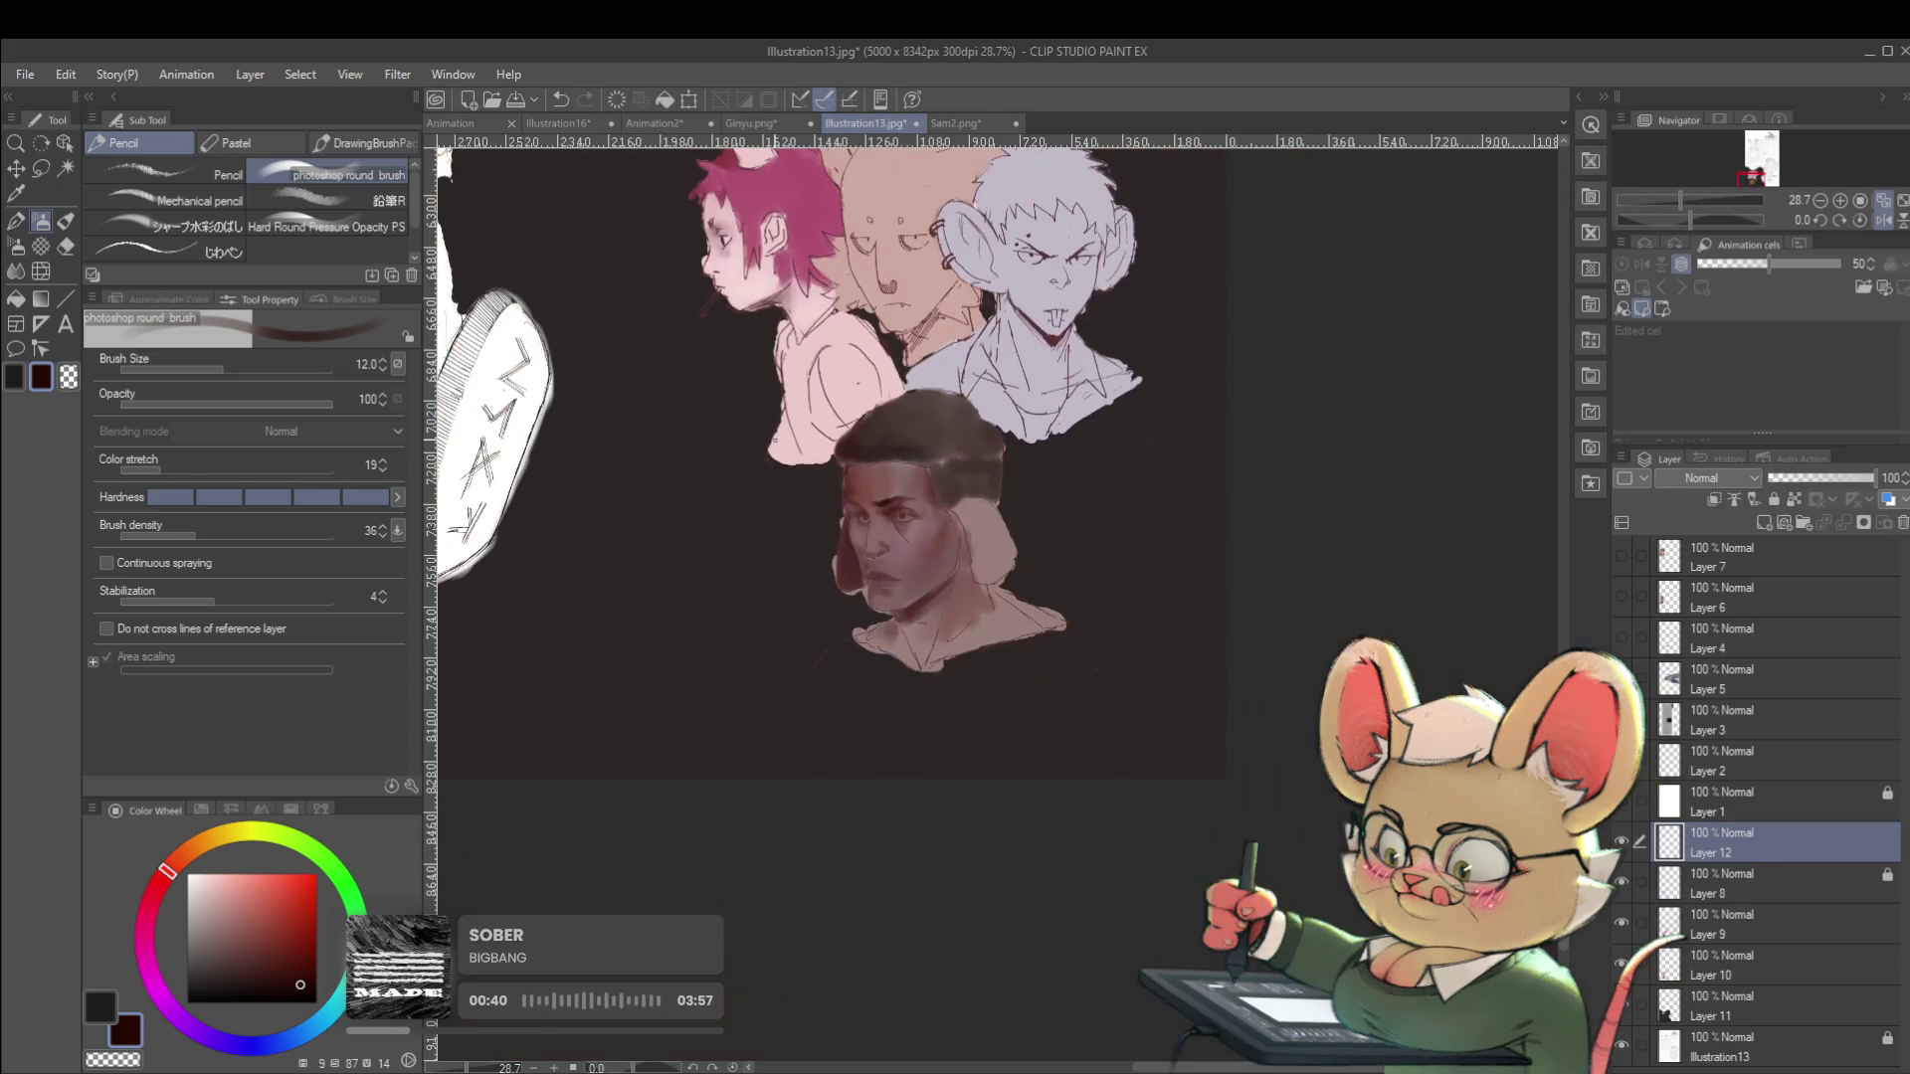
{"action": "left_click", "coordinate": [1877, 225]}
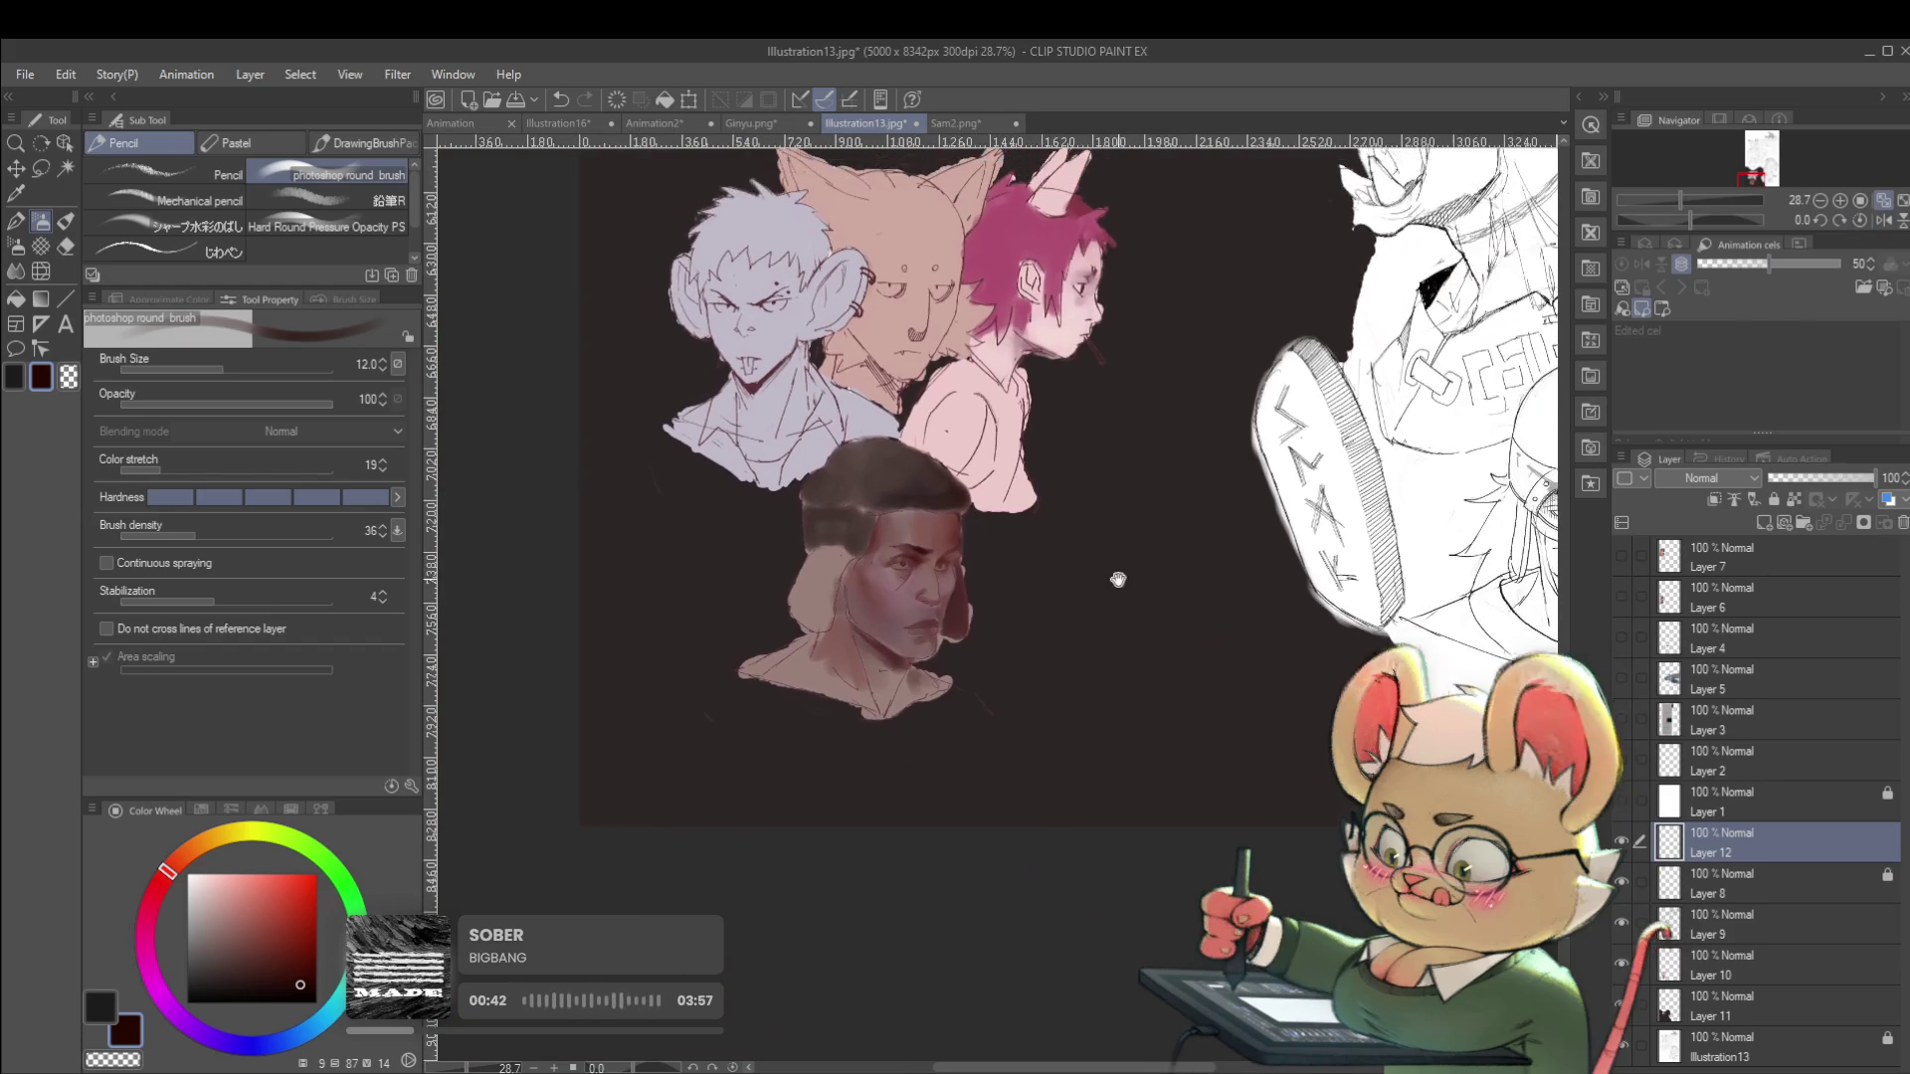
{"action": "scroll", "coordinate": [1022, 538], "scroll_direction": "up", "scroll_amount": 3}
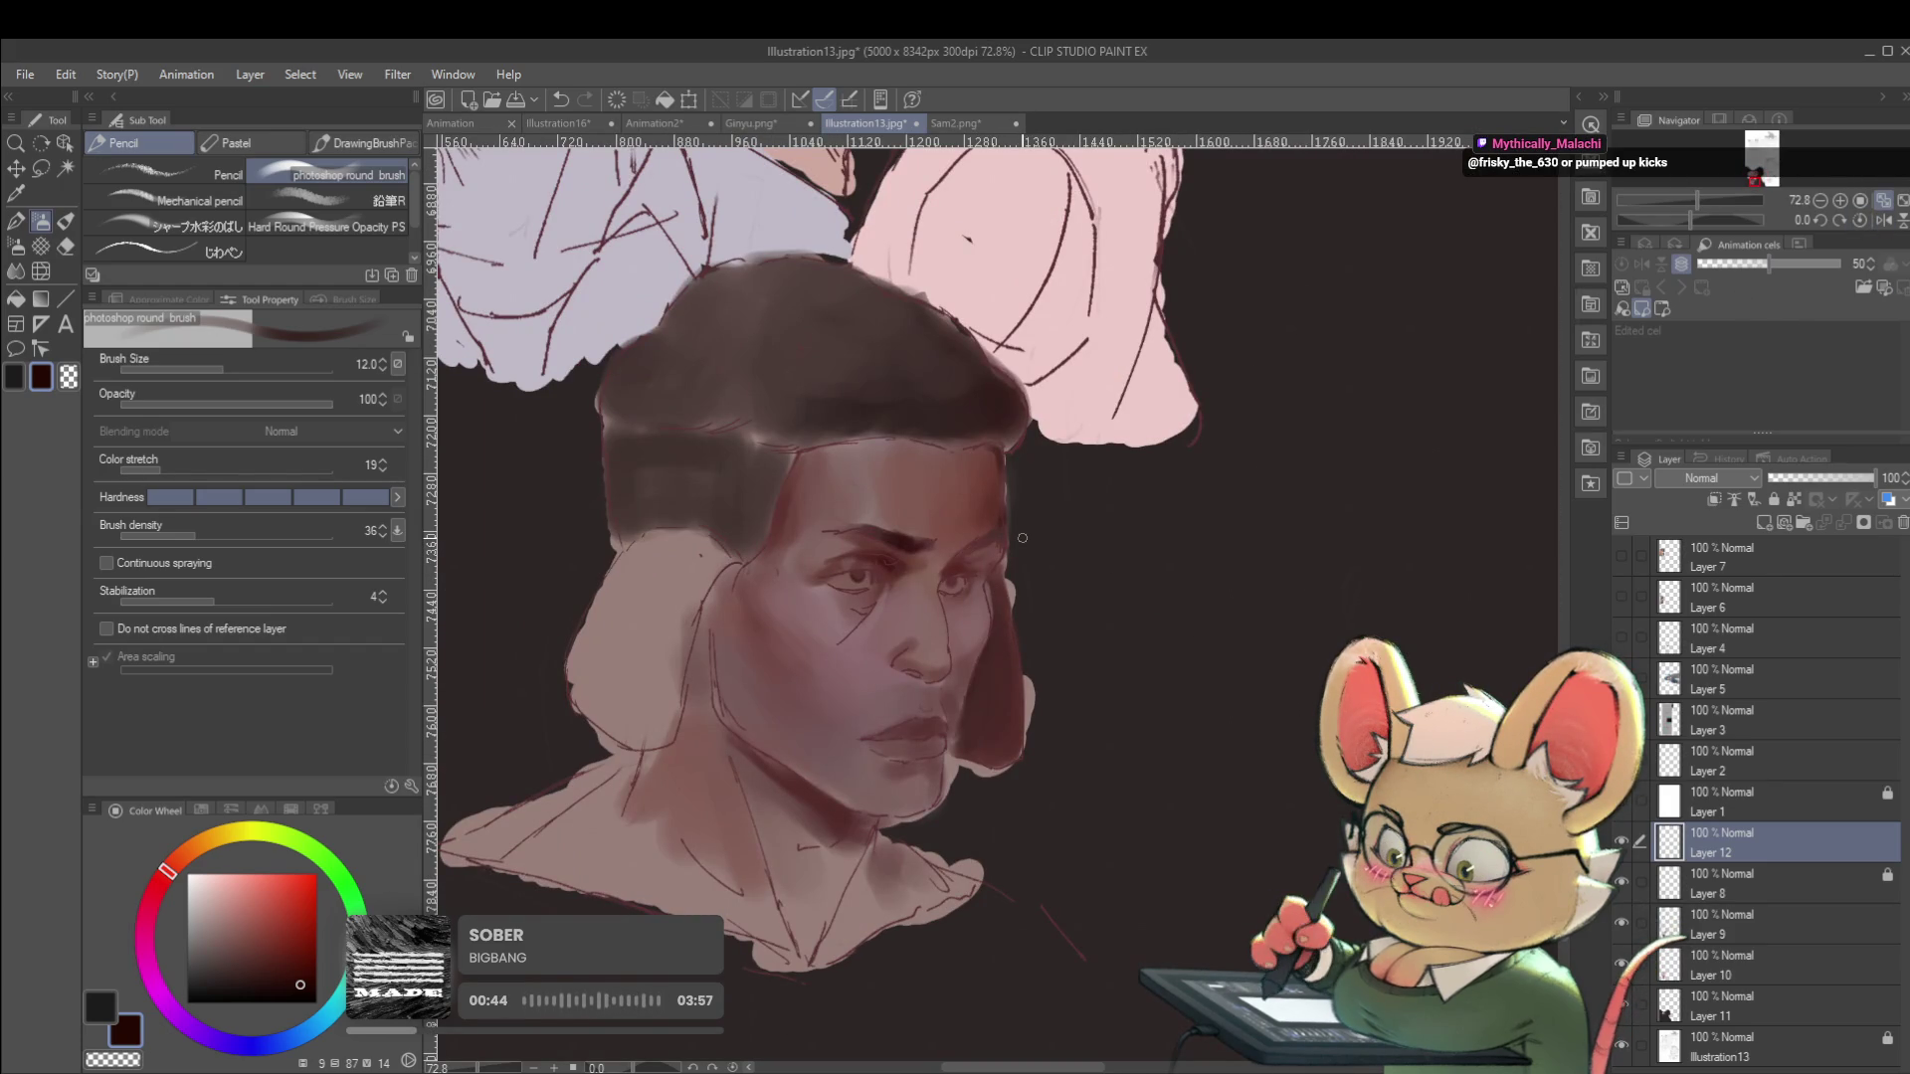
{"action": "scroll", "coordinate": [959, 563], "scroll_direction": "up", "scroll_amount": 3}
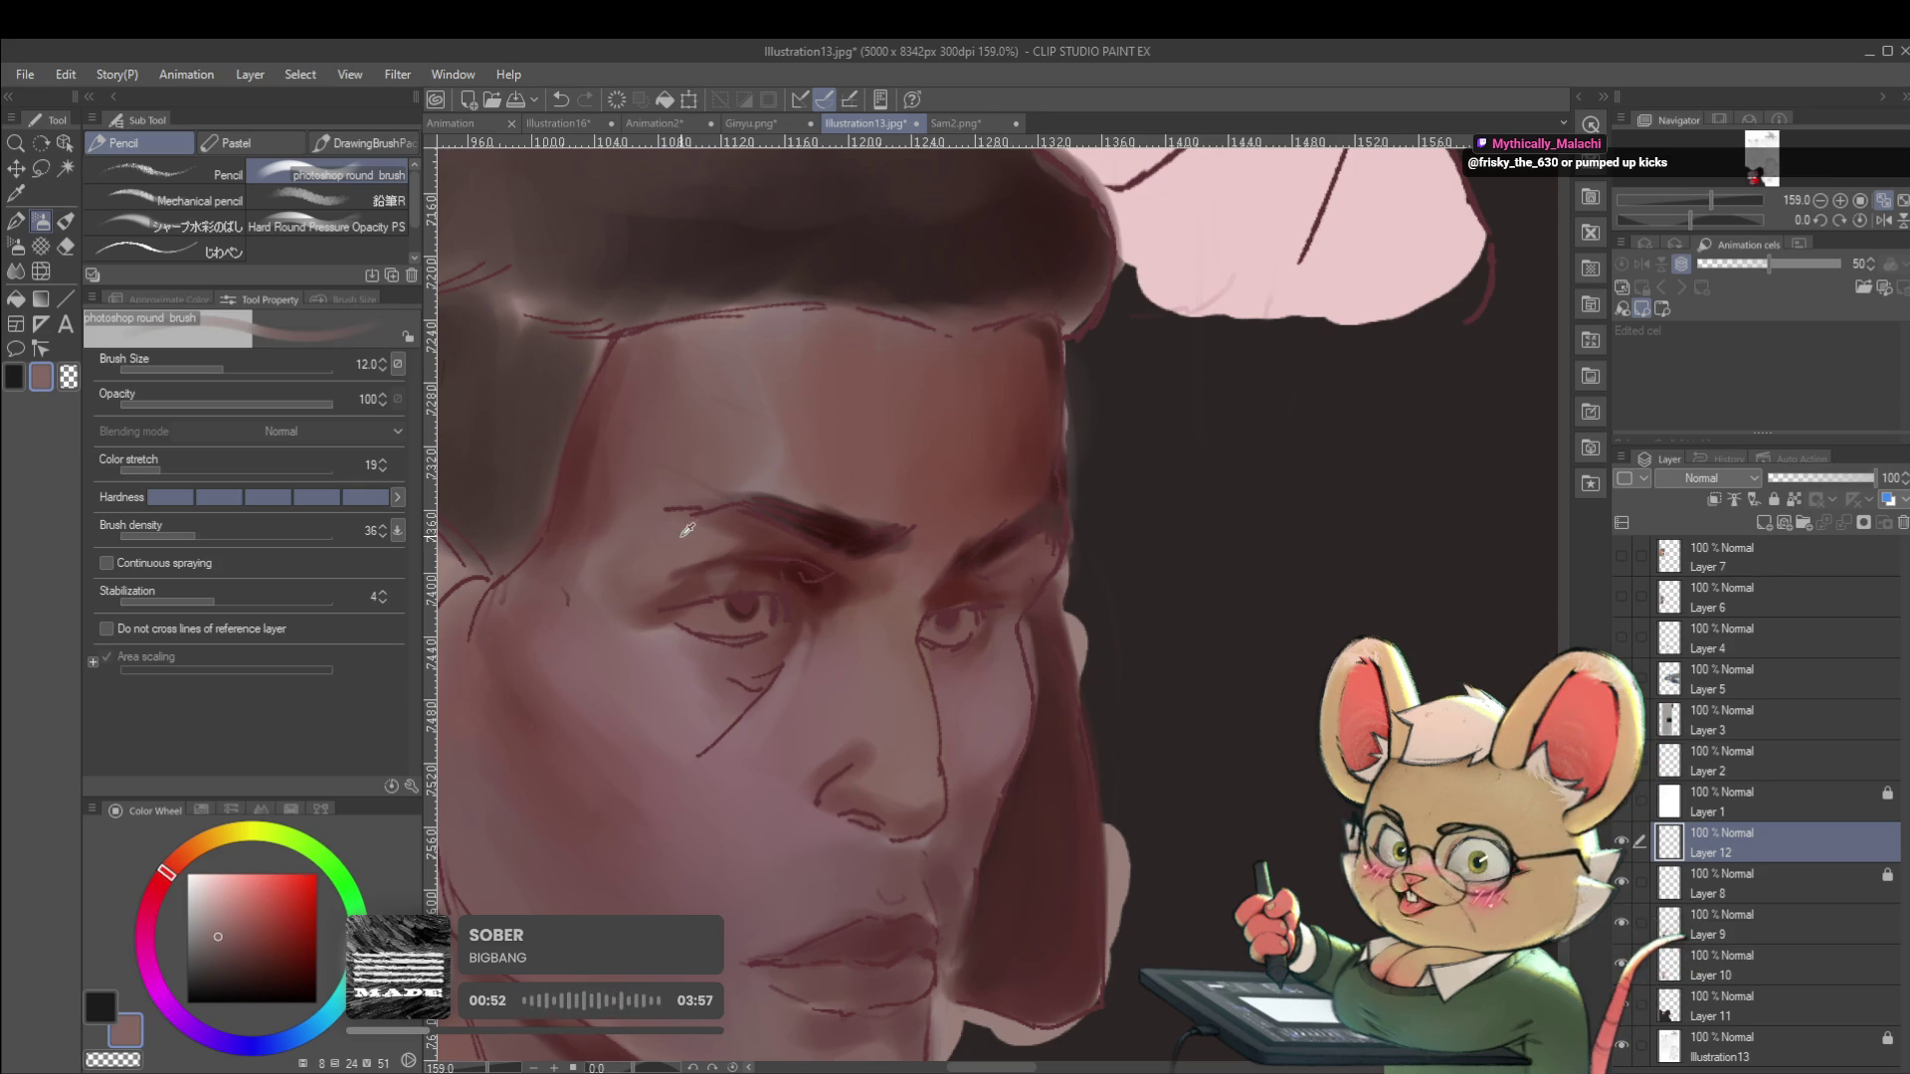
Pick a new skin tone from the face, mirror the view, and enlarge the brush to 20.
{"action": "left_click", "coordinate": [640, 550], "text": "alt"}
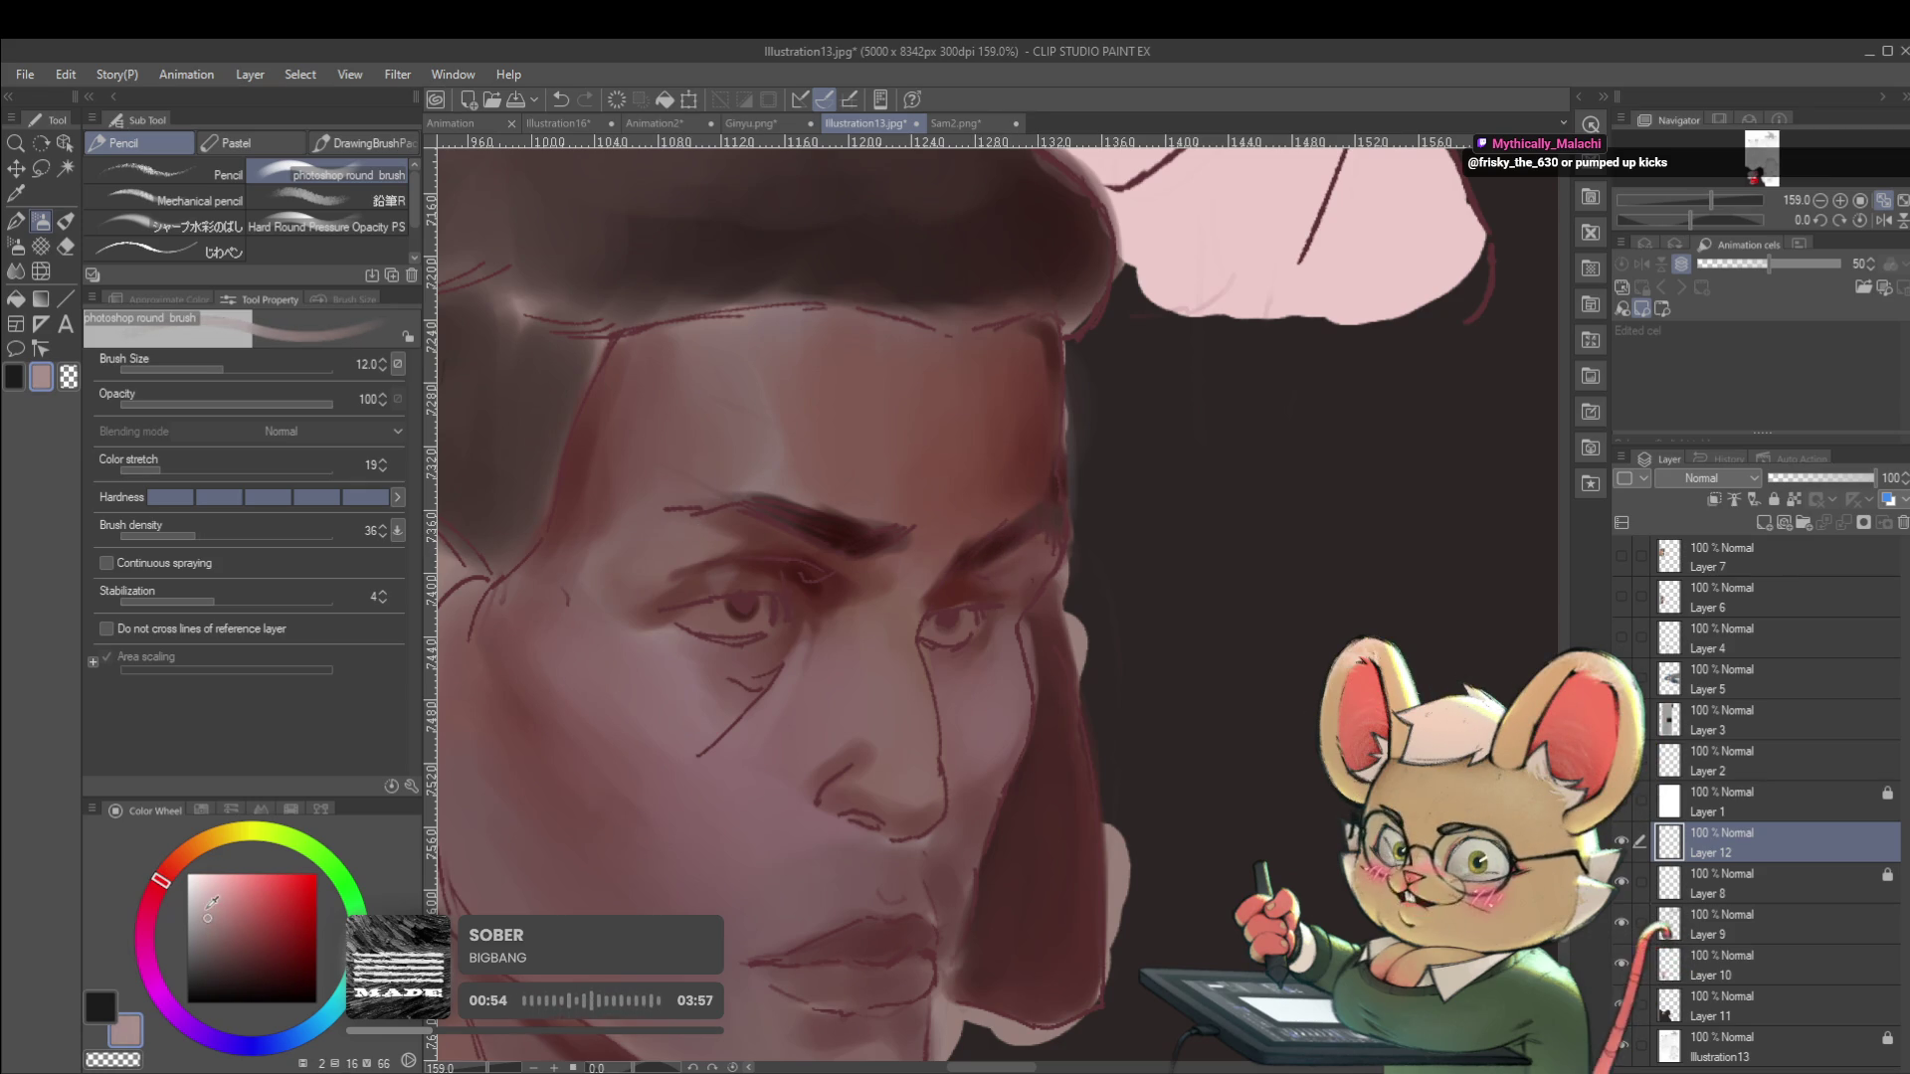
{"action": "key", "text": "bracketright"}
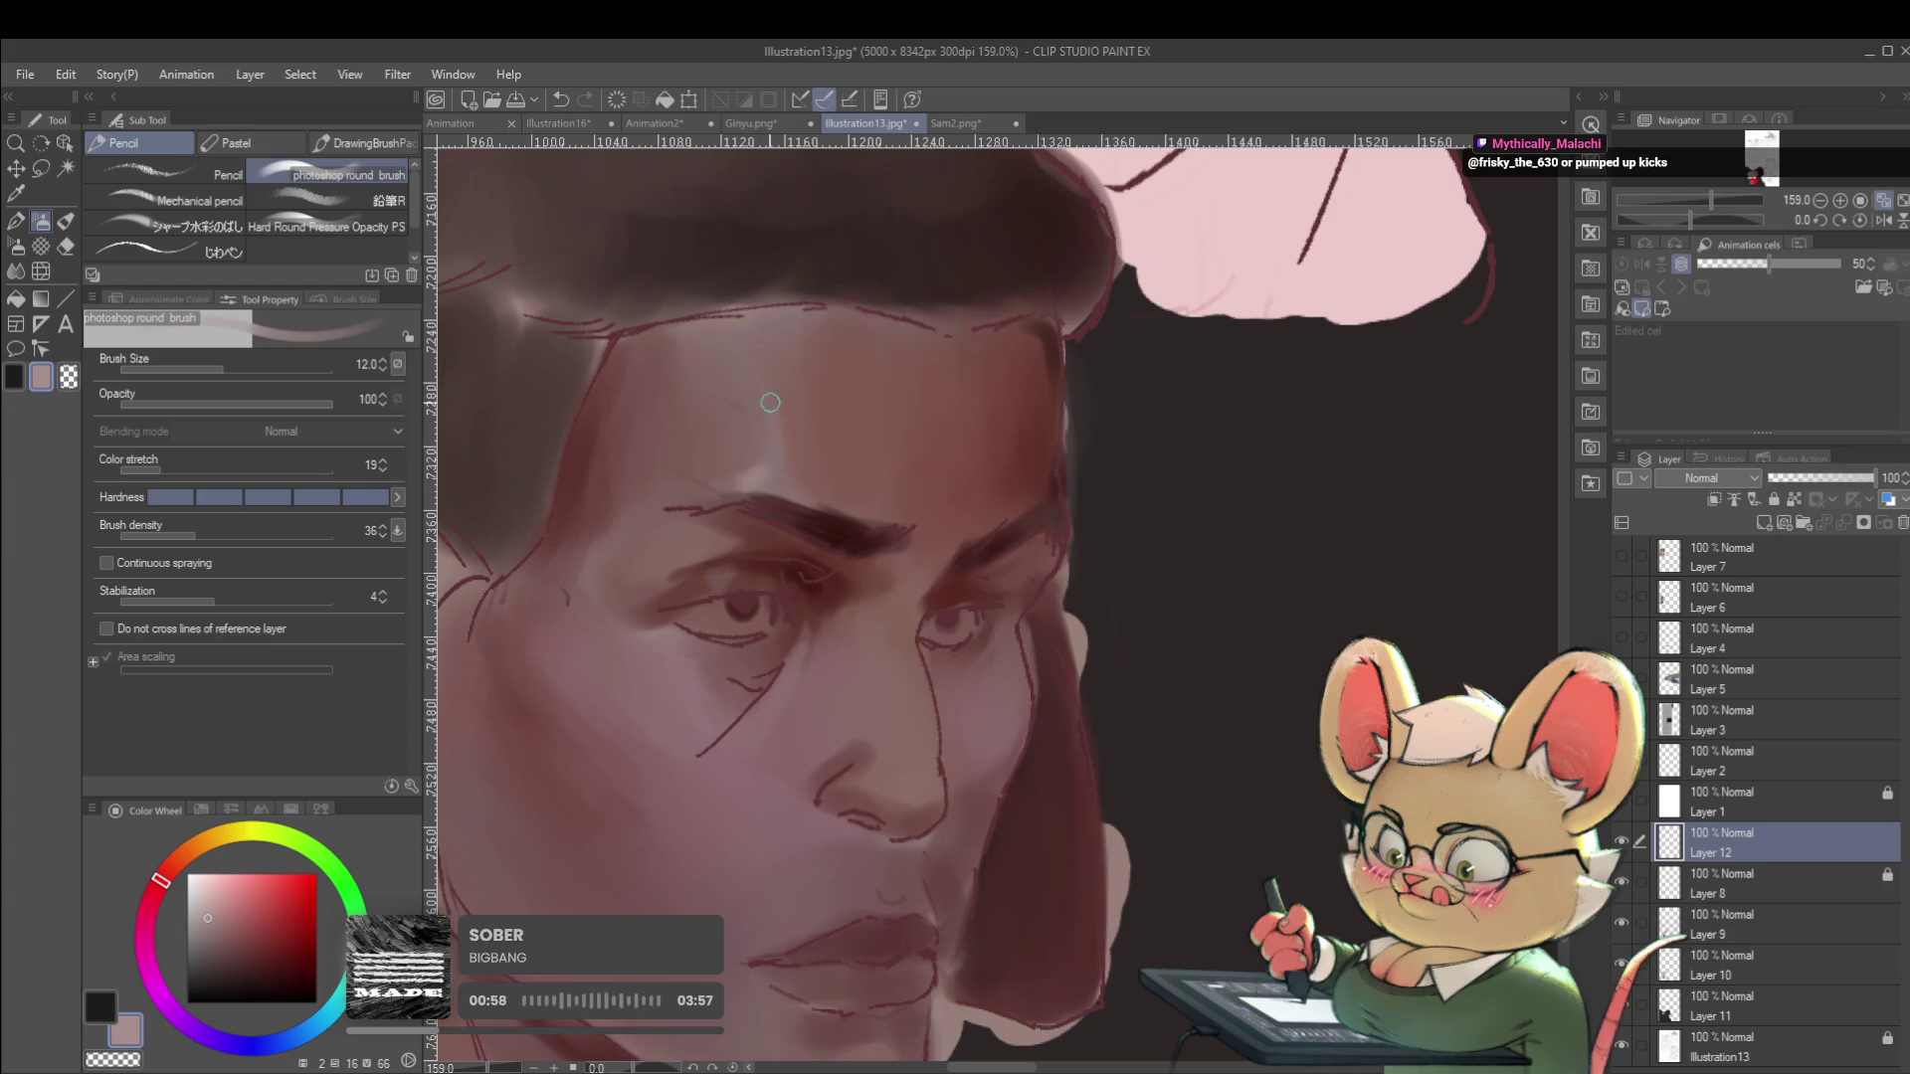
{"action": "scroll", "coordinate": [848, 435], "scroll_direction": "down", "scroll_amount": 6}
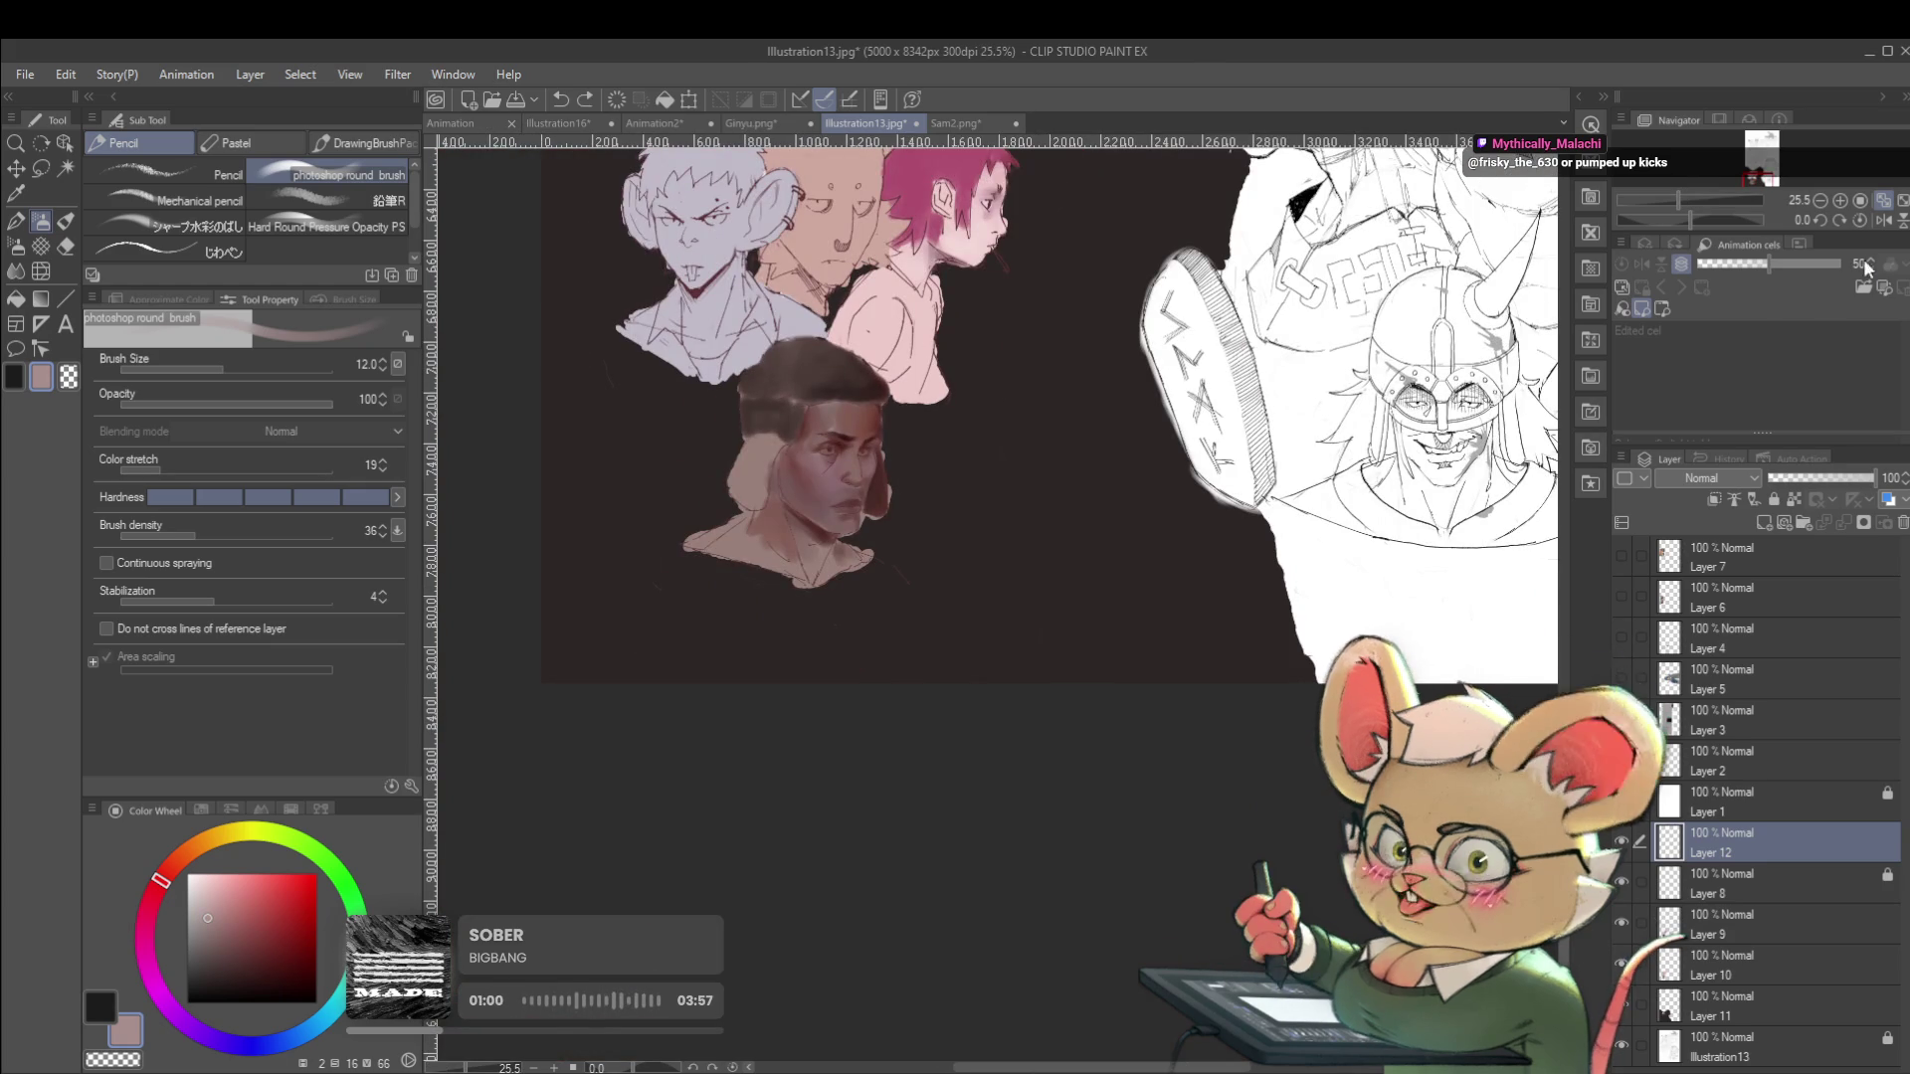
{"action": "key", "text": "h"}
{"action": "mouse_move", "coordinate": [1223, 454]}
{"action": "left_mouse_down"}
{"action": "mouse_move", "coordinate": [1107, 504]}
{"action": "mouse_move", "coordinate": [1062, 564]}
{"action": "left_mouse_up"}
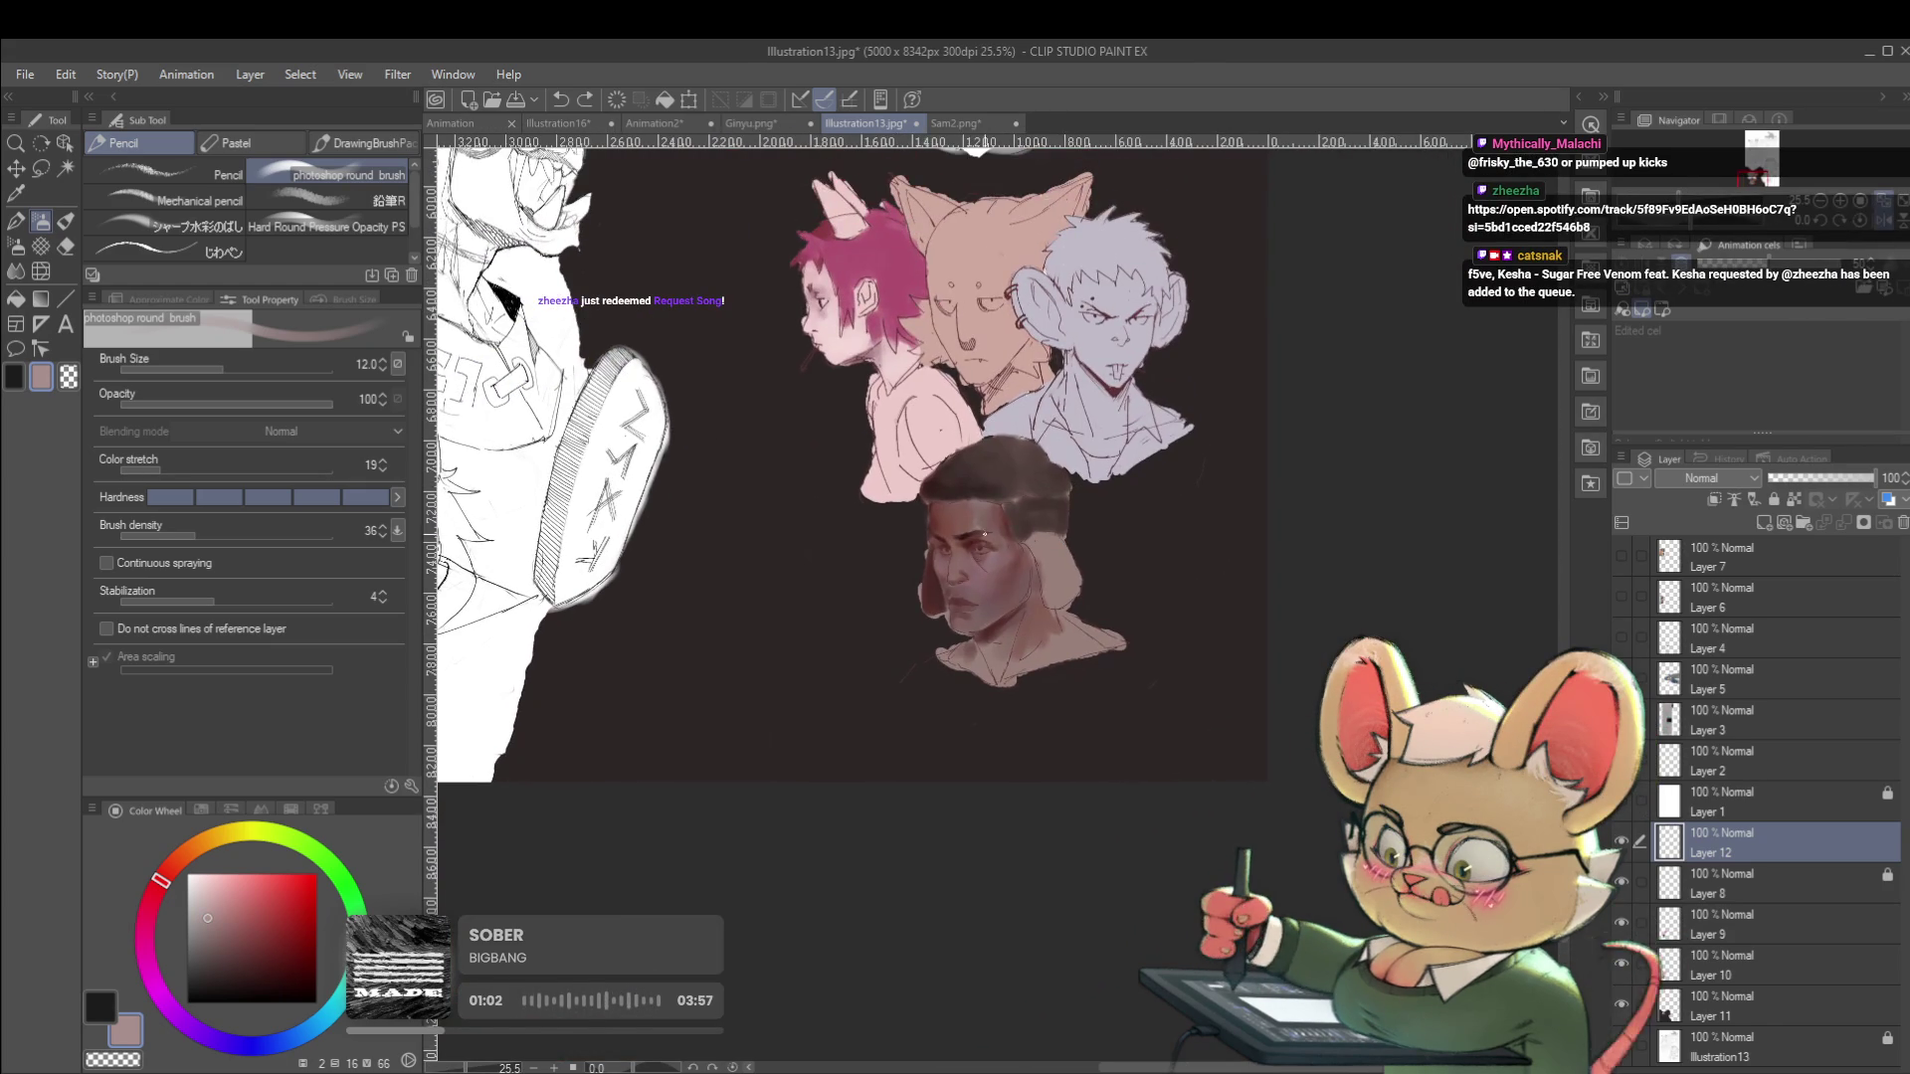
{"action": "scroll", "coordinate": [995, 529], "scroll_direction": "up", "scroll_amount": 3}
{"action": "key", "text": "bracketright"}
{"action": "key", "text": "bracketright"}
{"action": "key", "text": "bracketright"}
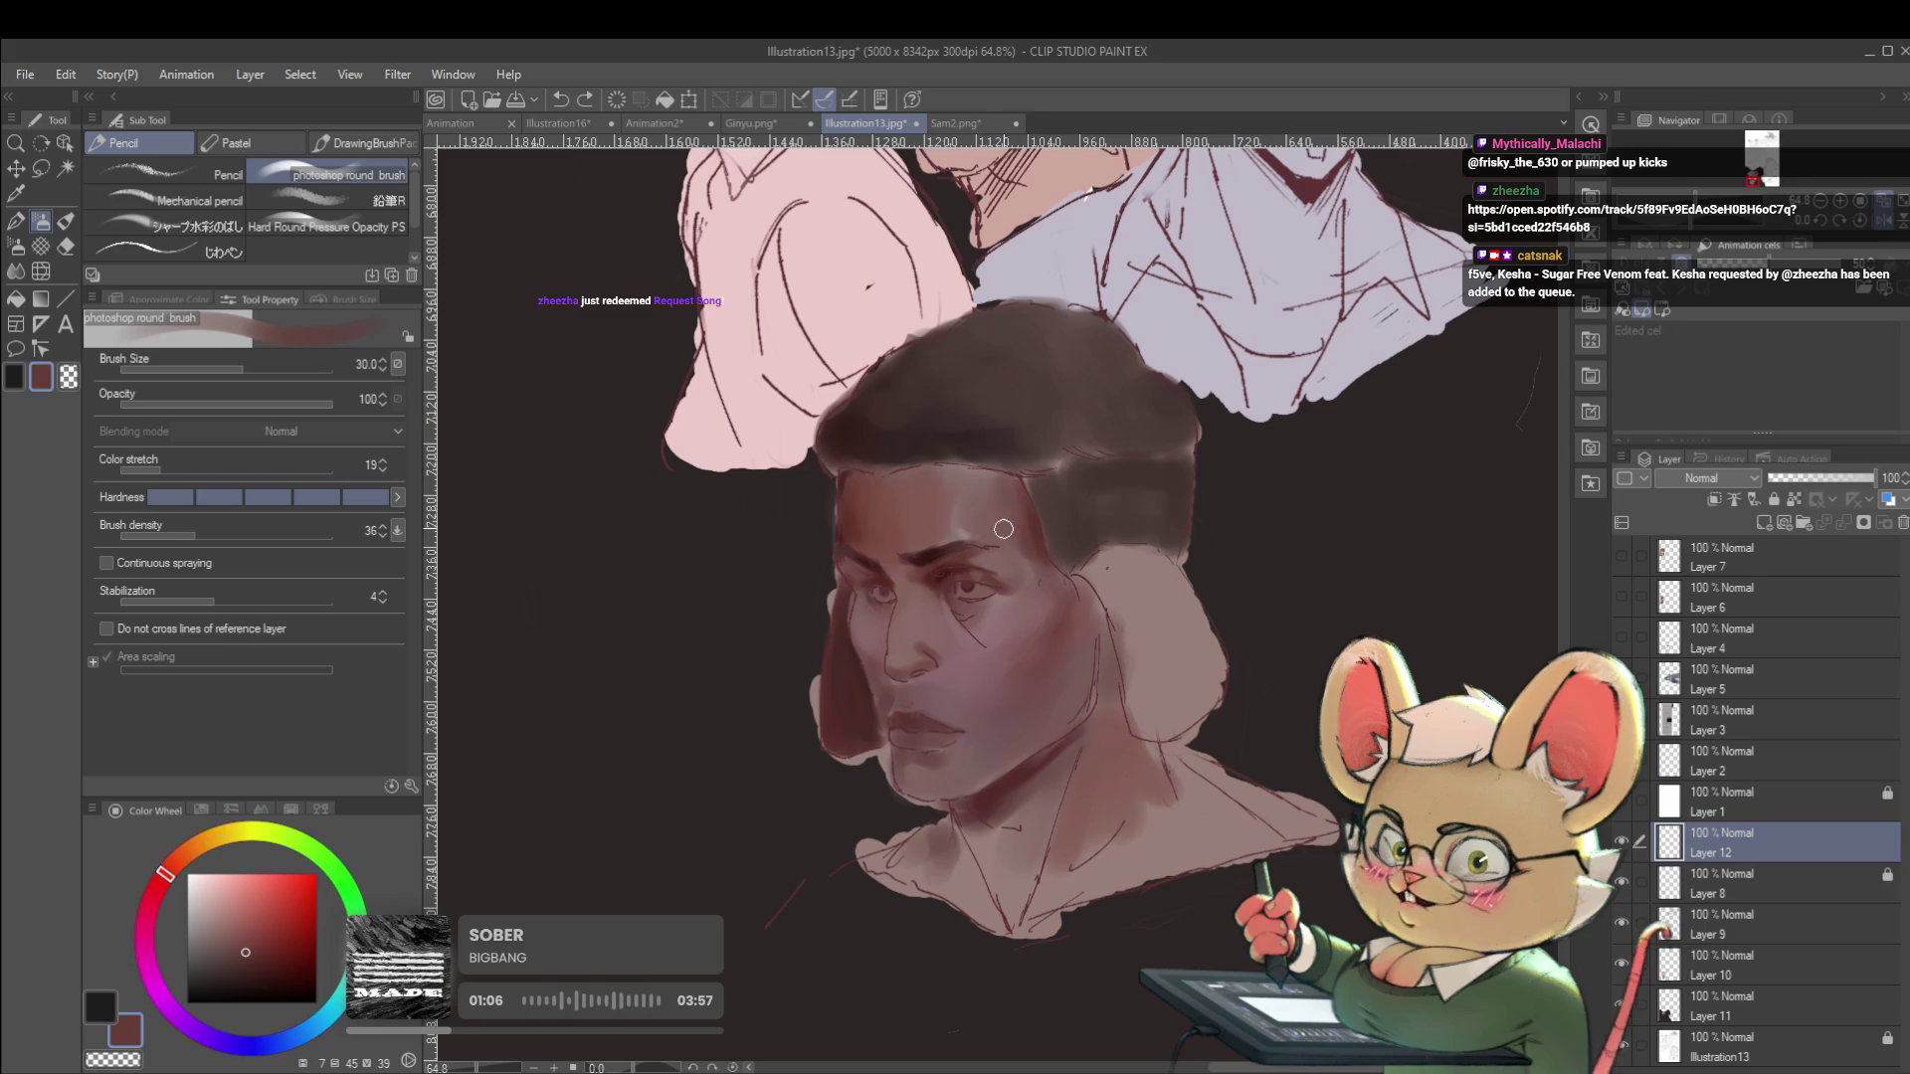
Sample a lighter forehead brown and the eyebrow's dark red, shrinking the brush to 12 for detail.
{"action": "left_click", "coordinate": [962, 469], "text": "alt"}
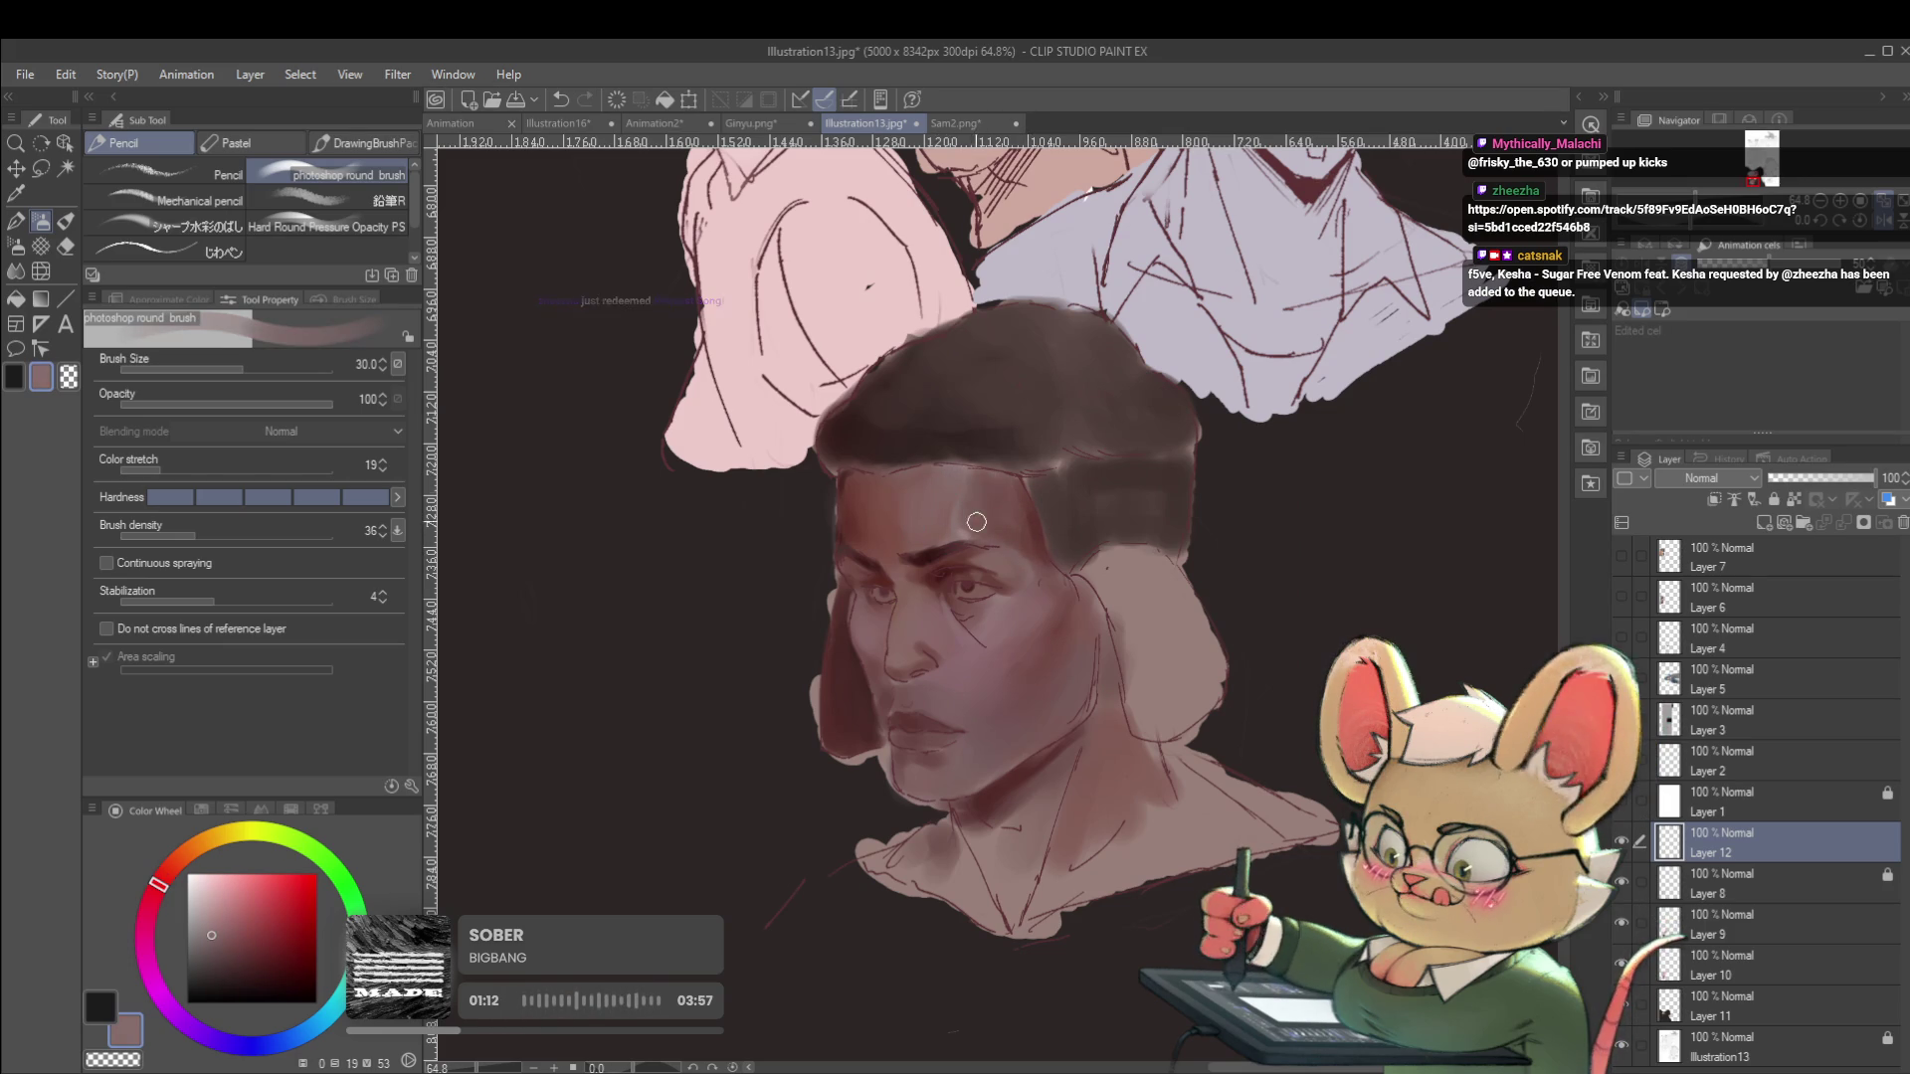
{"action": "scroll", "coordinate": [990, 487], "scroll_direction": "down", "scroll_amount": 4}
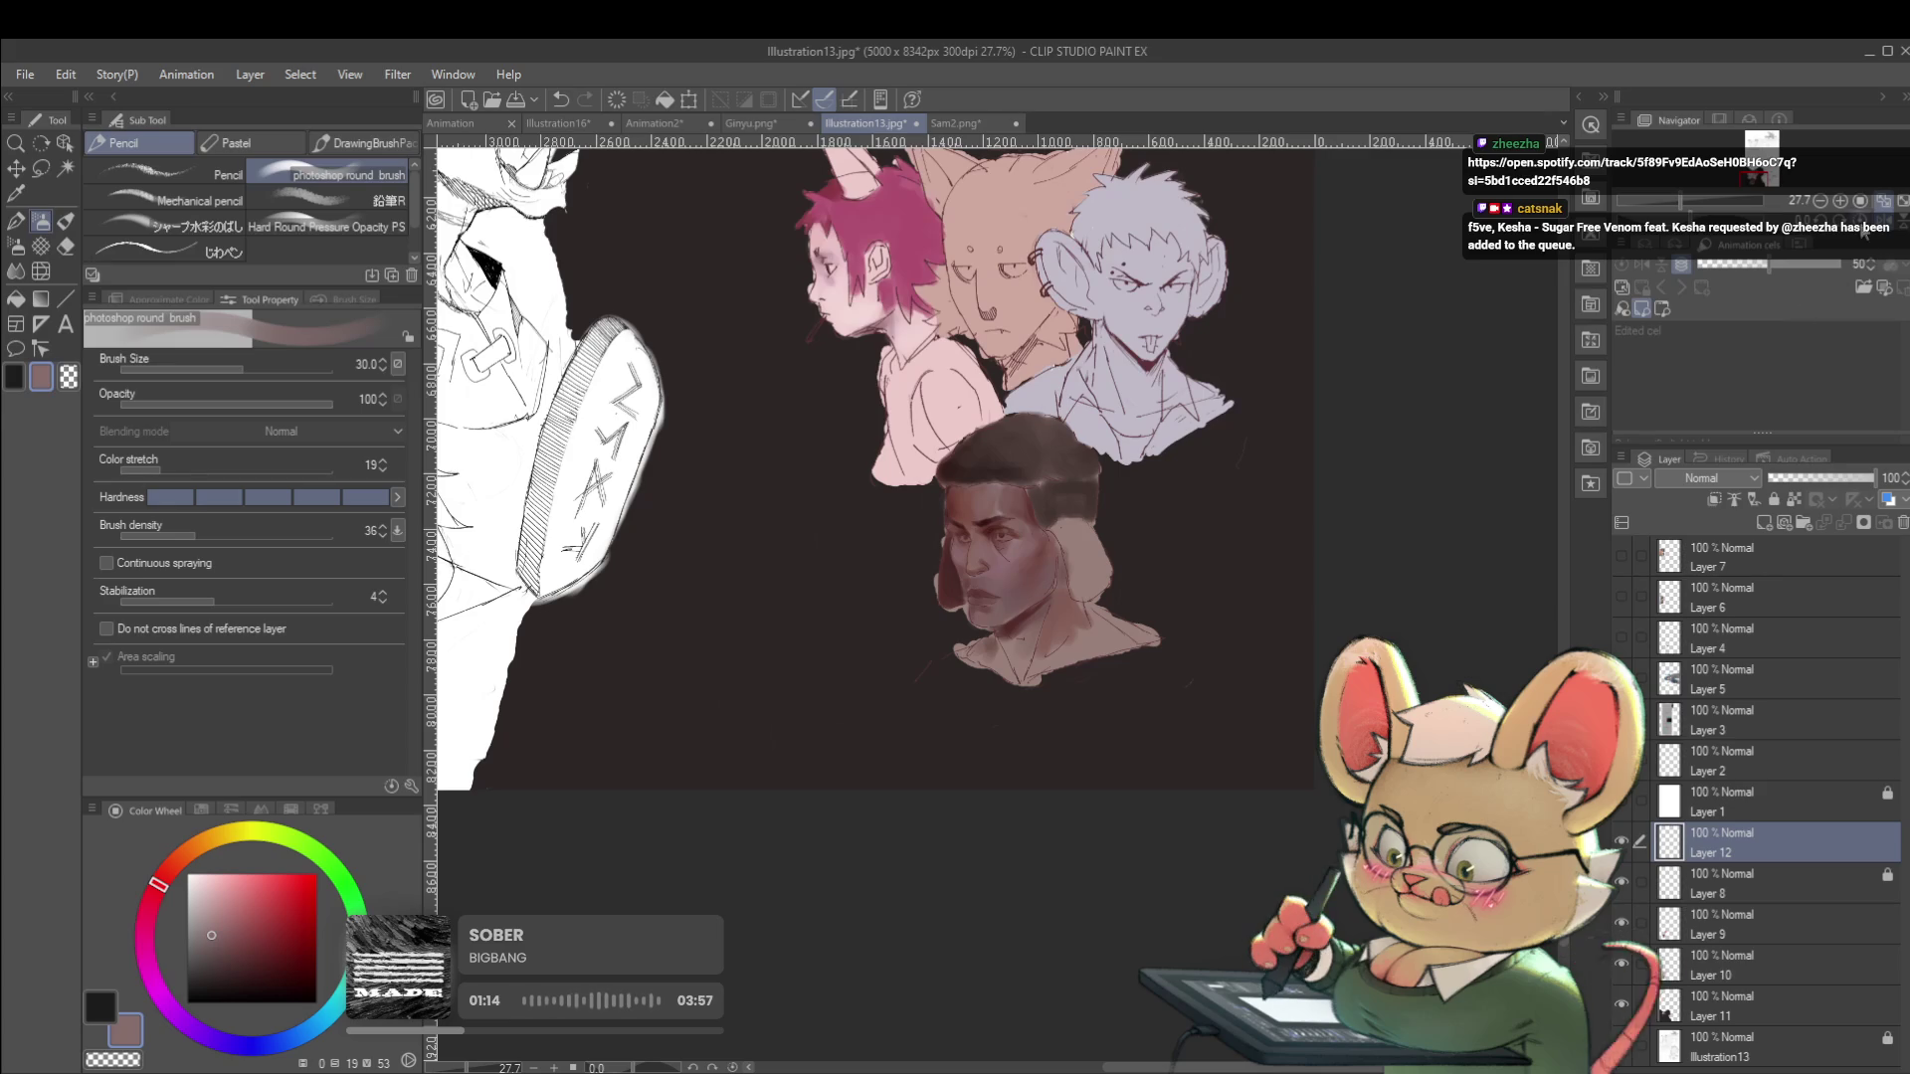
{"action": "key", "text": "h"}
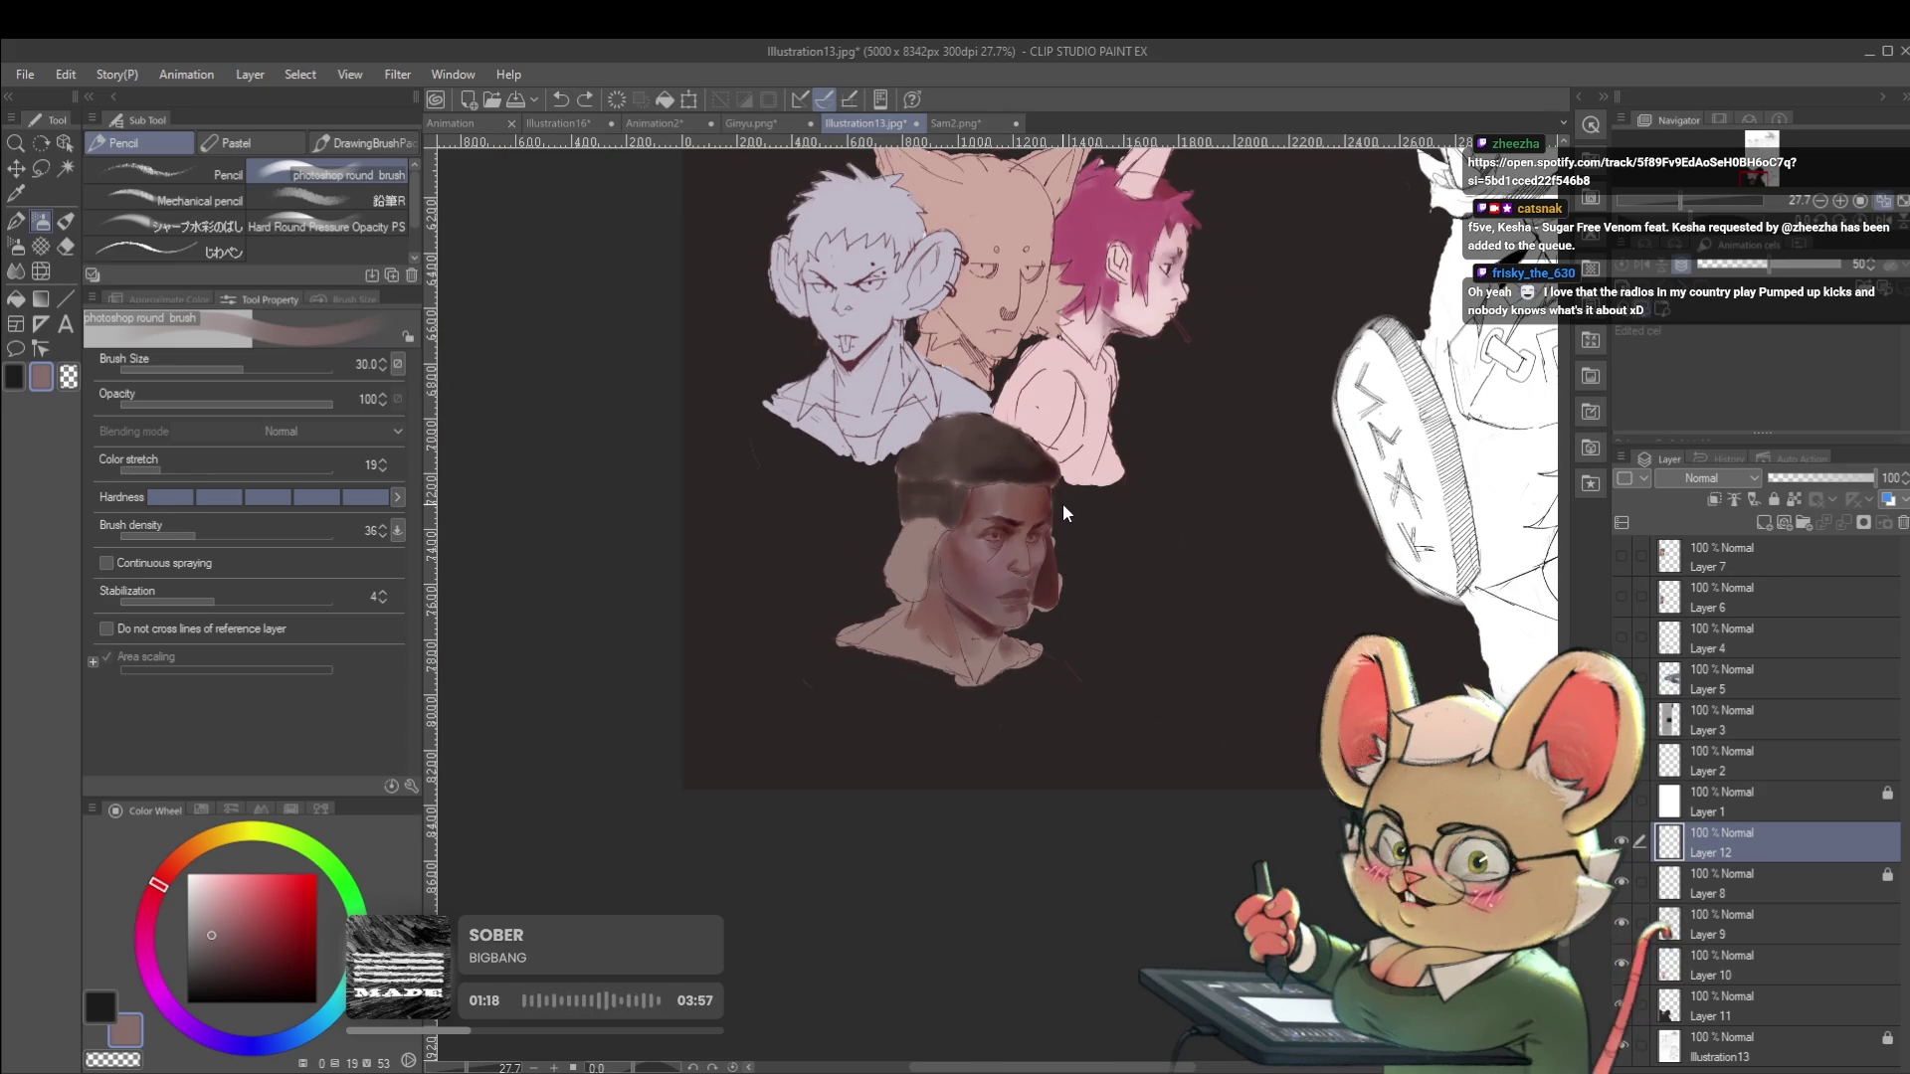
{"action": "scroll", "coordinate": [1018, 525], "scroll_direction": "up", "scroll_amount": 5}
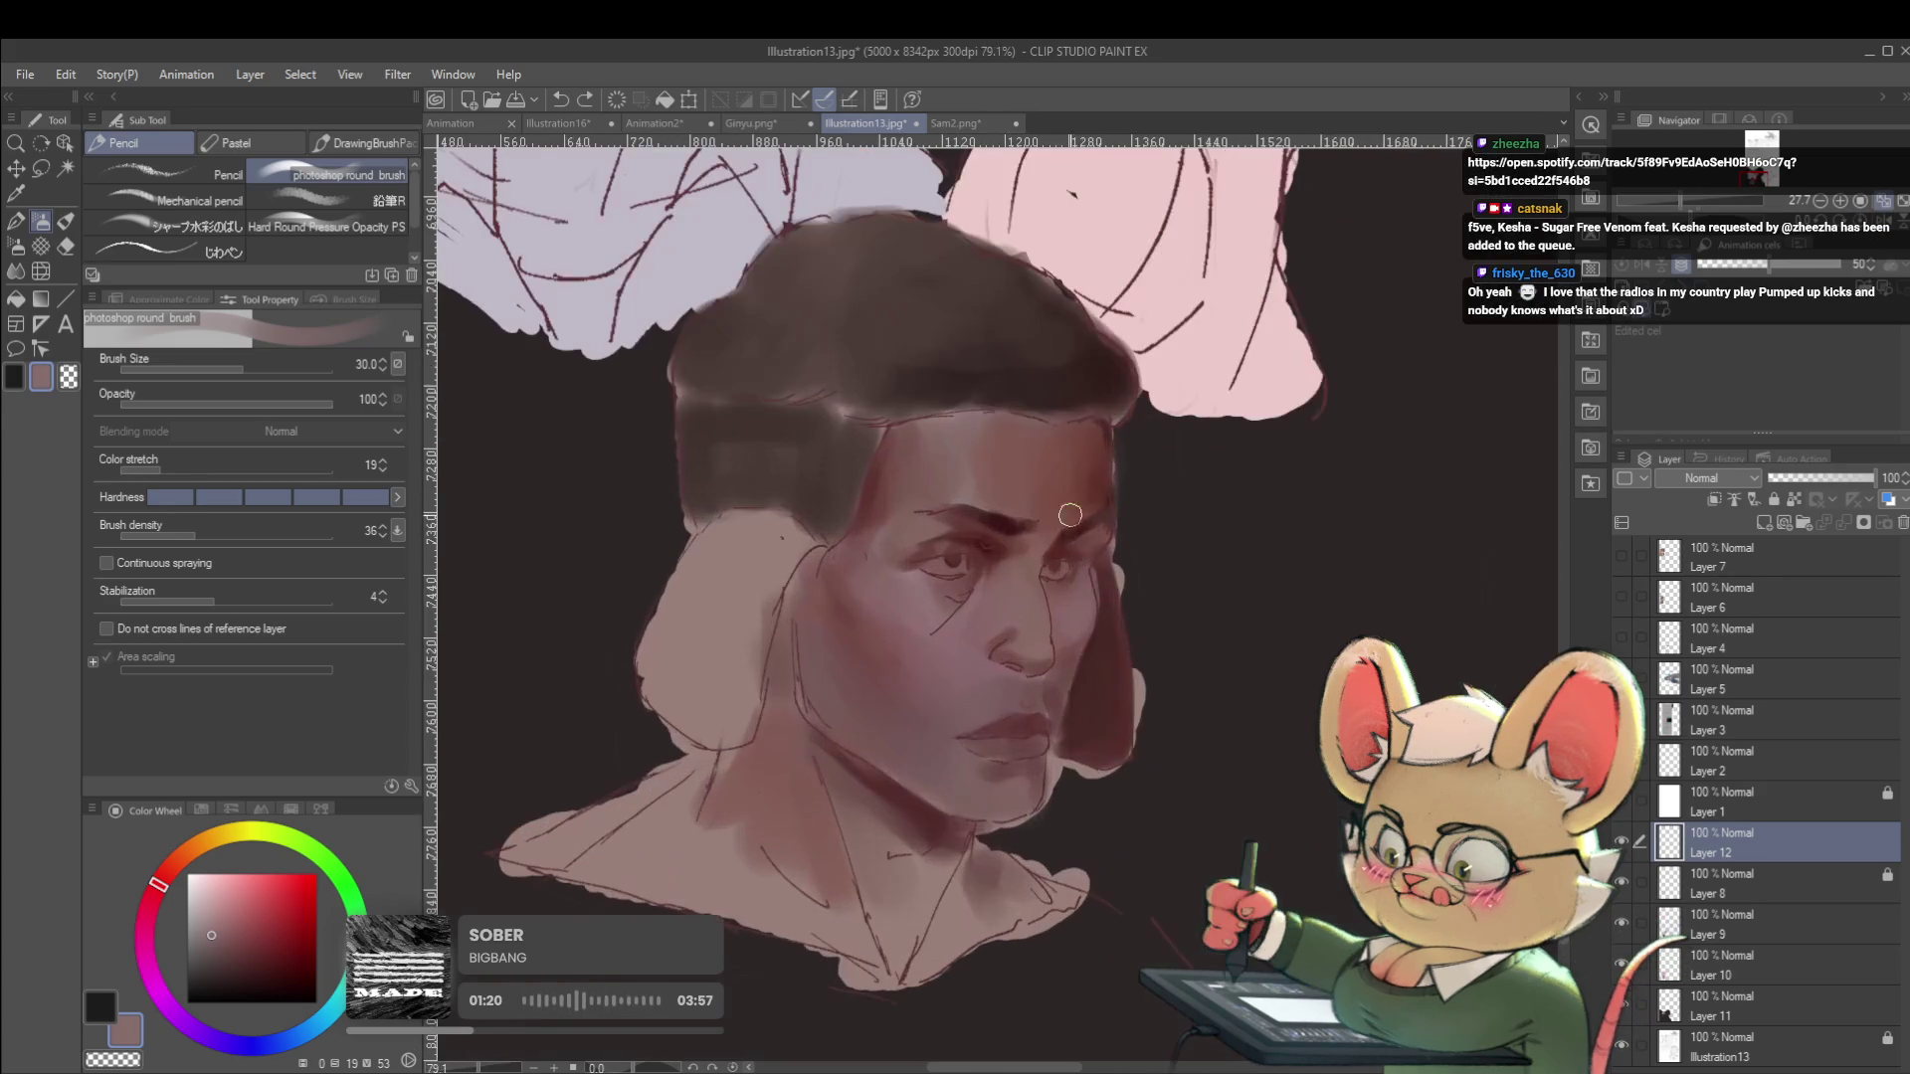
{"action": "left_click", "coordinate": [987, 540], "text": "alt"}
{"action": "scroll", "coordinate": [985, 542], "scroll_direction": "up", "scroll_amount": 3}
{"action": "key", "text": "bracketleft"}
{"action": "key", "text": "bracketleft"}
{"action": "key", "text": "bracketleft"}
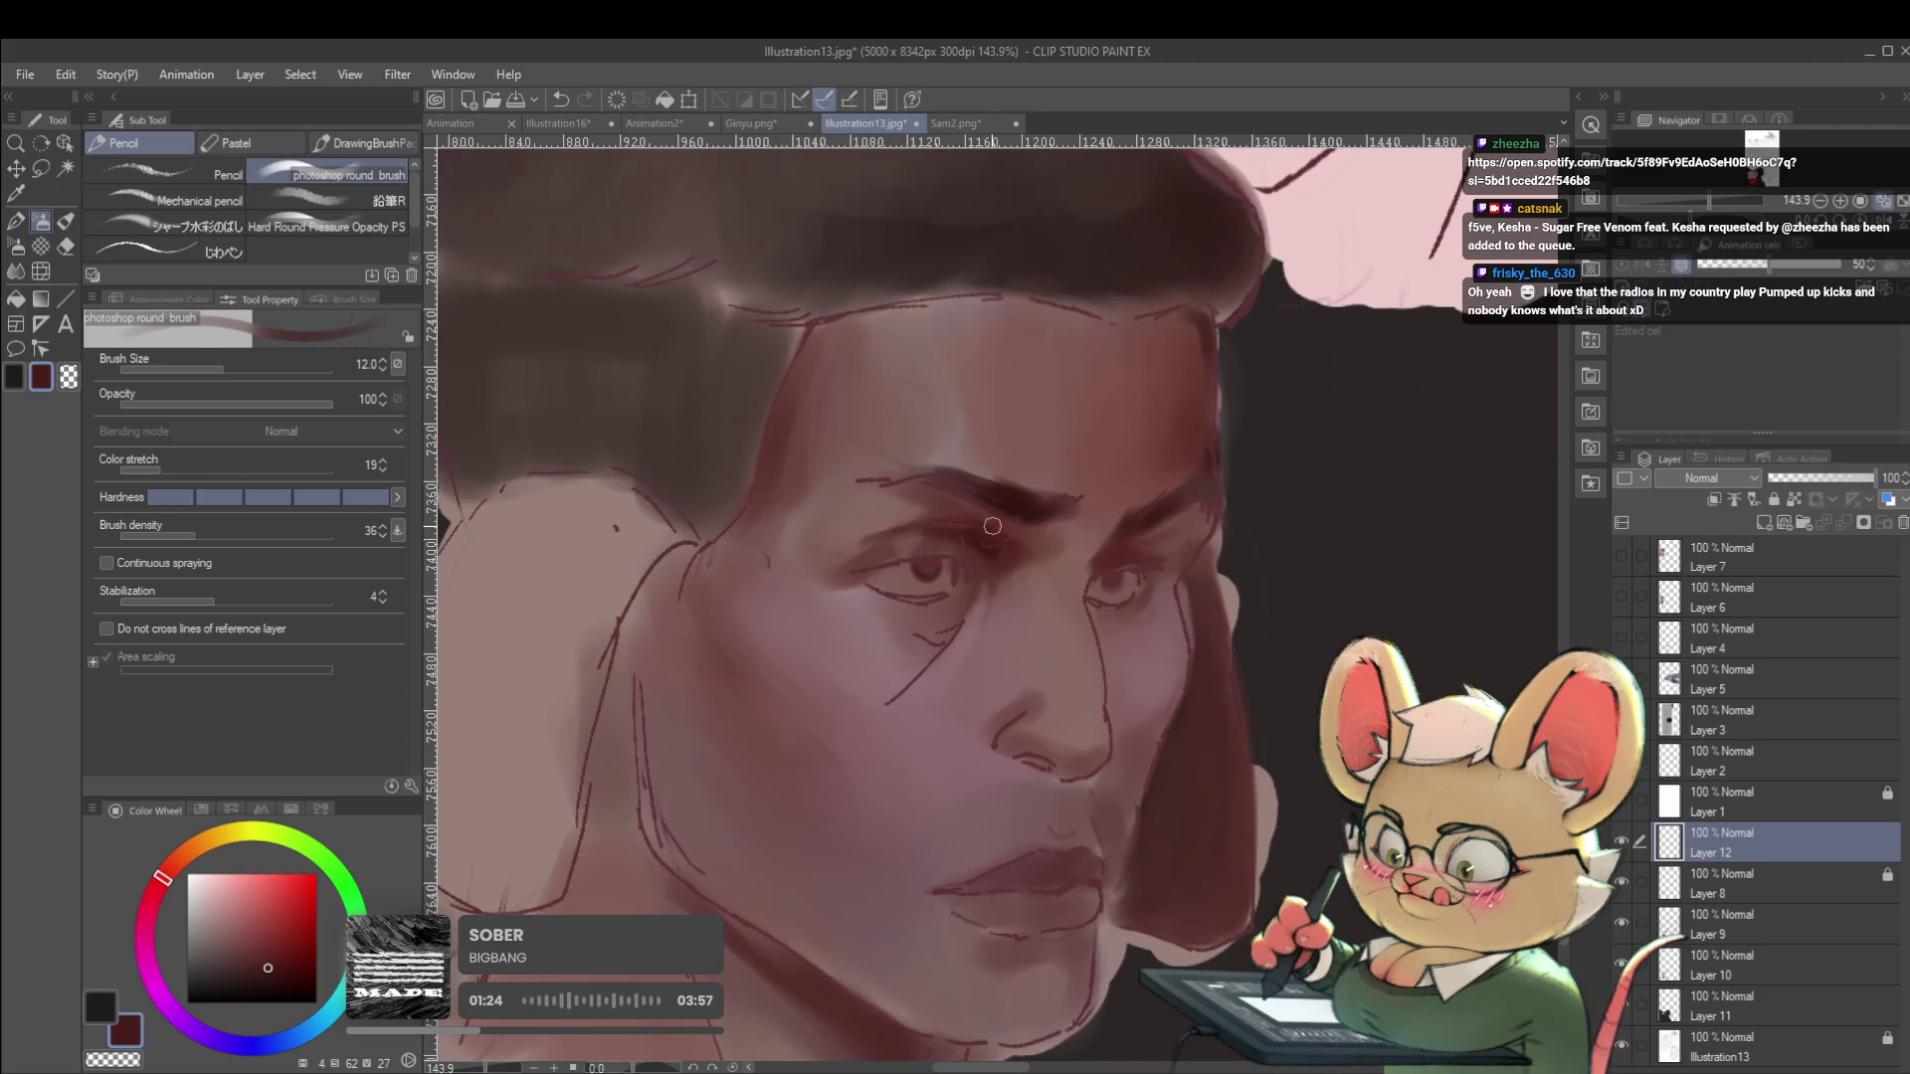
Paint the dark iris with eye-corner, skin and eyebrow colours, then mirror the view to check.
{"action": "left_click", "coordinate": [976, 534], "text": "alt"}
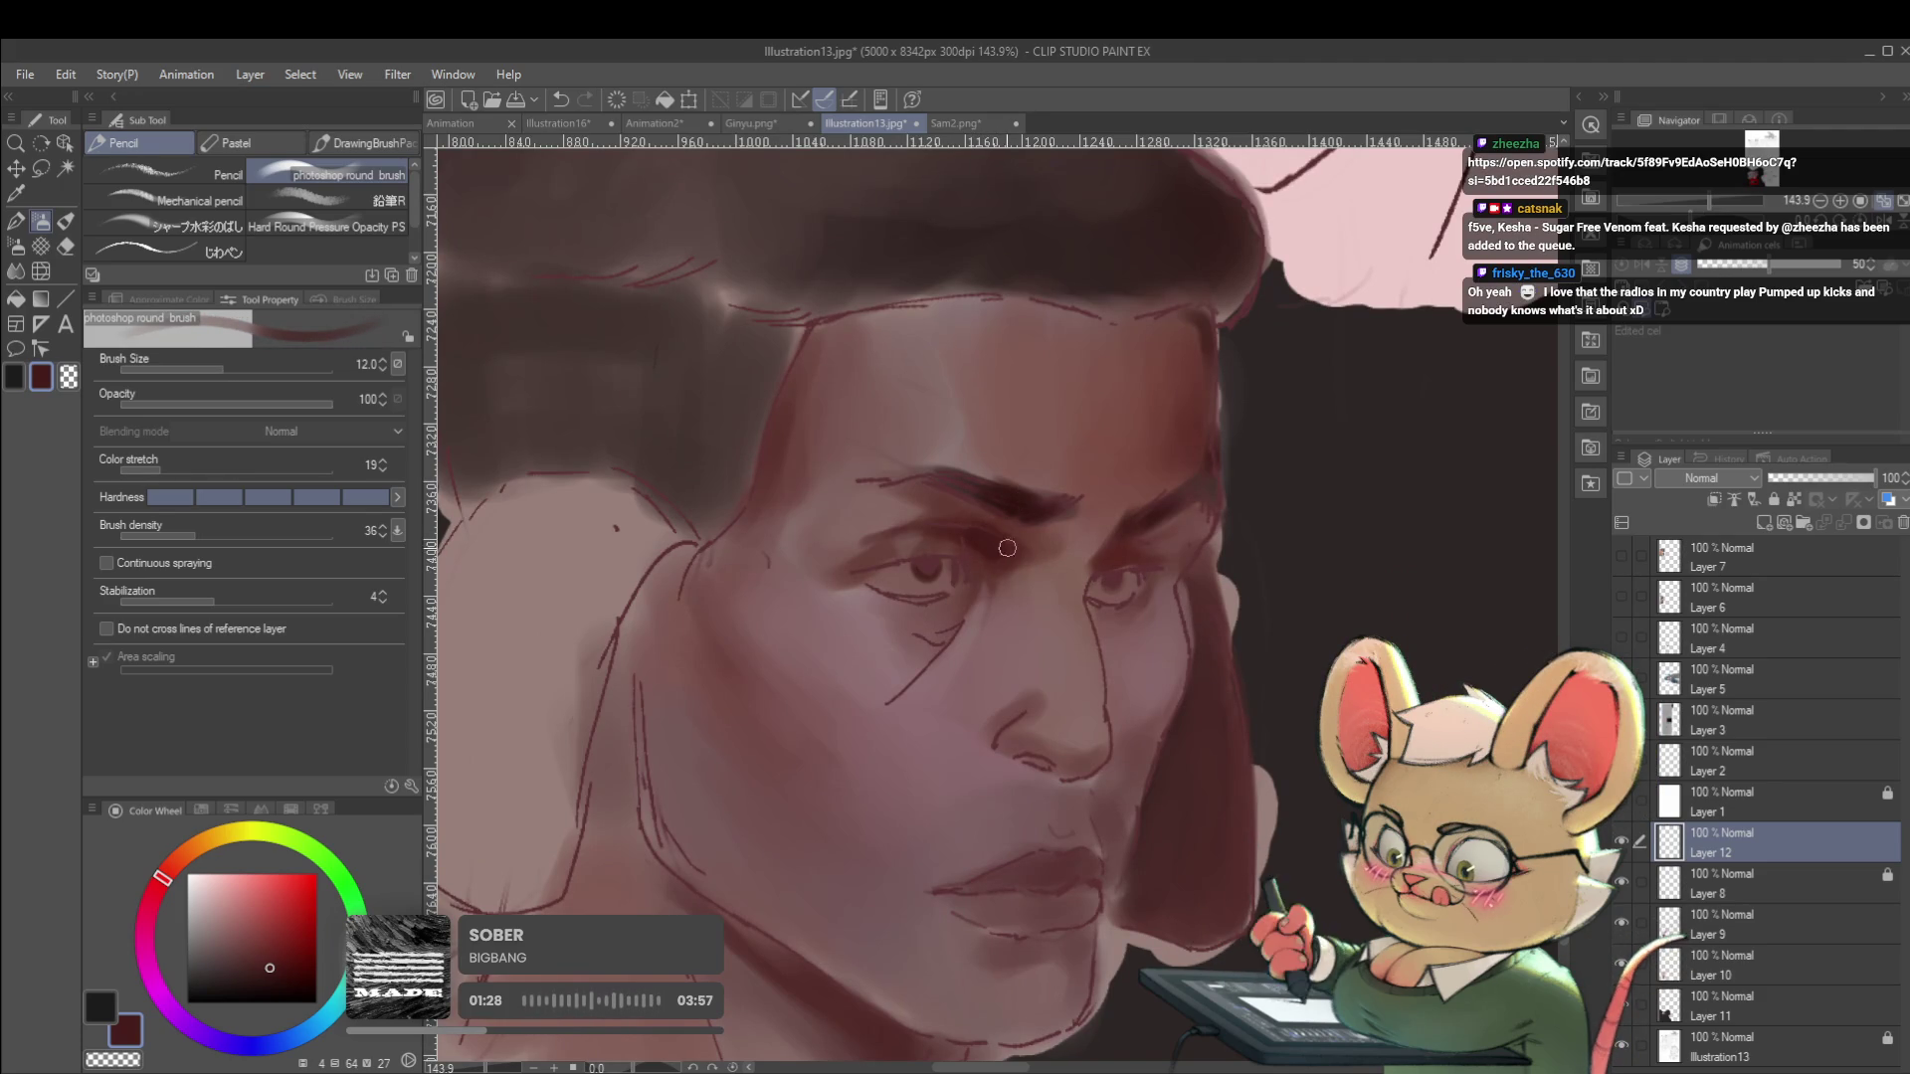
{"action": "left_click", "coordinate": [1006, 556], "text": "alt"}
{"action": "scroll", "coordinate": [932, 570], "scroll_direction": "up", "scroll_amount": 3}
{"action": "left_click", "coordinate": [1084, 430], "text": "alt"}
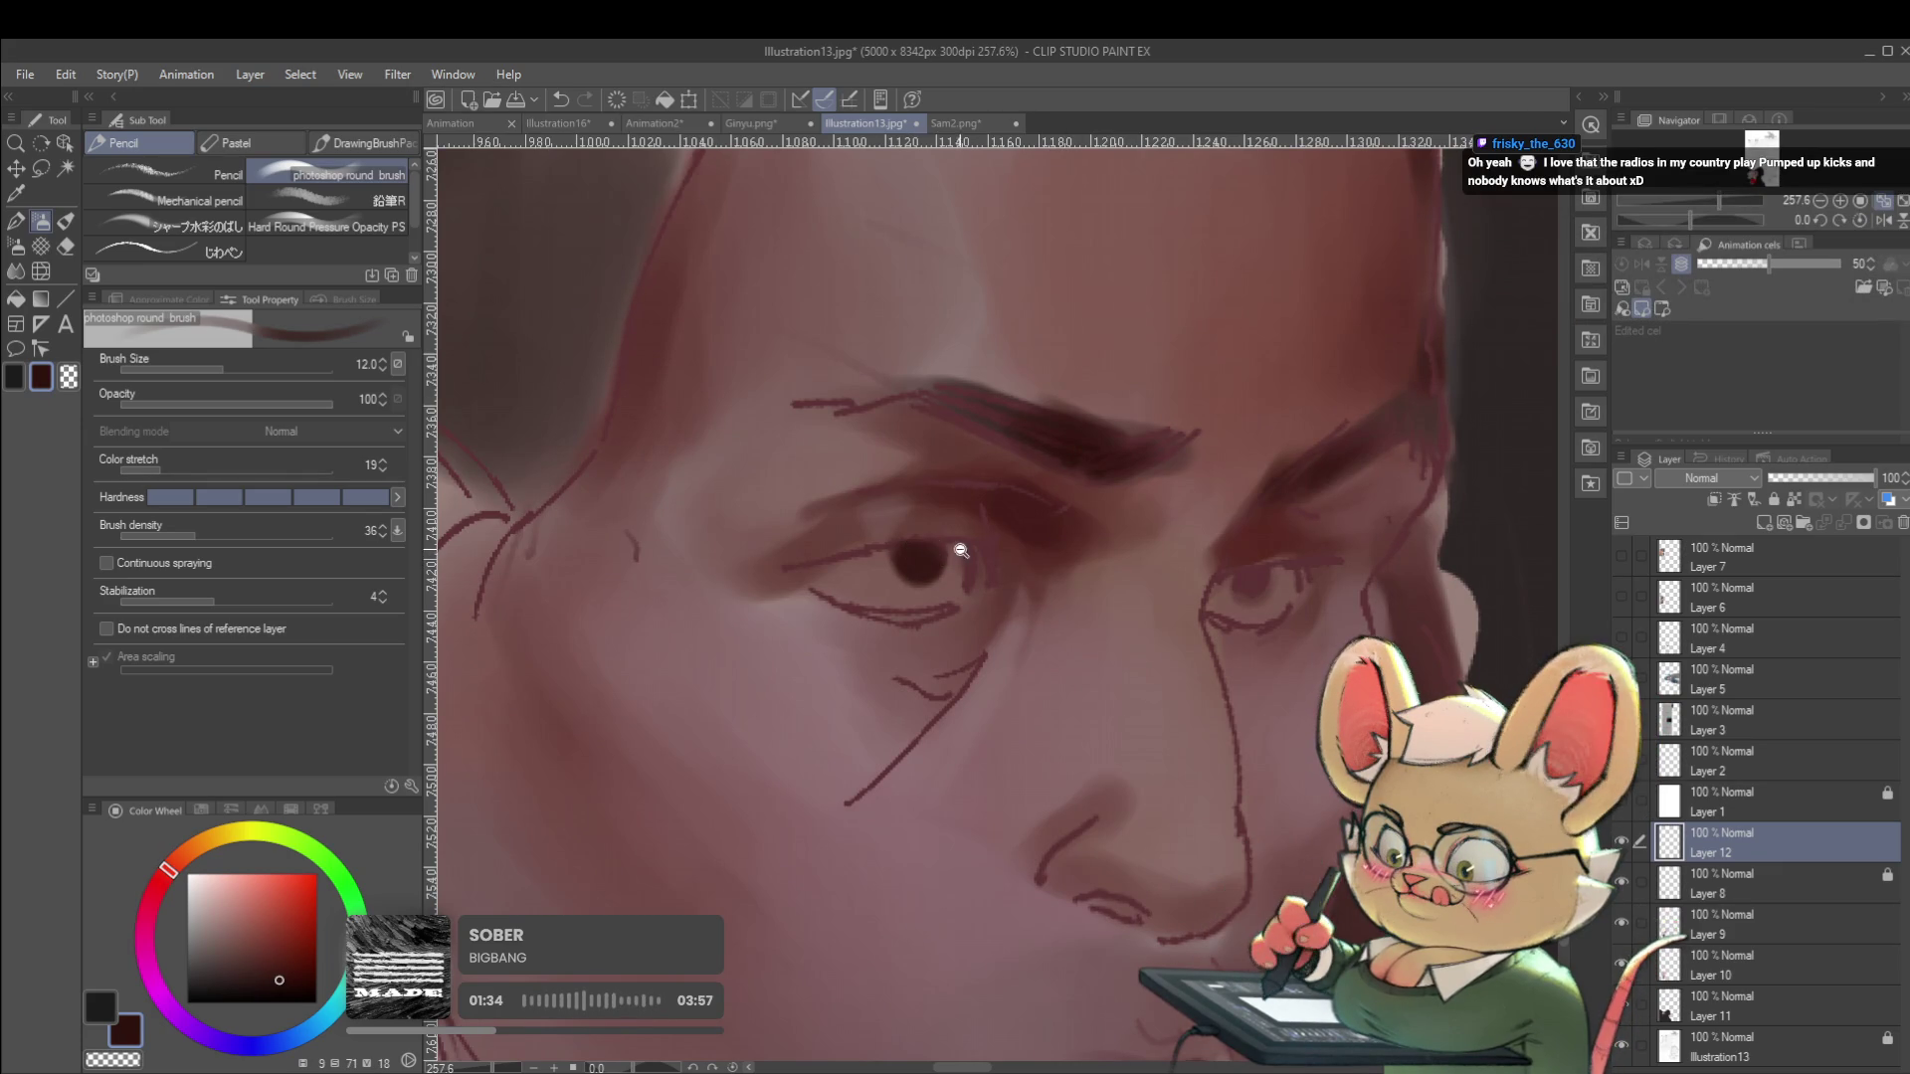
{"action": "scroll", "coordinate": [897, 466], "scroll_direction": "down", "scroll_amount": 10}
{"action": "left_click", "coordinate": [1880, 223]}
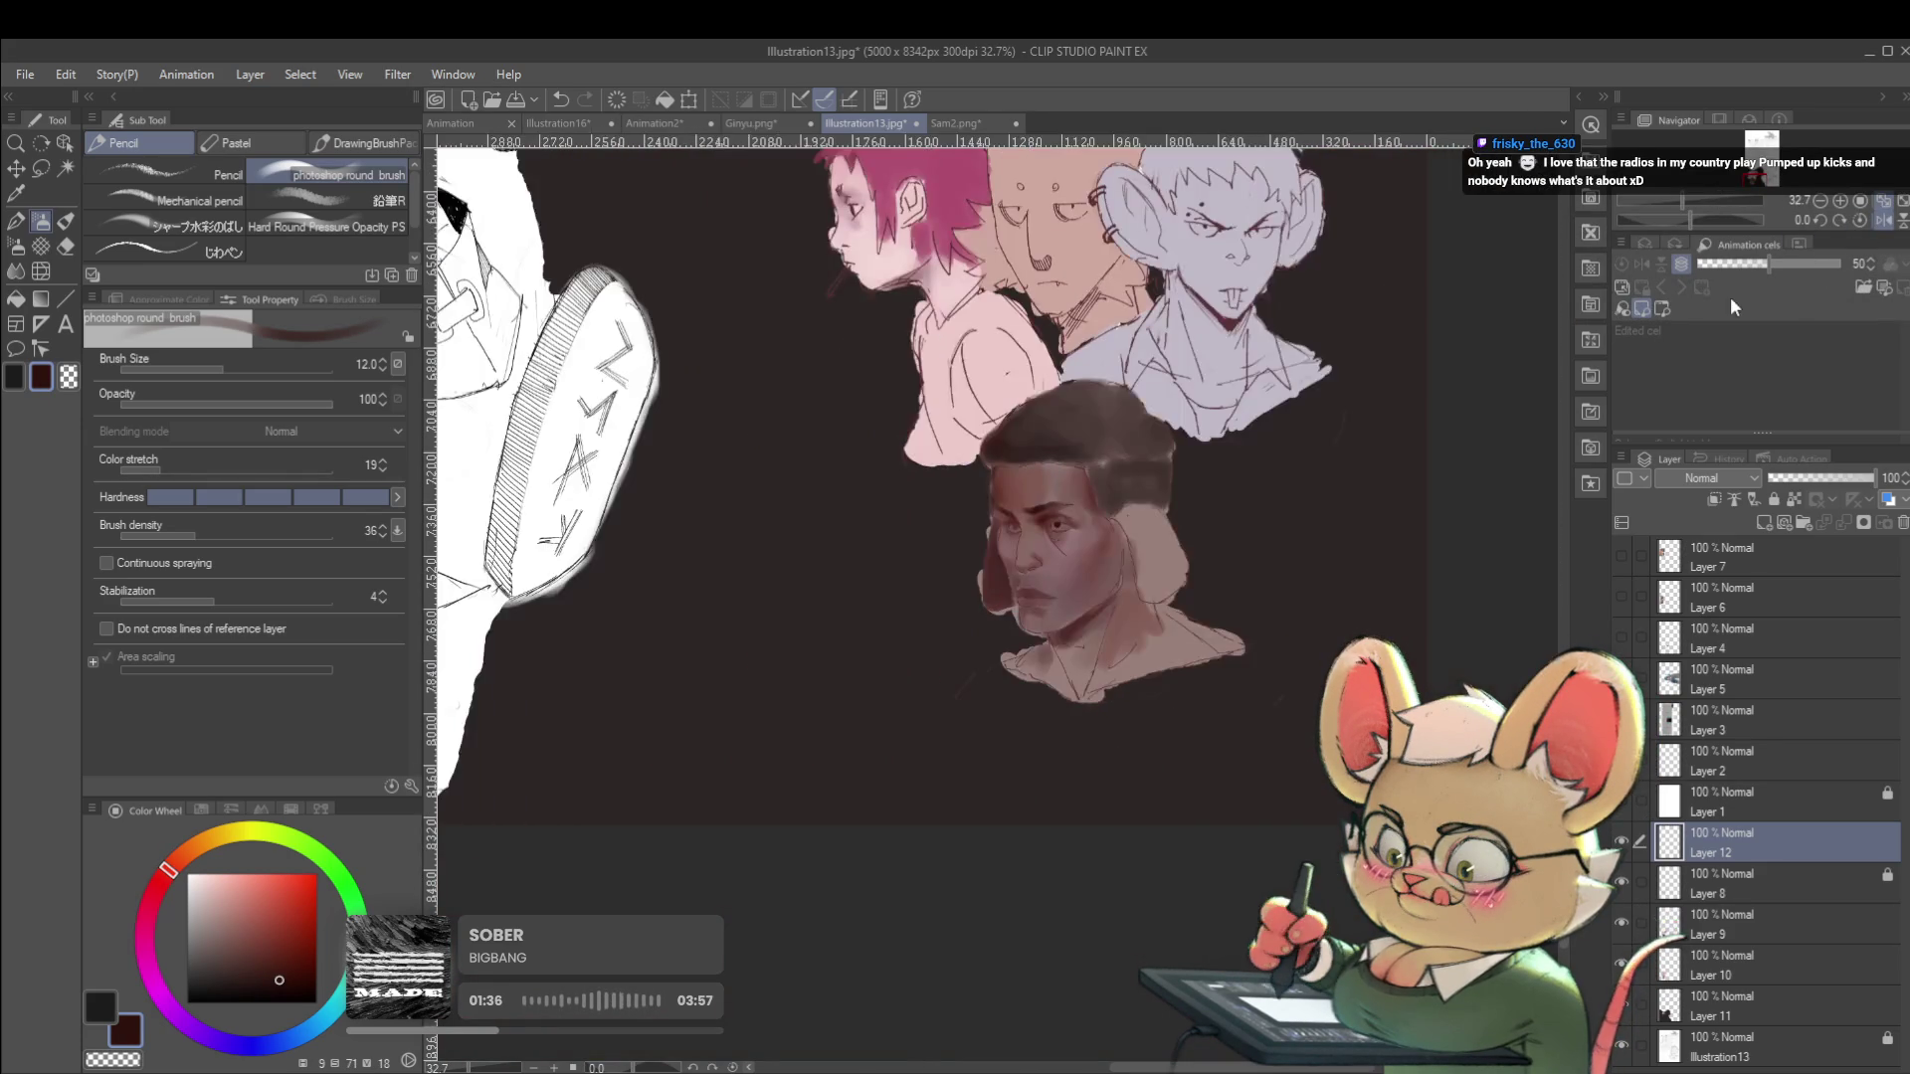
Resample painted skin and the darker eyebrow colour, checking the whole group of heads mirrored.
{"action": "scroll", "coordinate": [748, 600], "scroll_direction": "up", "scroll_amount": 7}
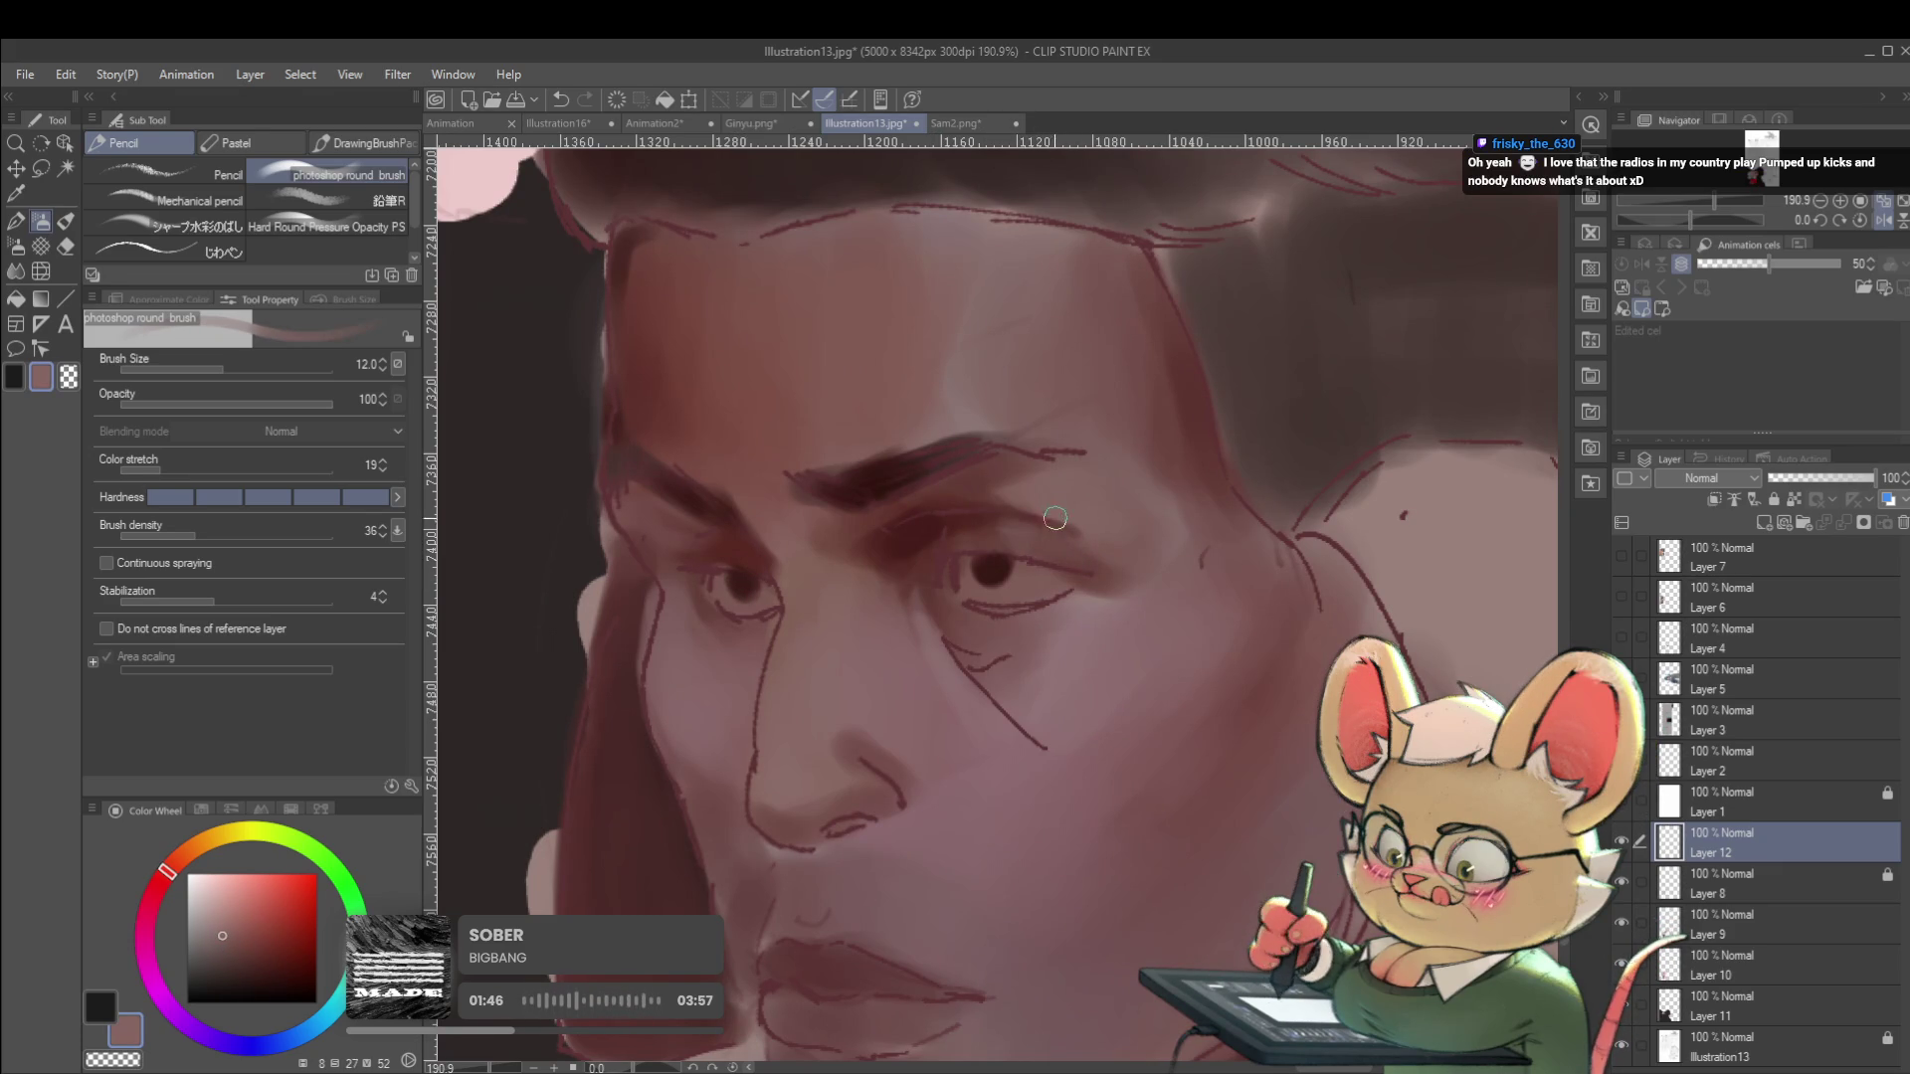
{"action": "left_click", "coordinate": [1059, 526], "text": "alt"}
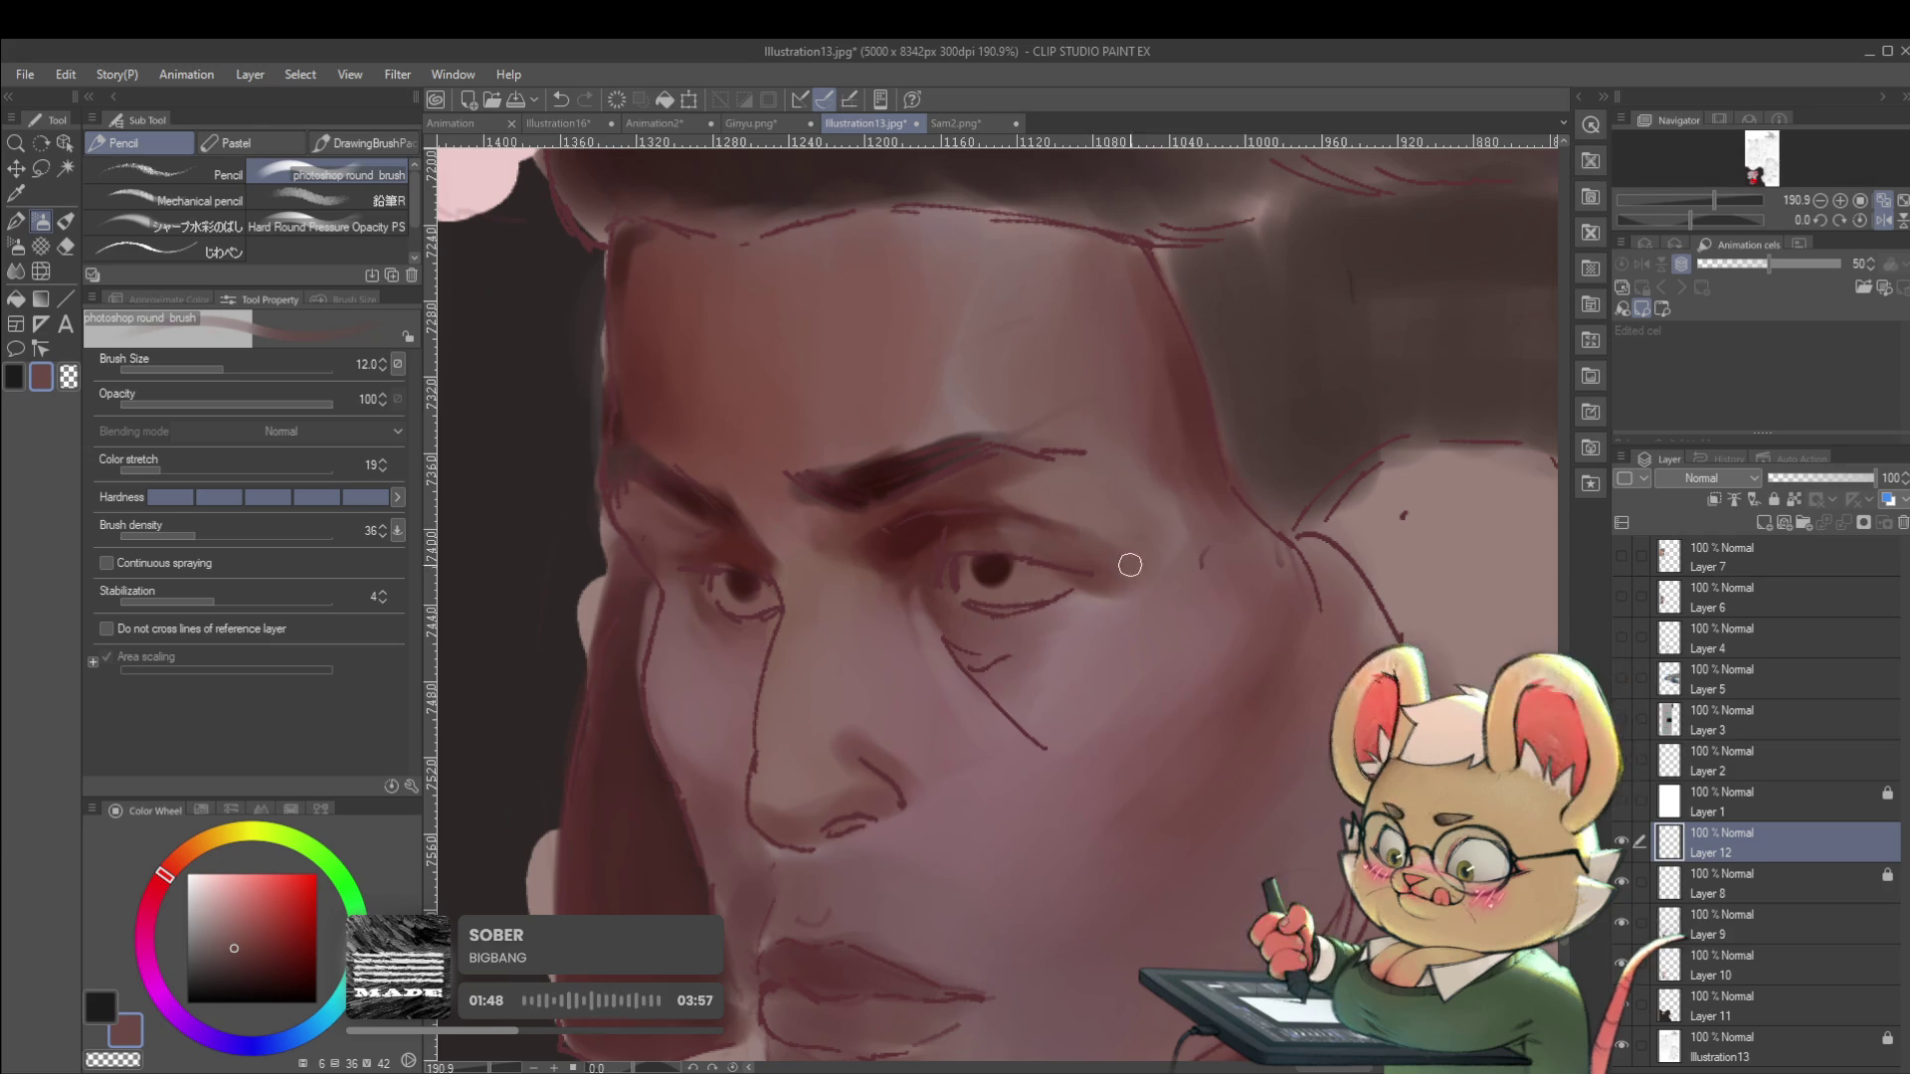
{"action": "scroll", "coordinate": [1113, 556], "scroll_direction": "down", "scroll_amount": 8}
{"action": "left_click_drag", "start_coordinate": [1223, 519], "coordinate": [960, 490]}
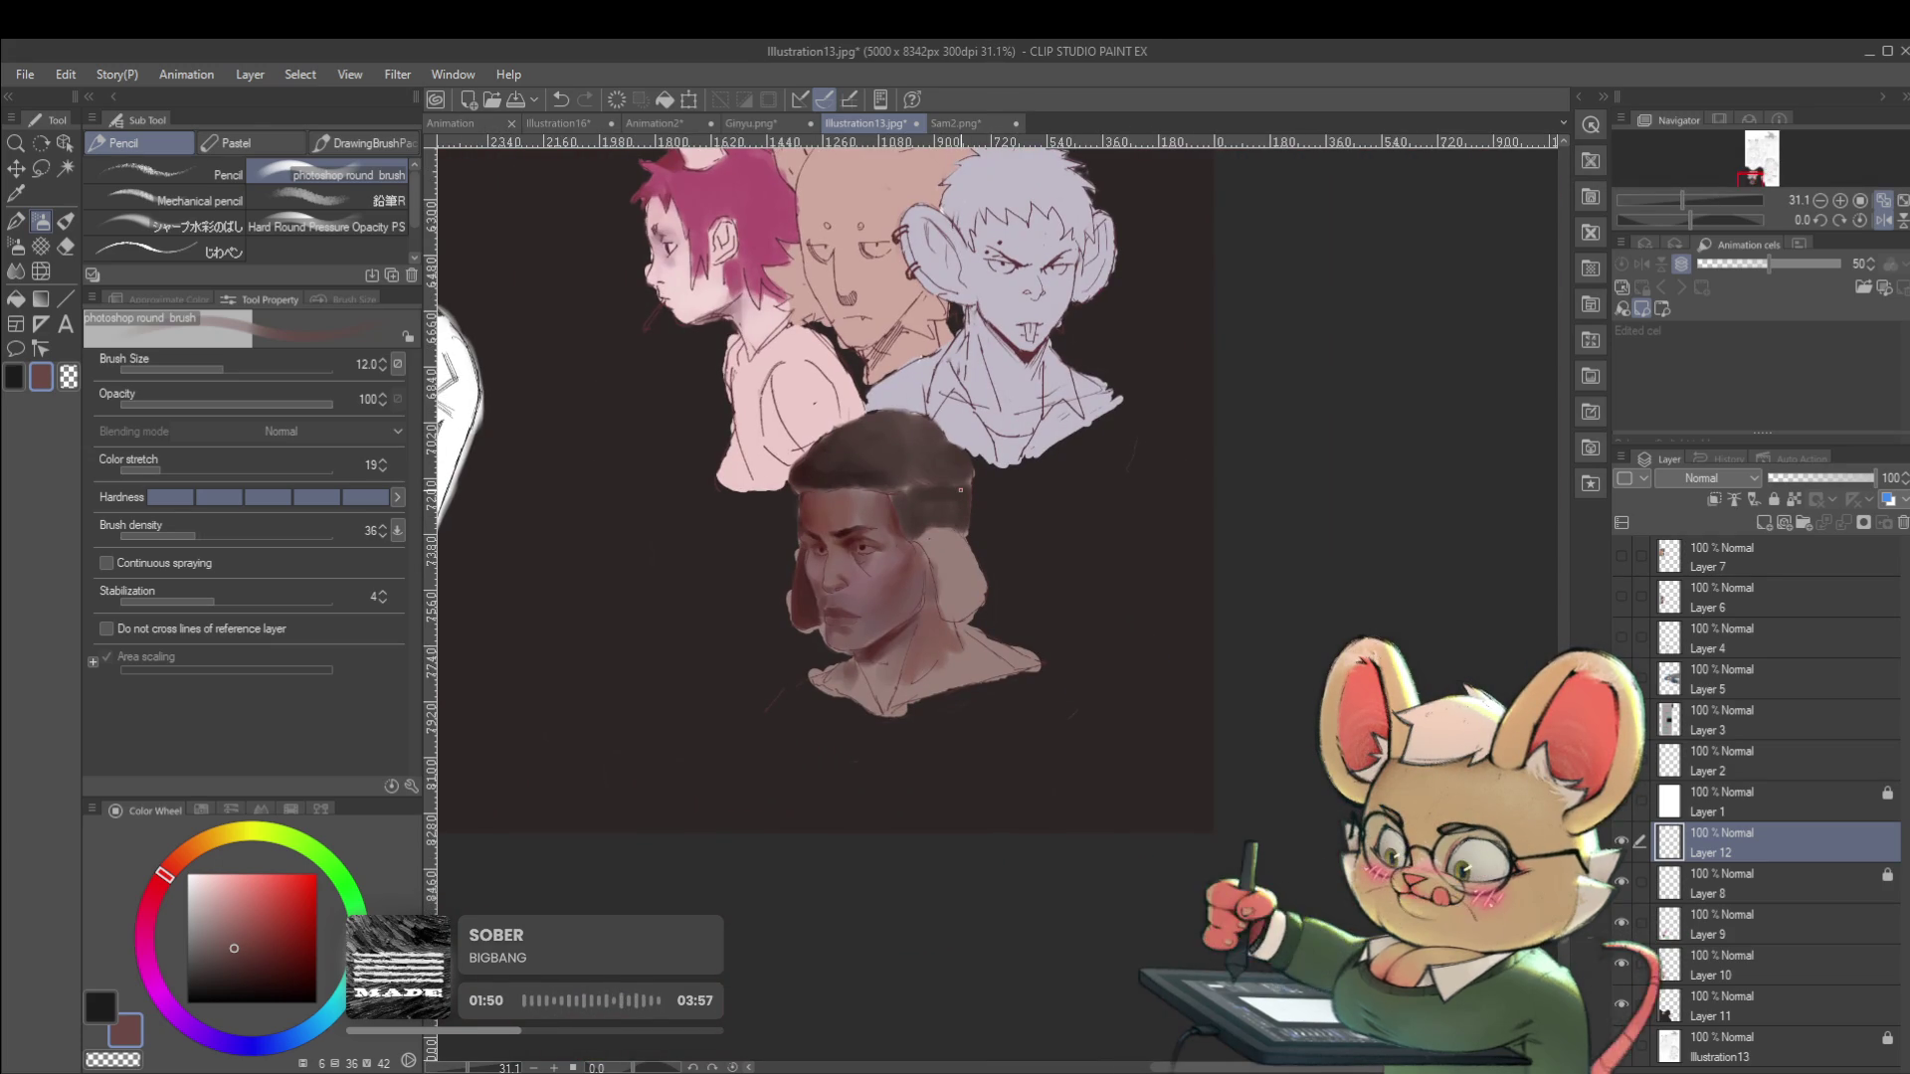
{"action": "scroll", "coordinate": [886, 492], "scroll_direction": "up", "scroll_amount": 1}
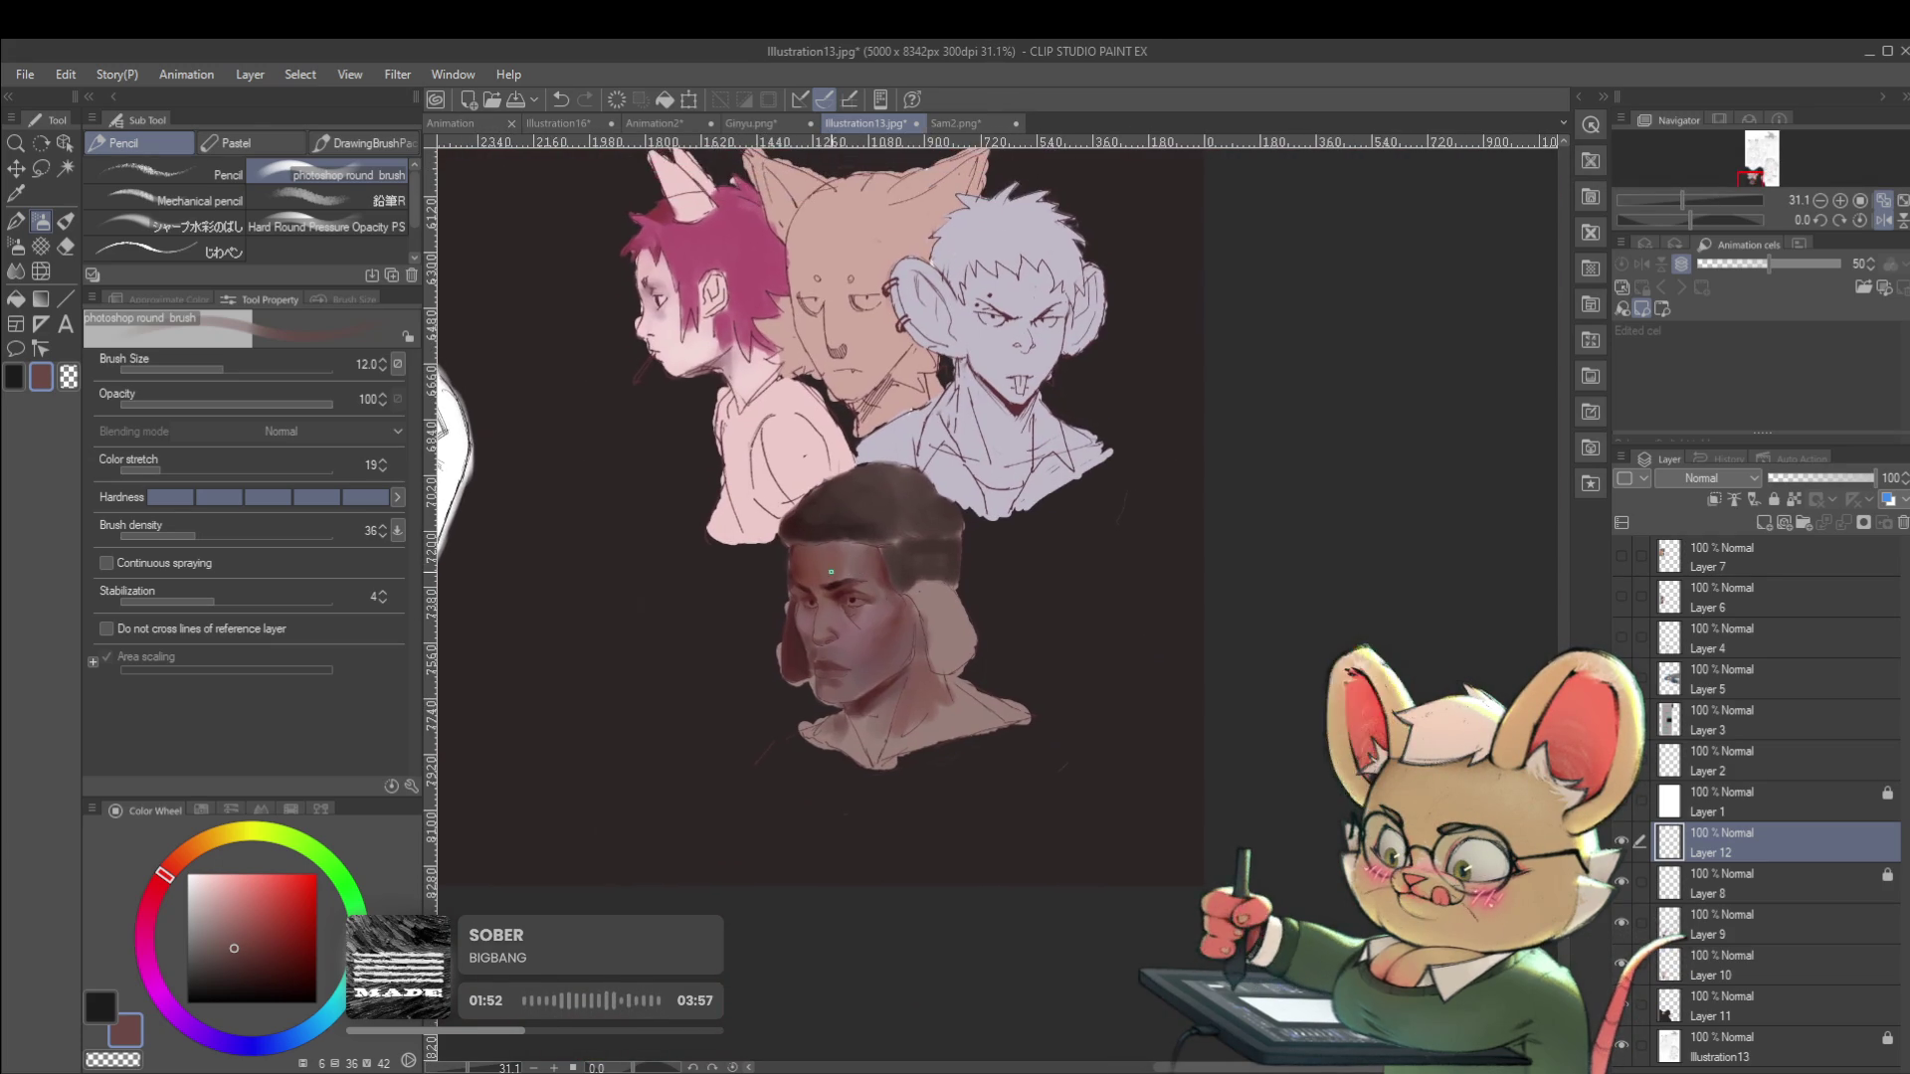
{"action": "scroll", "coordinate": [815, 606], "scroll_direction": "up", "scroll_amount": 4}
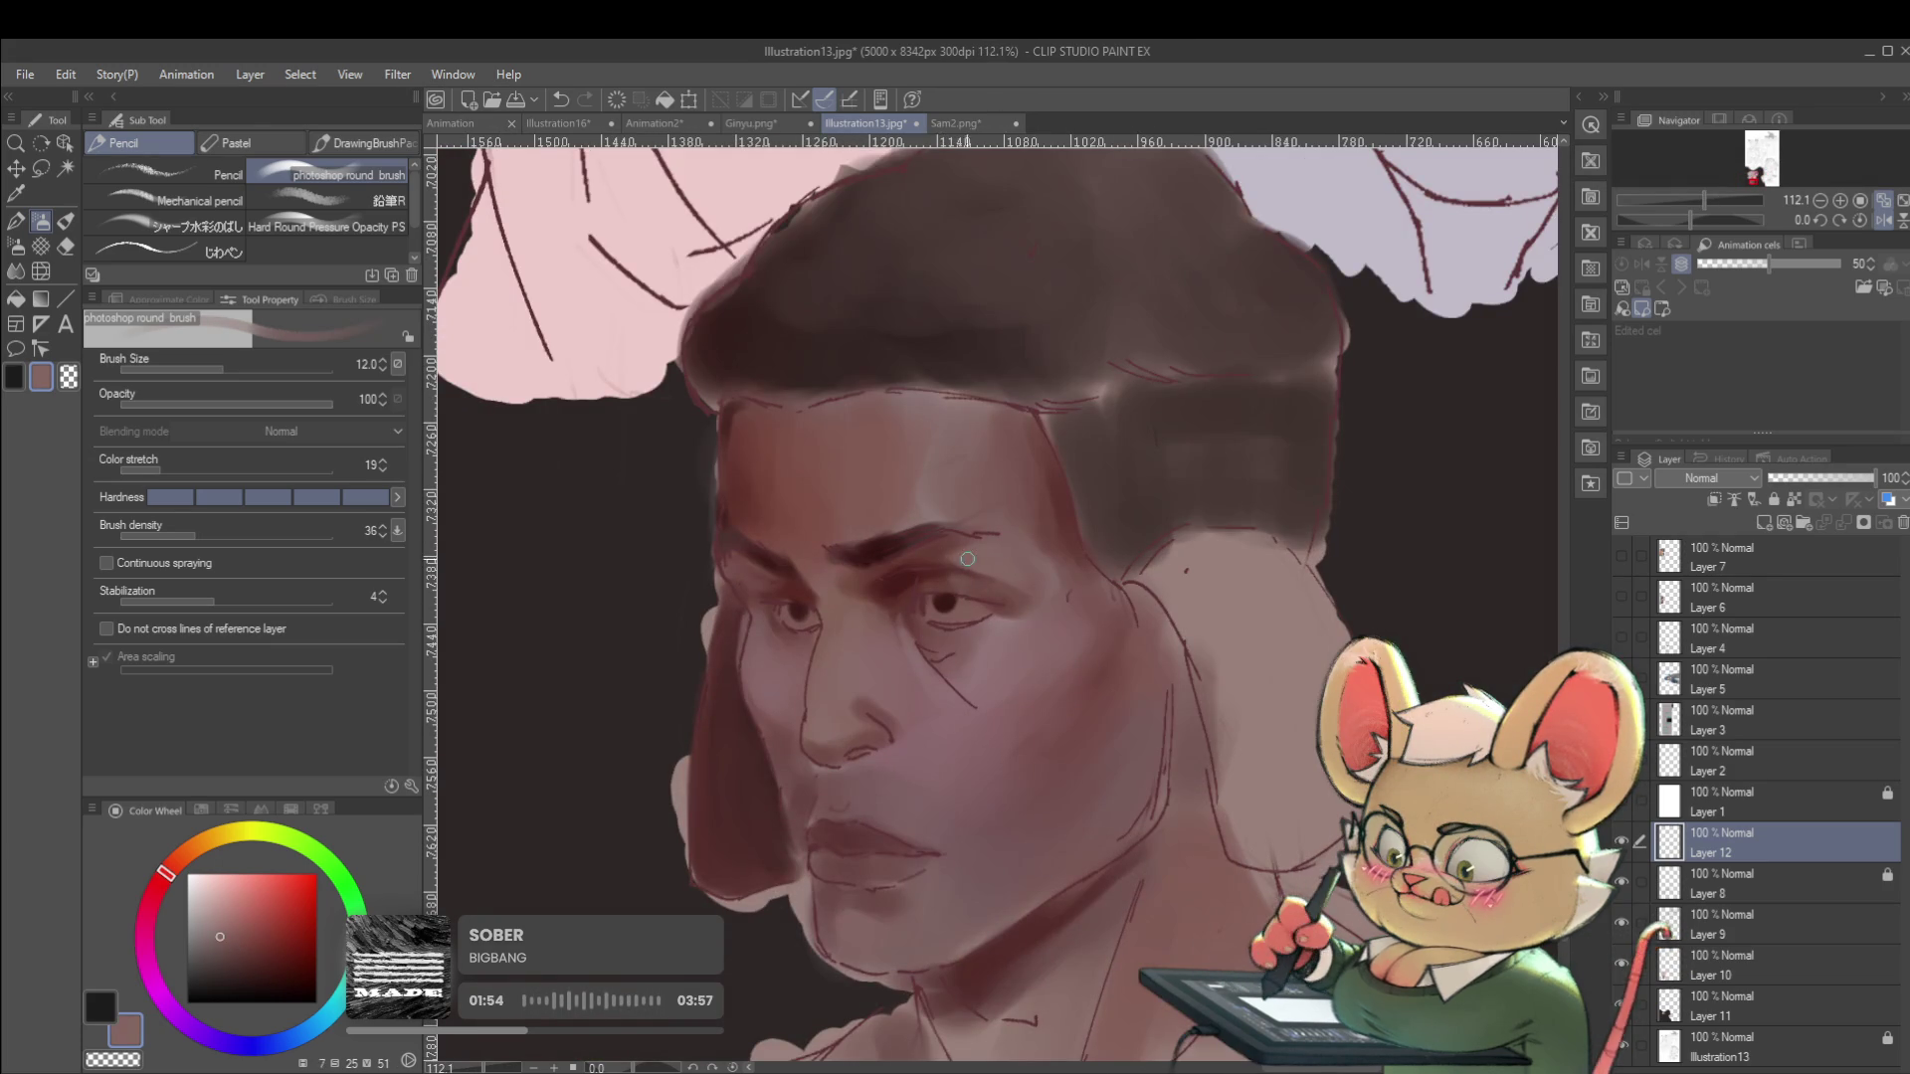
{"action": "left_click", "coordinate": [932, 546], "text": "alt"}
{"action": "scroll", "coordinate": [976, 545], "scroll_direction": "down", "scroll_amount": 4}
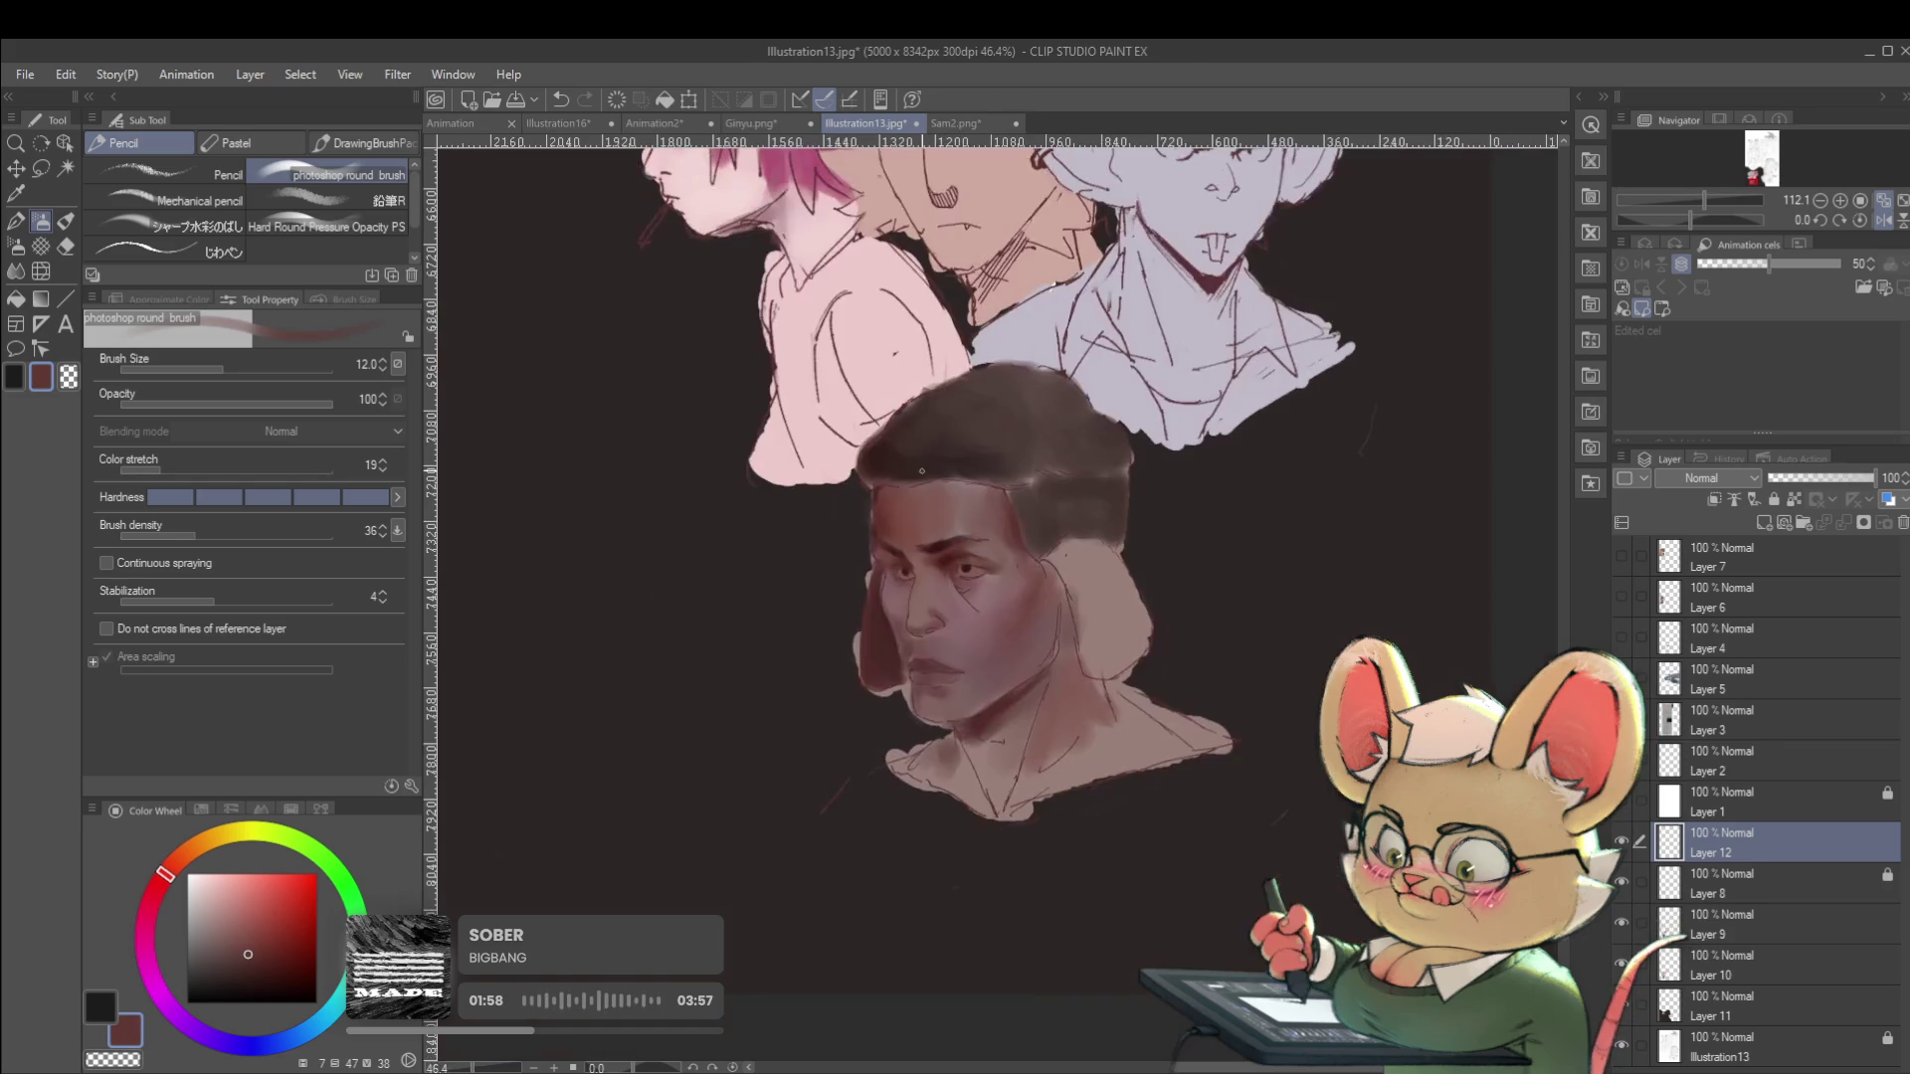
{"action": "left_click", "coordinate": [1883, 220]}
Build up cheek skin tones and a darker red-brown, enlarging the brush to 17 then 40.
{"action": "scroll", "coordinate": [1047, 577], "scroll_direction": "up", "scroll_amount": 2}
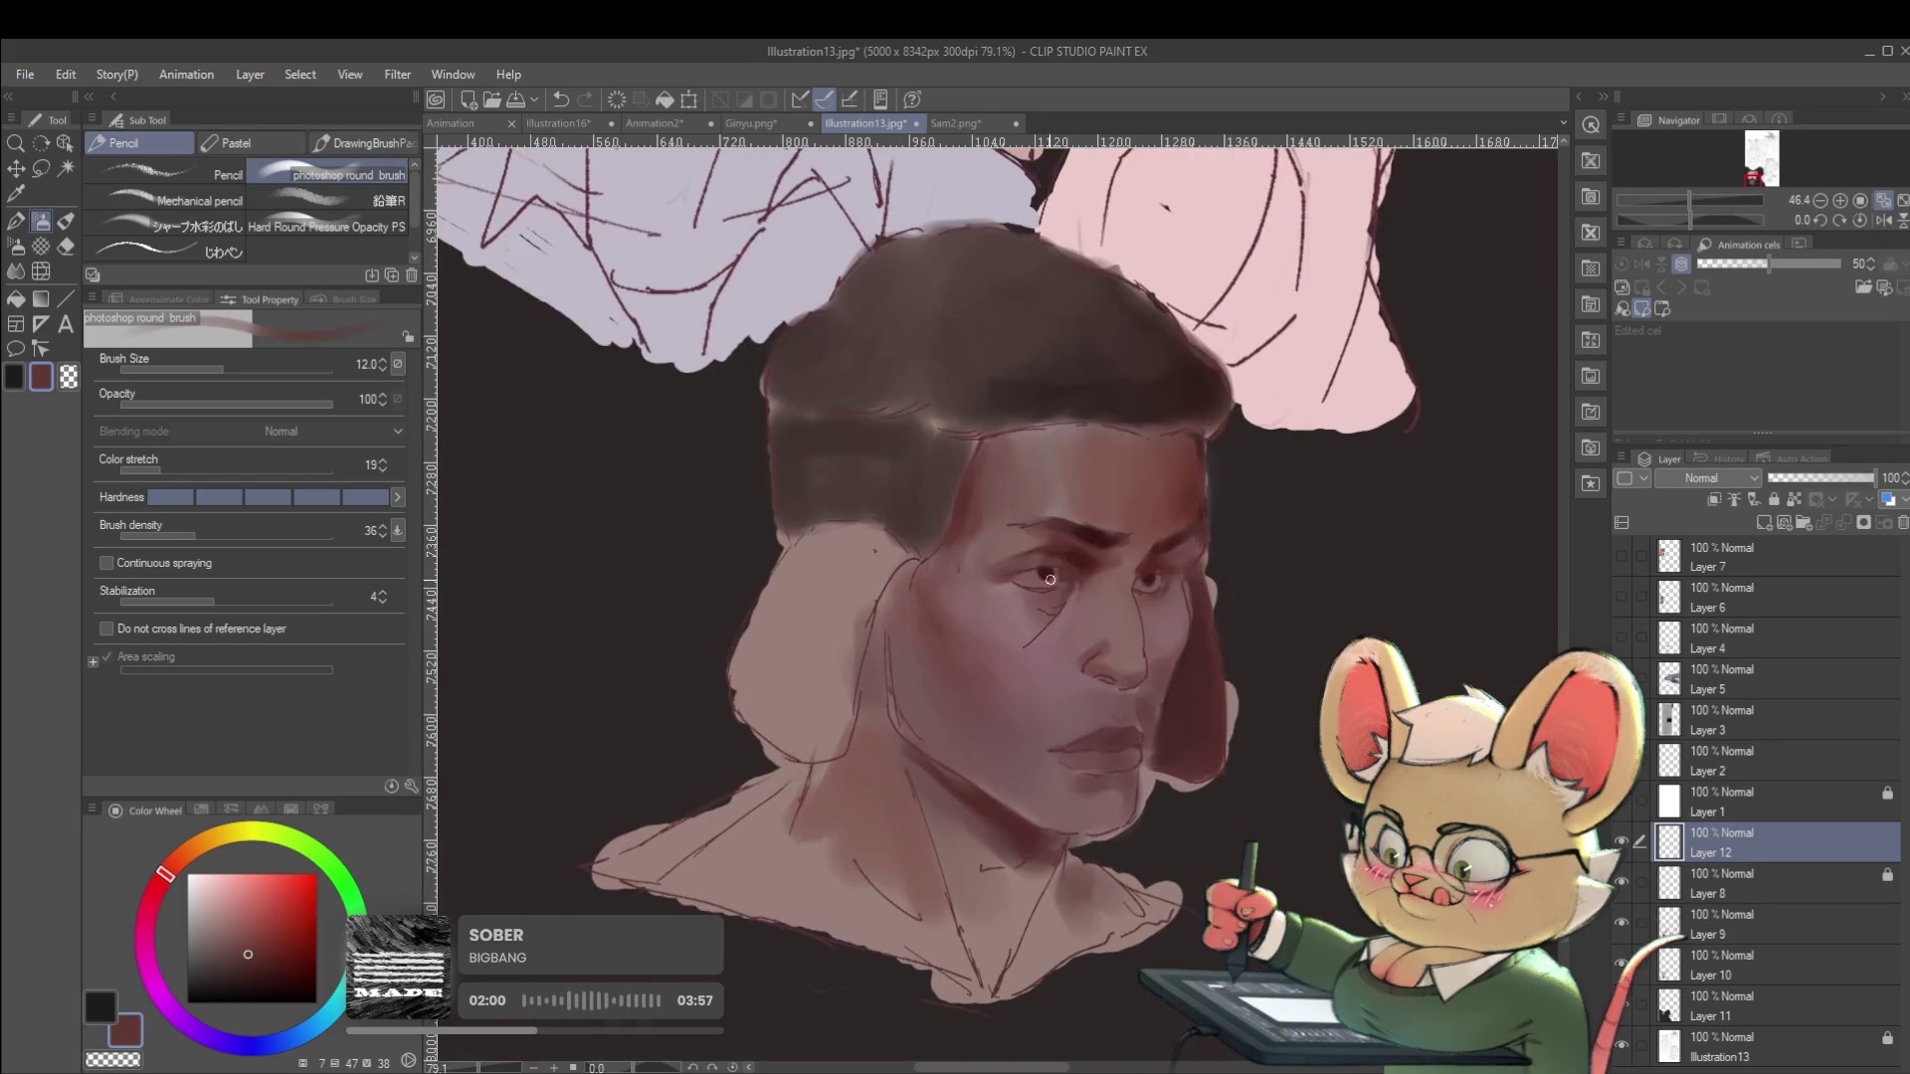
{"action": "left_click", "coordinate": [973, 553], "text": "alt"}
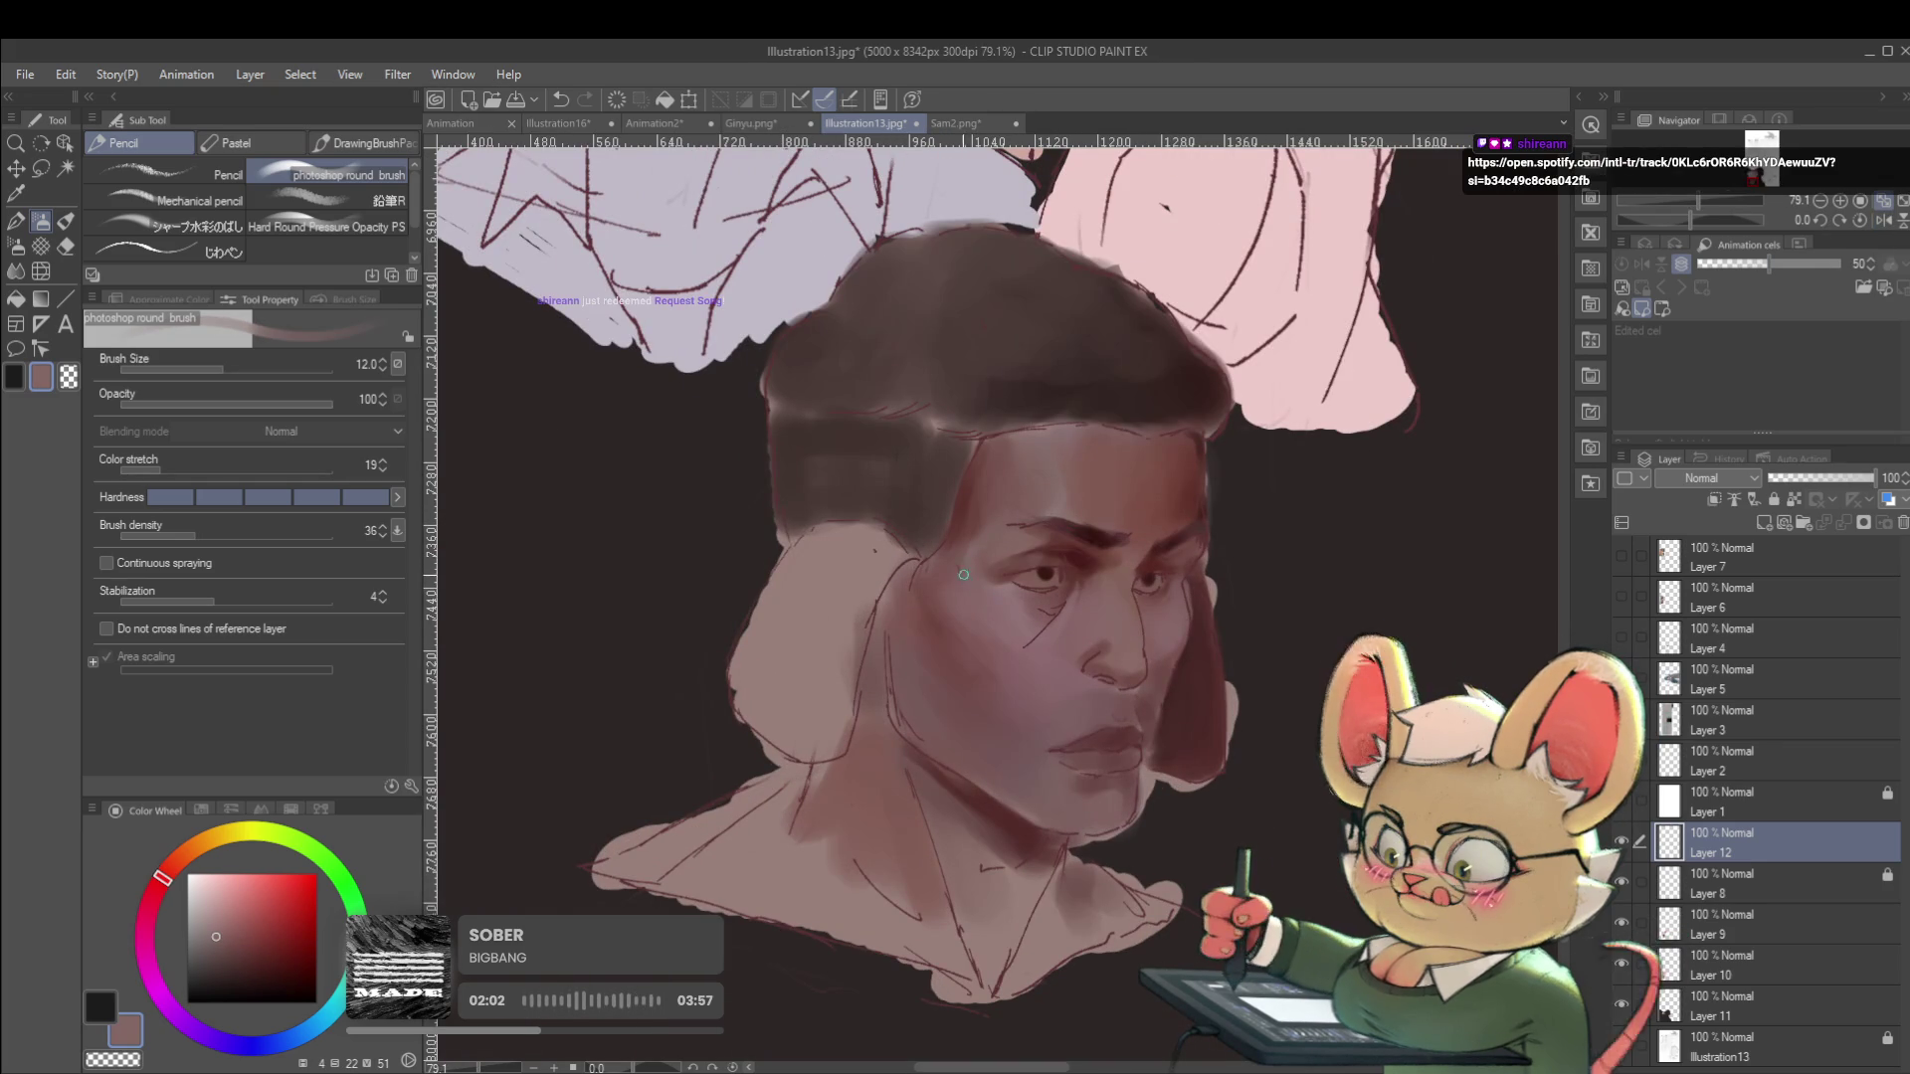
{"action": "left_click", "coordinate": [1005, 581], "text": "alt"}
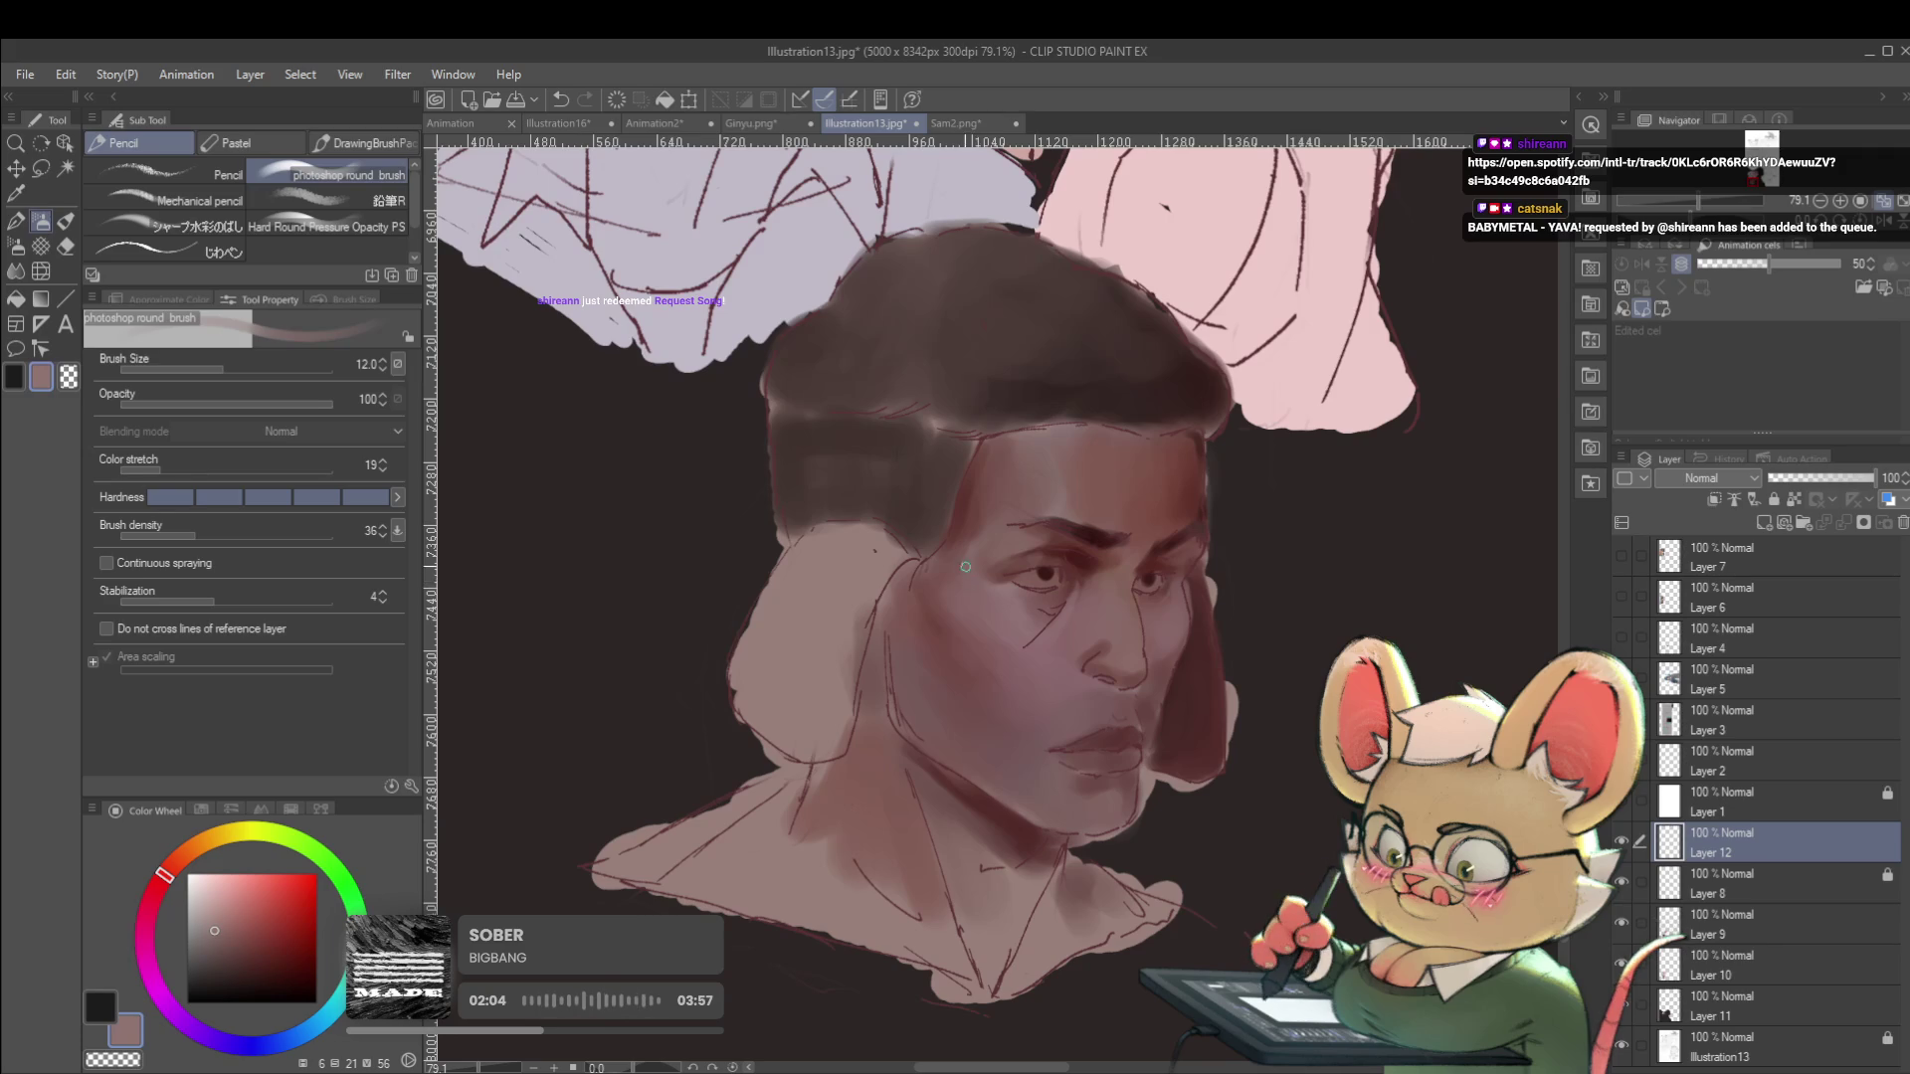
{"action": "key", "text": "bracketright"}
{"action": "key", "text": "bracketright"}
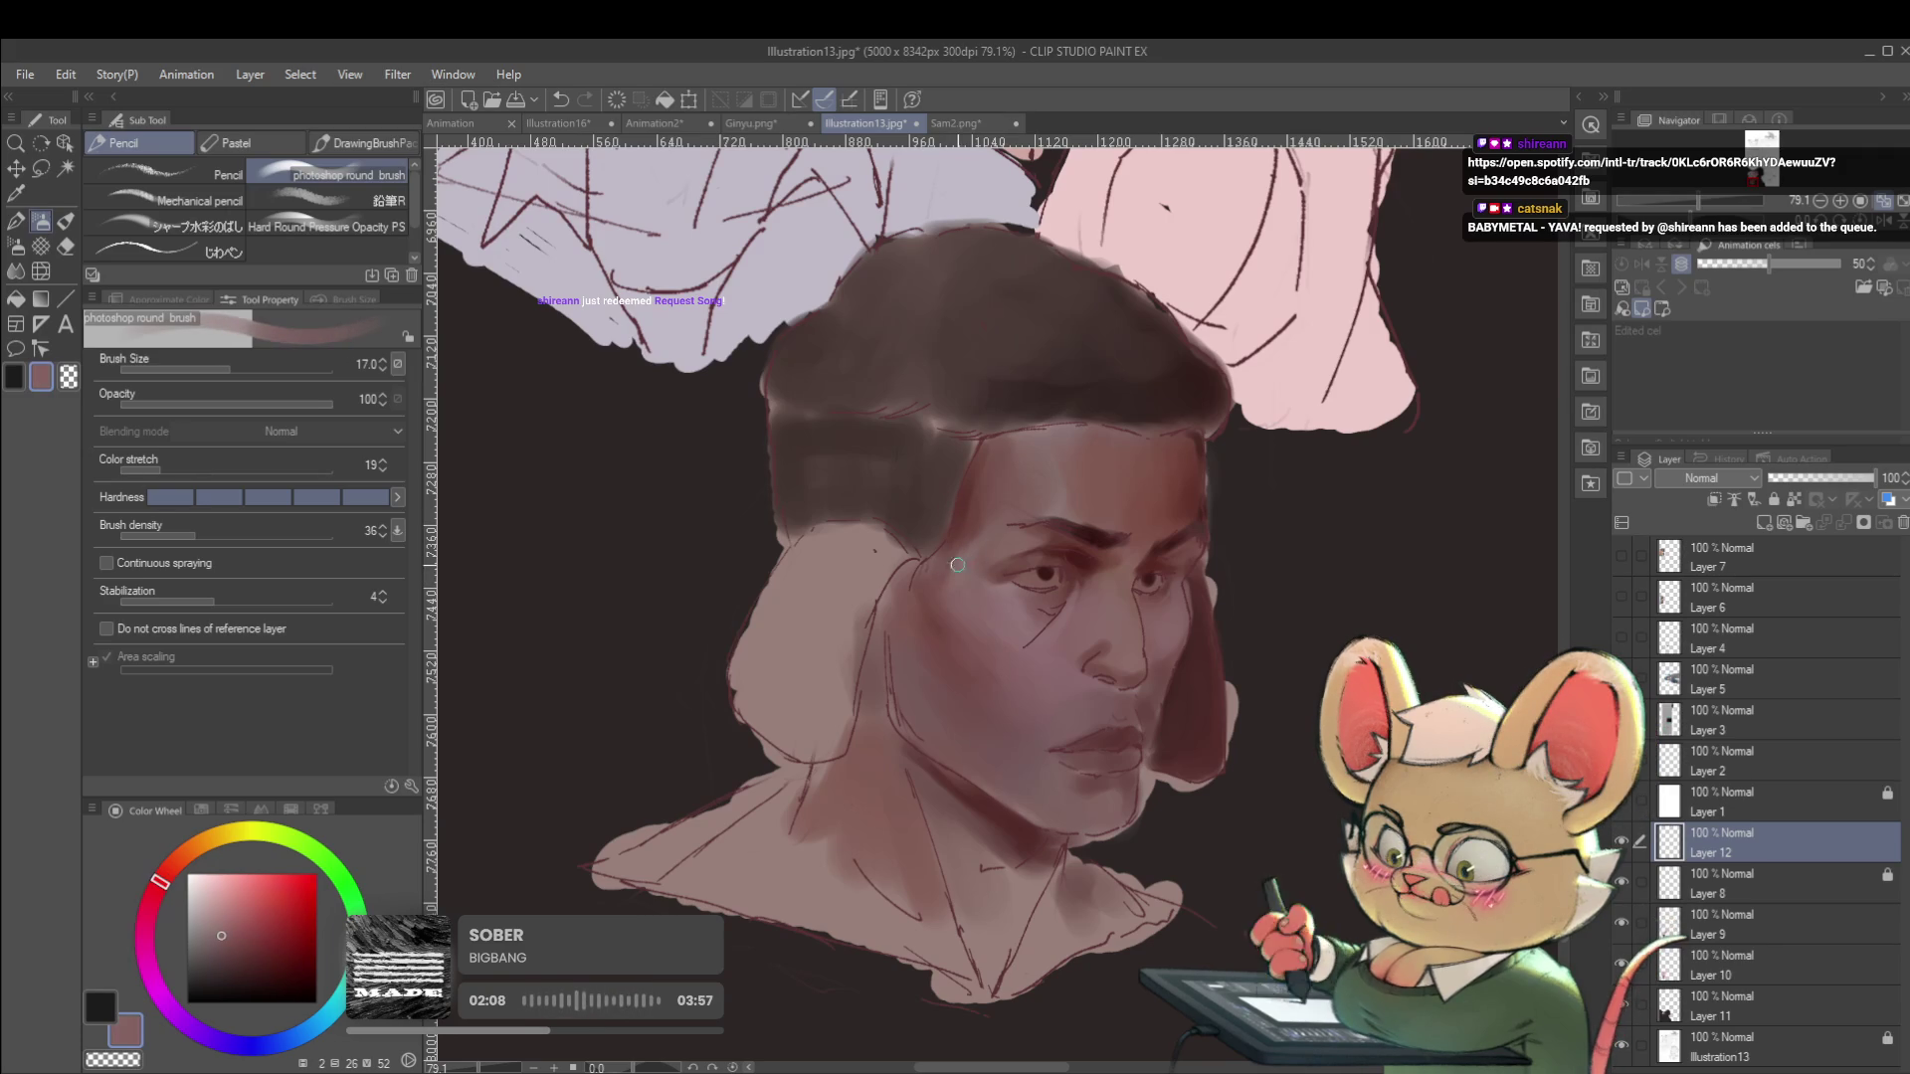
{"action": "left_click", "coordinate": [966, 588], "text": "alt"}
{"action": "key", "text": "bracketright"}
{"action": "key", "text": "bracketright"}
{"action": "key", "text": "bracketright"}
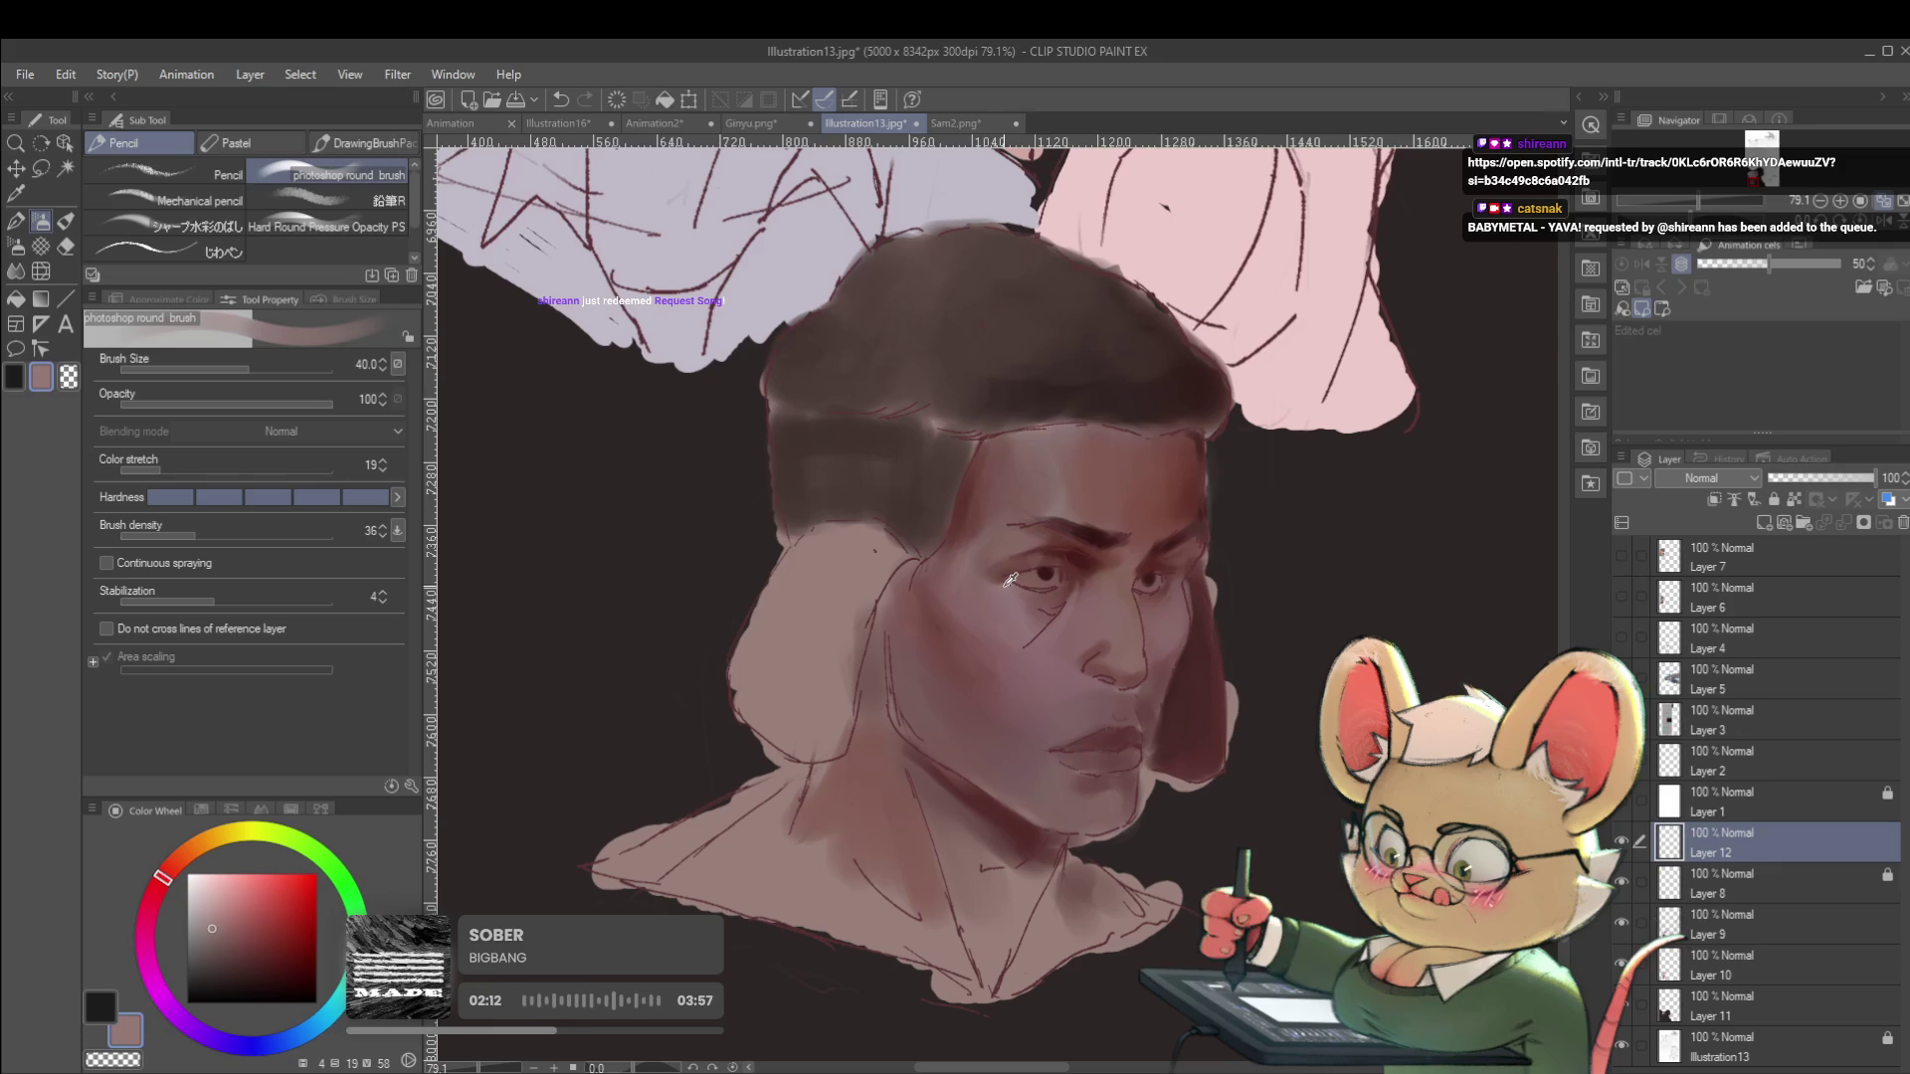
{"action": "left_click", "coordinate": [909, 598], "text": "alt"}
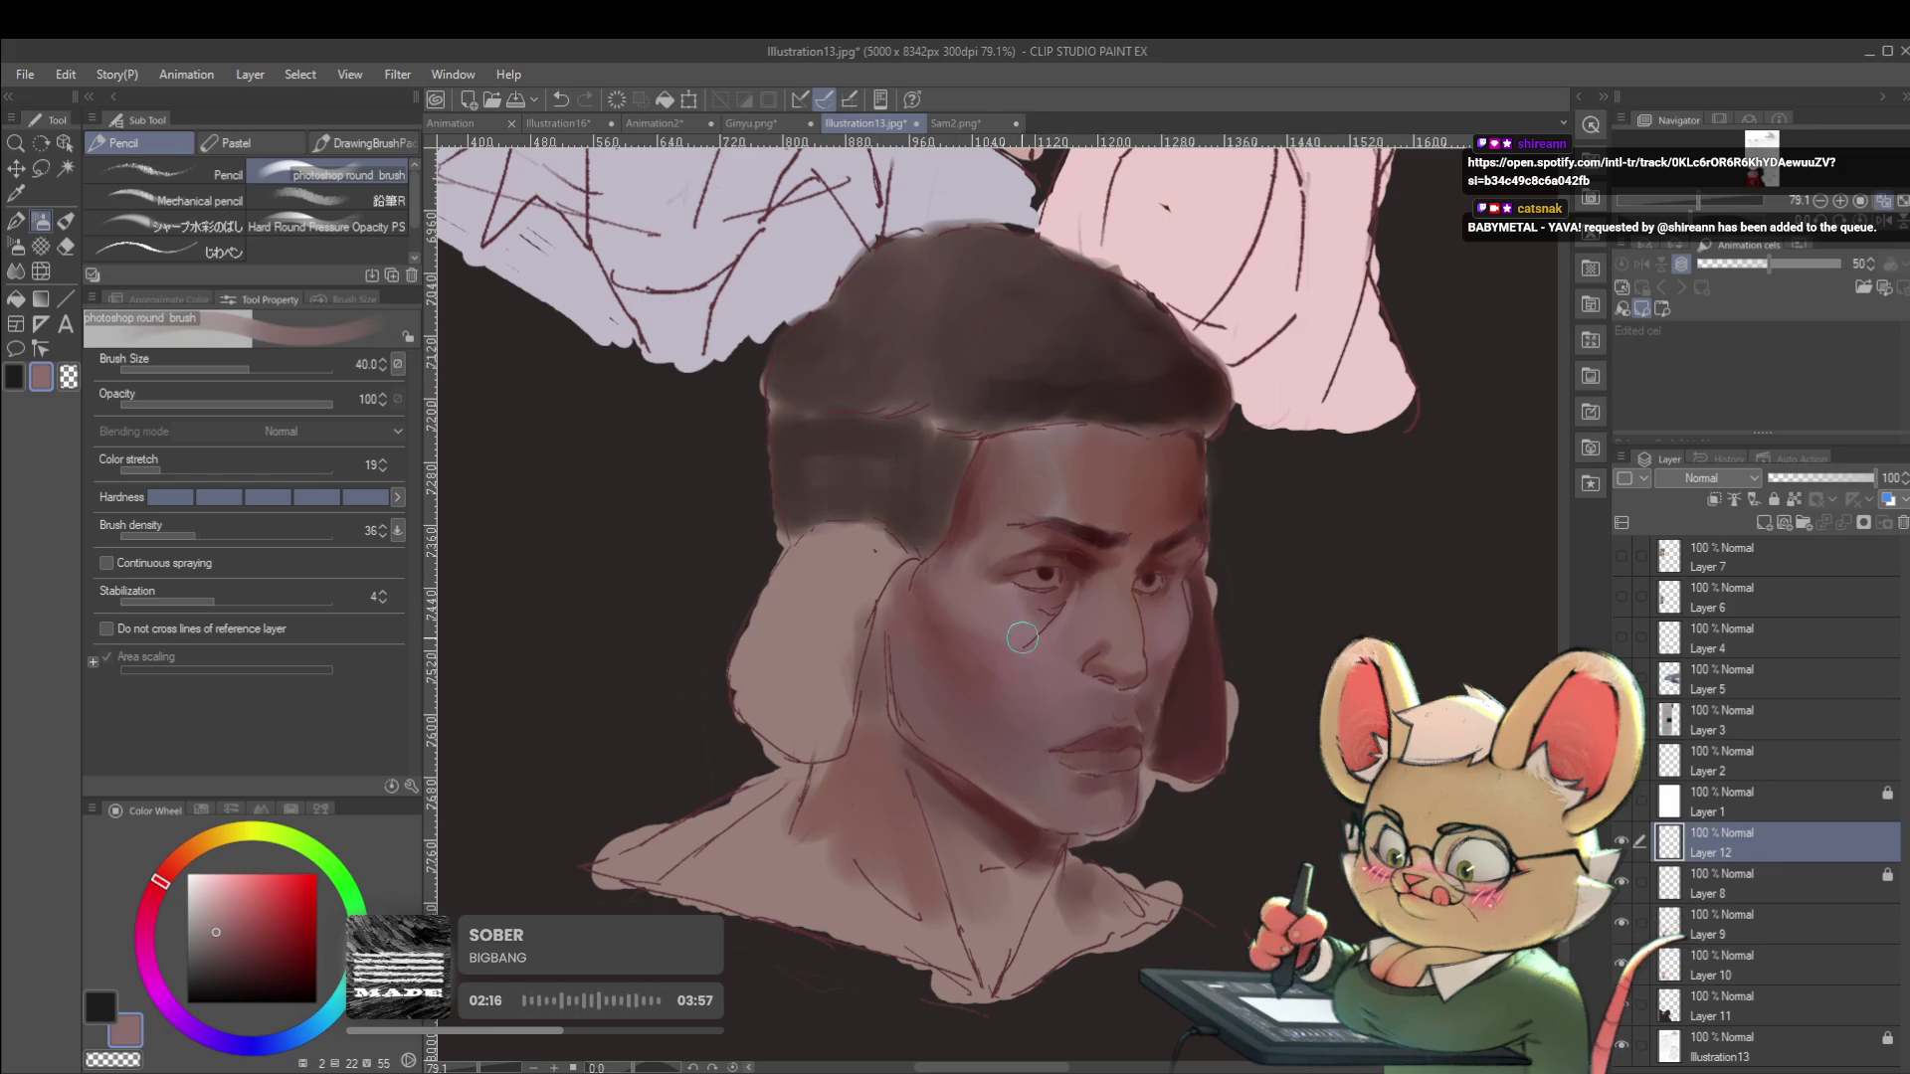
Unmirror the view, switch to a finer drawing brush, and sample a skin tone.
{"action": "scroll", "coordinate": [1065, 669], "scroll_direction": "down", "scroll_amount": 5}
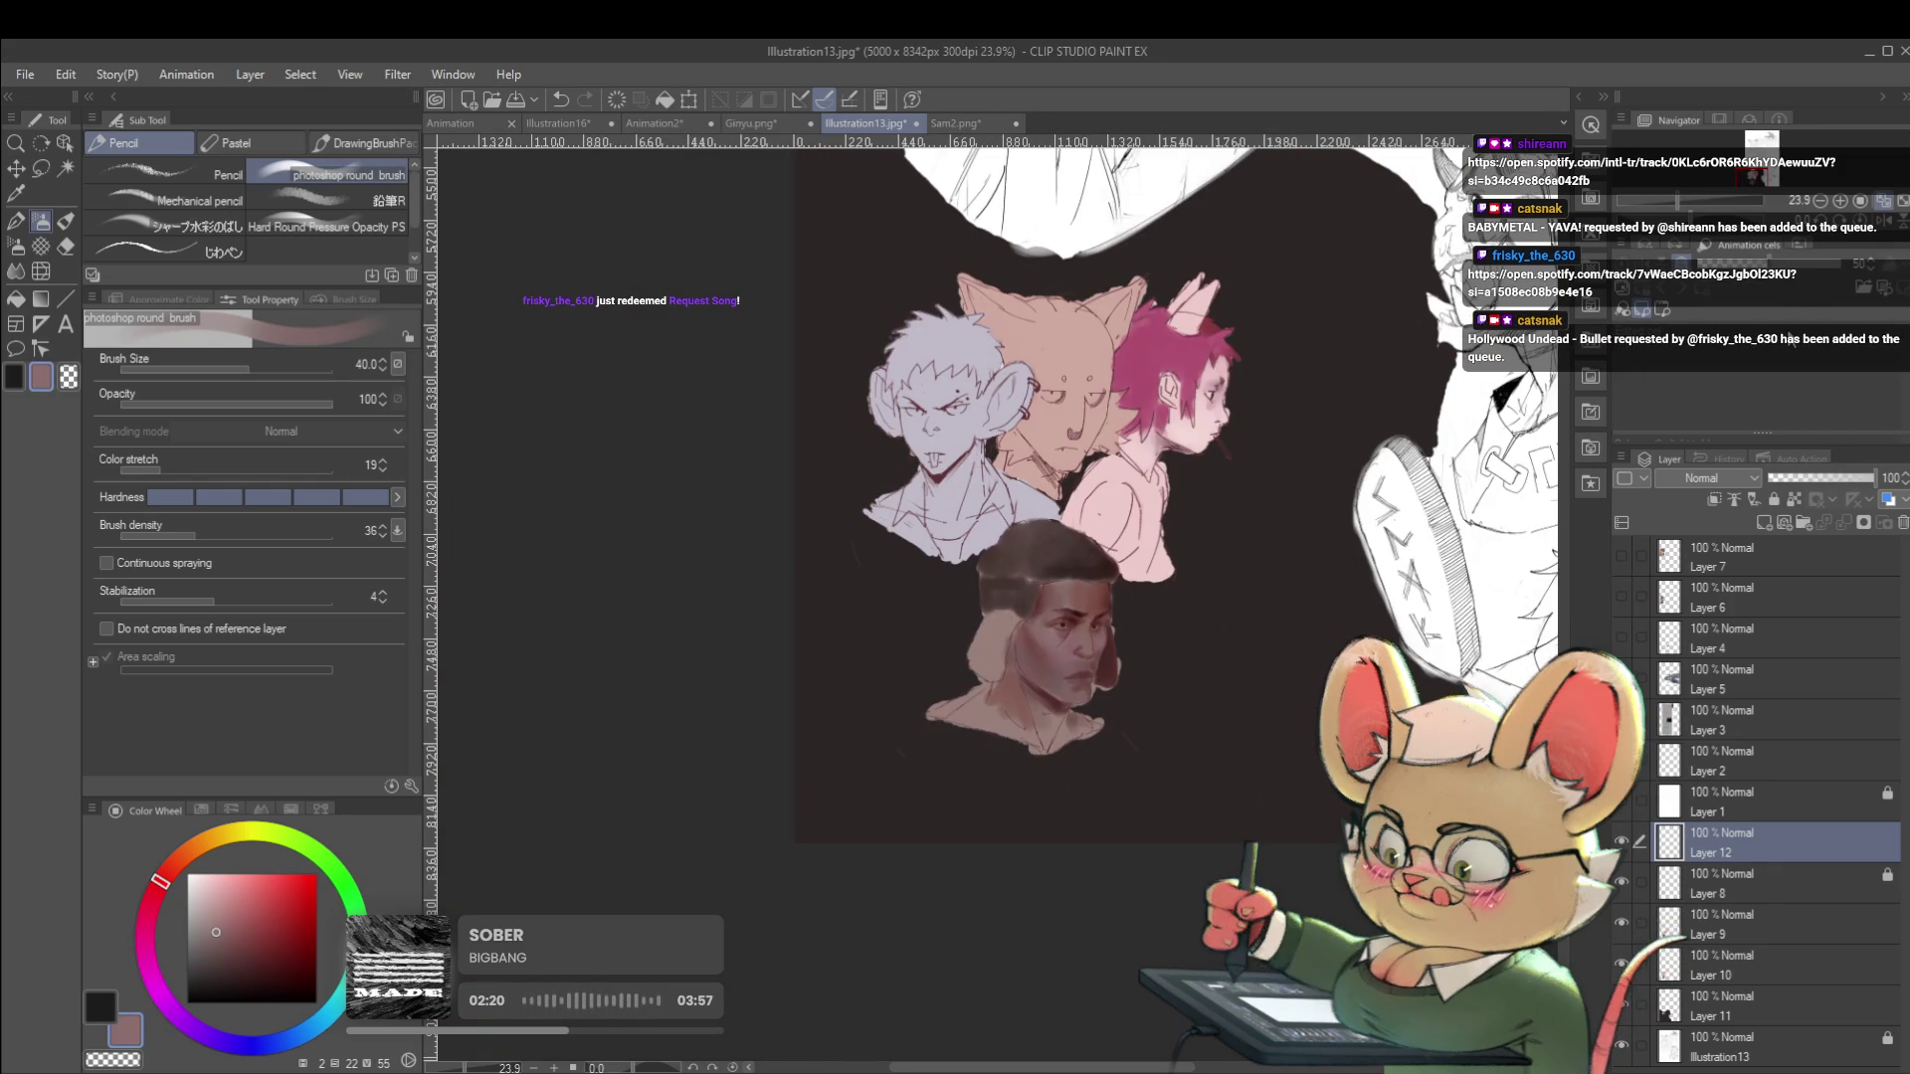
{"action": "key", "text": "h"}
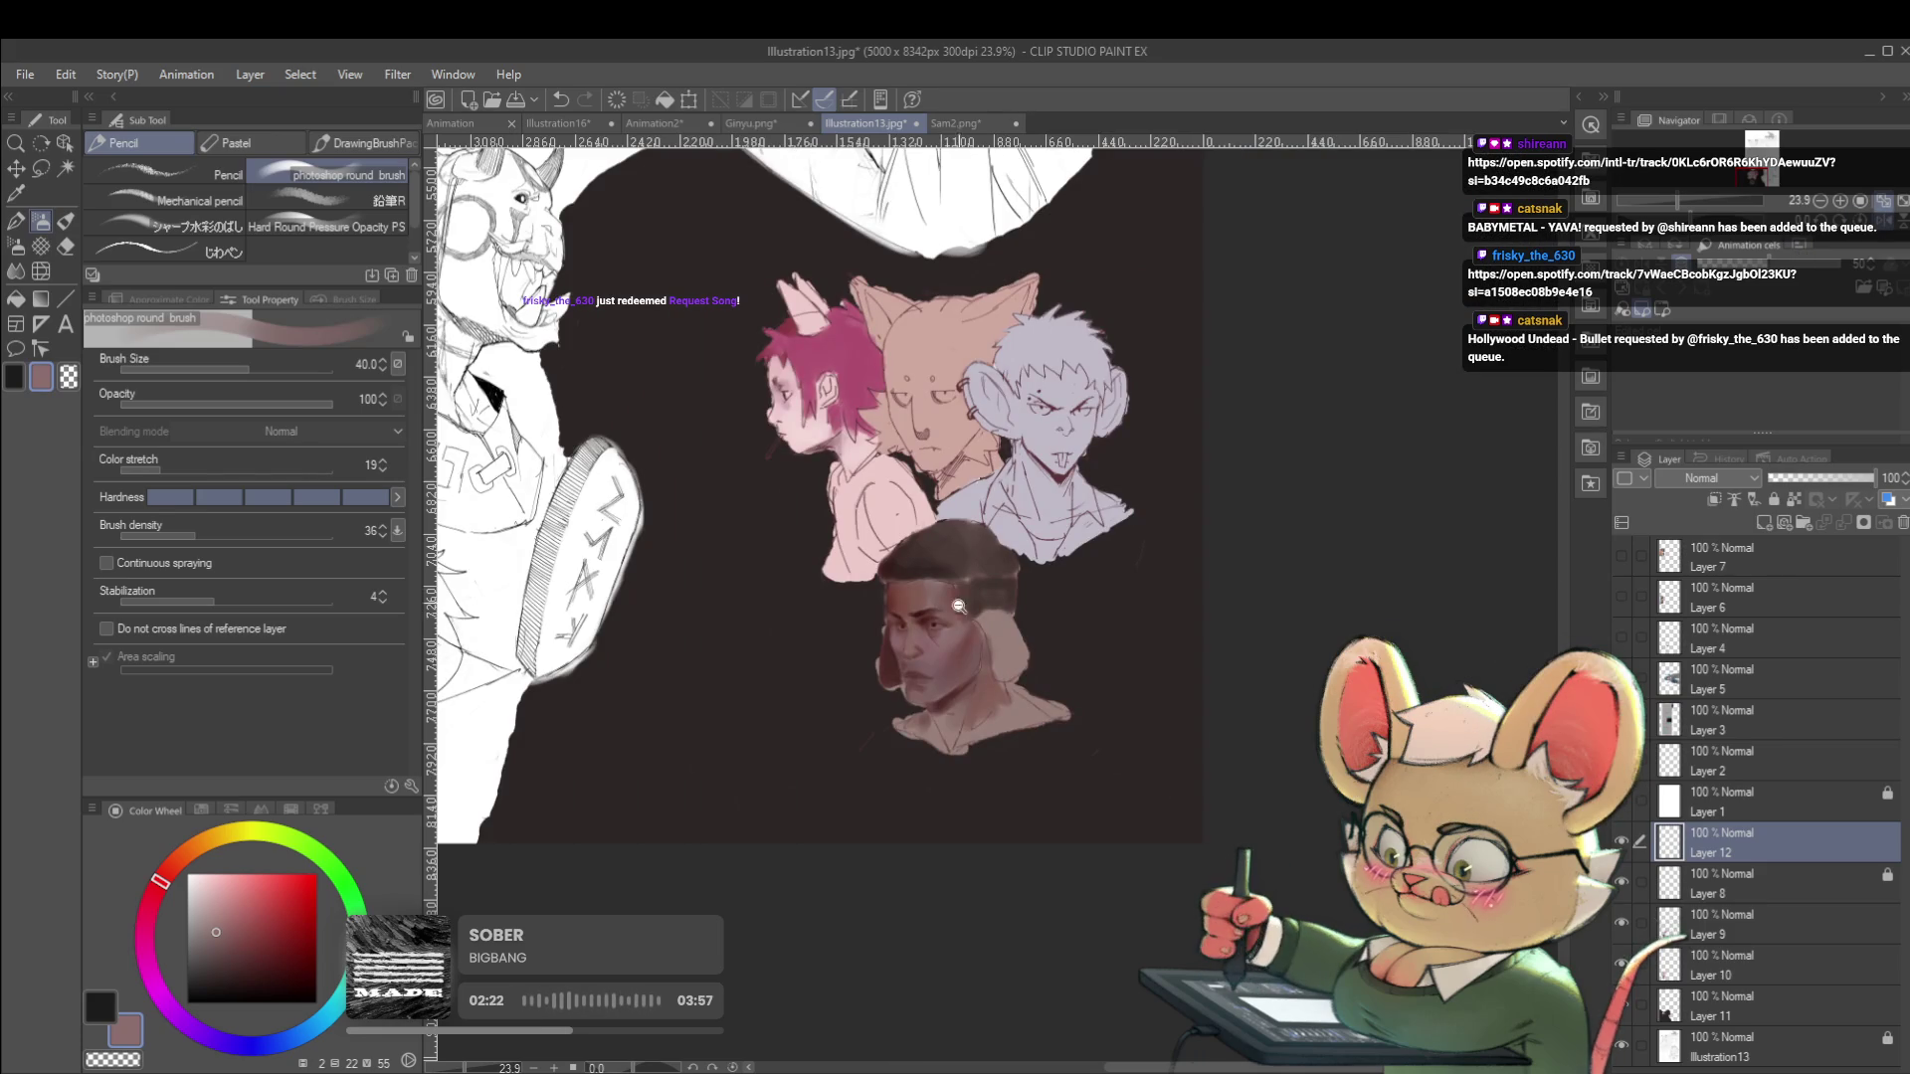
{"action": "scroll", "coordinate": [967, 593], "scroll_direction": "up", "scroll_amount": 5}
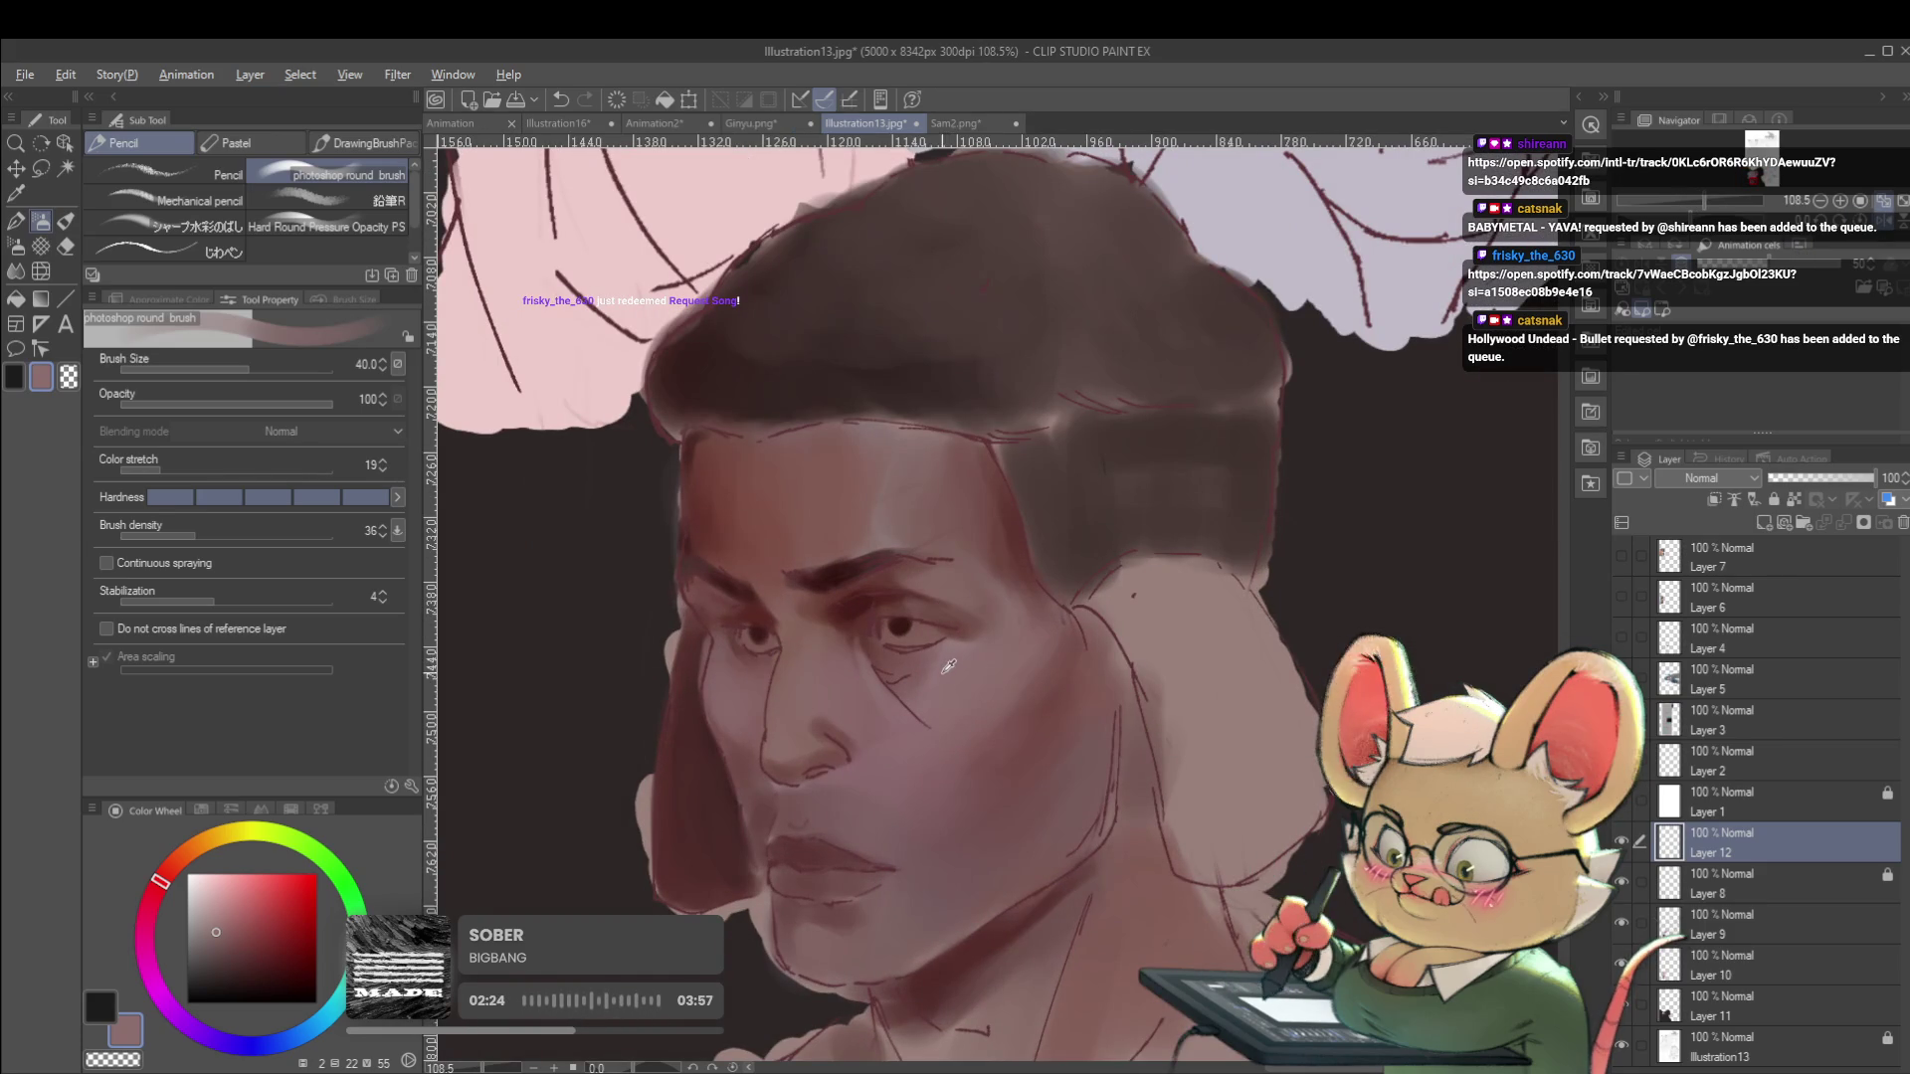
{"action": "key", "text": "p"}
{"action": "key", "text": "p"}
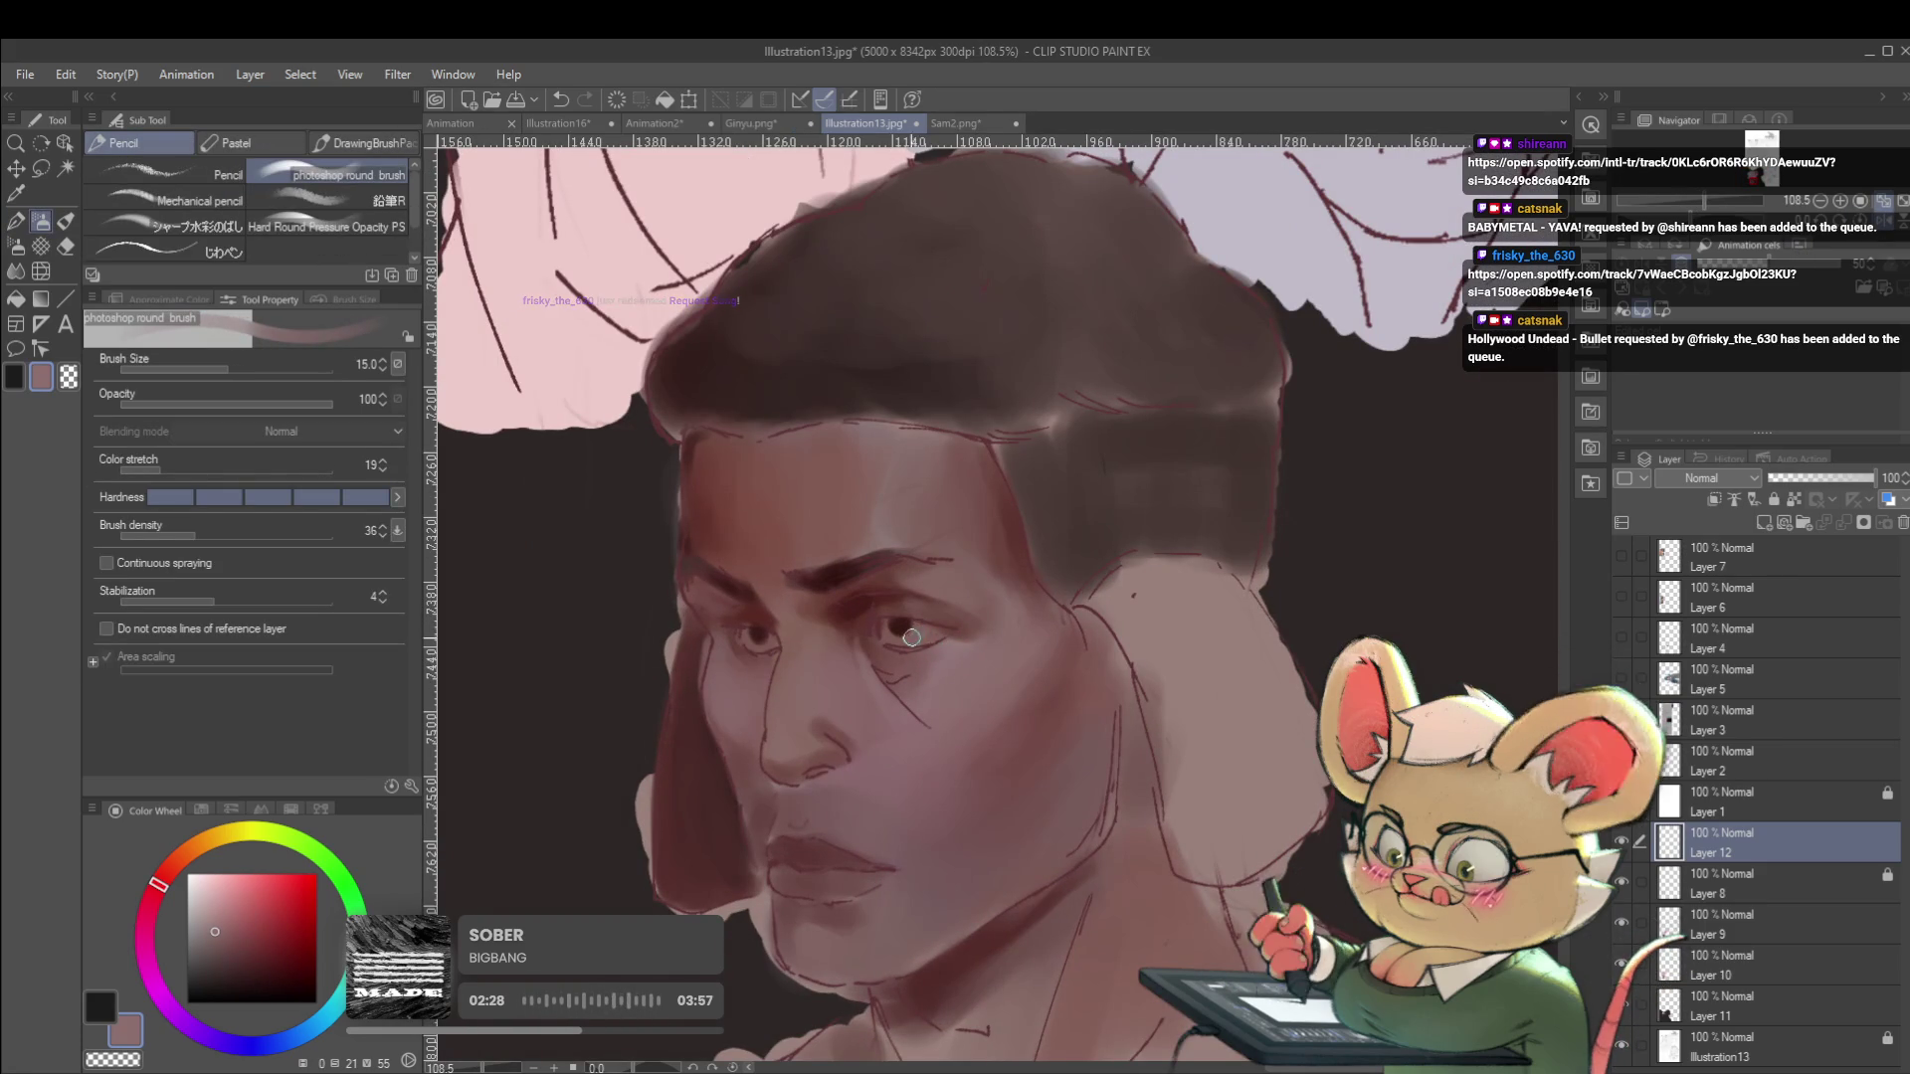
{"action": "key", "text": "bracketleft"}
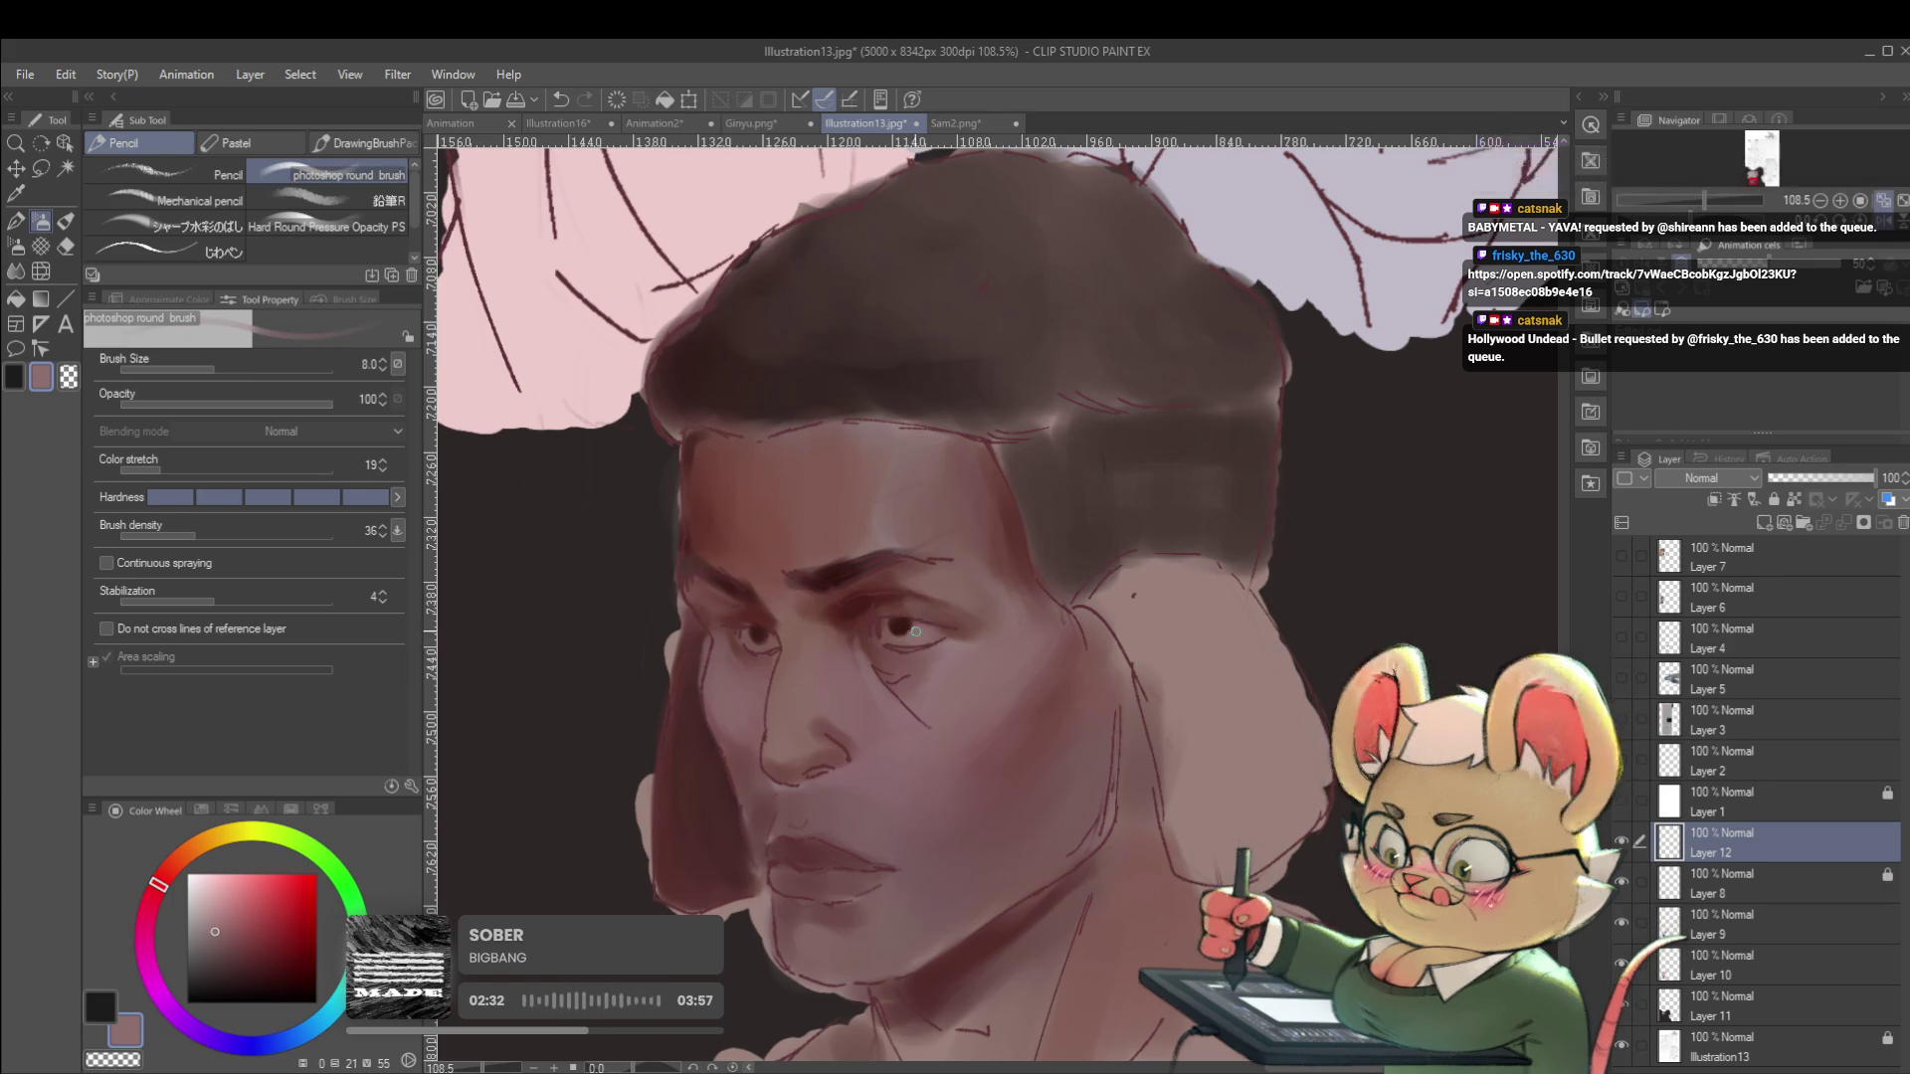
{"action": "left_click", "coordinate": [1177, 619], "text": "alt"}
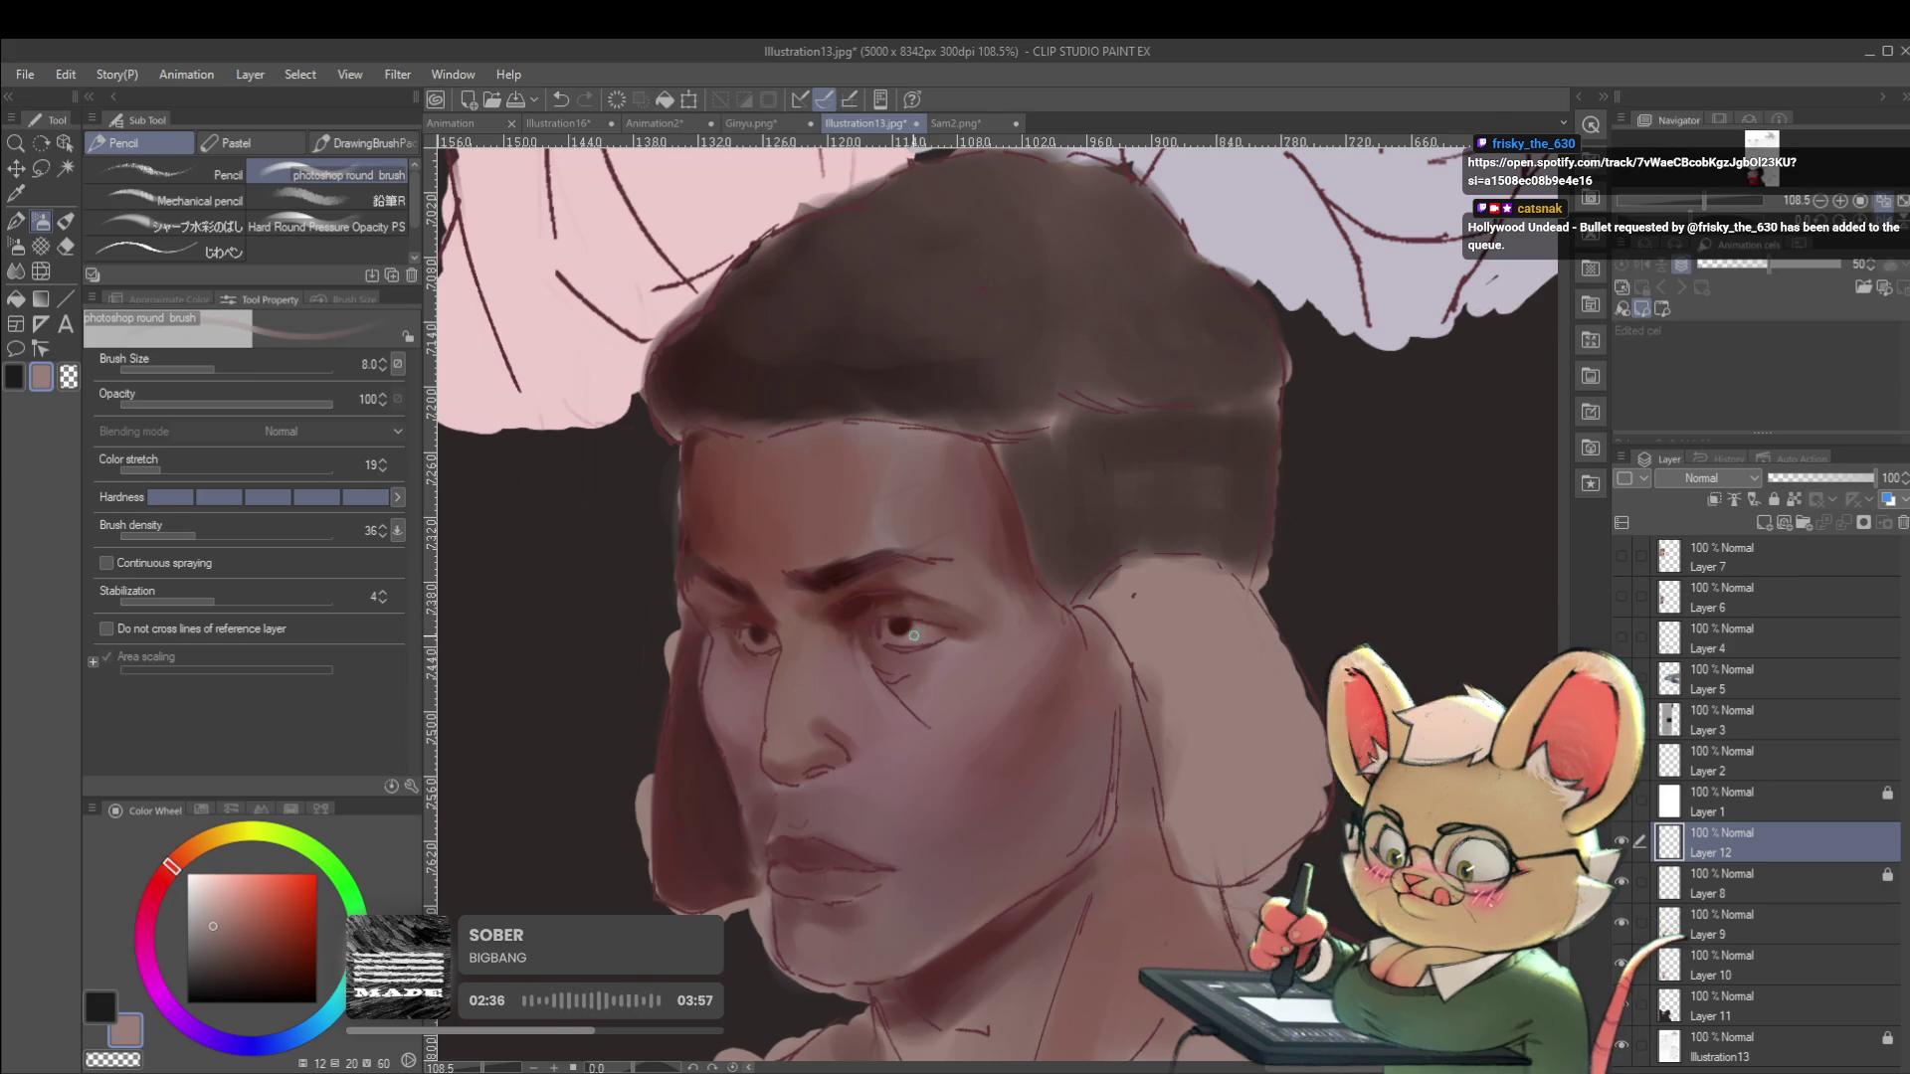
Paint the other eye's iris with the eye's dark brown, then mirror the view to check.
{"action": "scroll", "coordinate": [919, 628], "scroll_direction": "down", "scroll_amount": 3}
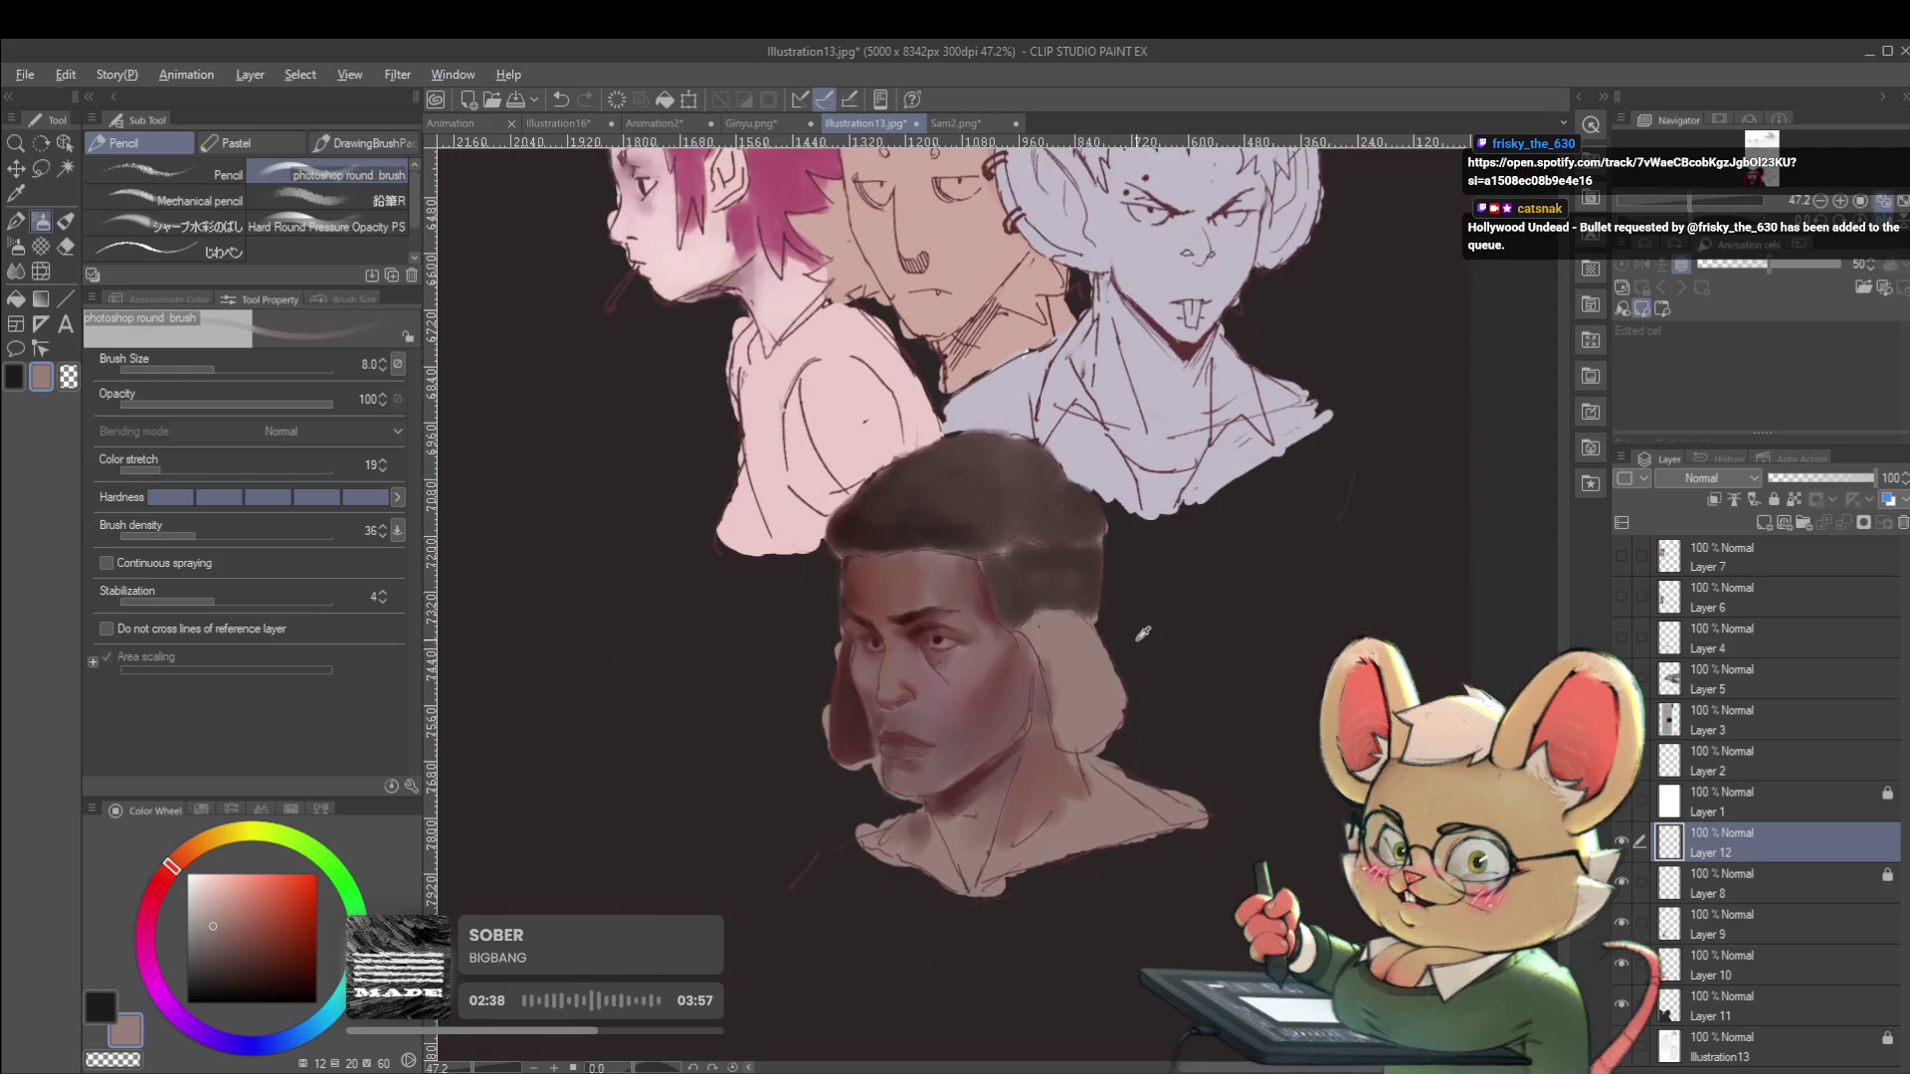
{"action": "scroll", "coordinate": [1035, 636], "scroll_direction": "down", "scroll_amount": 2}
{"action": "scroll", "coordinate": [1040, 647], "scroll_direction": "up", "scroll_amount": 5}
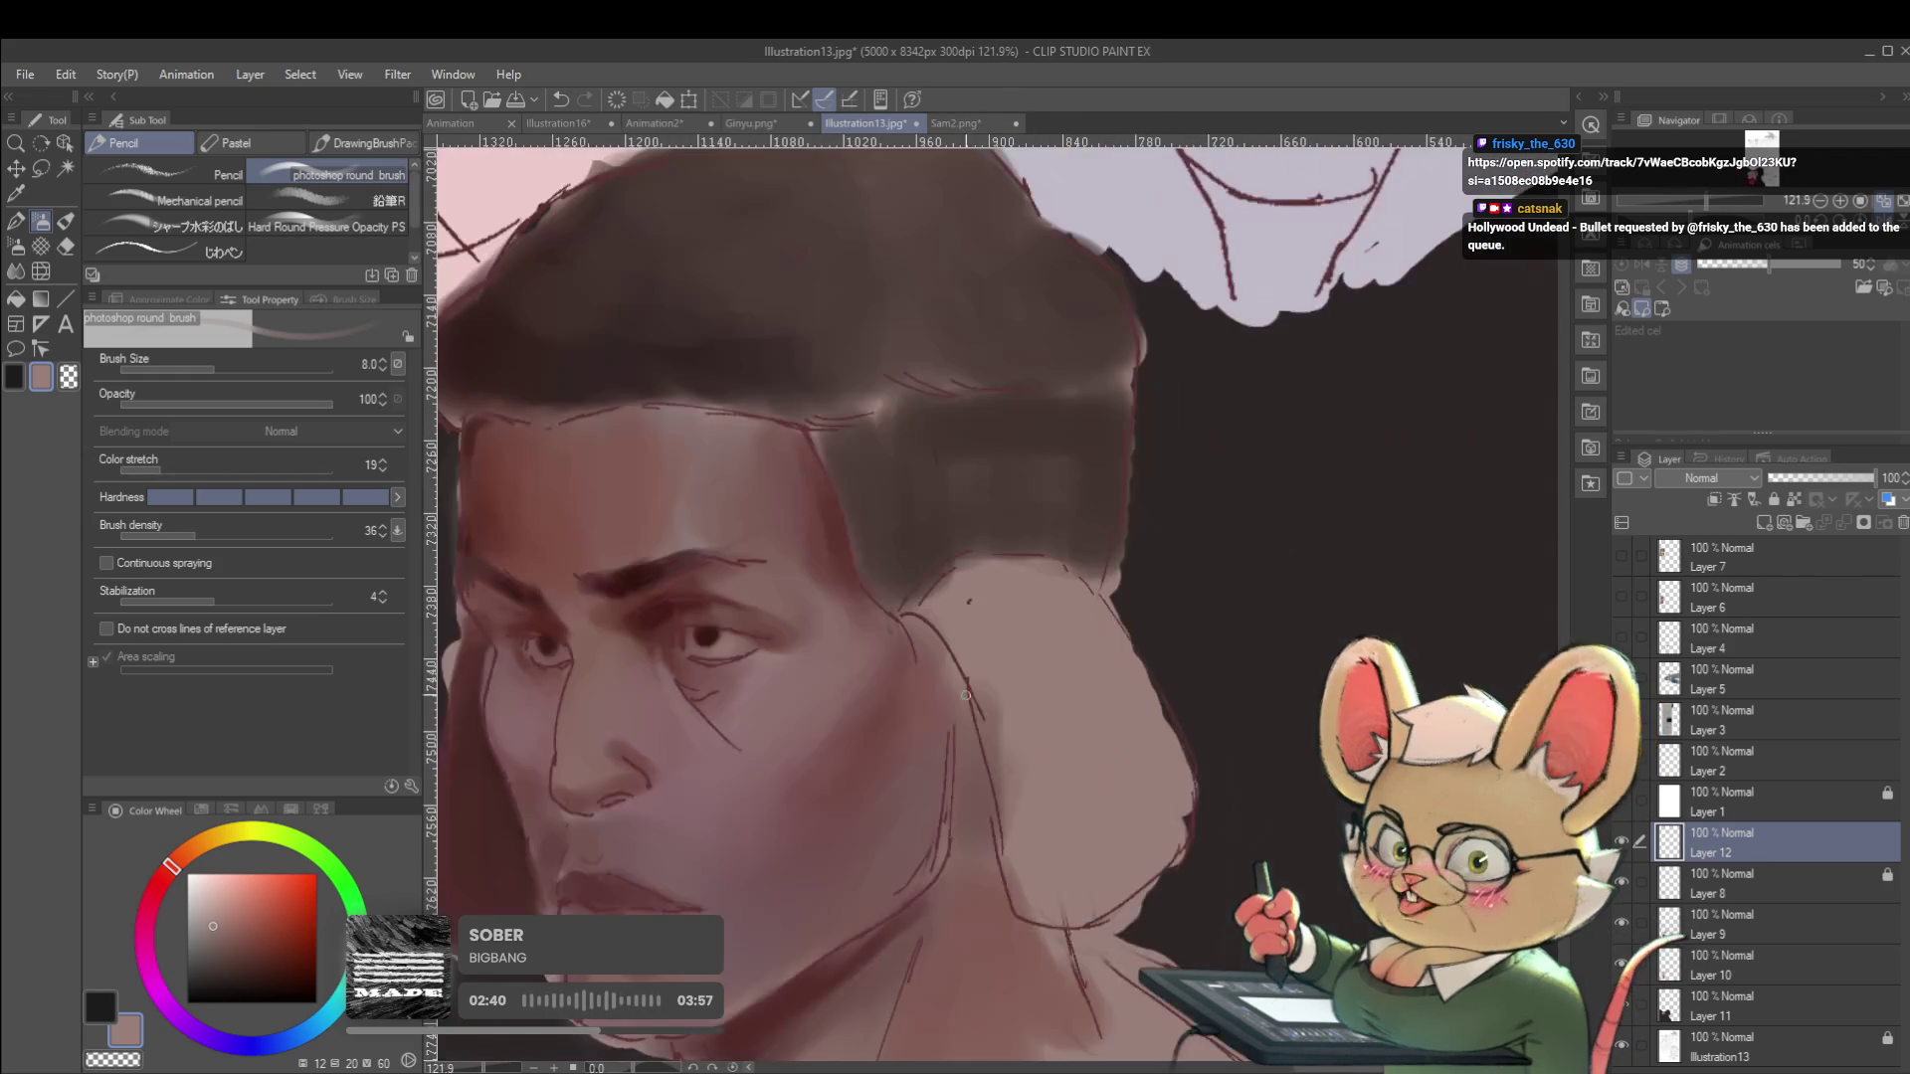
{"action": "left_click", "coordinate": [711, 640], "text": "alt"}
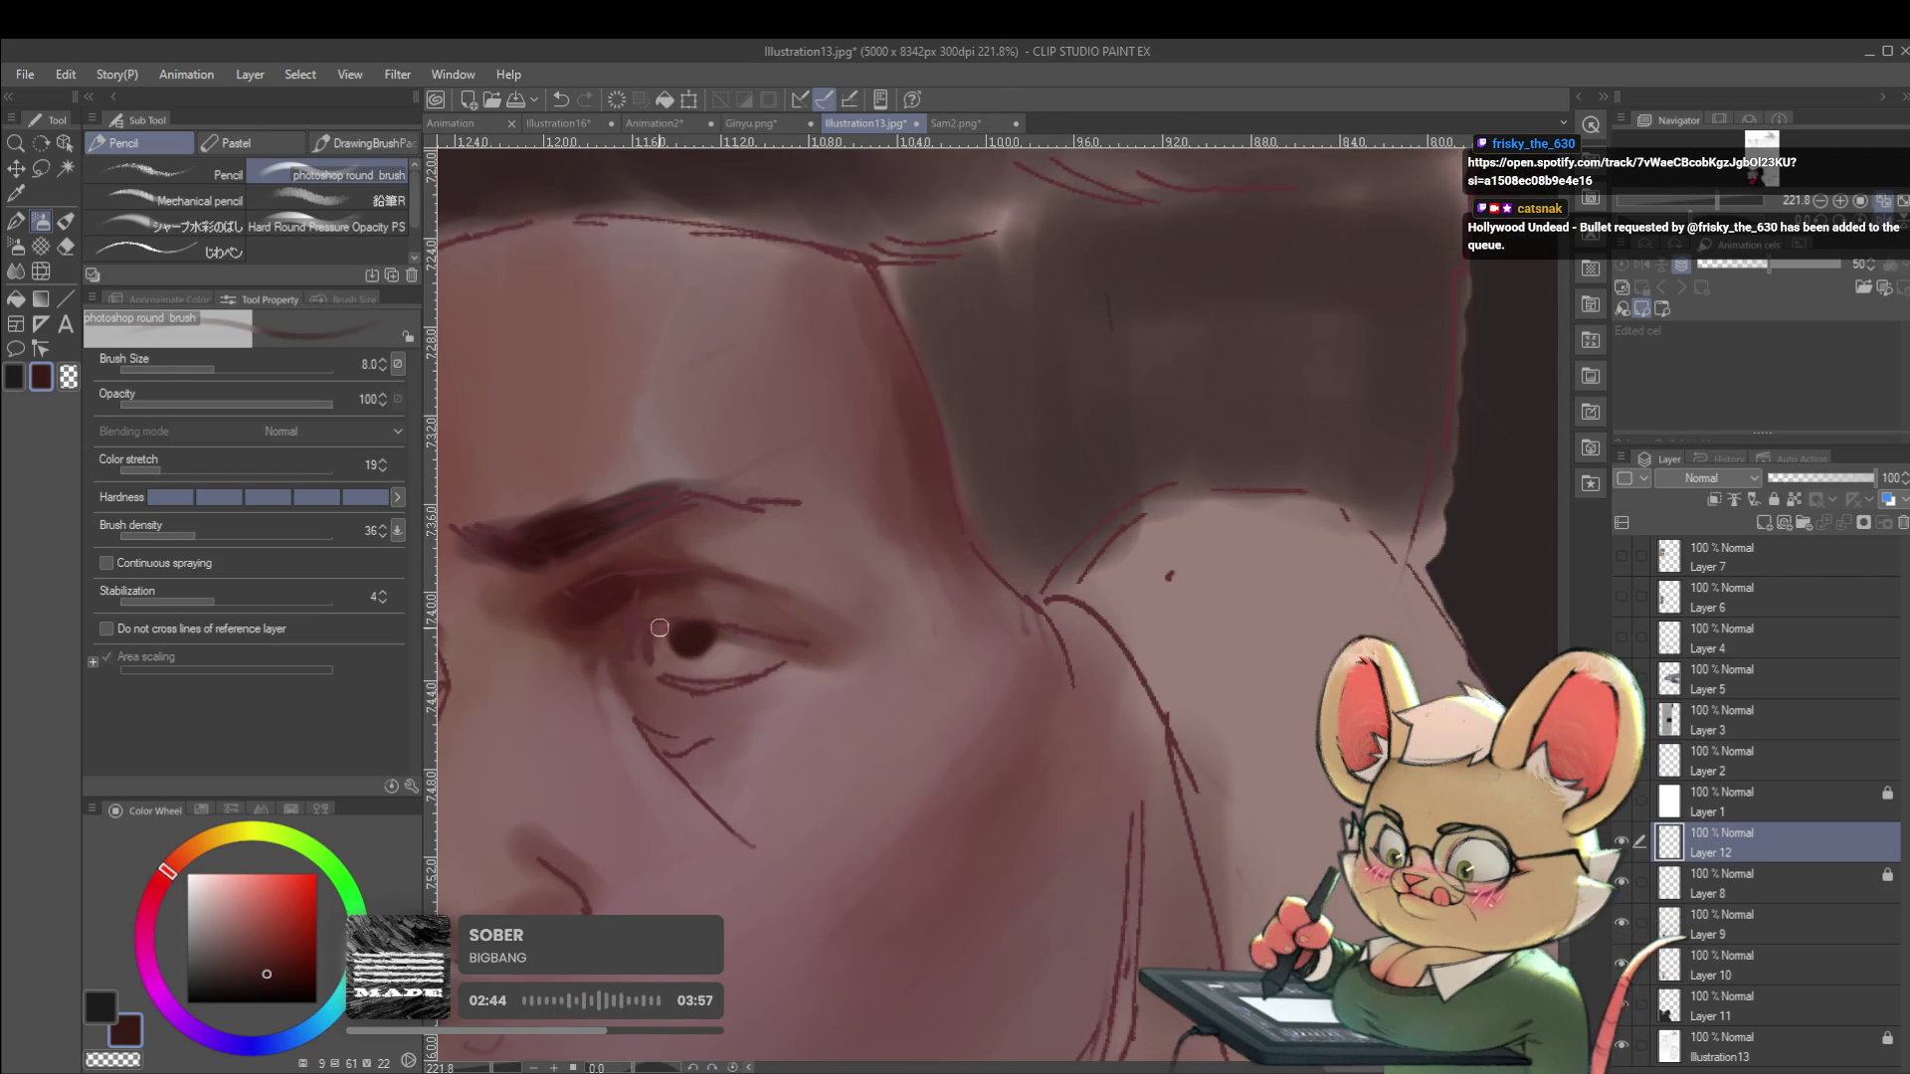
{"action": "scroll", "coordinate": [658, 627], "scroll_direction": "down", "scroll_amount": 5}
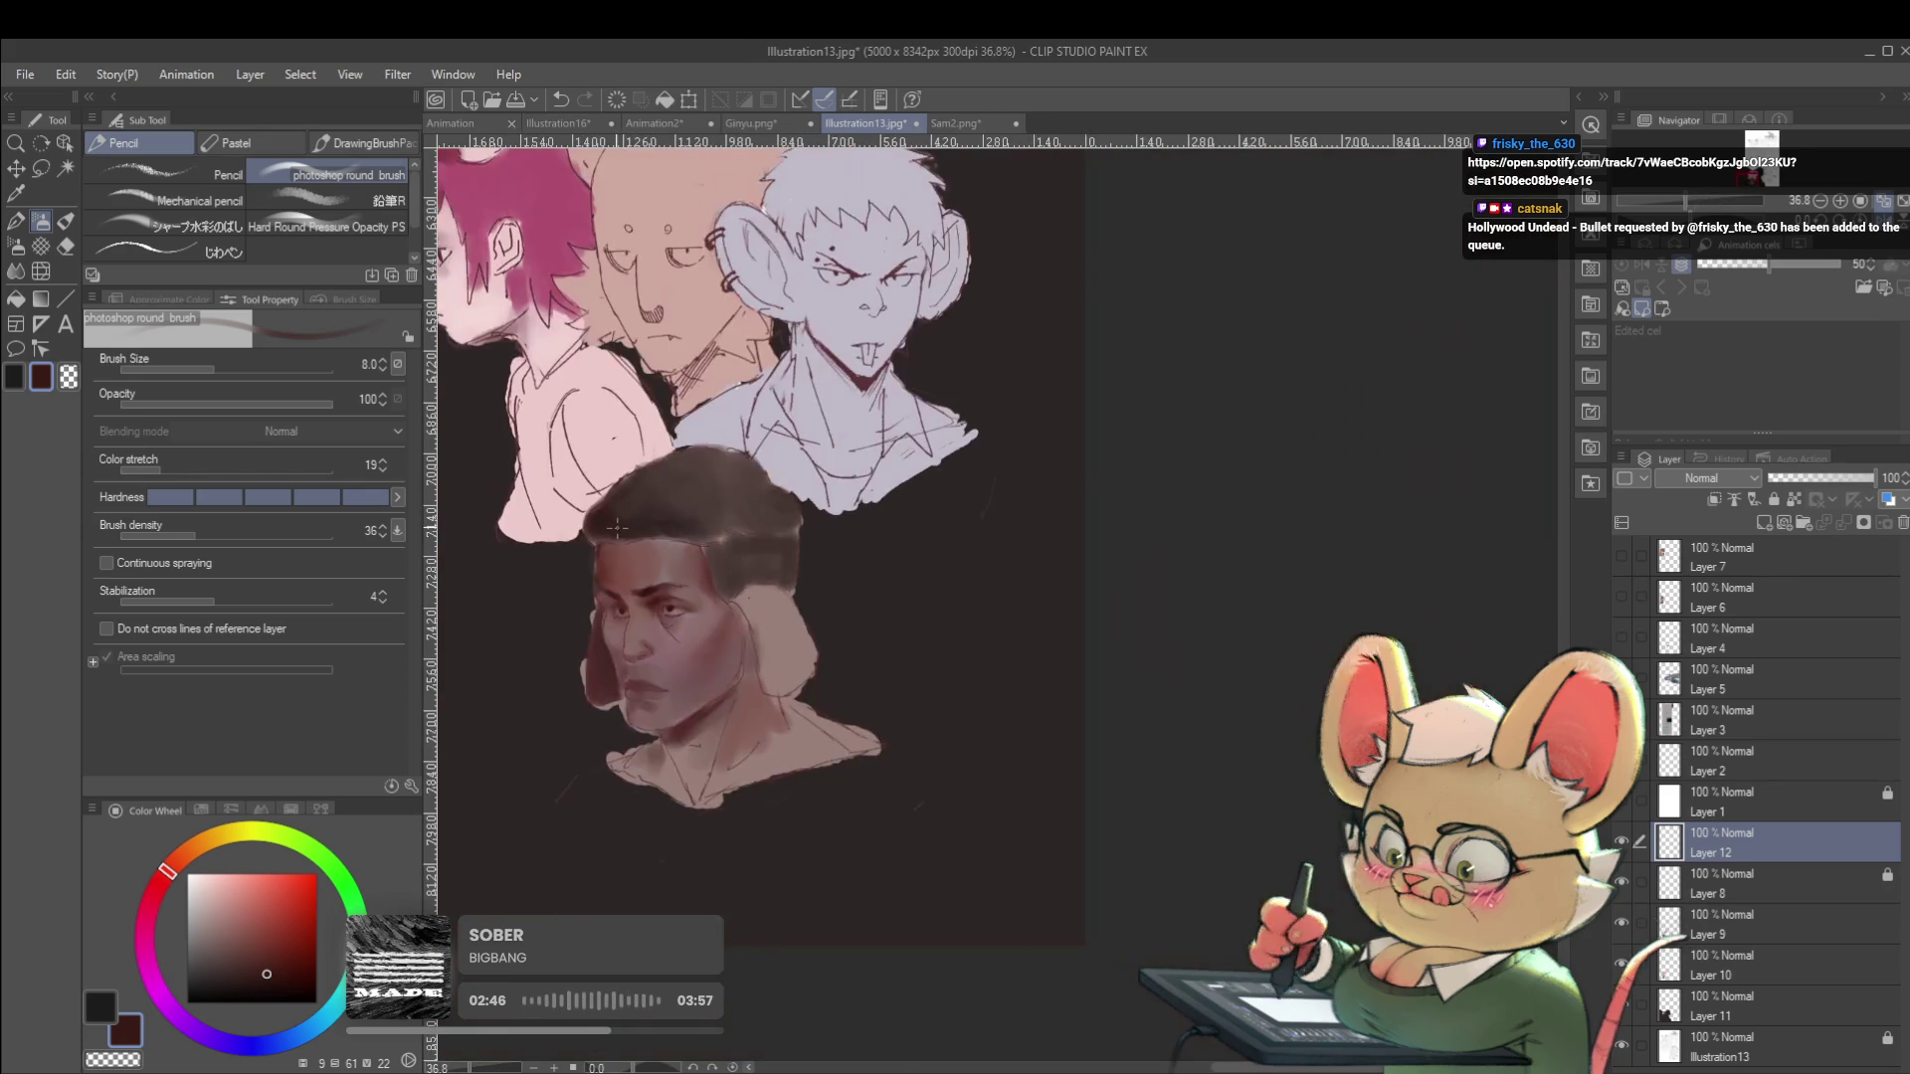
{"action": "key", "text": "h"}
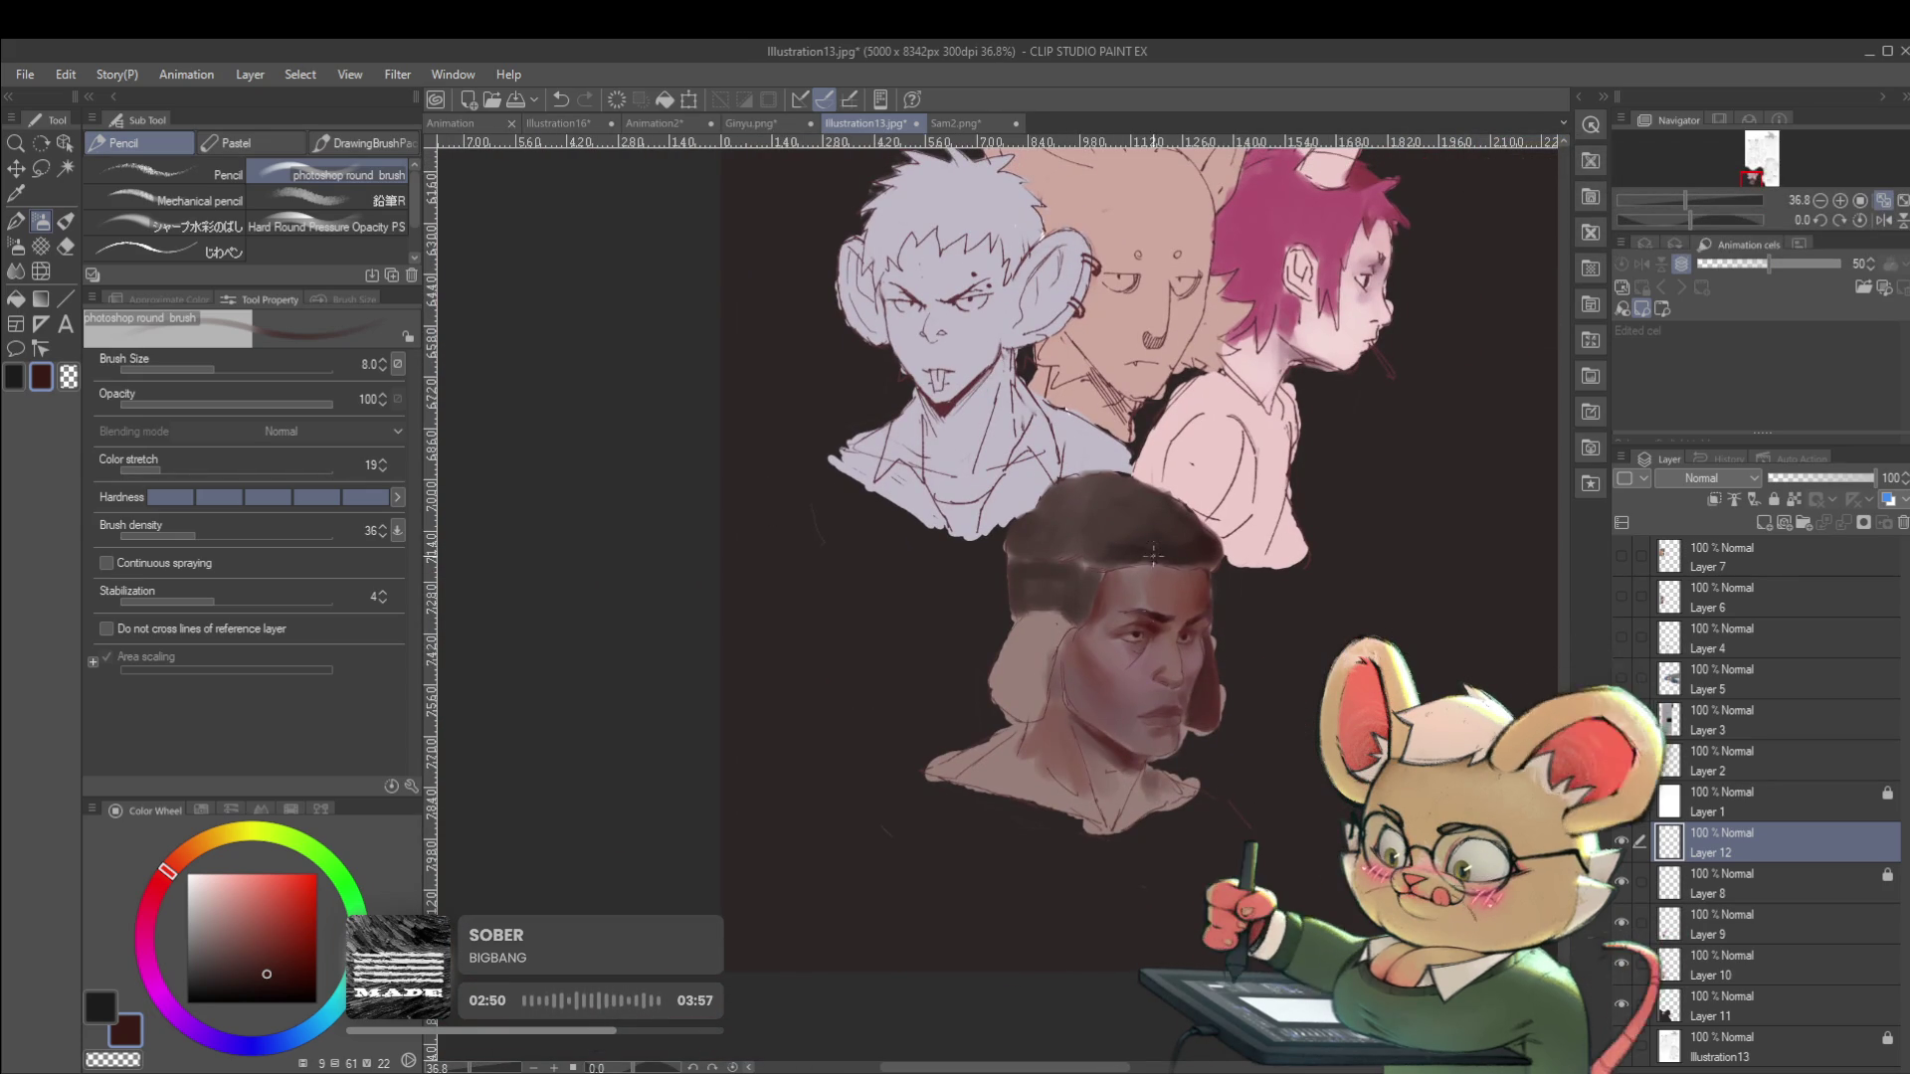
Unflip the view, sample a darker red from the face, and mirror again to check.
{"action": "scroll", "coordinate": [1030, 648], "scroll_direction": "up", "scroll_amount": 5}
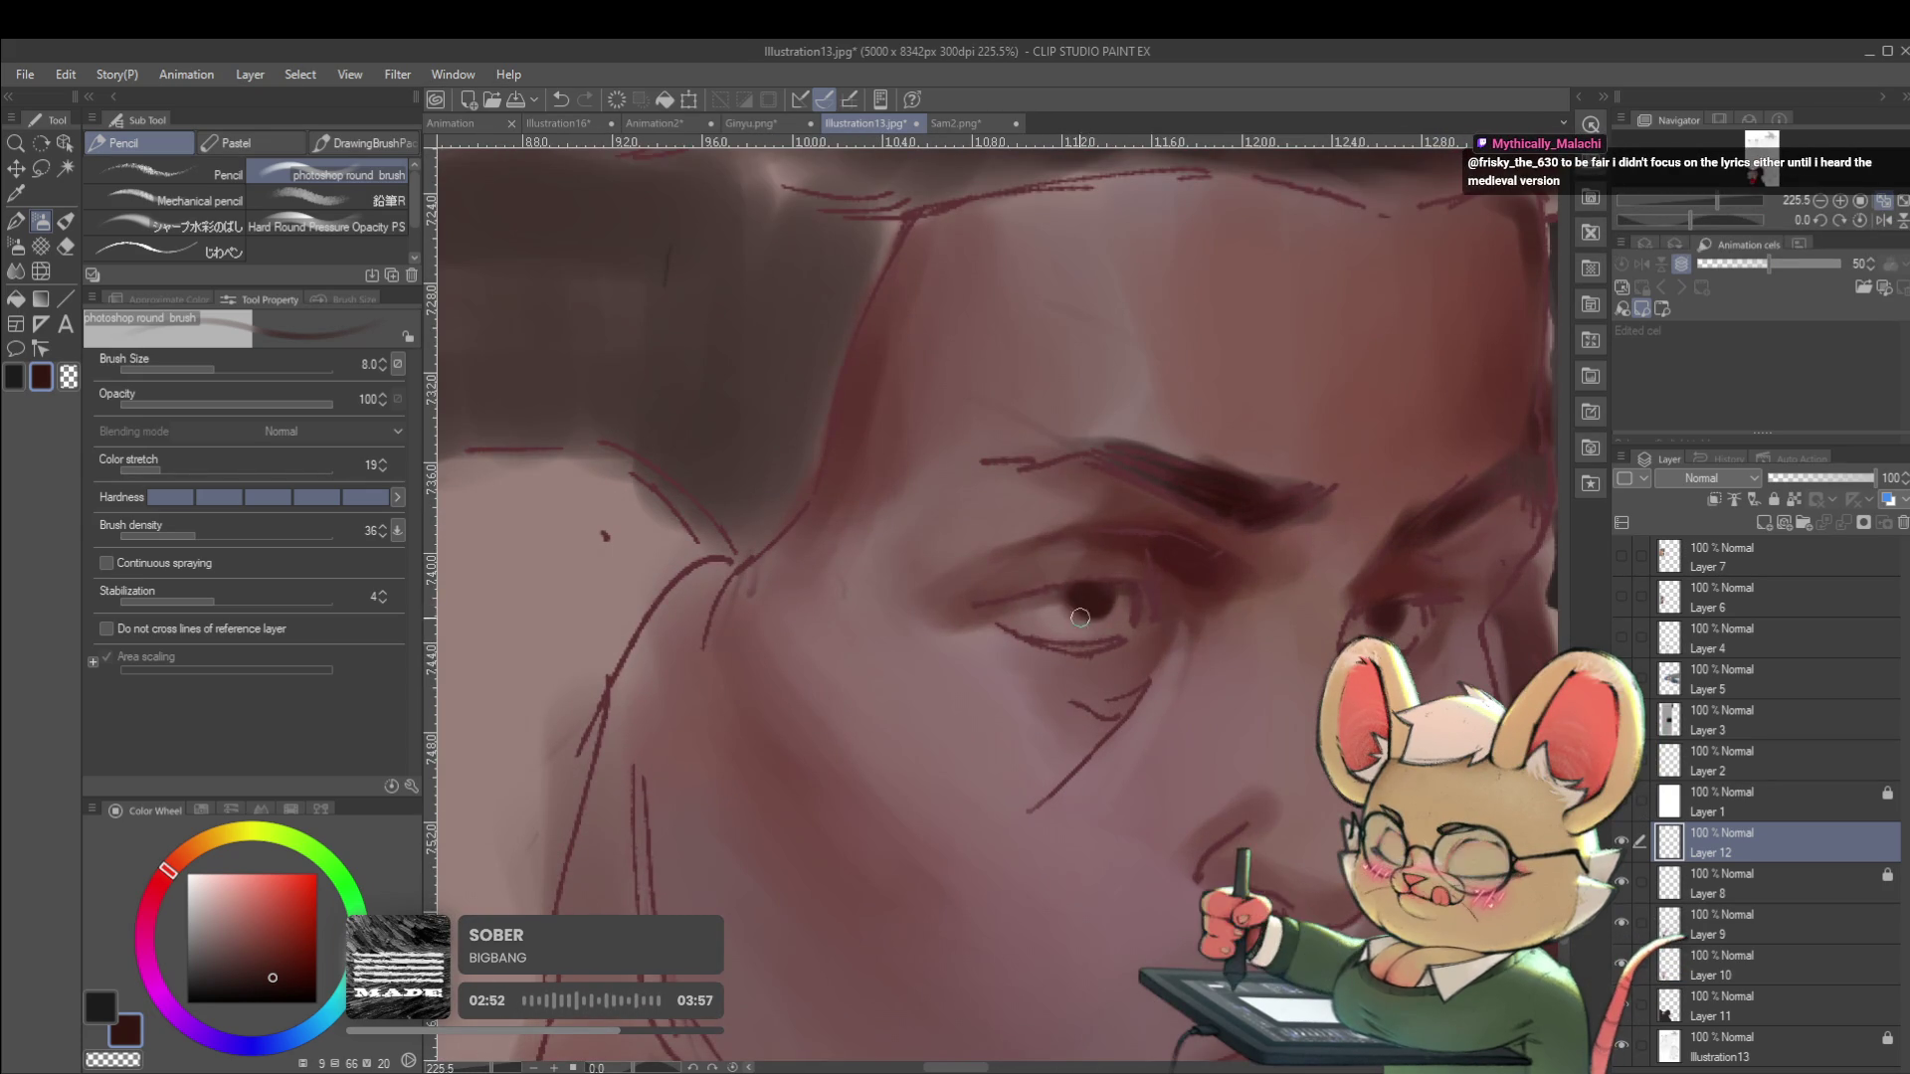
{"action": "scroll", "coordinate": [1093, 527], "scroll_direction": "down", "scroll_amount": 3}
{"action": "scroll", "coordinate": [1093, 527], "scroll_direction": "down", "scroll_amount": 3}
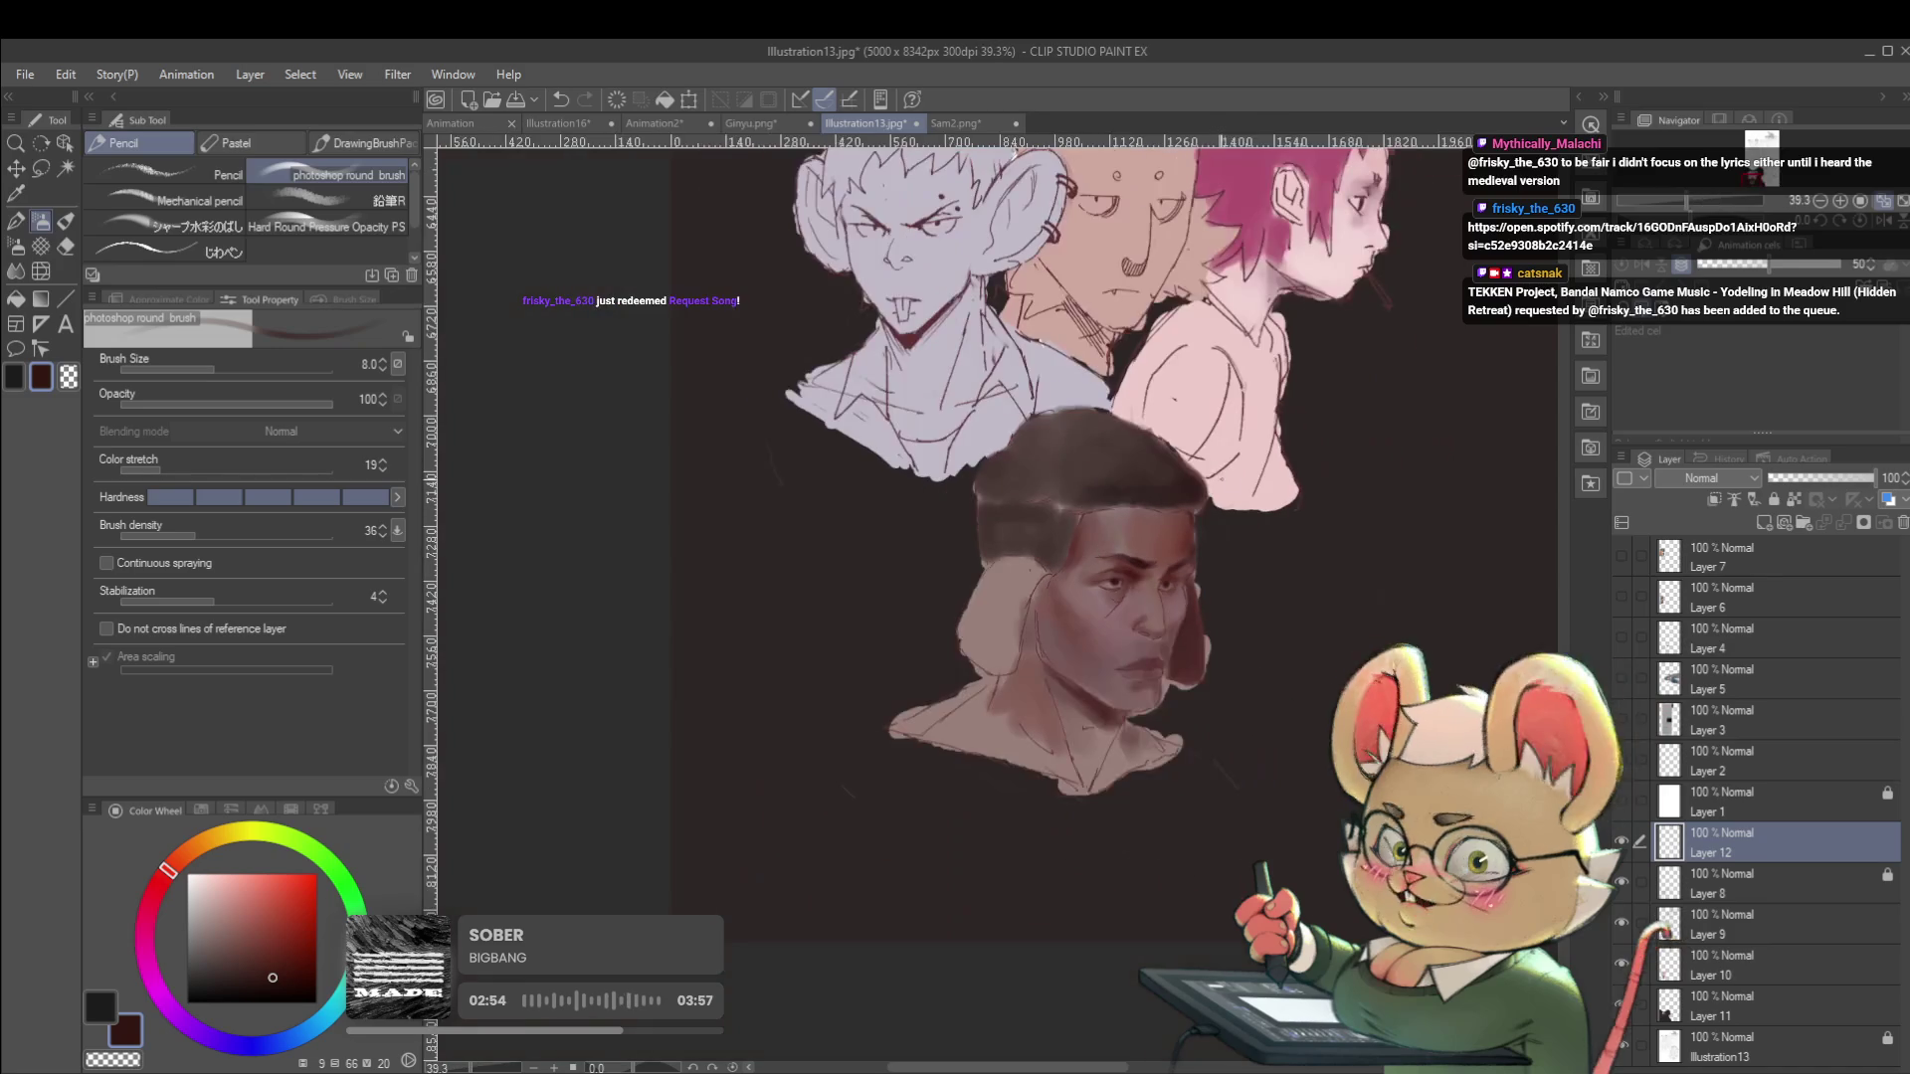
{"action": "left_click", "coordinate": [1887, 225]}
{"action": "scroll", "coordinate": [969, 516], "scroll_direction": "up", "scroll_amount": 5}
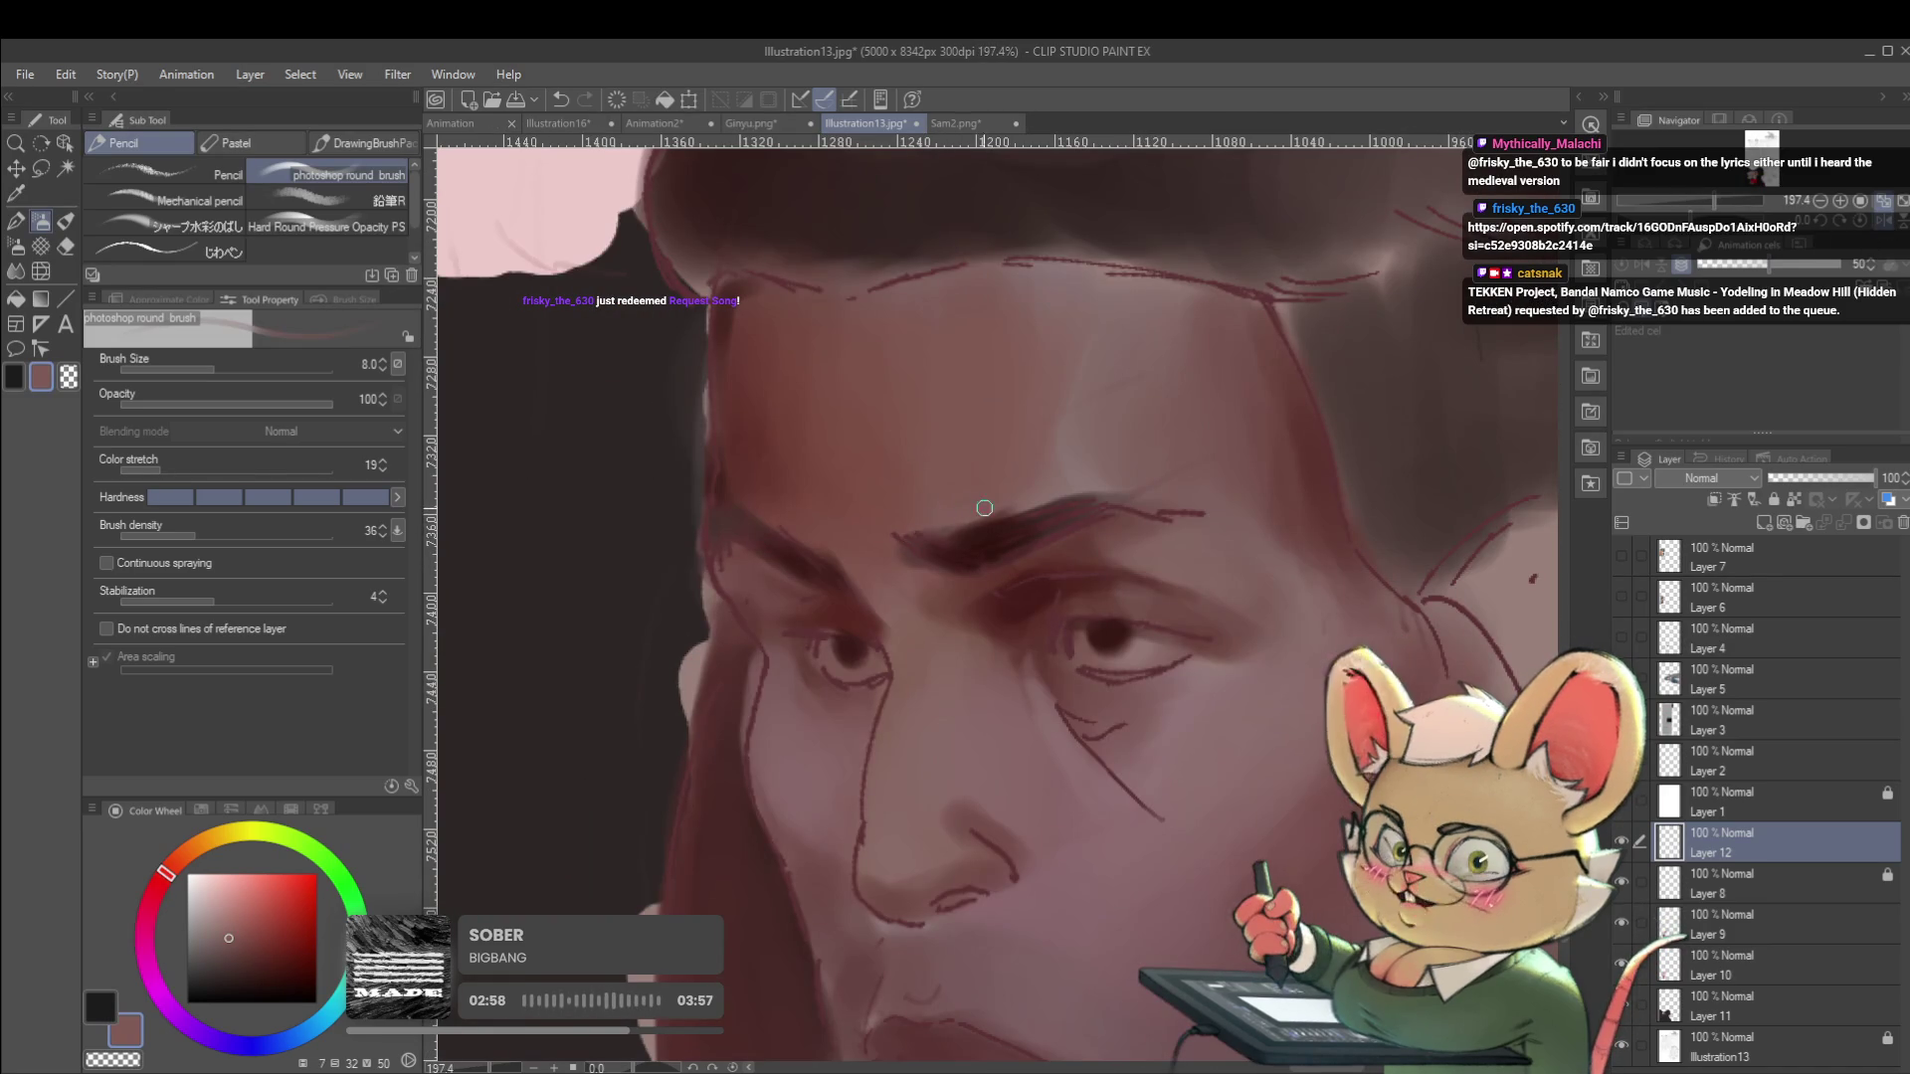
{"action": "left_click", "coordinate": [877, 573], "text": "alt"}
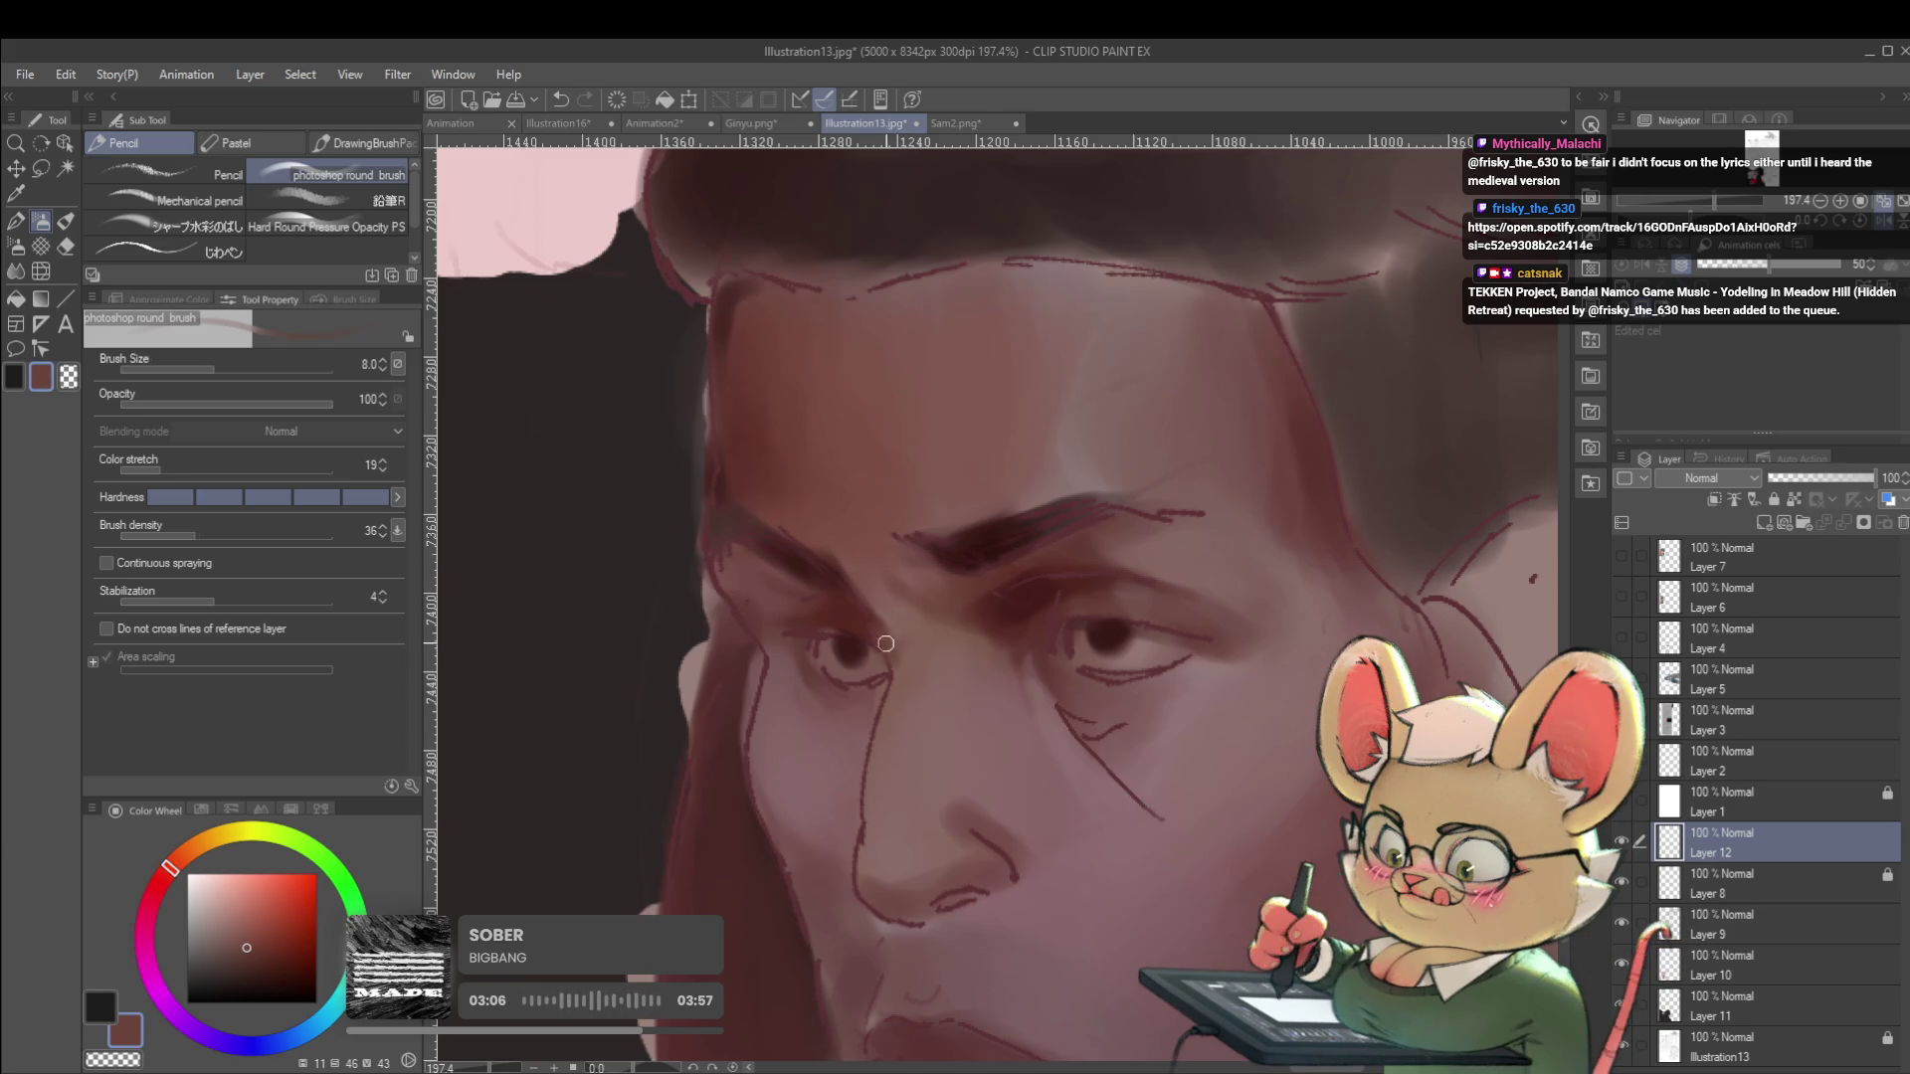
{"action": "scroll", "coordinate": [890, 651], "scroll_direction": "down", "scroll_amount": 10}
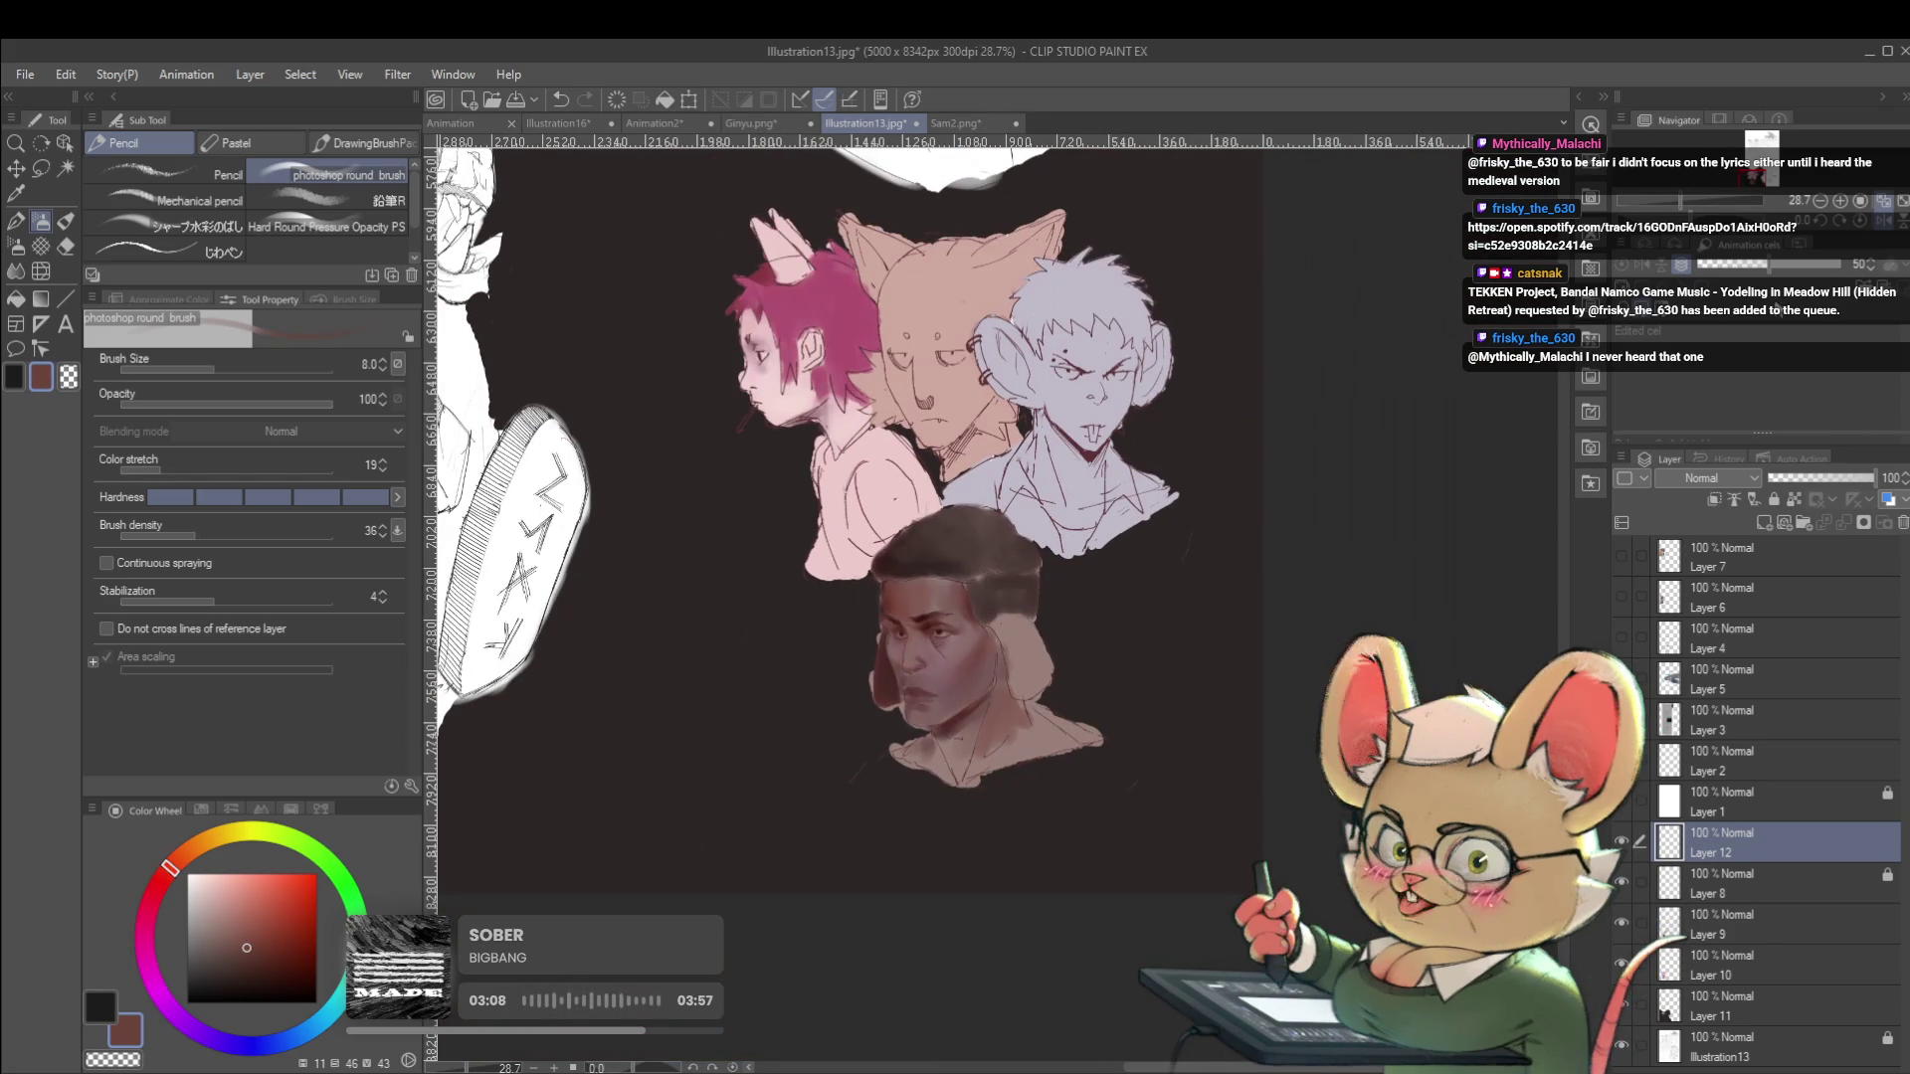
{"action": "key", "text": "h"}
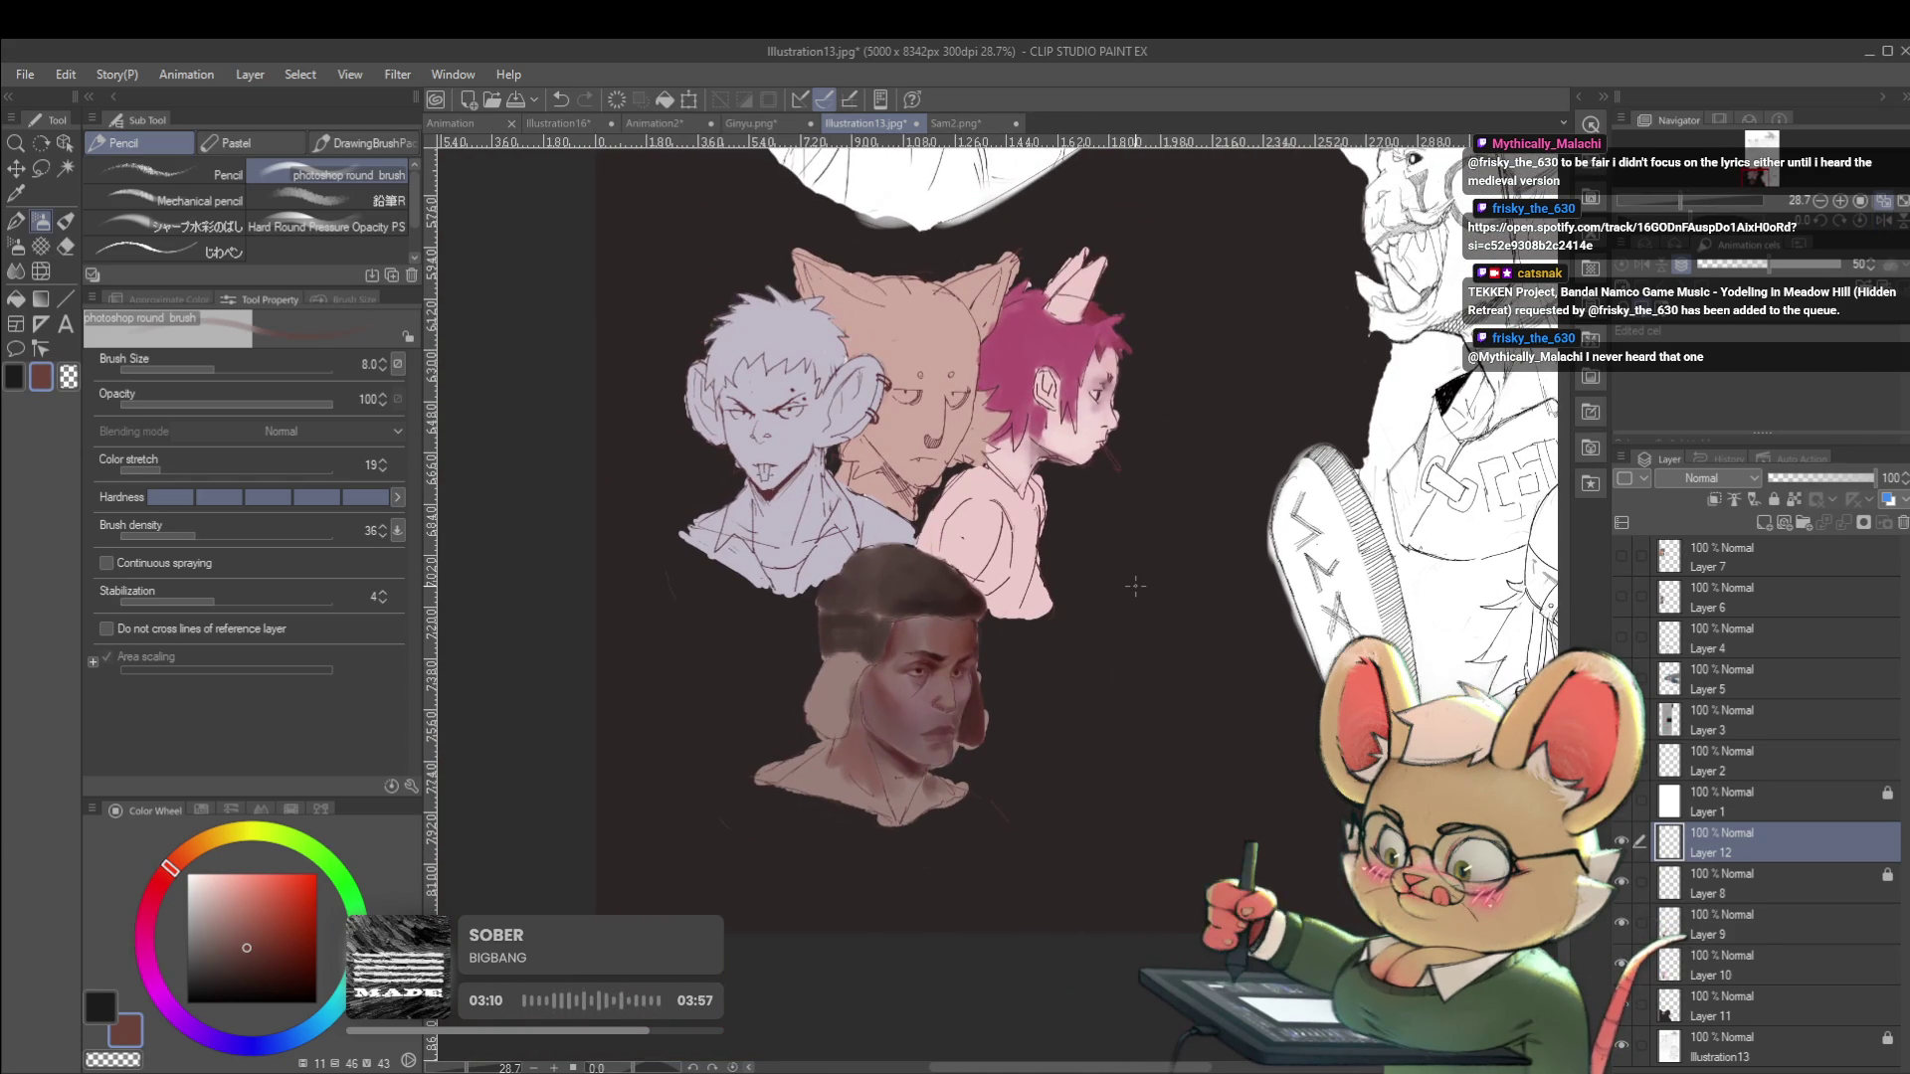
{"action": "scroll", "coordinate": [928, 668], "scroll_direction": "up", "scroll_amount": 6}
{"action": "scroll", "coordinate": [959, 641], "scroll_direction": "up", "scroll_amount": 4}
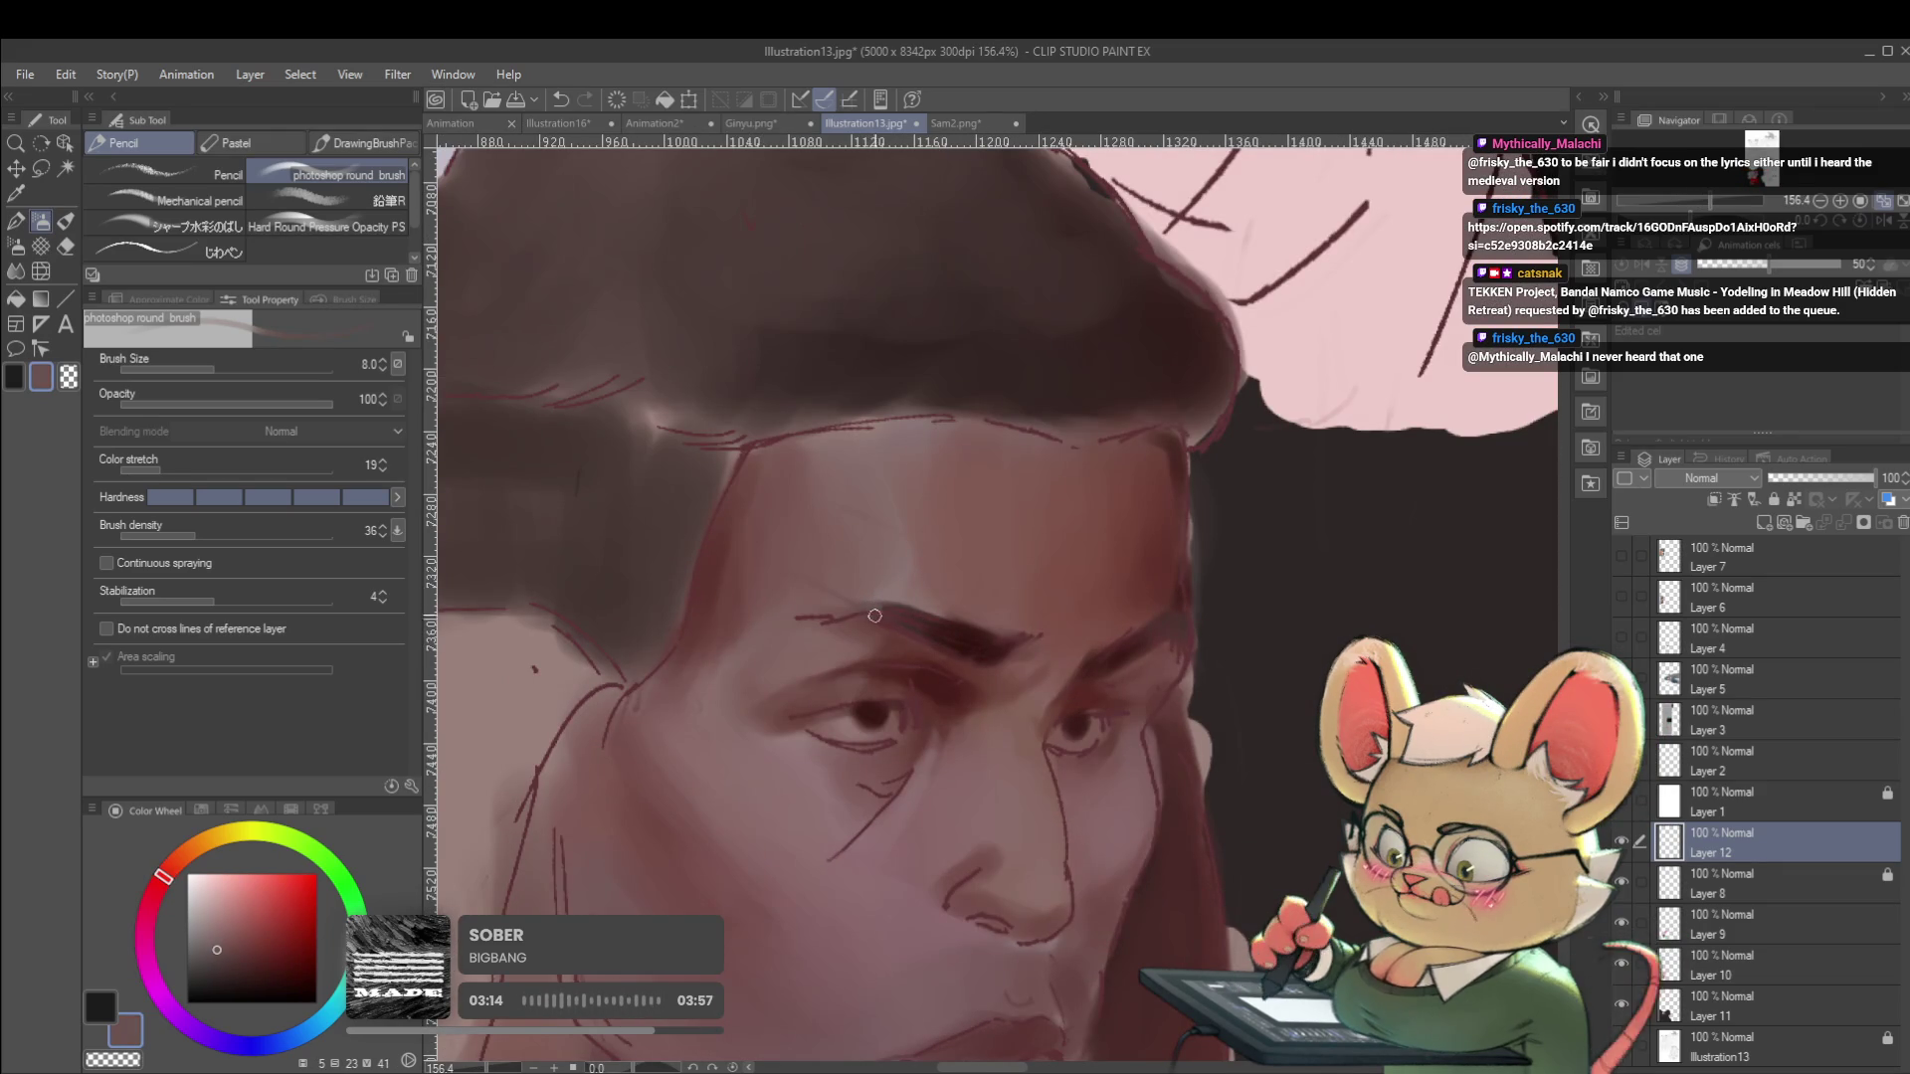
Raise the brush to 17 and darken the man's brow with a darker brown.
{"action": "key", "text": "bracketright"}
{"action": "left_click_drag", "start_coordinate": [895, 621], "coordinate": [955, 645]}
{"action": "left_click", "coordinate": [927, 633], "text": "alt"}
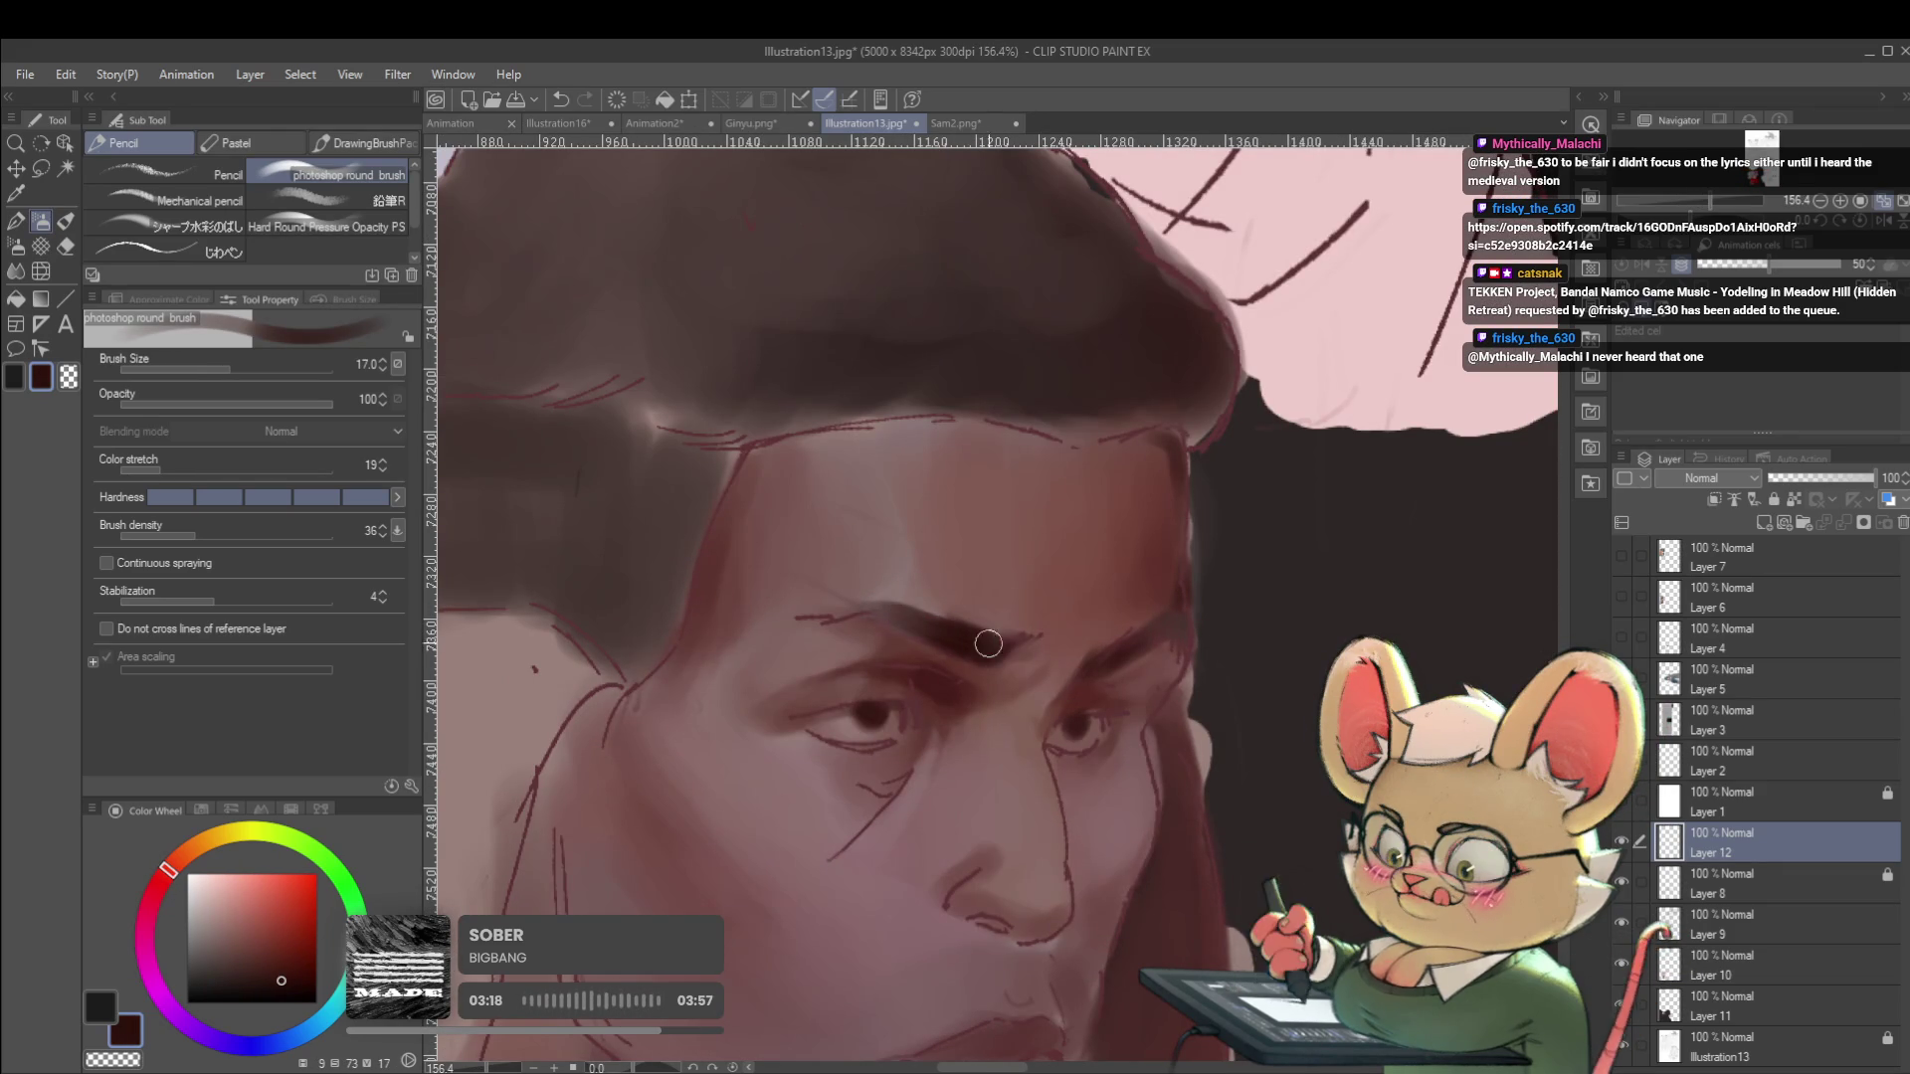
{"action": "scroll", "coordinate": [972, 637], "scroll_direction": "down", "scroll_amount": 9}
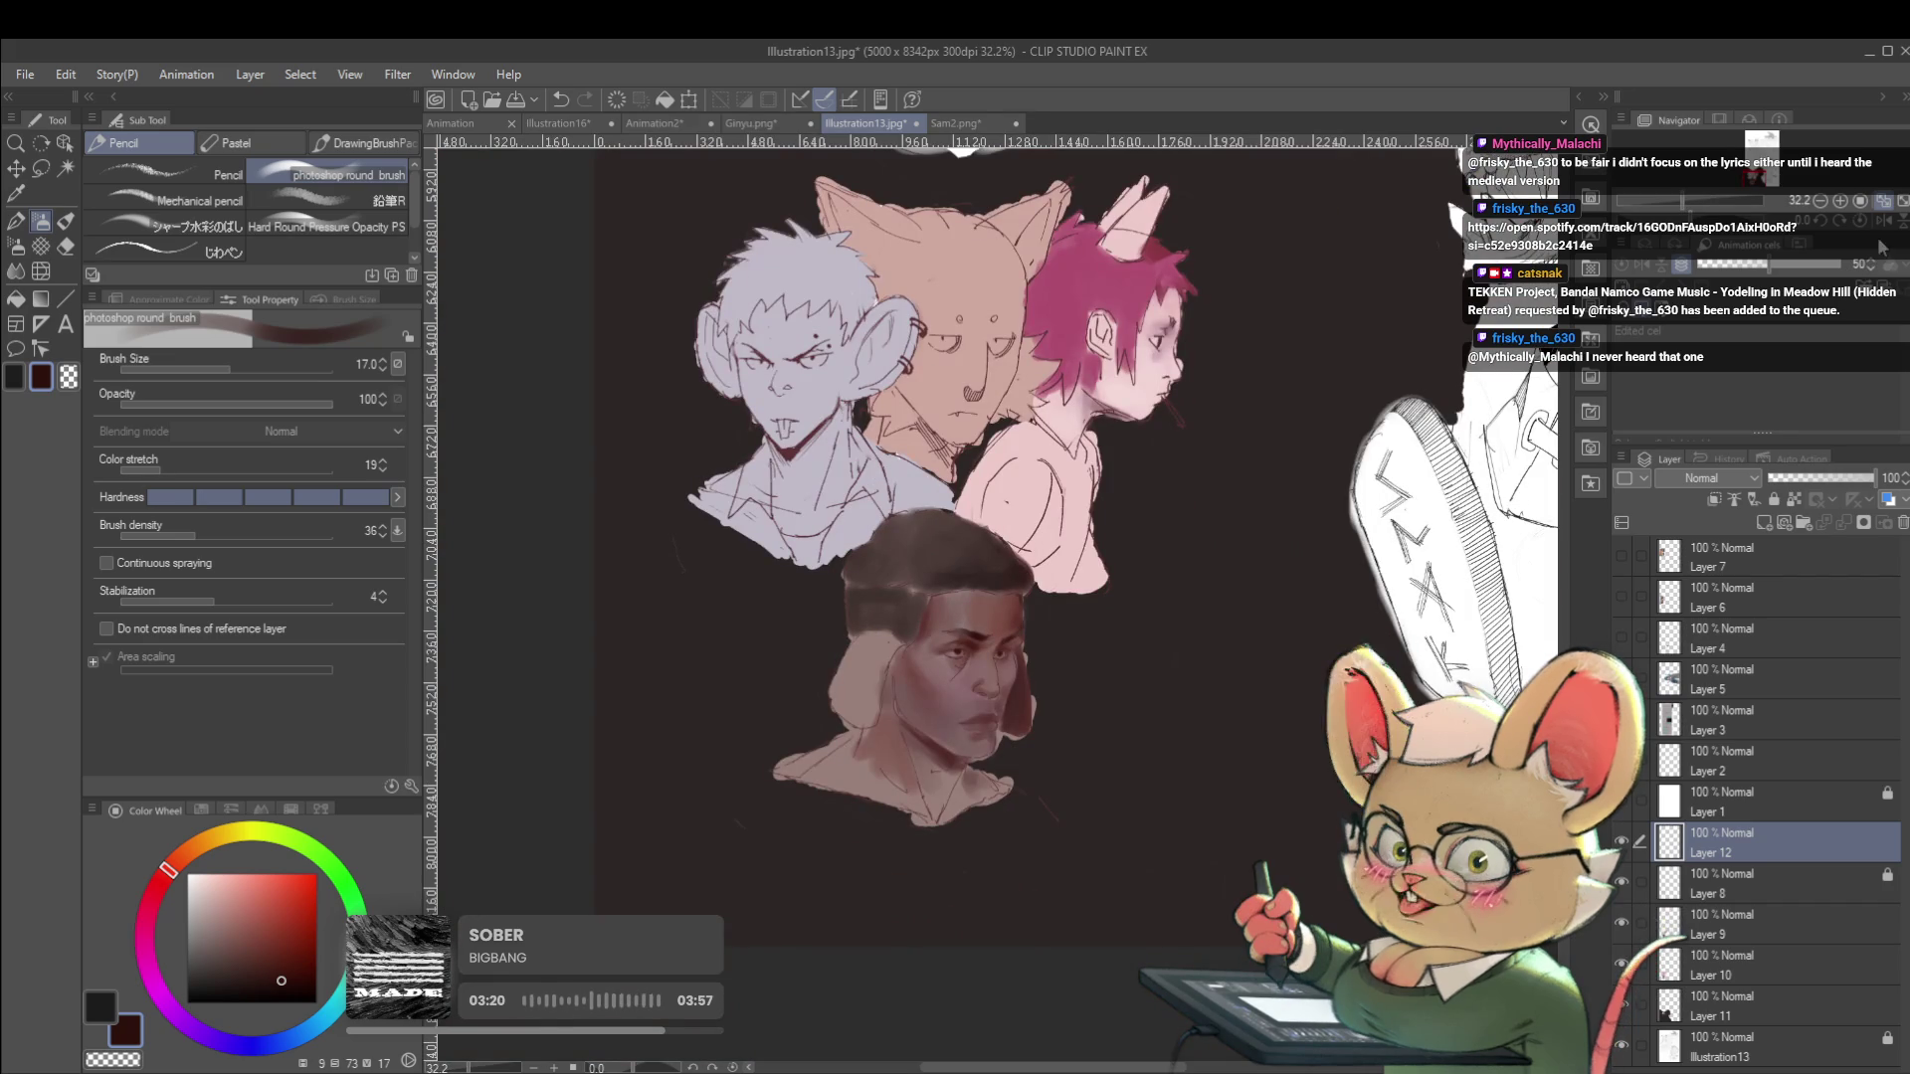
Paint dark brown along the hairline with a size-40 brush, then restore the unmirrored view.
{"action": "left_click", "coordinate": [1883, 223]}
{"action": "scroll", "coordinate": [1035, 606], "scroll_direction": "up", "scroll_amount": 6}
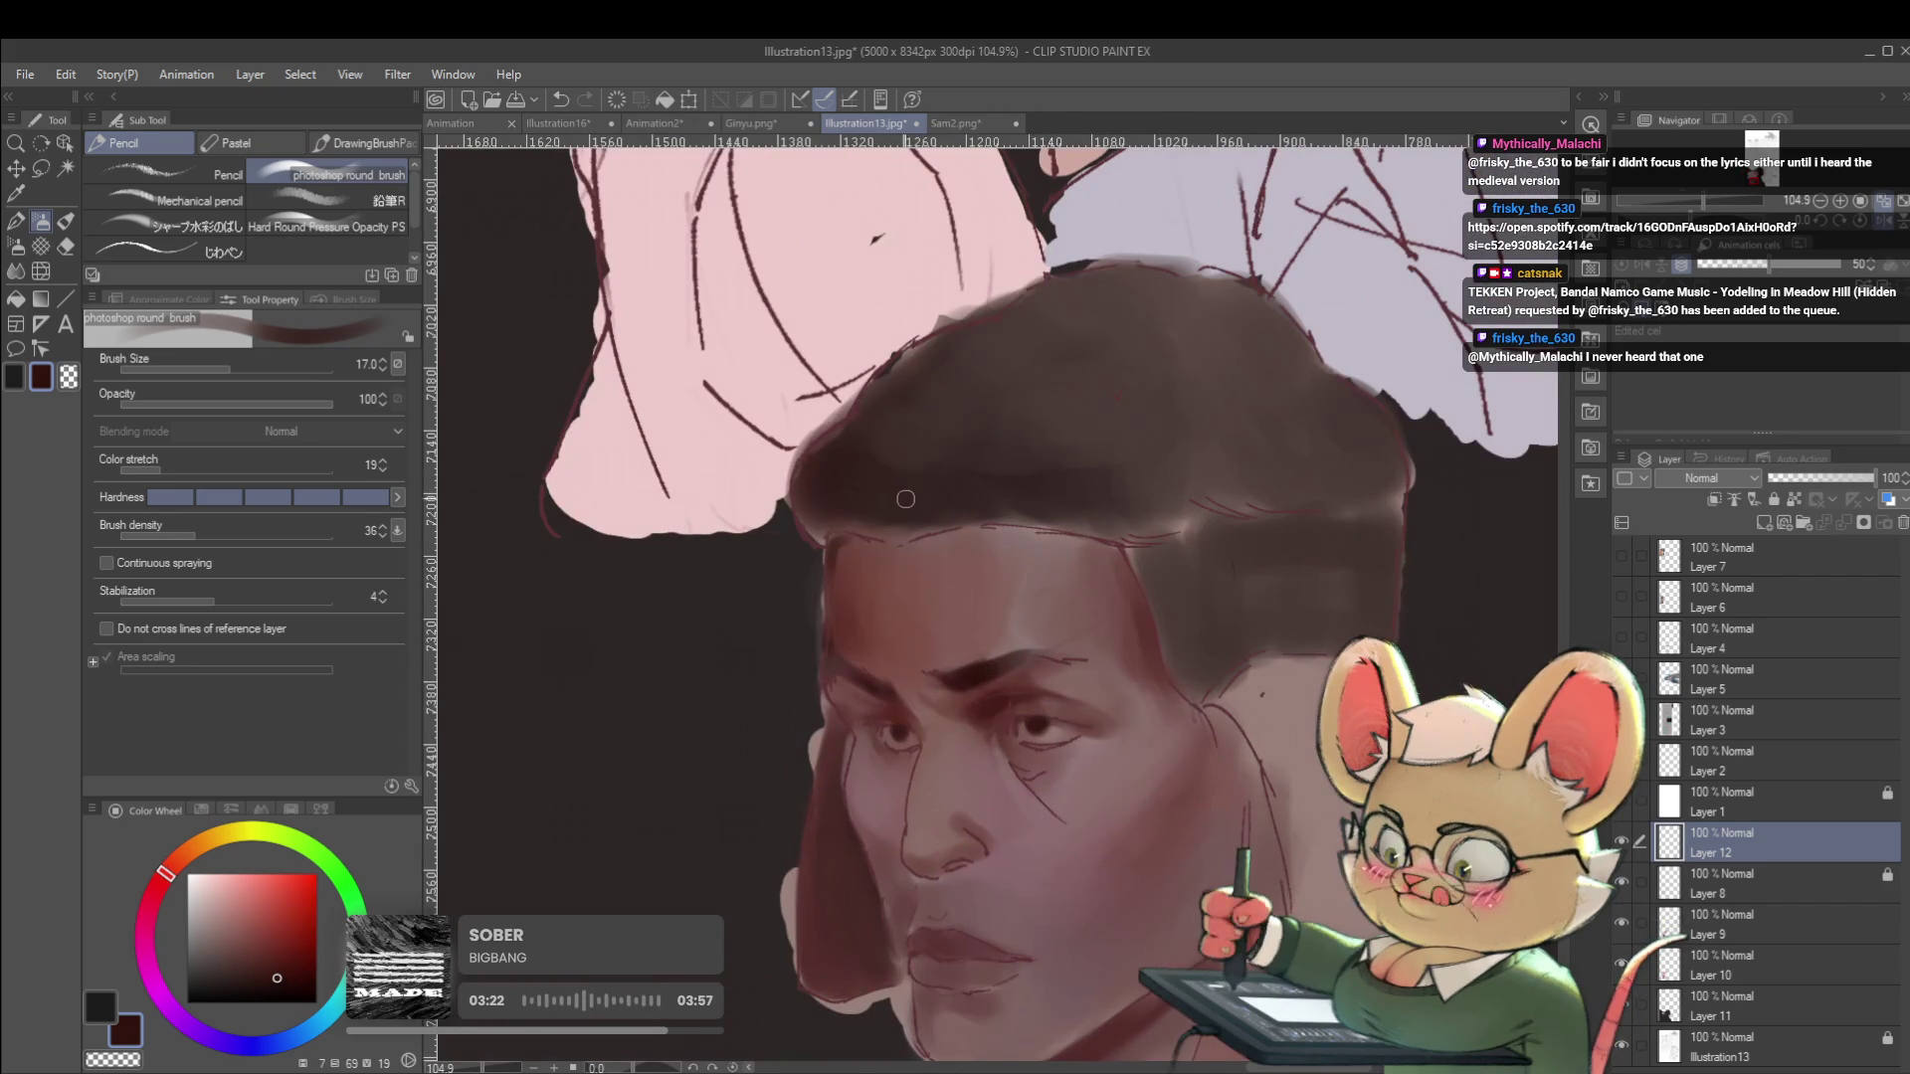
{"action": "key", "text": "bracketright"}
{"action": "key", "text": "bracketright"}
{"action": "key", "text": "bracketright"}
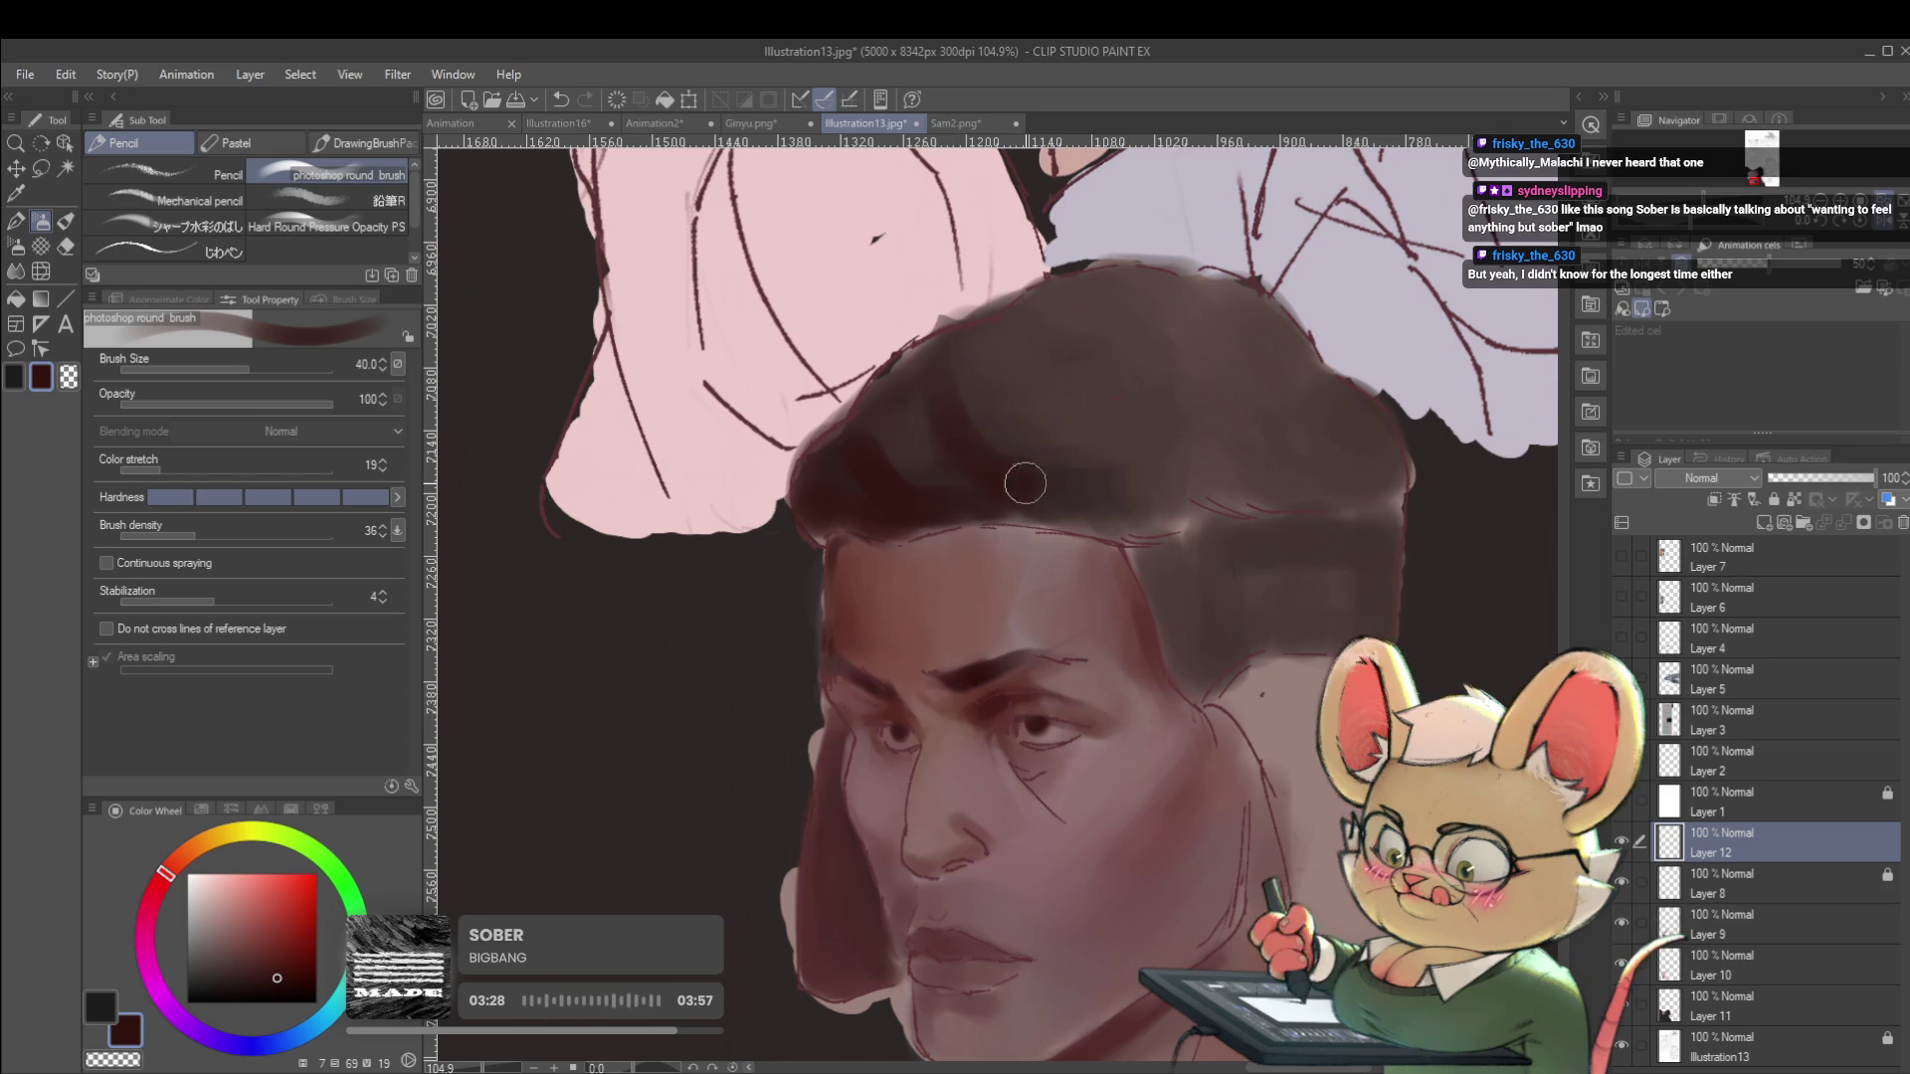
{"action": "mouse_move", "coordinate": [1091, 501]}
{"action": "left_mouse_down"}
{"action": "mouse_move", "coordinate": [1100, 520]}
{"action": "mouse_move", "coordinate": [1220, 534]}
{"action": "left_mouse_up"}
{"action": "scroll", "coordinate": [1220, 534], "scroll_direction": "down", "scroll_amount": 5}
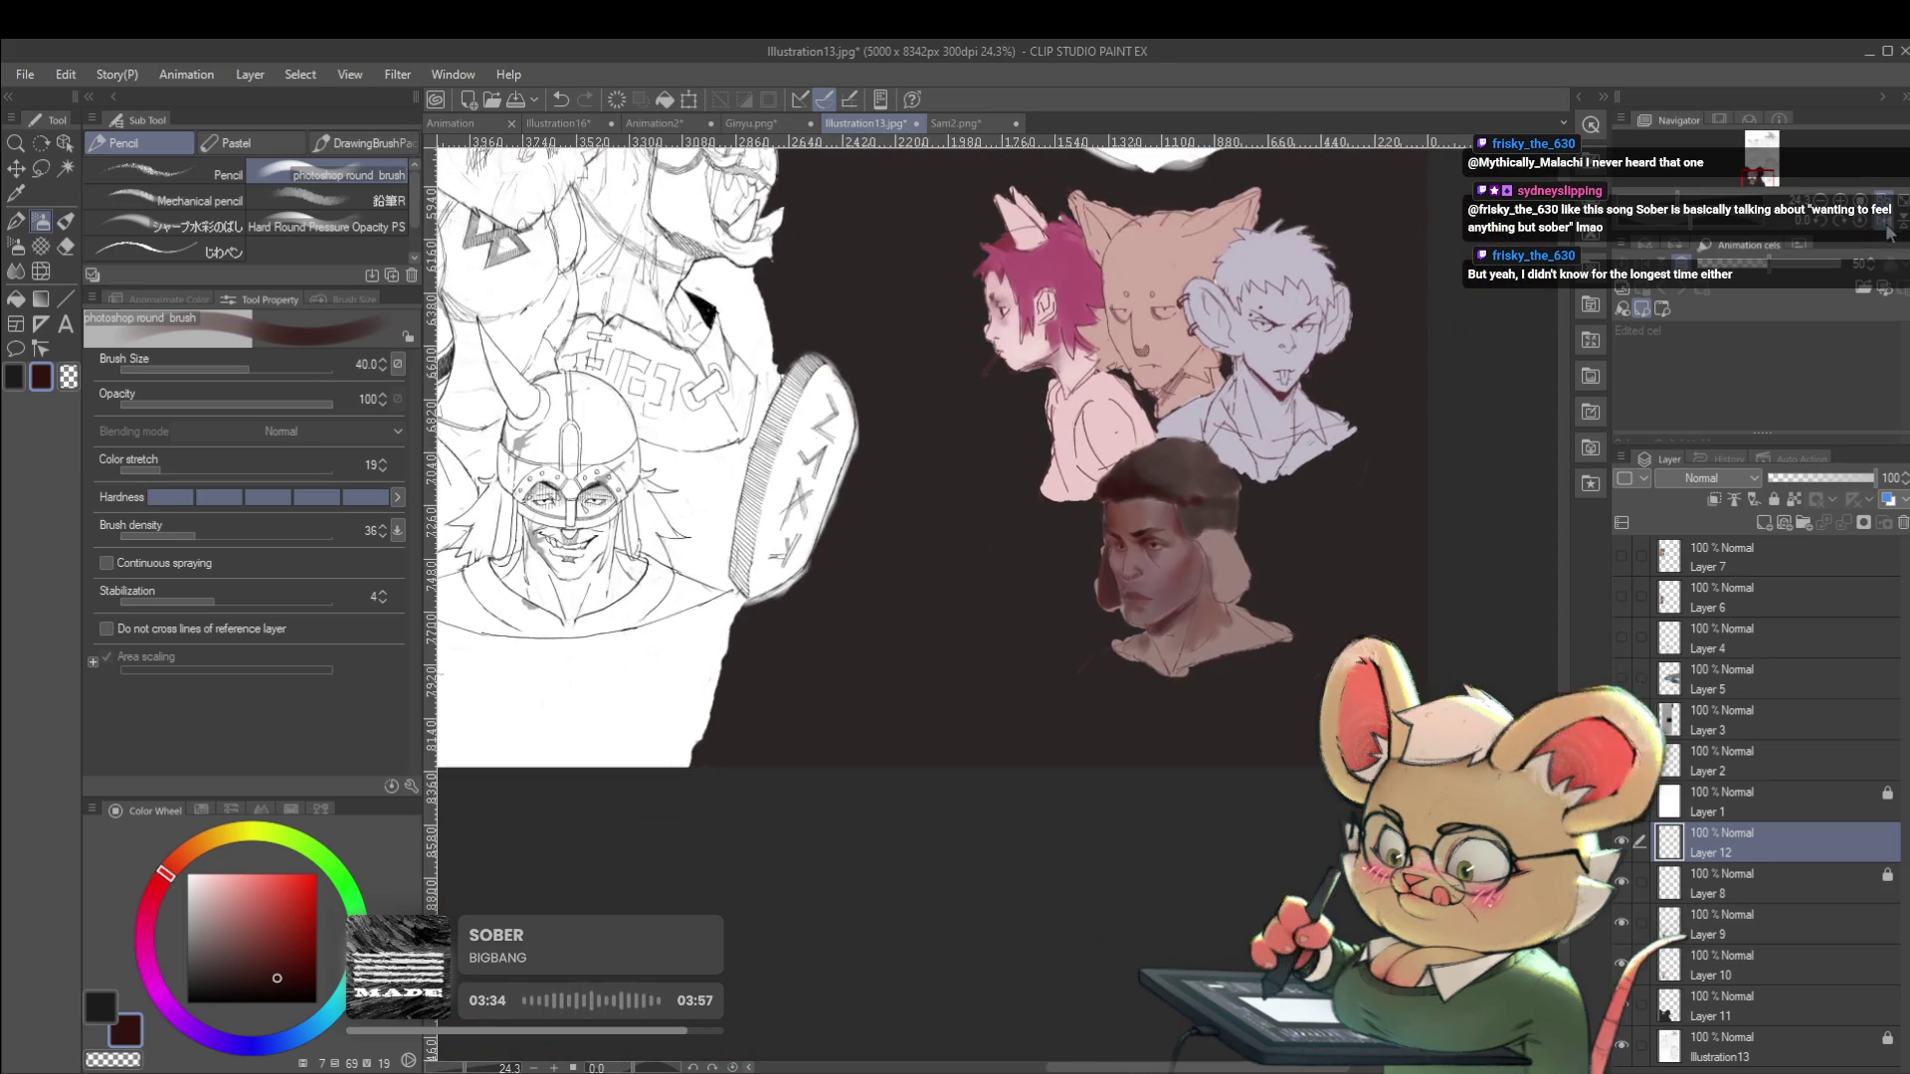
{"action": "key", "text": "h"}
{"action": "scroll", "coordinate": [888, 628], "scroll_direction": "up", "scroll_amount": 3}
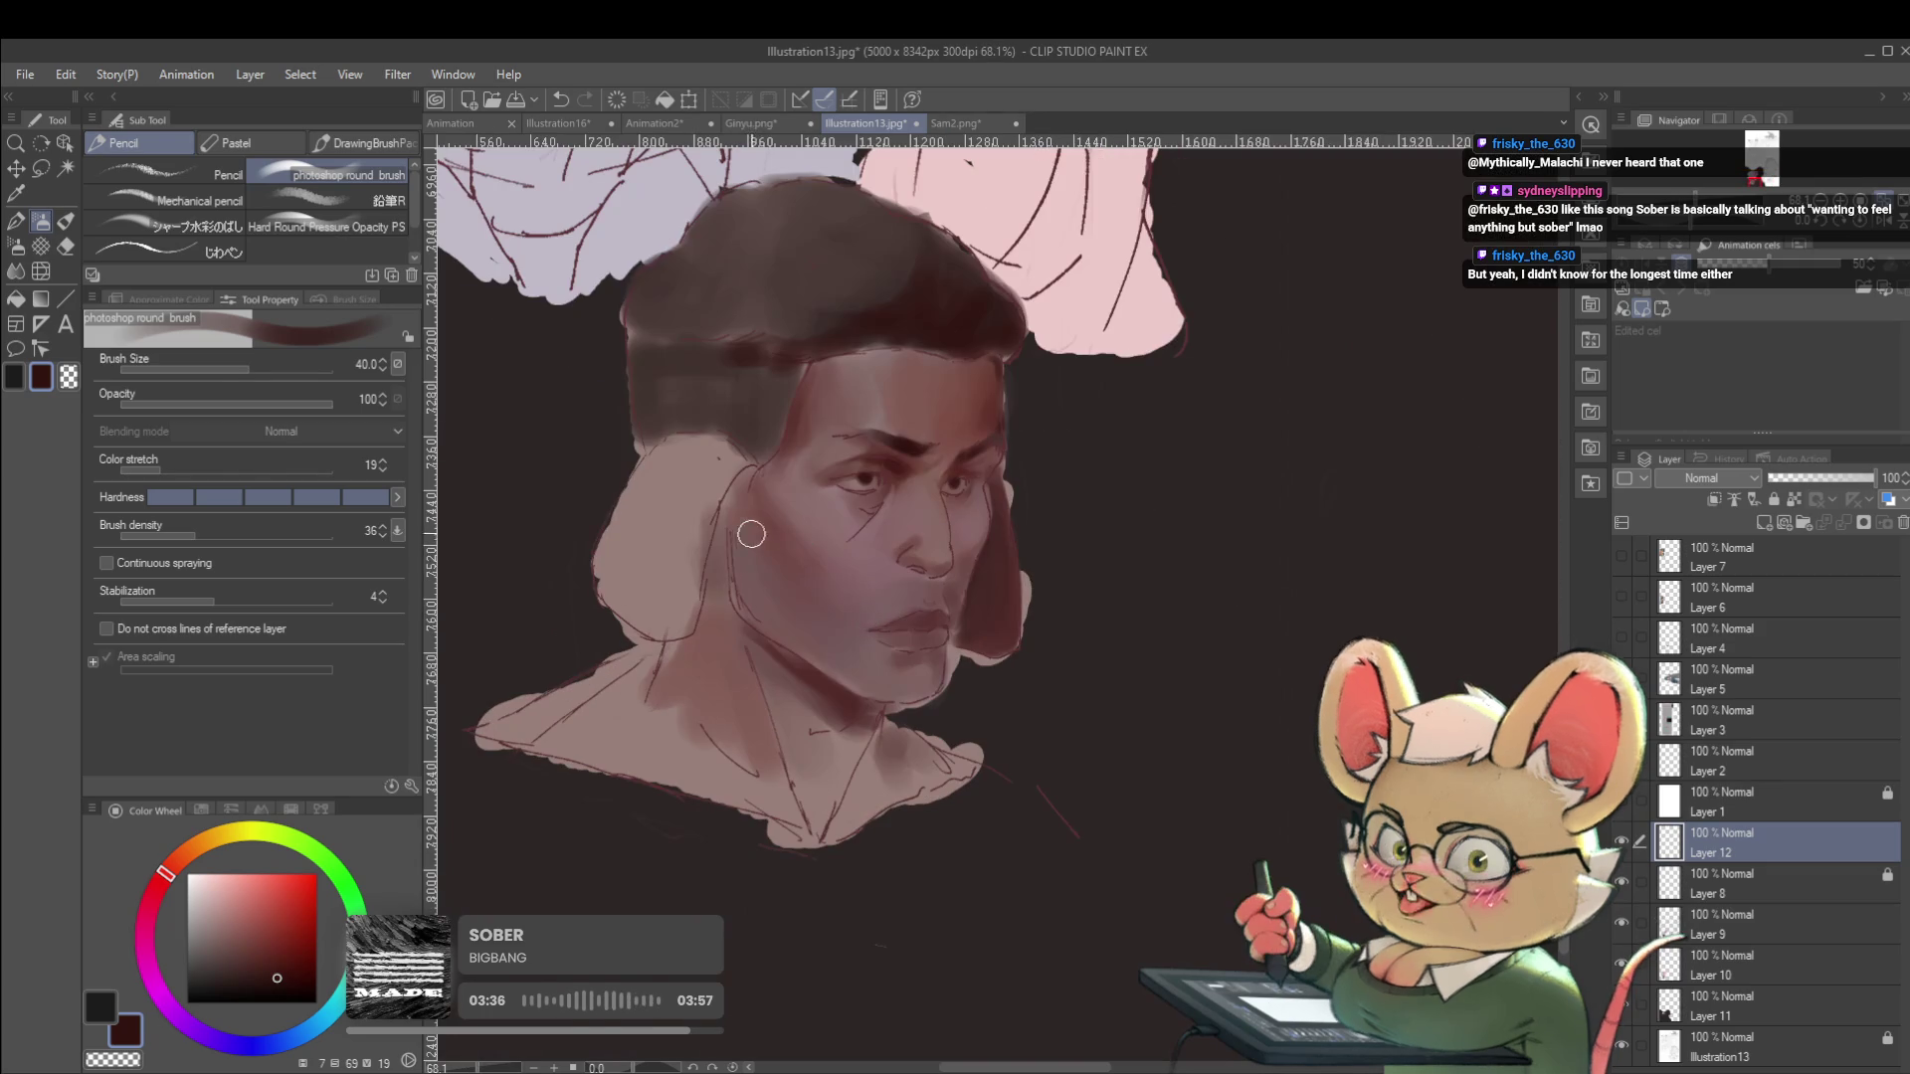
Darken the jaw and neck line with a smaller brush, checking it in mirrored view.
{"action": "key", "text": "bracketleft"}
{"action": "key", "text": "bracketleft"}
{"action": "key", "text": "bracketleft"}
{"action": "left_click_drag", "start_coordinate": [724, 536], "coordinate": [733, 599]}
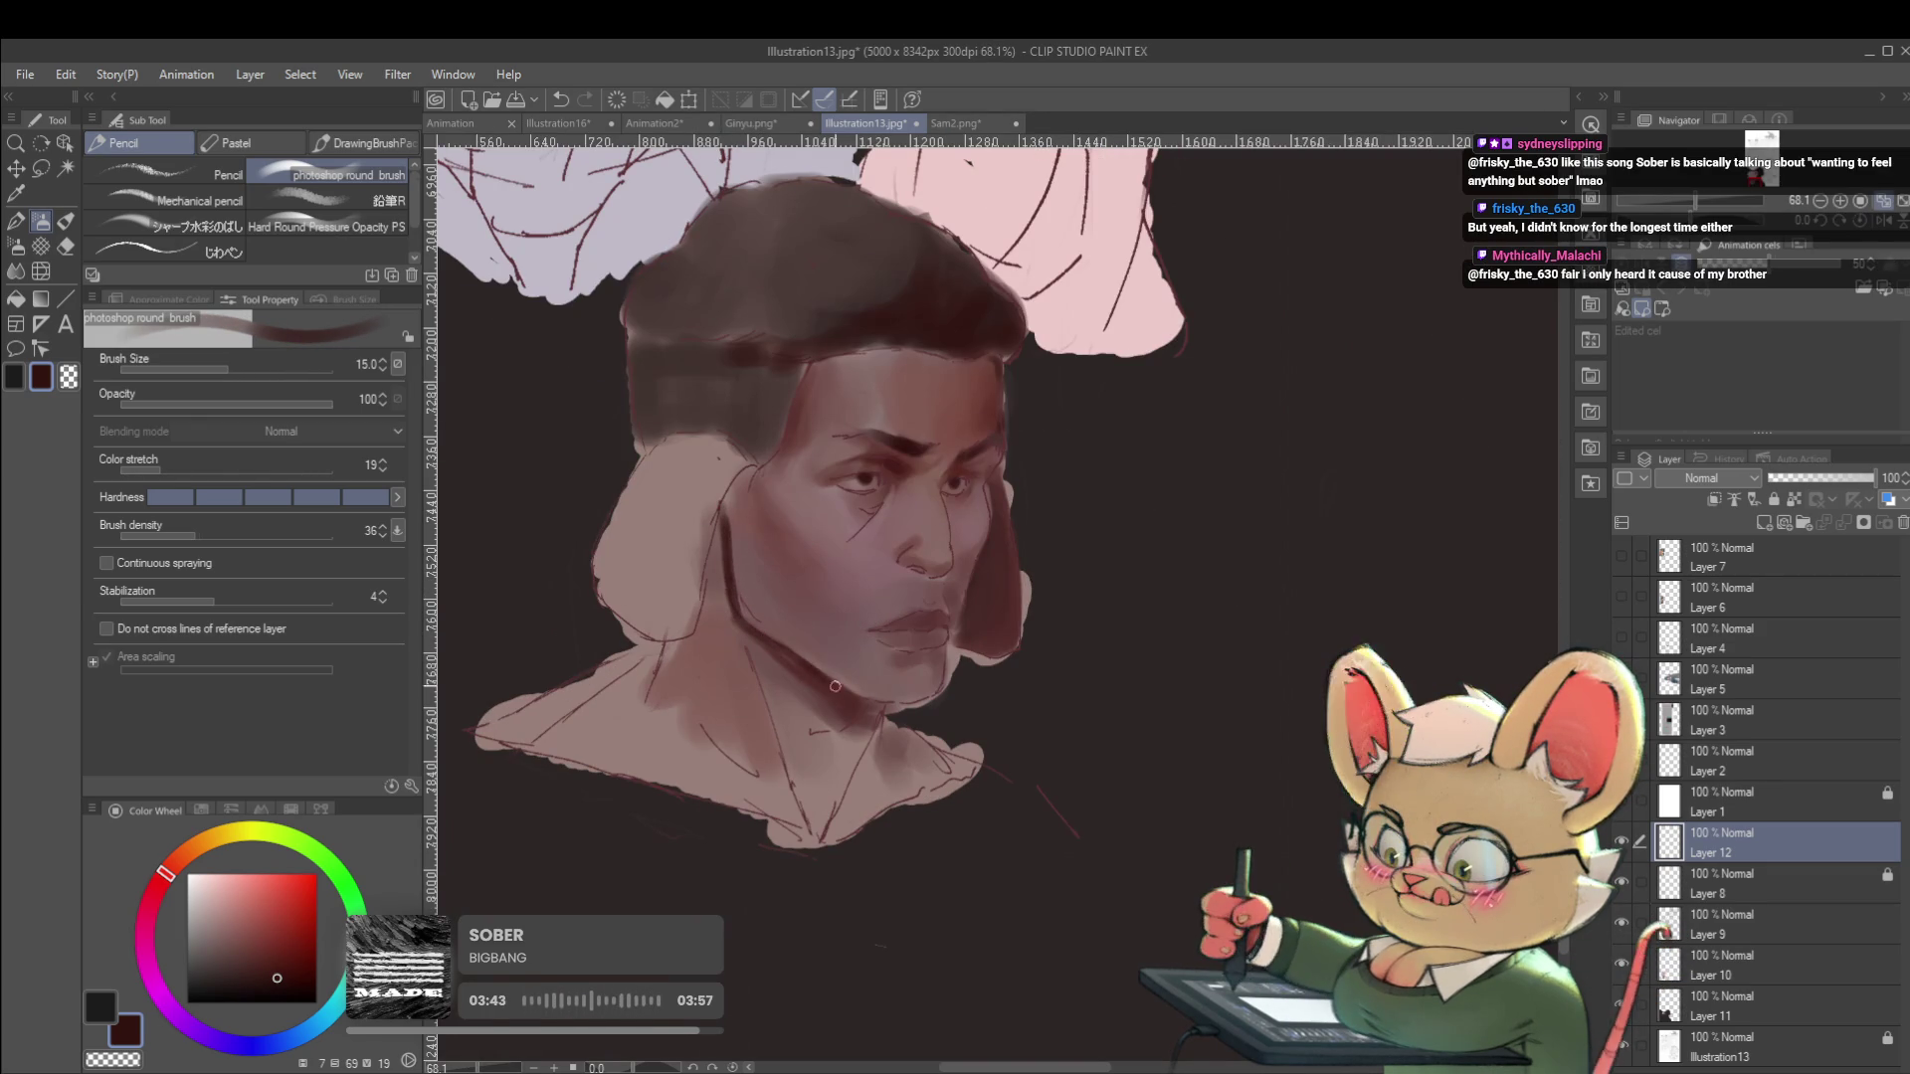
{"action": "scroll", "coordinate": [867, 702], "scroll_direction": "down", "scroll_amount": 5}
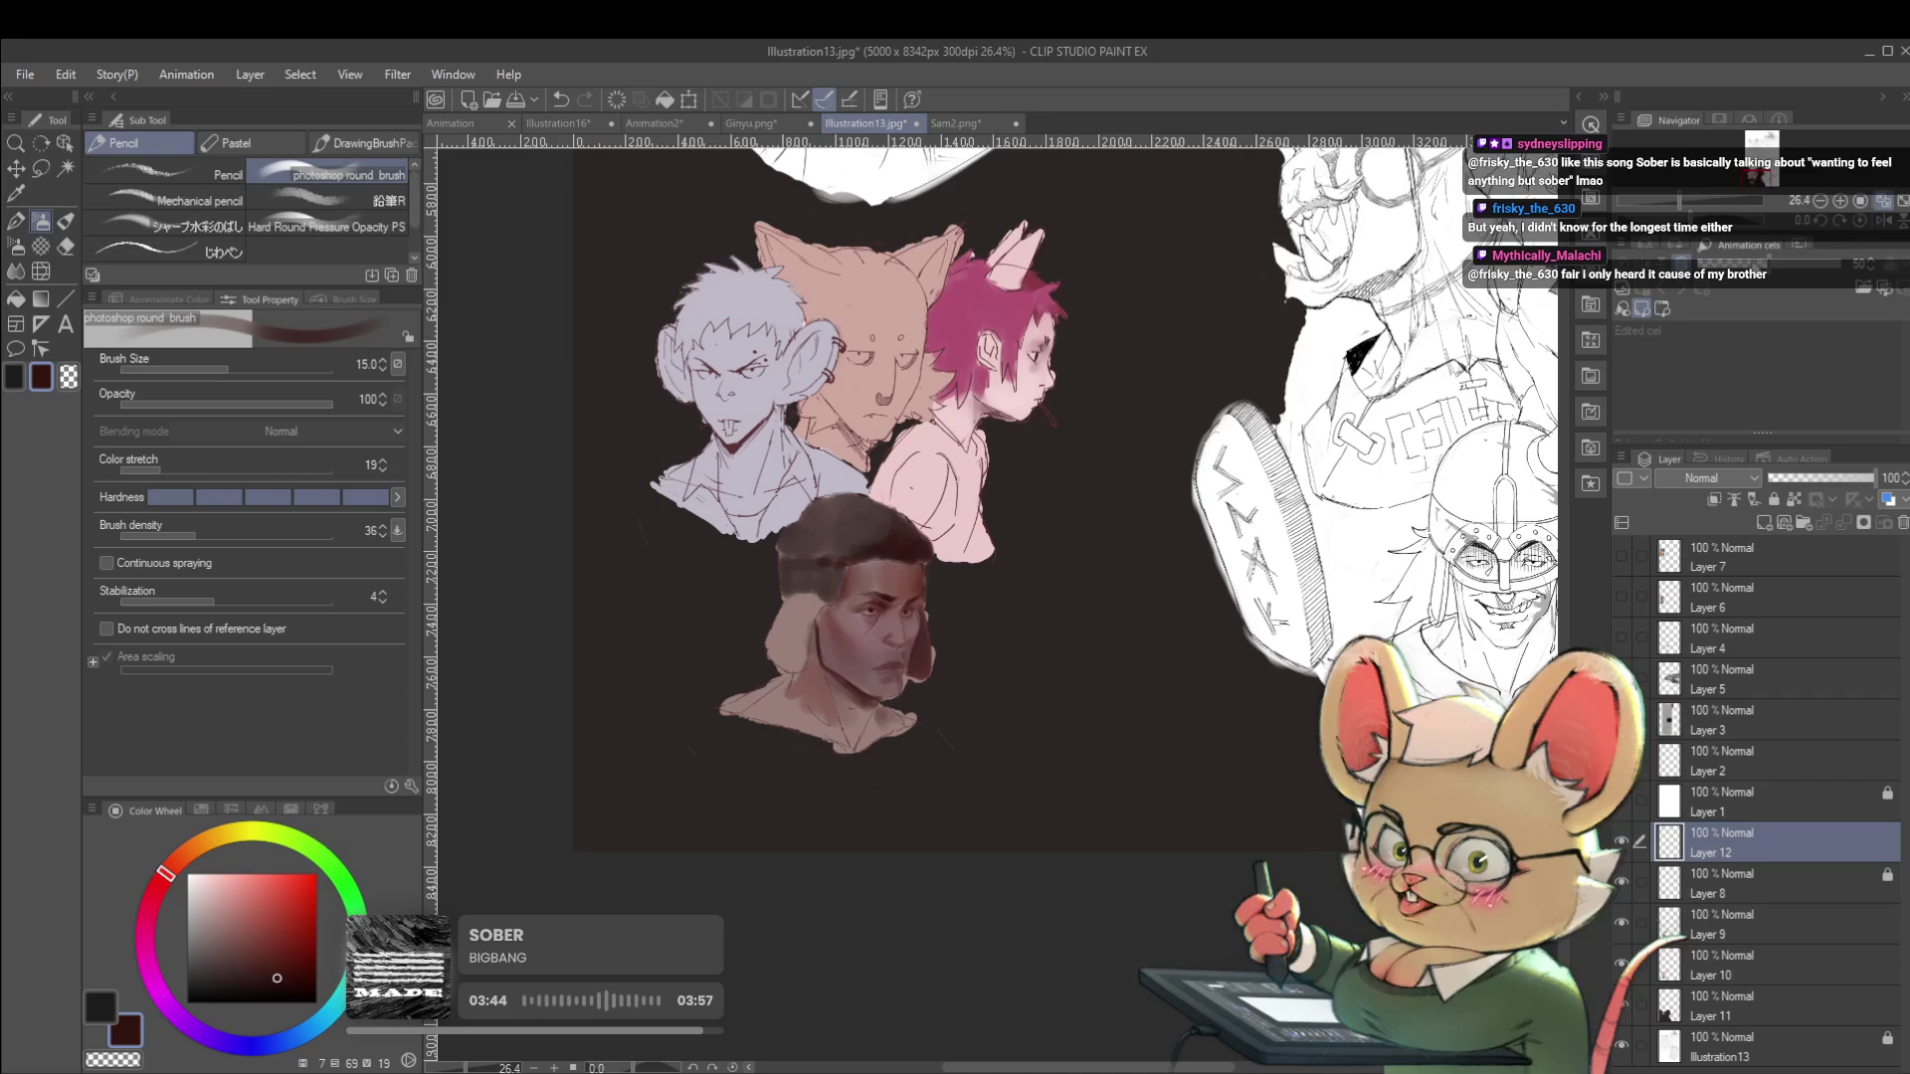
{"action": "left_click", "coordinate": [1879, 215]}
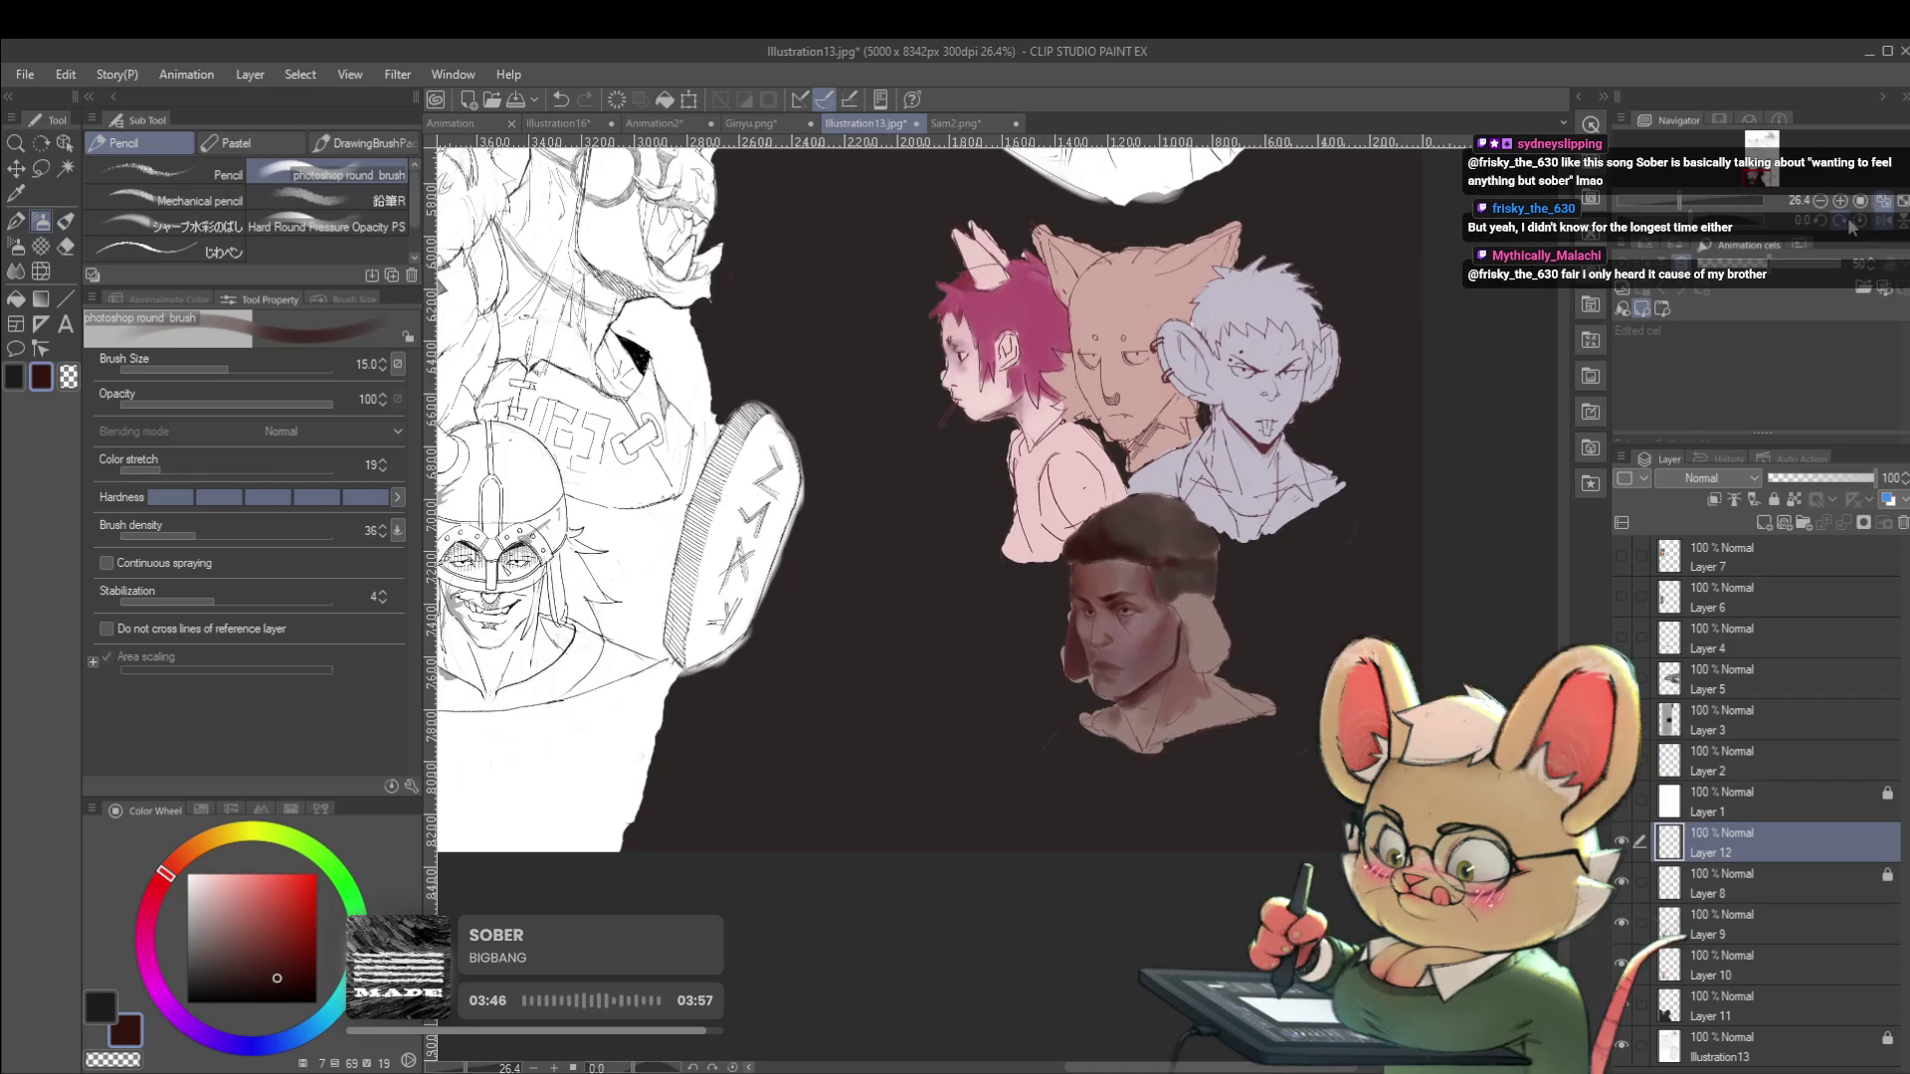
{"action": "scroll", "coordinate": [1107, 660], "scroll_direction": "up", "scroll_amount": 4}
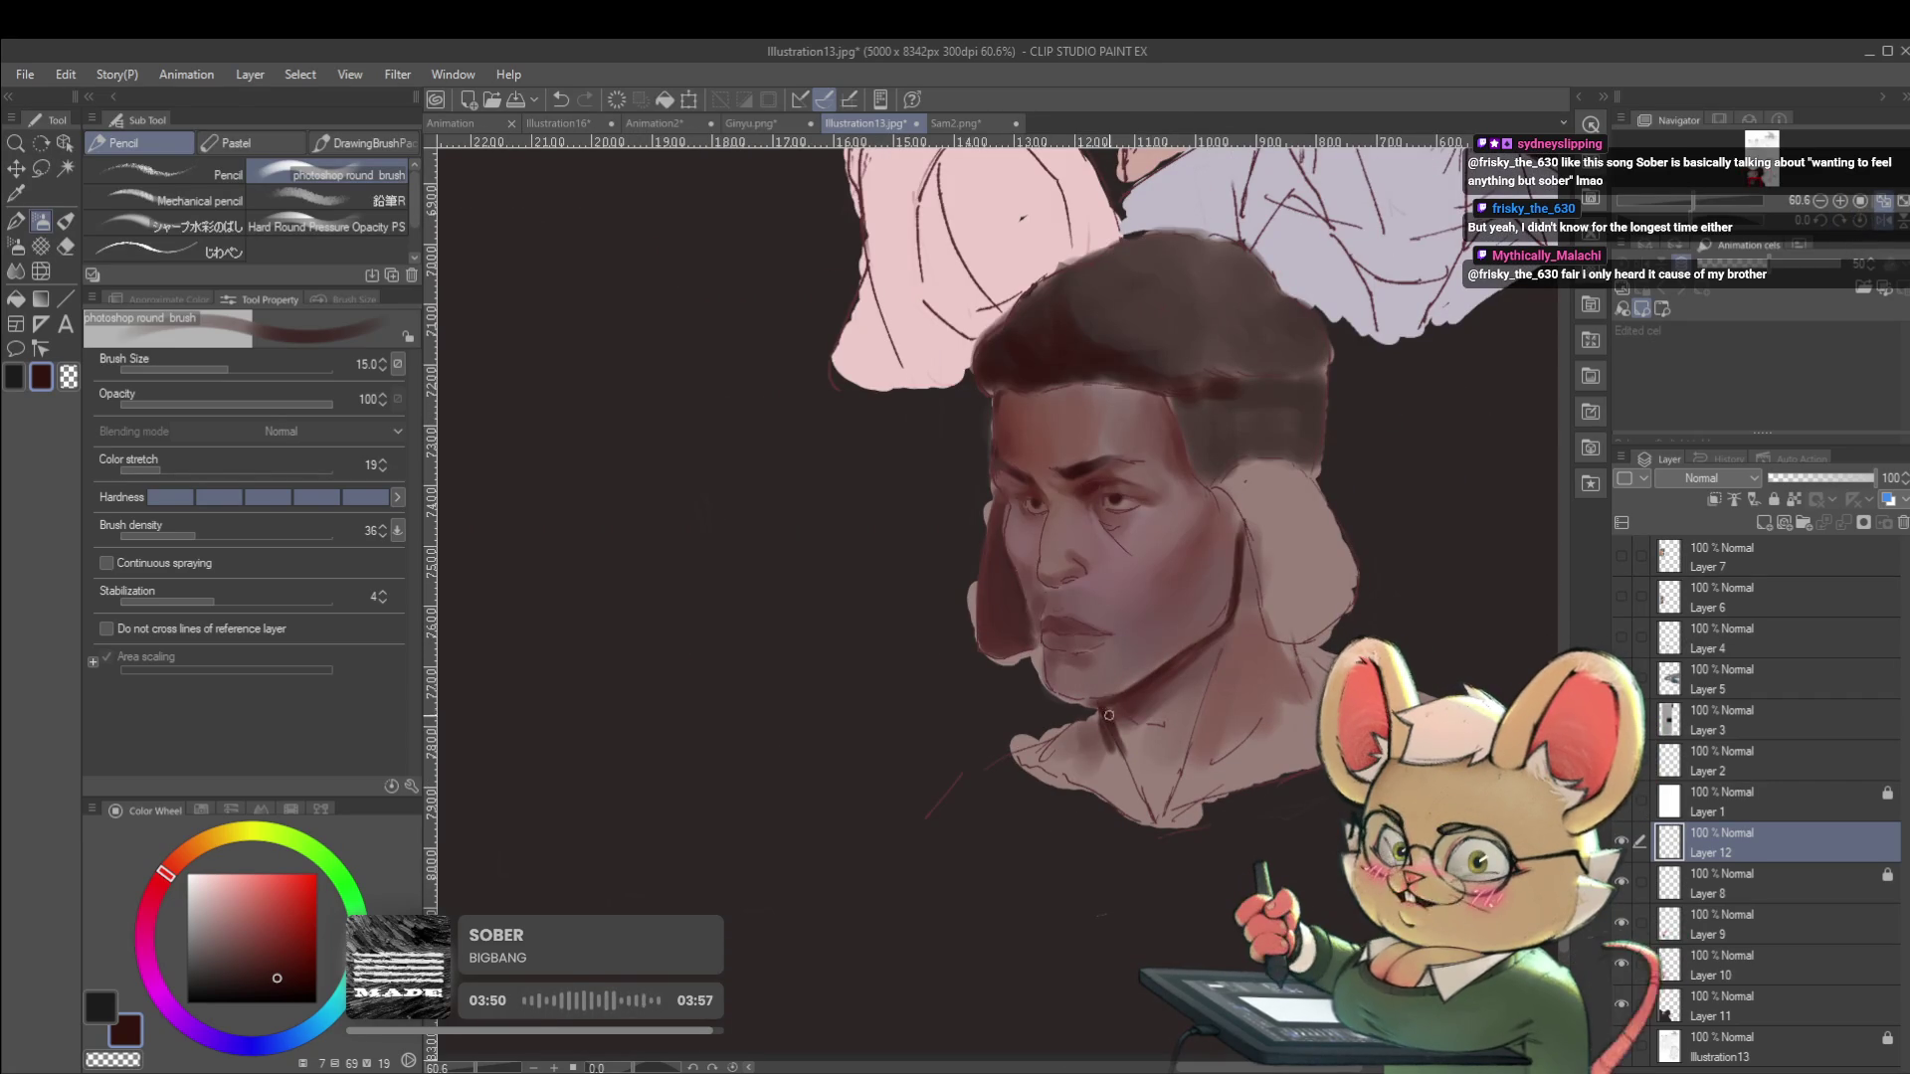
Shade the cheek darker at brush size 30 using tones sampled from the face.
{"action": "left_click", "coordinate": [1105, 725], "text": "alt"}
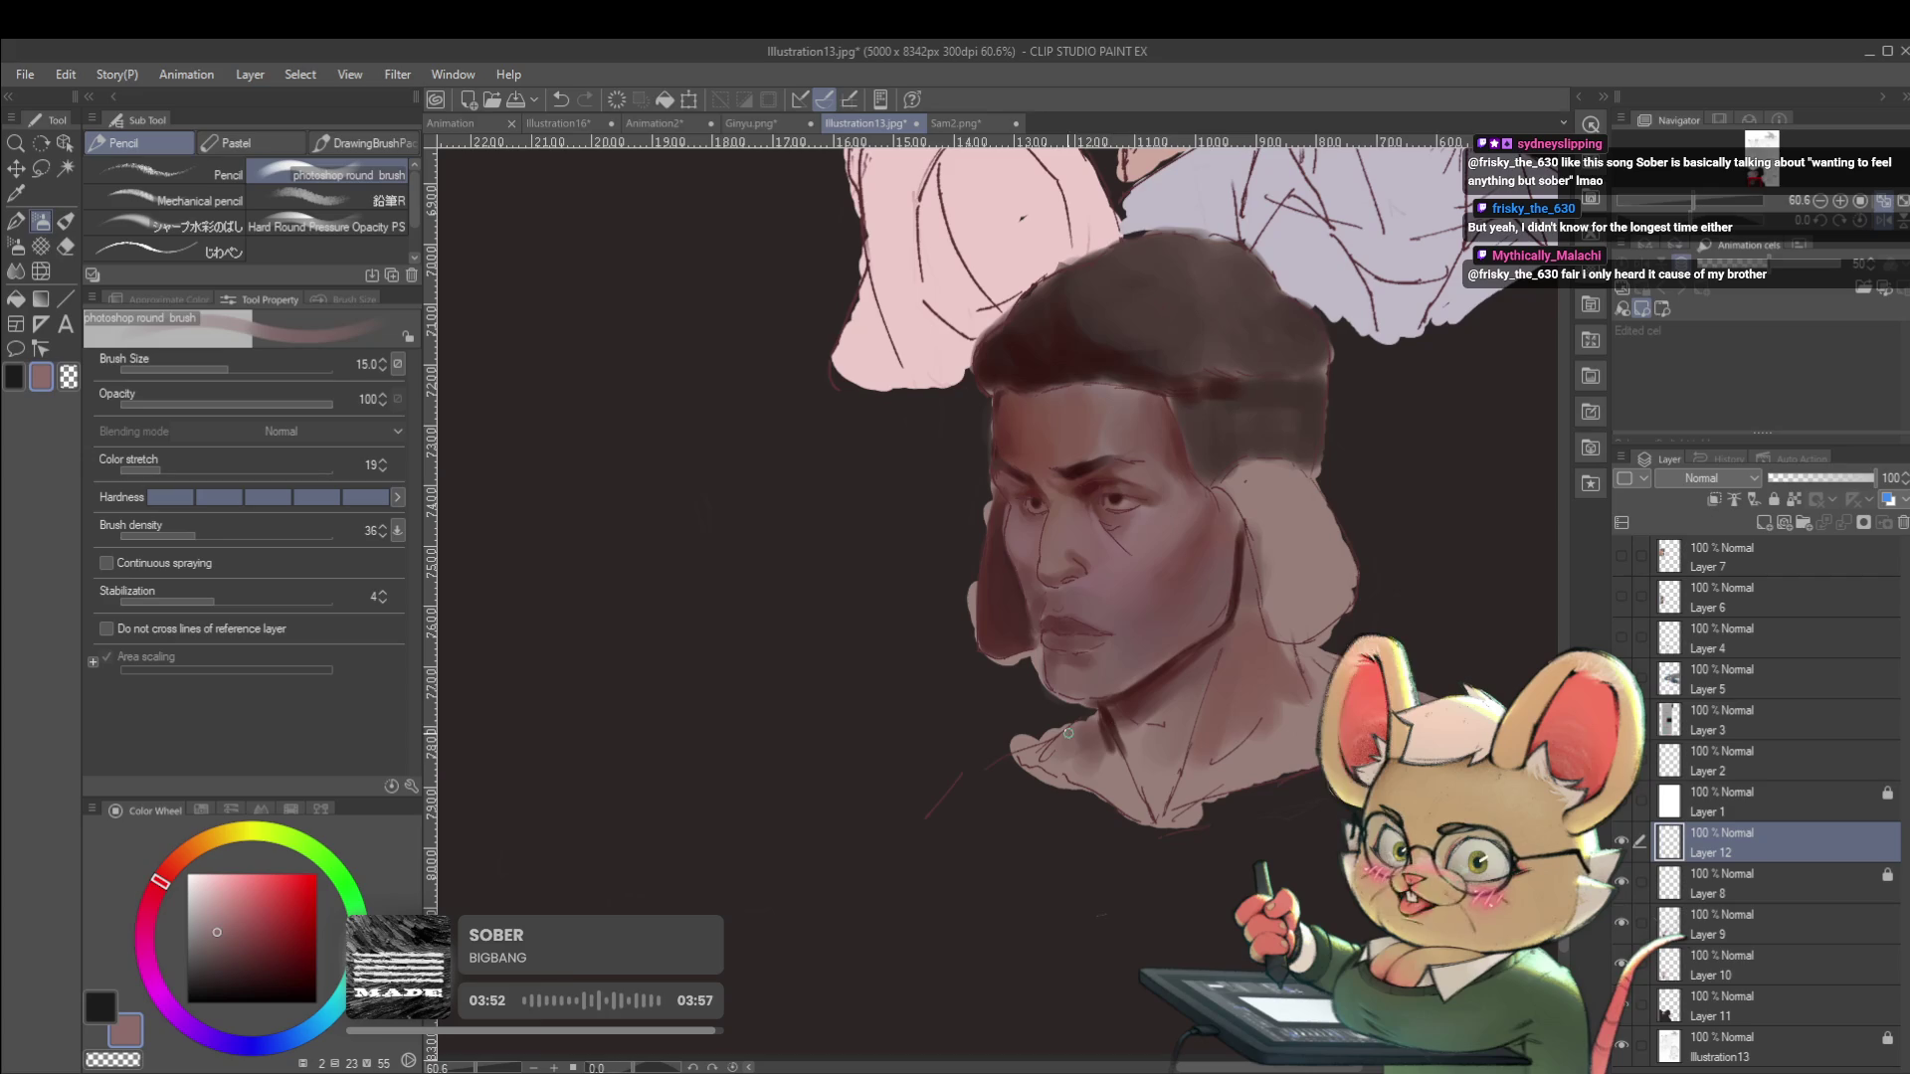
{"action": "key", "text": "bracketright"}
{"action": "key", "text": "bracketright"}
{"action": "key", "text": "bracketright"}
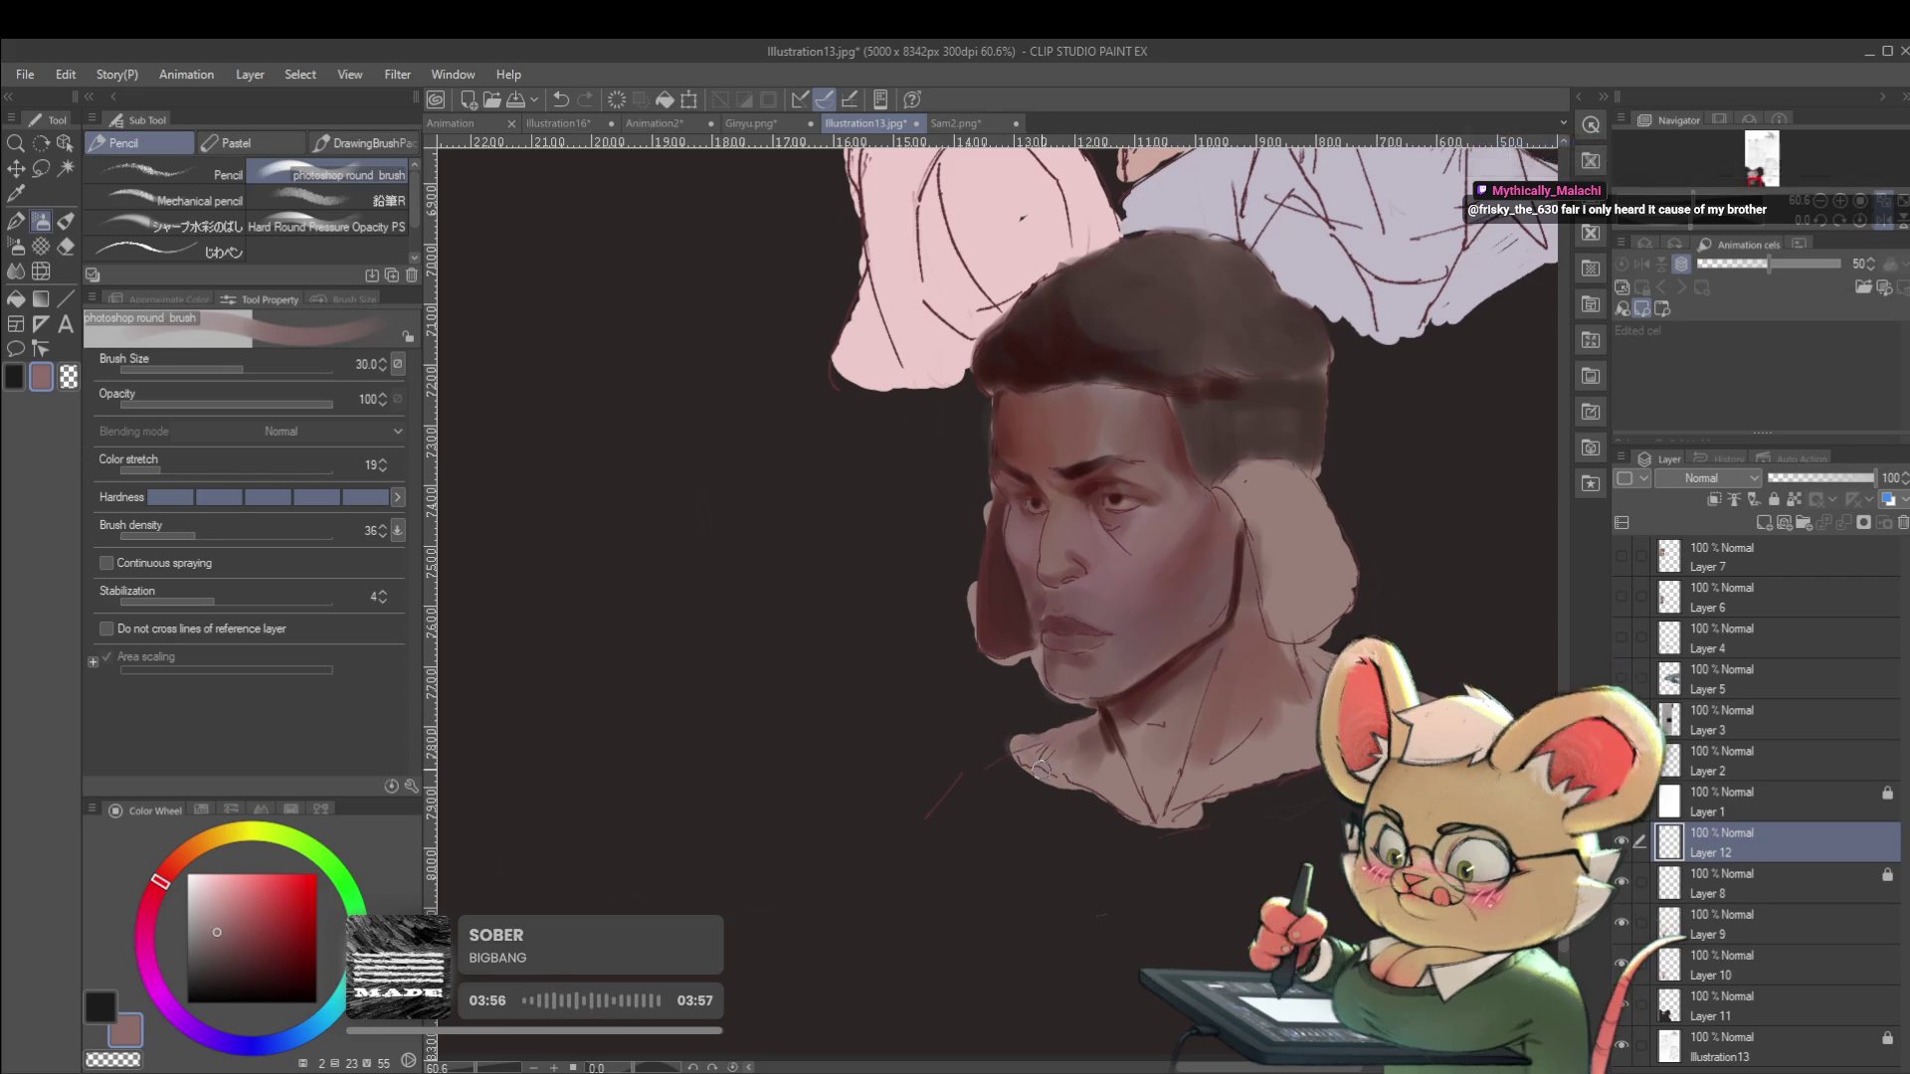
{"action": "left_click_drag", "start_coordinate": [1099, 779], "coordinate": [1015, 769]}
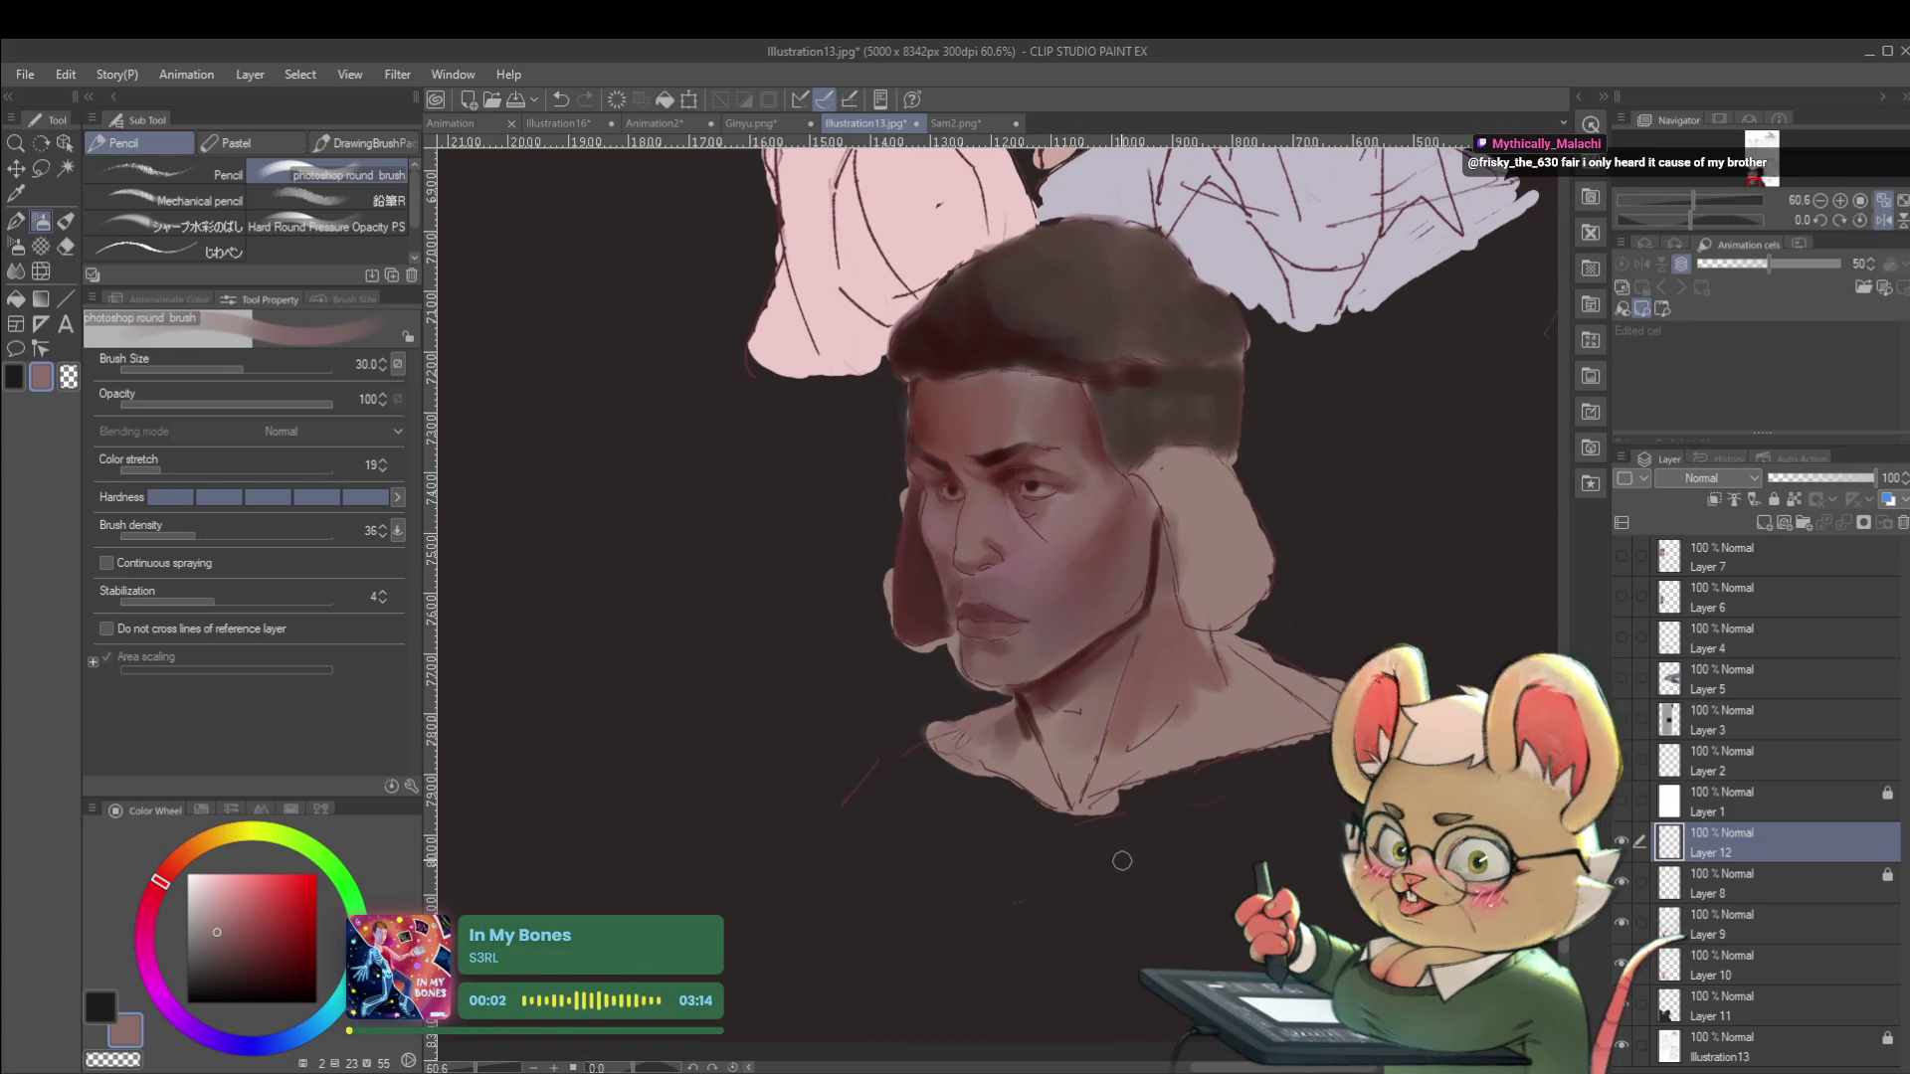
{"action": "left_click", "coordinate": [1014, 525], "text": "alt"}
{"action": "left_click", "coordinate": [1099, 544], "text": "alt"}
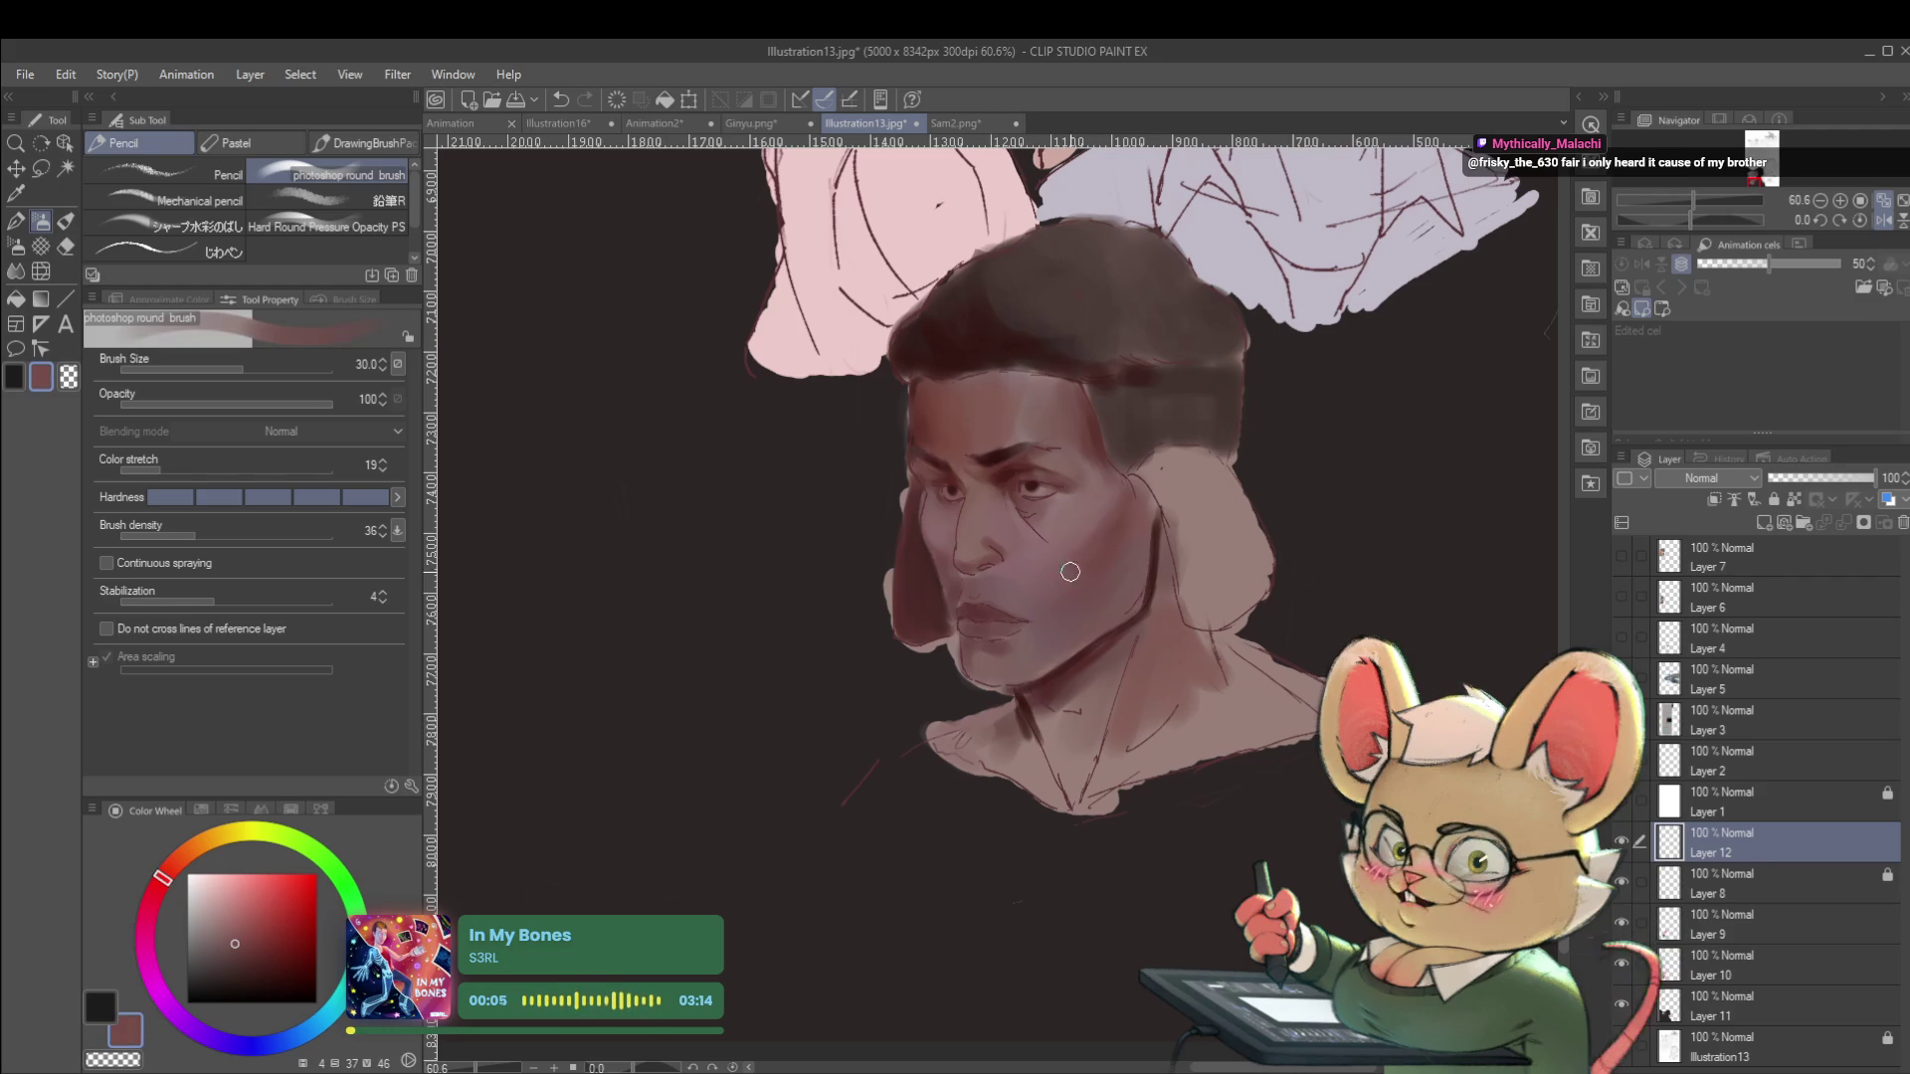
{"action": "left_click", "coordinate": [1085, 545], "text": "alt"}
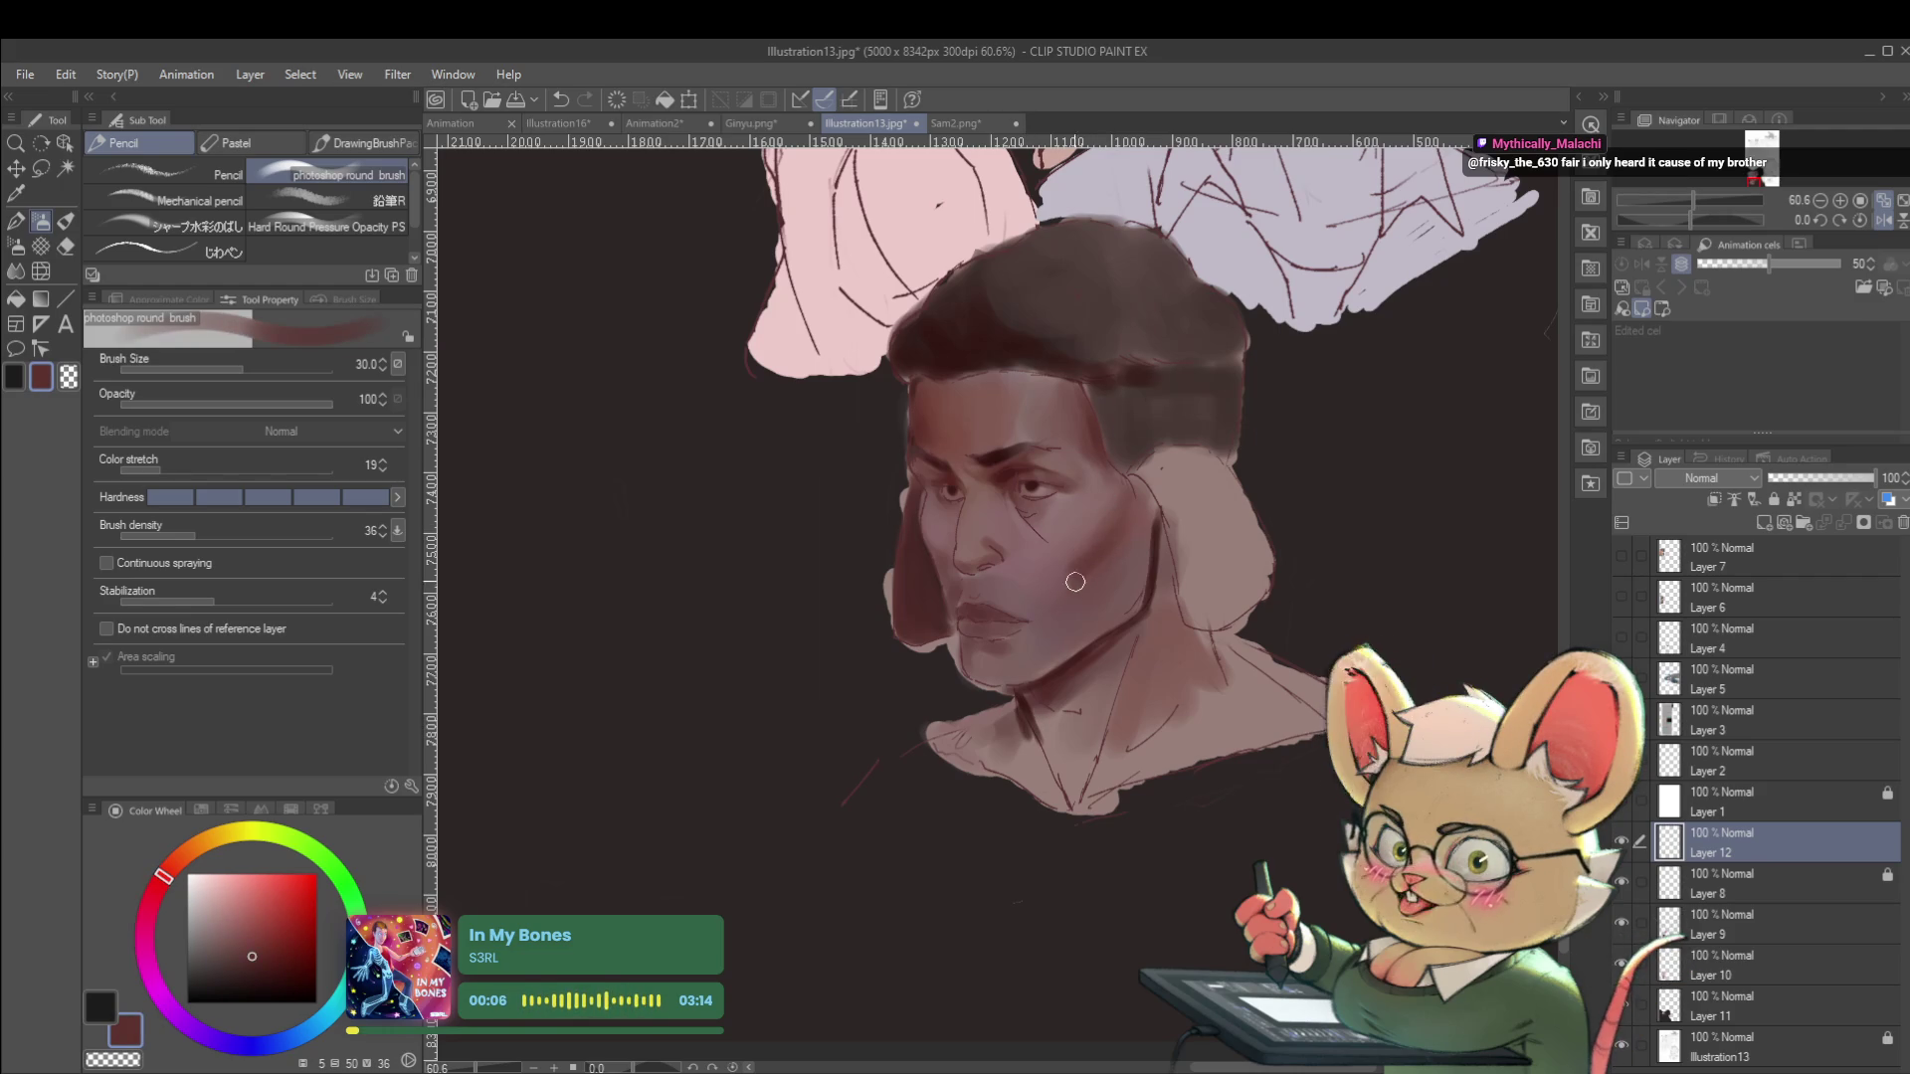
{"action": "left_click_drag", "start_coordinate": [1087, 557], "coordinate": [1092, 579]}
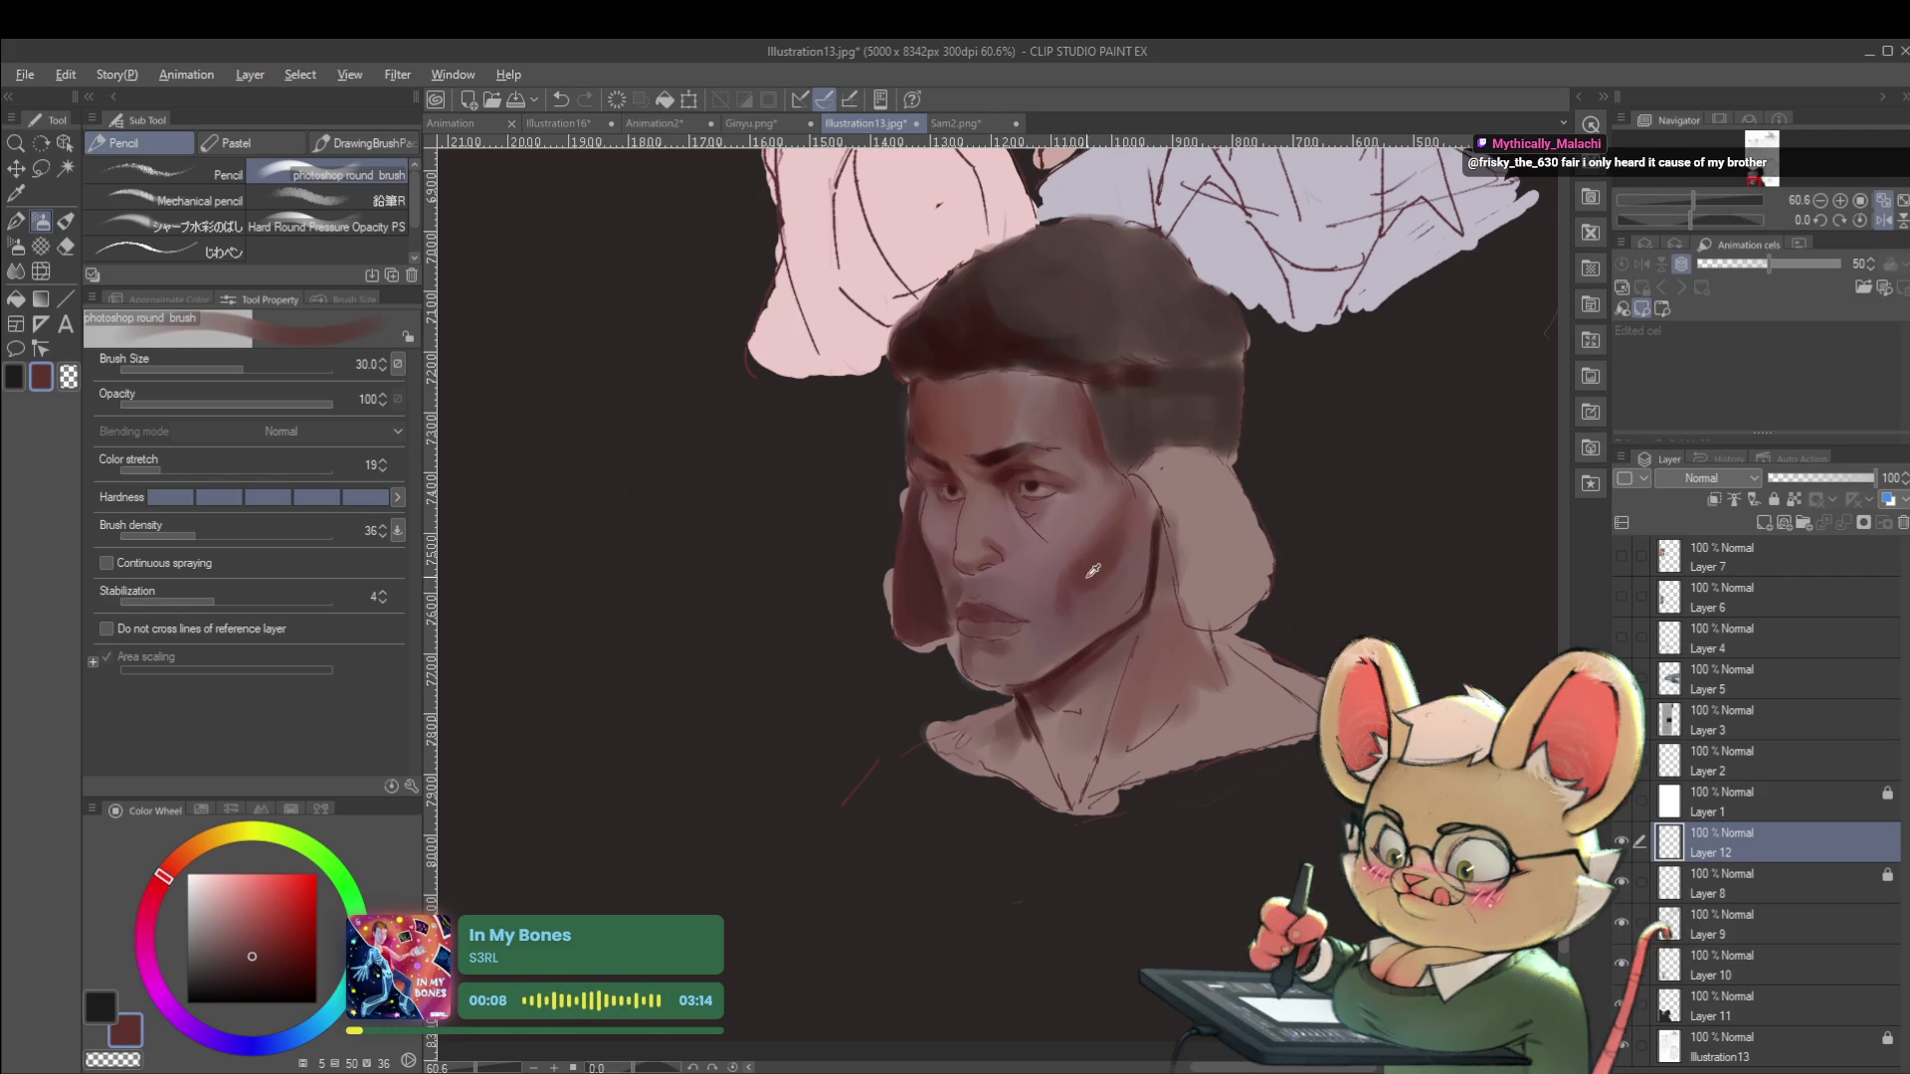
Sample fresh cheek and face skin tones, reviewing the portrait in mirrored view.
{"action": "left_click", "coordinate": [1098, 564], "text": "alt"}
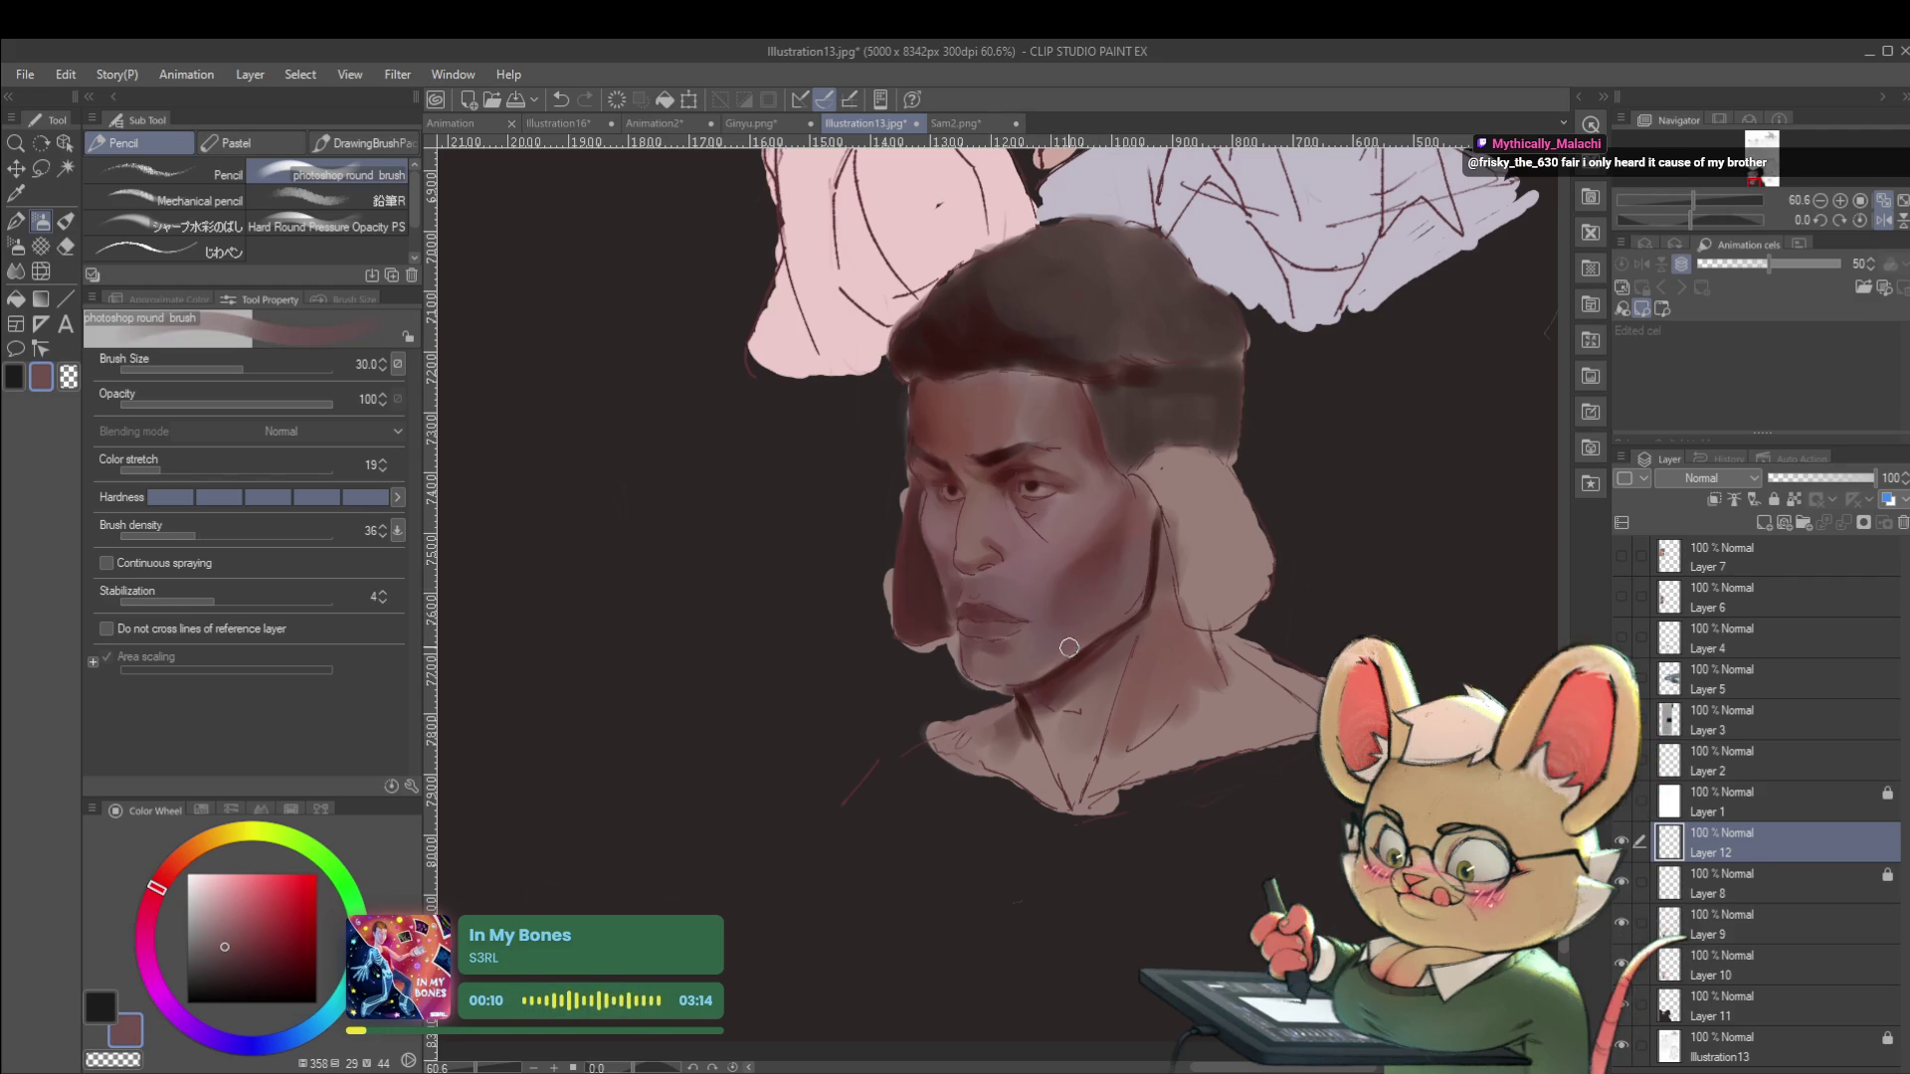
{"action": "scroll", "coordinate": [1075, 641], "scroll_direction": "down", "scroll_amount": 4}
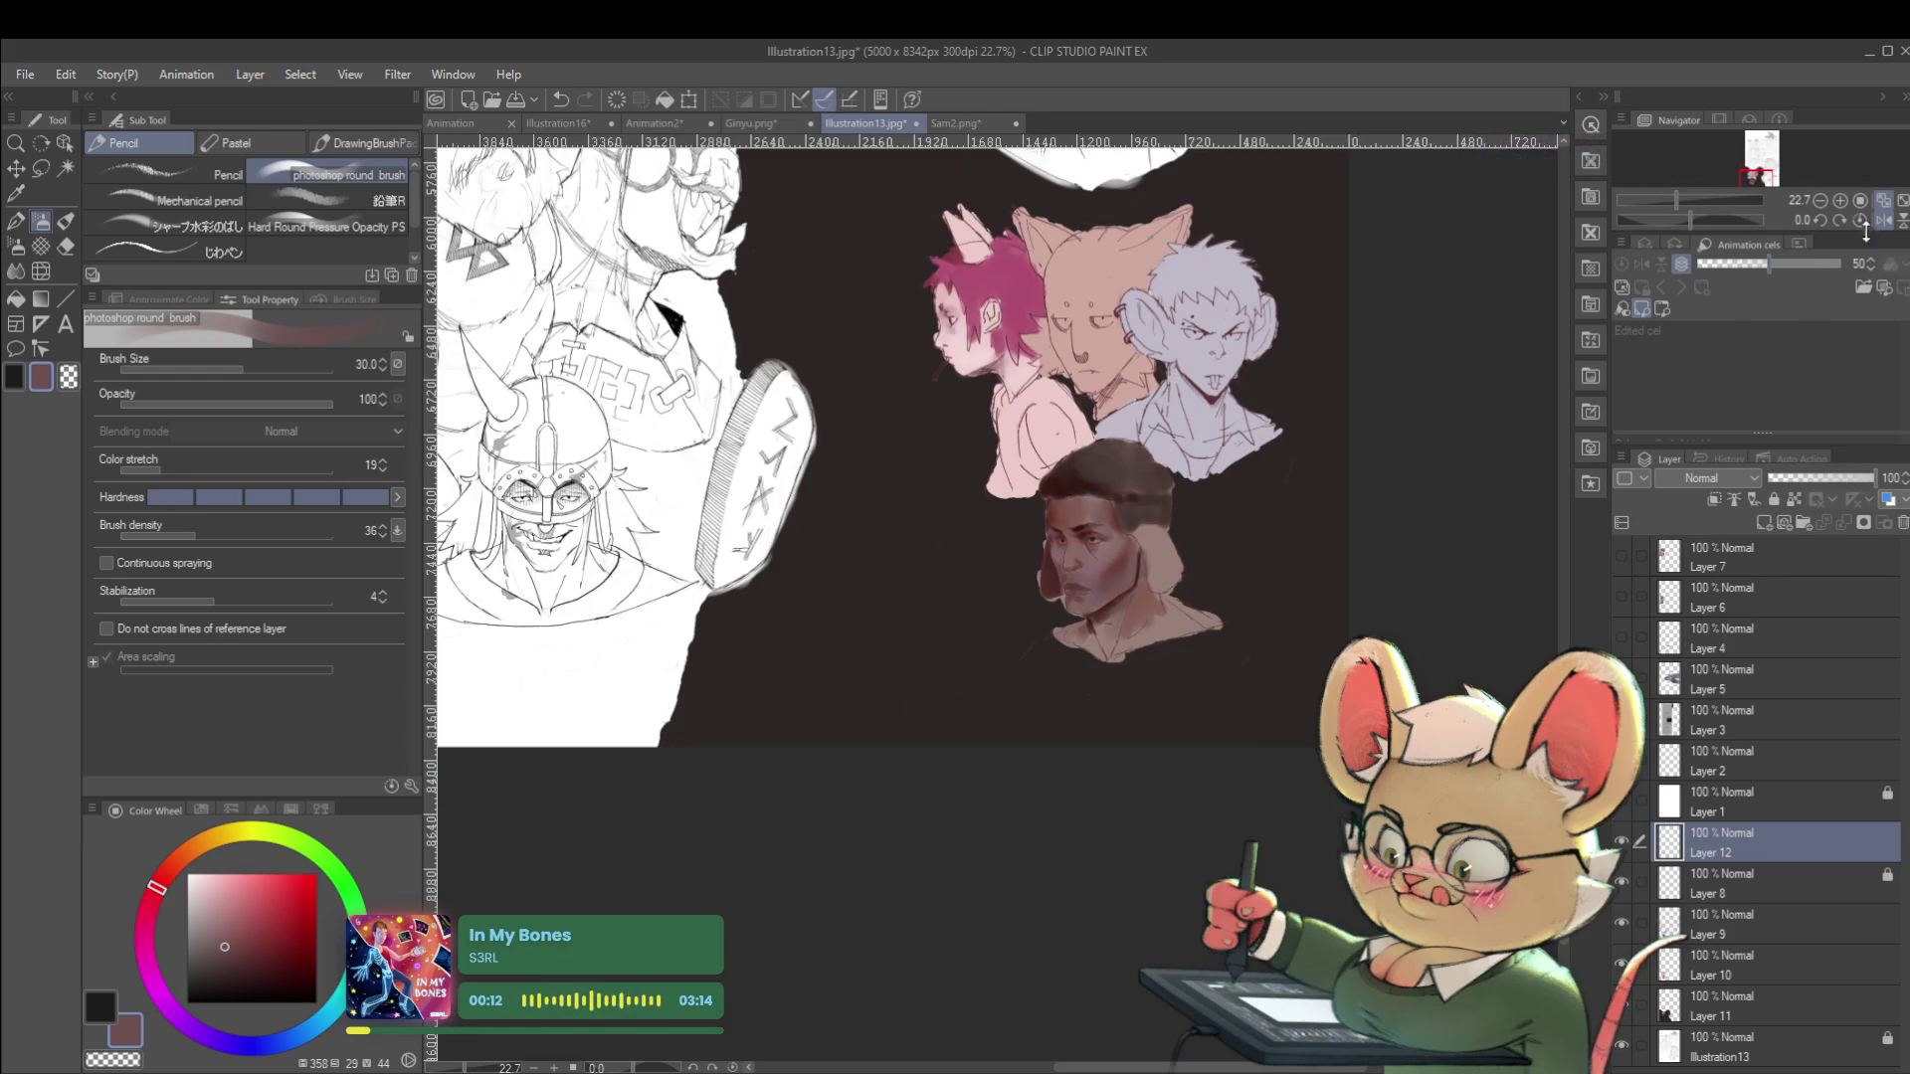
{"action": "left_click", "coordinate": [1882, 219]}
{"action": "scroll", "coordinate": [949, 600], "scroll_direction": "up", "scroll_amount": 3}
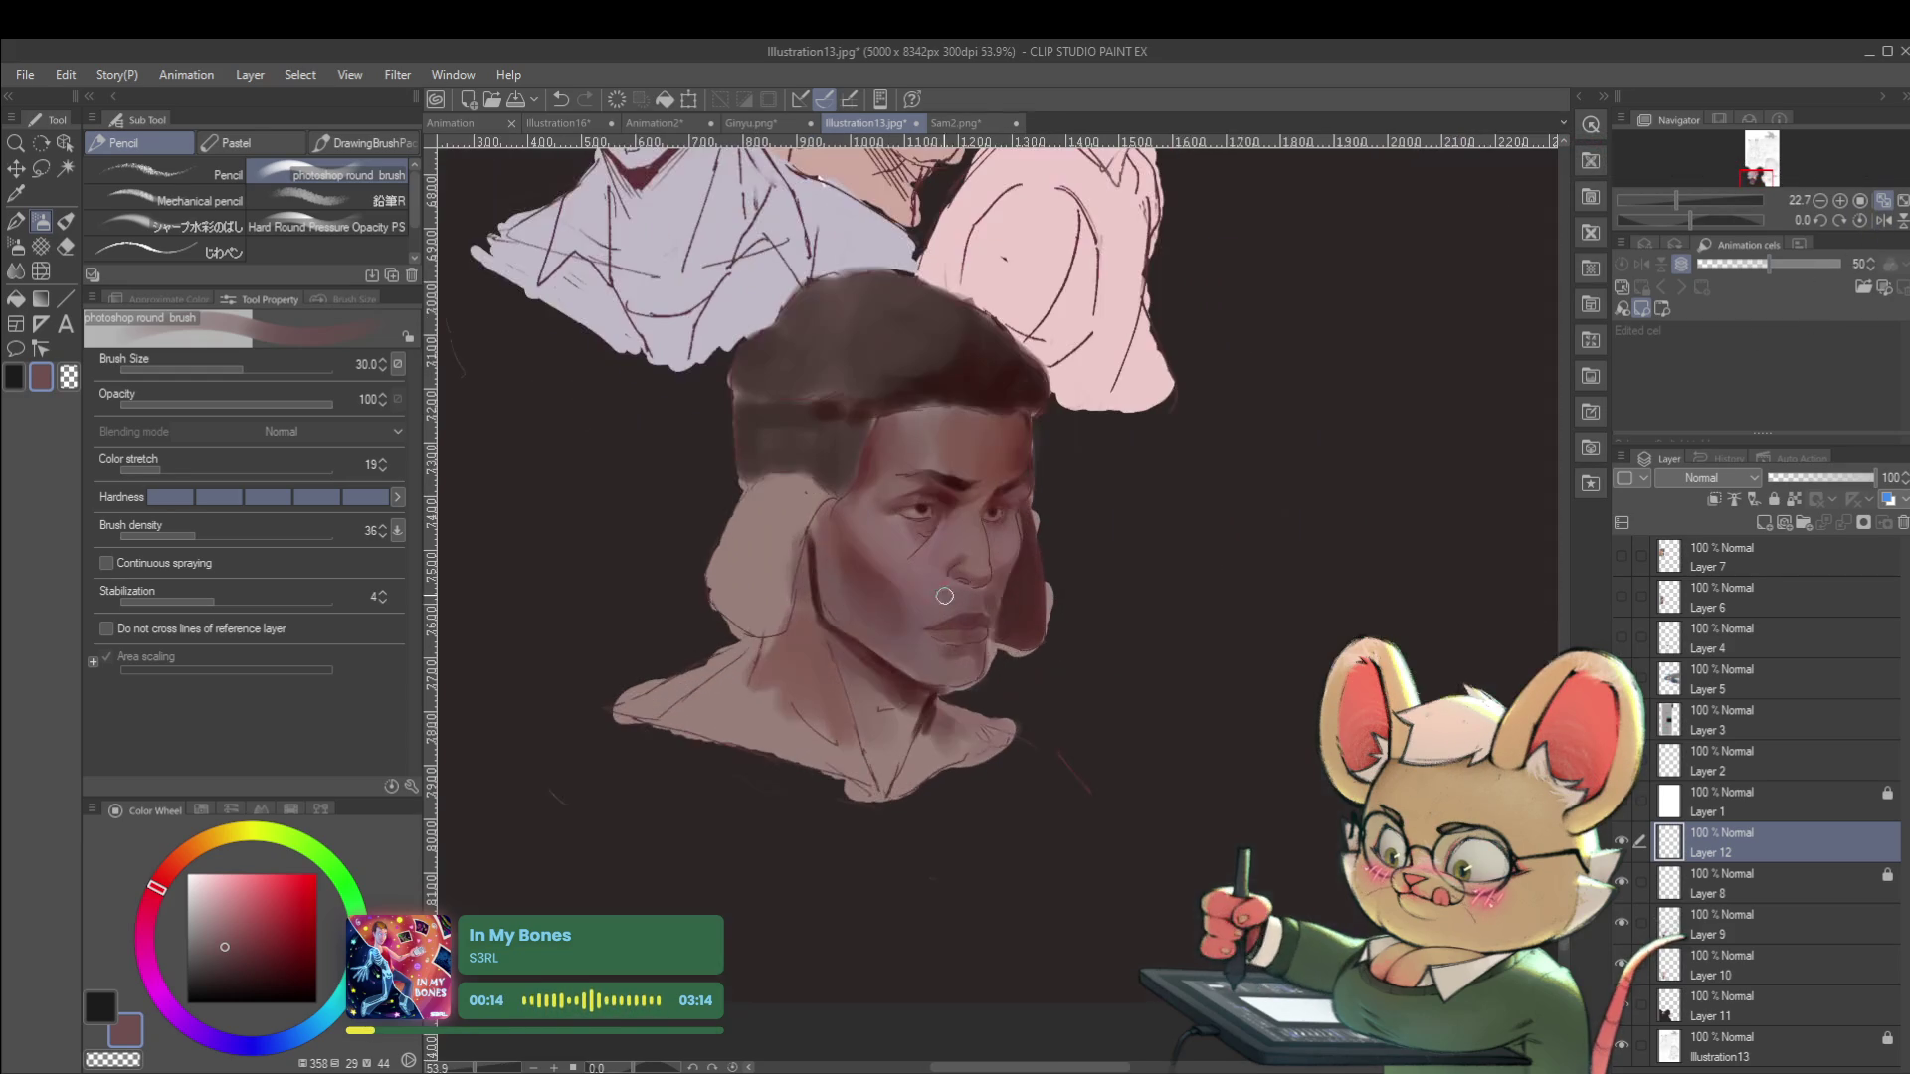
{"action": "left_click", "coordinate": [837, 537], "text": "alt"}
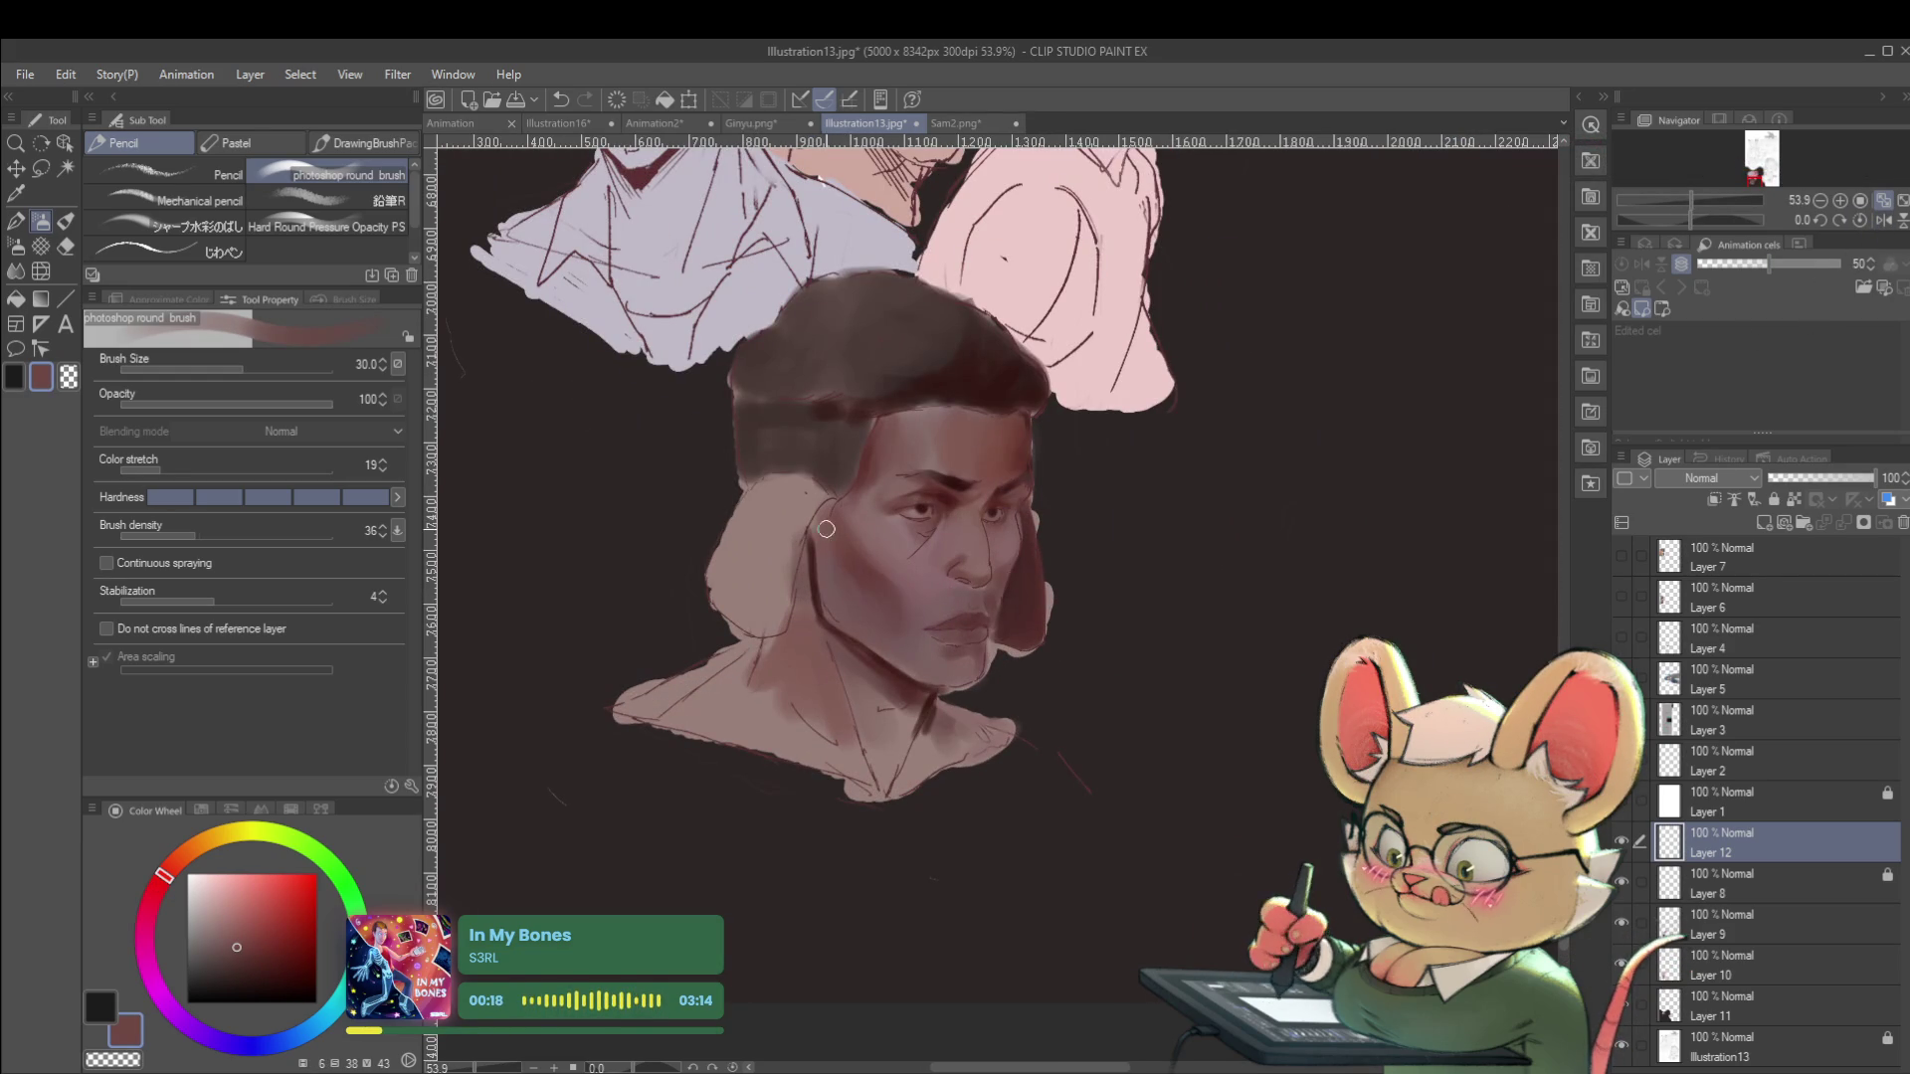
{"action": "left_click", "coordinate": [827, 582], "text": "alt"}
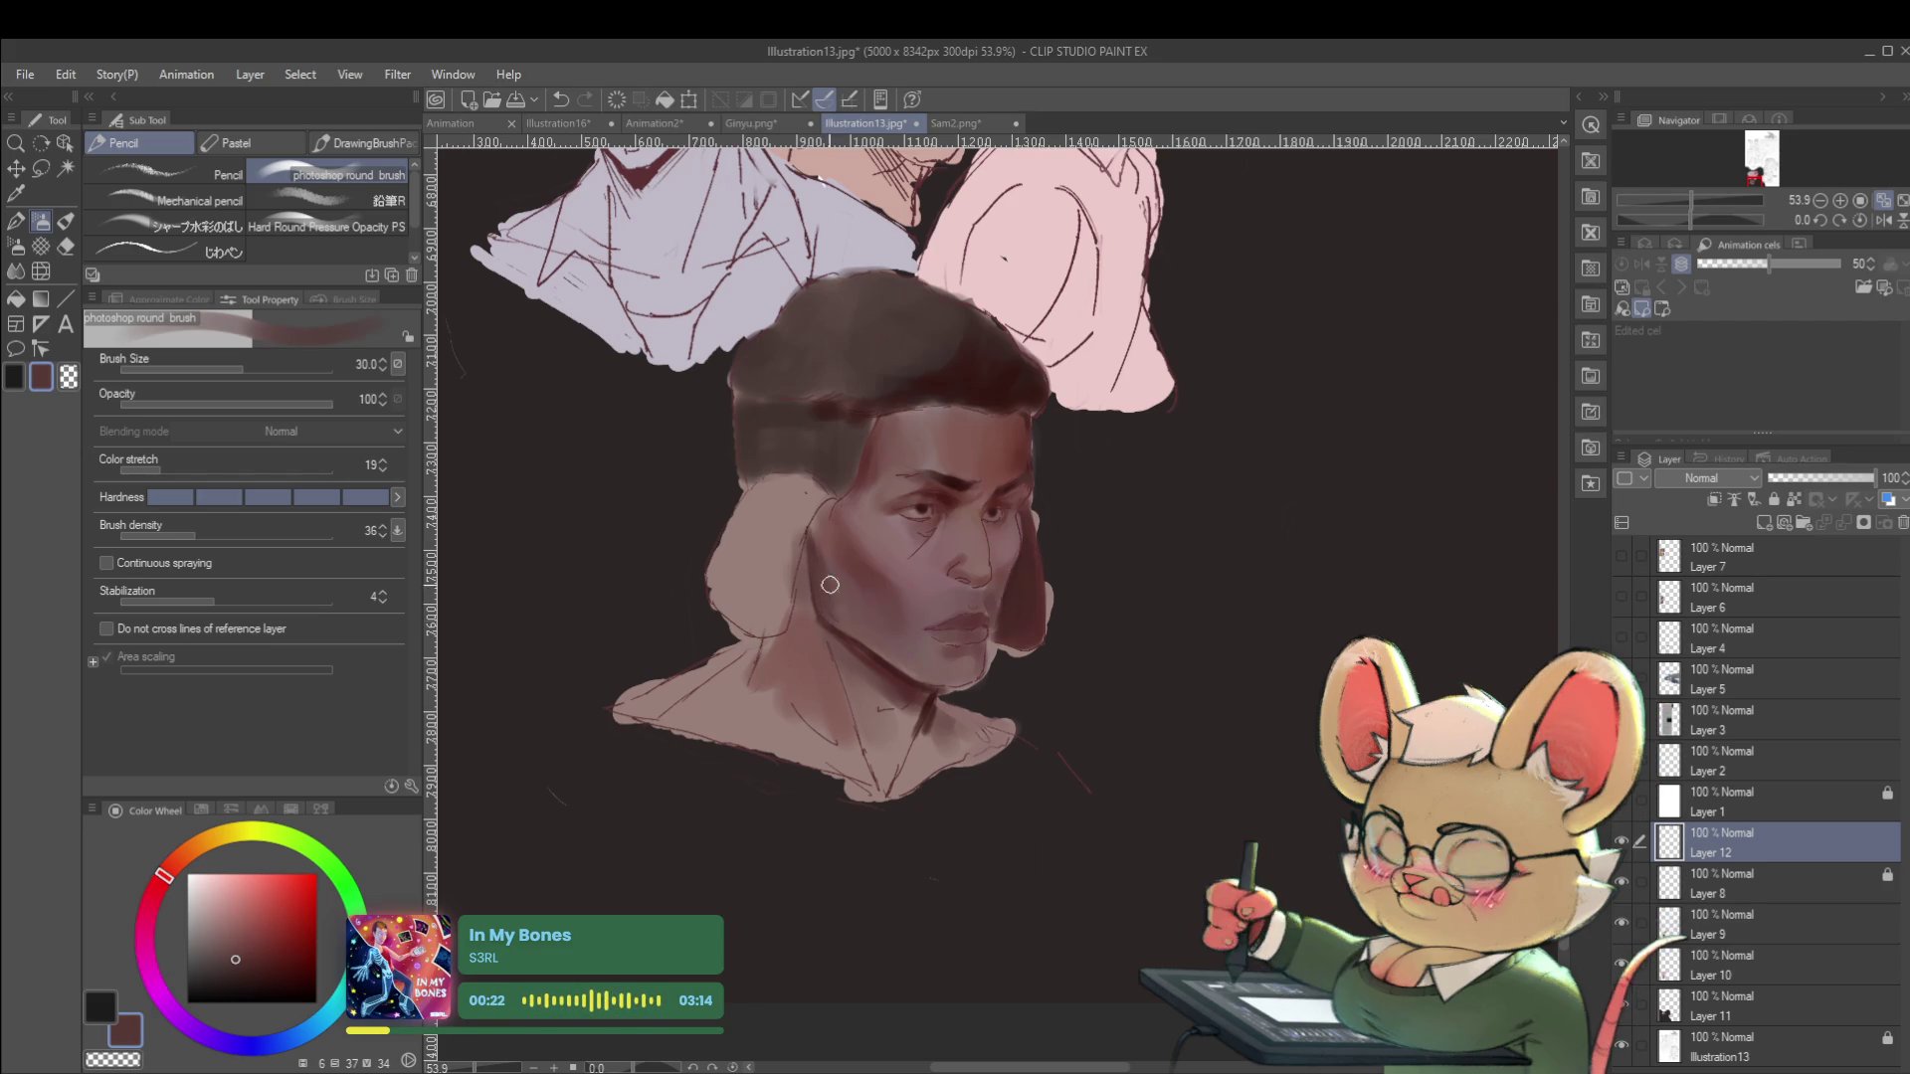
{"action": "scroll", "coordinate": [845, 618], "scroll_direction": "down", "scroll_amount": 4}
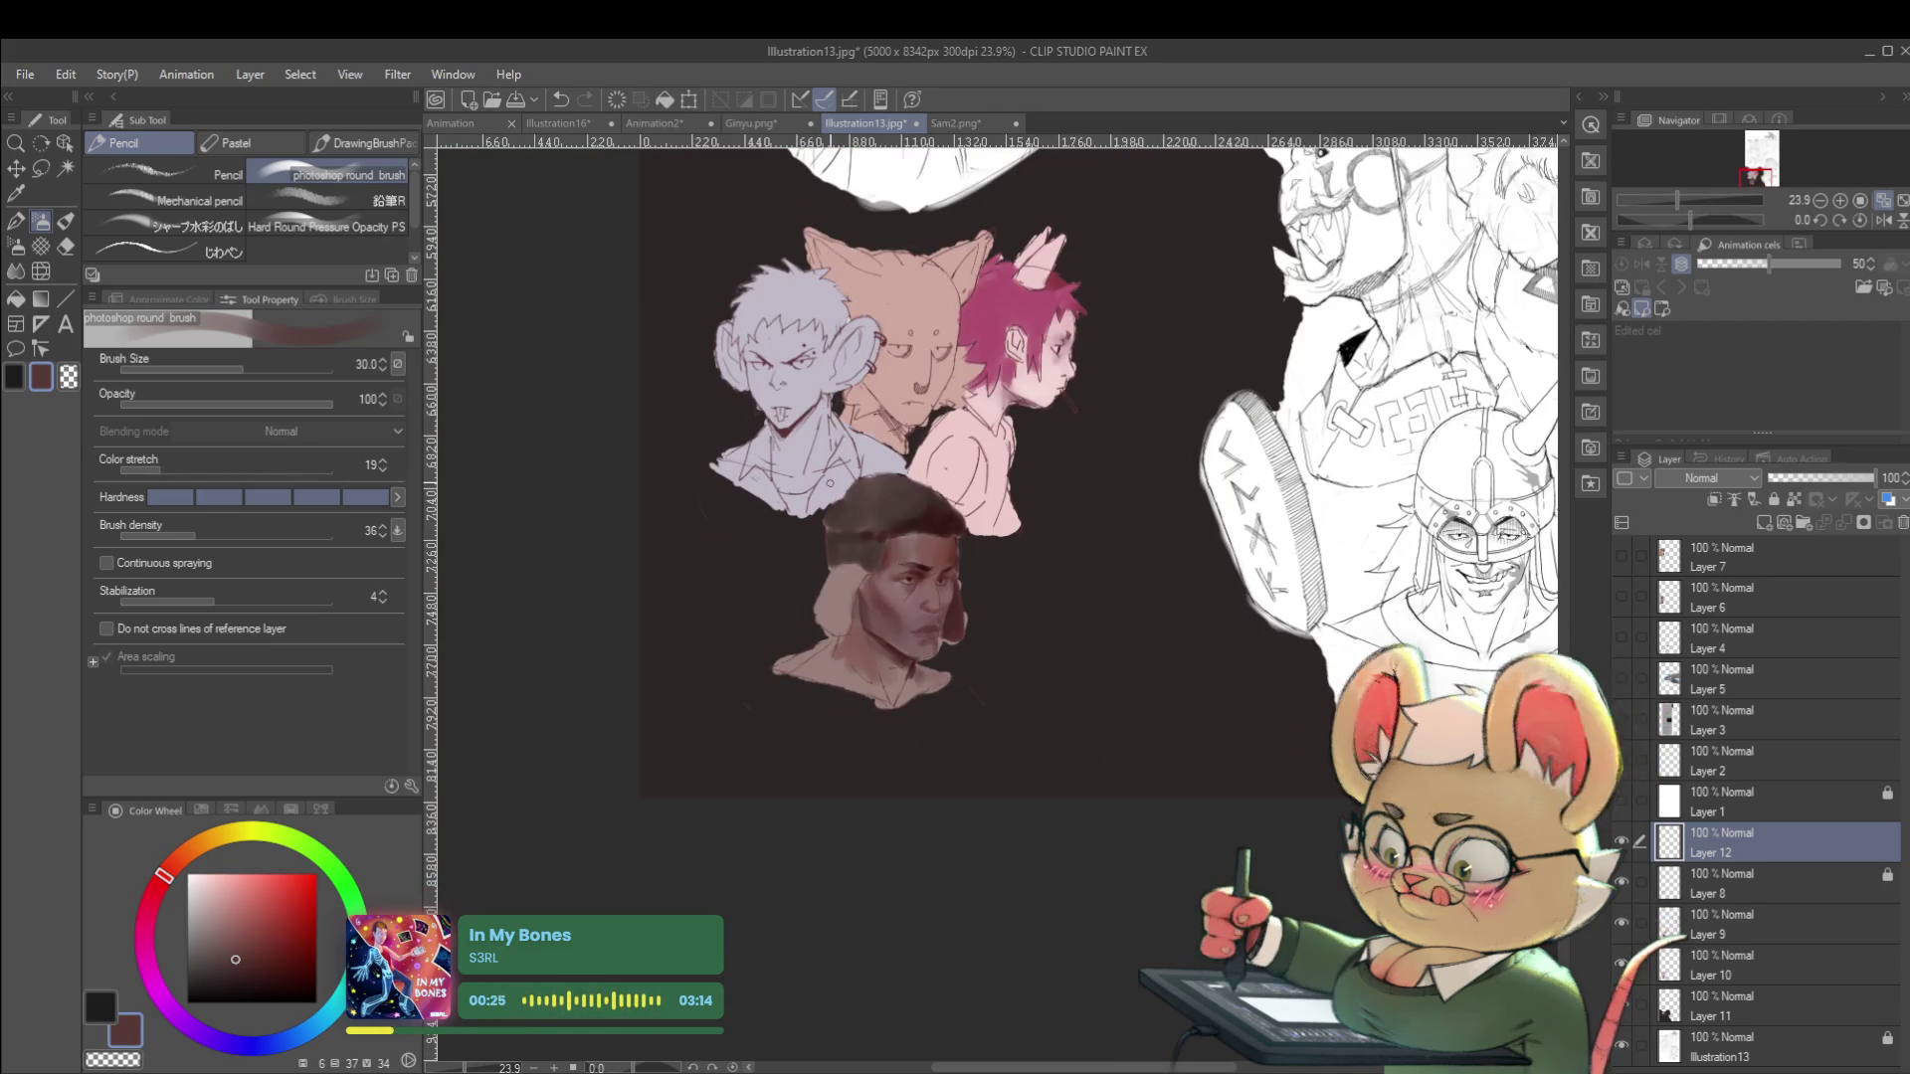
{"action": "scroll", "coordinate": [883, 626], "scroll_direction": "up", "scroll_amount": 4}
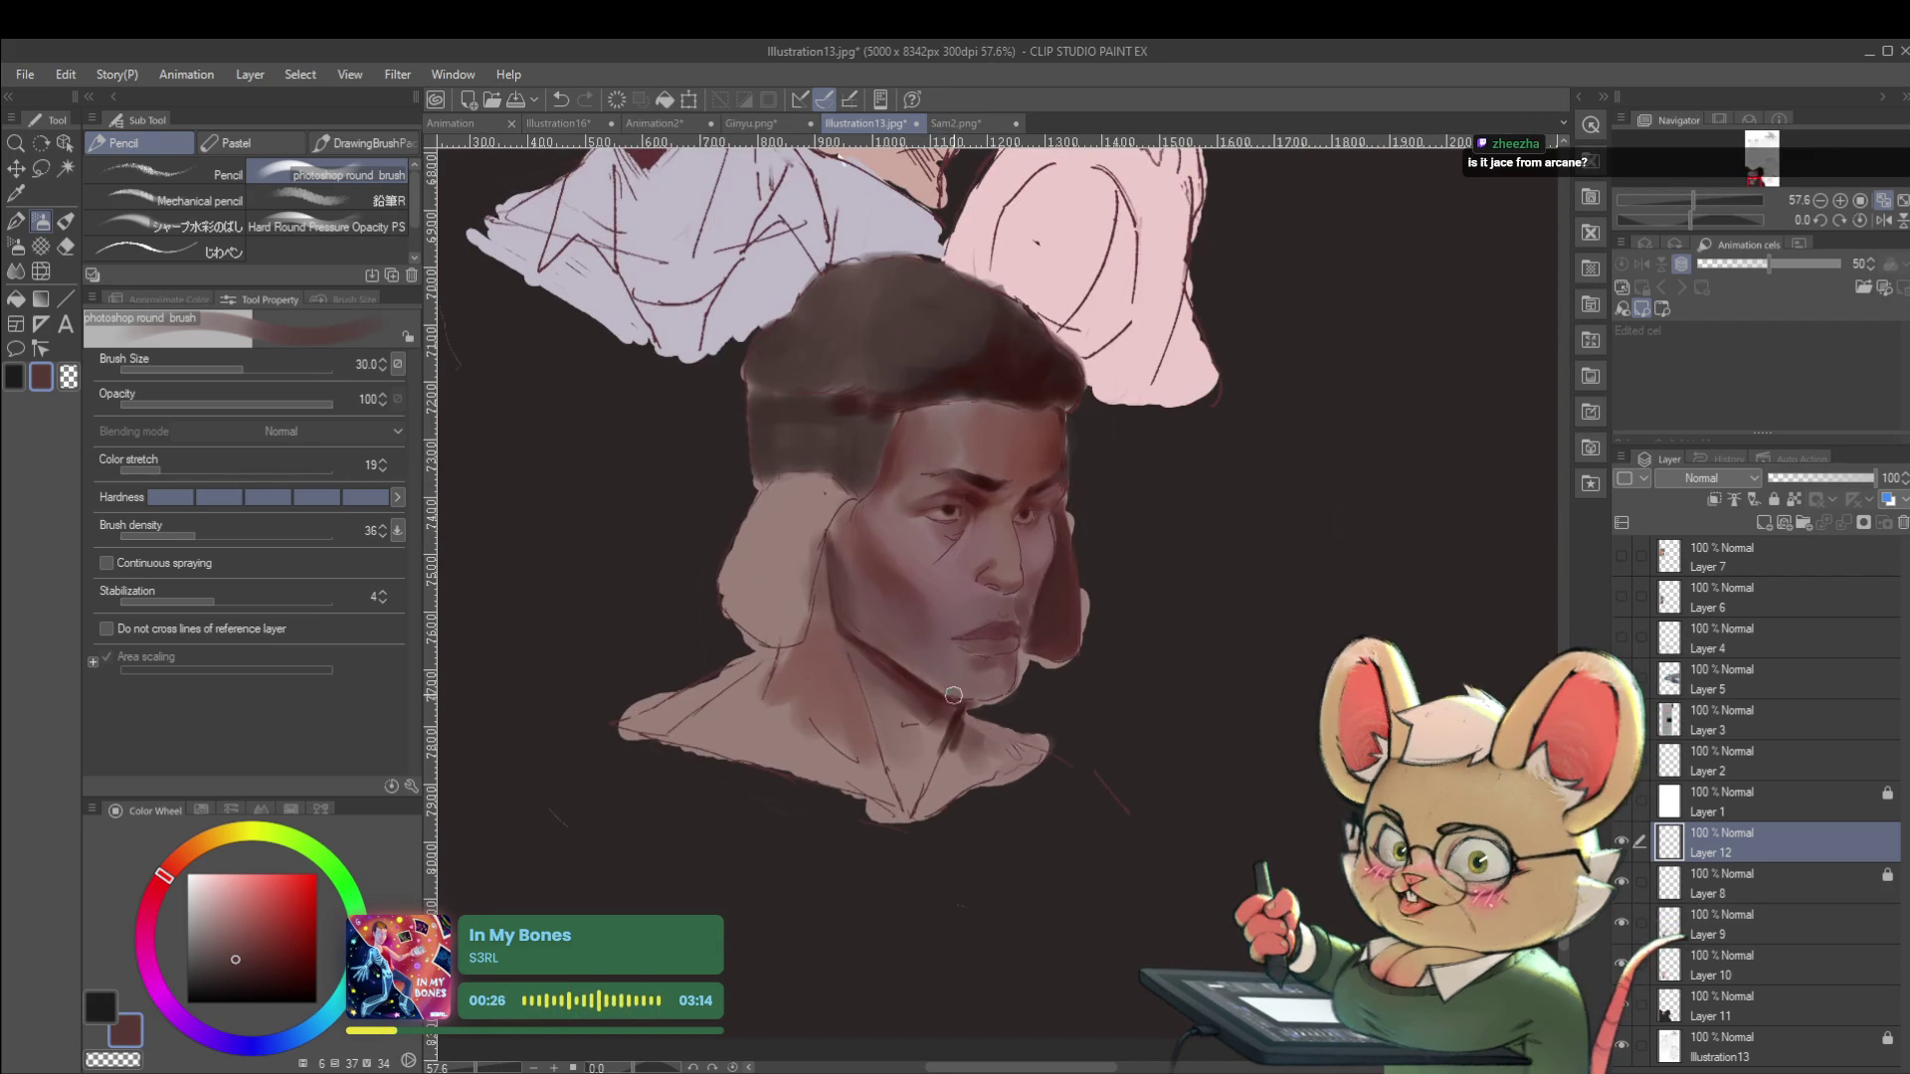
{"action": "left_click_drag", "start_coordinate": [952, 693], "coordinate": [874, 669]}
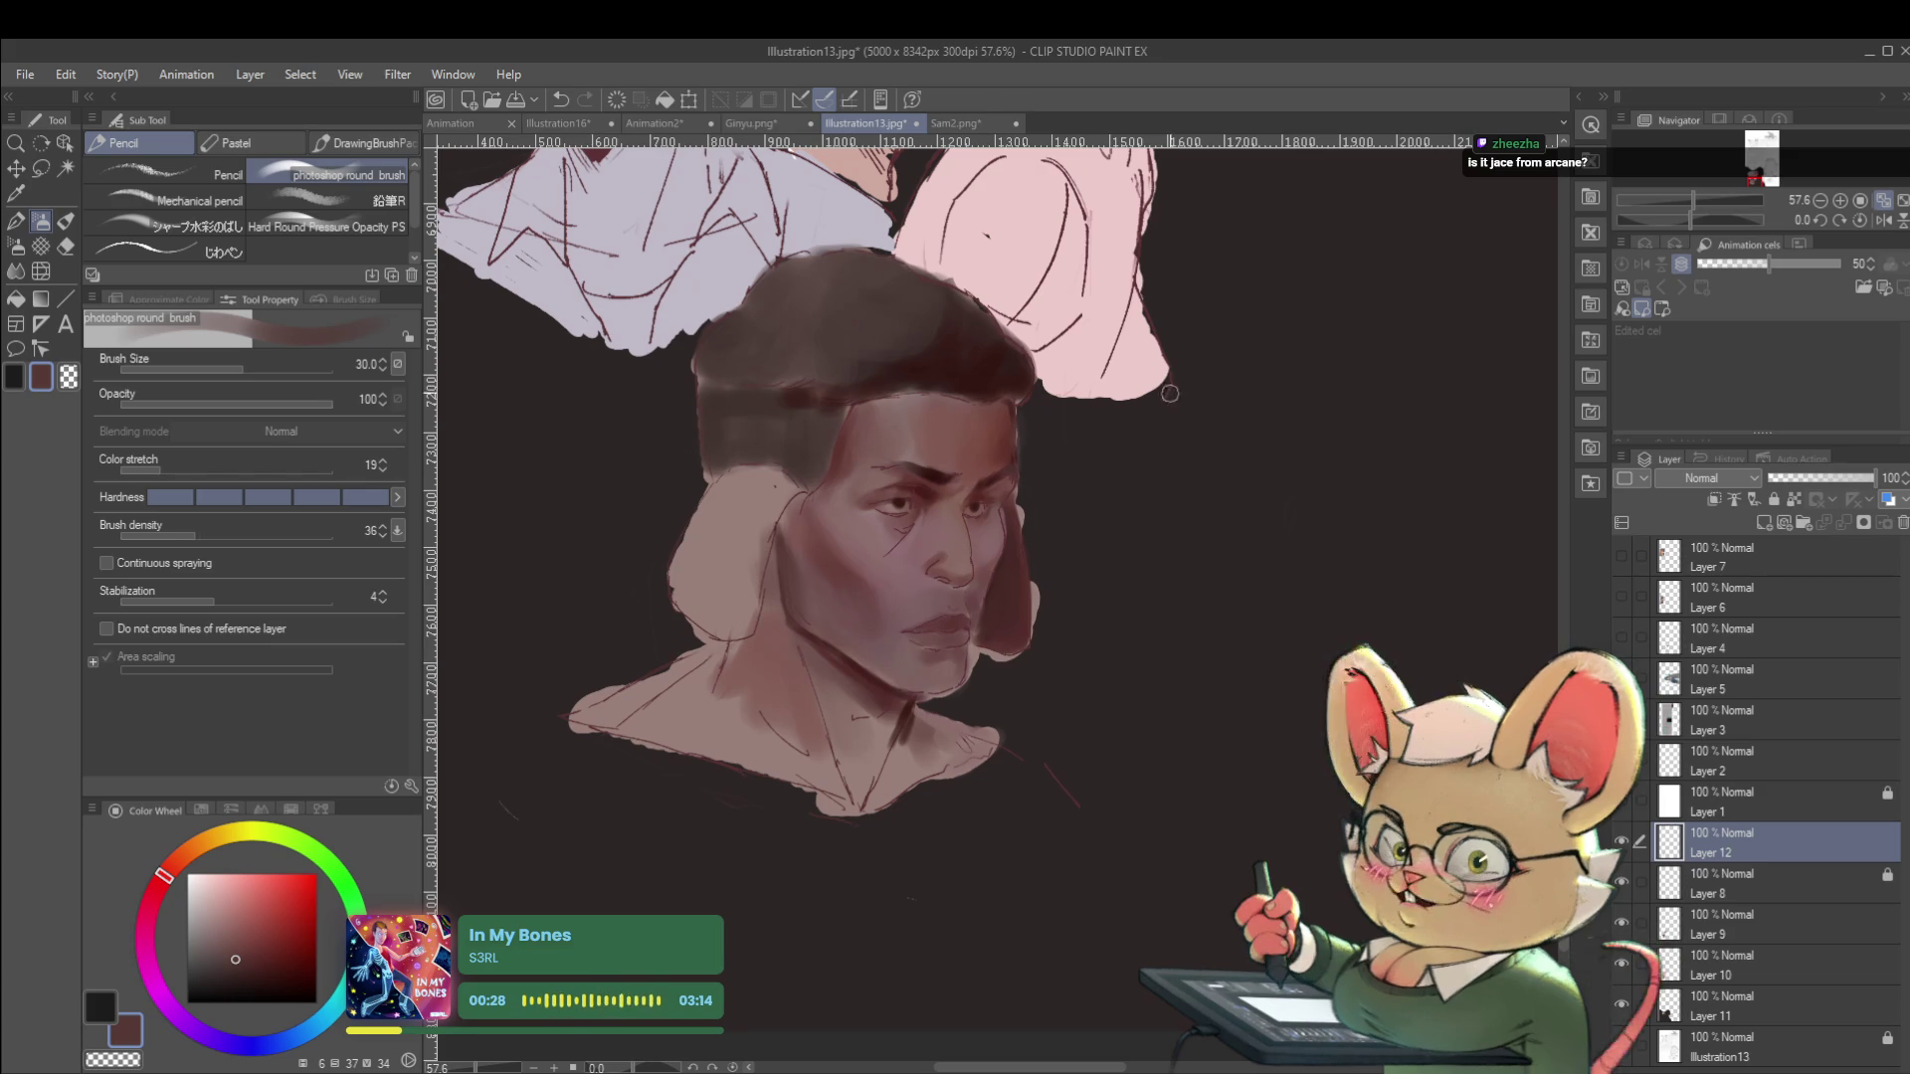
Review the face flipped both ways, then pick a lighter skin tone at brush size 40.
{"action": "left_click", "coordinate": [1883, 223]}
{"action": "scroll", "coordinate": [1226, 482], "scroll_direction": "up", "scroll_amount": 4}
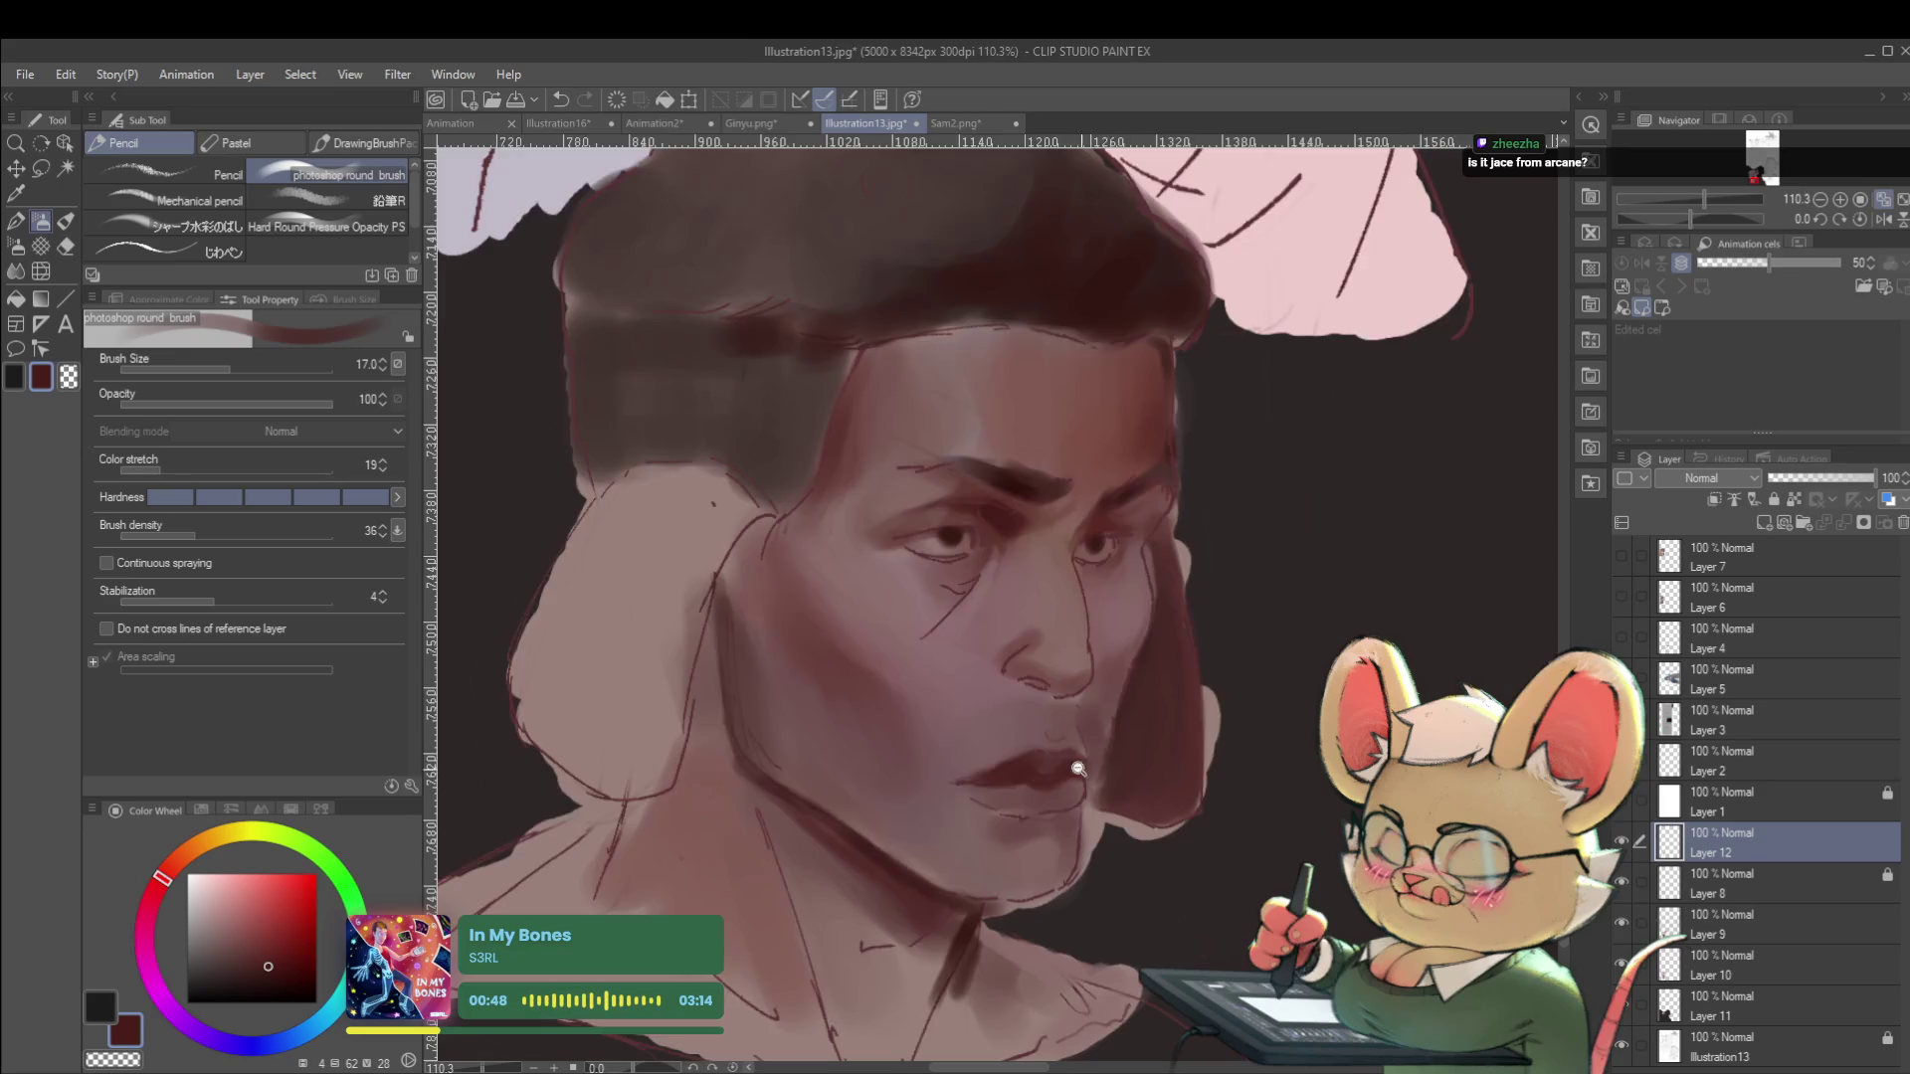
{"action": "scroll", "coordinate": [1104, 774], "scroll_direction": "down", "scroll_amount": 4}
{"action": "left_click", "coordinate": [1883, 219]}
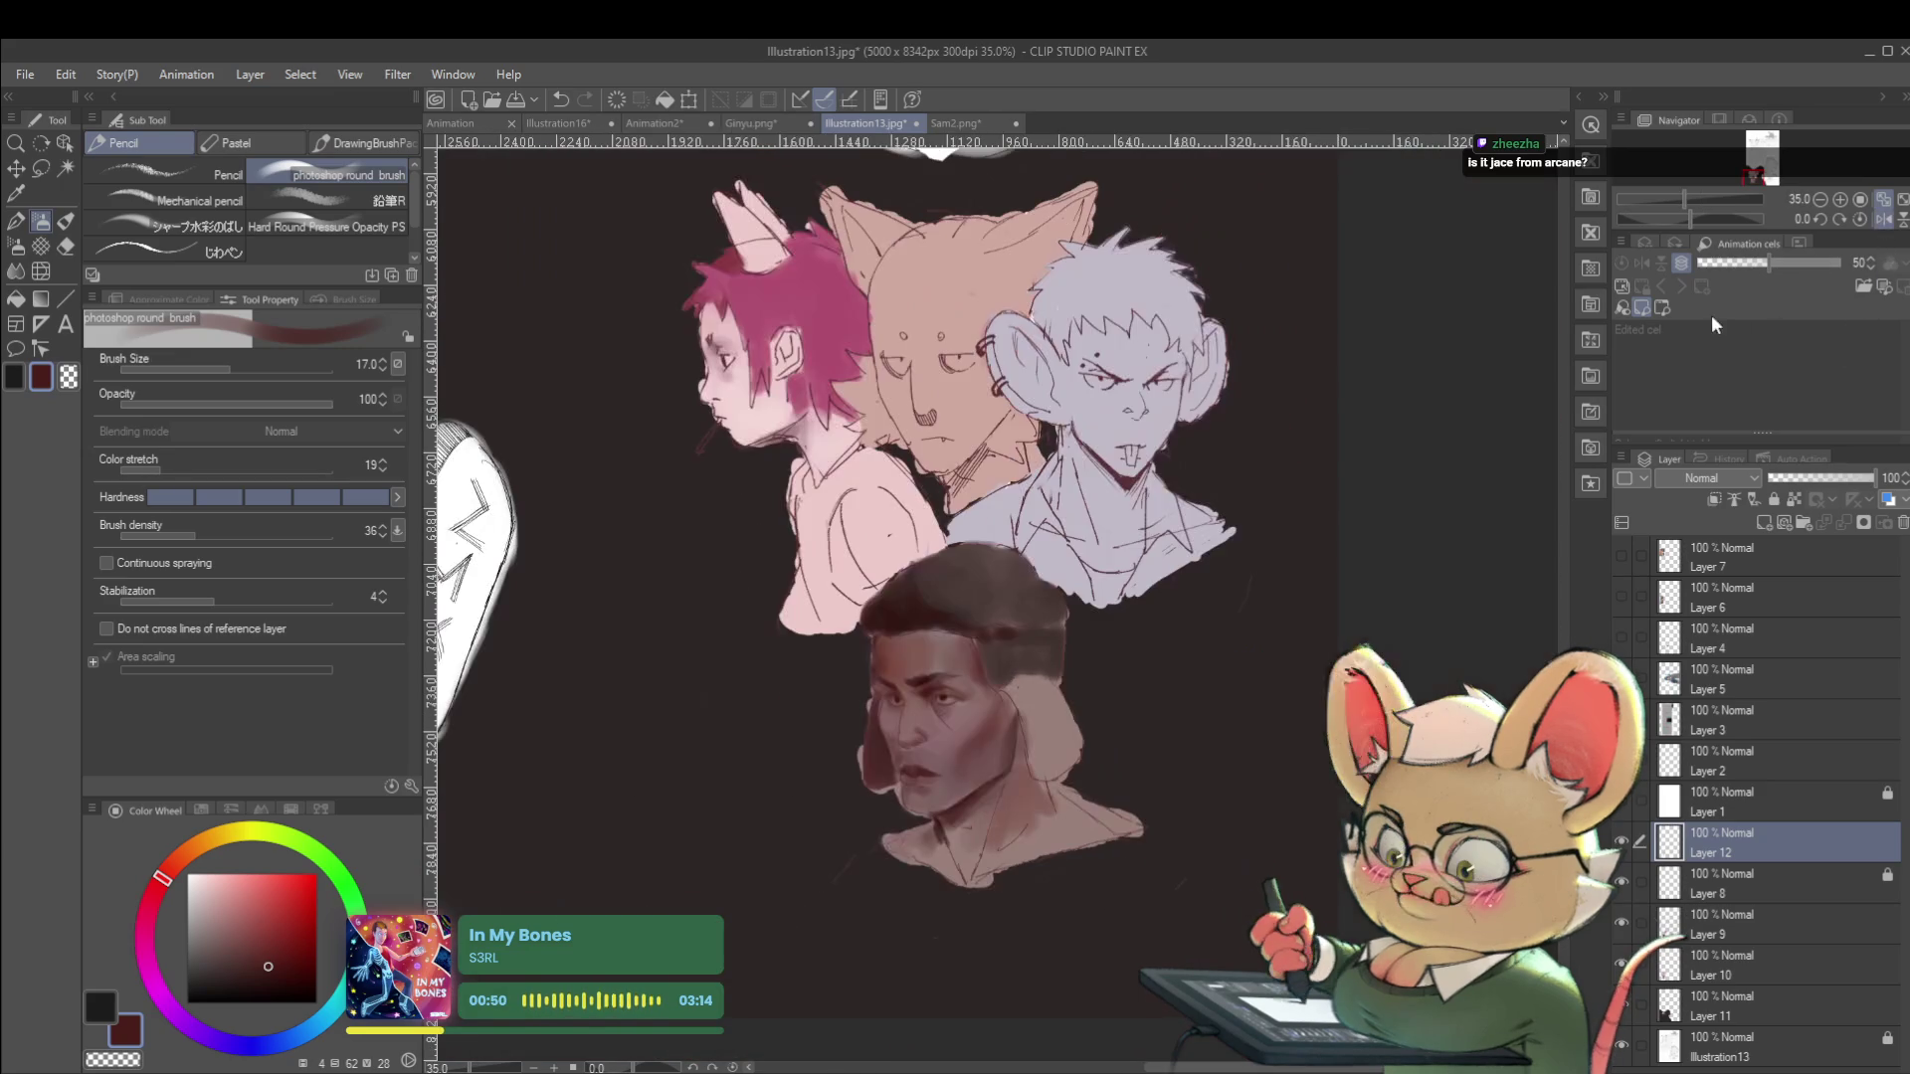
{"action": "scroll", "coordinate": [1021, 655], "scroll_direction": "up", "scroll_amount": 4}
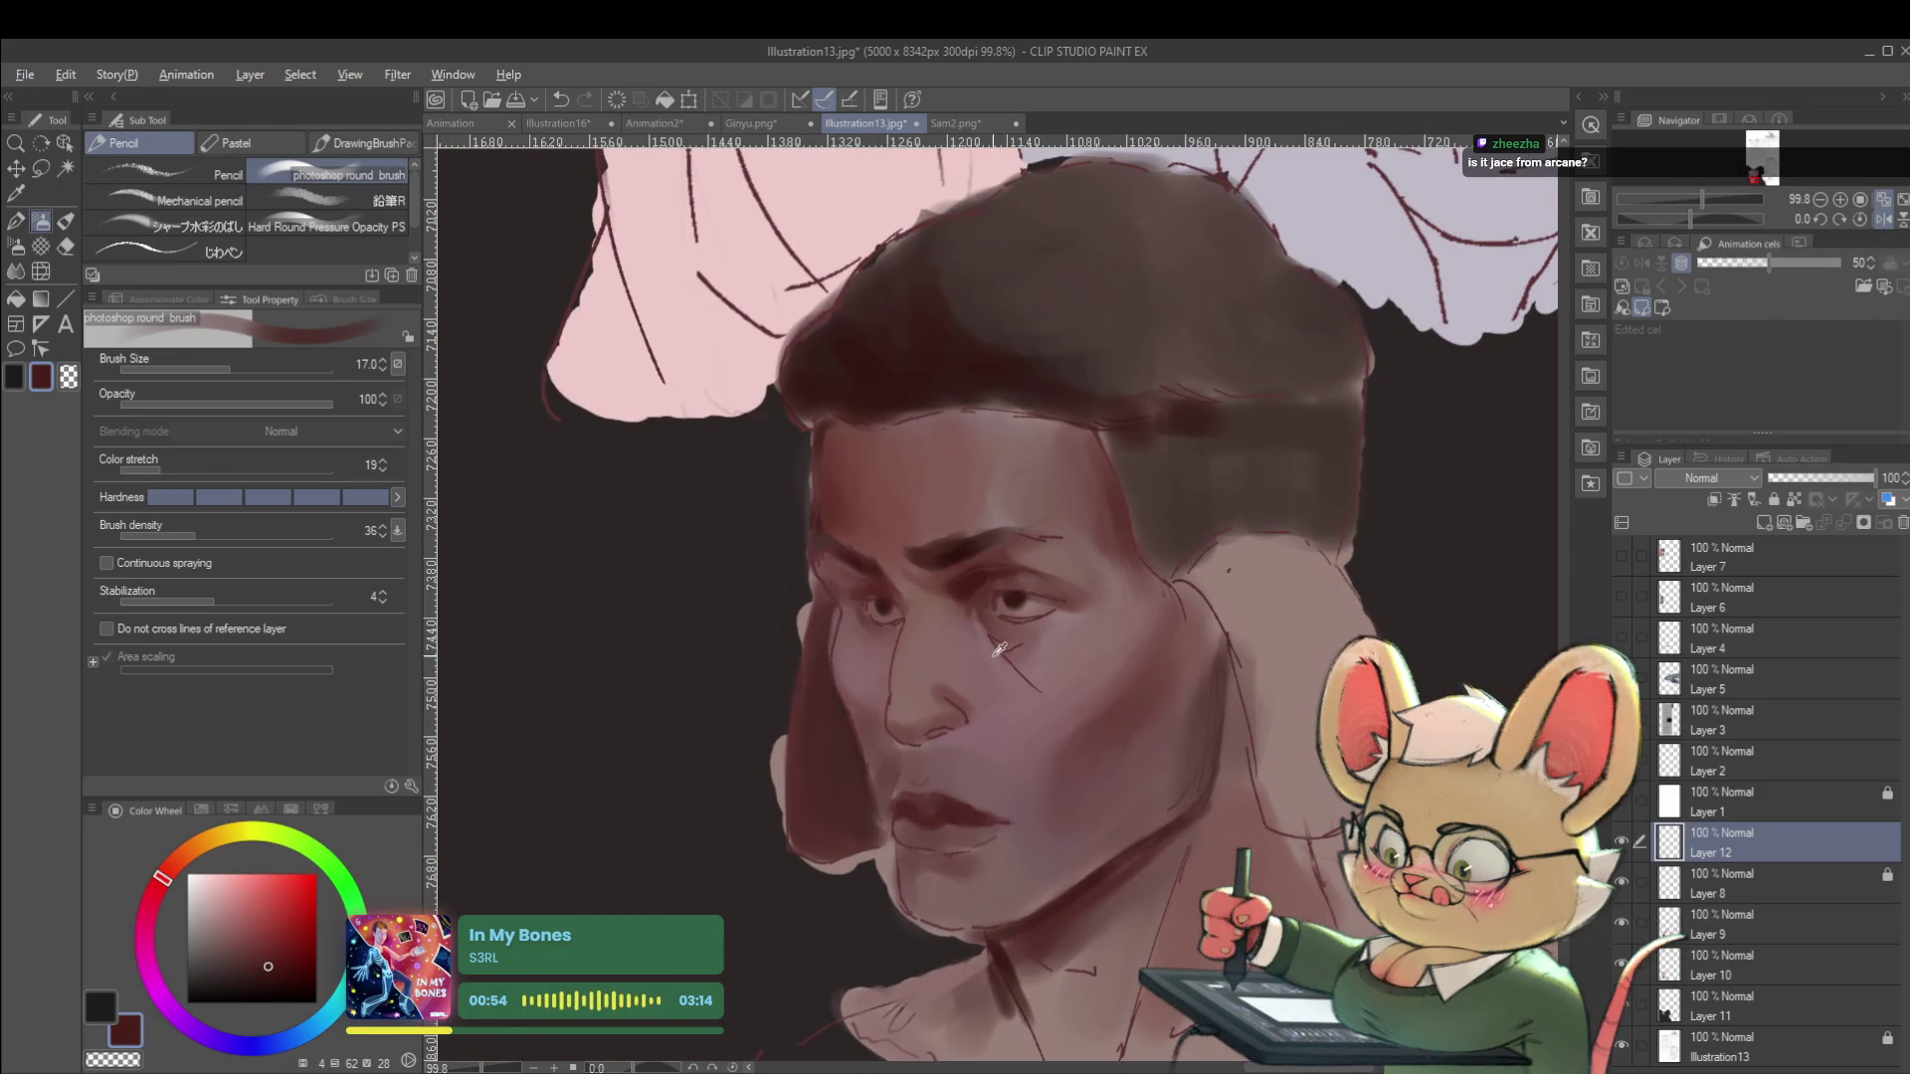
{"action": "left_click", "coordinate": [952, 707], "text": "alt"}
{"action": "key", "text": "bracketright"}
{"action": "key", "text": "bracketright"}
{"action": "key", "text": "bracketright"}
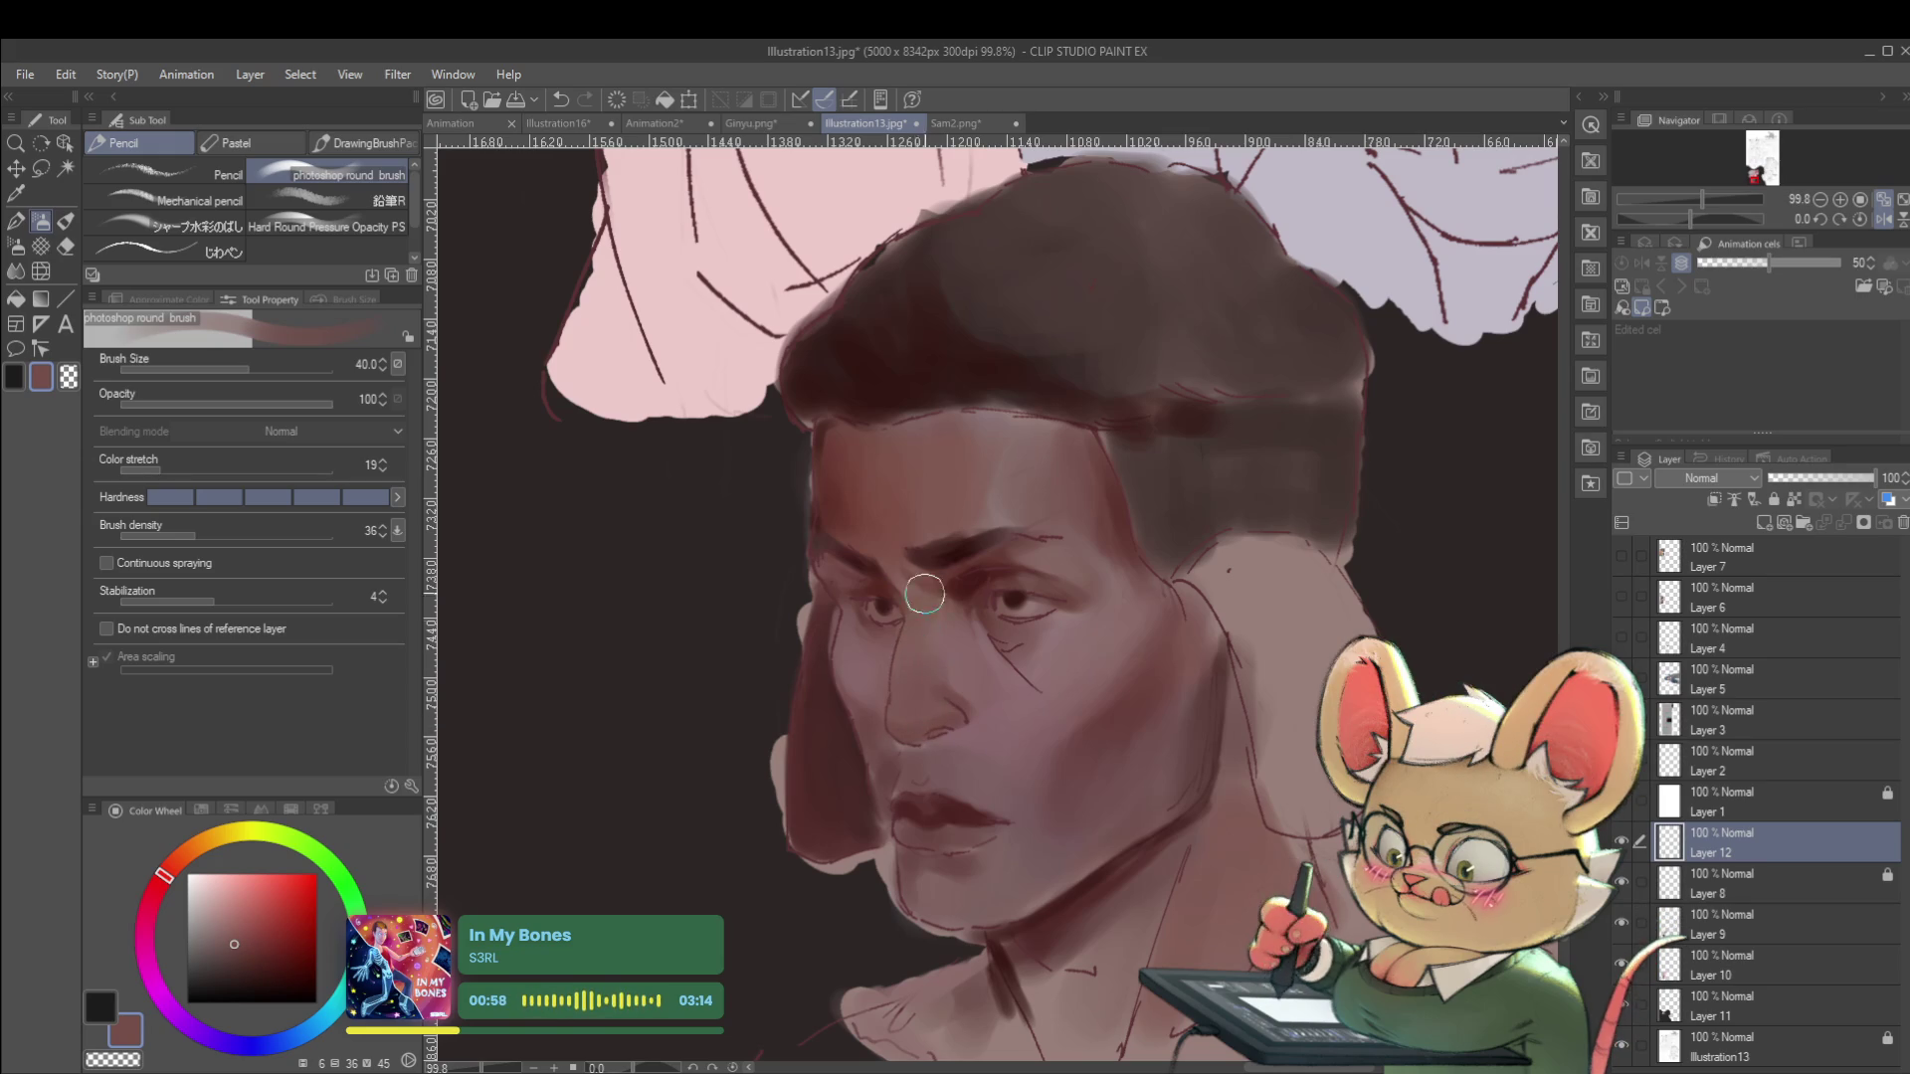
{"action": "scroll", "coordinate": [973, 677], "scroll_direction": "down", "scroll_amount": 3}
{"action": "scroll", "coordinate": [958, 639], "scroll_direction": "down", "scroll_amount": 1}
{"action": "scroll", "coordinate": [957, 640], "scroll_direction": "up", "scroll_amount": 4}
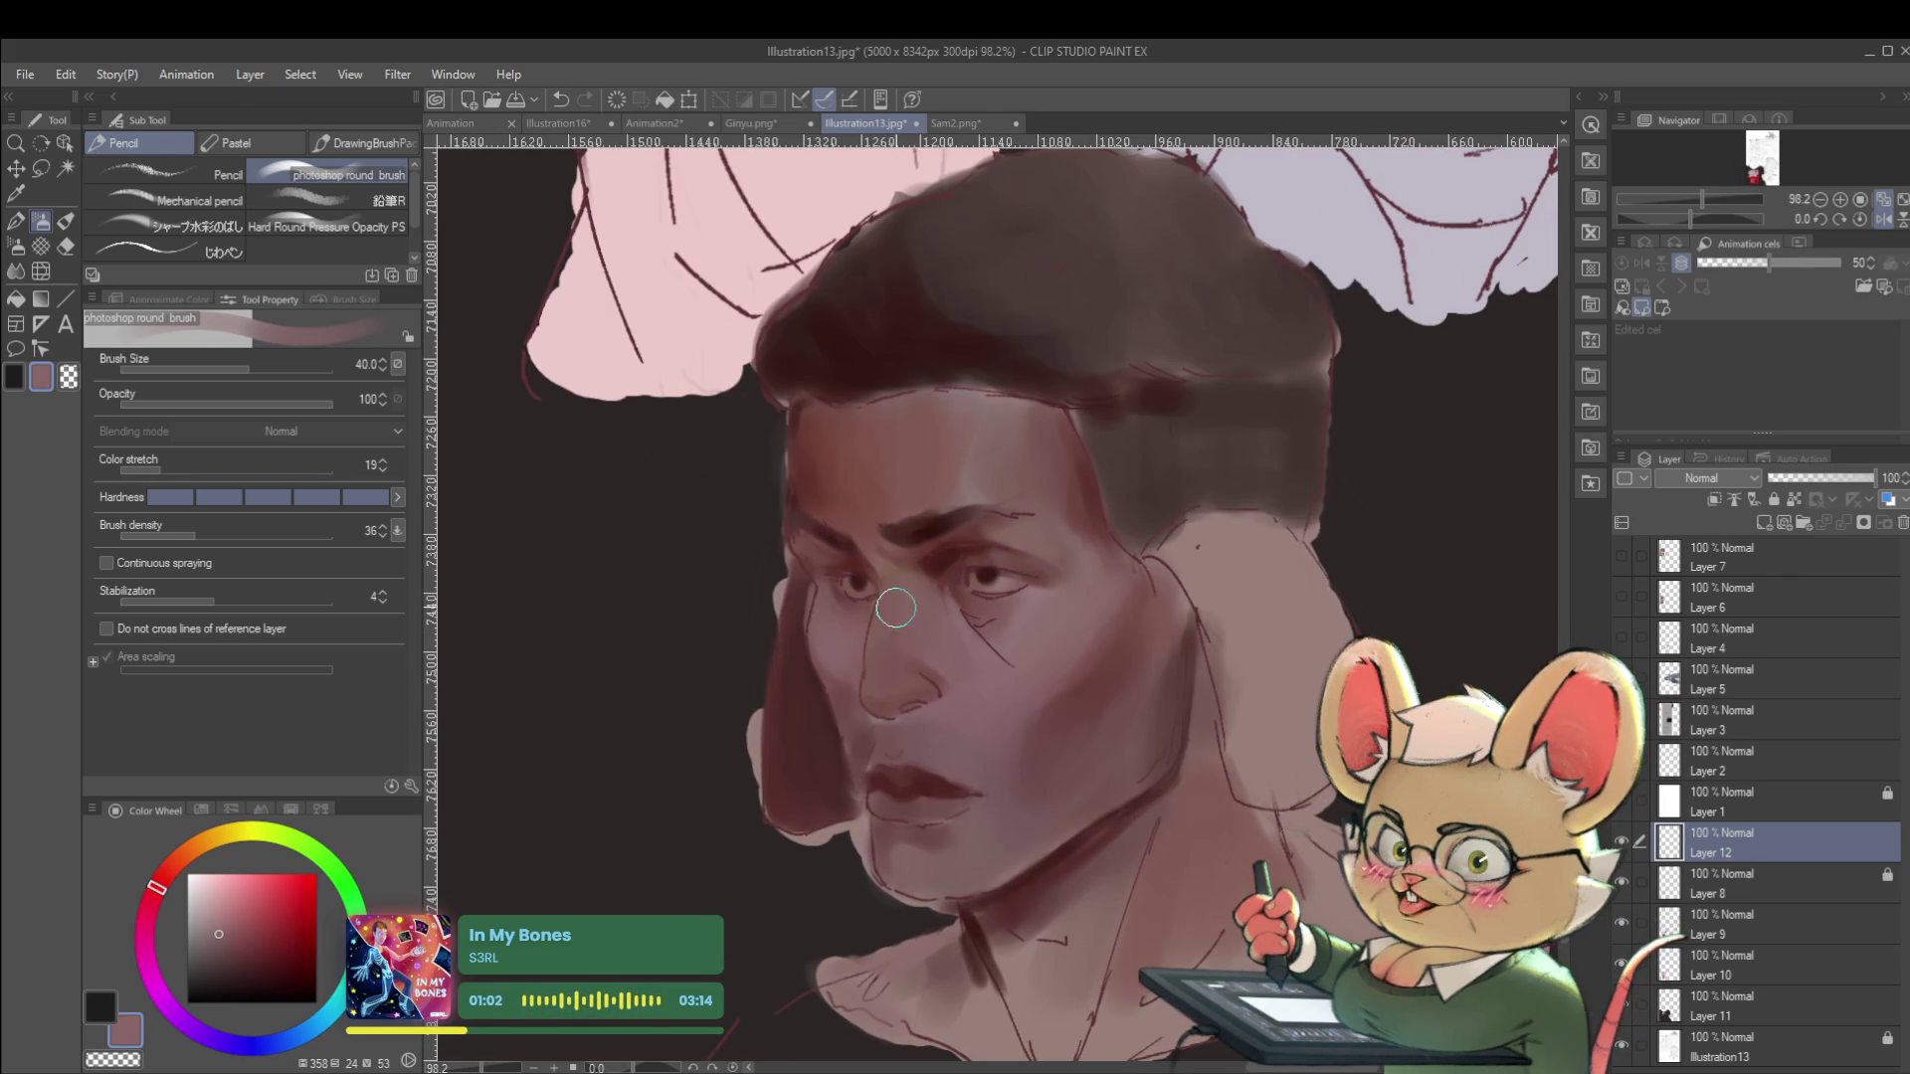
{"action": "scroll", "coordinate": [900, 615], "scroll_direction": "down", "scroll_amount": 3}
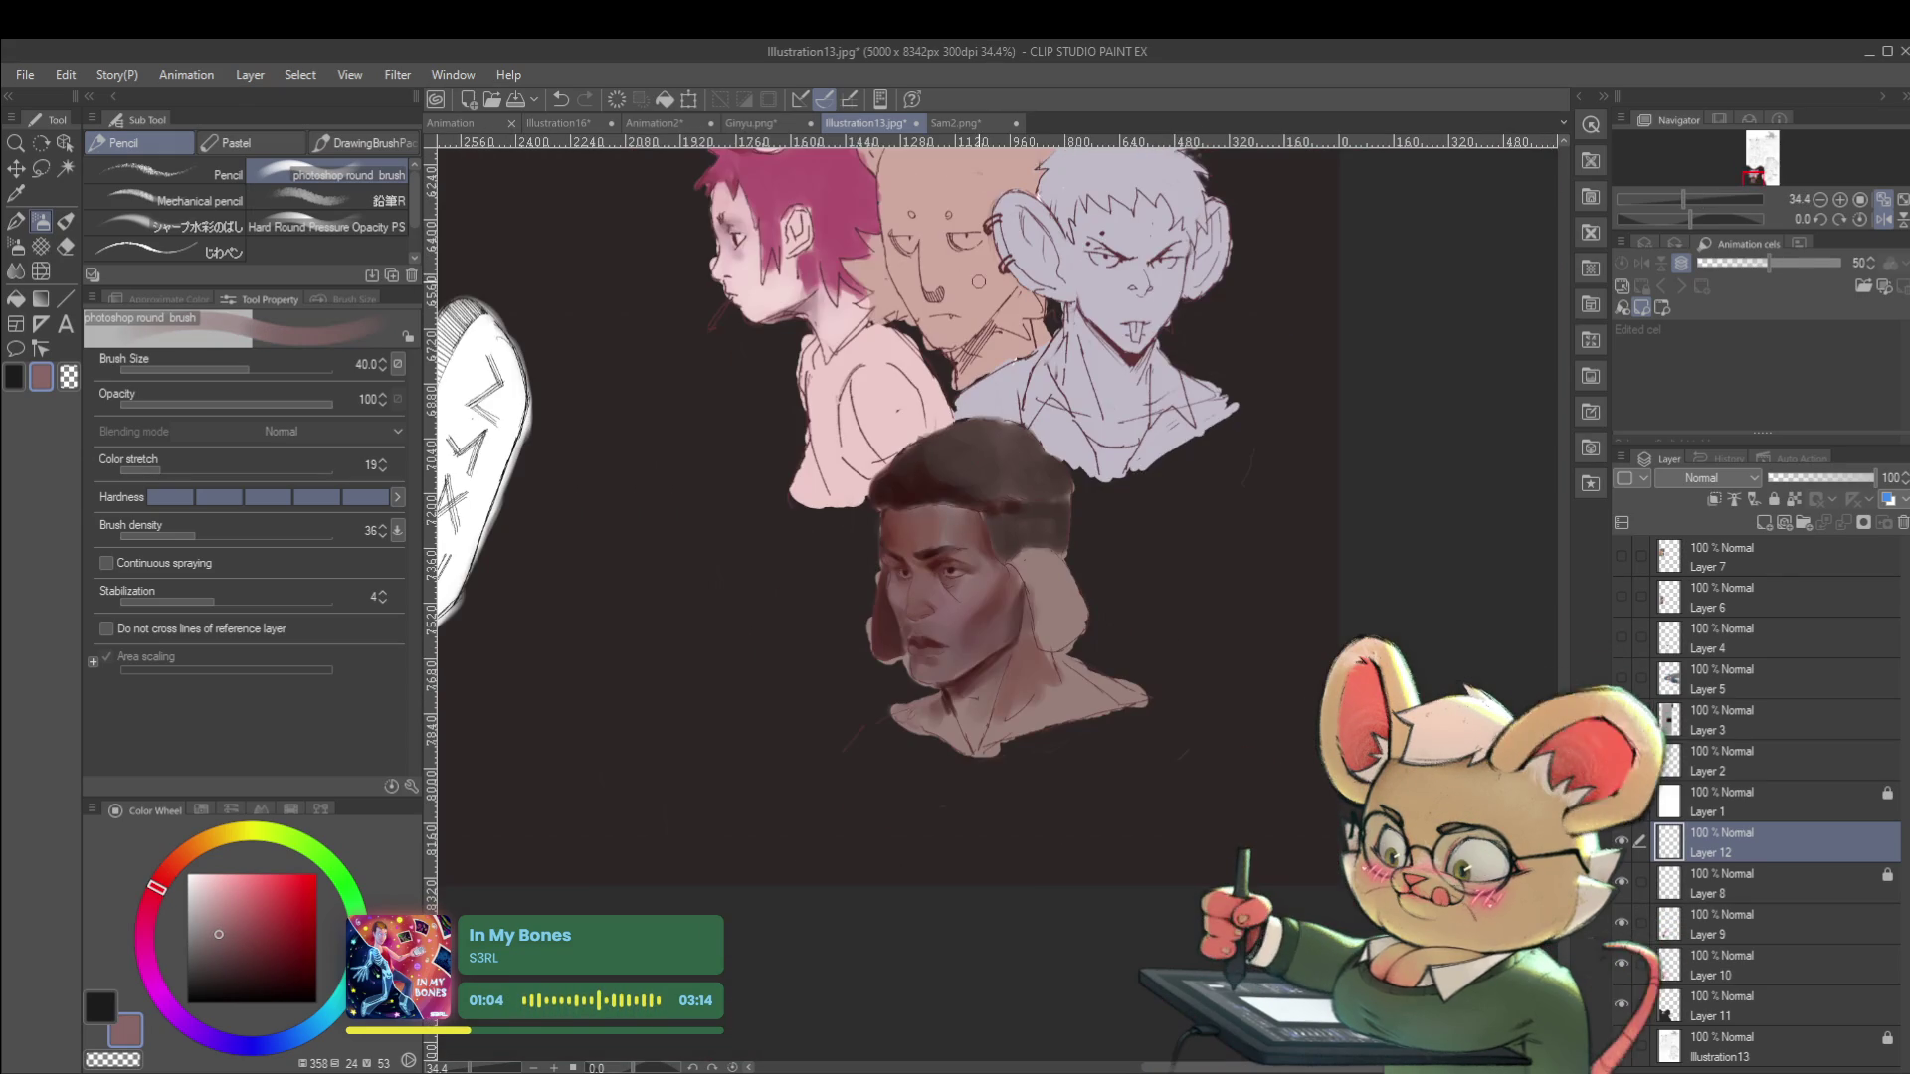
{"action": "scroll", "coordinate": [974, 594], "scroll_direction": "up", "scroll_amount": 3}
Smooth the nose and cheek at brush size 15 with sampled red-brown and mauve-pink tones.
{"action": "left_click", "coordinate": [978, 576], "text": "alt"}
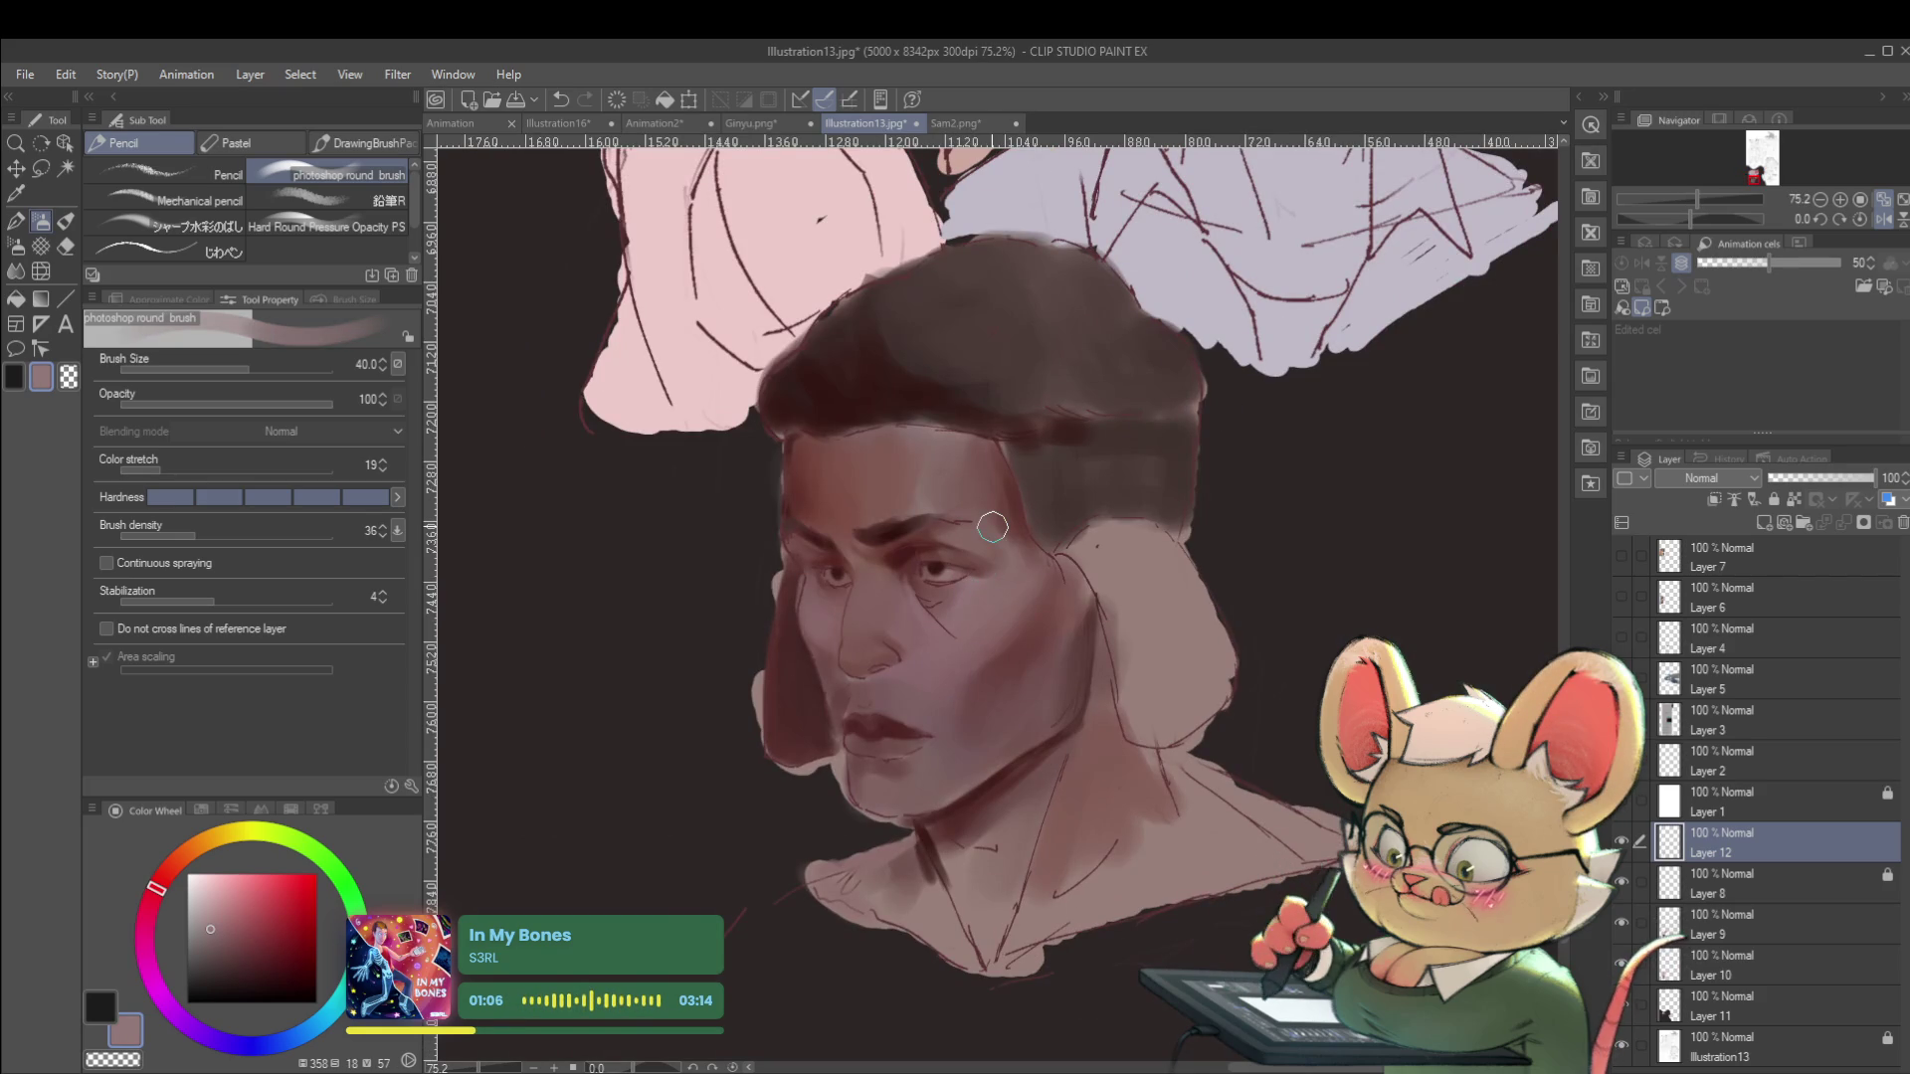
{"action": "key", "text": "bracketleft"}
{"action": "key", "text": "bracketleft"}
{"action": "key", "text": "bracketleft"}
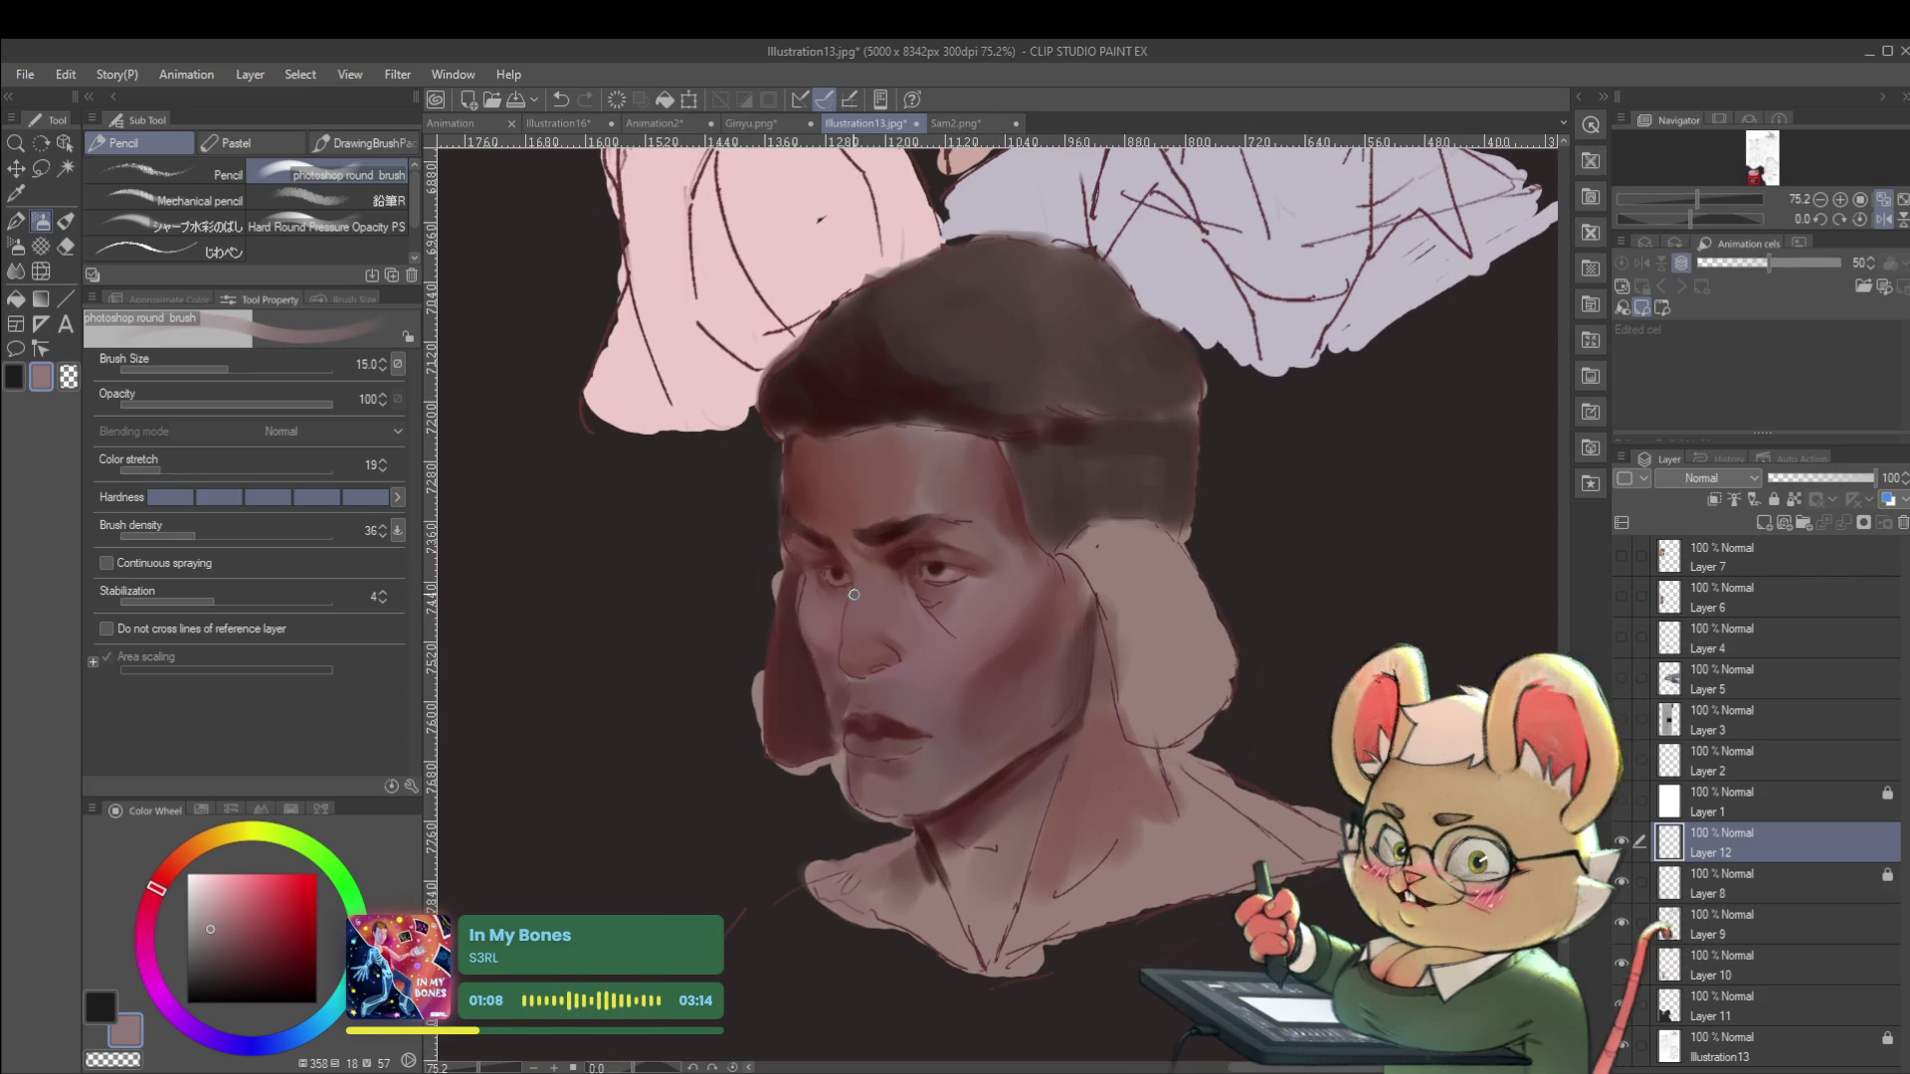
{"action": "scroll", "coordinate": [852, 626], "scroll_direction": "down", "scroll_amount": 3}
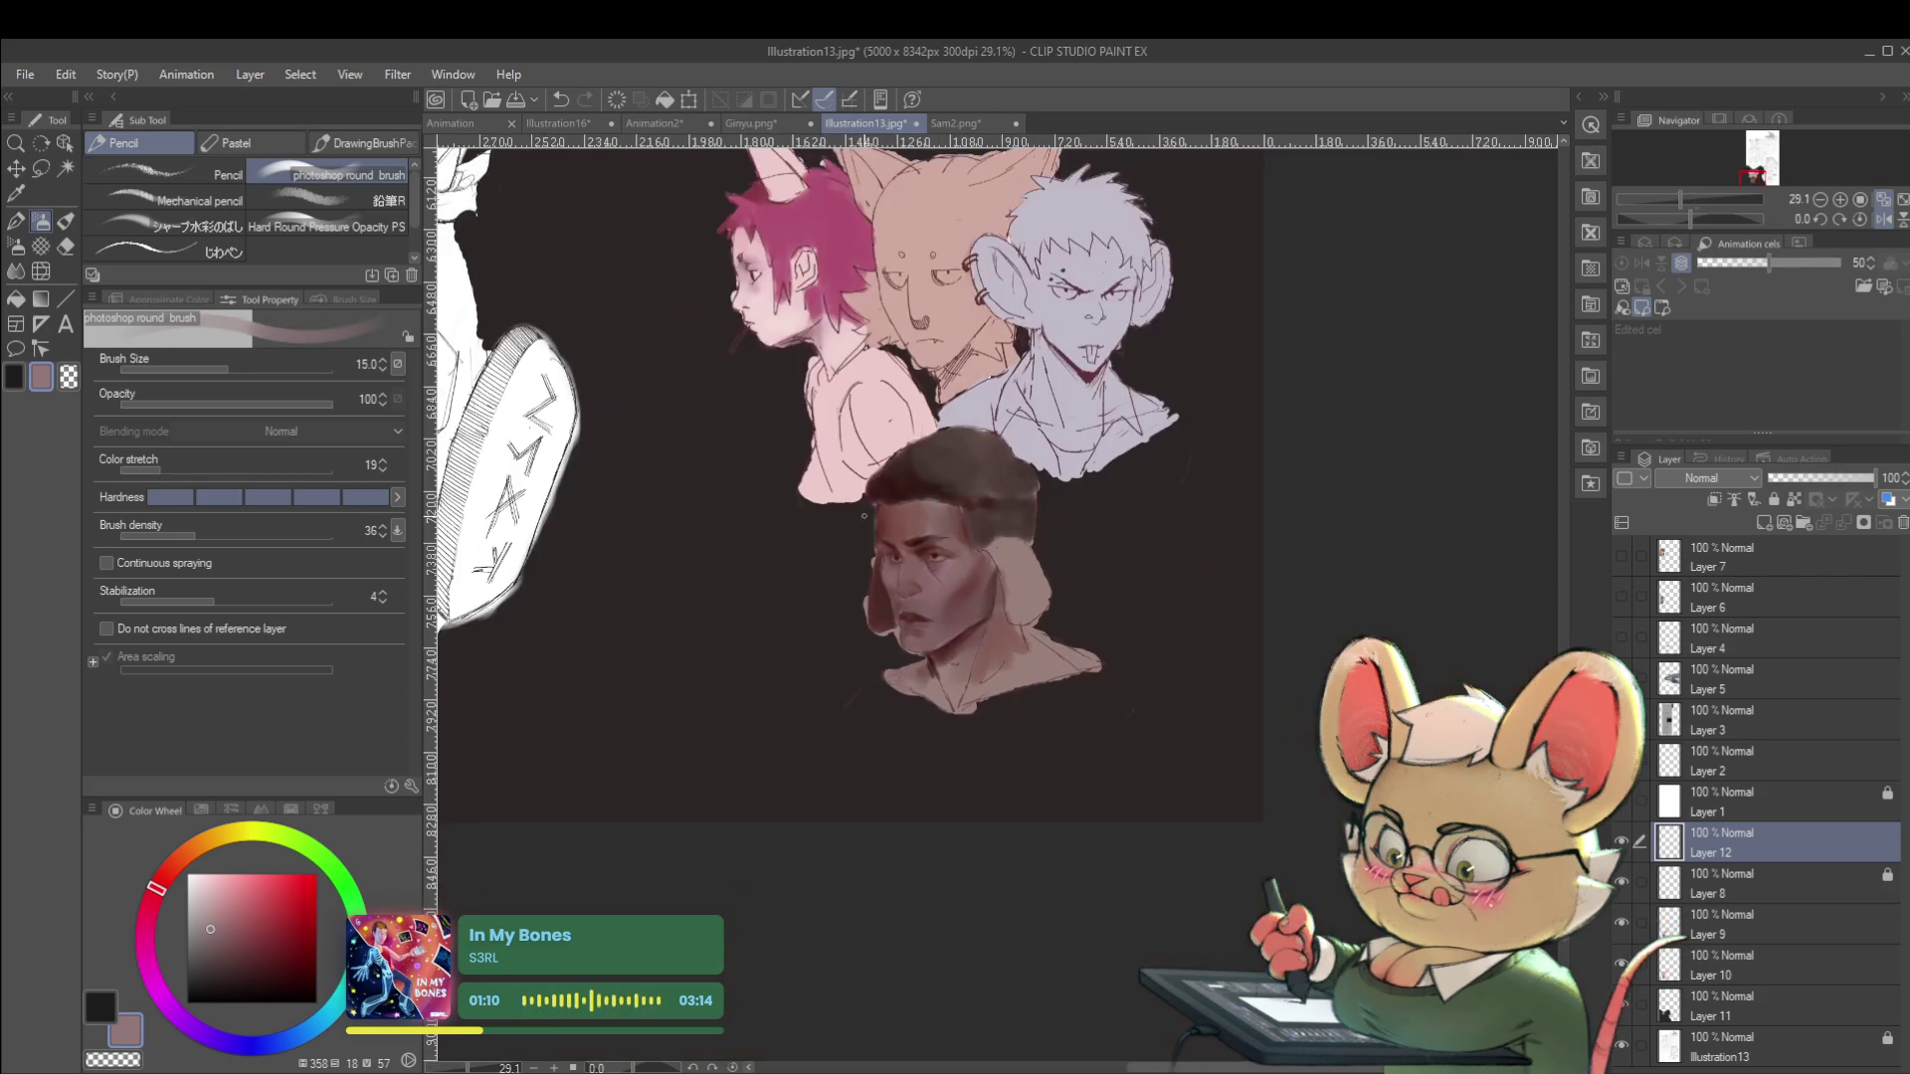
{"action": "left_click", "coordinate": [1883, 219]}
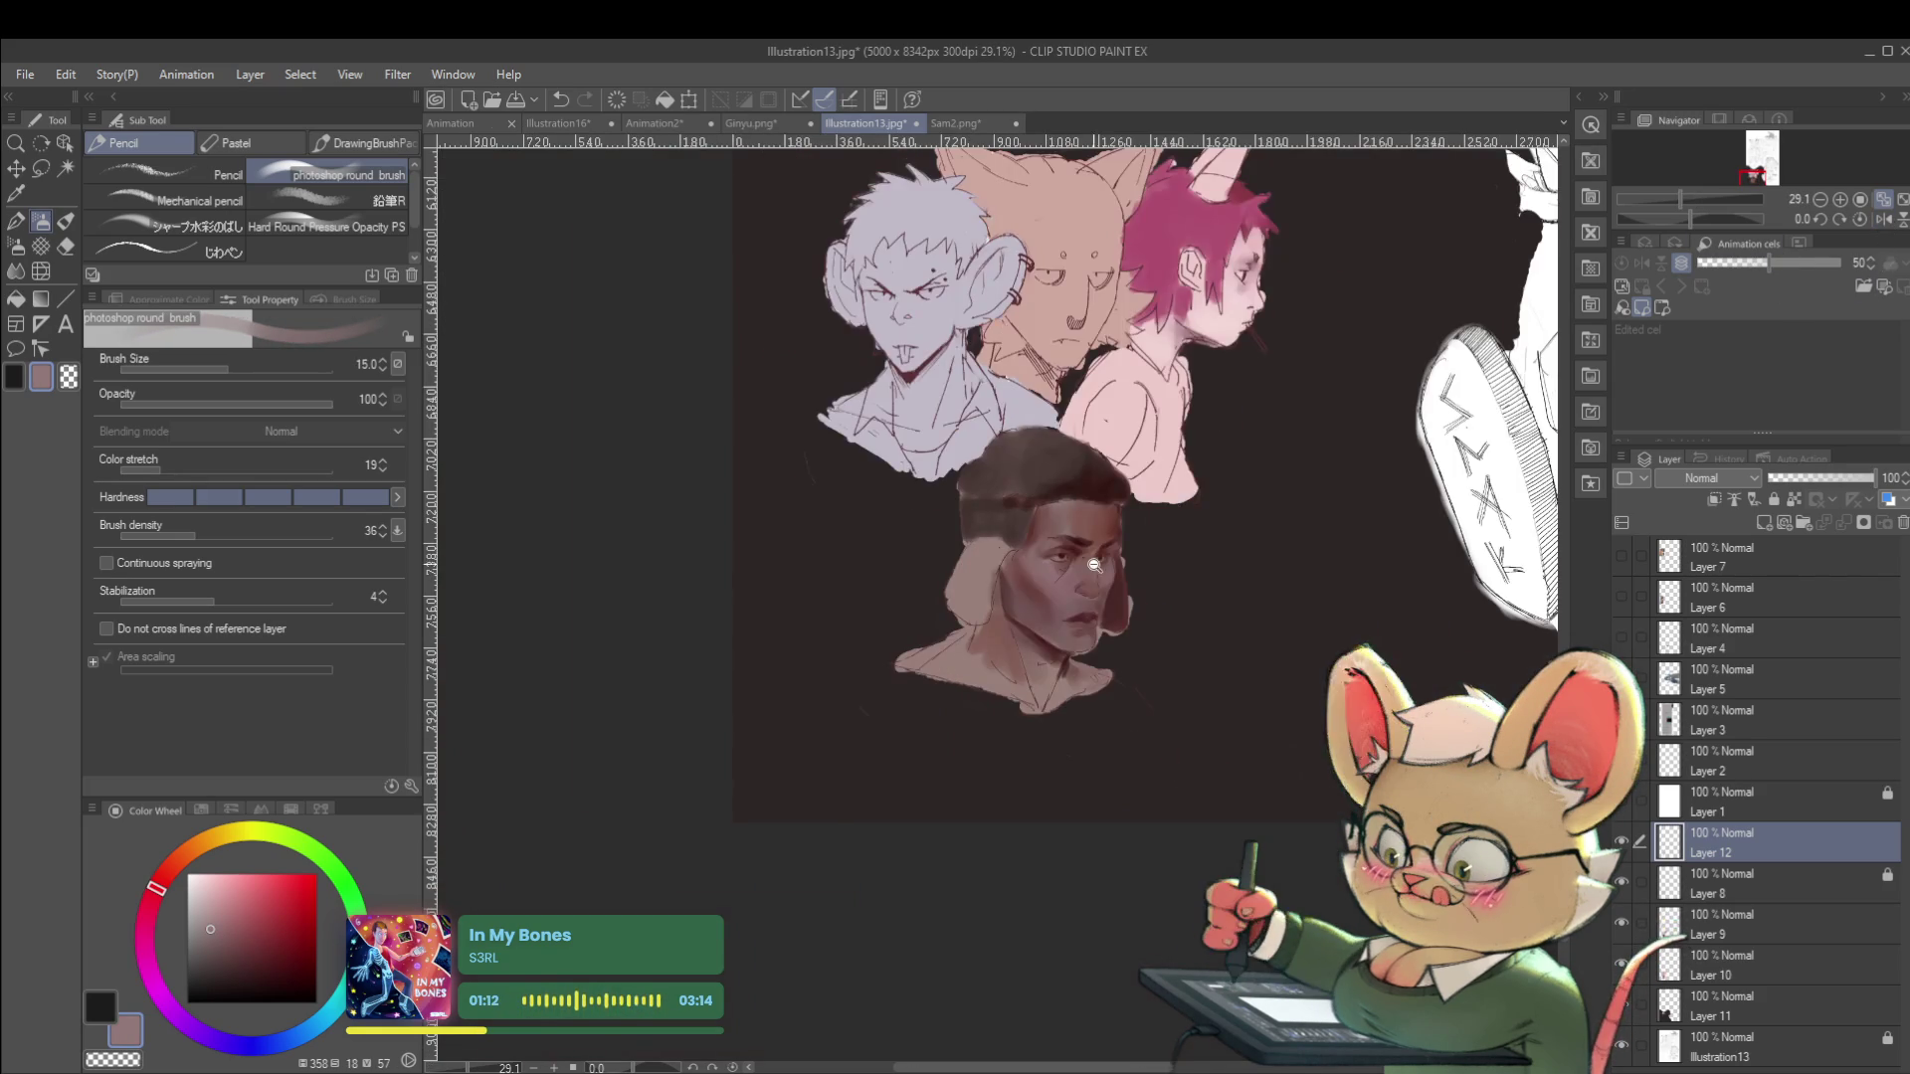
{"action": "scroll", "coordinate": [1068, 535], "scroll_direction": "up", "scroll_amount": 3}
{"action": "left_click", "coordinate": [1067, 534], "text": "alt"}
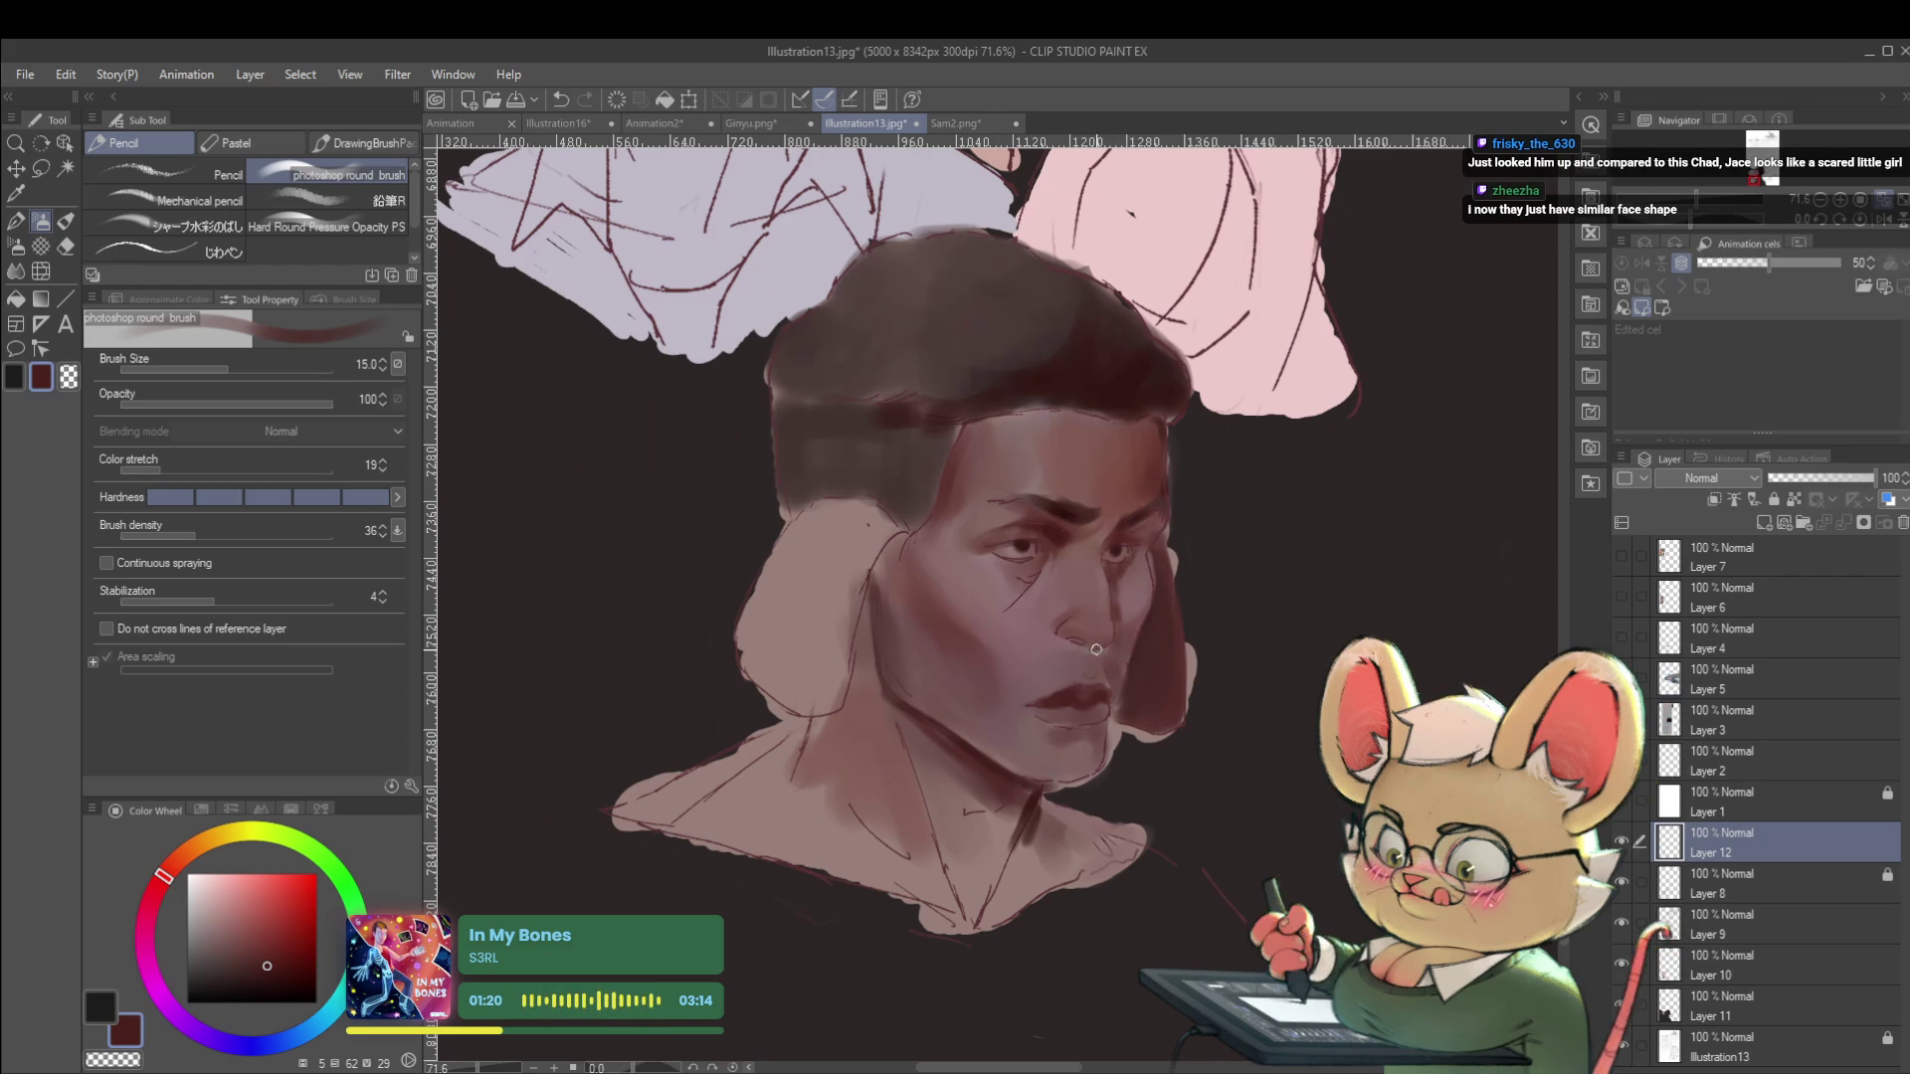
{"action": "left_click", "coordinate": [1883, 224]}
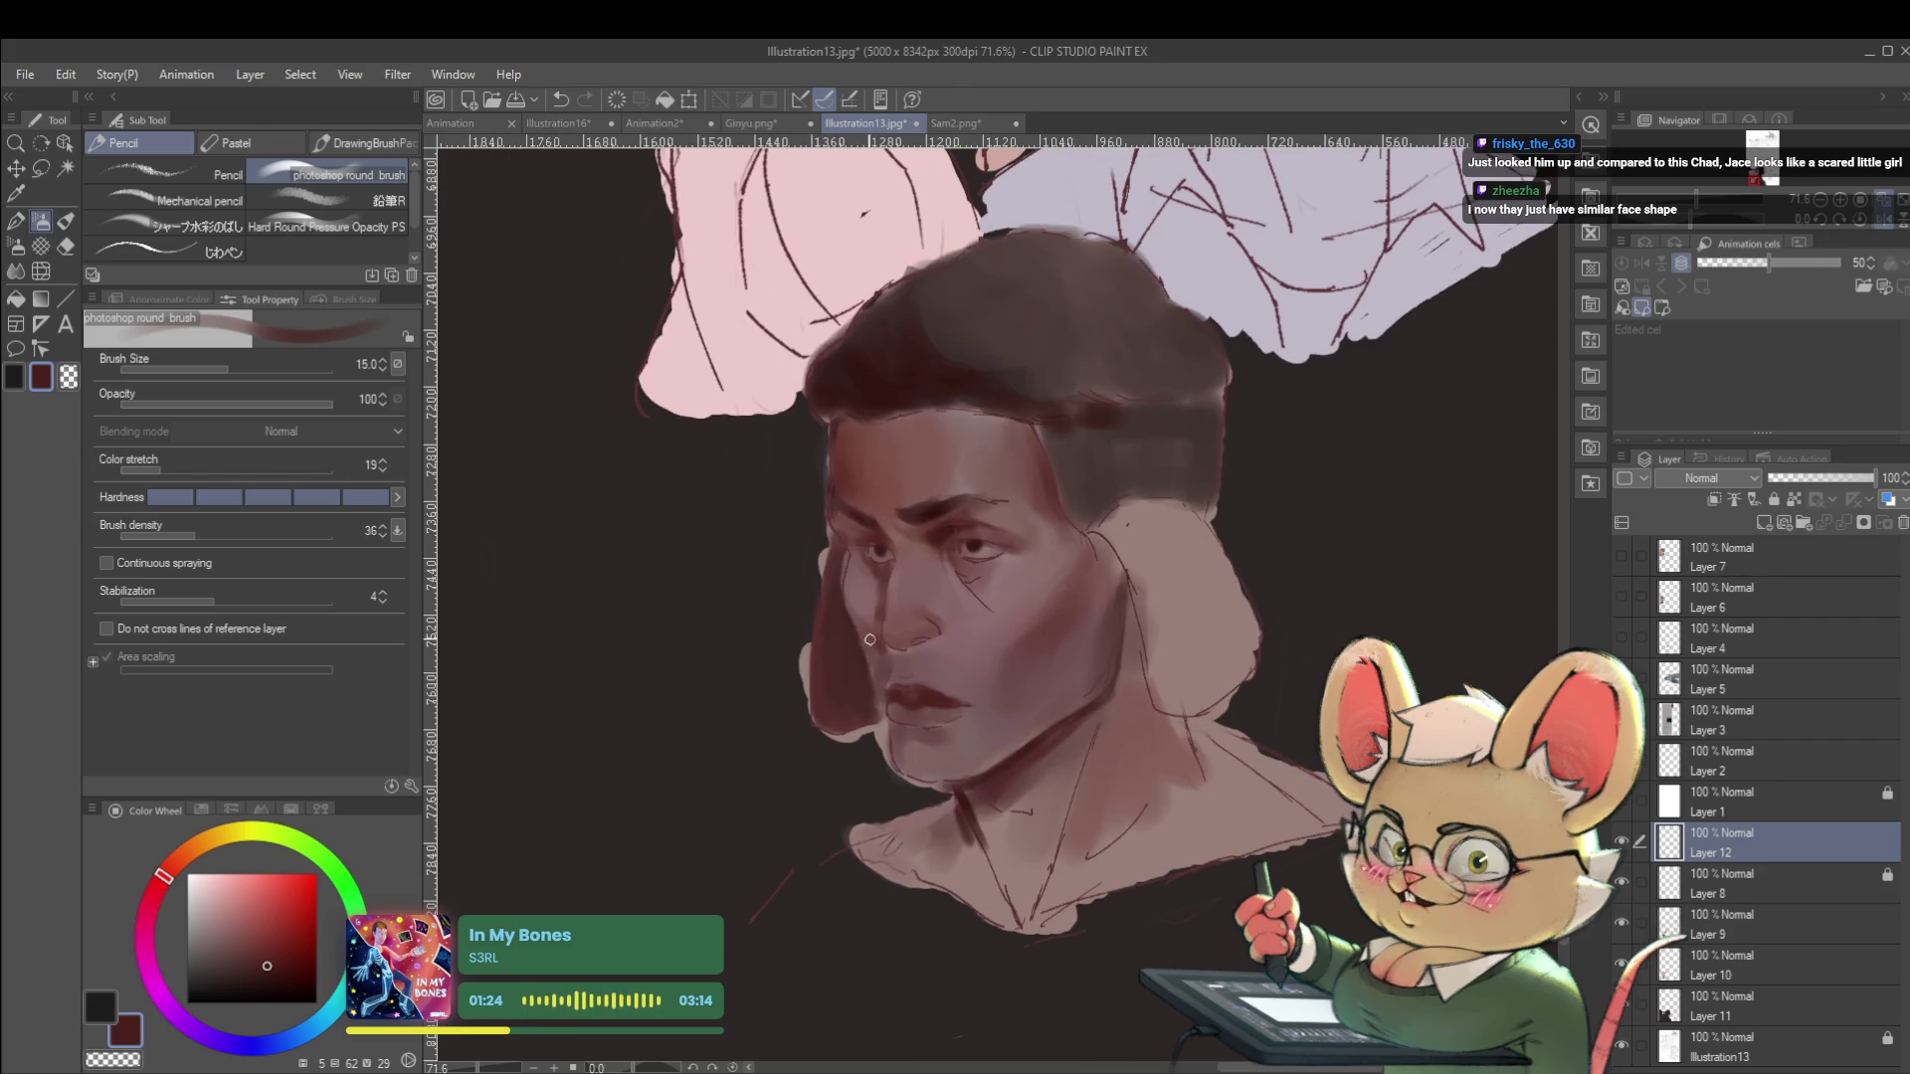
{"action": "left_click", "coordinate": [871, 603], "text": "alt"}
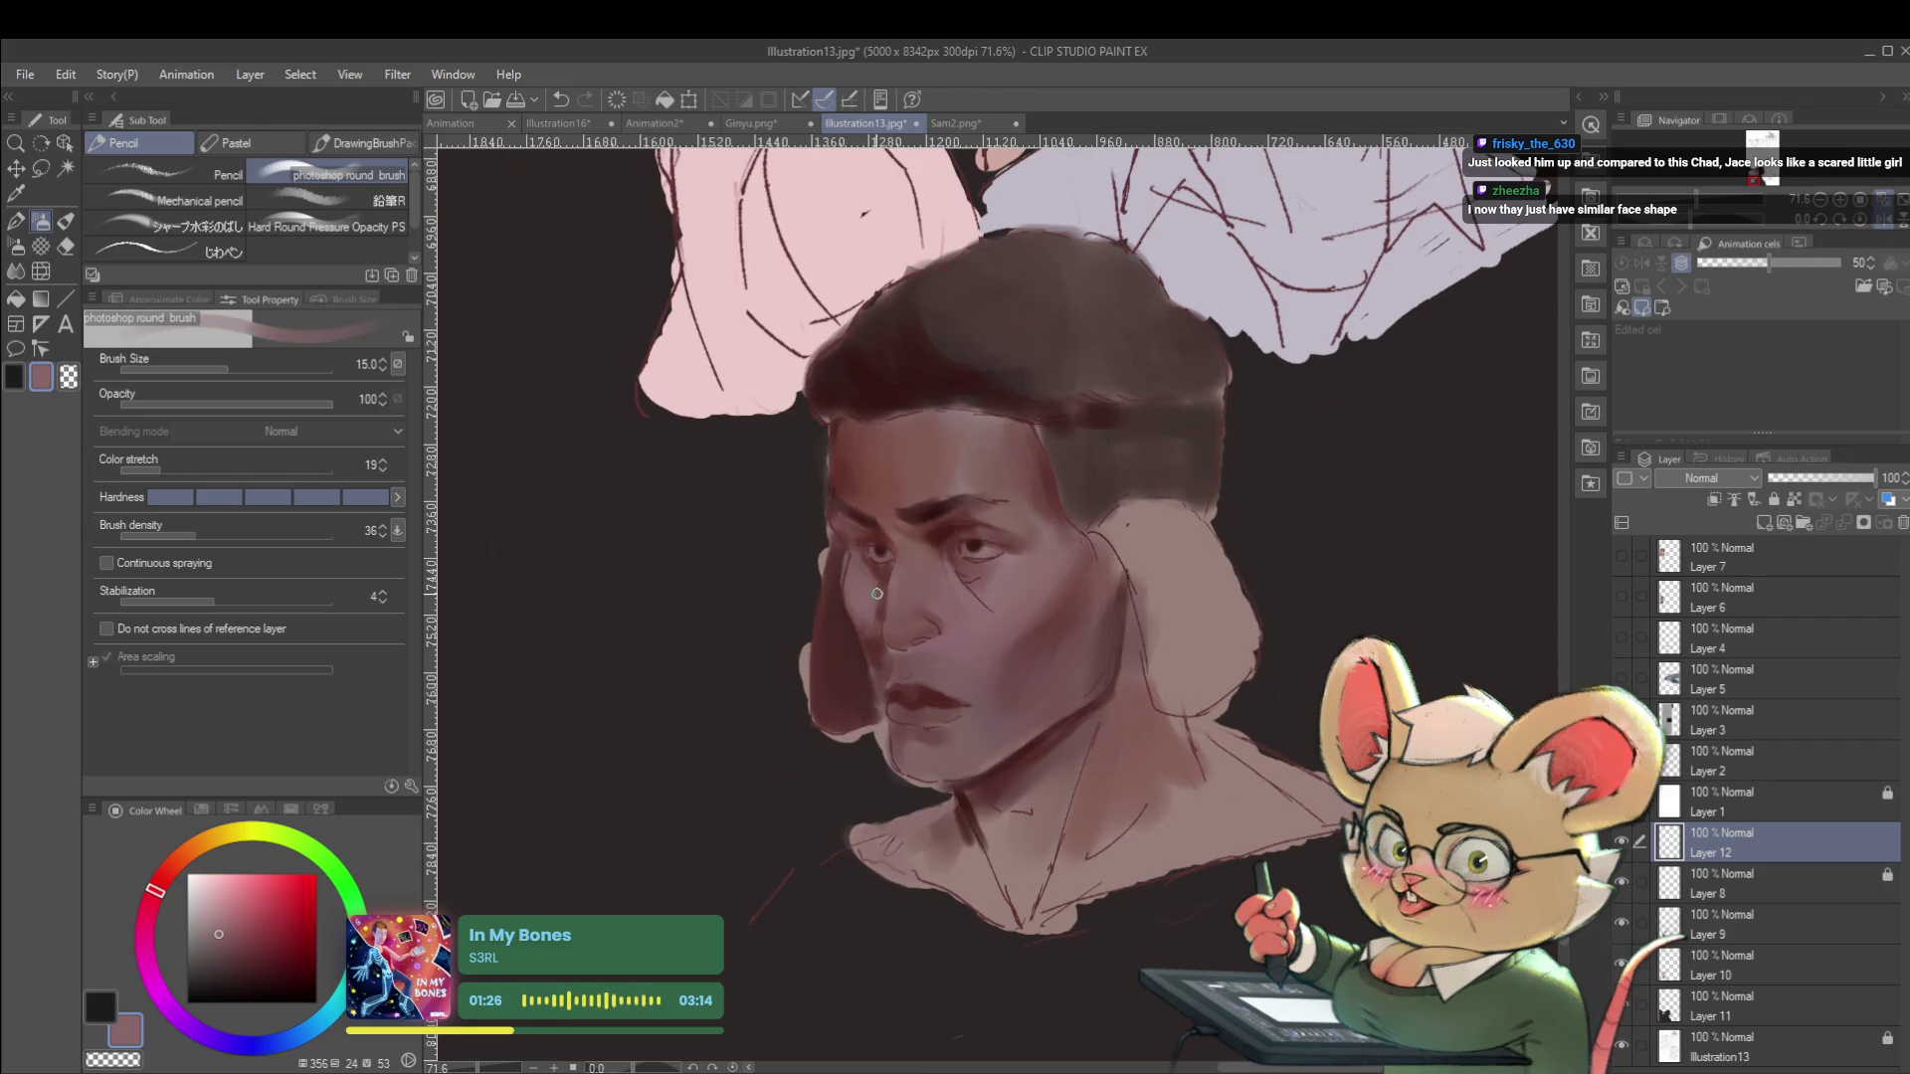
{"action": "left_click", "coordinate": [880, 577], "text": "alt"}
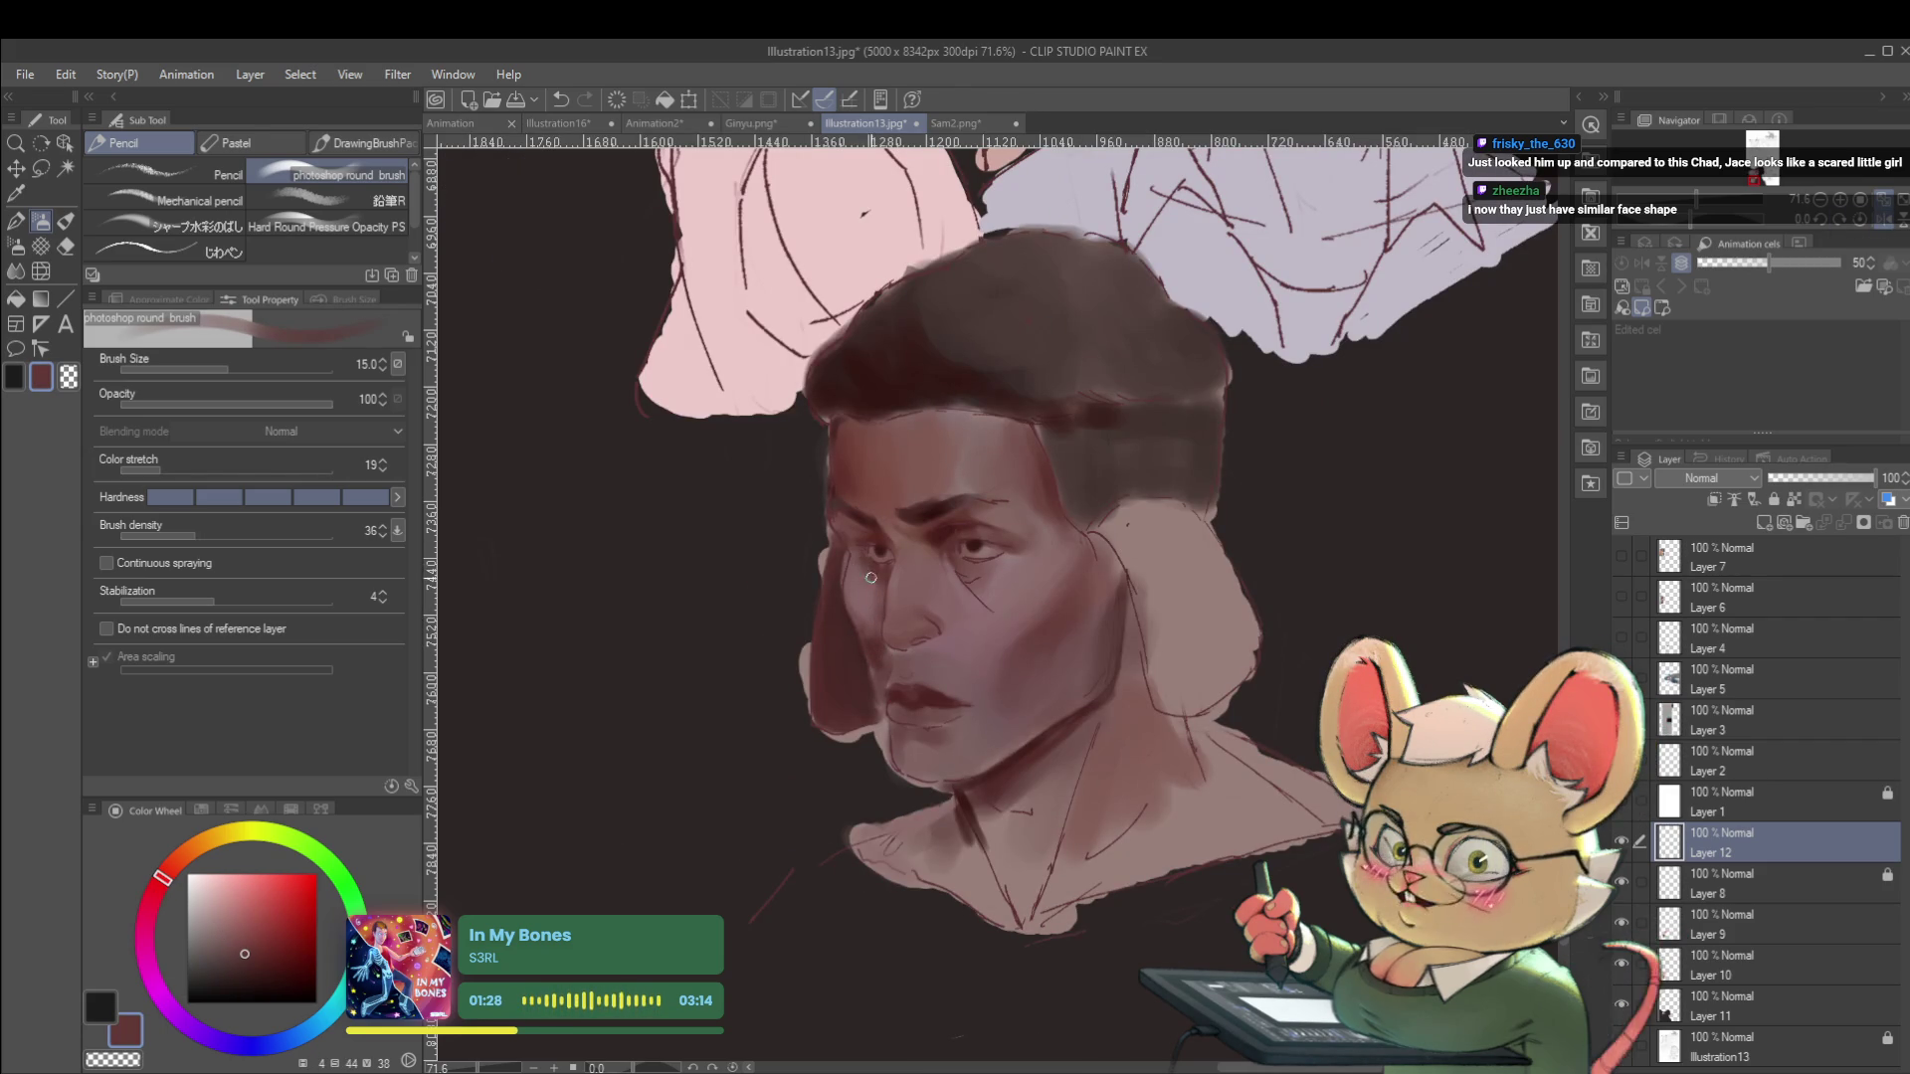
{"action": "left_click", "coordinate": [862, 587], "text": "alt"}
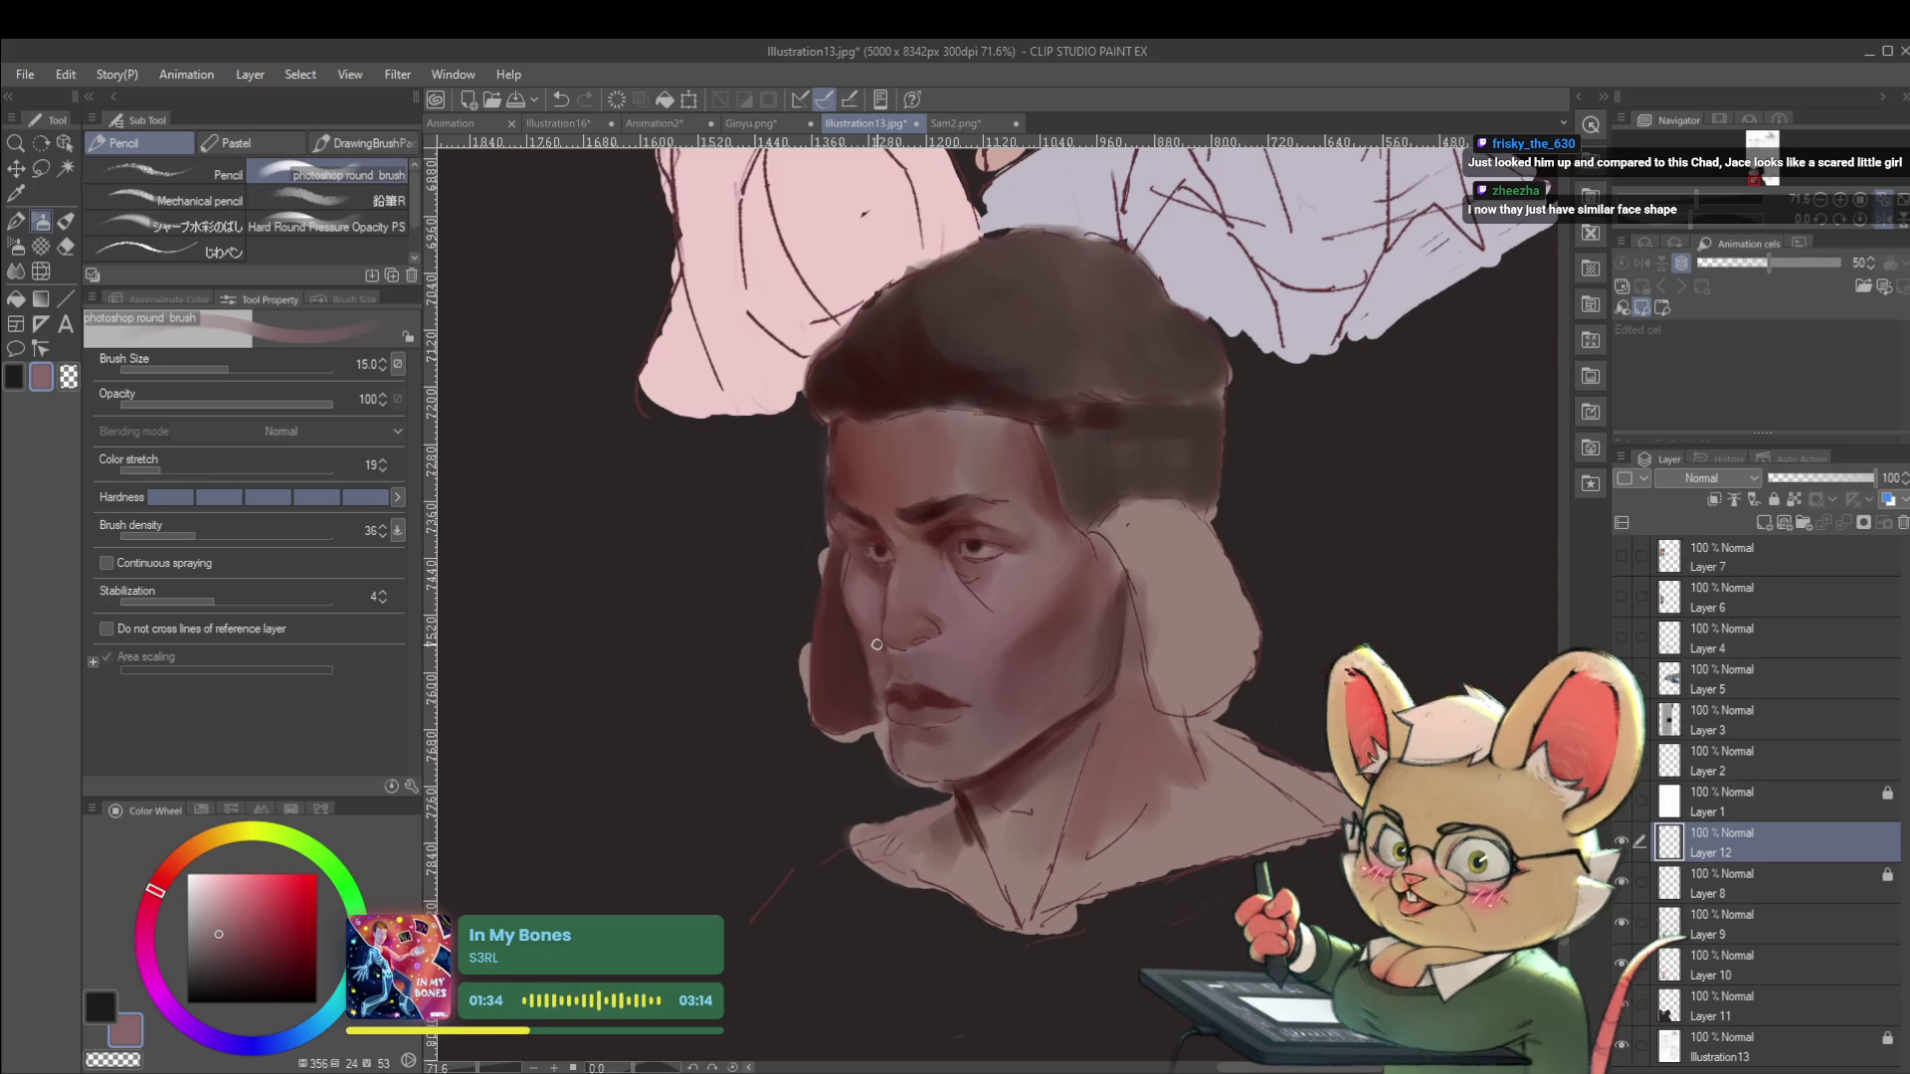
{"action": "scroll", "coordinate": [920, 630], "scroll_direction": "down", "scroll_amount": 6}
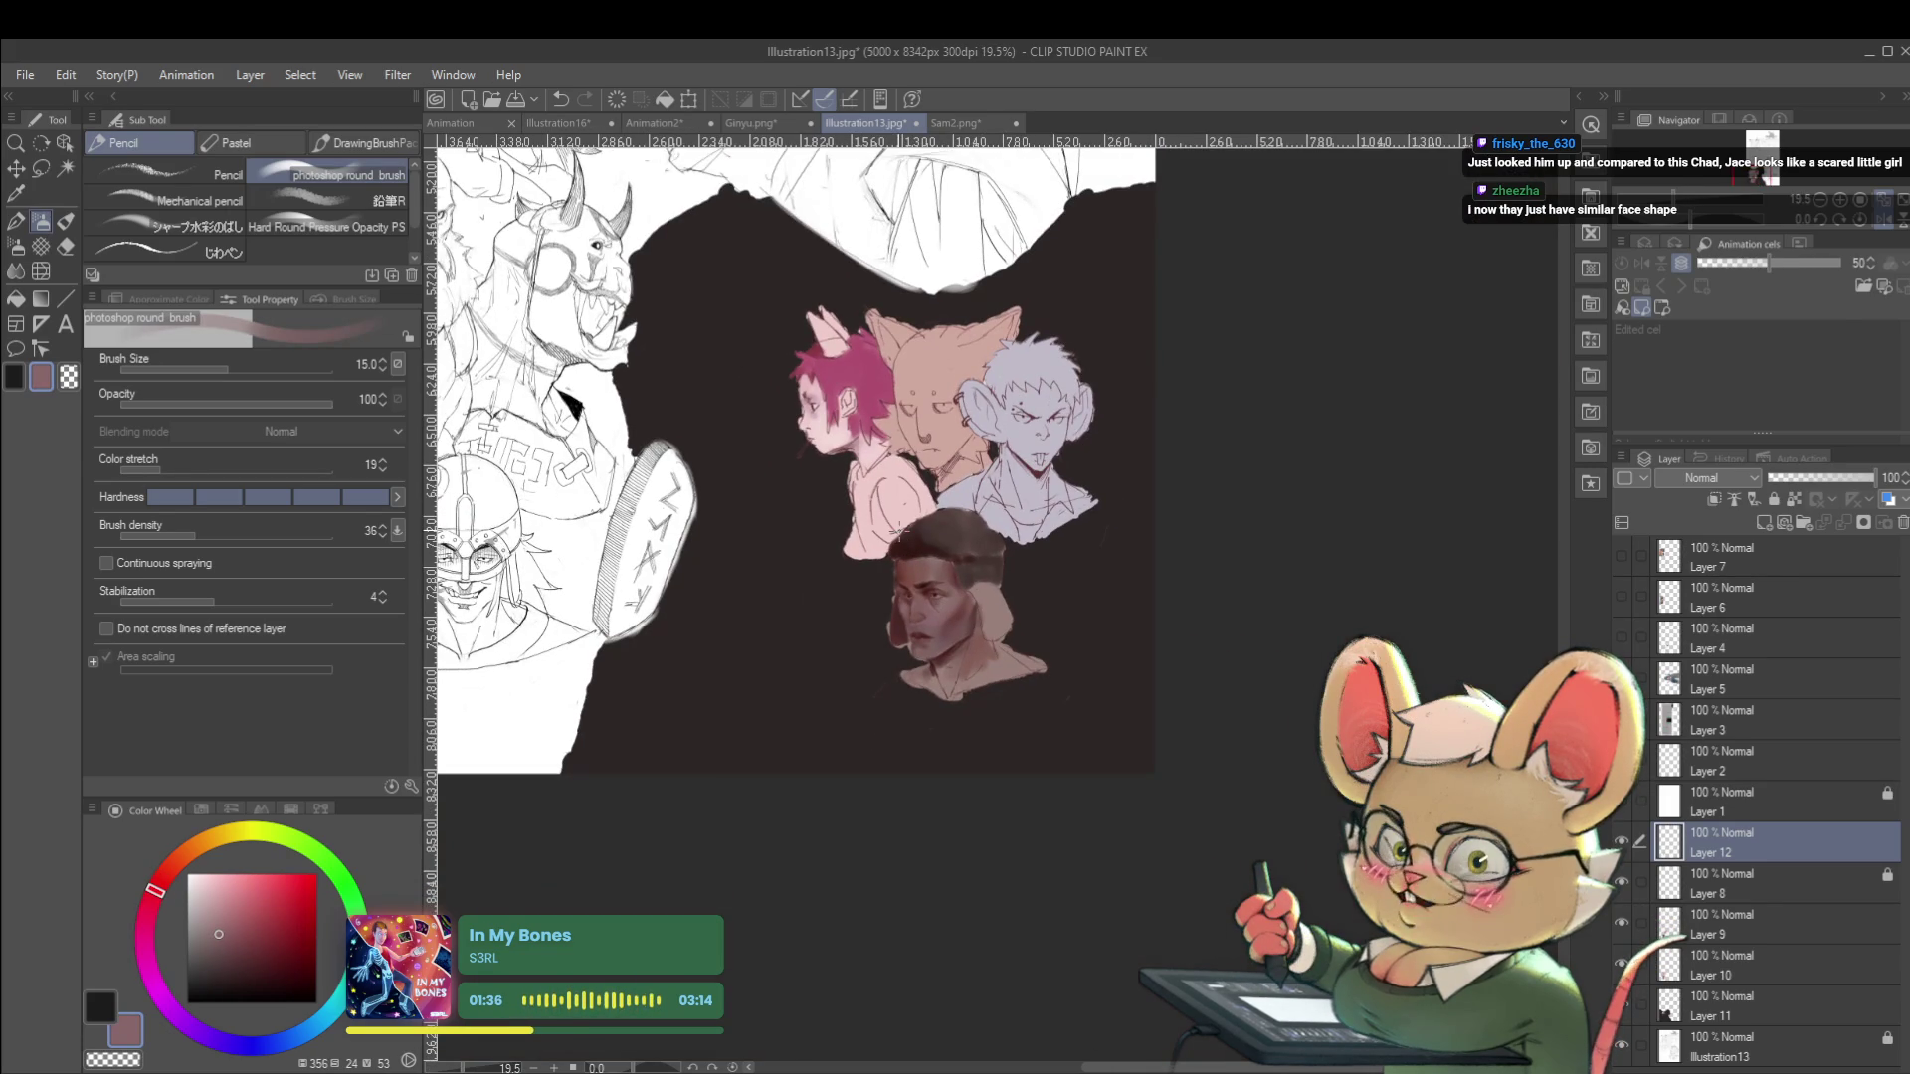
Paint a very dark brown along the face's right edge, from the jaw up to the upper face.
{"action": "key", "text": "h"}
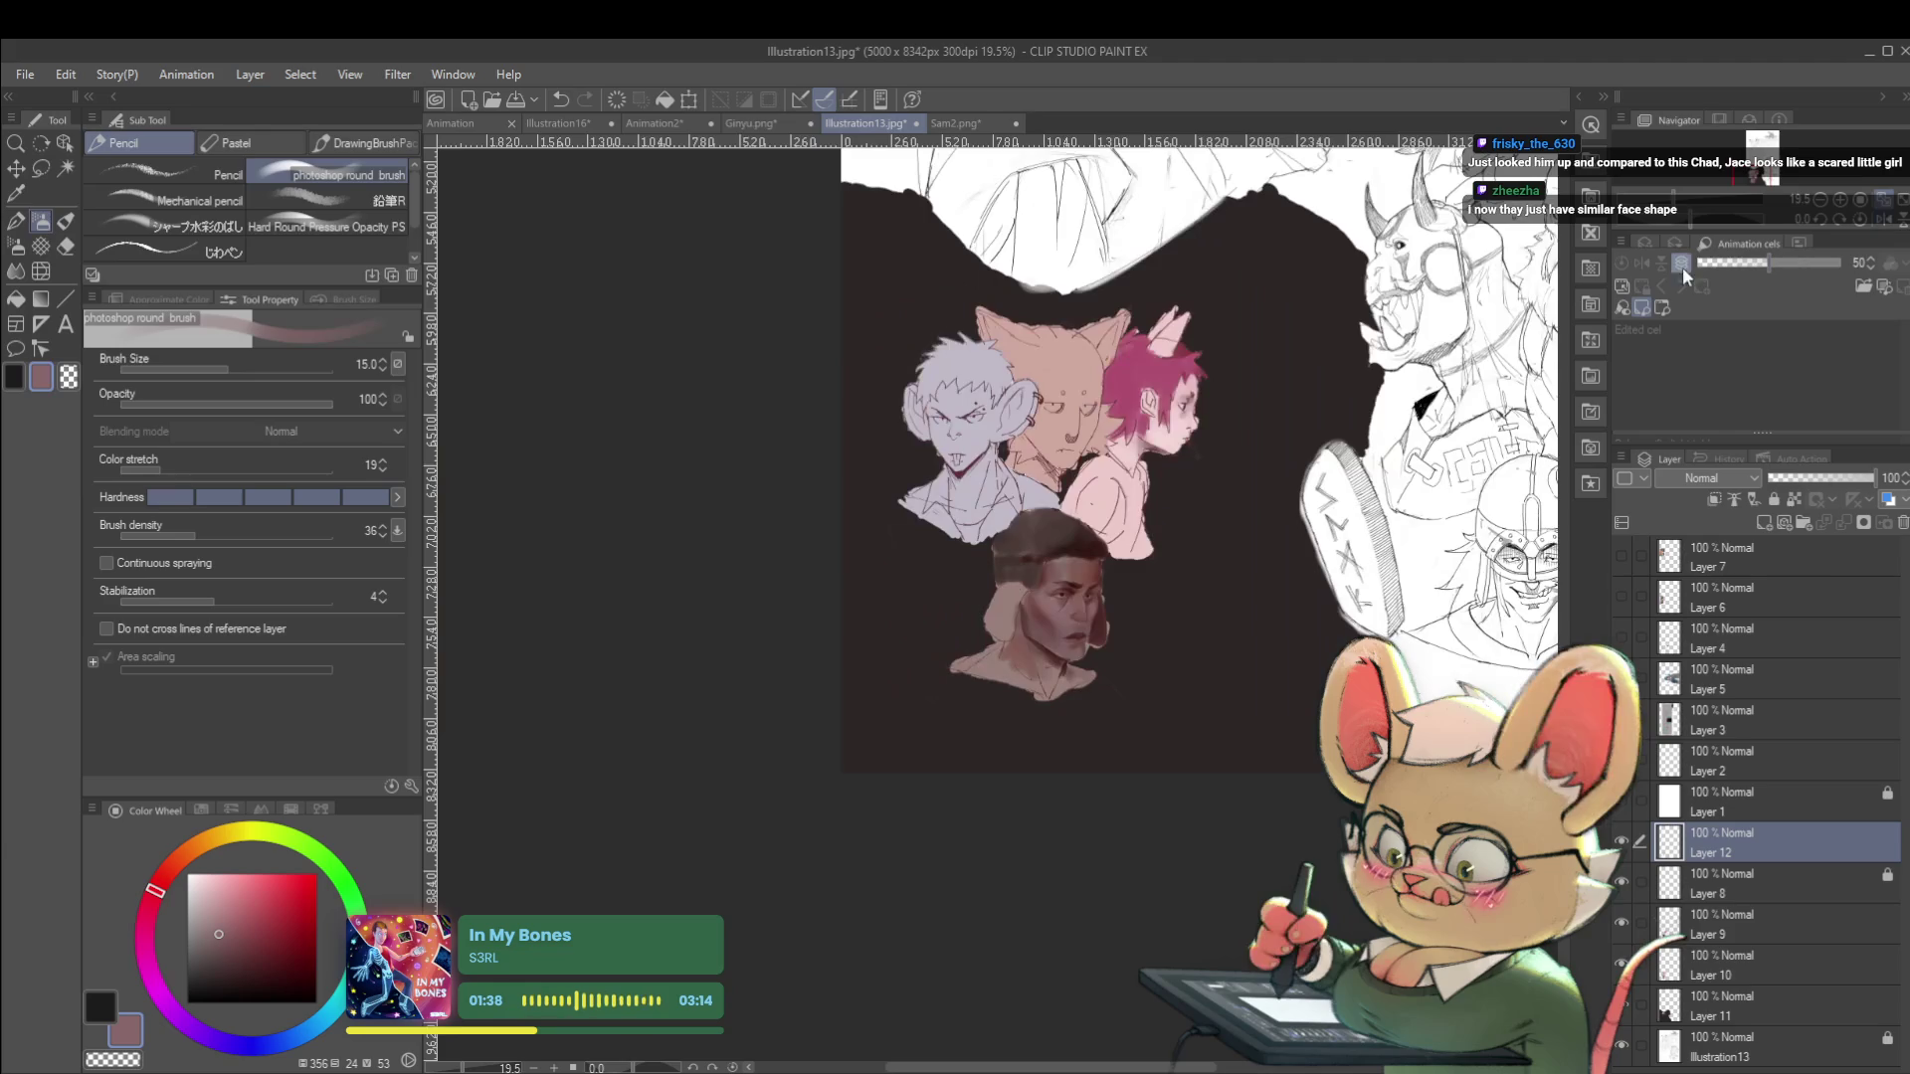
{"action": "scroll", "coordinate": [1109, 657], "scroll_direction": "up", "scroll_amount": 7}
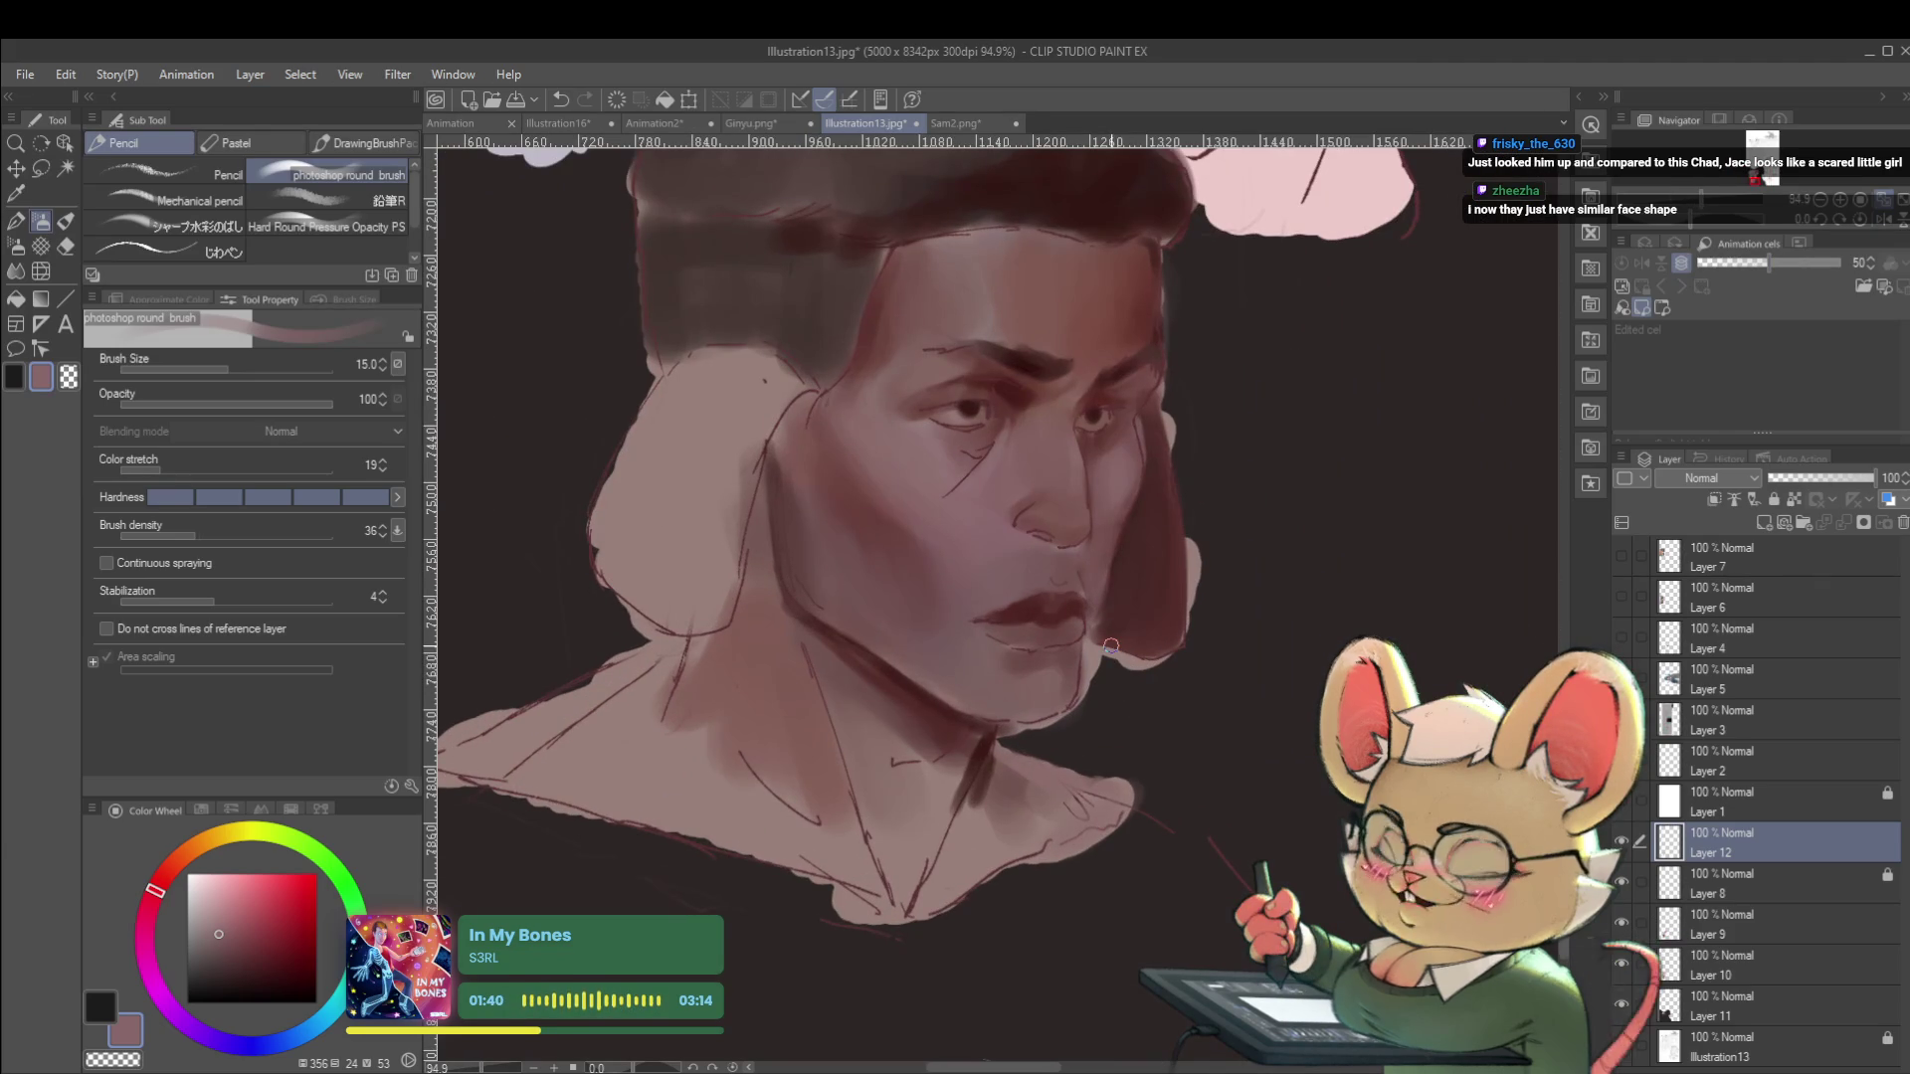
{"action": "left_click", "coordinate": [1073, 674], "text": "alt"}
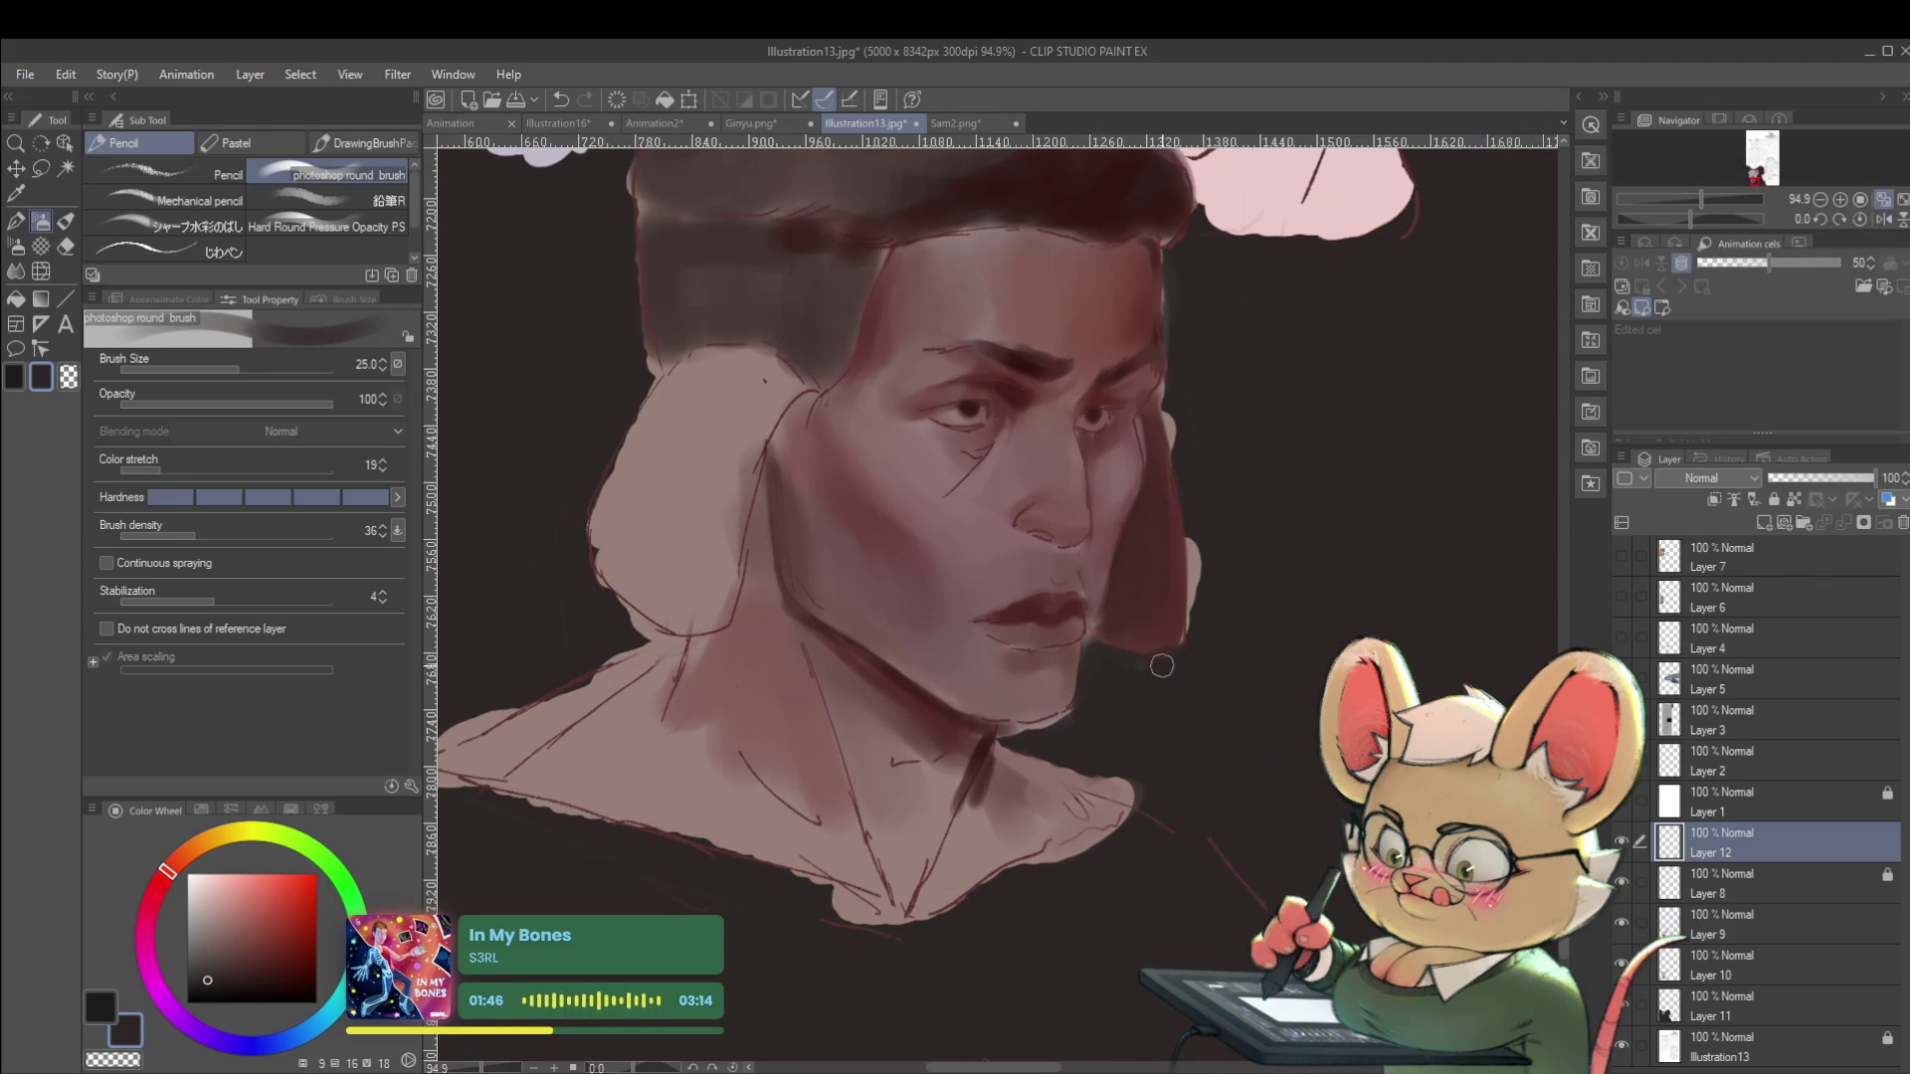
{"action": "left_click_drag", "start_coordinate": [1204, 593], "coordinate": [1176, 428]}
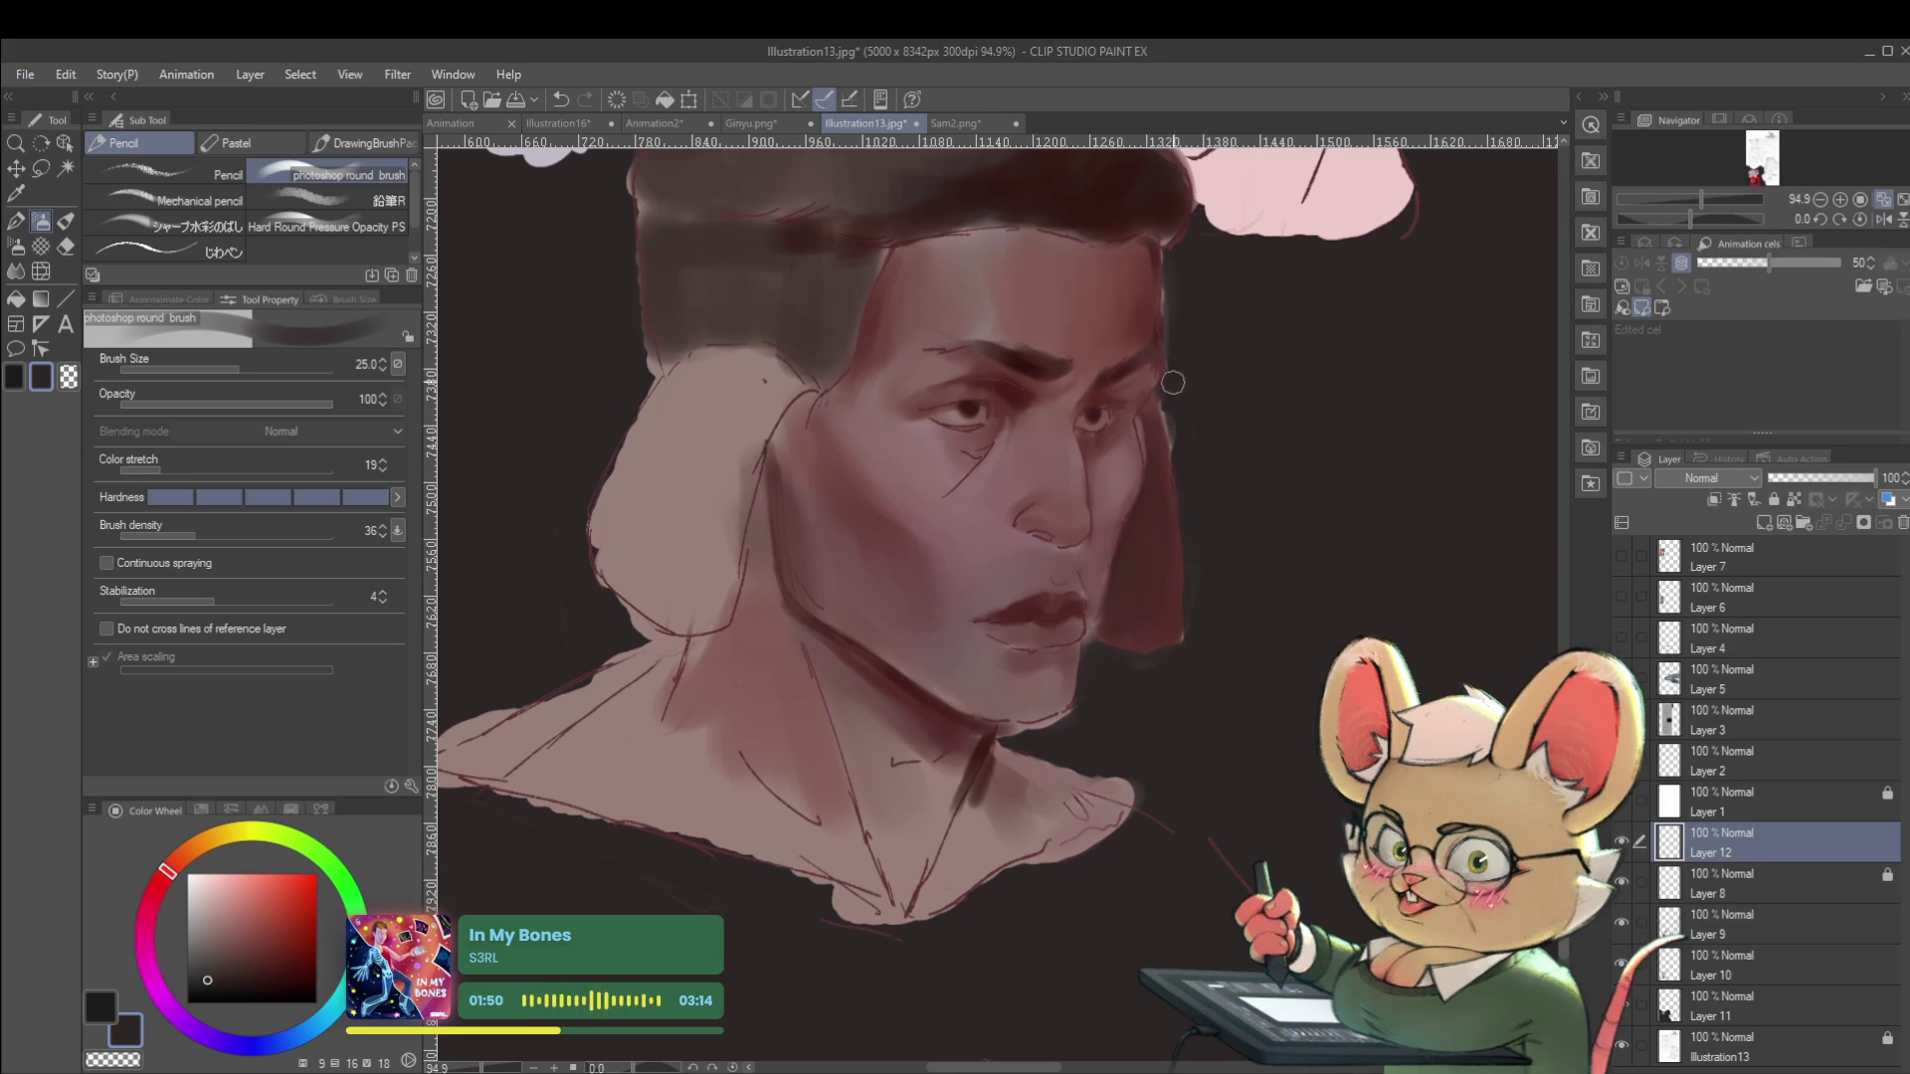
{"action": "left_click_drag", "start_coordinate": [1177, 434], "coordinate": [1174, 259]}
Review the darkened edge in mirrored view and pick a reddish-brown from the face.
{"action": "scroll", "coordinate": [1173, 284], "scroll_direction": "down", "scroll_amount": 5}
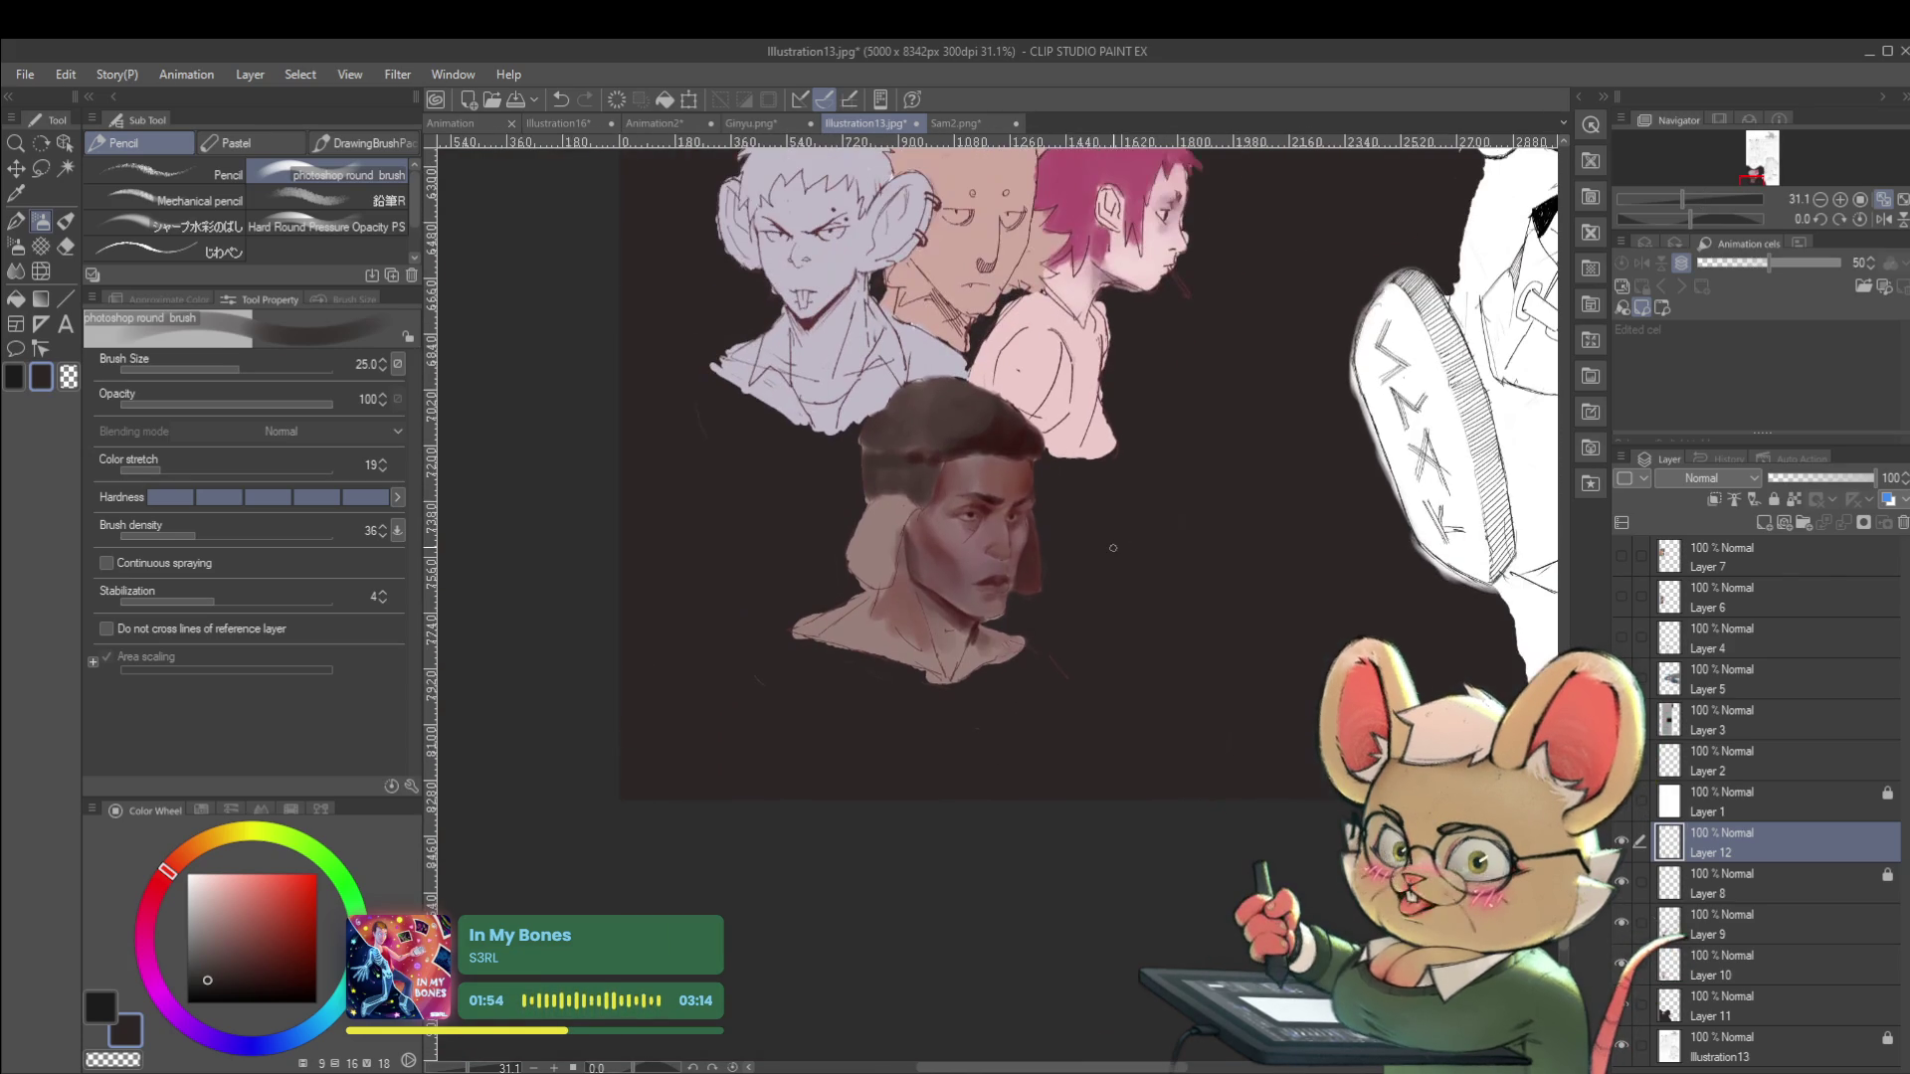
{"action": "left_click", "coordinate": [1883, 219]}
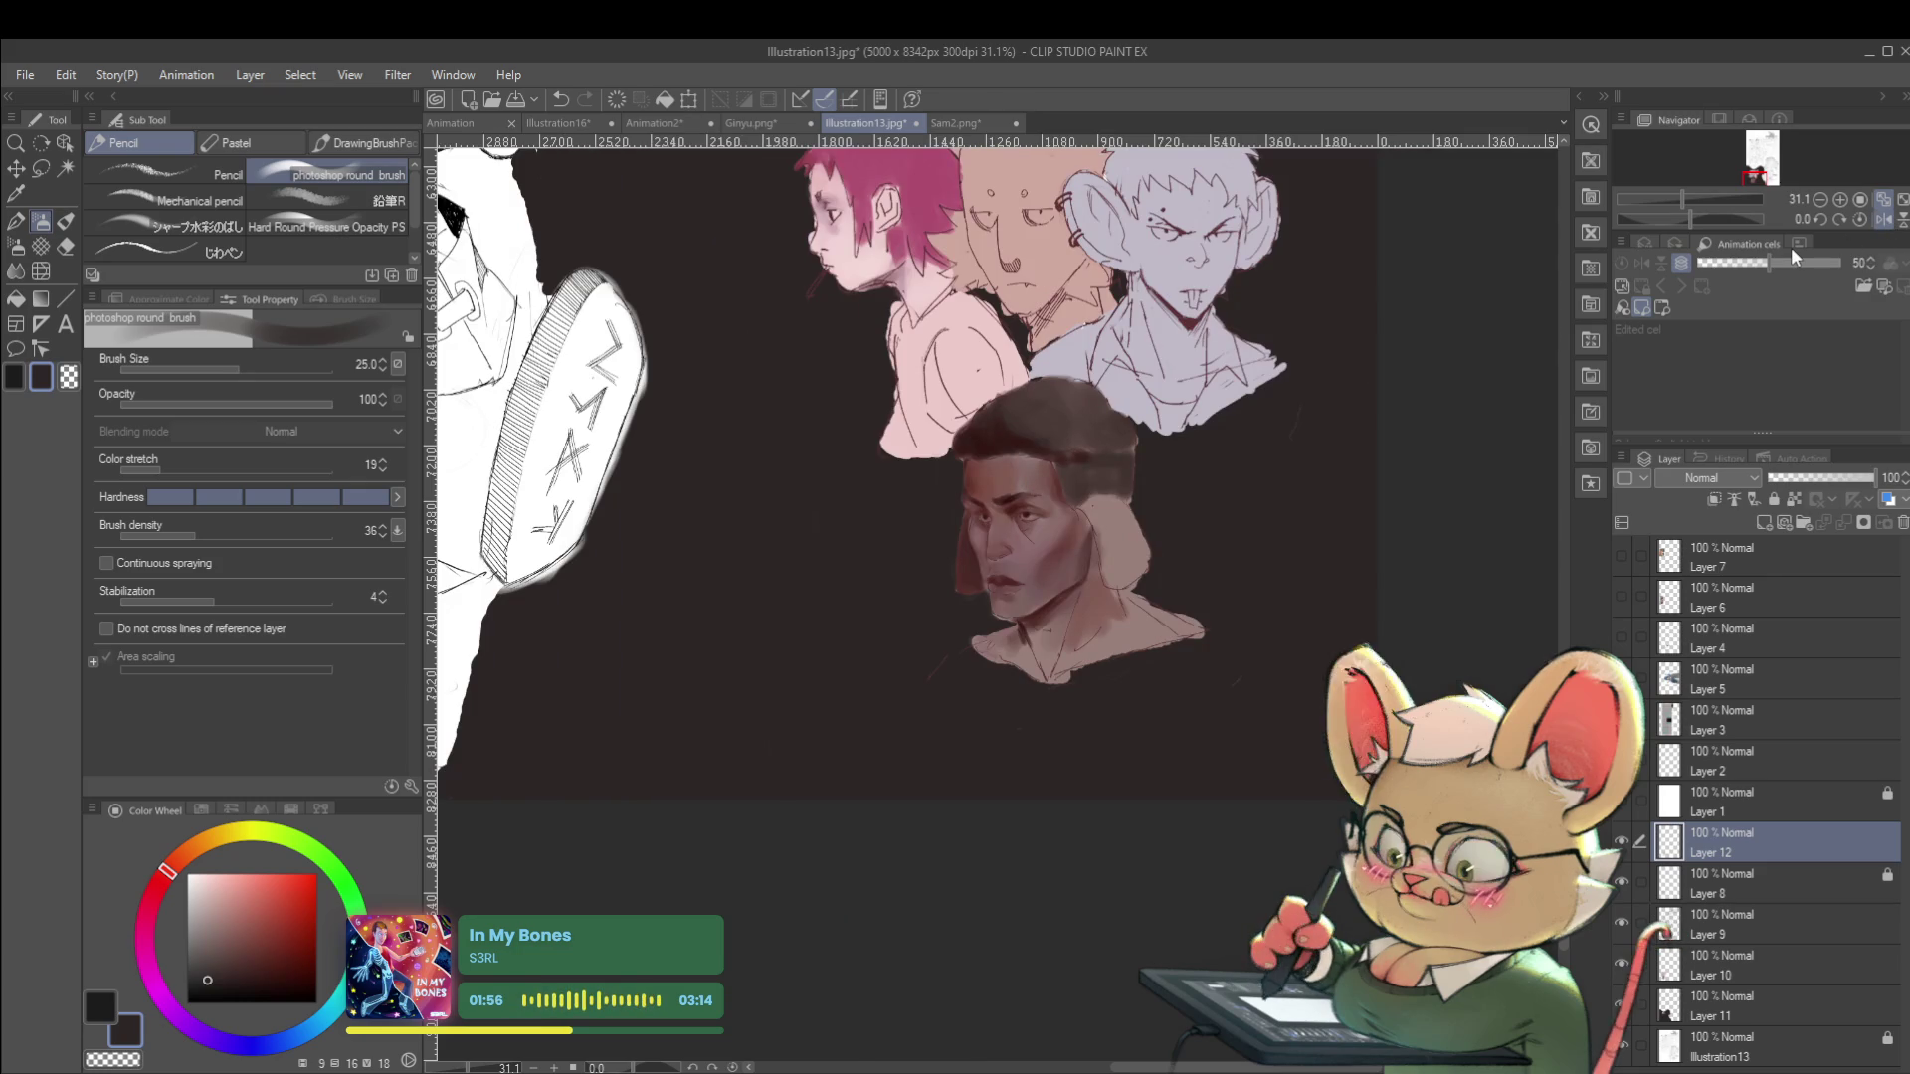
{"action": "scroll", "coordinate": [967, 534], "scroll_direction": "up", "scroll_amount": 5}
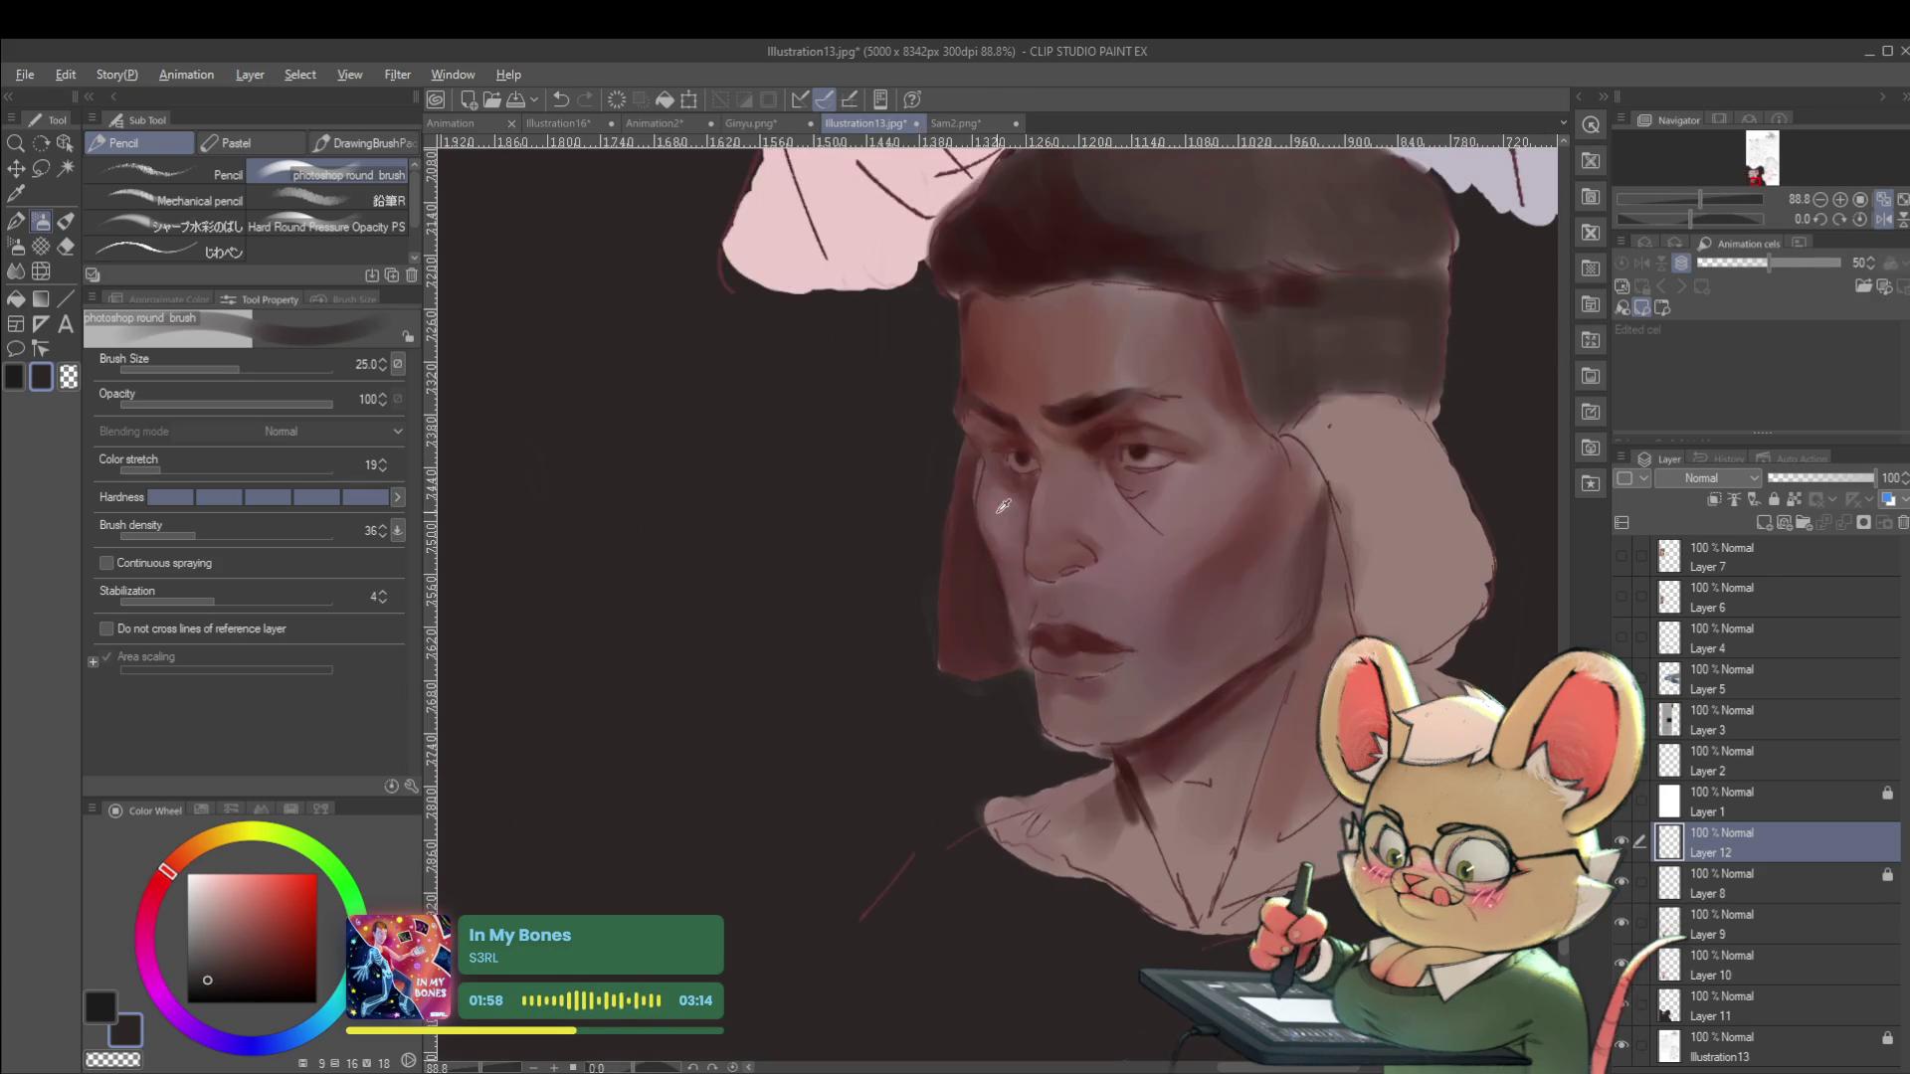
{"action": "left_click", "coordinate": [1015, 475], "text": "alt"}
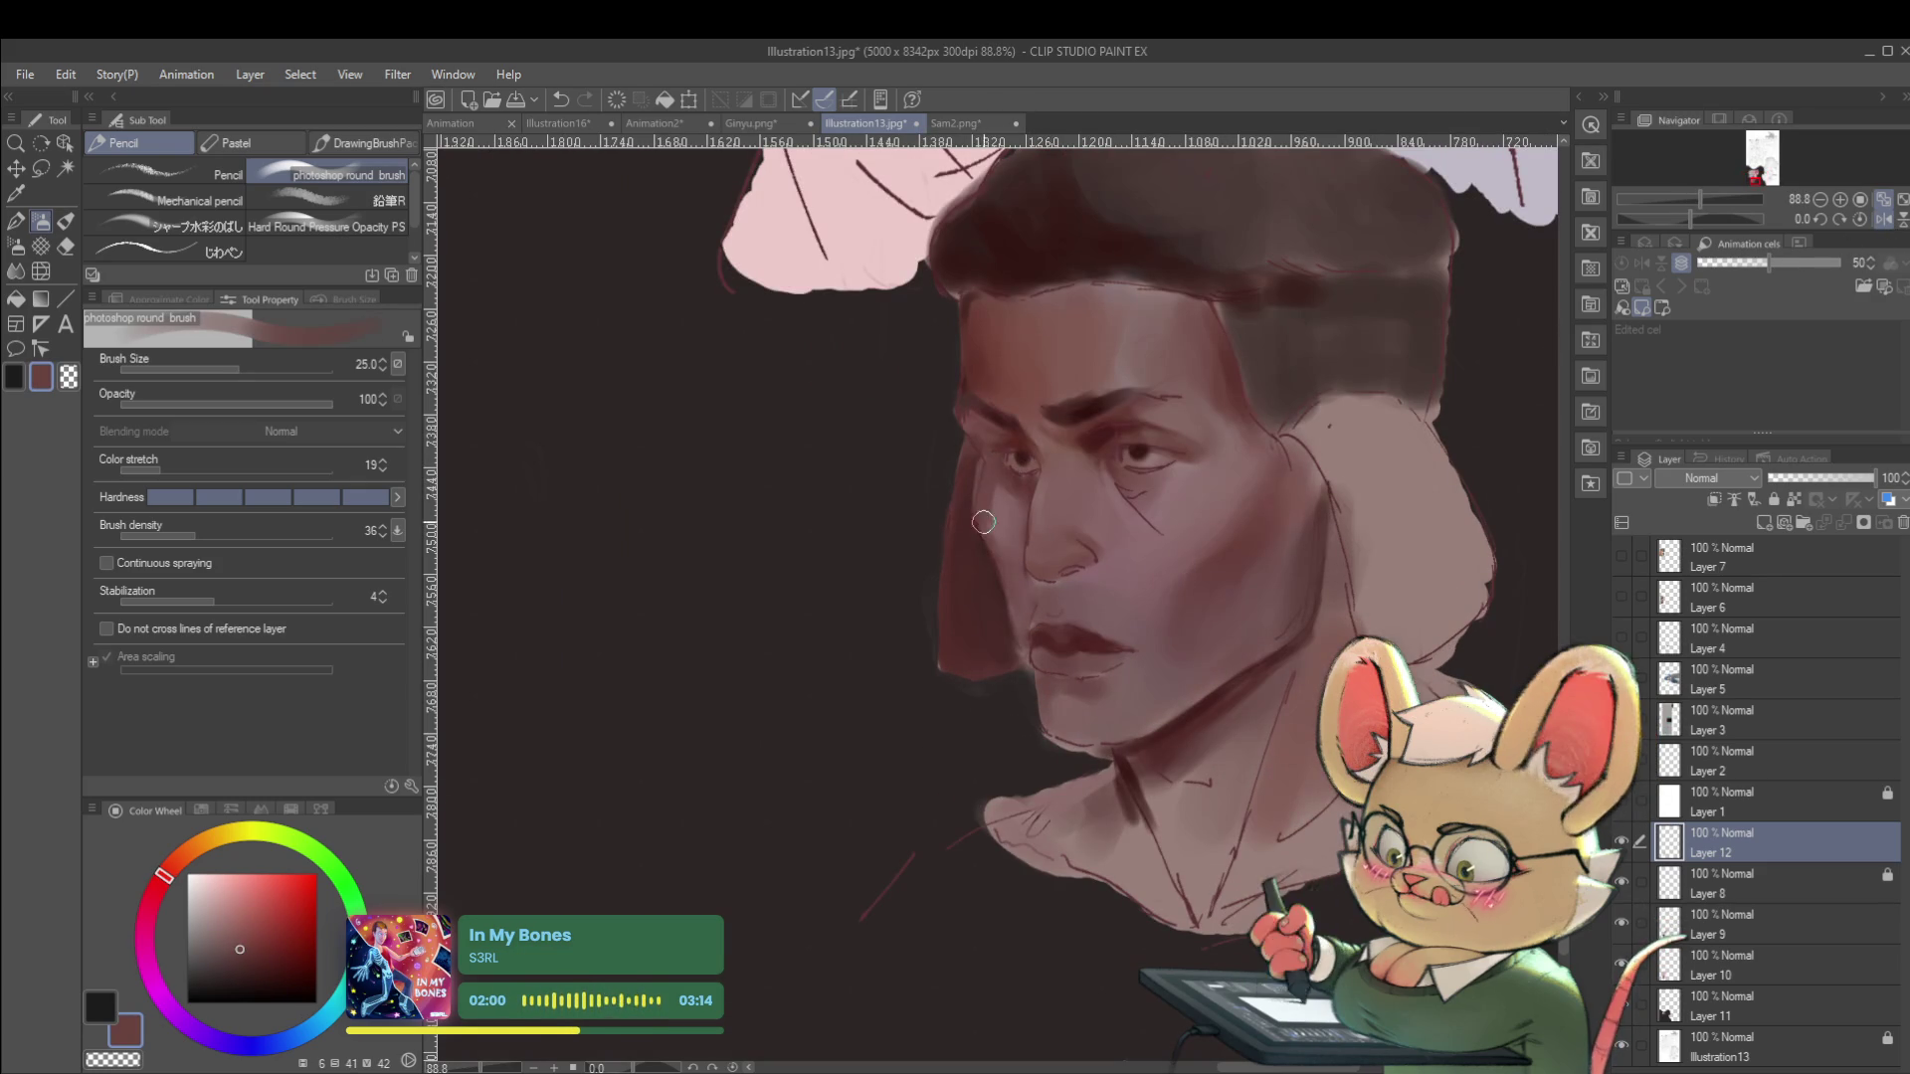
{"action": "scroll", "coordinate": [1031, 677], "scroll_direction": "down", "scroll_amount": 6}
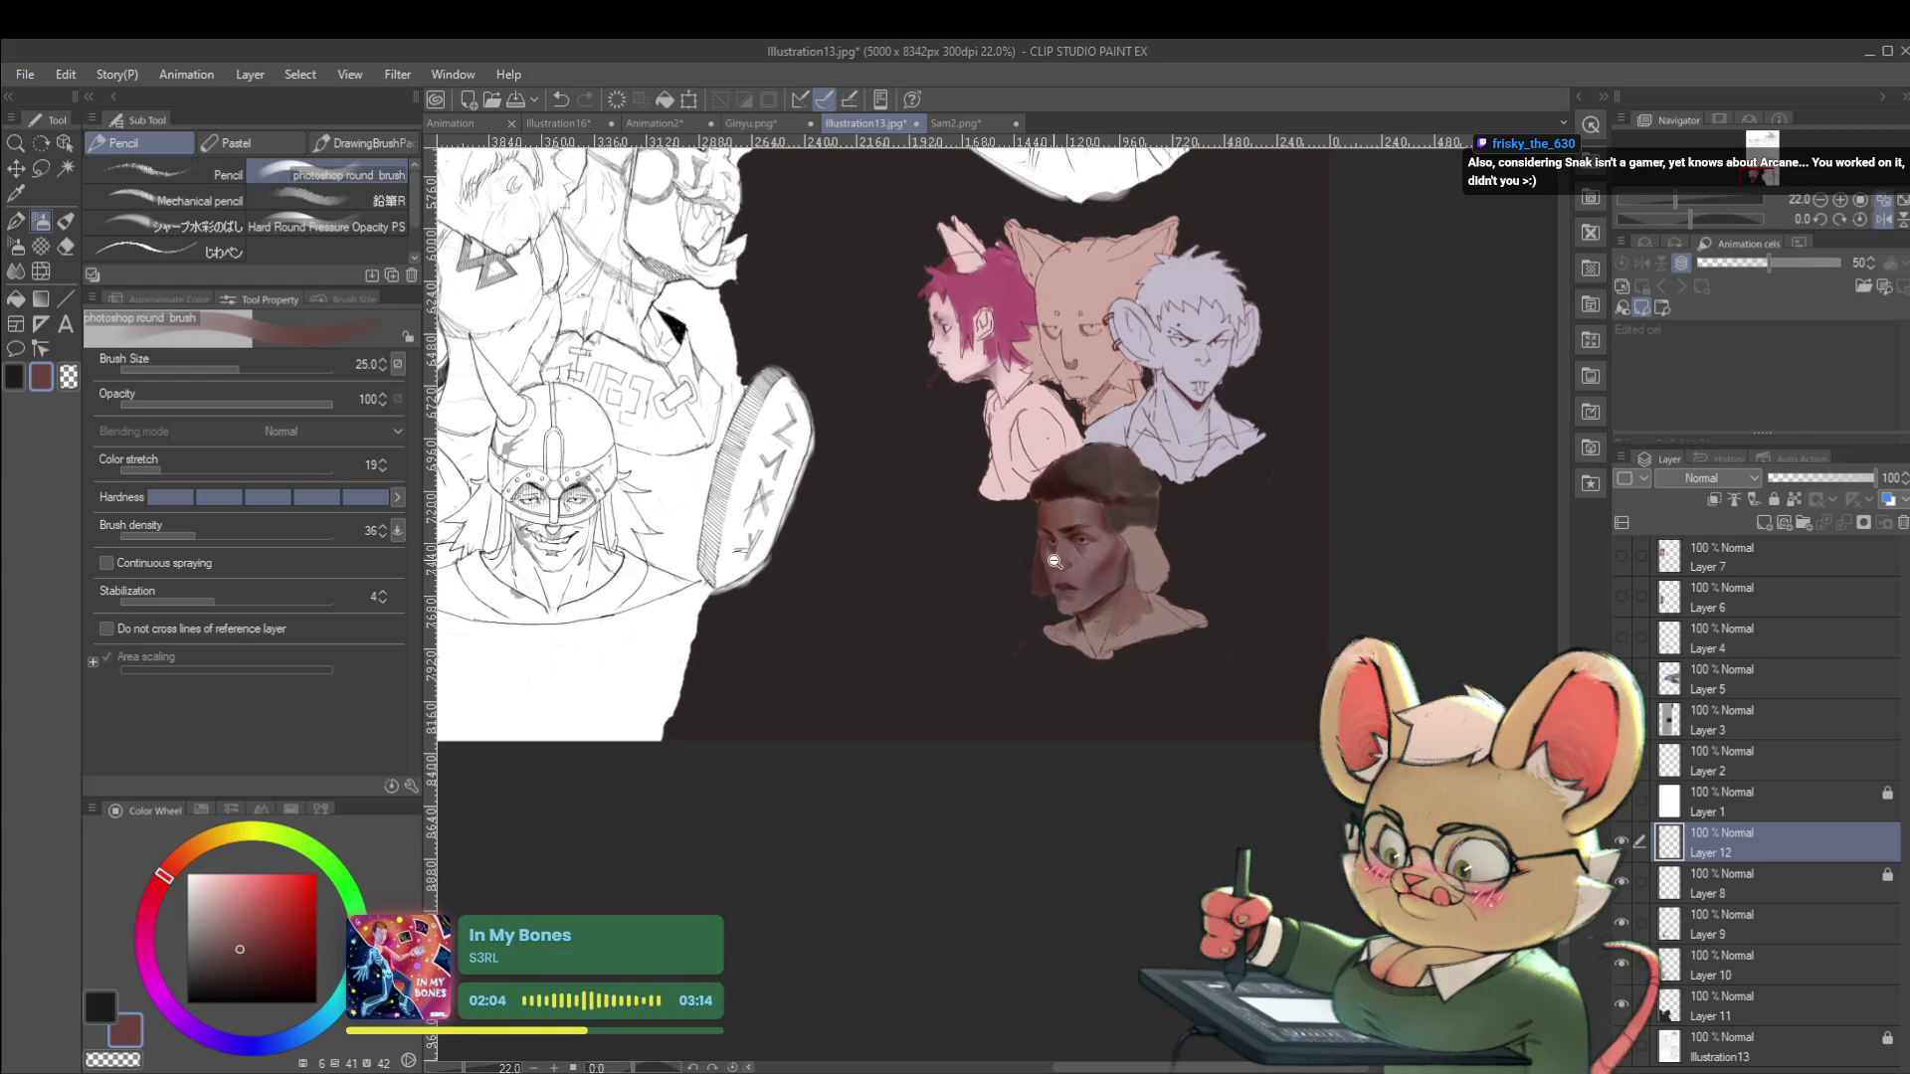
{"action": "scroll", "coordinate": [1055, 560], "scroll_direction": "up", "scroll_amount": 5}
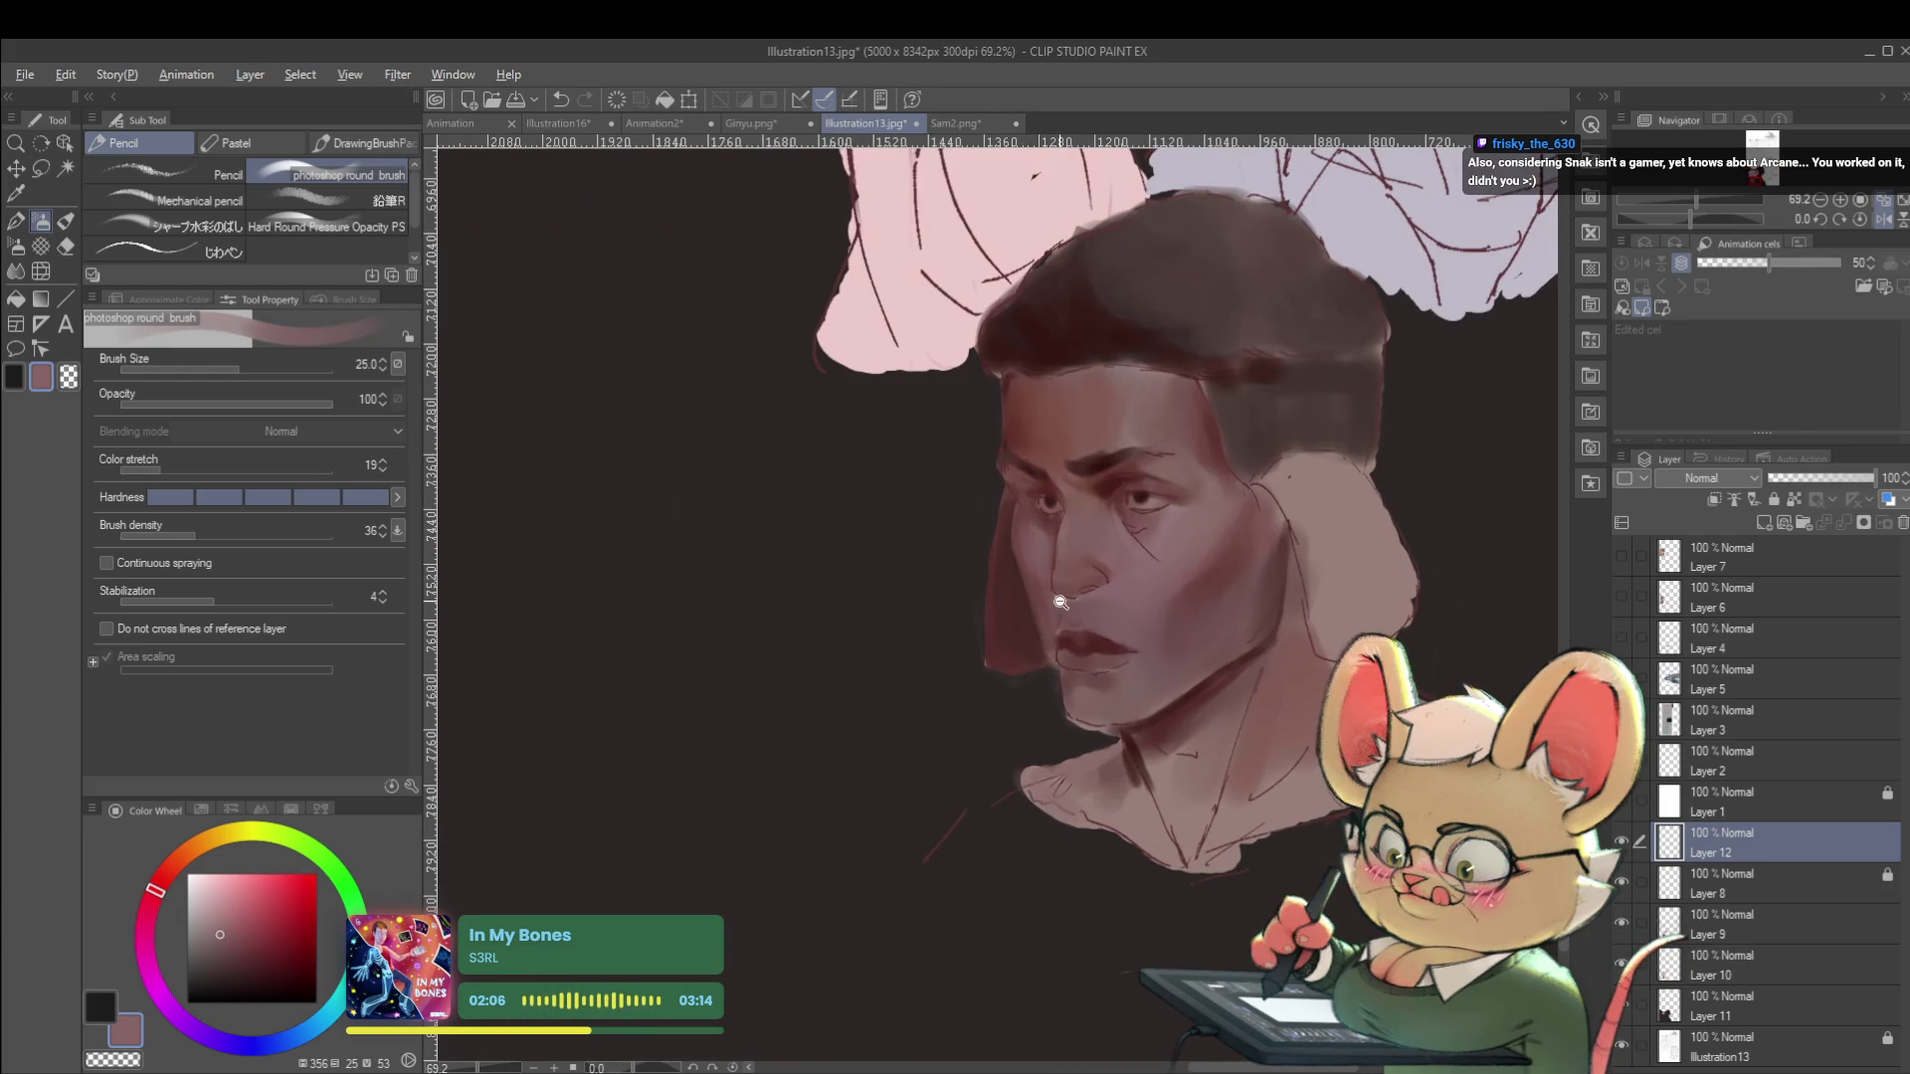
{"action": "scroll", "coordinate": [1057, 598], "scroll_direction": "down", "scroll_amount": 4}
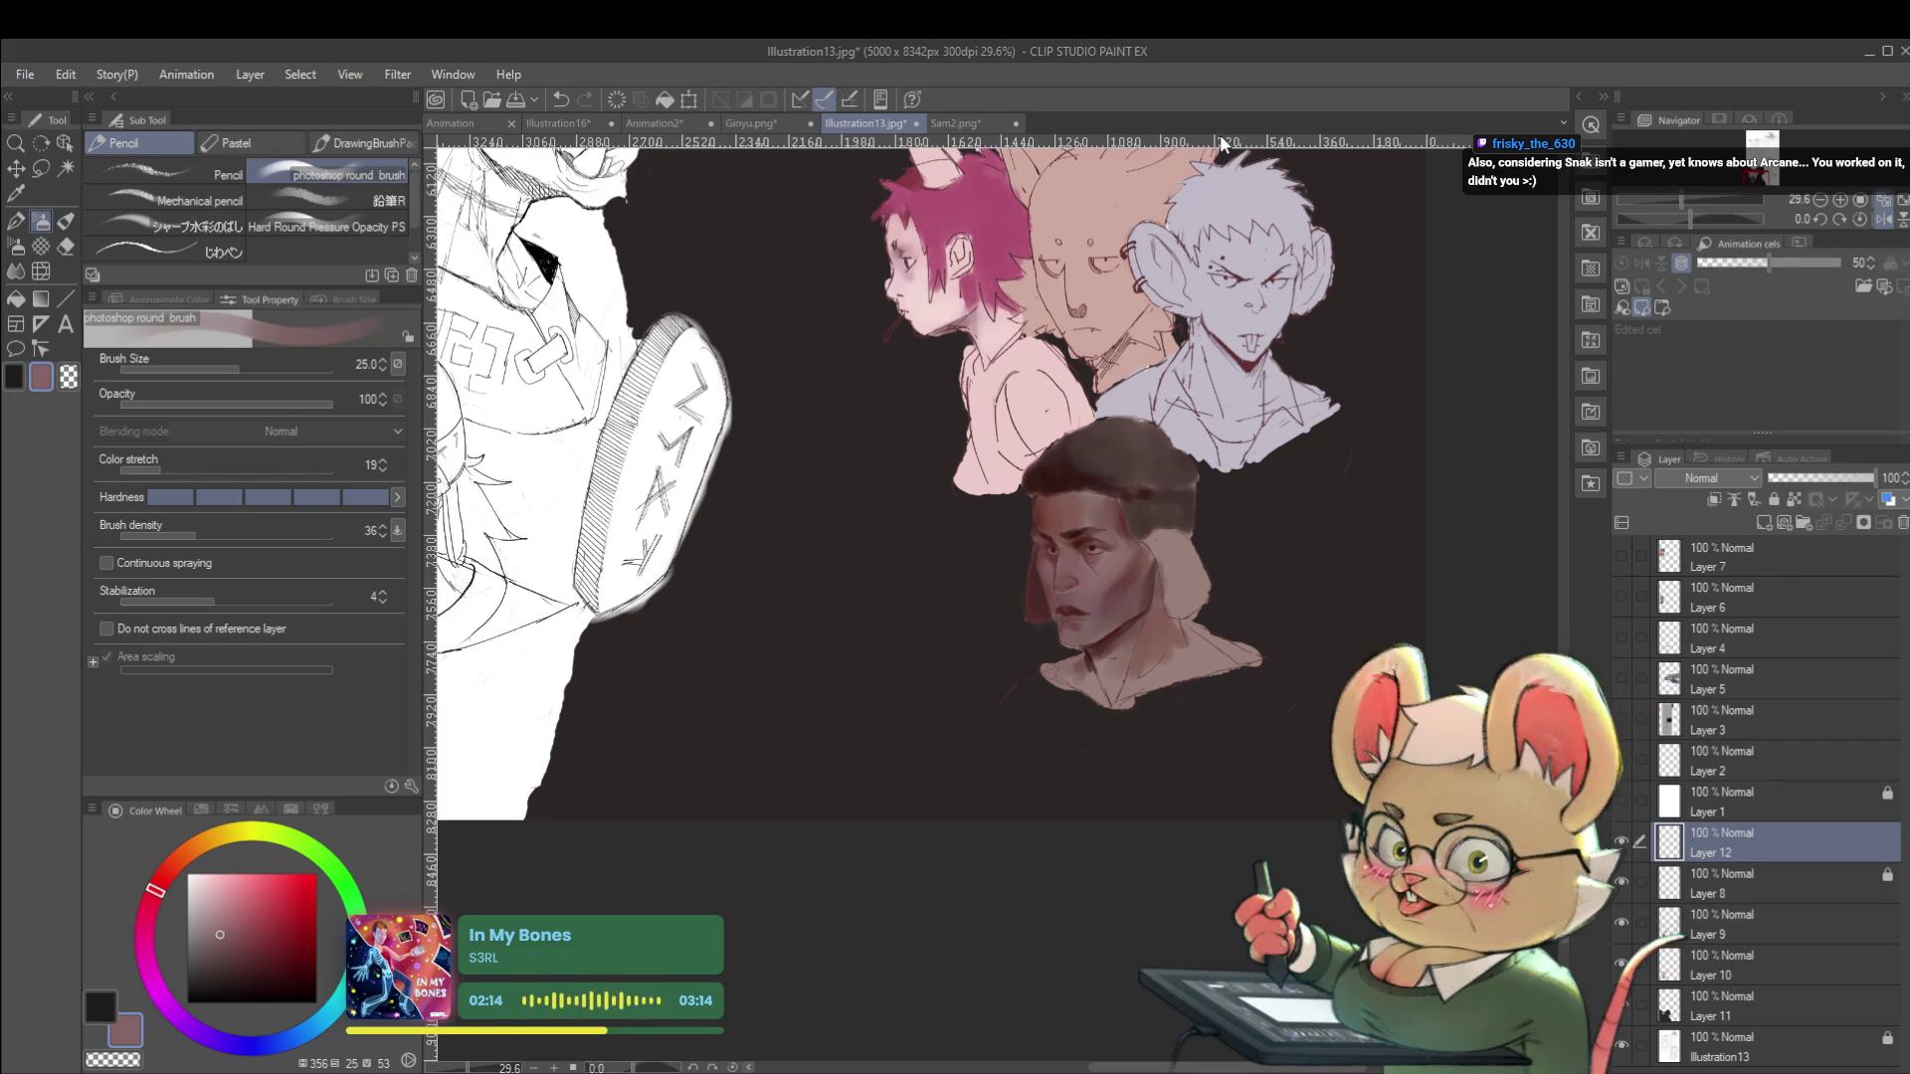
{"action": "left_click", "coordinate": [1883, 219]}
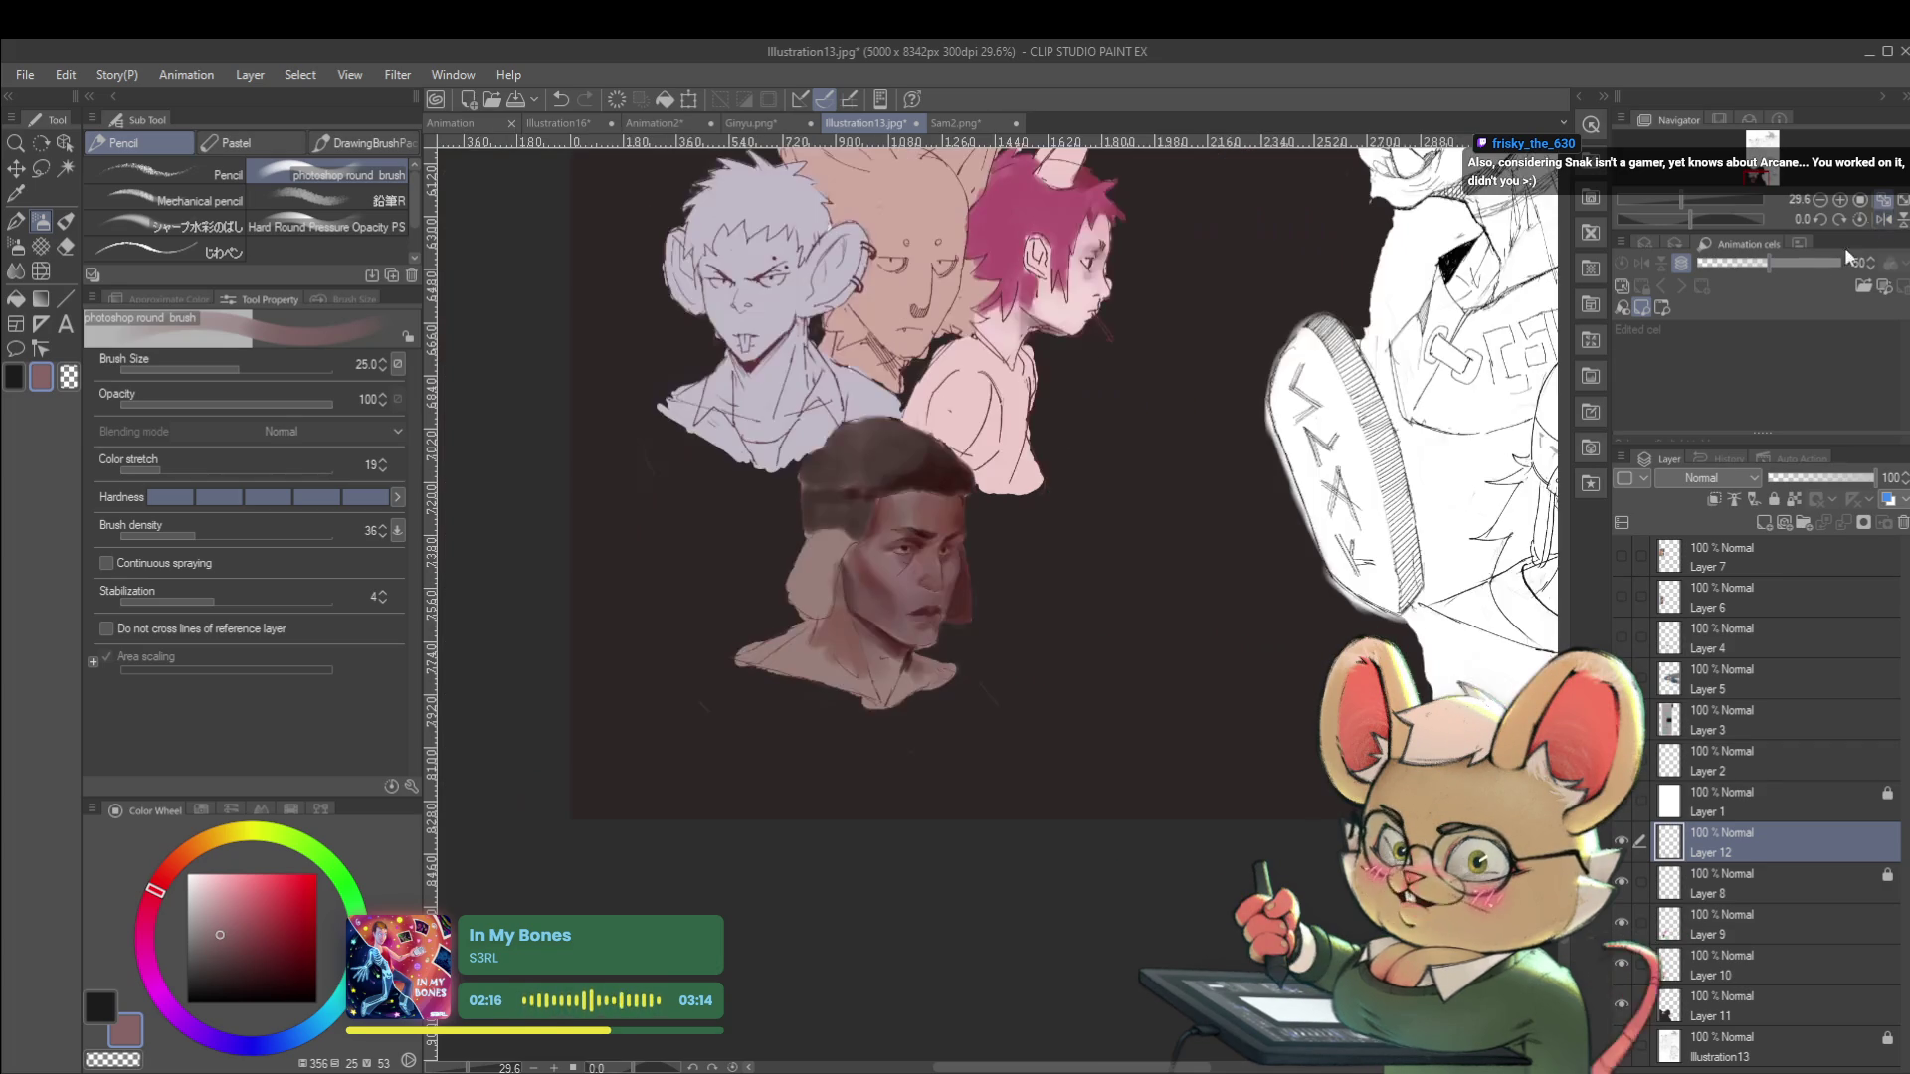
Sample darker and lighter skin tones for the forehead, undoing one stray stroke.
{"action": "scroll", "coordinate": [946, 535], "scroll_direction": "up", "scroll_amount": 2}
{"action": "scroll", "coordinate": [852, 491], "scroll_direction": "up", "scroll_amount": 2}
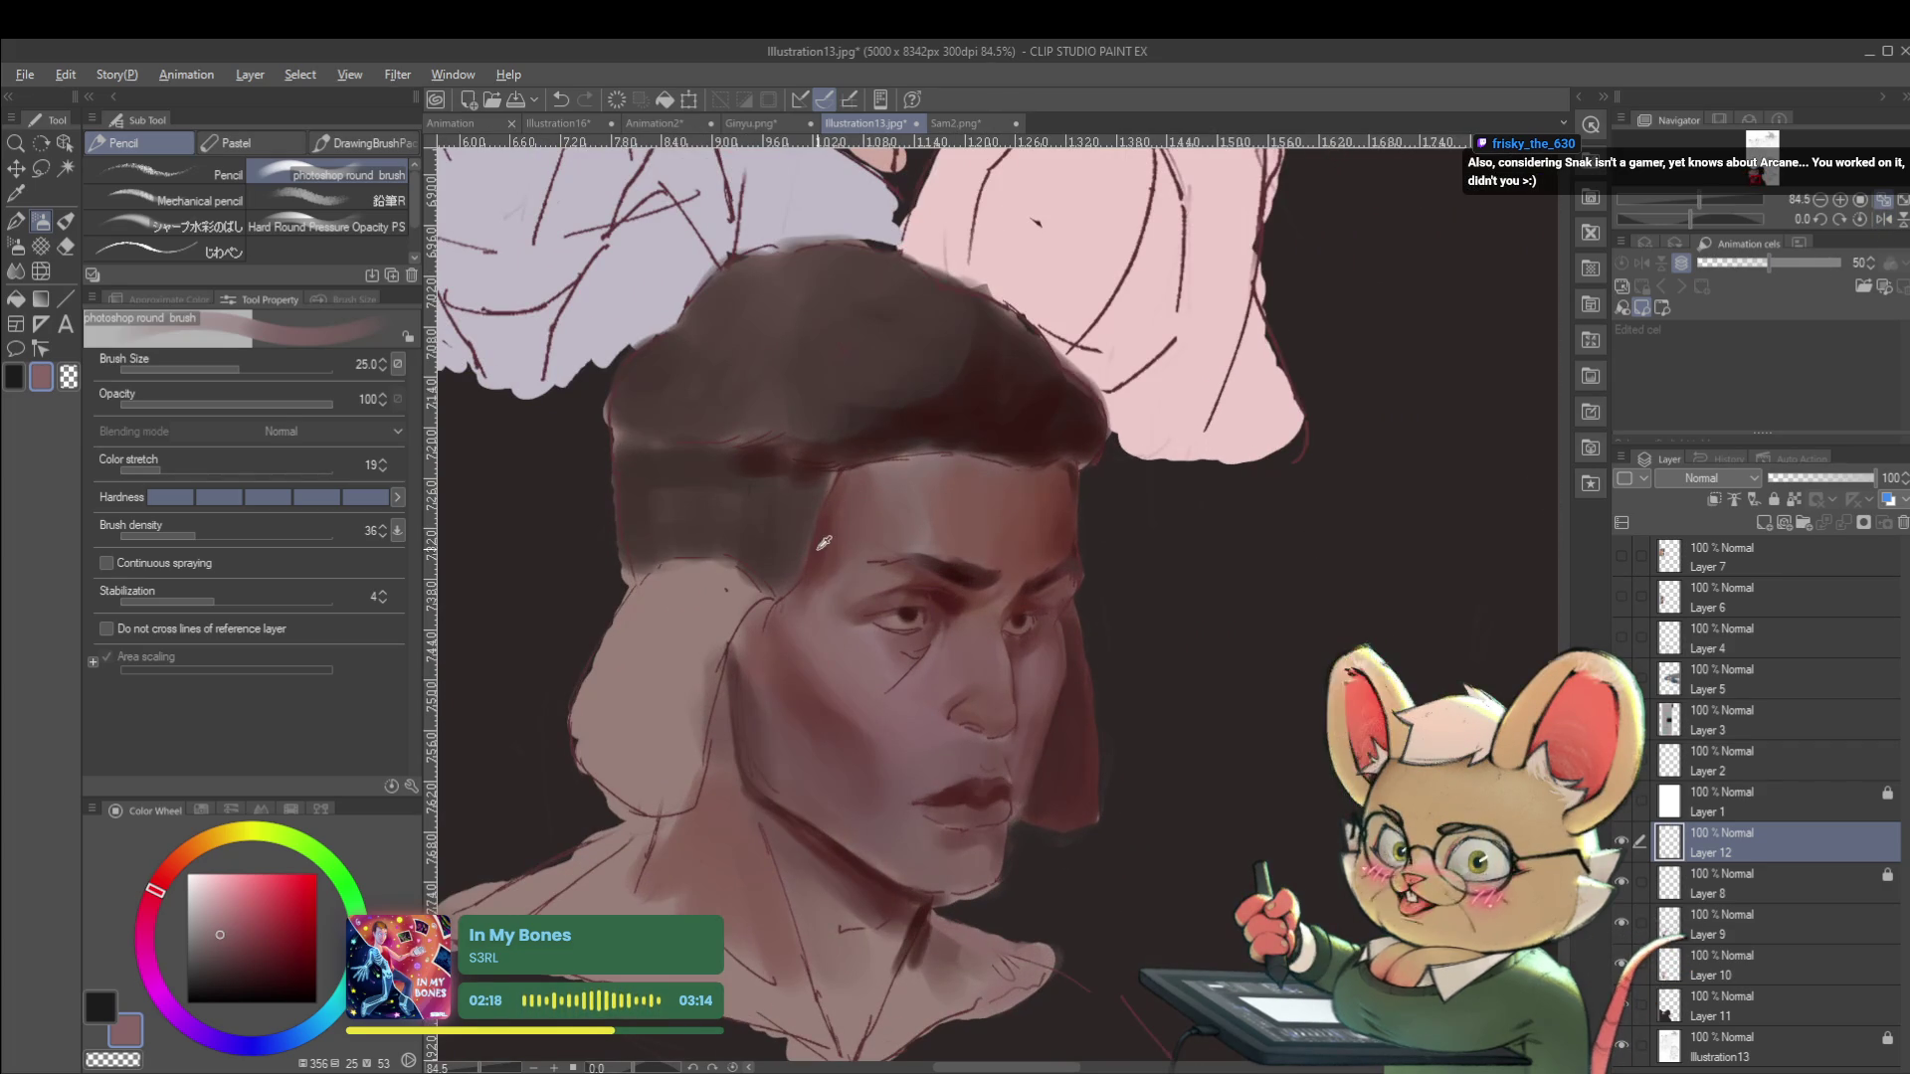
{"action": "left_click", "coordinate": [859, 471], "text": "alt"}
{"action": "left_click", "coordinate": [825, 473], "text": "alt"}
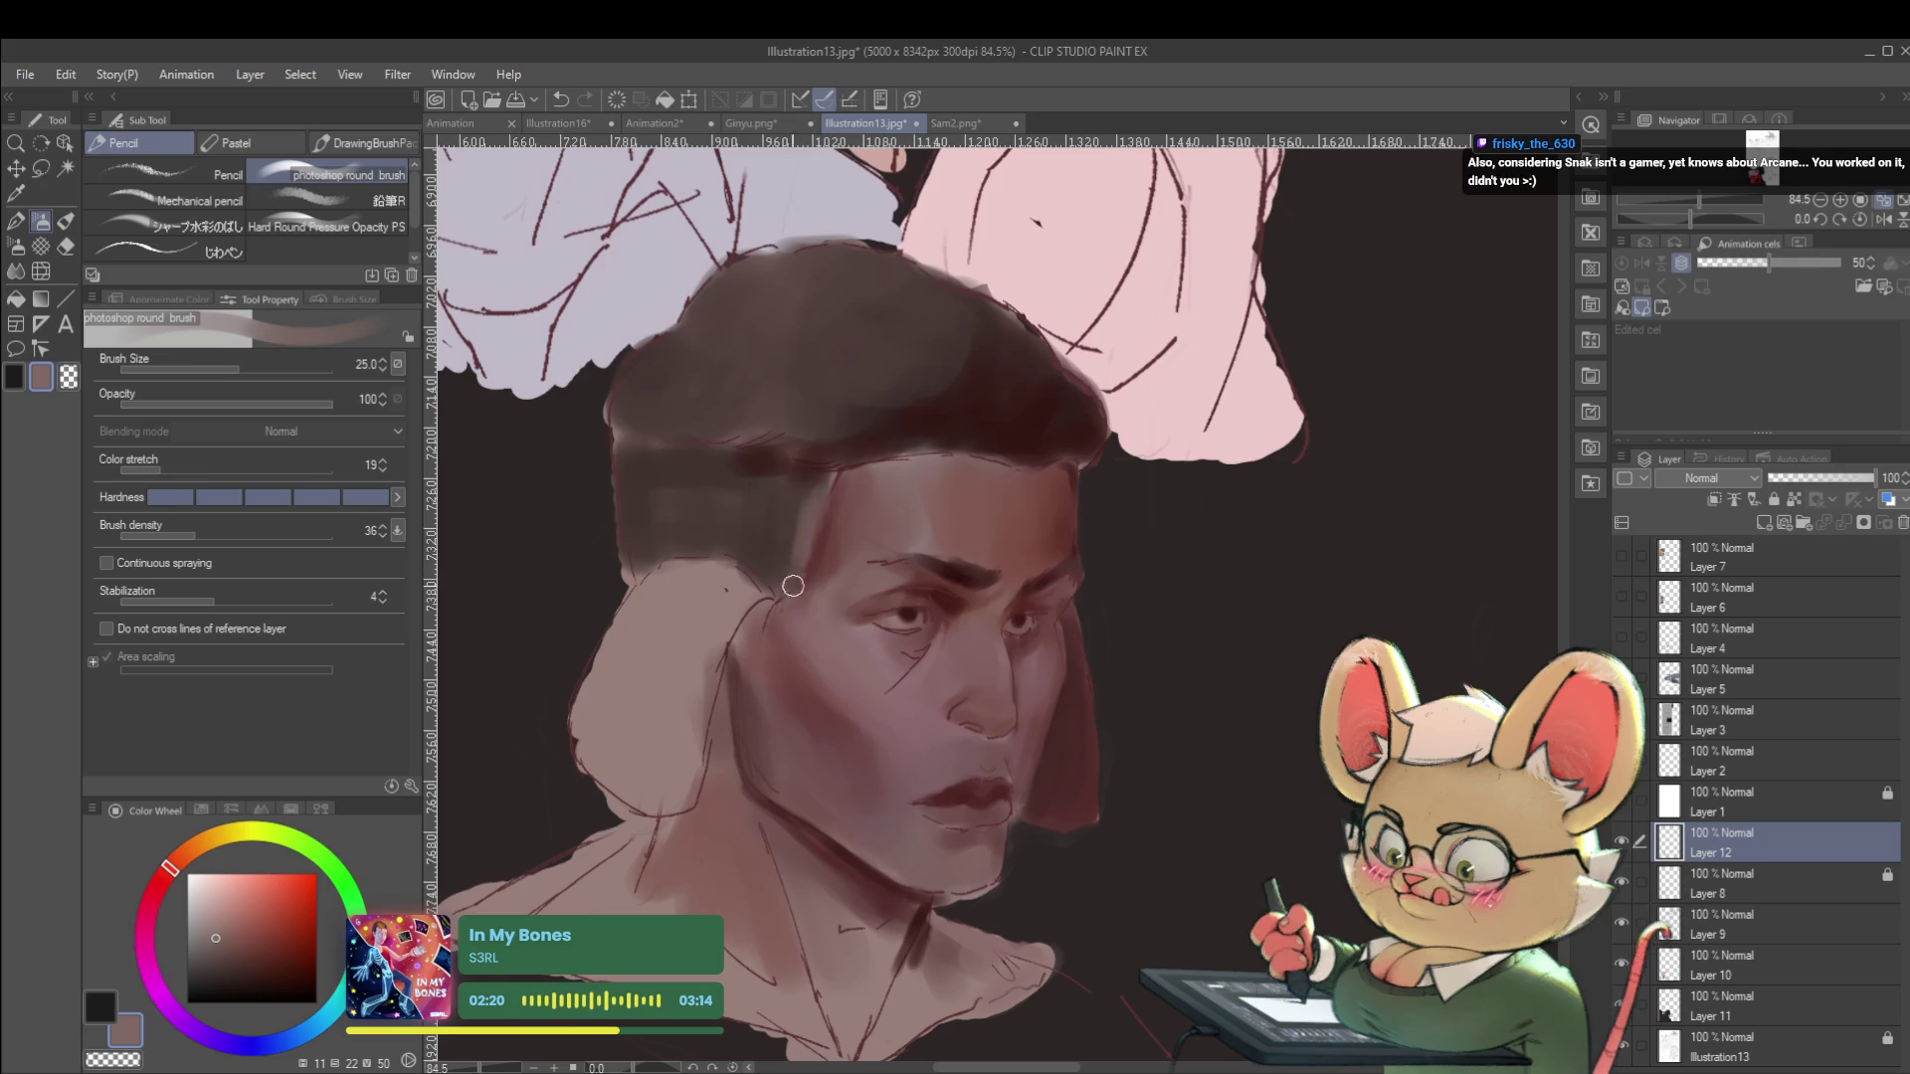
{"action": "key", "text": "ctrl+z"}
{"action": "left_click", "coordinate": [866, 502], "text": "alt"}
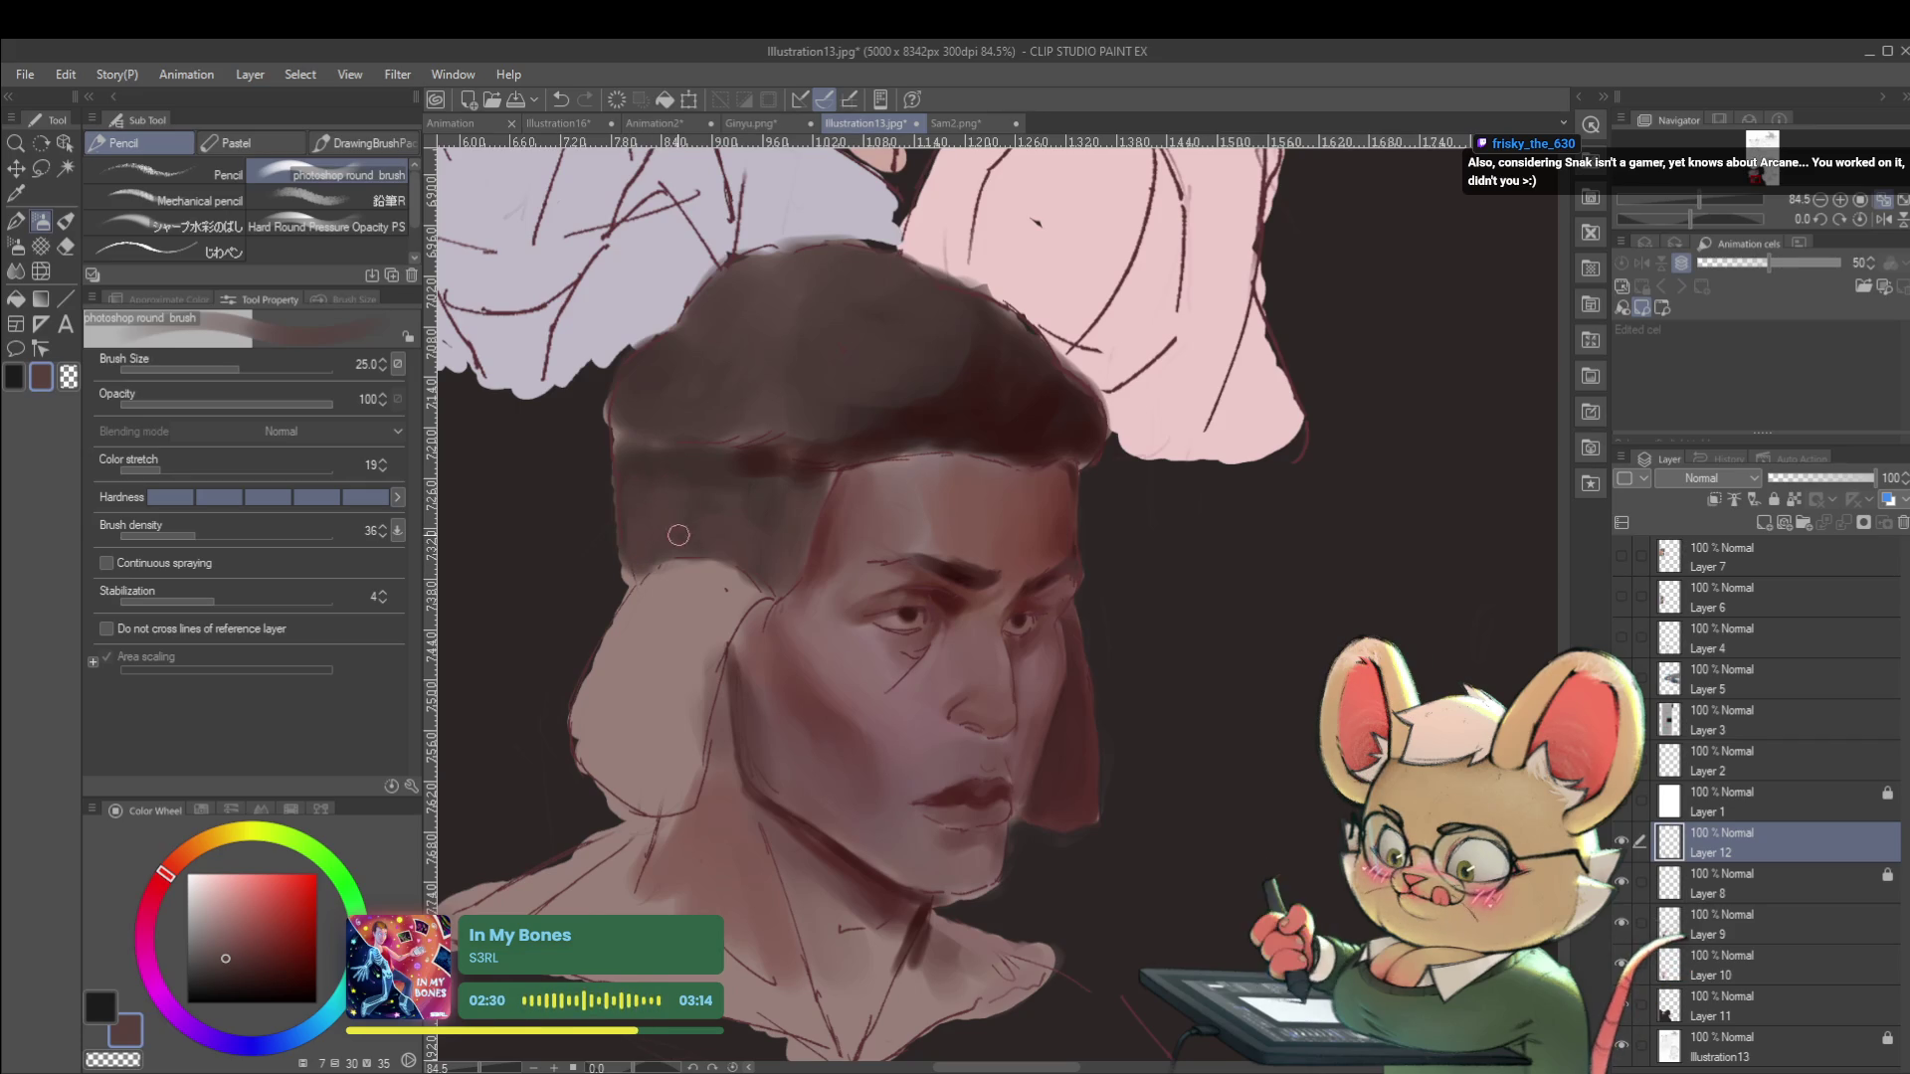
Paint the forehead and brow with muted skin tones at brush size 20, checking it mirrored.
{"action": "scroll", "coordinate": [760, 451], "scroll_direction": "down", "scroll_amount": 5}
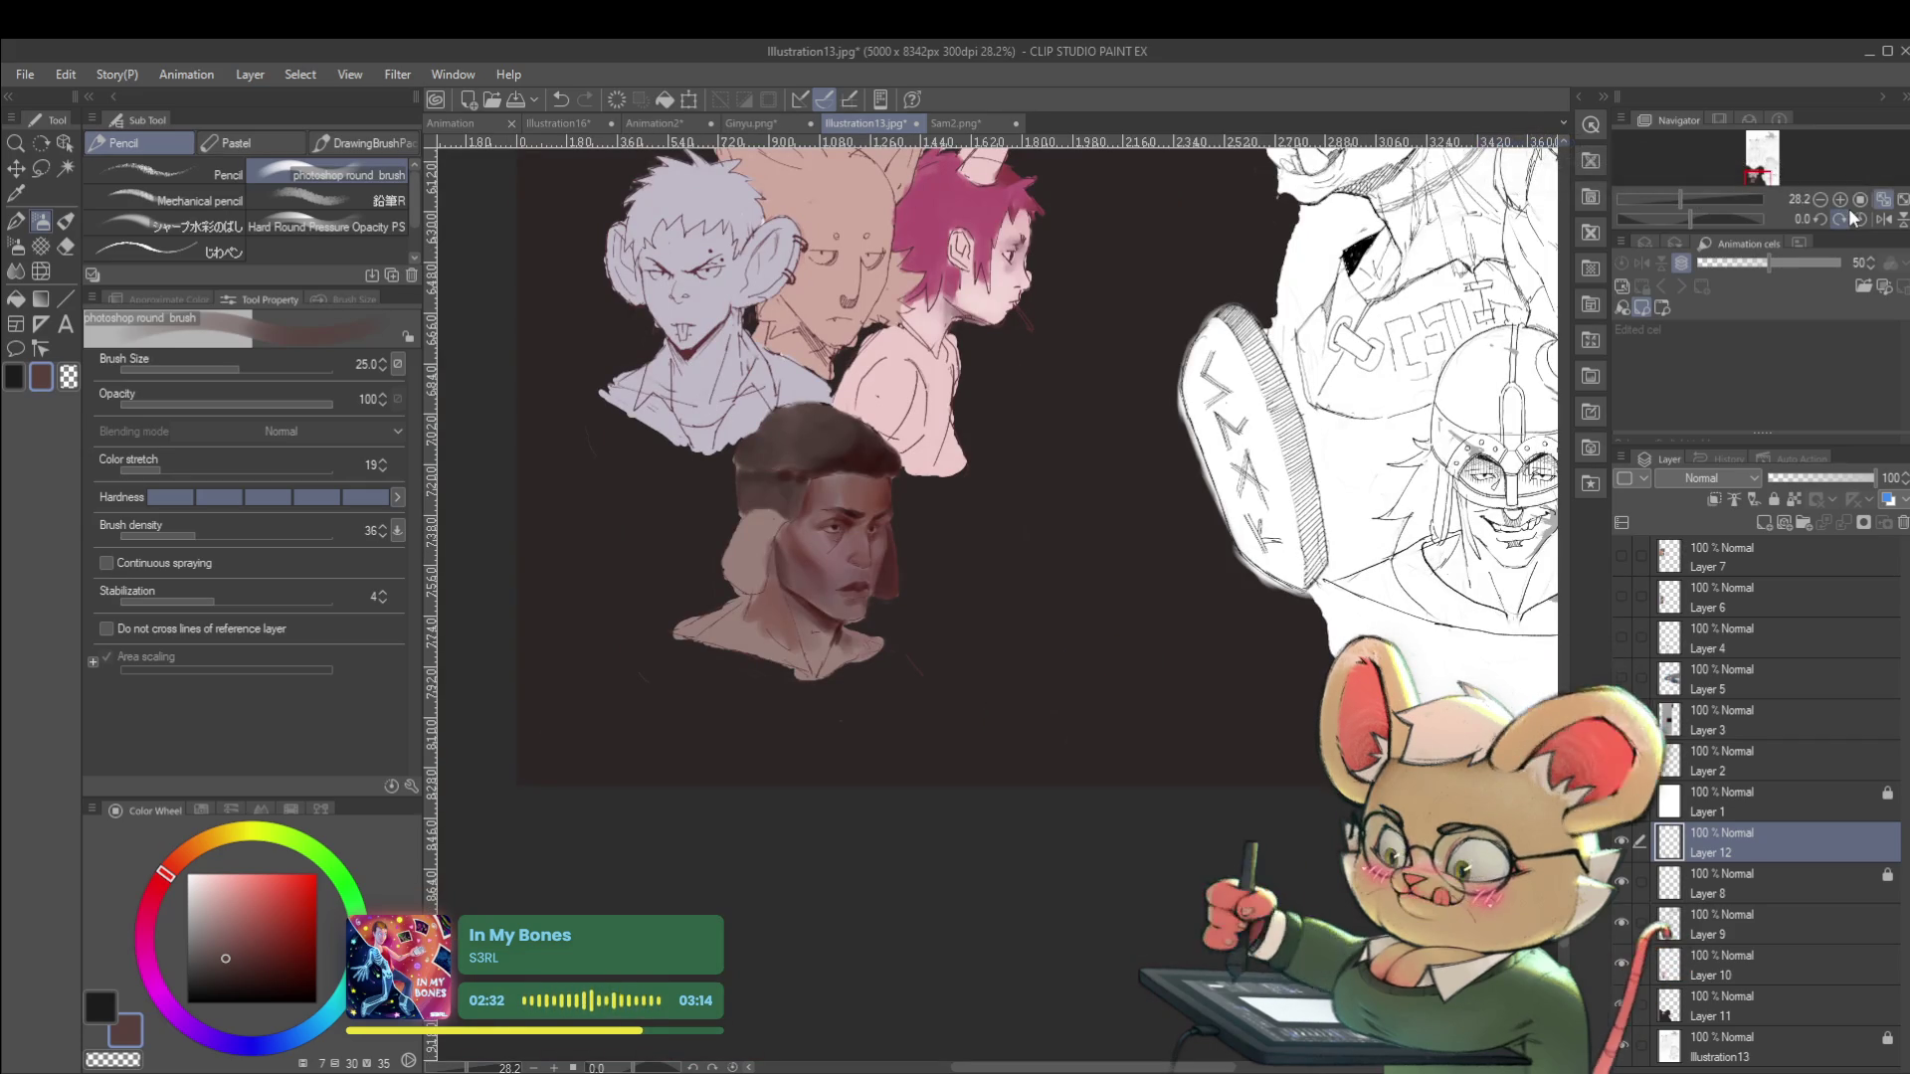
{"action": "scroll", "coordinate": [803, 501], "scroll_direction": "up", "scroll_amount": 4}
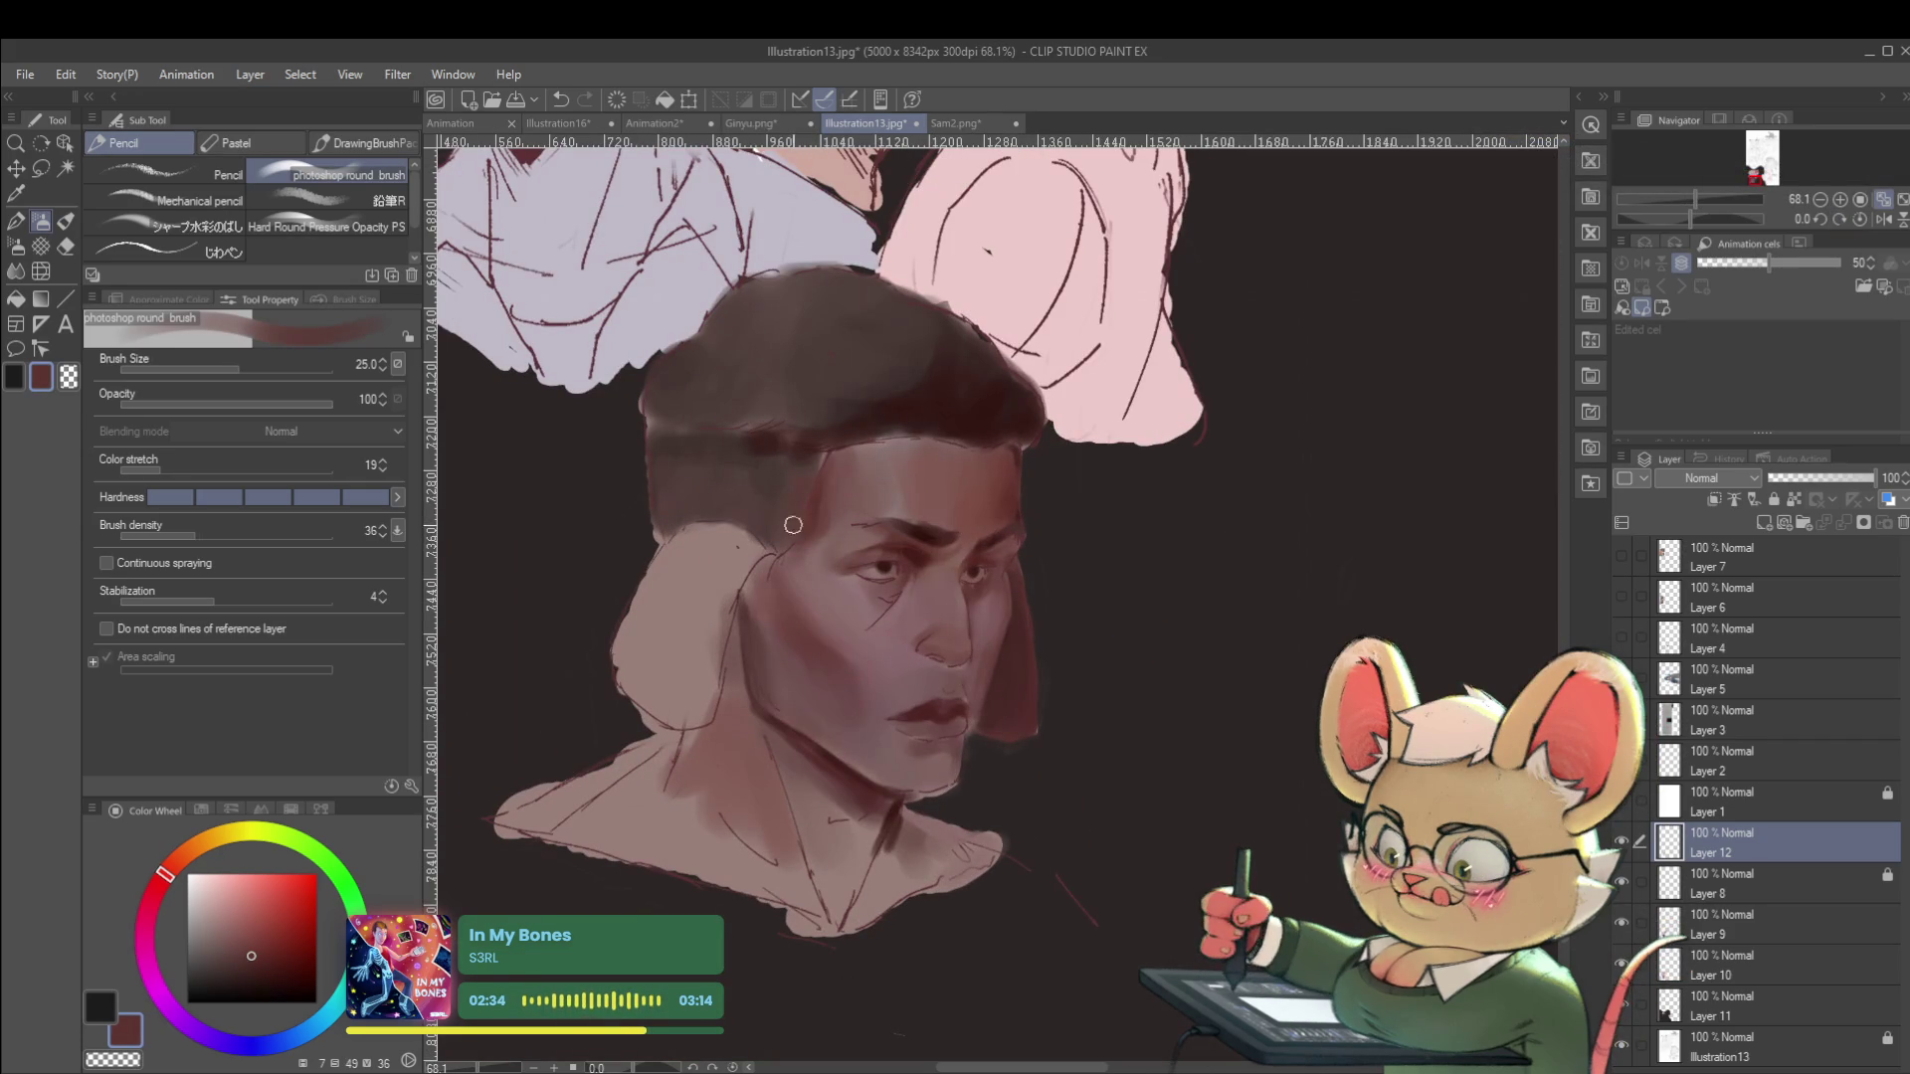
{"action": "scroll", "coordinate": [819, 460], "scroll_direction": "down", "scroll_amount": 4}
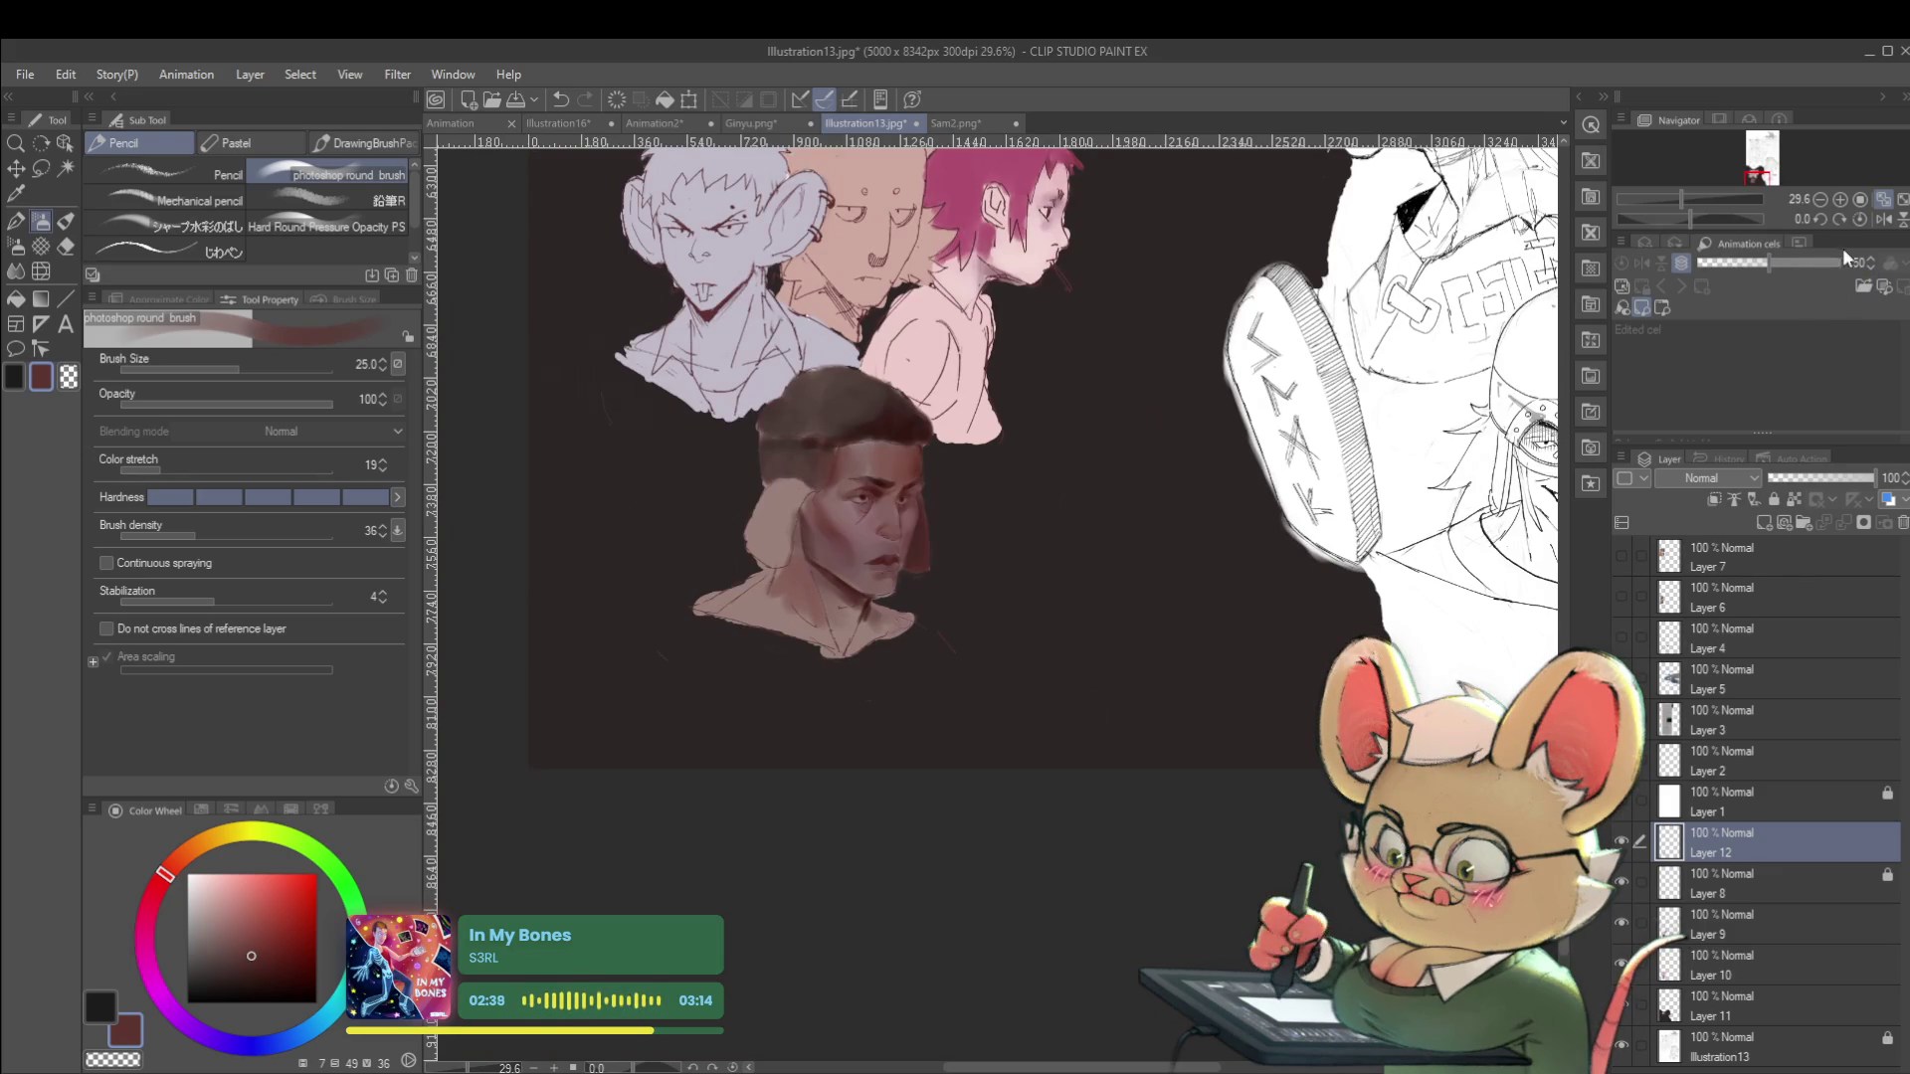
{"action": "left_click", "coordinate": [1884, 223]}
{"action": "scroll", "coordinate": [938, 587], "scroll_direction": "up", "scroll_amount": 6}
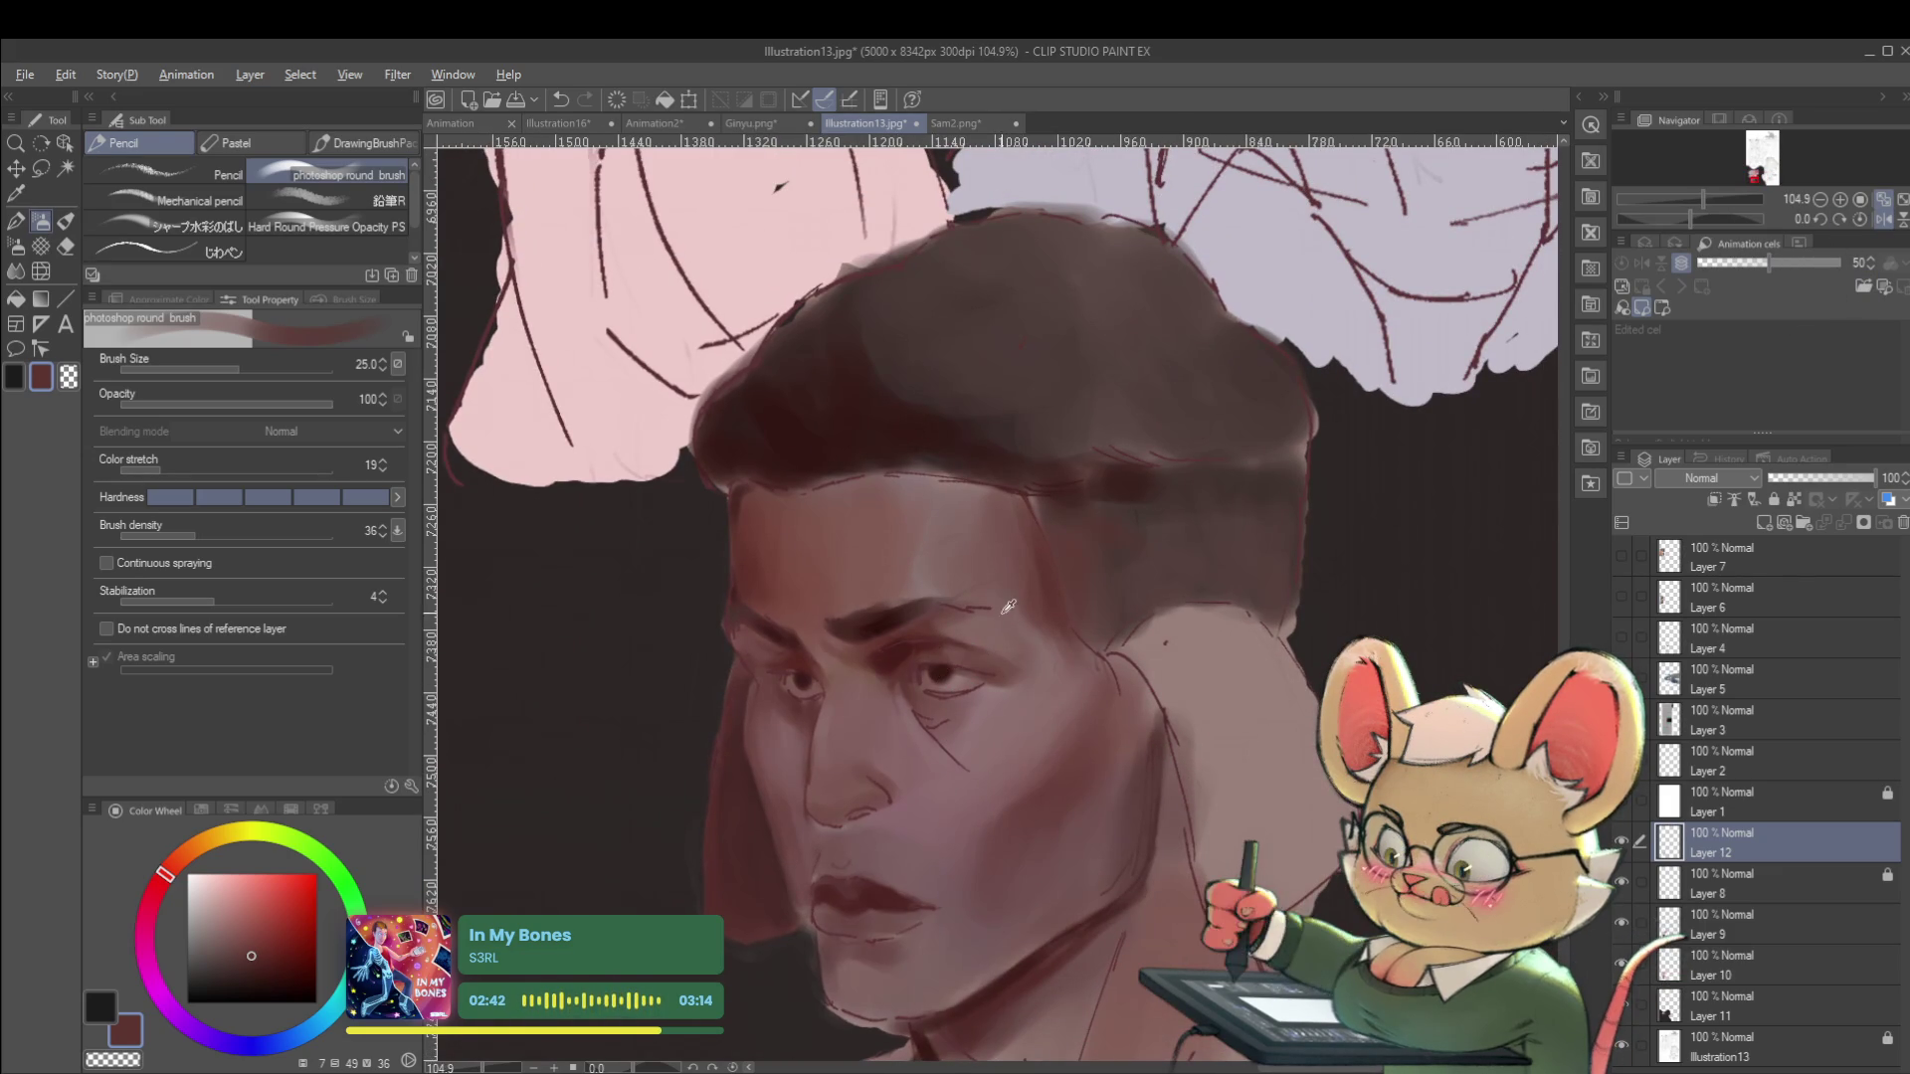
{"action": "left_click", "coordinate": [929, 577], "text": "alt"}
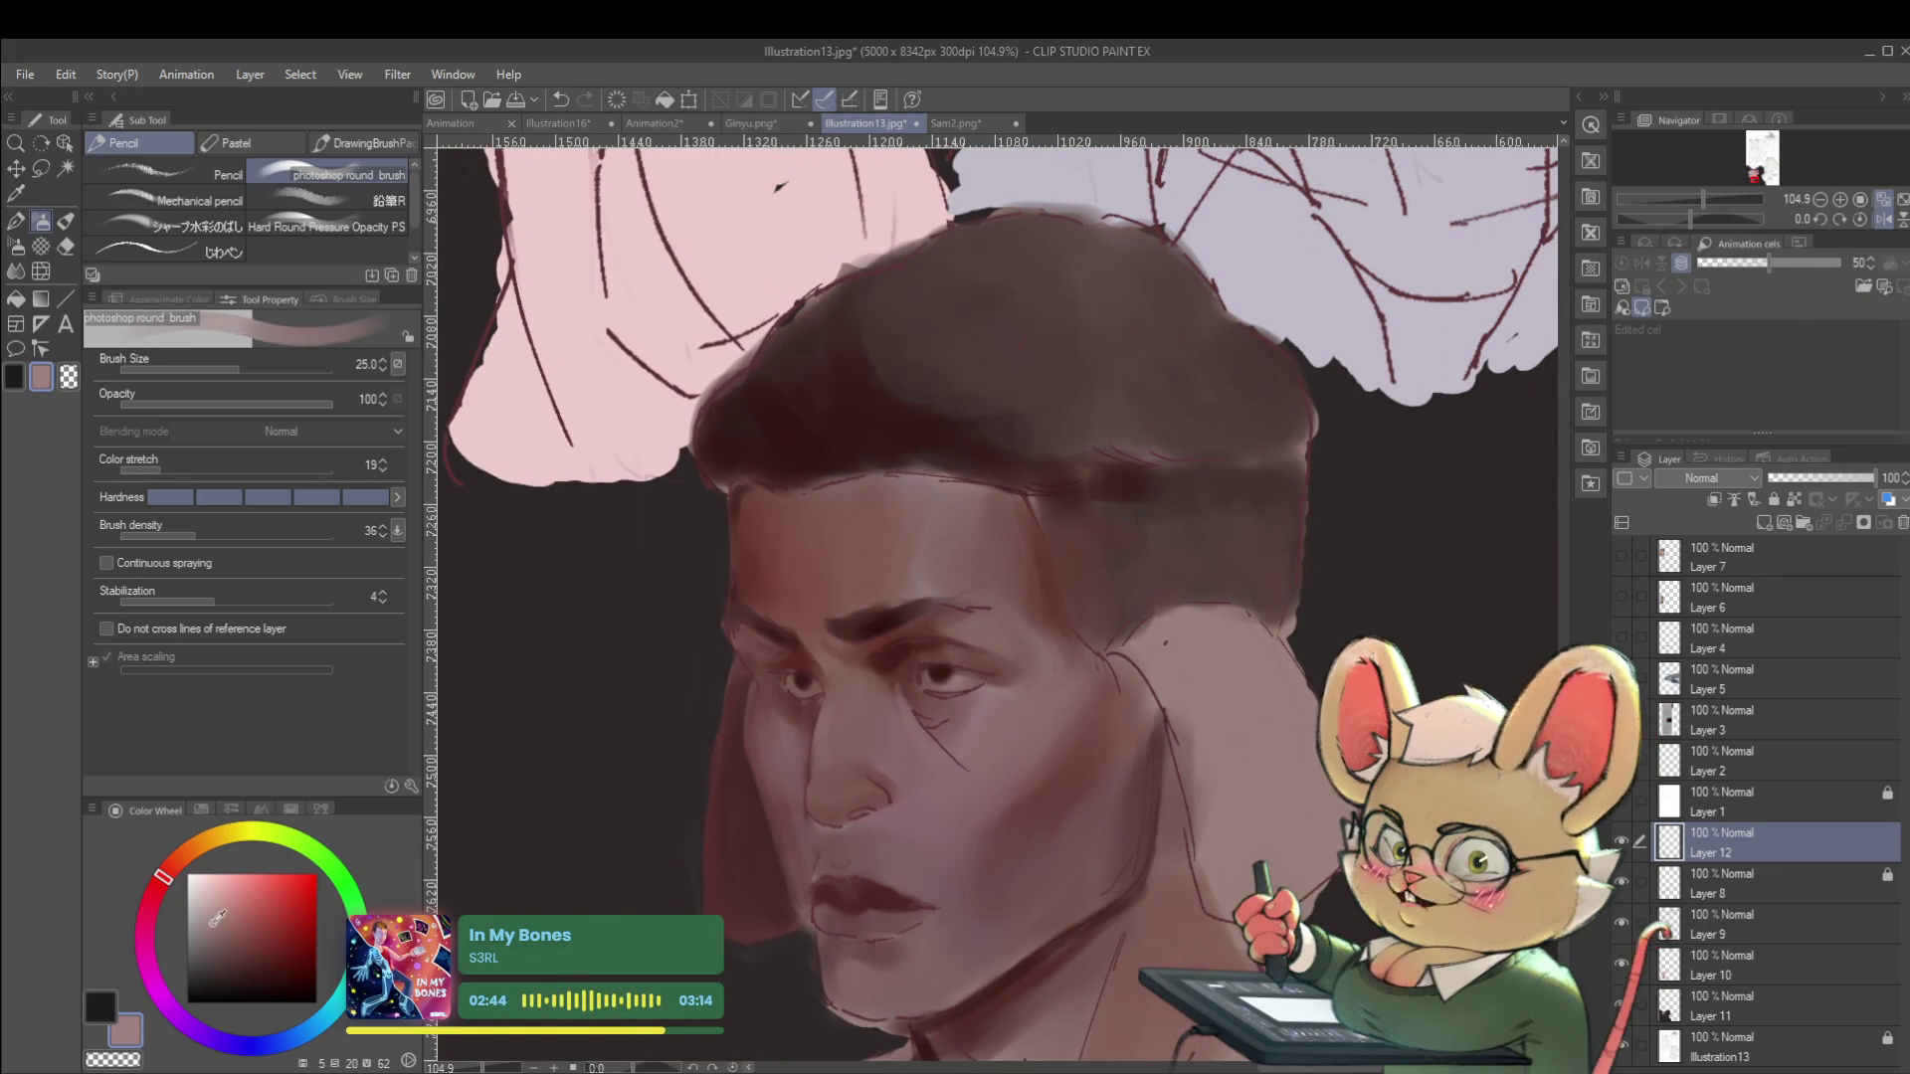
{"action": "key", "text": "bracketleft"}
{"action": "key", "text": "bracketleft"}
{"action": "key", "text": "bracketleft"}
{"action": "key", "text": "bracketleft"}
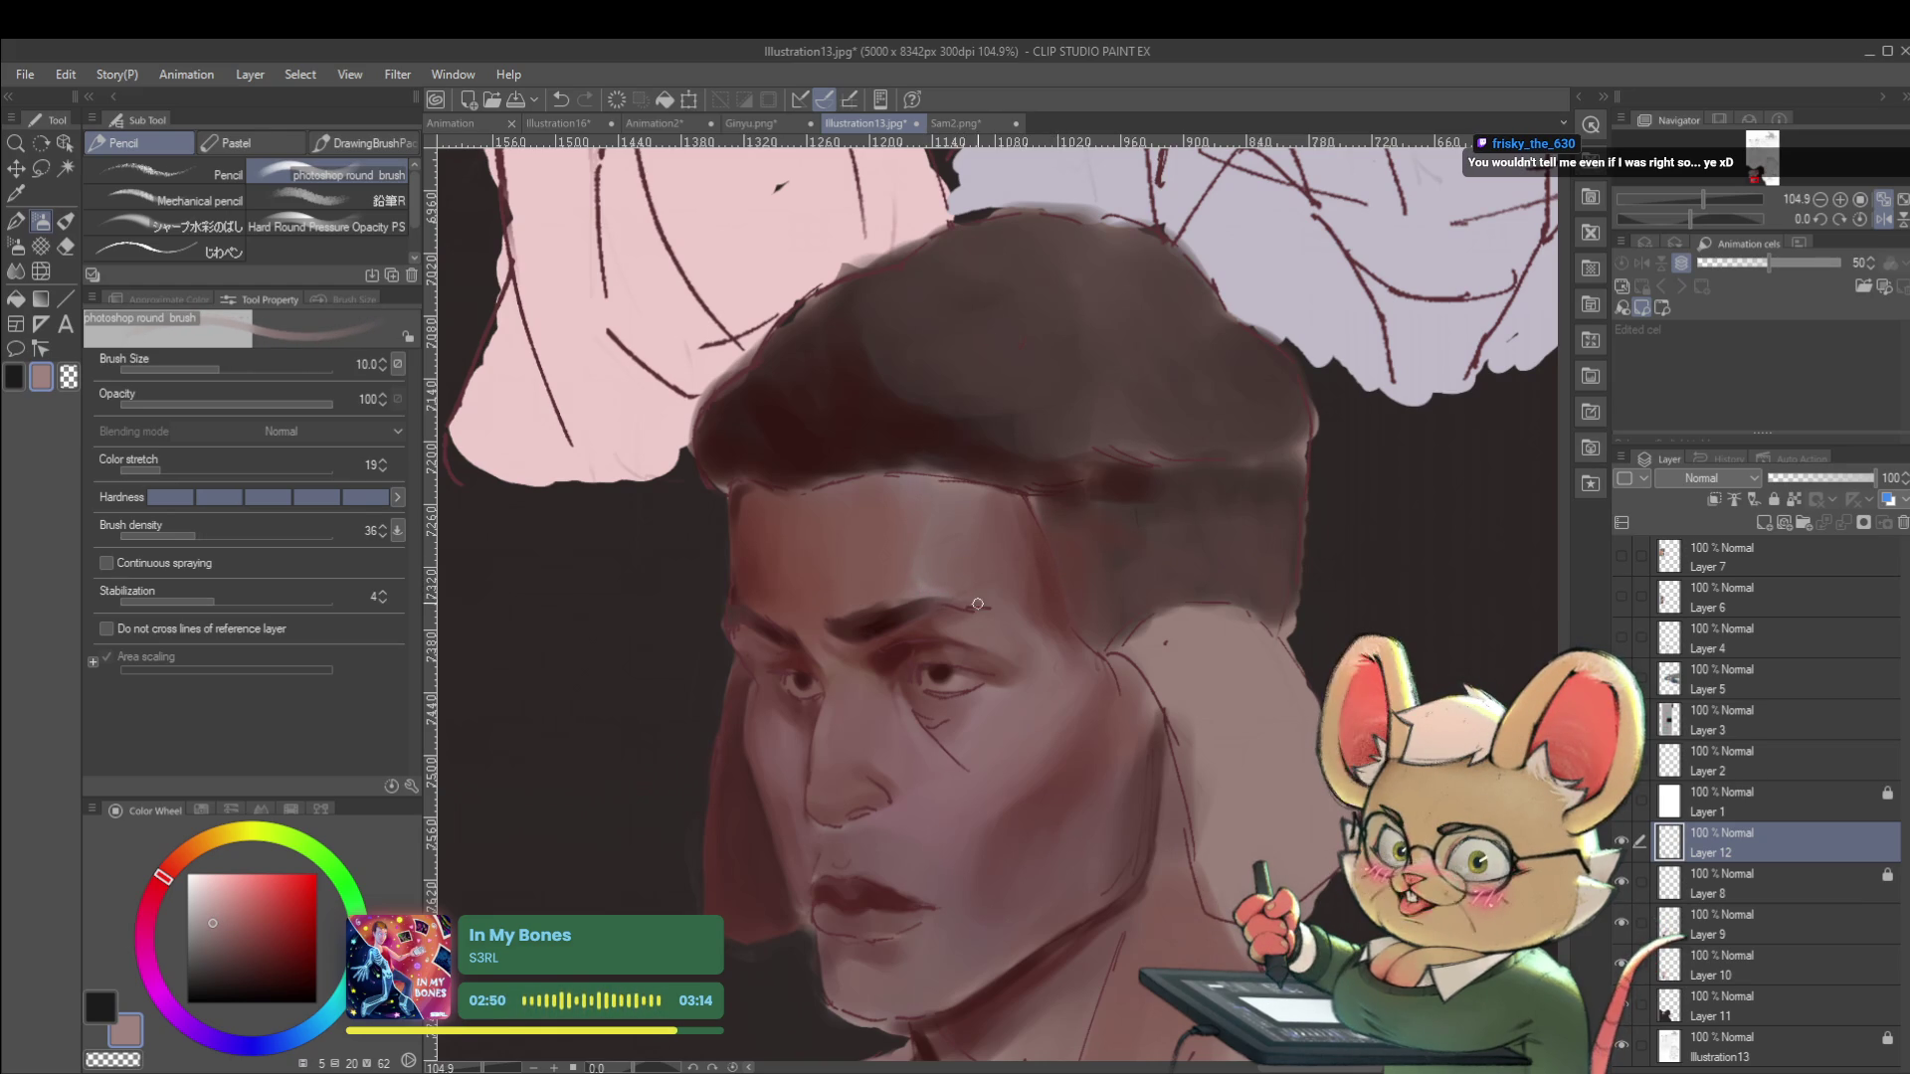
{"action": "key", "text": "bracketright"}
{"action": "key", "text": "bracketright"}
{"action": "key", "text": "bracketright"}
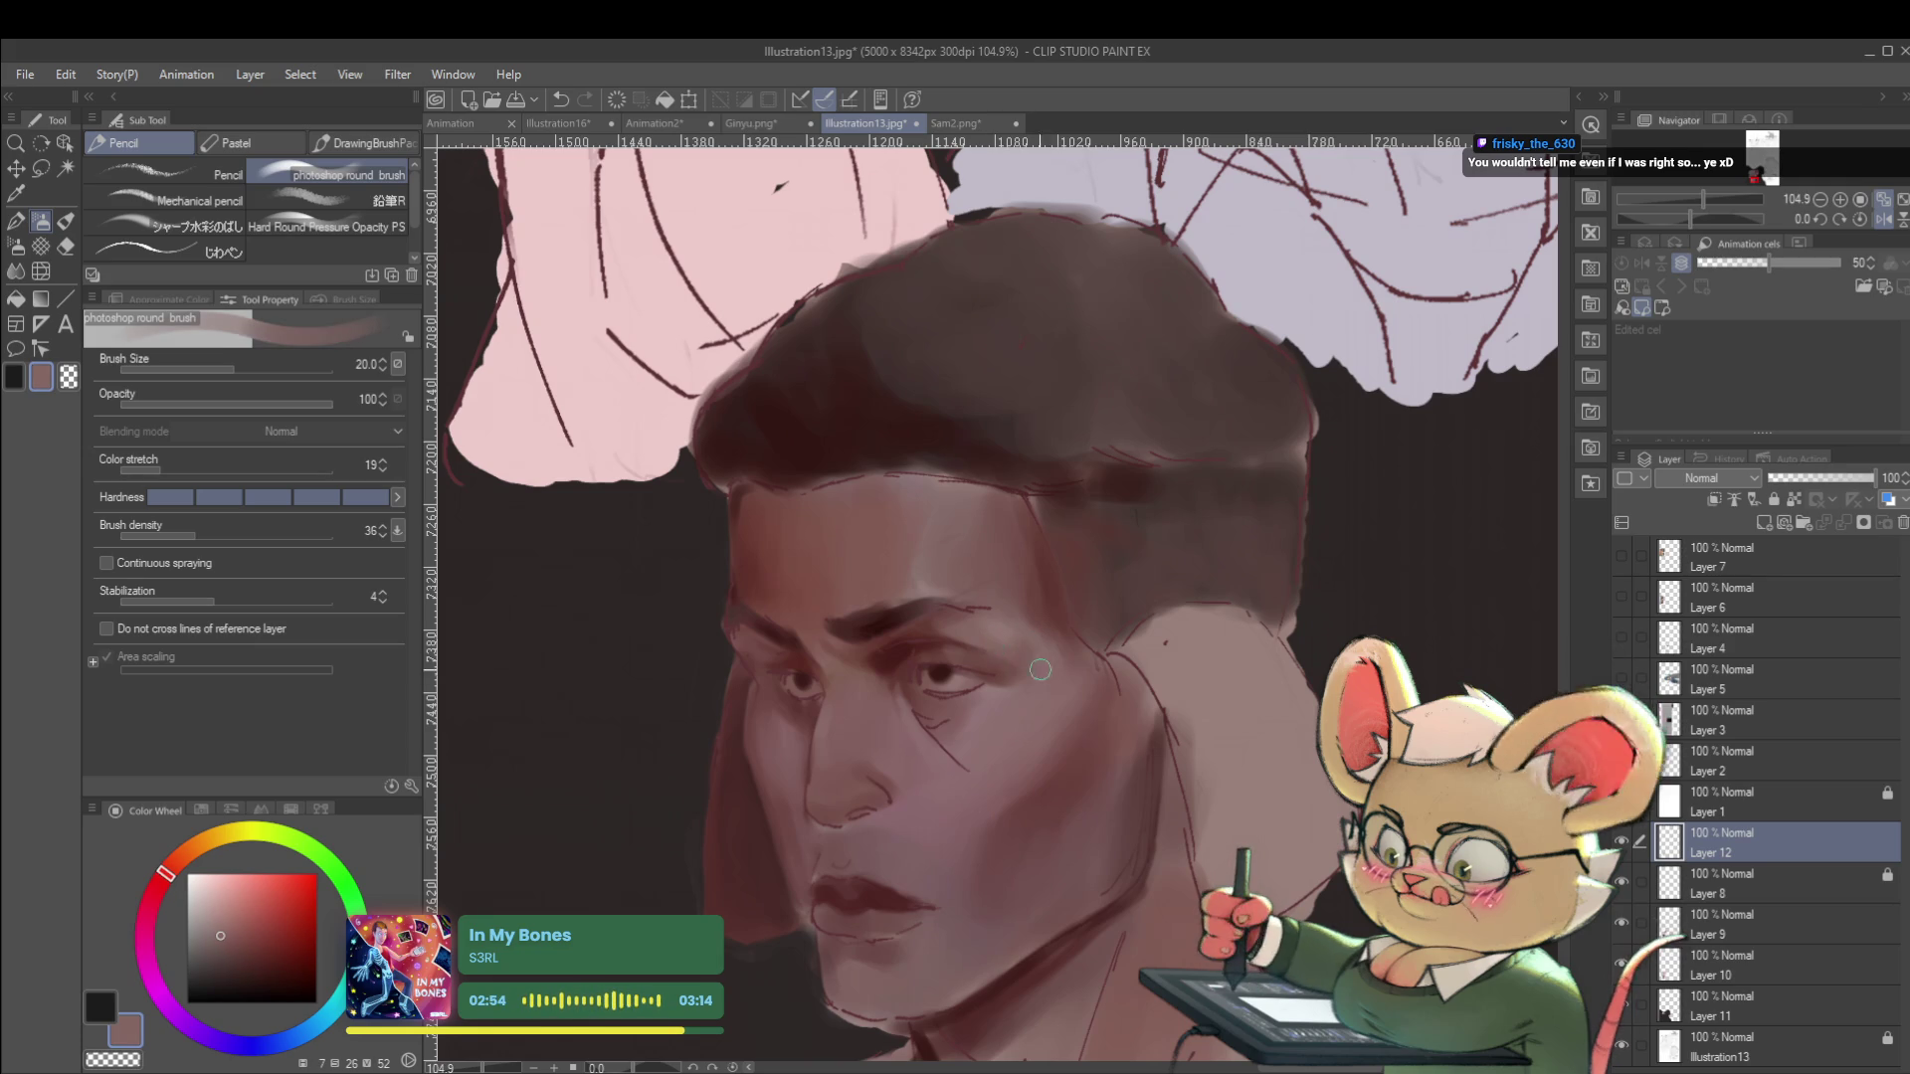
{"action": "left_click", "coordinate": [1052, 624], "text": "alt"}
{"action": "scroll", "coordinate": [1053, 625], "scroll_direction": "down", "scroll_amount": 4}
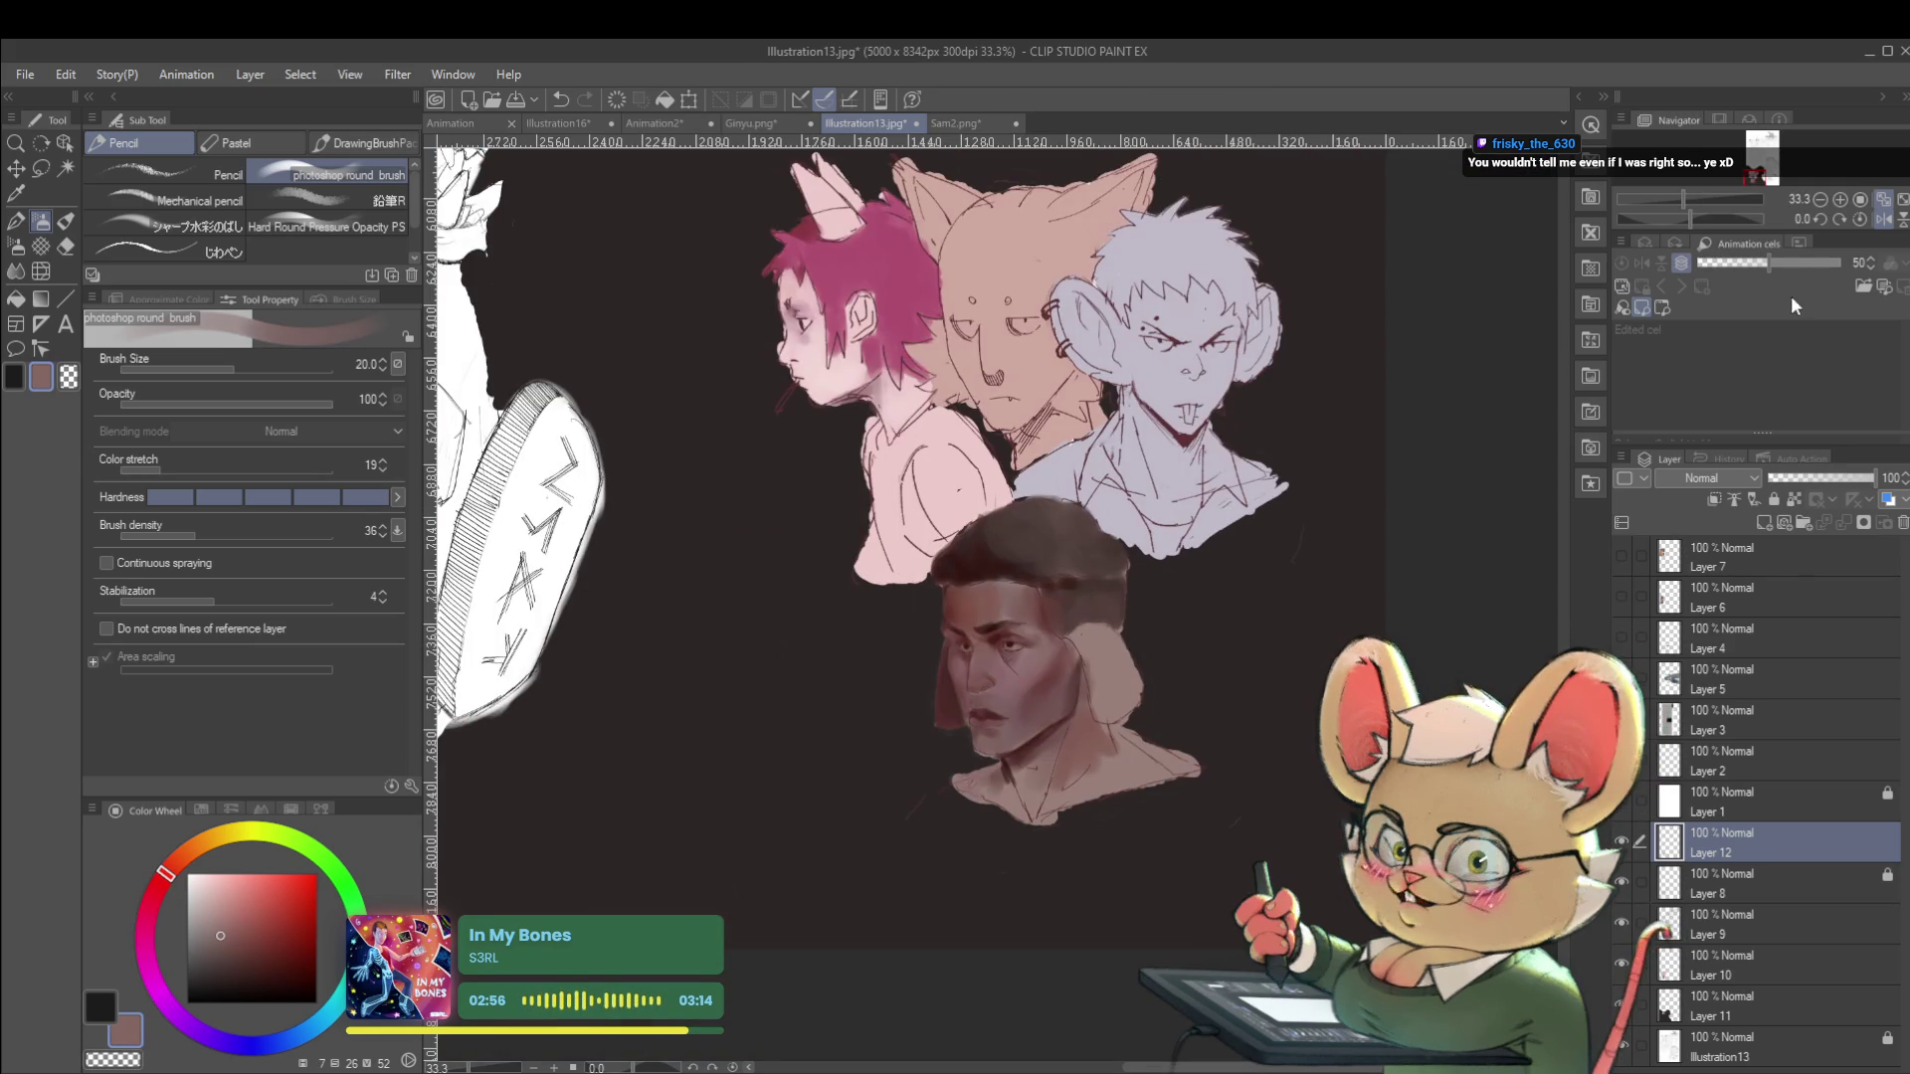
Sample the dark red from the face, checking the portrait flipped both ways.
{"action": "left_click", "coordinate": [1885, 220]}
{"action": "scroll", "coordinate": [984, 631], "scroll_direction": "up", "scroll_amount": 3}
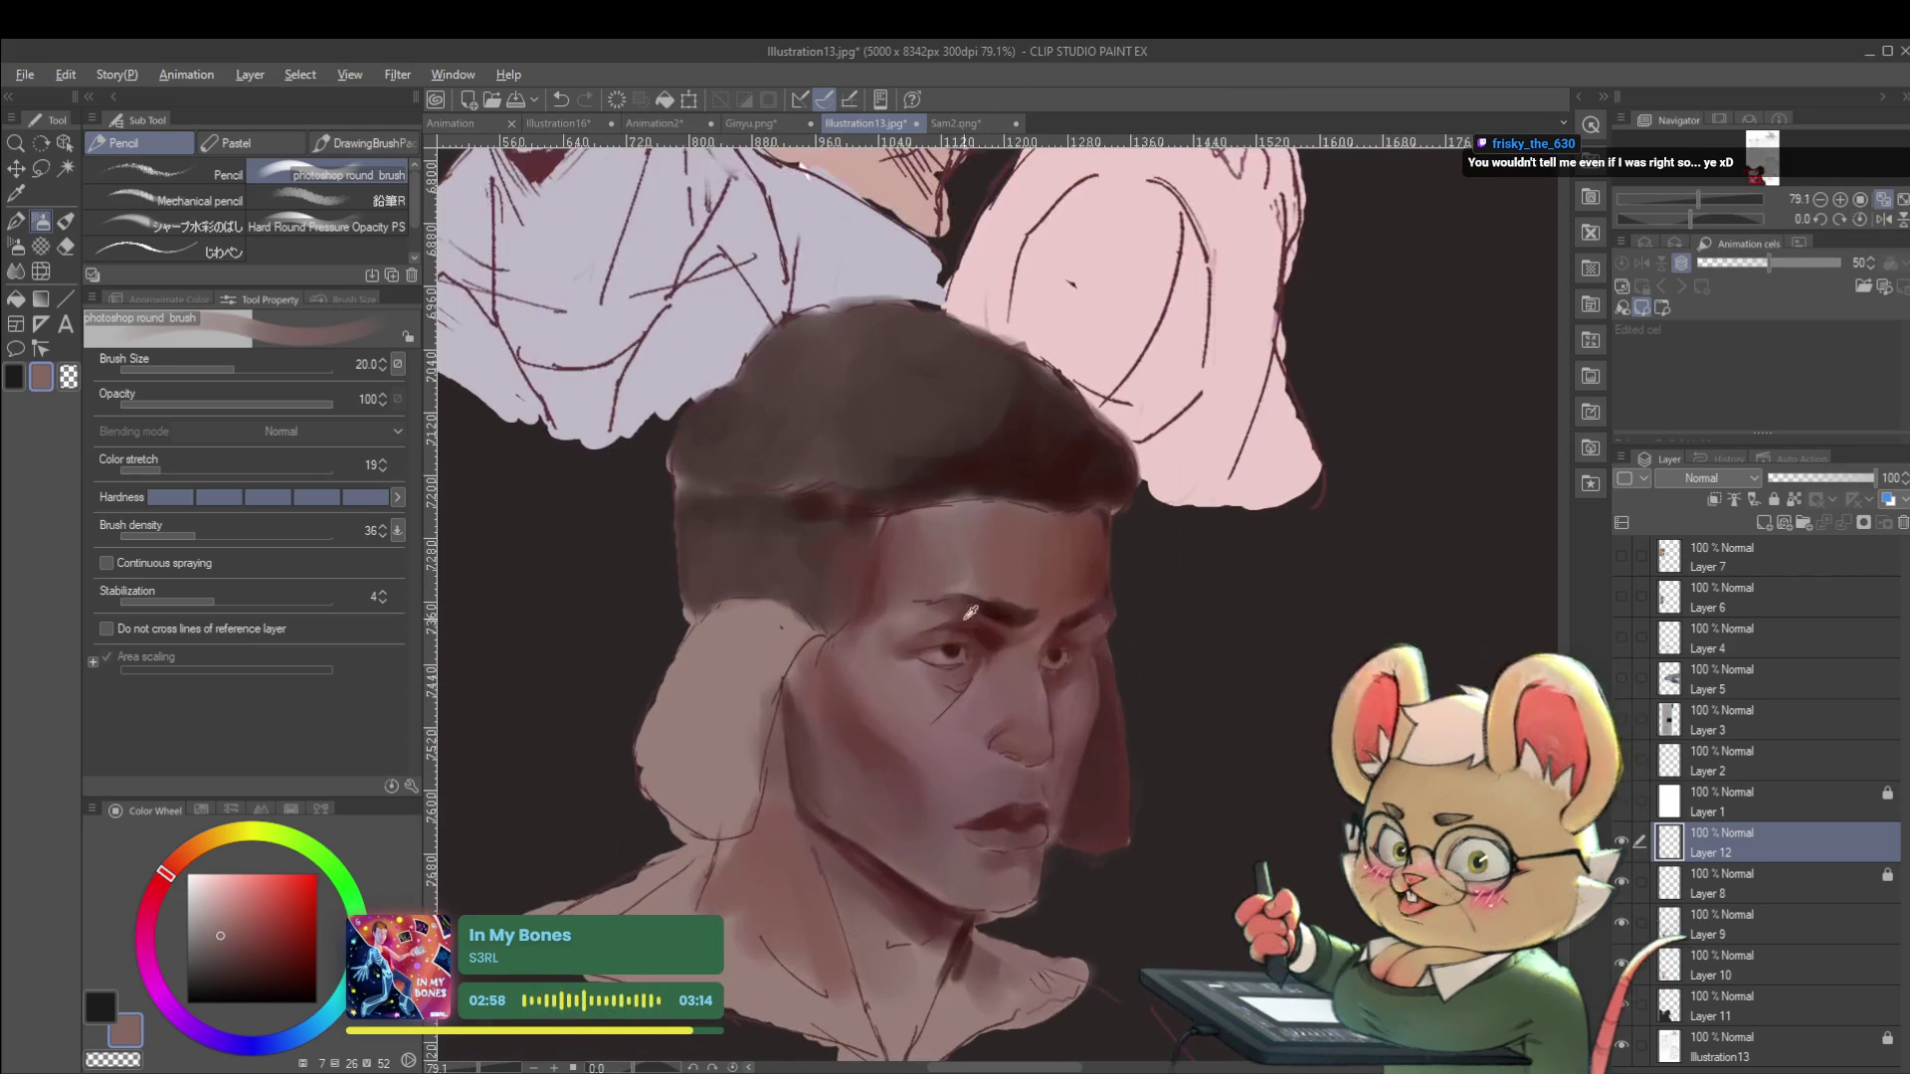
{"action": "left_click", "coordinate": [983, 630], "text": "alt"}
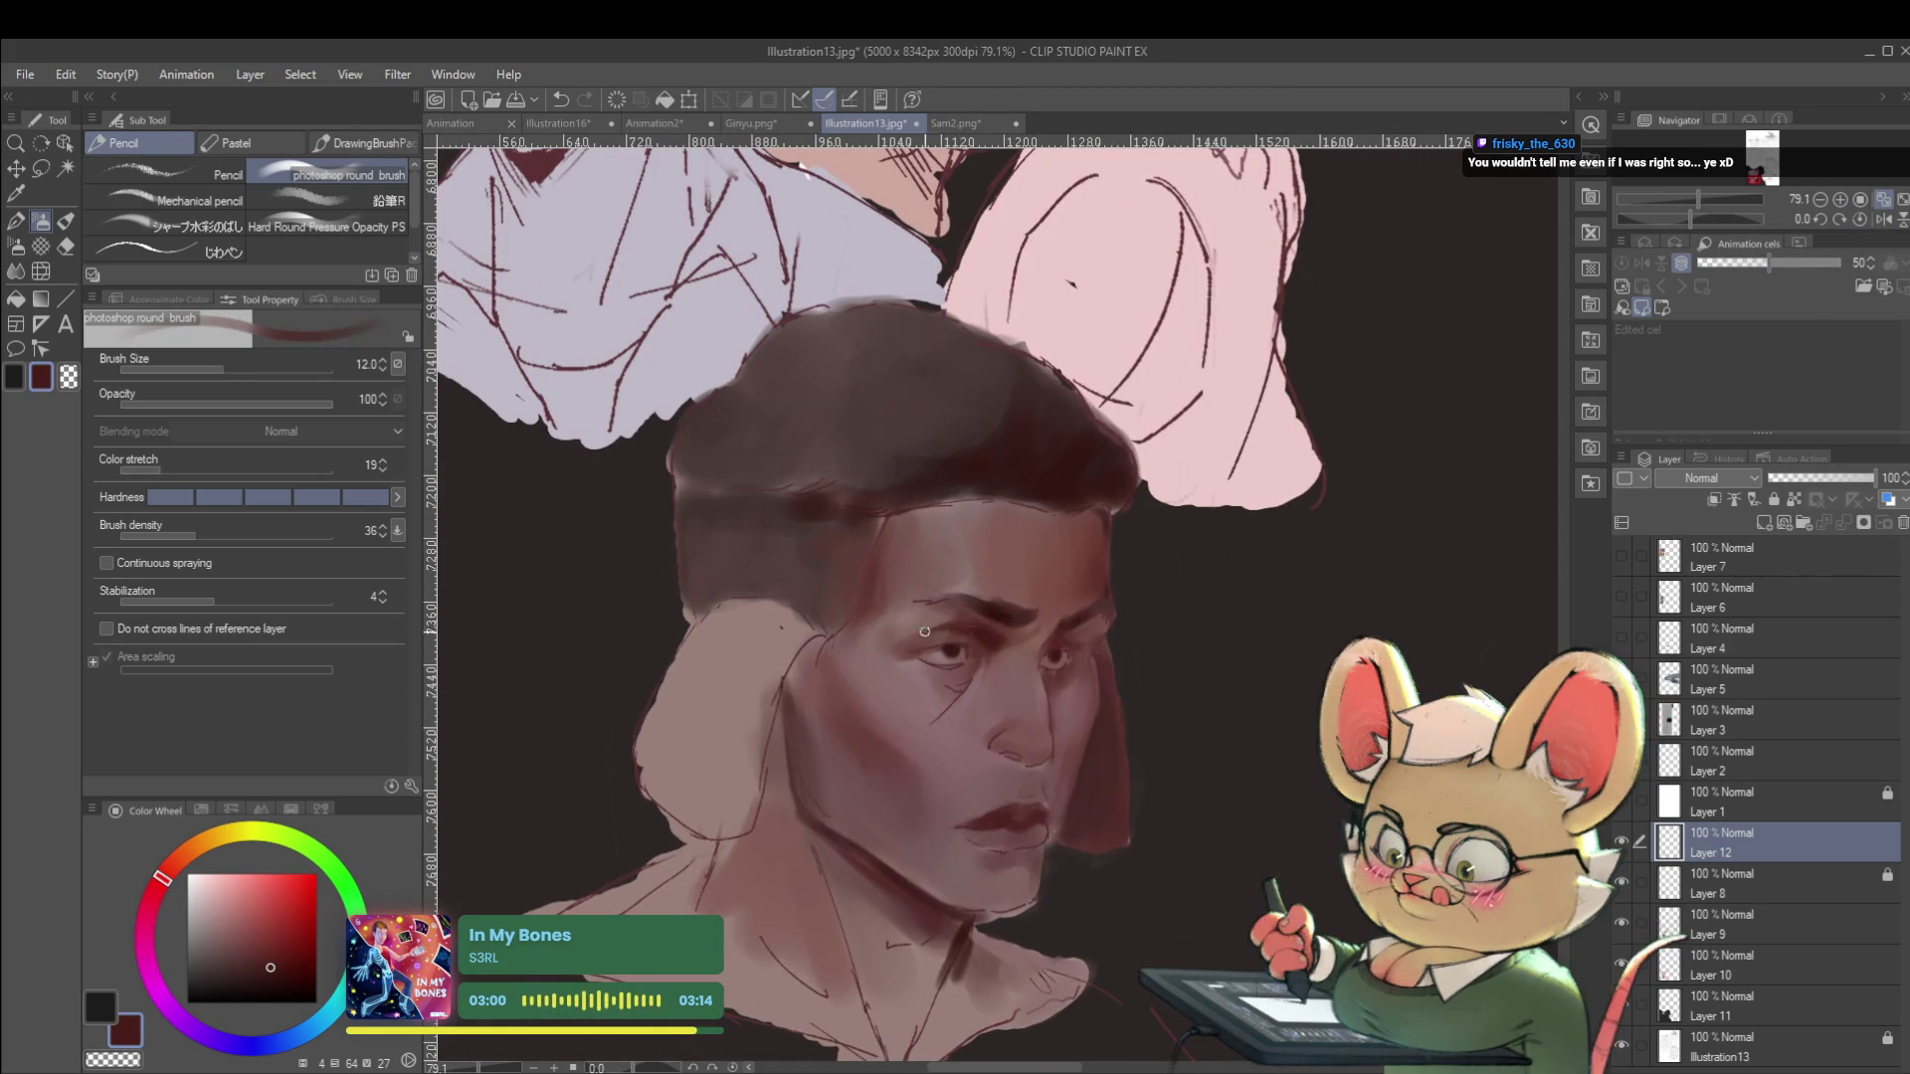
{"action": "scroll", "coordinate": [994, 622], "scroll_direction": "down", "scroll_amount": 4}
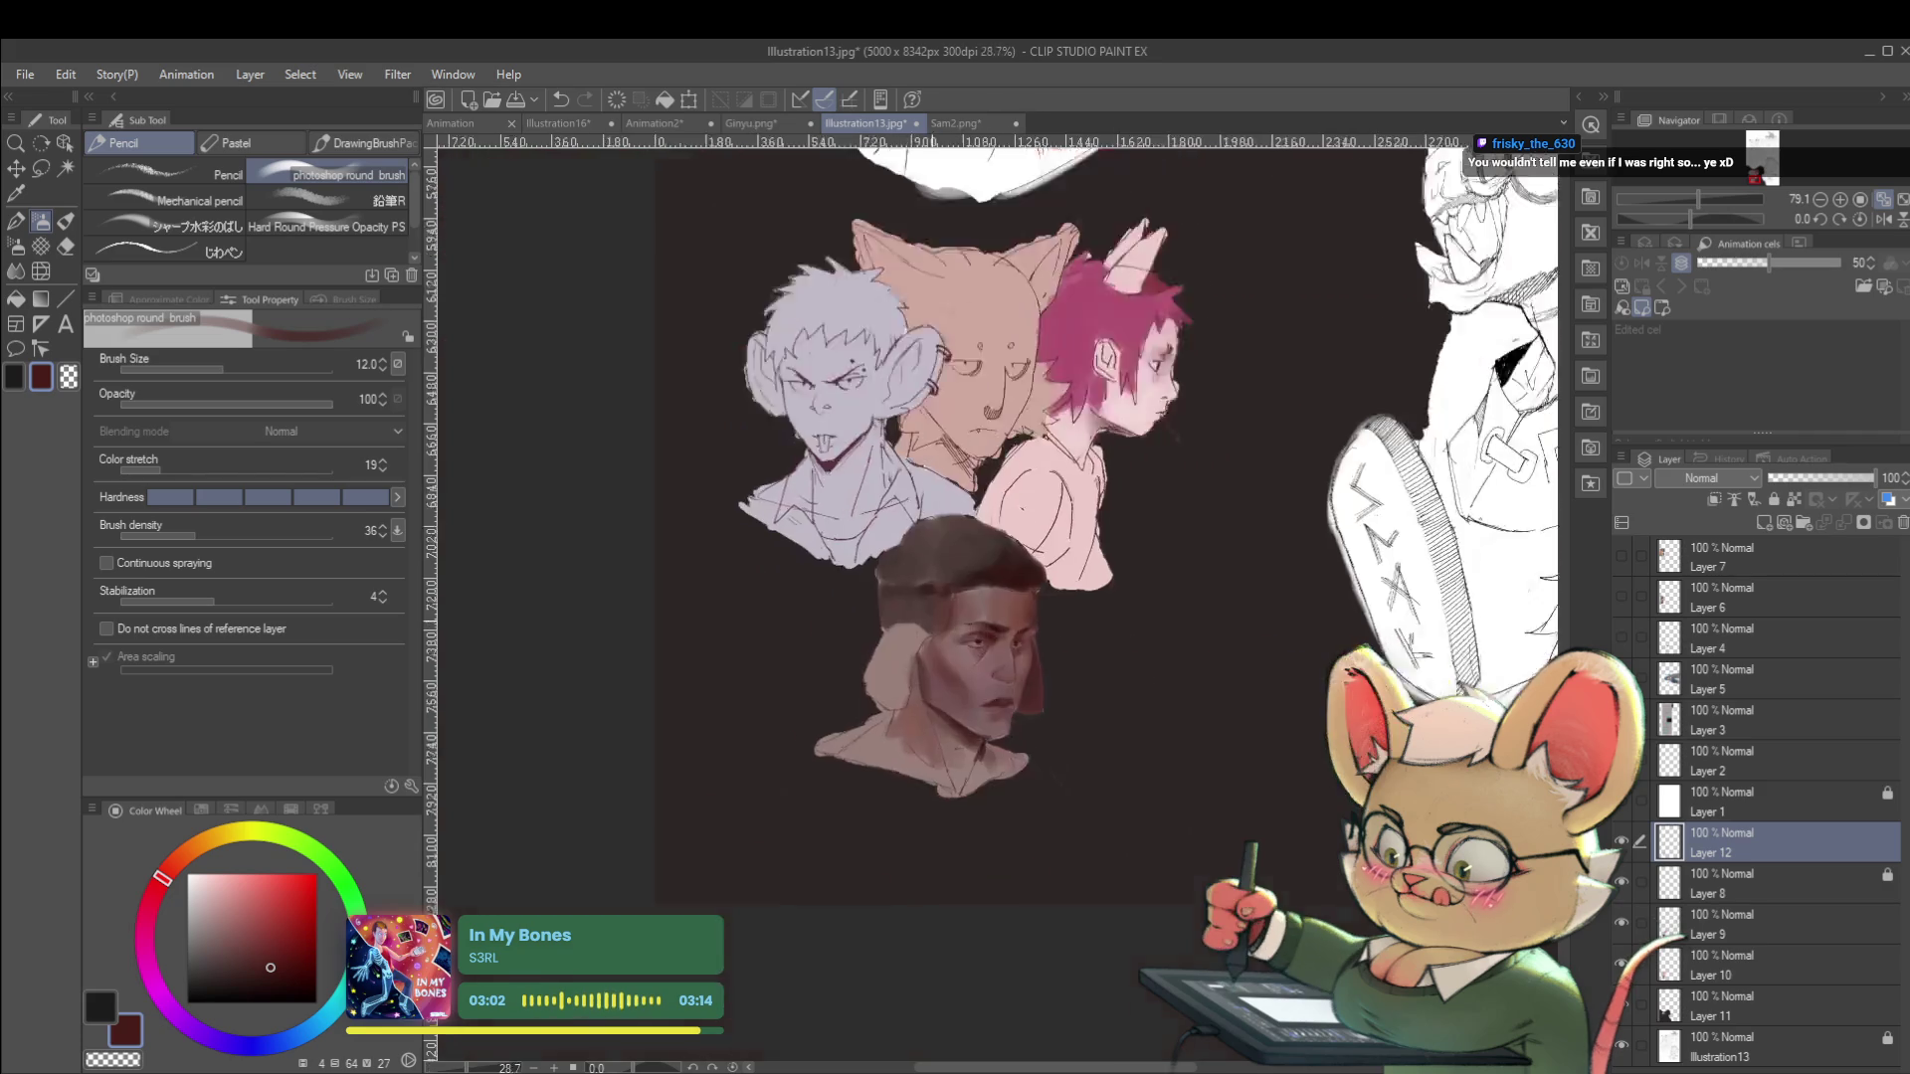
{"action": "left_click", "coordinate": [1886, 225]}
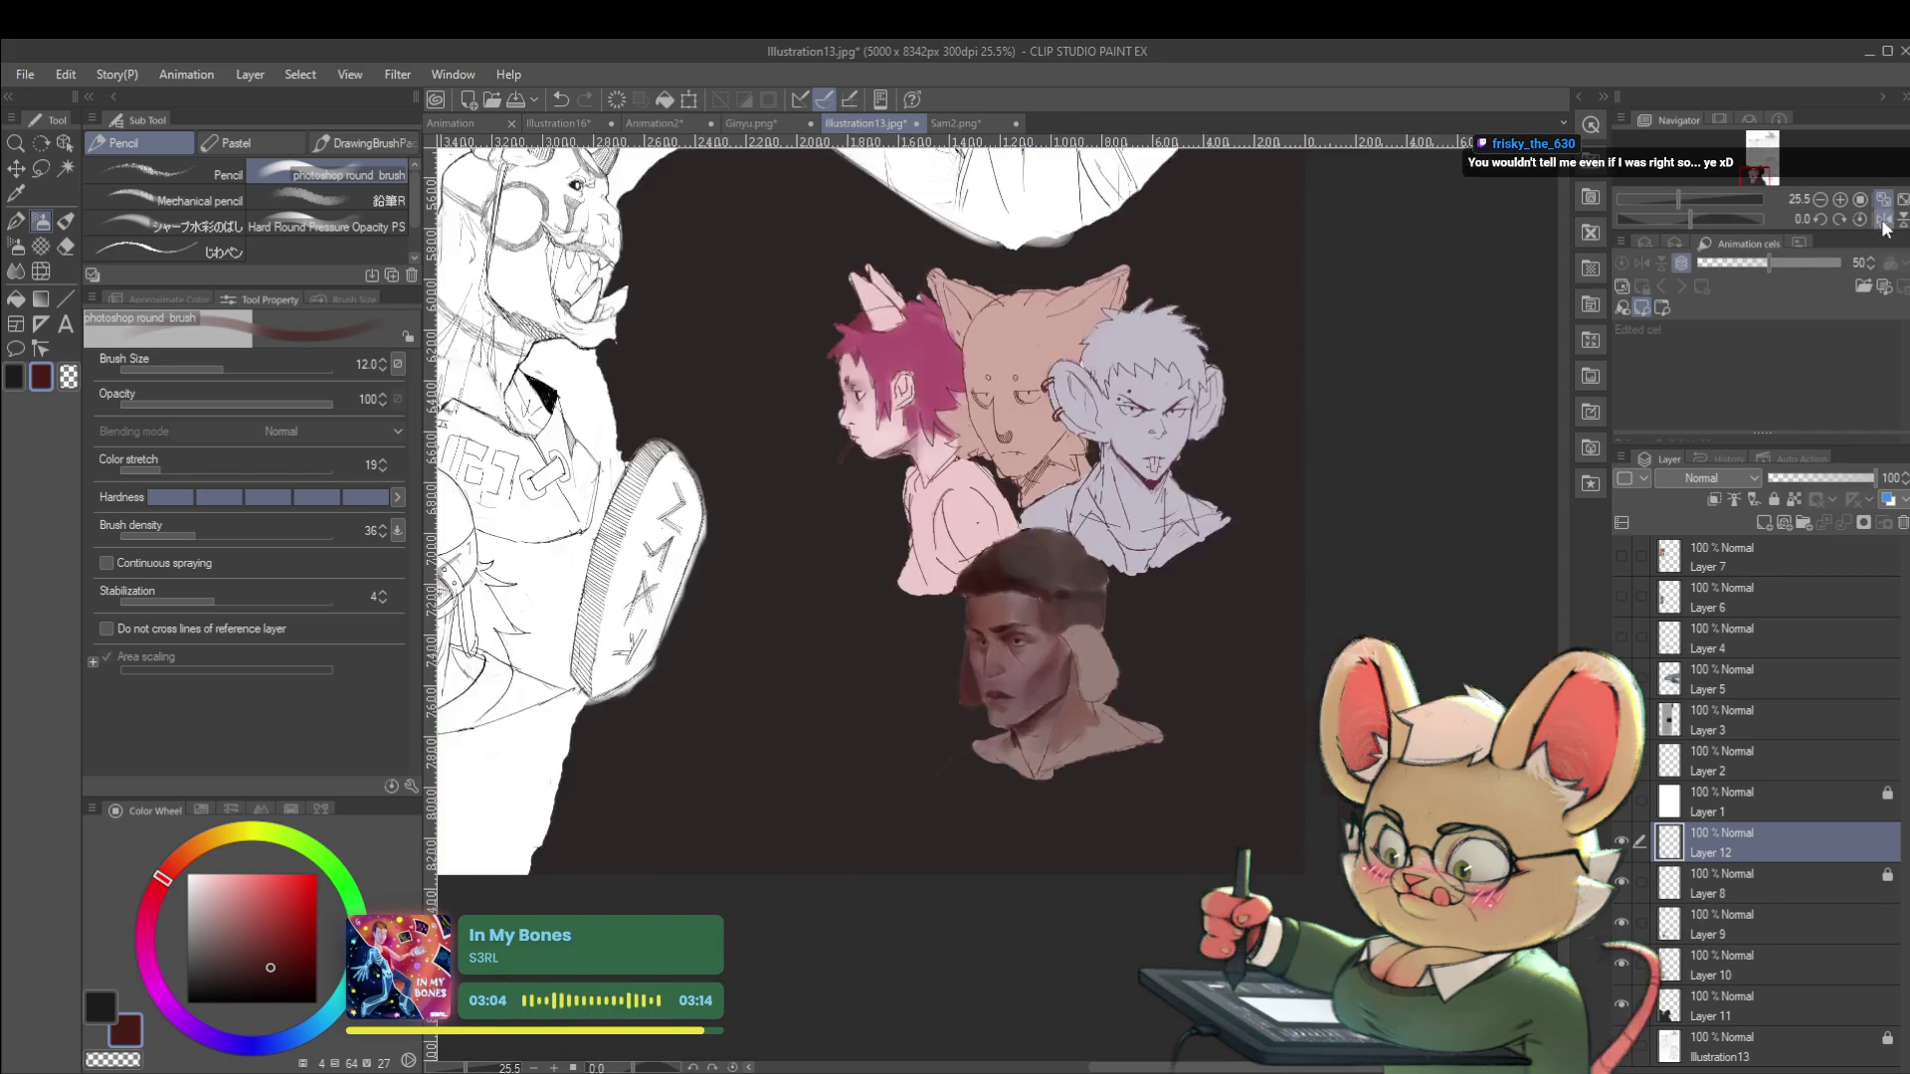
{"action": "scroll", "coordinate": [1038, 662], "scroll_direction": "up", "scroll_amount": 5}
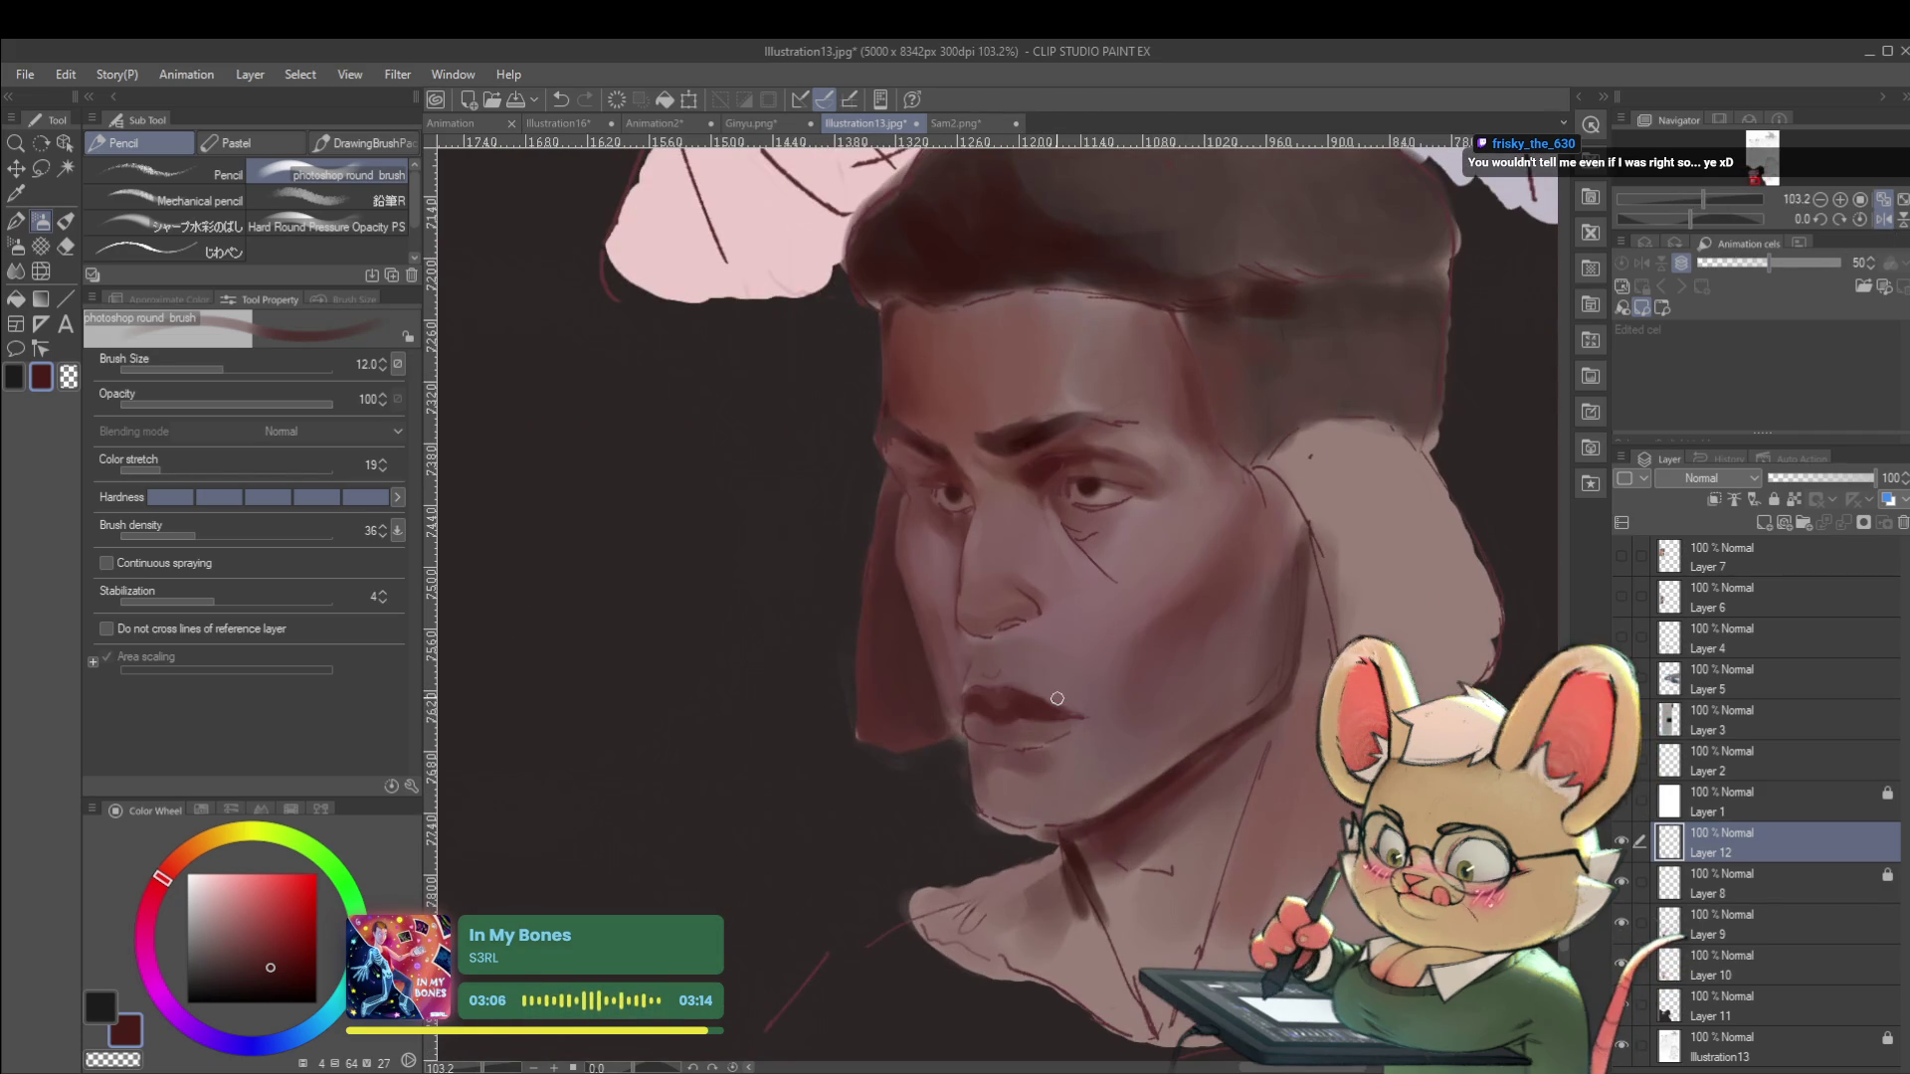
Darken the lips with a near-black from the Color Wheel using a smaller brush.
{"action": "left_click", "coordinate": [275, 992]}
{"action": "scroll", "coordinate": [1108, 683], "scroll_direction": "up", "scroll_amount": 2}
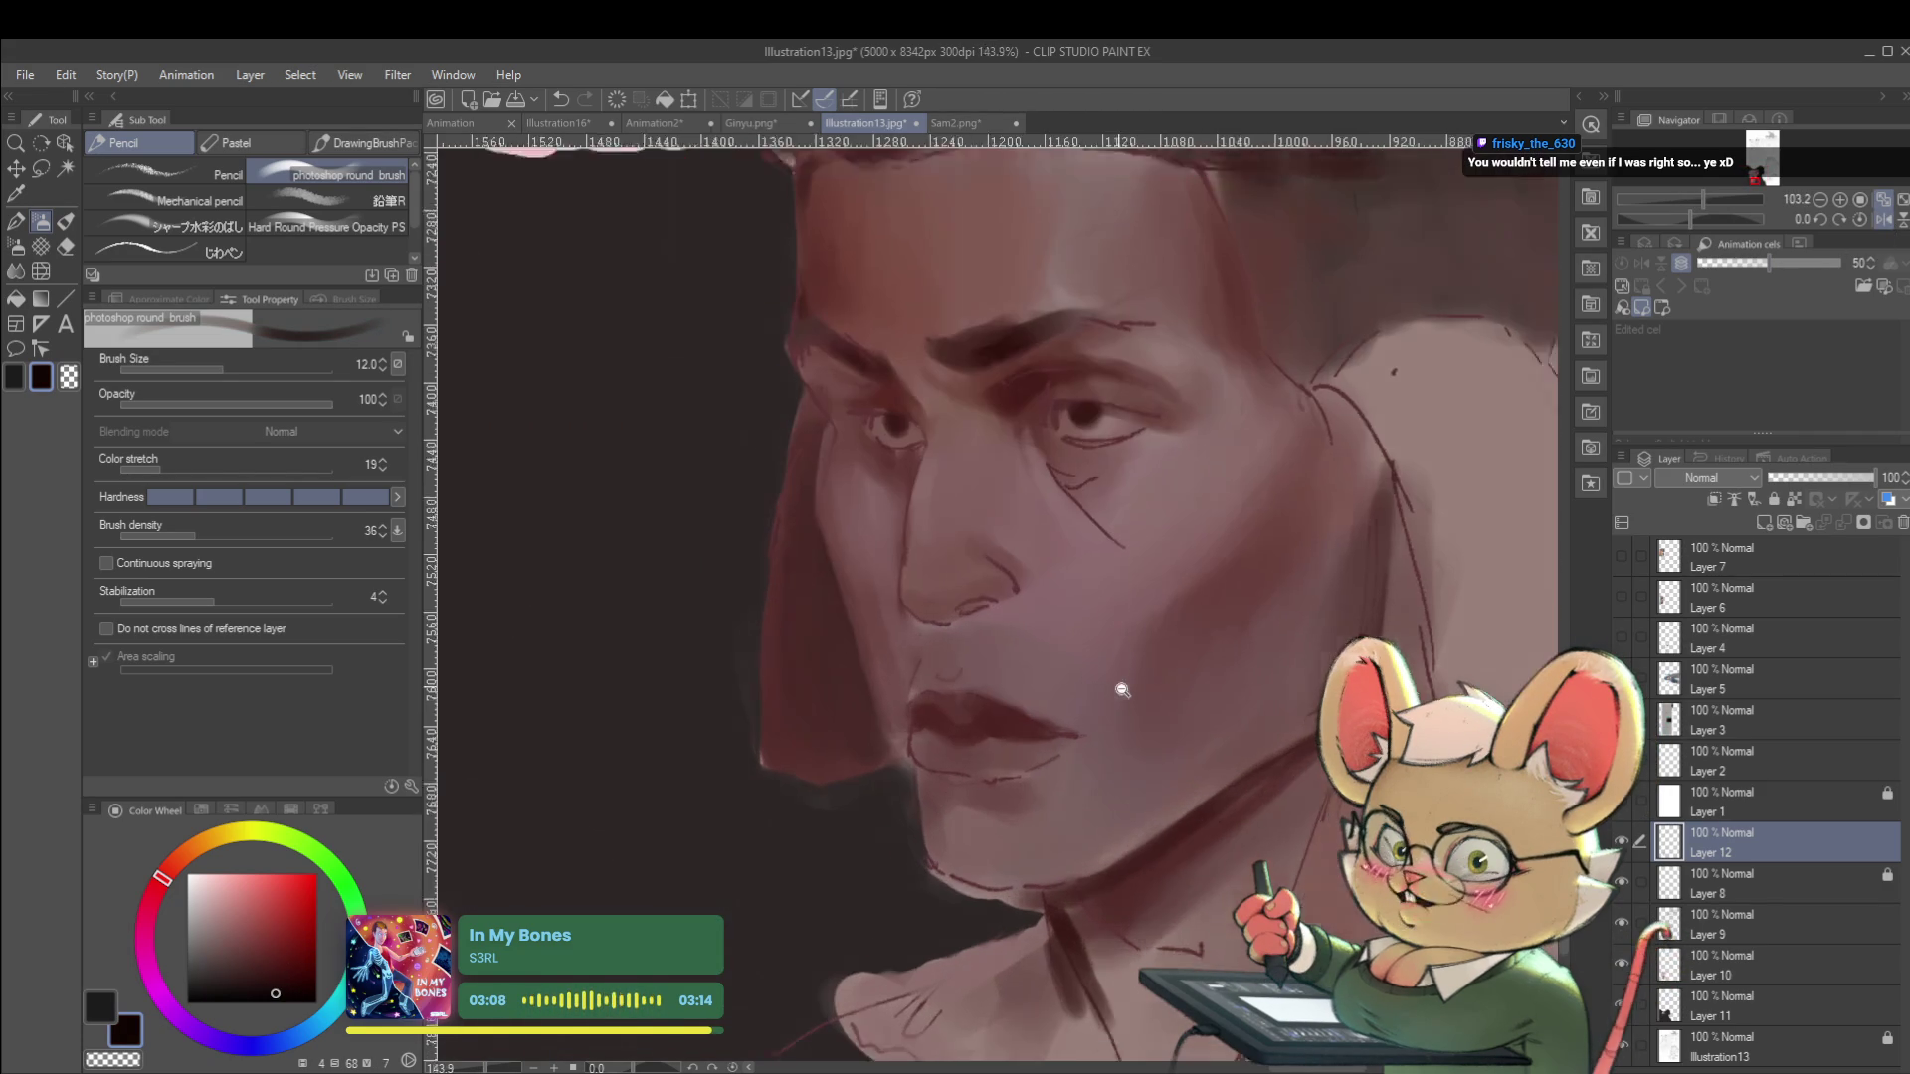
{"action": "key", "text": "bracketleft"}
{"action": "key", "text": "bracketleft"}
{"action": "key", "text": "bracketleft"}
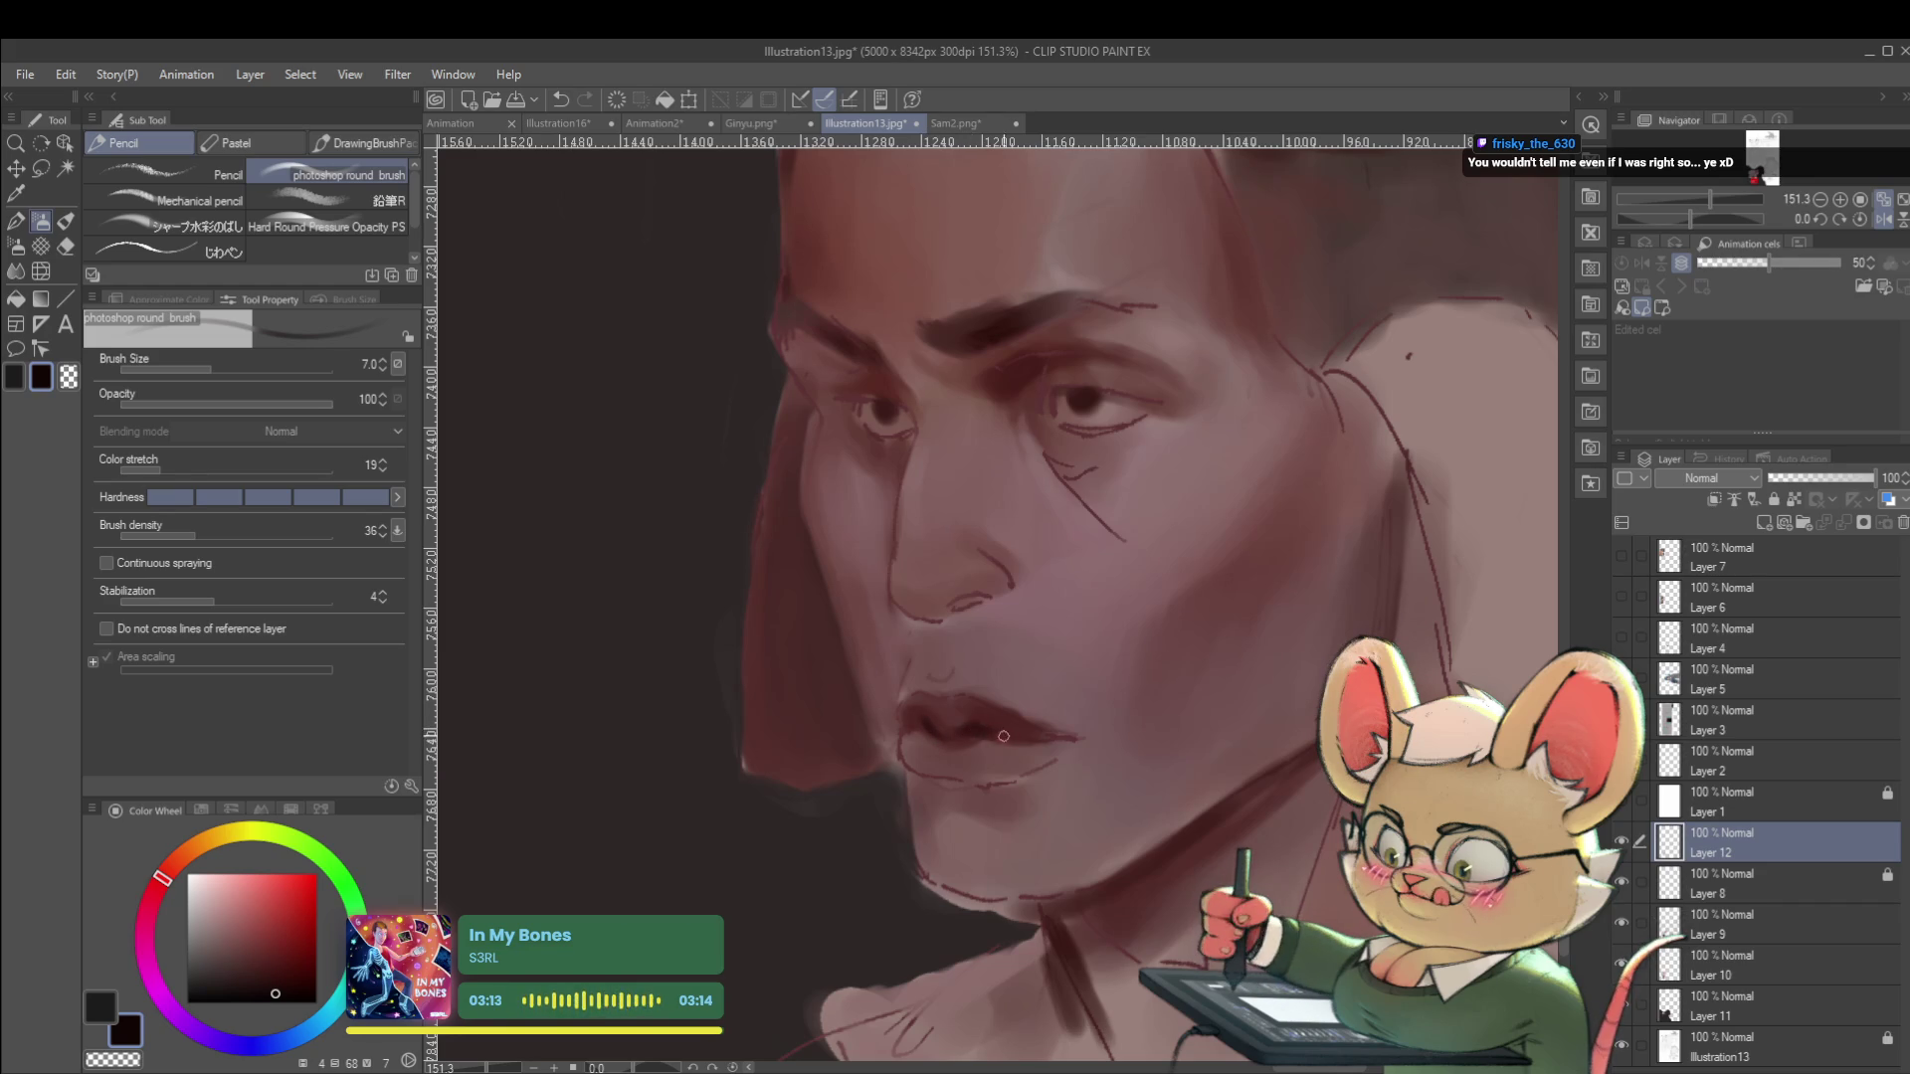
{"action": "scroll", "coordinate": [1019, 709], "scroll_direction": "down", "scroll_amount": 2}
{"action": "scroll", "coordinate": [1020, 709], "scroll_direction": "down", "scroll_amount": 5}
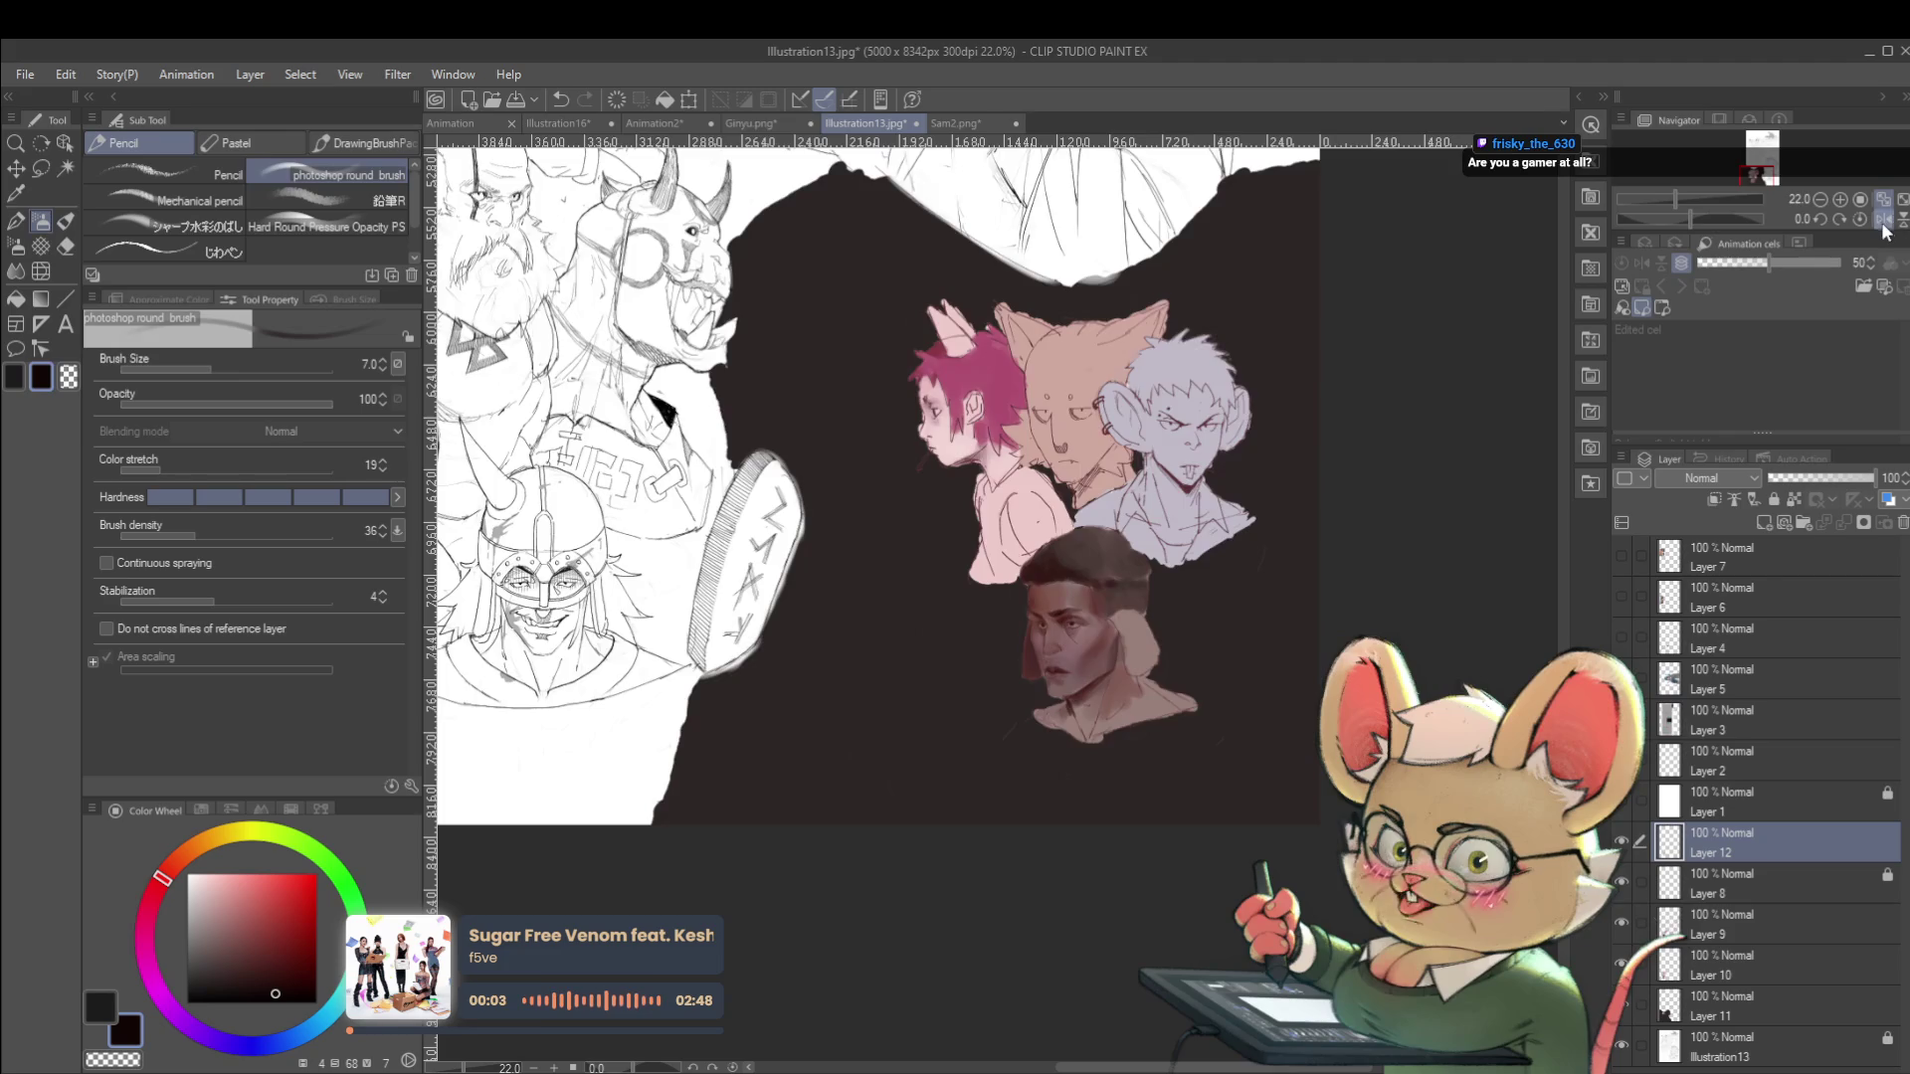
{"action": "key", "text": "h"}
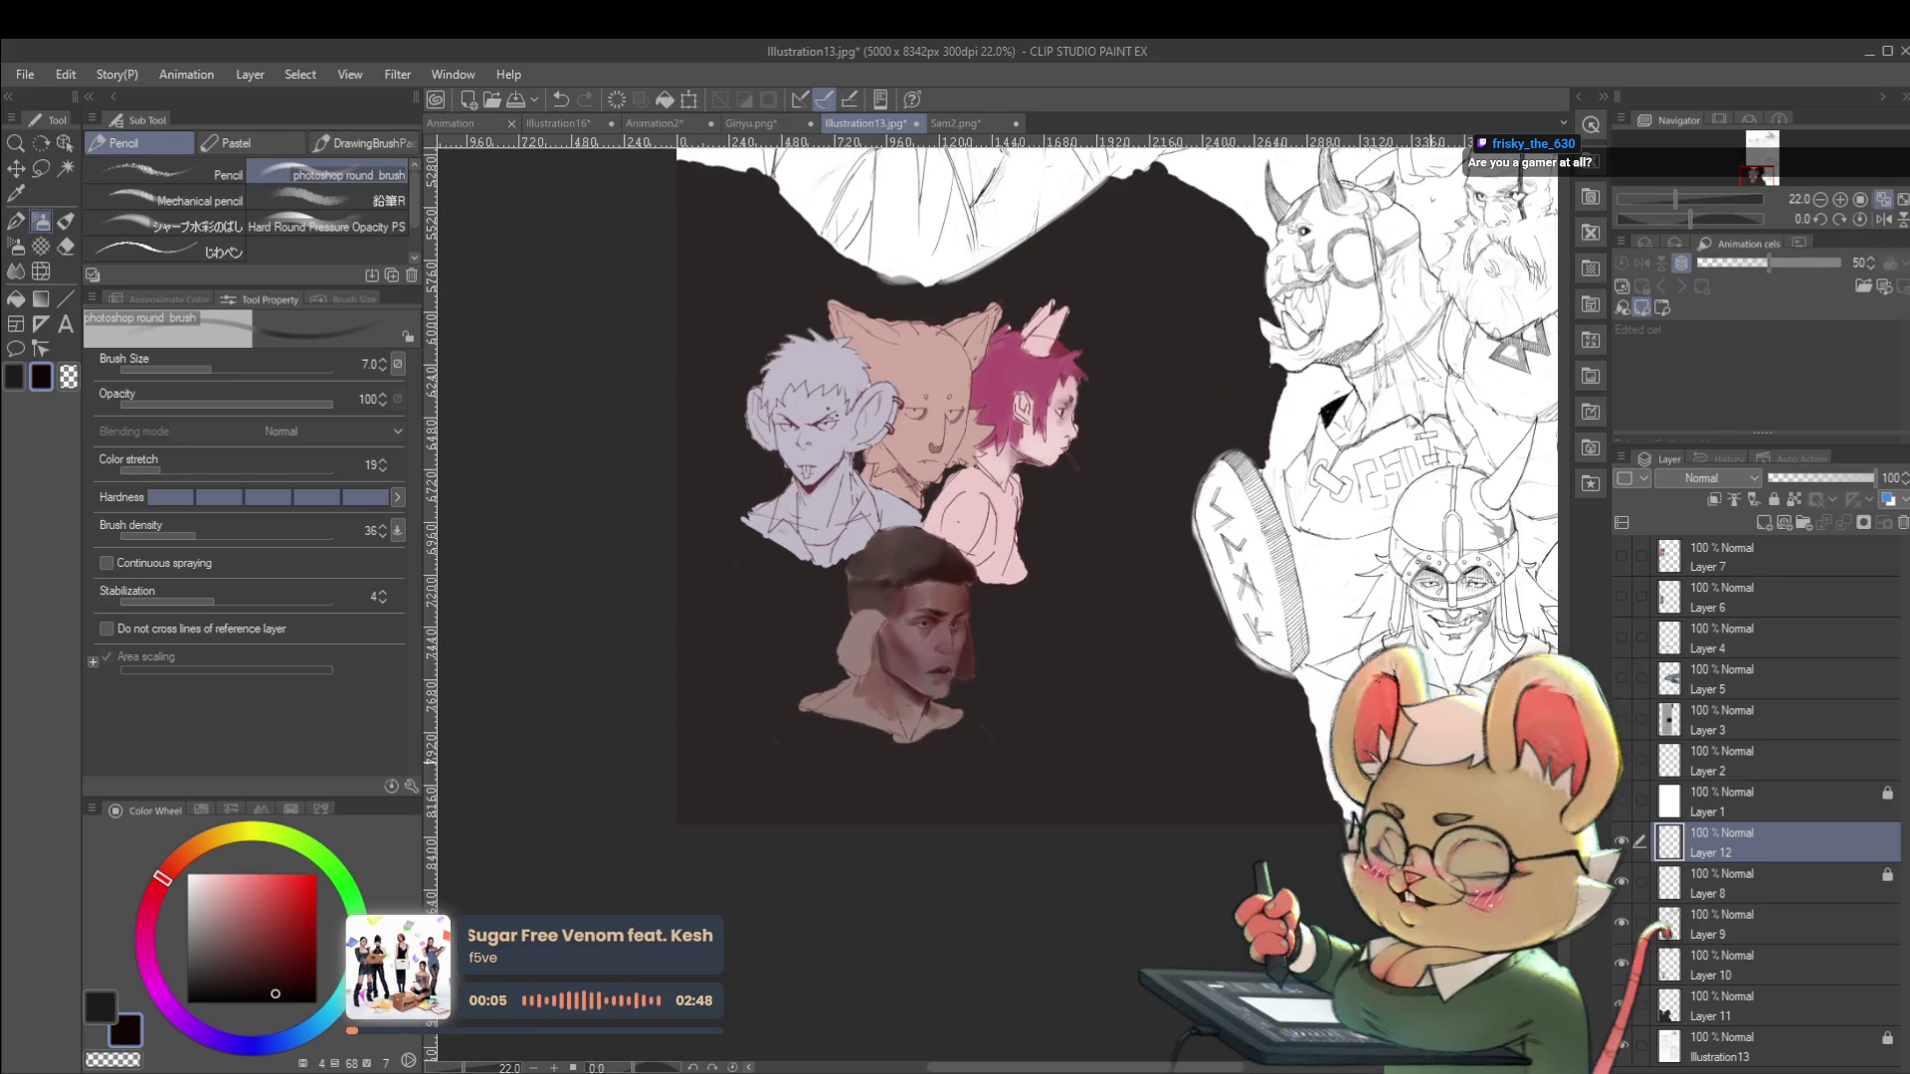
{"action": "scroll", "coordinate": [935, 640], "scroll_direction": "up", "scroll_amount": 5}
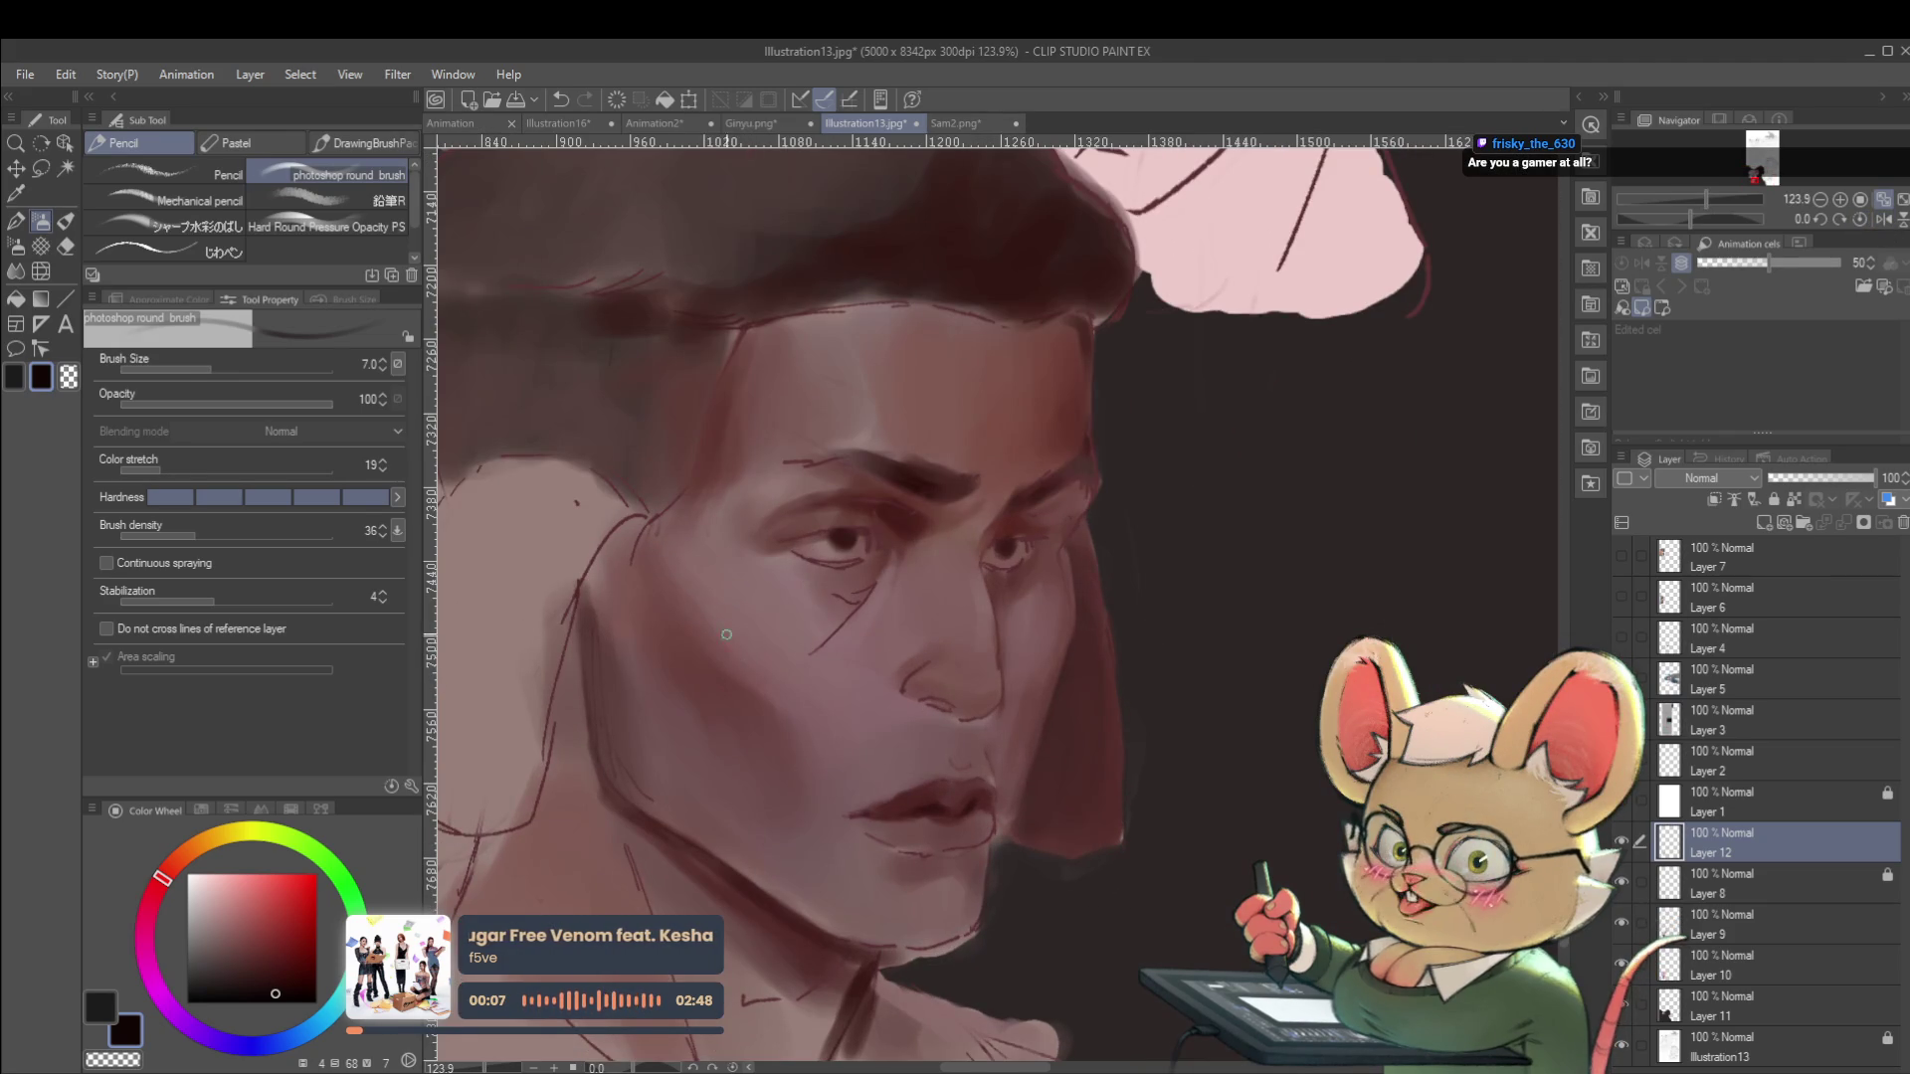
Blend the cheek with reddish, lighter and darker skin tones, enlarging the brush to 40.
{"action": "key", "text": "bracketright"}
{"action": "left_click", "coordinate": [657, 556], "text": "alt"}
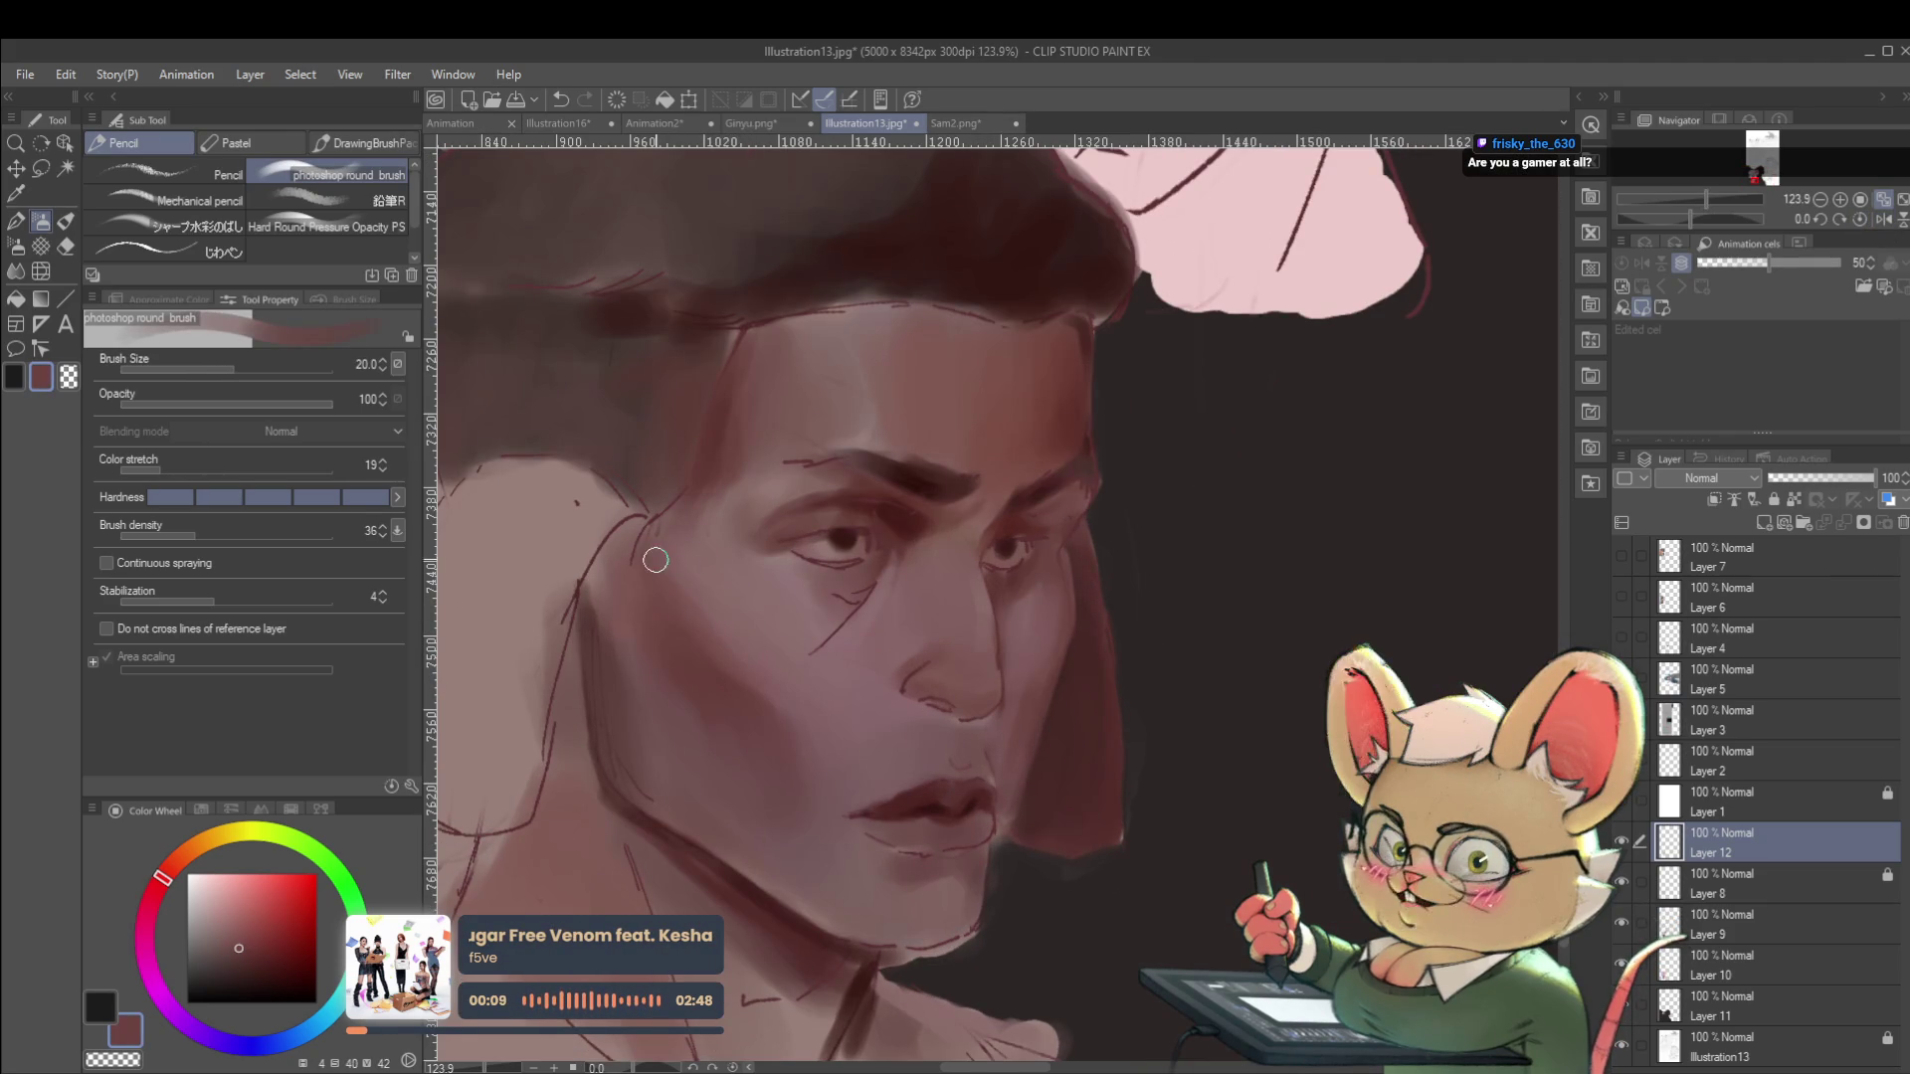
{"action": "key", "text": "bracketright"}
{"action": "key", "text": "bracketright"}
{"action": "left_click", "coordinate": [732, 609], "text": "alt"}
{"action": "key", "text": "bracketright"}
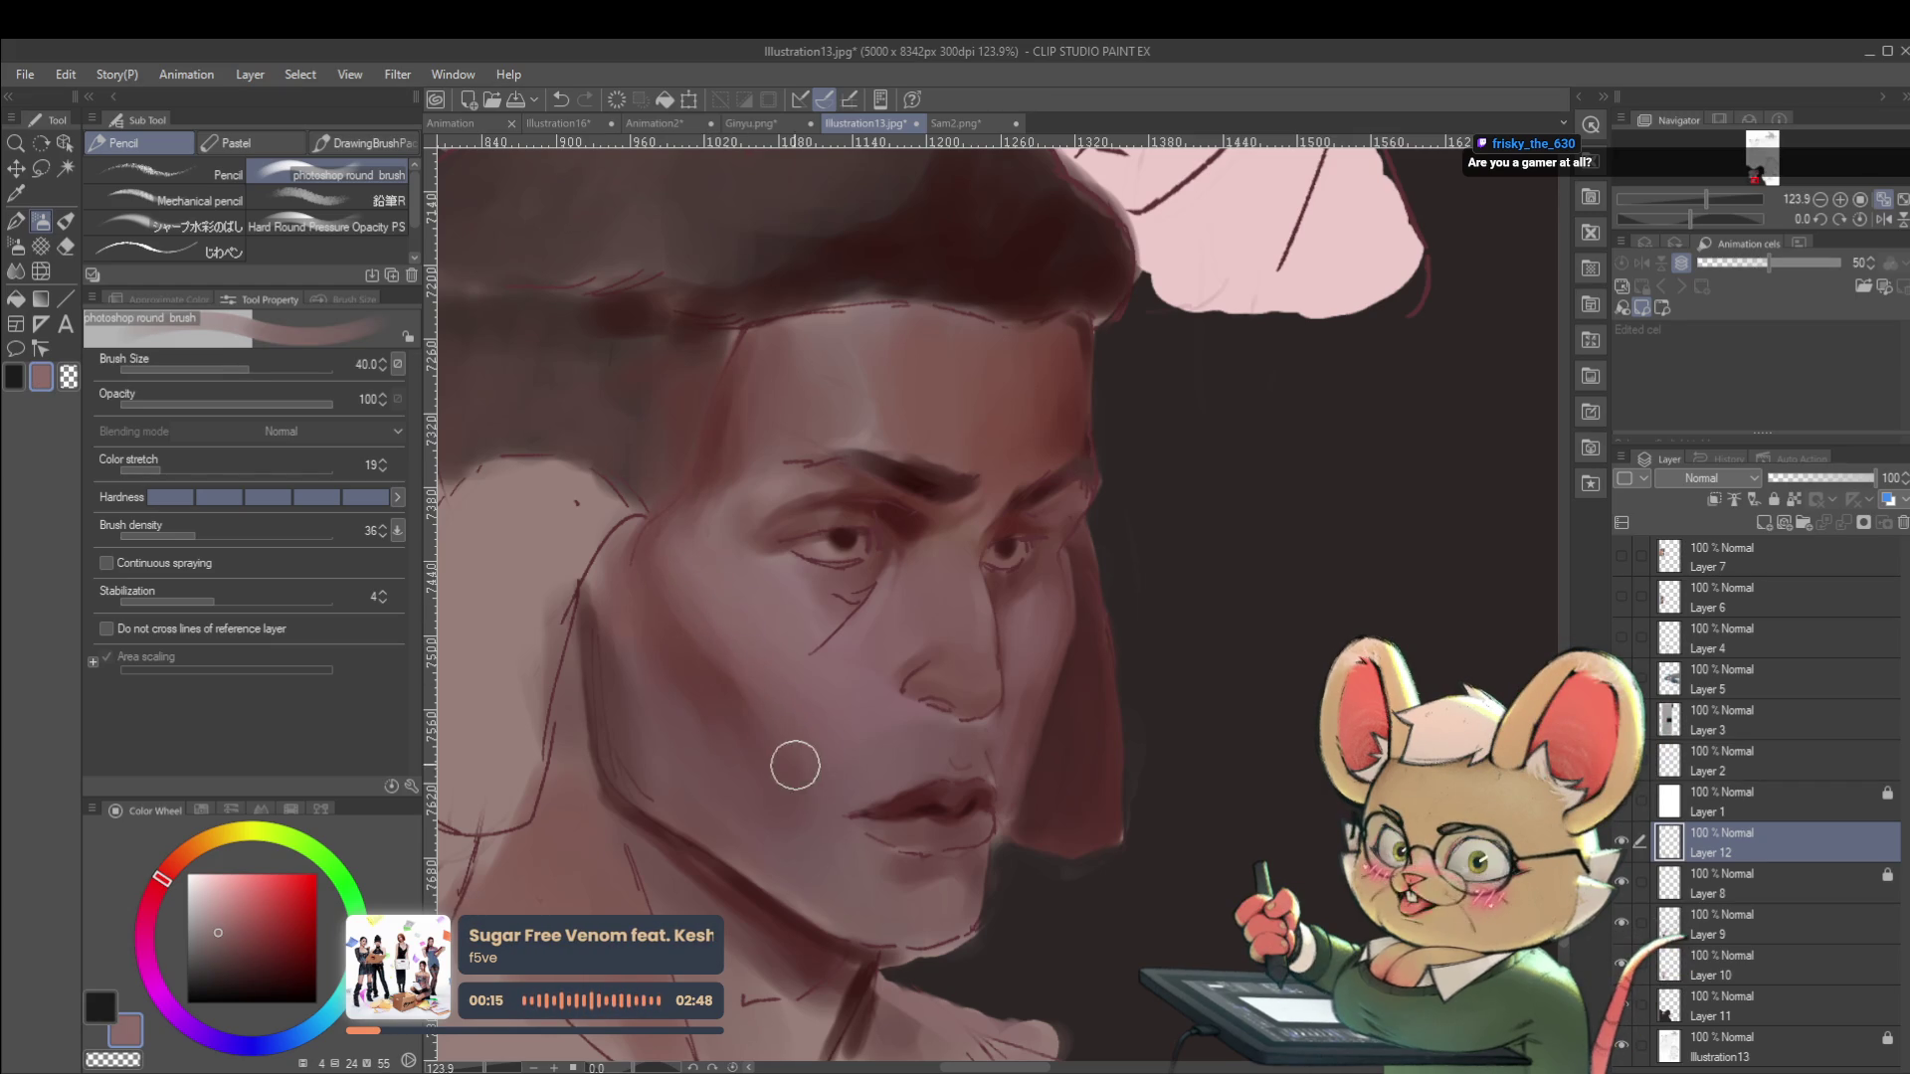
{"action": "left_click", "coordinate": [804, 786], "text": "alt"}
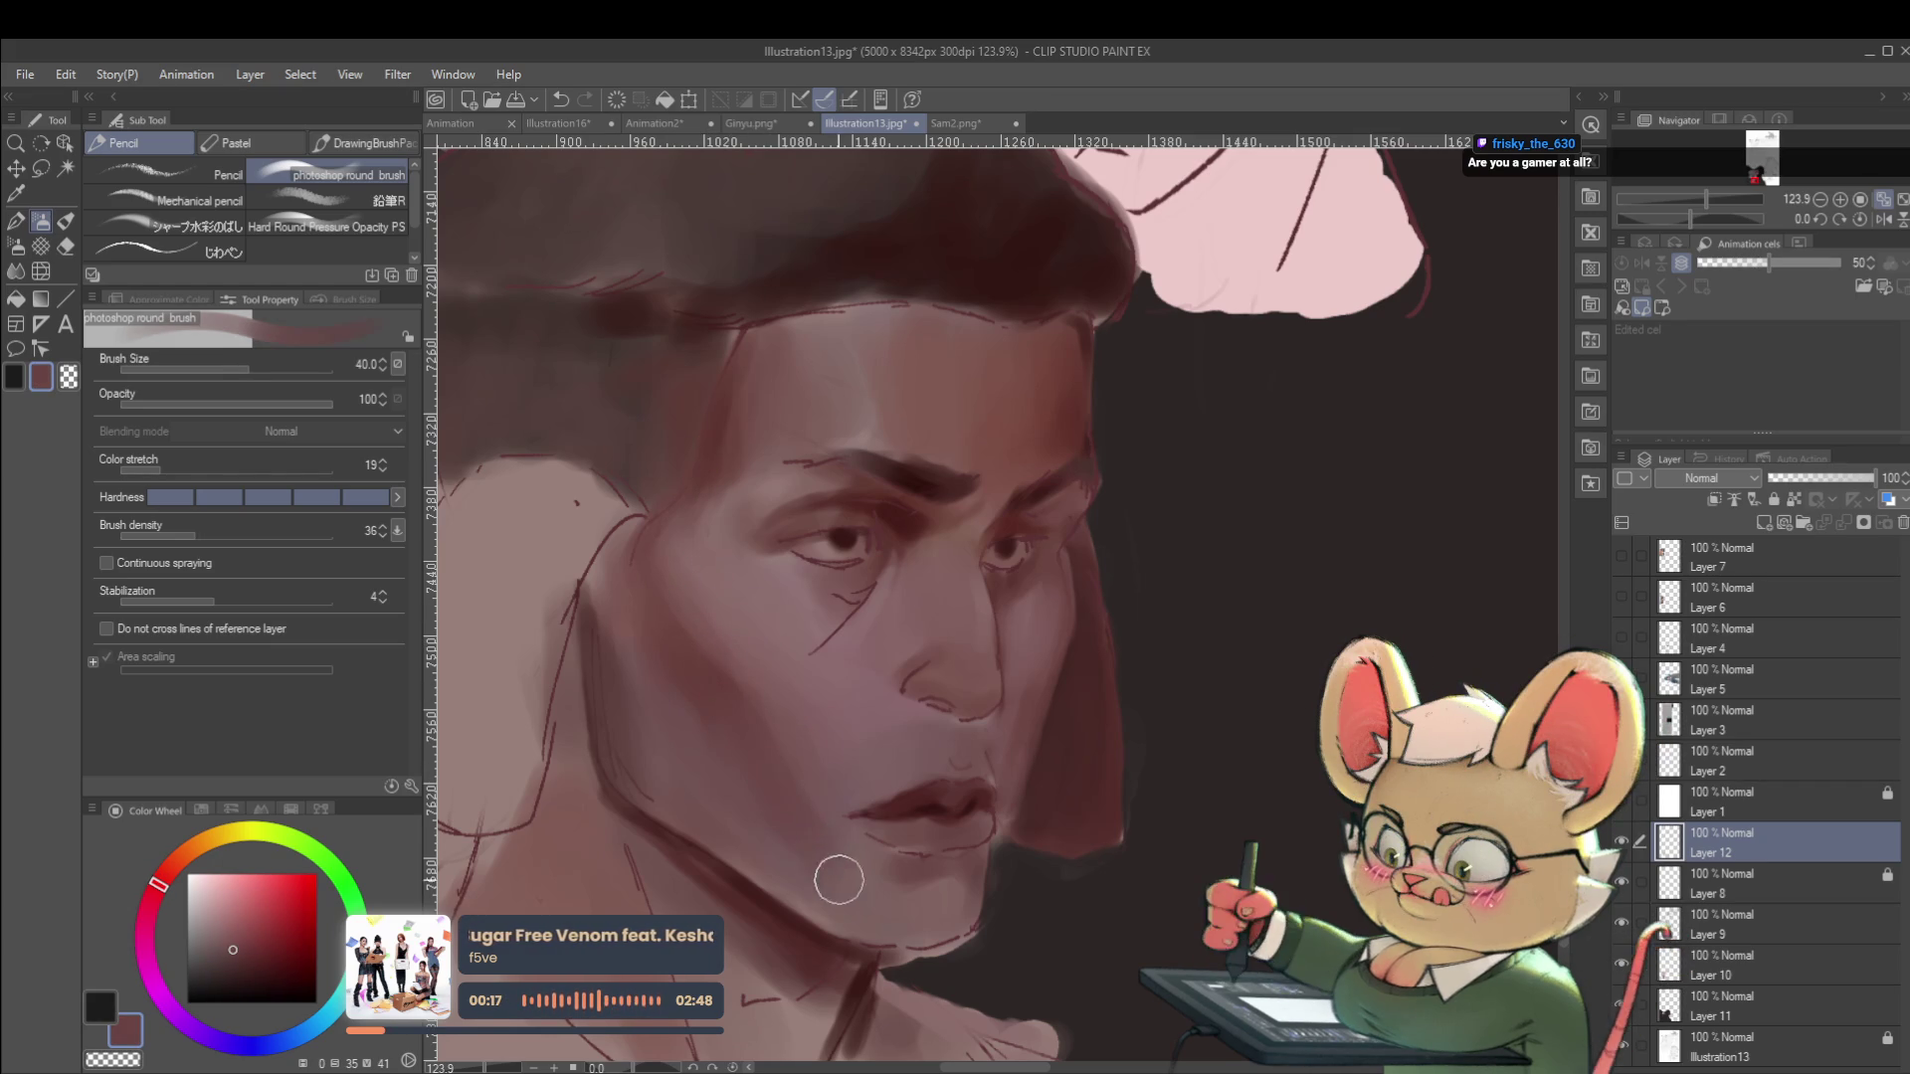
{"action": "scroll", "coordinate": [694, 651], "scroll_direction": "down", "scroll_amount": 5}
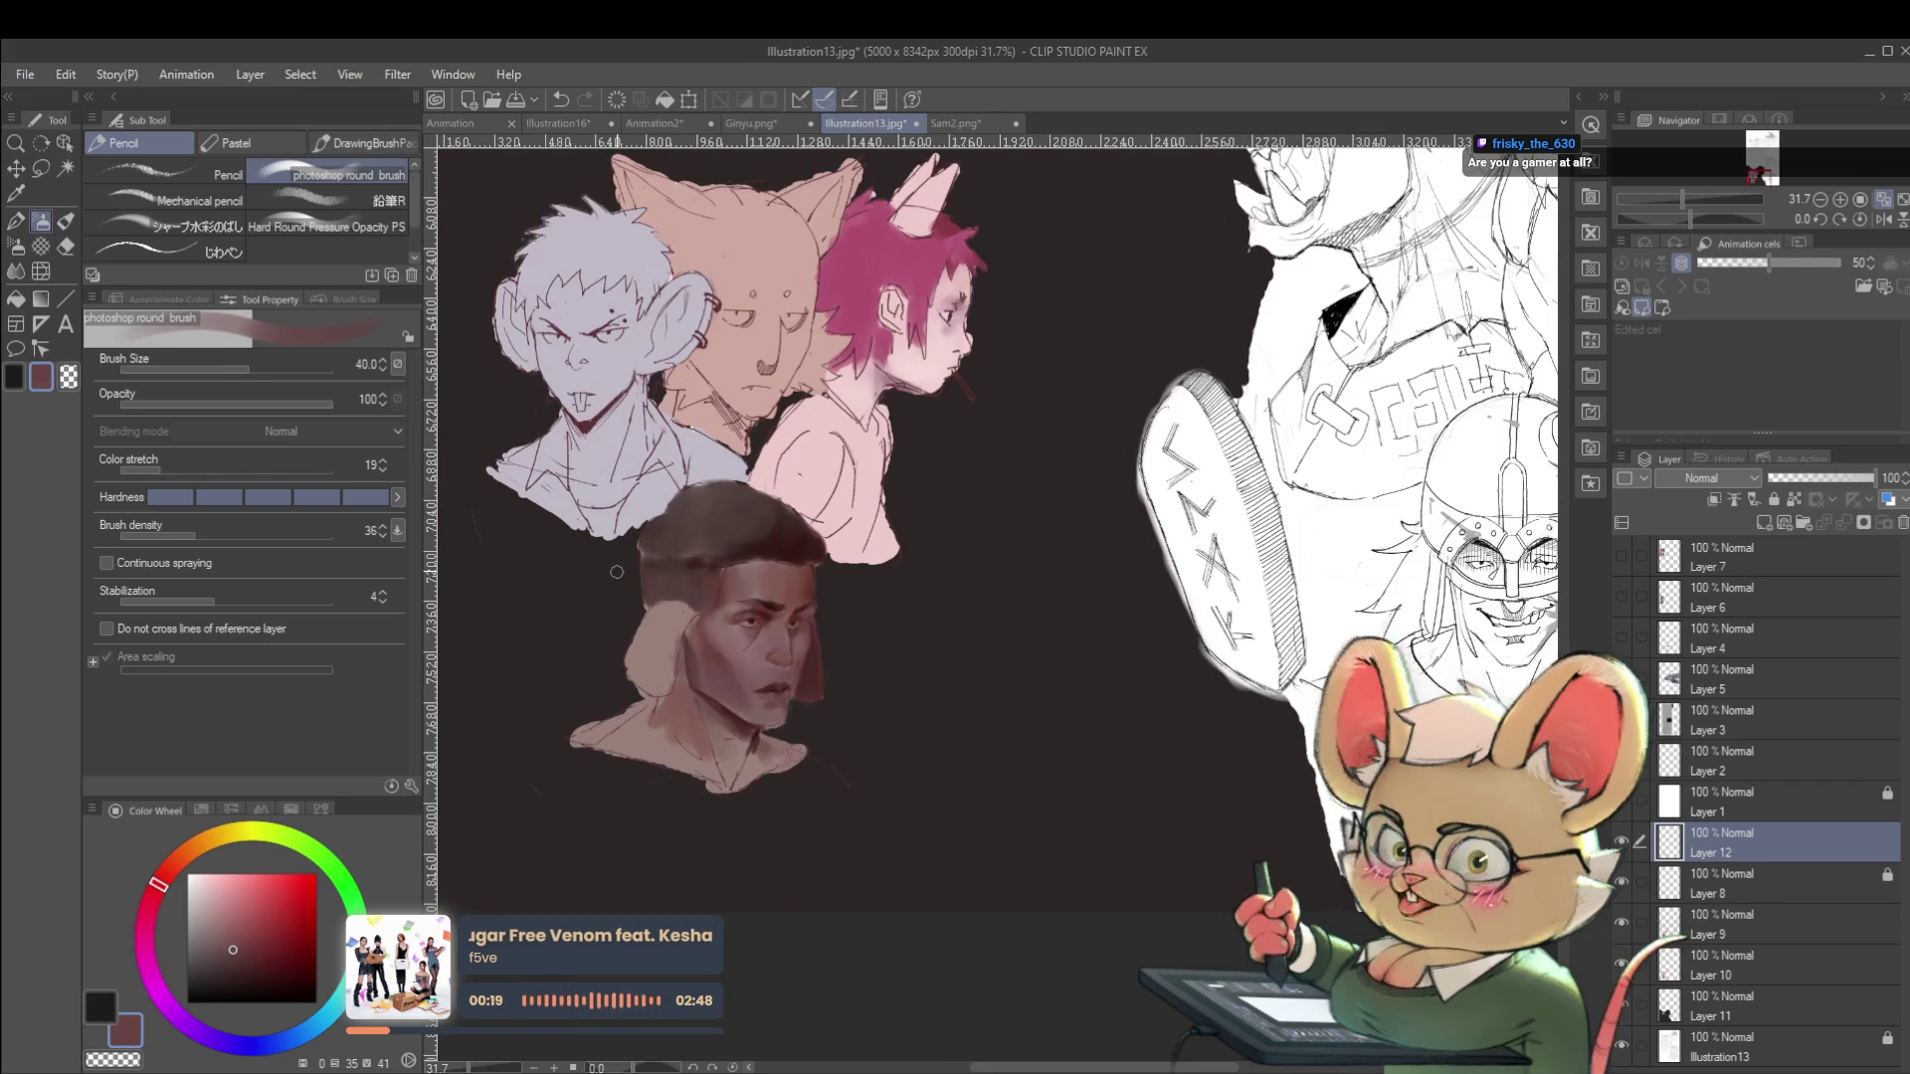
{"action": "left_click", "coordinate": [1881, 218]}
{"action": "scroll", "coordinate": [1247, 676], "scroll_direction": "up", "scroll_amount": 4}
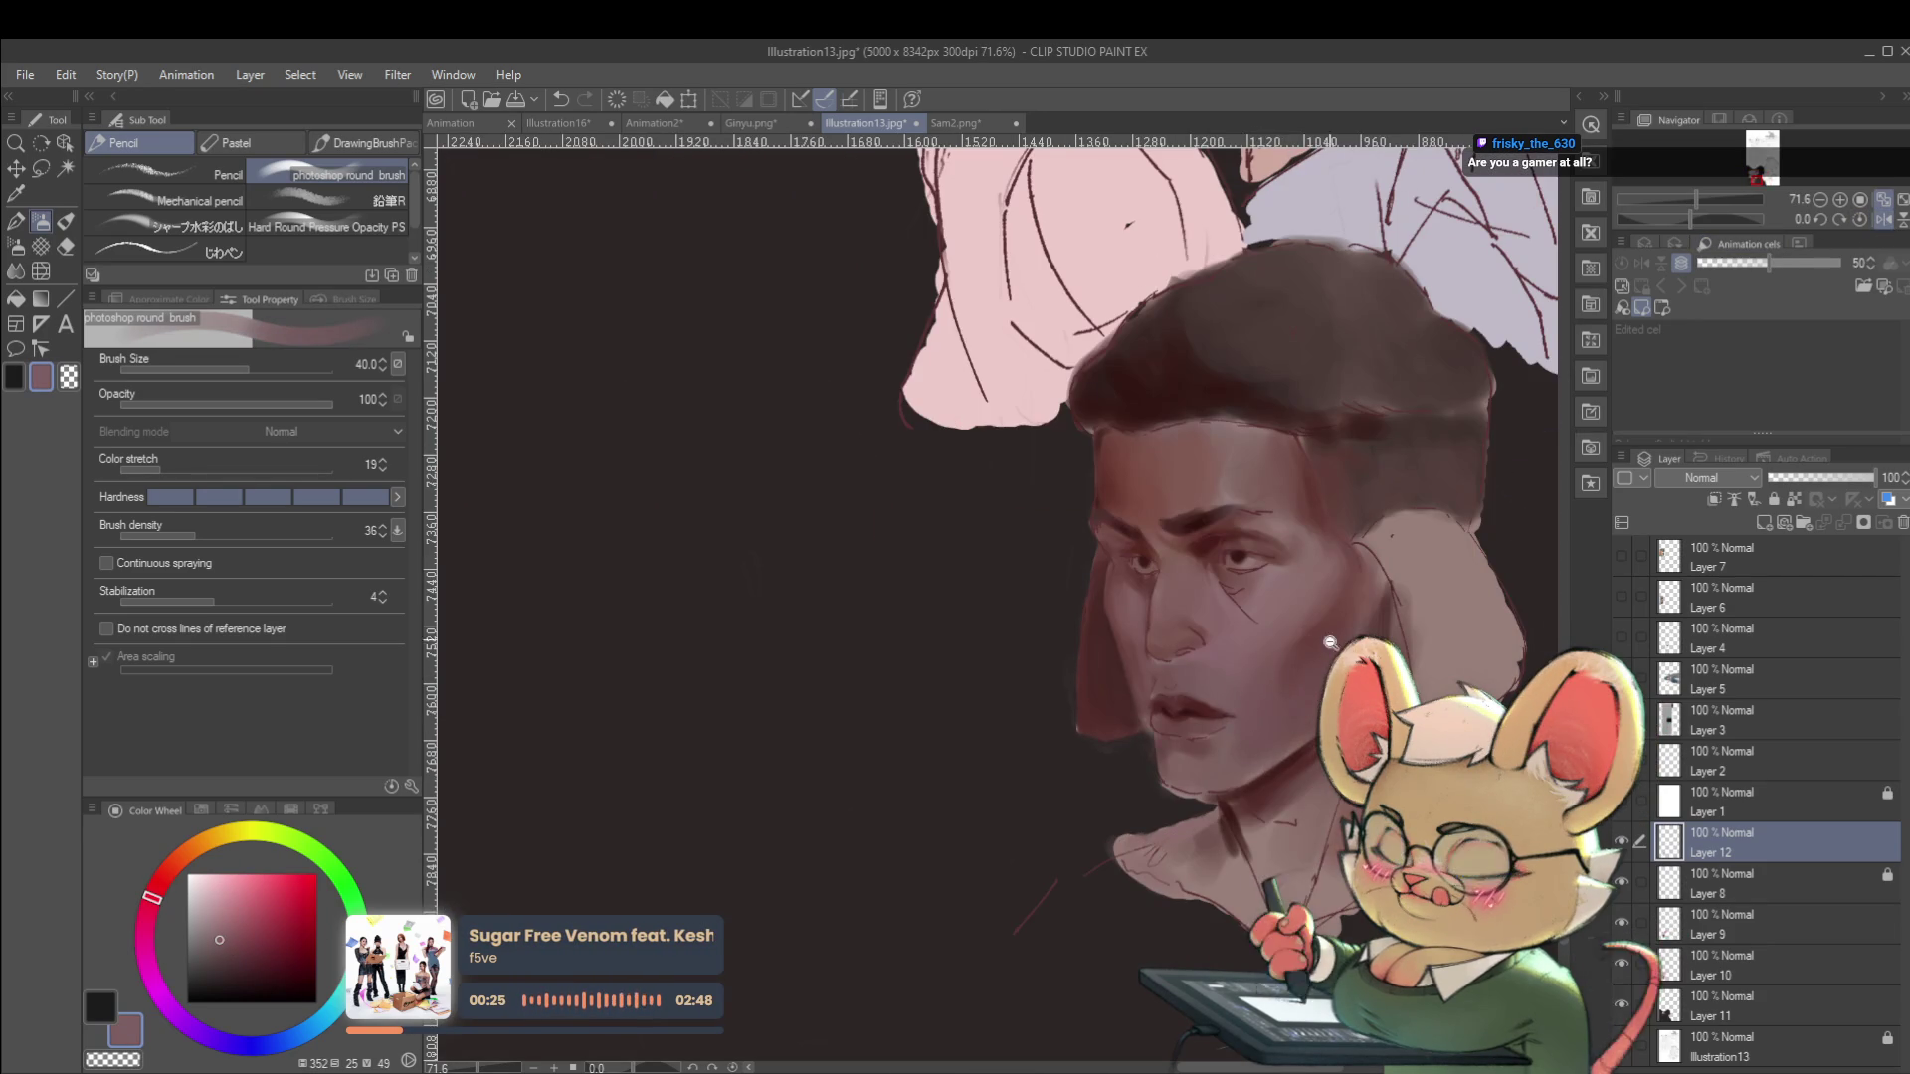
Refine the nose and under-eye shading with sampled reddish-brown and mauve tones.
{"action": "scroll", "coordinate": [1330, 624], "scroll_direction": "down", "scroll_amount": 5}
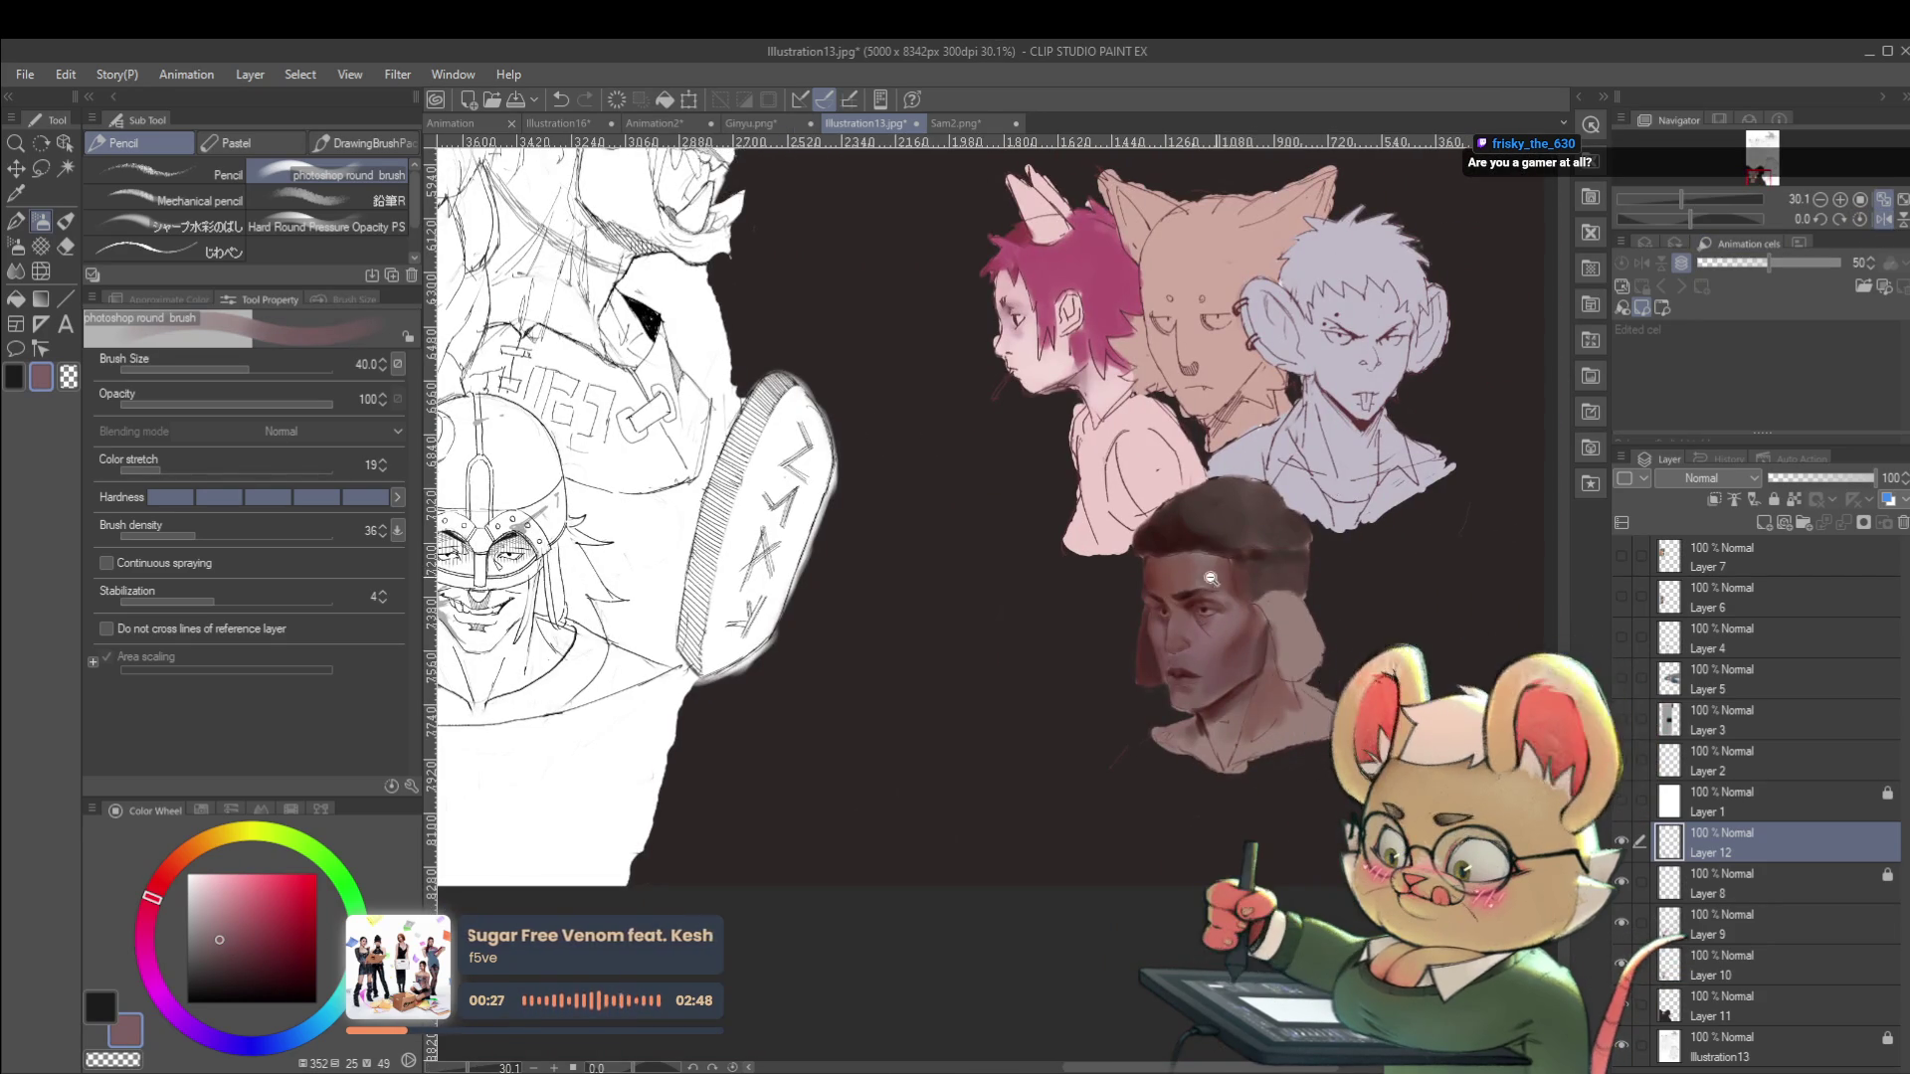
{"action": "scroll", "coordinate": [1229, 578], "scroll_direction": "up", "scroll_amount": 7}
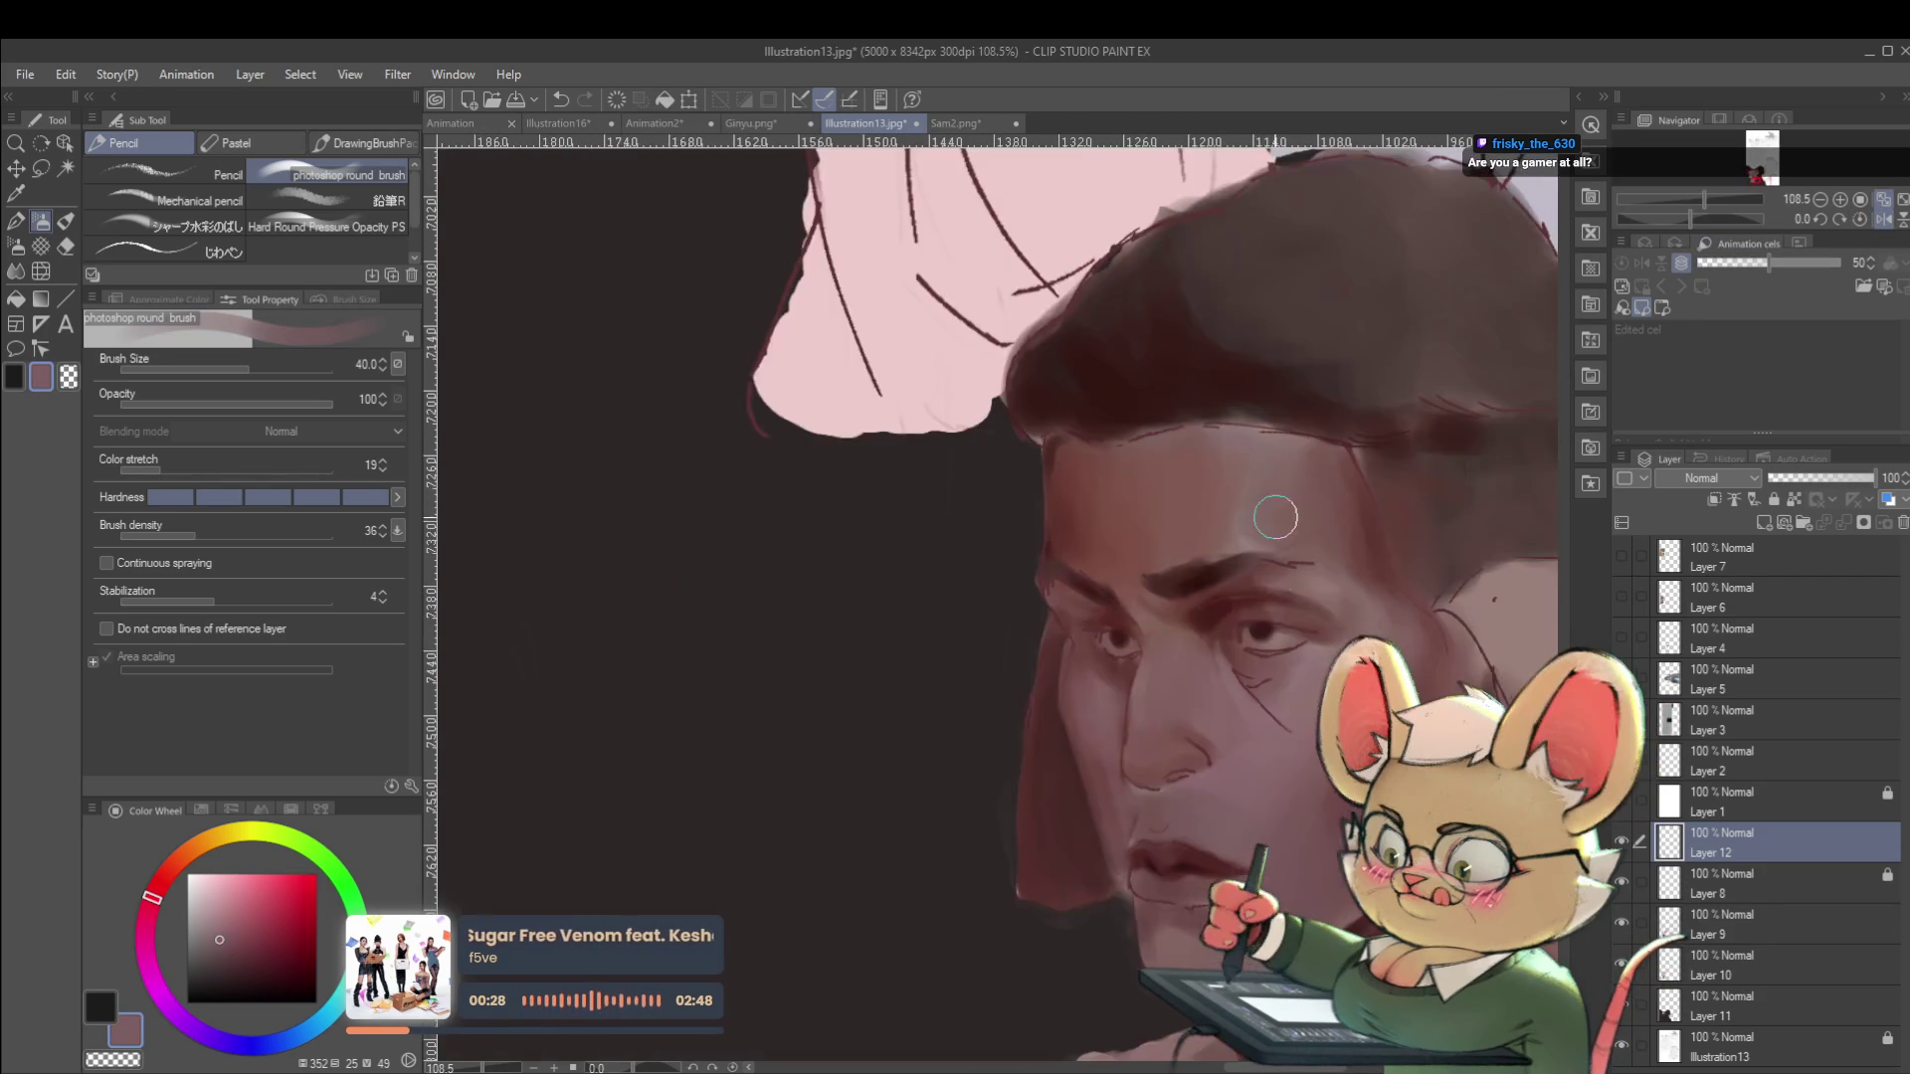
{"action": "left_click", "coordinate": [1130, 559], "text": "alt"}
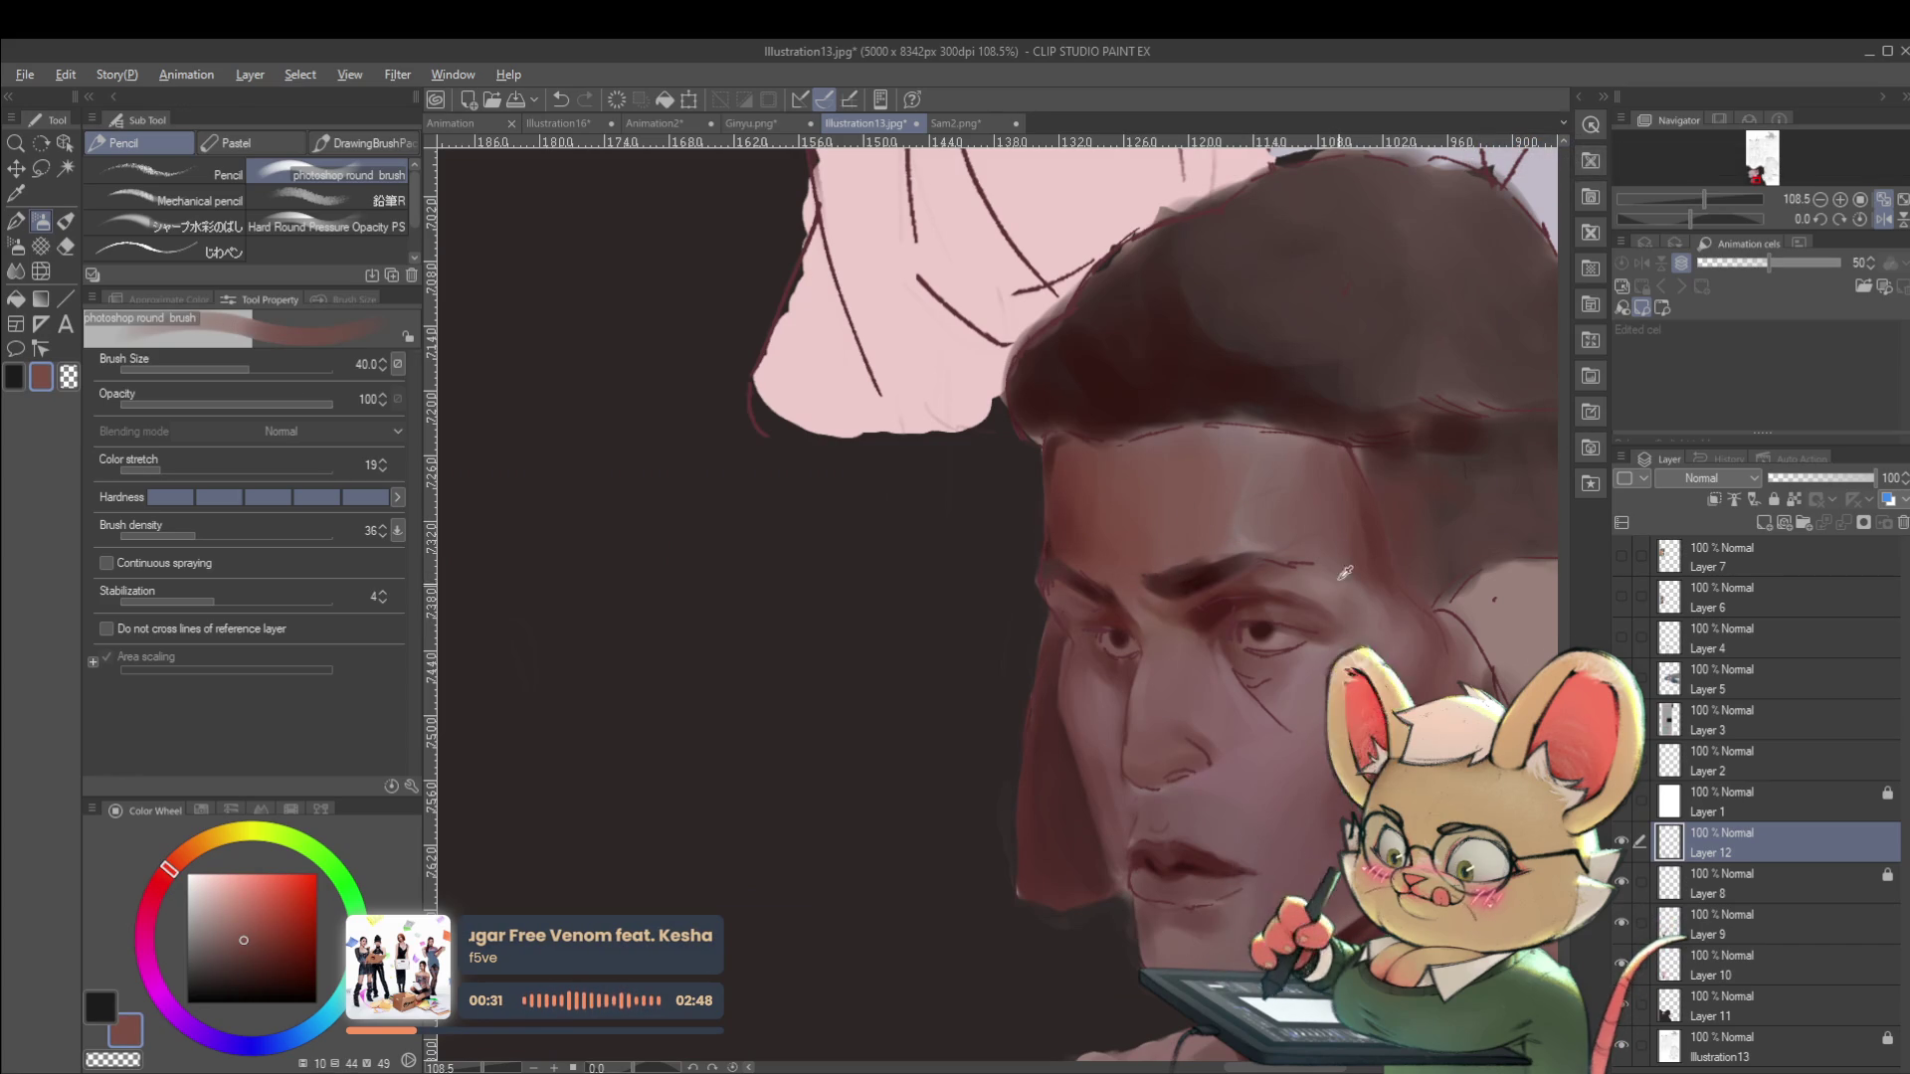
{"action": "left_click", "coordinate": [1175, 756], "text": "alt"}
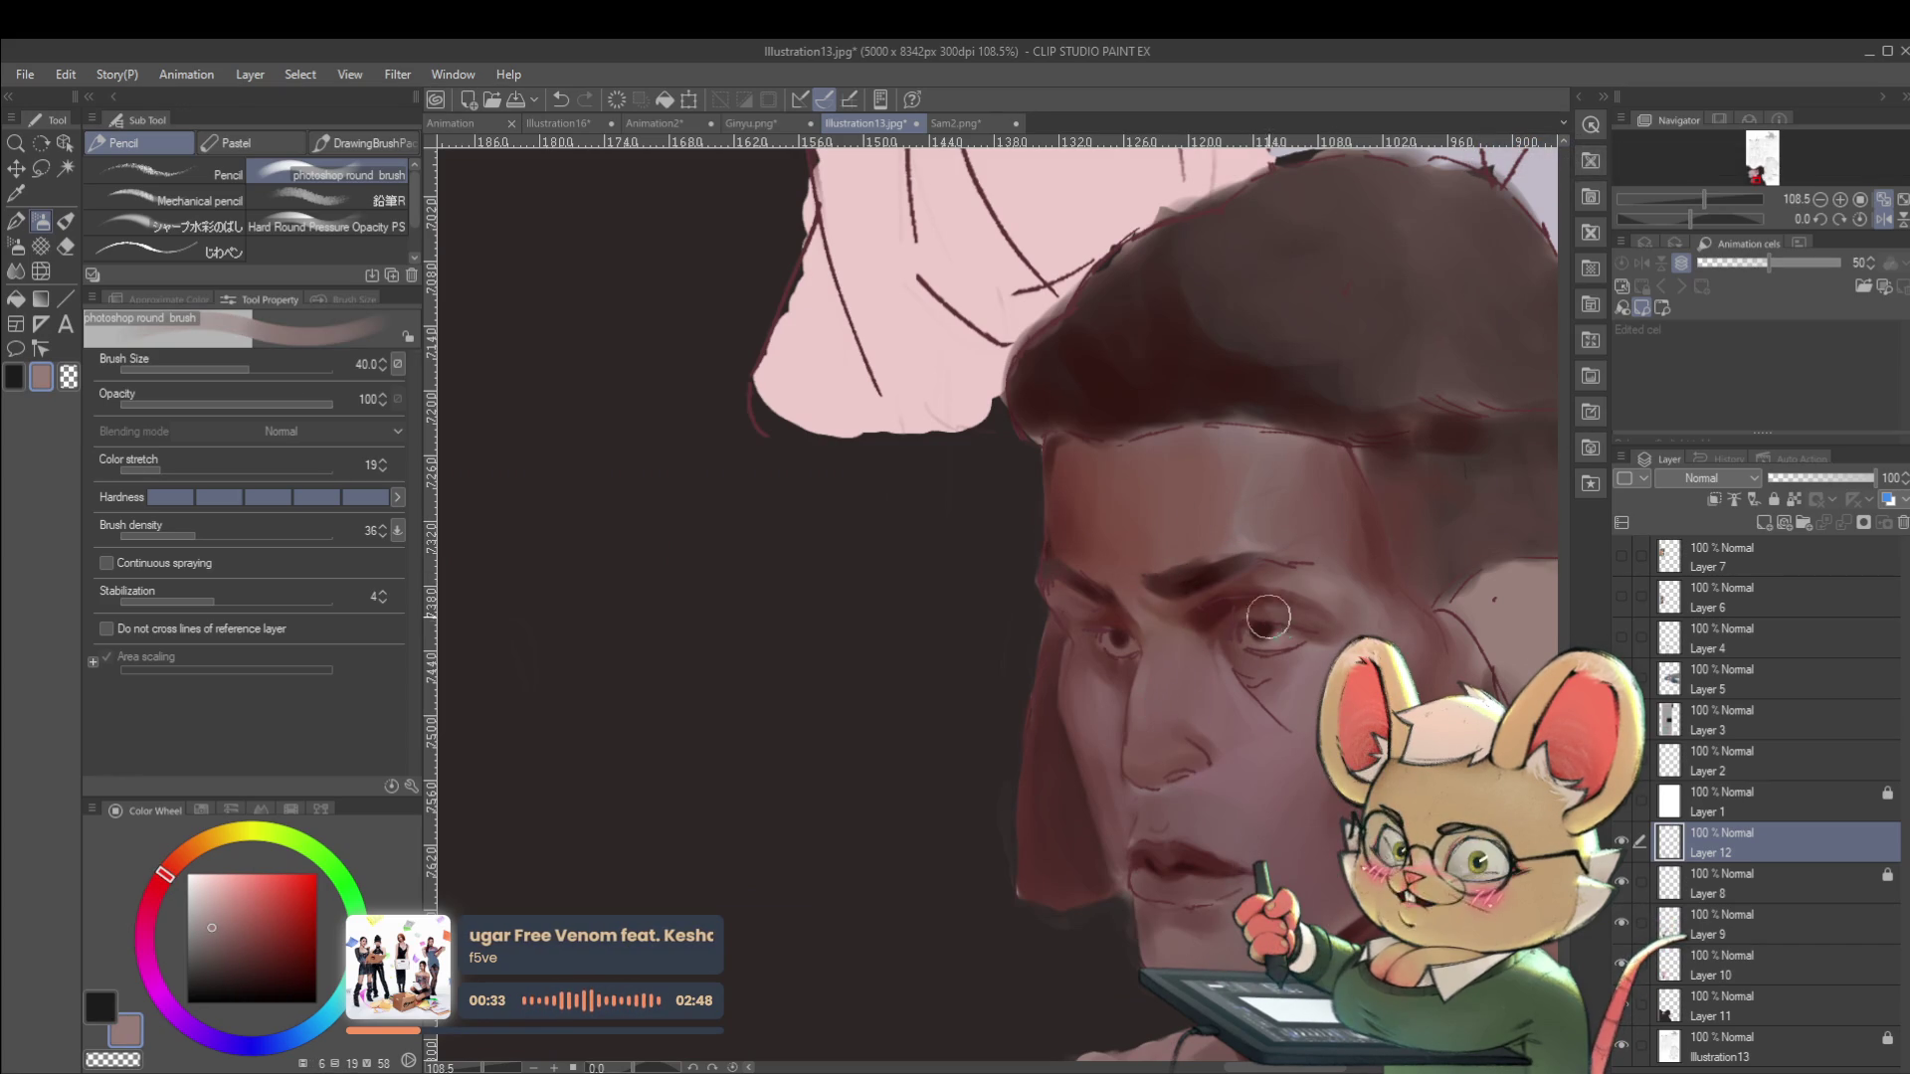
{"action": "left_click", "coordinate": [1148, 693], "text": "alt"}
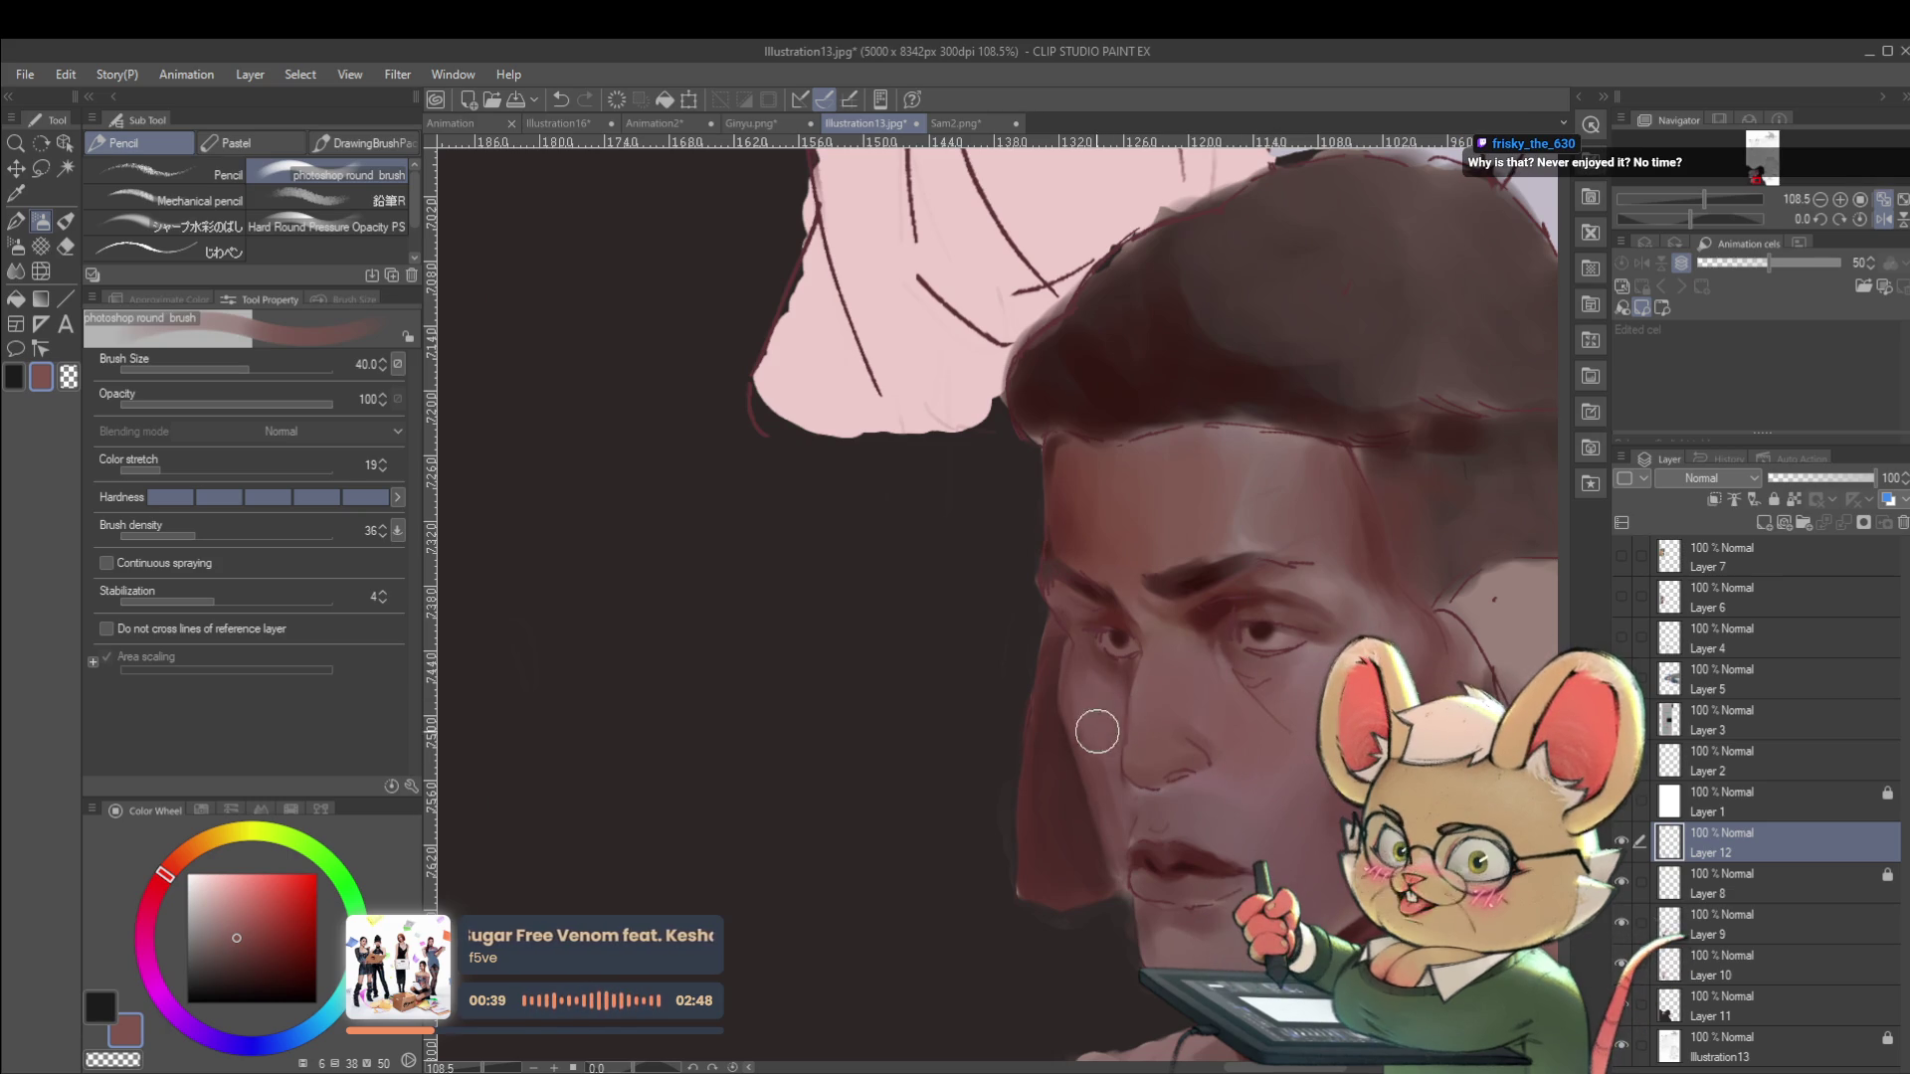
{"action": "scroll", "coordinate": [1091, 693], "scroll_direction": "down", "scroll_amount": 6}
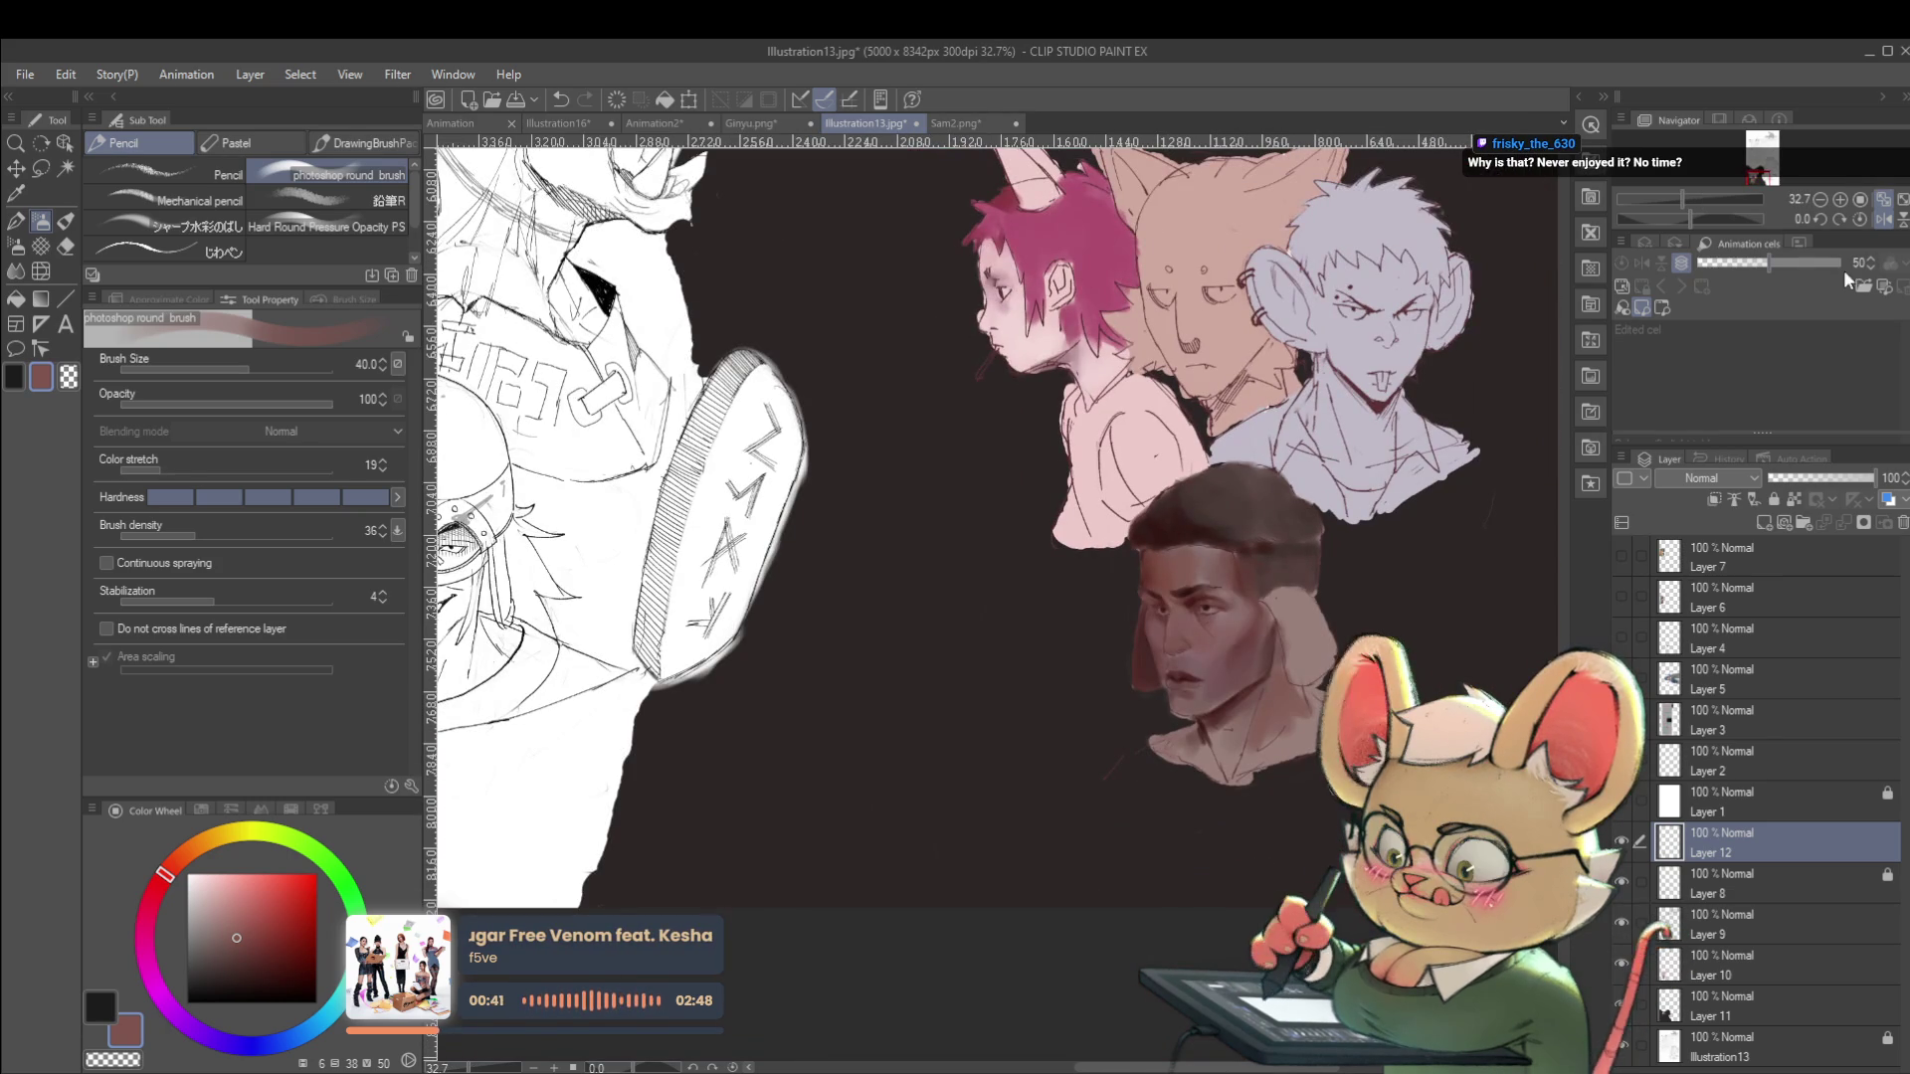
Pick a brighter olive-yellow shade on the Color Wheel.
{"action": "left_click", "coordinate": [1862, 220]}
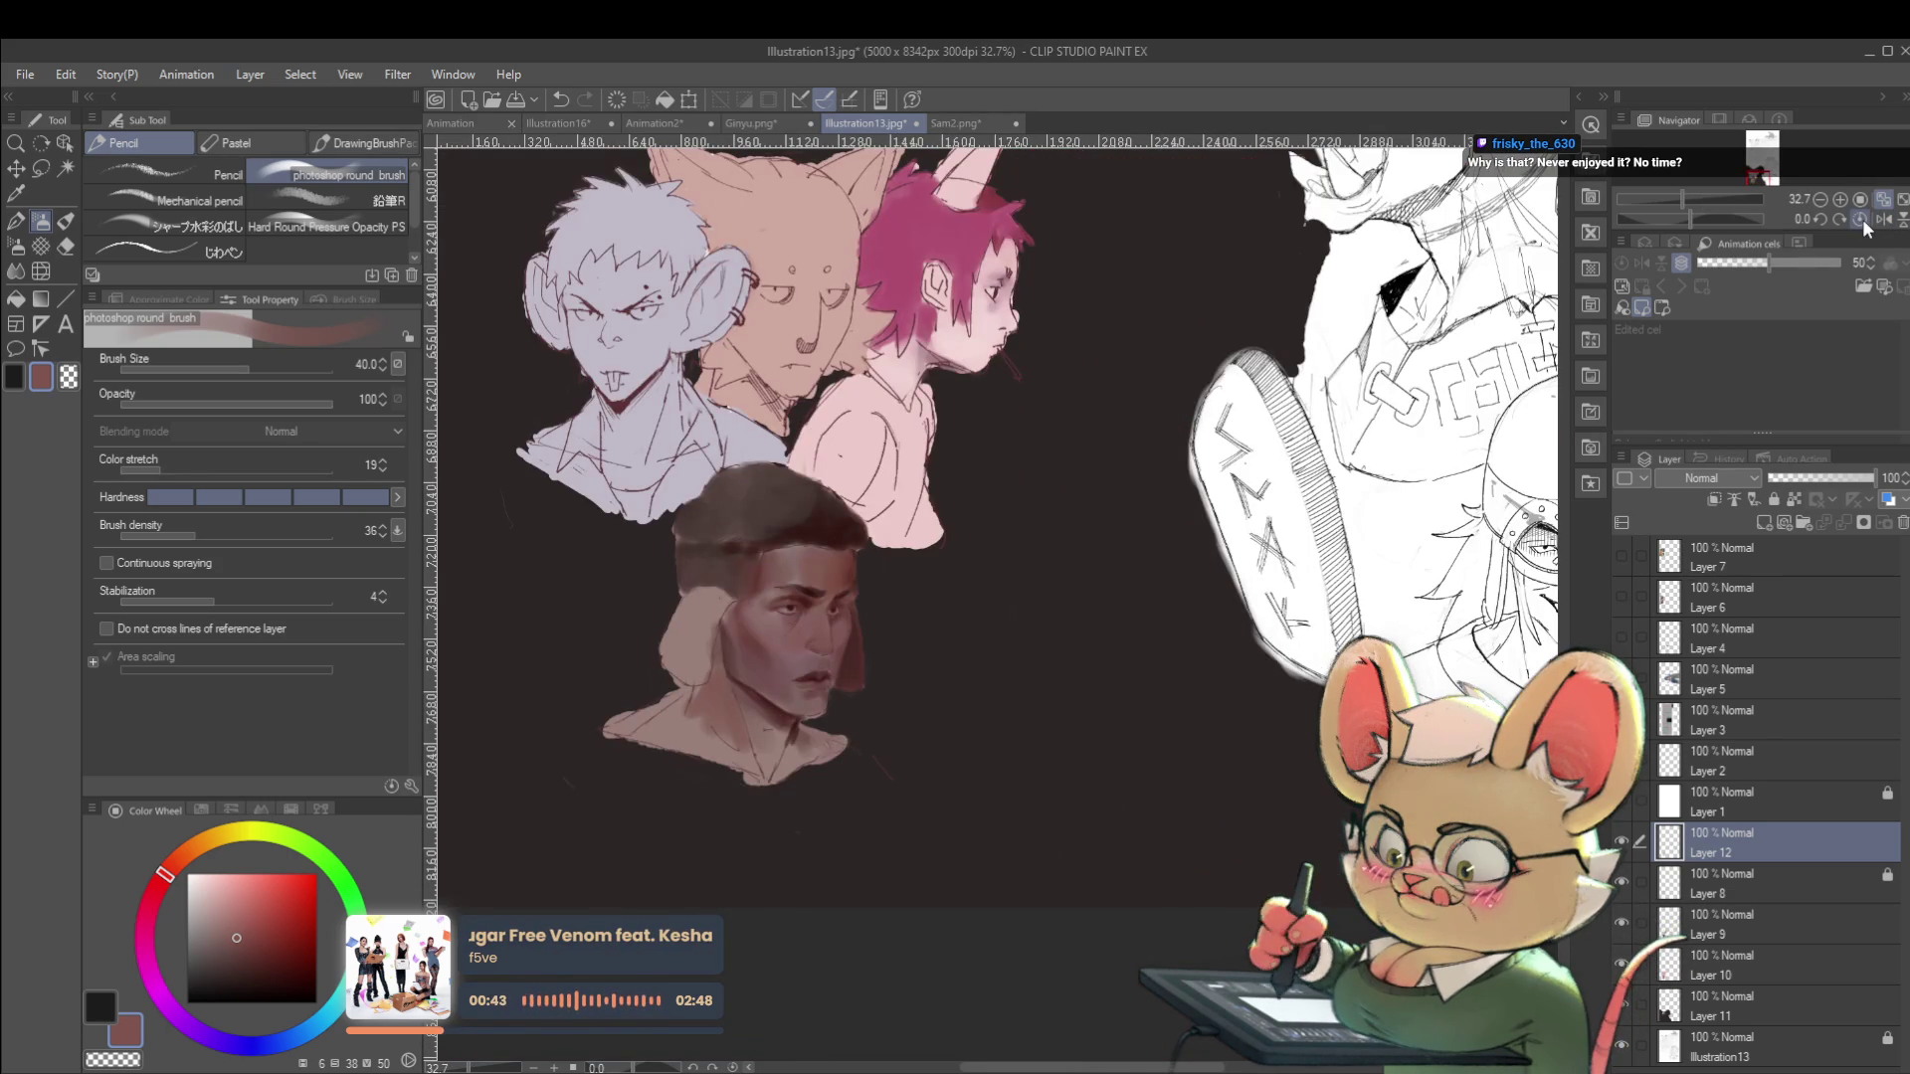
{"action": "scroll", "coordinate": [728, 597], "scroll_direction": "up", "scroll_amount": 3}
{"action": "left_click", "coordinate": [230, 841]}
{"action": "left_click", "coordinate": [259, 910]}
{"action": "left_click_drag", "start_coordinate": [259, 910], "coordinate": [265, 905]}
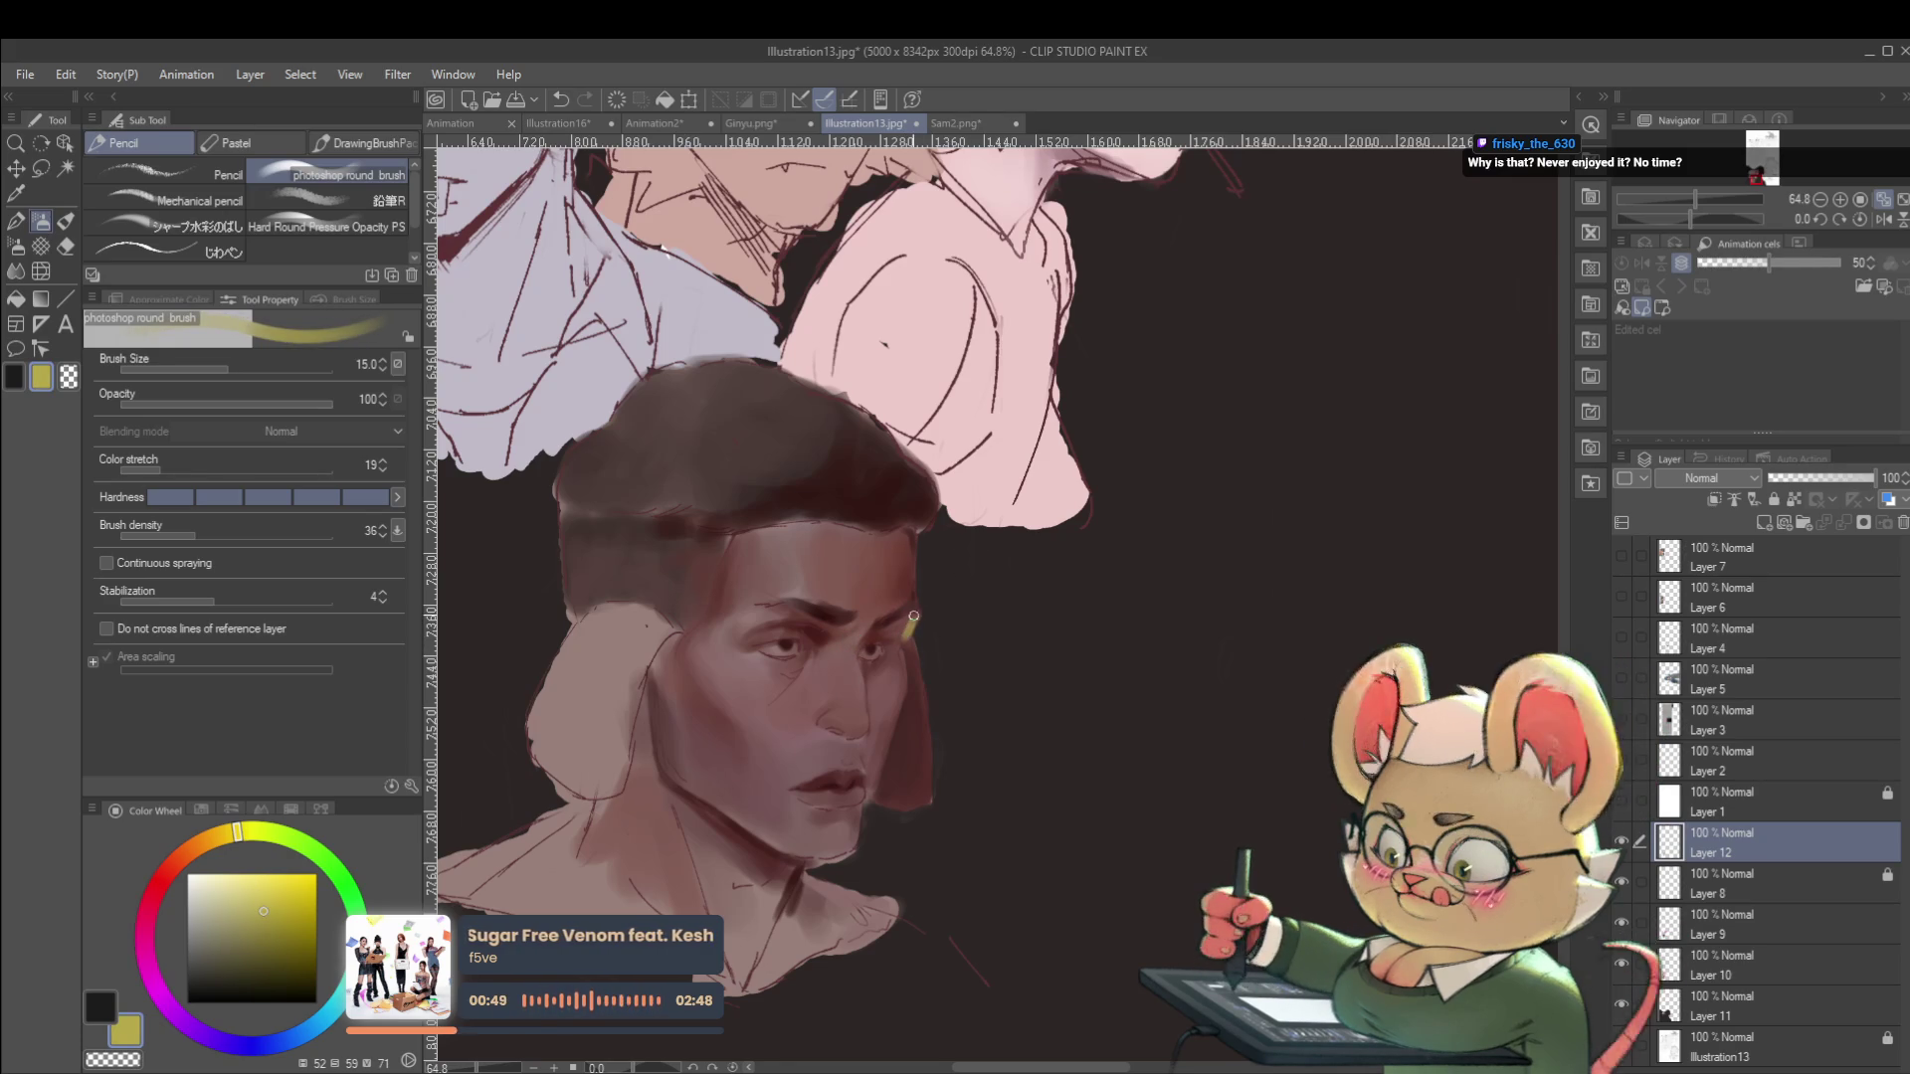
{"action": "scroll", "coordinate": [862, 576], "scroll_direction": "down", "scroll_amount": 3}
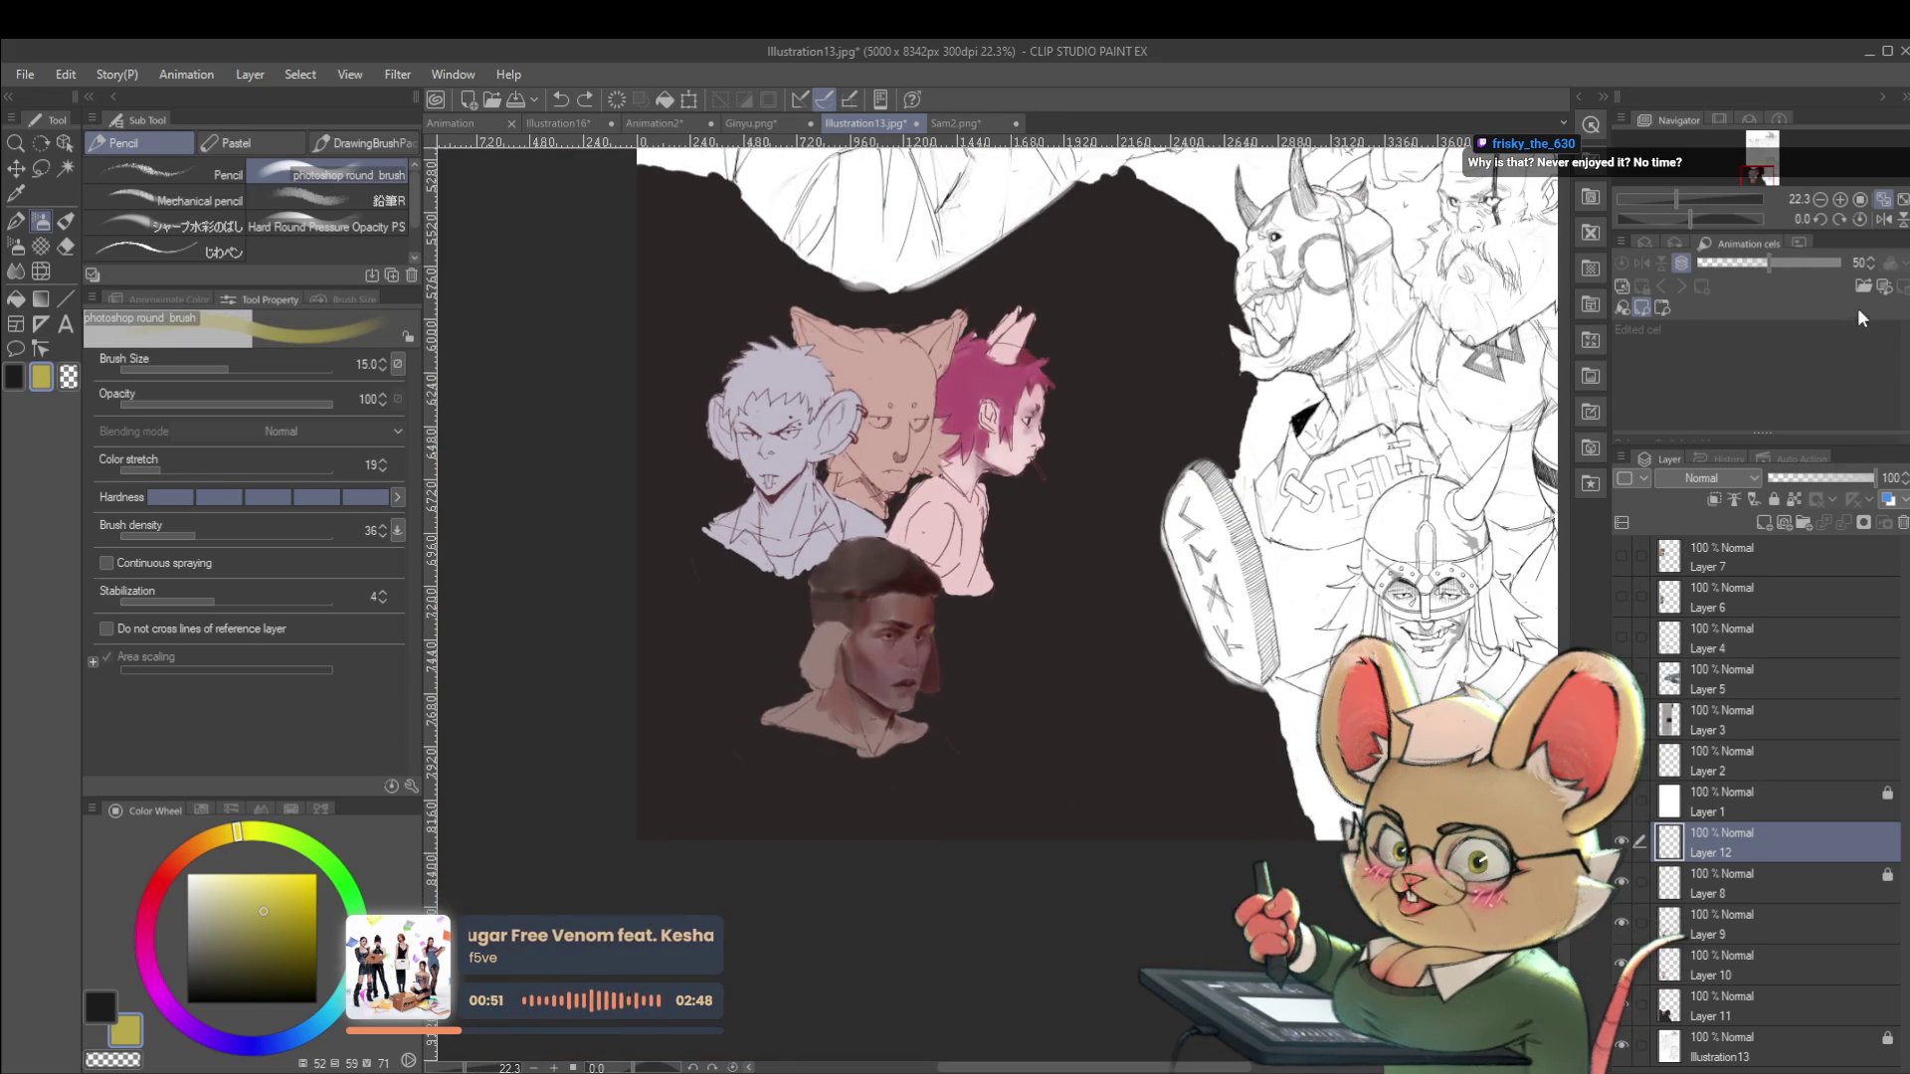
Paint fine dark-red eye and brow details with the brush shrunk to size 5.
{"action": "left_click", "coordinate": [1883, 219]}
{"action": "scroll", "coordinate": [1134, 597], "scroll_direction": "up", "scroll_amount": 5}
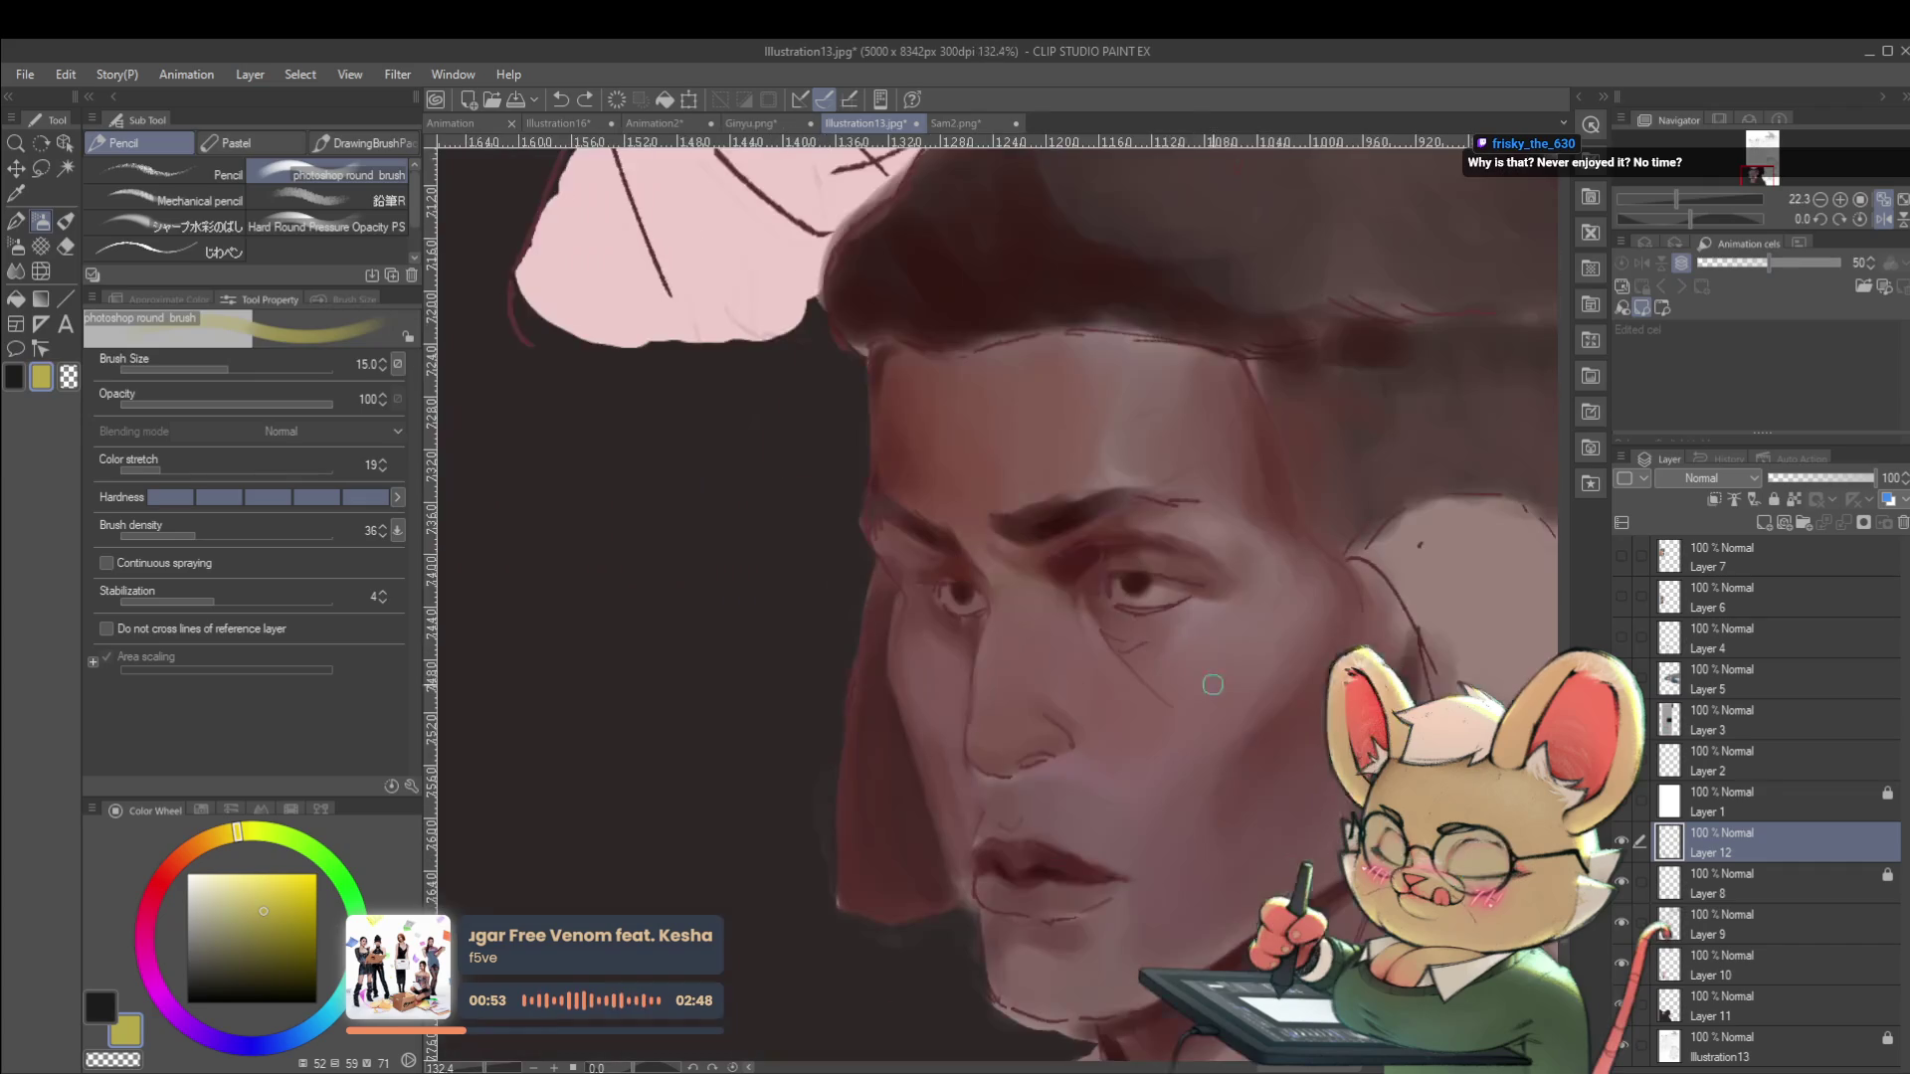
{"action": "left_click", "coordinate": [1140, 574], "text": "alt"}
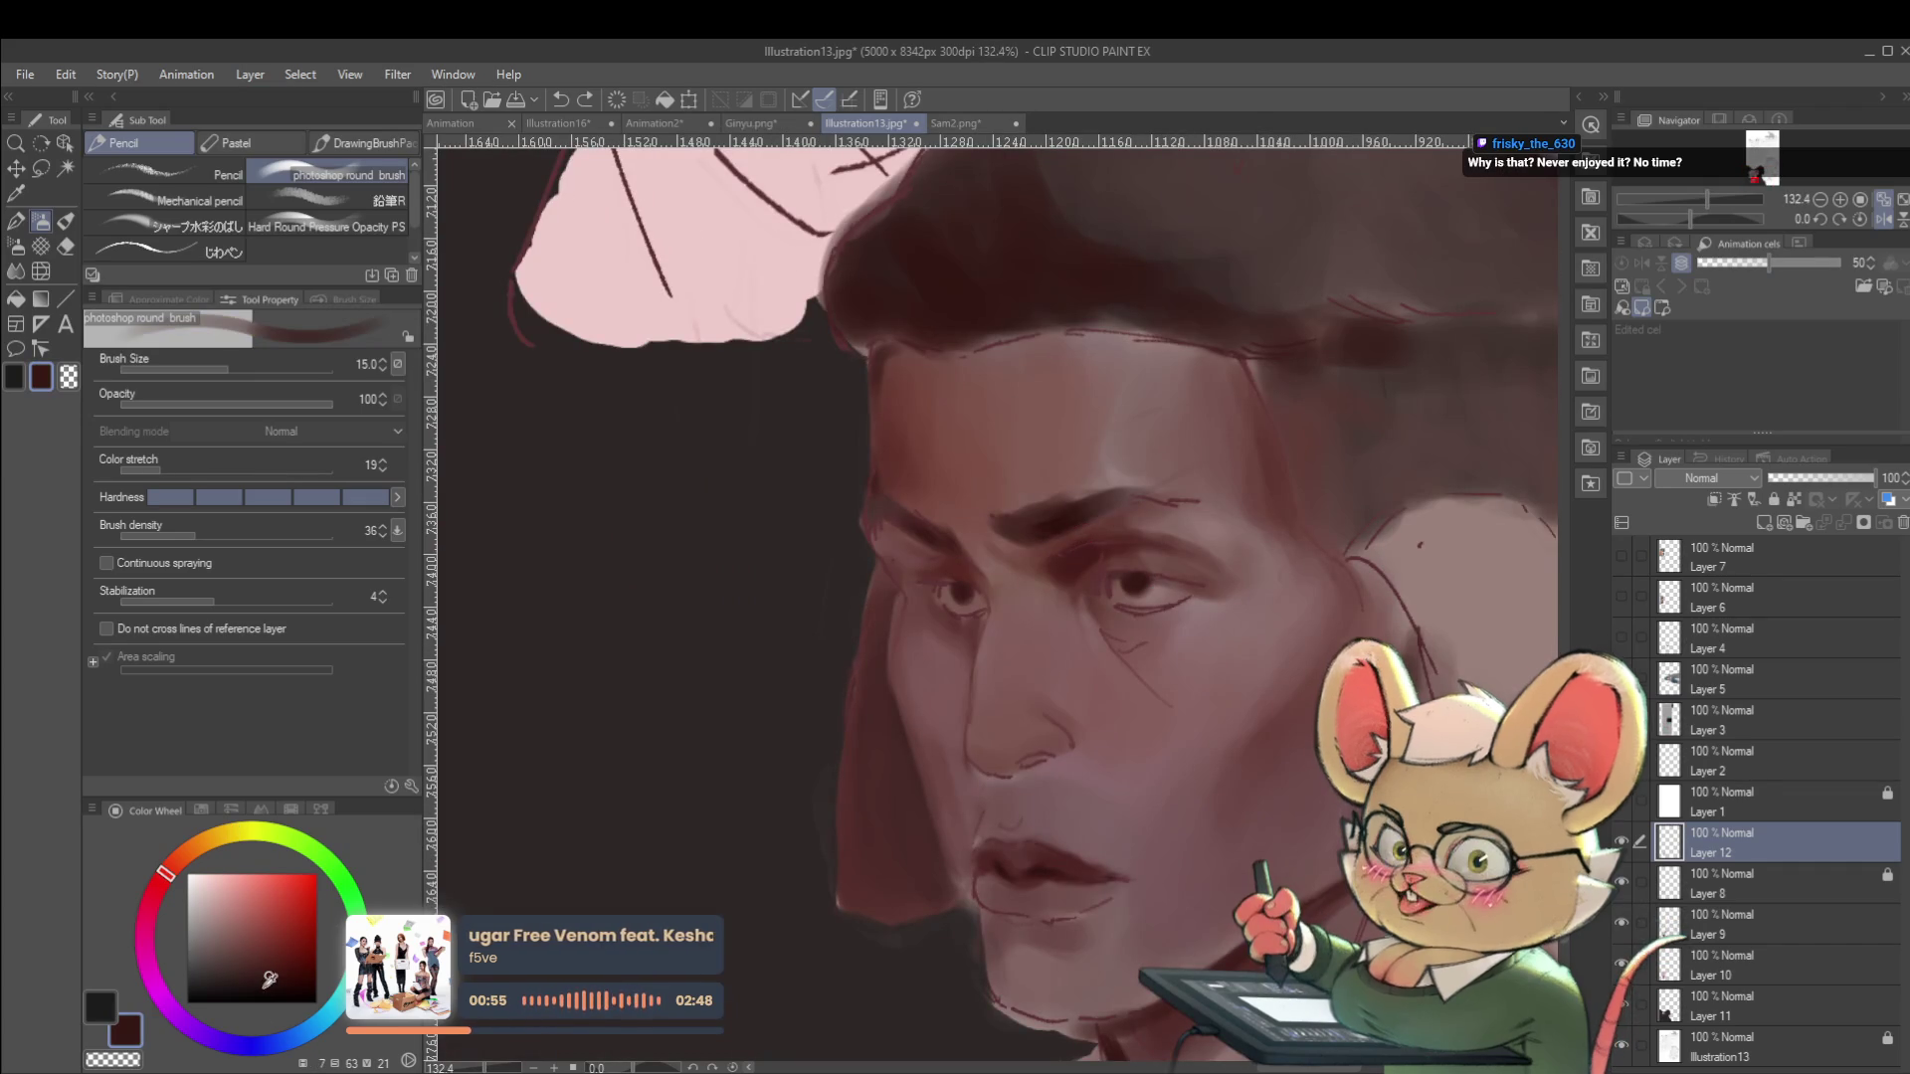
{"action": "scroll", "coordinate": [1143, 602], "scroll_direction": "up", "scroll_amount": 2}
{"action": "key", "text": "bracketleft"}
{"action": "key", "text": "bracketleft"}
{"action": "key", "text": "bracketleft"}
{"action": "key", "text": "bracketleft"}
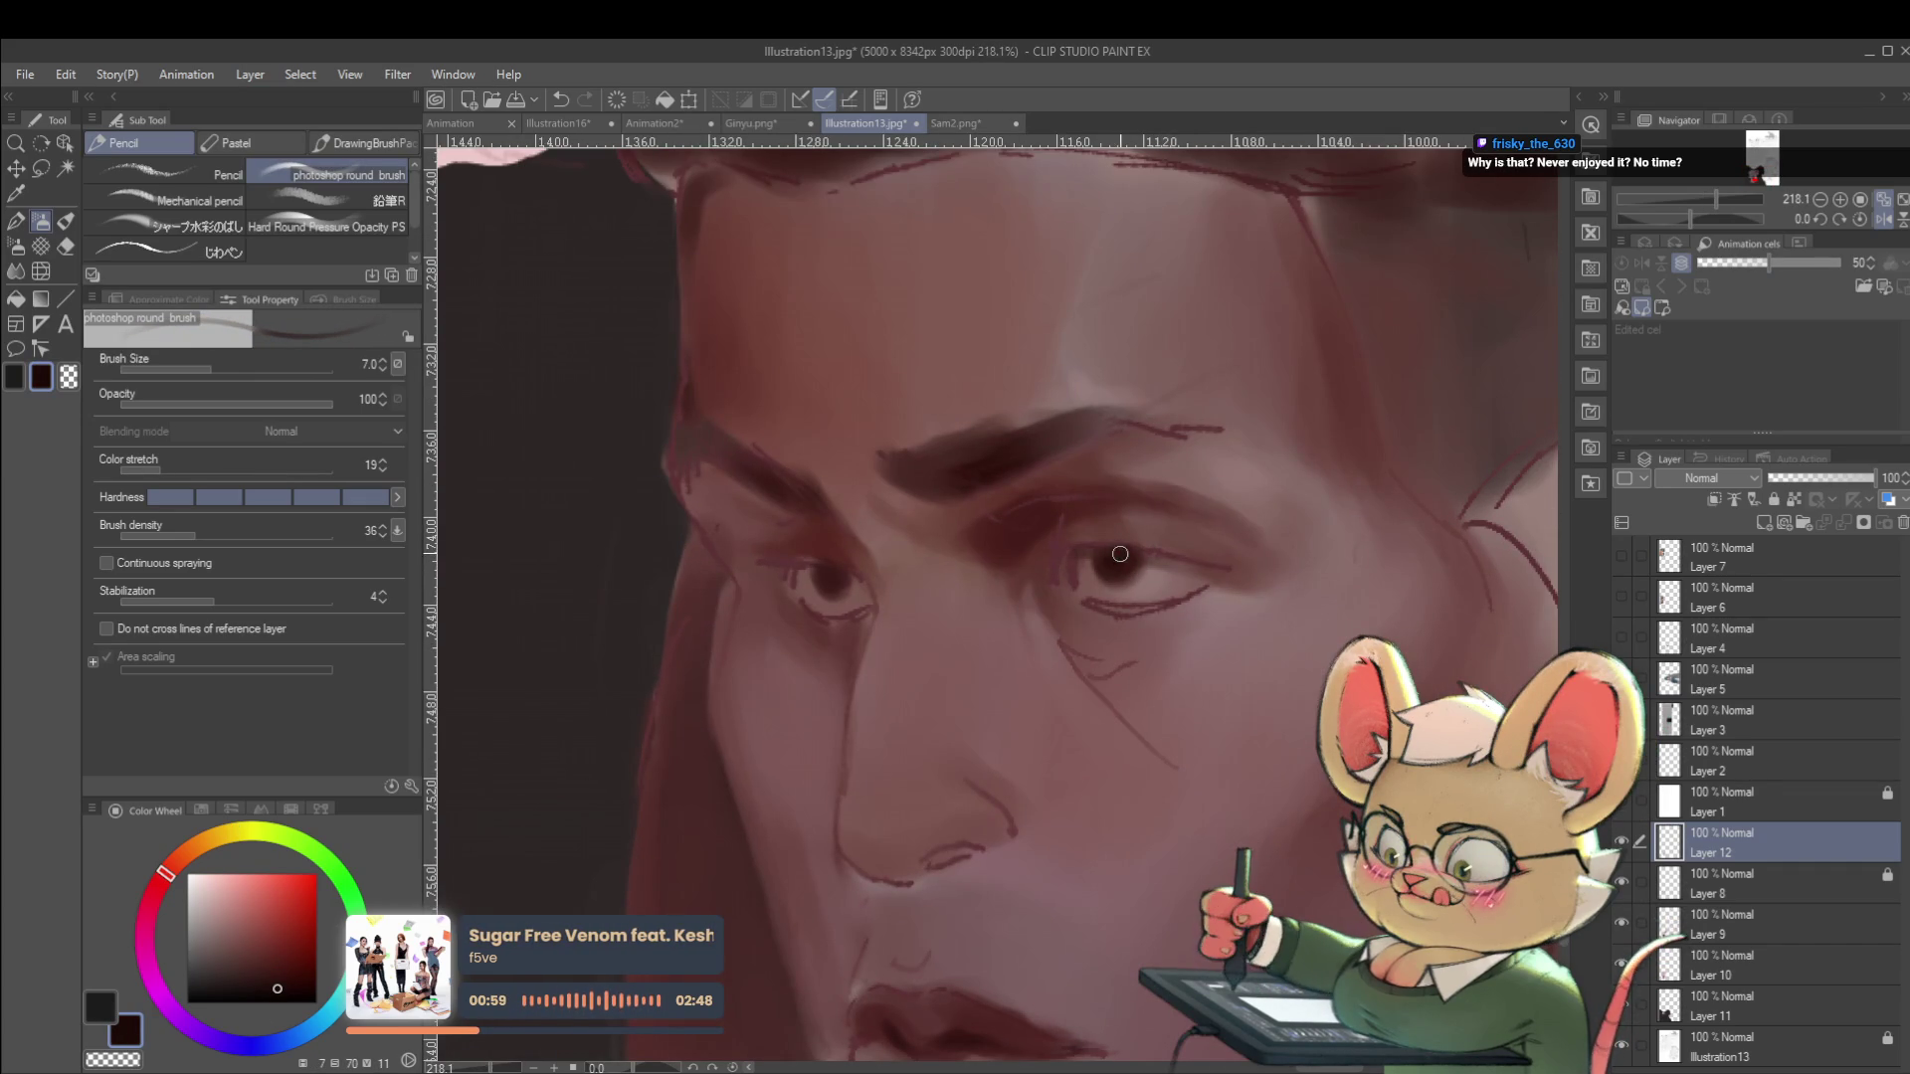
{"action": "key", "text": "bracketleft"}
{"action": "key", "text": "bracketleft"}
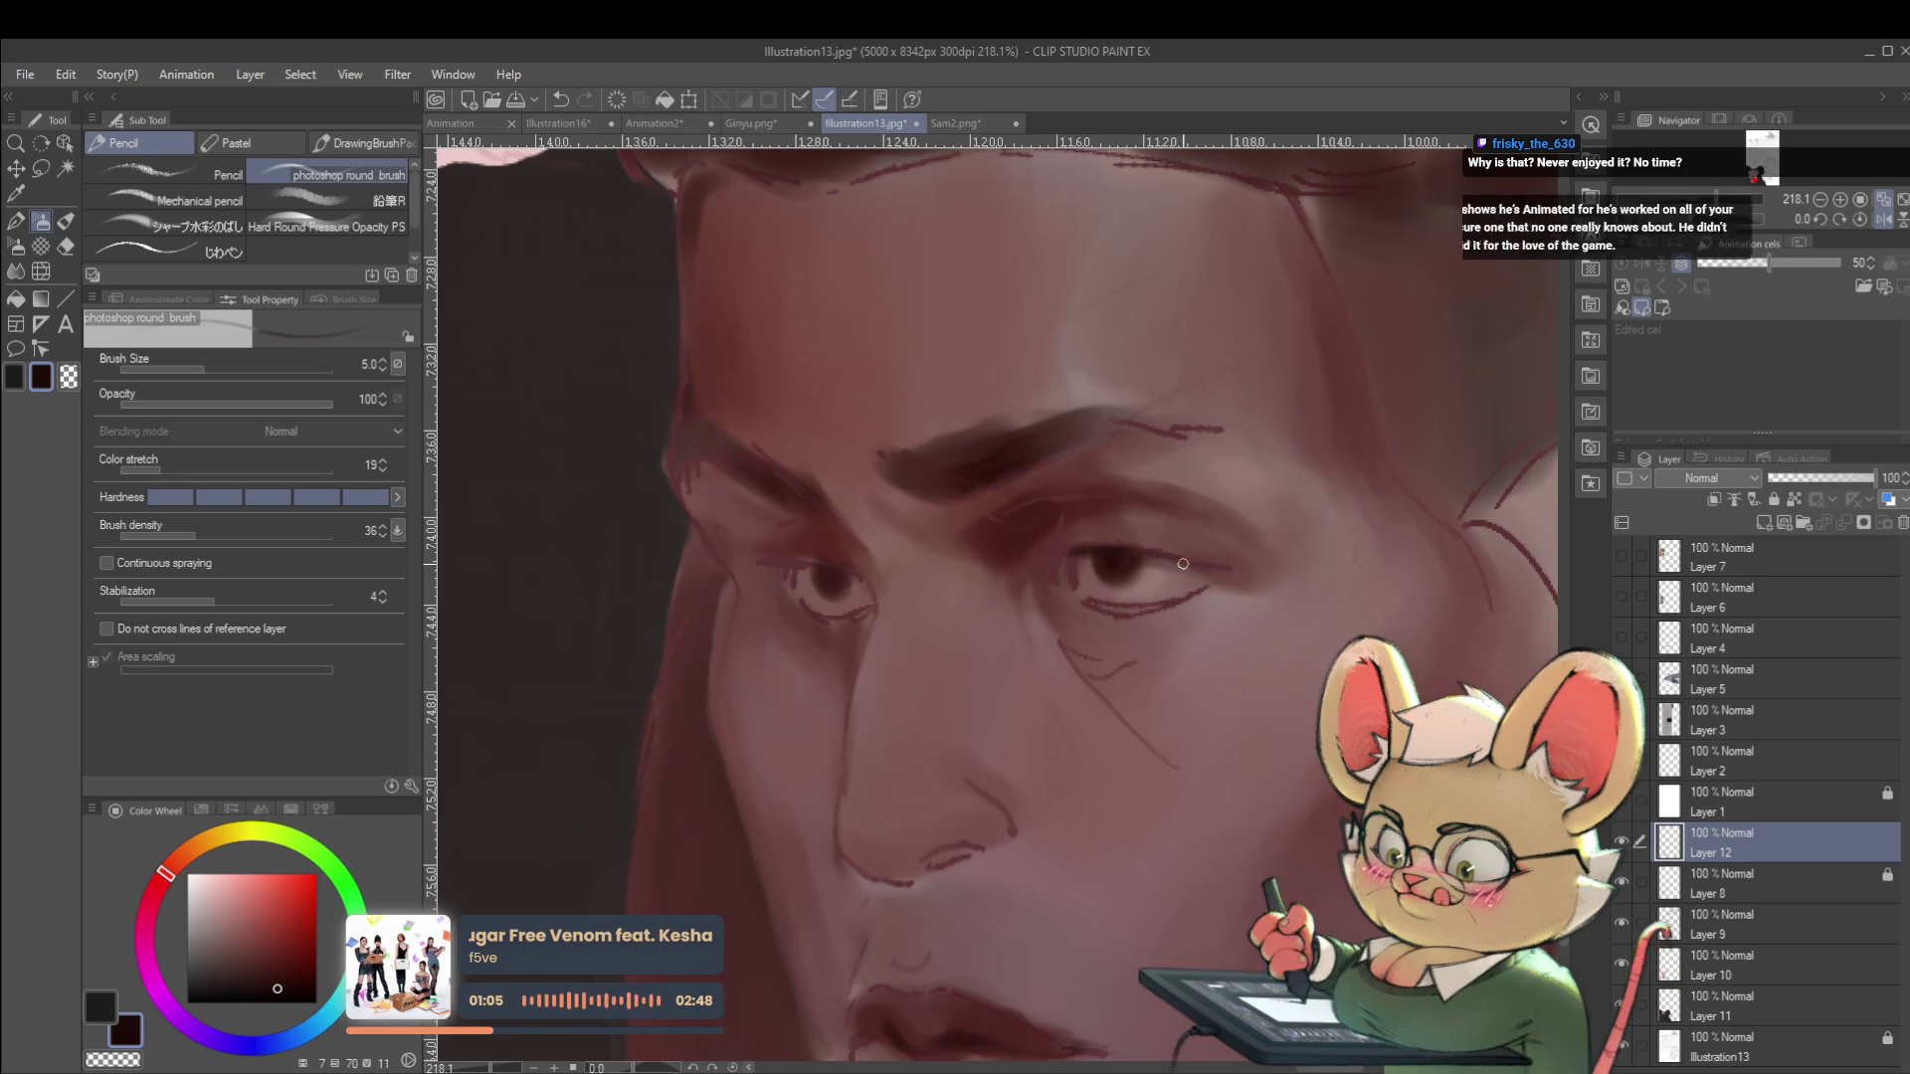
{"action": "scroll", "coordinate": [1207, 569], "scroll_direction": "down", "scroll_amount": 10}
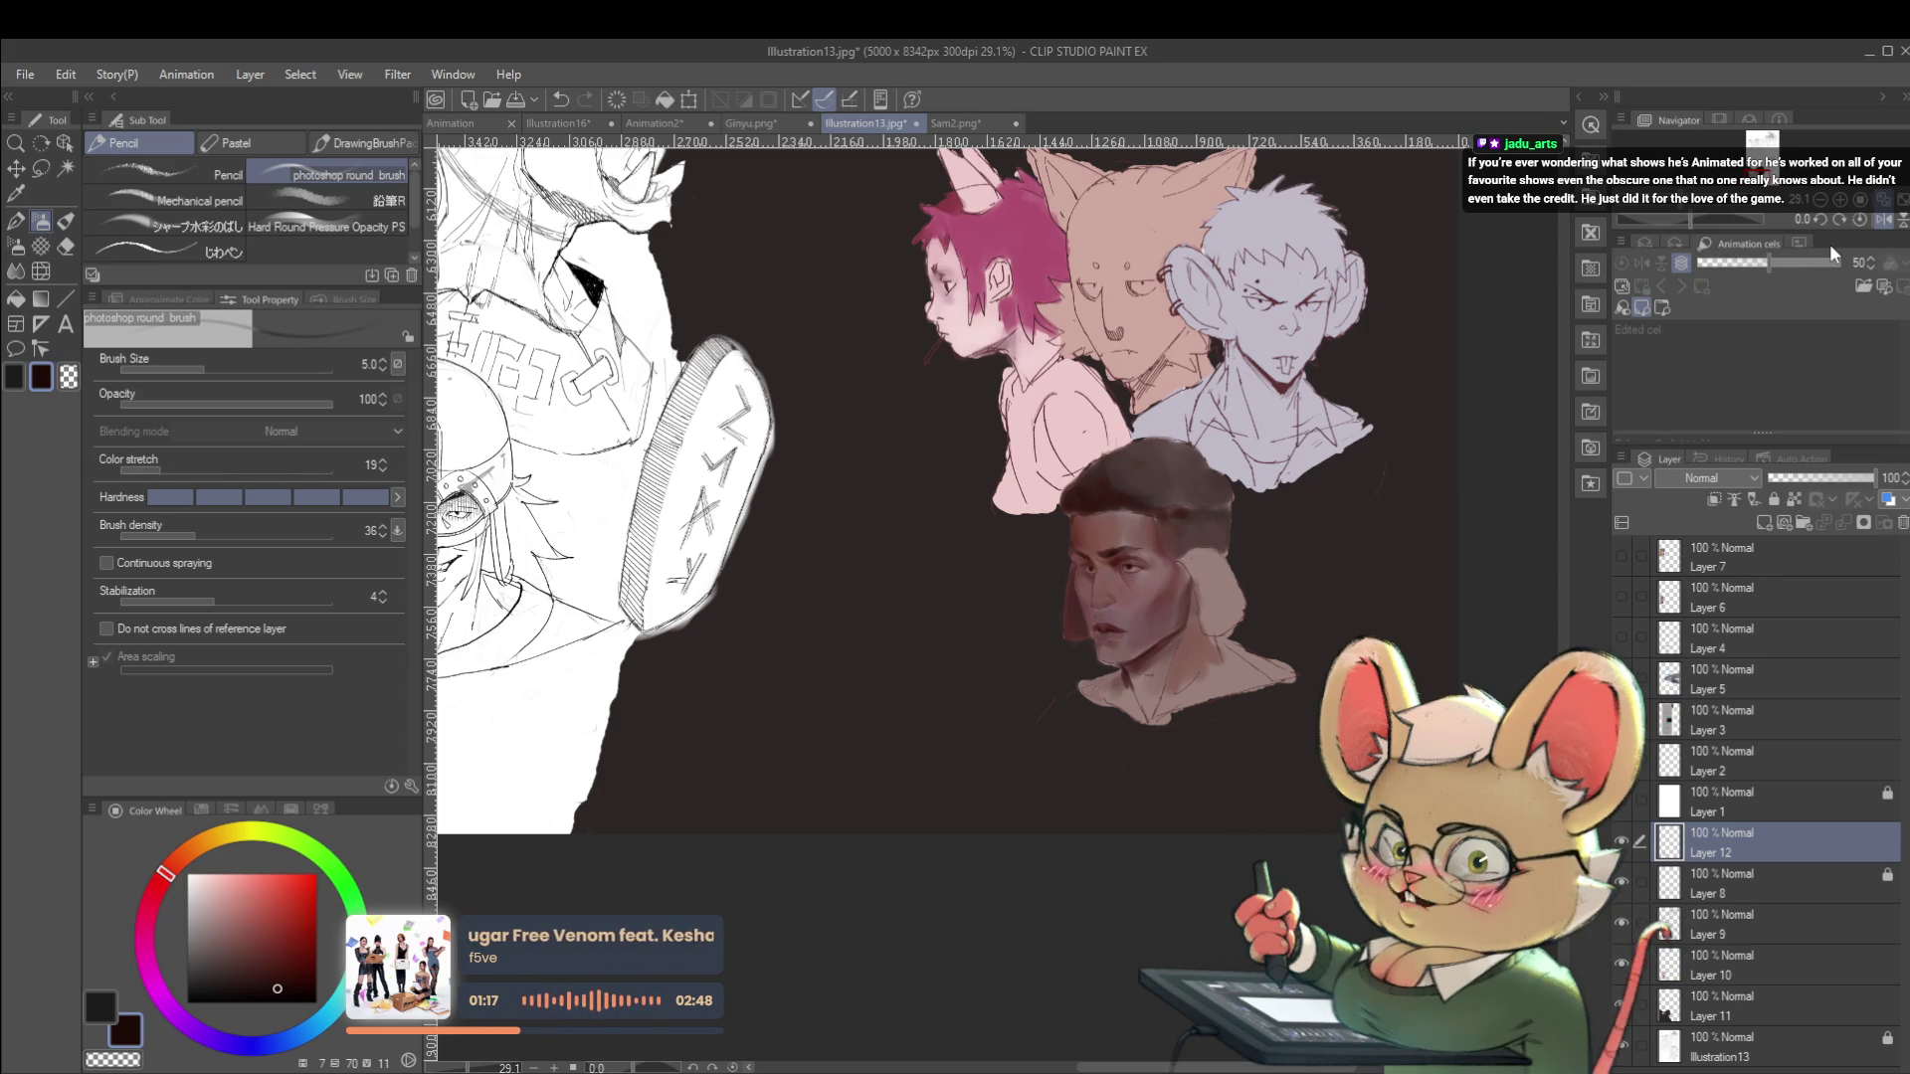
Unmirror the view, enlarge the brush to 17 and undo the last stroke.
{"action": "key", "text": "h"}
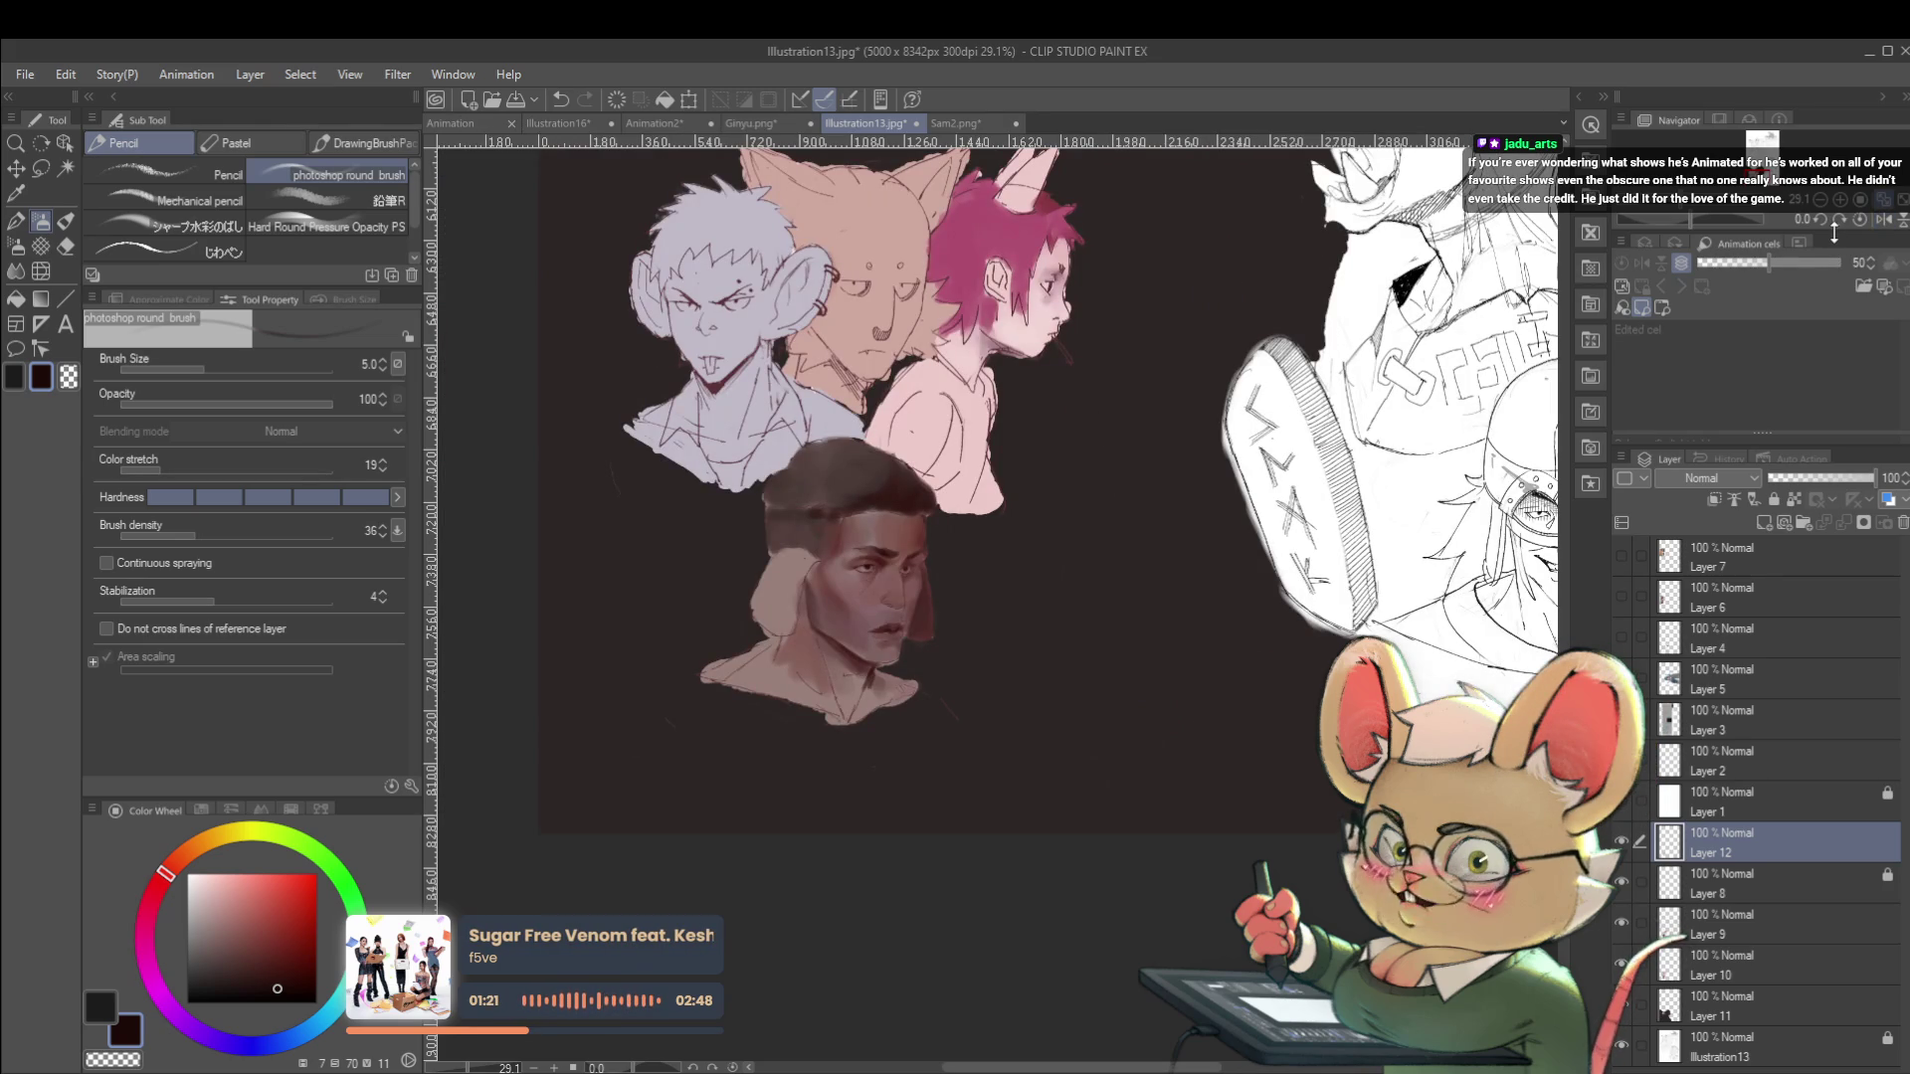
{"action": "scroll", "coordinate": [838, 581], "scroll_direction": "up", "scroll_amount": 5}
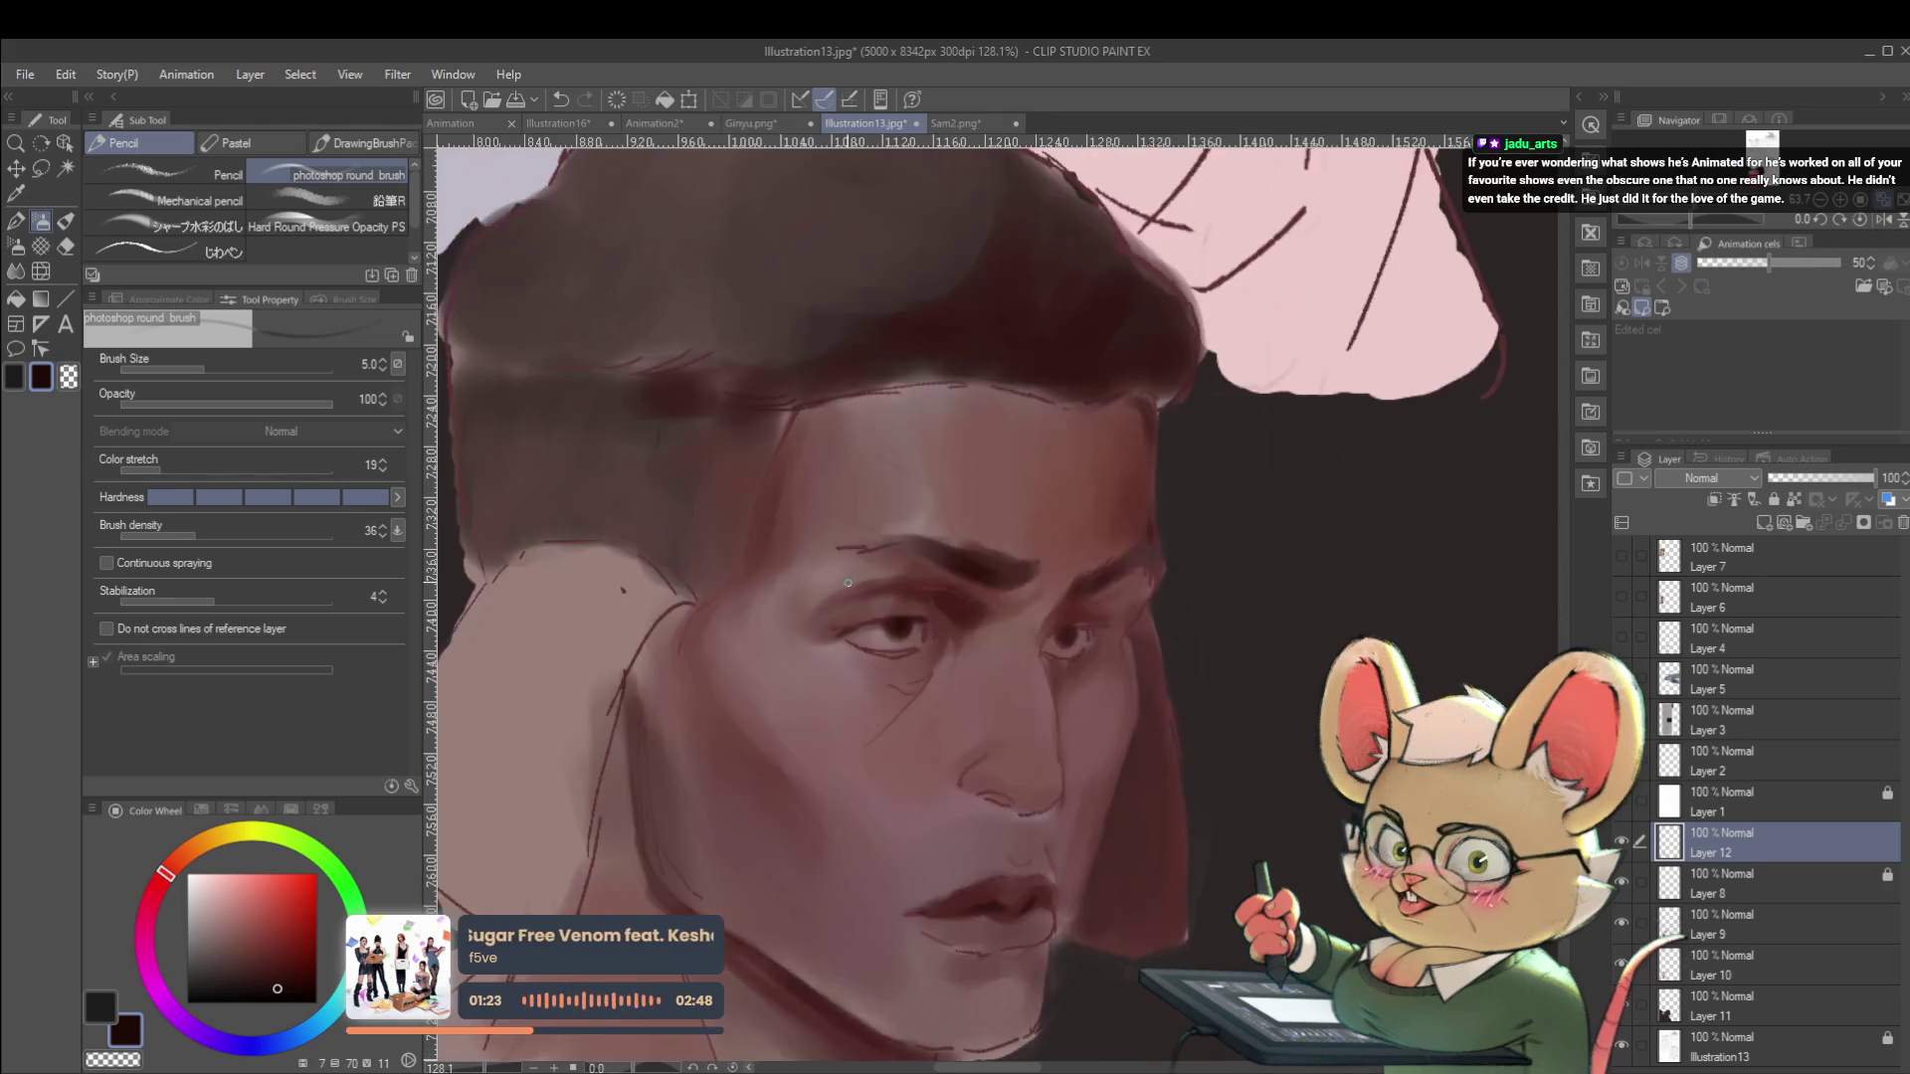
{"action": "key", "text": "bracketright"}
{"action": "key", "text": "bracketright"}
{"action": "key", "text": "bracketright"}
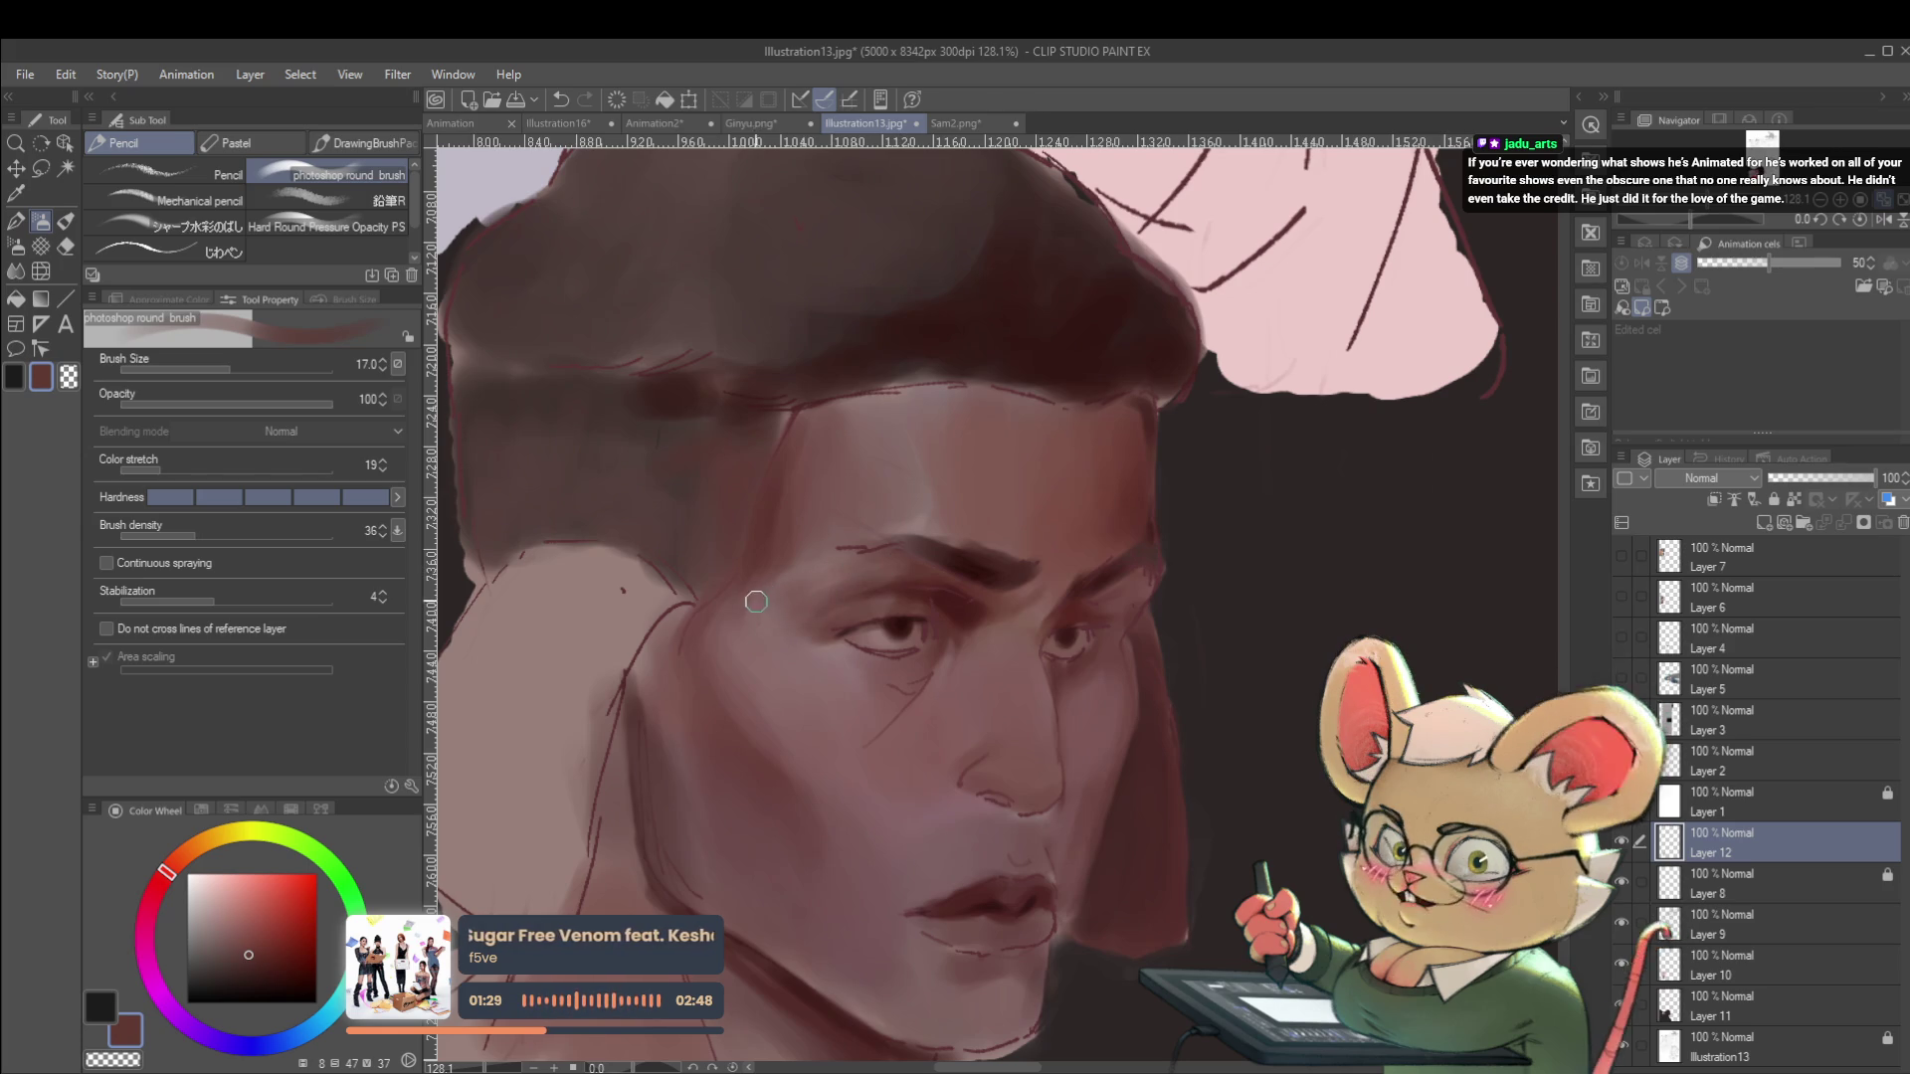
{"action": "key", "text": "ctrl+z"}
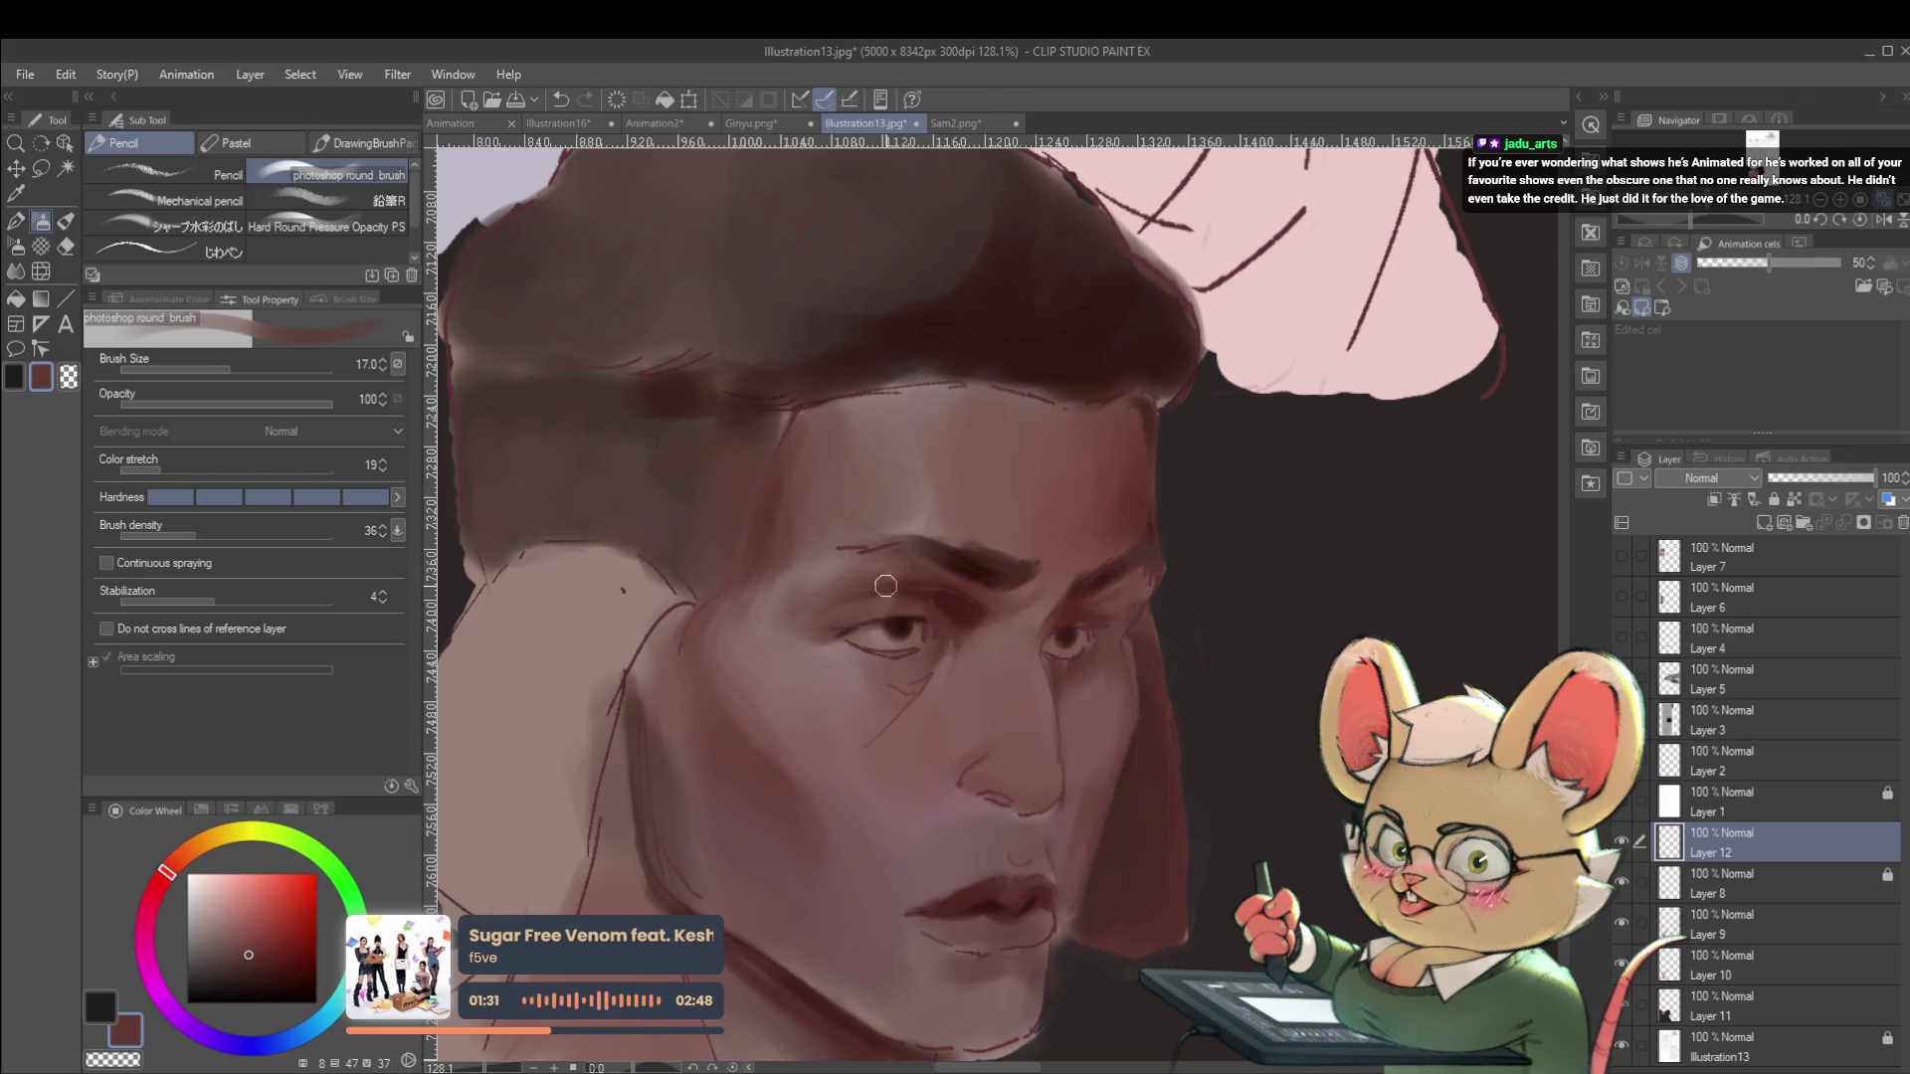
Blend the forehead with sampled light skin pink and dark red, checking it mirrored.
{"action": "left_click", "coordinate": [825, 562], "text": "alt"}
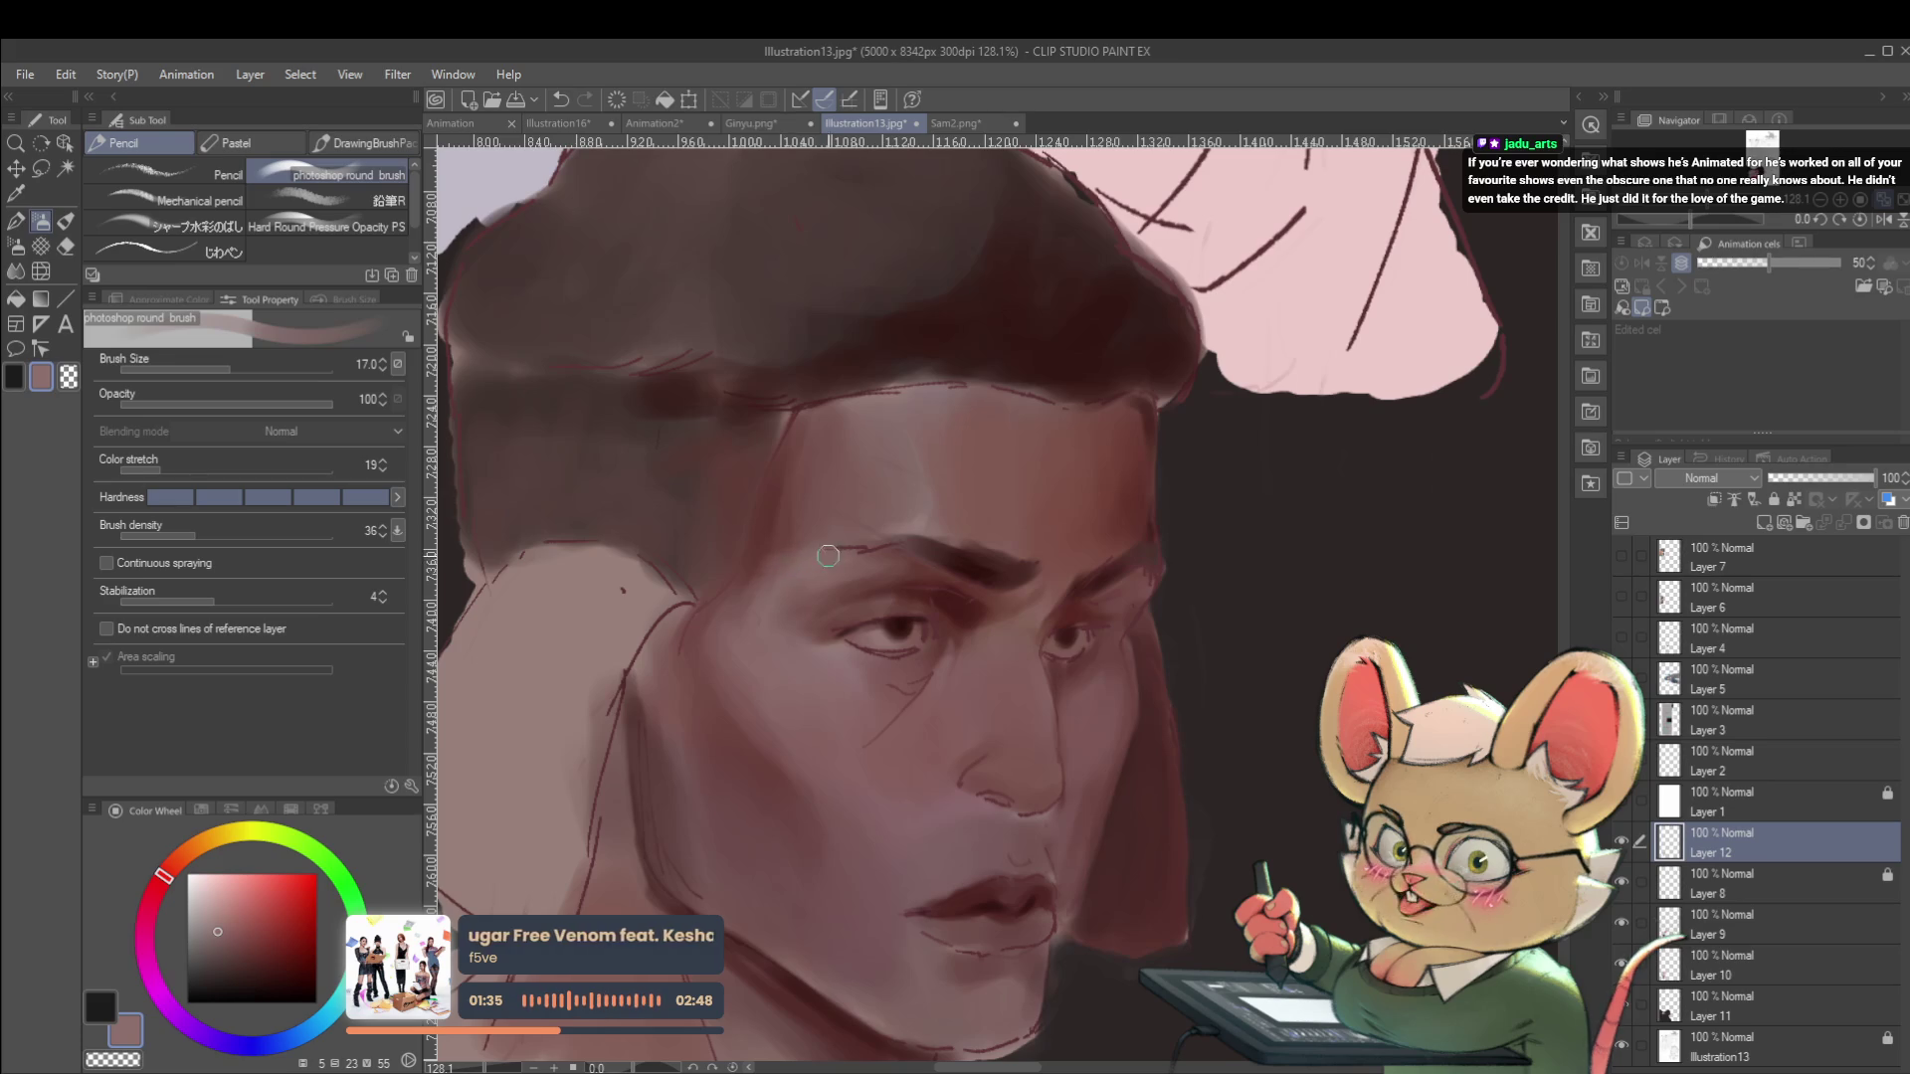
{"action": "left_click", "coordinate": [758, 557], "text": "alt"}
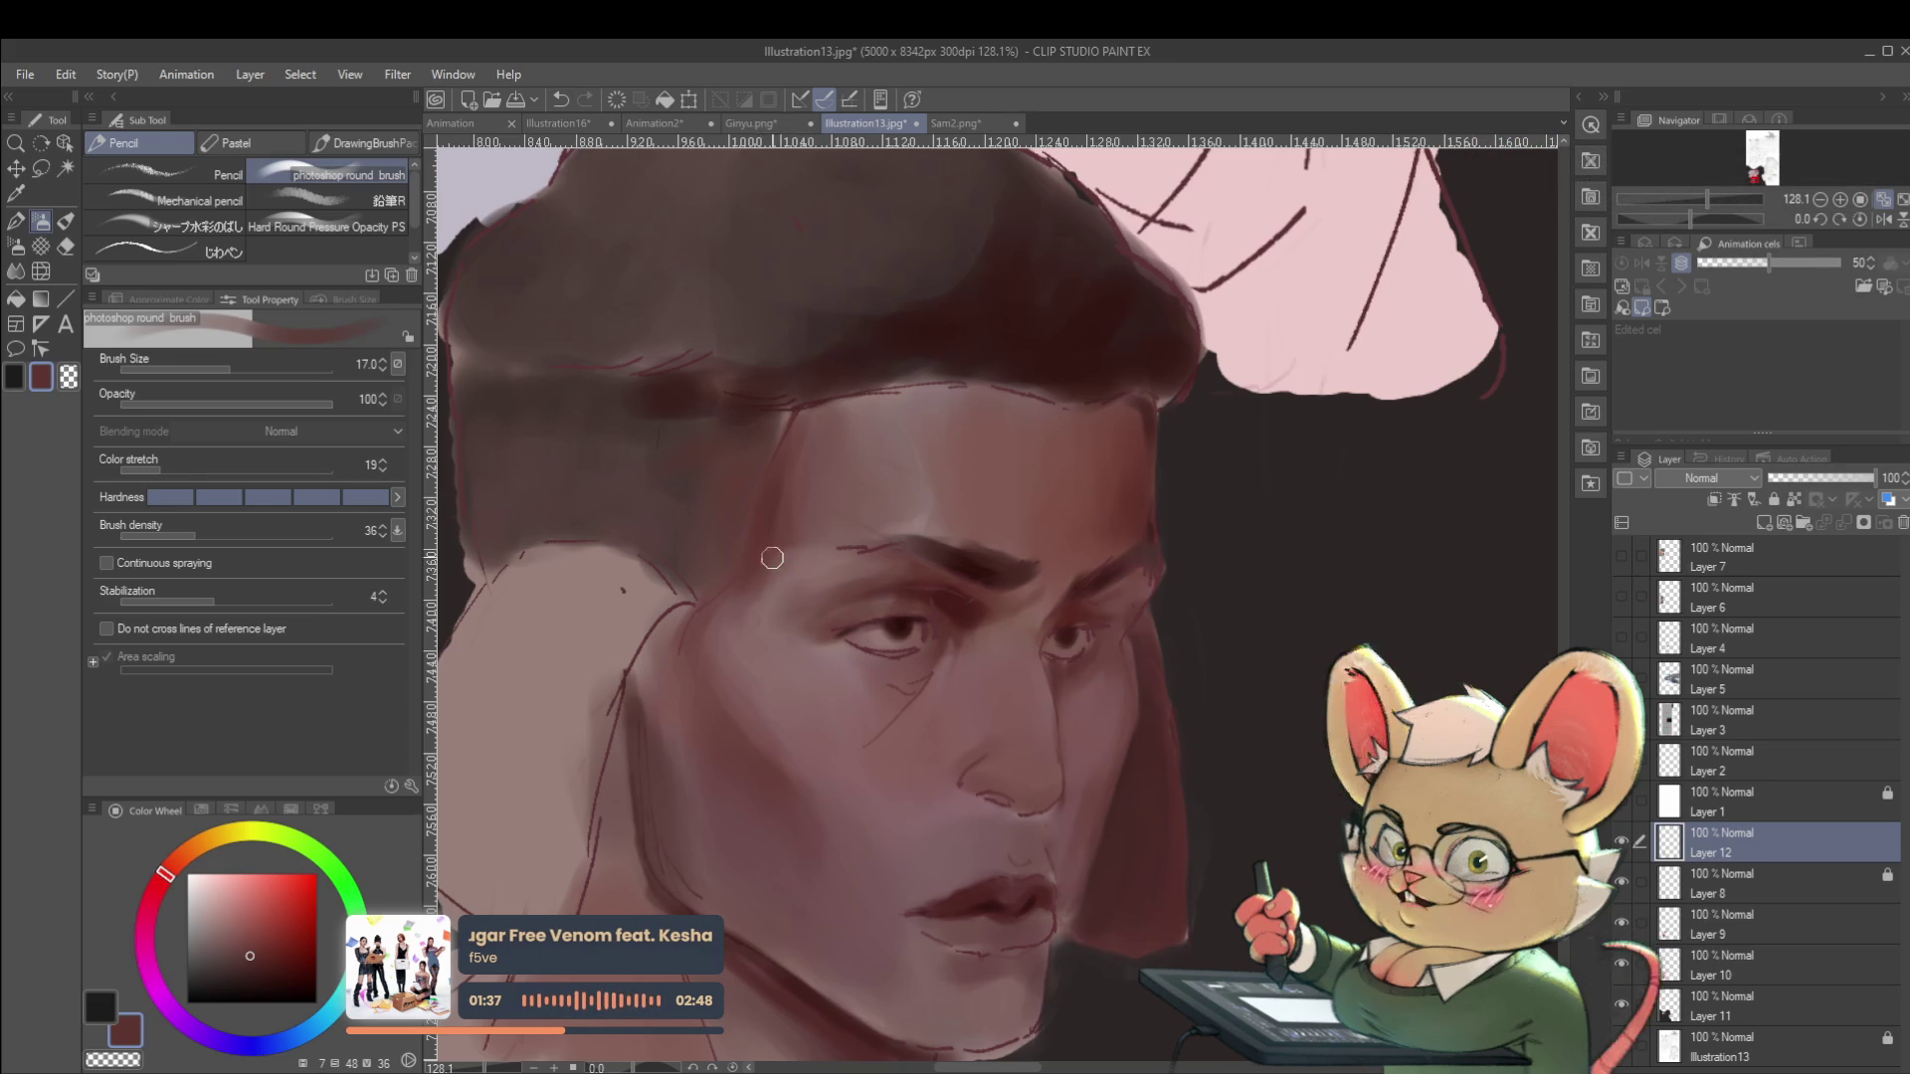
{"action": "scroll", "coordinate": [688, 686], "scroll_direction": "down", "scroll_amount": 5}
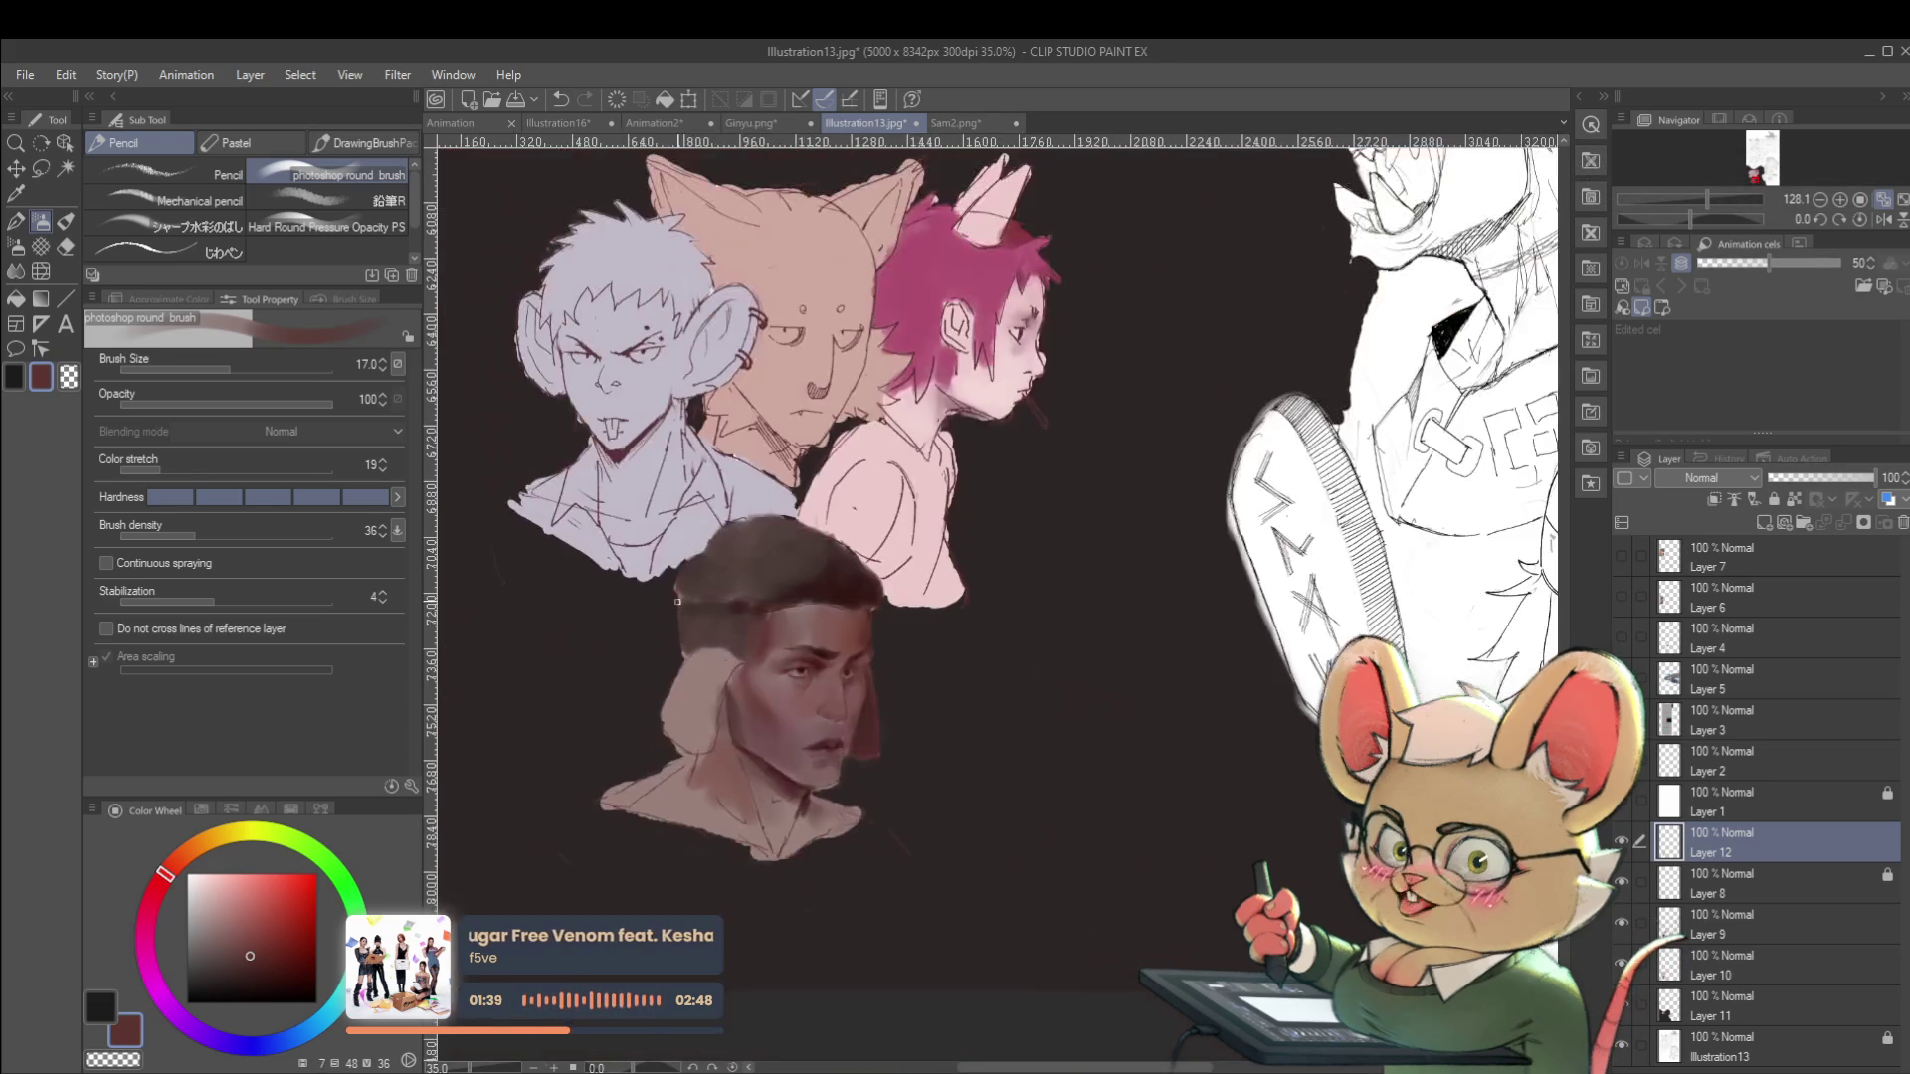
{"action": "scroll", "coordinate": [1154, 664], "scroll_direction": "down", "scroll_amount": 2}
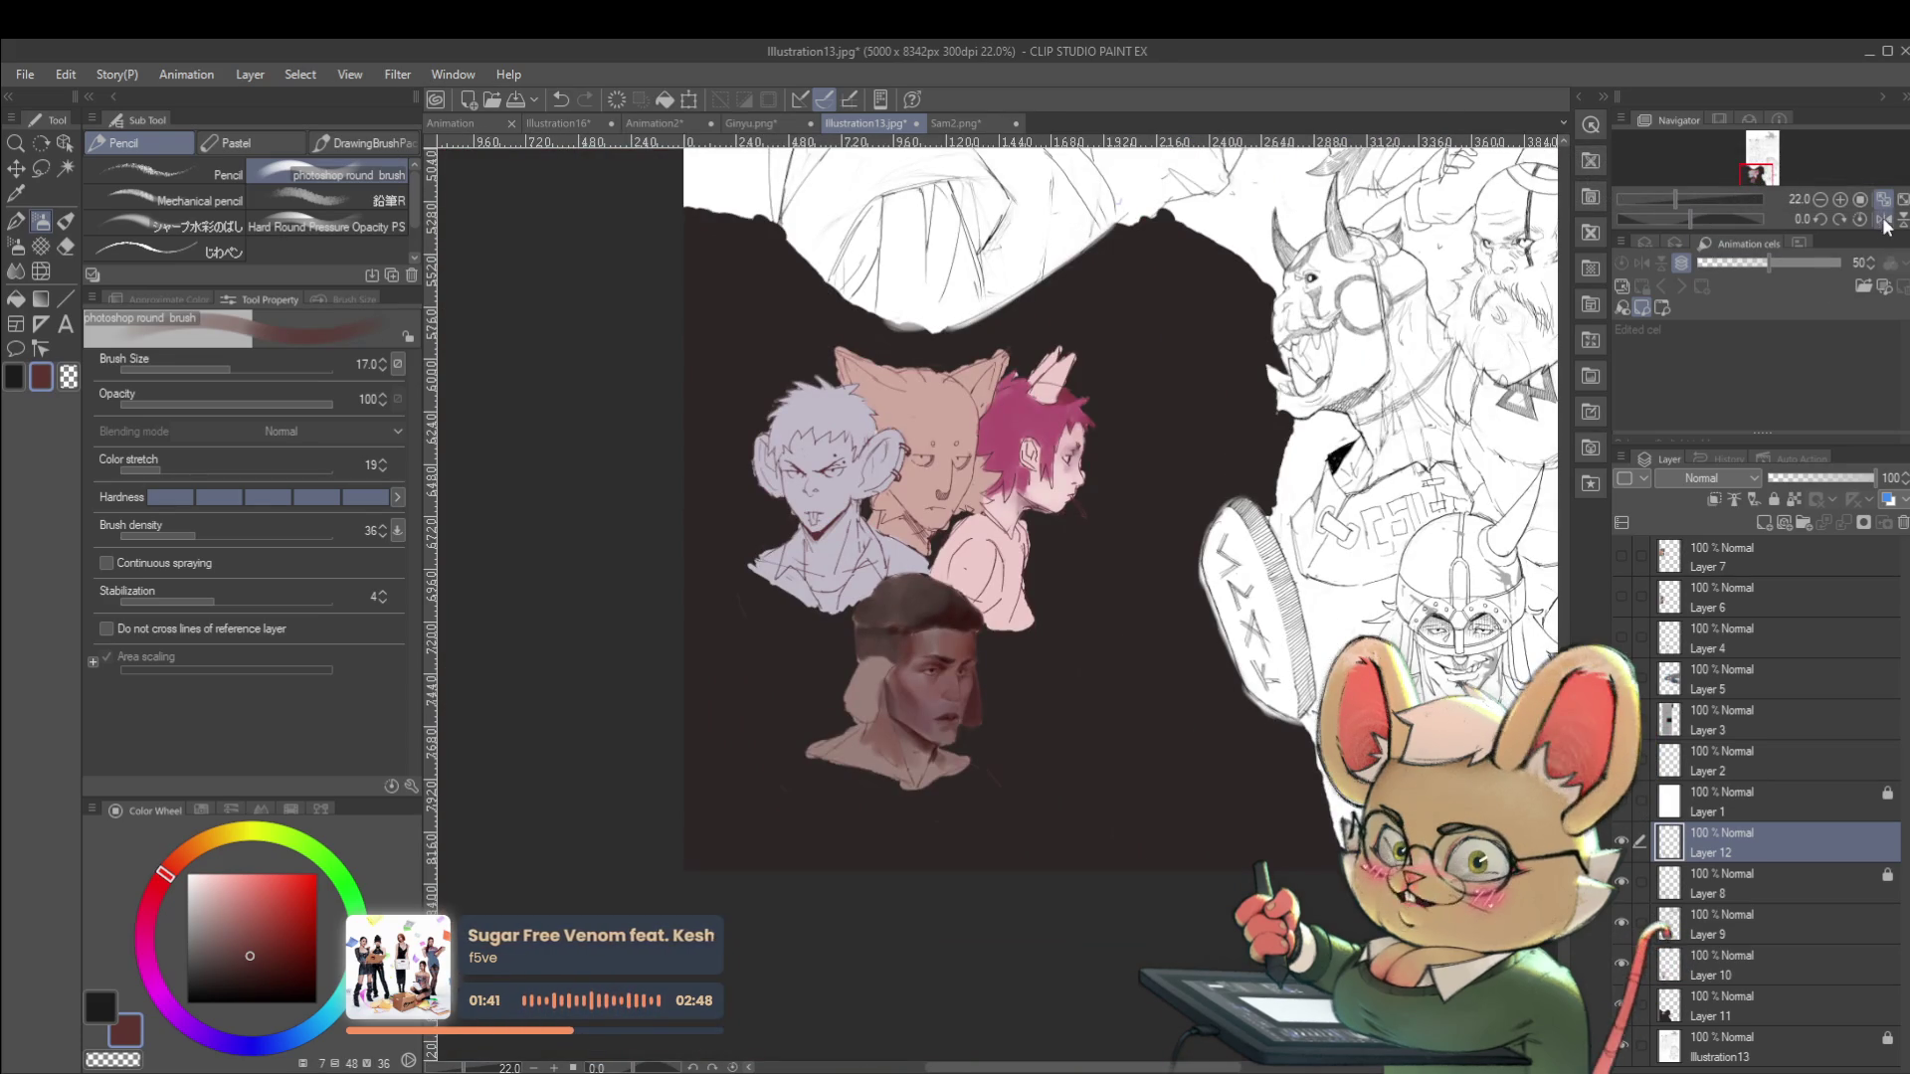
{"action": "left_click", "coordinate": [1883, 220]}
{"action": "scroll", "coordinate": [1071, 653], "scroll_direction": "up", "scroll_amount": 4}
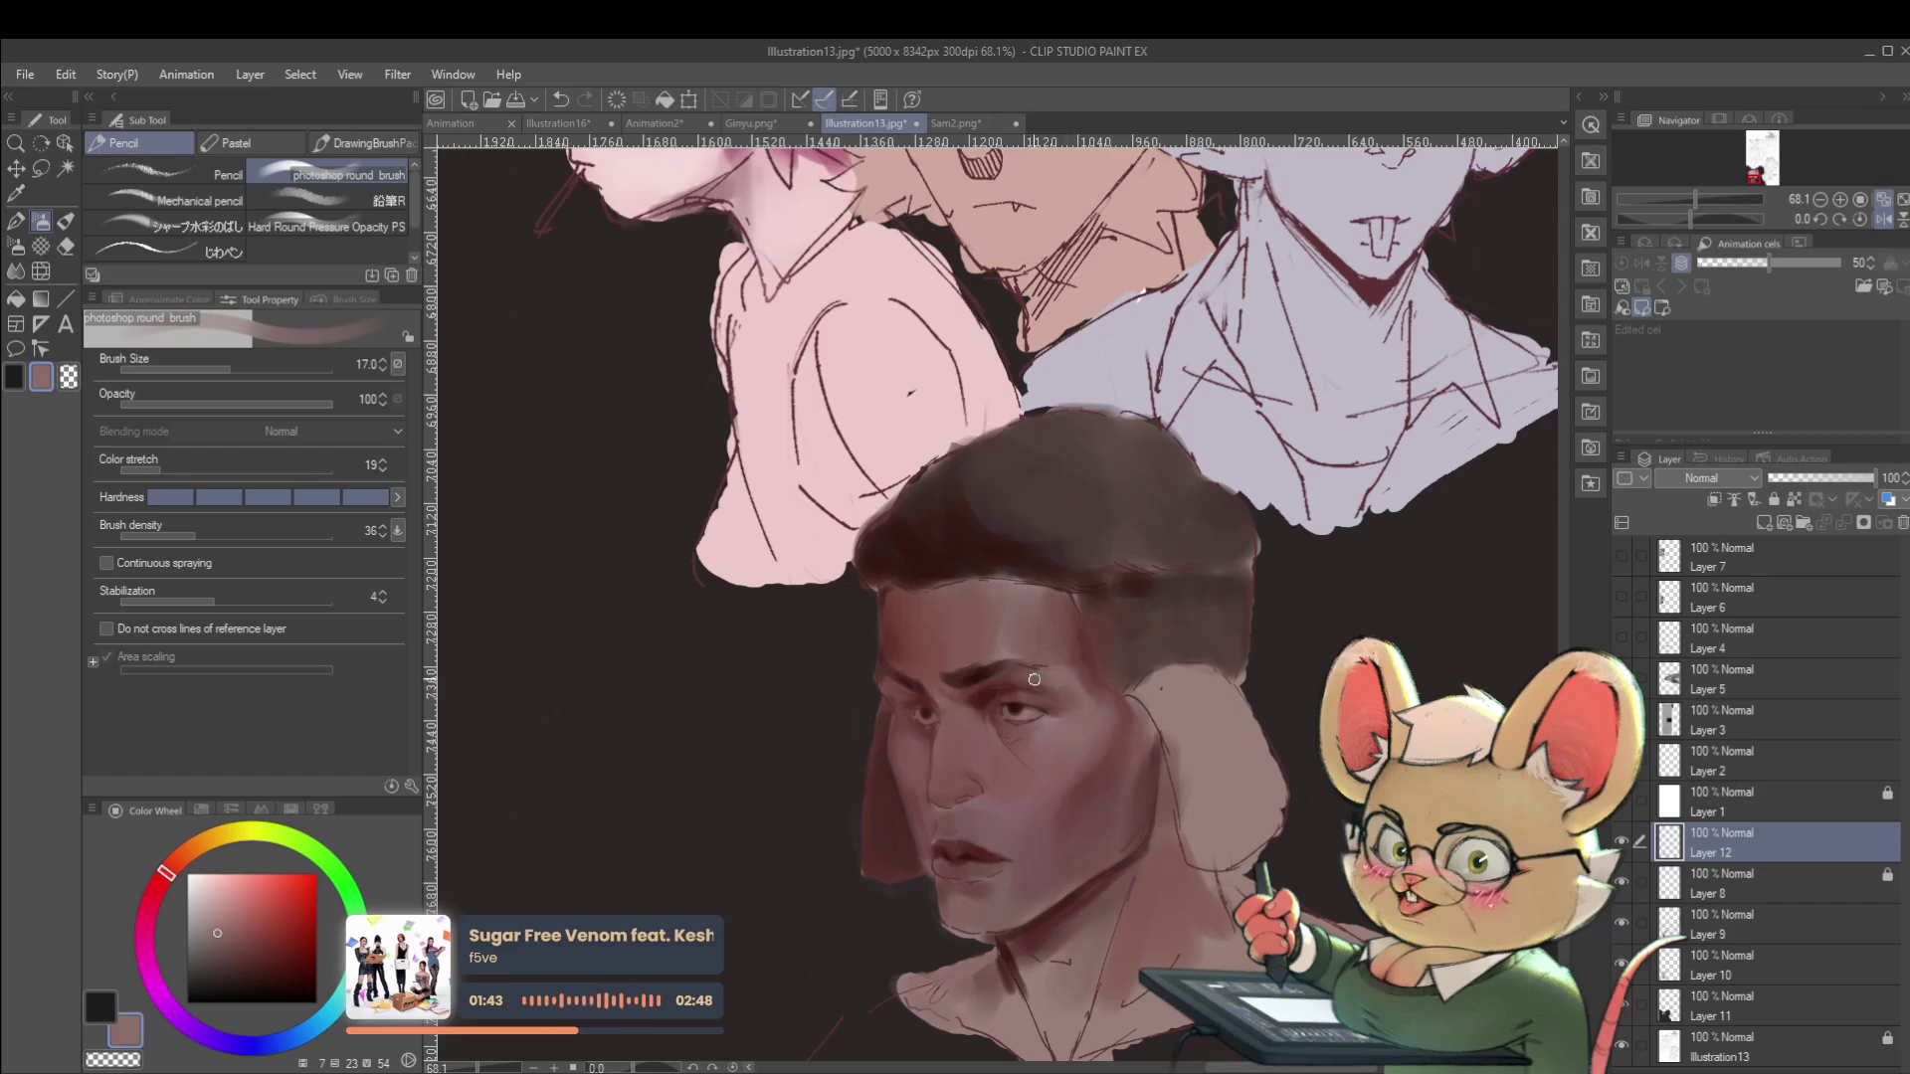
{"action": "key", "text": "alt"}
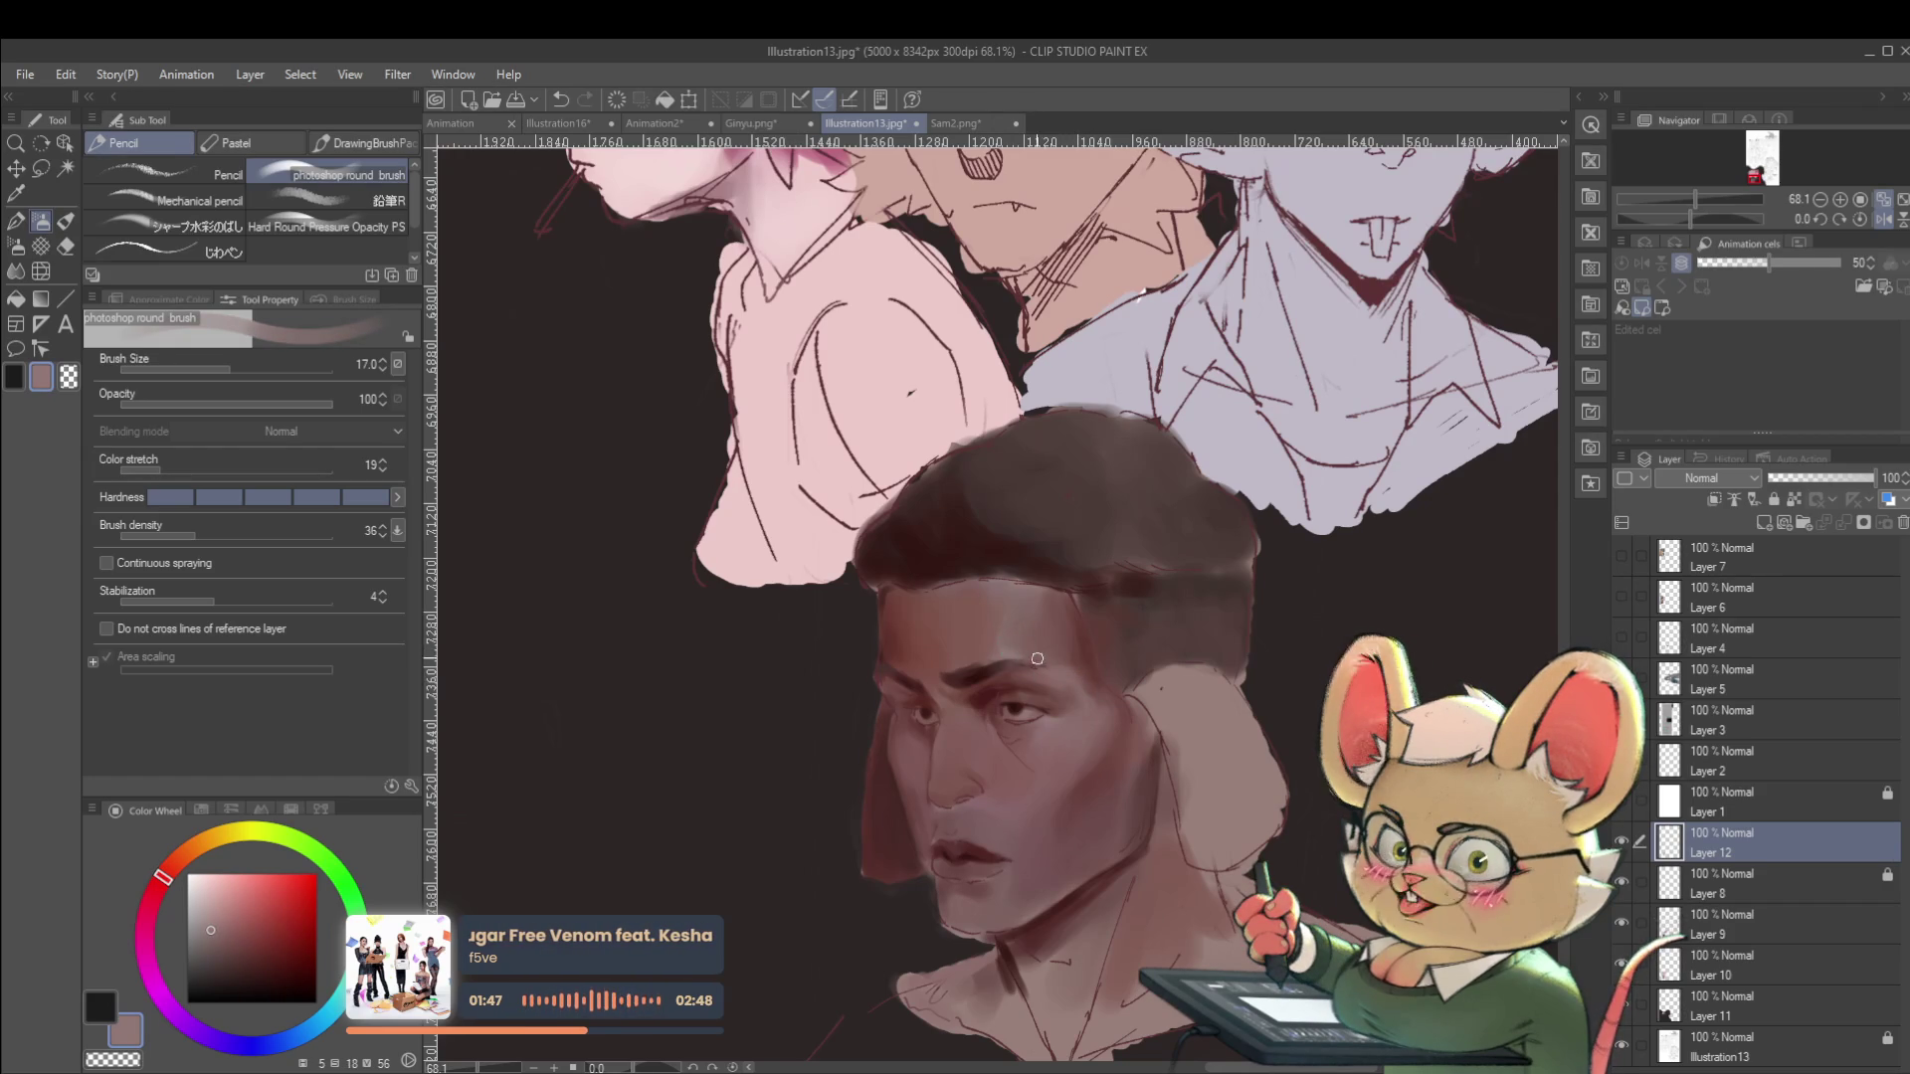
{"action": "scroll", "coordinate": [1038, 619], "scroll_direction": "down", "scroll_amount": 3}
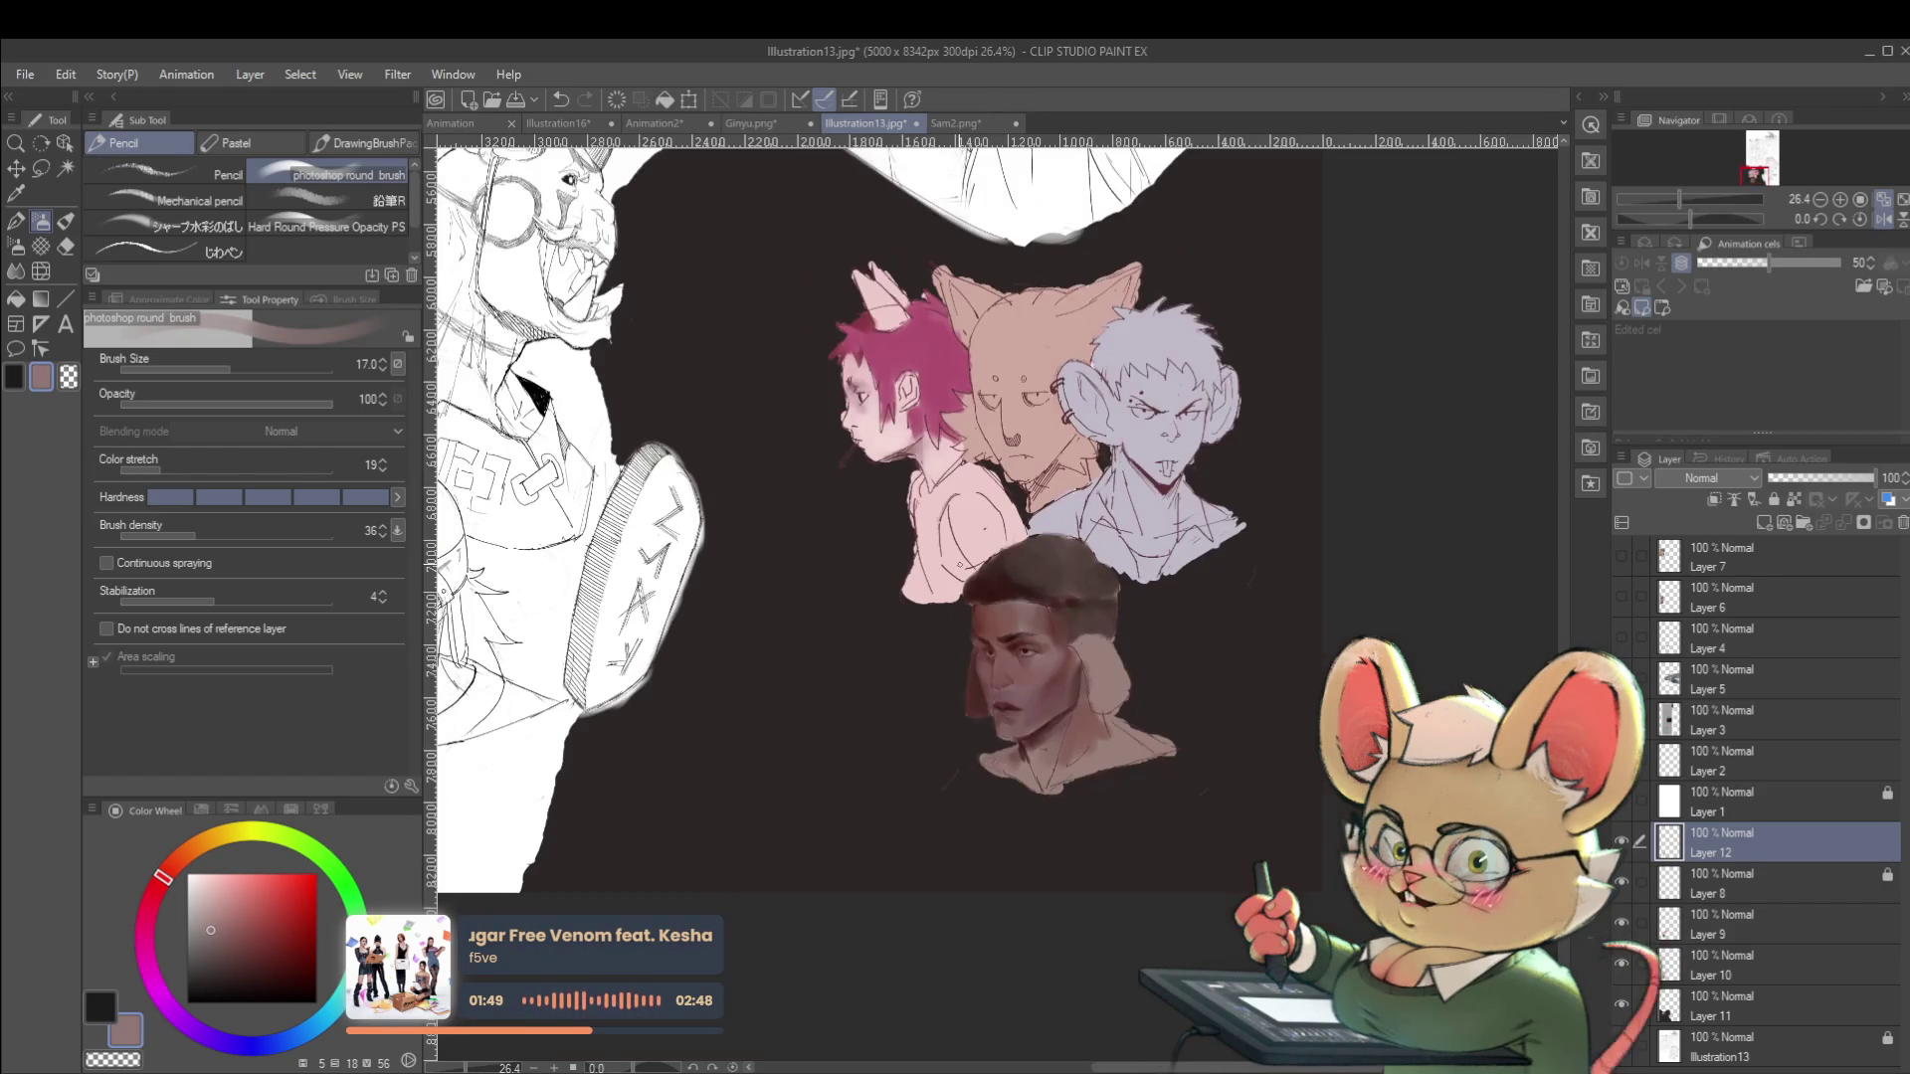
Darken the brow shadows with a darker red-brown at brush size 10, checking in mirrored view.
{"action": "scroll", "coordinate": [1013, 589], "scroll_direction": "up", "scroll_amount": 3}
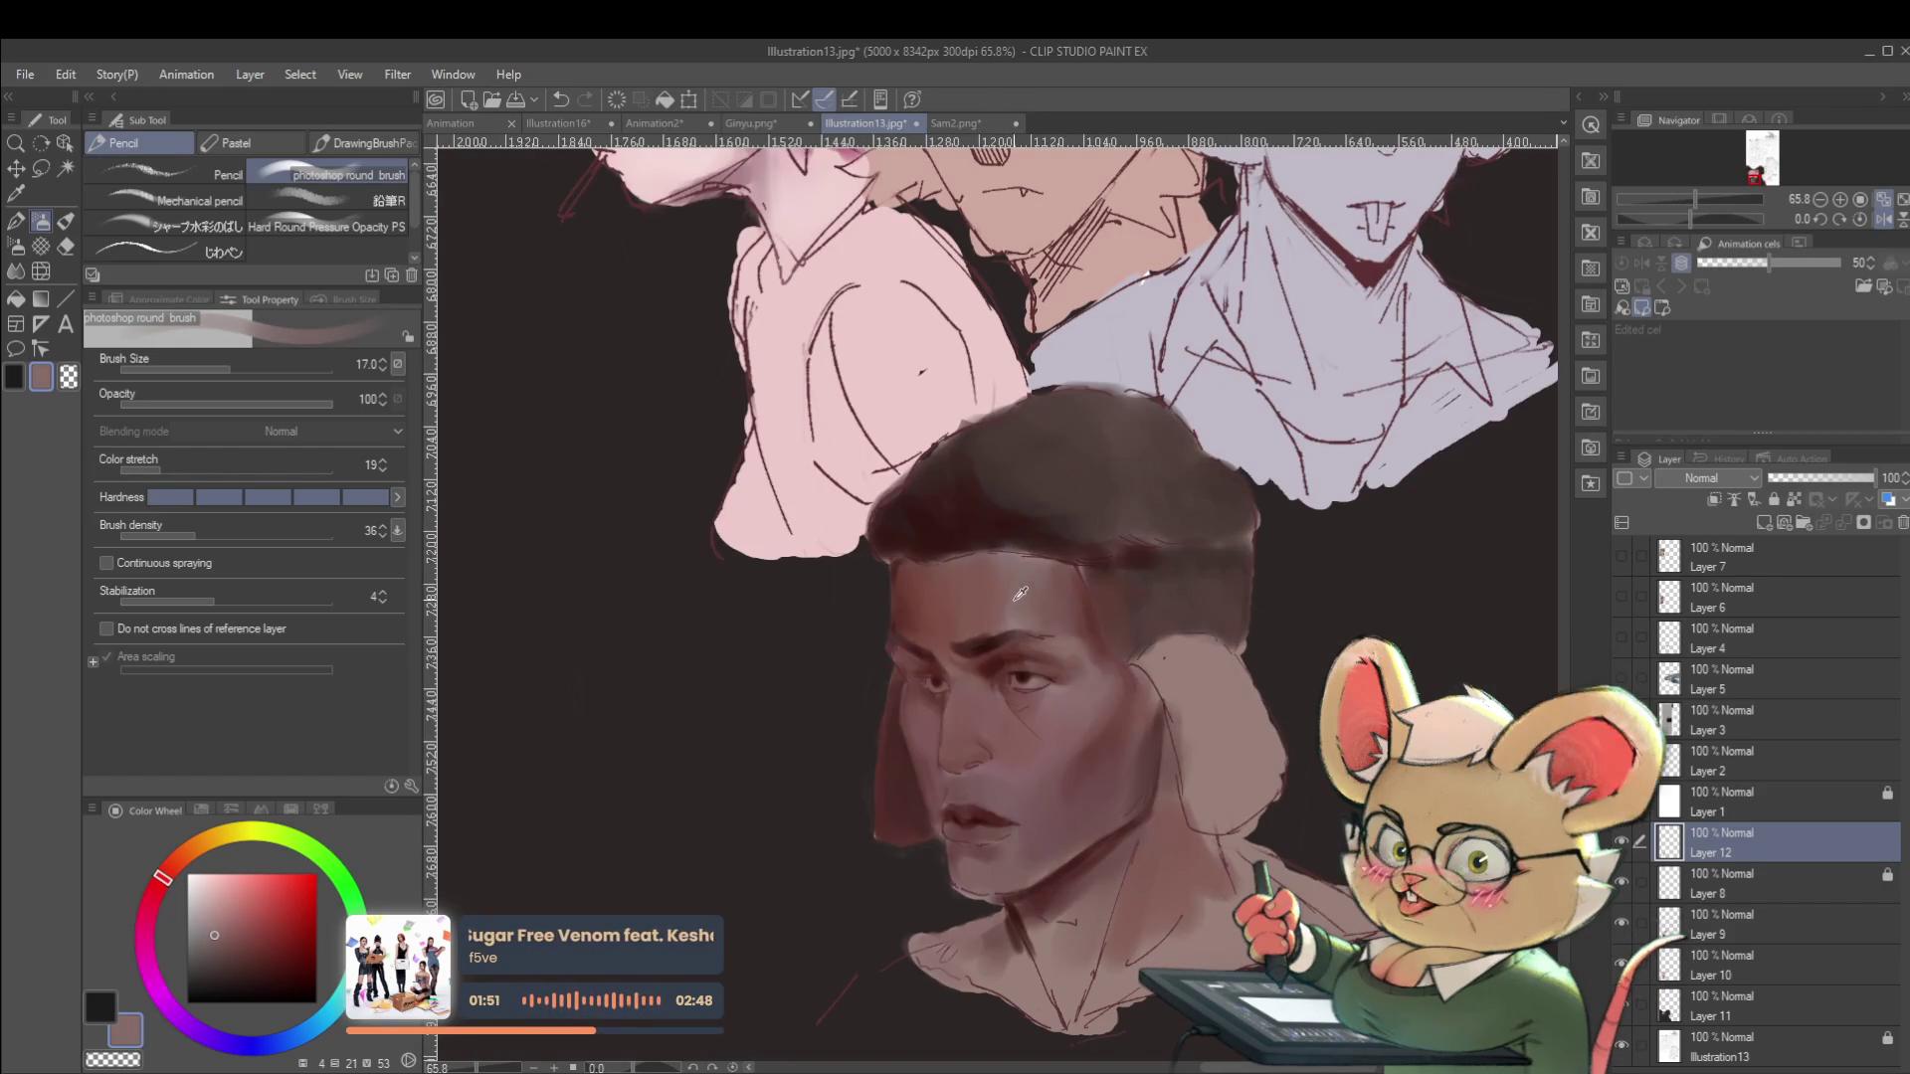
{"action": "key", "text": "bracketright"}
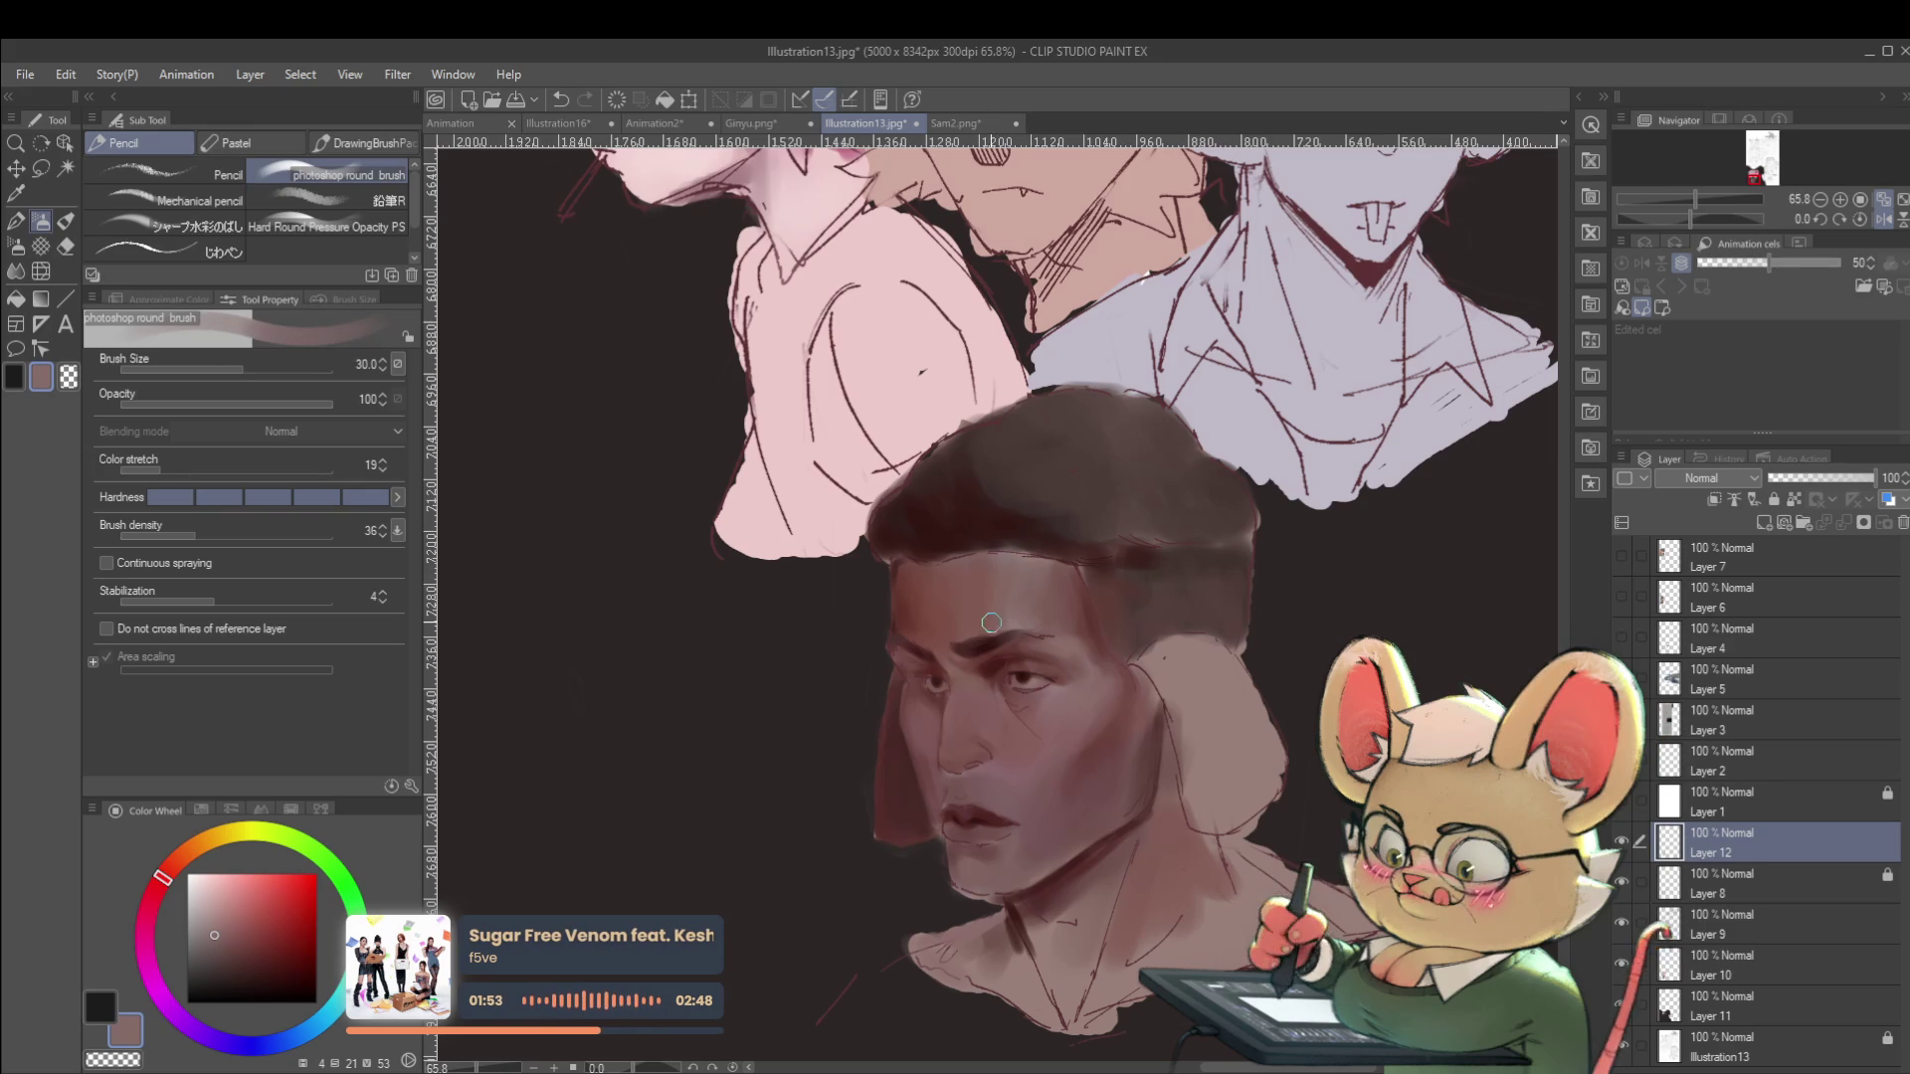
{"action": "scroll", "coordinate": [968, 588], "scroll_direction": "down", "scroll_amount": 3}
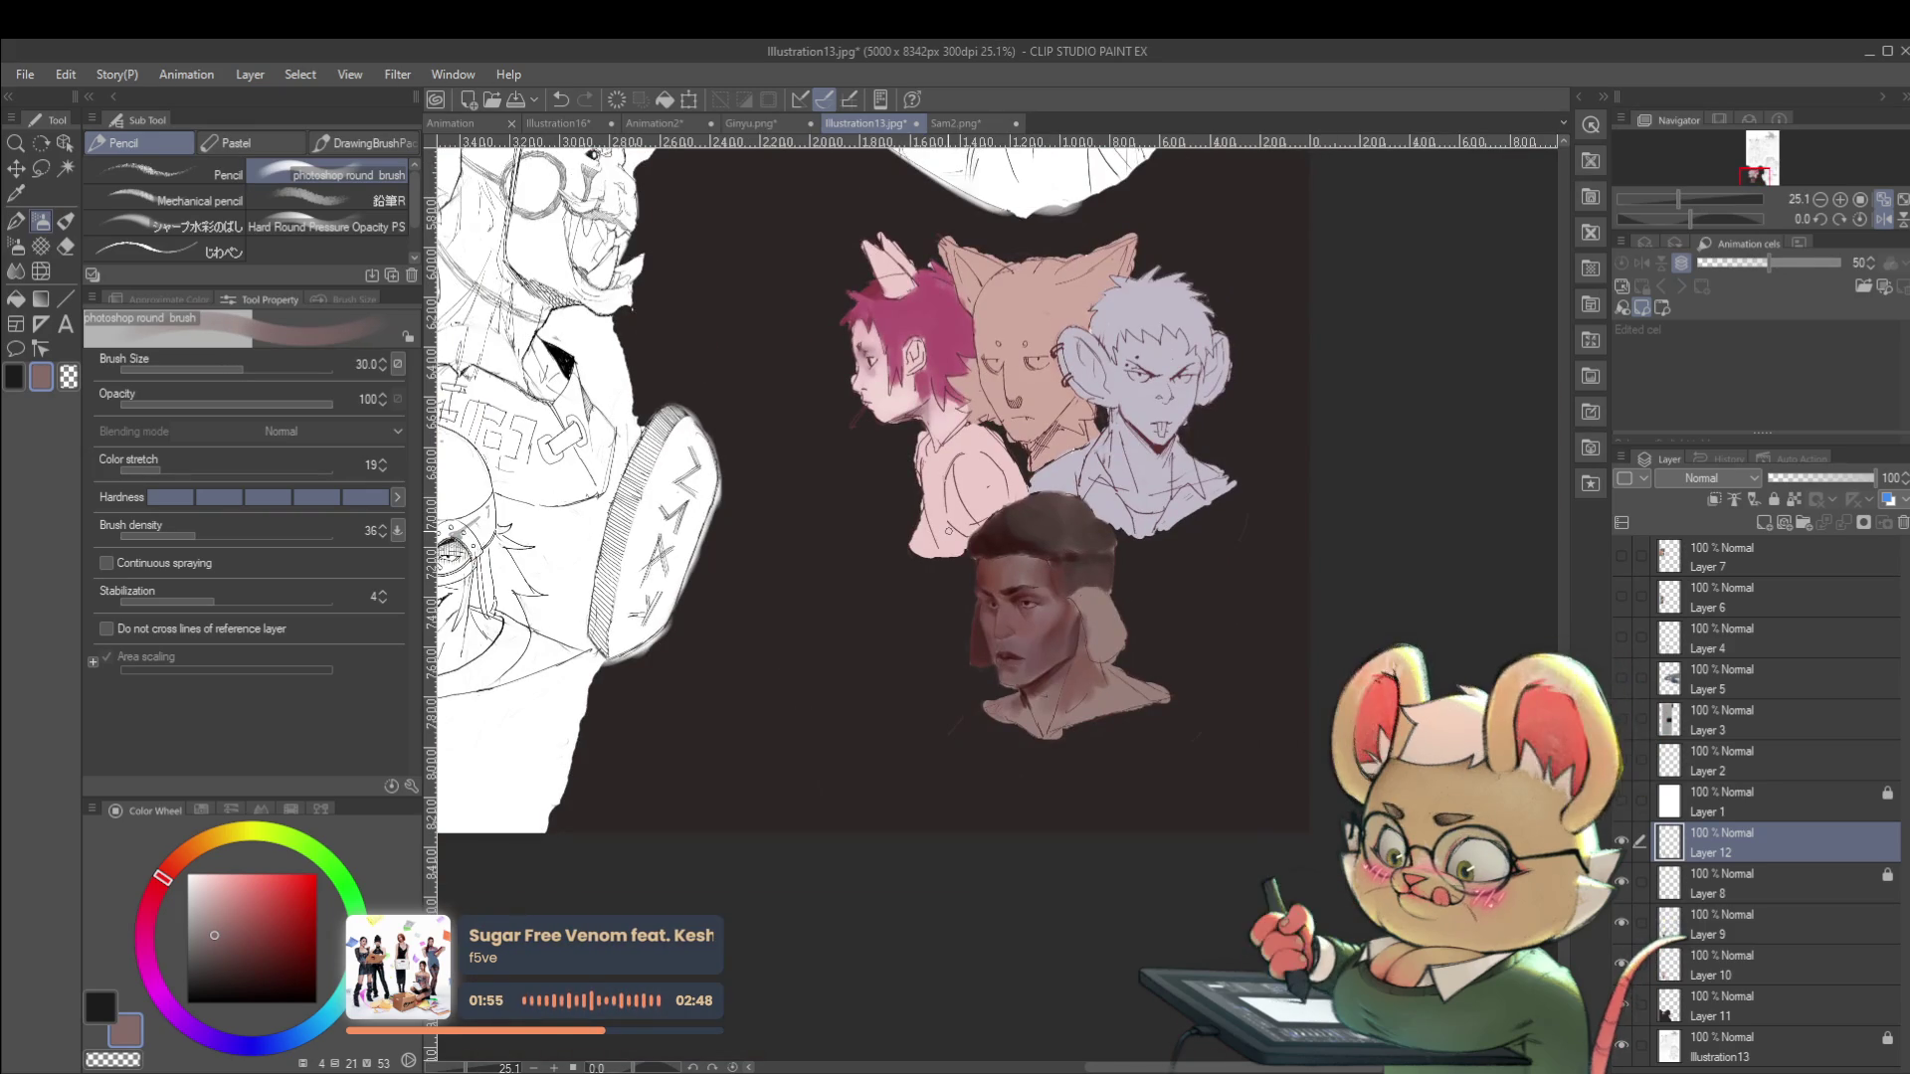
{"action": "left_click", "coordinate": [1882, 218]}
{"action": "scroll", "coordinate": [975, 587], "scroll_direction": "up", "scroll_amount": 5}
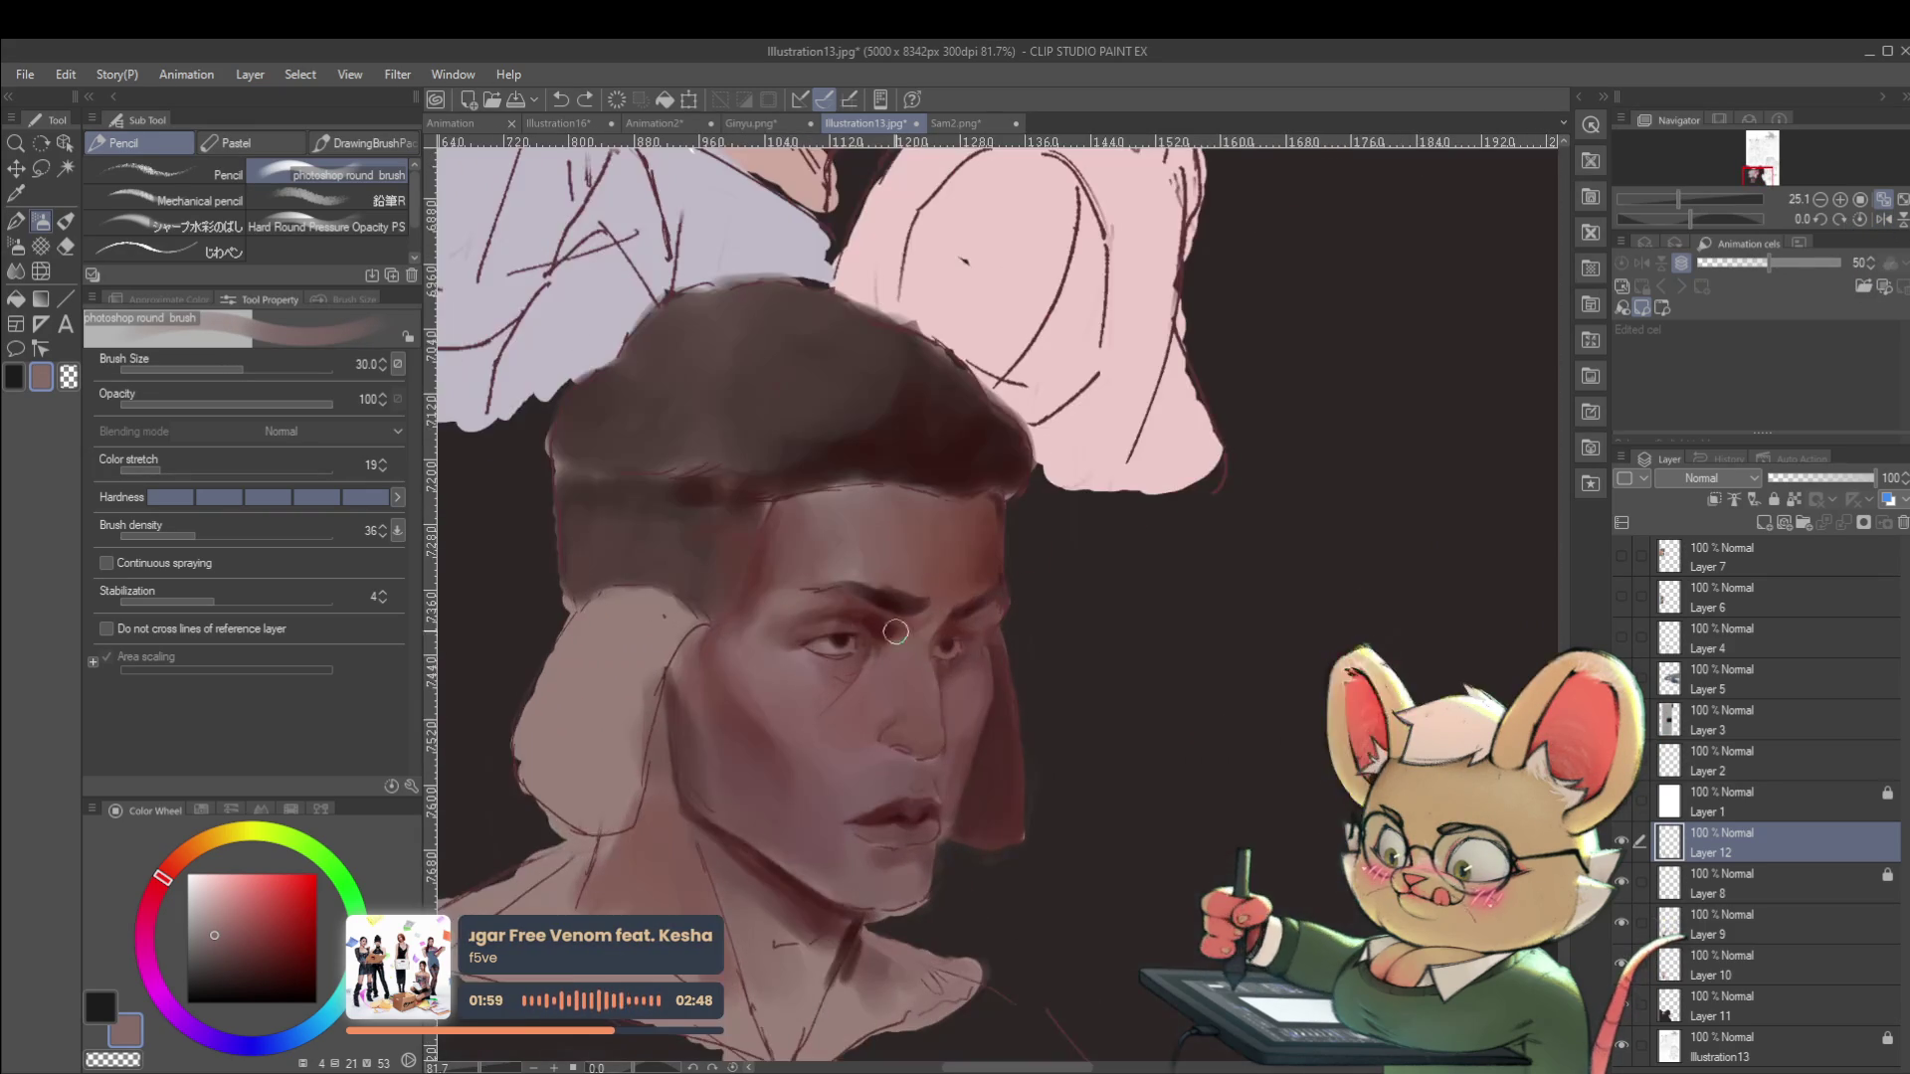
{"action": "left_click", "coordinate": [894, 635], "text": "alt"}
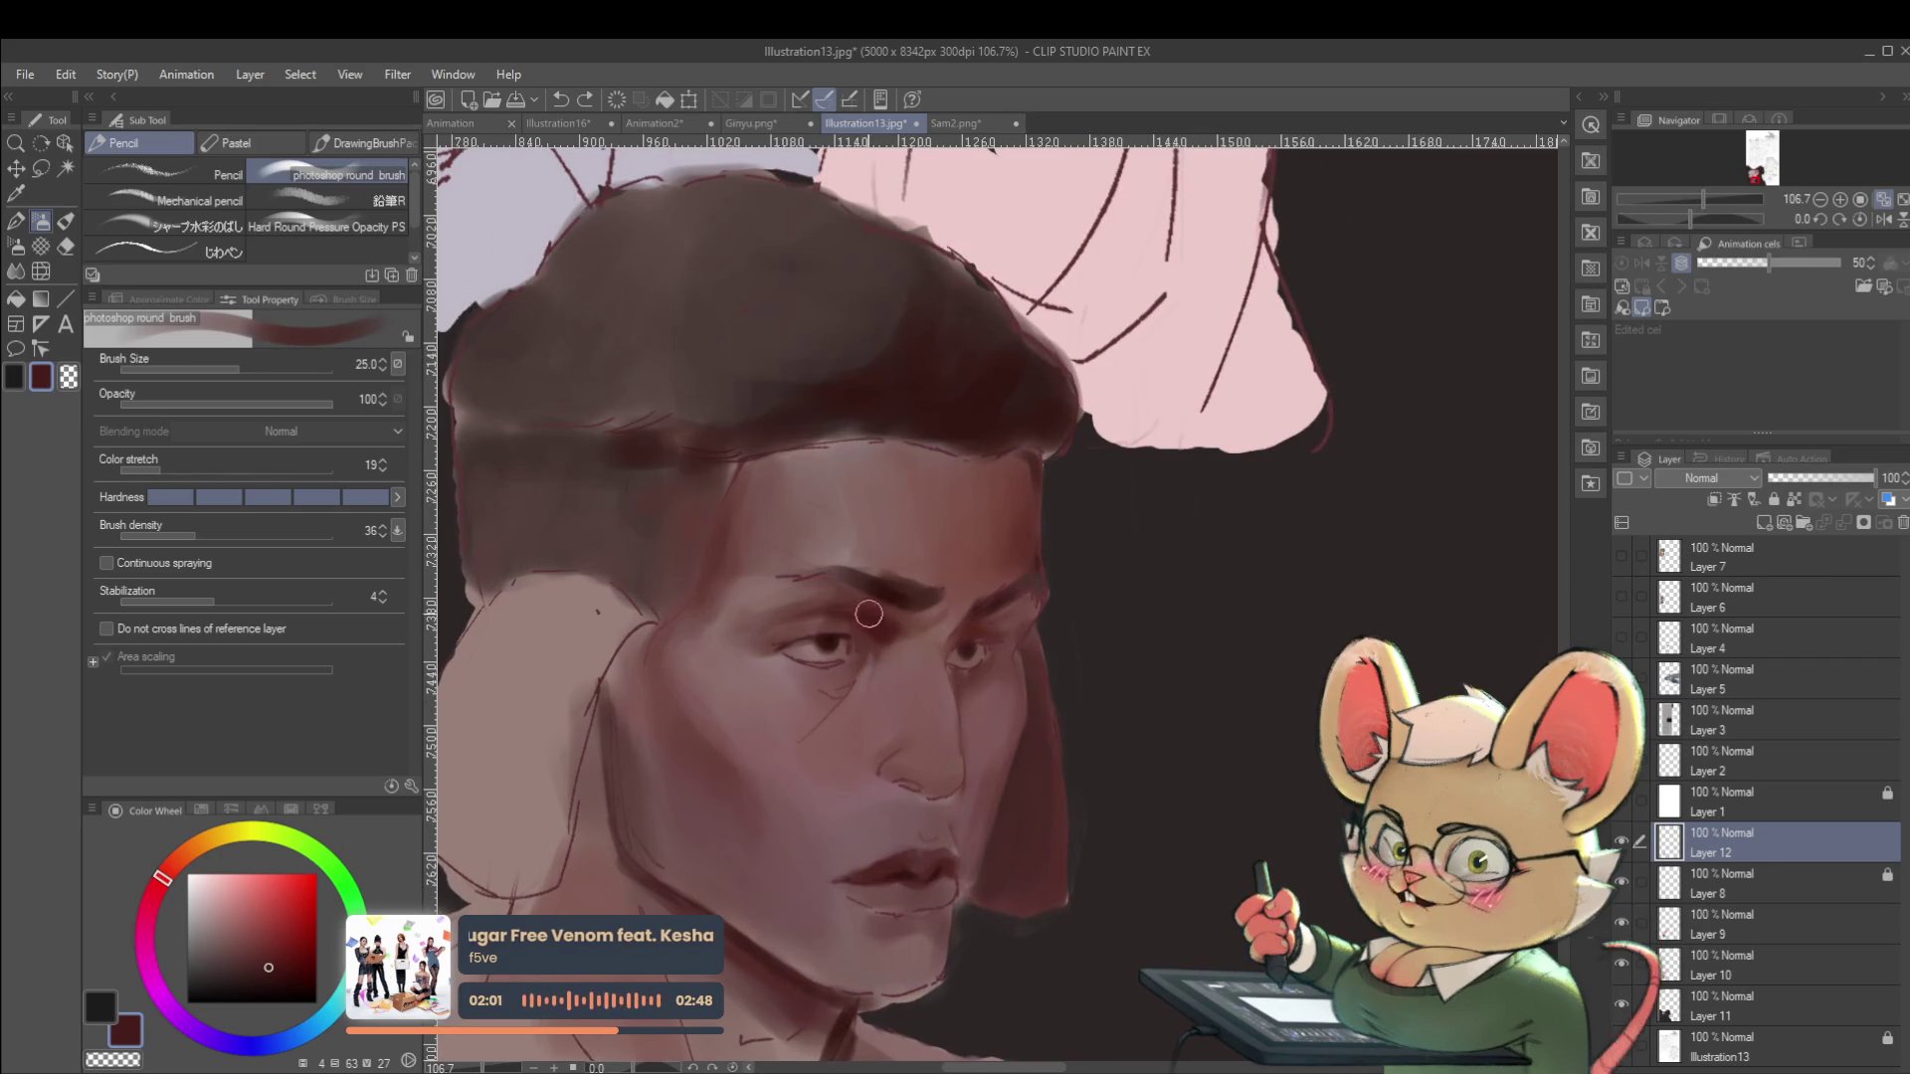
{"action": "key", "text": "bracketleft"}
{"action": "key", "text": "bracketleft"}
{"action": "key", "text": "bracketleft"}
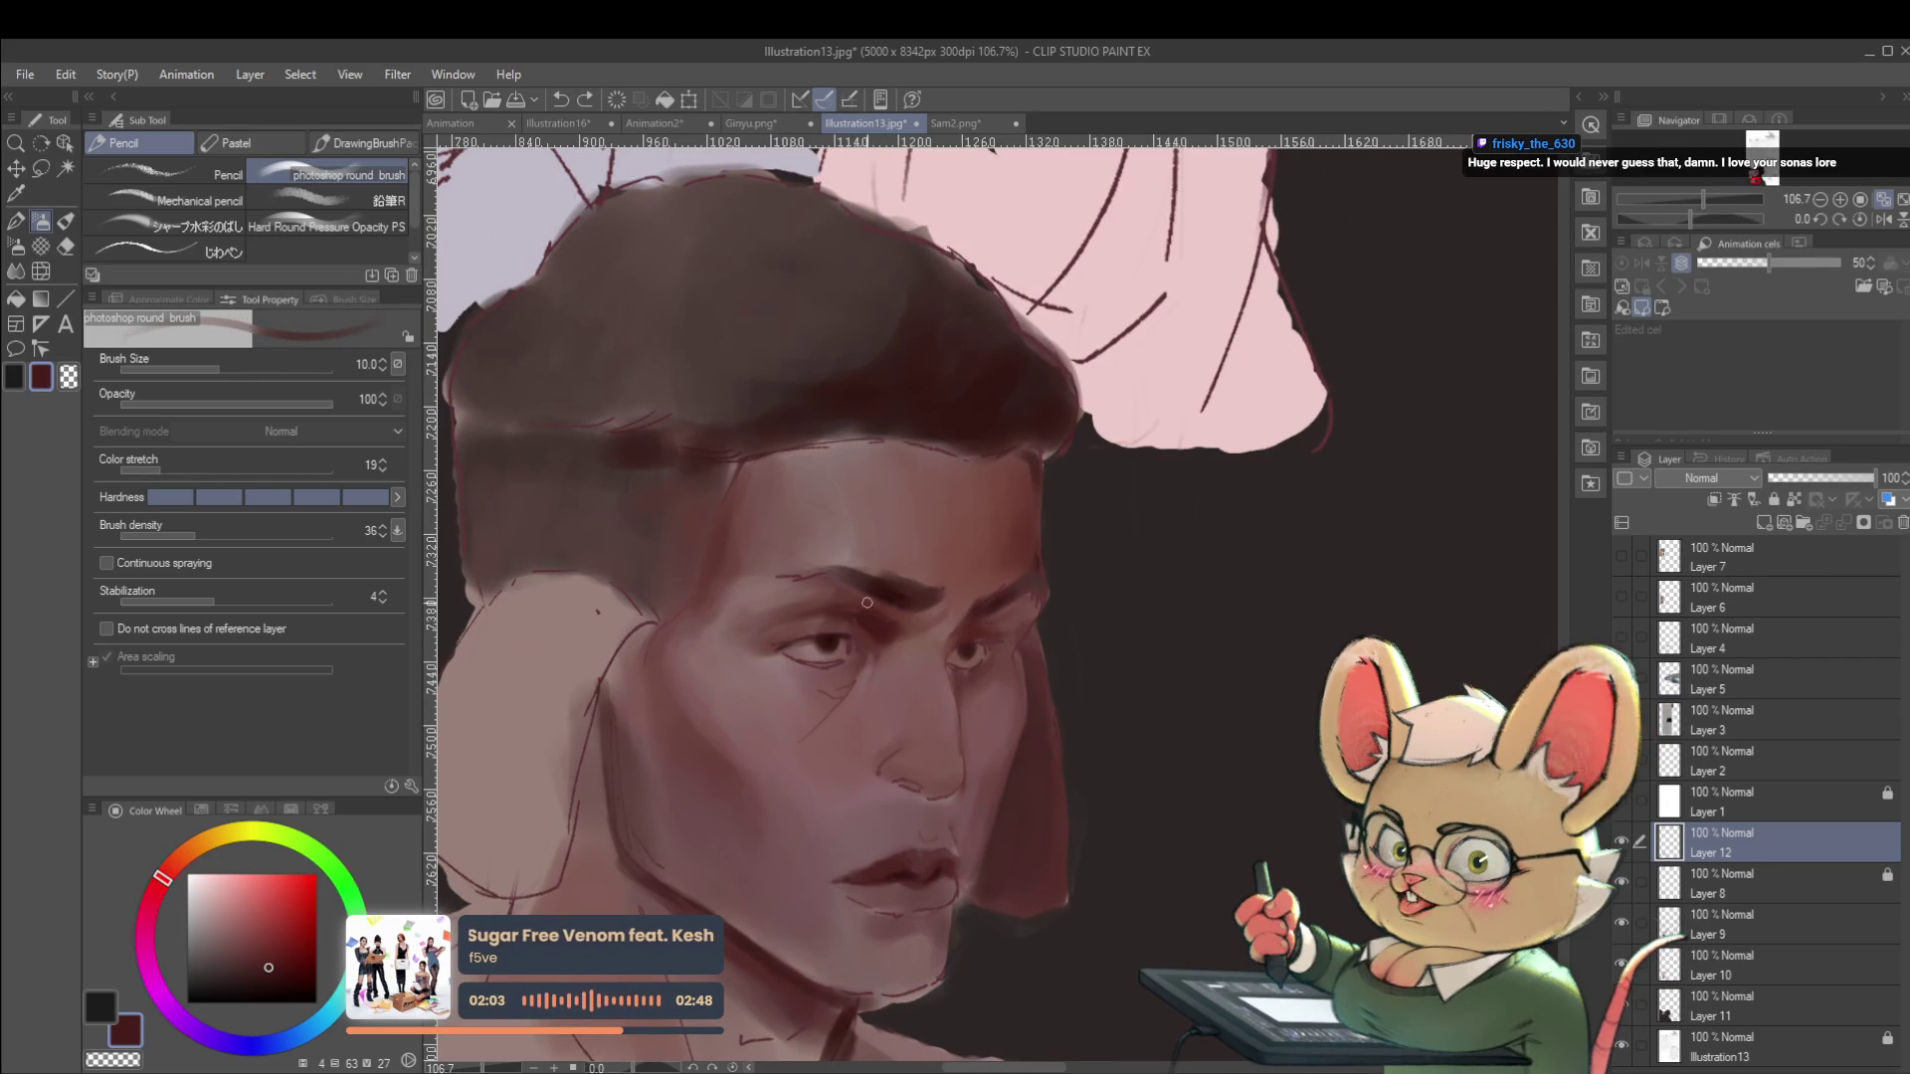
{"action": "scroll", "coordinate": [868, 624], "scroll_direction": "up", "scroll_amount": 2}
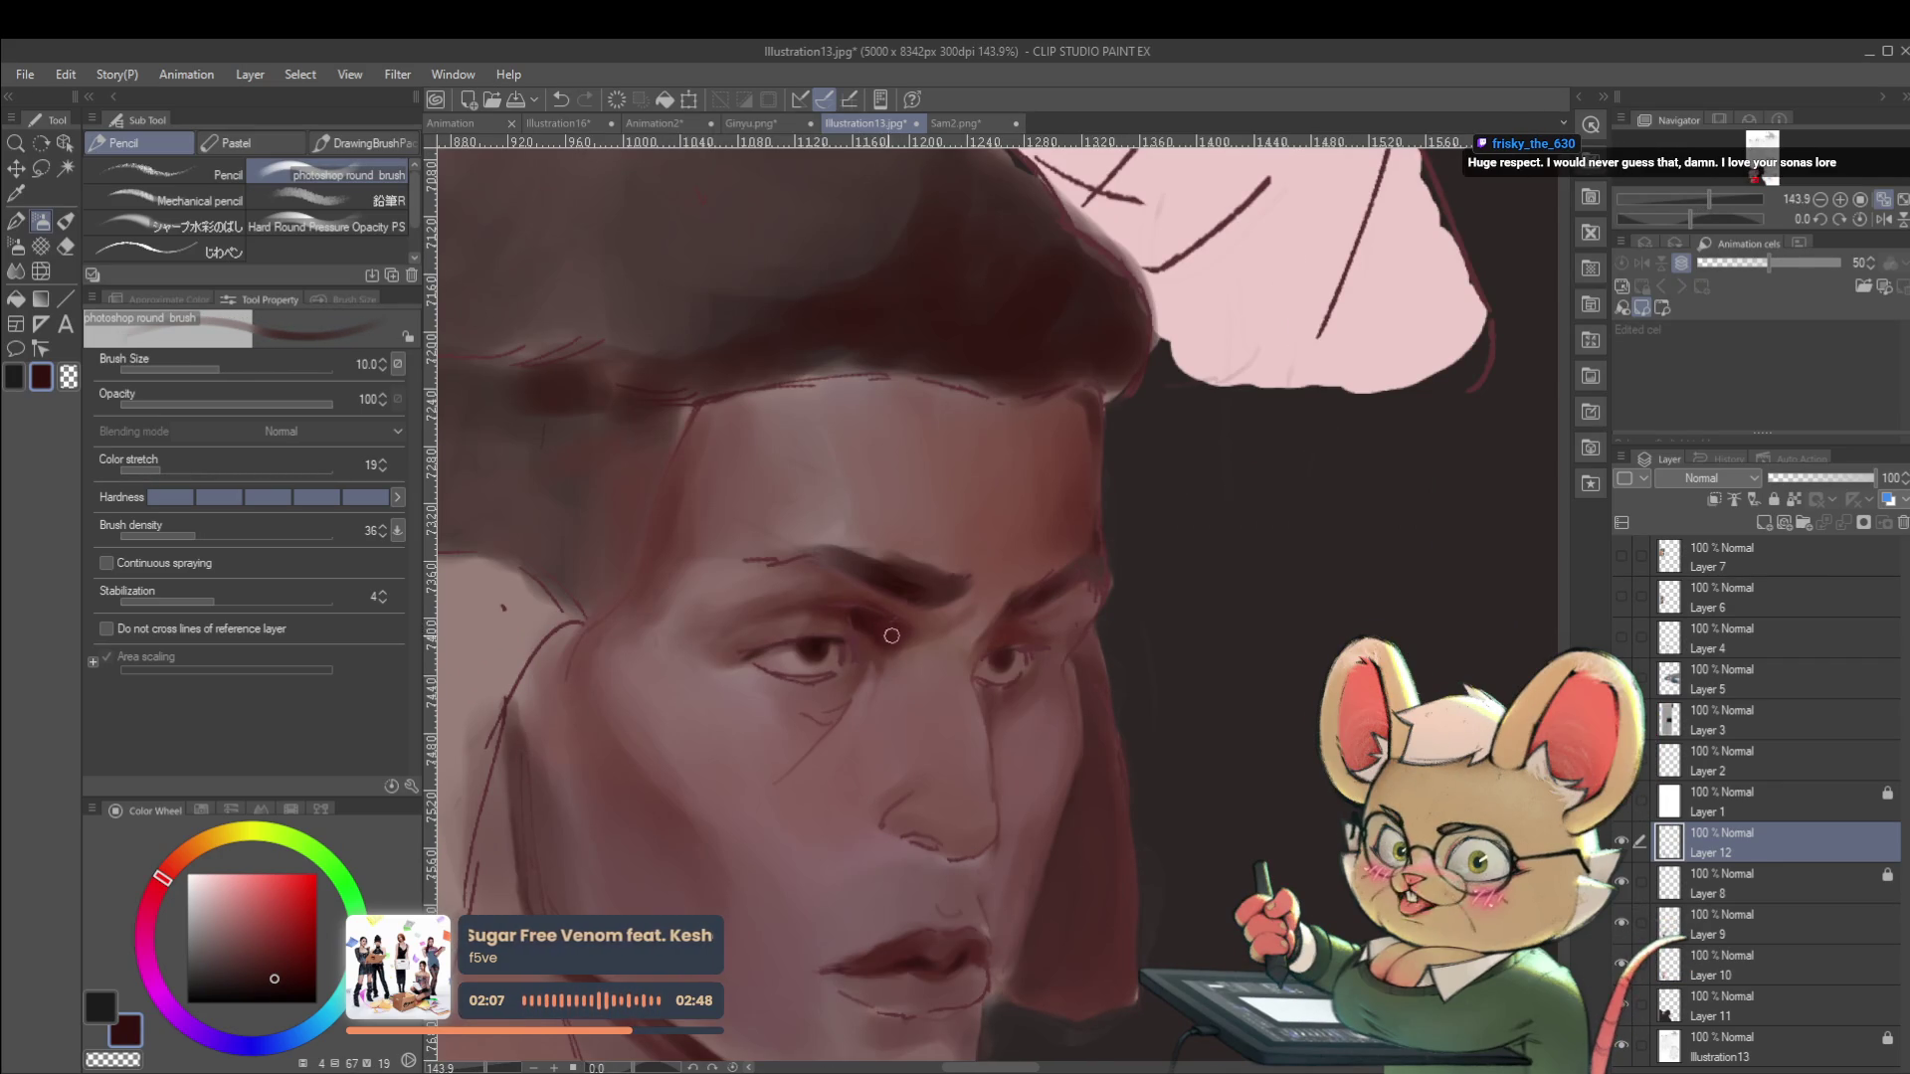
{"action": "scroll", "coordinate": [874, 648], "scroll_direction": "down", "scroll_amount": 10}
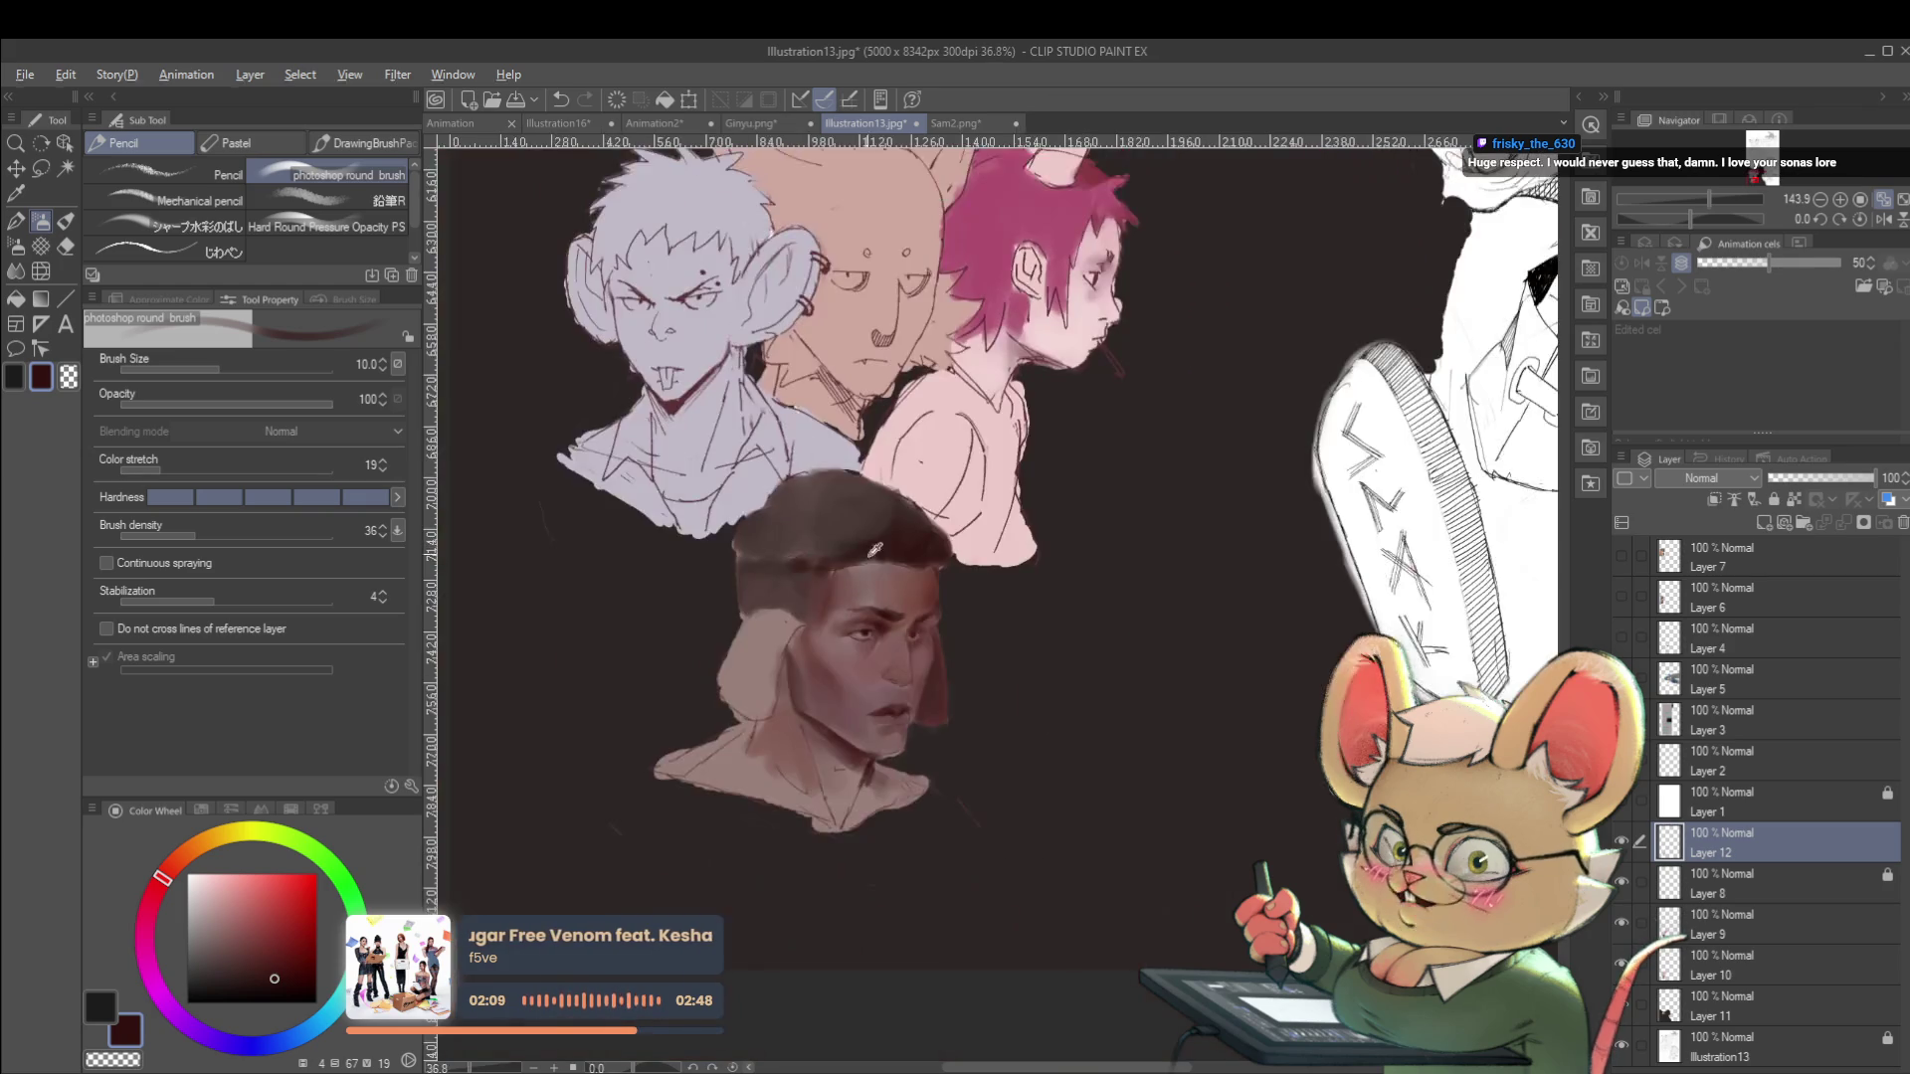
{"action": "left_click", "coordinate": [1883, 219]}
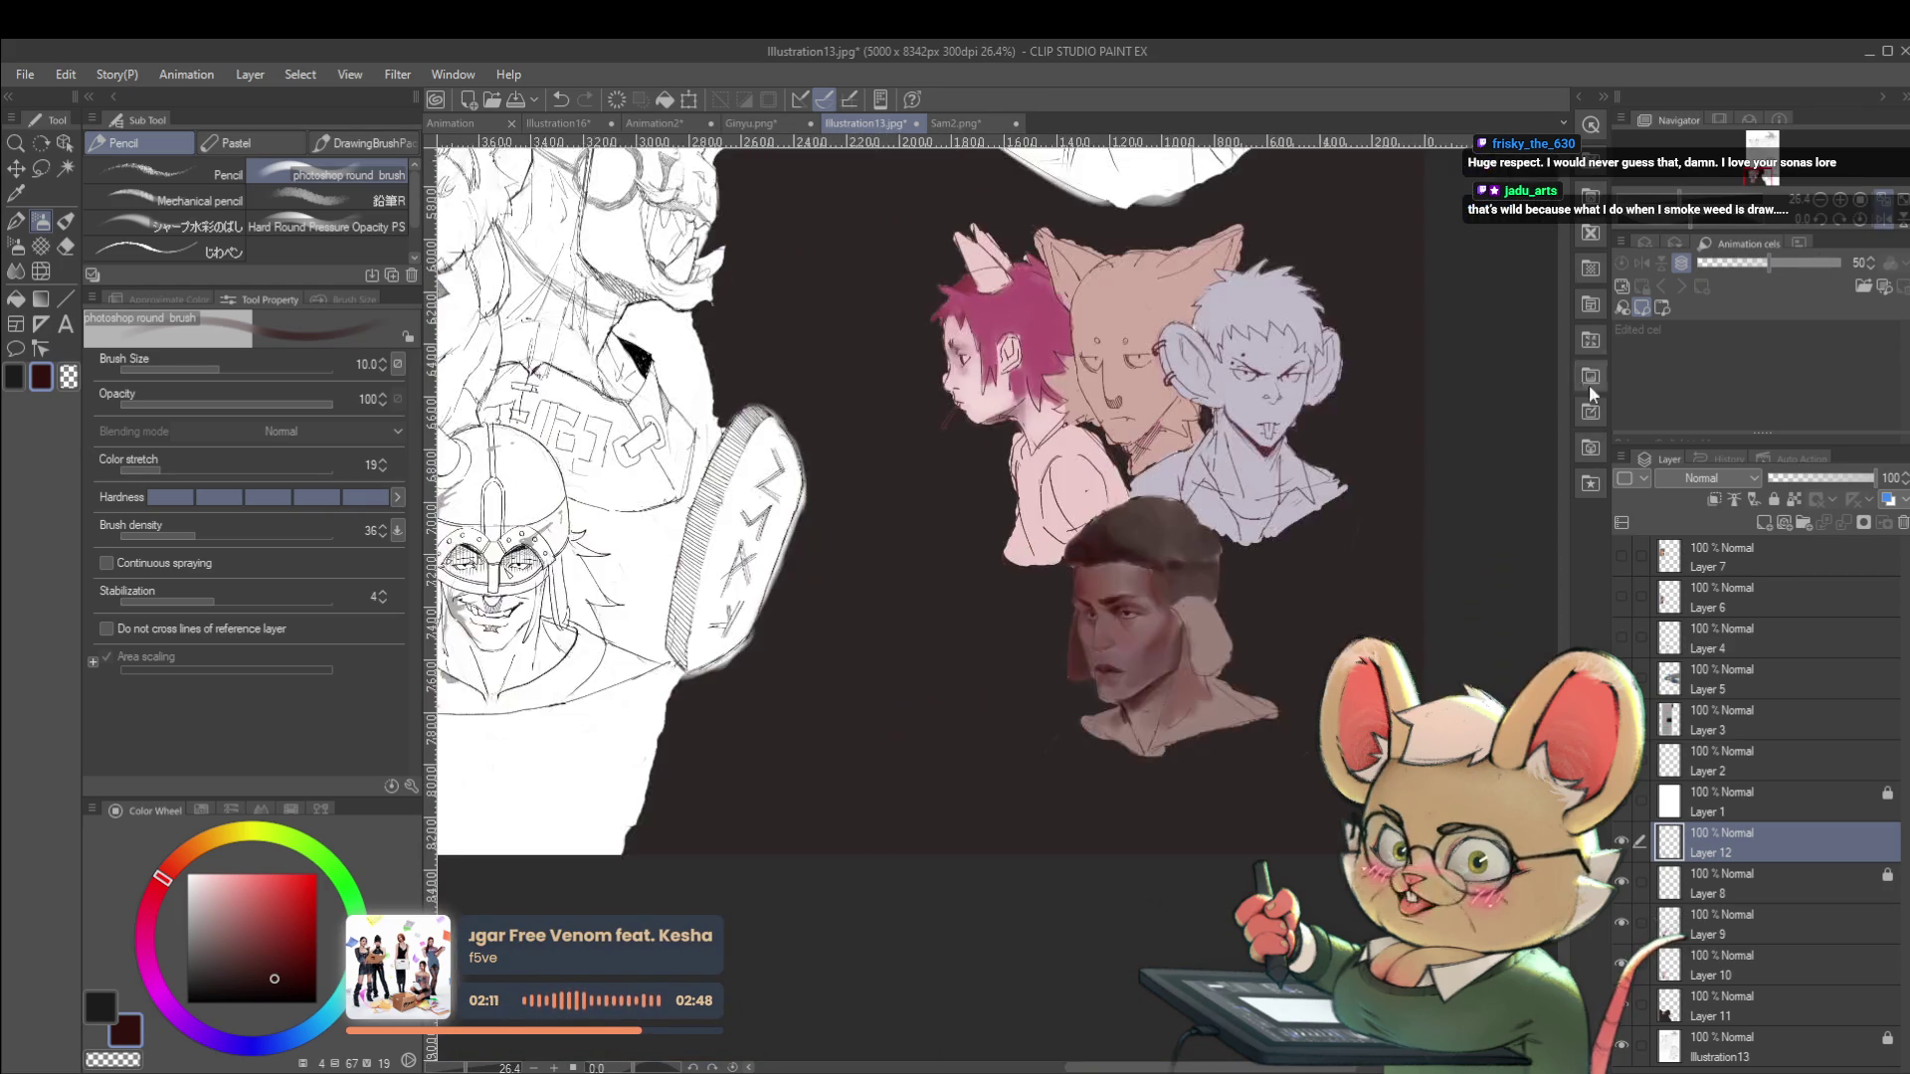
{"action": "scroll", "coordinate": [920, 676], "scroll_direction": "up", "scroll_amount": 8}
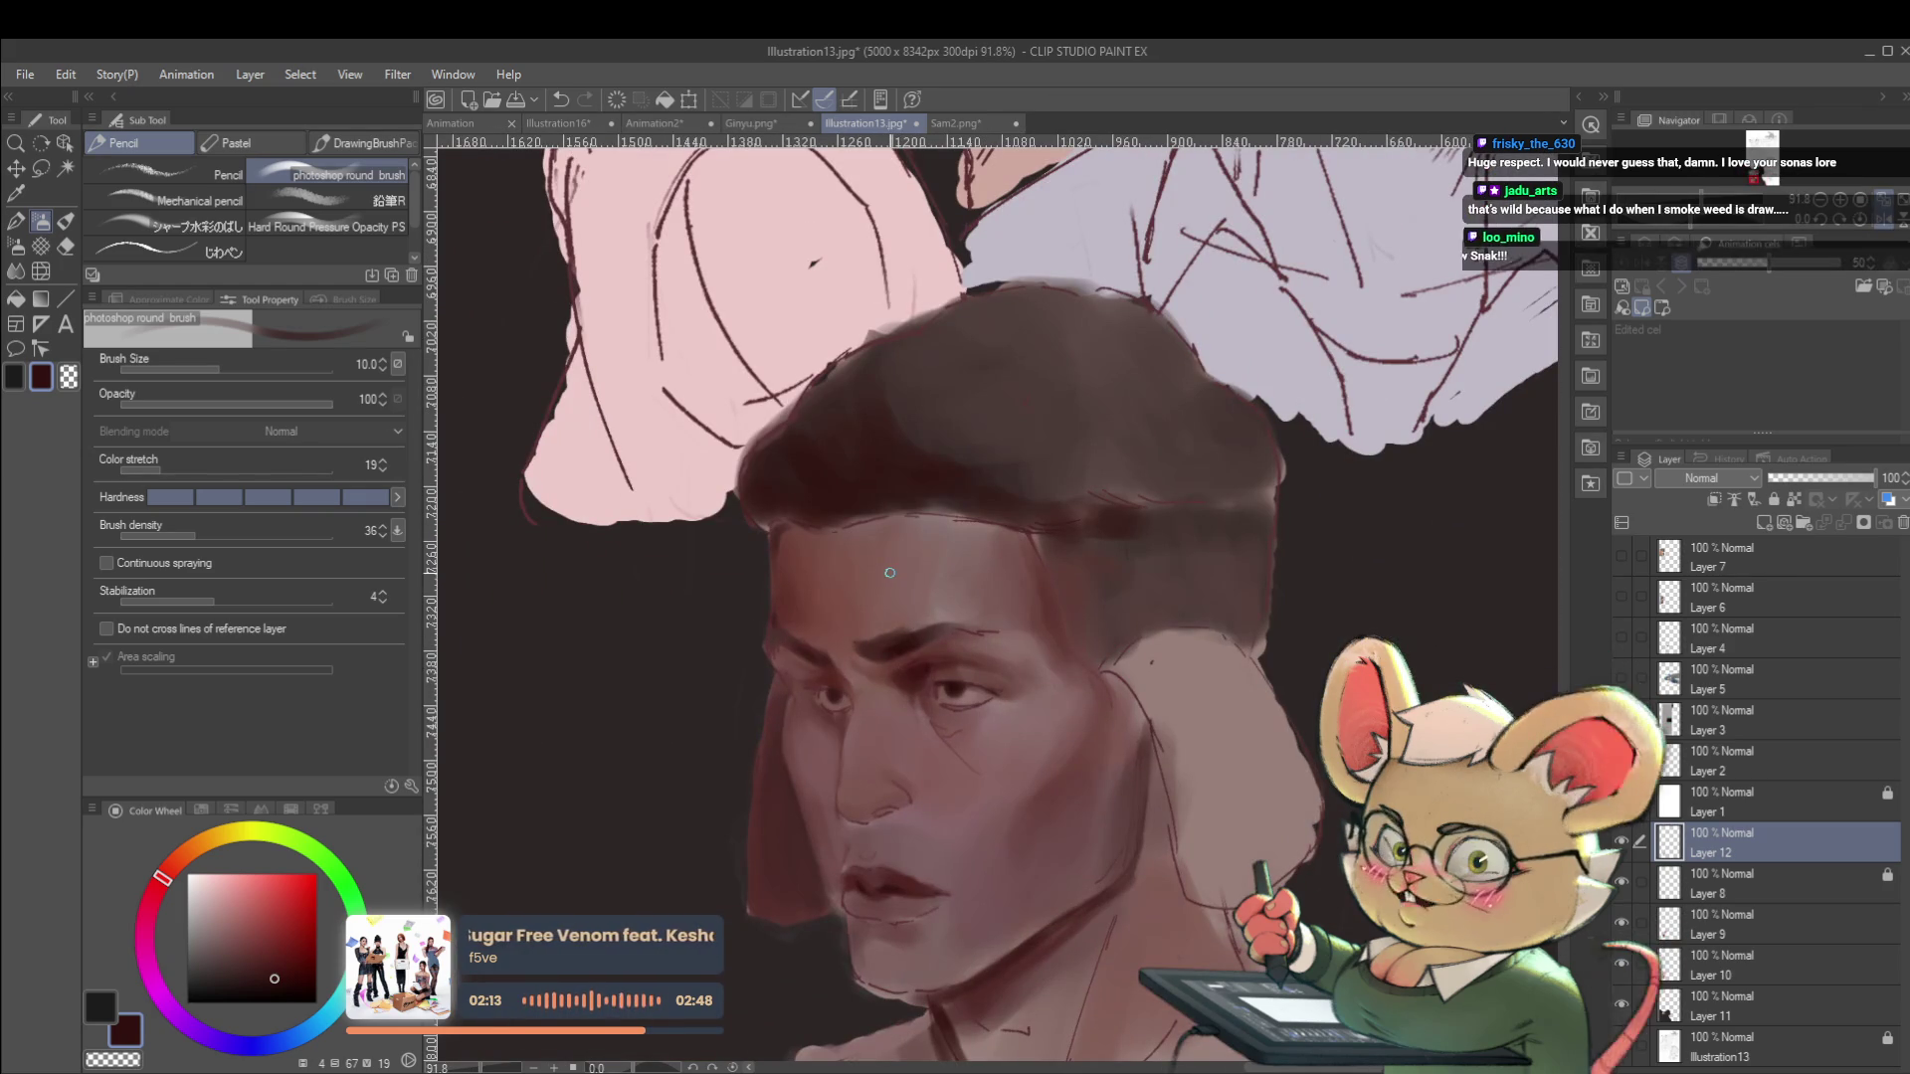
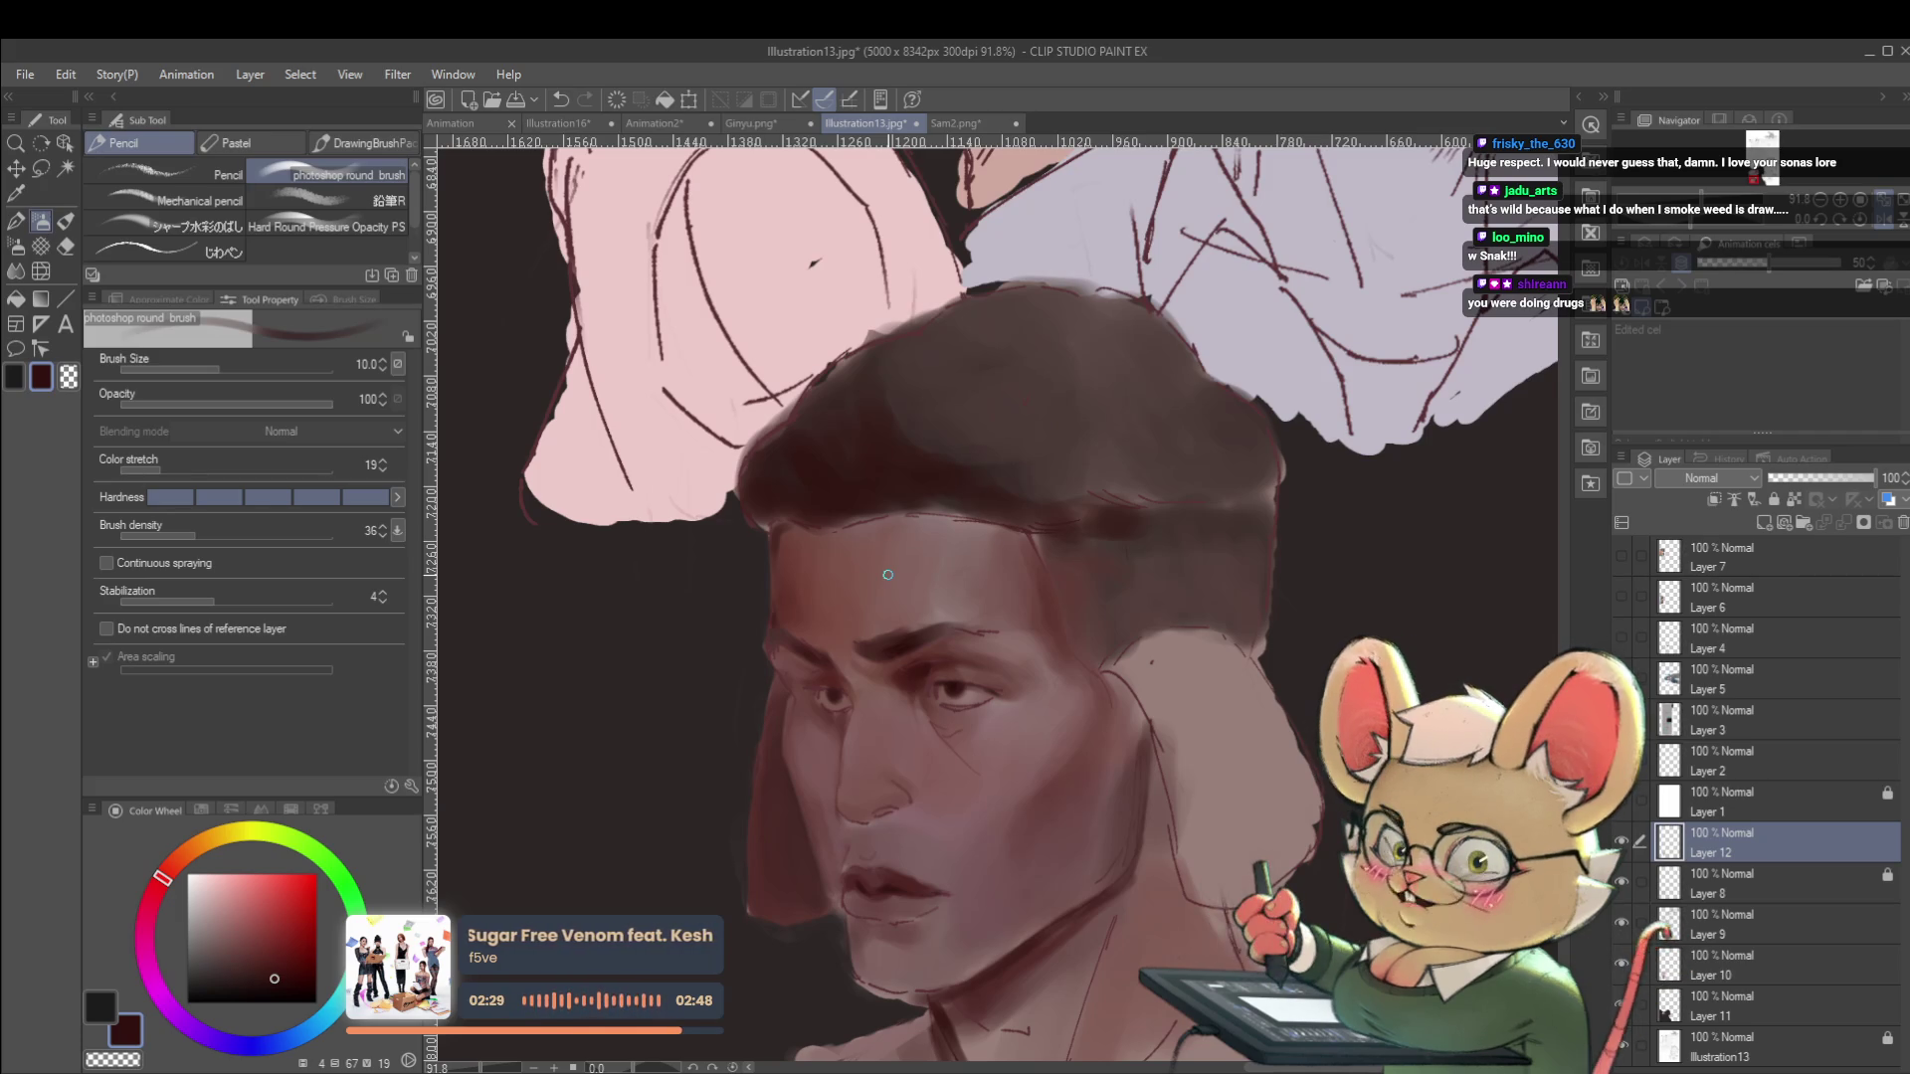
Paint the forehead in a lighter brown-pink with a larger brush, checking the portrait mirrored.
{"action": "left_click", "coordinate": [864, 678], "text": "alt"}
{"action": "key", "text": "bracketright"}
{"action": "key", "text": "bracketright"}
{"action": "key", "text": "bracketright"}
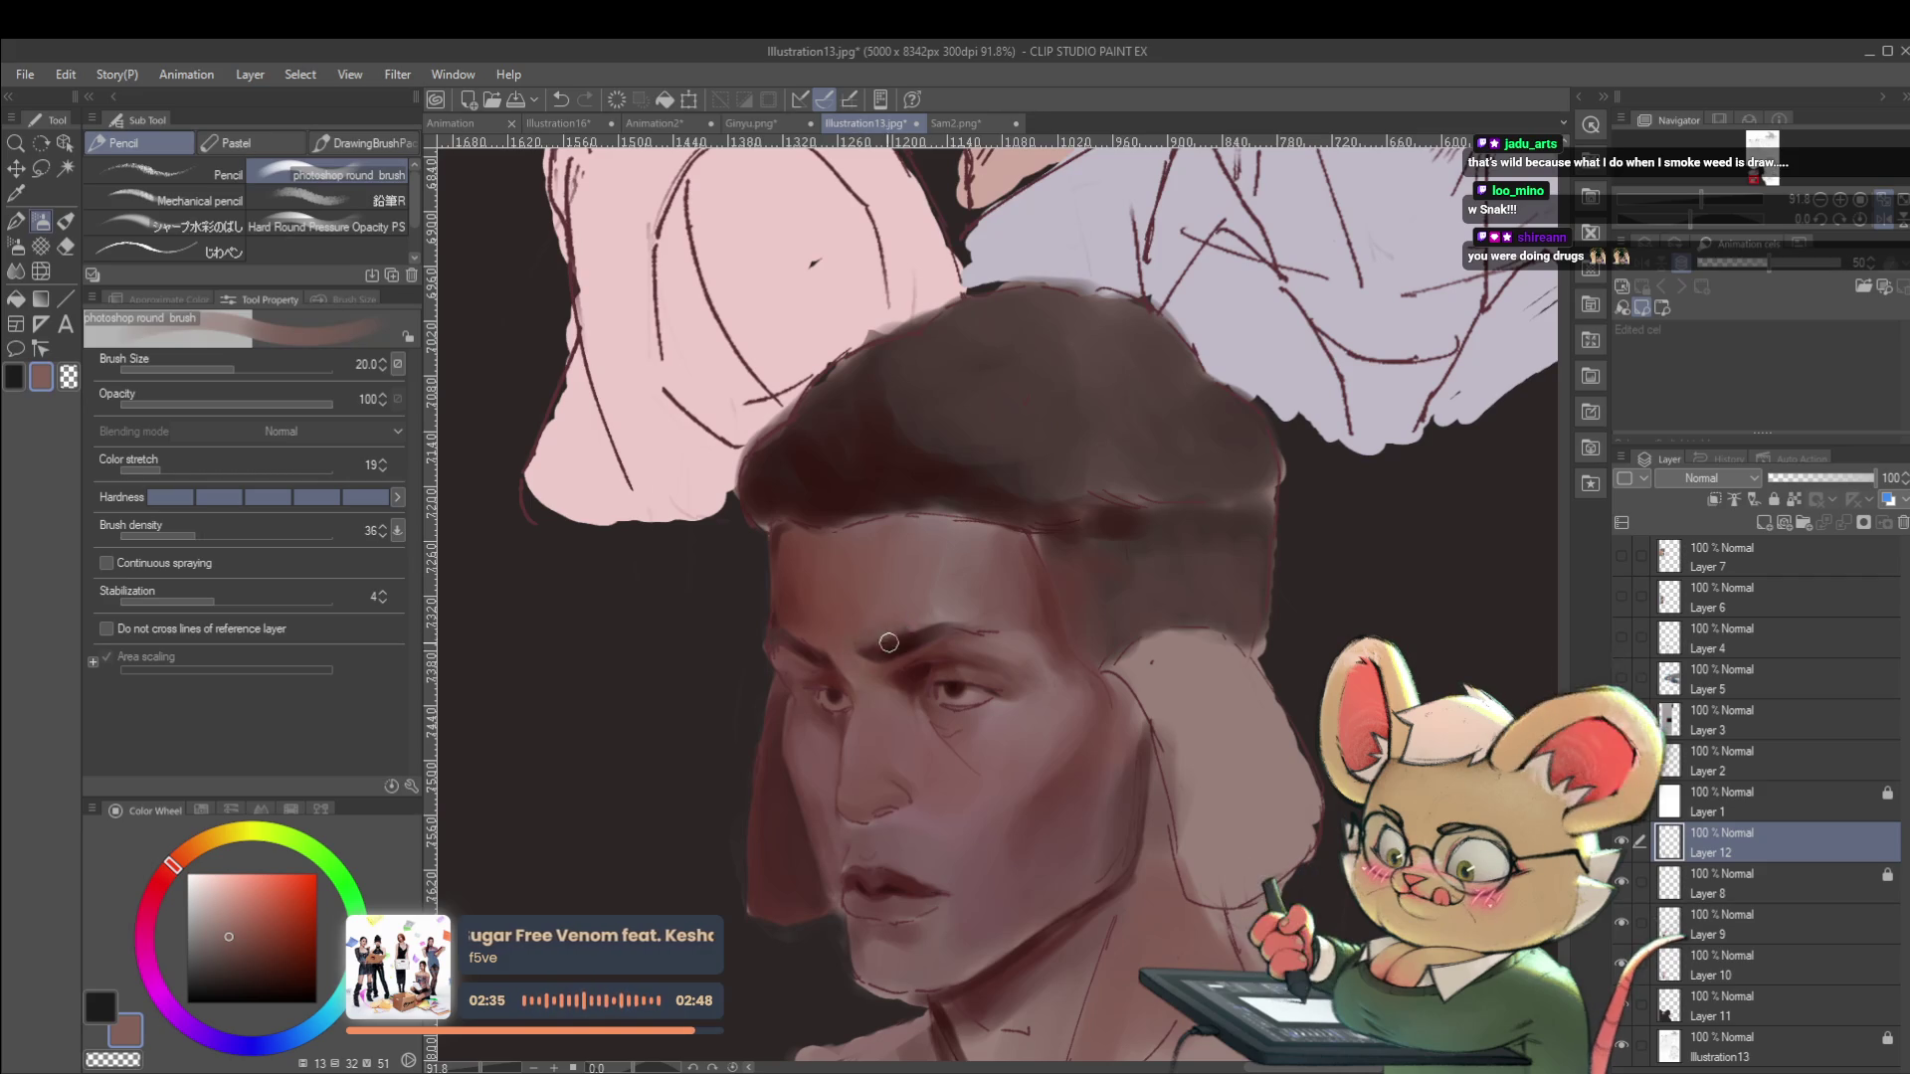
{"action": "scroll", "coordinate": [870, 631], "scroll_direction": "down", "scroll_amount": 5}
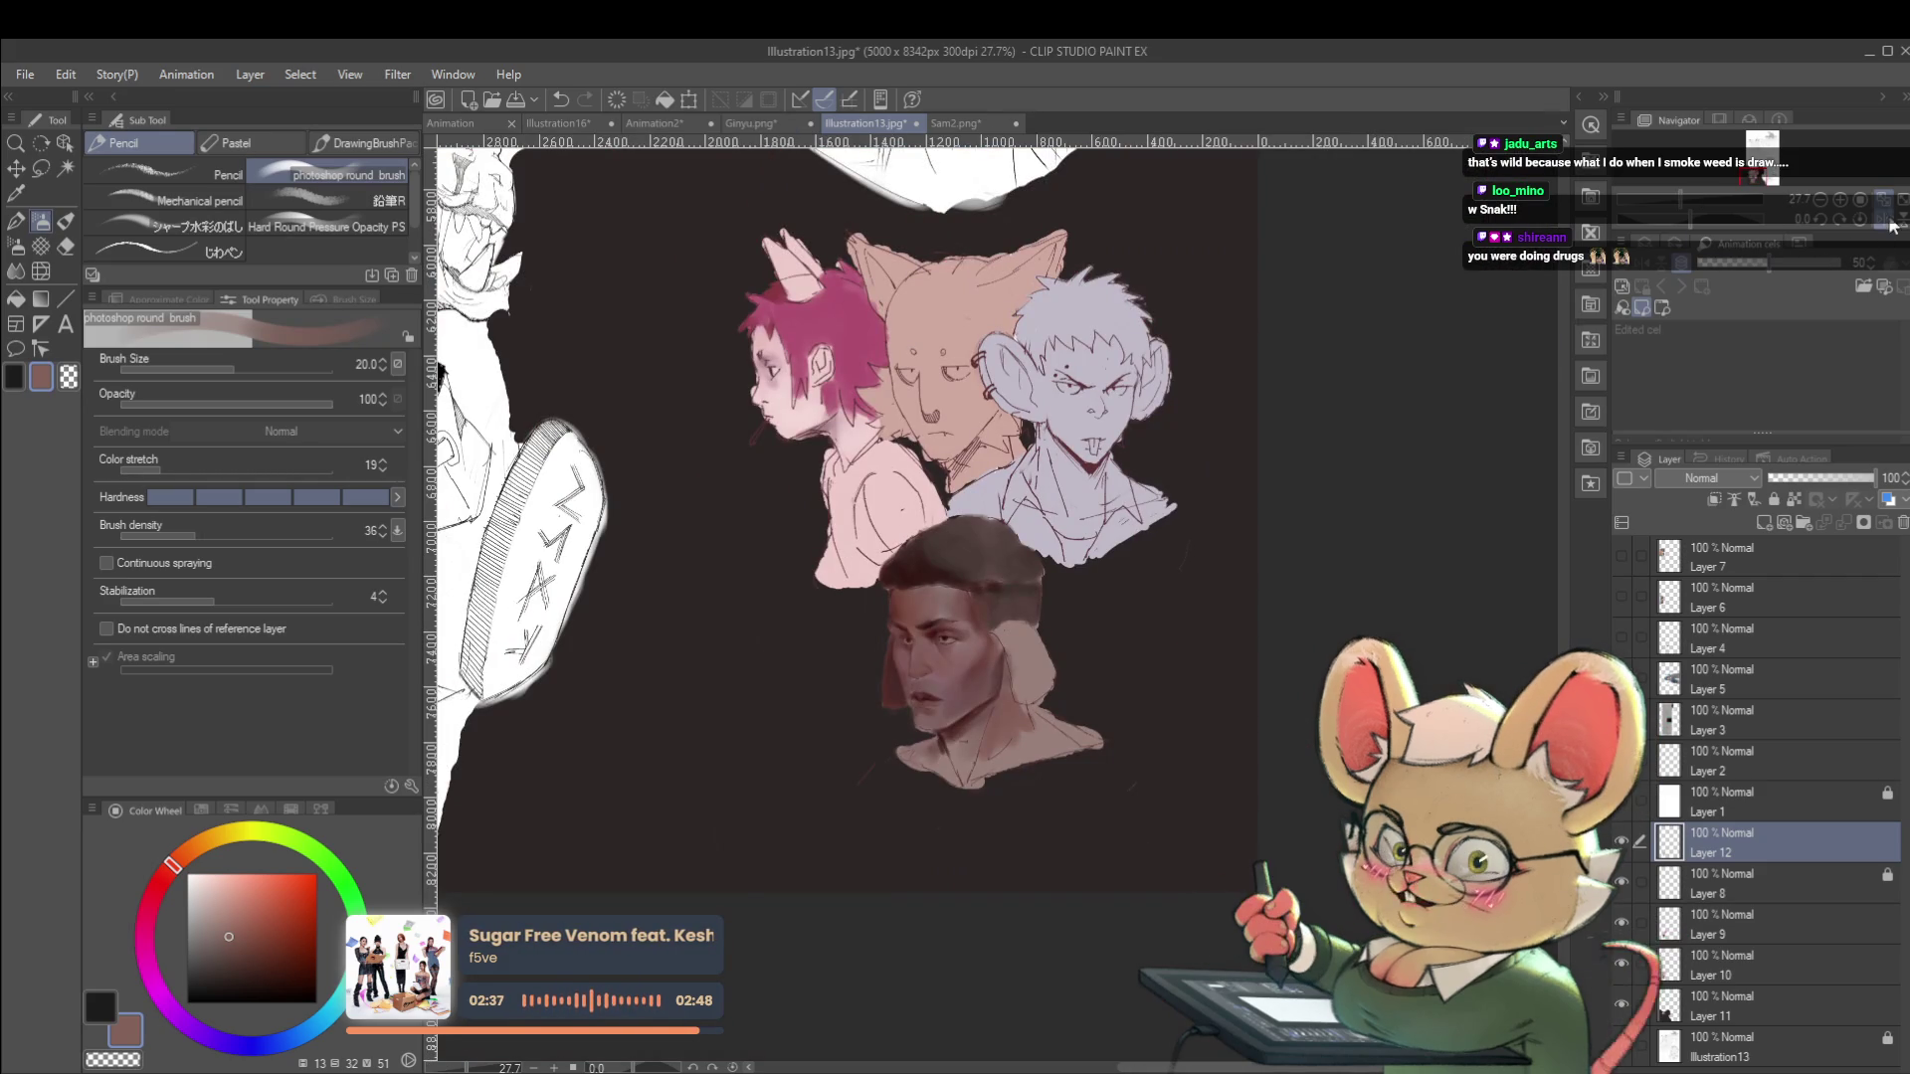
{"action": "key", "text": "h"}
{"action": "scroll", "coordinate": [1055, 594], "scroll_direction": "up", "scroll_amount": 5}
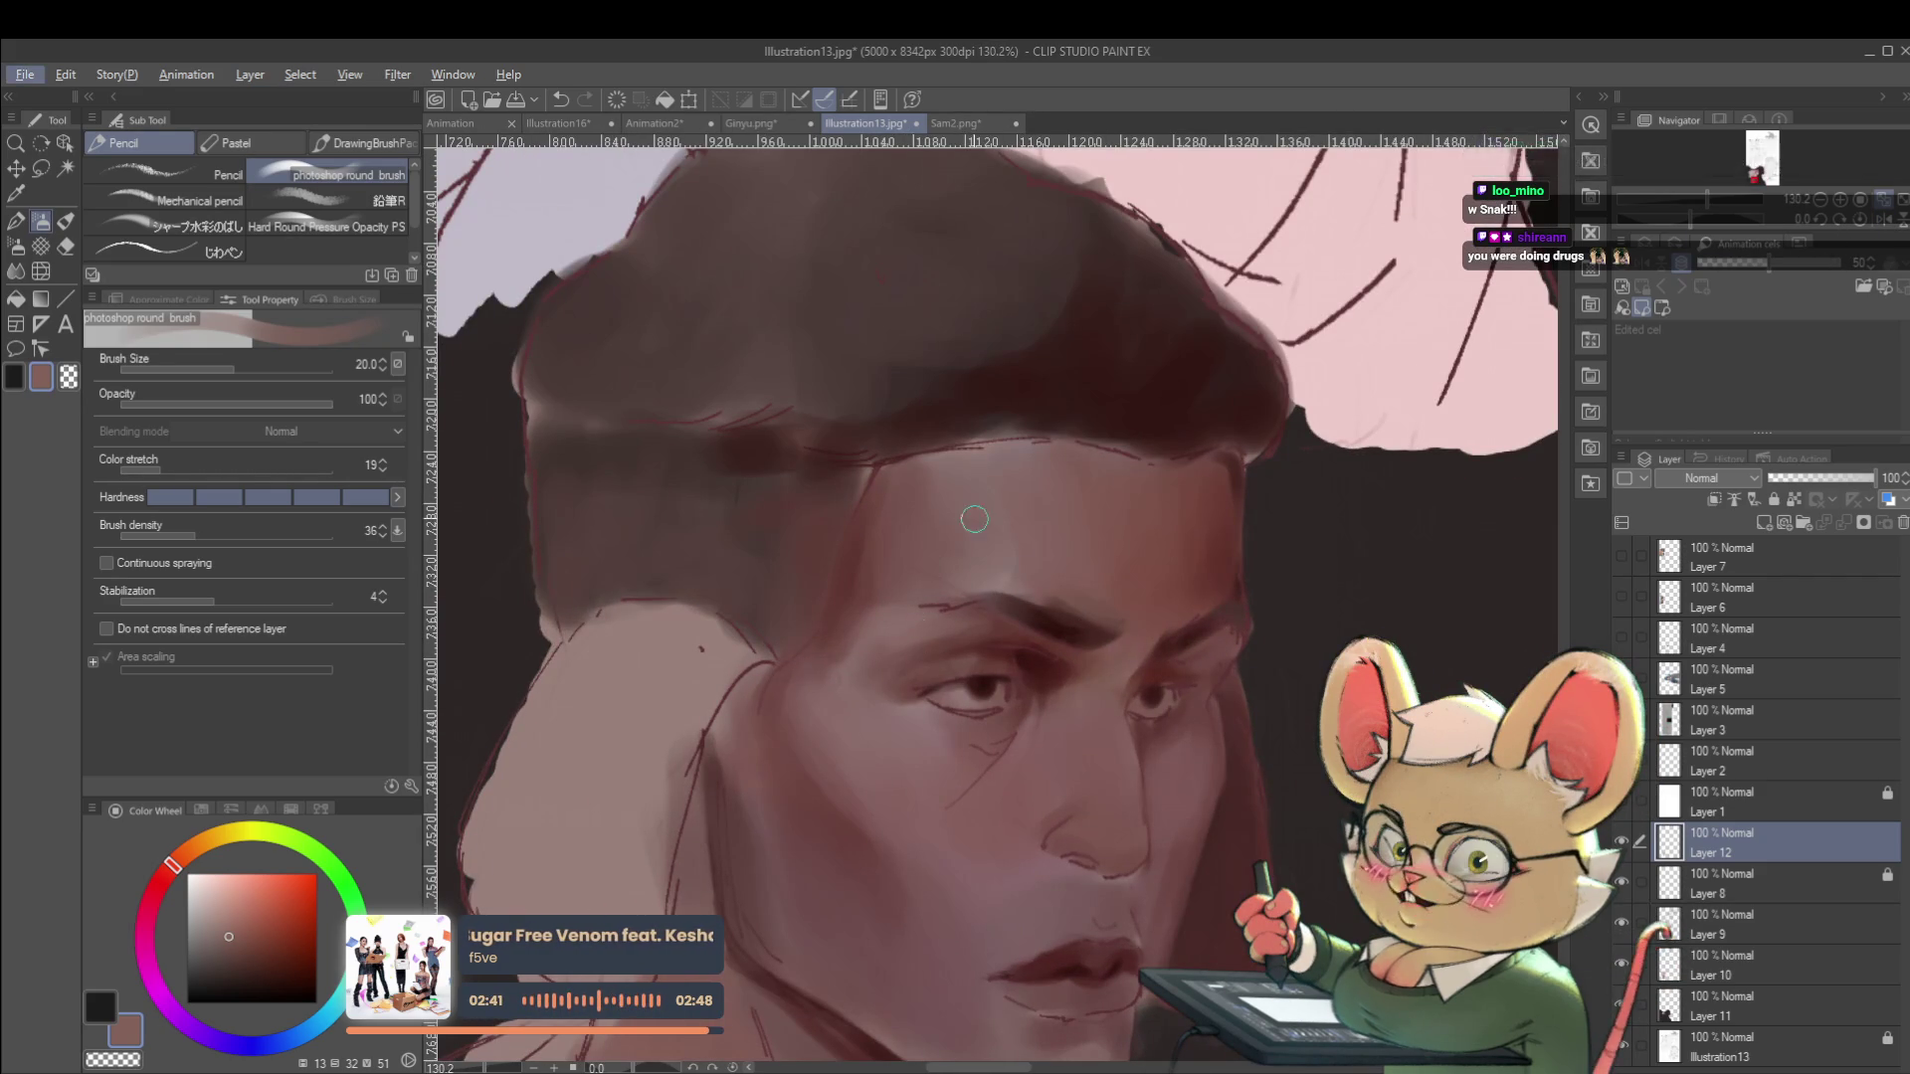
Shade the brow with darker and lighter skin tones sampled from the face, comparing in mirrored view.
{"action": "left_click", "coordinate": [942, 647], "text": "alt"}
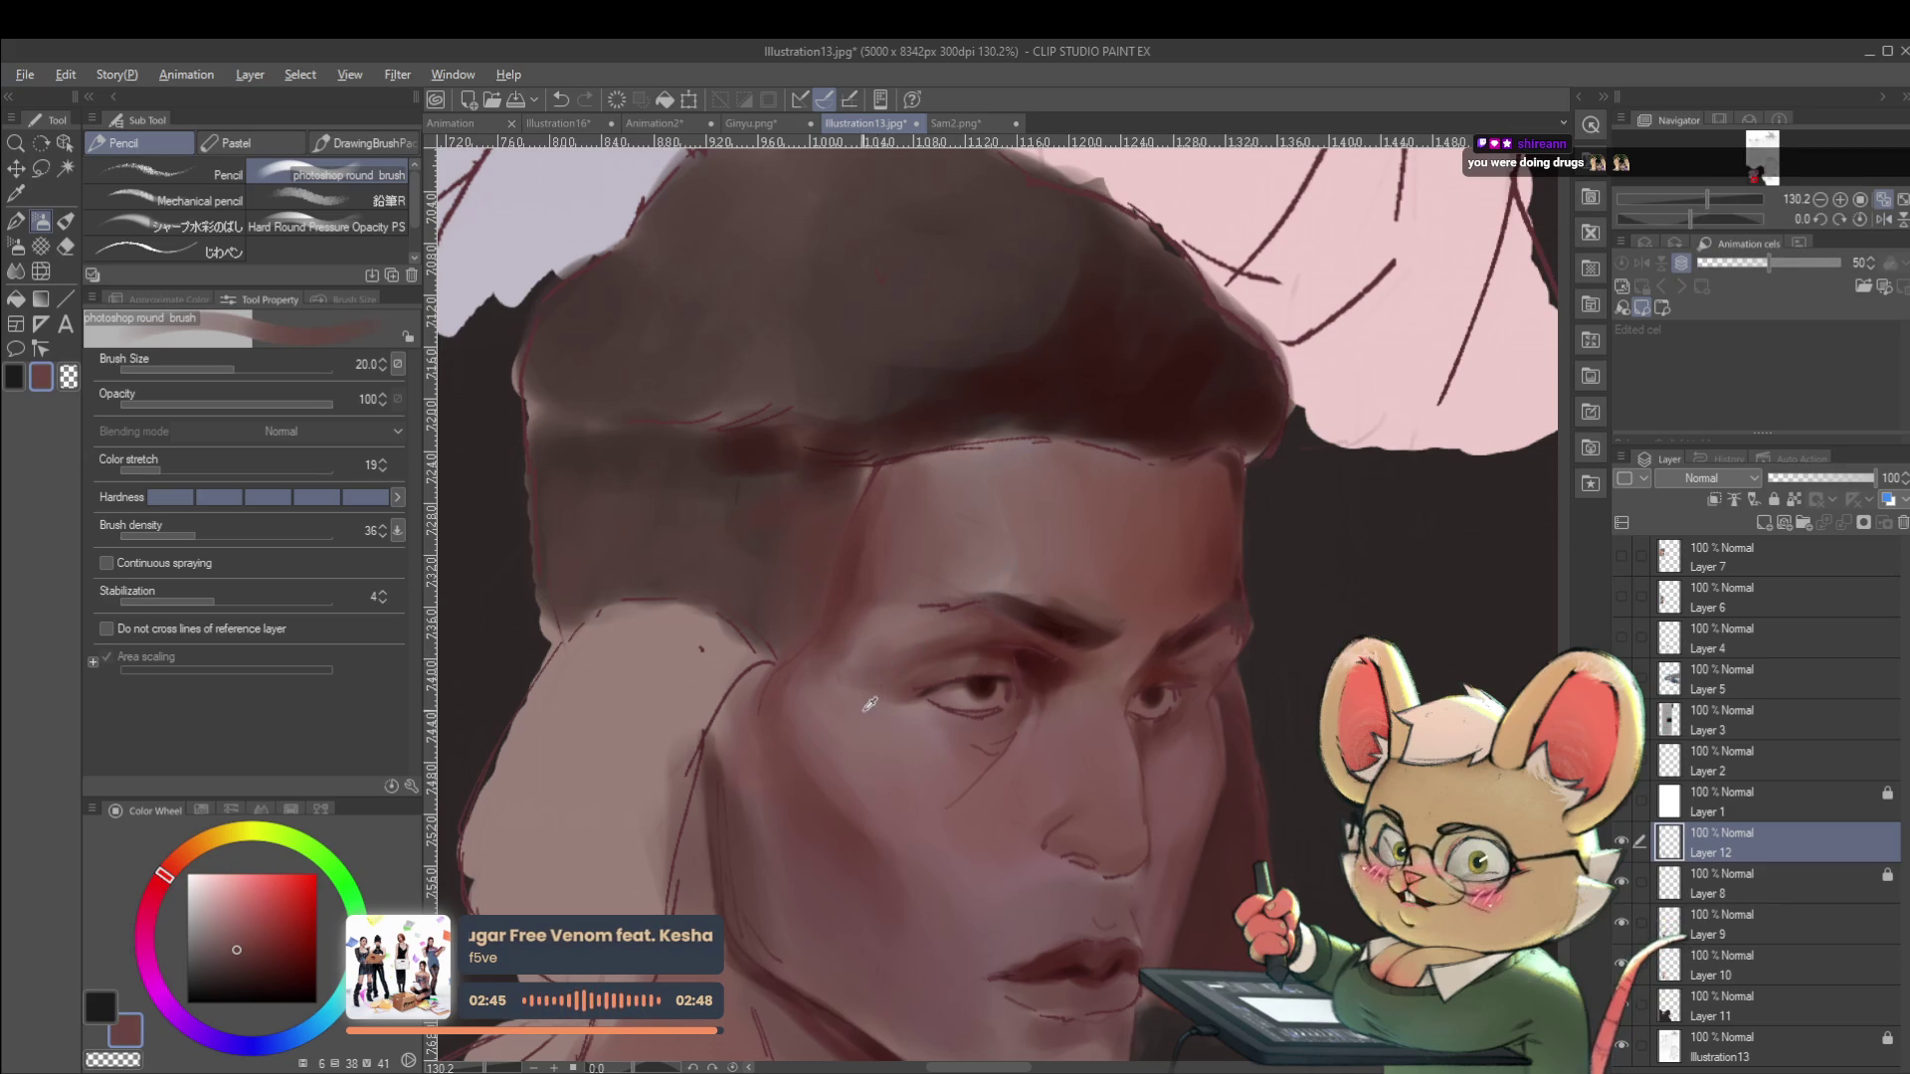
{"action": "left_click", "coordinate": [868, 697], "text": "alt"}
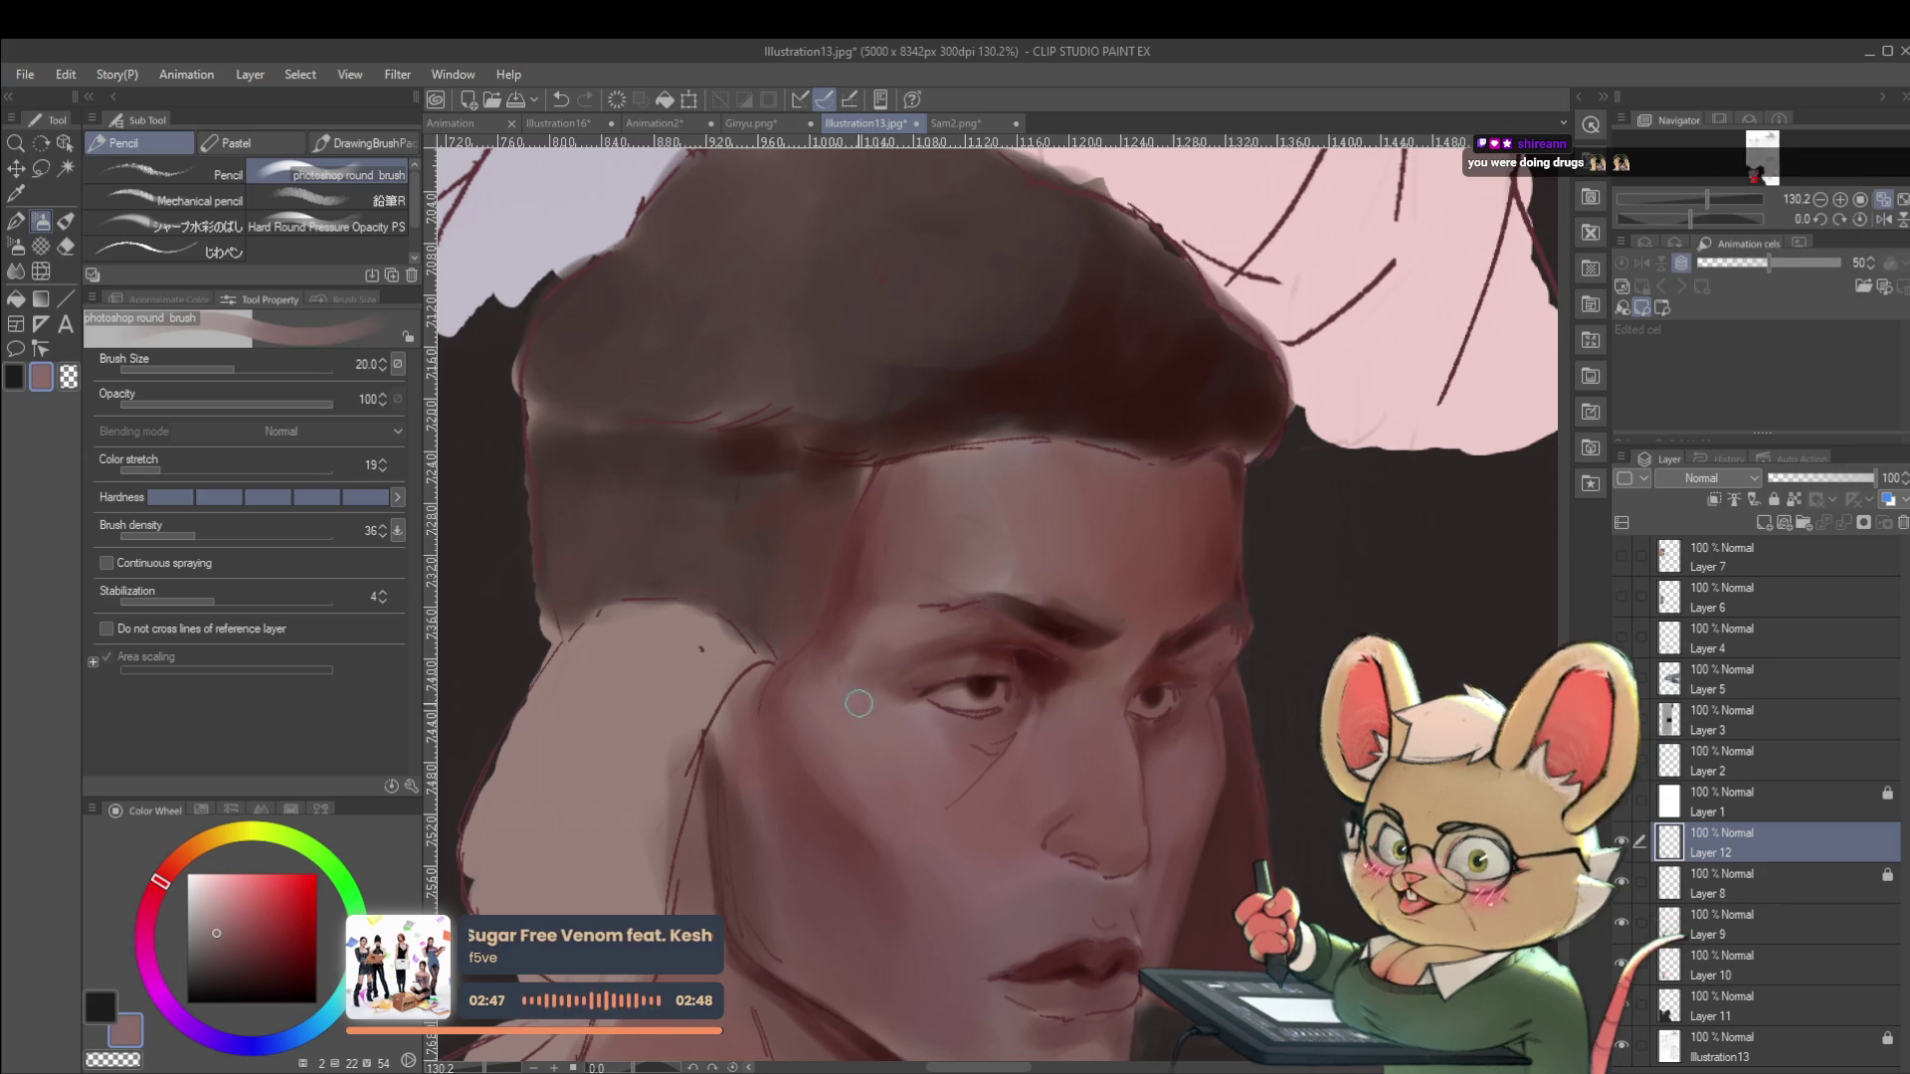
{"action": "key", "text": "bracketright"}
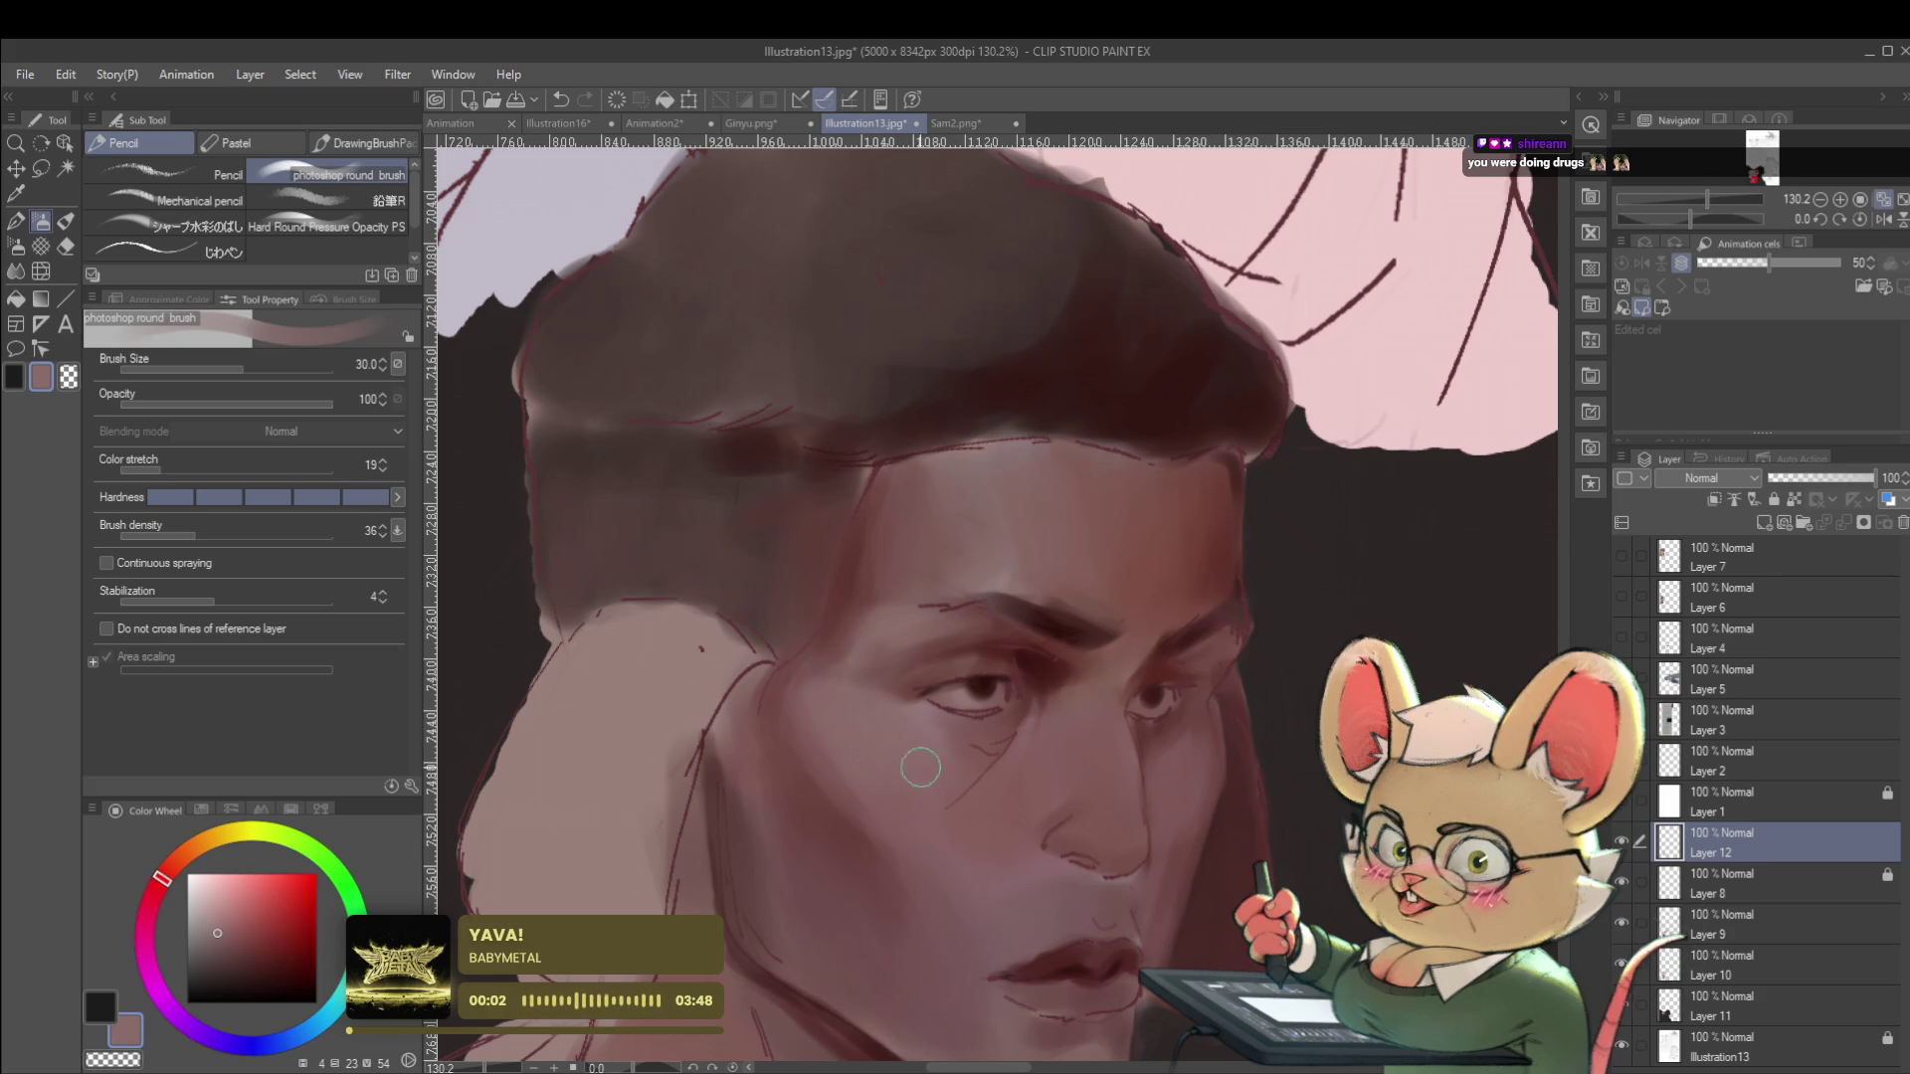
{"action": "scroll", "coordinate": [945, 786], "scroll_direction": "down", "scroll_amount": 8}
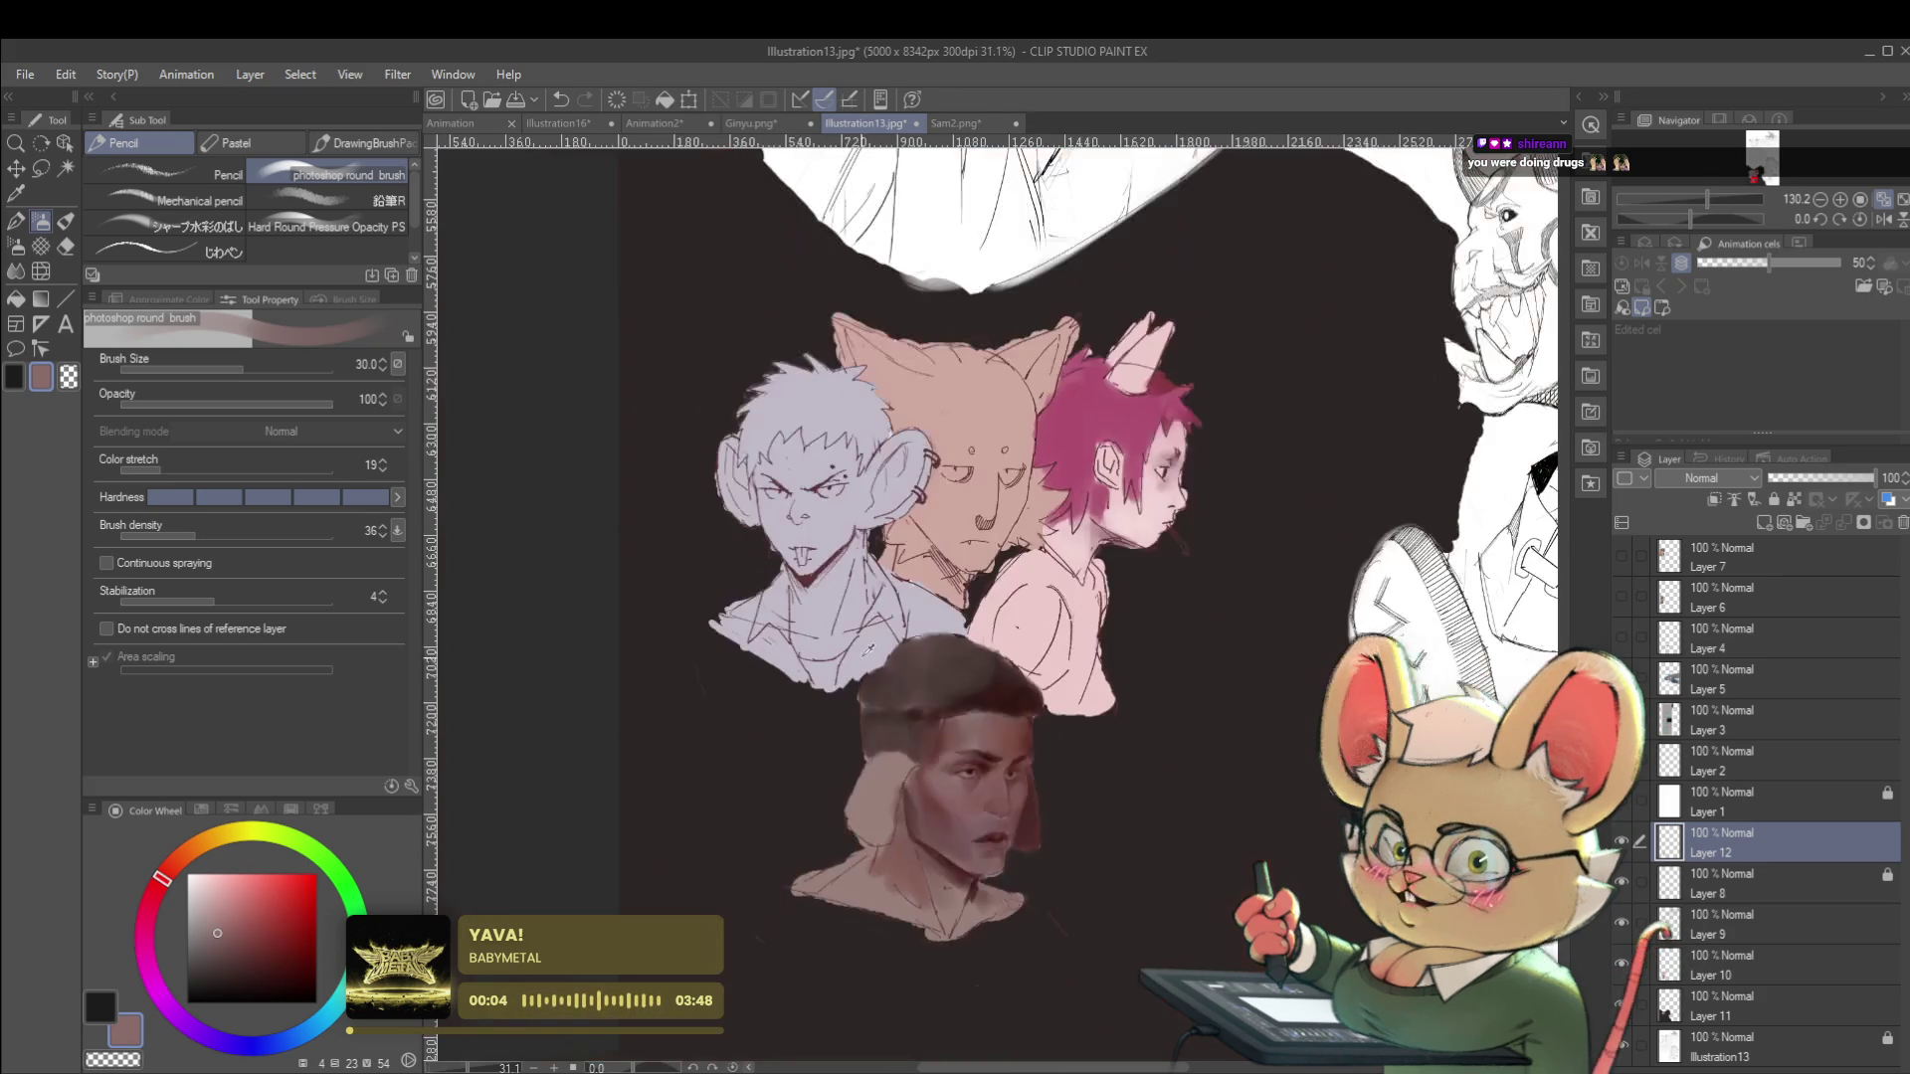
{"action": "left_click", "coordinate": [1860, 219]}
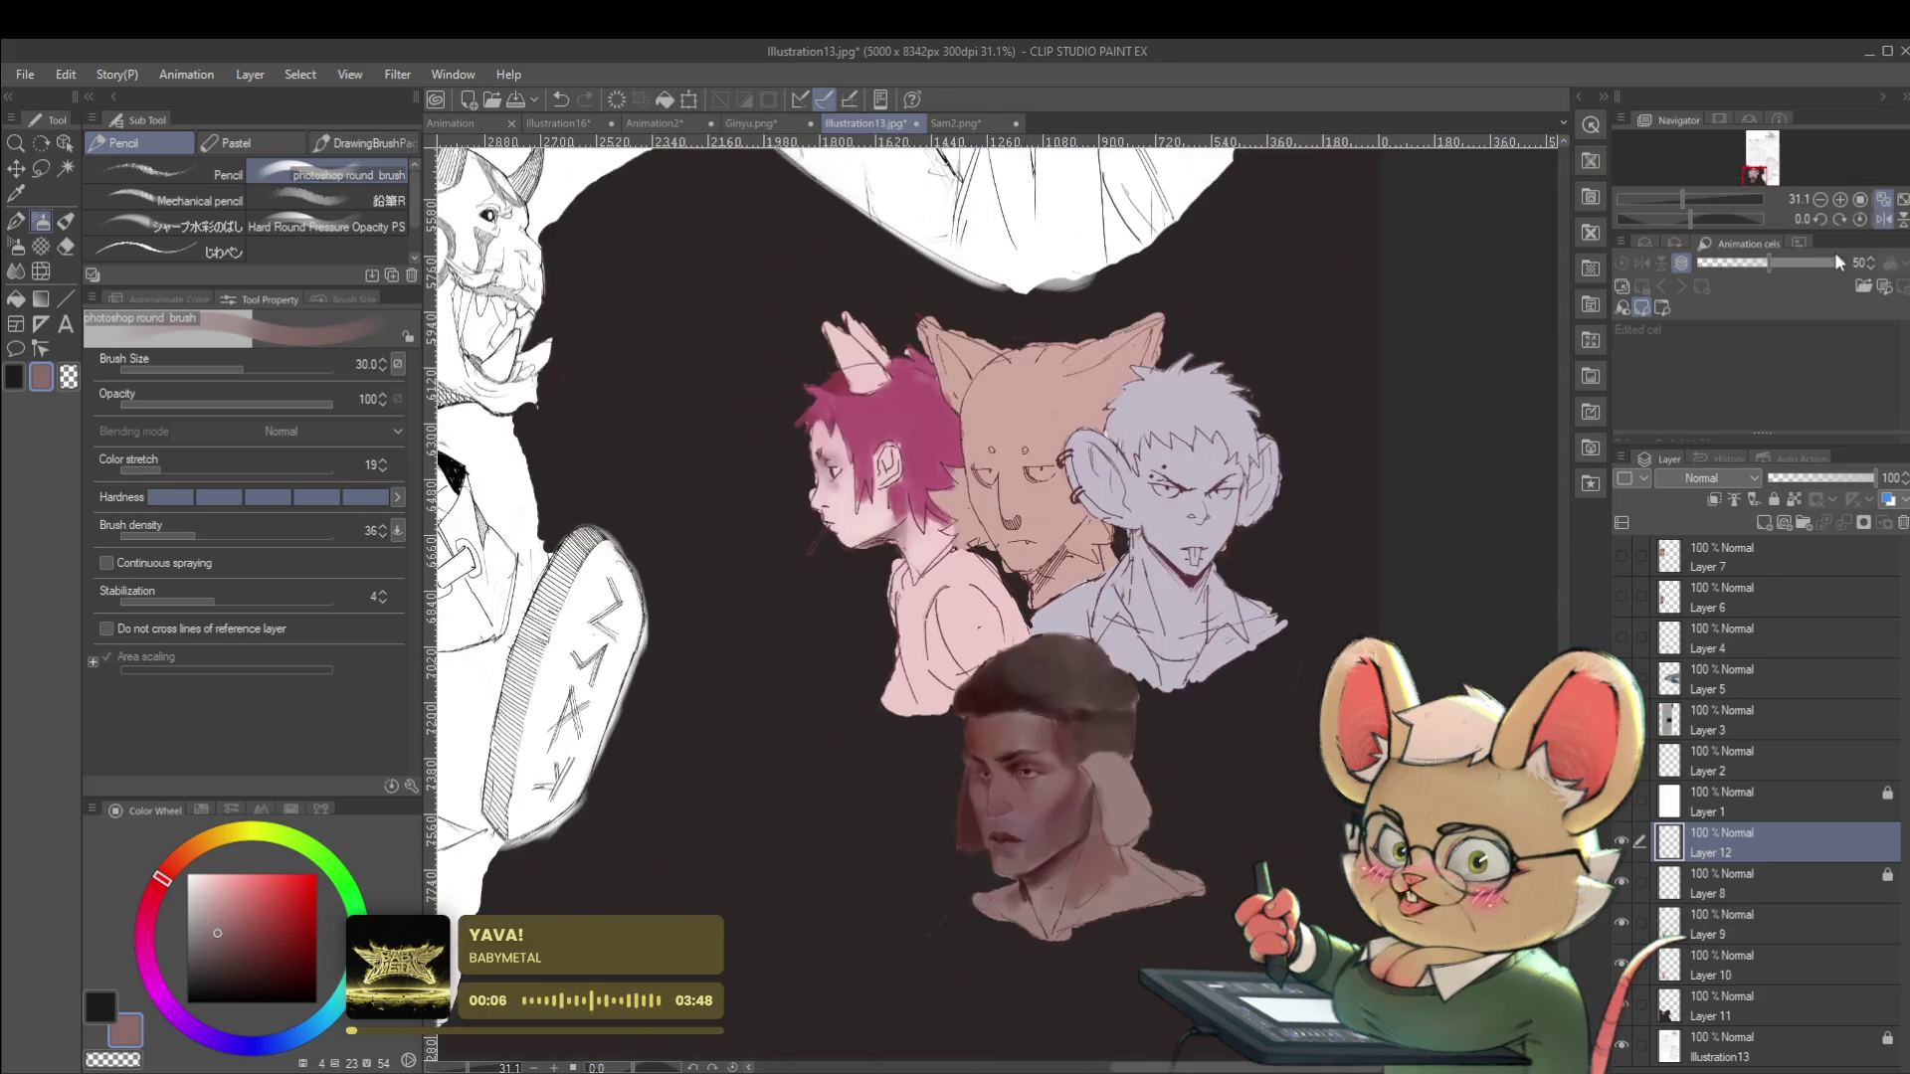
{"action": "scroll", "coordinate": [1068, 760], "scroll_direction": "up", "scroll_amount": 4}
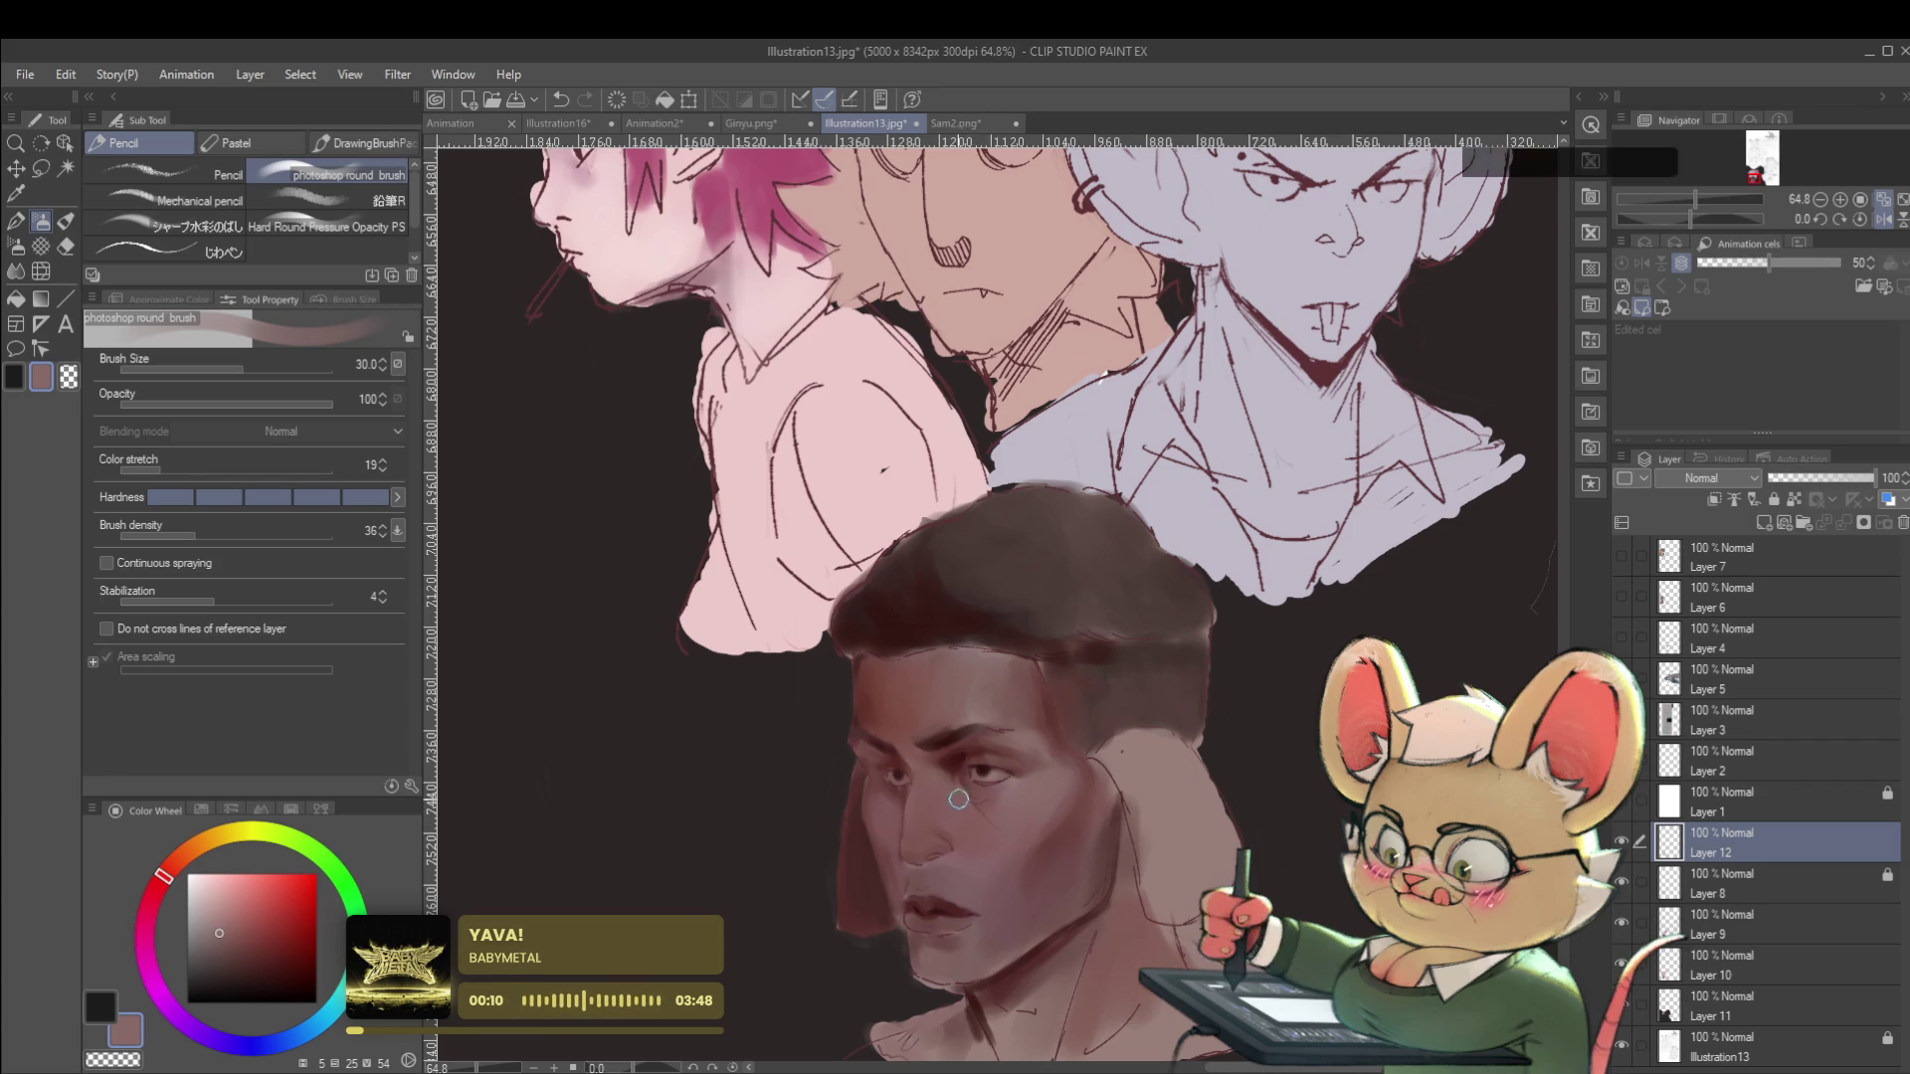
Shade the cheeks in a darker red-brown and restore the unmirrored view, with the brush at 15.0.
{"action": "left_click", "coordinate": [970, 739], "text": "alt"}
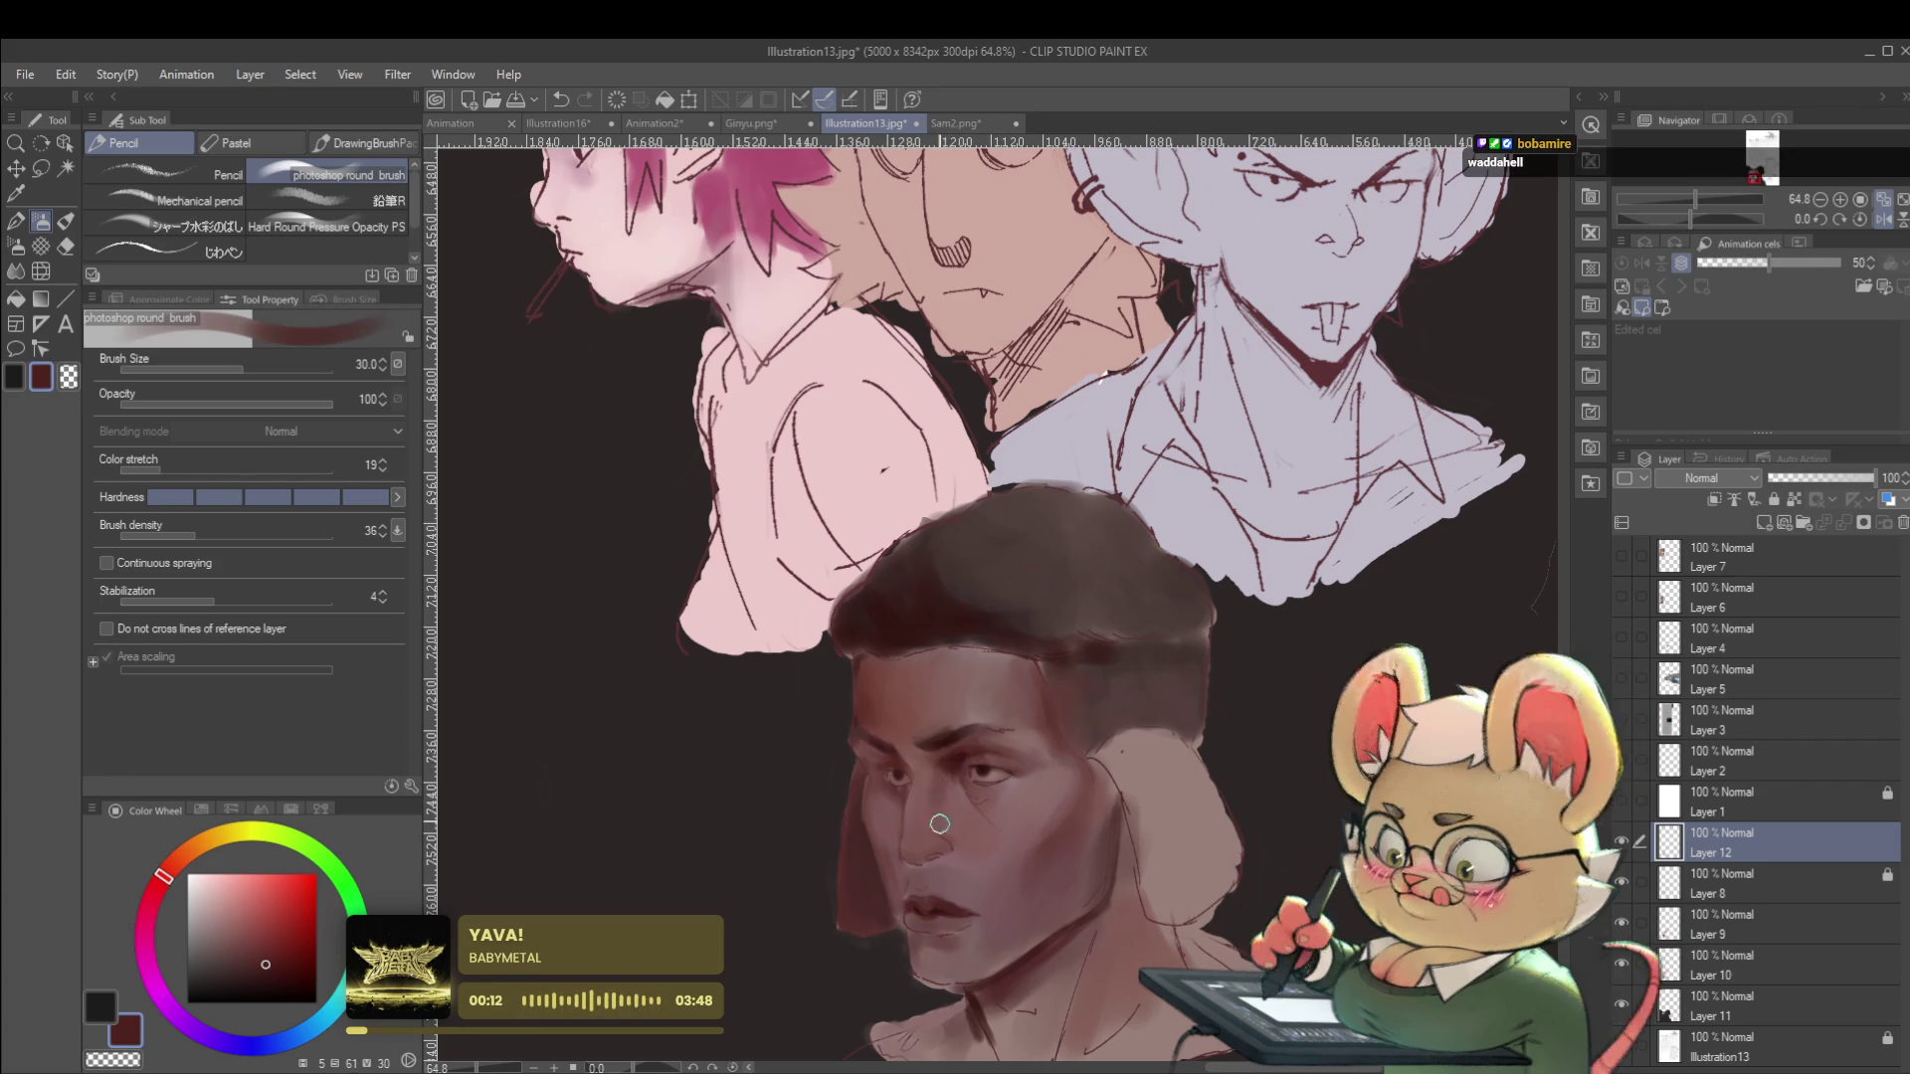
{"action": "scroll", "coordinate": [962, 814], "scroll_direction": "down", "scroll_amount": 4}
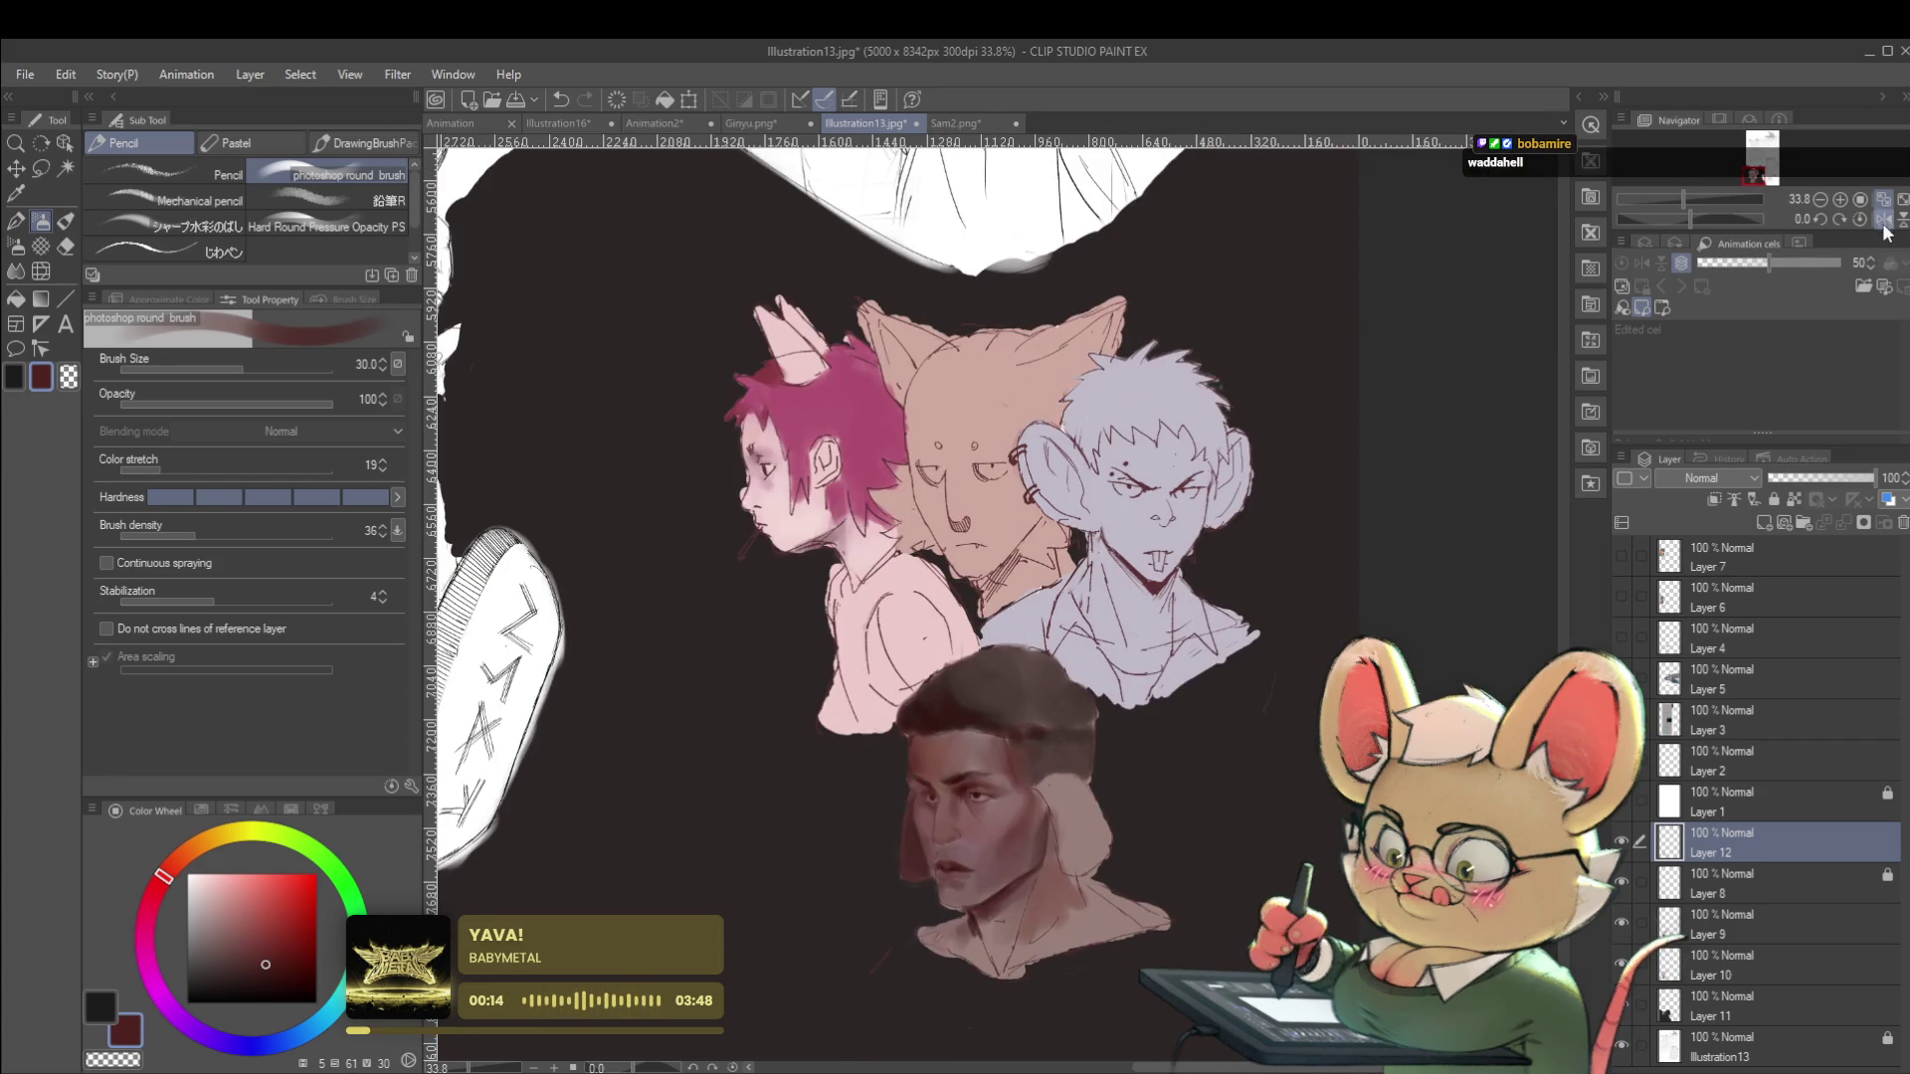
{"action": "left_click", "coordinate": [1882, 220]}
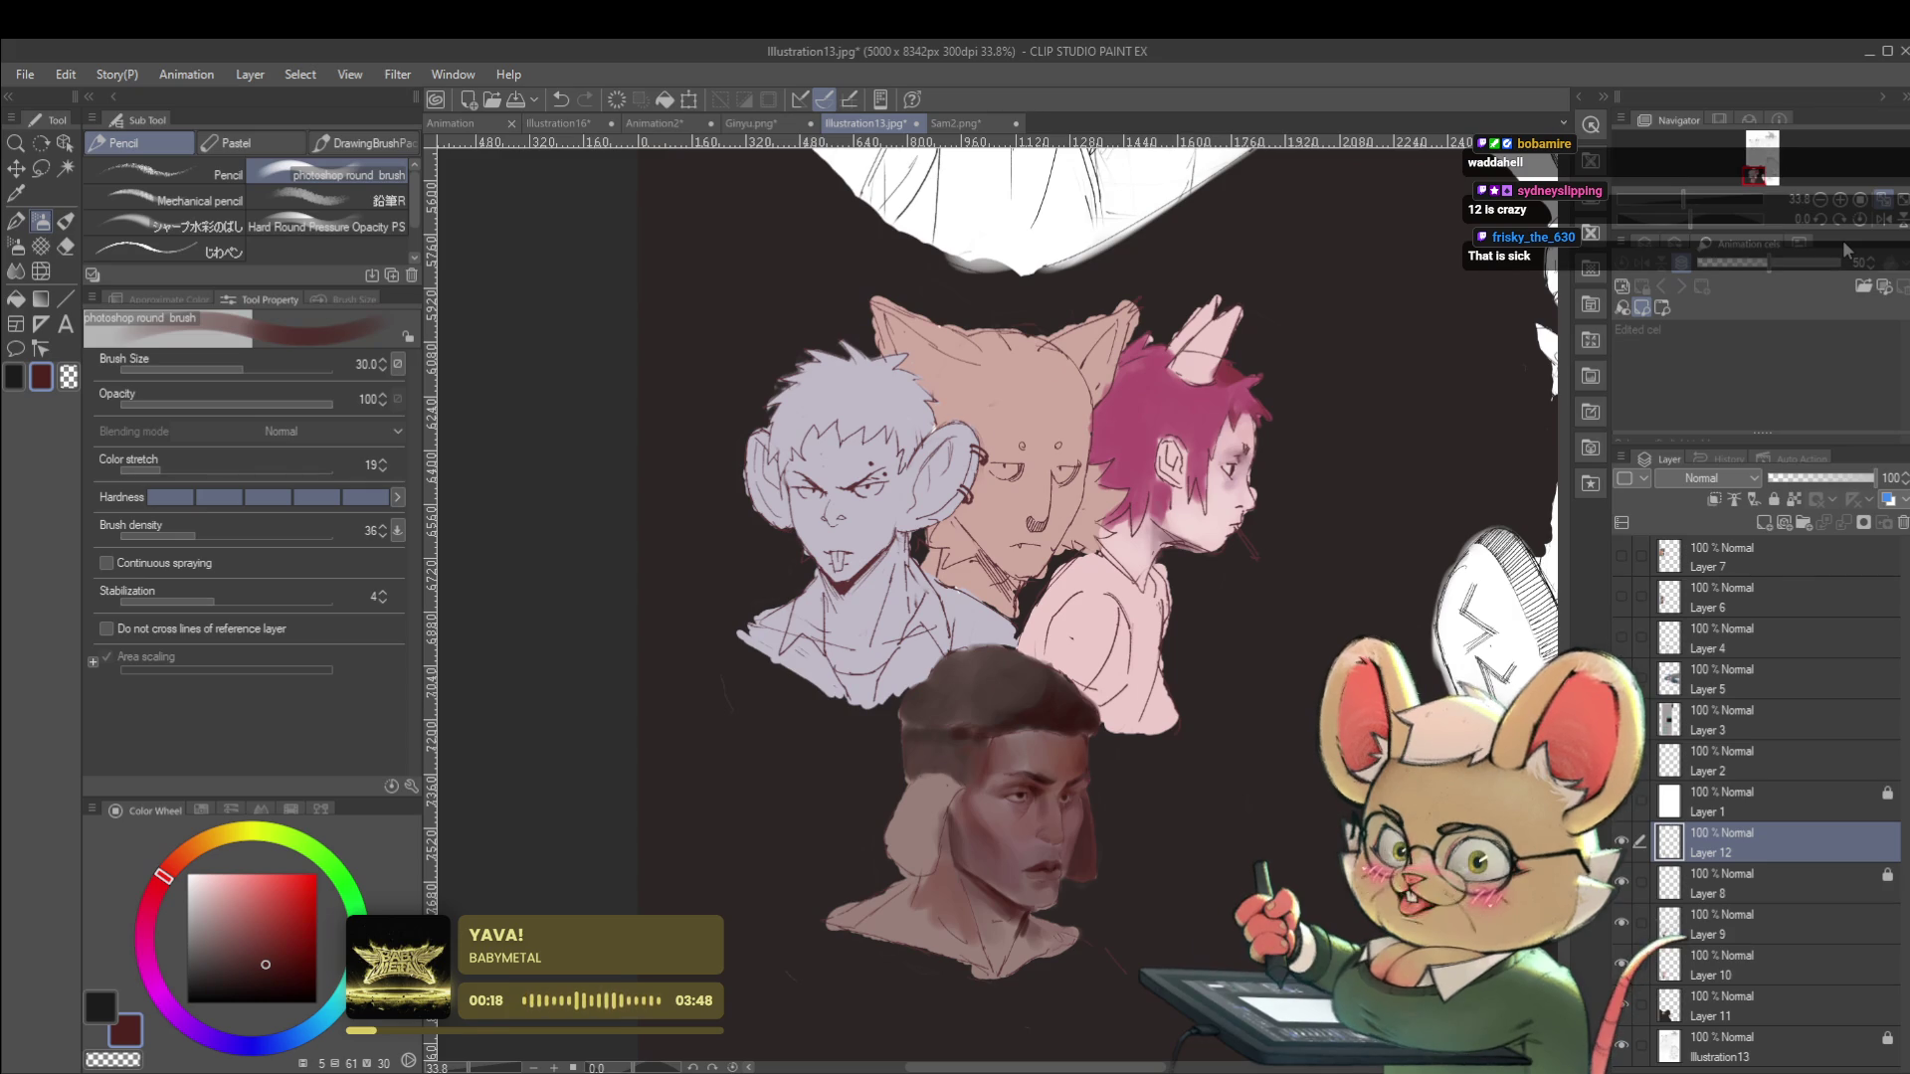
{"action": "scroll", "coordinate": [1047, 845], "scroll_direction": "up", "scroll_amount": 5}
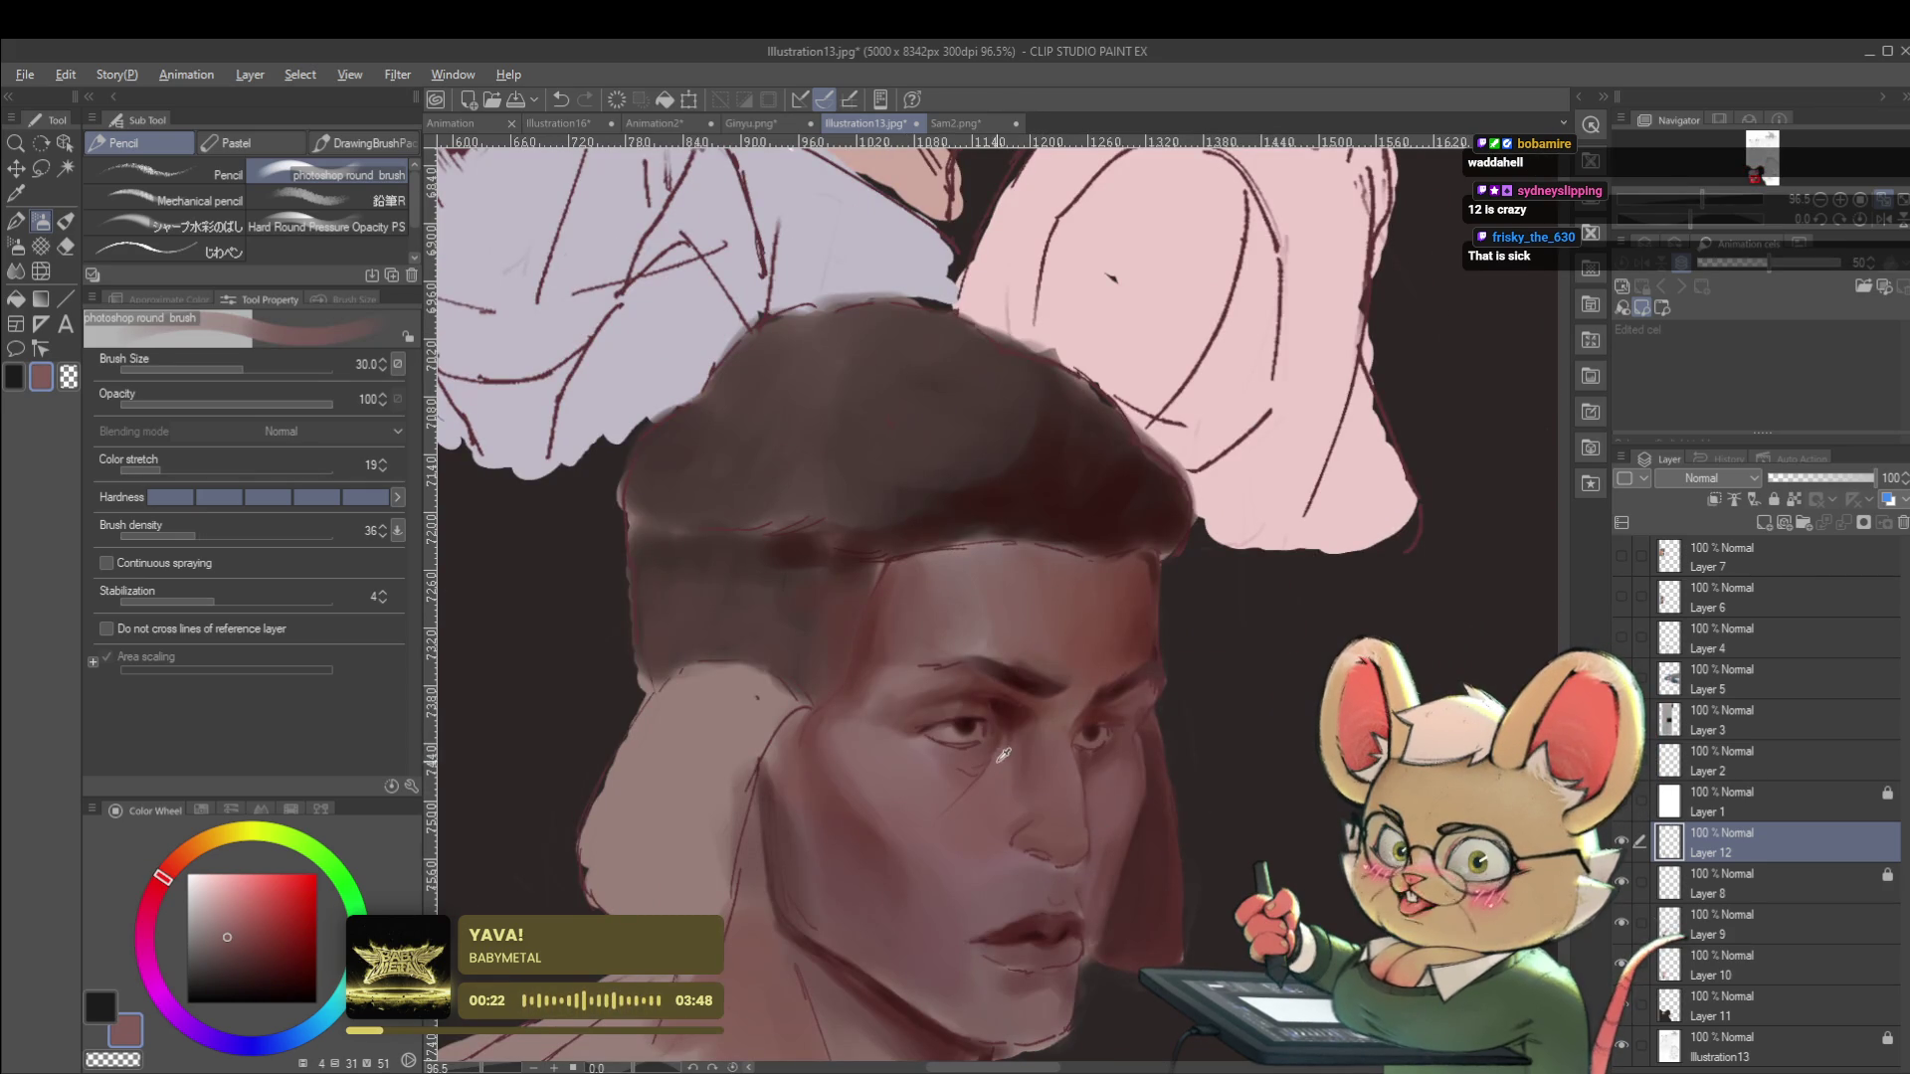
{"action": "left_click", "coordinate": [921, 755], "text": "alt"}
Sample a dark red from the painting on a smaller brush and check the face mirrored.
{"action": "key", "text": "bracketleft"}
{"action": "key", "text": "bracketleft"}
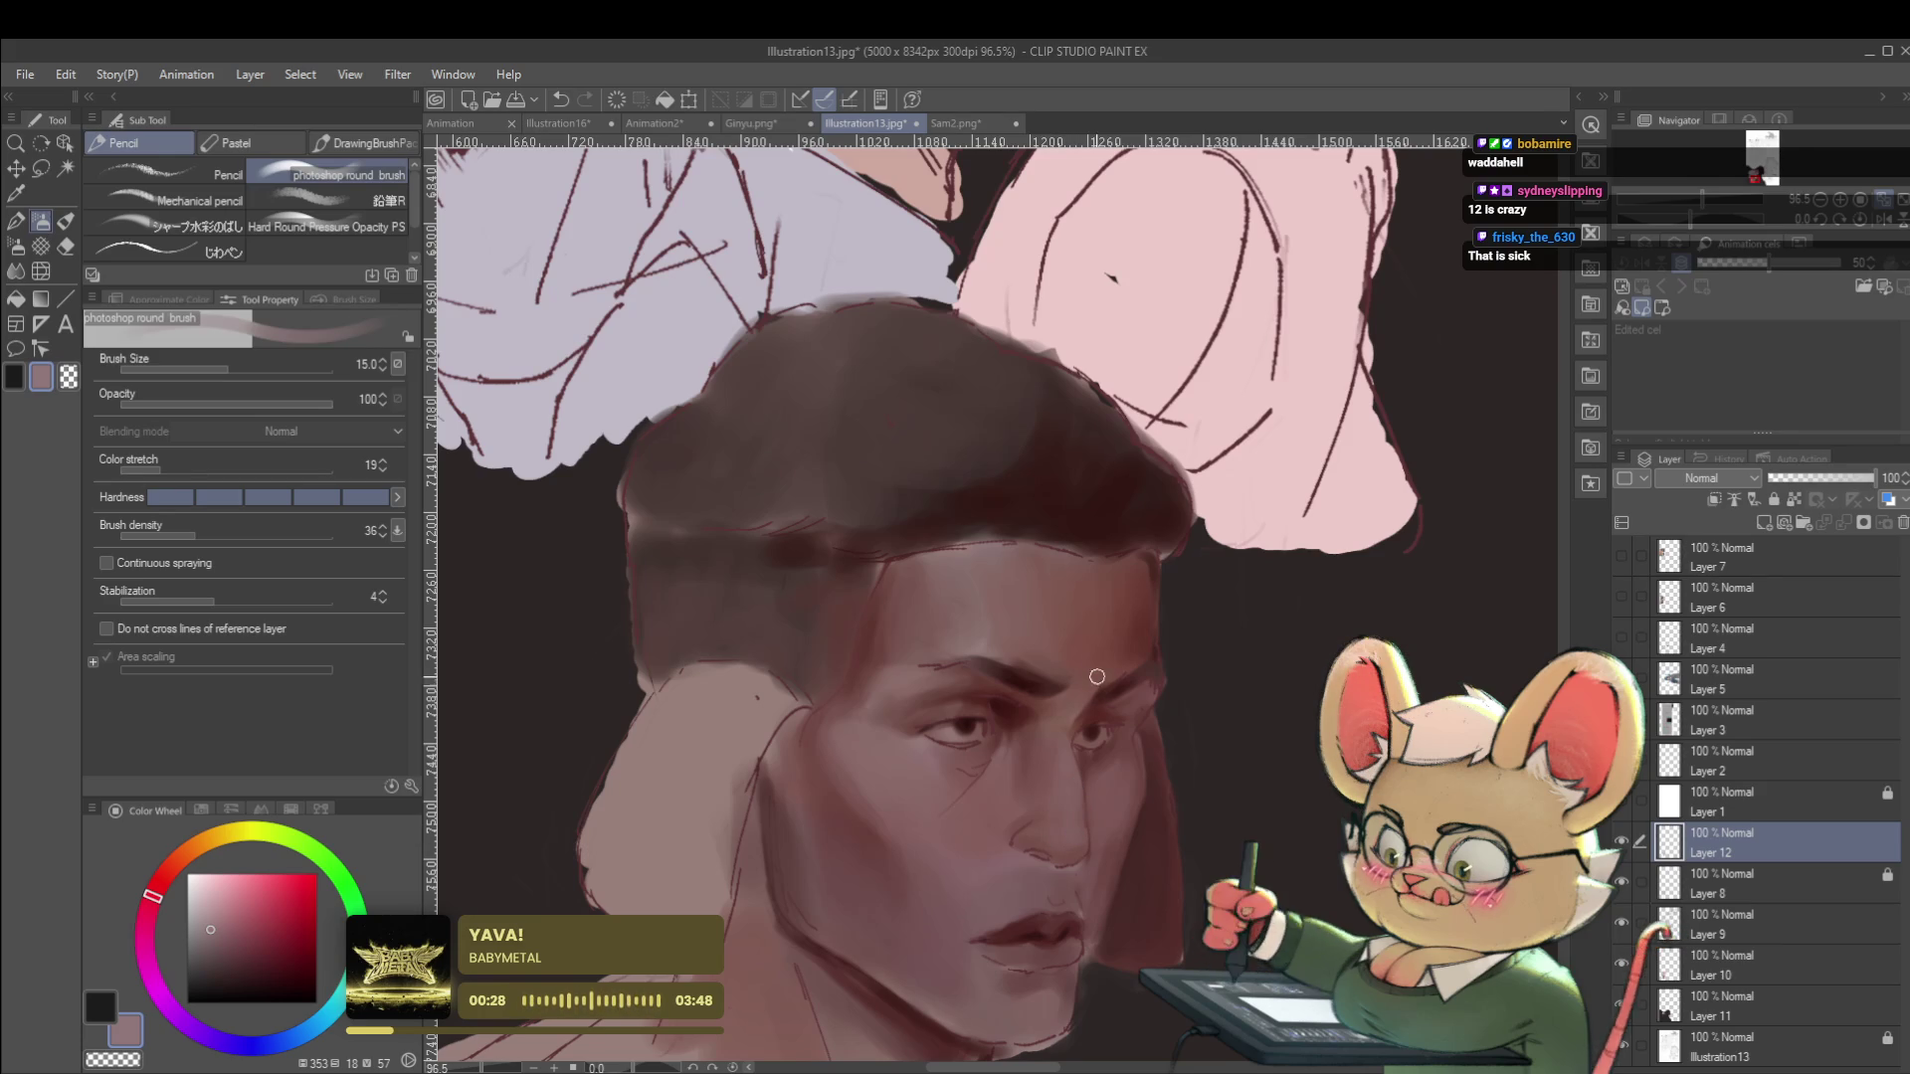
{"action": "left_click", "coordinate": [999, 702], "text": "alt"}
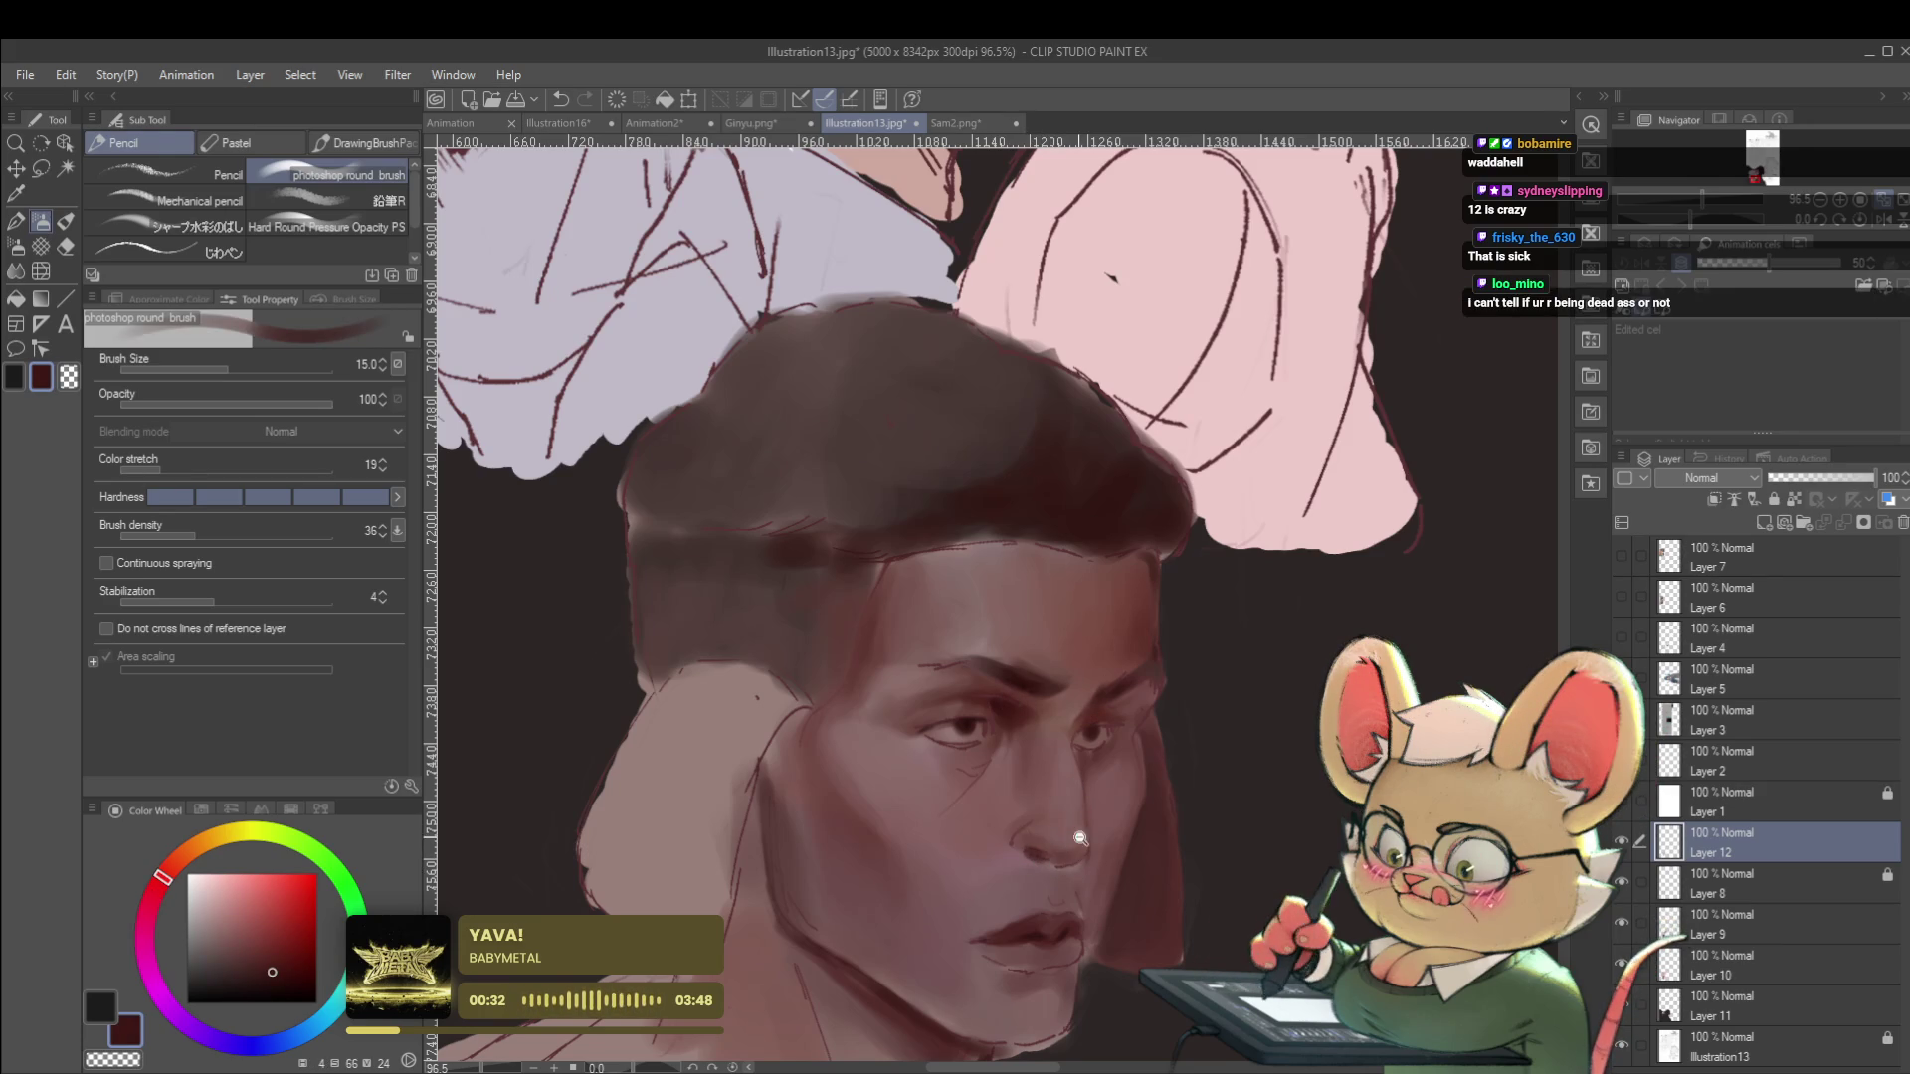
{"action": "scroll", "coordinate": [1071, 838], "scroll_direction": "down", "scroll_amount": 5}
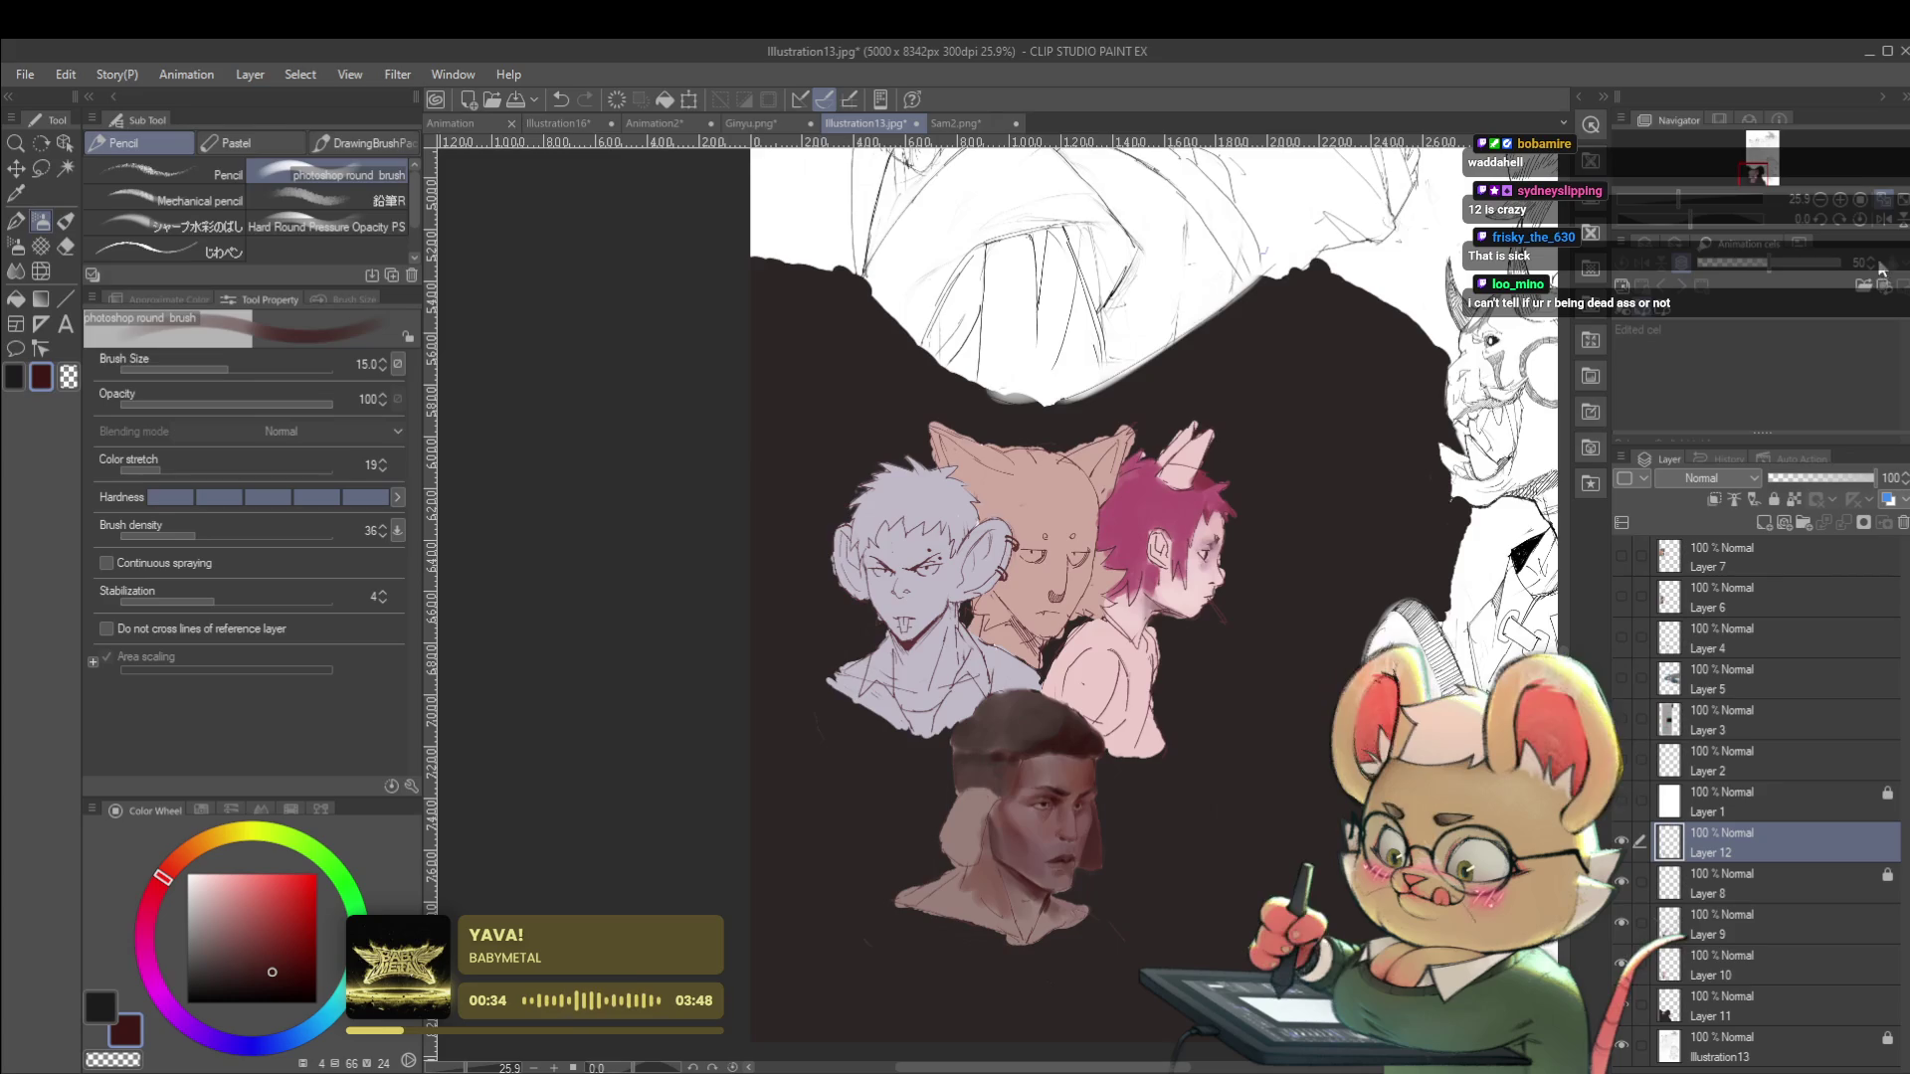
{"action": "left_click", "coordinate": [1886, 223]}
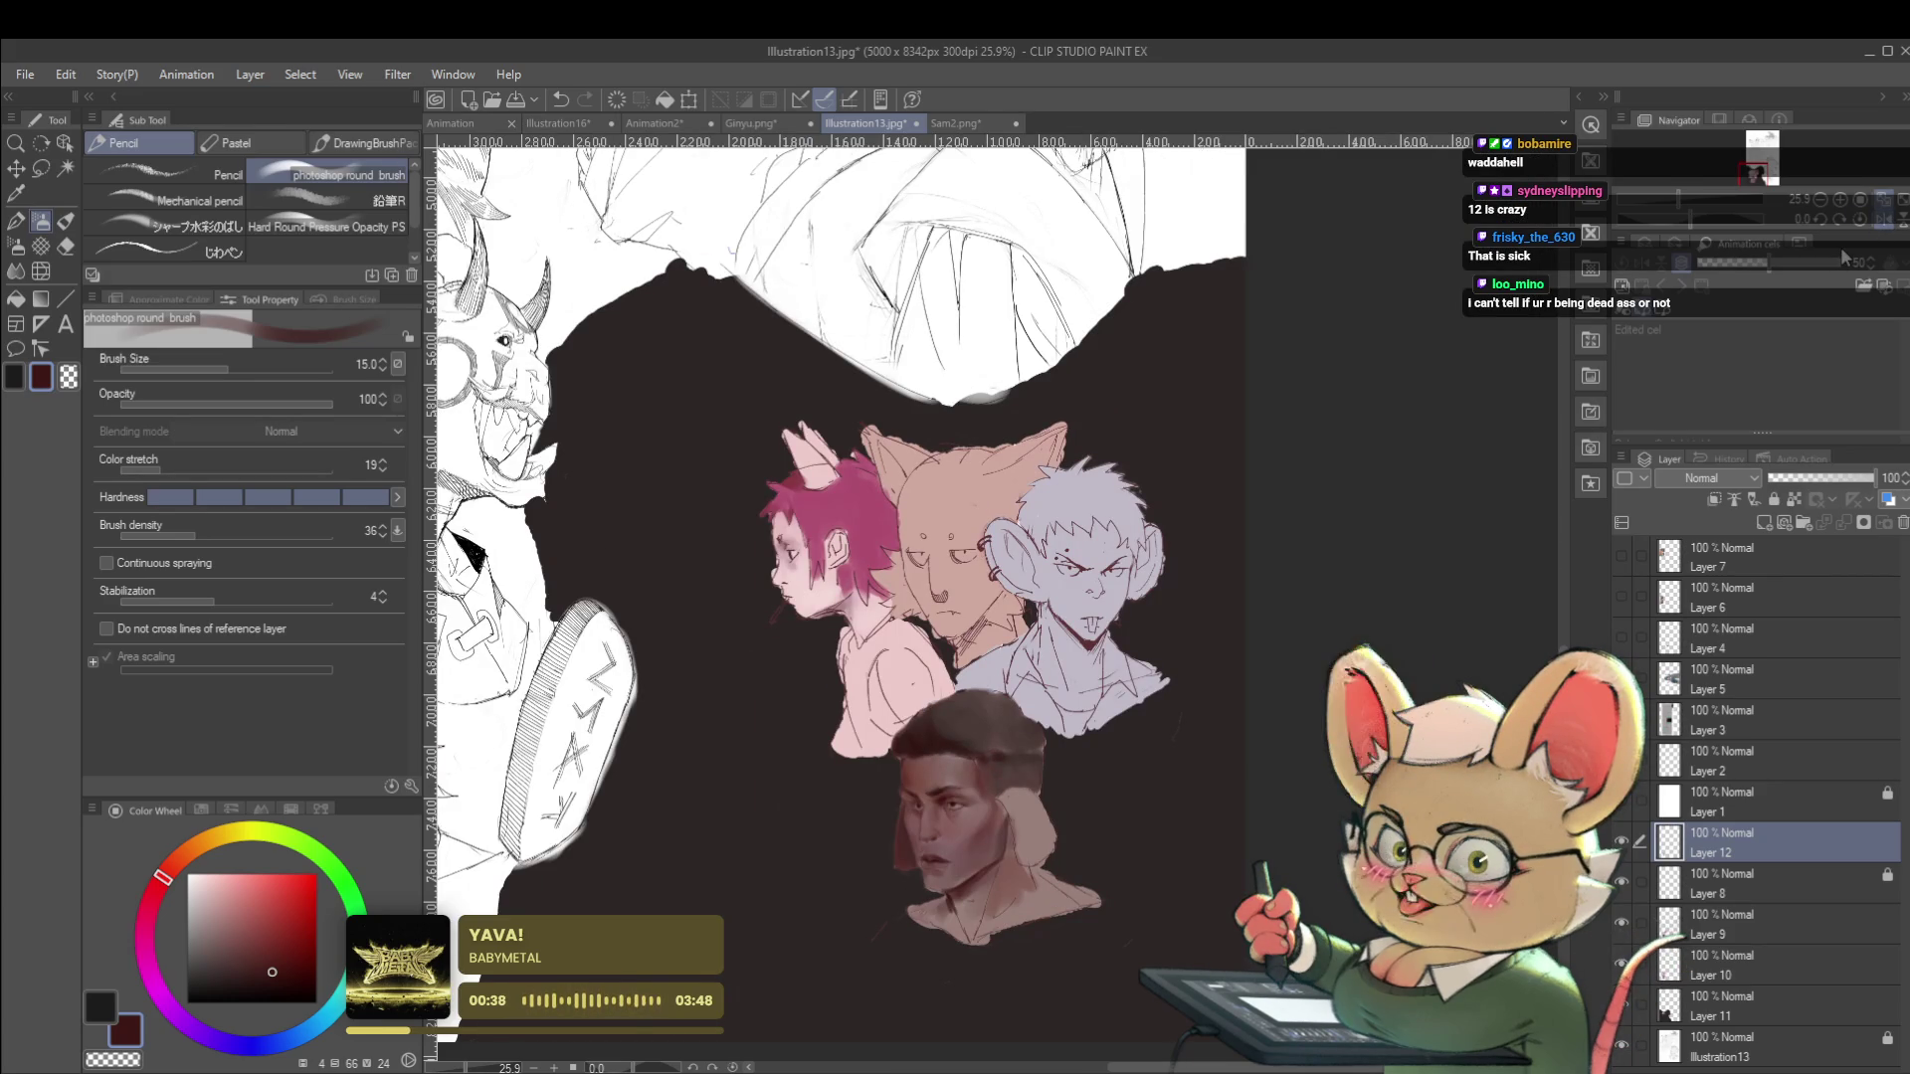
{"action": "scroll", "coordinate": [919, 803], "scroll_direction": "up", "scroll_amount": 6}
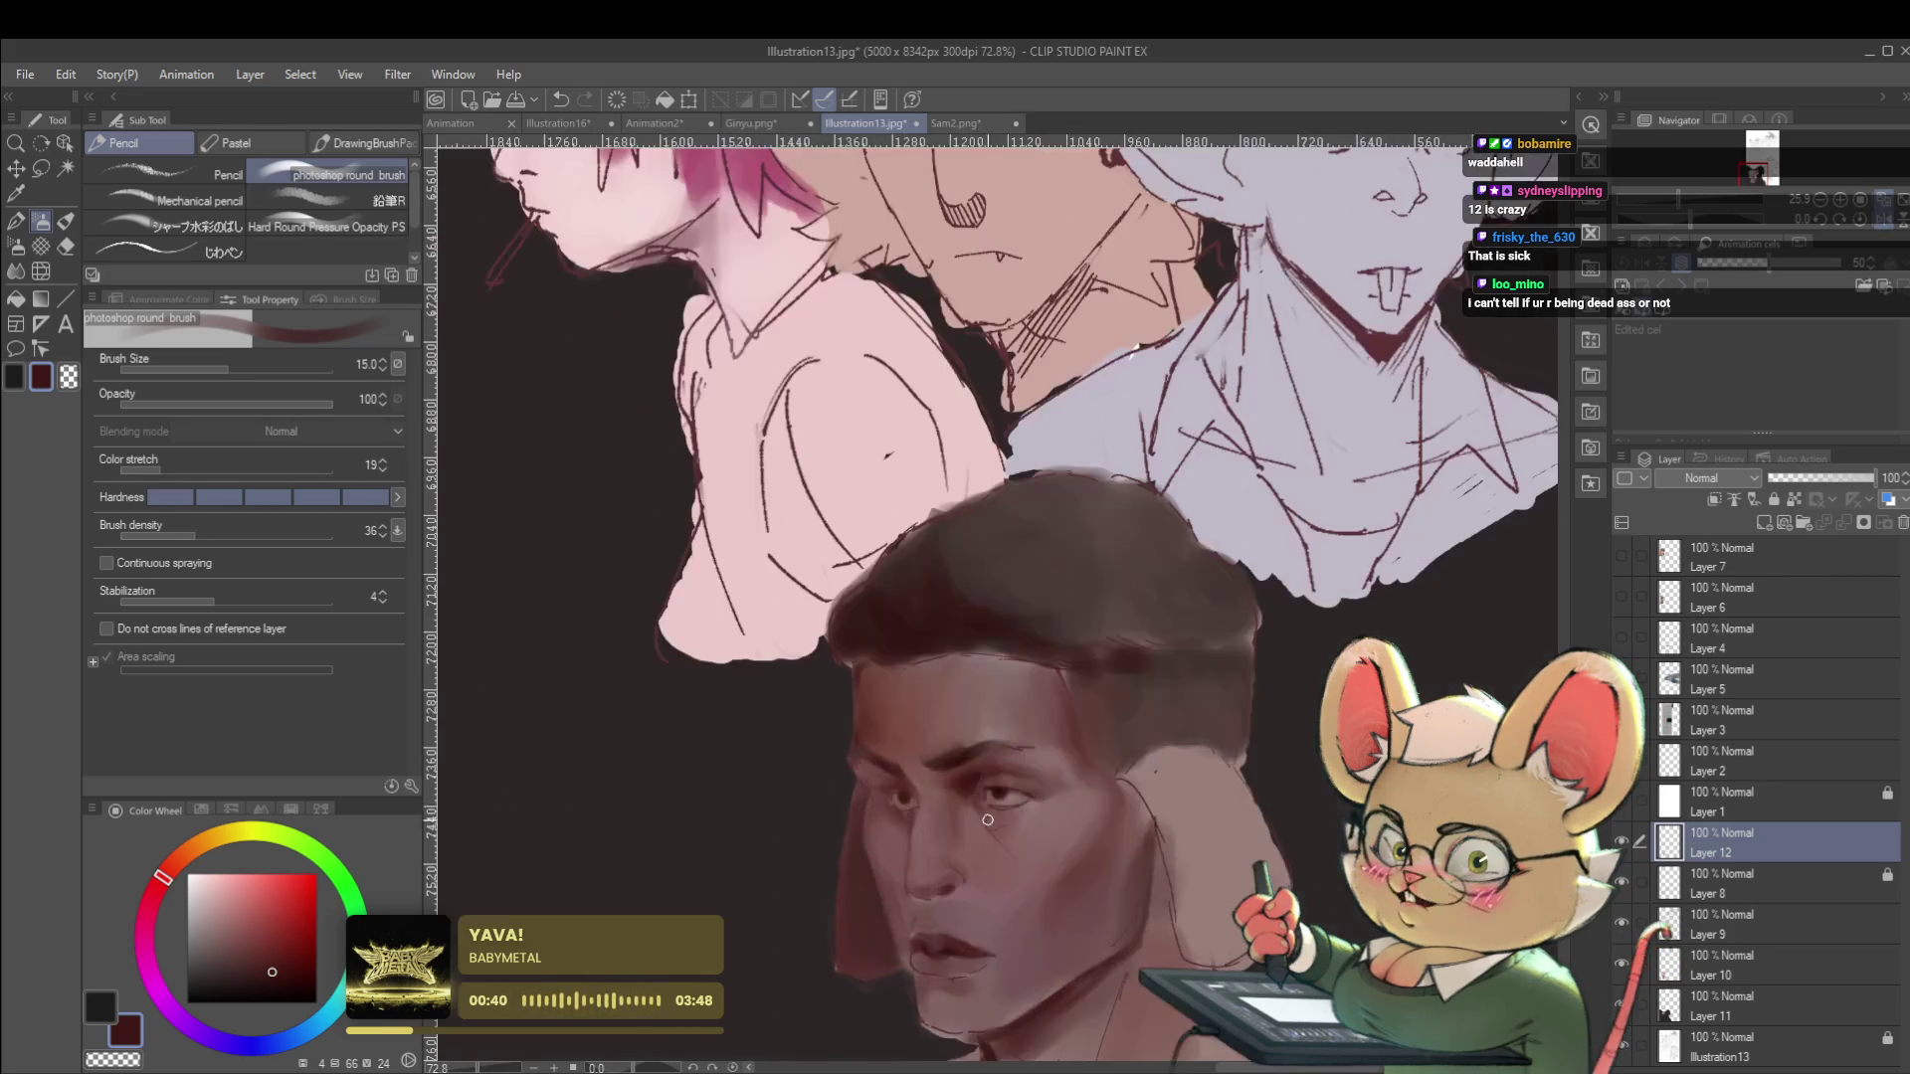
{"action": "scroll", "coordinate": [1105, 789], "scroll_direction": "up", "scroll_amount": 3}
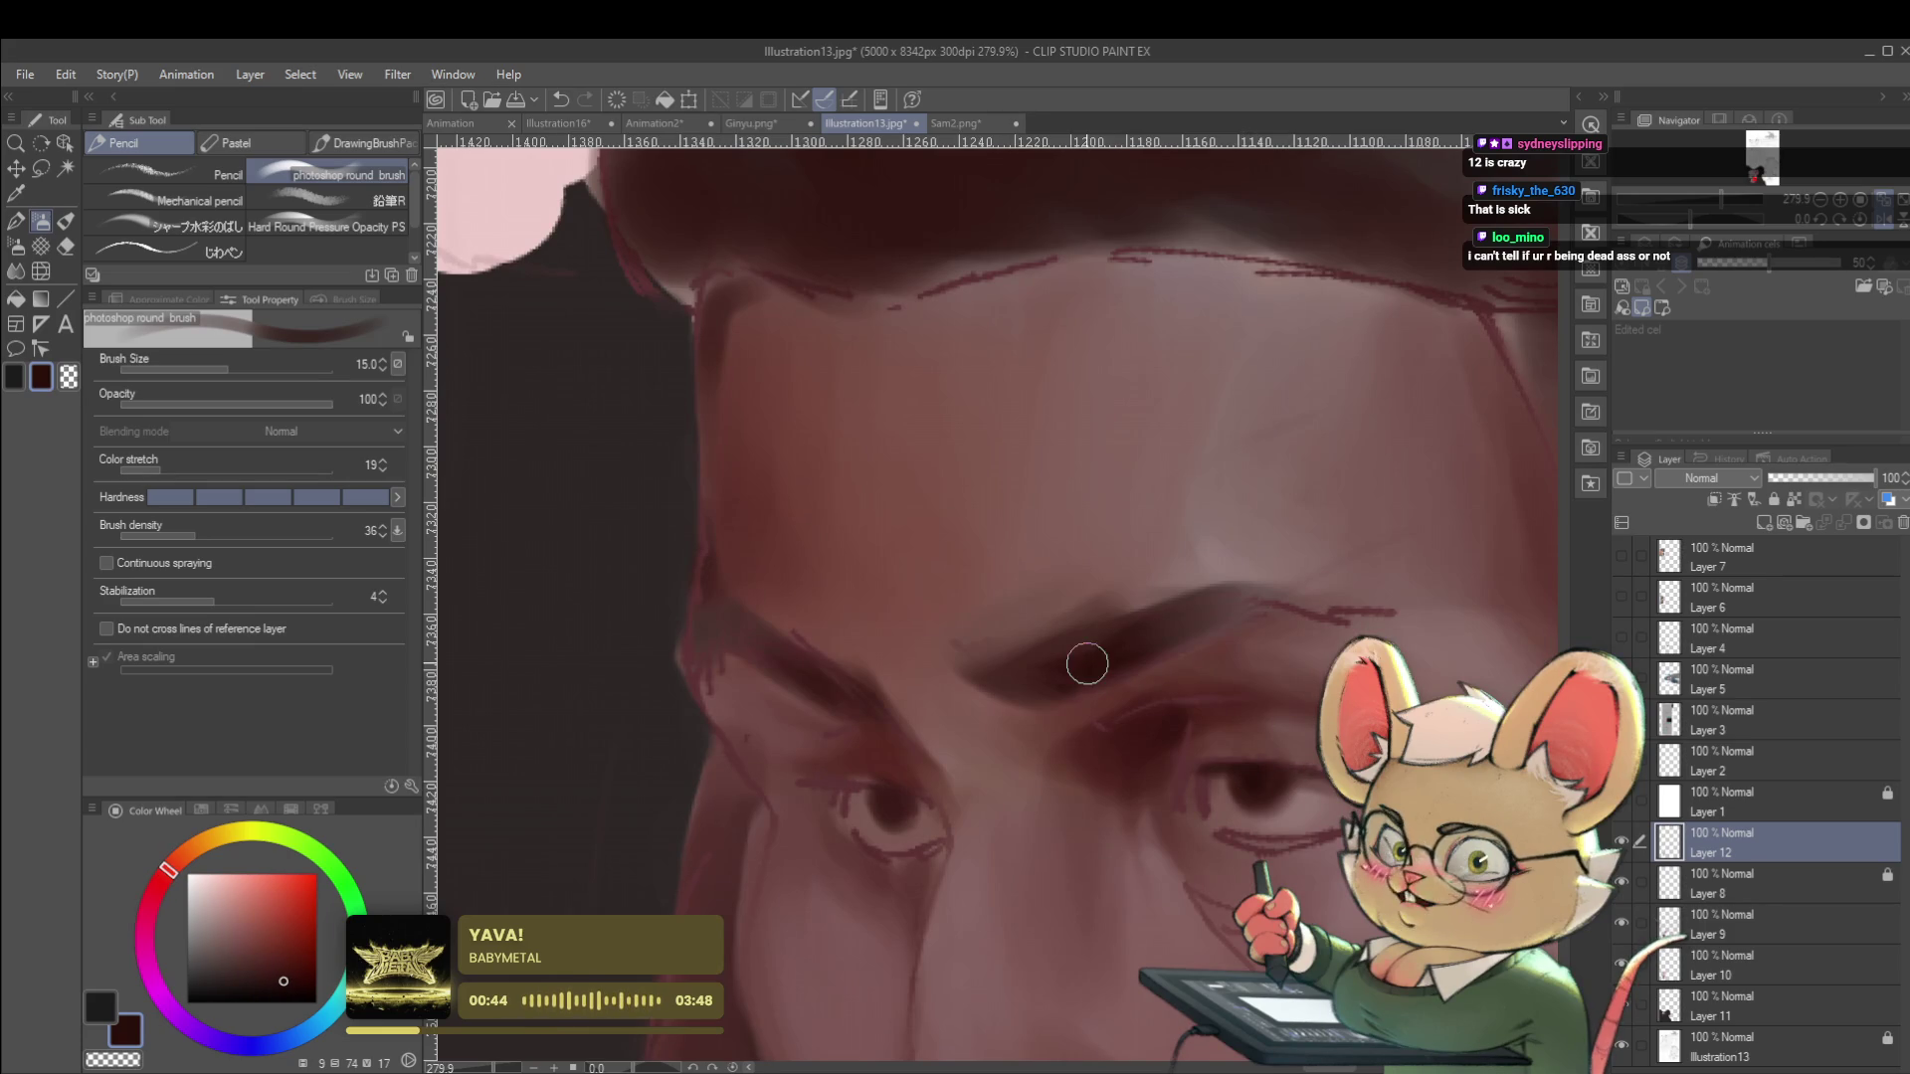
Zoom in on the man's face and paint sharper eyebrows with a fine brush at 8.0.
{"action": "key", "text": "bracketleft"}
{"action": "left_click", "coordinate": [1124, 659], "text": "alt"}
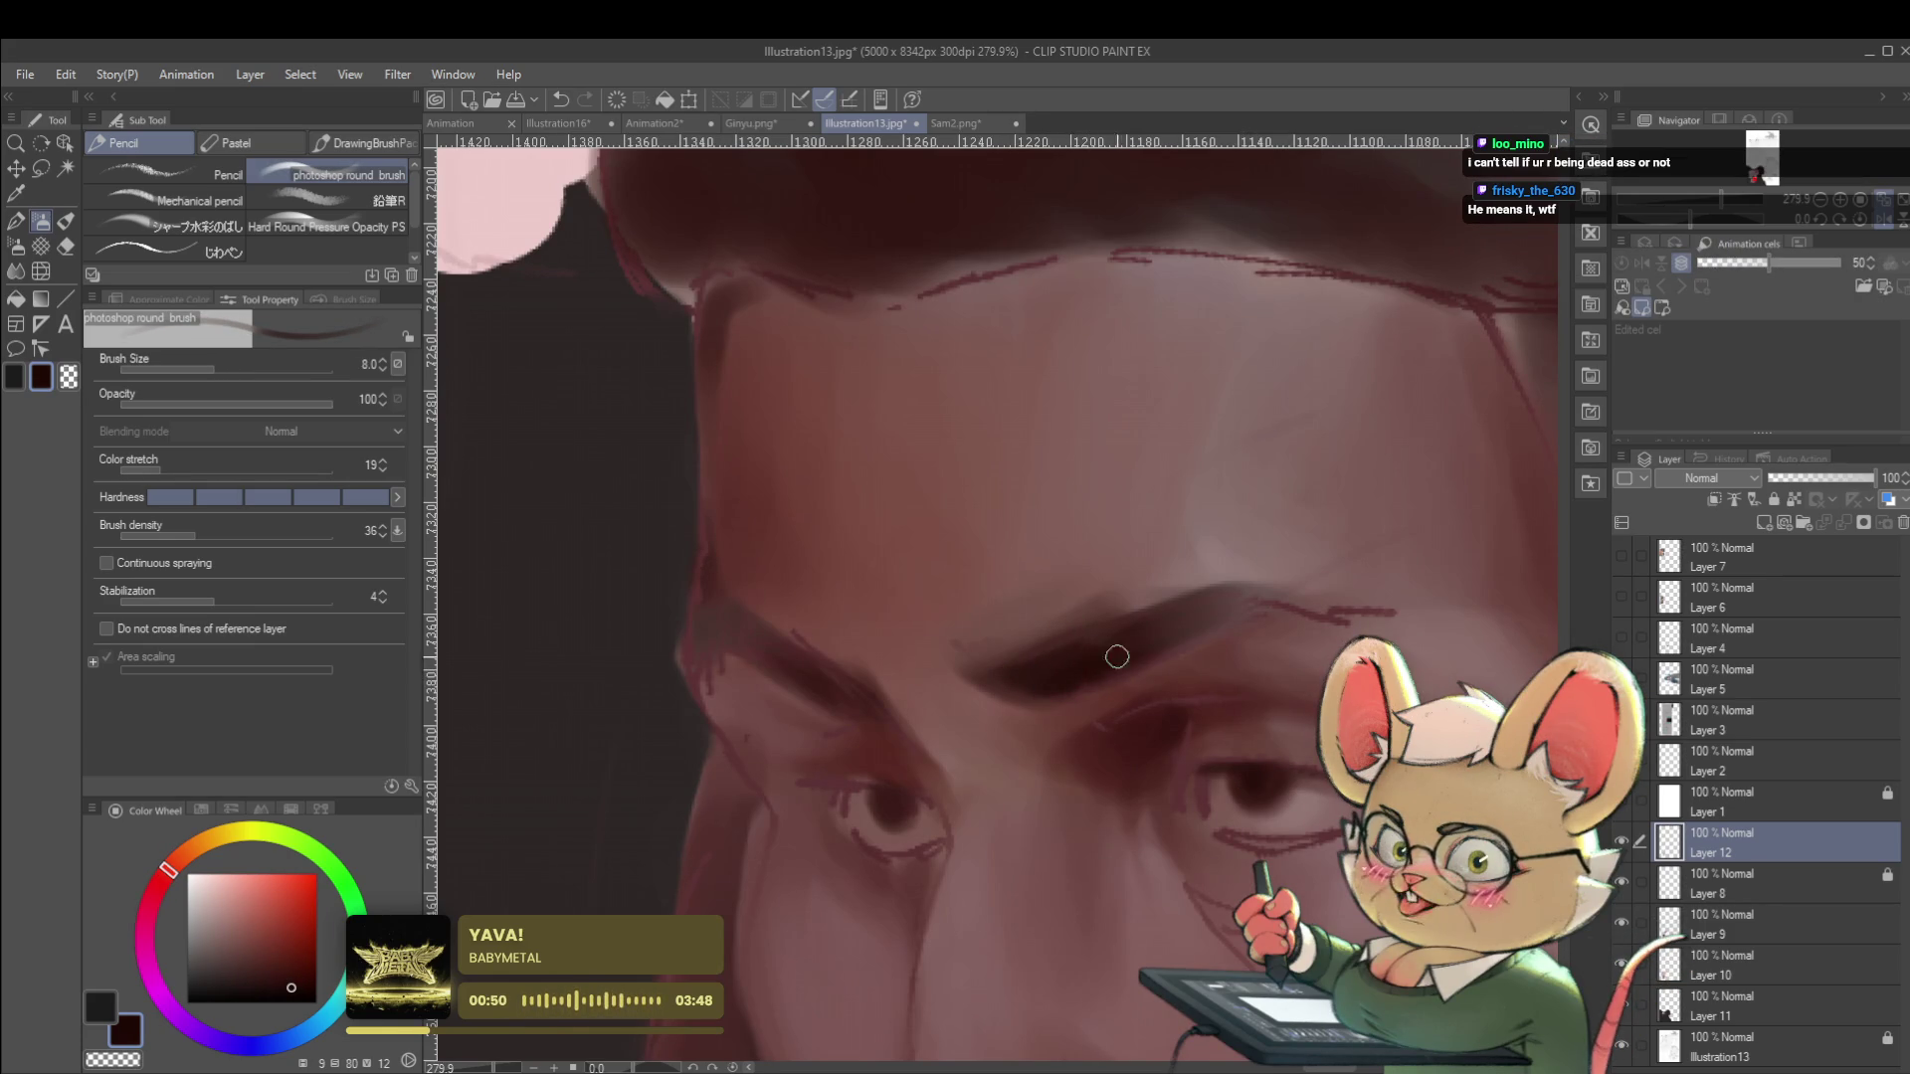
{"action": "key", "text": "ctrl+minus"}
{"action": "key", "text": "ctrl+minus"}
{"action": "left_click", "coordinate": [1880, 223]}
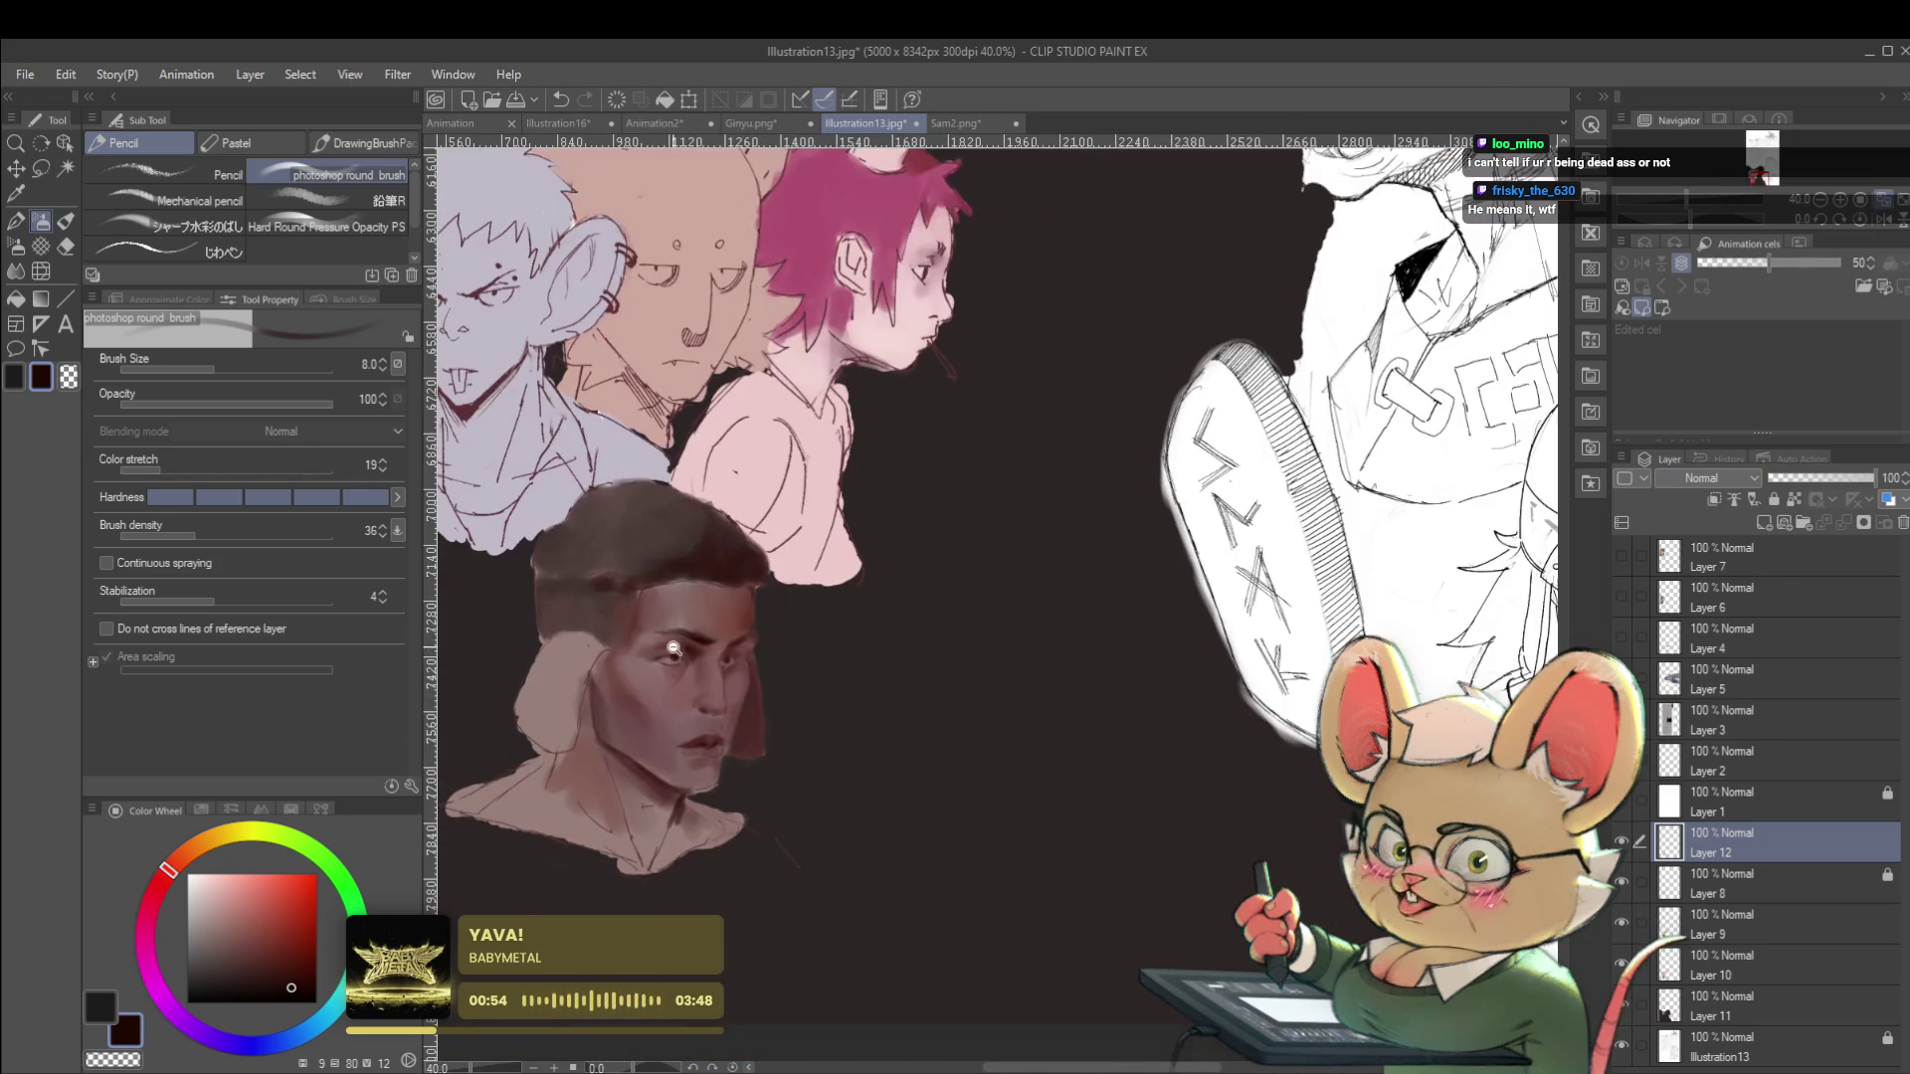
{"action": "left_click", "coordinate": [664, 641]}
{"action": "left_click", "coordinate": [665, 641]}
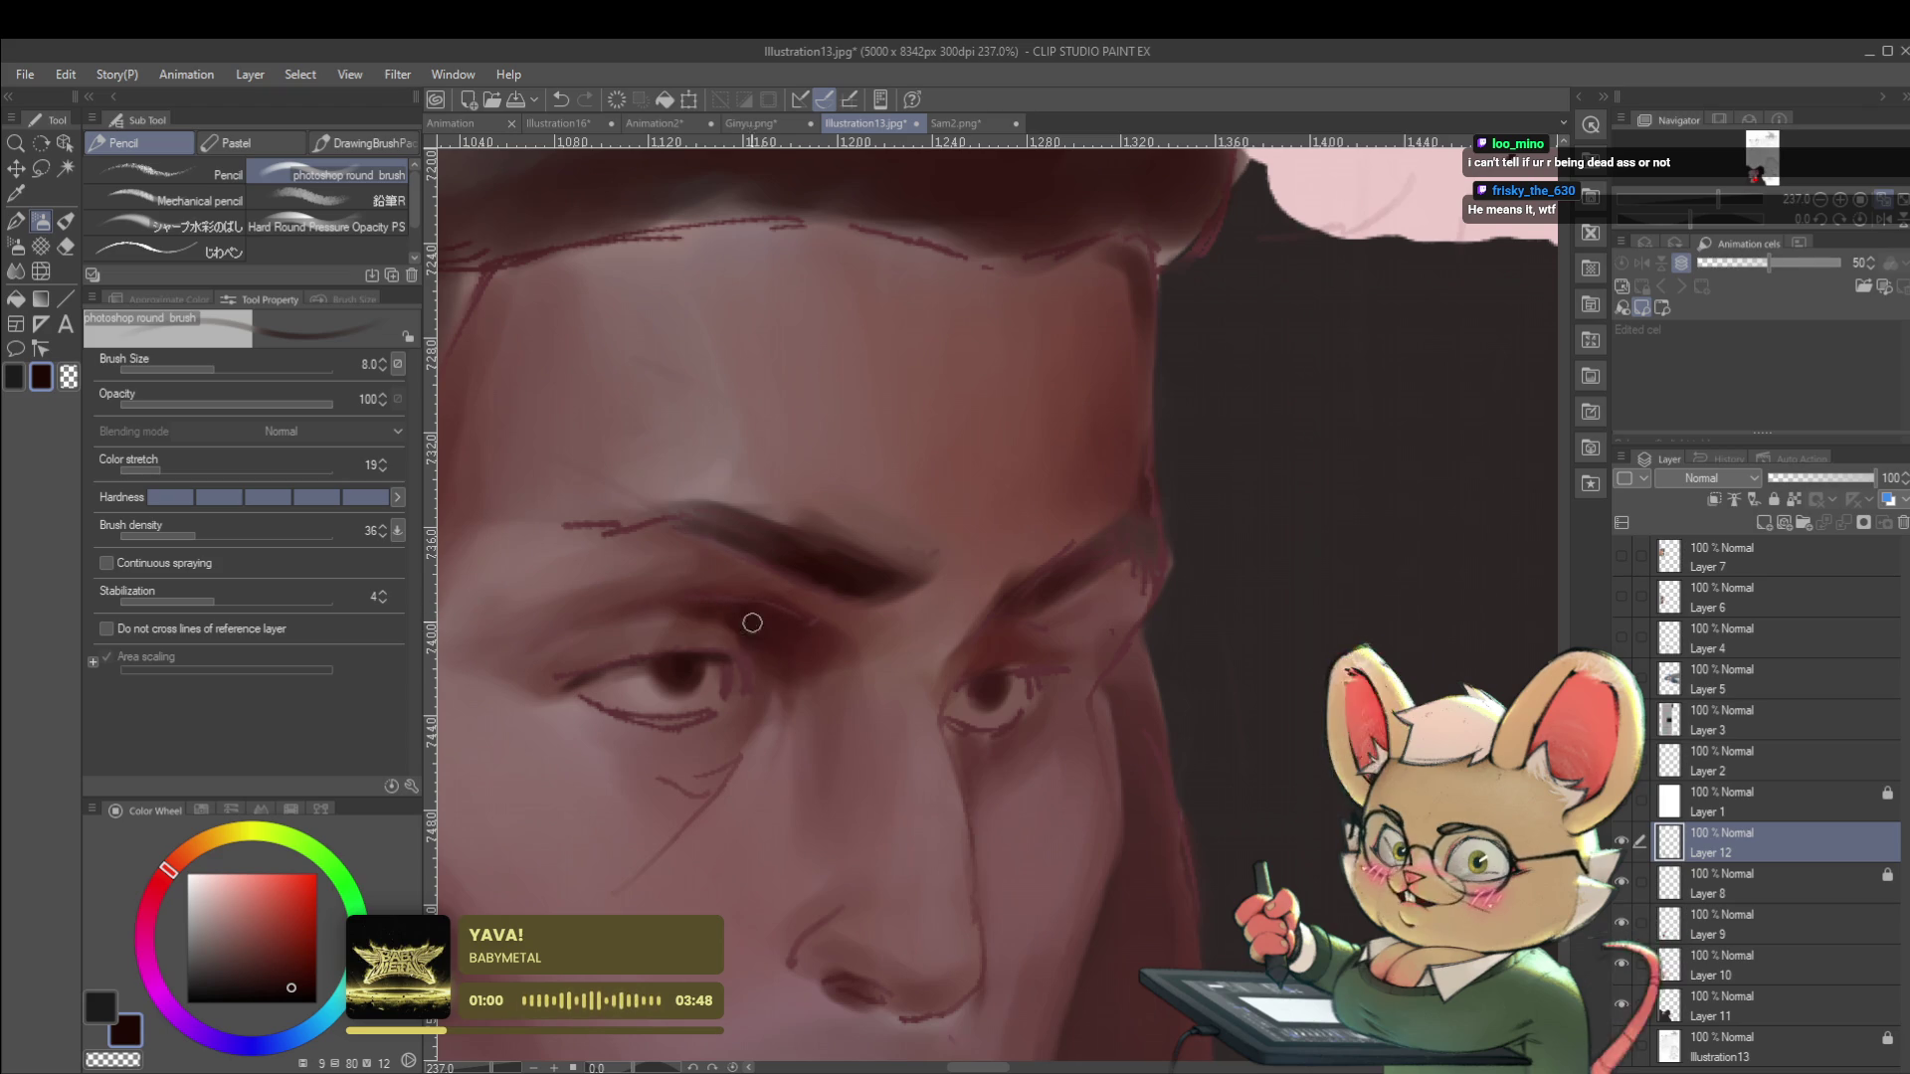
{"action": "scroll", "coordinate": [781, 627], "scroll_direction": "down", "scroll_amount": 10}
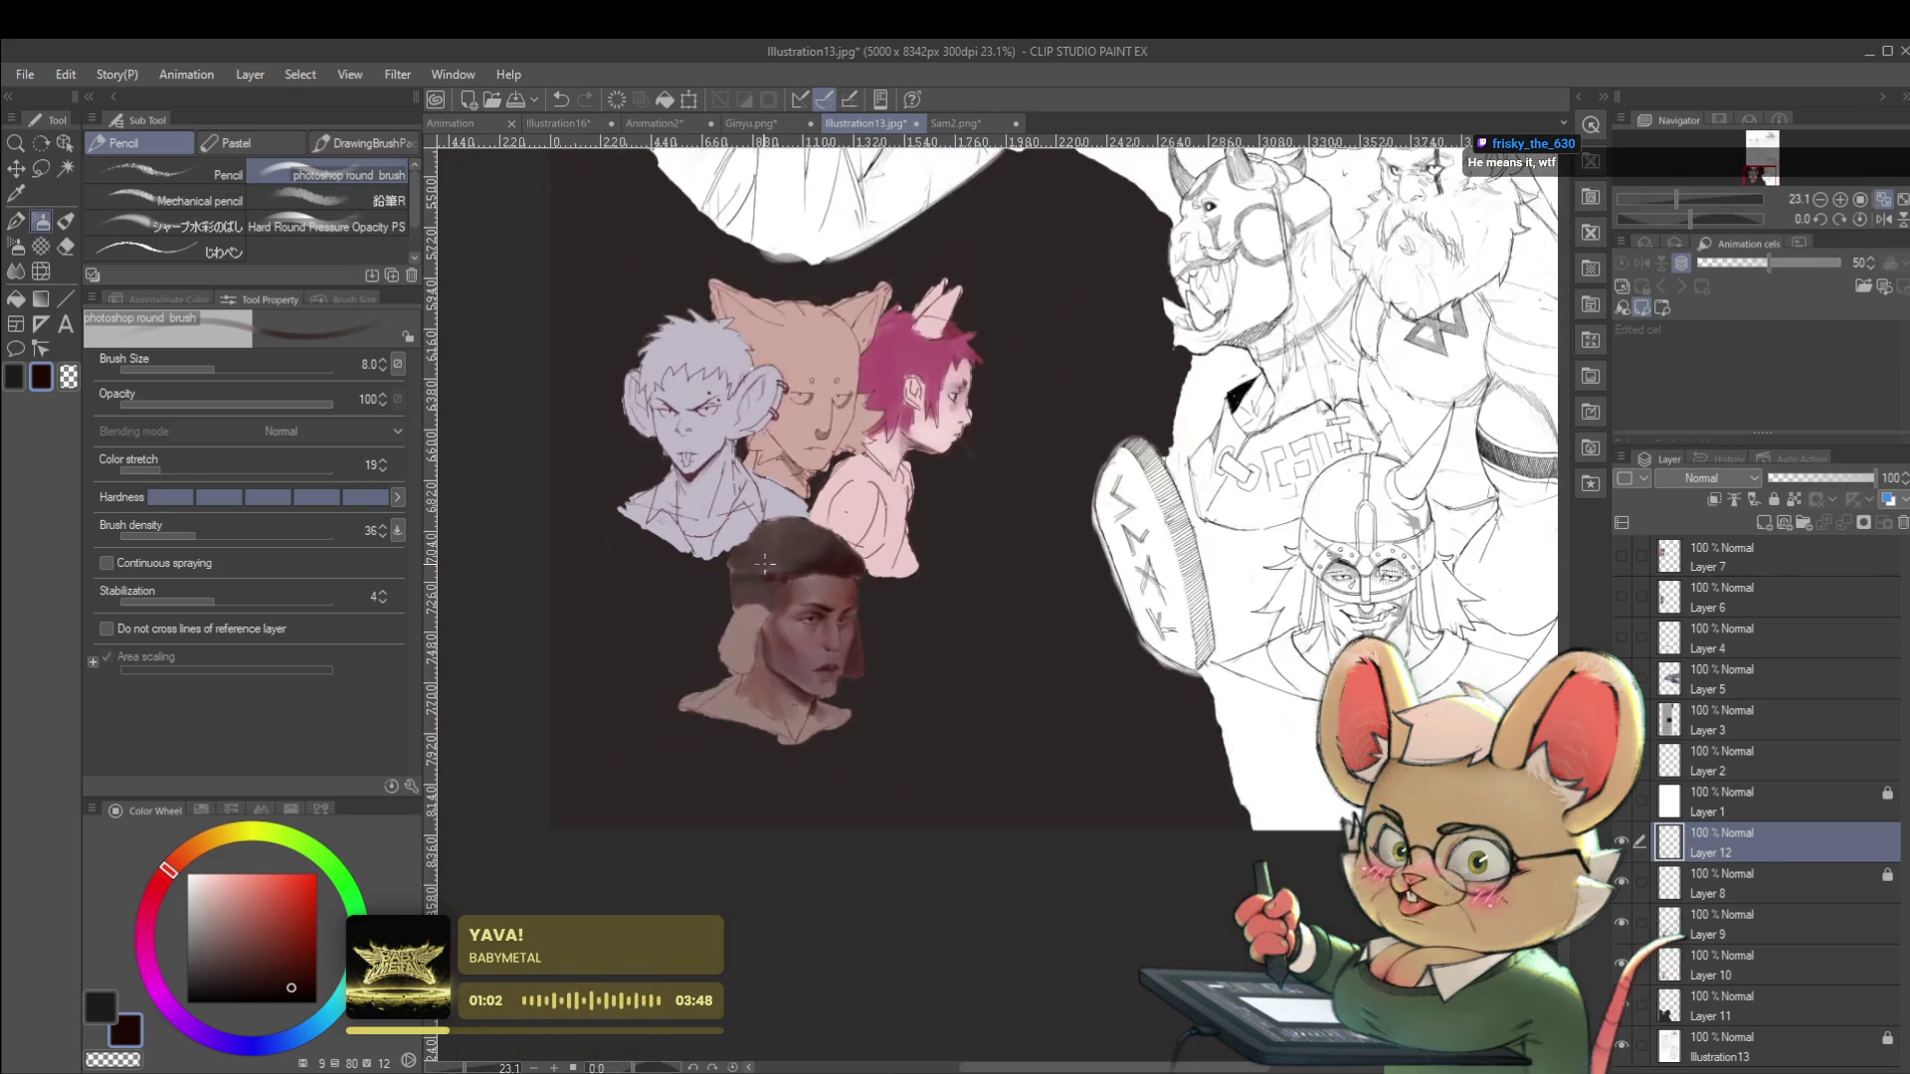
Paint the man's face and hair in warm brown, checking the portrait in mirrored view.
{"action": "scroll", "coordinate": [838, 573], "scroll_direction": "up", "scroll_amount": 4}
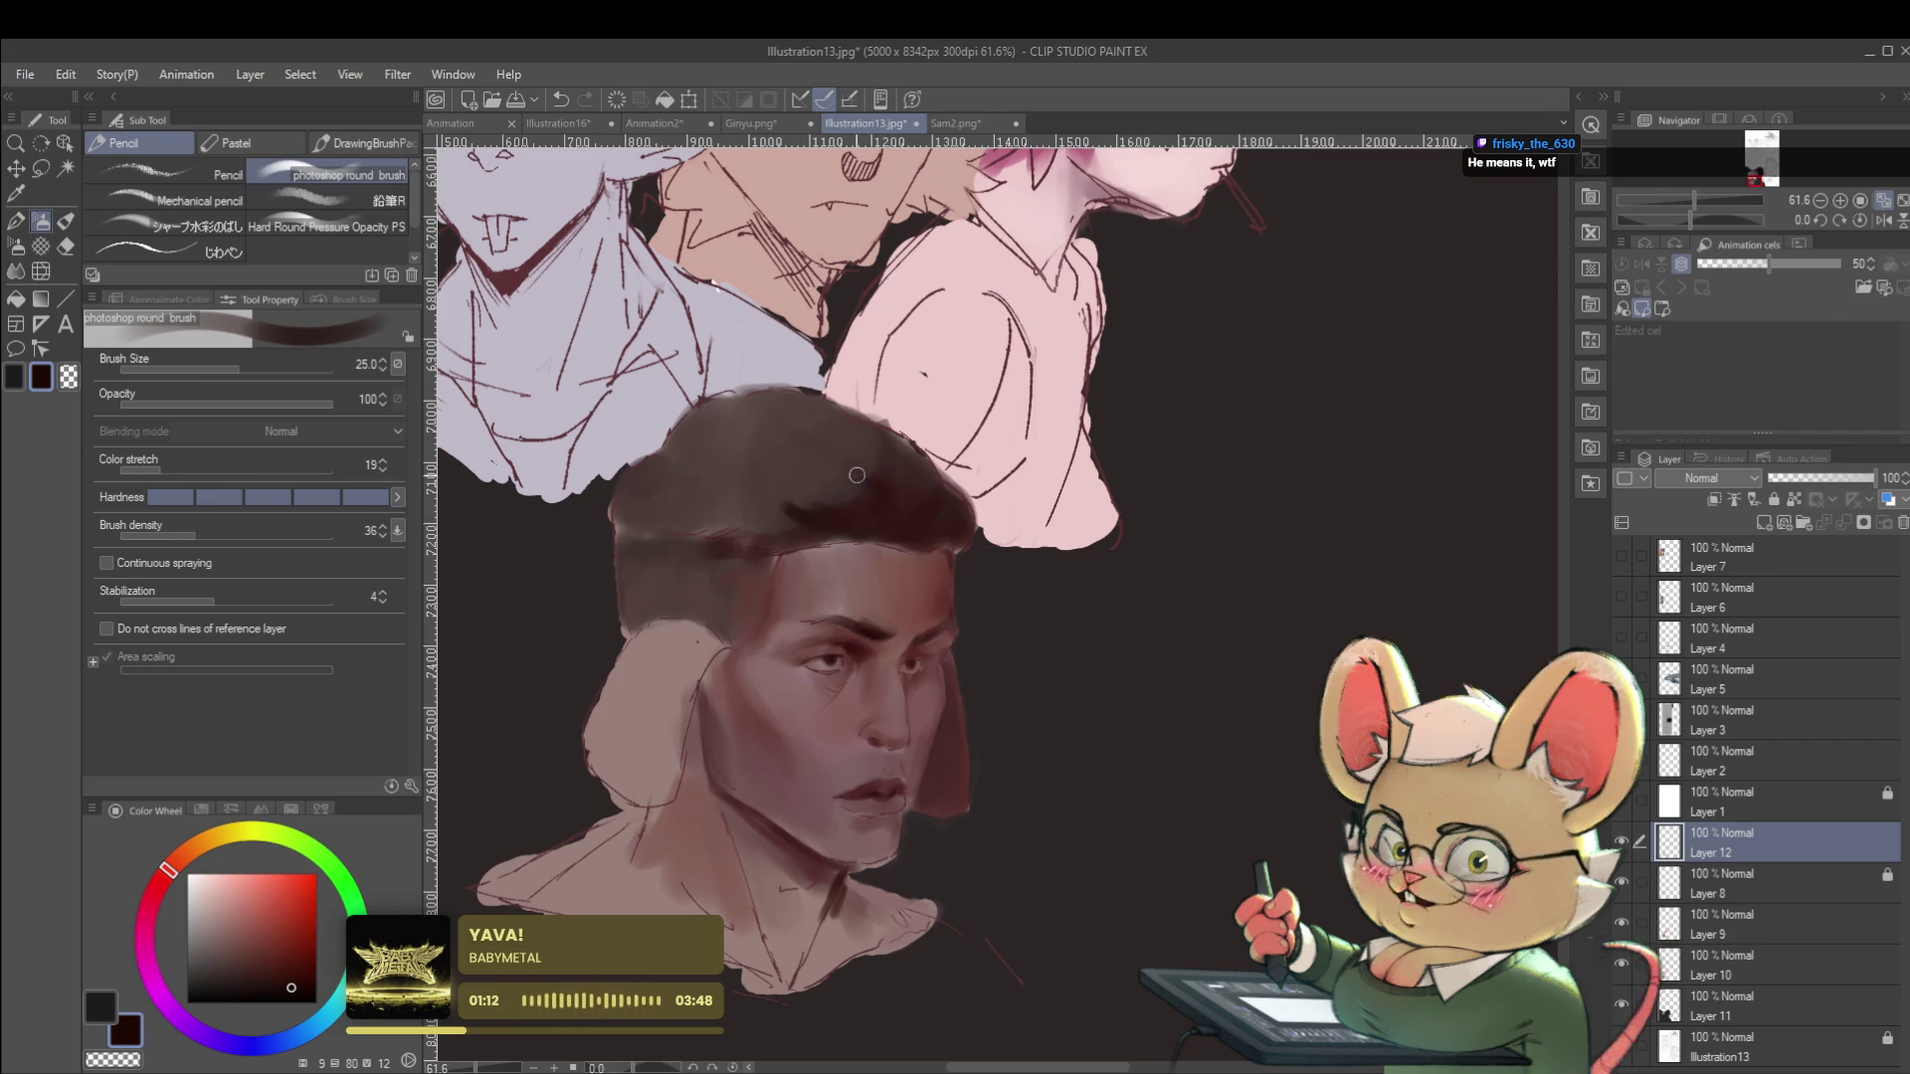
{"action": "scroll", "coordinate": [881, 466], "scroll_direction": "down", "scroll_amount": 4}
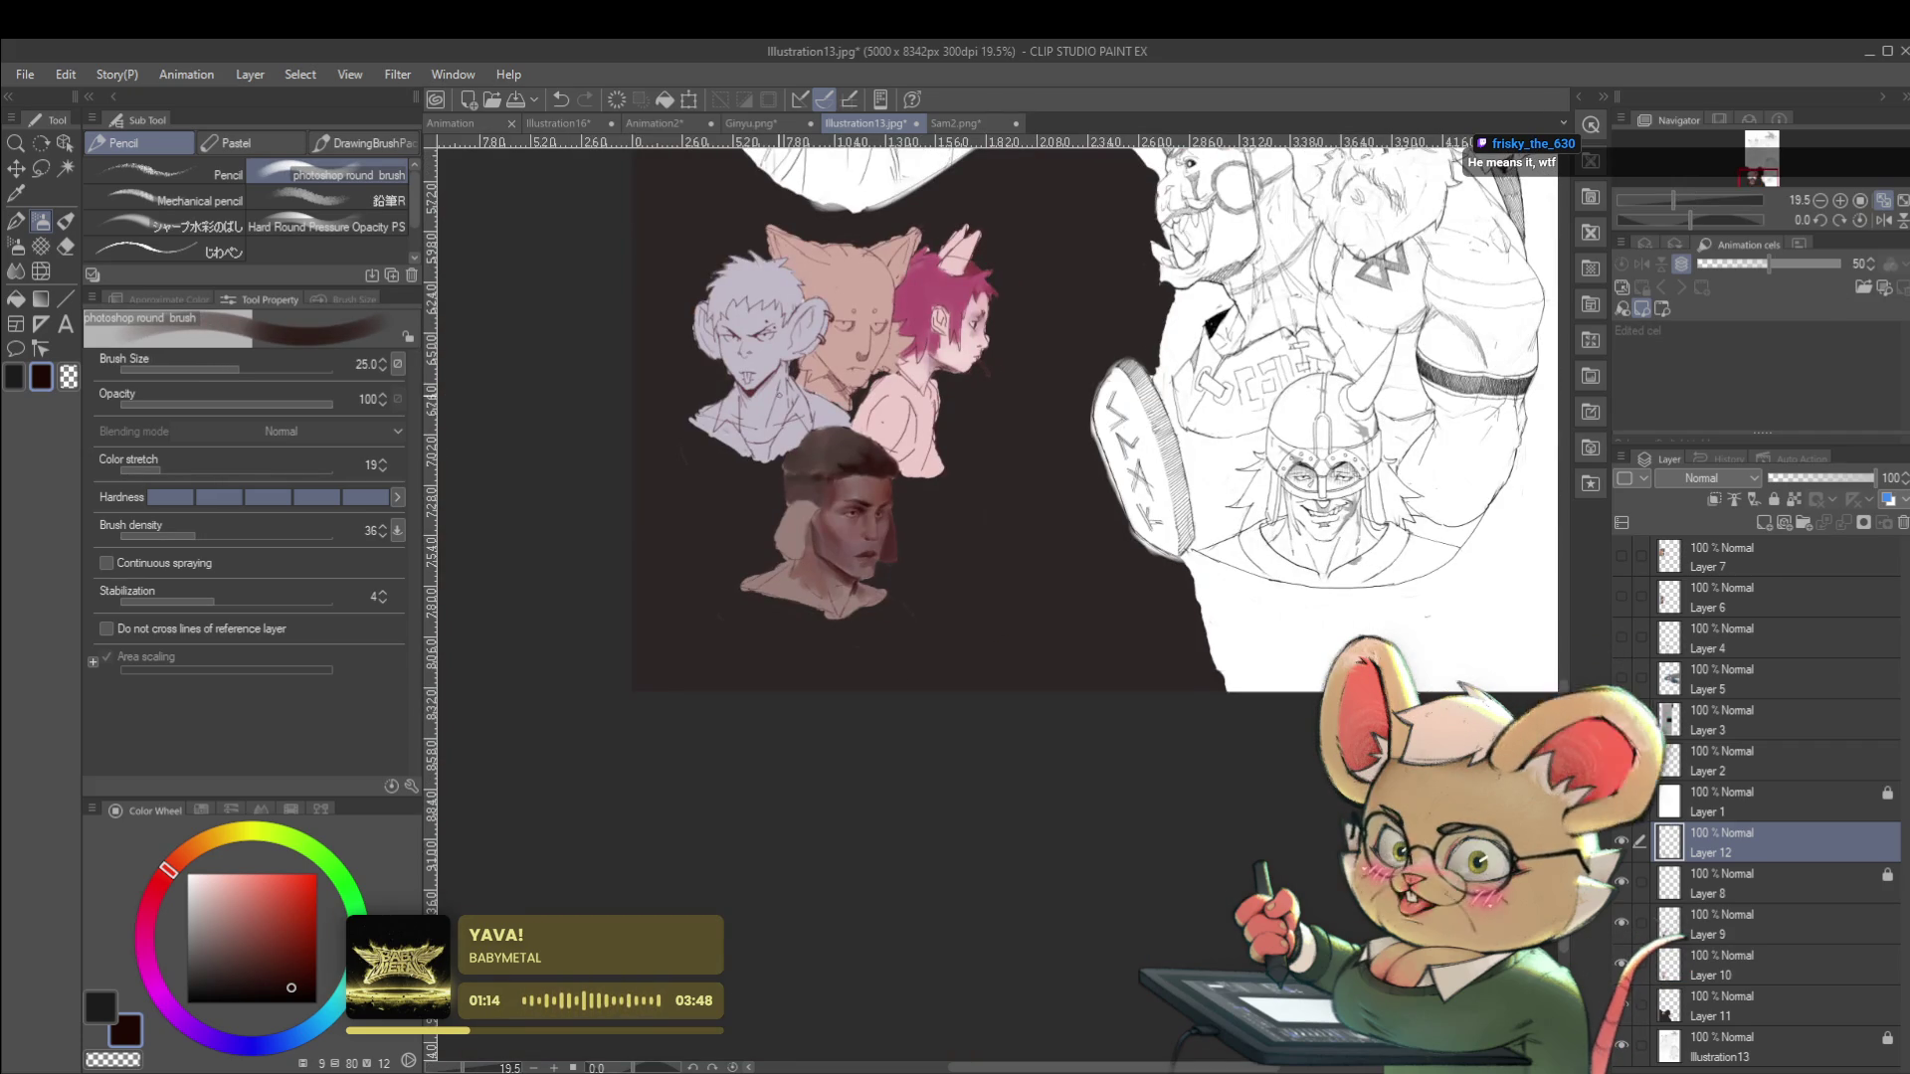
{"action": "left_click", "coordinate": [1885, 220]}
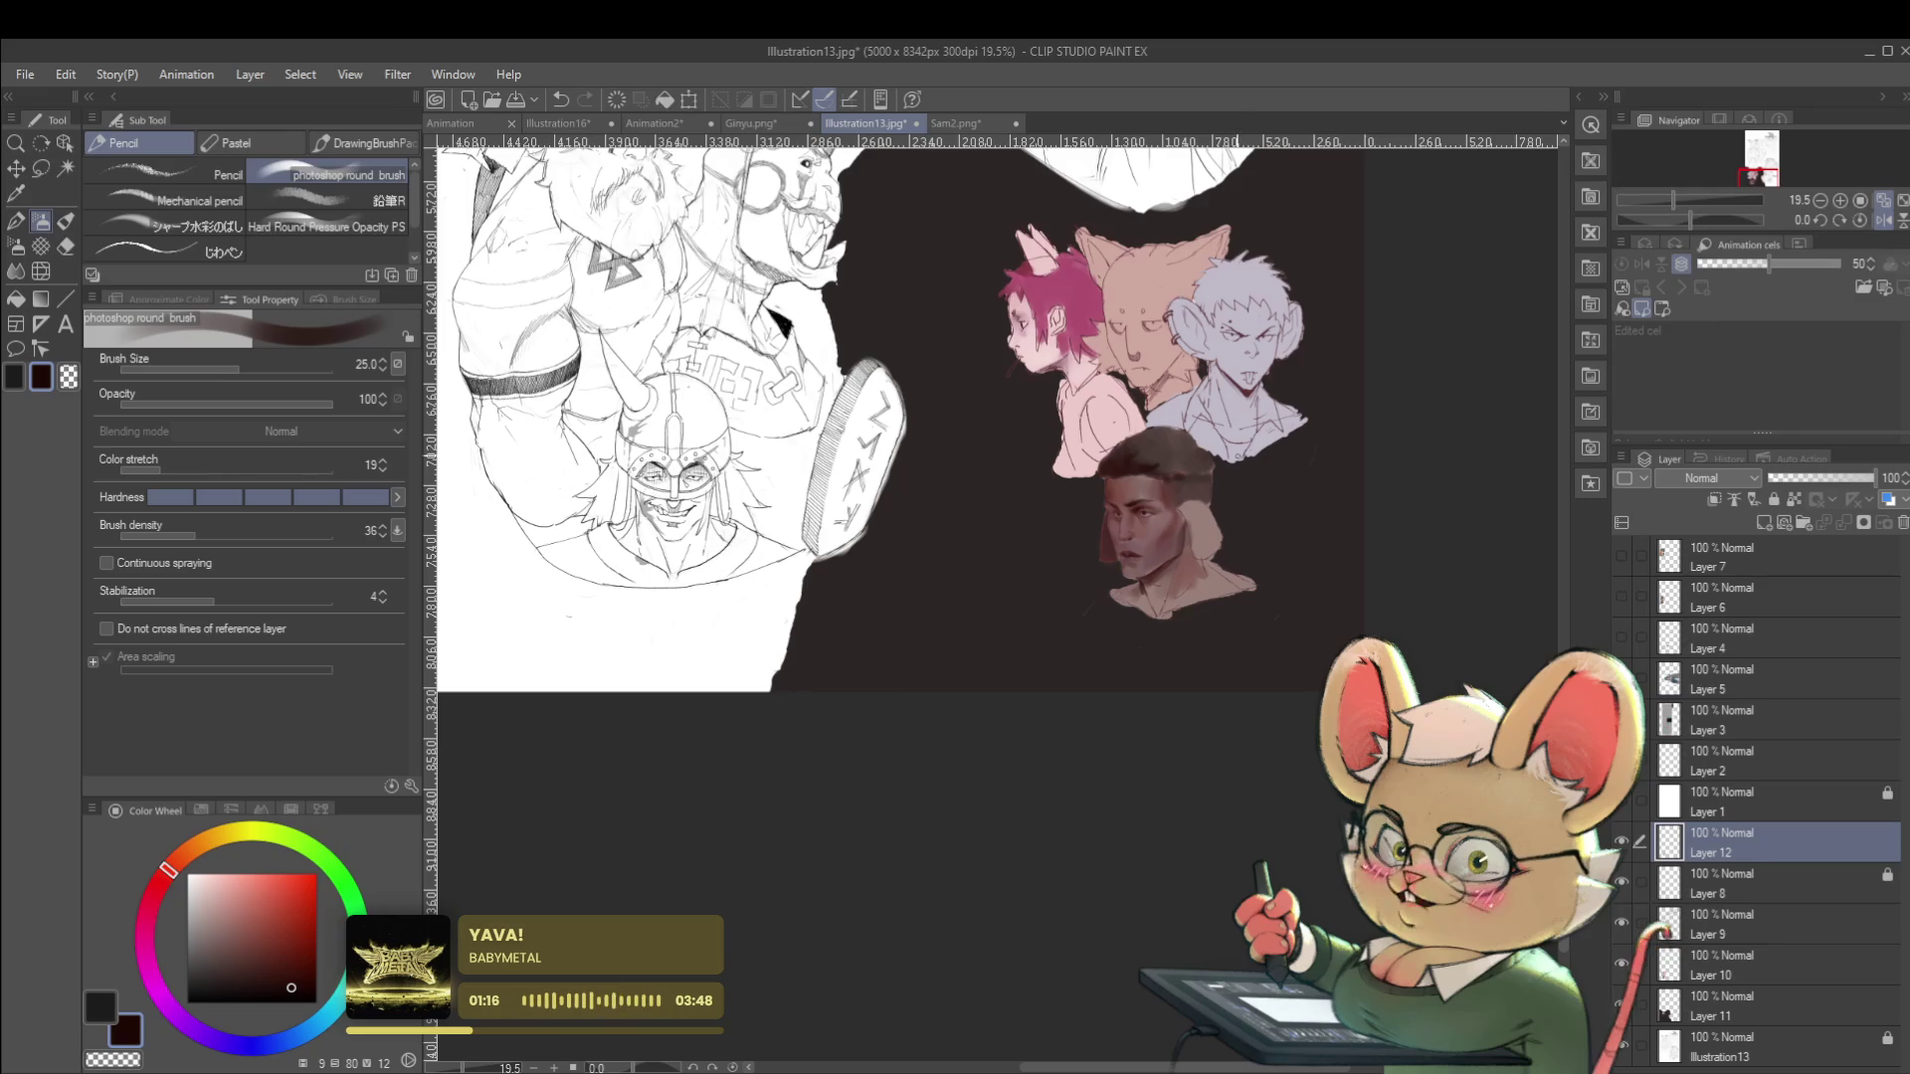
{"action": "scroll", "coordinate": [1237, 471], "scroll_direction": "up", "scroll_amount": 4}
{"action": "scroll", "coordinate": [1092, 474], "scroll_direction": "up", "scroll_amount": 1}
Model the eyes, nose and lips at brush size 17.0, then sample the muted mauve skin colour.
{"action": "key", "text": "bracketleft"}
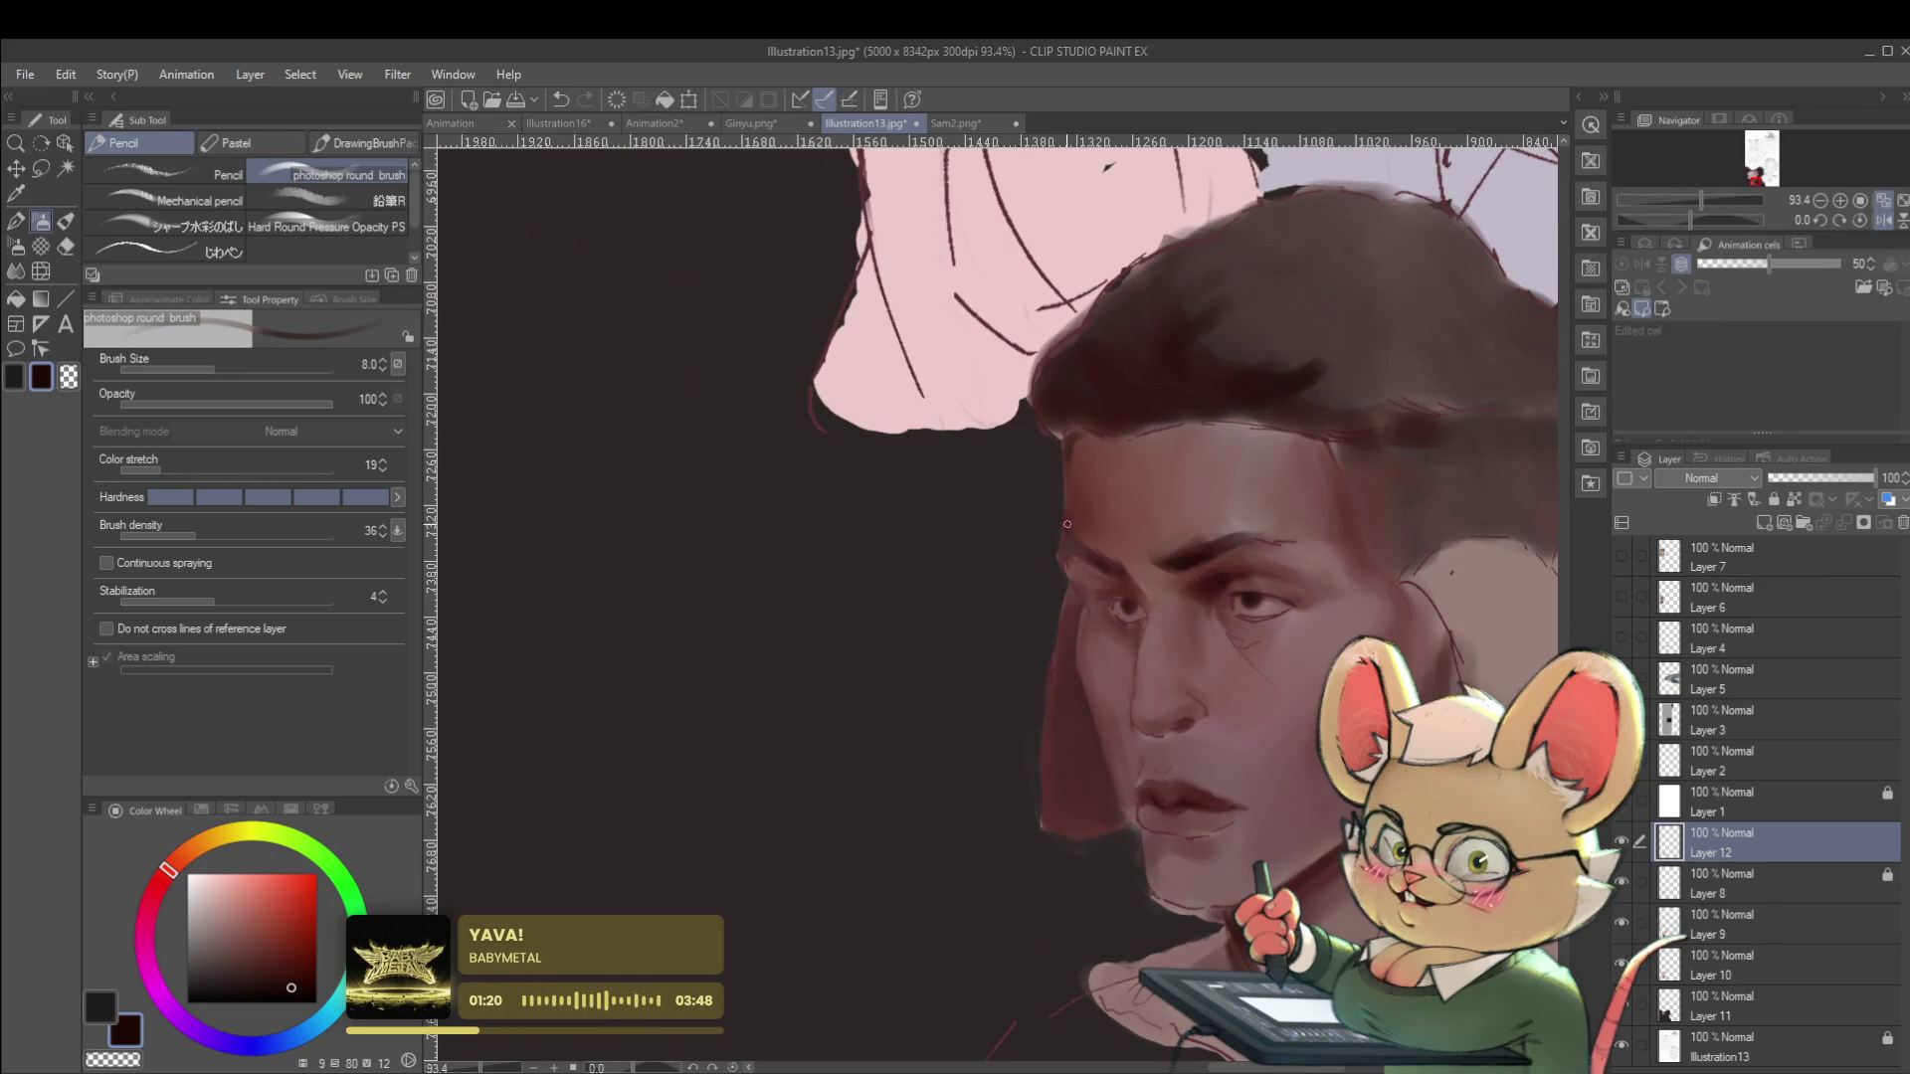
{"action": "key", "text": "bracketright"}
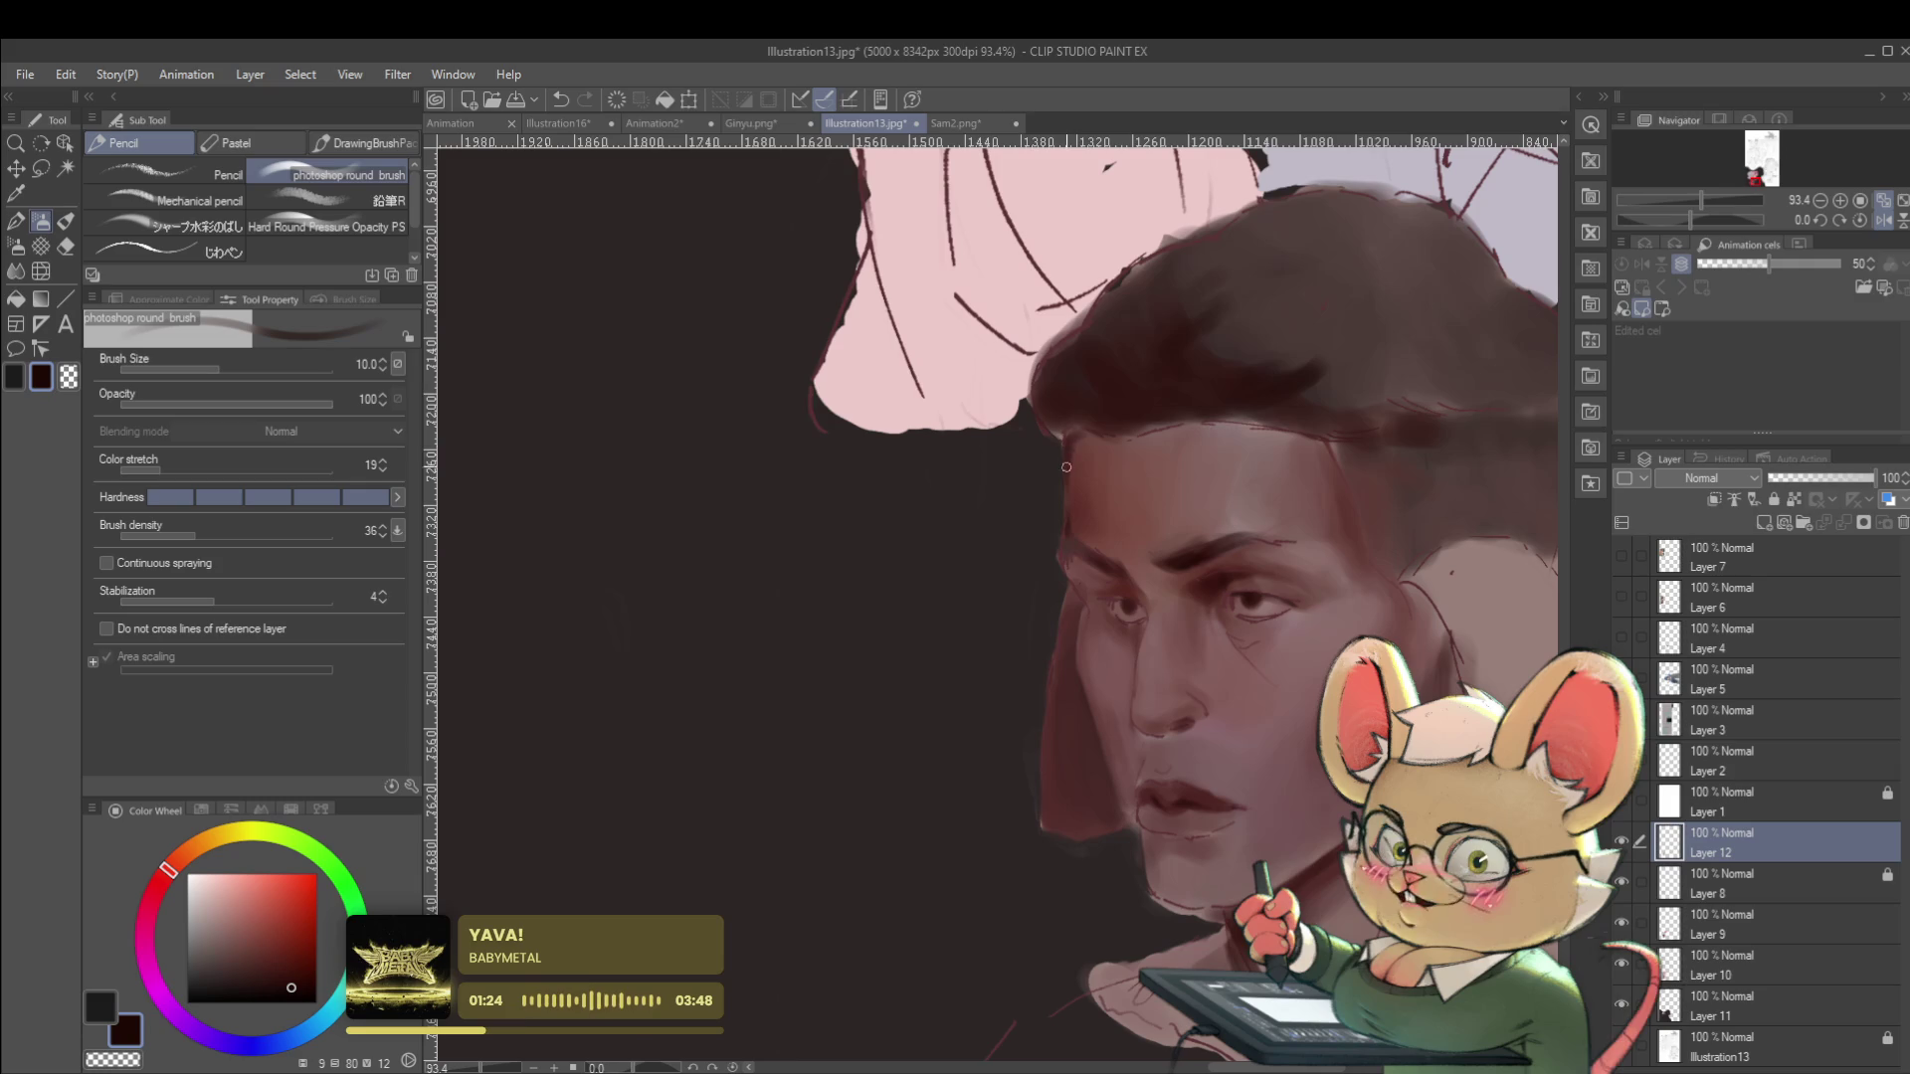
{"action": "scroll", "coordinate": [1066, 464], "scroll_direction": "down", "scroll_amount": 3}
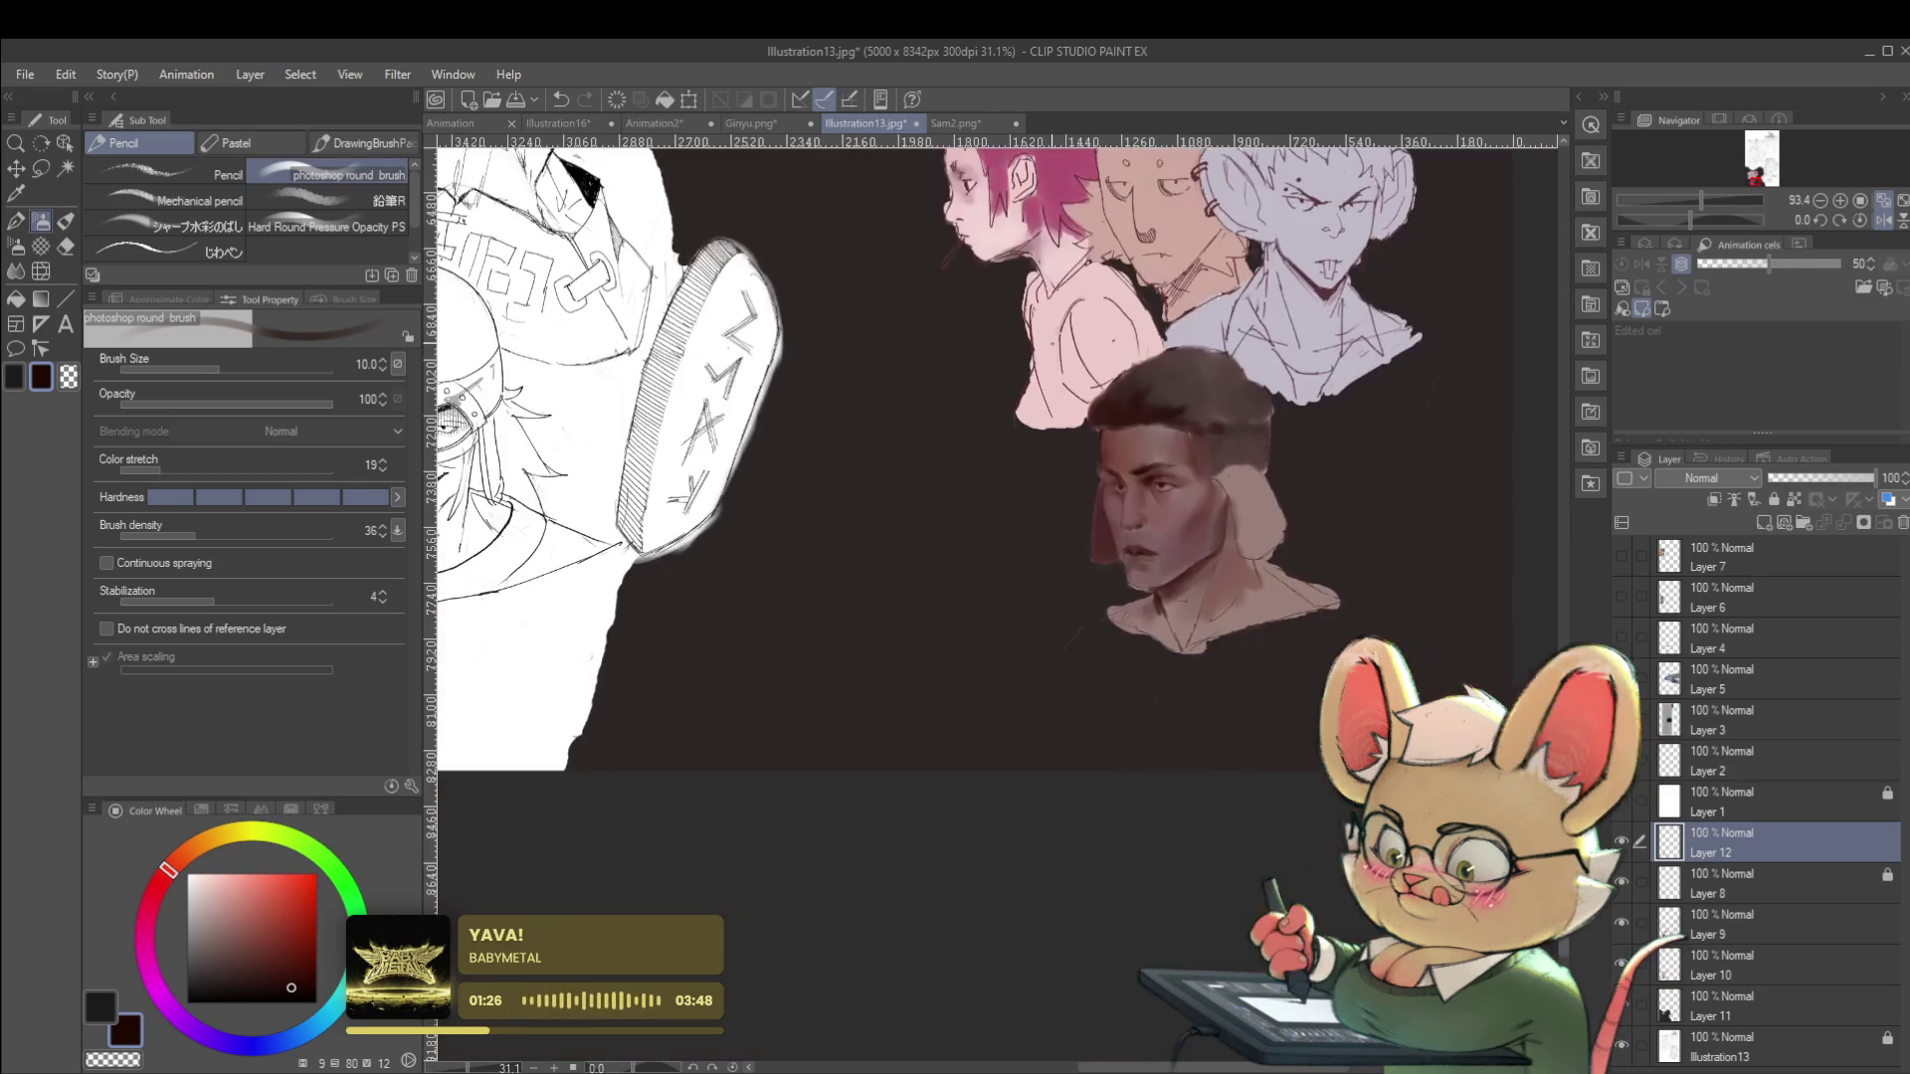
{"action": "scroll", "coordinate": [1167, 474], "scroll_direction": "up", "scroll_amount": 3}
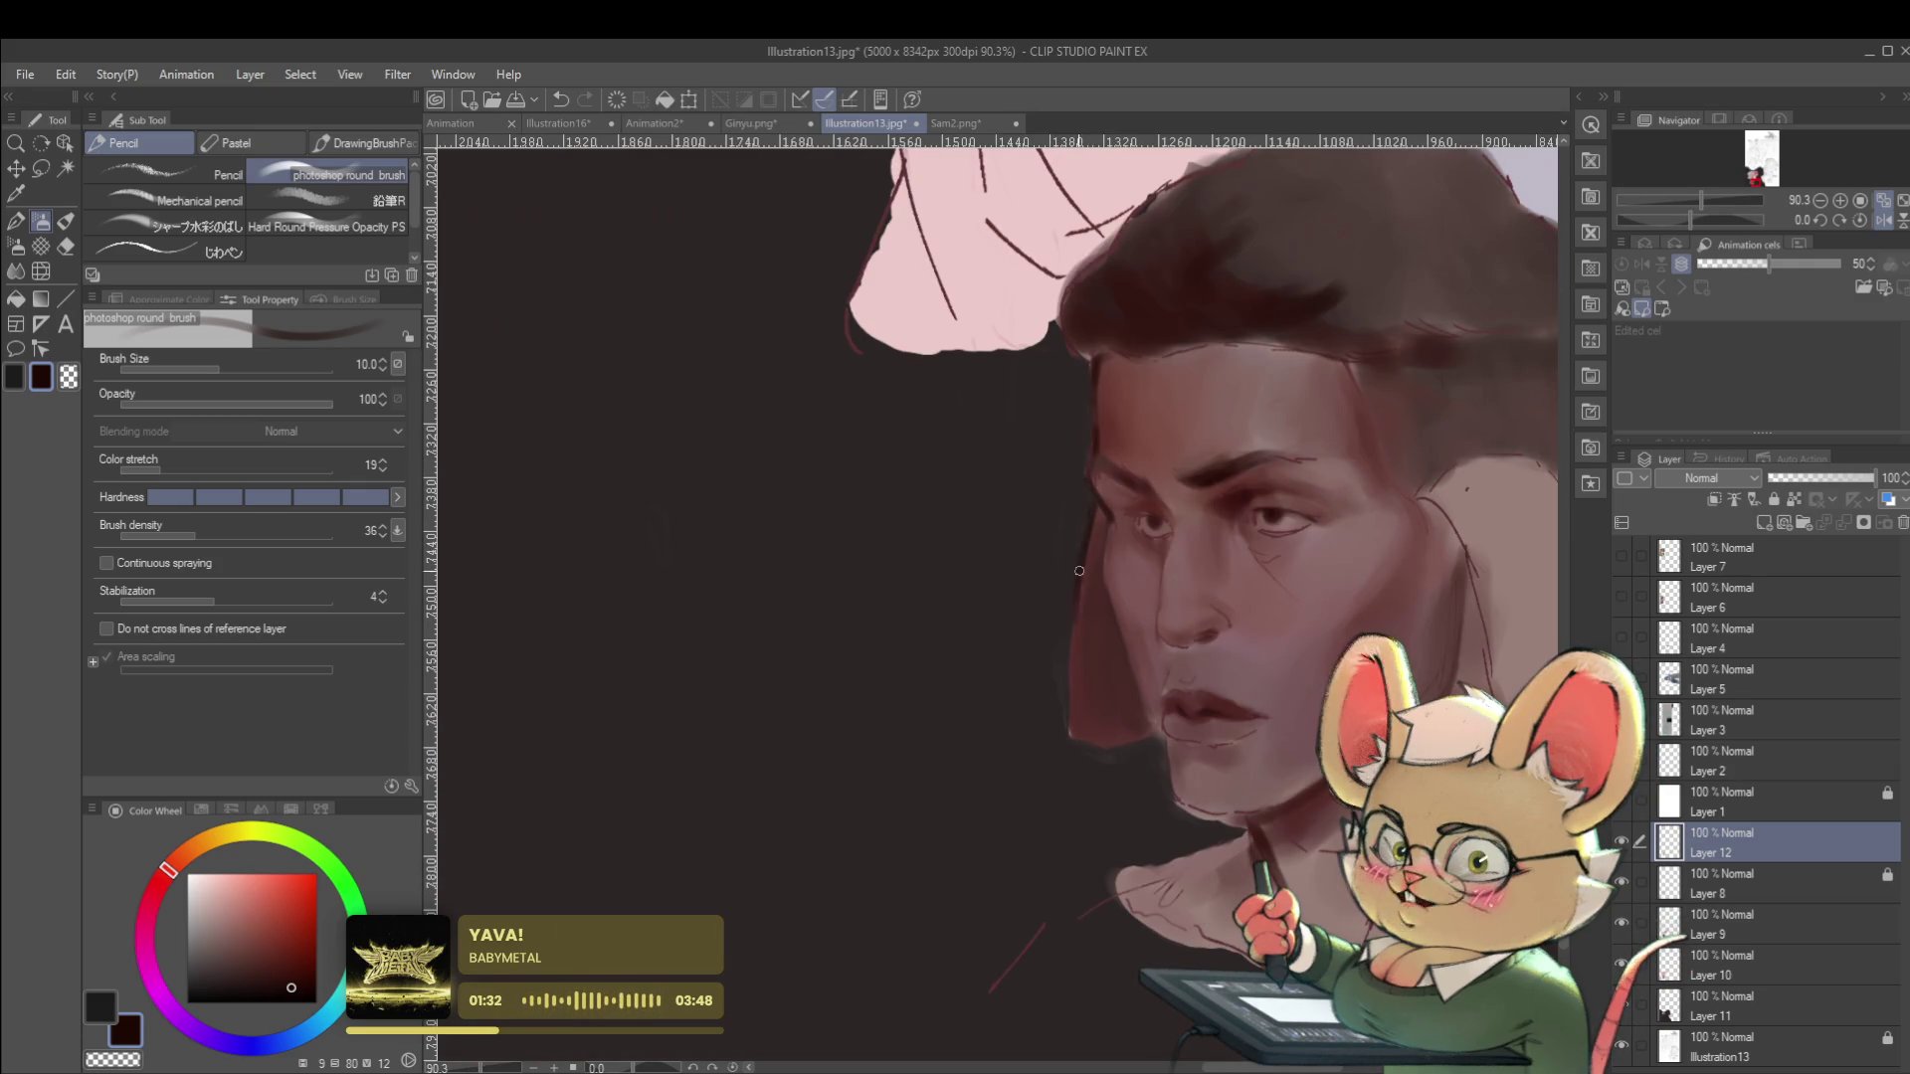
{"action": "scroll", "coordinate": [1039, 602], "scroll_direction": "down", "scroll_amount": 4}
{"action": "scroll", "coordinate": [1039, 602], "scroll_direction": "down", "scroll_amount": 2}
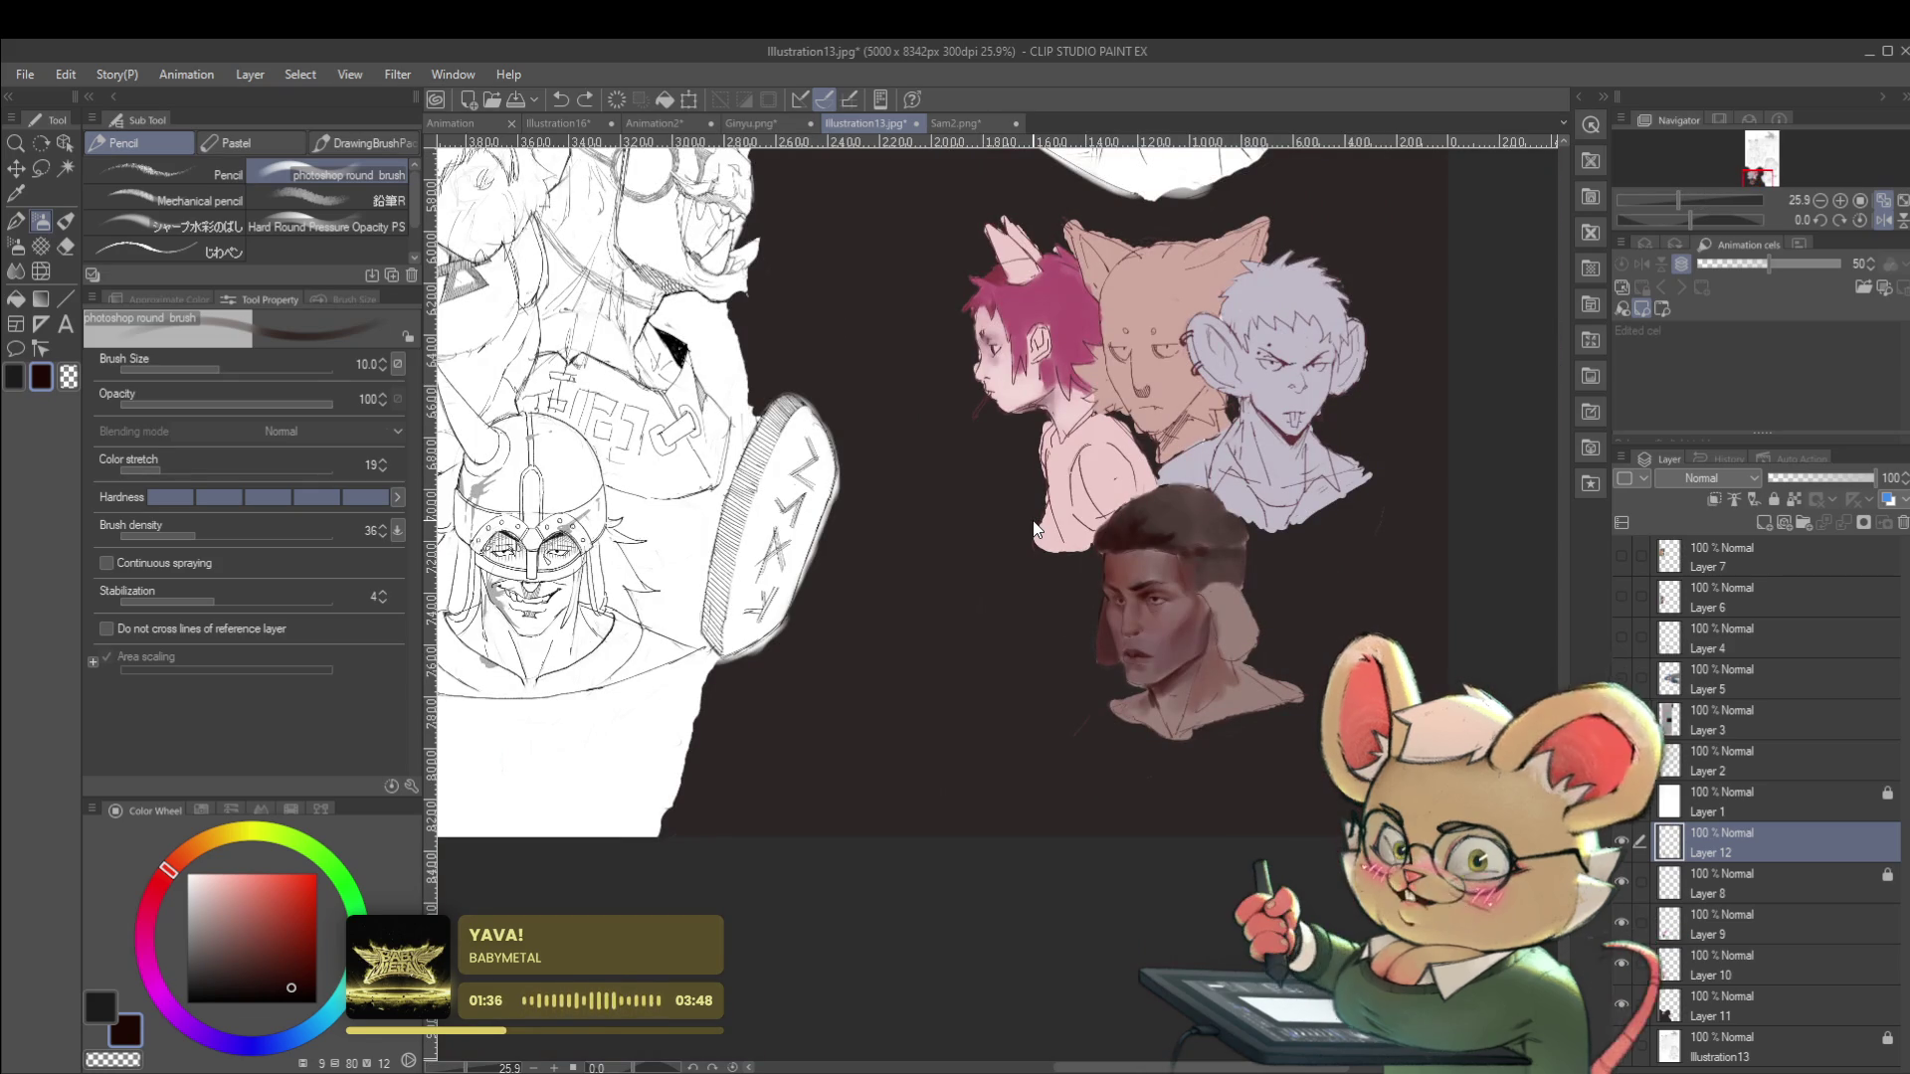
{"action": "scroll", "coordinate": [1142, 616], "scroll_direction": "up", "scroll_amount": 5}
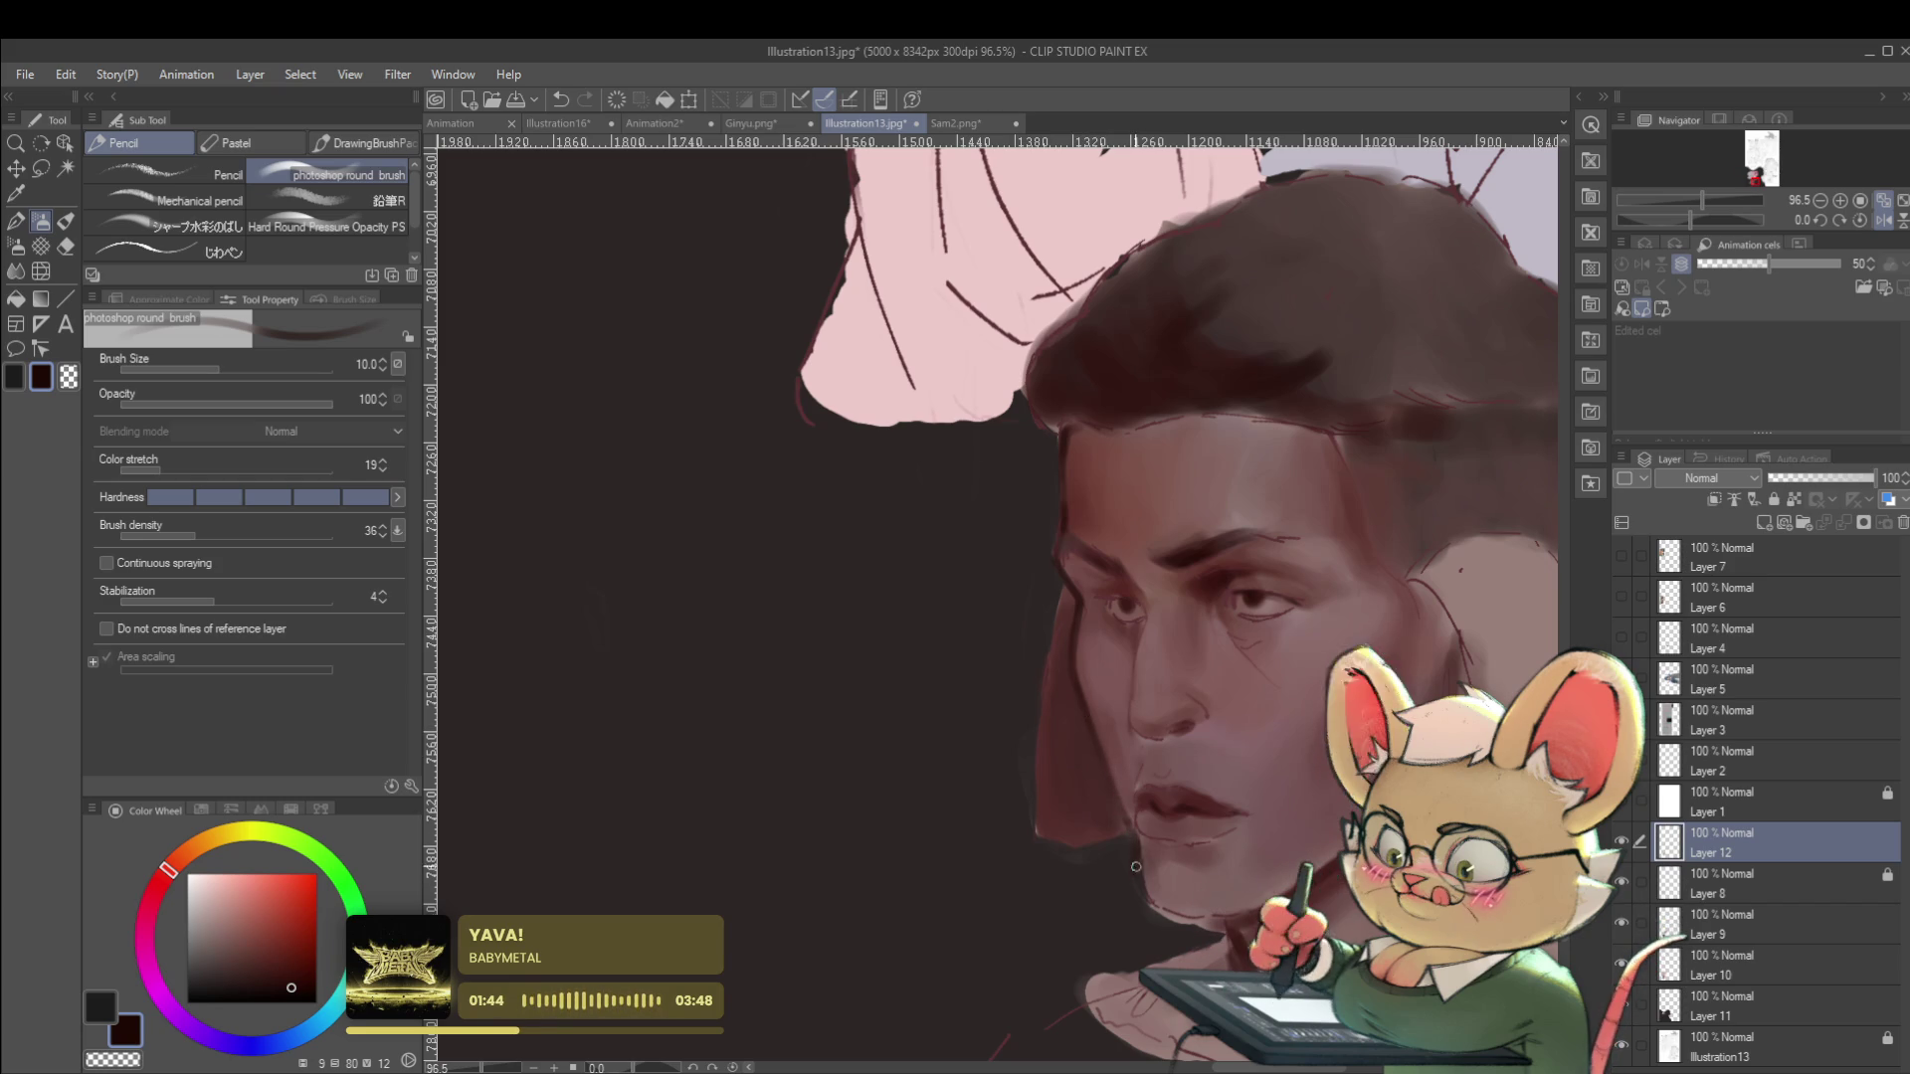
{"action": "left_click", "coordinate": [1147, 855], "text": "alt"}
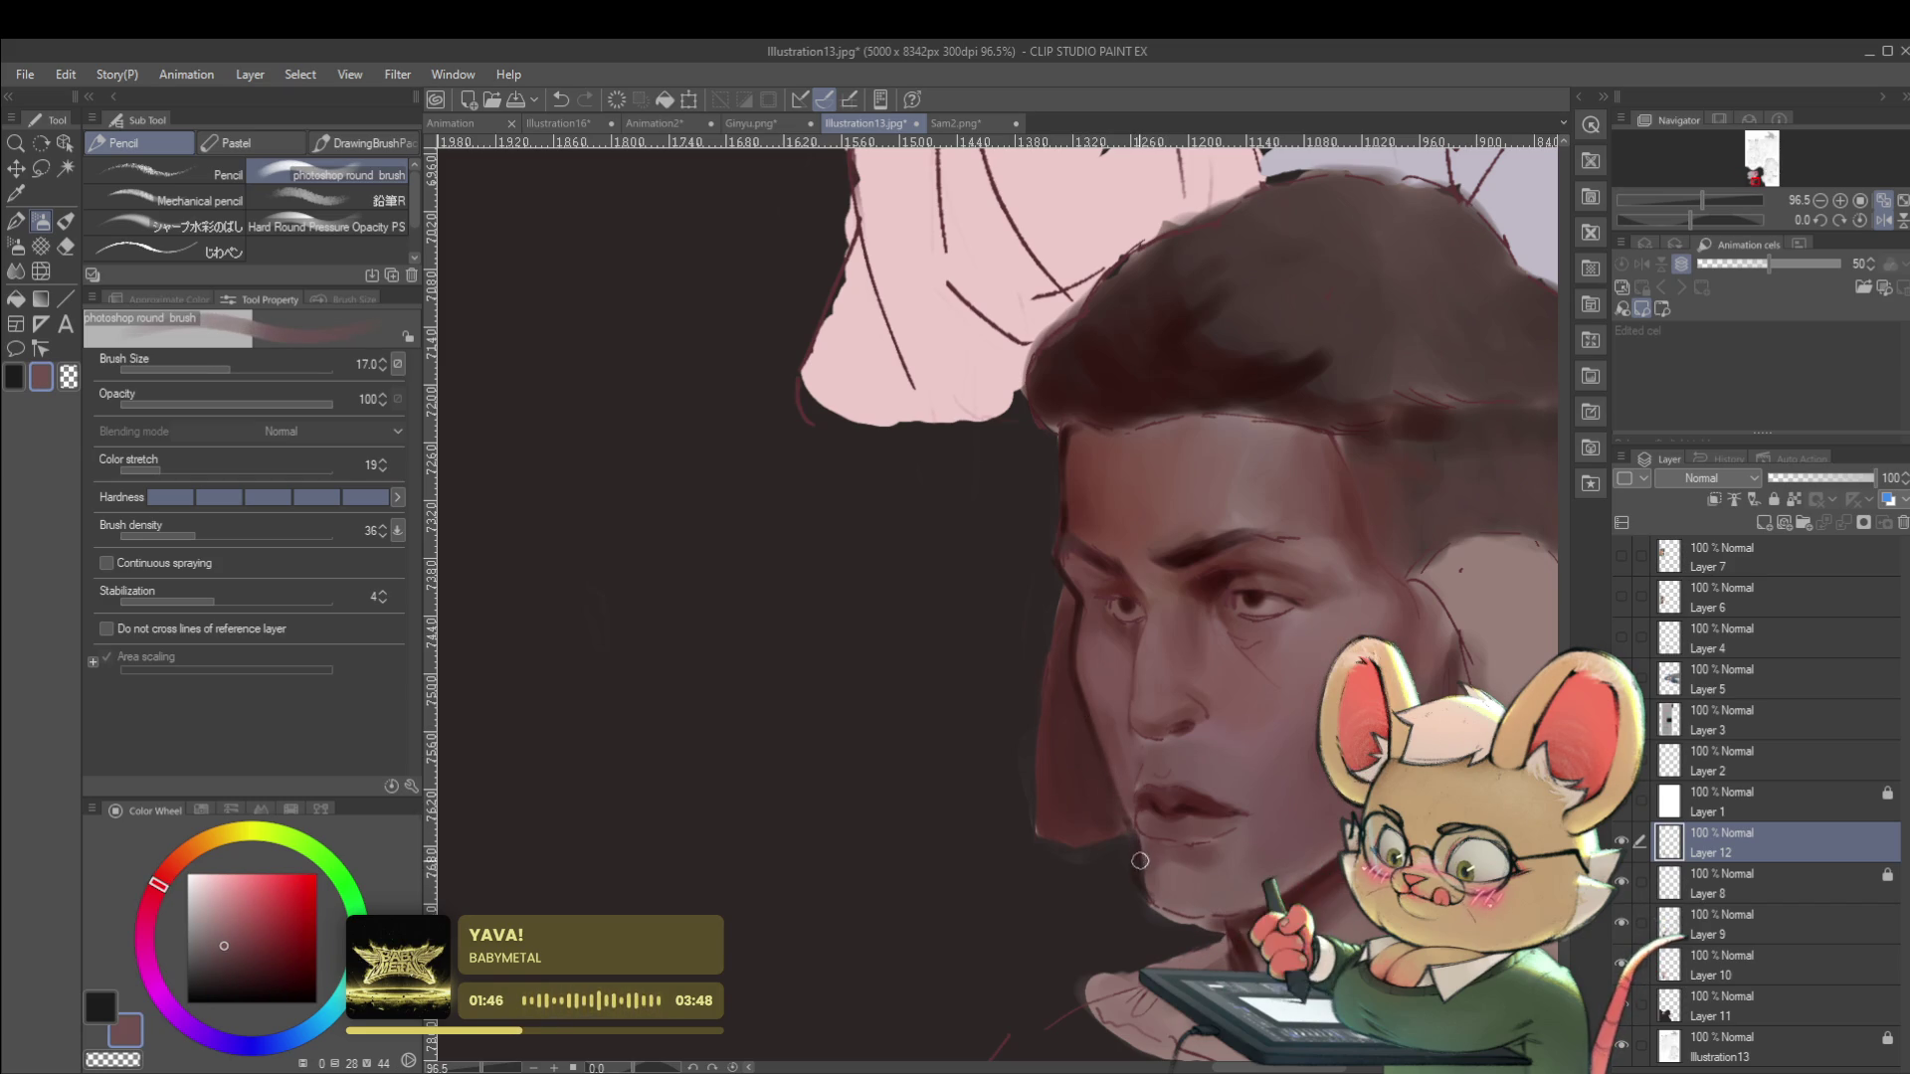
Centre the group of busts and compare the portrait mirrored, then flip it back to normal.
{"action": "scroll", "coordinate": [1141, 836], "scroll_direction": "down", "scroll_amount": 3}
{"action": "scroll", "coordinate": [1141, 836], "scroll_direction": "down", "scroll_amount": 2}
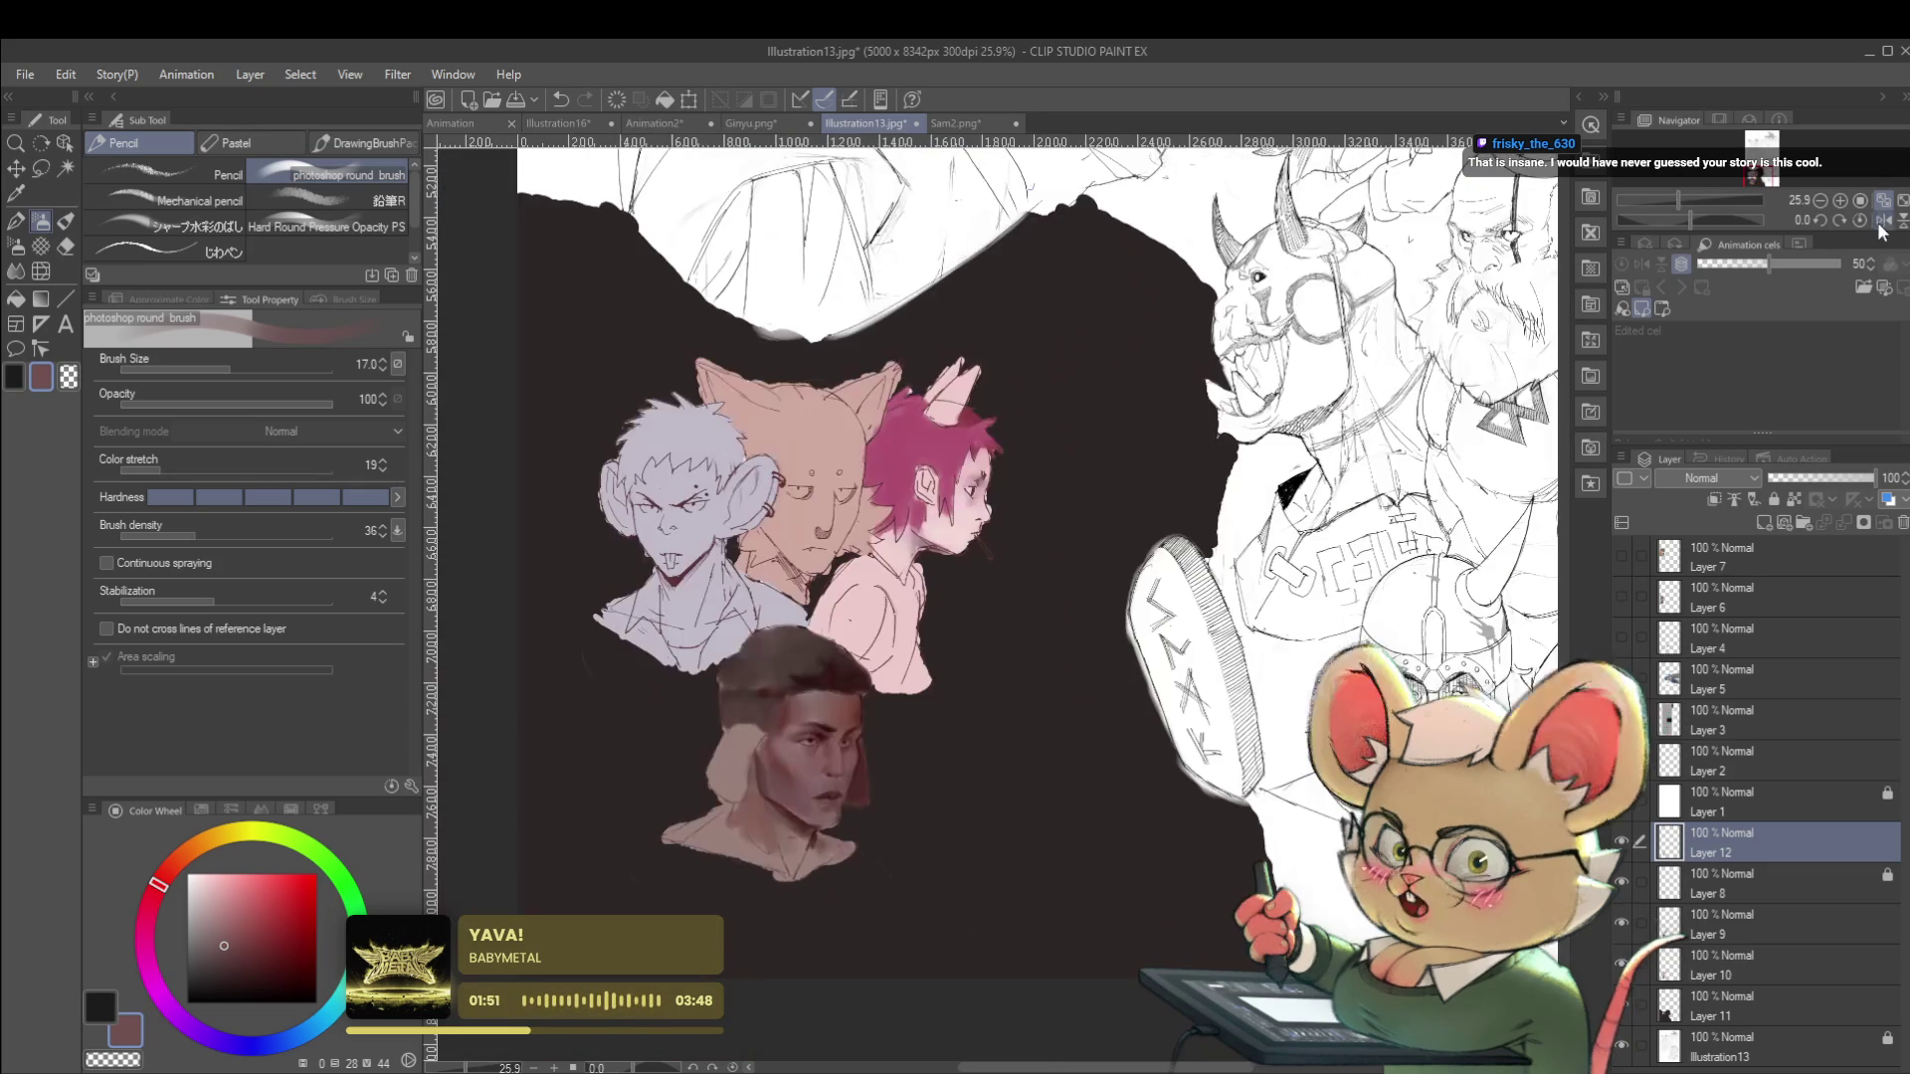
{"action": "left_click", "coordinate": [1882, 219]}
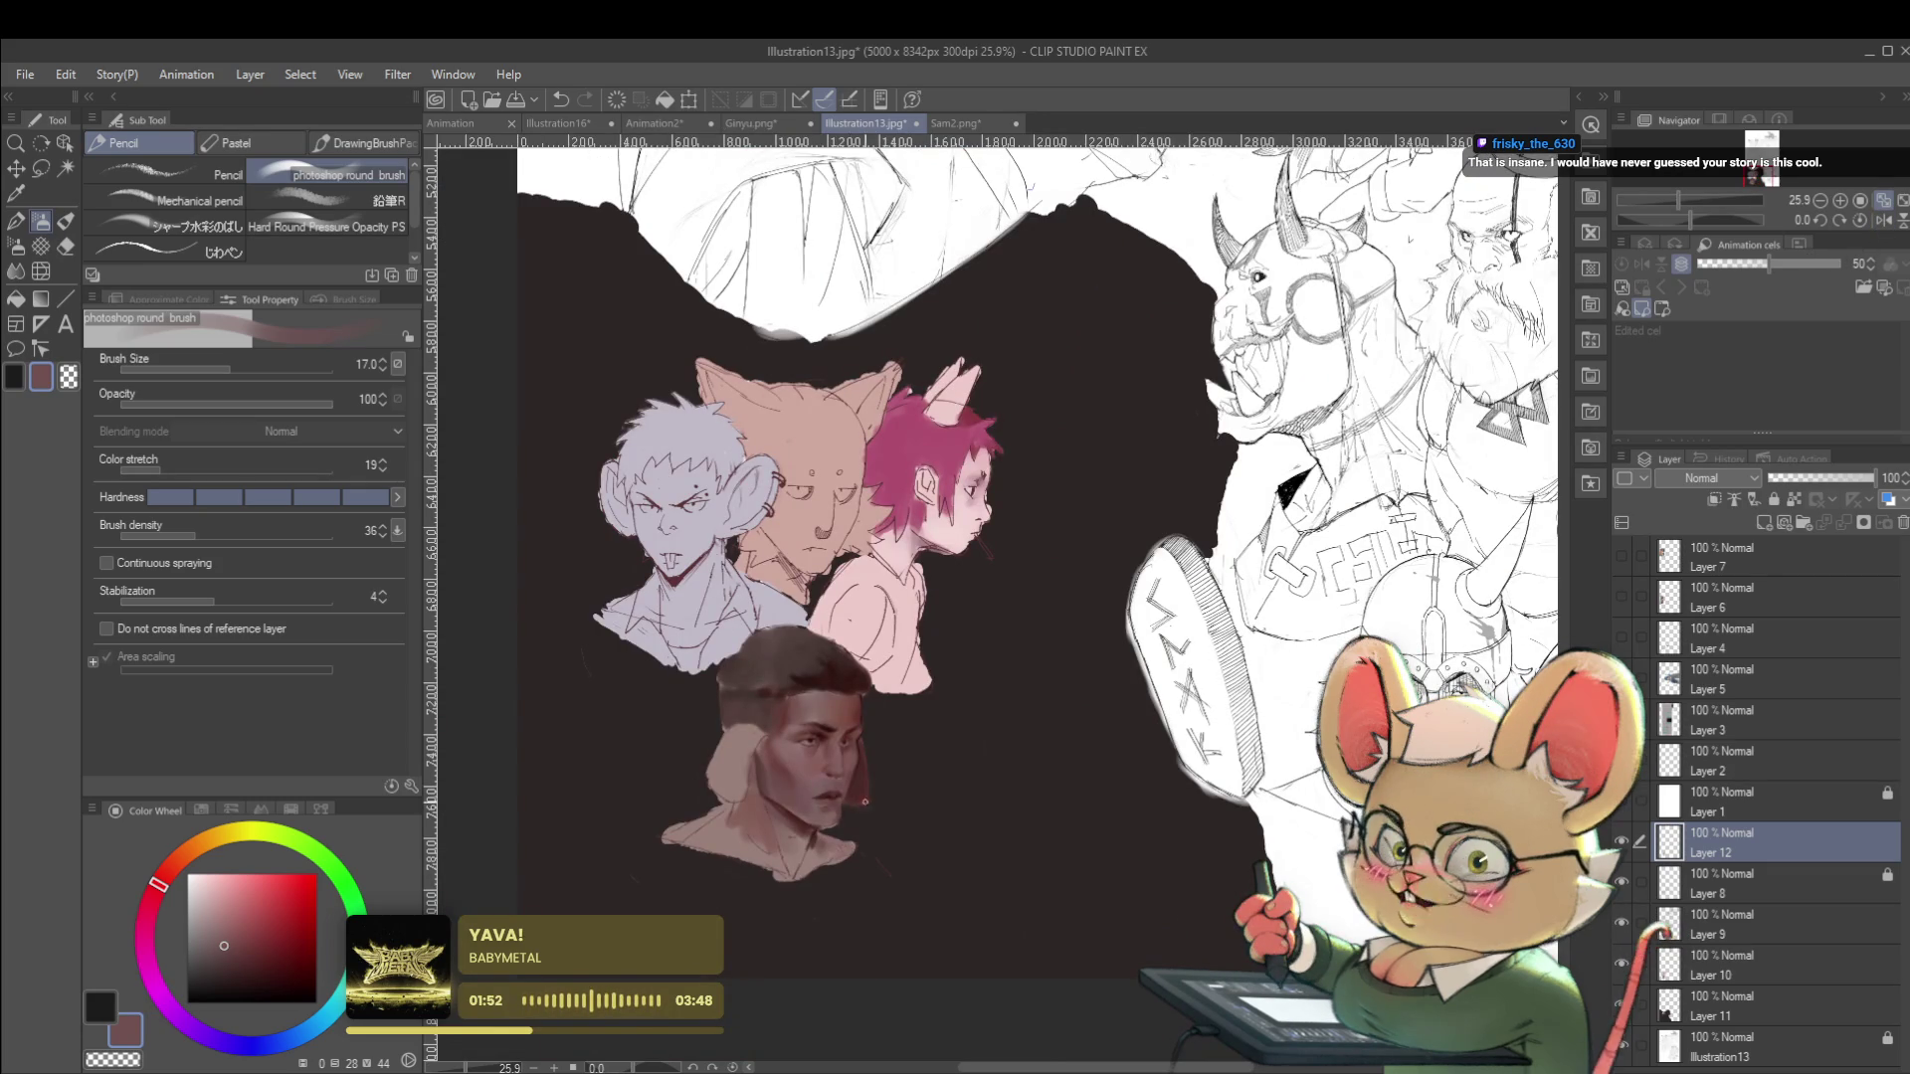
{"action": "left_click_drag", "start_coordinate": [835, 754], "coordinate": [1004, 655]}
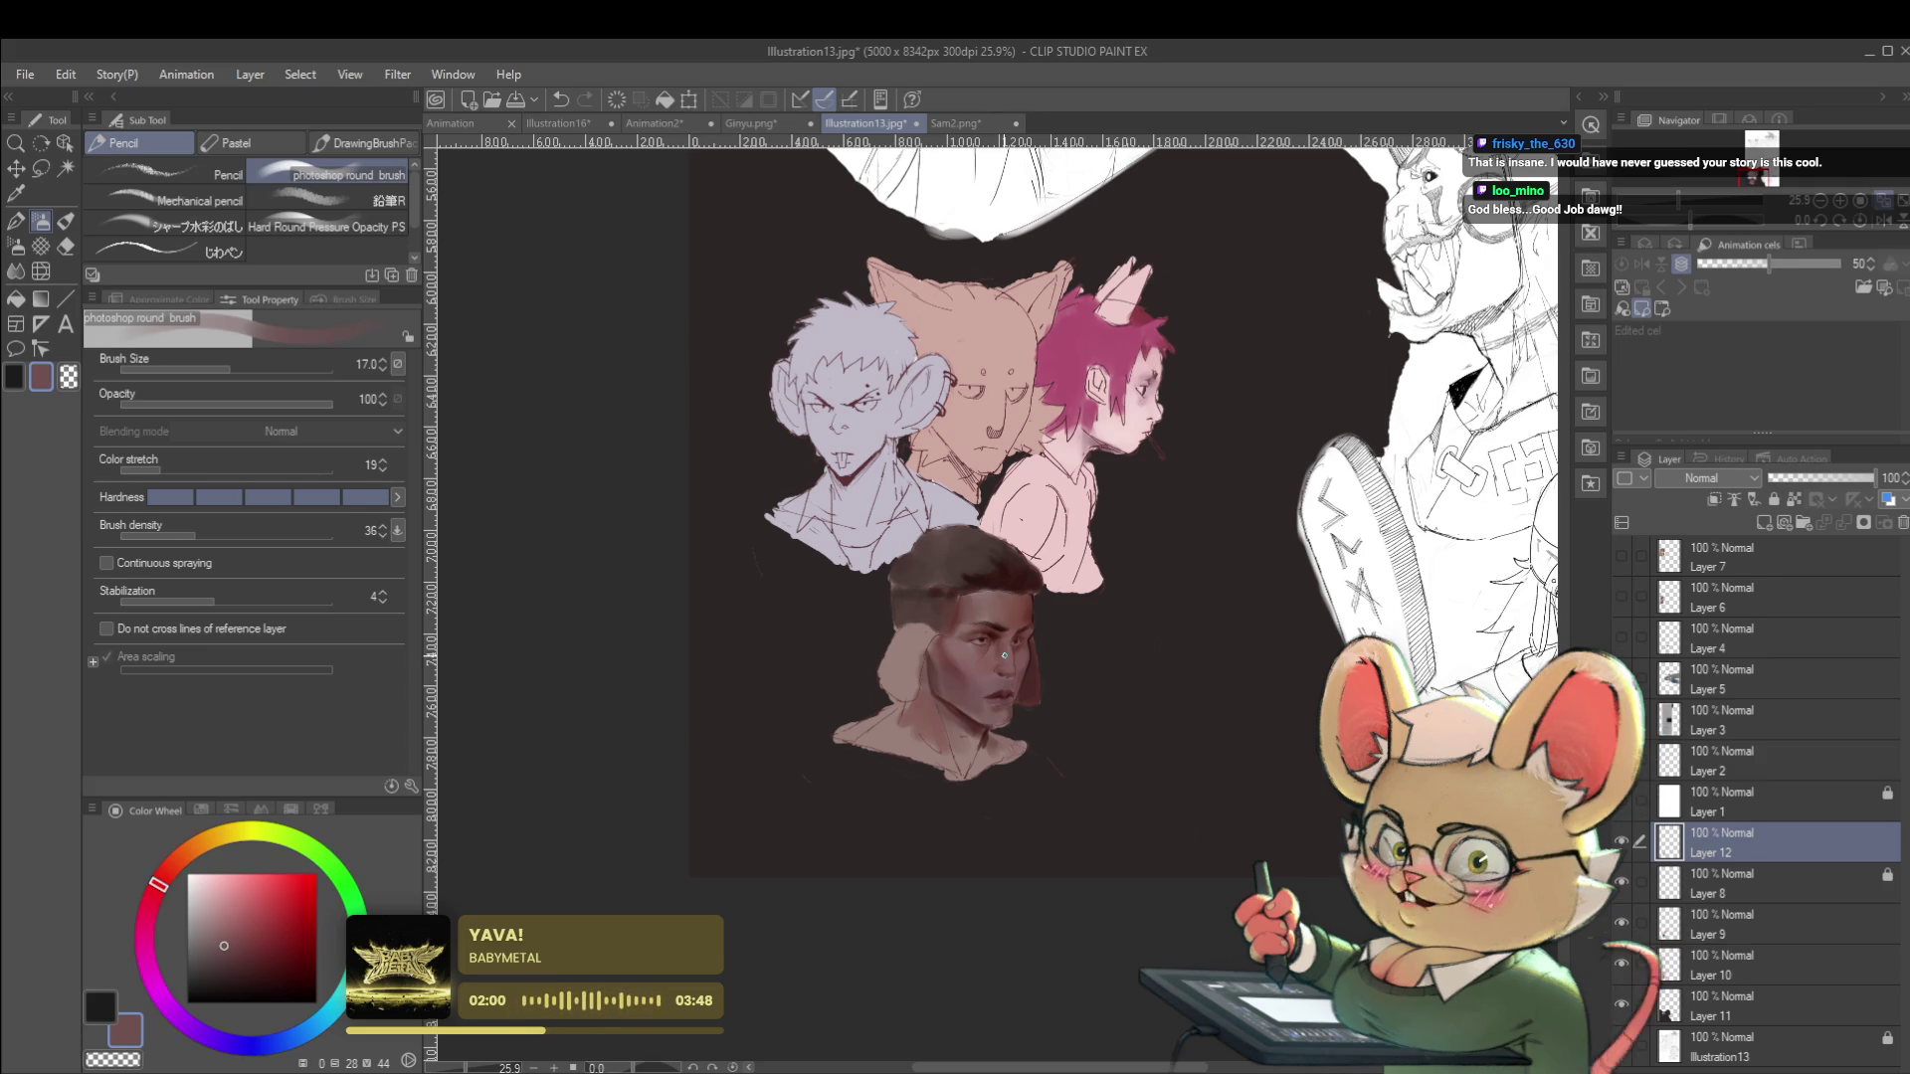
{"action": "key", "text": "h"}
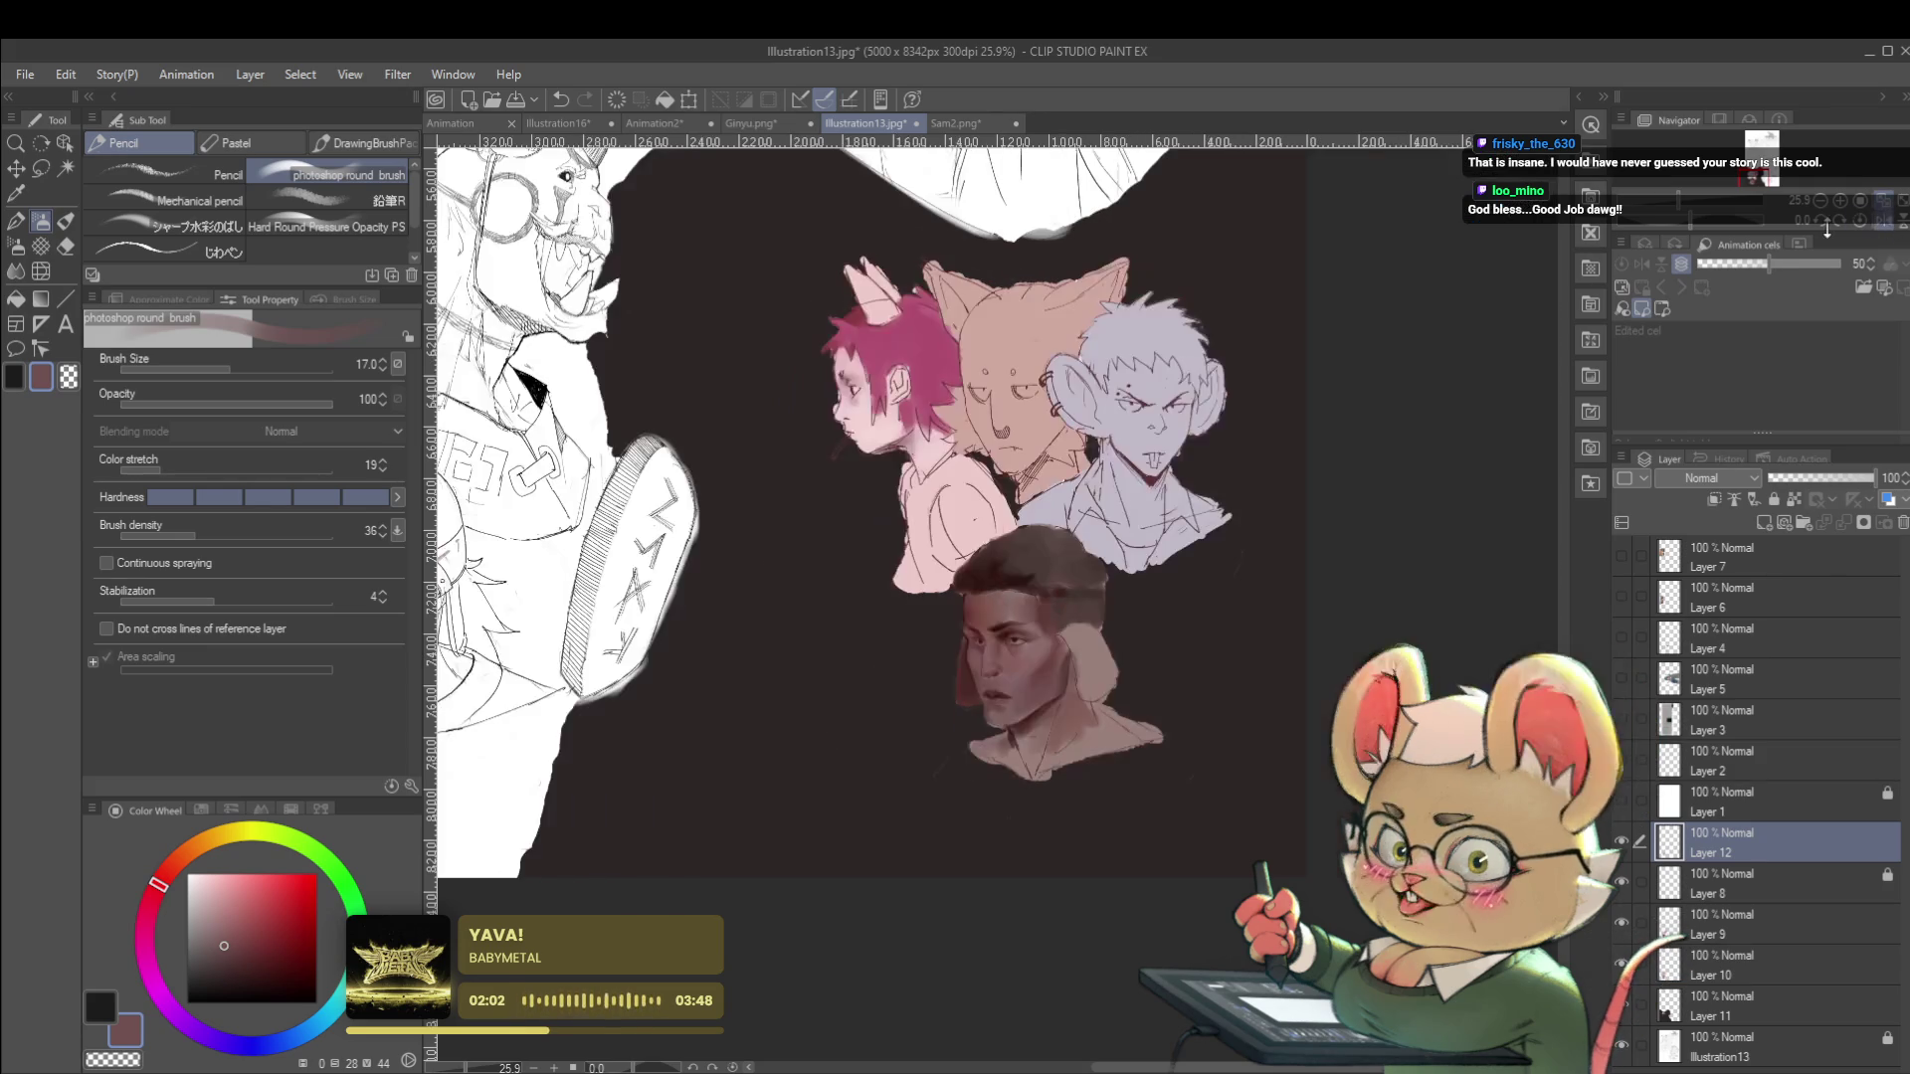
{"action": "scroll", "coordinate": [995, 641], "scroll_direction": "up", "scroll_amount": 3}
{"action": "scroll", "coordinate": [985, 630], "scroll_direction": "up", "scroll_amount": 2}
Blend dark red and muted pink tones sampled from the brow and cheek at brush size 25.
{"action": "left_click", "coordinate": [988, 660], "text": "alt"}
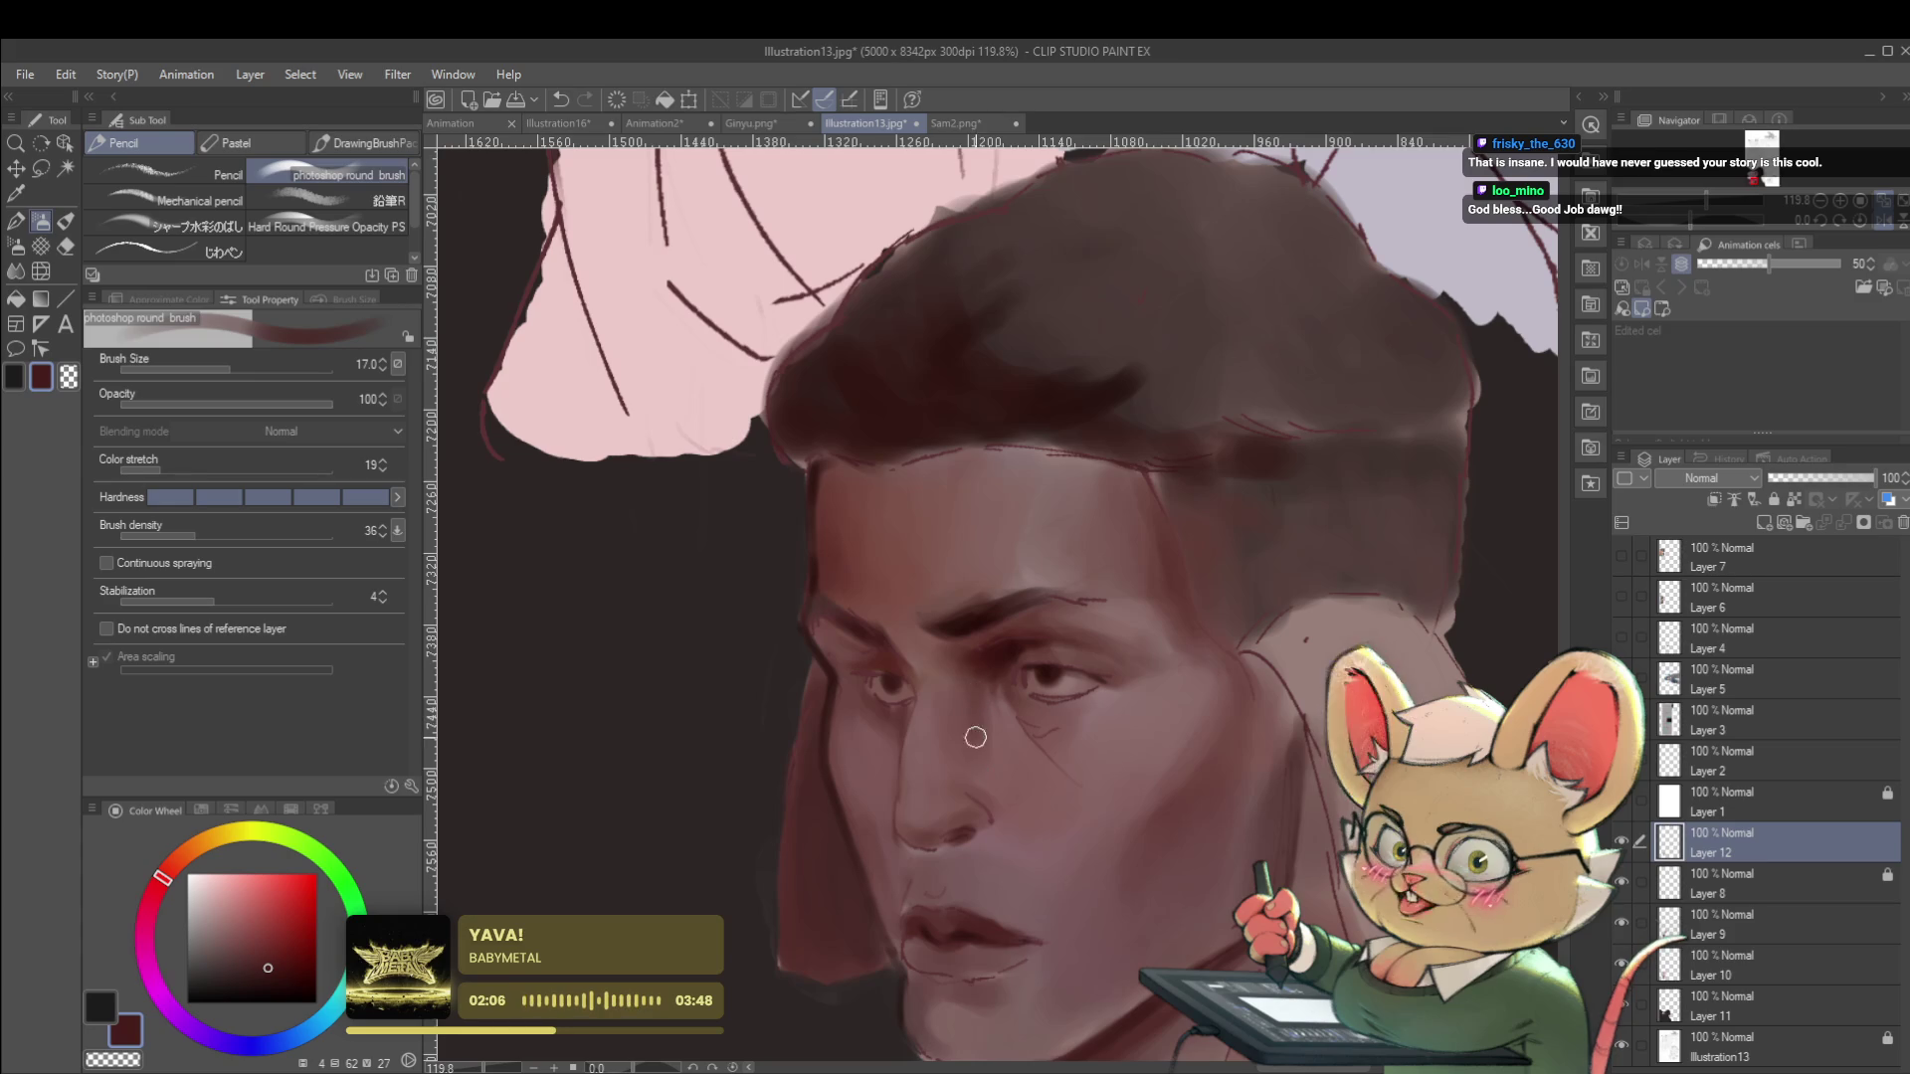
{"action": "left_click", "coordinate": [1009, 712], "text": "alt"}
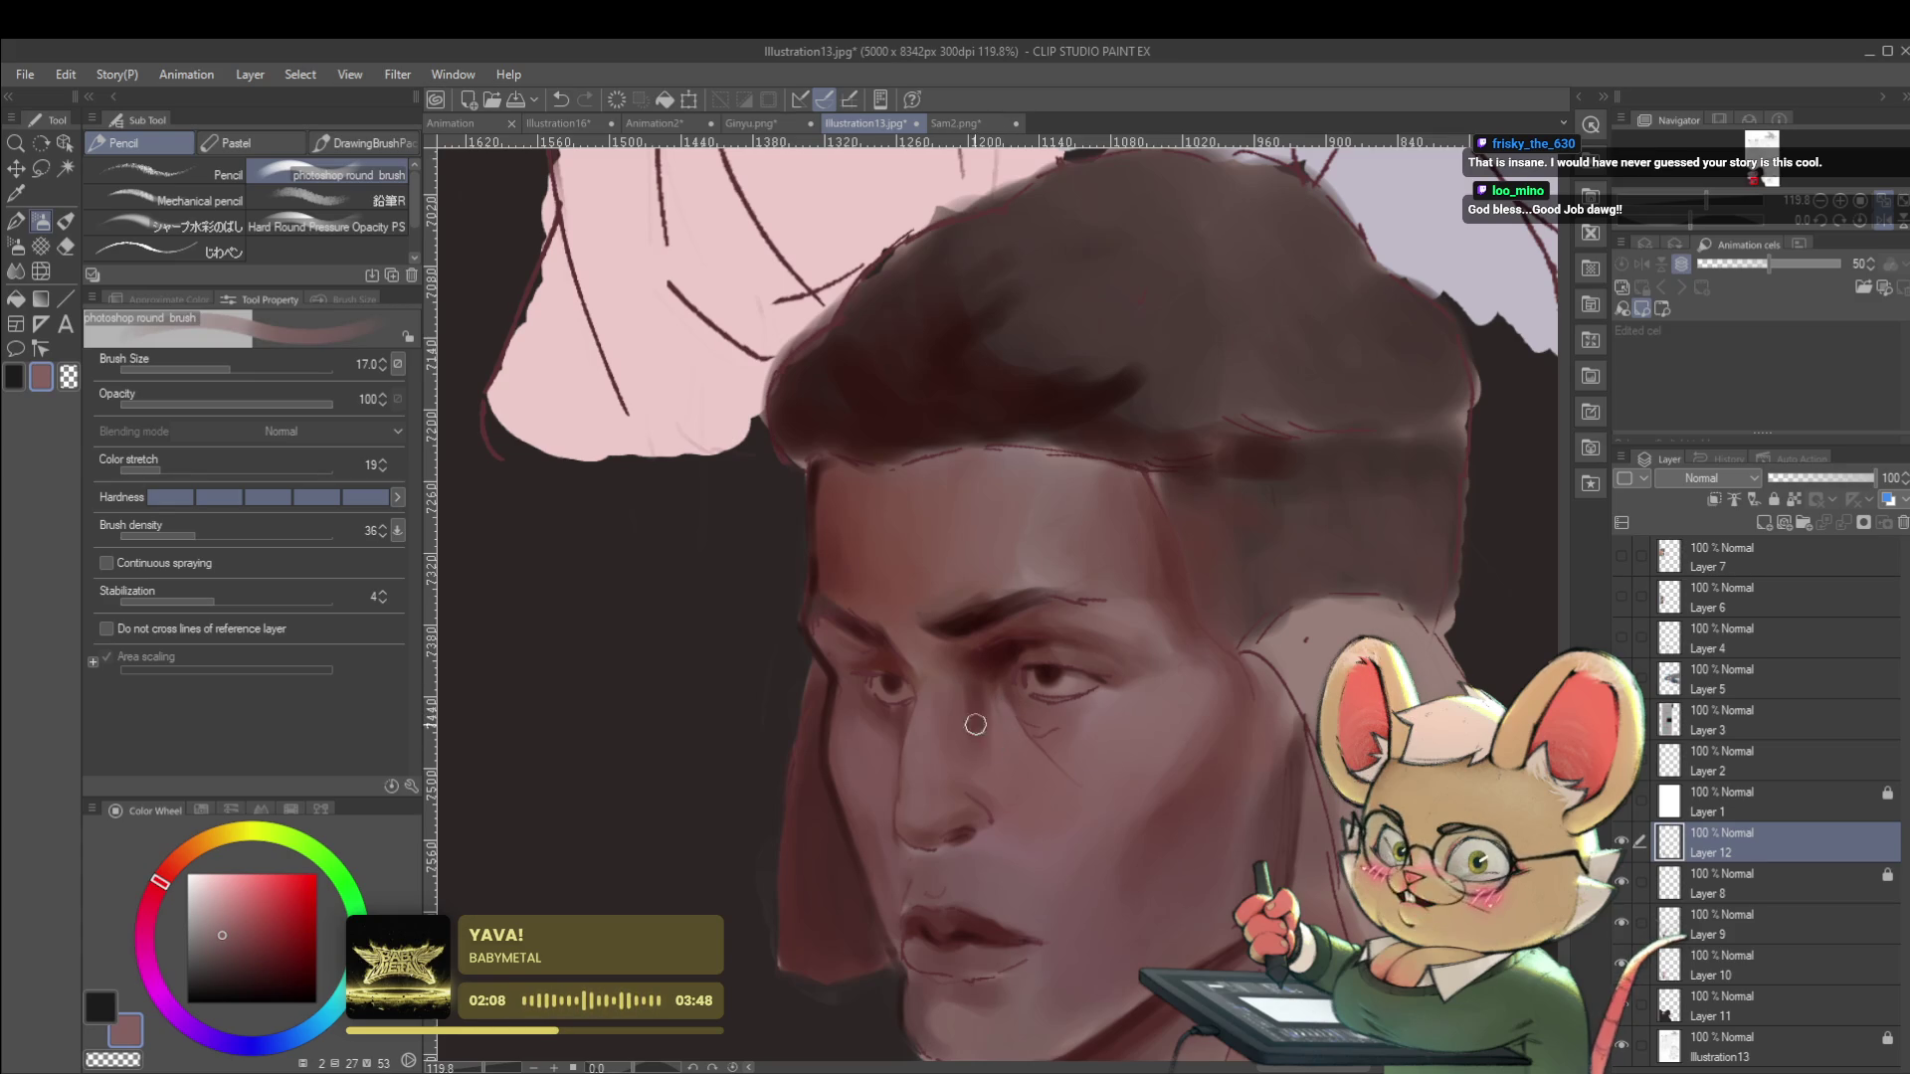
{"action": "key", "text": "bracketleft"}
{"action": "key", "text": "bracketleft"}
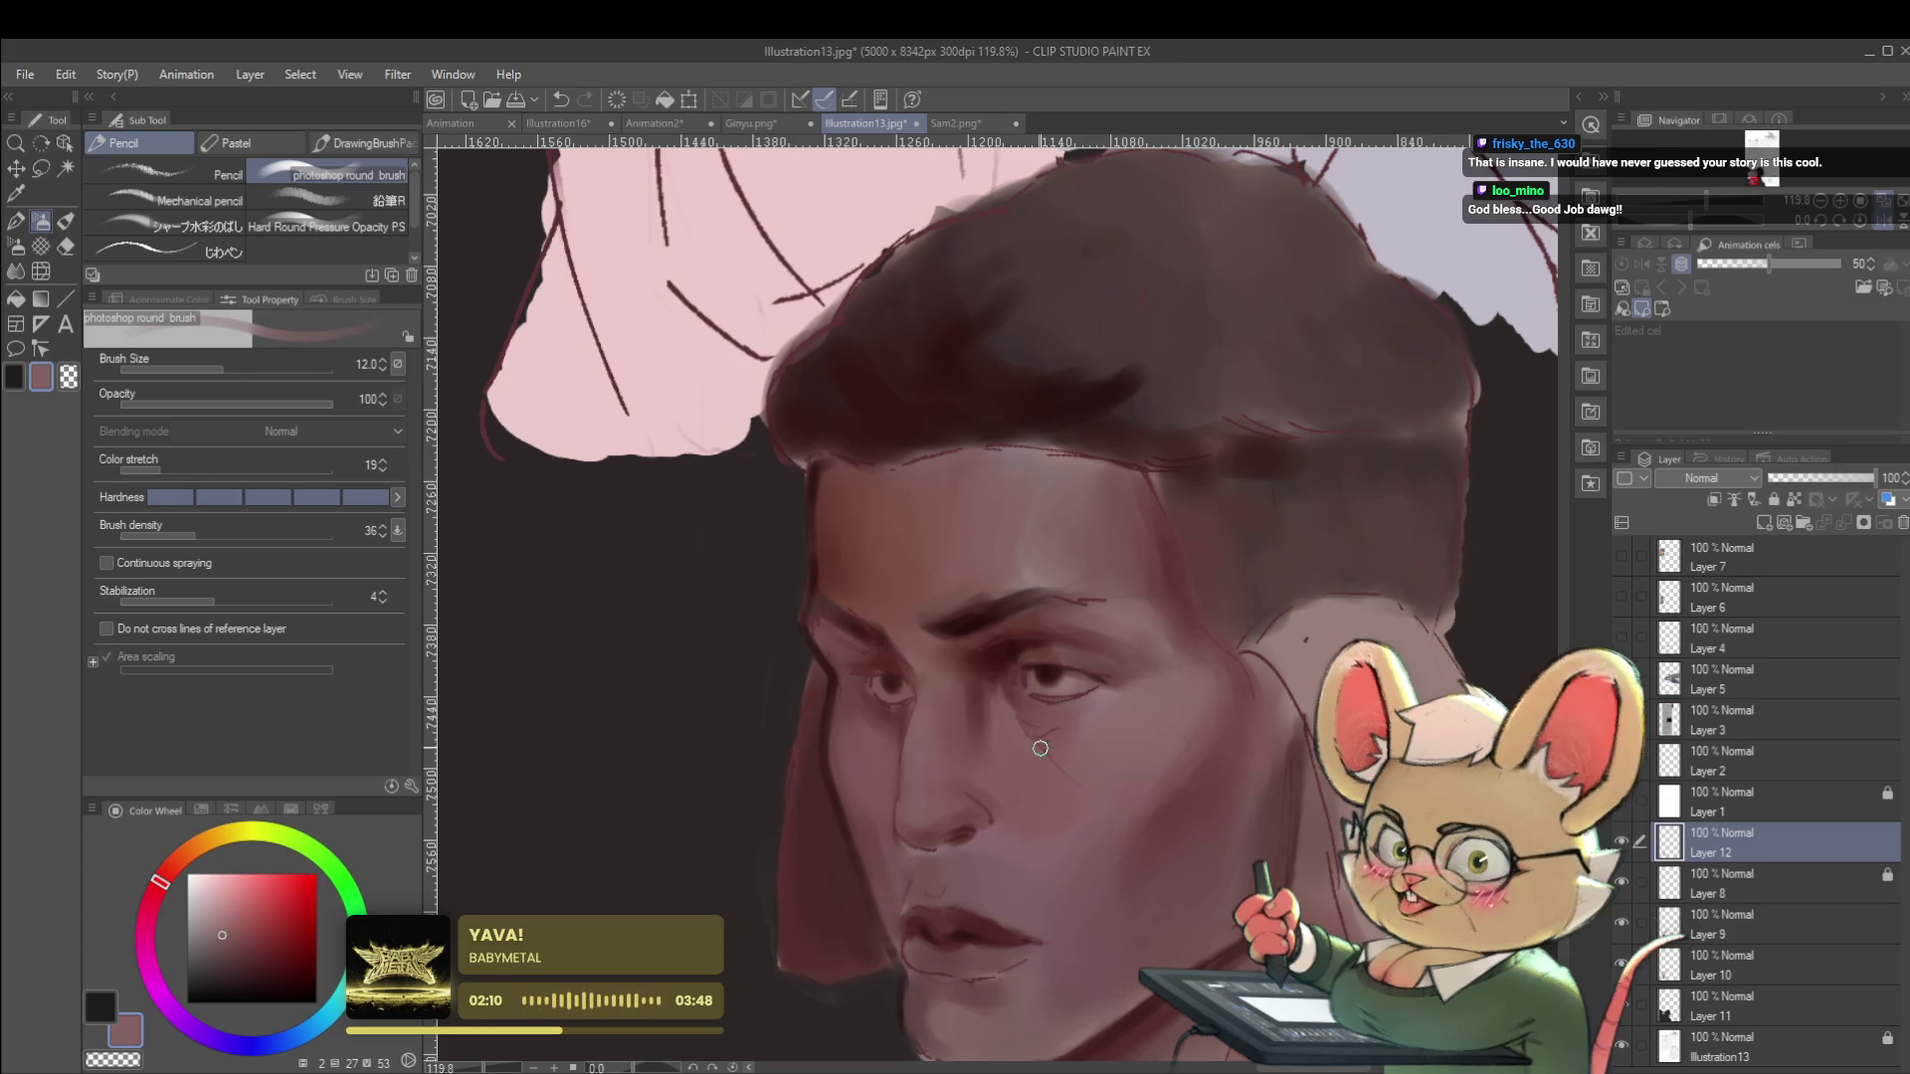
{"action": "key", "text": "bracketright"}
{"action": "key", "text": "bracketright"}
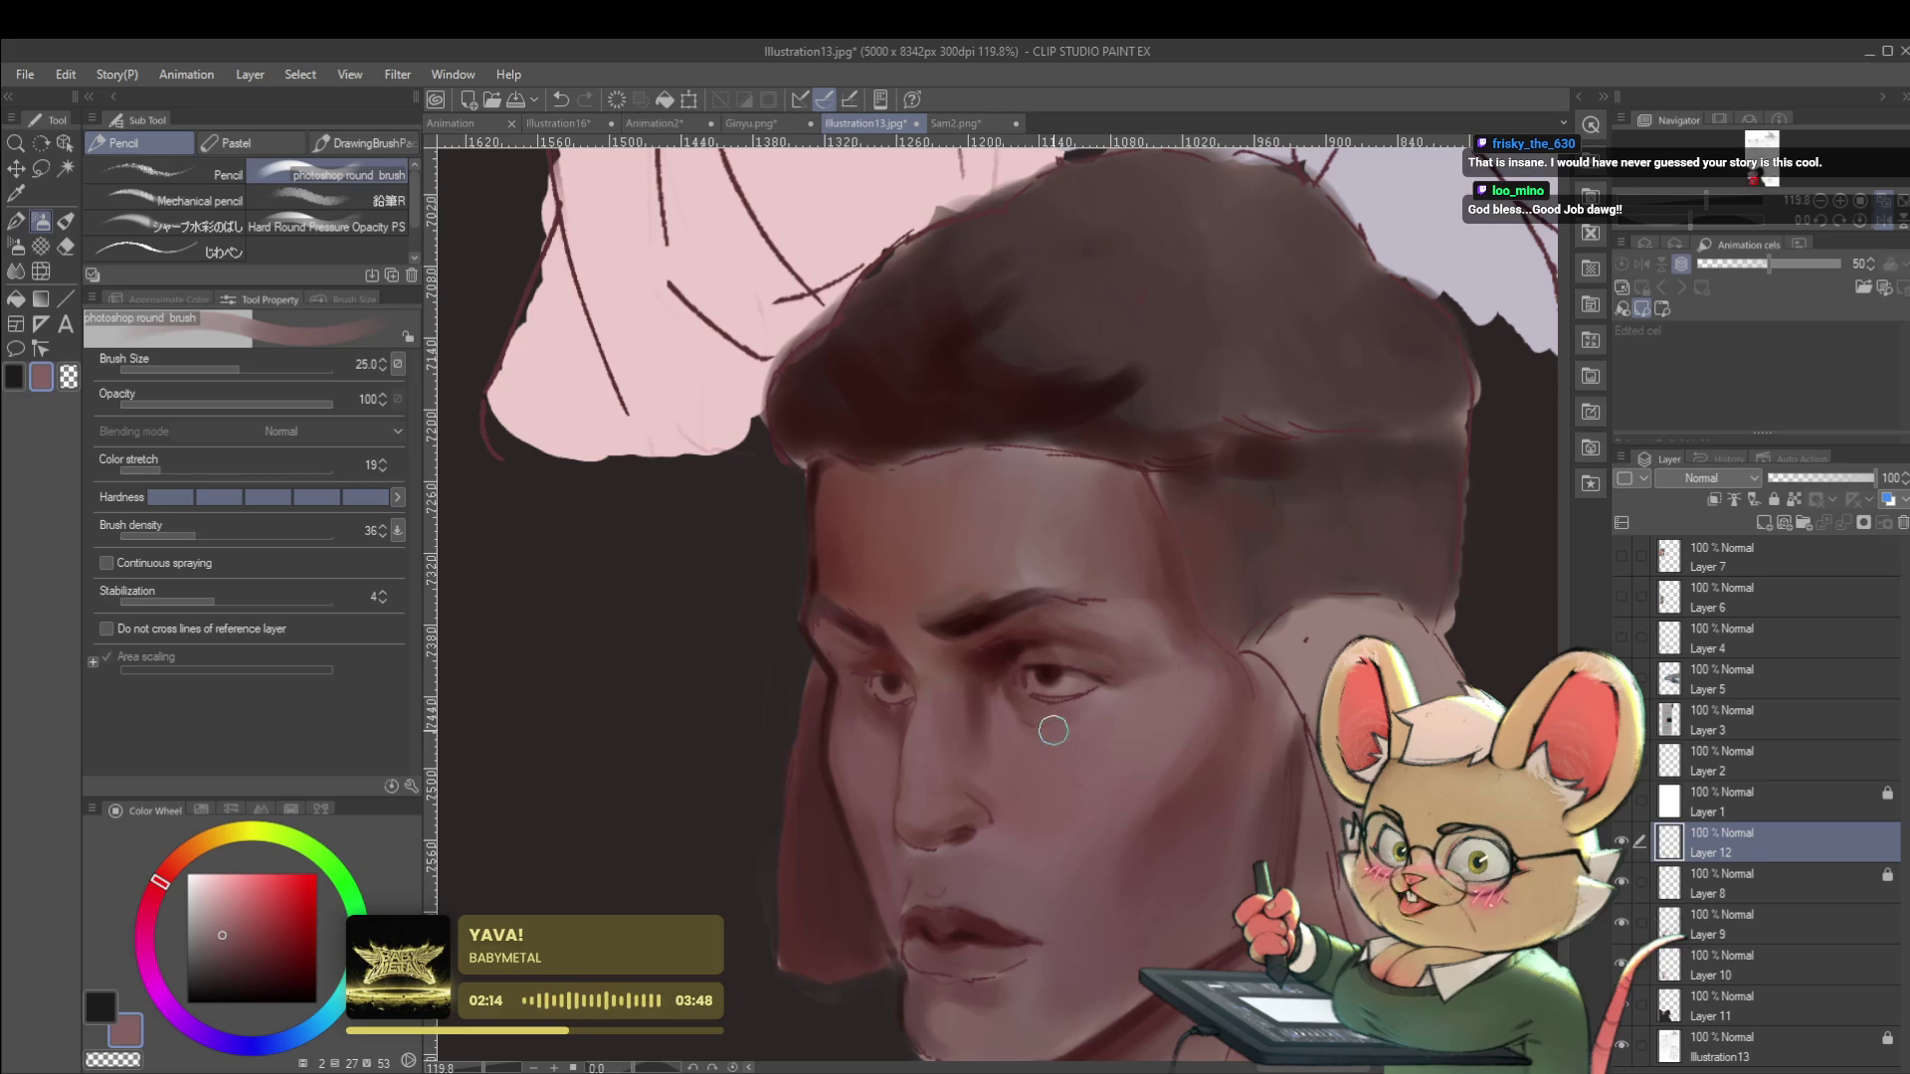
{"action": "left_click", "coordinate": [1006, 653], "text": "alt"}
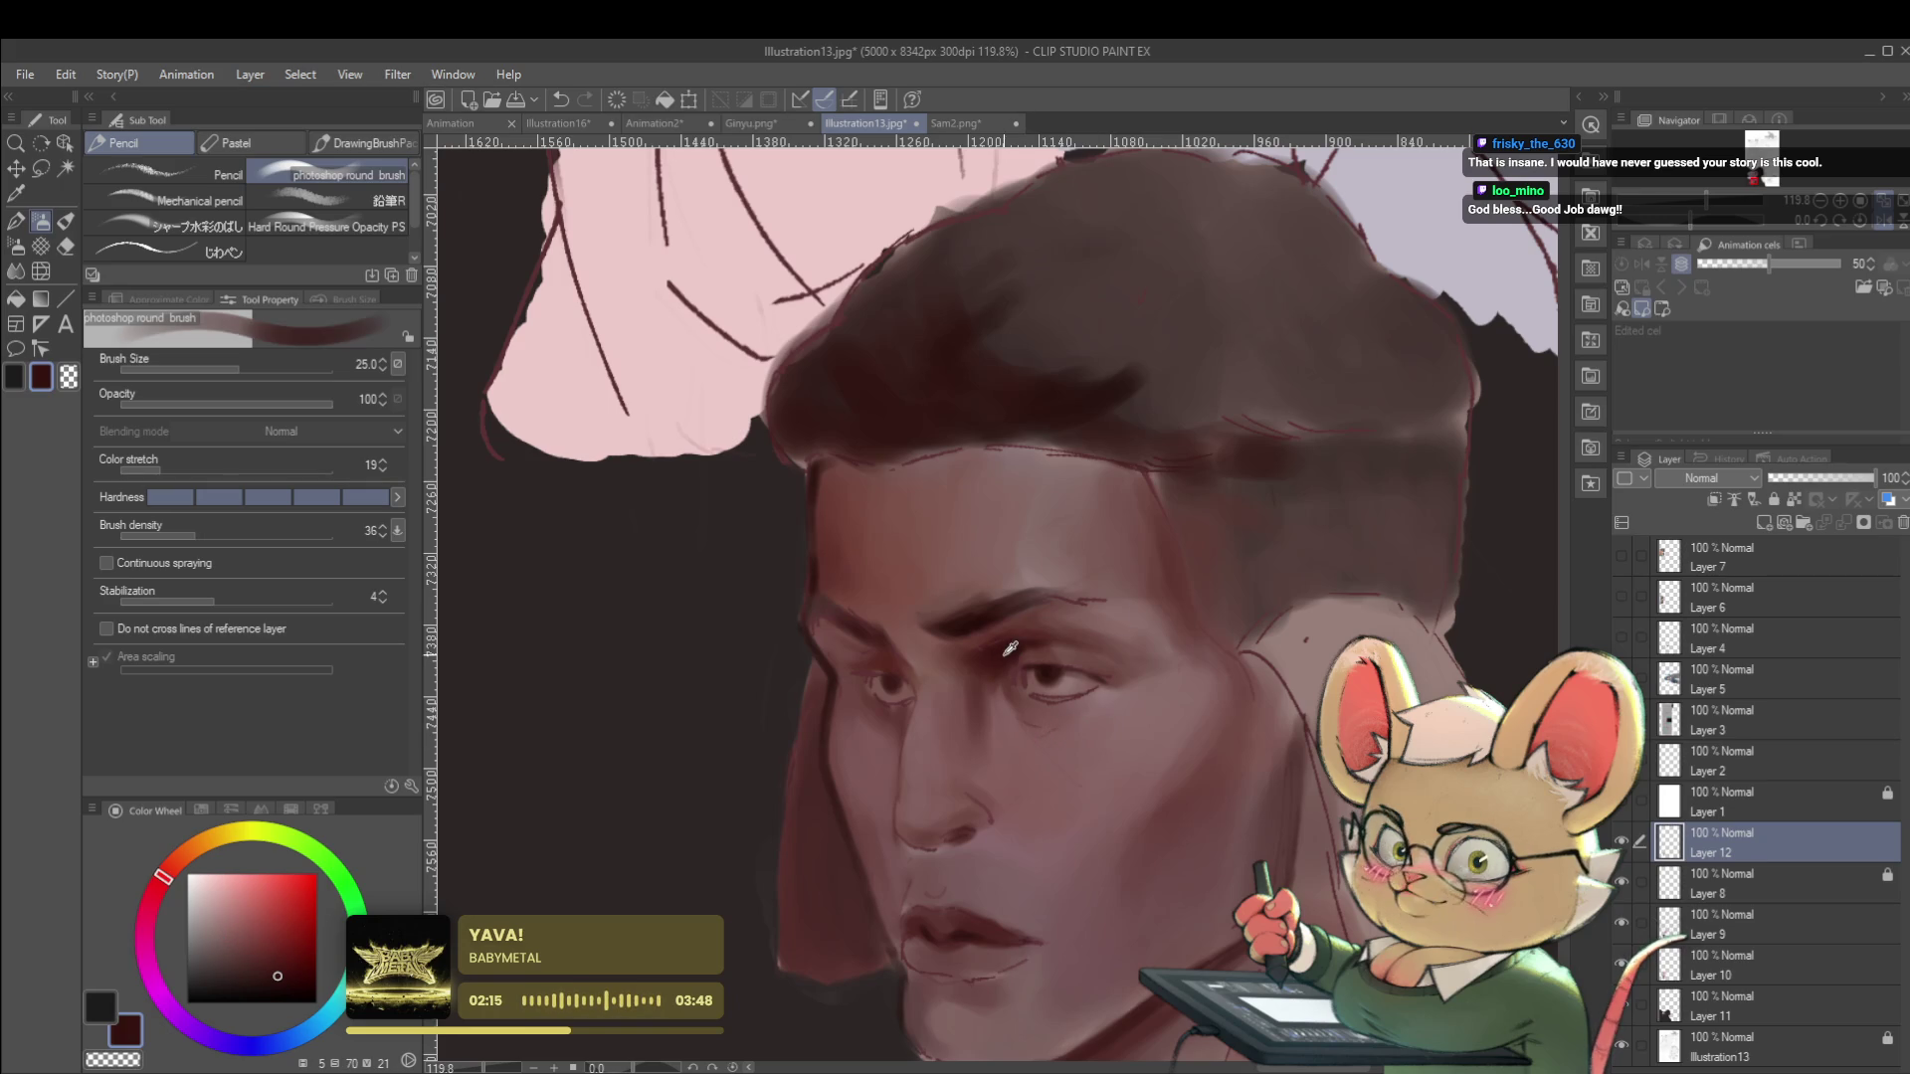
{"action": "left_click", "coordinate": [1052, 724], "text": "alt"}
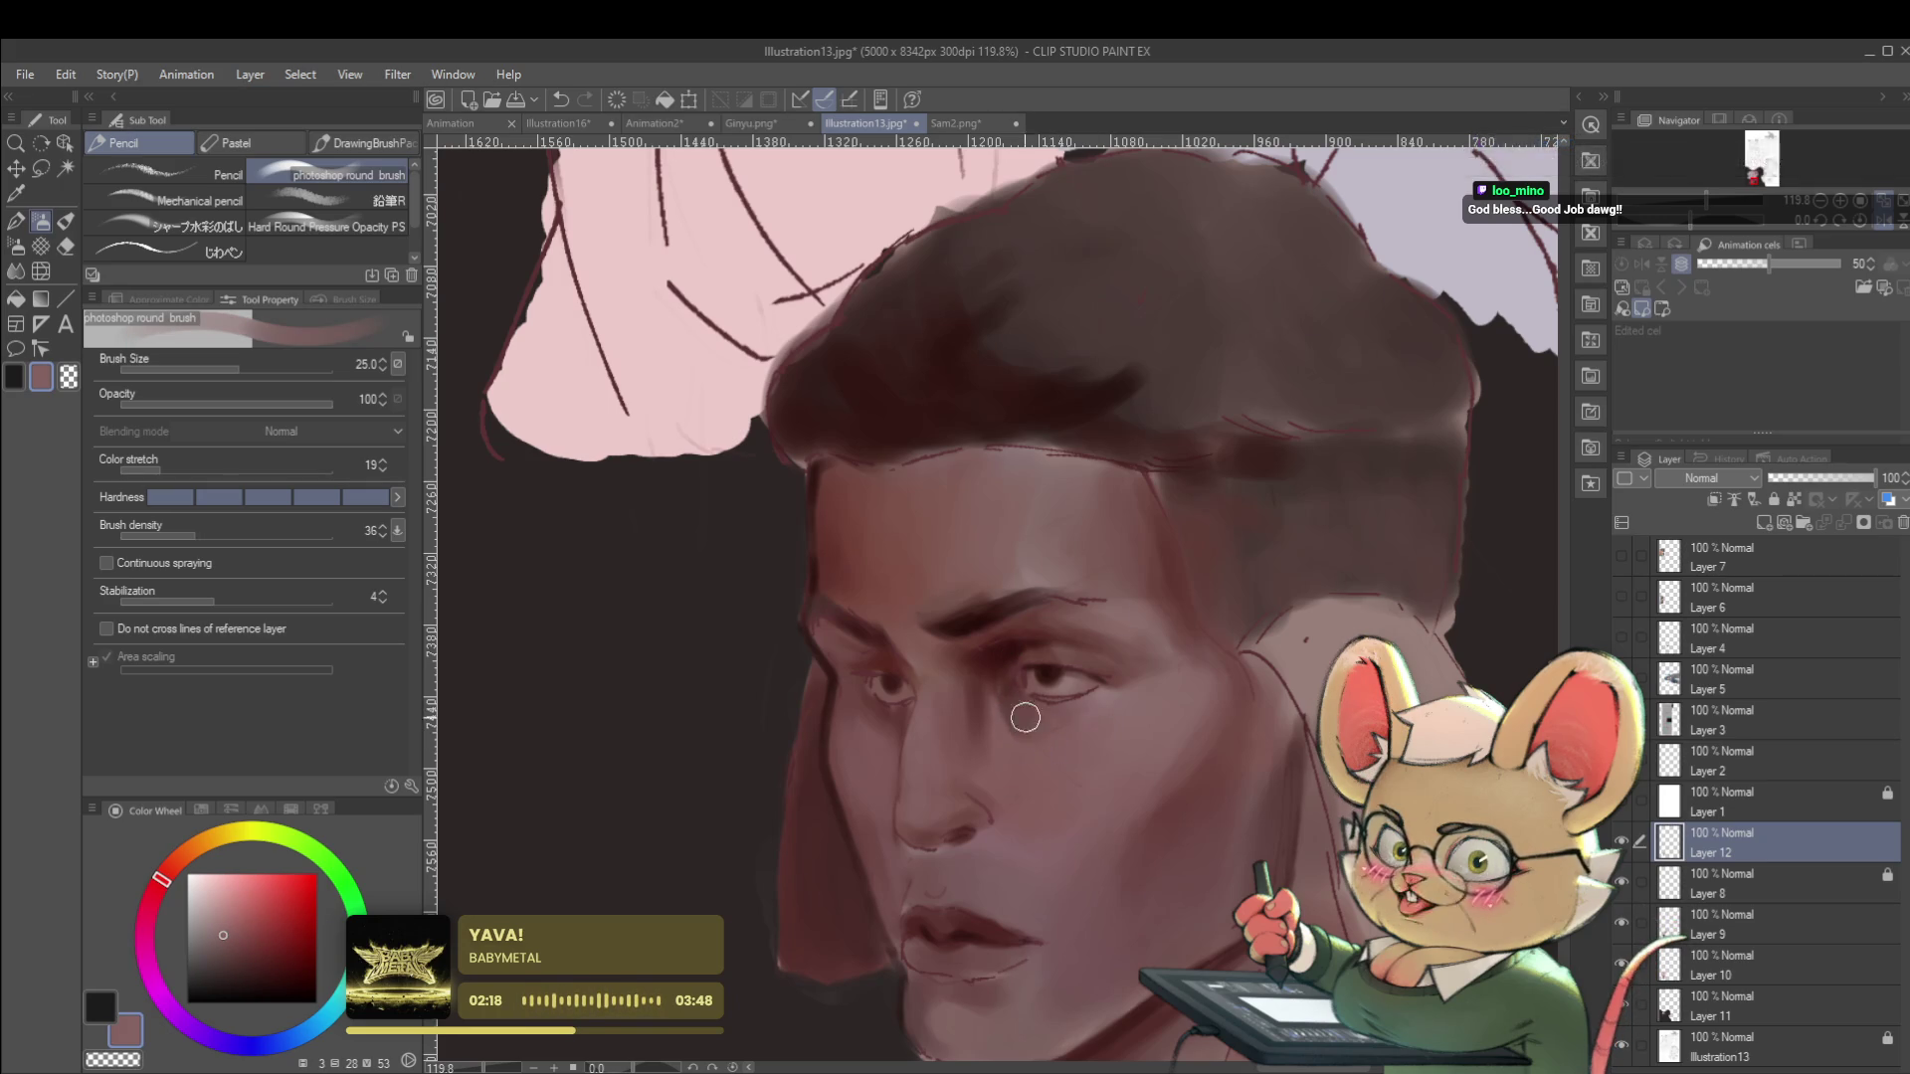
{"action": "left_click", "coordinate": [1005, 681], "text": "alt"}
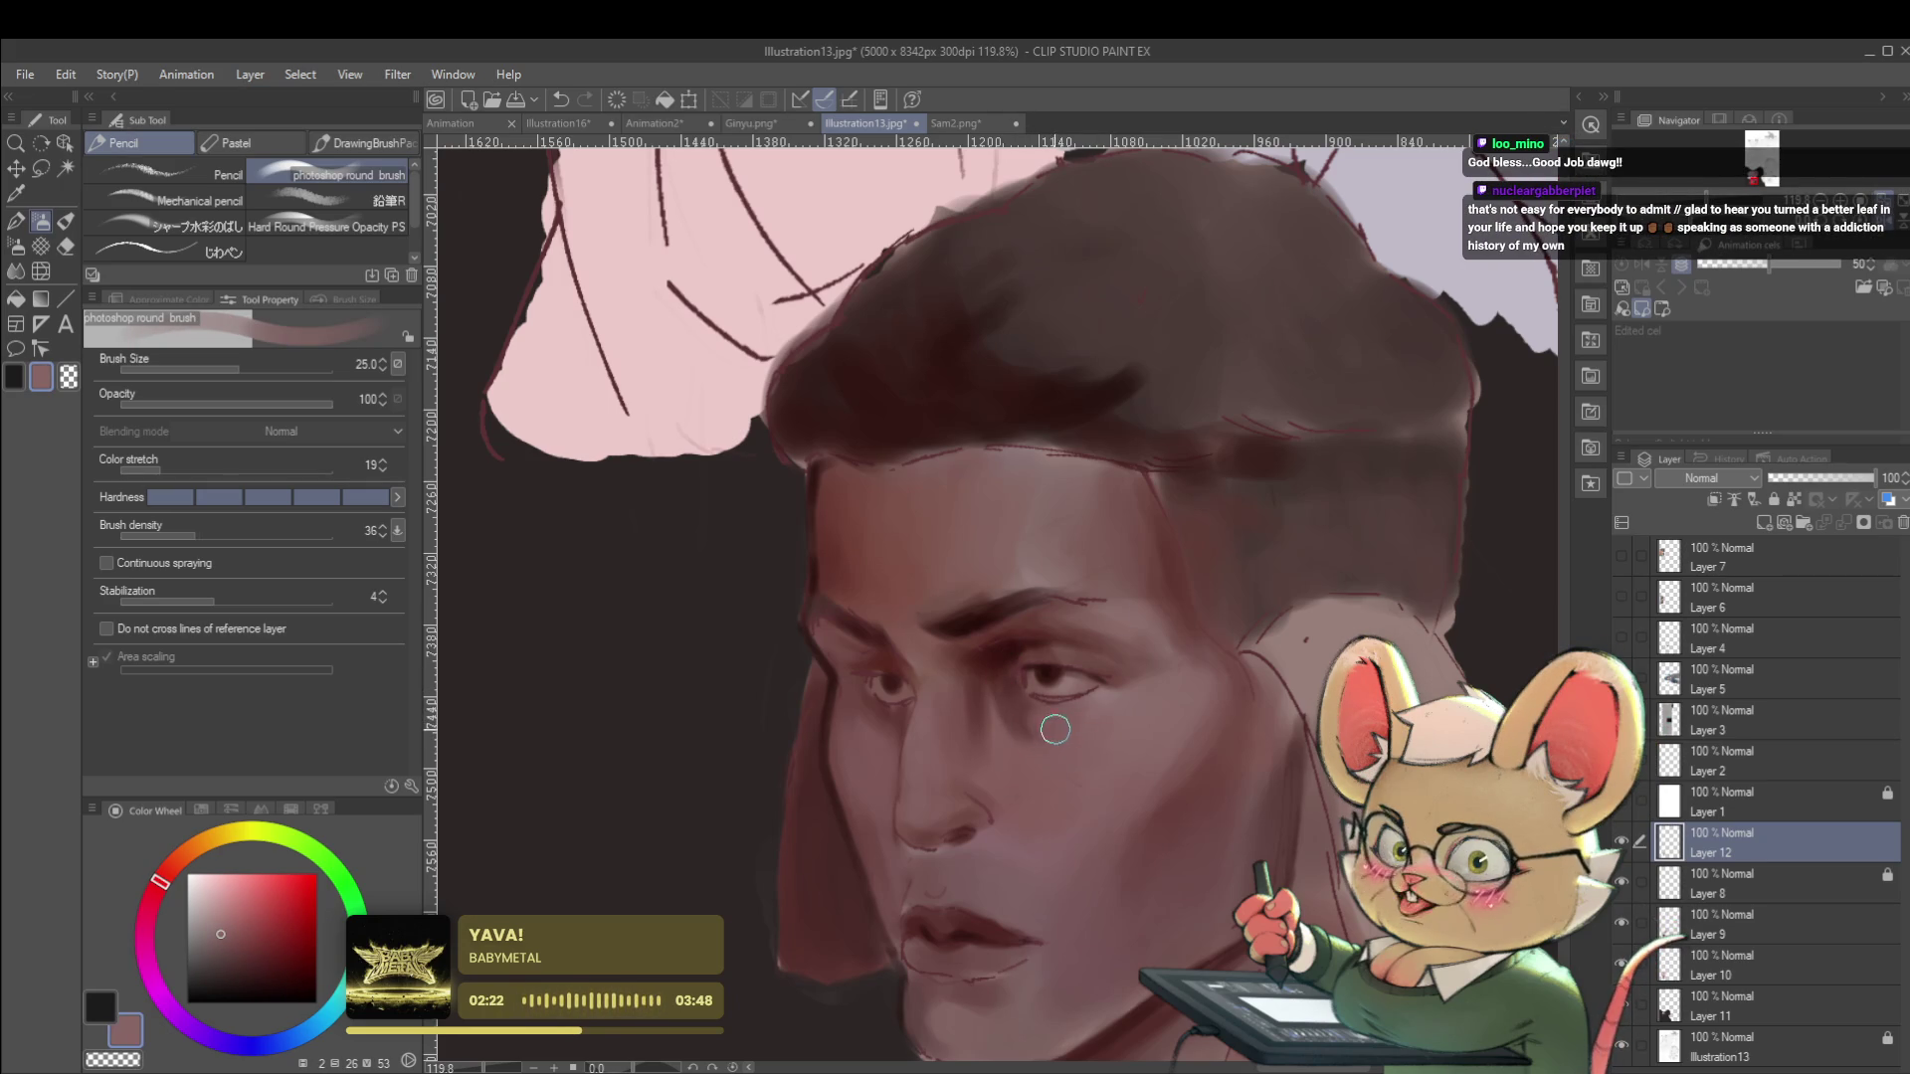
Paint lighter skin under the man's left eye at brush size 12, undoing the last stroke.
{"action": "scroll", "coordinate": [1055, 733], "scroll_direction": "down", "scroll_amount": 8}
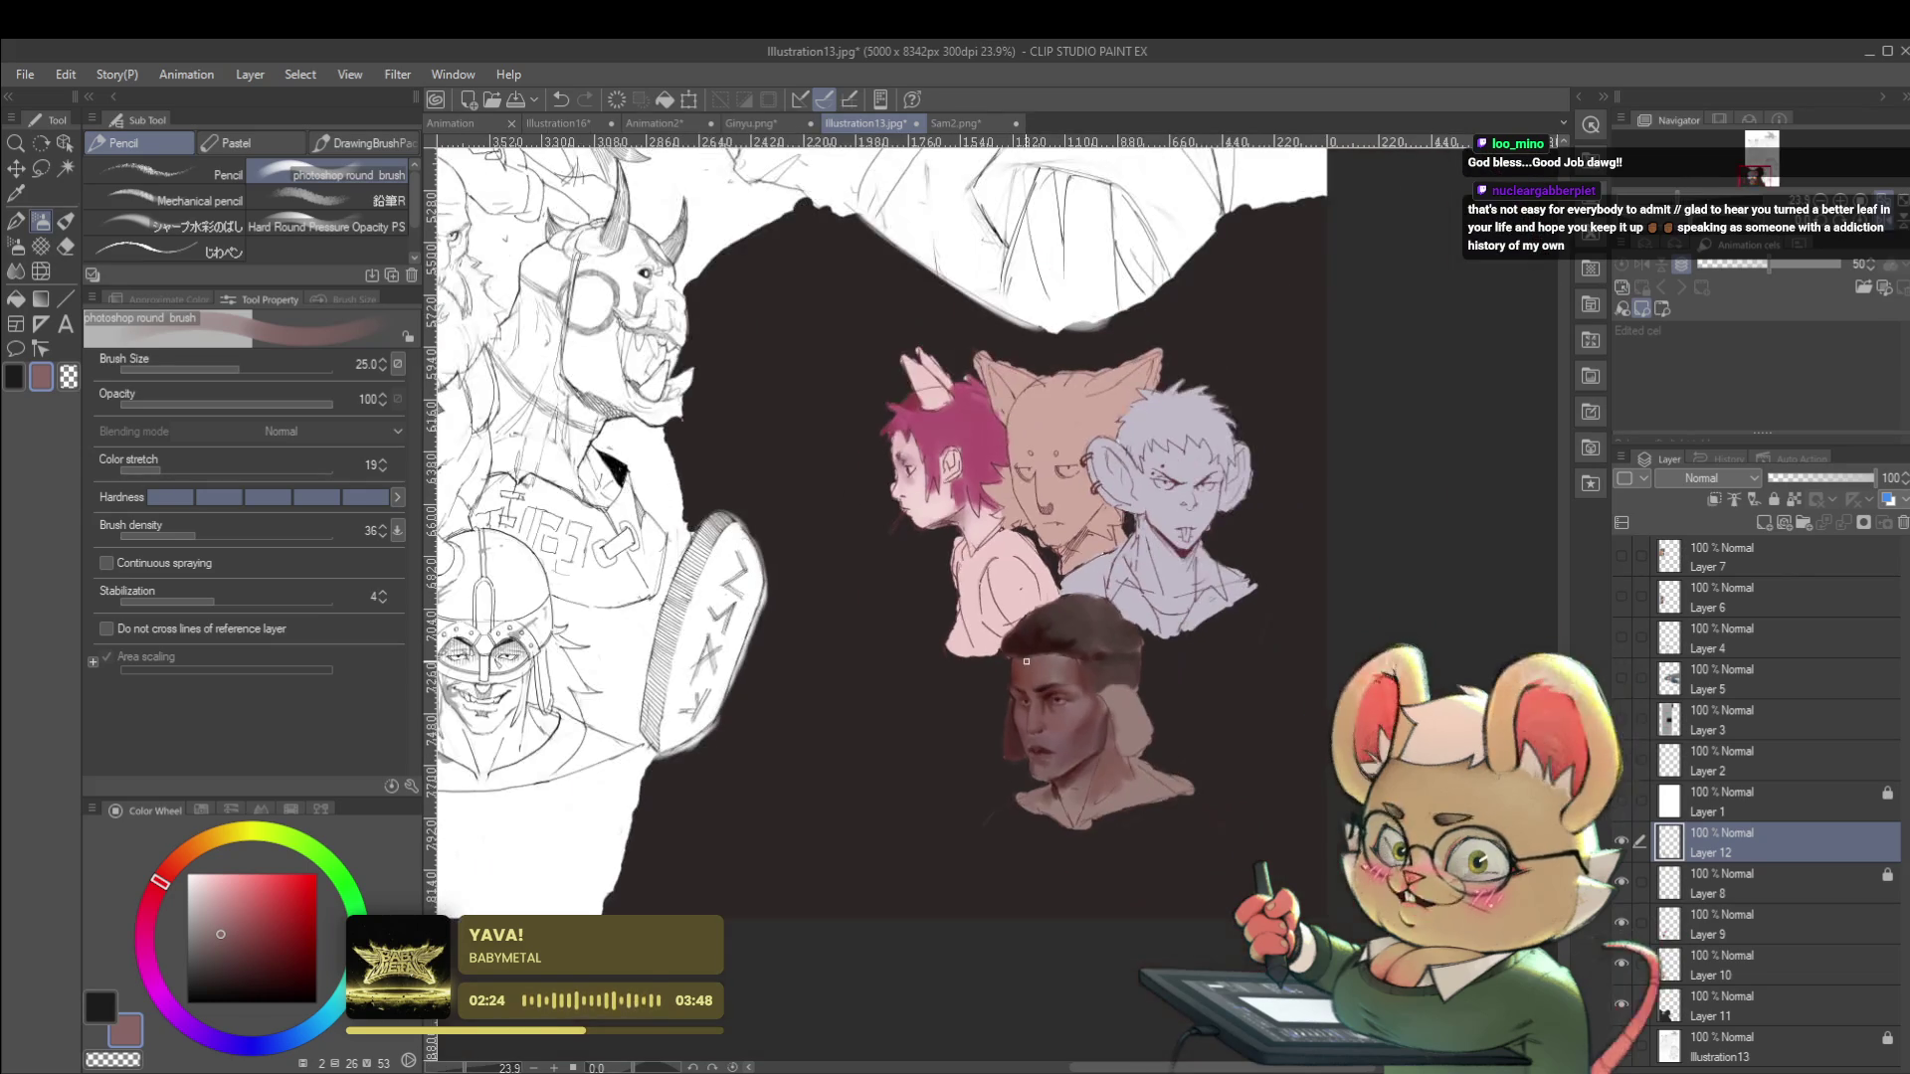
{"action": "key", "text": "h"}
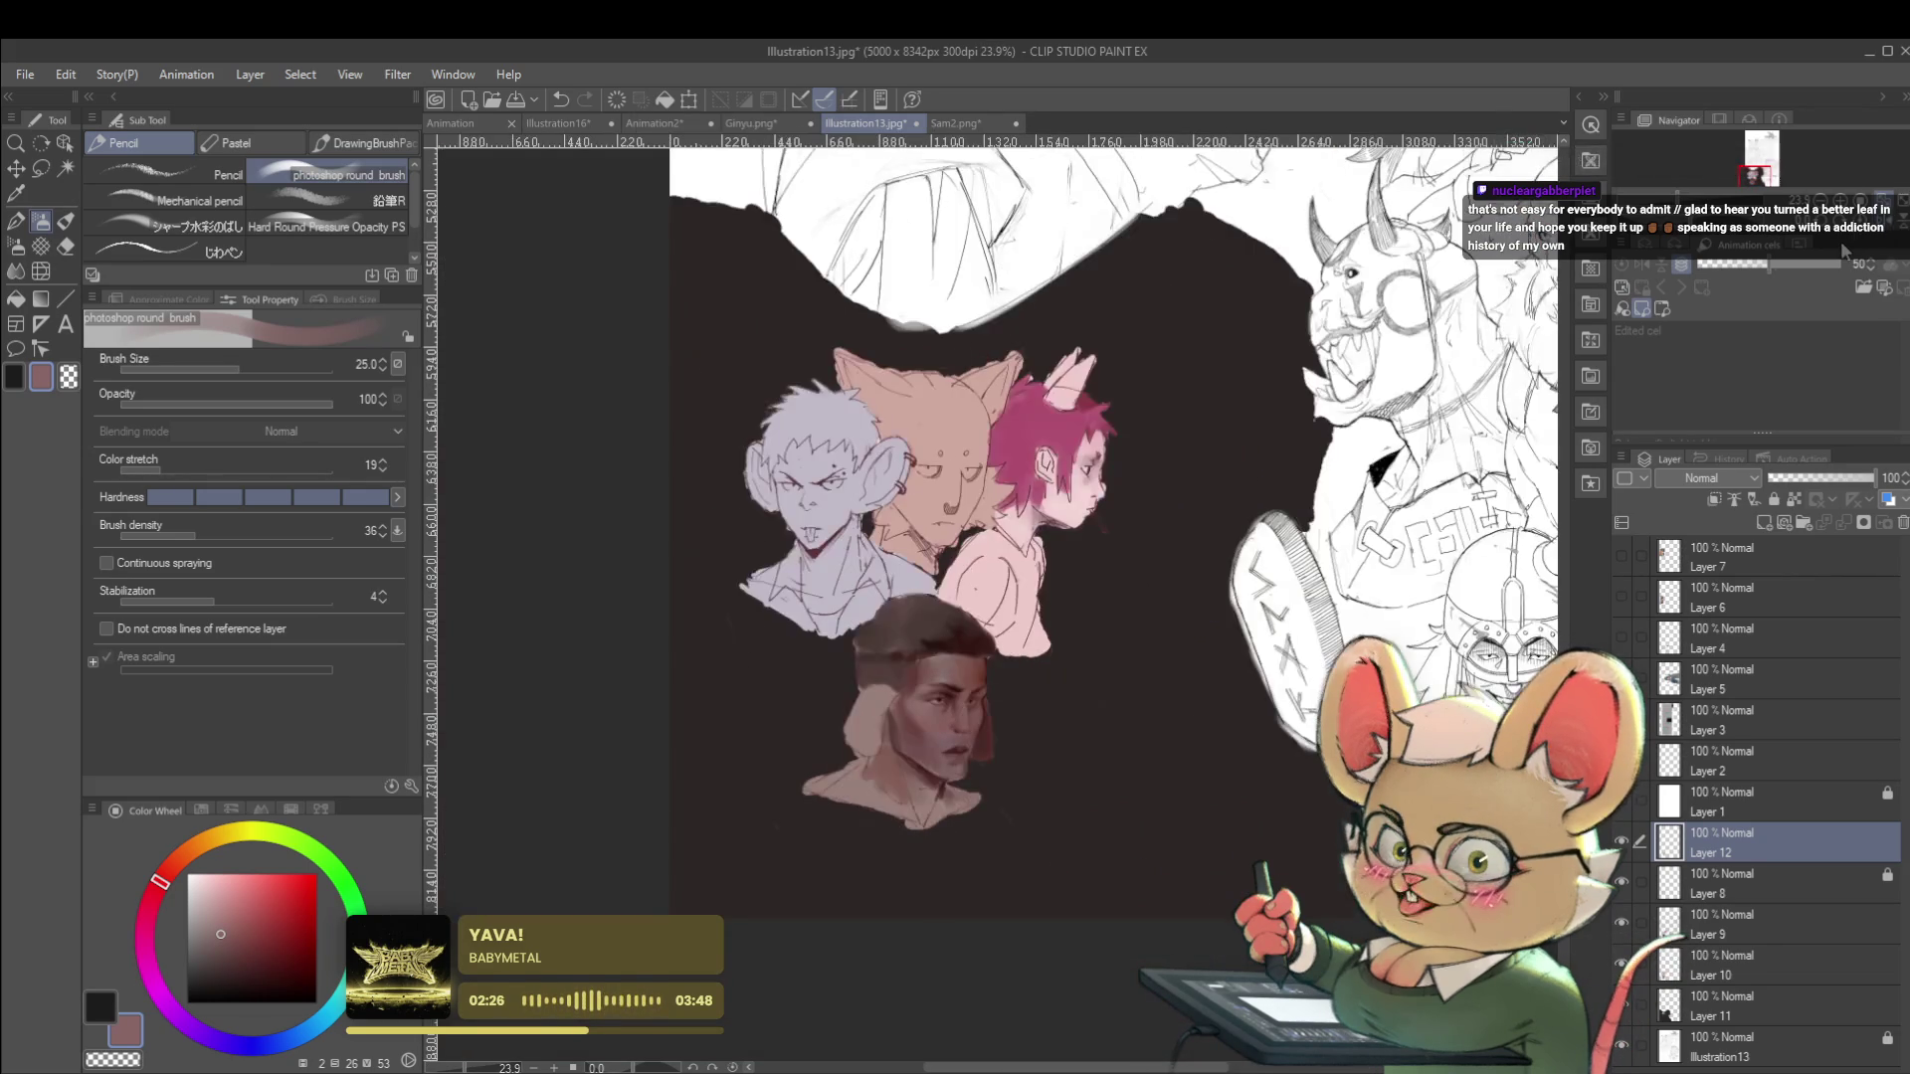
{"action": "scroll", "coordinate": [945, 677], "scroll_direction": "up", "scroll_amount": 5}
{"action": "key", "text": "bracketleft"}
{"action": "key", "text": "bracketleft"}
{"action": "key", "text": "bracketleft"}
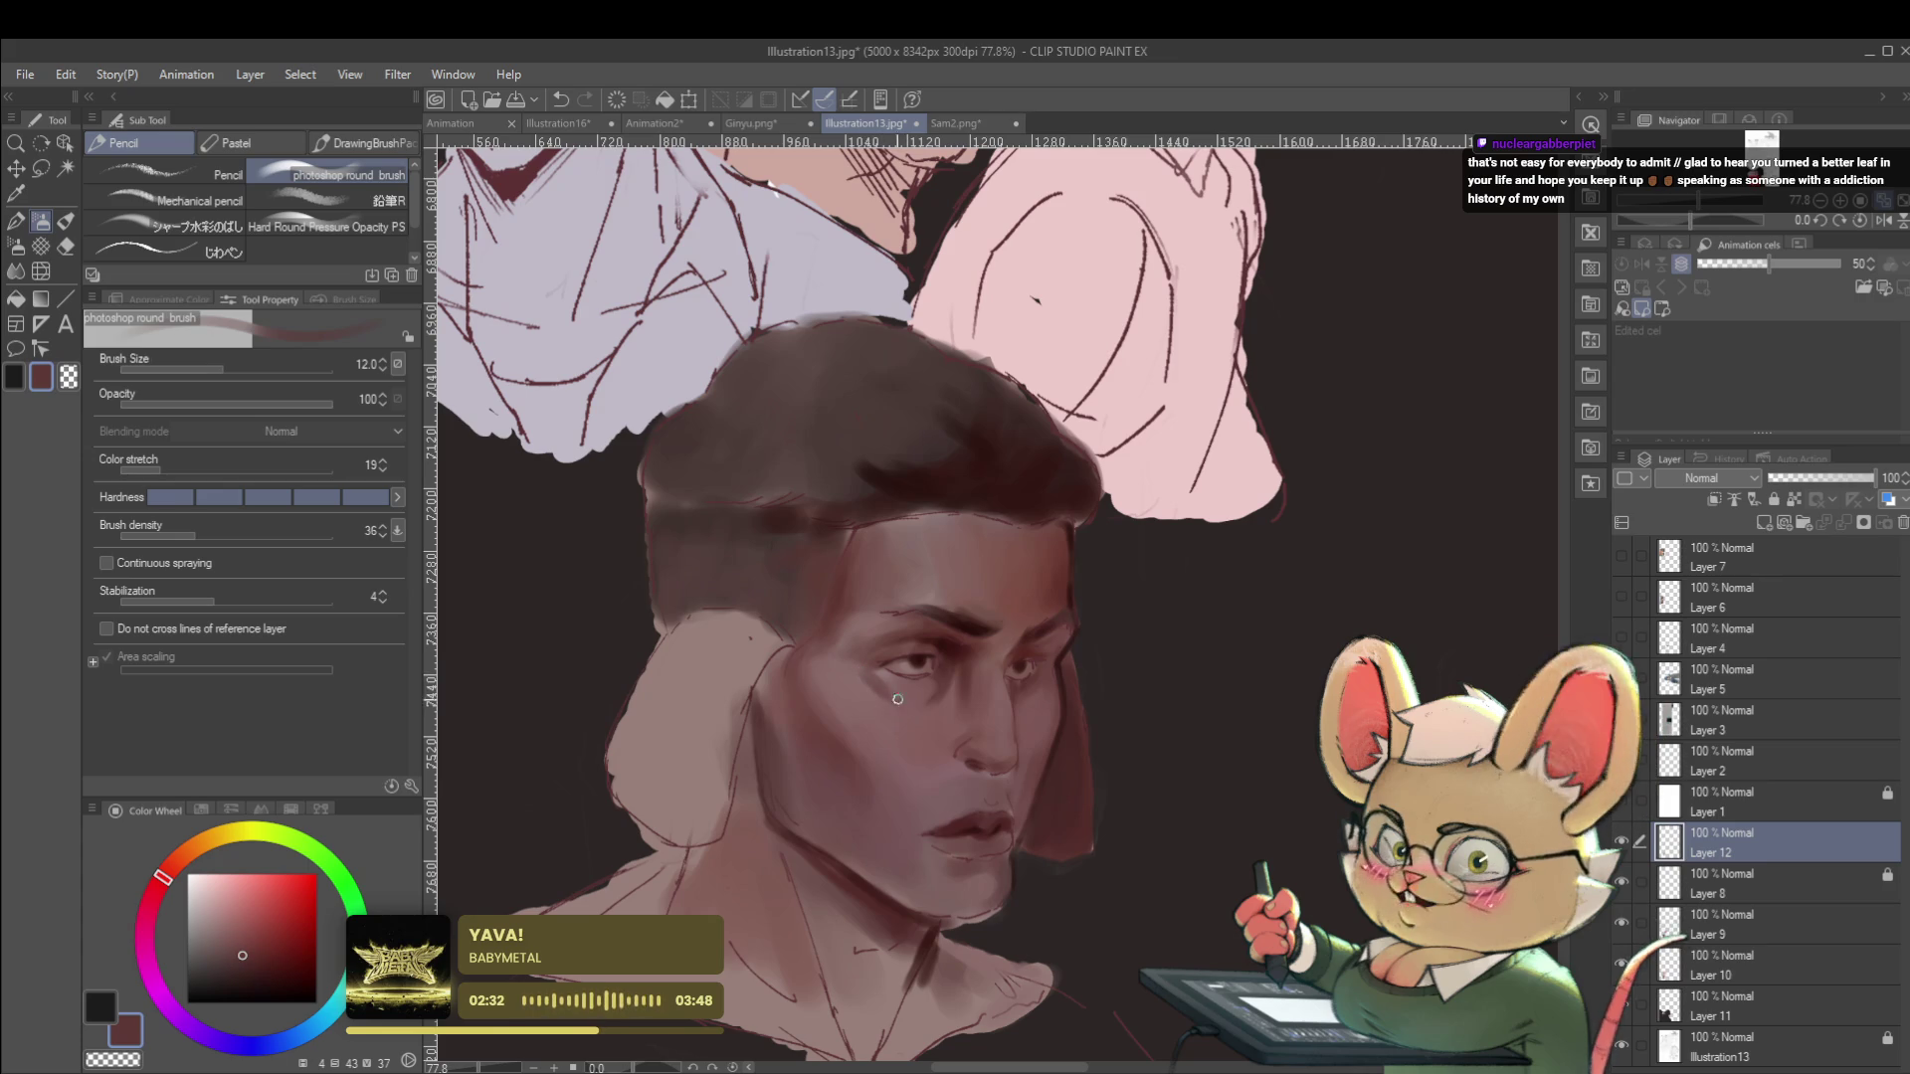
{"action": "scroll", "coordinate": [889, 694], "scroll_direction": "down", "scroll_amount": 5}
{"action": "scroll", "coordinate": [938, 662], "scroll_direction": "up", "scroll_amount": 5}
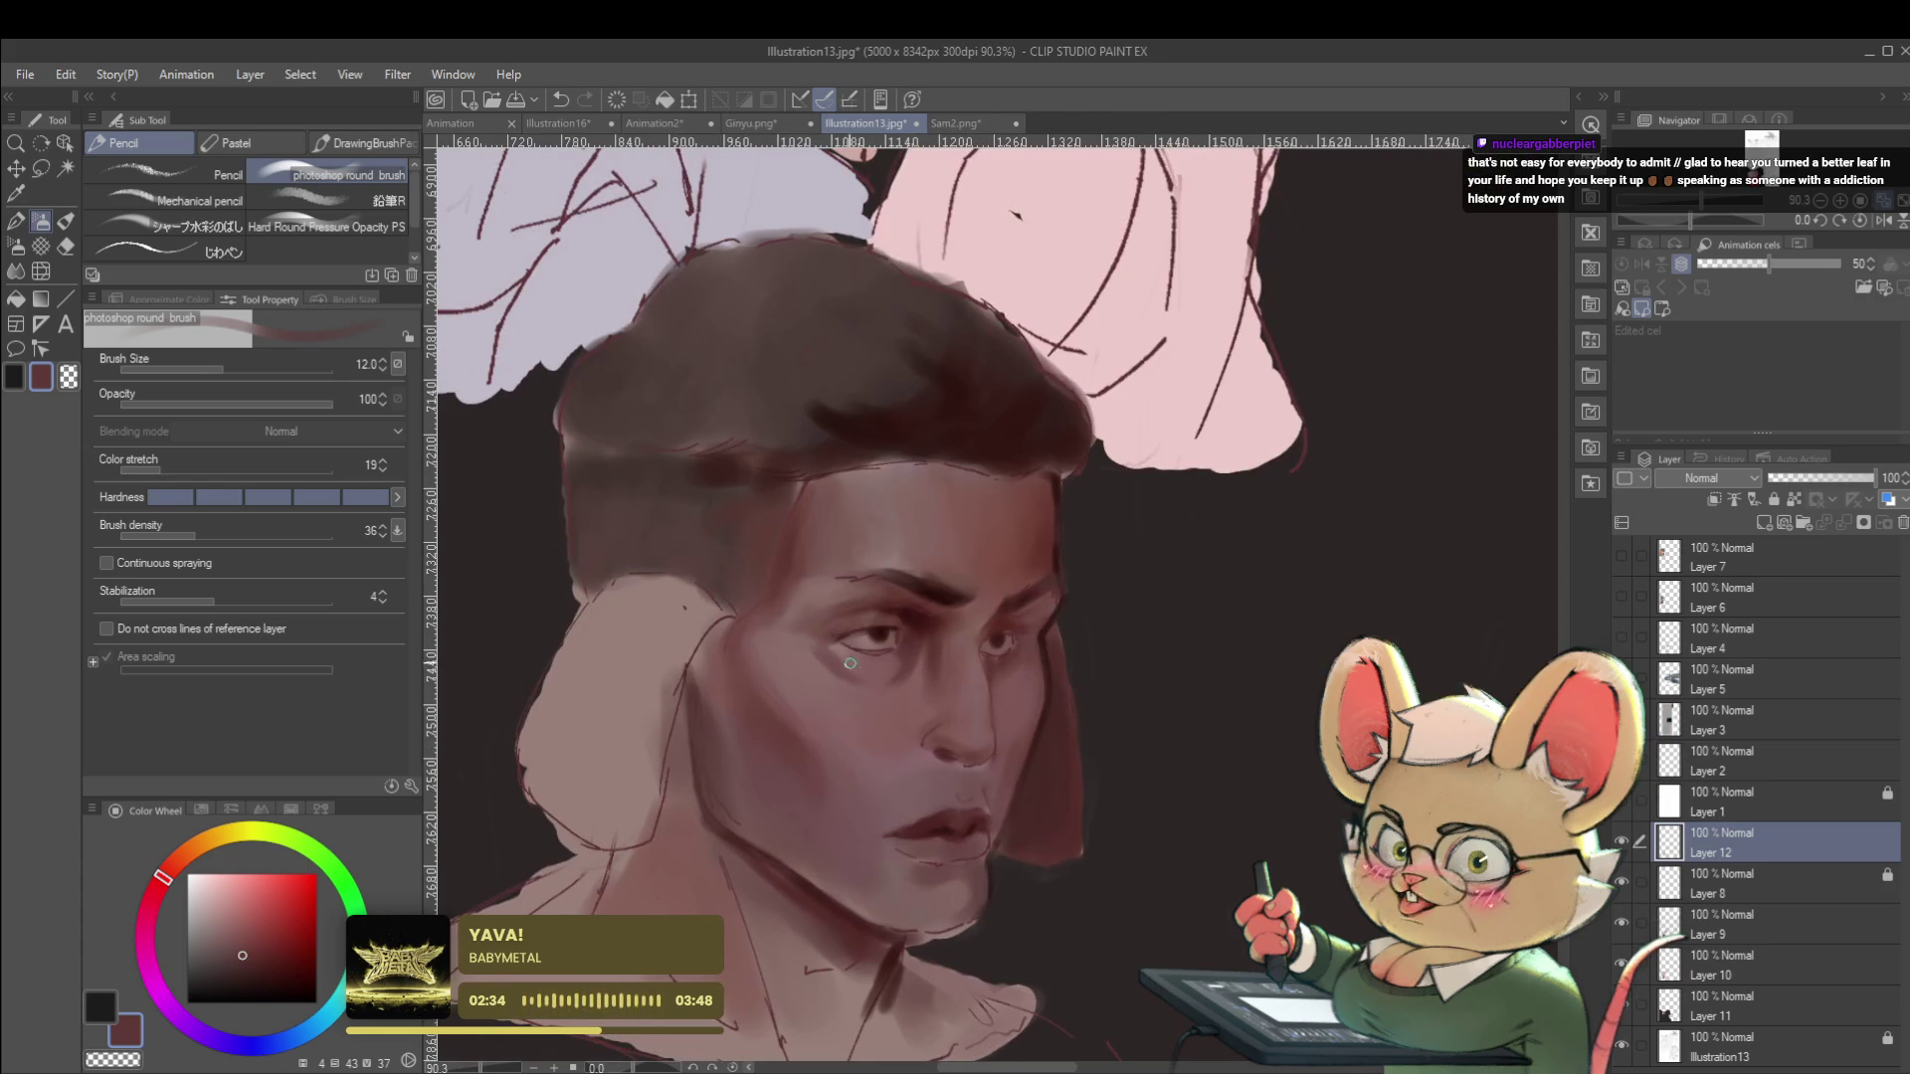
{"action": "left_click", "coordinate": [793, 634], "text": "alt"}
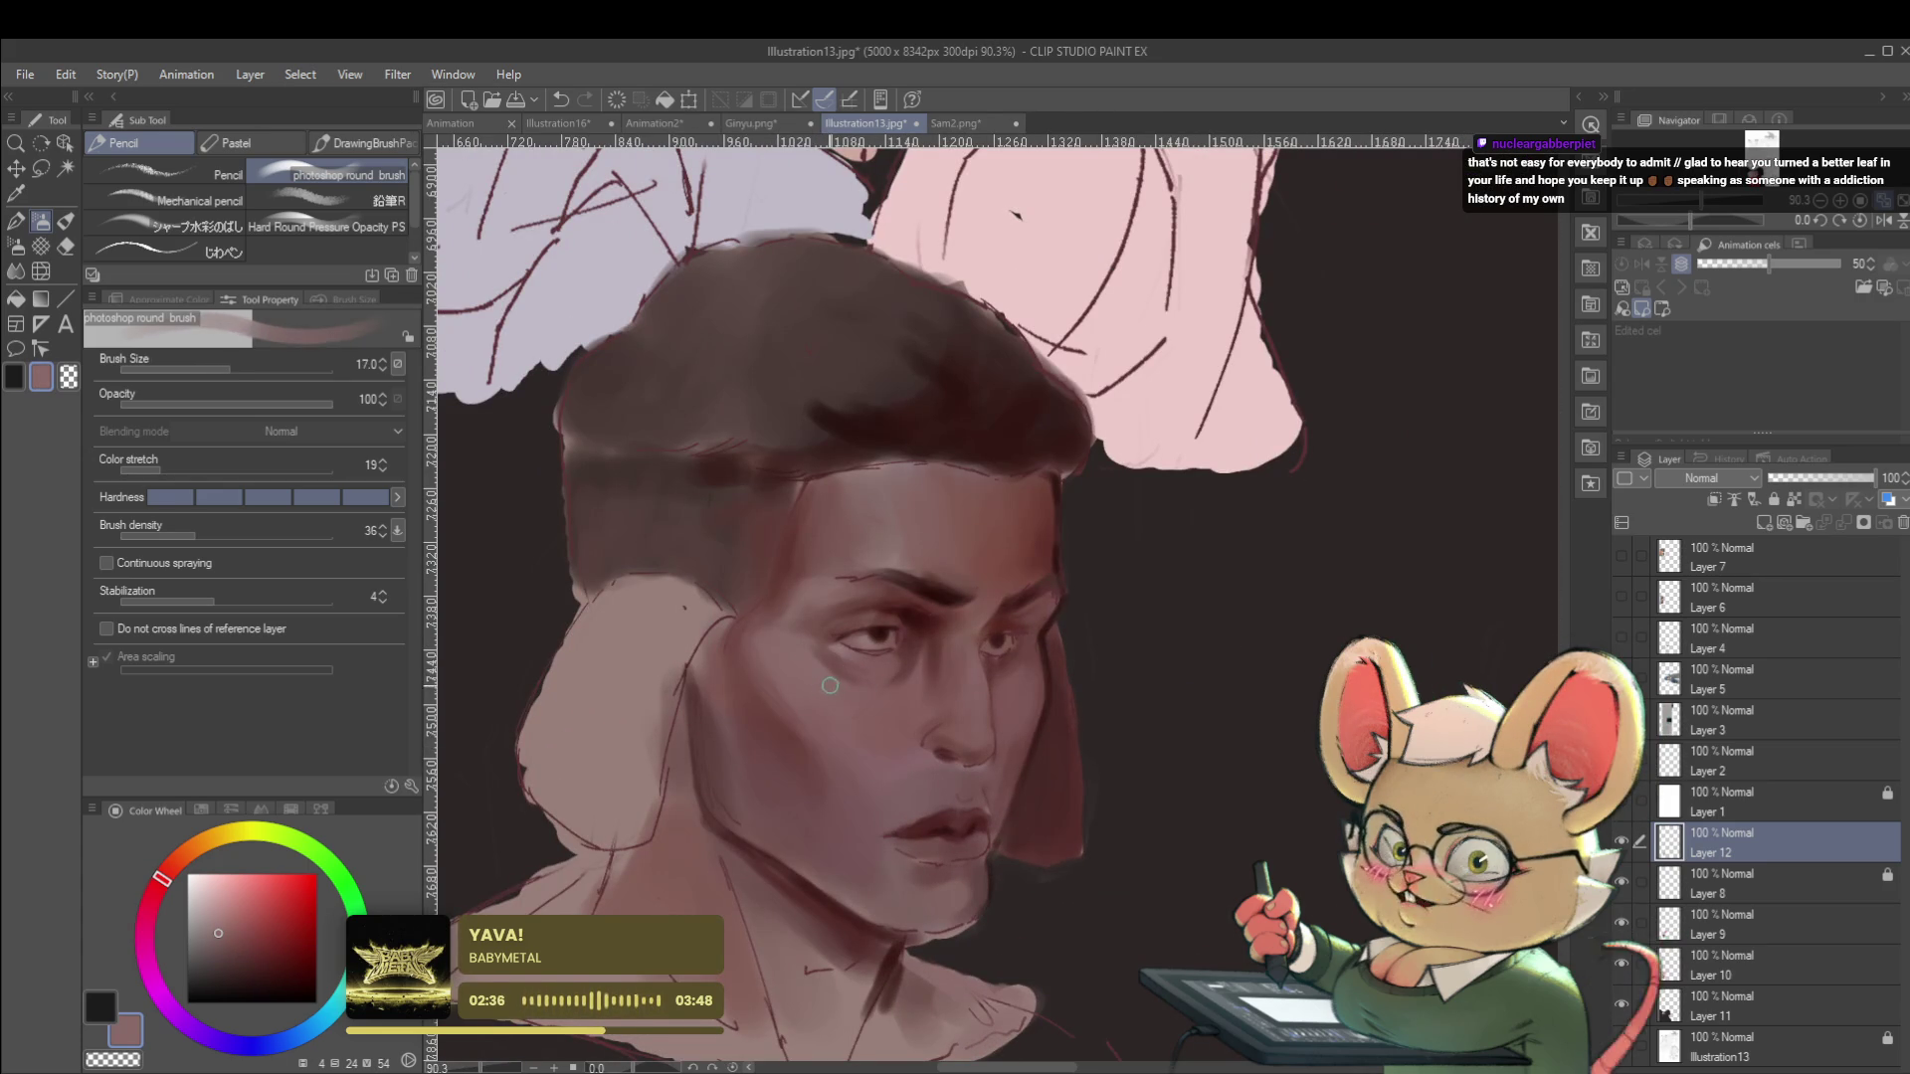
{"action": "left_click_drag", "start_coordinate": [821, 660], "coordinate": [876, 683]}
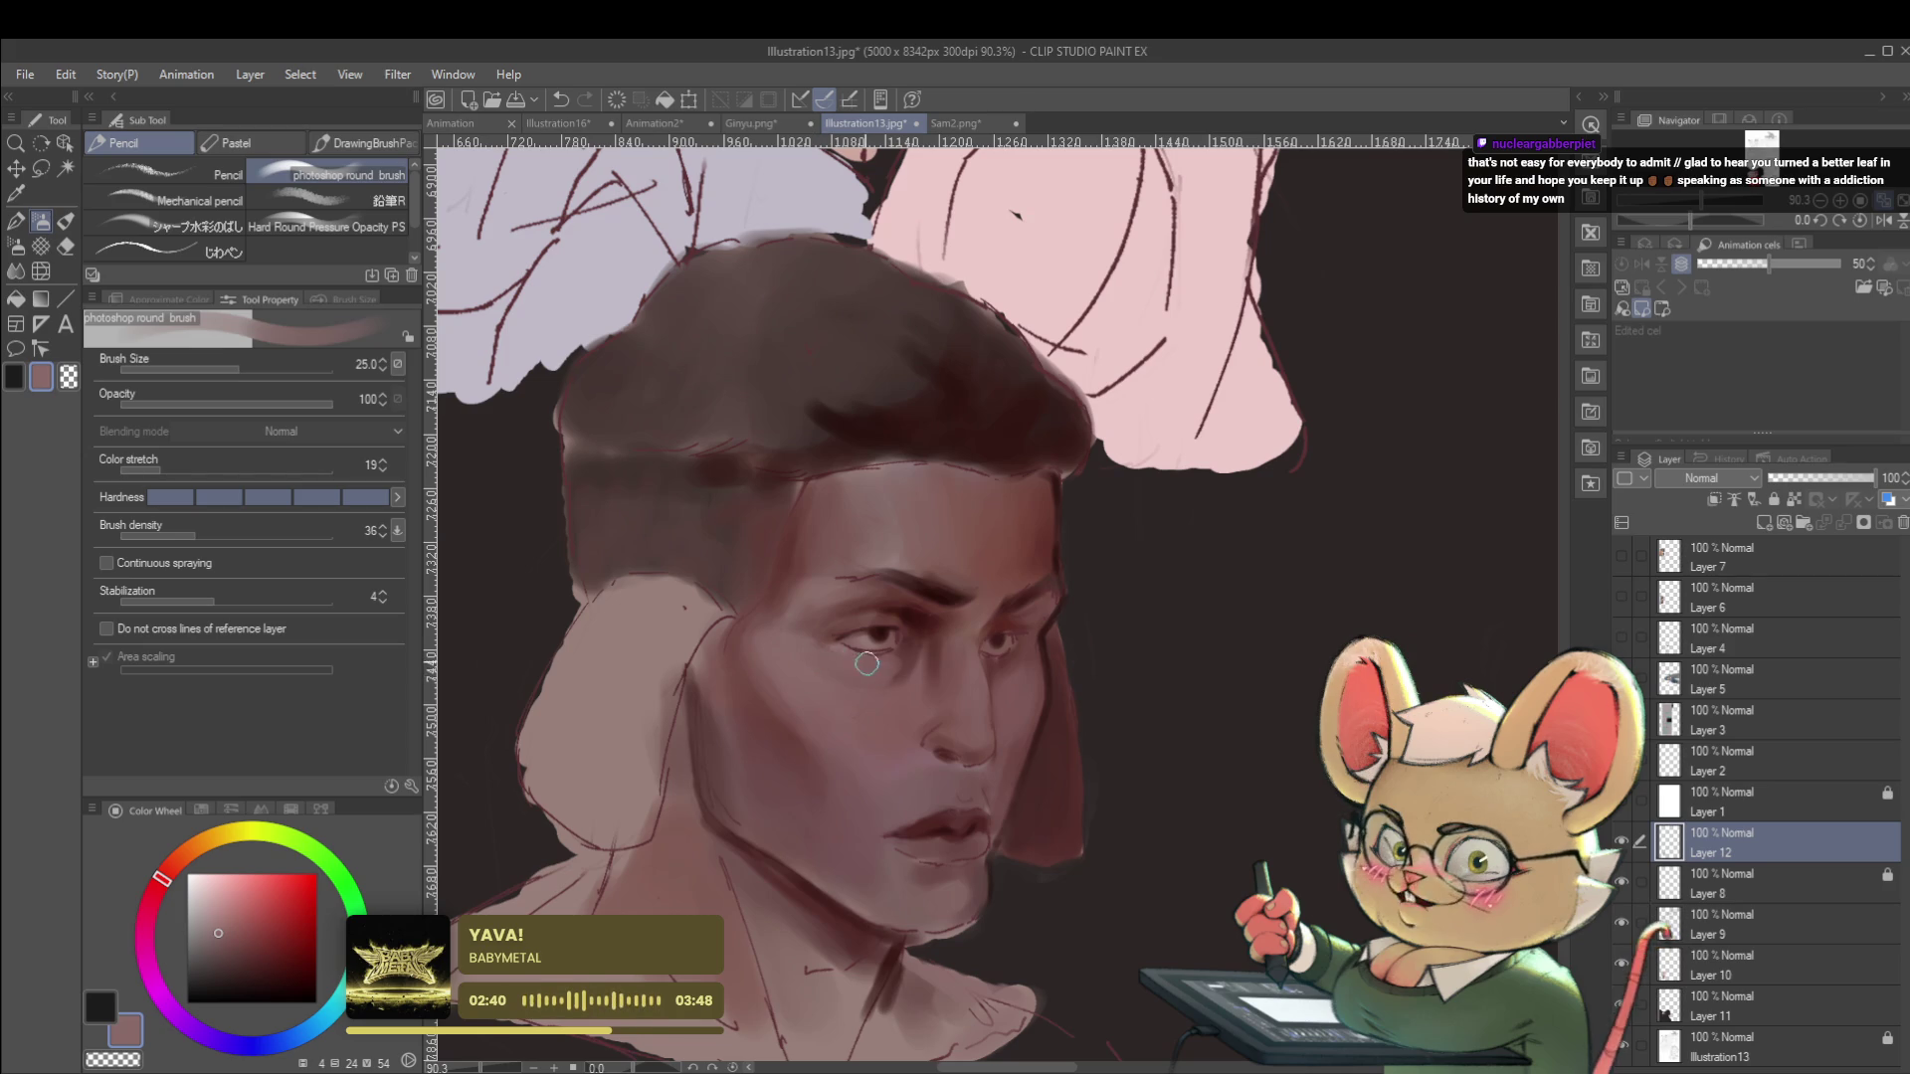
{"action": "scroll", "coordinate": [865, 663], "scroll_direction": "down", "scroll_amount": 5}
{"action": "key", "text": "ctrl+z"}
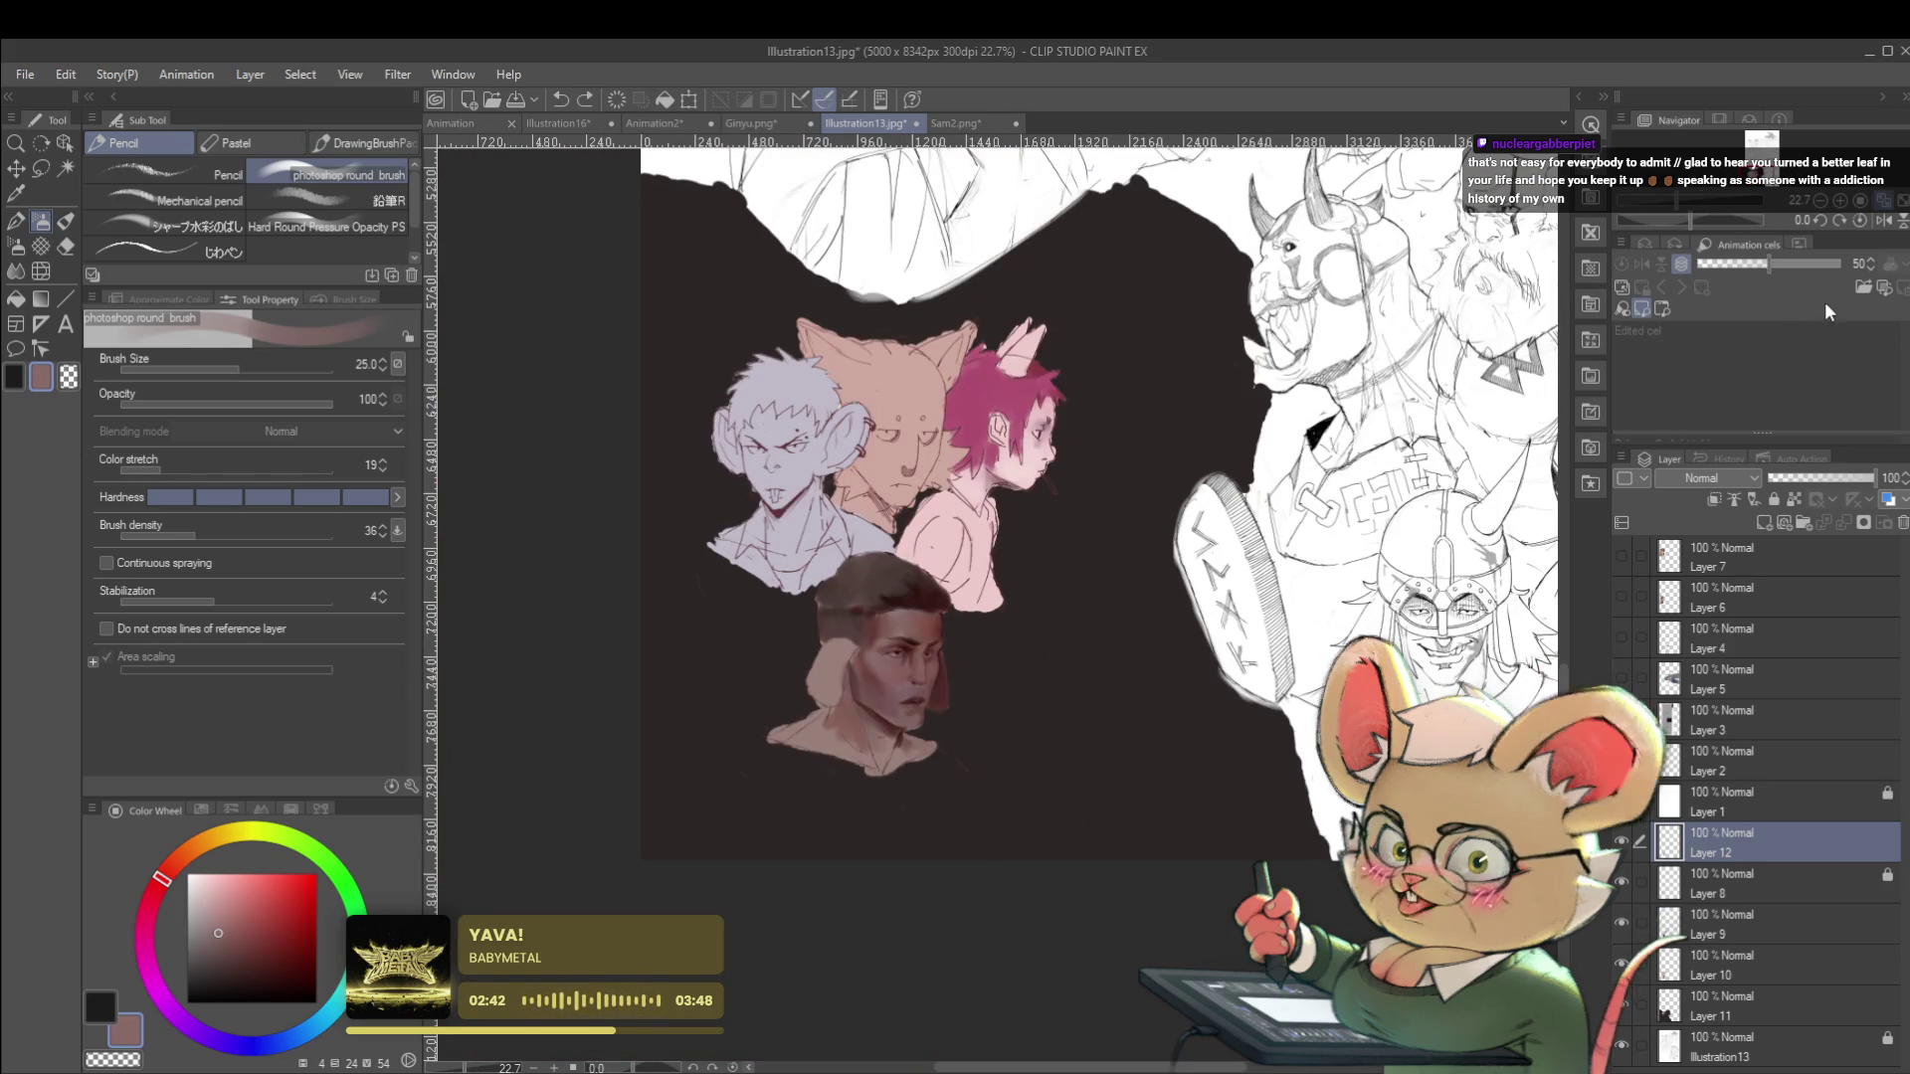
Sample a darker red from the face, adjust its shade, and set the brush to 12.
{"action": "left_click", "coordinate": [1878, 222]}
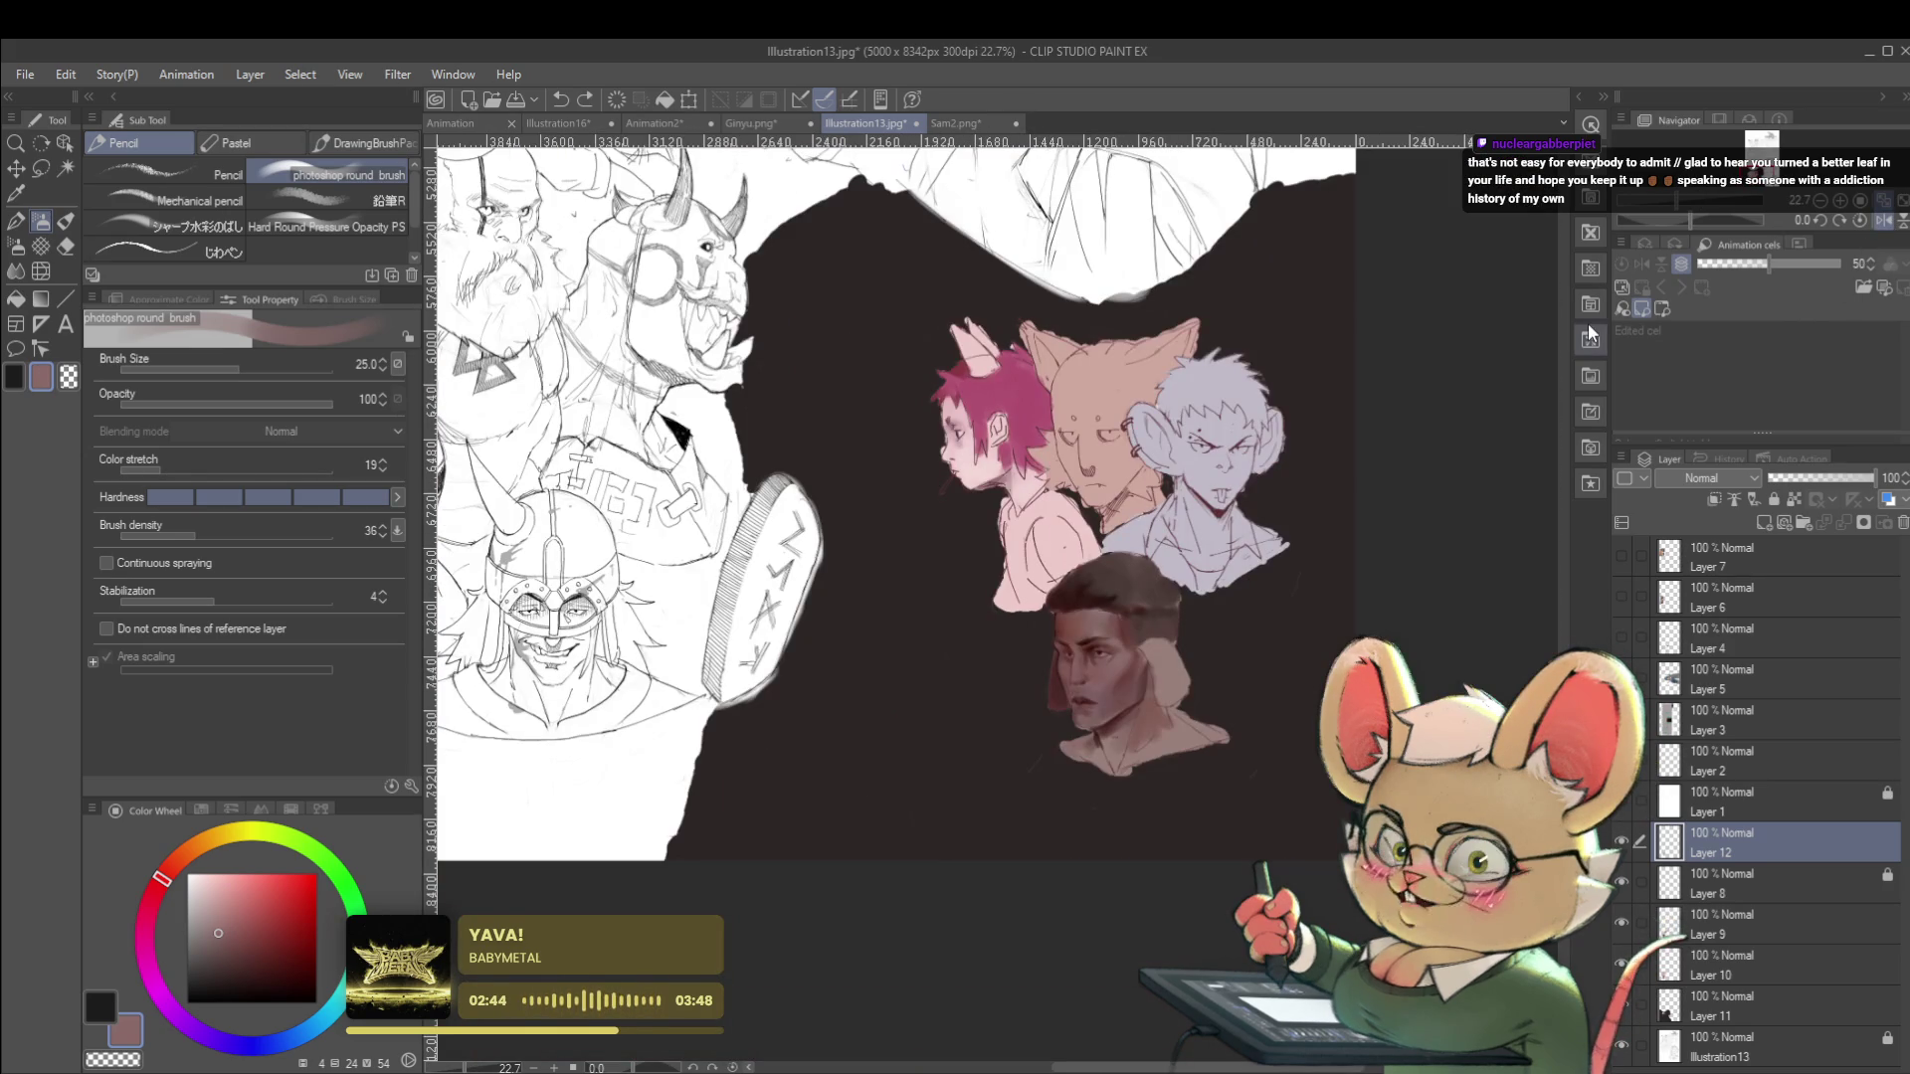
{"action": "scroll", "coordinate": [1110, 682], "scroll_direction": "up", "scroll_amount": 5}
{"action": "left_click", "coordinate": [1104, 646], "text": "alt"}
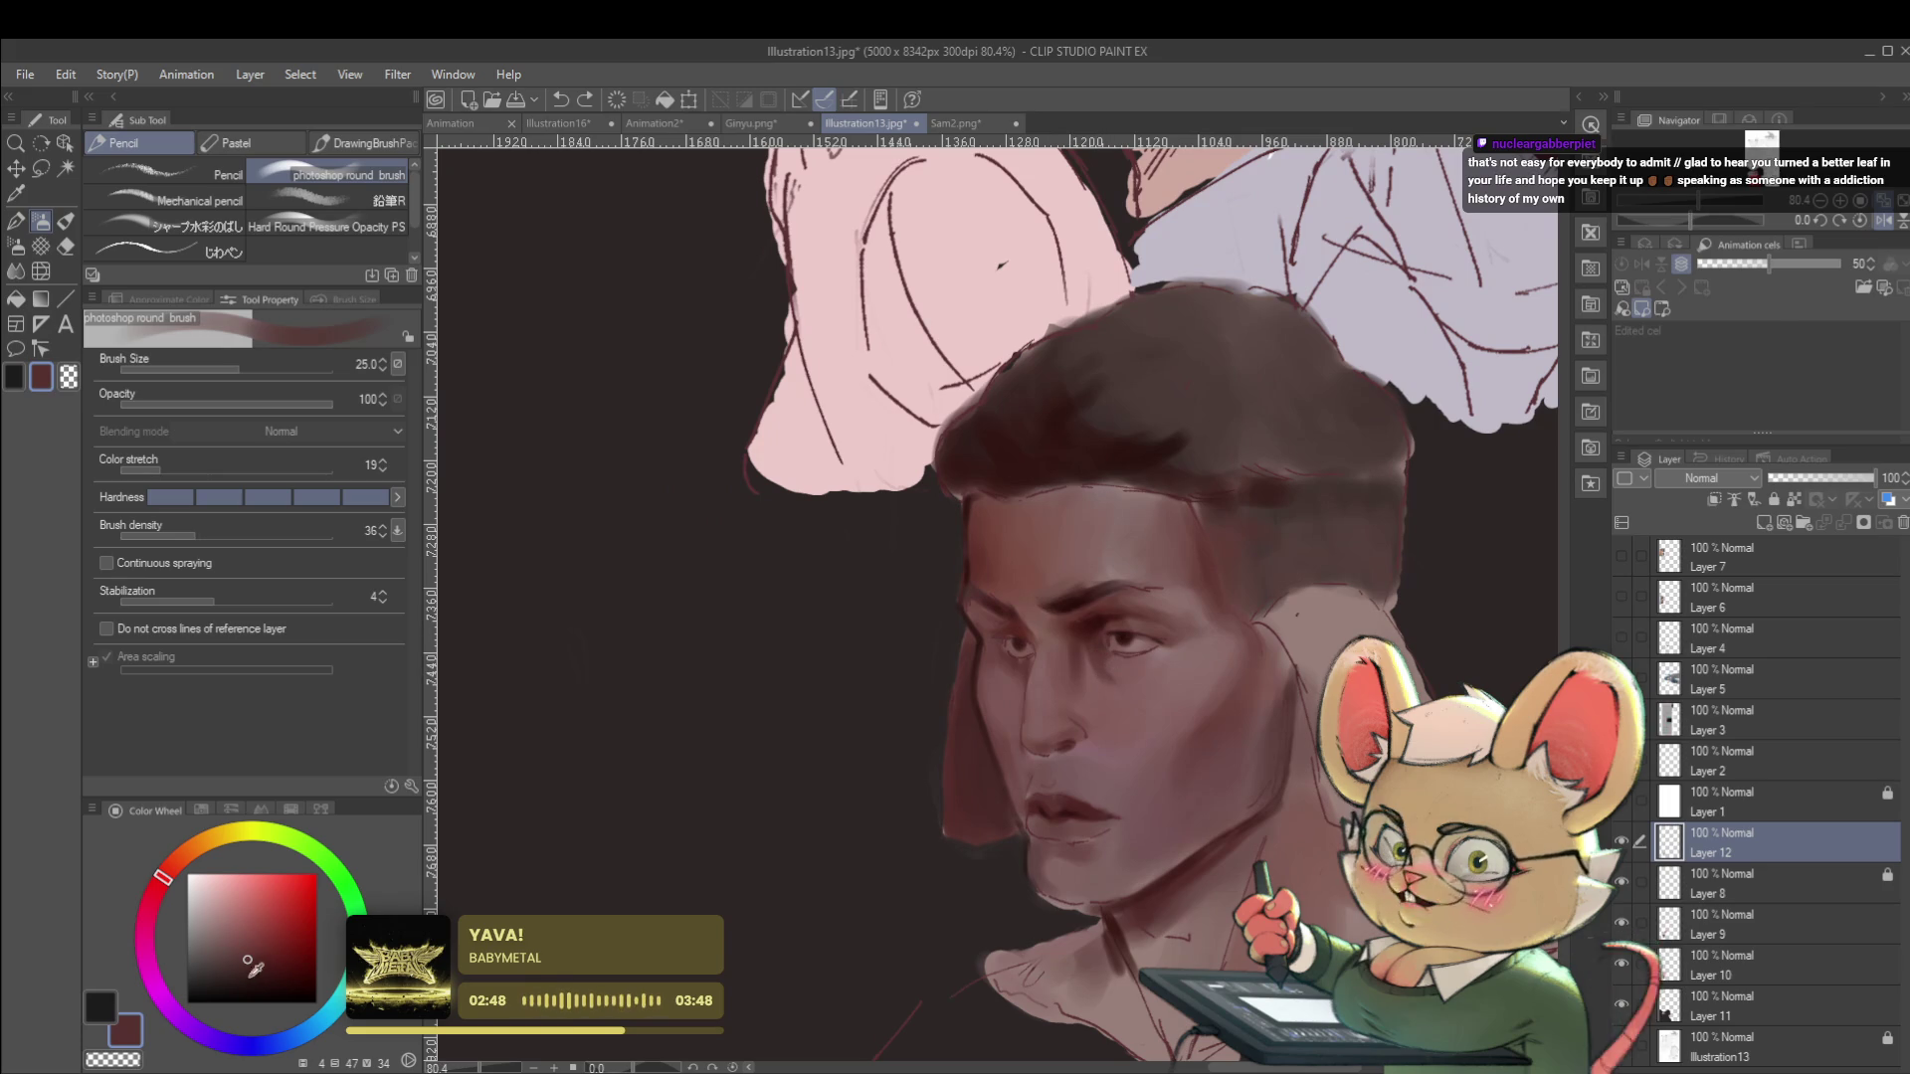
{"action": "left_click", "coordinate": [261, 965]}
{"action": "key", "text": "bracketleft"}
{"action": "key", "text": "bracketleft"}
{"action": "key", "text": "bracketleft"}
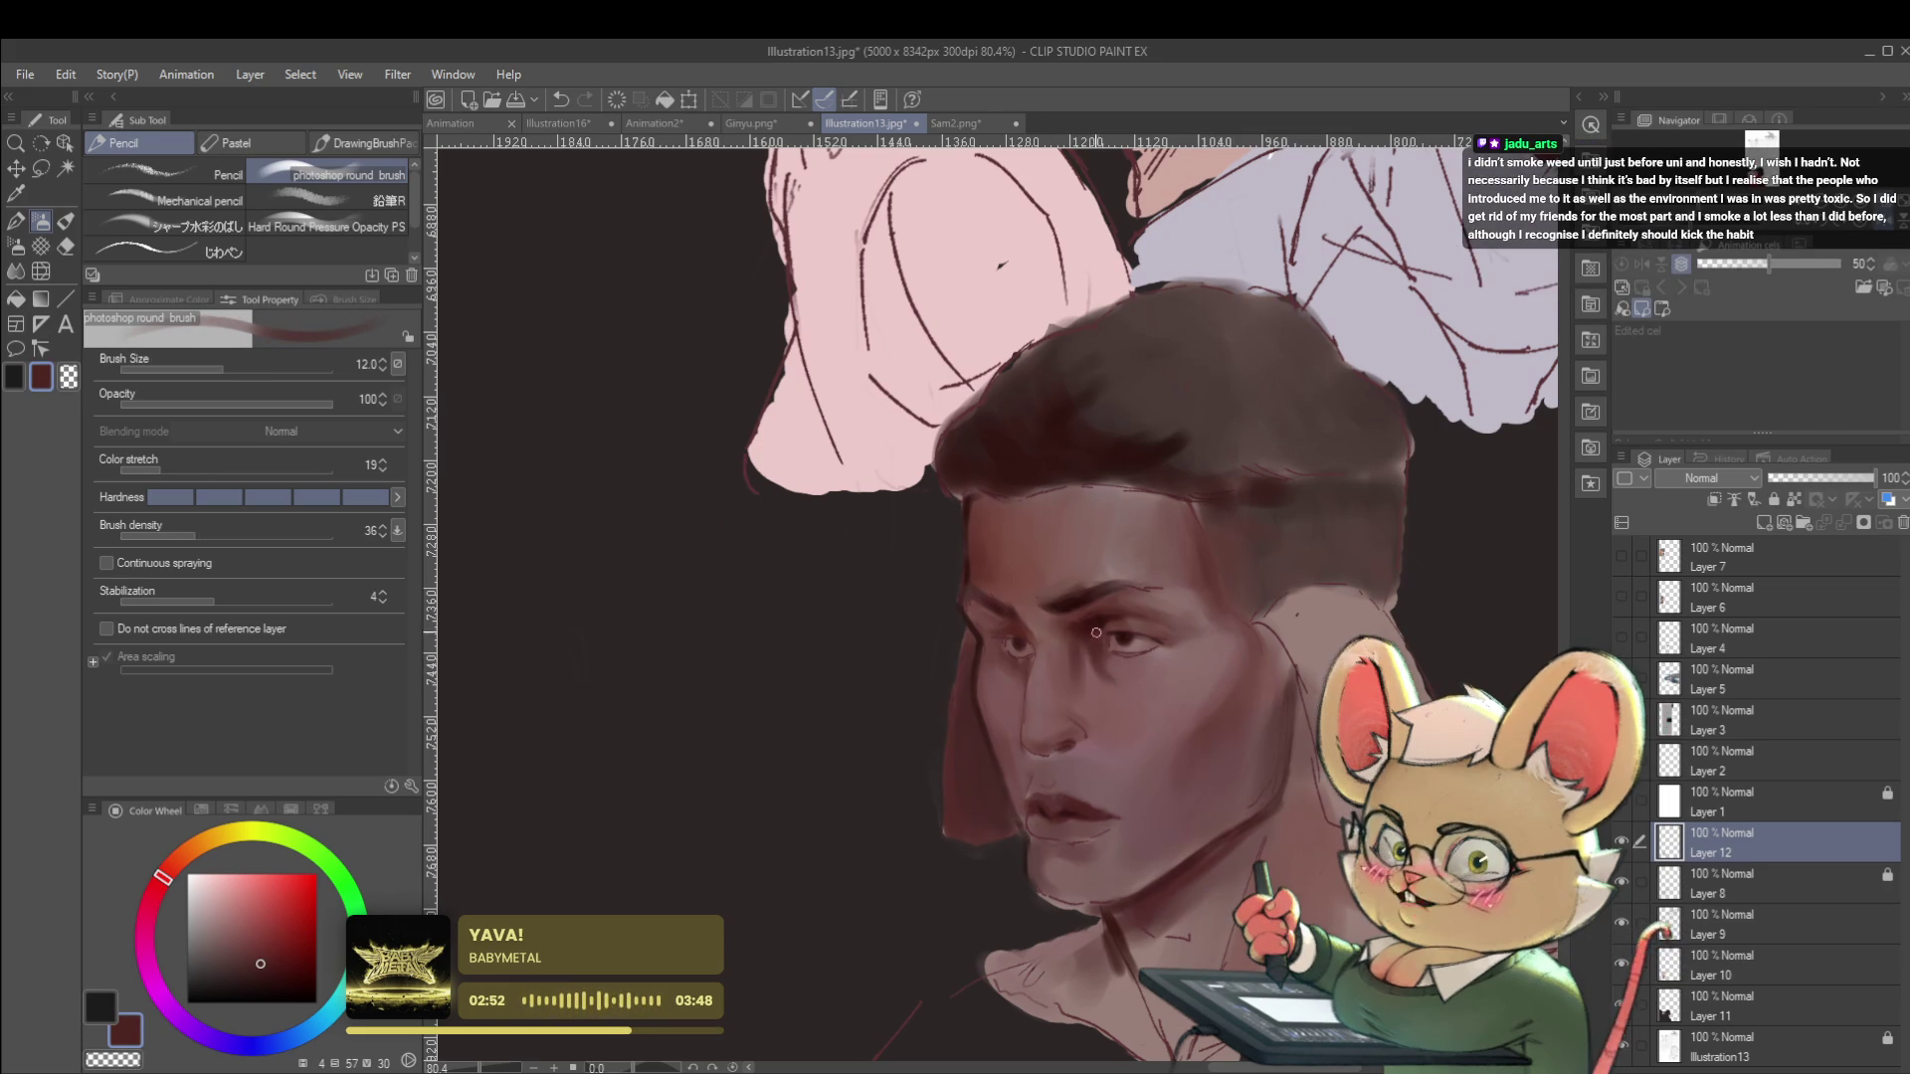
{"action": "scroll", "coordinate": [1098, 636], "scroll_direction": "up", "scroll_amount": 4}
Paint the brows and eyelids with reds sampled near the eye, checking the bust mirrored.
{"action": "left_click", "coordinate": [1143, 563], "text": "alt"}
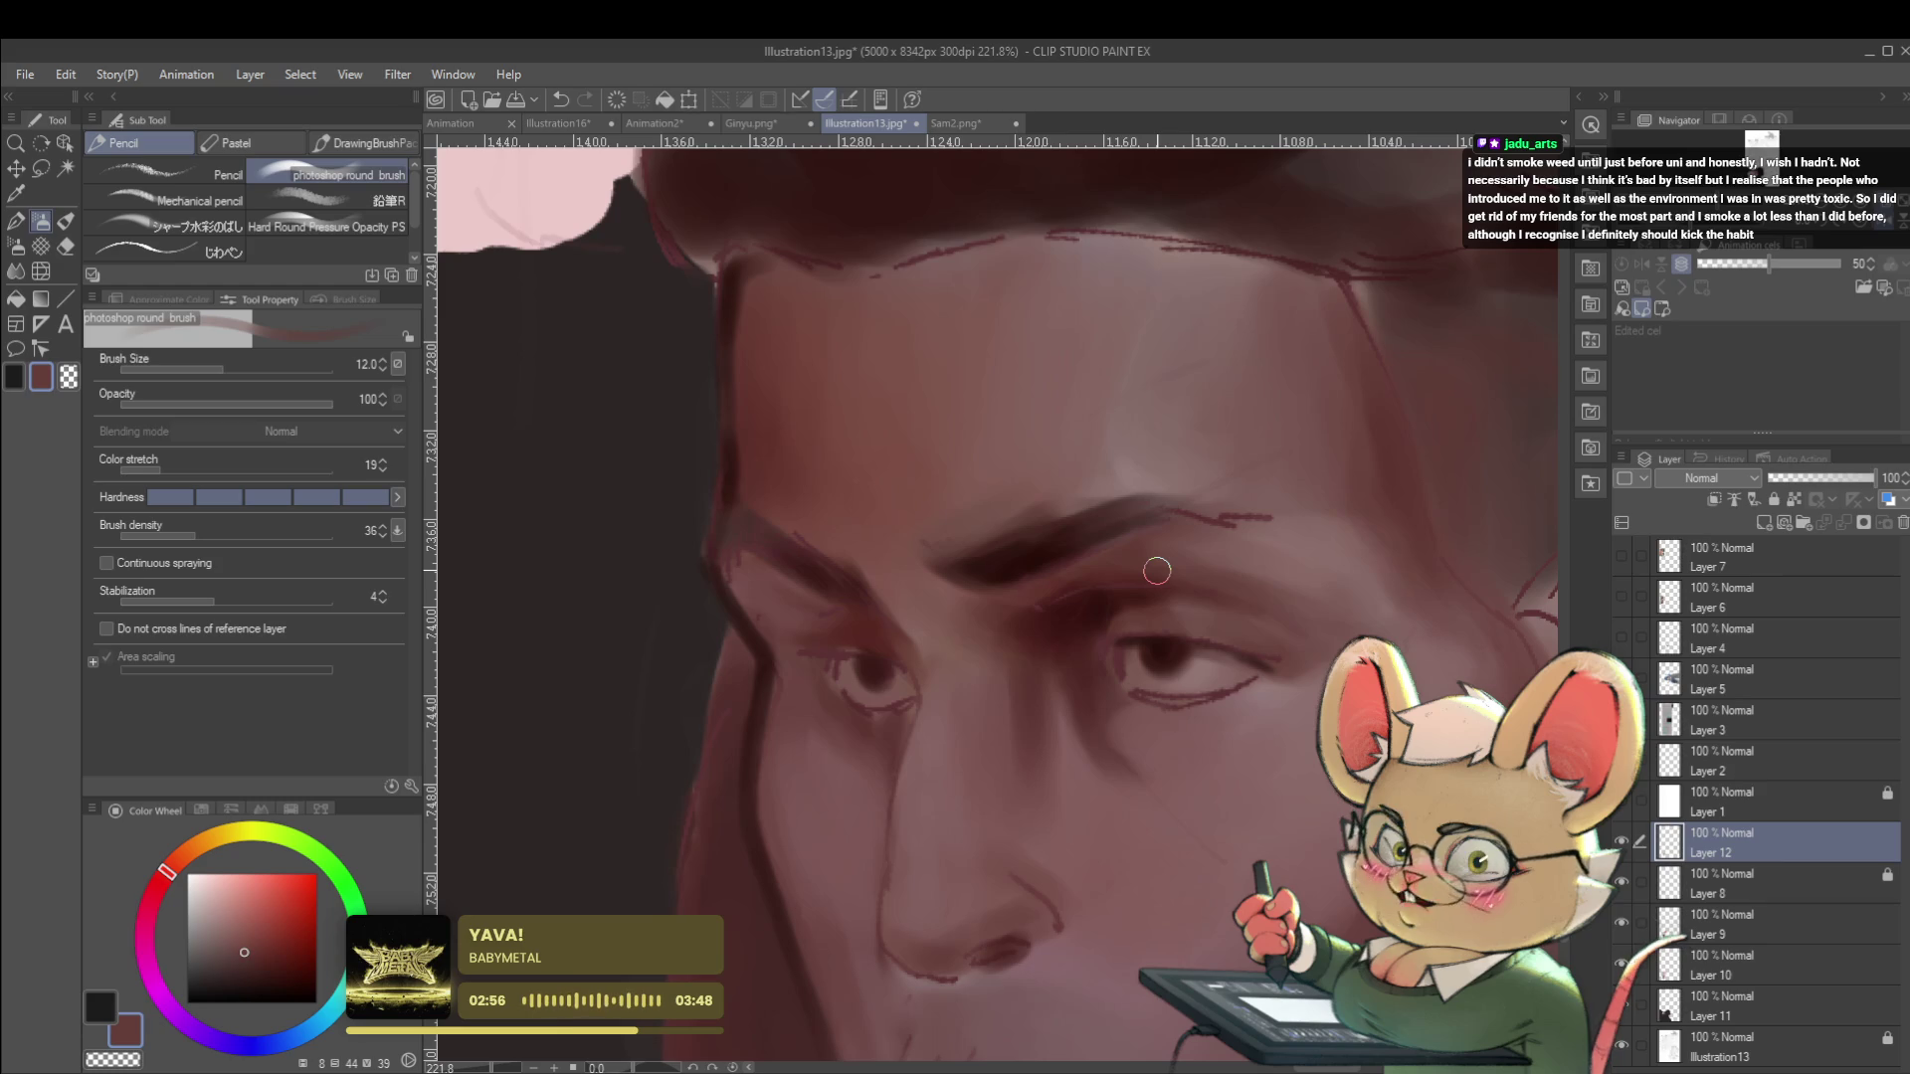
{"action": "key", "text": "h"}
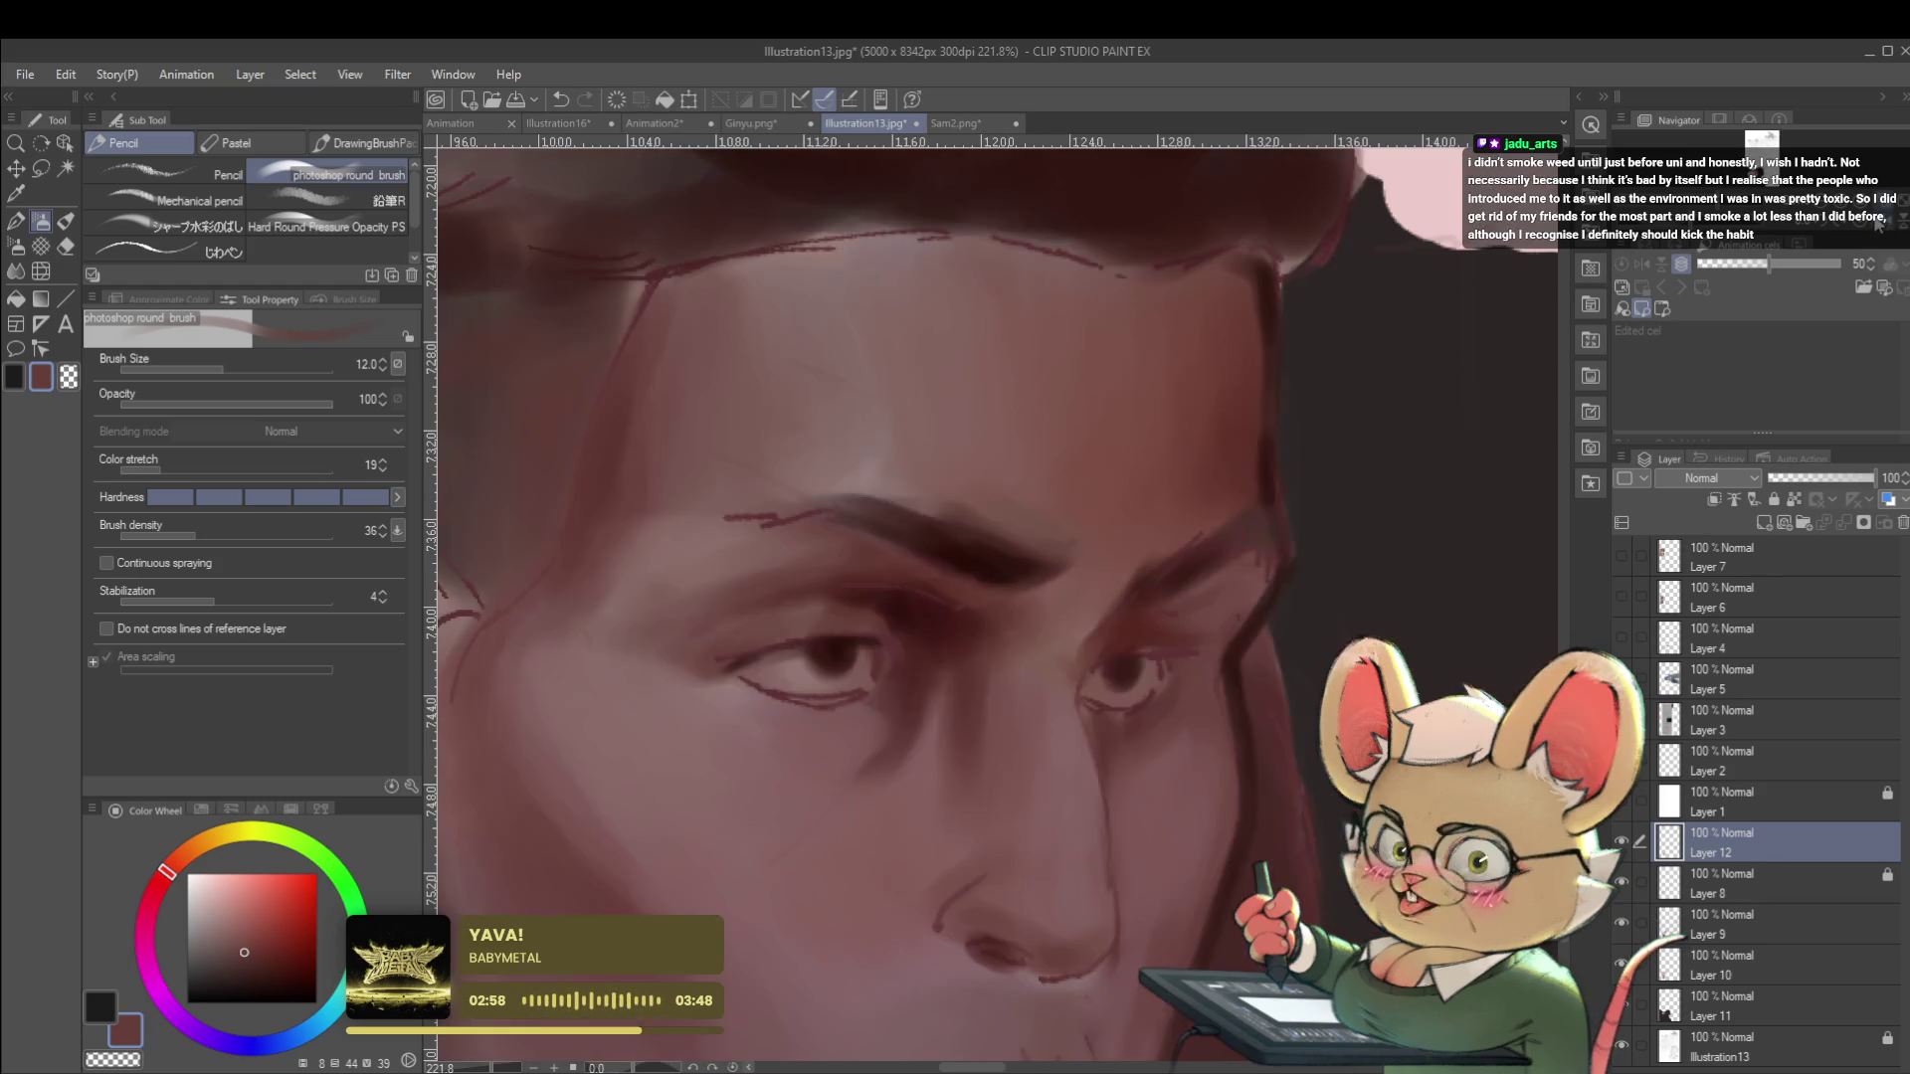
{"action": "left_click", "coordinate": [848, 606], "text": "alt"}
{"action": "scroll", "coordinate": [876, 620], "scroll_direction": "down", "scroll_amount": 5}
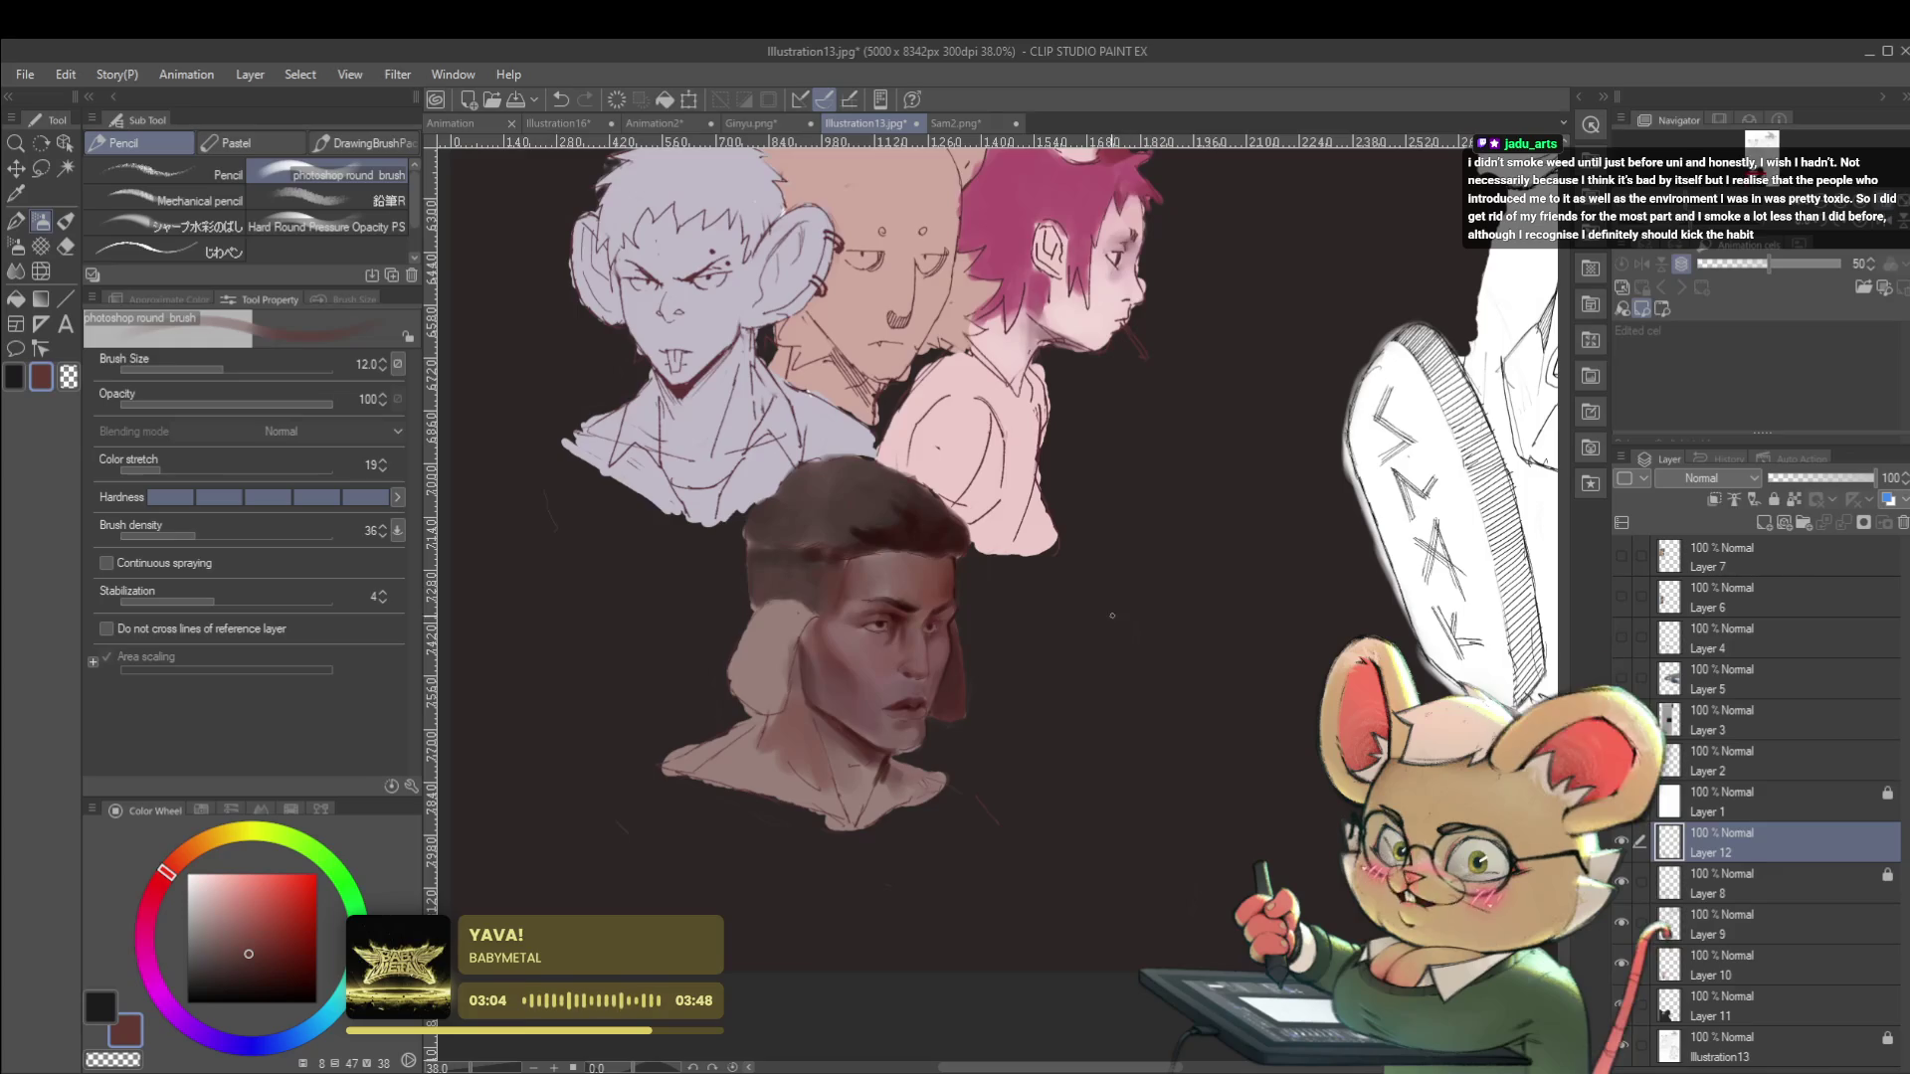
{"action": "scroll", "coordinate": [920, 614], "scroll_direction": "up", "scroll_amount": 4}
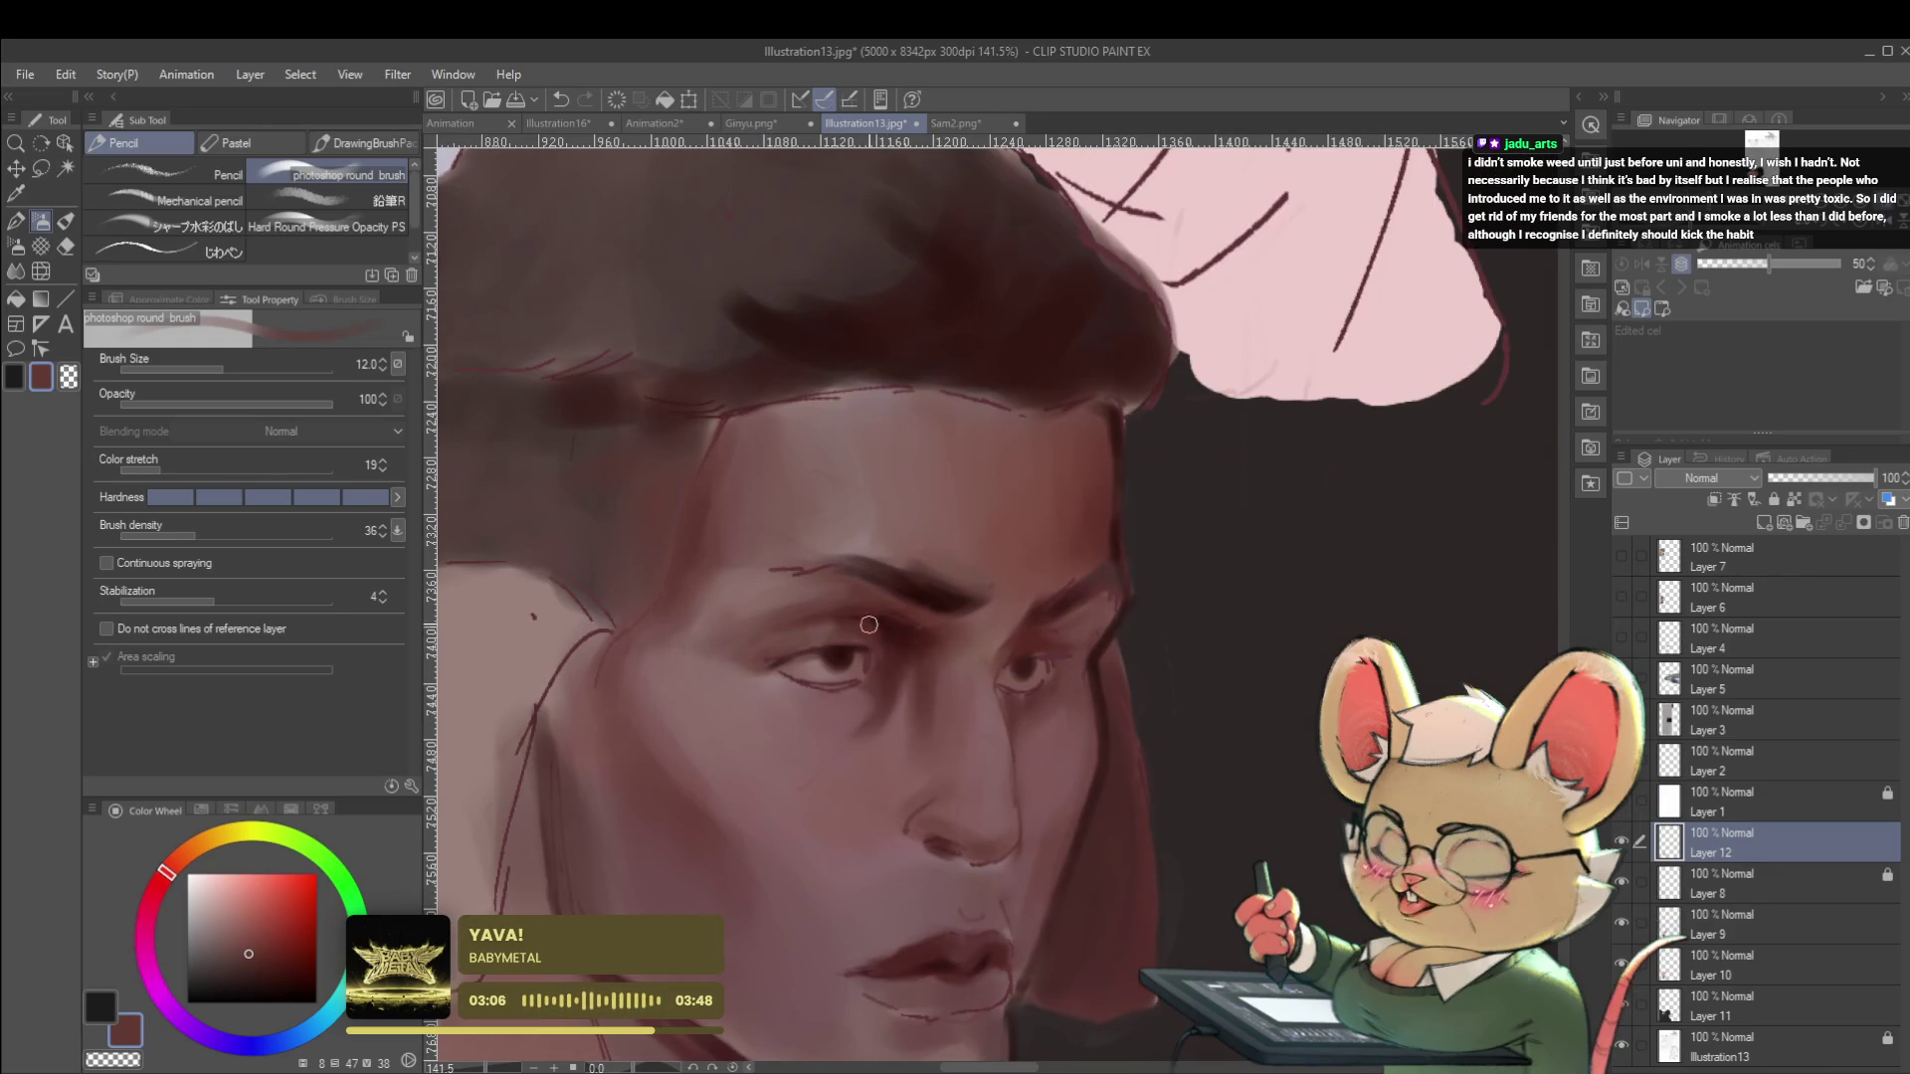
{"action": "scroll", "coordinate": [898, 624], "scroll_direction": "down", "scroll_amount": 5}
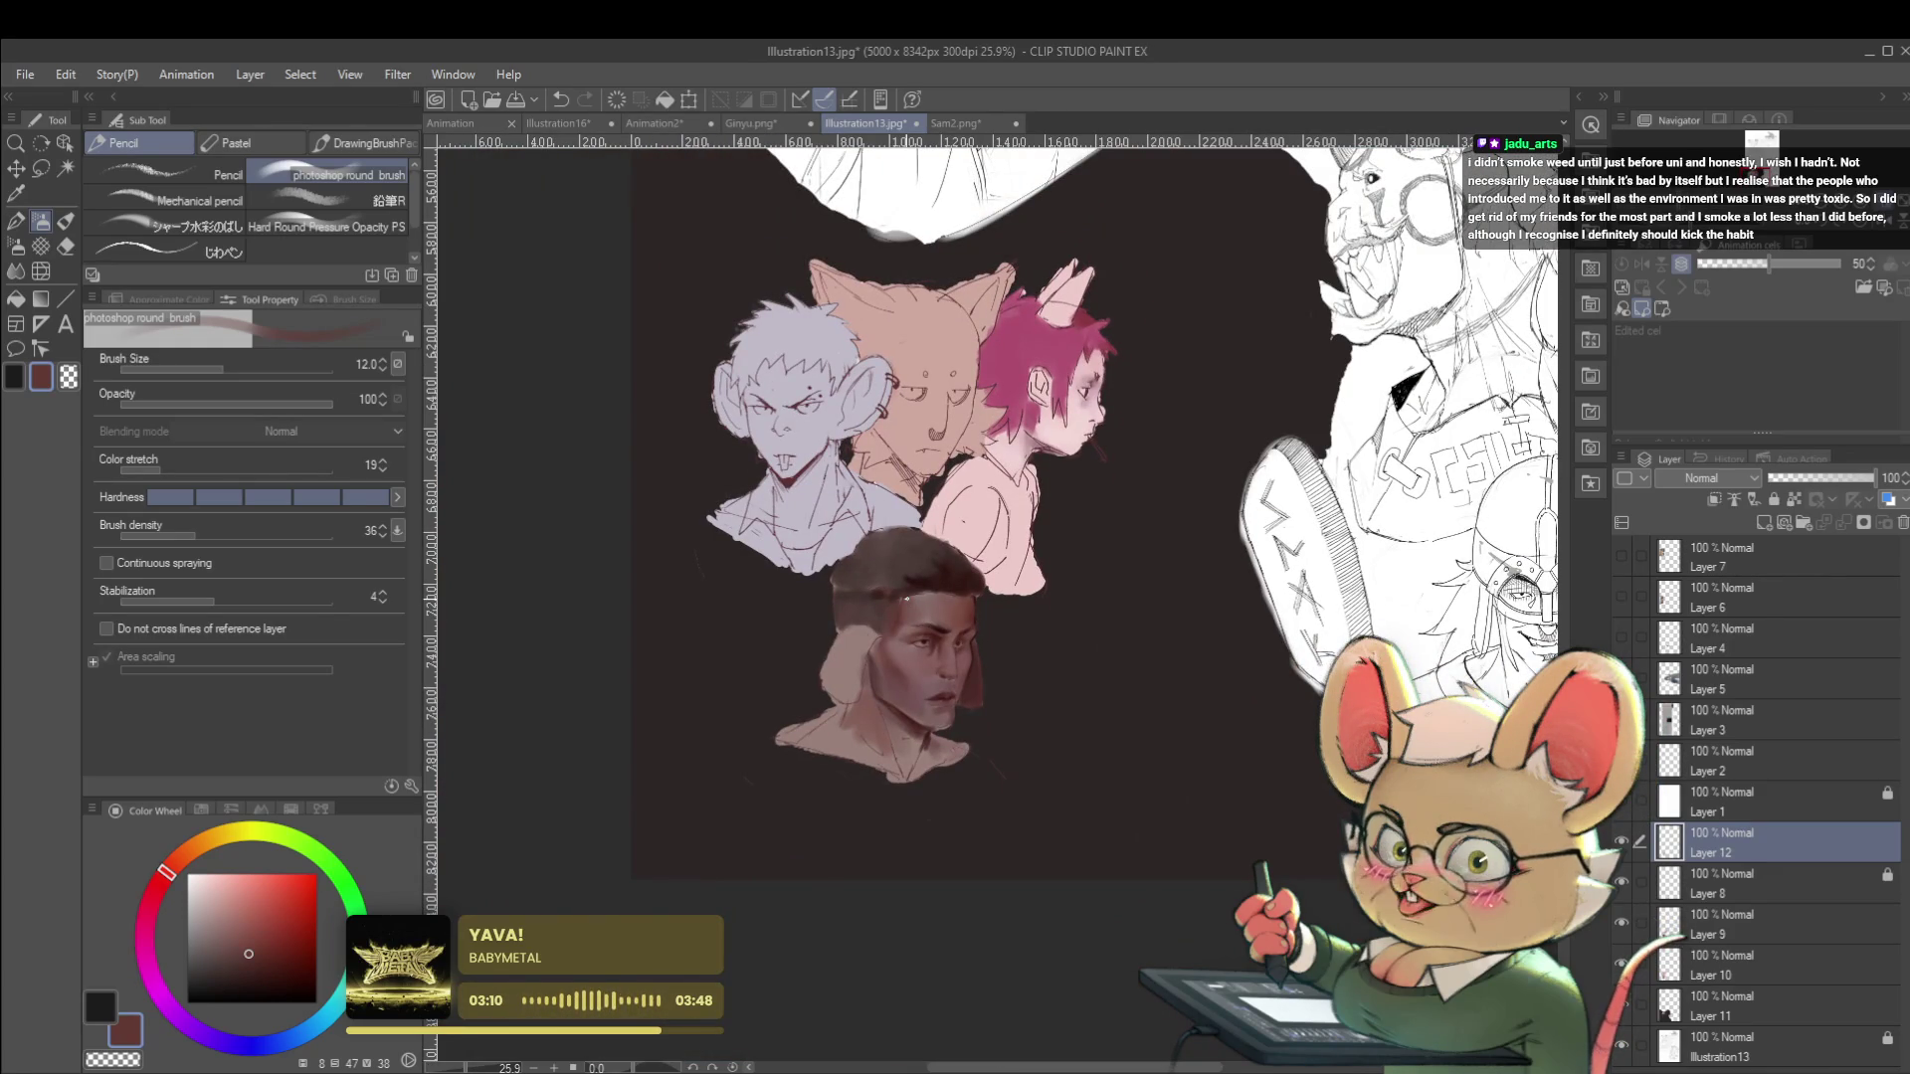
{"action": "key", "text": "h"}
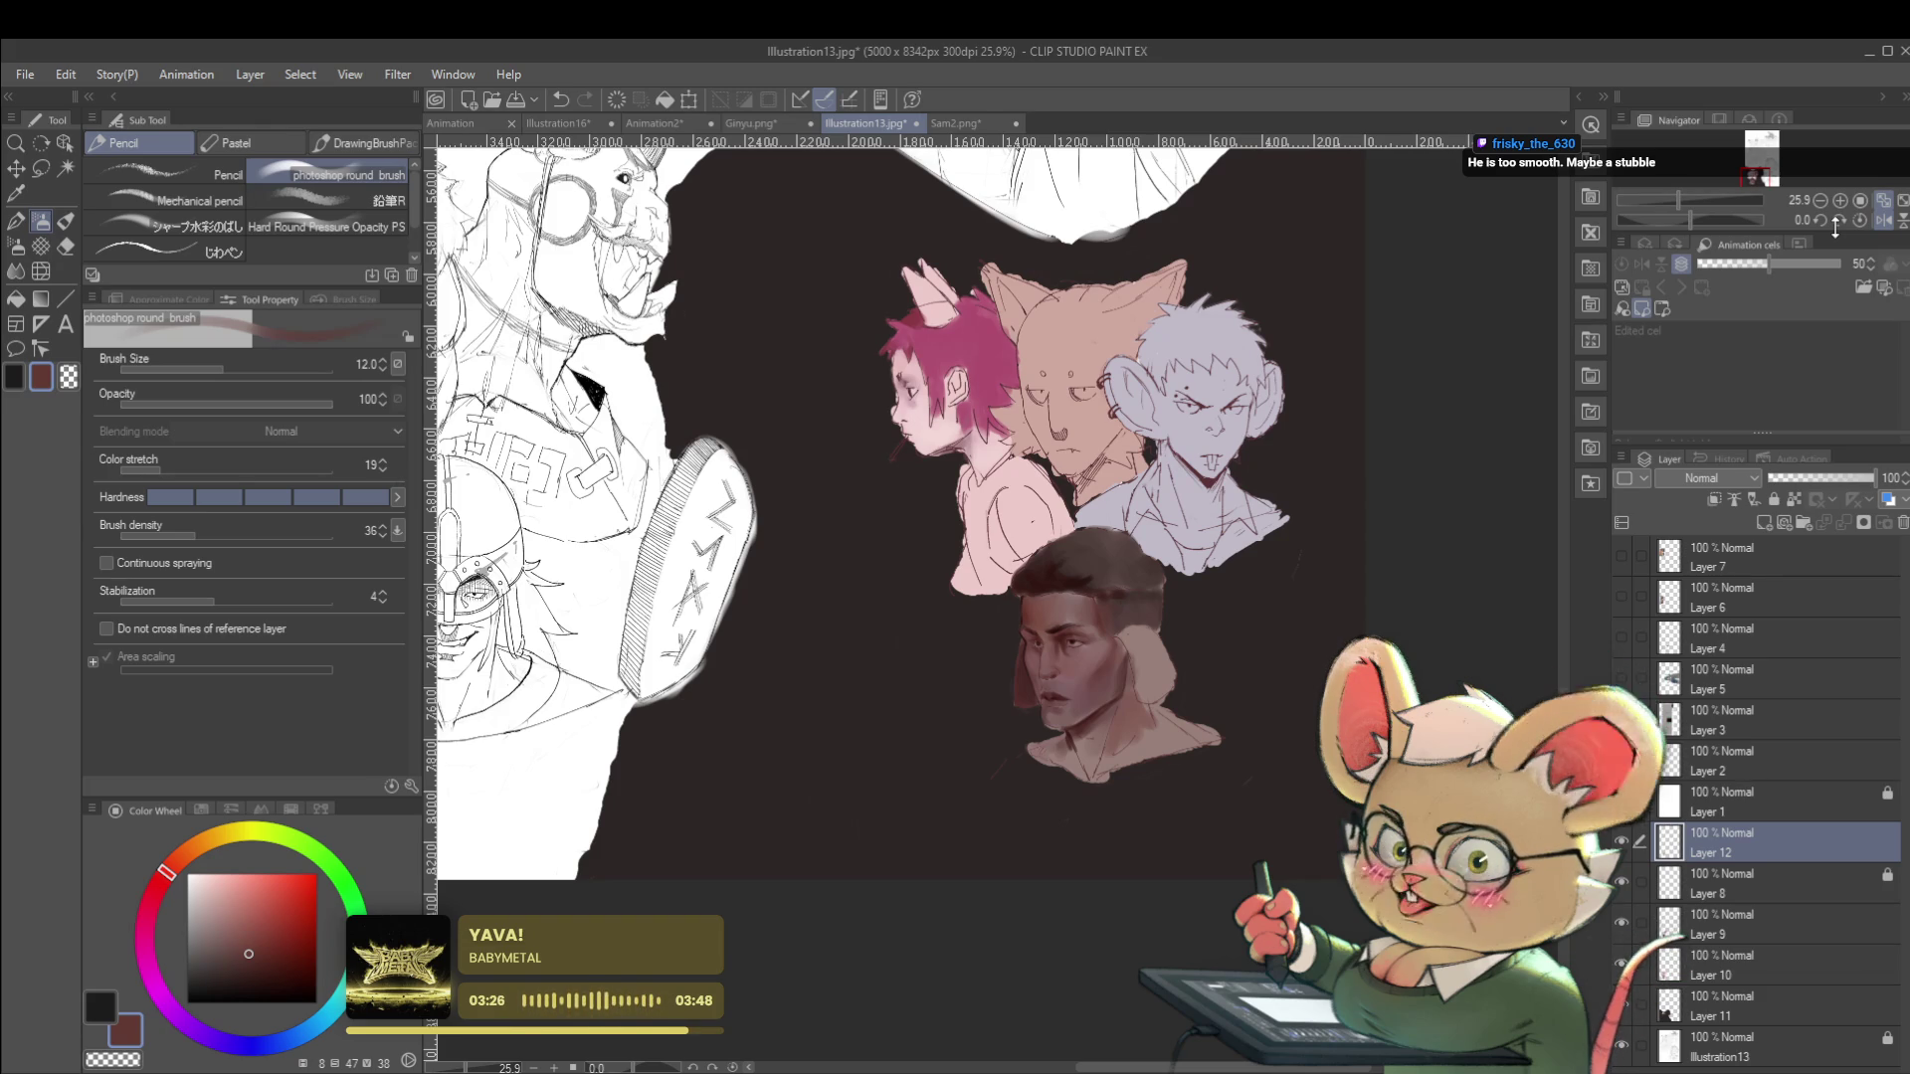
Smooth the forehead and eye area with a slightly lighter wheel colour at brush size 10.0.
{"action": "left_click", "coordinate": [1883, 219]}
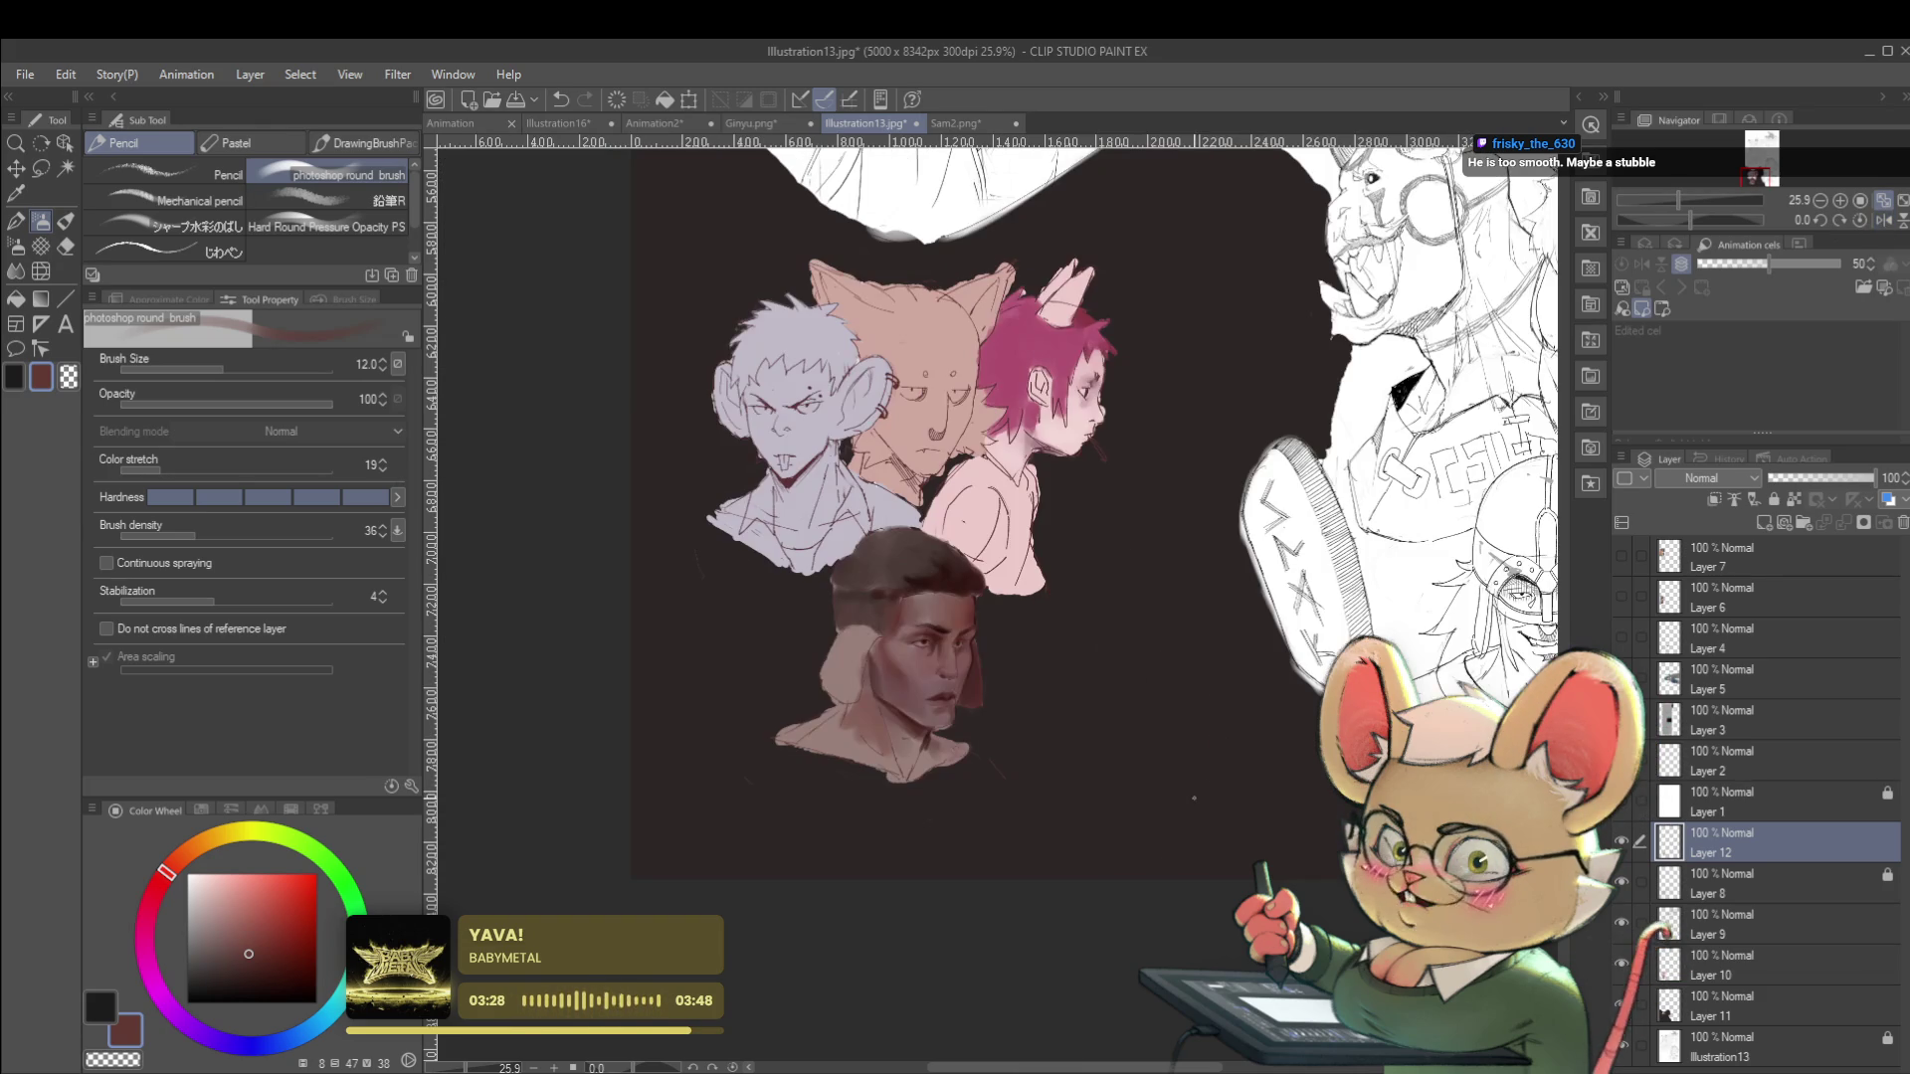
{"action": "scroll", "coordinate": [933, 660], "scroll_direction": "up", "scroll_amount": 5}
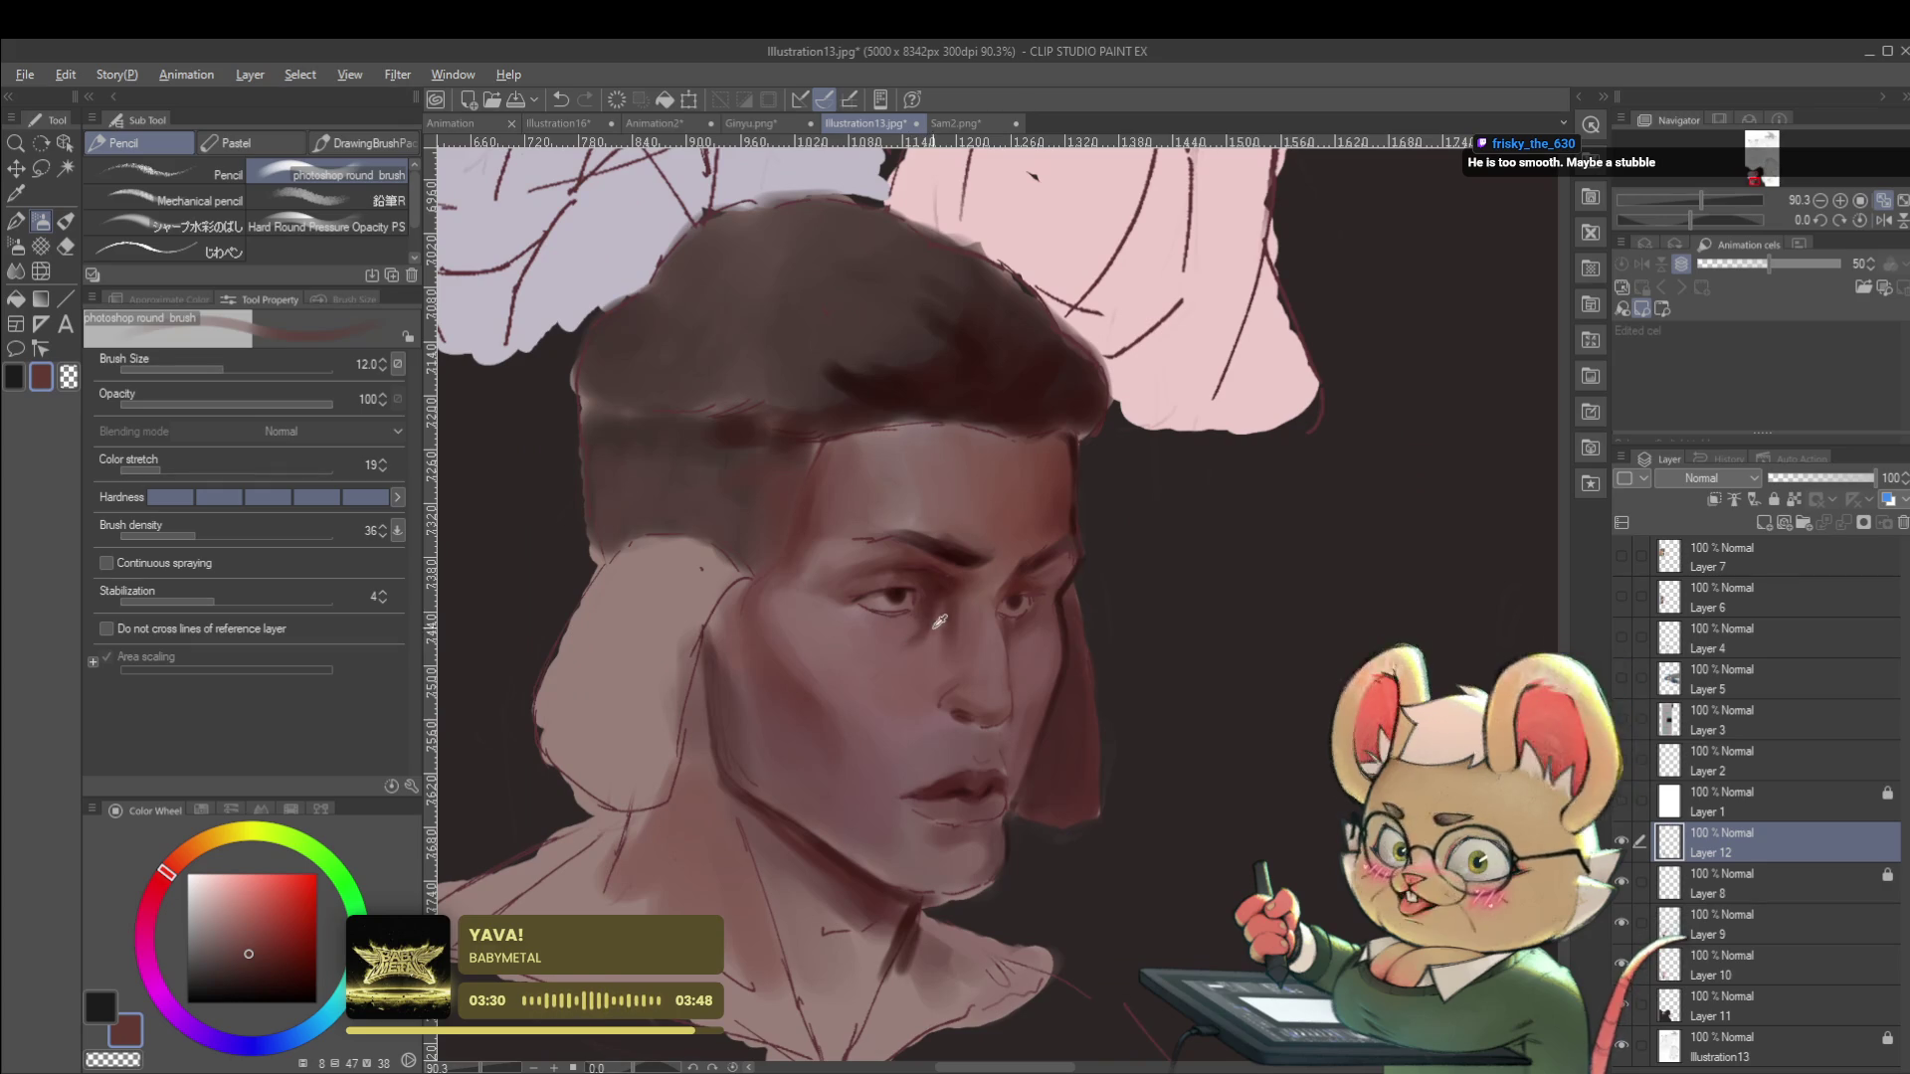
{"action": "left_click", "coordinate": [1868, 220]}
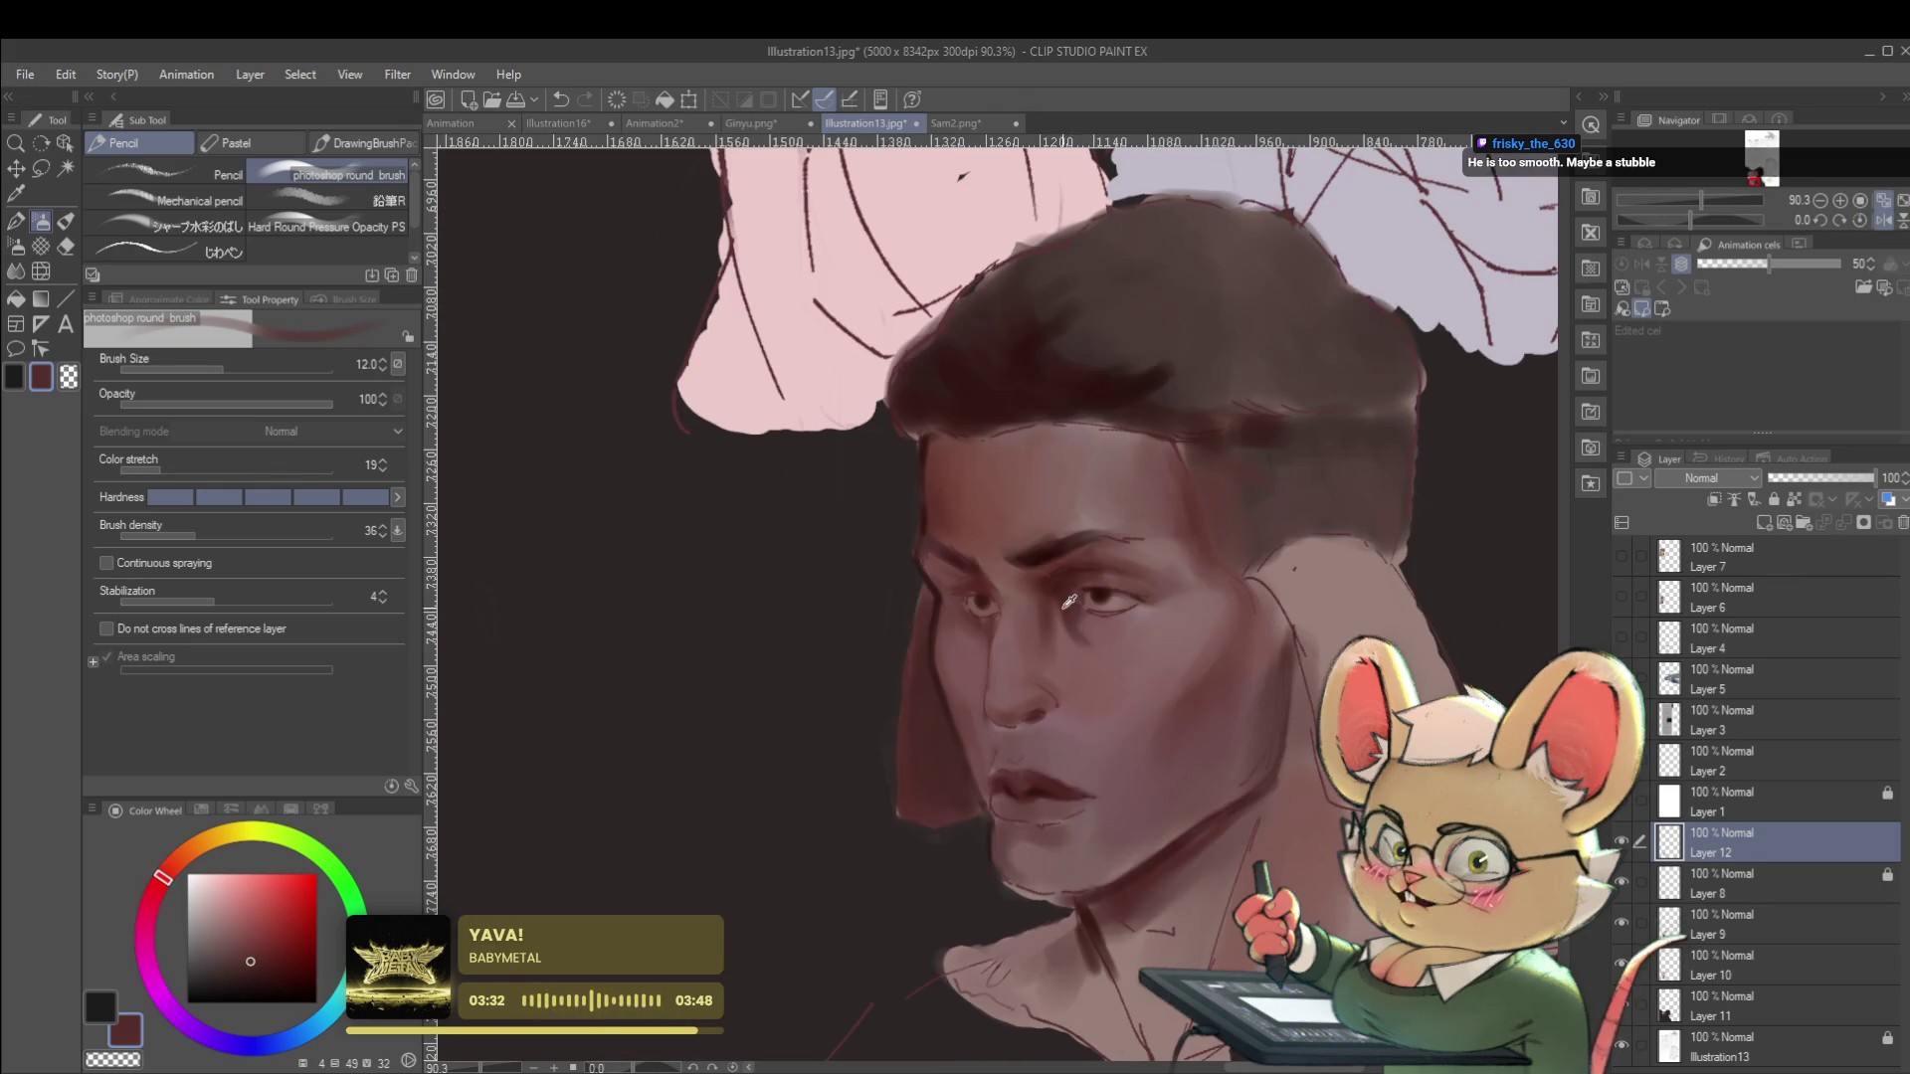
{"action": "scroll", "coordinate": [1063, 627], "scroll_direction": "up", "scroll_amount": 2}
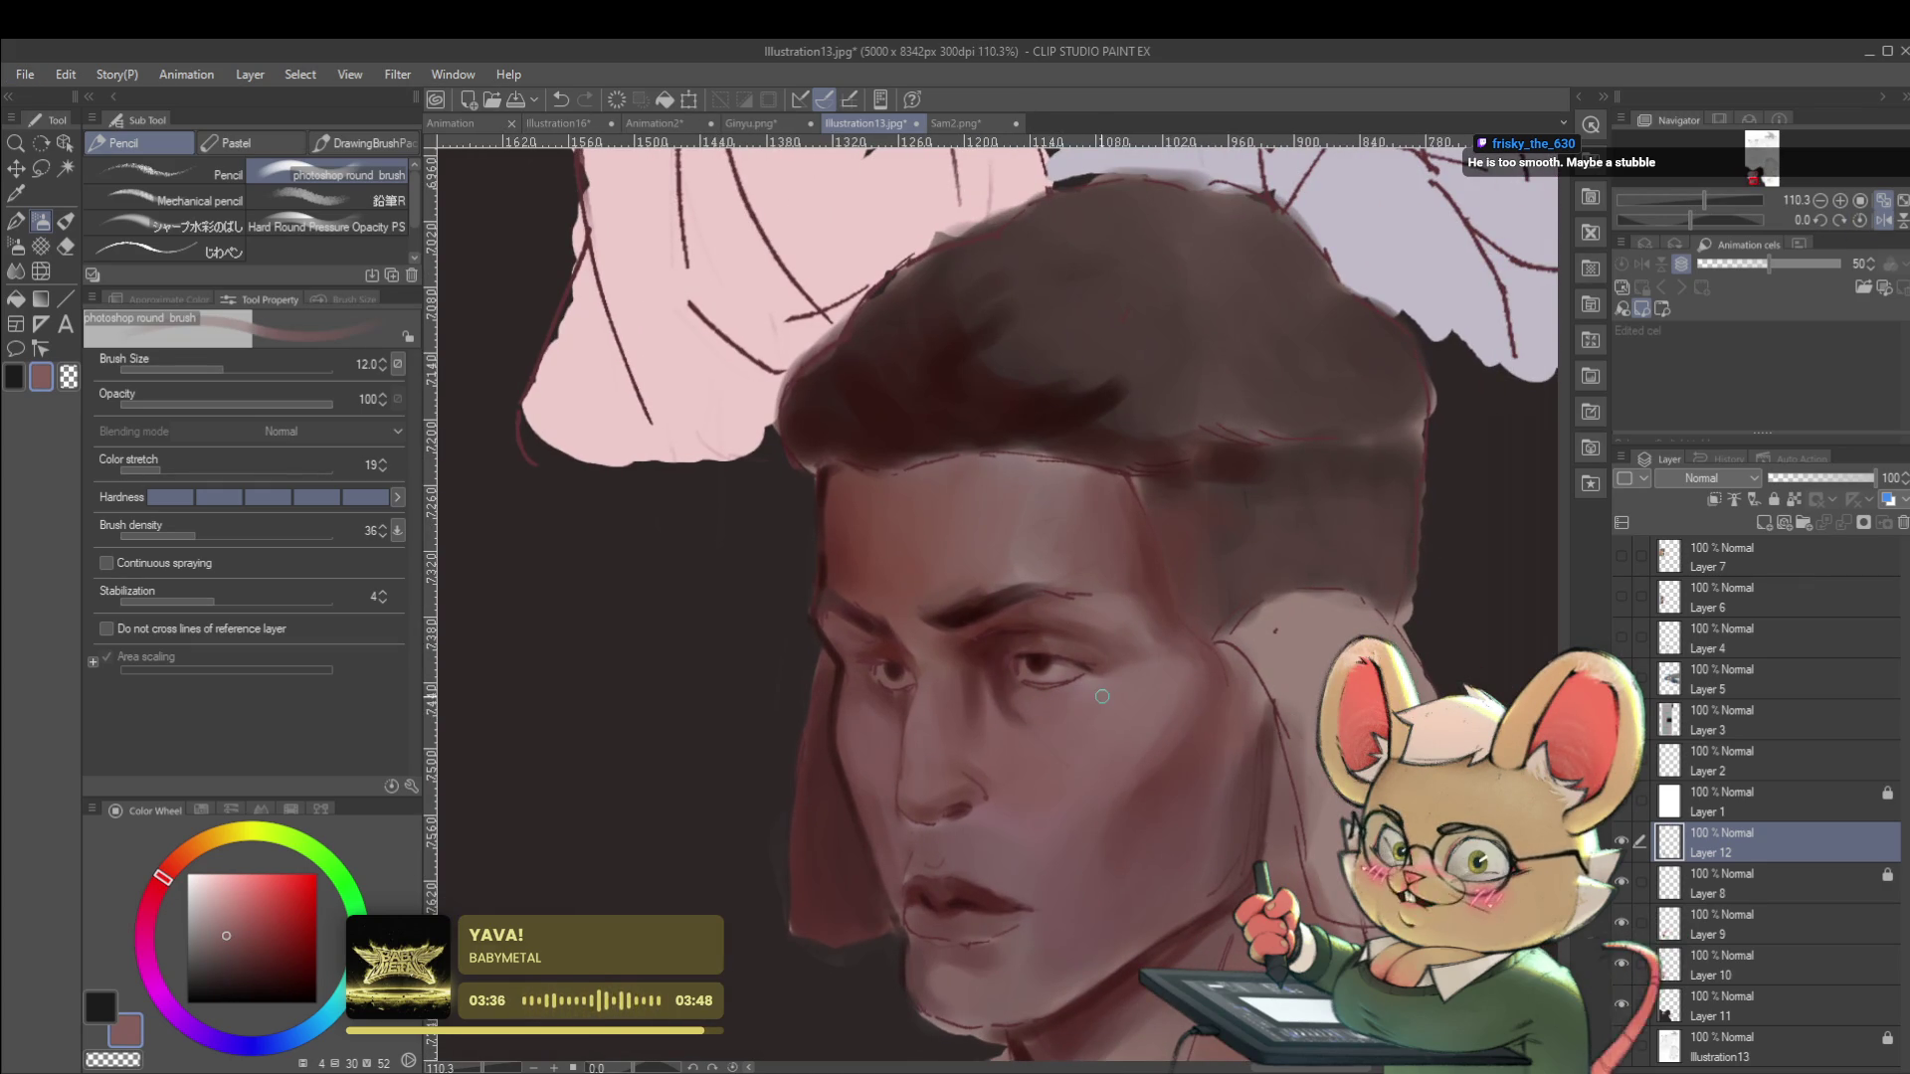
{"action": "left_click", "coordinate": [225, 923]}
{"action": "key", "text": "bracketleft"}
{"action": "key", "text": "bracketleft"}
{"action": "key", "text": "bracketright"}
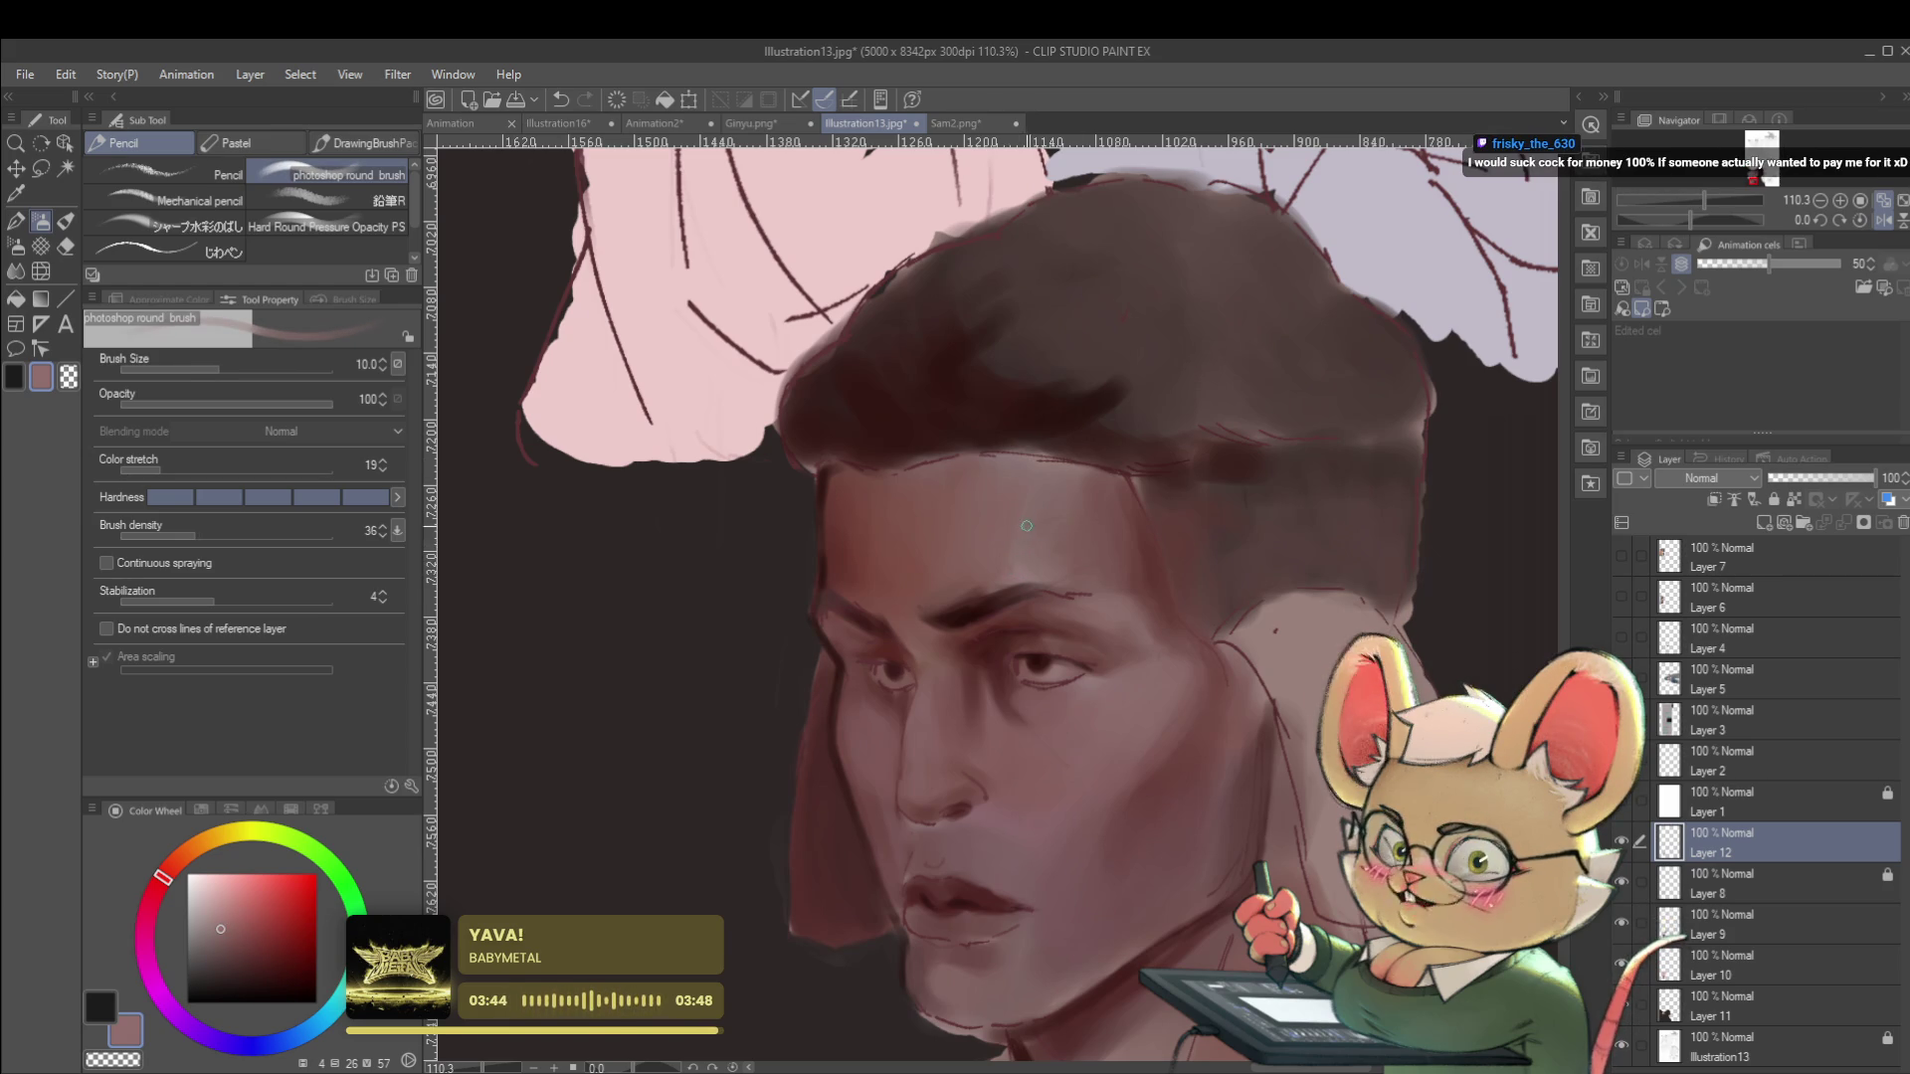
{"action": "scroll", "coordinate": [1055, 577], "scroll_direction": "down", "scroll_amount": 5}
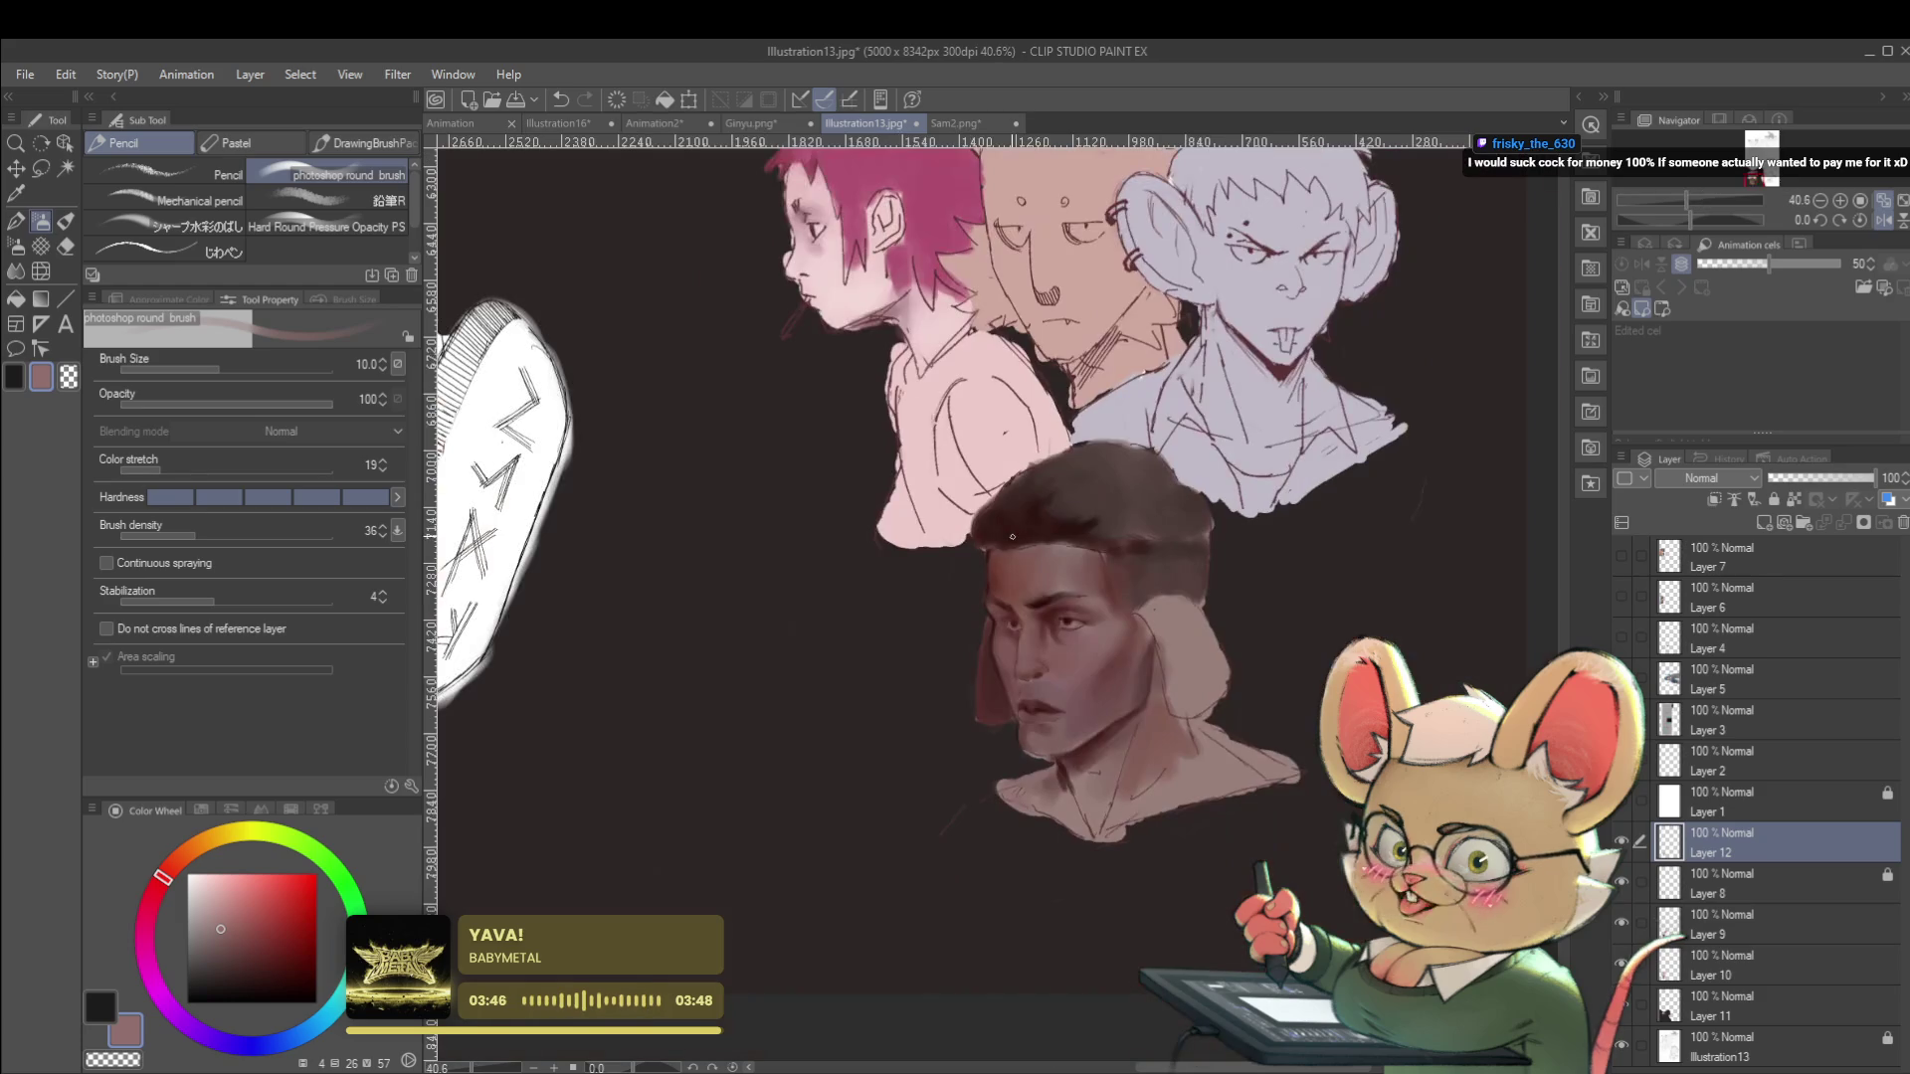
Paint the temple, hairline and brow shadows in a darker reddish-brown, checking in mirrored view.
{"action": "left_click", "coordinate": [1881, 220]}
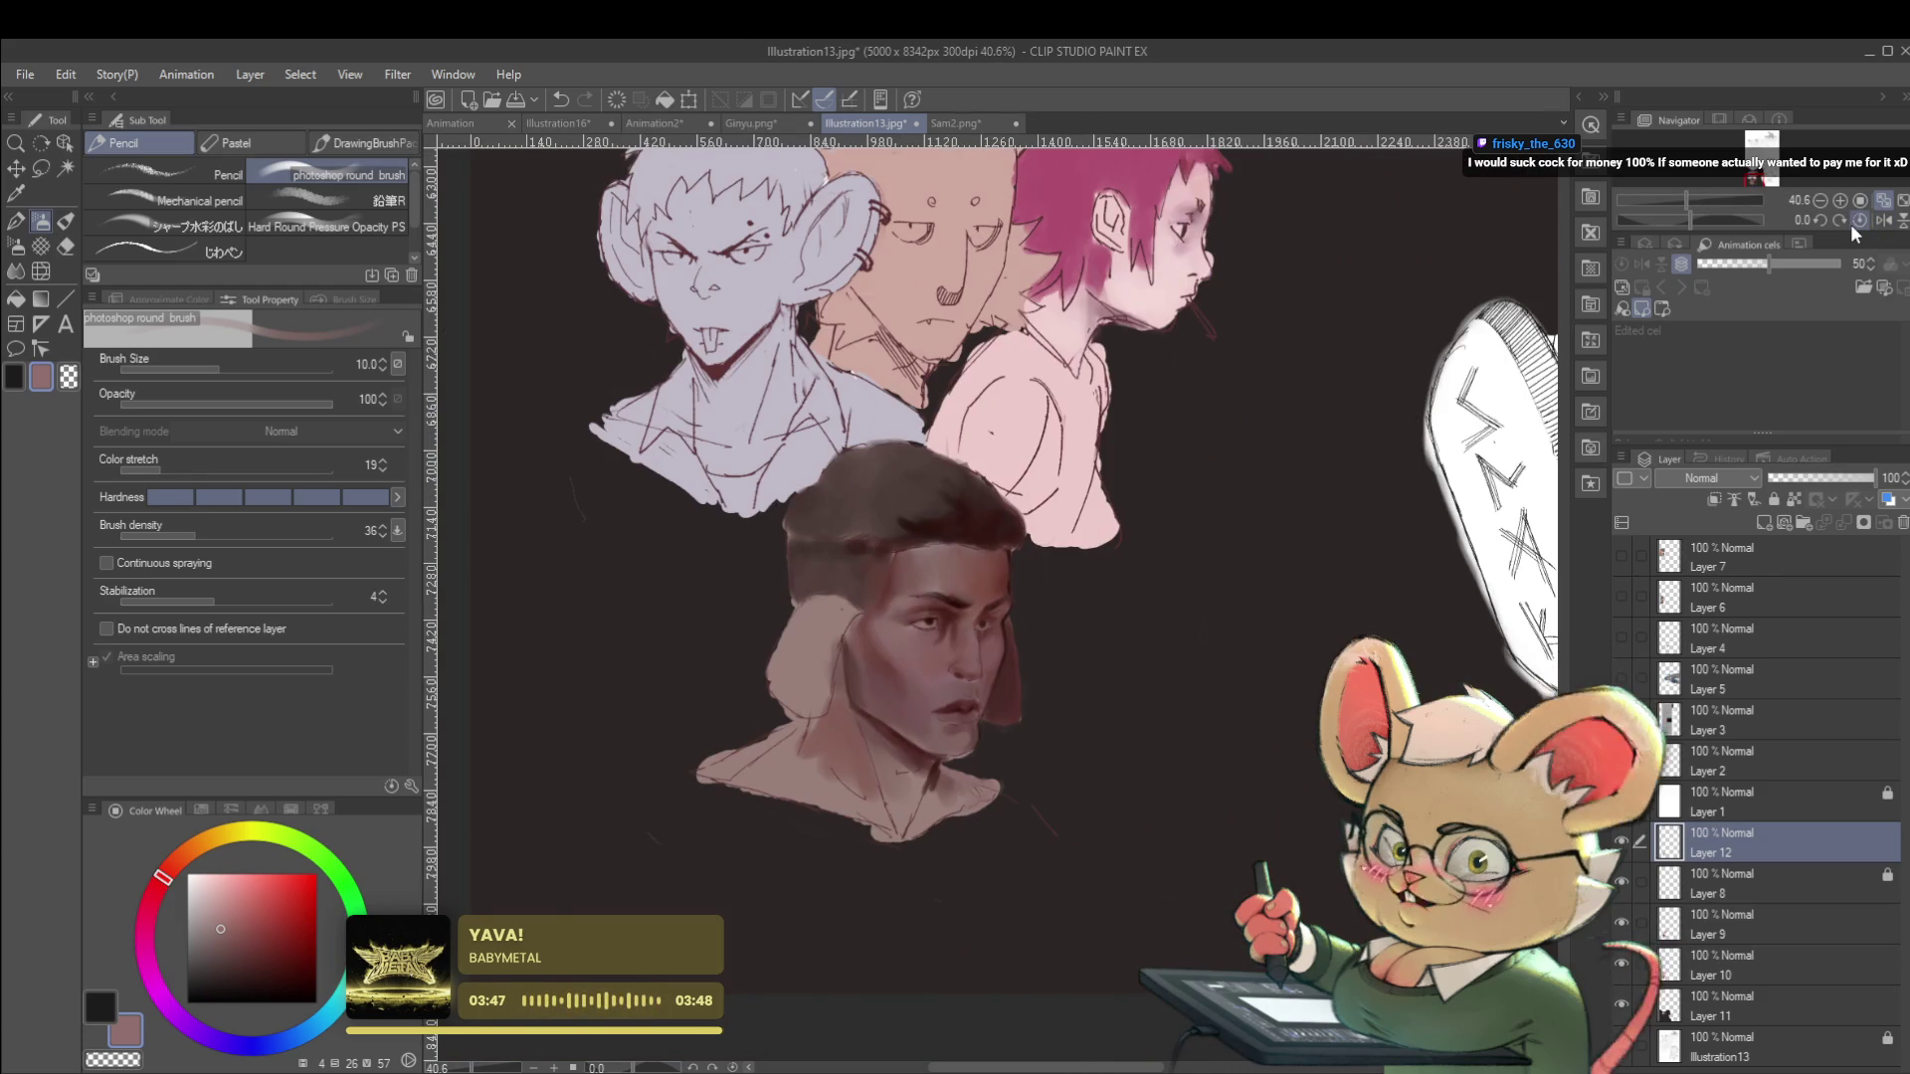
{"action": "scroll", "coordinate": [906, 590], "scroll_direction": "up", "scroll_amount": 3}
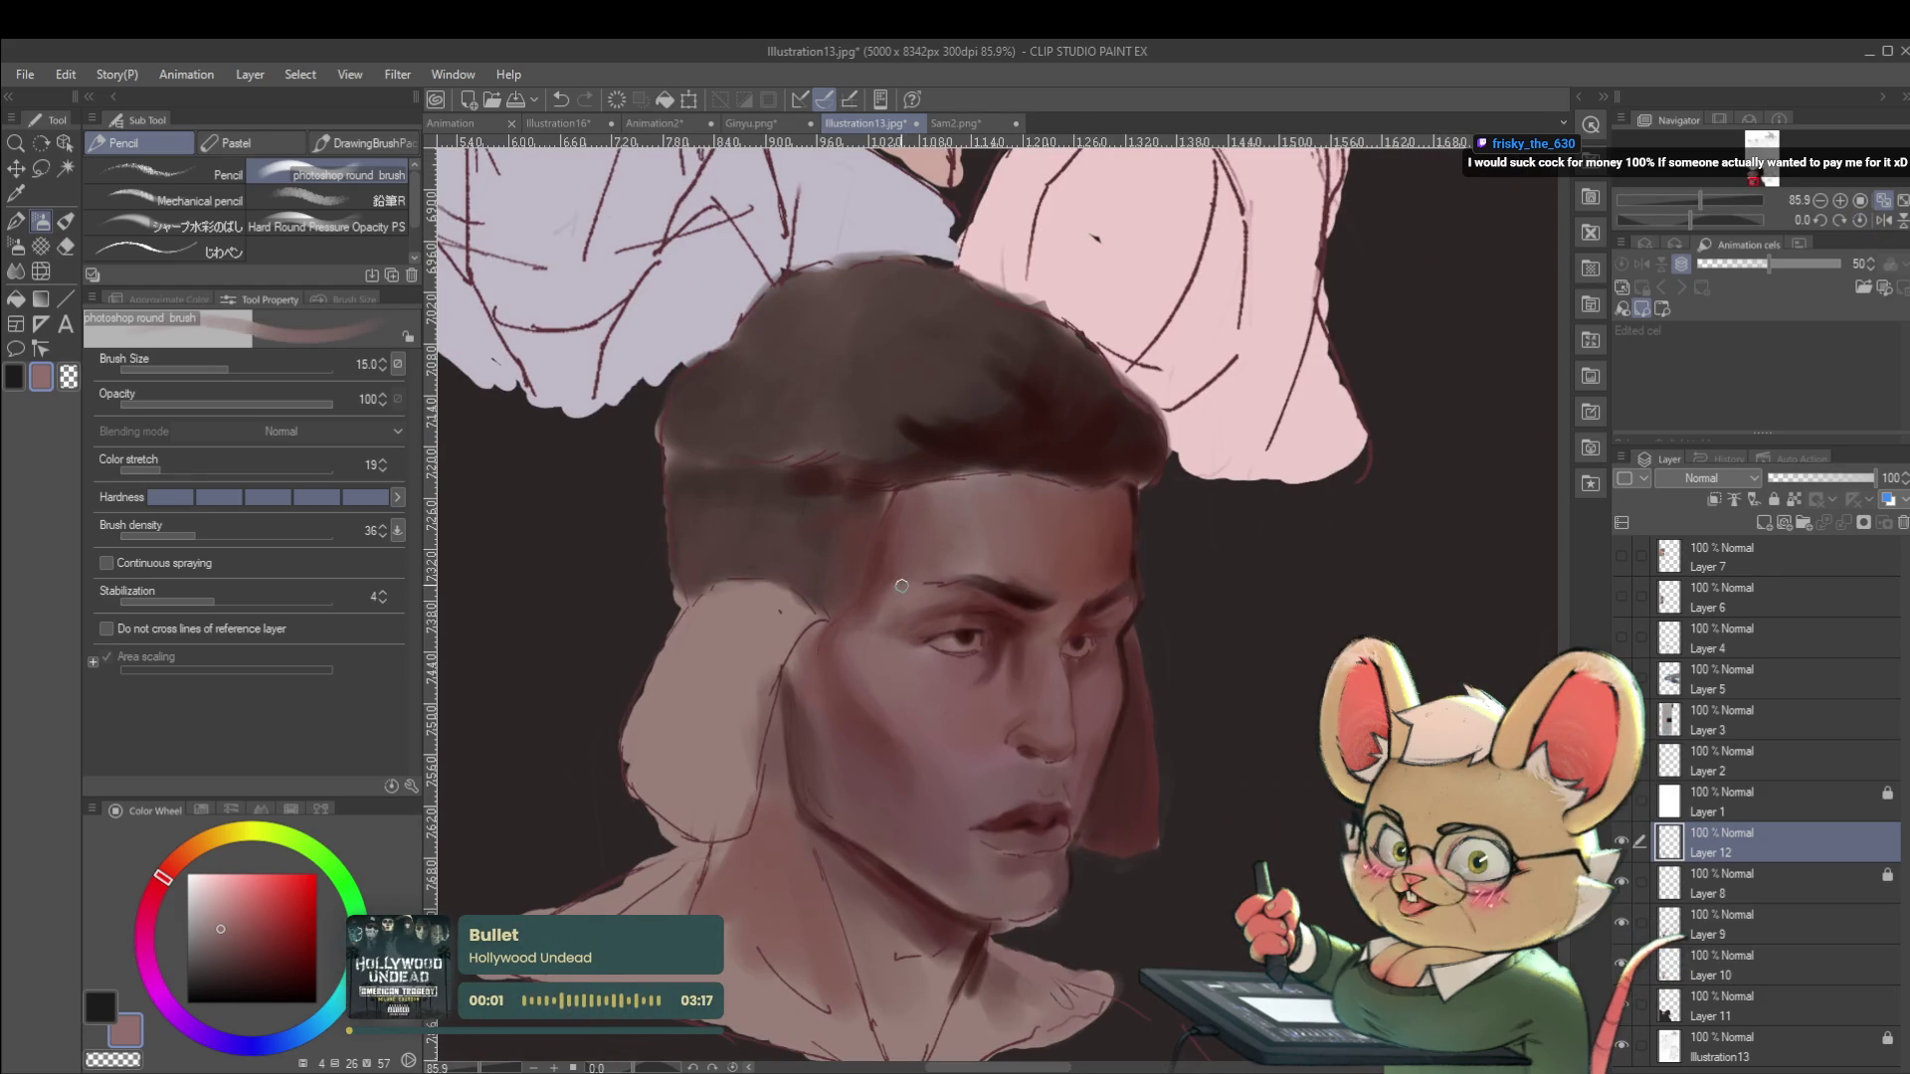
{"action": "left_click", "coordinate": [875, 553], "text": "alt"}
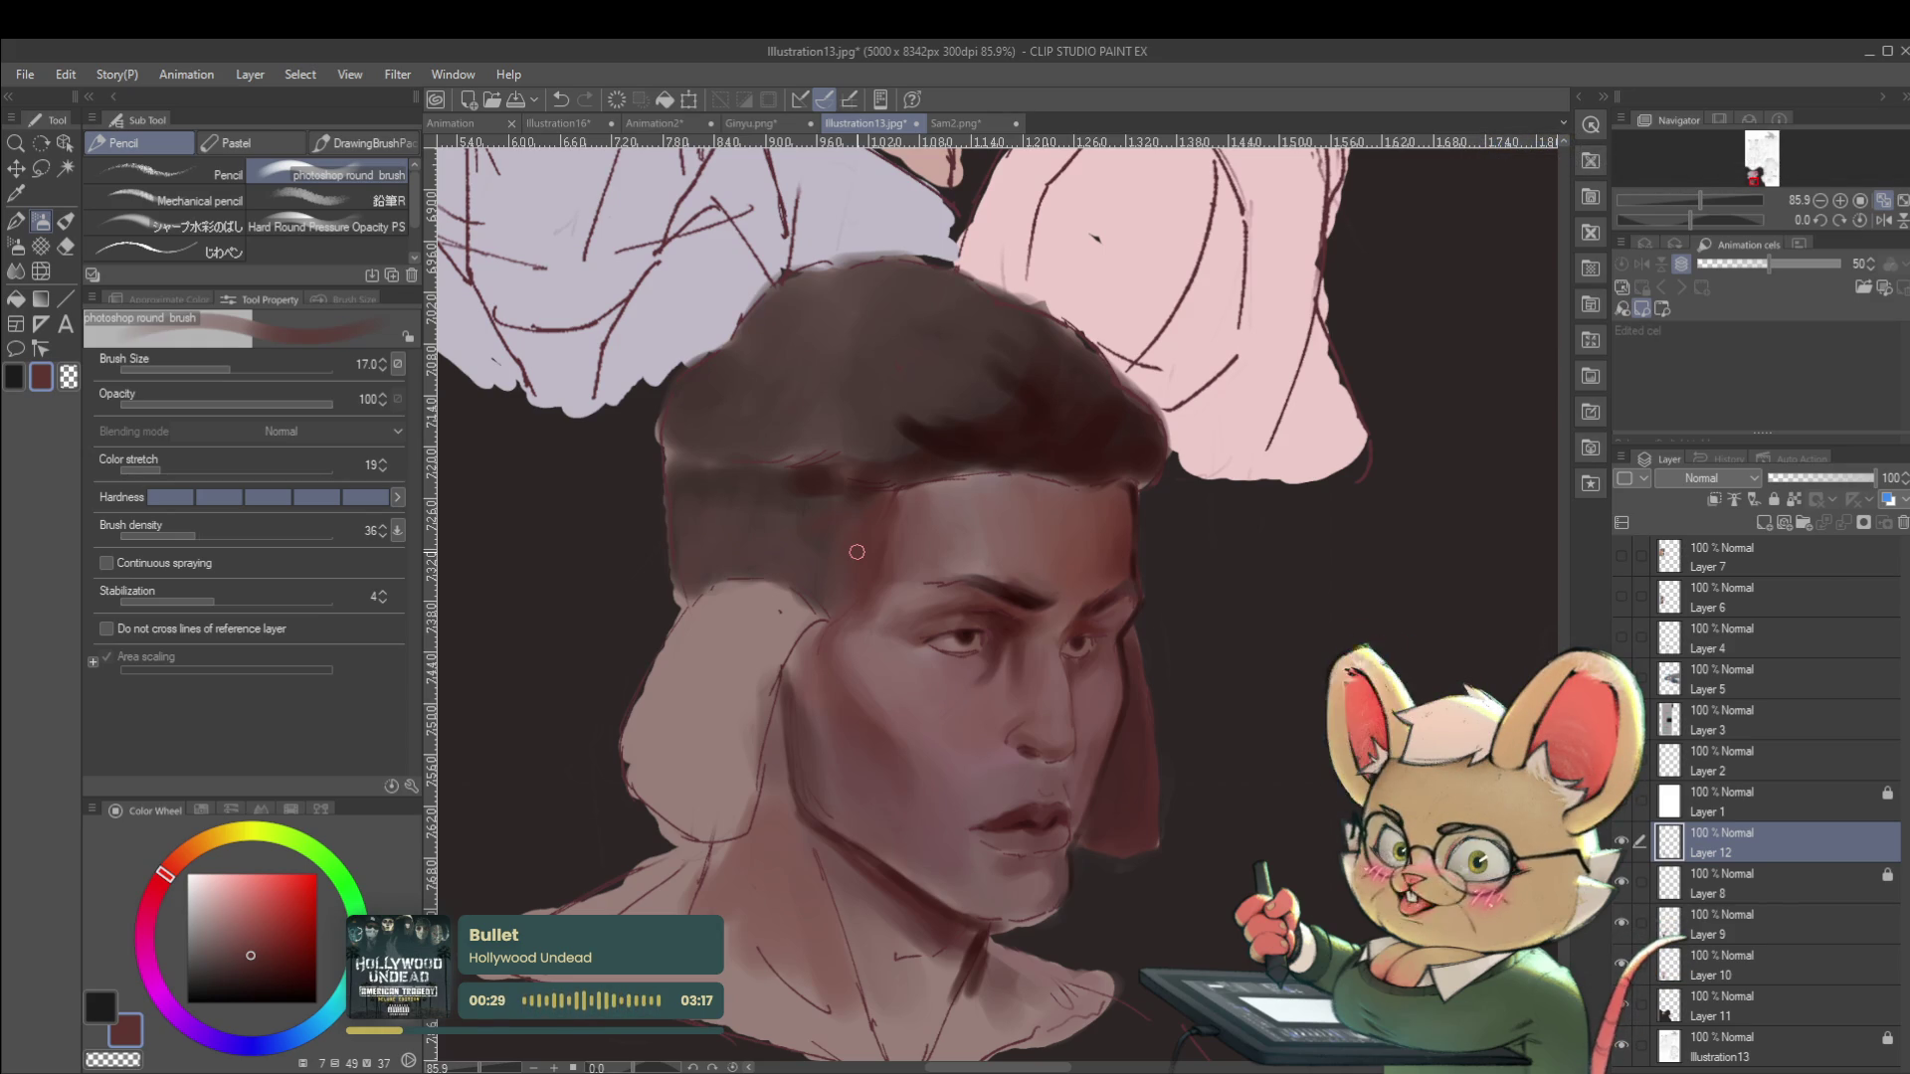
{"action": "left_click", "coordinate": [1884, 221]}
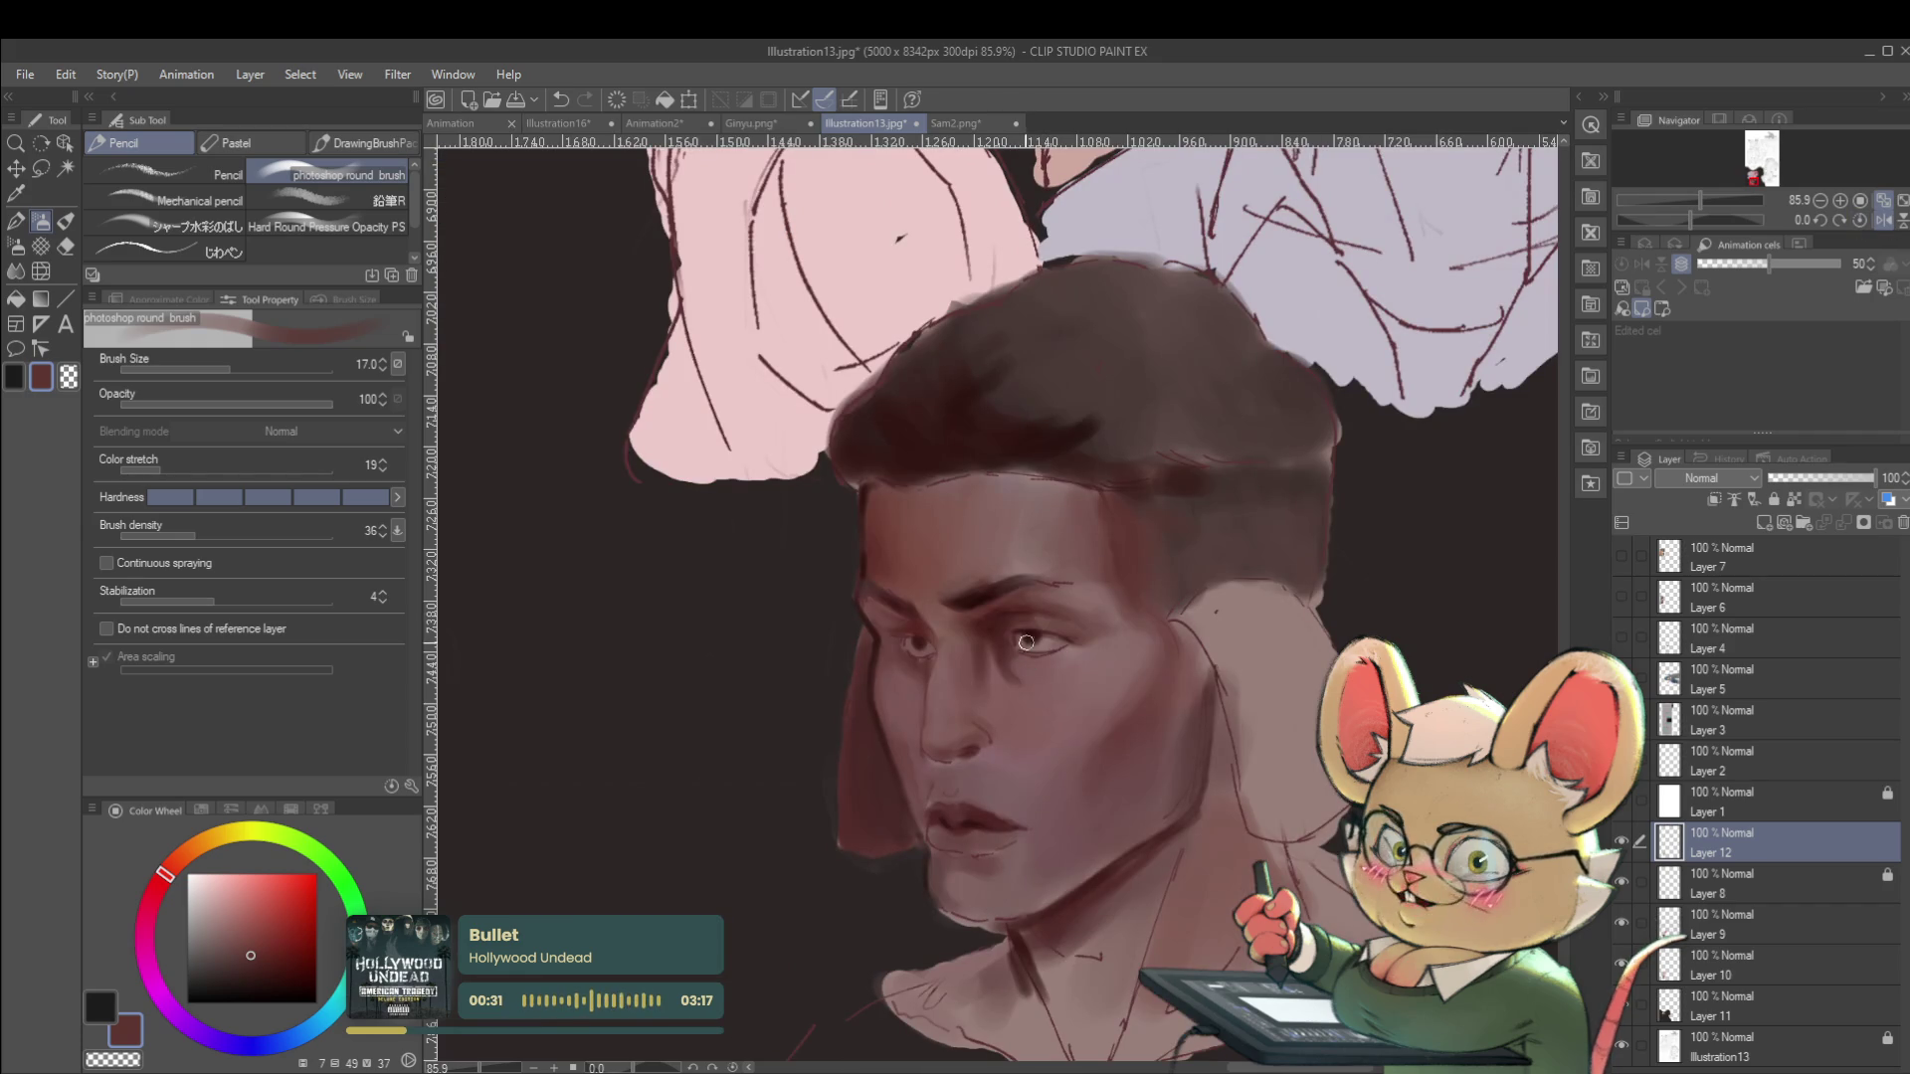
{"action": "scroll", "coordinate": [928, 557], "scroll_direction": "up", "scroll_amount": 3}
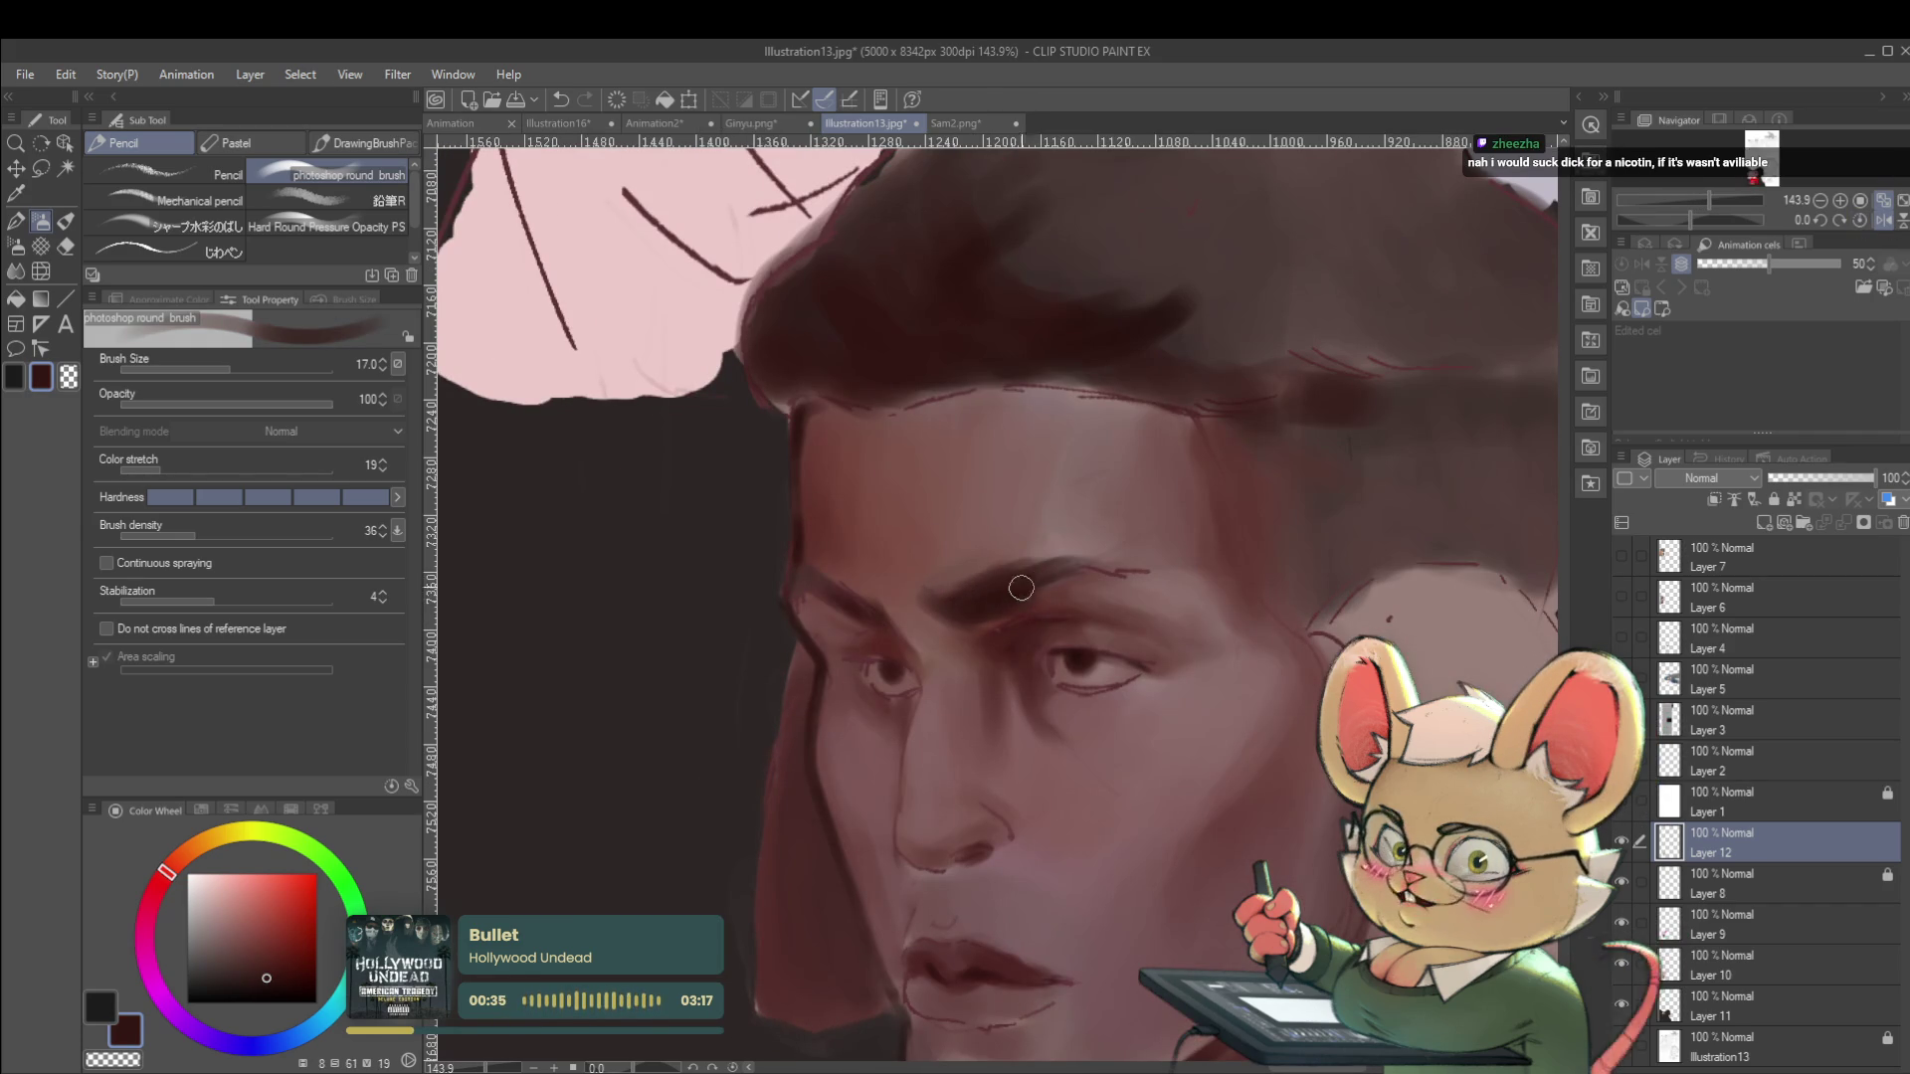
Sample a lighter skin tone from the face and check the face mirrored.
{"action": "scroll", "coordinate": [1032, 582], "scroll_direction": "down", "scroll_amount": 10}
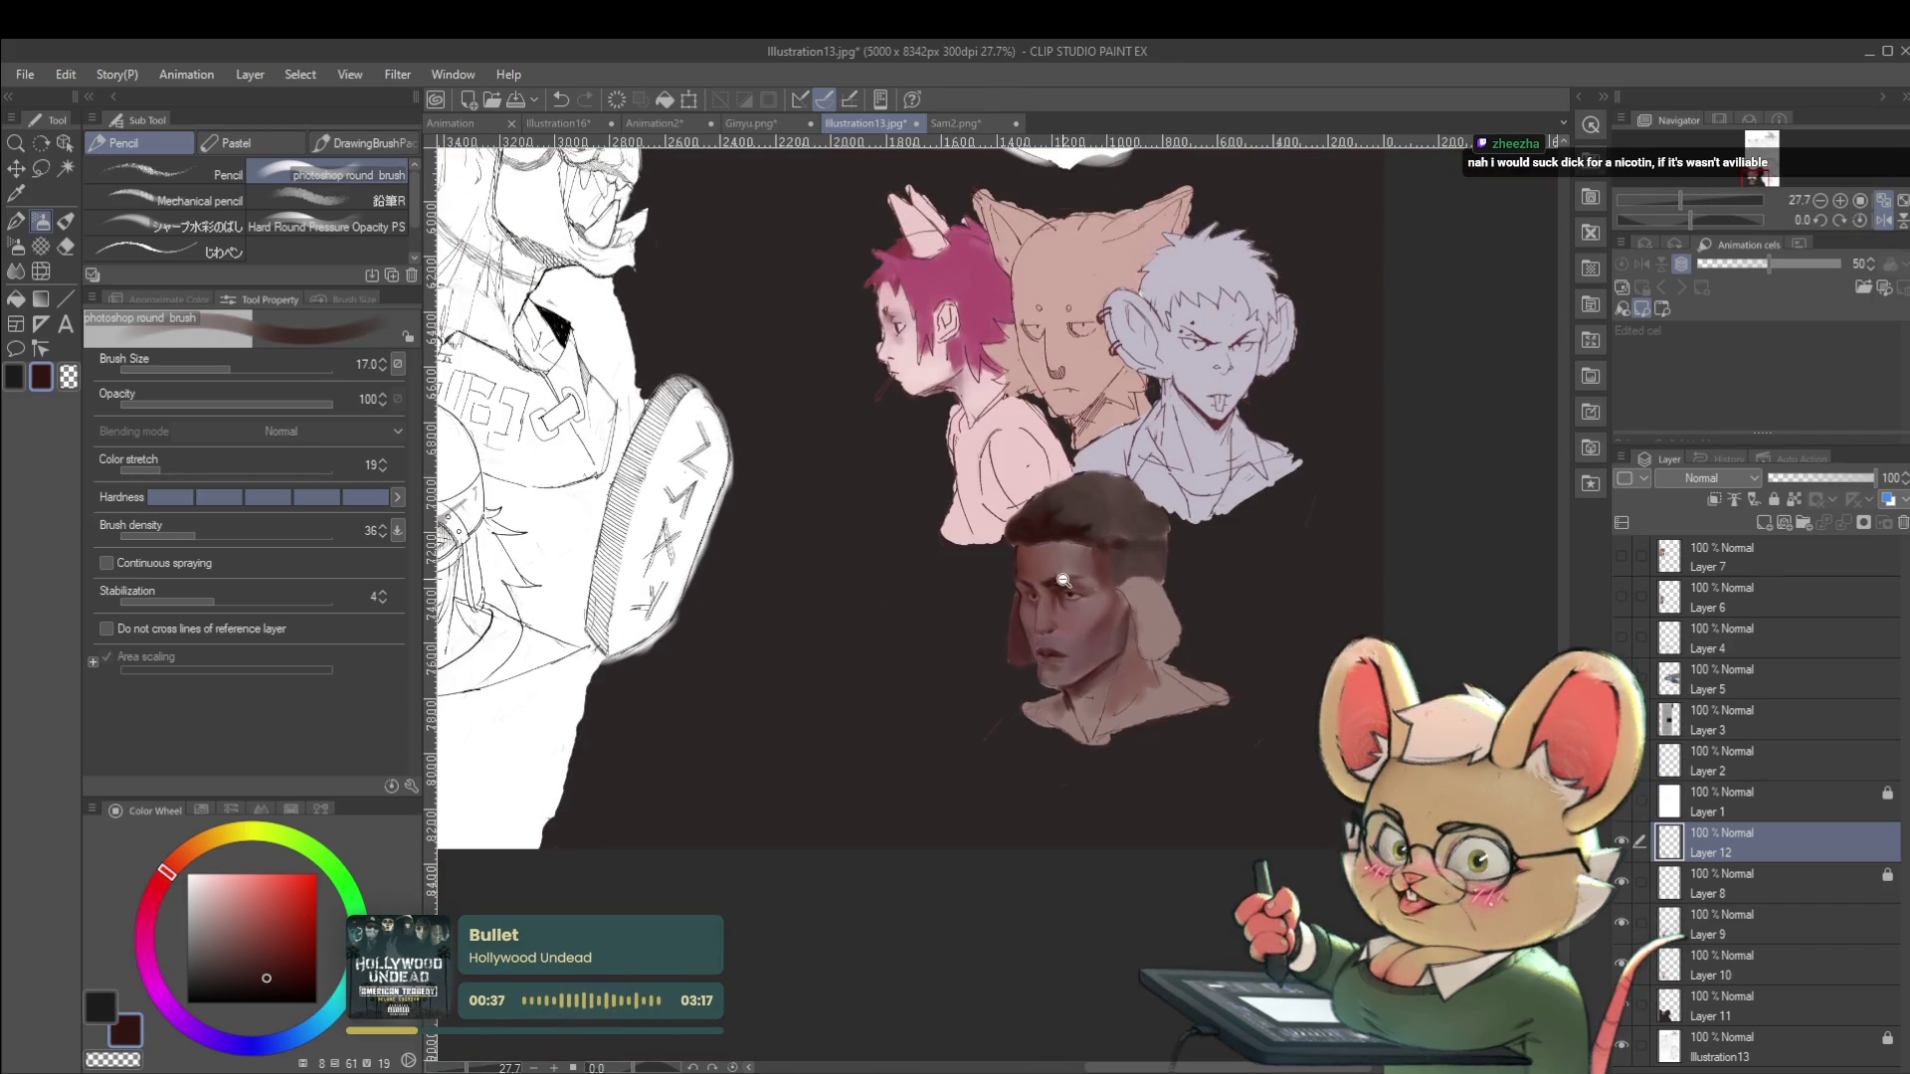
{"action": "scroll", "coordinate": [1052, 578], "scroll_direction": "up", "scroll_amount": 8}
{"action": "left_click", "coordinate": [1128, 588], "text": "alt"}
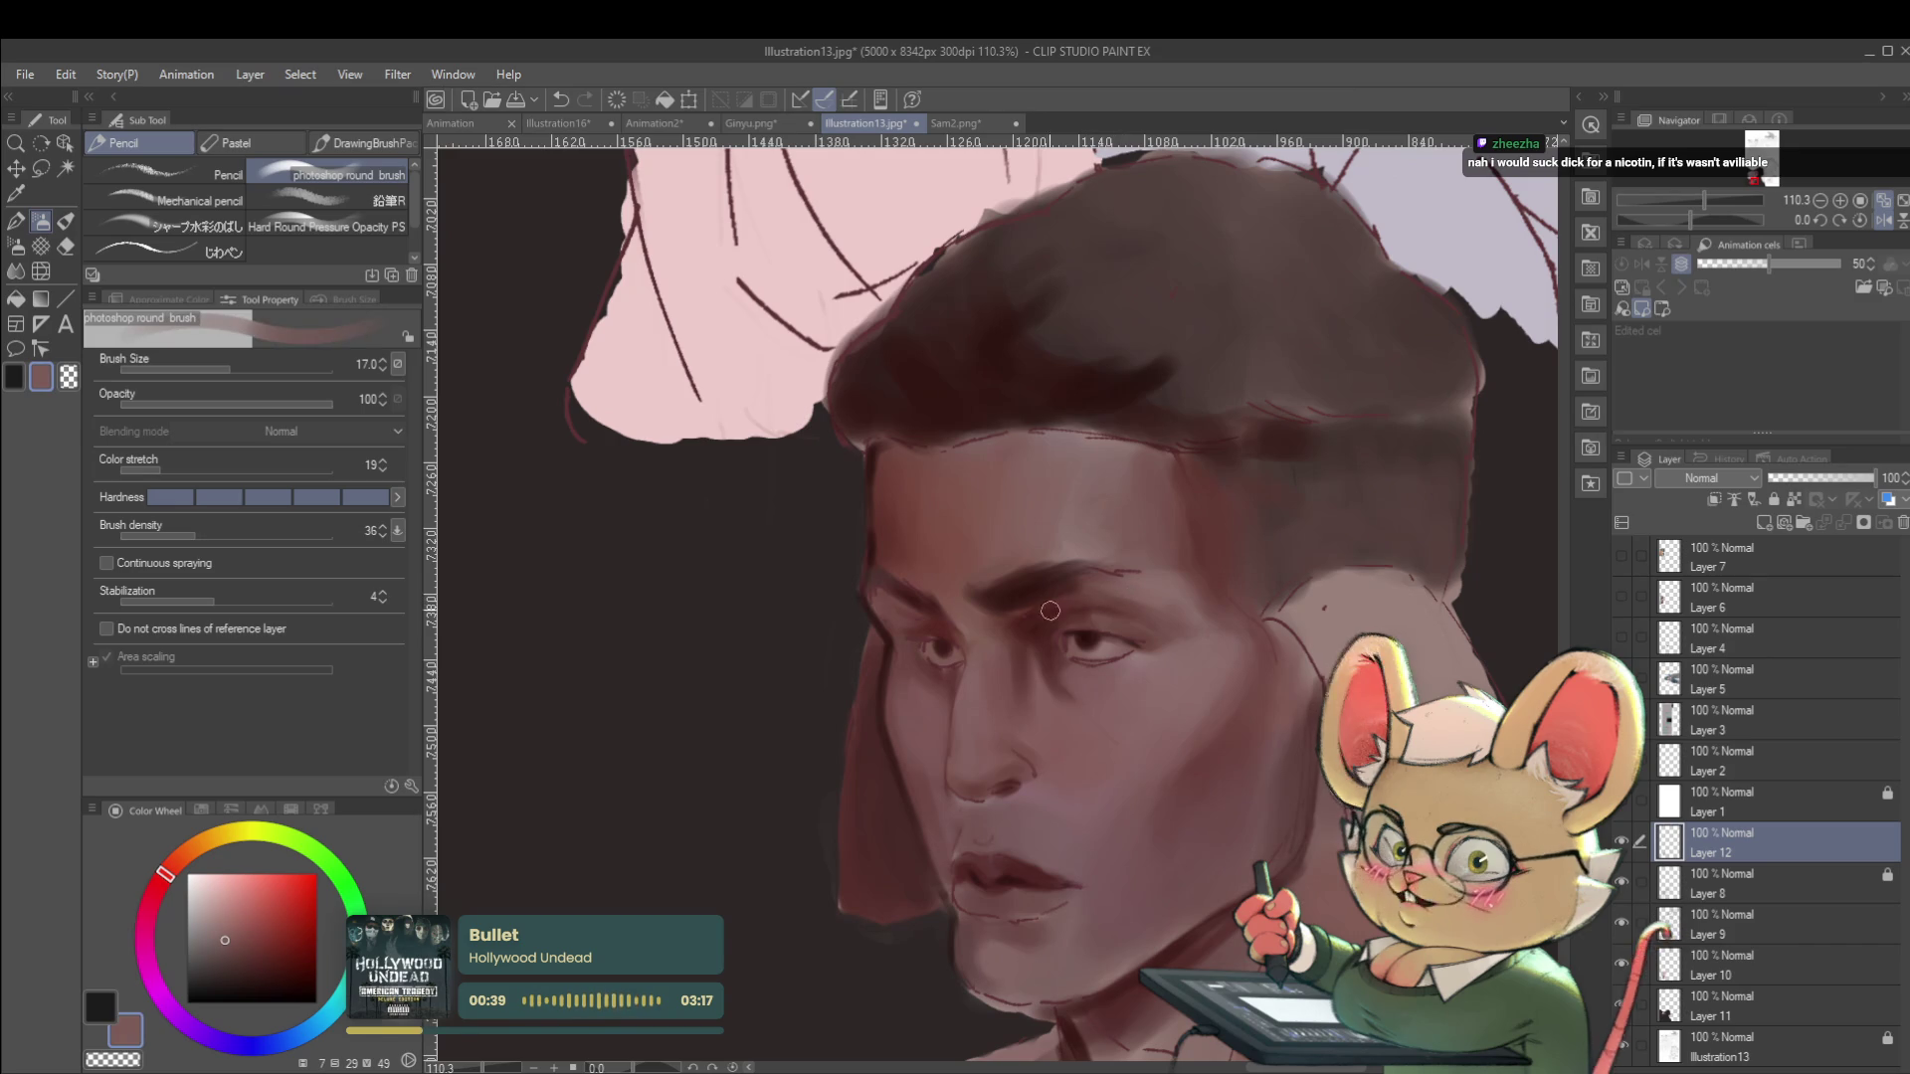
{"action": "scroll", "coordinate": [1104, 601], "scroll_direction": "down", "scroll_amount": 8}
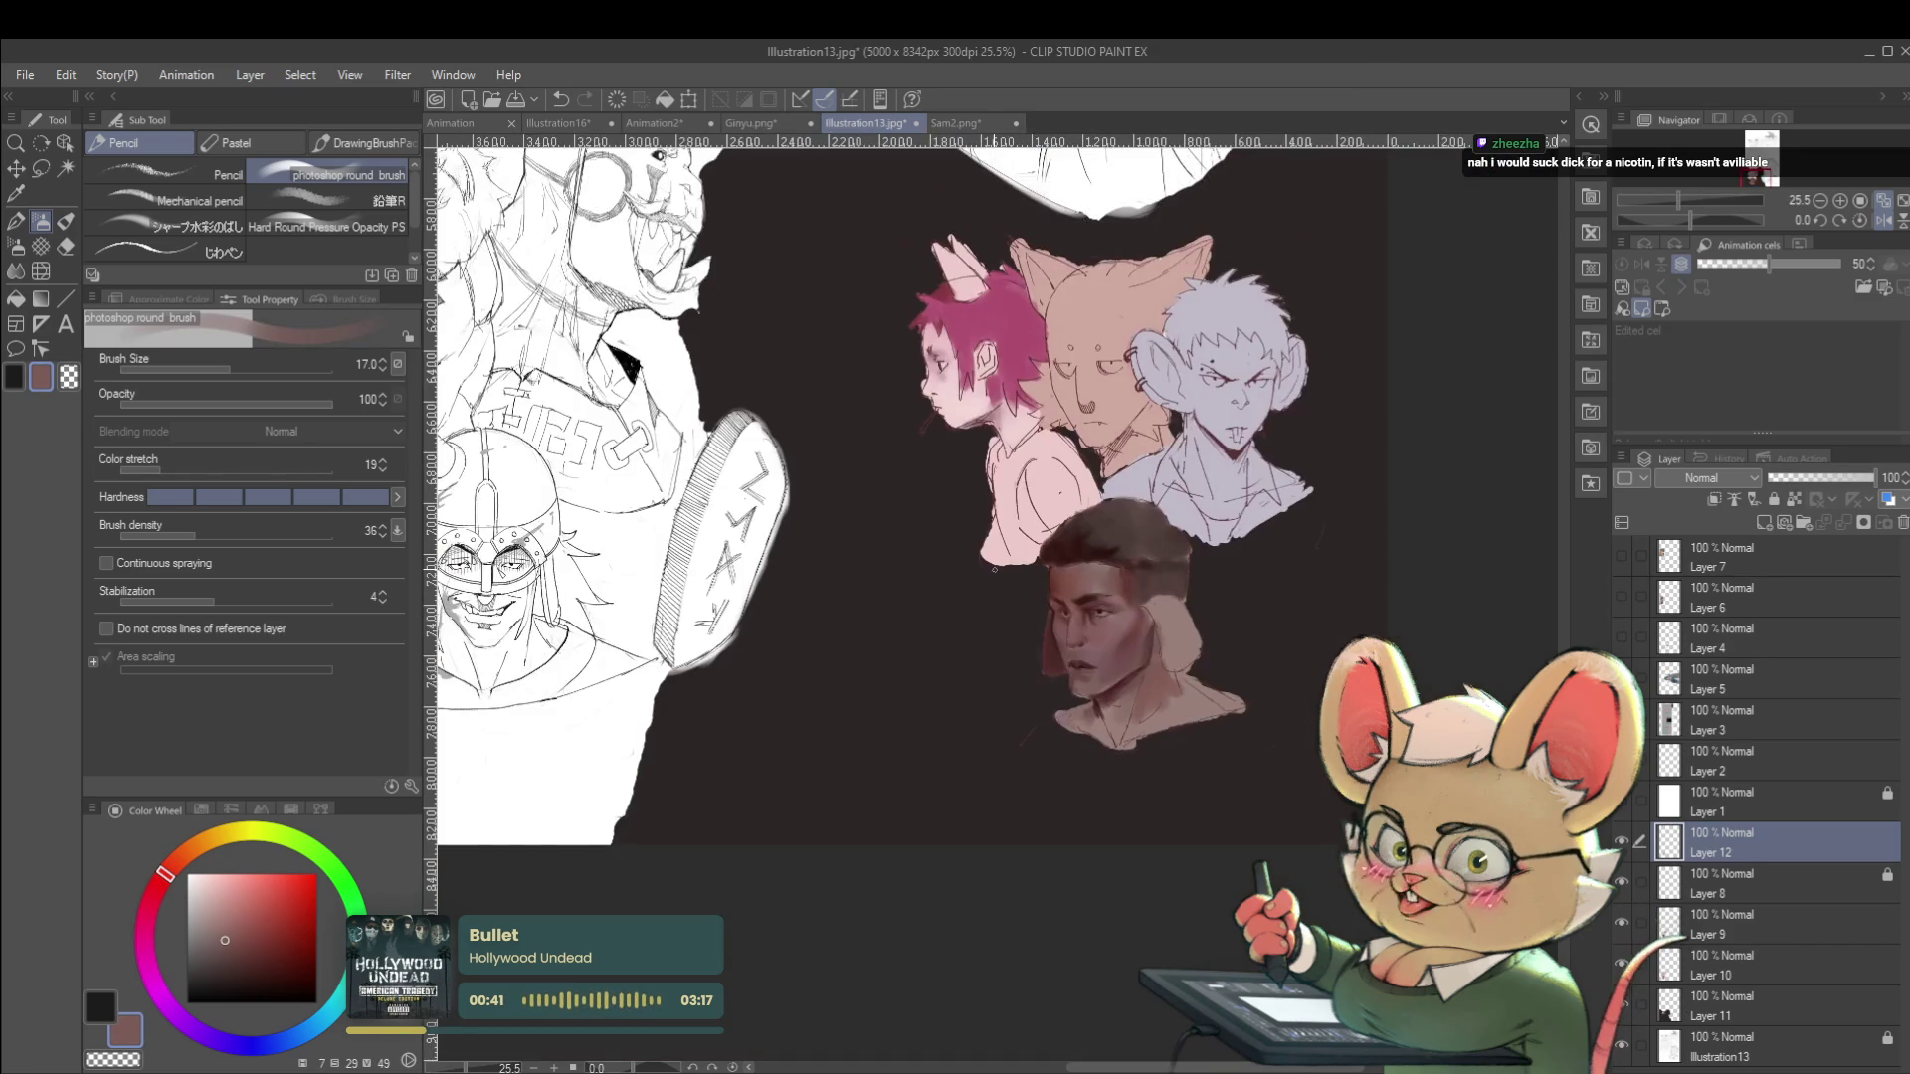
{"action": "left_click", "coordinate": [1882, 211]}
{"action": "scroll", "coordinate": [886, 603], "scroll_direction": "up", "scroll_amount": 6}
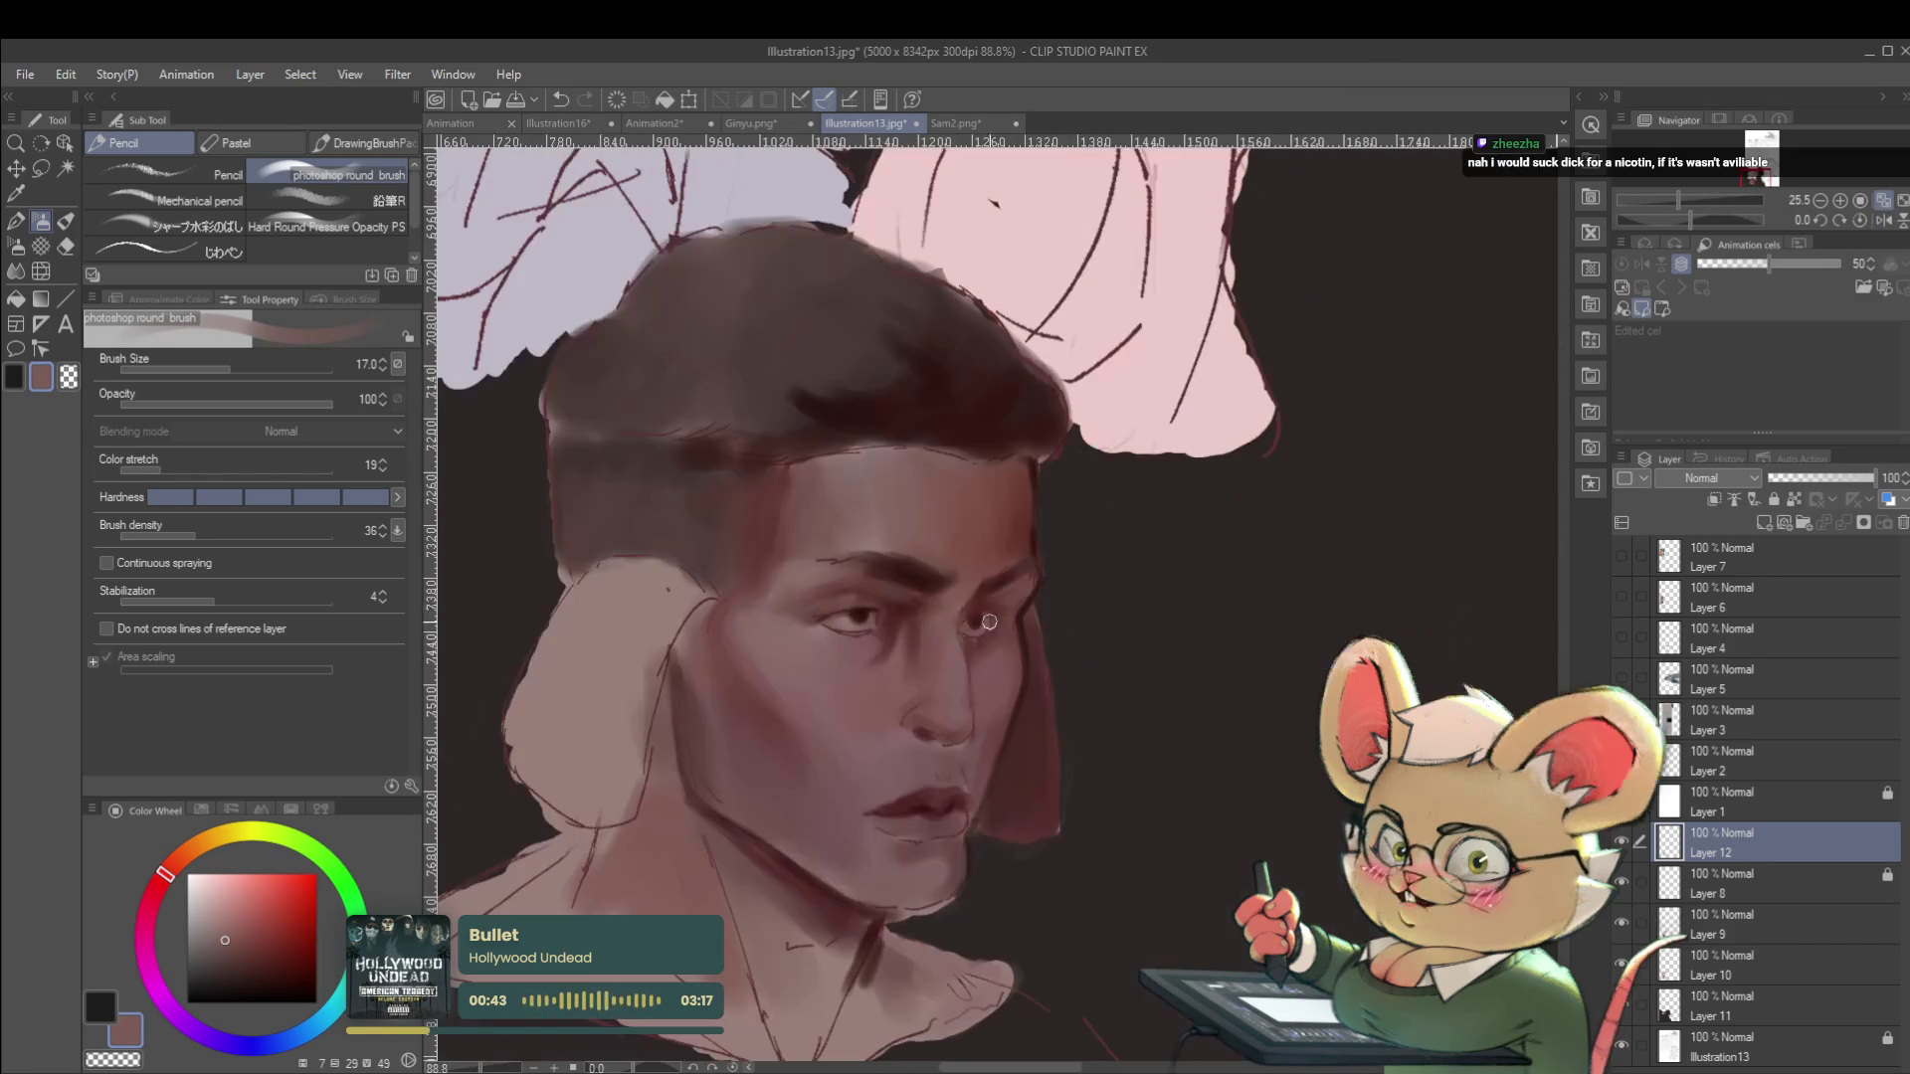
Paint around the eyes with smaller then broader brush strokes, comparing in mirrored view.
{"action": "key", "text": "bracketleft"}
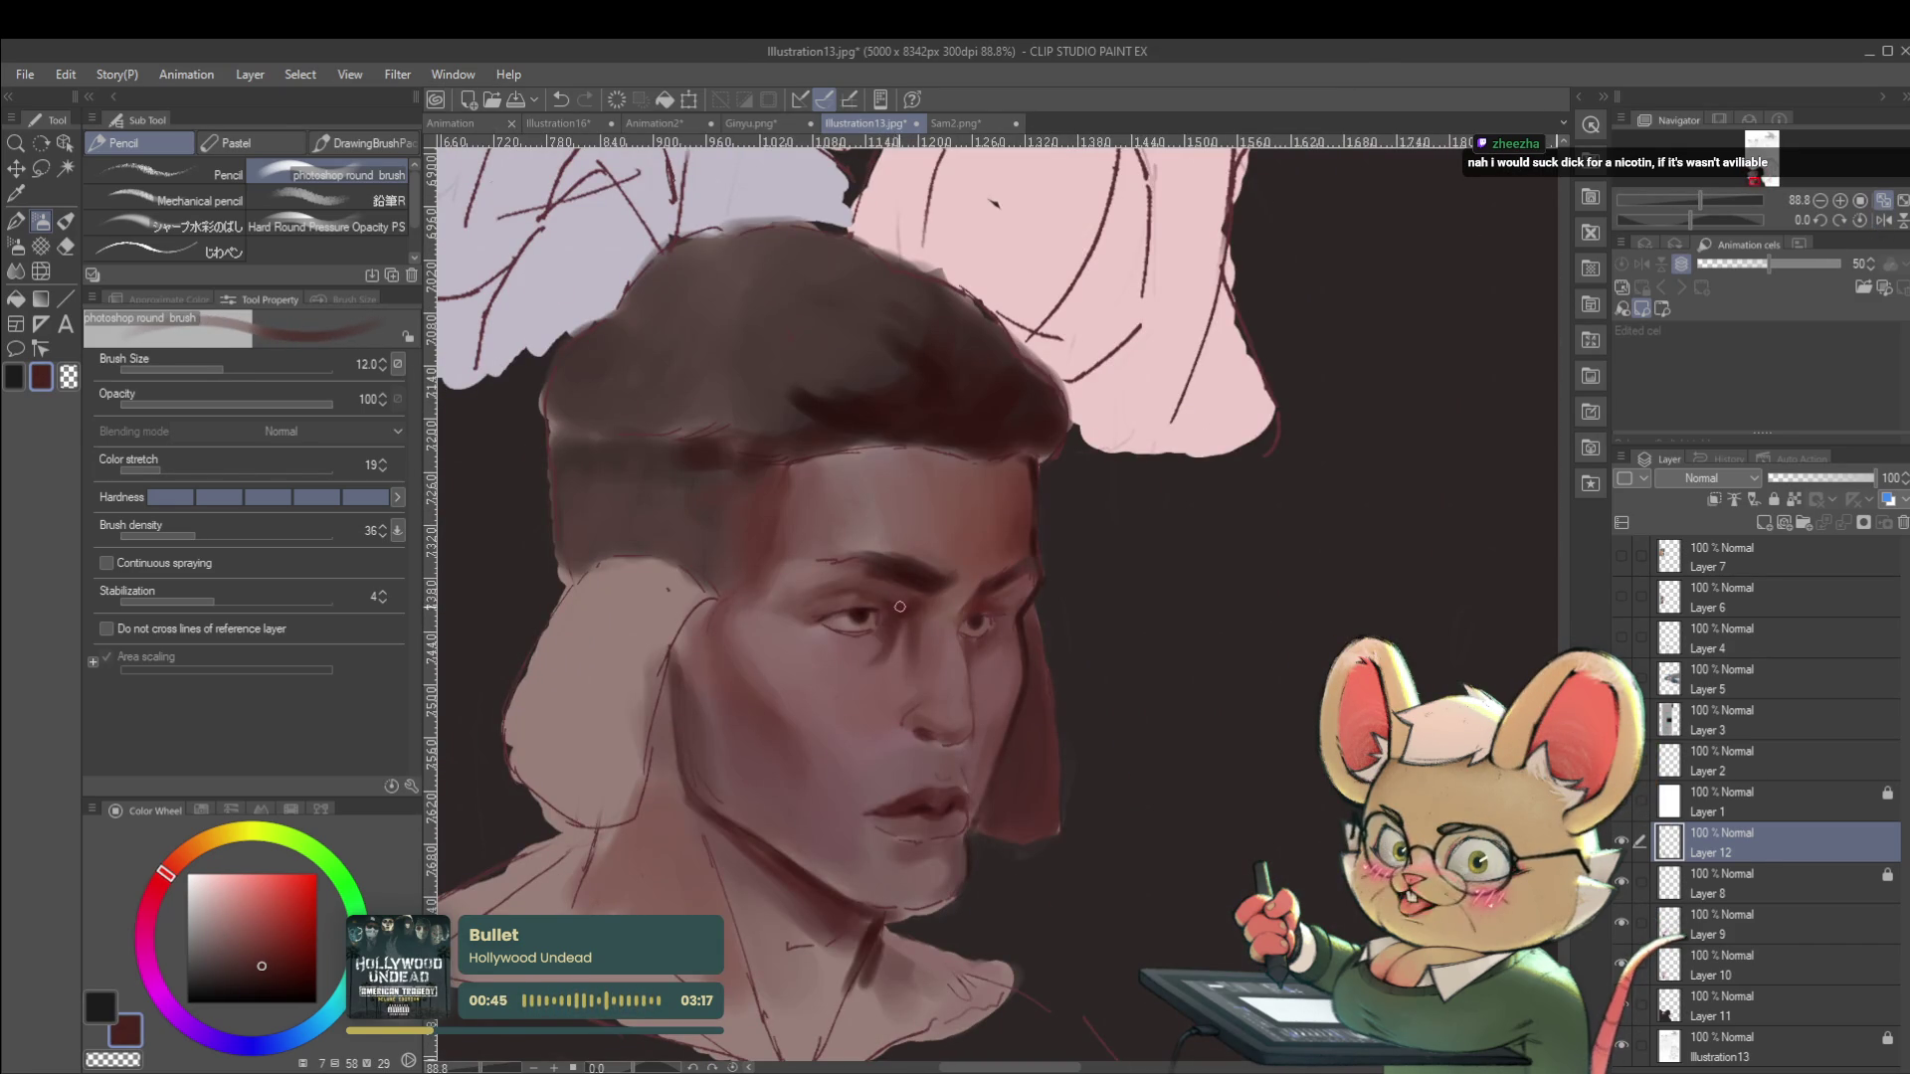
{"action": "scroll", "coordinate": [905, 606], "scroll_direction": "down", "scroll_amount": 7}
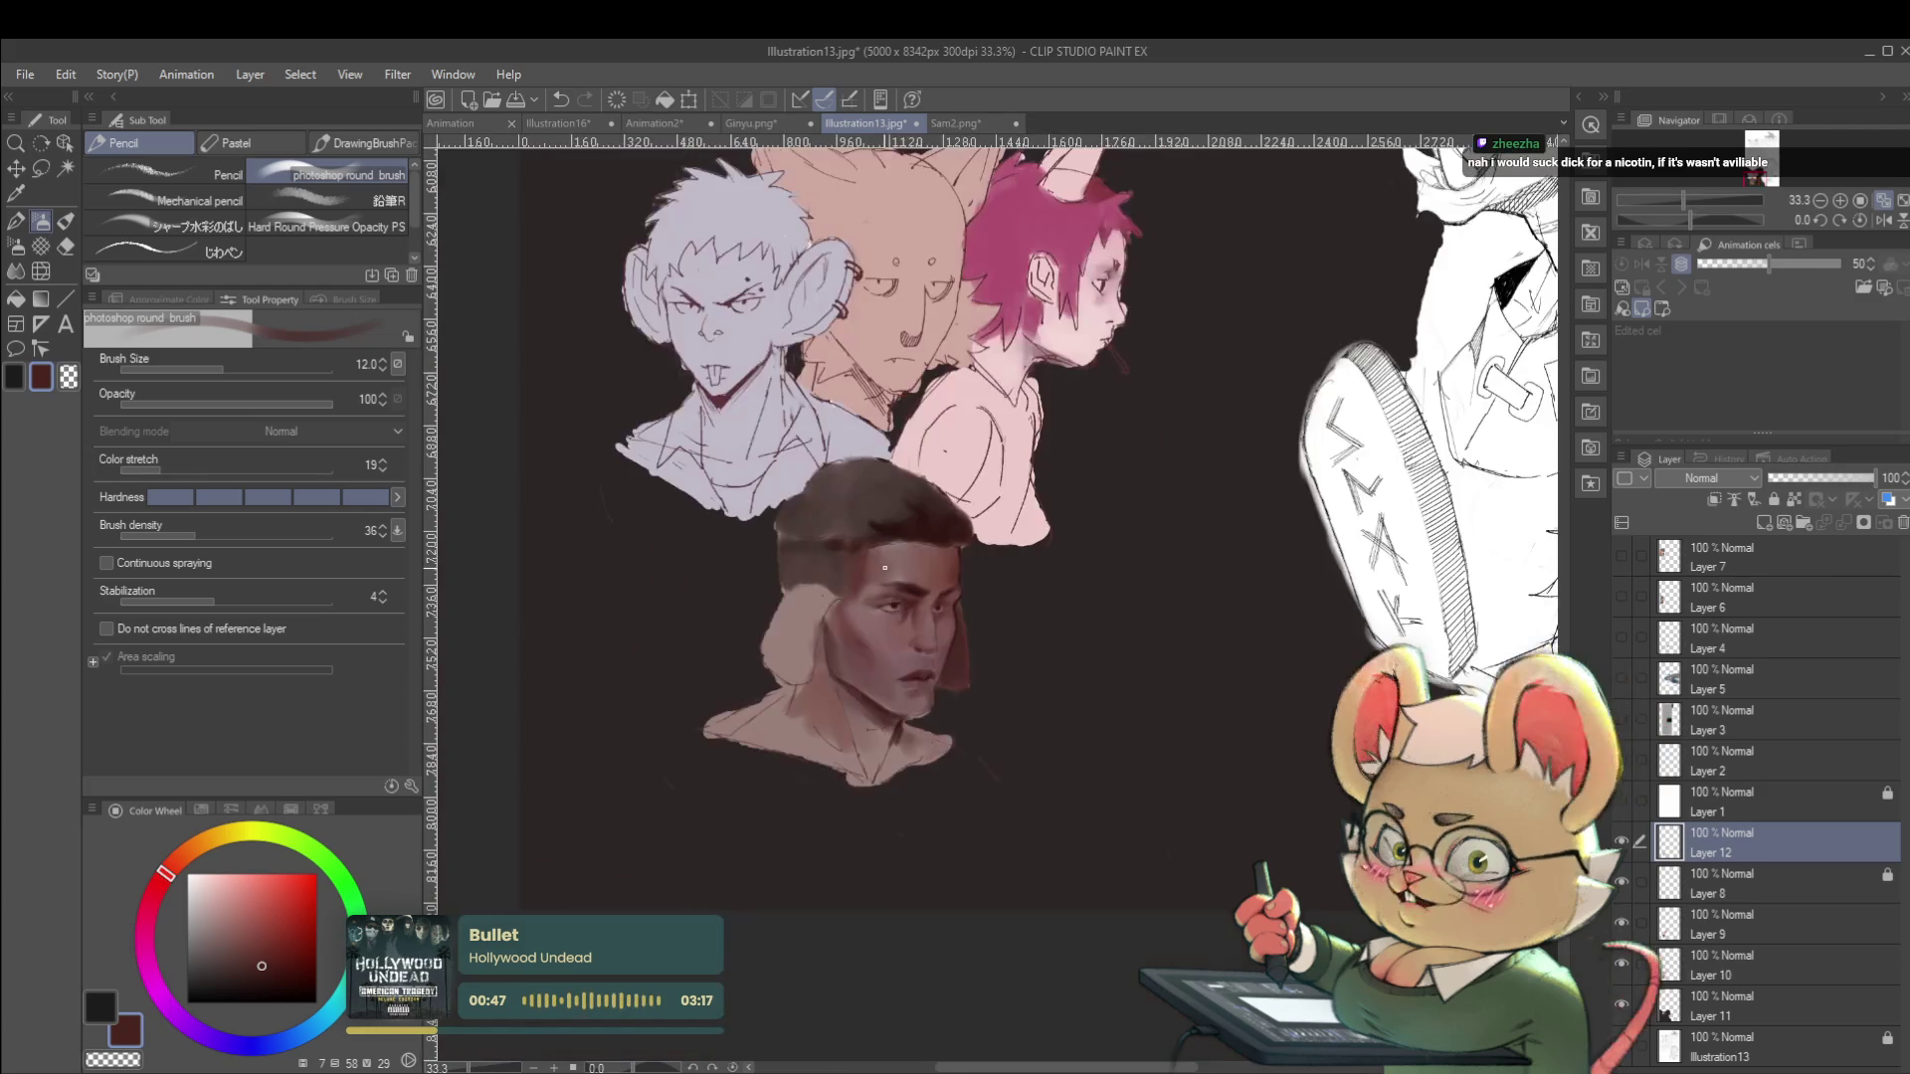
{"action": "scroll", "coordinate": [983, 554], "scroll_direction": "up", "scroll_amount": 7}
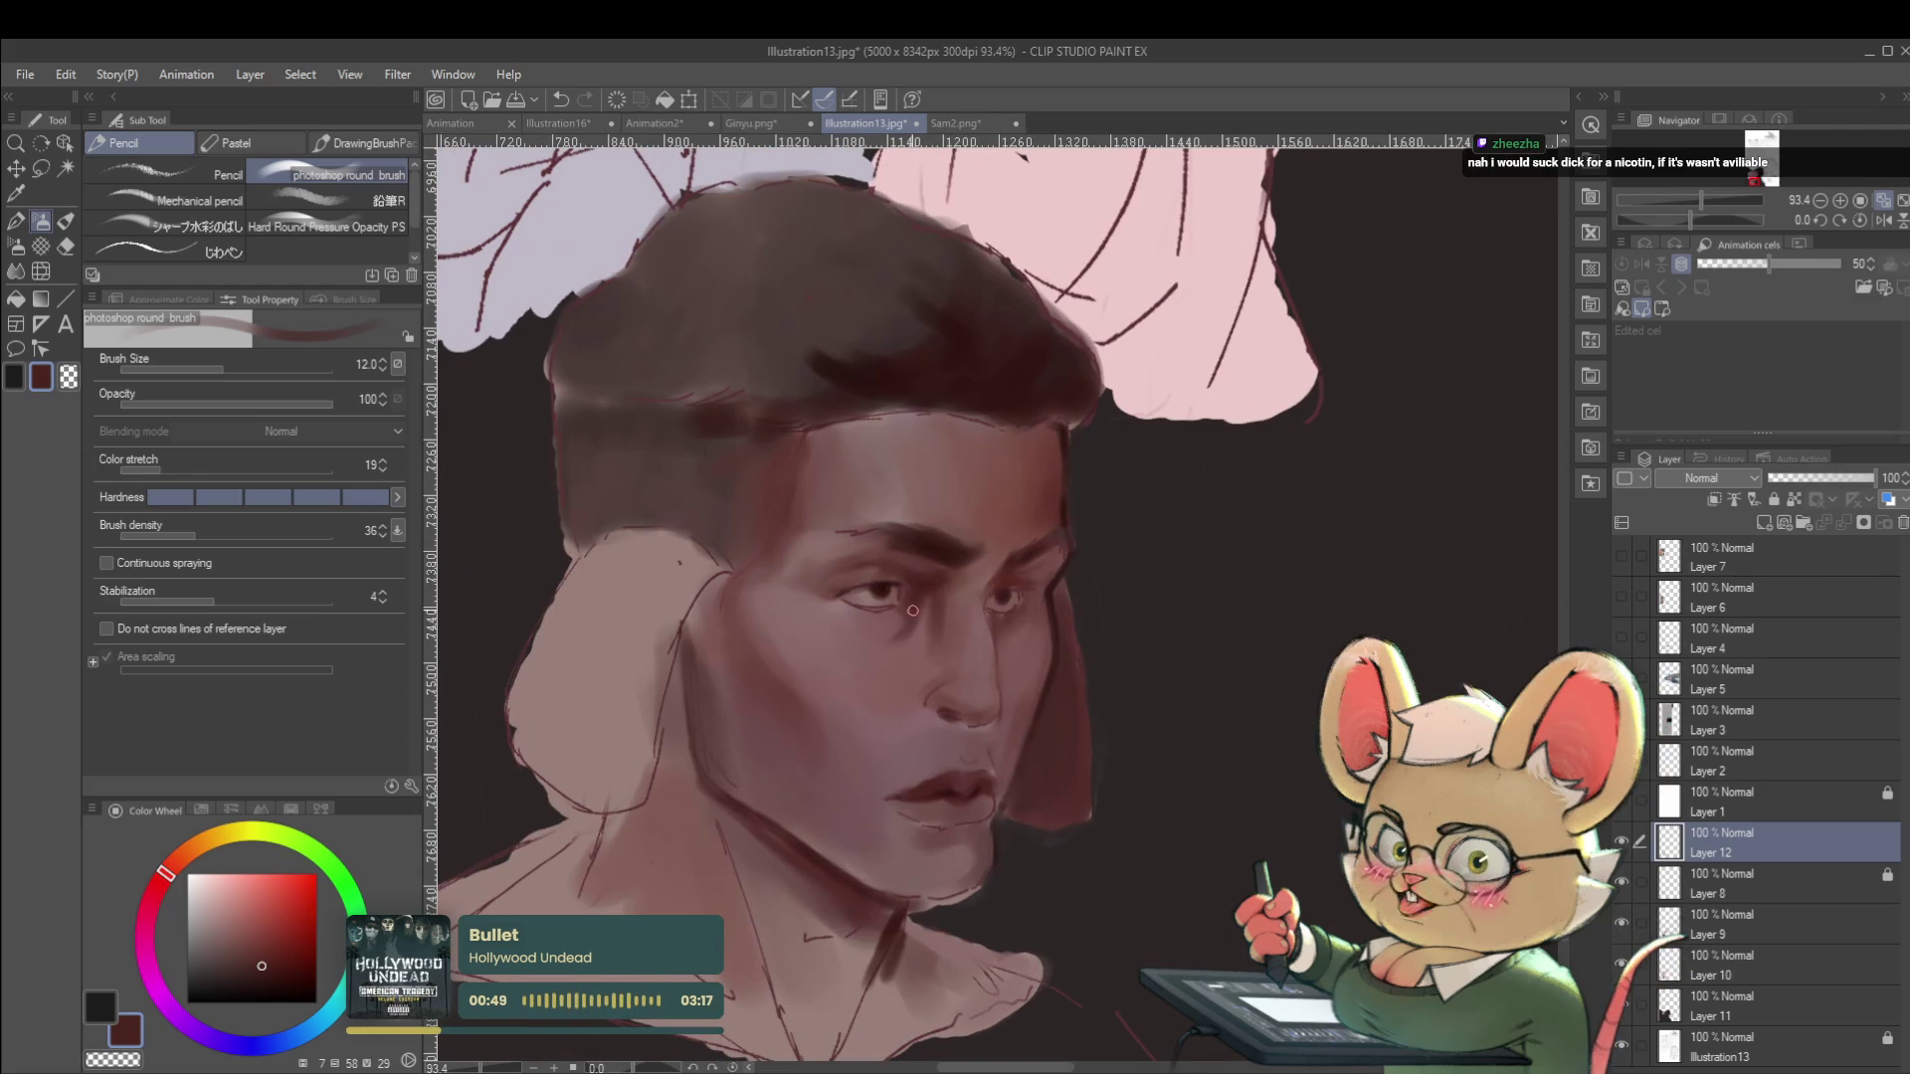
{"action": "scroll", "coordinate": [880, 607], "scroll_direction": "down", "scroll_amount": 5}
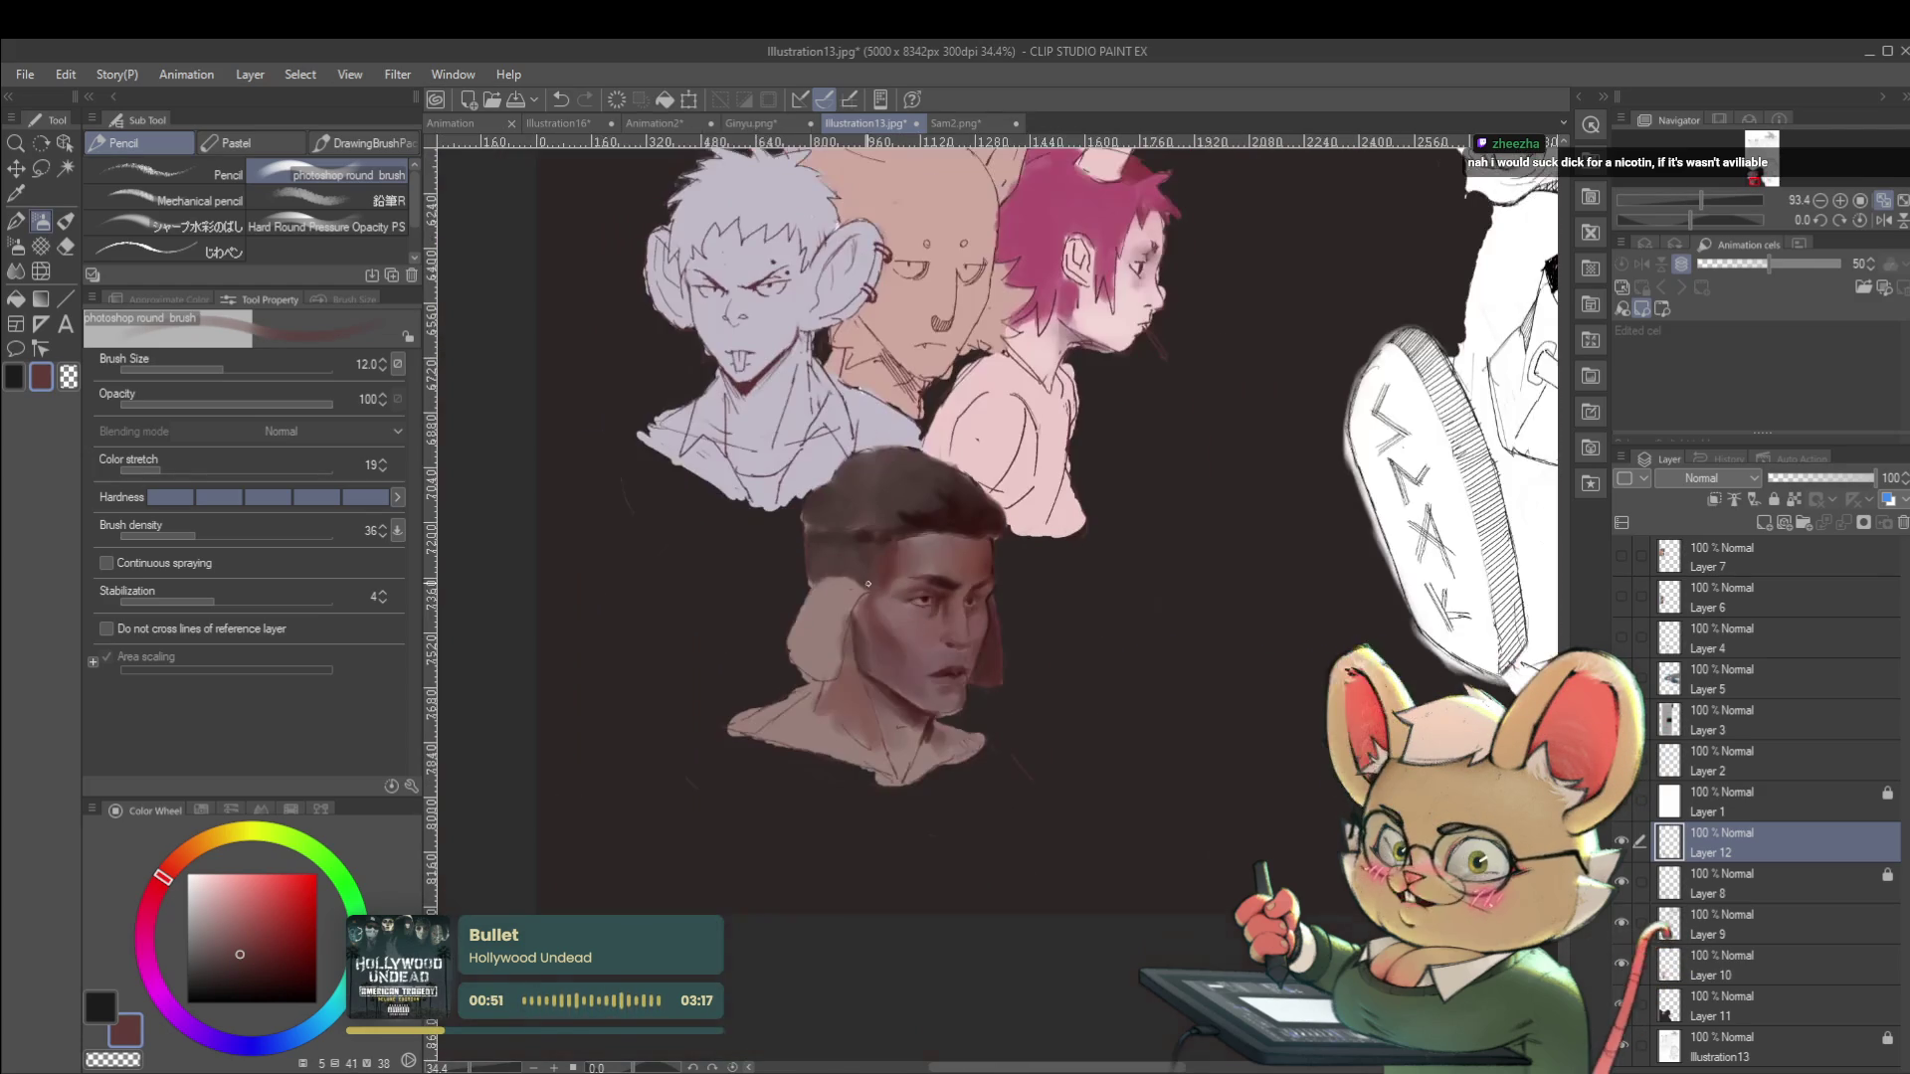
{"action": "left_click", "coordinate": [1890, 219]}
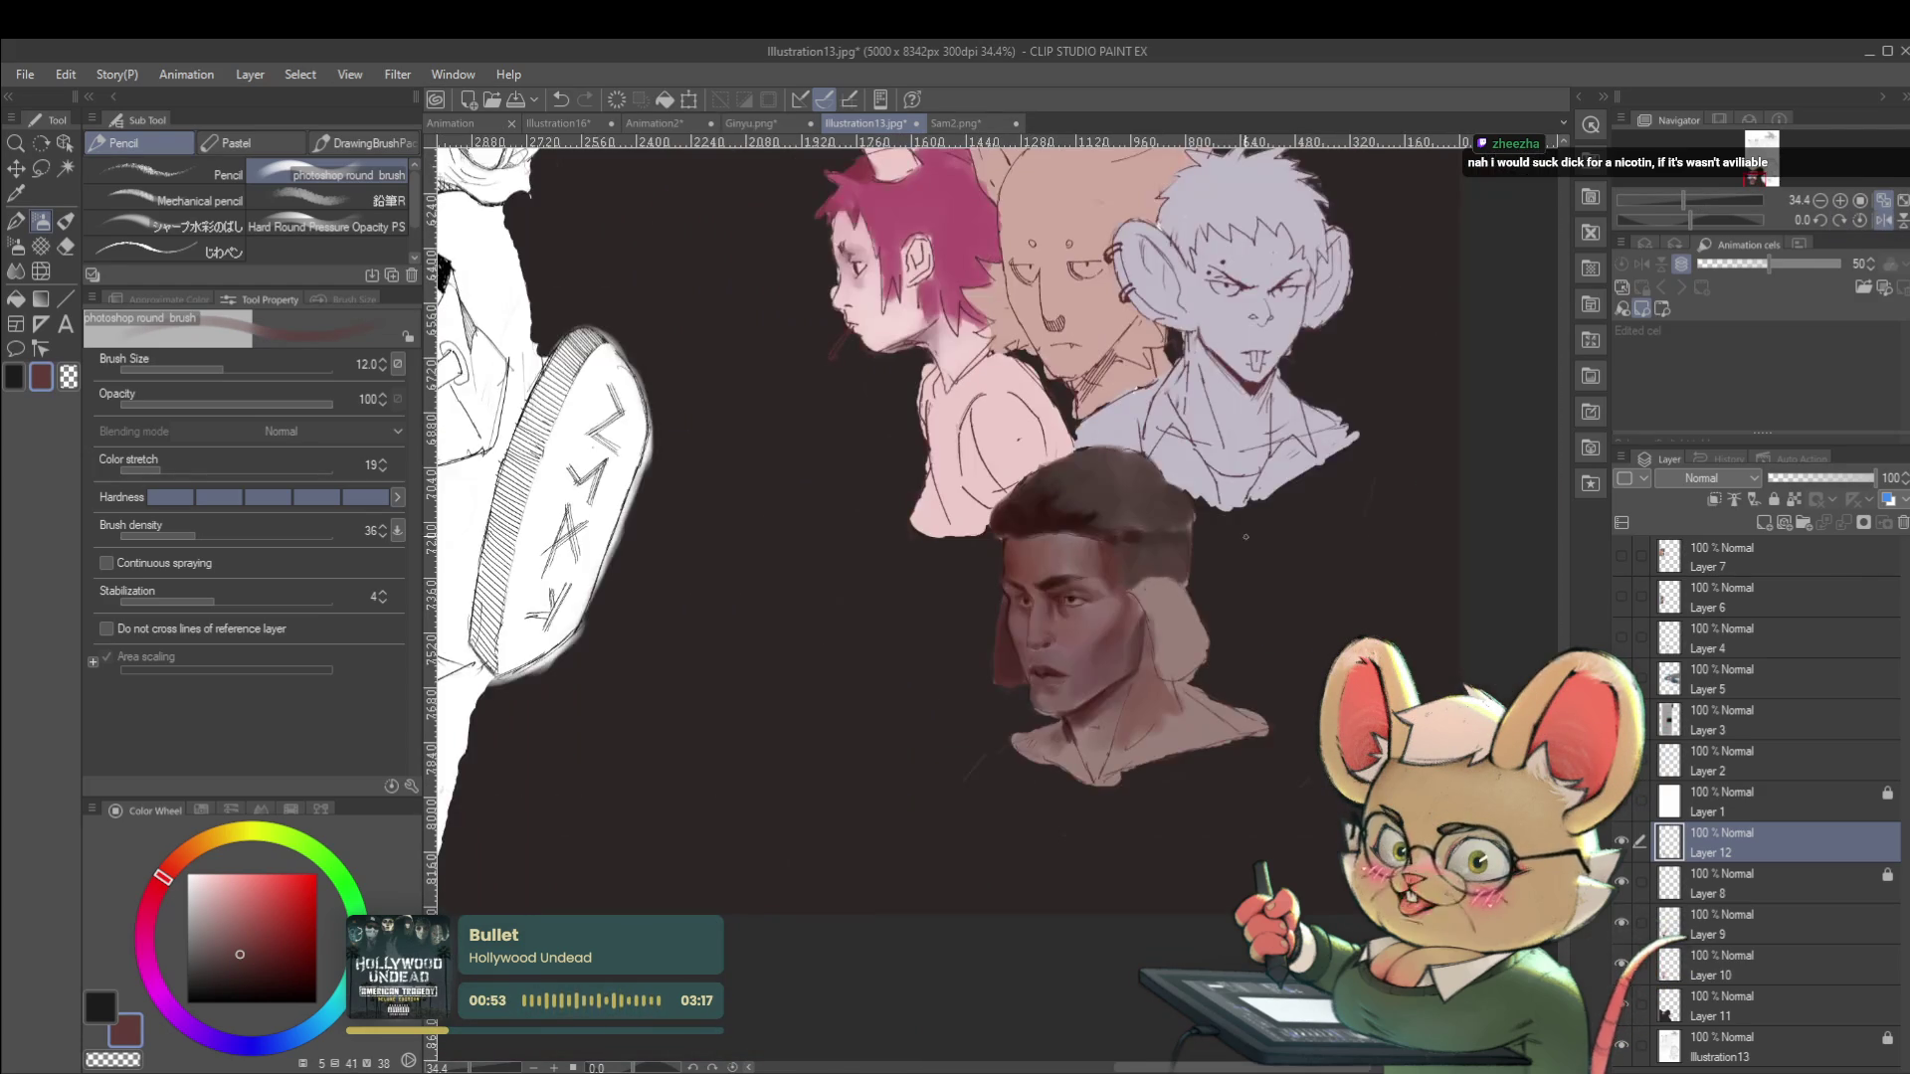
{"action": "scroll", "coordinate": [1027, 615], "scroll_direction": "up", "scroll_amount": 4}
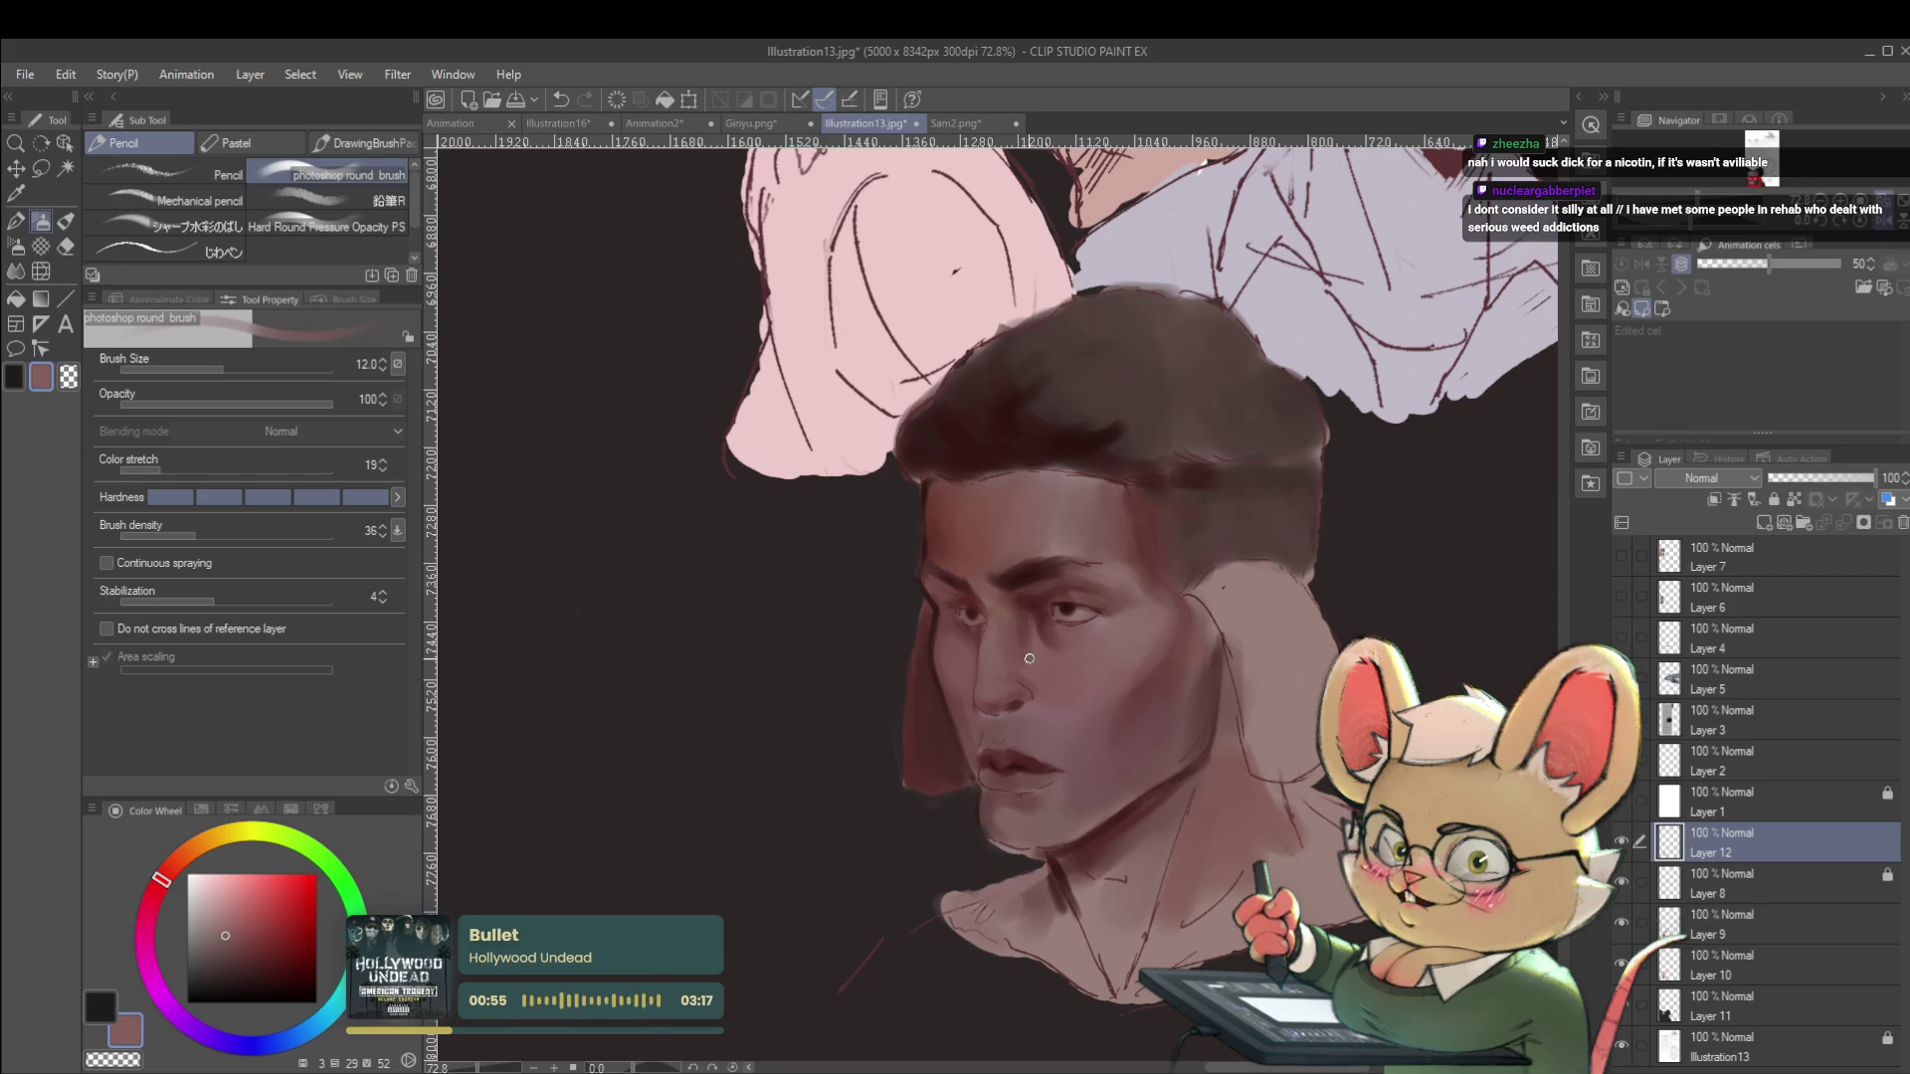
{"action": "key", "text": "bracketright"}
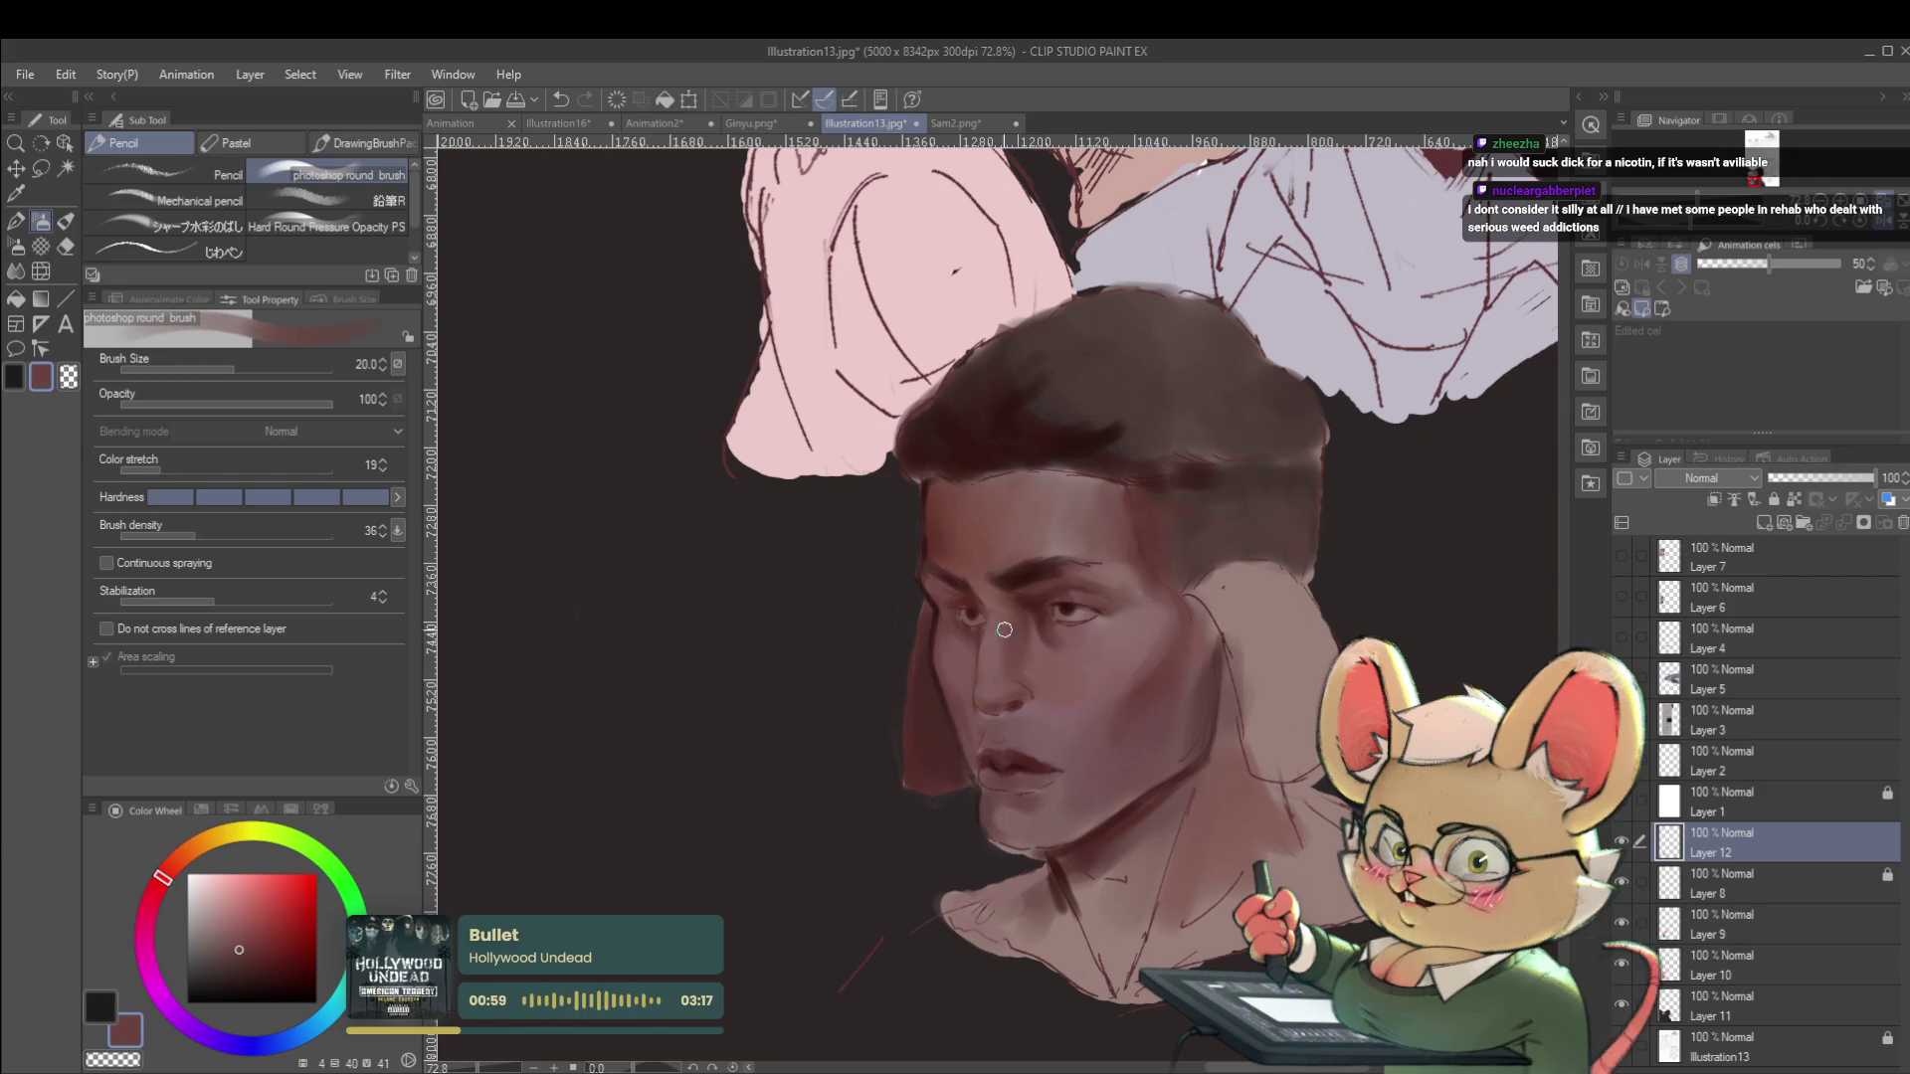
{"action": "scroll", "coordinate": [1002, 645], "scroll_direction": "down", "scroll_amount": 5}
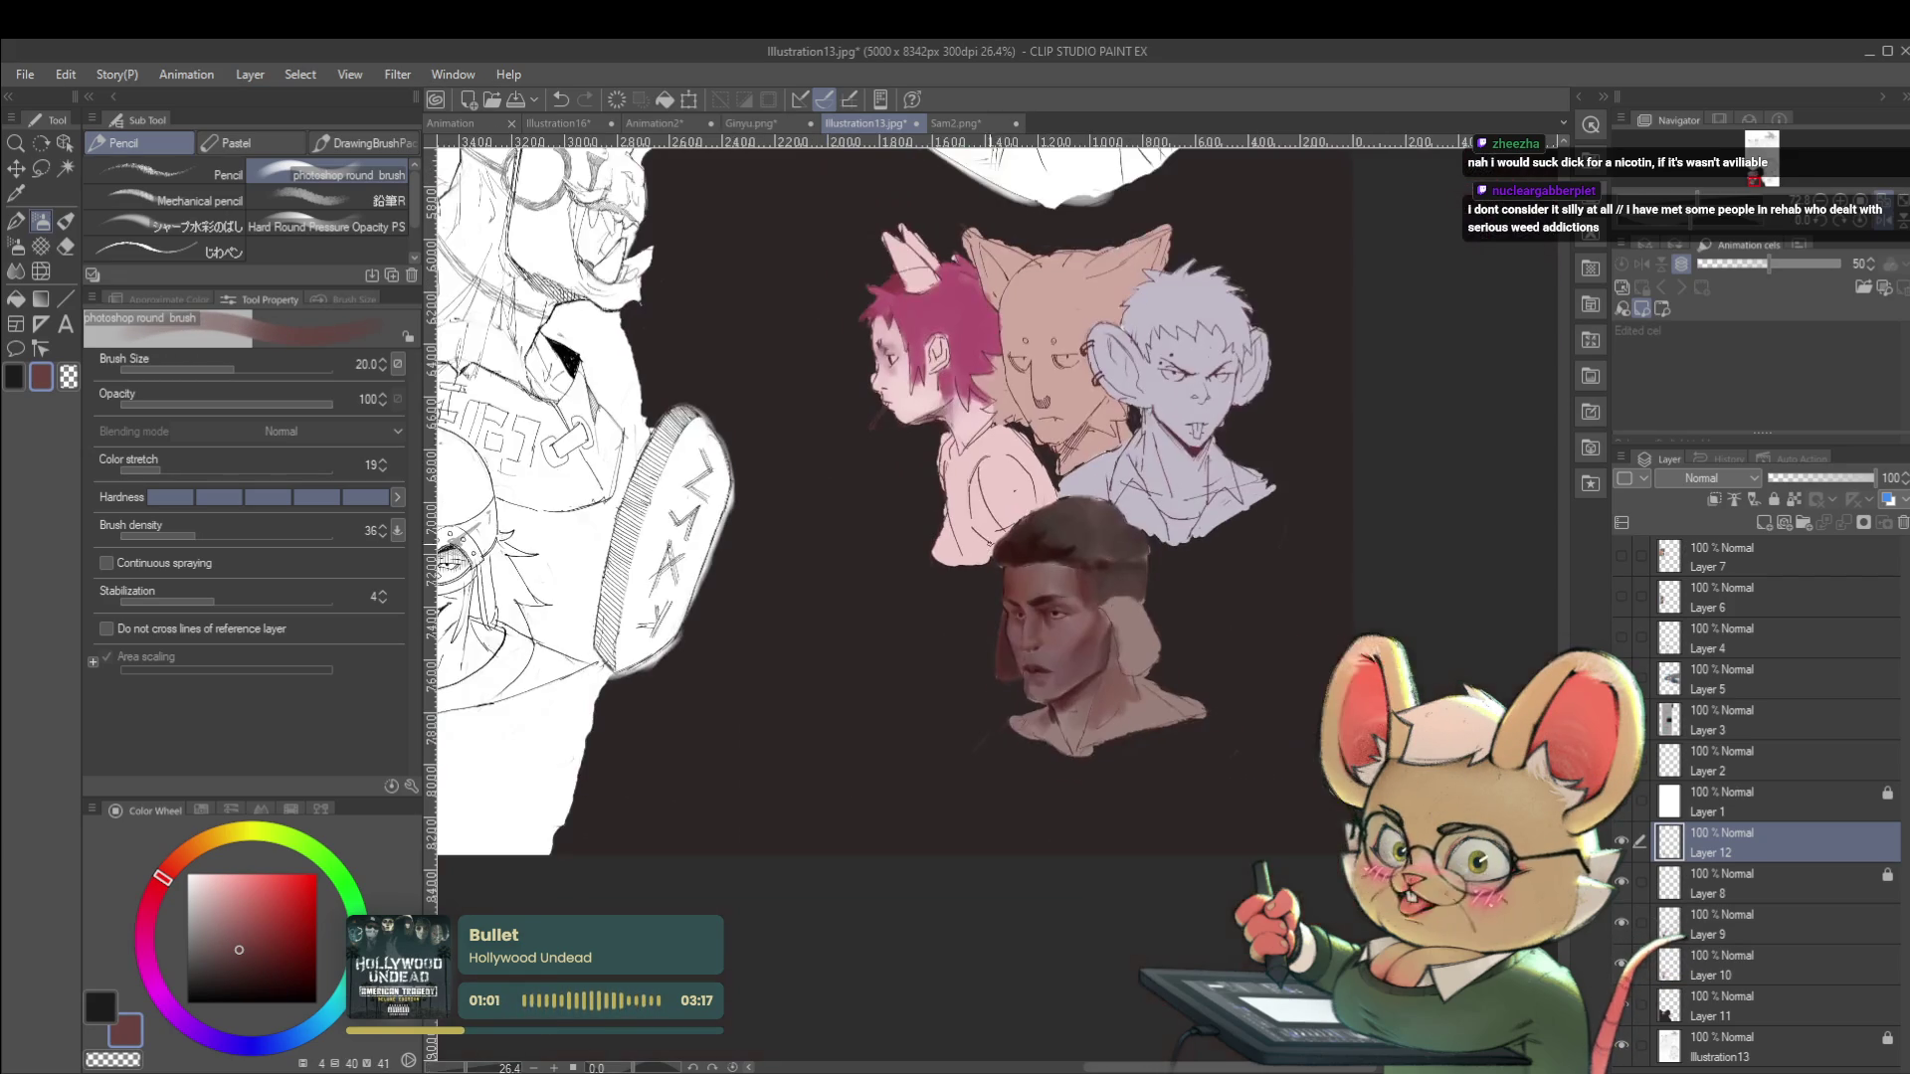
{"action": "scroll", "coordinate": [1059, 644], "scroll_direction": "up", "scroll_amount": 5}
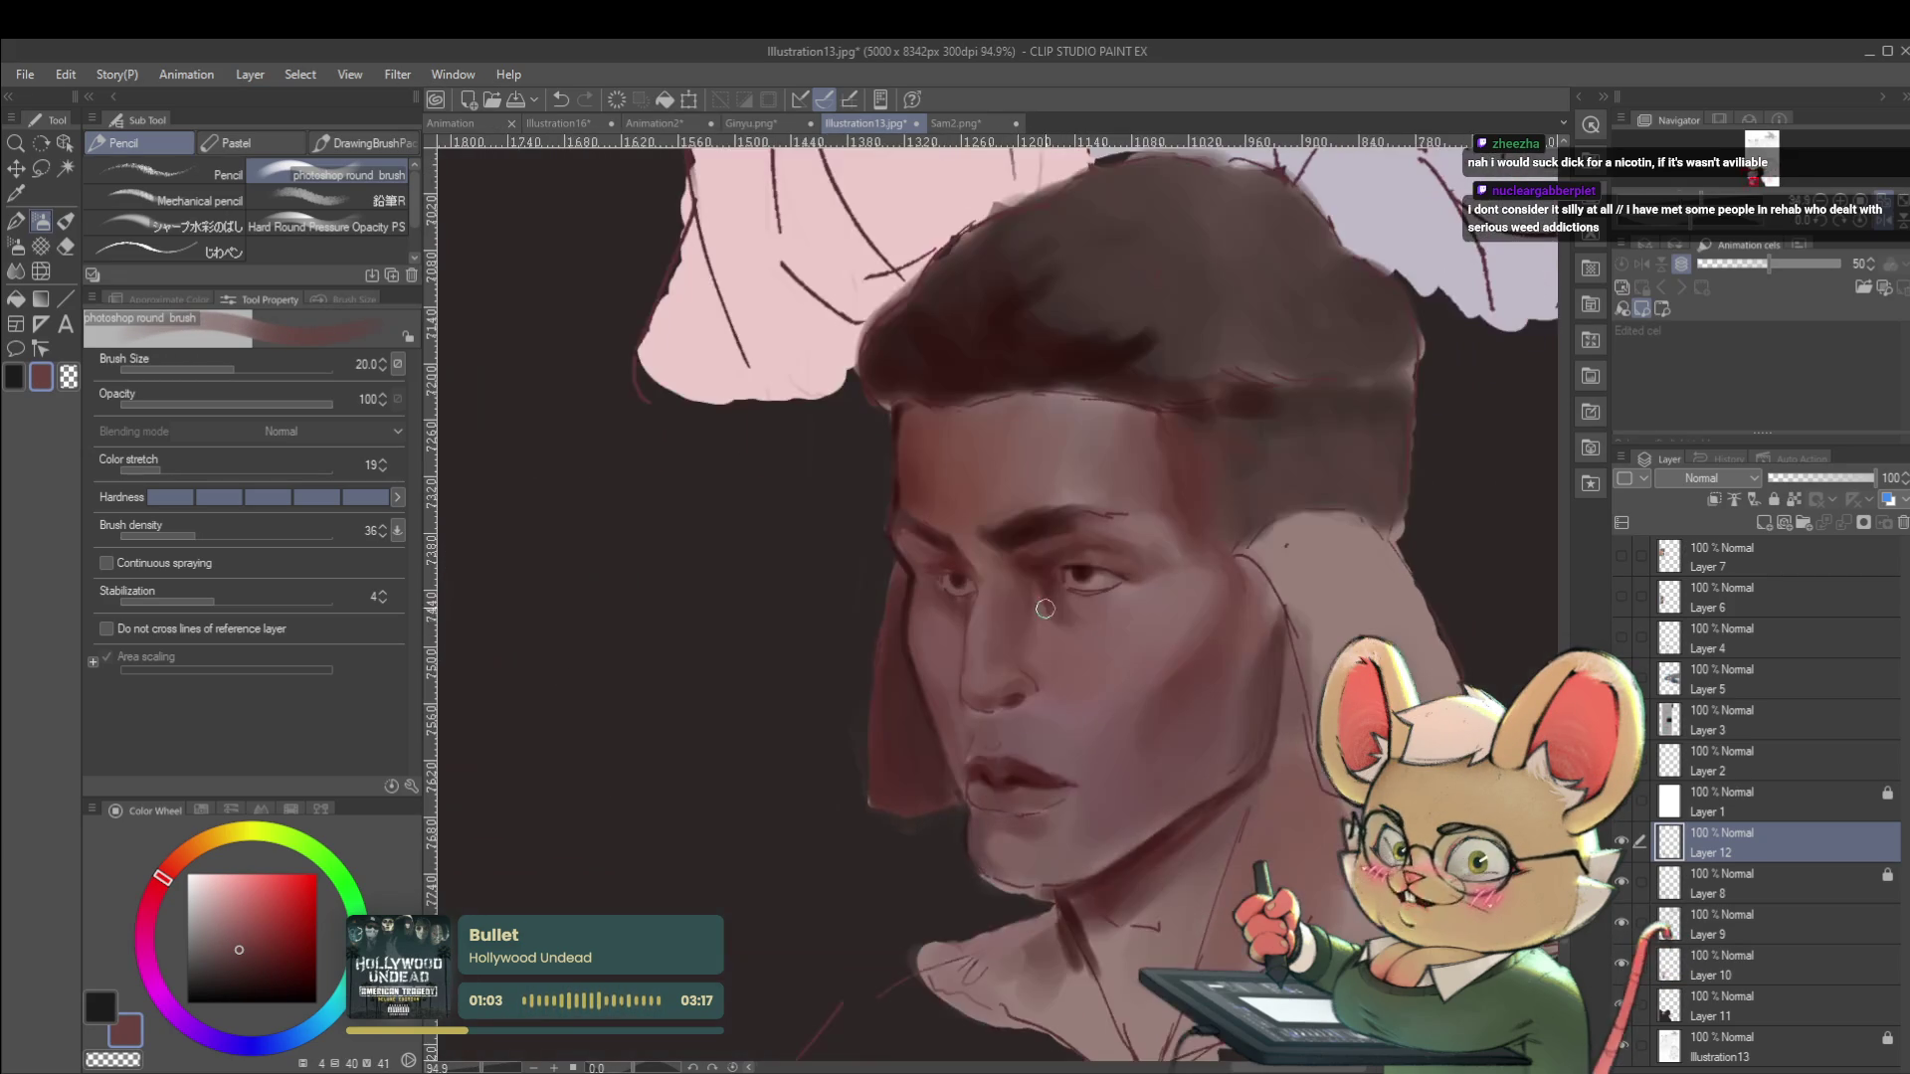
Add eye detail with skin and darker red tones sampled near the eye on a smaller brush.
{"action": "left_click", "coordinate": [1052, 623], "text": "alt"}
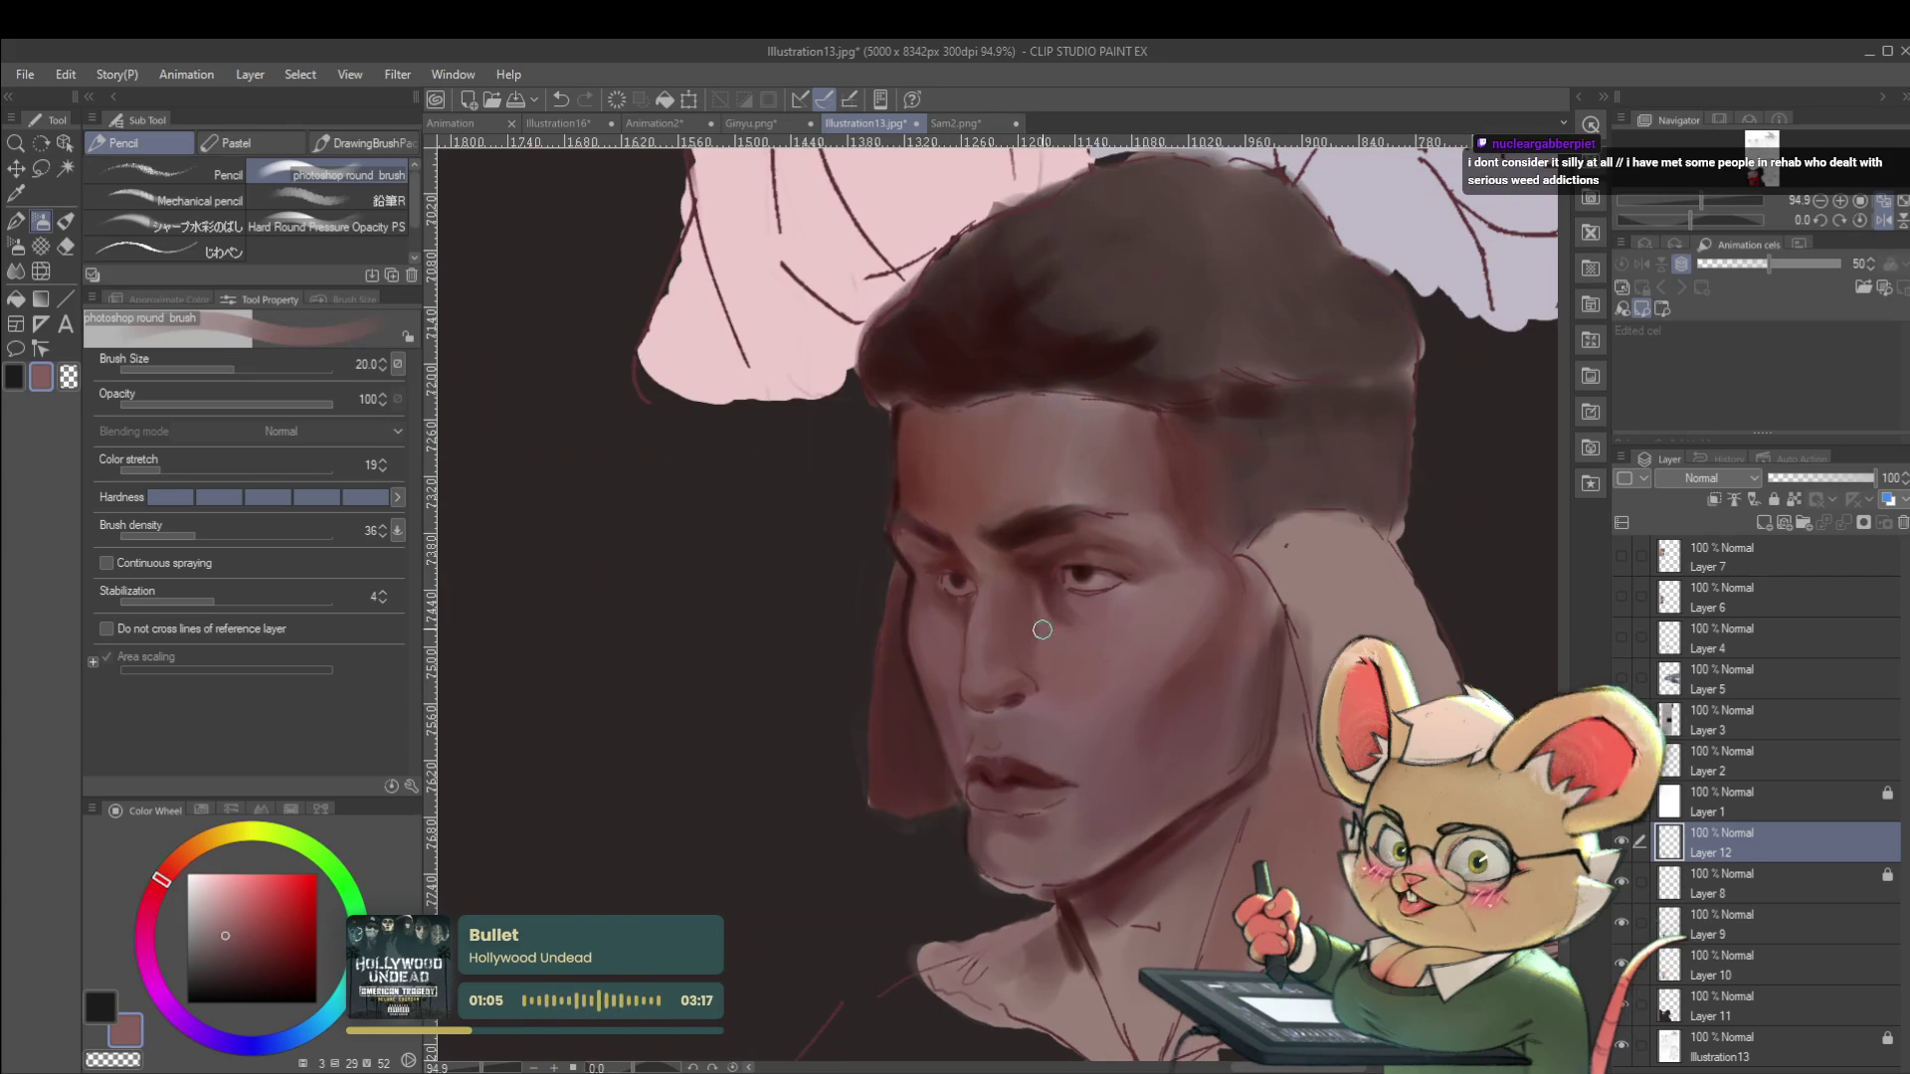
{"action": "left_click", "coordinate": [1058, 578], "text": "alt"}
{"action": "key", "text": "bracketleft"}
{"action": "key", "text": "bracketleft"}
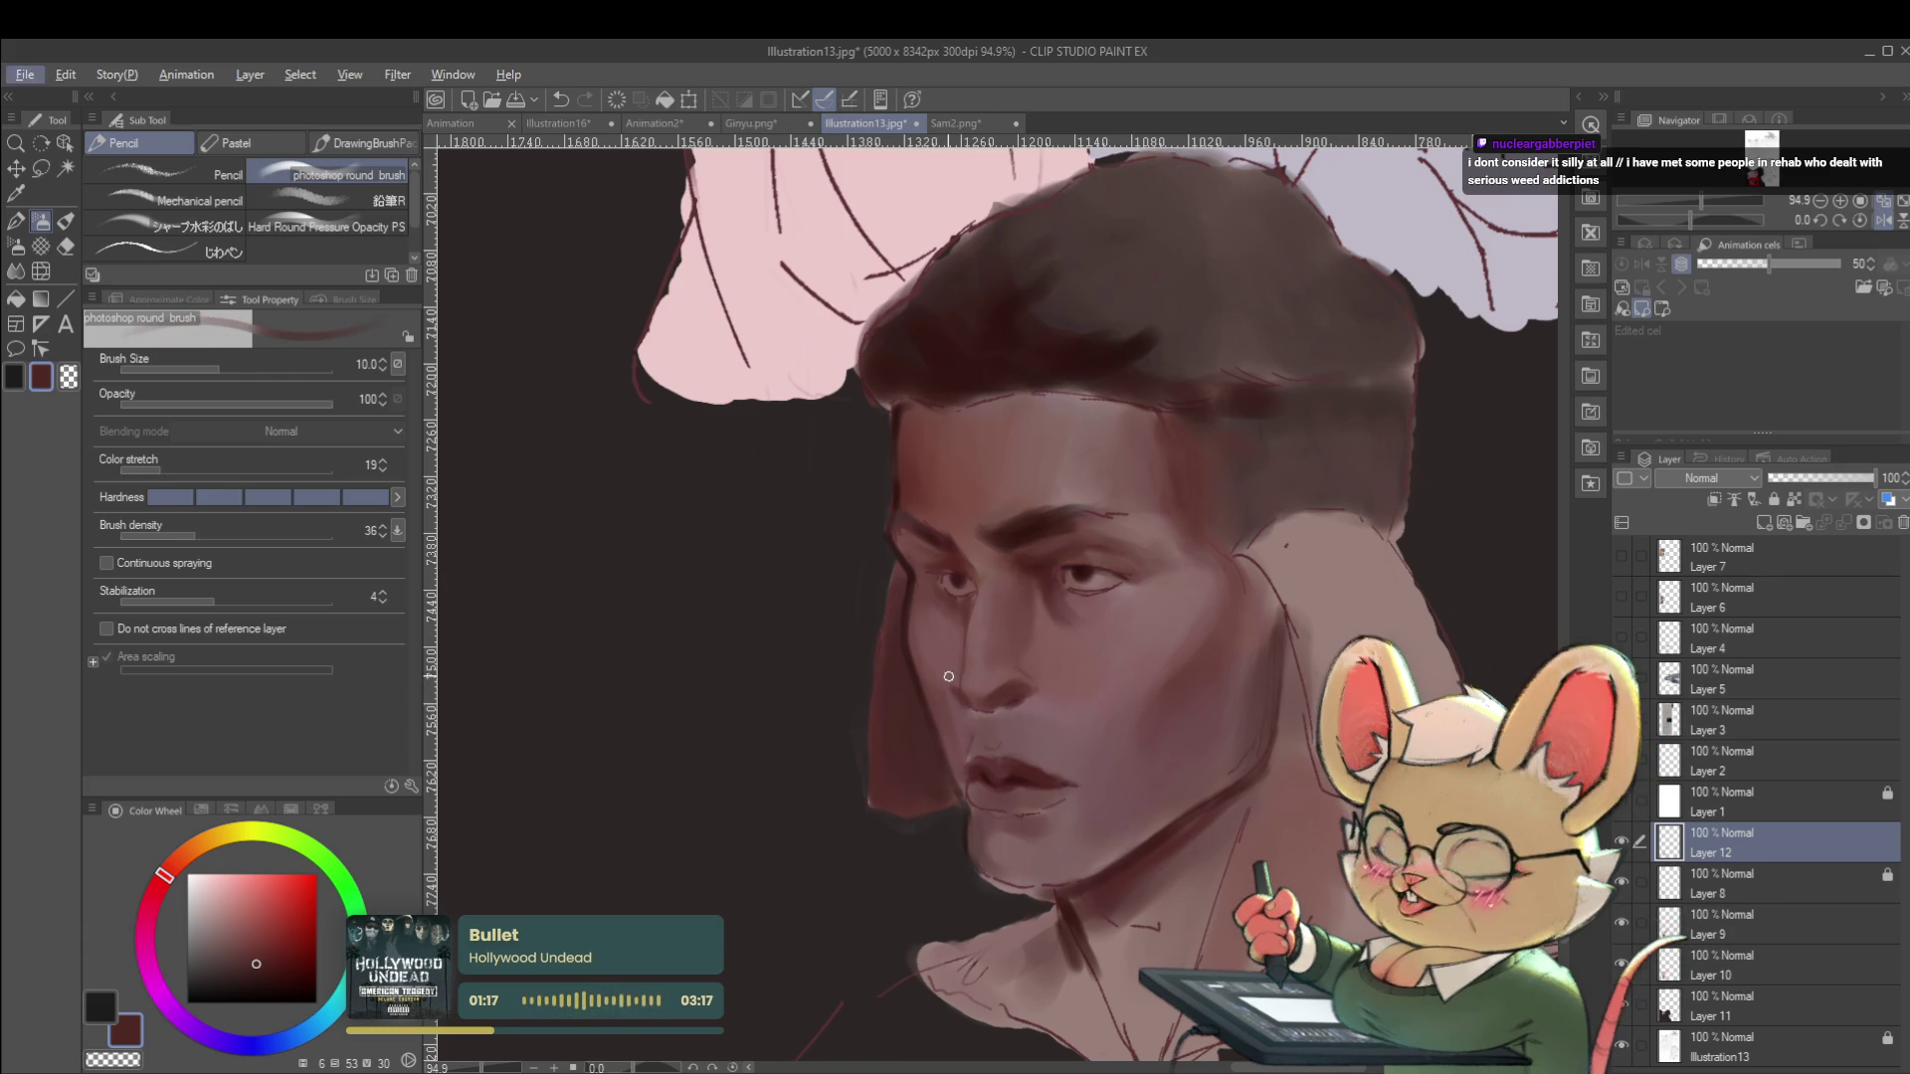
{"action": "scroll", "coordinate": [964, 647], "scroll_direction": "down", "scroll_amount": 5}
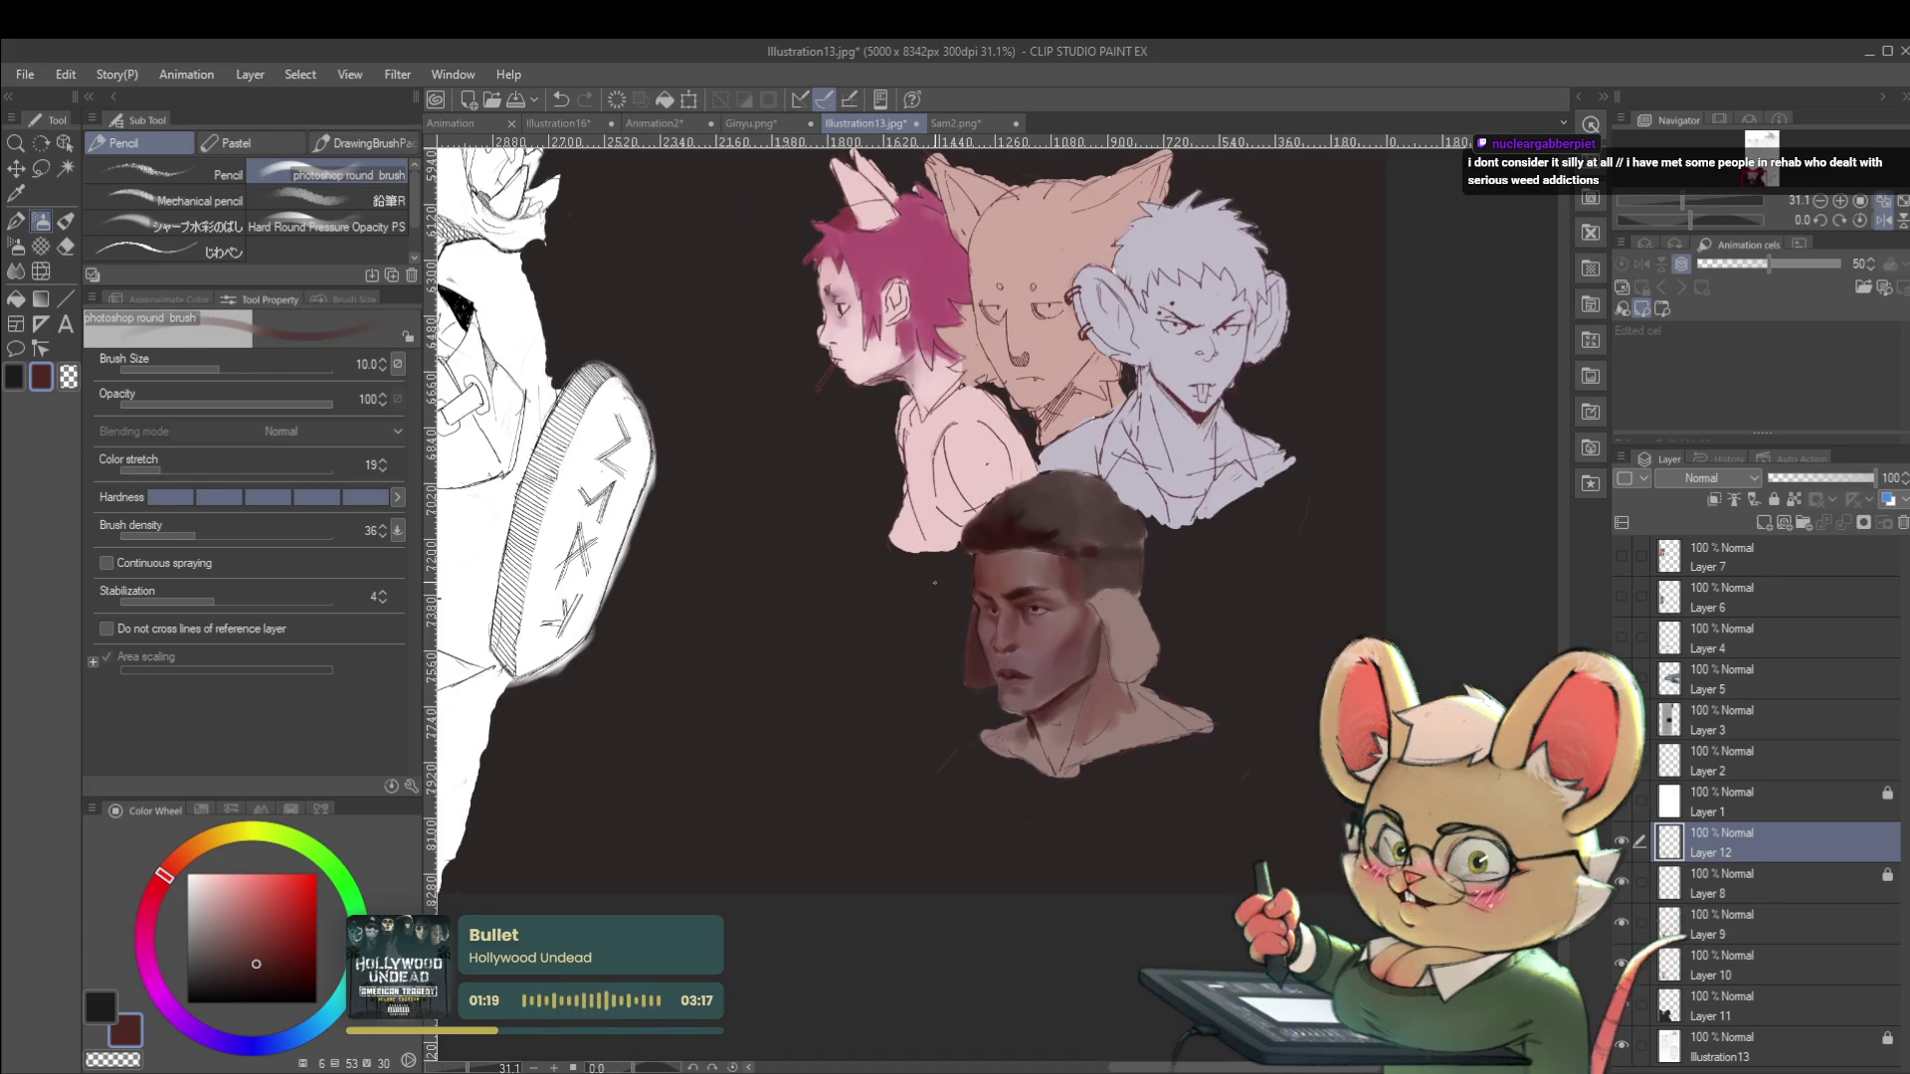
{"action": "scroll", "coordinate": [934, 583], "scroll_direction": "up", "scroll_amount": 5}
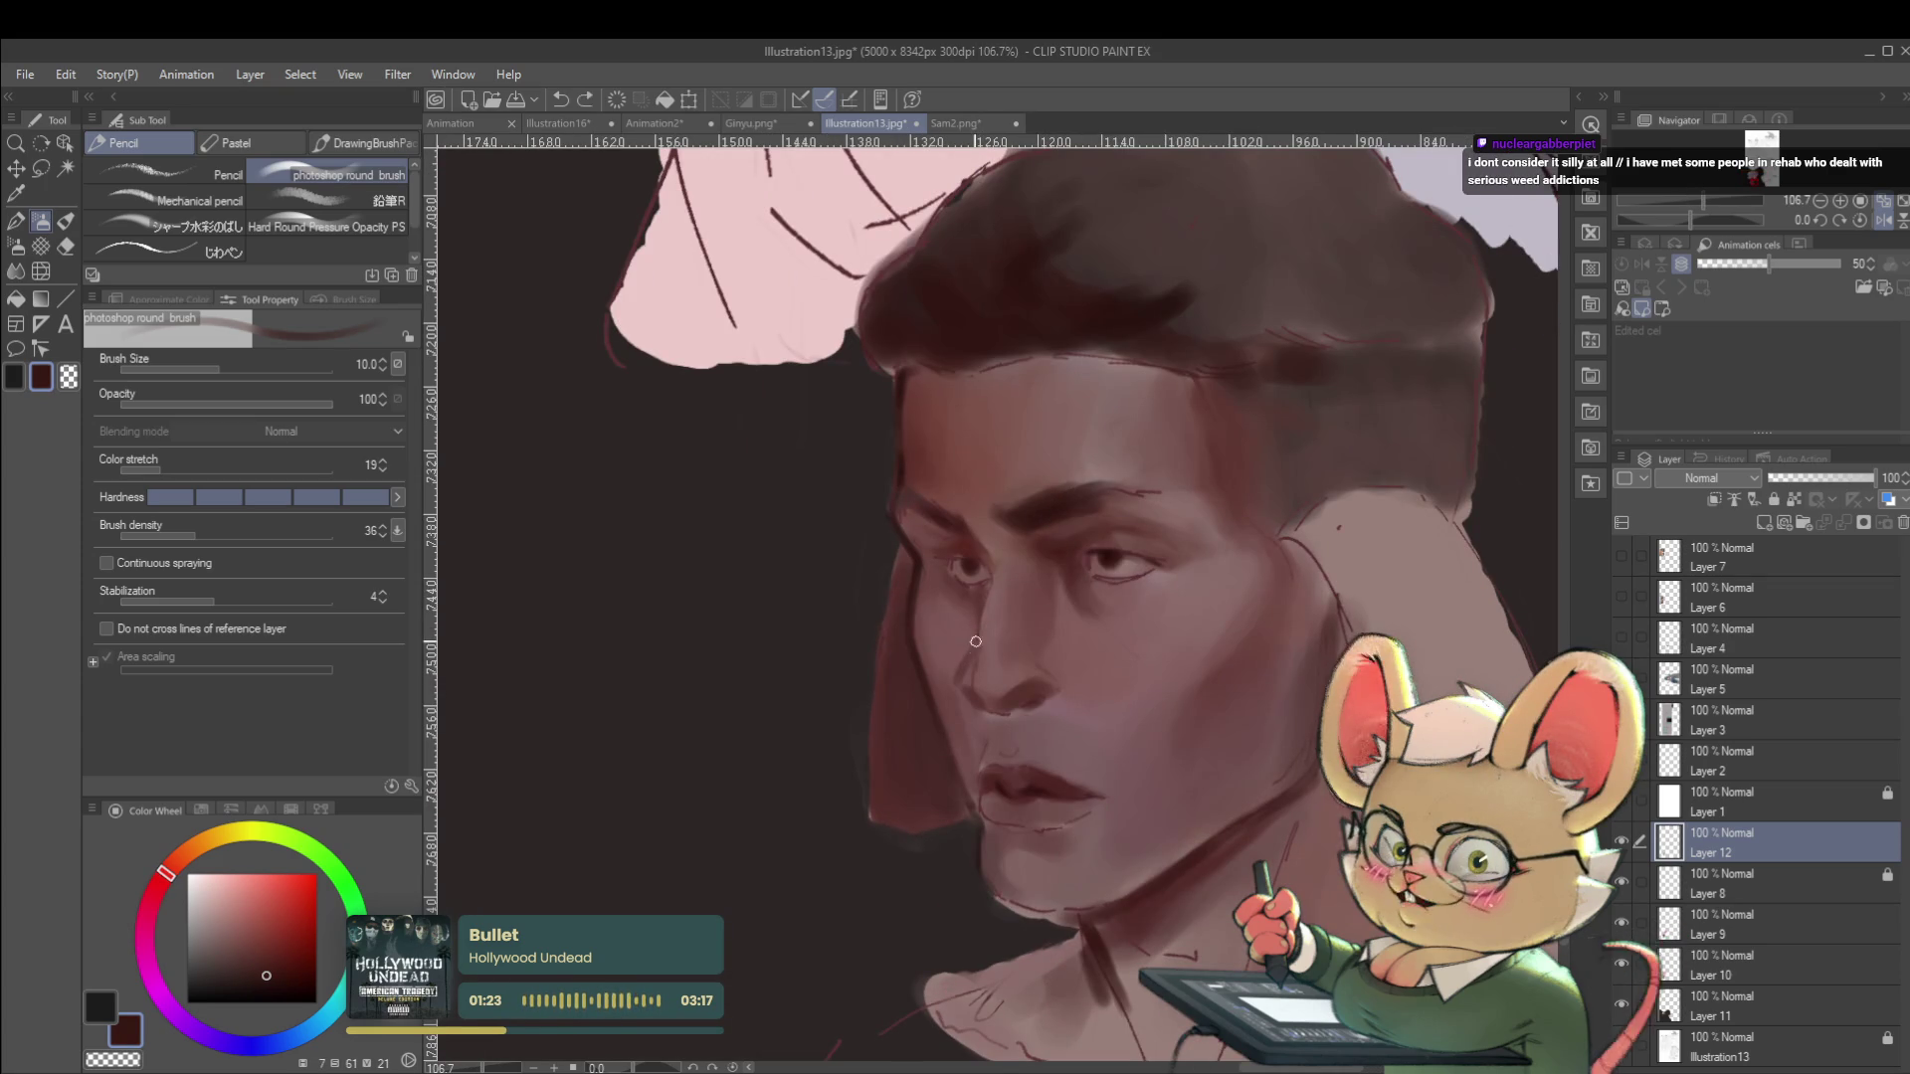
{"action": "scroll", "coordinate": [989, 577], "scroll_direction": "down", "scroll_amount": 5}
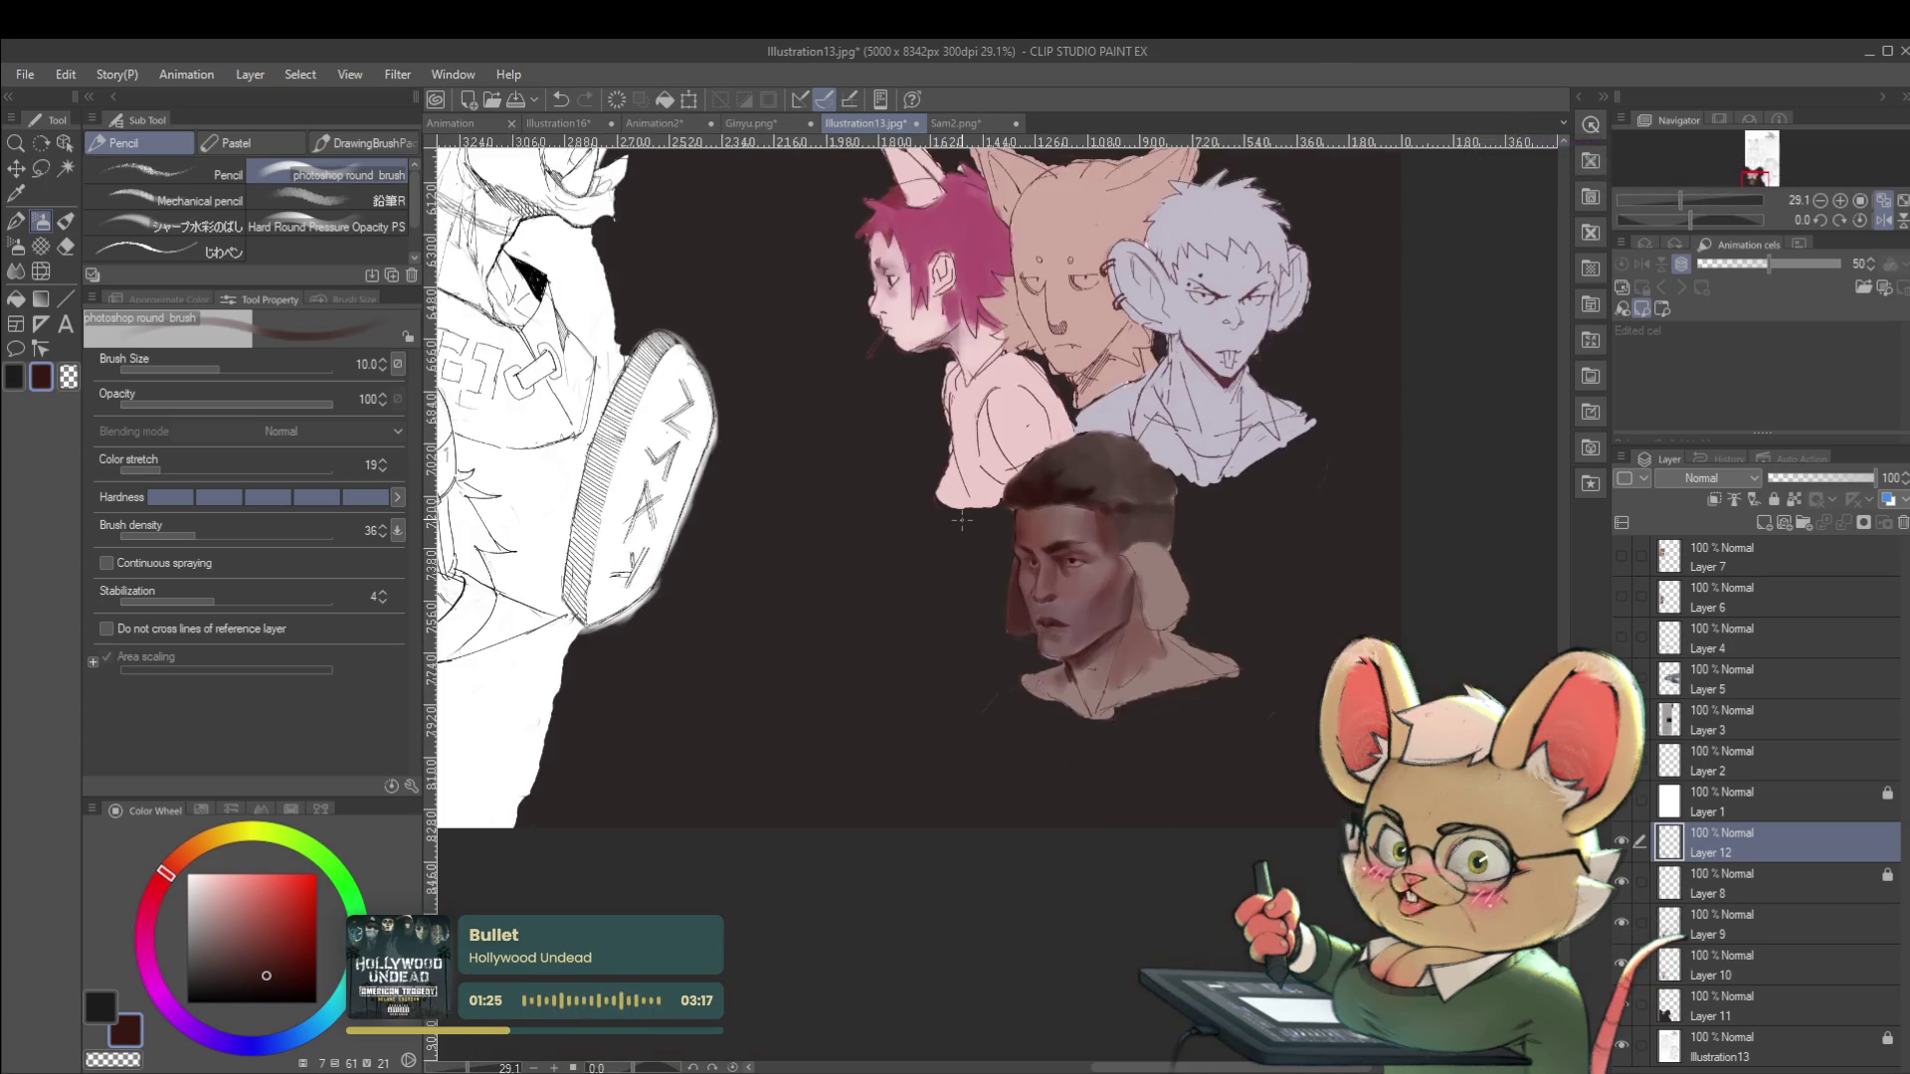
{"action": "scroll", "coordinate": [1095, 517], "scroll_direction": "up", "scroll_amount": 3}
Reshade the nose and cheek in pinkish skin tones after undoing a stray stroke, brush at 20.0.
{"action": "key", "text": "bracketright"}
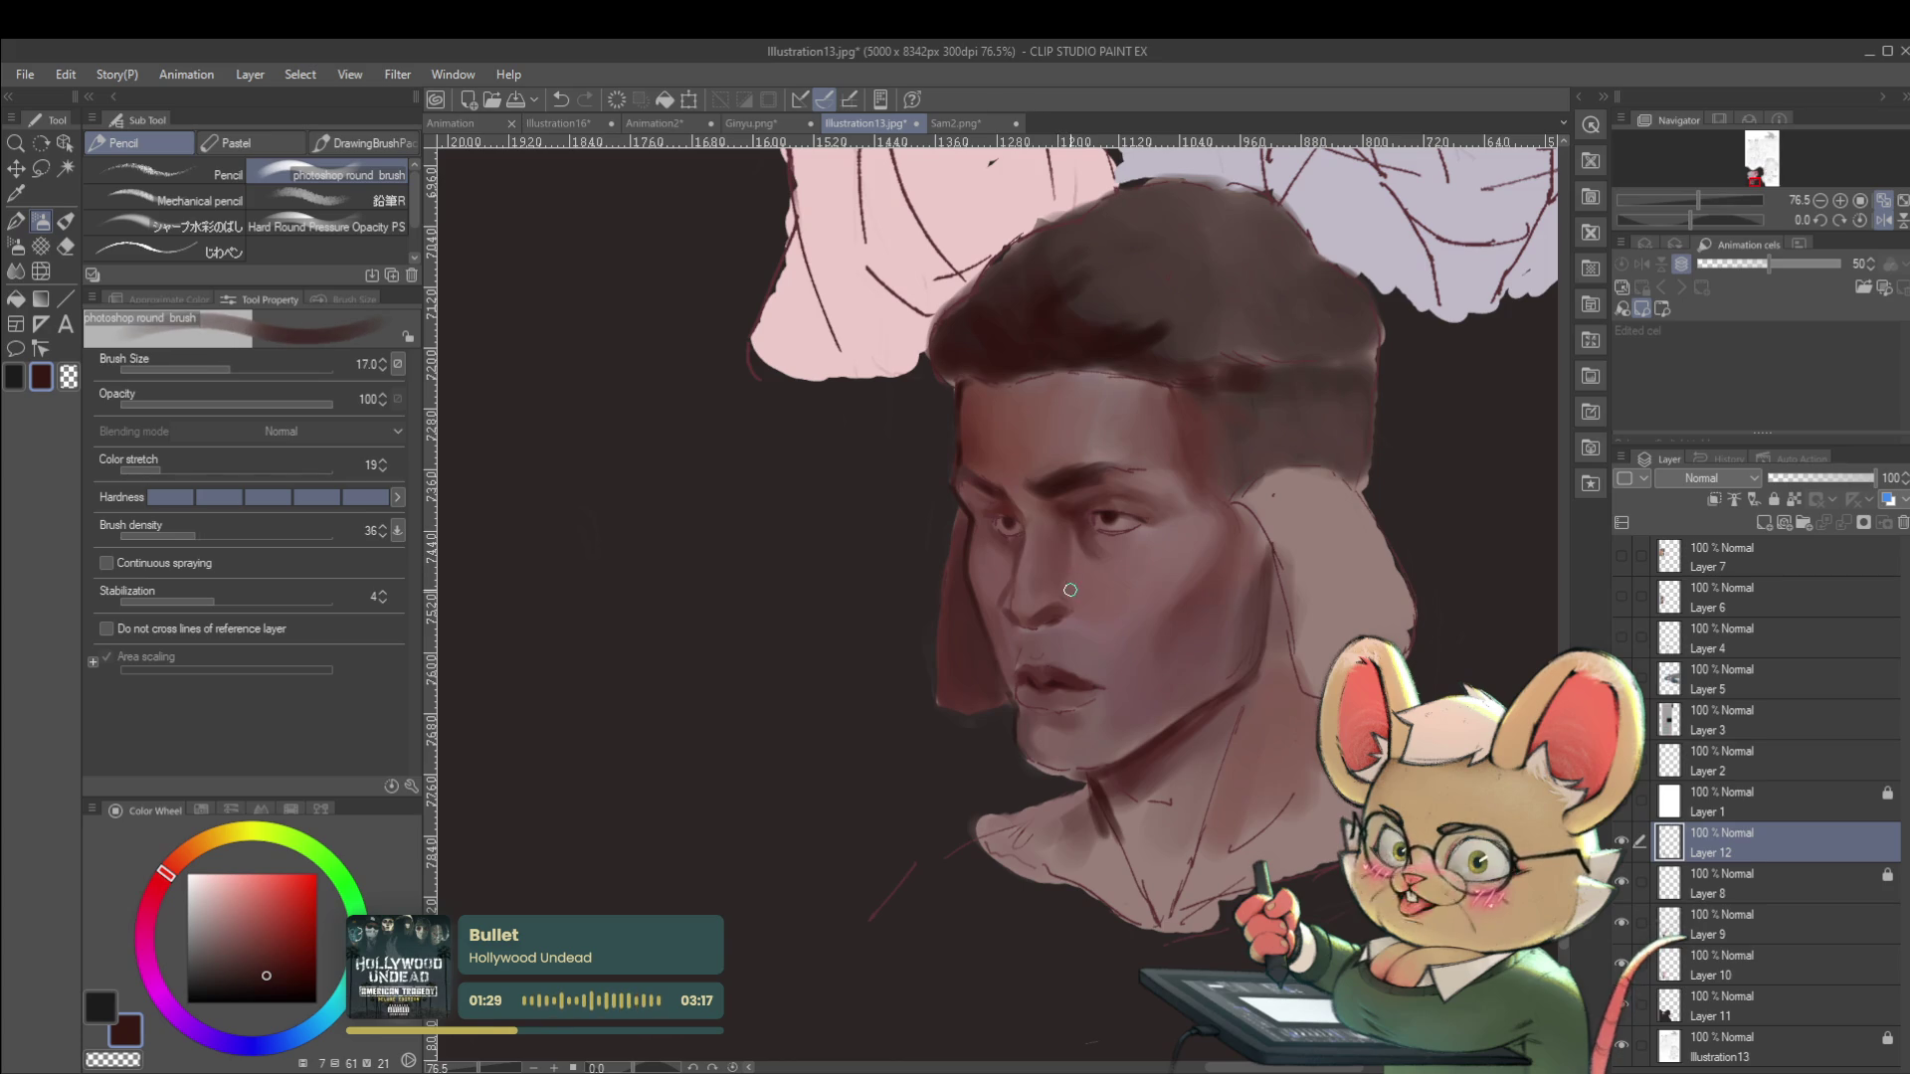
{"action": "left_click_drag", "start_coordinate": [1057, 579], "coordinate": [1071, 545]}
{"action": "key", "text": "ctrl+z"}
{"action": "left_click", "coordinate": [1108, 563], "text": "alt"}
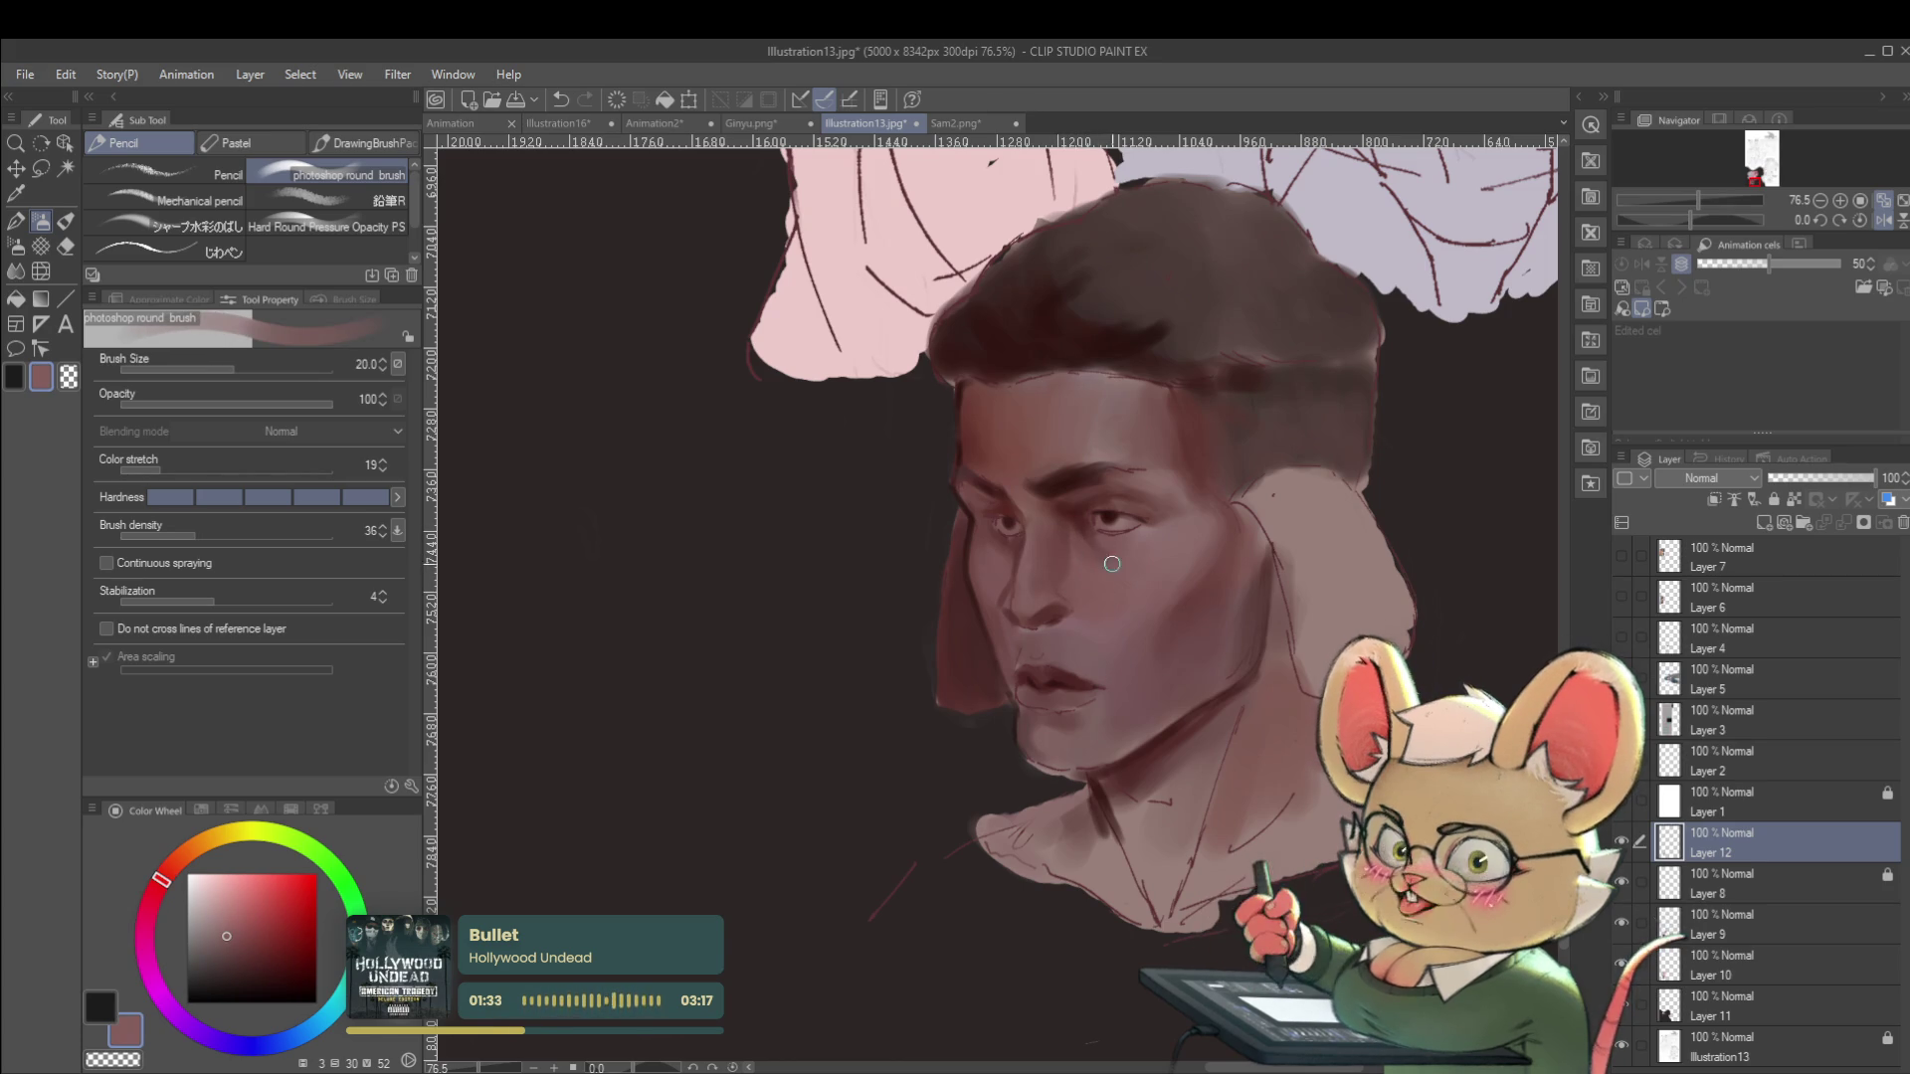
{"action": "left_click", "coordinate": [1112, 546], "text": "alt"}
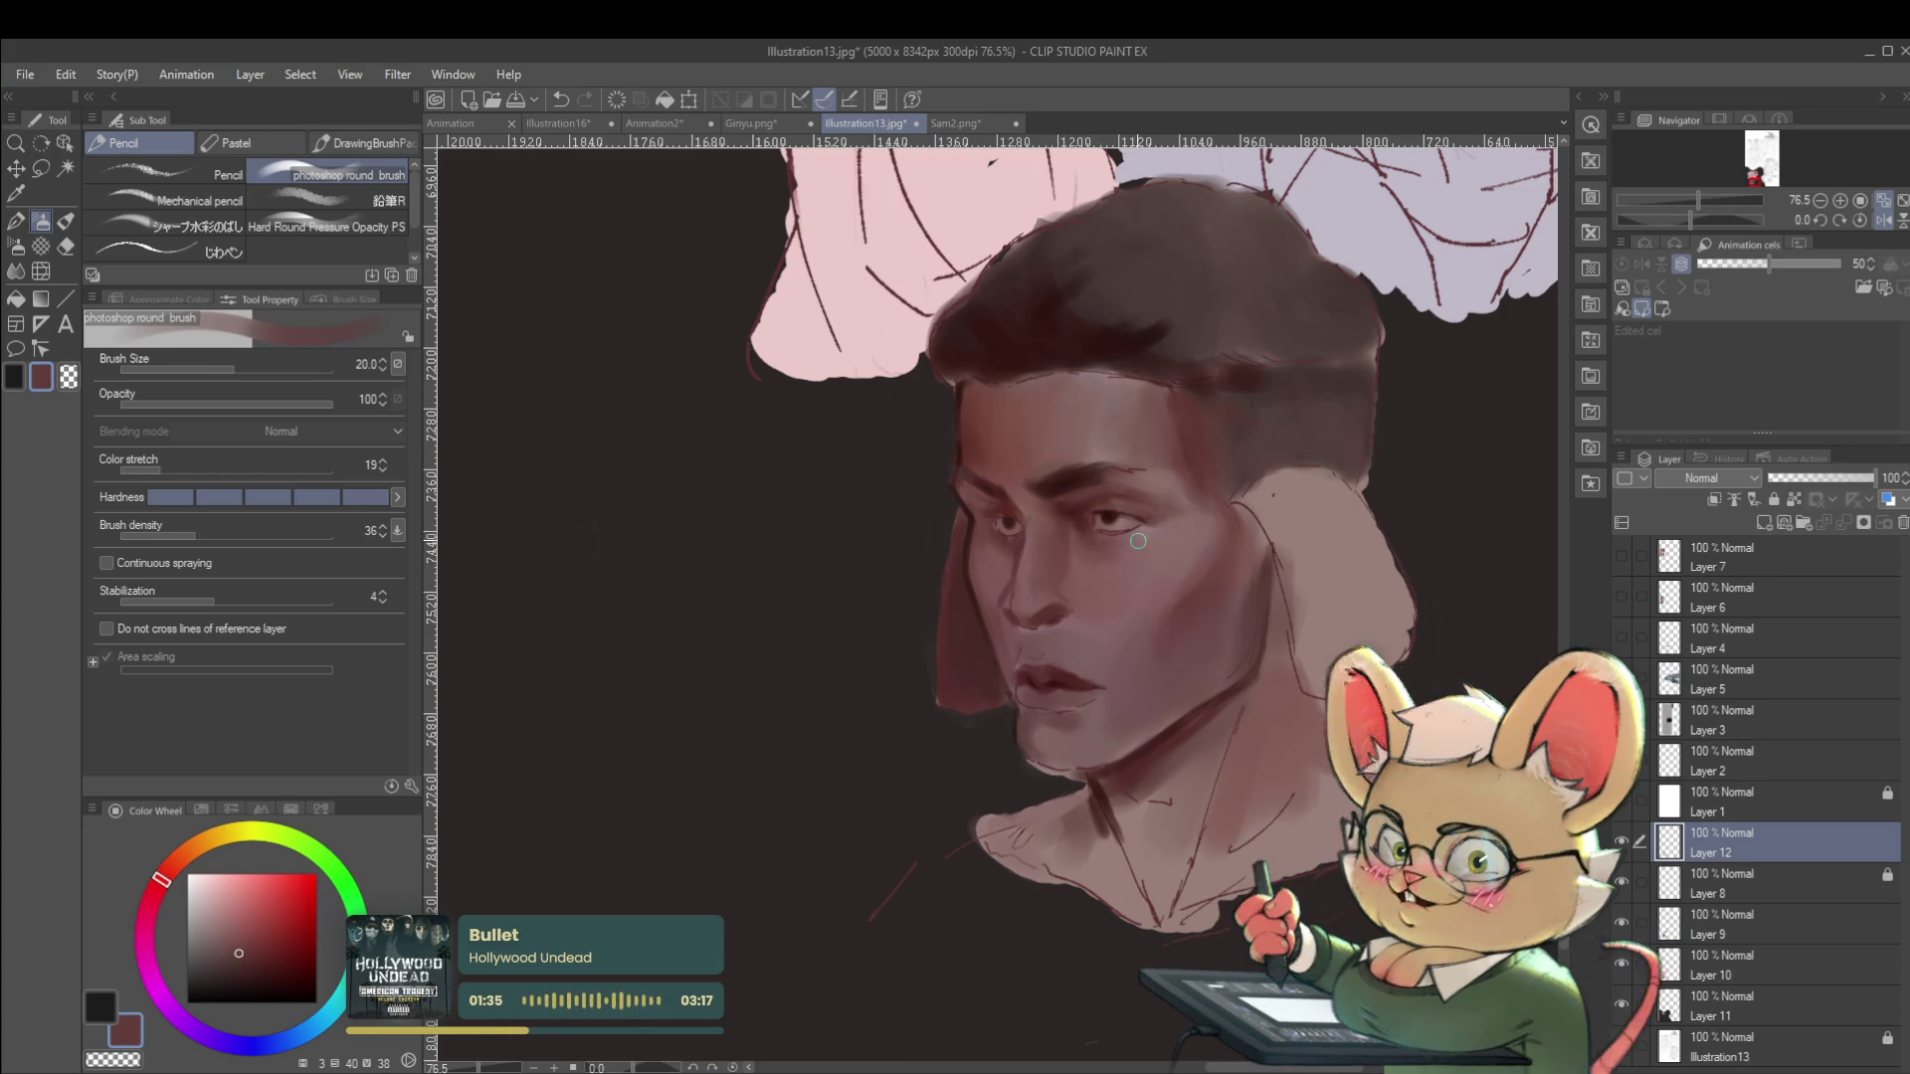
{"action": "scroll", "coordinate": [1070, 468], "scroll_direction": "down", "scroll_amount": 4}
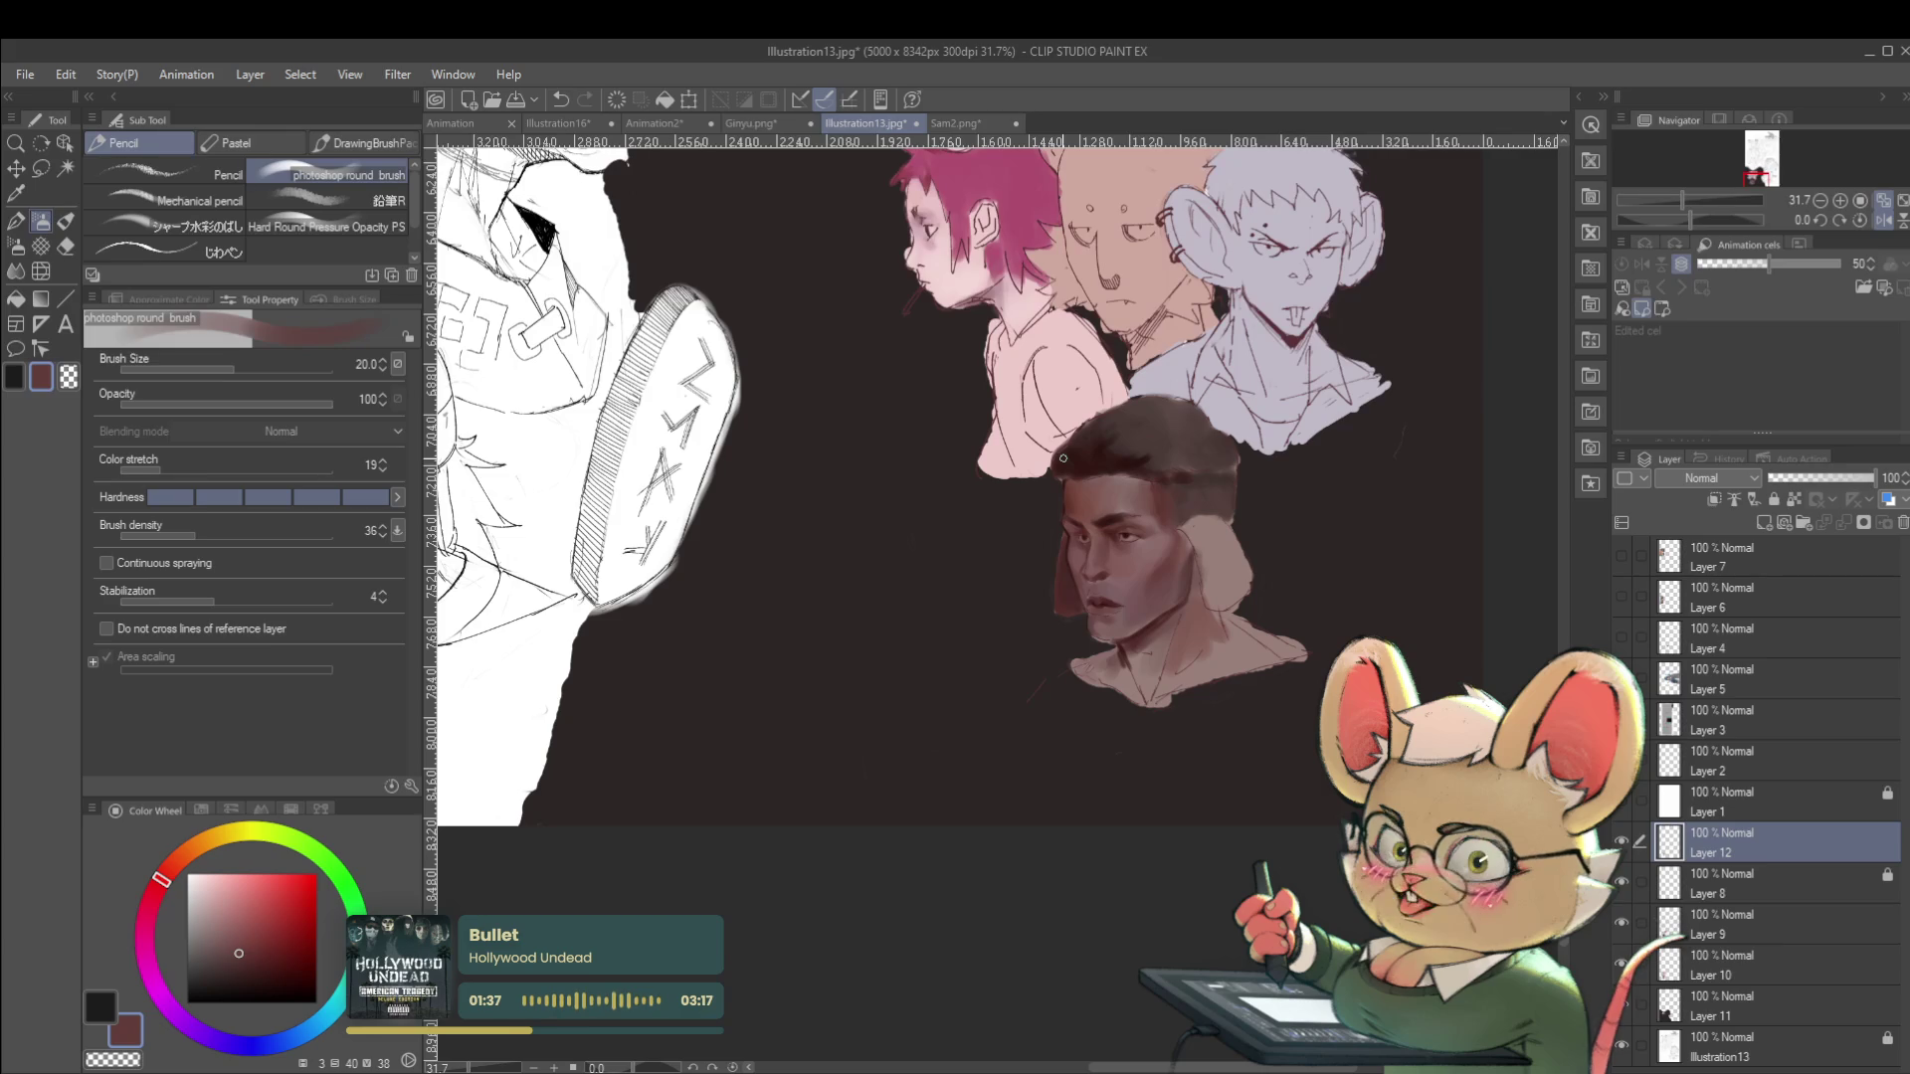
{"action": "left_click", "coordinate": [1854, 217]}
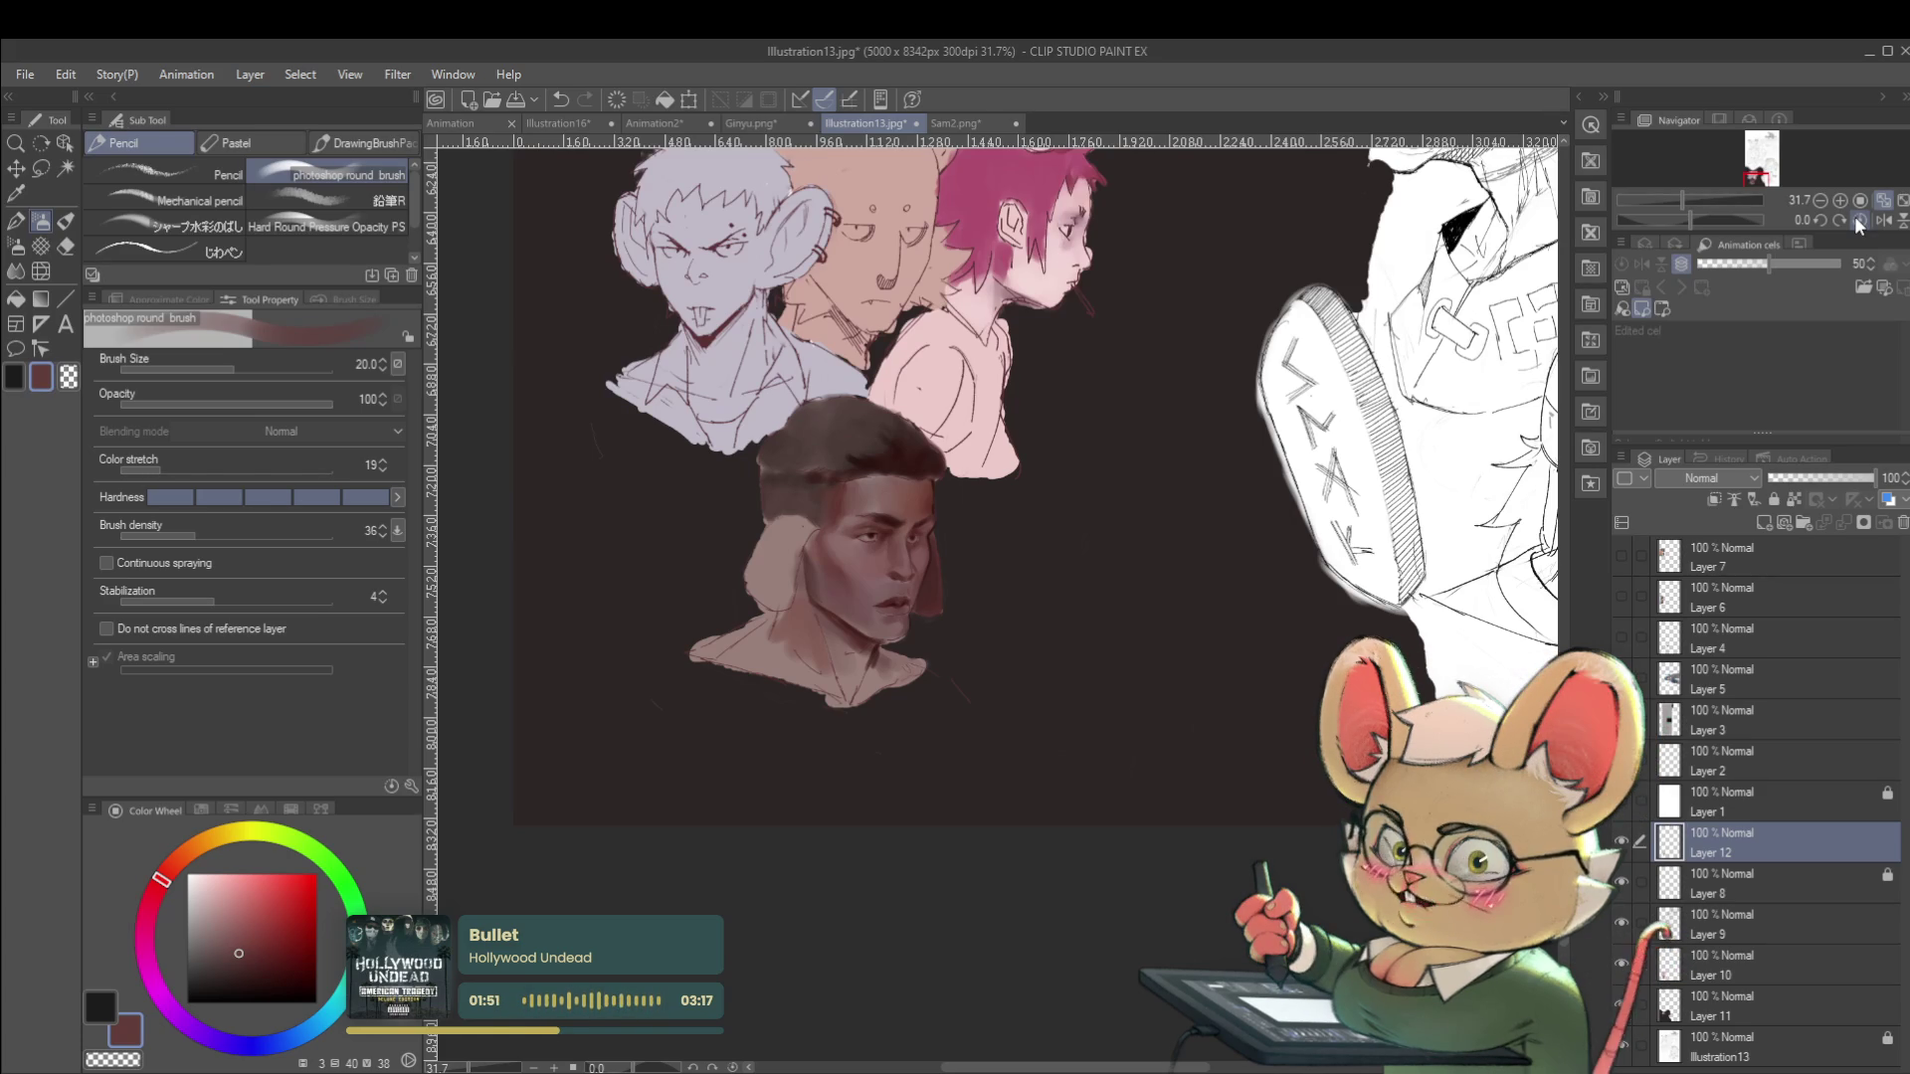
Mirror the canvas view to check the man's face.
{"action": "scroll", "coordinate": [983, 467], "scroll_direction": "up", "scroll_amount": 5}
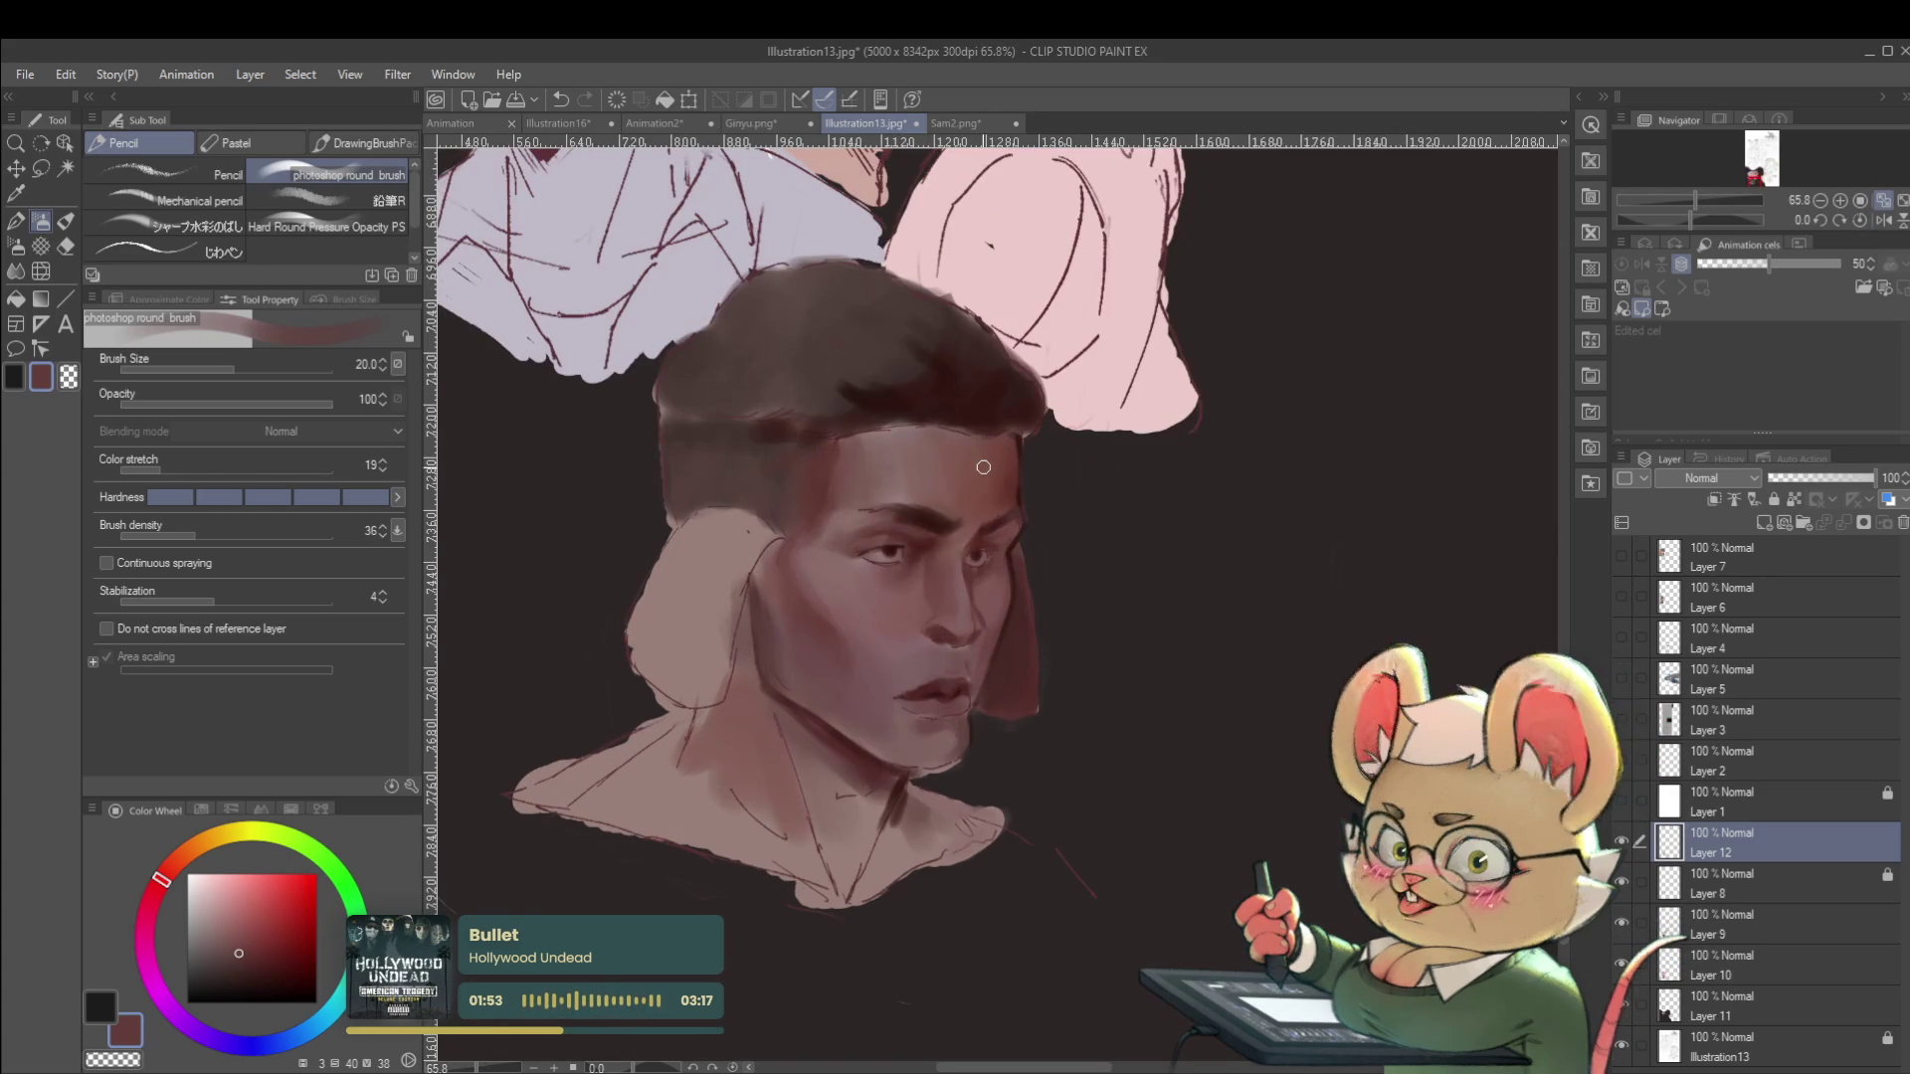
{"action": "scroll", "coordinate": [851, 526], "scroll_direction": "up", "scroll_amount": 1}
{"action": "scroll", "coordinate": [999, 573], "scroll_direction": "up", "scroll_amount": 1}
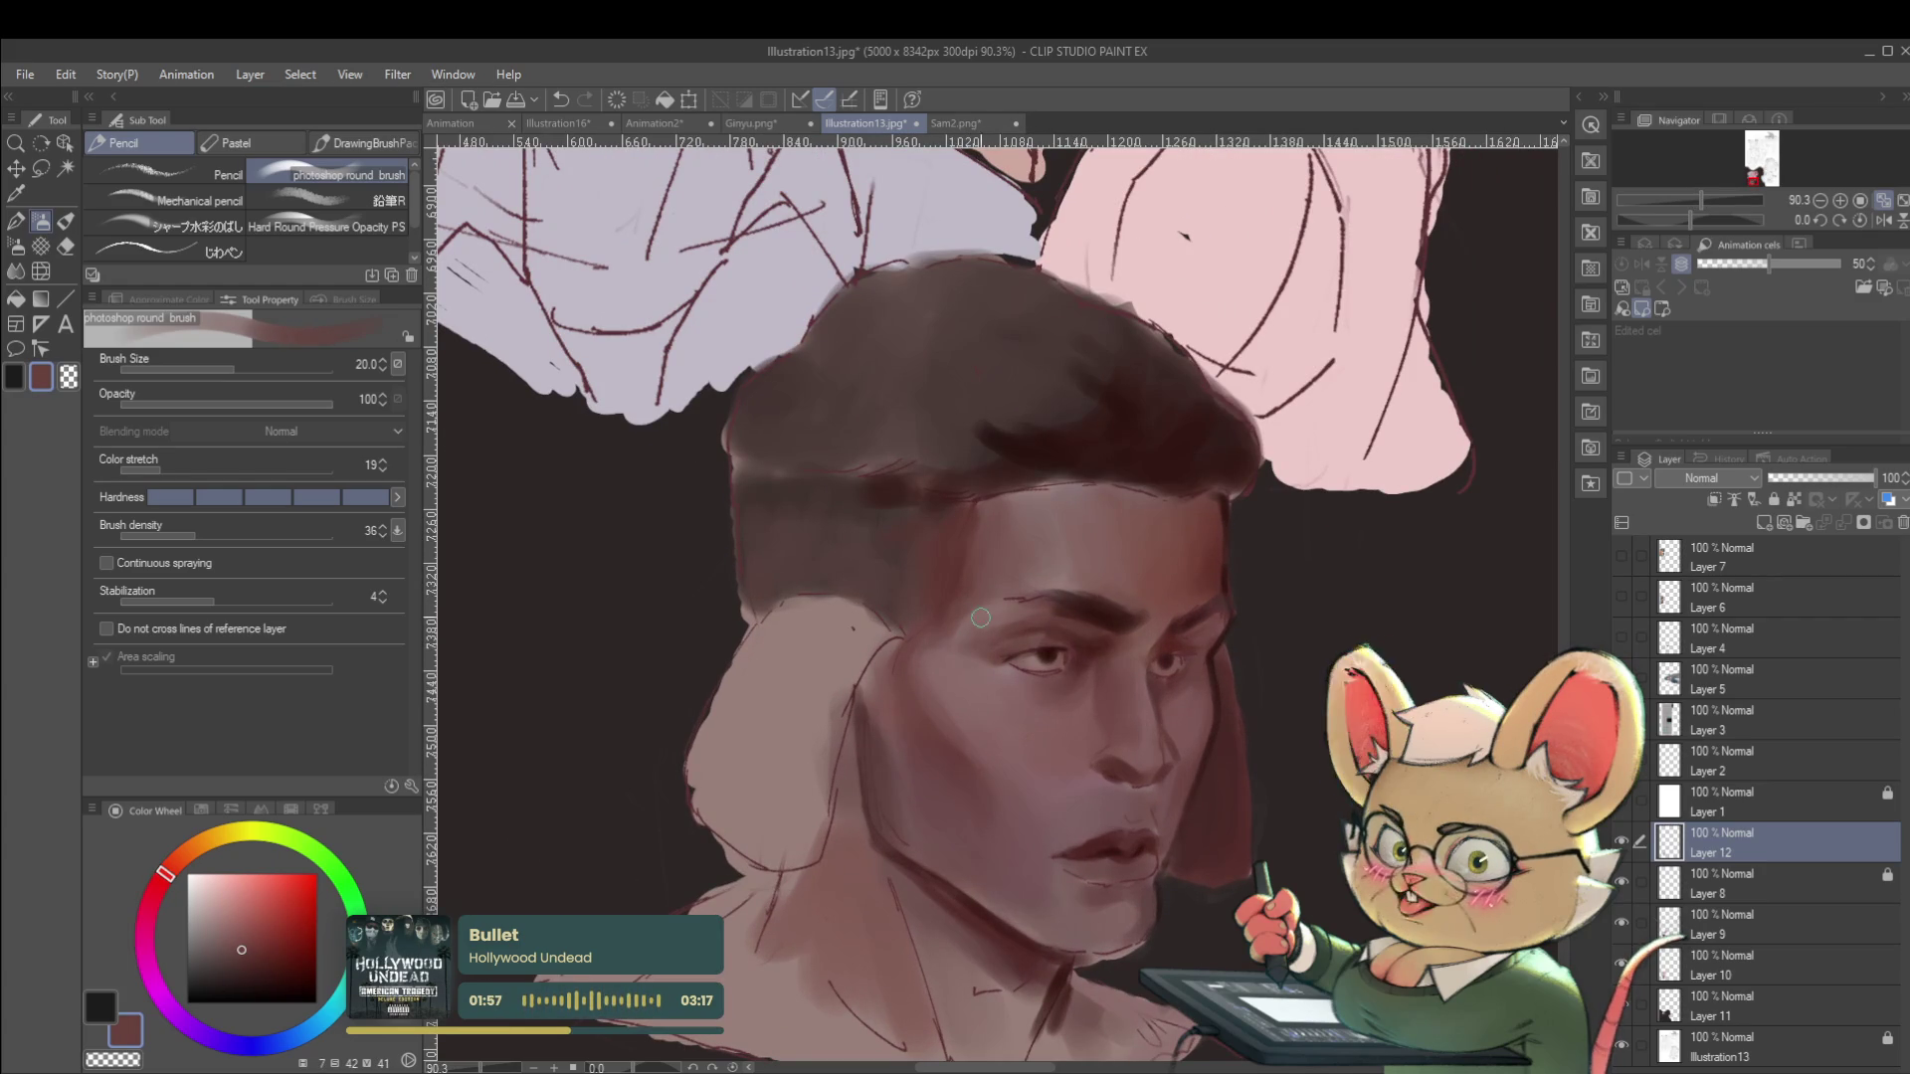
{"action": "scroll", "coordinate": [972, 641], "scroll_direction": "down", "scroll_amount": 3}
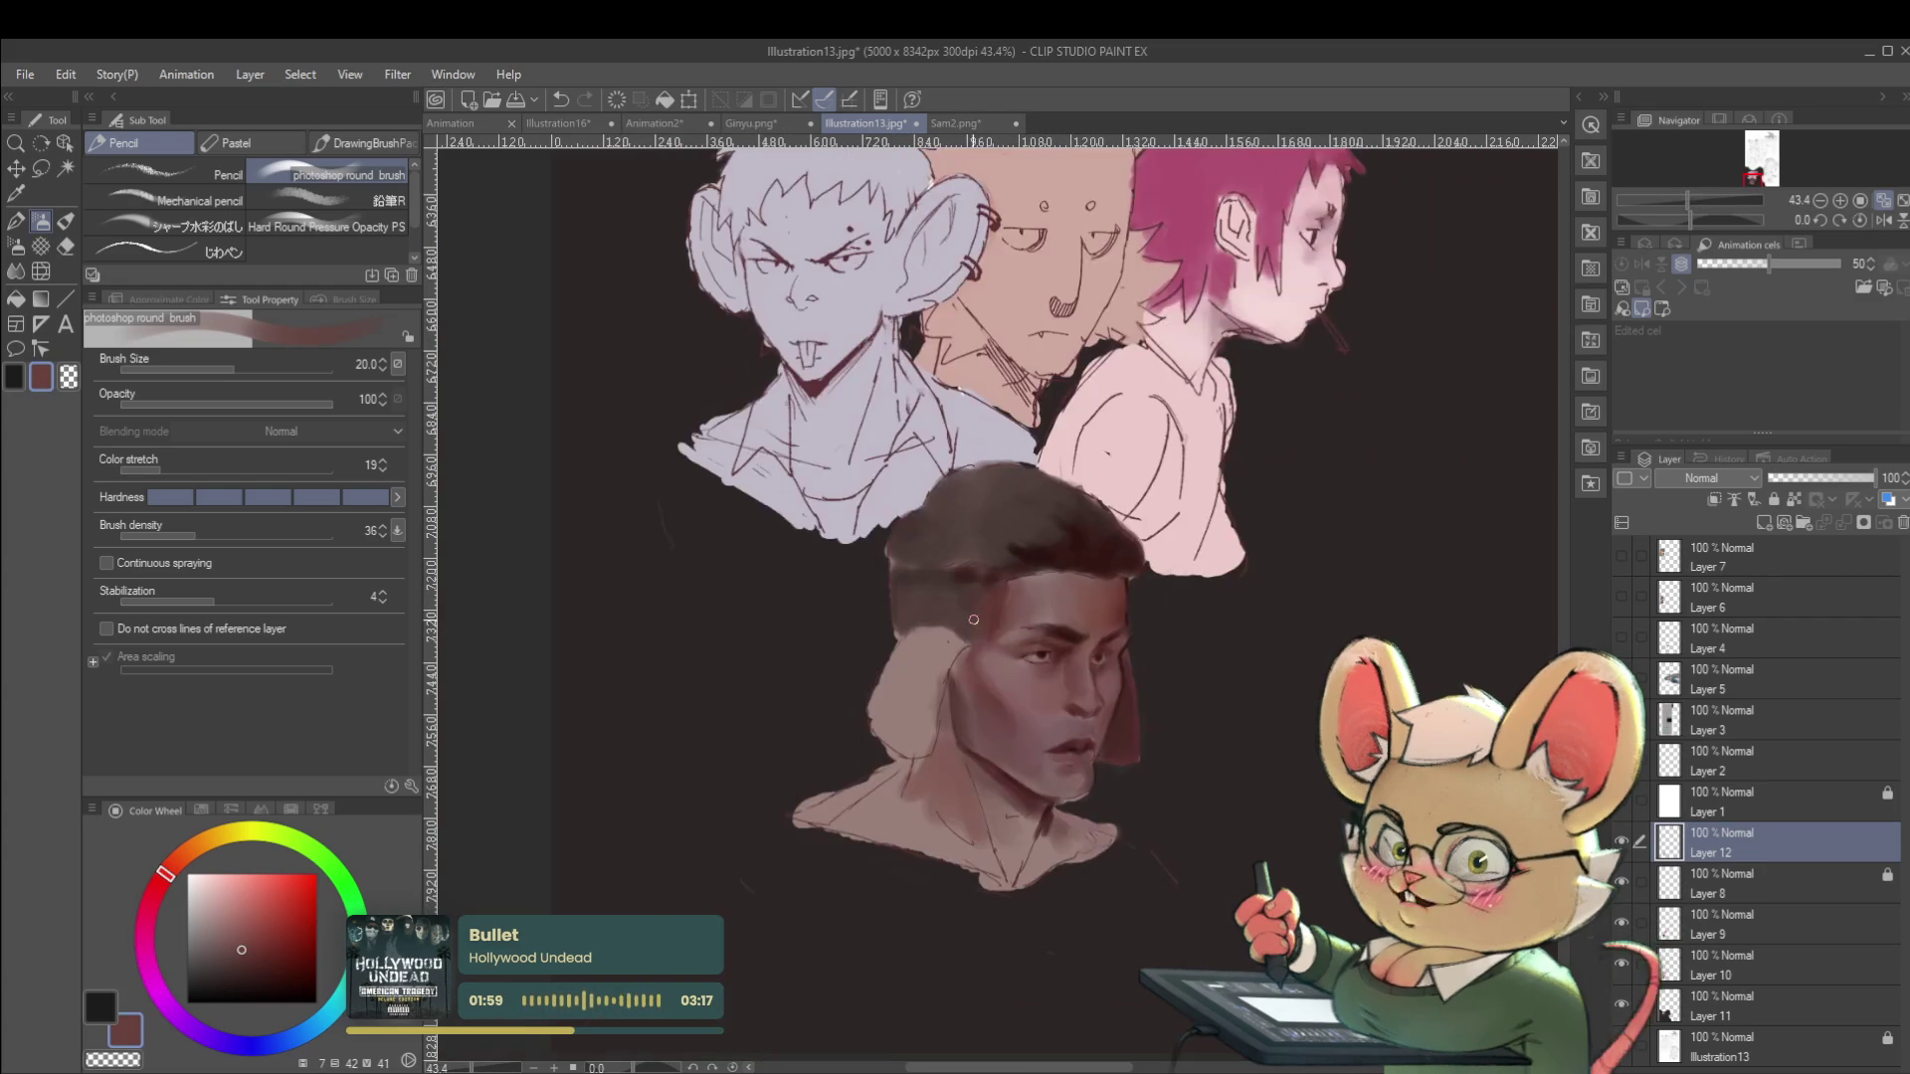
{"action": "left_click", "coordinate": [1882, 220]}
{"action": "scroll", "coordinate": [1043, 616], "scroll_direction": "up", "scroll_amount": 2}
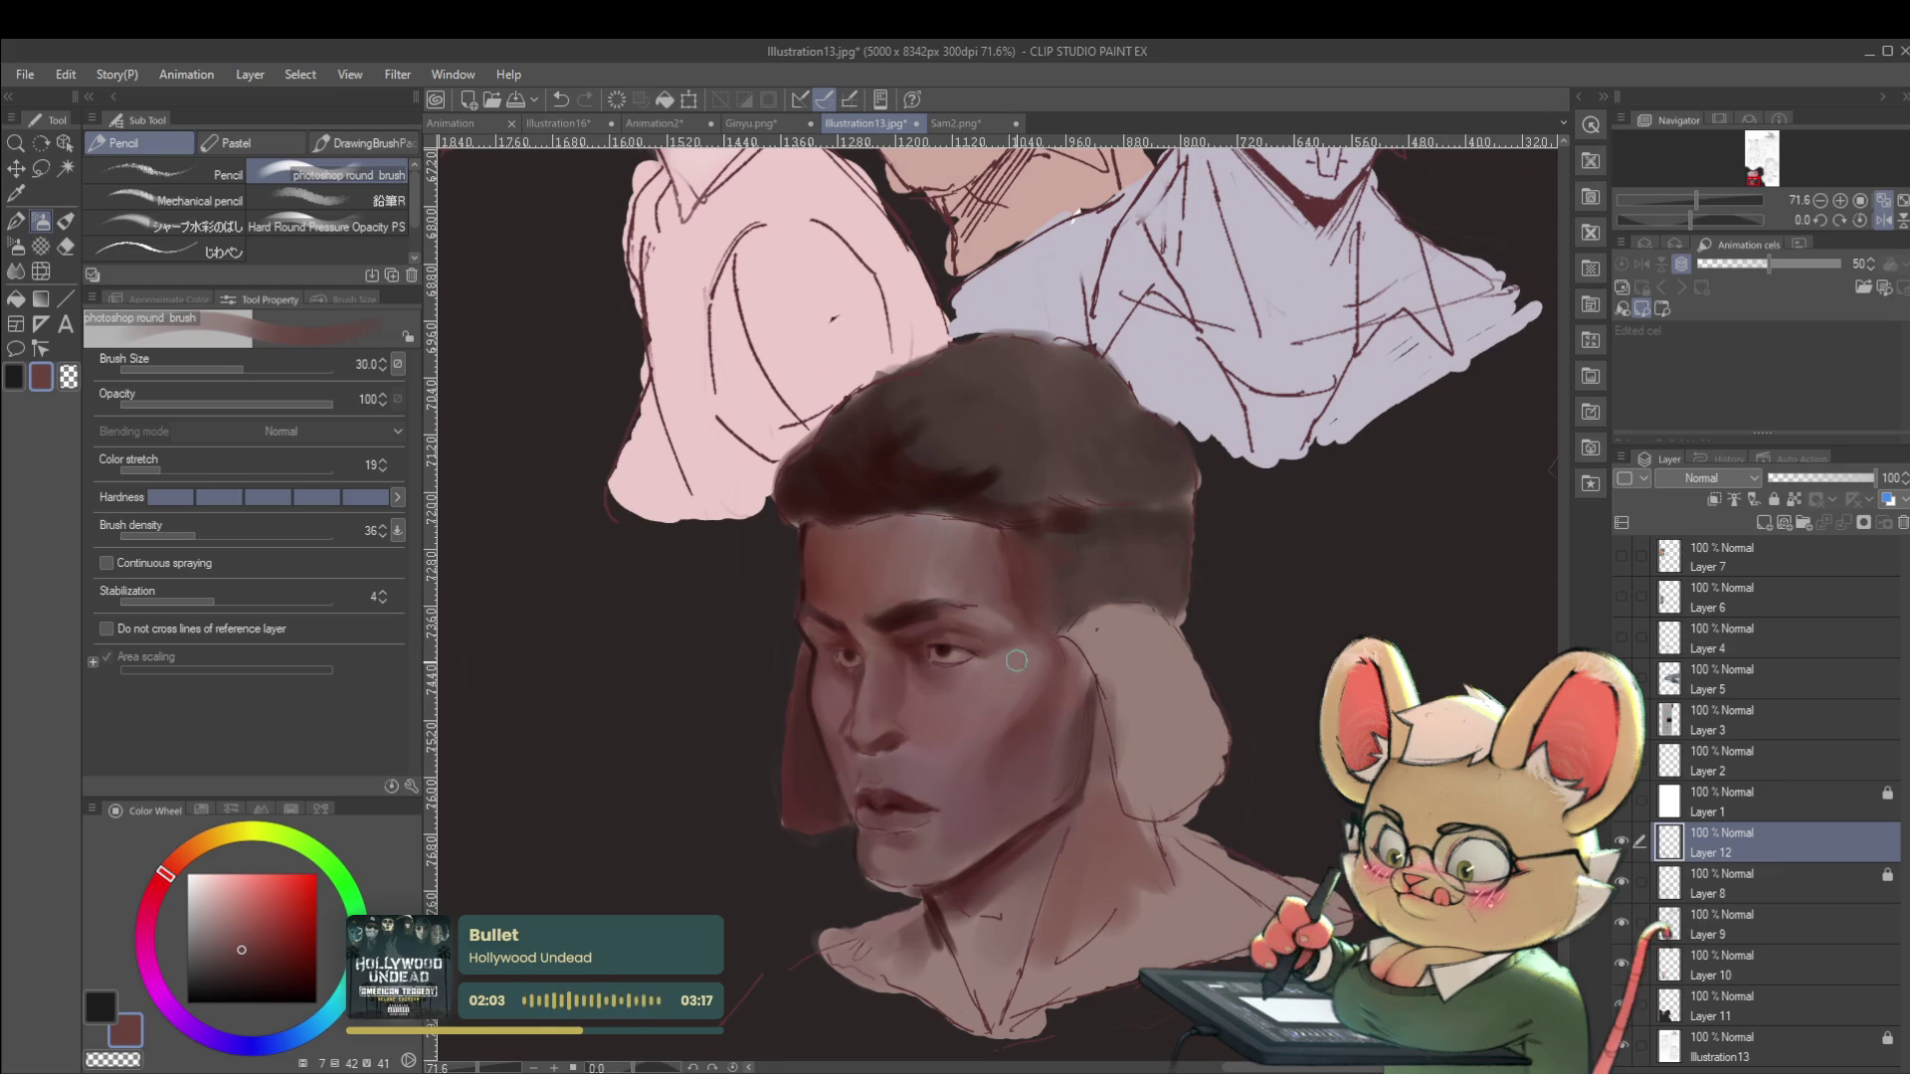
Paint the eye area at brush sizes 40 and 17 with a darker red sampled from the painting.
{"action": "key", "text": "bracketright"}
{"action": "key", "text": "bracketright"}
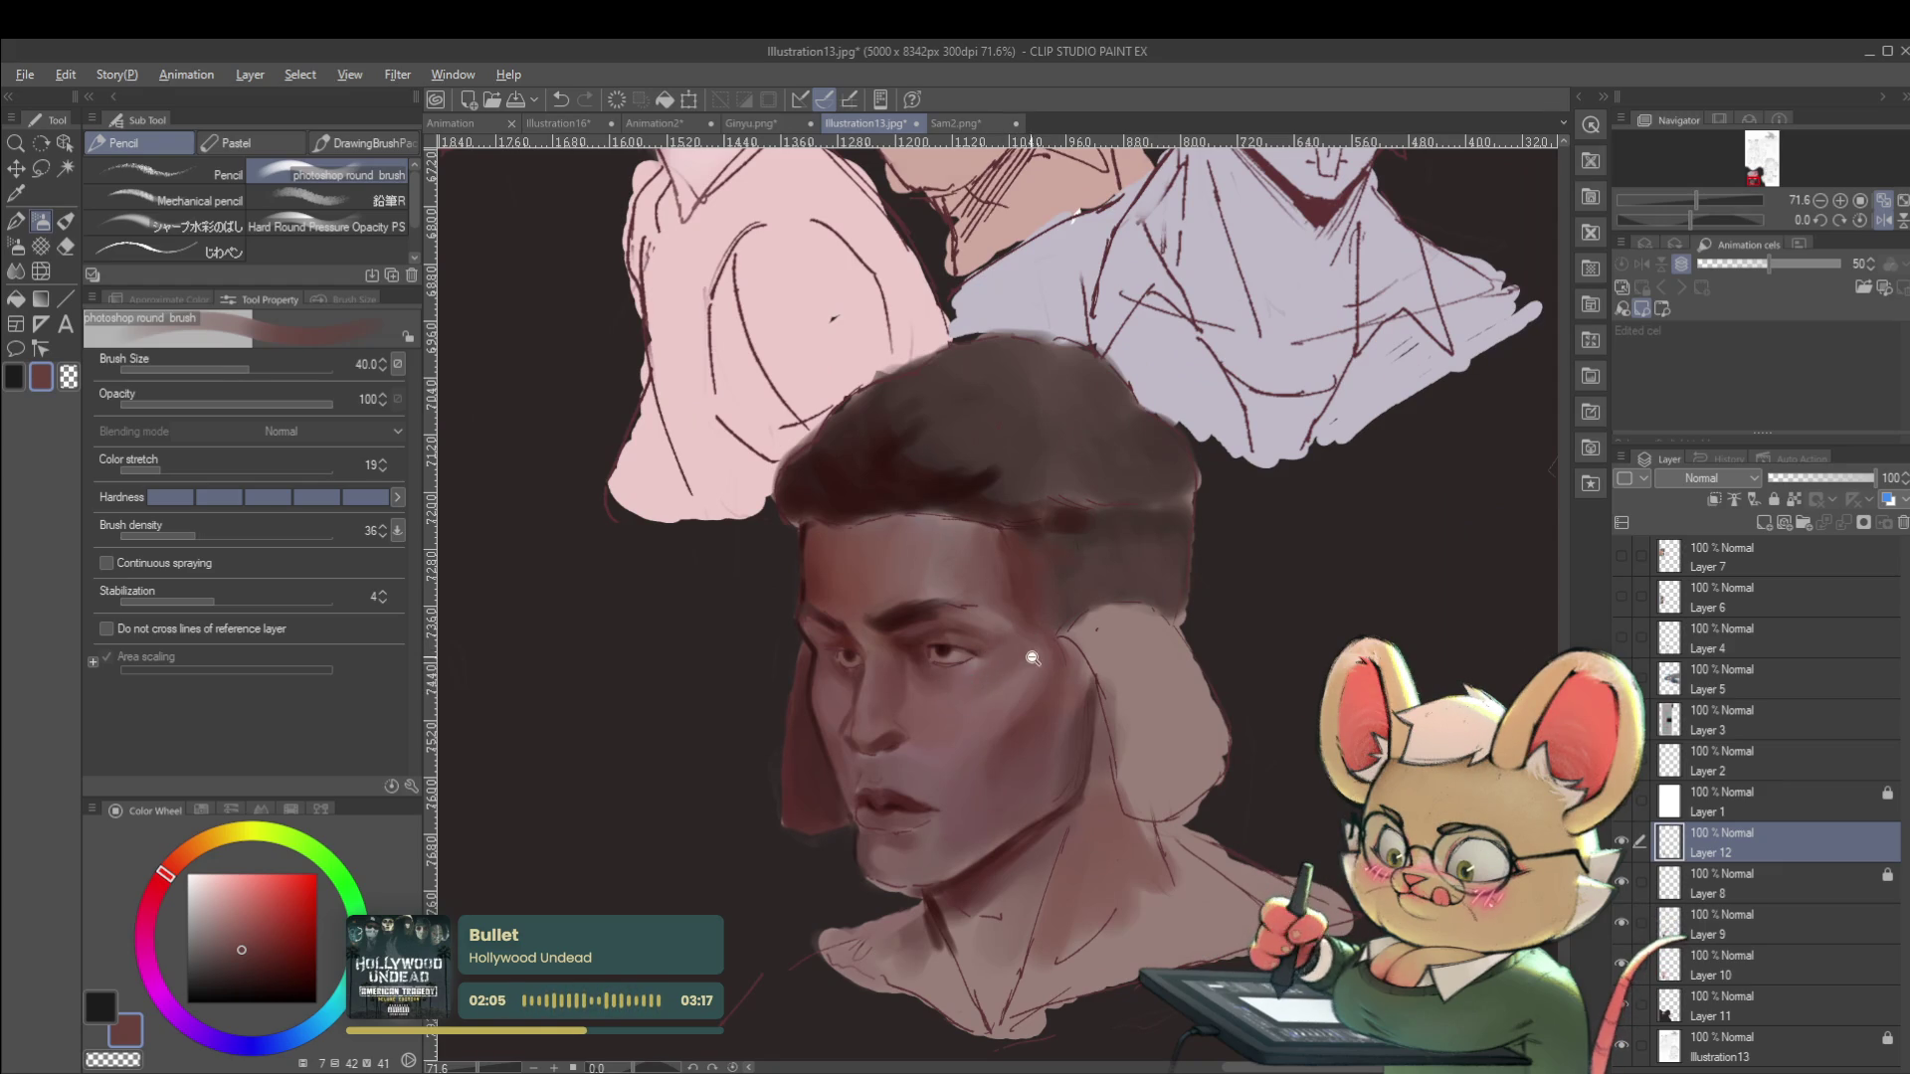
{"action": "scroll", "coordinate": [1022, 657], "scroll_direction": "down", "scroll_amount": 3}
{"action": "scroll", "coordinate": [984, 665], "scroll_direction": "up", "scroll_amount": 4}
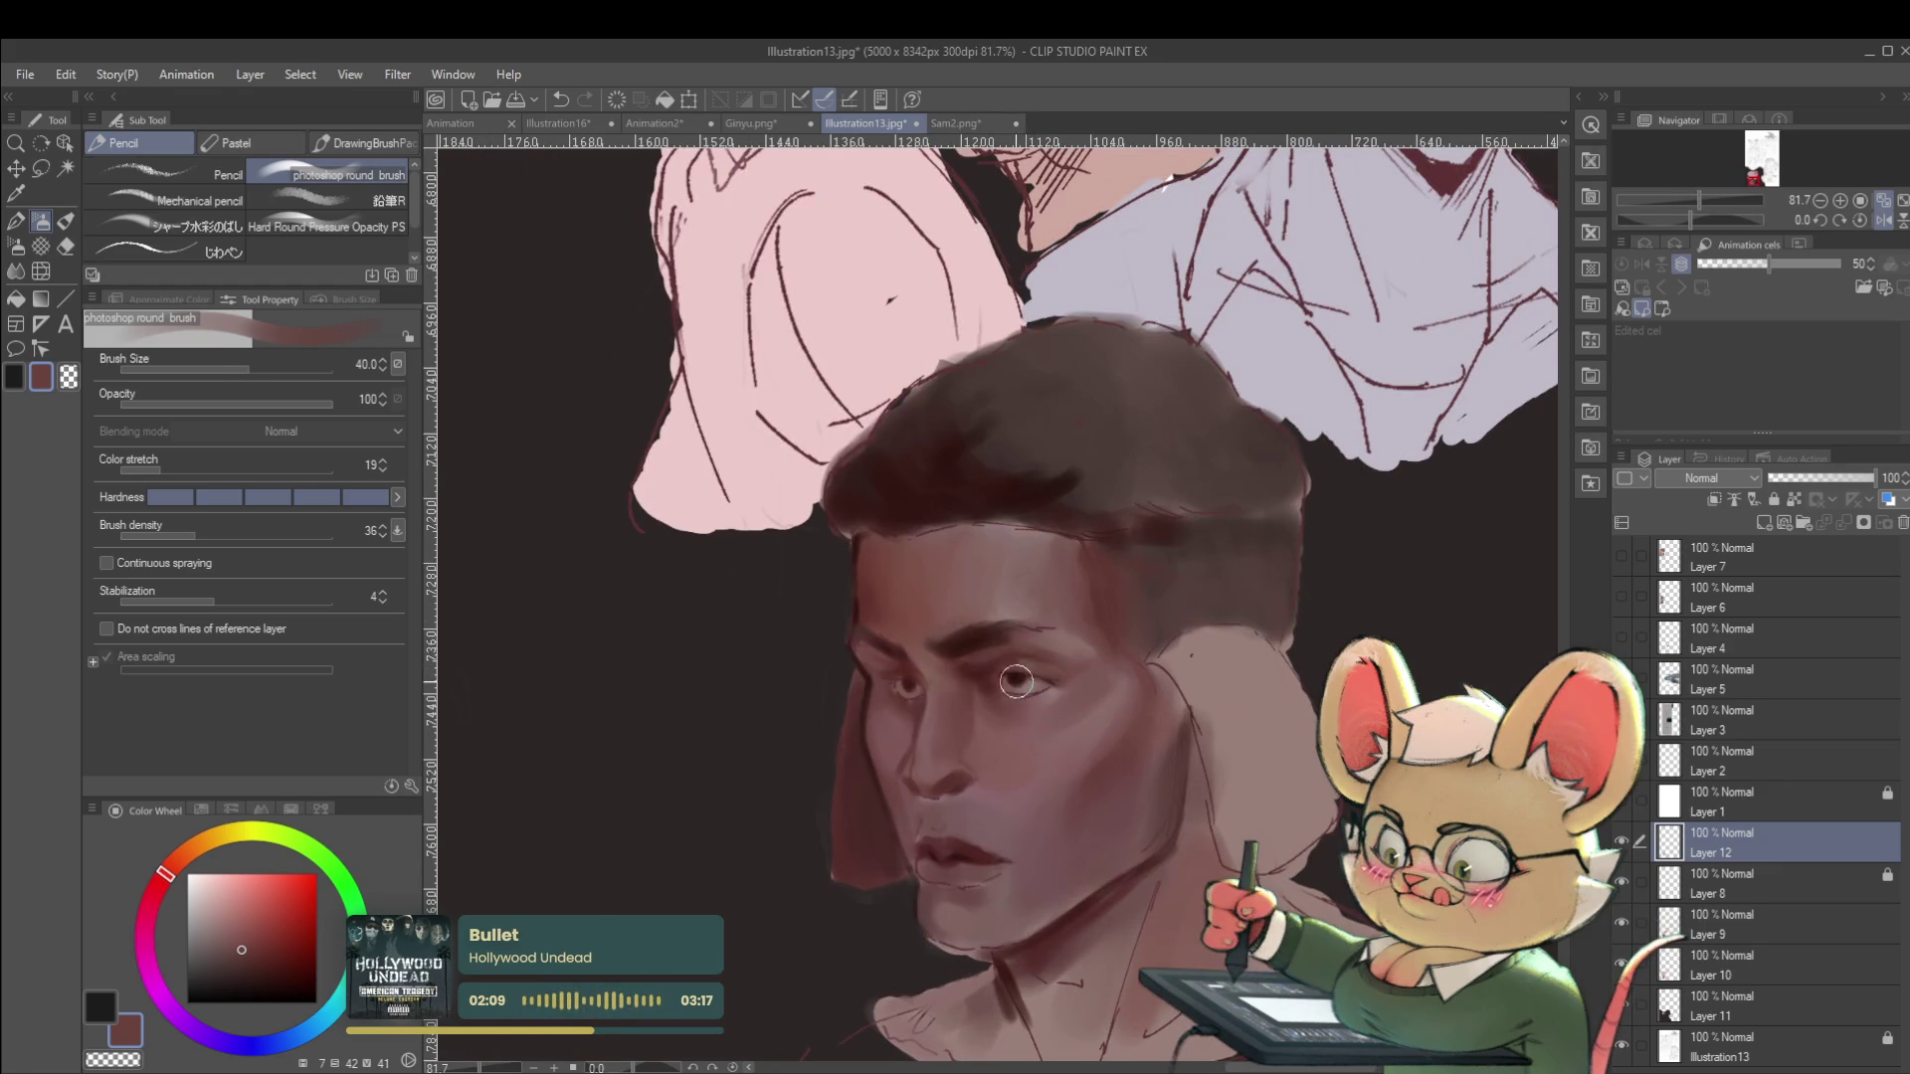
{"action": "scroll", "coordinate": [1014, 683], "scroll_direction": "up", "scroll_amount": 2}
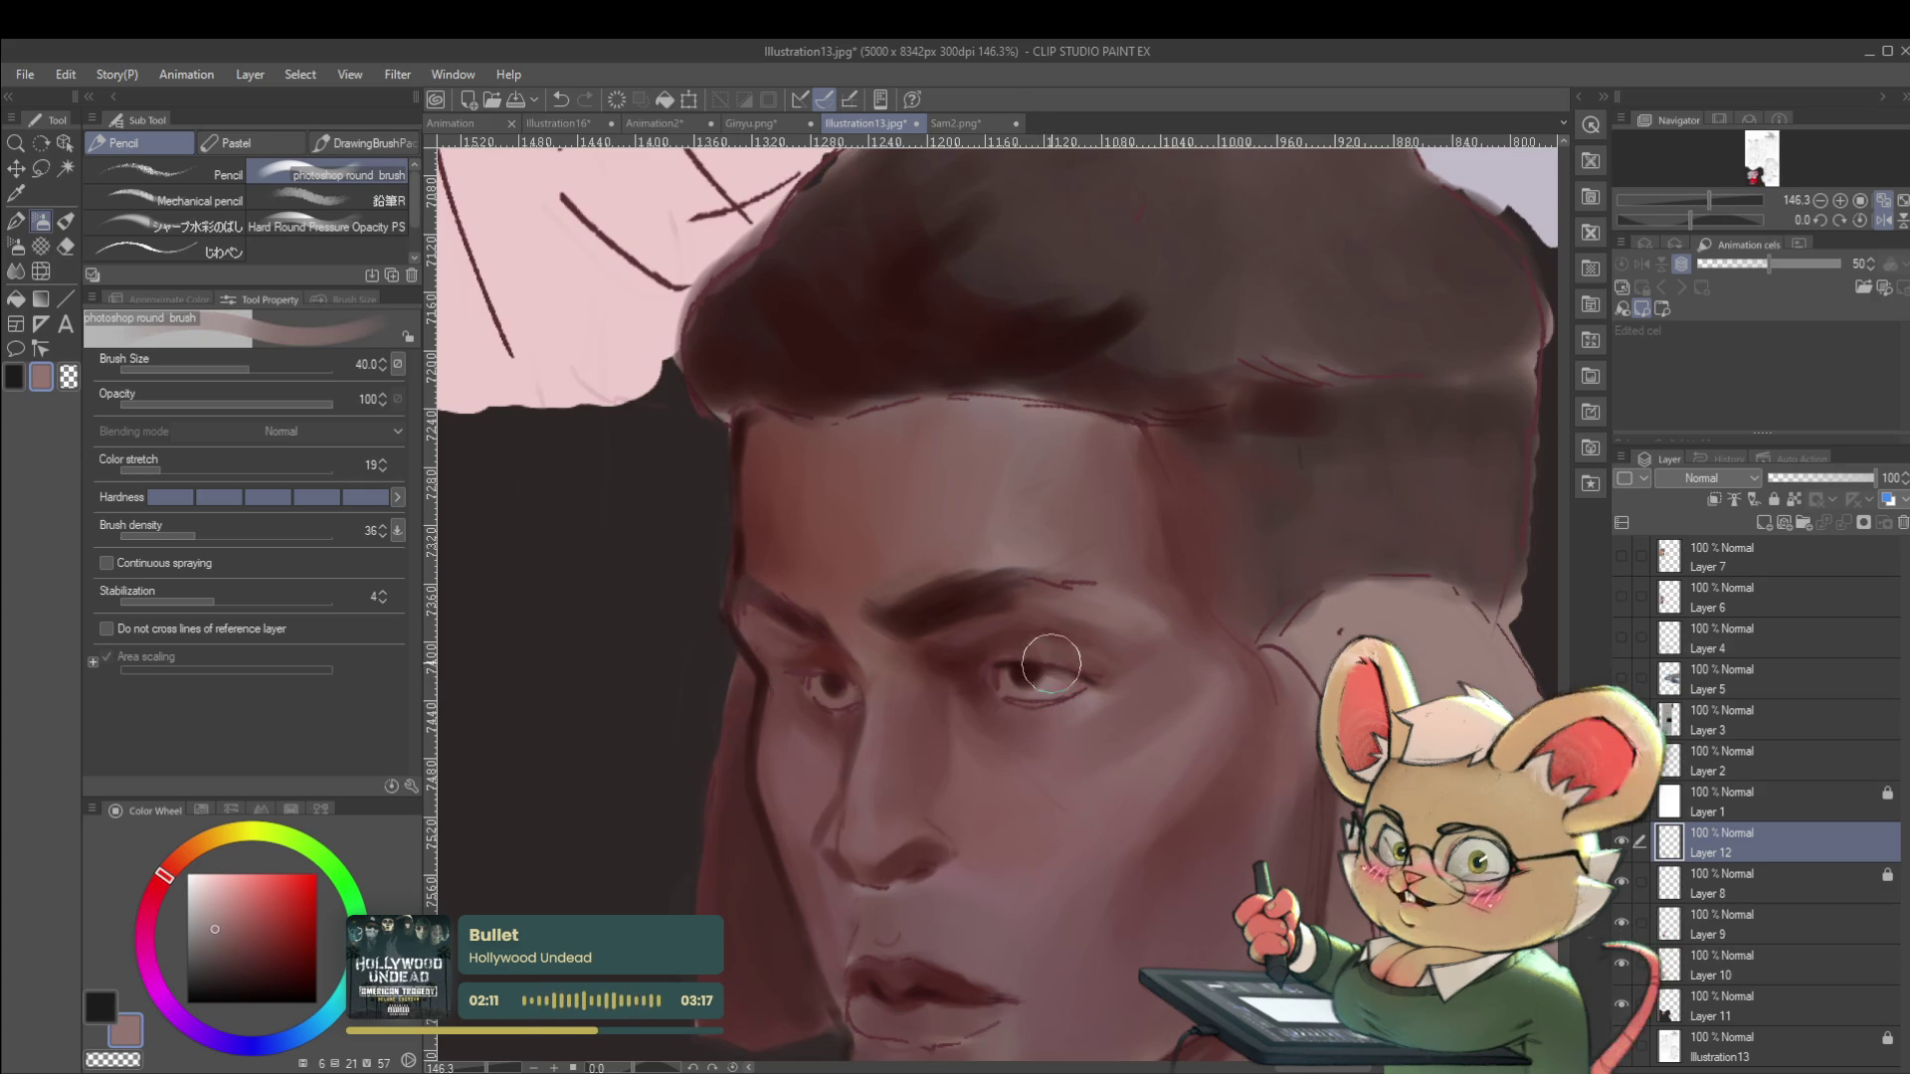
{"action": "key", "text": "bracketleft"}
{"action": "key", "text": "bracketleft"}
{"action": "key", "text": "bracketleft"}
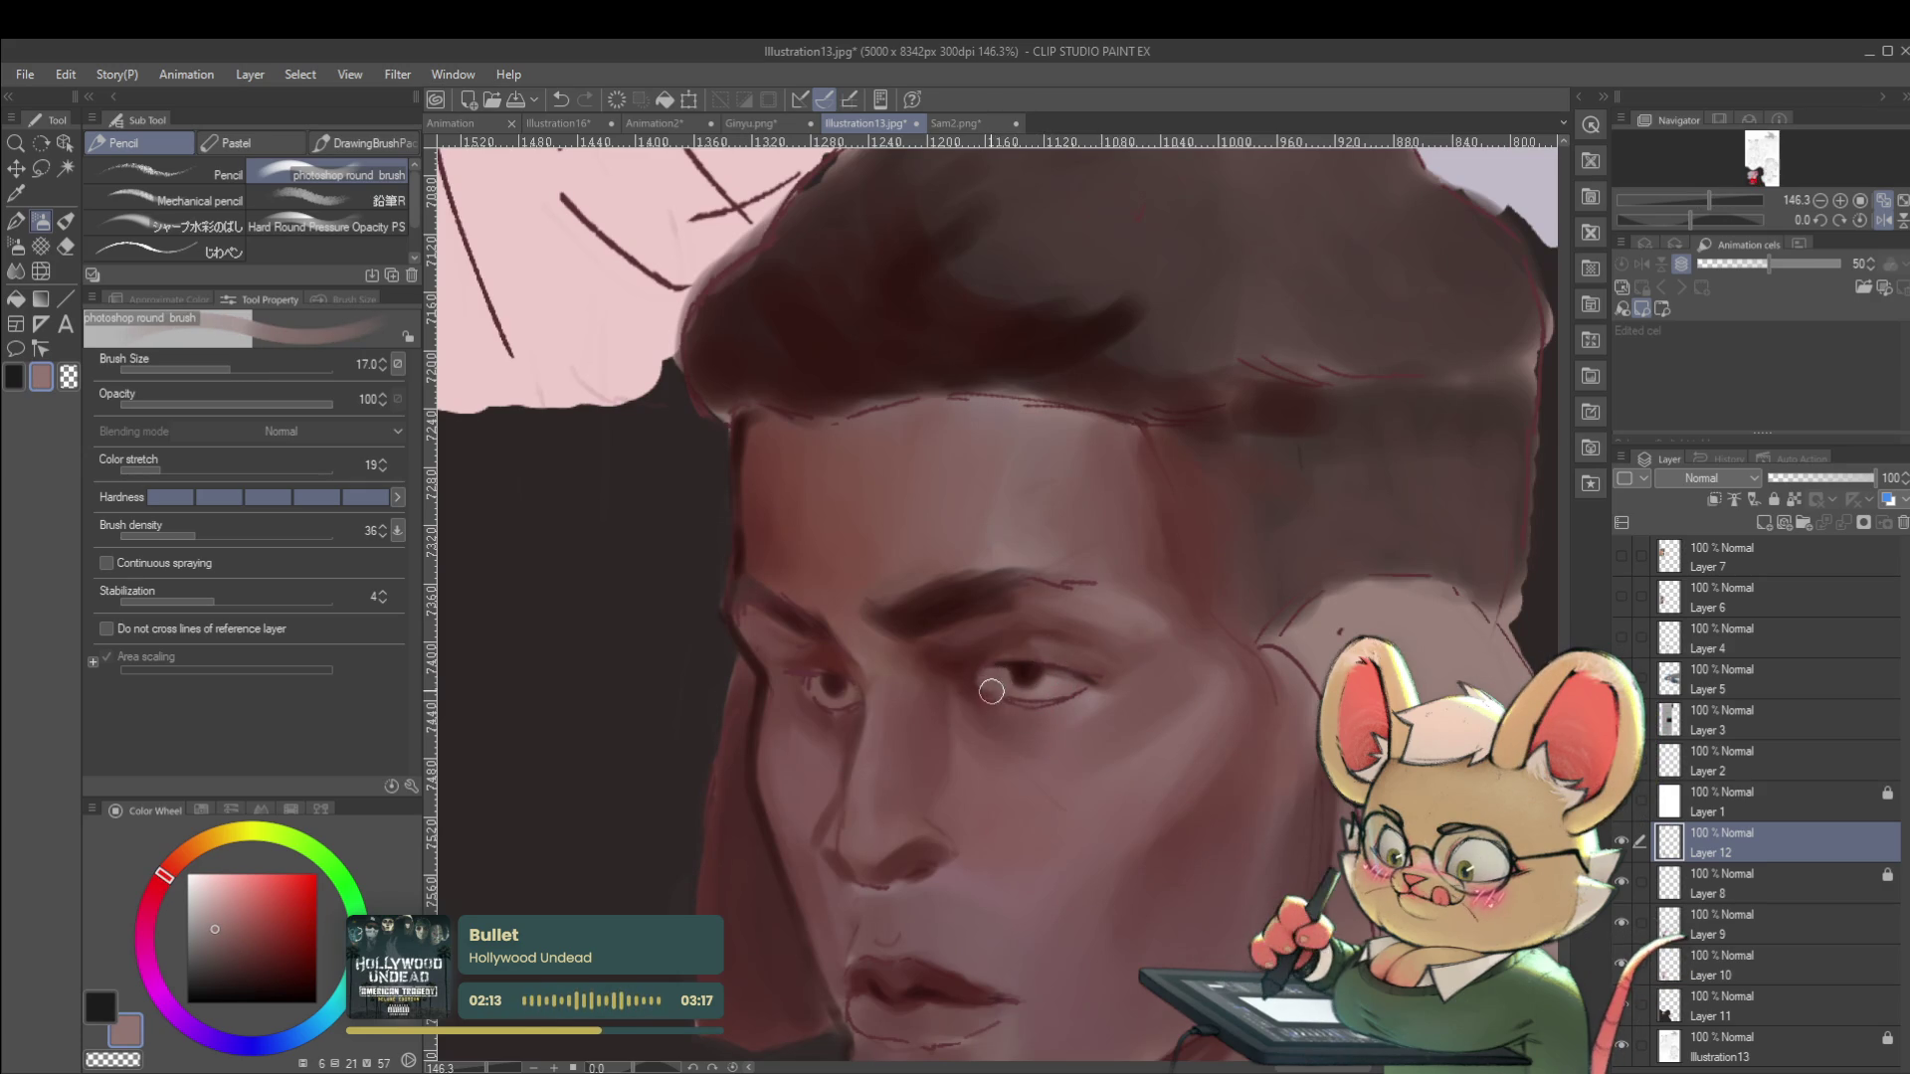
{"action": "left_click", "coordinate": [1017, 644], "text": "alt"}
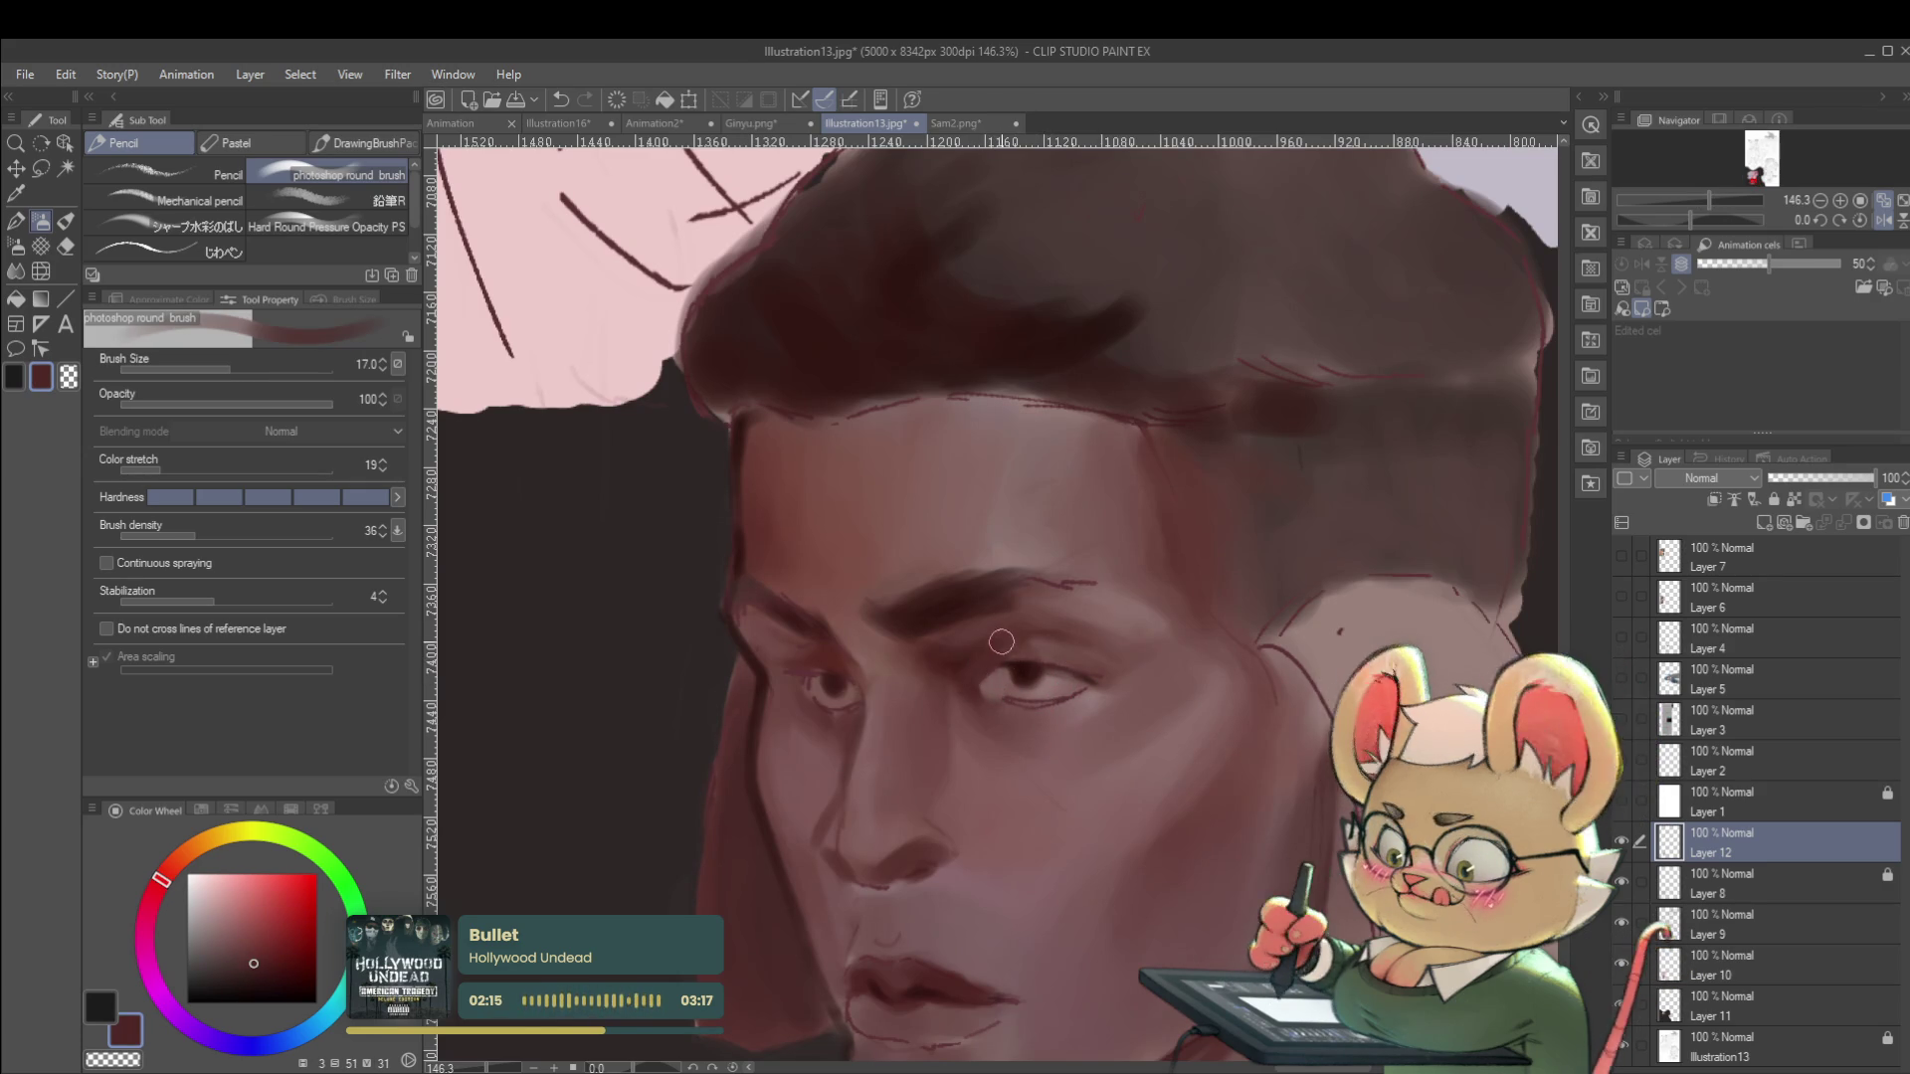
{"action": "scroll", "coordinate": [994, 641], "scroll_direction": "down", "scroll_amount": 5}
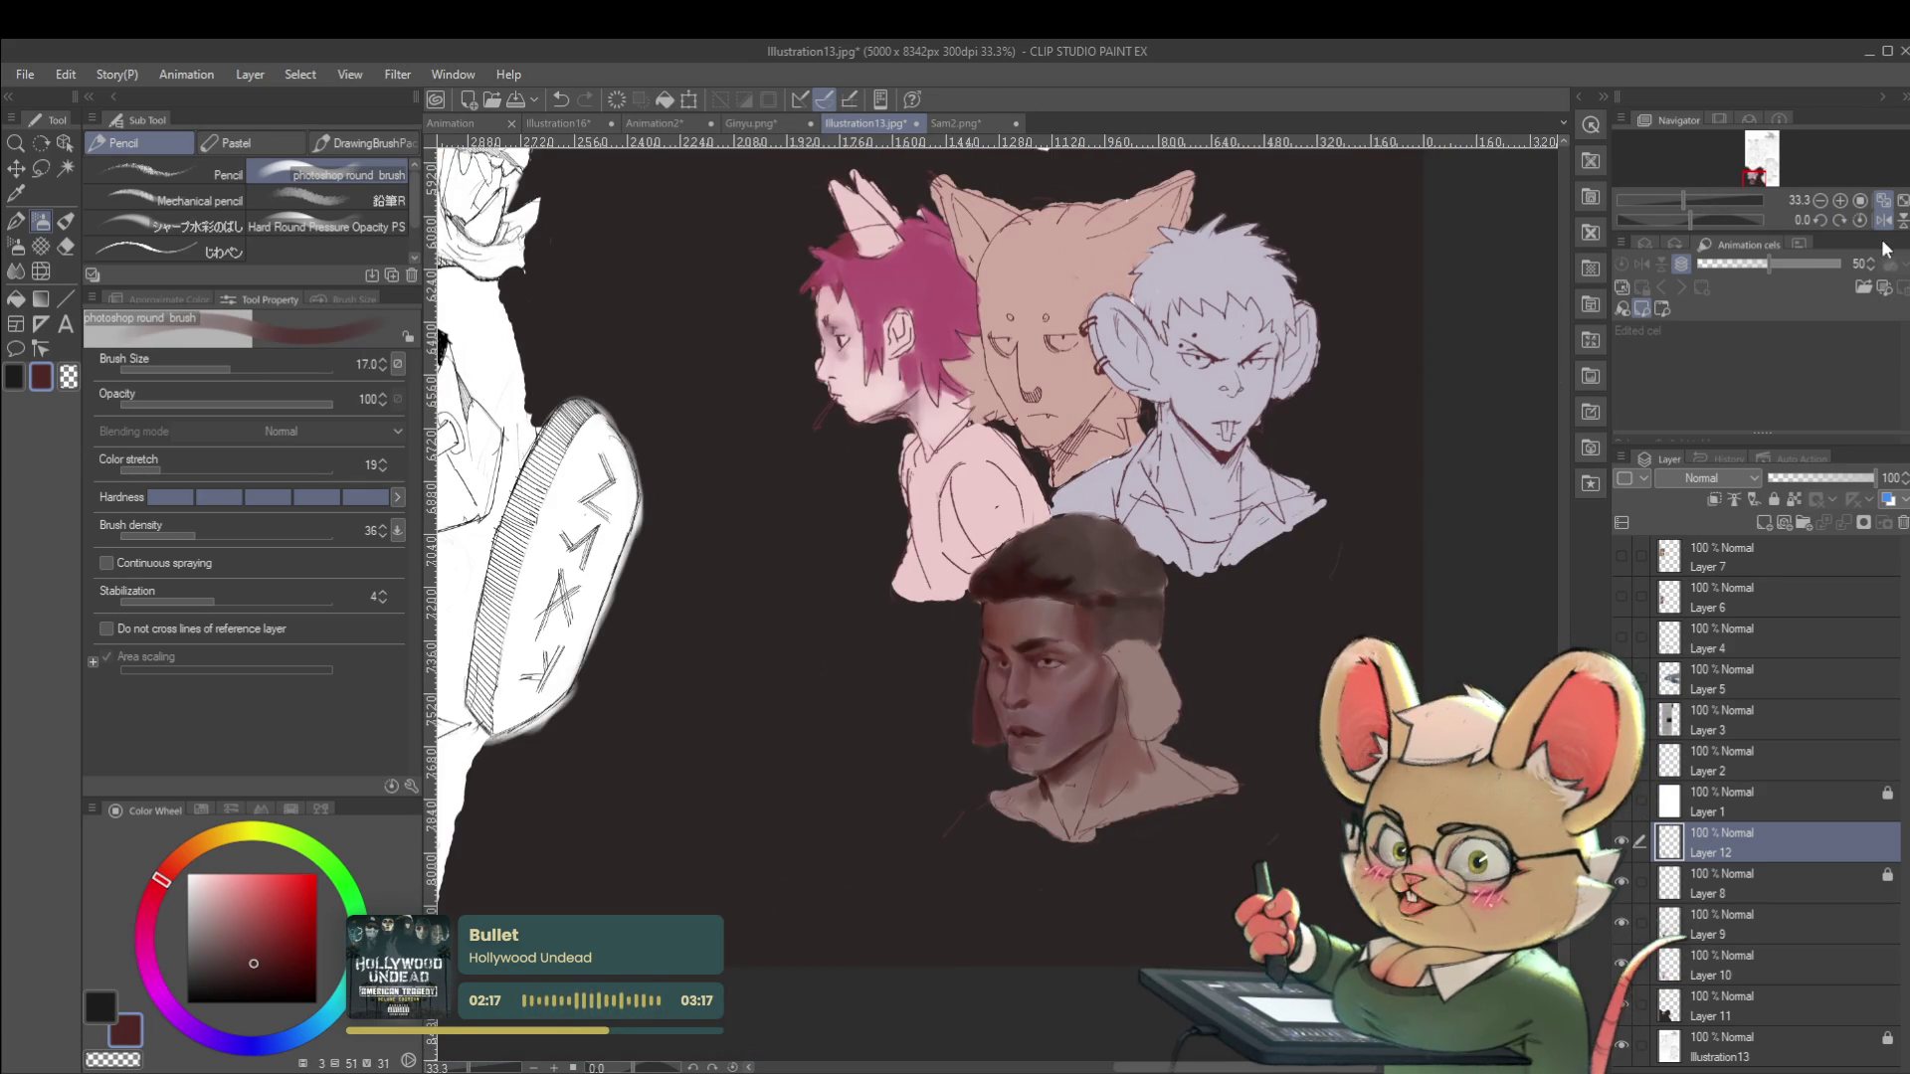
Unmirror the view, resample skin and darker eye reds, and refine the brow at brush size 10.
{"action": "left_click", "coordinate": [1883, 220]}
{"action": "scroll", "coordinate": [1035, 654], "scroll_direction": "up", "scroll_amount": 5}
{"action": "left_click", "coordinate": [1024, 655], "text": "alt"}
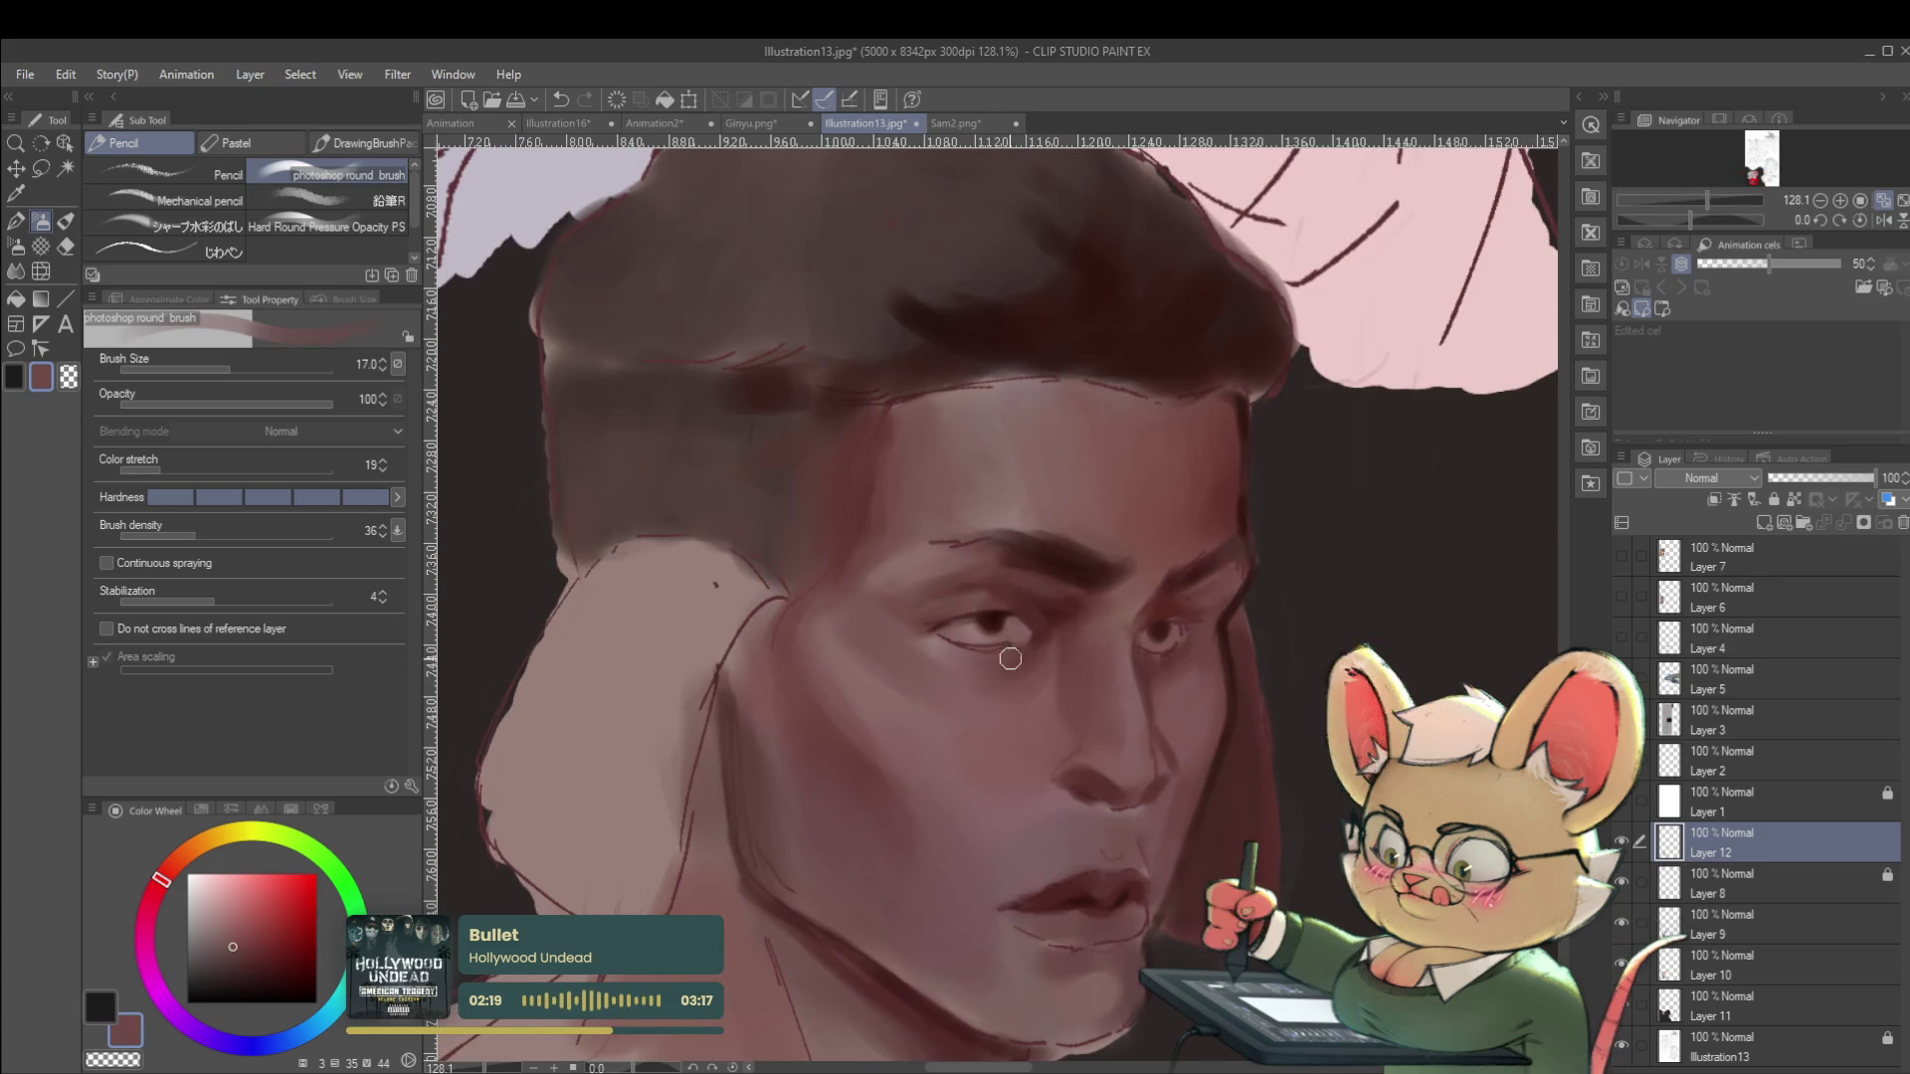
{"action": "left_click", "coordinate": [1003, 622], "text": "alt"}
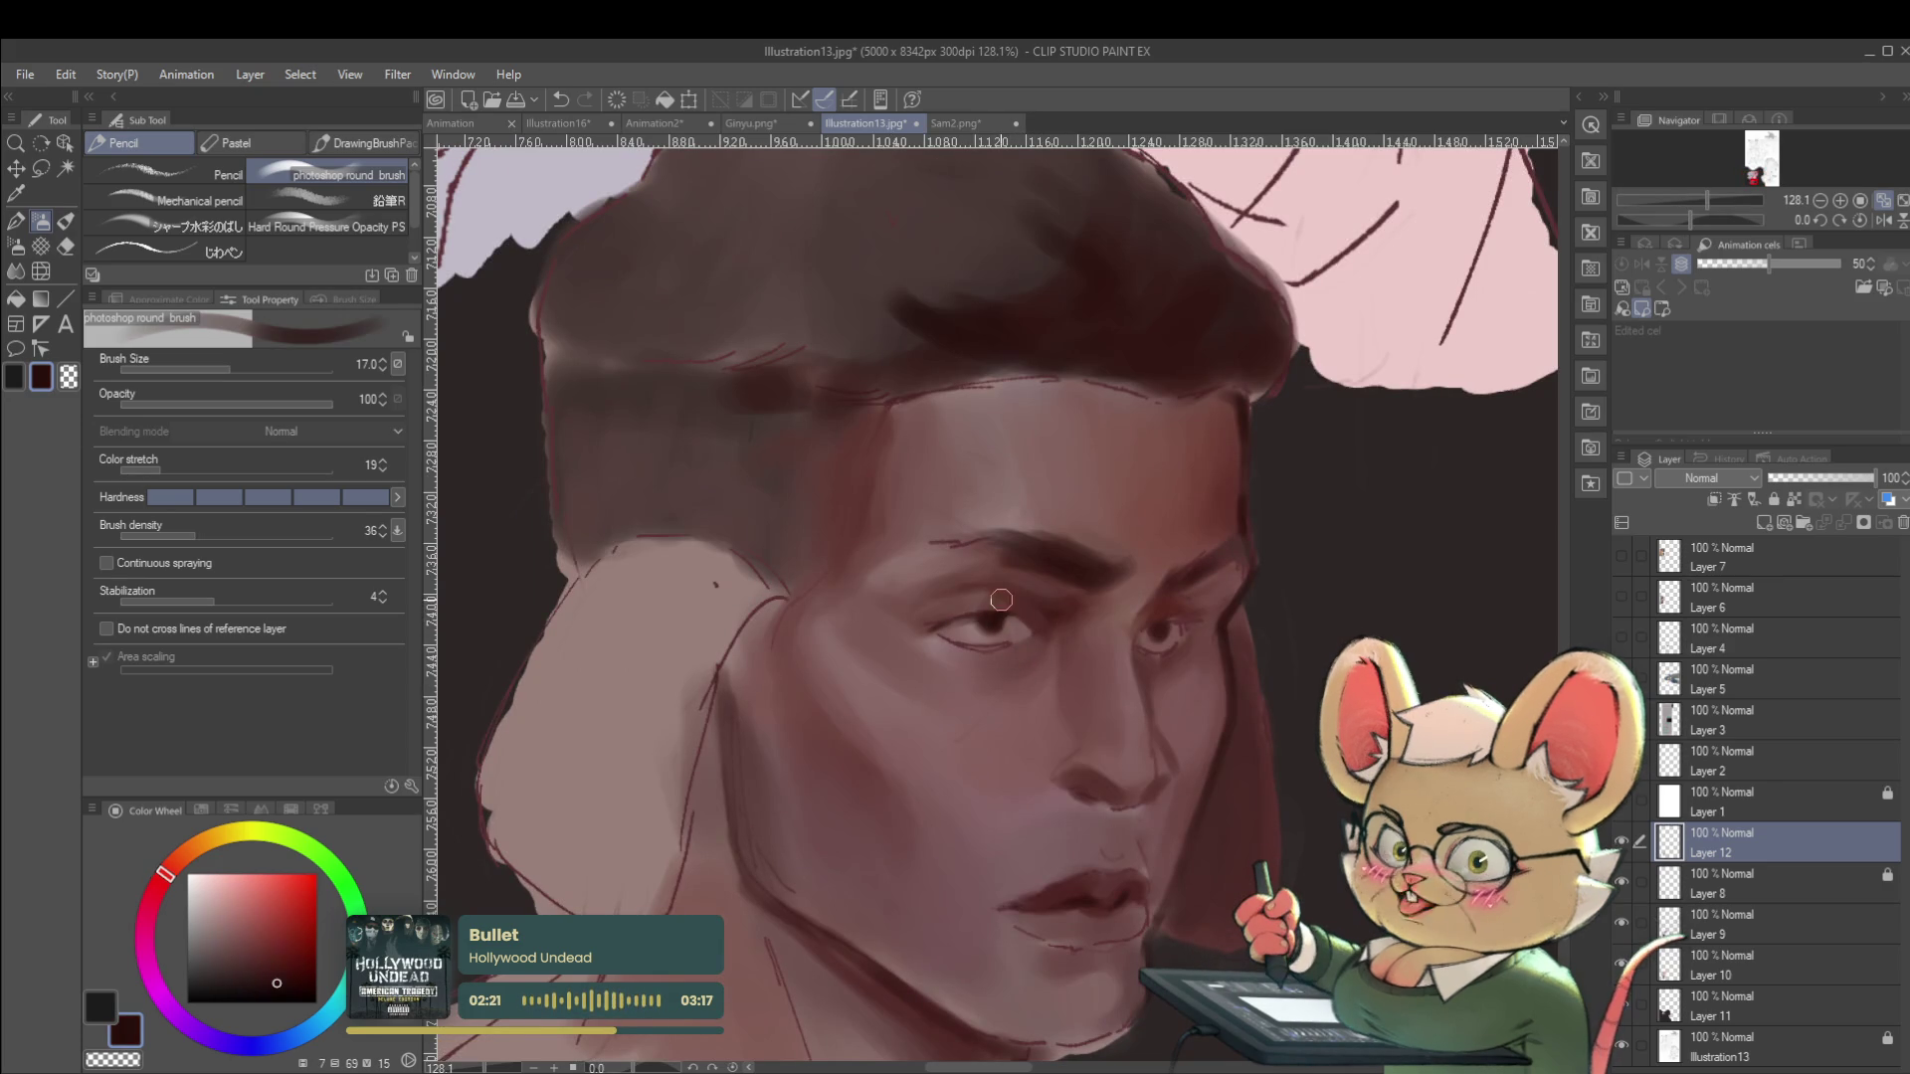
{"action": "key", "text": "bracketleft"}
{"action": "key", "text": "bracketleft"}
{"action": "key", "text": "bracketleft"}
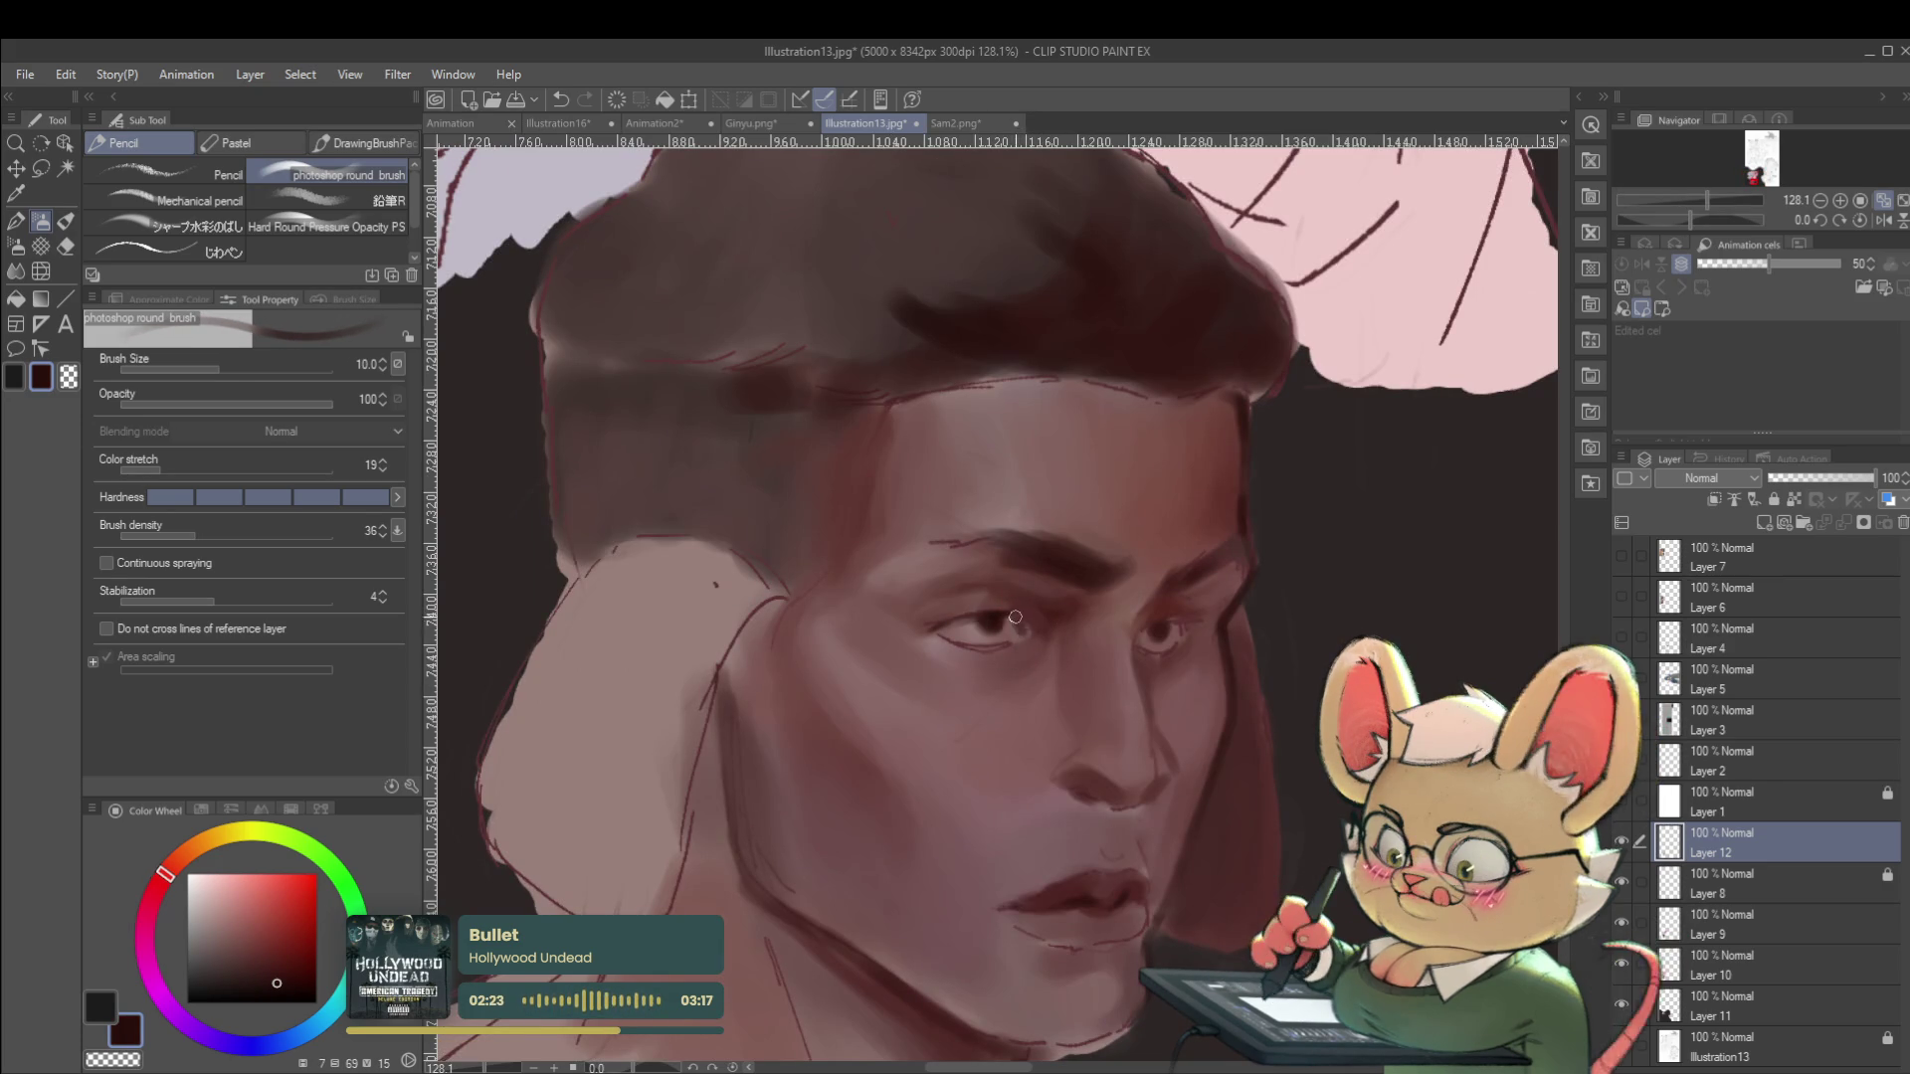
{"action": "scroll", "coordinate": [1036, 523], "scroll_direction": "down", "scroll_amount": 5}
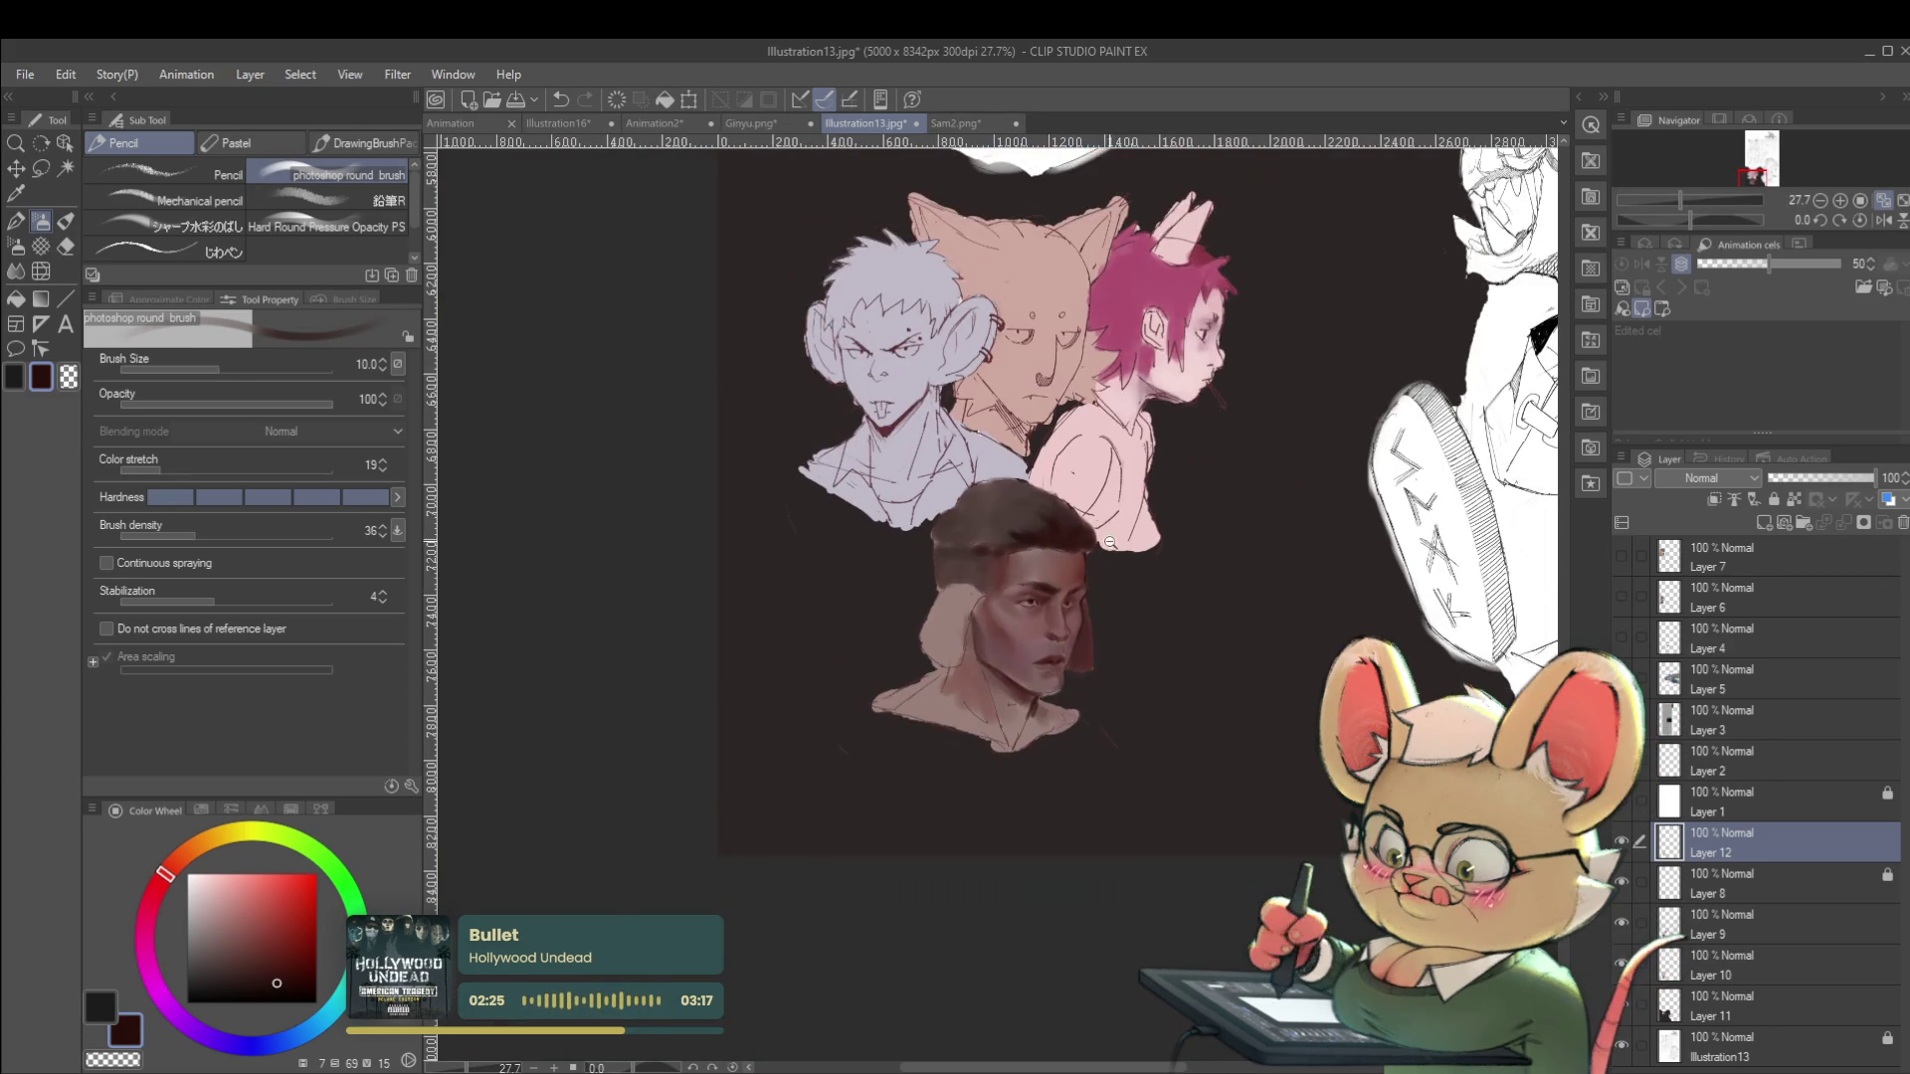
{"action": "scroll", "coordinate": [1111, 535], "scroll_direction": "down", "scroll_amount": 1}
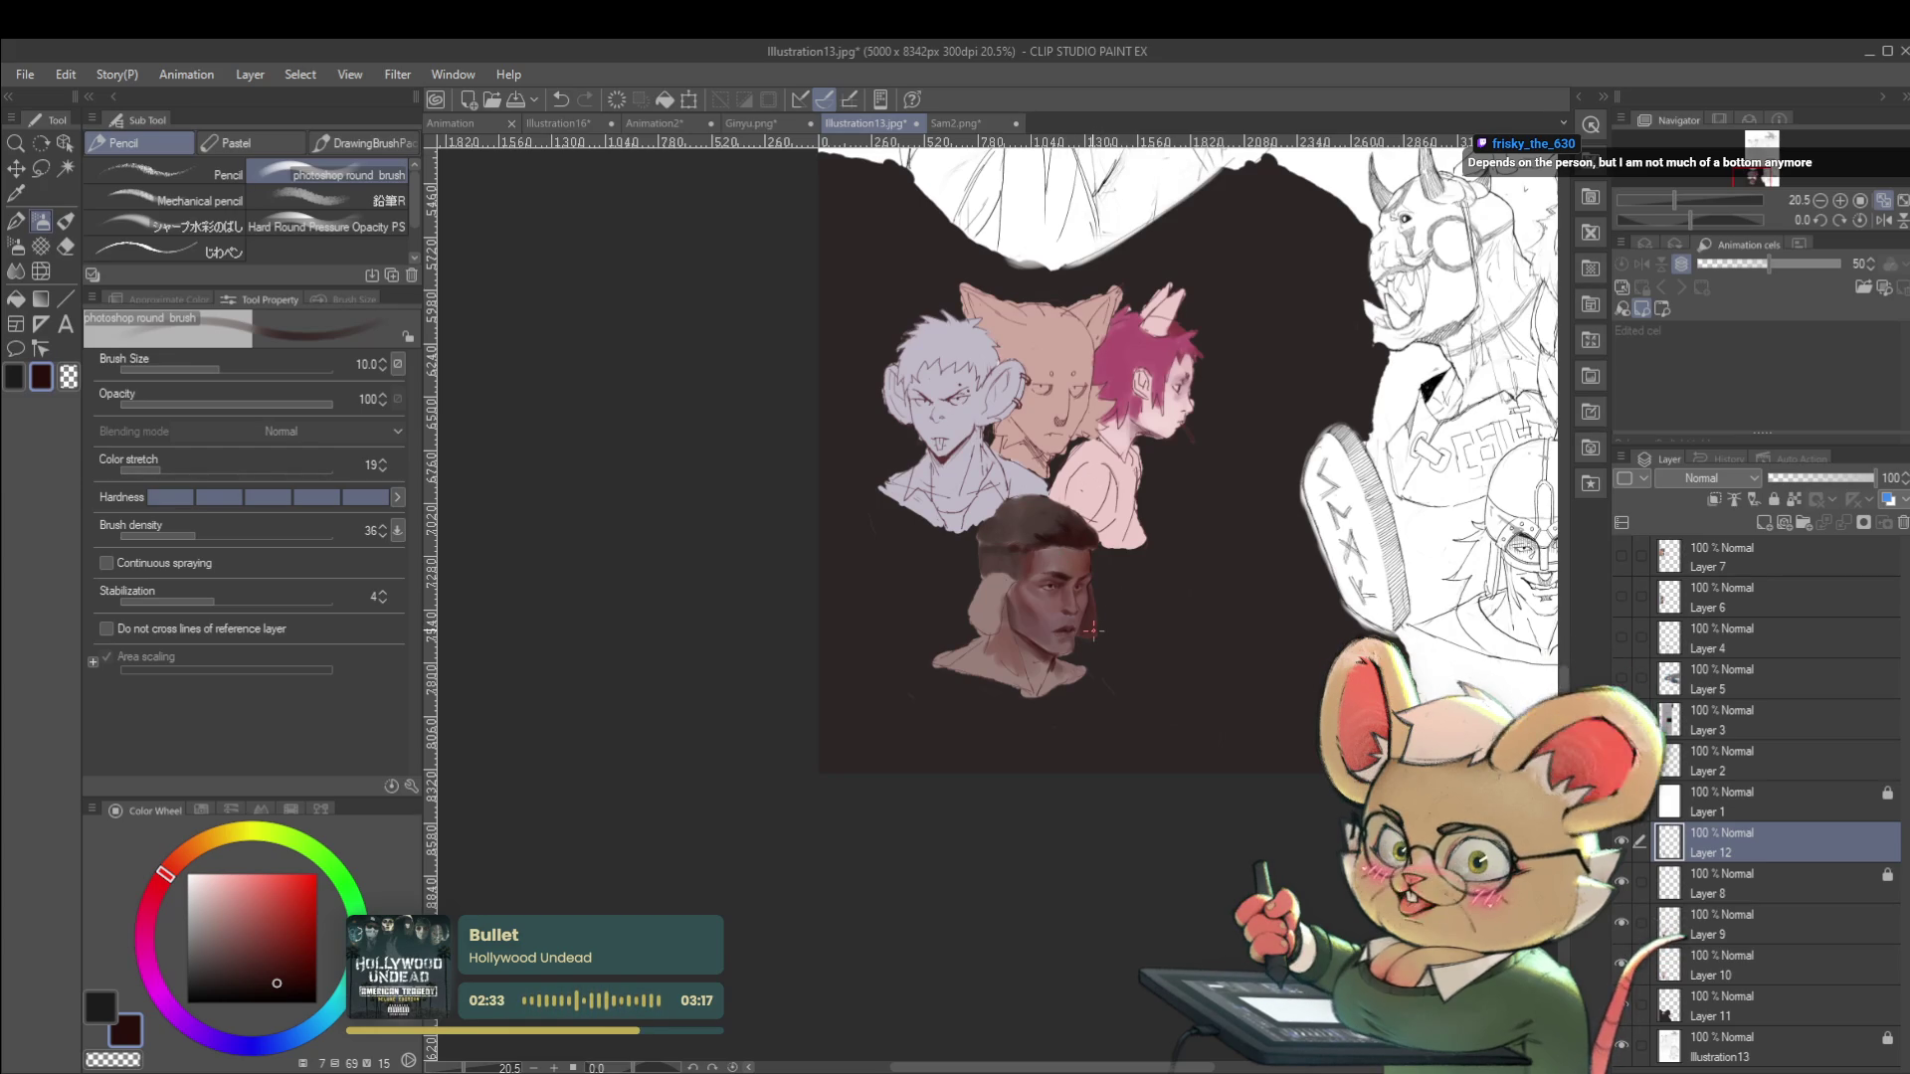
{"action": "left_click", "coordinate": [1883, 219]}
{"action": "scroll", "coordinate": [965, 621], "scroll_direction": "up", "scroll_amount": 5}
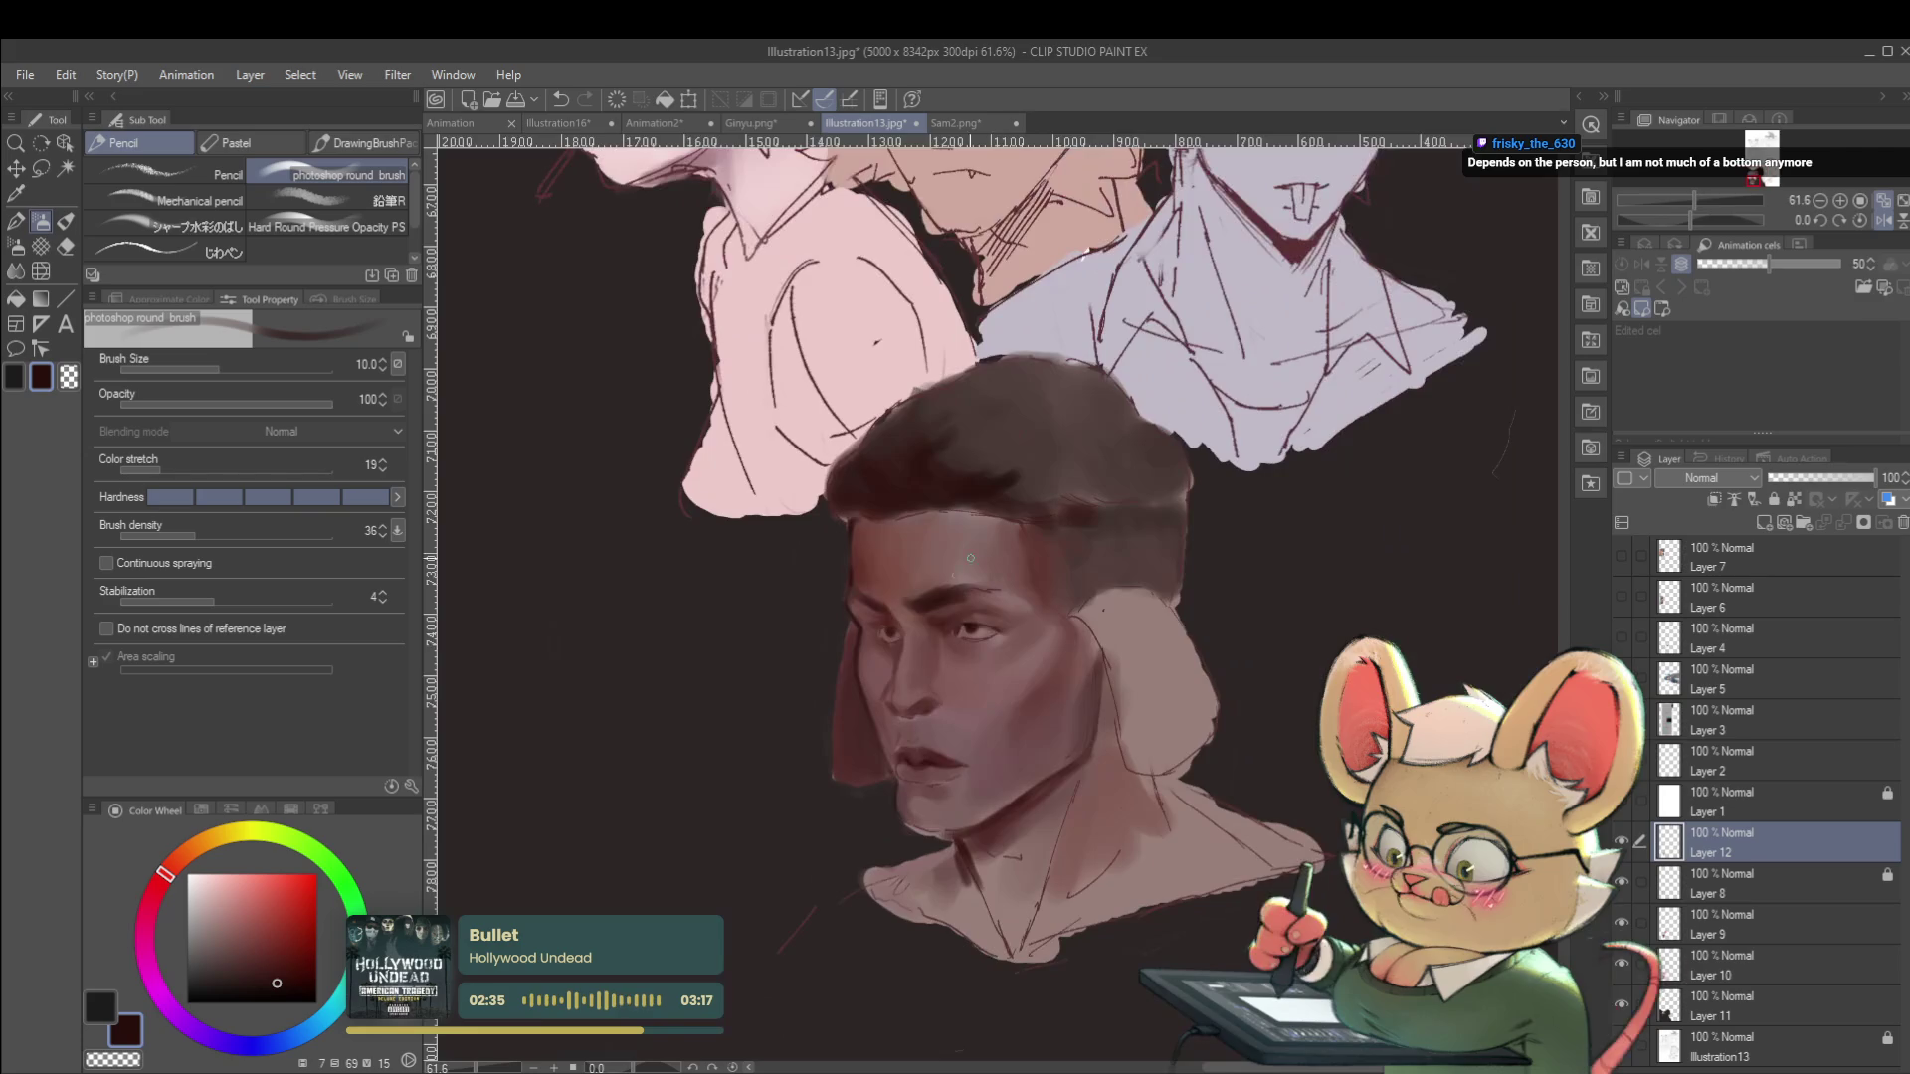
Lasso the eyebrow, reposition it with Scale/Rotate, then return to the round brush at size 17.
{"action": "key", "text": "m"}
{"action": "left_click_drag", "start_coordinate": [911, 628], "coordinate": [874, 615]}
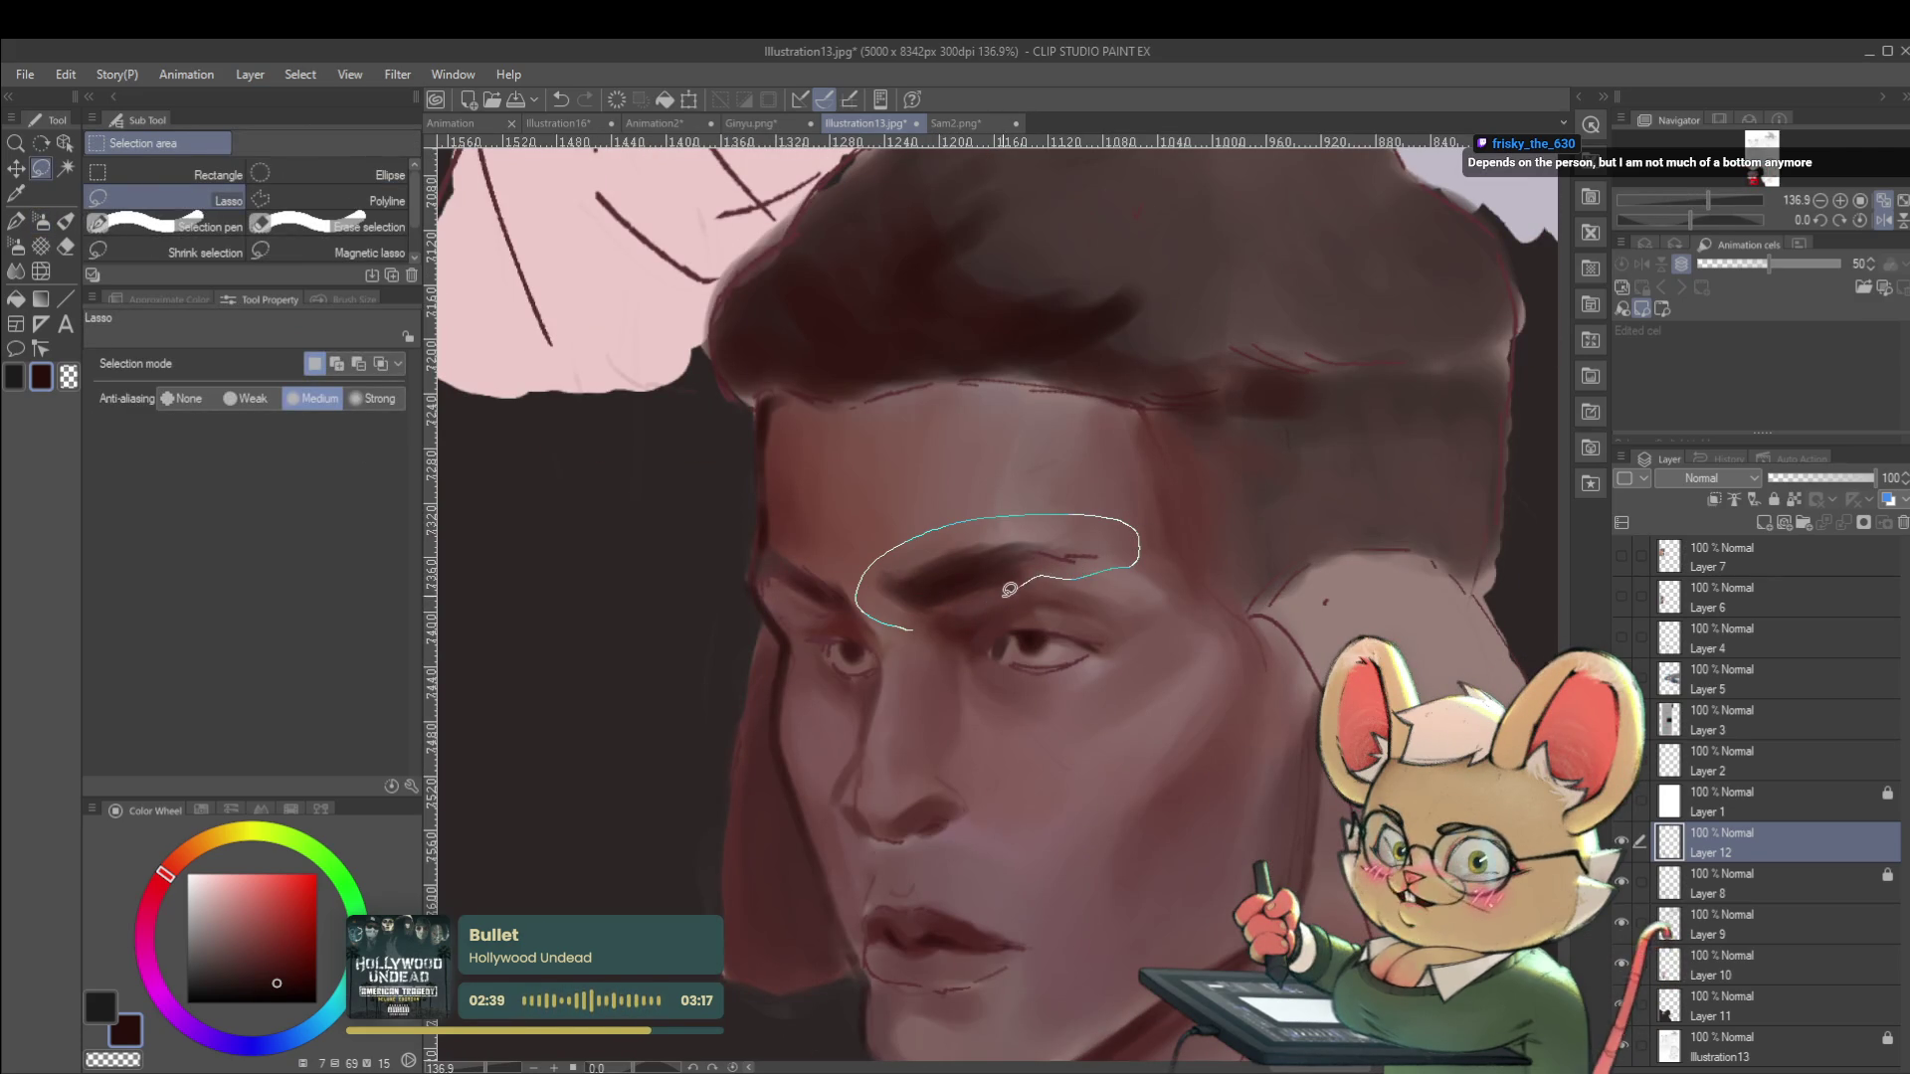
{"action": "key", "text": "ctrl+t"}
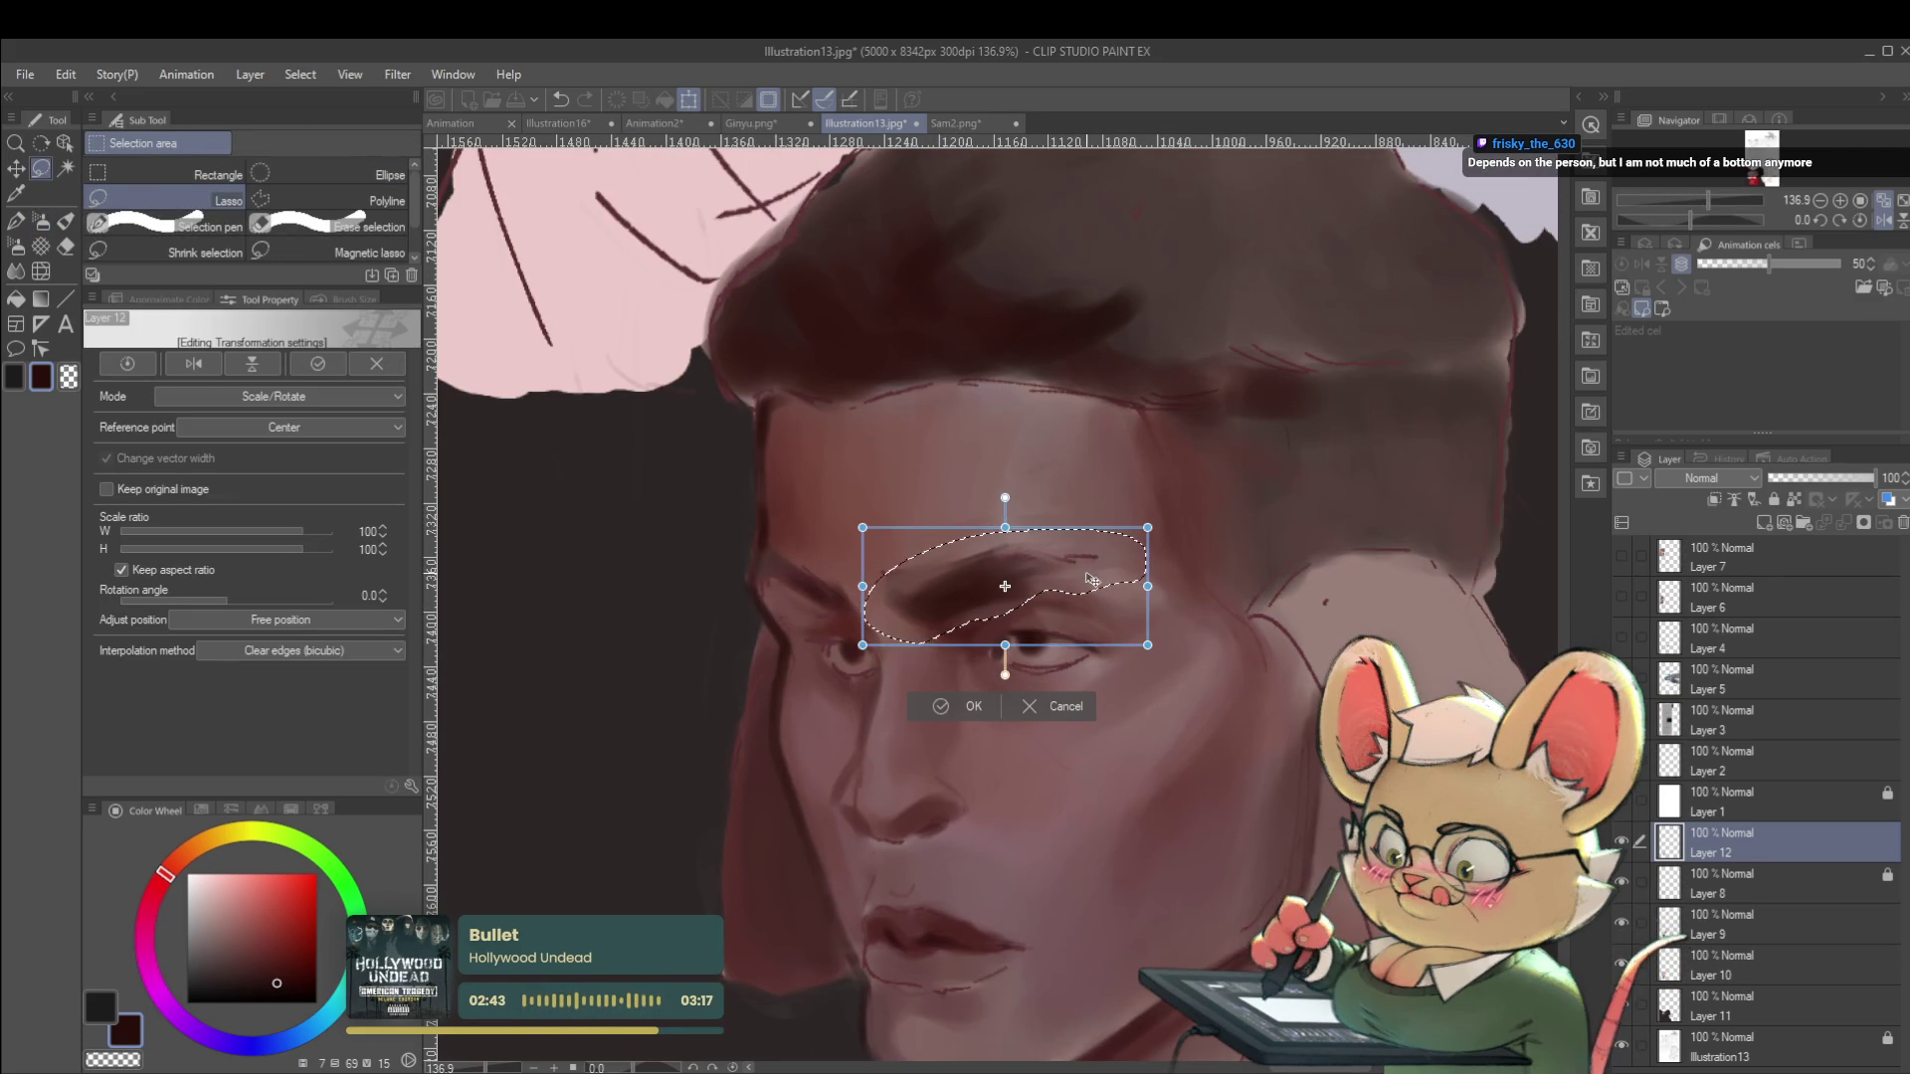
{"action": "key", "text": "Return"}
{"action": "key", "text": "ctrl+d"}
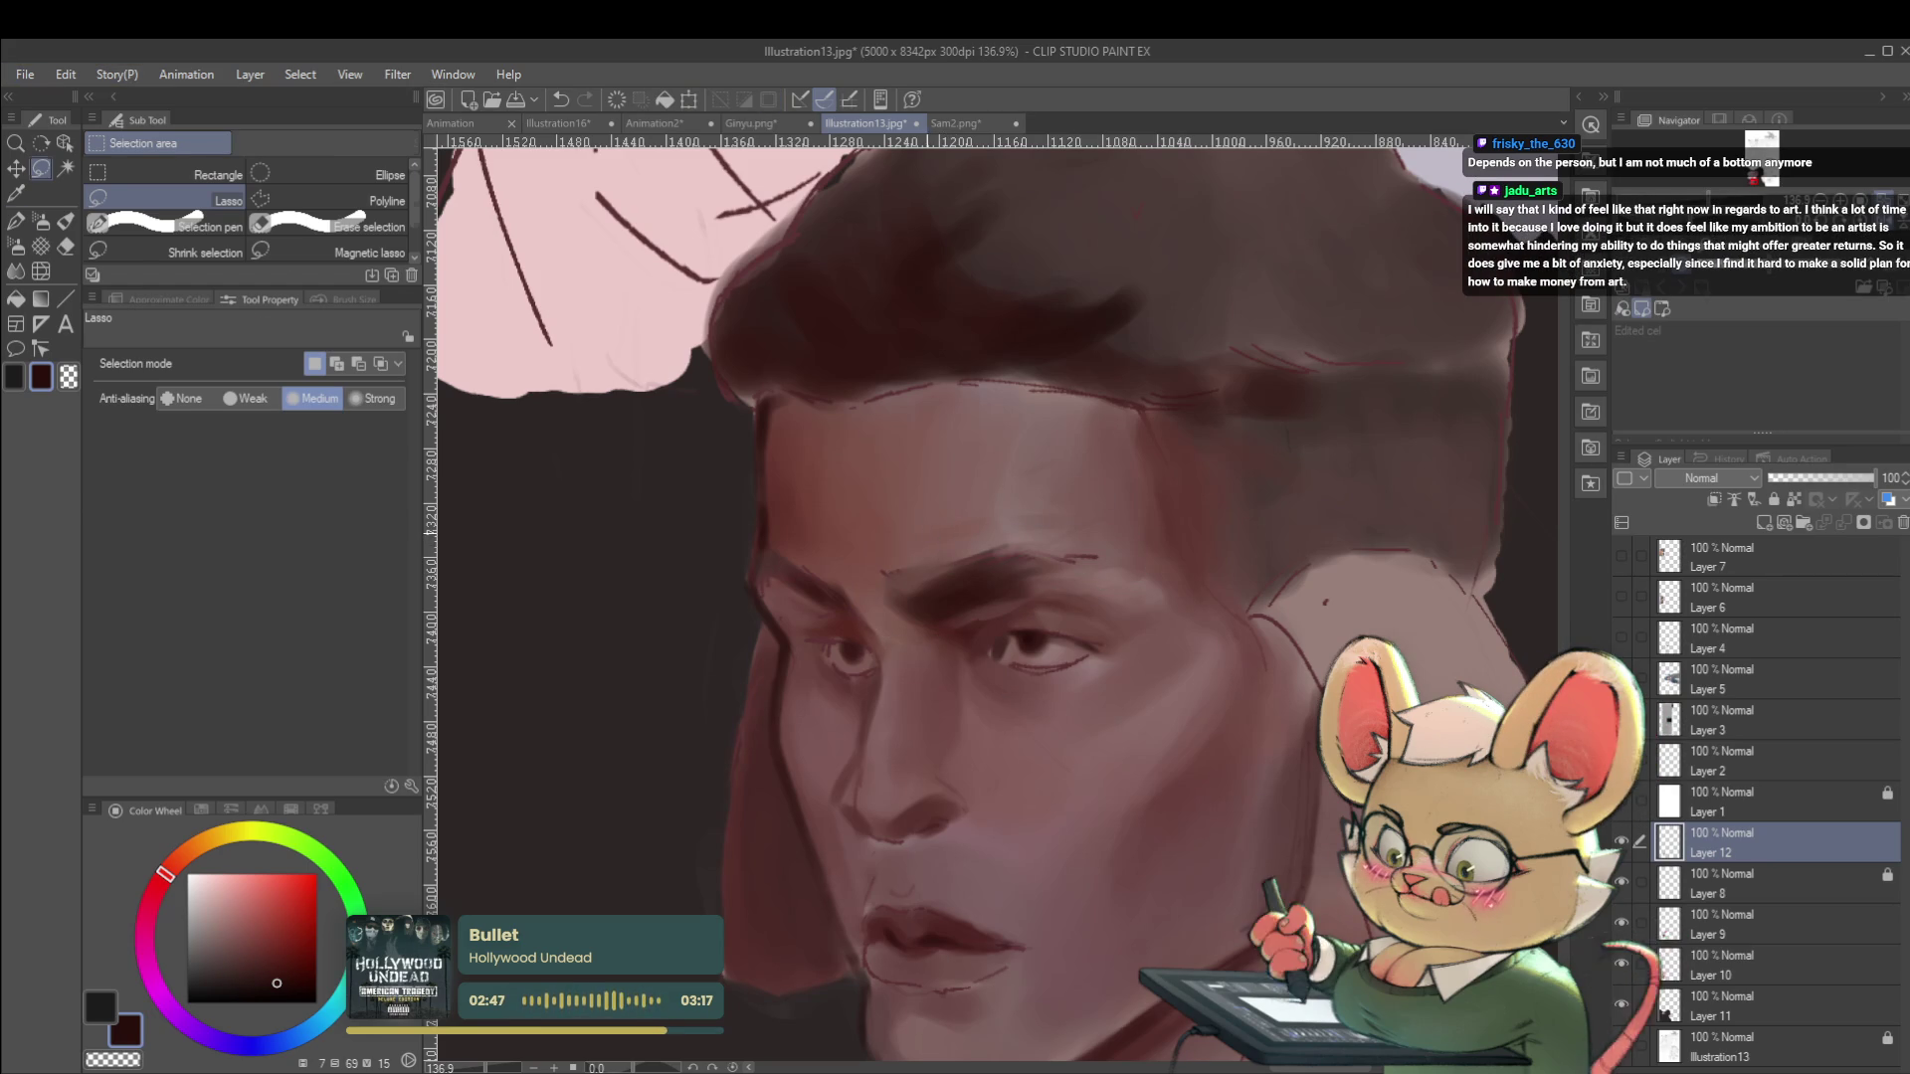
{"action": "key", "text": "p"}
{"action": "key", "text": "bracketright"}
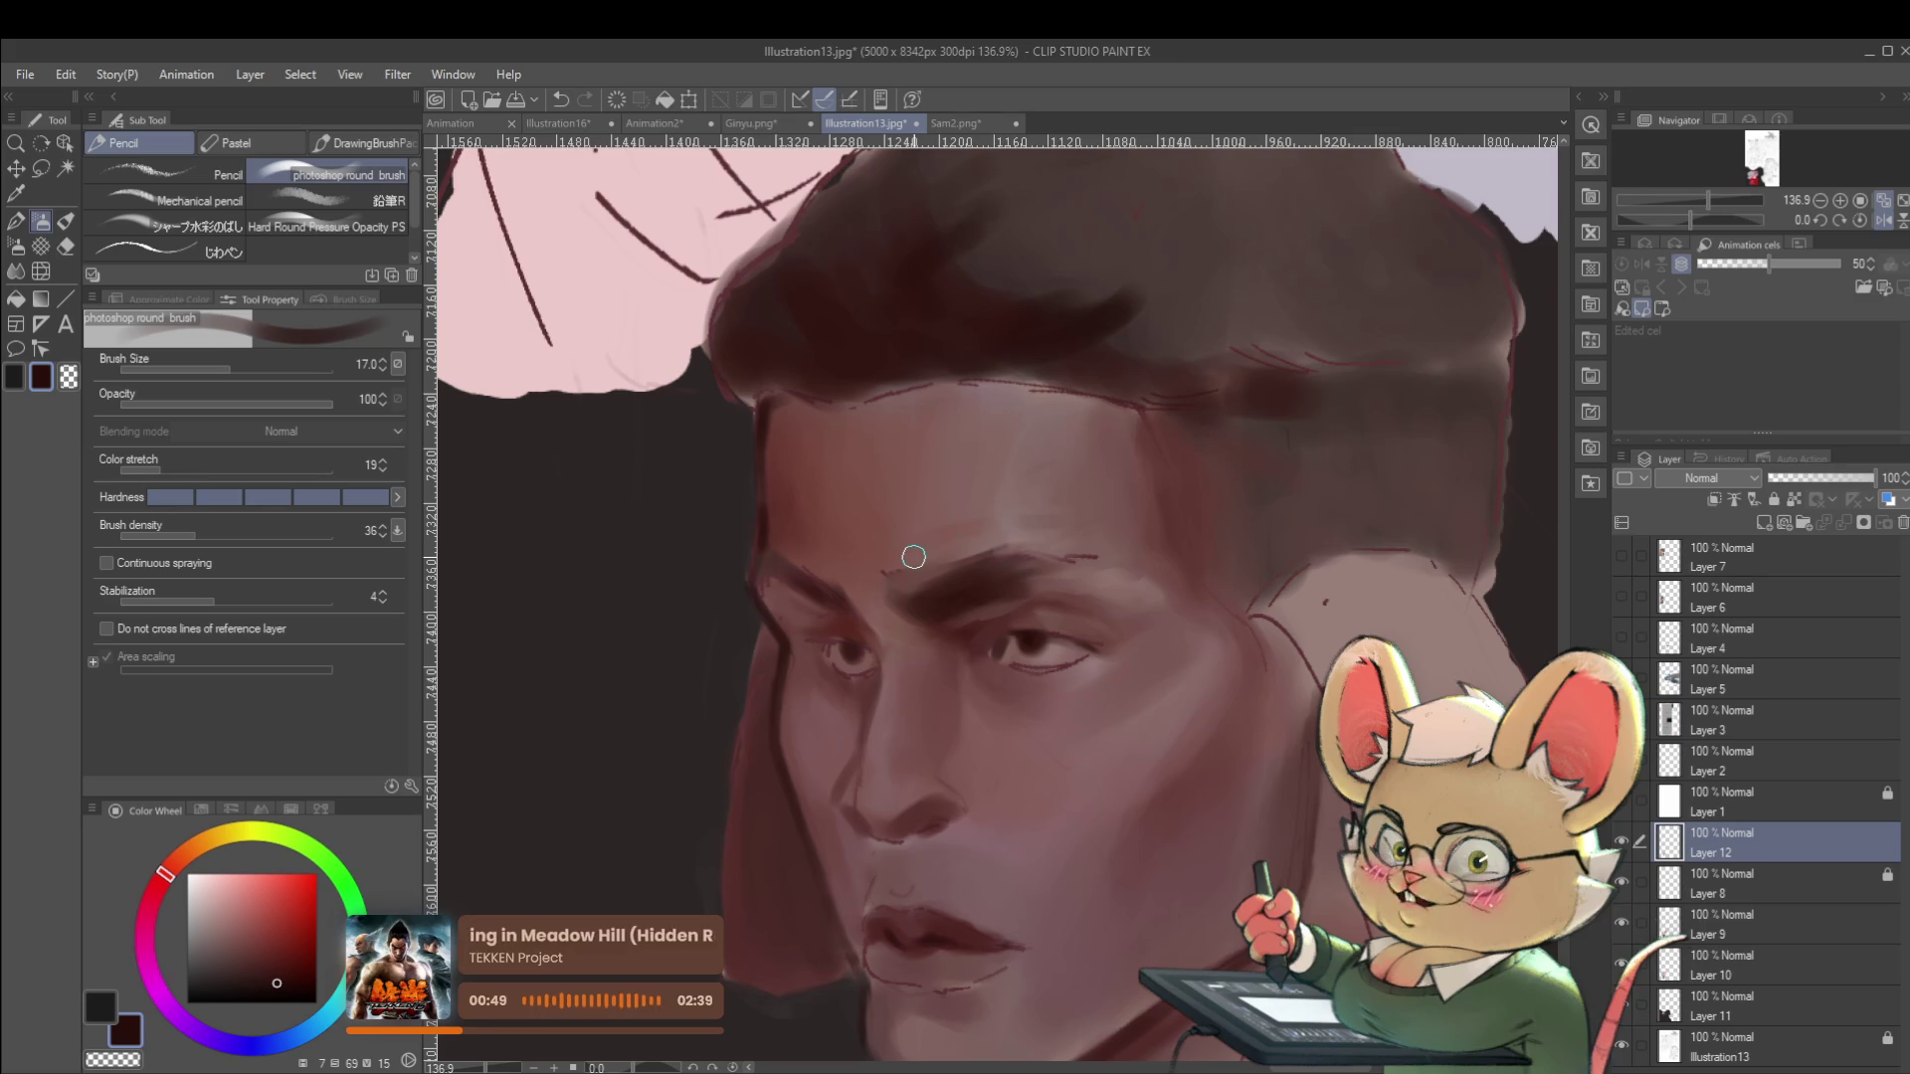
Paint the forehead with greyish and redder pink skin tones sampled from the face.
{"action": "left_click", "coordinate": [962, 502], "text": "alt"}
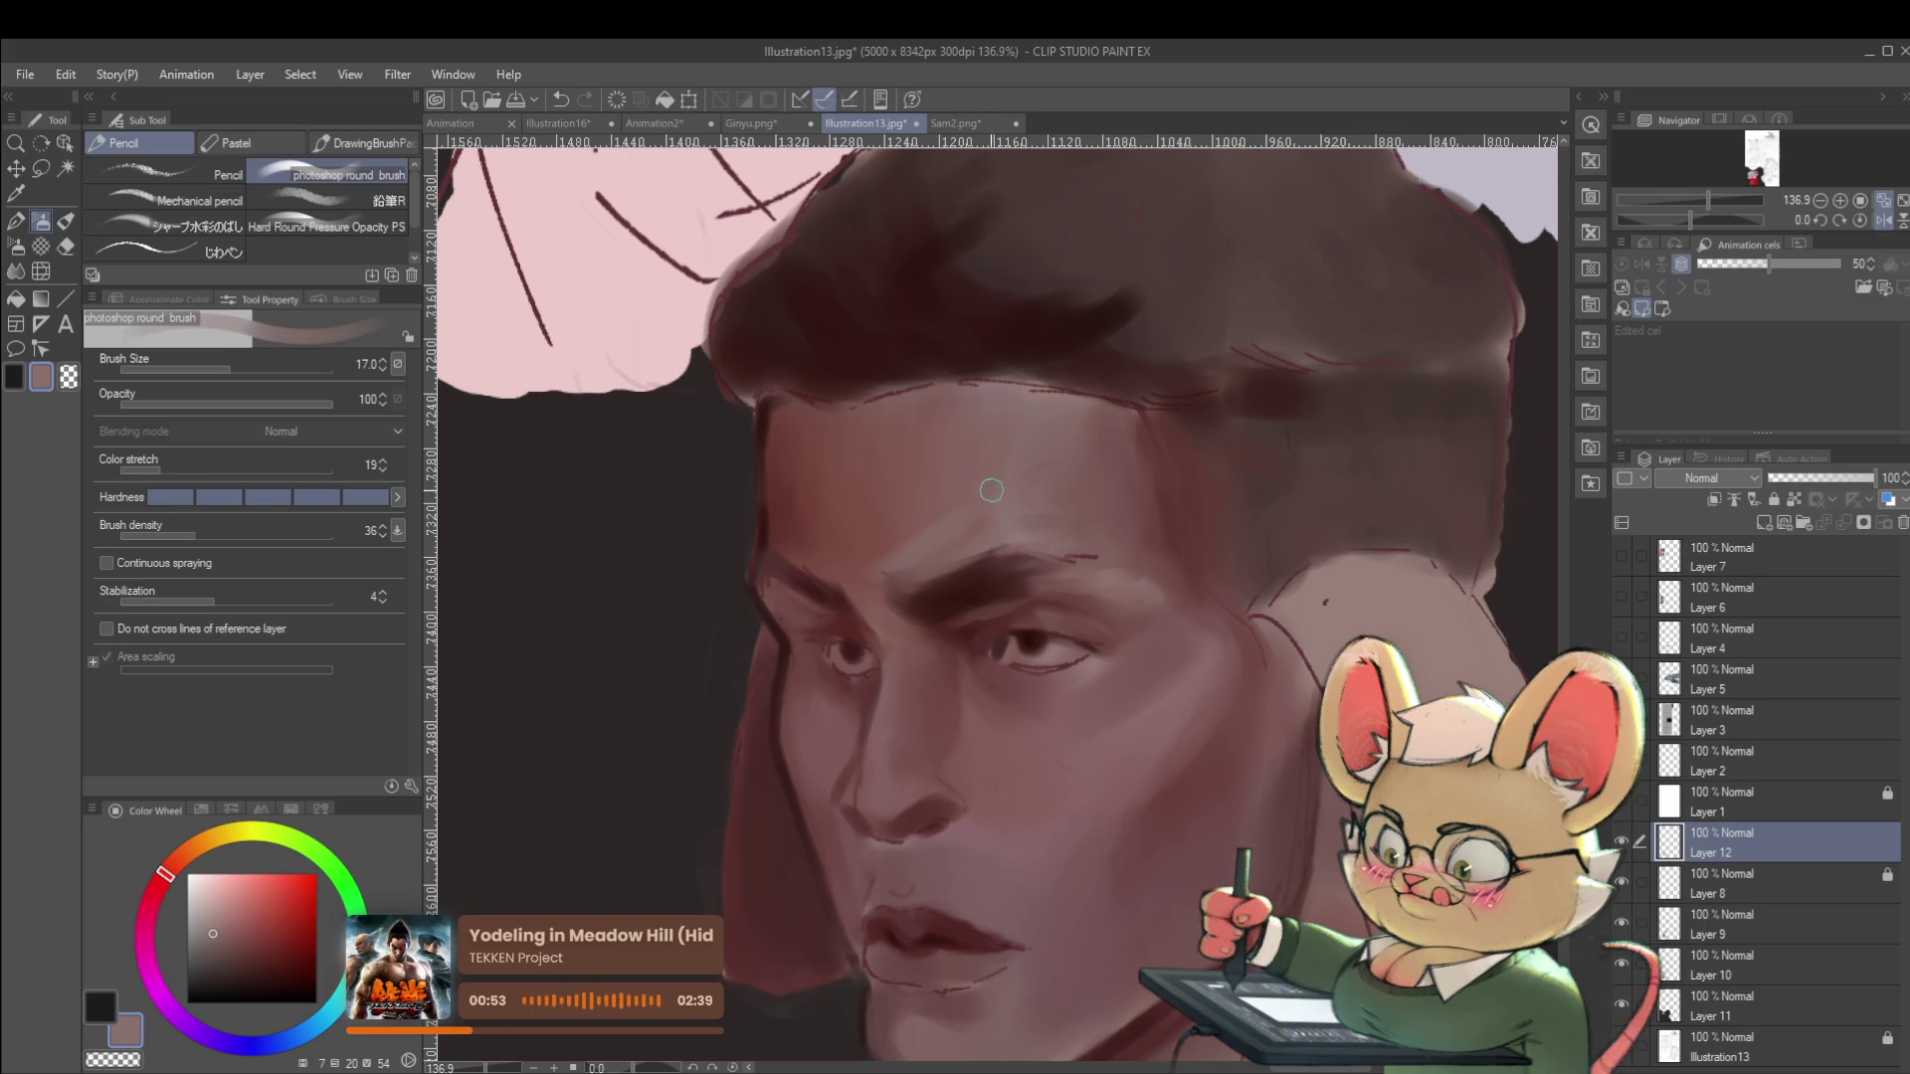
{"action": "left_click", "coordinate": [863, 563], "text": "alt"}
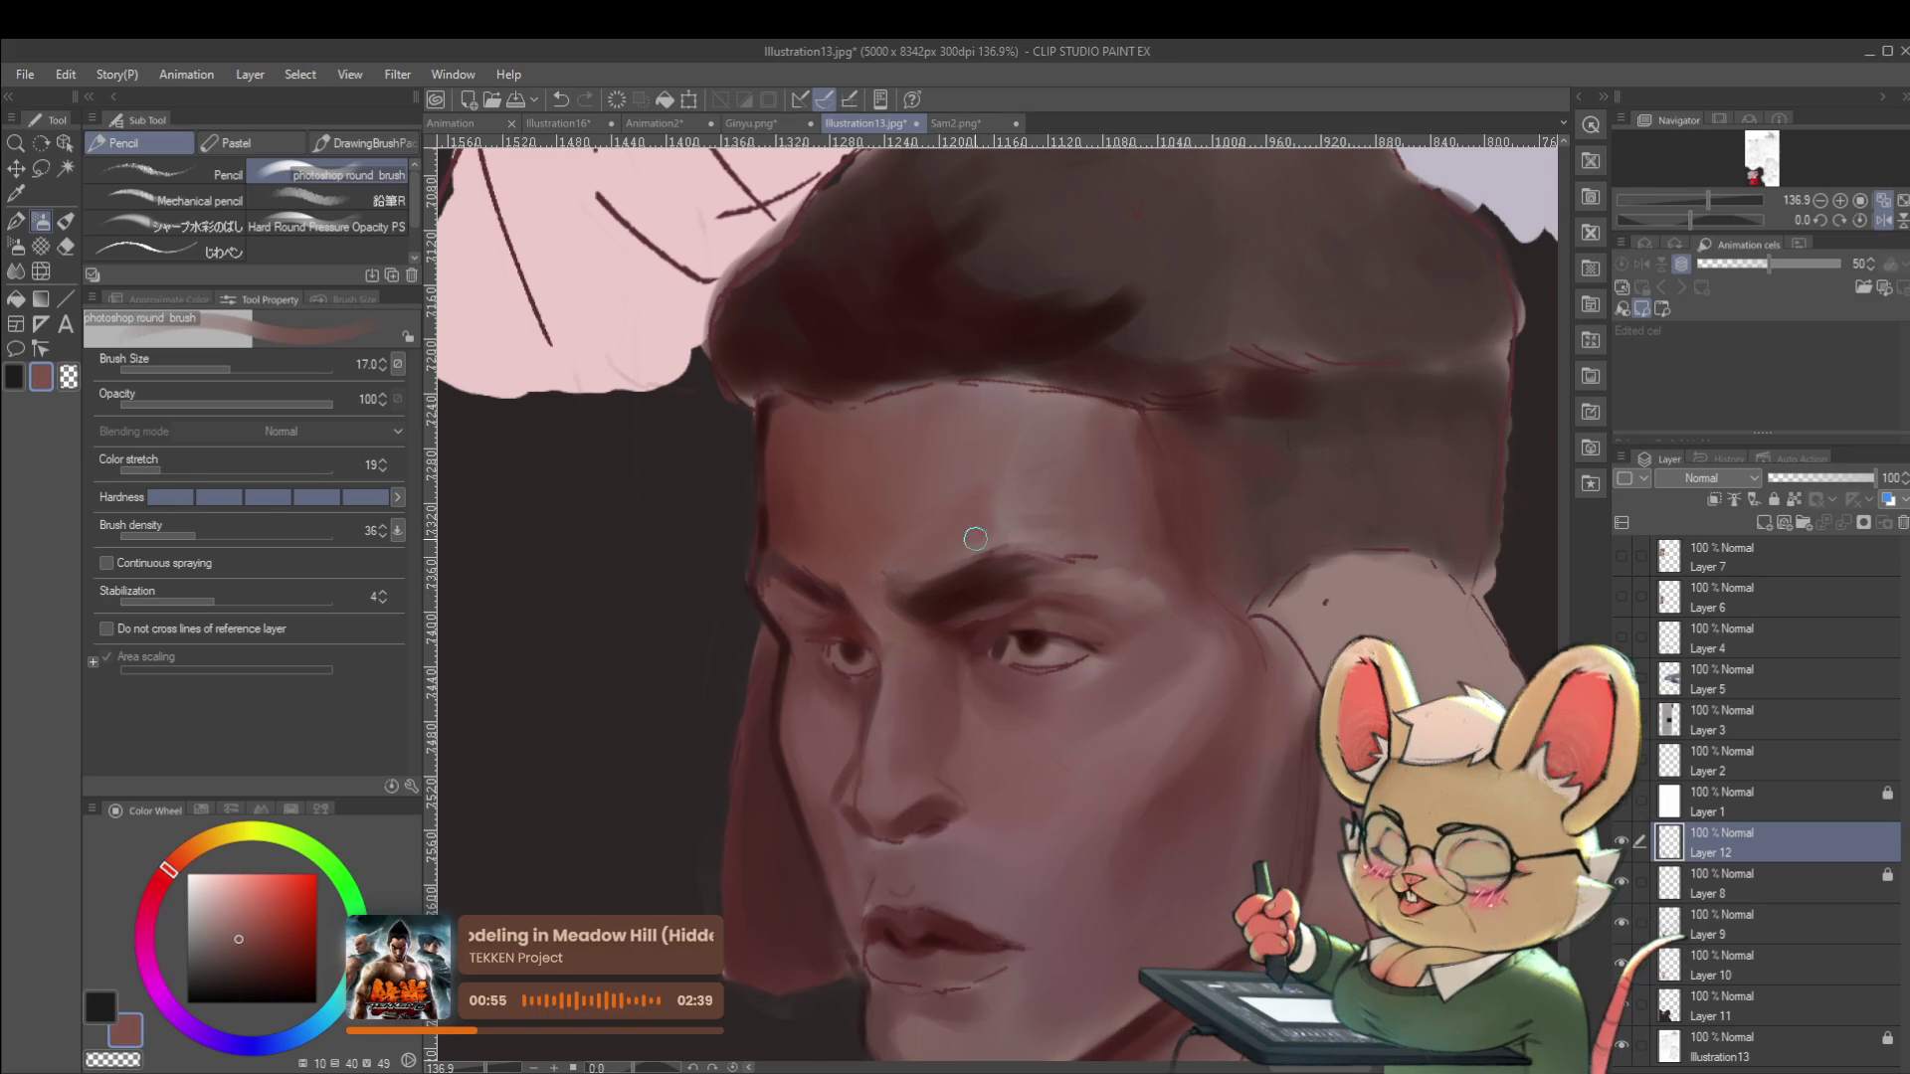
{"action": "scroll", "coordinate": [983, 527], "scroll_direction": "down", "scroll_amount": 5}
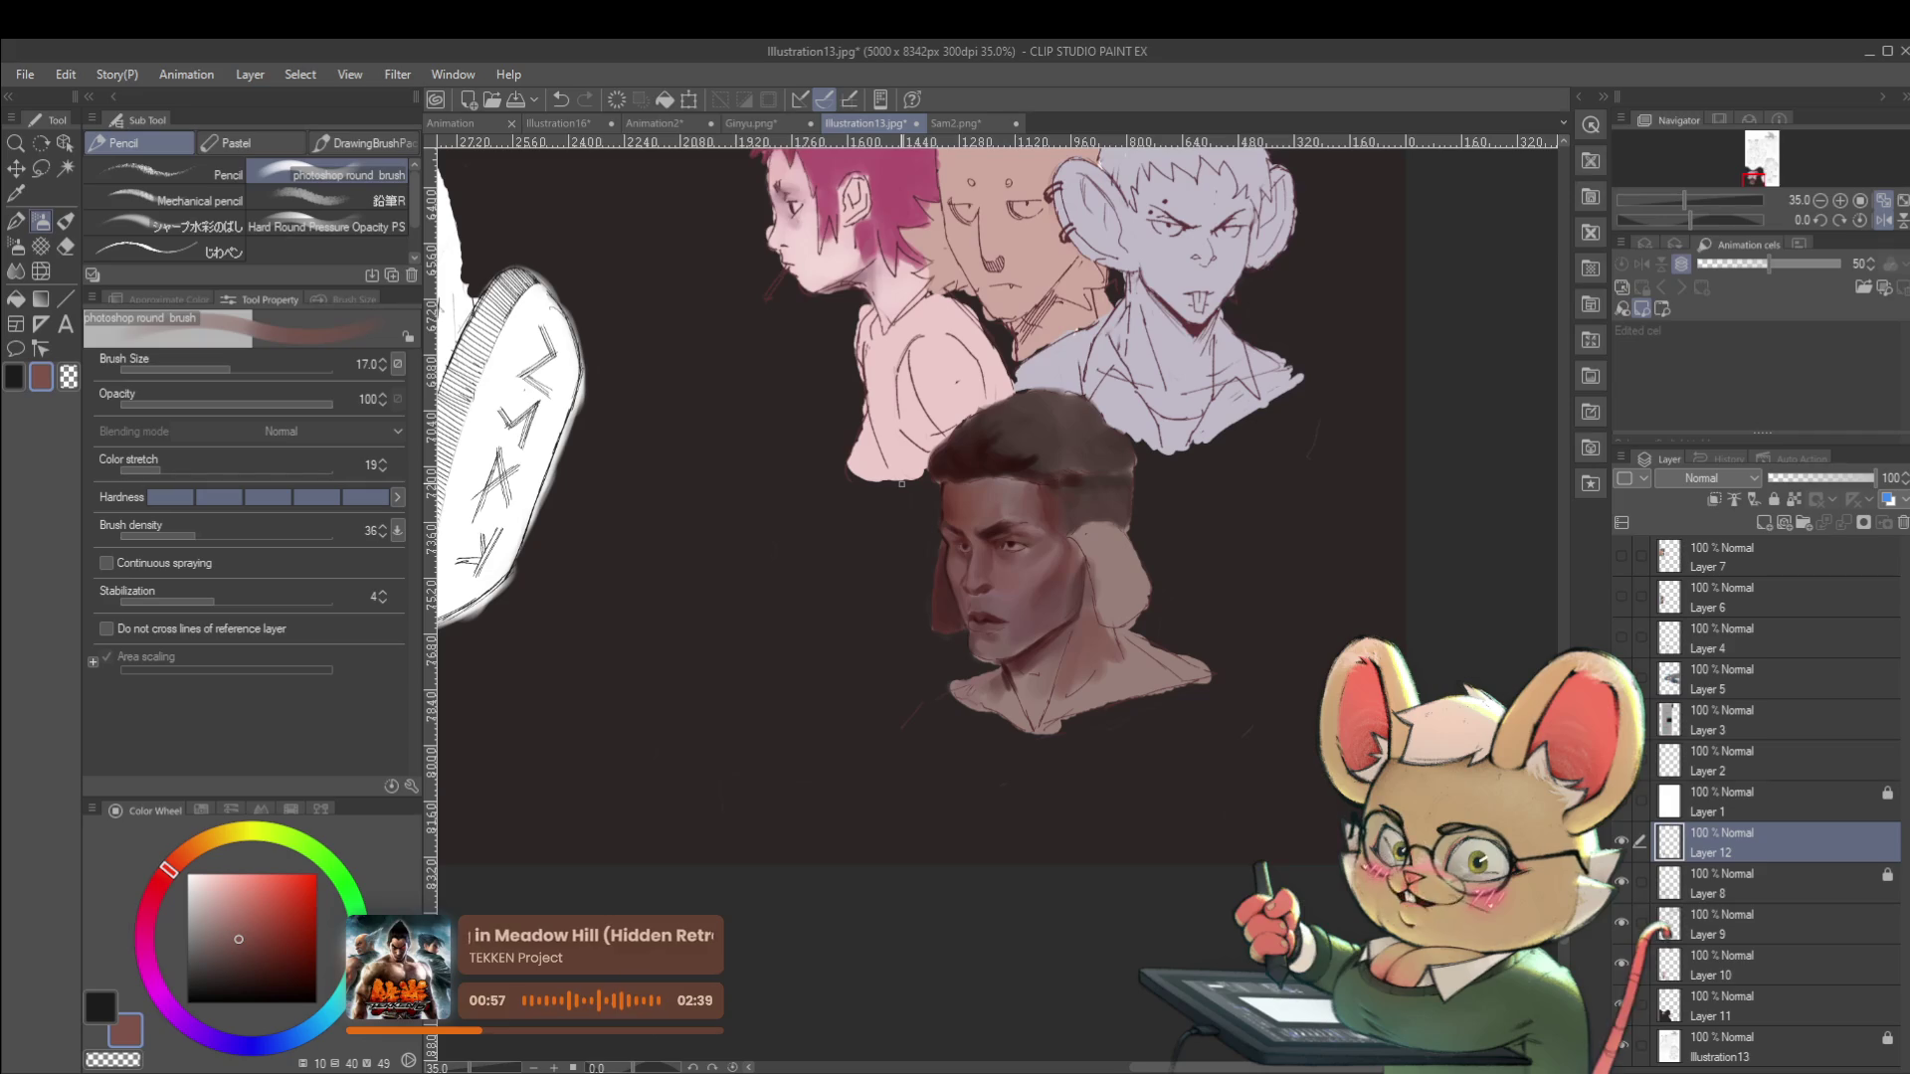
{"action": "scroll", "coordinate": [1016, 542], "scroll_direction": "up", "scroll_amount": 3}
{"action": "left_click", "coordinate": [996, 518], "text": "alt"}
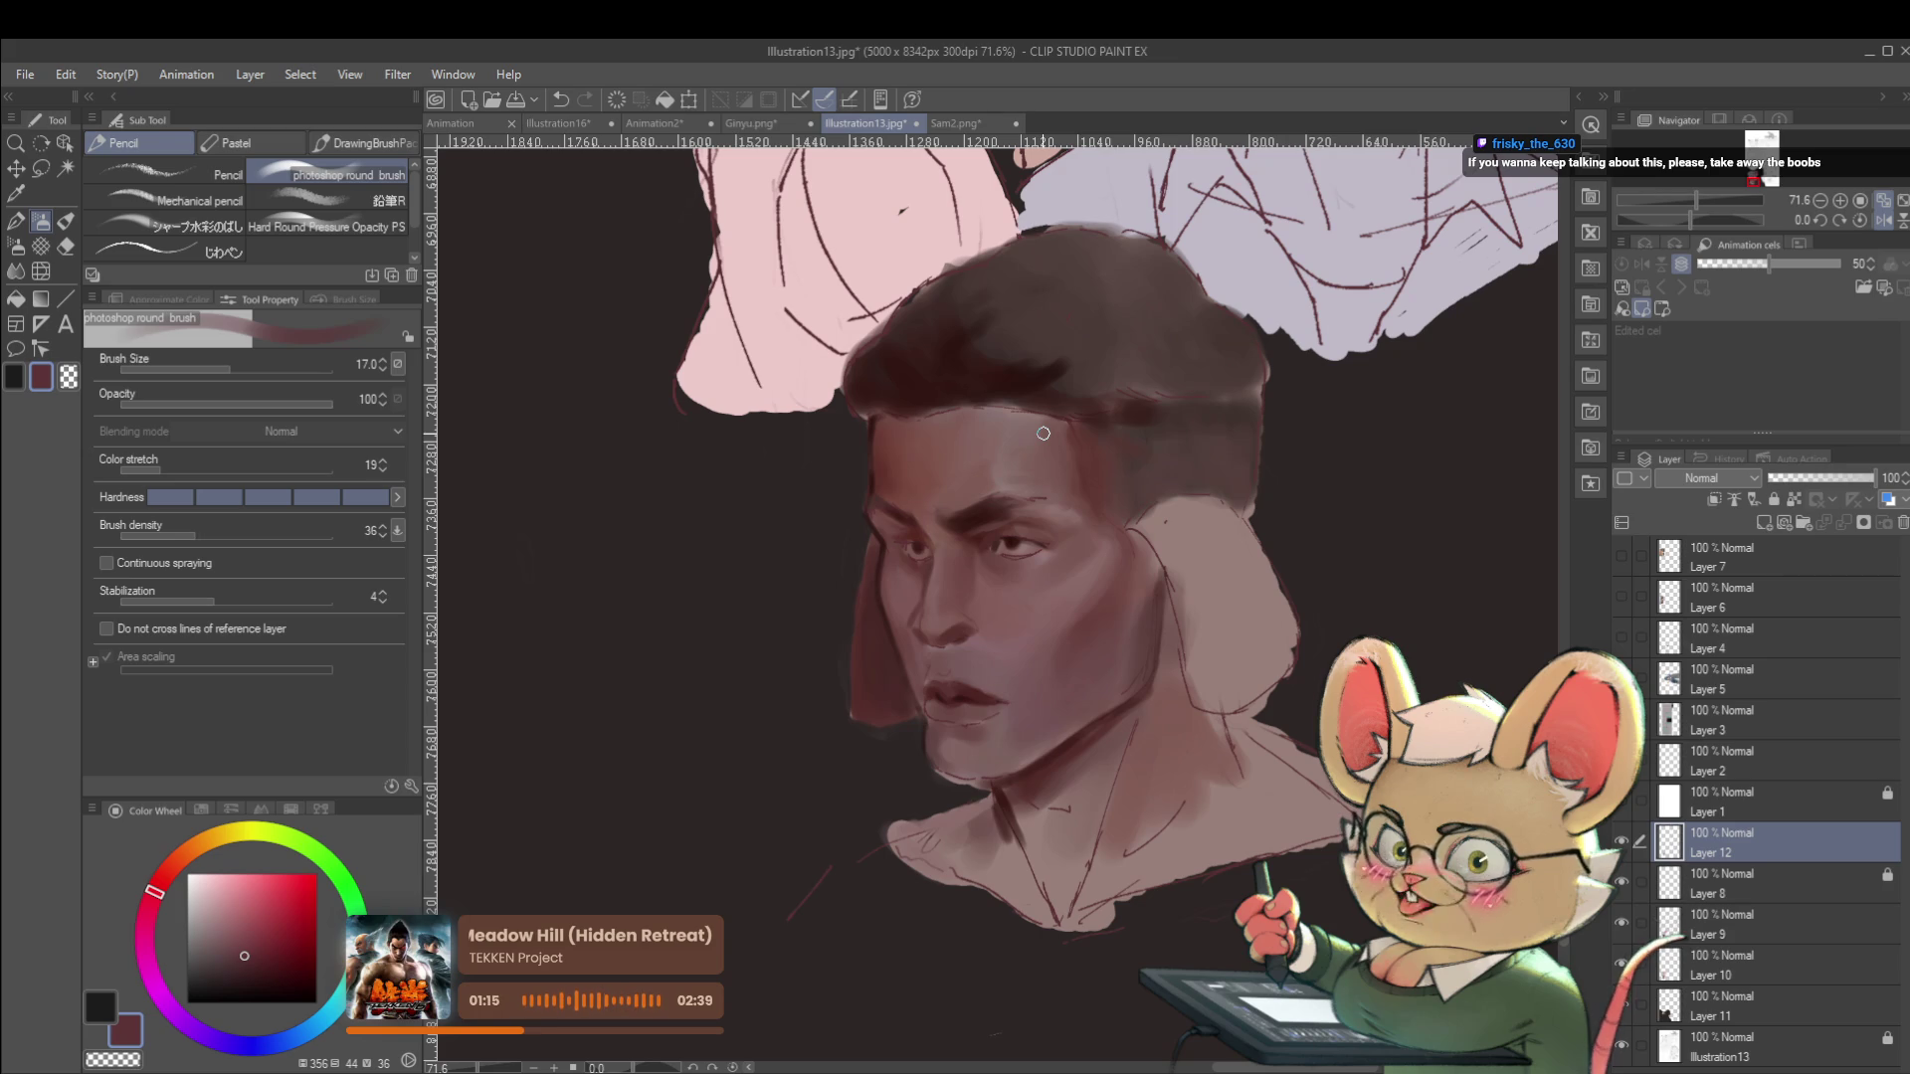
Check the face mirrored while shading it with darker tones sampled from the face.
{"action": "key", "text": "h"}
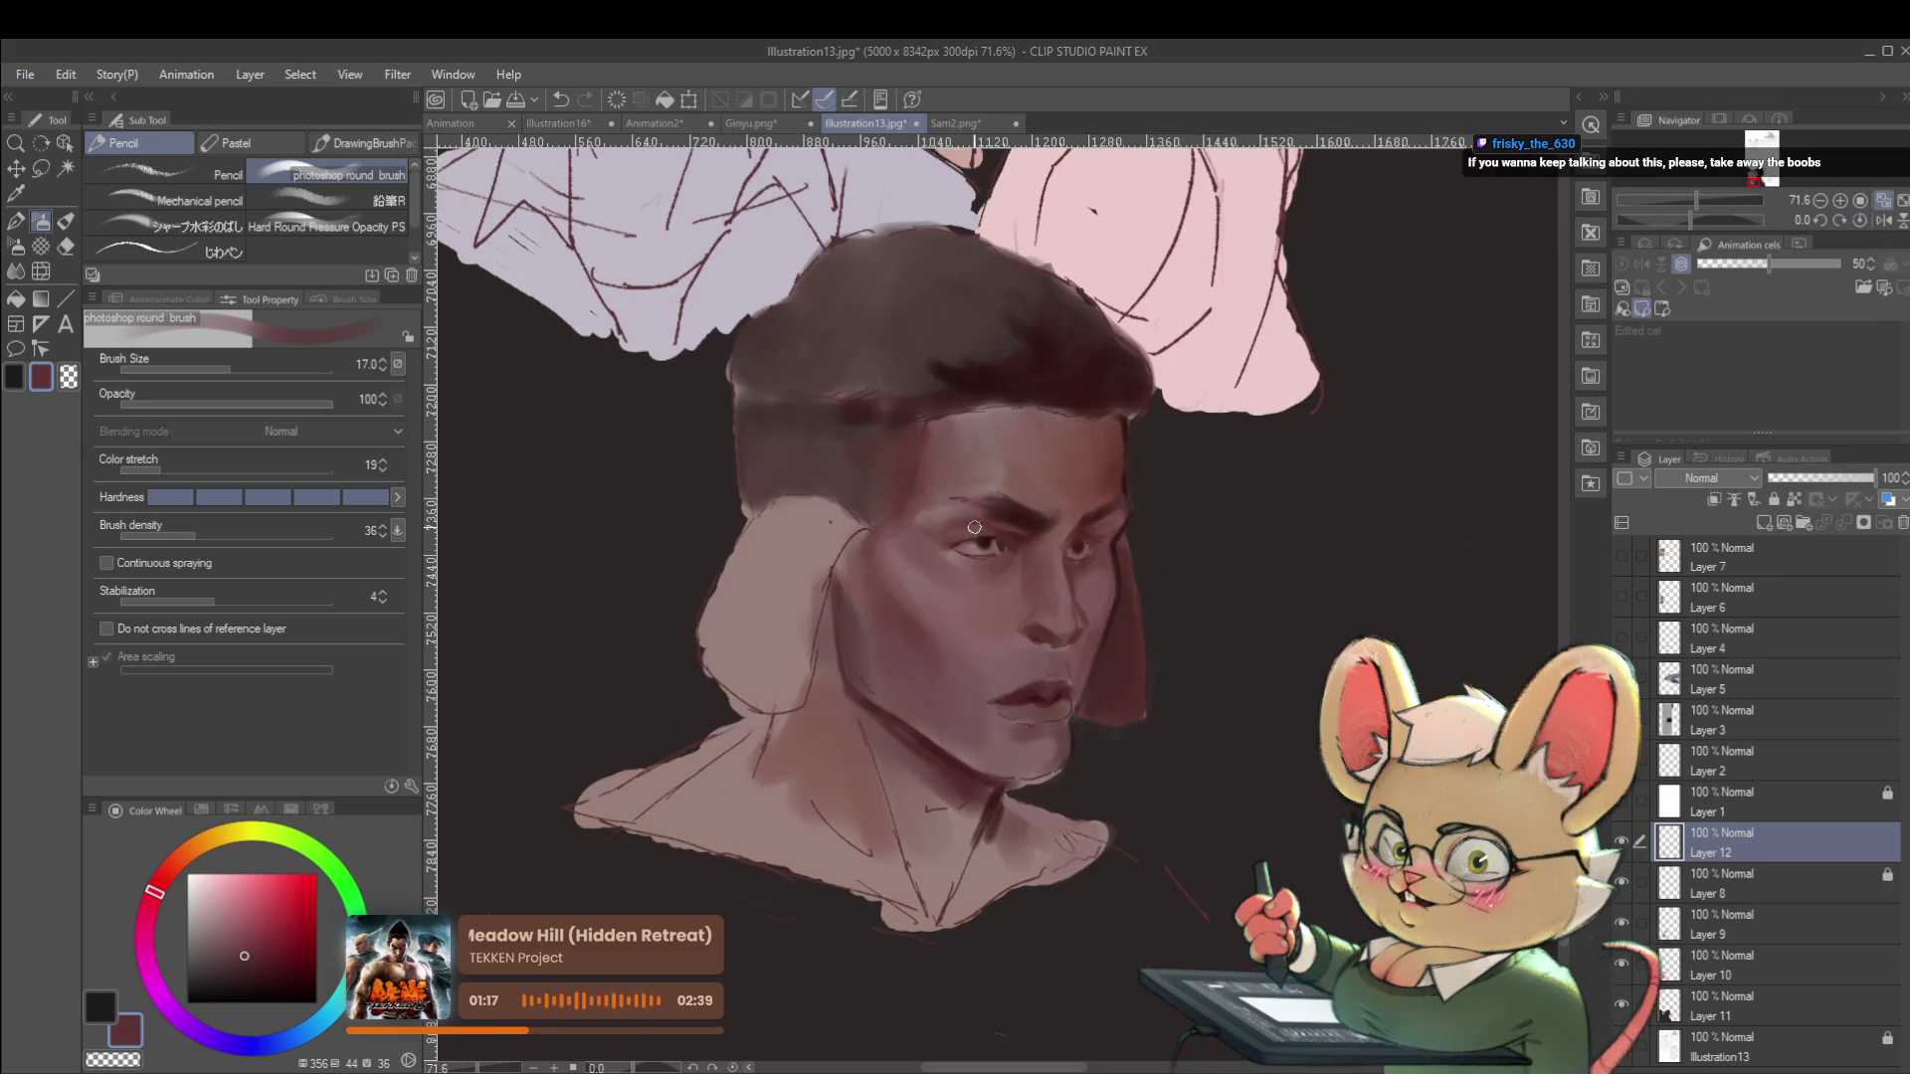
{"action": "scroll", "coordinate": [978, 513], "scroll_direction": "up", "scroll_amount": 3}
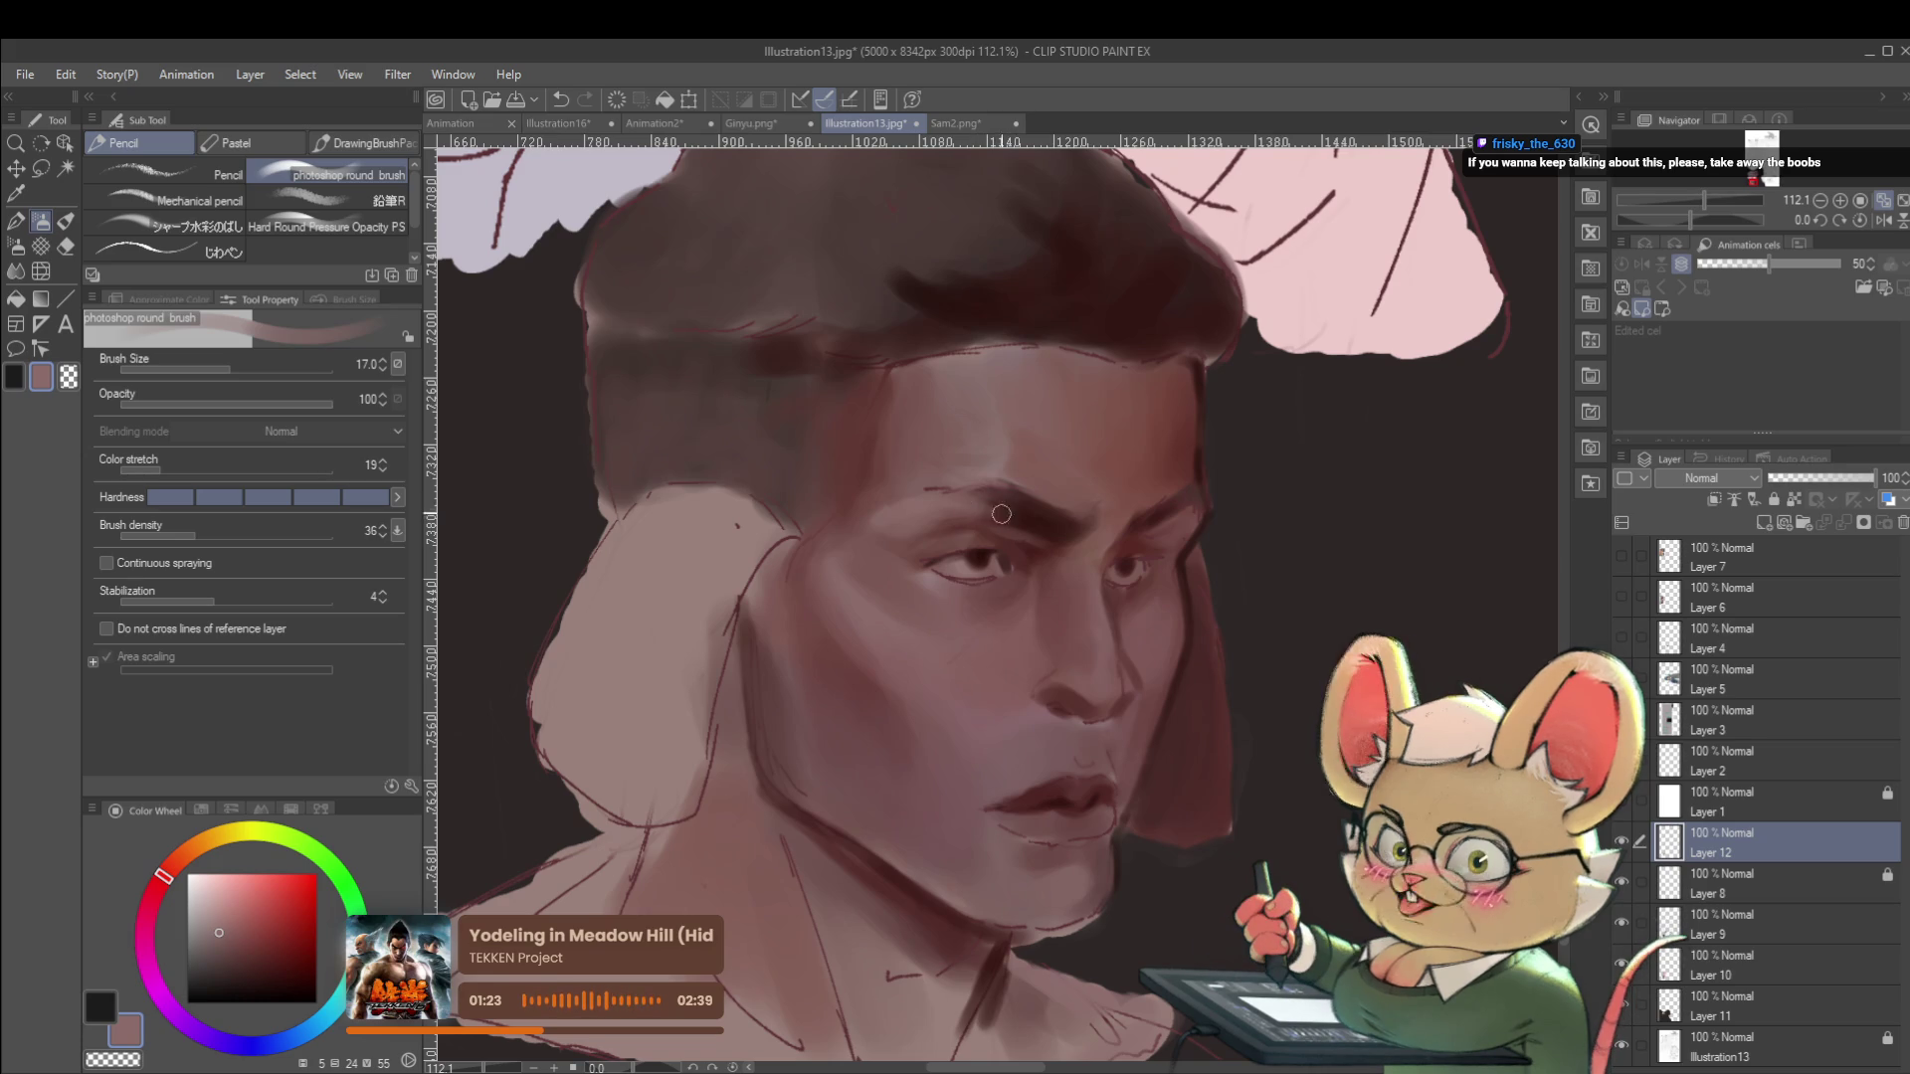
{"action": "scroll", "coordinate": [995, 527], "scroll_direction": "down", "scroll_amount": 5}
{"action": "scroll", "coordinate": [950, 544], "scroll_direction": "up", "scroll_amount": 5}
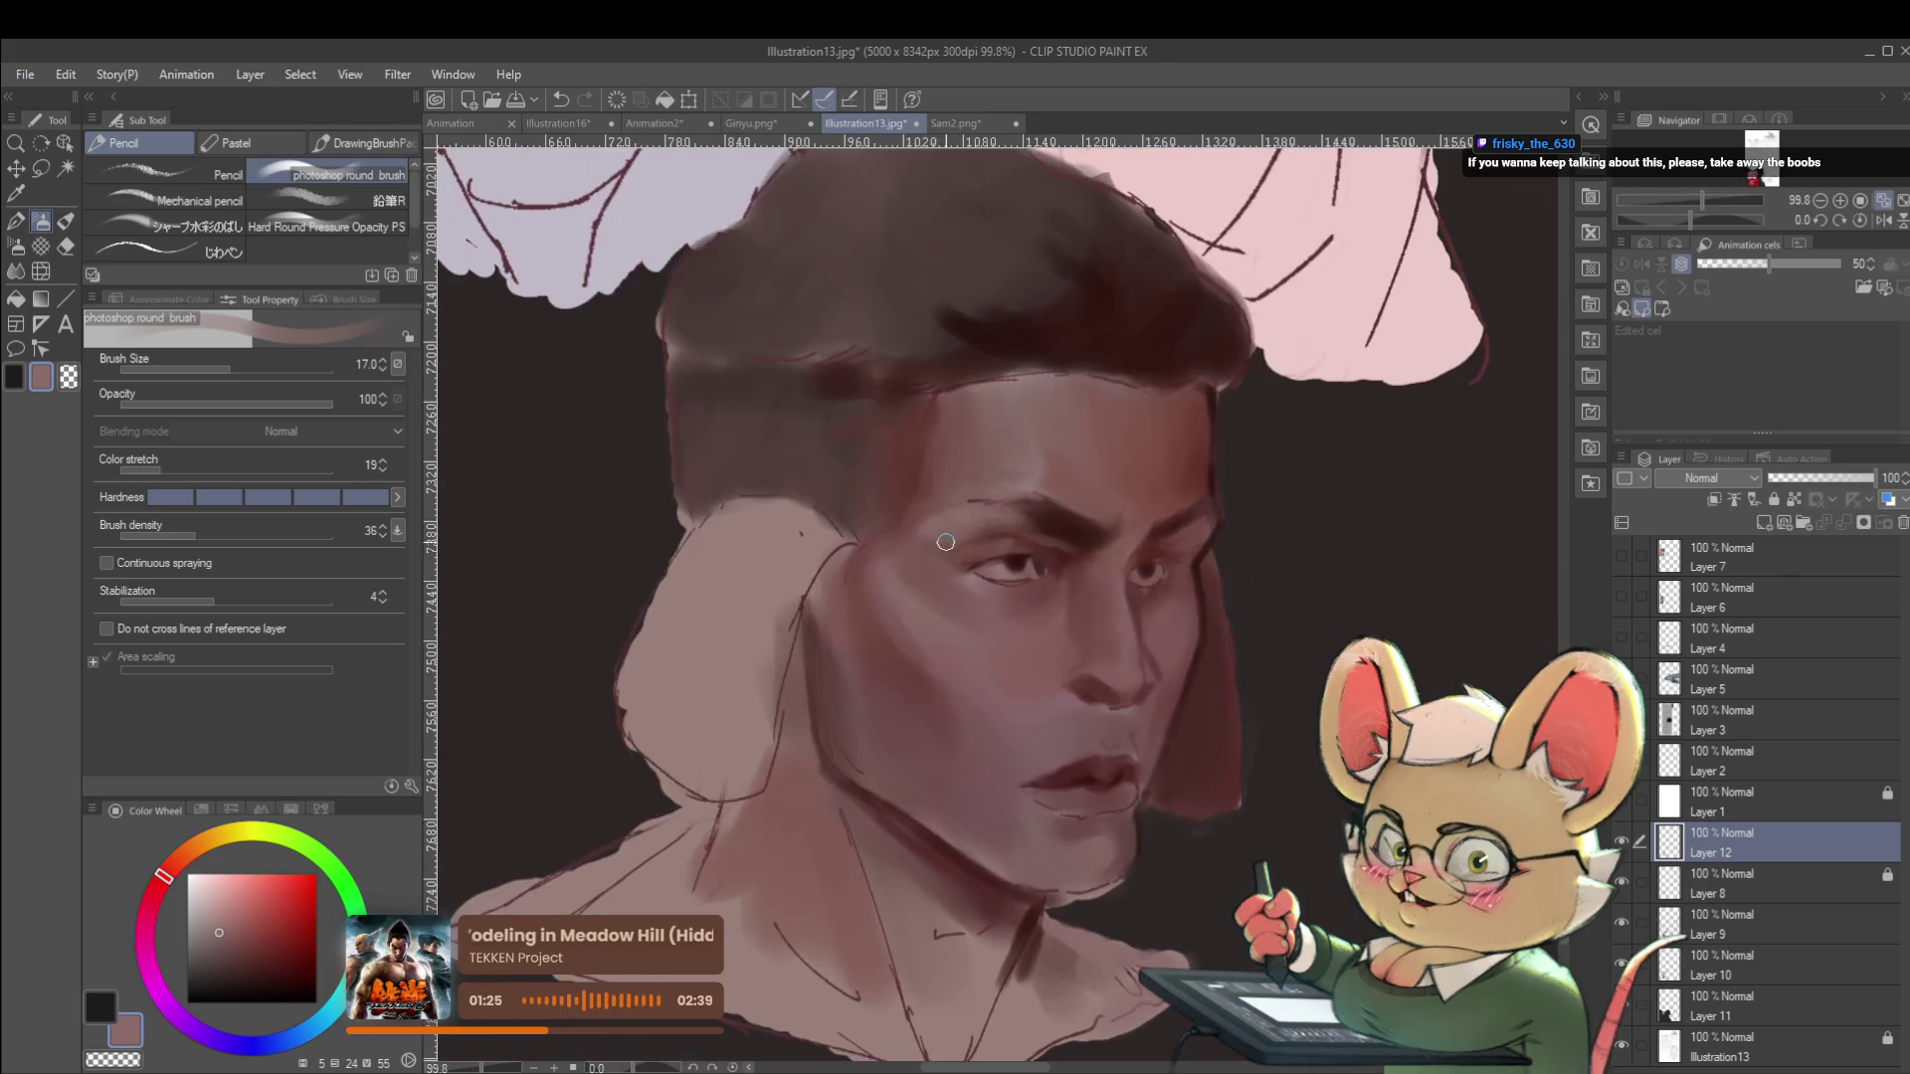
{"action": "left_click", "coordinate": [970, 543], "text": "alt"}
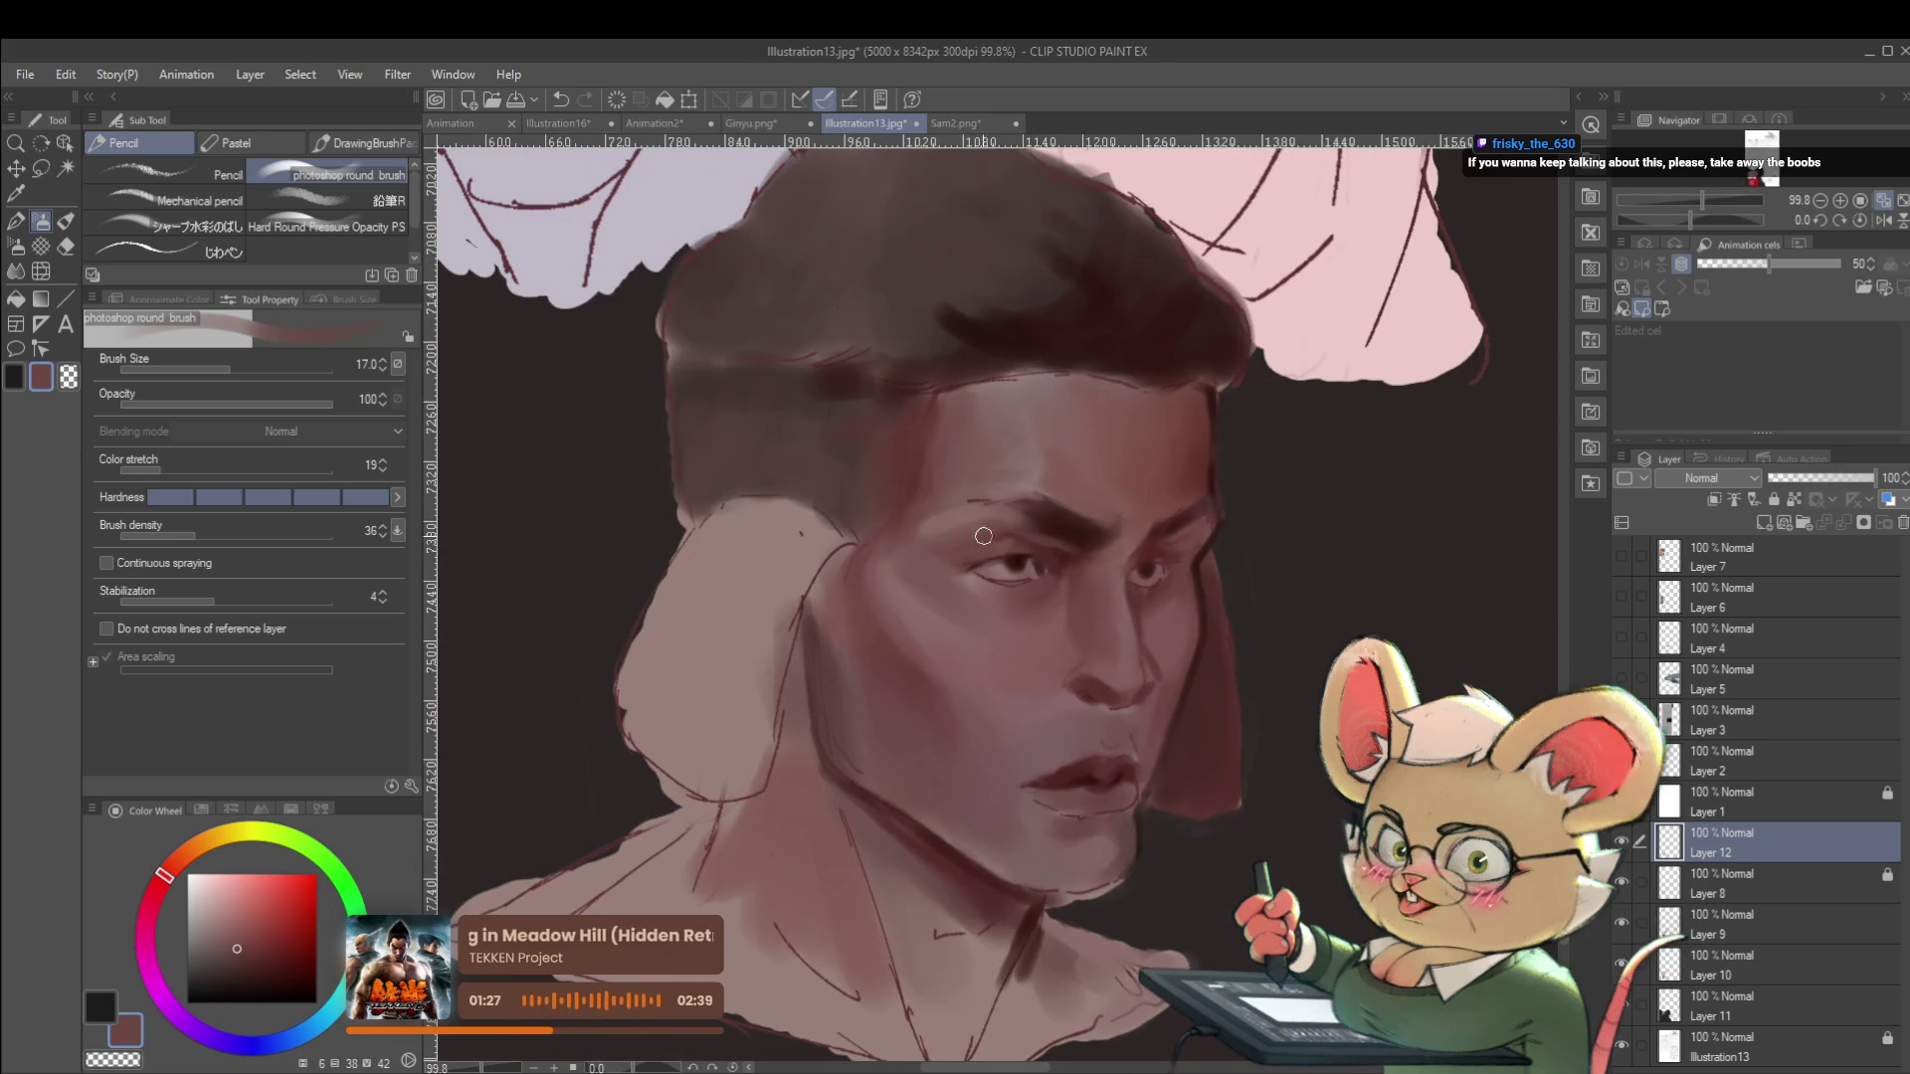
{"action": "left_click", "coordinate": [1073, 552], "text": "alt"}
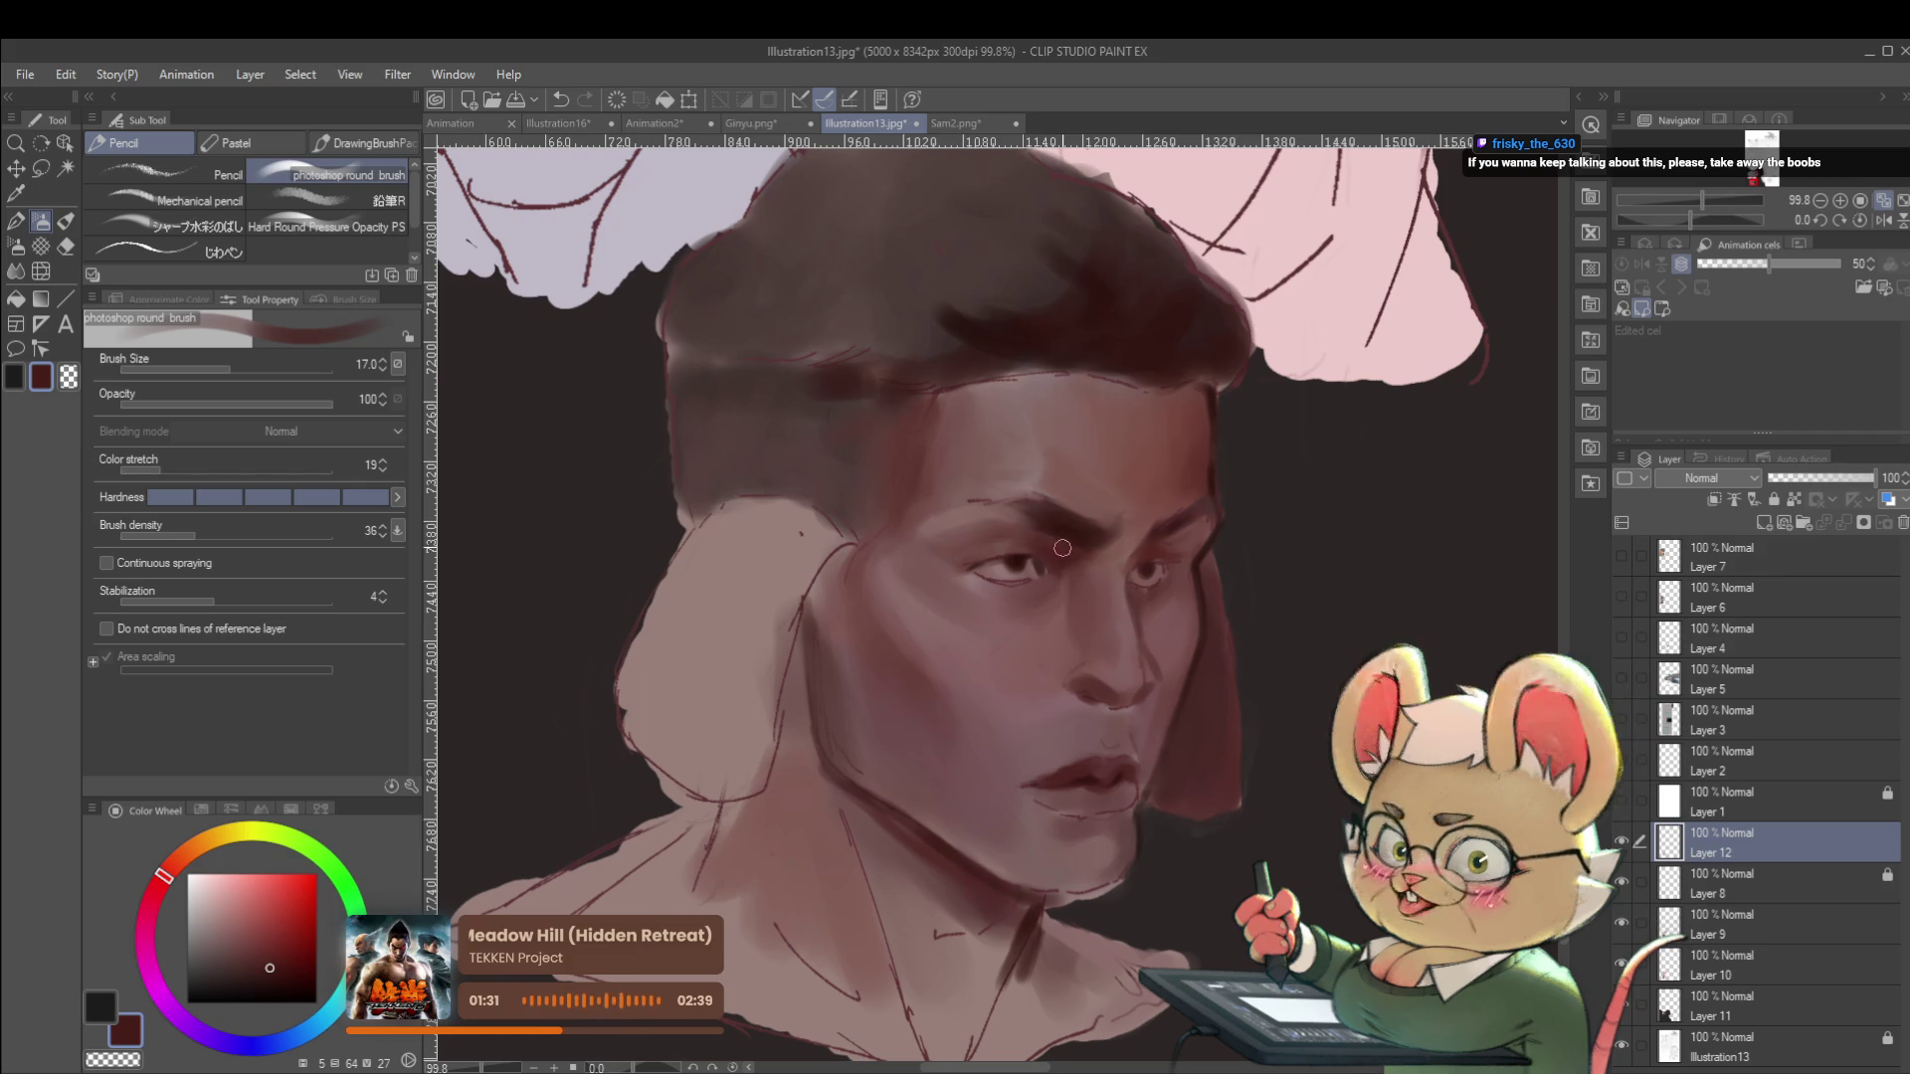
{"action": "scroll", "coordinate": [1087, 564], "scroll_direction": "down", "scroll_amount": 5}
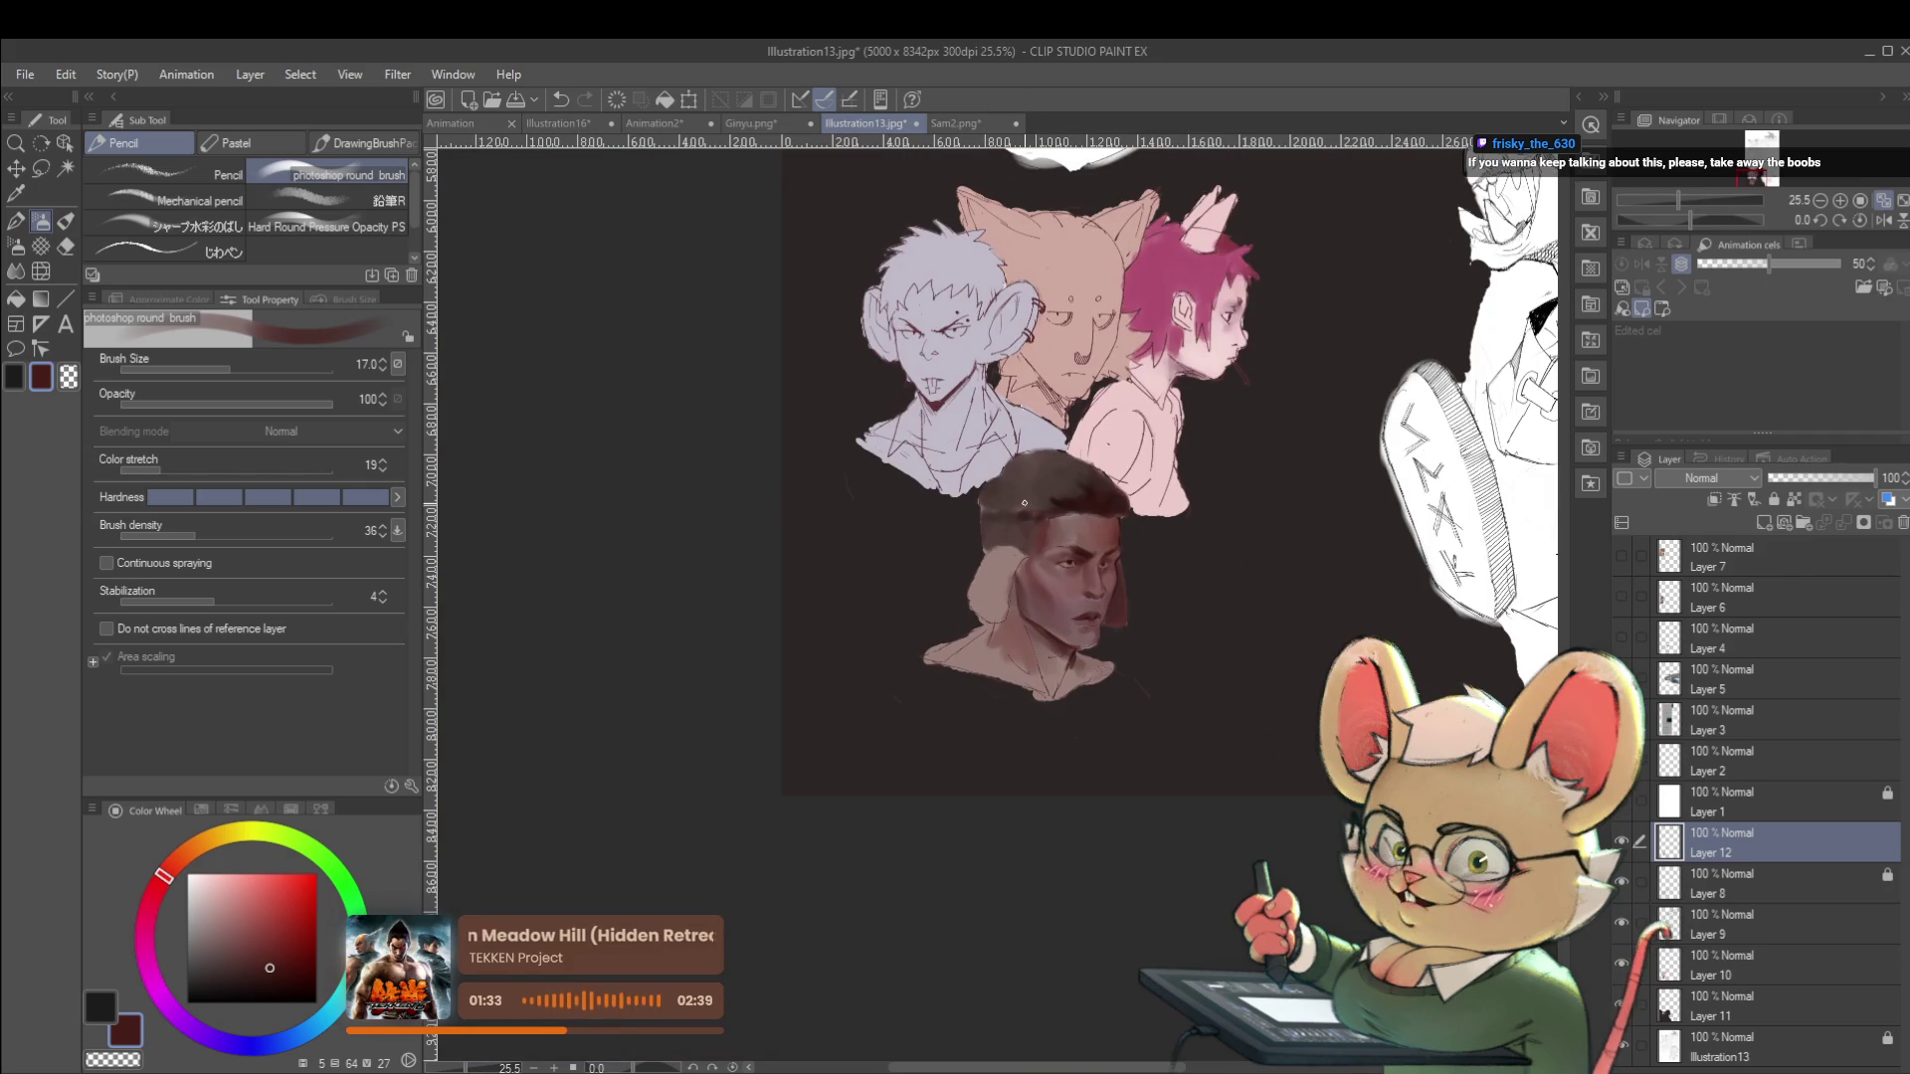
{"action": "left_click", "coordinate": [1884, 221]}
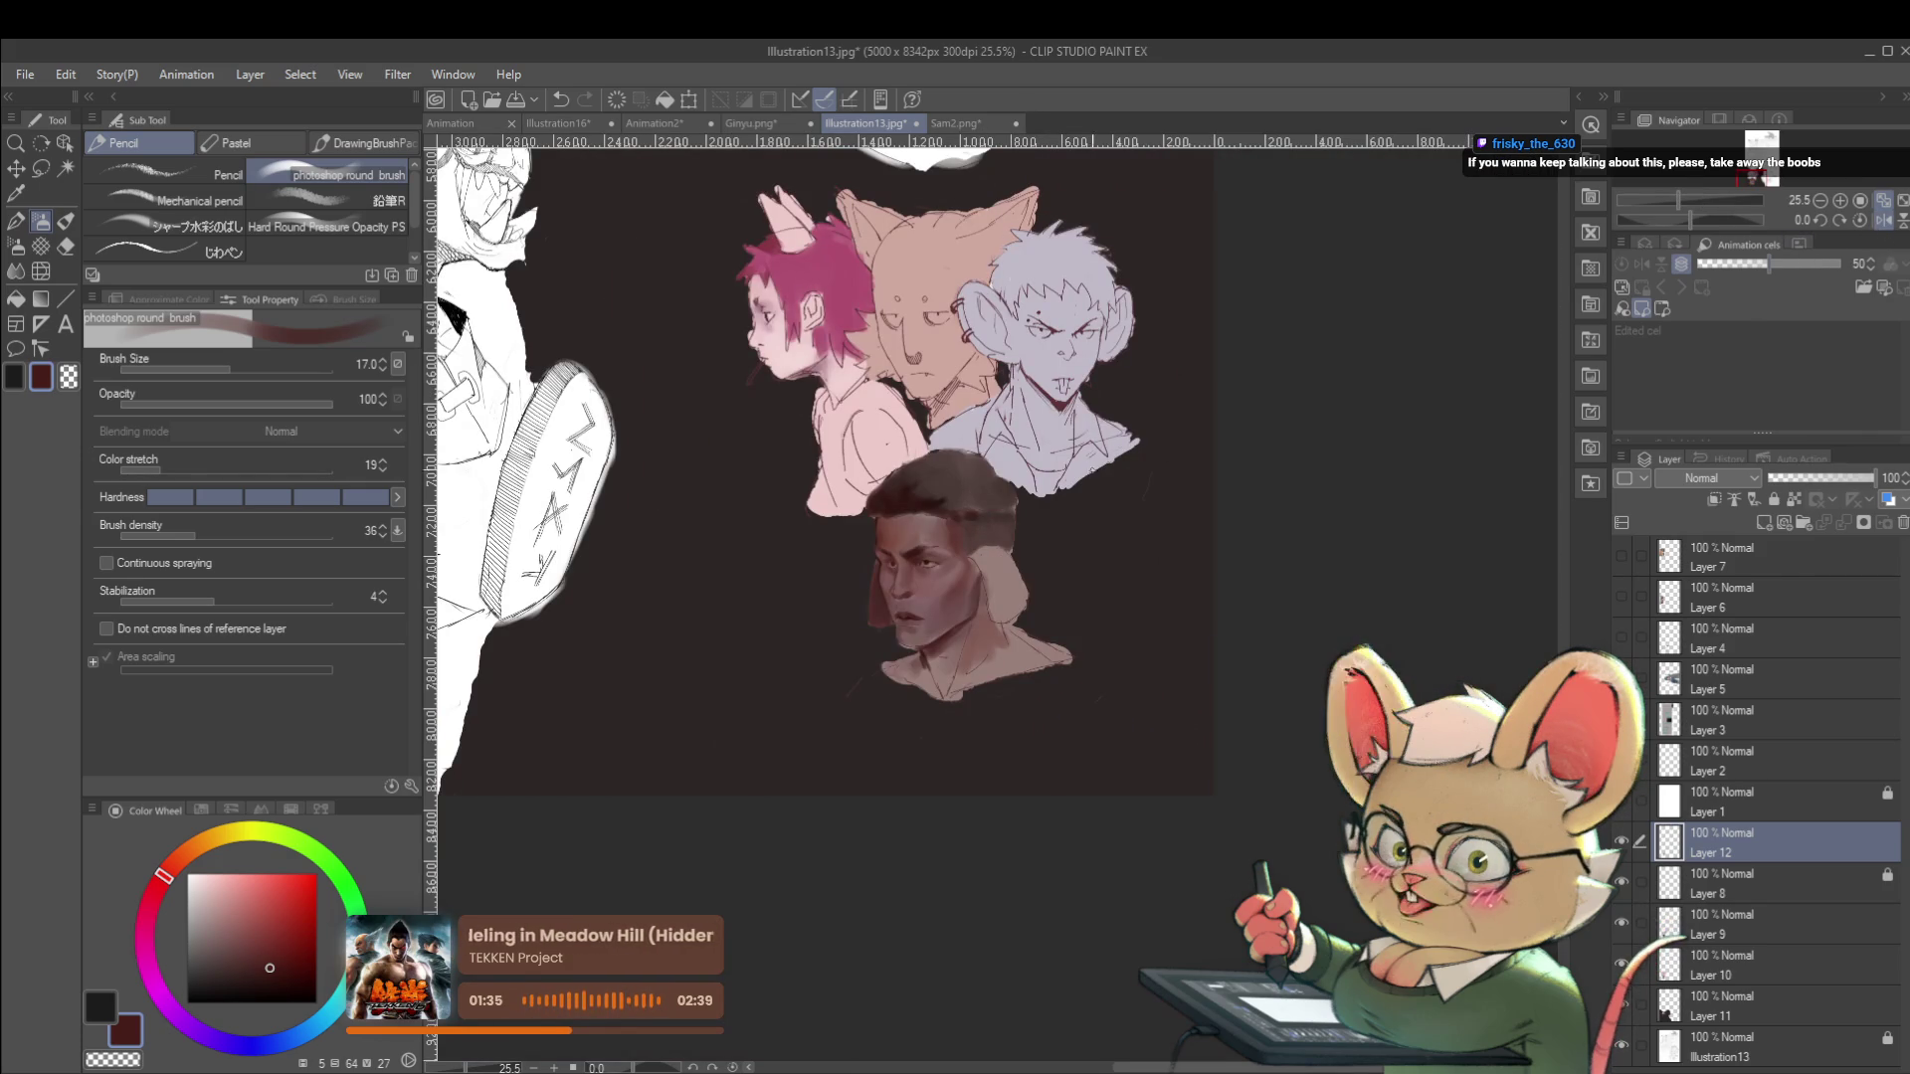
Blend the forehead and temples with a lighter mauve and a darker shade at brush size 10.
{"action": "scroll", "coordinate": [917, 555], "scroll_direction": "up", "scroll_amount": 4}
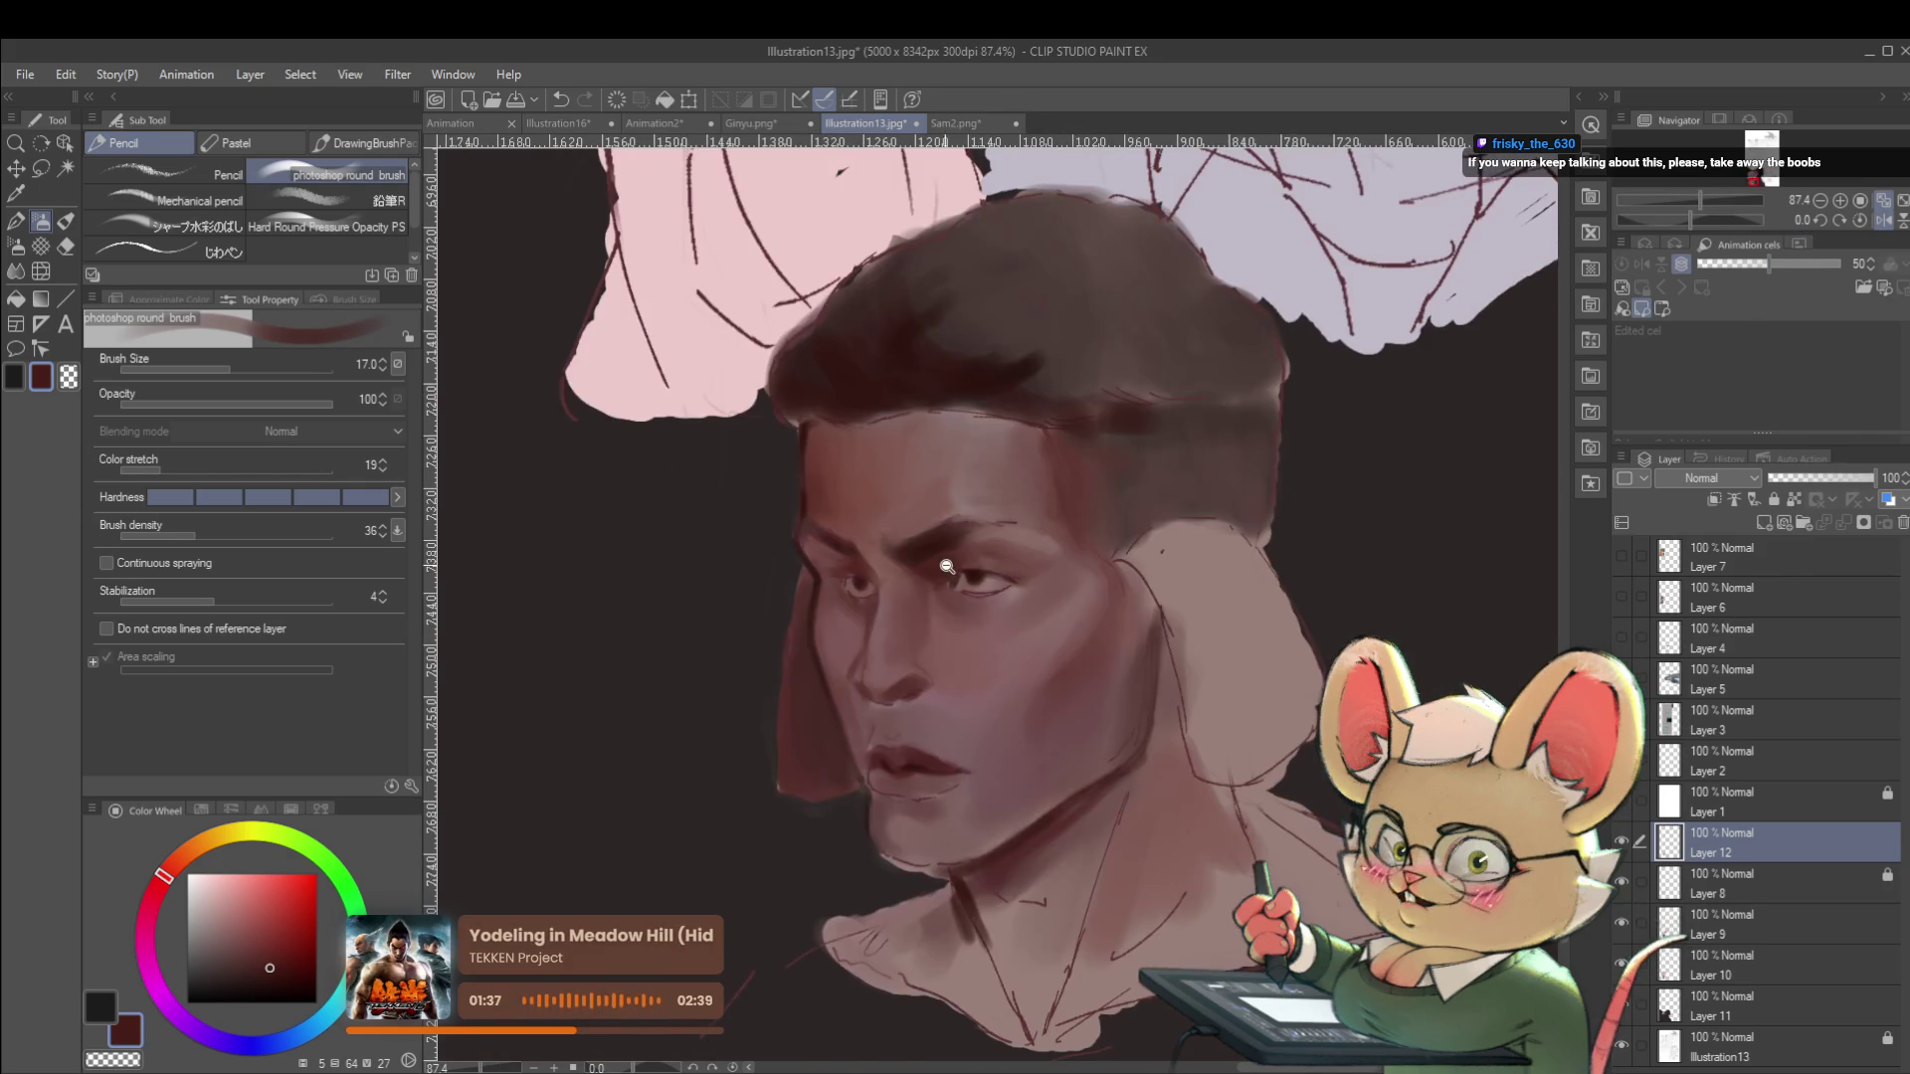
{"action": "scroll", "coordinate": [939, 567], "scroll_direction": "up", "scroll_amount": 1}
{"action": "left_click", "coordinate": [1015, 522], "text": "alt"}
{"action": "key", "text": "bracketleft"}
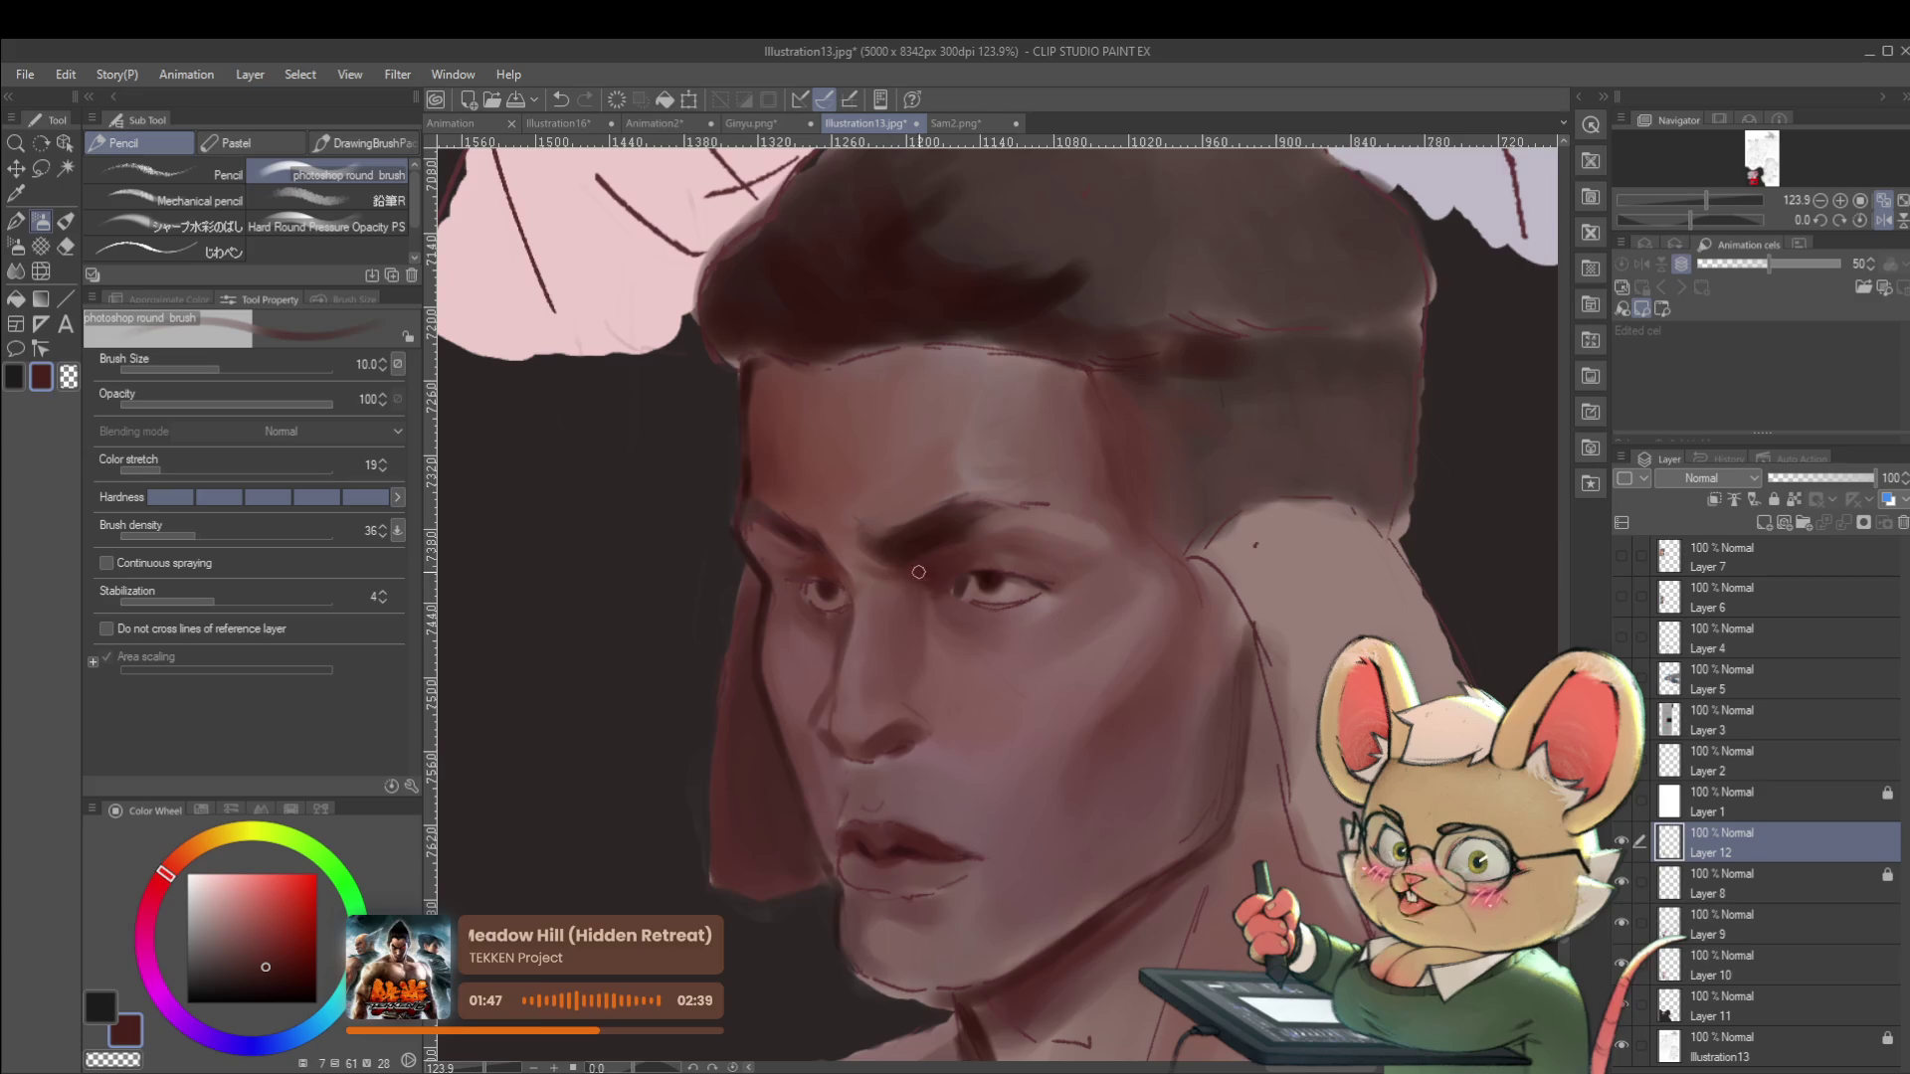
{"action": "scroll", "coordinate": [935, 580], "scroll_direction": "down", "scroll_amount": 5}
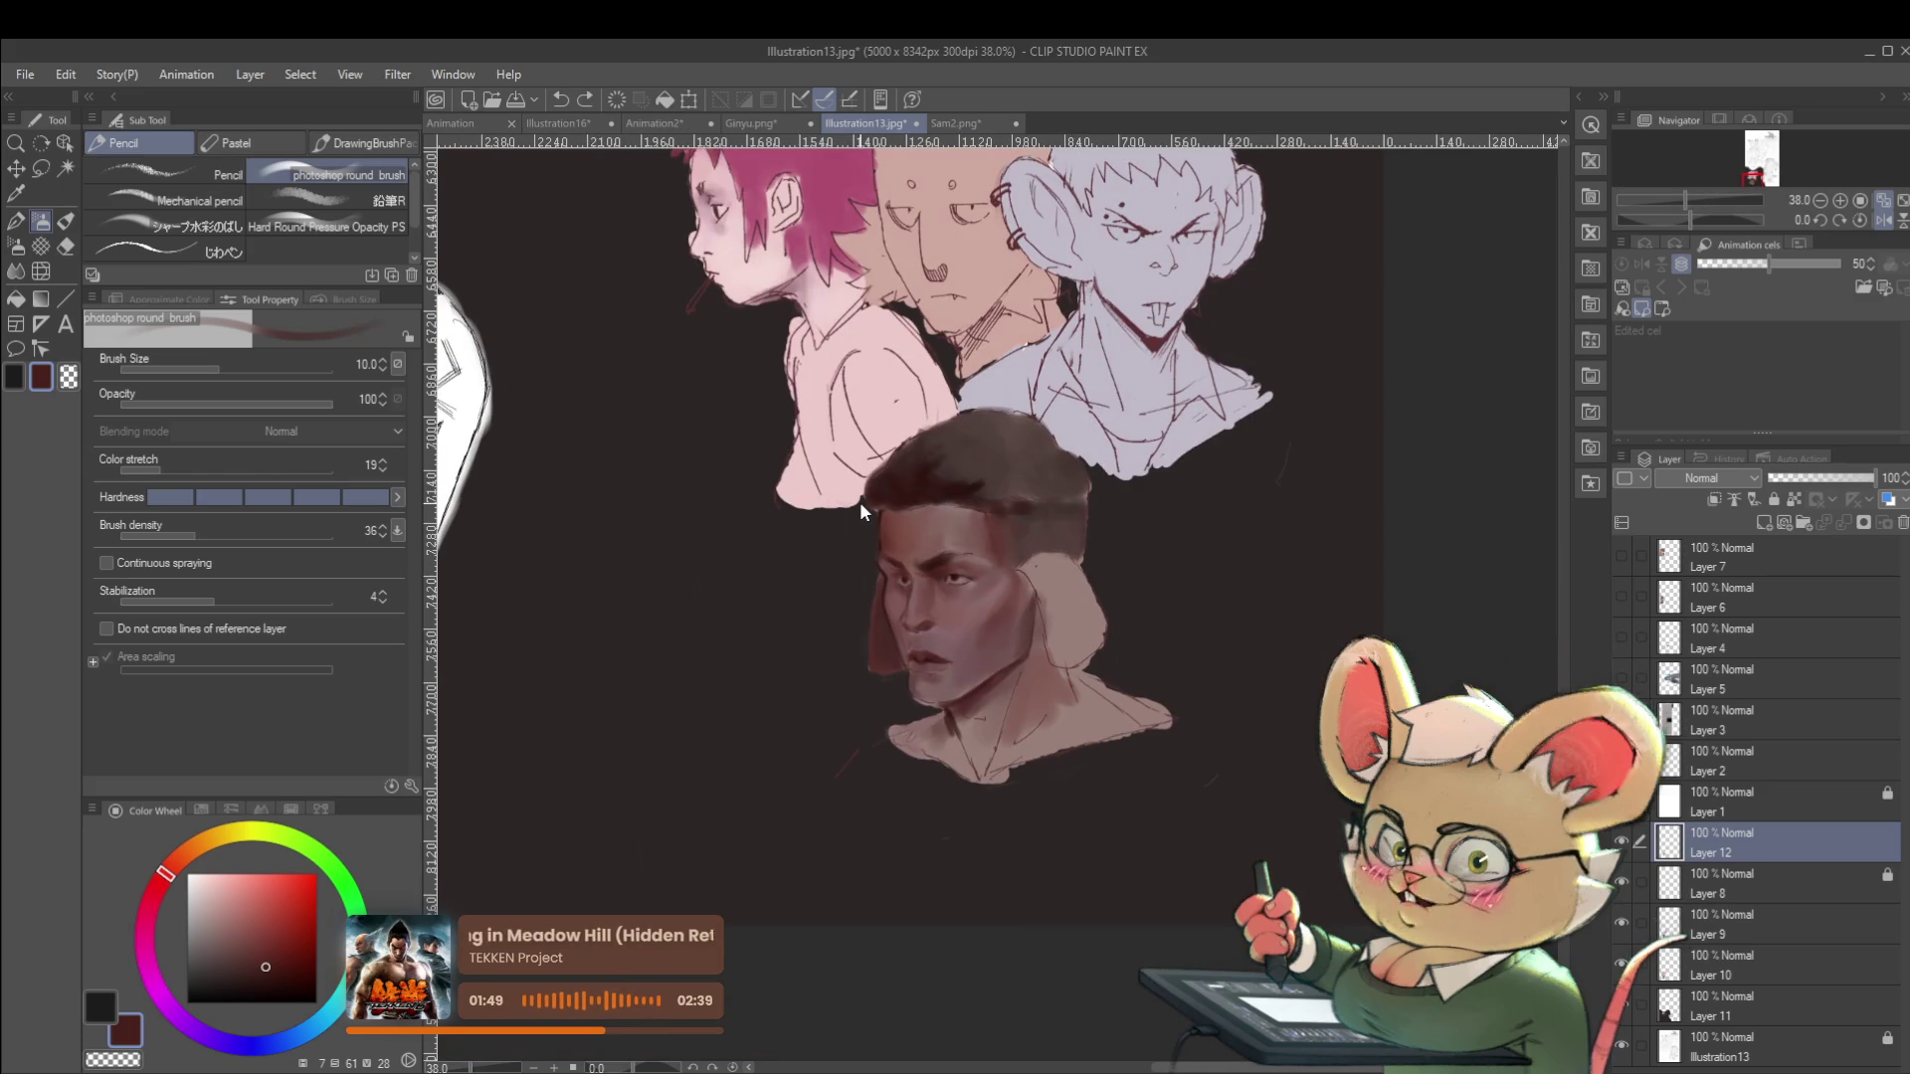
{"action": "scroll", "coordinate": [861, 509], "scroll_direction": "up", "scroll_amount": 3}
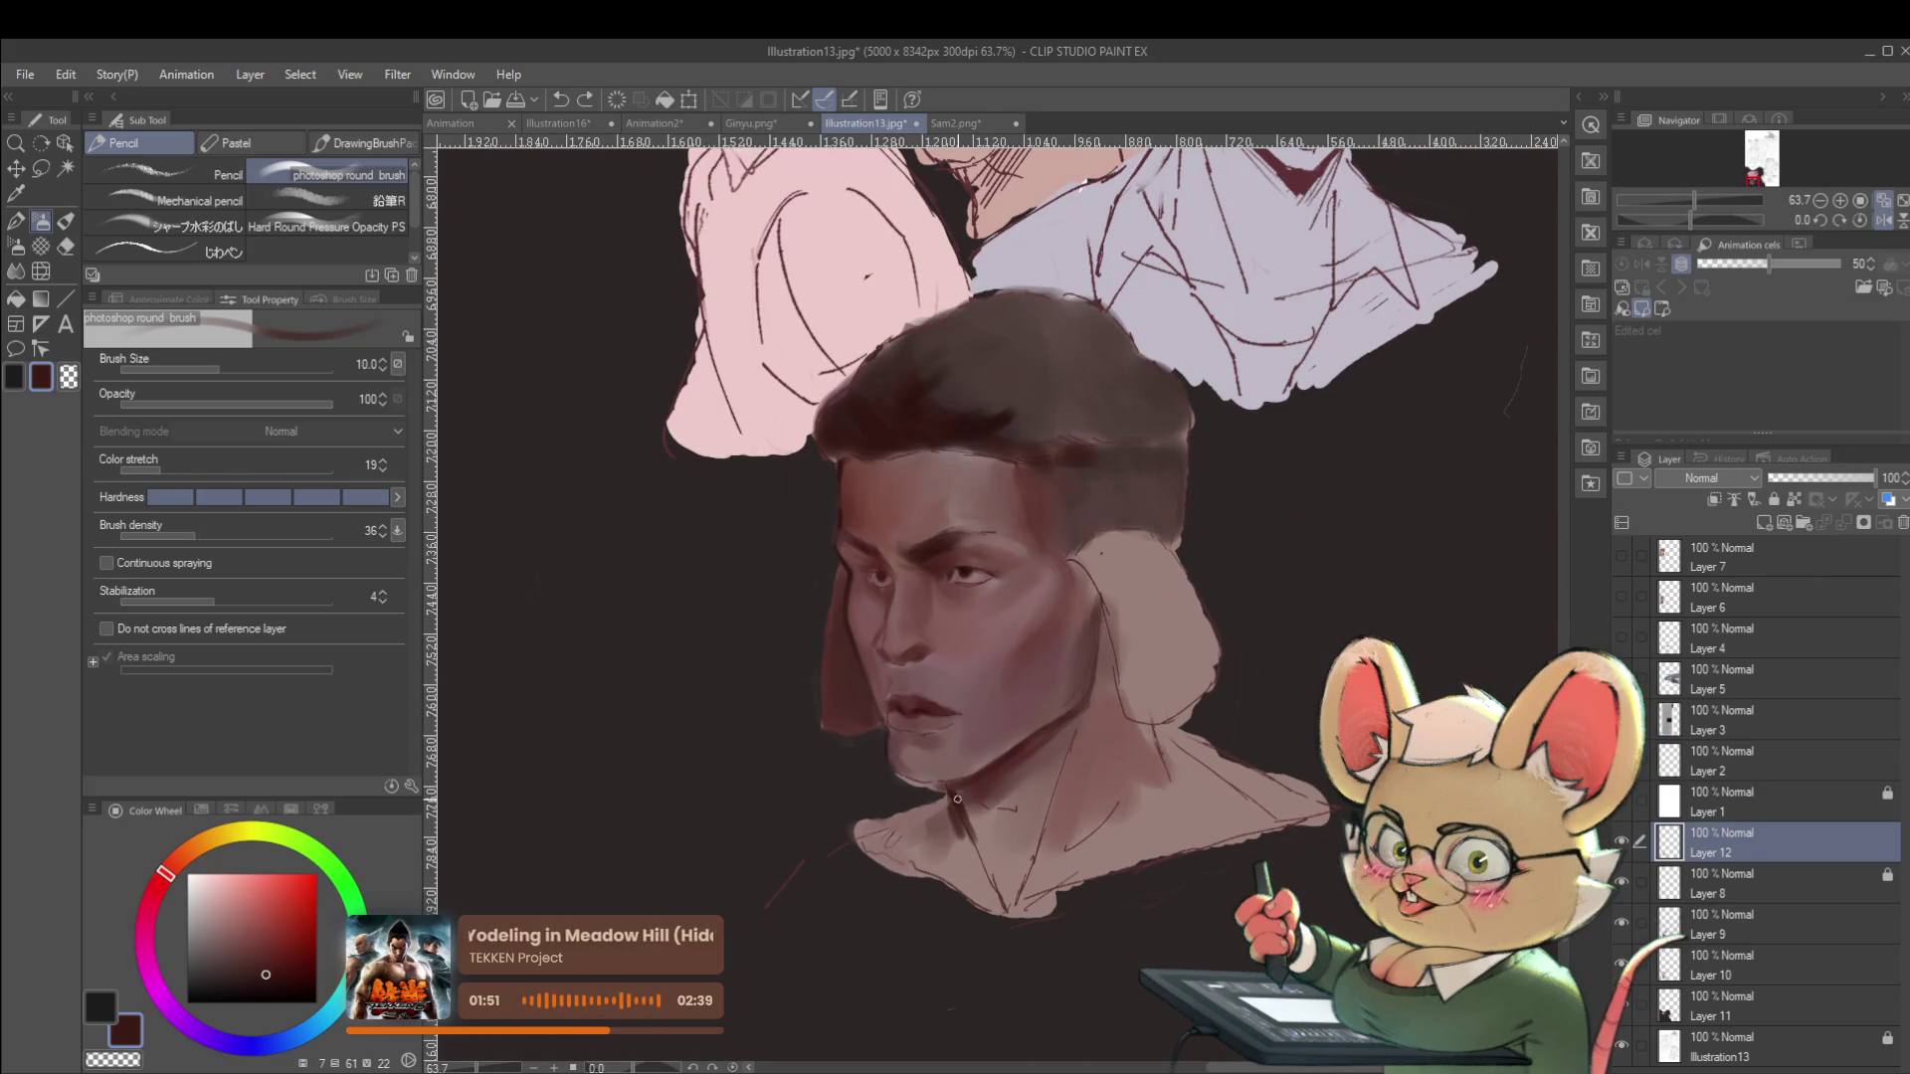
{"action": "scroll", "coordinate": [920, 573], "scroll_direction": "up", "scroll_amount": 3}
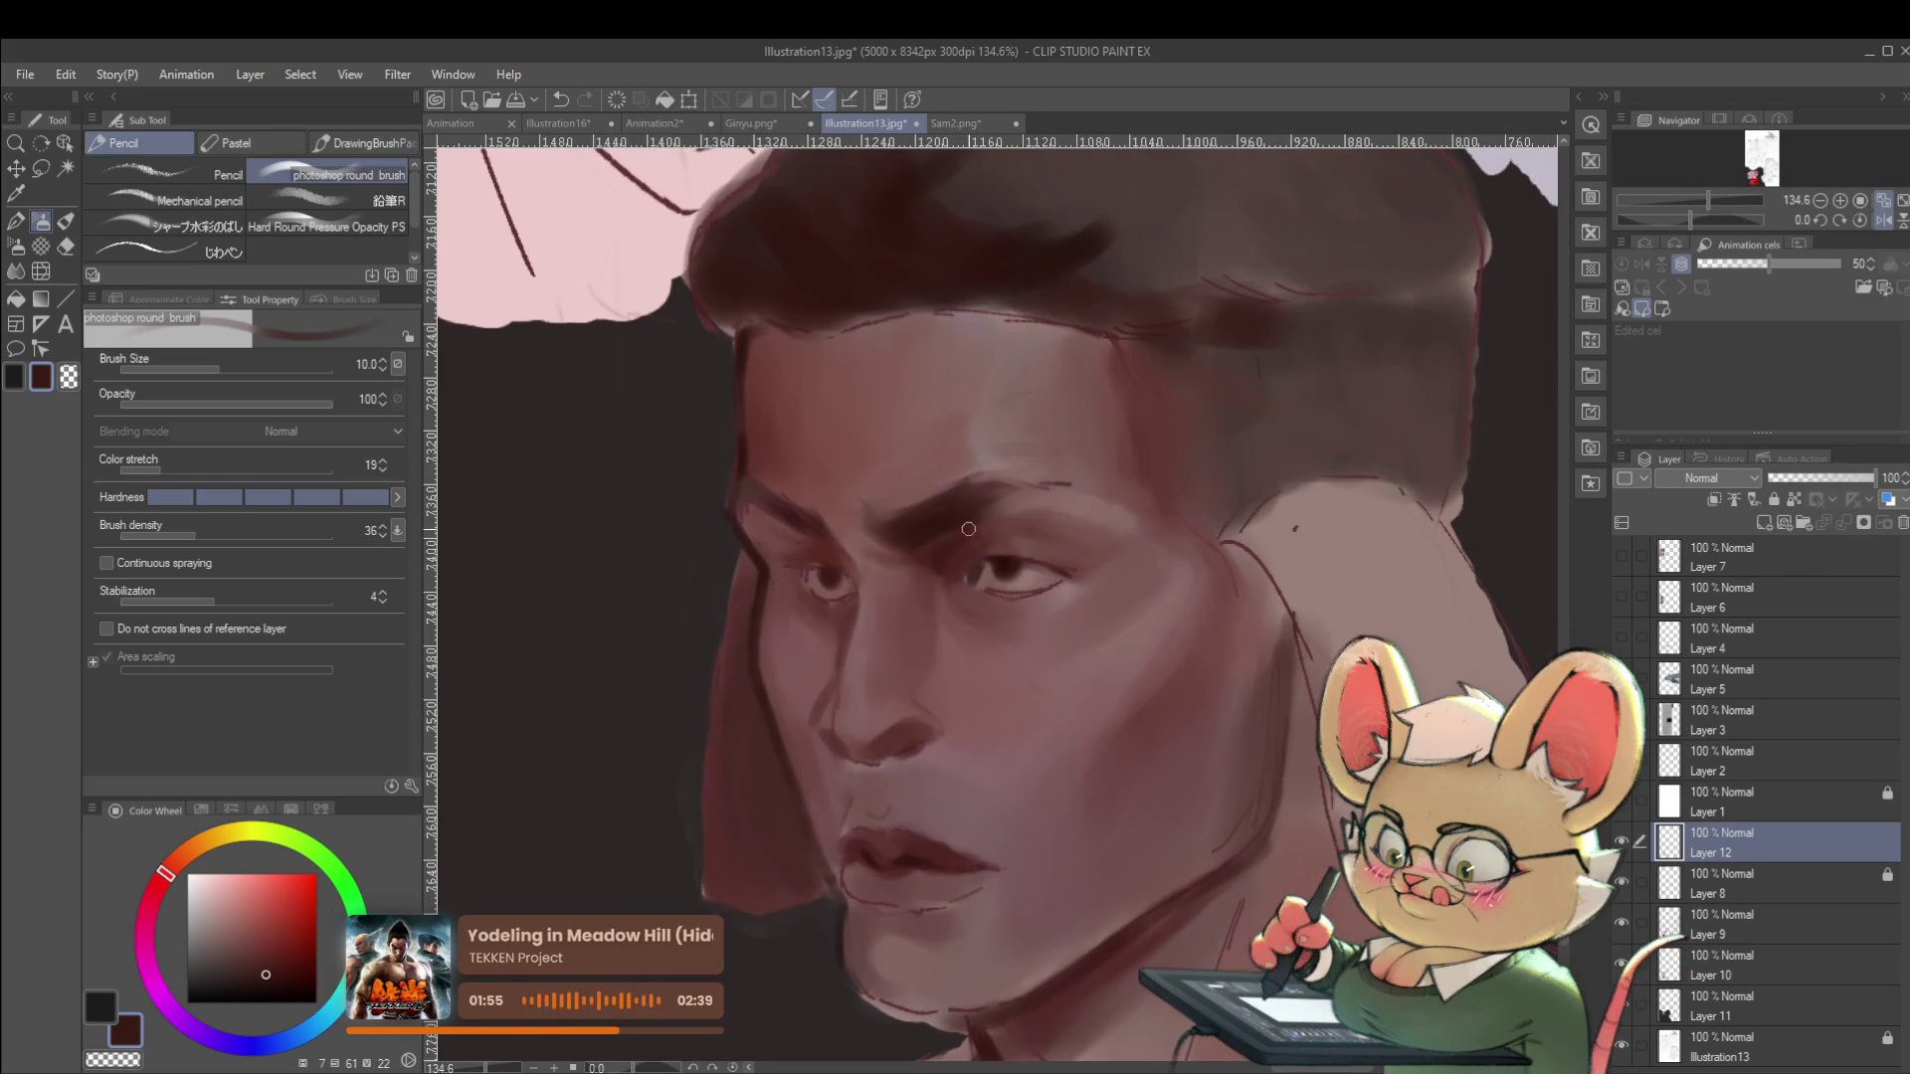
{"action": "left_click", "coordinate": [282, 987]}
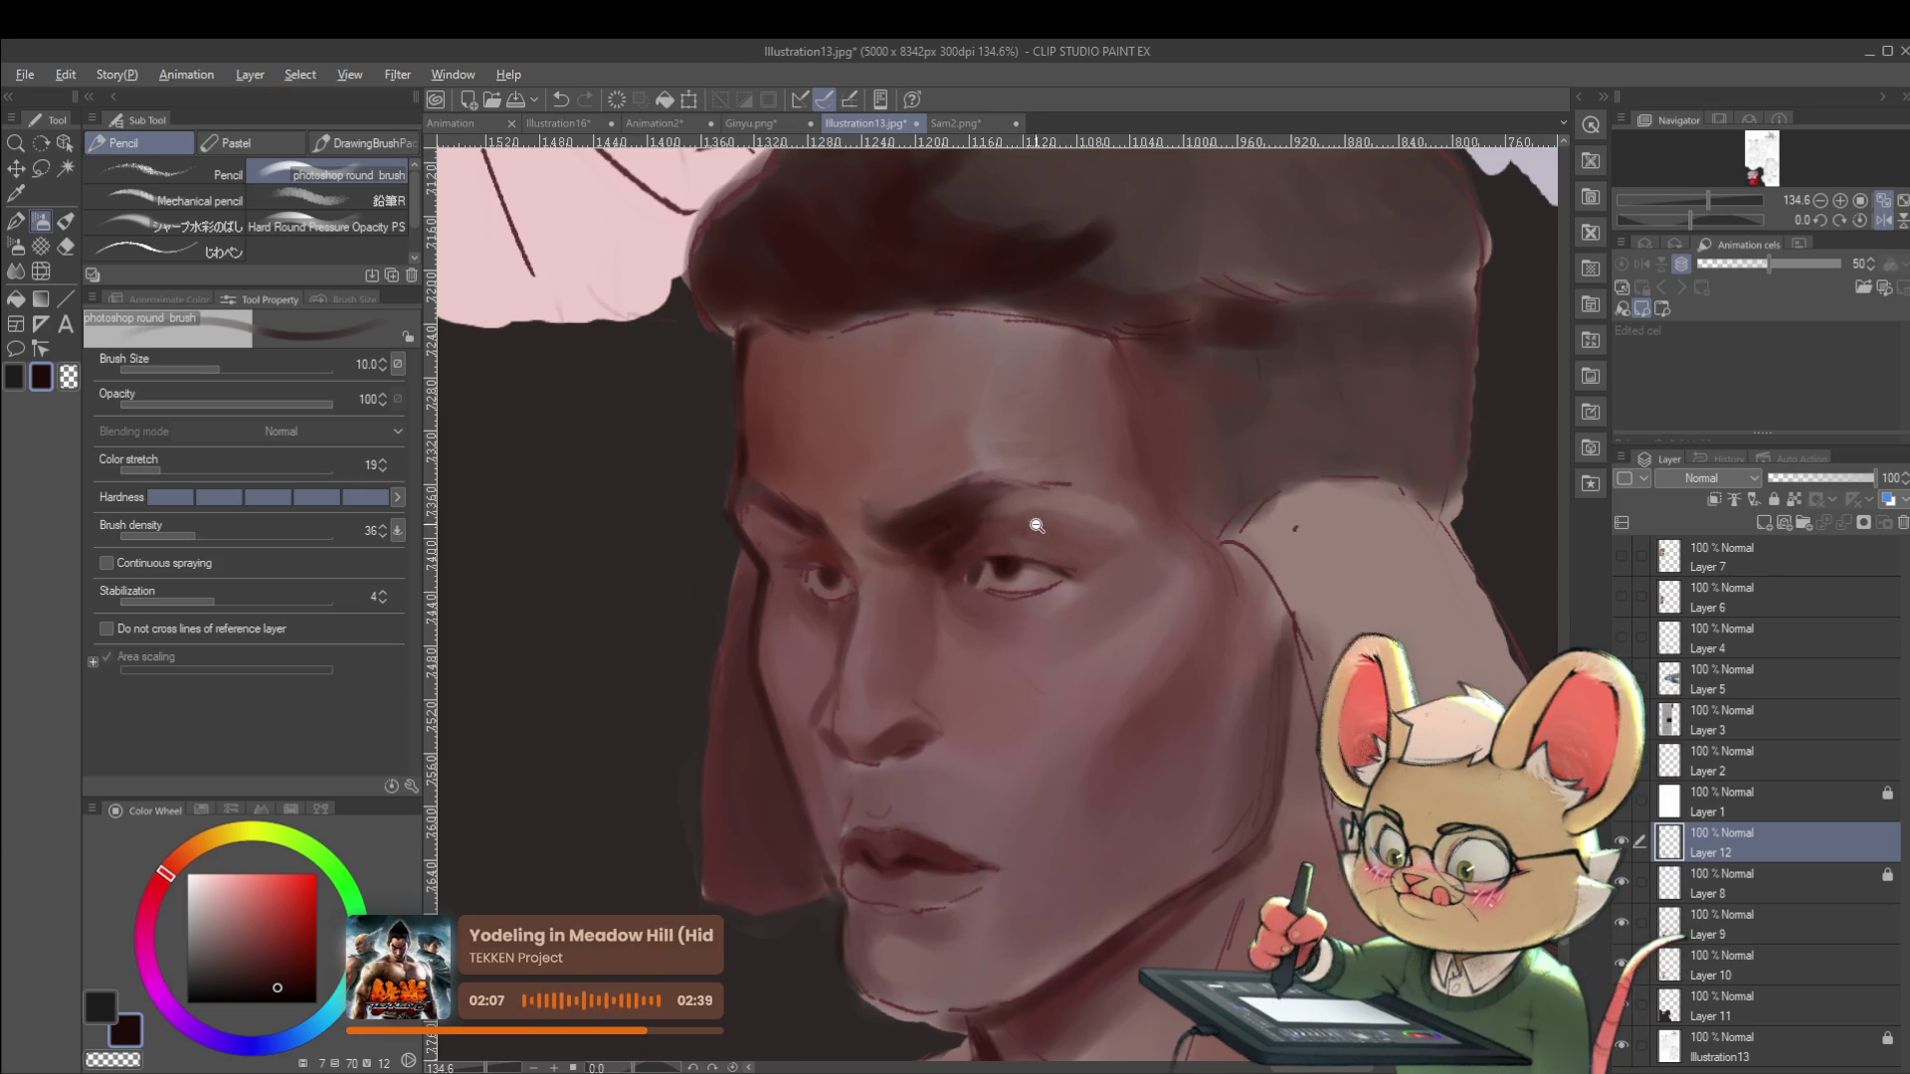
{"action": "scroll", "coordinate": [977, 524], "scroll_direction": "down", "scroll_amount": 5}
{"action": "key", "text": "h"}
{"action": "key", "text": "ctrl+z"}
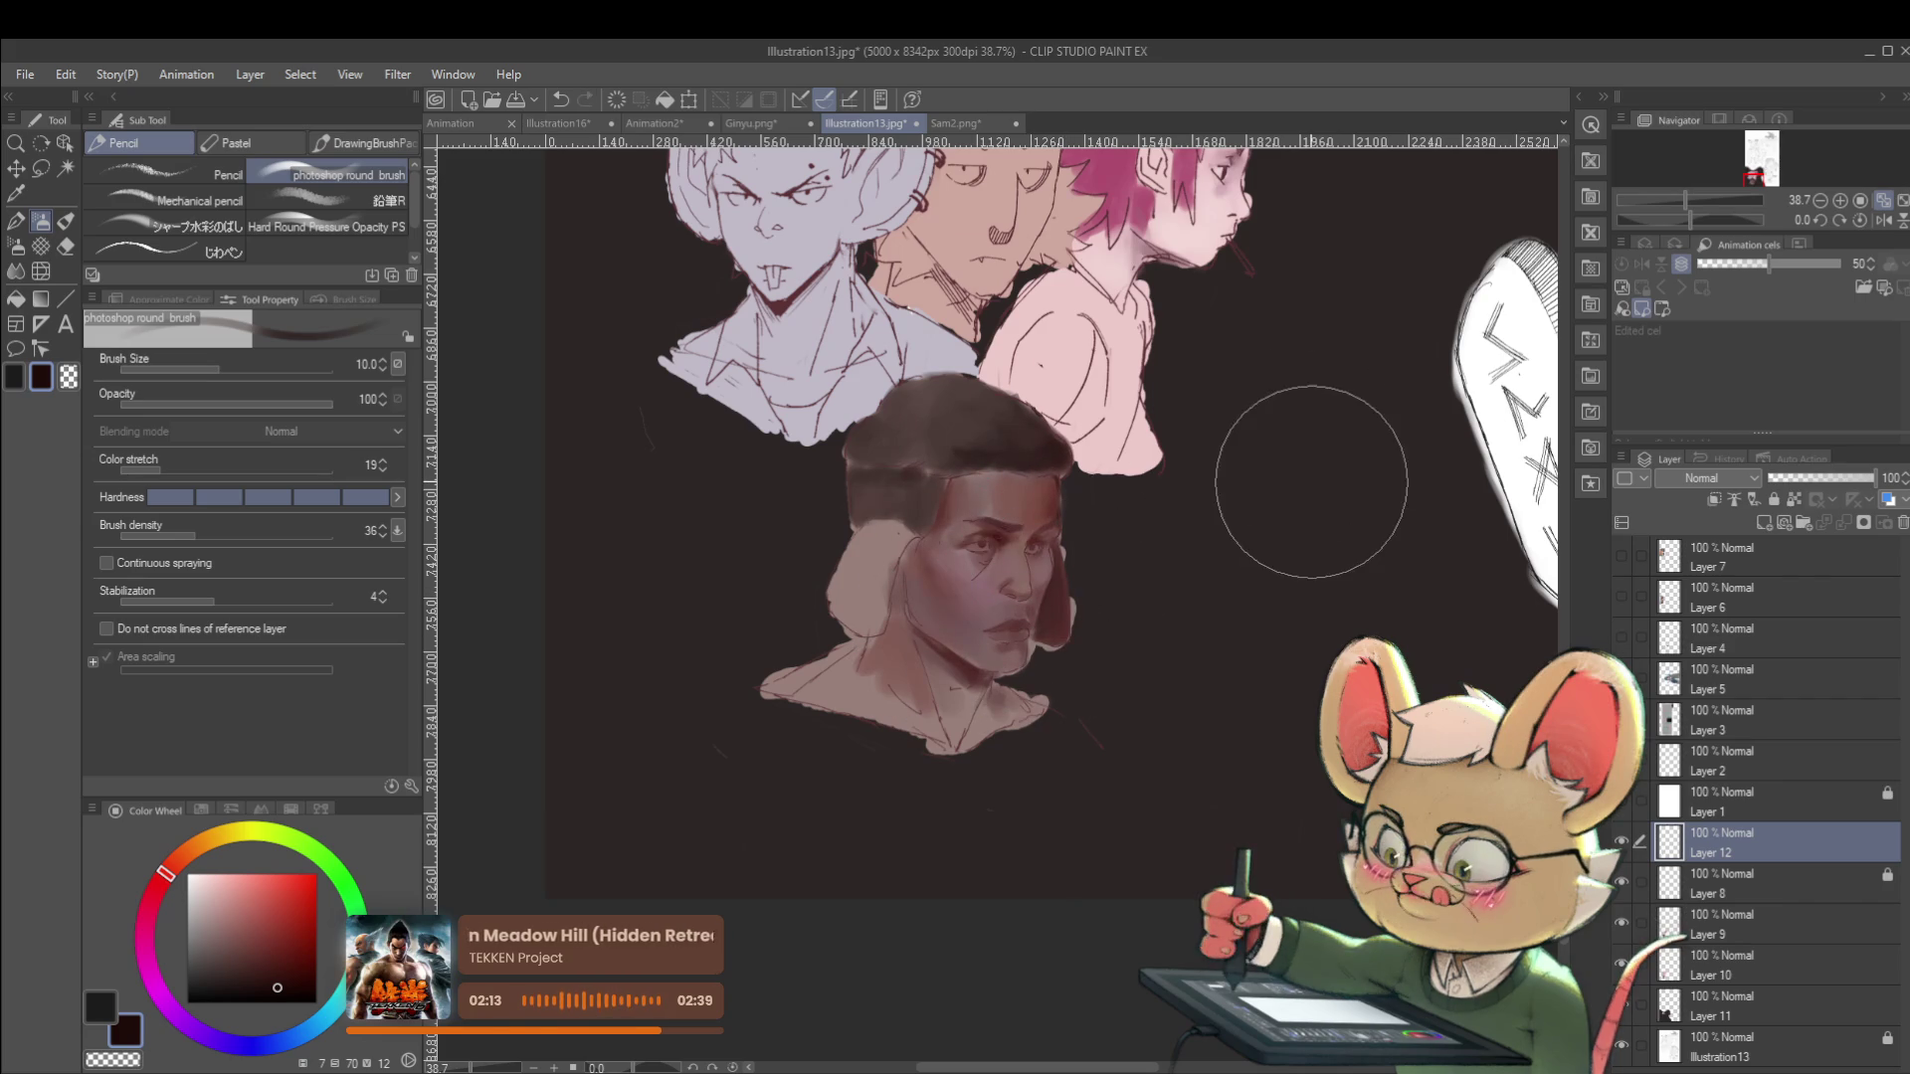
Toggle undo and redo to compare the face, keep the painted version, and unflip the view.
{"action": "key", "text": "ctrl+y"}
{"action": "key", "text": "ctrl+z"}
{"action": "key", "text": "ctrl+y"}
{"action": "key", "text": "ctrl+z"}
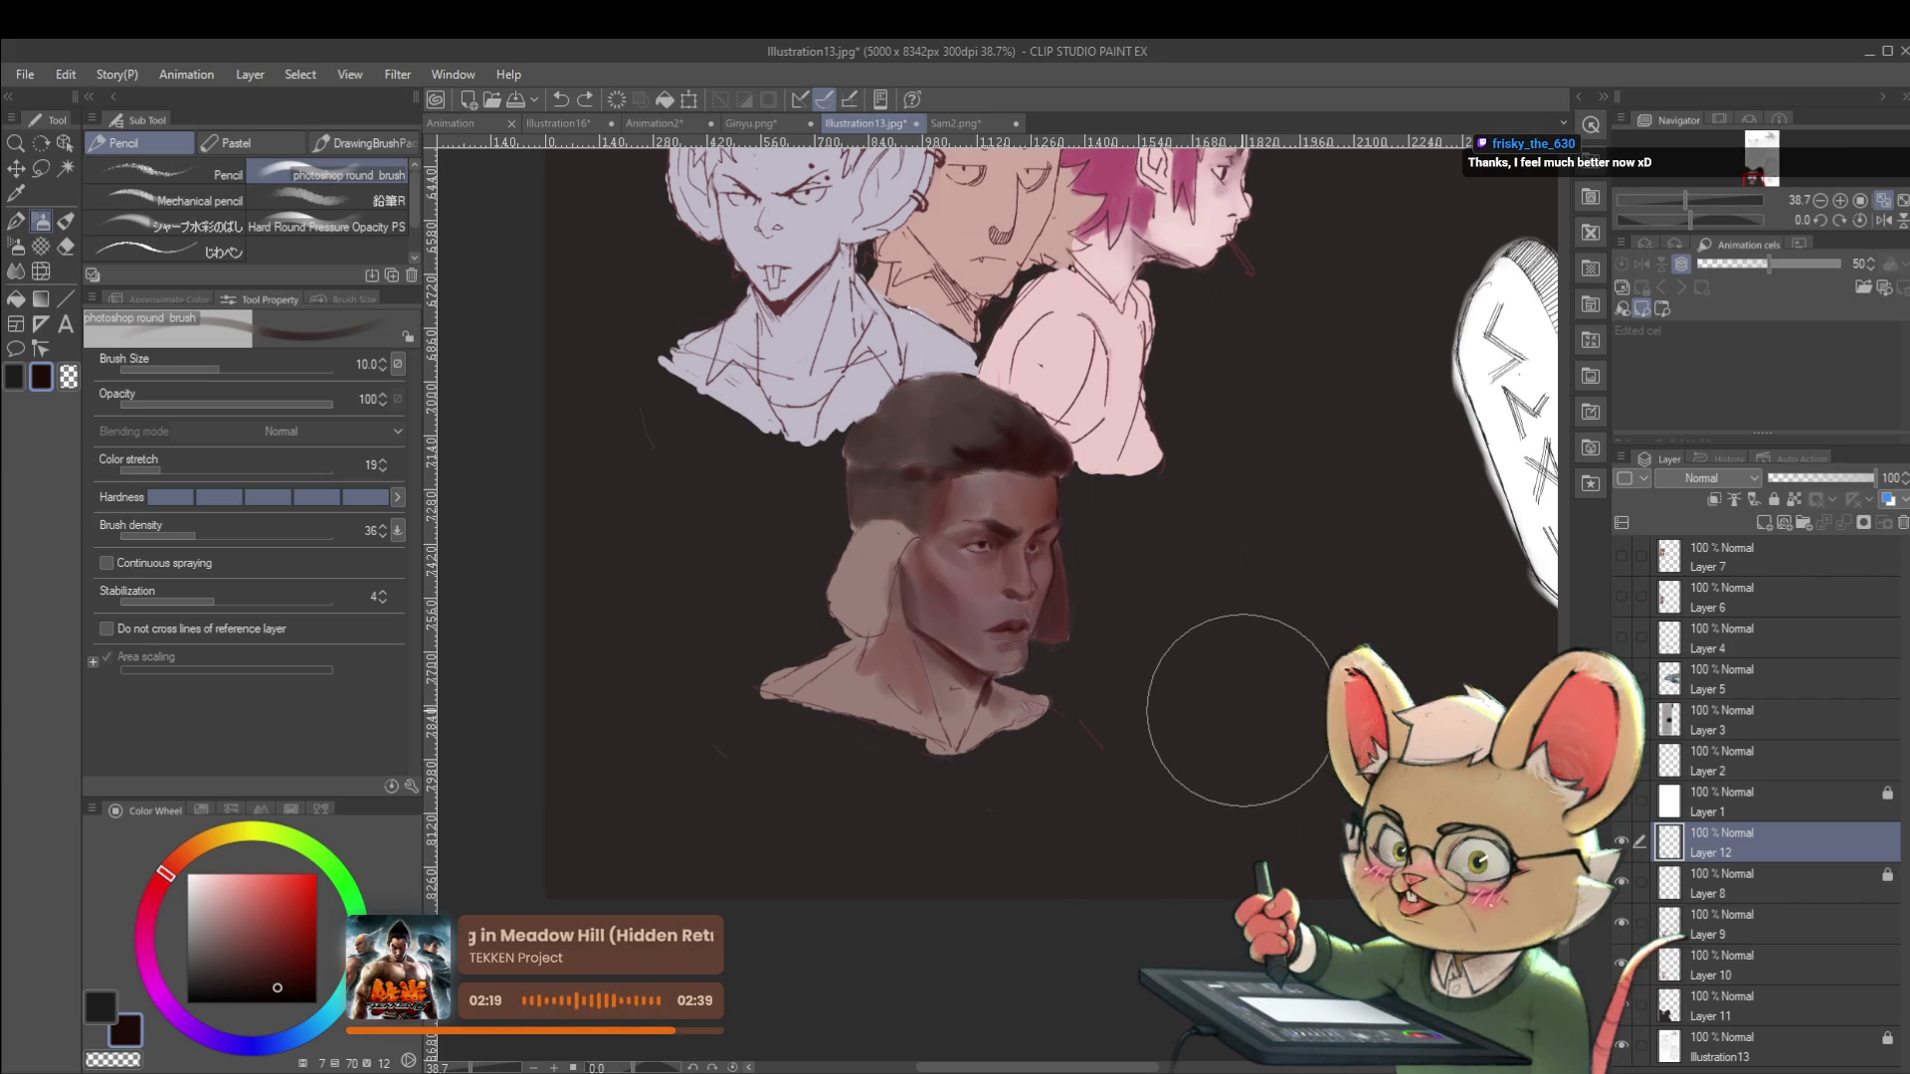
{"action": "left_click", "coordinate": [1883, 221]}
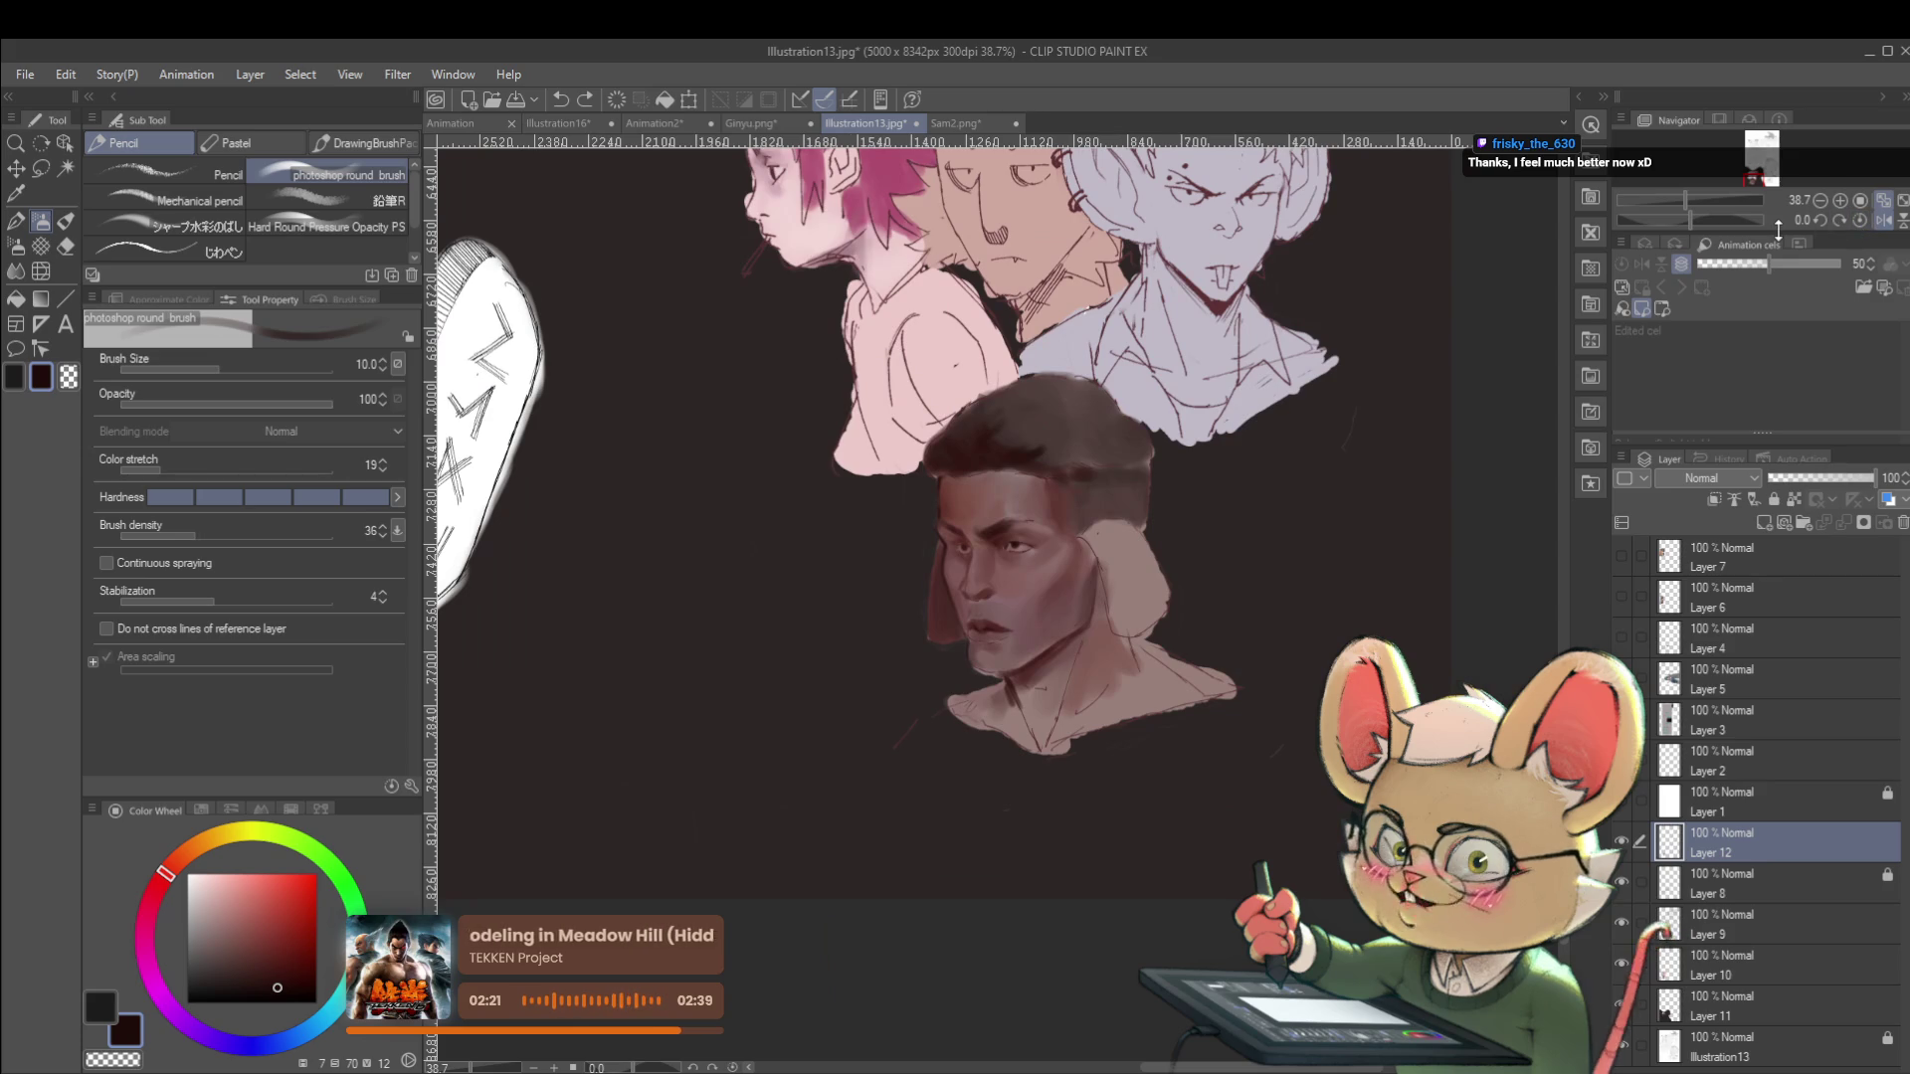
Paint the brow with a newly chosen colour, resizing the brush from 17 down to 10.
{"action": "key", "text": "bracketleft"}
{"action": "key", "text": "bracketleft"}
{"action": "key", "text": "bracketright"}
{"action": "key", "text": "bracketright"}
{"action": "key", "text": "bracketright"}
{"action": "scroll", "coordinate": [1028, 500], "scroll_direction": "up", "scroll_amount": 6}
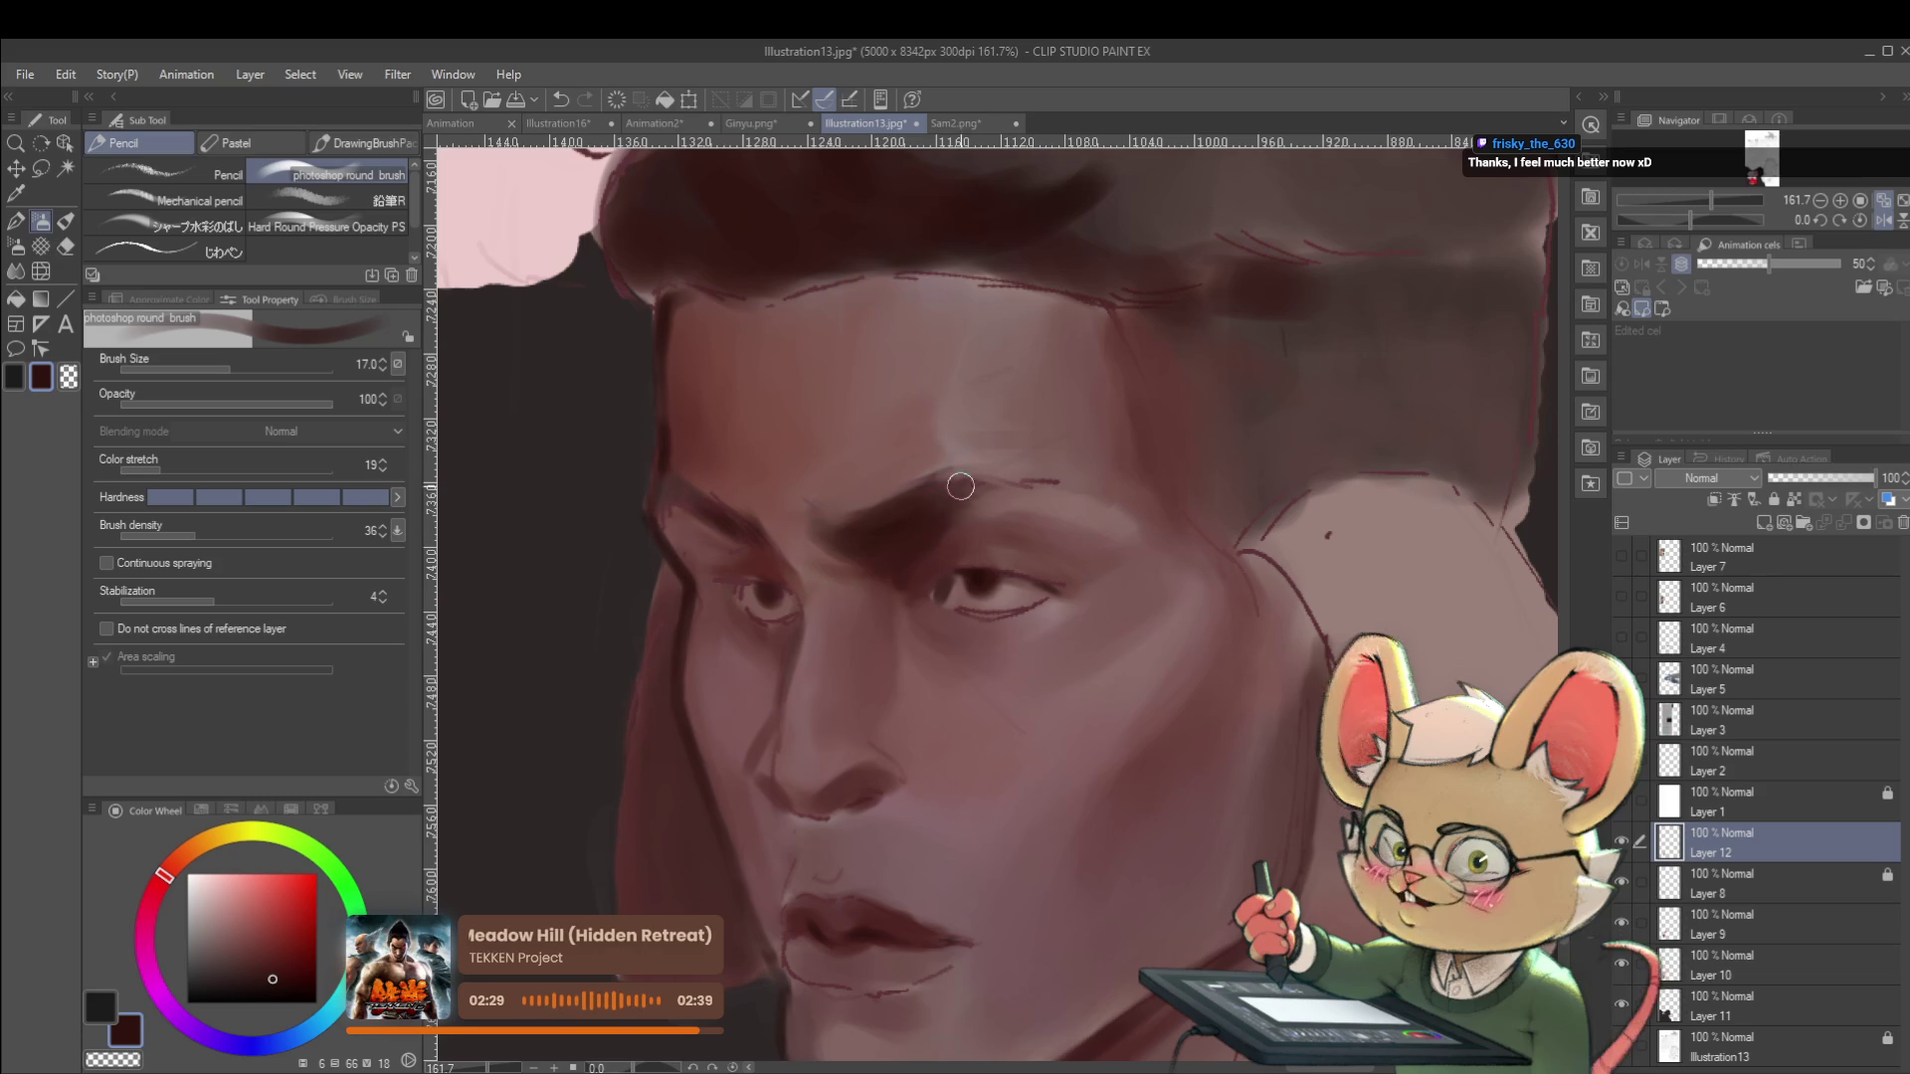
{"action": "left_click", "coordinate": [290, 988]}
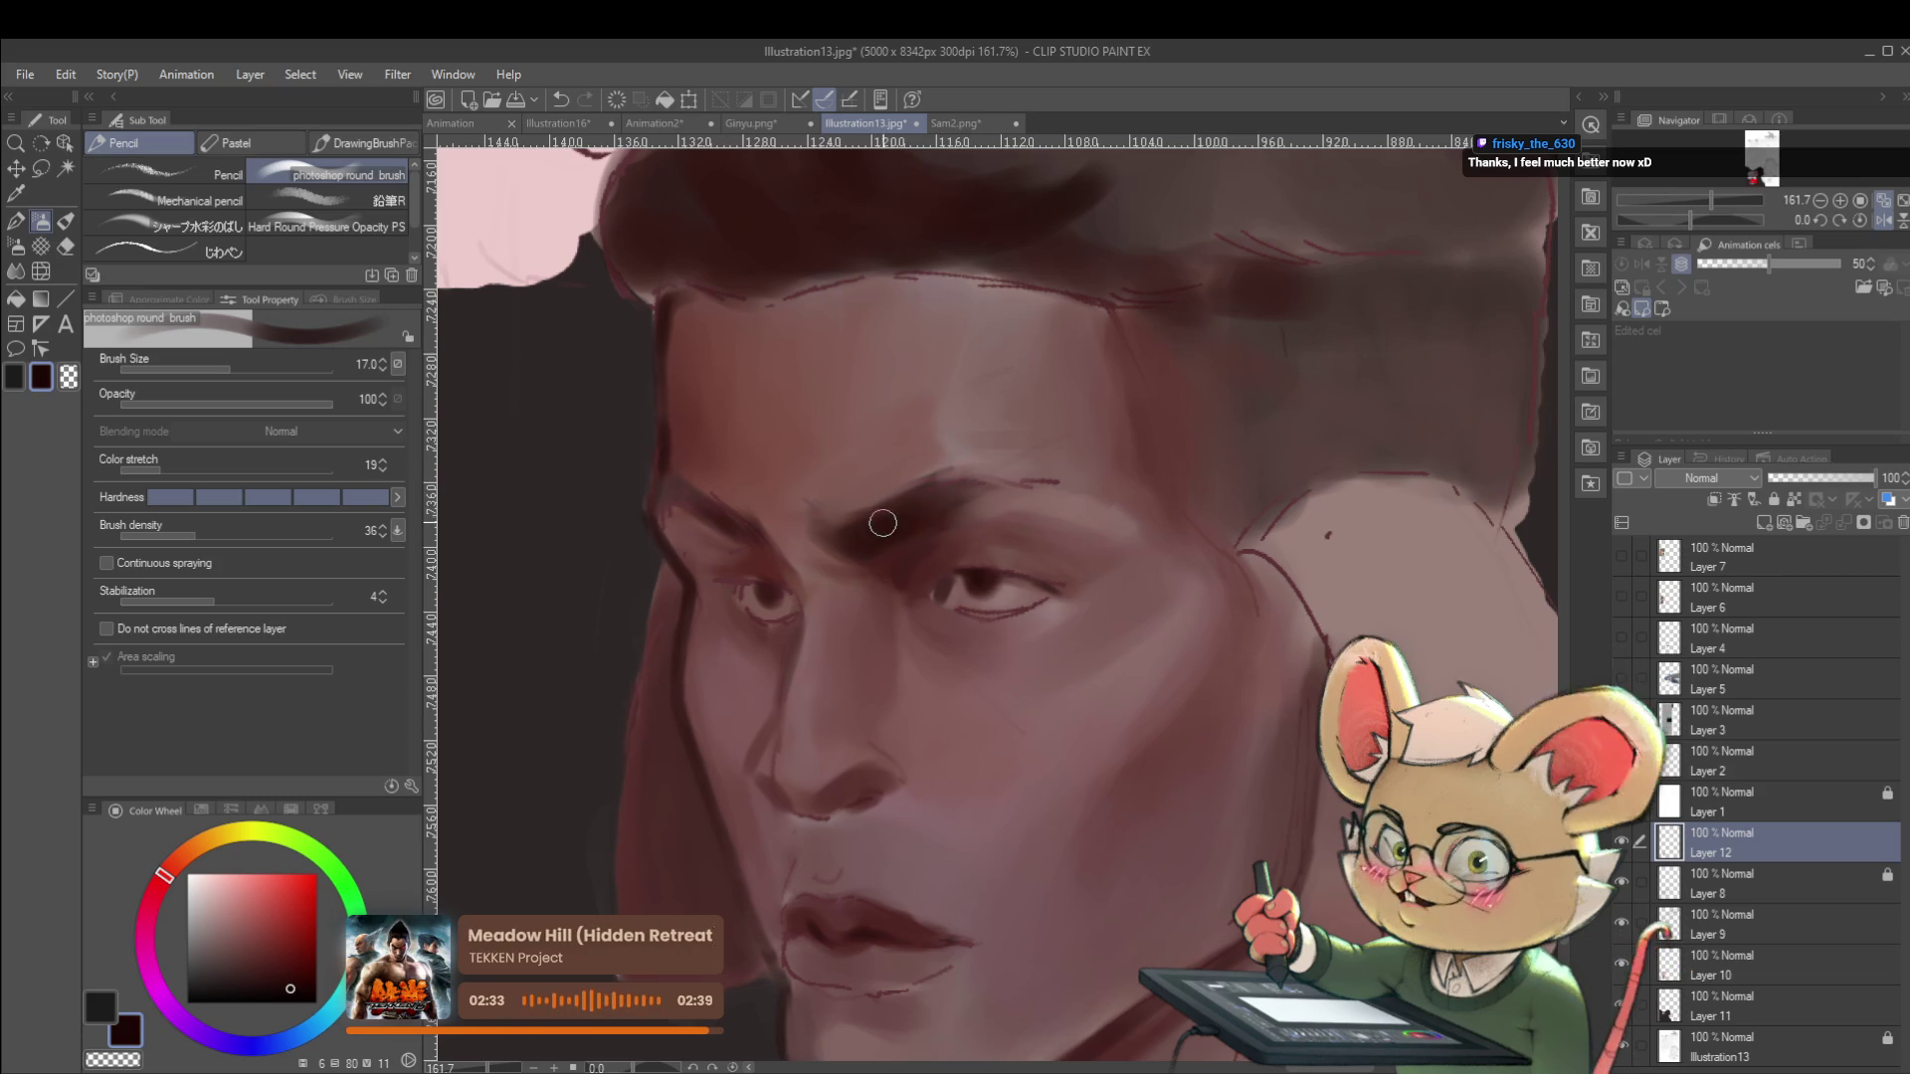
{"action": "key", "text": "bracketleft"}
{"action": "key", "text": "bracketleft"}
{"action": "key", "text": "bracketleft"}
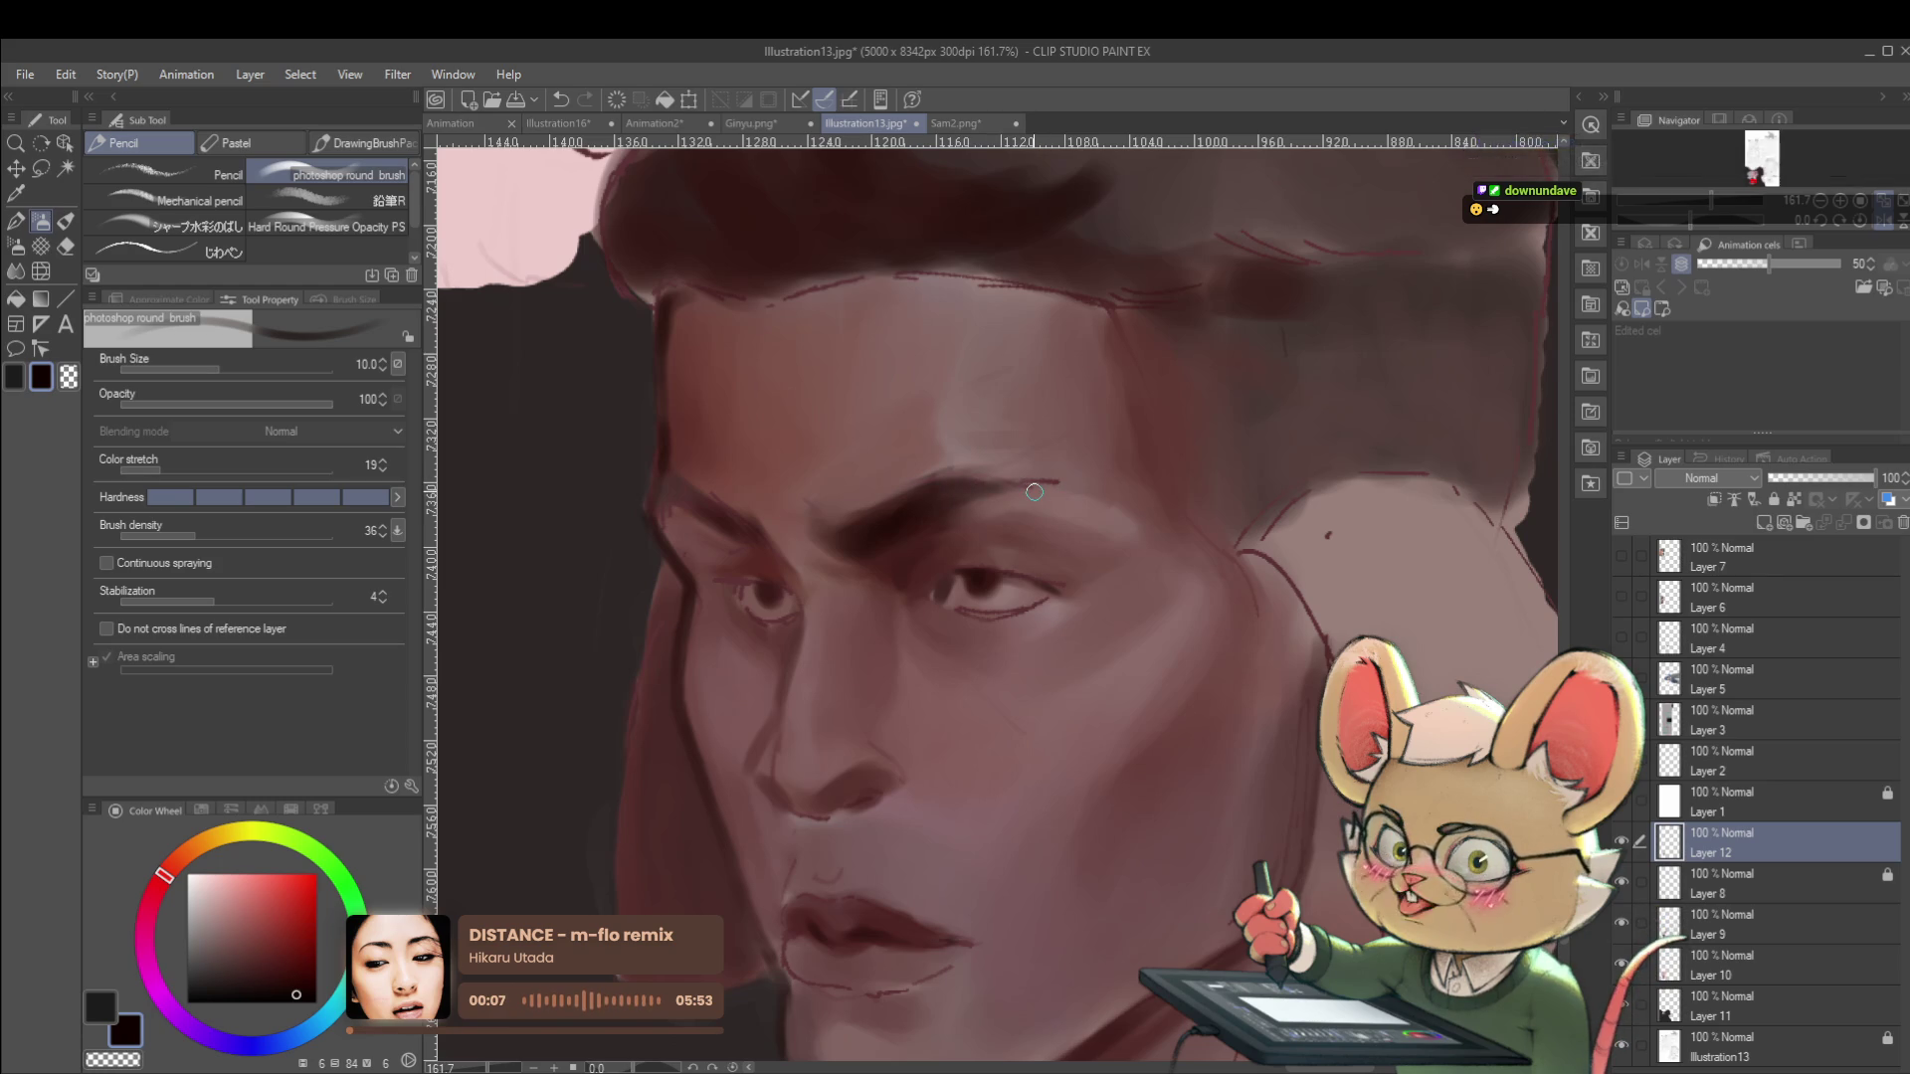
{"action": "scroll", "coordinate": [1293, 667], "scroll_direction": "down", "scroll_amount": 4}
Blend sampled reddish-brown tones into the forehead and temple at brush size 20.
{"action": "left_click_drag", "start_coordinate": [1239, 664], "coordinate": [941, 656]}
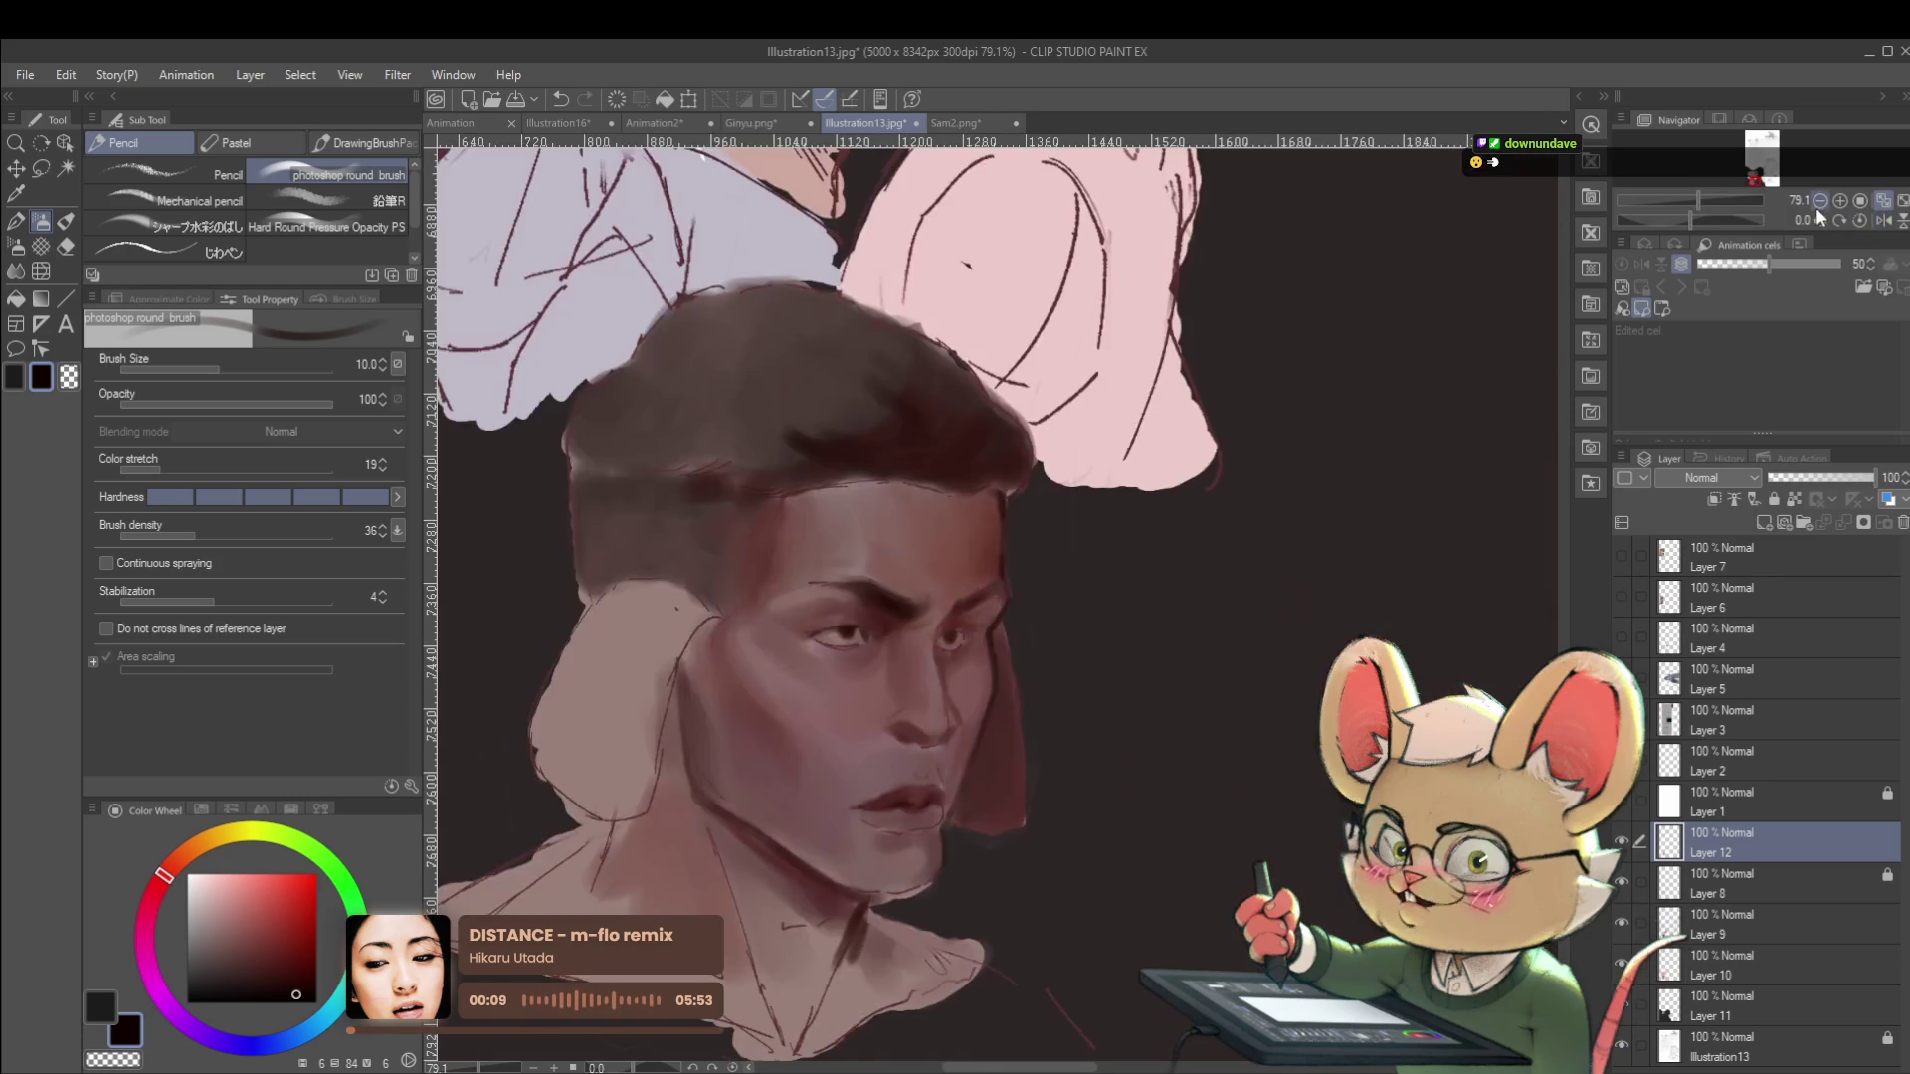
{"action": "scroll", "coordinate": [834, 615], "scroll_direction": "up", "scroll_amount": 2}
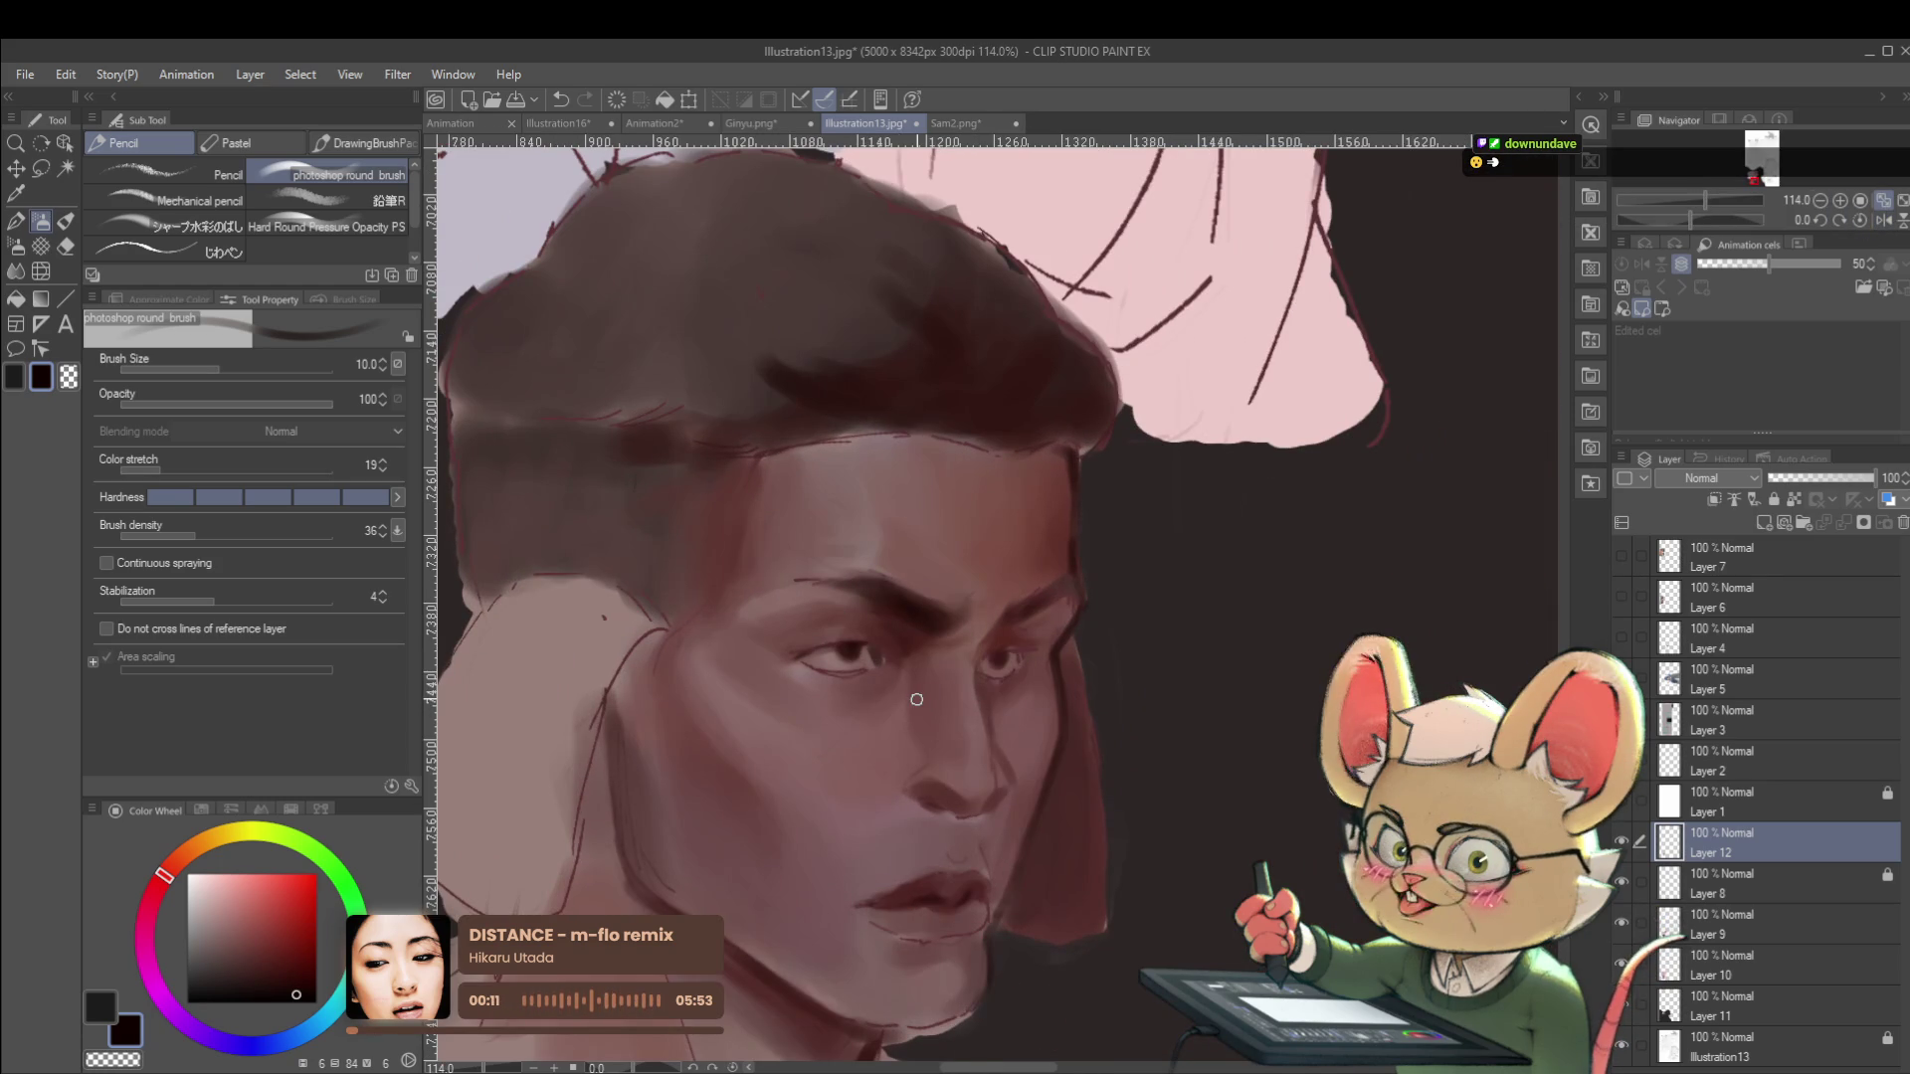
{"action": "key", "text": "bracketright"}
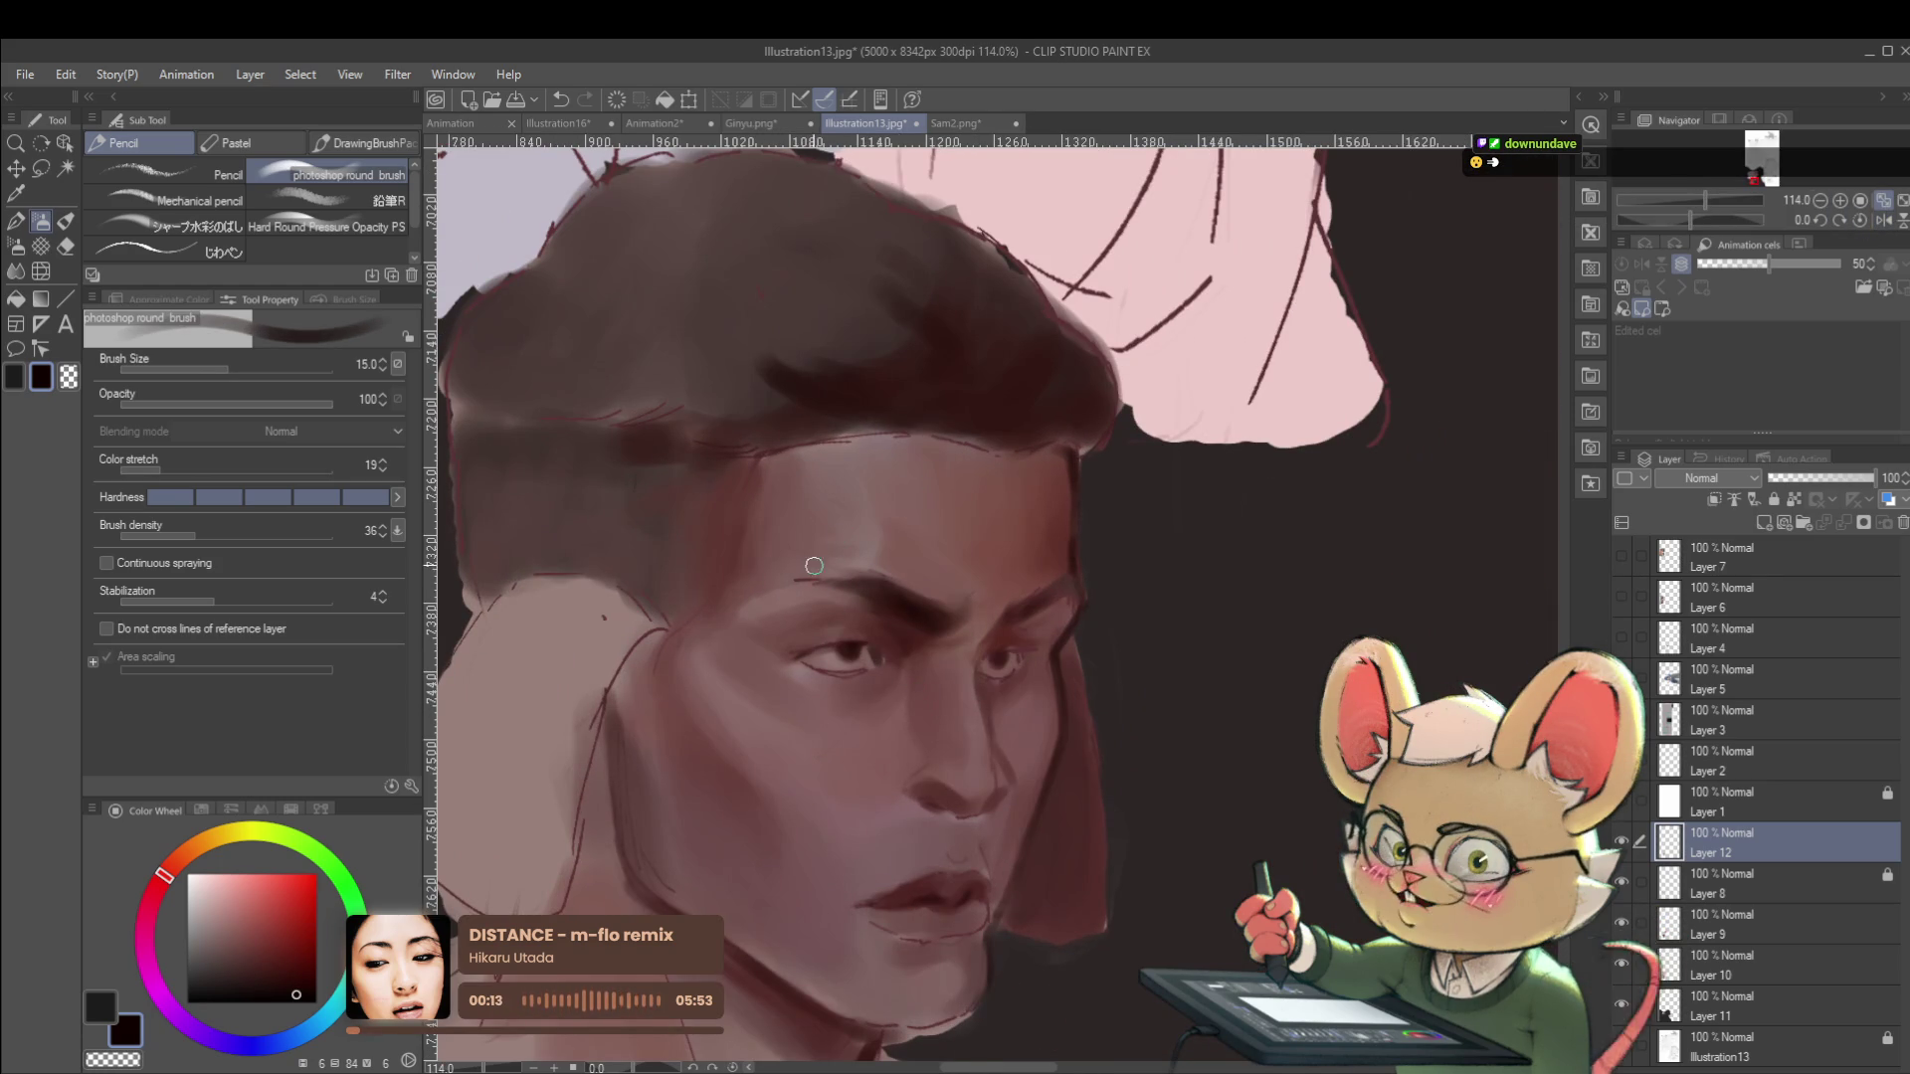
{"action": "key", "text": "bracketright"}
{"action": "key", "text": "bracketright"}
{"action": "left_click", "coordinate": [780, 584], "text": "alt"}
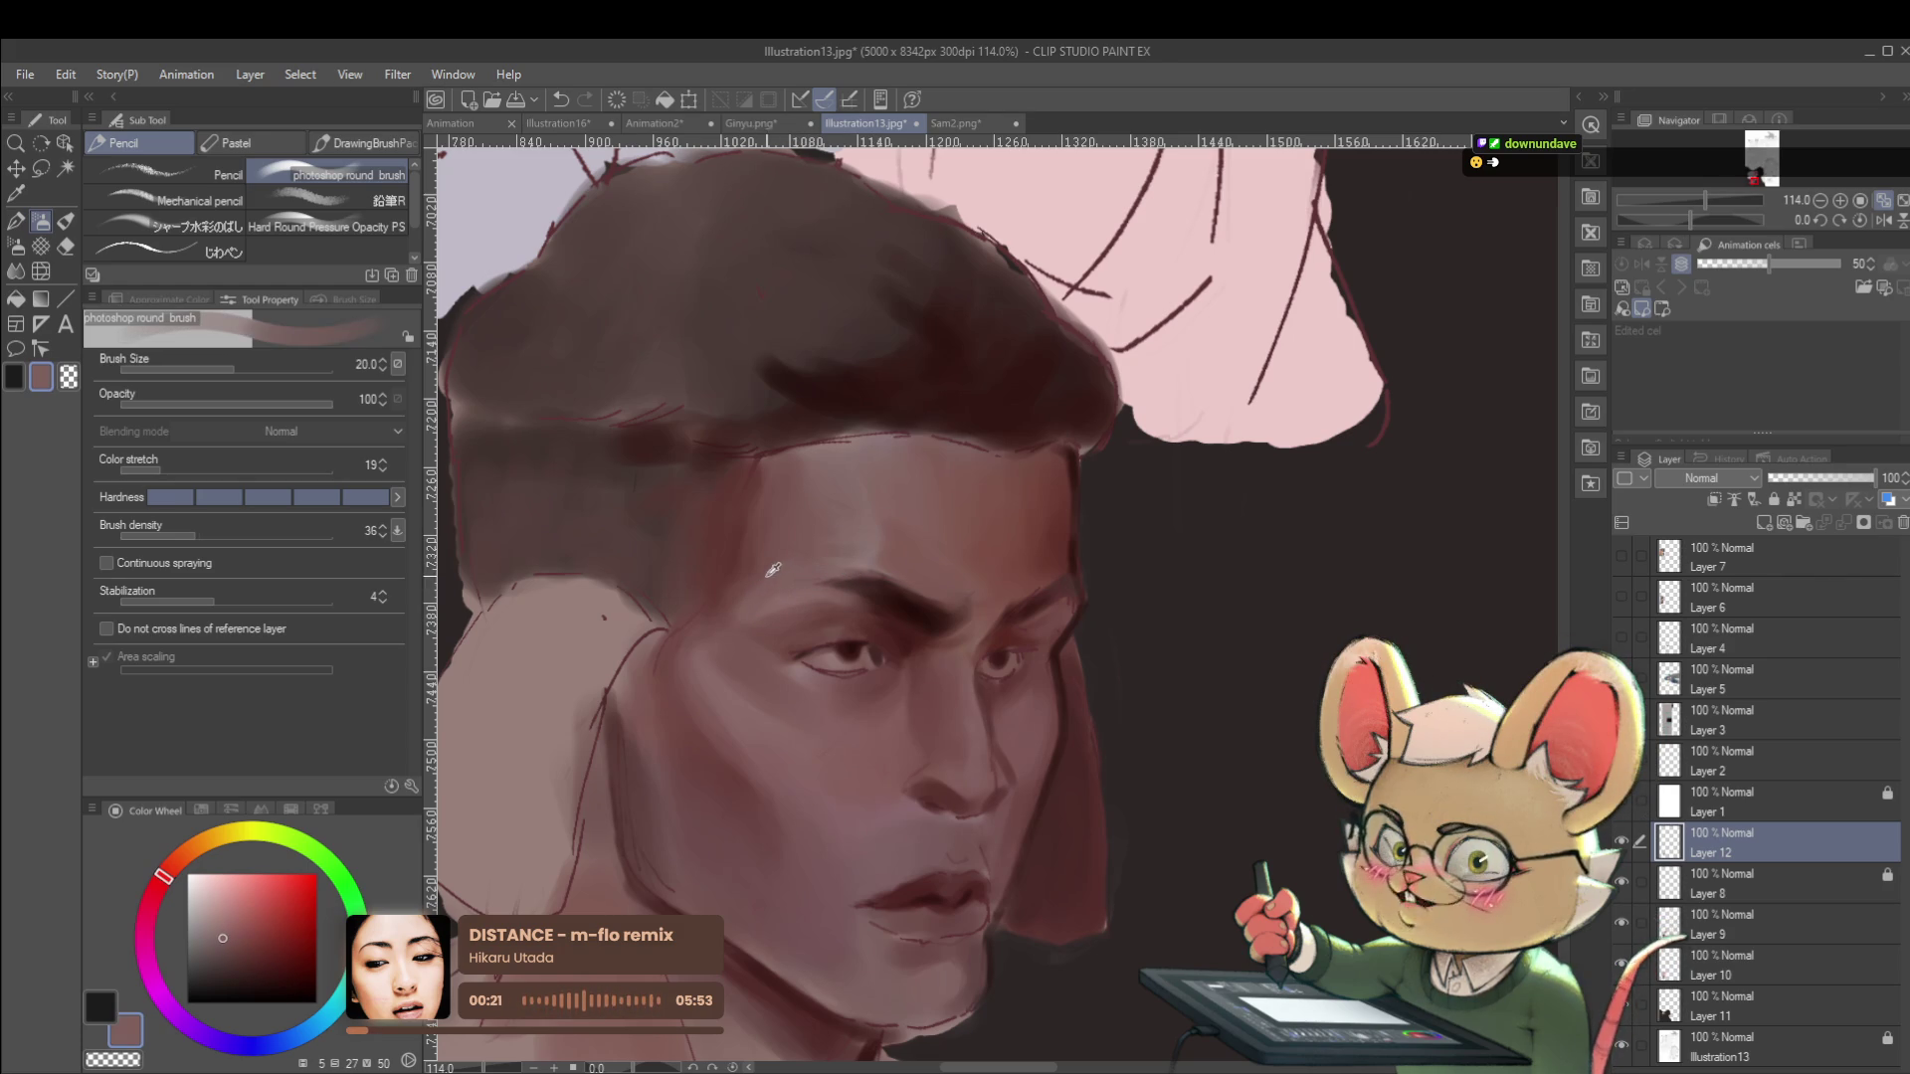
{"action": "key", "text": "ctrl+z"}
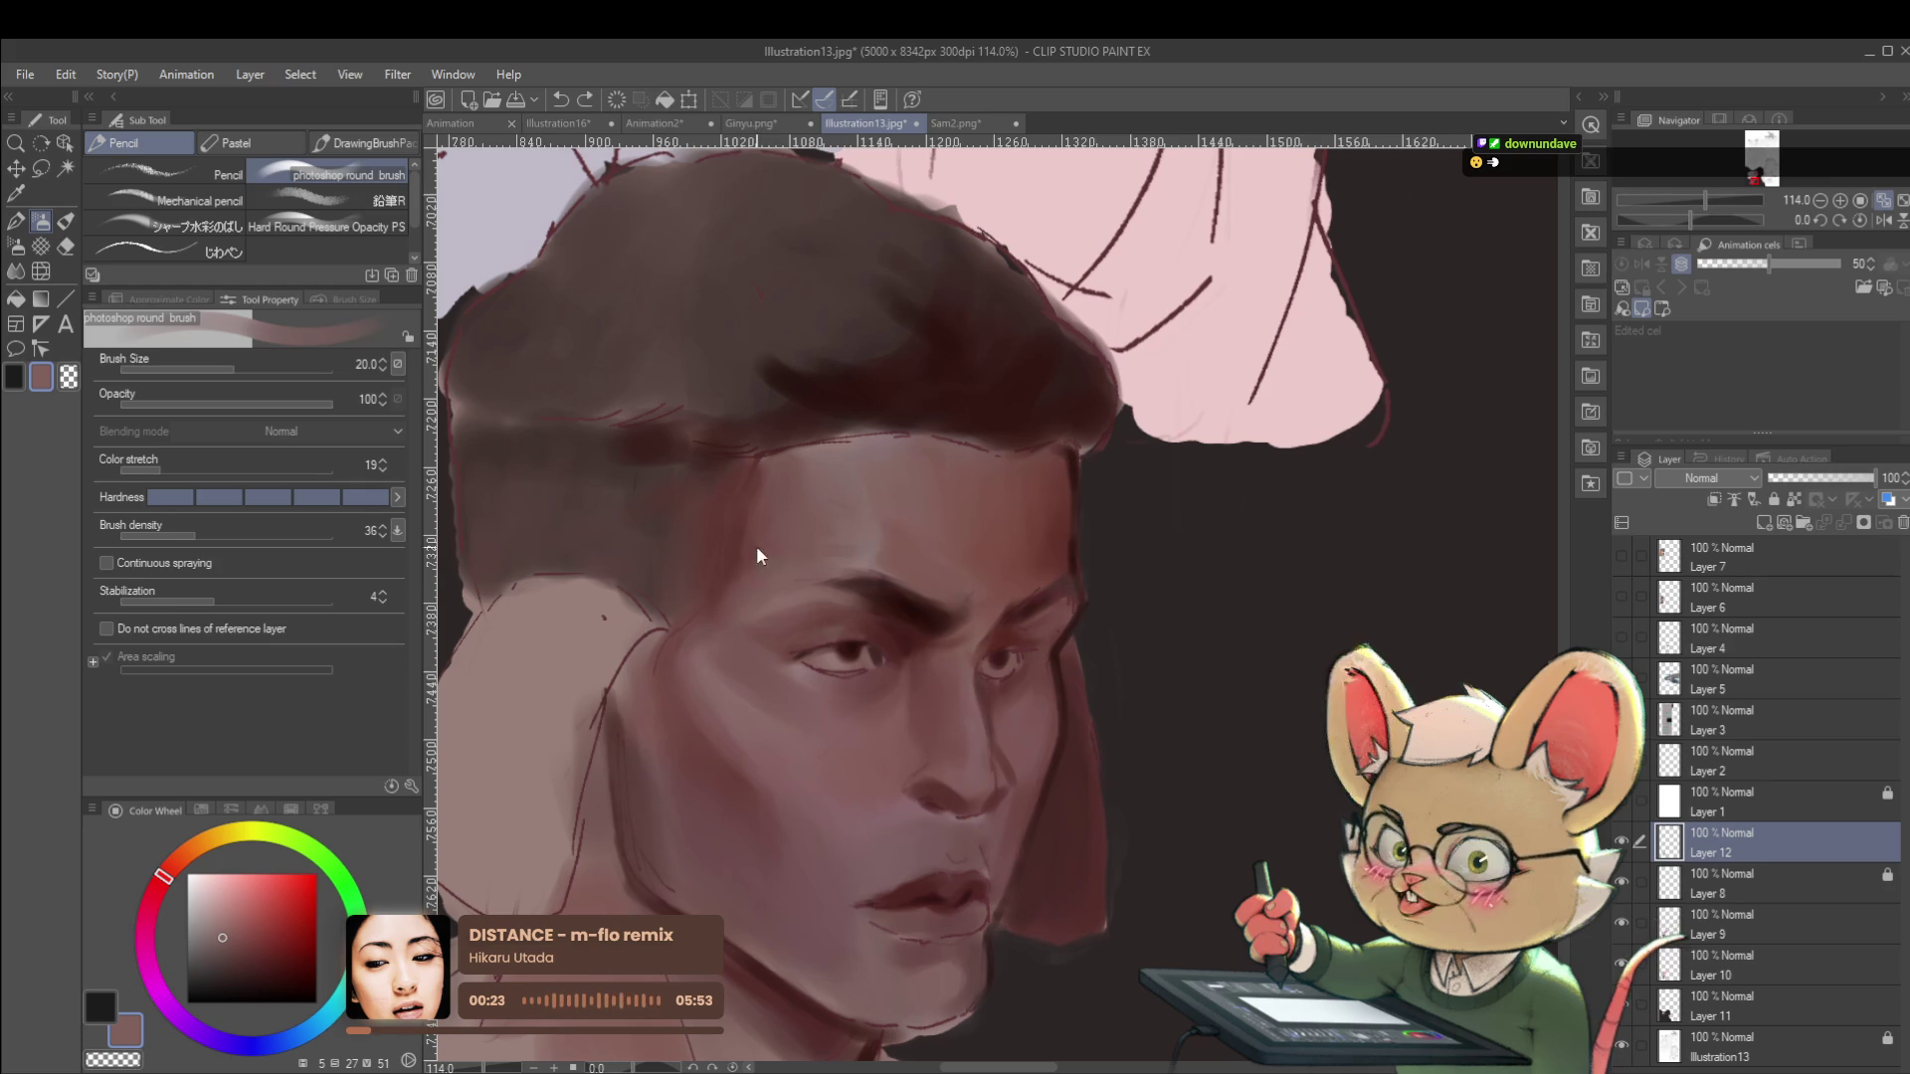
{"action": "left_click", "coordinate": [737, 575], "text": "alt"}
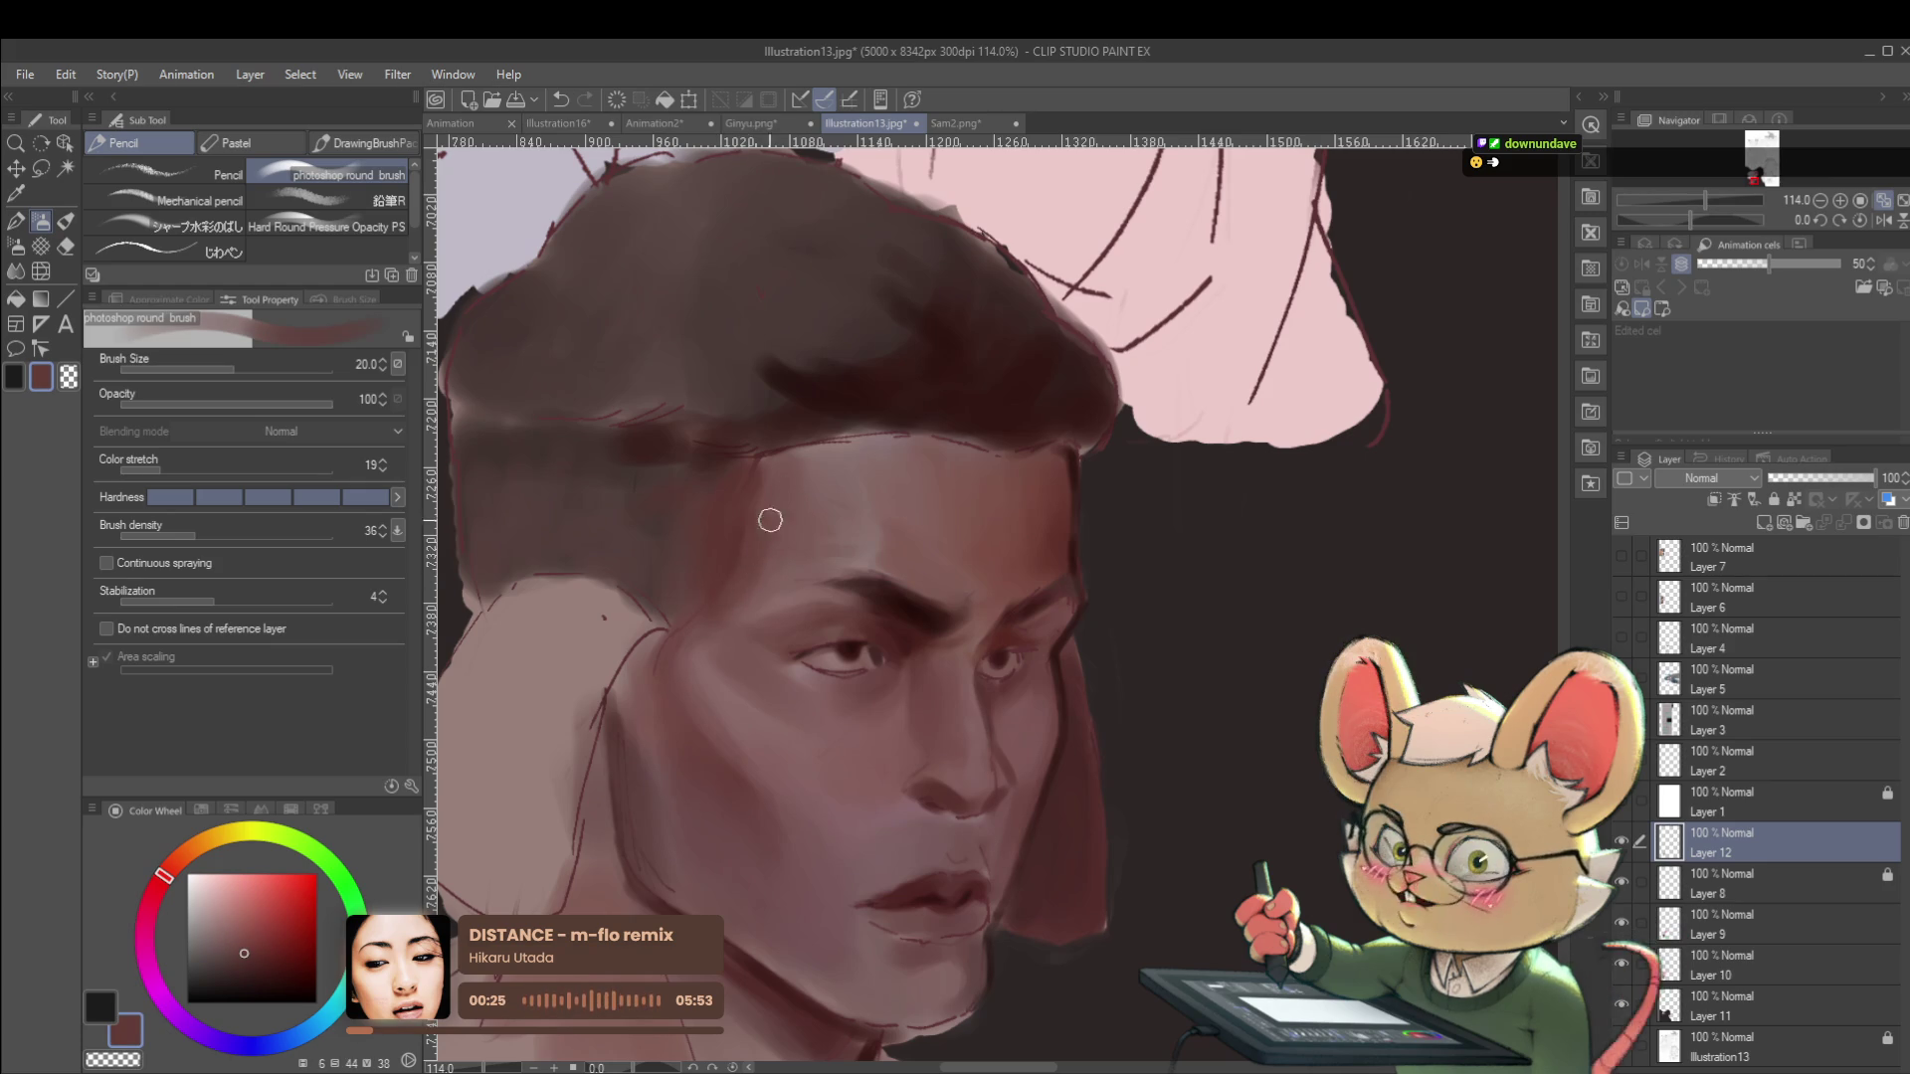
{"action": "scroll", "coordinate": [761, 474], "scroll_direction": "down", "scroll_amount": 5}
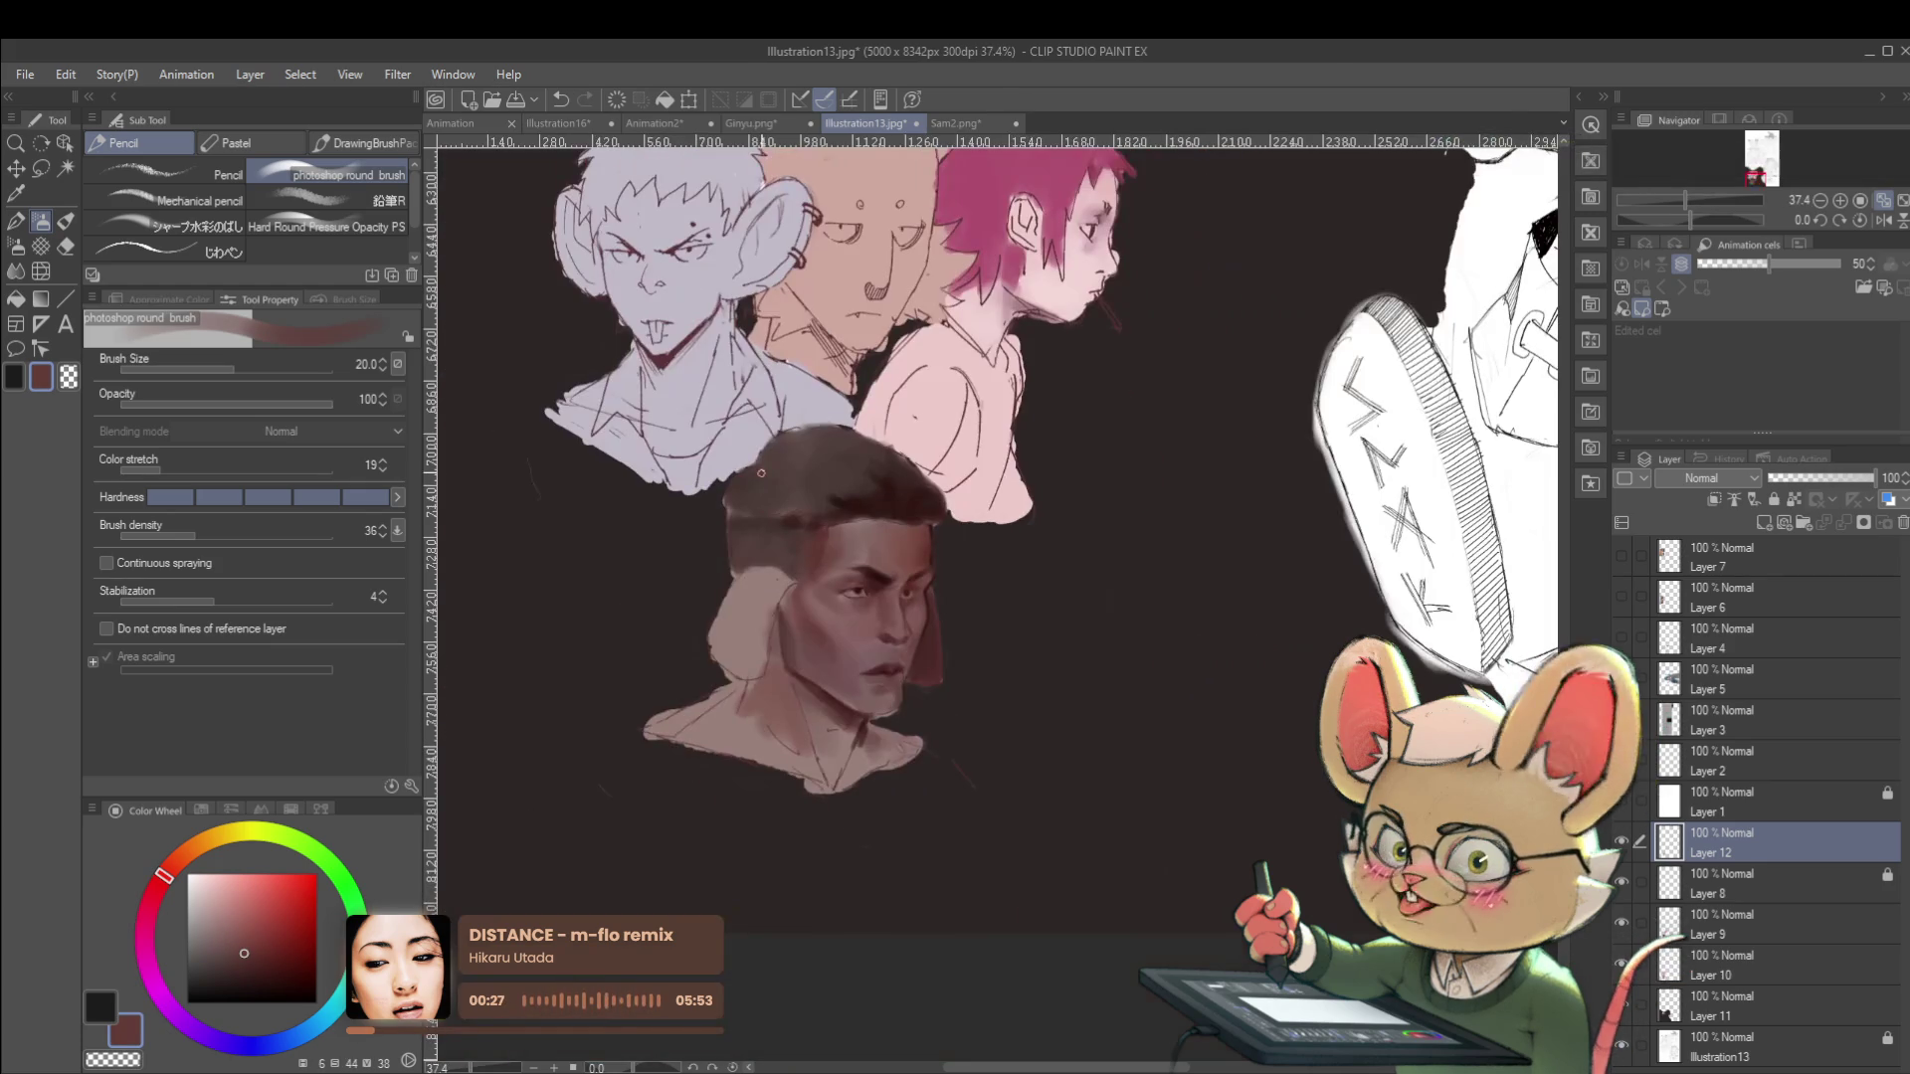
Mirror the view, zoom to the face, and paint the hairline and eyes in dark brown.
{"action": "left_click", "coordinate": [1883, 220]}
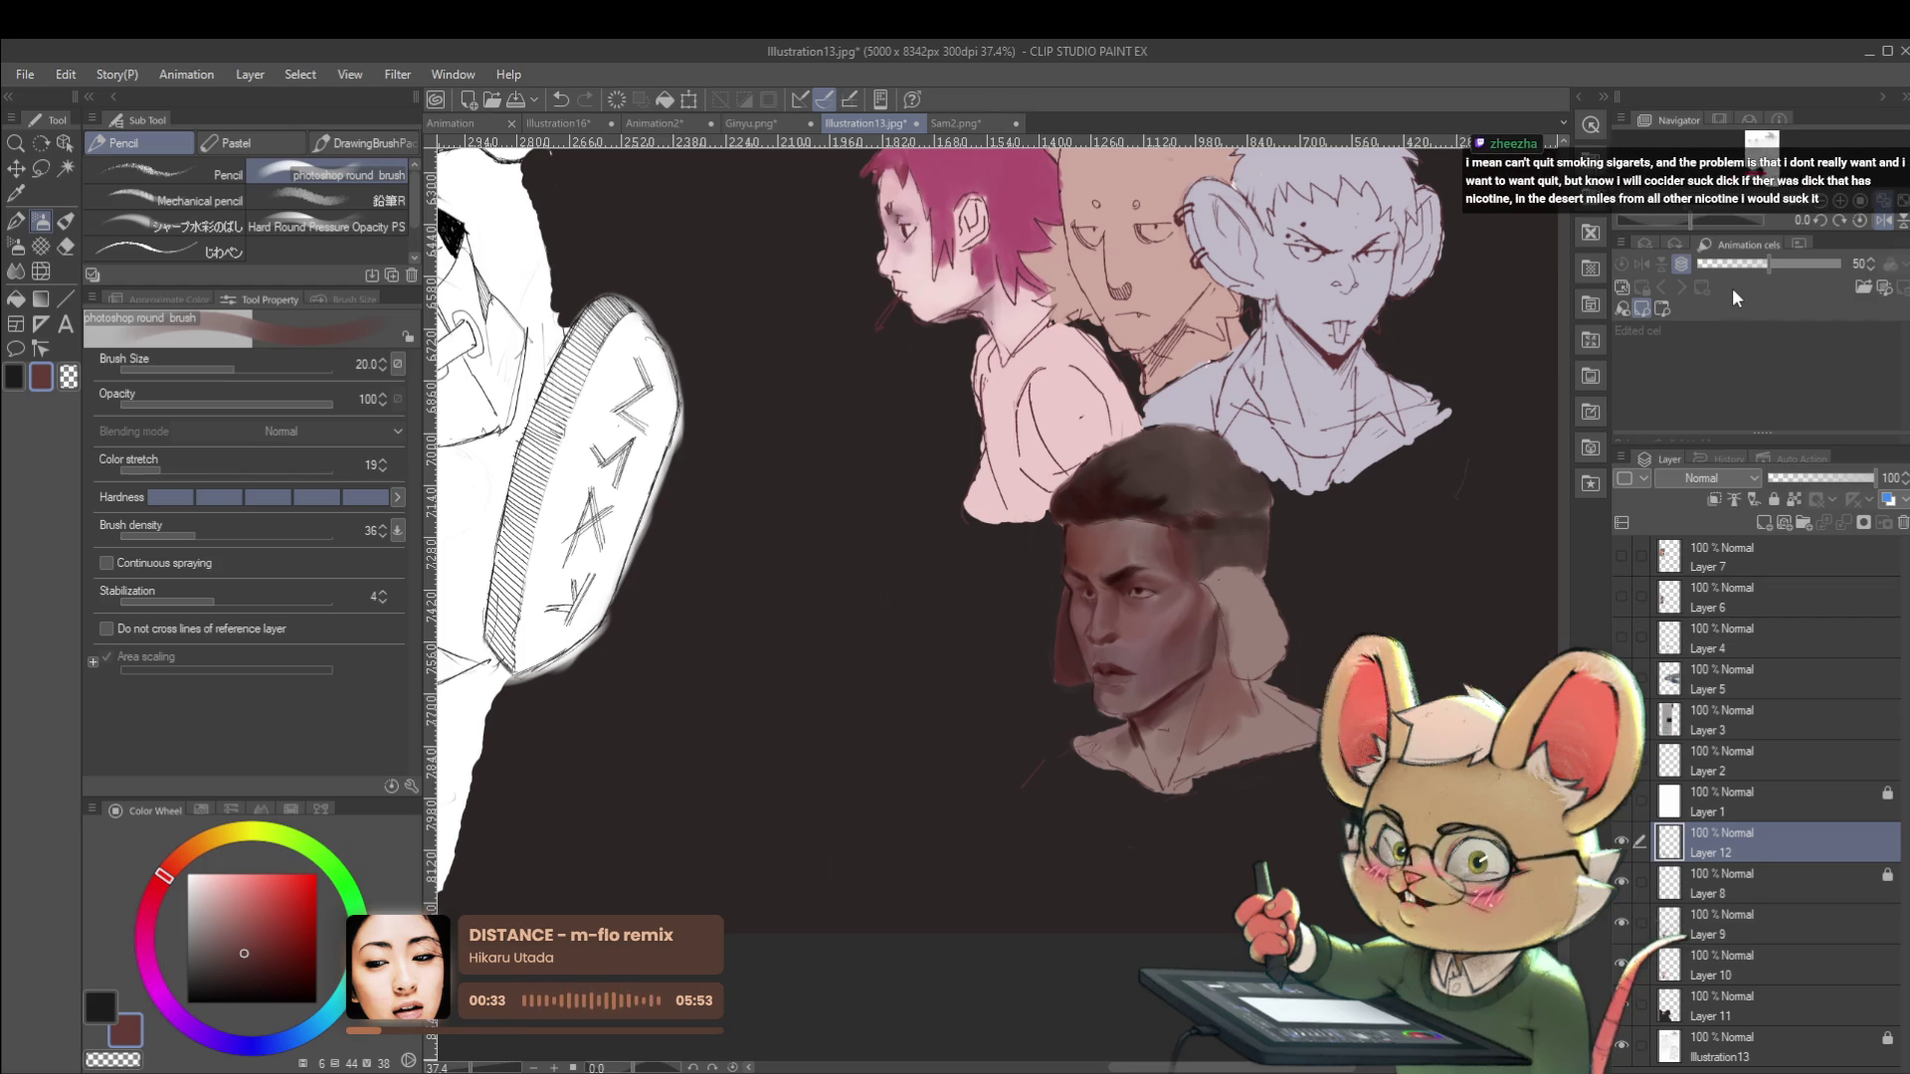
{"action": "left_click_drag", "start_coordinate": [1306, 535], "coordinate": [1237, 652]}
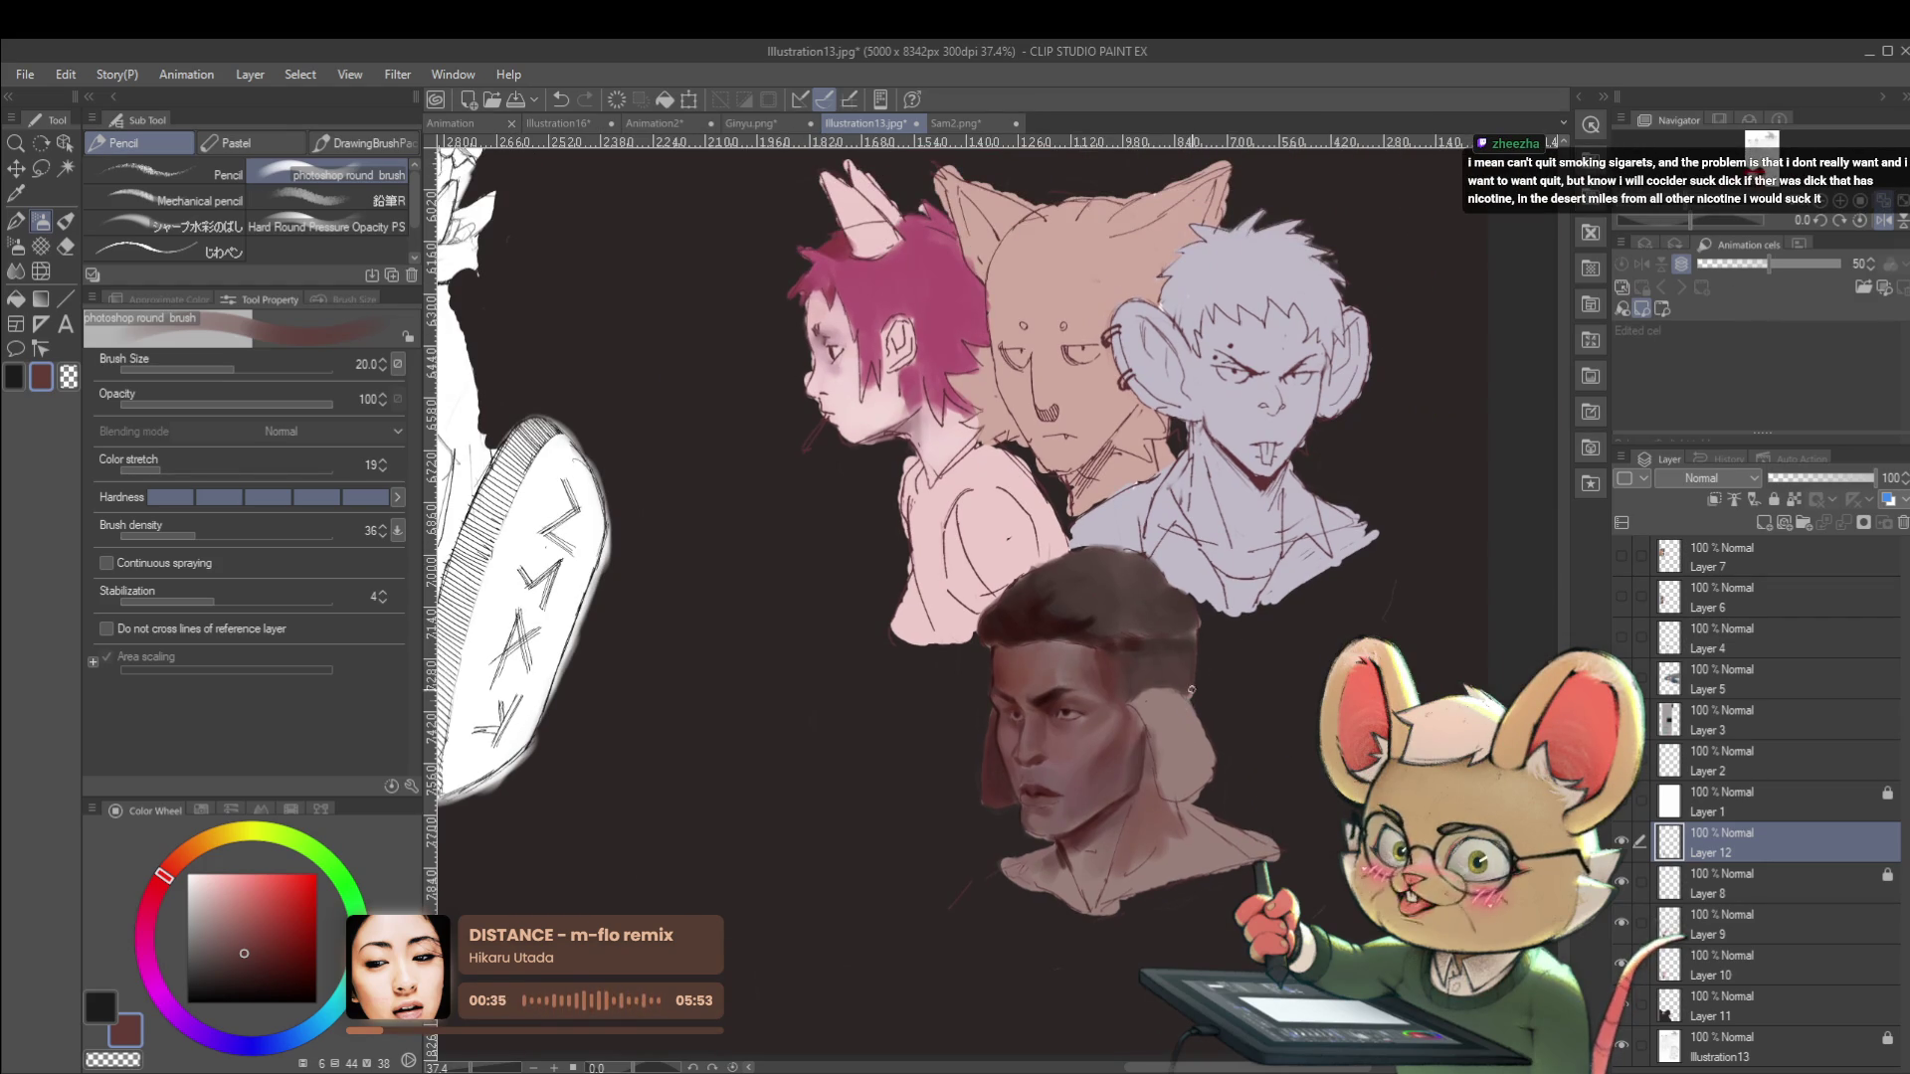
{"action": "left_click_drag", "start_coordinate": [1043, 675], "coordinate": [1109, 557]}
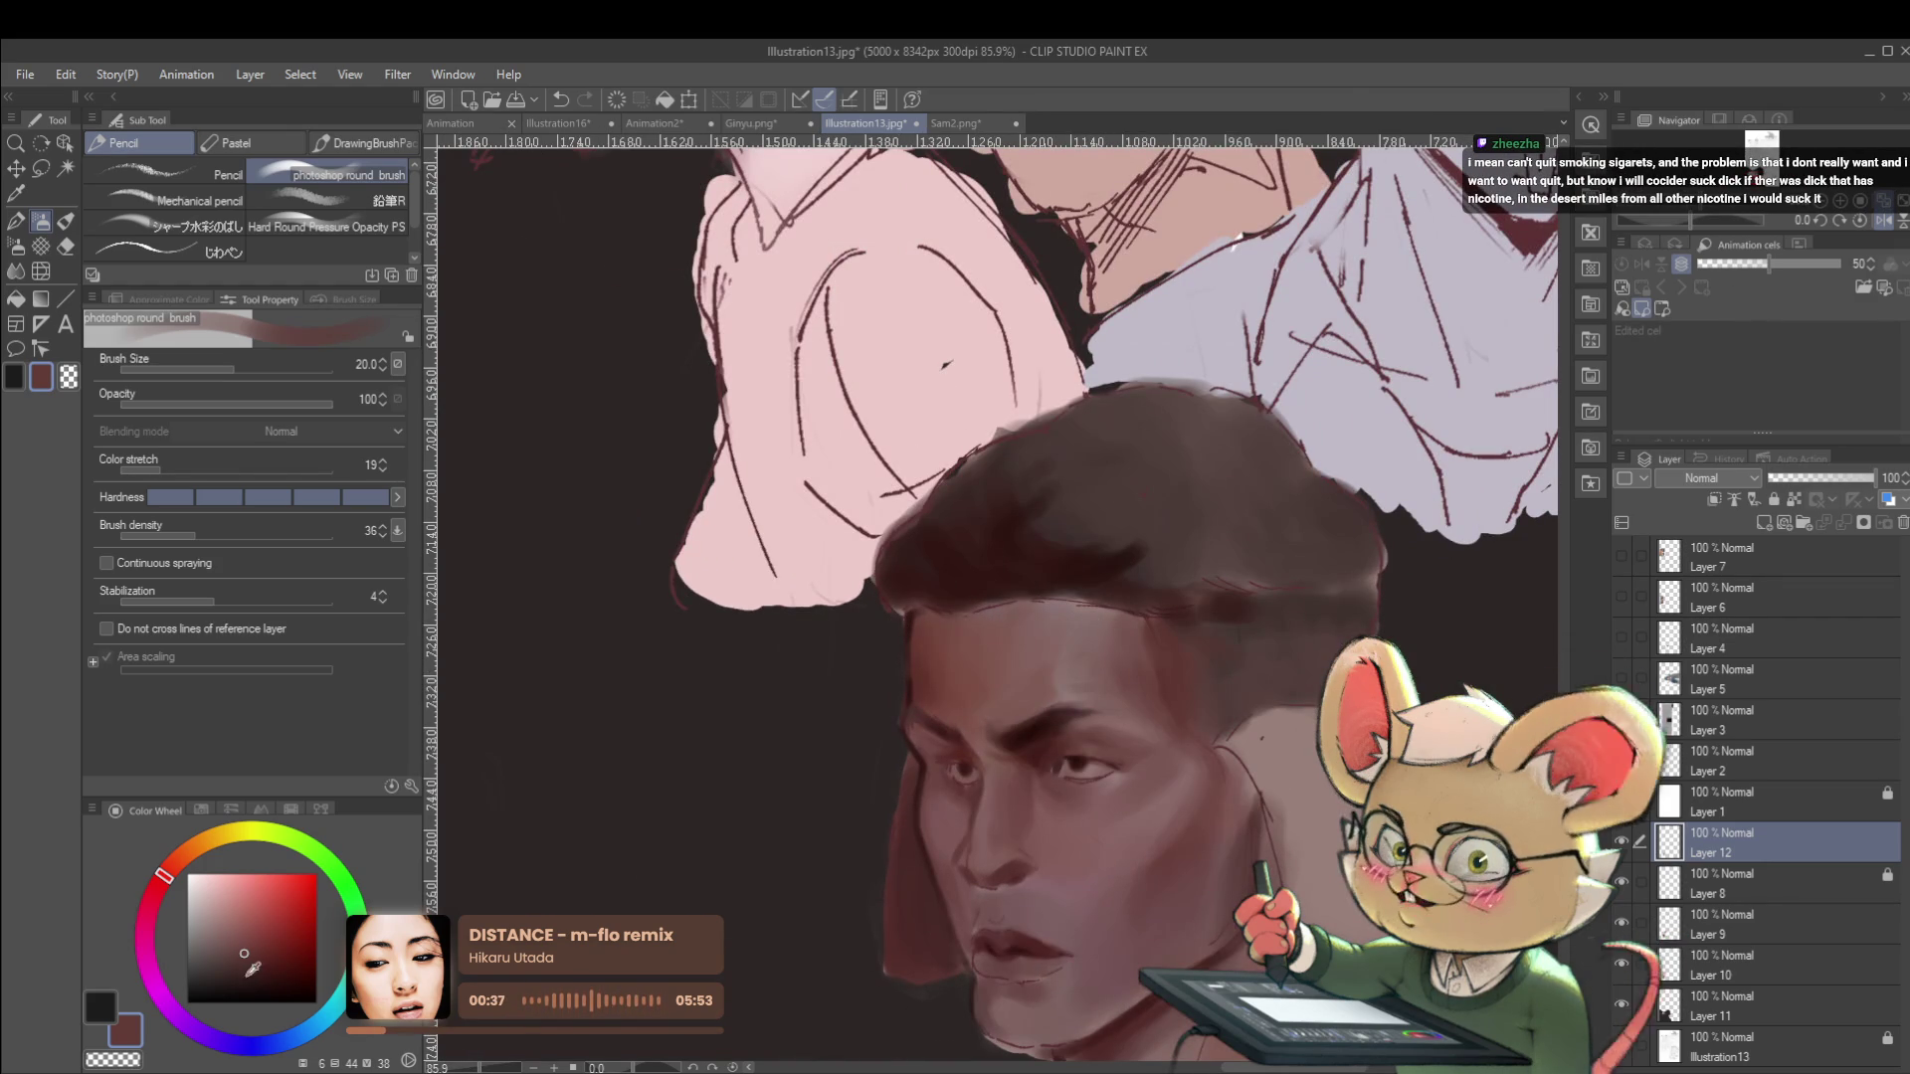
{"action": "left_click", "coordinate": [272, 987]}
{"action": "left_click", "coordinate": [263, 978]}
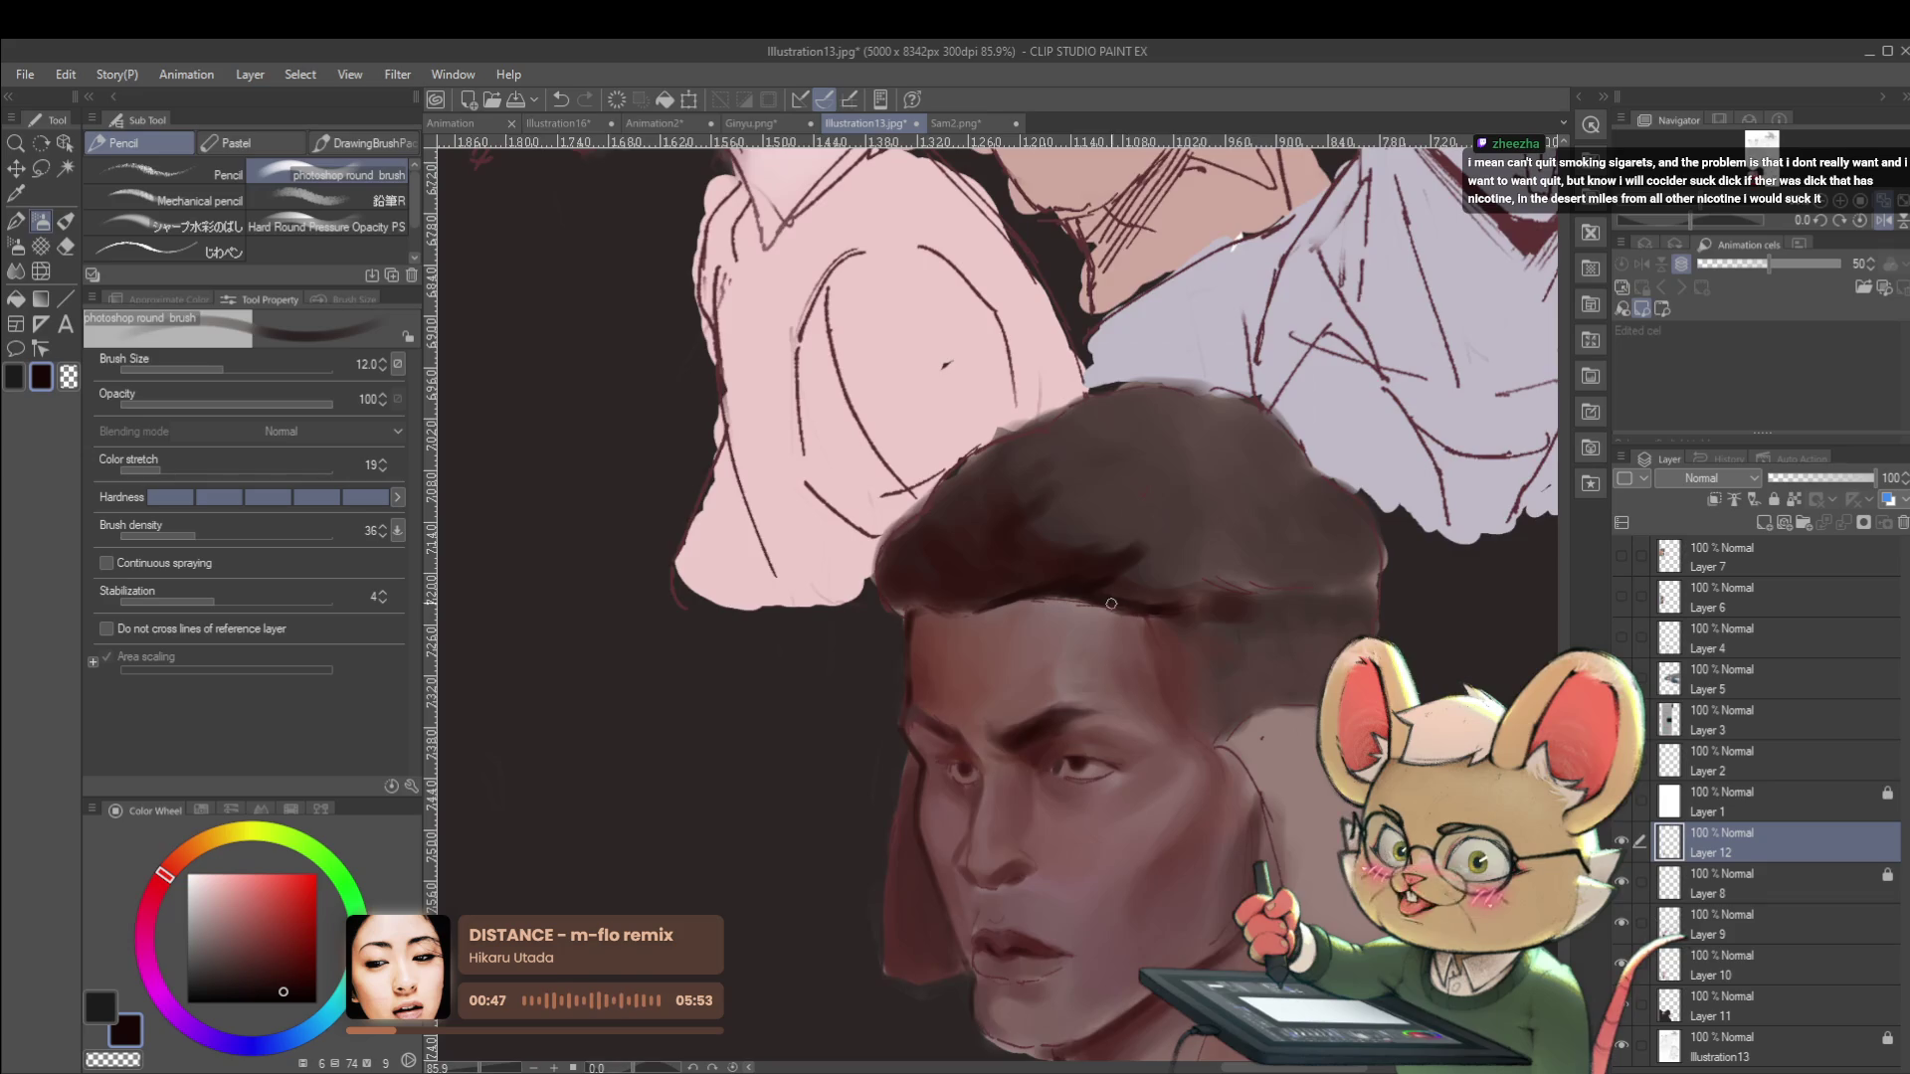
{"action": "scroll", "coordinate": [1107, 605], "scroll_direction": "down", "scroll_amount": 5}
{"action": "scroll", "coordinate": [1254, 697], "scroll_direction": "up", "scroll_amount": 7}
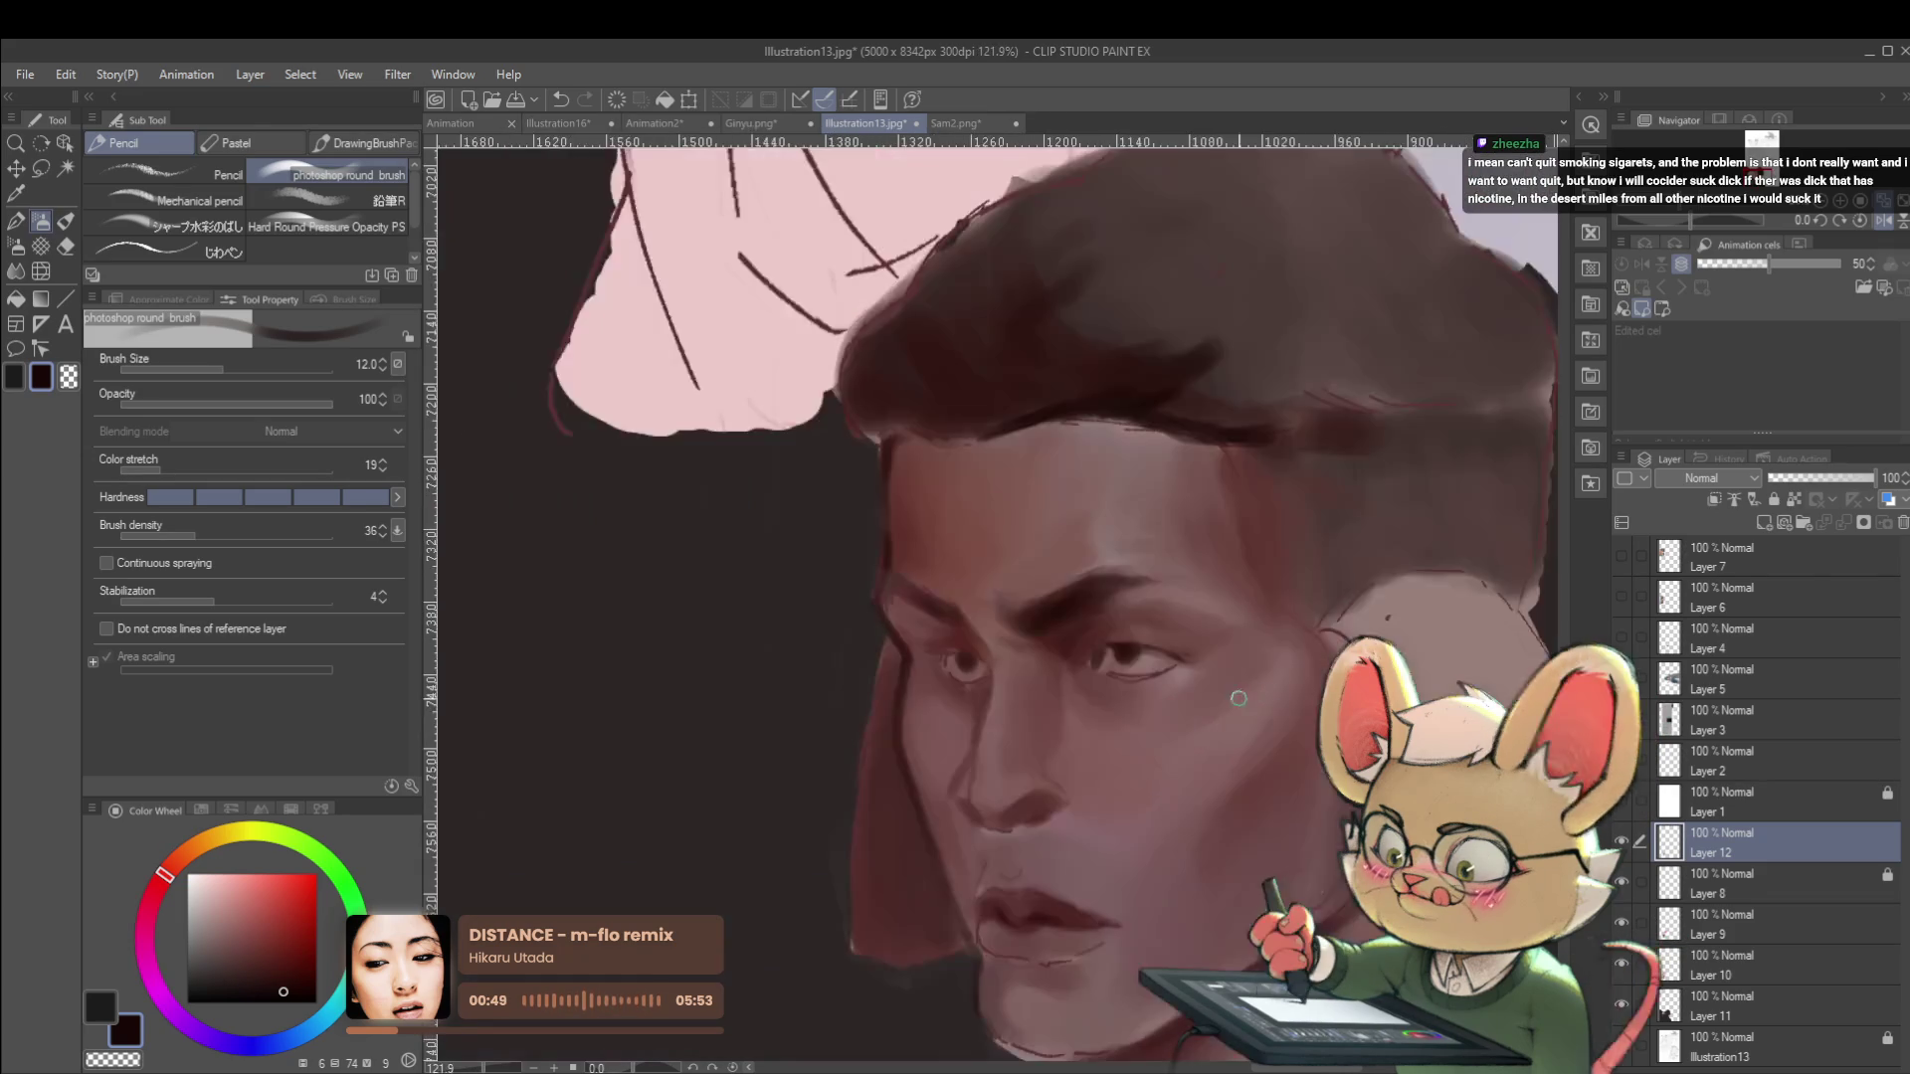
{"action": "scroll", "coordinate": [1254, 697], "scroll_direction": "up", "scroll_amount": 4}
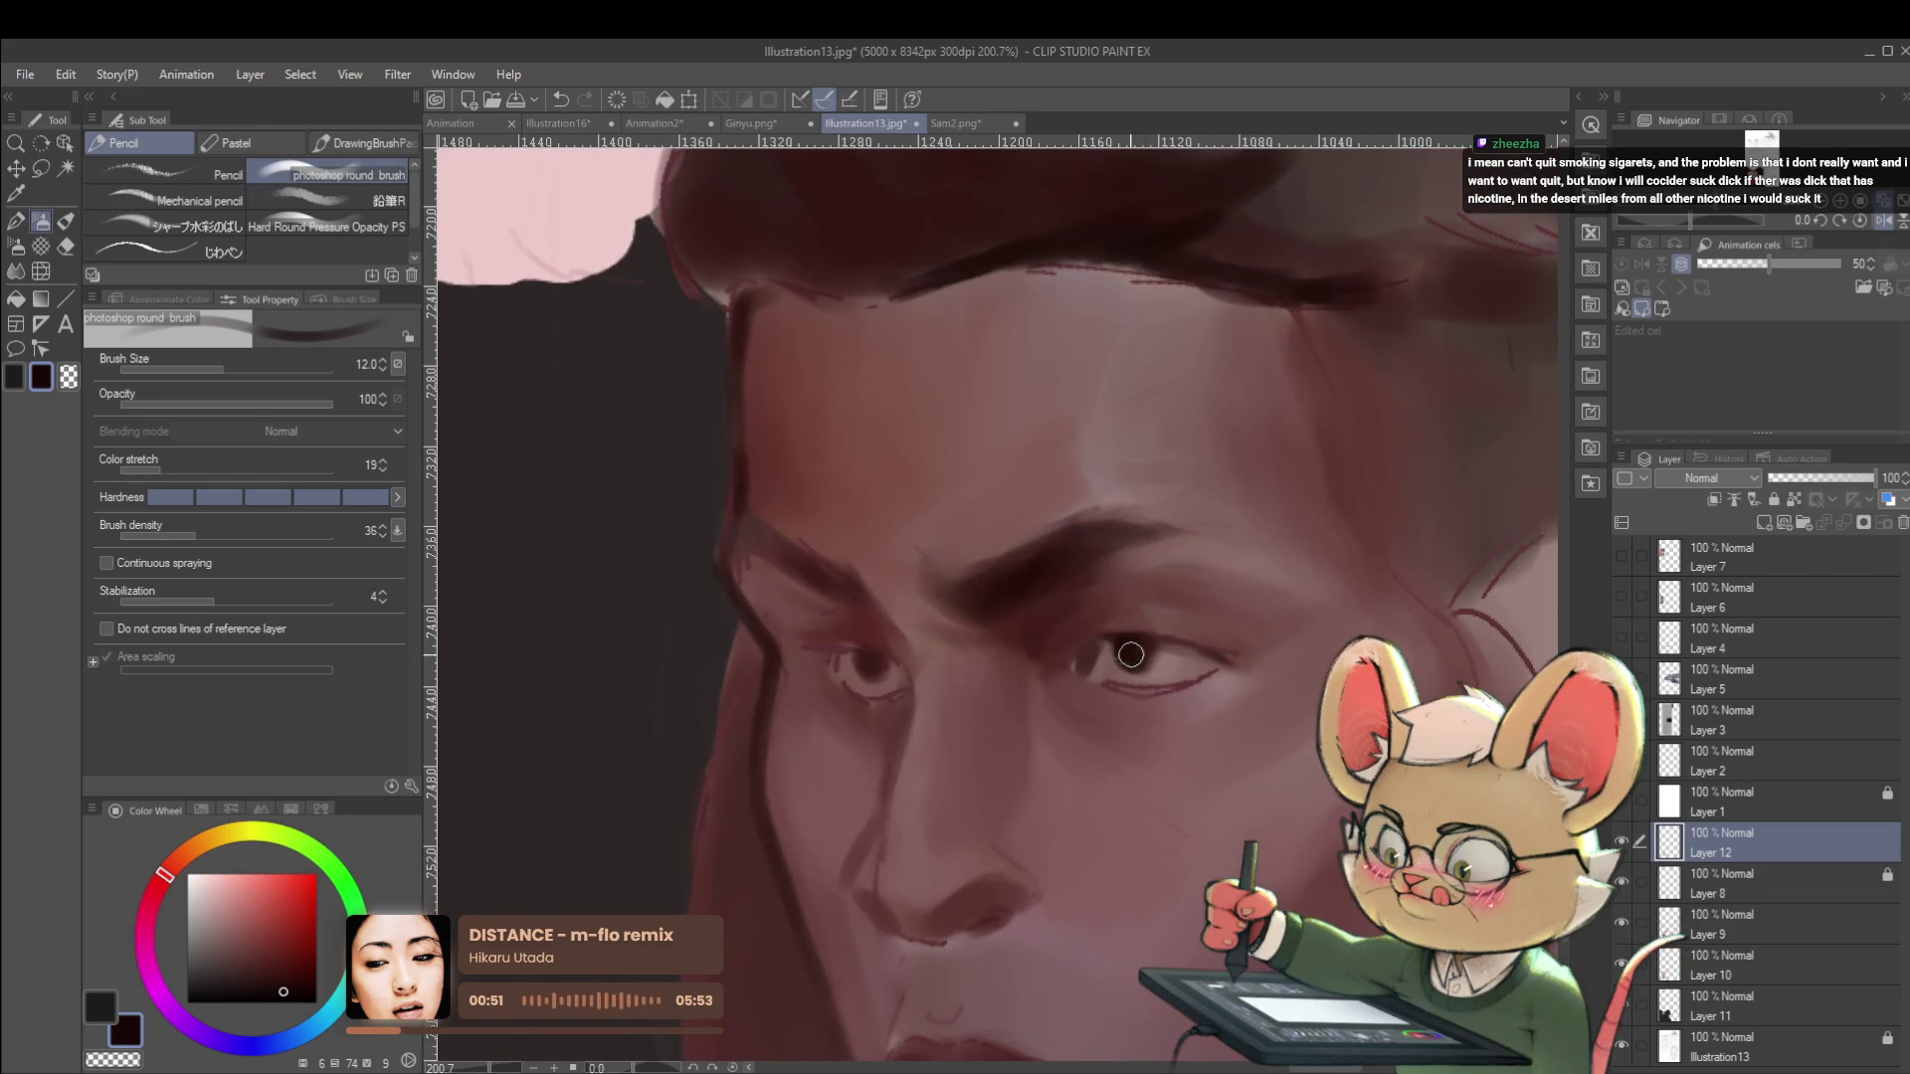
{"action": "scroll", "coordinate": [1133, 648], "scroll_direction": "down", "scroll_amount": 5}
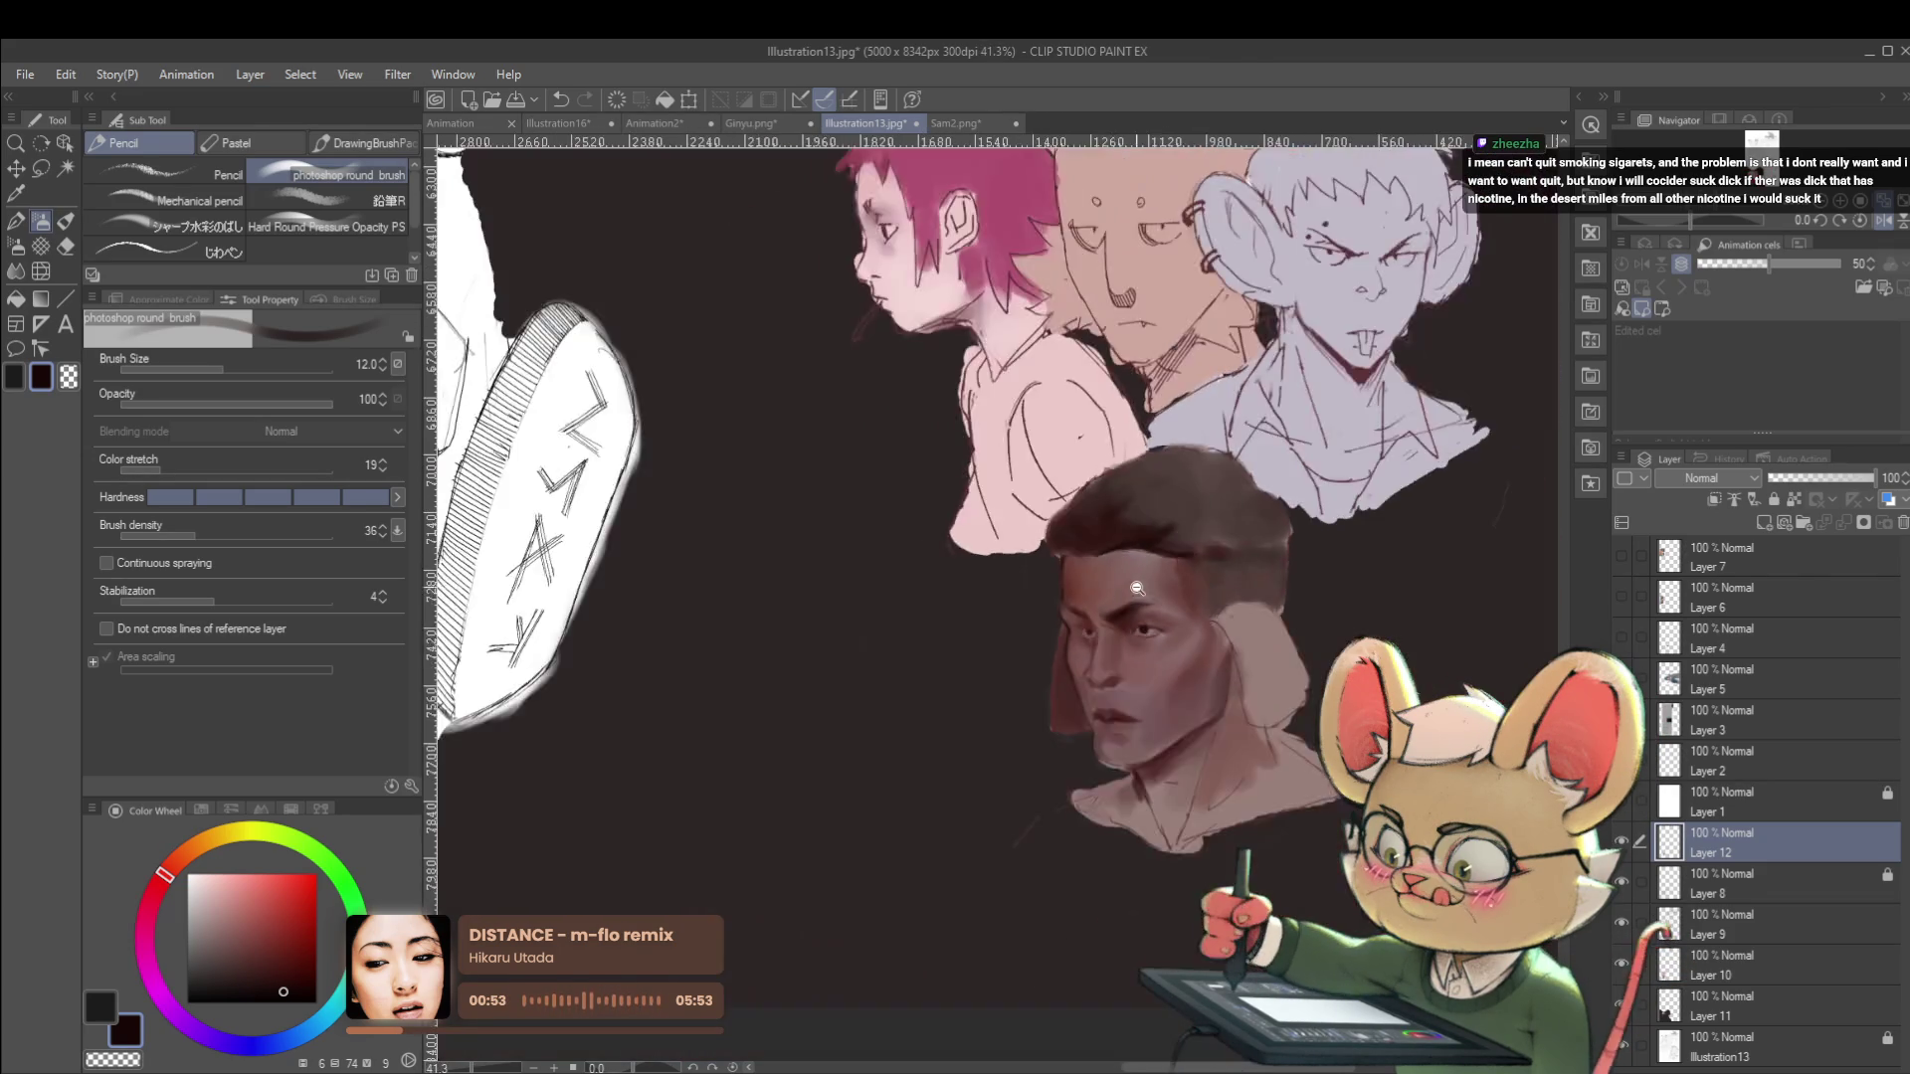
{"action": "scroll", "coordinate": [1131, 584], "scroll_direction": "down", "scroll_amount": 2}
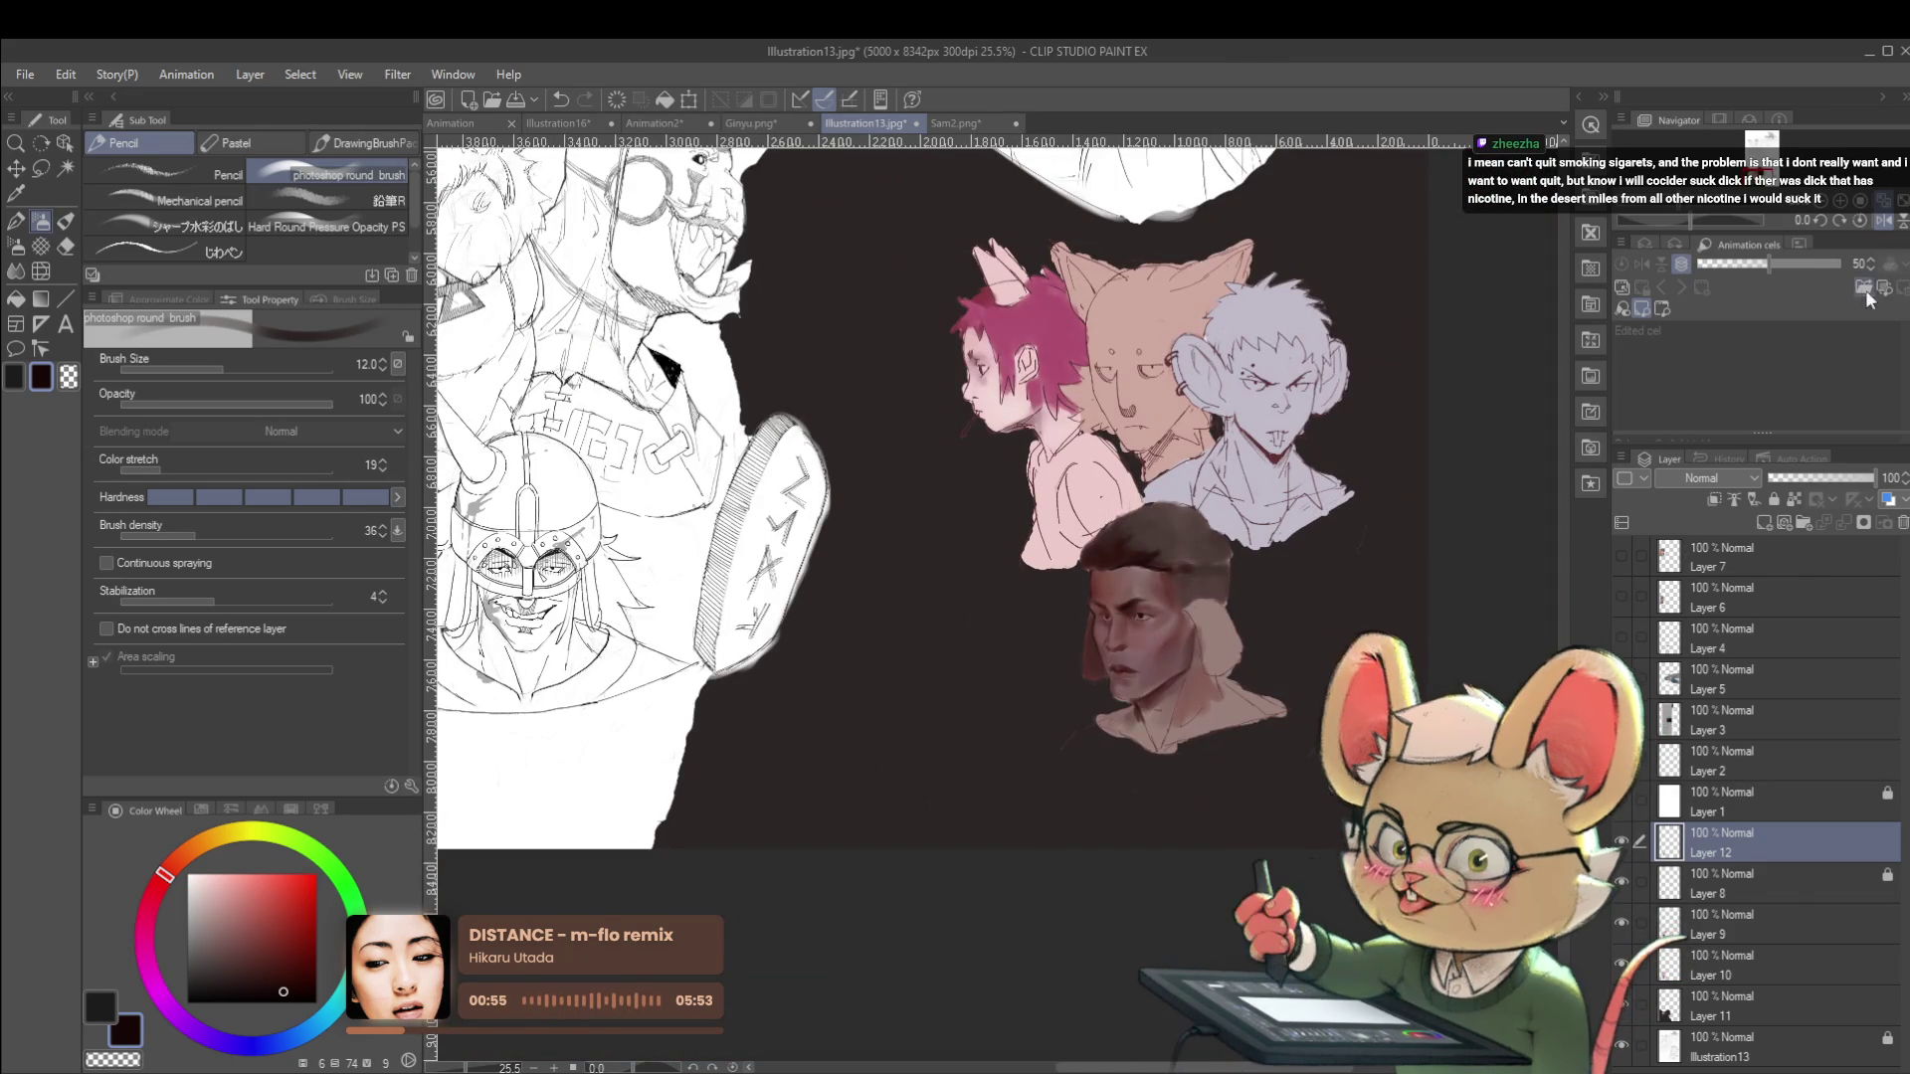
{"action": "key", "text": "h"}
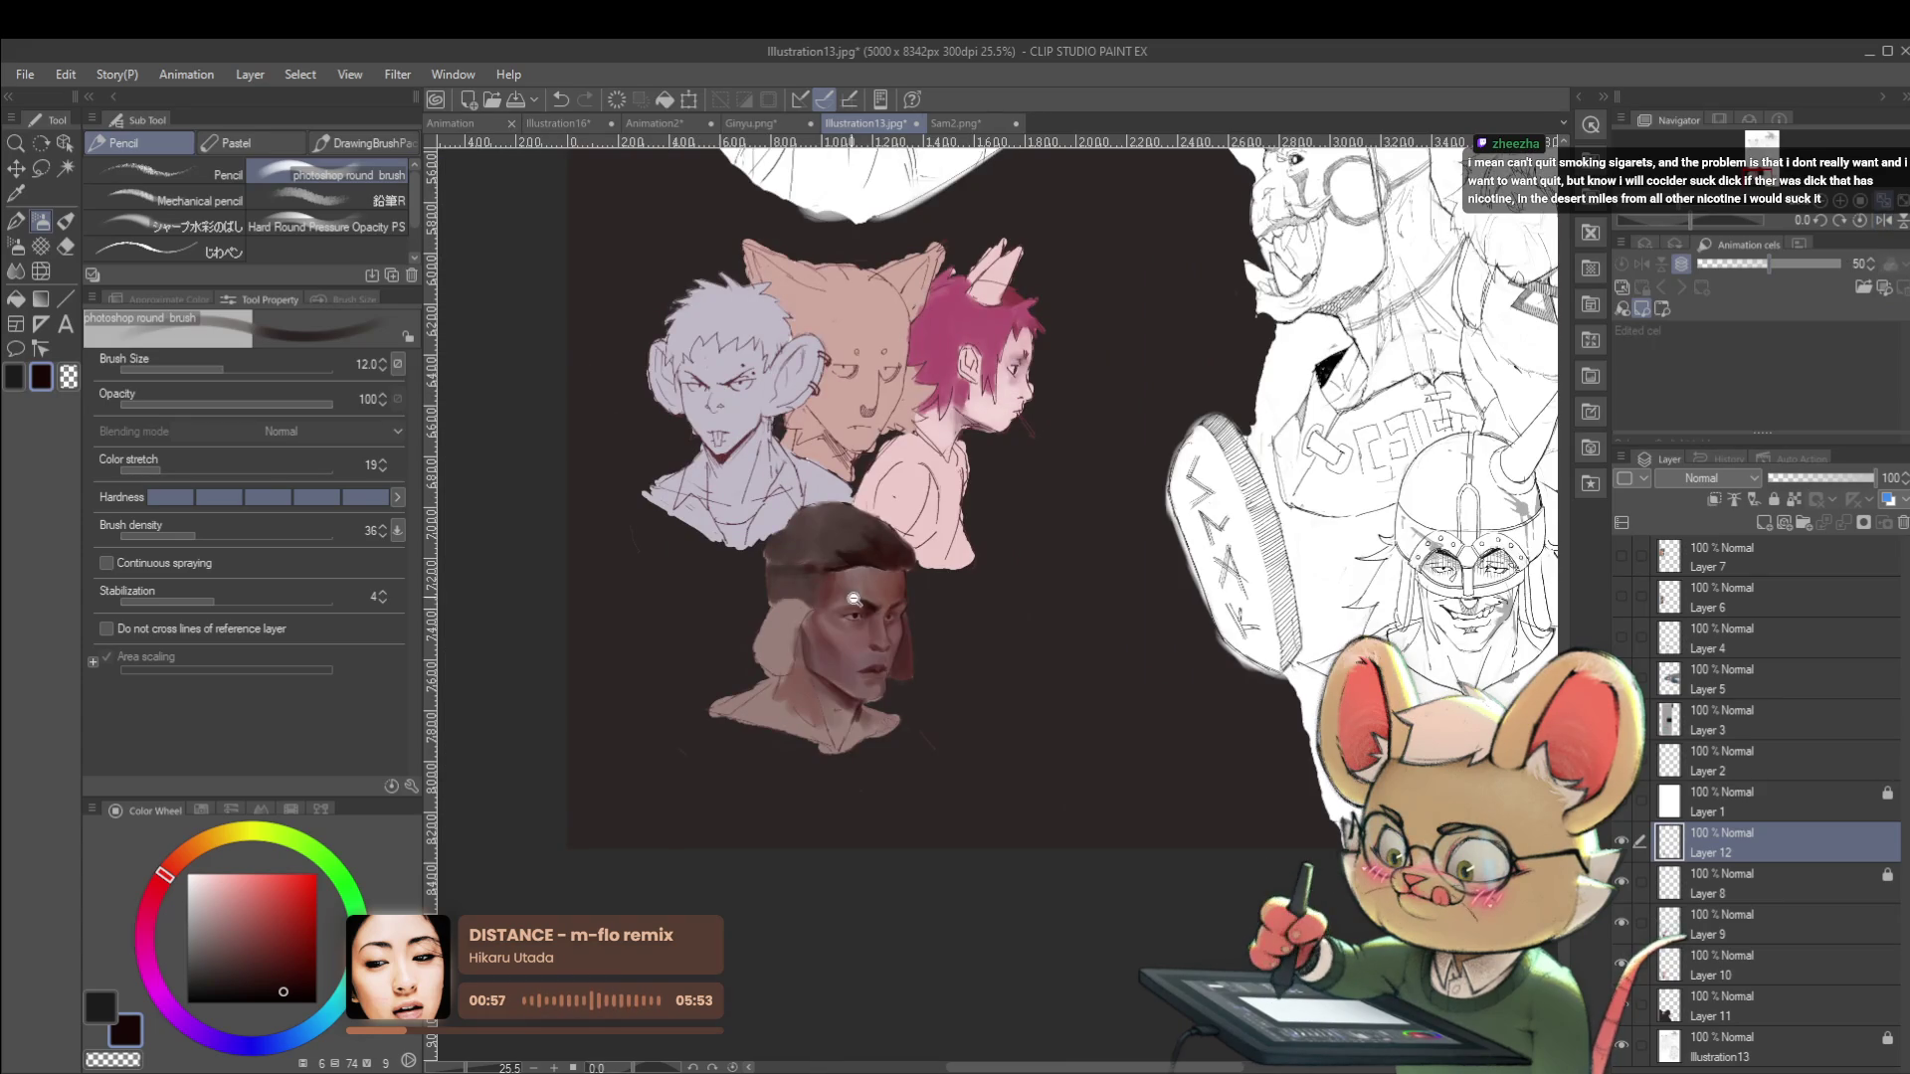
{"action": "scroll", "coordinate": [850, 597], "scroll_direction": "up", "scroll_amount": 5}
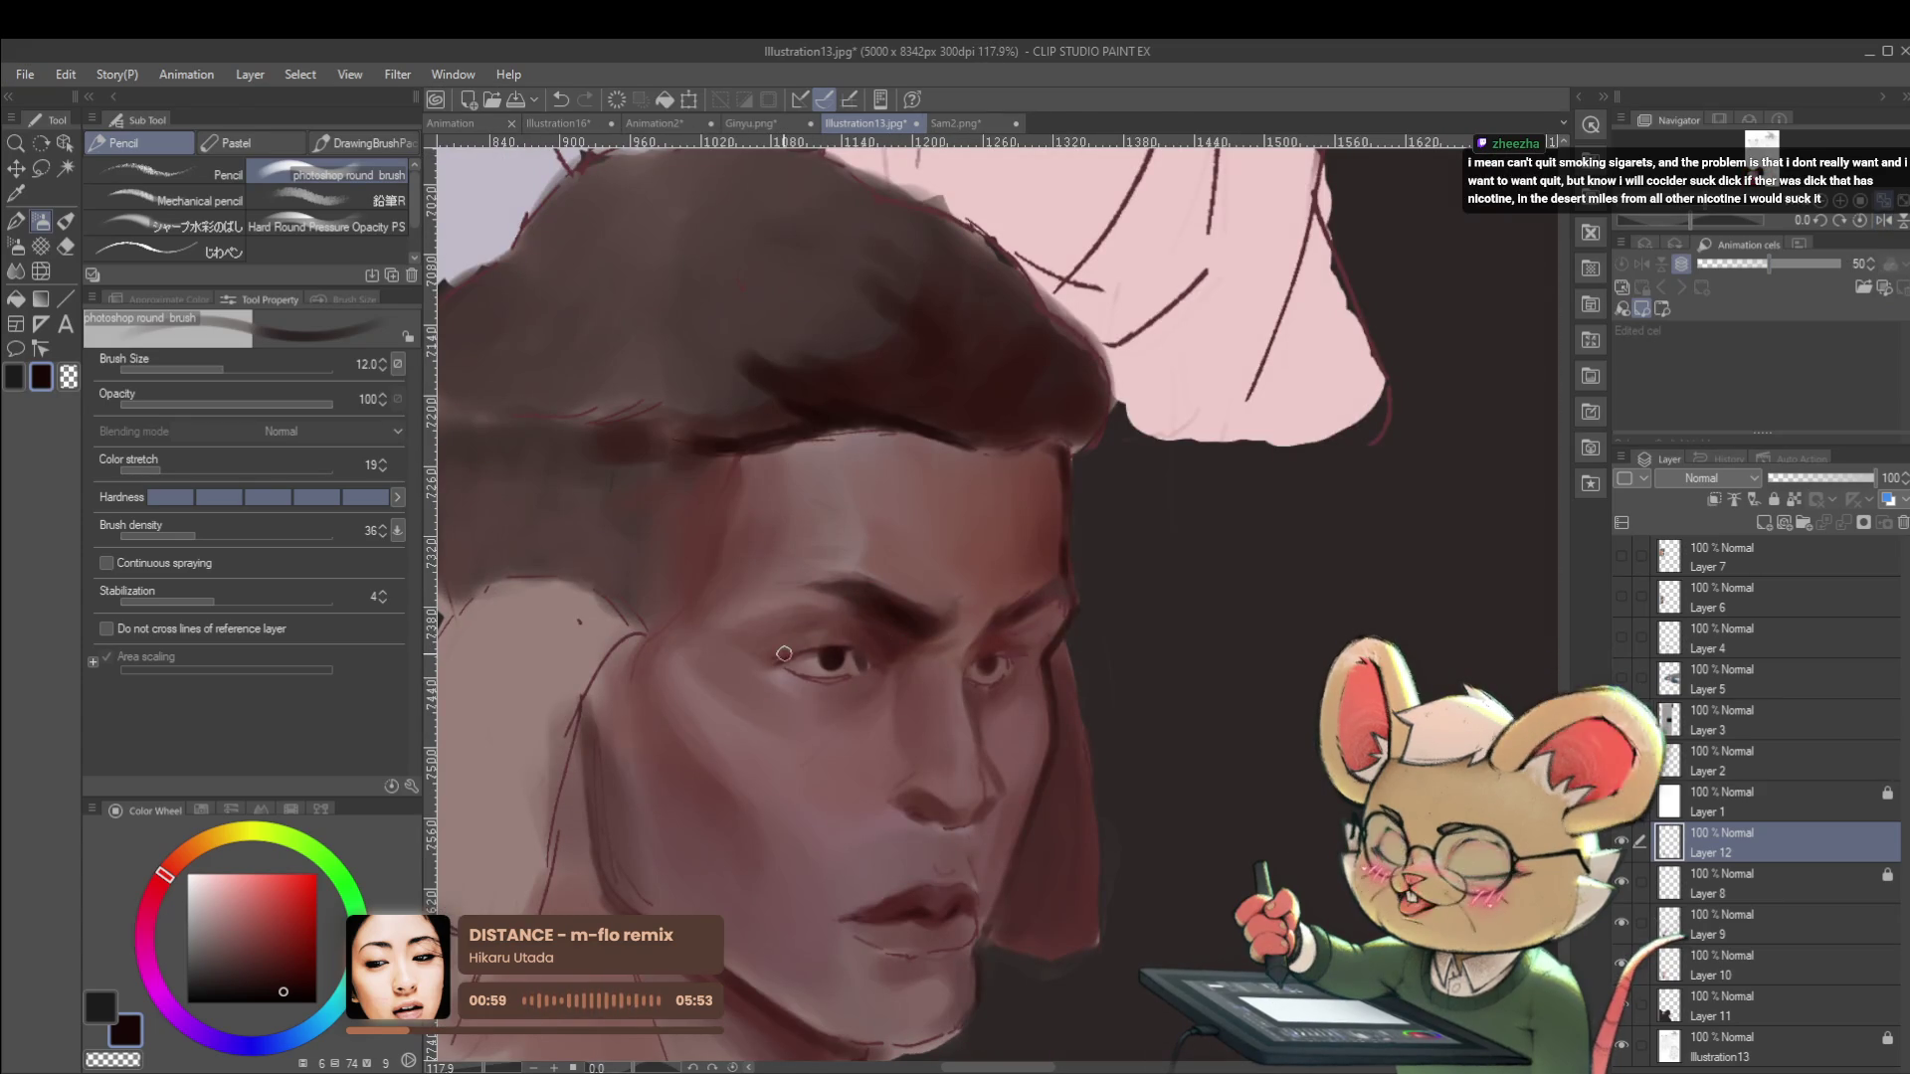
Detail the eyes in dark red, mauve and pupil brown, shrinking the brush to 6.
{"action": "left_click", "coordinate": [294, 976]}
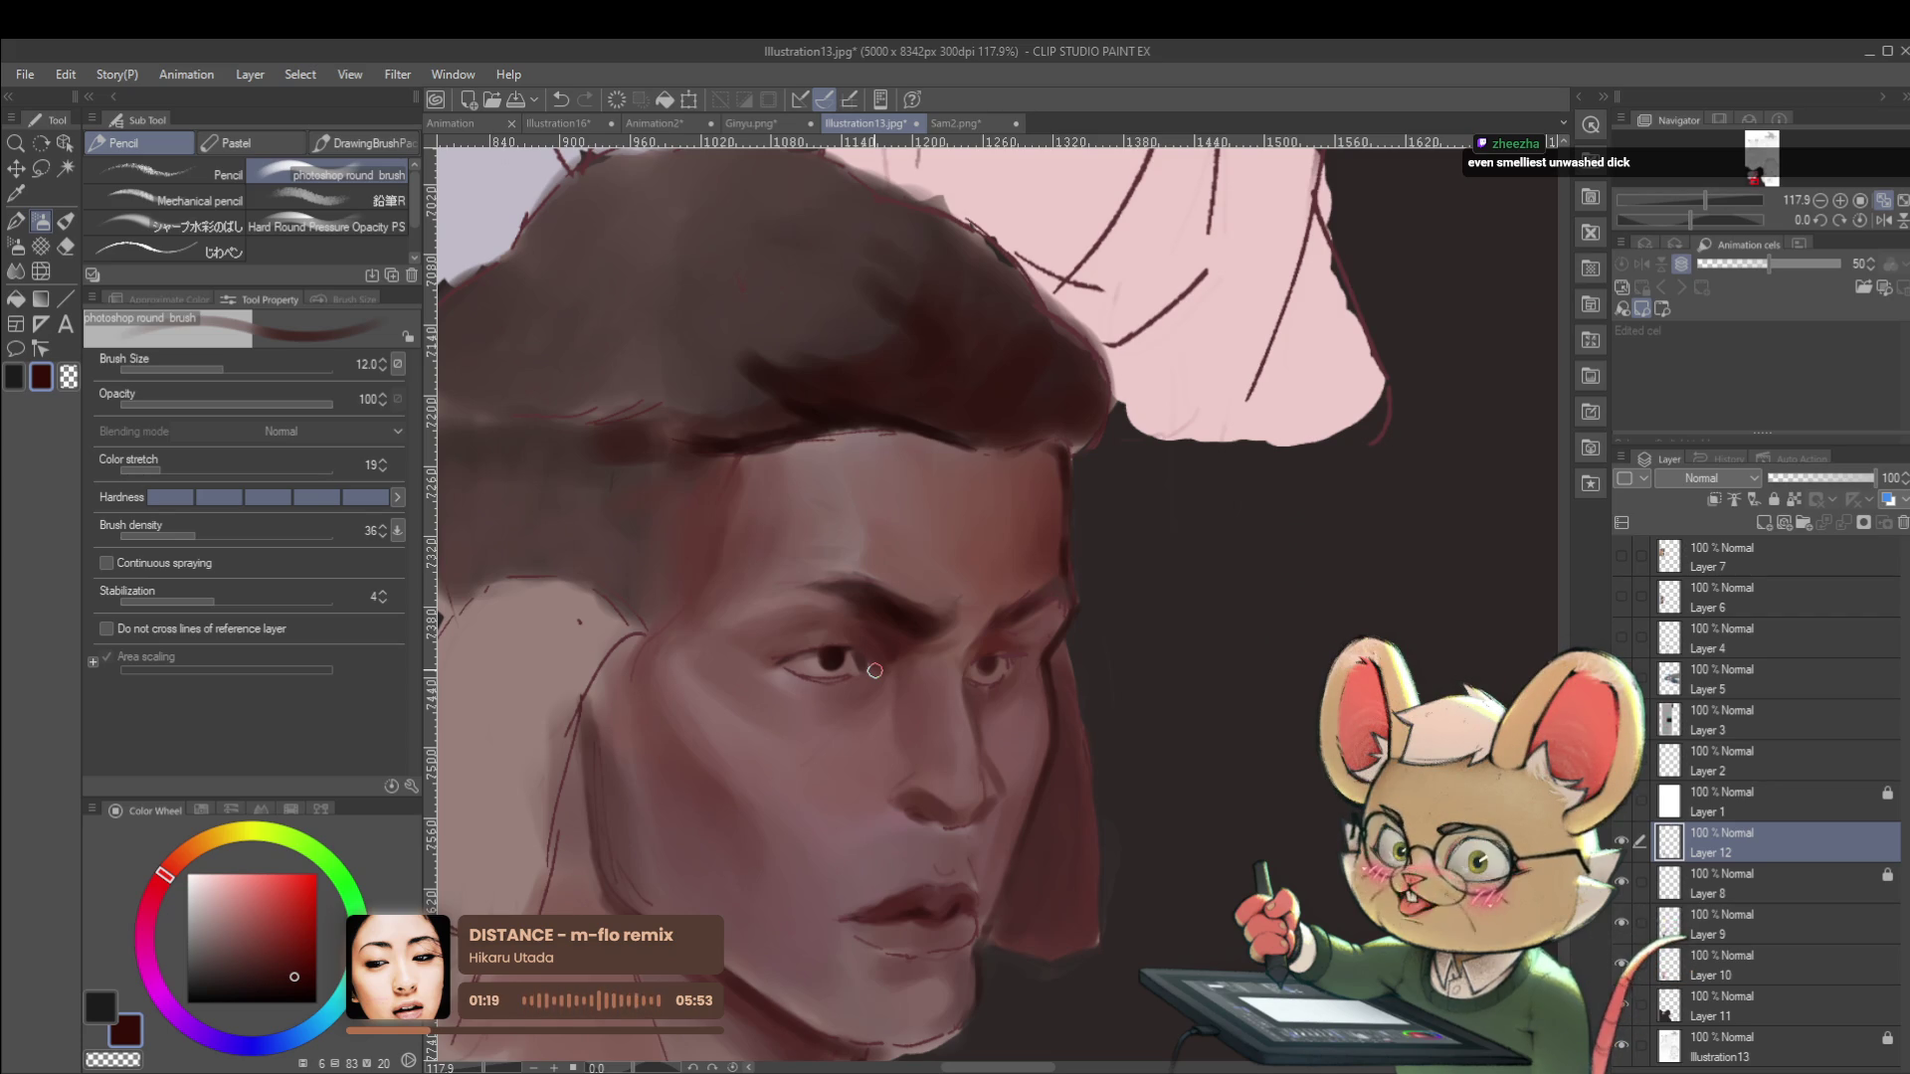
{"action": "left_click", "coordinate": [1882, 220]}
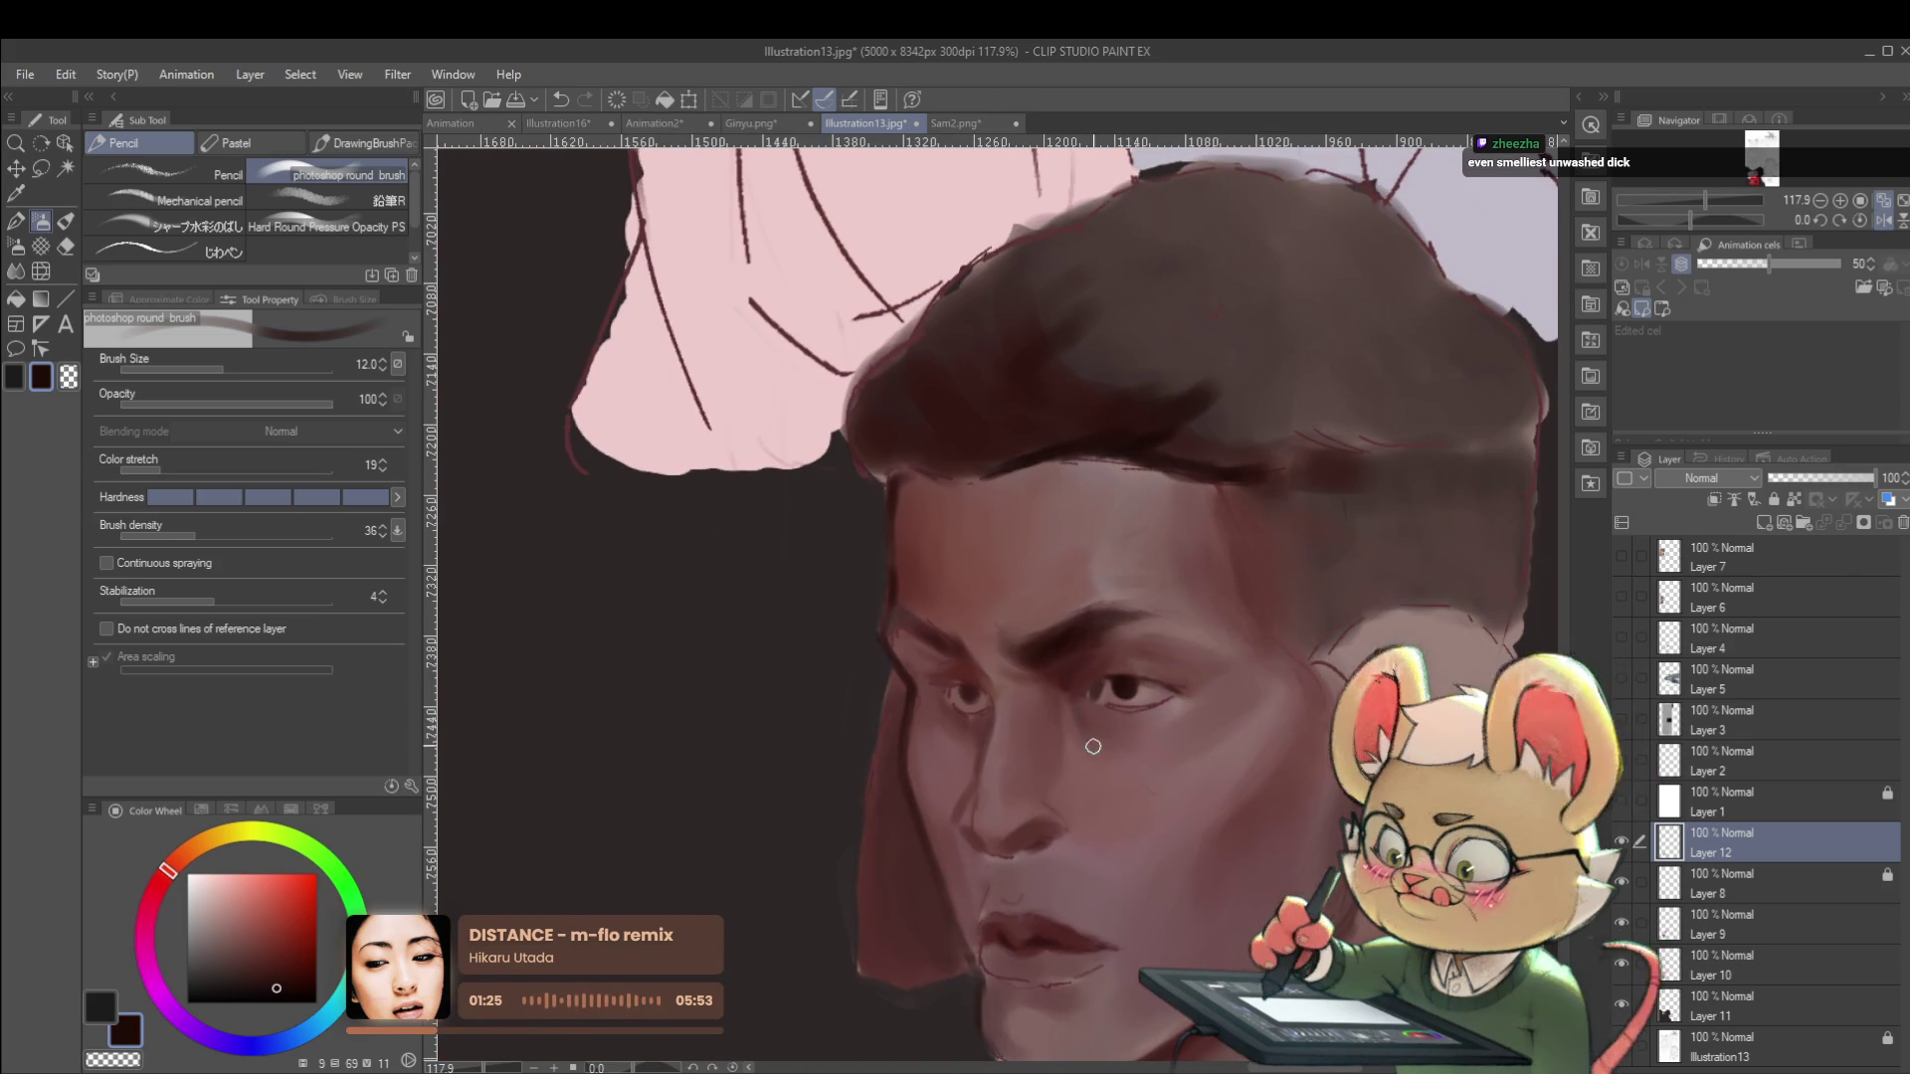
{"action": "scroll", "coordinate": [1119, 633], "scroll_direction": "up", "scroll_amount": 4}
{"action": "left_click", "coordinate": [1202, 681], "text": "alt"}
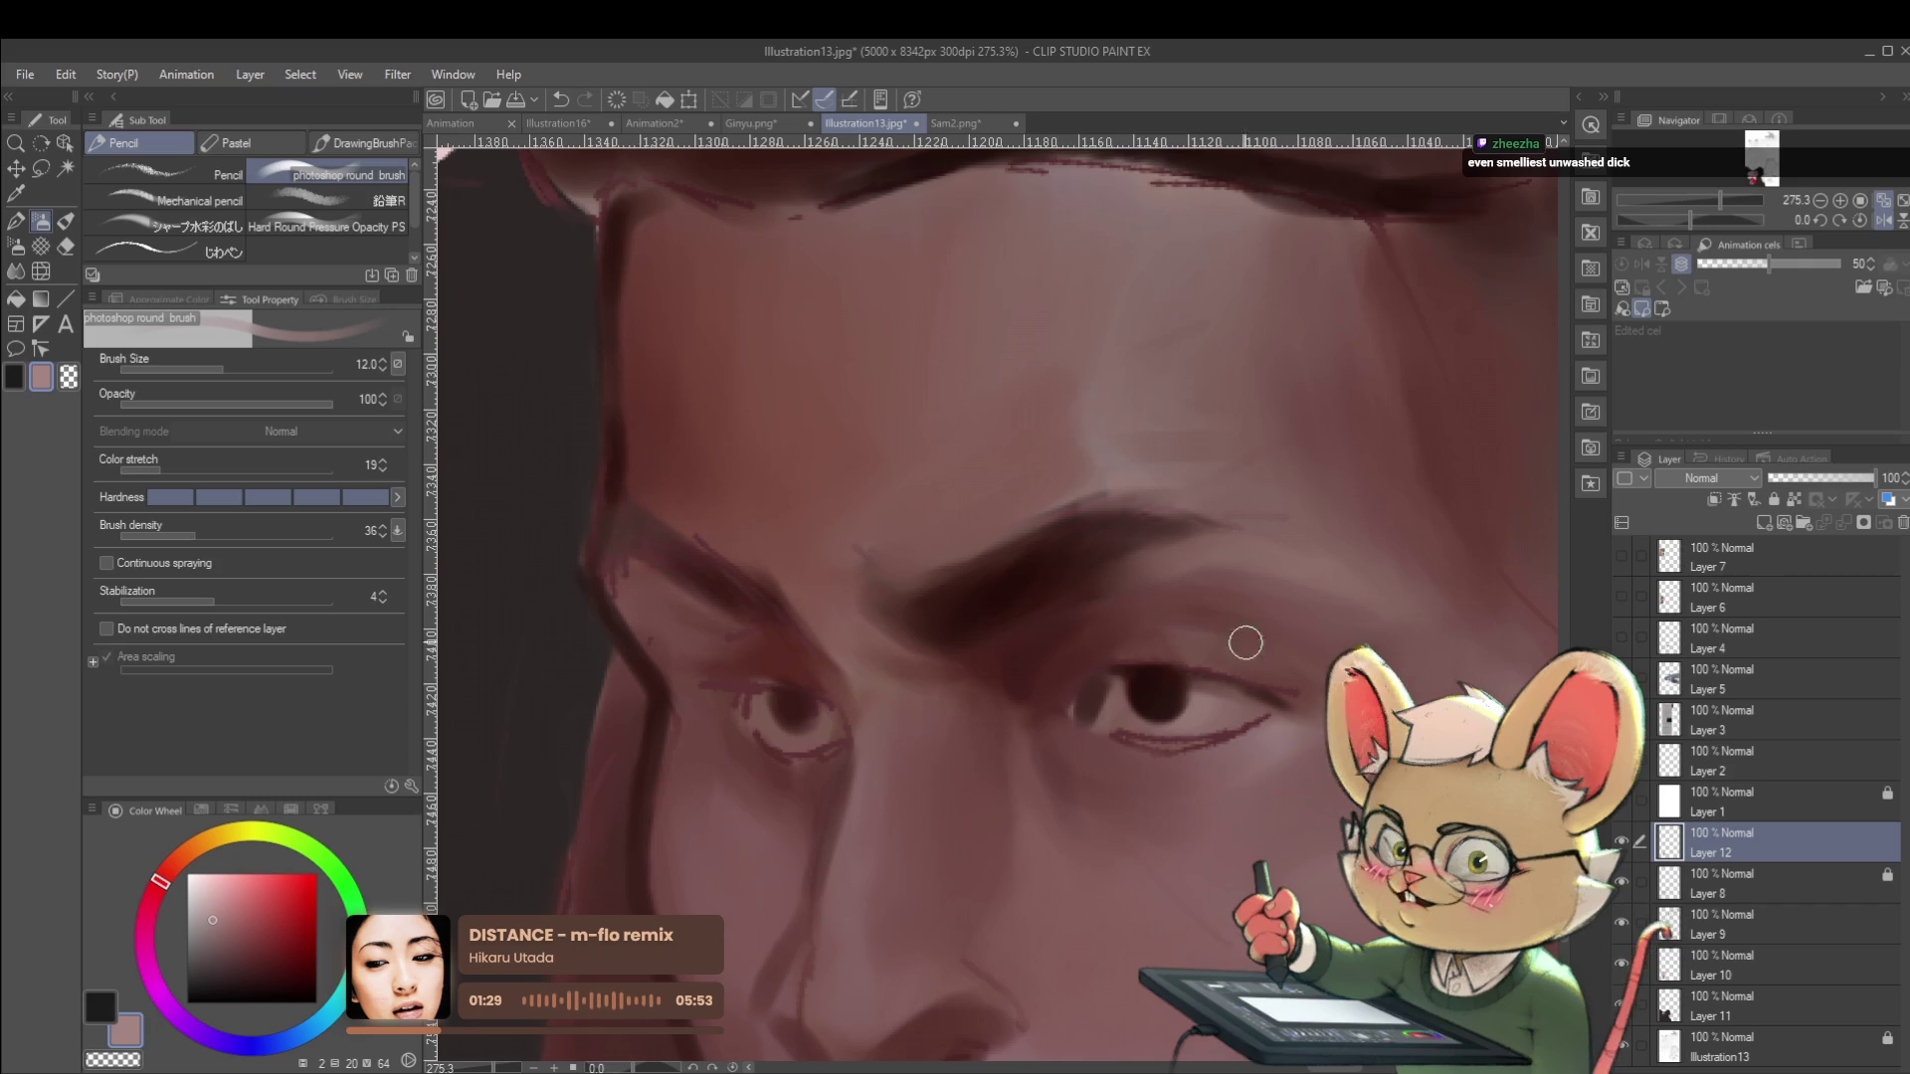
{"action": "key", "text": "bracketleft"}
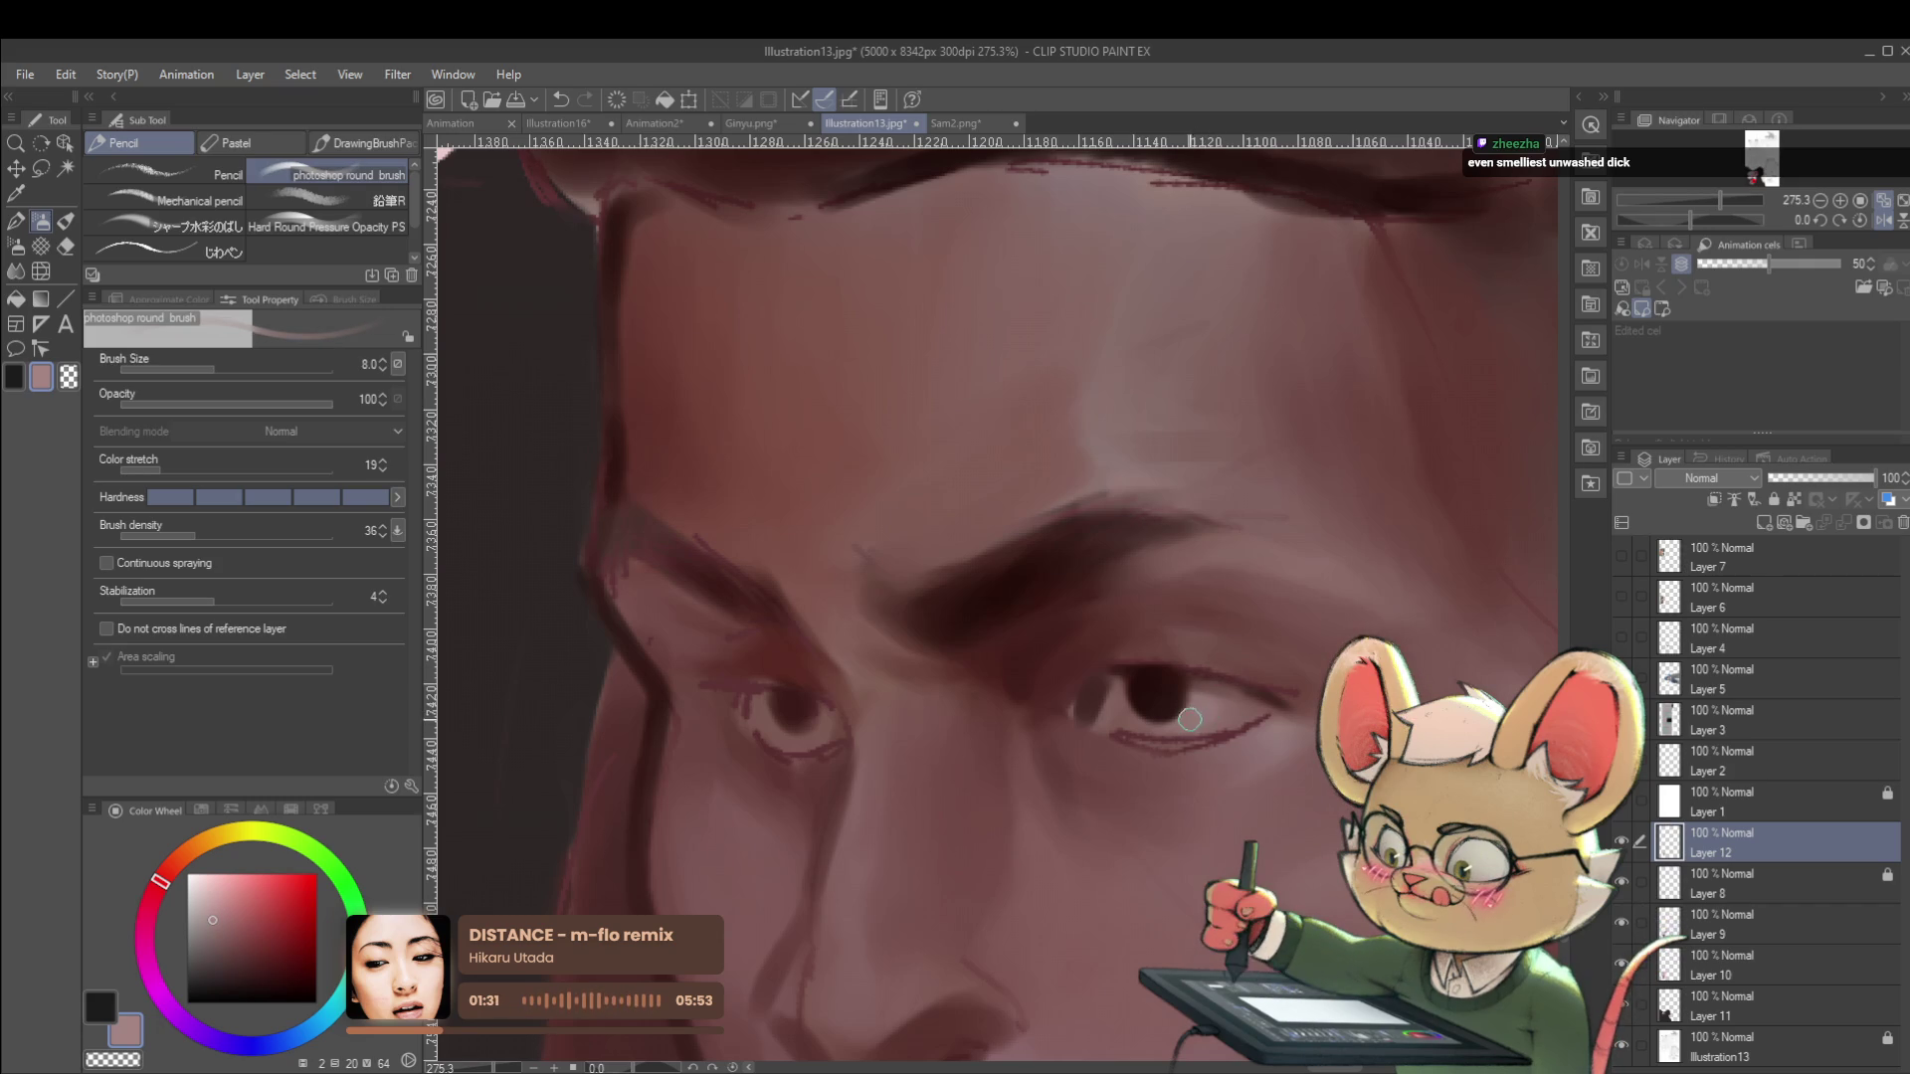
{"action": "key", "text": "bracketleft"}
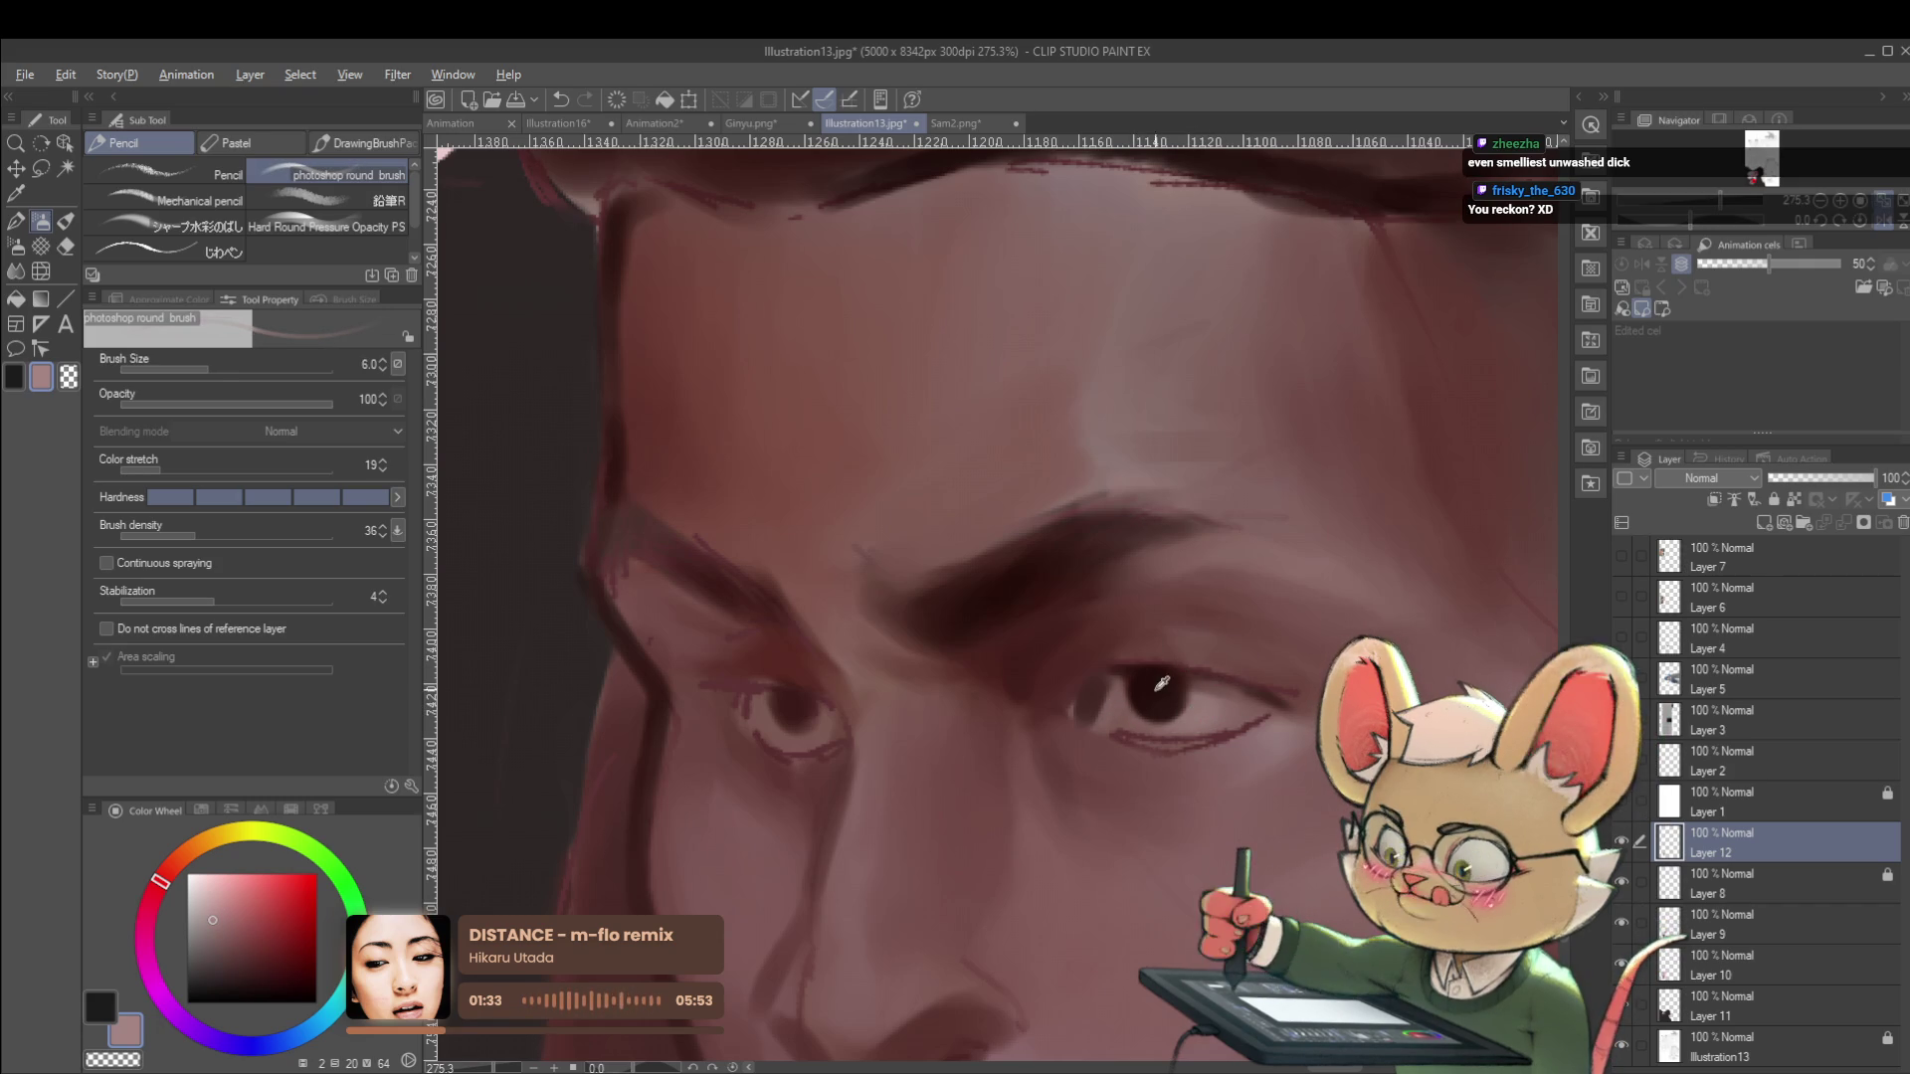
{"action": "left_click", "coordinate": [1150, 674], "text": "alt"}
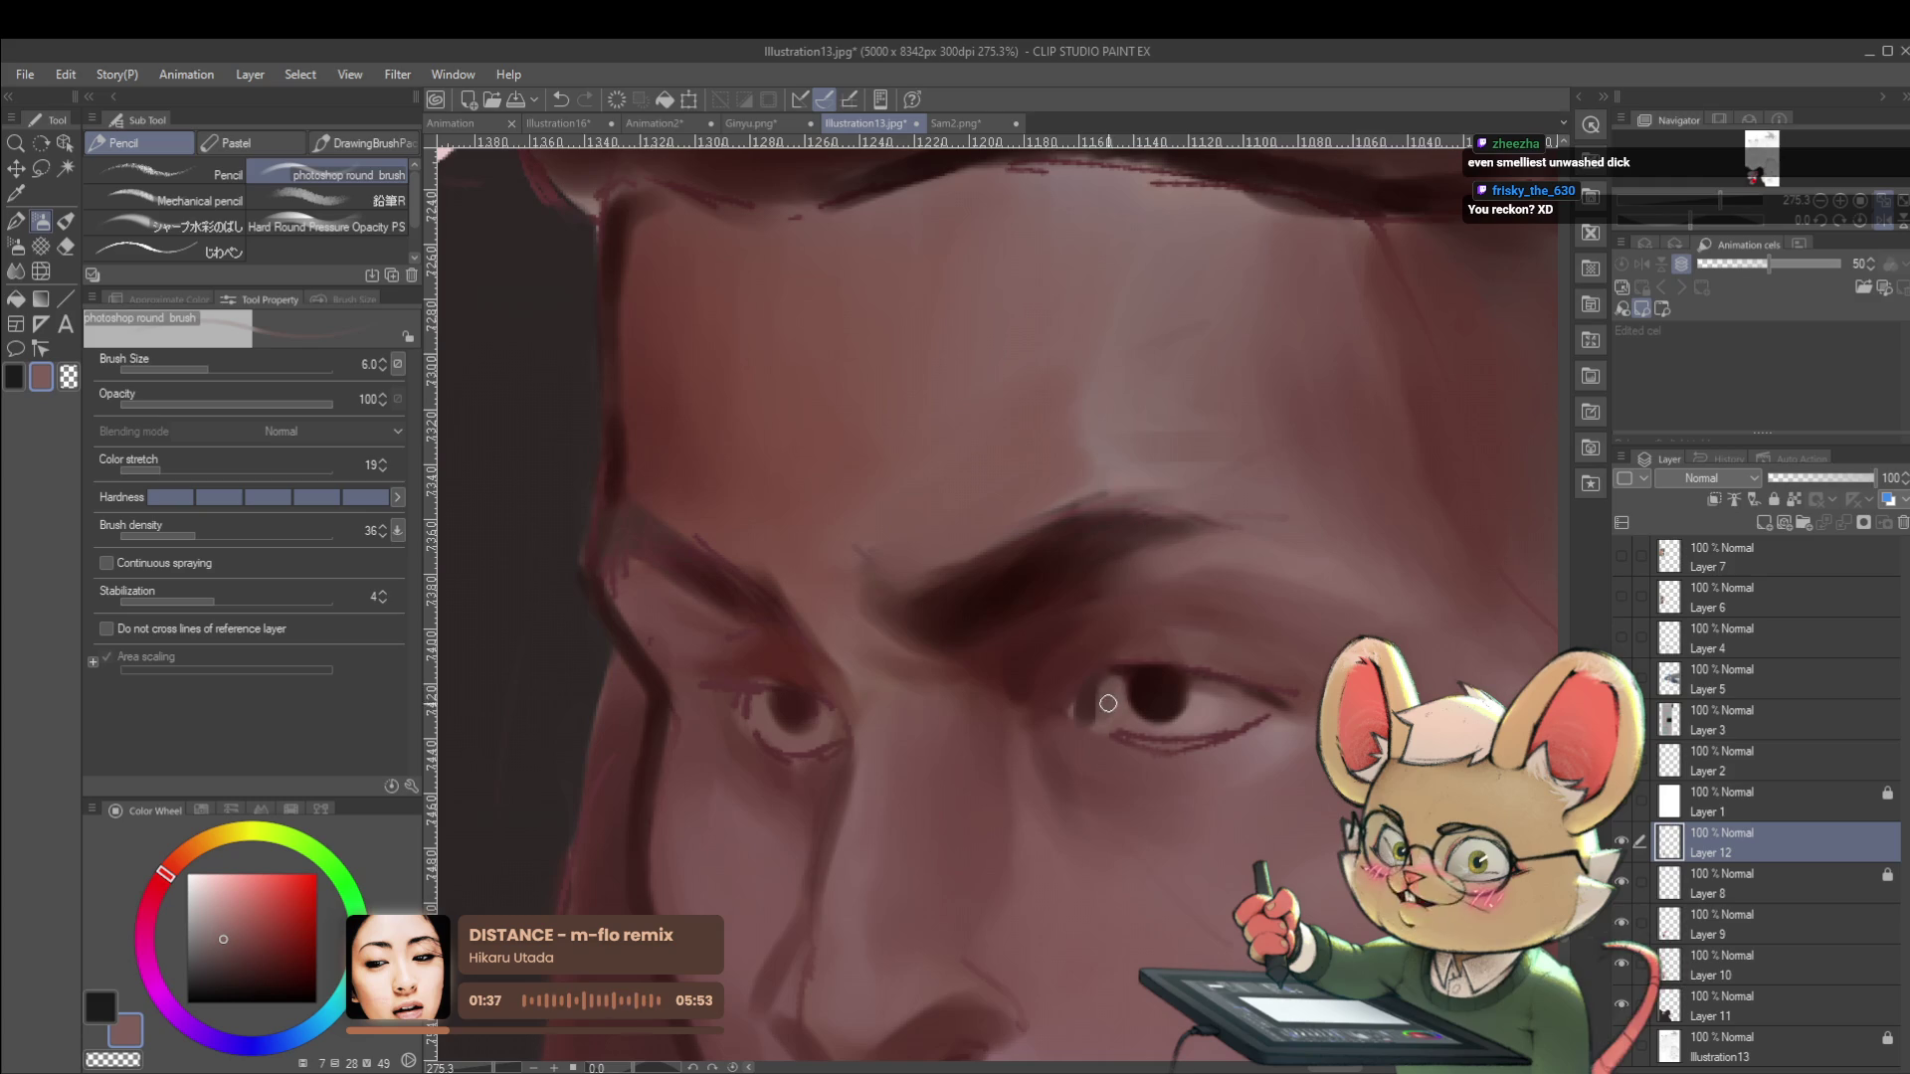
{"action": "scroll", "coordinate": [1116, 716], "scroll_direction": "down", "scroll_amount": 8}
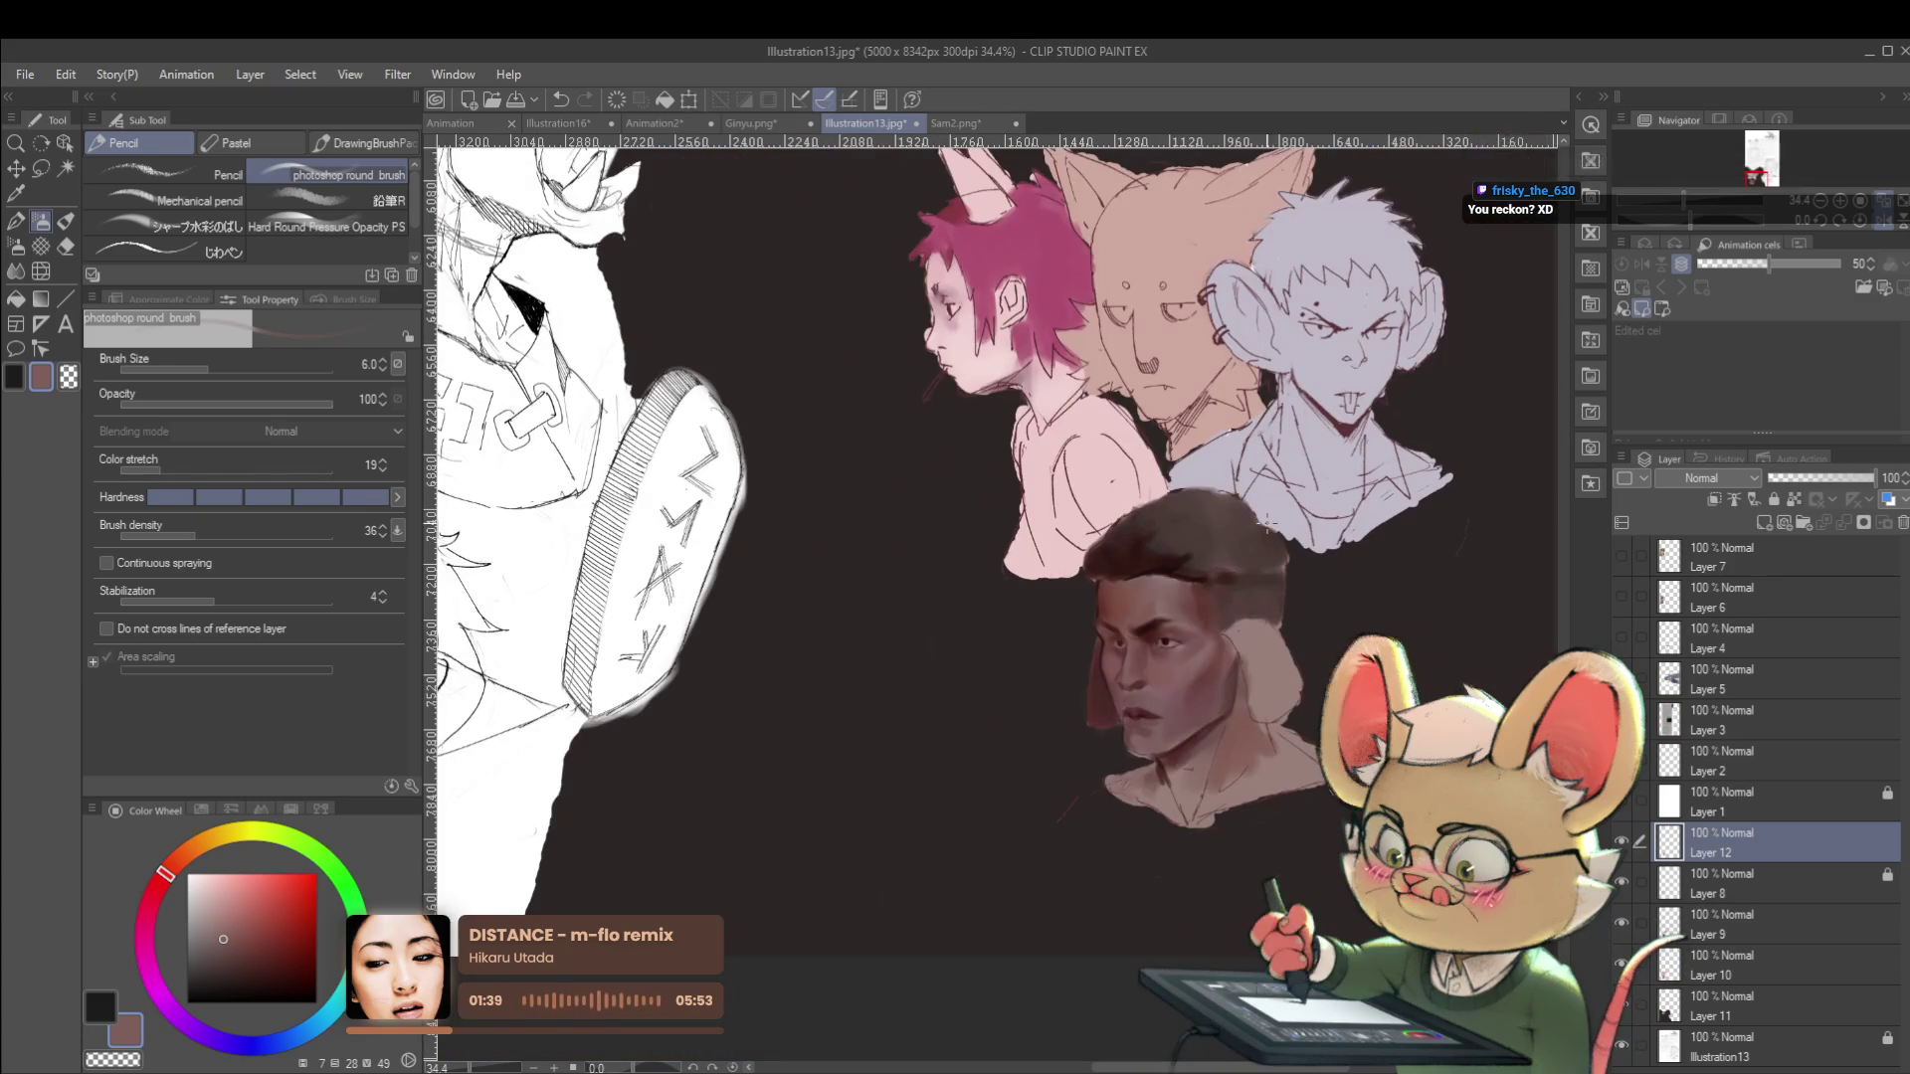
Unmirror the view, frame the man's face, and choose a light pink colour.
{"action": "scroll", "coordinate": [1147, 633], "scroll_direction": "up", "scroll_amount": 7}
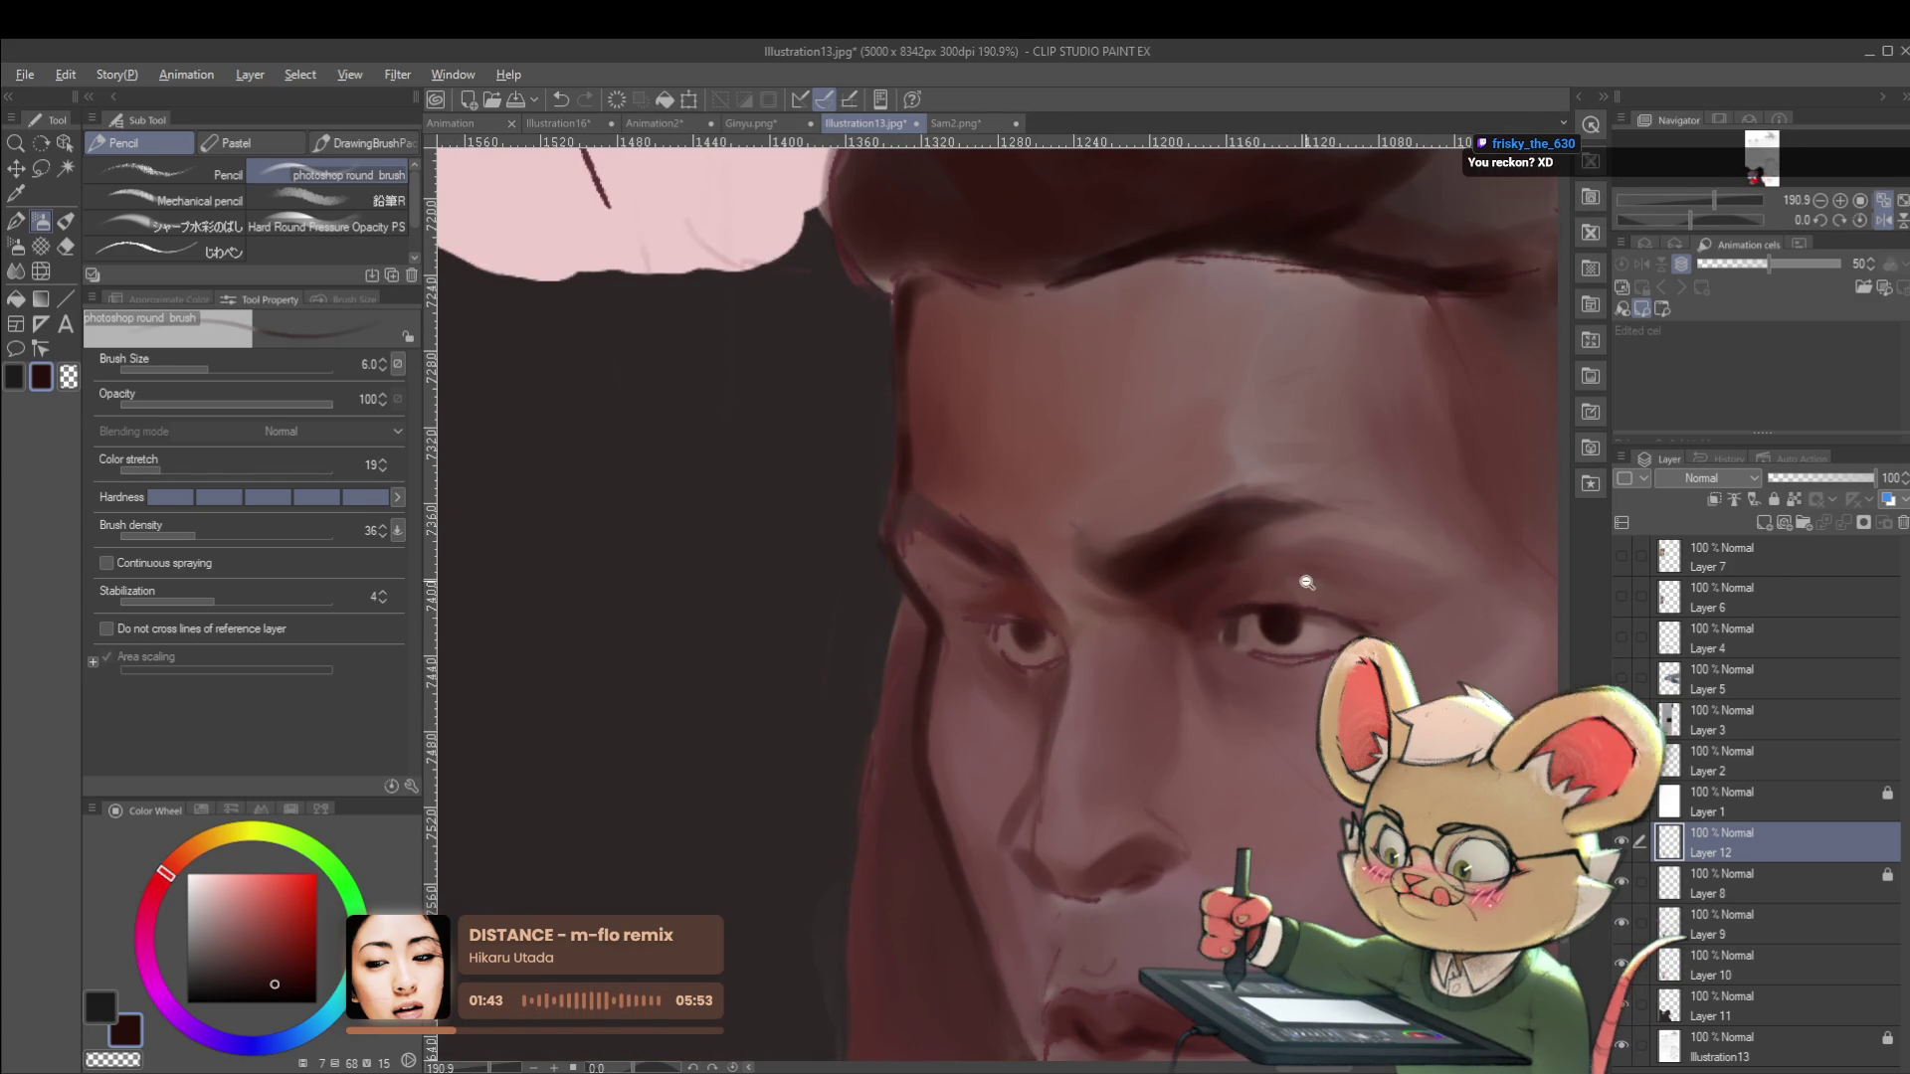
{"action": "scroll", "coordinate": [1279, 572], "scroll_direction": "down", "scroll_amount": 6}
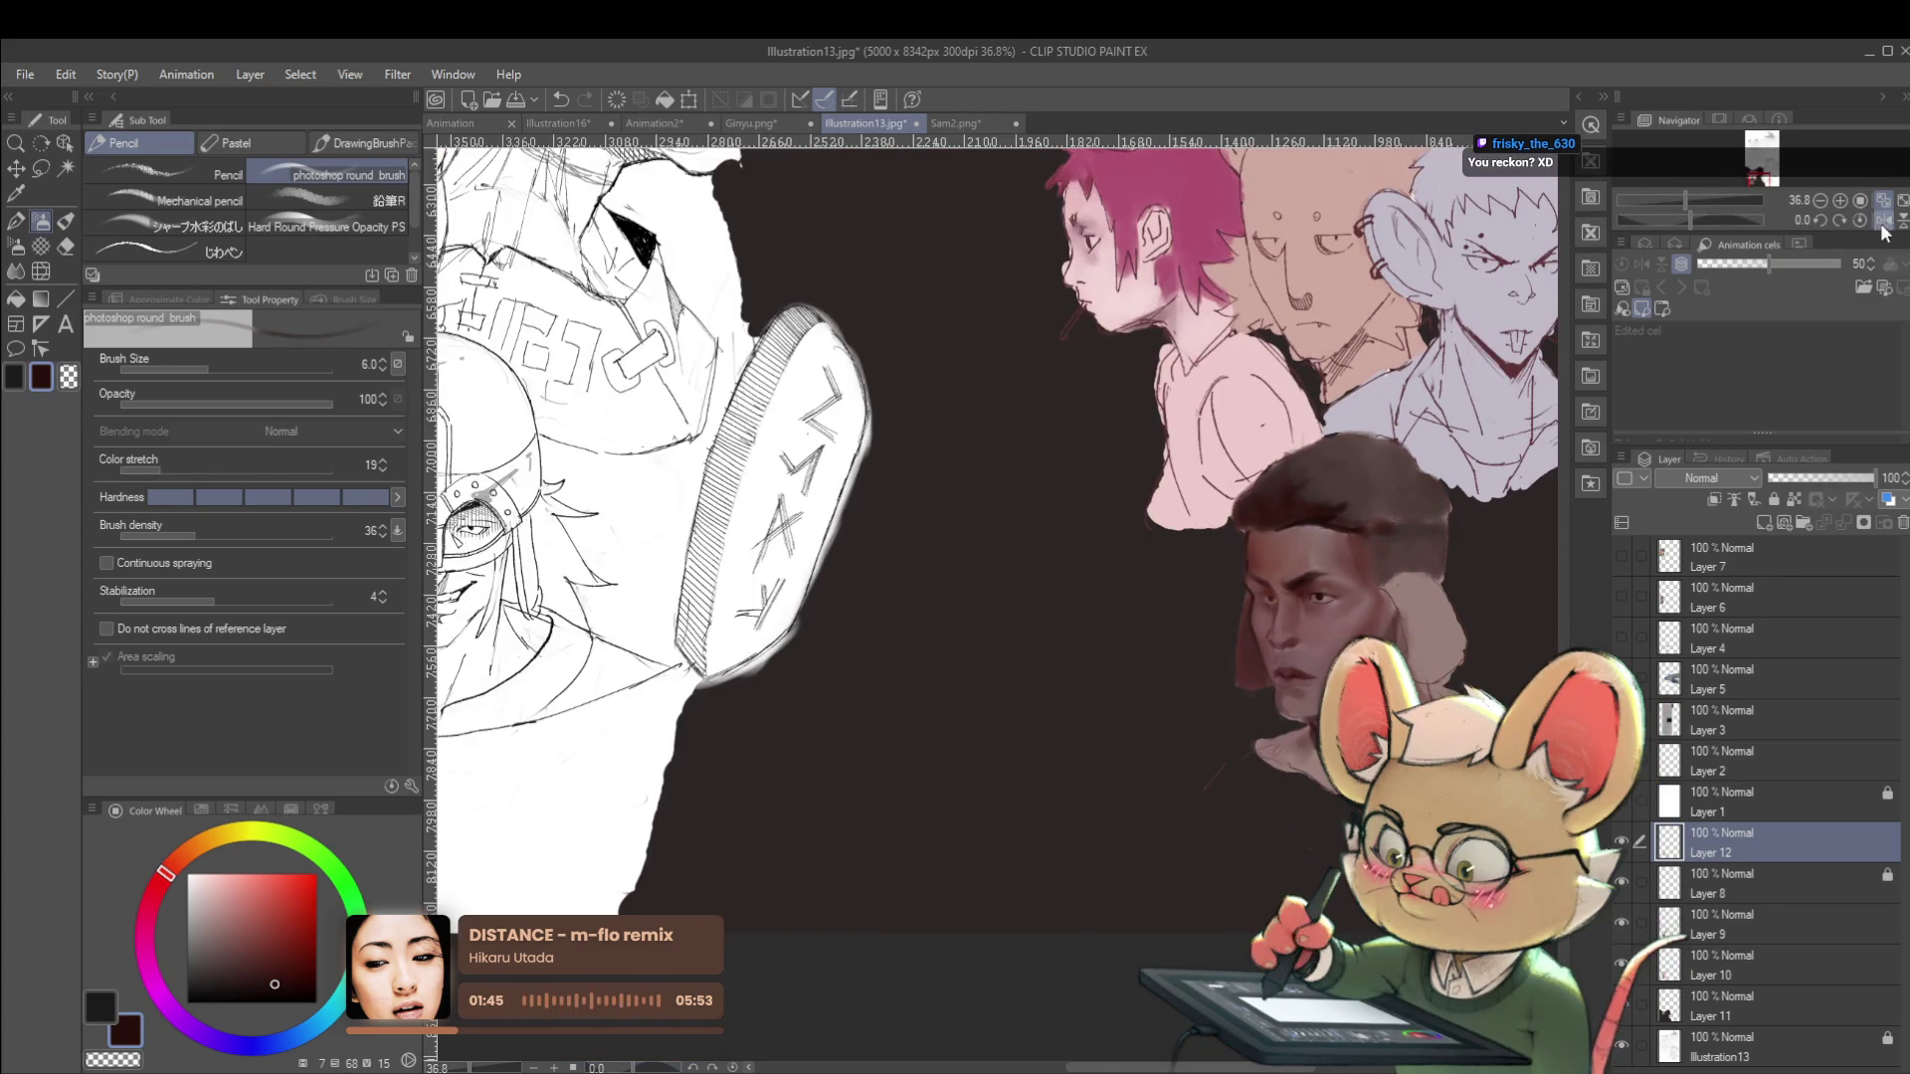
{"action": "left_click", "coordinate": [1882, 219]}
{"action": "scroll", "coordinate": [868, 607], "scroll_direction": "down", "scroll_amount": 2}
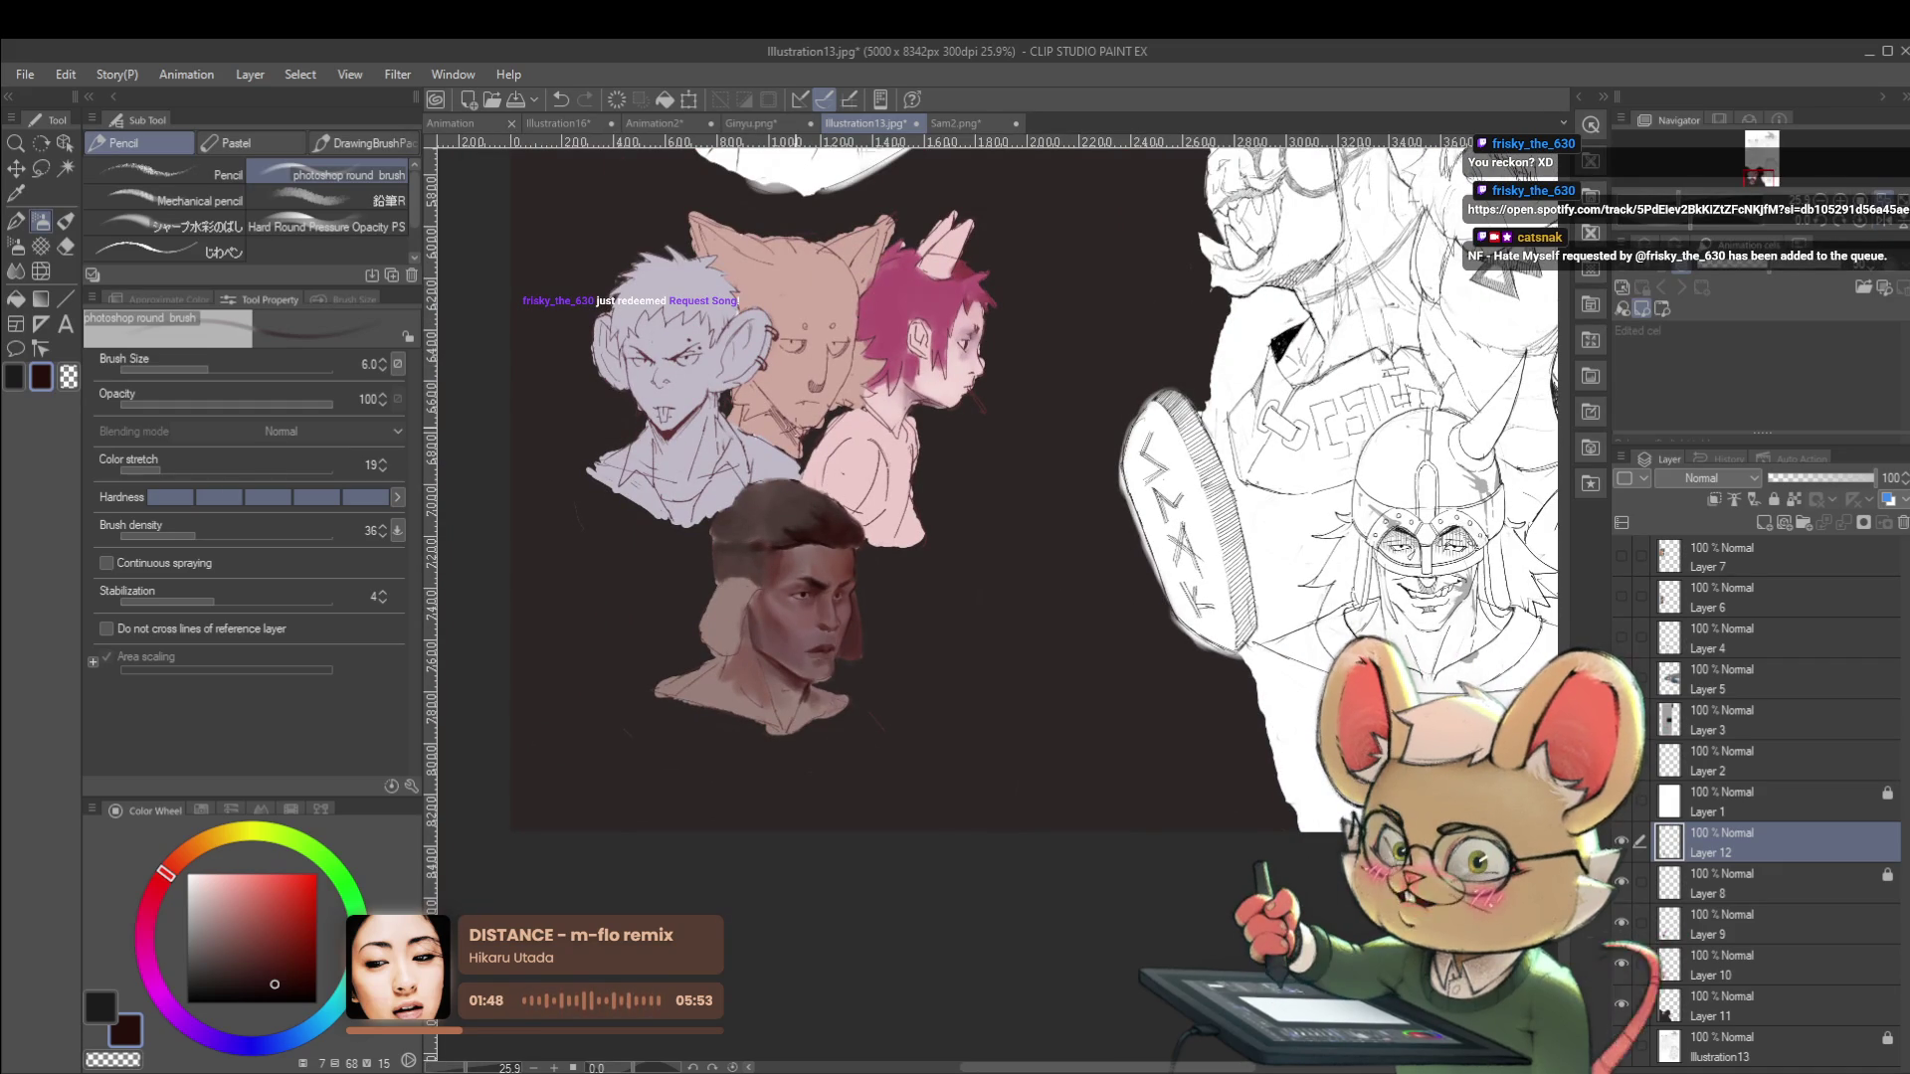
{"action": "left_click_drag", "start_coordinate": [1062, 644], "coordinate": [1056, 702]}
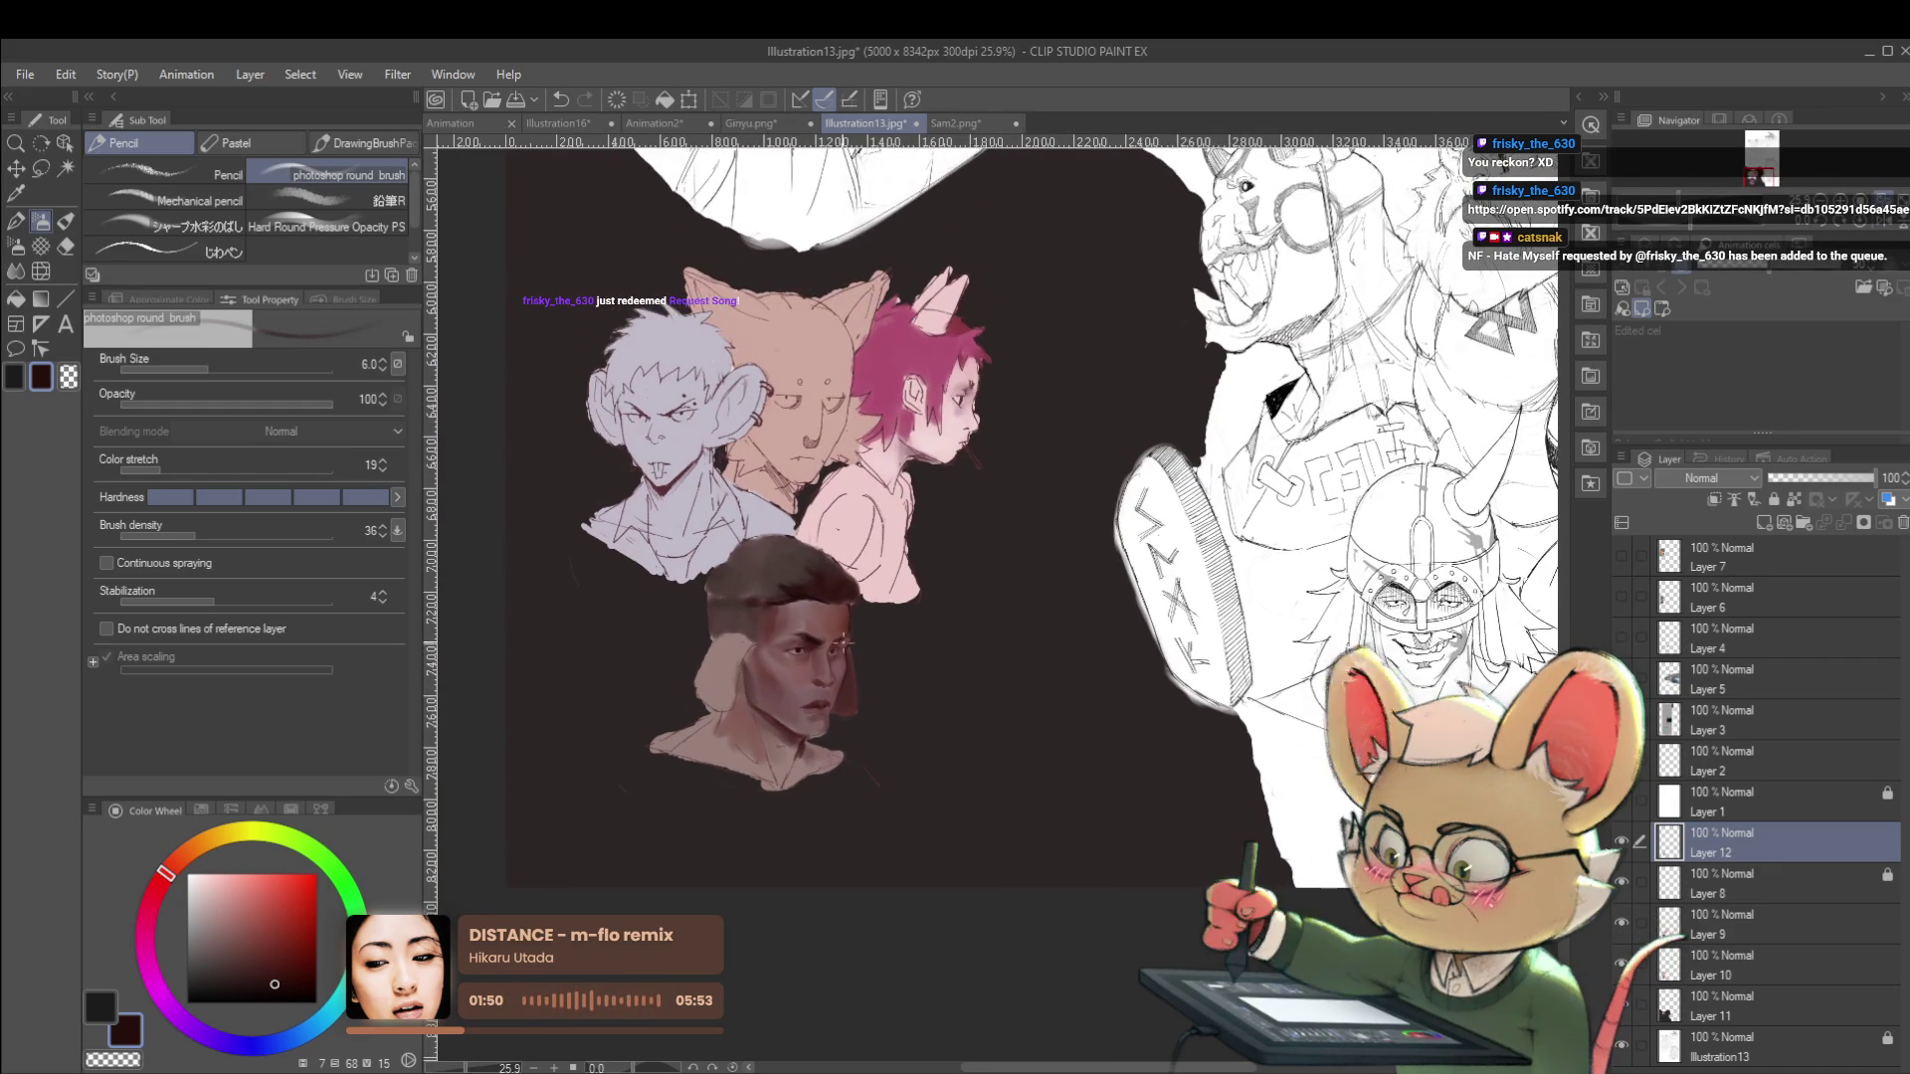
{"action": "scroll", "coordinate": [808, 639], "scroll_direction": "up", "scroll_amount": 10}
{"action": "scroll", "coordinate": [746, 694], "scroll_direction": "up", "scroll_amount": 3}
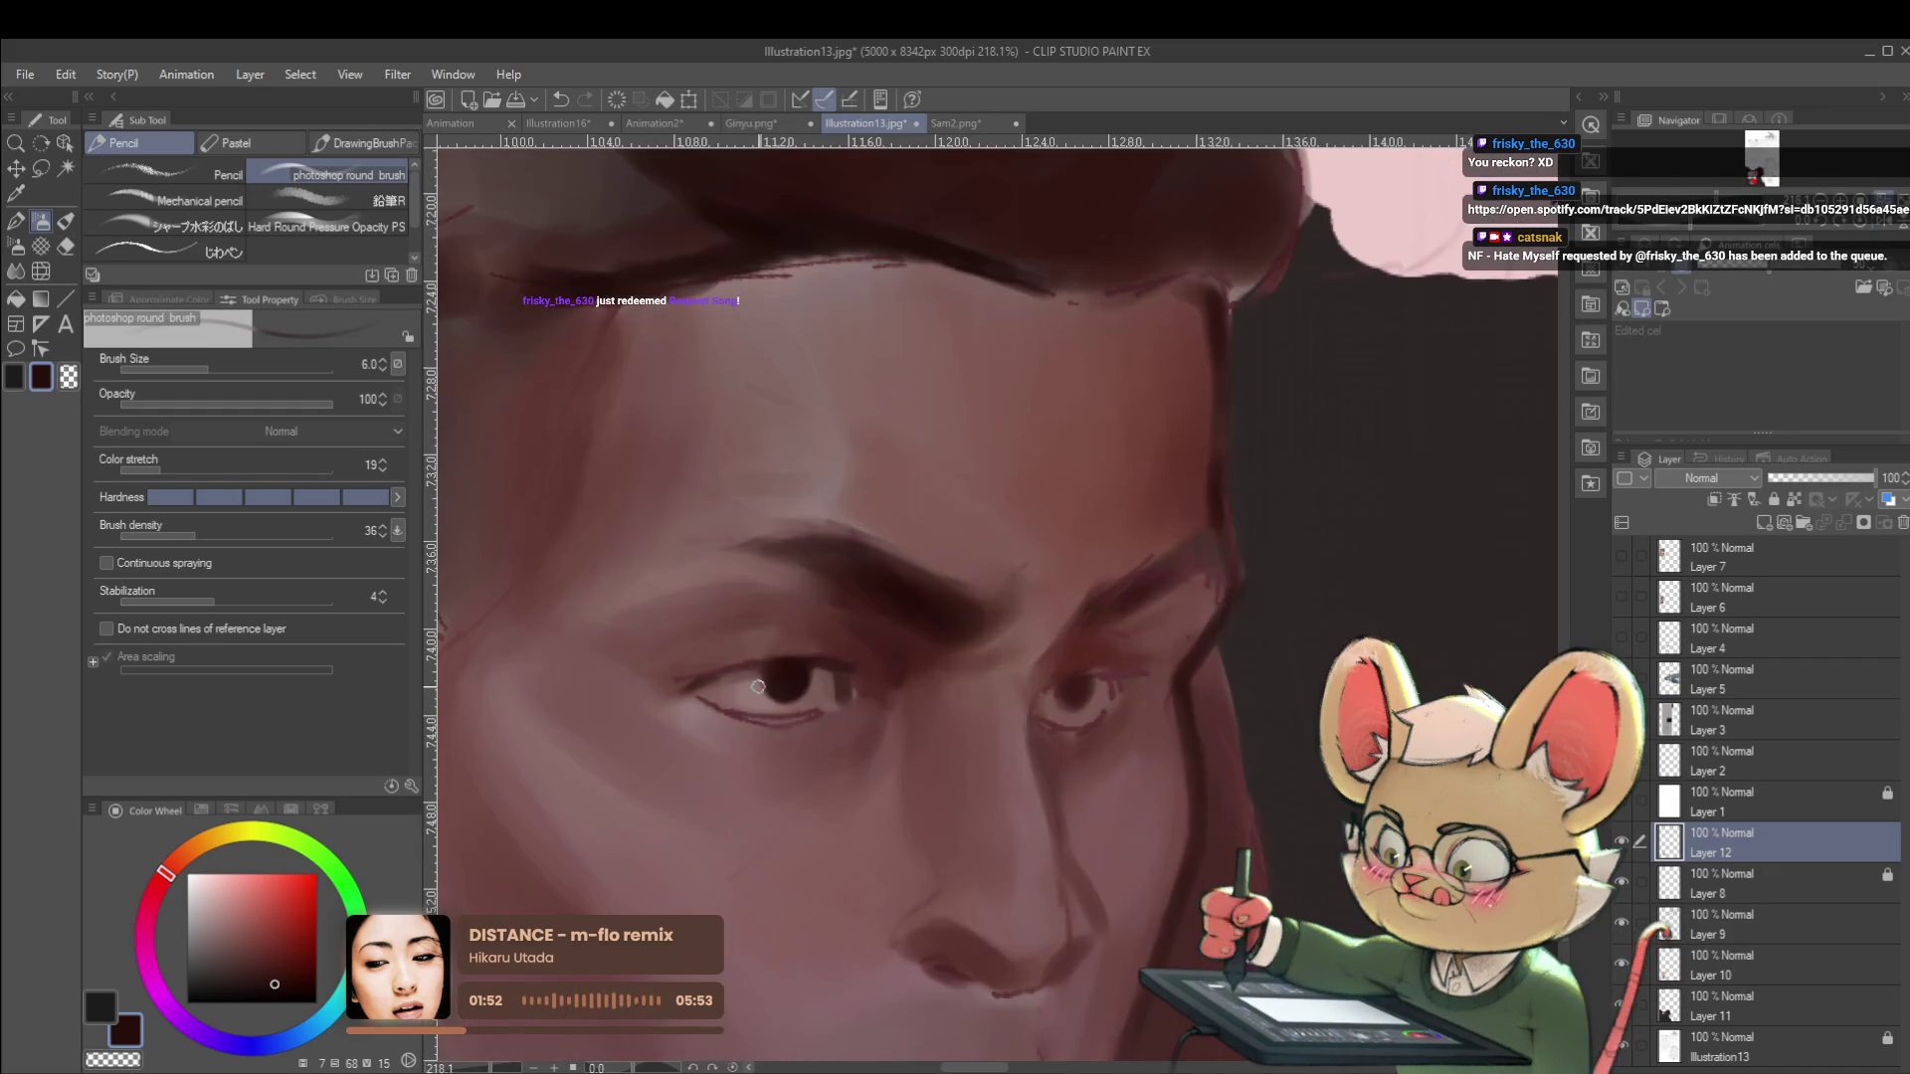
{"action": "left_click", "coordinate": [212, 910]}
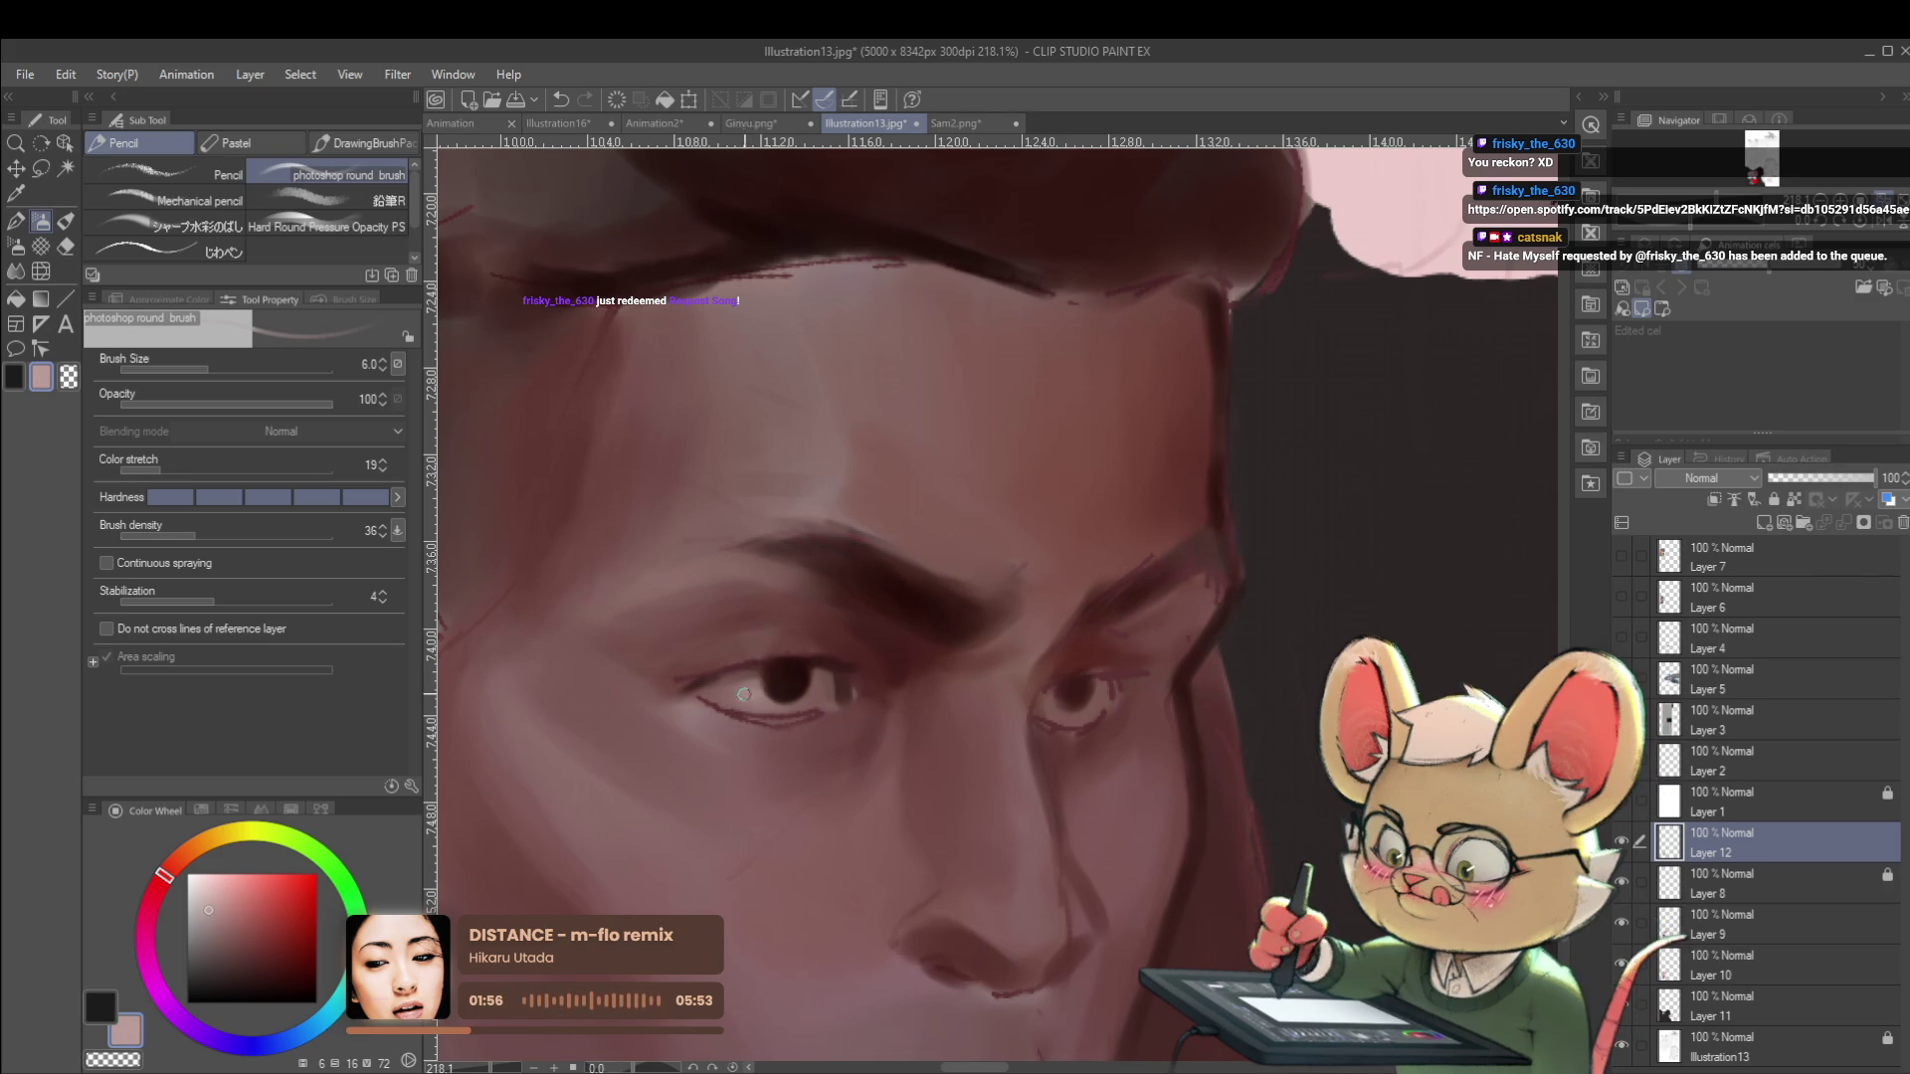
{"action": "left_click", "coordinate": [214, 894]}
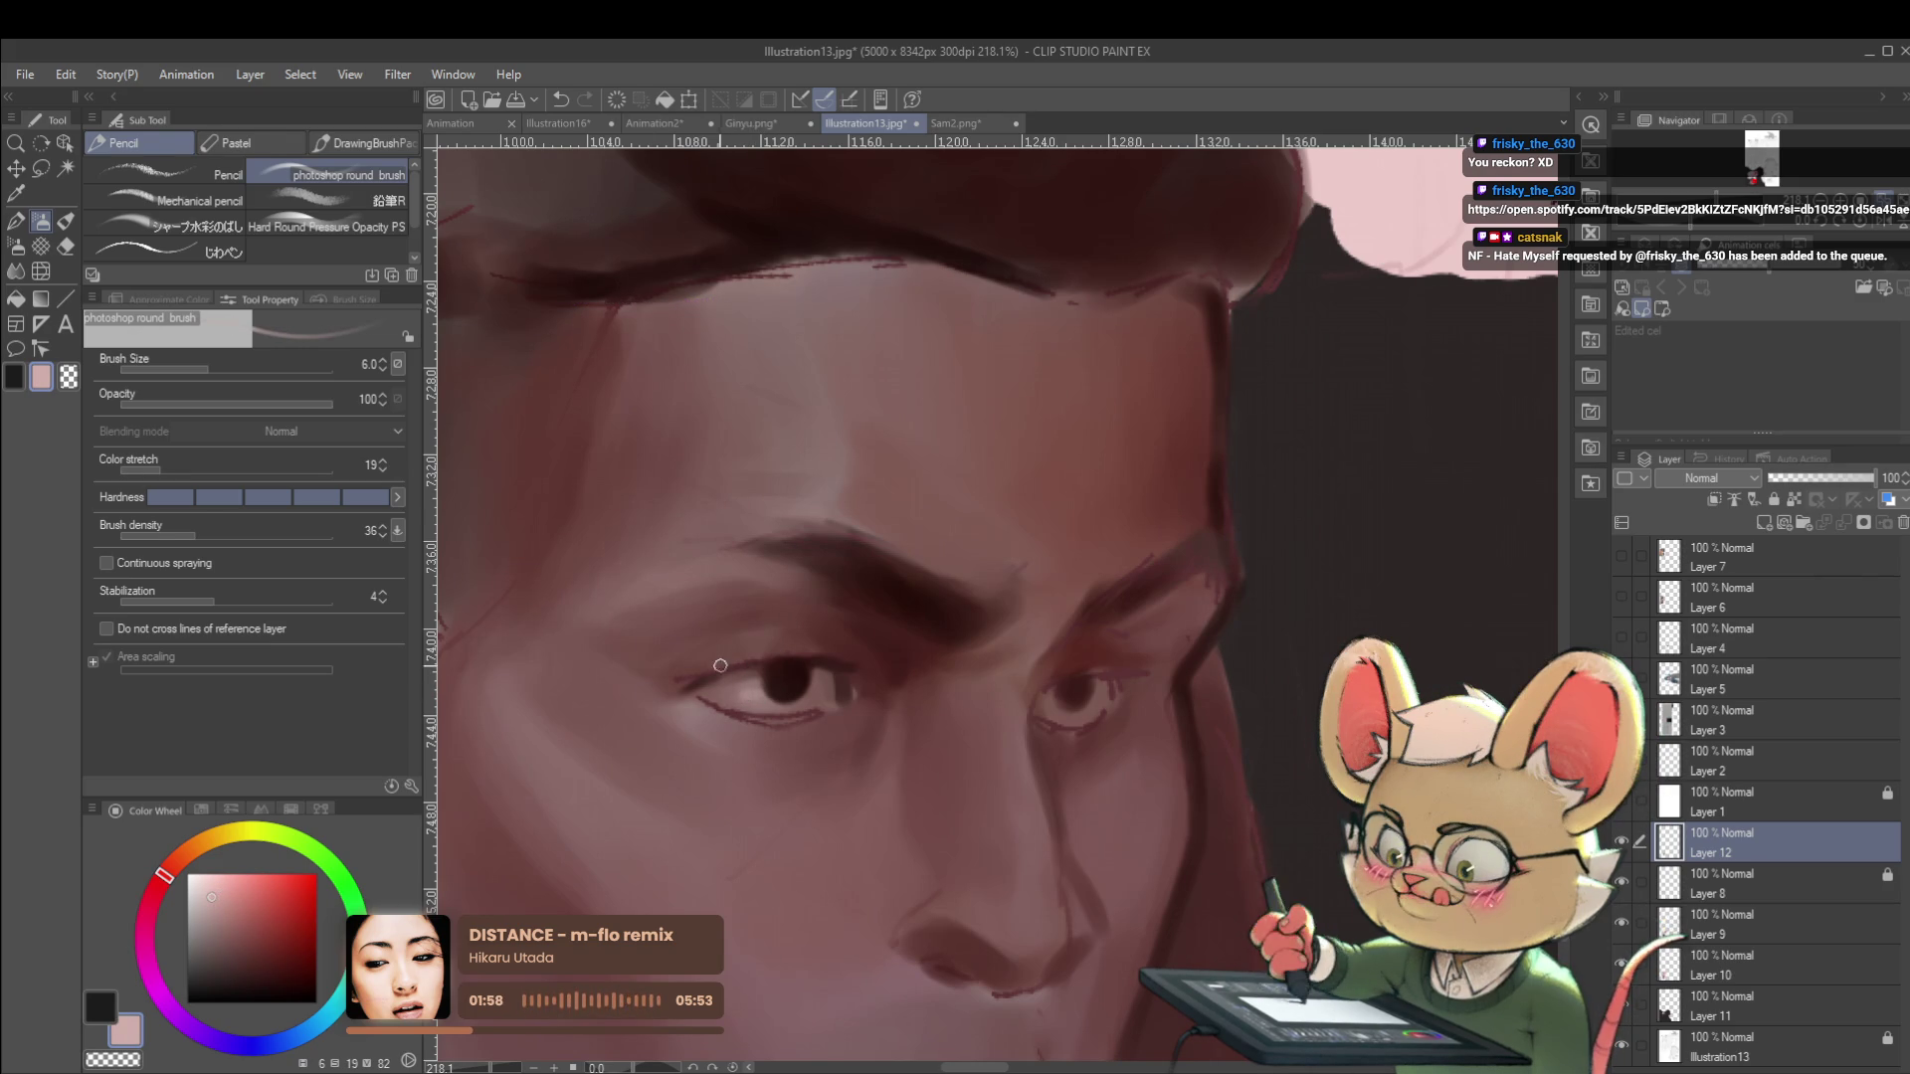
Dab a light pink catchlight on the pupil with the じわペン pencil at size 12.
{"action": "key", "text": "p"}
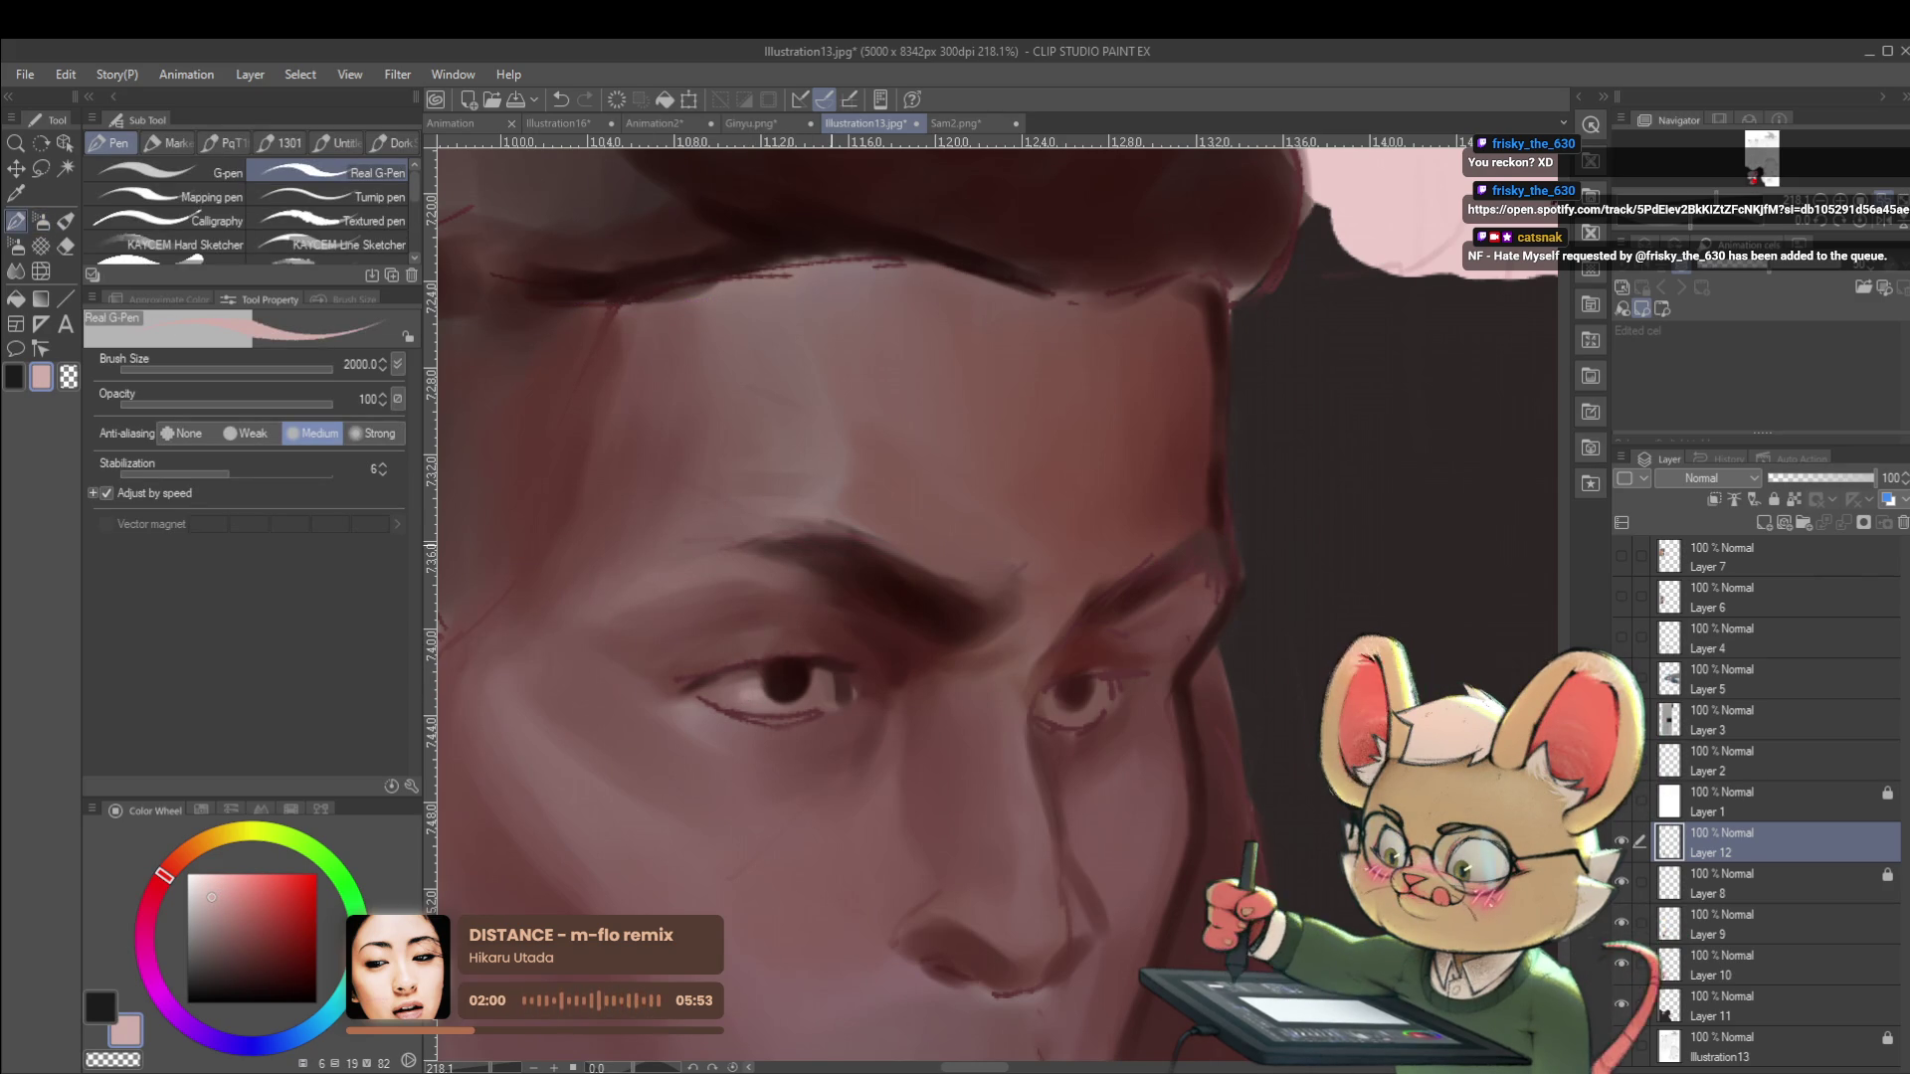
{"action": "key", "text": "p"}
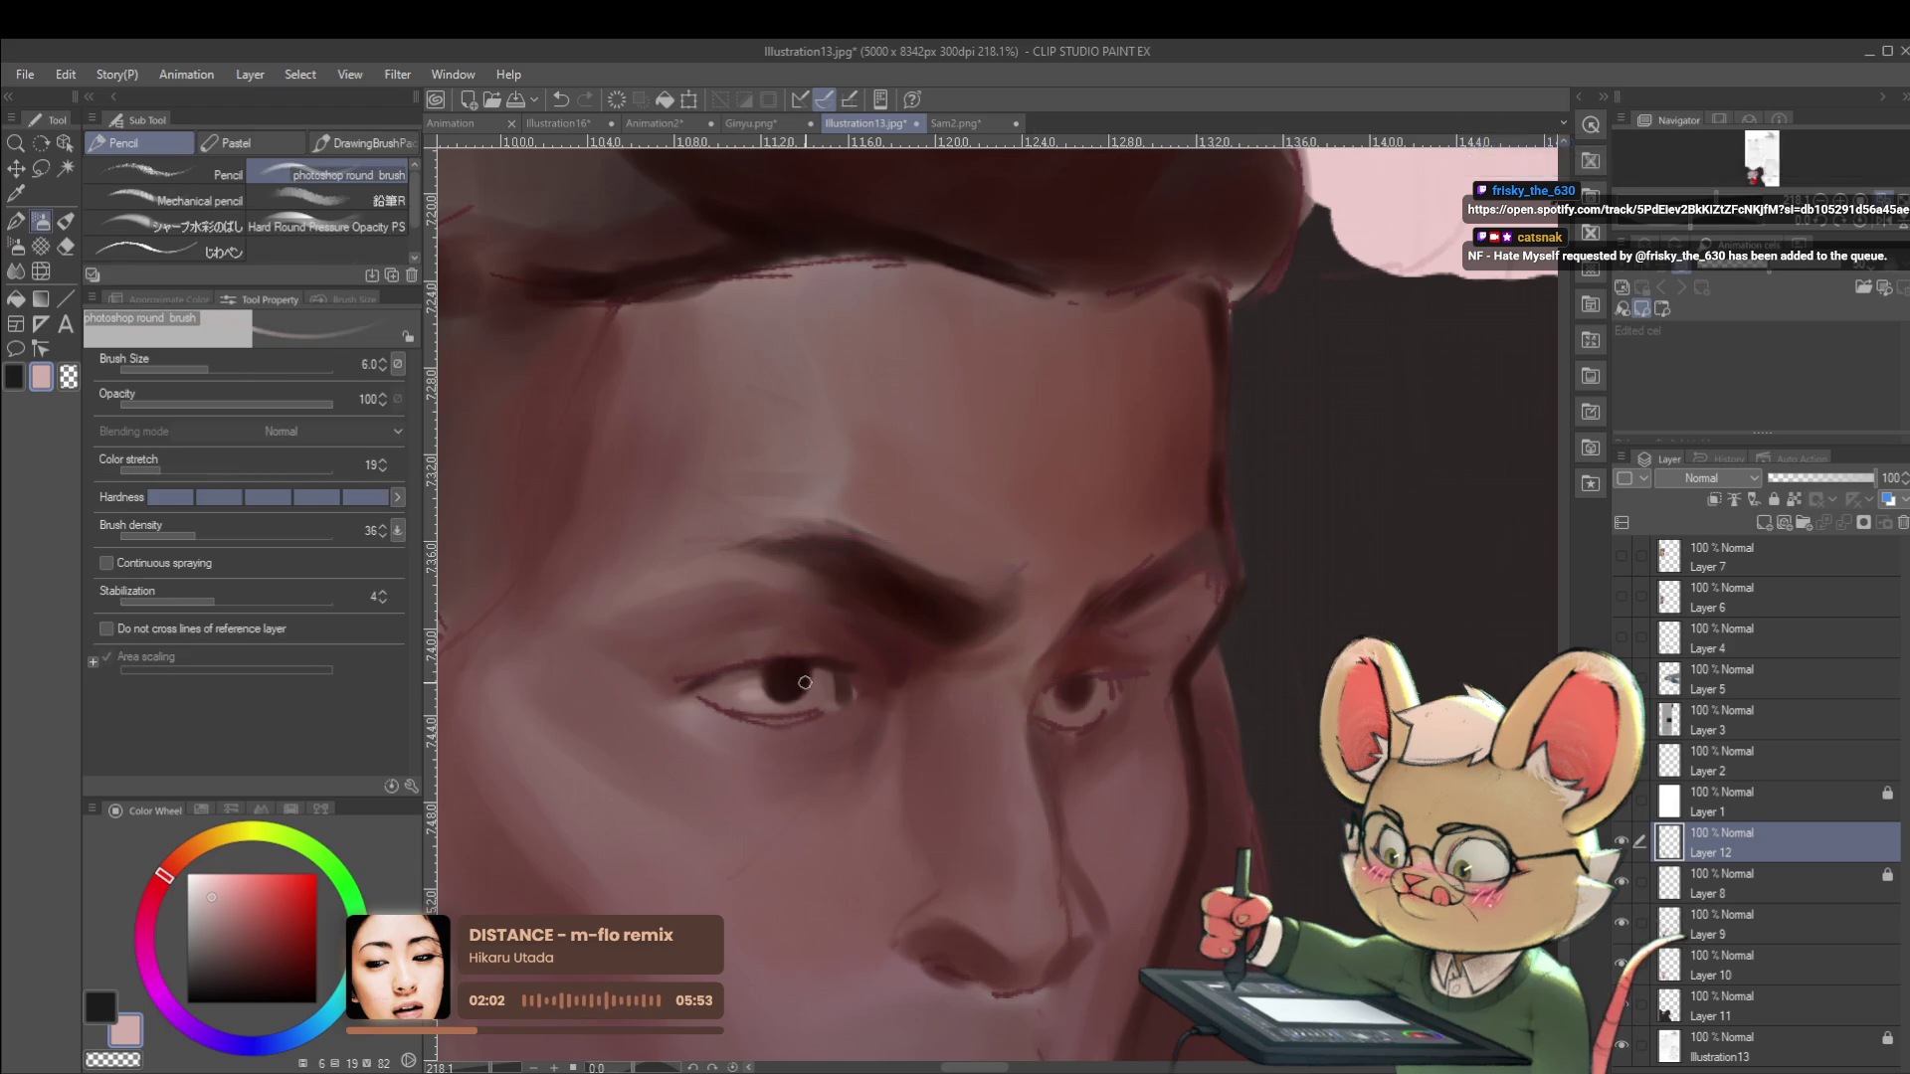
{"action": "key", "text": "p"}
{"action": "key", "text": "p"}
{"action": "left_click", "coordinate": [193, 212]}
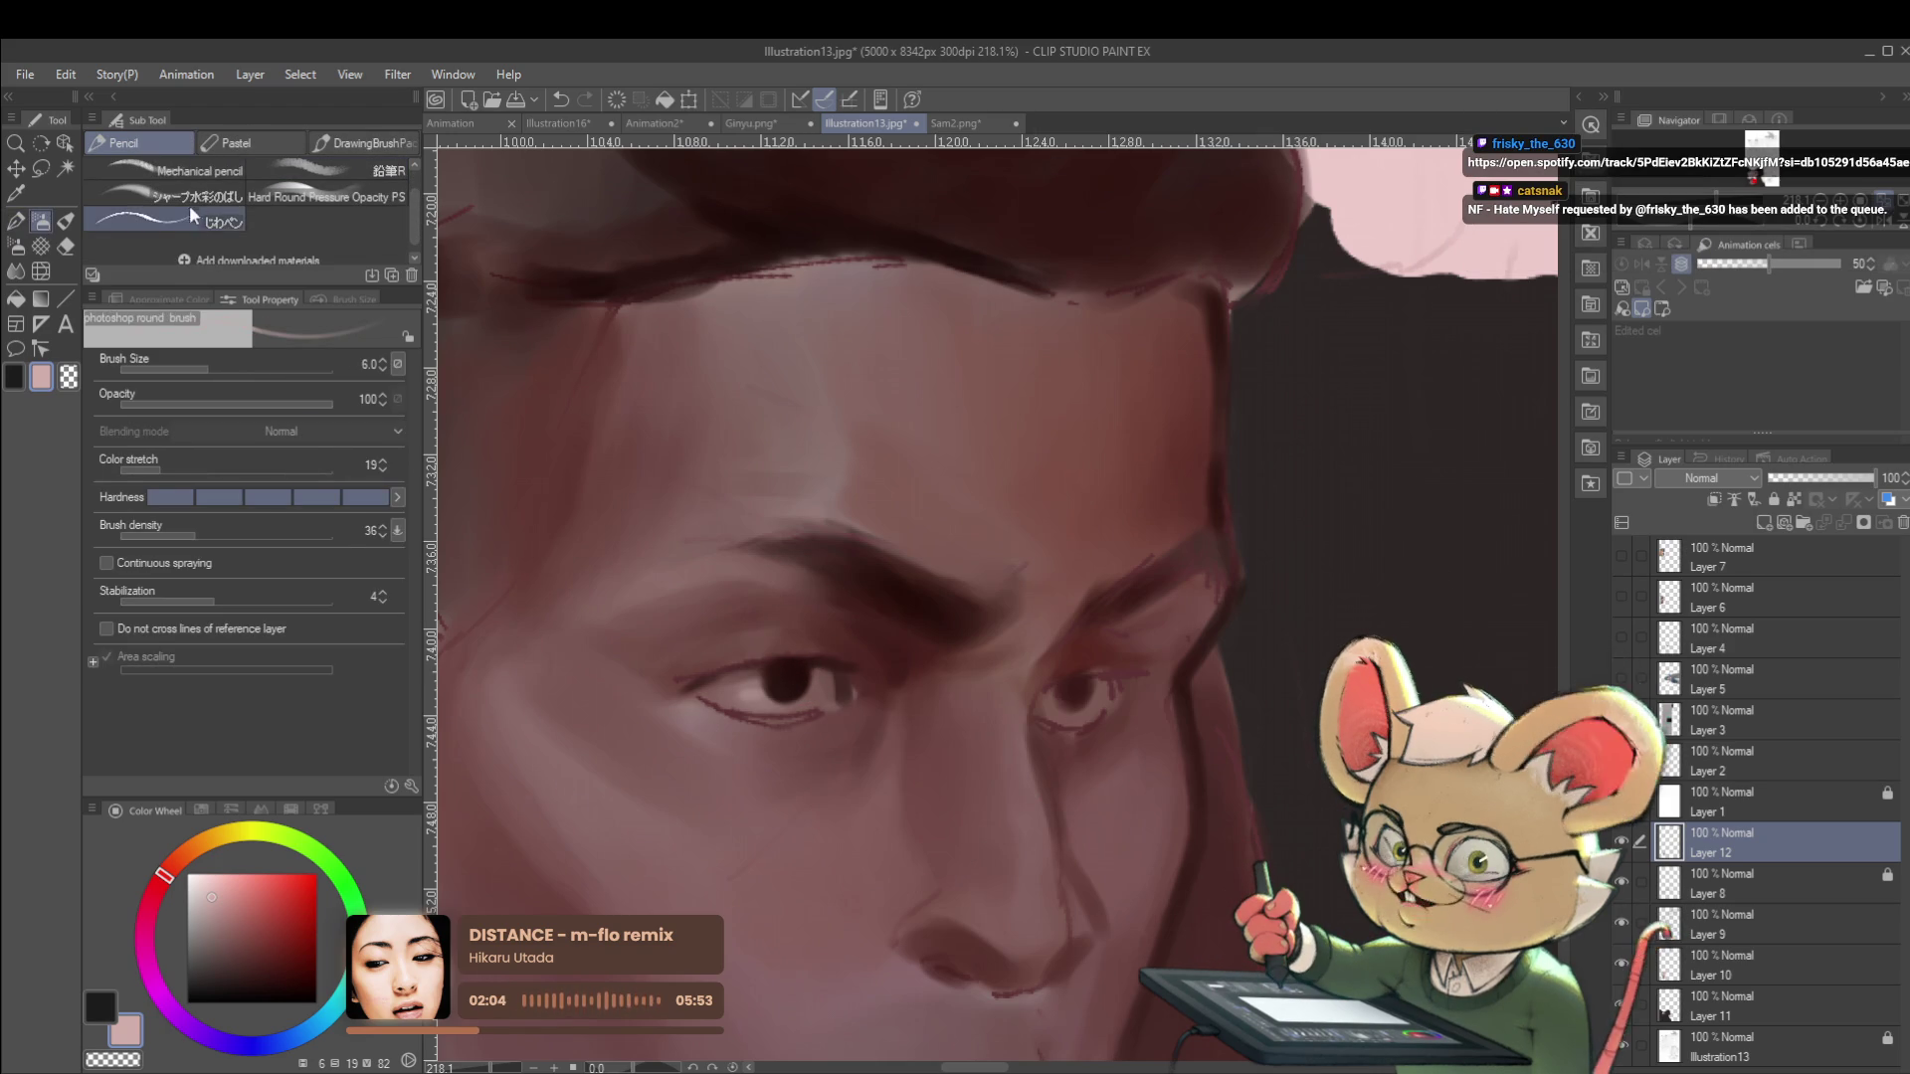
{"action": "mouse_move", "coordinate": [806, 674]}
{"action": "left_mouse_down"}
{"action": "mouse_move", "coordinate": [875, 657]}
{"action": "mouse_move", "coordinate": [786, 680]}
{"action": "left_mouse_up"}
{"action": "left_click", "coordinate": [799, 677]}
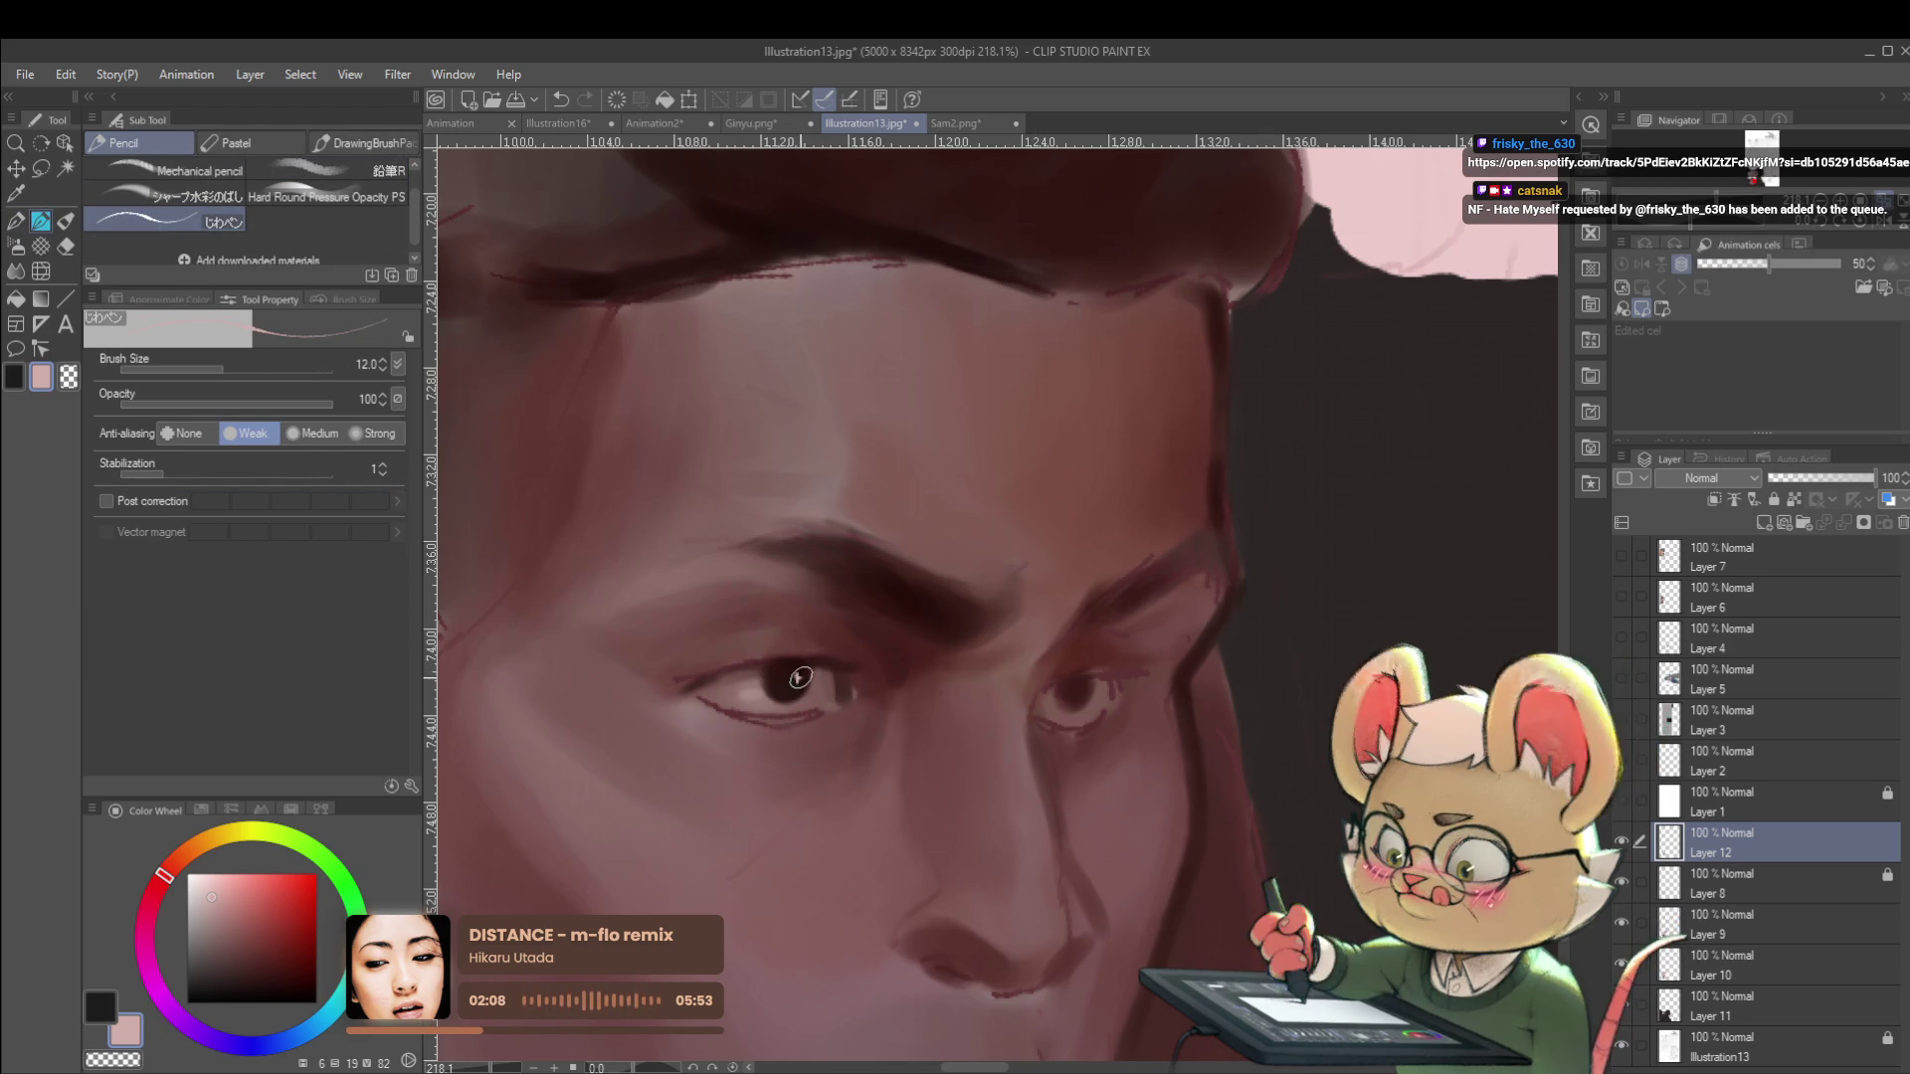
{"action": "scroll", "coordinate": [824, 650], "scroll_direction": "down", "scroll_amount": 6}
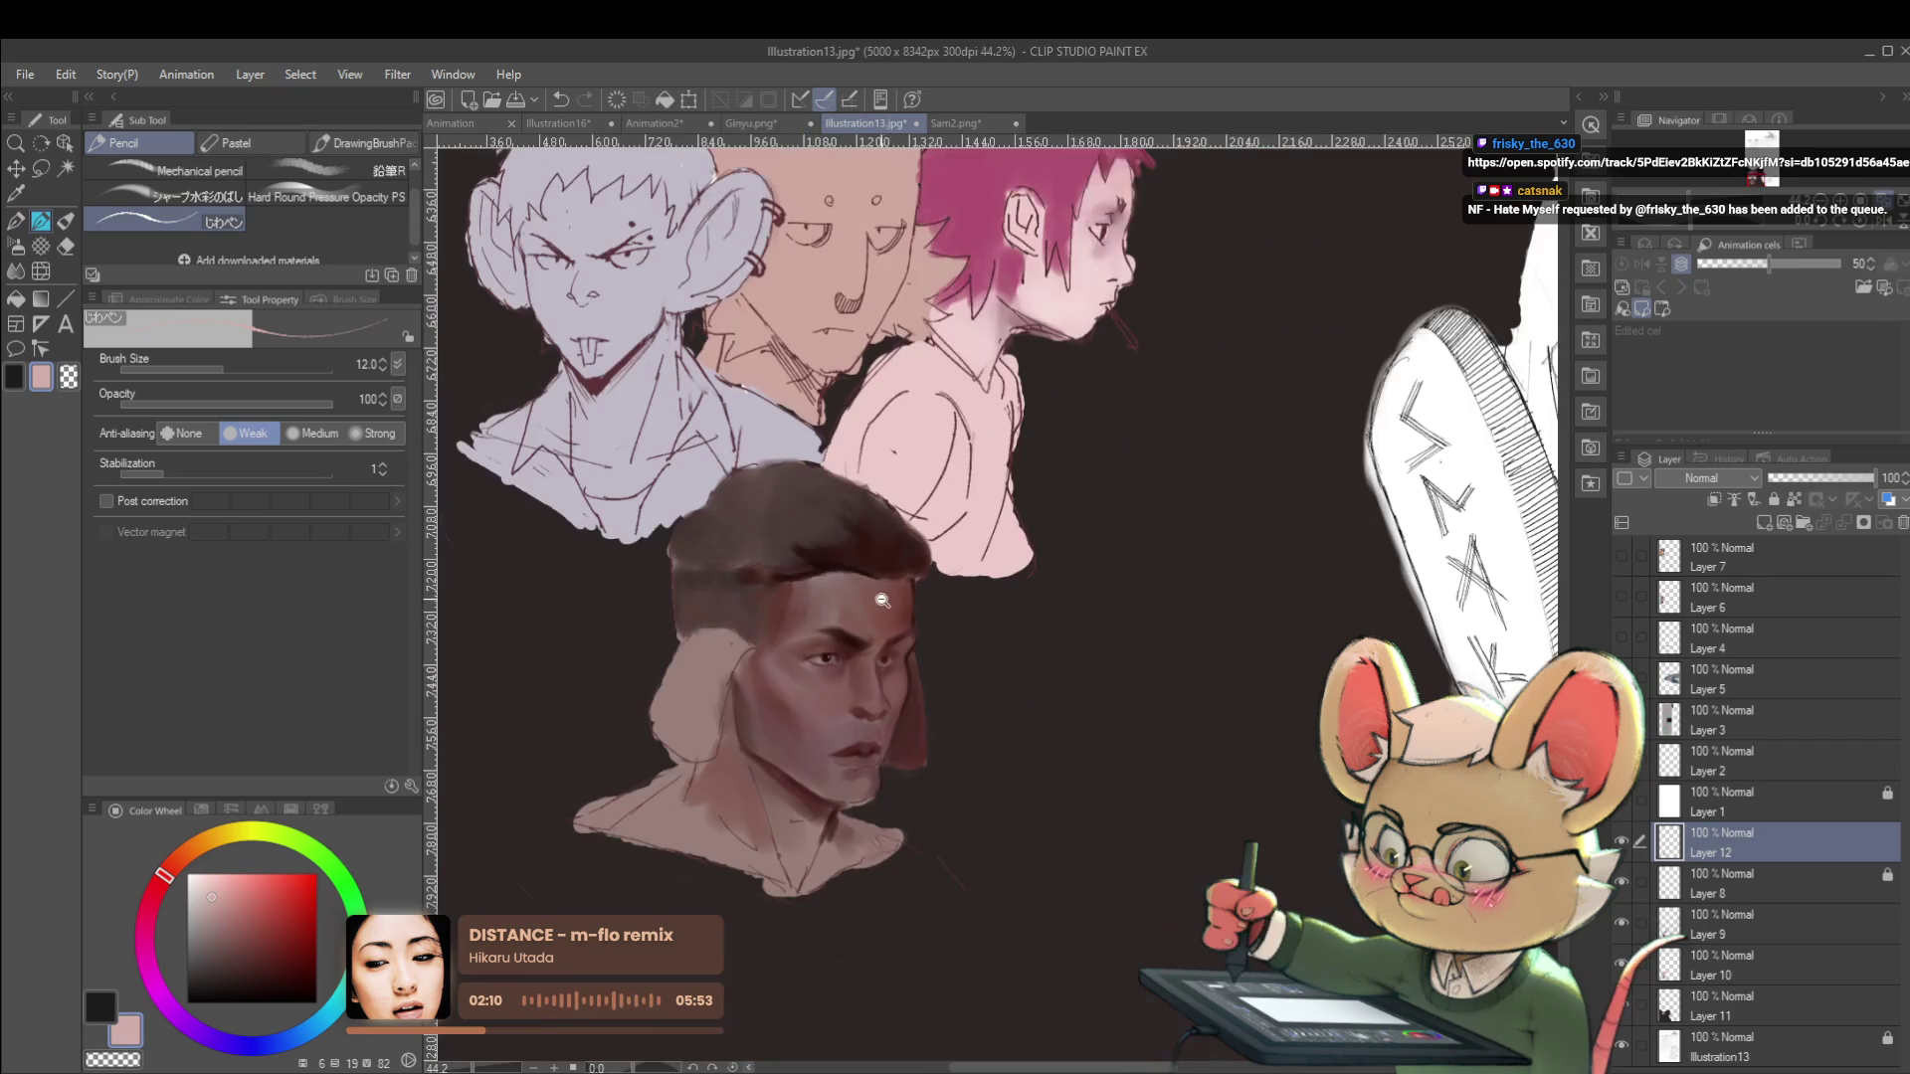
Flip the canvas horizontally and zoom out and back in to check the head and eye.
{"action": "key", "text": "h"}
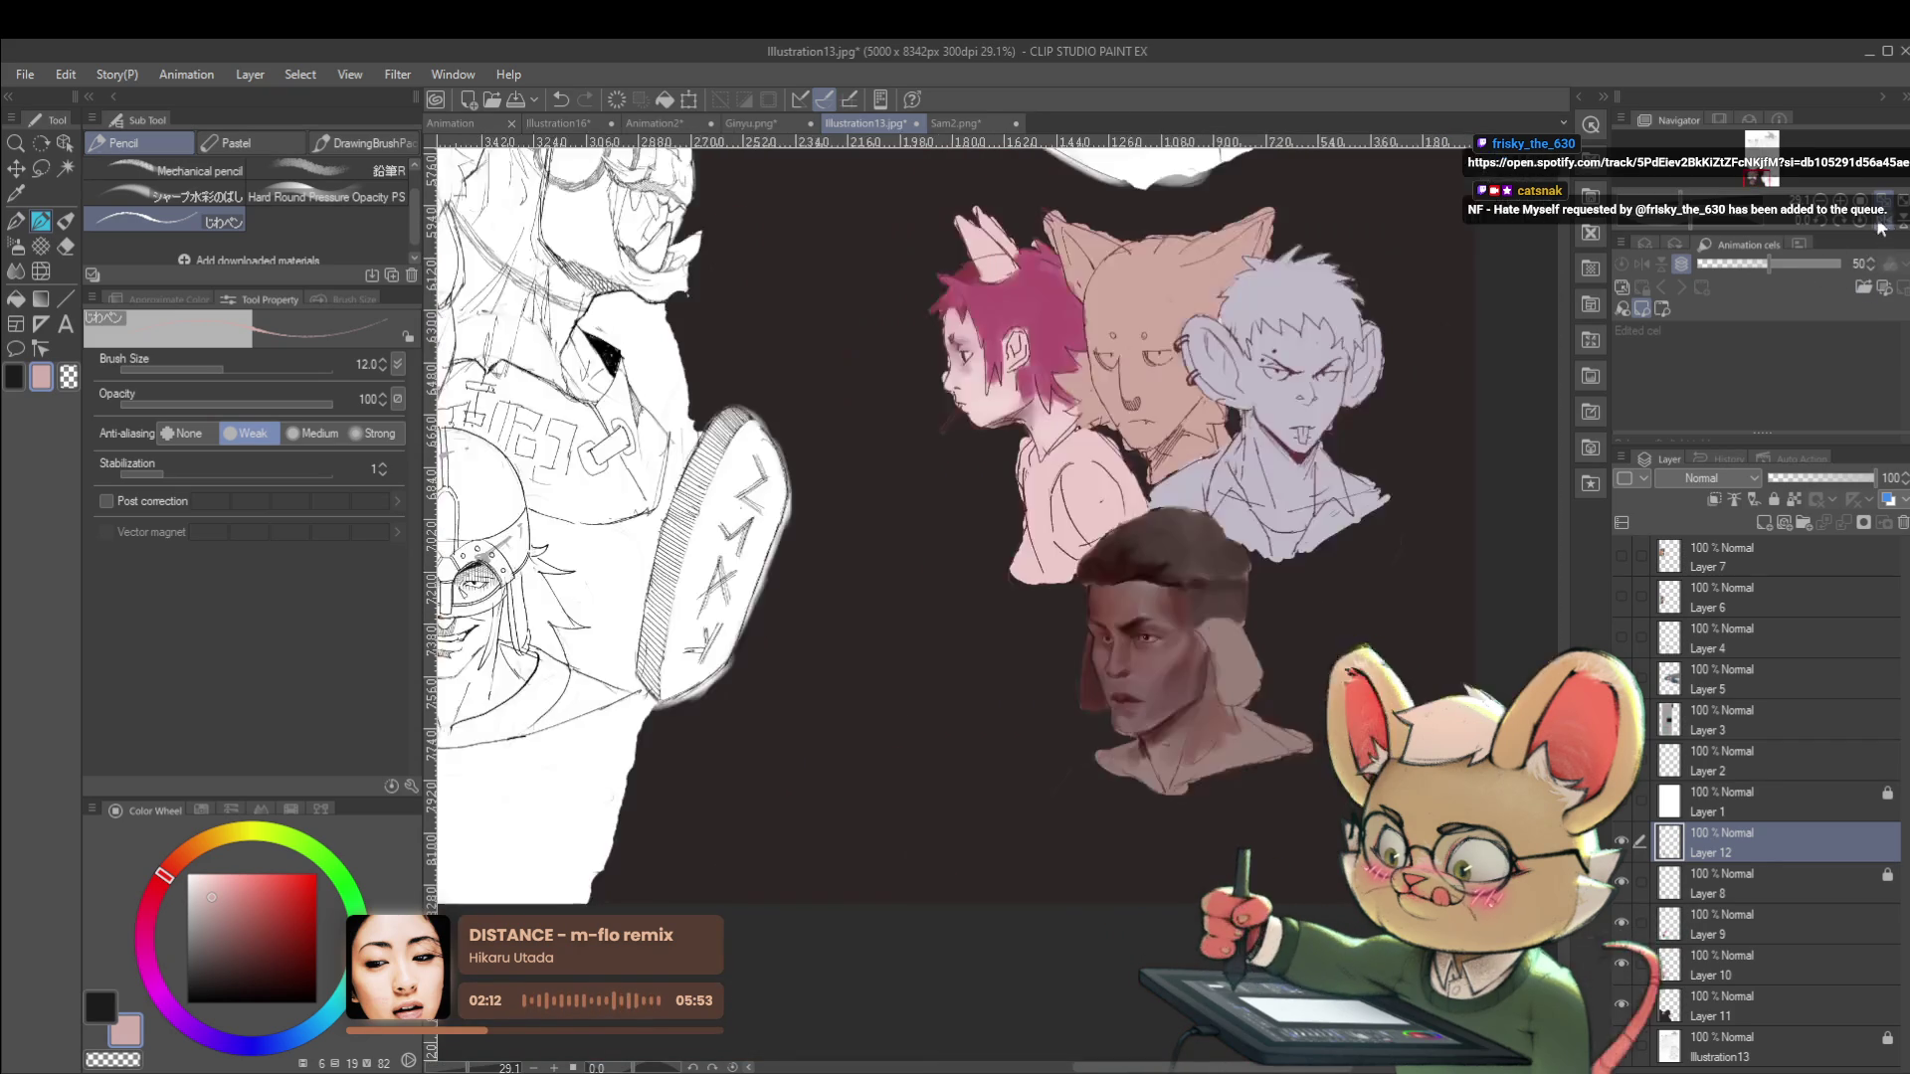
{"action": "scroll", "coordinate": [1226, 609], "scroll_direction": "up", "scroll_amount": 6}
{"action": "scroll", "coordinate": [1110, 662], "scroll_direction": "down", "scroll_amount": 4}
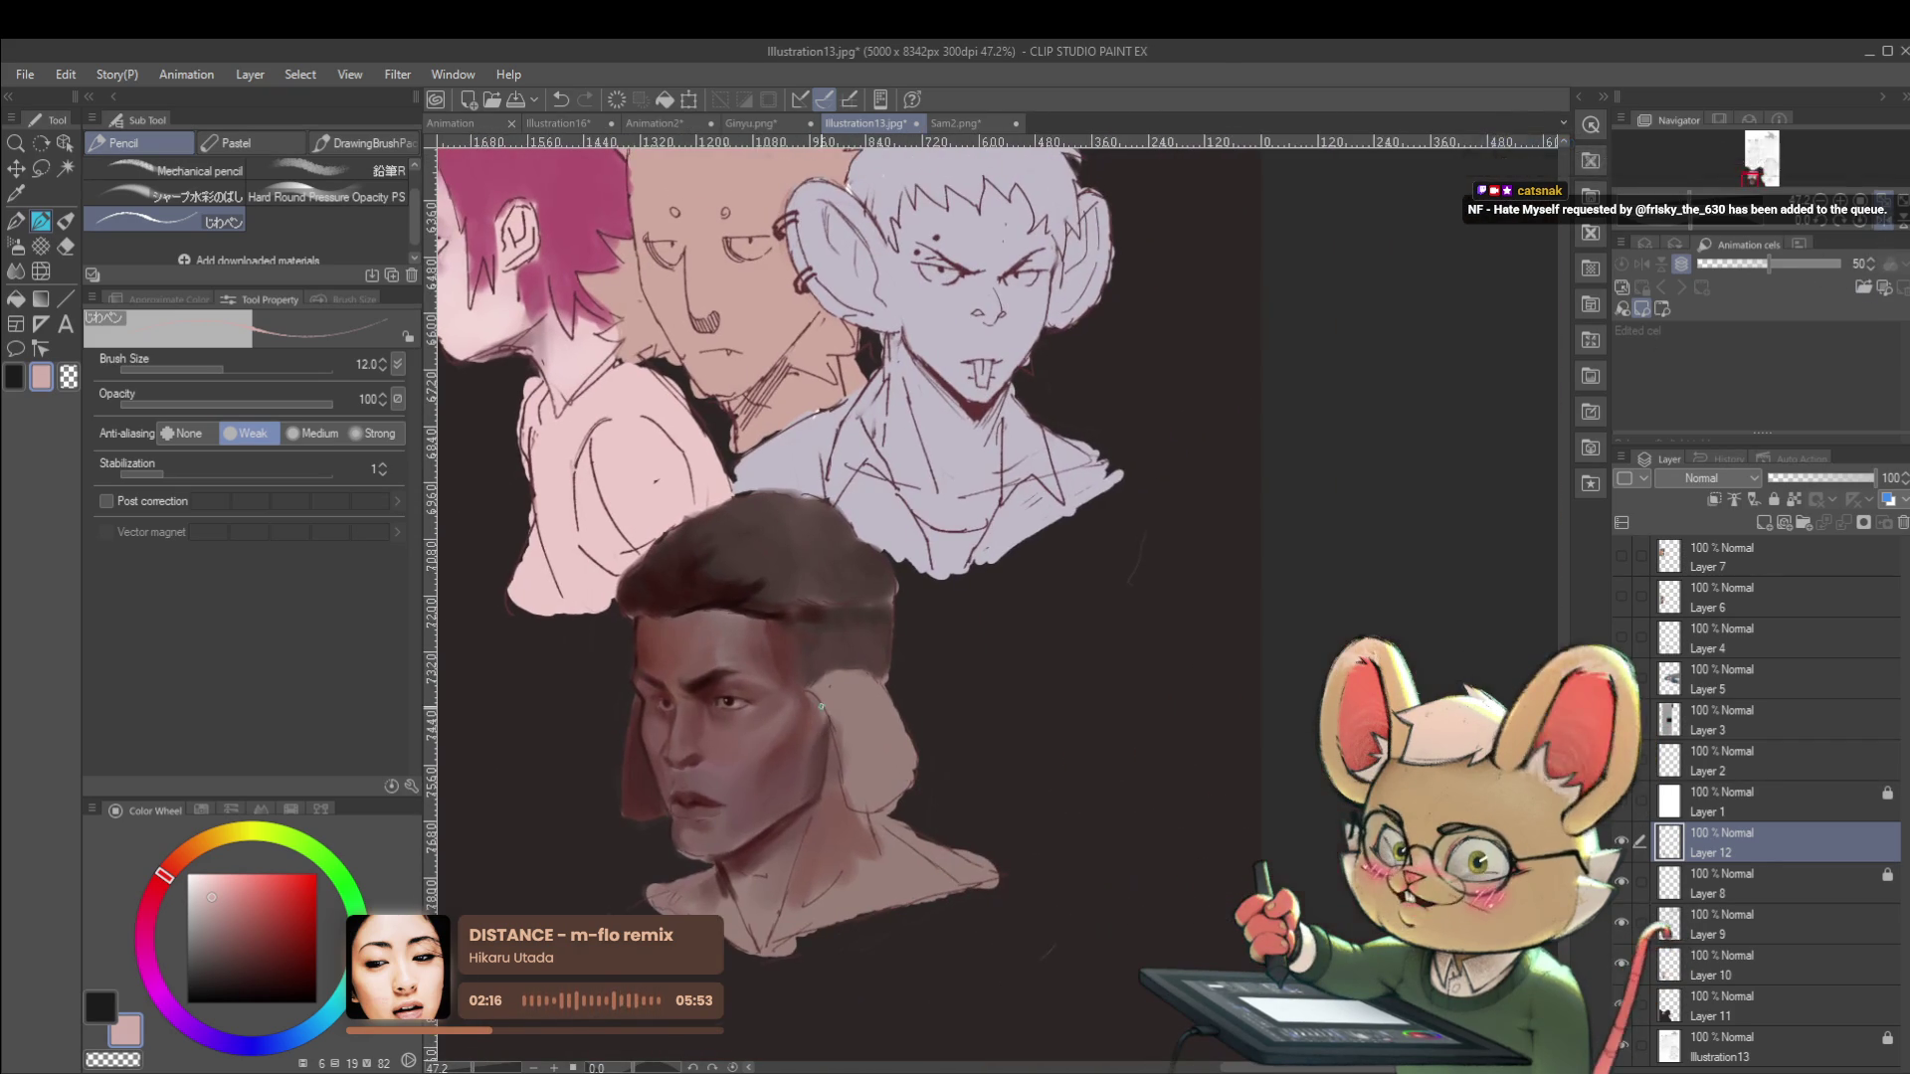
{"action": "scroll", "coordinate": [798, 705], "scroll_direction": "up", "scroll_amount": 5}
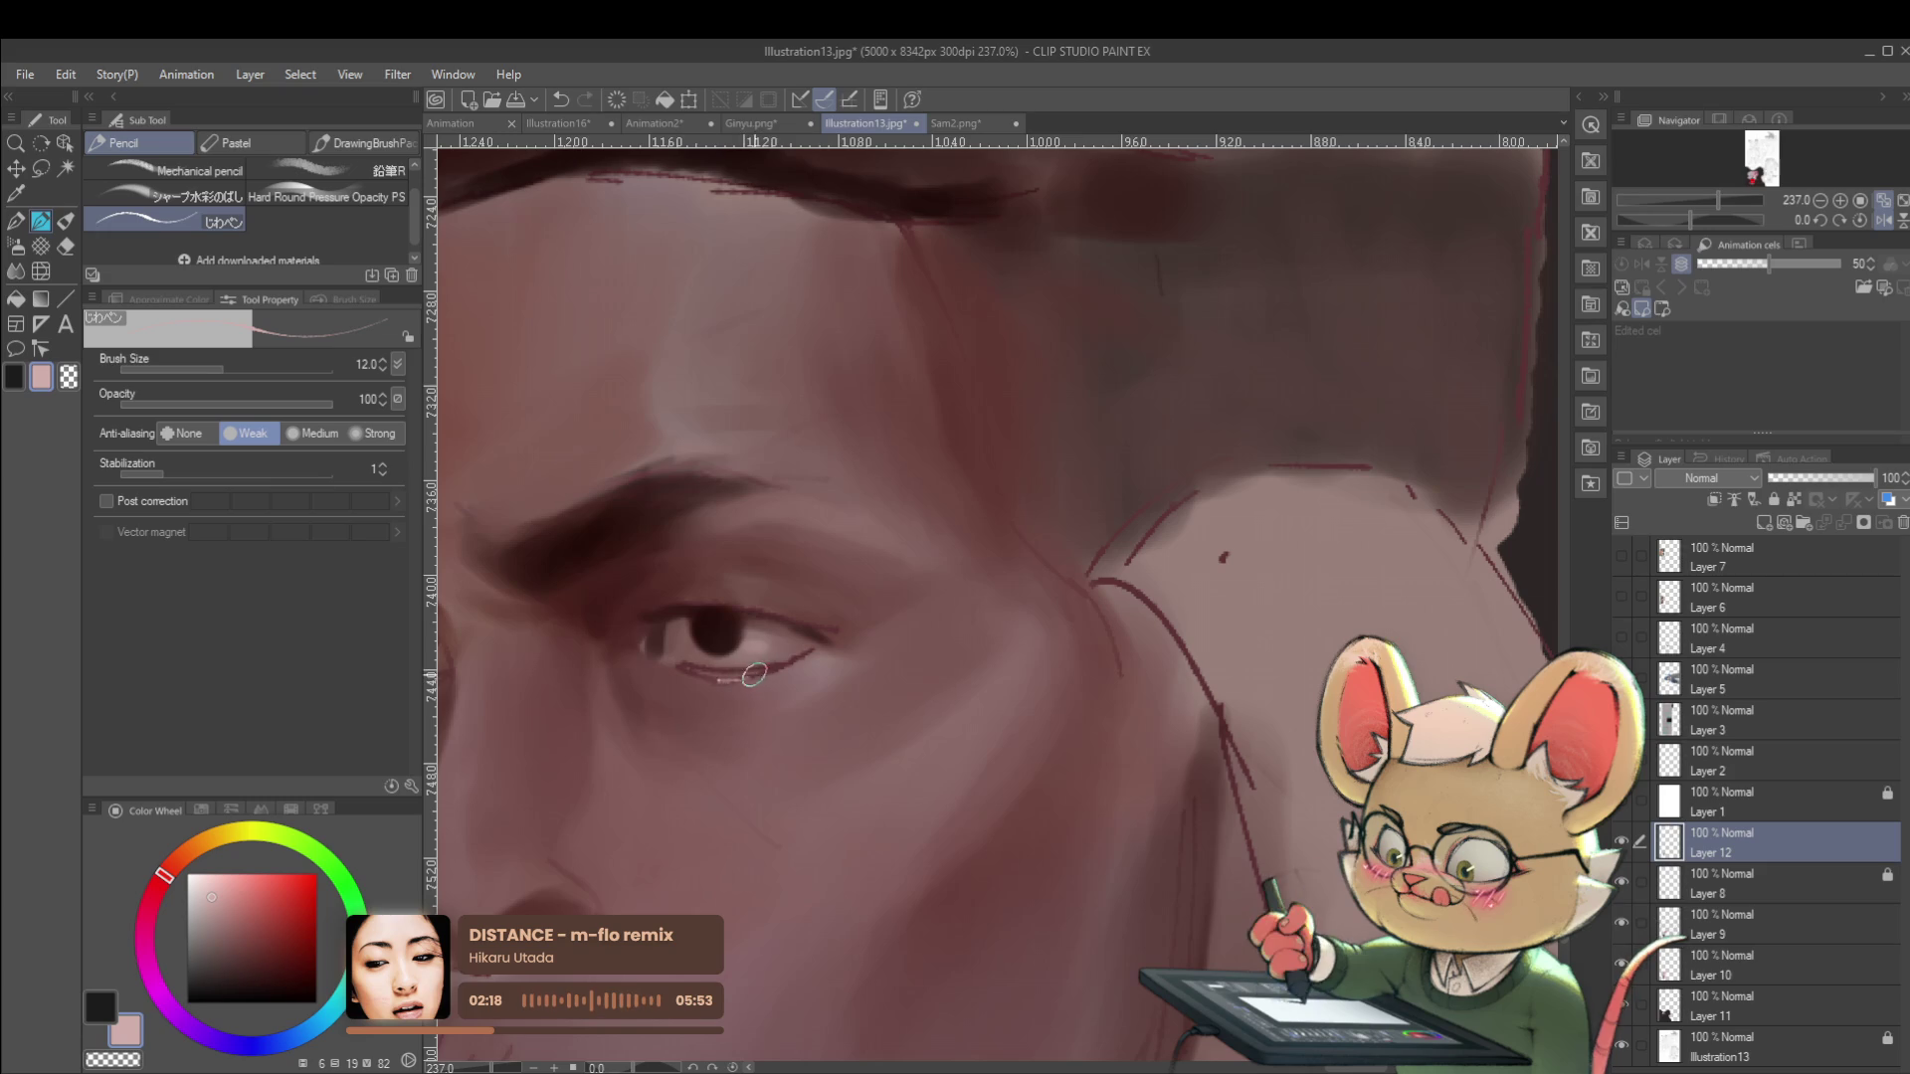
Stroke a thin dark red line along the lower eyelid with the round brush at size 12.
{"action": "left_click", "coordinate": [691, 666], "text": "alt"}
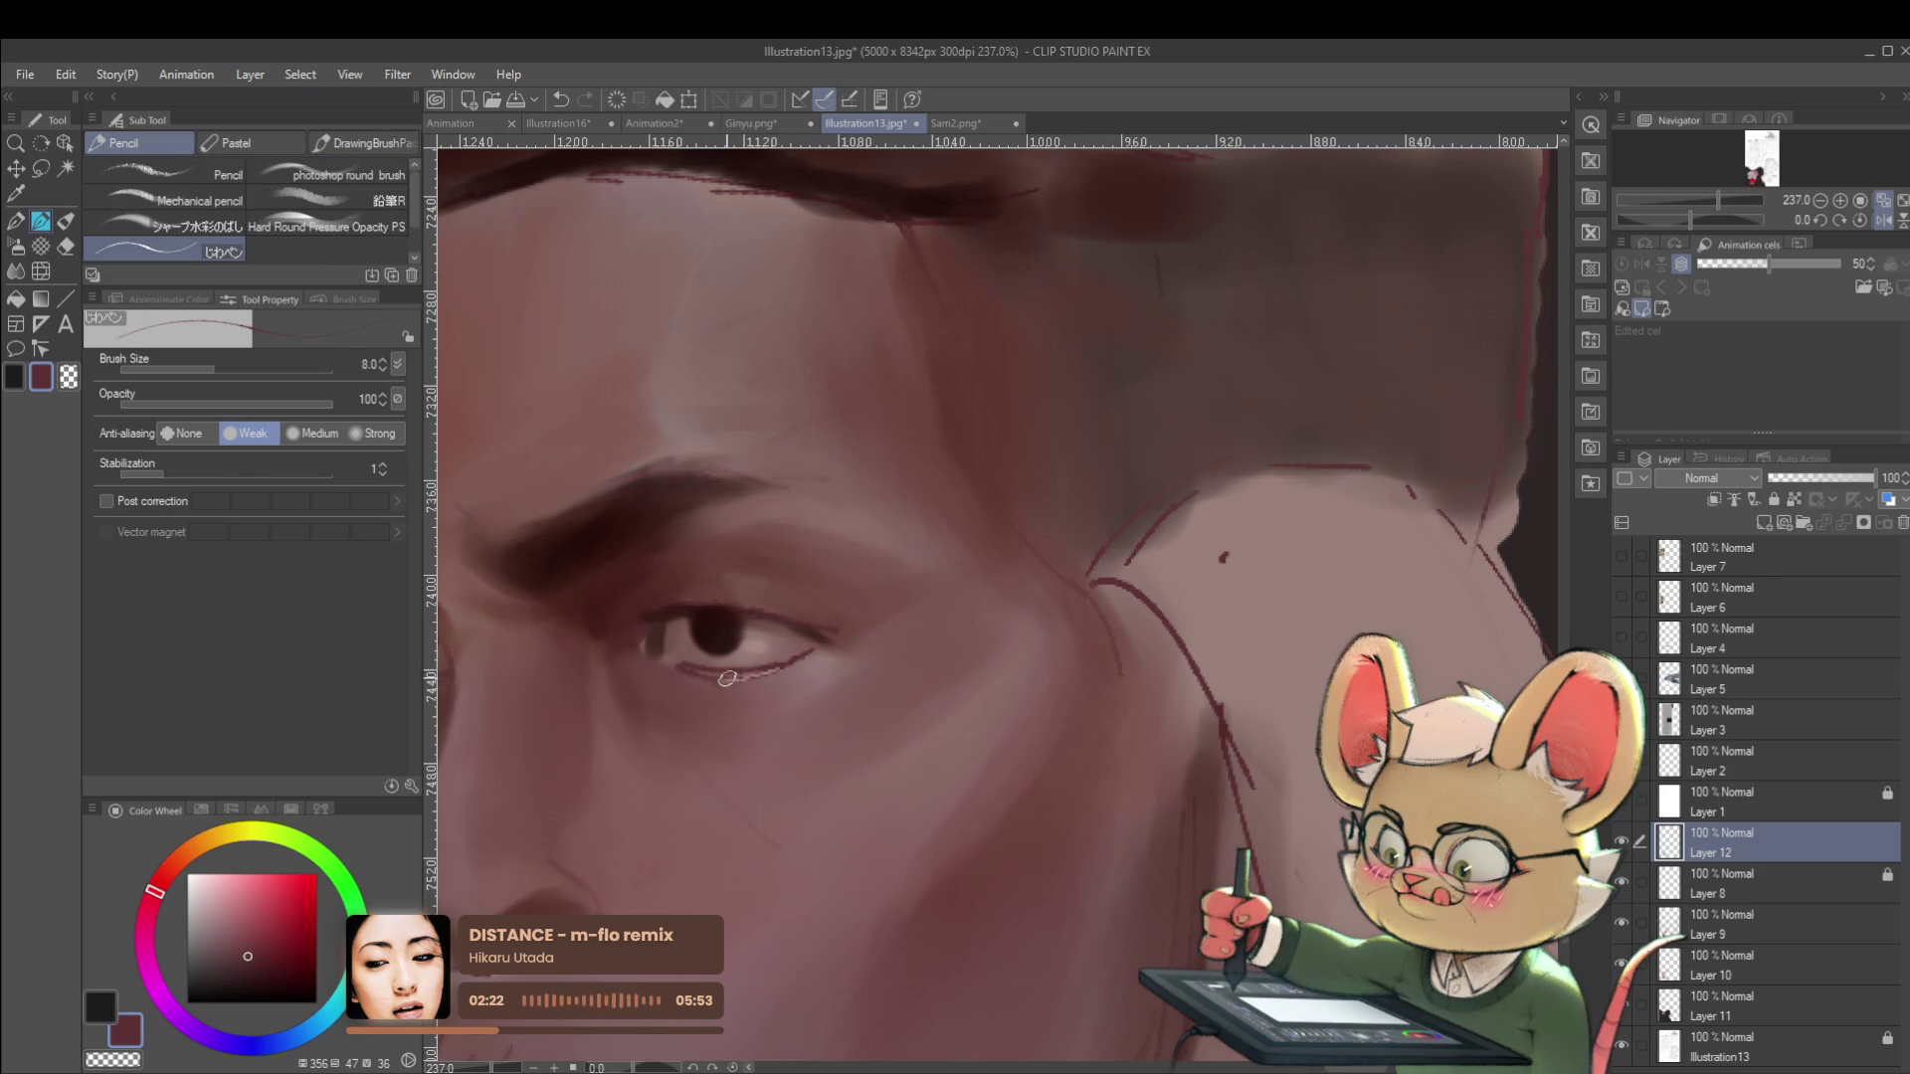
{"action": "key", "text": "b"}
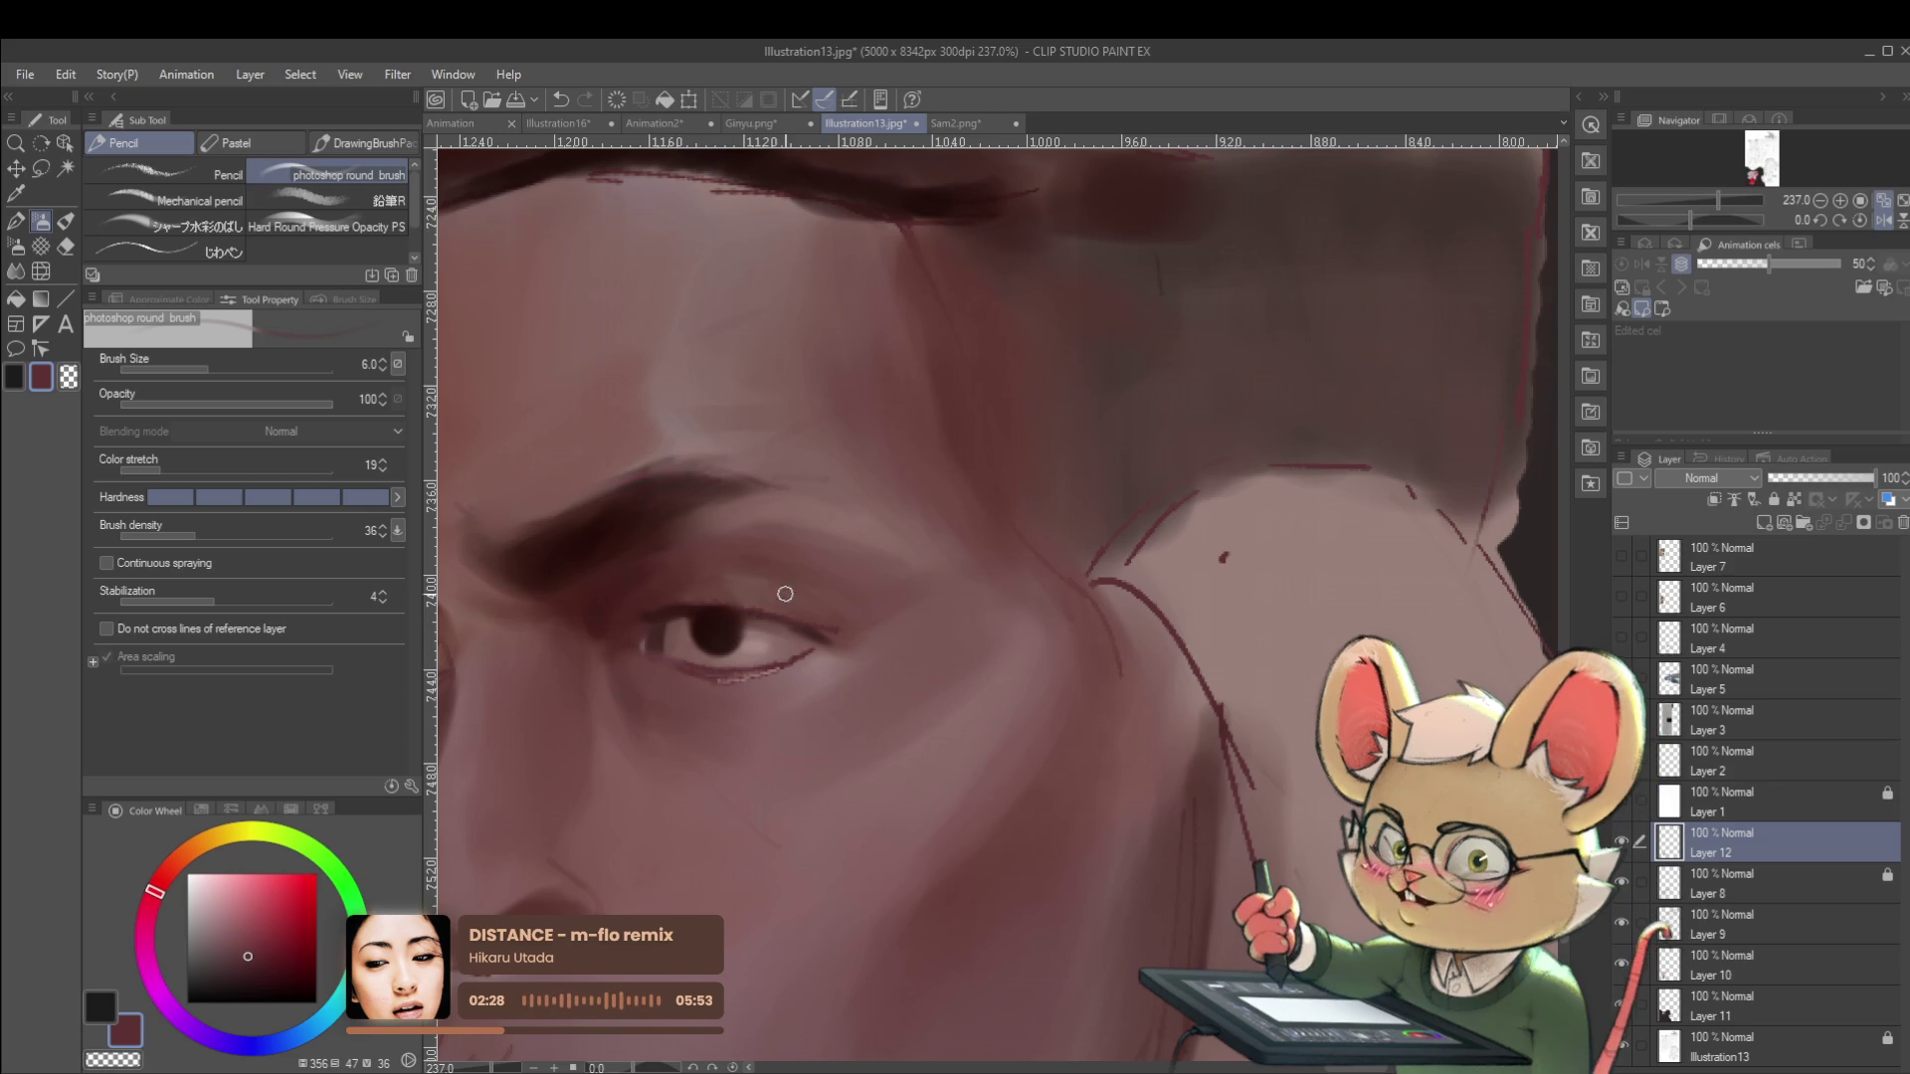
{"action": "key", "text": "bracketright"}
{"action": "key", "text": "bracketright"}
{"action": "key", "text": "bracketright"}
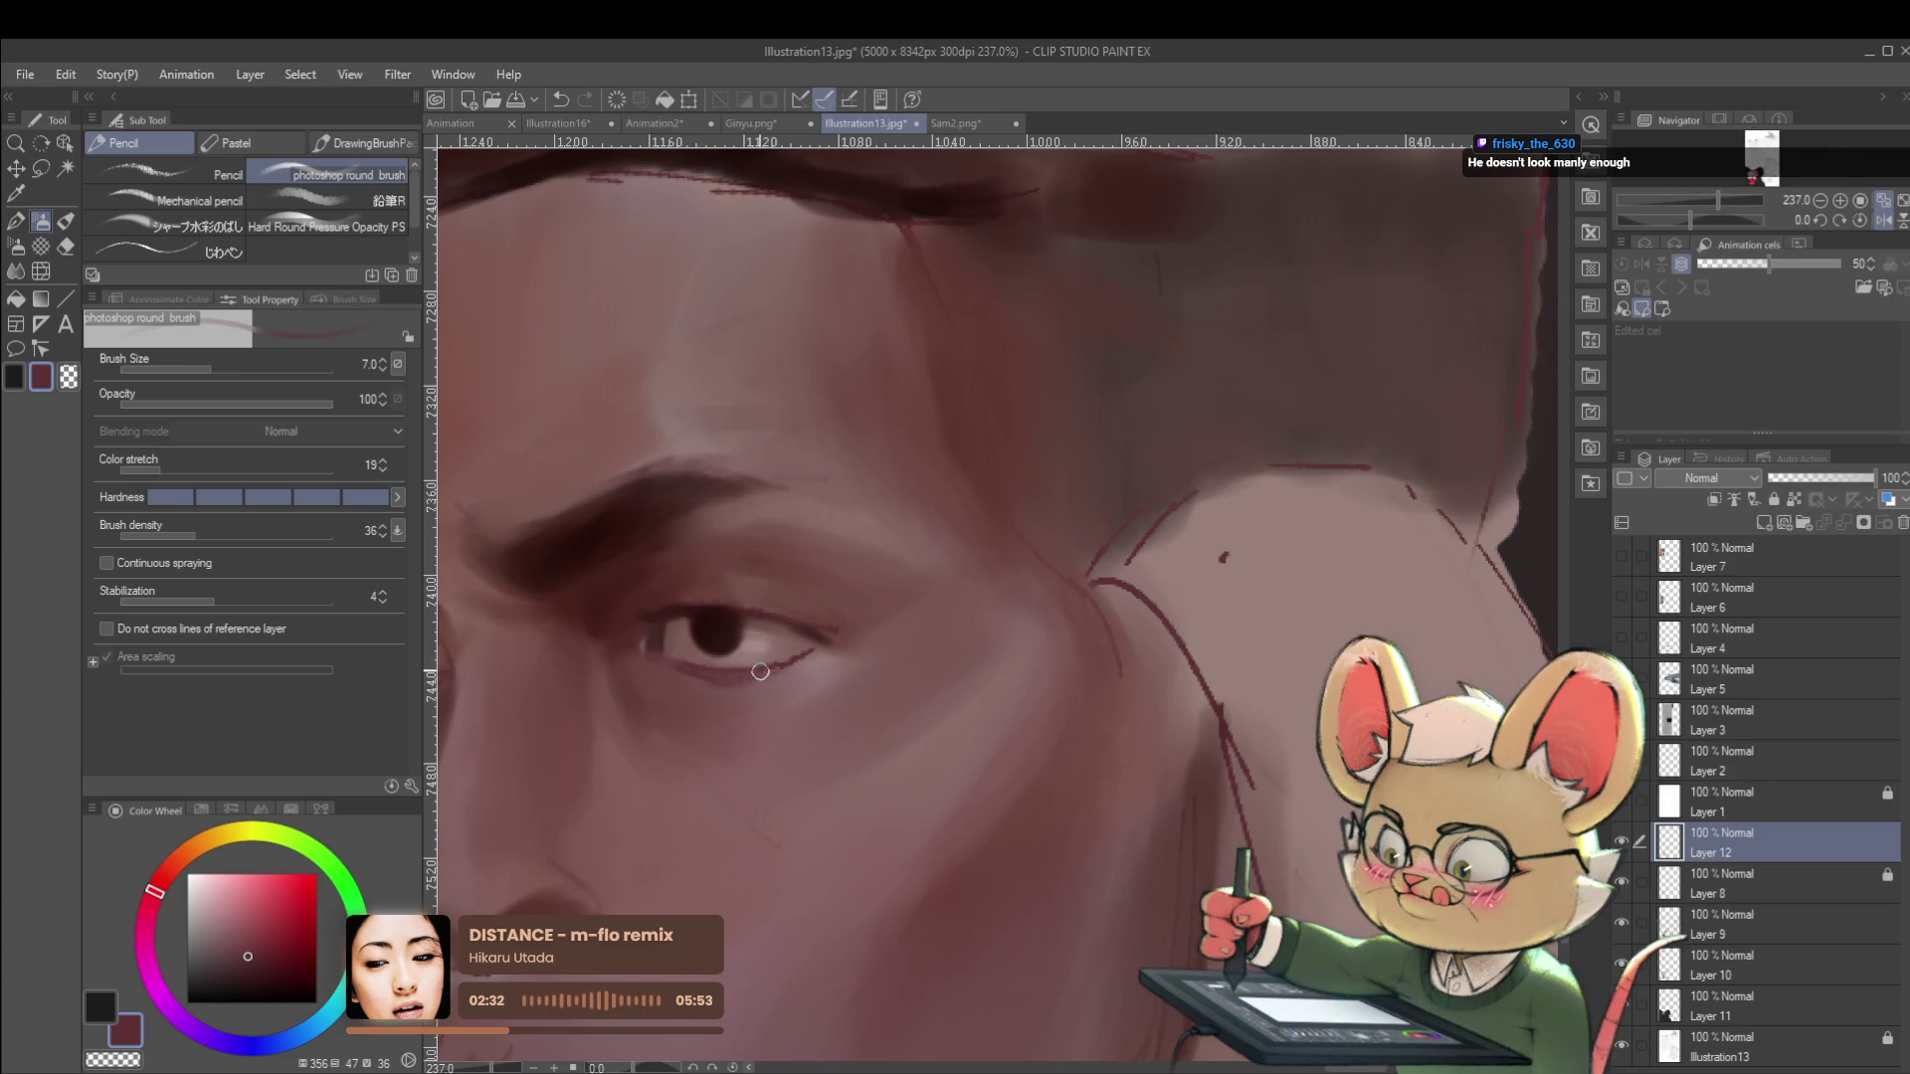
{"action": "scroll", "coordinate": [805, 655], "scroll_direction": "down", "scroll_amount": 10}
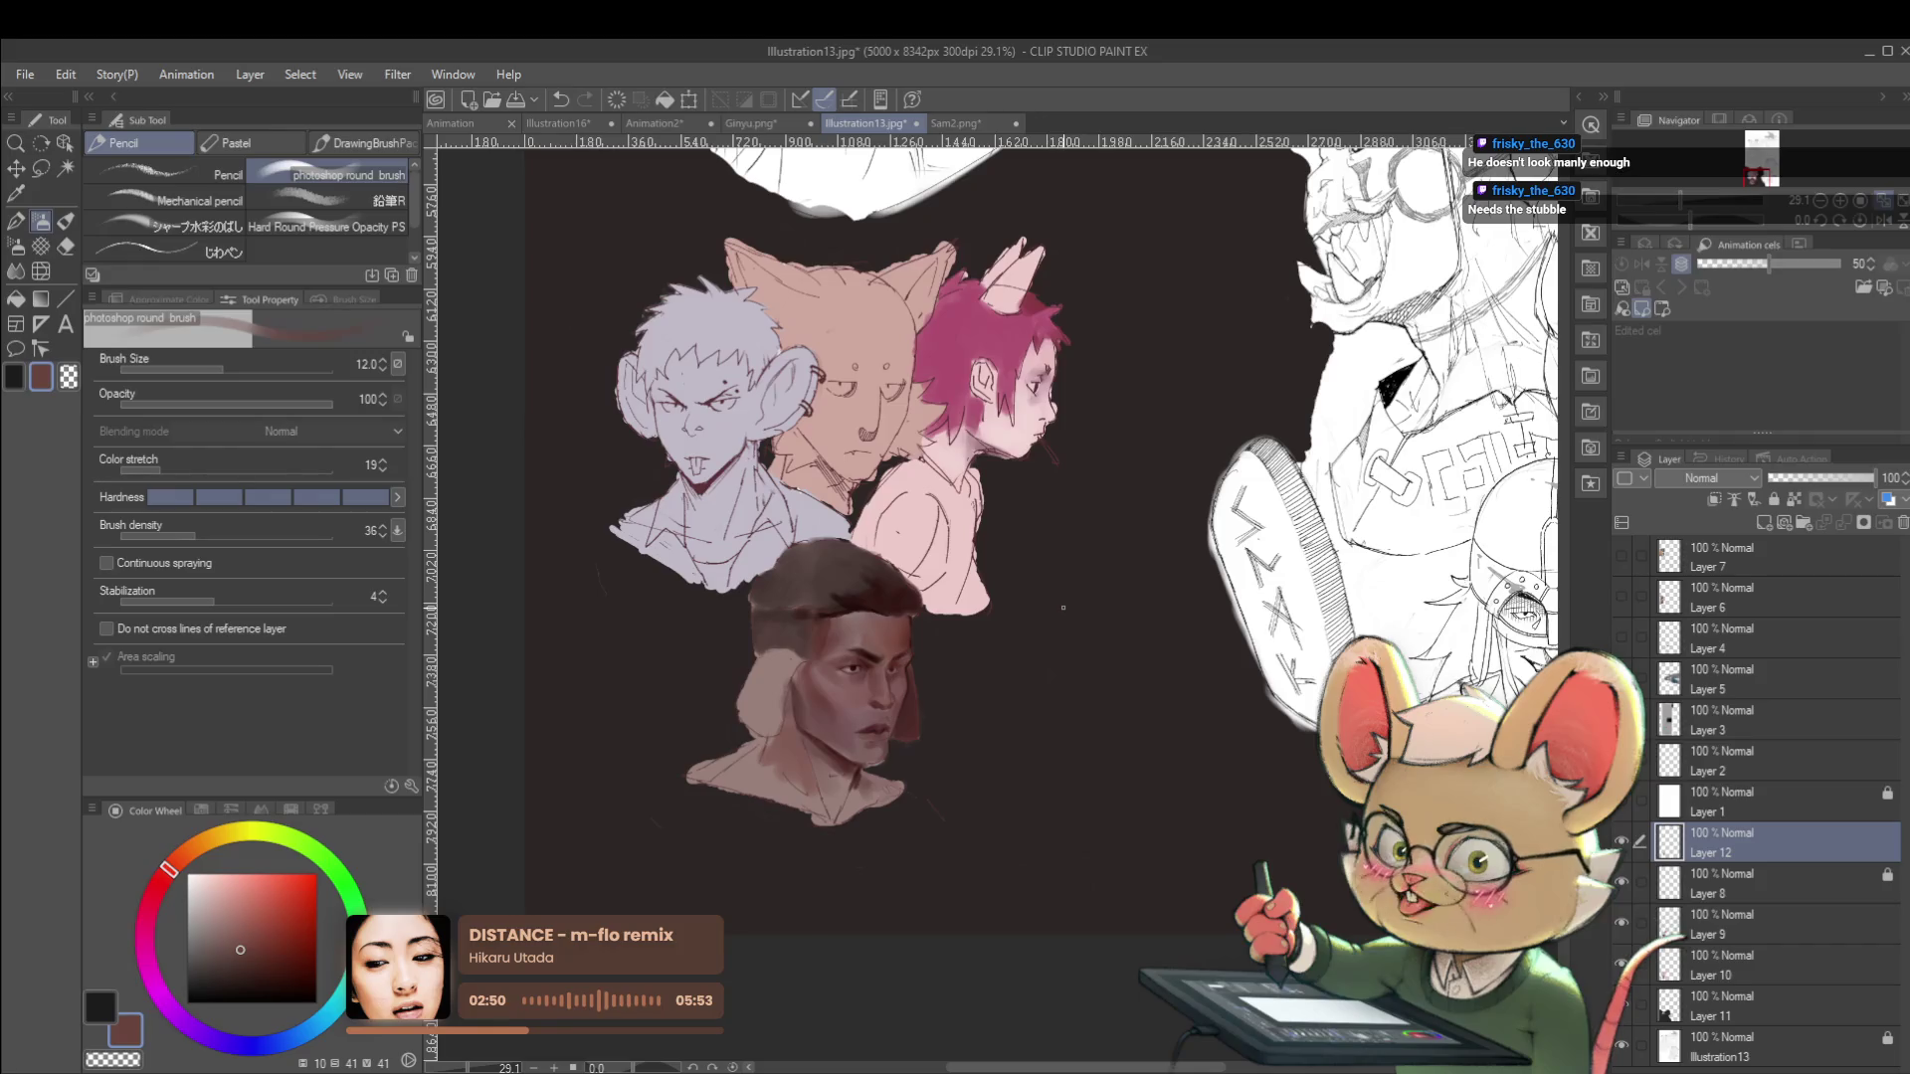
Sample the skin colour beside the man's eye as the working colour.
{"action": "scroll", "coordinate": [874, 669], "scroll_direction": "up", "scroll_amount": 5}
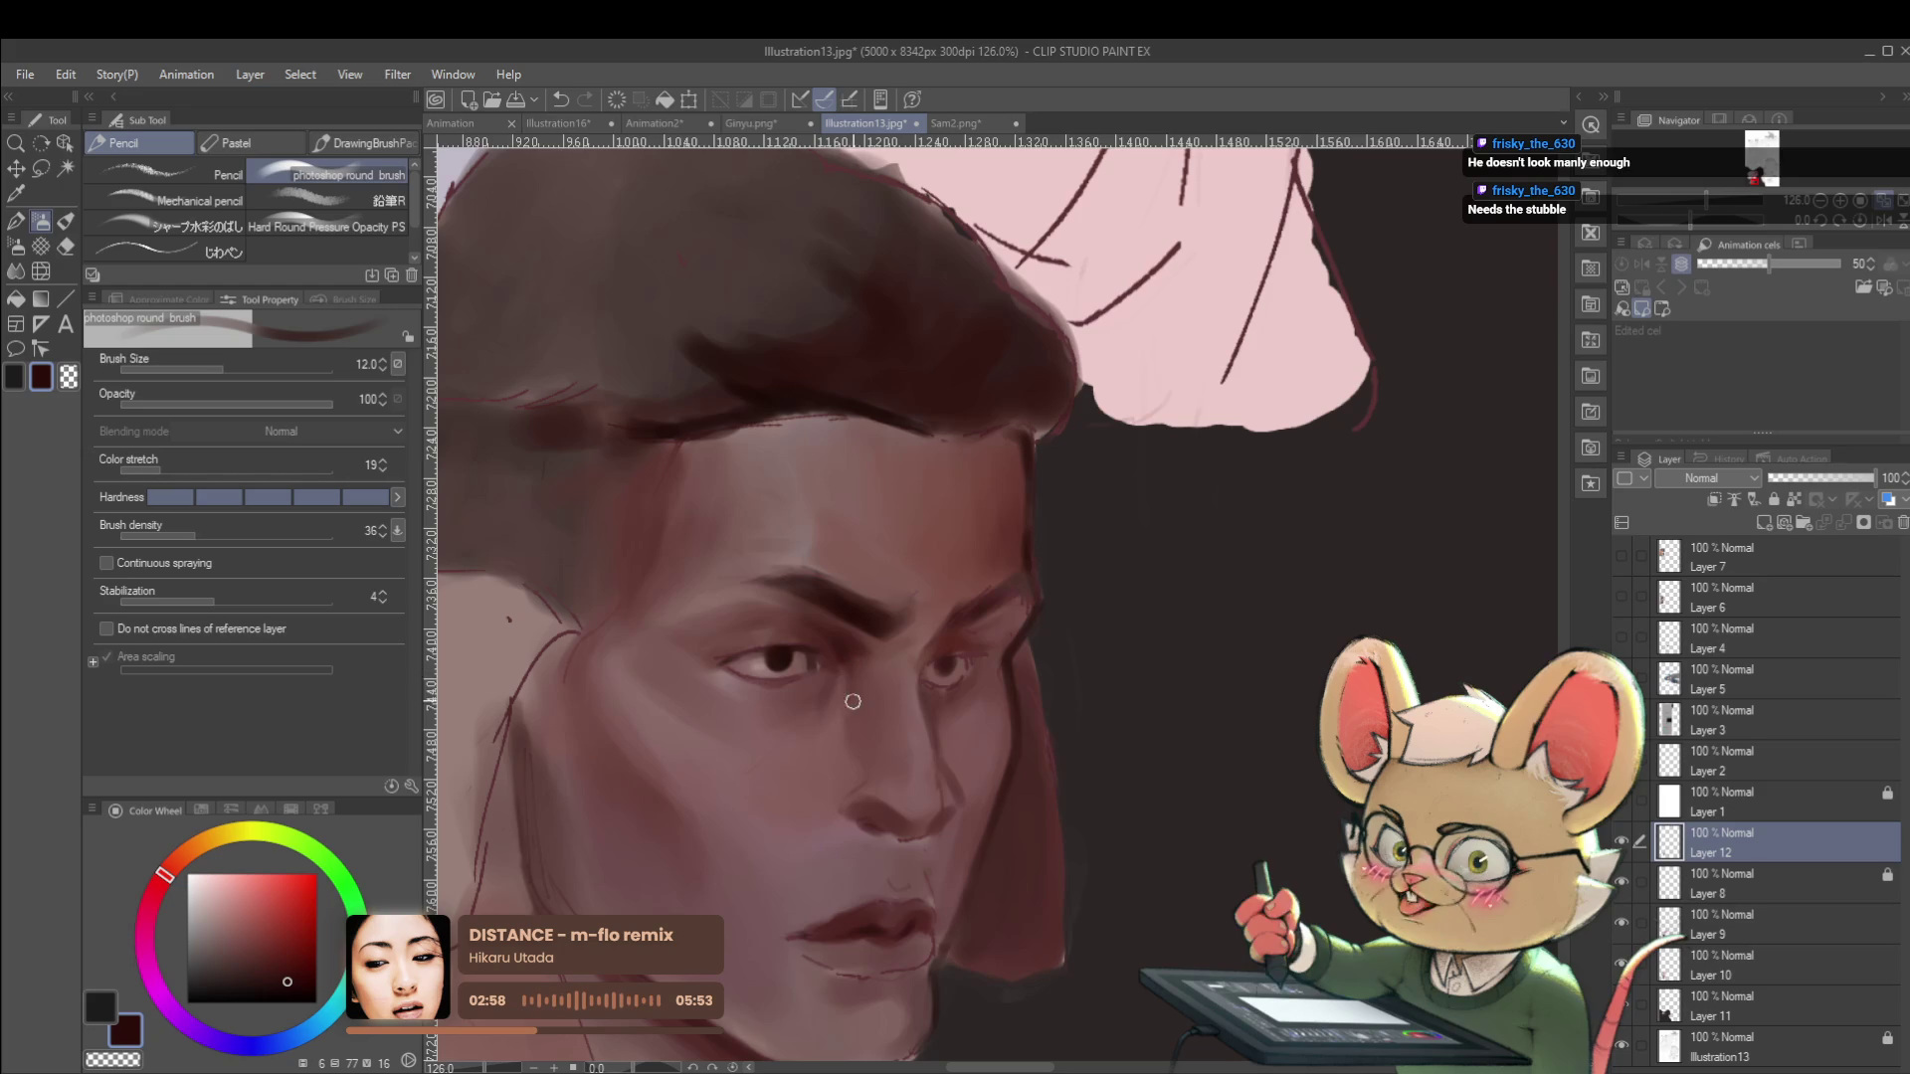
{"action": "scroll", "coordinate": [863, 685], "scroll_direction": "down", "scroll_amount": 5}
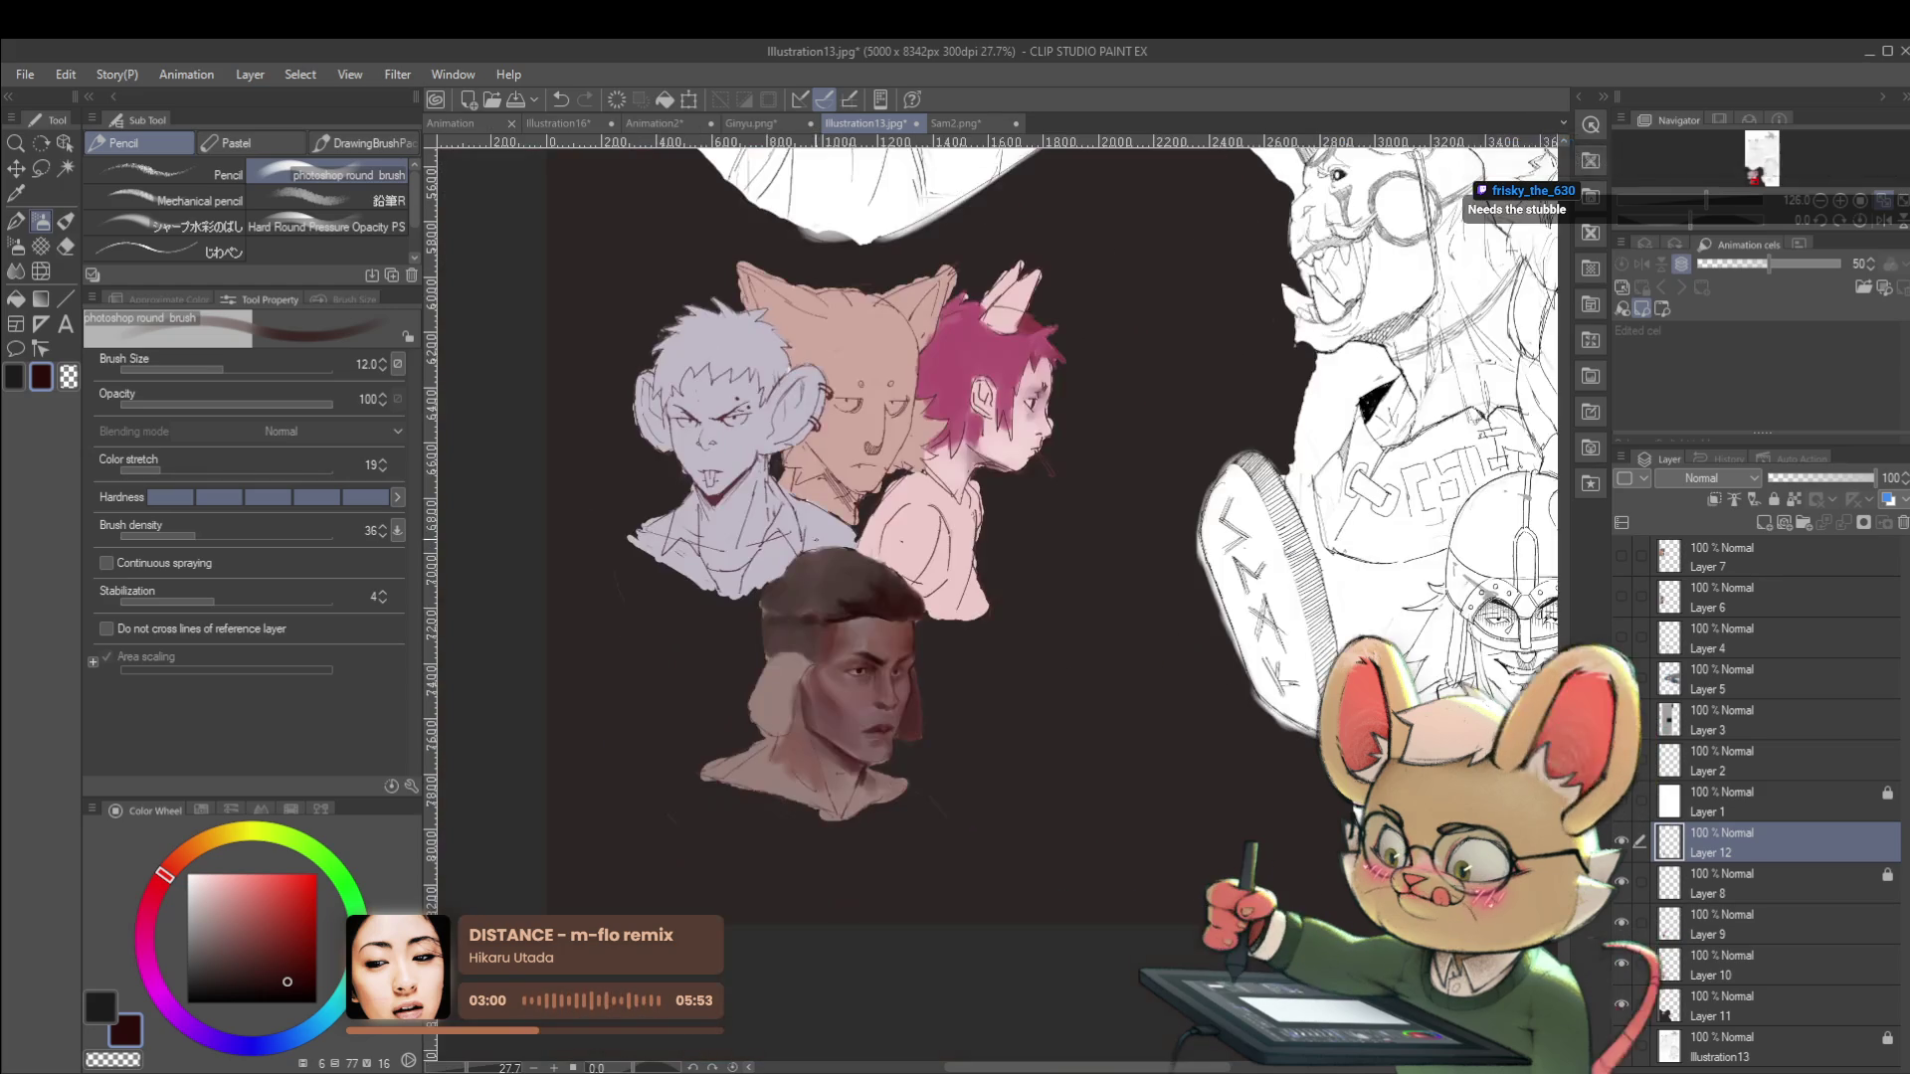
{"action": "scroll", "coordinate": [875, 678], "scroll_direction": "up", "scroll_amount": 5}
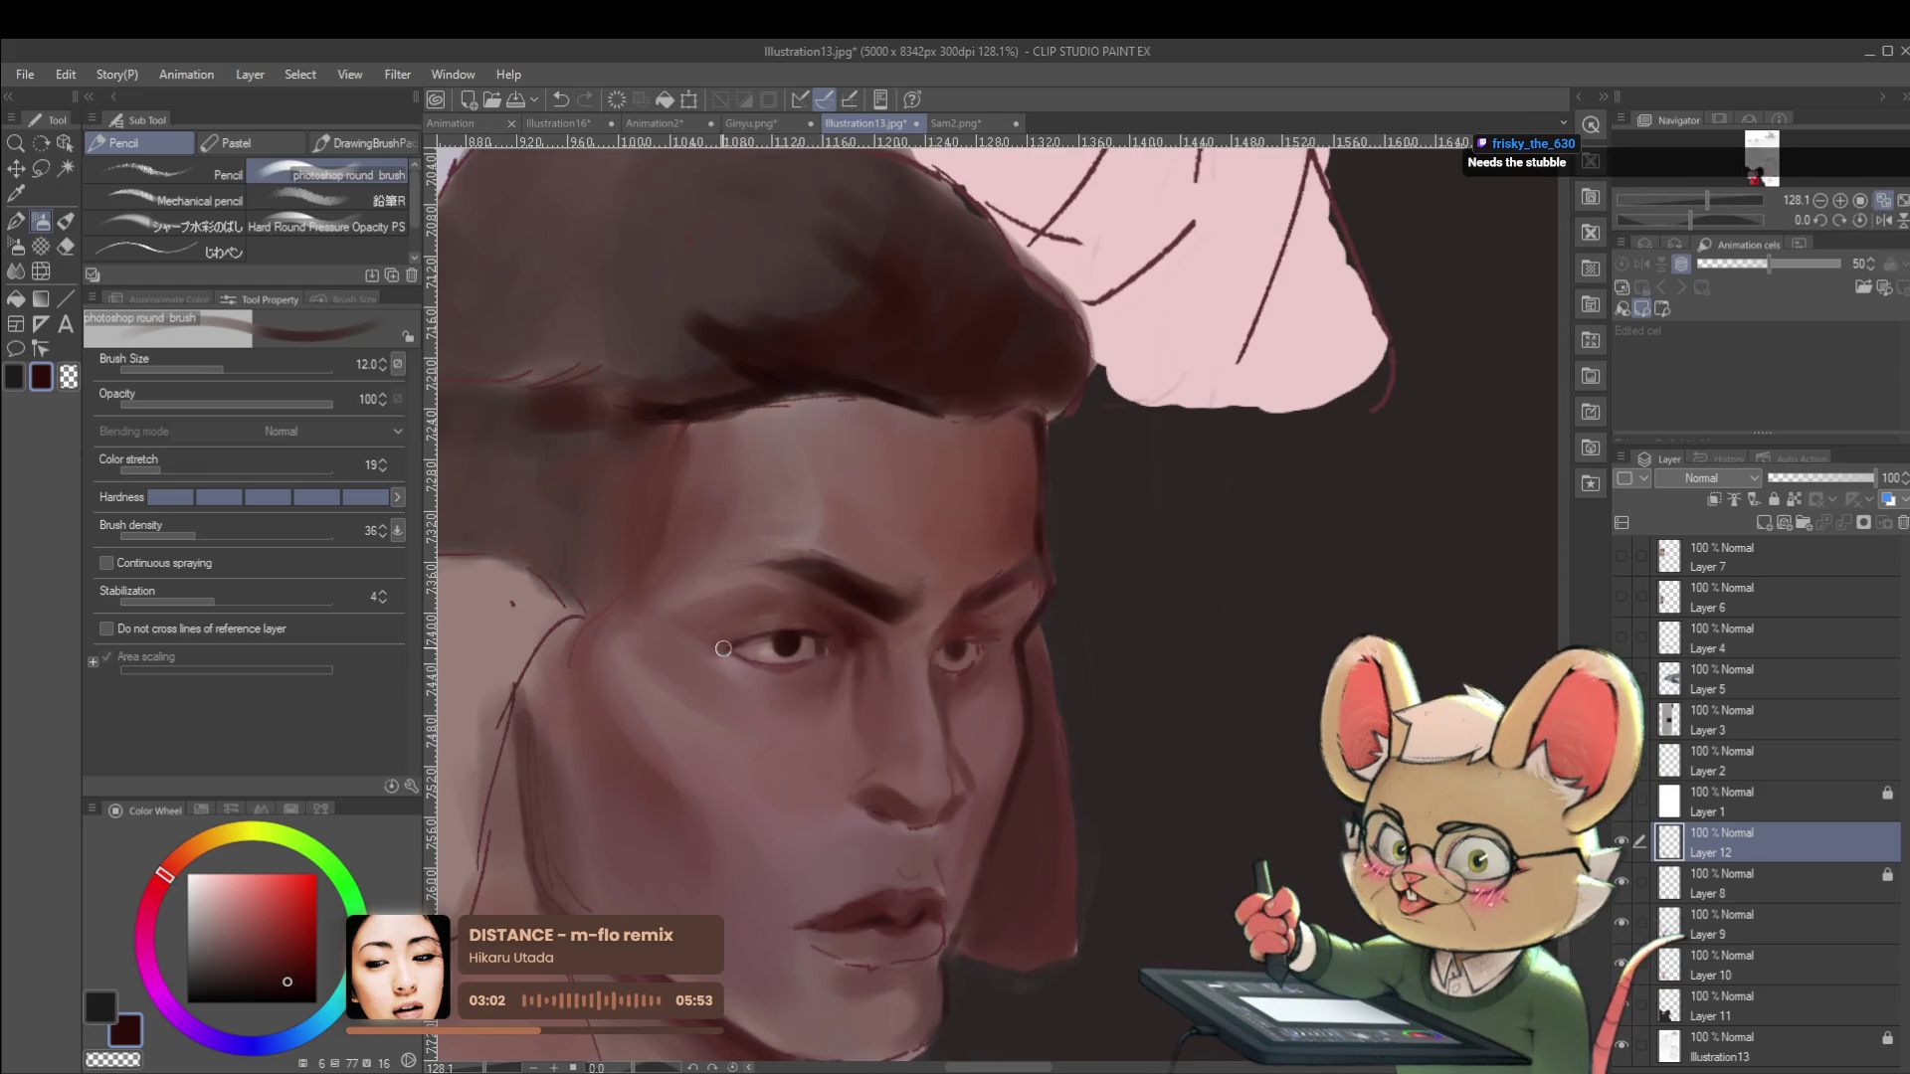
{"action": "left_click", "coordinate": [861, 635], "text": "alt"}
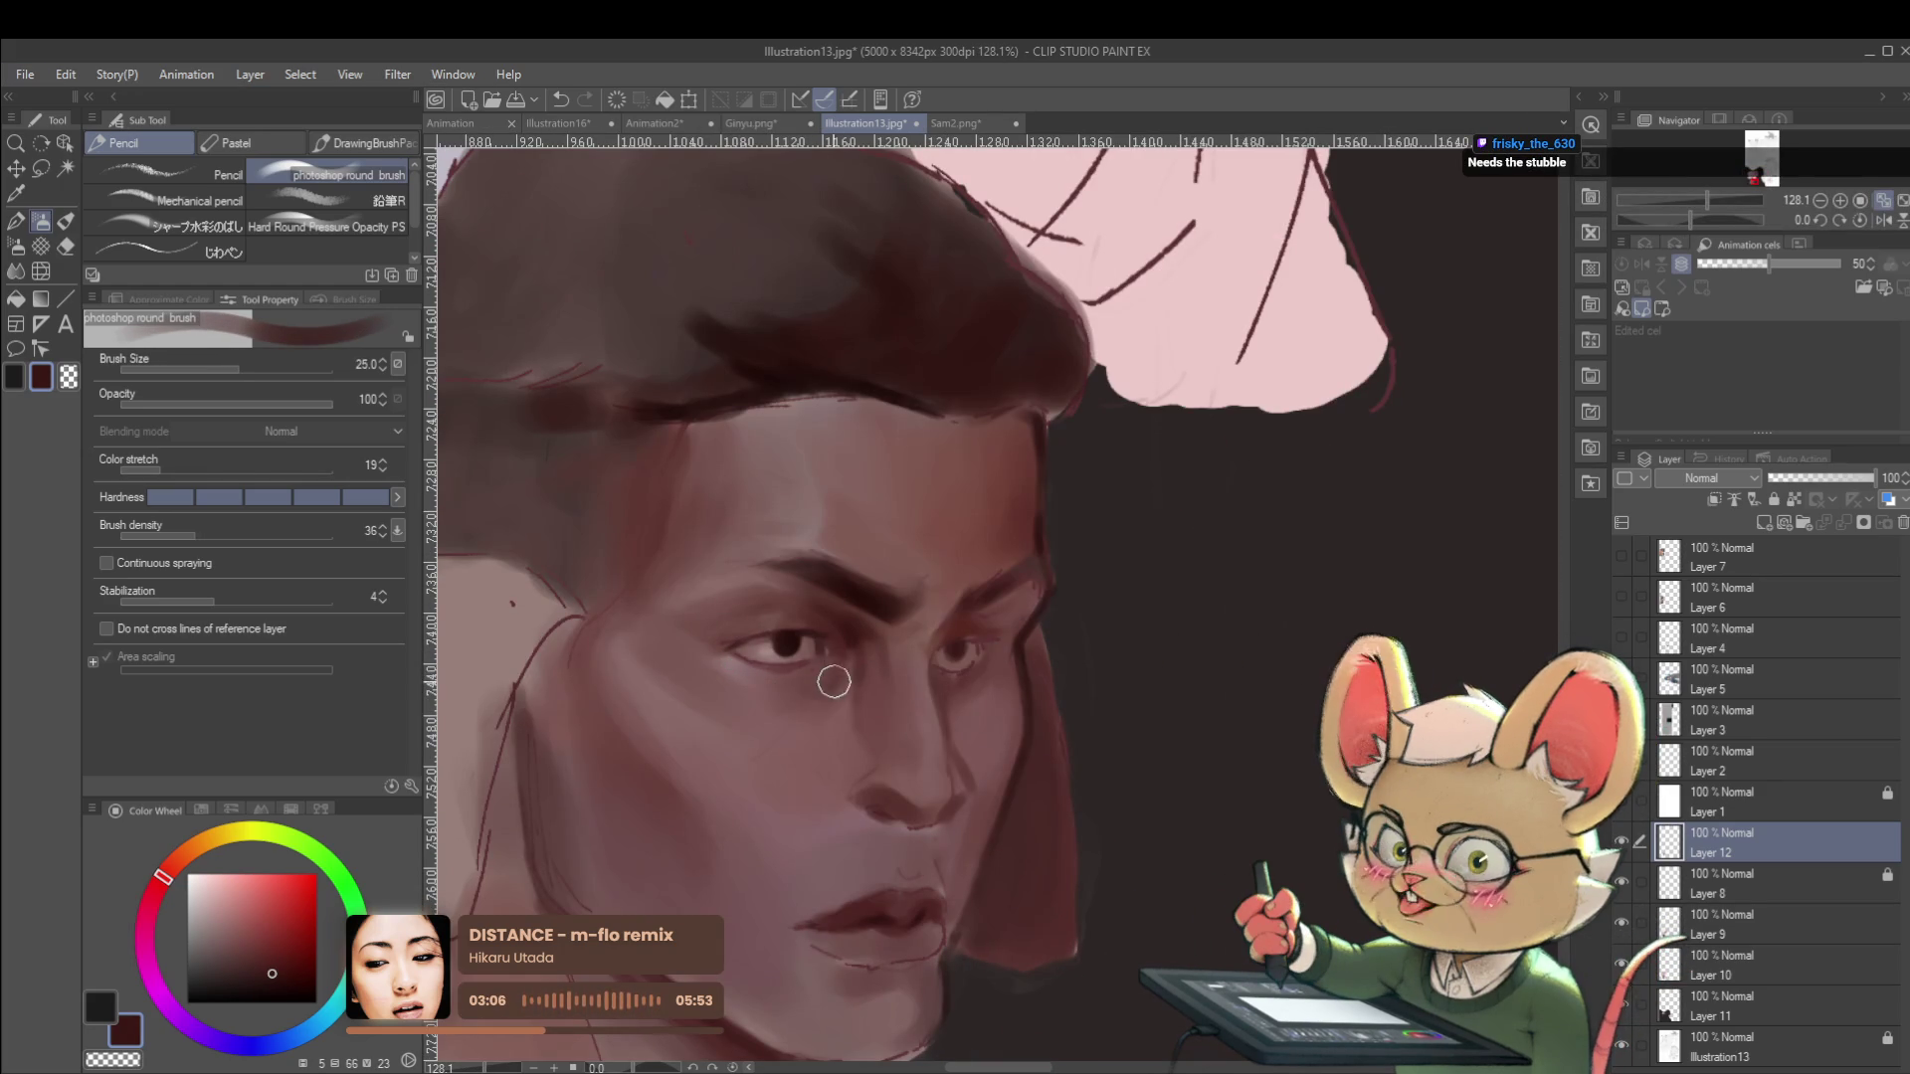
{"action": "scroll", "coordinate": [687, 566], "scroll_direction": "down", "scroll_amount": 5}
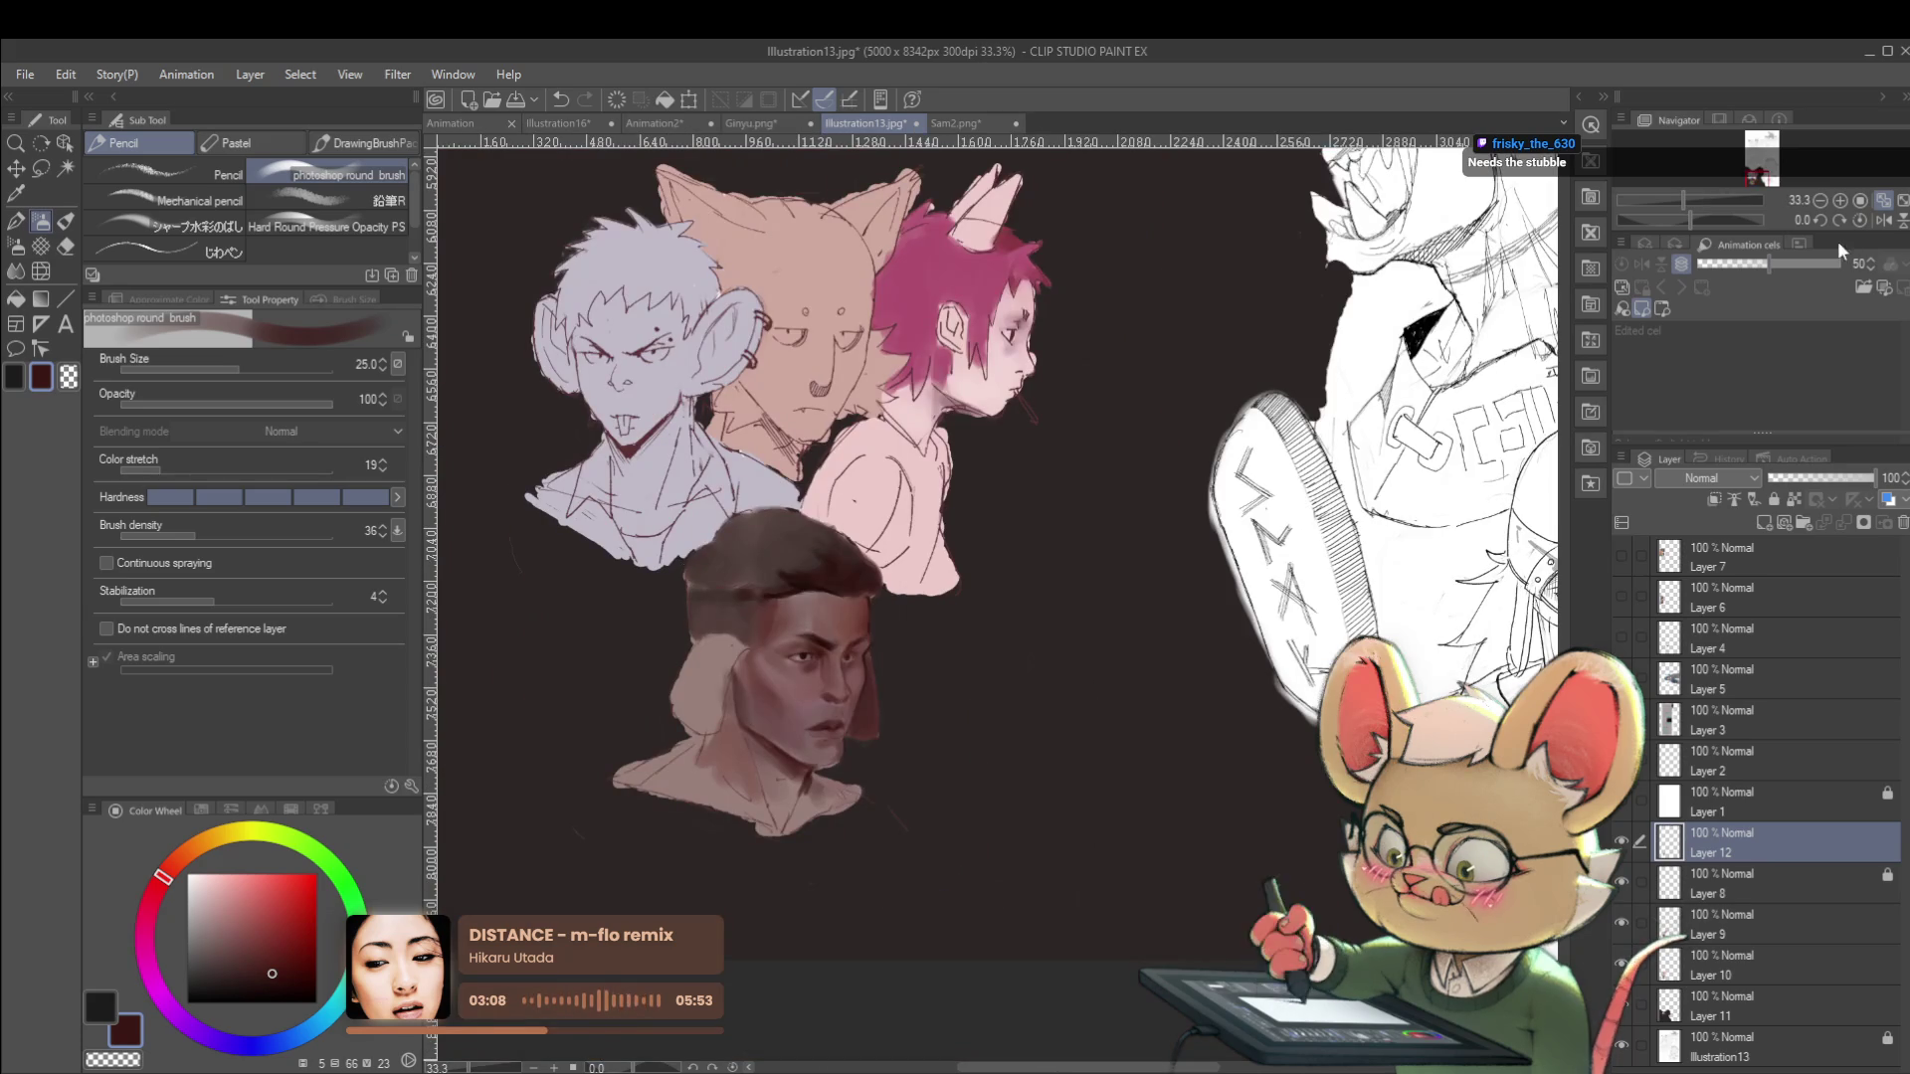
Mirror the canvas view to check the face, then sample a darker brown from it.
{"action": "left_click", "coordinate": [1883, 220]}
{"action": "scroll", "coordinate": [1213, 646], "scroll_direction": "up", "scroll_amount": 3}
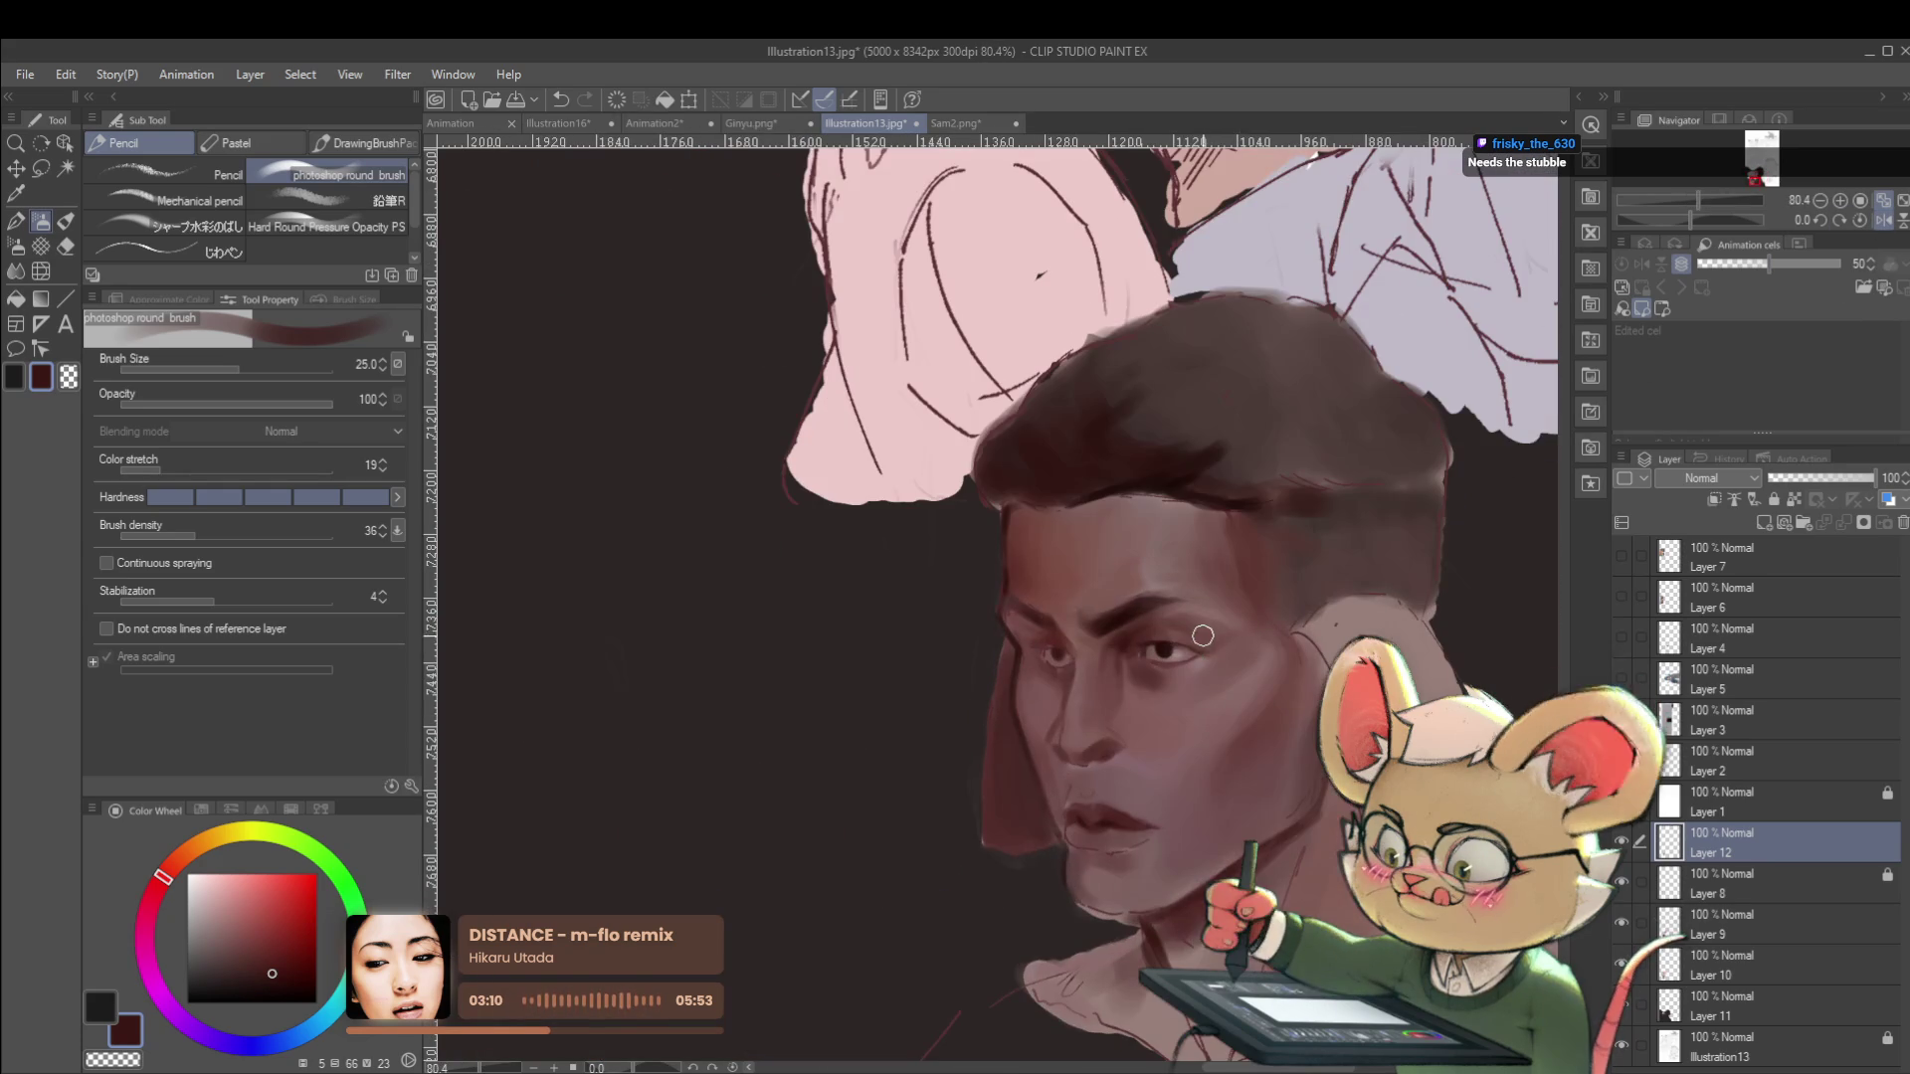
{"action": "scroll", "coordinate": [1244, 658], "scroll_direction": "down", "scroll_amount": 3}
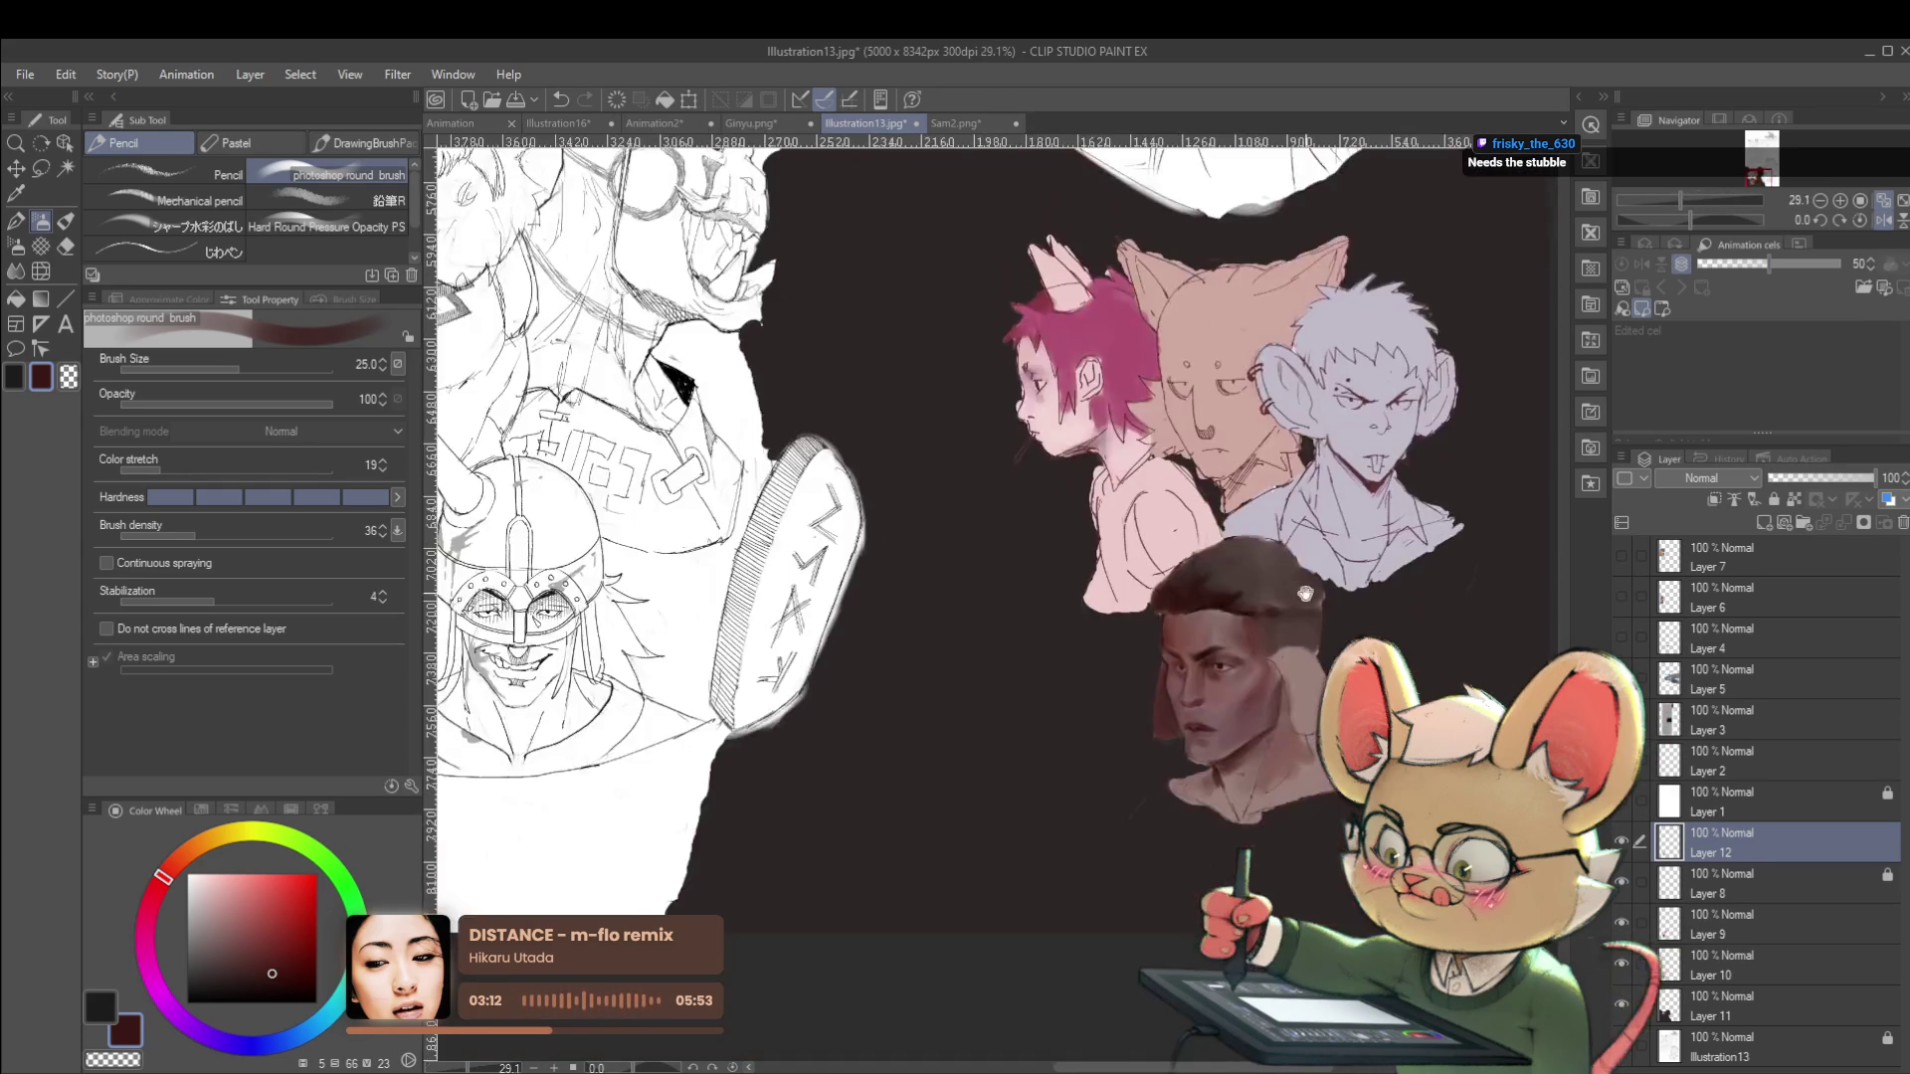
{"action": "scroll", "coordinate": [875, 687], "scroll_direction": "up", "scroll_amount": 3}
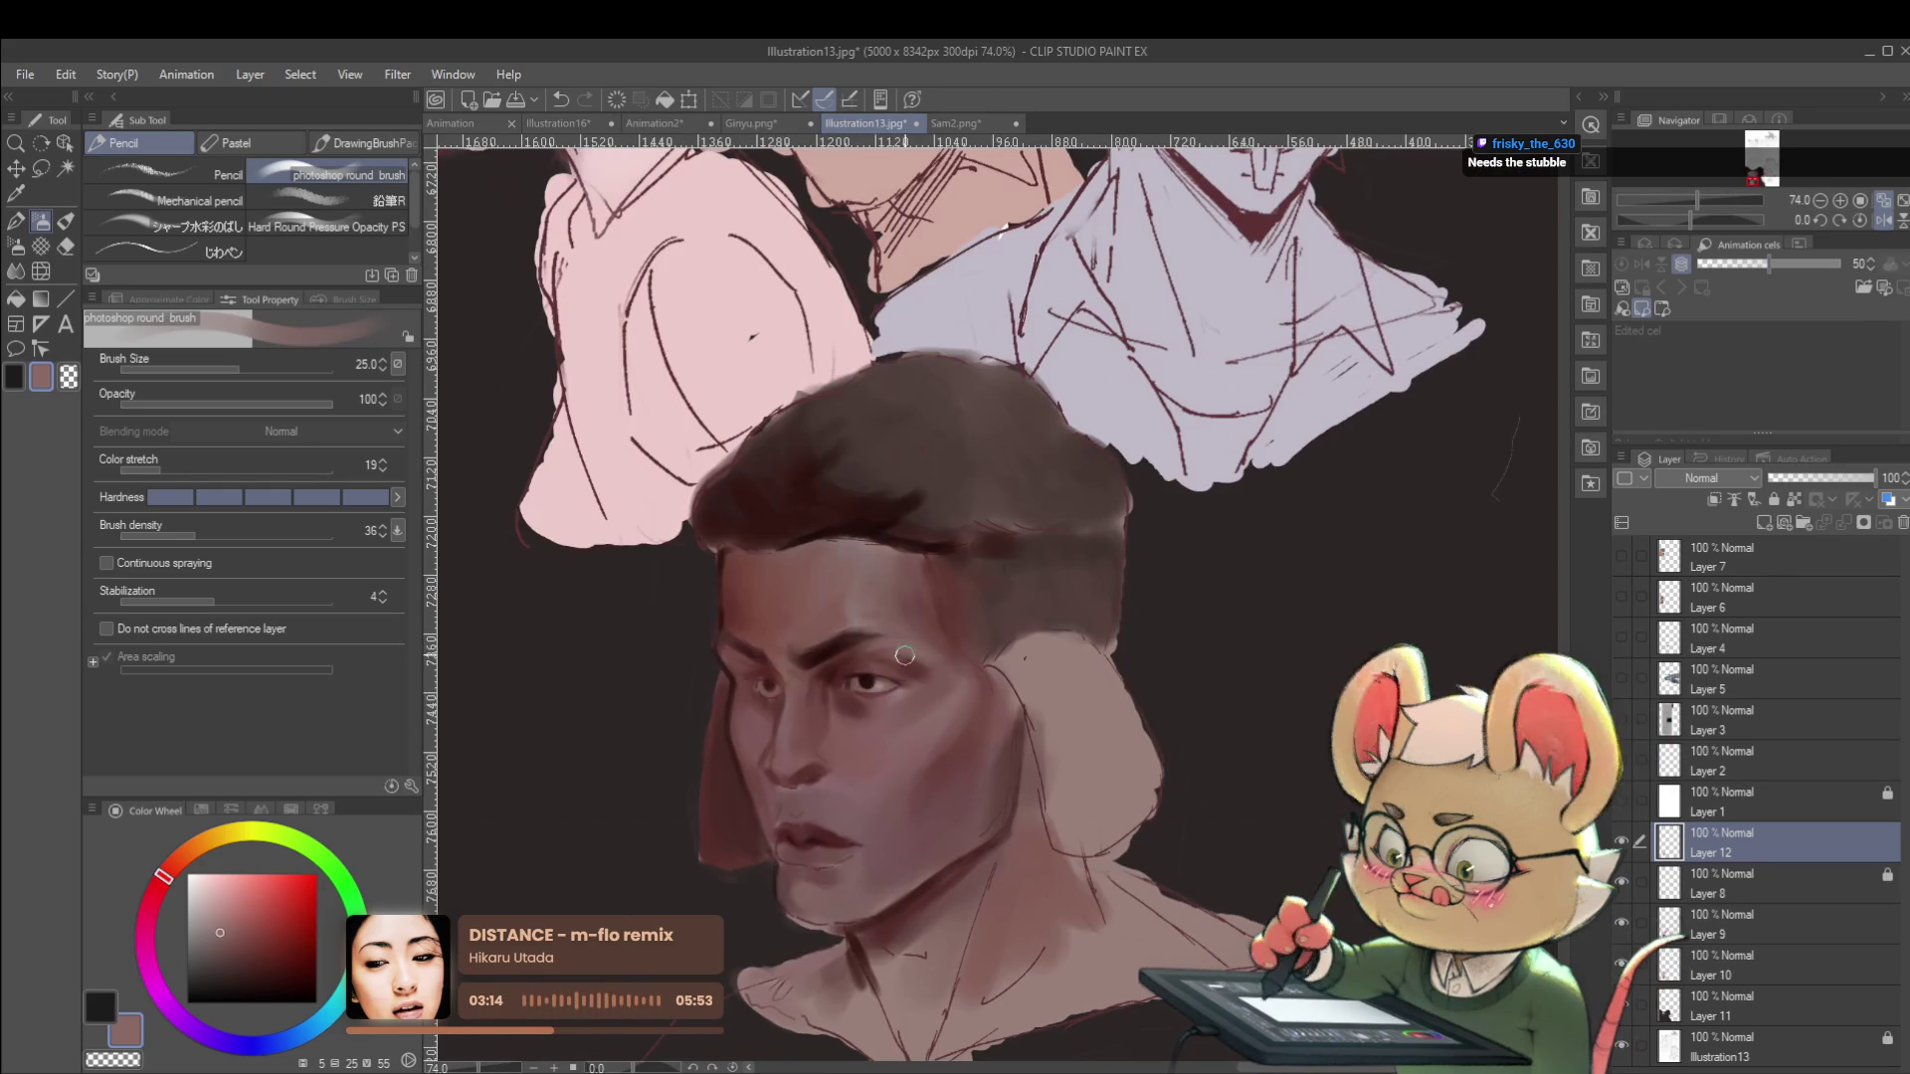
{"action": "scroll", "coordinate": [925, 665], "scroll_direction": "down", "scroll_amount": 3}
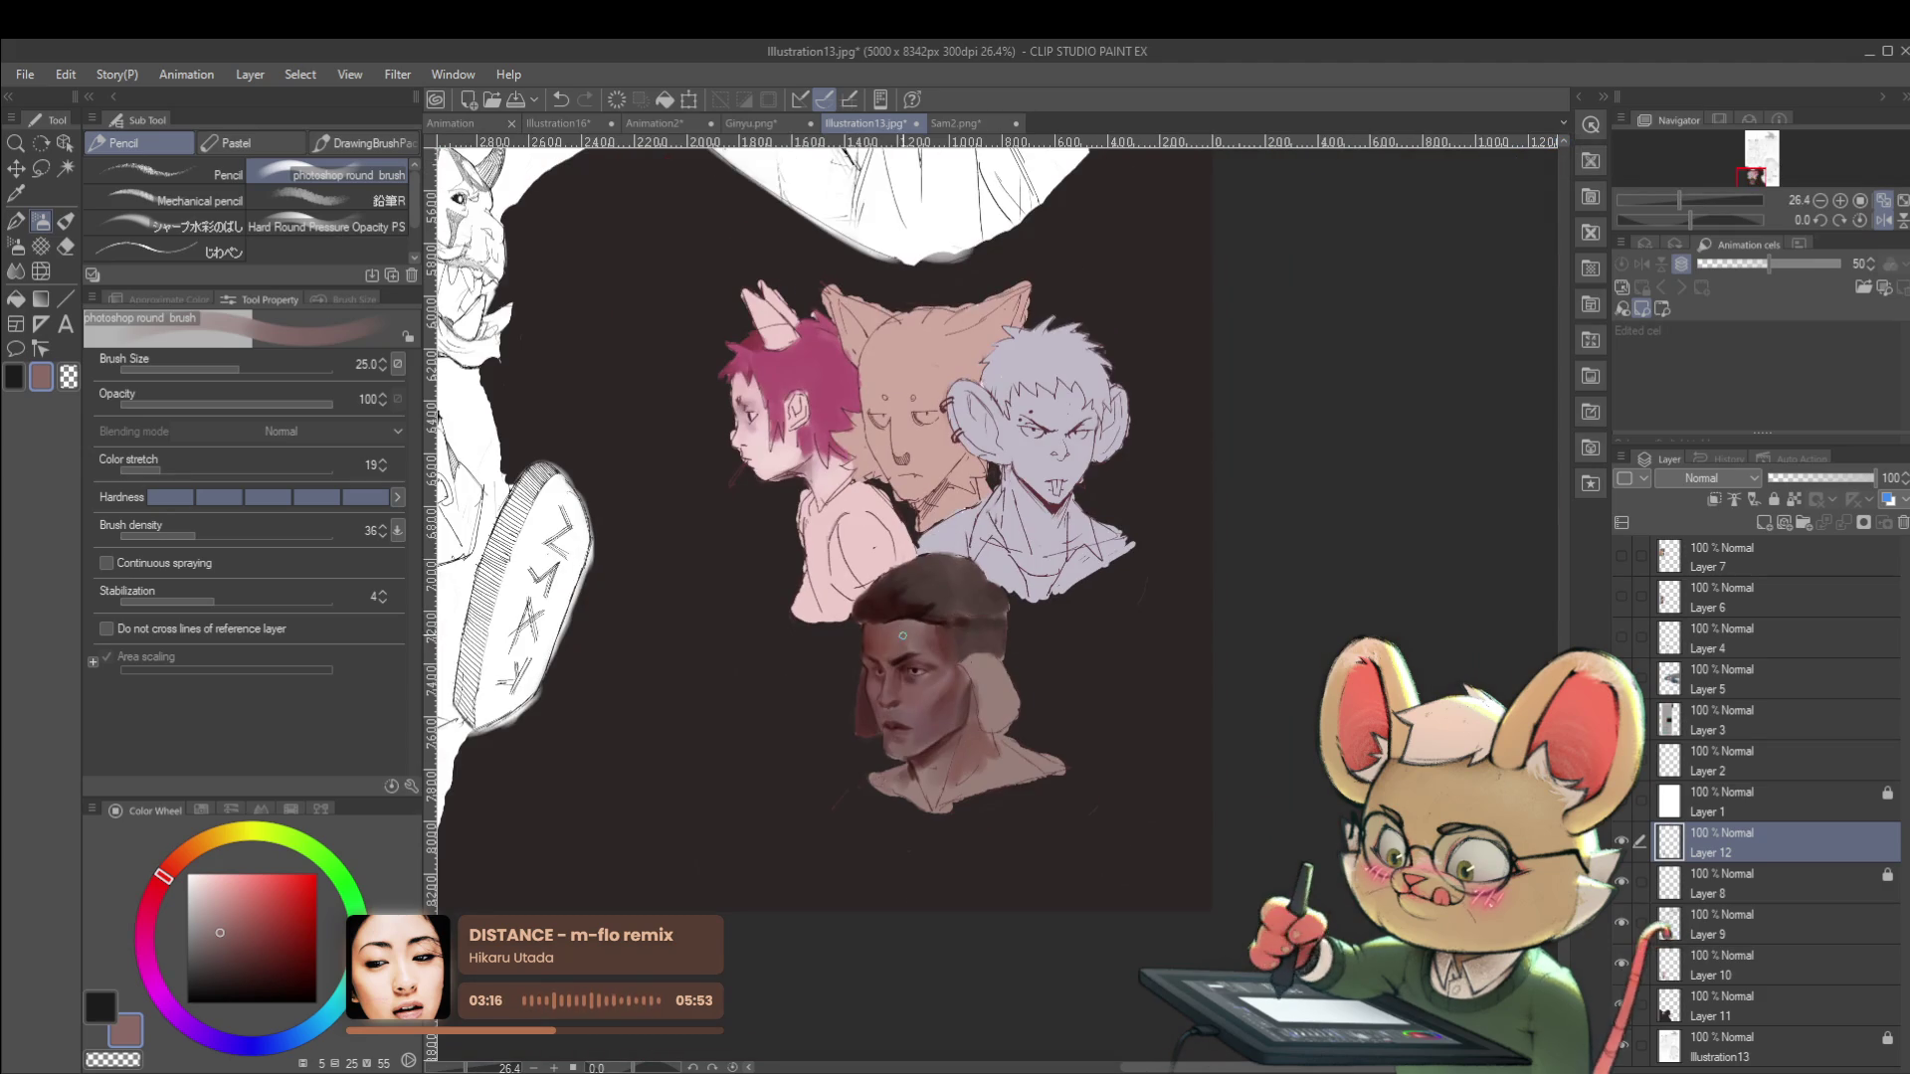
{"action": "scroll", "coordinate": [912, 566], "scroll_direction": "up", "scroll_amount": 5}
{"action": "left_click", "coordinate": [905, 624], "text": "alt"}
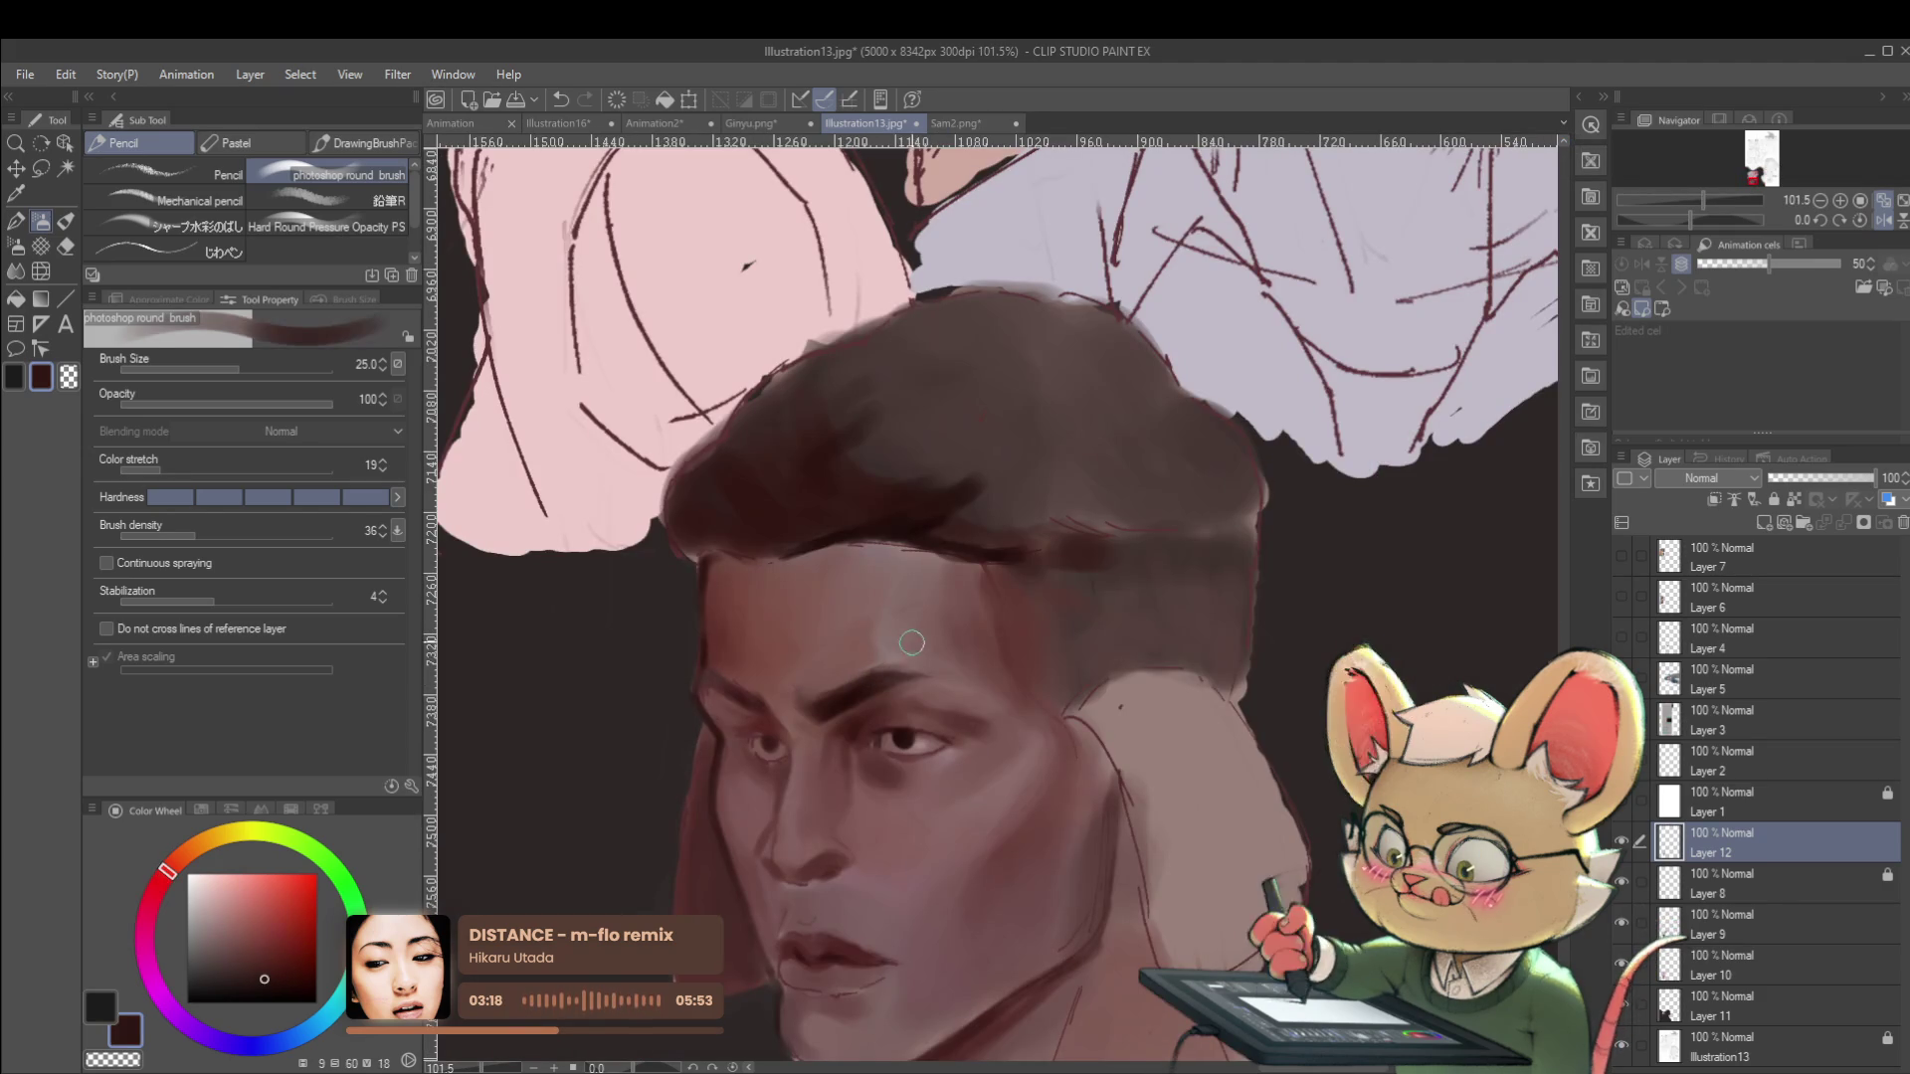
{"action": "scroll", "coordinate": [988, 698], "scroll_direction": "down", "scroll_amount": 5}
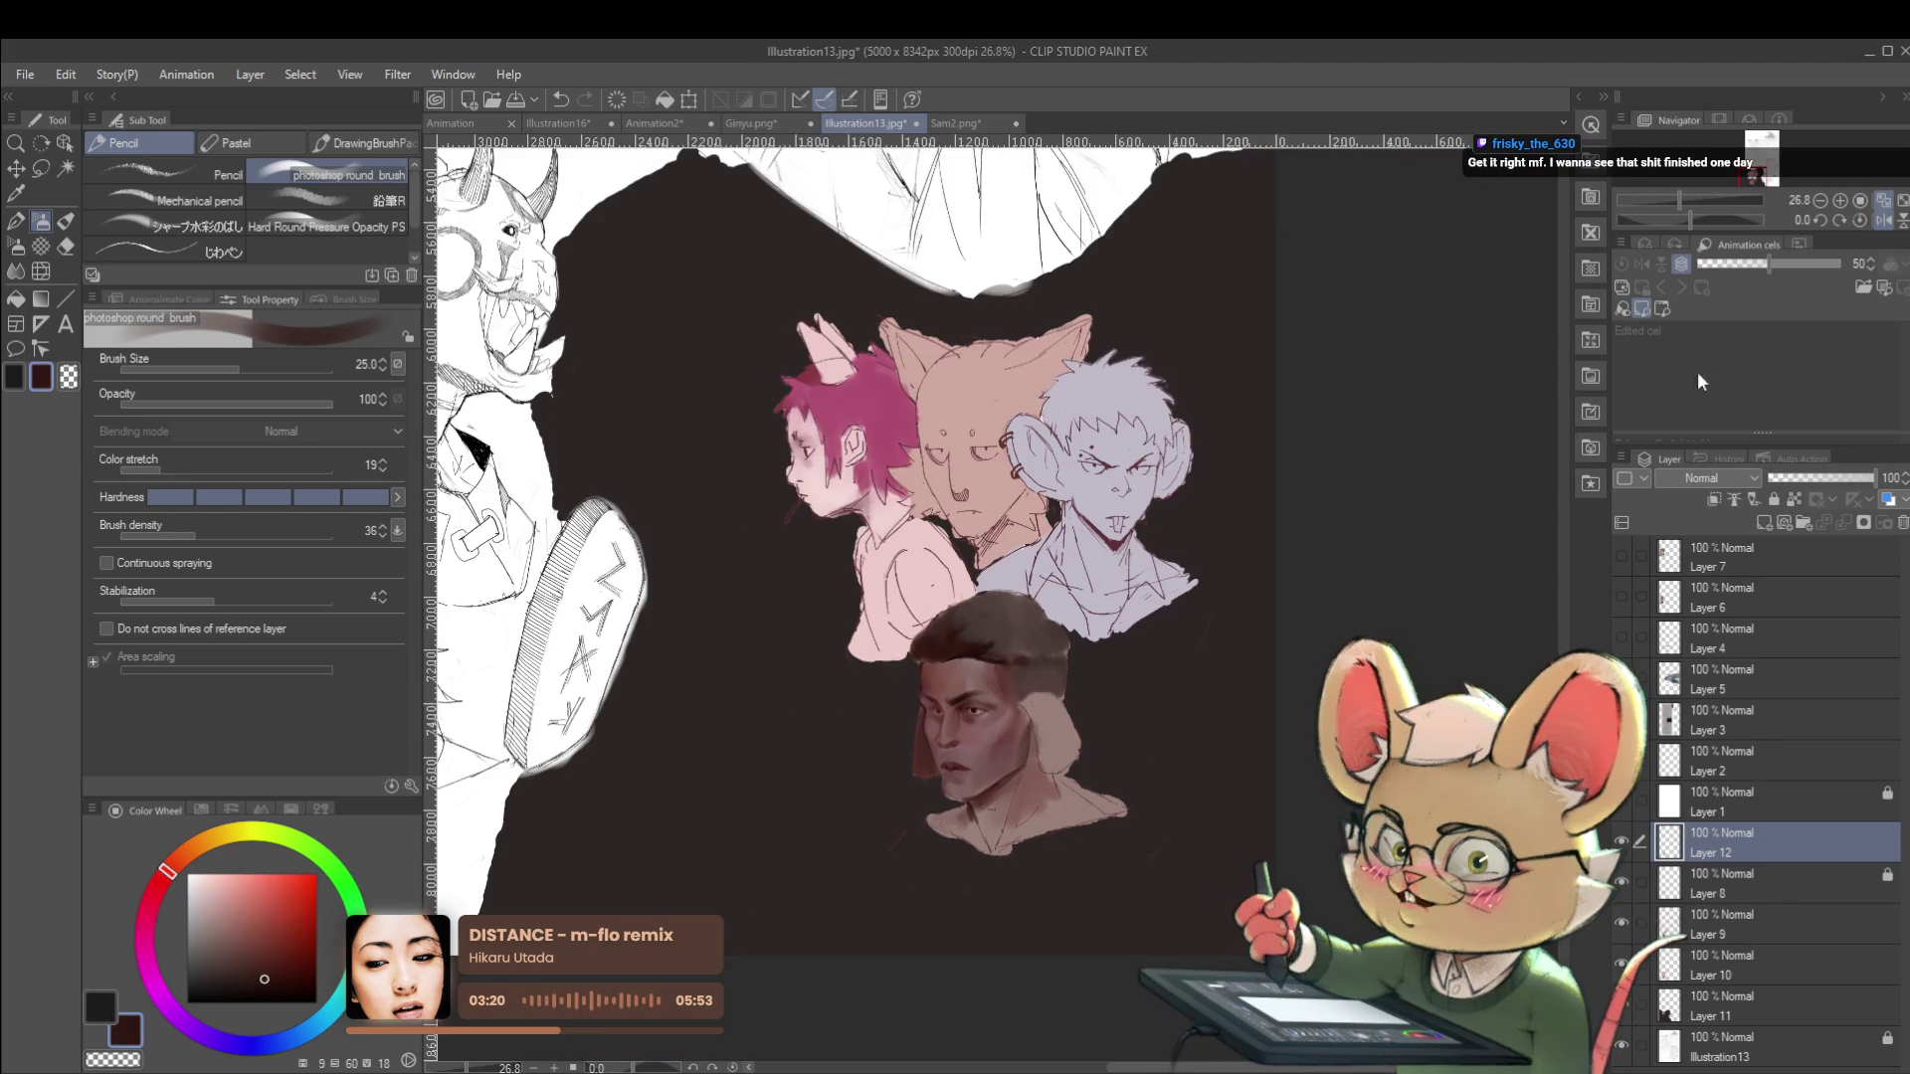
Unmirror the view, then sample a pinkish brown from the cheek and a darker red-brown near the eye.
{"action": "left_click", "coordinate": [1882, 220]}
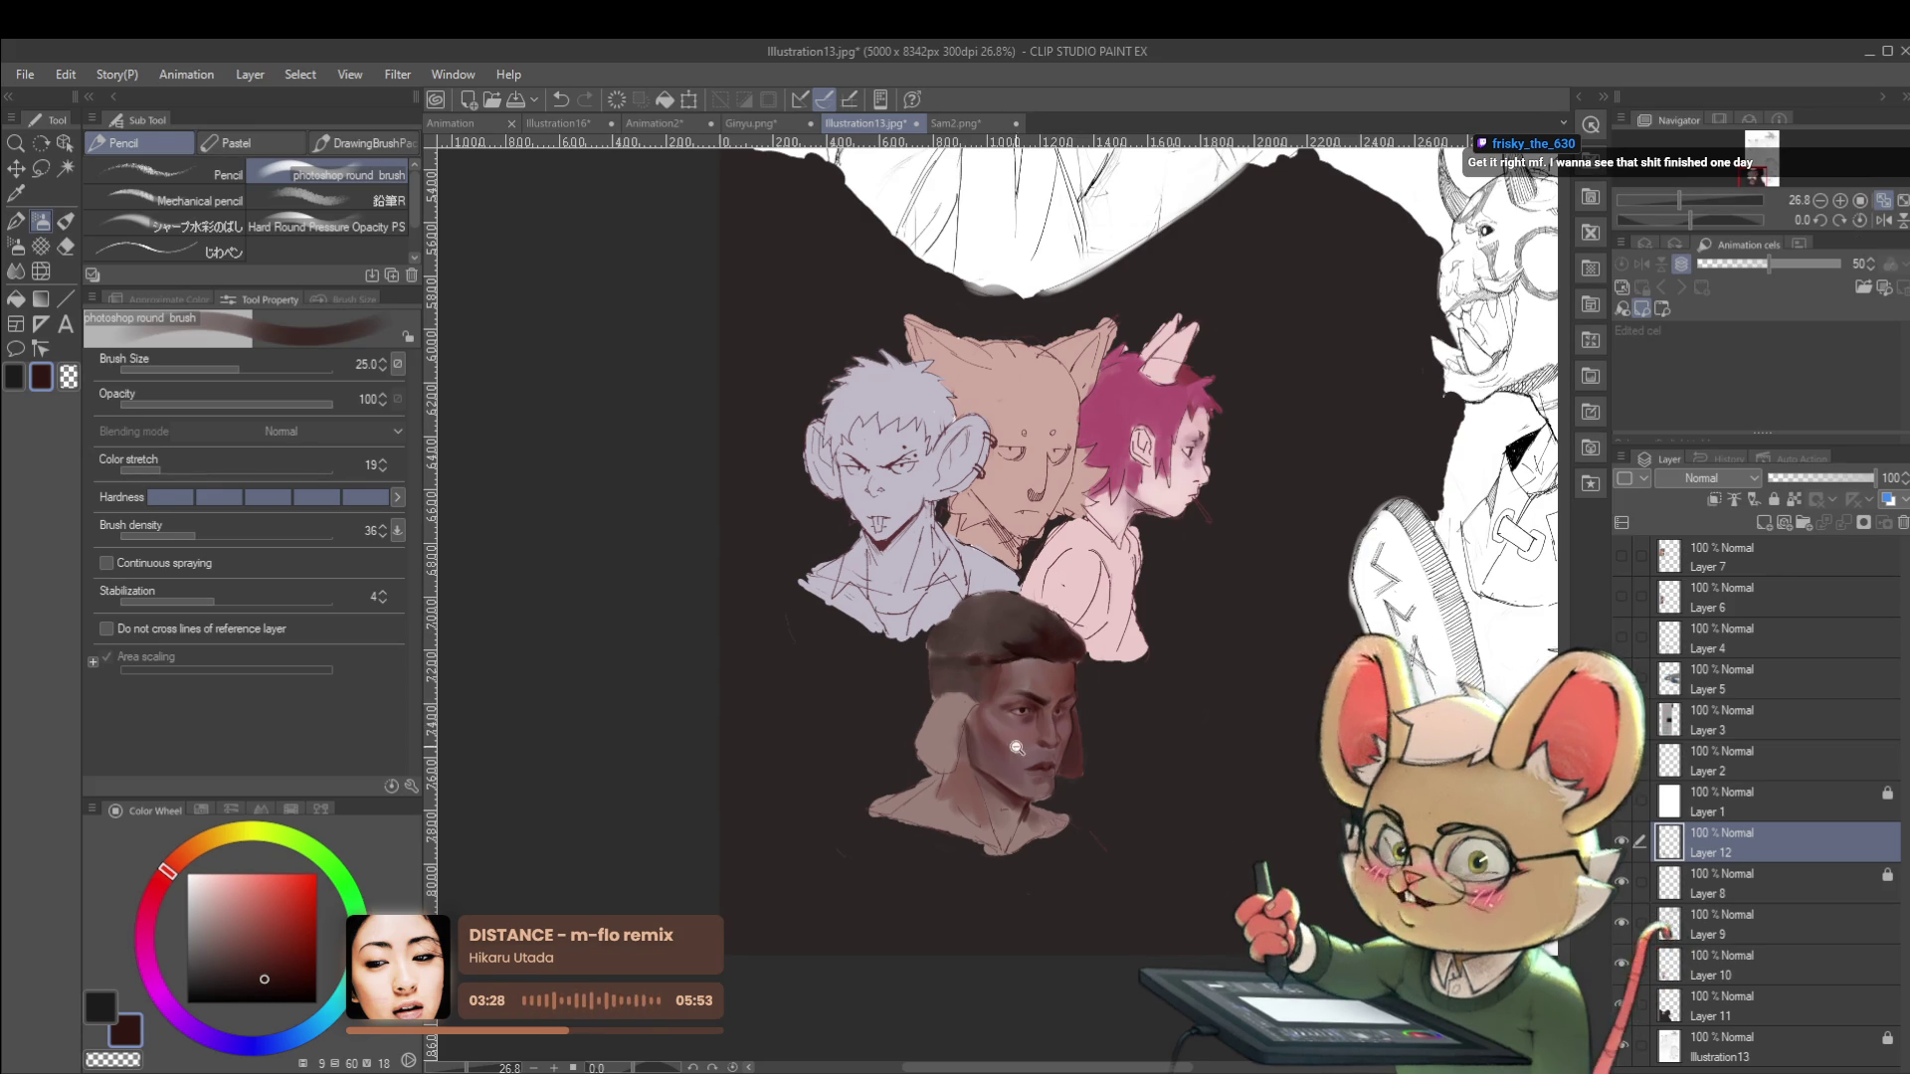
{"action": "scroll", "coordinate": [996, 664], "scroll_direction": "up", "scroll_amount": 4}
{"action": "left_click", "coordinate": [1028, 710], "text": "alt"}
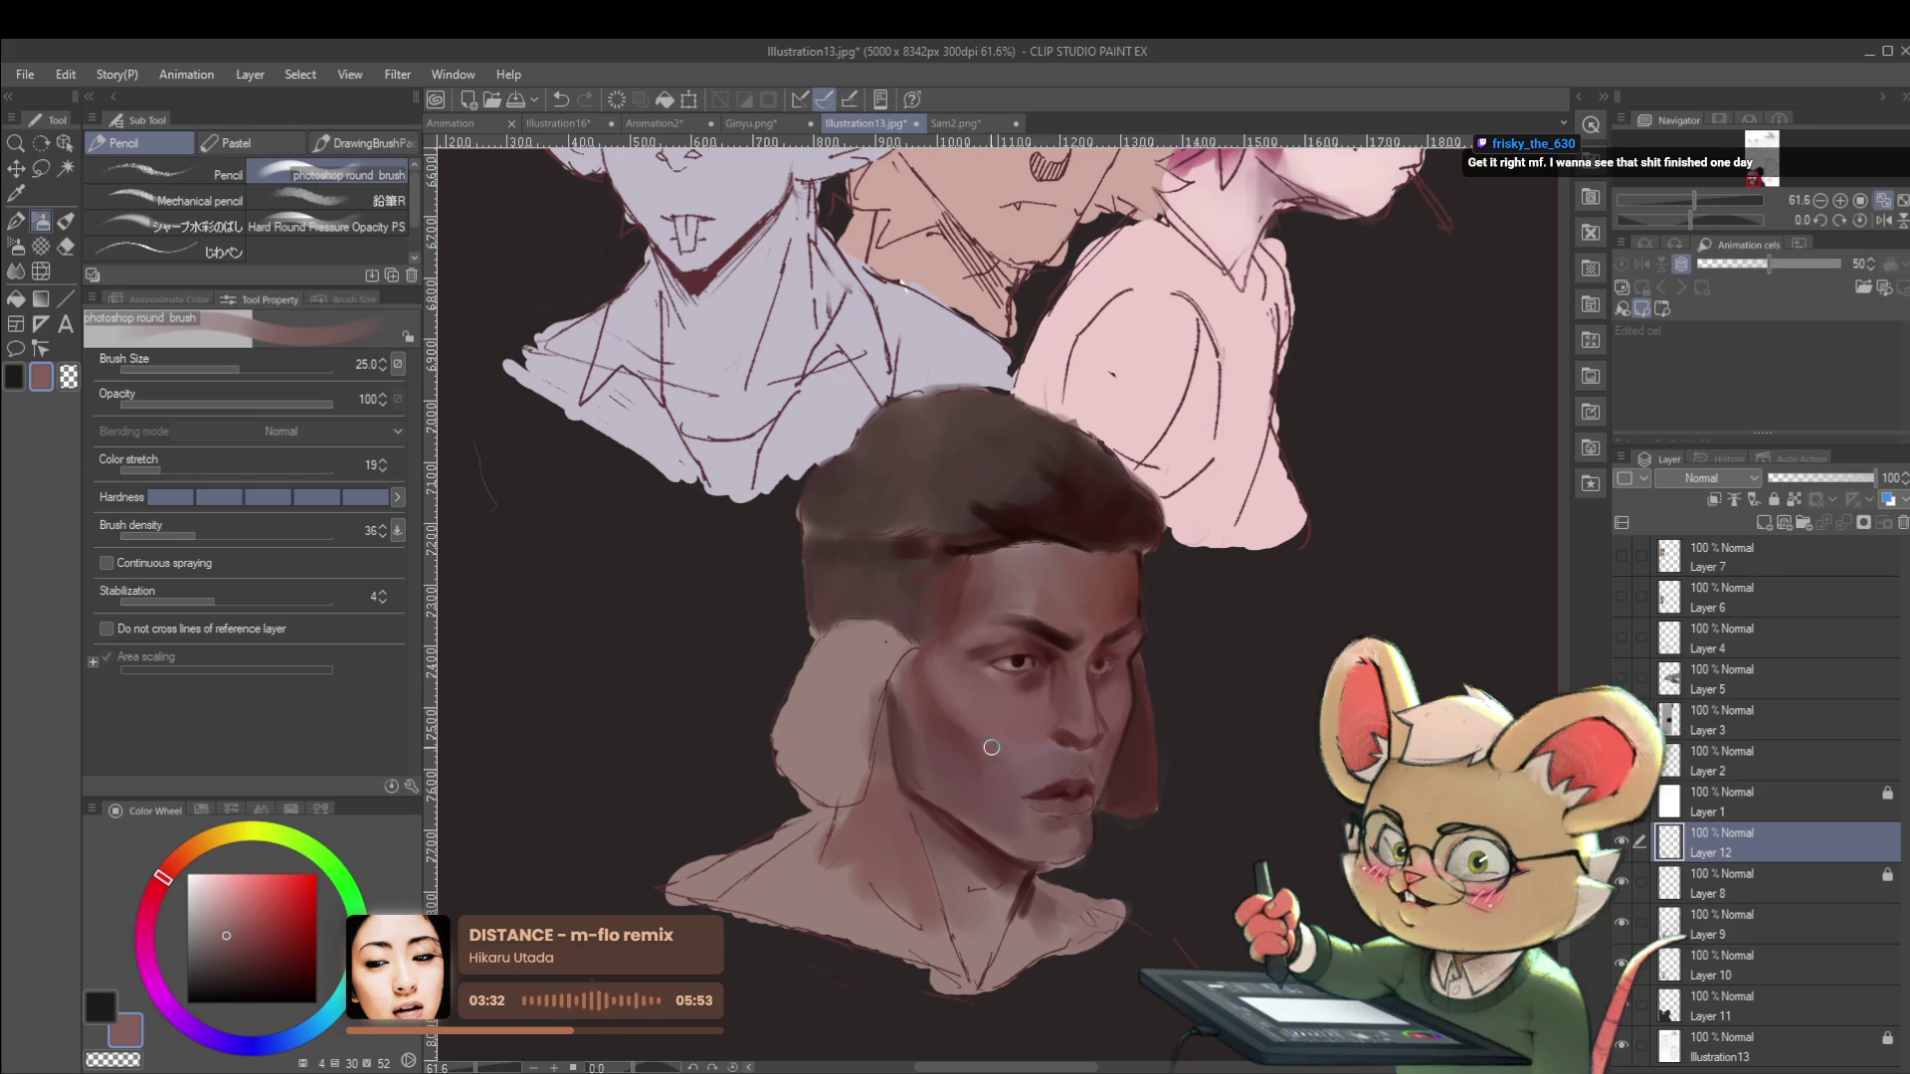
{"action": "left_click", "coordinate": [1030, 680], "text": "alt"}
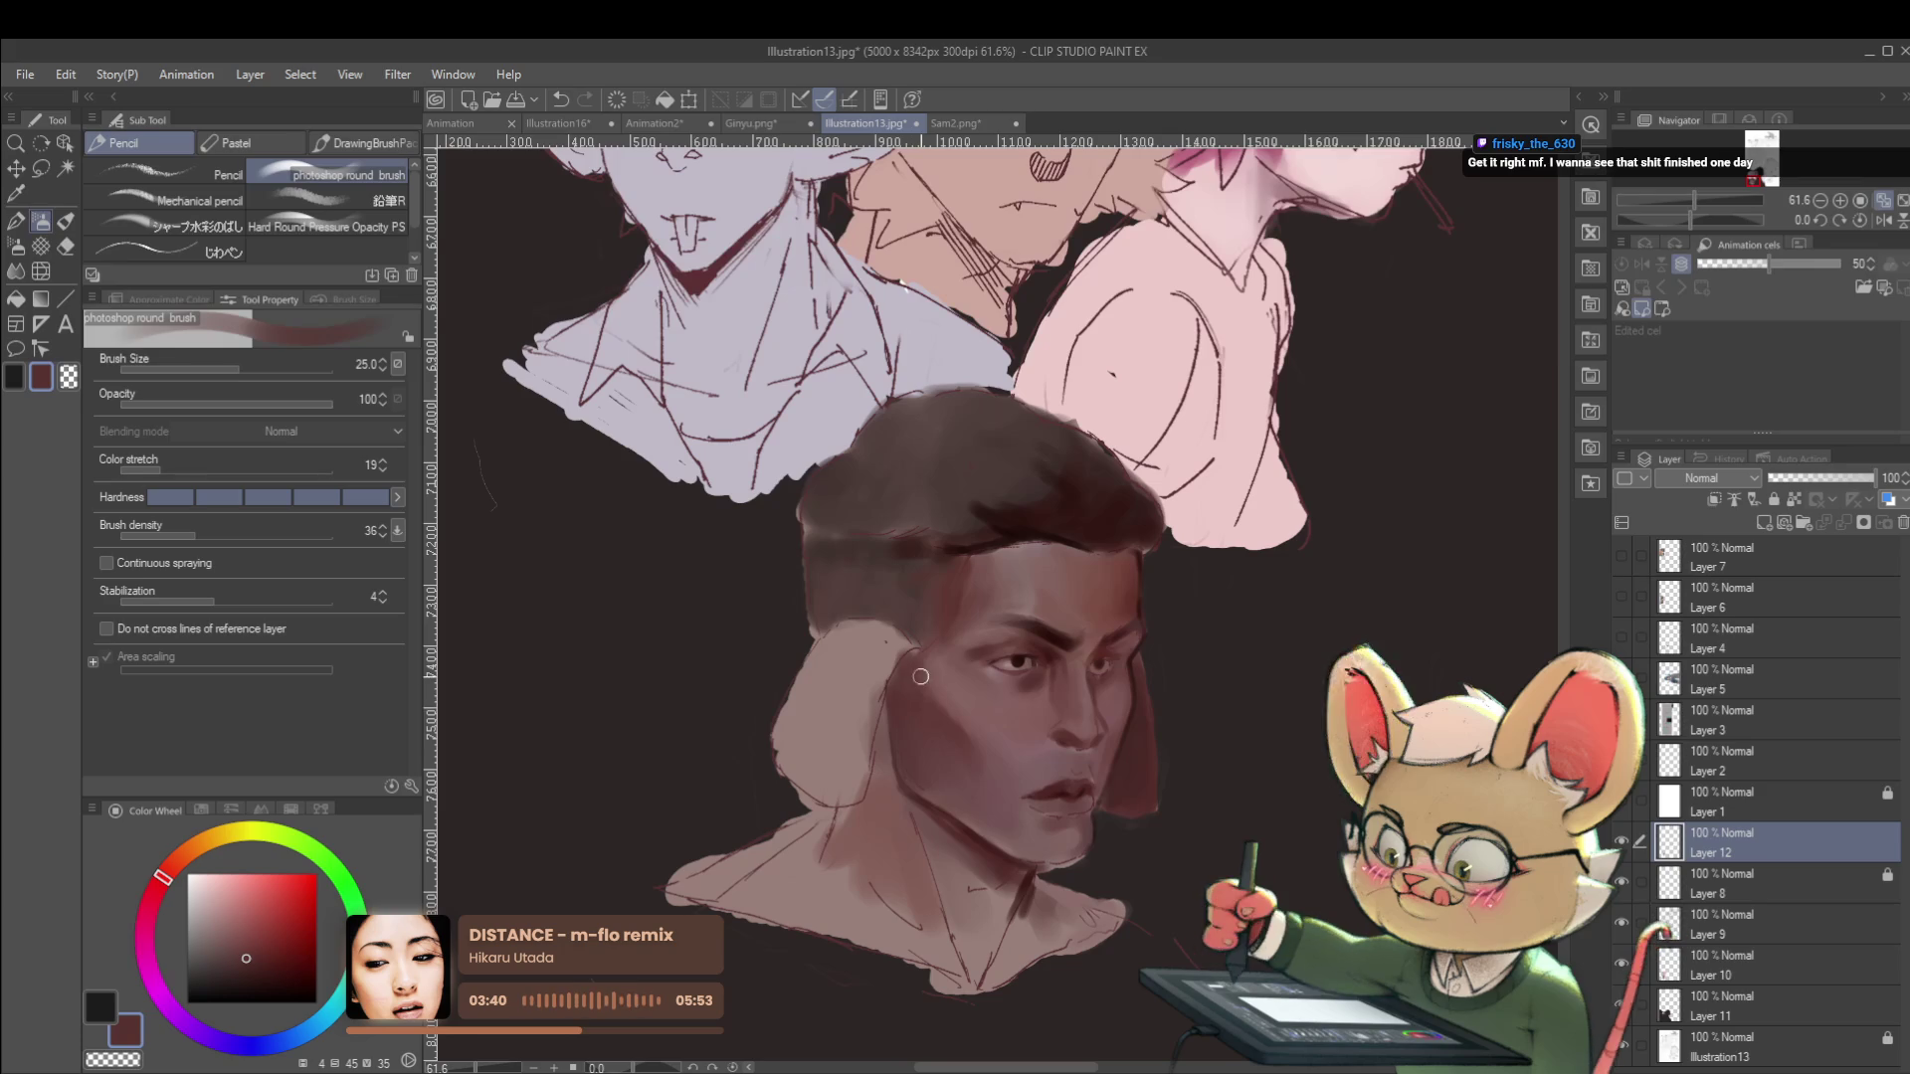
{"action": "scroll", "coordinate": [902, 658], "scroll_direction": "down", "scroll_amount": 5}
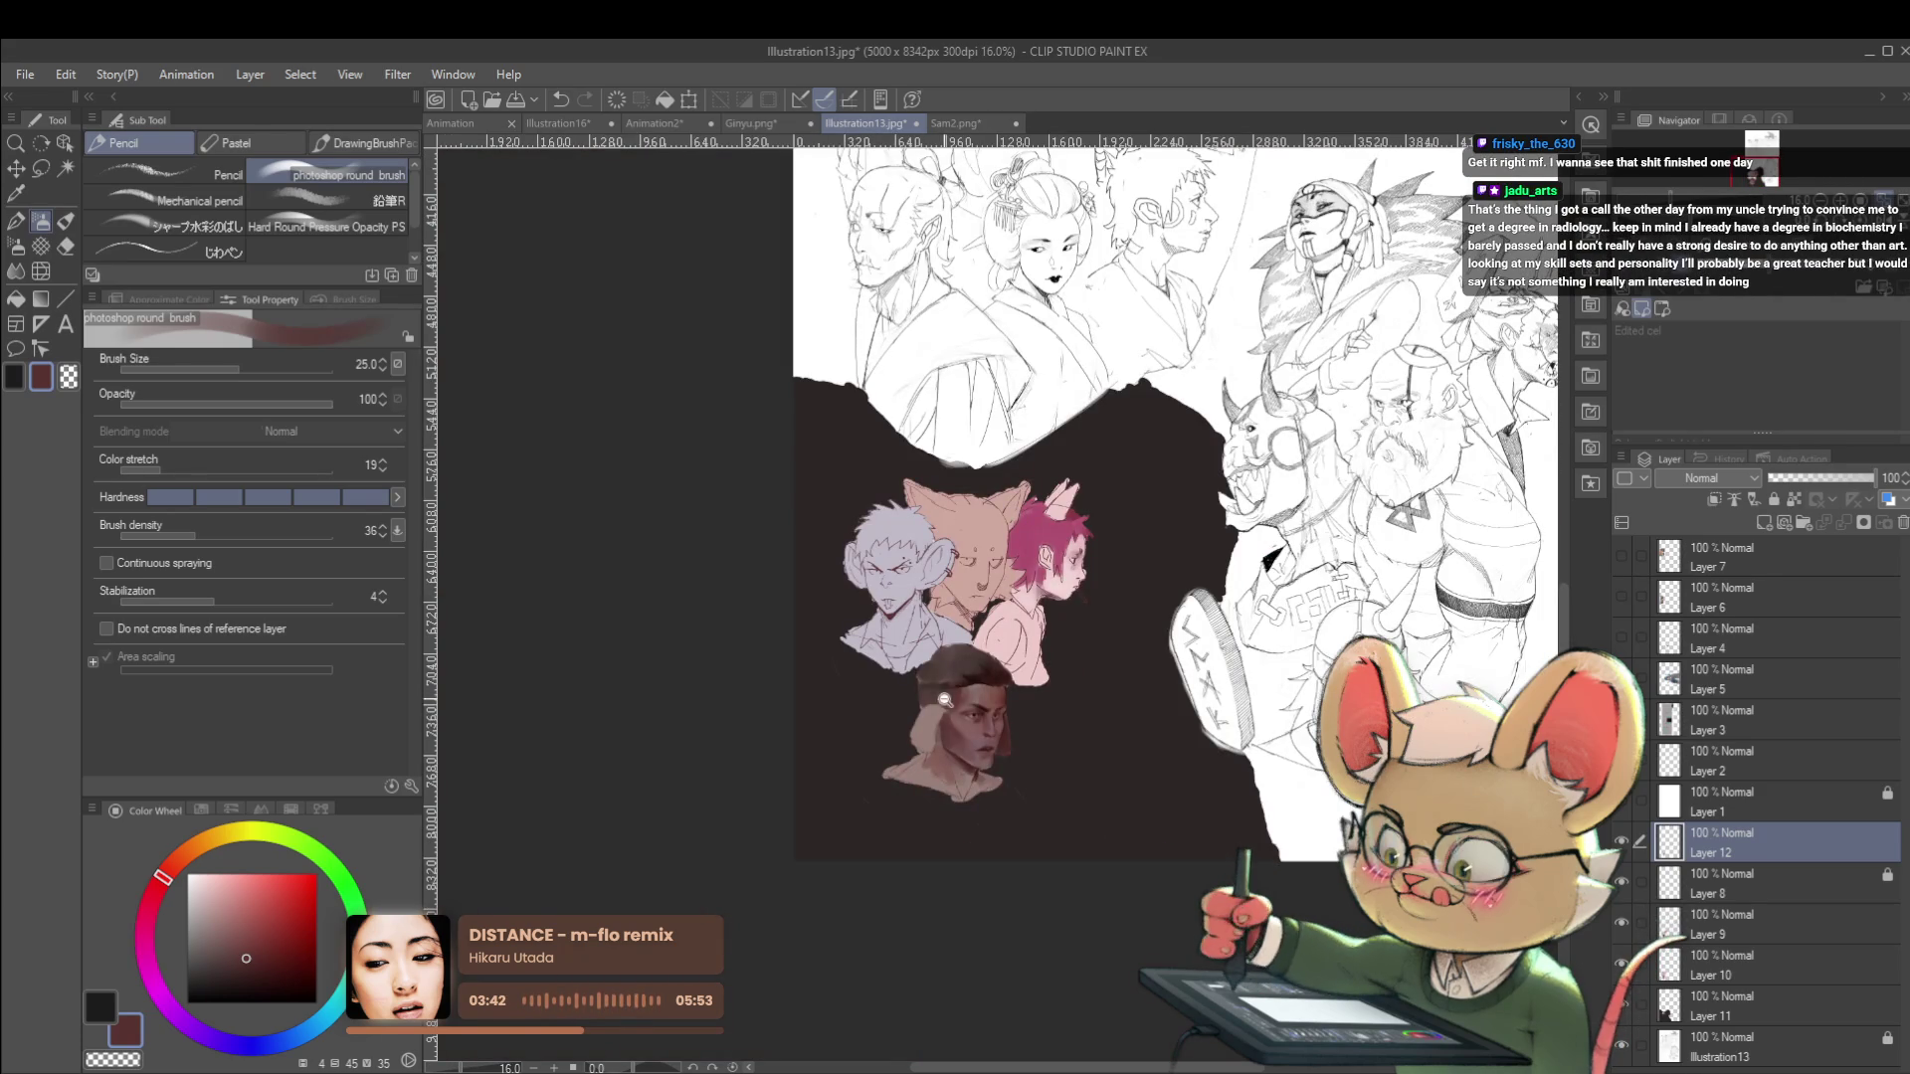
Eyedrop a lighter skin tone, a darker shadow, then a lighter pinkish tone from the face.
{"action": "scroll", "coordinate": [946, 695], "scroll_direction": "up", "scroll_amount": 5}
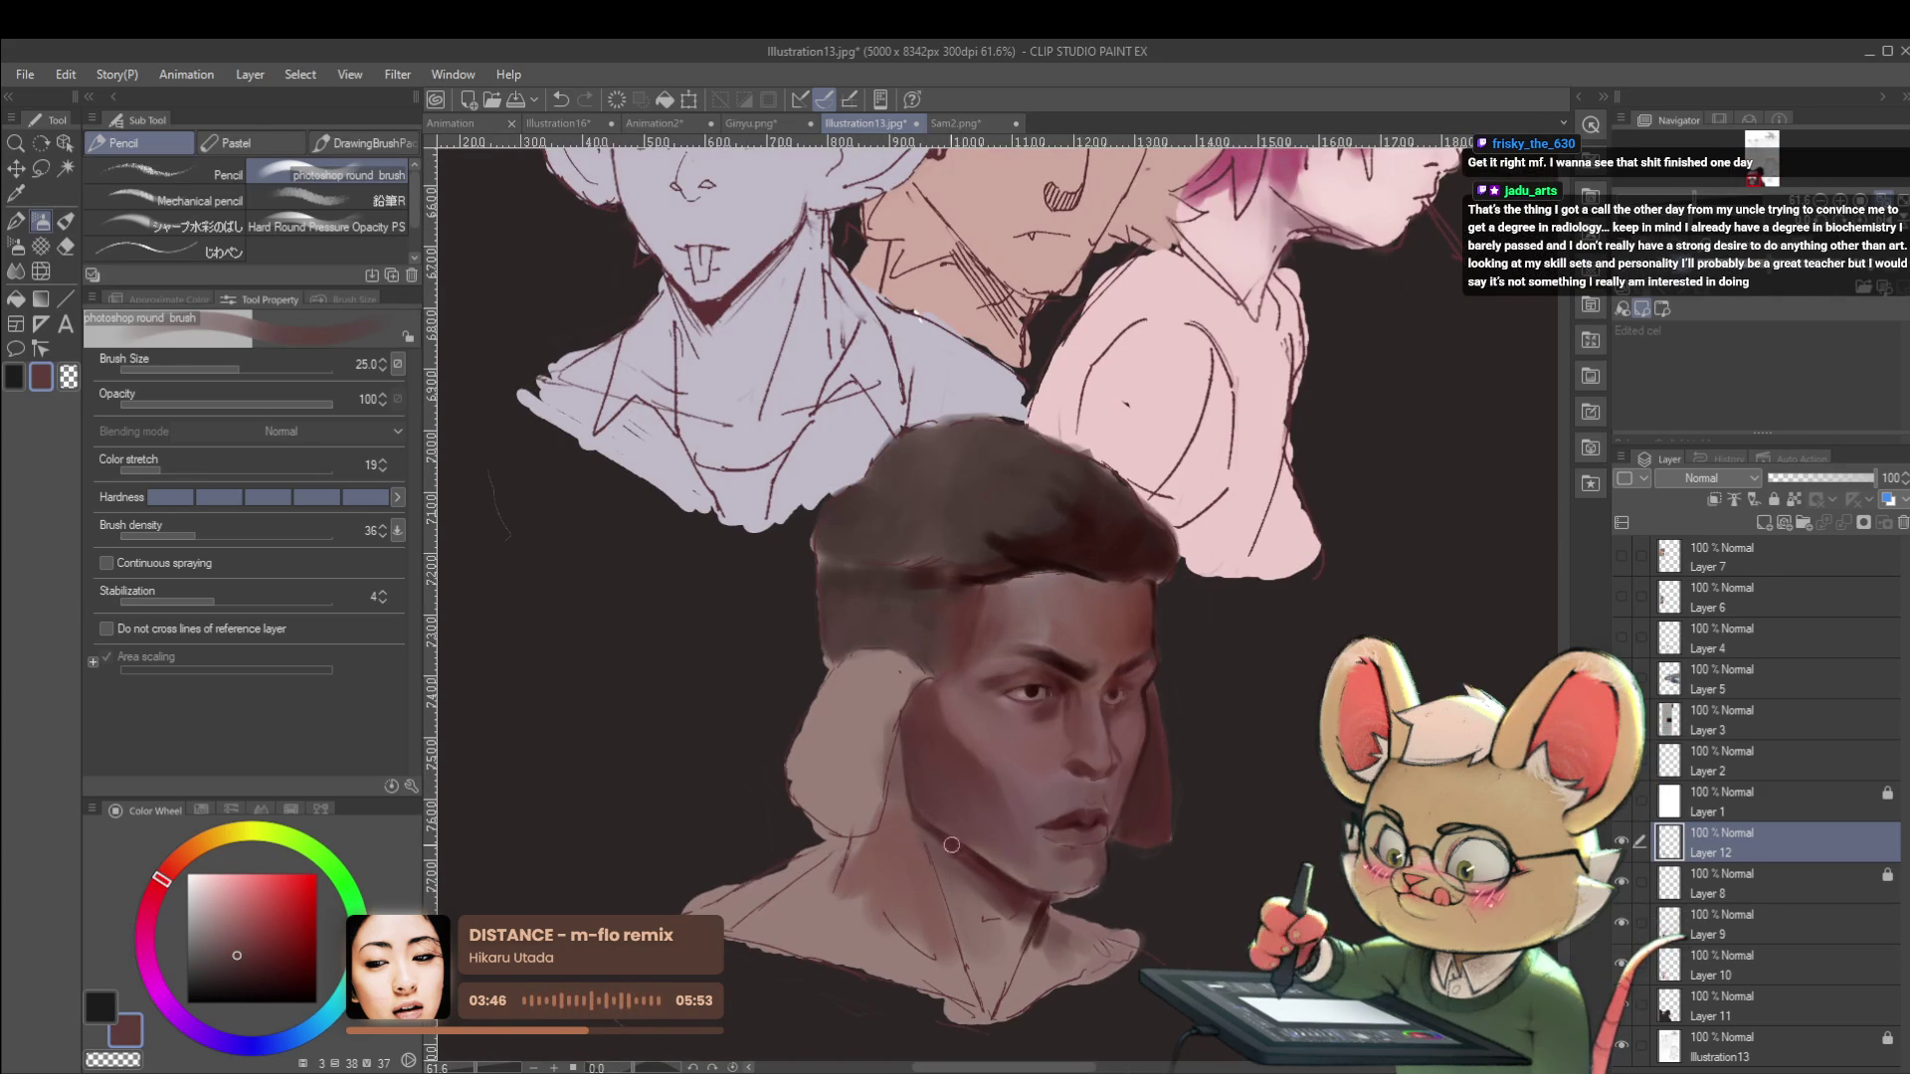
{"action": "left_click", "coordinate": [945, 760], "text": "alt"}
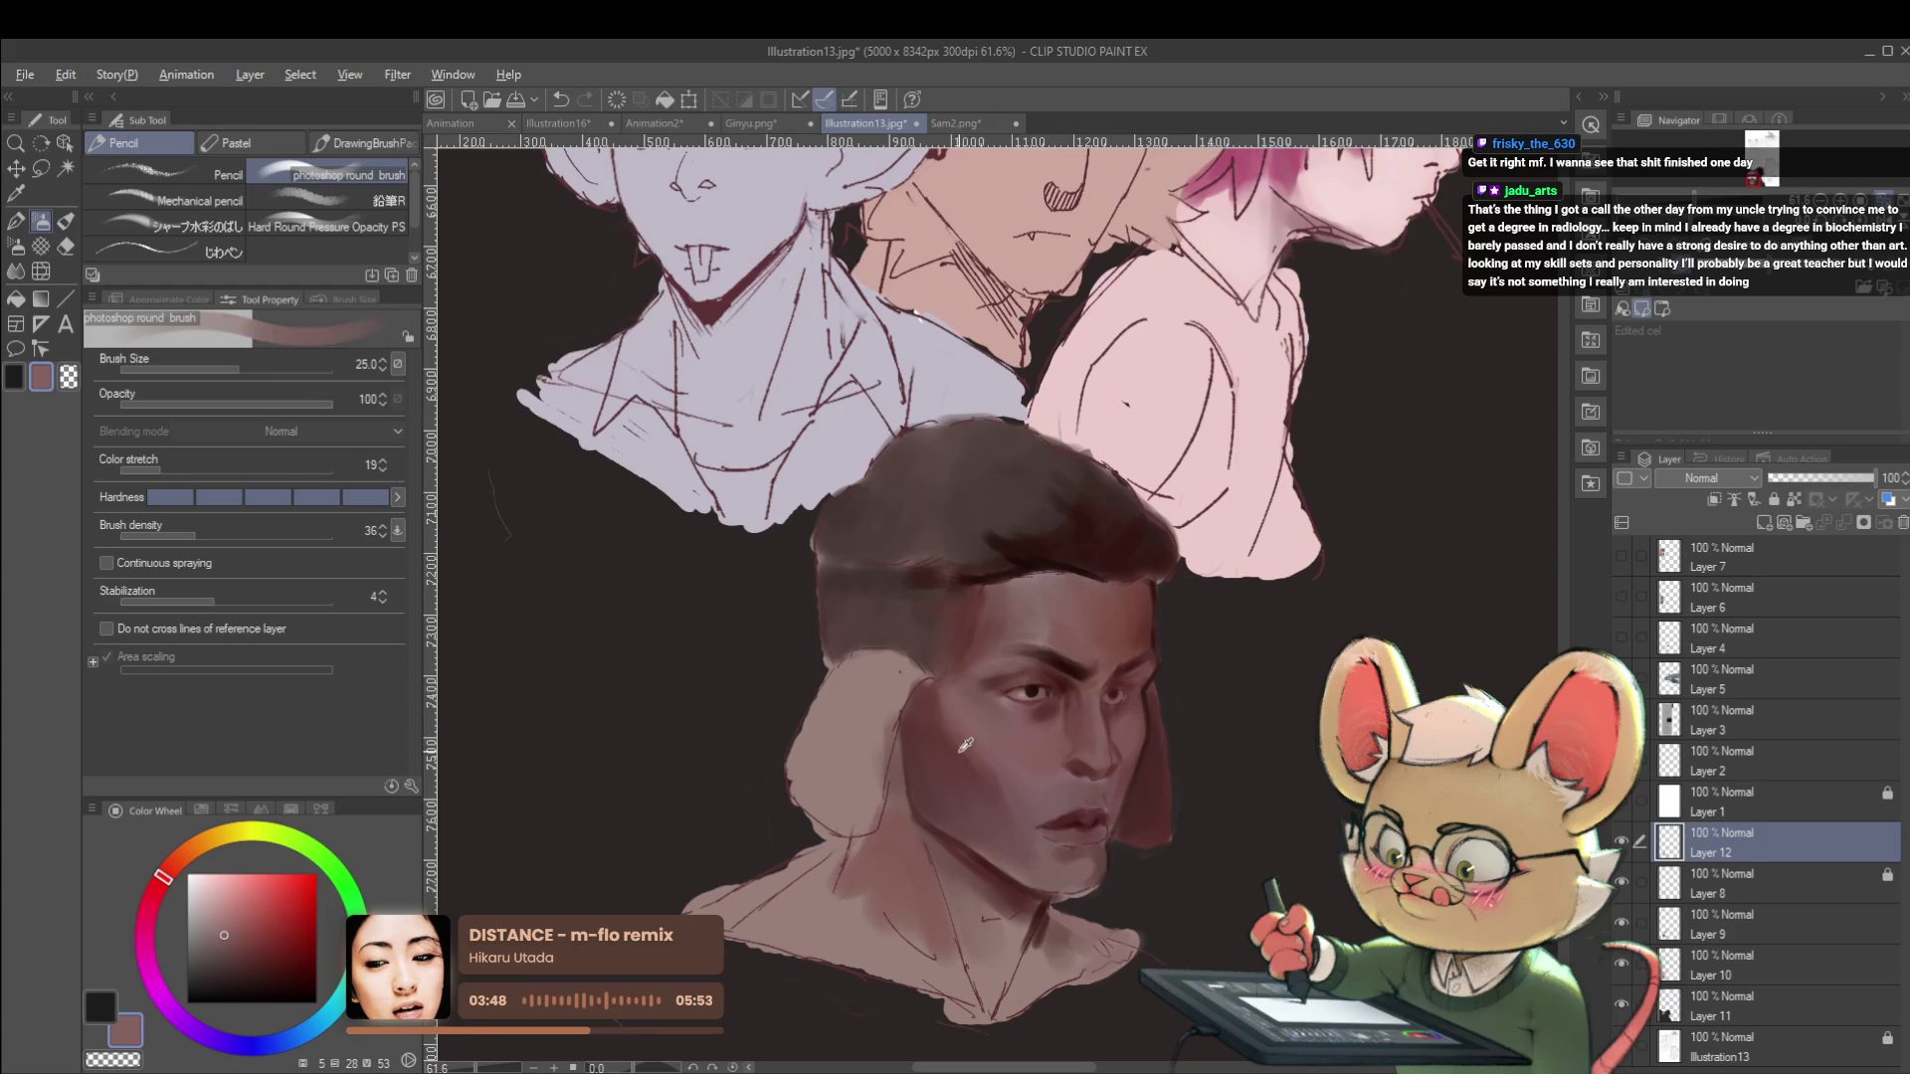
{"action": "left_click", "coordinate": [965, 749], "text": "alt"}
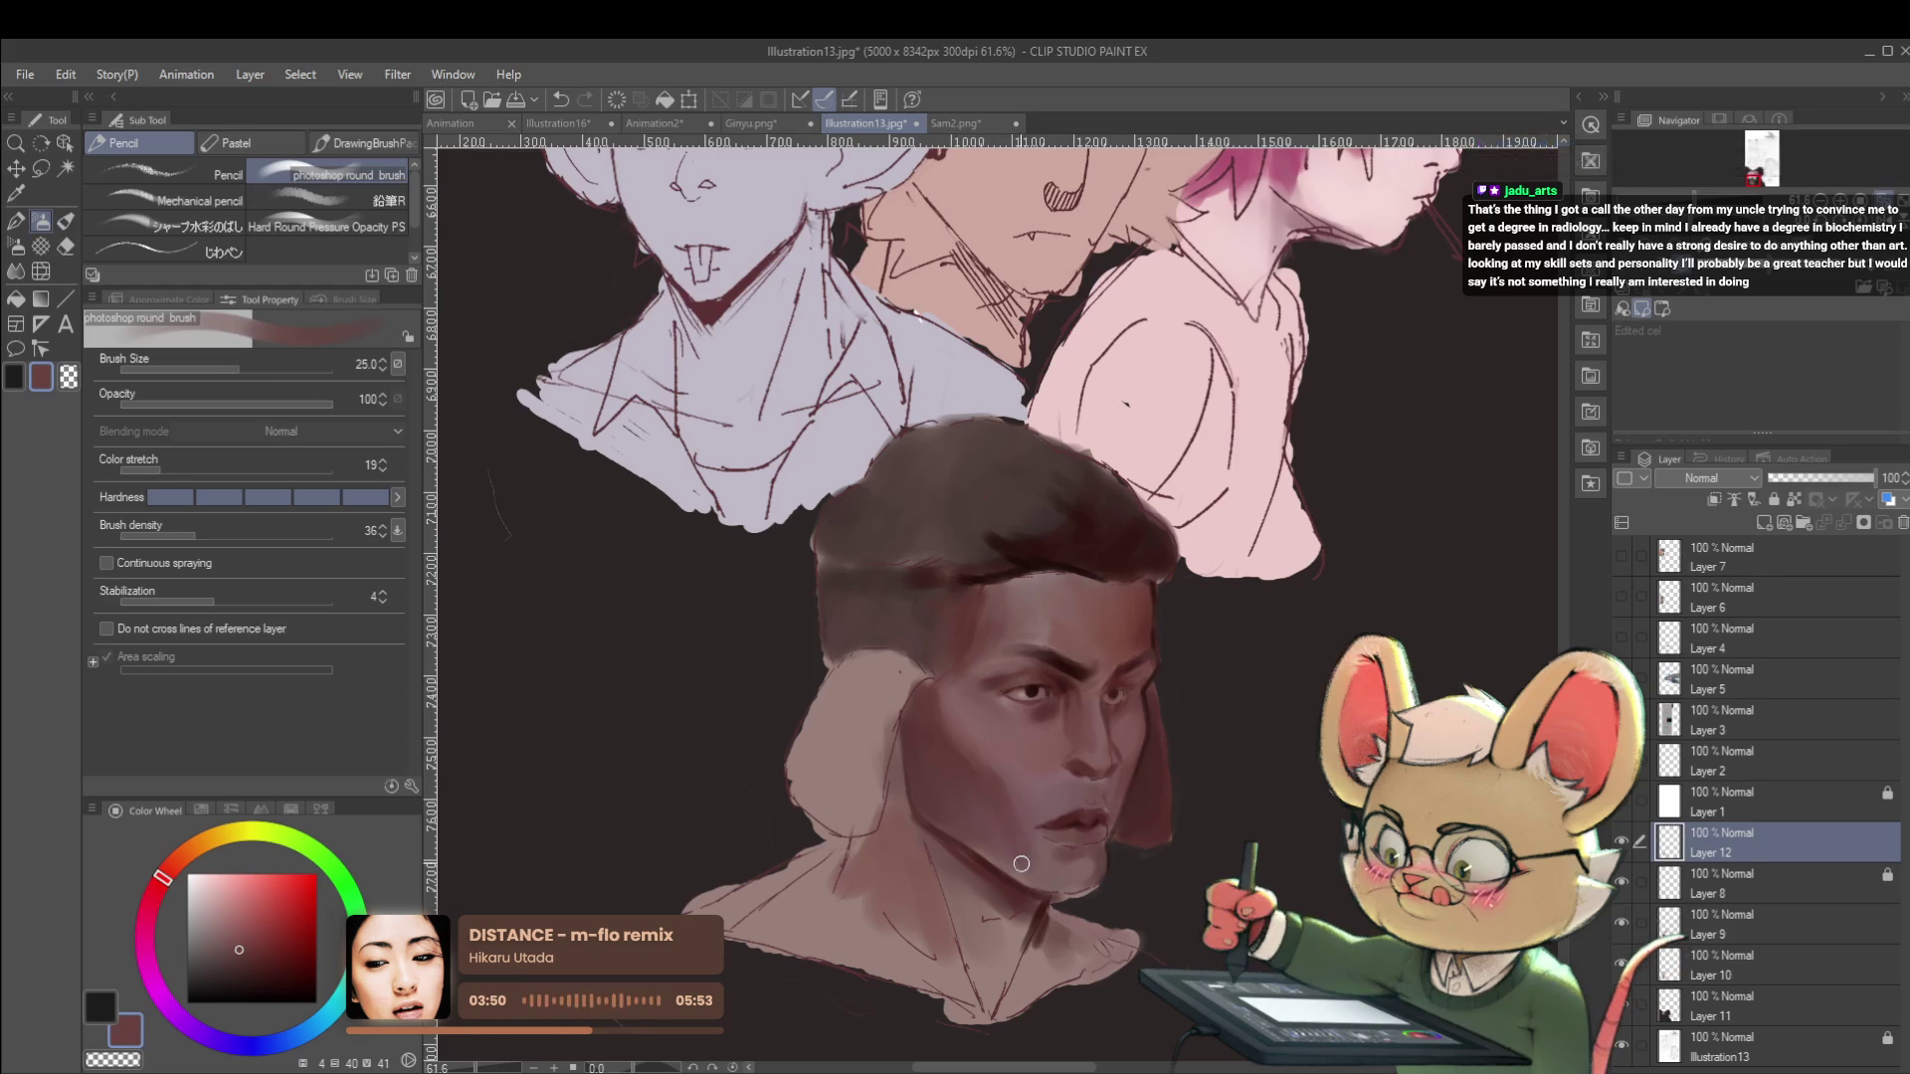
{"action": "left_click", "coordinate": [1020, 820], "text": "alt"}
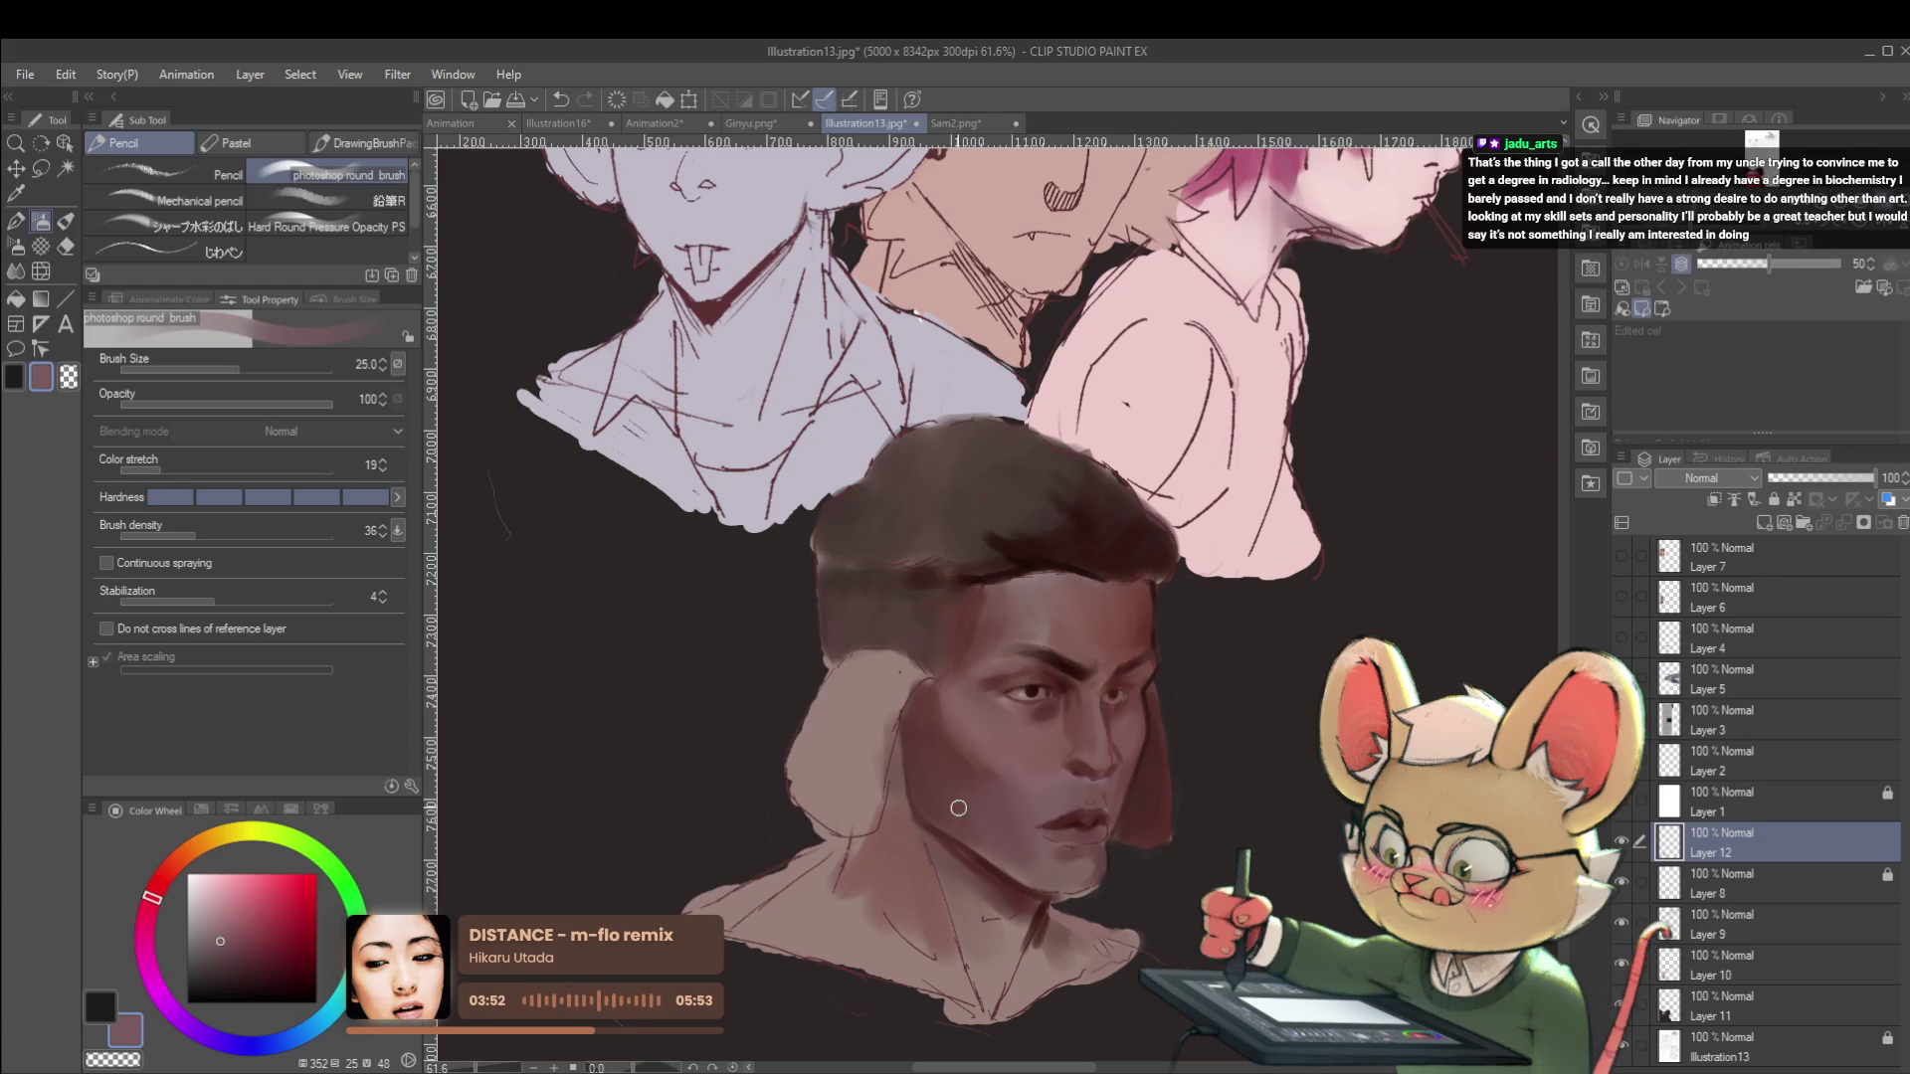
{"action": "scroll", "coordinate": [905, 710], "scroll_direction": "down", "scroll_amount": 5}
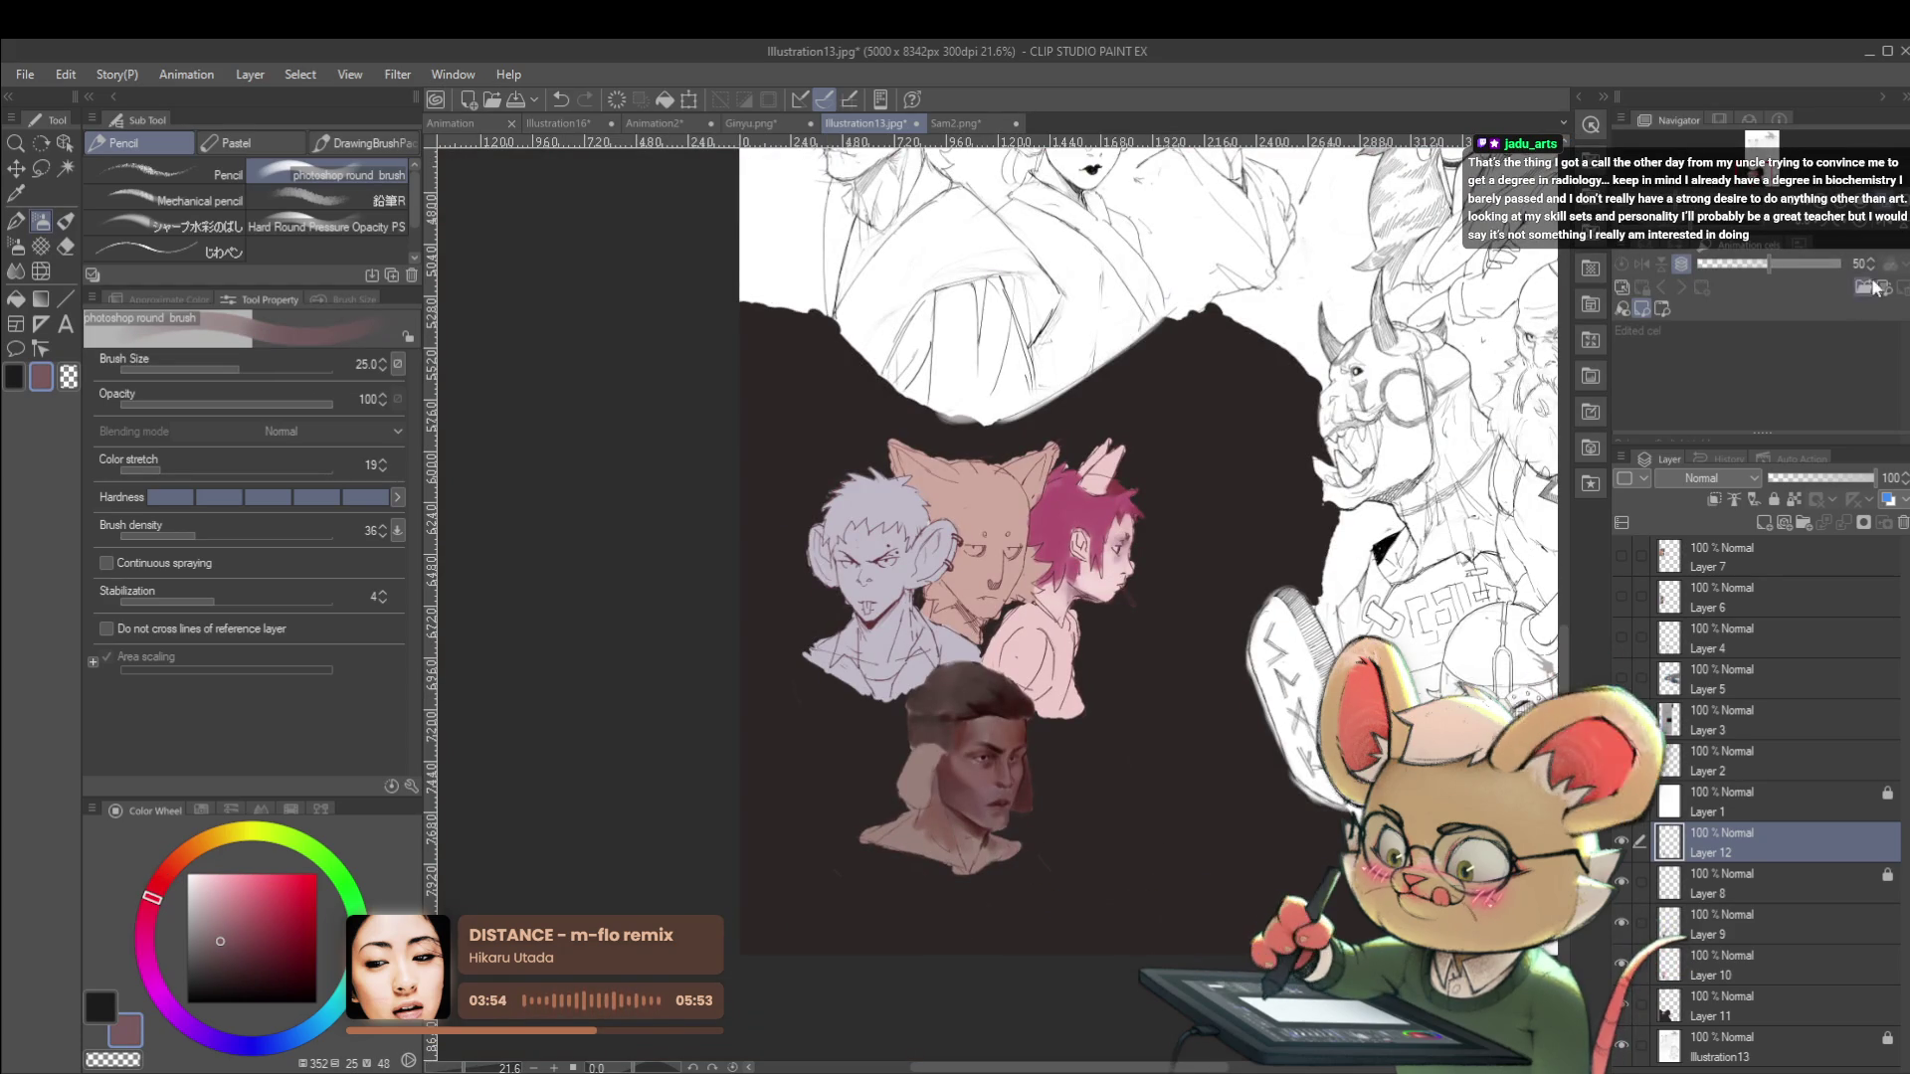
Sample alternating darker and lighter skin tones from the man's face.
{"action": "scroll", "coordinate": [1054, 741], "scroll_direction": "up", "scroll_amount": 5}
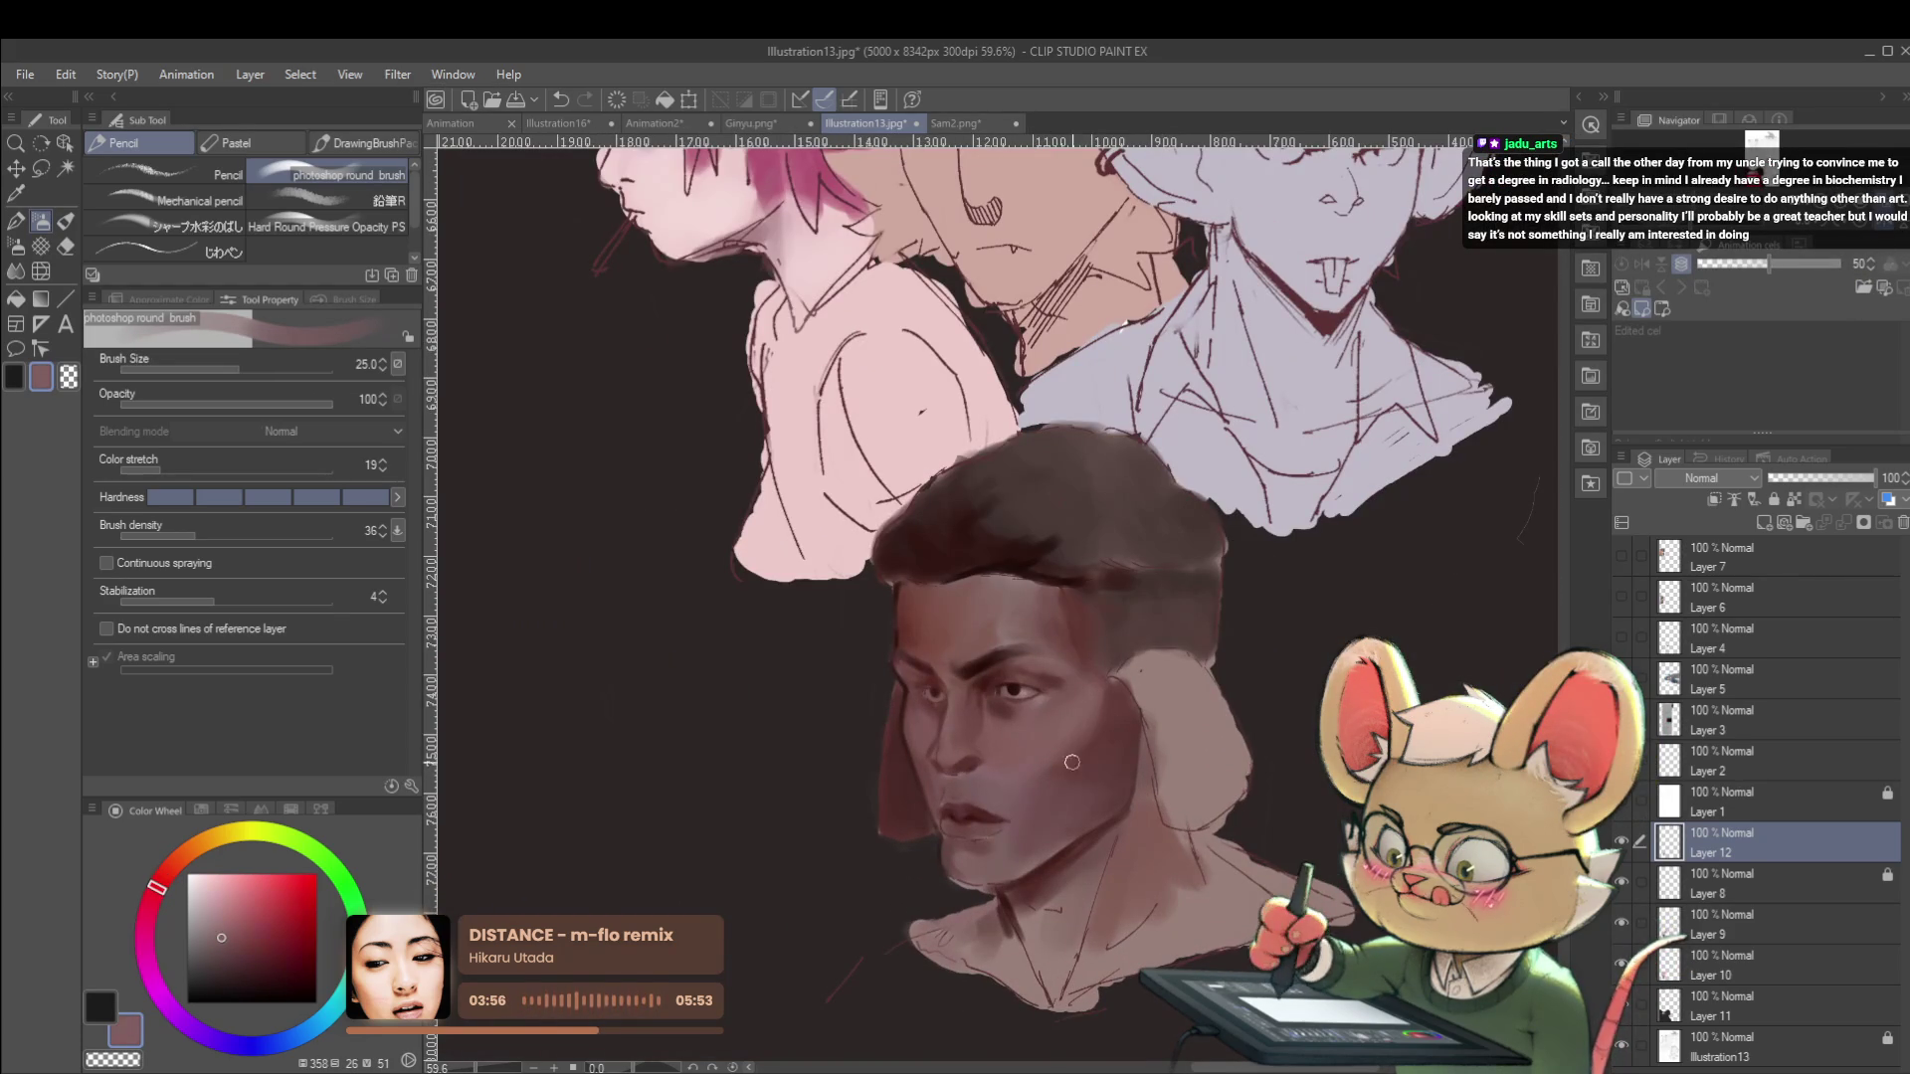
{"action": "left_click", "coordinate": [1060, 775], "text": "alt"}
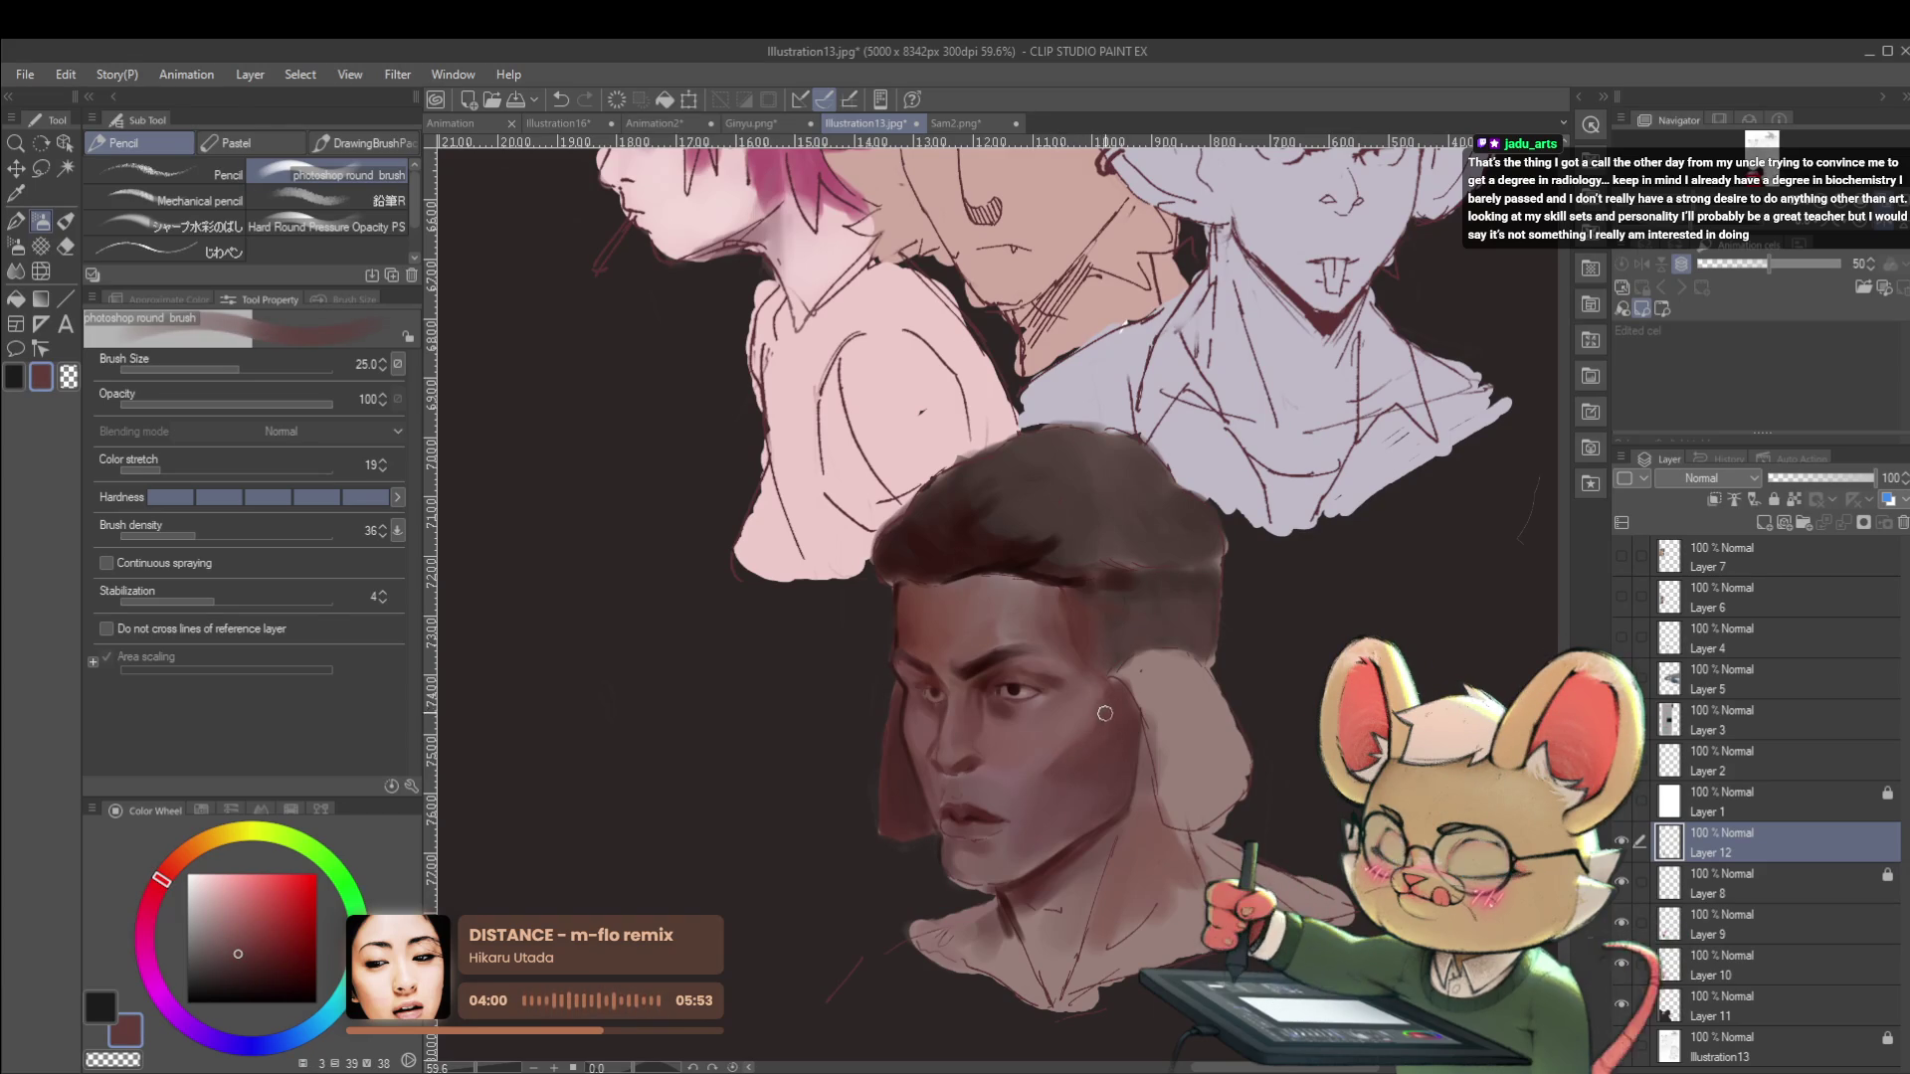
{"action": "scroll", "coordinate": [1095, 679], "scroll_direction": "down", "scroll_amount": 4}
{"action": "scroll", "coordinate": [1144, 734], "scroll_direction": "up", "scroll_amount": 5}
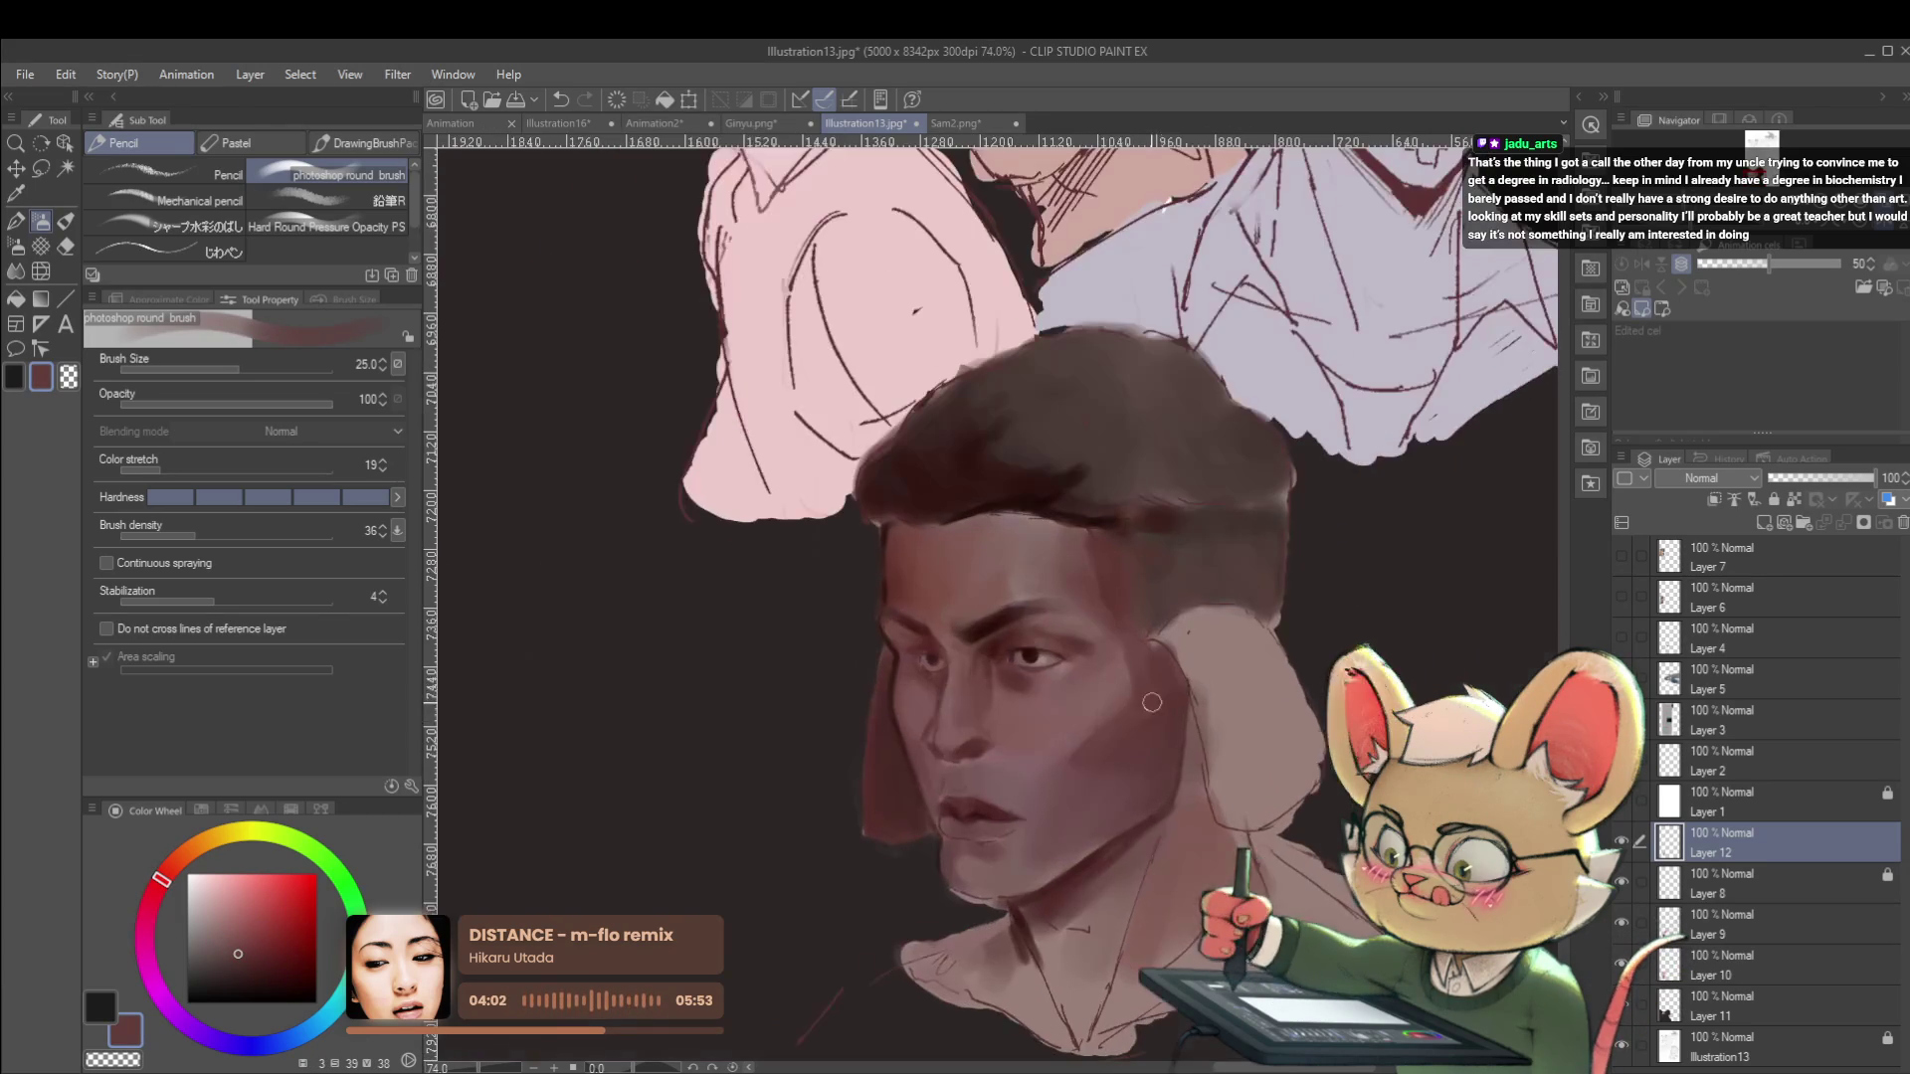
{"action": "left_click", "coordinate": [1145, 735], "text": "alt"}
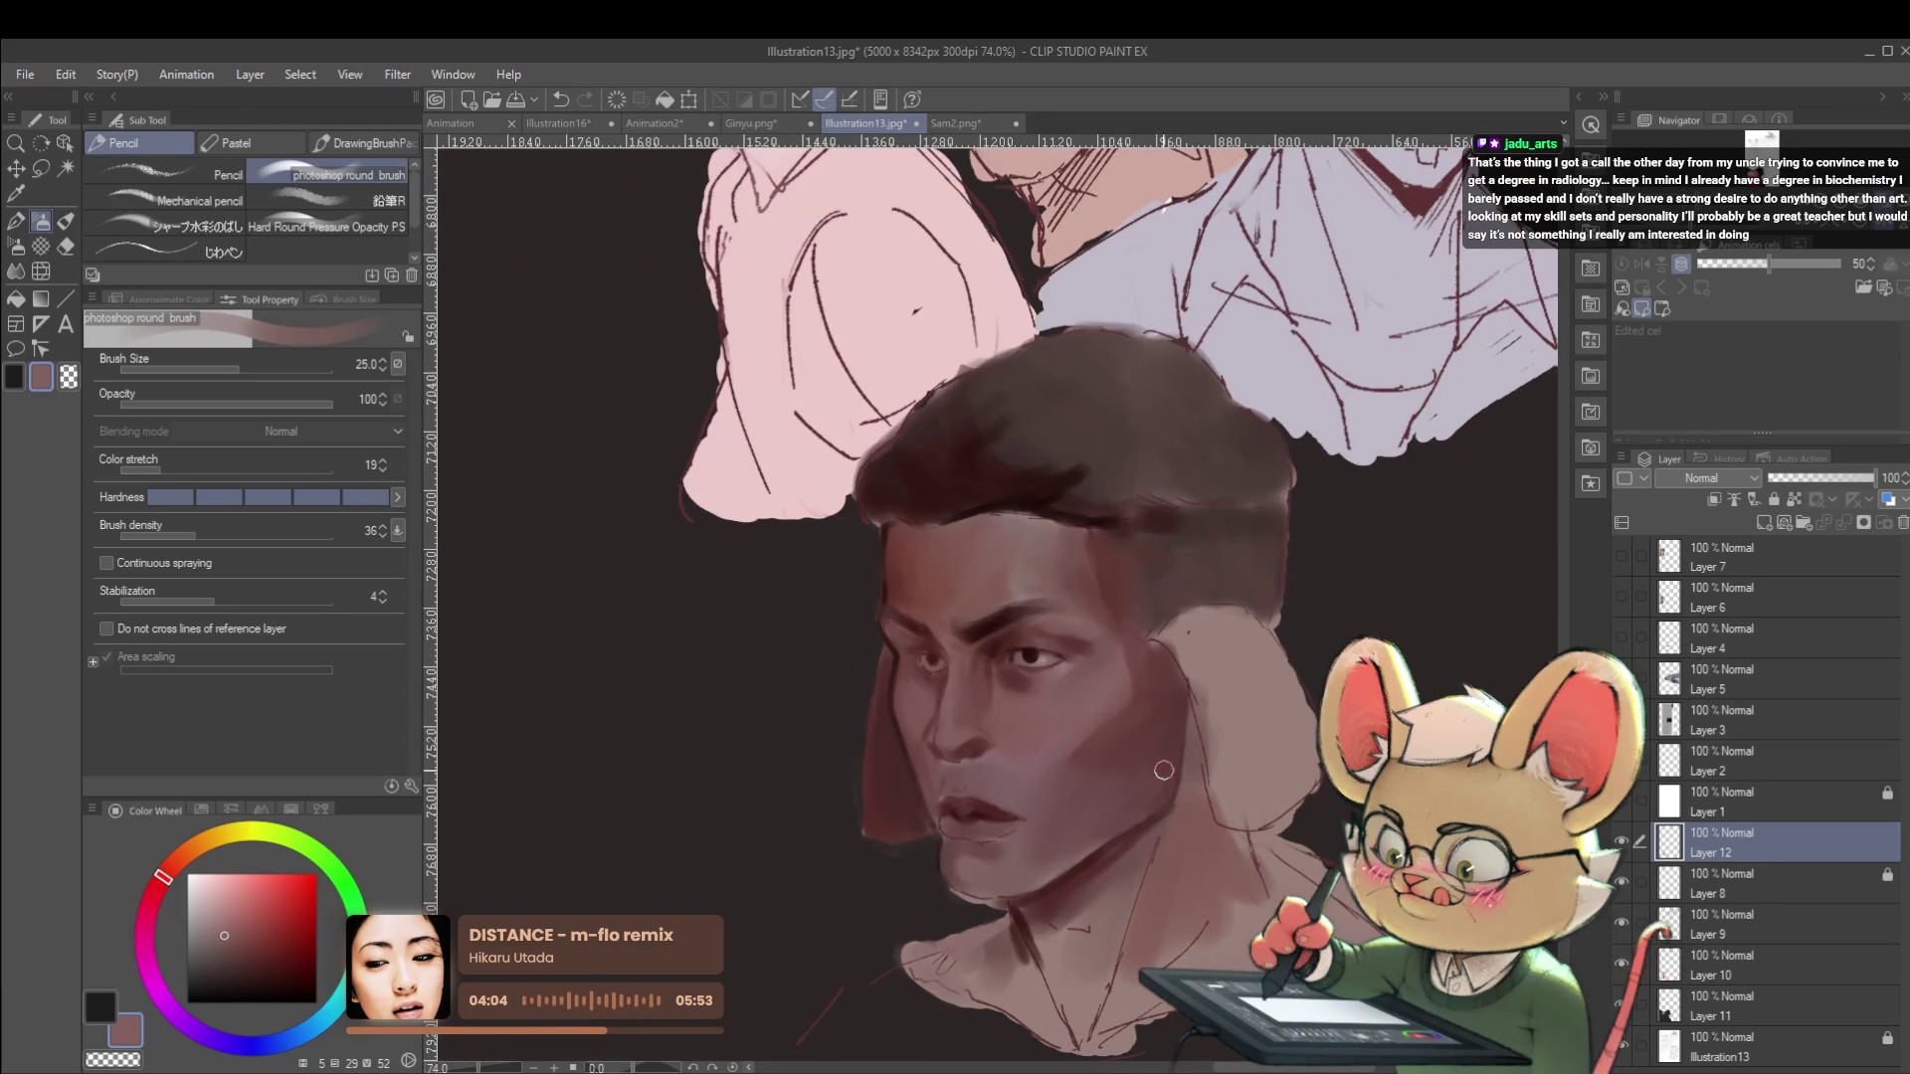
{"action": "left_click", "coordinate": [1165, 707], "text": "alt"}
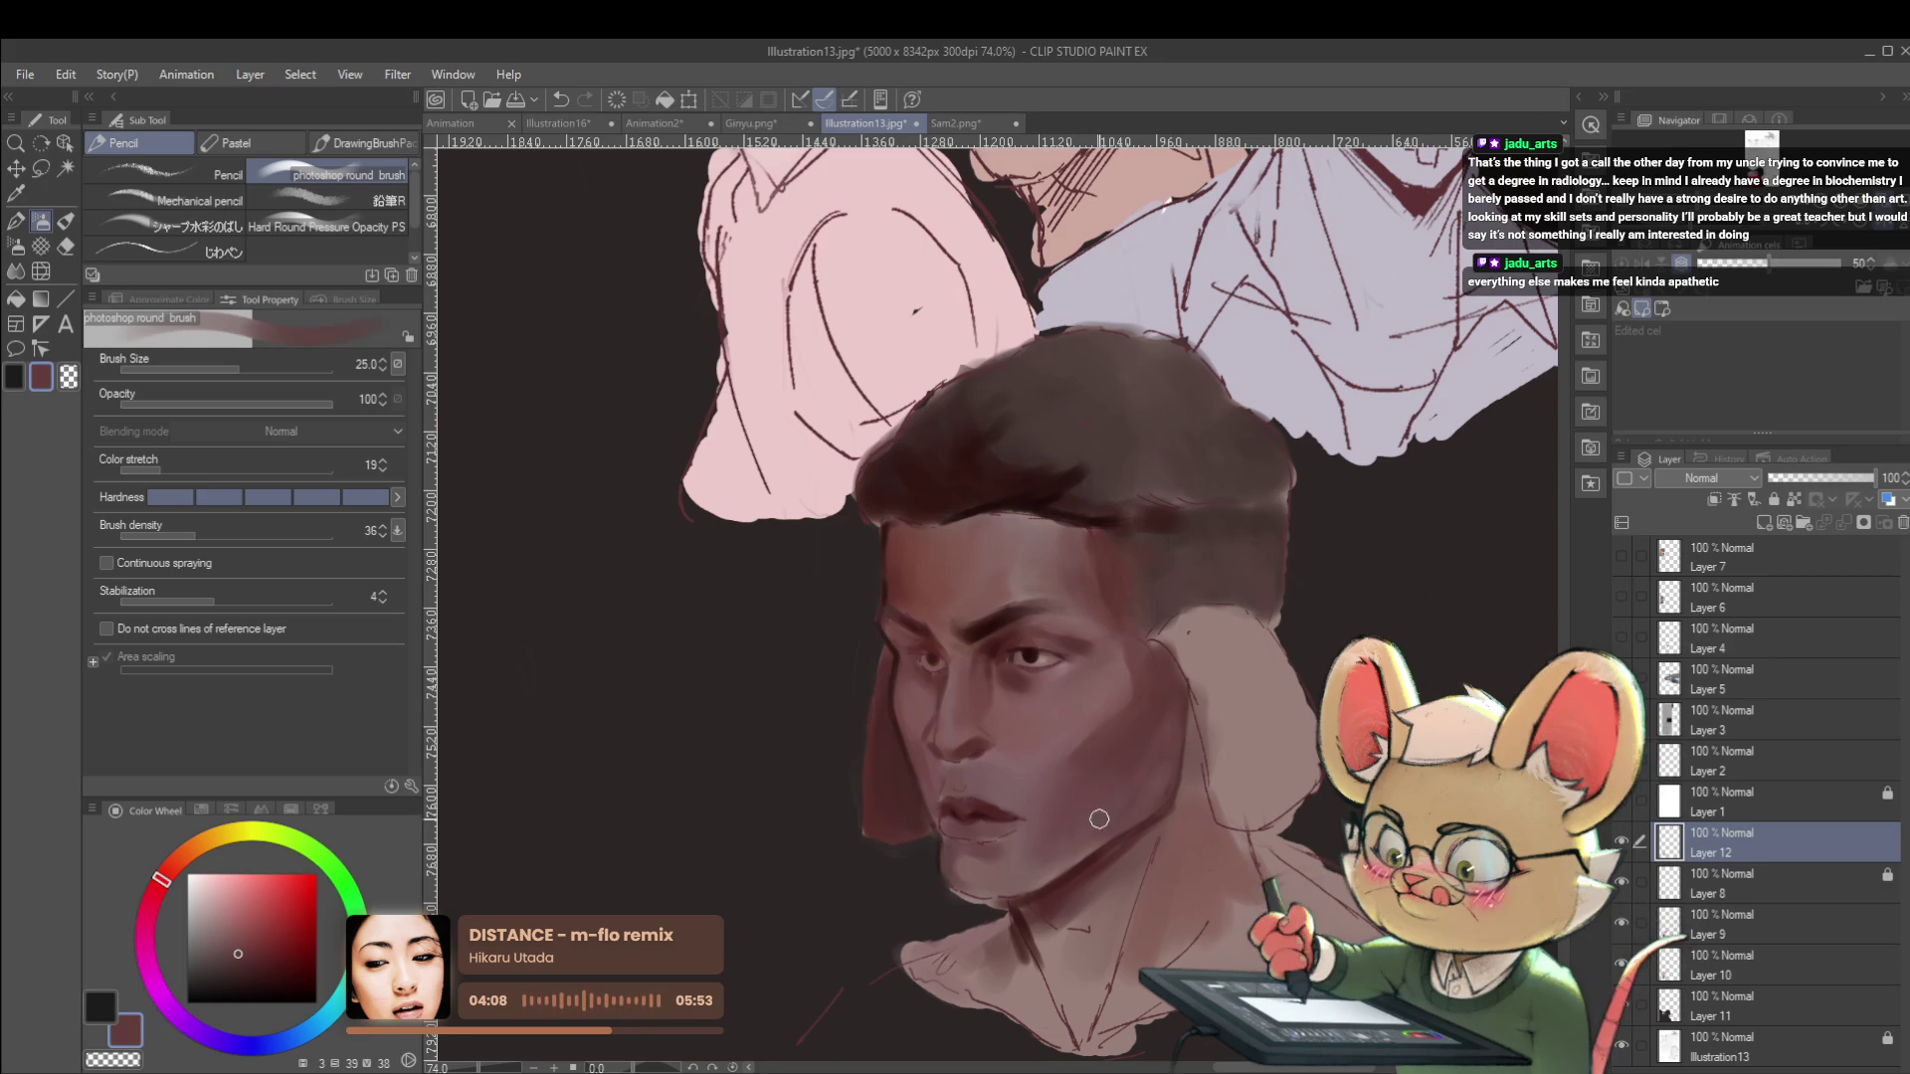
{"action": "scroll", "coordinate": [1090, 718], "scroll_direction": "down", "scroll_amount": 5}
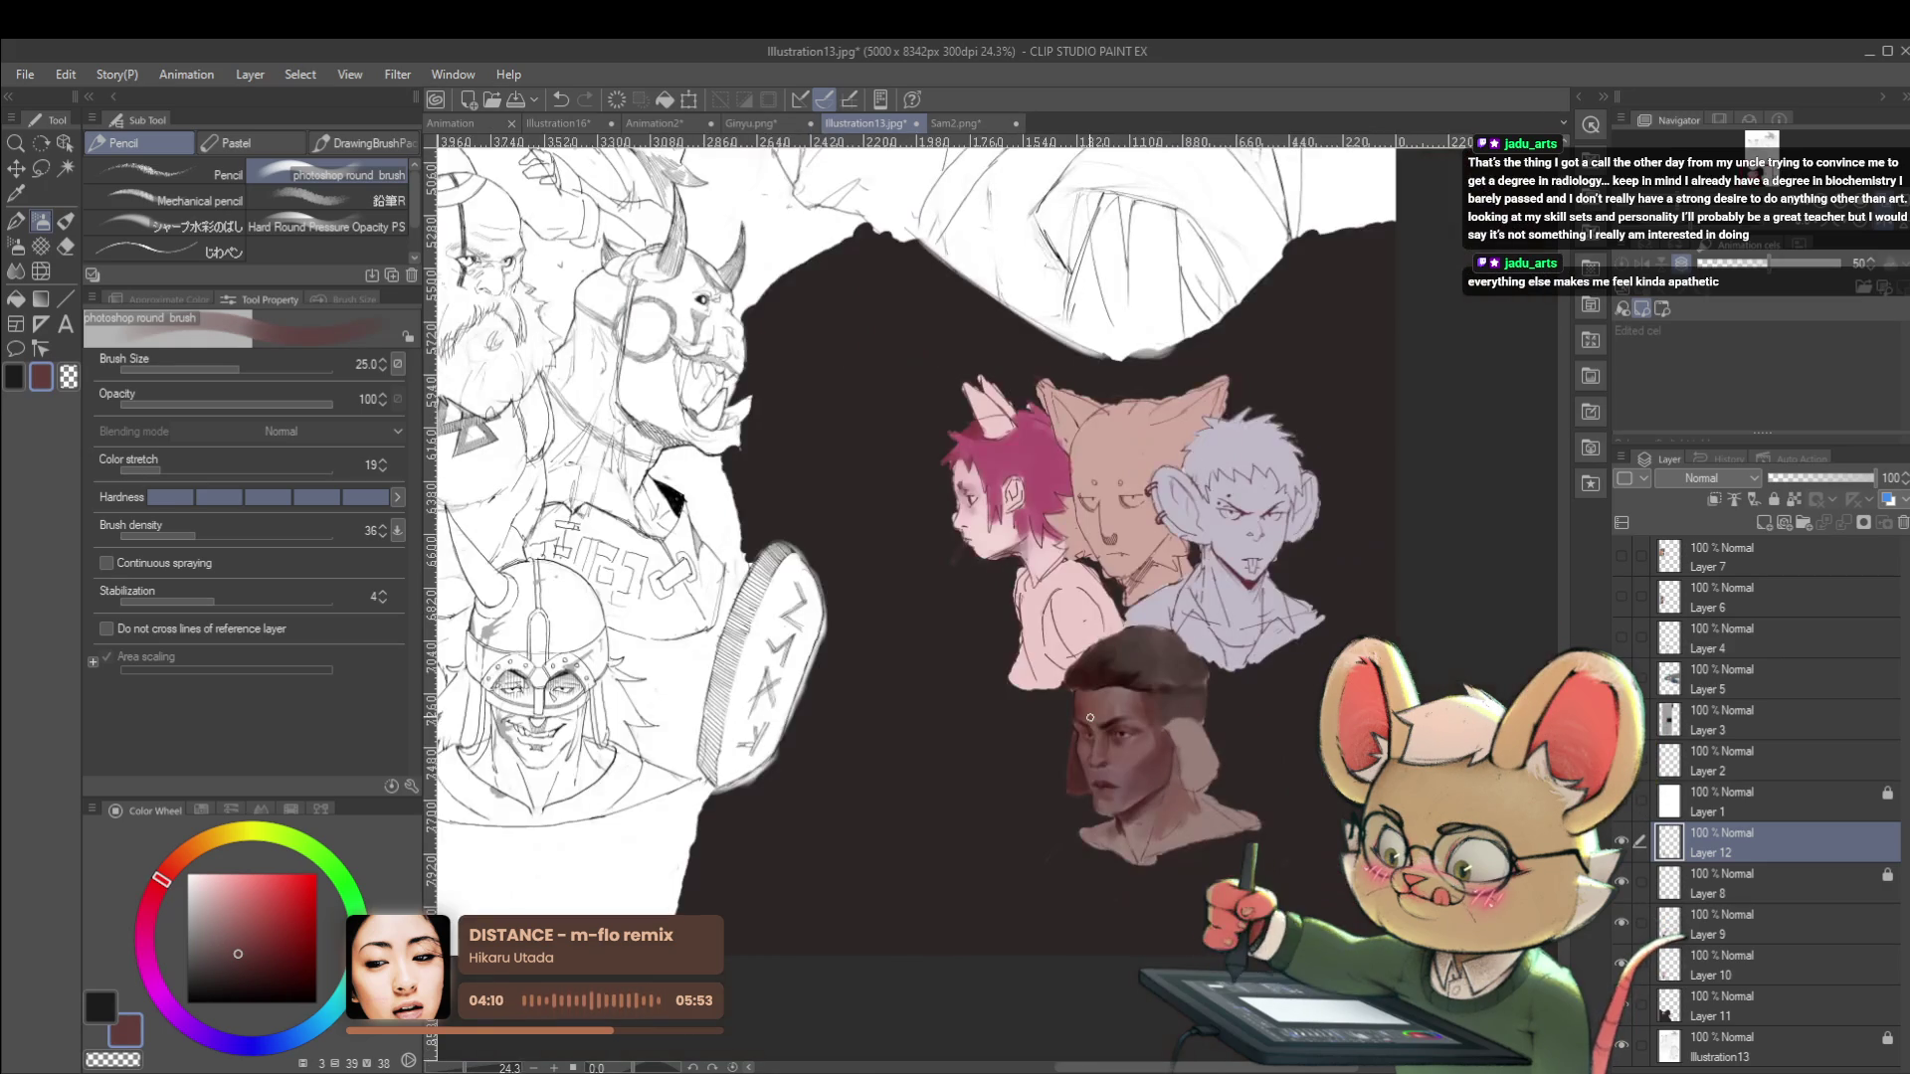
{"action": "scroll", "coordinate": [1090, 717], "scroll_direction": "up", "scroll_amount": 3}
{"action": "left_click", "coordinate": [1122, 799], "text": "alt"}
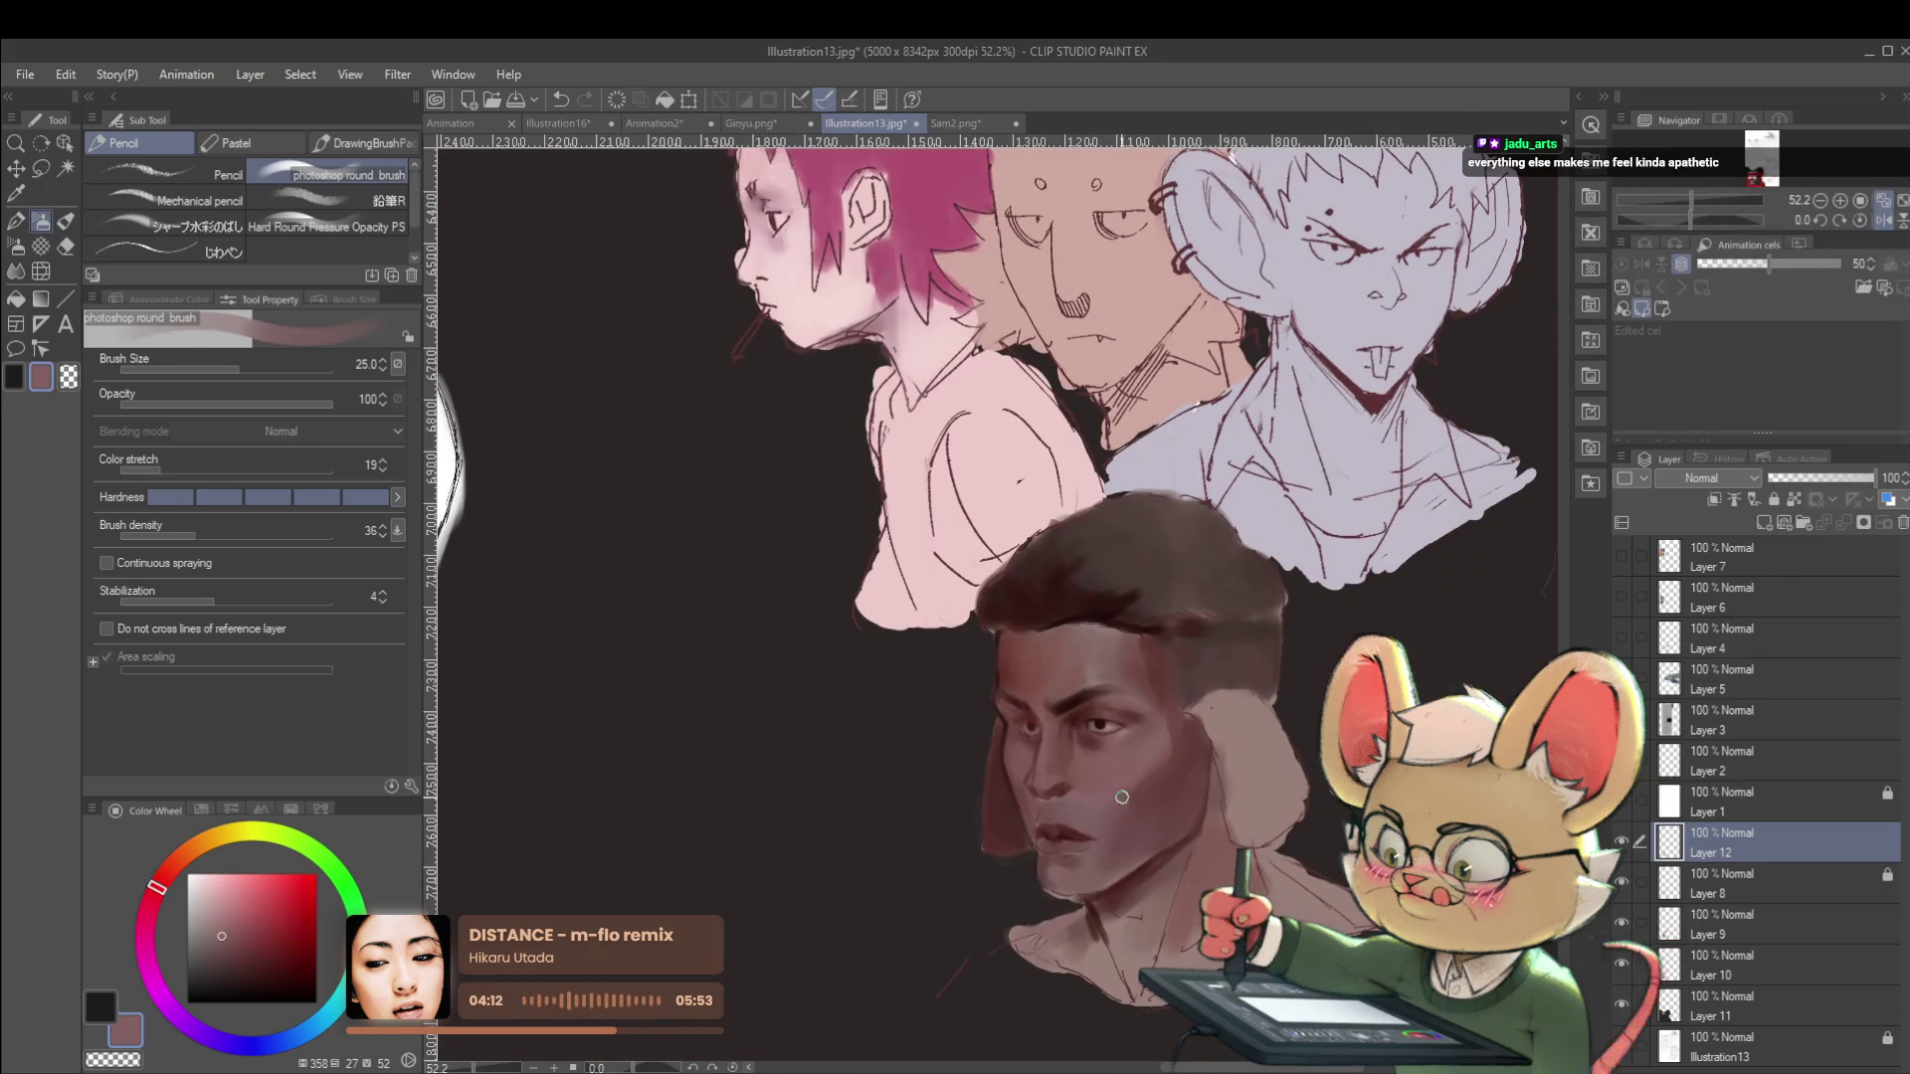
Refine the colour to a lighter pink, then mirror the canvas and zoom in on the face.
{"action": "scroll", "coordinate": [1122, 799], "scroll_direction": "up", "scroll_amount": 1}
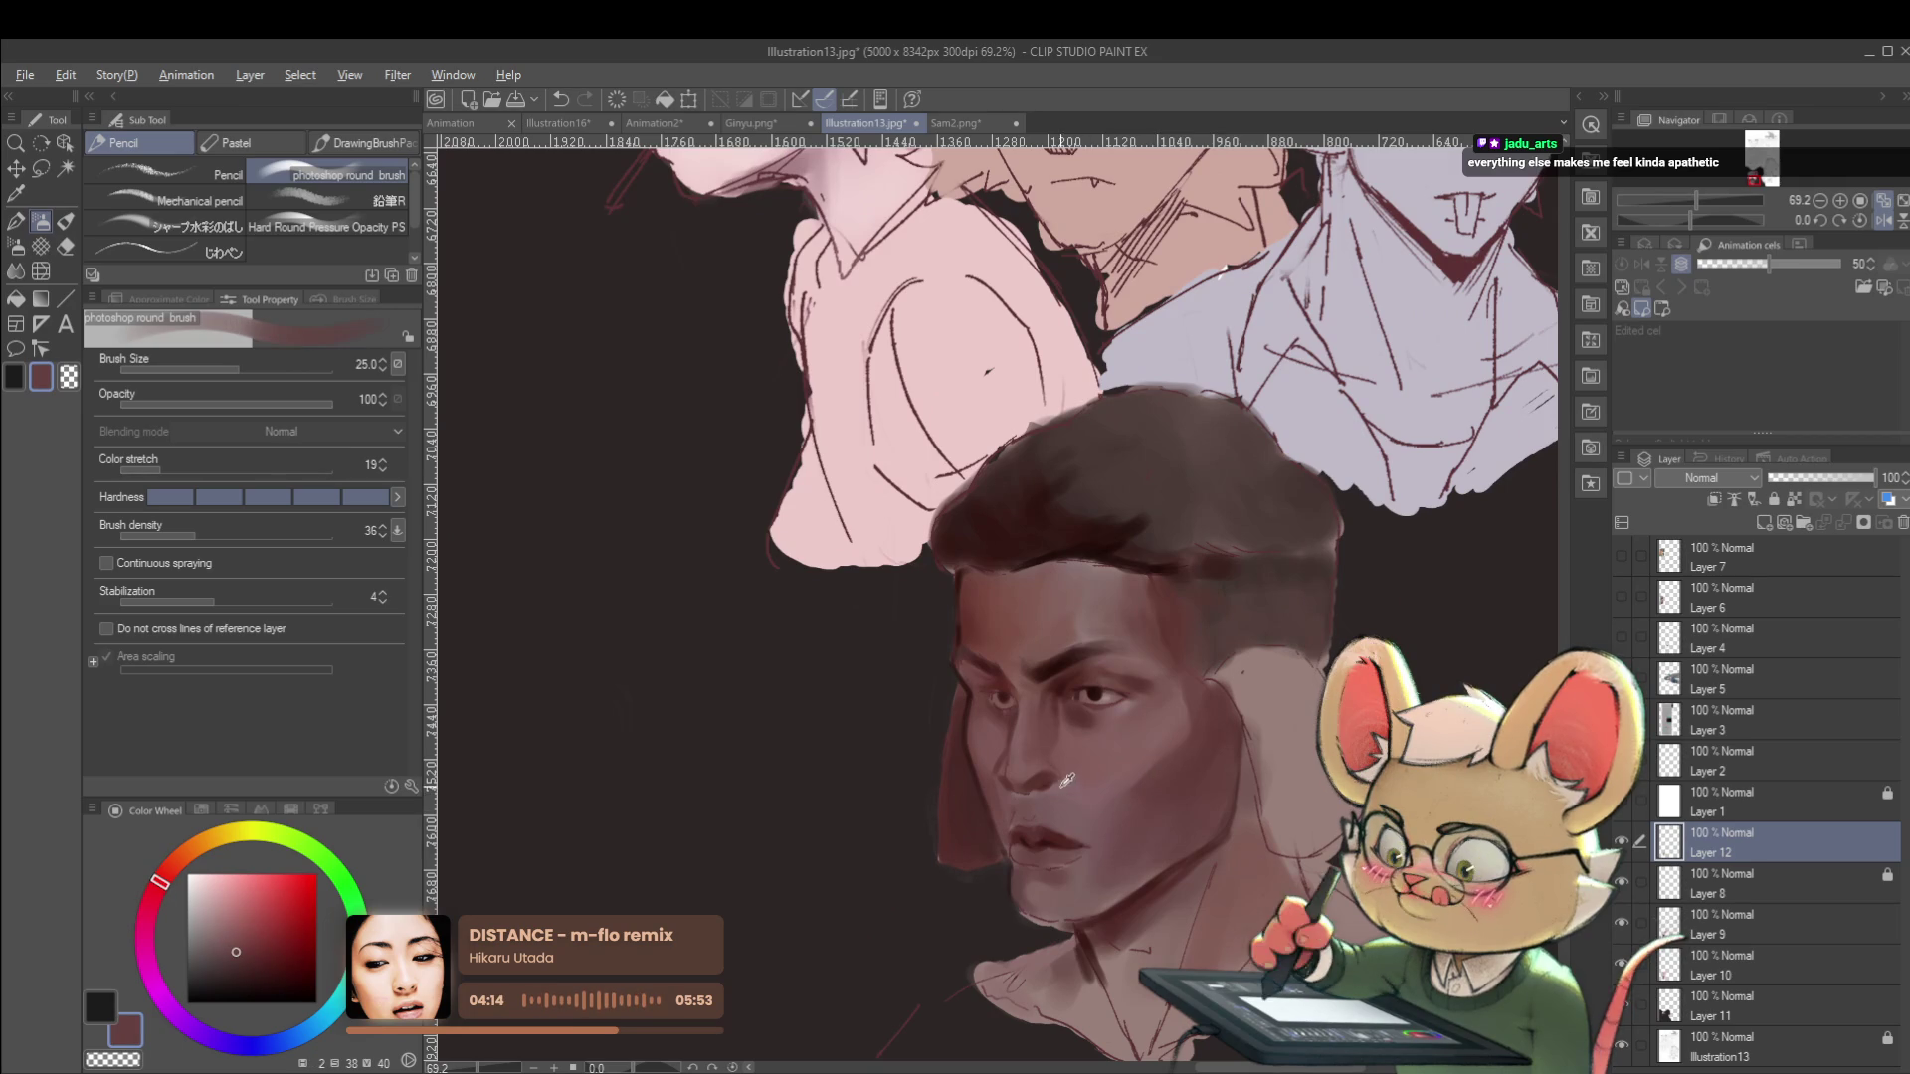
{"action": "left_click", "coordinate": [1069, 781], "text": "alt"}
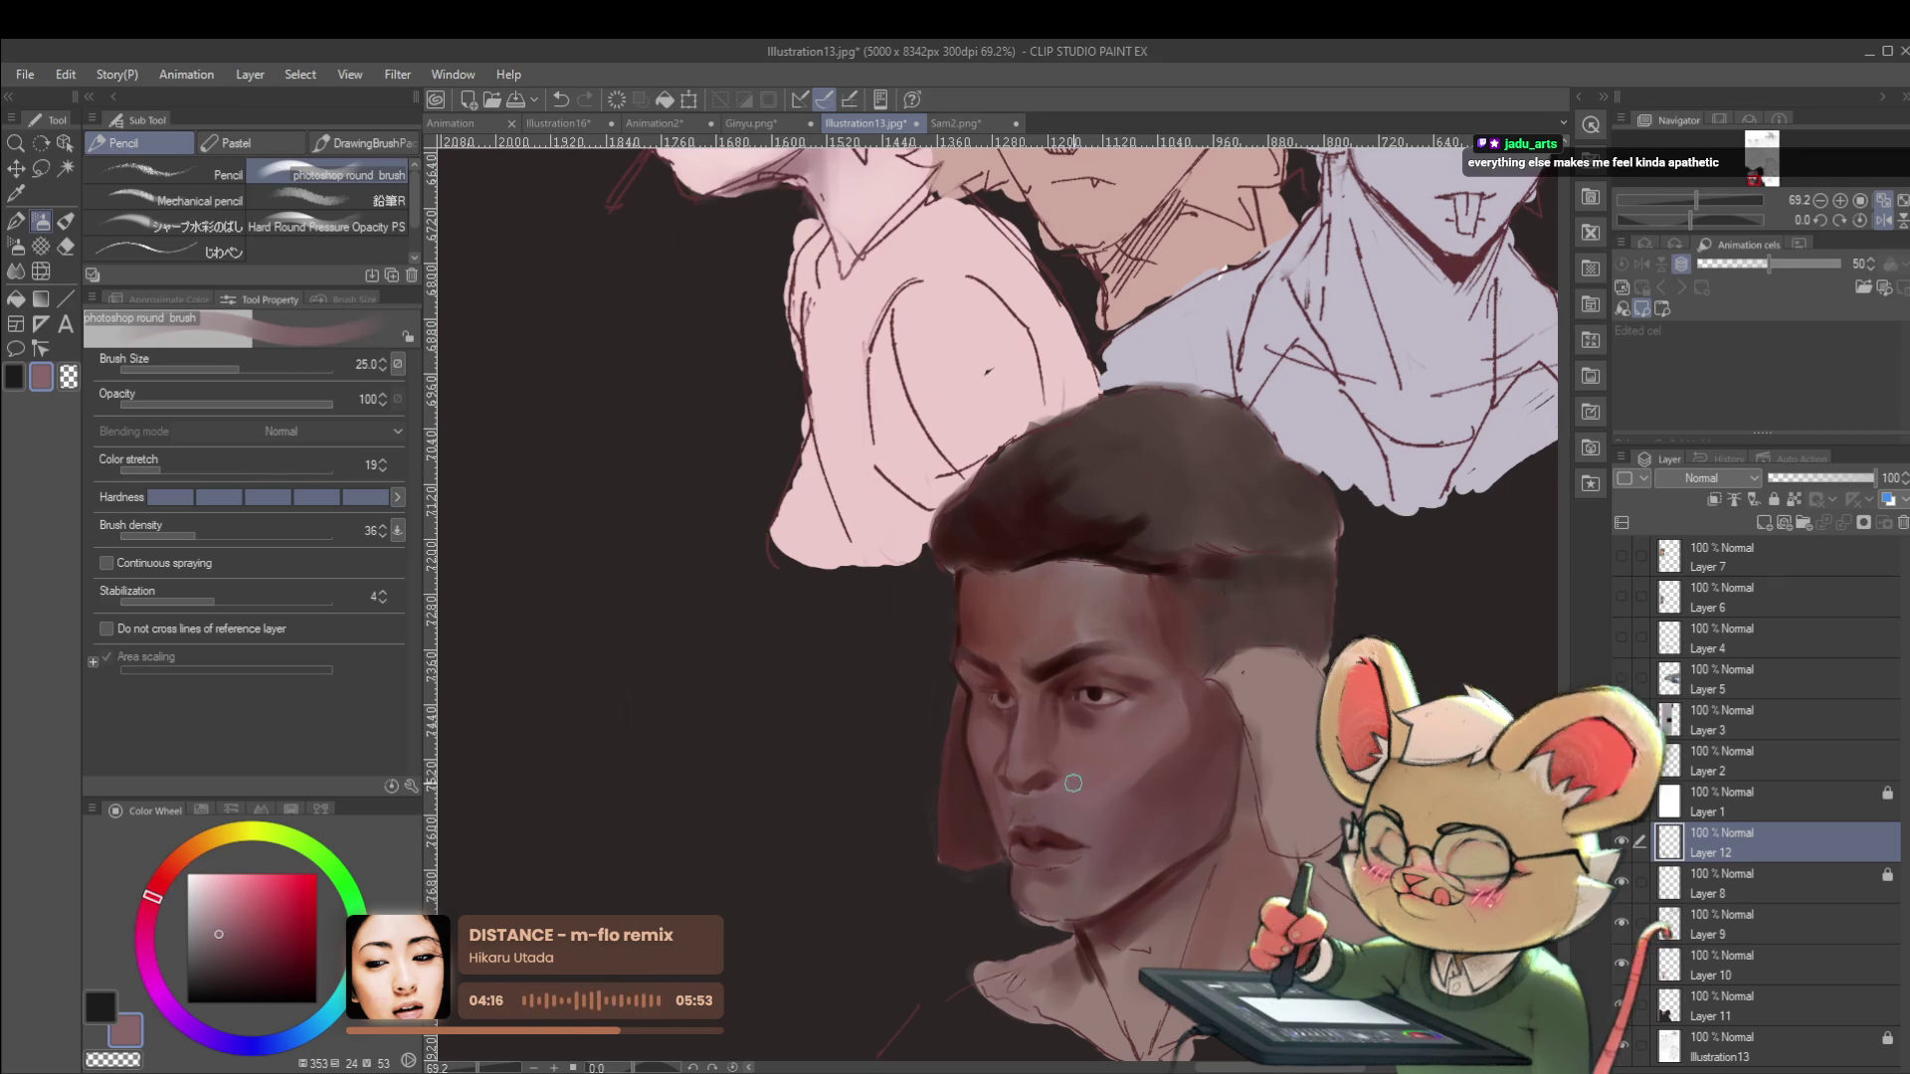
{"action": "left_click", "coordinate": [1069, 751], "text": "alt"}
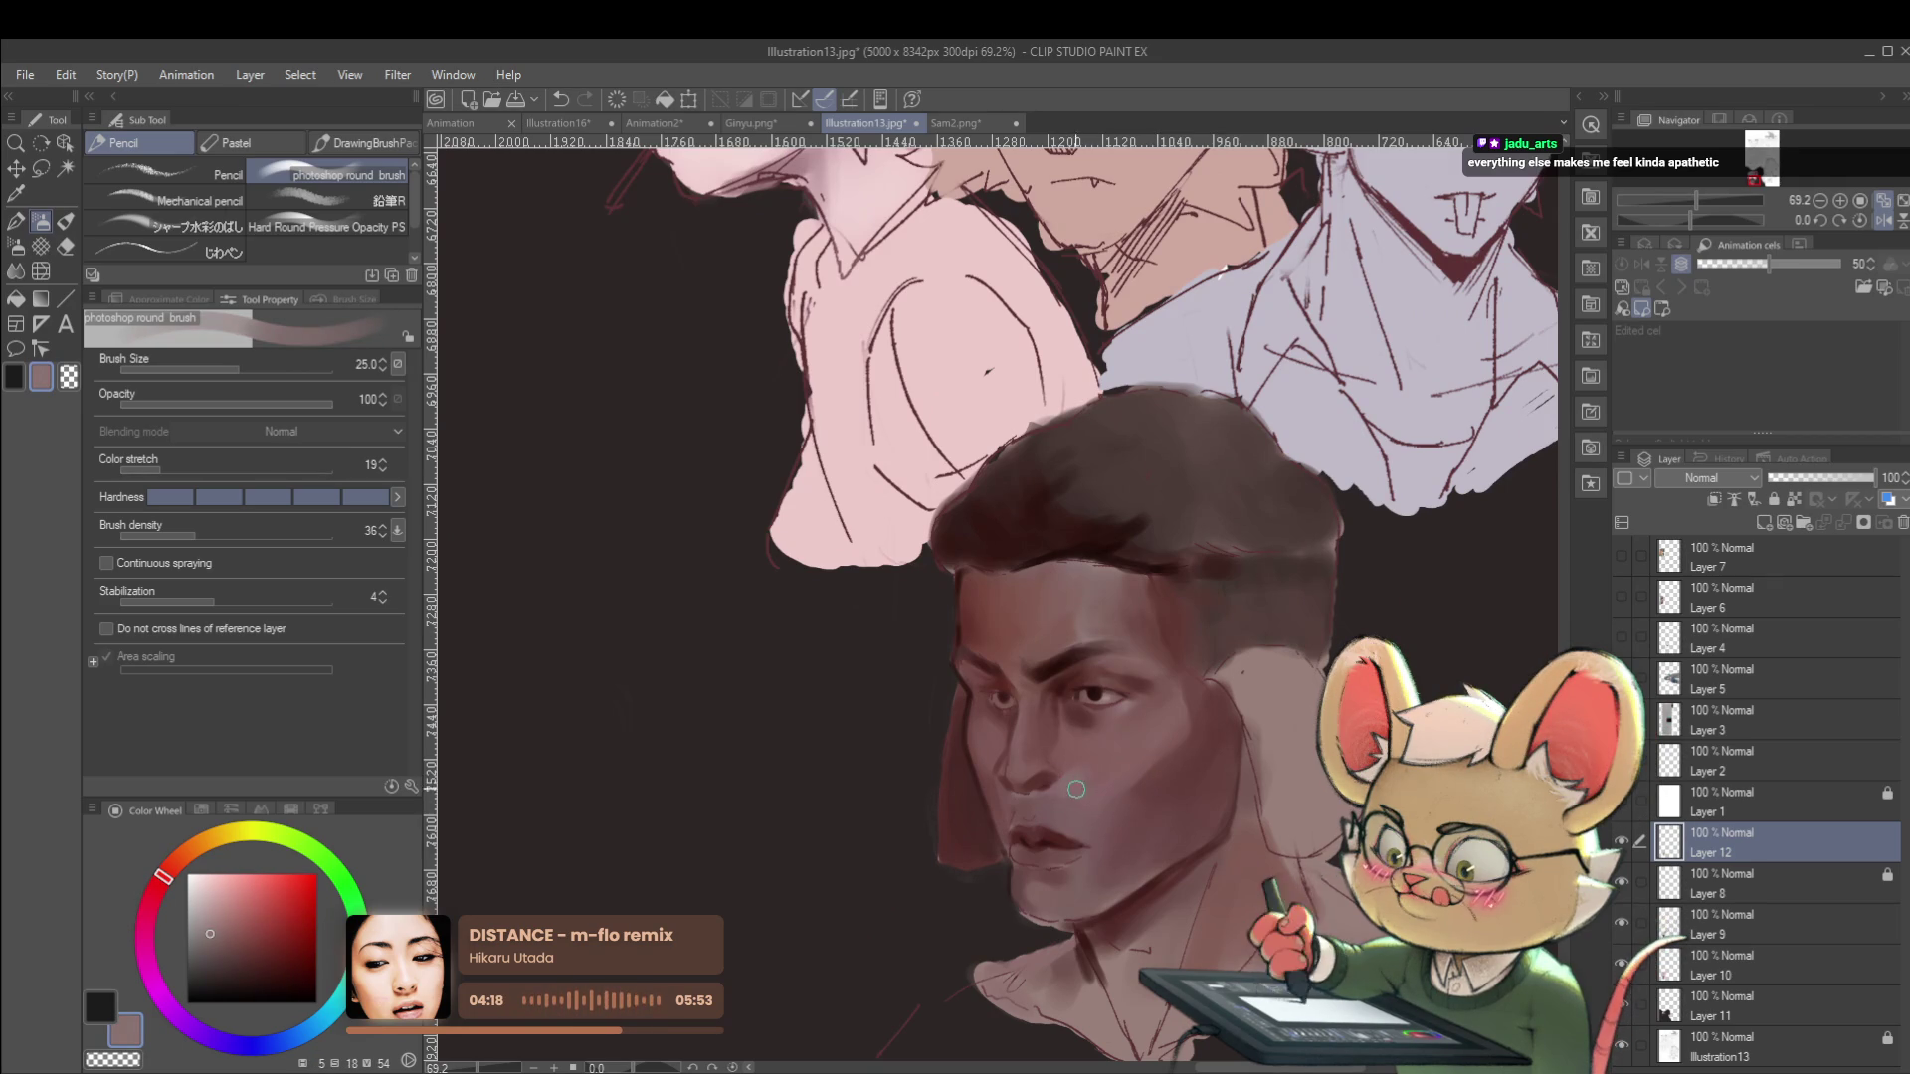
{"action": "left_click", "coordinate": [1071, 738], "text": "alt"}
{"action": "scroll", "coordinate": [1069, 735], "scroll_direction": "down", "scroll_amount": 5}
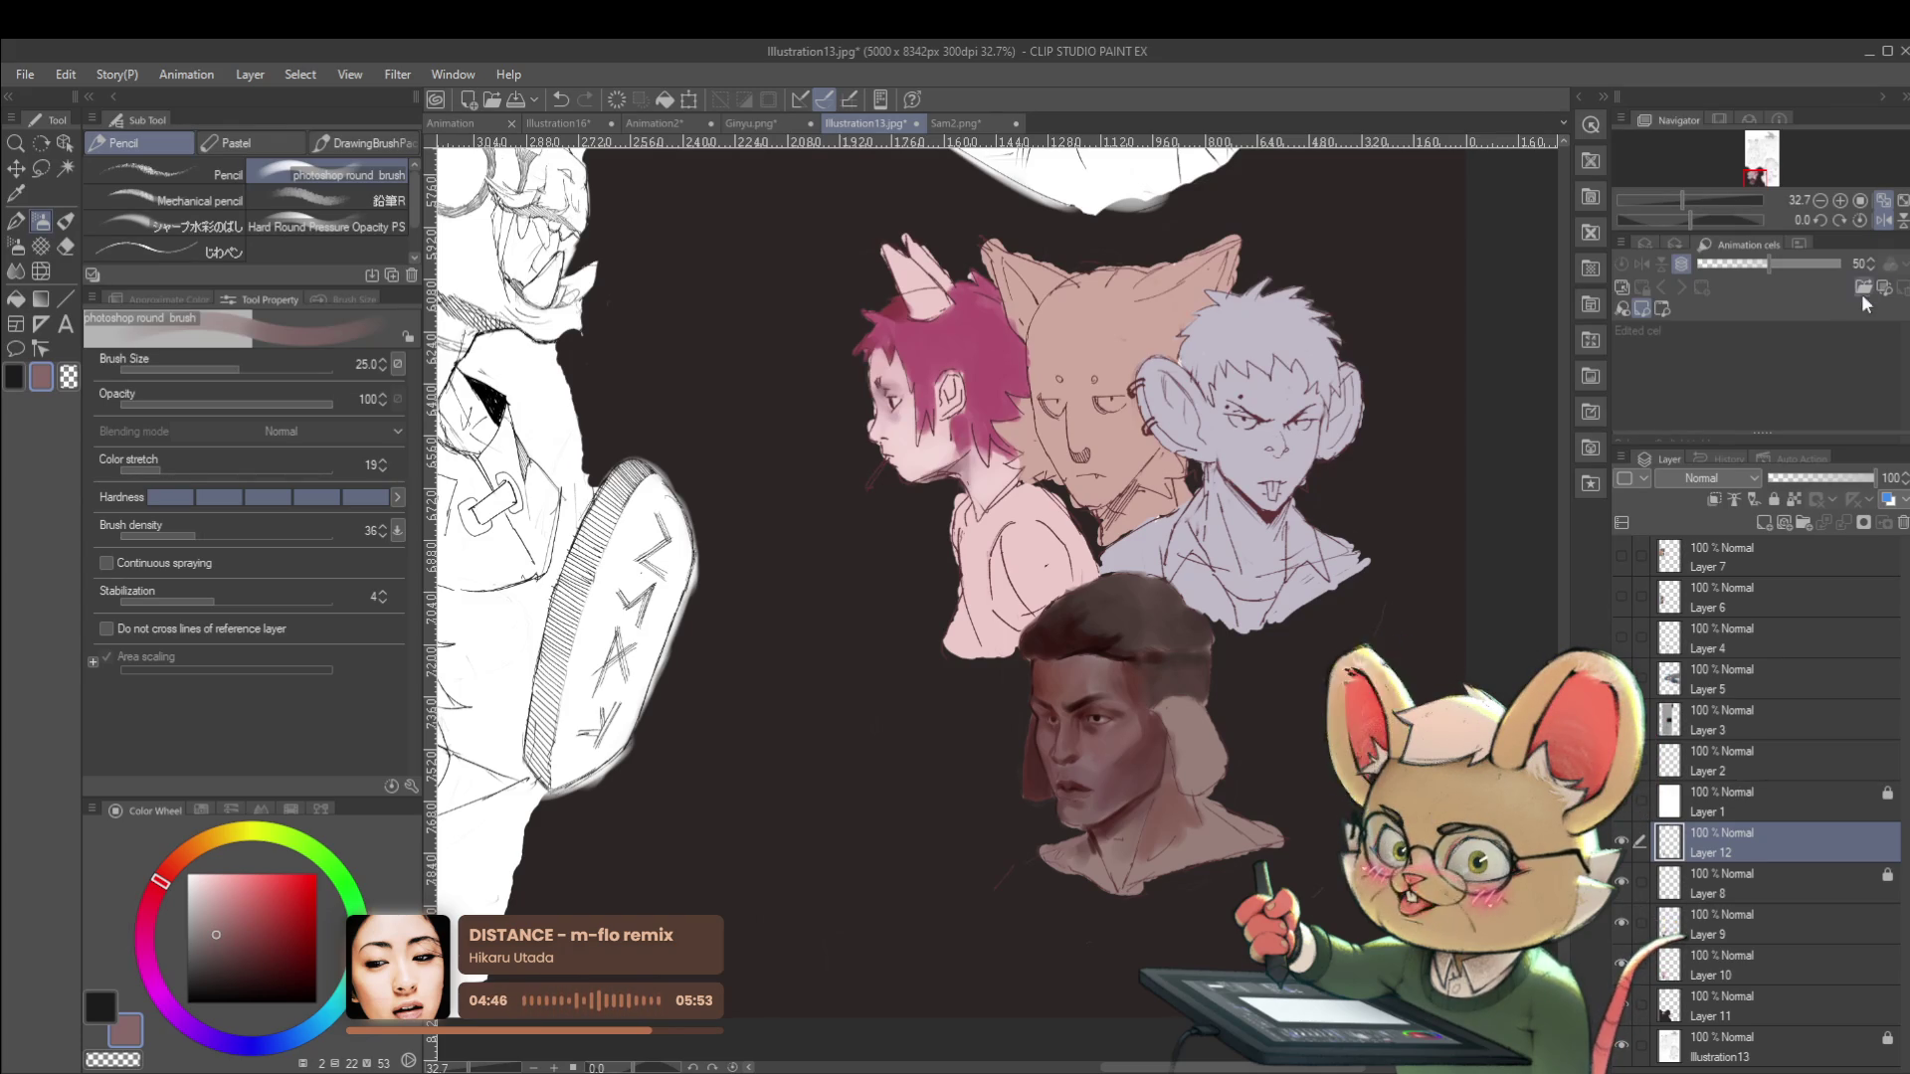
{"action": "left_click", "coordinate": [1888, 220]}
{"action": "left_click_drag", "start_coordinate": [903, 729], "coordinate": [907, 659]}
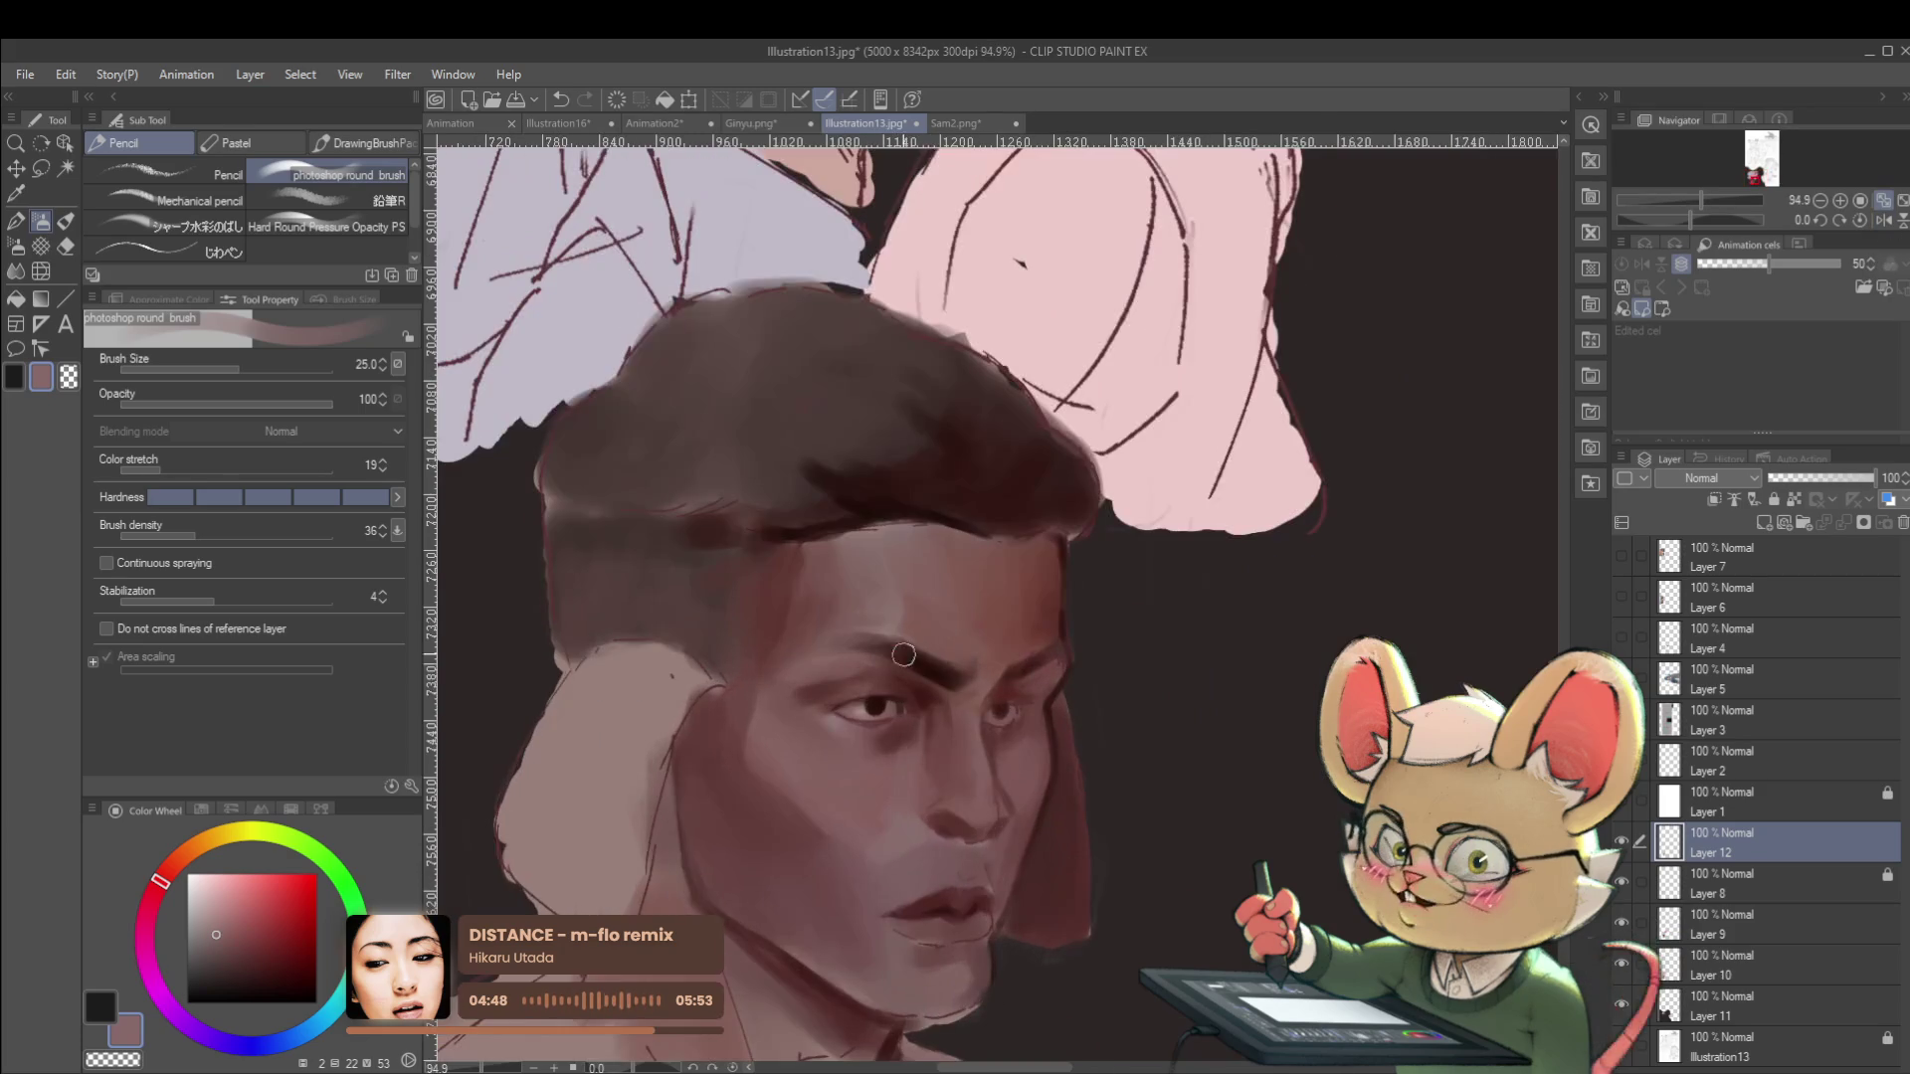
Sample a dark brown and a mauve skin tone from the face, then unmirror the view.
{"action": "left_click", "coordinate": [927, 674], "text": "alt"}
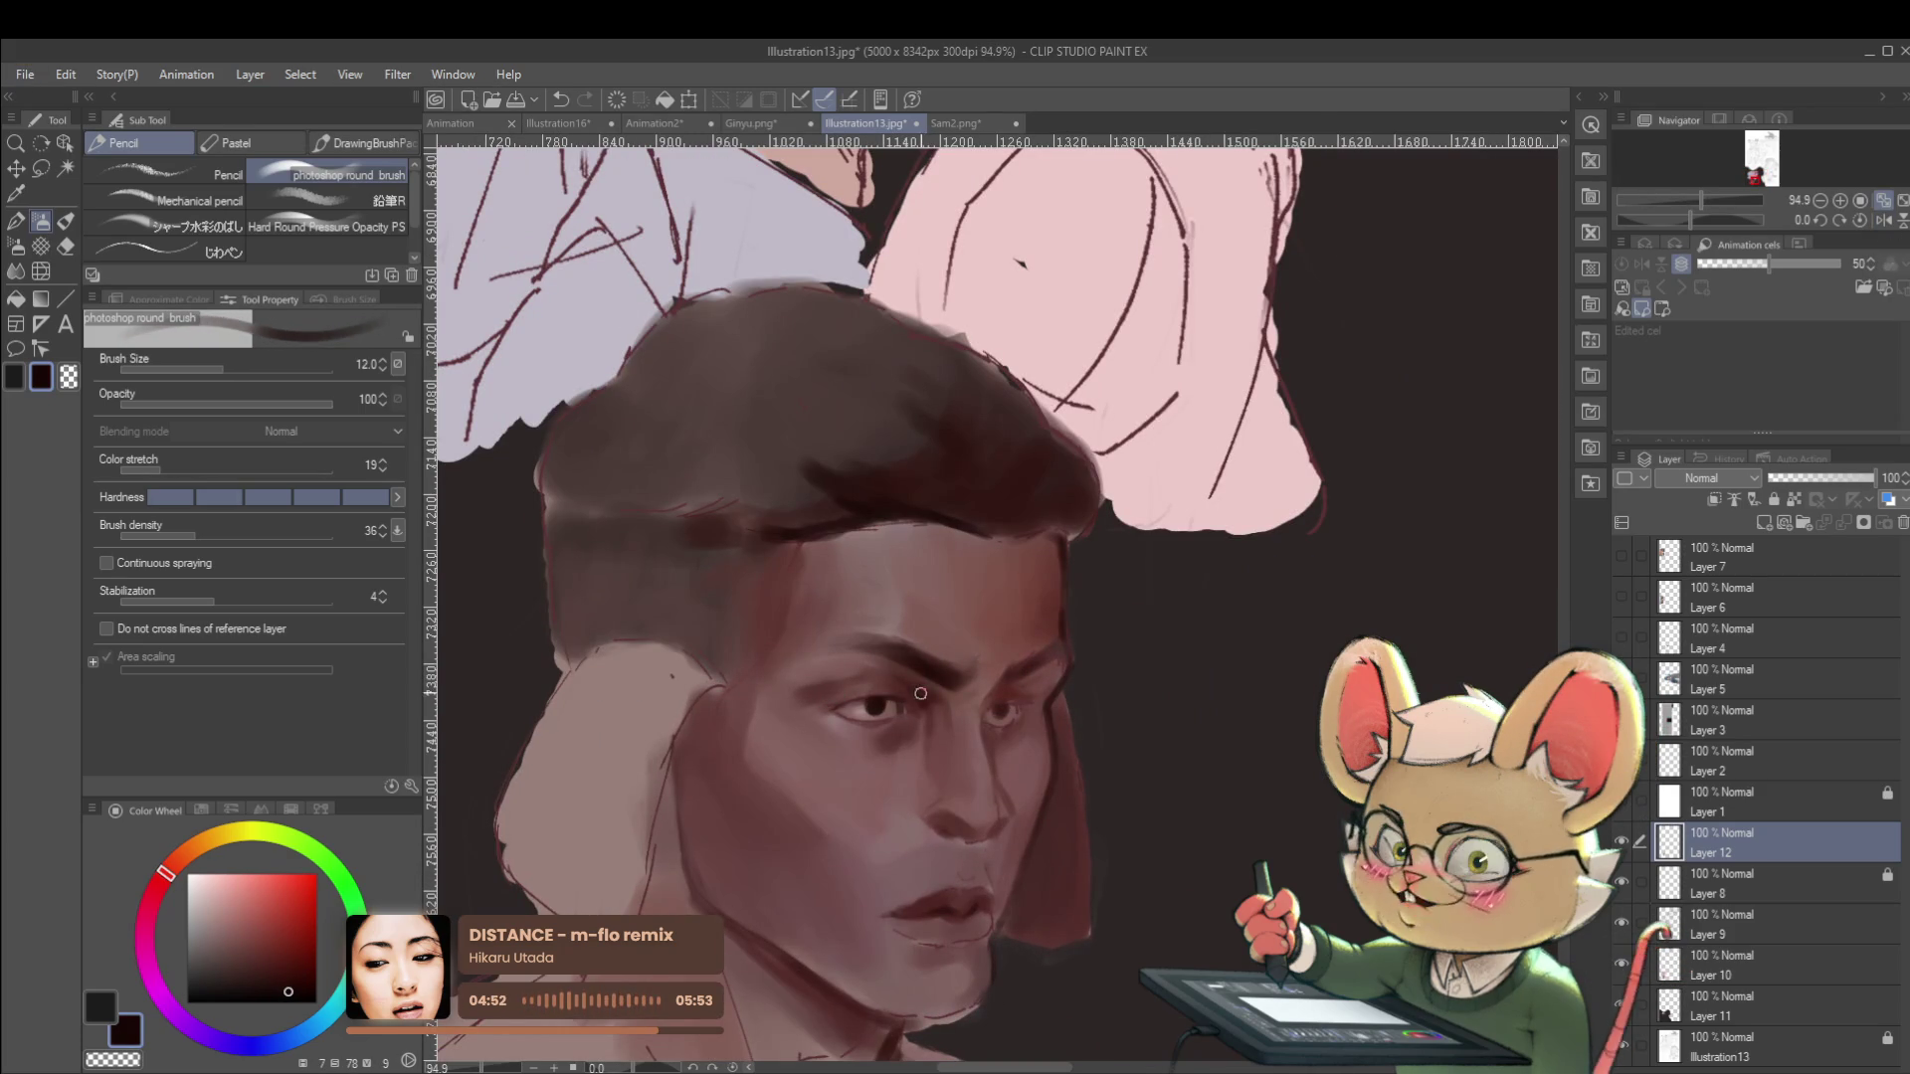
{"action": "left_click_drag", "start_coordinate": [932, 699], "coordinate": [869, 645]}
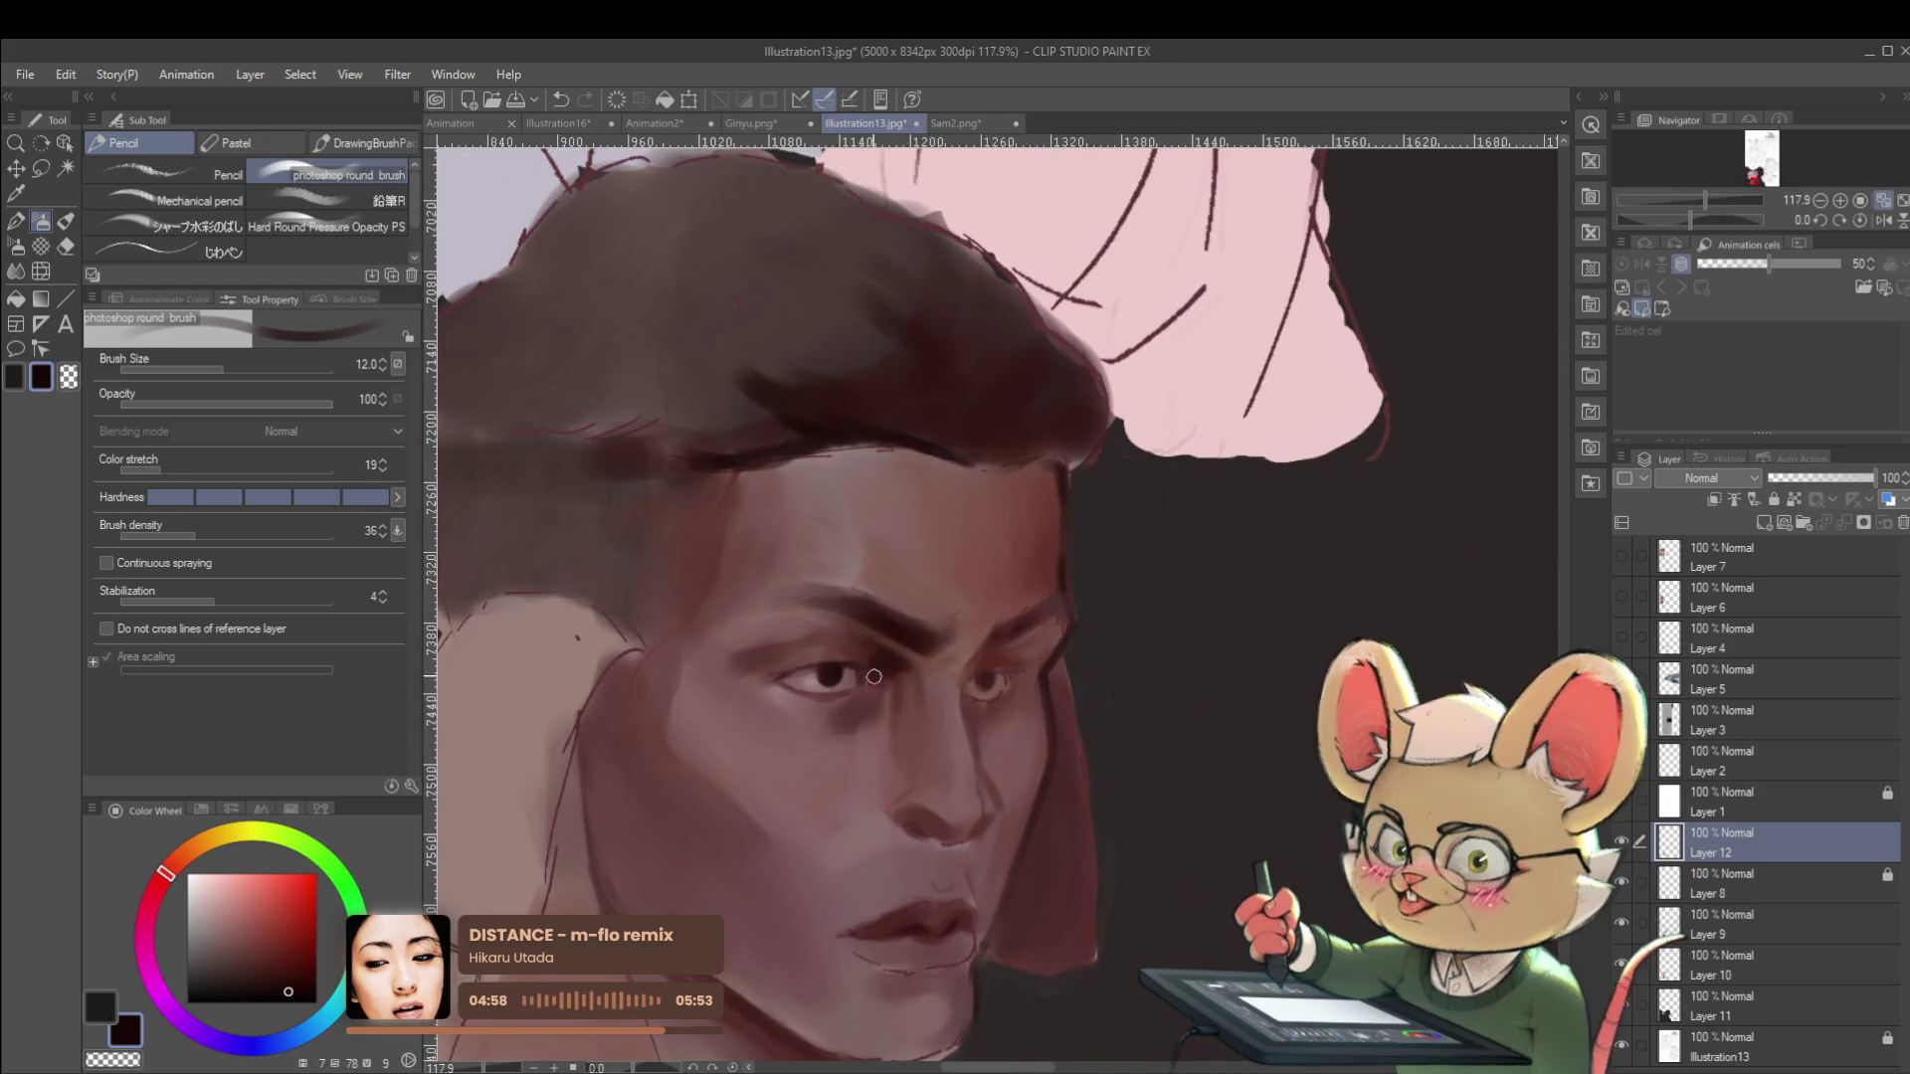
{"action": "scroll", "coordinate": [875, 667], "scroll_direction": "down", "scroll_amount": 3}
{"action": "scroll", "coordinate": [895, 668], "scroll_direction": "up", "scroll_amount": 5}
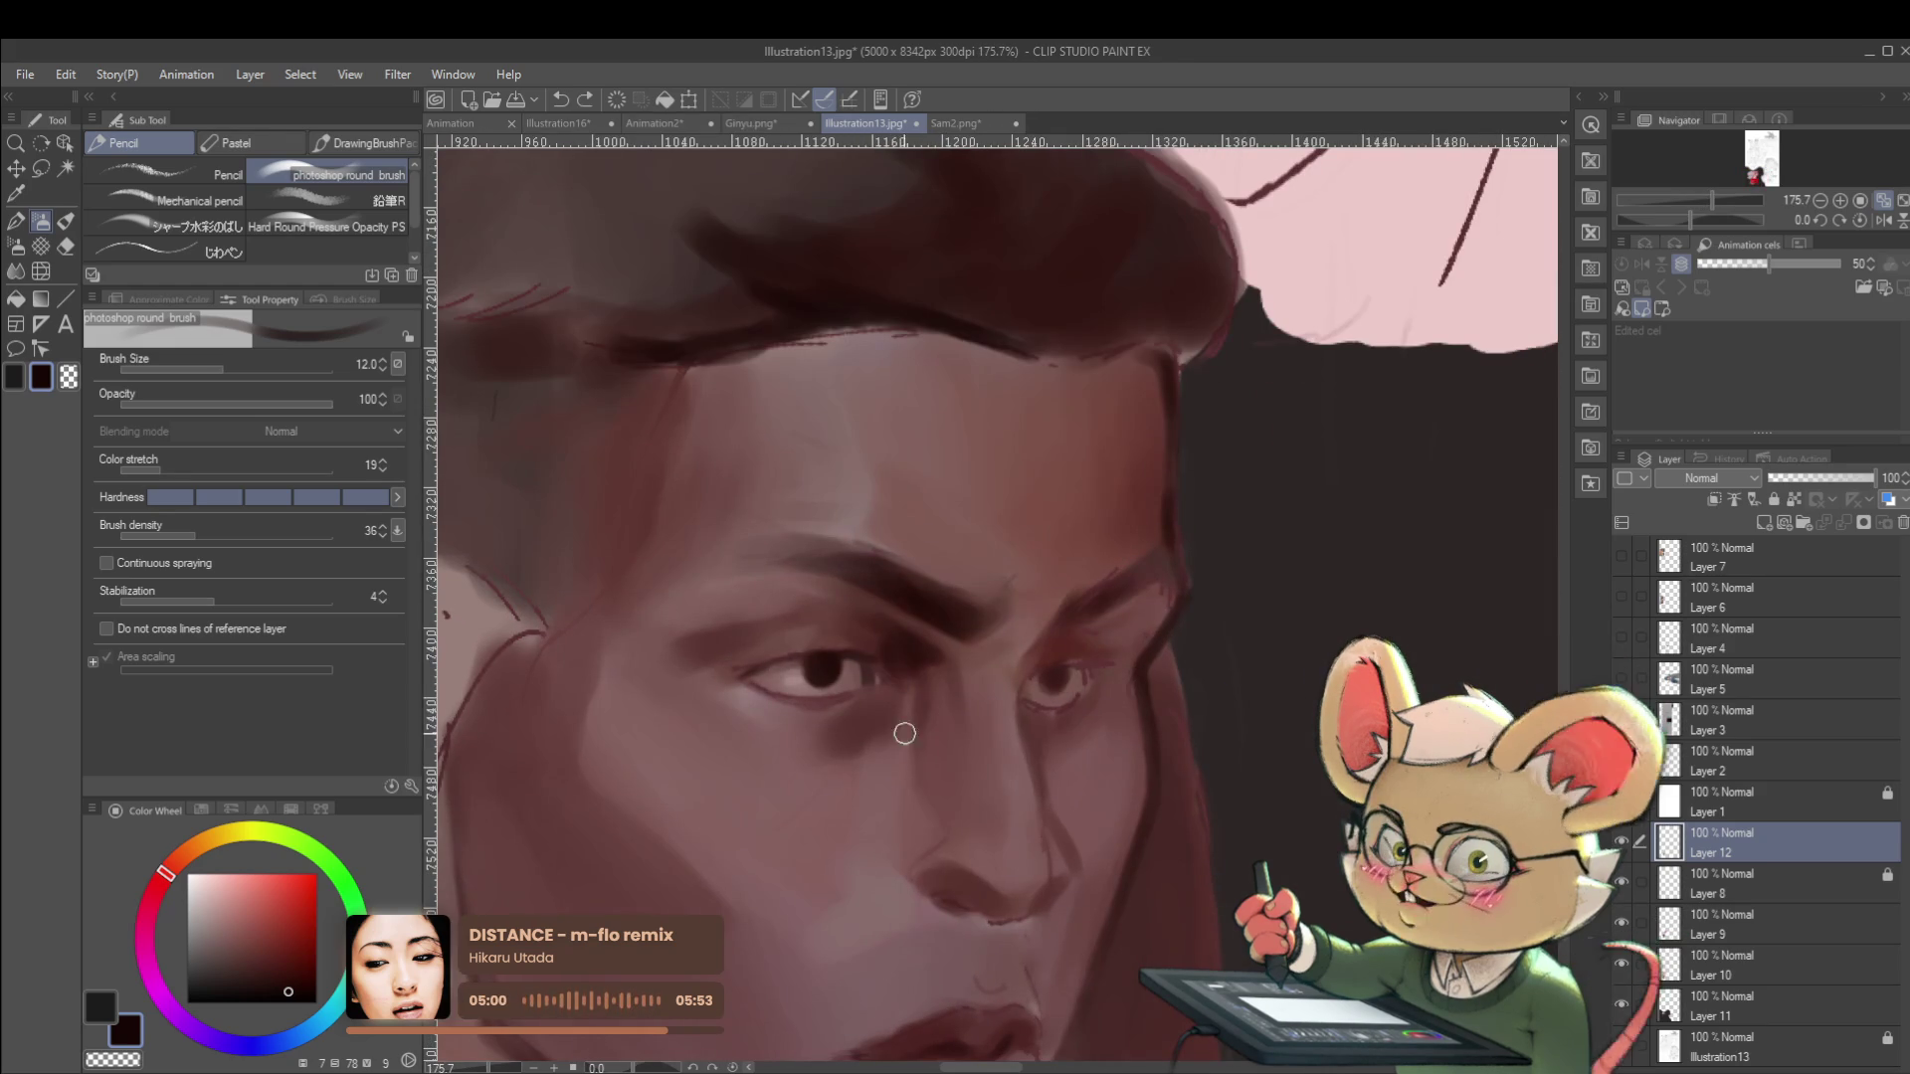
{"action": "left_click", "coordinate": [905, 776], "text": "alt"}
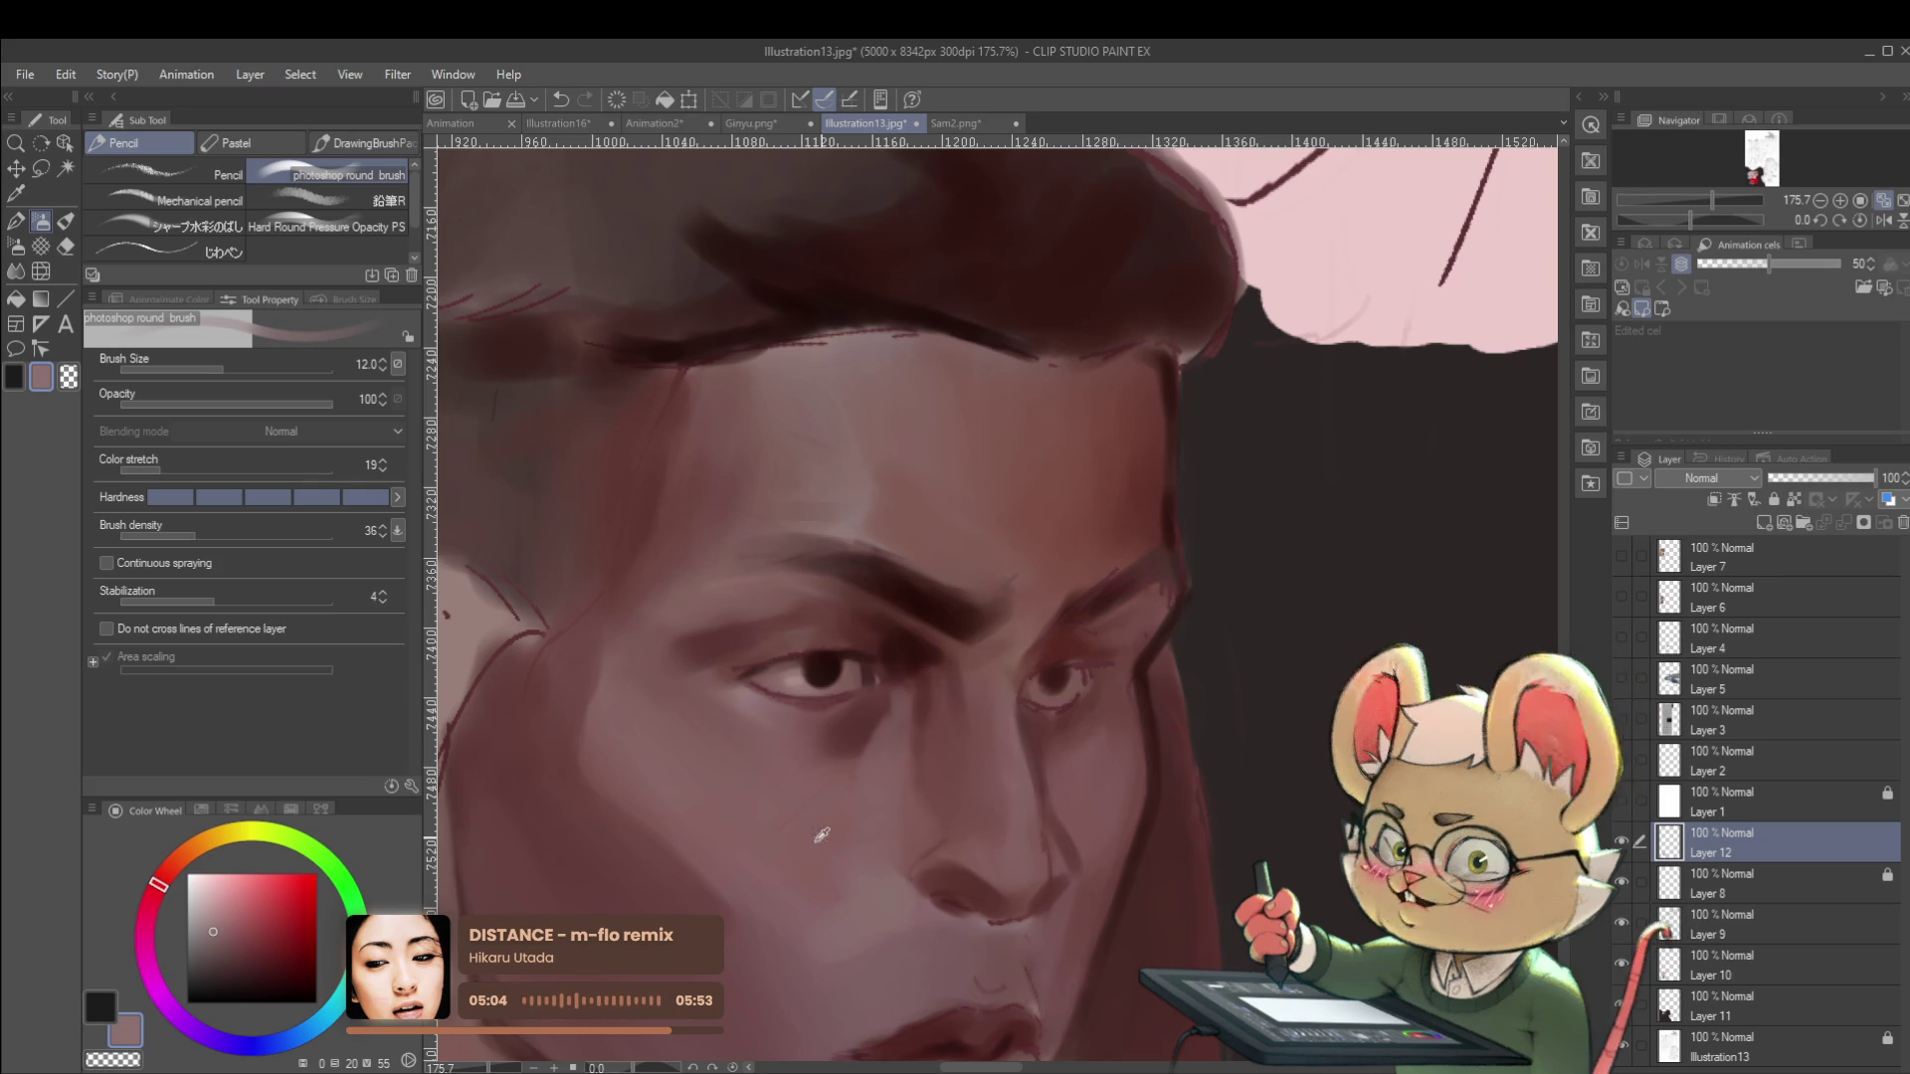
{"action": "scroll", "coordinate": [839, 802], "scroll_direction": "down", "scroll_amount": 8}
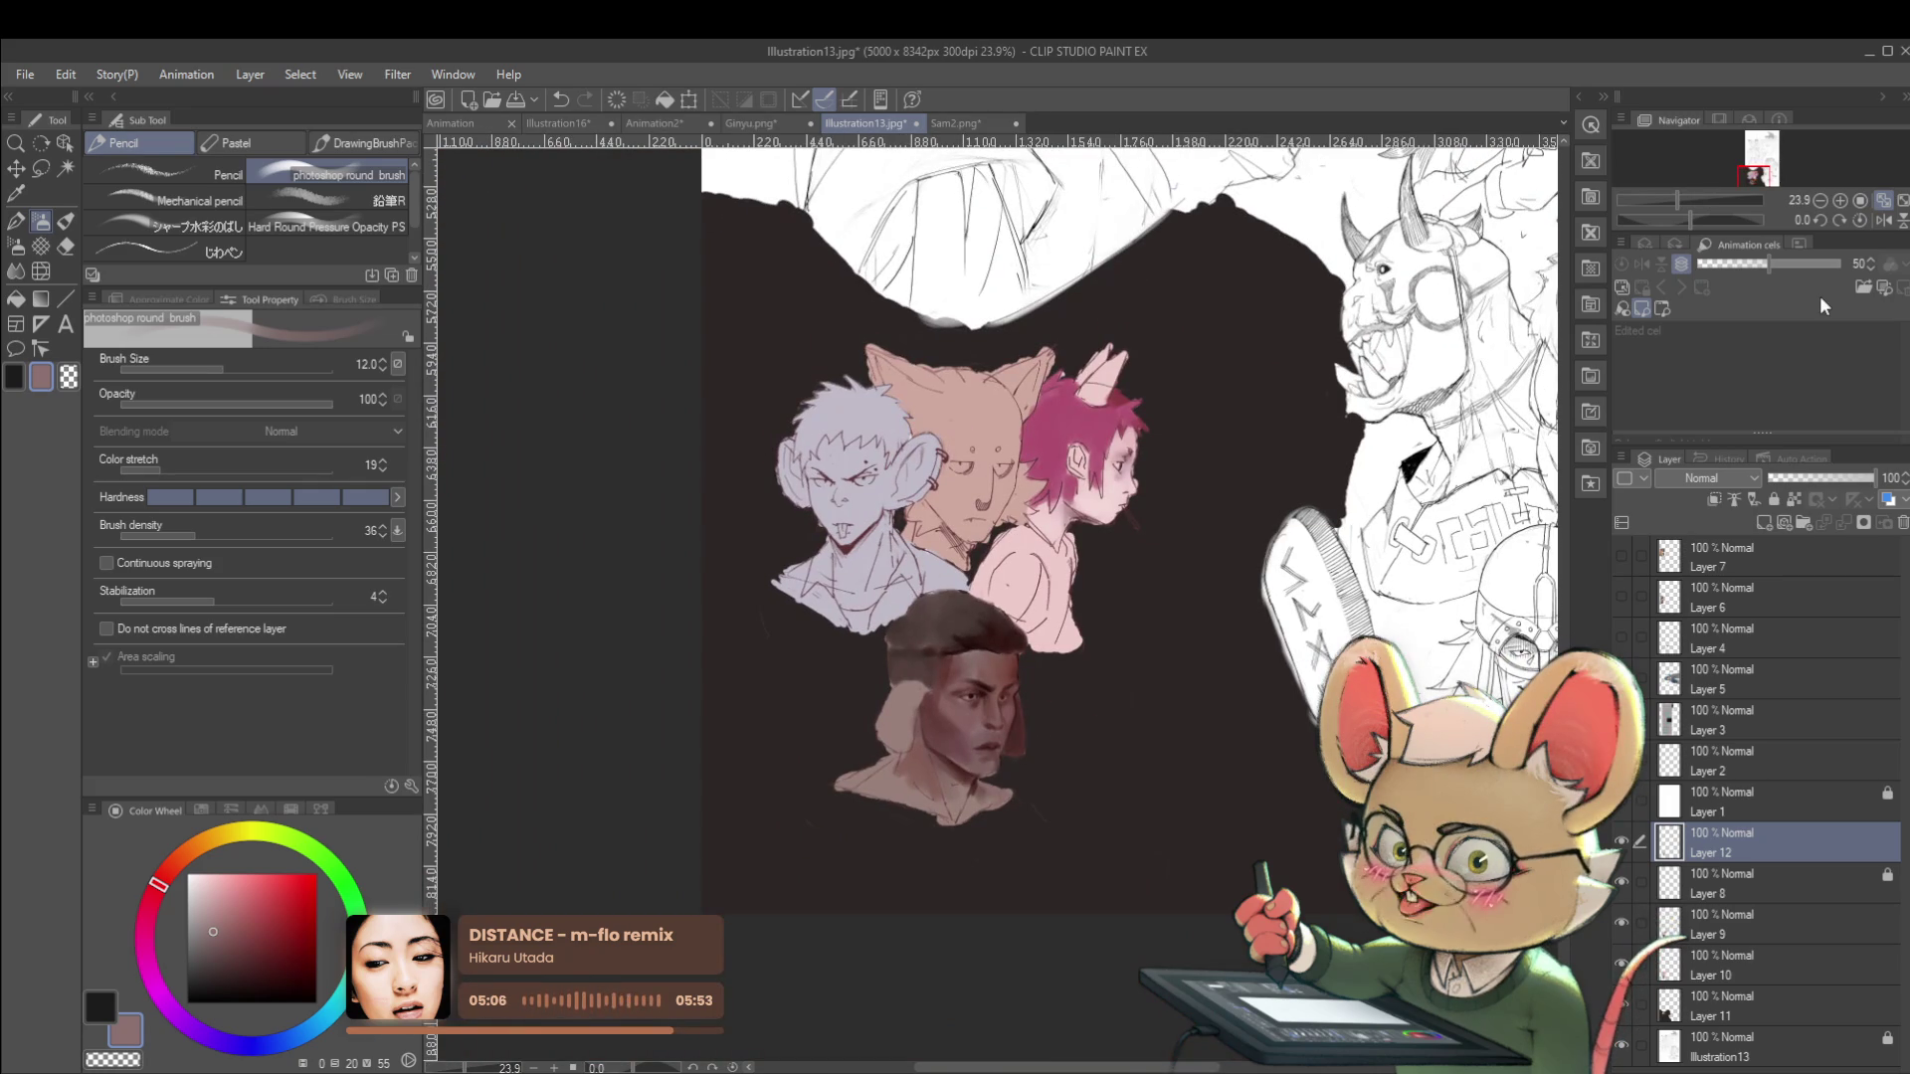
{"action": "left_click", "coordinate": [1881, 220]}
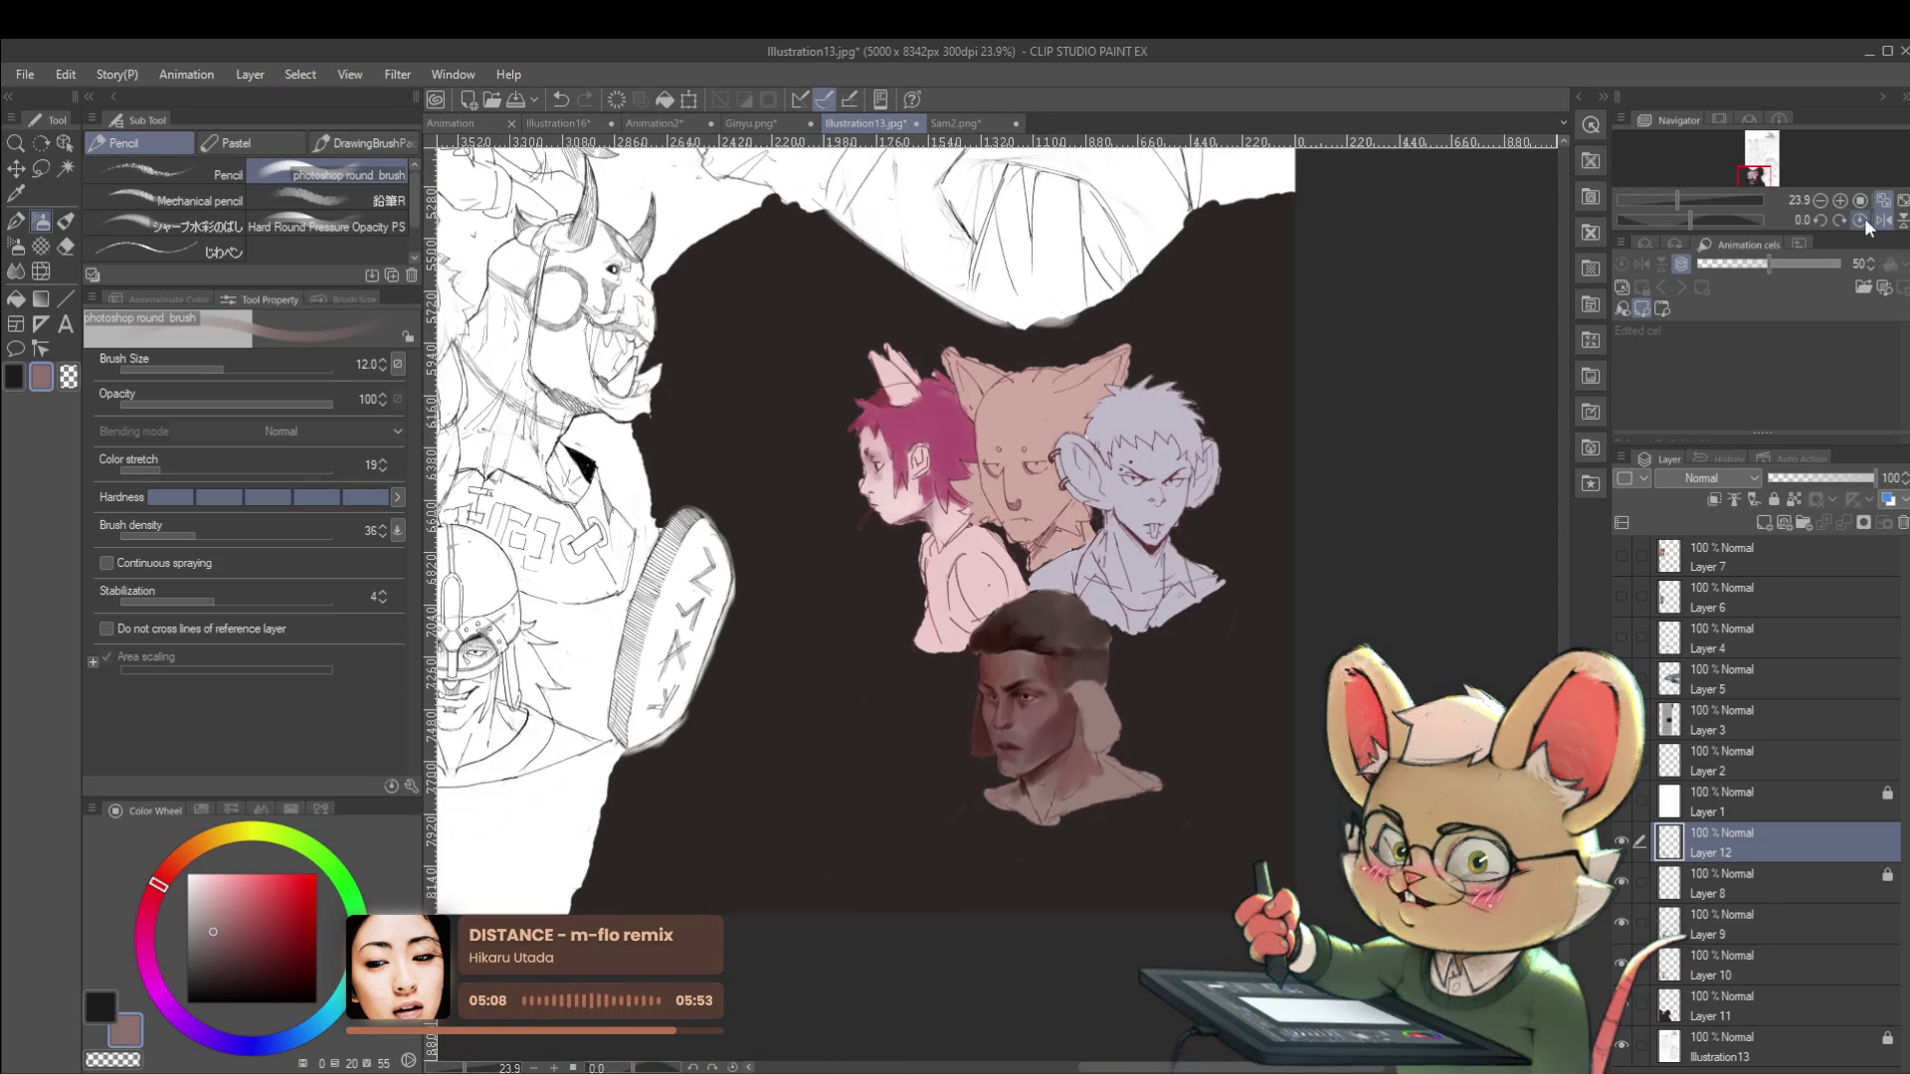
Enlarge the brush to 17, sample lighter and darker tones around the eye, and flip the view.
{"action": "scroll", "coordinate": [900, 675], "scroll_direction": "up", "scroll_amount": 7}
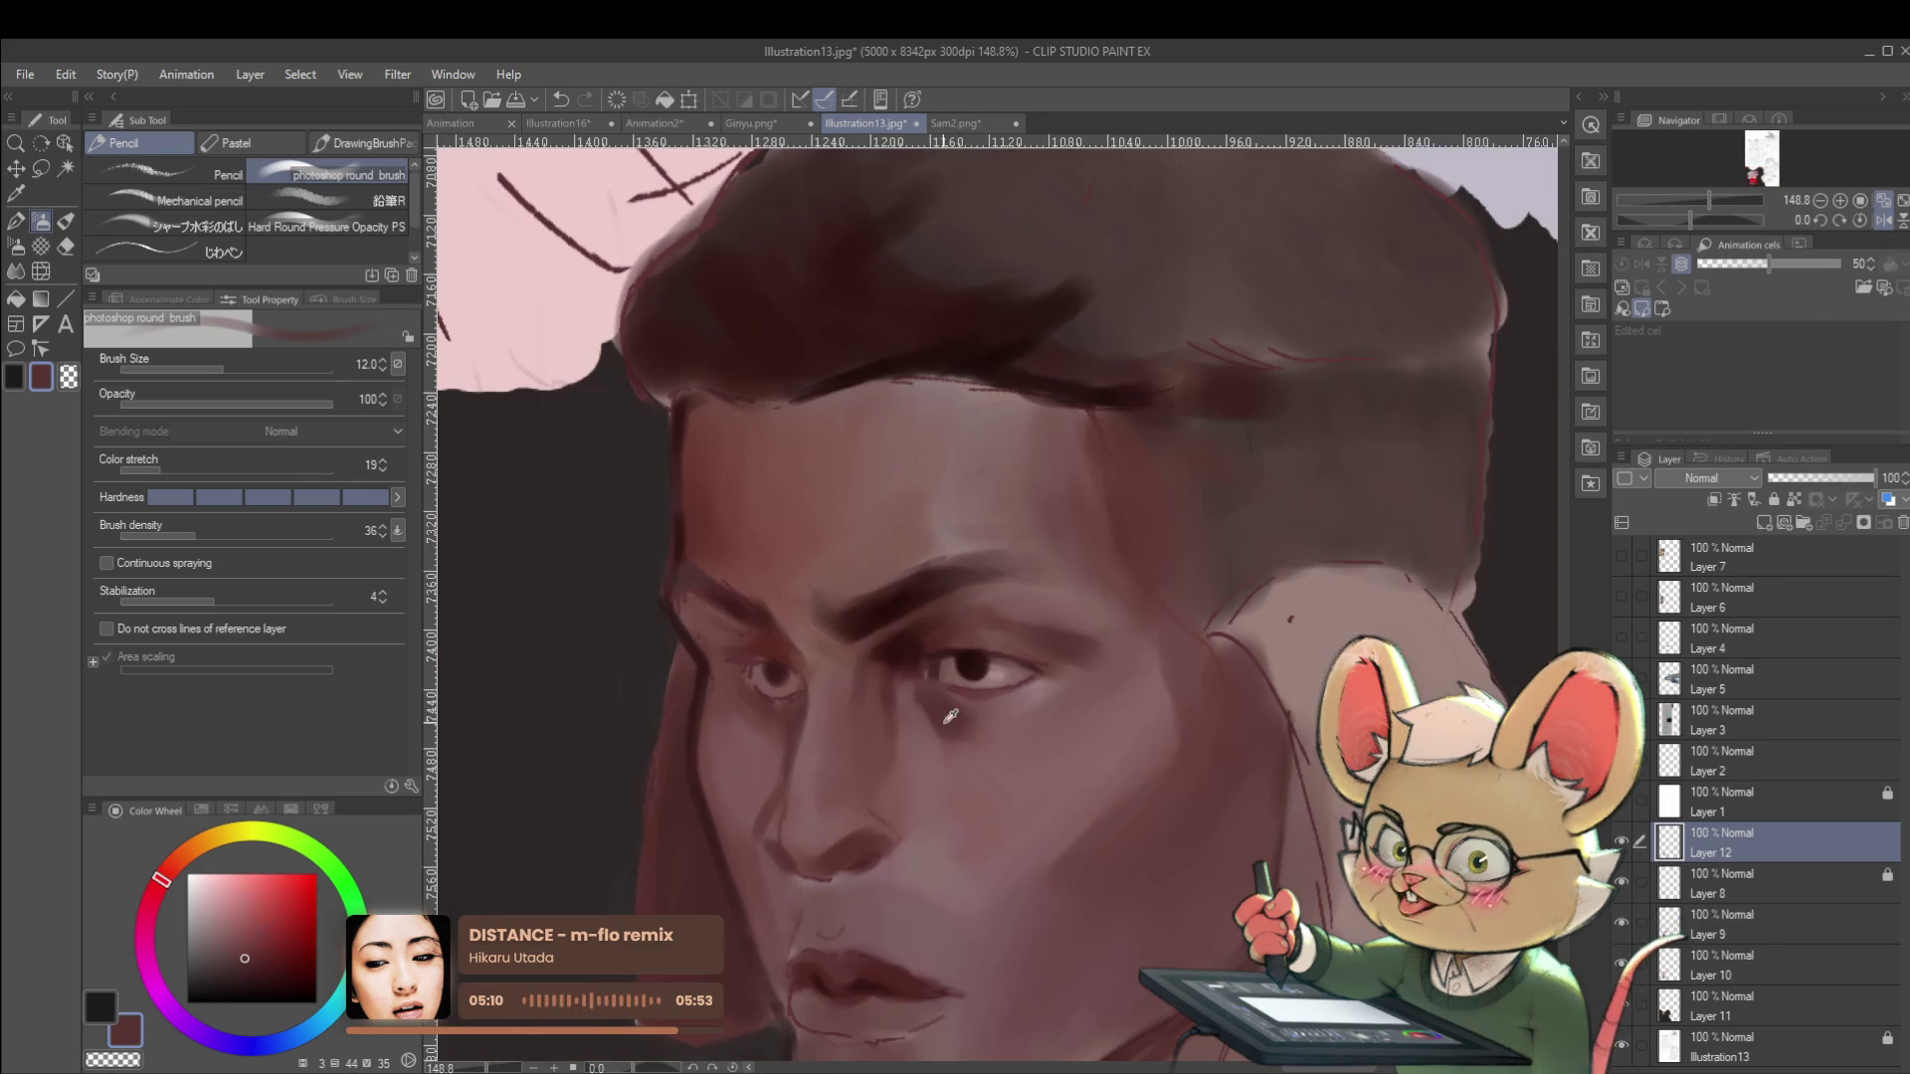
{"action": "key", "text": "bracketright"}
{"action": "key", "text": "bracketright"}
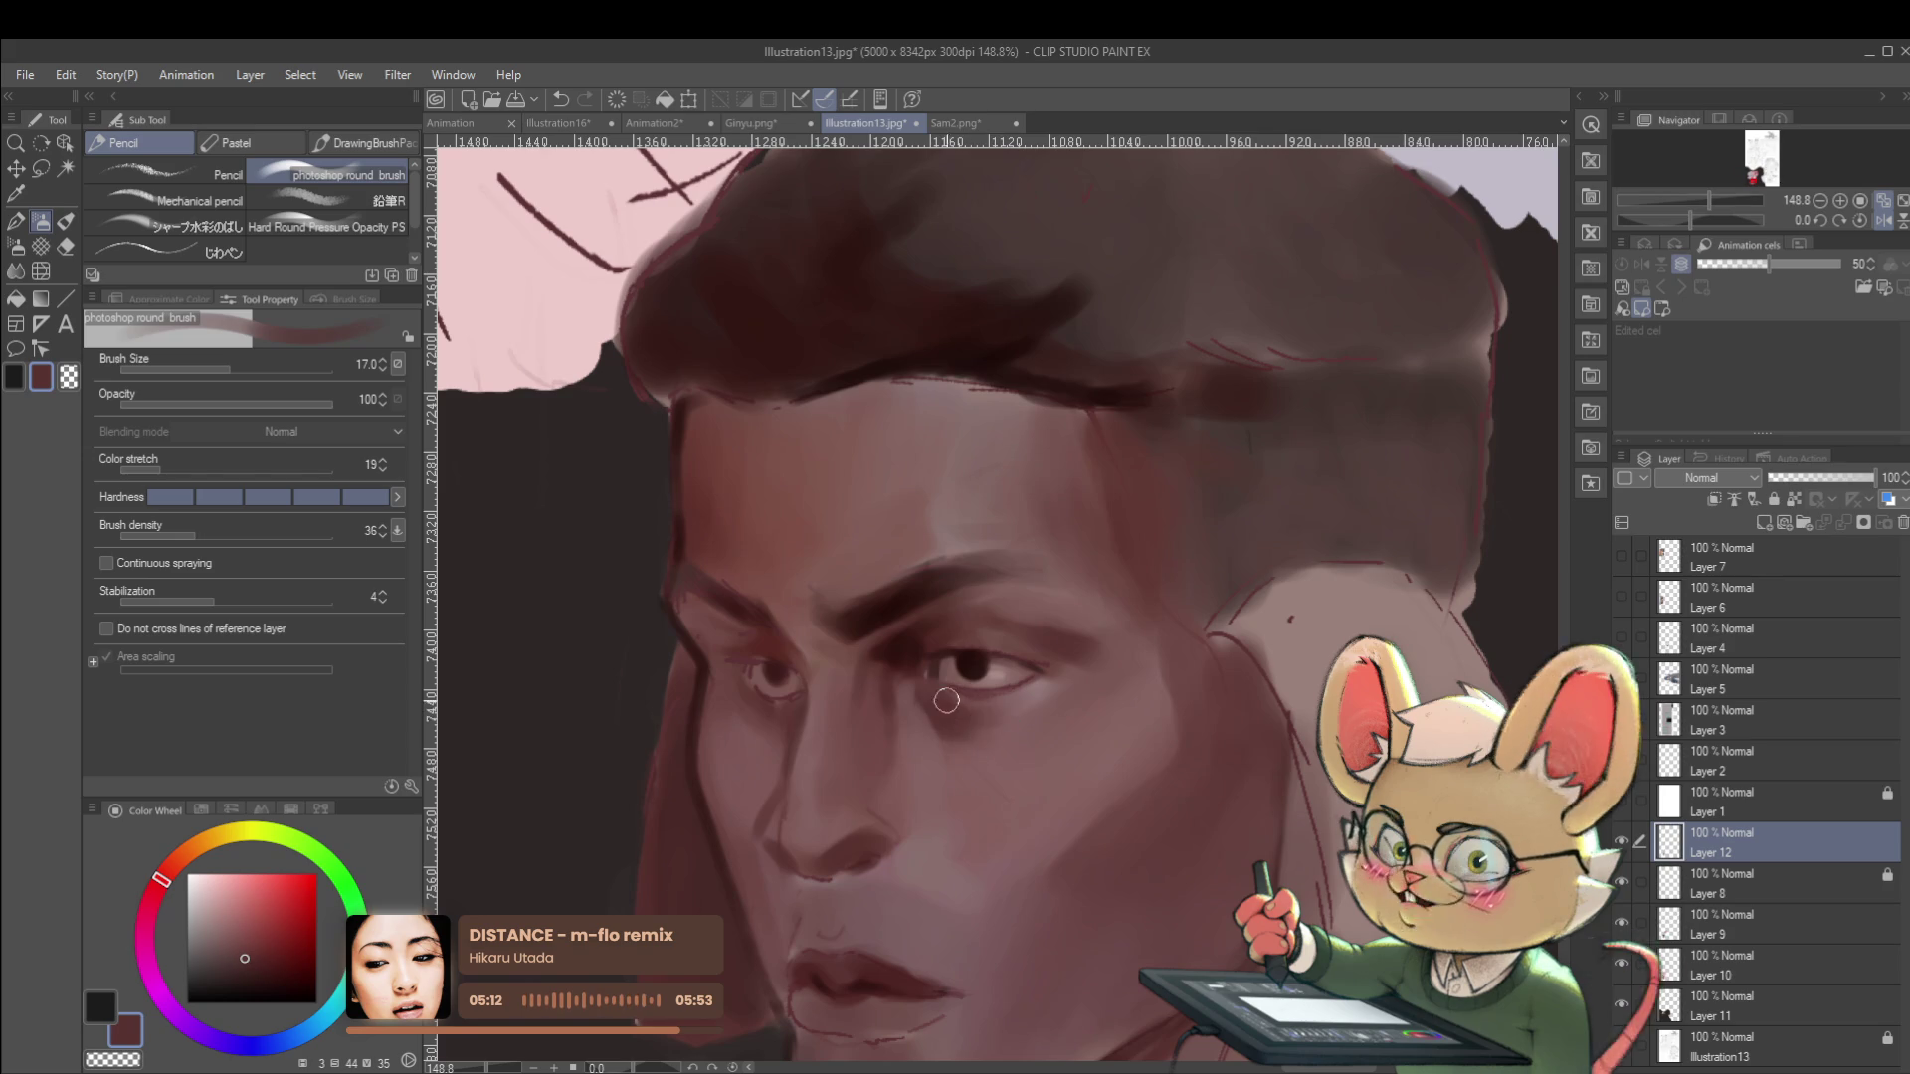
{"action": "left_click", "coordinate": [1035, 733], "text": "alt"}
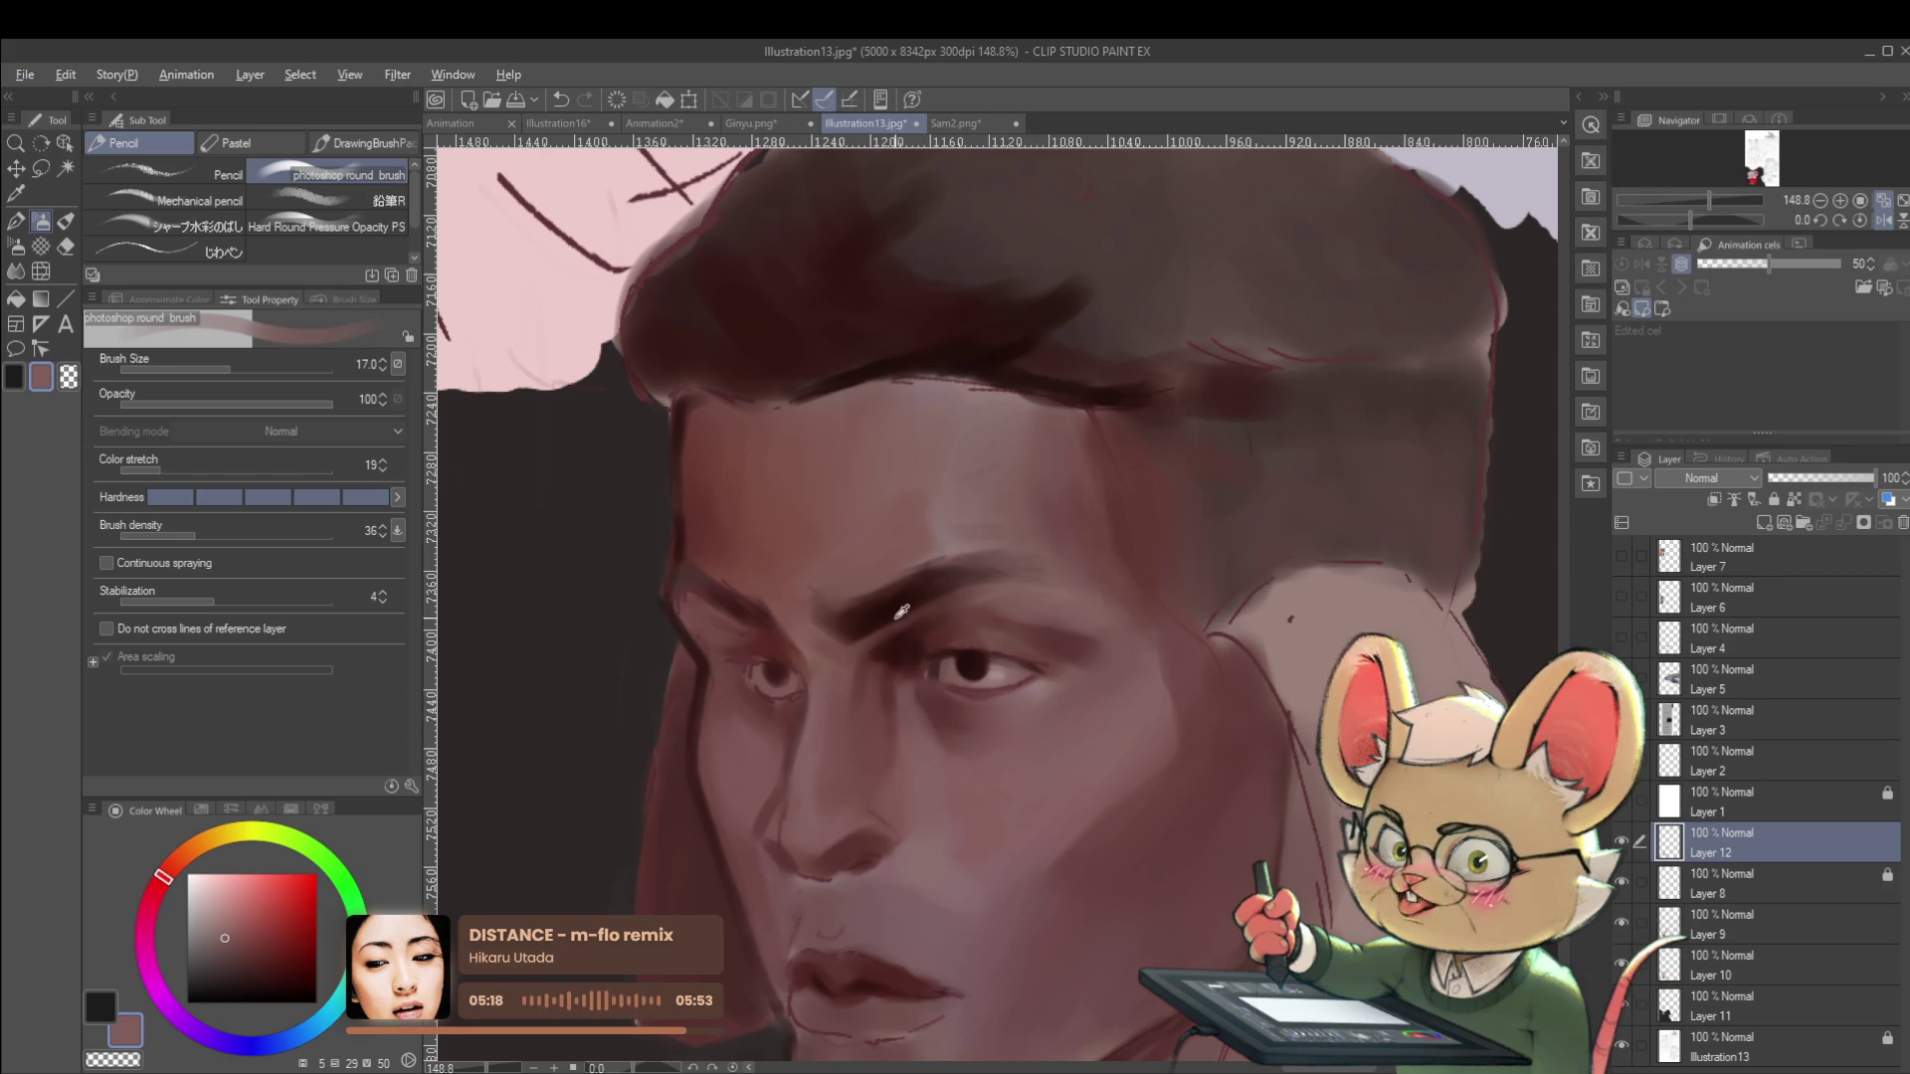
{"action": "left_click", "coordinate": [905, 679], "text": "alt"}
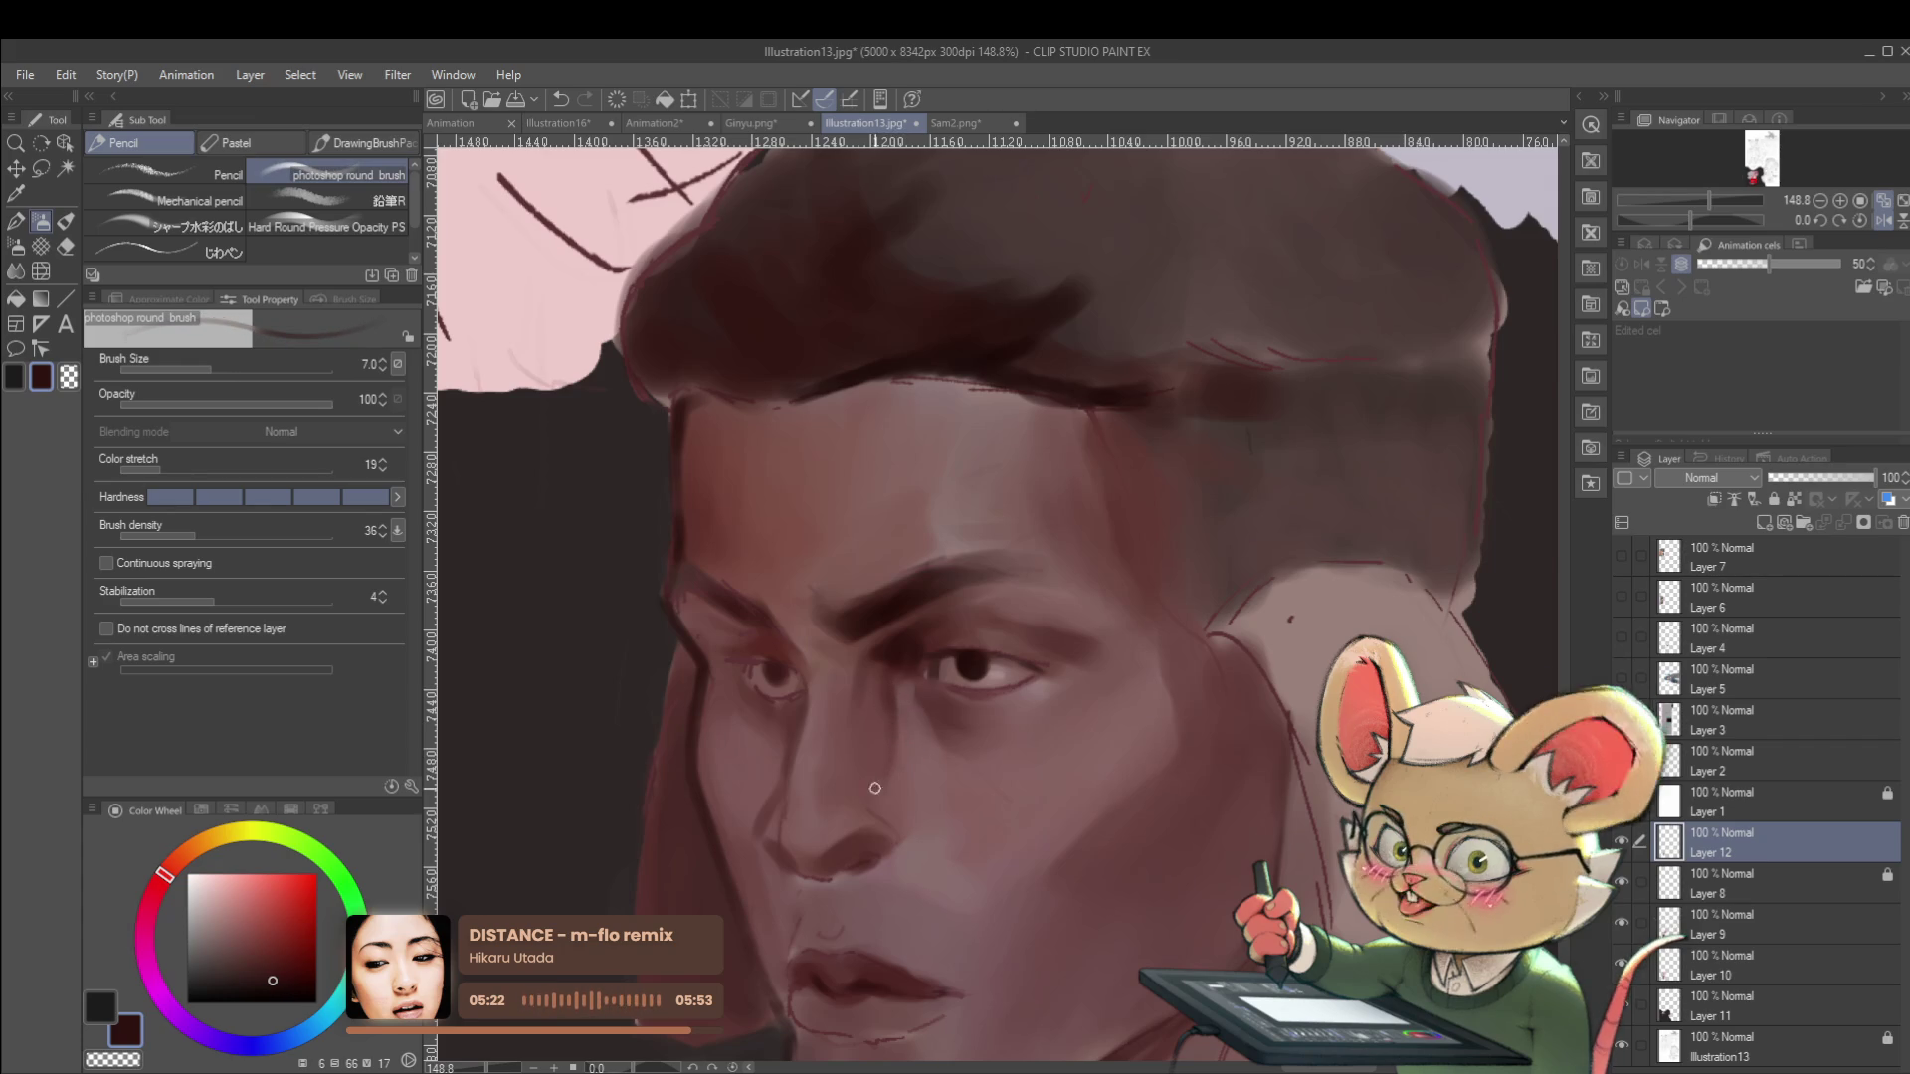
{"action": "scroll", "coordinate": [895, 706], "scroll_direction": "down", "scroll_amount": 10}
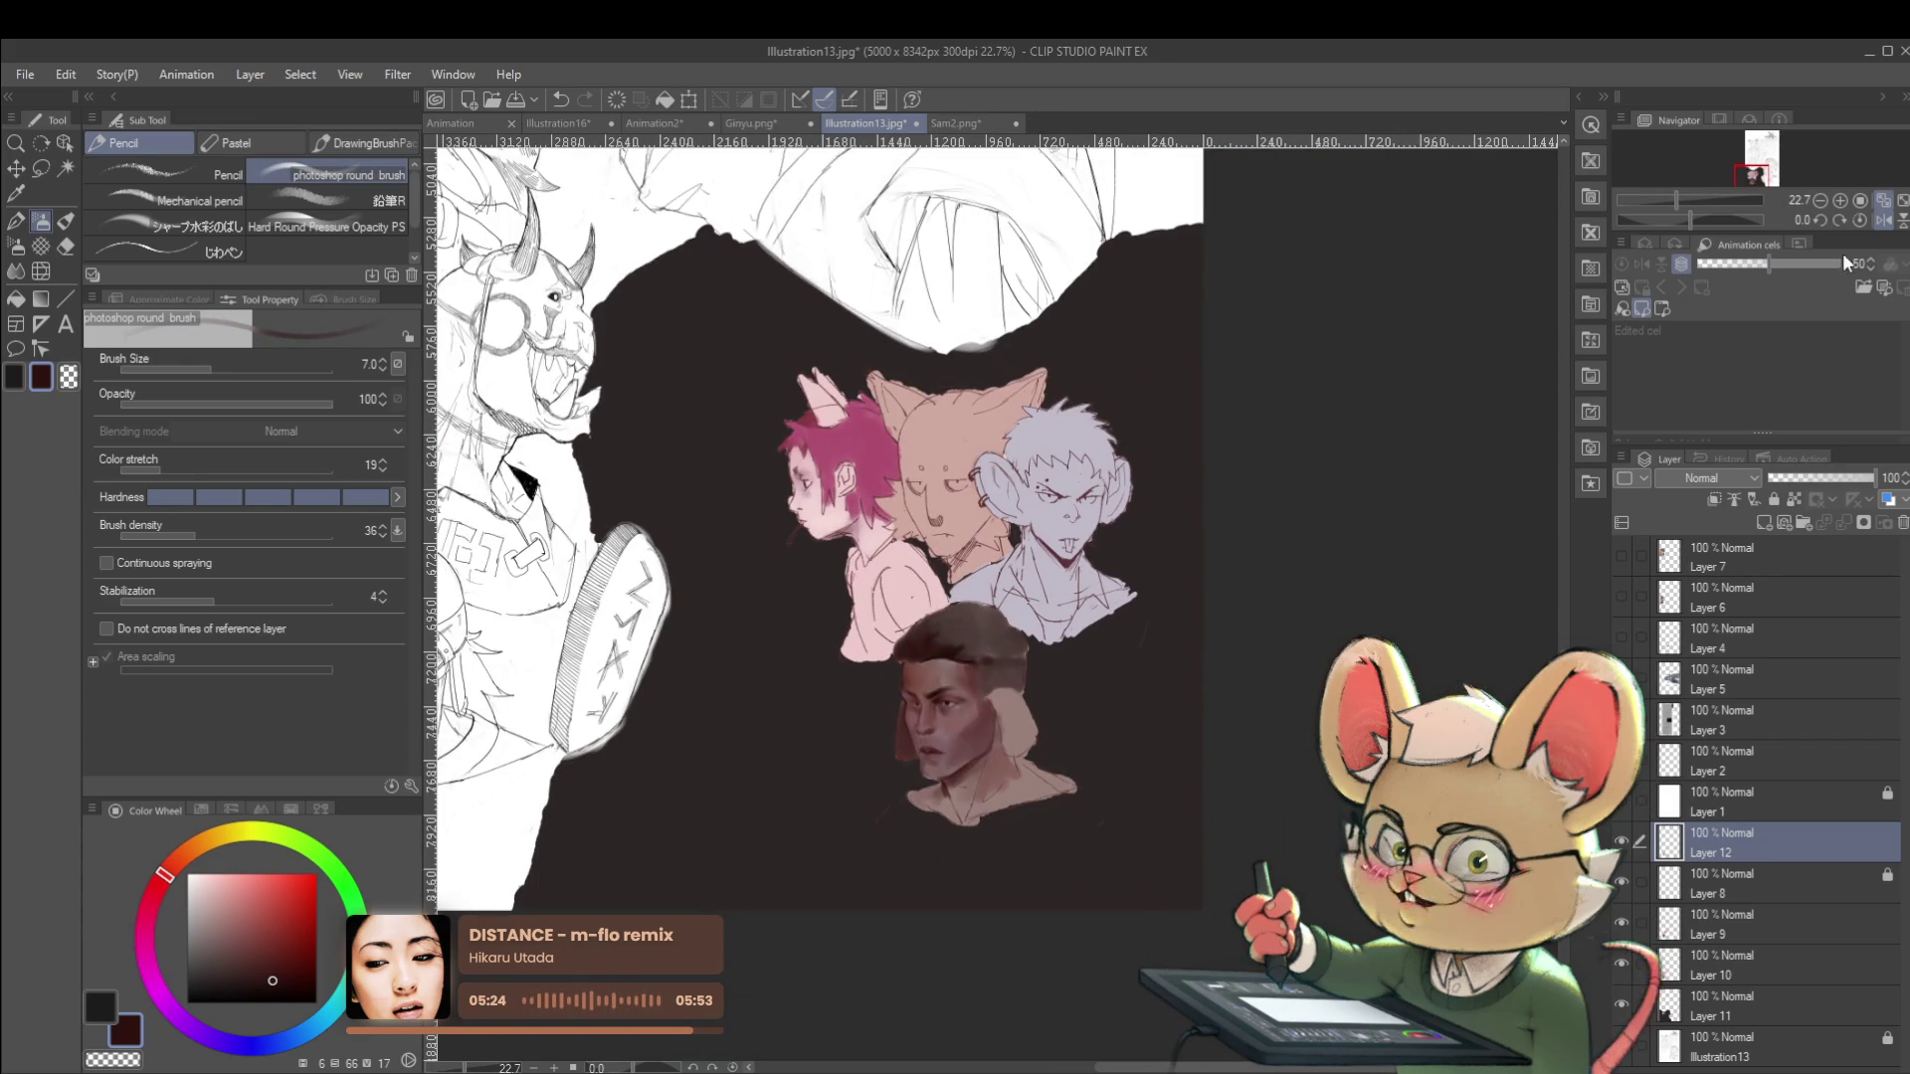
{"action": "left_click", "coordinate": [1881, 220]}
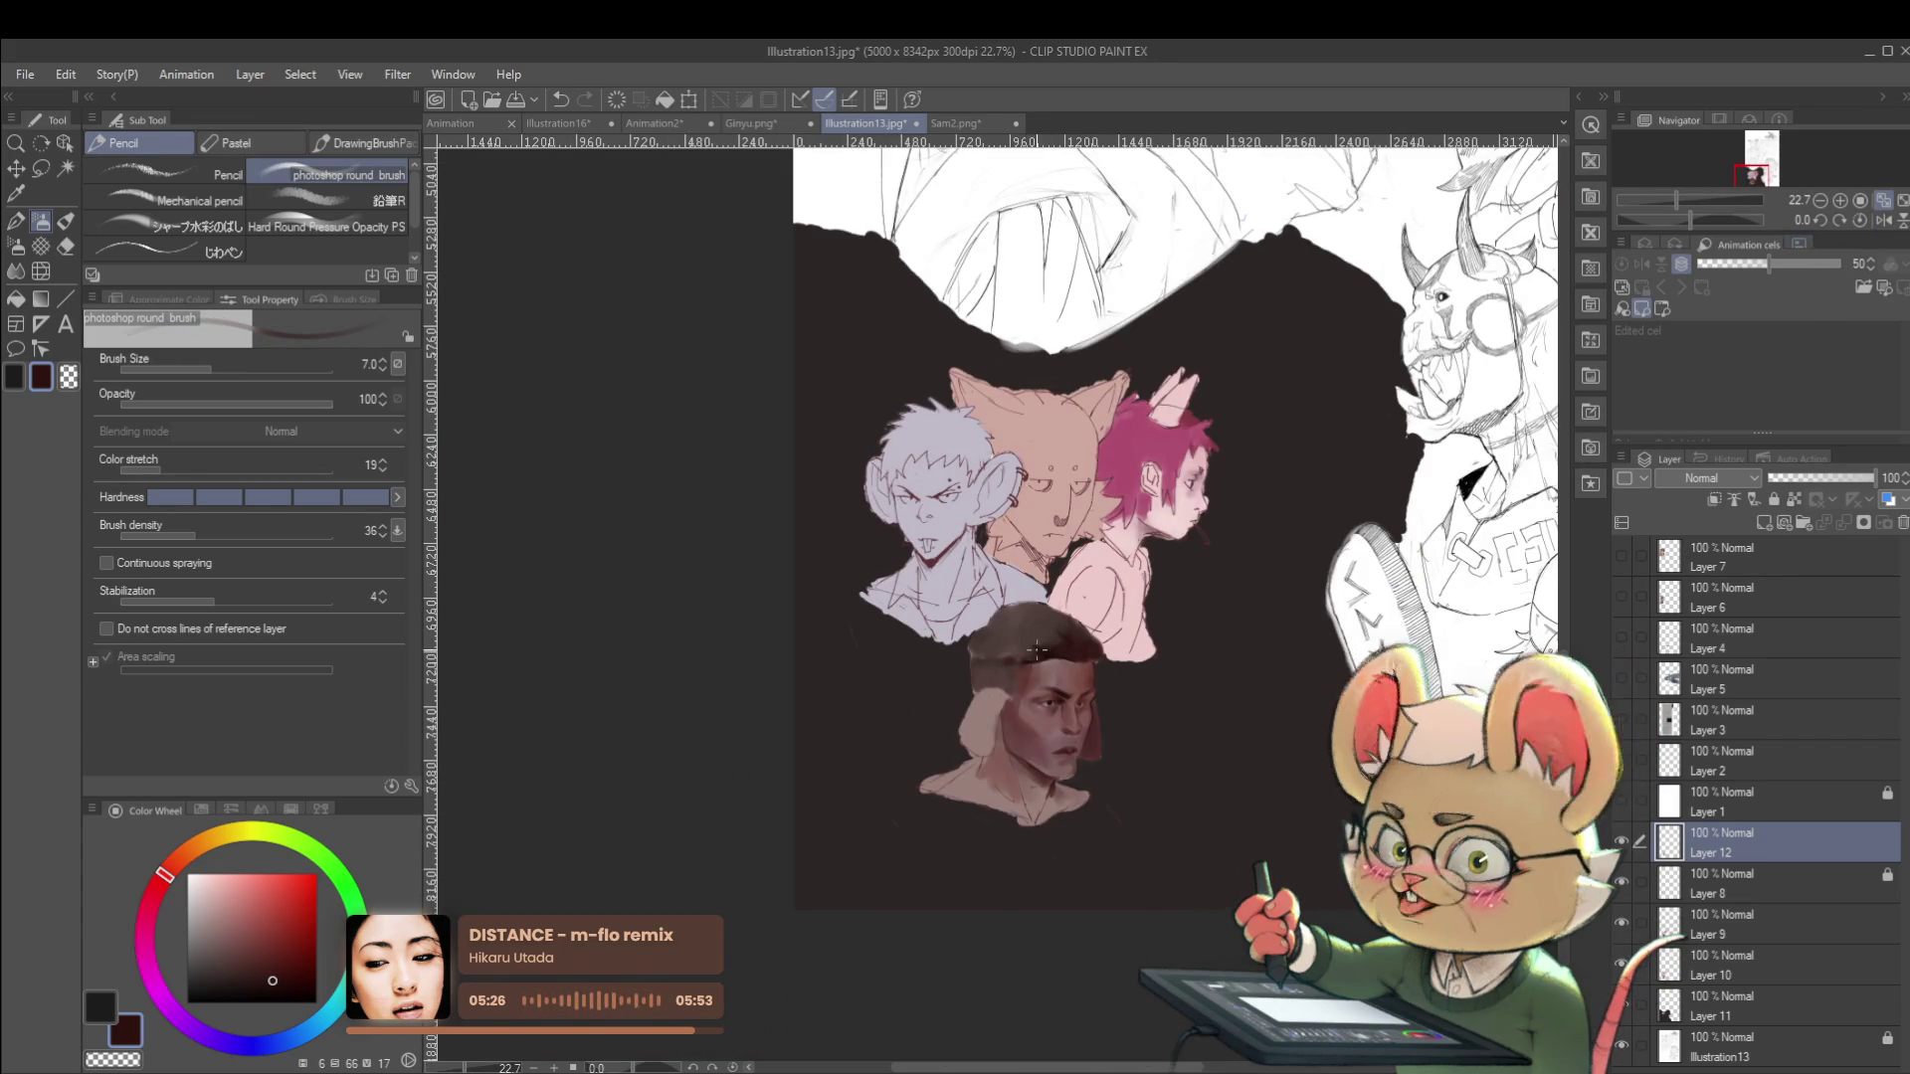
Pick a slightly different colour from the colour wheel, enlarge the brush, and restore normal orientation.
{"action": "scroll", "coordinate": [1067, 706], "scroll_direction": "up", "scroll_amount": 10}
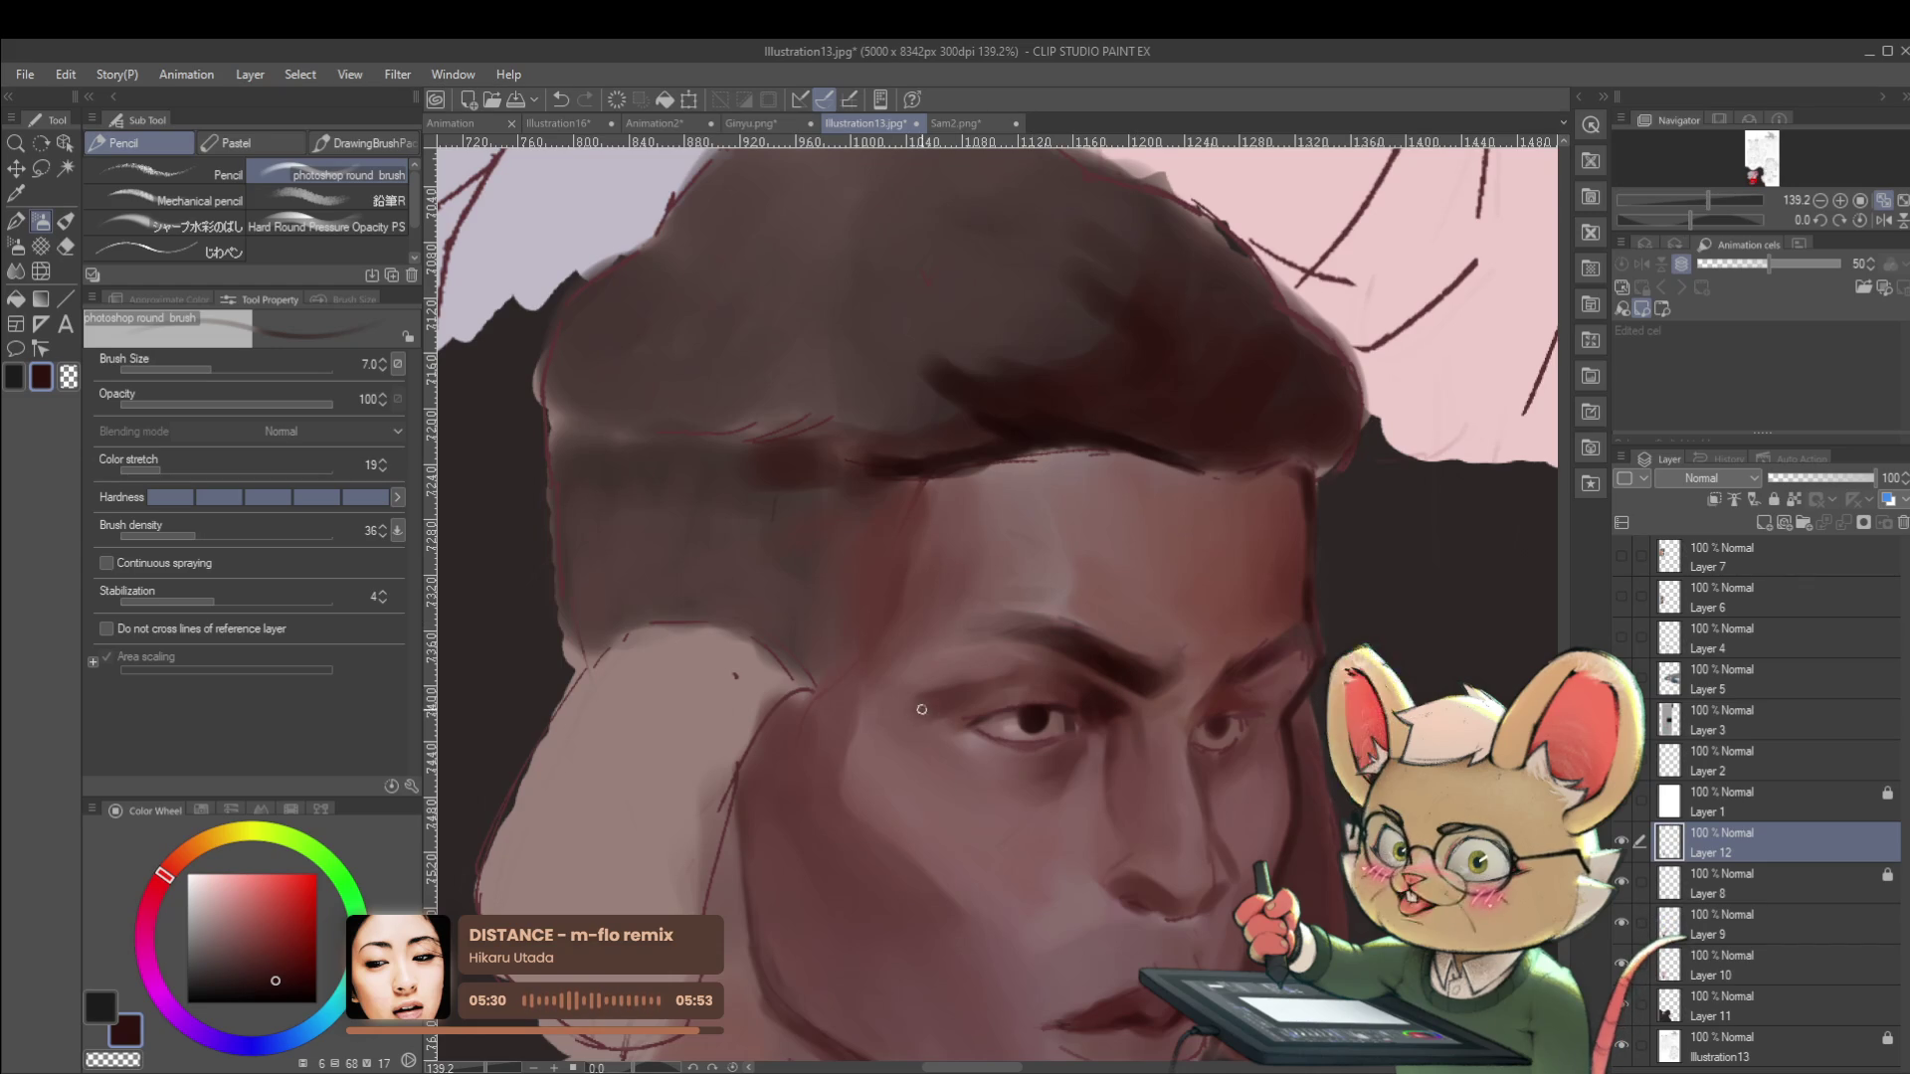
{"action": "left_click", "coordinate": [294, 977]}
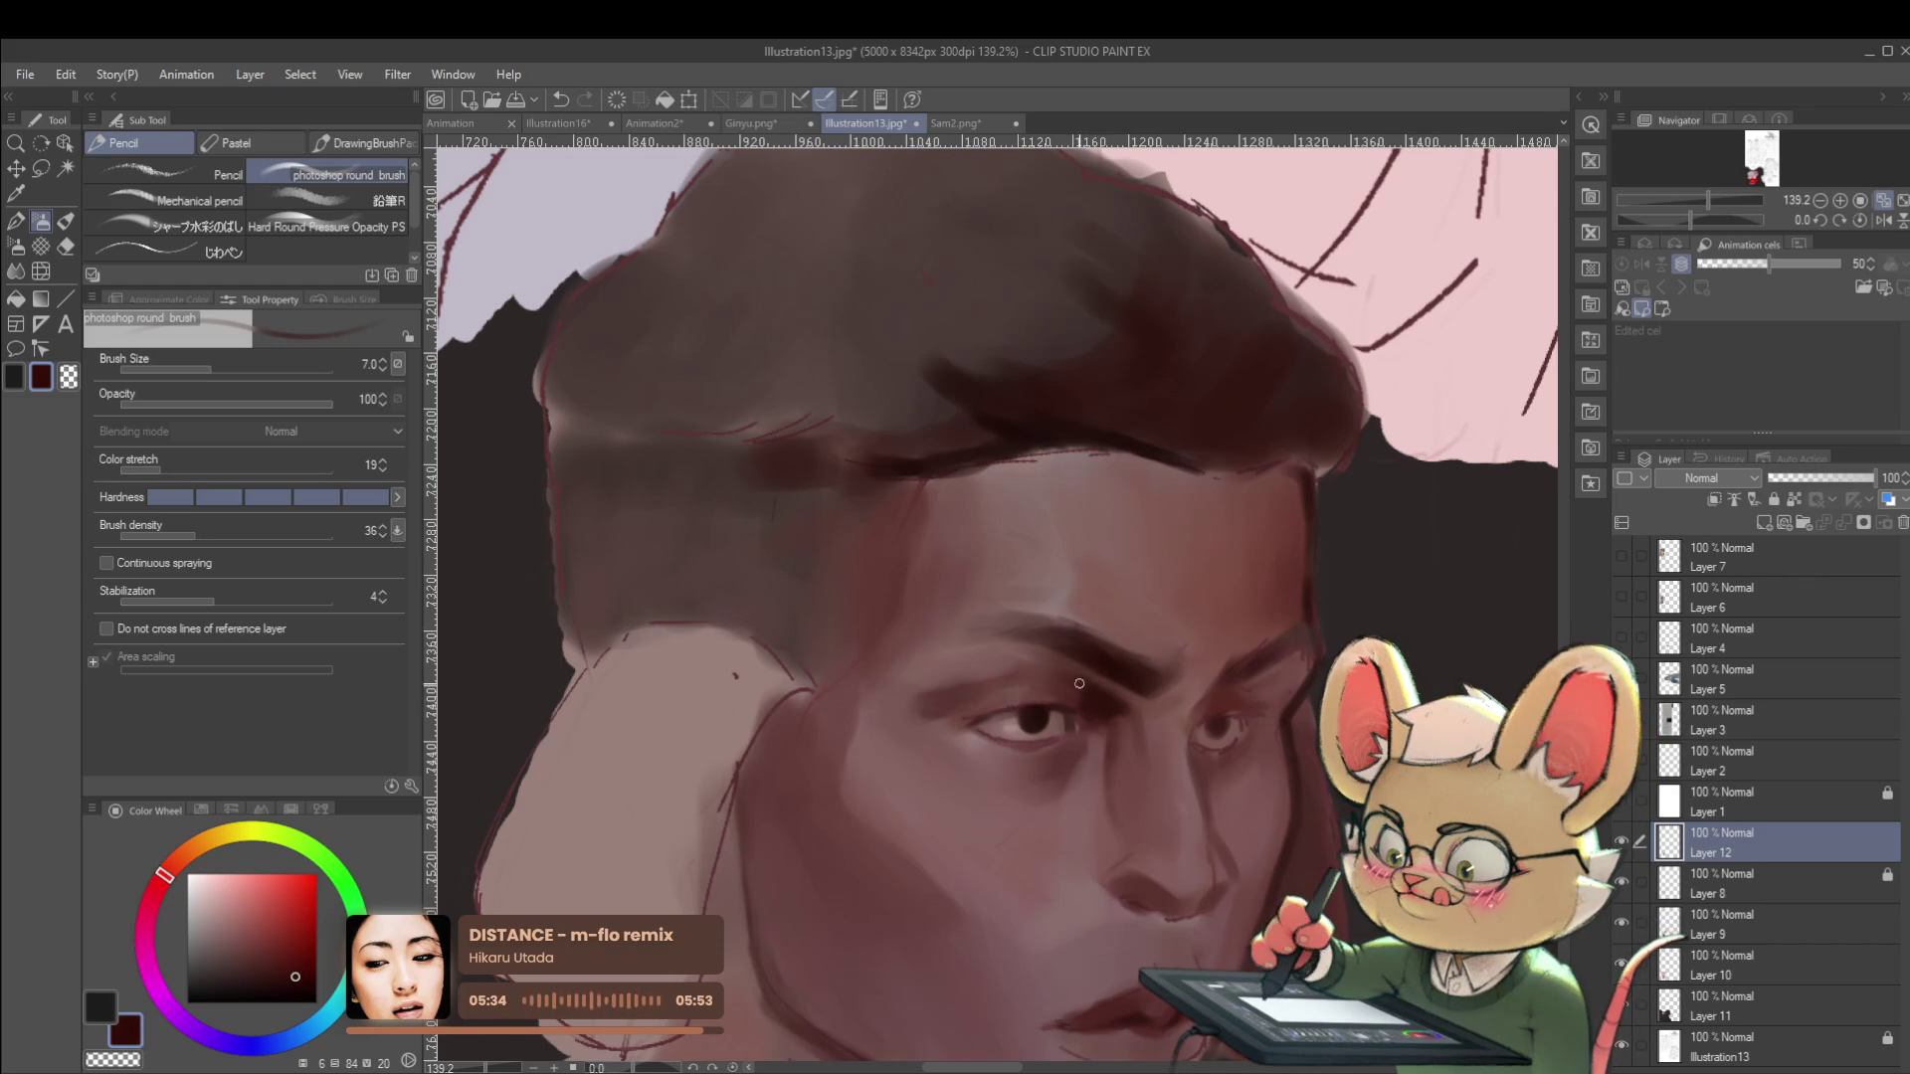
{"action": "scroll", "coordinate": [1105, 731], "scroll_direction": "down", "scroll_amount": 5}
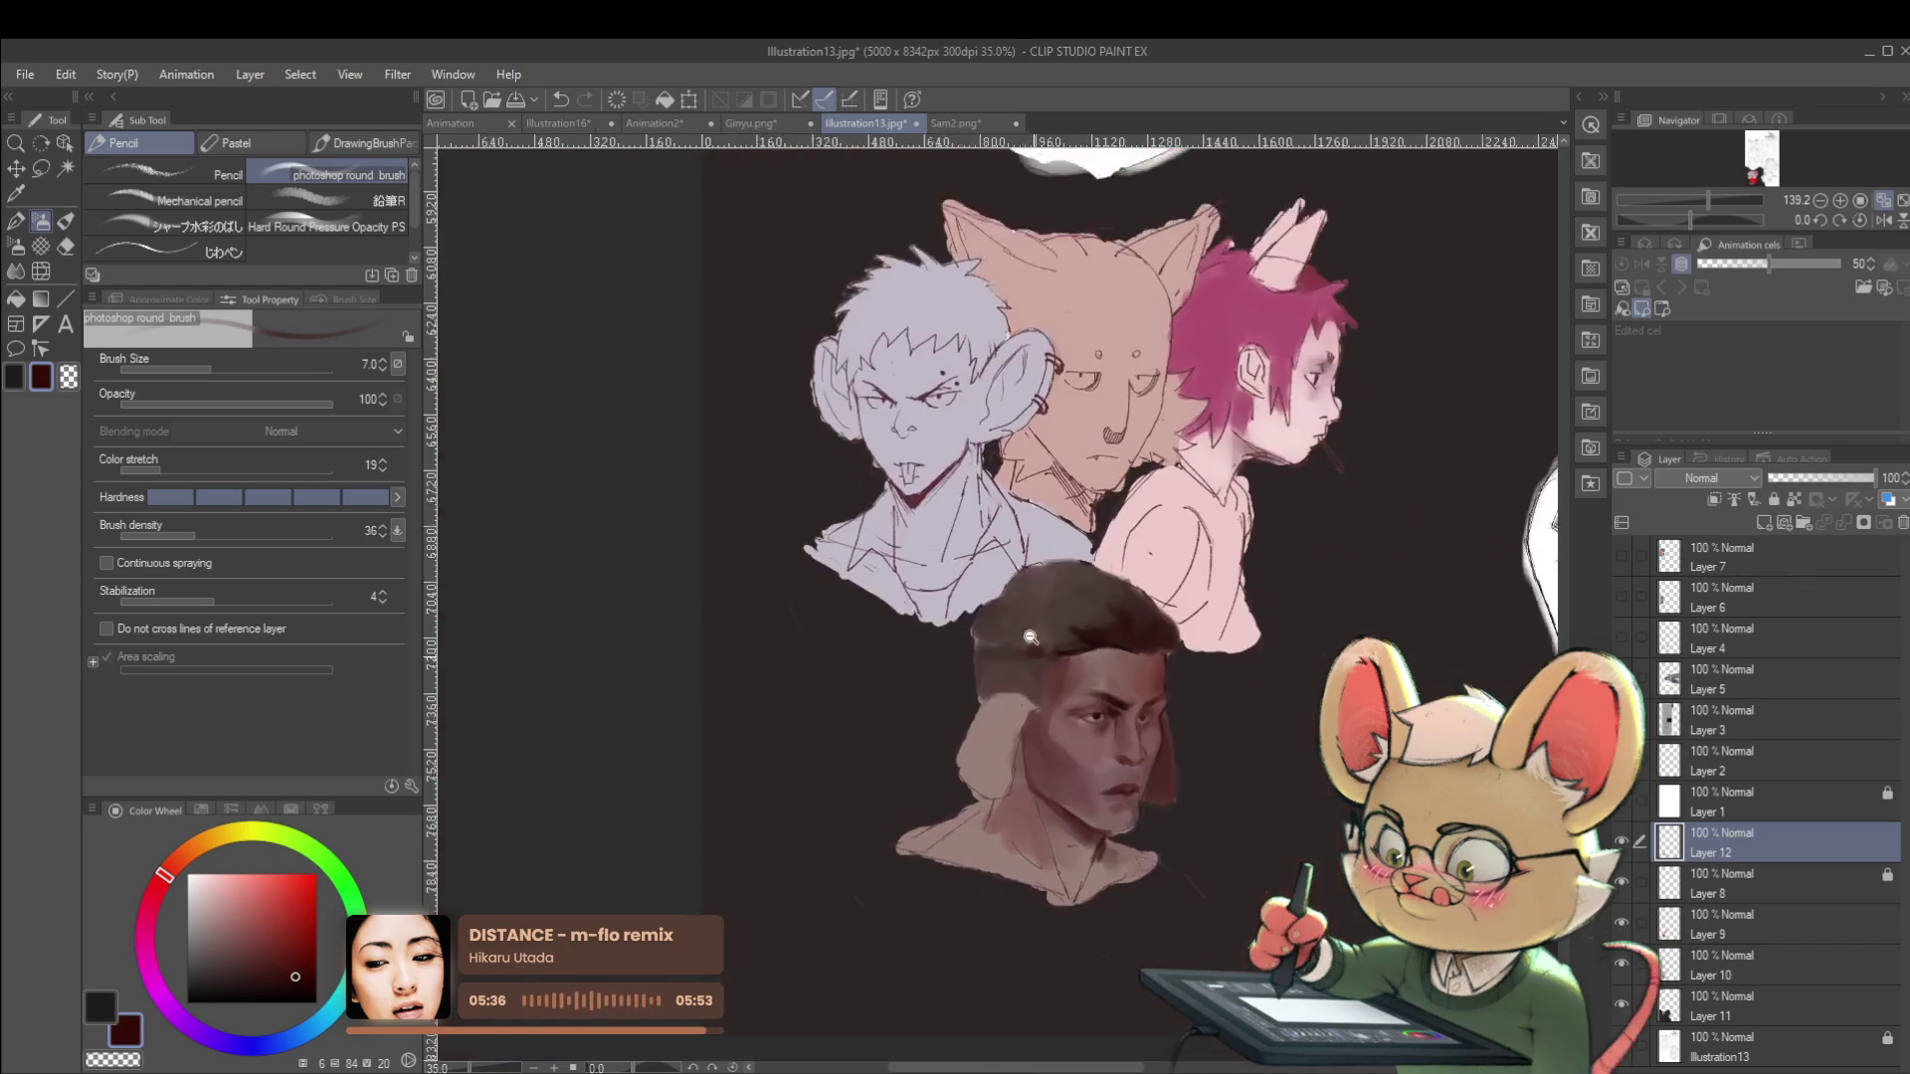
{"action": "left_click", "coordinate": [1883, 219]}
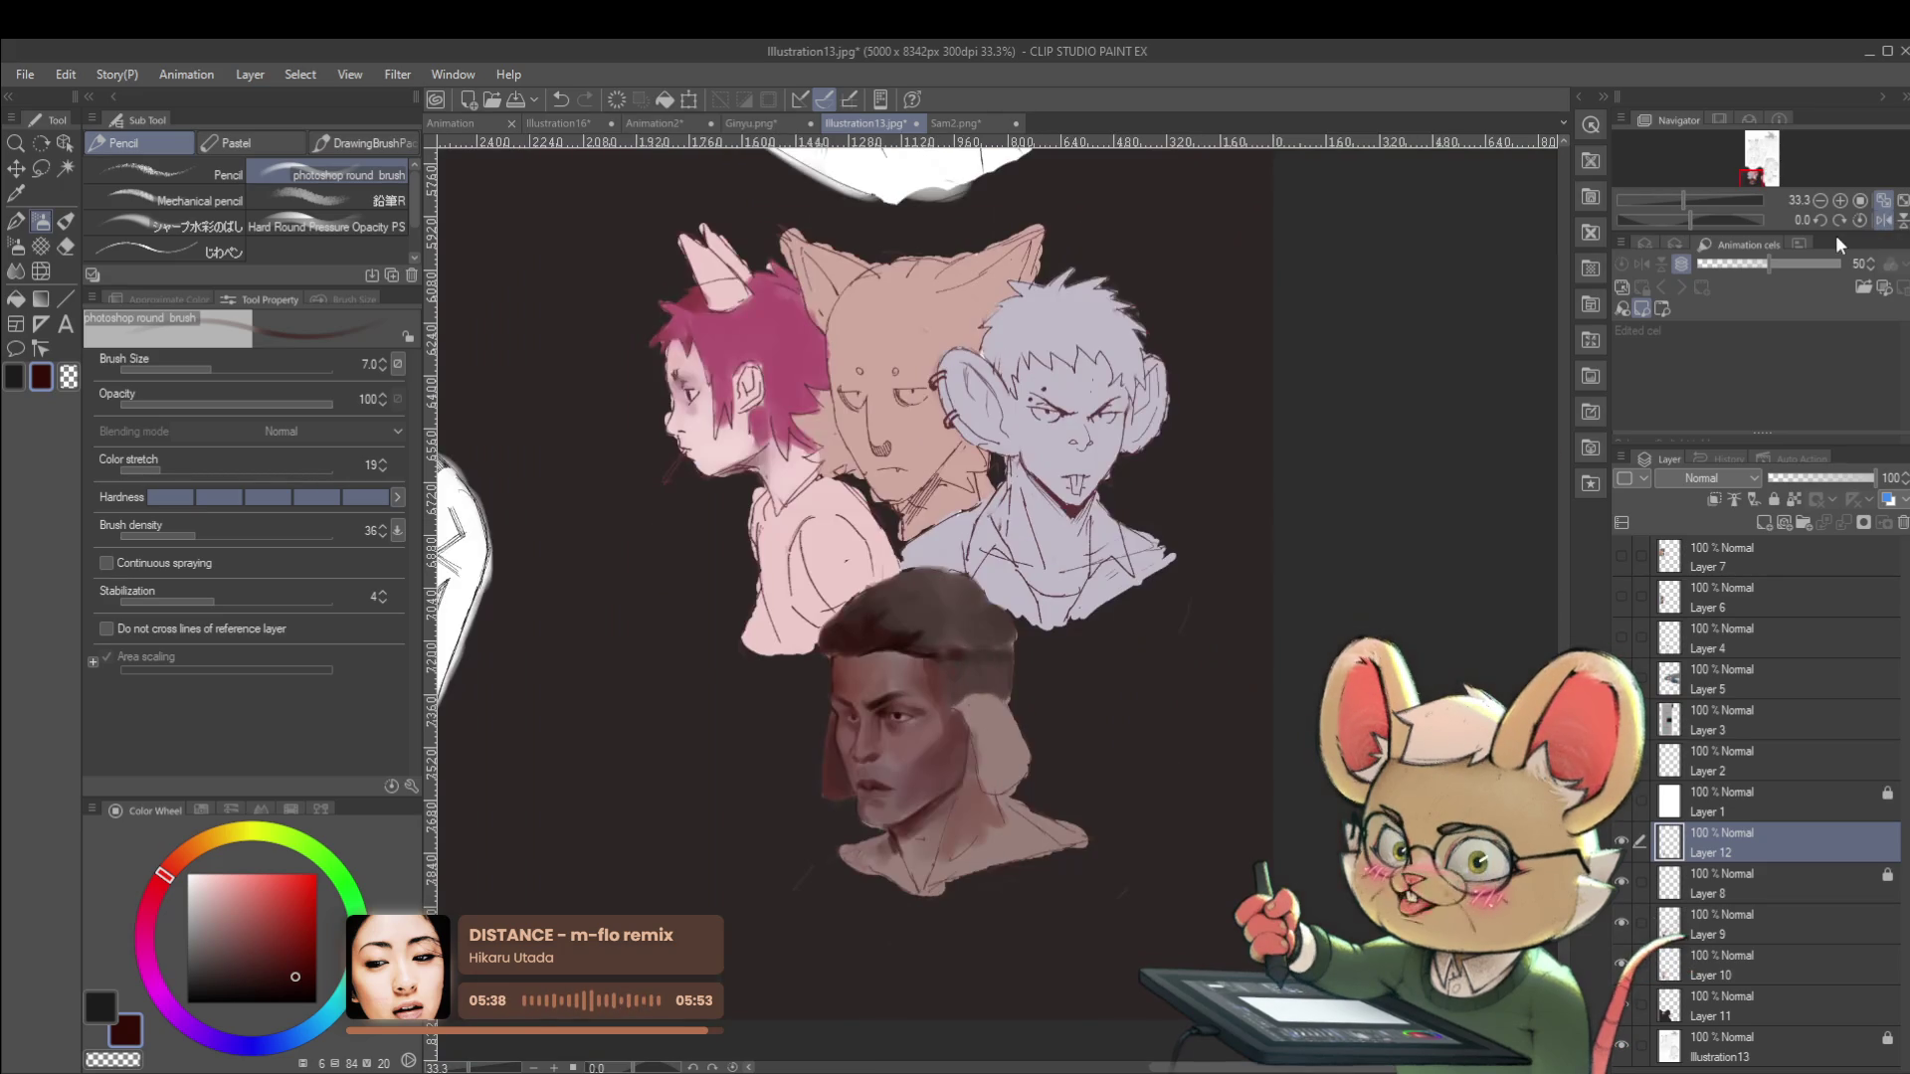
{"action": "scroll", "coordinate": [902, 740], "scroll_direction": "up", "scroll_amount": 4}
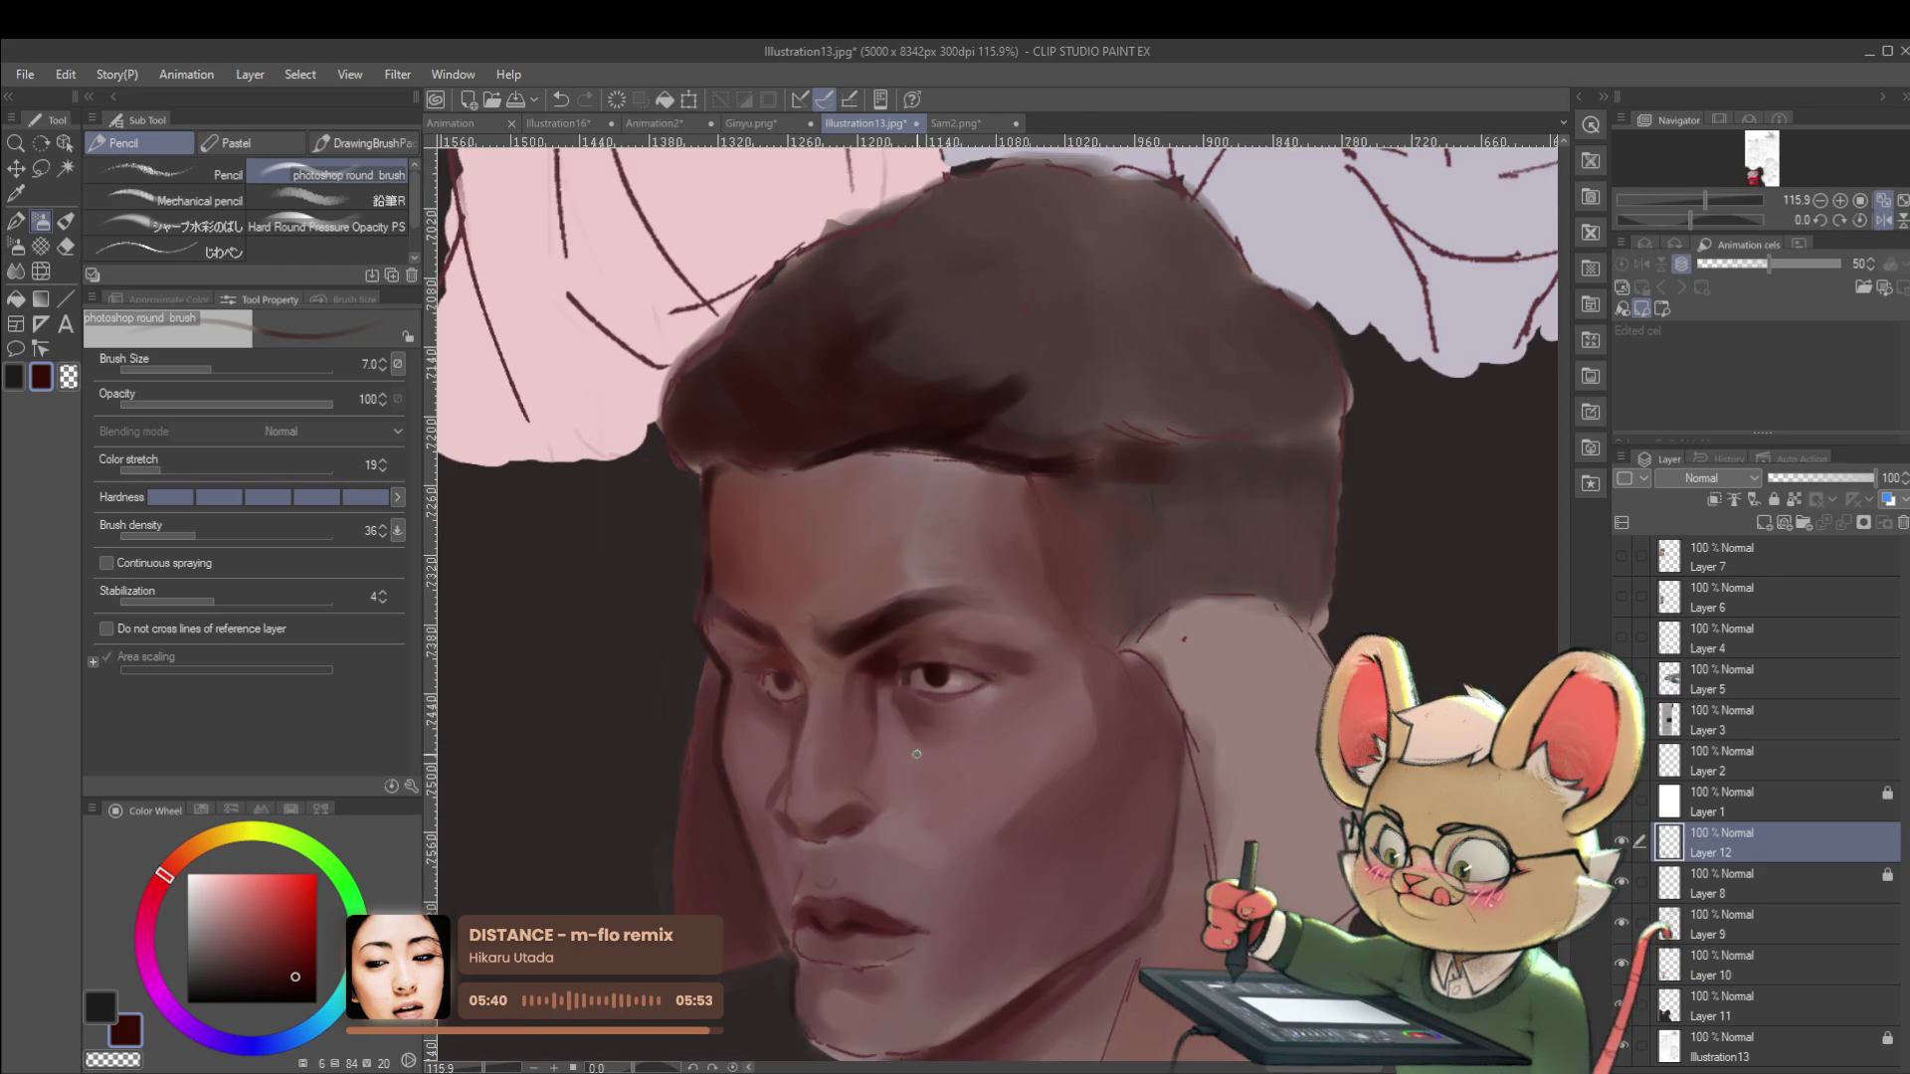
{"action": "key", "text": "bracketright"}
{"action": "key", "text": "bracketright"}
{"action": "key", "text": "bracketright"}
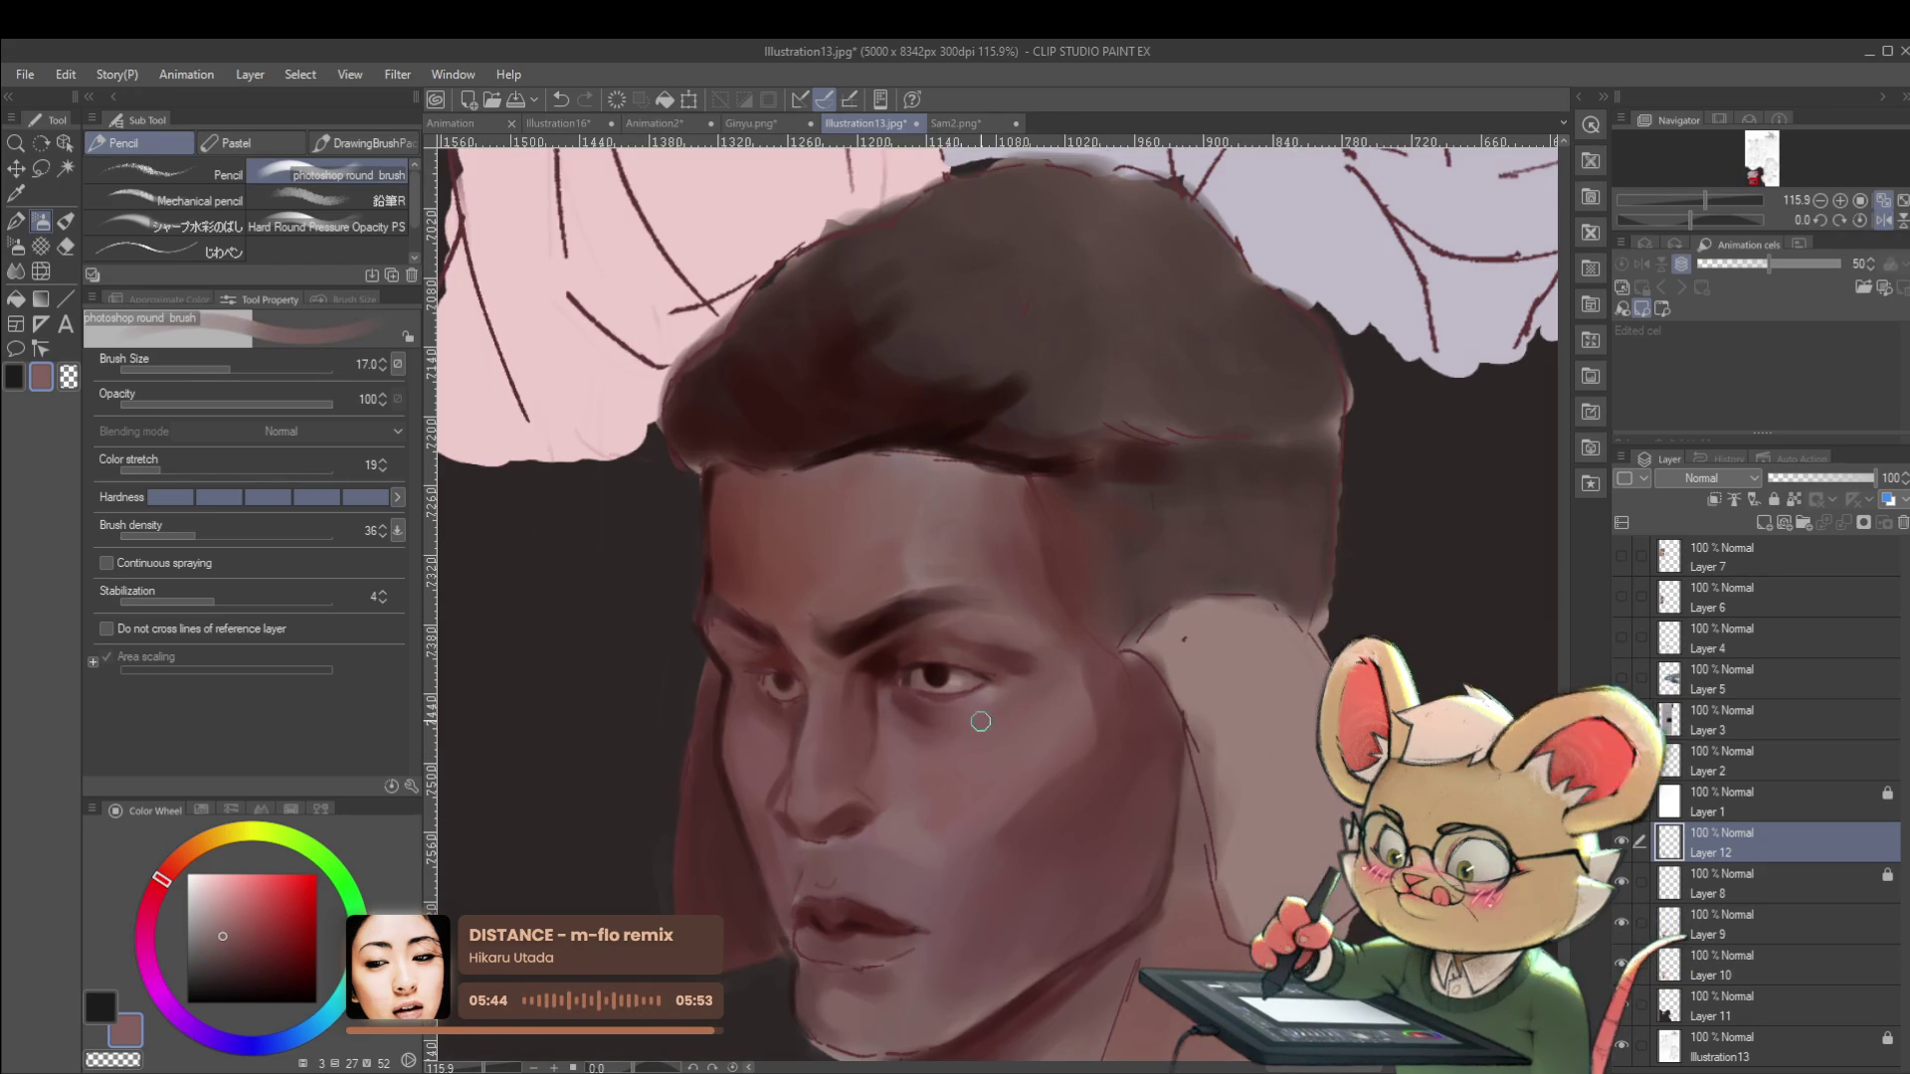
{"action": "scroll", "coordinate": [994, 721], "scroll_direction": "down", "scroll_amount": 5}
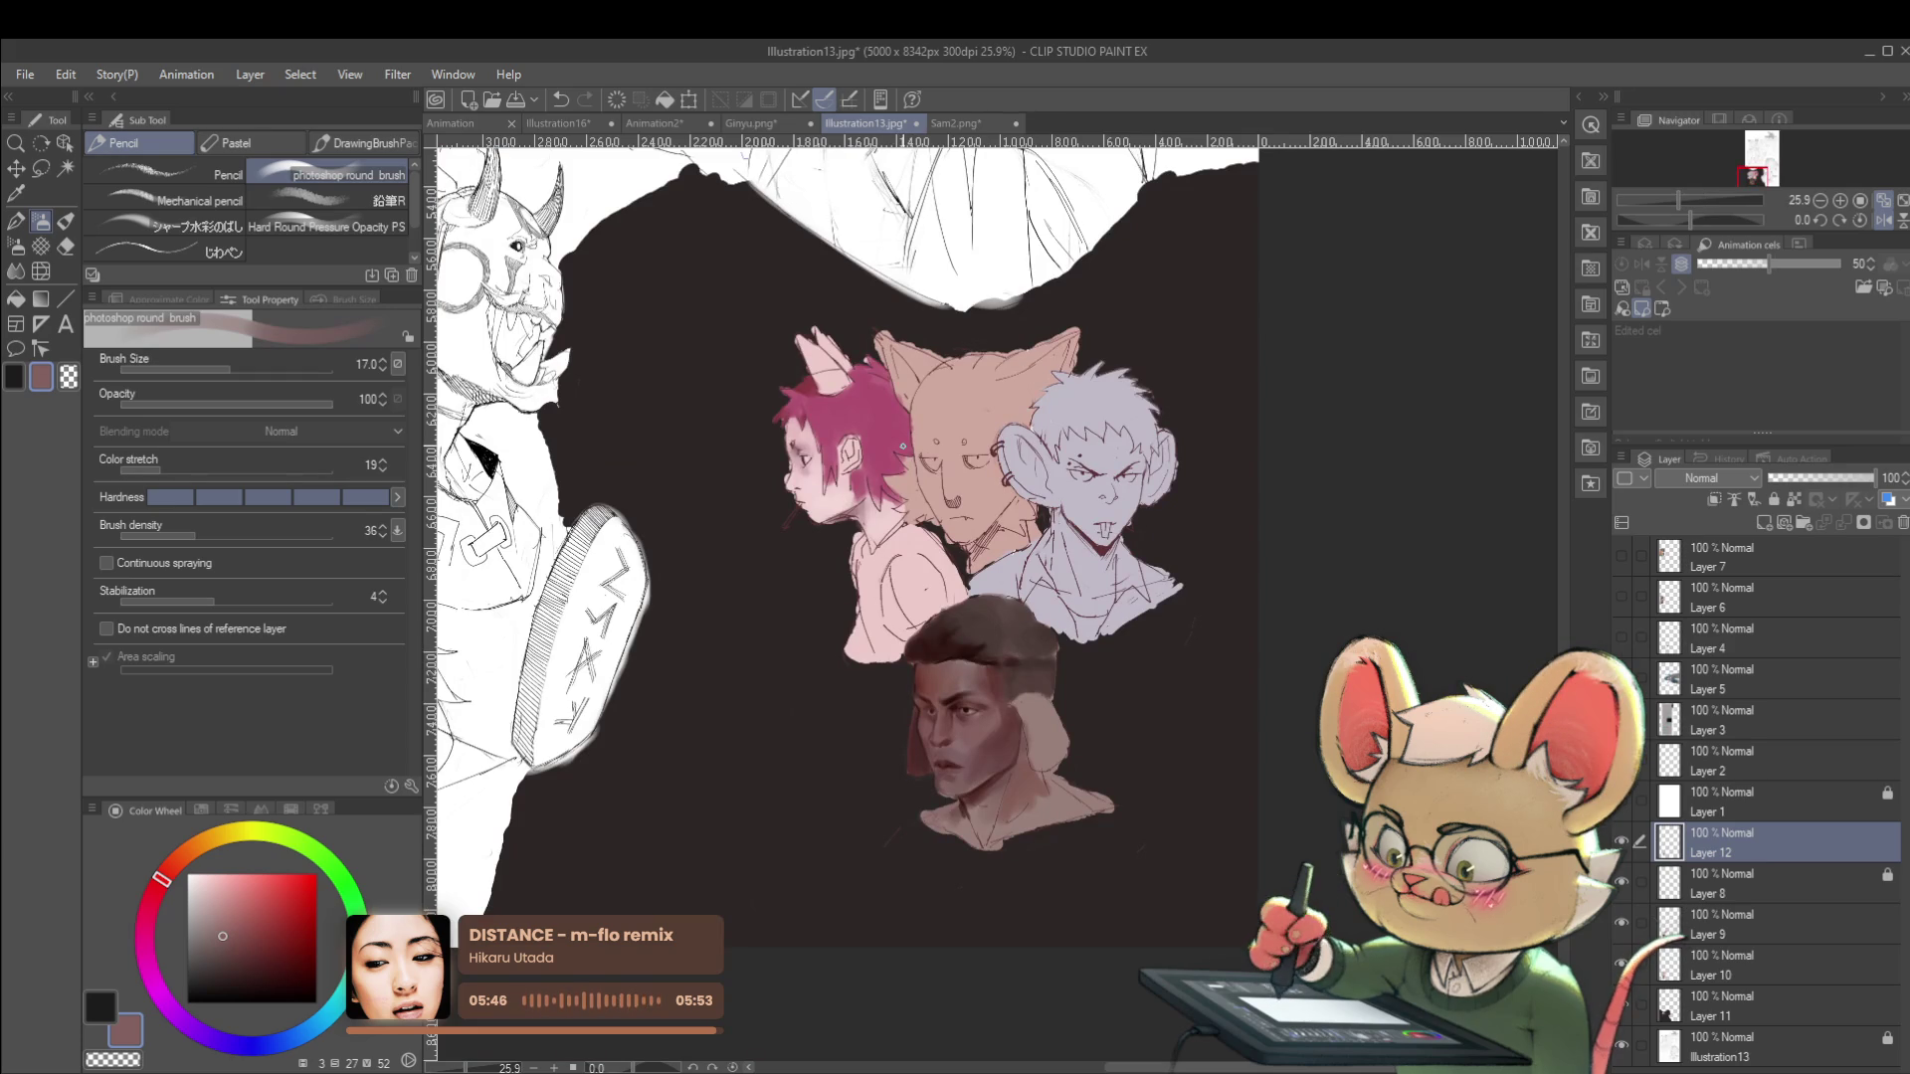
{"action": "scroll", "coordinate": [959, 696], "scroll_direction": "up", "scroll_amount": 5}
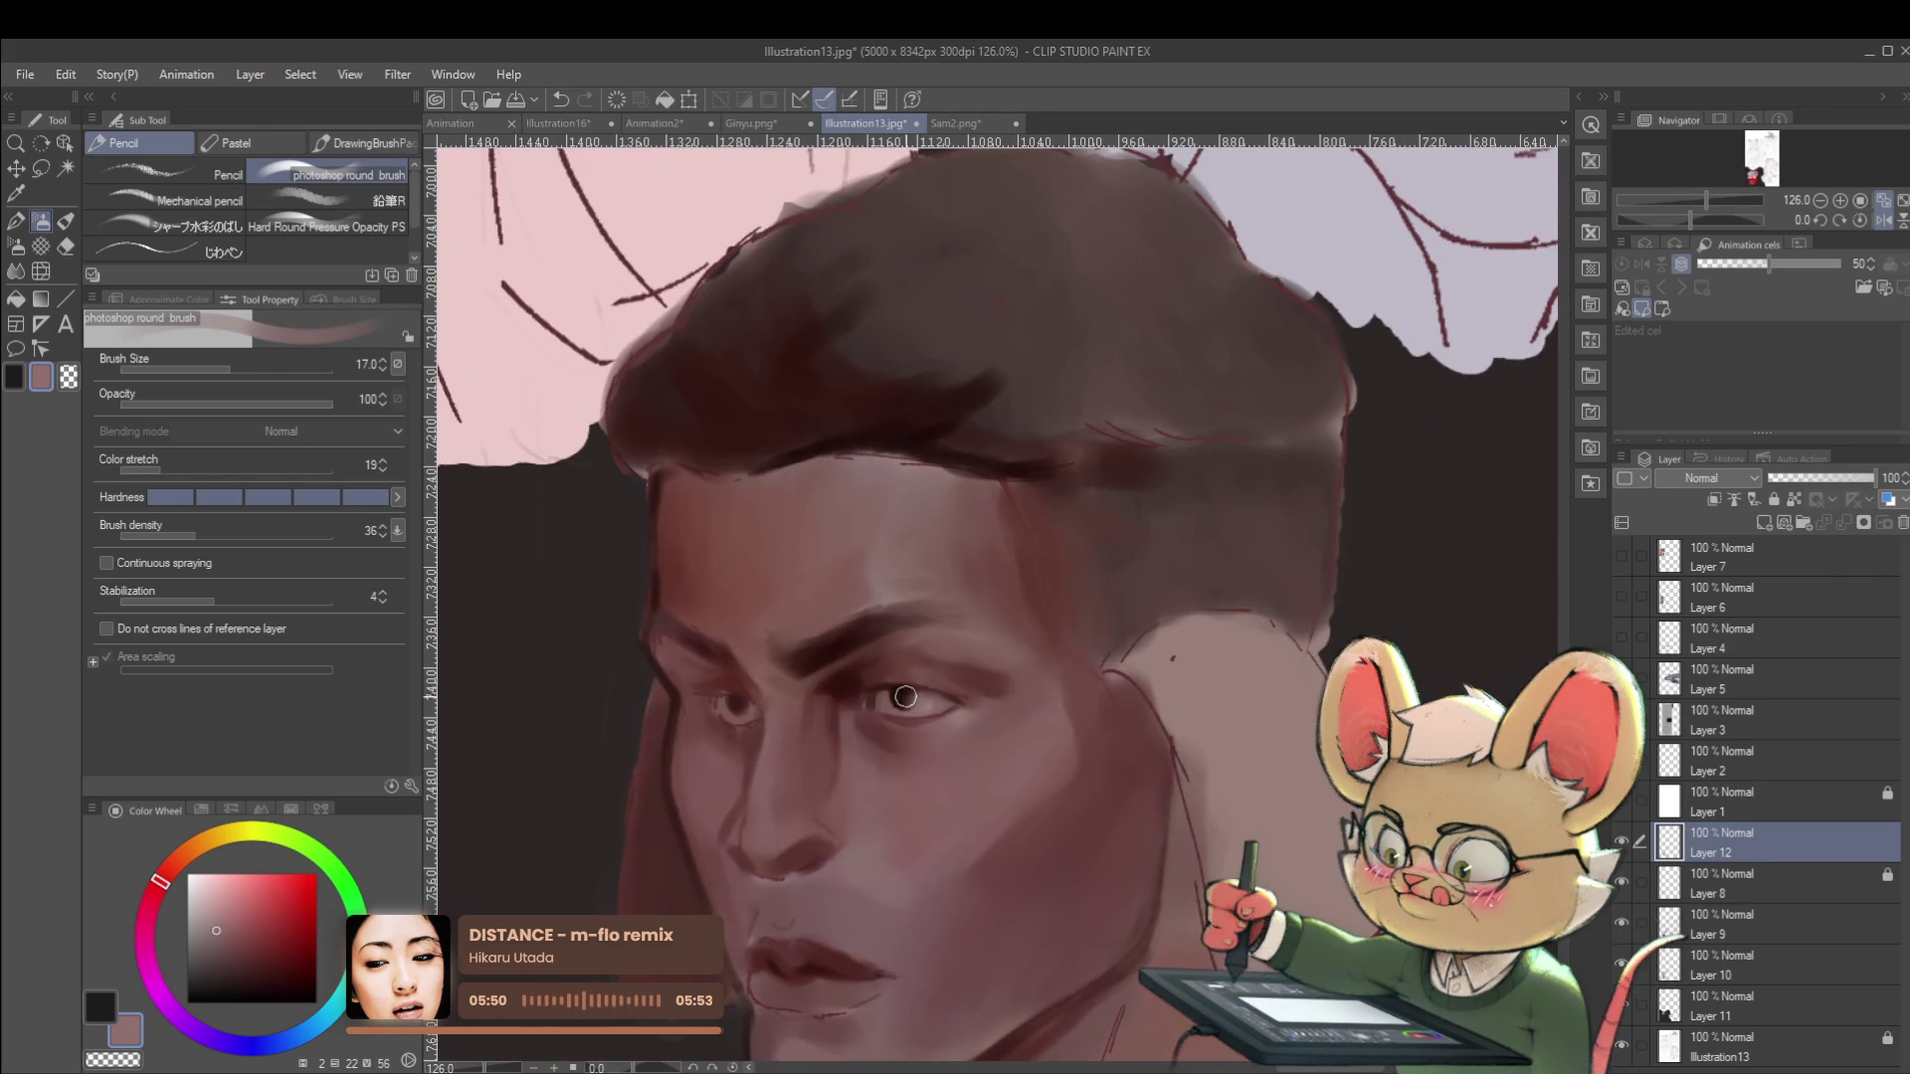
{"action": "scroll", "coordinate": [902, 699], "scroll_direction": "down", "scroll_amount": 4}
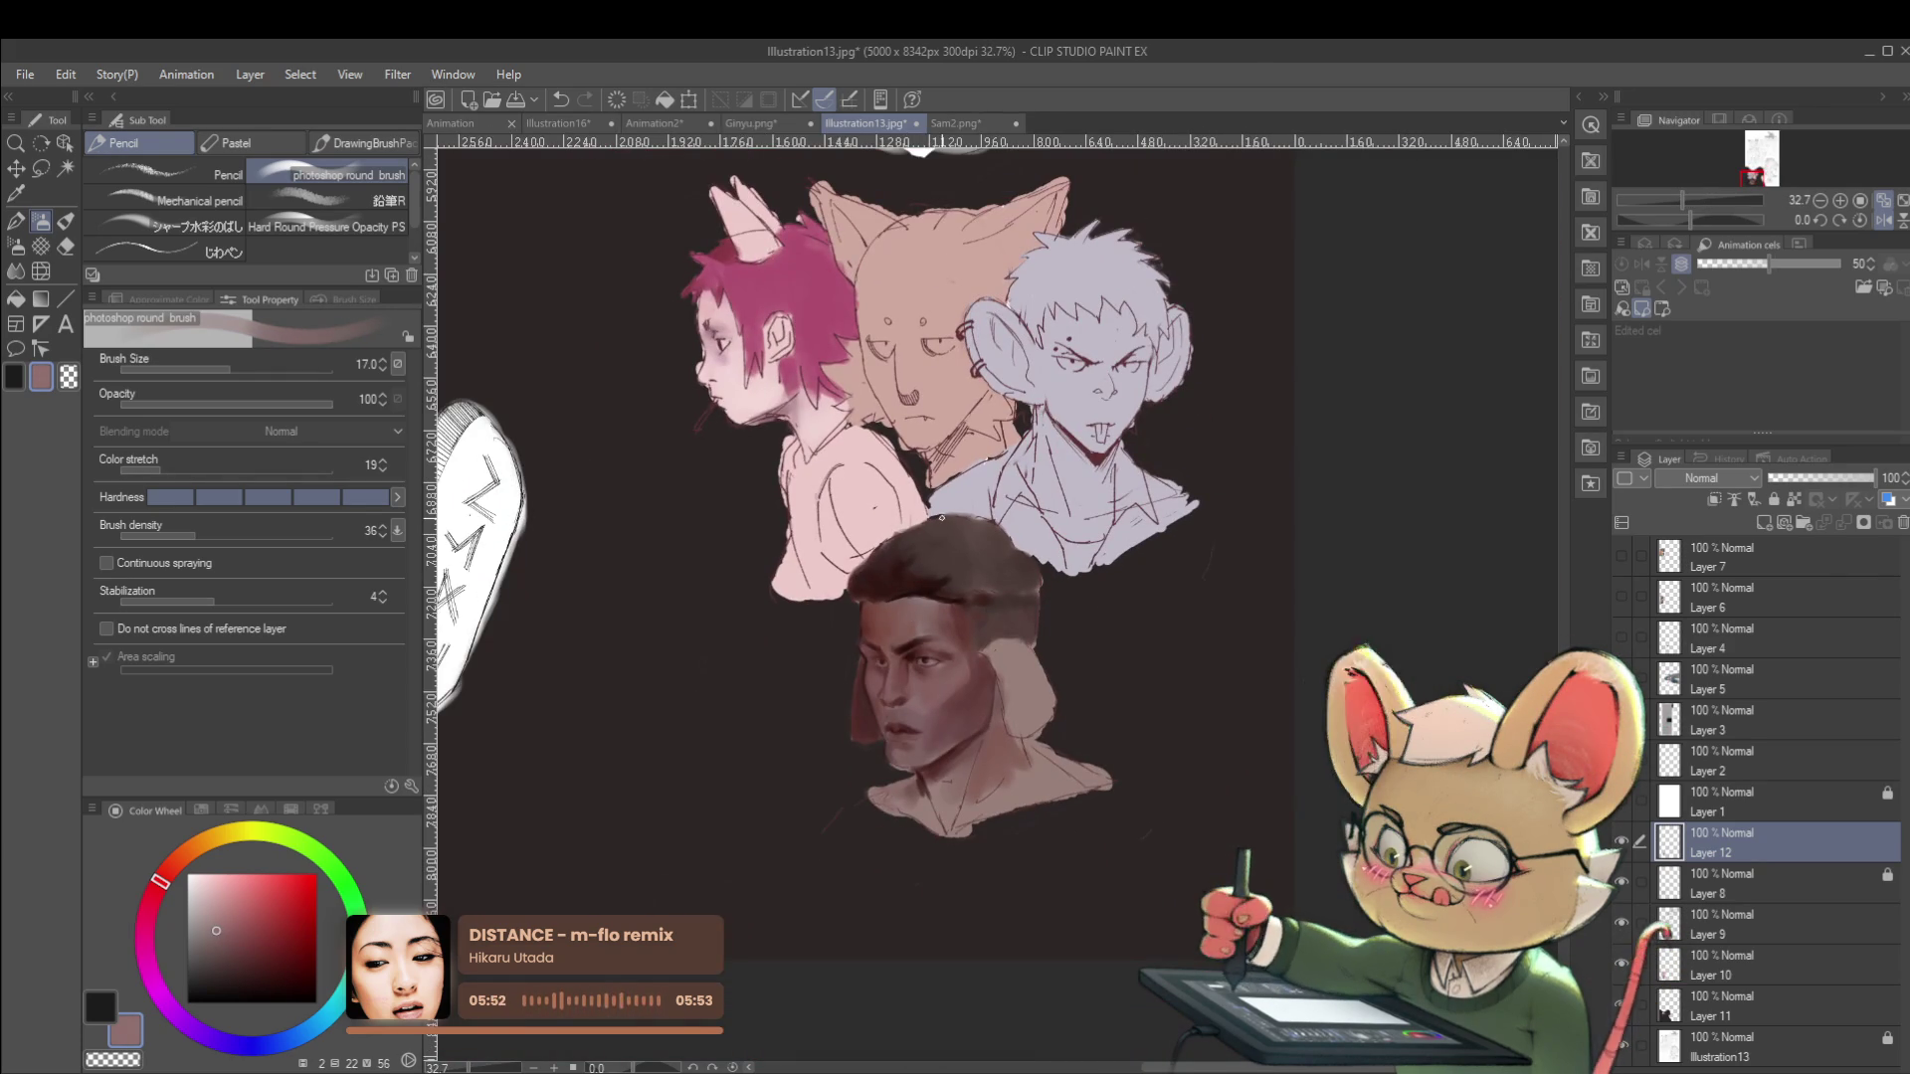
{"action": "left_click", "coordinate": [1880, 201]}
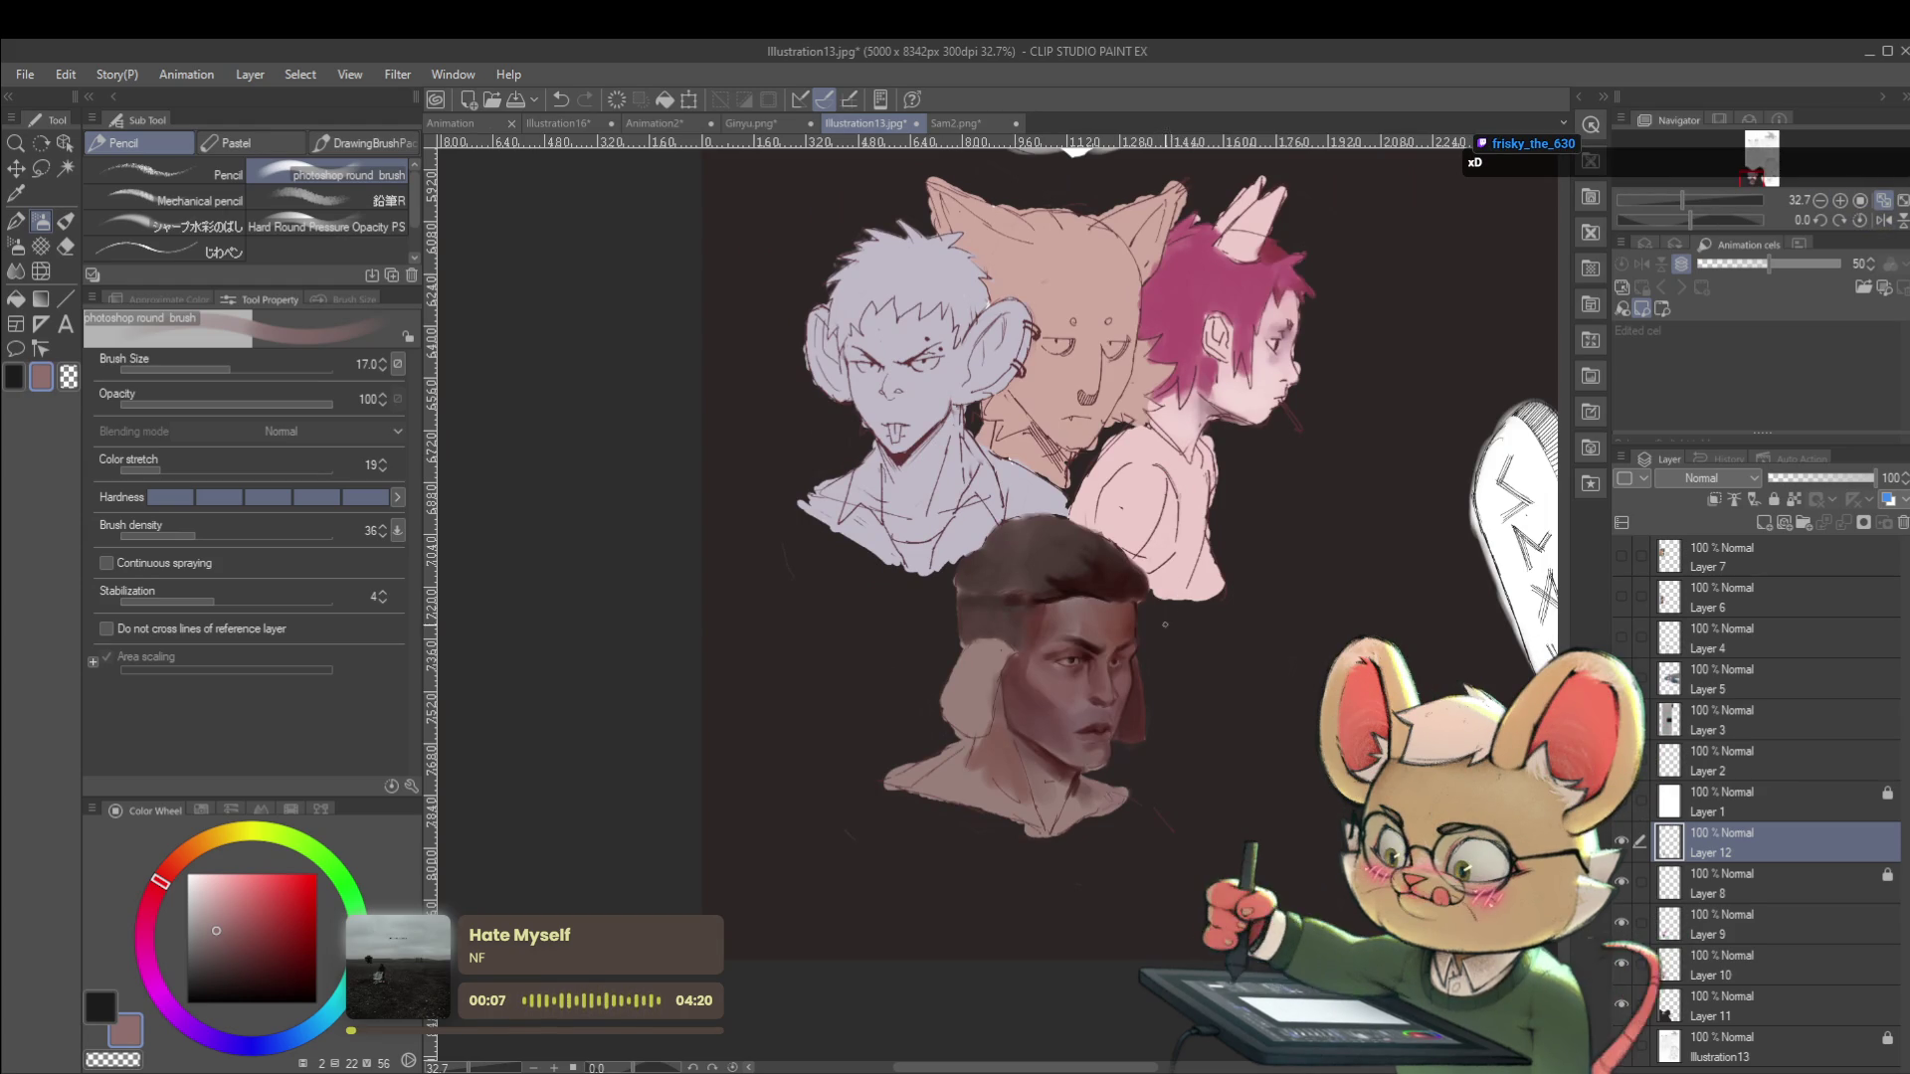
{"action": "scroll", "coordinate": [1092, 603], "scroll_direction": "up", "scroll_amount": 4}
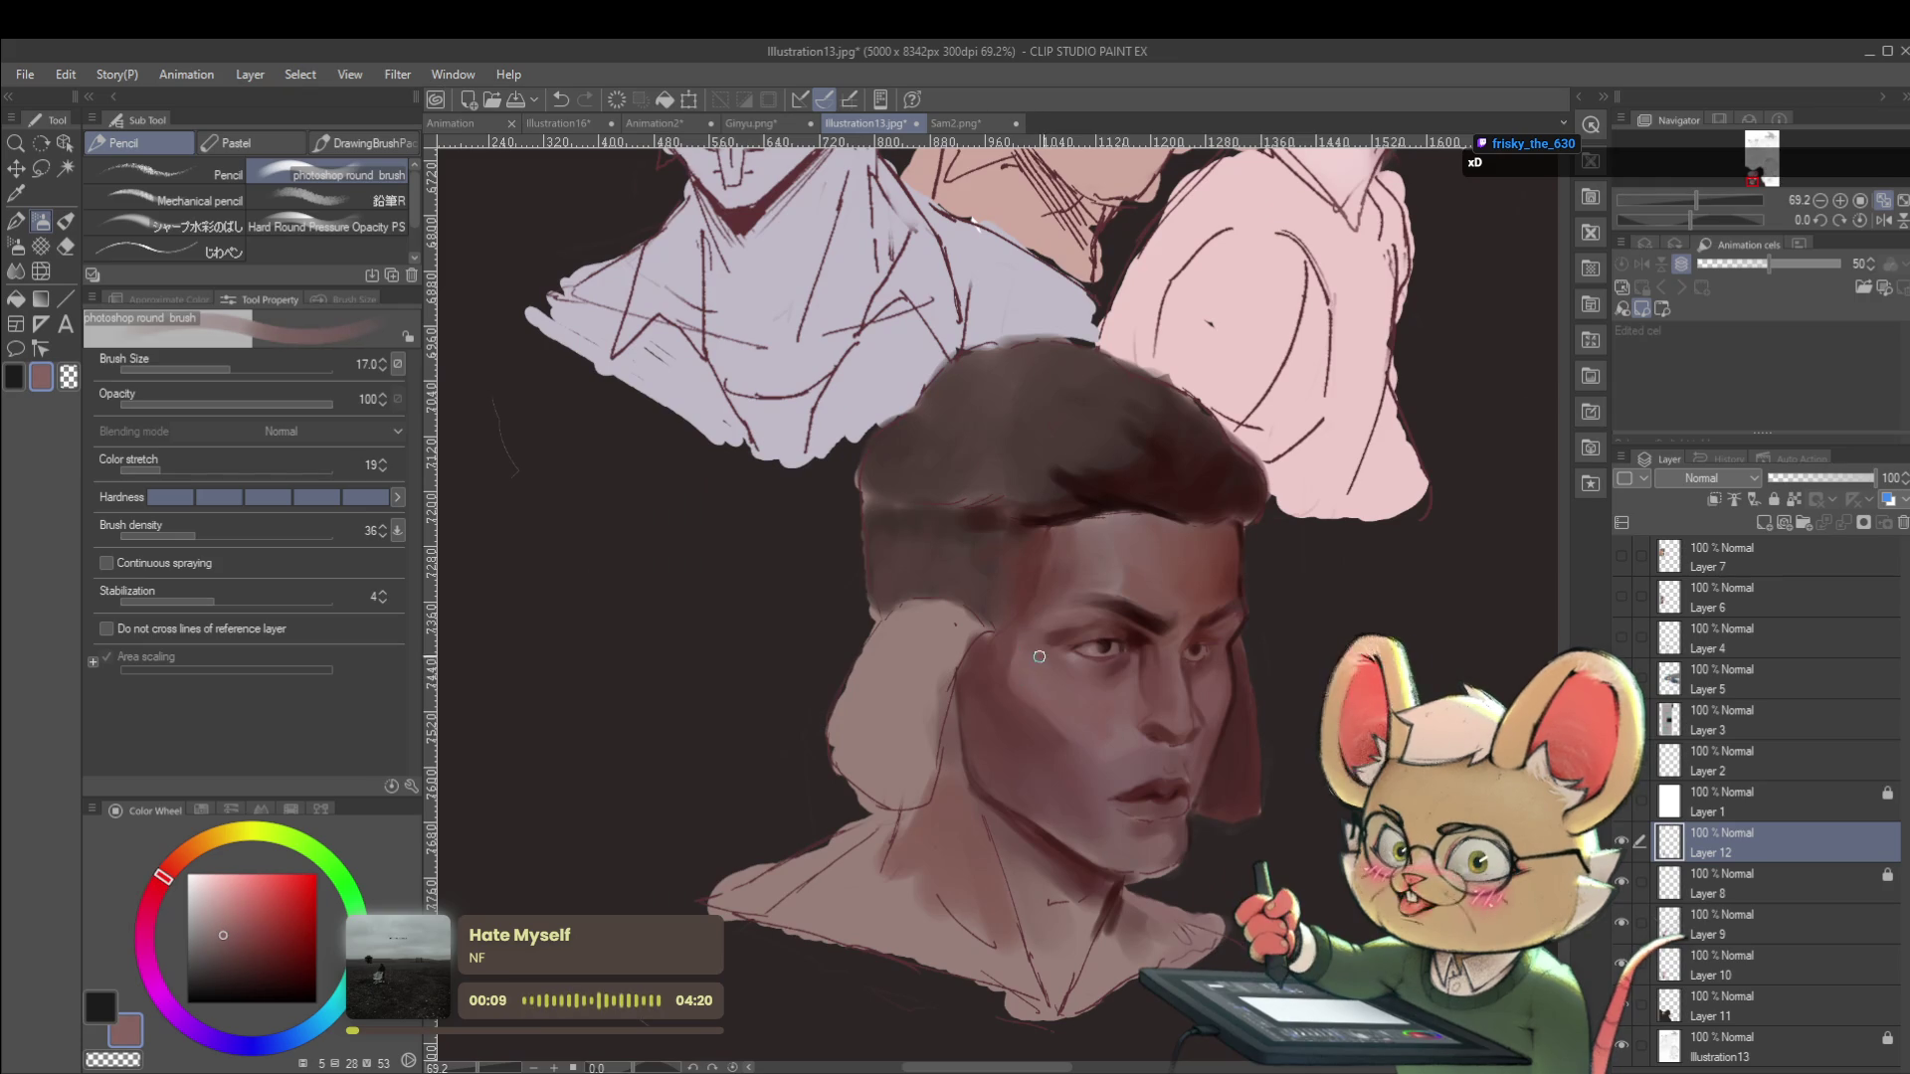
Enlarge the brush, sample darker skin tones from the face, and mirror the view.
{"action": "key", "text": "bracketright"}
{"action": "key", "text": "bracketright"}
{"action": "key", "text": "bracketright"}
{"action": "key", "text": "bracketright"}
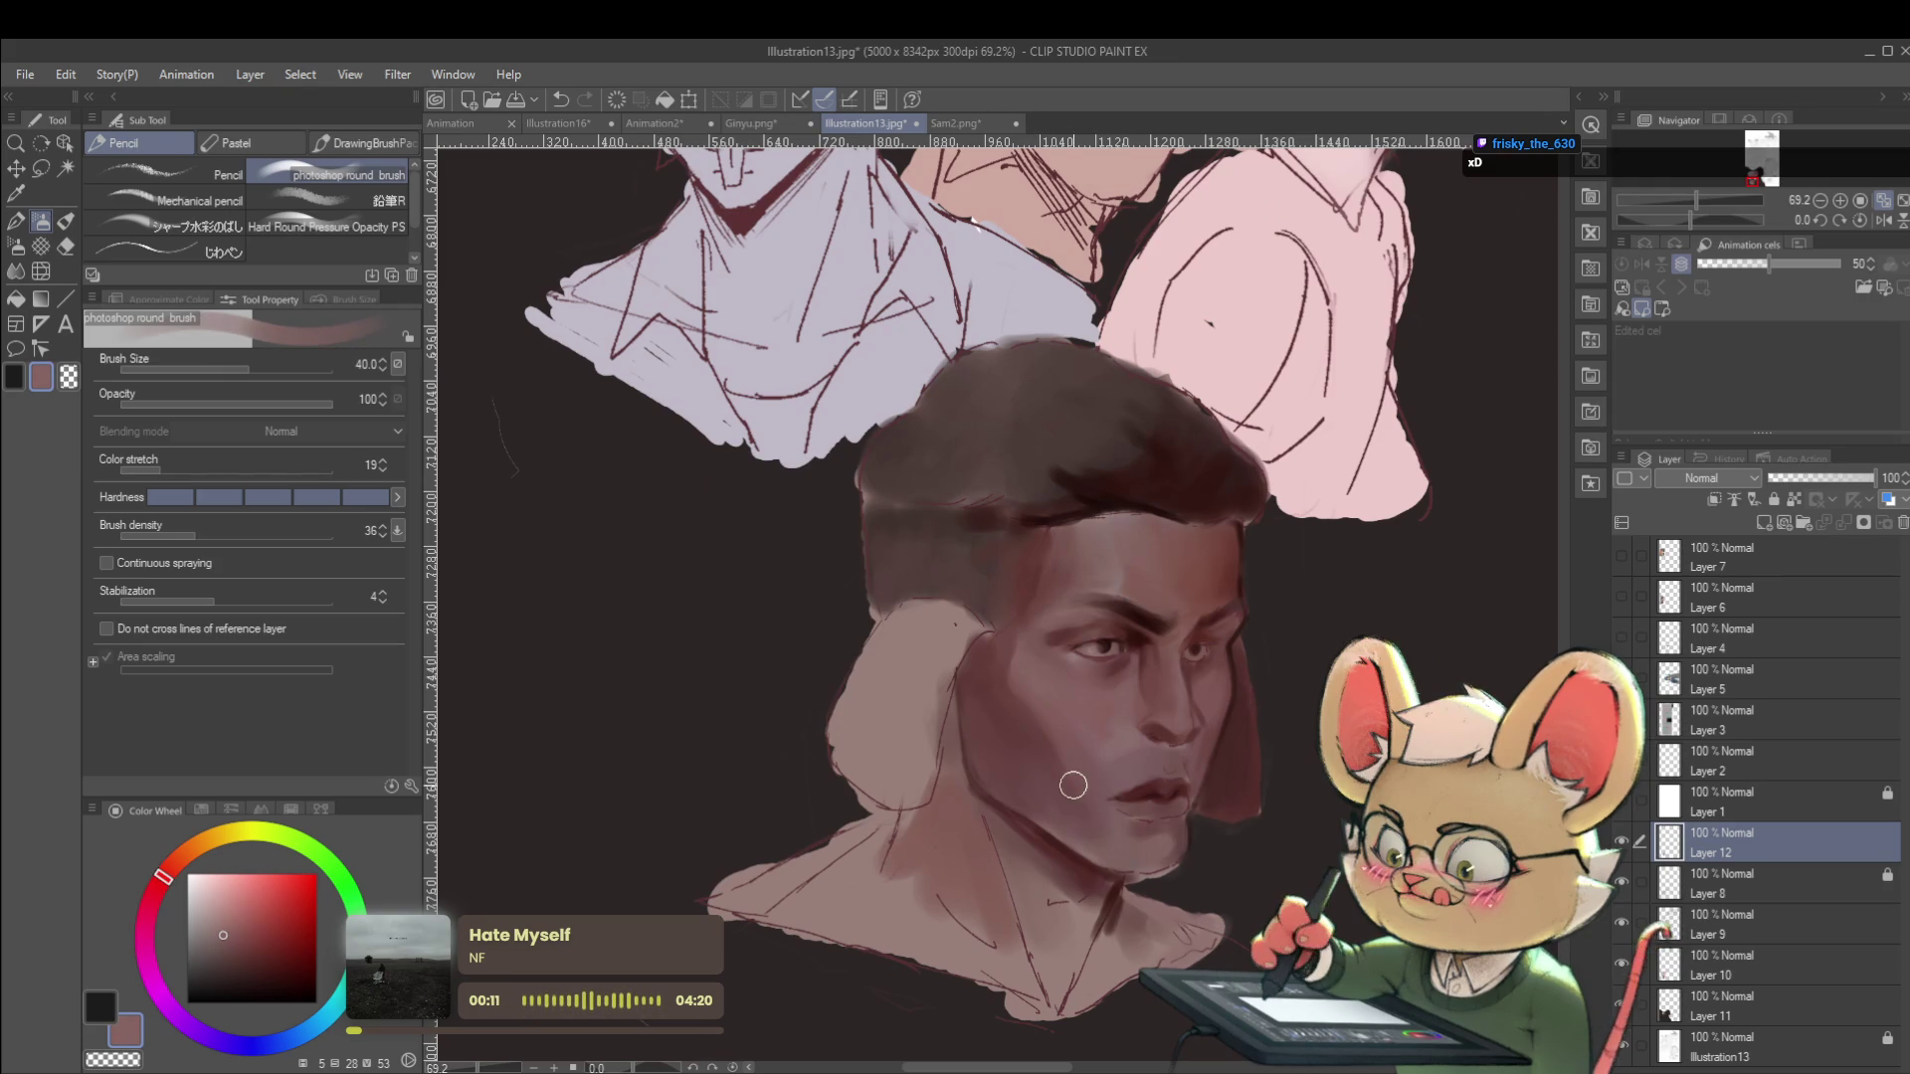
{"action": "scroll", "coordinate": [1030, 602], "scroll_direction": "down", "scroll_amount": 5}
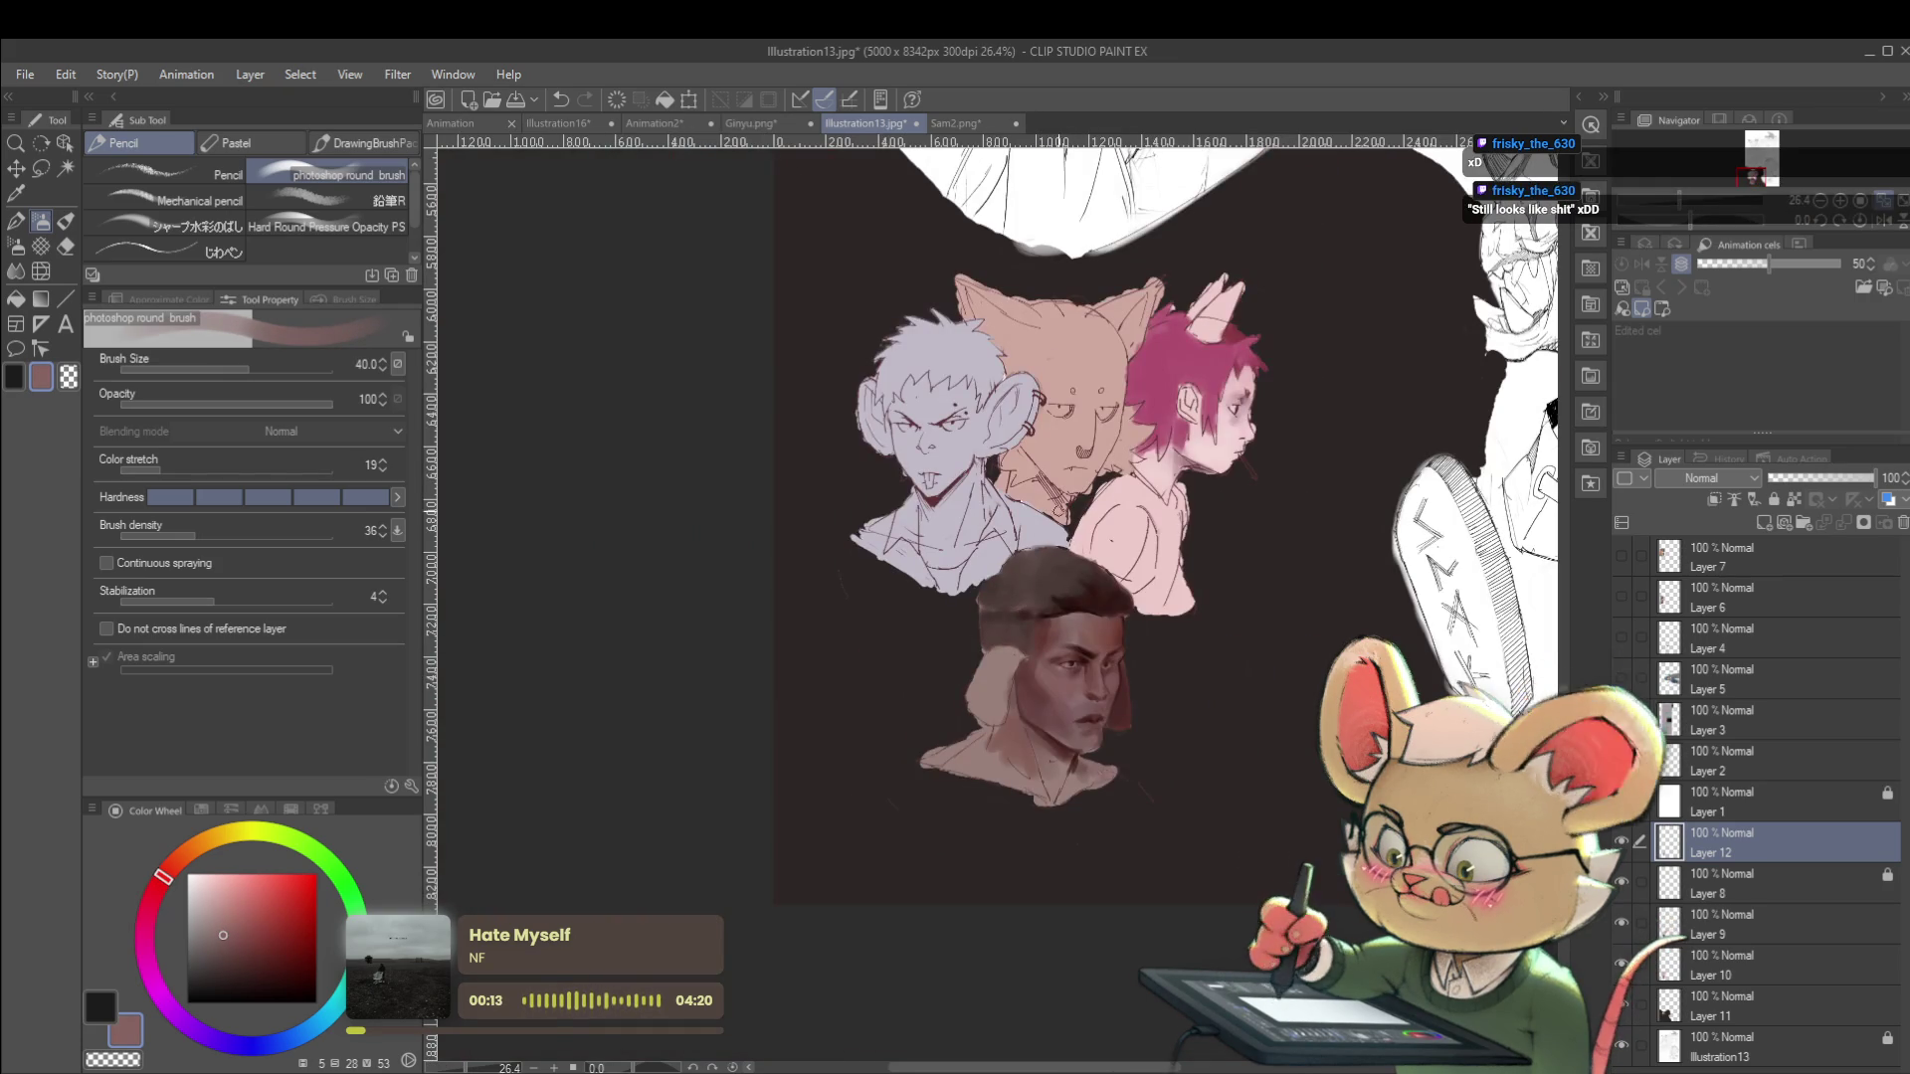
{"action": "scroll", "coordinate": [1049, 665], "scroll_direction": "up", "scroll_amount": 5}
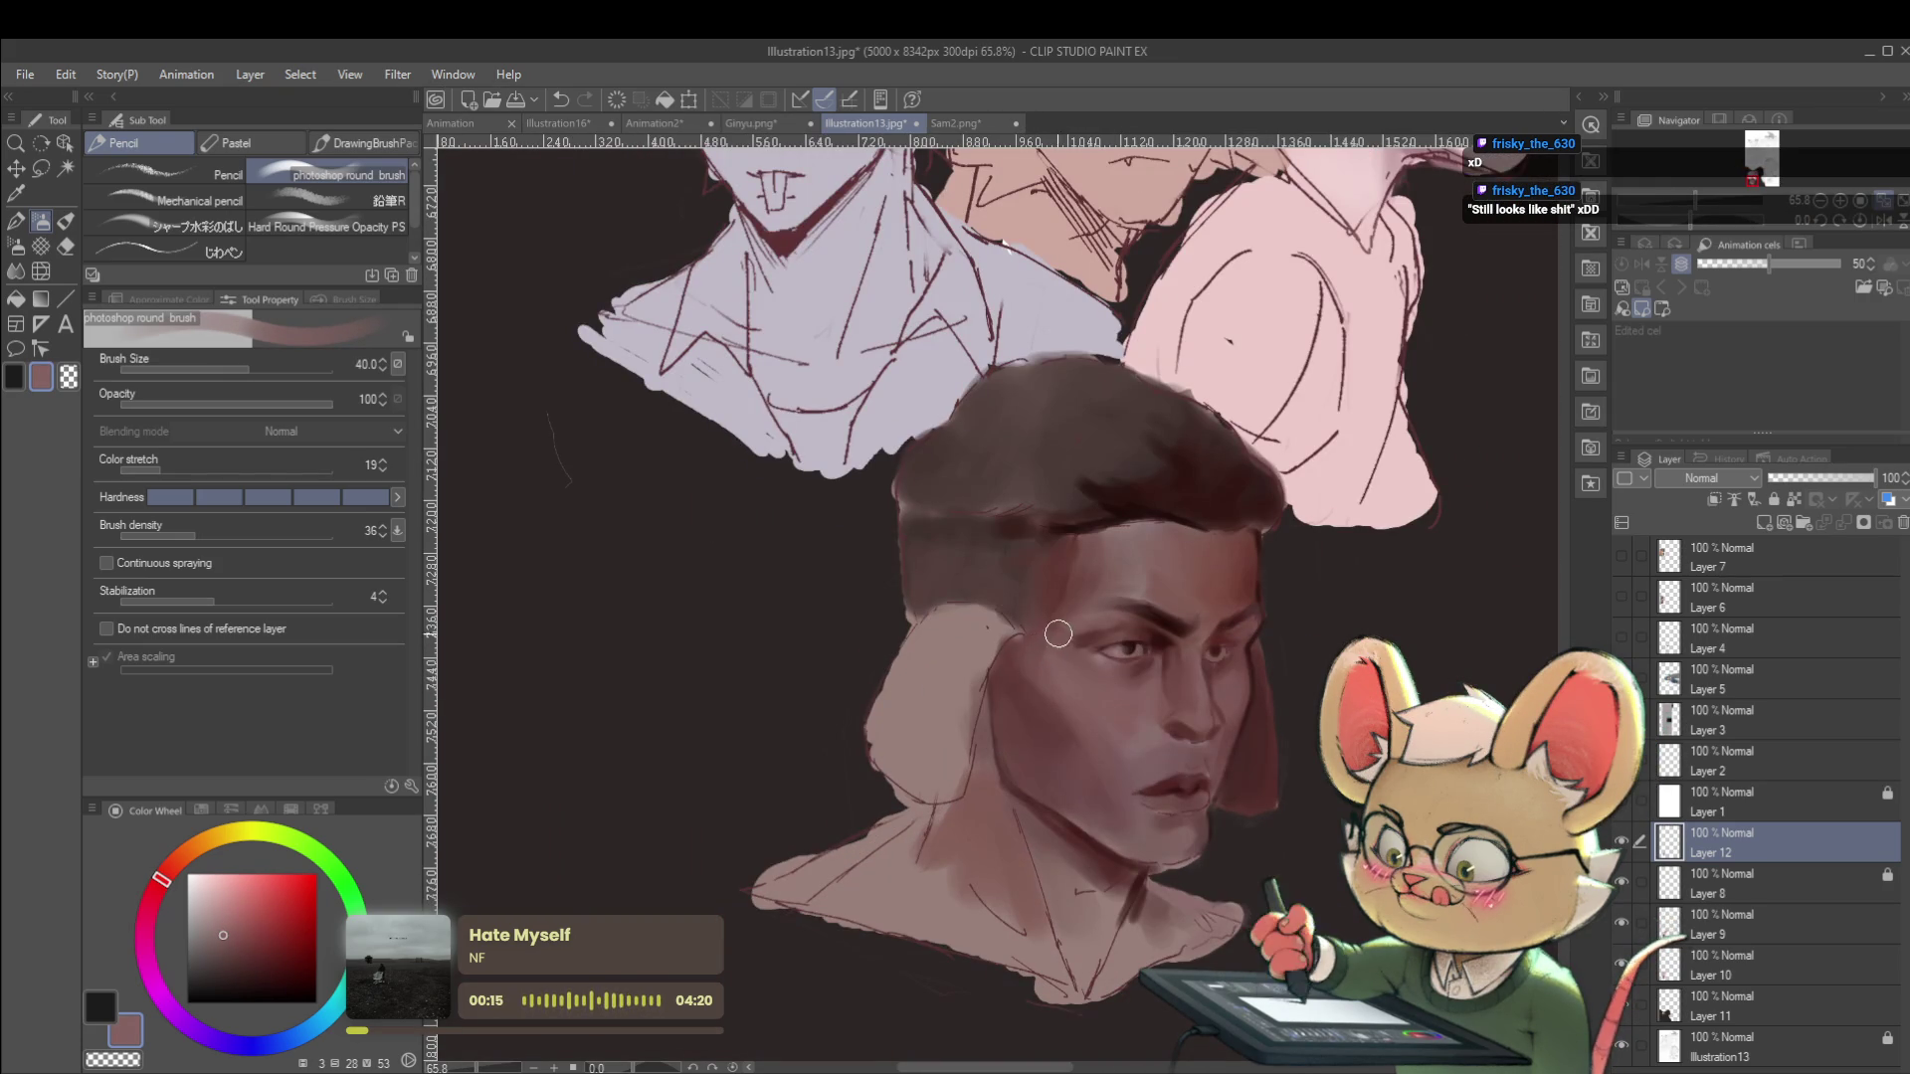
{"action": "left_click", "coordinate": [1019, 686], "text": "alt"}
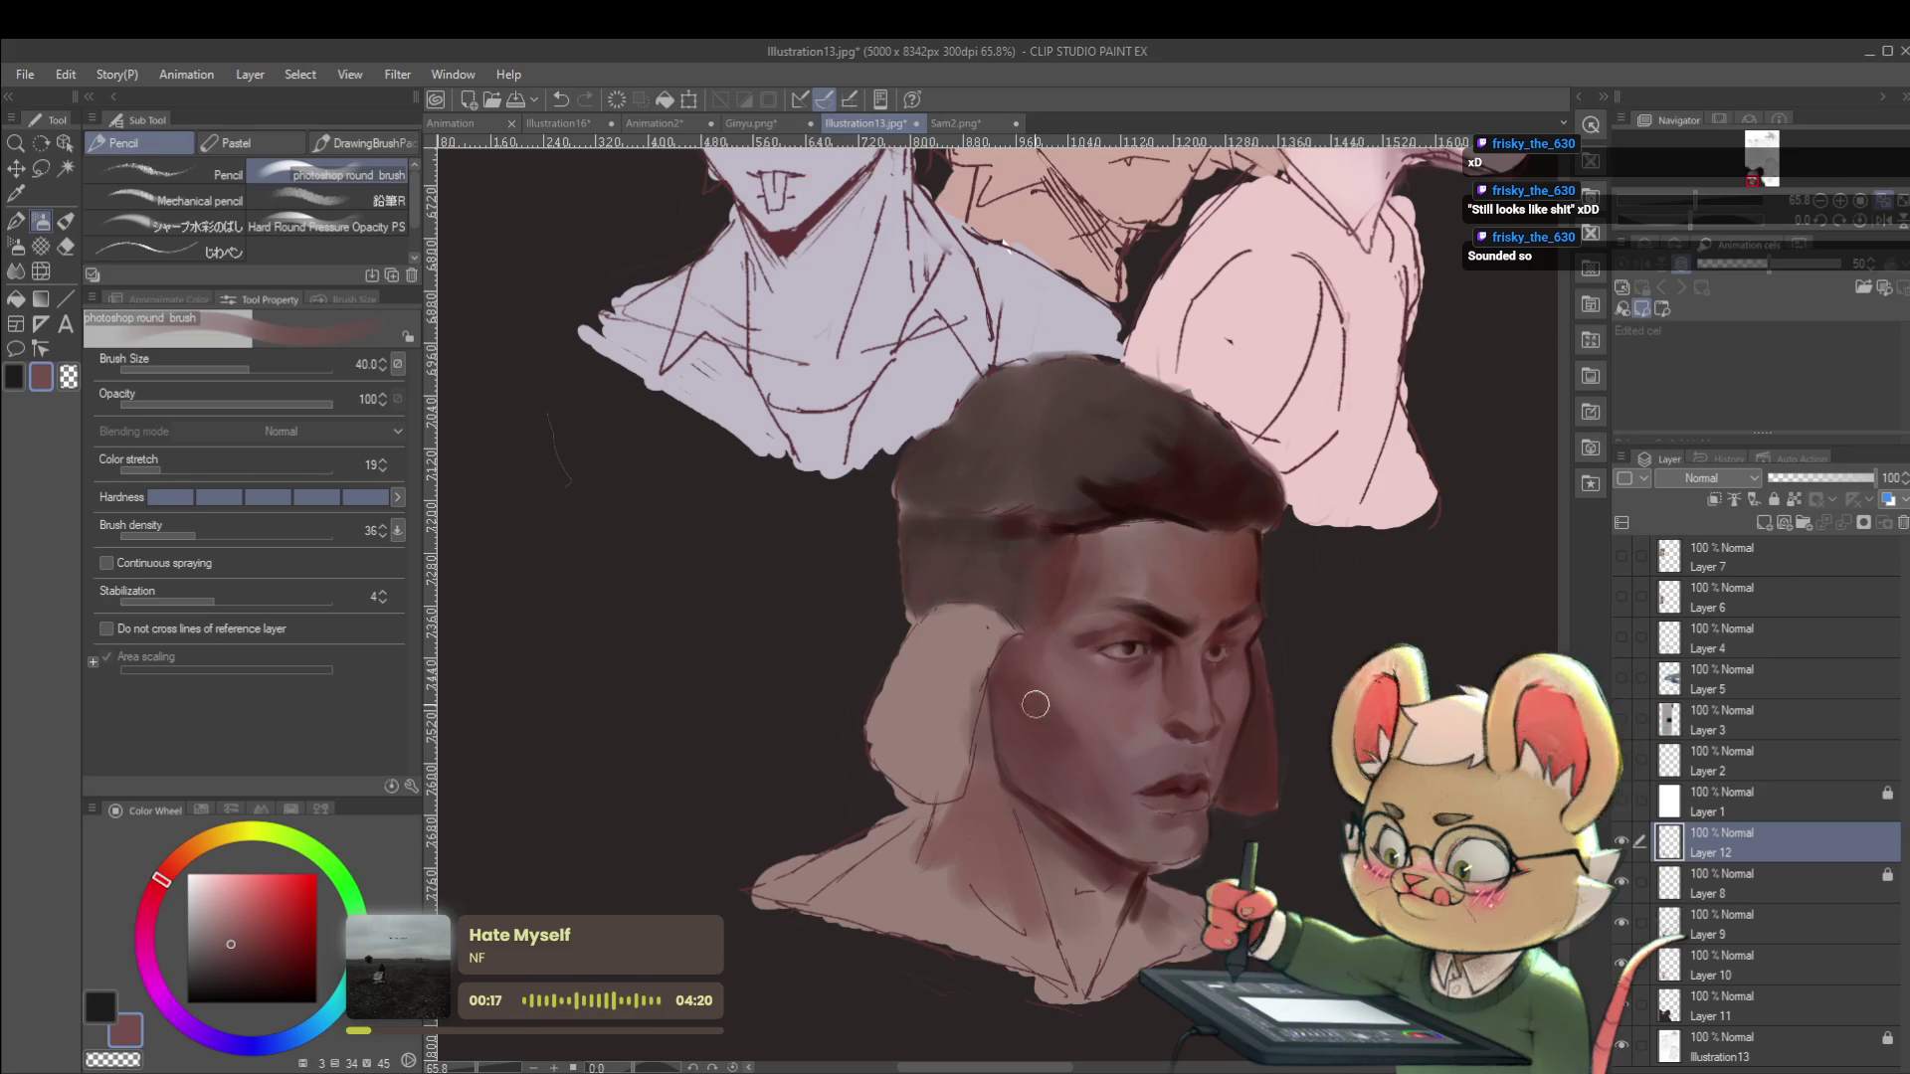
{"action": "left_click", "coordinate": [1079, 758], "text": "alt"}
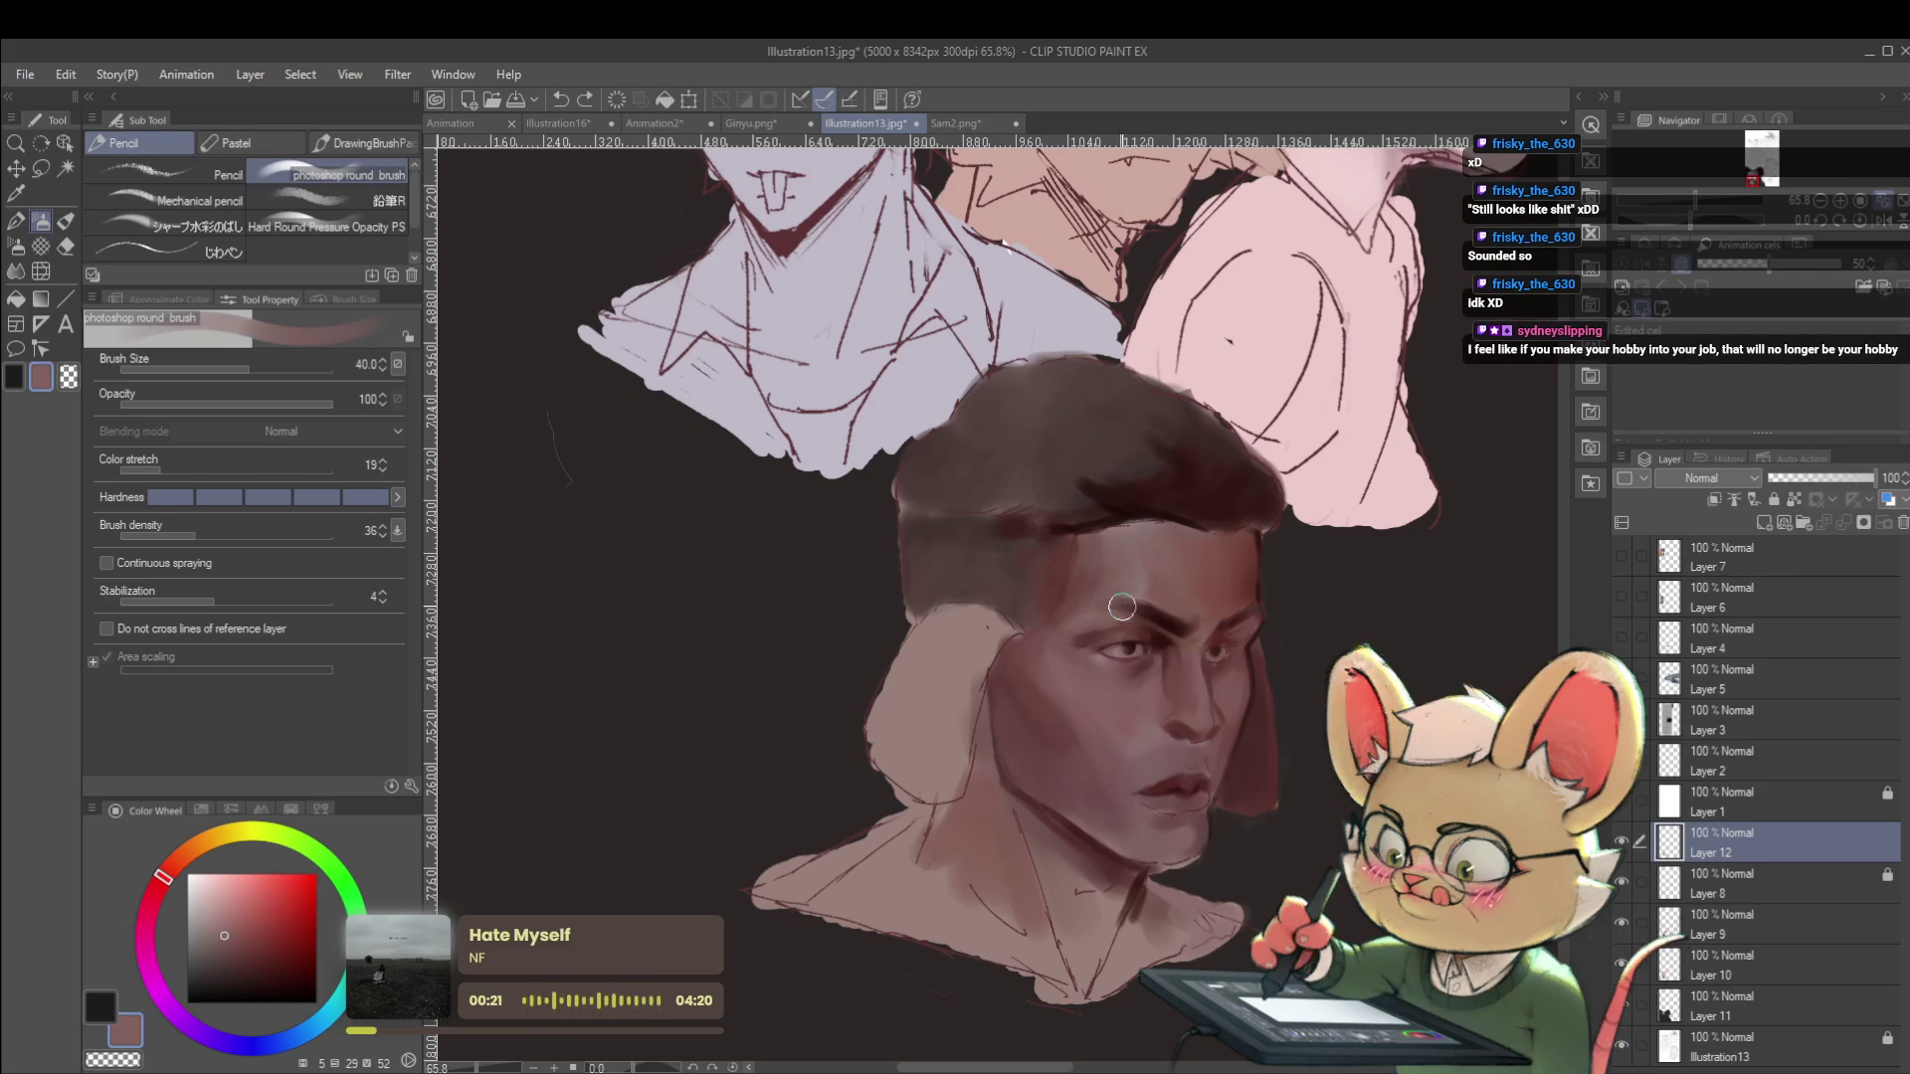
{"action": "scroll", "coordinate": [1051, 530], "scroll_direction": "down", "scroll_amount": 3}
{"action": "left_click", "coordinate": [1874, 225]}
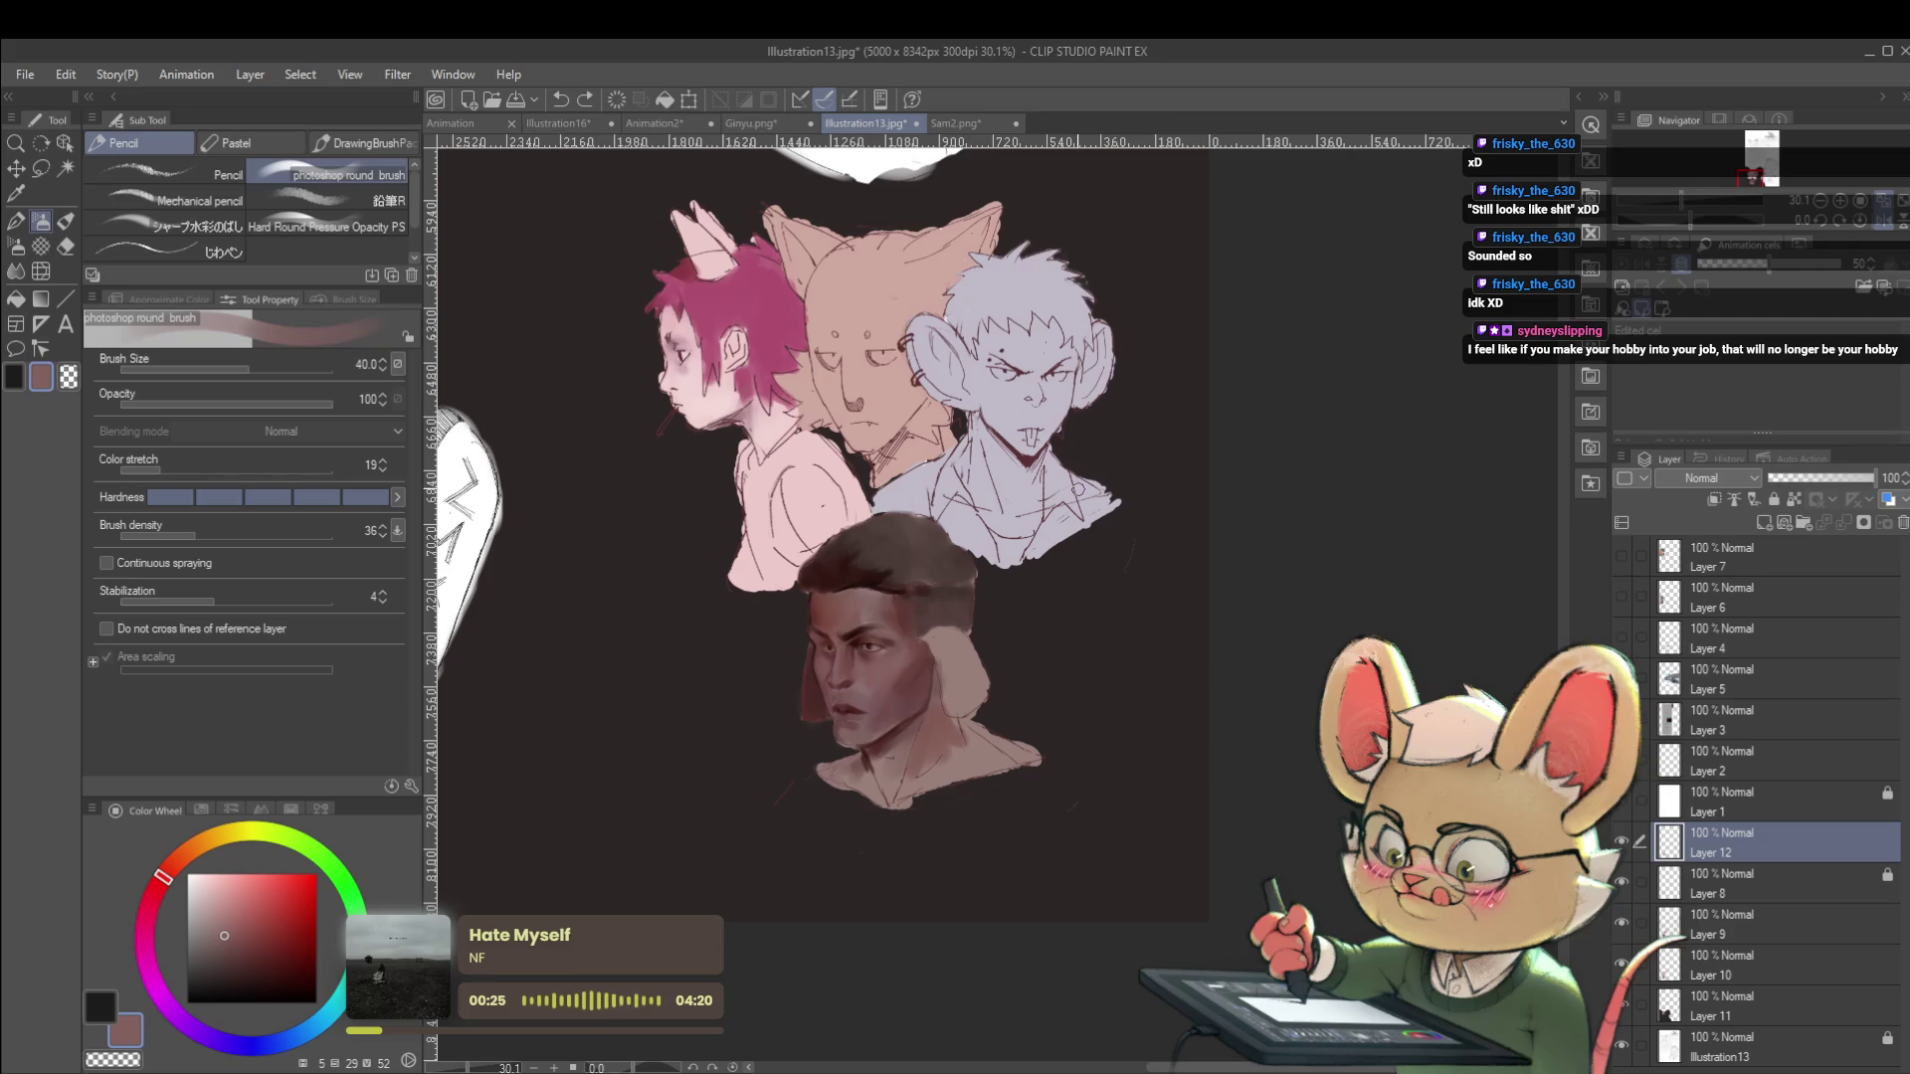
Hide and reshow Layer 12 to compare the face shading.
{"action": "left_click", "coordinate": [1621, 841]}
{"action": "left_click", "coordinate": [1621, 842]}
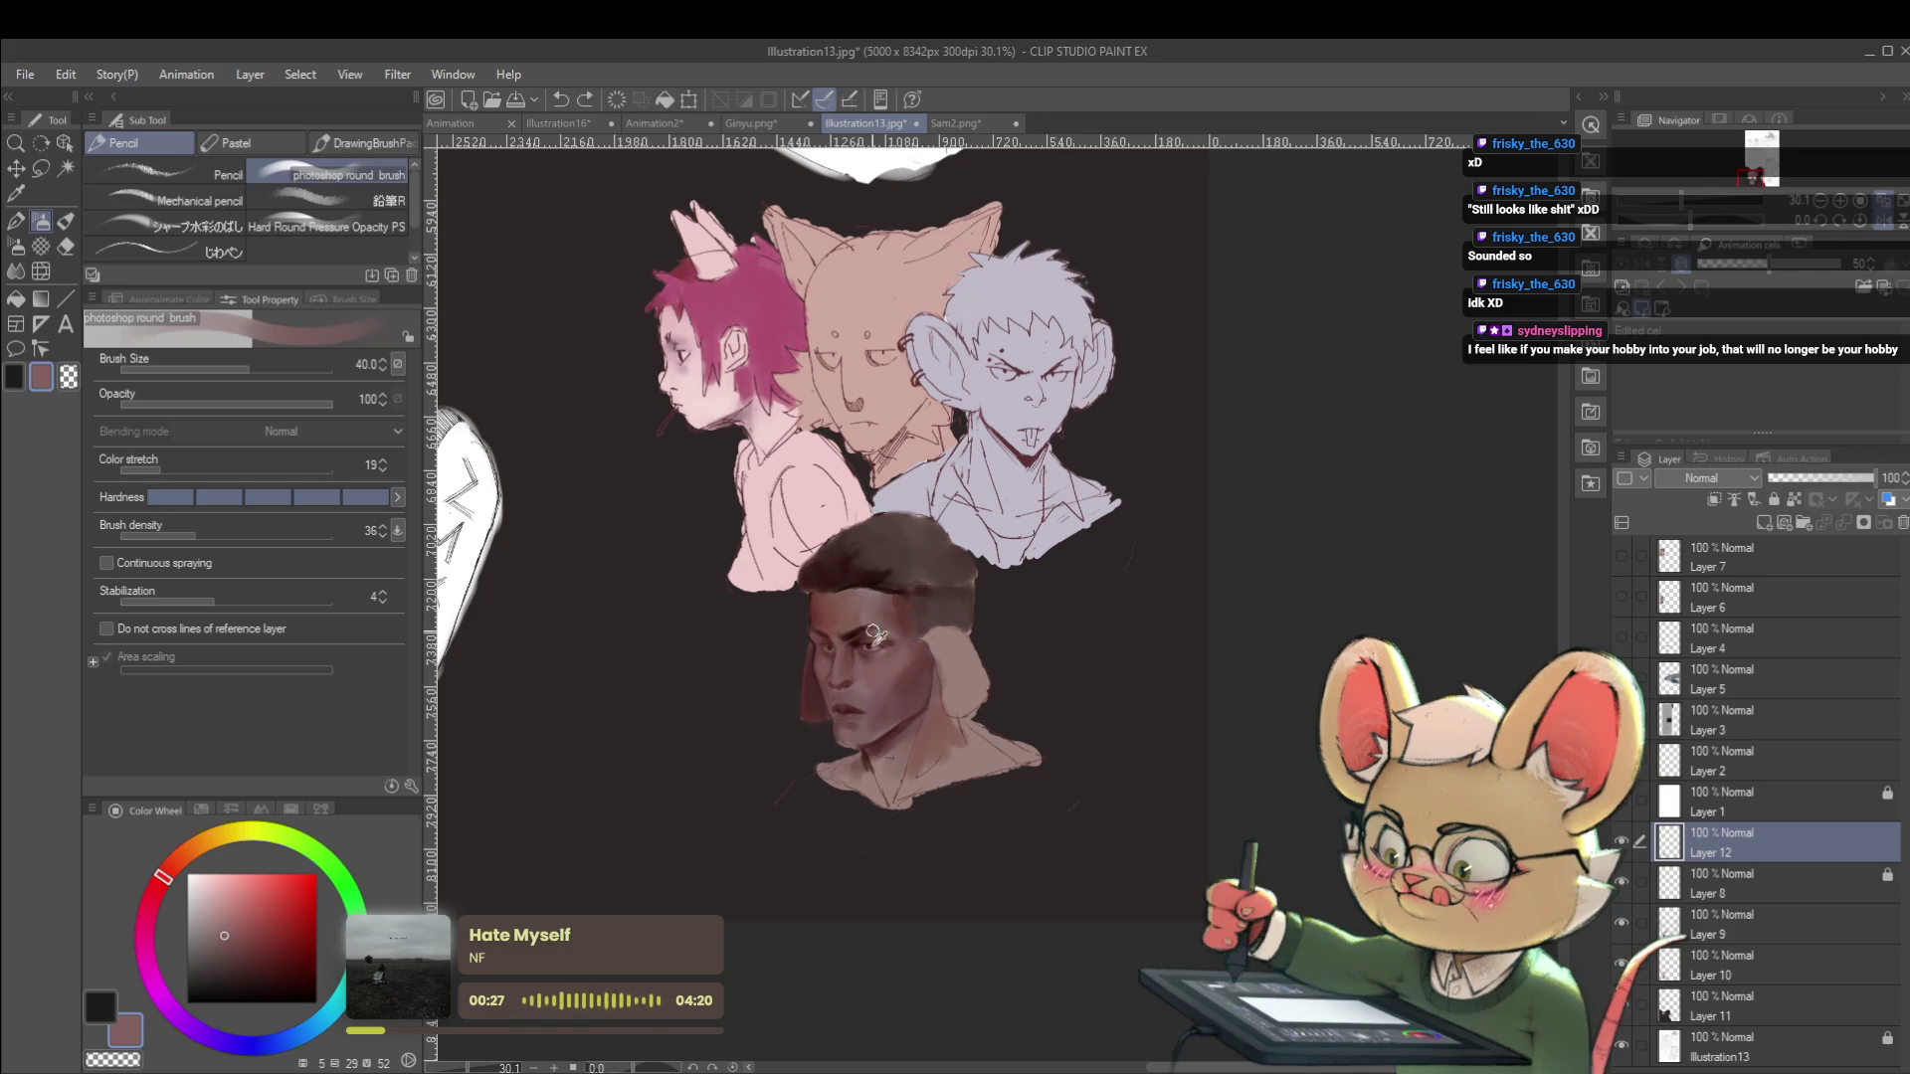
{"action": "scroll", "coordinate": [895, 635], "scroll_direction": "up", "scroll_amount": 4}
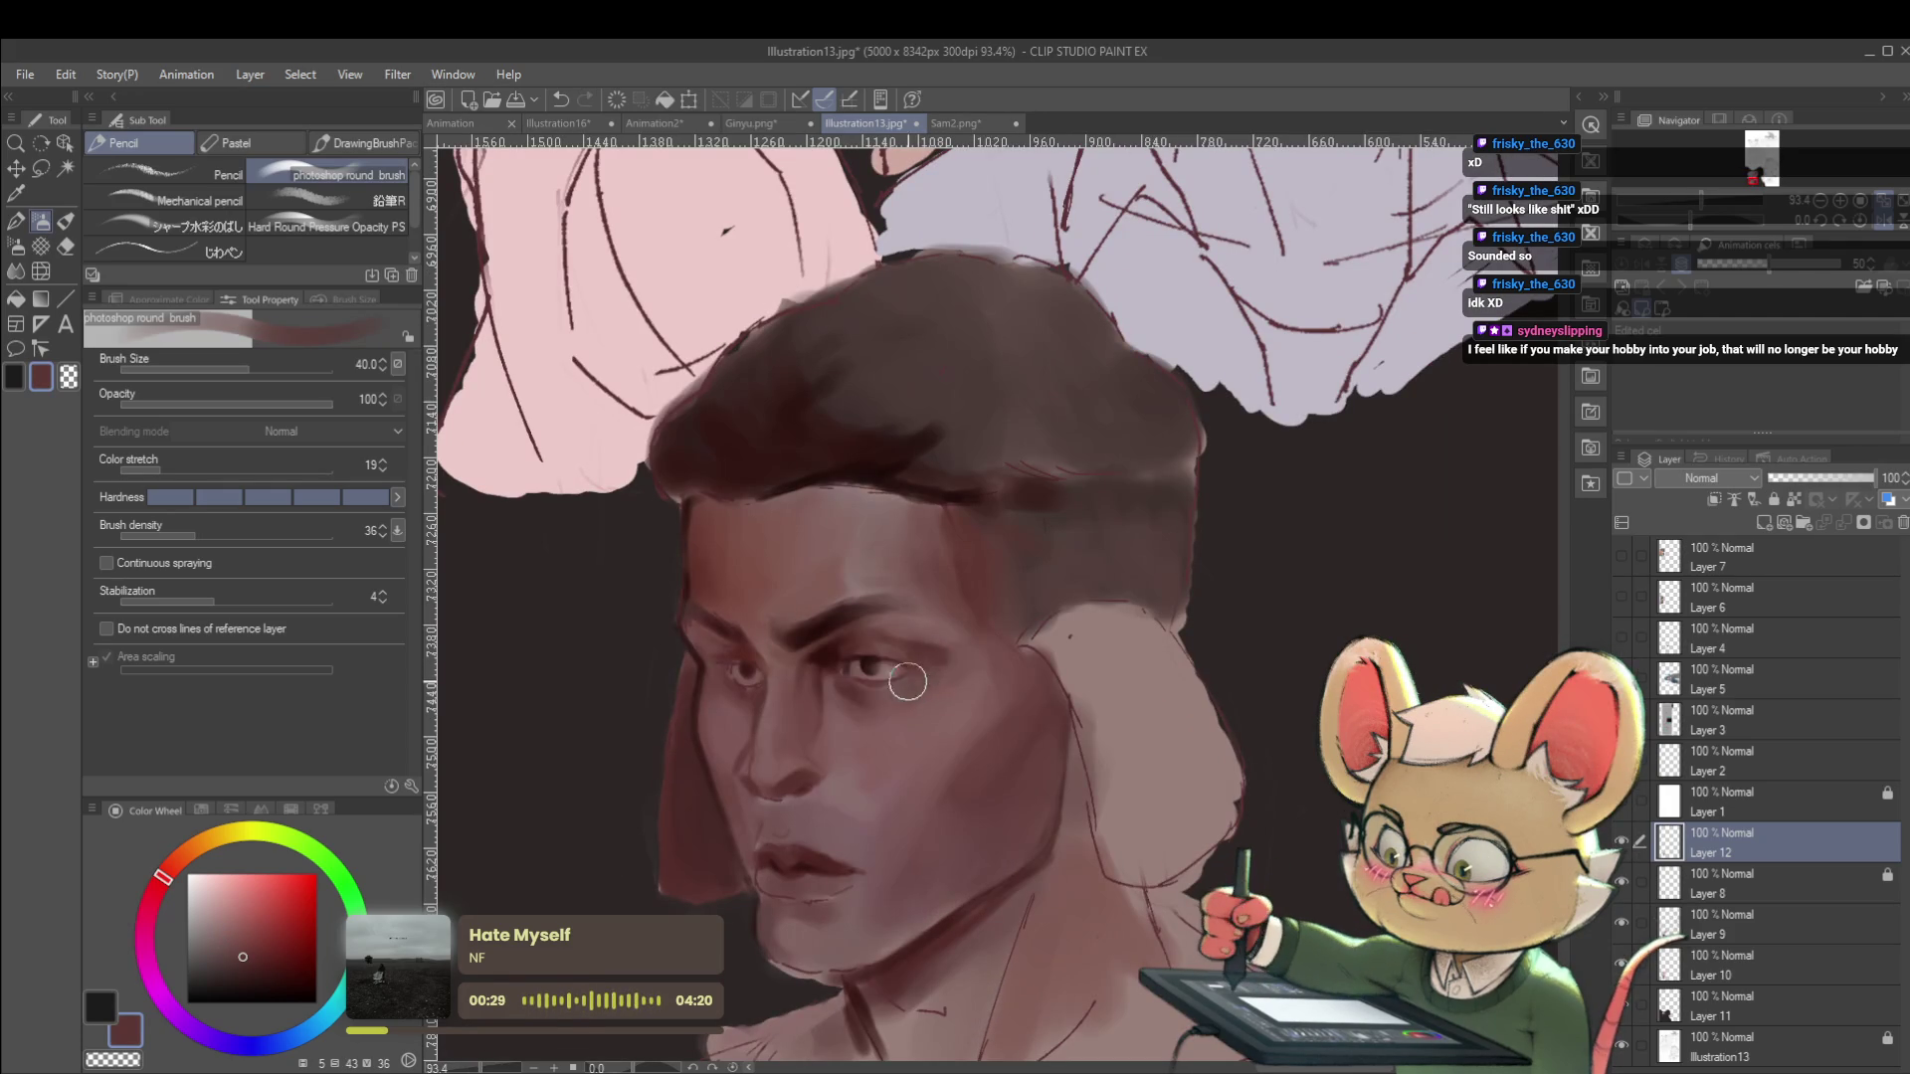
{"action": "scroll", "coordinate": [855, 704], "scroll_direction": "down", "scroll_amount": 4}
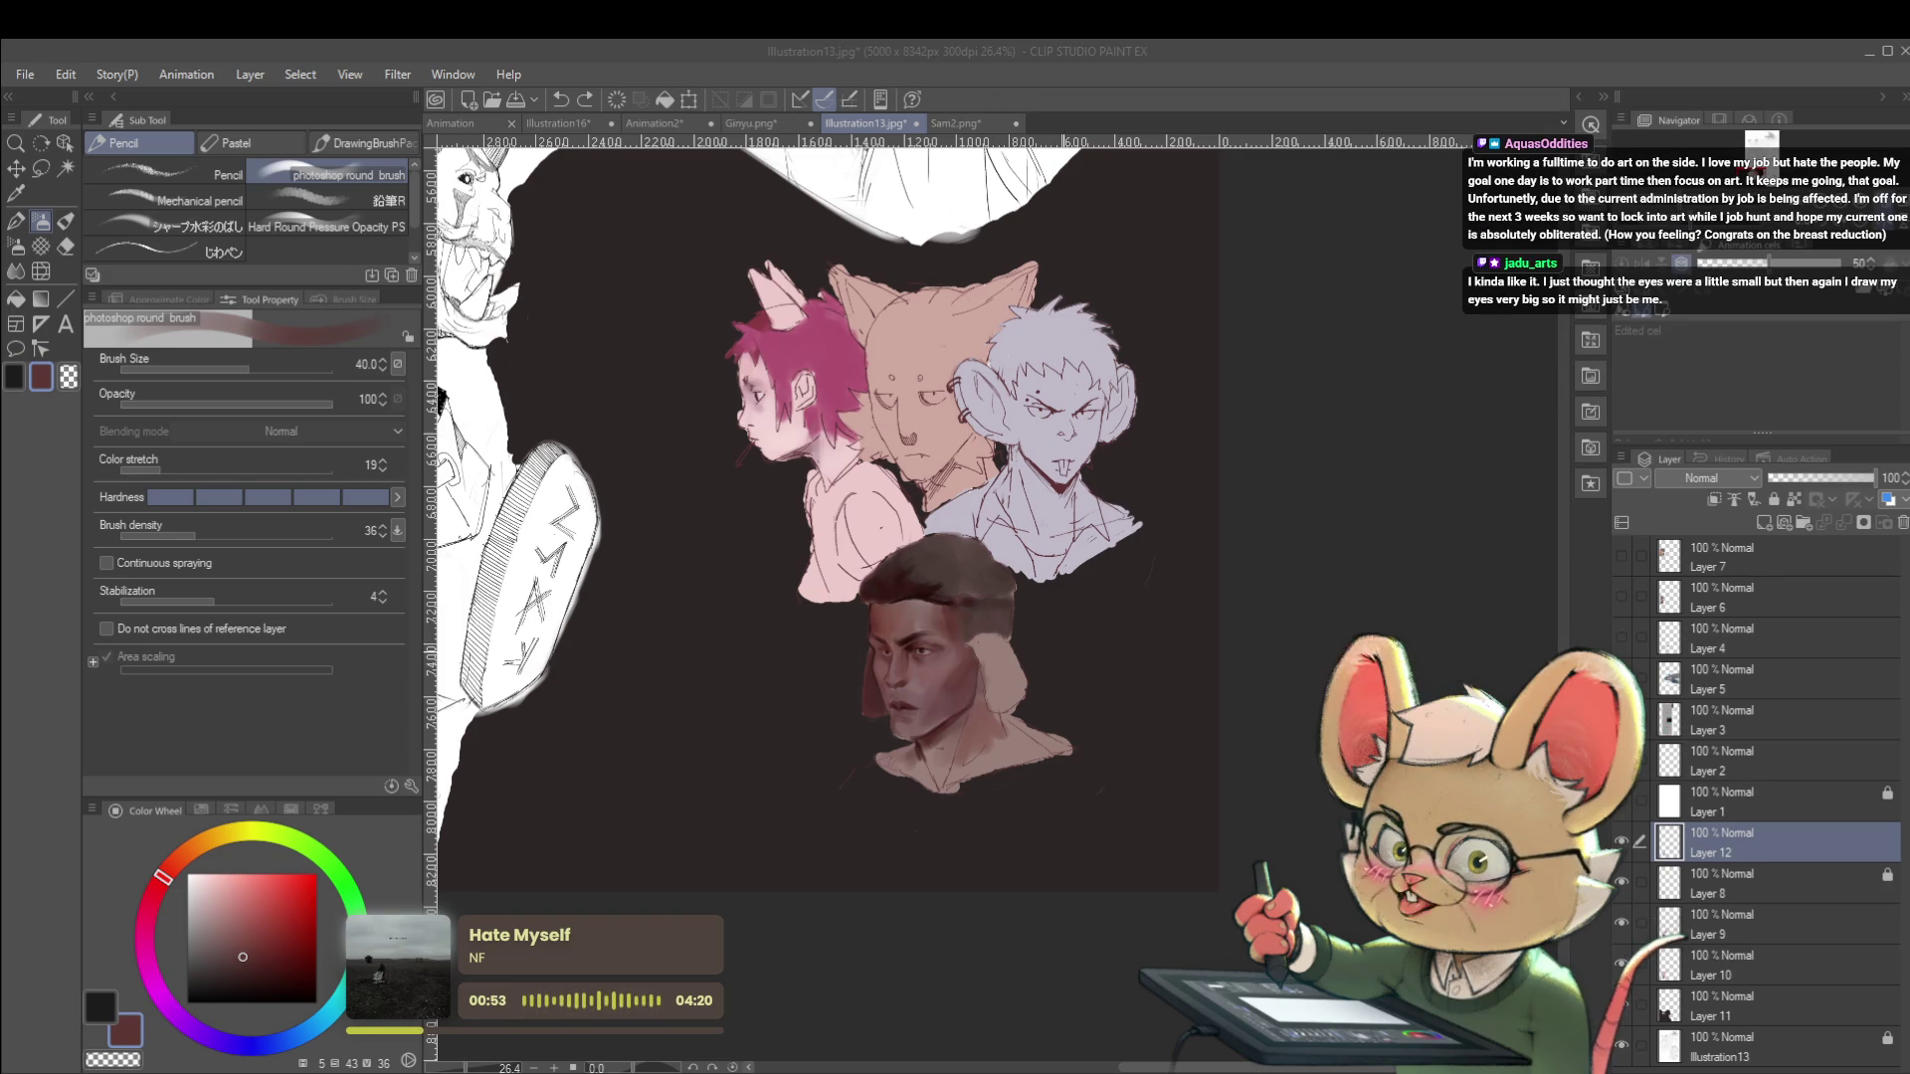
{"action": "scroll", "coordinate": [1074, 587], "scroll_direction": "down", "scroll_amount": 2}
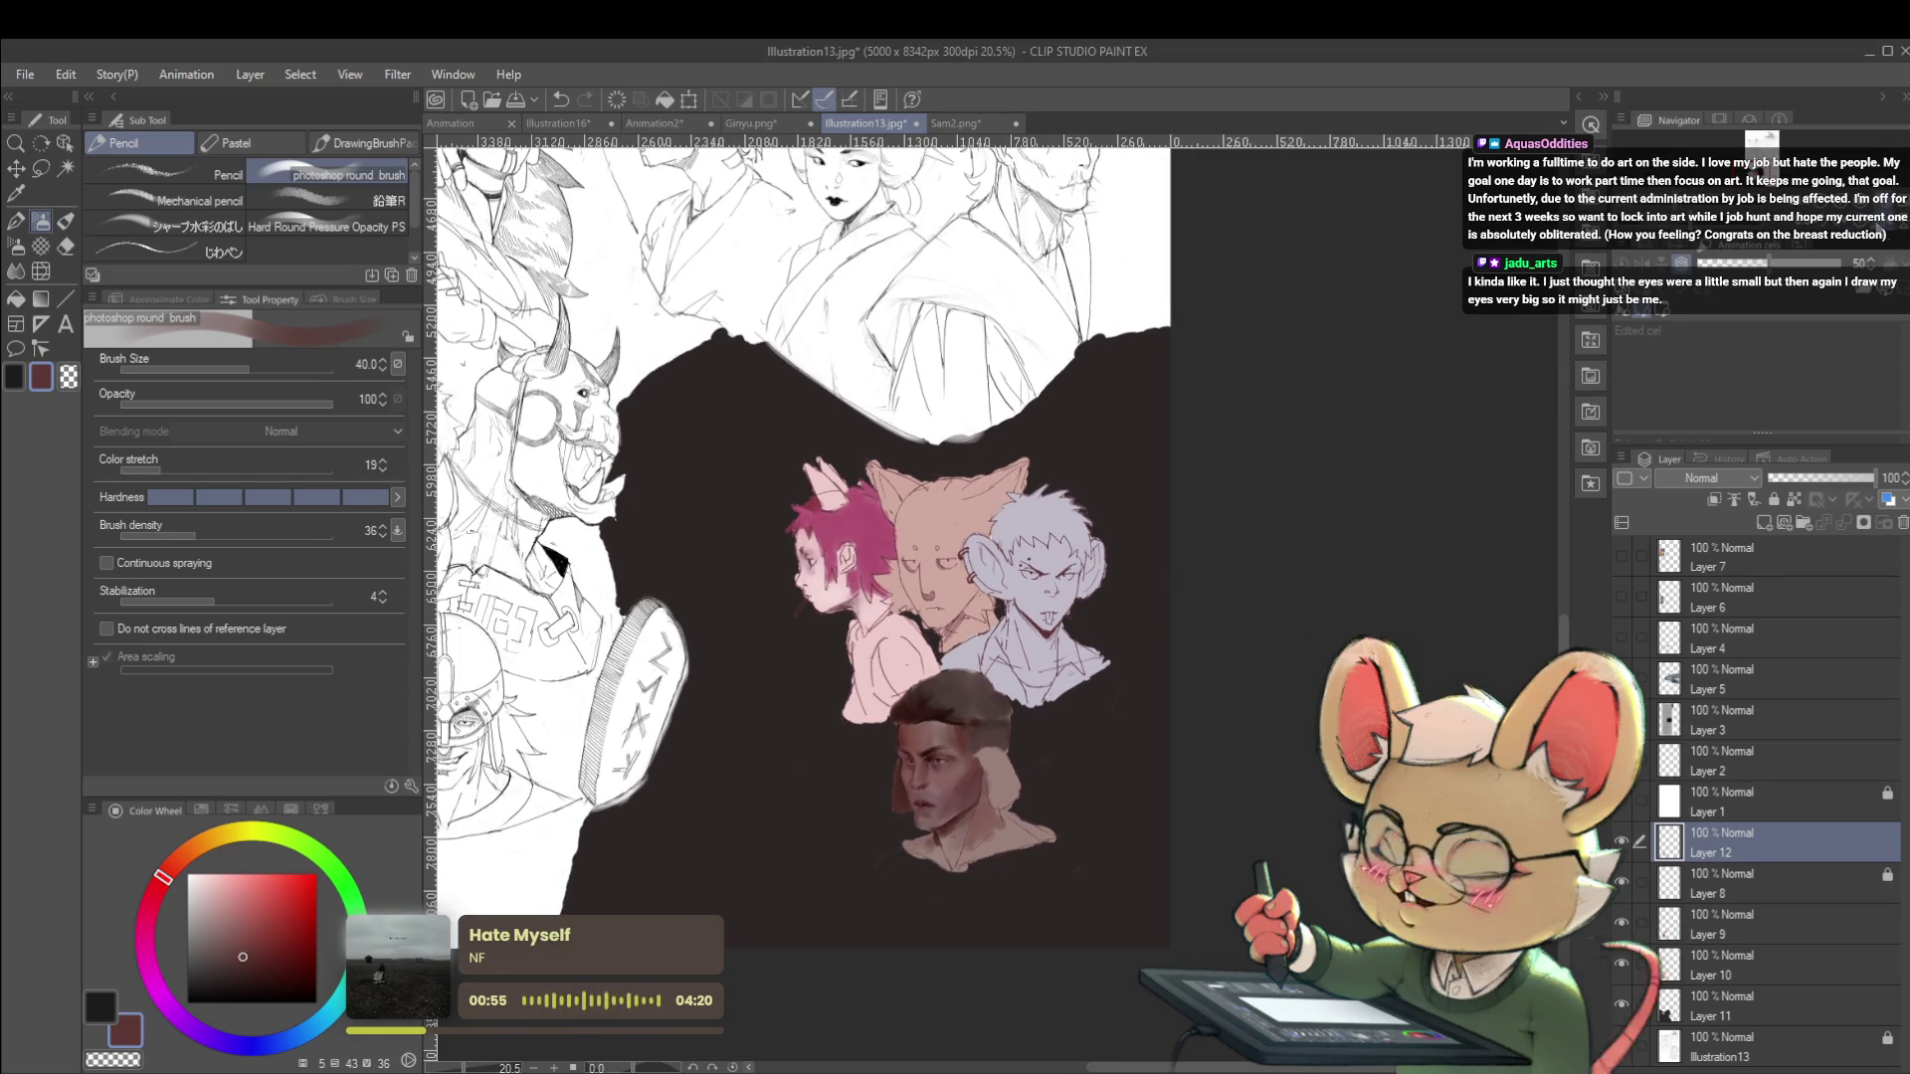
Flip the view with H, shrink the brush to 12, and sample a muted mauve-brown.
{"action": "key", "text": "h"}
{"action": "scroll", "coordinate": [1059, 741], "scroll_direction": "up", "scroll_amount": 2}
{"action": "key", "text": "bracketleft"}
{"action": "scroll", "coordinate": [1060, 741], "scroll_direction": "up", "scroll_amount": 2}
{"action": "key", "text": "bracketleft"}
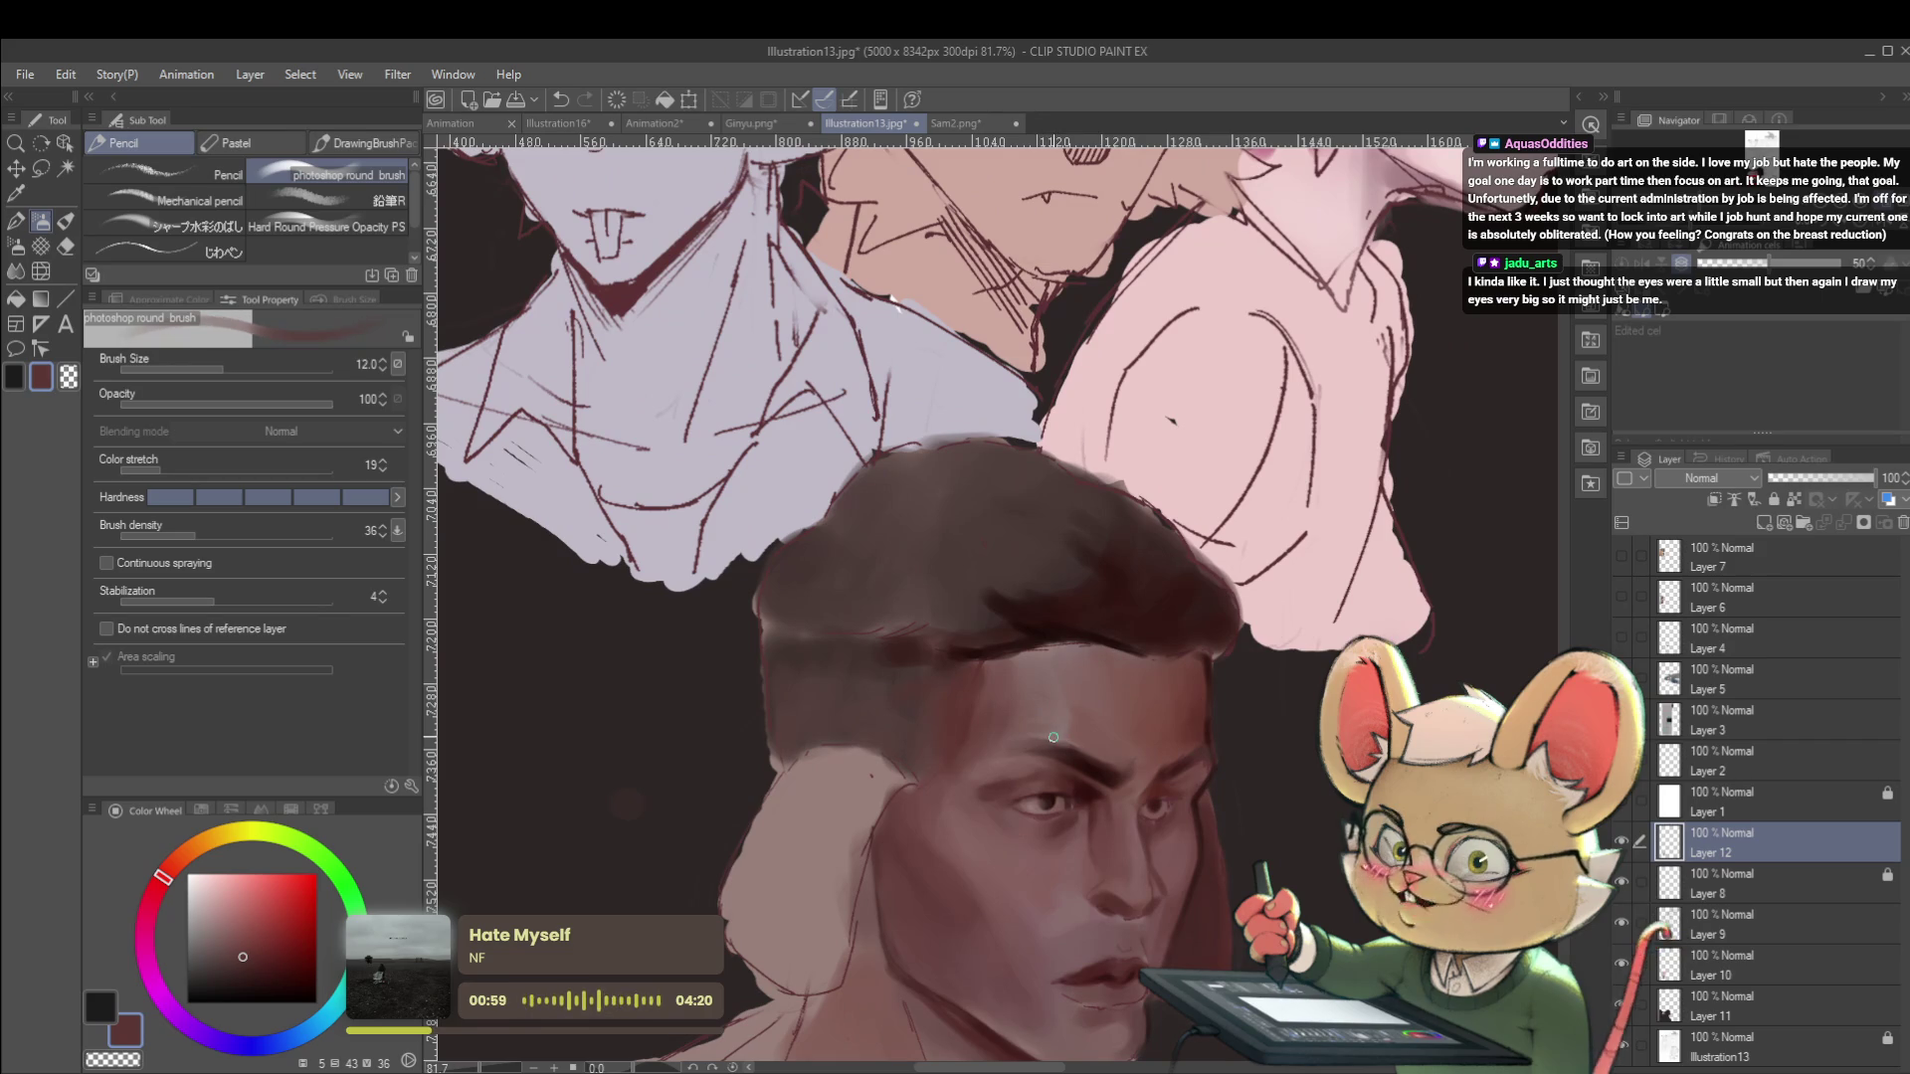
{"action": "left_click", "coordinate": [1062, 732], "text": "alt"}
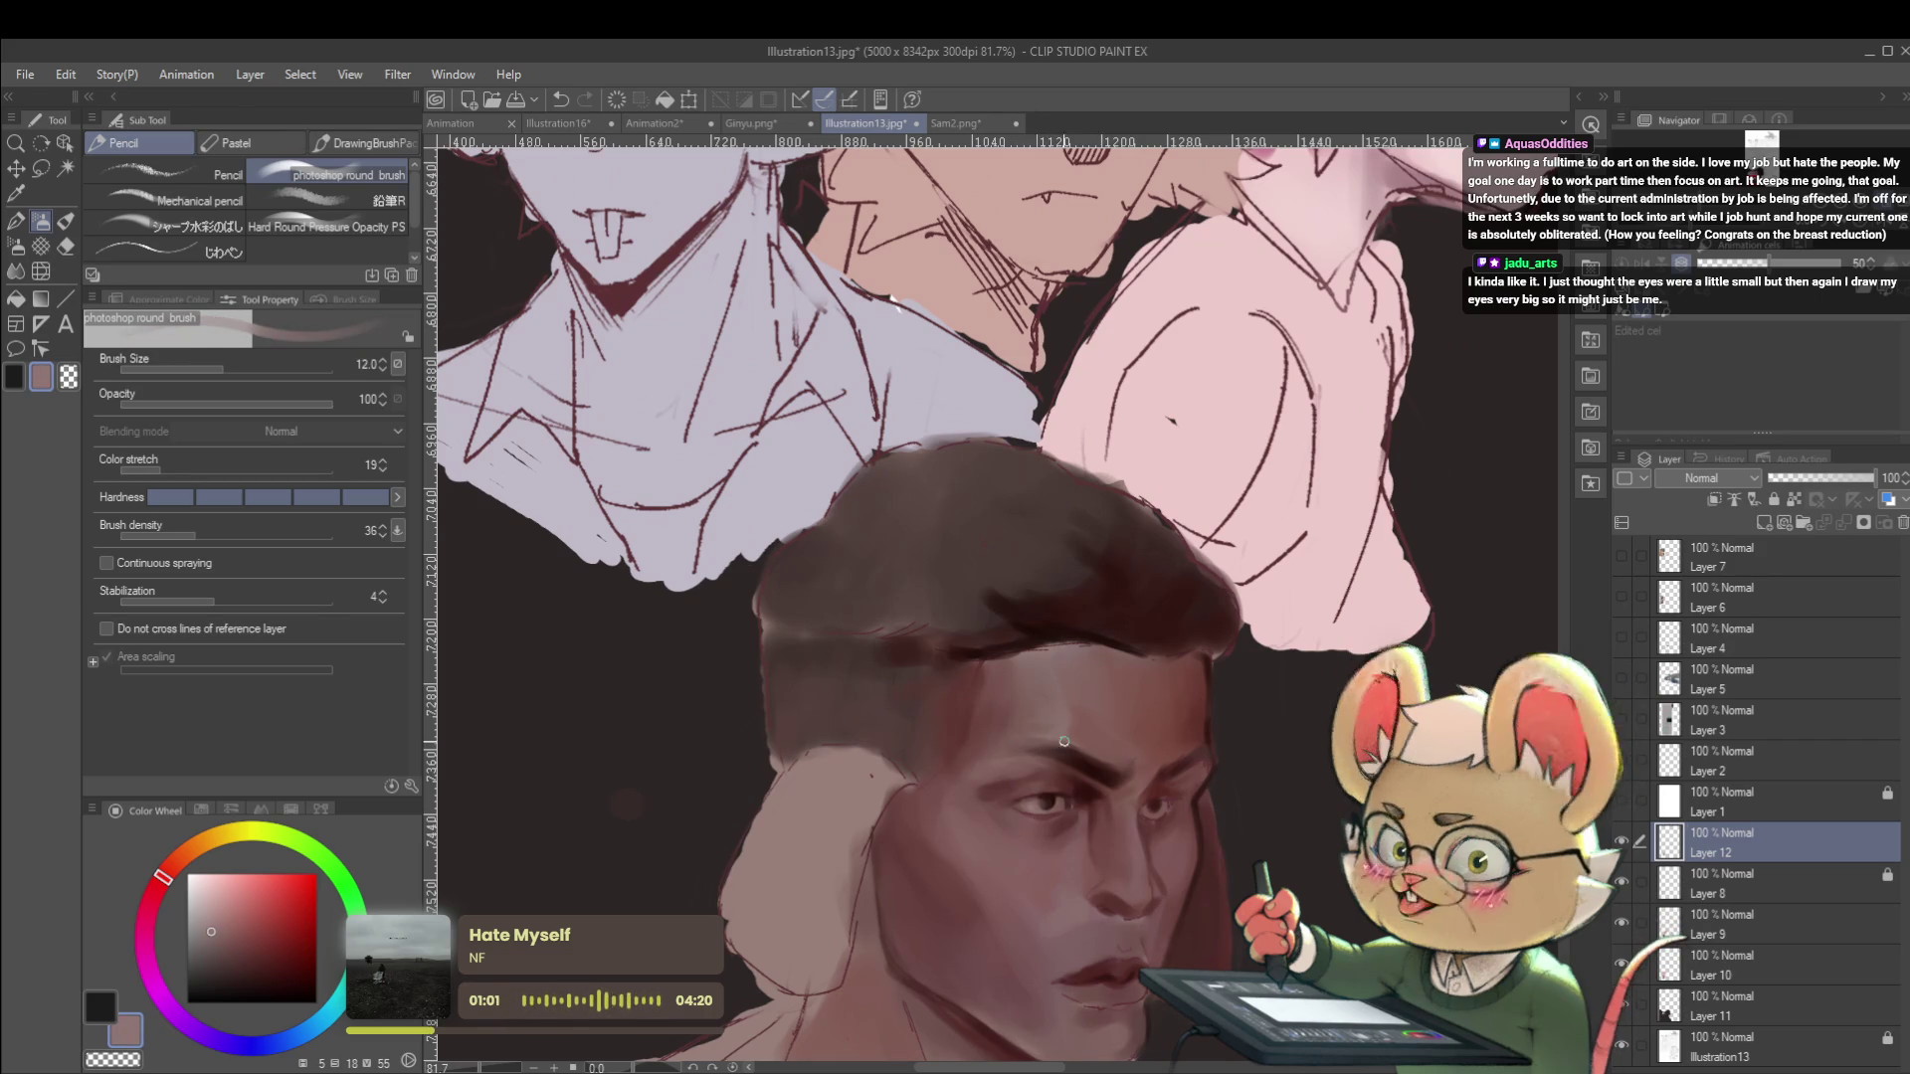
{"action": "scroll", "coordinate": [1064, 741], "scroll_direction": "down", "scroll_amount": 4}
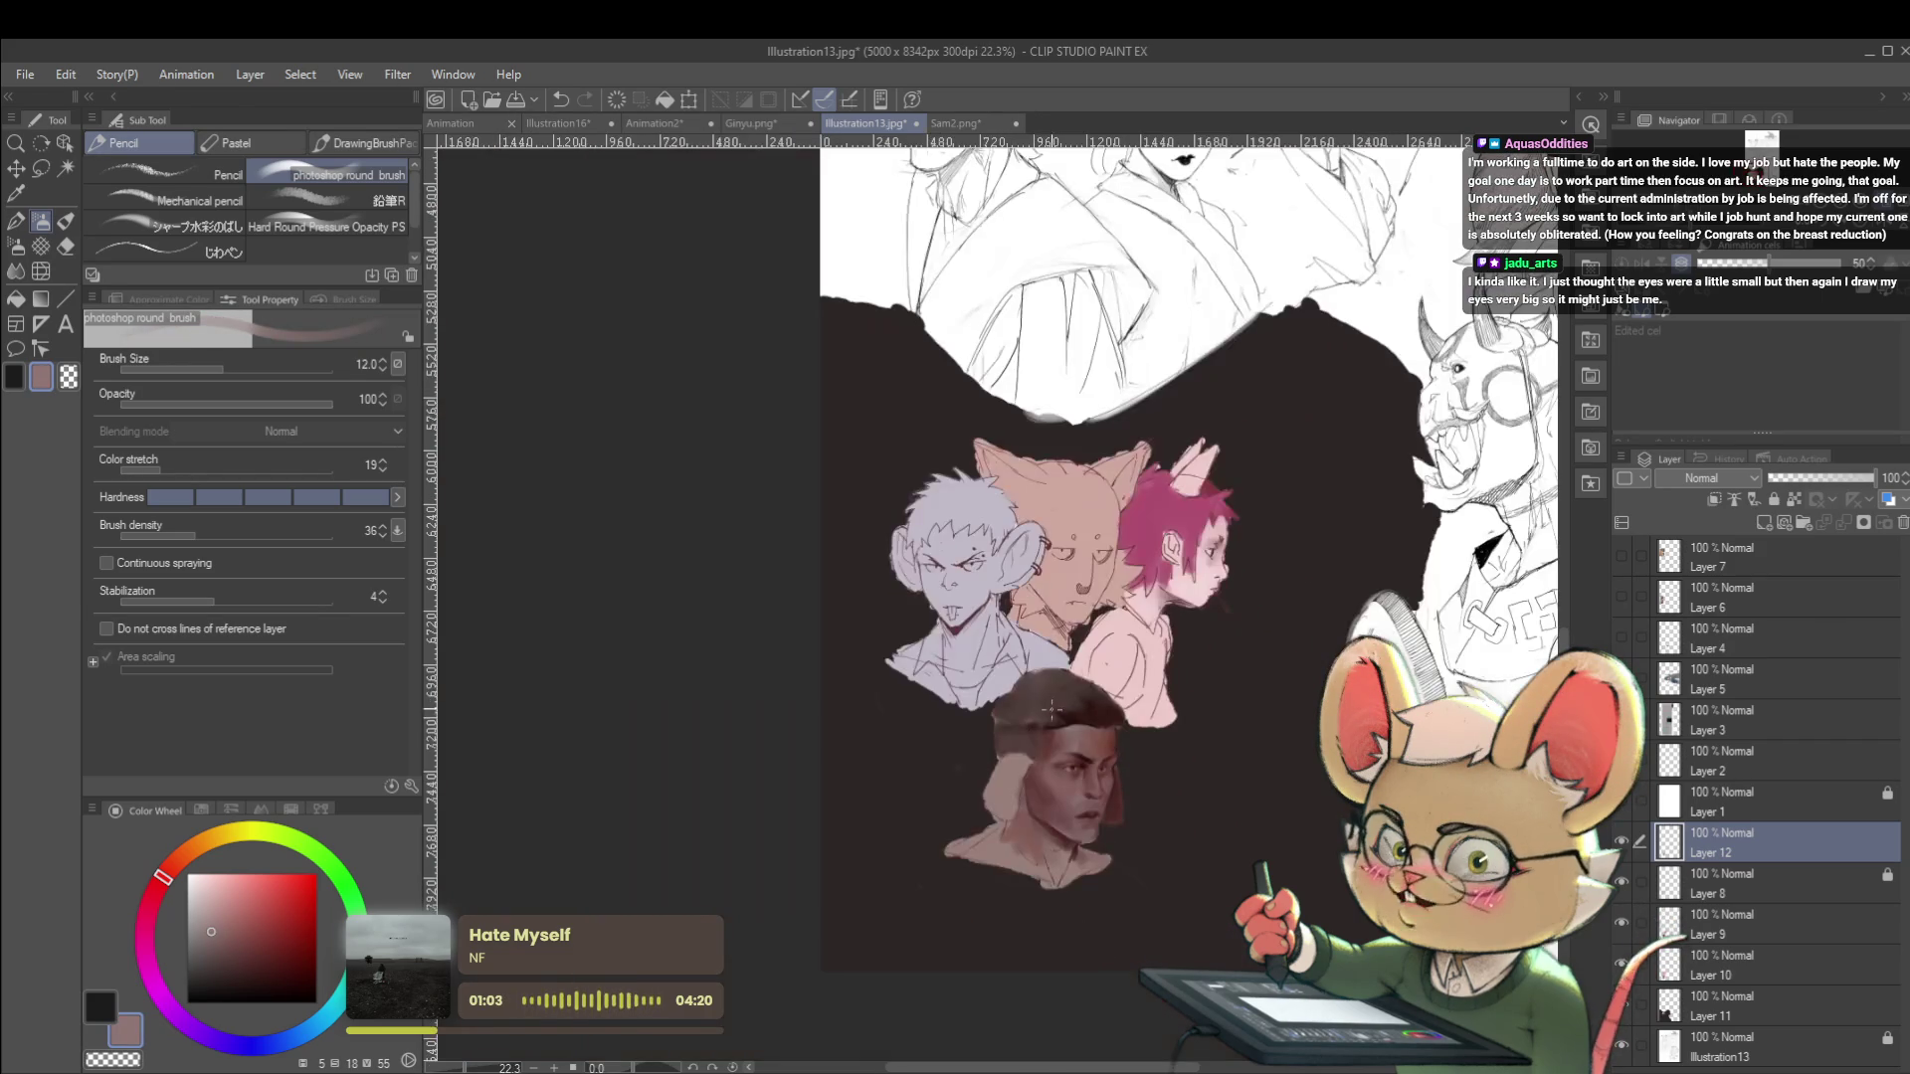
{"action": "scroll", "coordinate": [1082, 760], "scroll_direction": "up", "scroll_amount": 4}
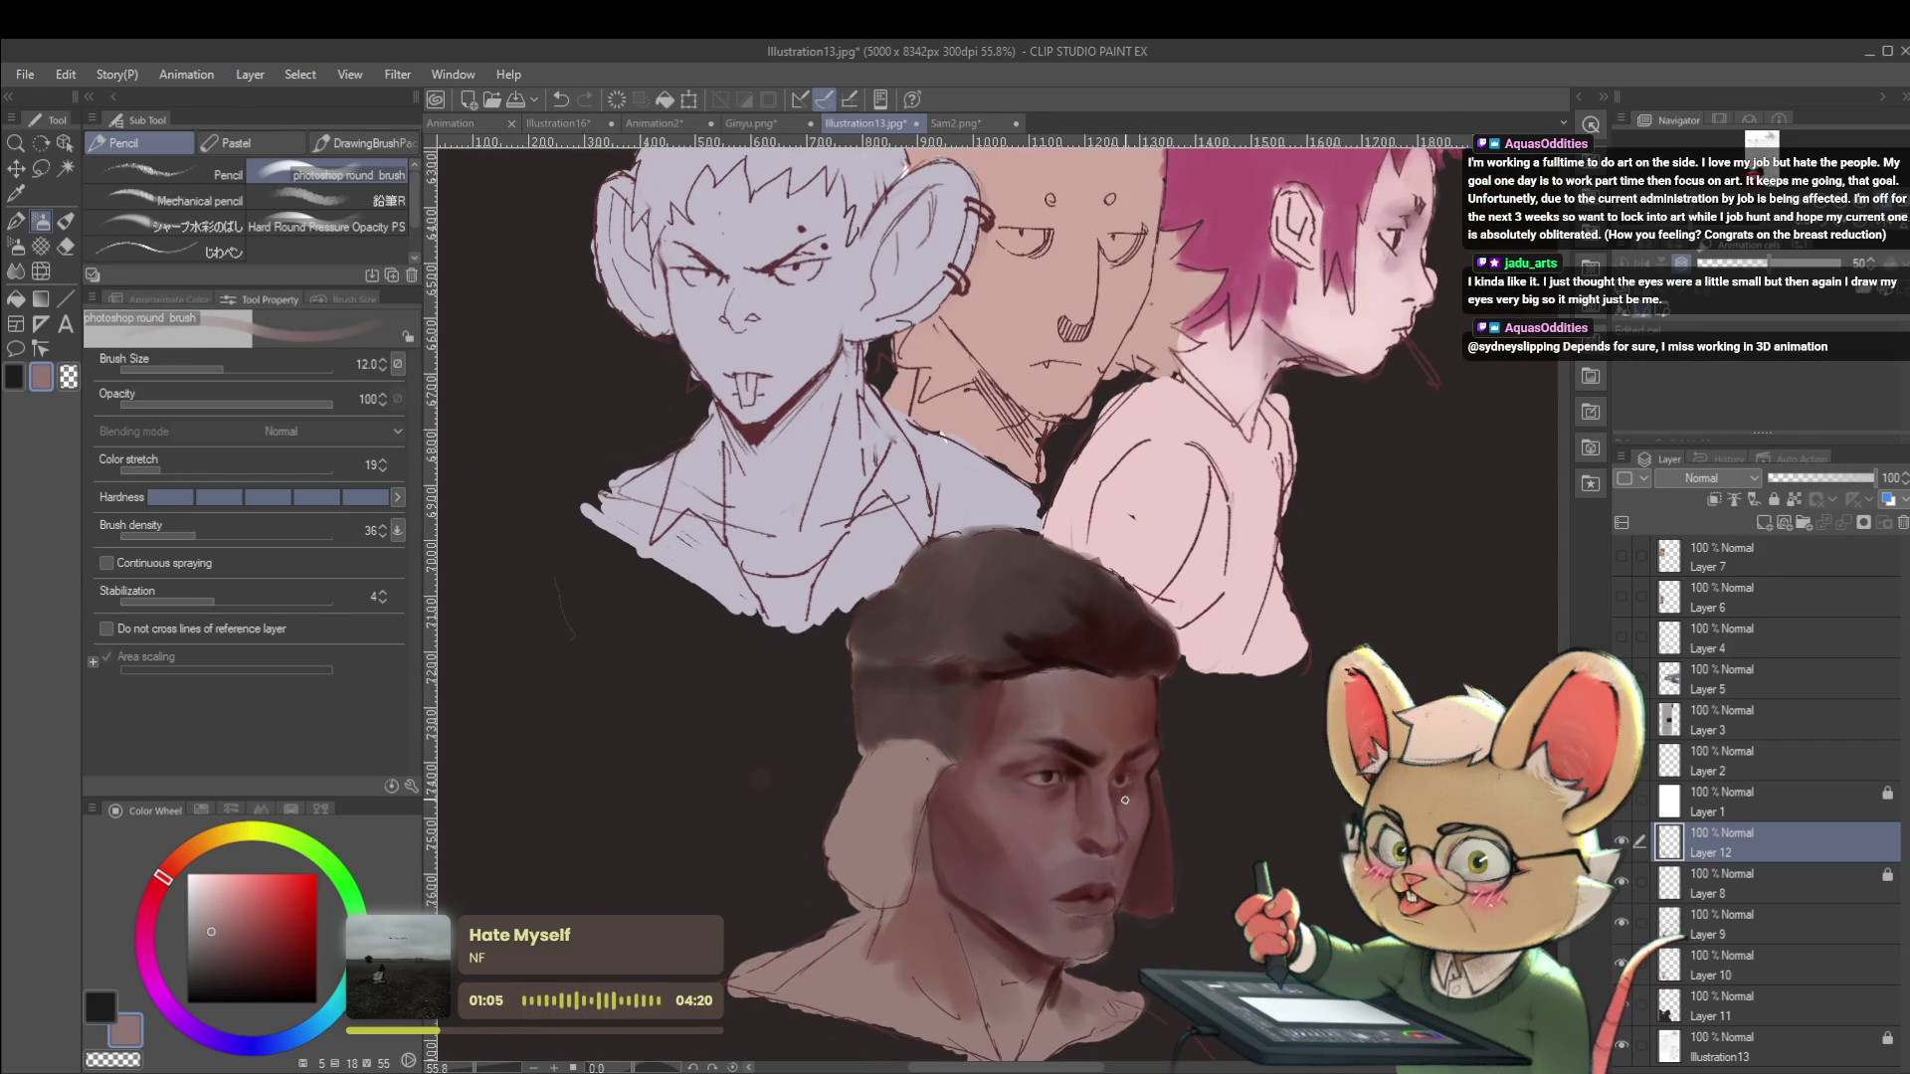
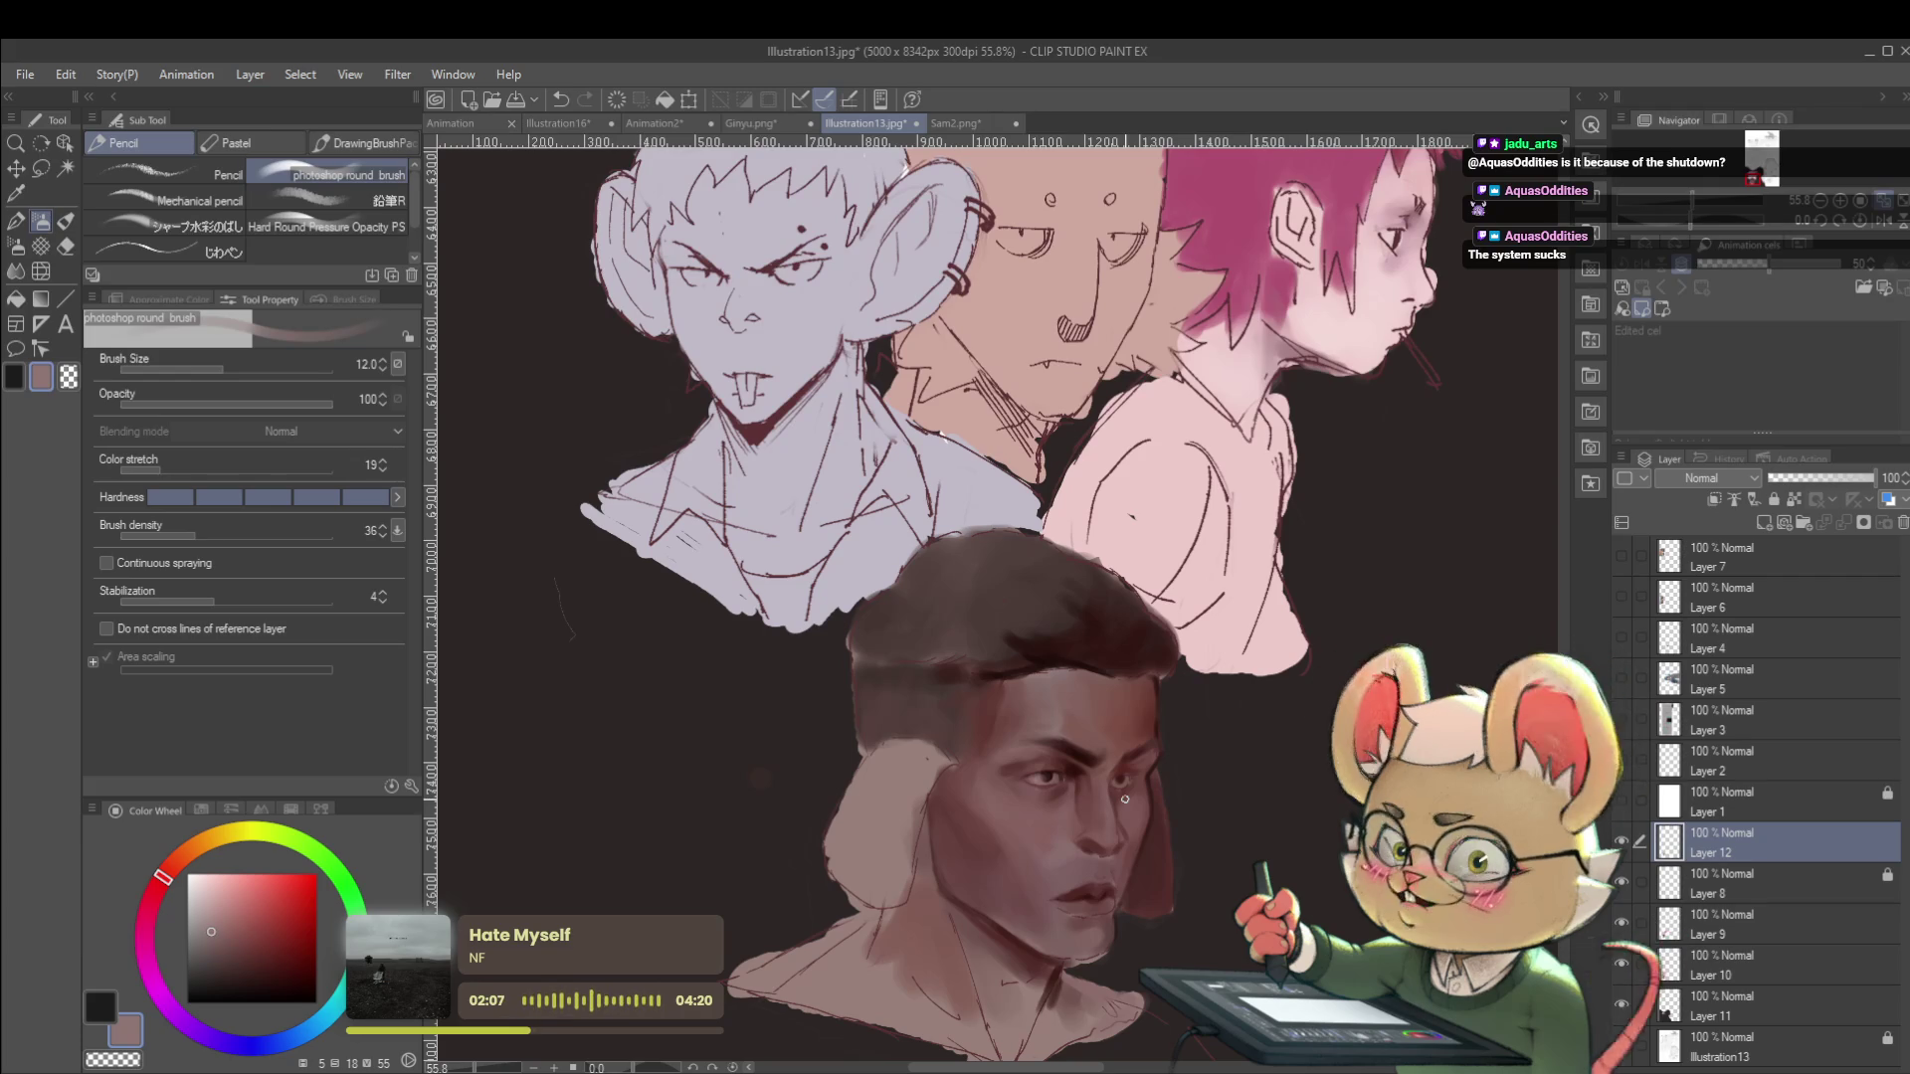
In the mirrored view, eyedrop the dark hair brown and stroke it along the man's hairline.
{"action": "left_click", "coordinate": [1878, 223]}
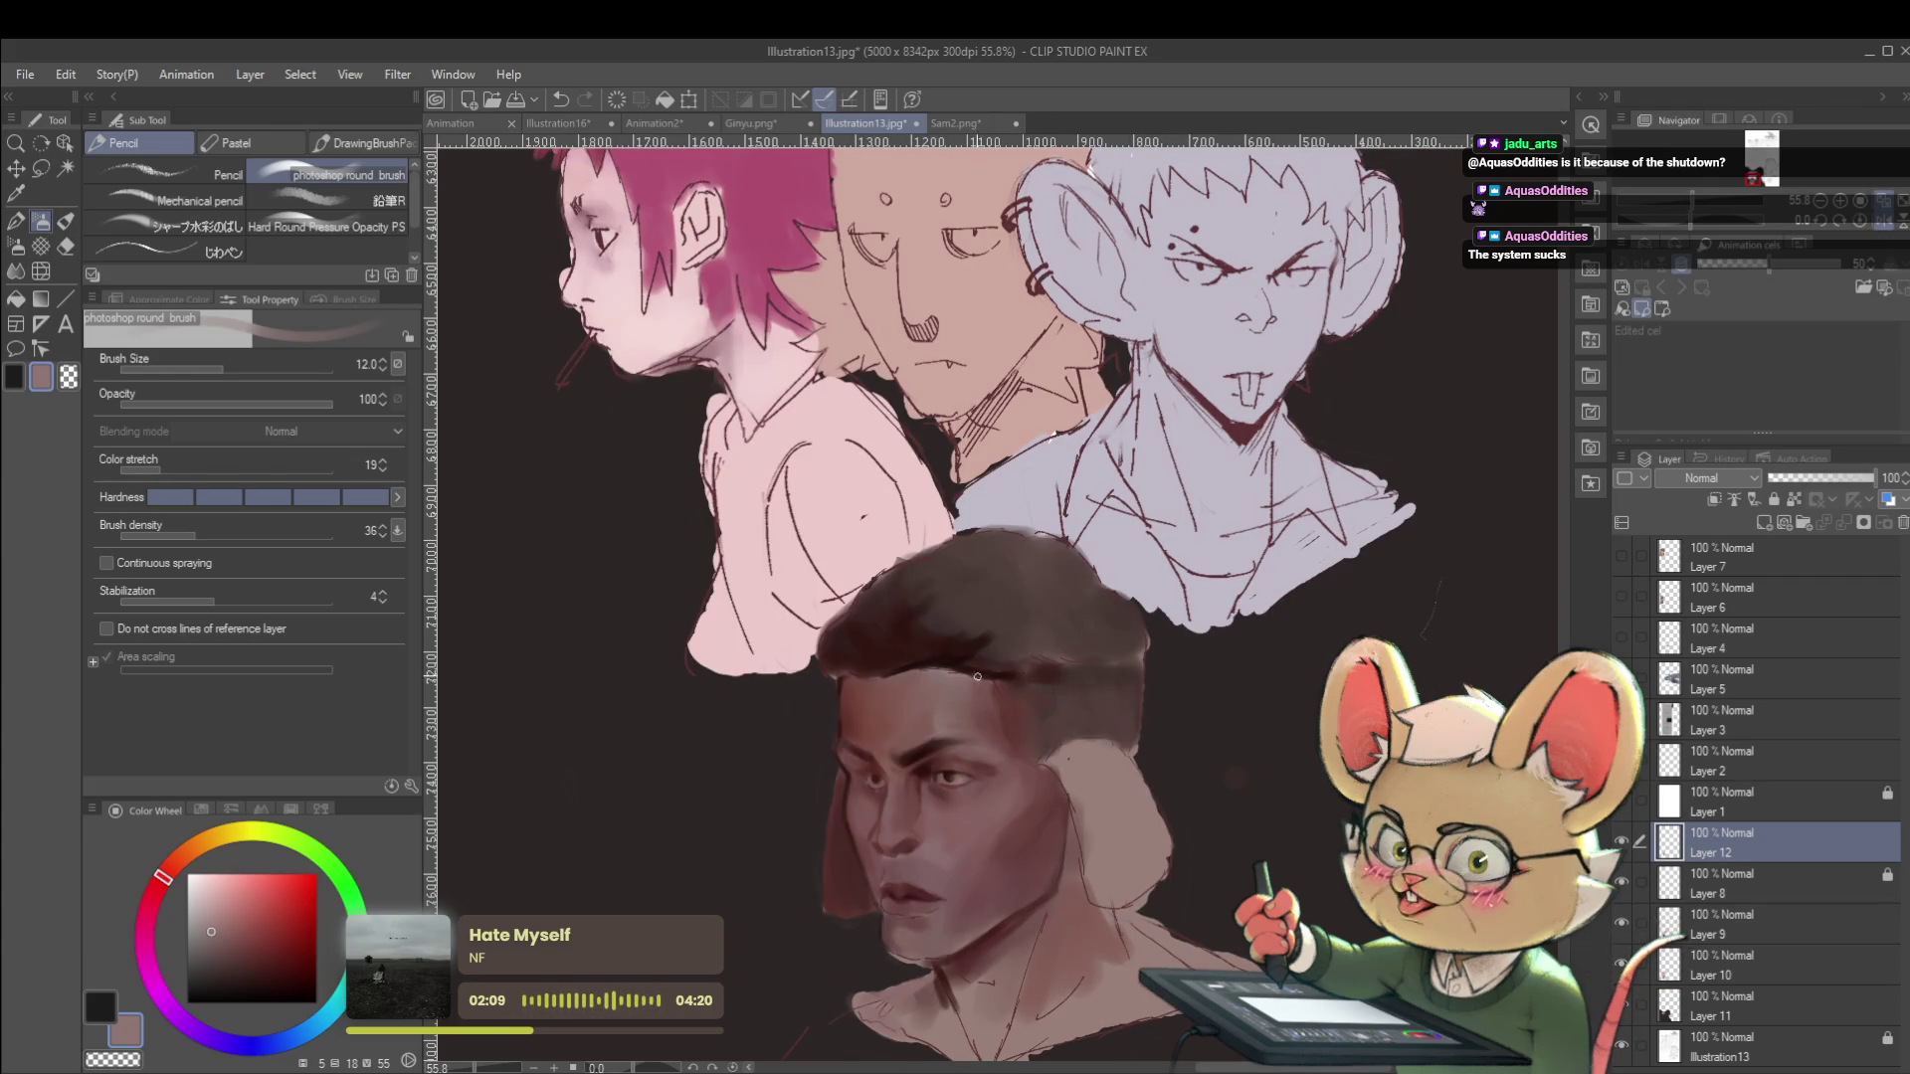
{"action": "left_click", "coordinate": [938, 667], "text": "alt"}
{"action": "left_click_drag", "start_coordinate": [938, 667], "coordinate": [980, 681]}
{"action": "scroll", "coordinate": [988, 680], "scroll_direction": "down", "scroll_amount": 5}
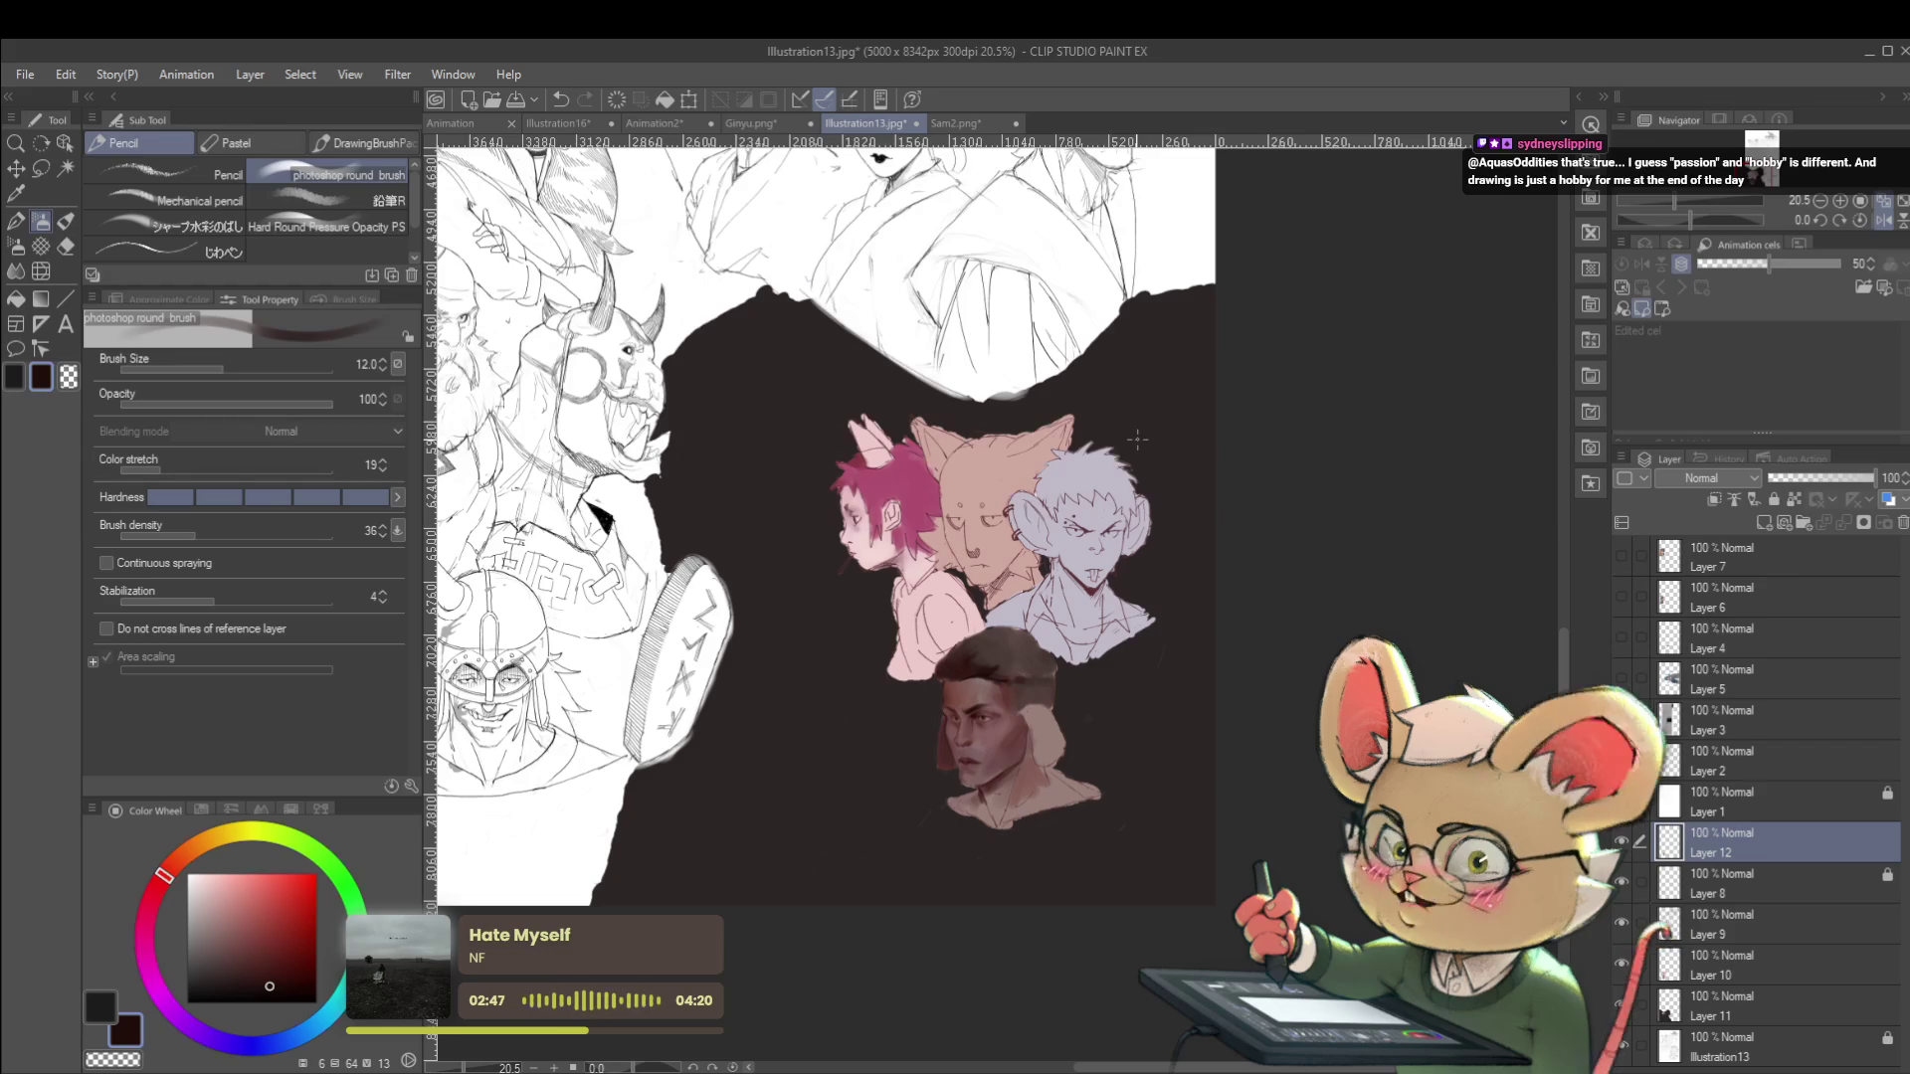
Extend the man's hair toward his ear in dark brown with the brush at size 20.
{"action": "key", "text": "h"}
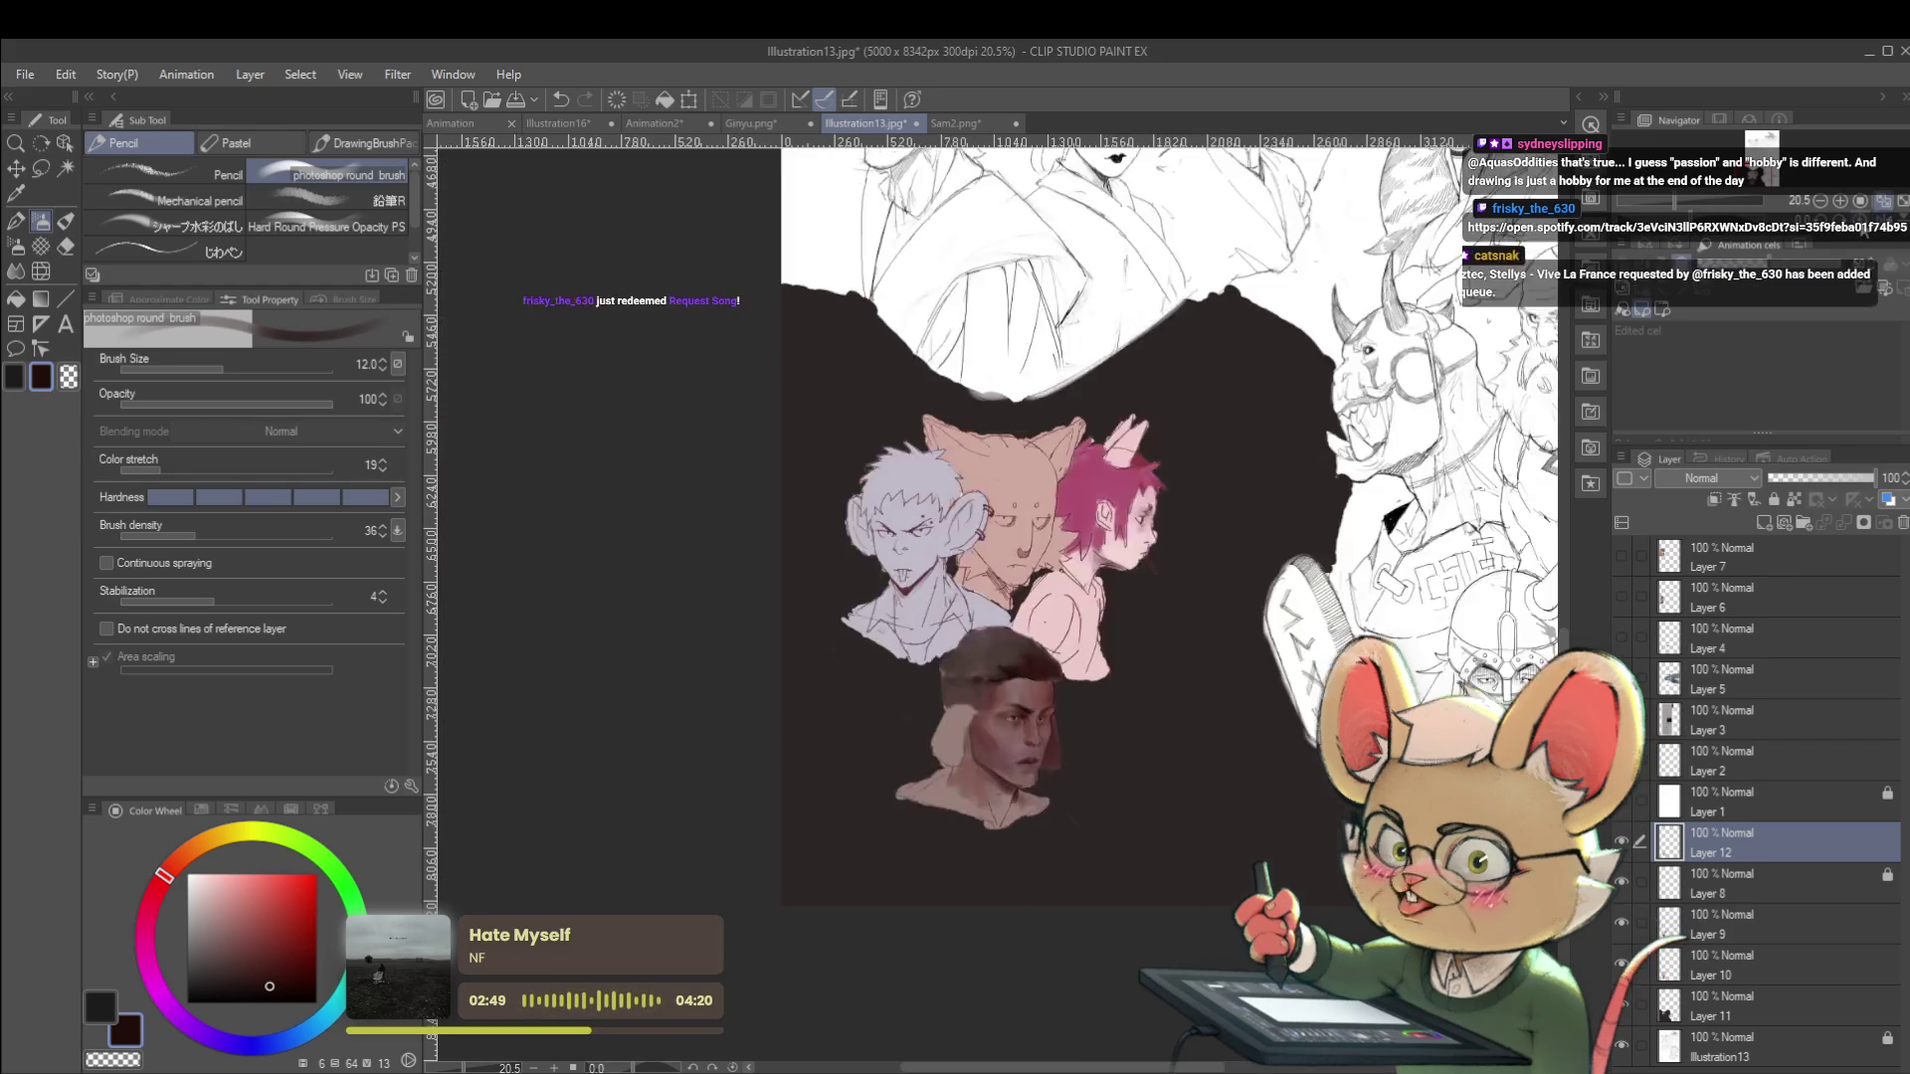
{"action": "scroll", "coordinate": [1004, 709], "scroll_direction": "up", "scroll_amount": 4}
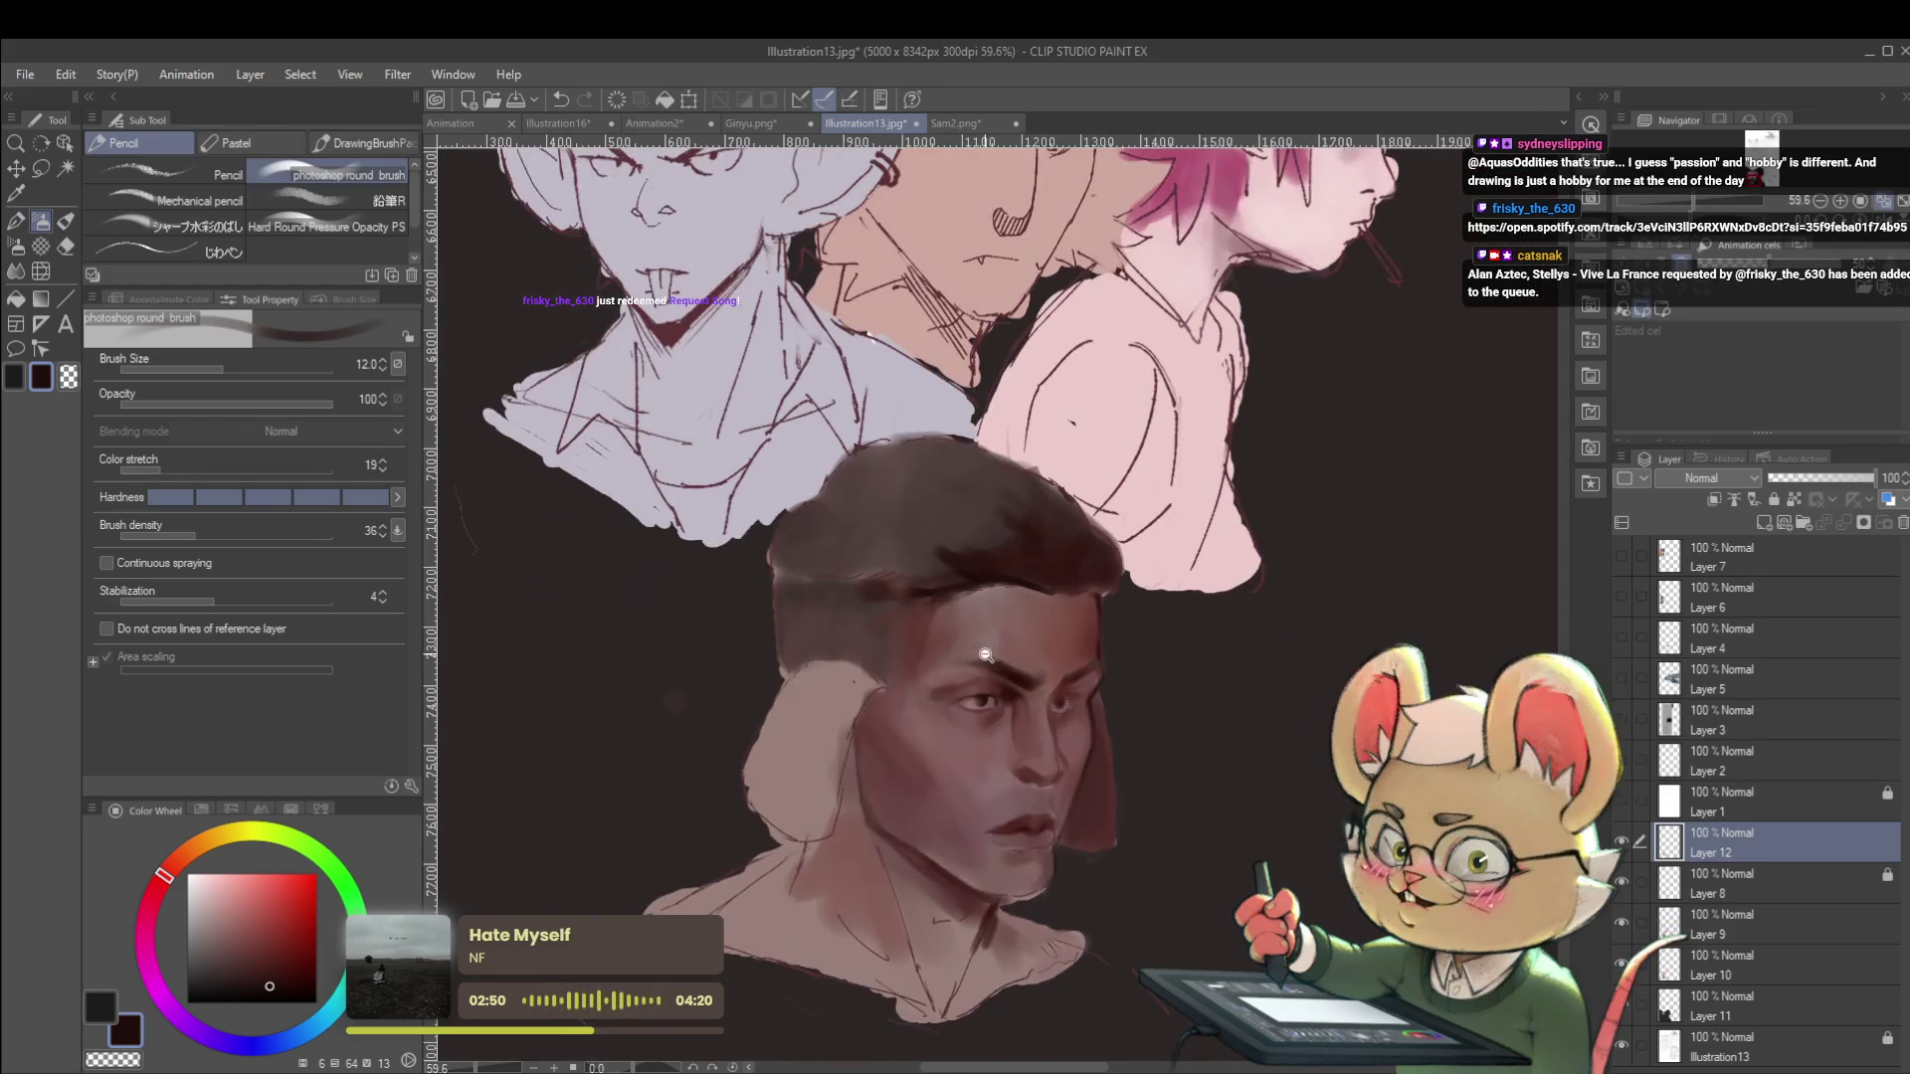
{"action": "scroll", "coordinate": [1005, 676], "scroll_direction": "up", "scroll_amount": 2}
{"action": "left_click", "coordinate": [1005, 665], "text": "alt"}
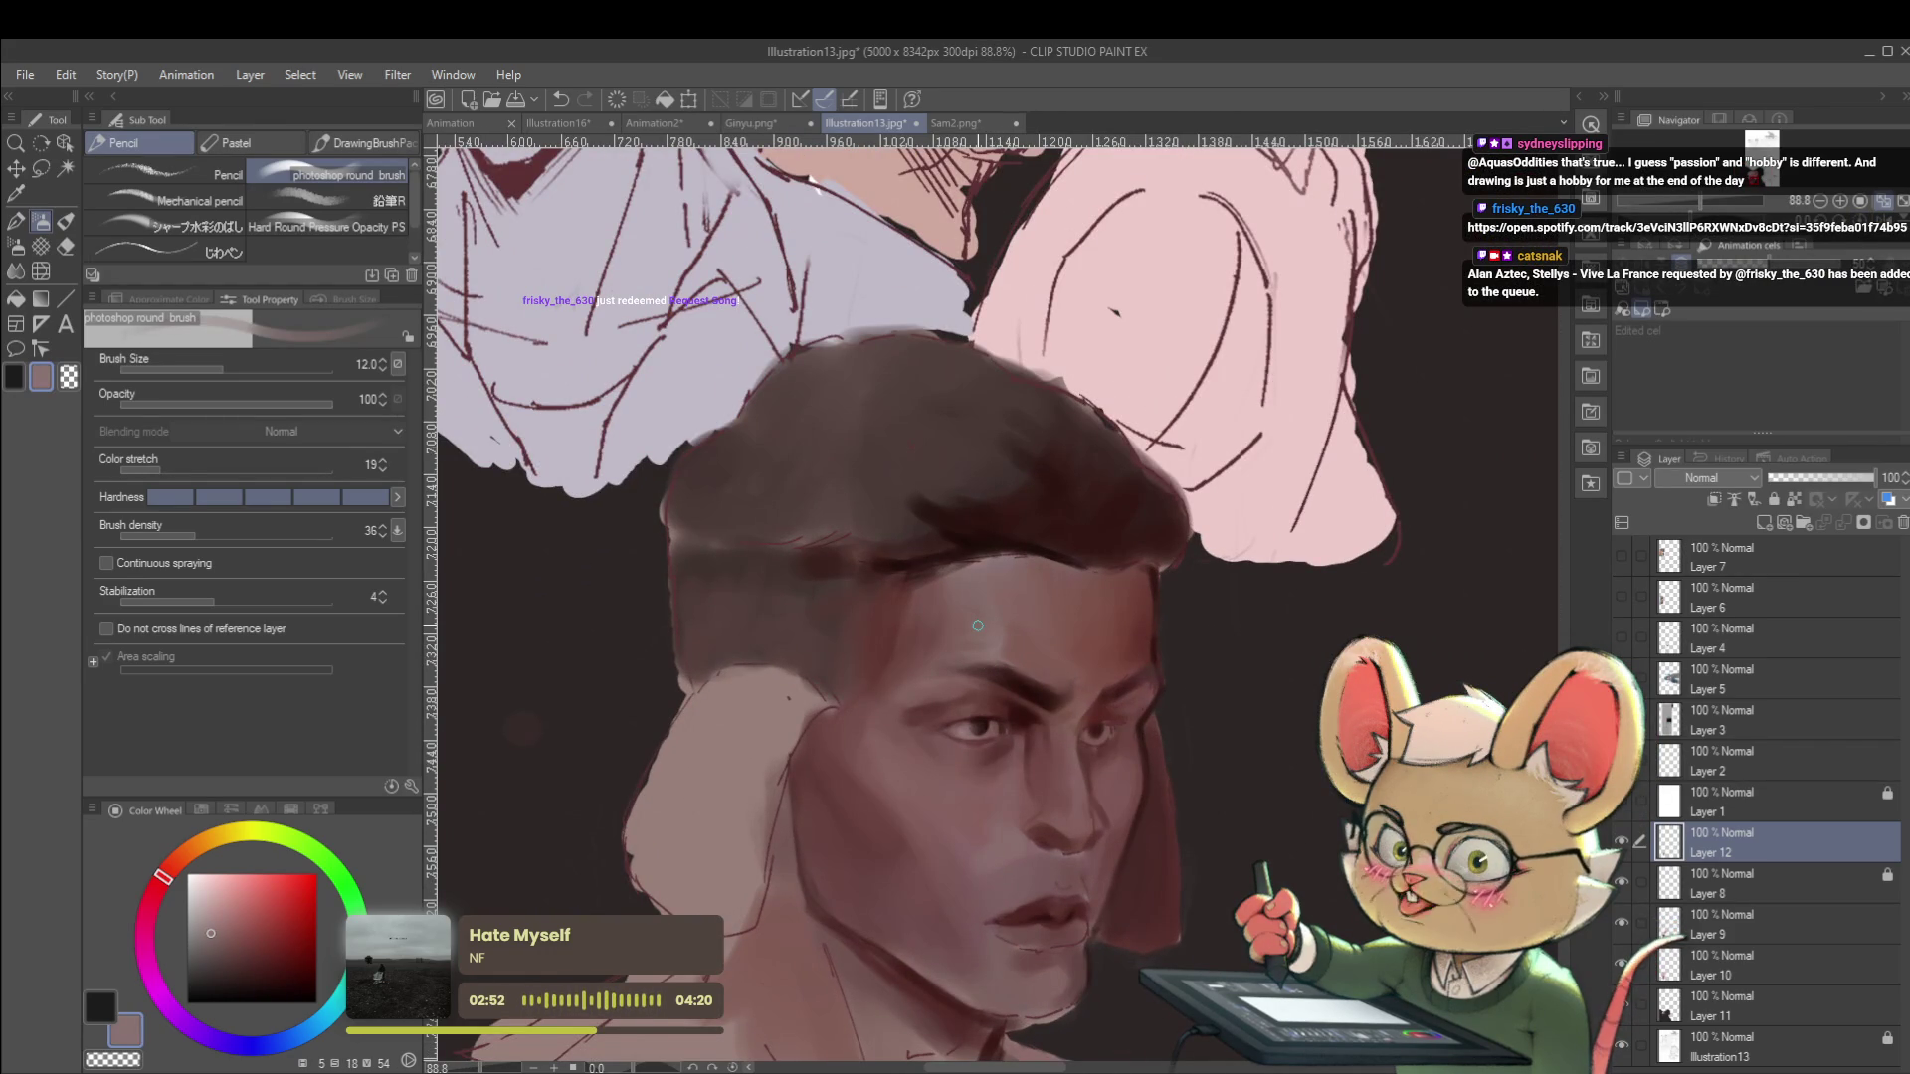
{"action": "left_click", "coordinate": [981, 531], "text": "alt"}
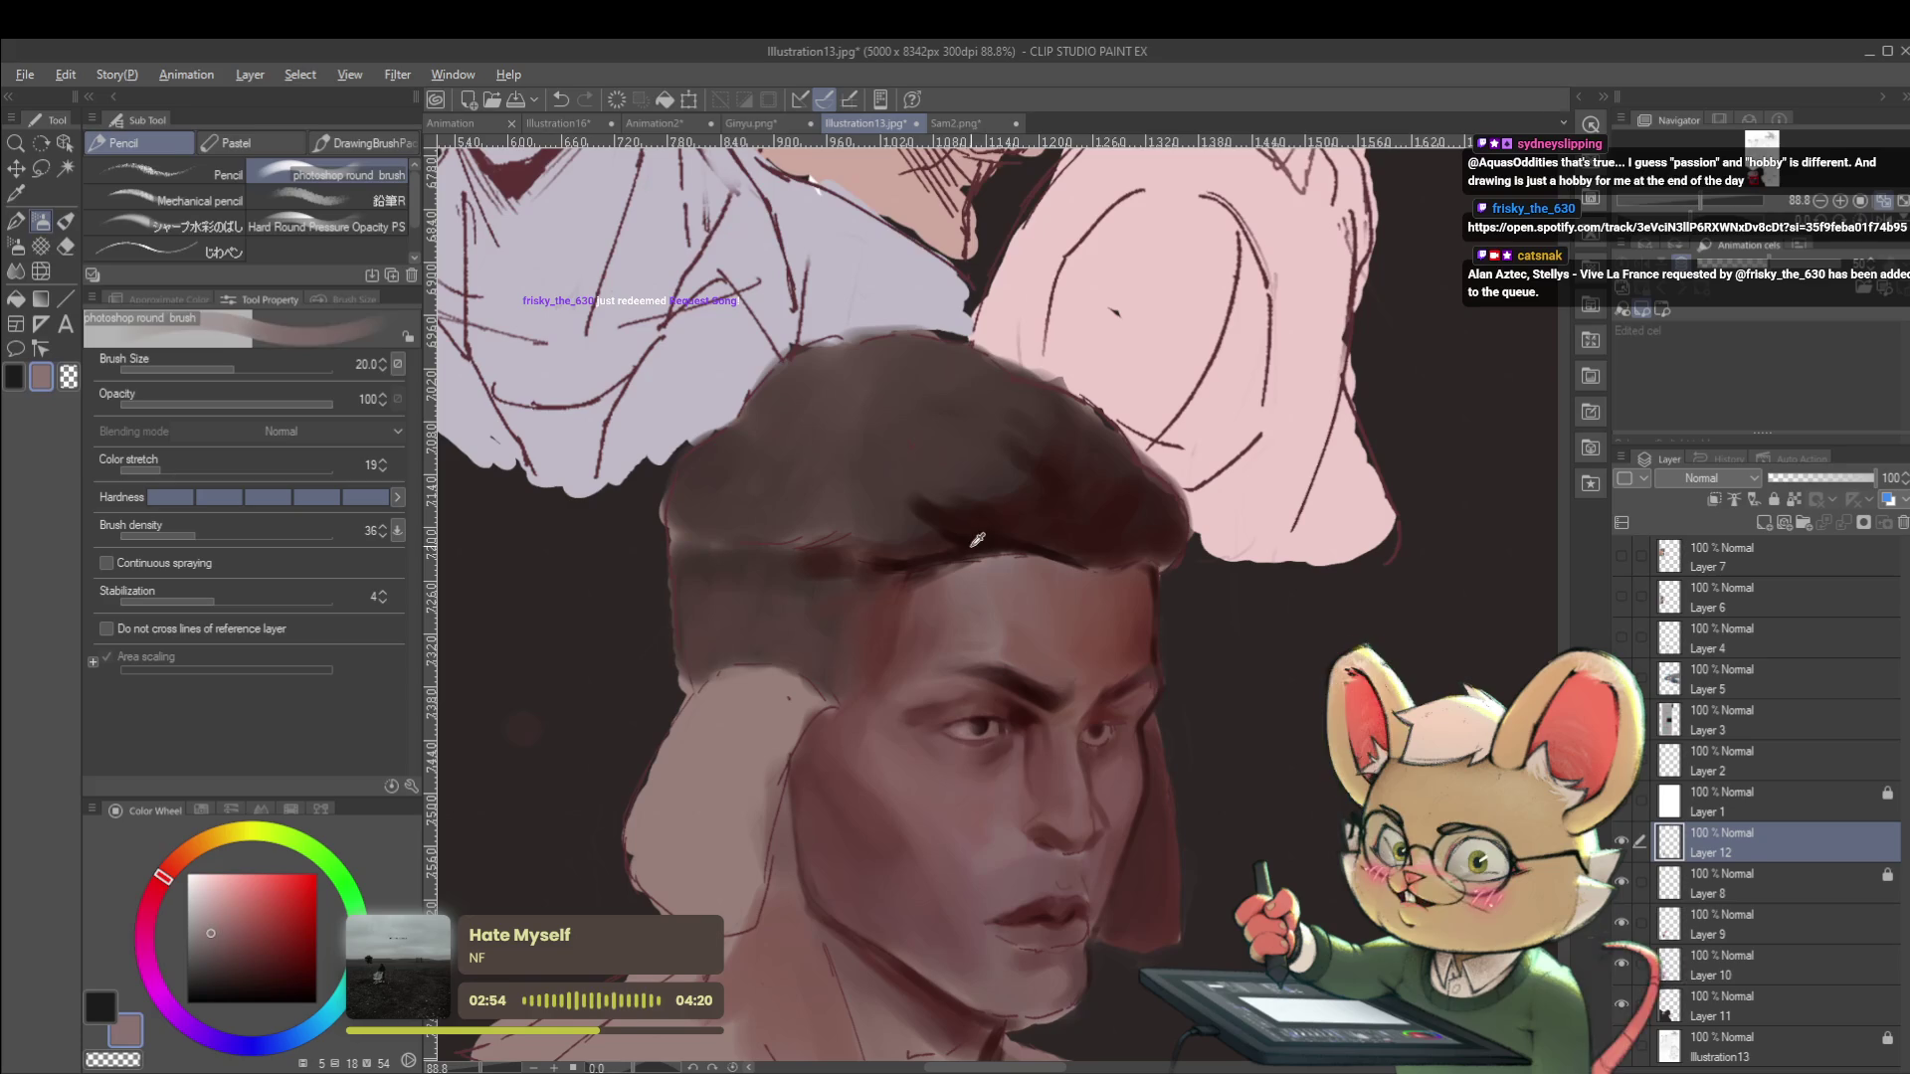
{"action": "key", "text": "bracketright"}
{"action": "key", "text": "bracketright"}
{"action": "key", "text": "bracketright"}
{"action": "mouse_move", "coordinate": [688, 592]}
{"action": "left_mouse_down"}
{"action": "mouse_move", "coordinate": [690, 557]}
{"action": "mouse_move", "coordinate": [696, 641]}
{"action": "mouse_move", "coordinate": [726, 655]}
{"action": "left_mouse_up"}
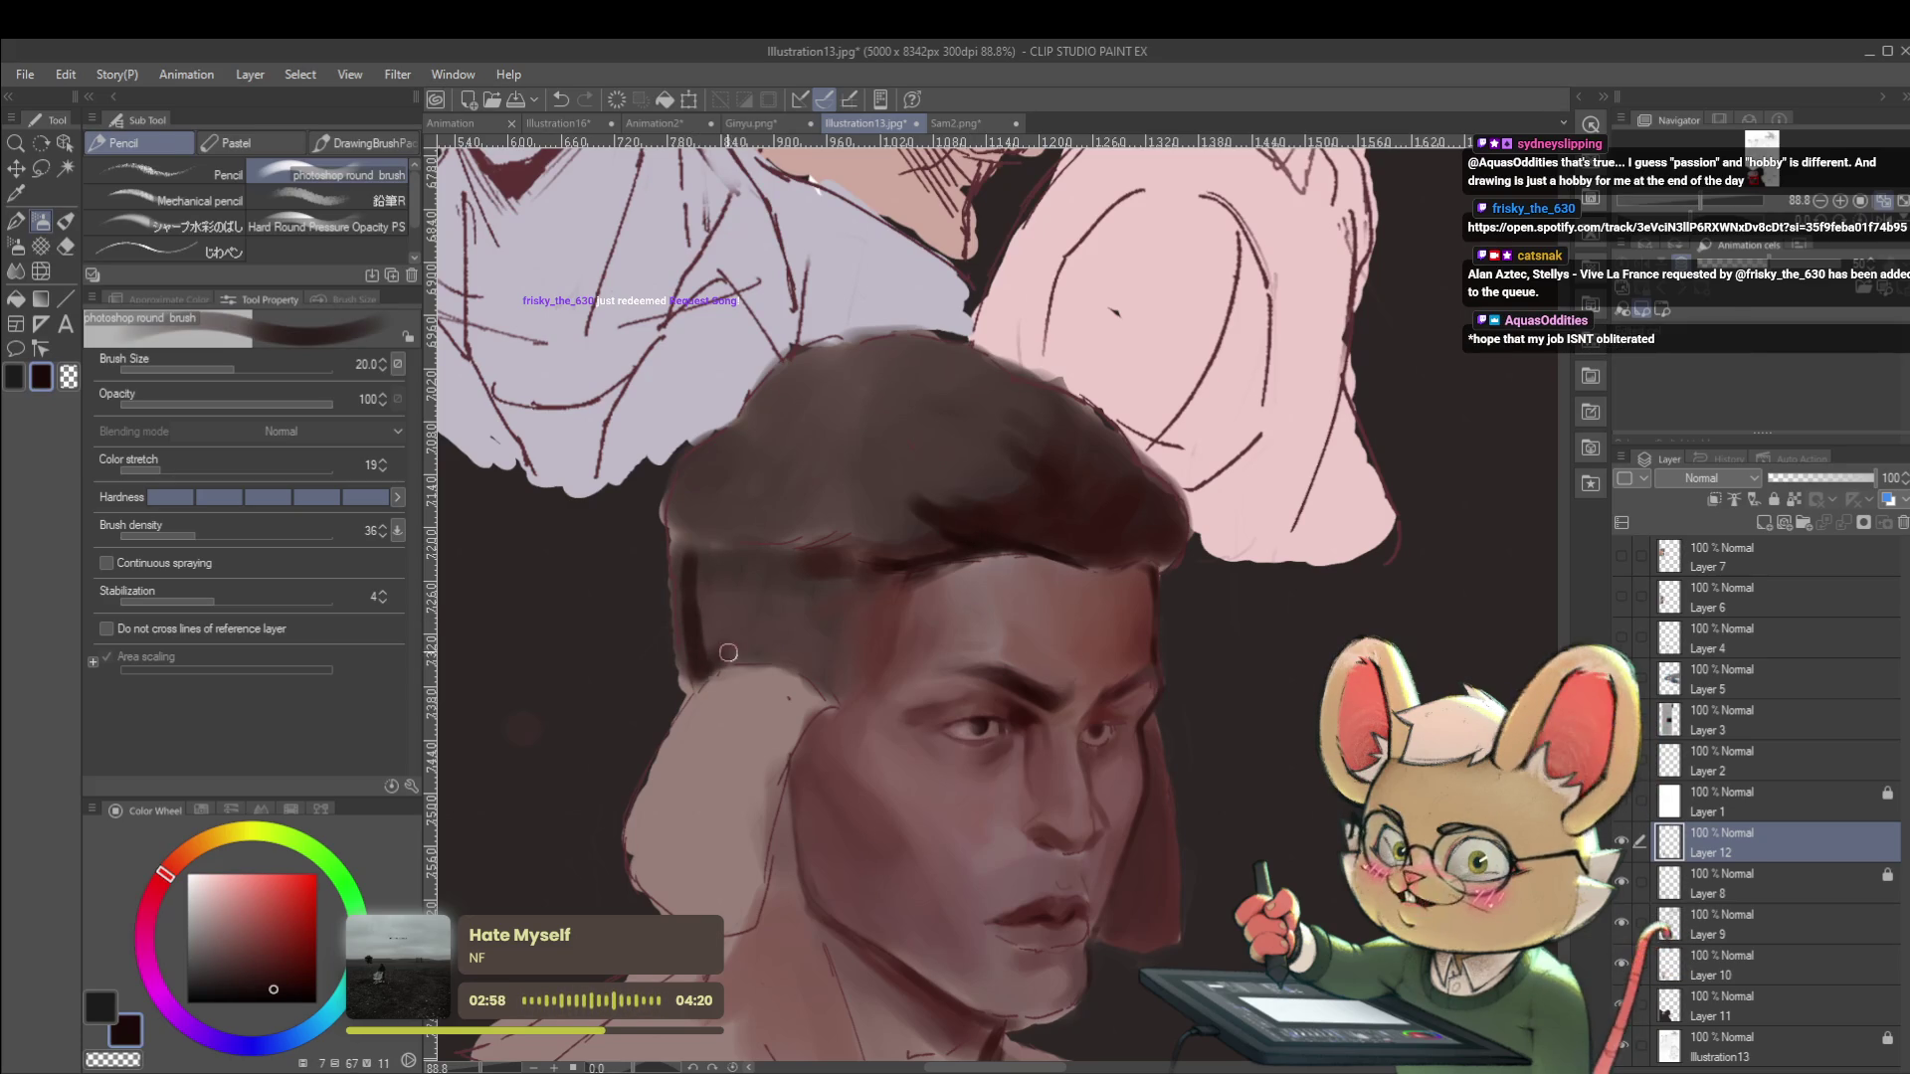
Sample a lighter hair brown, mirror the view, and enlarge the brush to 50.
{"action": "key", "text": "x"}
{"action": "left_click", "coordinate": [726, 574], "text": "alt"}
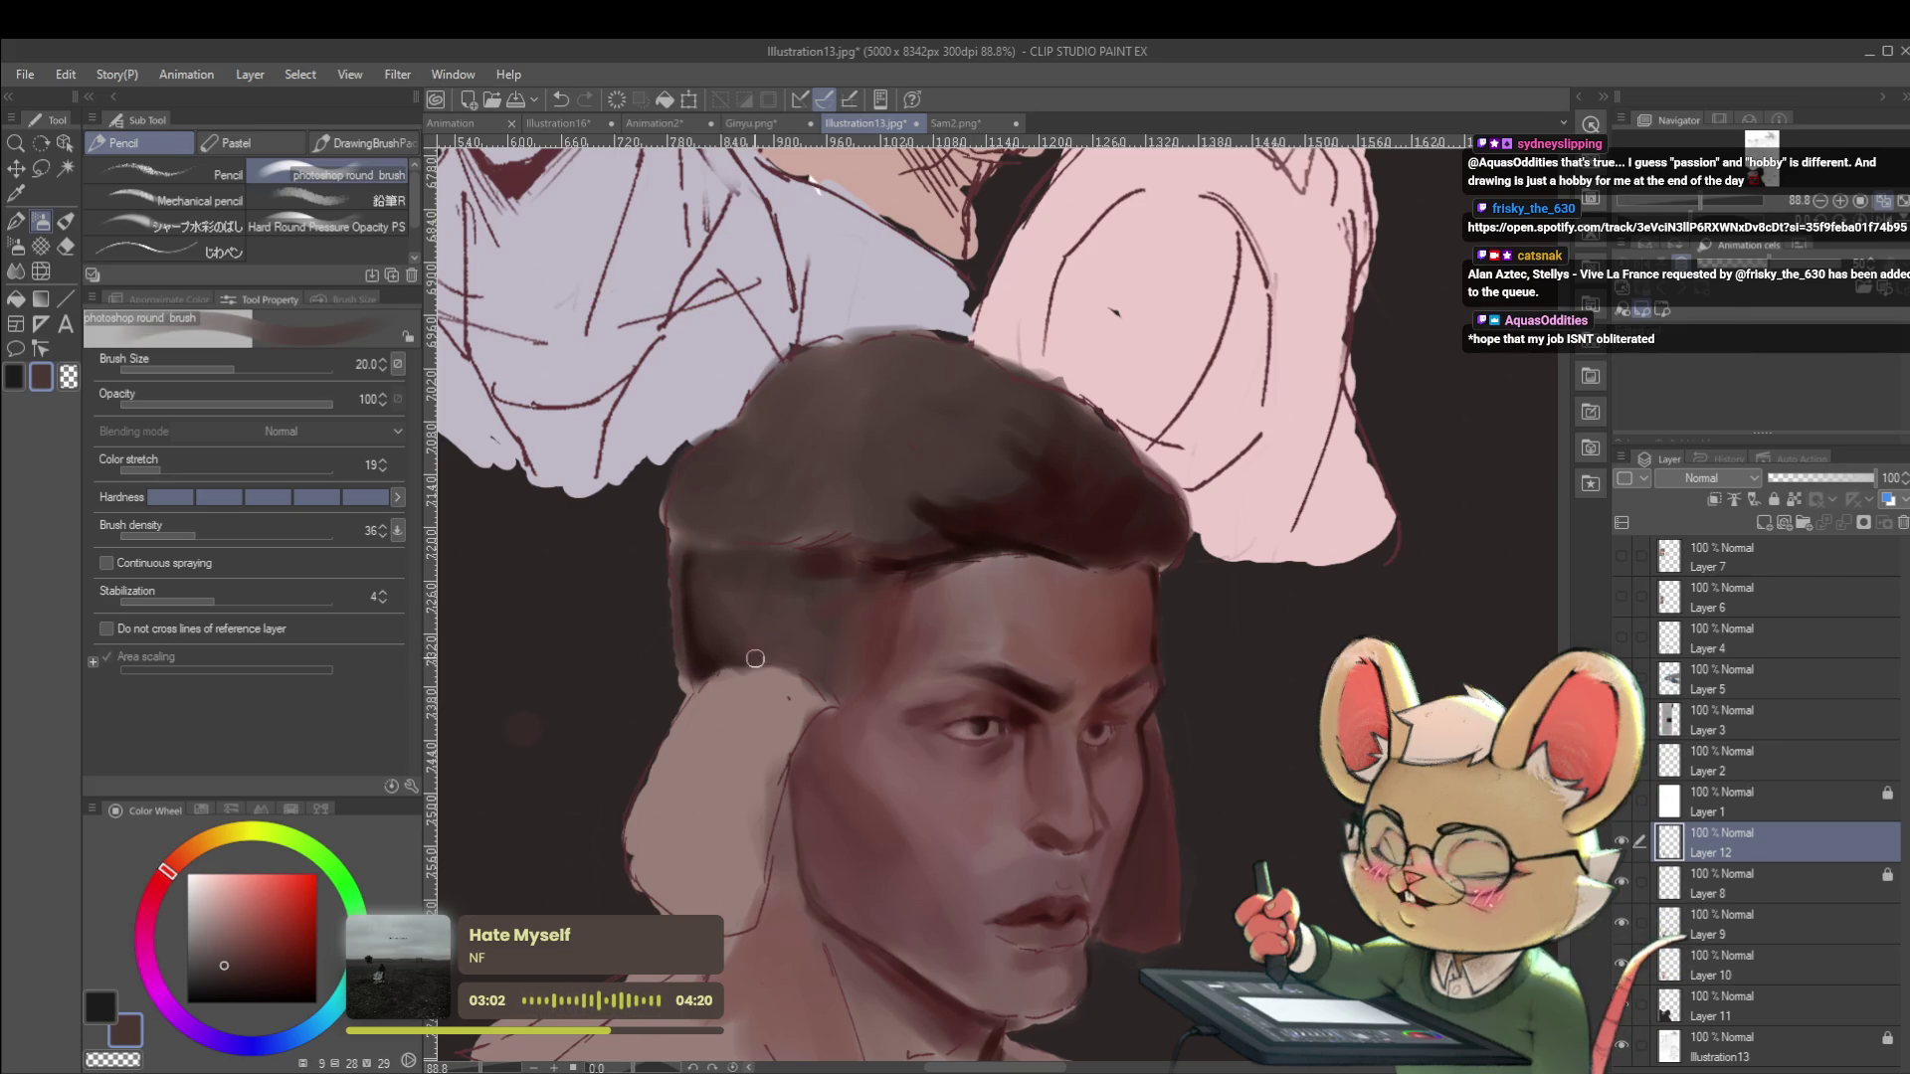
{"action": "scroll", "coordinate": [742, 643], "scroll_direction": "down", "scroll_amount": 5}
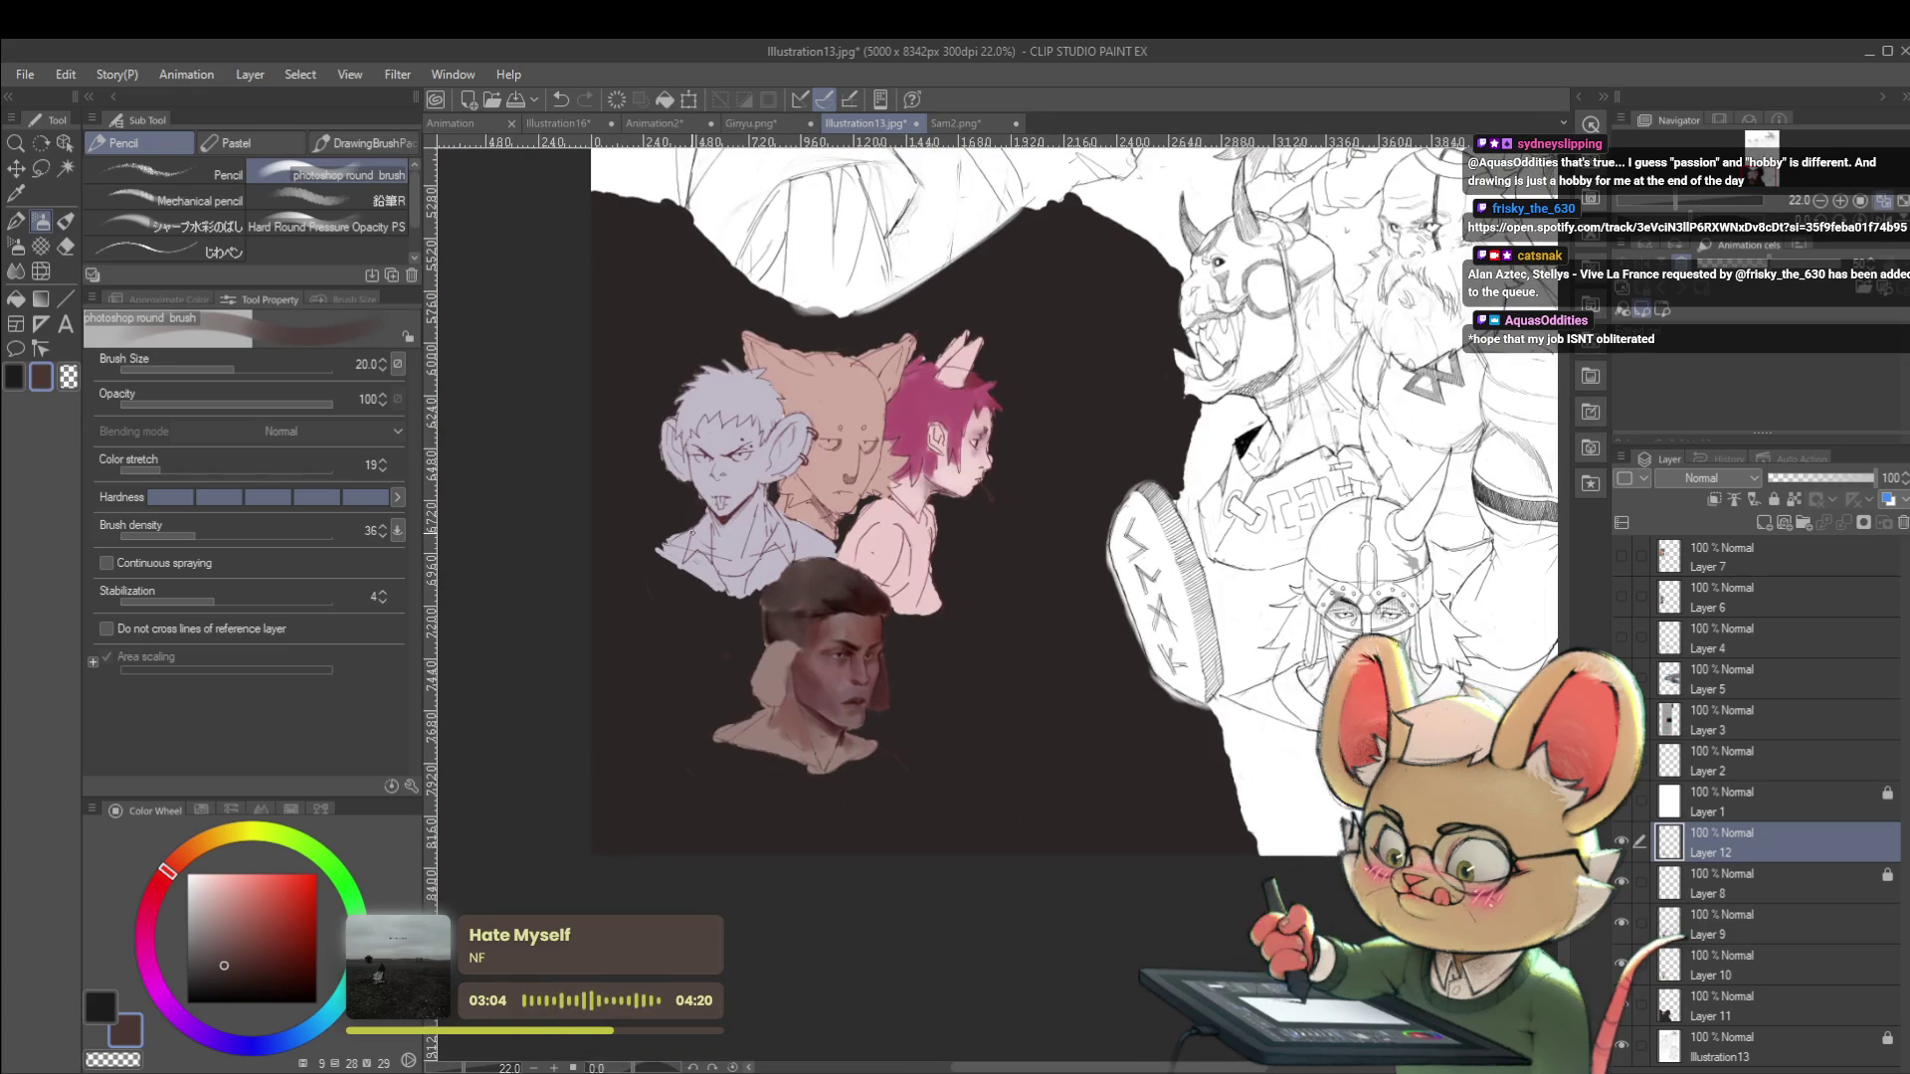
{"action": "key", "text": "h"}
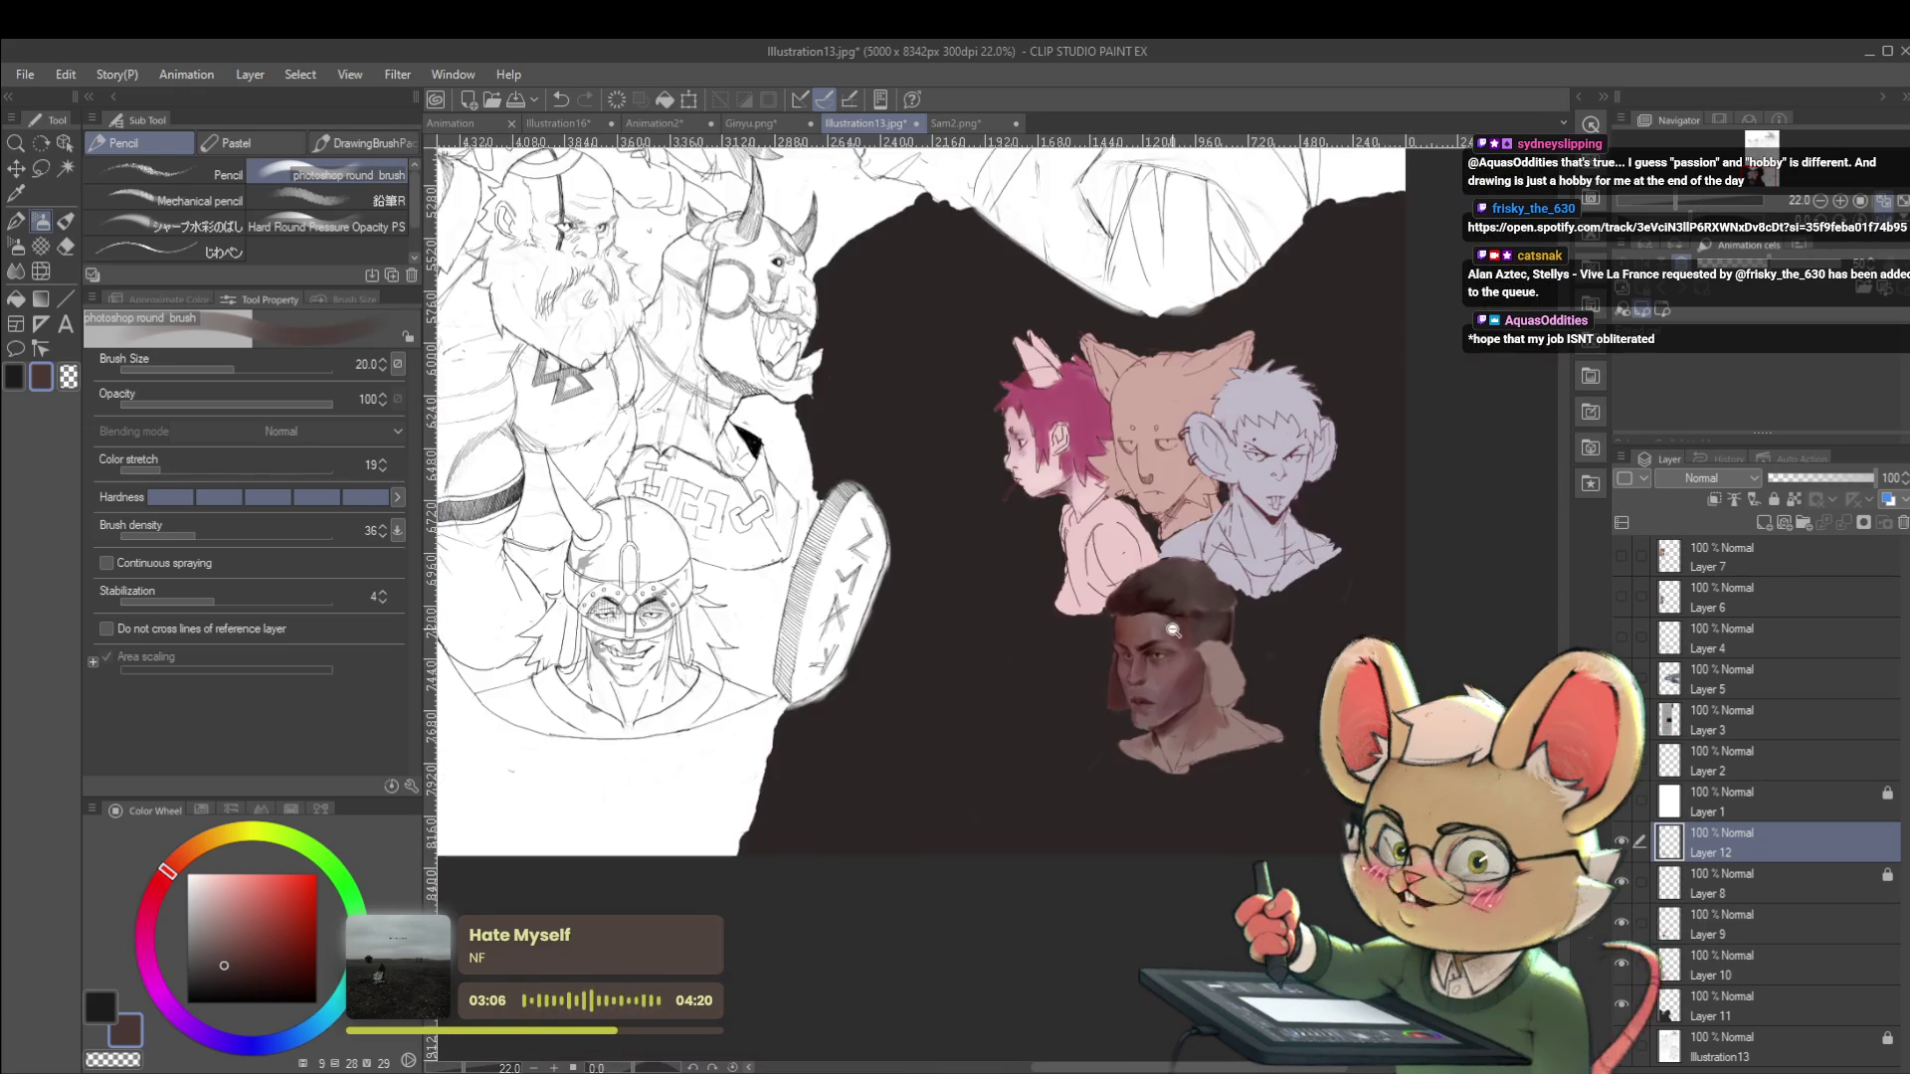
{"action": "scroll", "coordinate": [1193, 616], "scroll_direction": "up", "scroll_amount": 4}
{"action": "key", "text": "bracketright"}
{"action": "key", "text": "bracketright"}
{"action": "key", "text": "bracketright"}
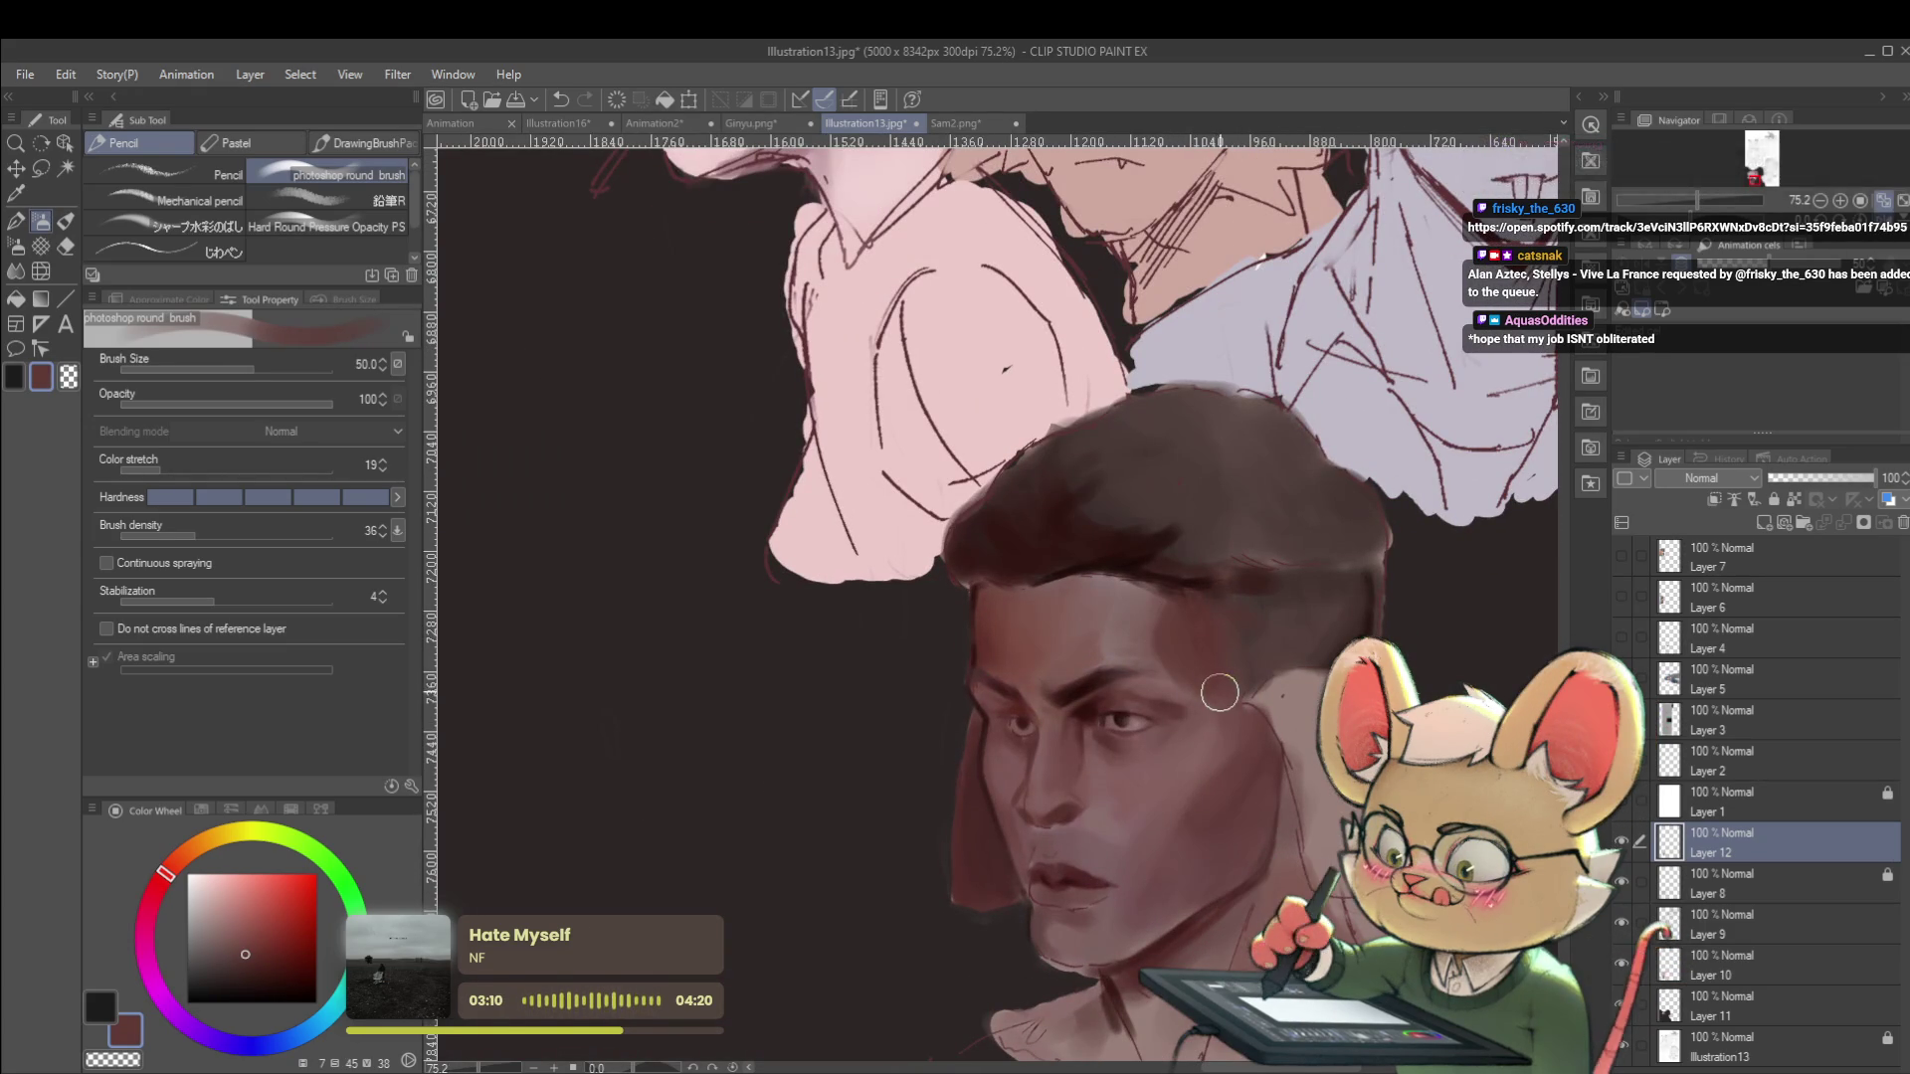
{"action": "scroll", "coordinate": [1216, 756], "scroll_direction": "down", "scroll_amount": 4}
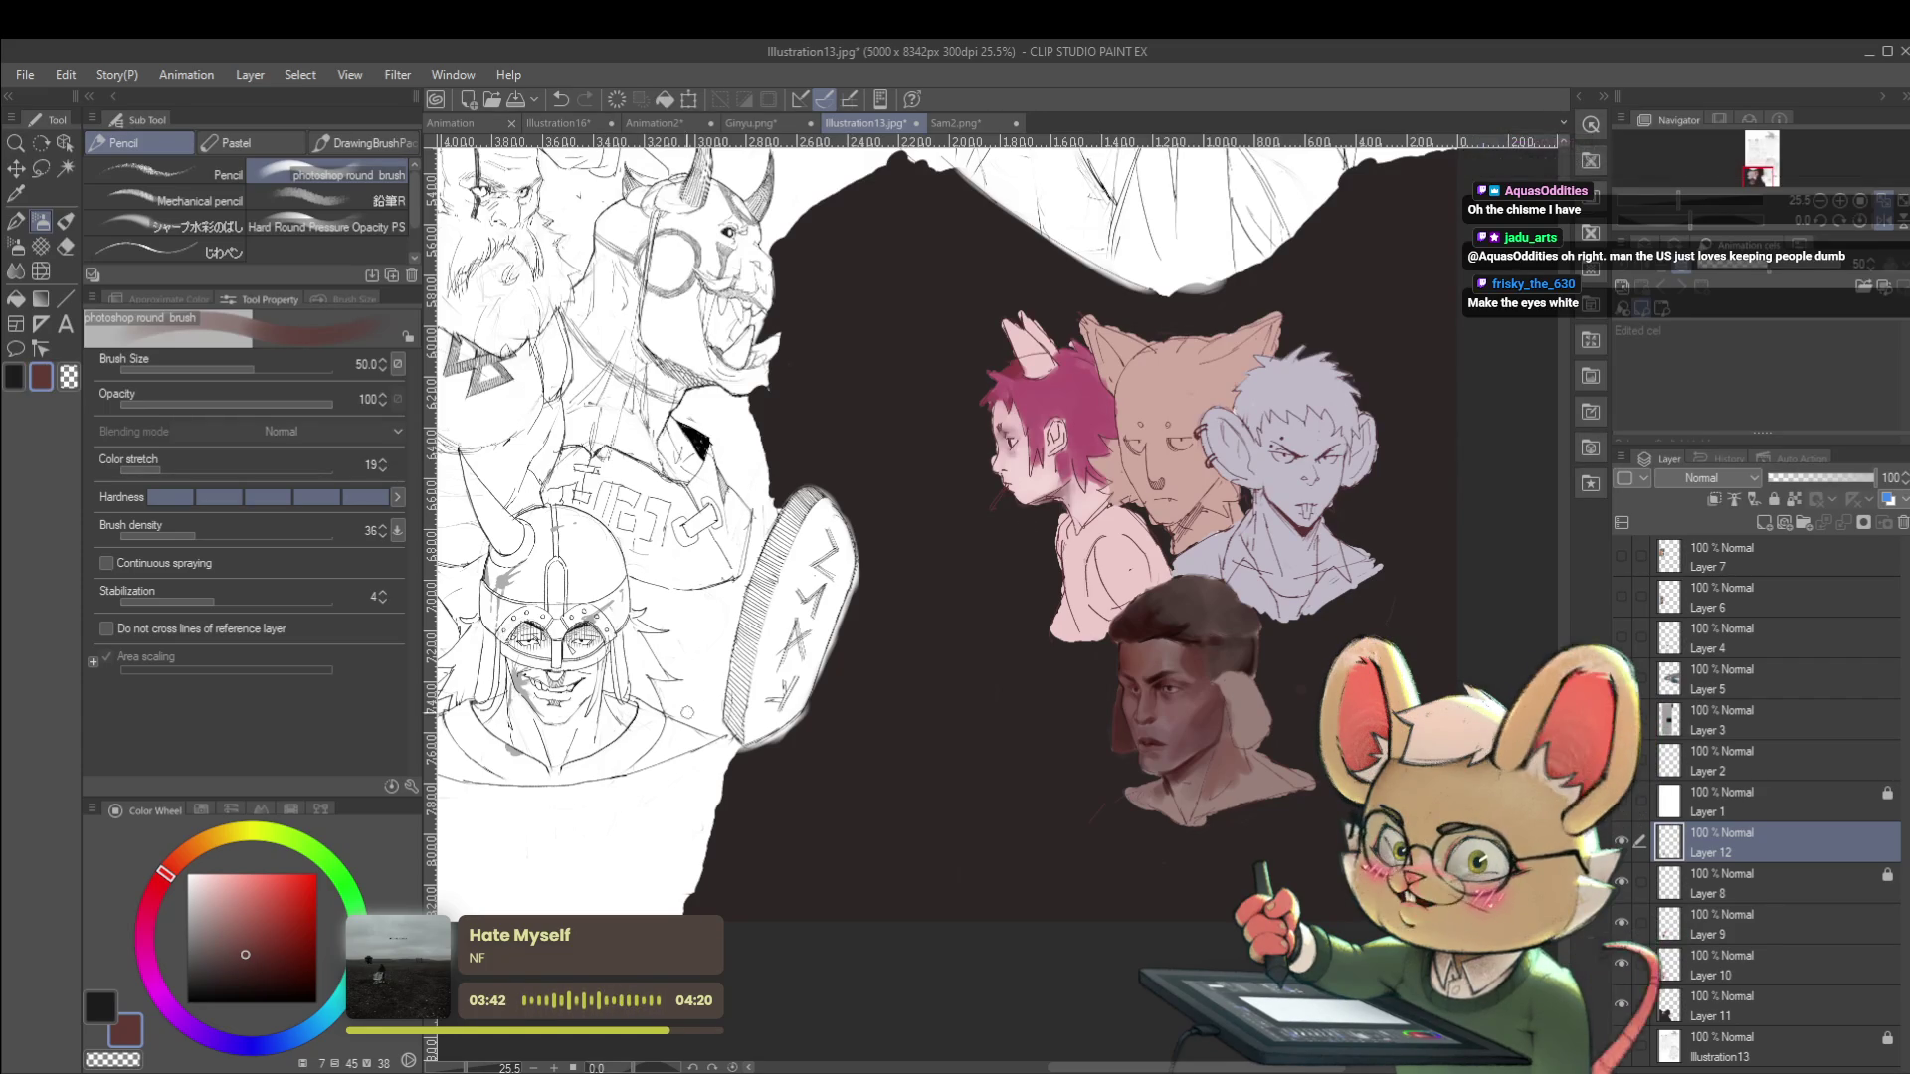
Switch the painting colour to white with the brush reduced to 17.
{"action": "left_click", "coordinate": [704, 662], "text": "alt"}
{"action": "scroll", "coordinate": [1224, 696], "scroll_direction": "up", "scroll_amount": 8}
{"action": "key", "text": "bracketleft"}
{"action": "key", "text": "bracketleft"}
{"action": "key", "text": "bracketleft"}
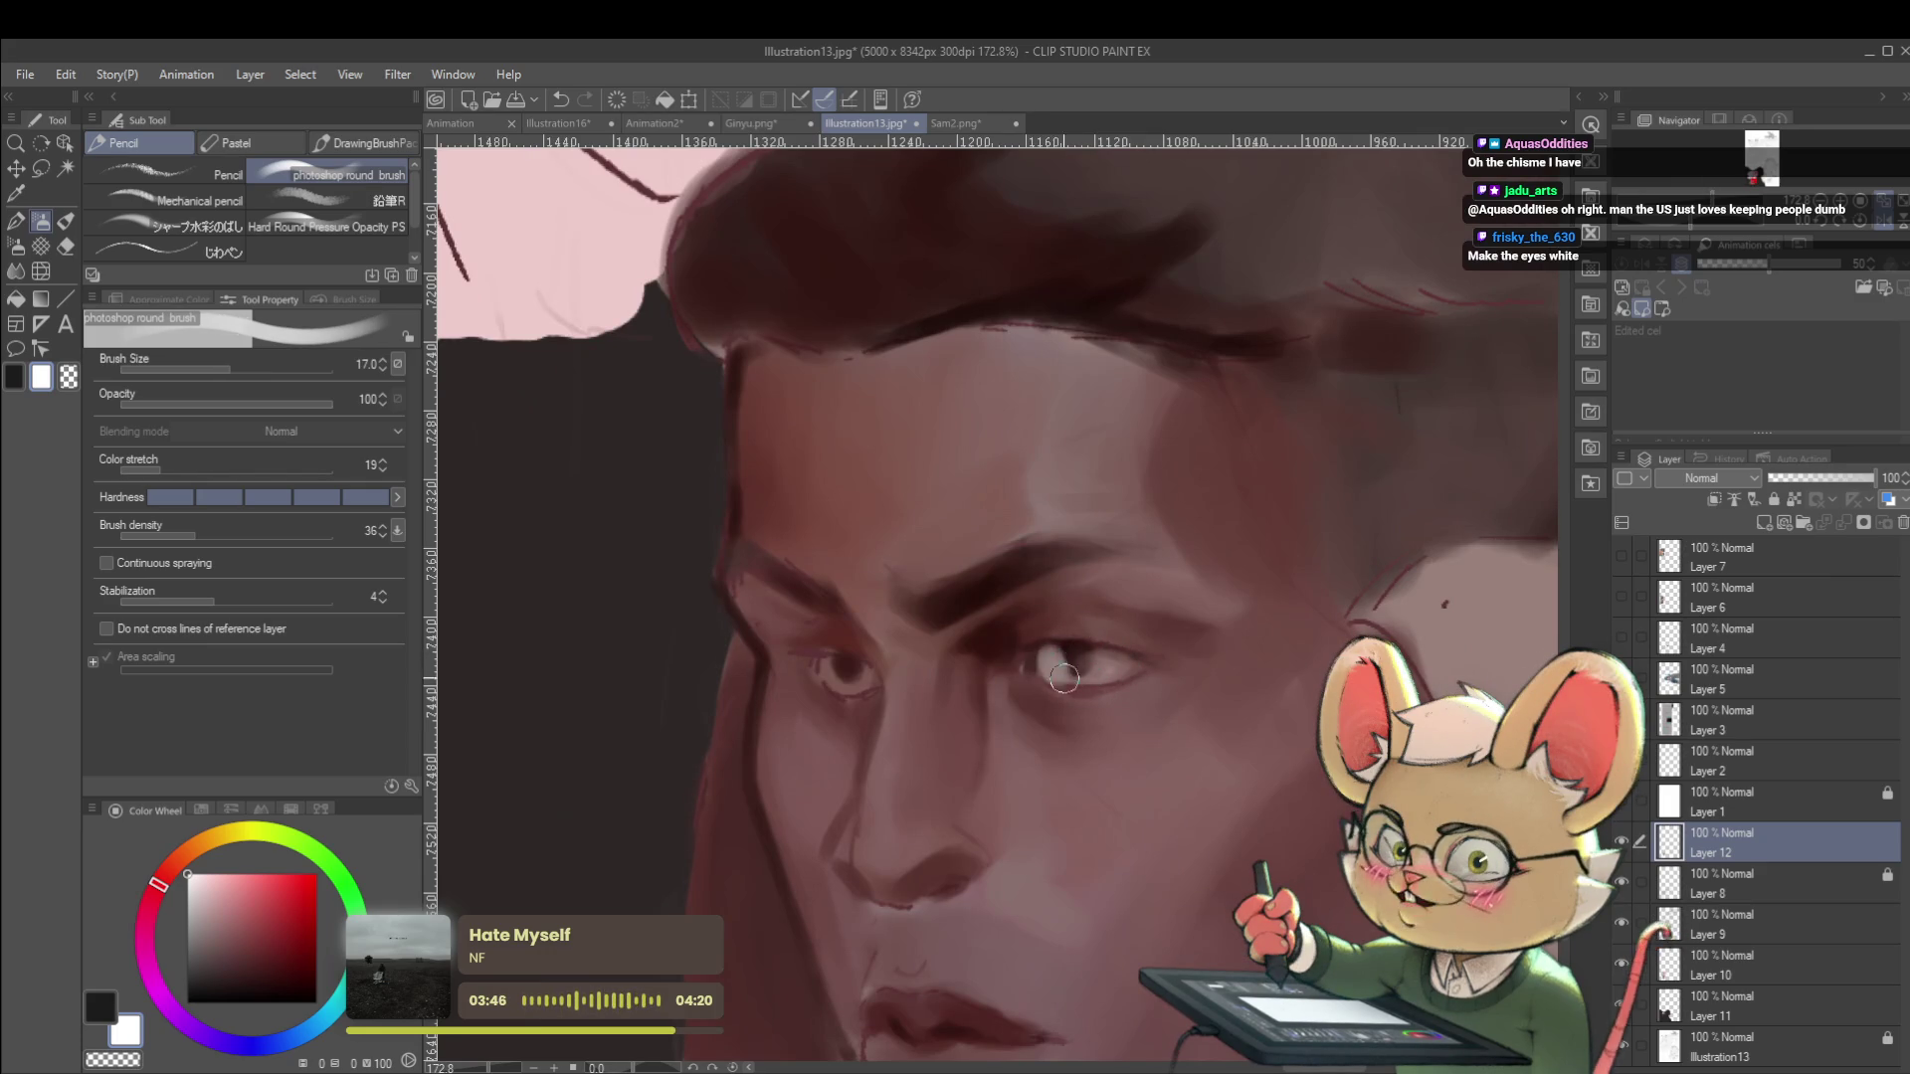
{"action": "scroll", "coordinate": [1104, 657], "scroll_direction": "down", "scroll_amount": 8}
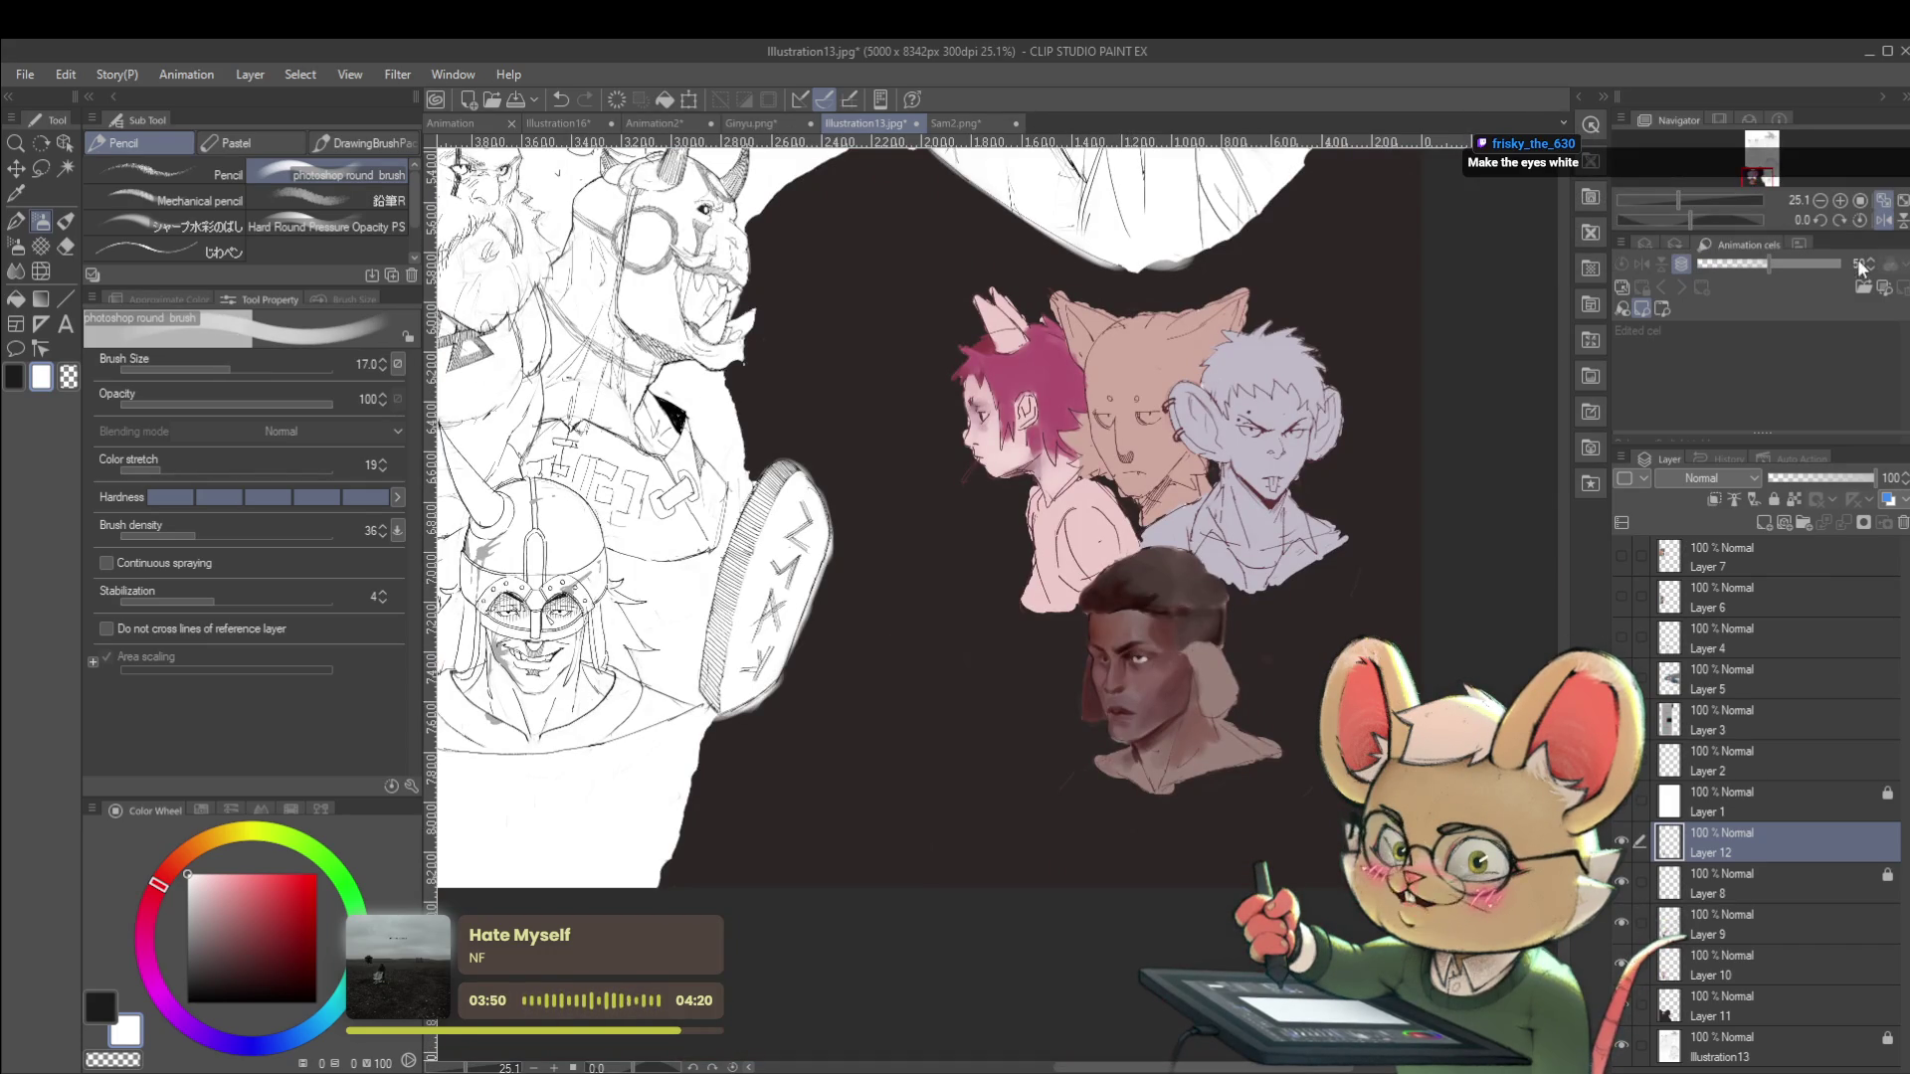
Mirror the view and eyedrop a brown from the man's forehead.
{"action": "left_click", "coordinate": [1862, 221]}
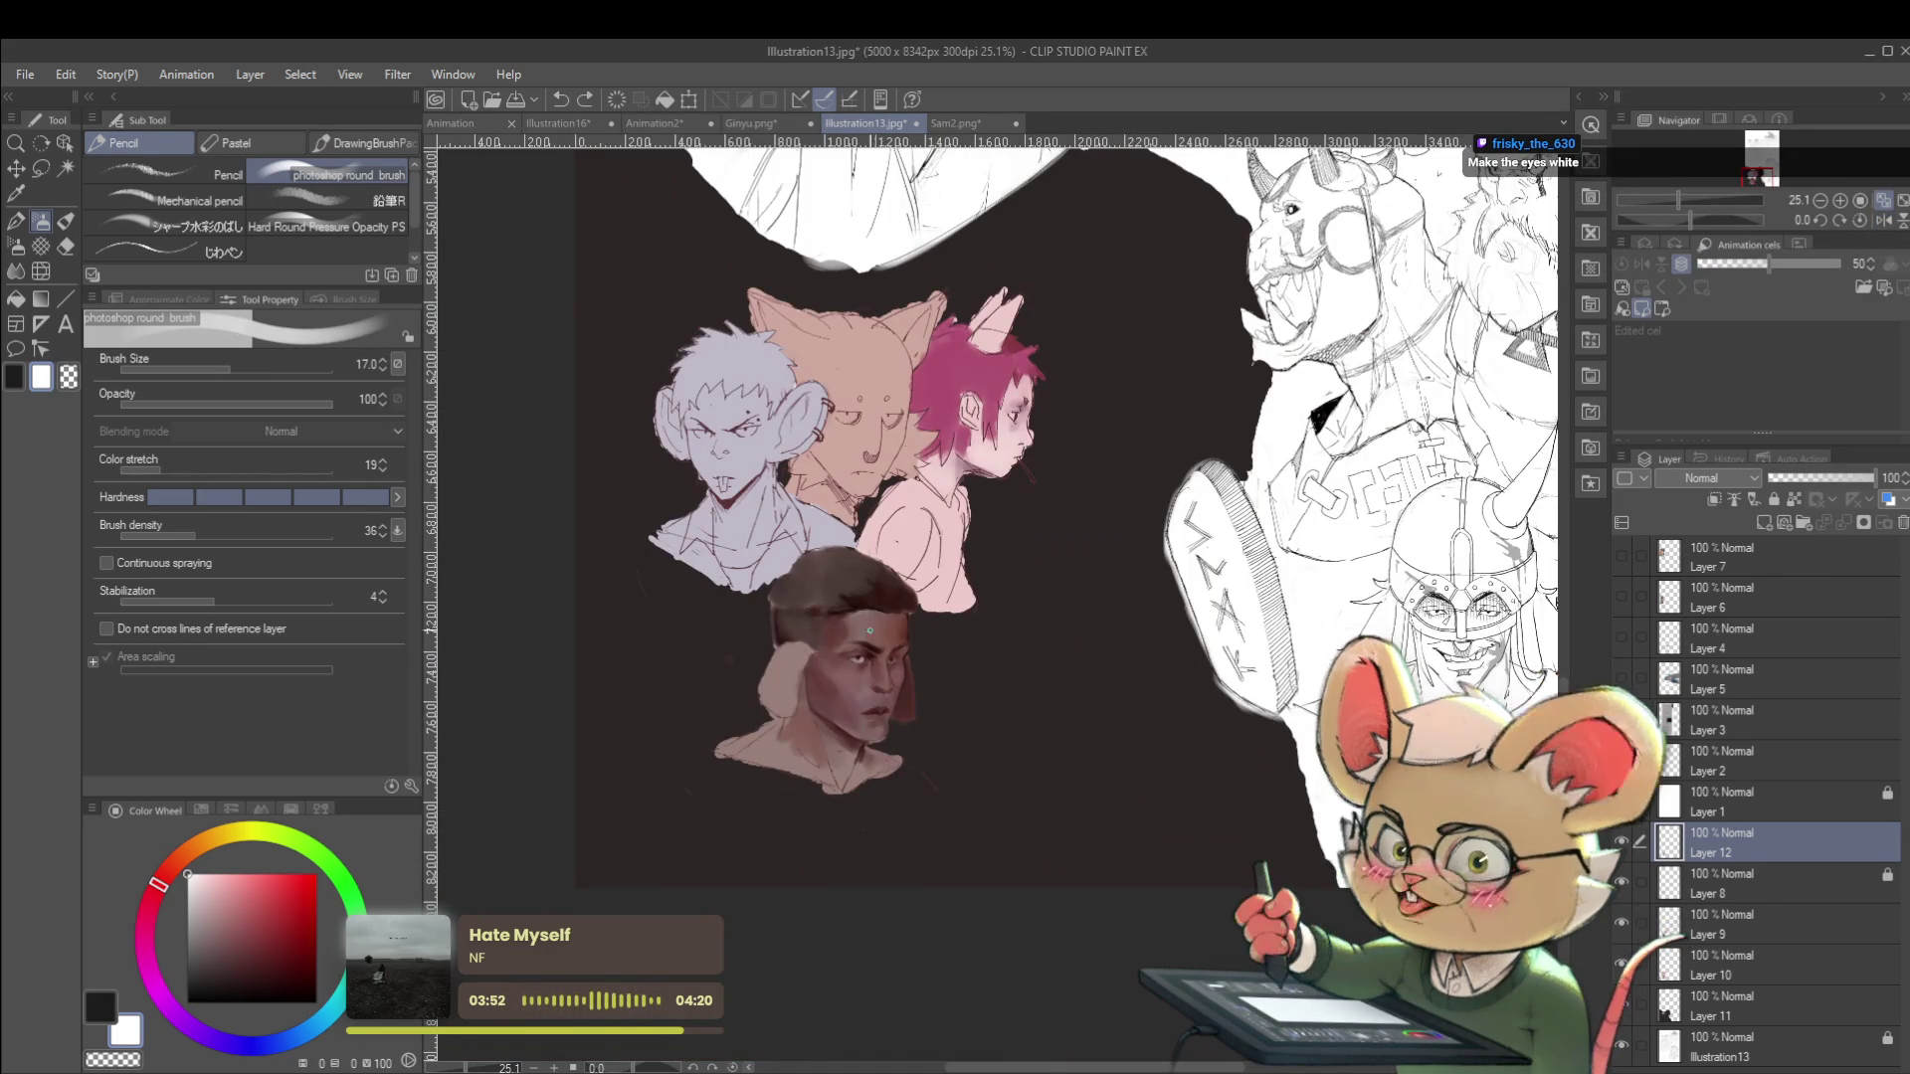
{"action": "scroll", "coordinate": [876, 656], "scroll_direction": "up", "scroll_amount": 5}
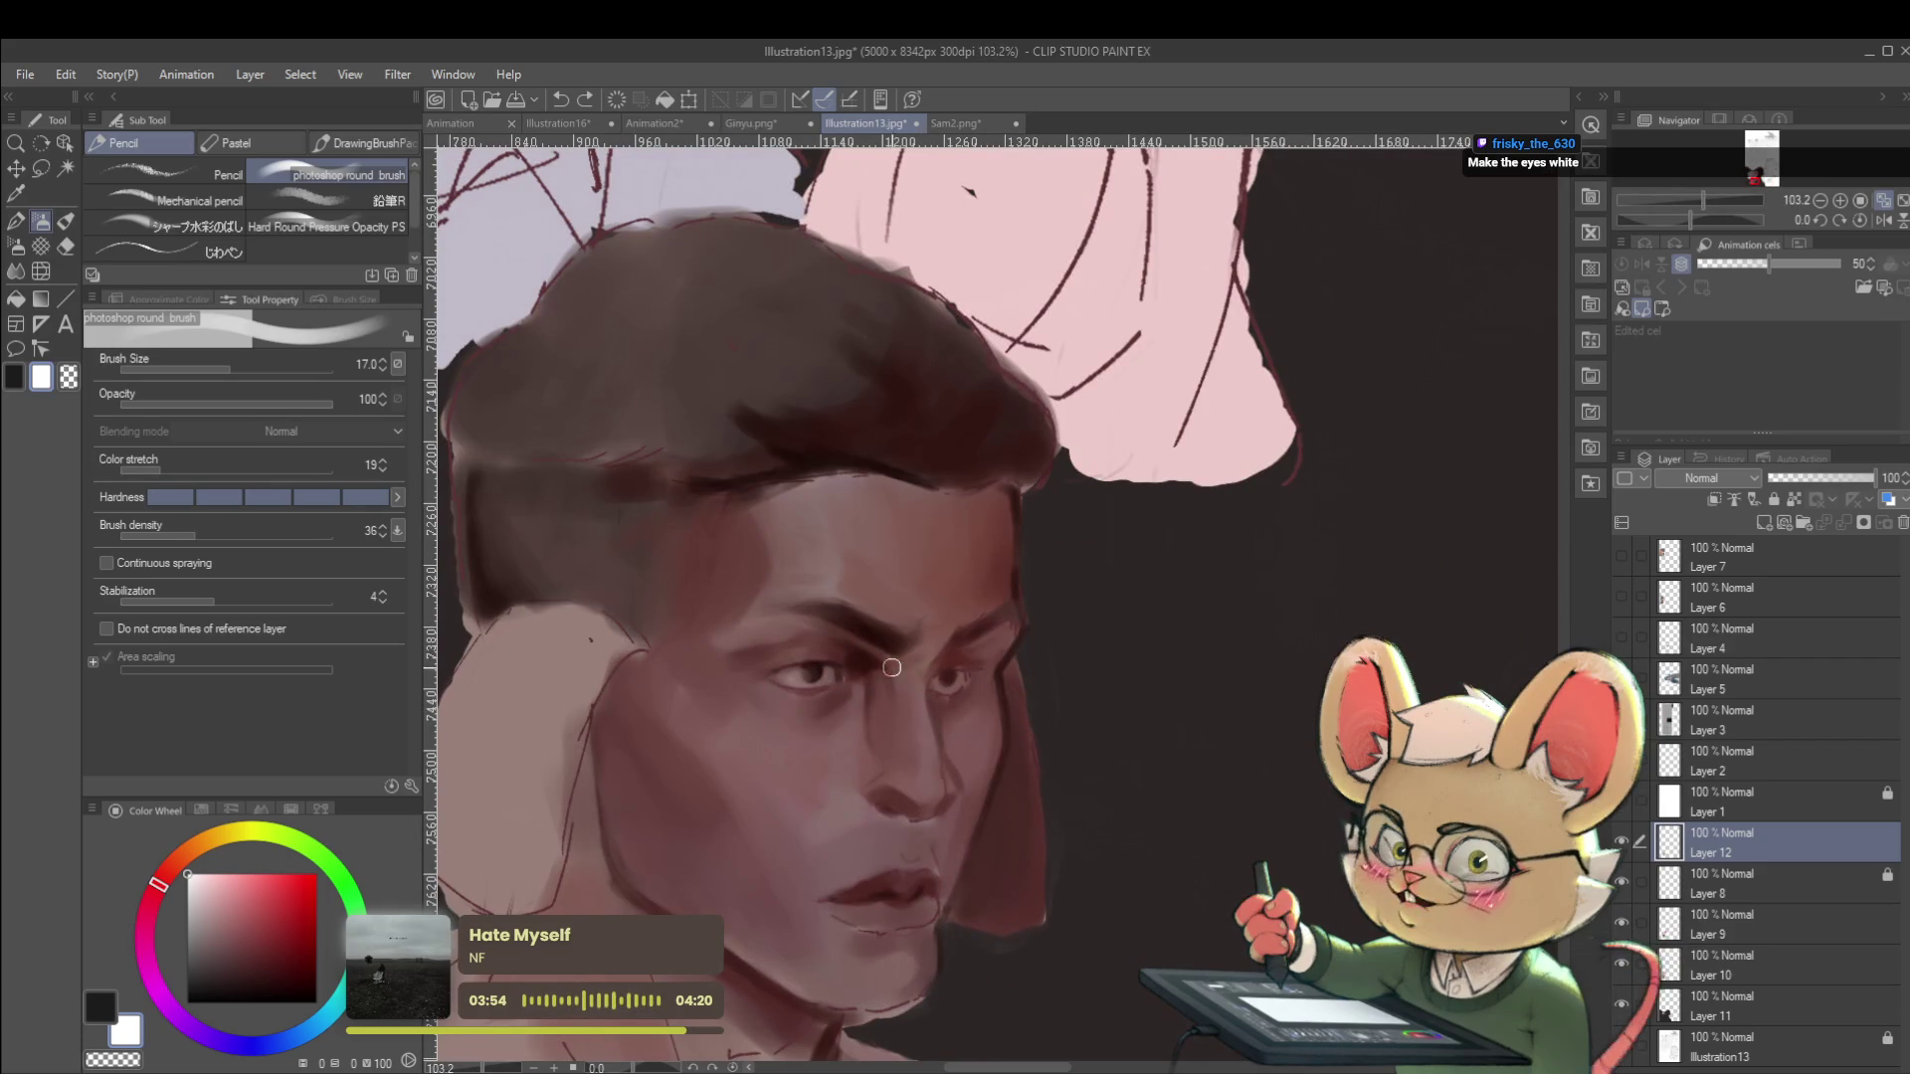
{"action": "left_click", "coordinate": [845, 662], "text": "alt"}
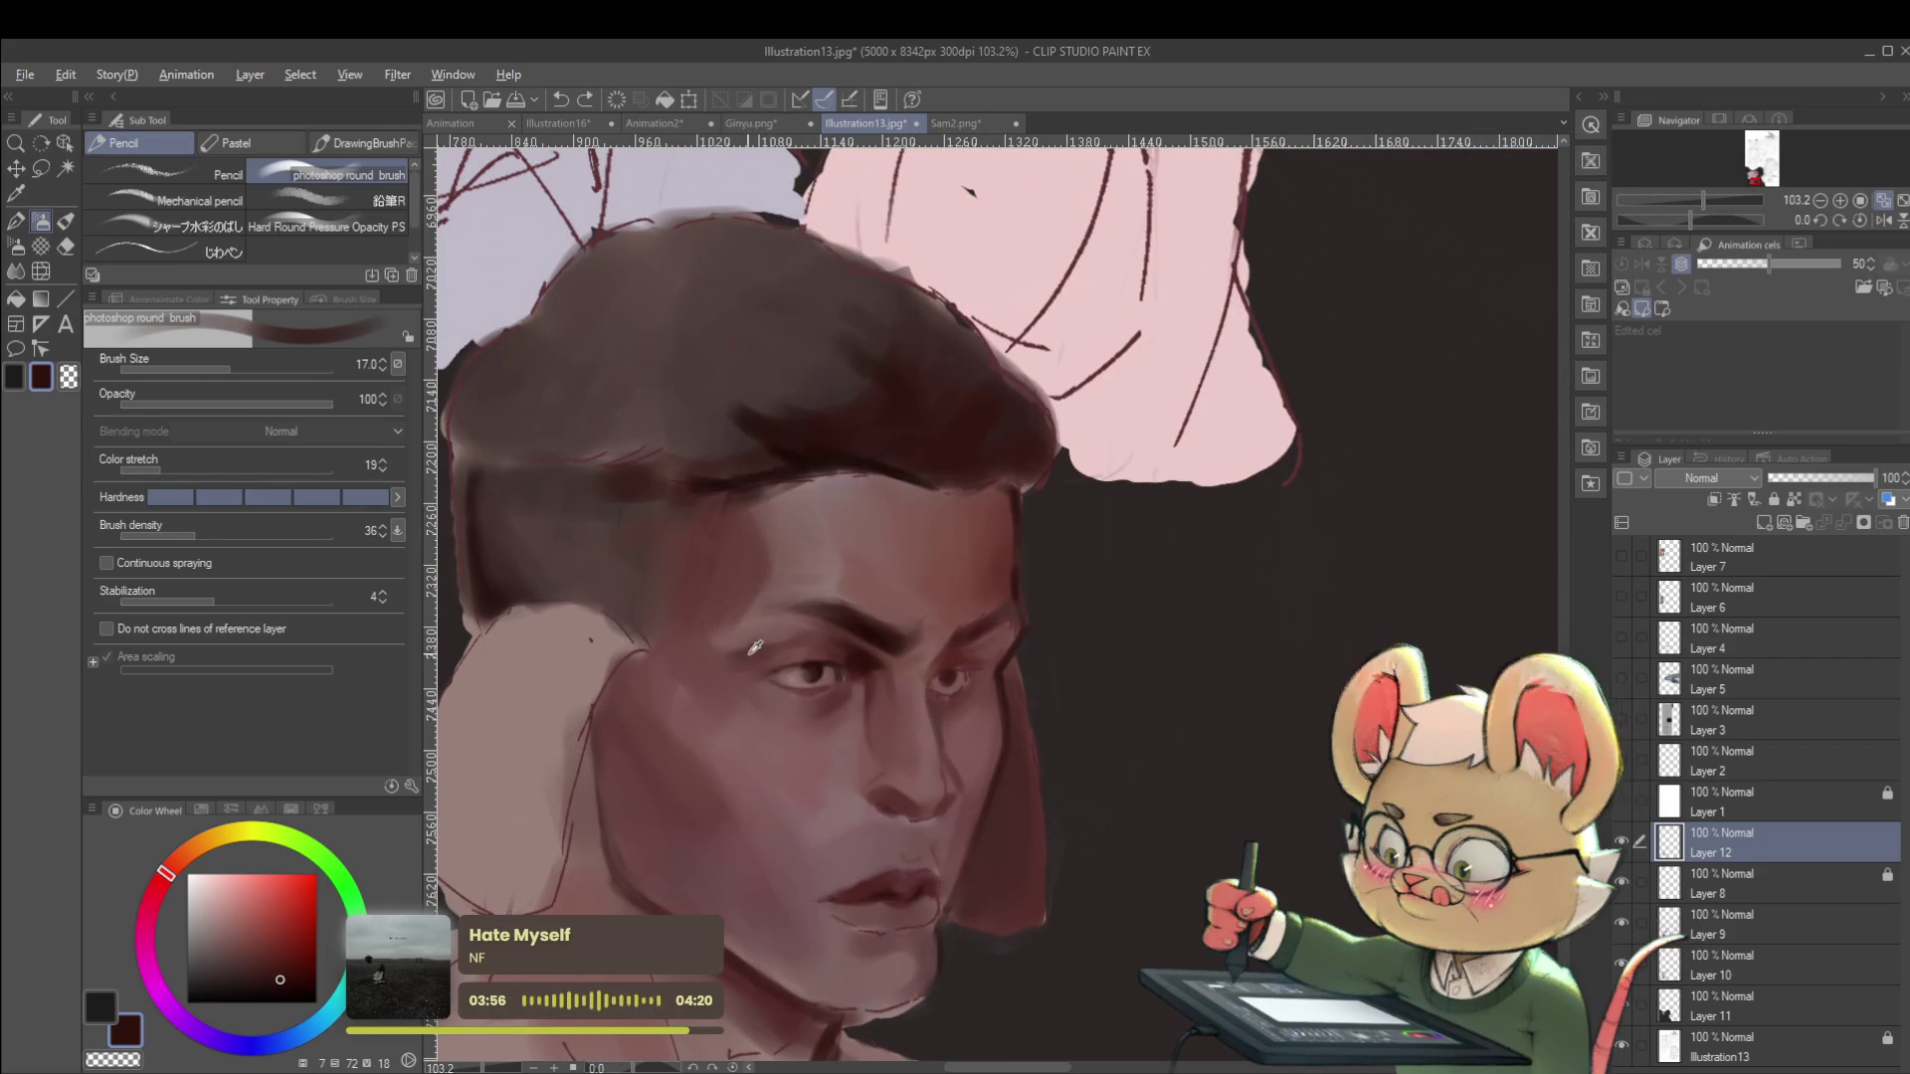
{"action": "scroll", "coordinate": [919, 429], "scroll_direction": "down", "scroll_amount": 3}
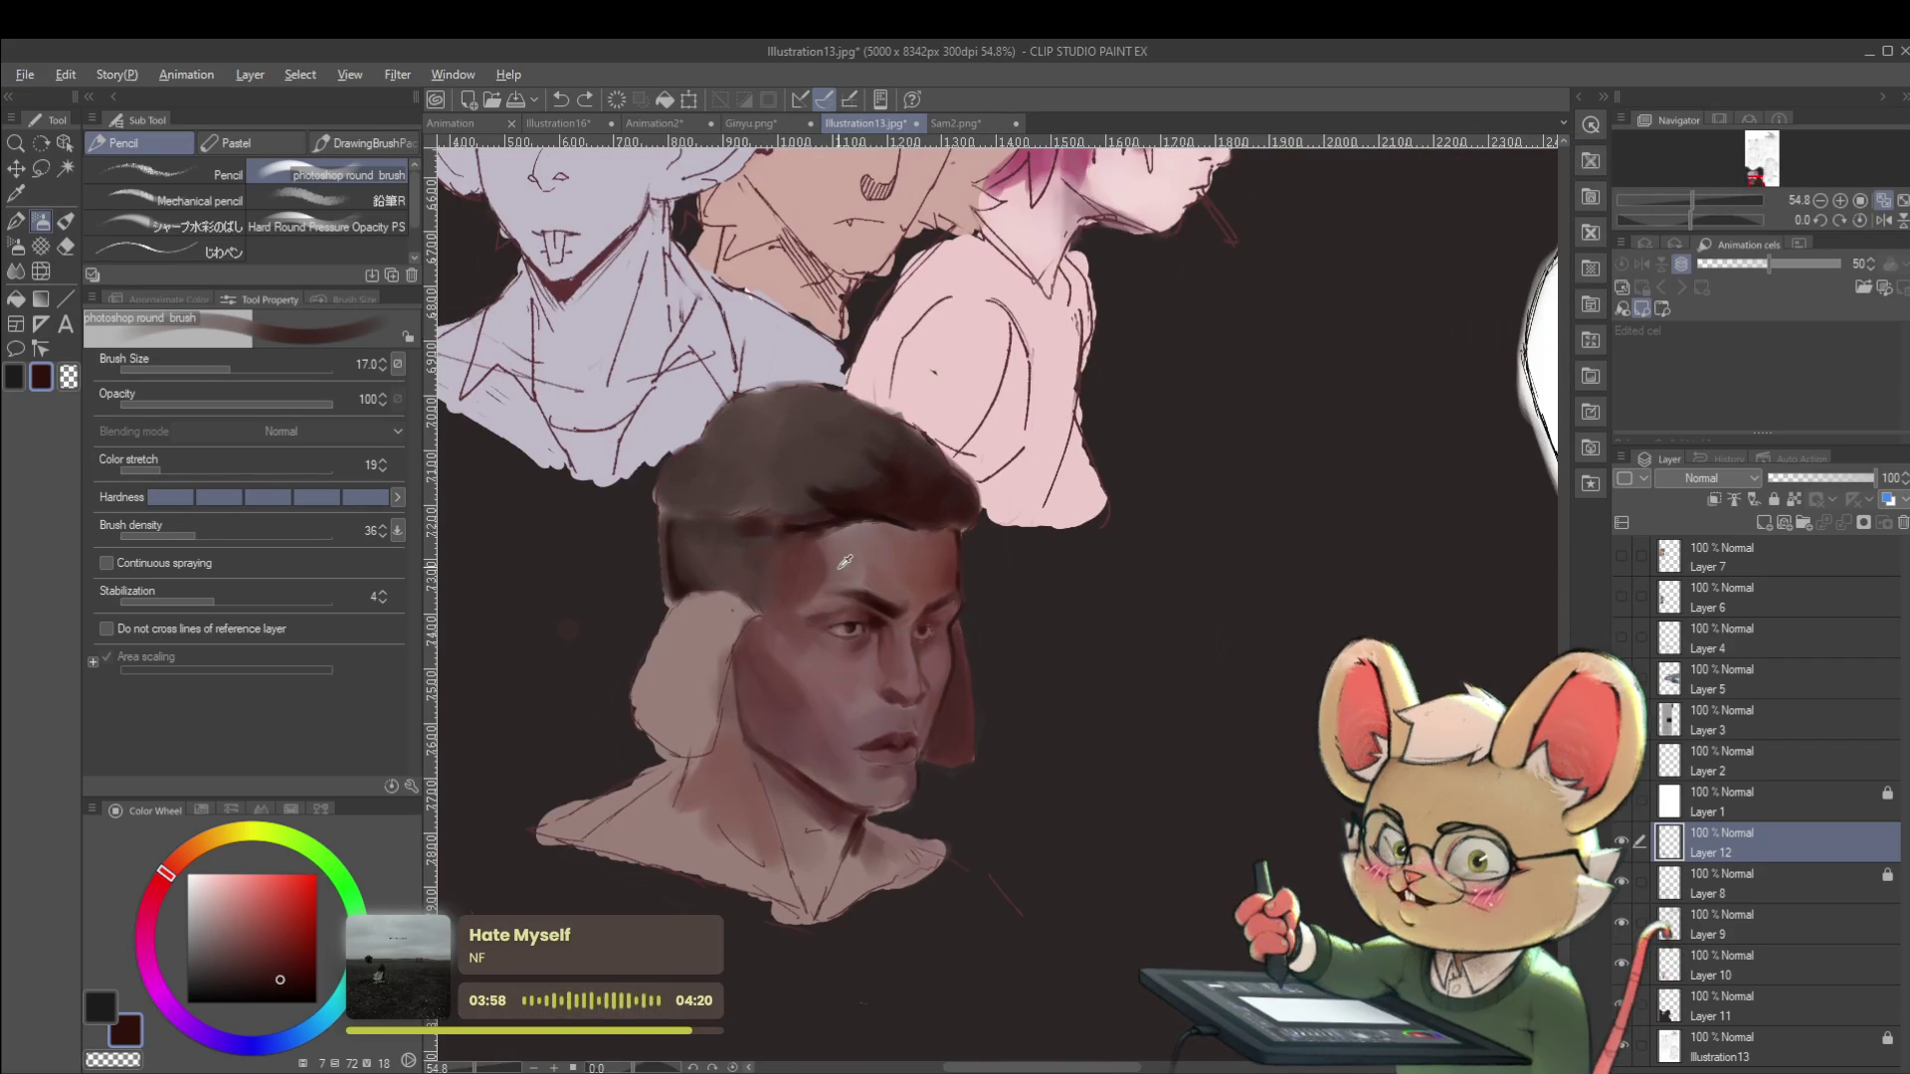
Sample the forehead's lighter brown, enlarge the brush to 25, then pick the dark hair brown.
{"action": "left_click", "coordinate": [863, 550], "text": "alt"}
{"action": "key", "text": "bracketright"}
{"action": "key", "text": "bracketright"}
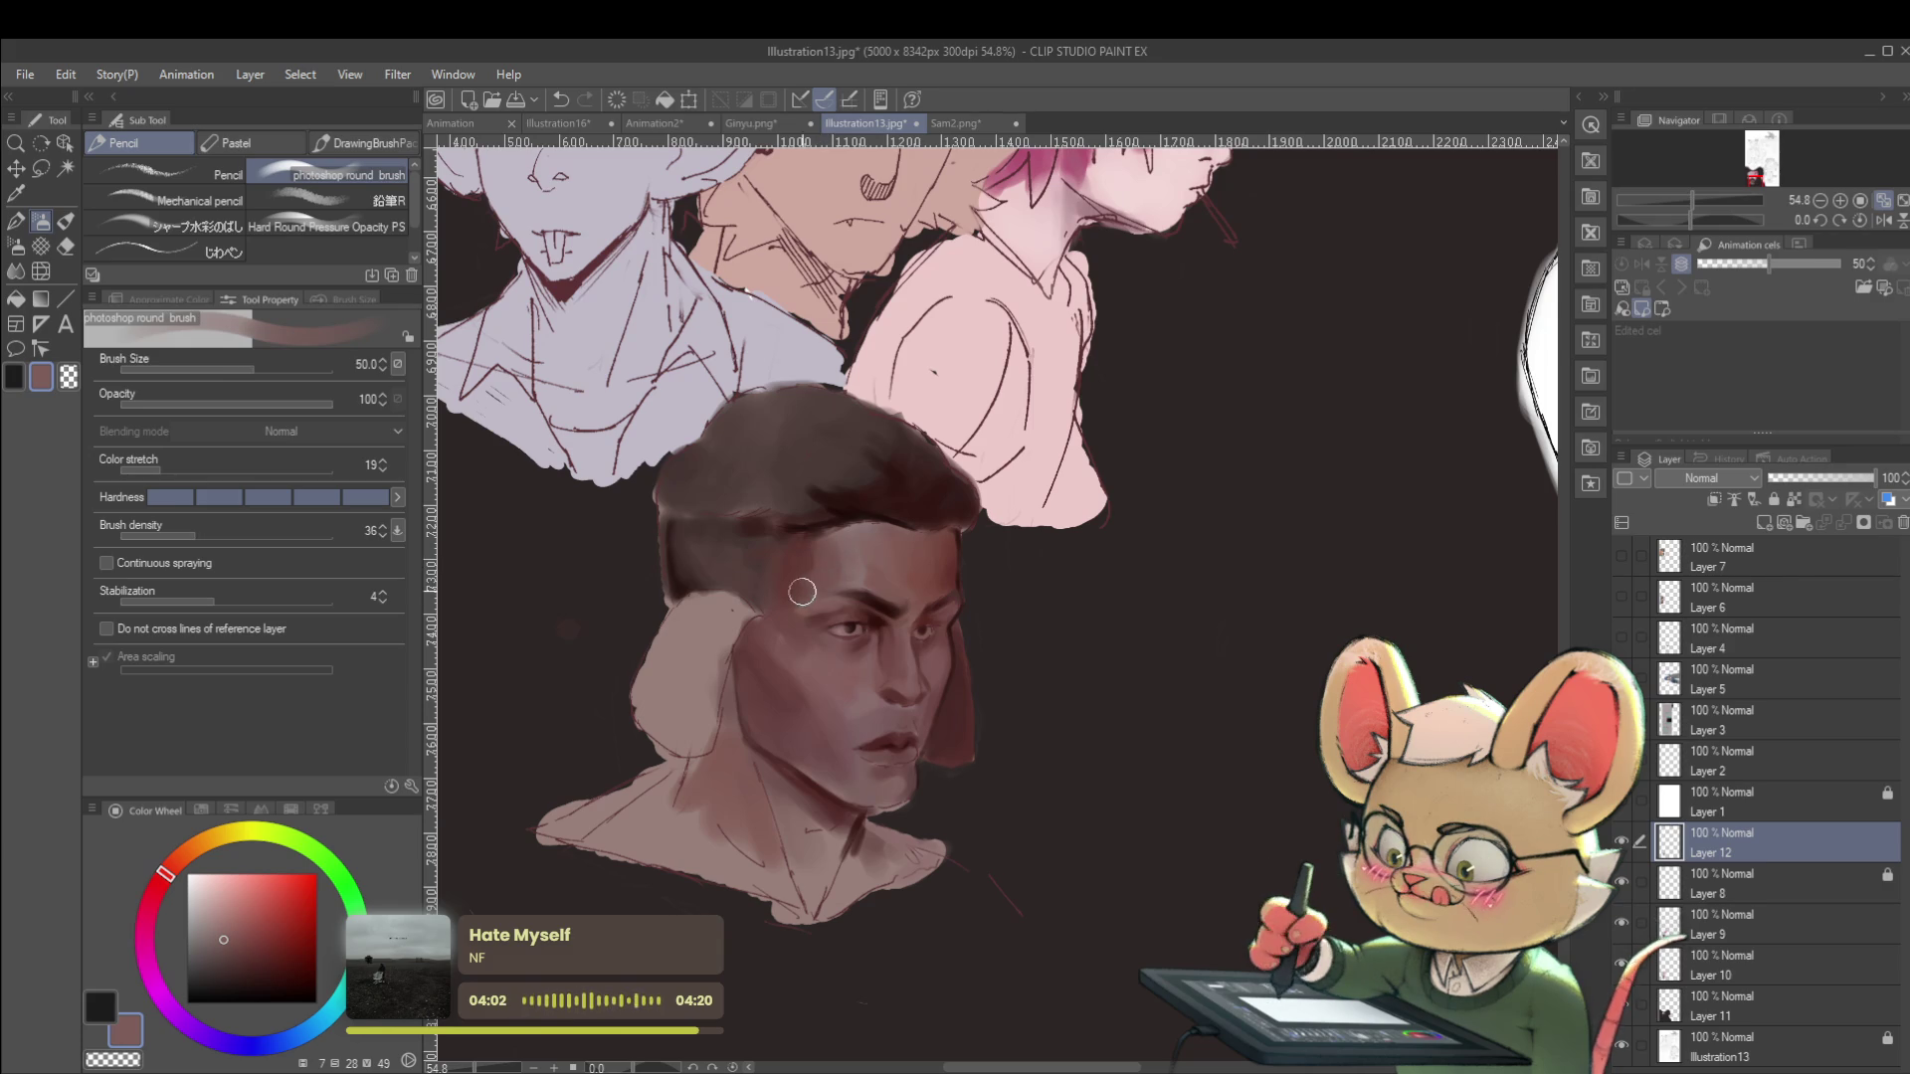
{"action": "scroll", "coordinate": [762, 636], "scroll_direction": "down", "scroll_amount": 5}
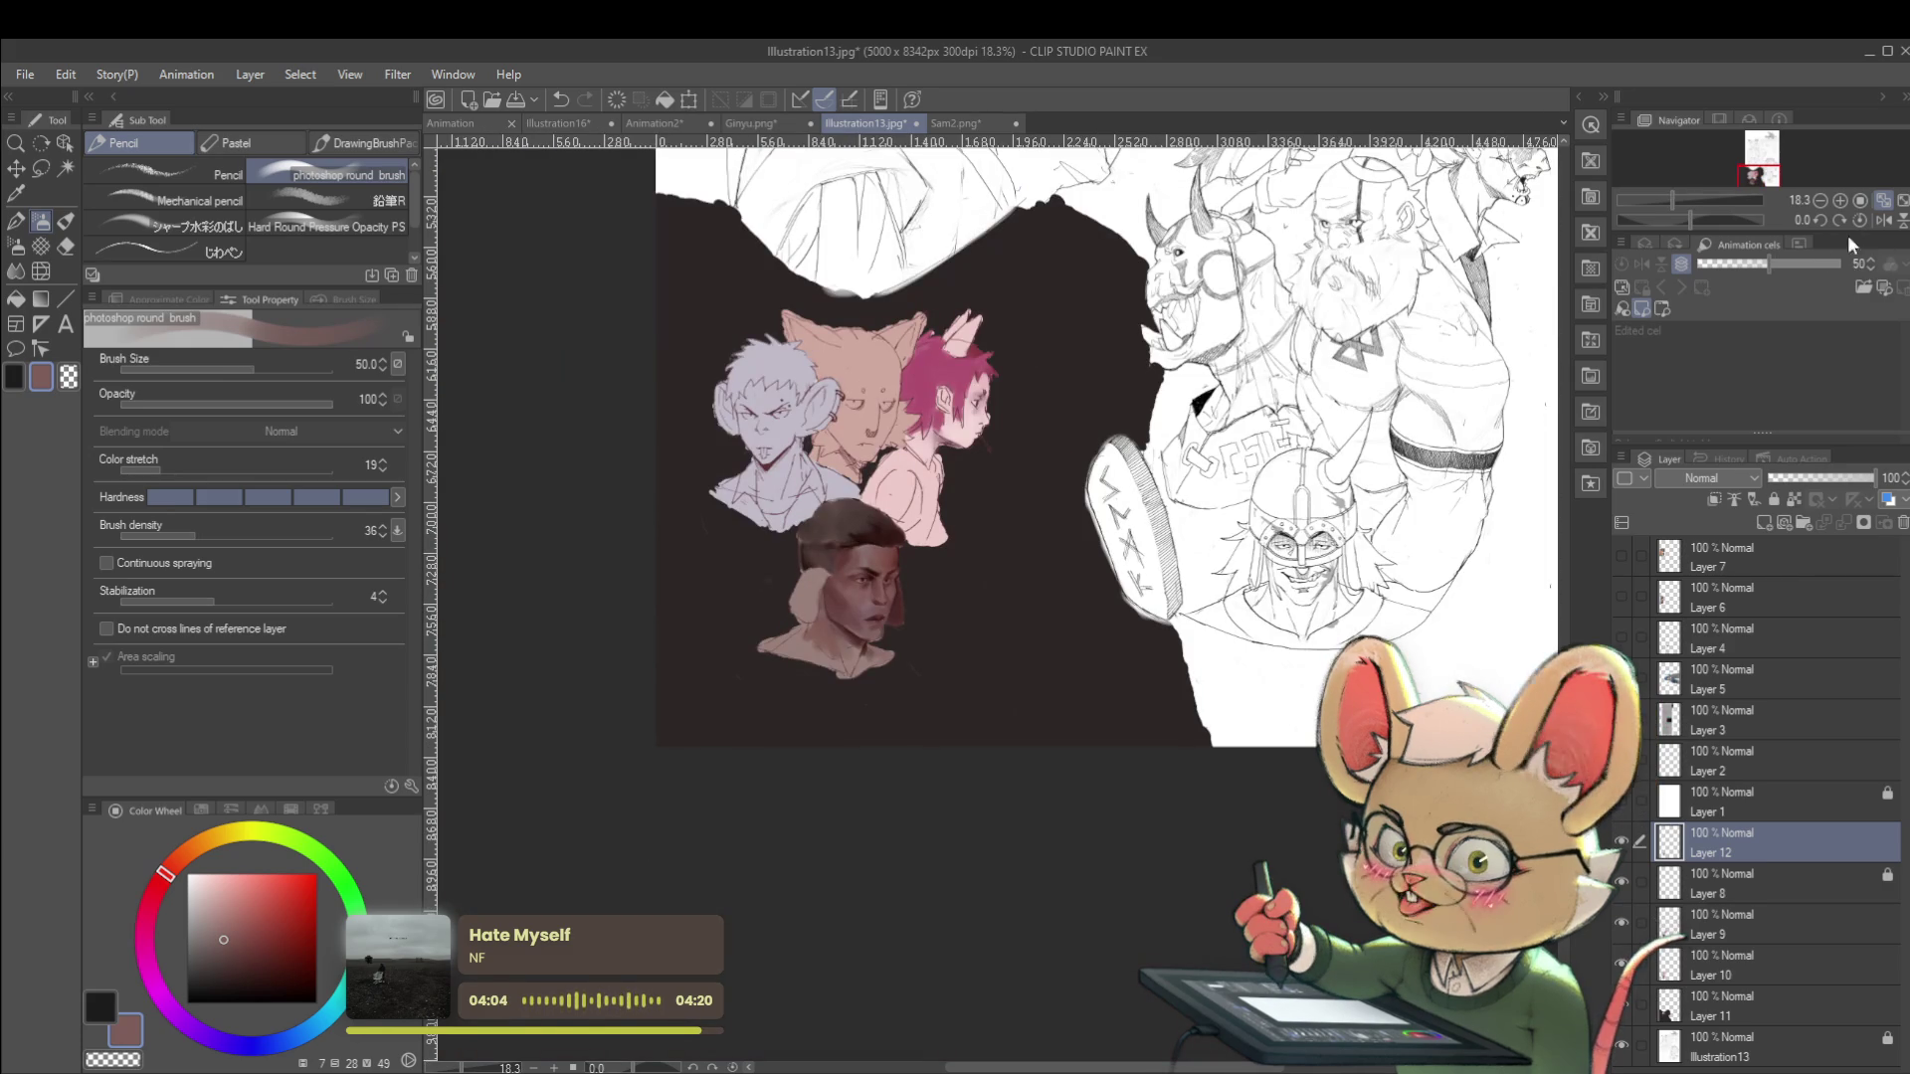
{"action": "scroll", "coordinate": [857, 543], "scroll_direction": "up", "scroll_amount": 3}
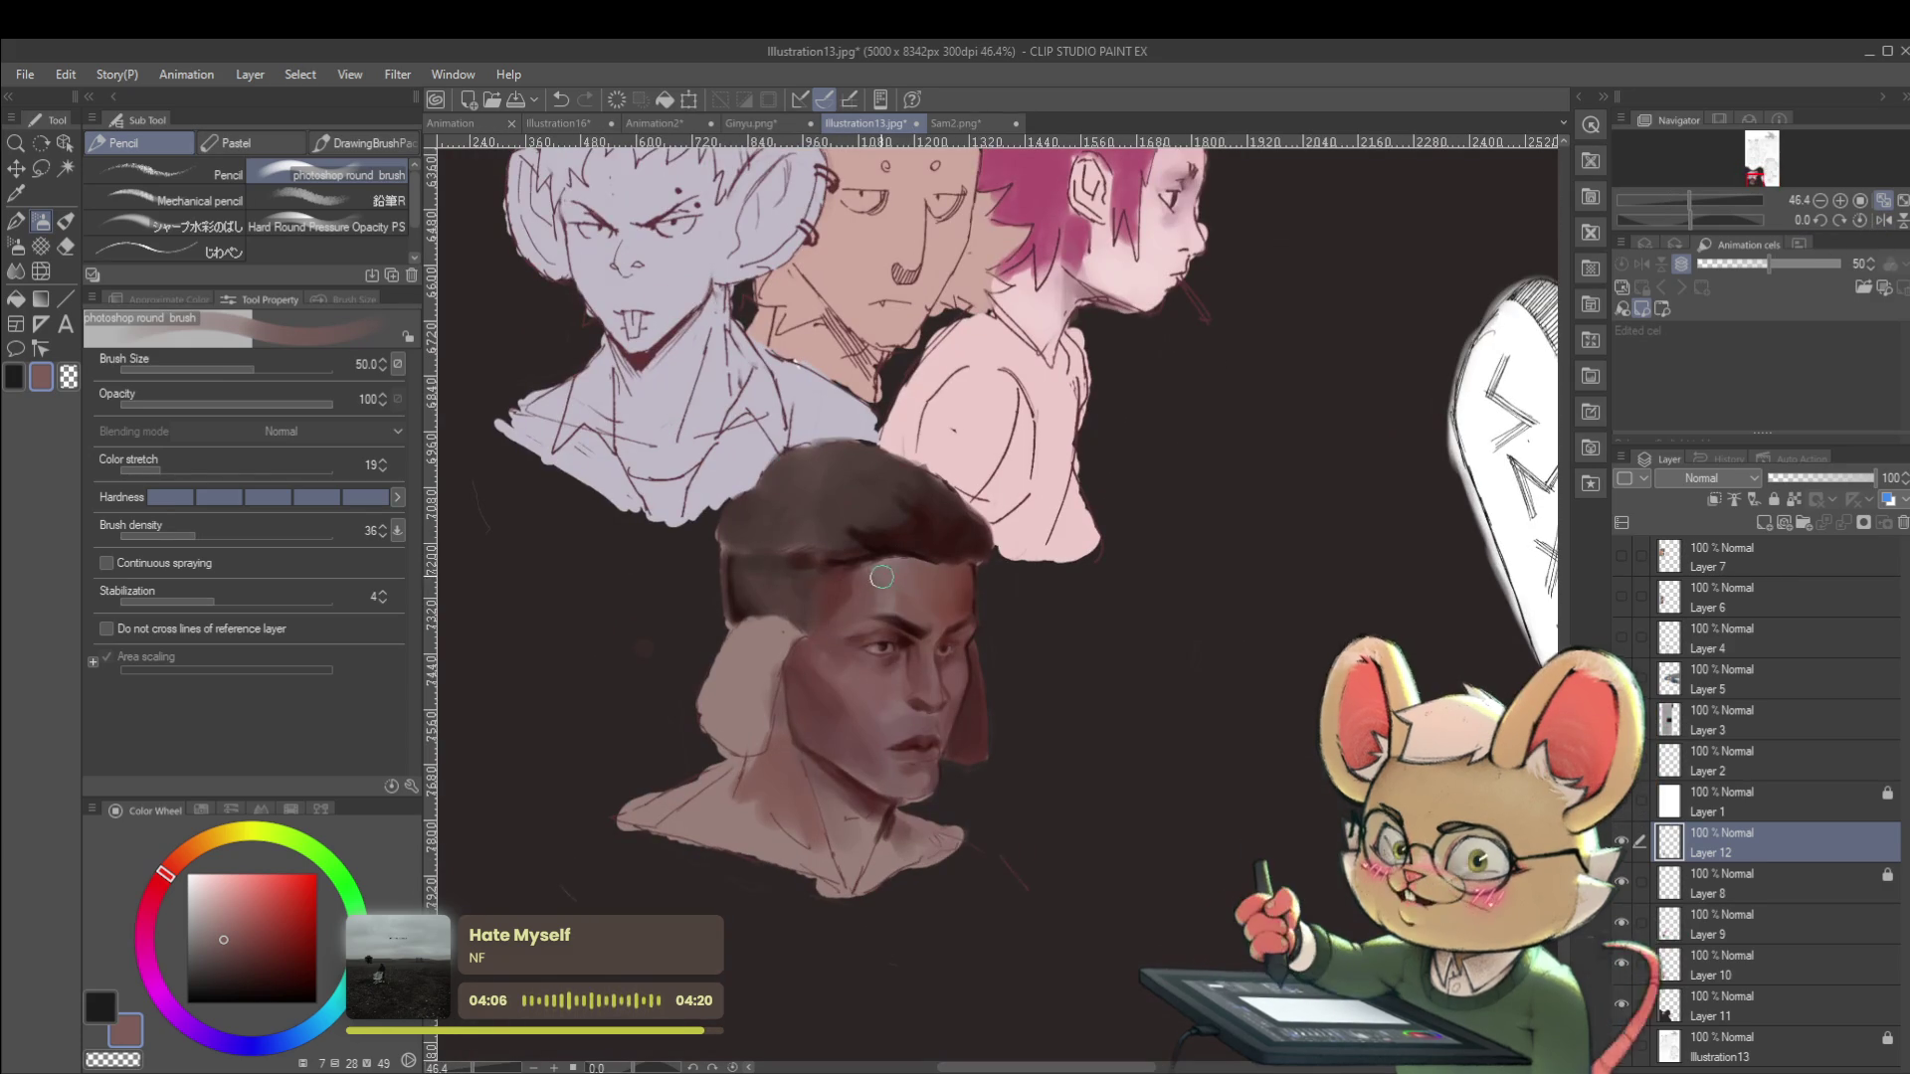
{"action": "left_click", "coordinate": [867, 544], "text": "alt"}
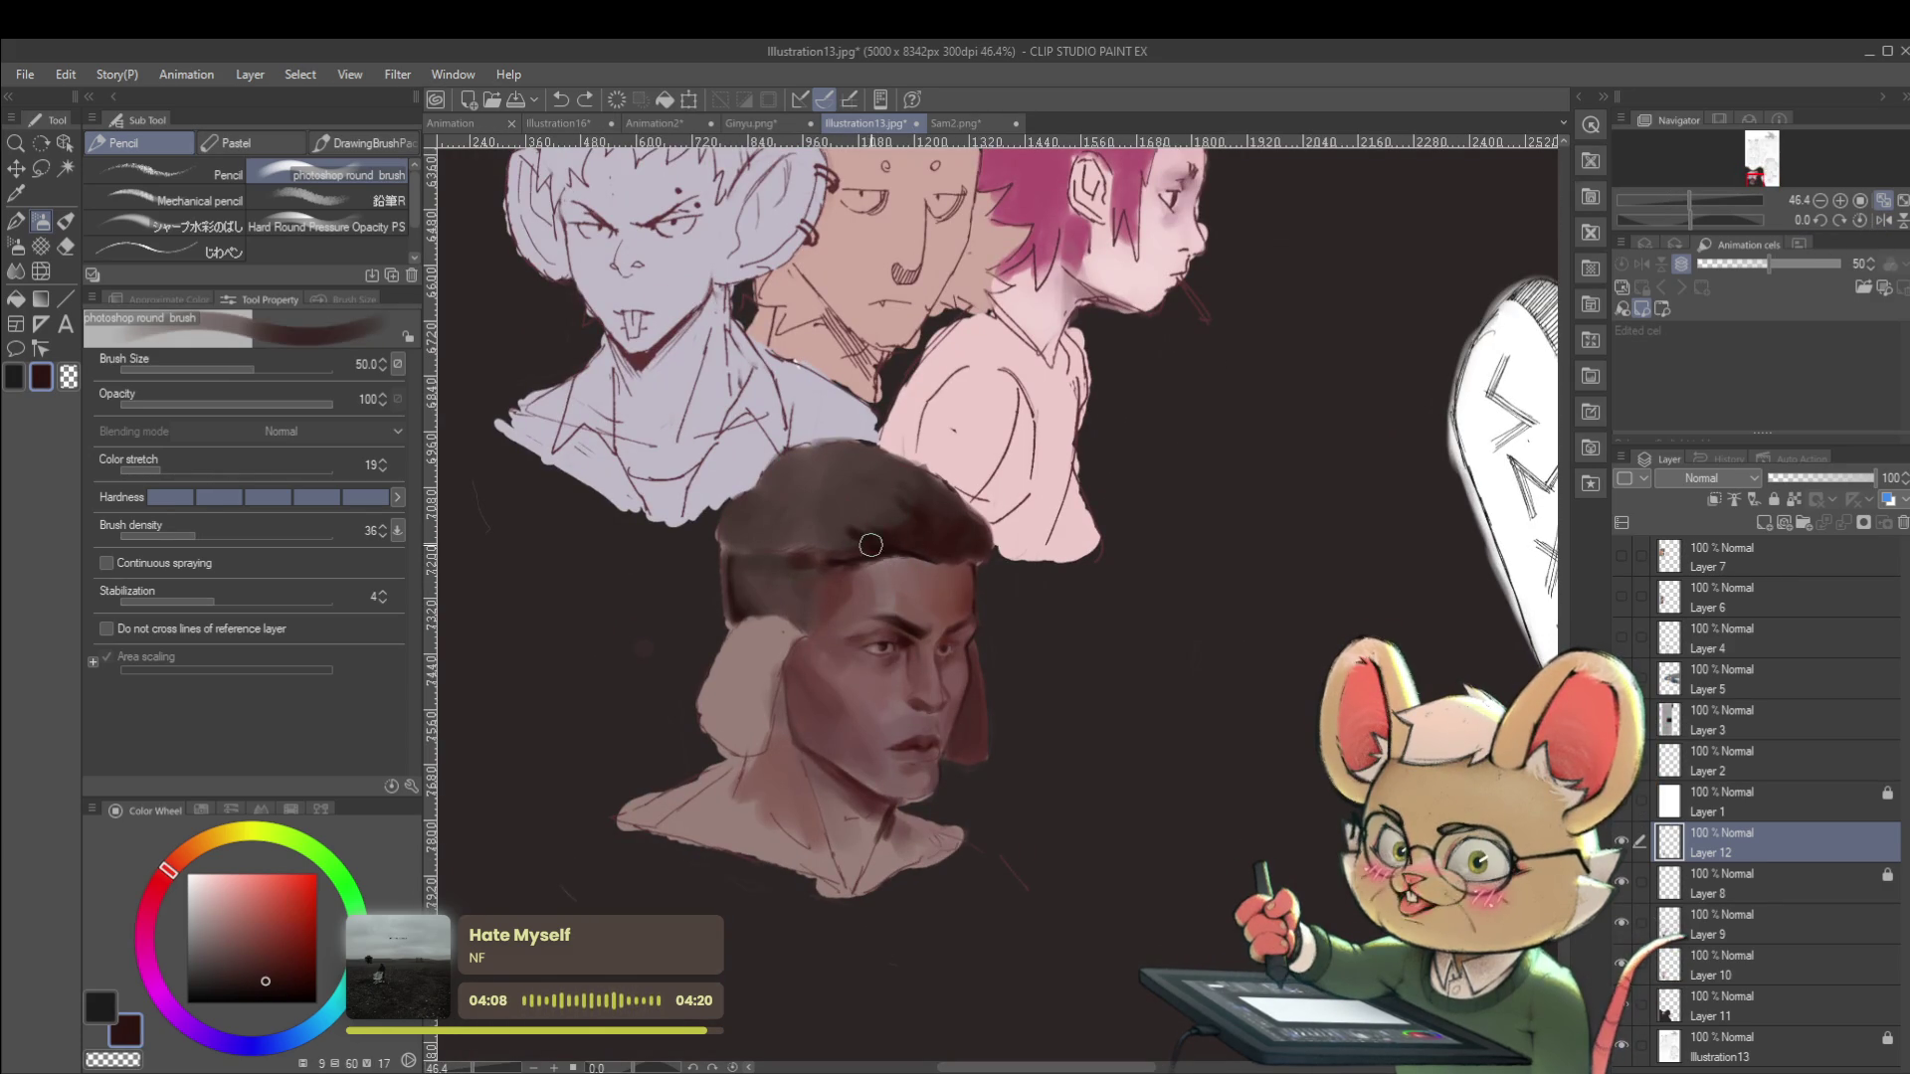
{"action": "scroll", "coordinate": [949, 555], "scroll_direction": "down", "scroll_amount": 3}
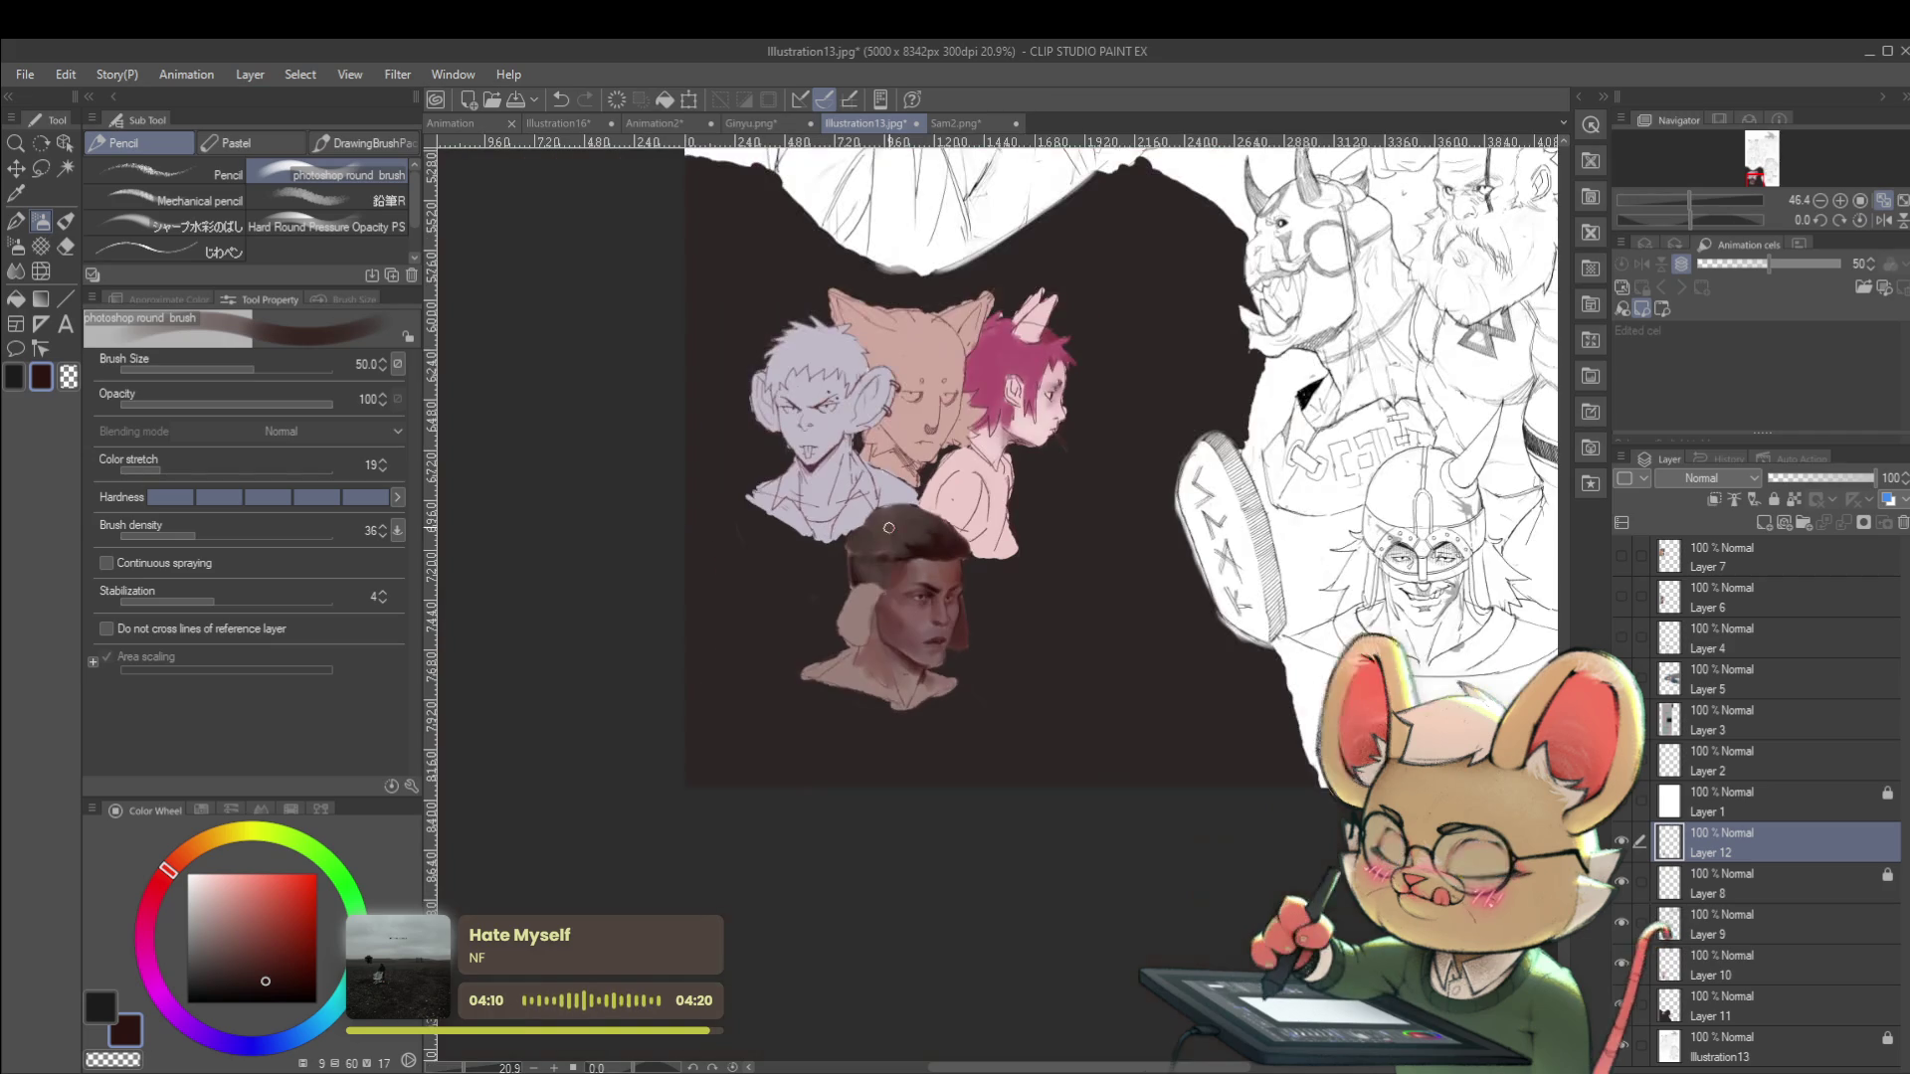
In the mirrored view, sample a reddish brown and then the pinkish neck skin tone.
{"action": "left_click", "coordinate": [1874, 221]}
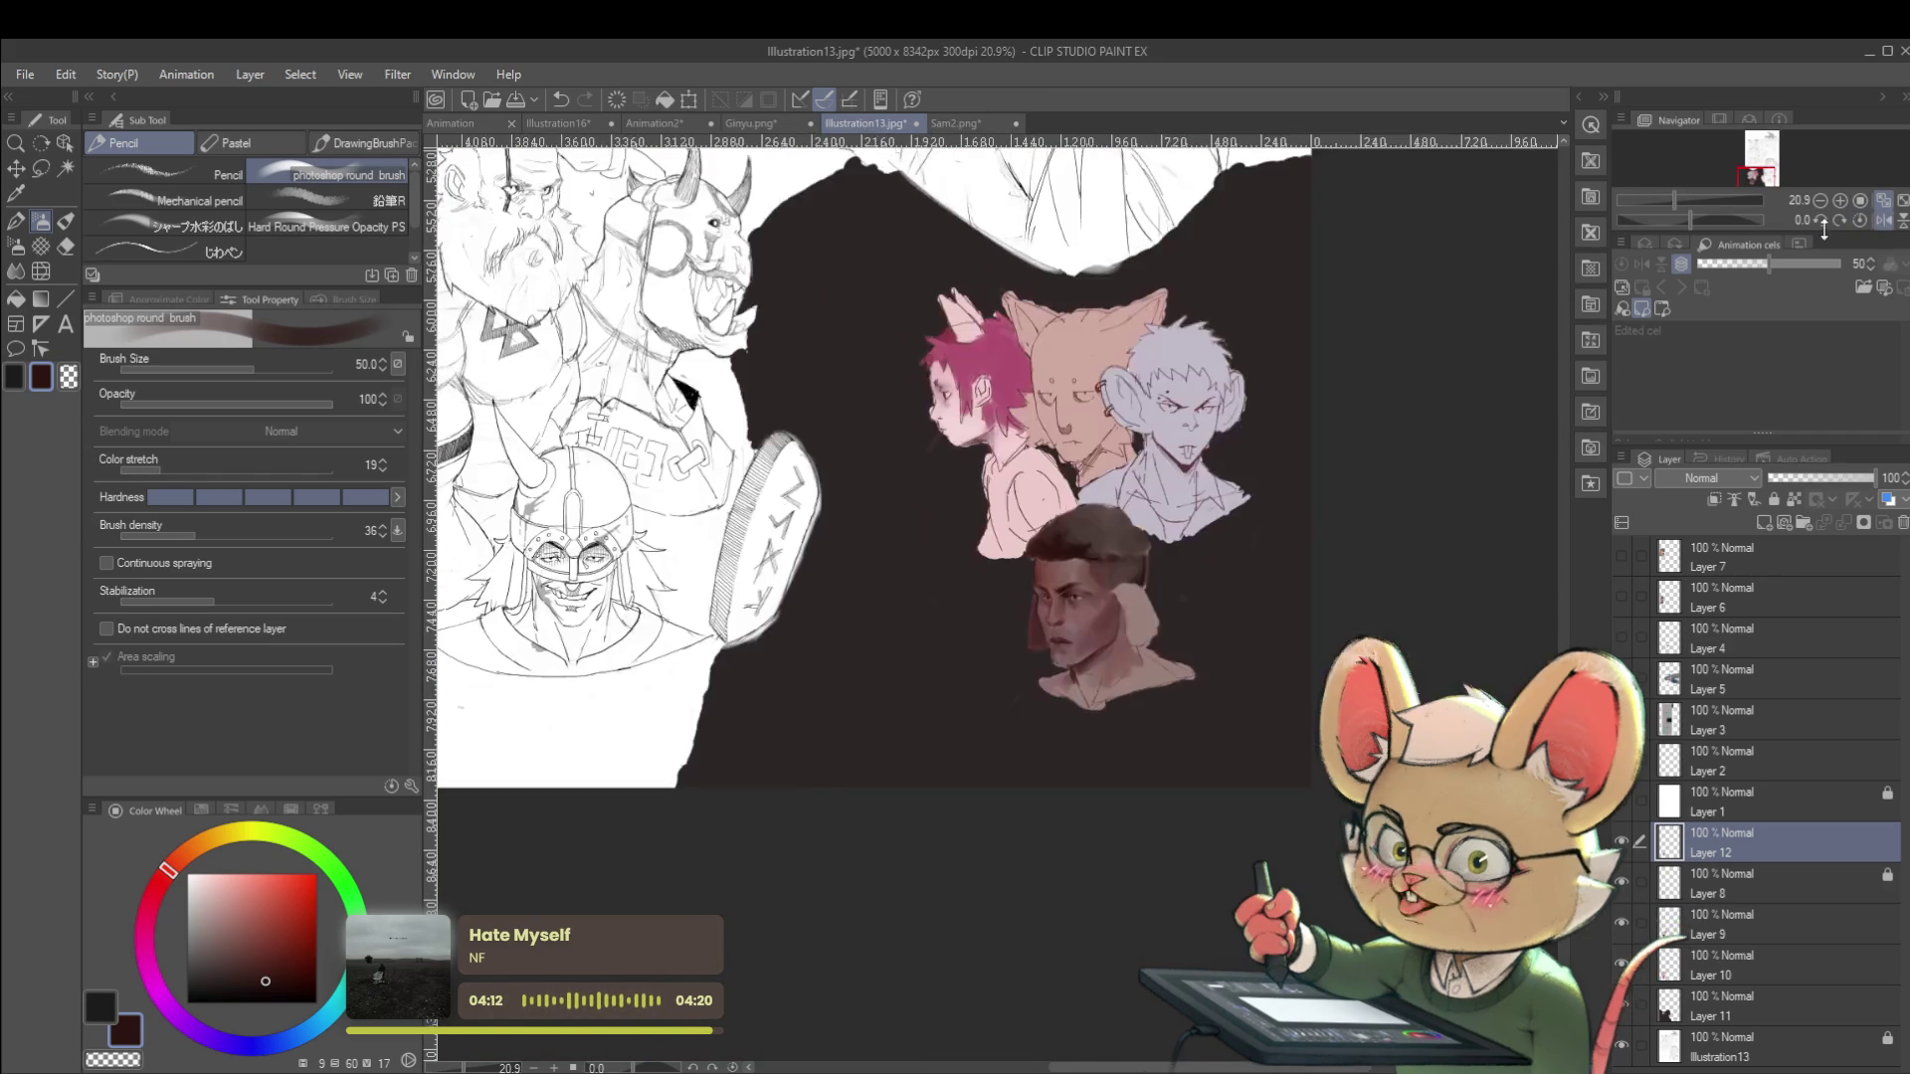
{"action": "scroll", "coordinate": [1077, 706], "scroll_direction": "up", "scroll_amount": 3}
{"action": "left_click", "coordinate": [1077, 706], "text": "alt"}
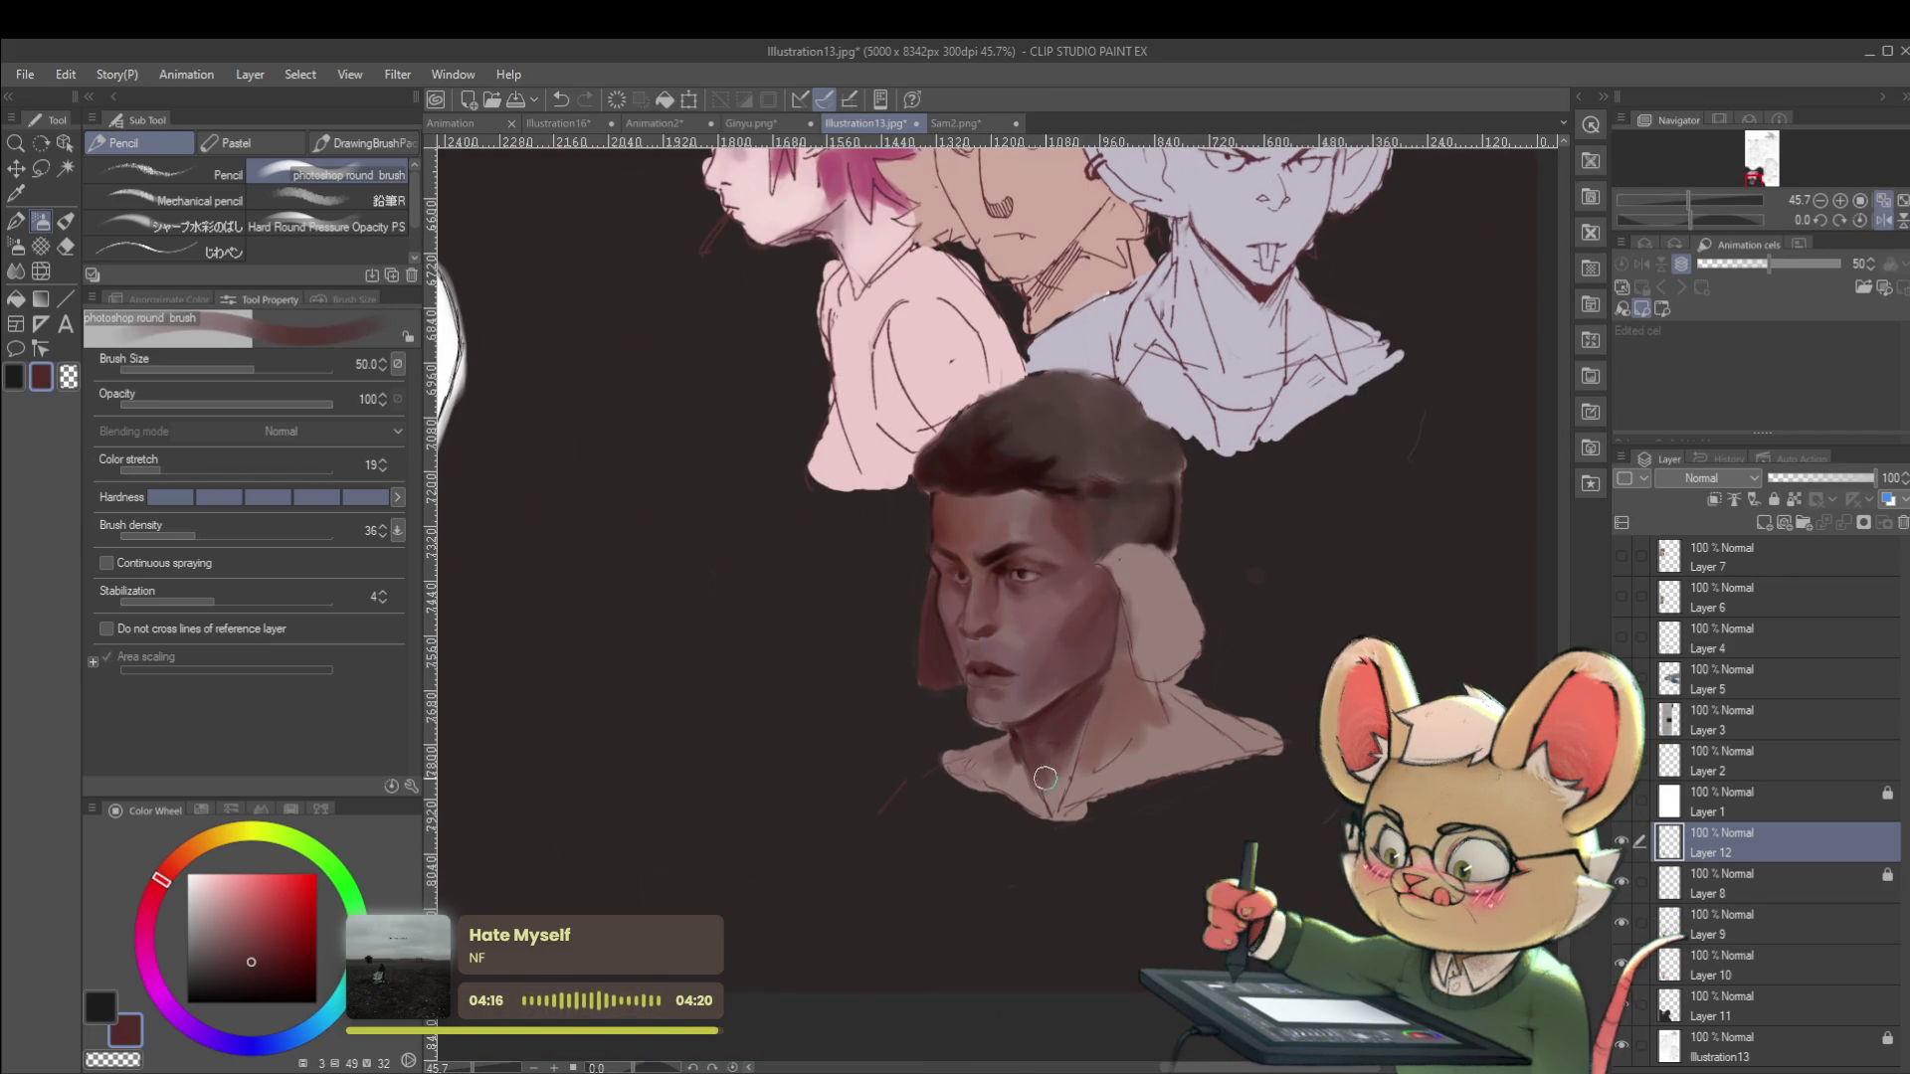
{"action": "scroll", "coordinate": [1079, 681], "scroll_direction": "down", "scroll_amount": 3}
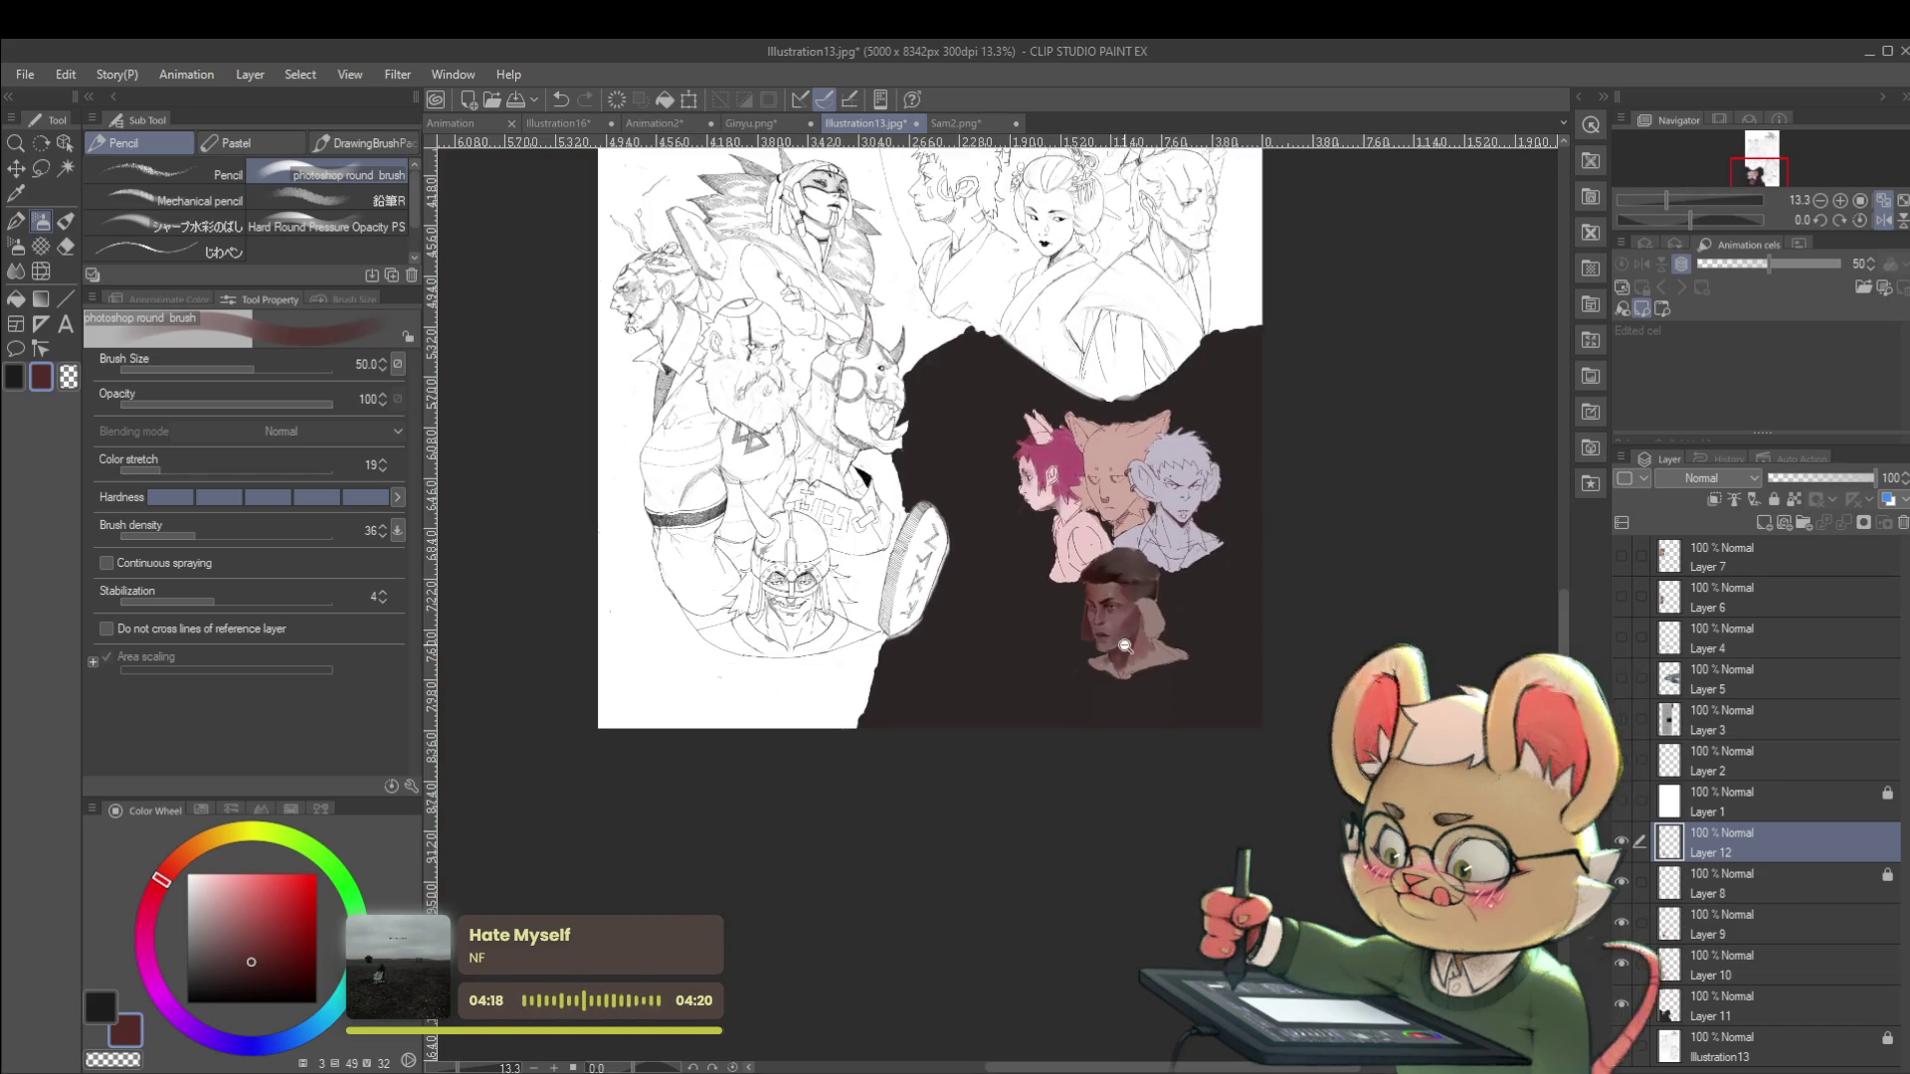
{"action": "scroll", "coordinate": [1139, 638], "scroll_direction": "up", "scroll_amount": 2}
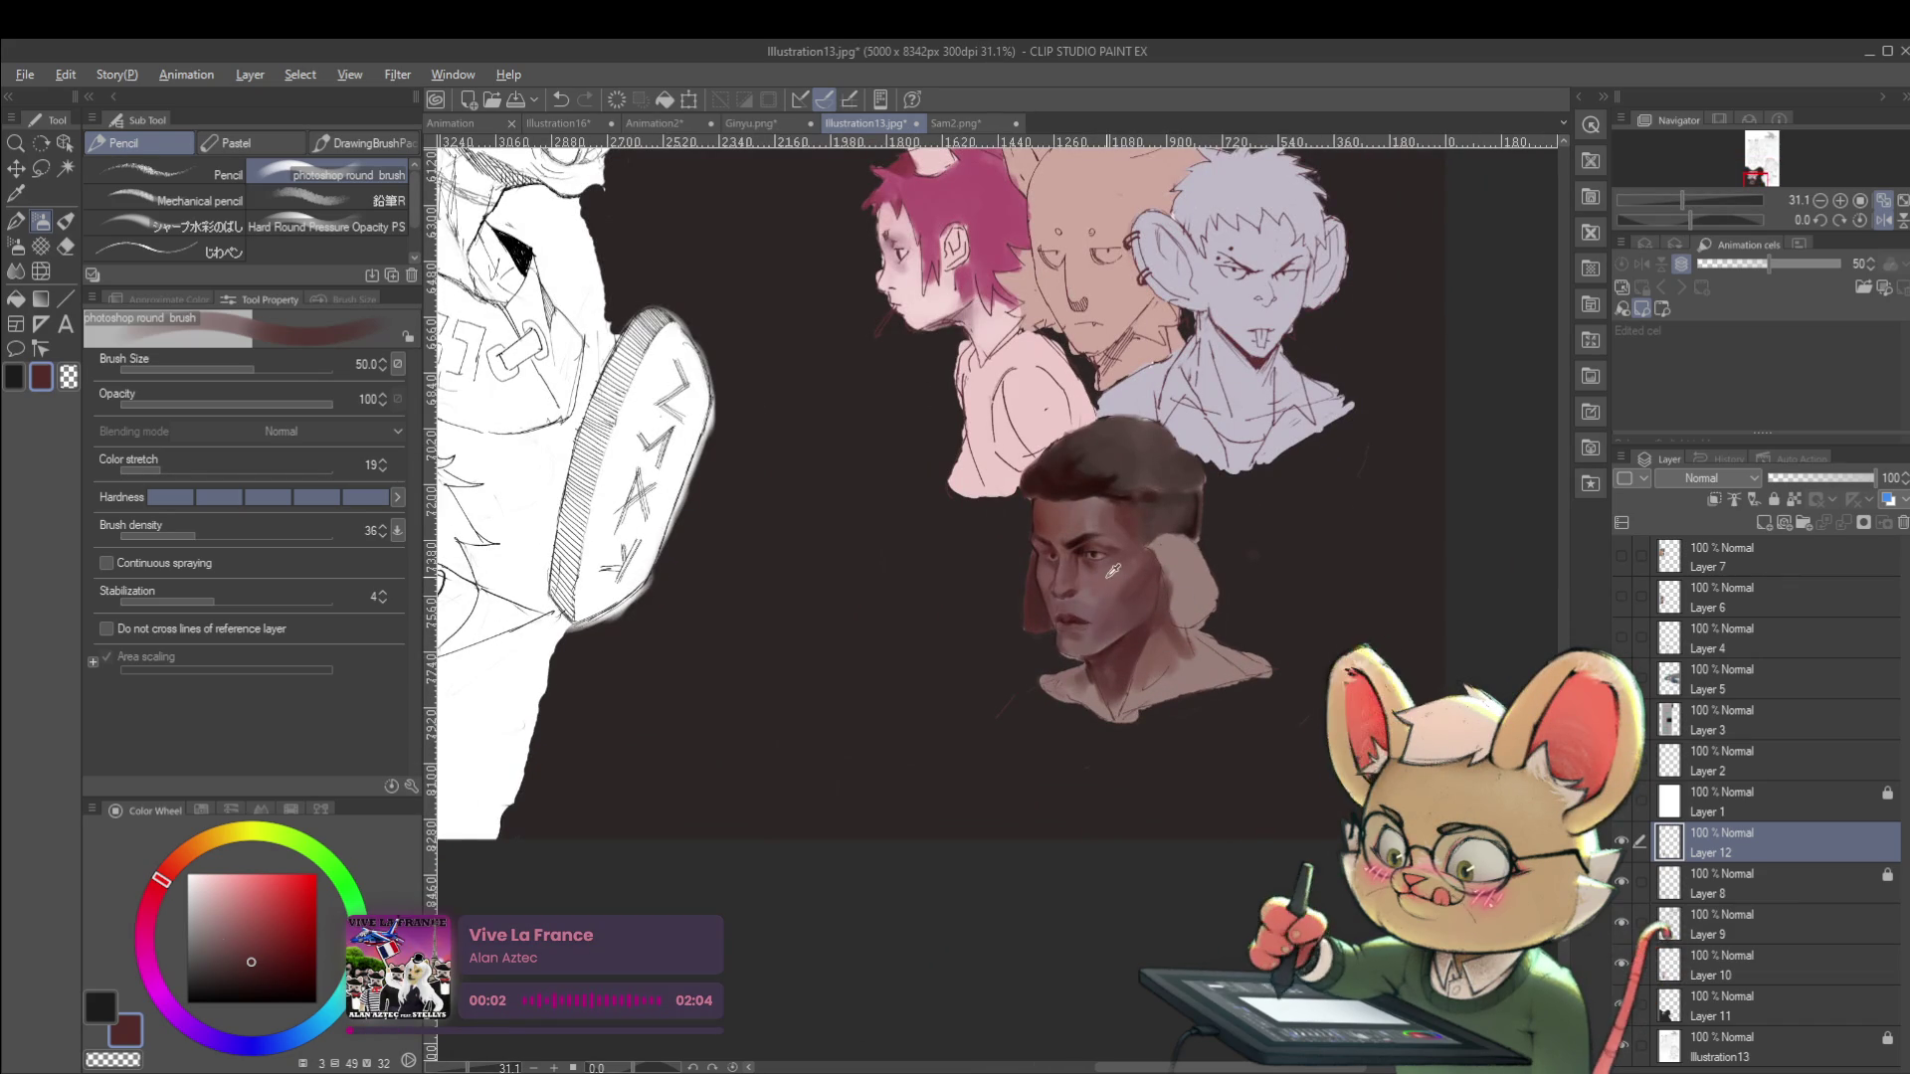
{"action": "left_click", "coordinate": [1143, 673], "text": "alt"}
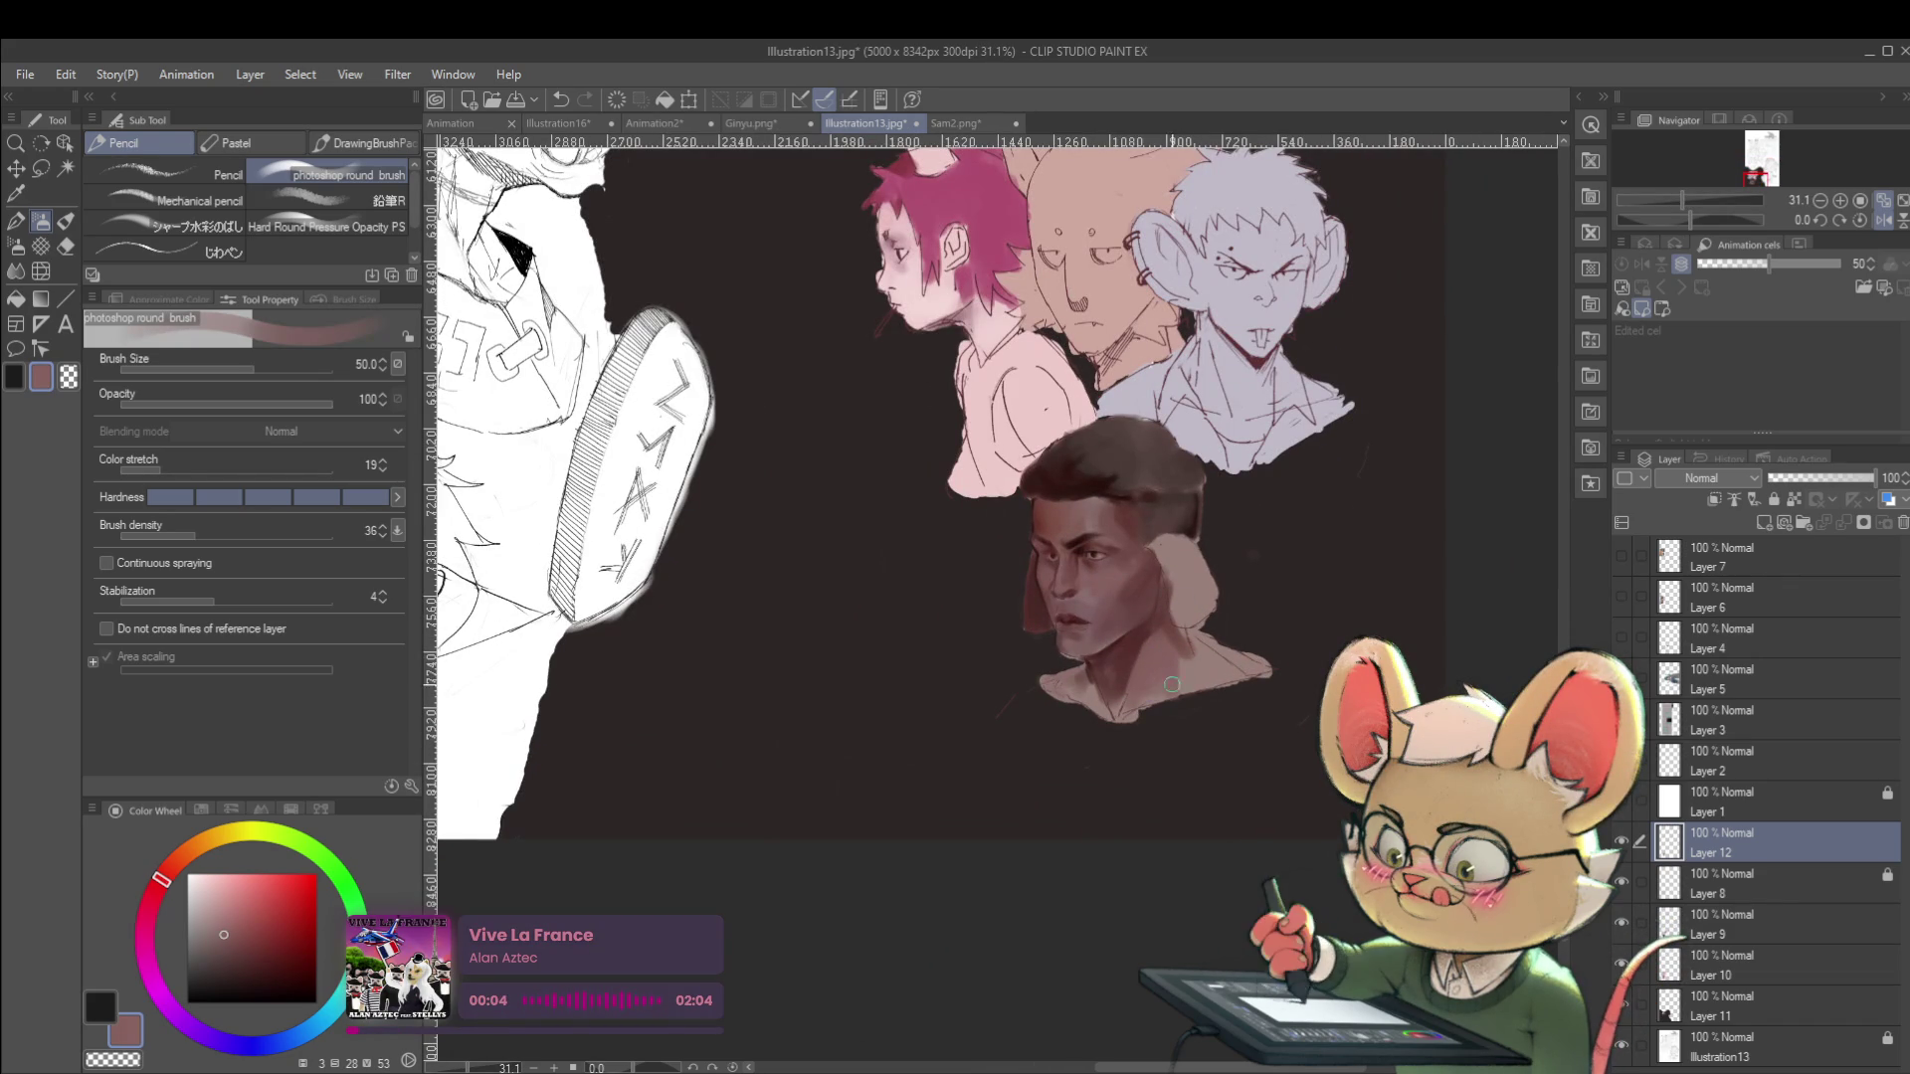
{"action": "scroll", "coordinate": [1172, 694], "scroll_direction": "down", "scroll_amount": 3}
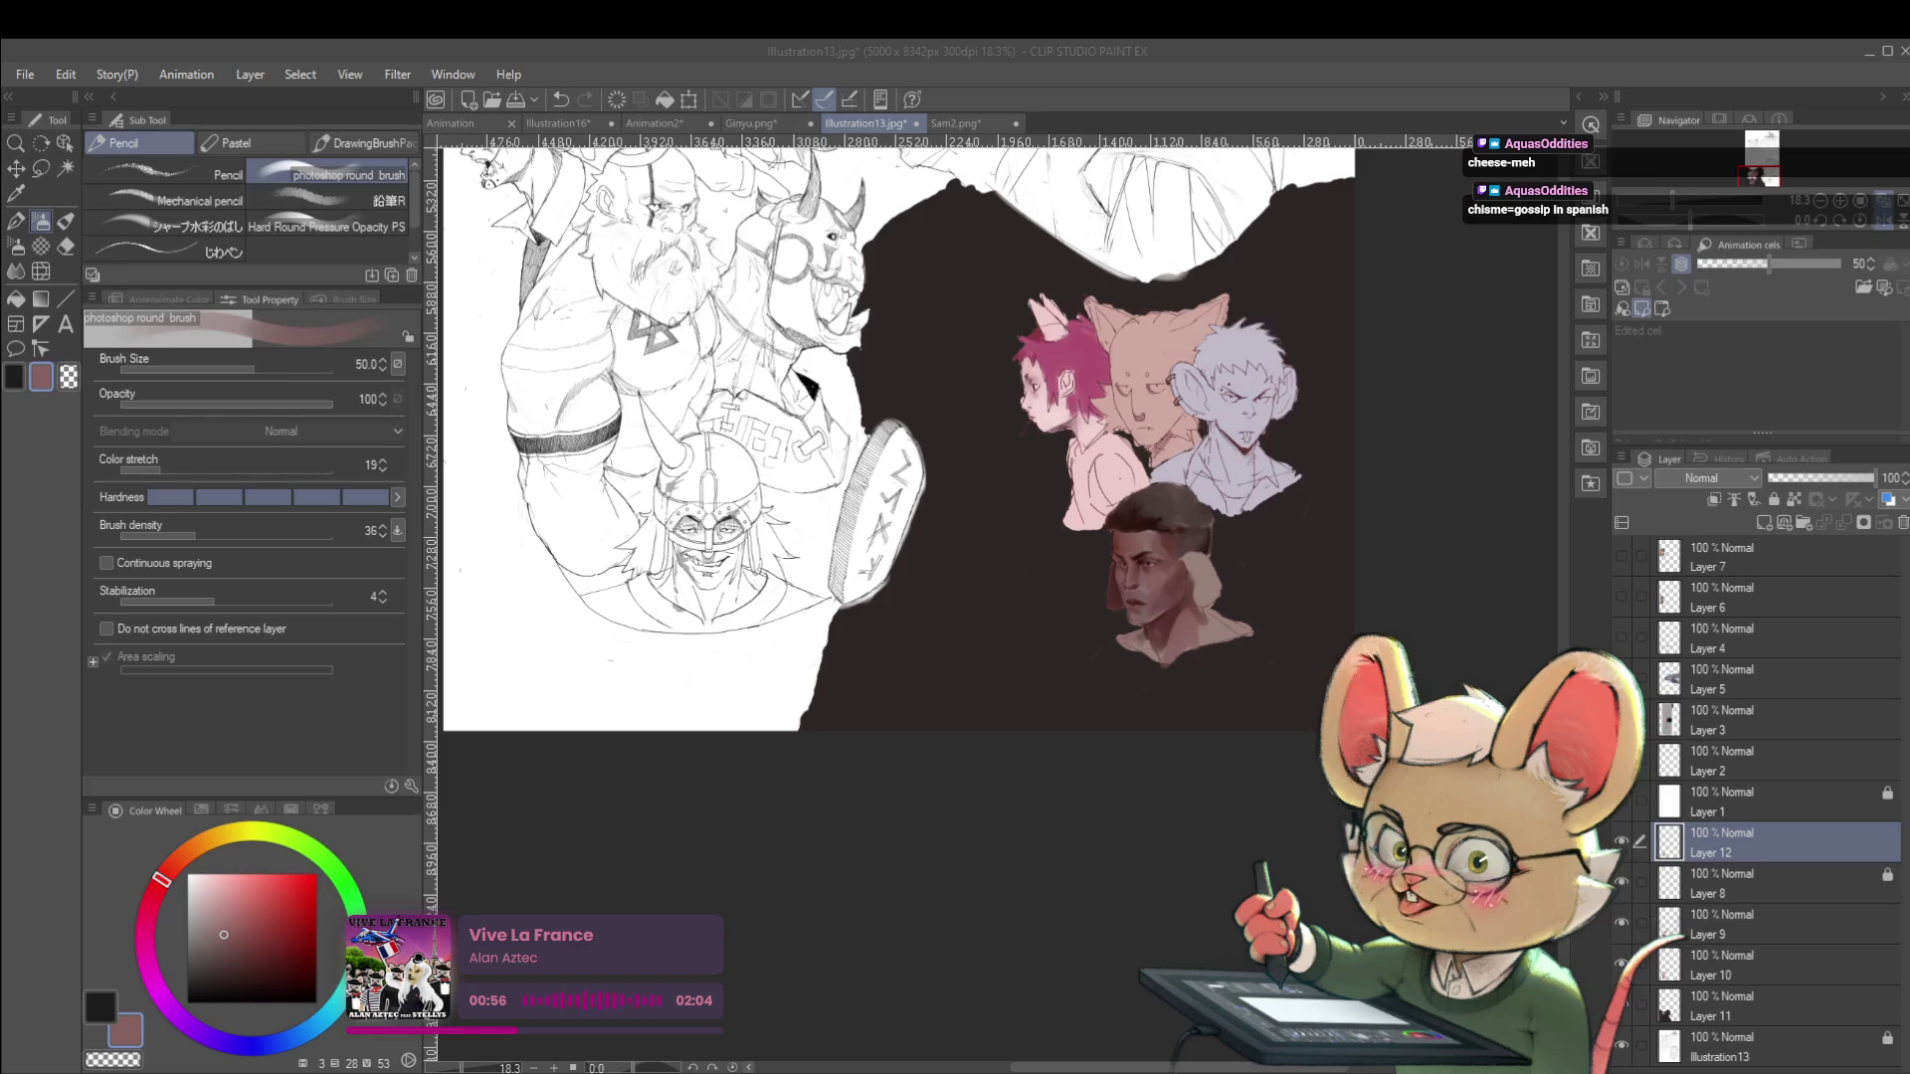
Undo the last stroke and paint dark reddish brown hair over the pale areas beside the ears.
{"action": "key", "text": "ctrl+z"}
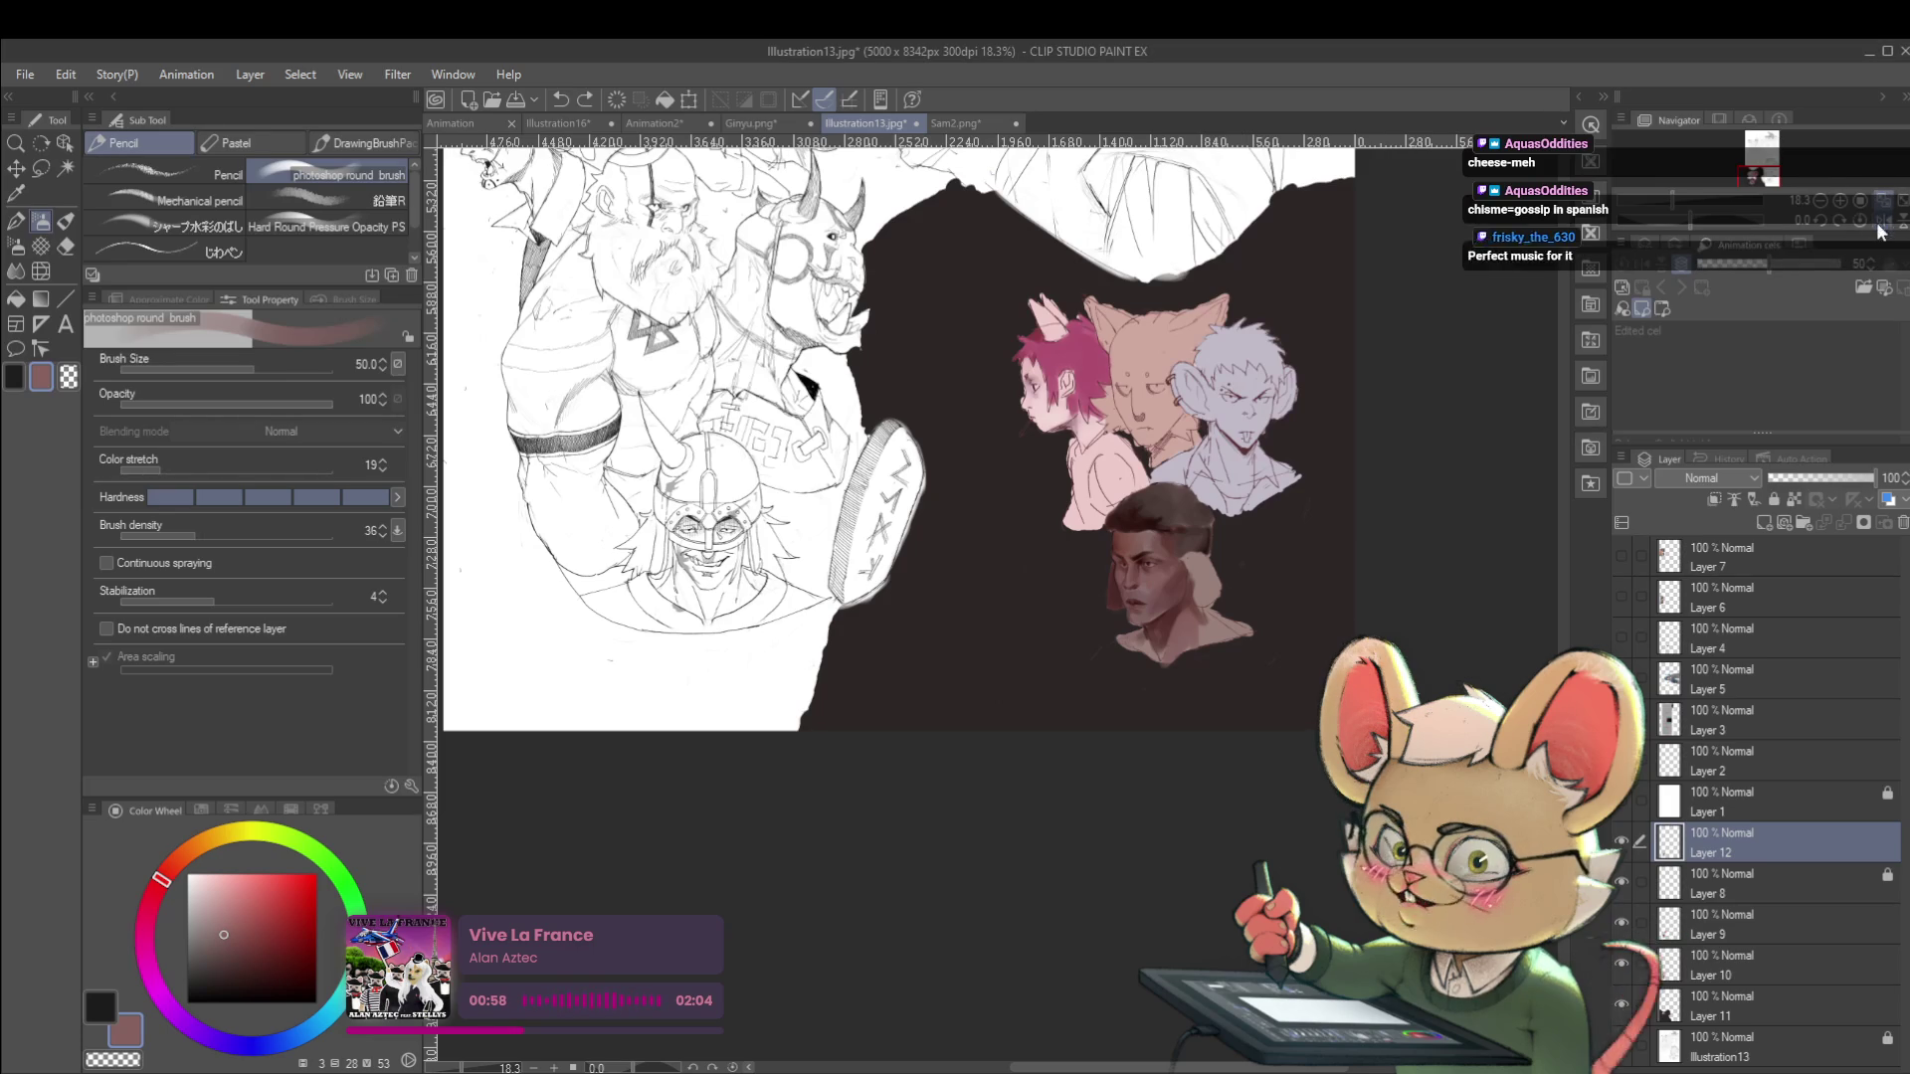
{"action": "left_click", "coordinate": [1879, 221]}
{"action": "scroll", "coordinate": [864, 536], "scroll_direction": "up", "scroll_amount": 3}
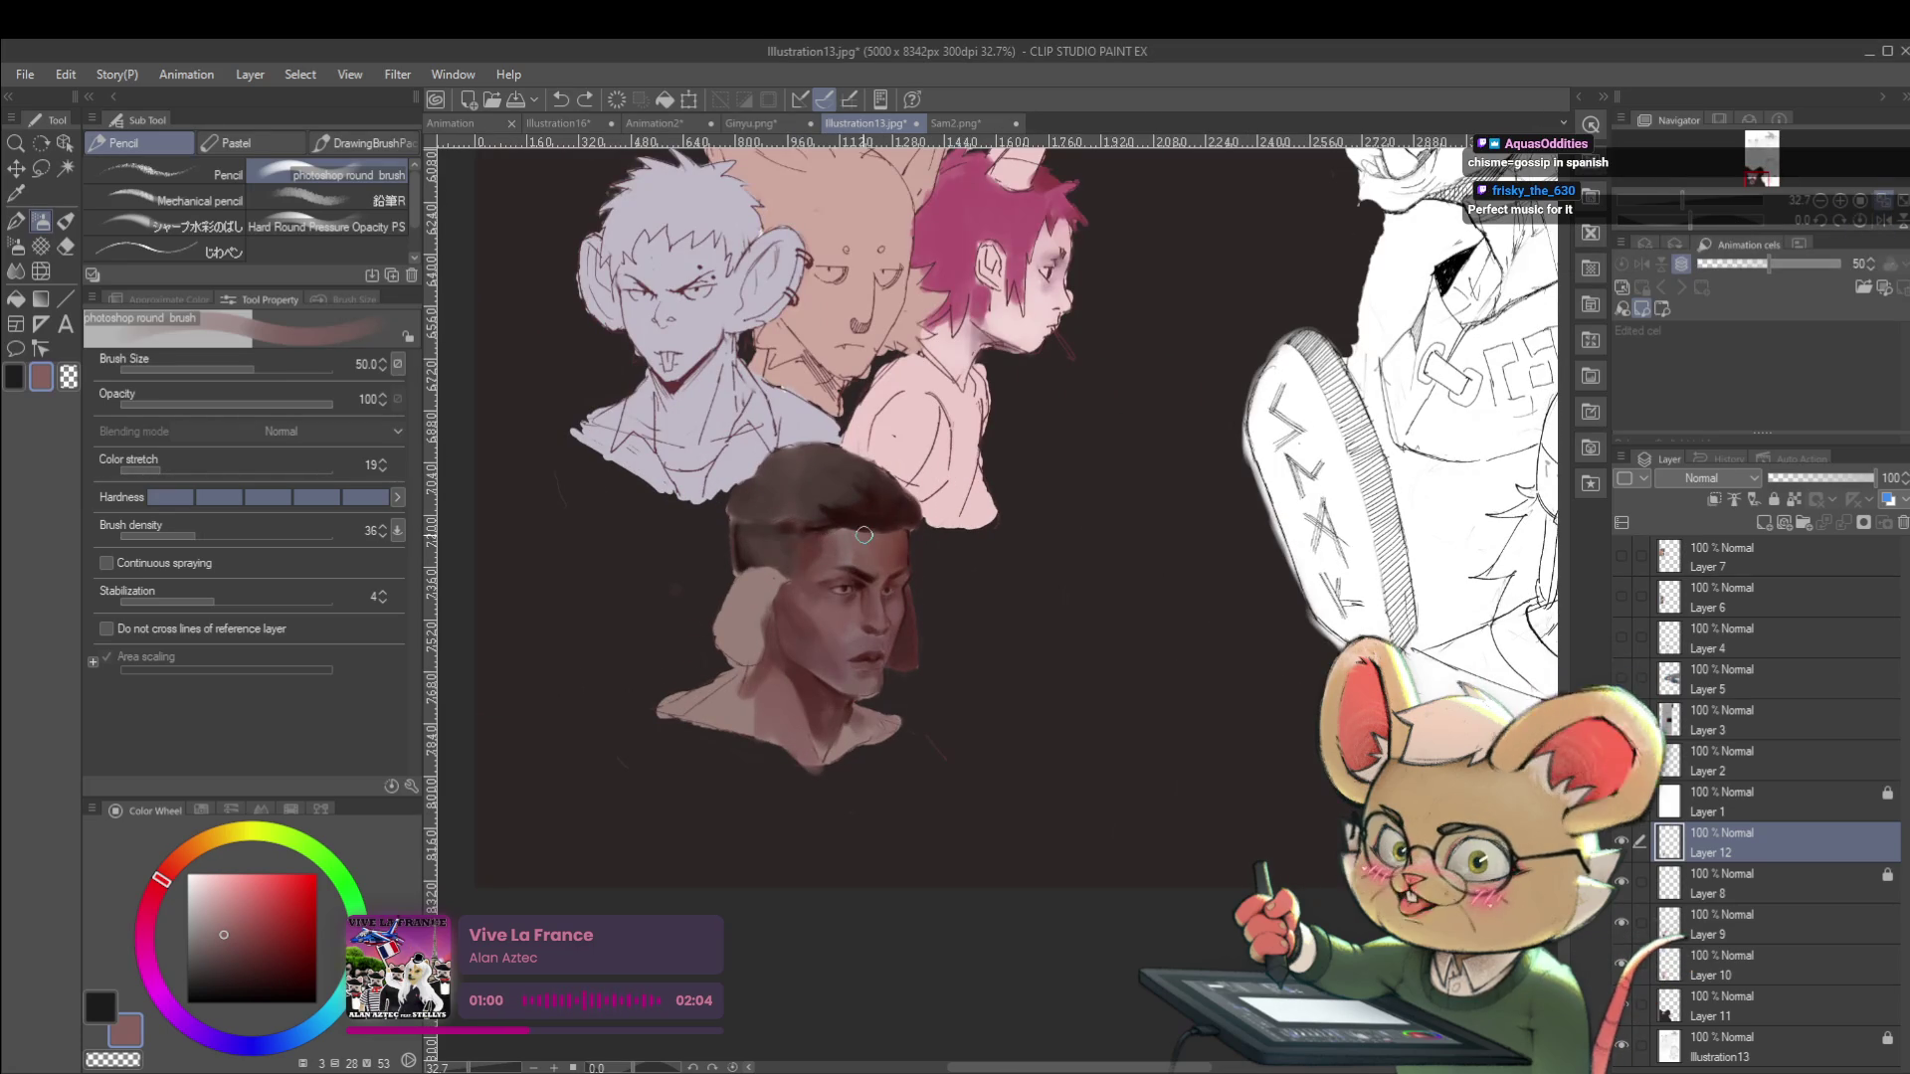
{"action": "left_click", "coordinate": [915, 636], "text": "alt"}
{"action": "mouse_move", "coordinate": [757, 618]}
{"action": "left_mouse_down"}
{"action": "mouse_move", "coordinate": [752, 656]}
{"action": "mouse_move", "coordinate": [735, 651]}
{"action": "left_mouse_up"}
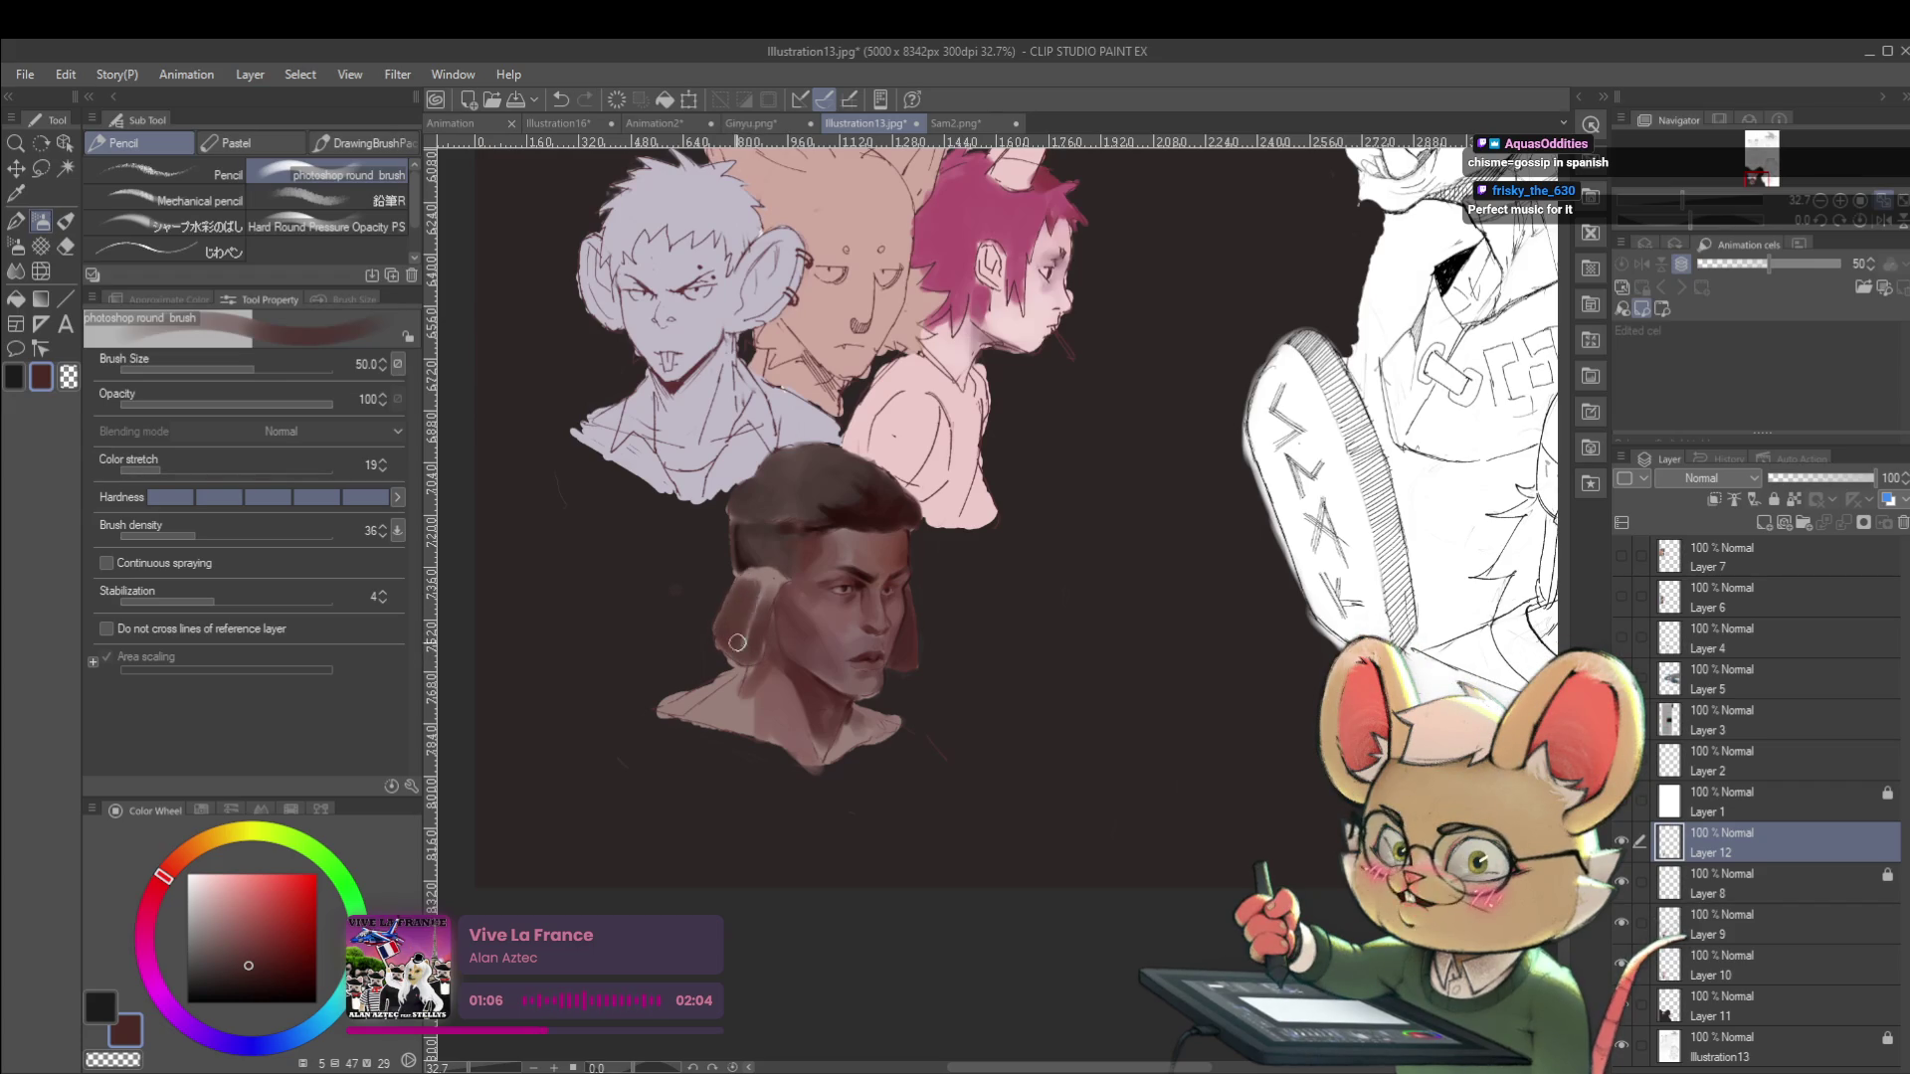
{"action": "mouse_move", "coordinate": [768, 590]}
{"action": "left_mouse_down"}
{"action": "mouse_move", "coordinate": [746, 587]}
{"action": "mouse_move", "coordinate": [766, 565]}
{"action": "left_mouse_up"}
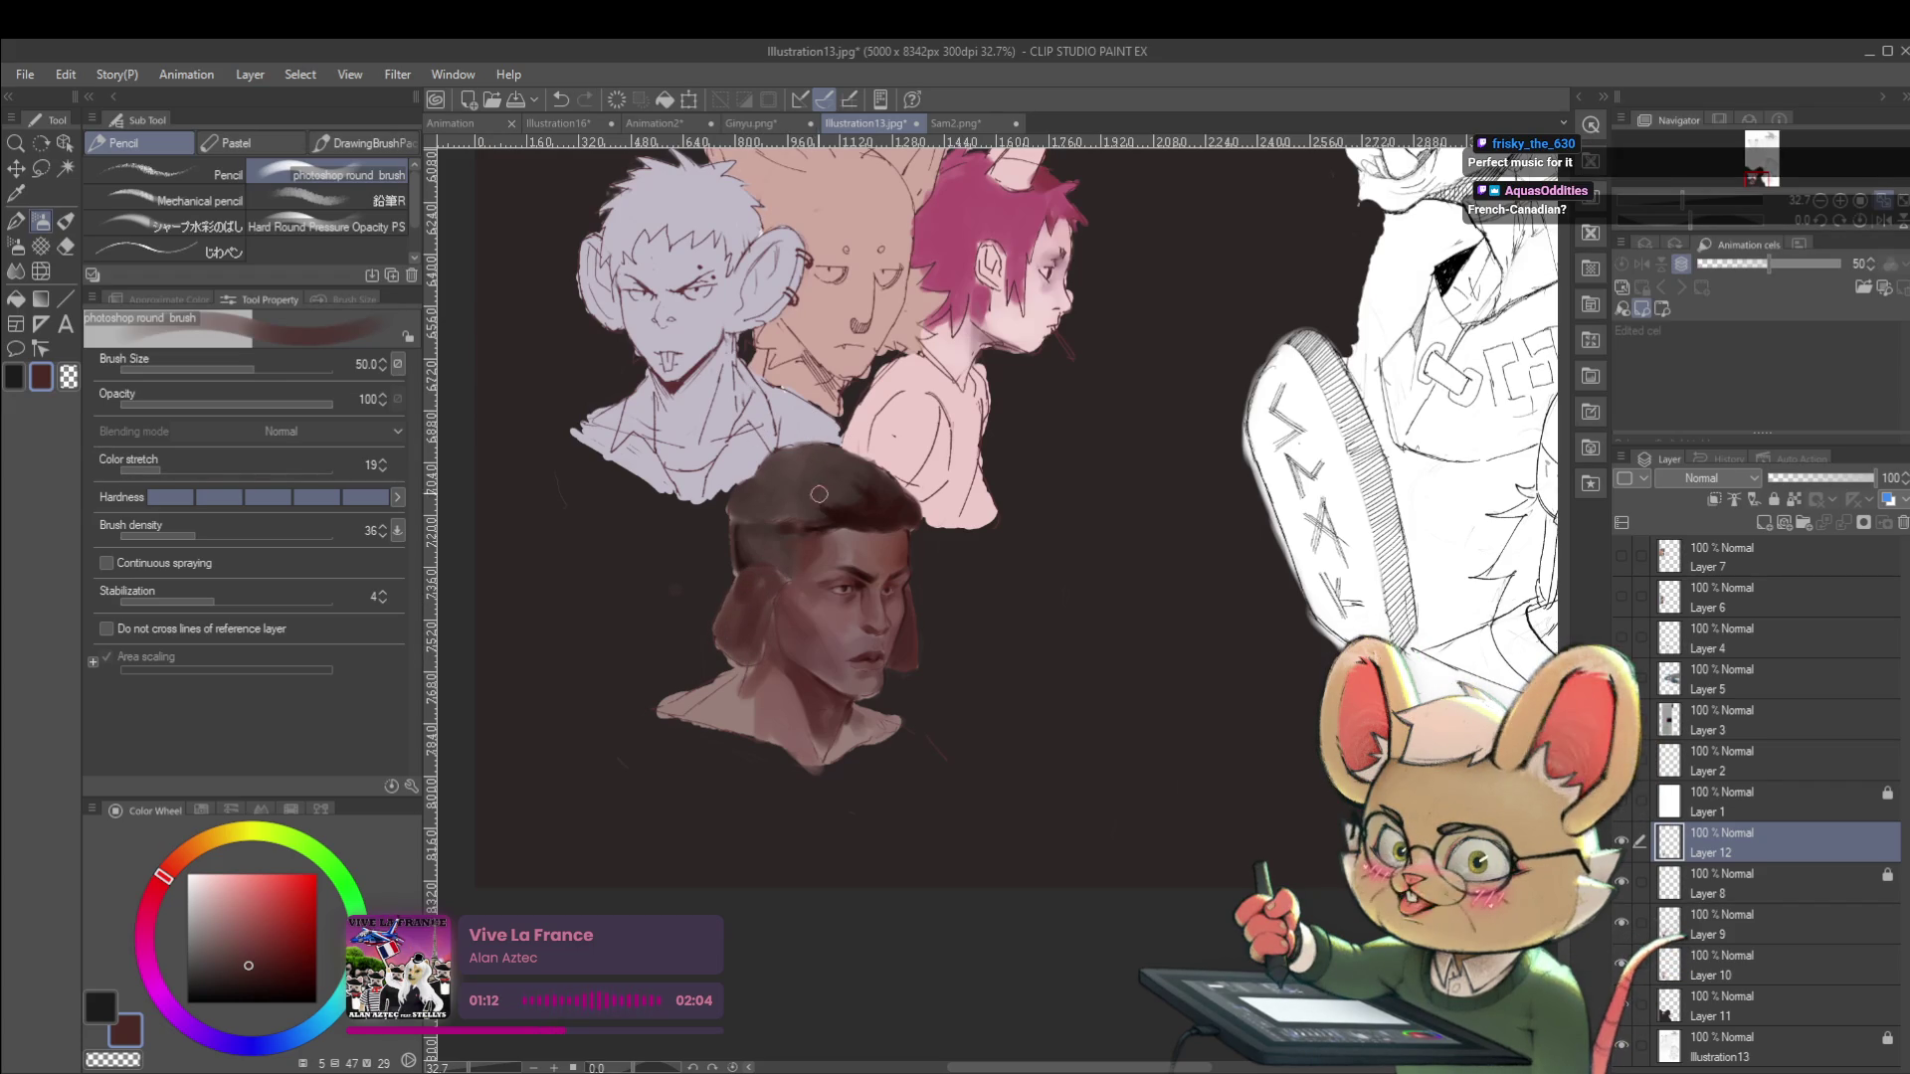
Return the canvas view to normal and pan to frame the busts.
{"action": "scroll", "coordinate": [806, 497], "scroll_direction": "up", "scroll_amount": 2}
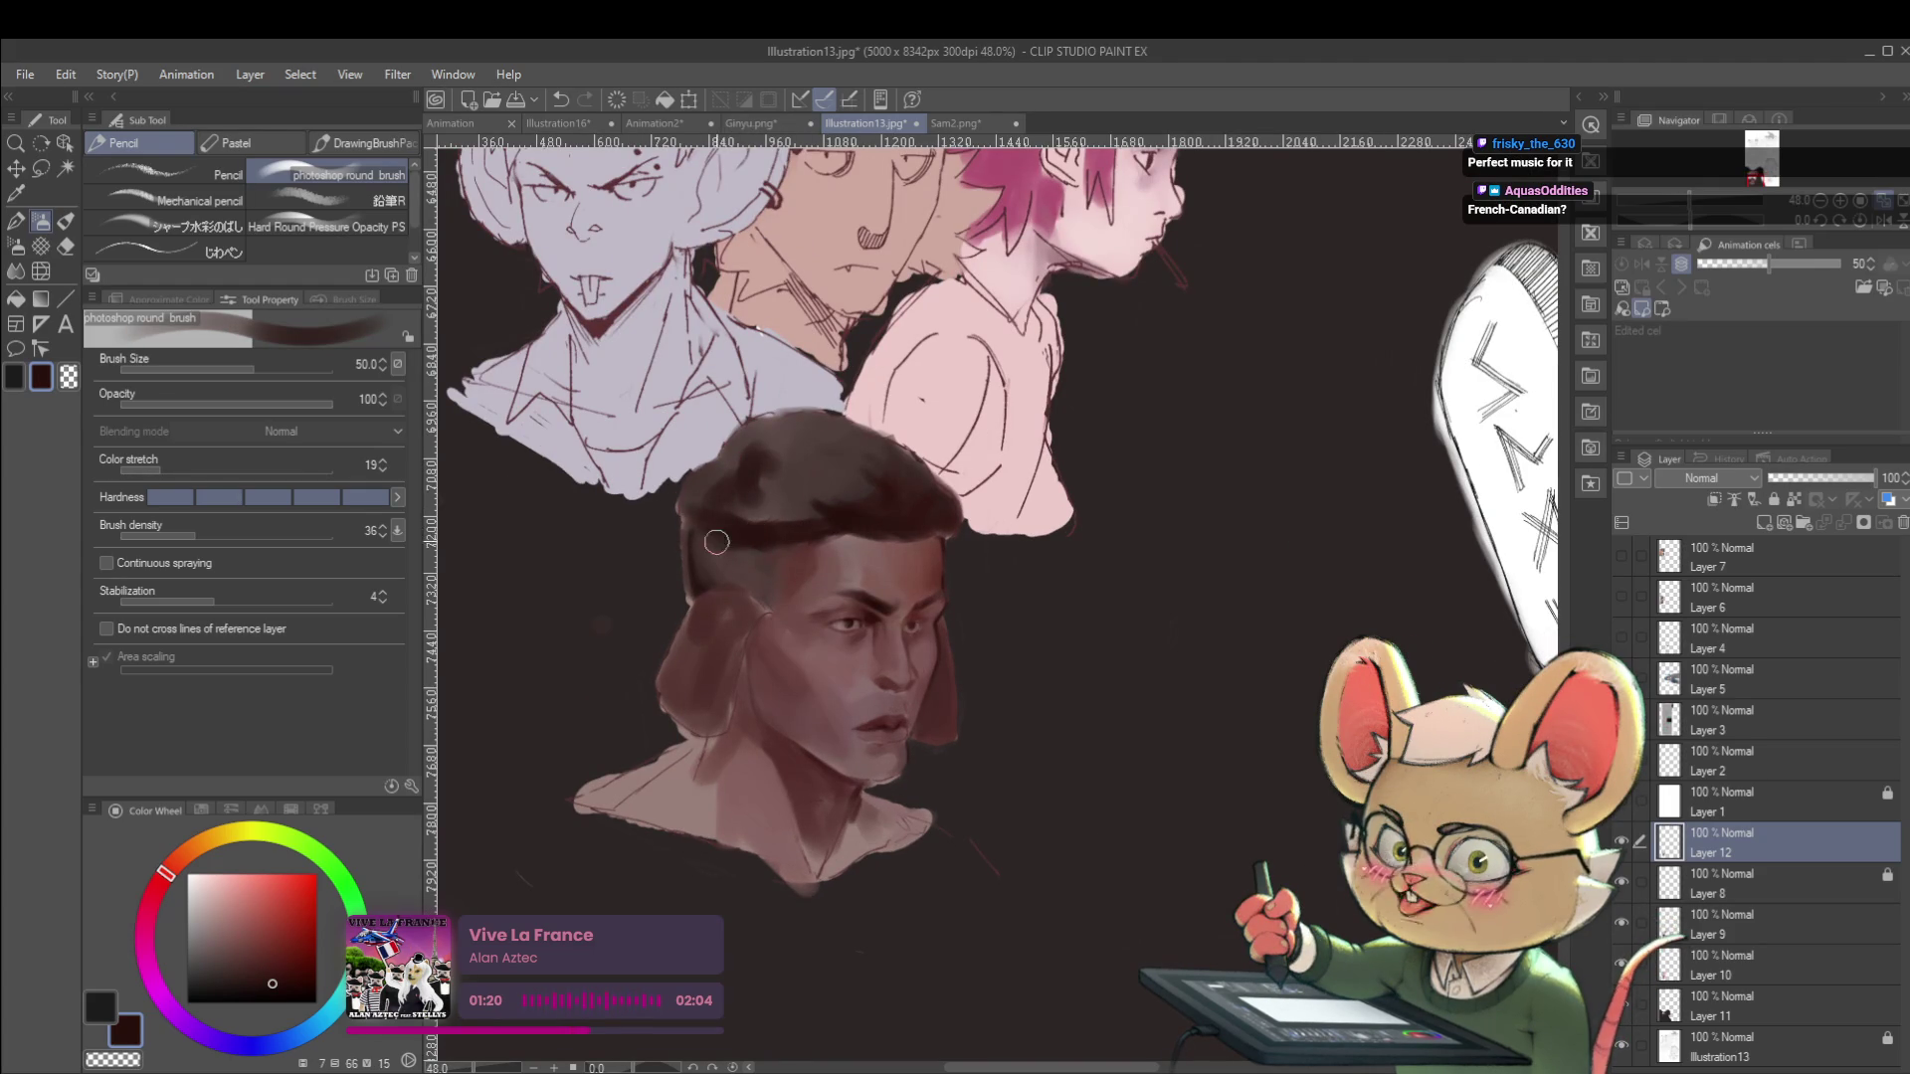
{"action": "scroll", "coordinate": [706, 537], "scroll_direction": "down", "scroll_amount": 5}
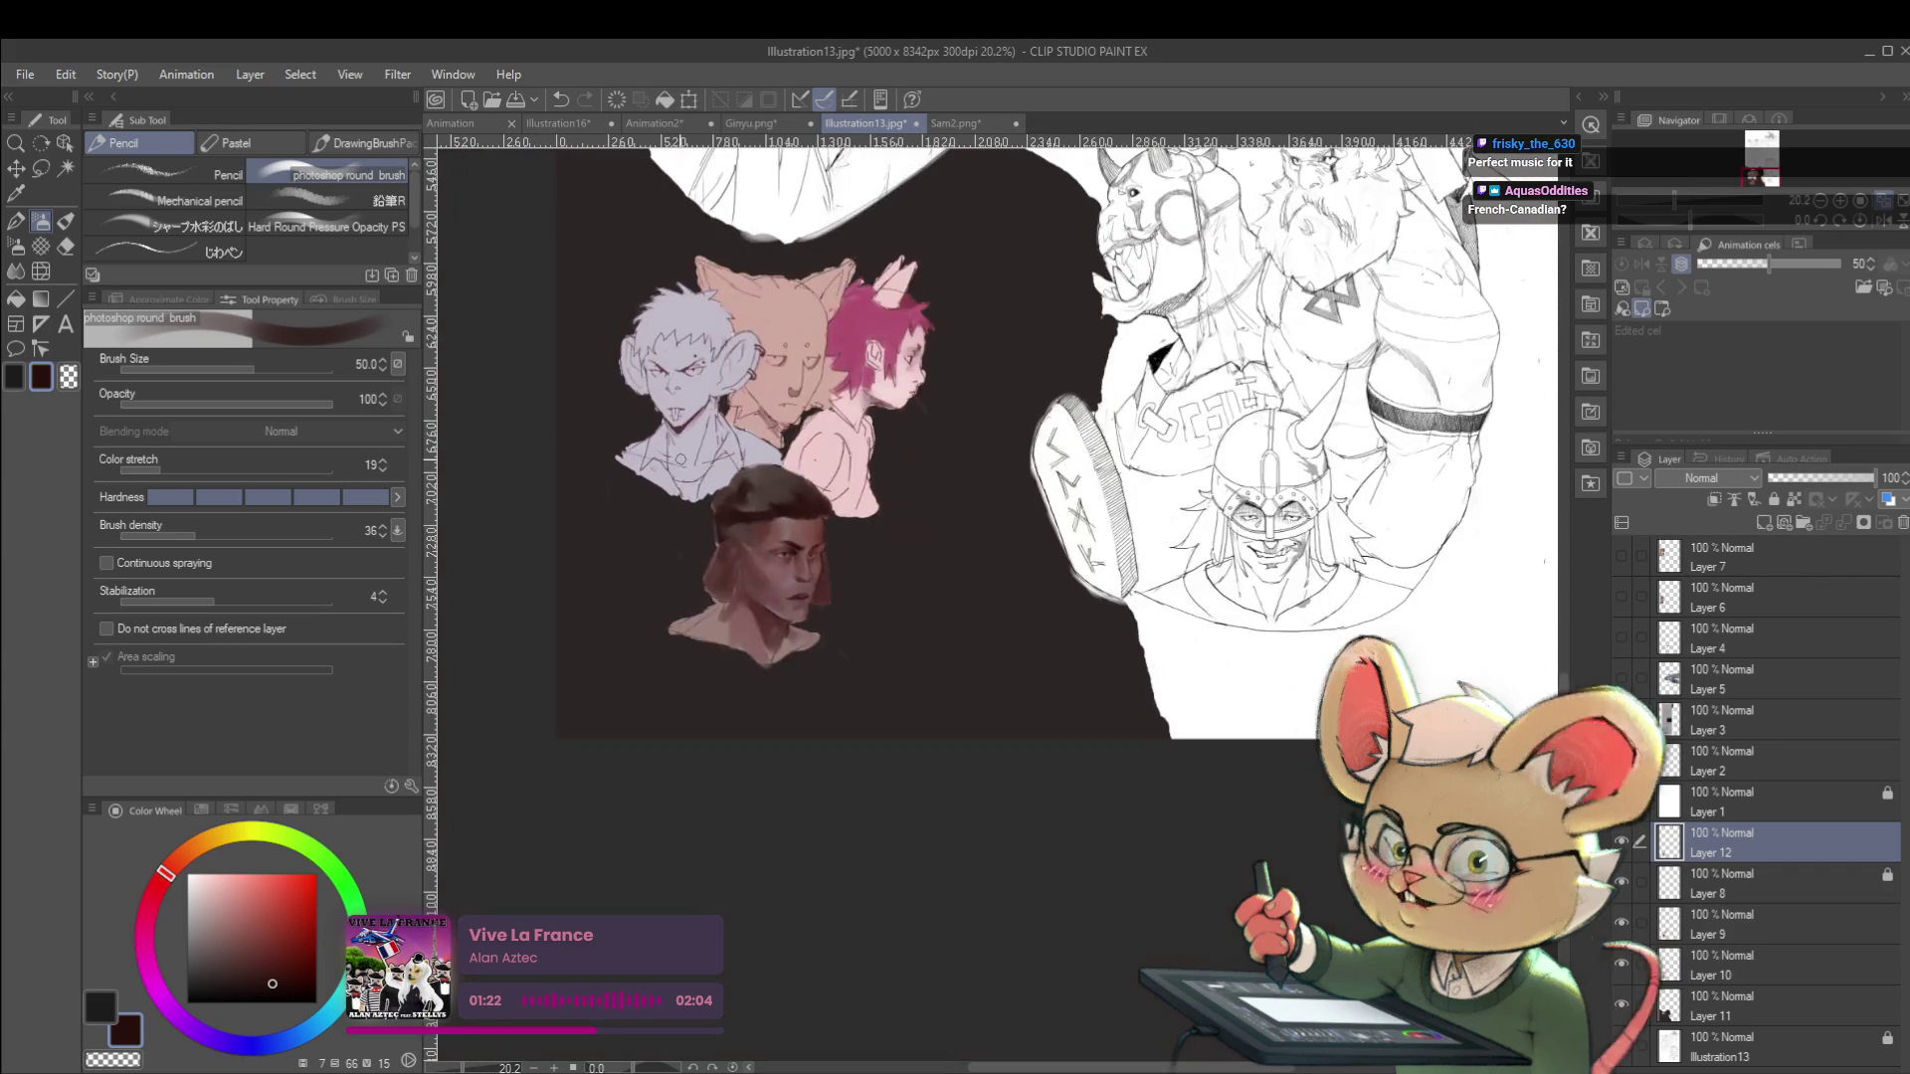
{"action": "left_click", "coordinate": [1856, 221]}
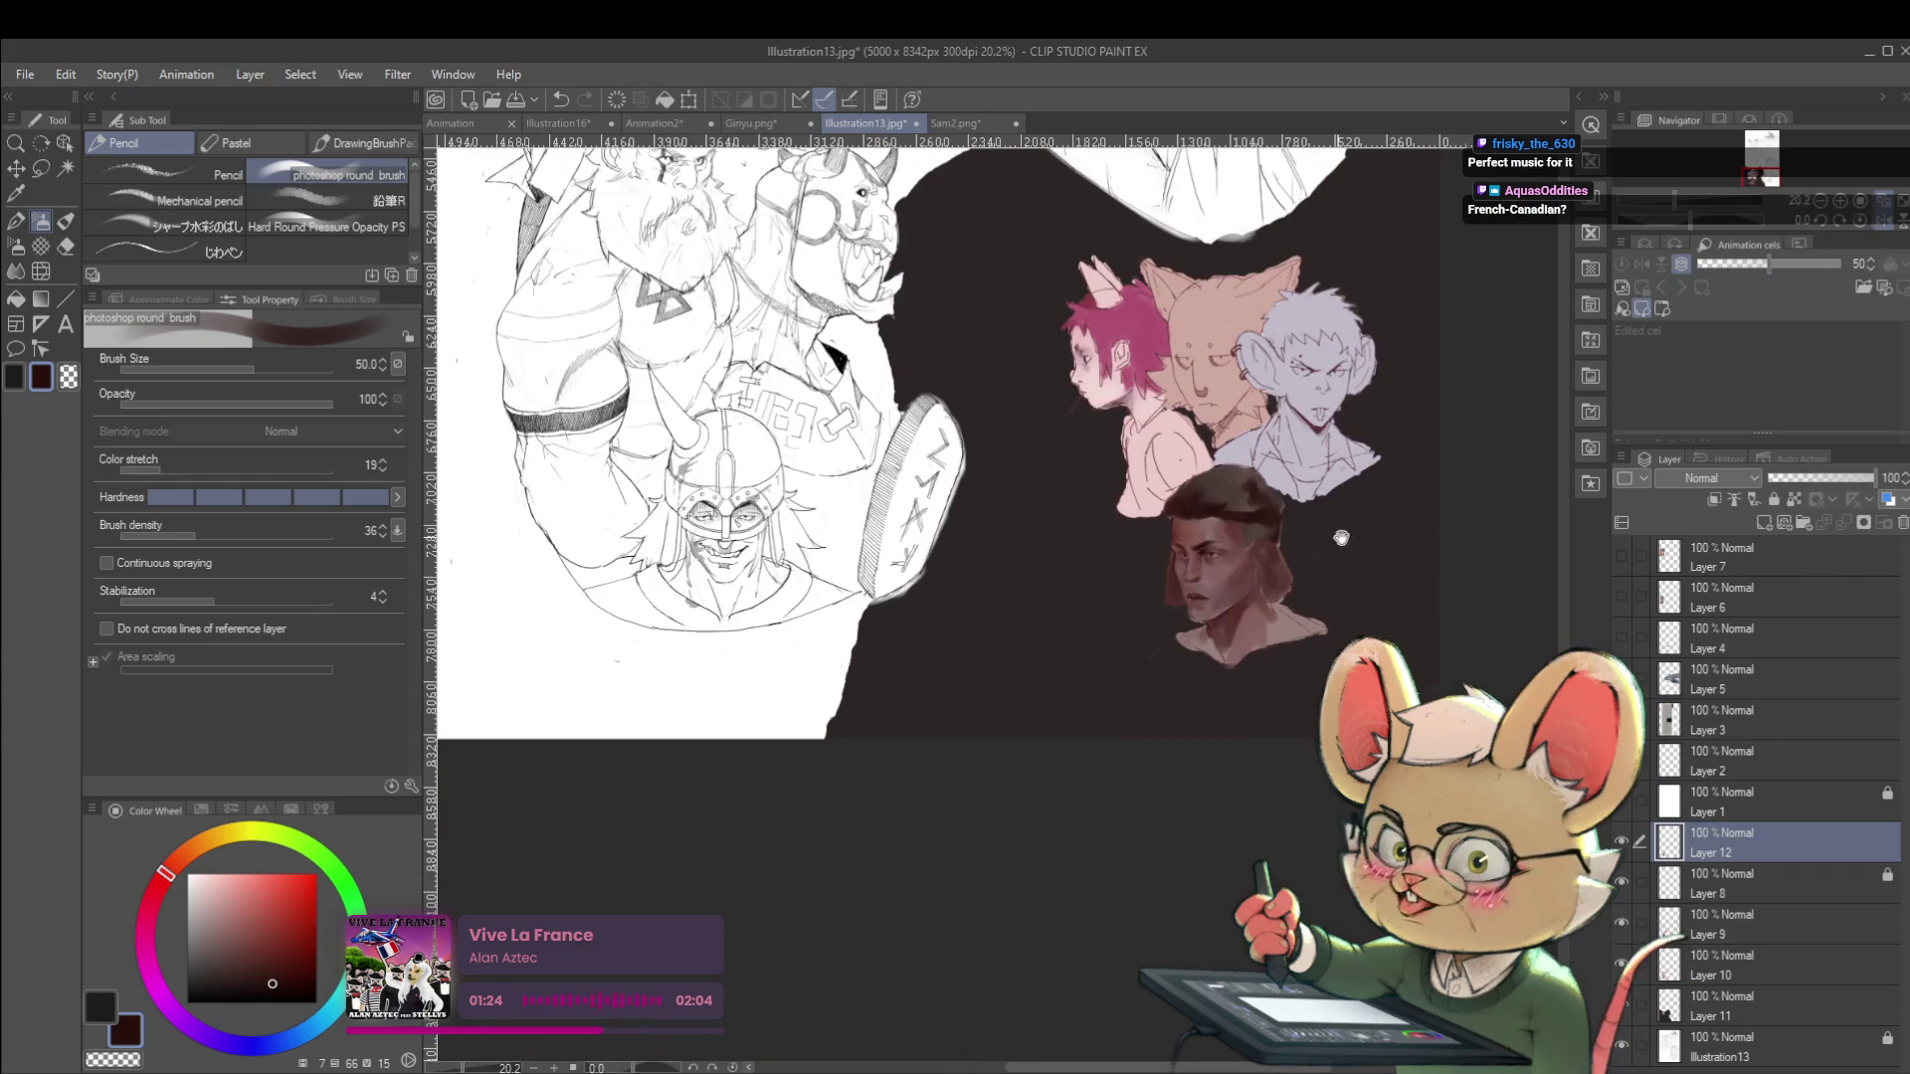
{"action": "left_click_drag", "start_coordinate": [1362, 509], "coordinate": [1212, 629]}
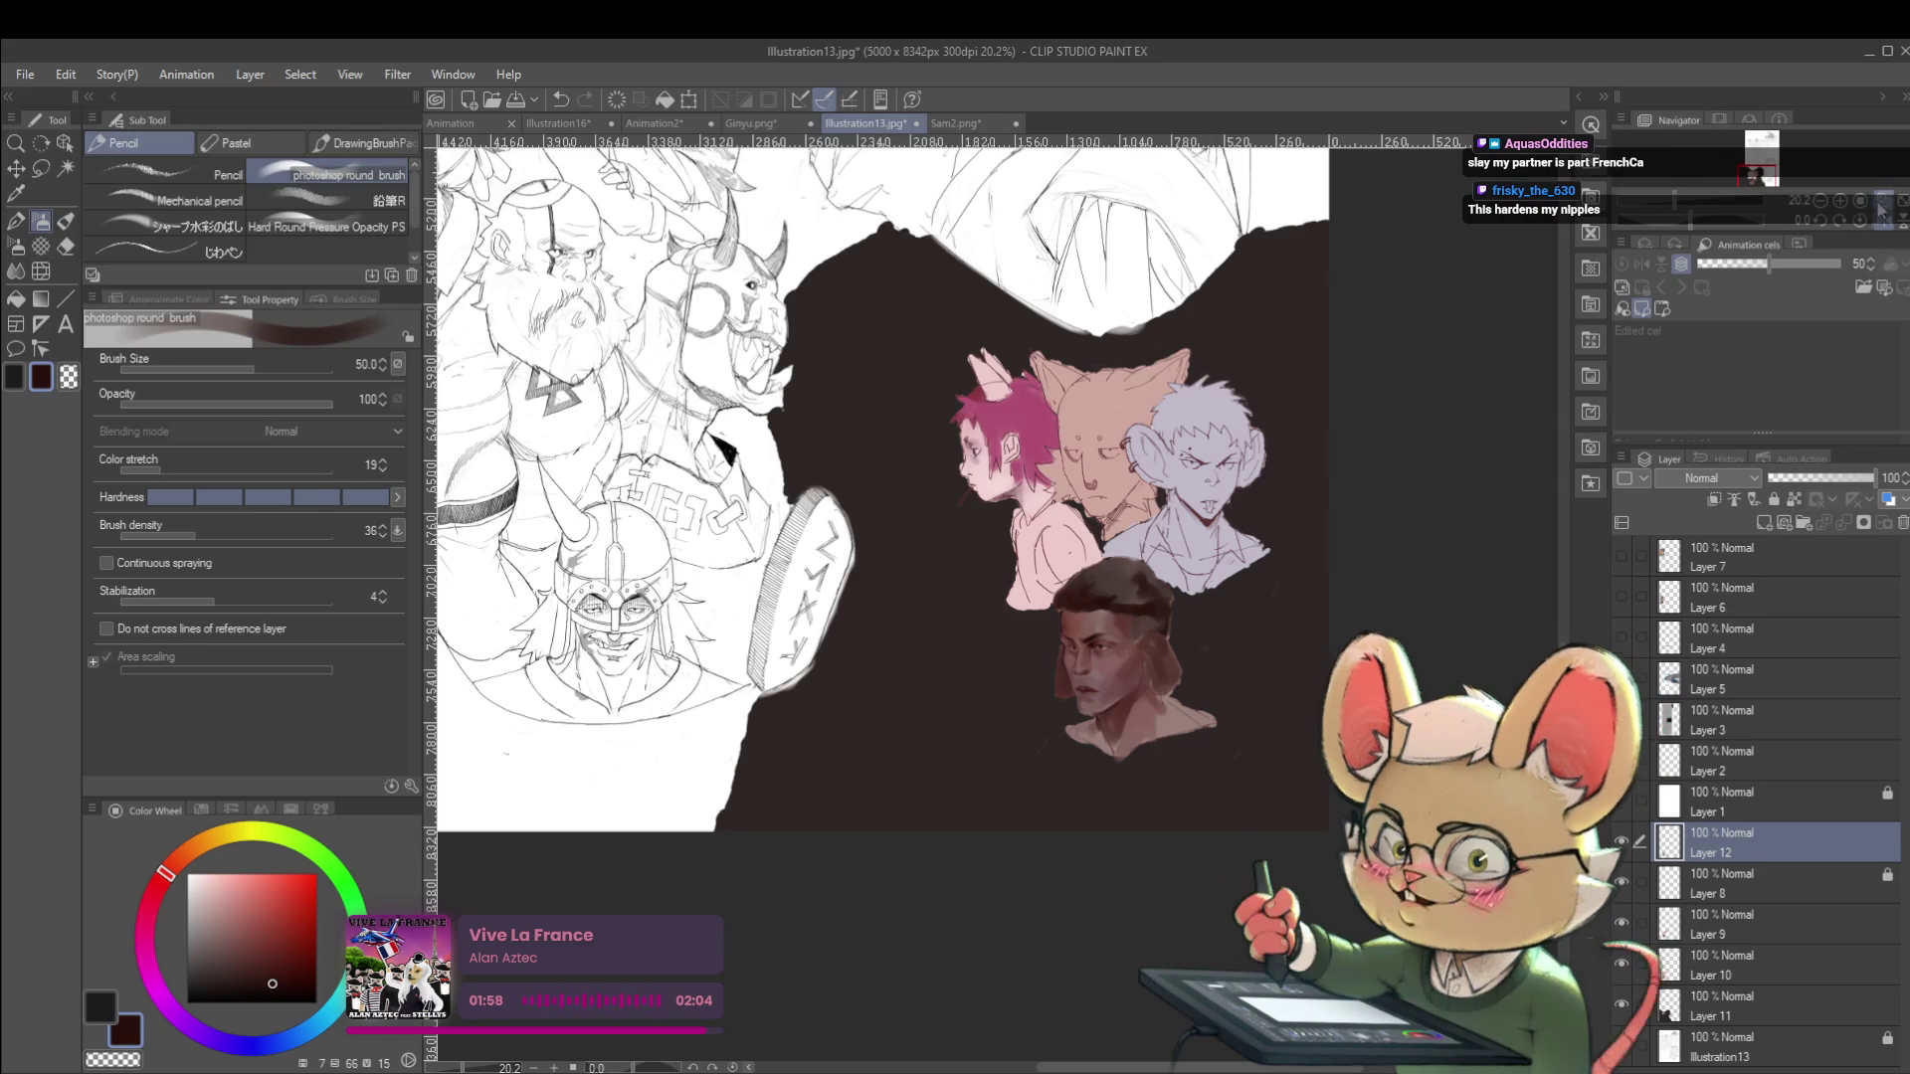
Paint a shadow down the left side of the man's face.
{"action": "key", "text": "h"}
{"action": "scroll", "coordinate": [894, 665], "scroll_direction": "up", "scroll_amount": 5}
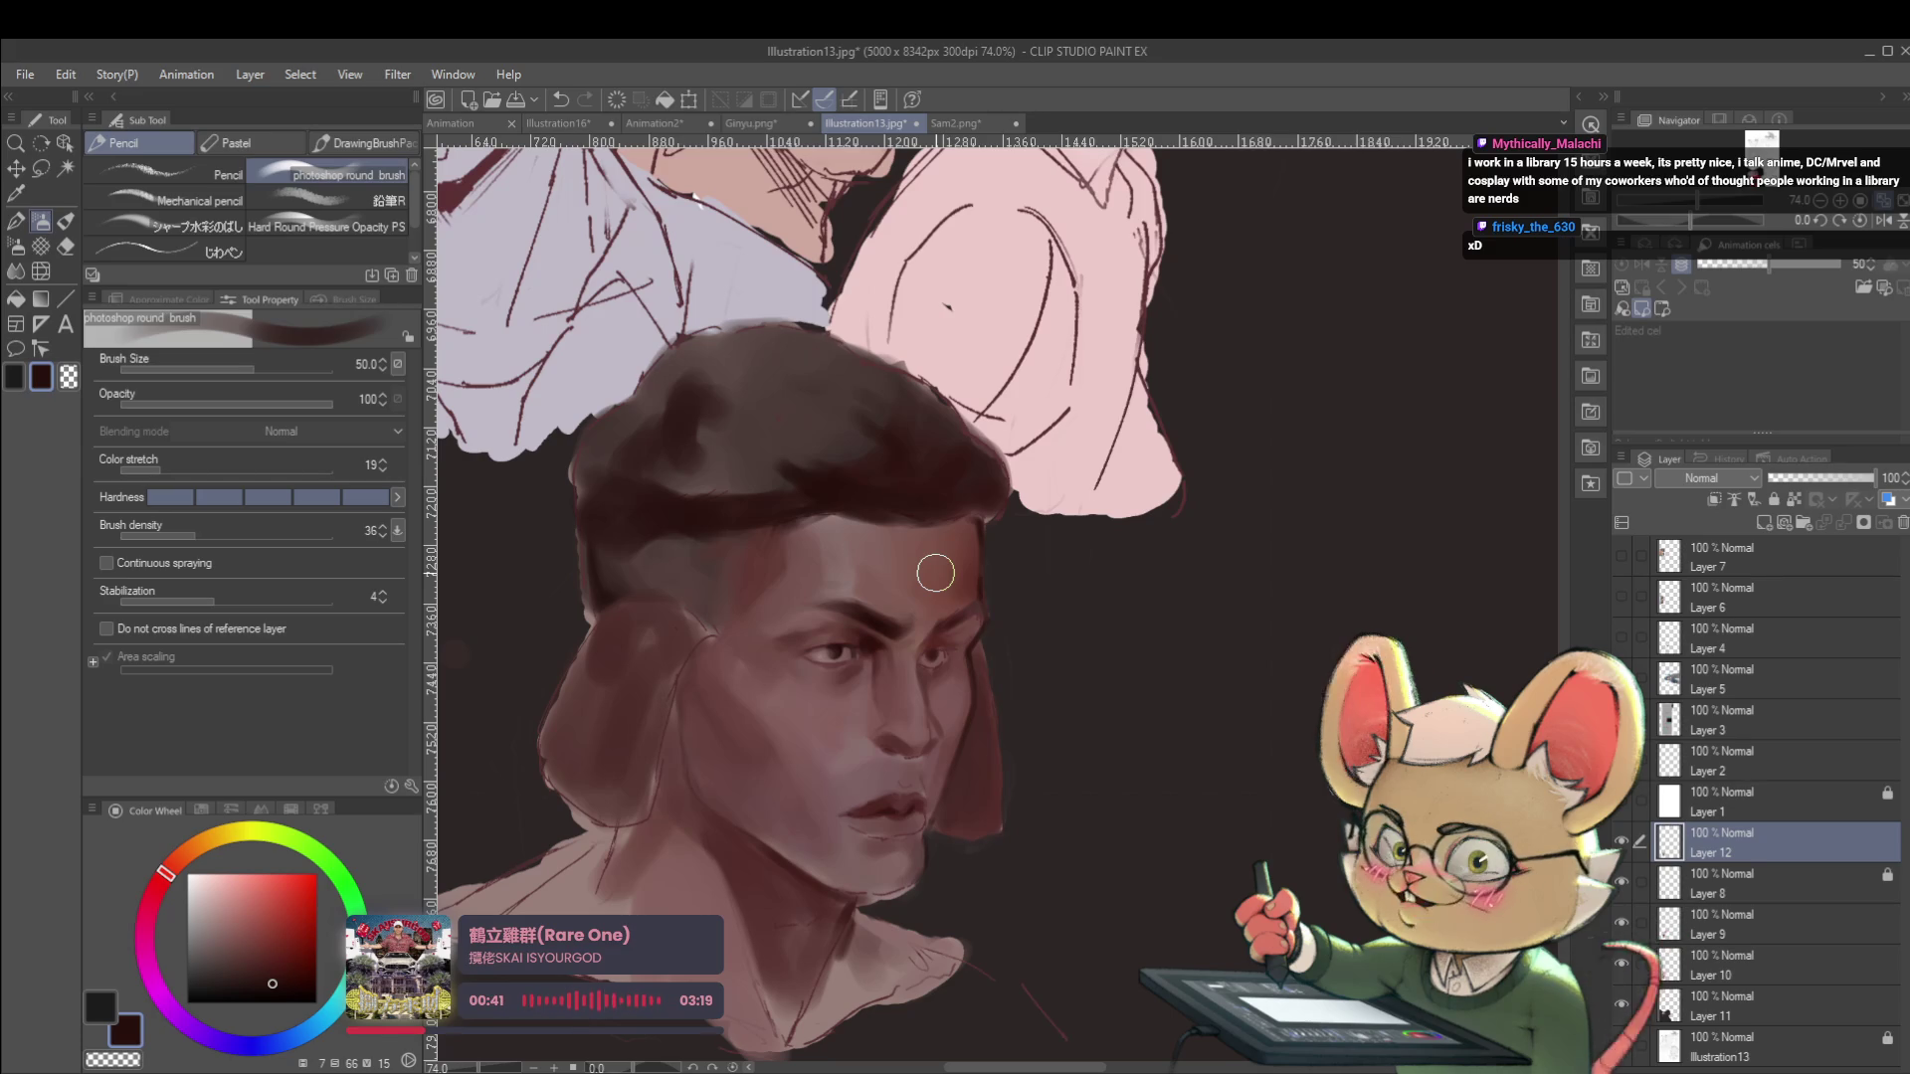
{"action": "left_click", "coordinate": [1883, 220]}
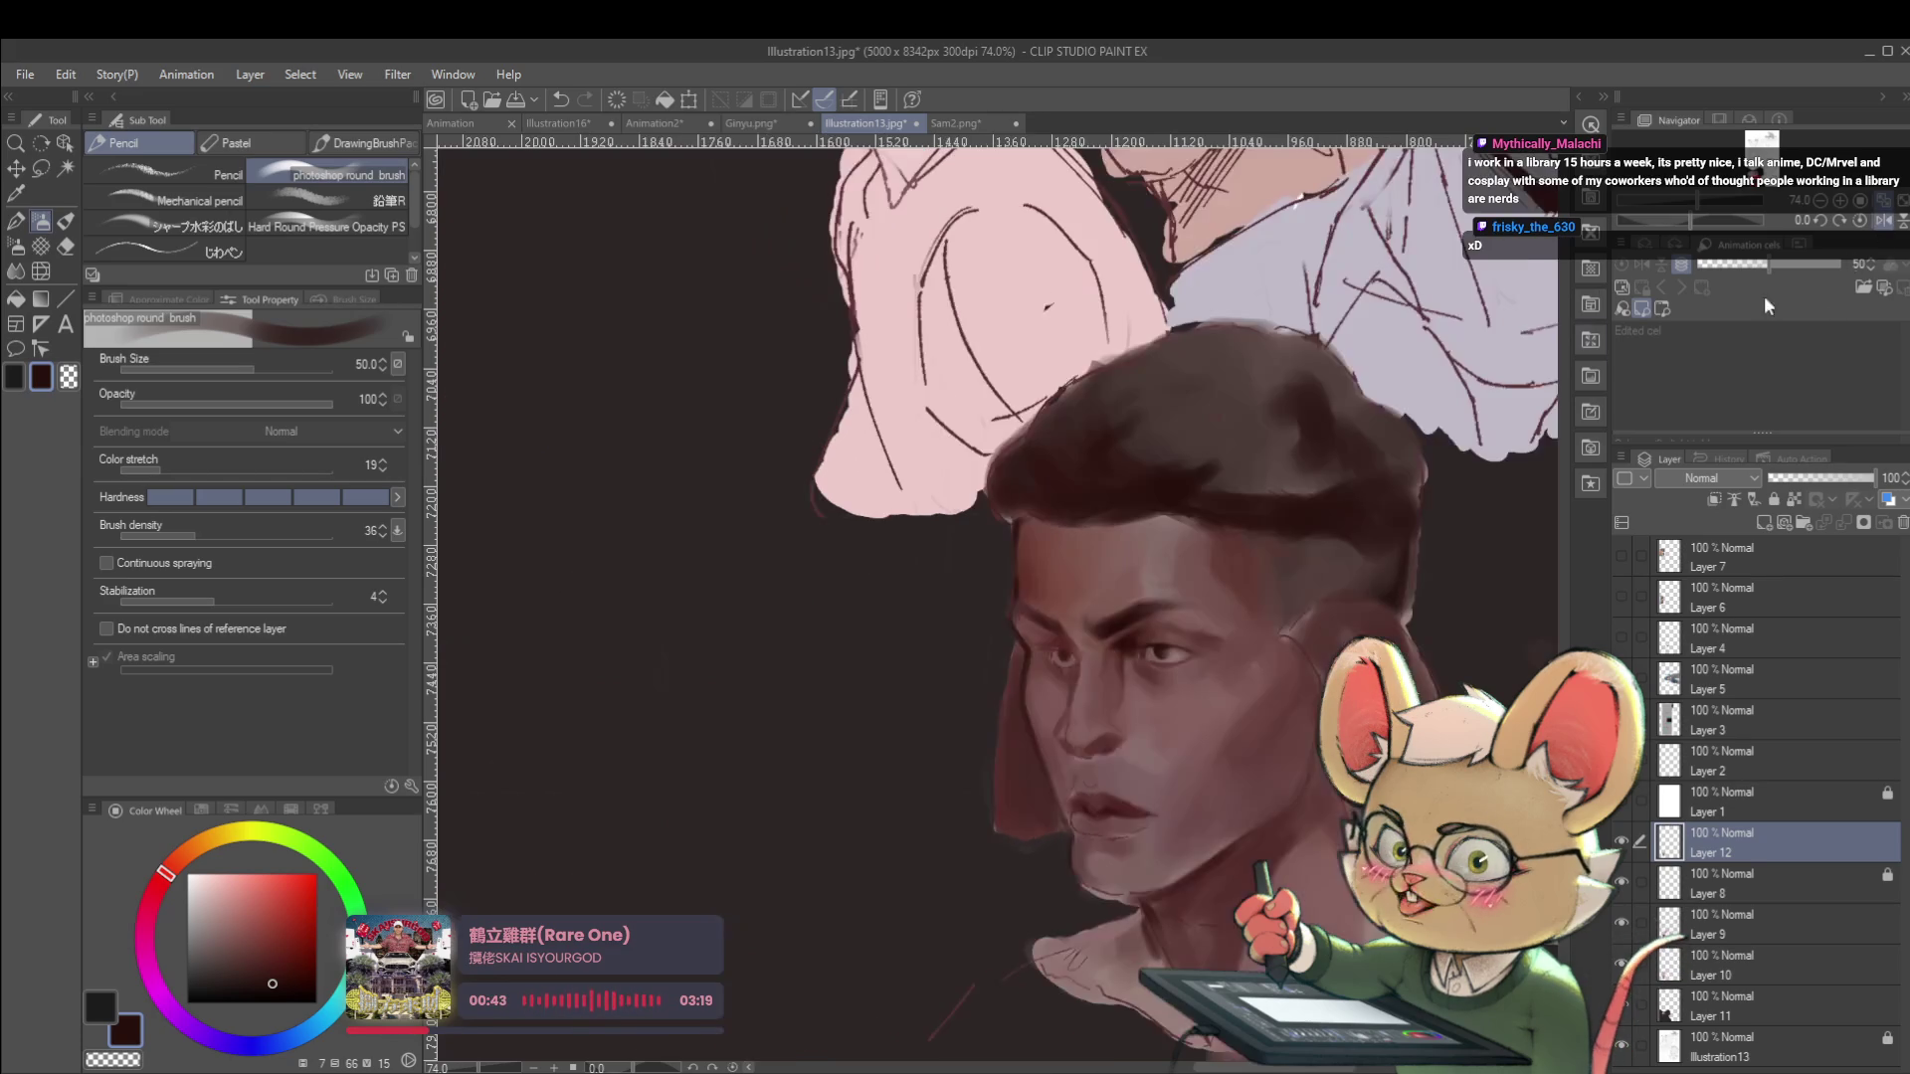
{"action": "scroll", "coordinate": [1130, 609], "scroll_direction": "up", "scroll_amount": 2}
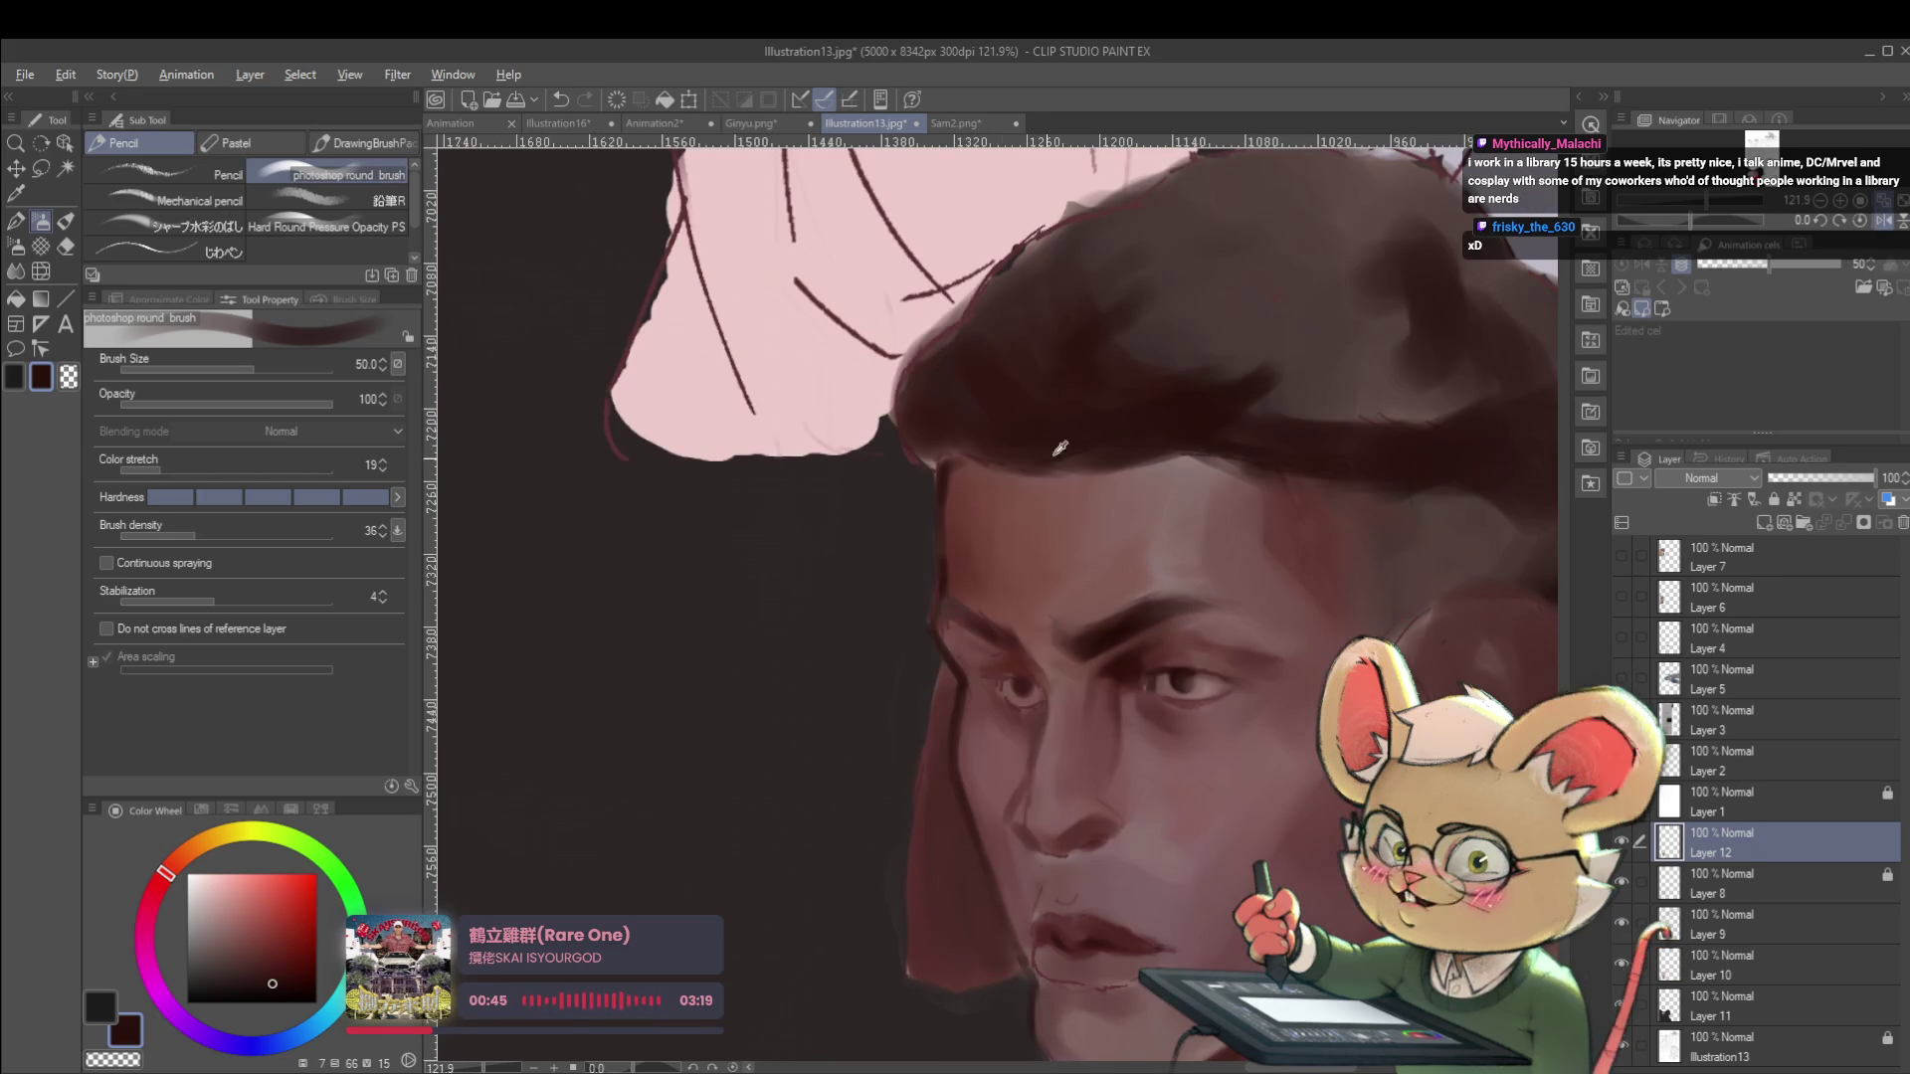
{"action": "scroll", "coordinate": [1283, 567], "scroll_direction": "down", "scroll_amount": 3}
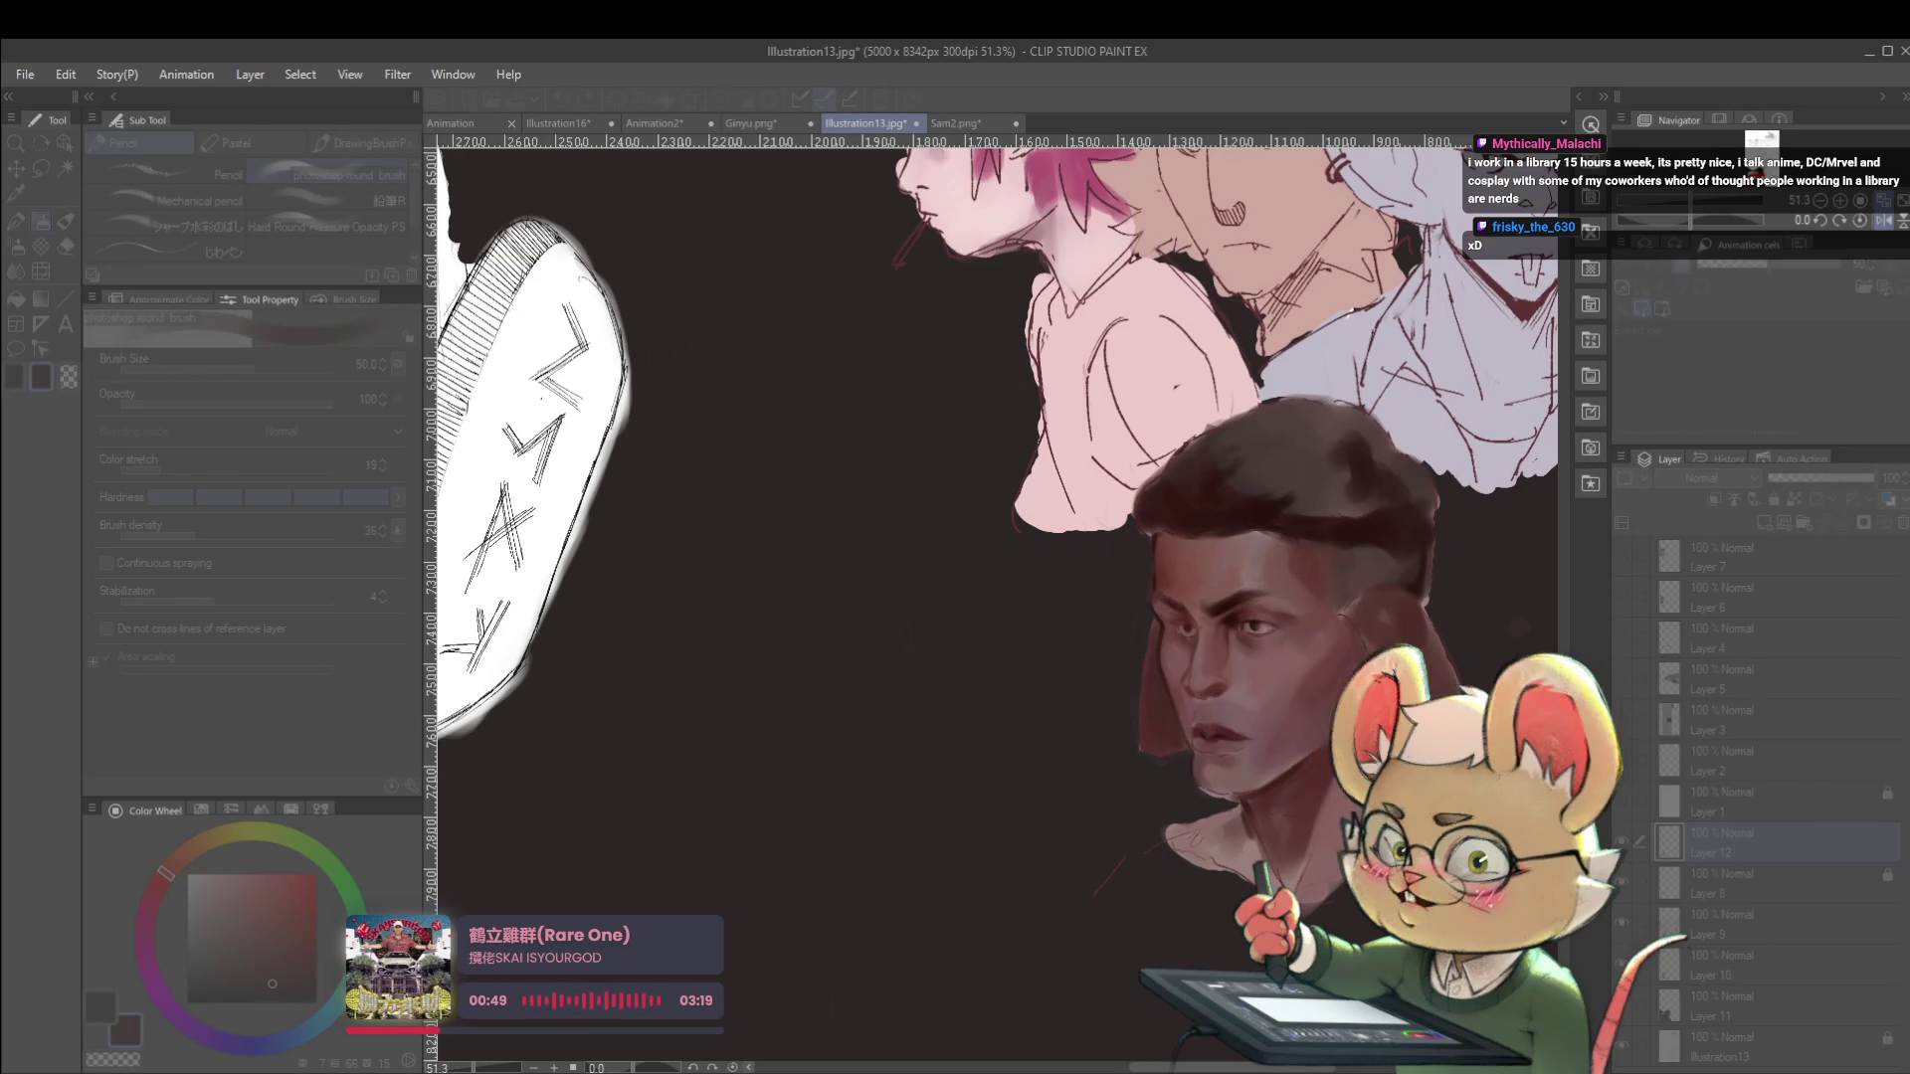
{"action": "left_click_drag", "start_coordinate": [1158, 557], "coordinate": [1144, 776]}
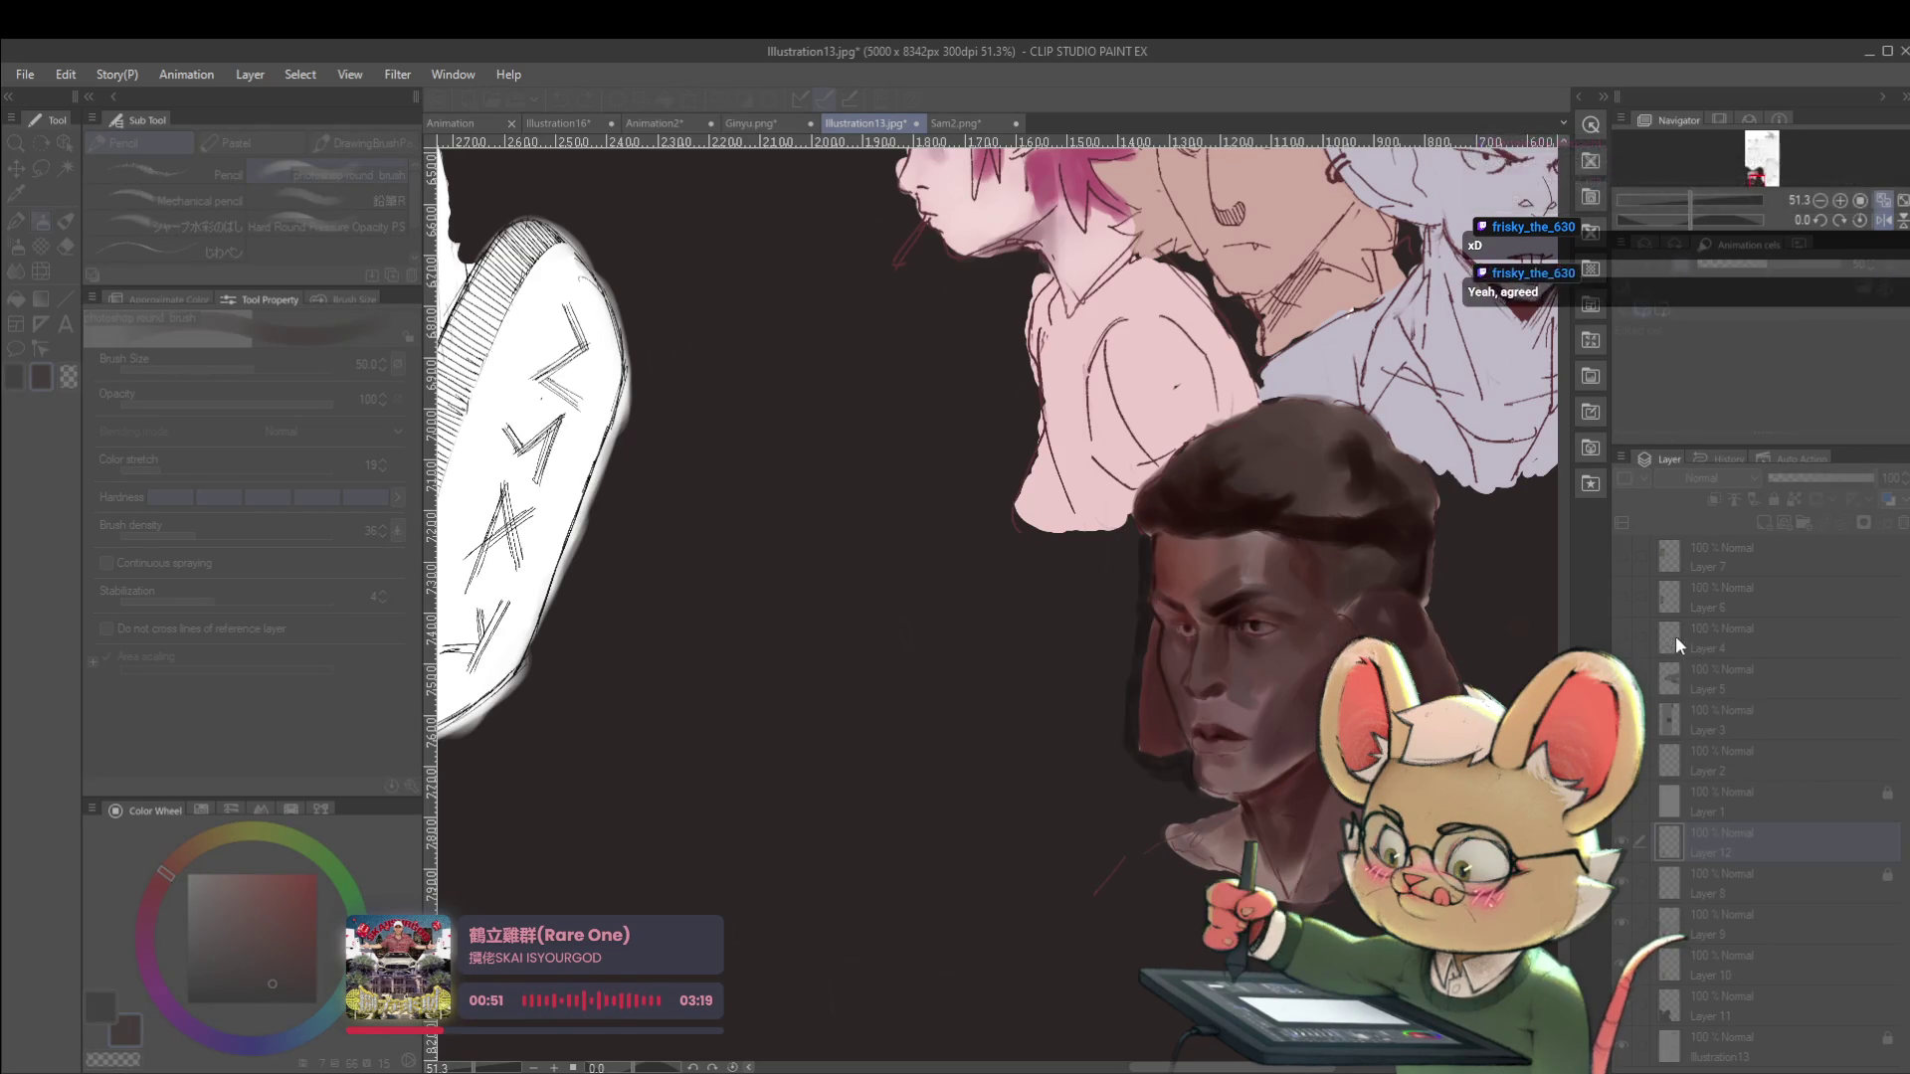
Adjust the Layer 8/Layer 12 selection and toggle Layer 12's visibility to compare the face.
{"action": "left_click", "coordinate": [1729, 876], "text": "ctrl"}
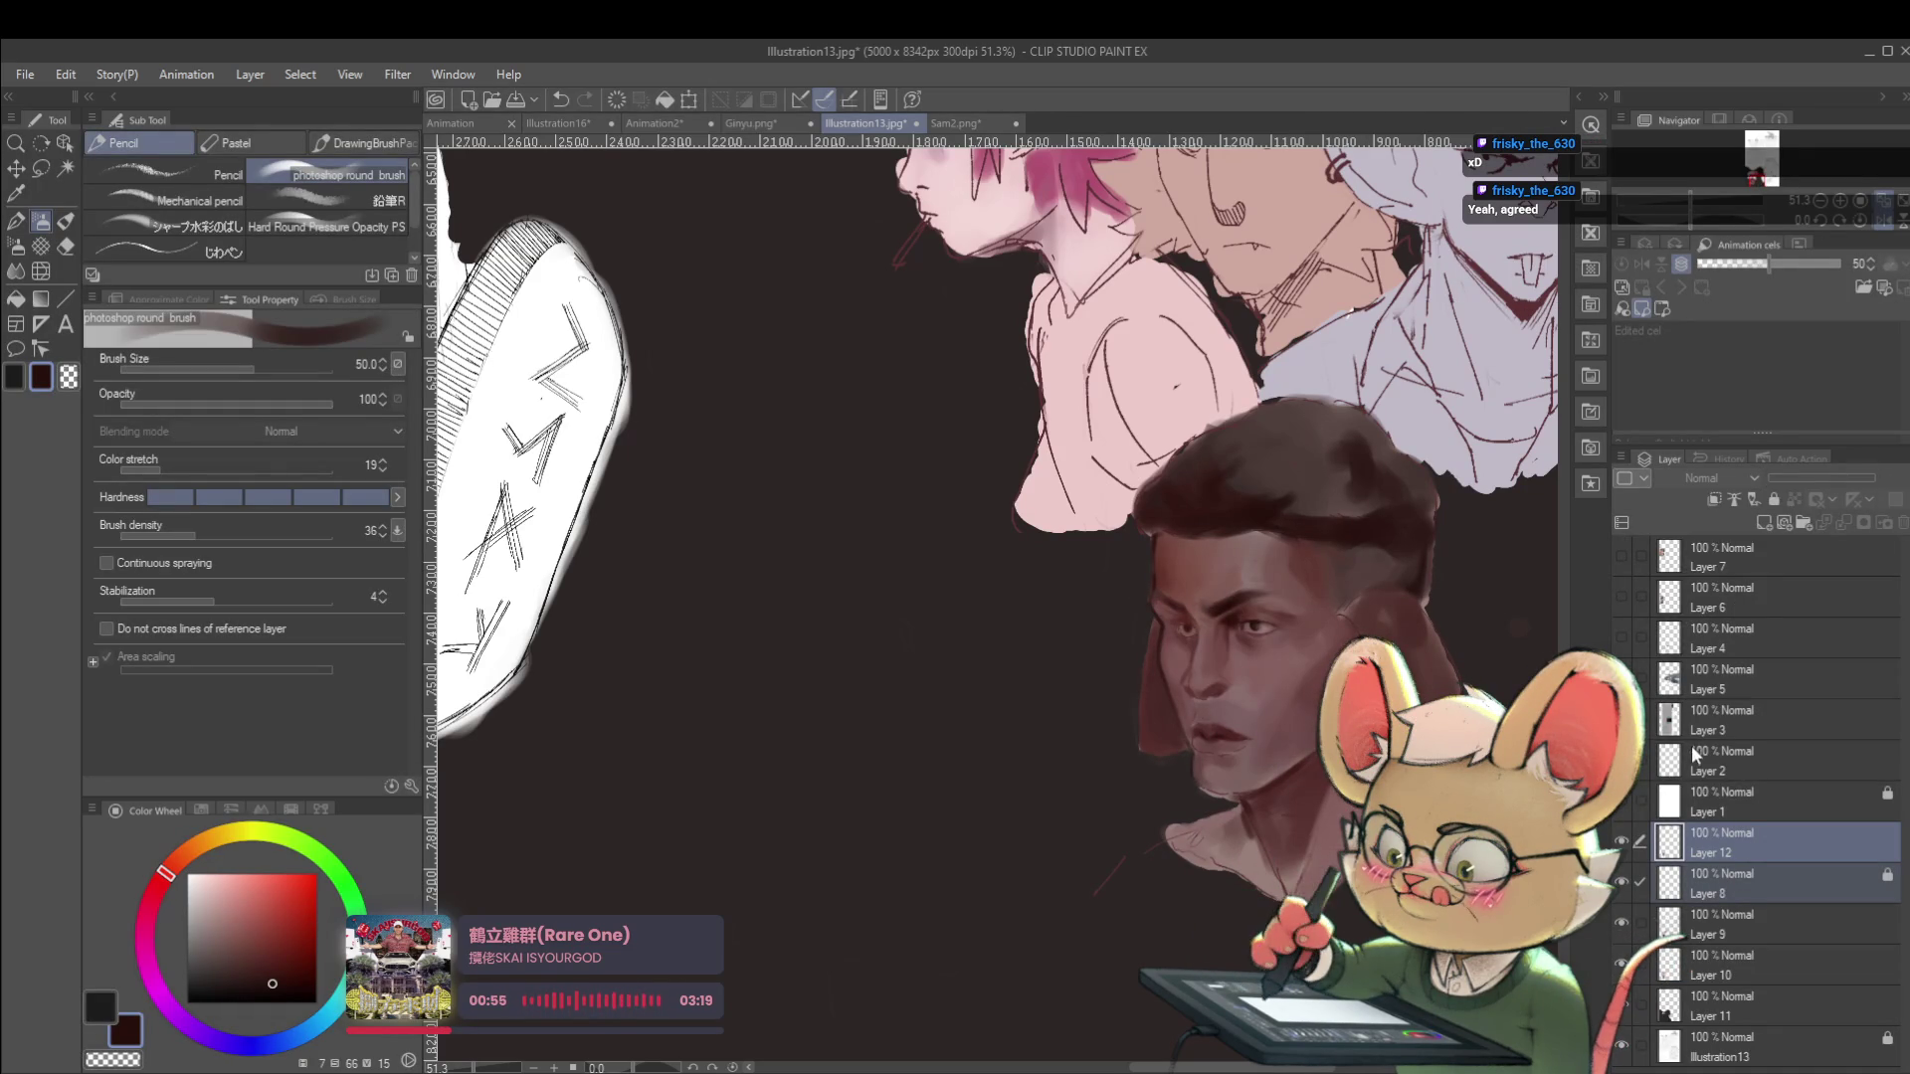
{"action": "left_click", "coordinate": [1707, 841]}
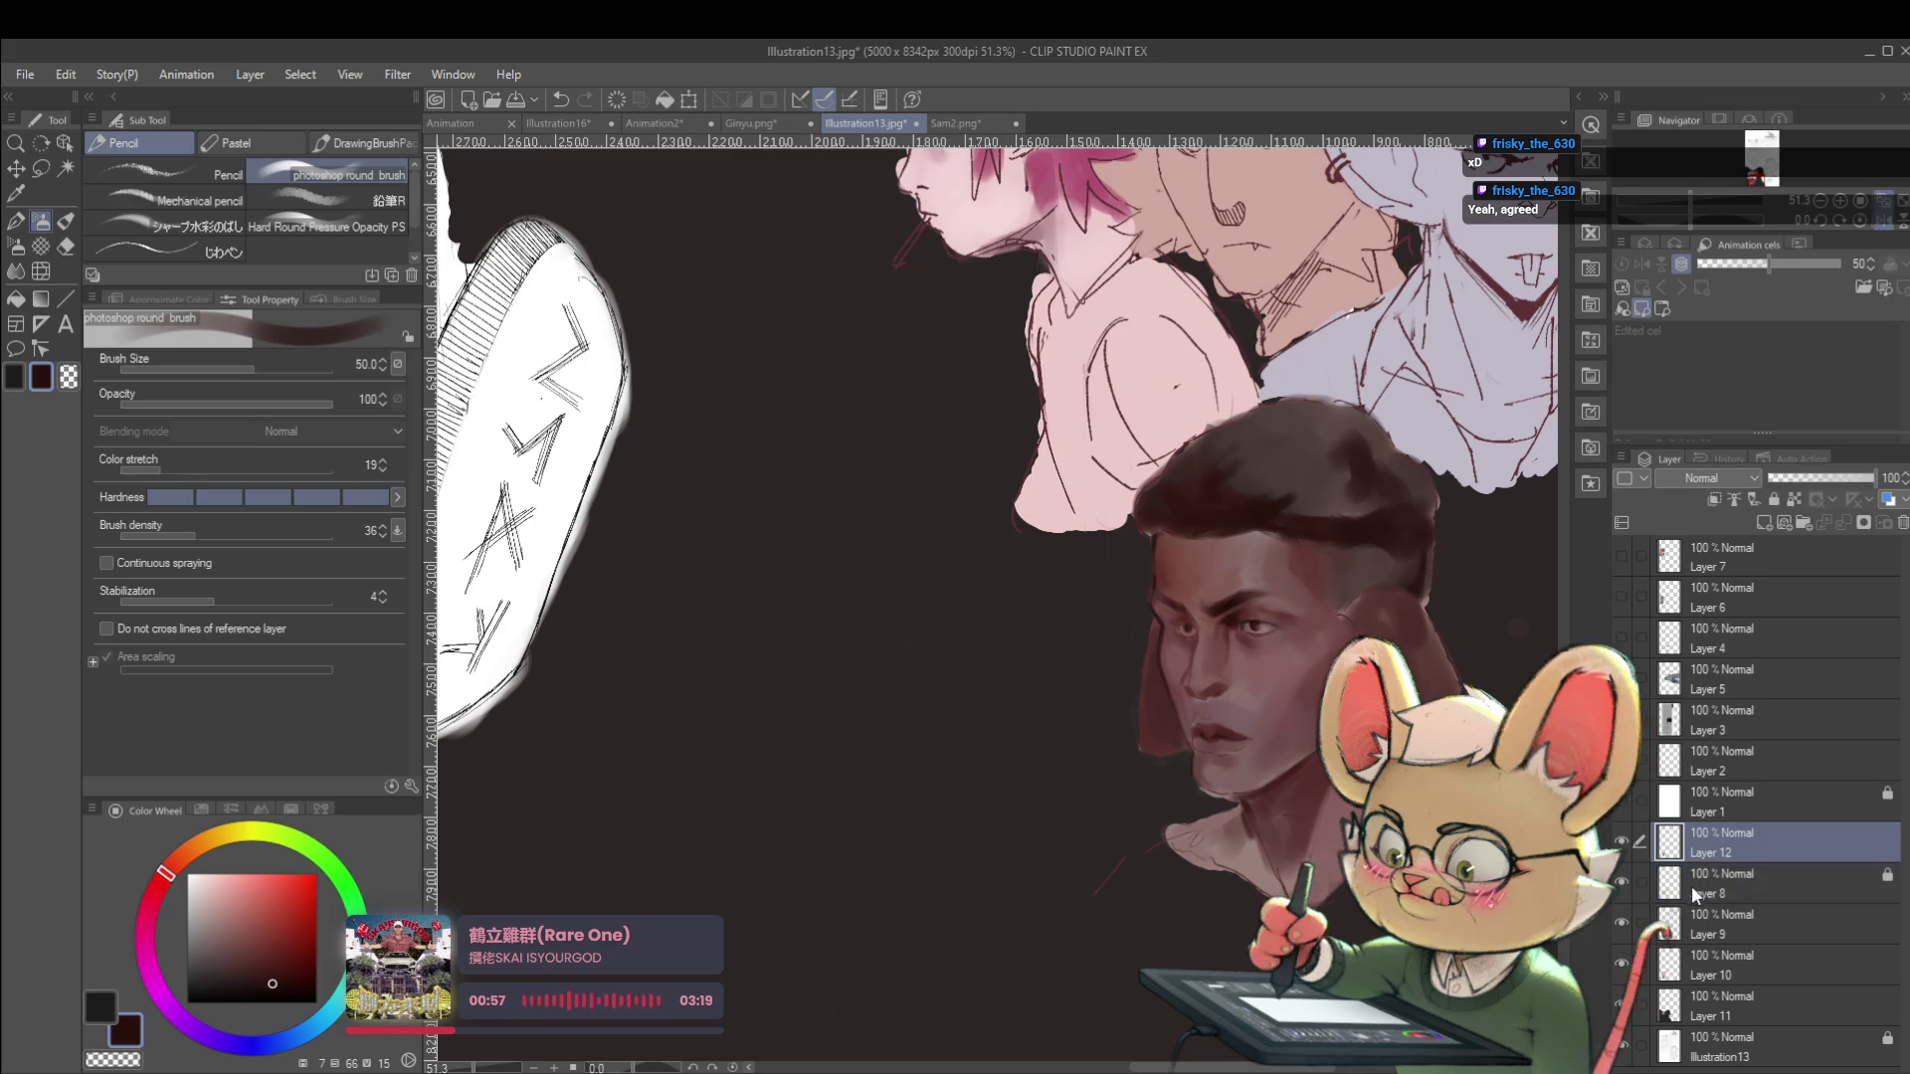
{"action": "left_click", "coordinate": [1695, 884], "text": "ctrl"}
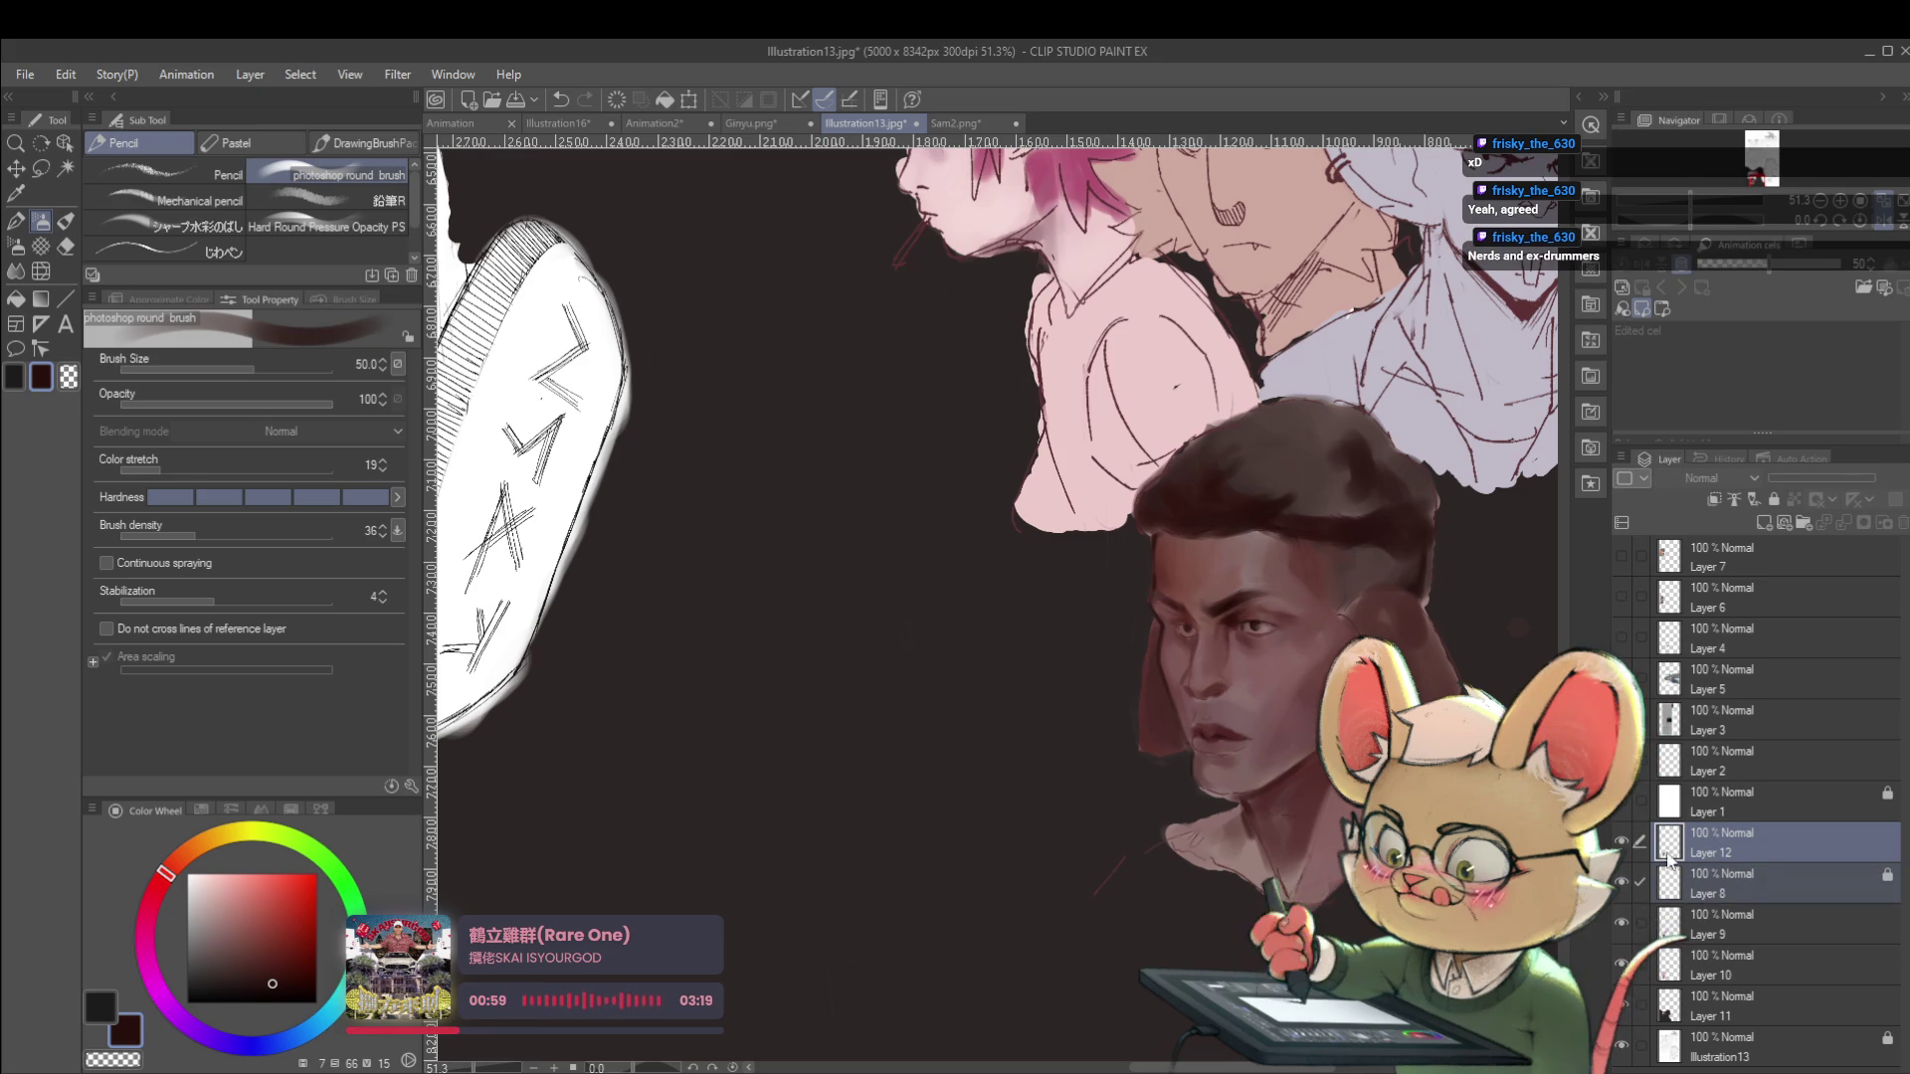
{"action": "left_click", "coordinate": [1623, 843]}
{"action": "left_click", "coordinate": [1625, 848]}
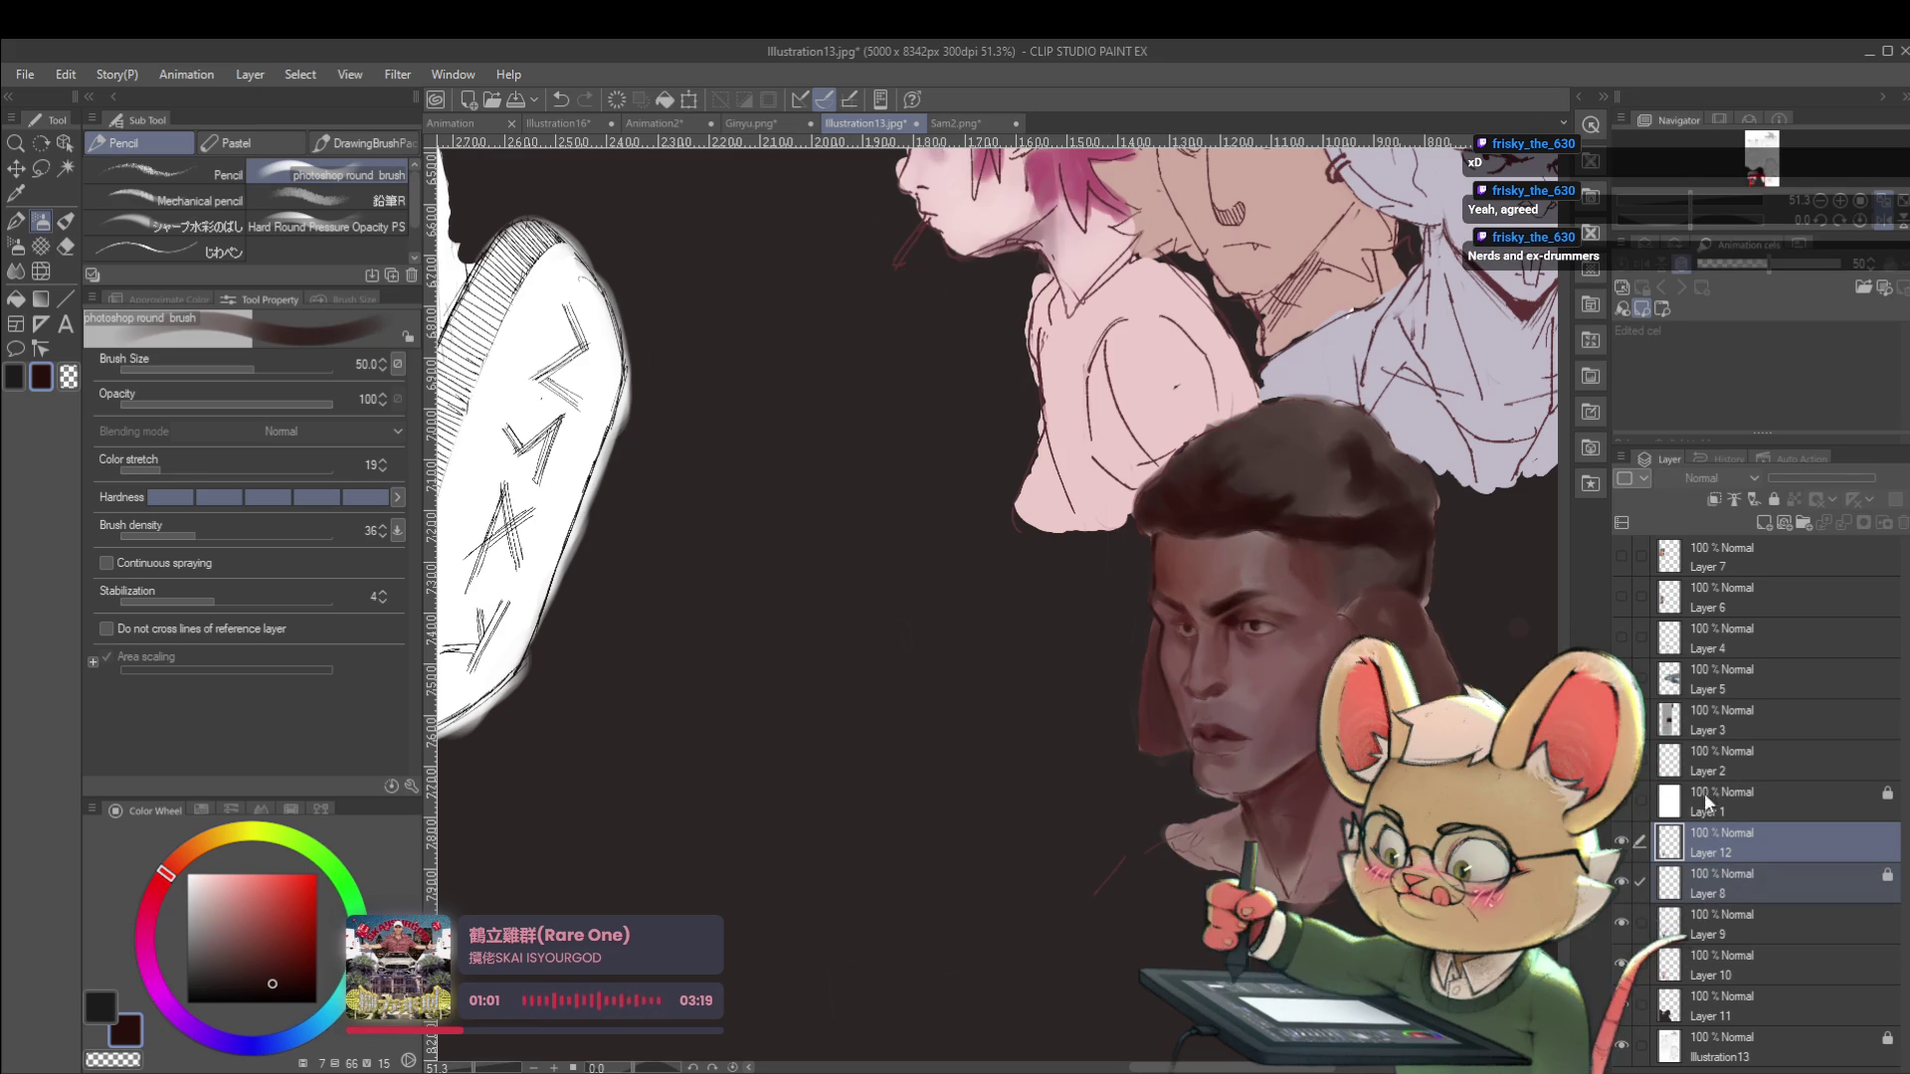
{"action": "scroll", "coordinate": [1122, 887], "scroll_direction": "down", "scroll_amount": 2}
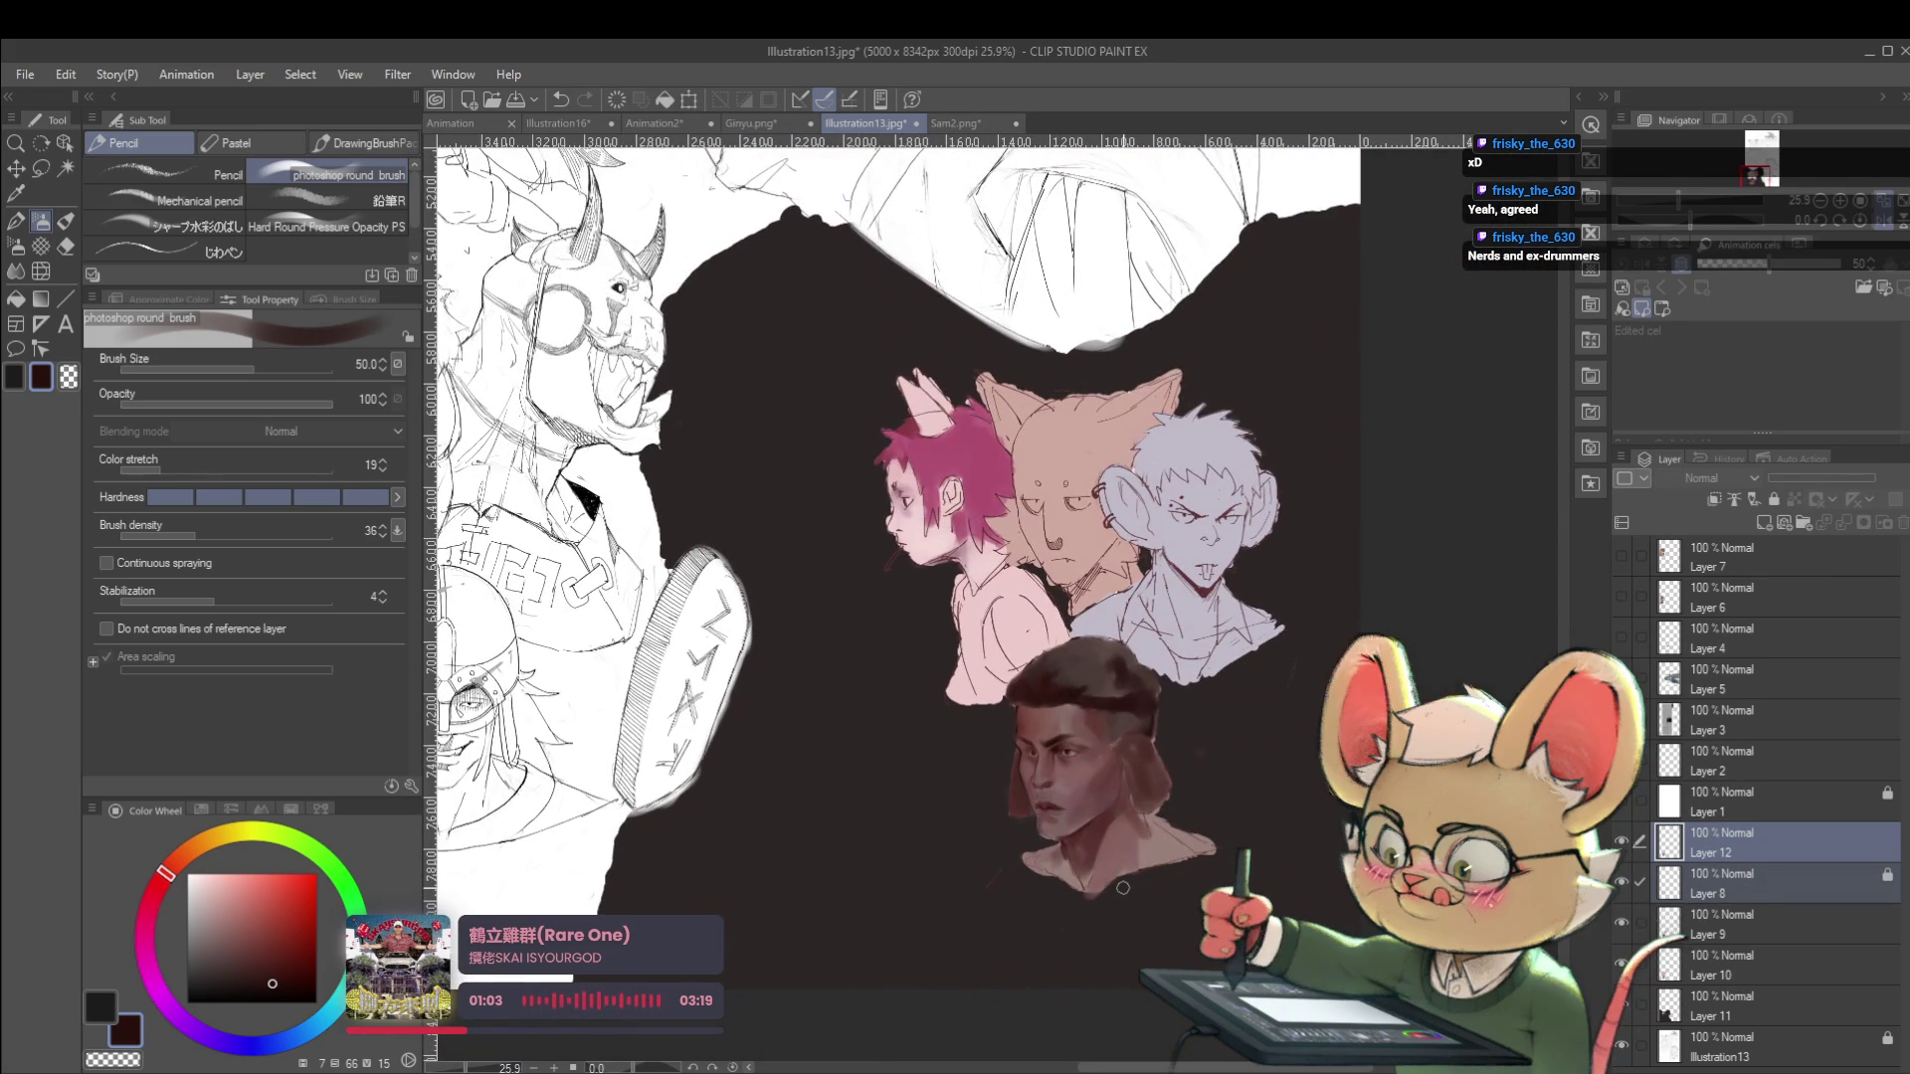
Mirror the view and pick a lighter, redder brown on the colour wheel.
{"action": "left_click", "coordinate": [1890, 223]}
{"action": "scroll", "coordinate": [1045, 717], "scroll_direction": "up", "scroll_amount": 1}
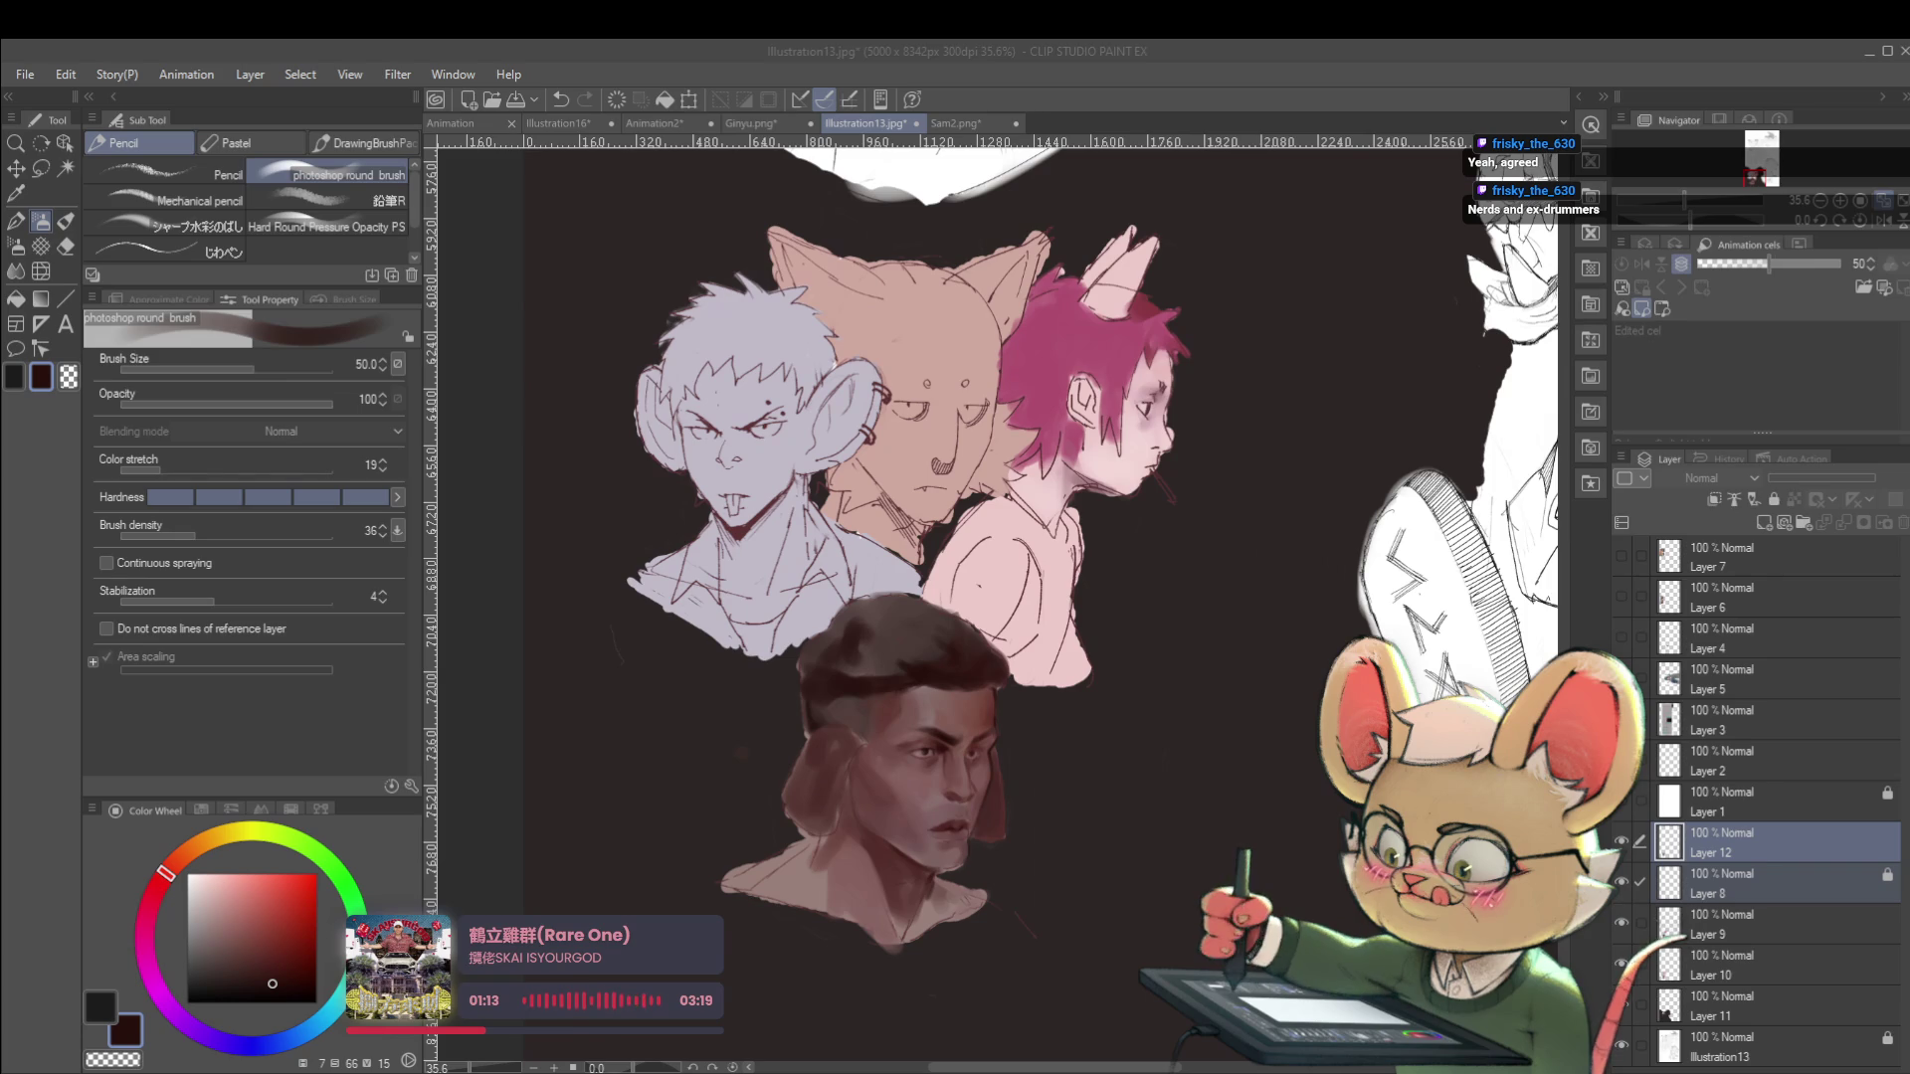
{"action": "scroll", "coordinate": [925, 756], "scroll_direction": "up", "scroll_amount": 1}
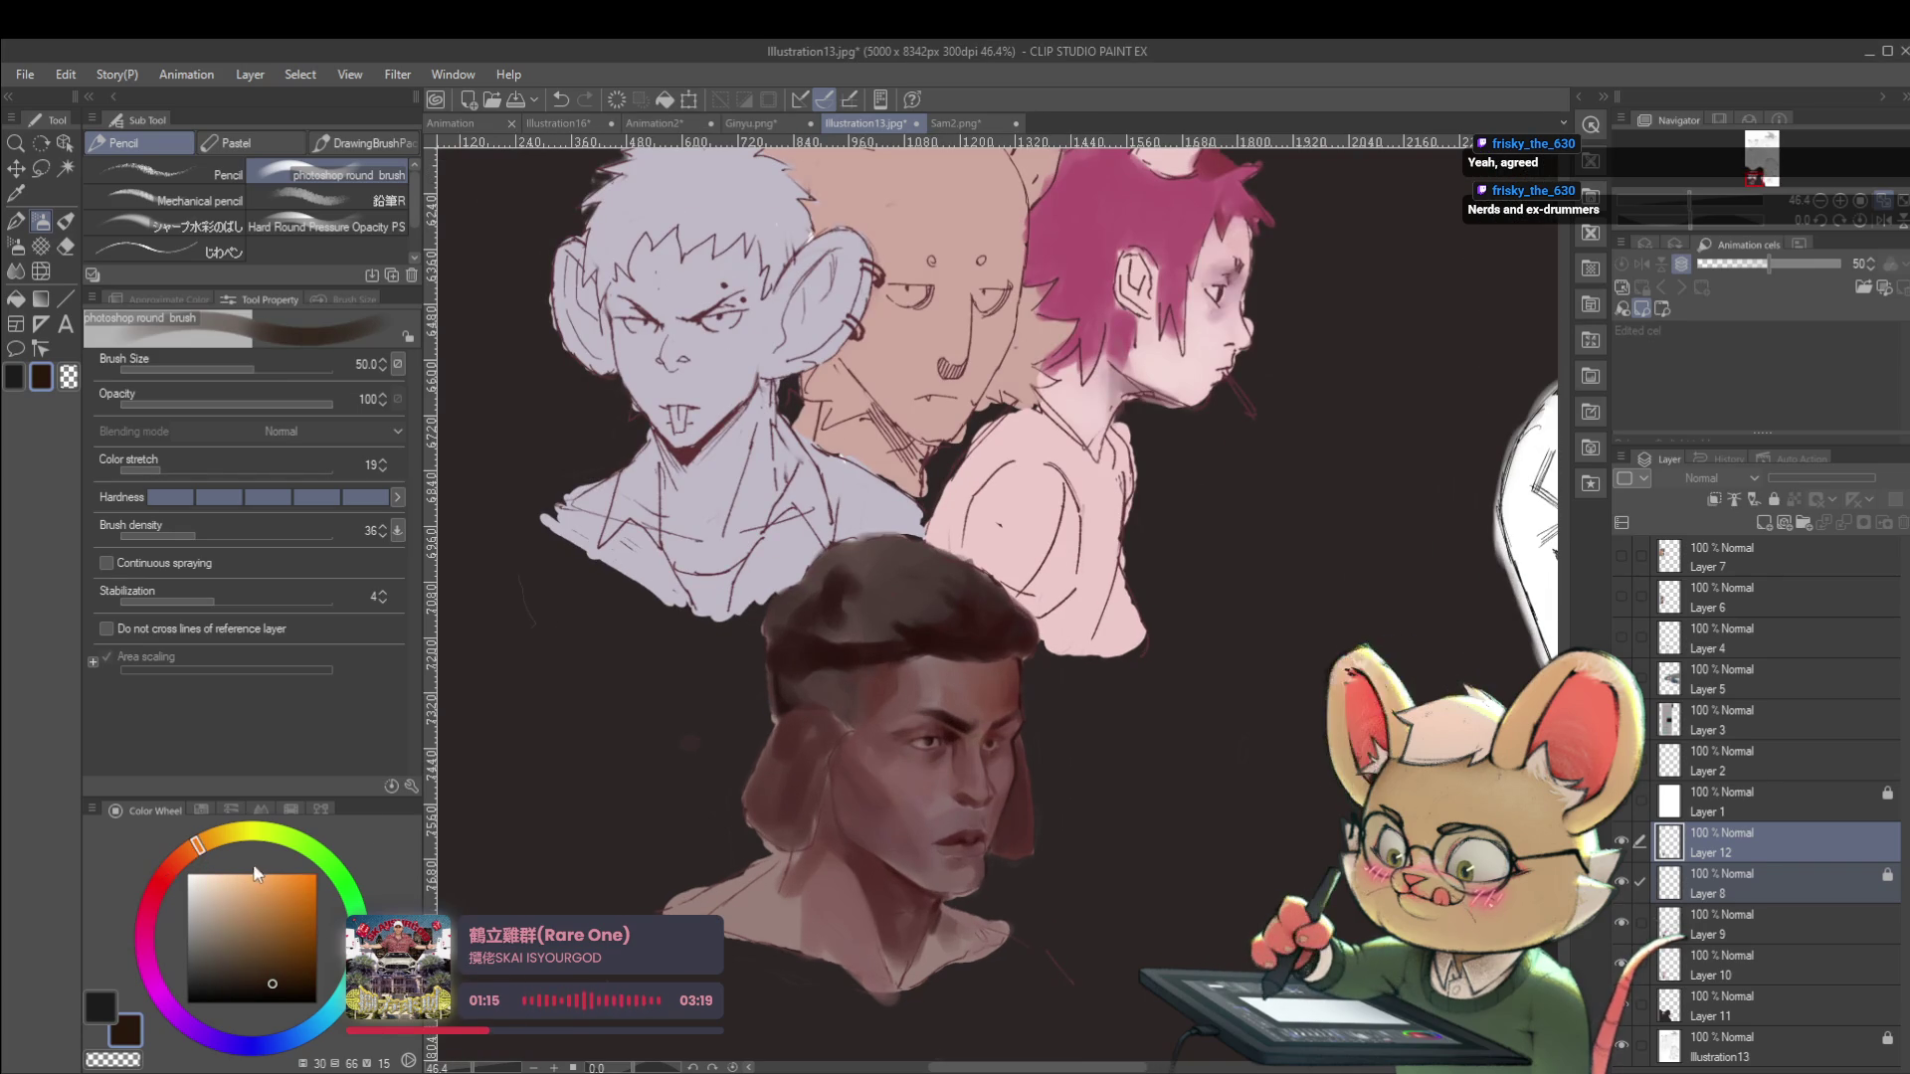
{"action": "left_click", "coordinate": [309, 956]}
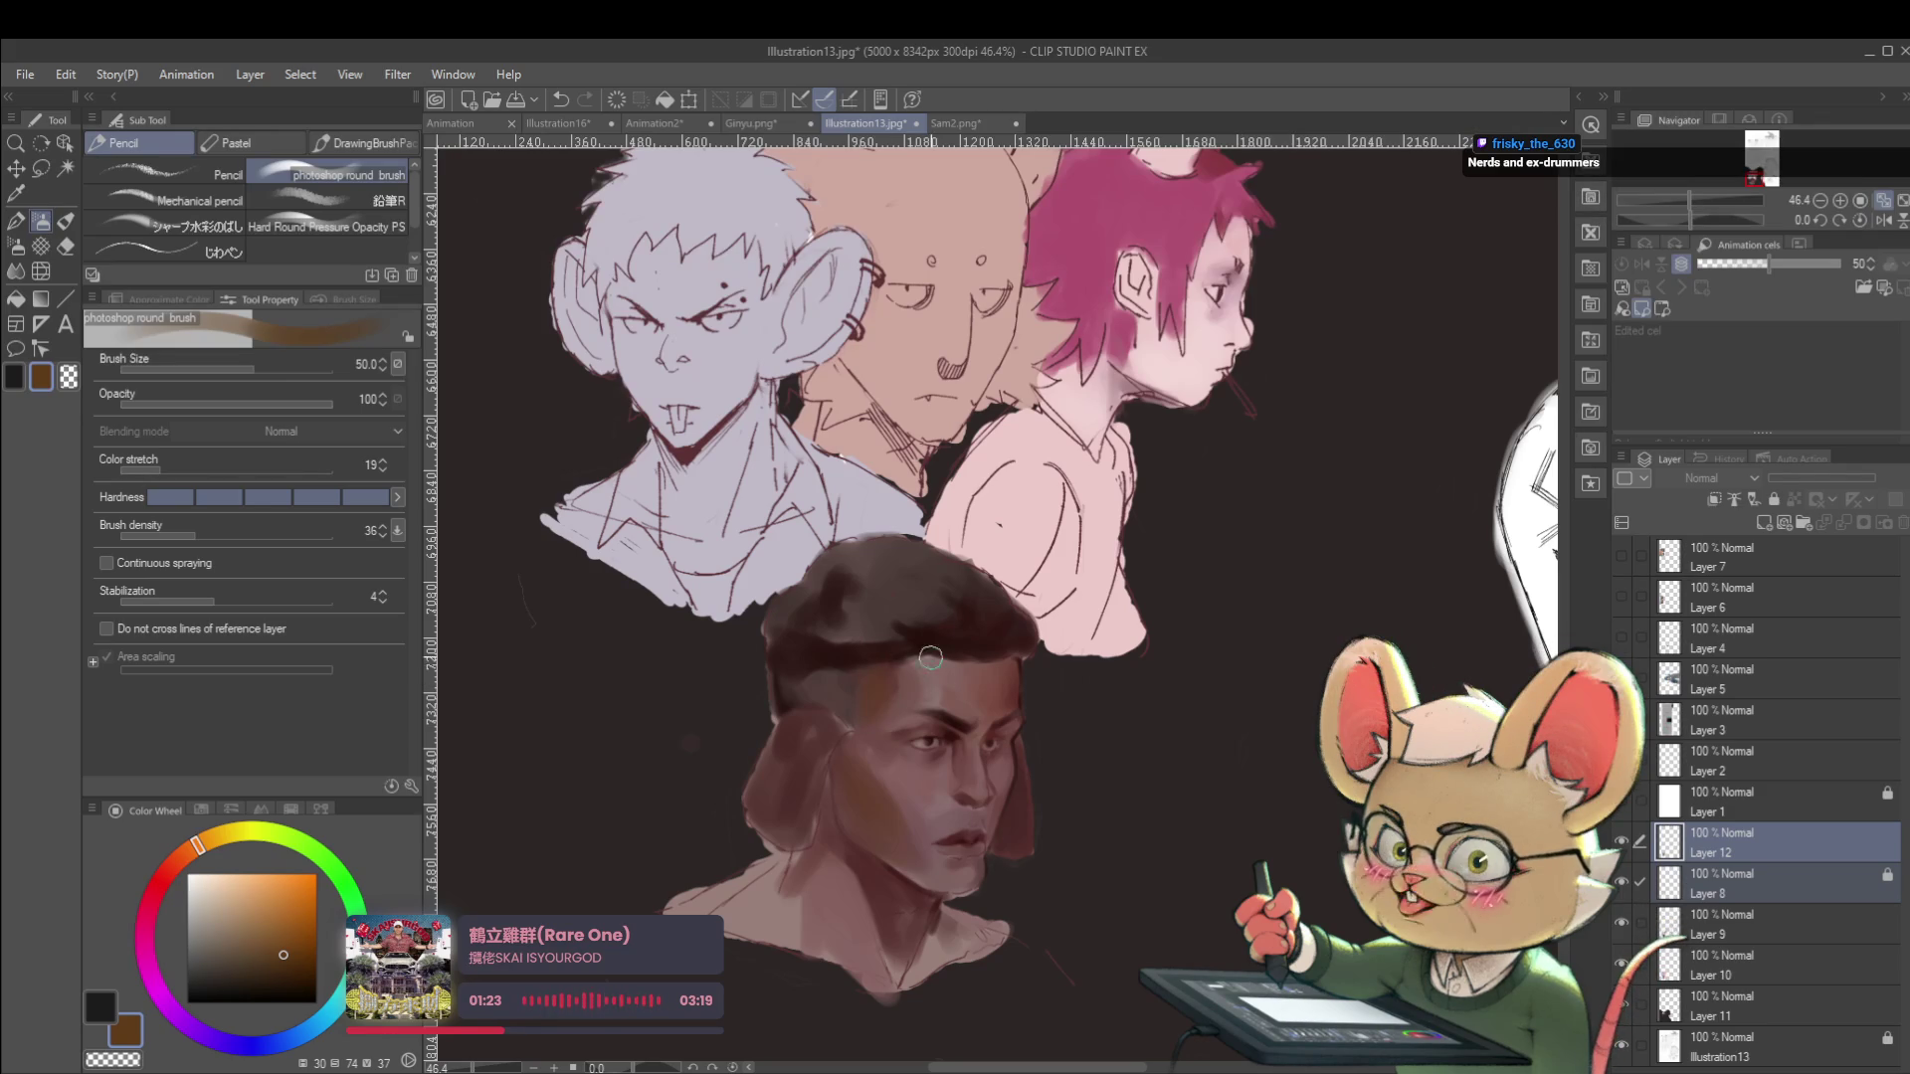
{"action": "left_click", "coordinate": [179, 853]}
{"action": "left_click", "coordinate": [282, 936]}
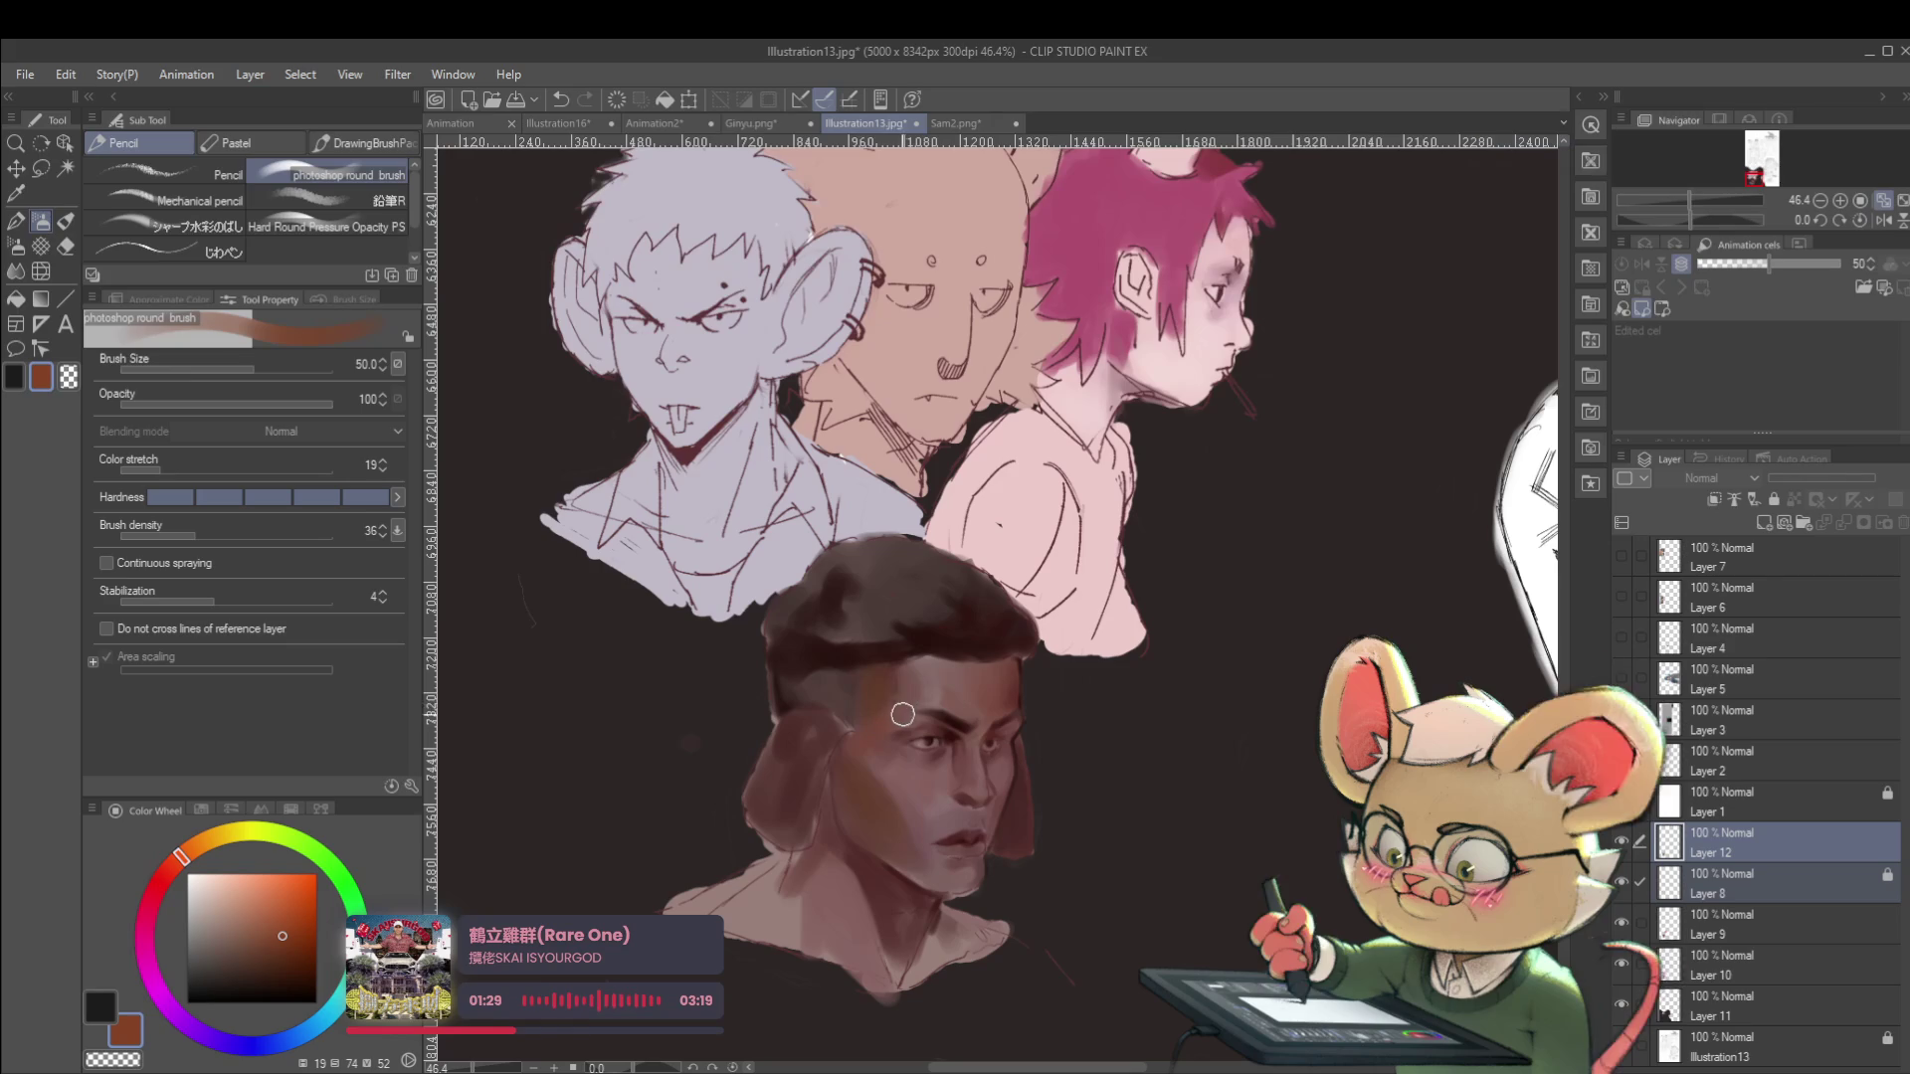
{"action": "scroll", "coordinate": [917, 667], "scroll_direction": "down", "scroll_amount": 1}
{"action": "scroll", "coordinate": [918, 666], "scroll_direction": "down", "scroll_amount": 2}
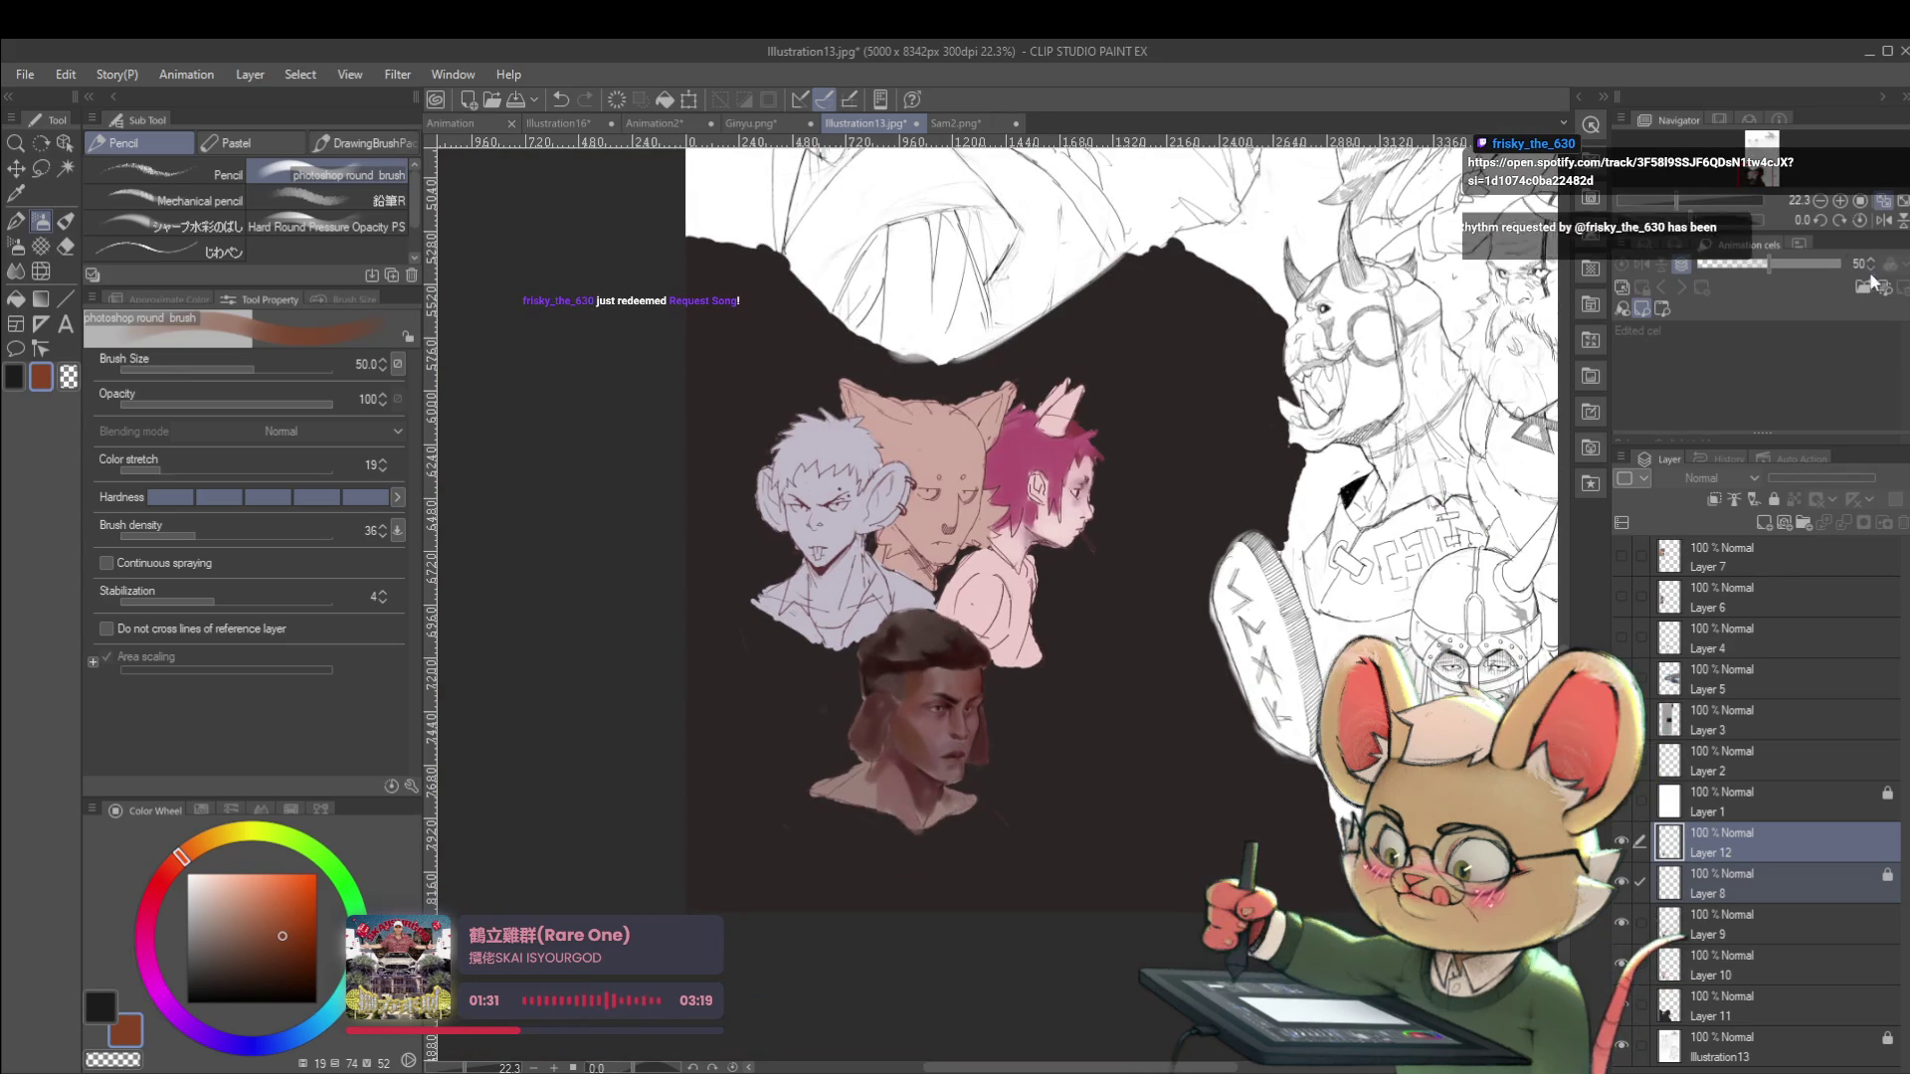
Unmirror the canvas view with the H shortcut.
{"action": "key", "text": "h"}
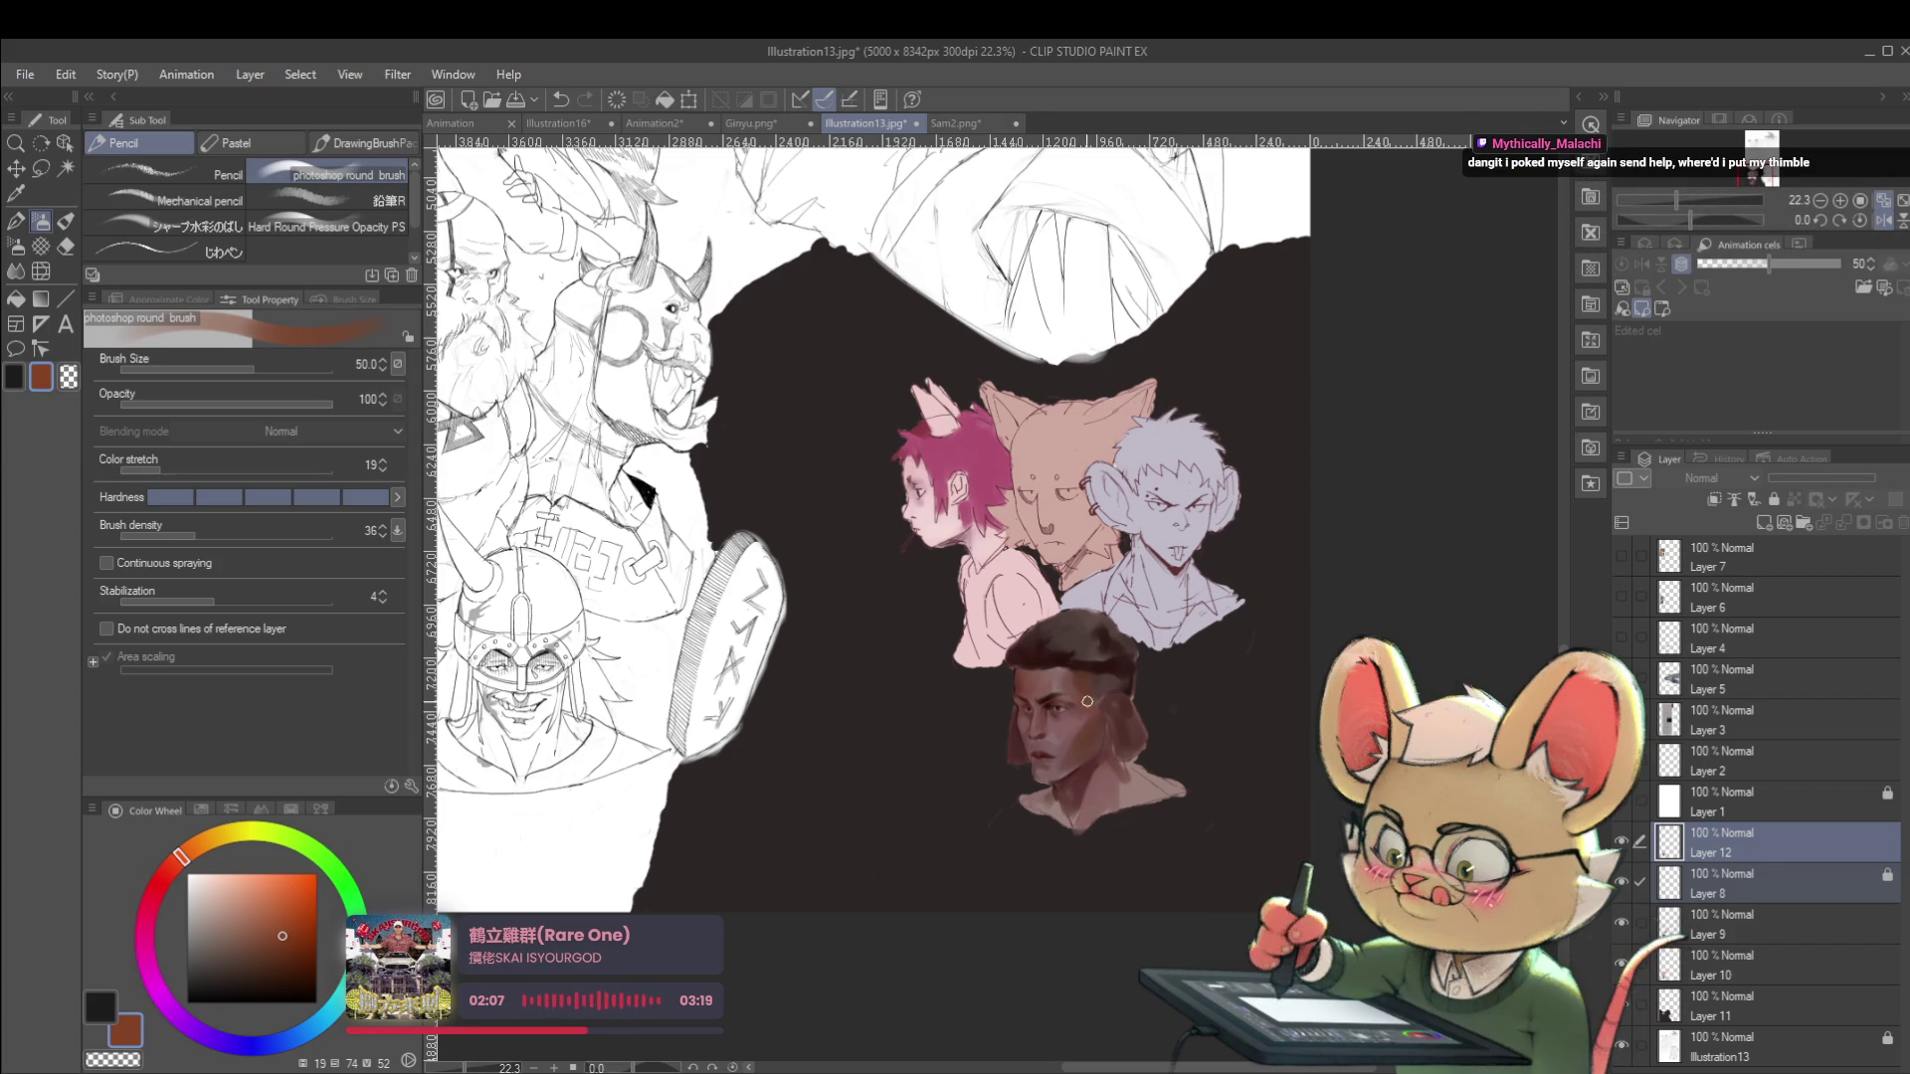
Undo the forehead stroke and paint a darker red shadow under the chin.
{"action": "scroll", "coordinate": [1097, 699], "scroll_direction": "up", "scroll_amount": 3}
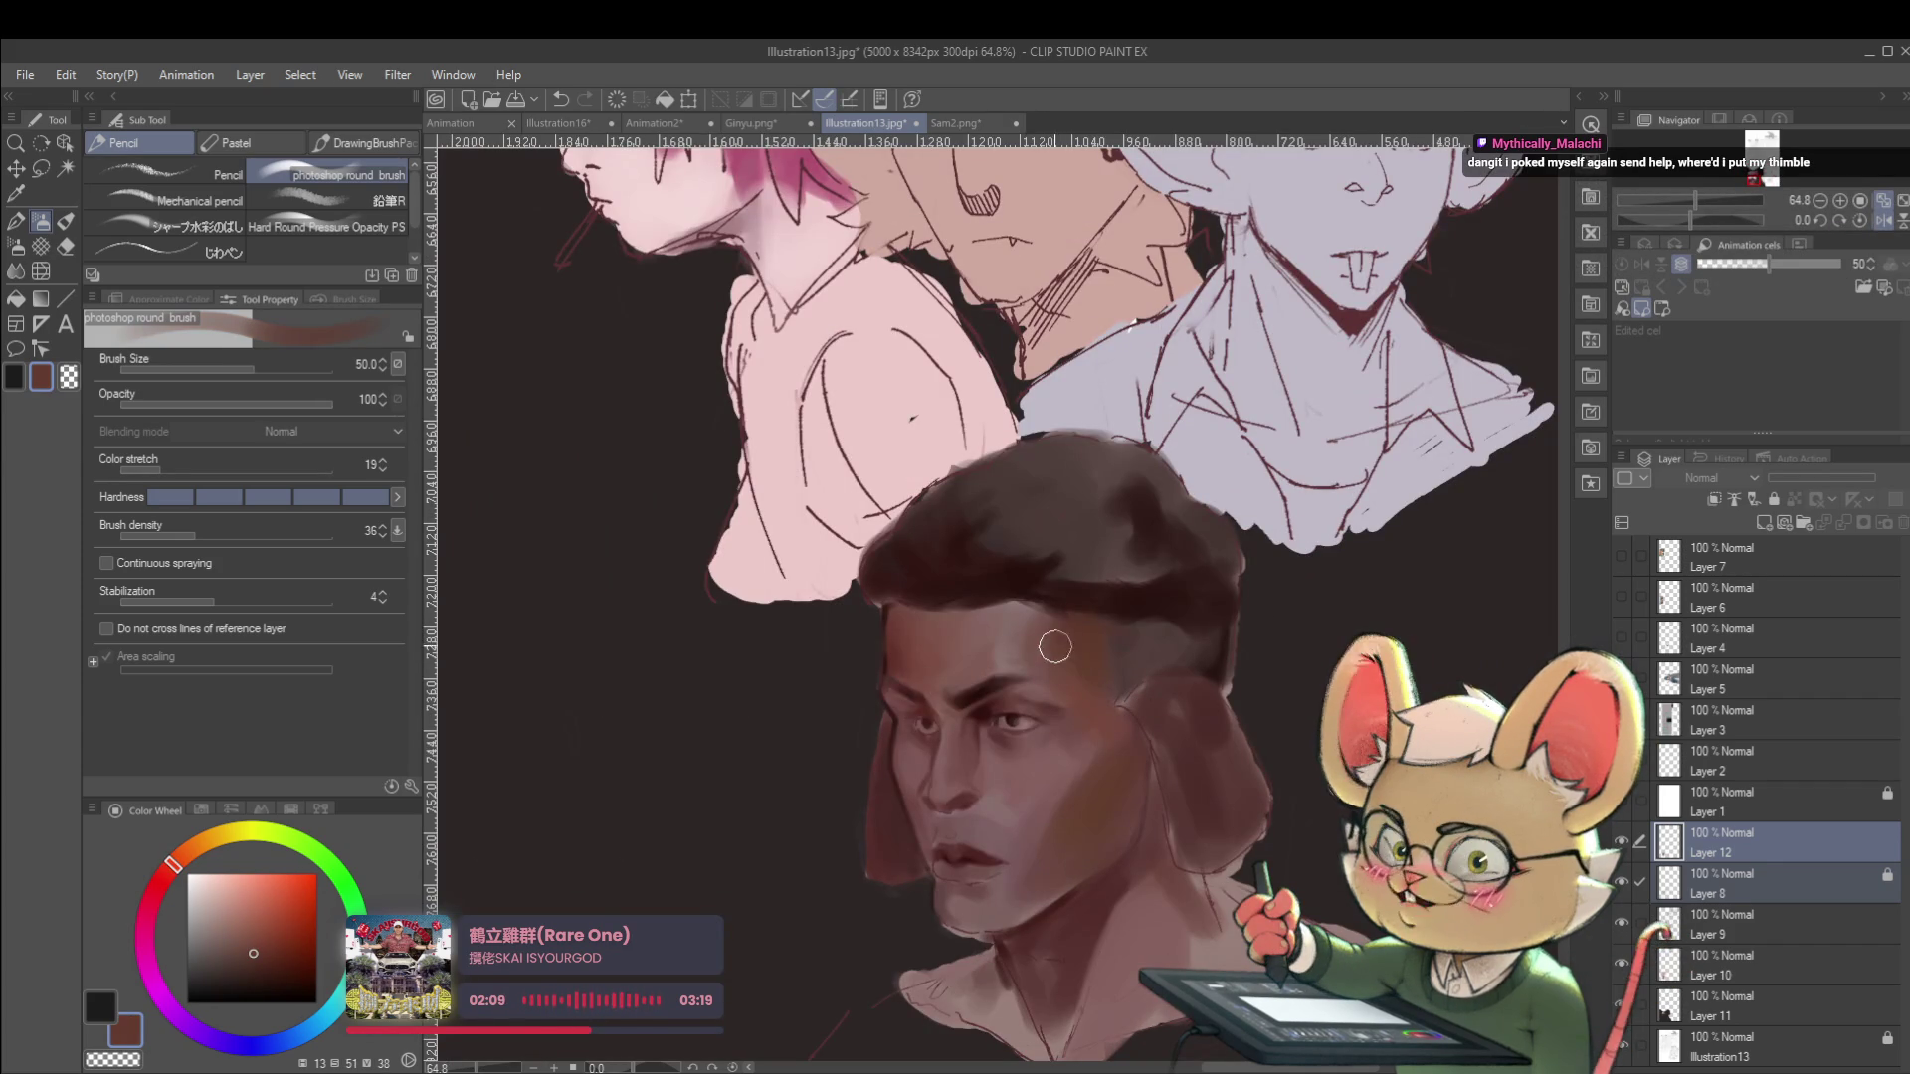
{"action": "left_click", "coordinate": [1002, 632], "text": "alt"}
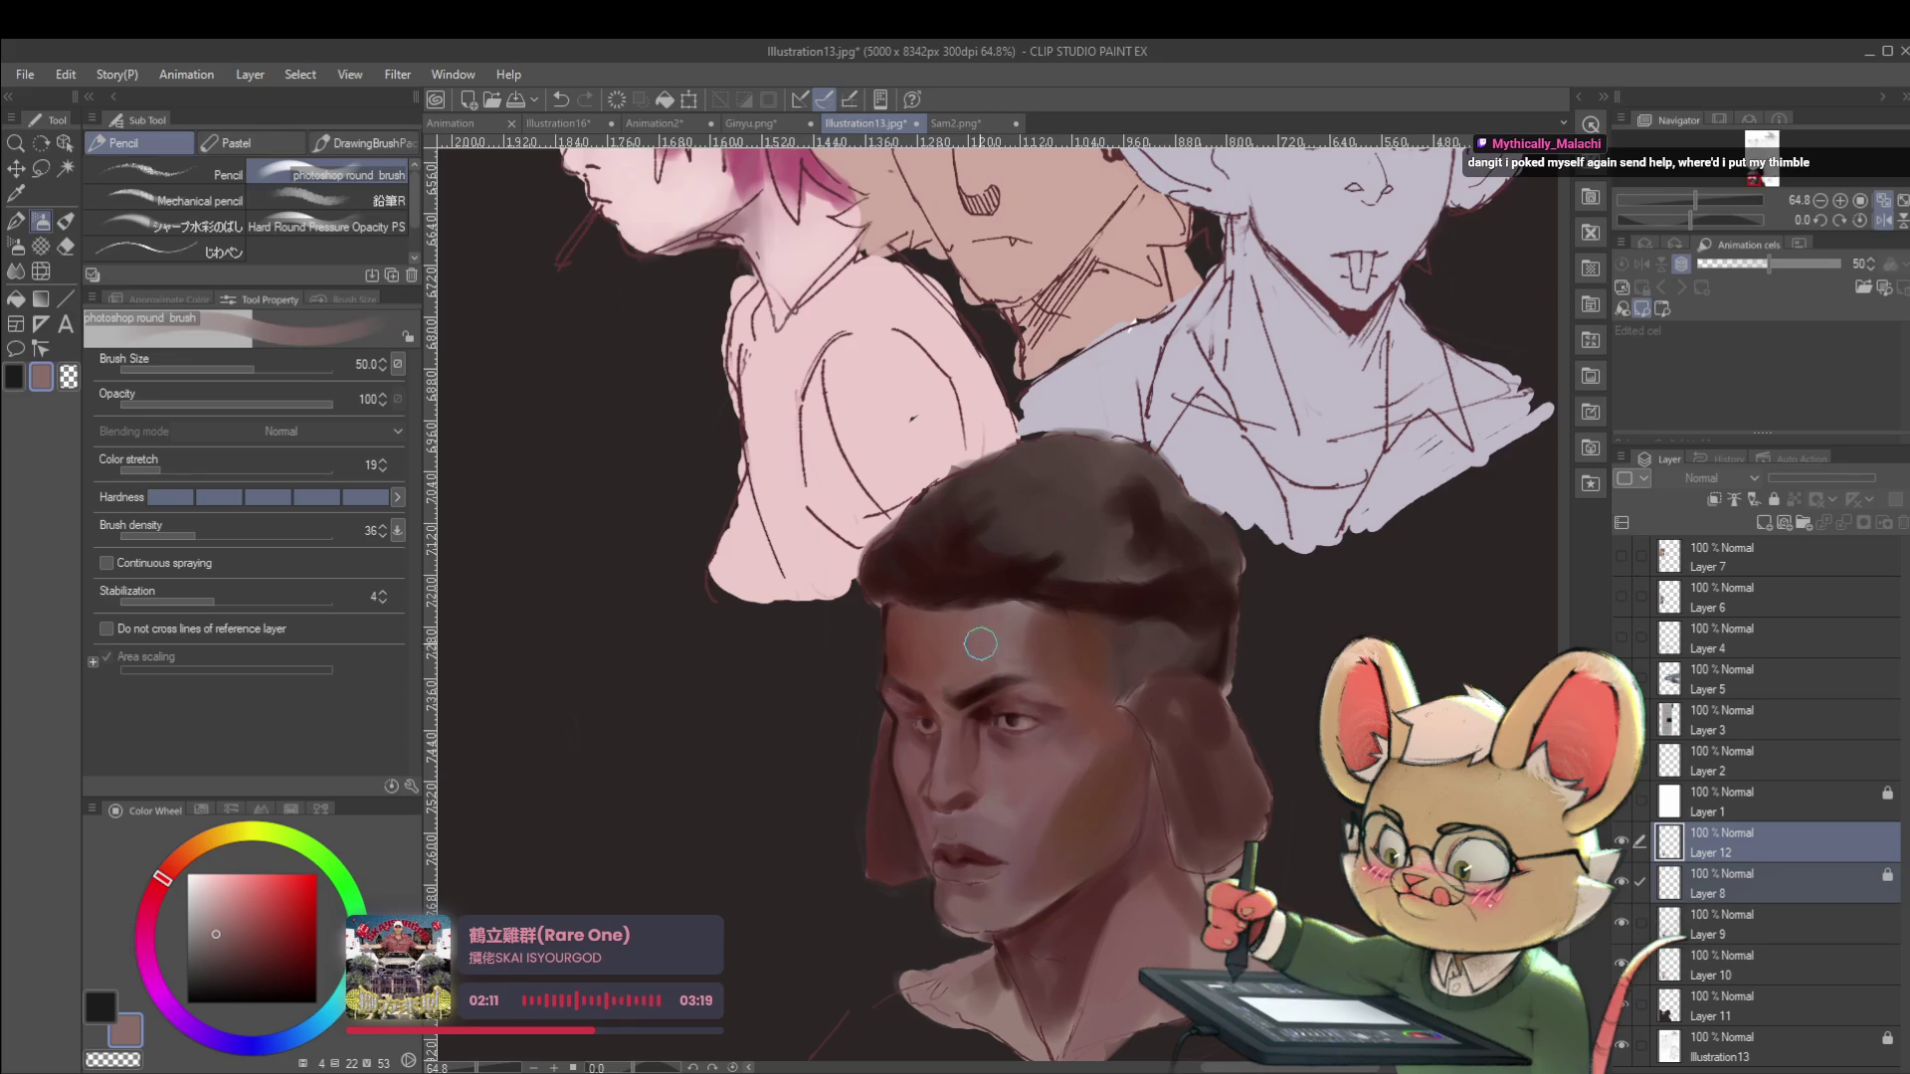
{"action": "key", "text": "ctrl+z"}
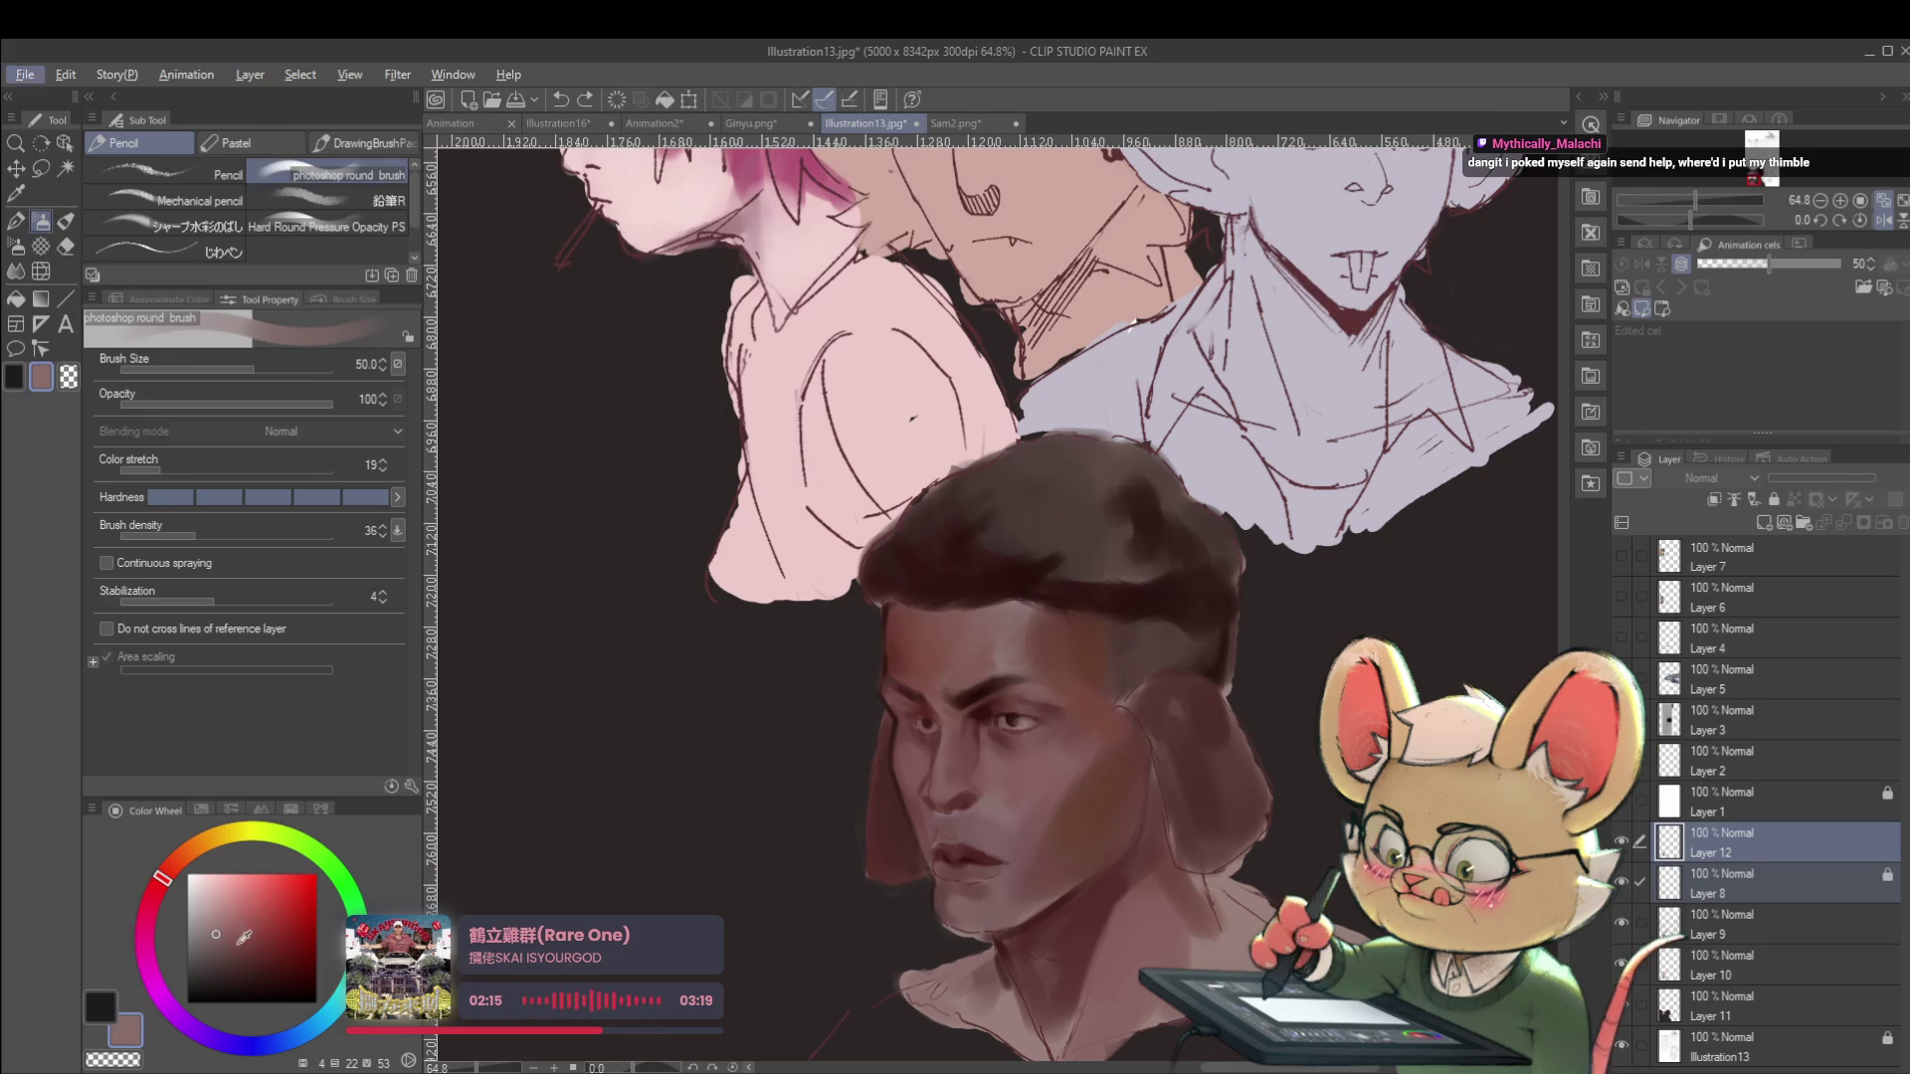
{"action": "left_click", "coordinate": [258, 948]}
{"action": "left_click_drag", "start_coordinate": [1069, 940], "coordinate": [1039, 939]}
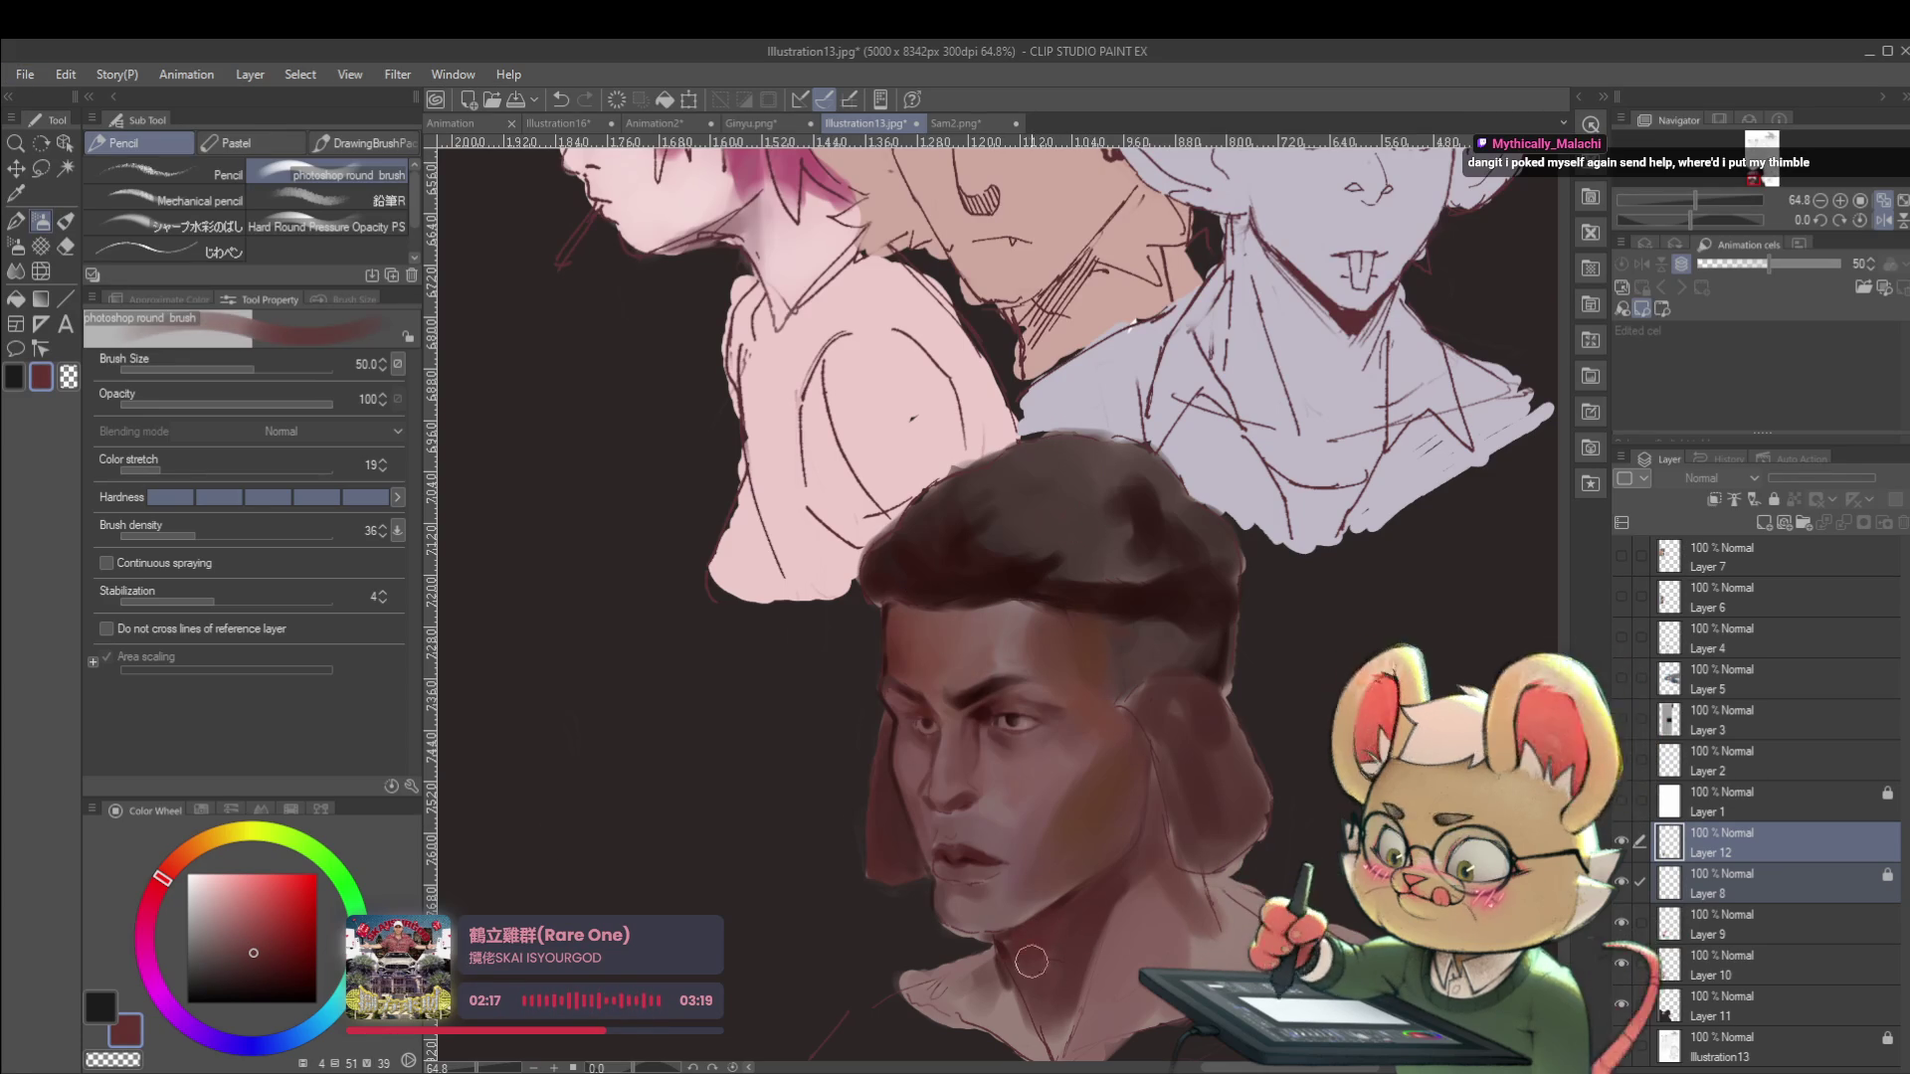
{"action": "scroll", "coordinate": [1113, 875], "scroll_direction": "down", "scroll_amount": 5}
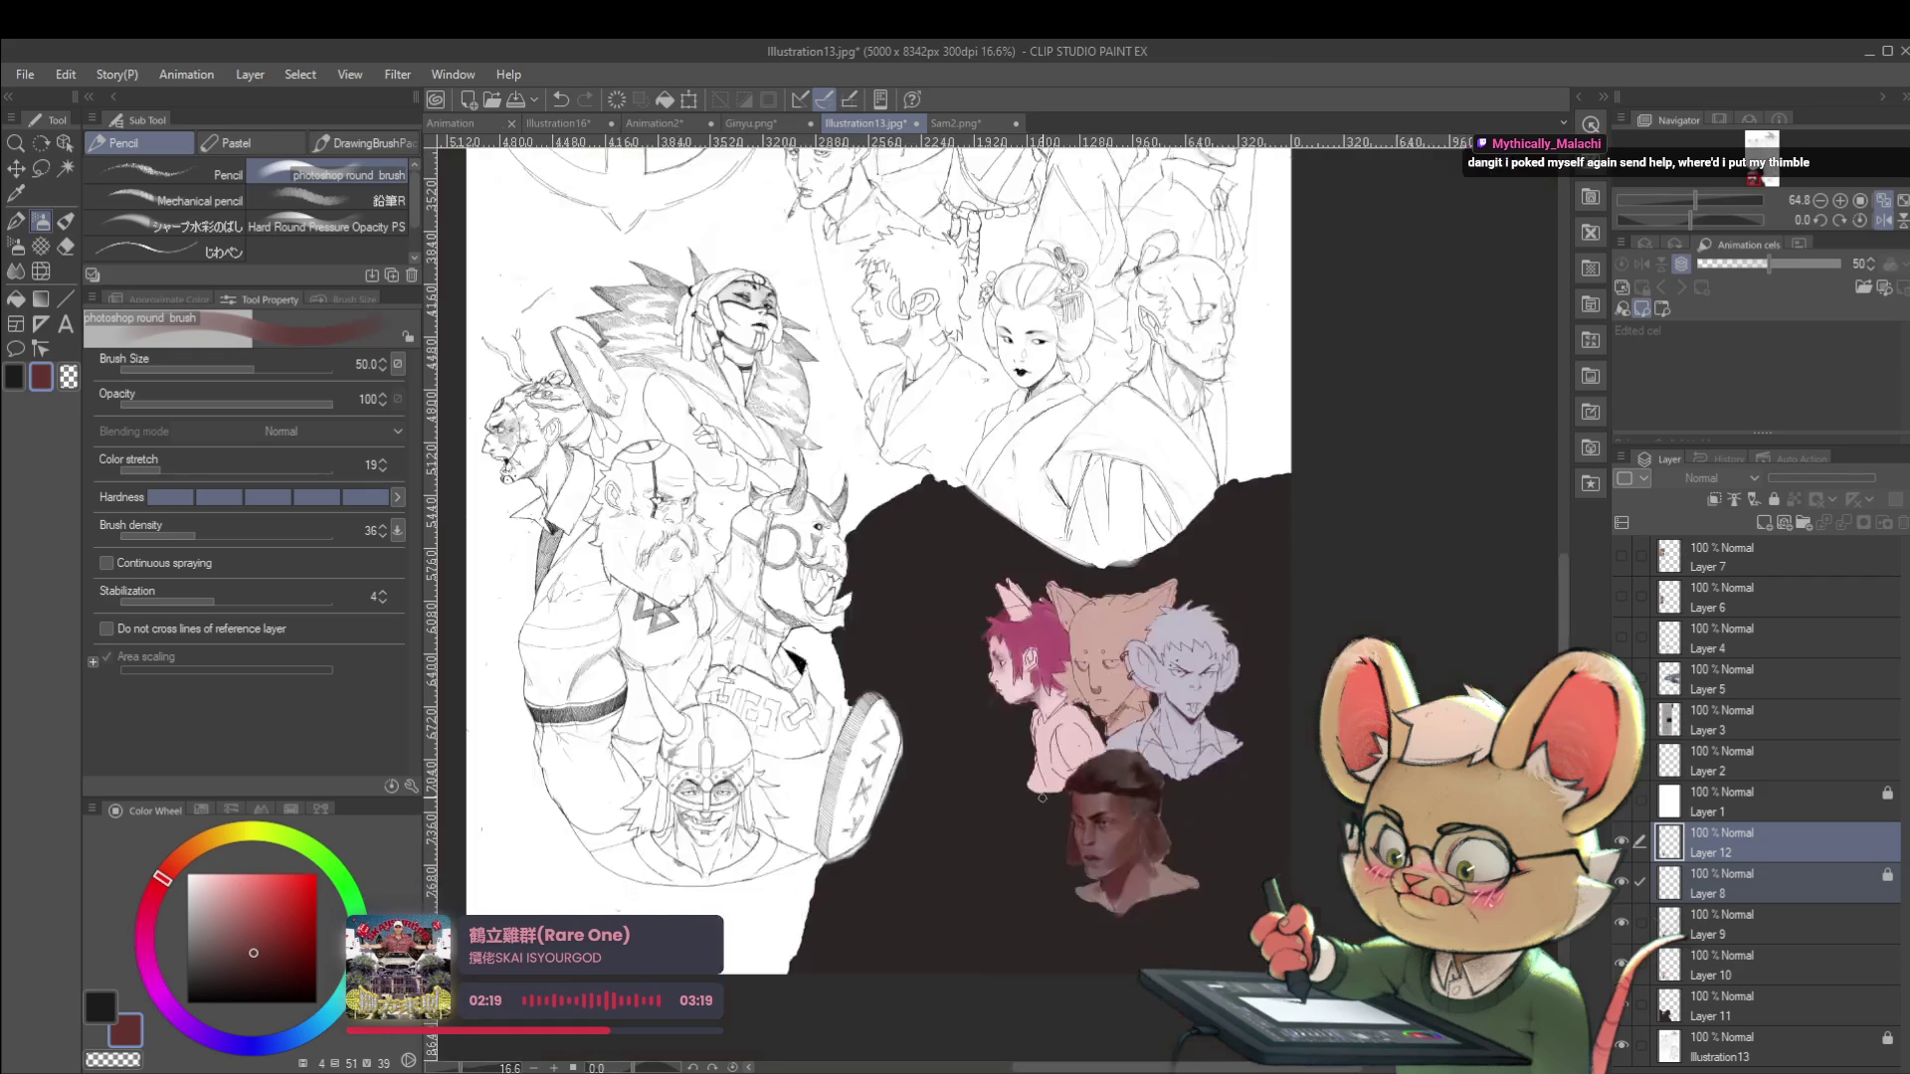
Sample the cheek's lighter brown and paint a stroke across the neck.
{"action": "left_click", "coordinate": [1878, 213]}
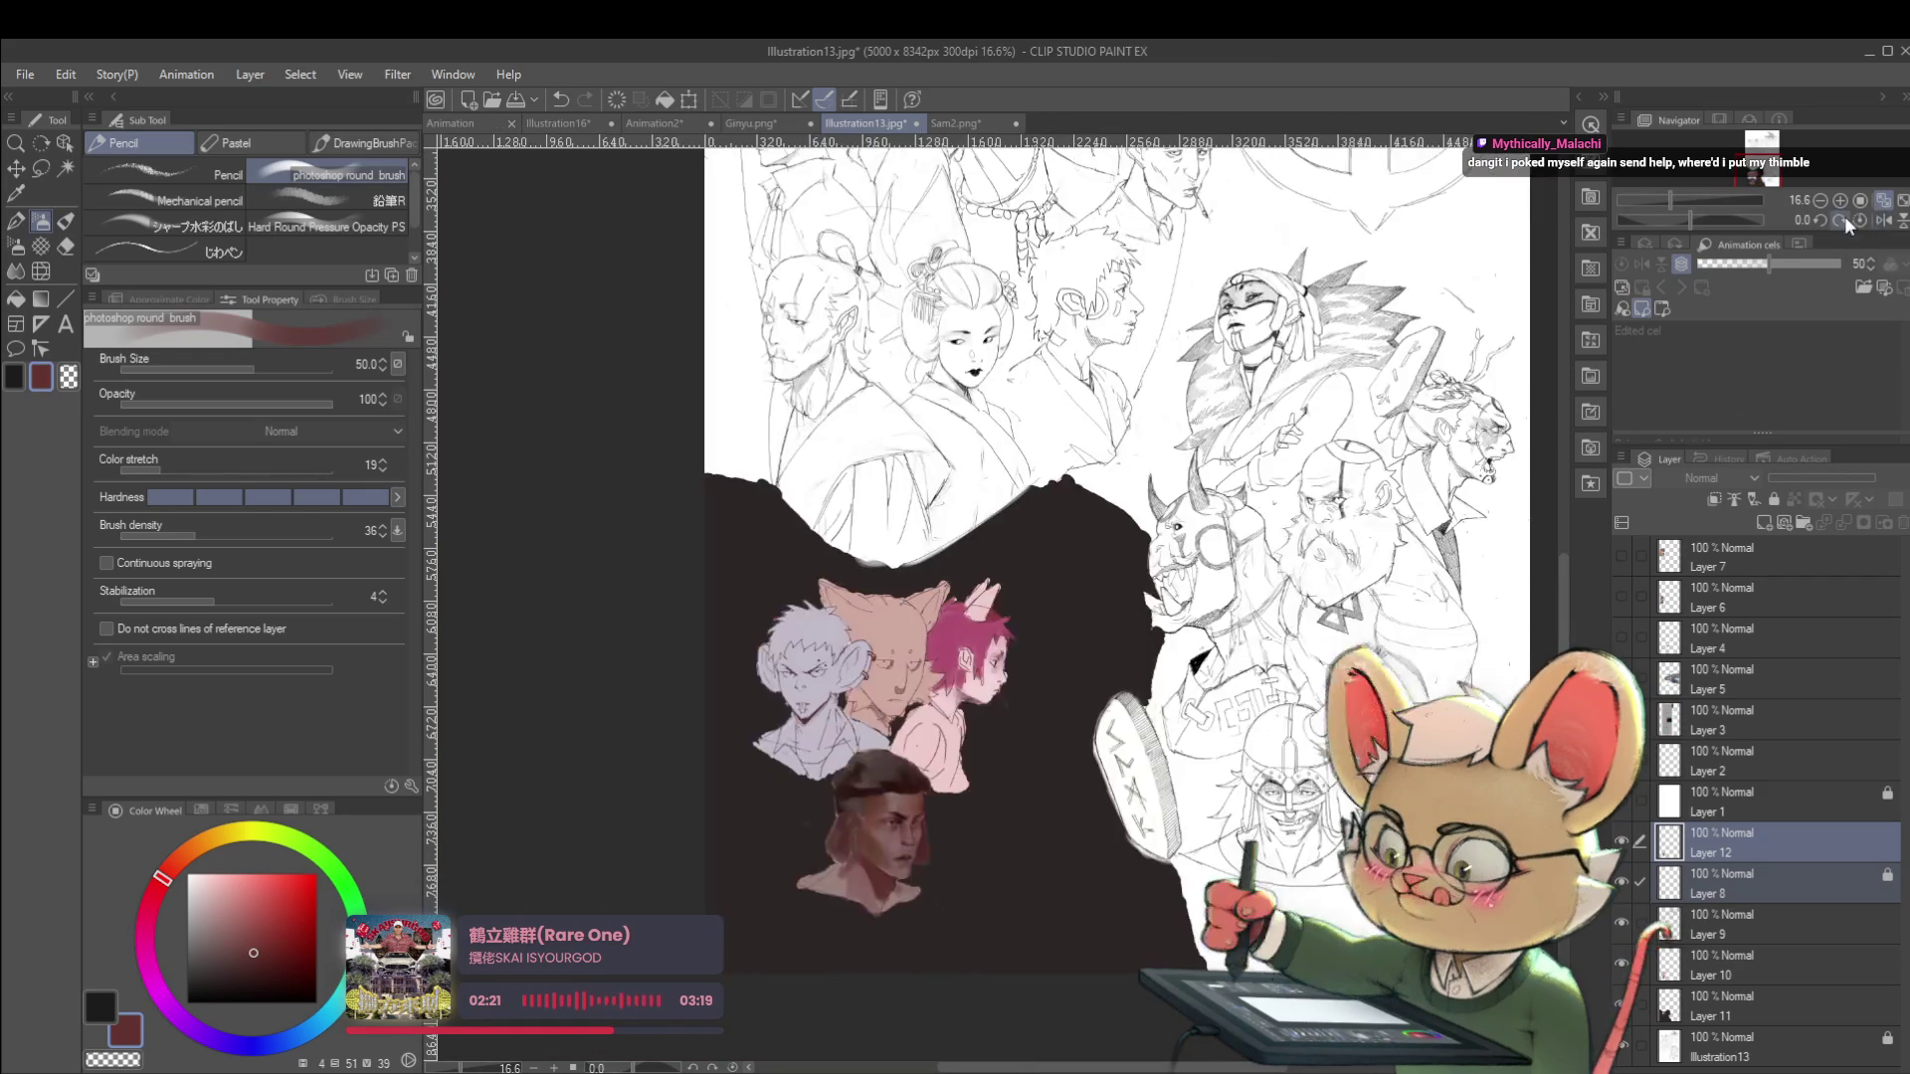
{"action": "scroll", "coordinate": [773, 811], "scroll_direction": "up", "scroll_amount": 3}
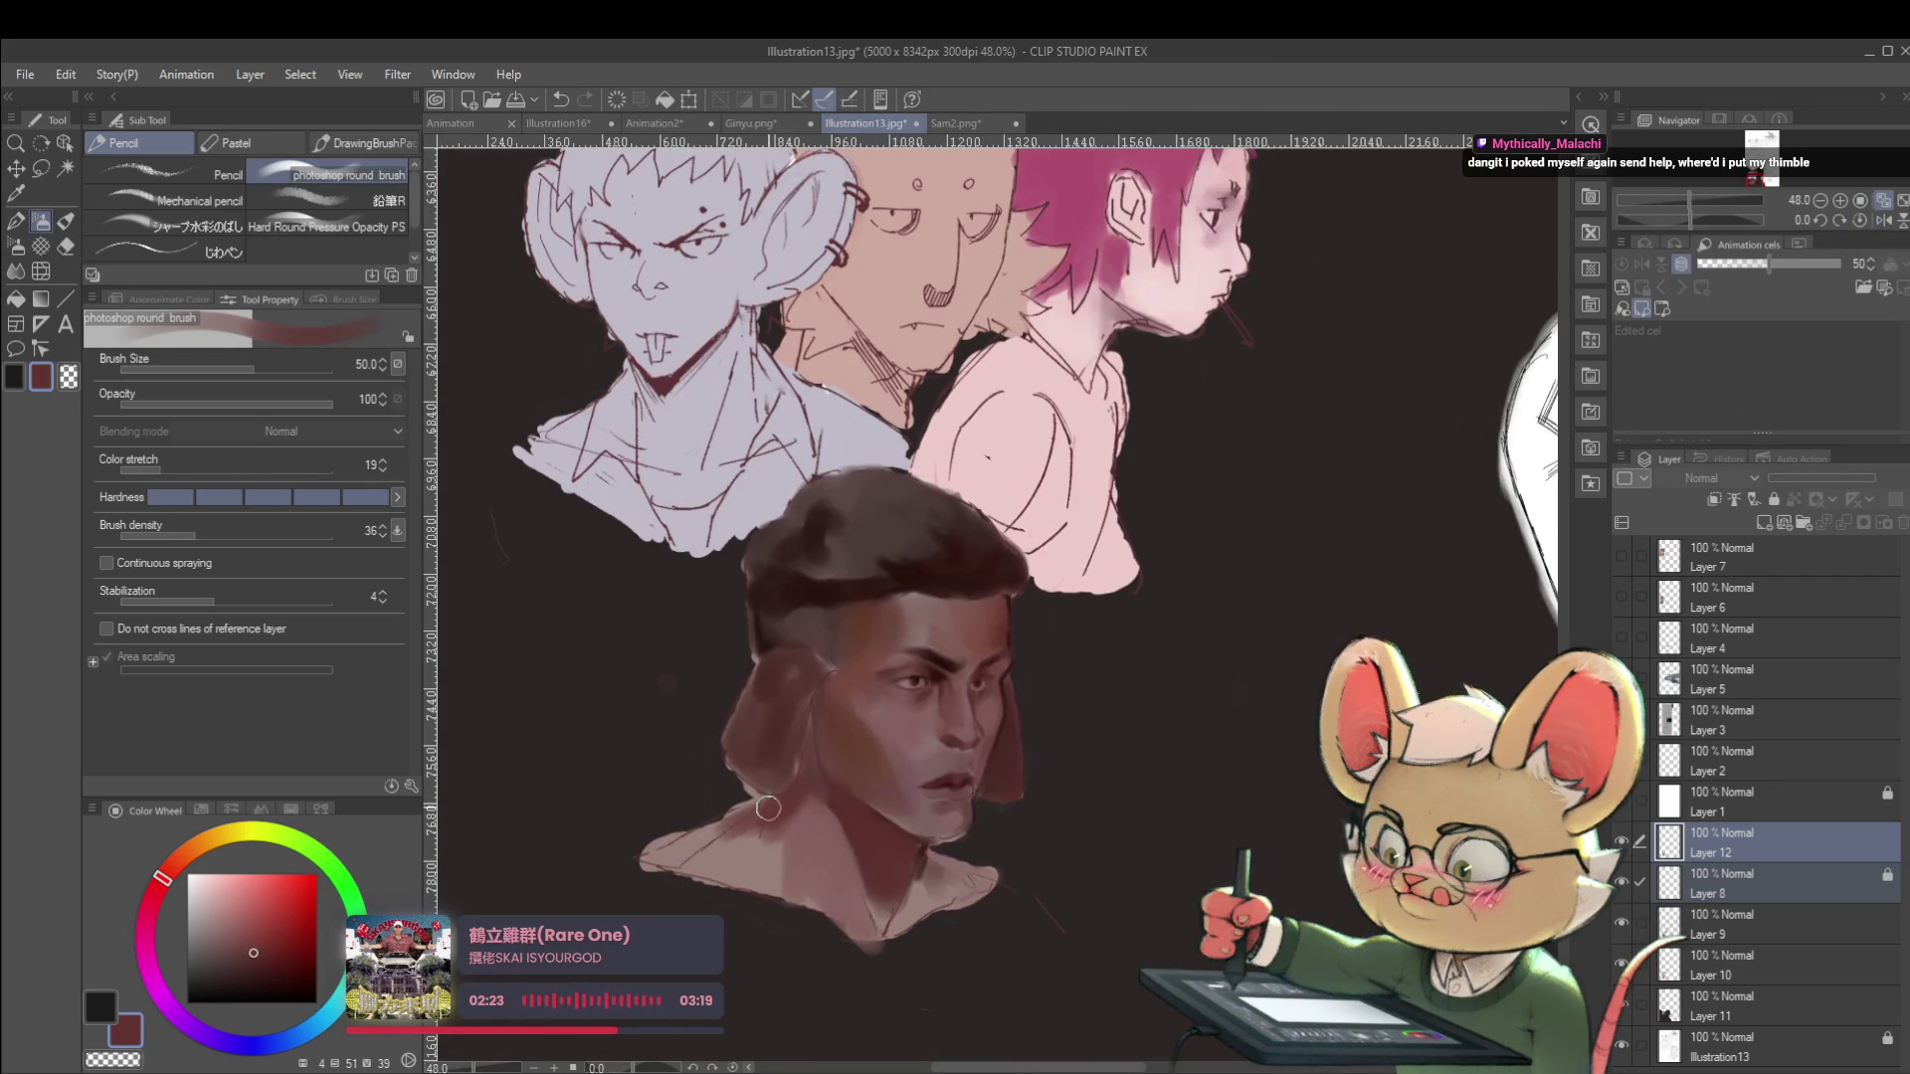
{"action": "left_click", "coordinate": [903, 716], "text": "alt"}
{"action": "left_click_drag", "start_coordinate": [703, 861], "coordinate": [741, 836]}
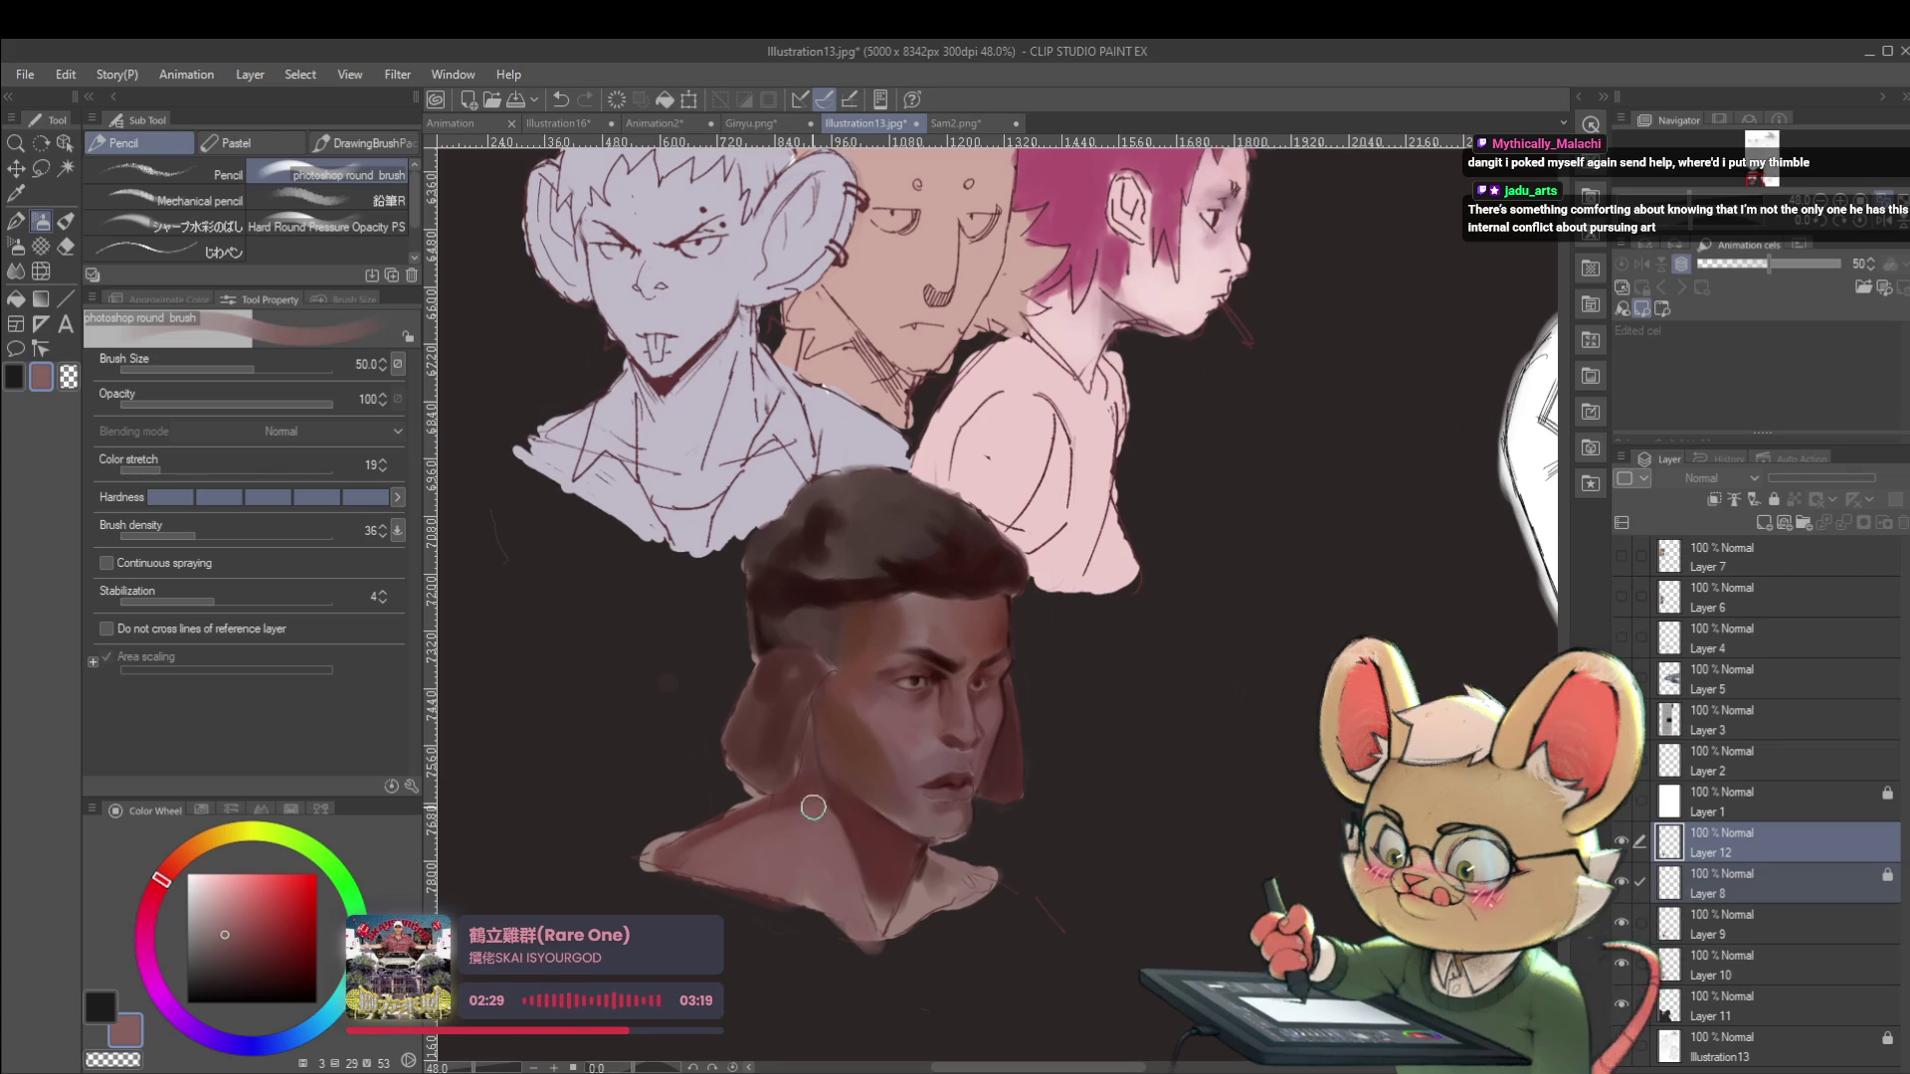
{"action": "scroll", "coordinate": [771, 776], "scroll_direction": "down", "scroll_amount": 4}
Shrink the brush to 30 then 25, enlarge it to 60, and mirror the view.
{"action": "scroll", "coordinate": [735, 746], "scroll_direction": "up", "scroll_amount": 4}
{"action": "key", "text": "["}
{"action": "key", "text": "["}
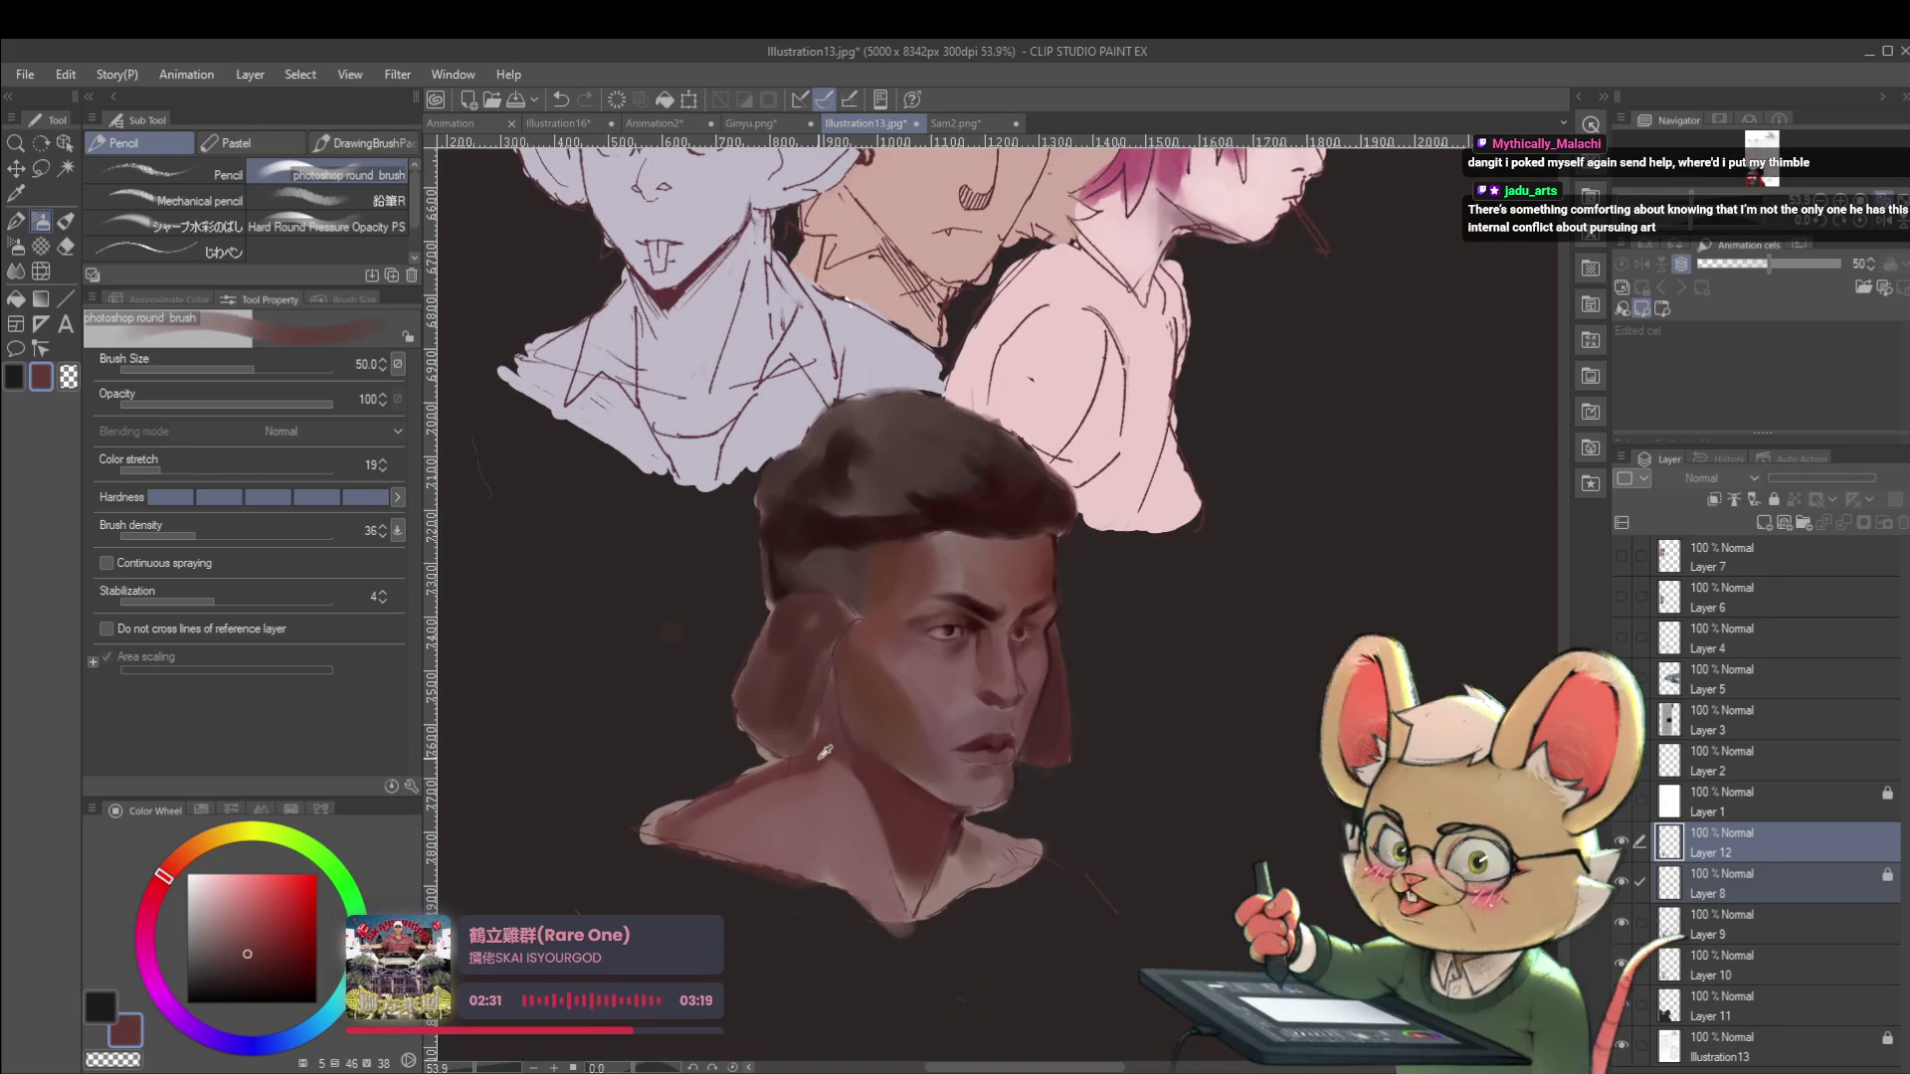
{"action": "key", "text": "bracketleft"}
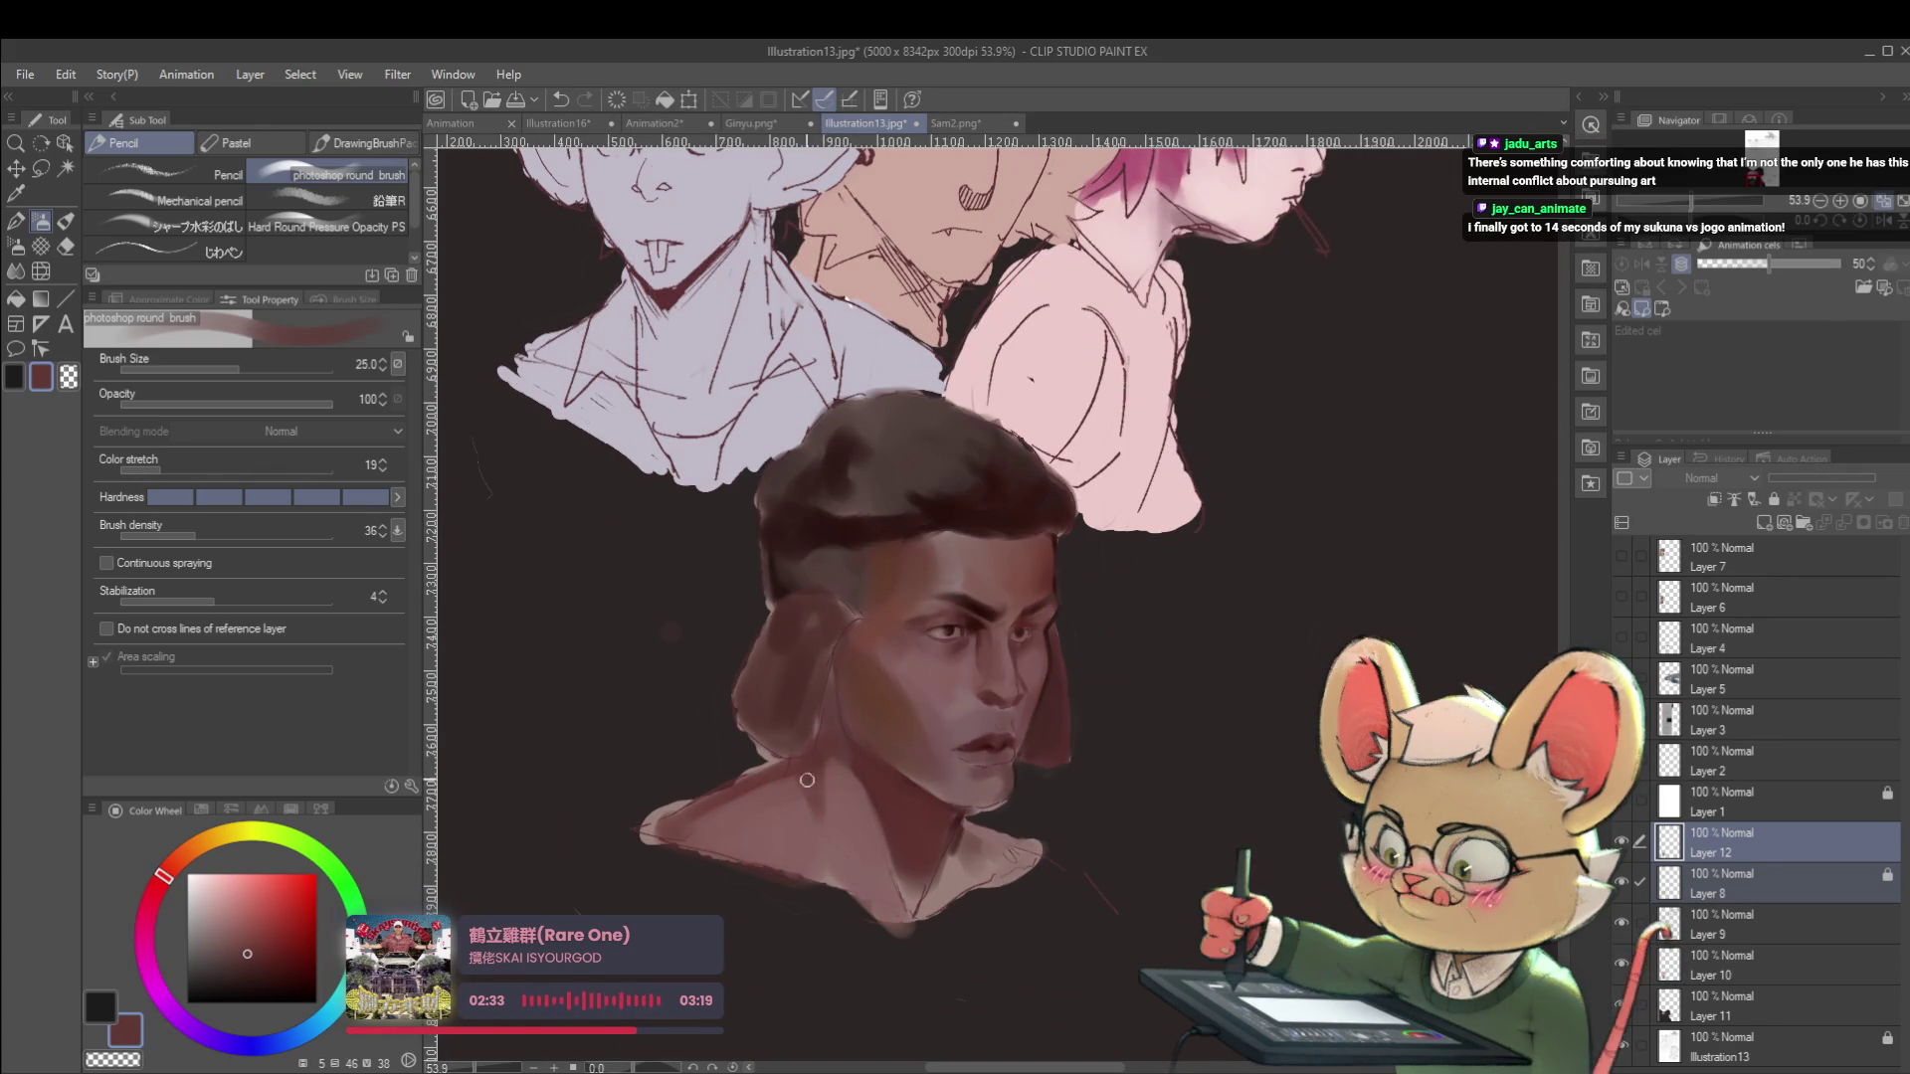
{"action": "scroll", "coordinate": [812, 789], "scroll_direction": "down", "scroll_amount": 3}
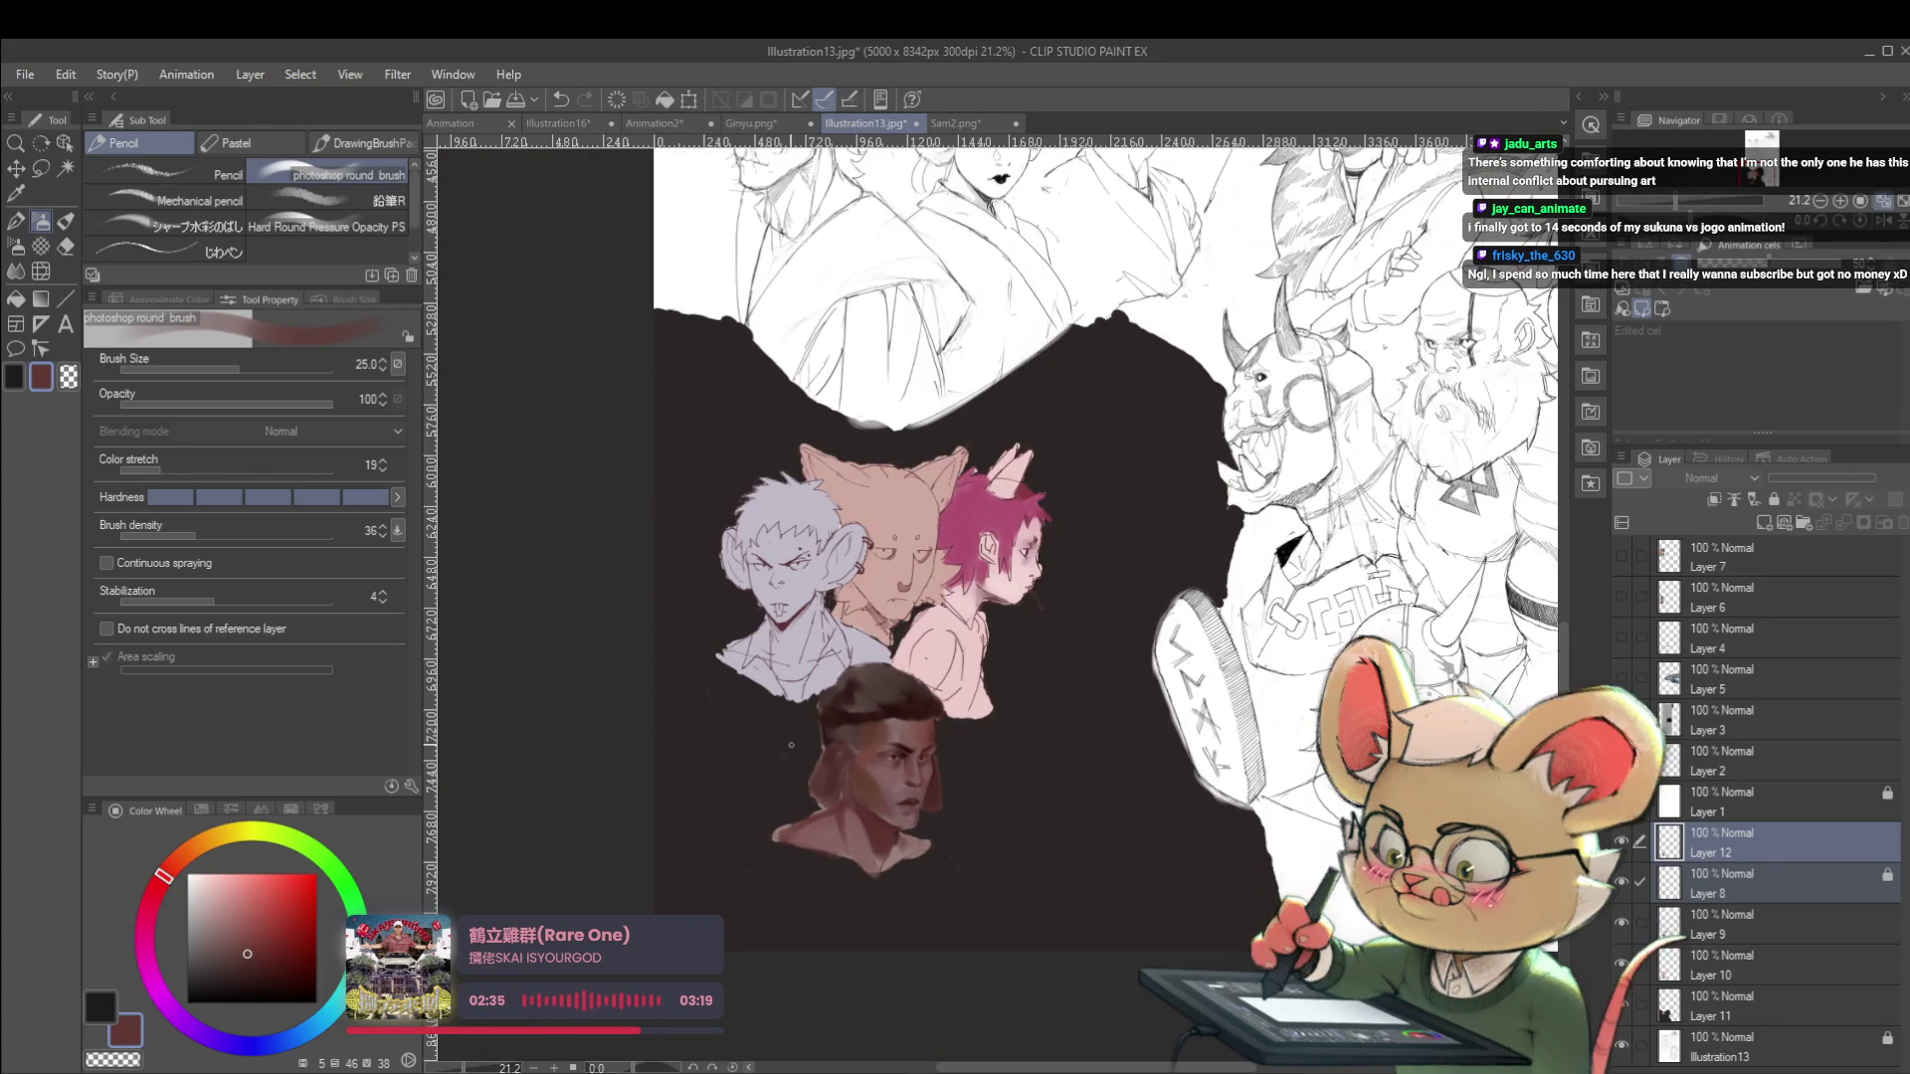
{"action": "scroll", "coordinate": [885, 759], "scroll_direction": "up", "scroll_amount": 3}
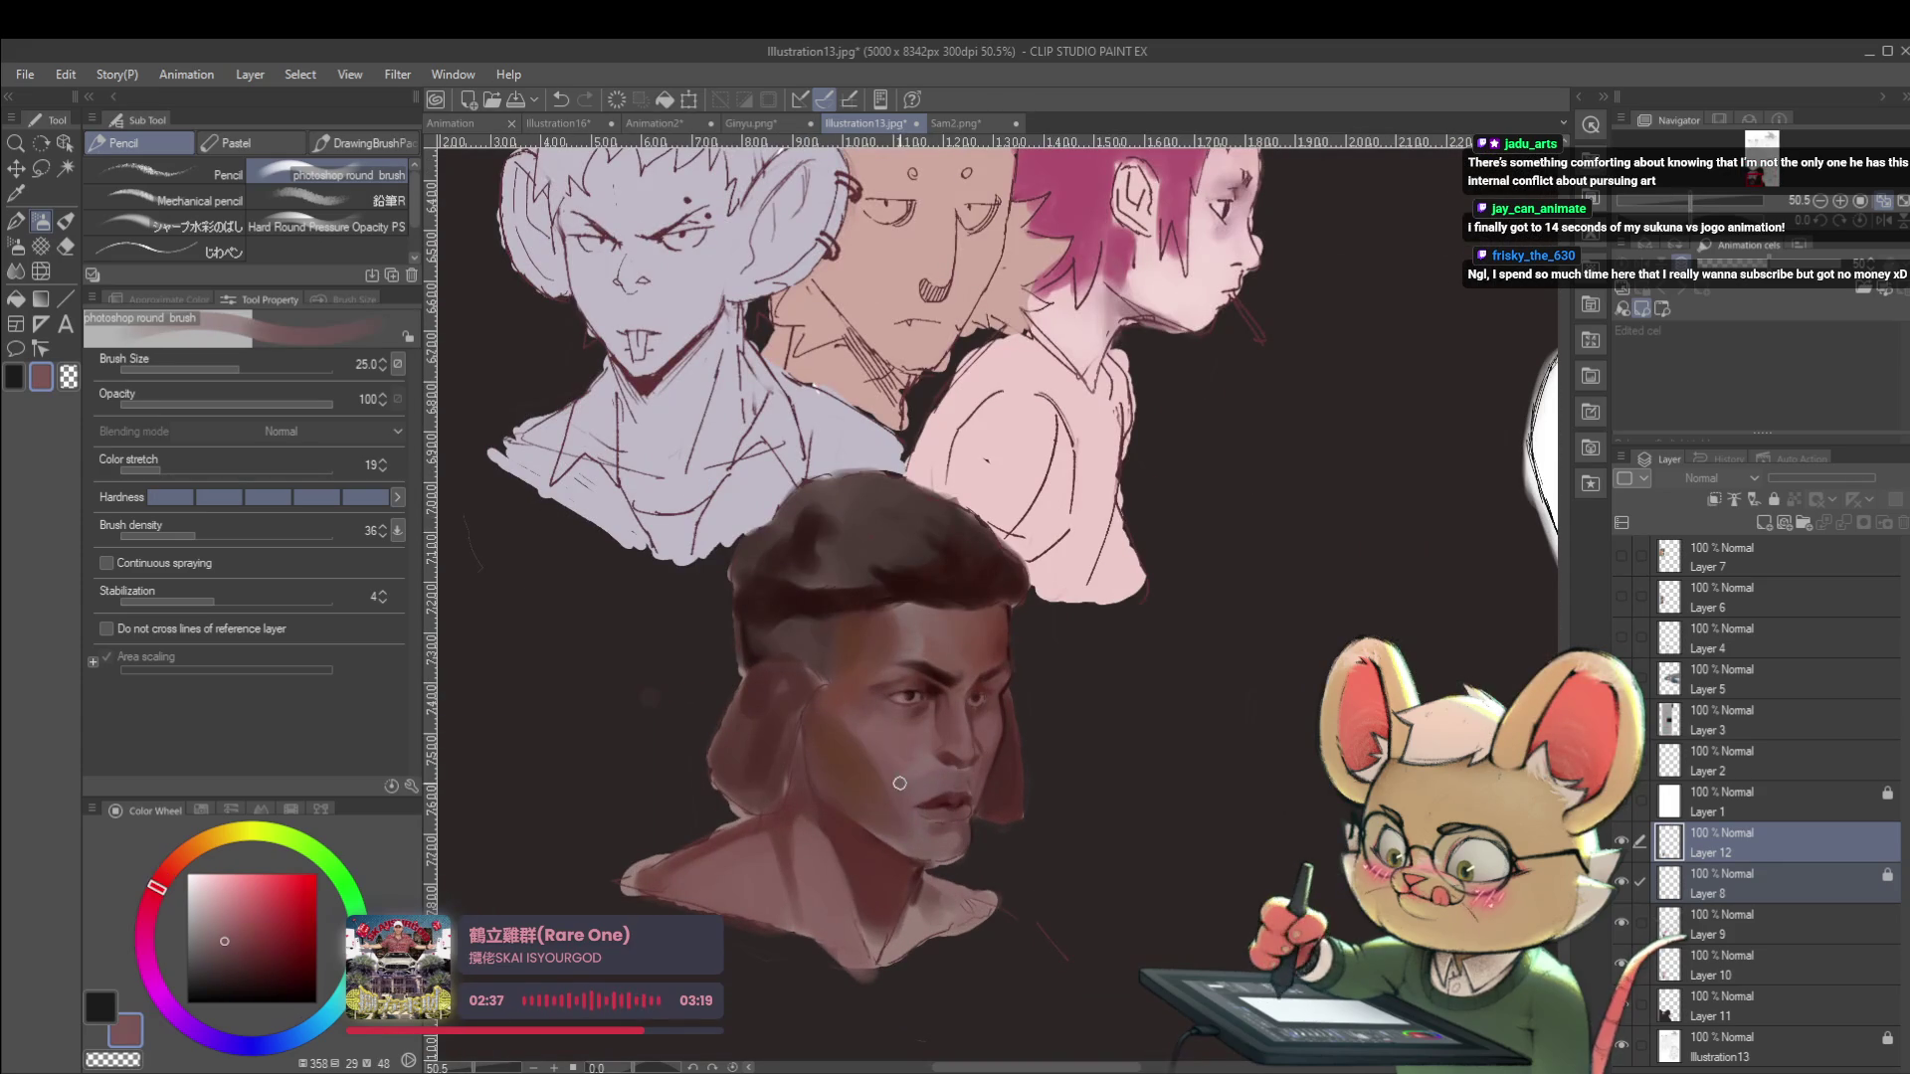
{"action": "key", "text": "bracketright"}
{"action": "key", "text": "bracketright"}
{"action": "key", "text": "bracketright"}
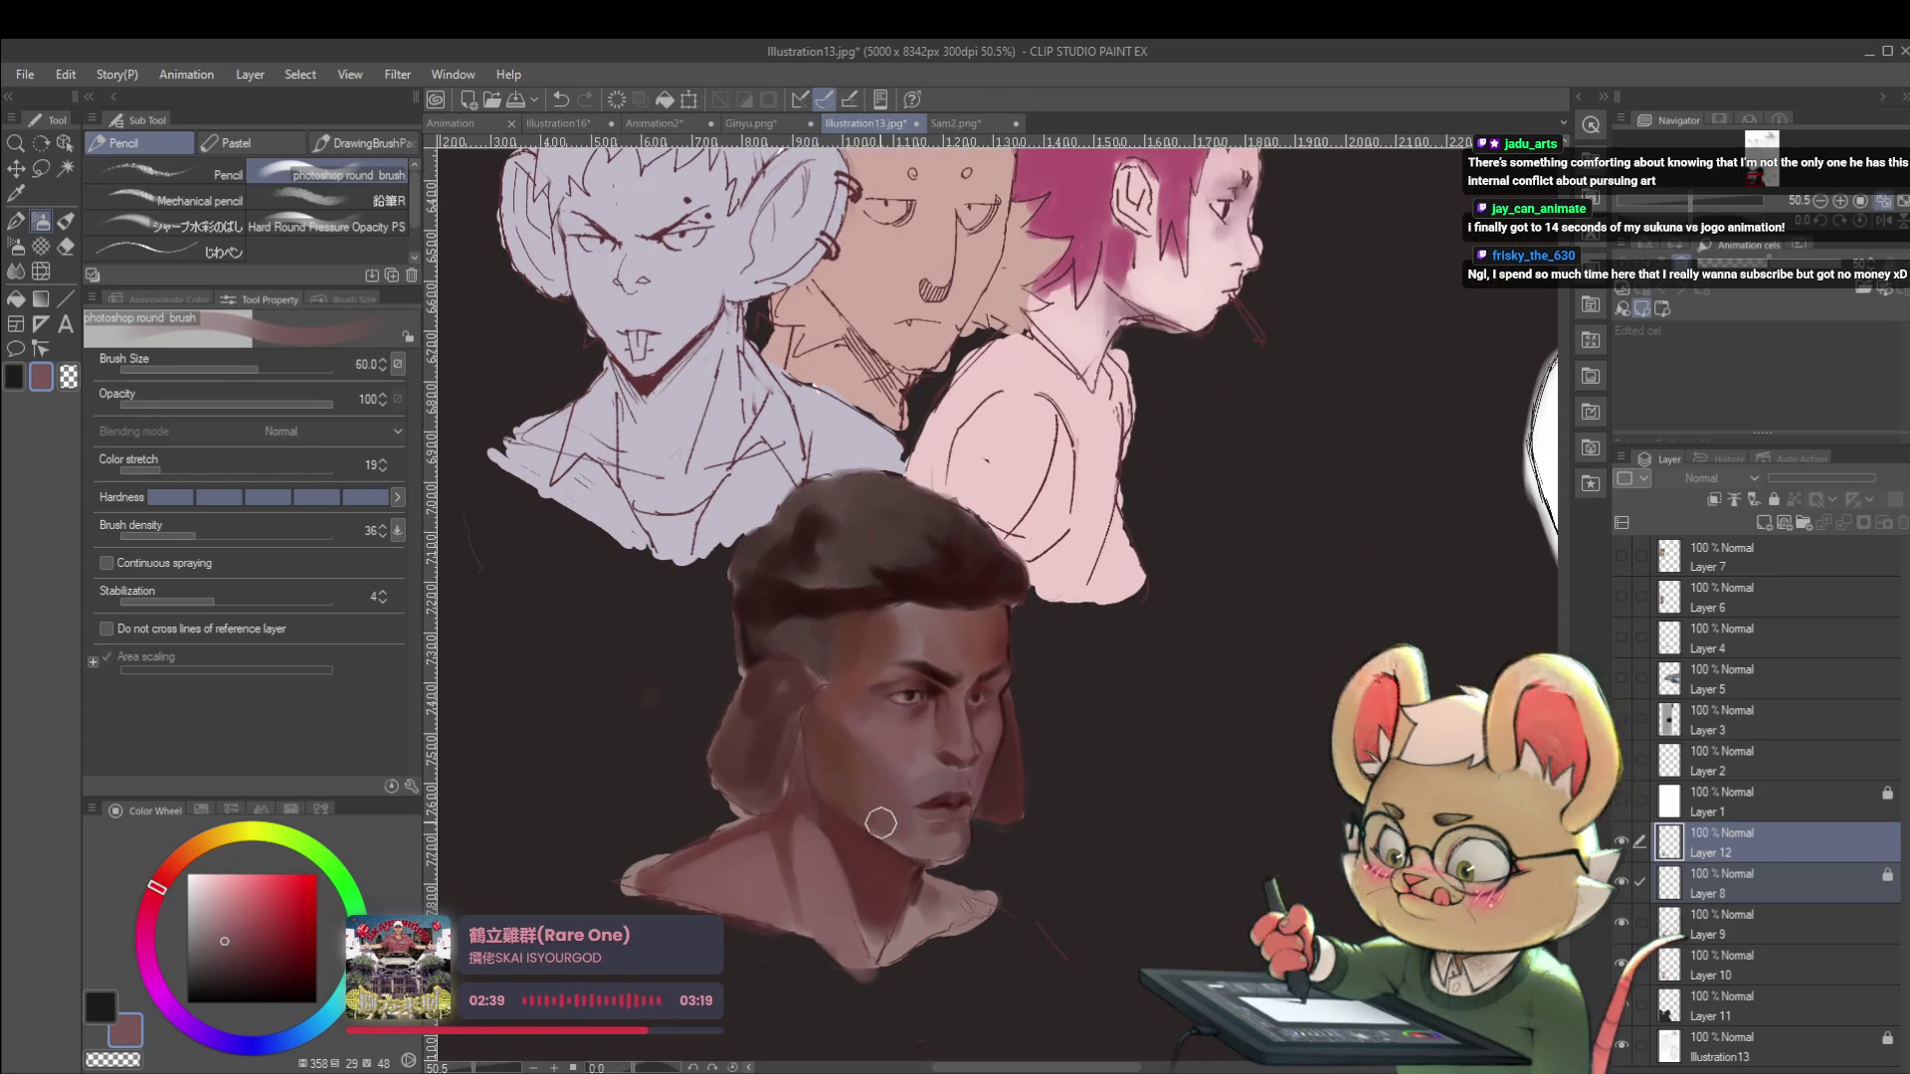
{"action": "scroll", "coordinate": [820, 674], "scroll_direction": "down", "scroll_amount": 3}
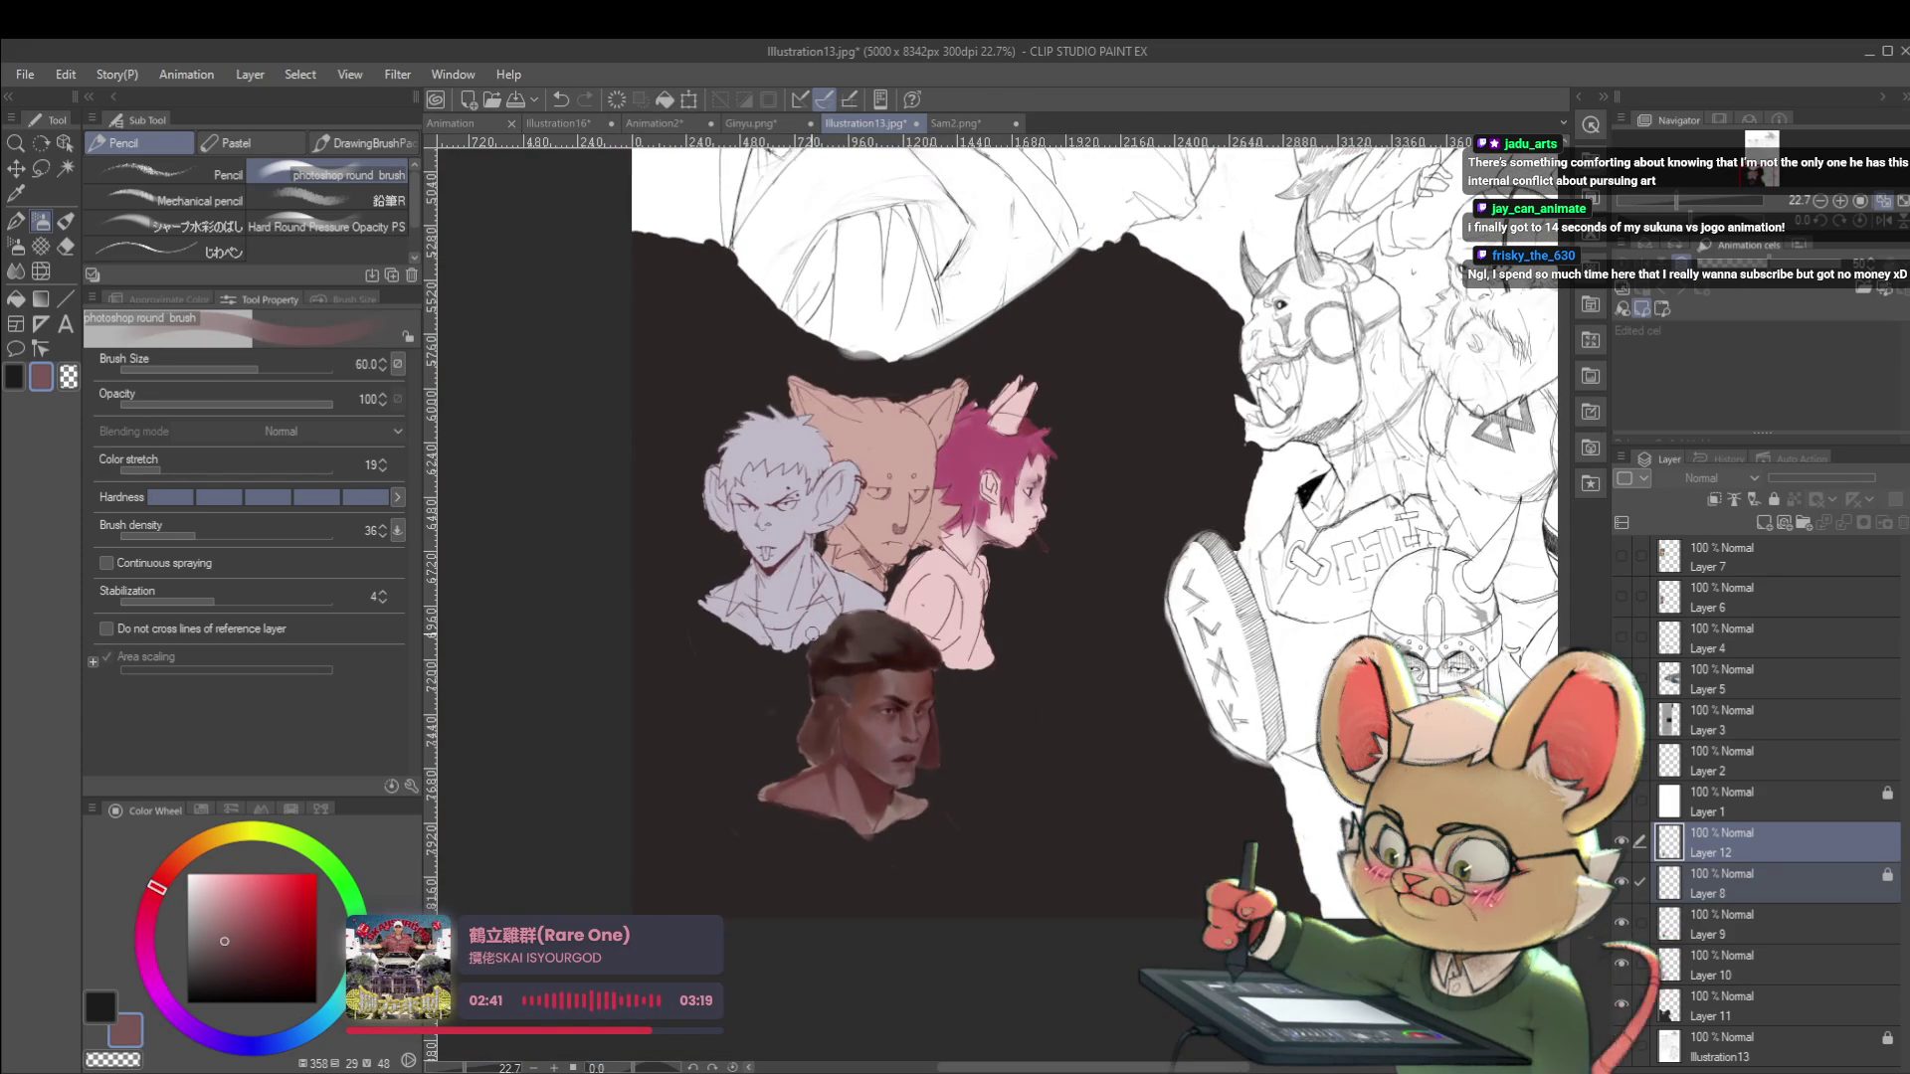
{"action": "left_click", "coordinate": [1883, 221]}
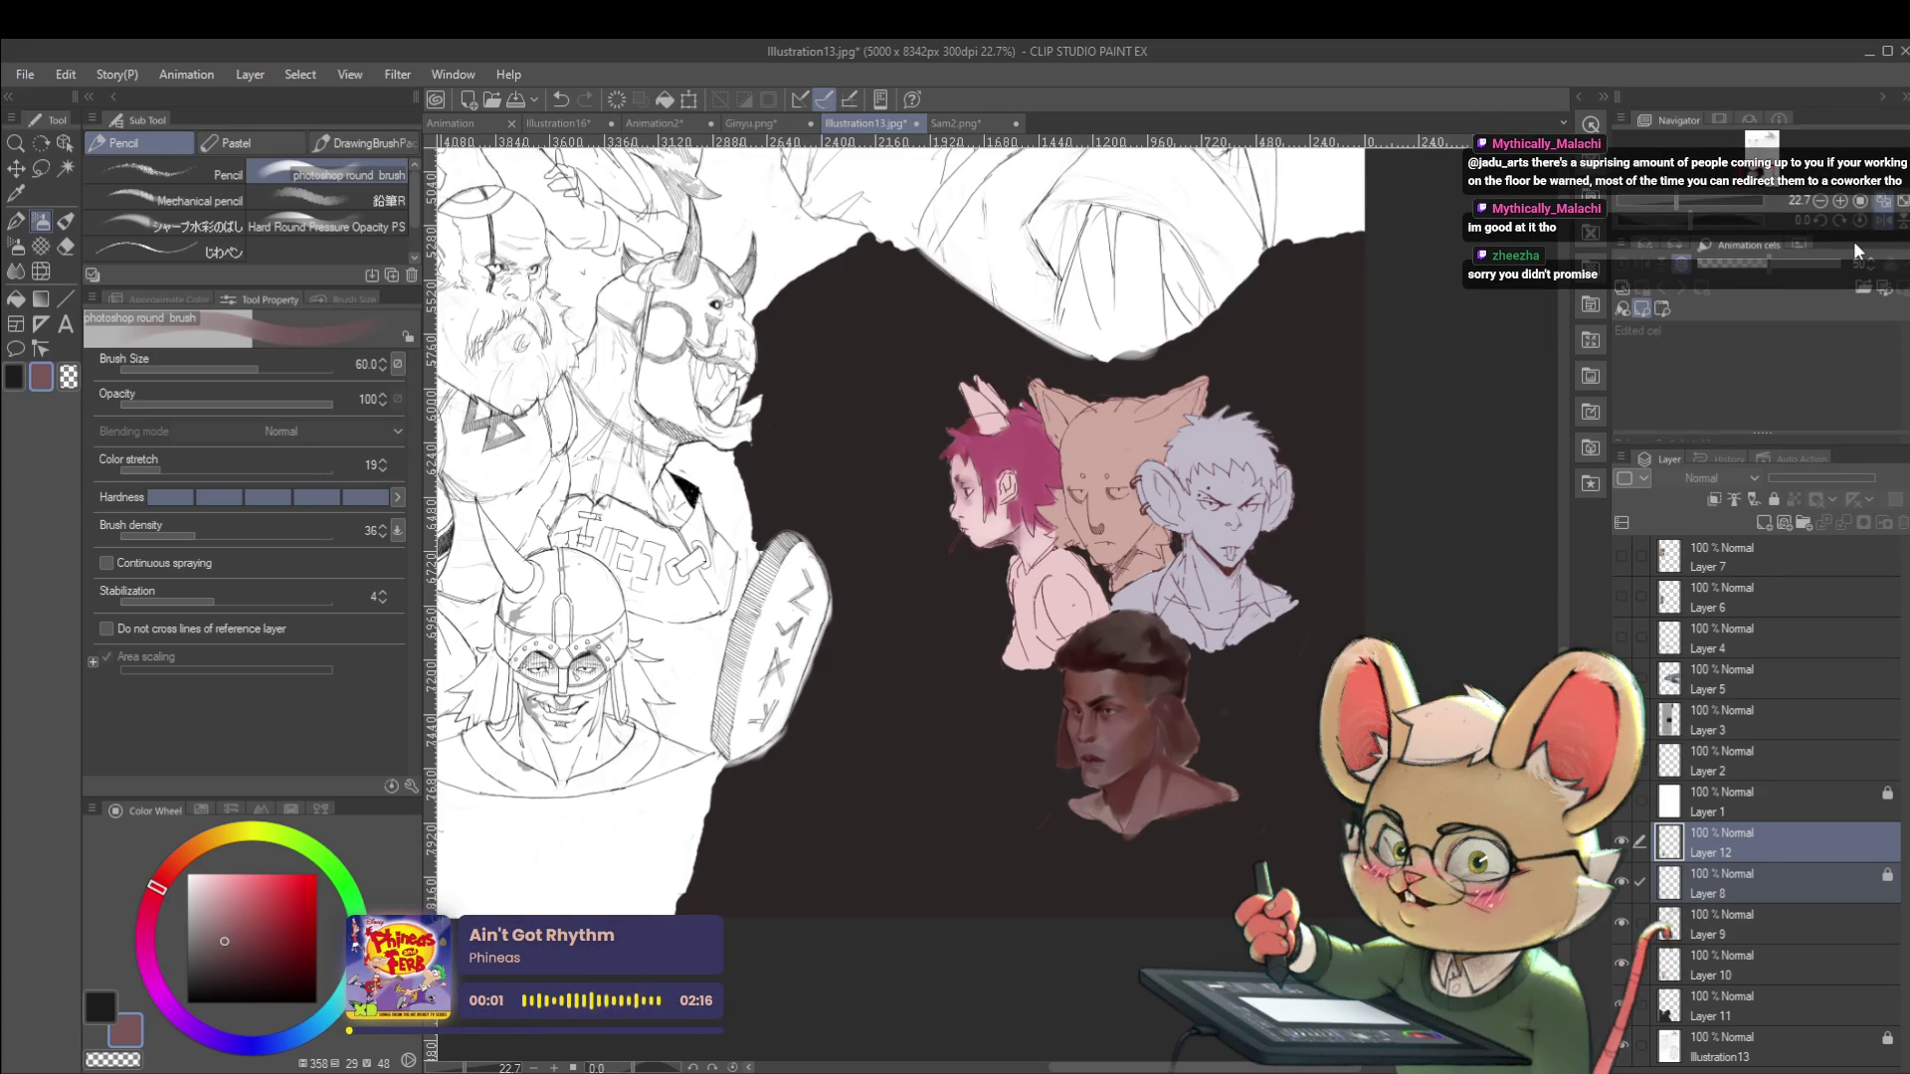
Sample a dark reddish brown from the face and set the painting brush to size 25.
{"action": "scroll", "coordinate": [1129, 751], "scroll_direction": "up", "scroll_amount": 3}
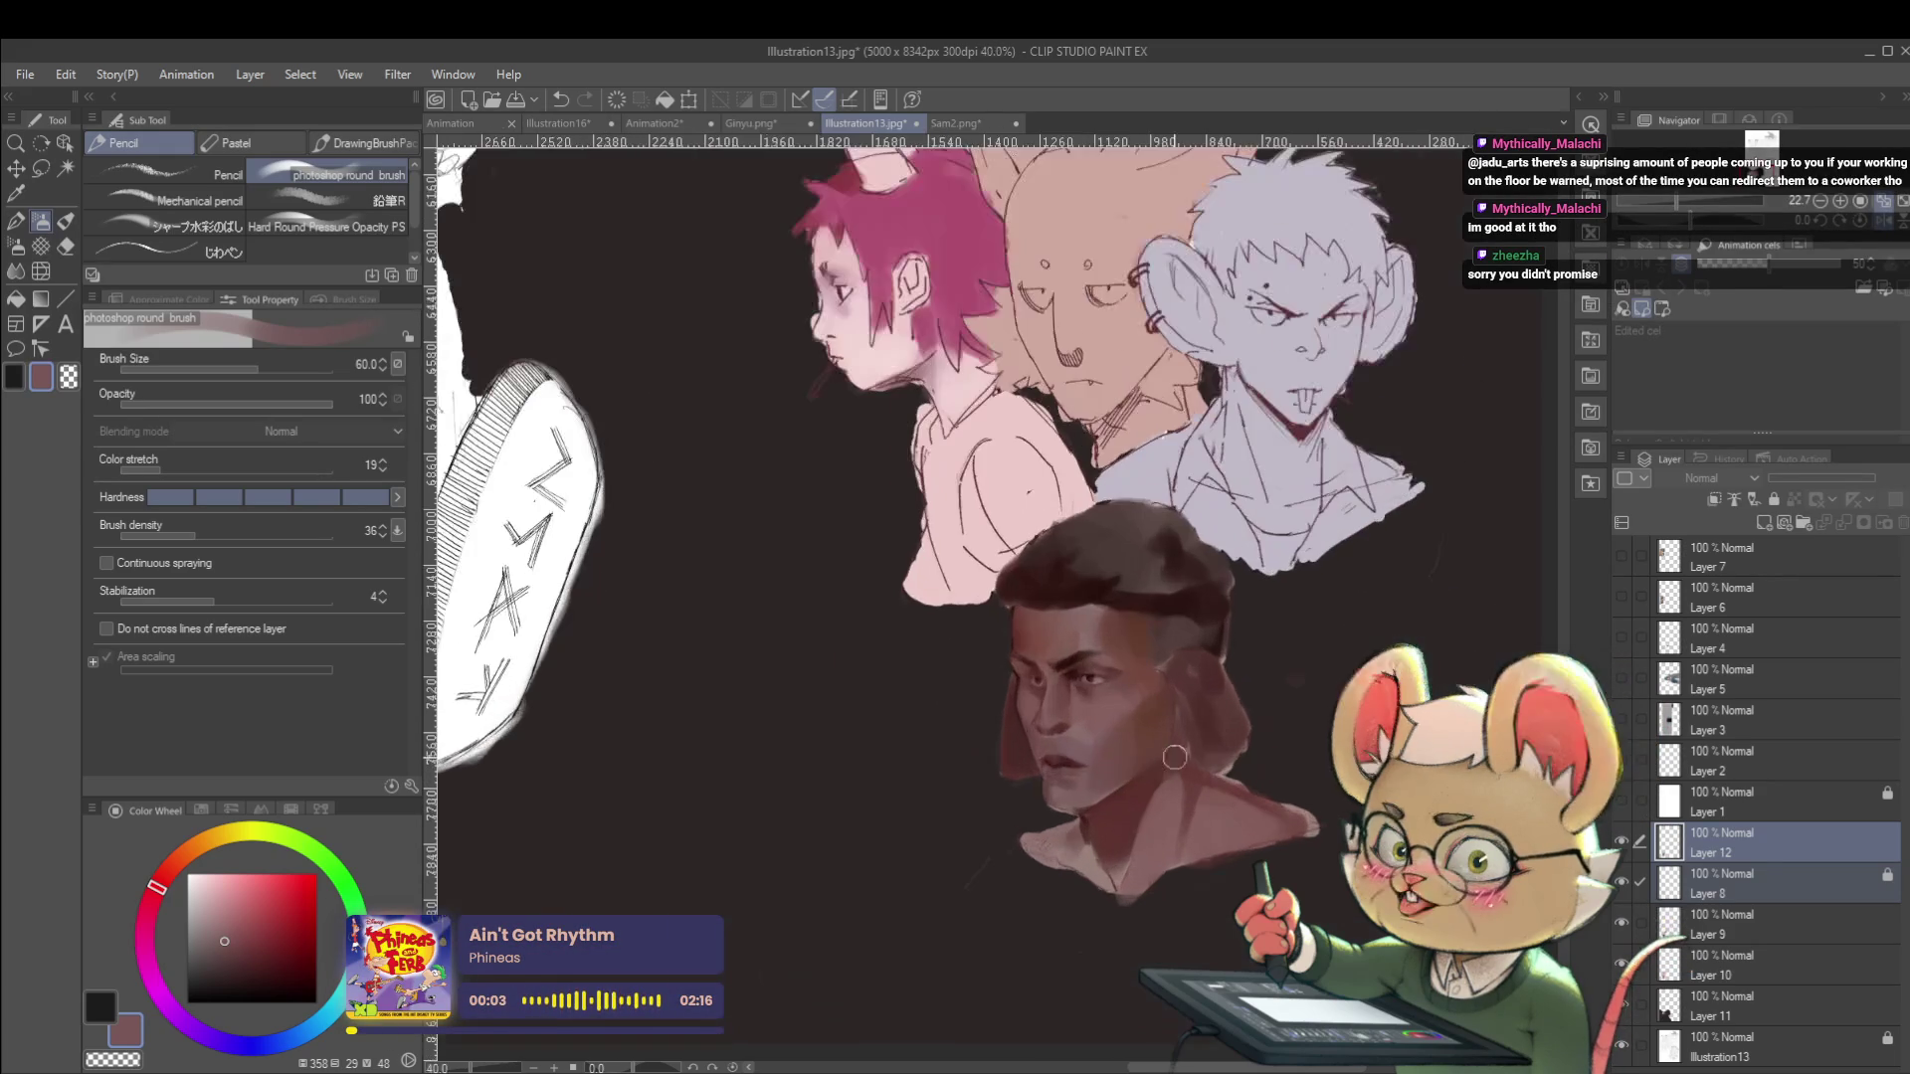
{"action": "left_click", "coordinate": [1081, 679], "text": "alt"}
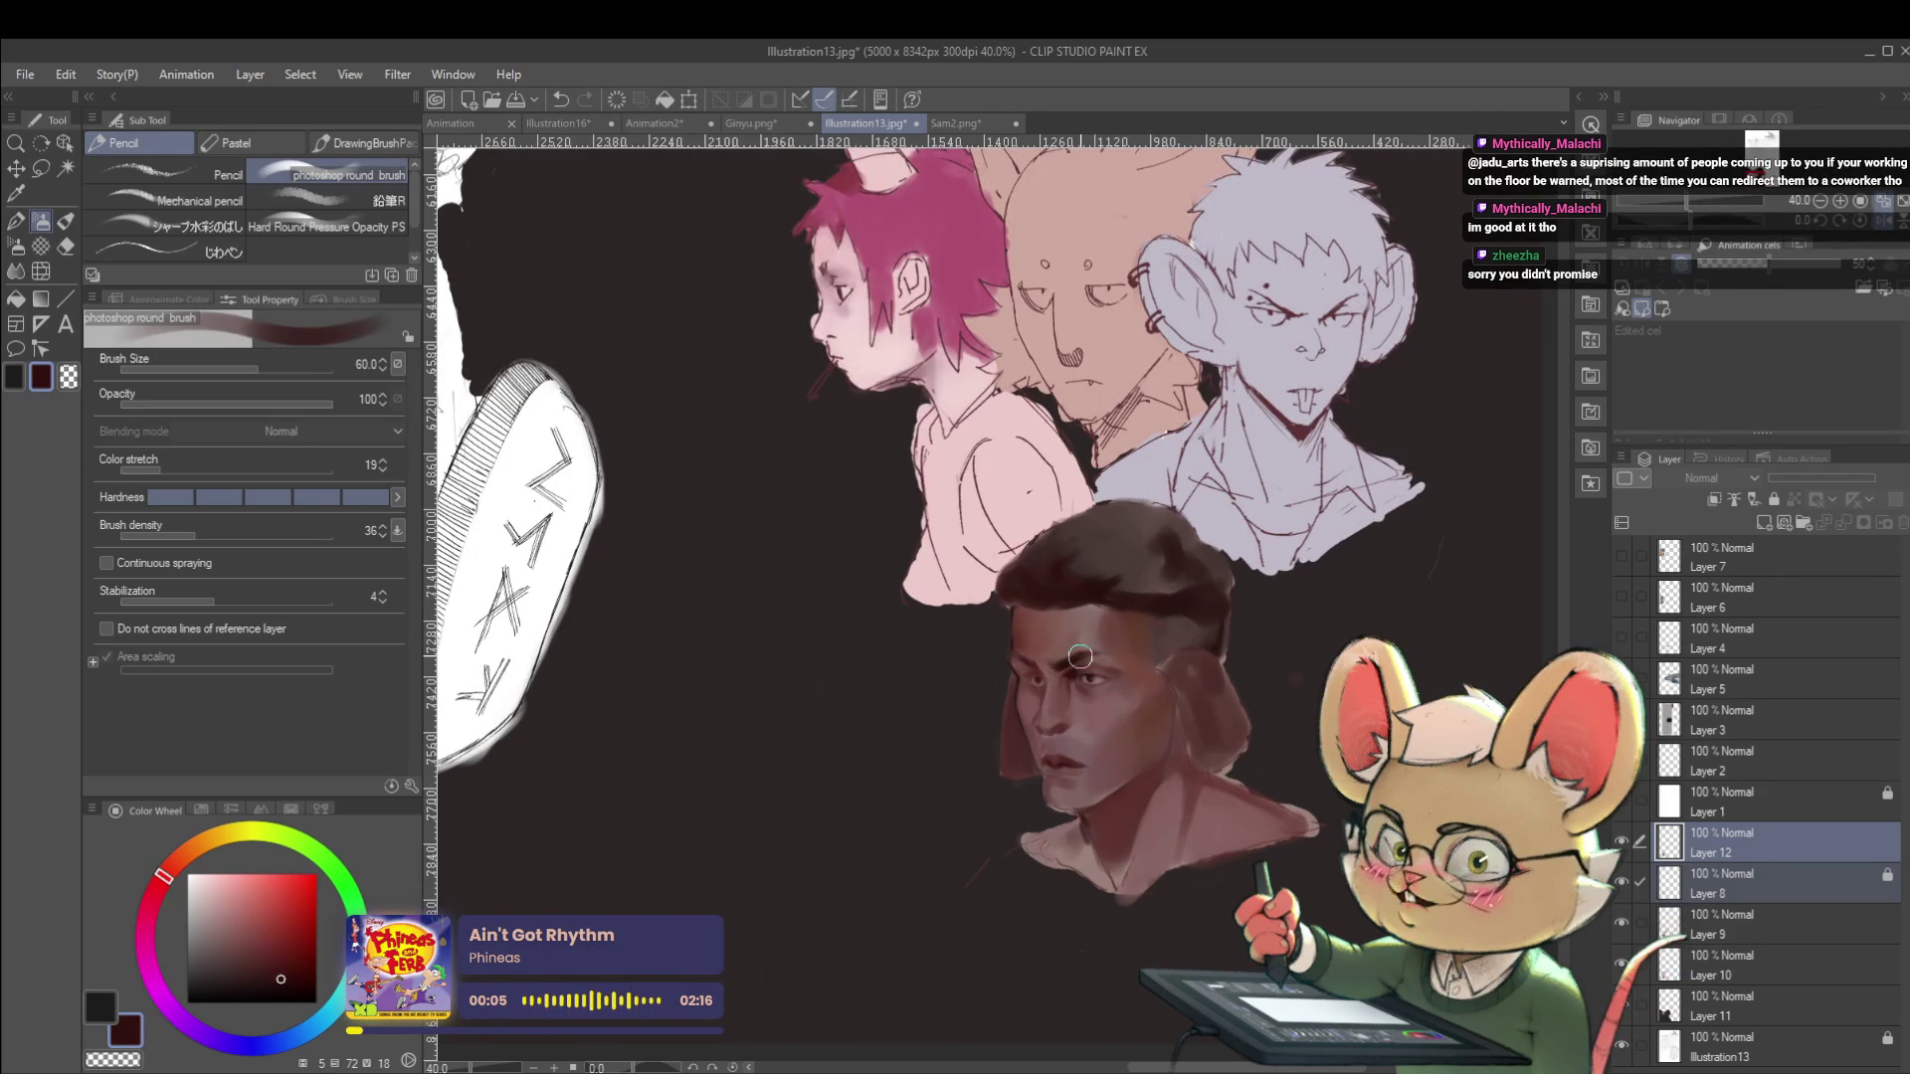
{"action": "key", "text": "p"}
{"action": "key", "text": "p"}
{"action": "key", "text": "p"}
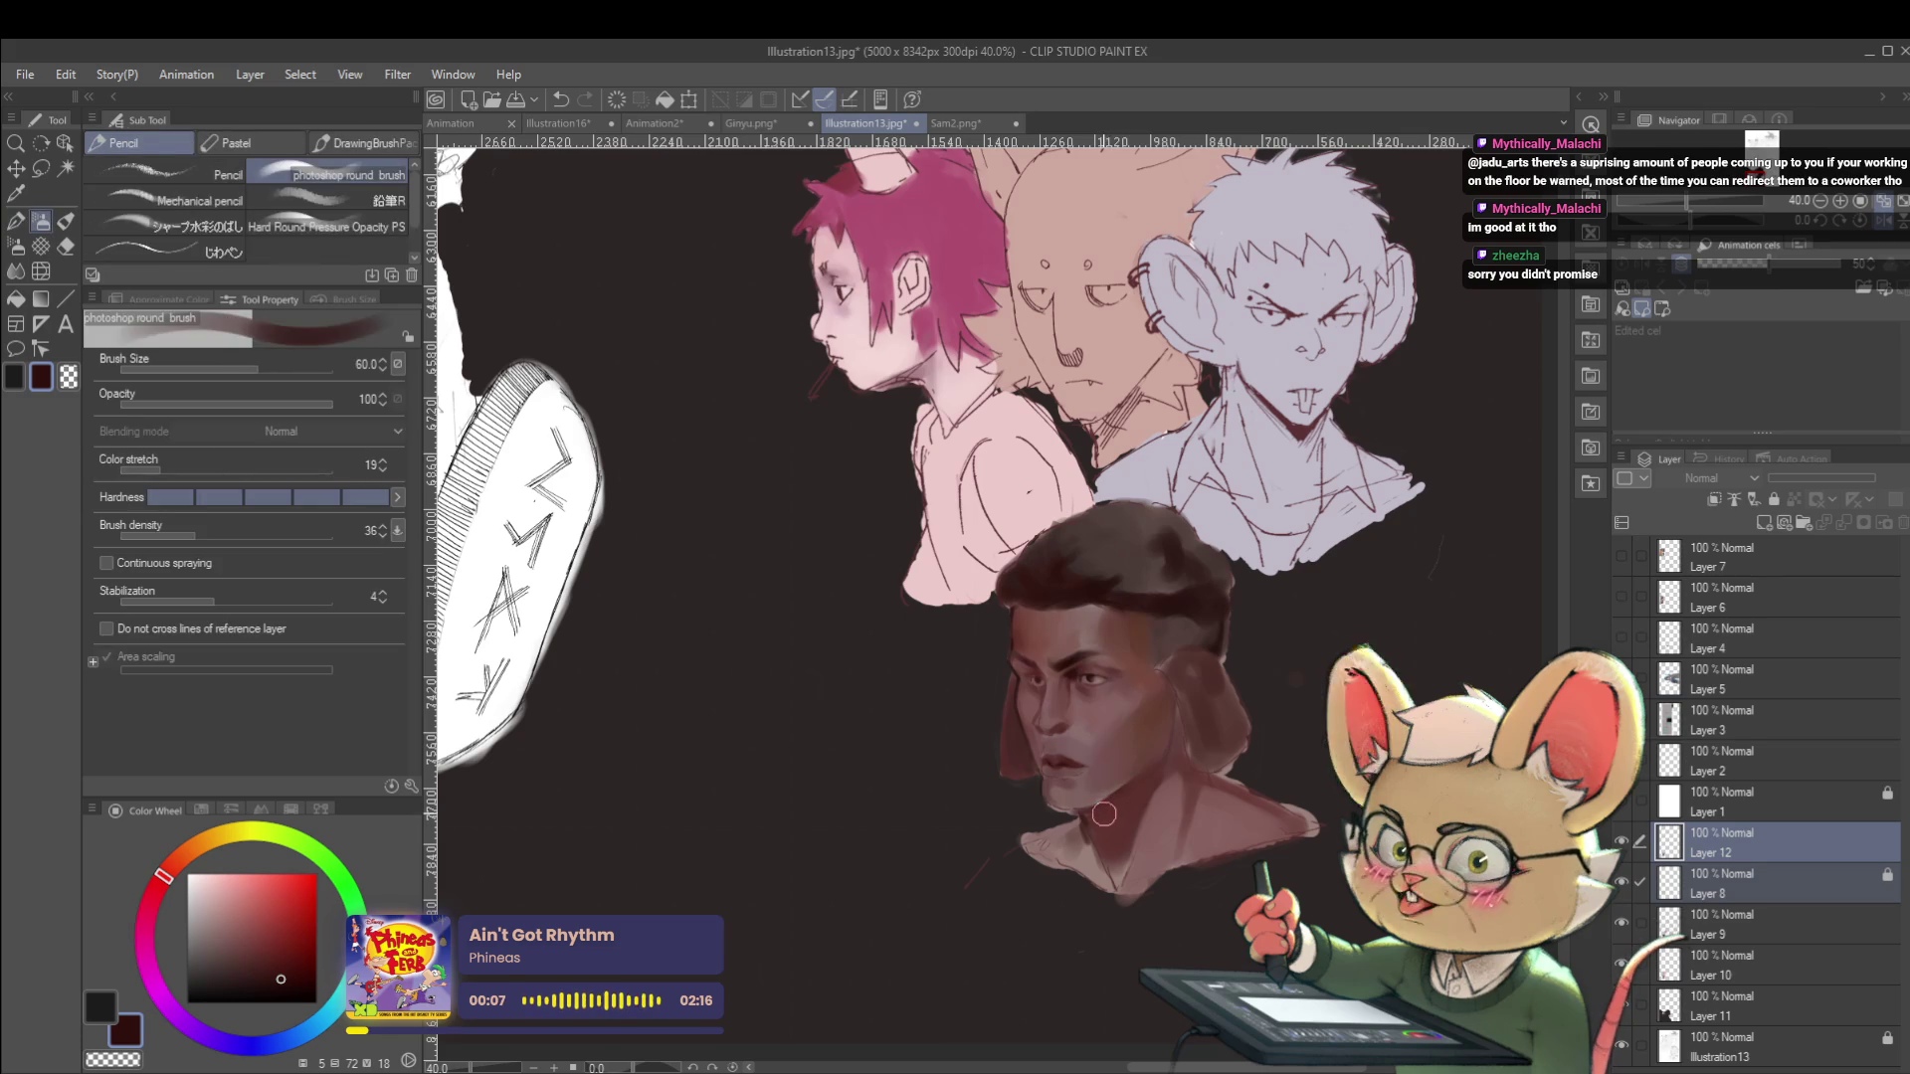
{"action": "key", "text": "p"}
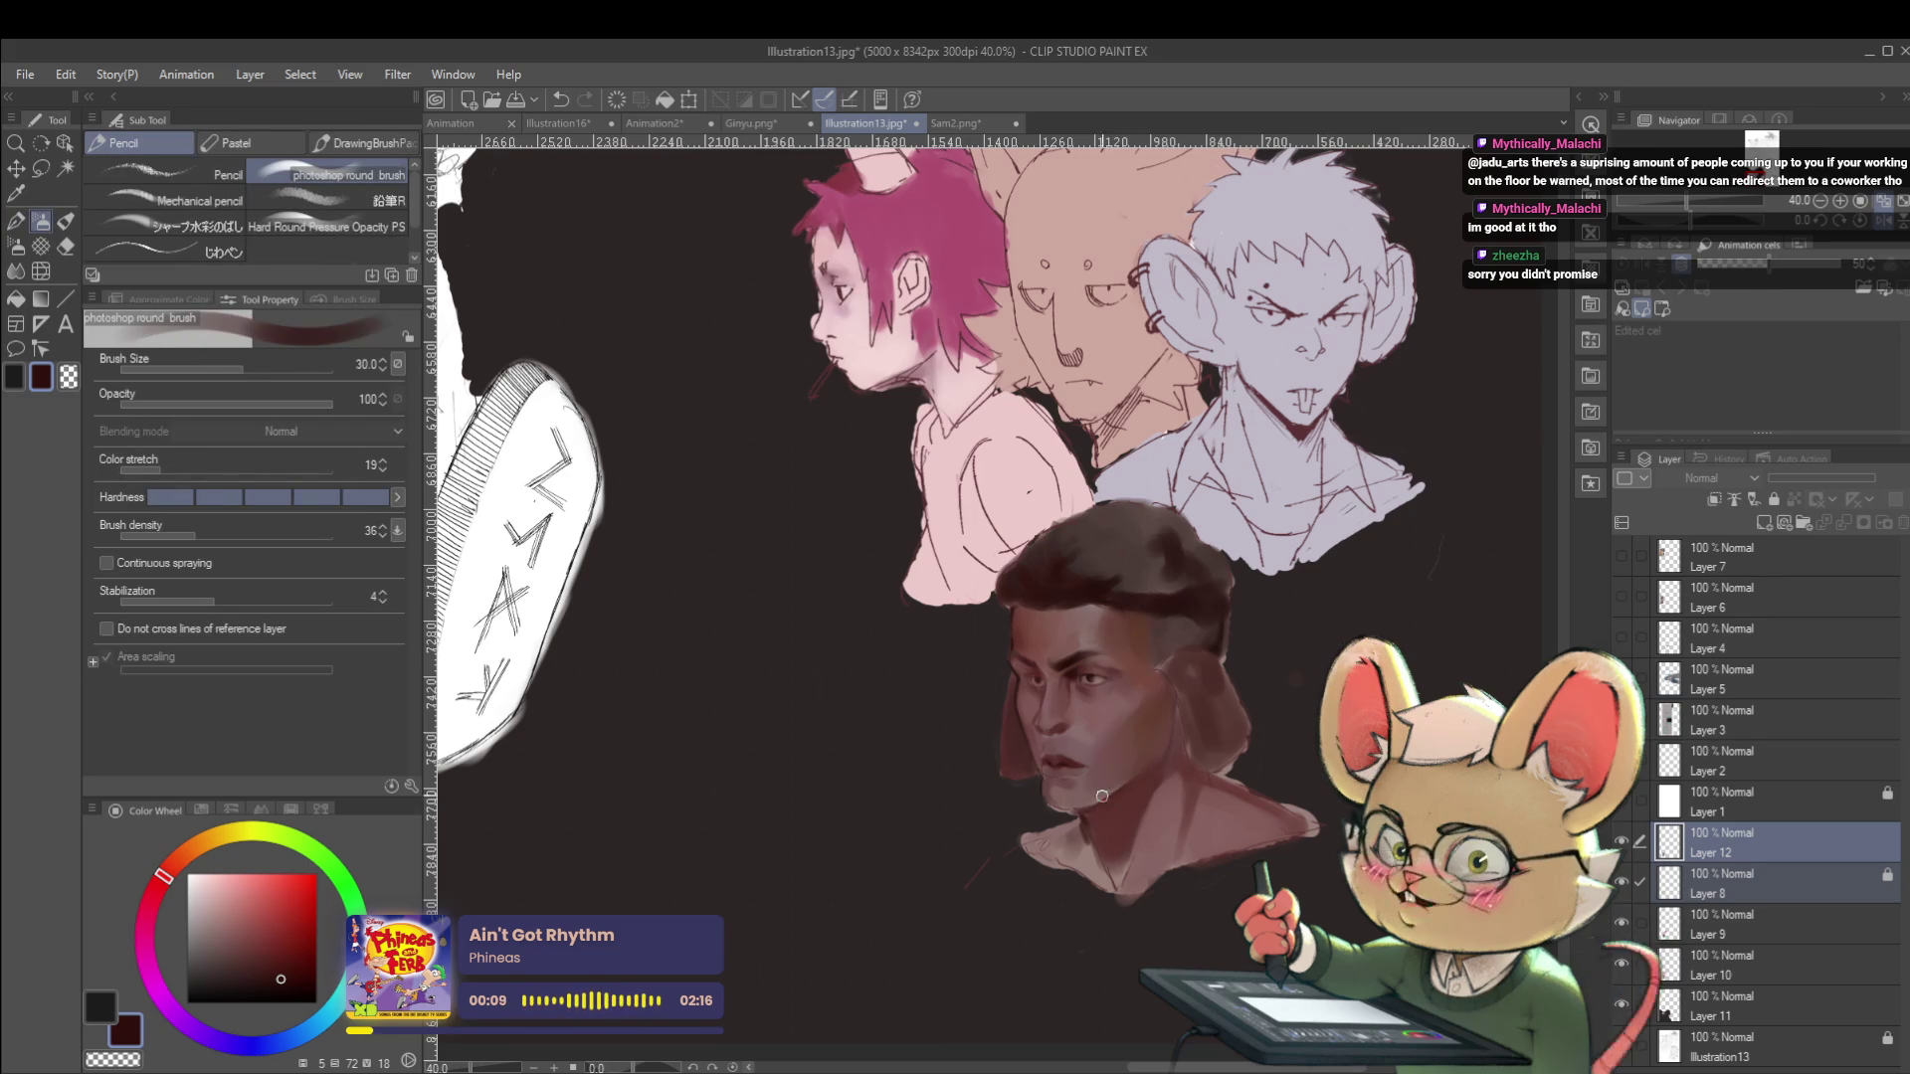
{"action": "key", "text": "bracketleft"}
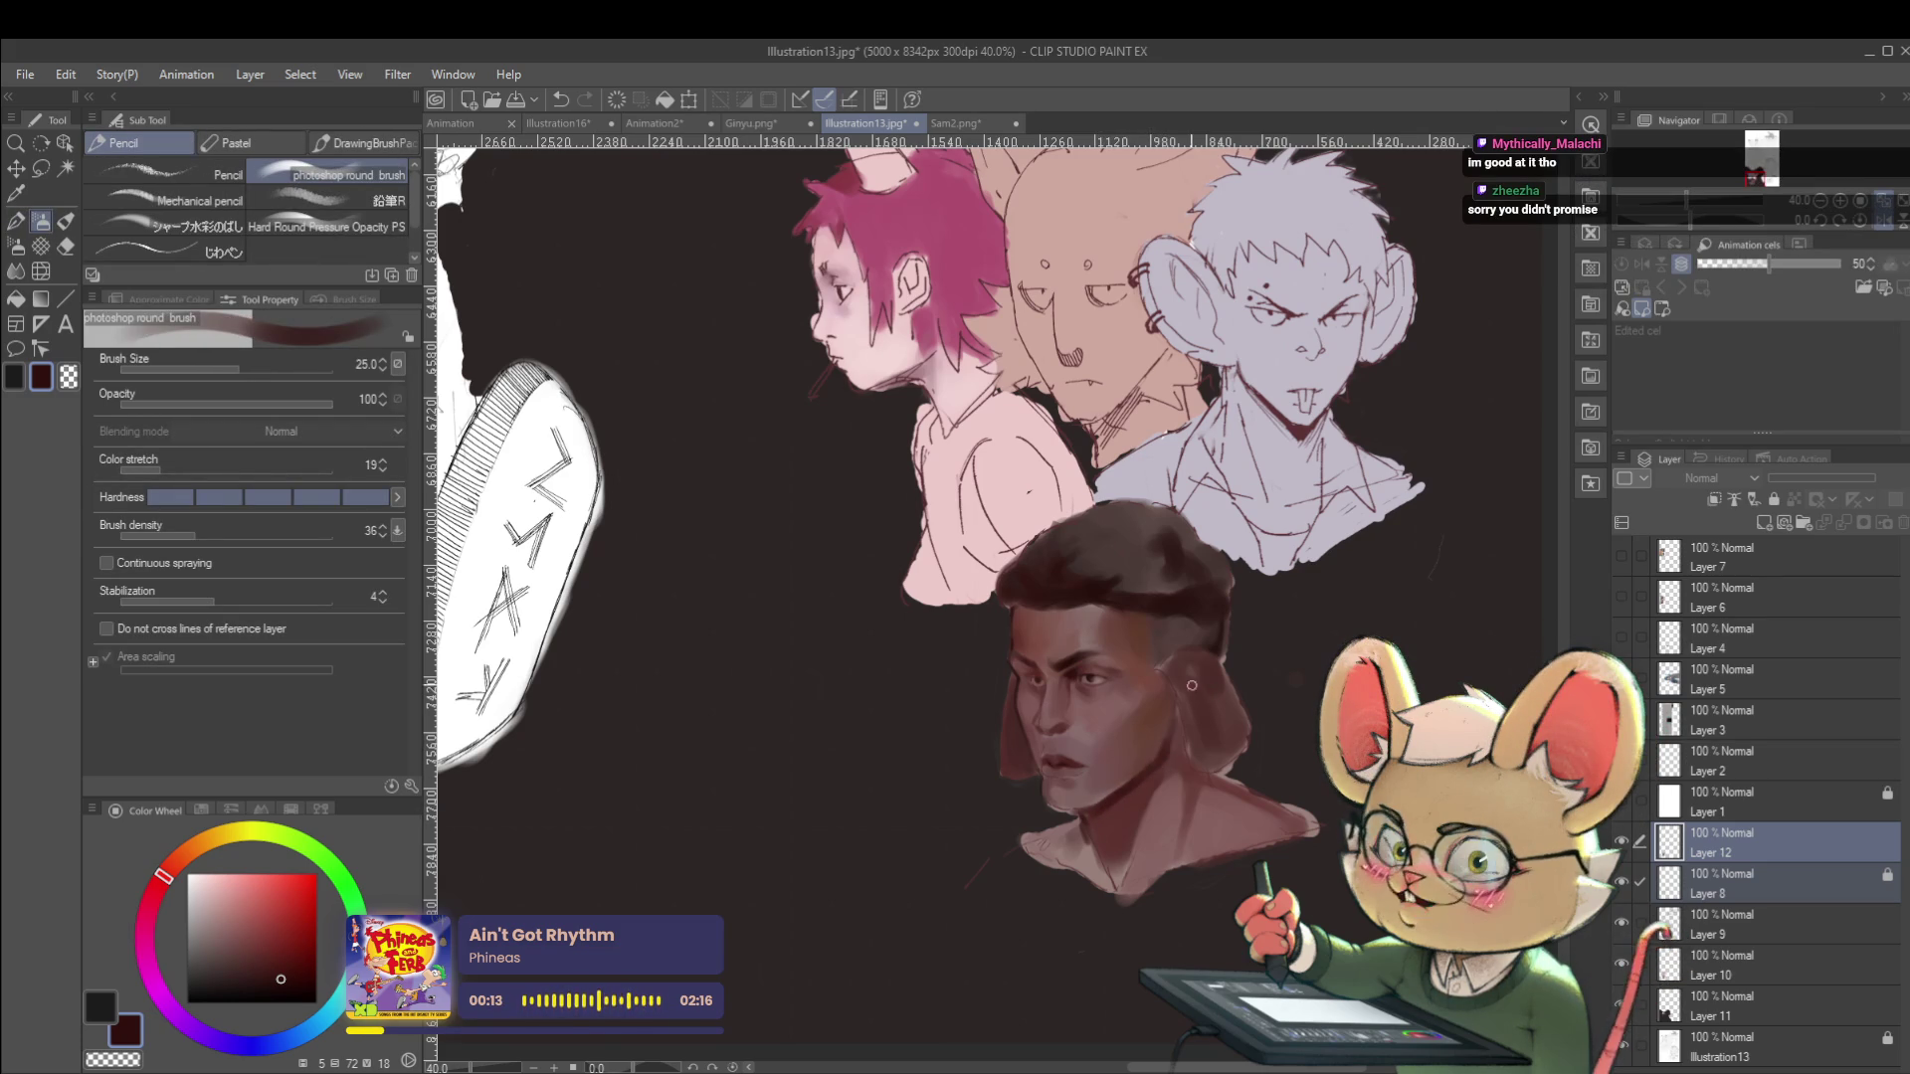
{"action": "scroll", "coordinate": [1190, 685], "scroll_direction": "down", "scroll_amount": 2}
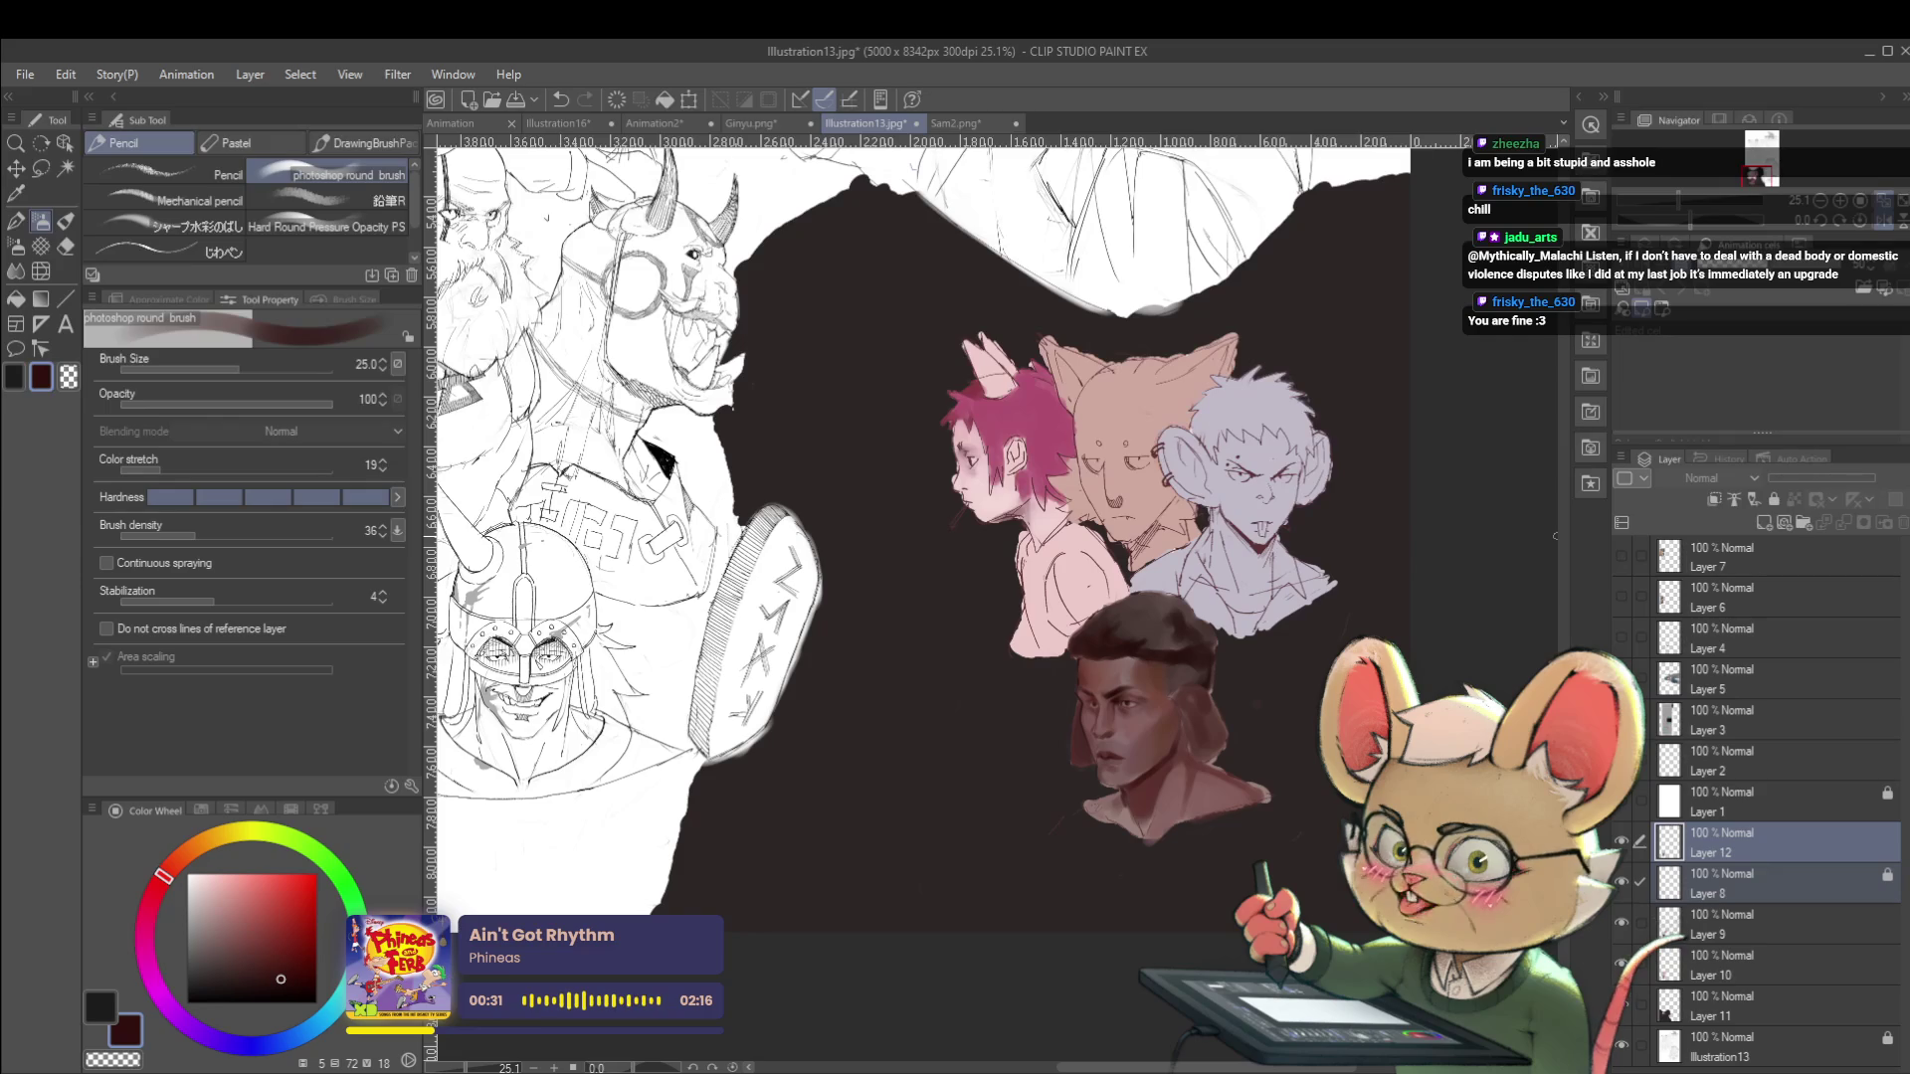
In the flipped view, paint a dark shadow under the jaw with the brush at 40.
{"action": "key", "text": "h"}
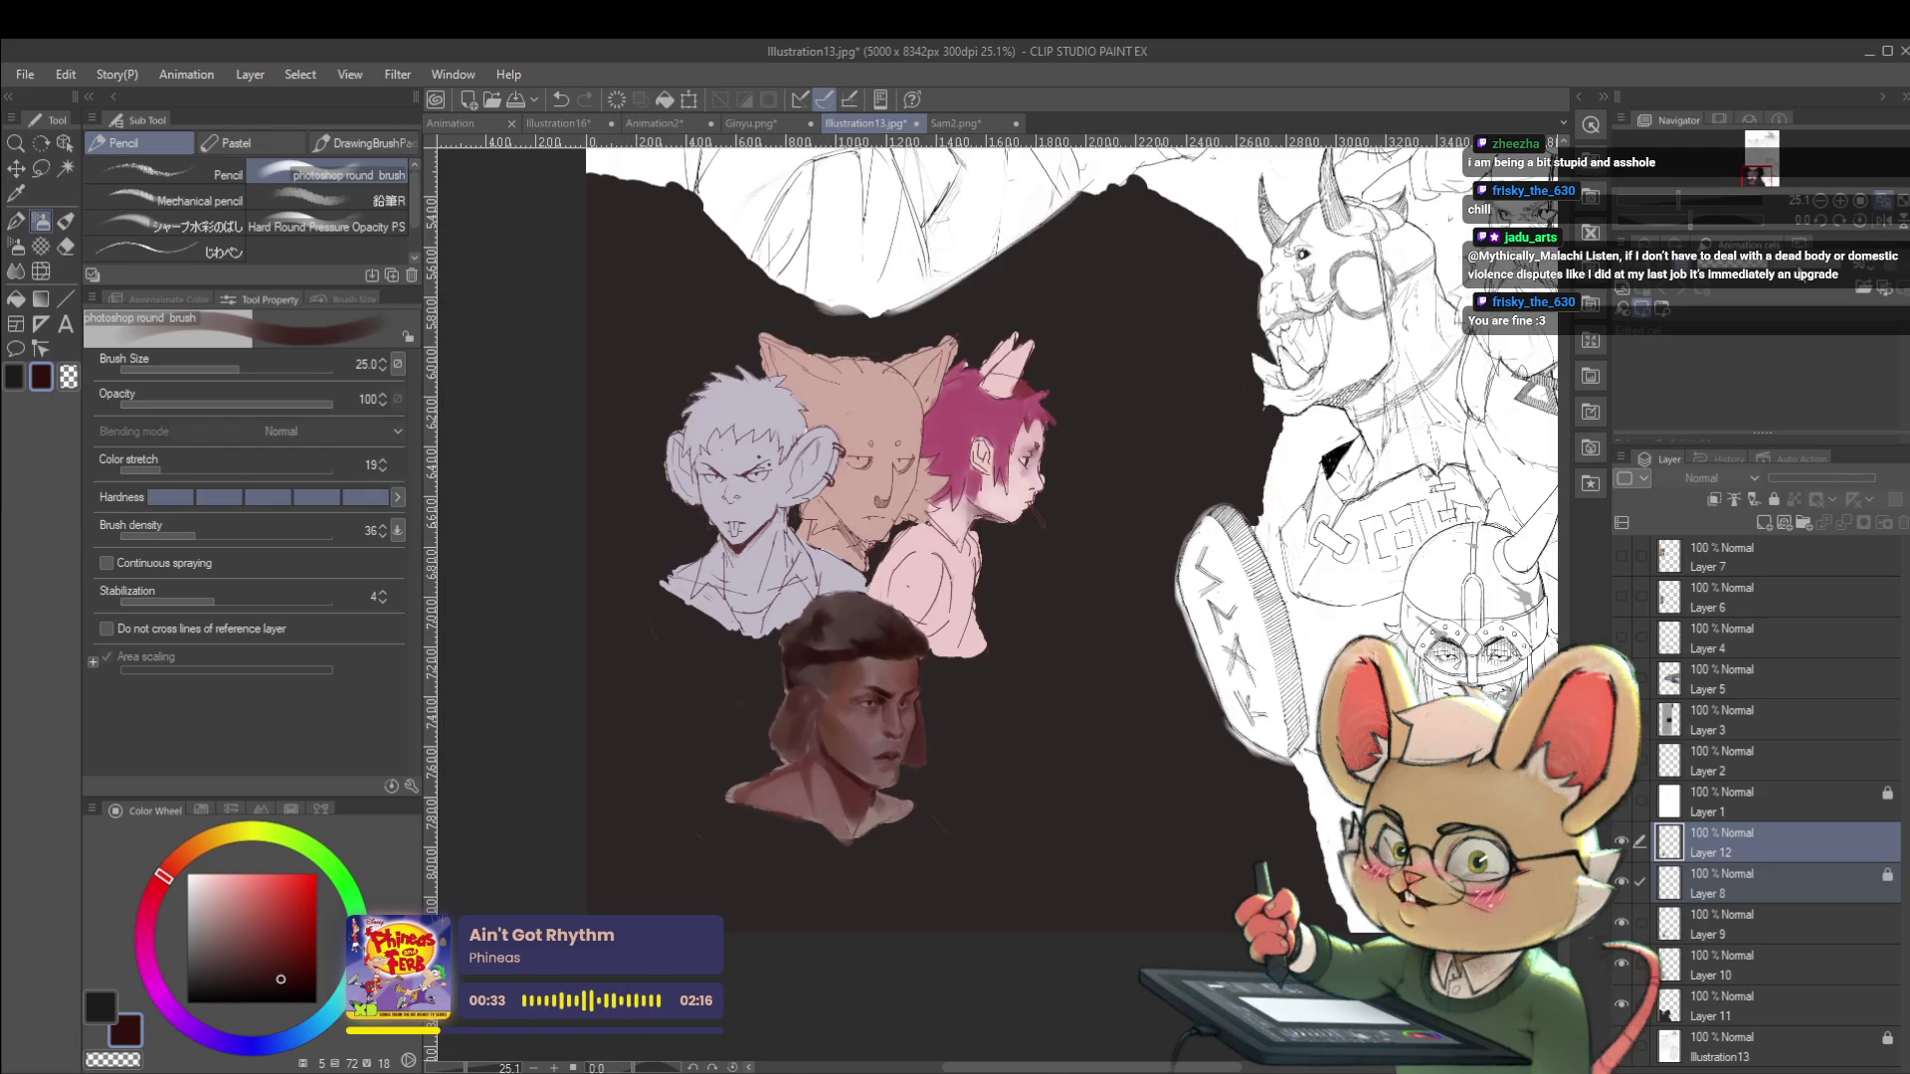
{"action": "scroll", "coordinate": [841, 764], "scroll_direction": "up", "scroll_amount": 4}
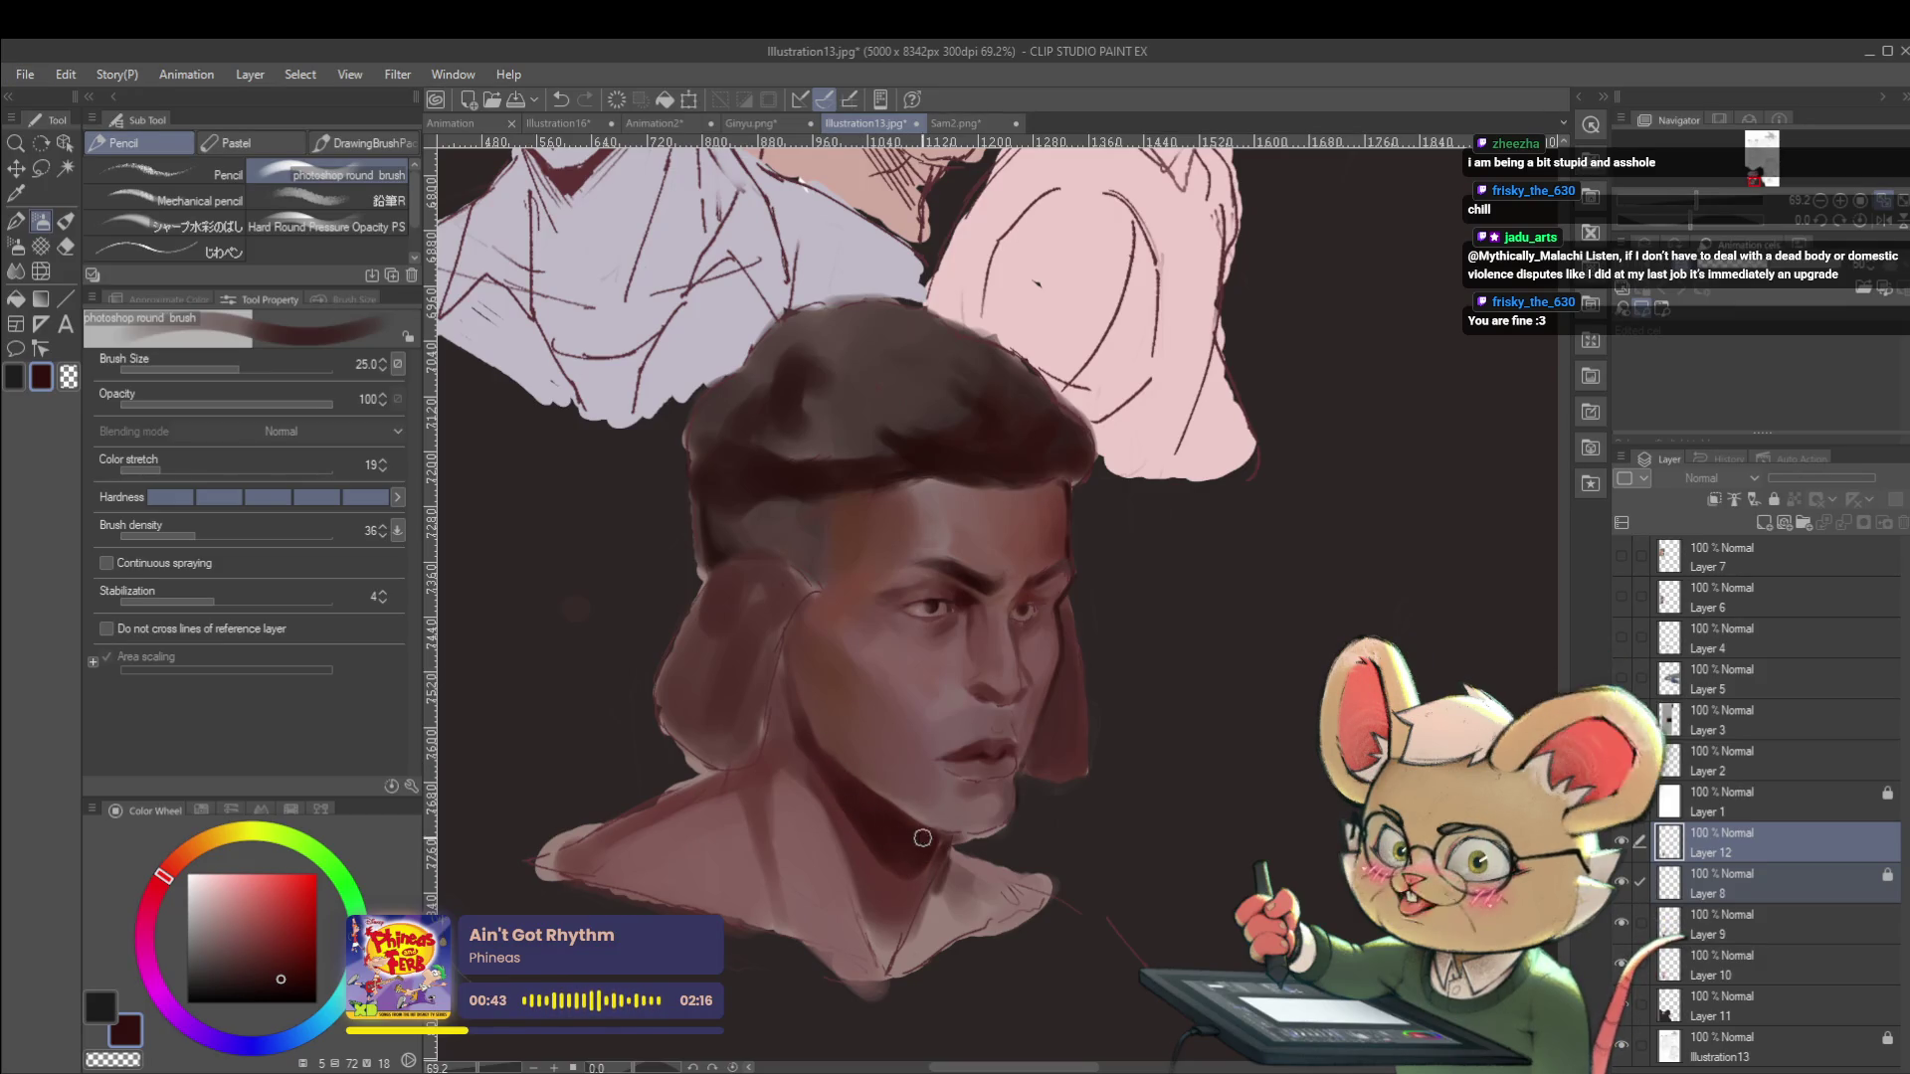
{"action": "key", "text": "bracketleft"}
{"action": "key", "text": "bracketleft"}
{"action": "key", "text": "bracketleft"}
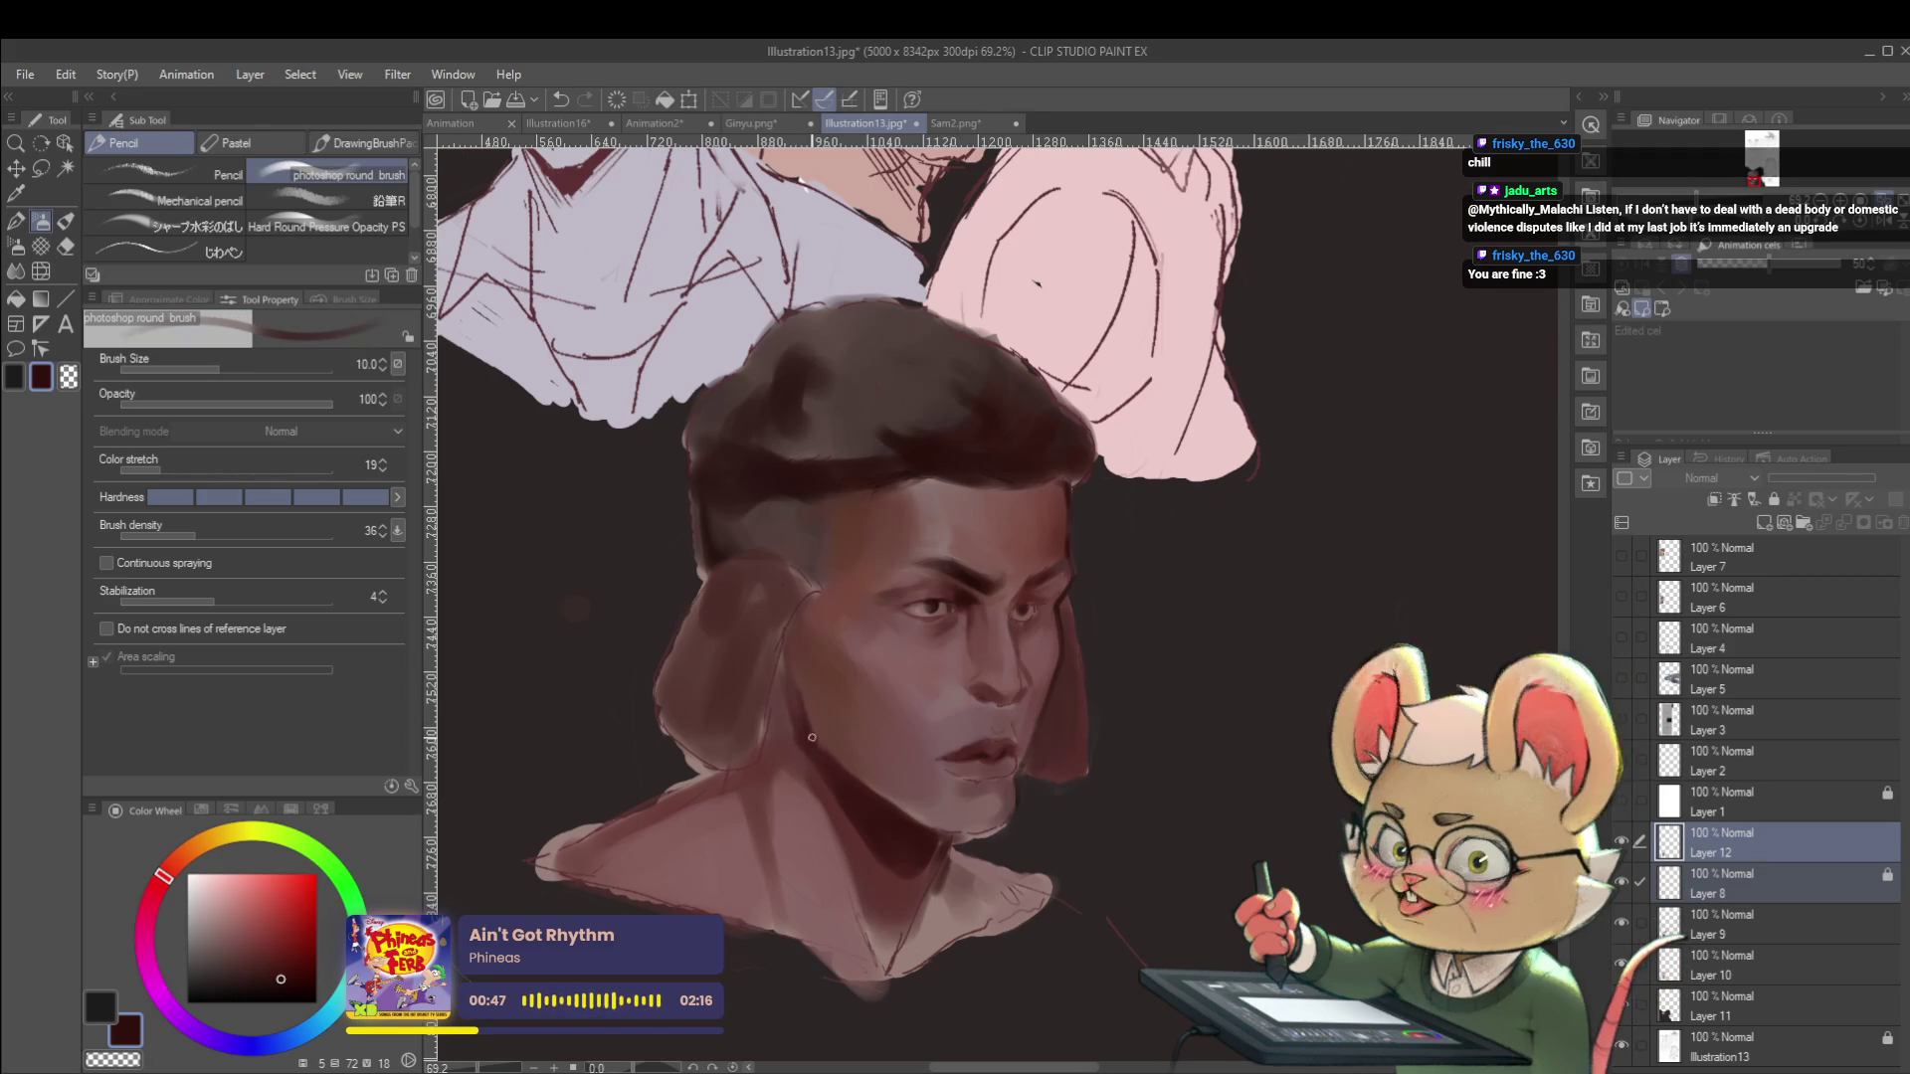
{"action": "scroll", "coordinate": [817, 753], "scroll_direction": "down", "scroll_amount": 3}
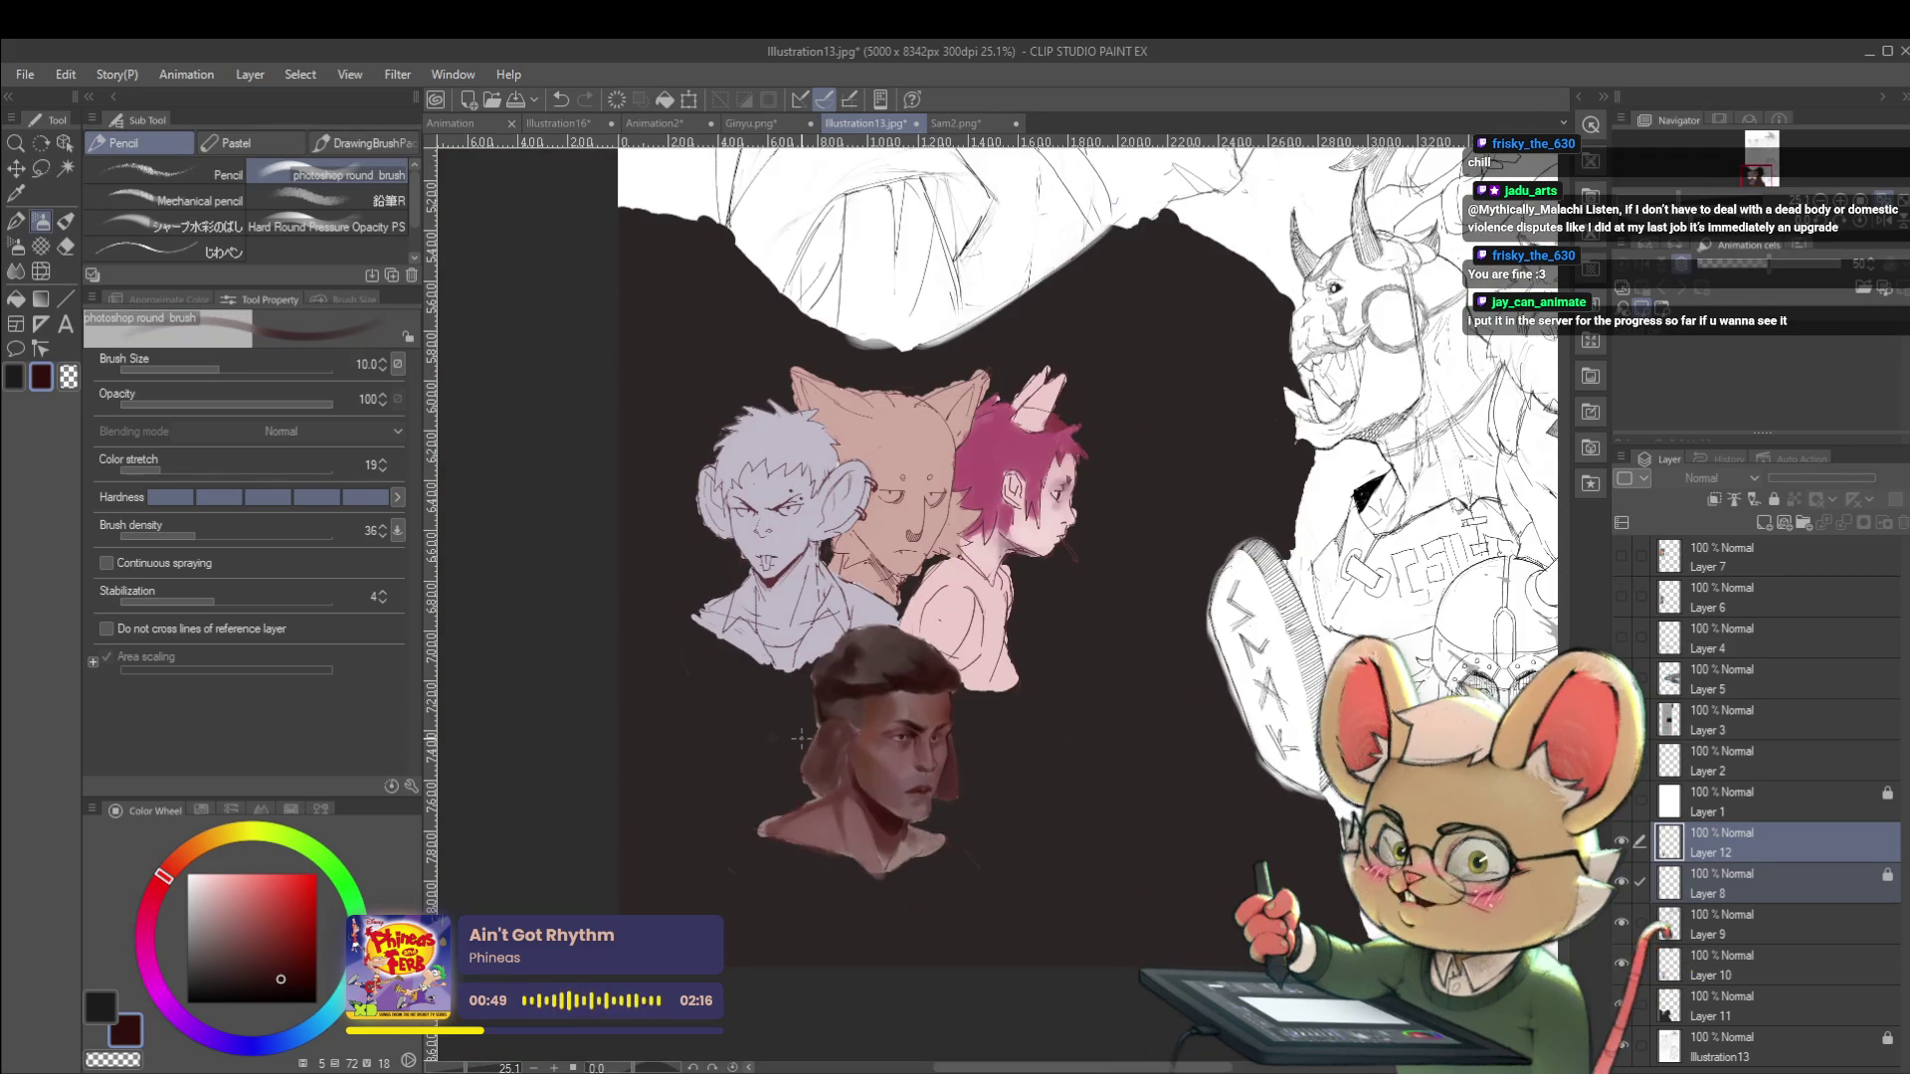
{"action": "scroll", "coordinate": [871, 761], "scroll_direction": "up", "scroll_amount": 3}
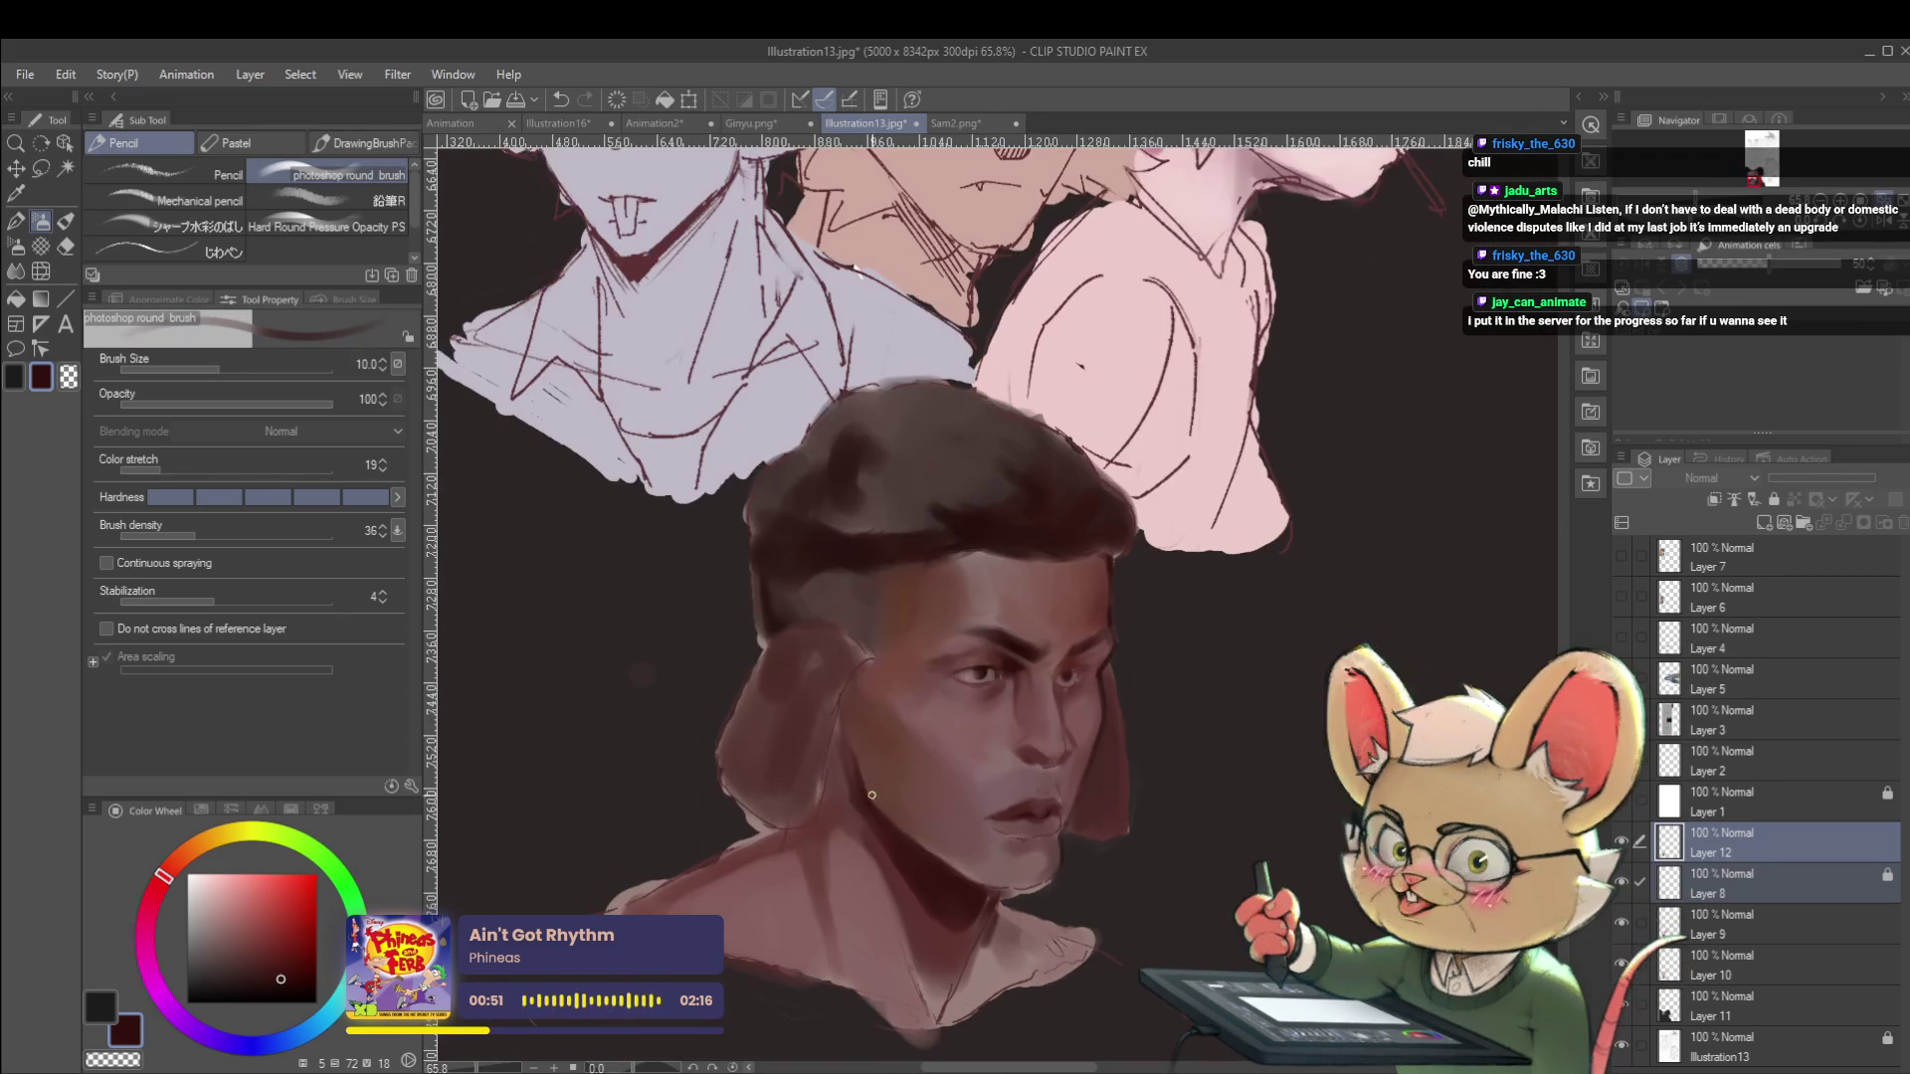
{"action": "key", "text": "bracketright"}
{"action": "key", "text": "bracketright"}
{"action": "key", "text": "bracketright"}
{"action": "key", "text": "bracketright"}
{"action": "key", "text": "bracketright"}
{"action": "key", "text": "bracketright"}
{"action": "mouse_move", "coordinate": [877, 766]}
{"action": "left_mouse_down"}
{"action": "mouse_move", "coordinate": [935, 856]}
{"action": "mouse_move", "coordinate": [951, 841]}
{"action": "left_mouse_up"}
Mirror the view again, pick a slightly different shade, and reduce the brush size.
{"action": "scroll", "coordinate": [951, 841], "scroll_direction": "down", "scroll_amount": 3}
{"action": "scroll", "coordinate": [965, 718], "scroll_direction": "up", "scroll_amount": 2}
{"action": "scroll", "coordinate": [965, 718], "scroll_direction": "up", "scroll_amount": 1}
{"action": "scroll", "coordinate": [1207, 332], "scroll_direction": "down", "scroll_amount": 4}
{"action": "key", "text": "h"}
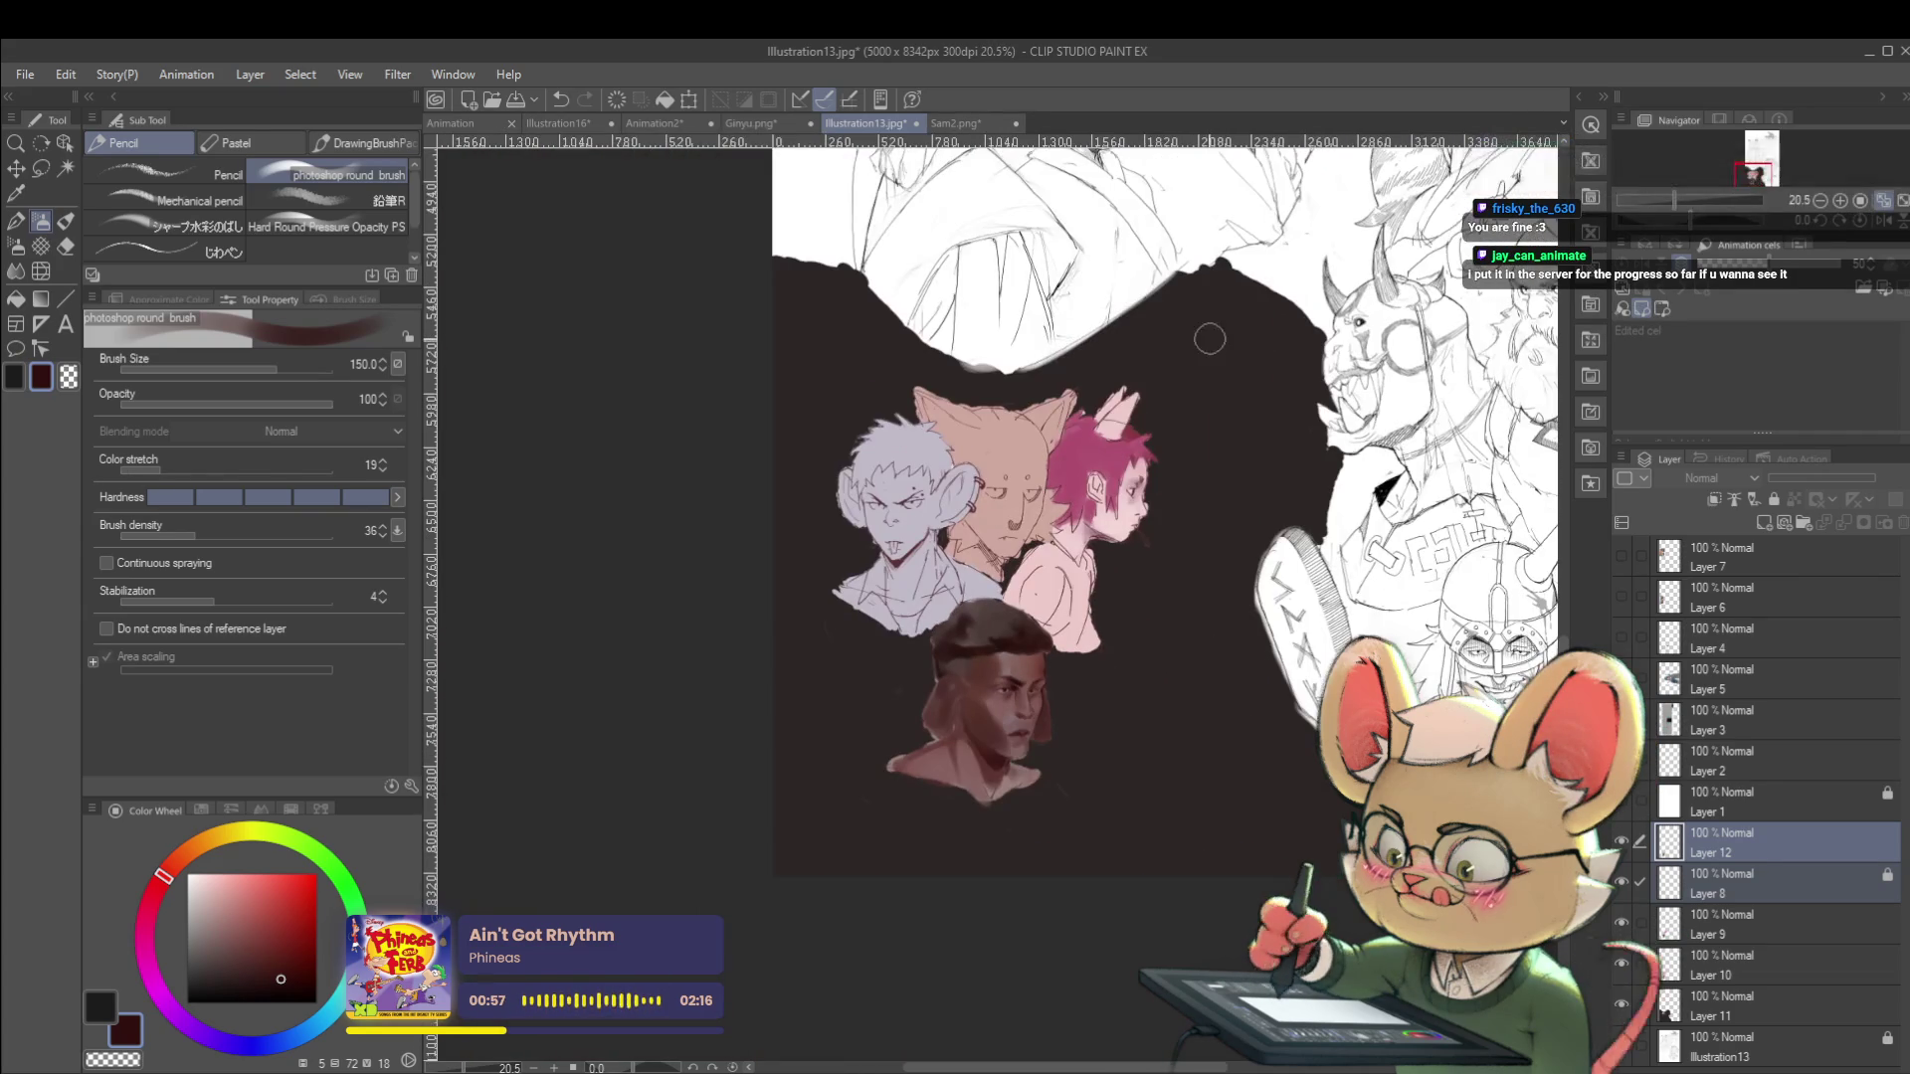
{"action": "left_click", "coordinate": [295, 983]}
{"action": "key", "text": "bracketleft"}
{"action": "key", "text": "bracketleft"}
{"action": "key", "text": "bracketleft"}
{"action": "key", "text": "bracketleft"}
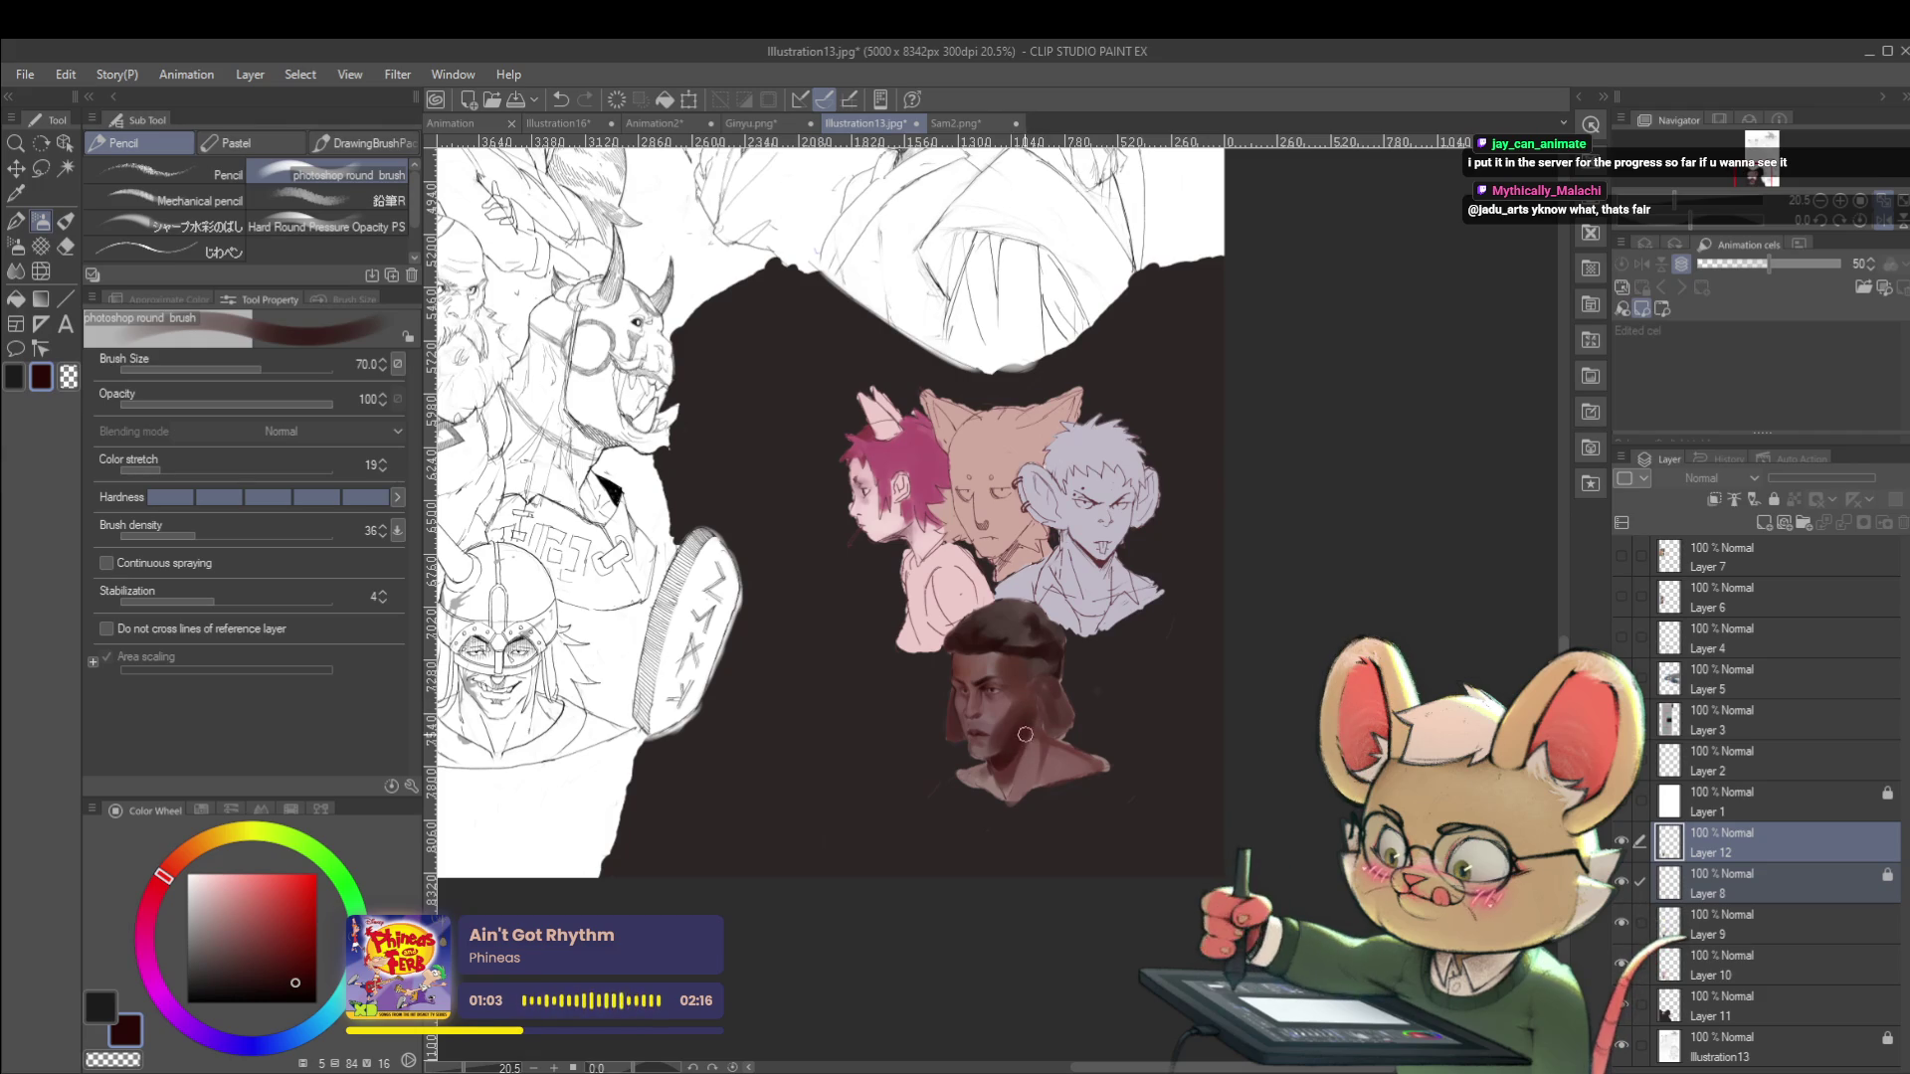
Sample the mauve skin tone from the forehead.
{"action": "scroll", "coordinate": [1004, 741], "scroll_direction": "up", "scroll_amount": 5}
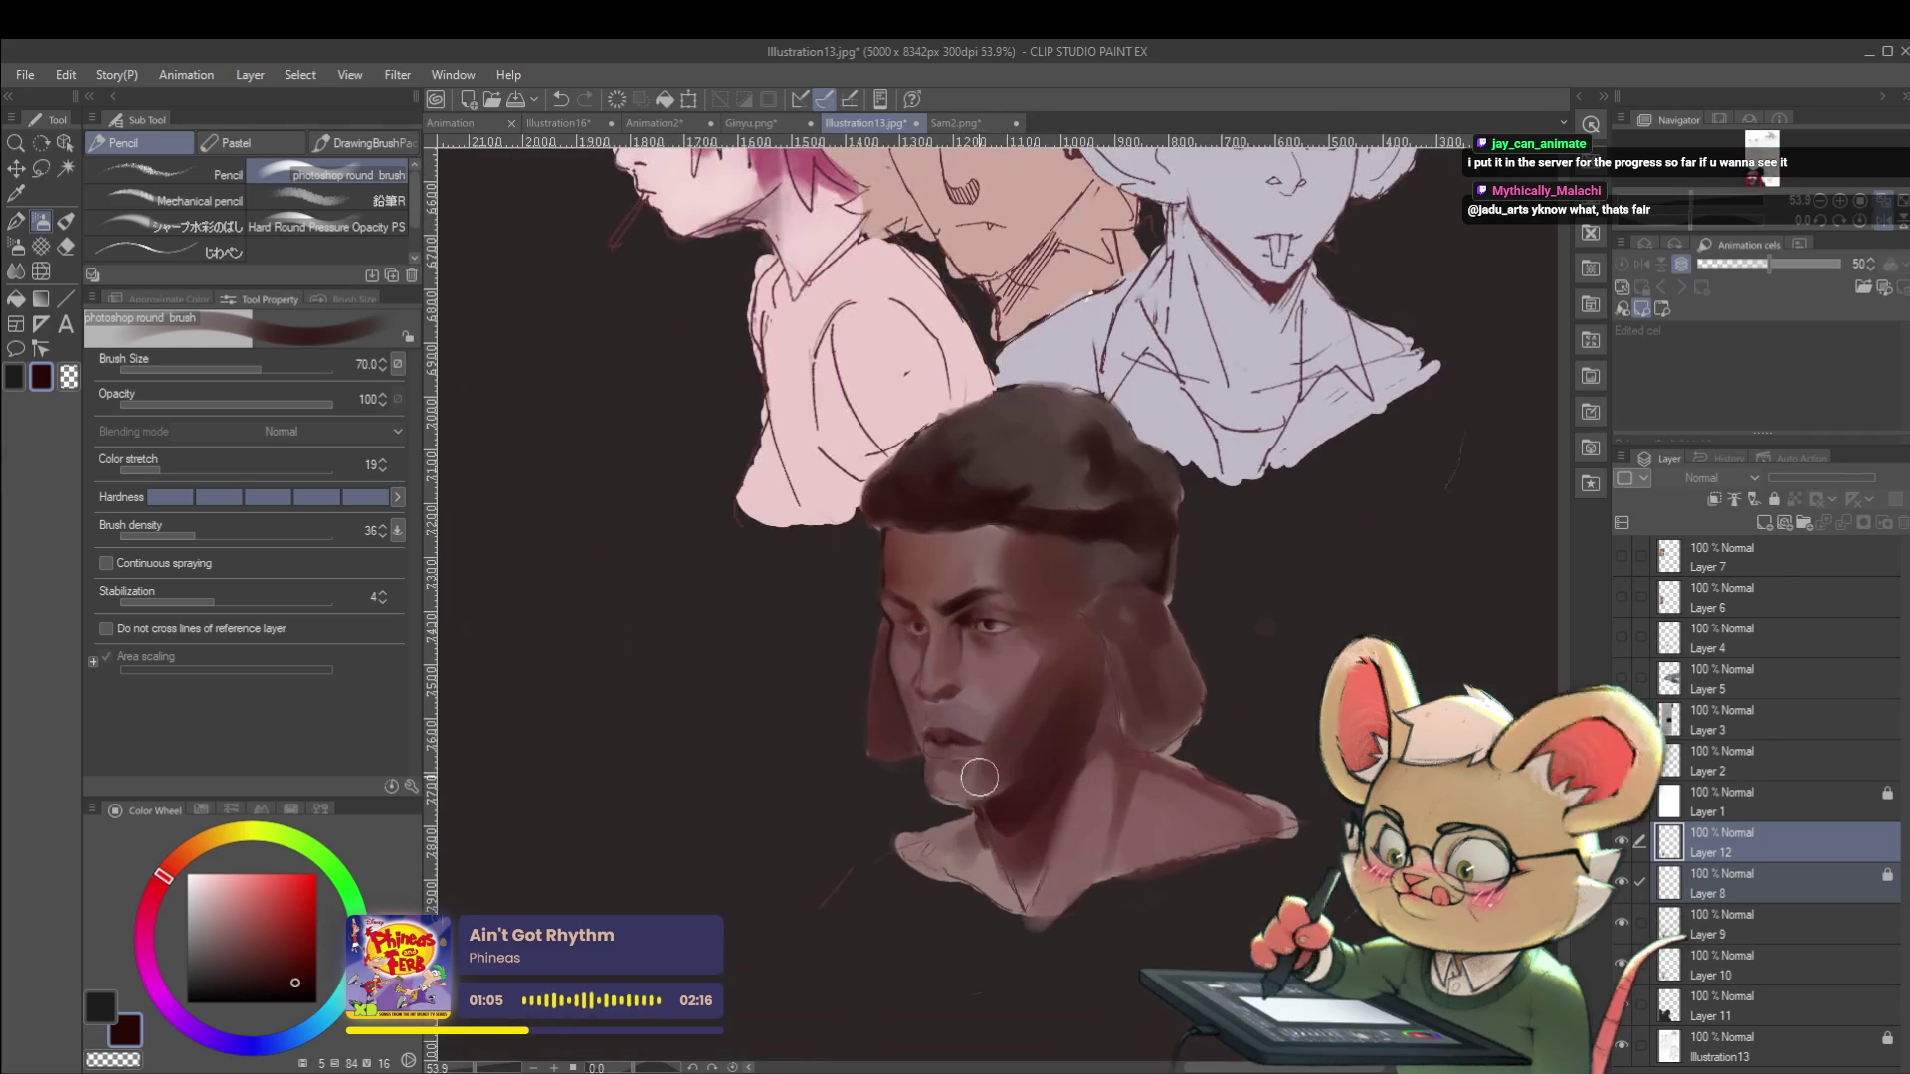
{"action": "scroll", "coordinate": [963, 766], "scroll_direction": "down", "scroll_amount": 5}
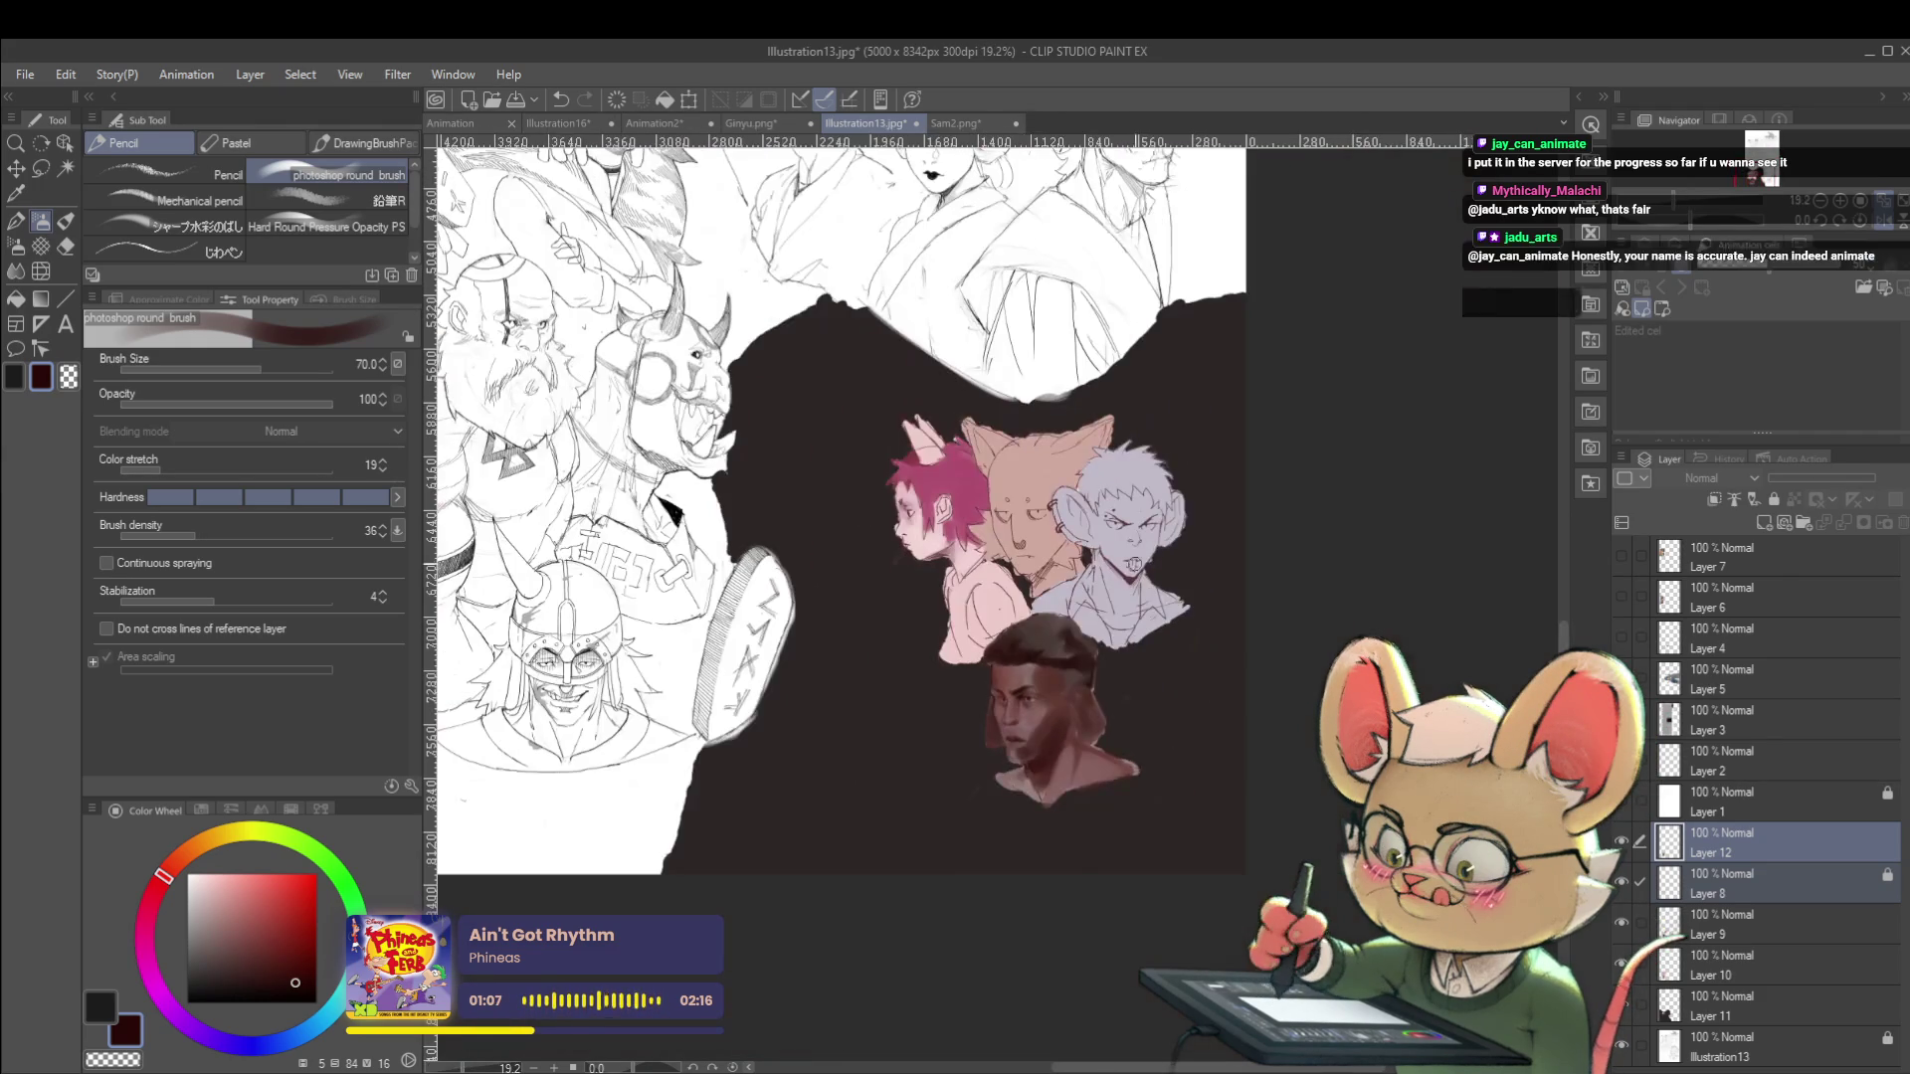
{"action": "scroll", "coordinate": [1107, 696], "scroll_direction": "up", "scroll_amount": 4}
{"action": "left_click", "coordinate": [1018, 616], "text": "alt"}
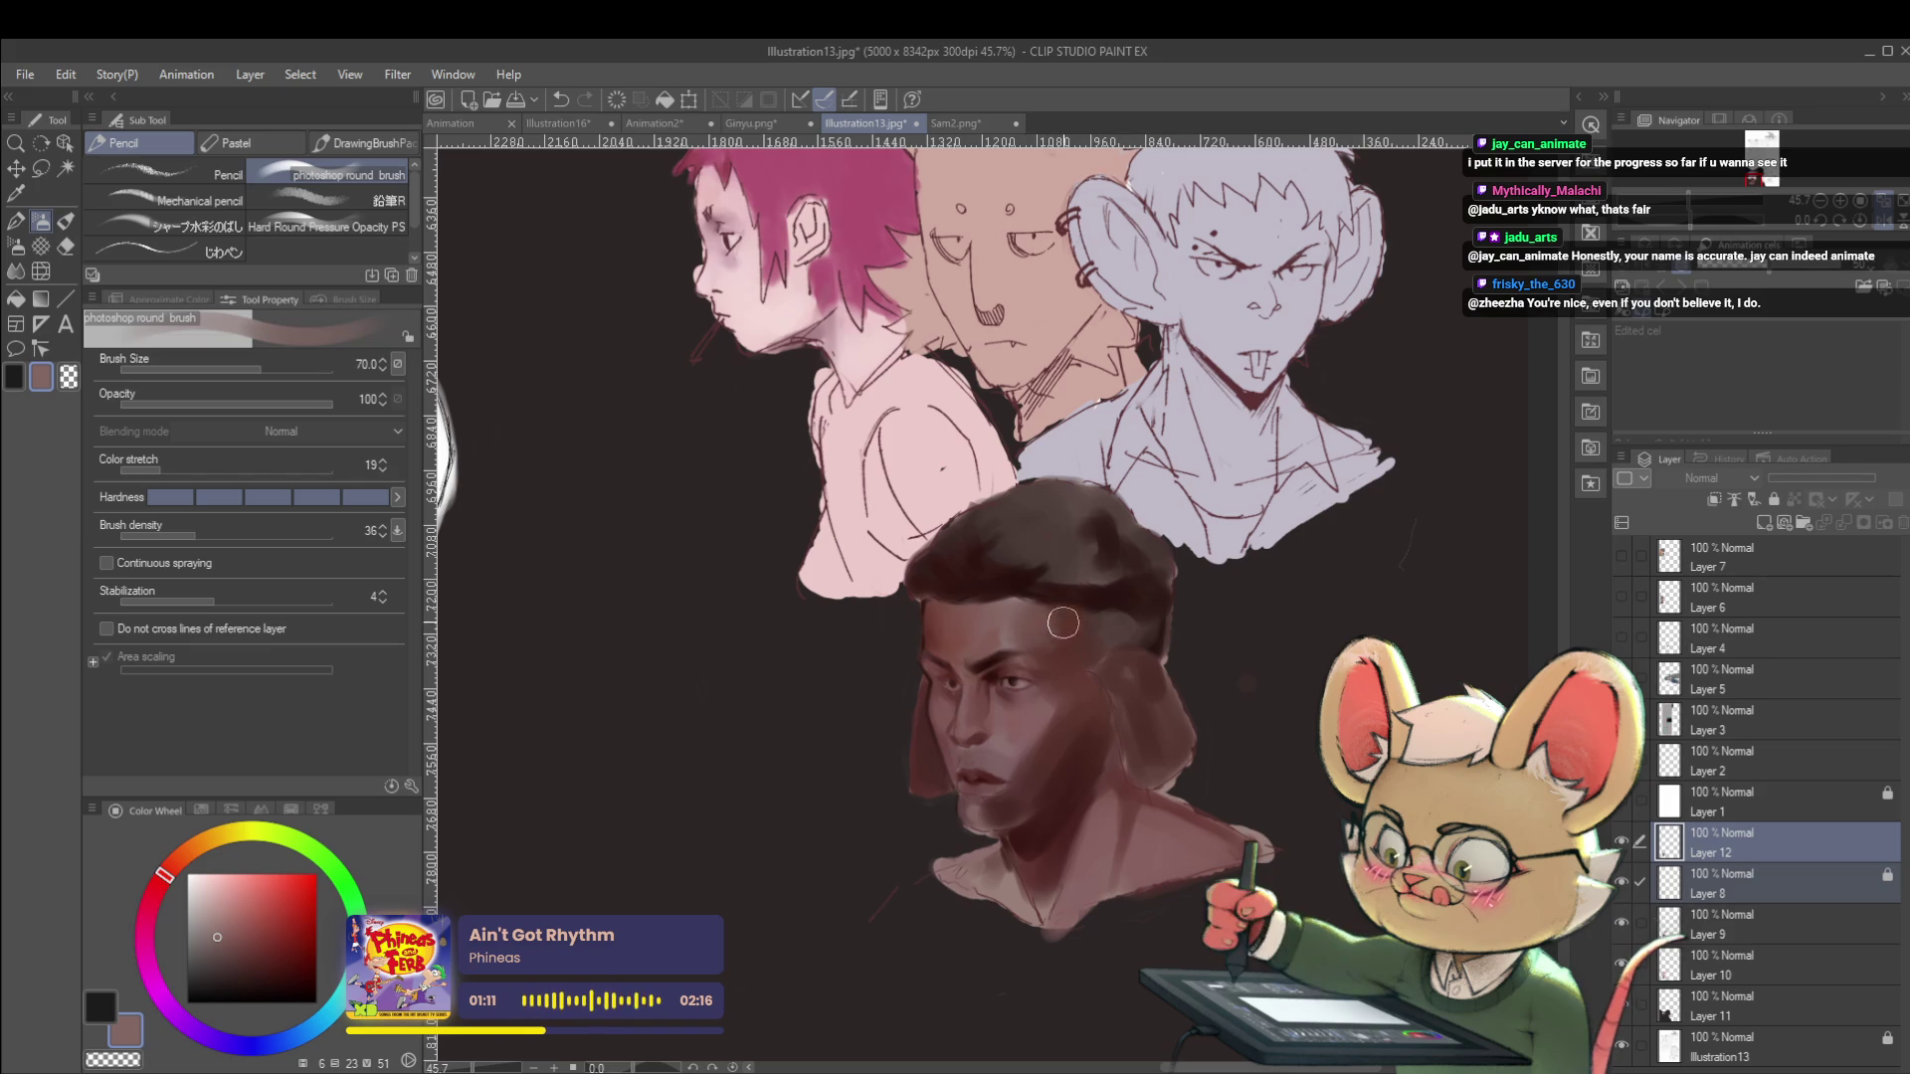
{"action": "scroll", "coordinate": [1080, 621], "scroll_direction": "down", "scroll_amount": 3}
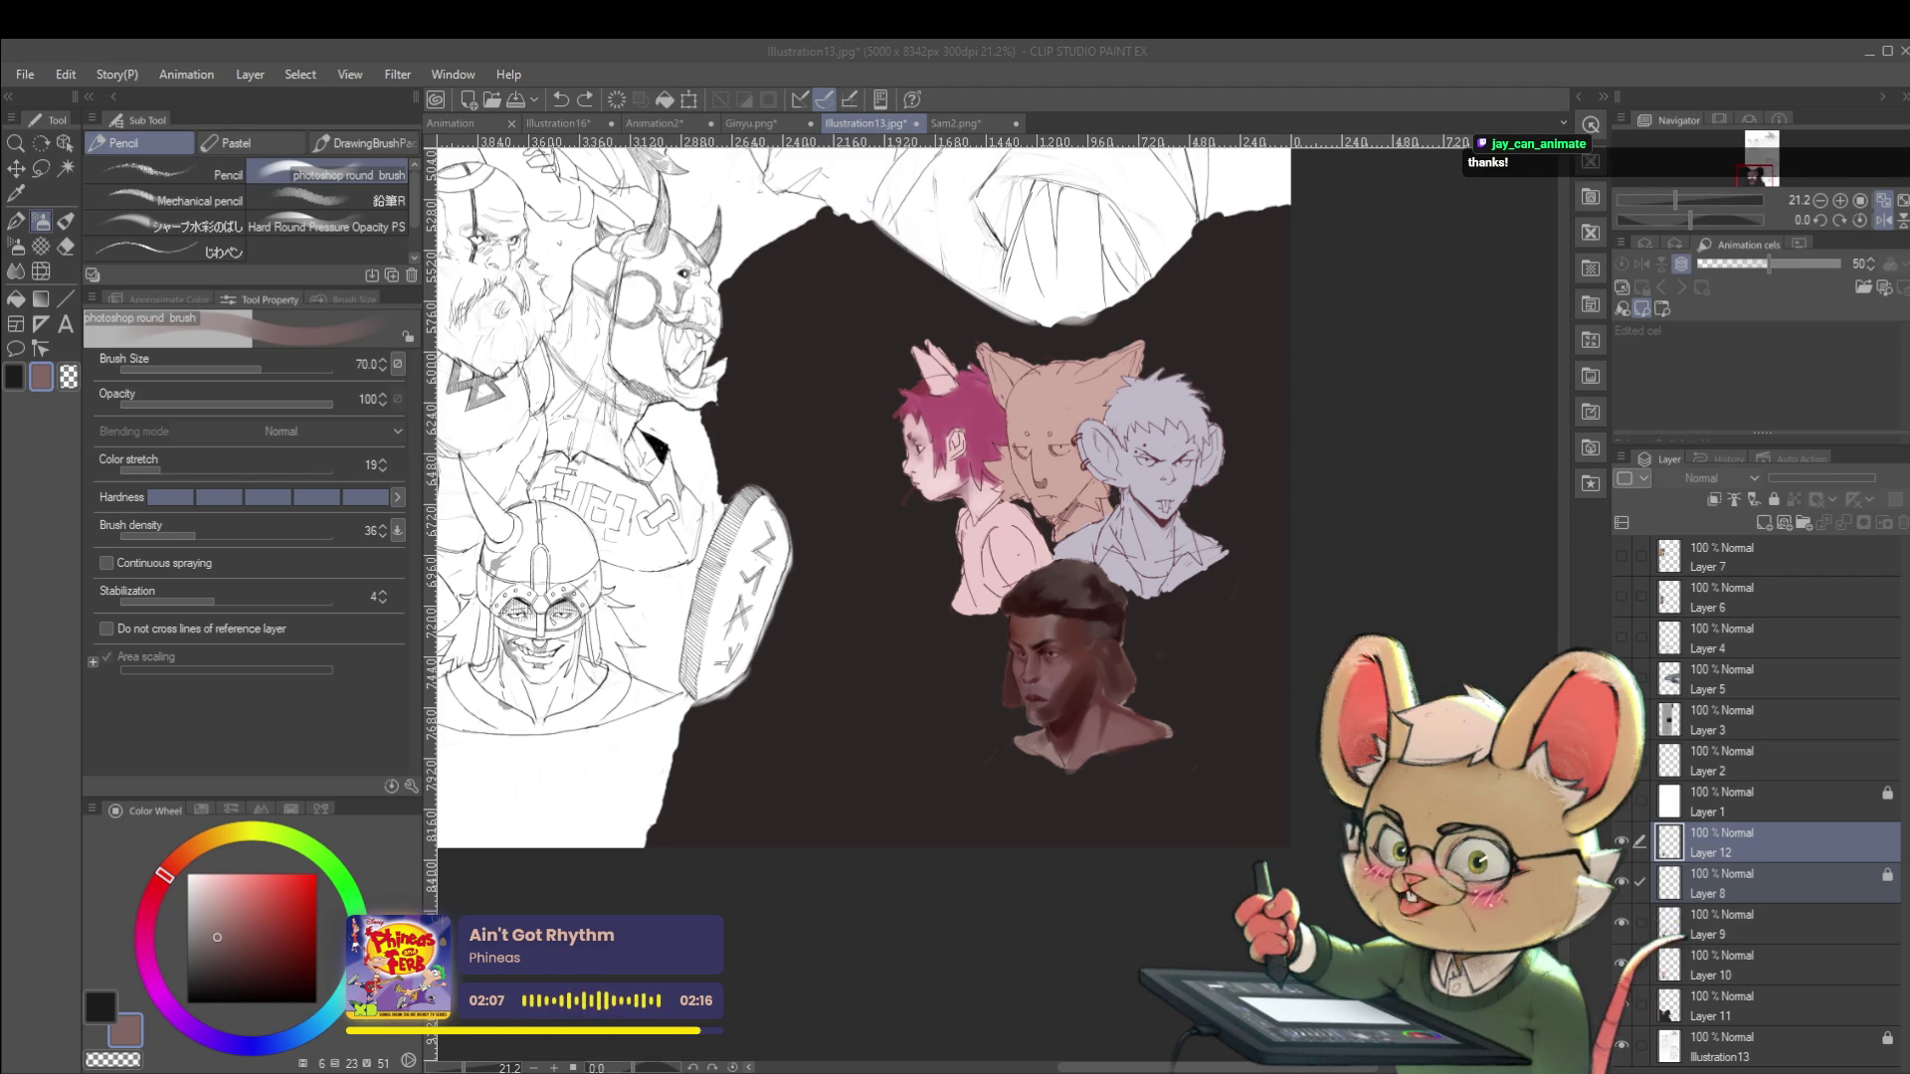
Toggle the shading, line-art and colour layers' visibility to compare the faces.
{"action": "left_click", "coordinate": [1190, 674]}
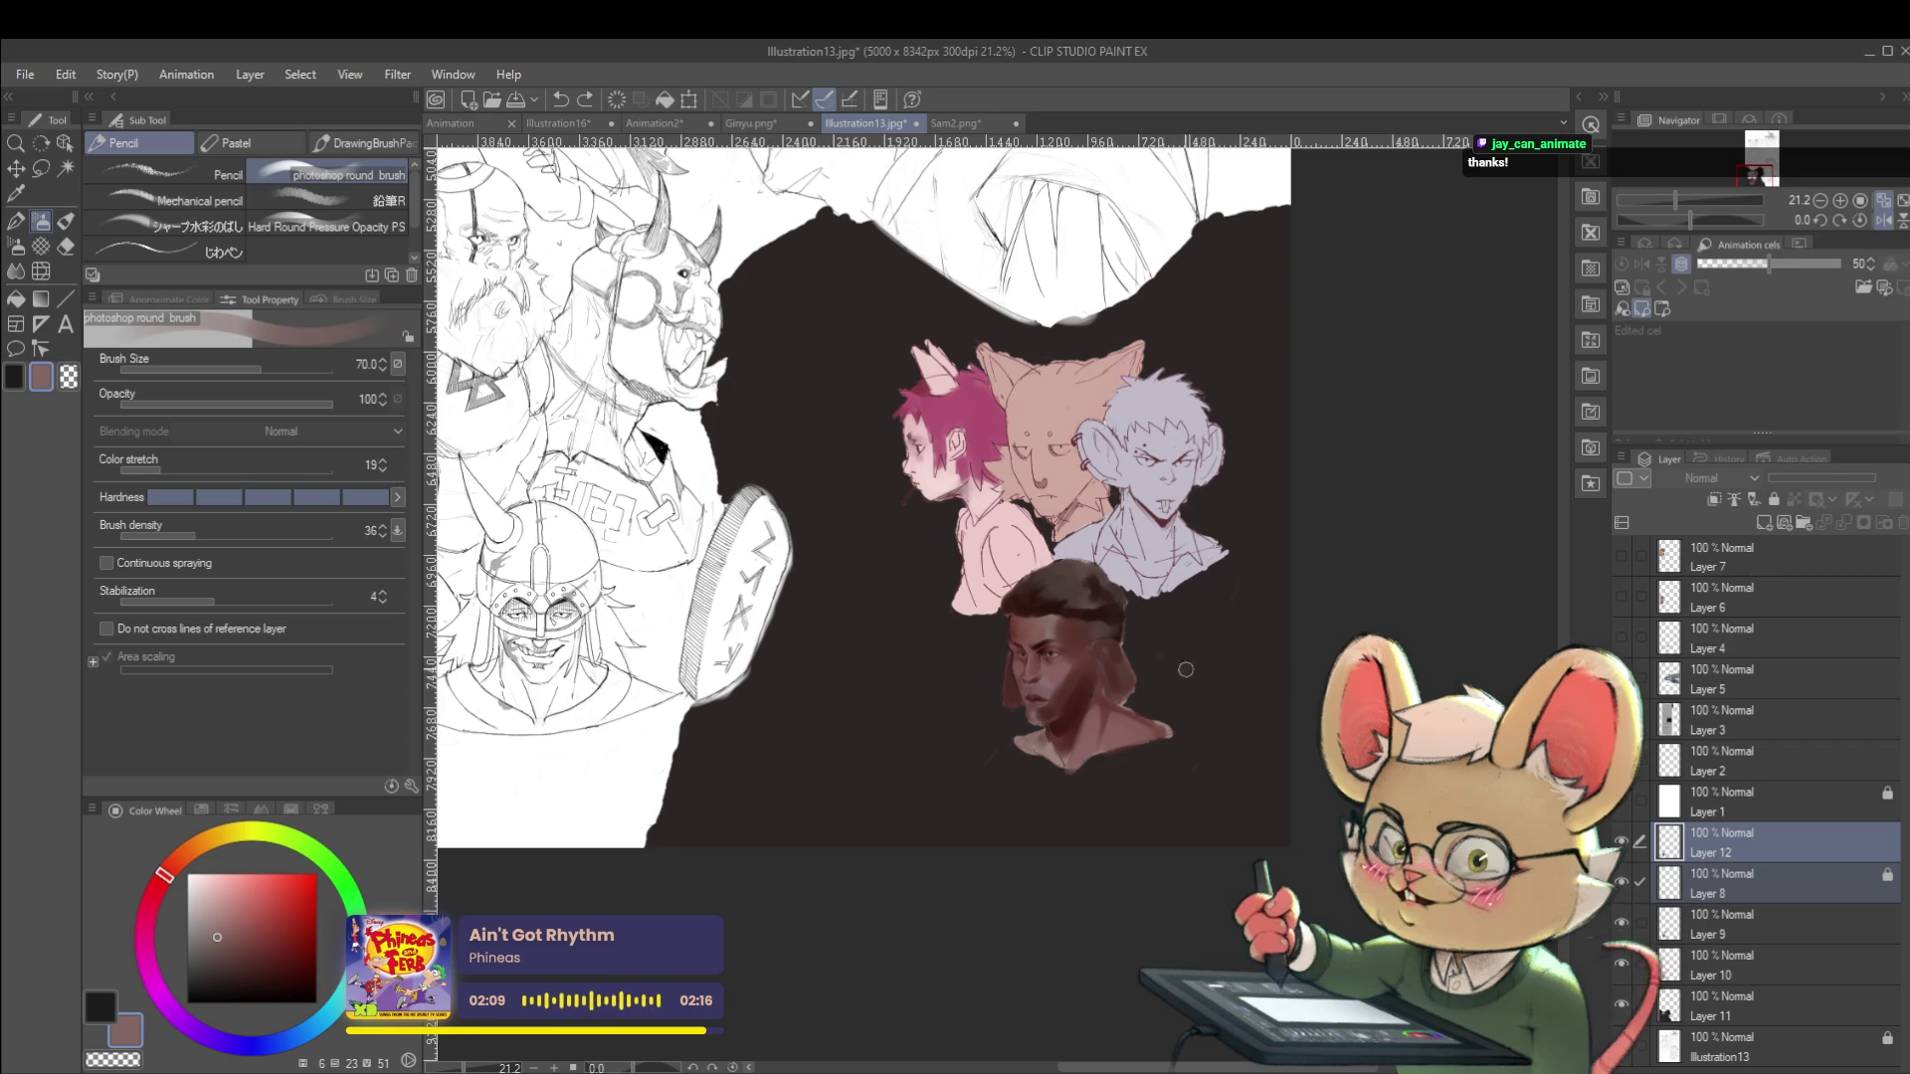
{"action": "left_click", "coordinate": [1622, 842]}
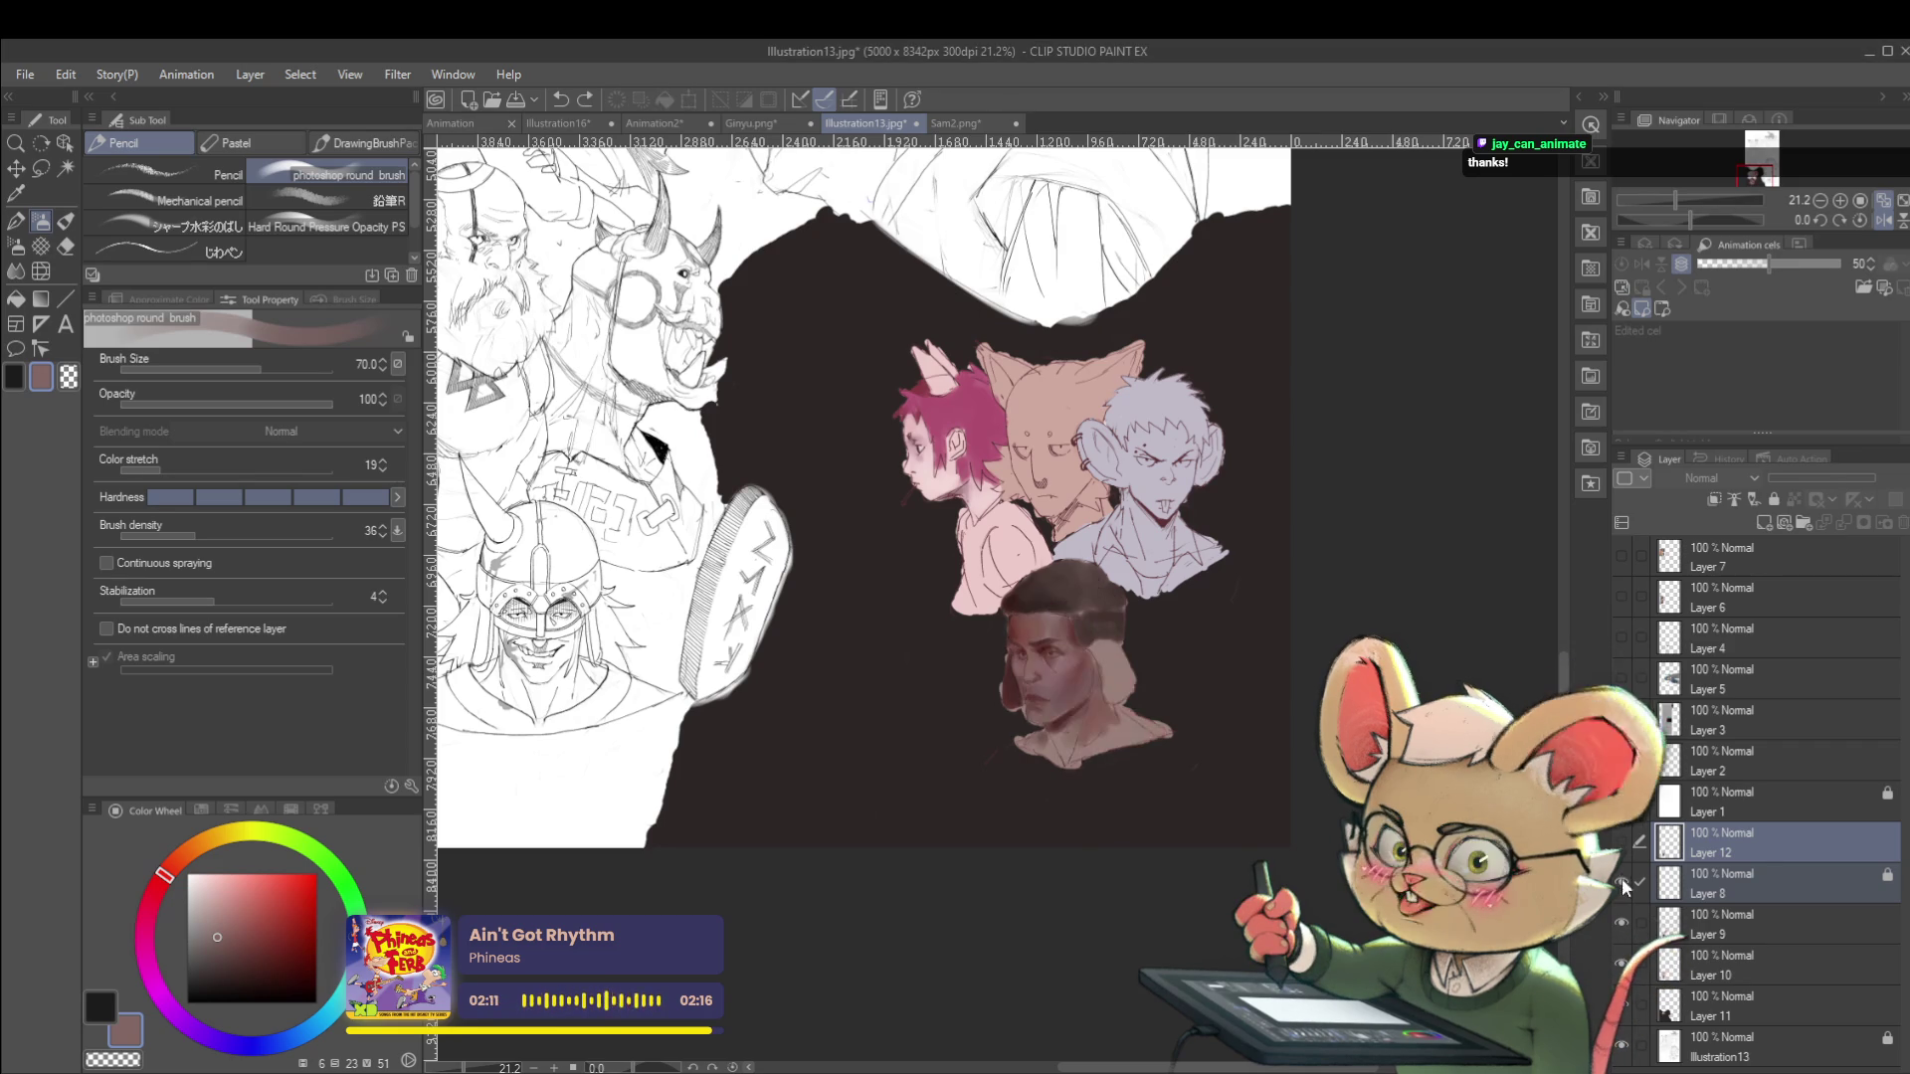
{"action": "left_click", "coordinate": [1621, 882]}
{"action": "left_click", "coordinate": [1622, 881]}
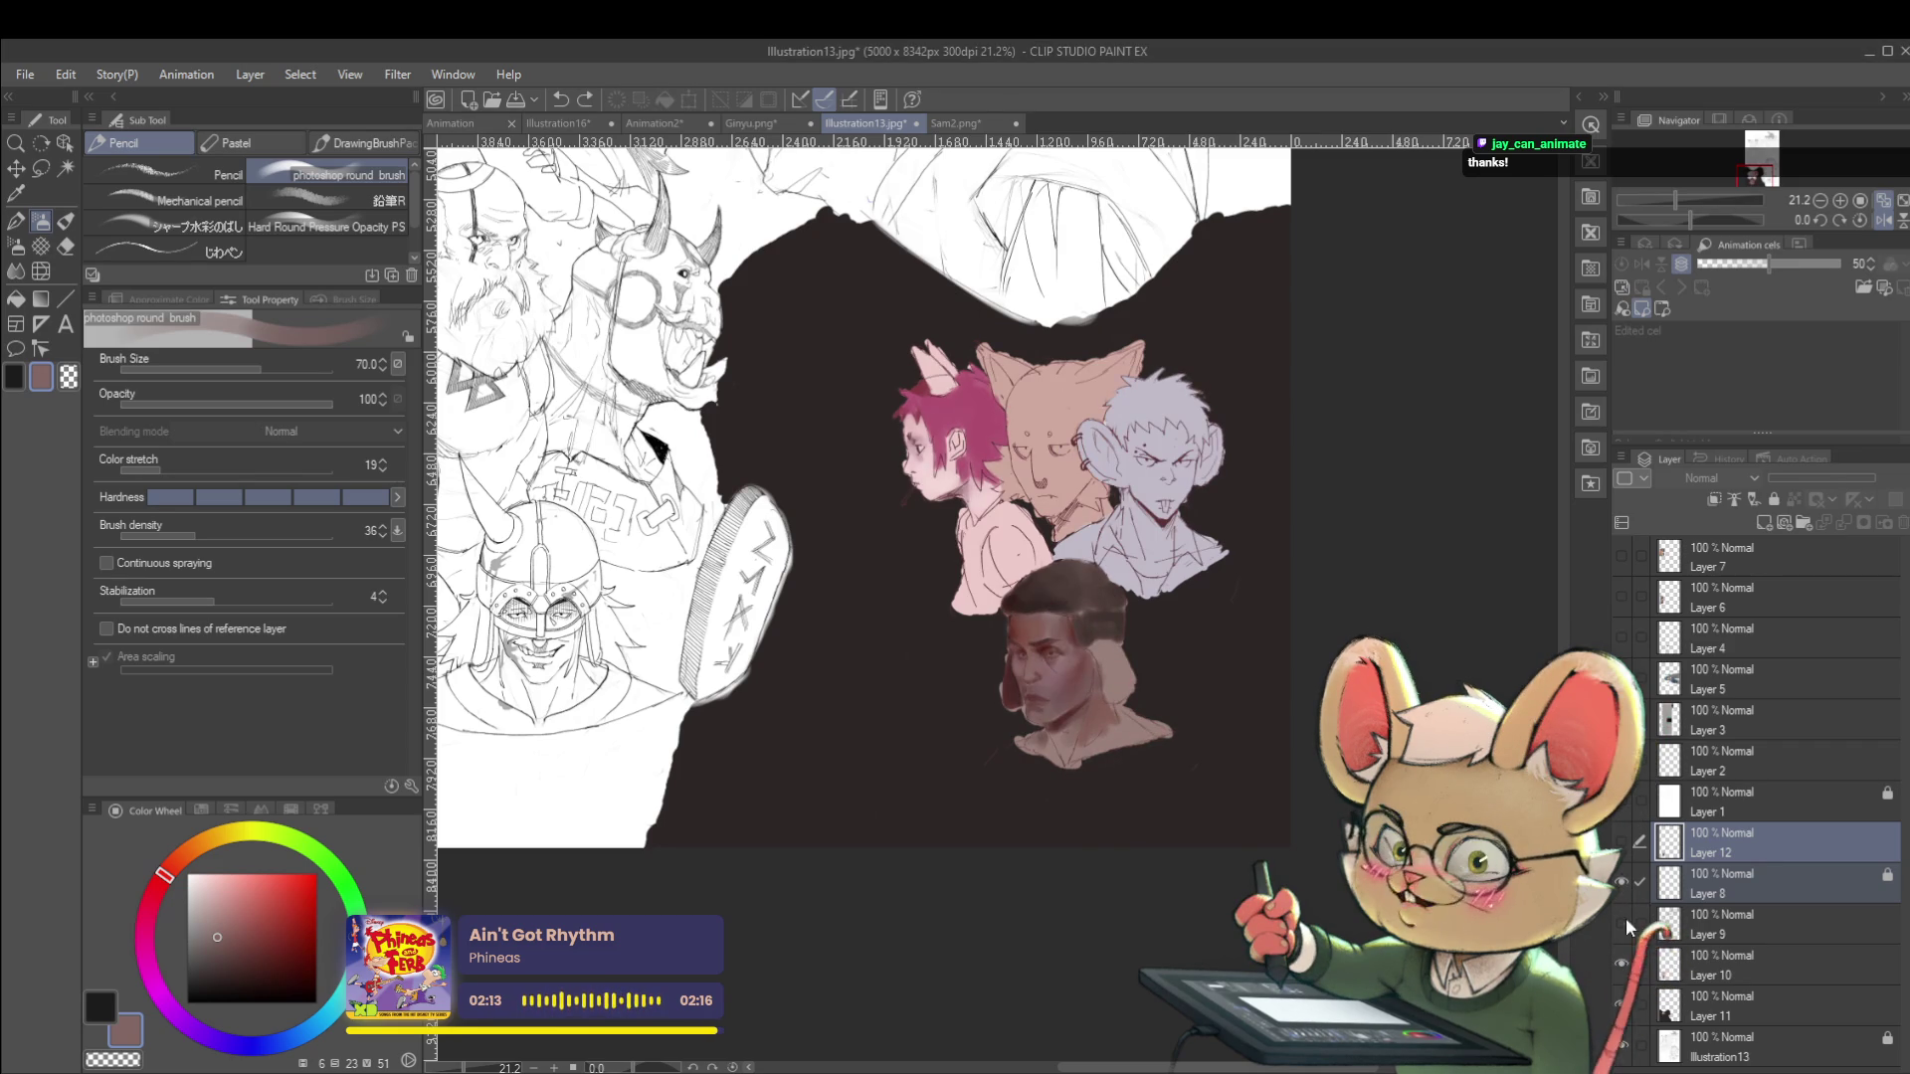
{"action": "left_click", "coordinate": [1623, 921]}
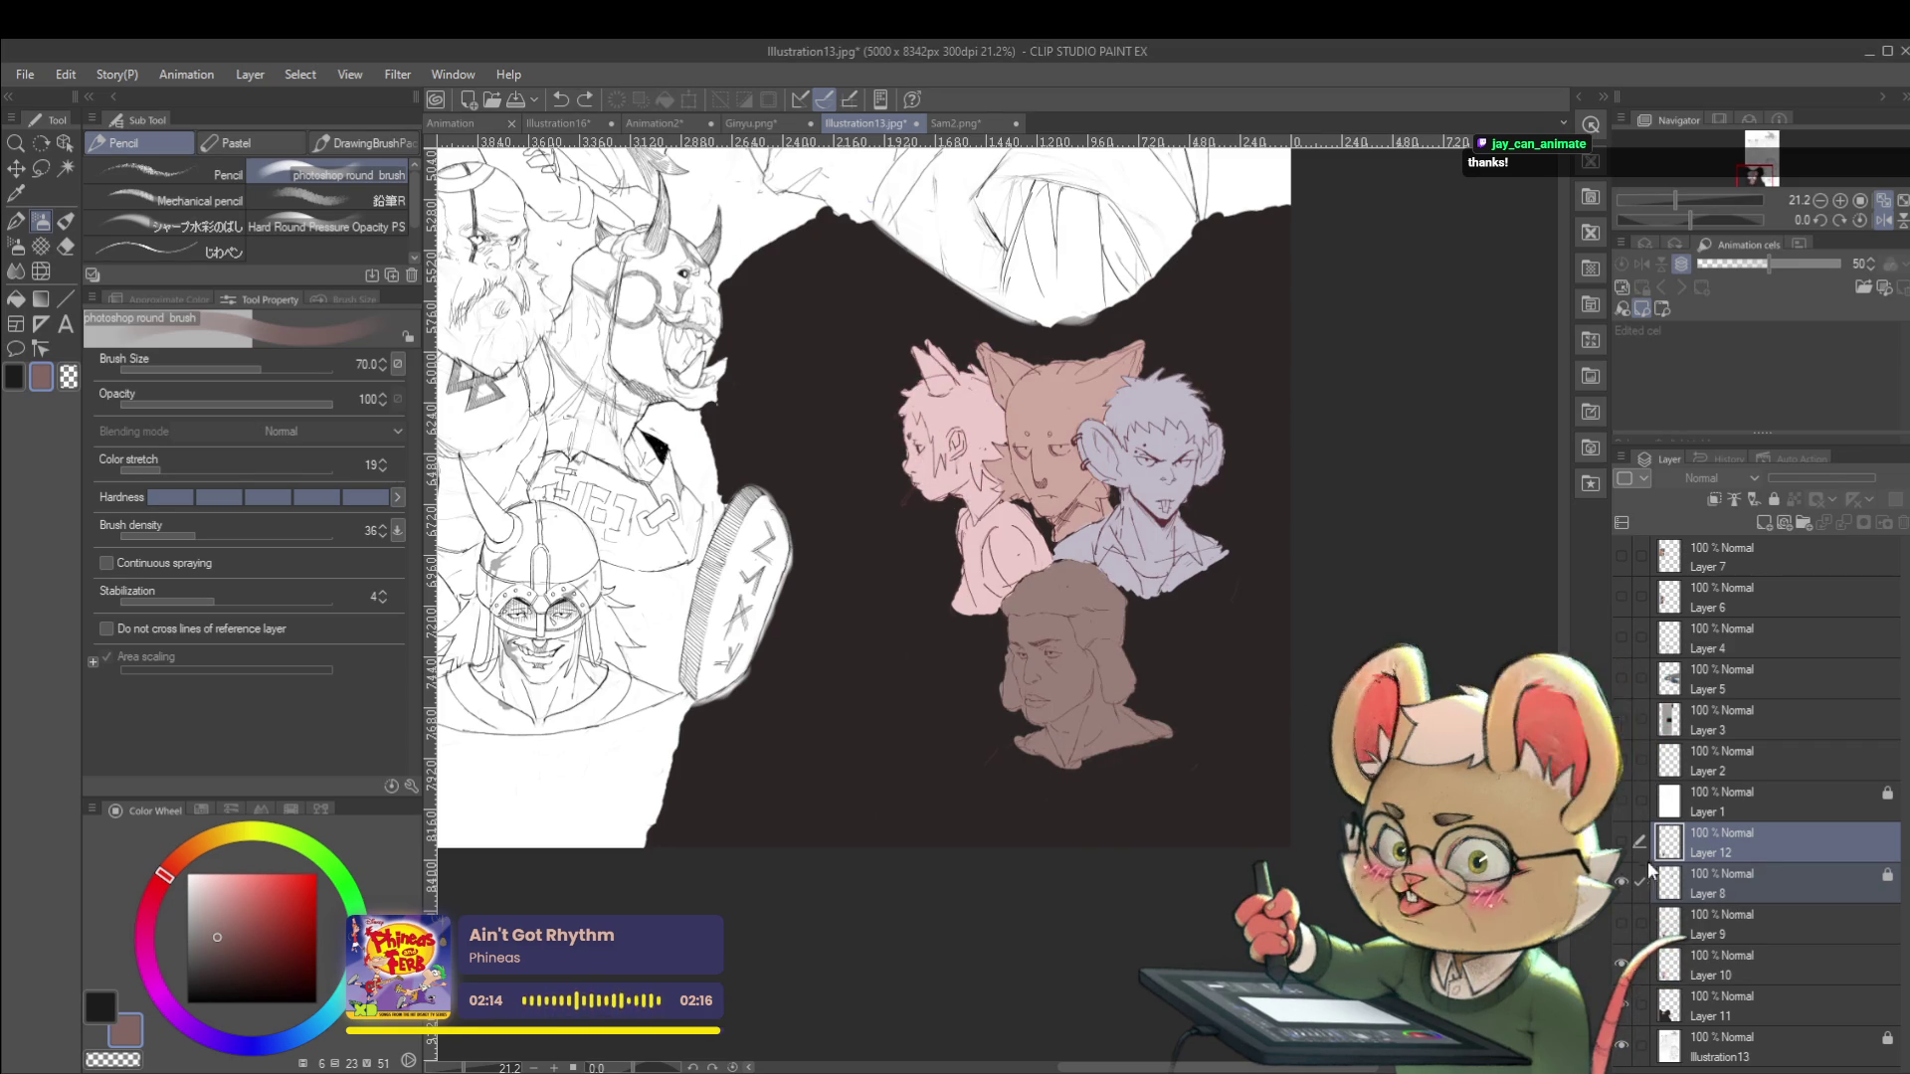
{"action": "left_click", "coordinate": [1622, 842]}
Try a lighter tan repaint on the lower face, compare against the background, and keep it.
{"action": "mouse_move", "coordinate": [1089, 777]}
{"action": "left_mouse_down"}
{"action": "mouse_move", "coordinate": [1054, 597]}
{"action": "mouse_move", "coordinate": [1015, 646]}
{"action": "mouse_move", "coordinate": [1108, 802]}
{"action": "left_mouse_up"}
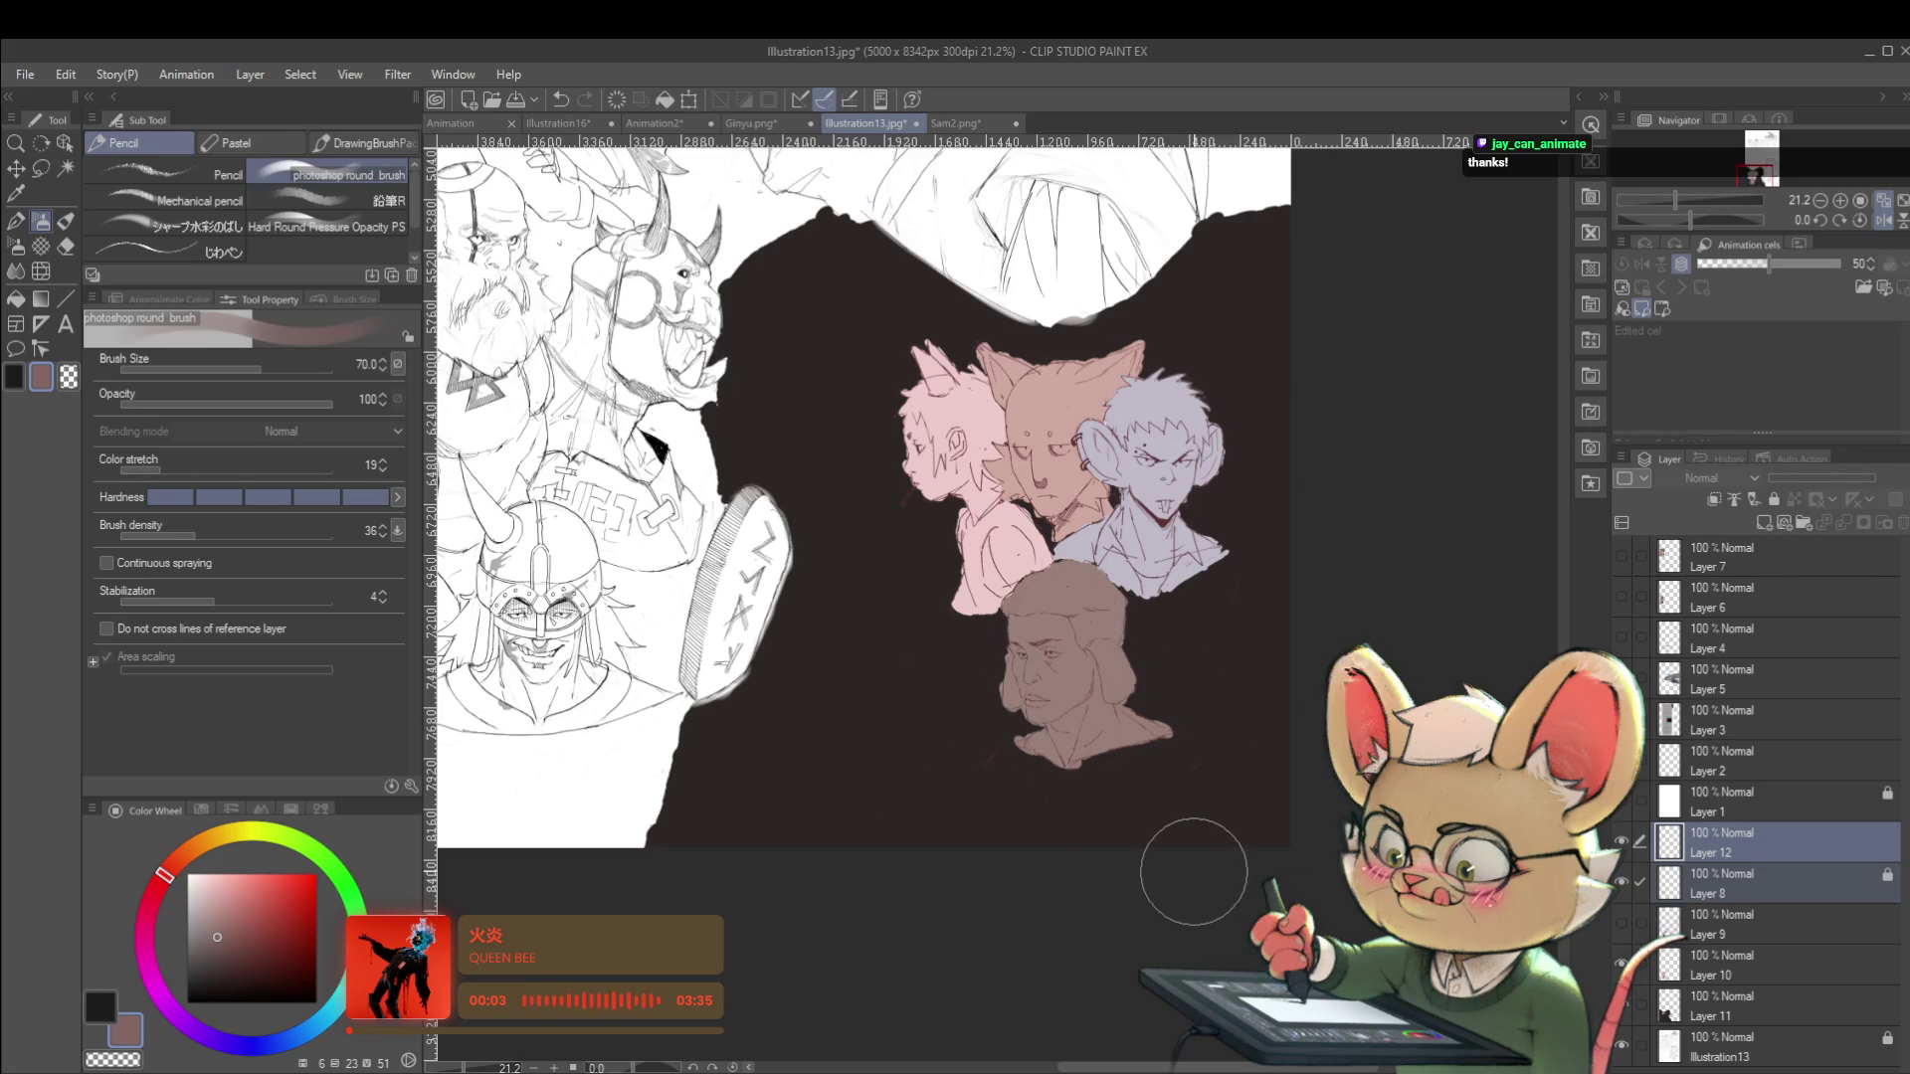
{"action": "key", "text": "ctrl+z"}
{"action": "key", "text": "ctrl+z"}
{"action": "key", "text": "ctrl+z"}
{"action": "left_click", "coordinate": [1623, 922]}
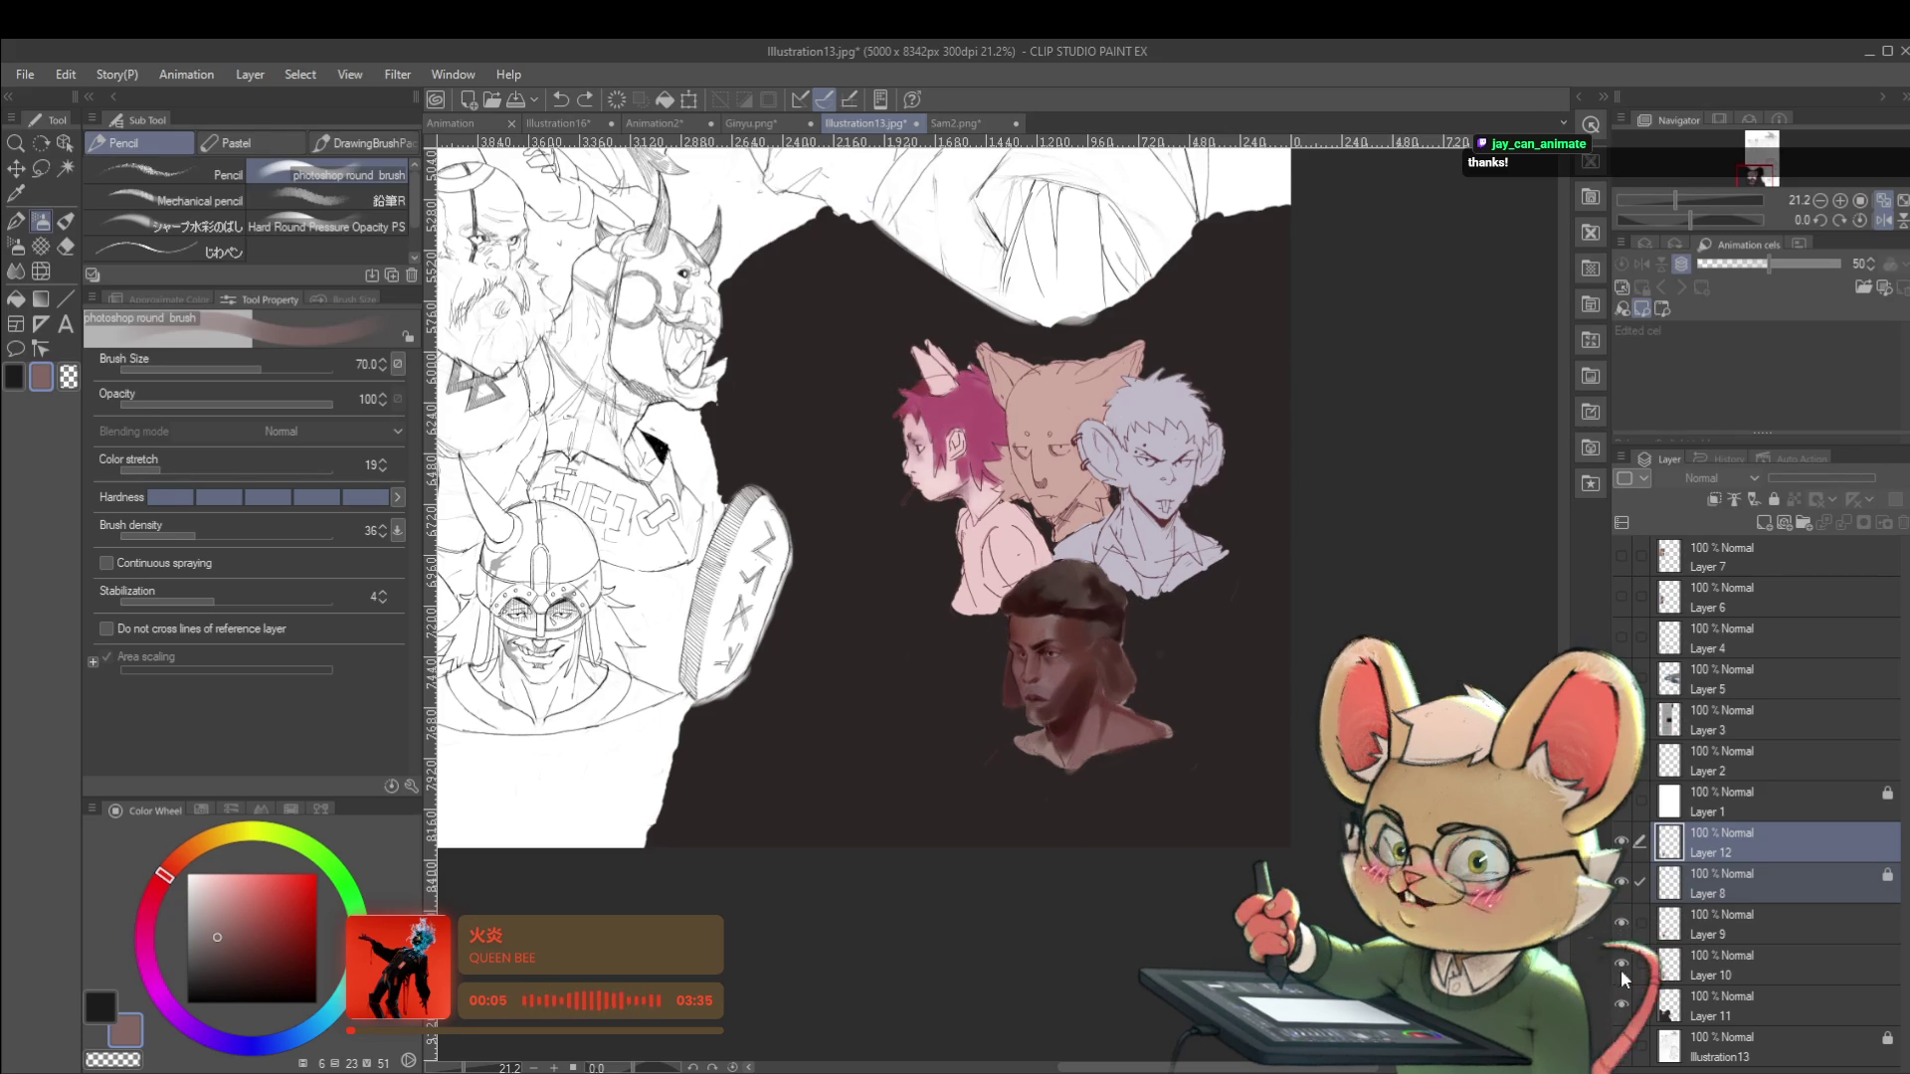
{"action": "left_click", "coordinate": [1621, 1006]}
{"action": "left_click", "coordinate": [1623, 1009]}
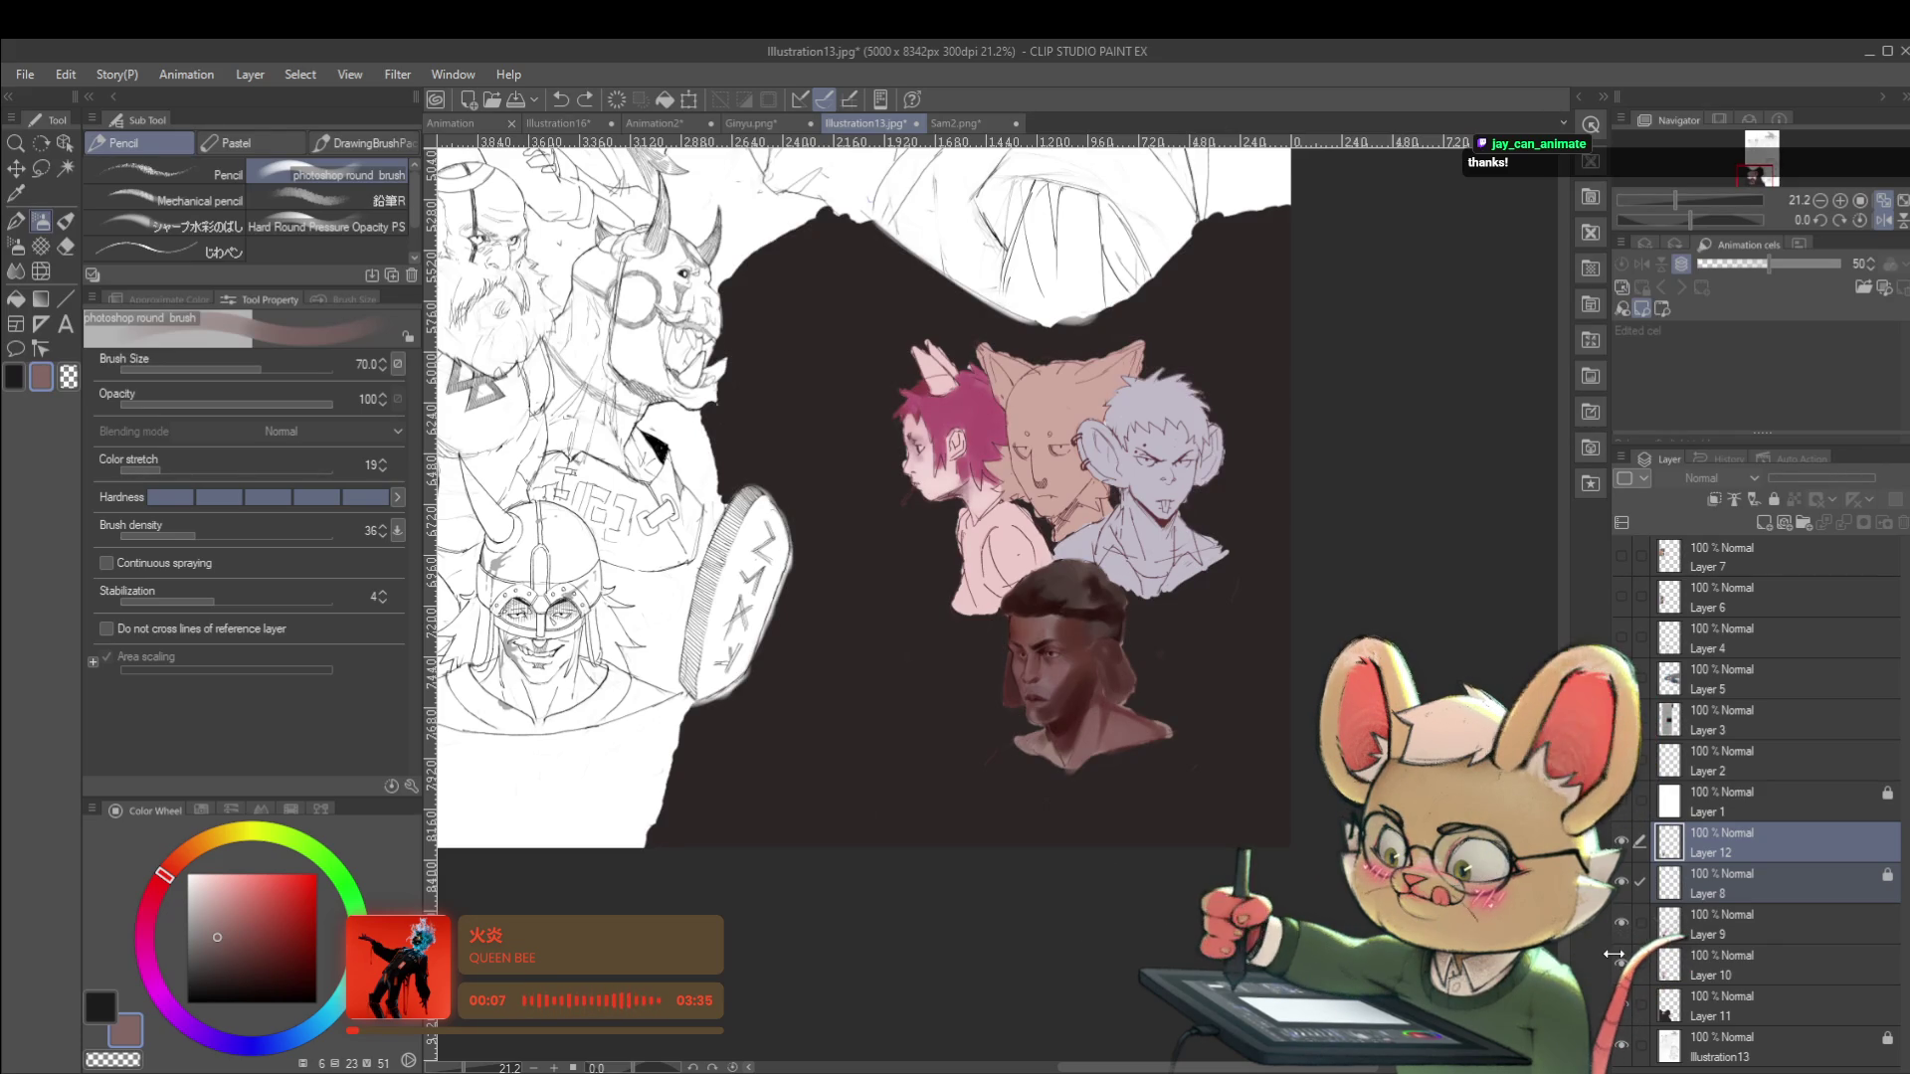
{"action": "key", "text": "ctrl+y"}
{"action": "key", "text": "ctrl+y"}
{"action": "key", "text": "ctrl+y"}
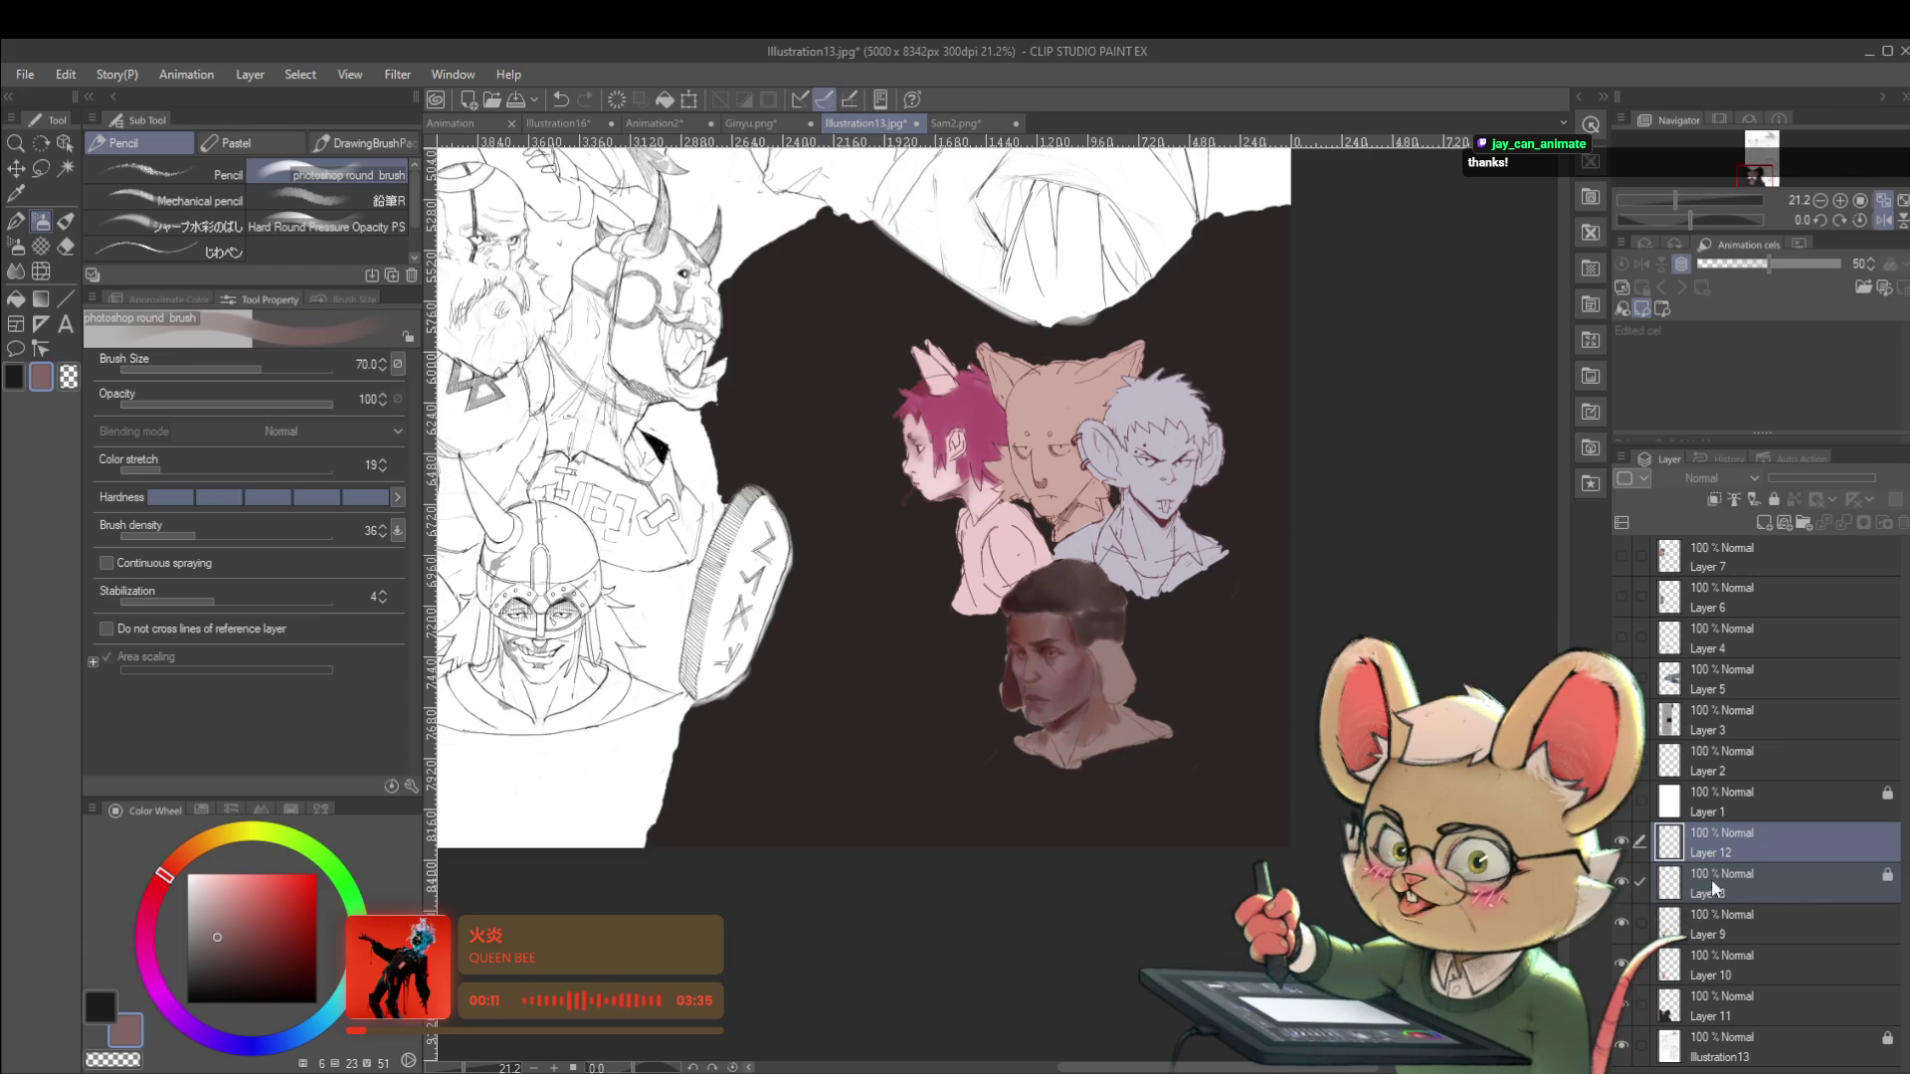
On Layer 9, cover the lower face with flat tan, then return to Layer 12 and mirror.
{"action": "left_click", "coordinate": [1719, 921]}
{"action": "mouse_move", "coordinate": [1156, 661]}
{"action": "left_mouse_down"}
{"action": "mouse_move", "coordinate": [1014, 682]}
{"action": "mouse_move", "coordinate": [1054, 597]}
{"action": "left_mouse_up"}
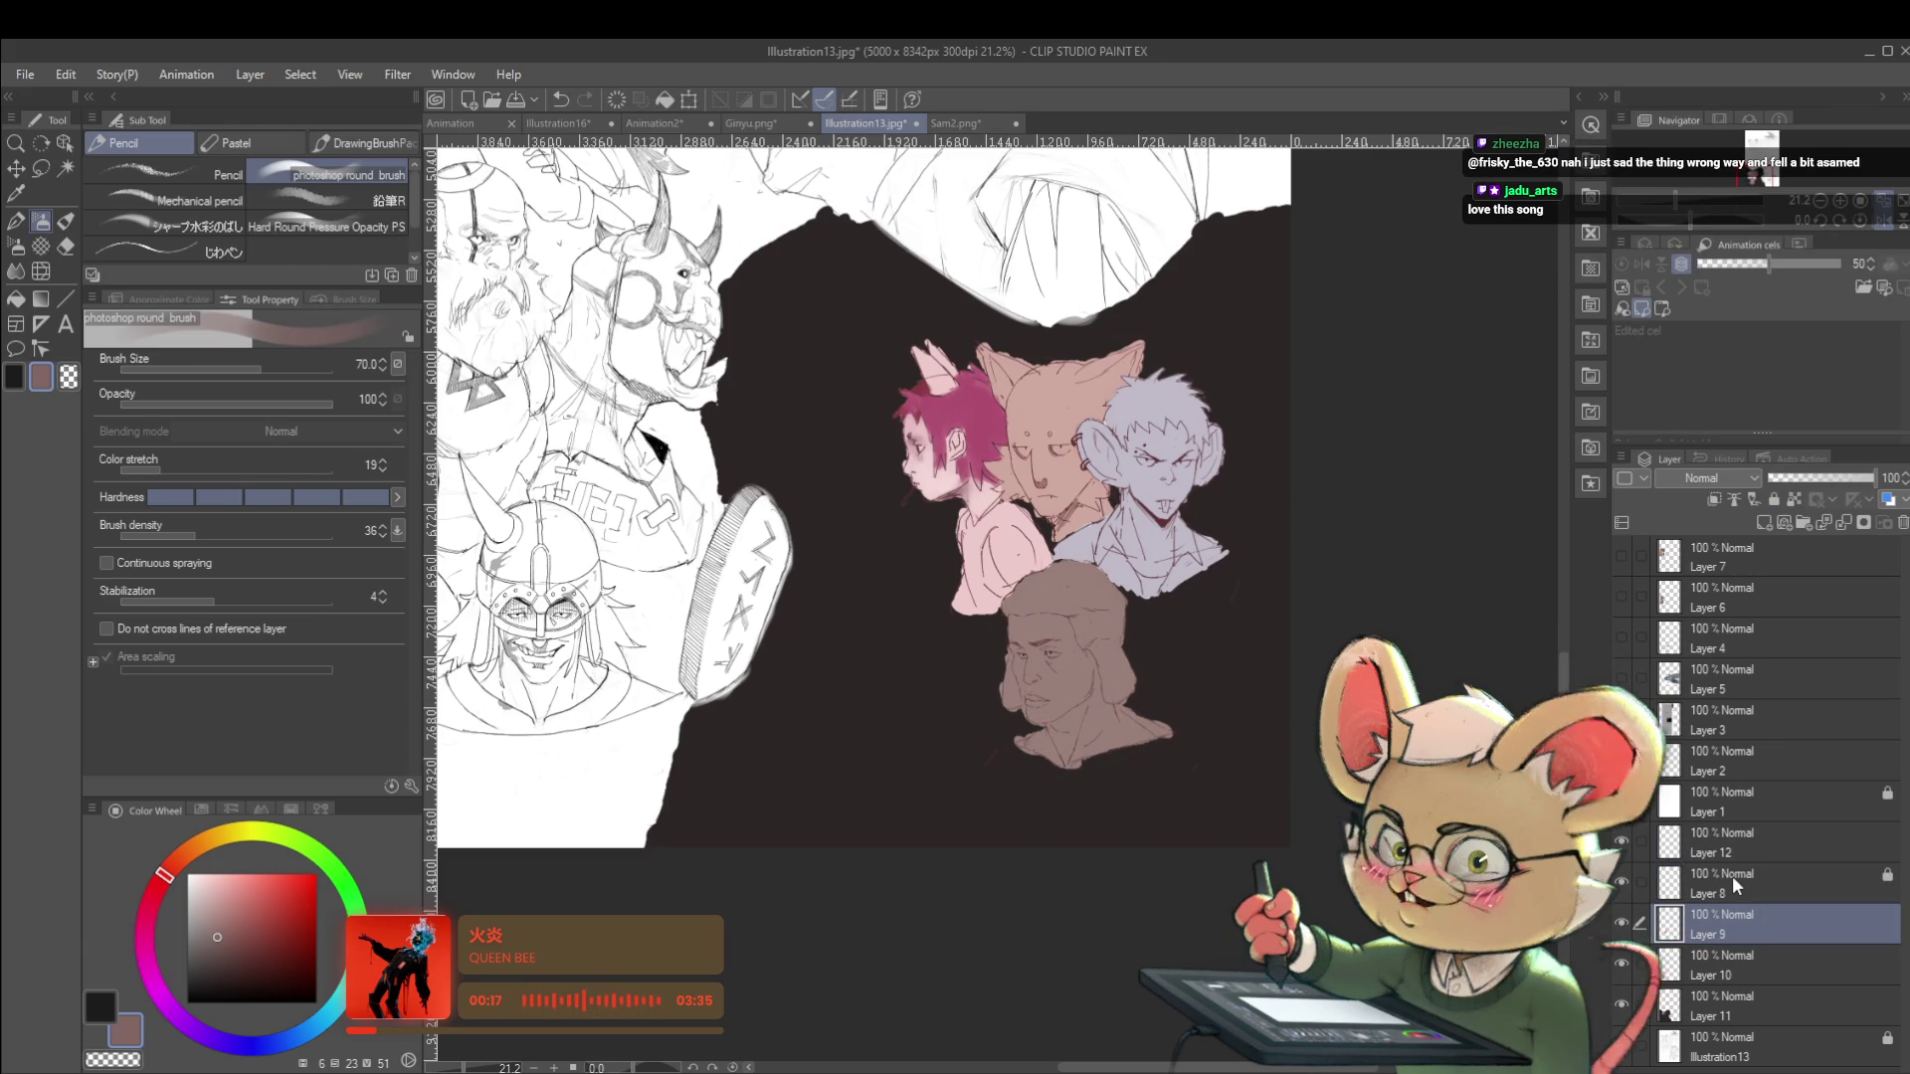
{"action": "left_click", "coordinate": [1705, 845]}
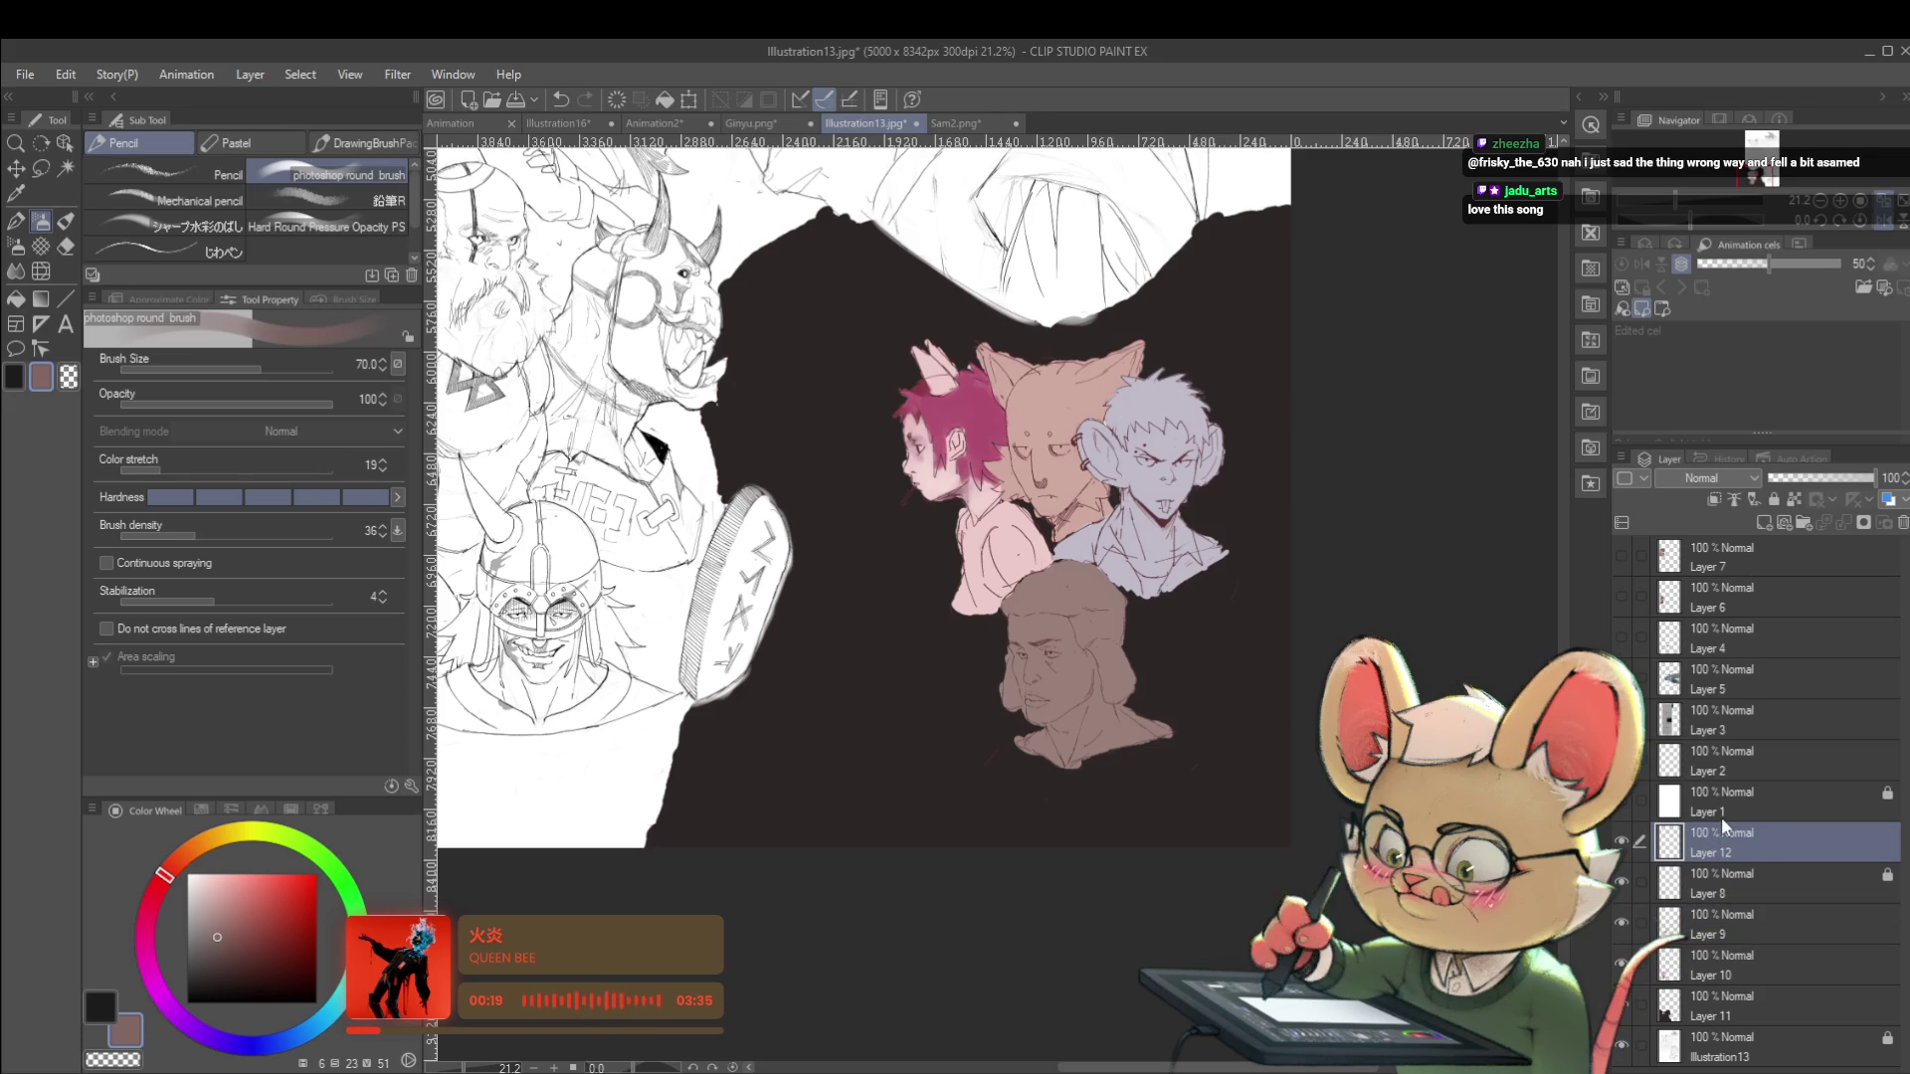
{"action": "key", "text": "h"}
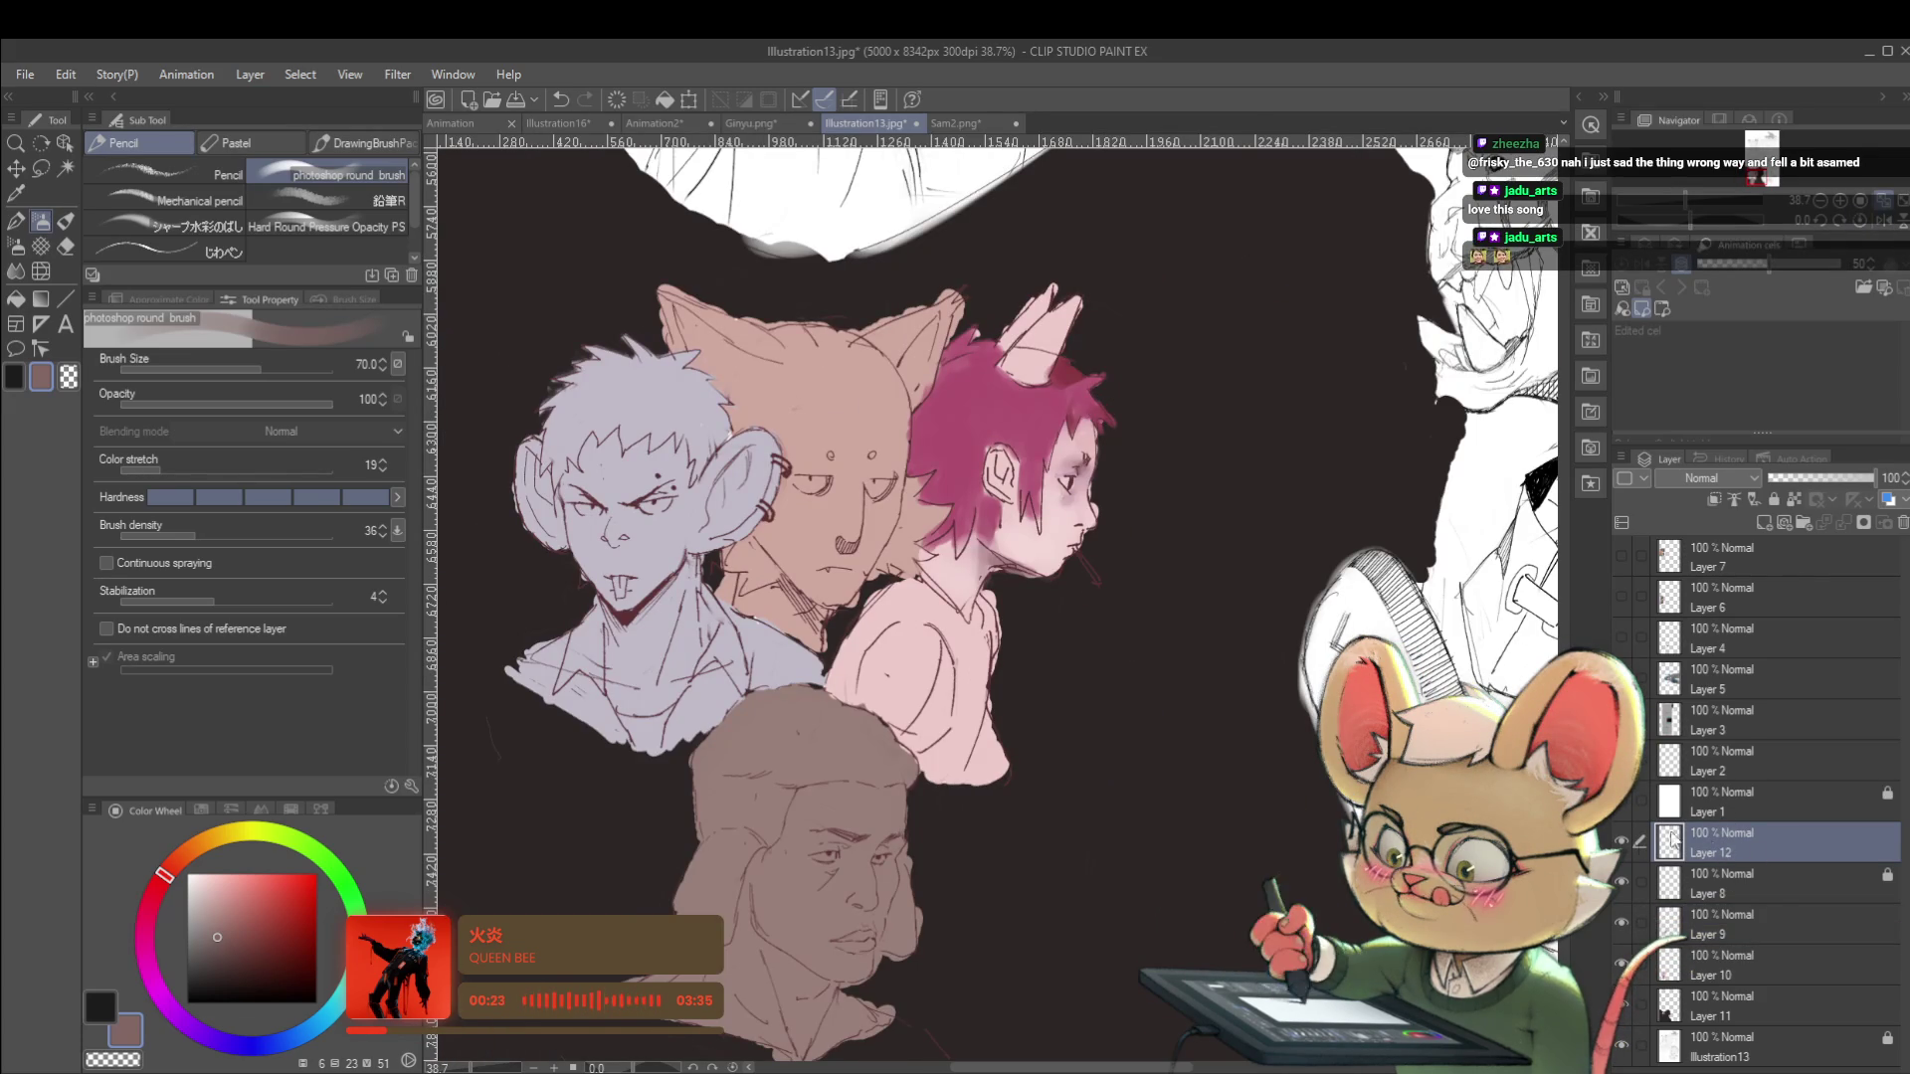
Turn Layer 12 back on, then hide and reshow the line art and pink hair layers to compare.
{"action": "left_click", "coordinate": [1627, 844]}
{"action": "left_click", "coordinate": [1621, 886]}
{"action": "left_click", "coordinate": [1621, 885]}
{"action": "left_click", "coordinate": [1623, 922]}
{"action": "left_click", "coordinate": [1622, 922]}
Make Layer 9 active, select then clear the characters' painted areas, and switch to the じわペン brush.
{"action": "left_click", "coordinate": [1713, 915]}
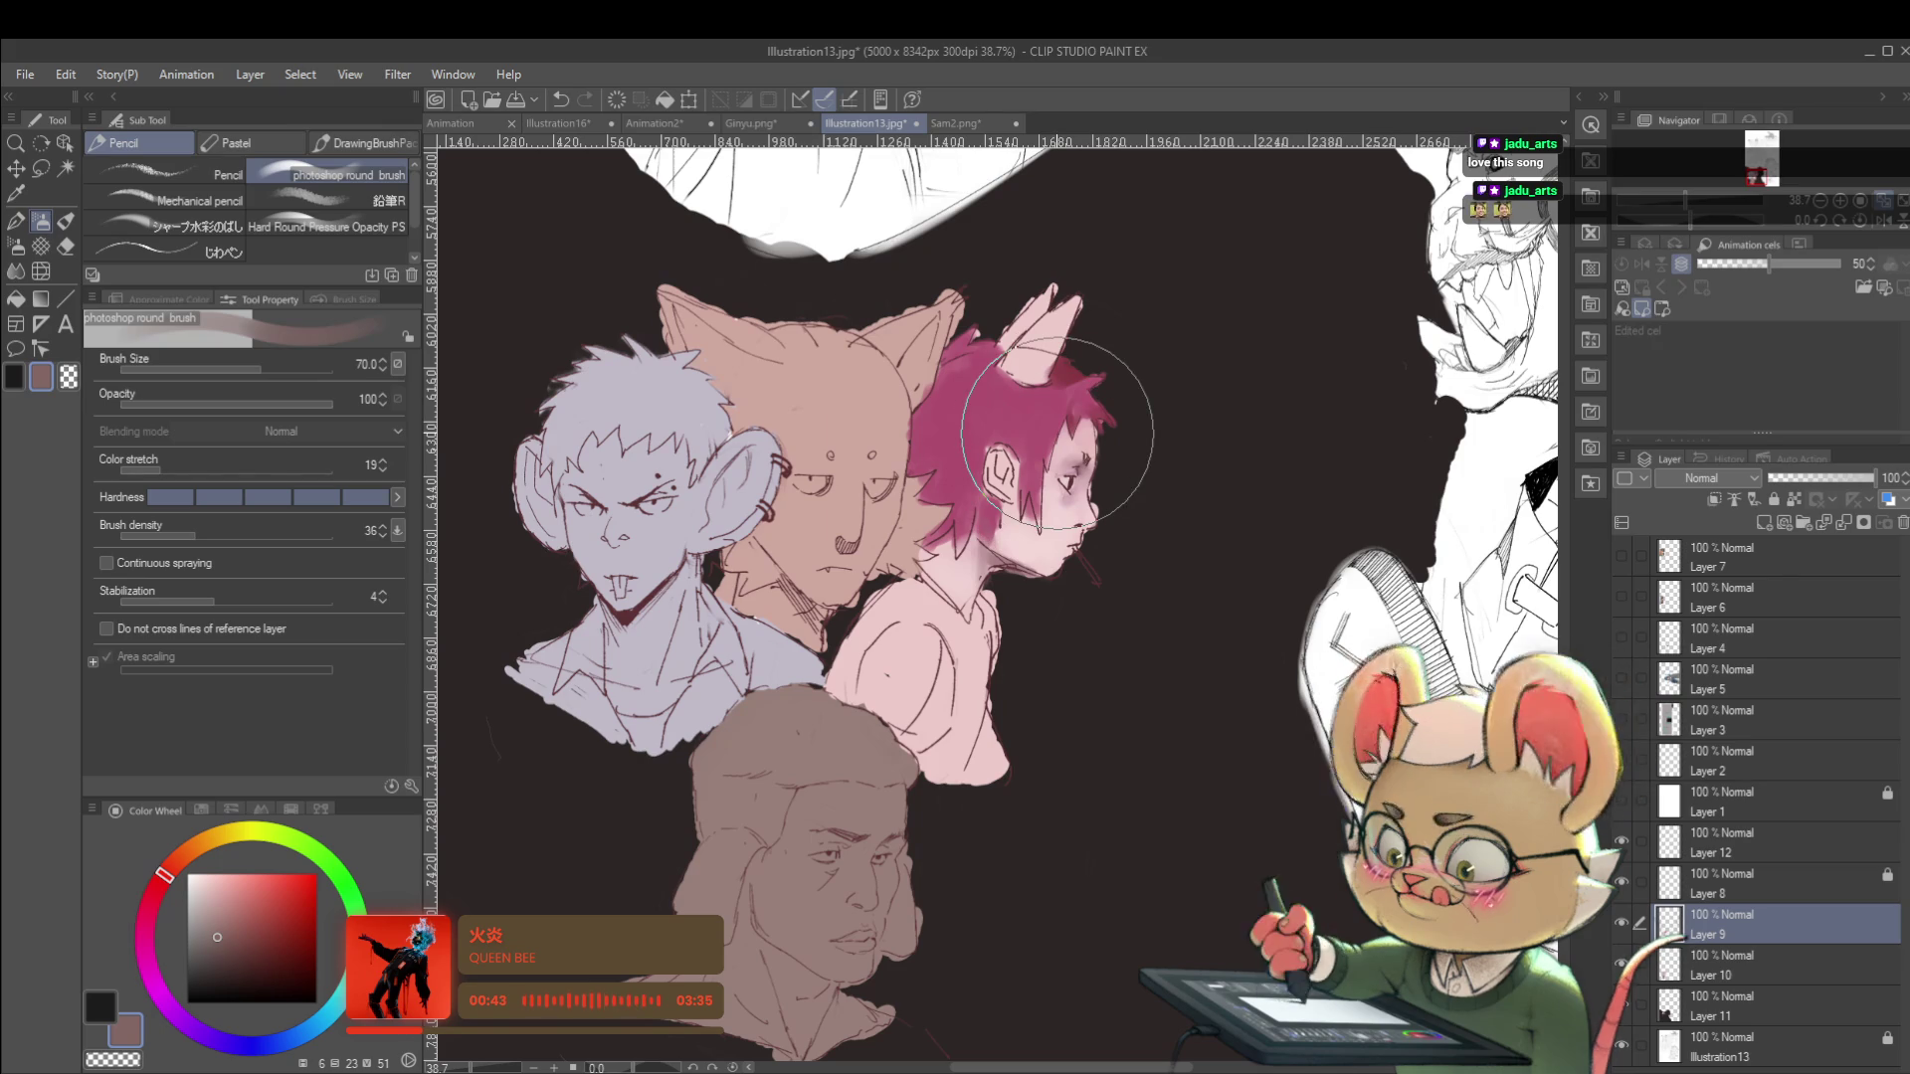
{"action": "left_click", "coordinate": [1671, 970], "text": "ctrl"}
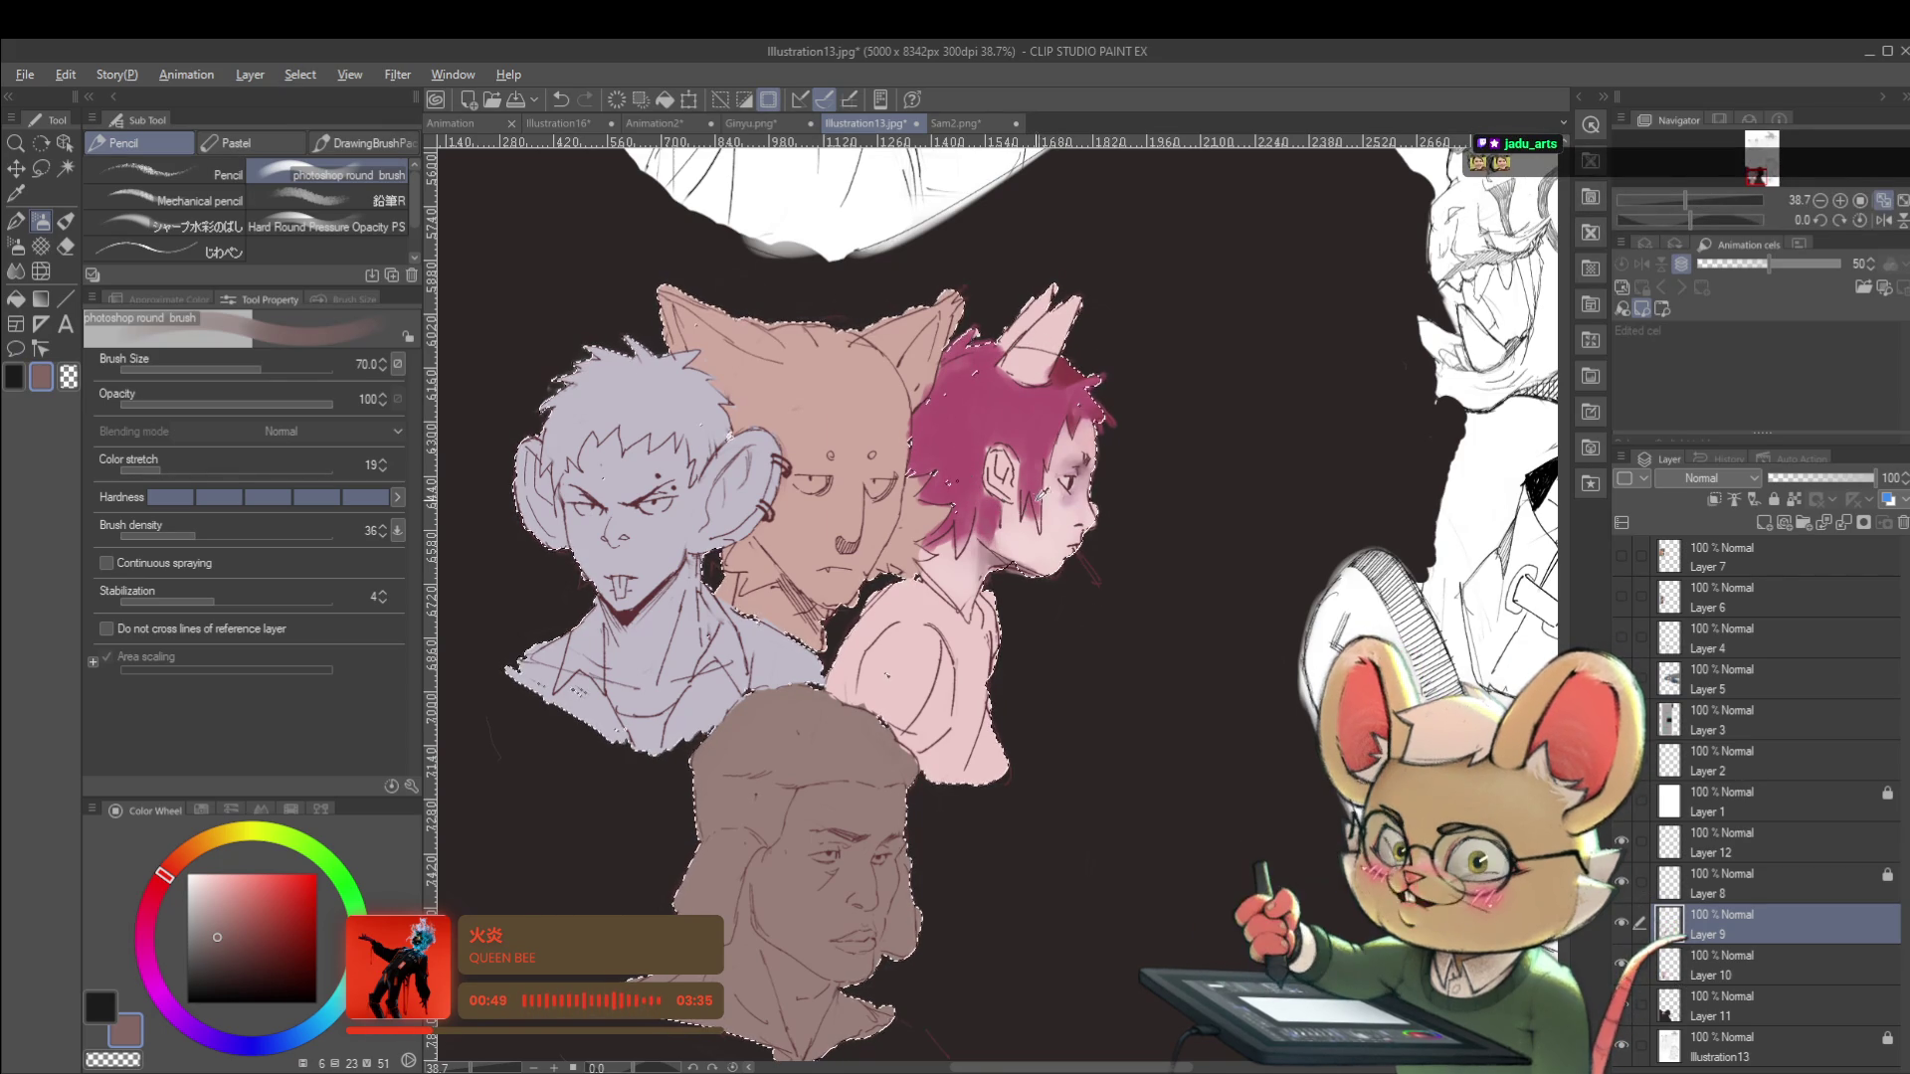
{"action": "key", "text": "alt"}
{"action": "key", "text": "ctrl+d"}
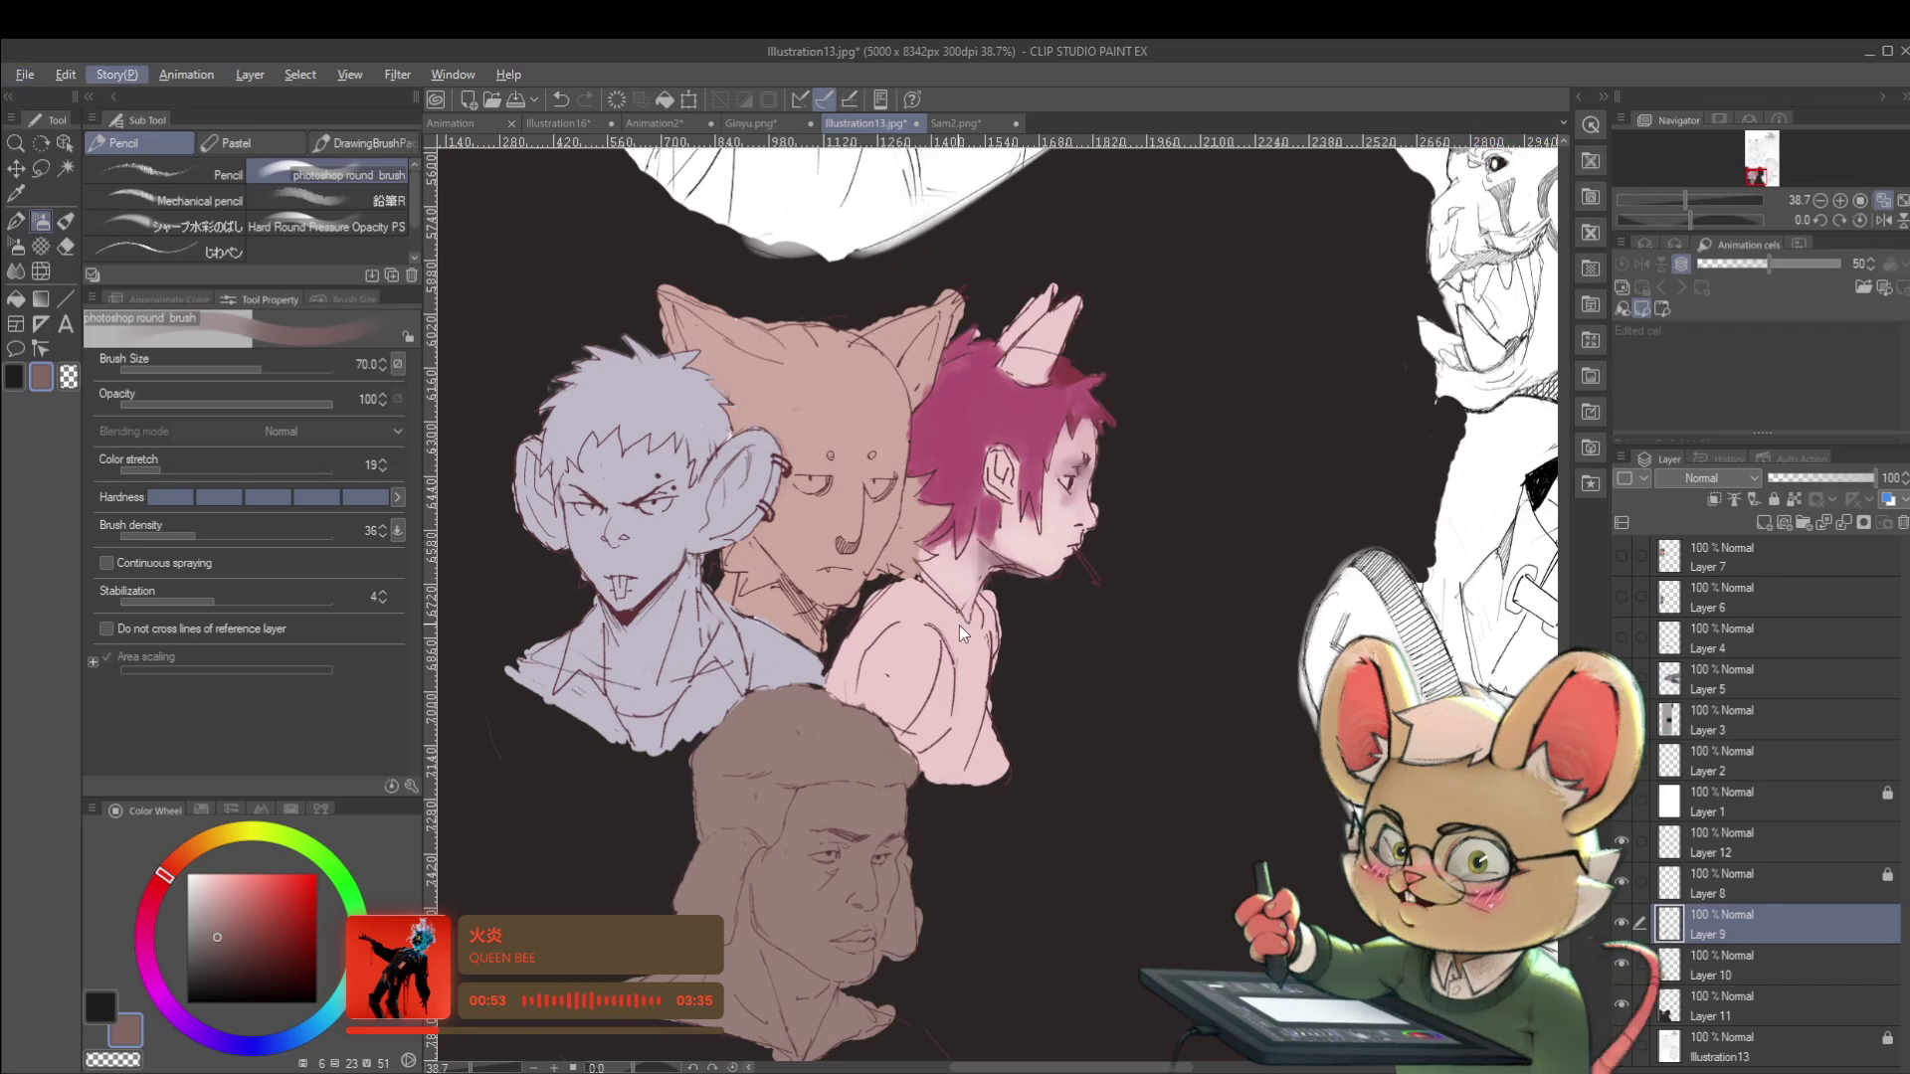
{"action": "key", "text": "Escape"}
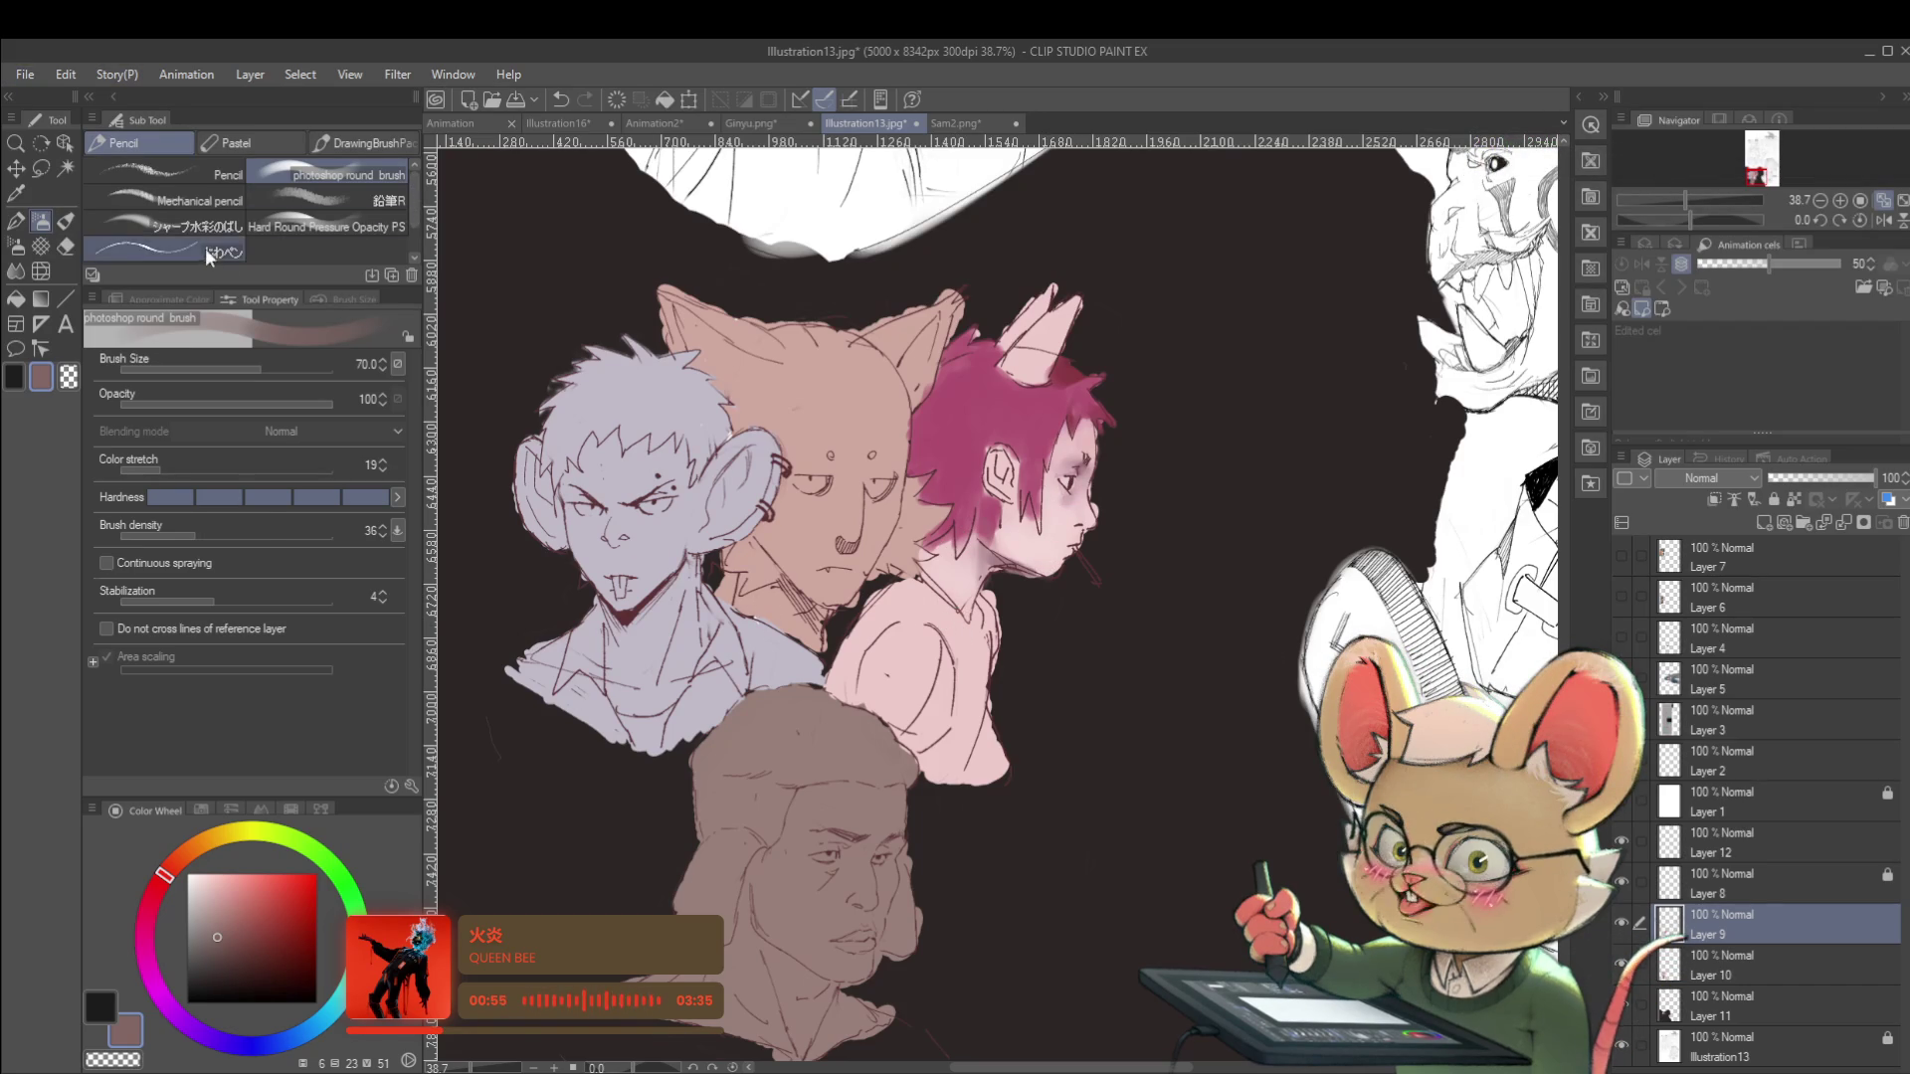
{"action": "left_click", "coordinate": [204, 253]}
{"action": "scroll", "coordinate": [1089, 458], "scroll_direction": "up", "scroll_amount": 3}
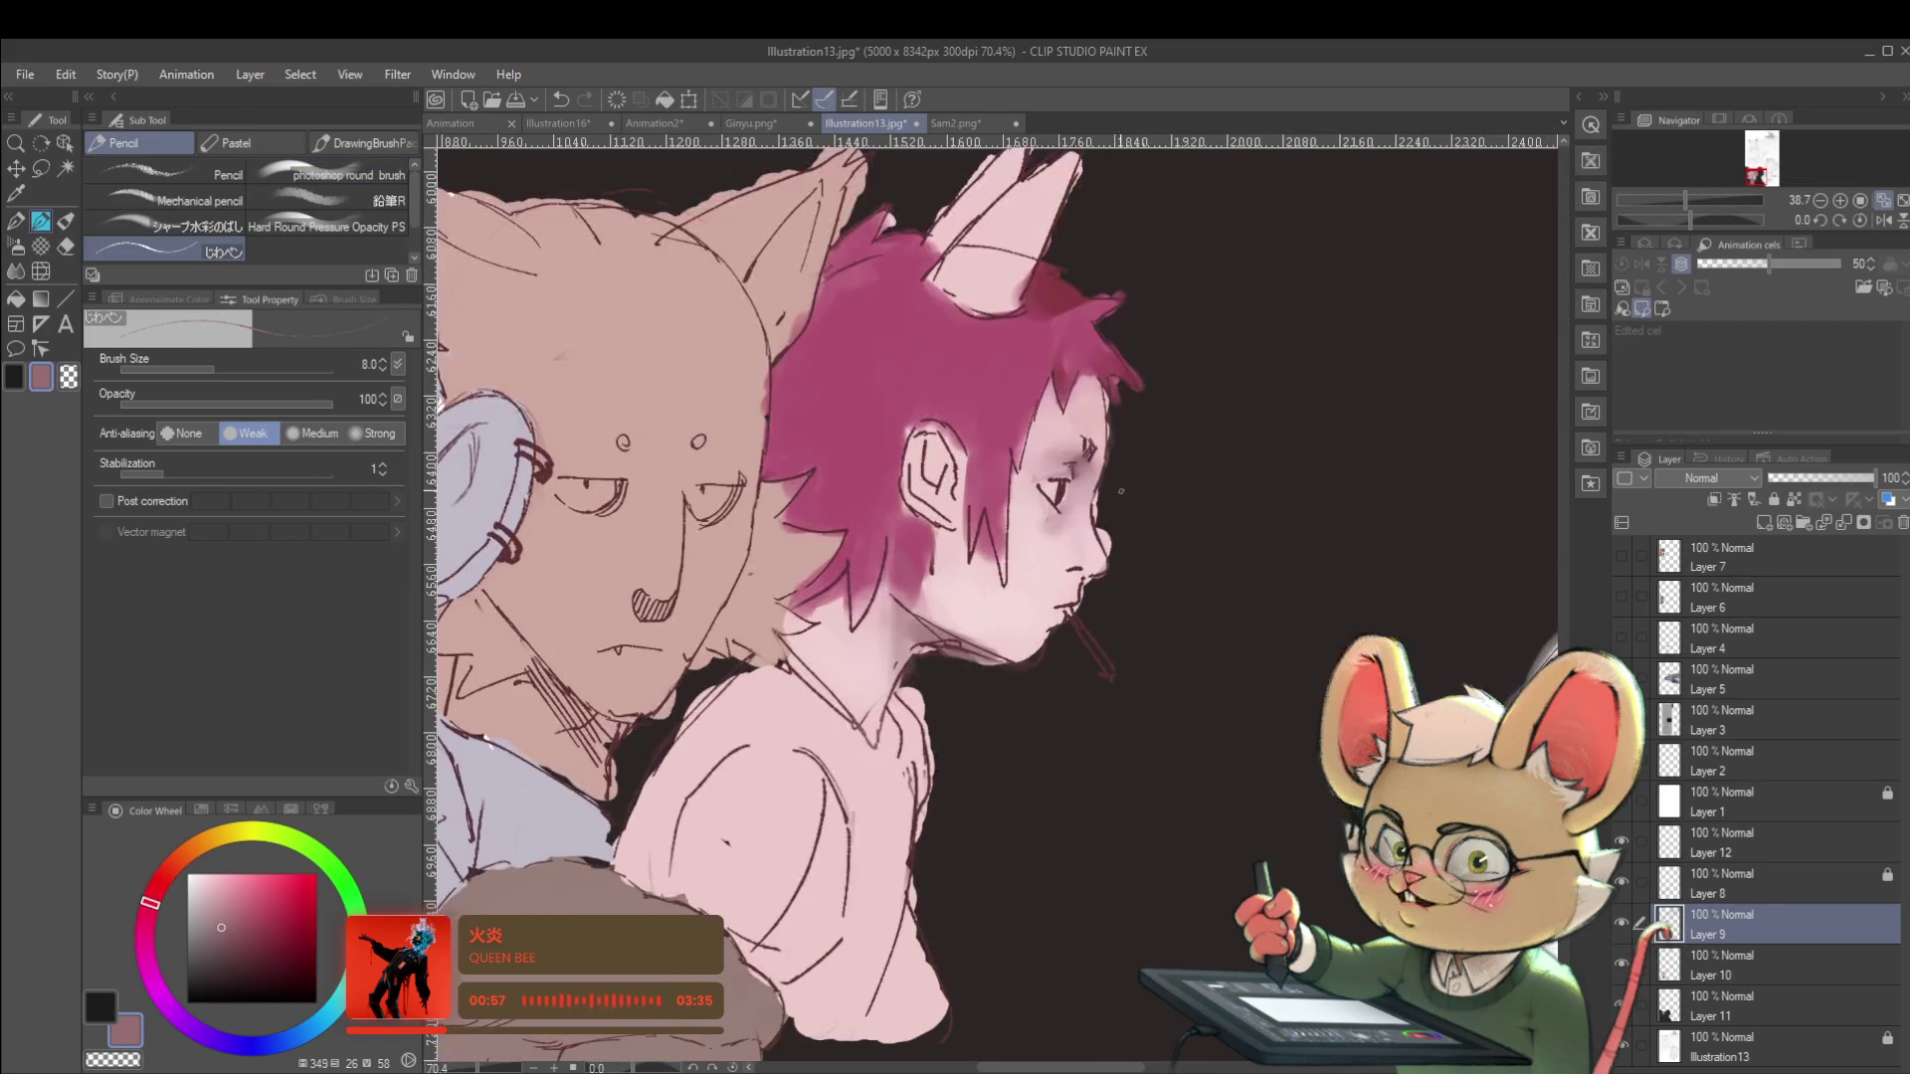
Shade the boy's face with じわペン, undo a stray stroke, and add a dark stroke beside the mouth.
{"action": "scroll", "coordinate": [1072, 471], "scroll_direction": "up", "scroll_amount": 2}
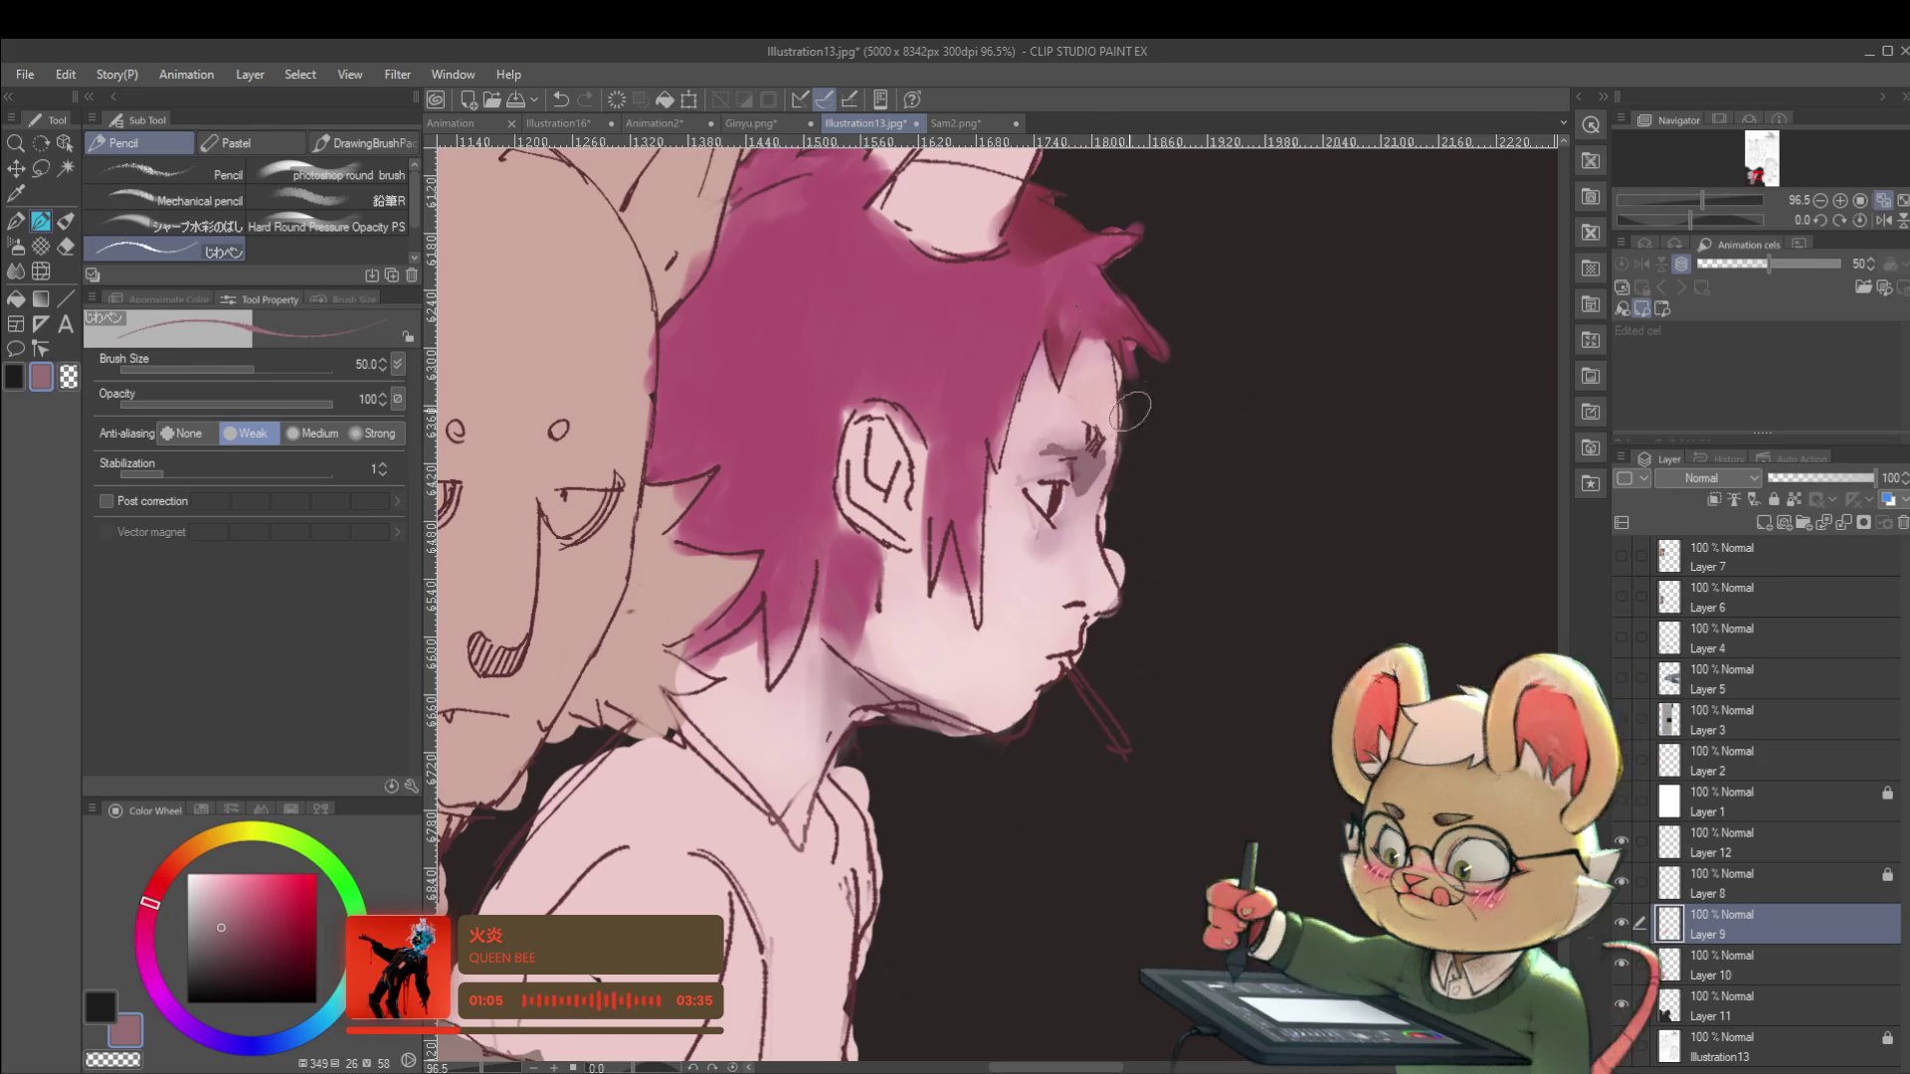
{"action": "key", "text": "ctrl+z"}
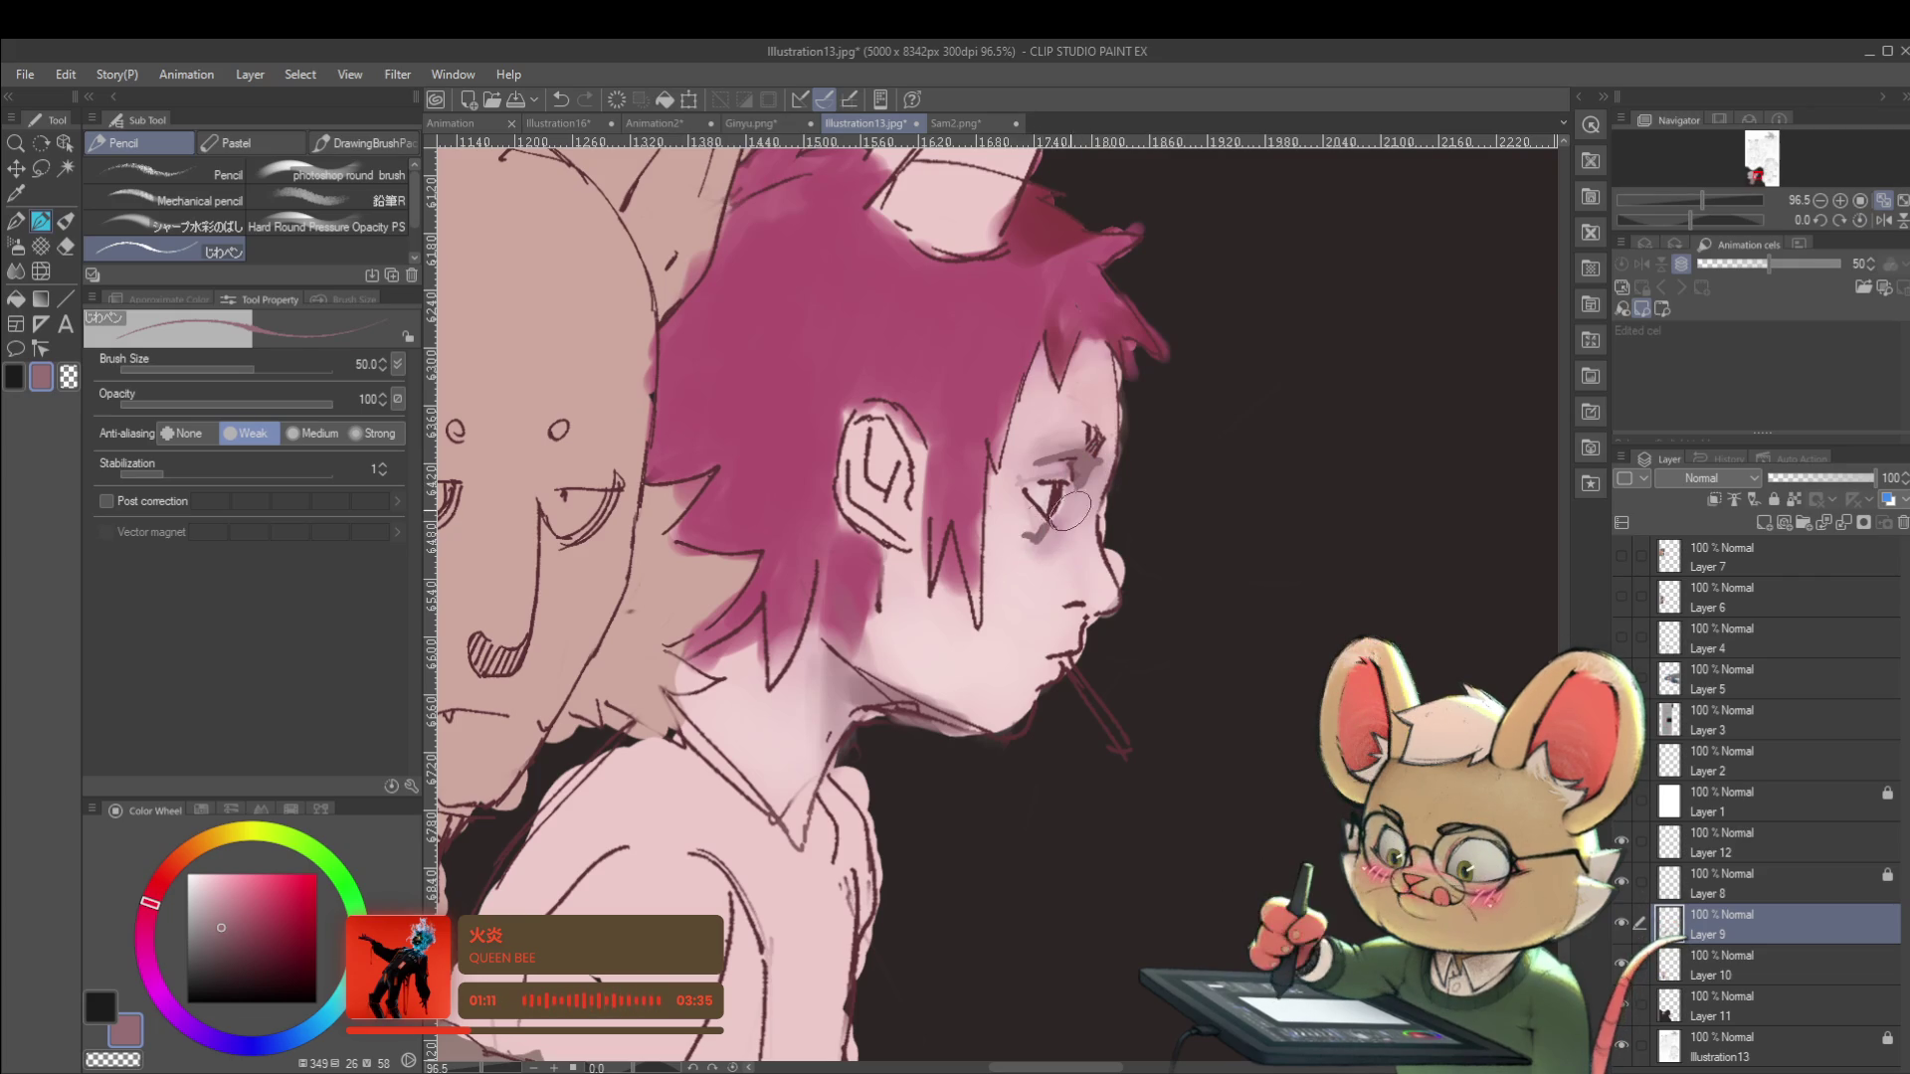
{"action": "scroll", "coordinate": [1034, 522], "scroll_direction": "down", "scroll_amount": 5}
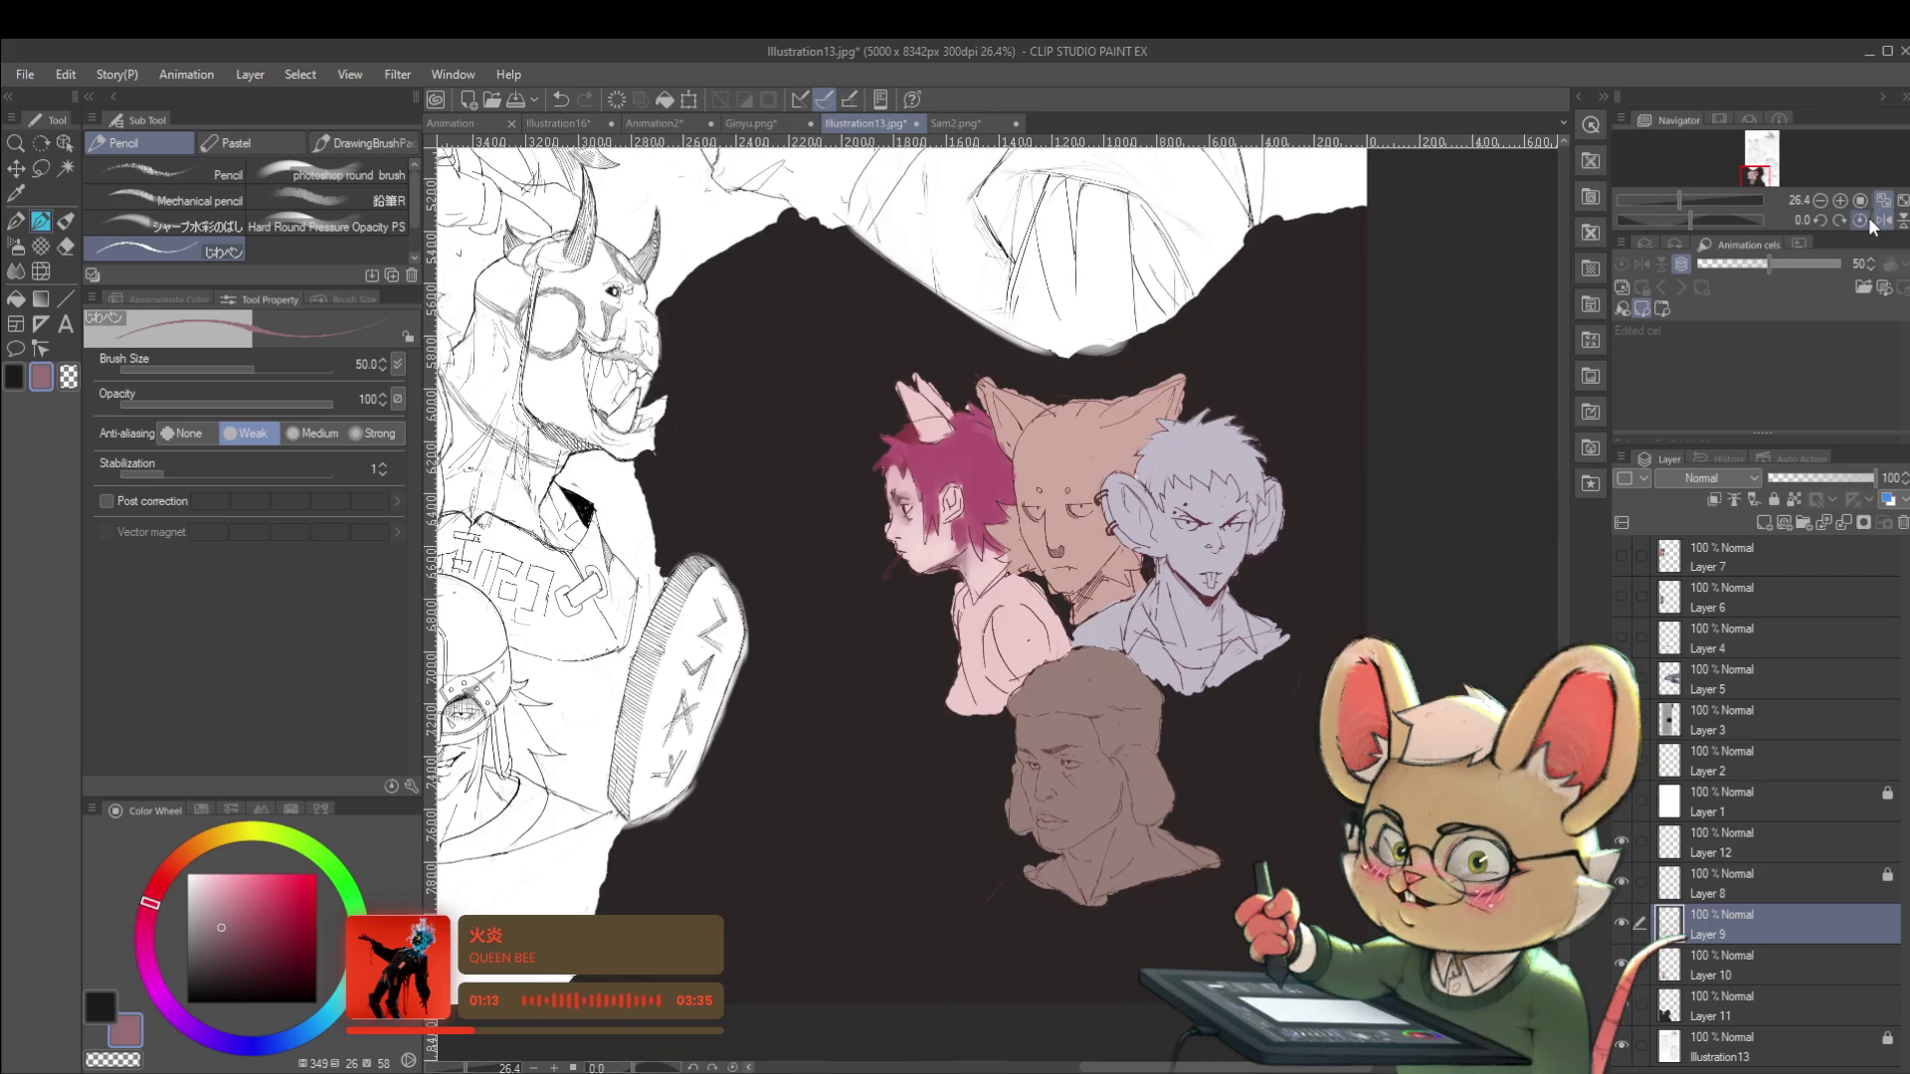
{"action": "scroll", "coordinate": [835, 548], "scroll_direction": "up", "scroll_amount": 5}
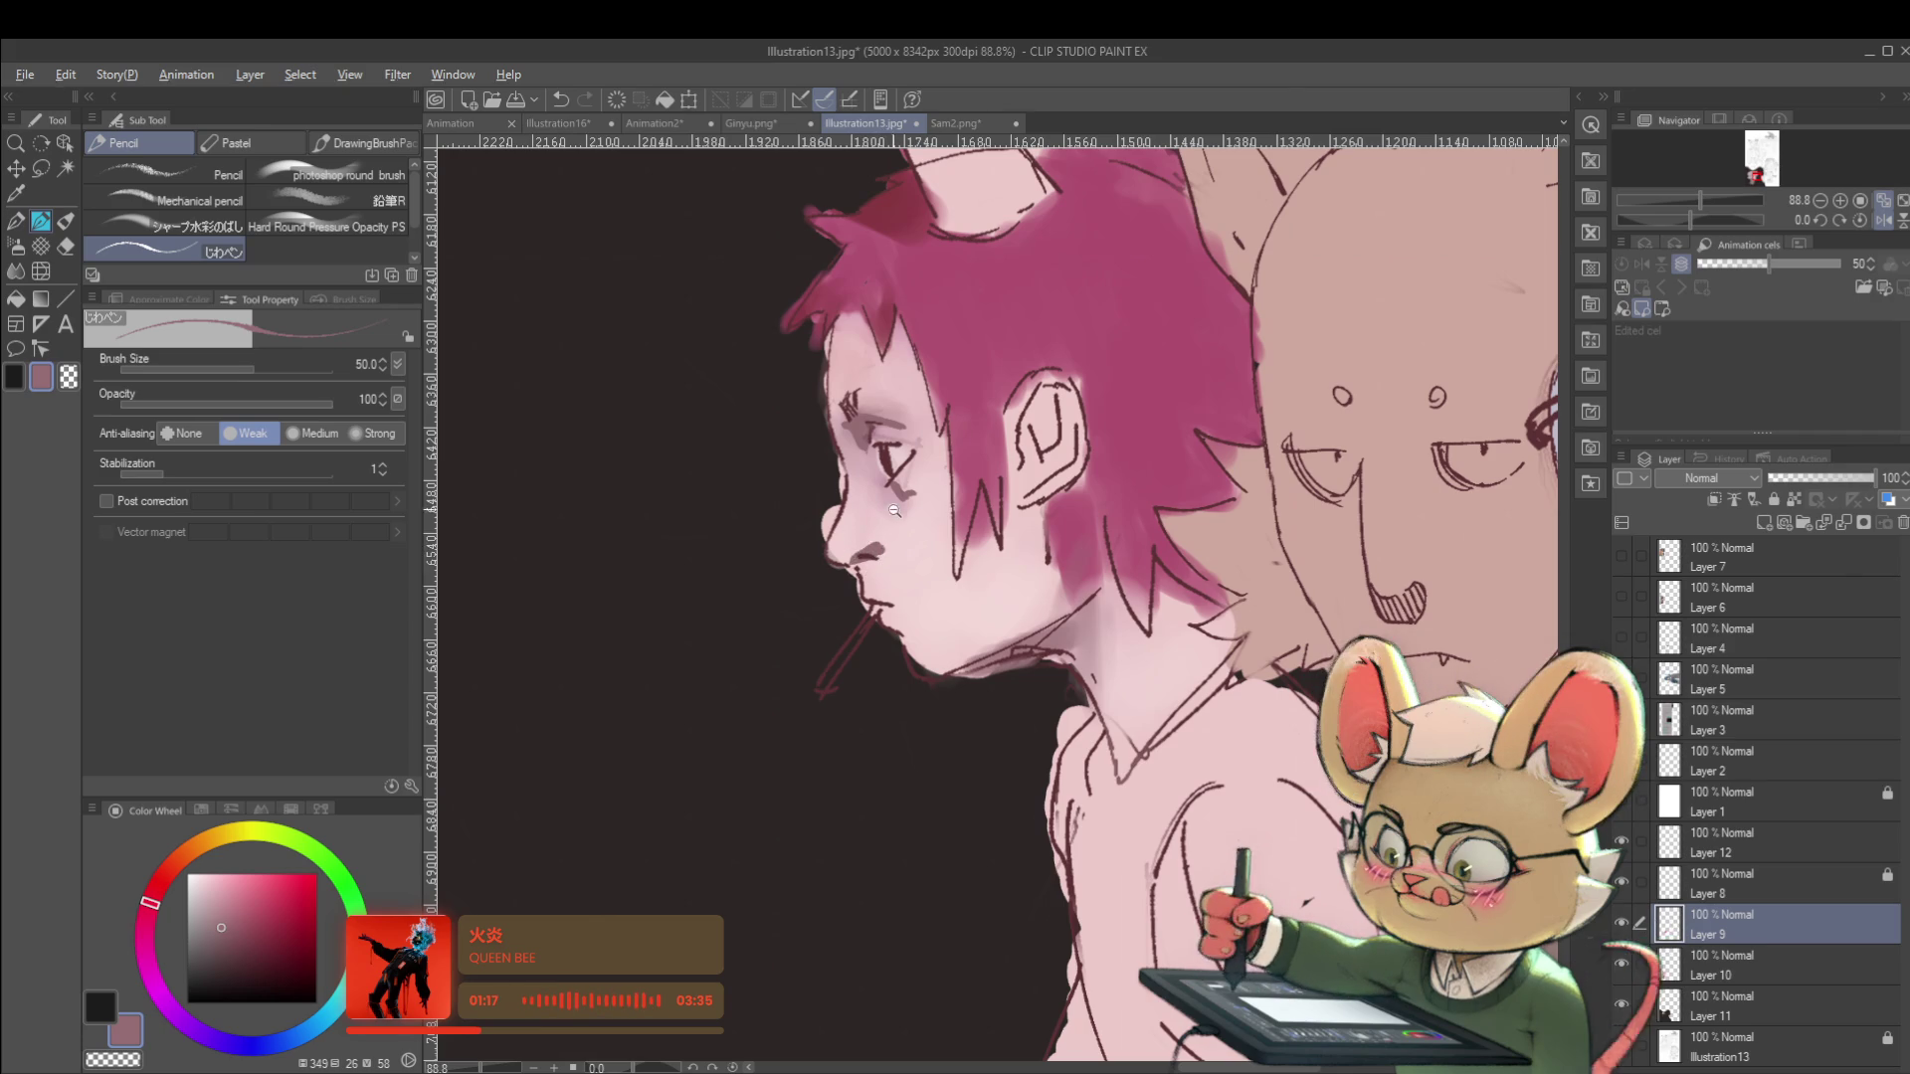
{"action": "scroll", "coordinate": [892, 508], "scroll_direction": "down", "scroll_amount": 5}
{"action": "scroll", "coordinate": [867, 497], "scroll_direction": "up", "scroll_amount": 6}
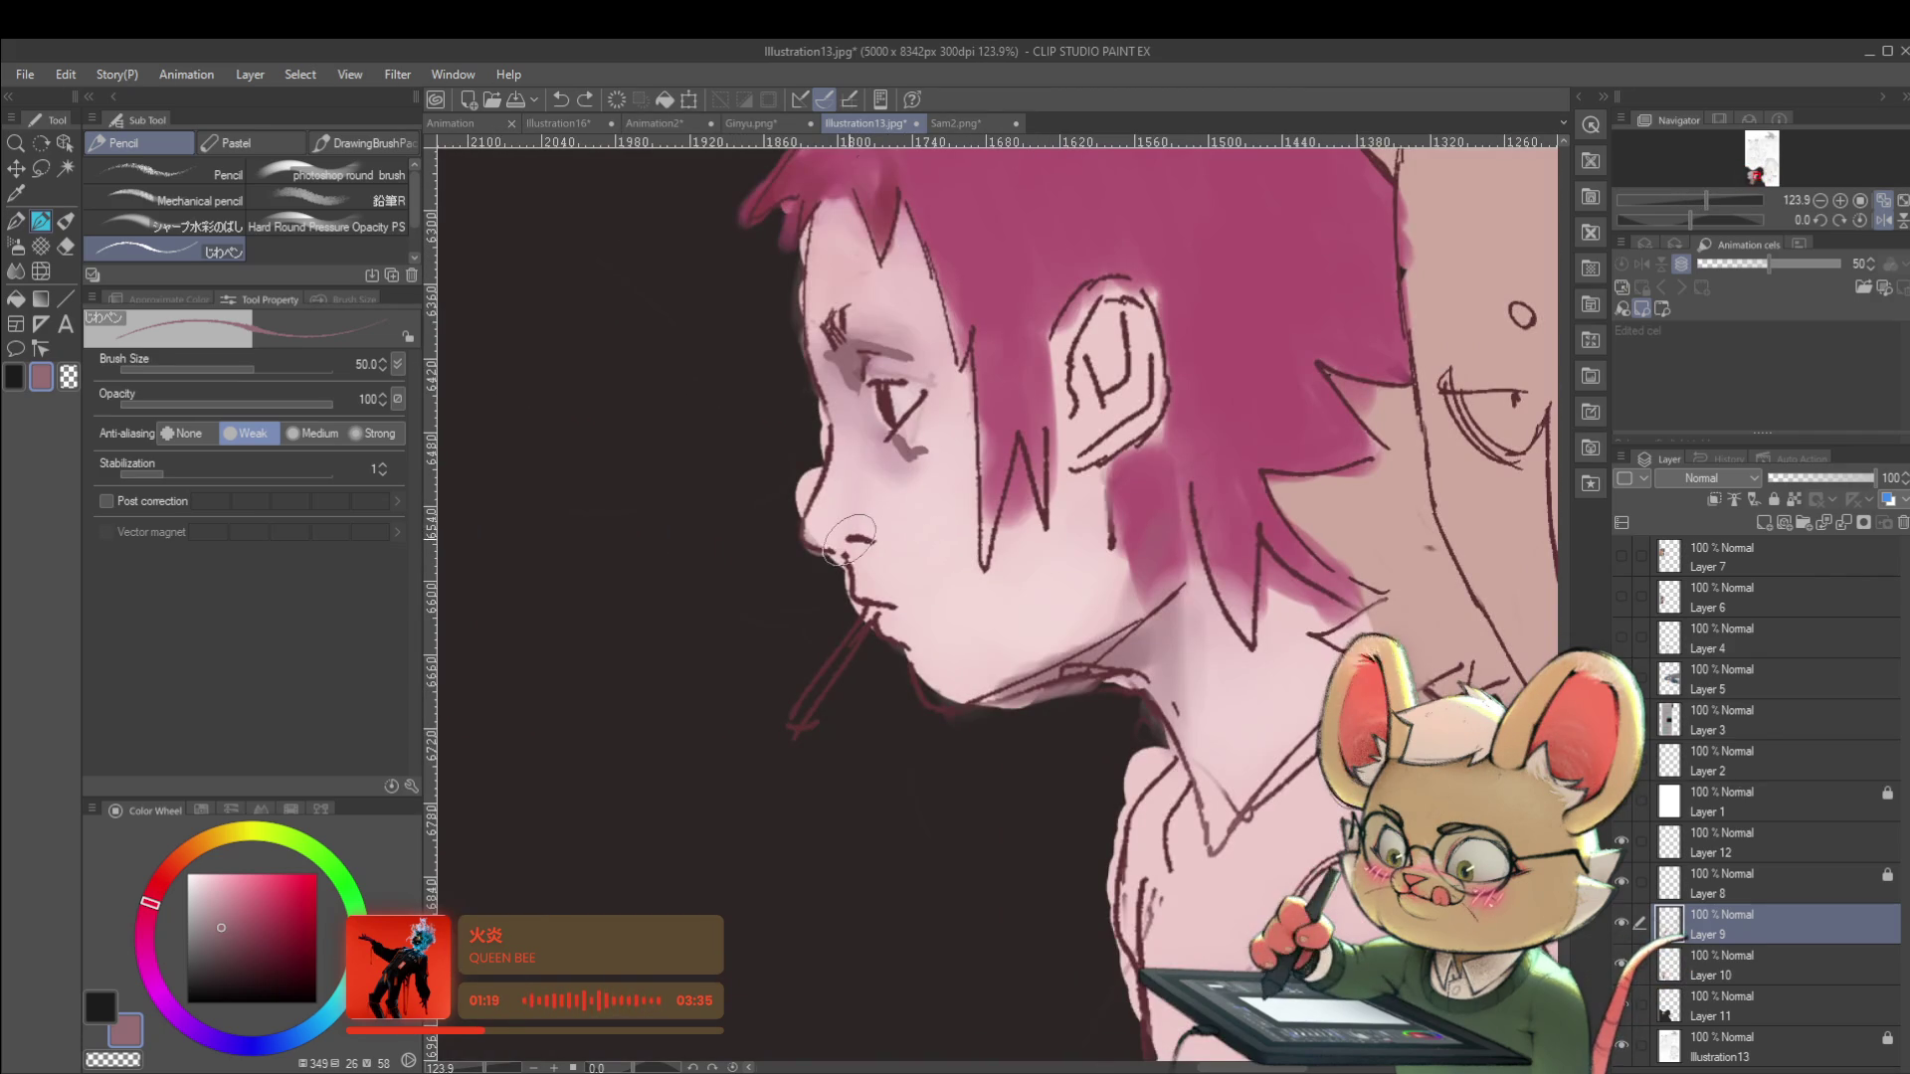
{"action": "scroll", "coordinate": [759, 516], "scroll_direction": "down", "scroll_amount": 7}
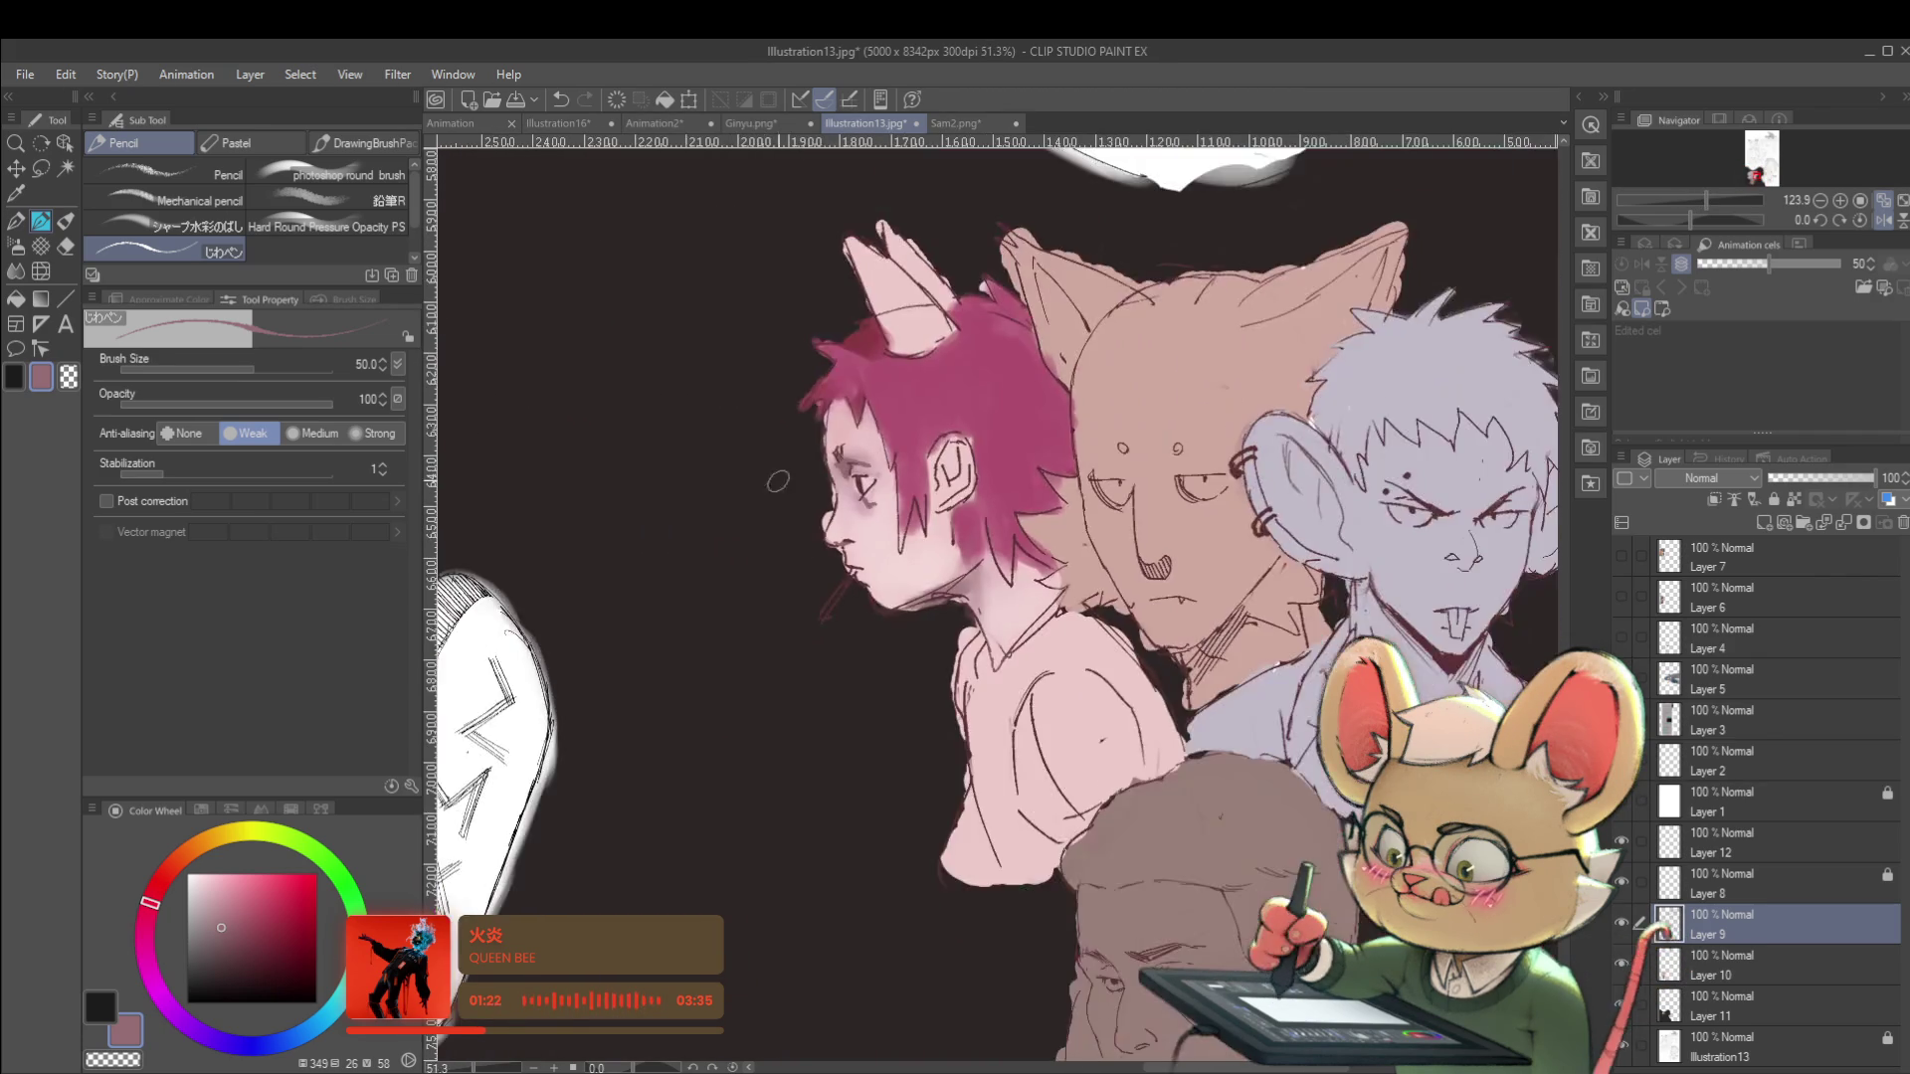
{"action": "scroll", "coordinate": [822, 496], "scroll_direction": "up", "scroll_amount": 5}
{"action": "left_click_drag", "start_coordinate": [853, 656], "coordinate": [801, 731]}
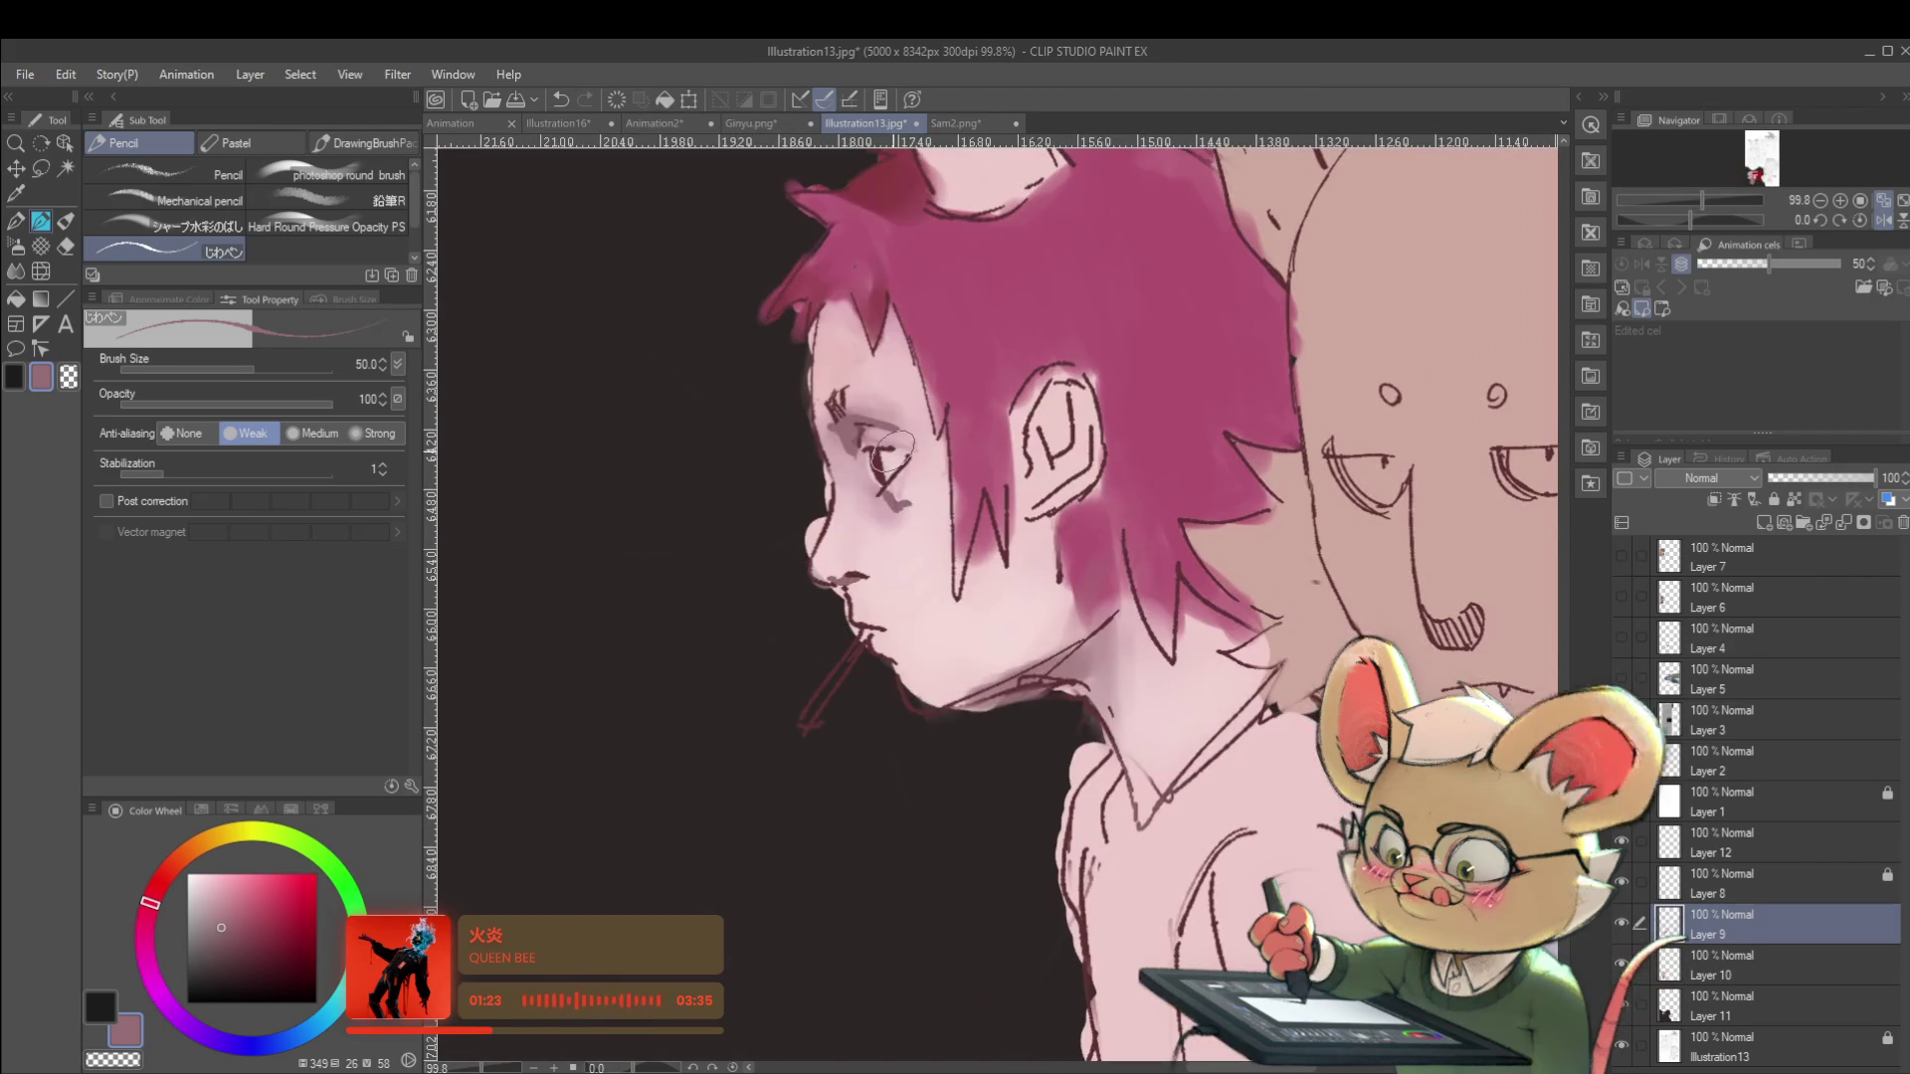
Toggle the hair colour, line art and Layer 10 to check the colours, then make Layer 10 active.
{"action": "left_click", "coordinate": [1627, 925]}
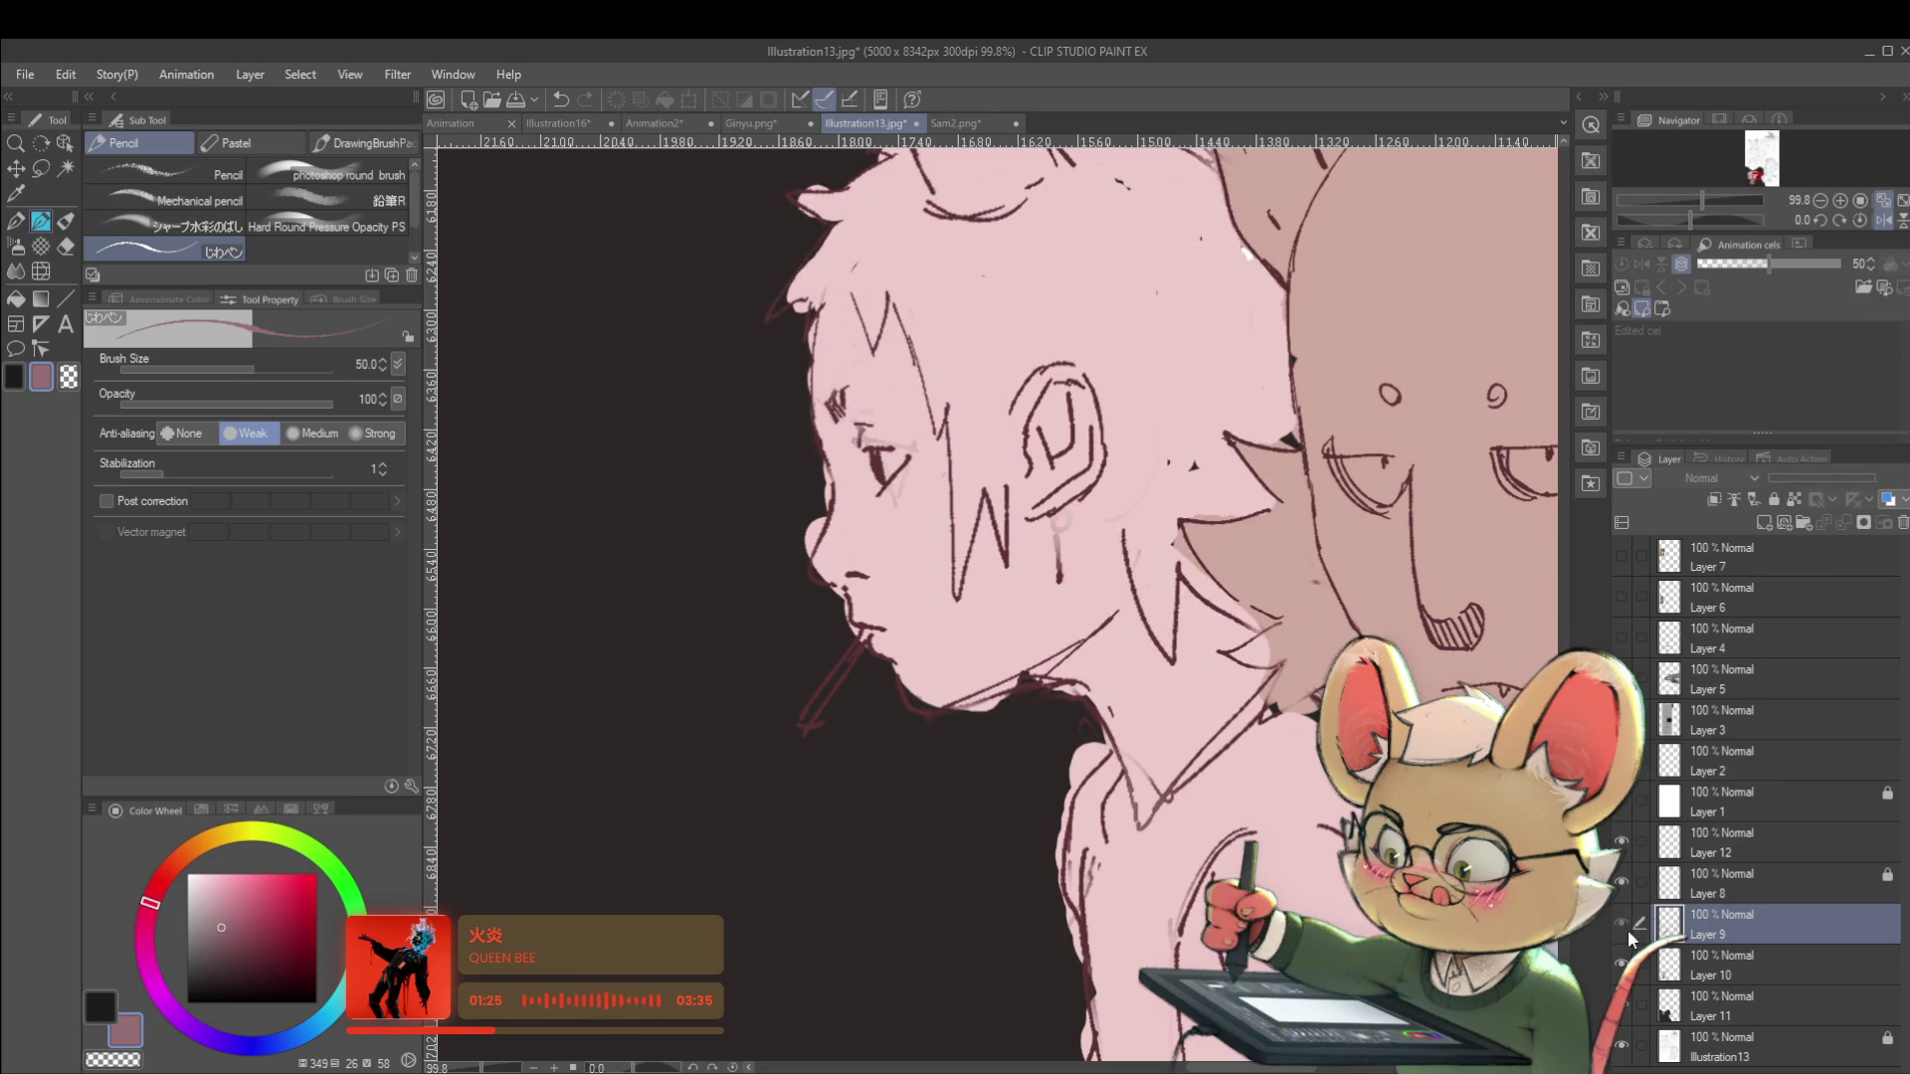
{"action": "left_click", "coordinate": [1626, 924]}
{"action": "left_click", "coordinate": [1622, 882]}
{"action": "left_click", "coordinate": [1623, 882]}
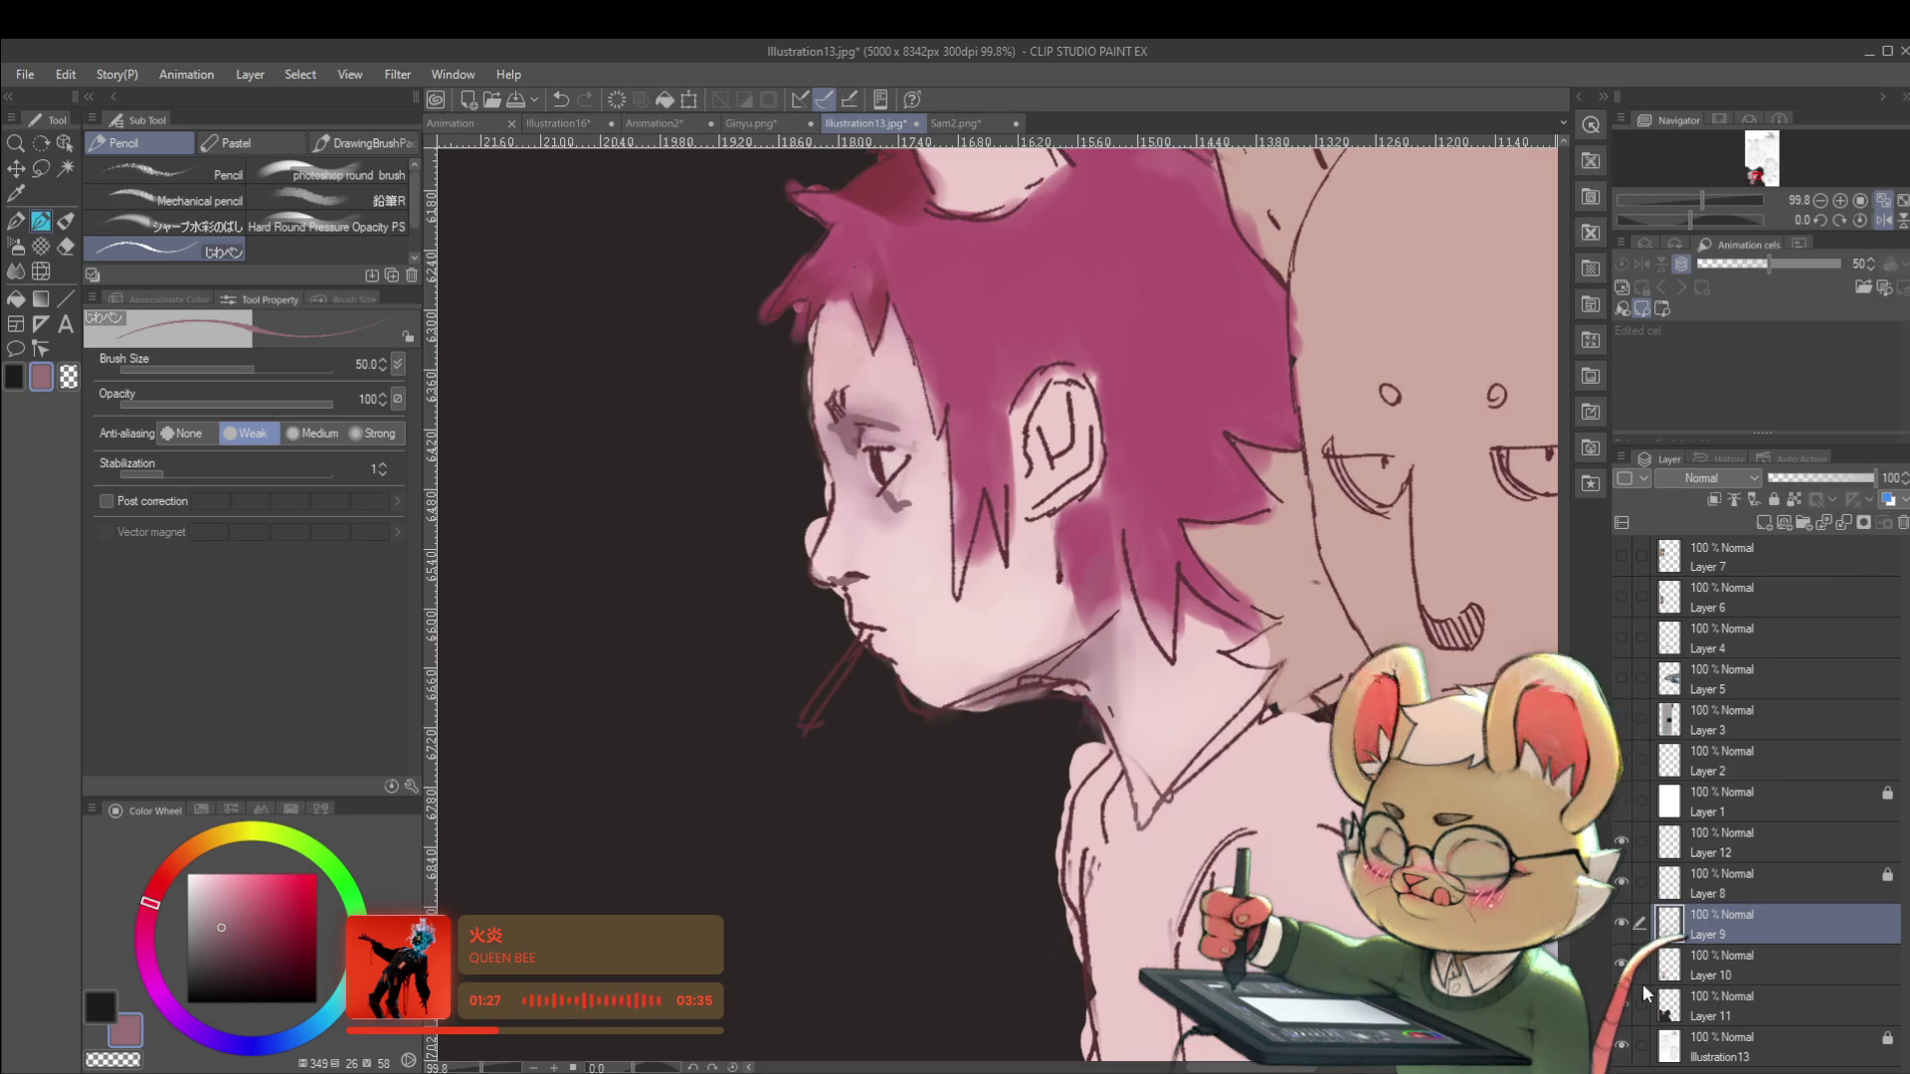
{"action": "left_click", "coordinate": [1628, 967]}
{"action": "left_click", "coordinate": [1622, 963]}
{"action": "left_click", "coordinate": [1704, 957]}
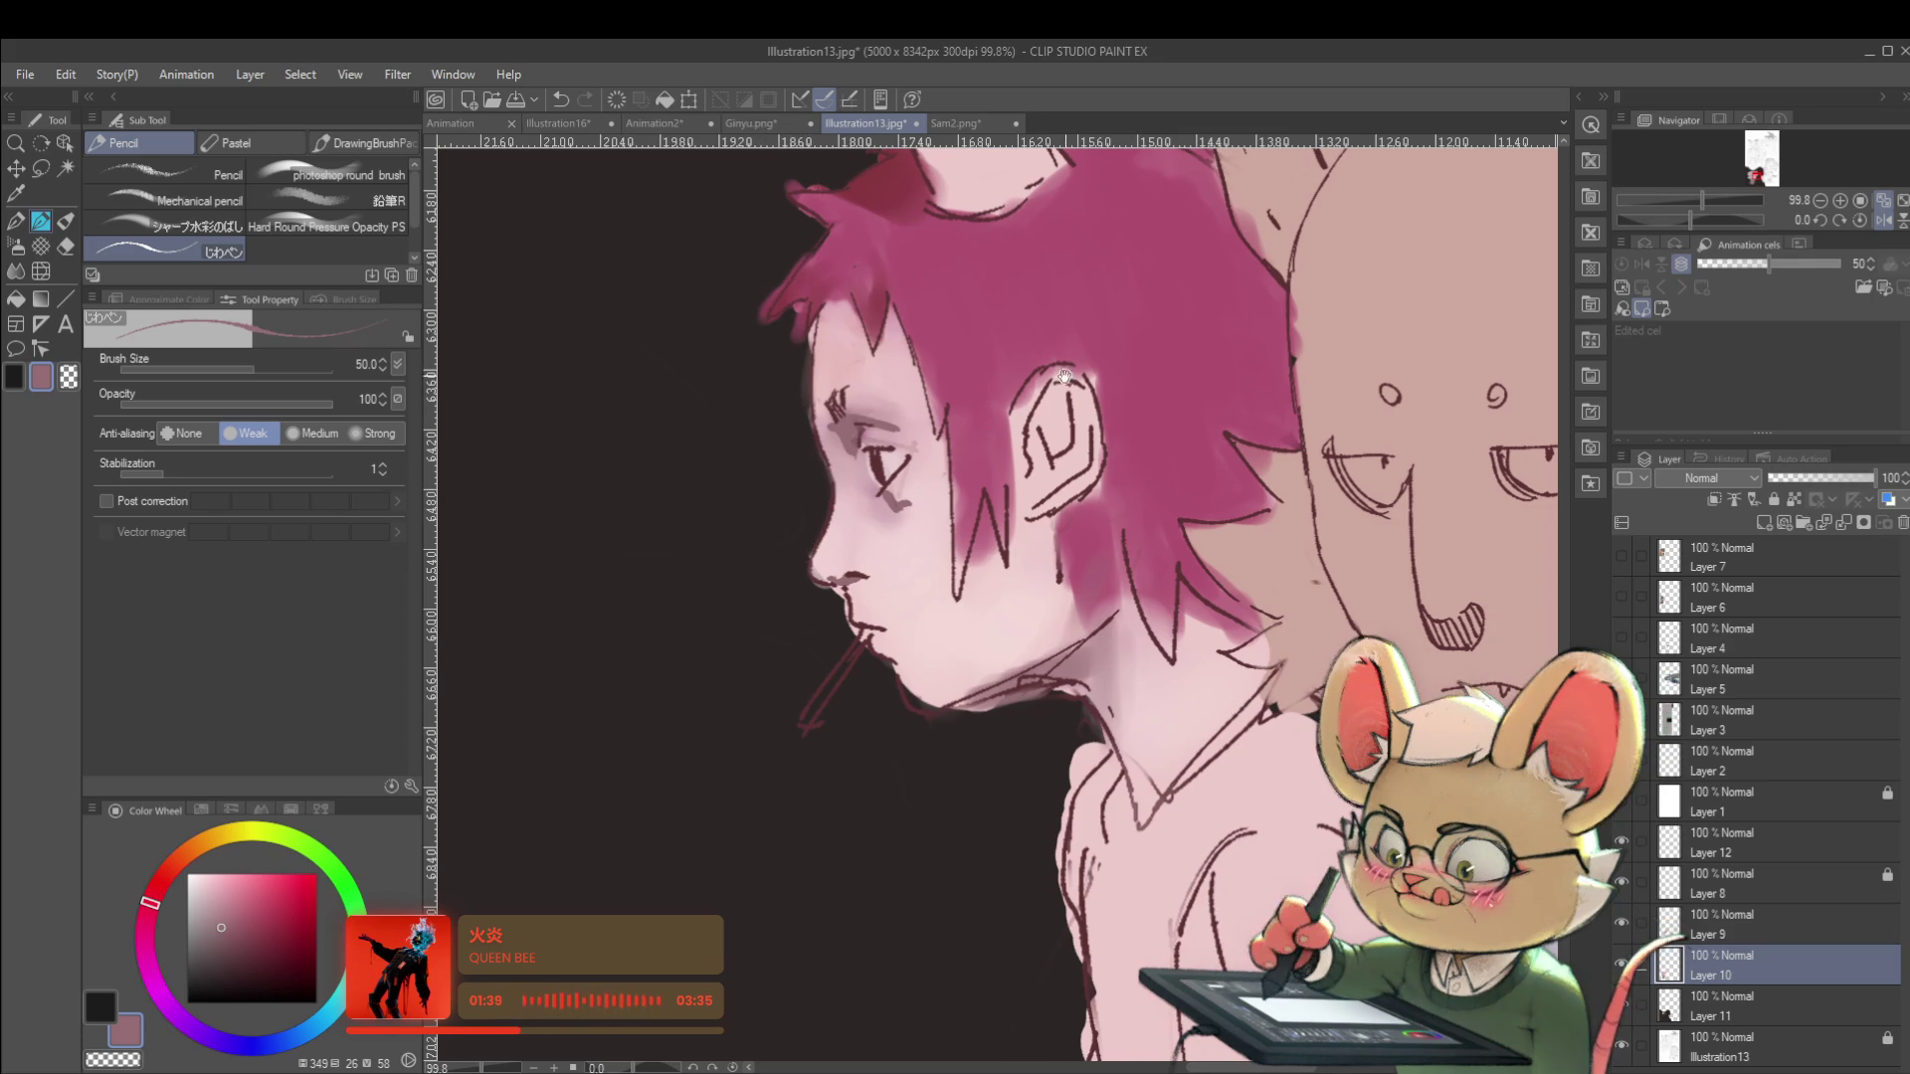
{"action": "left_click_drag", "start_coordinate": [762, 264], "coordinate": [643, 542]}
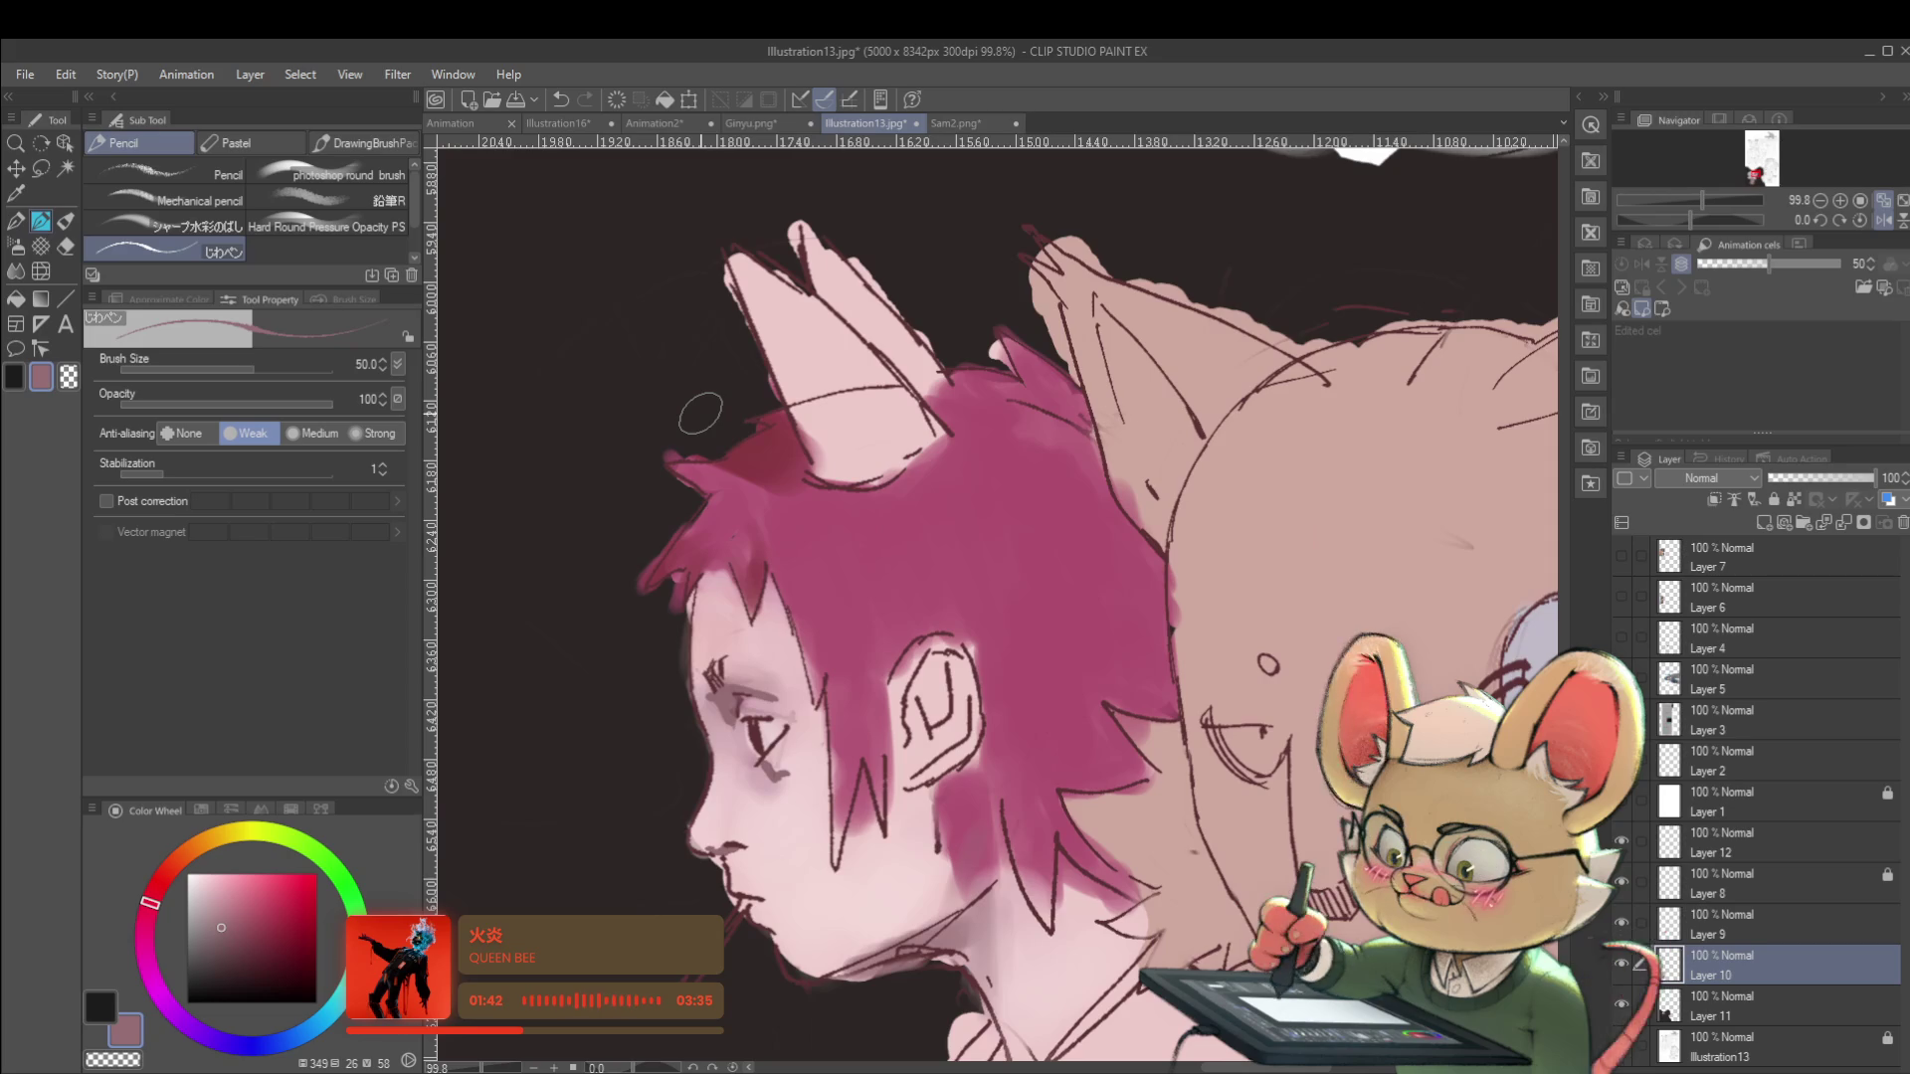
Make Layer 9 the painting layer and flip the canvas view back to normal.
{"action": "scroll", "coordinate": [1136, 788], "scroll_direction": "down", "scroll_amount": 3}
{"action": "left_click", "coordinate": [1738, 907]}
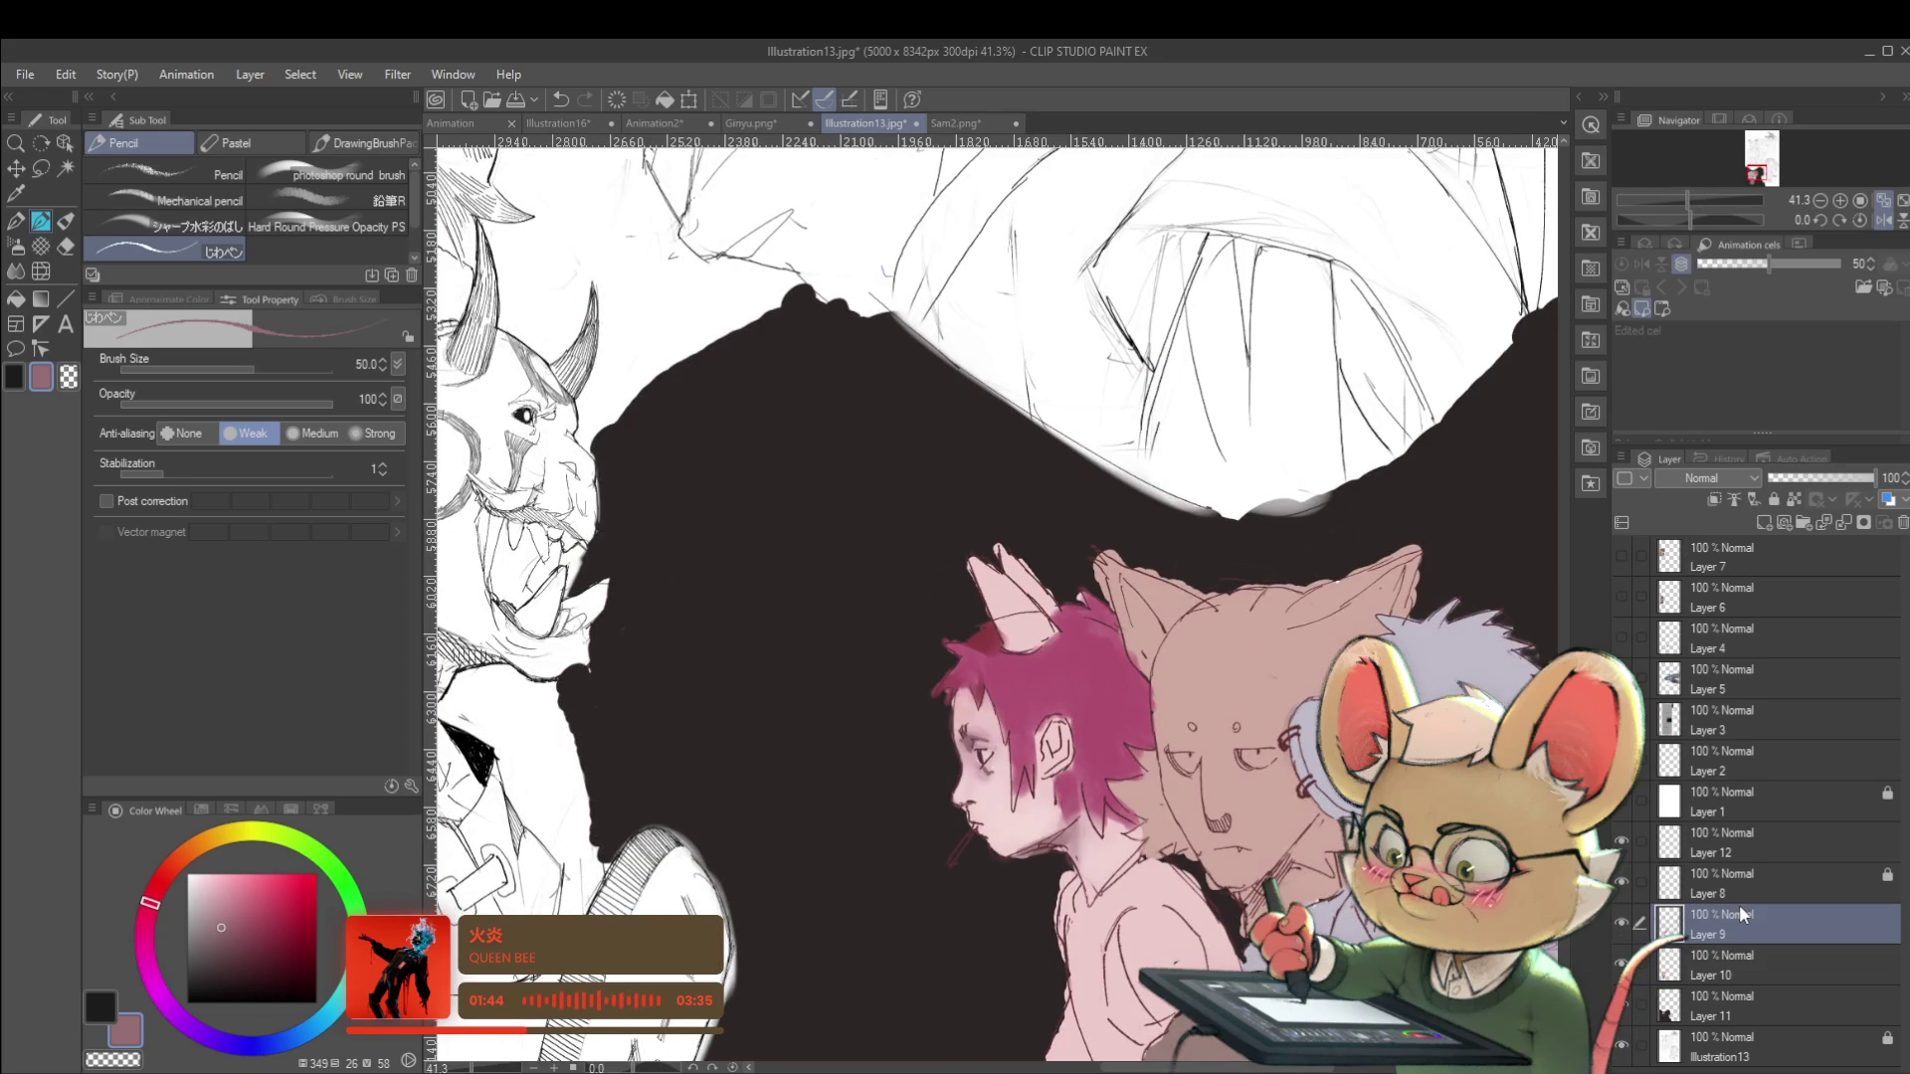
{"action": "scroll", "coordinate": [973, 662], "scroll_direction": "up", "scroll_amount": 2}
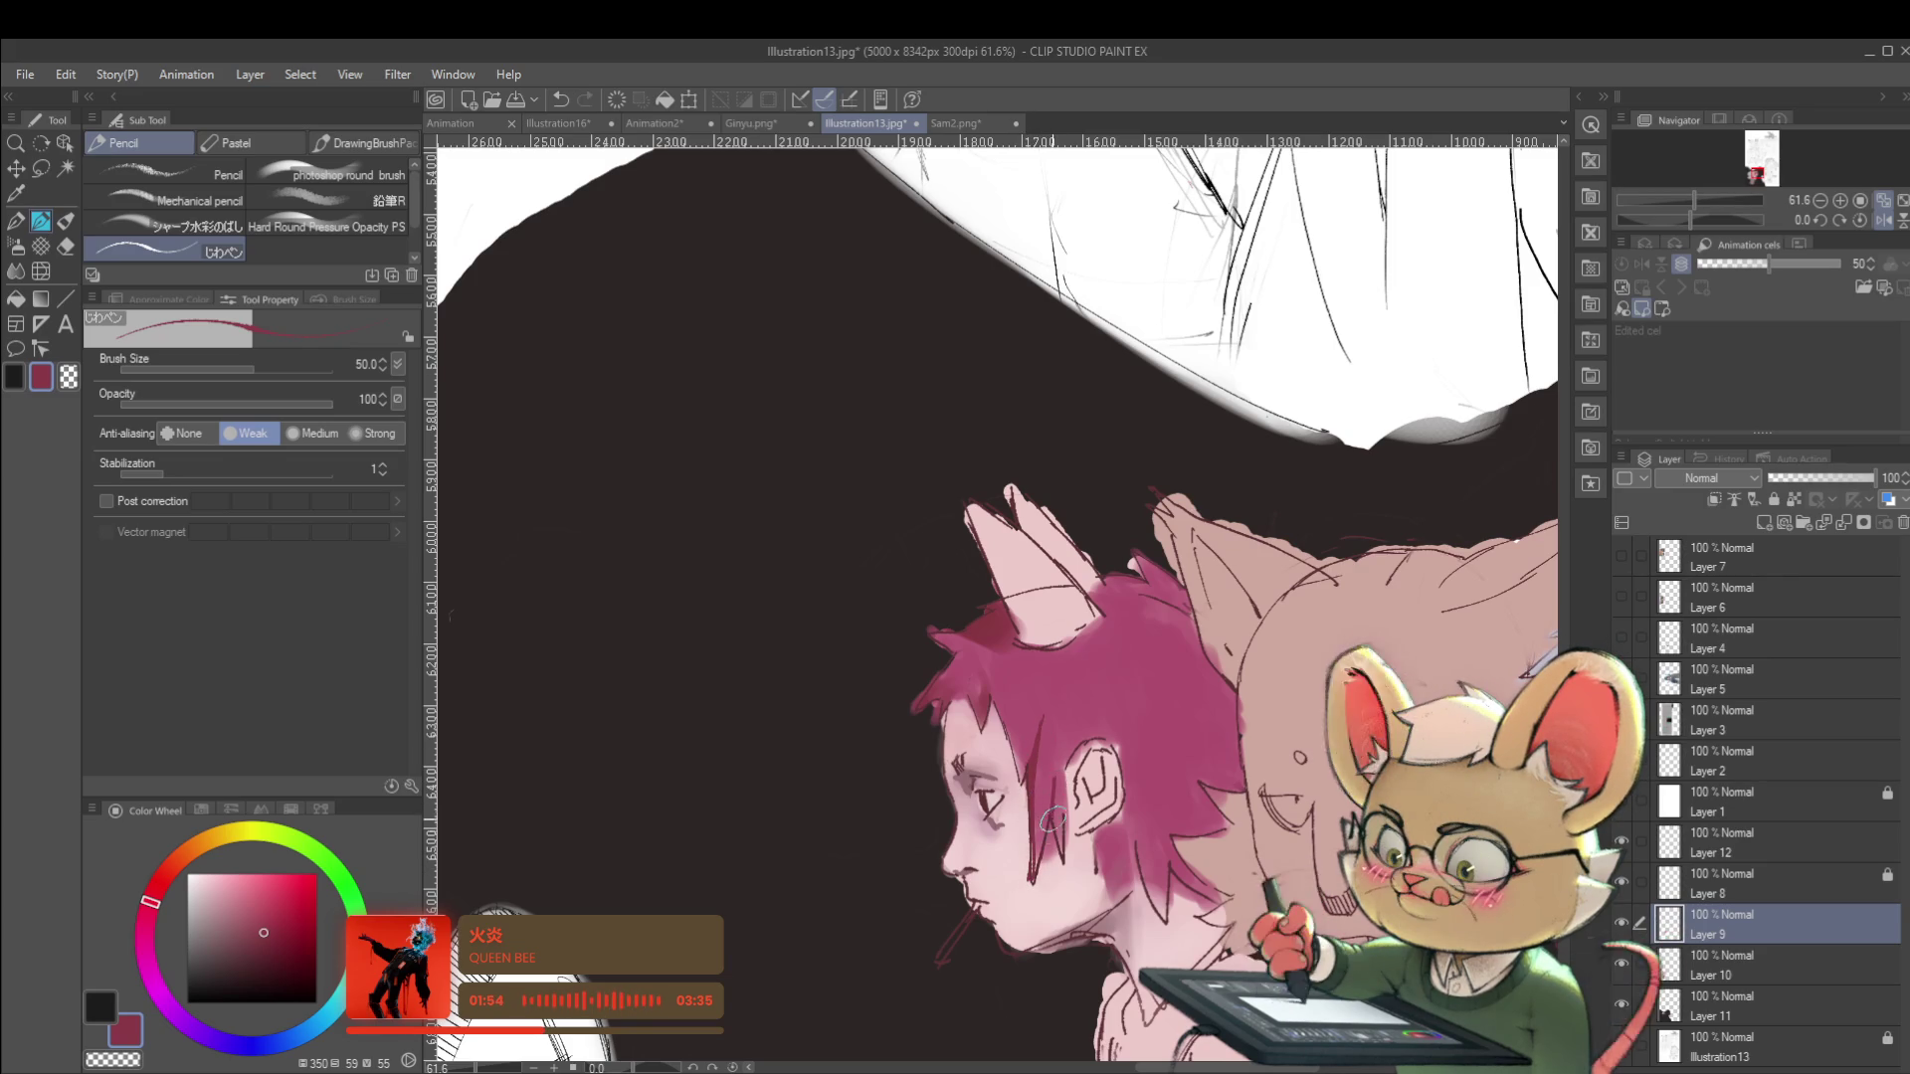
{"action": "scroll", "coordinate": [1057, 806], "scroll_direction": "down", "scroll_amount": 5}
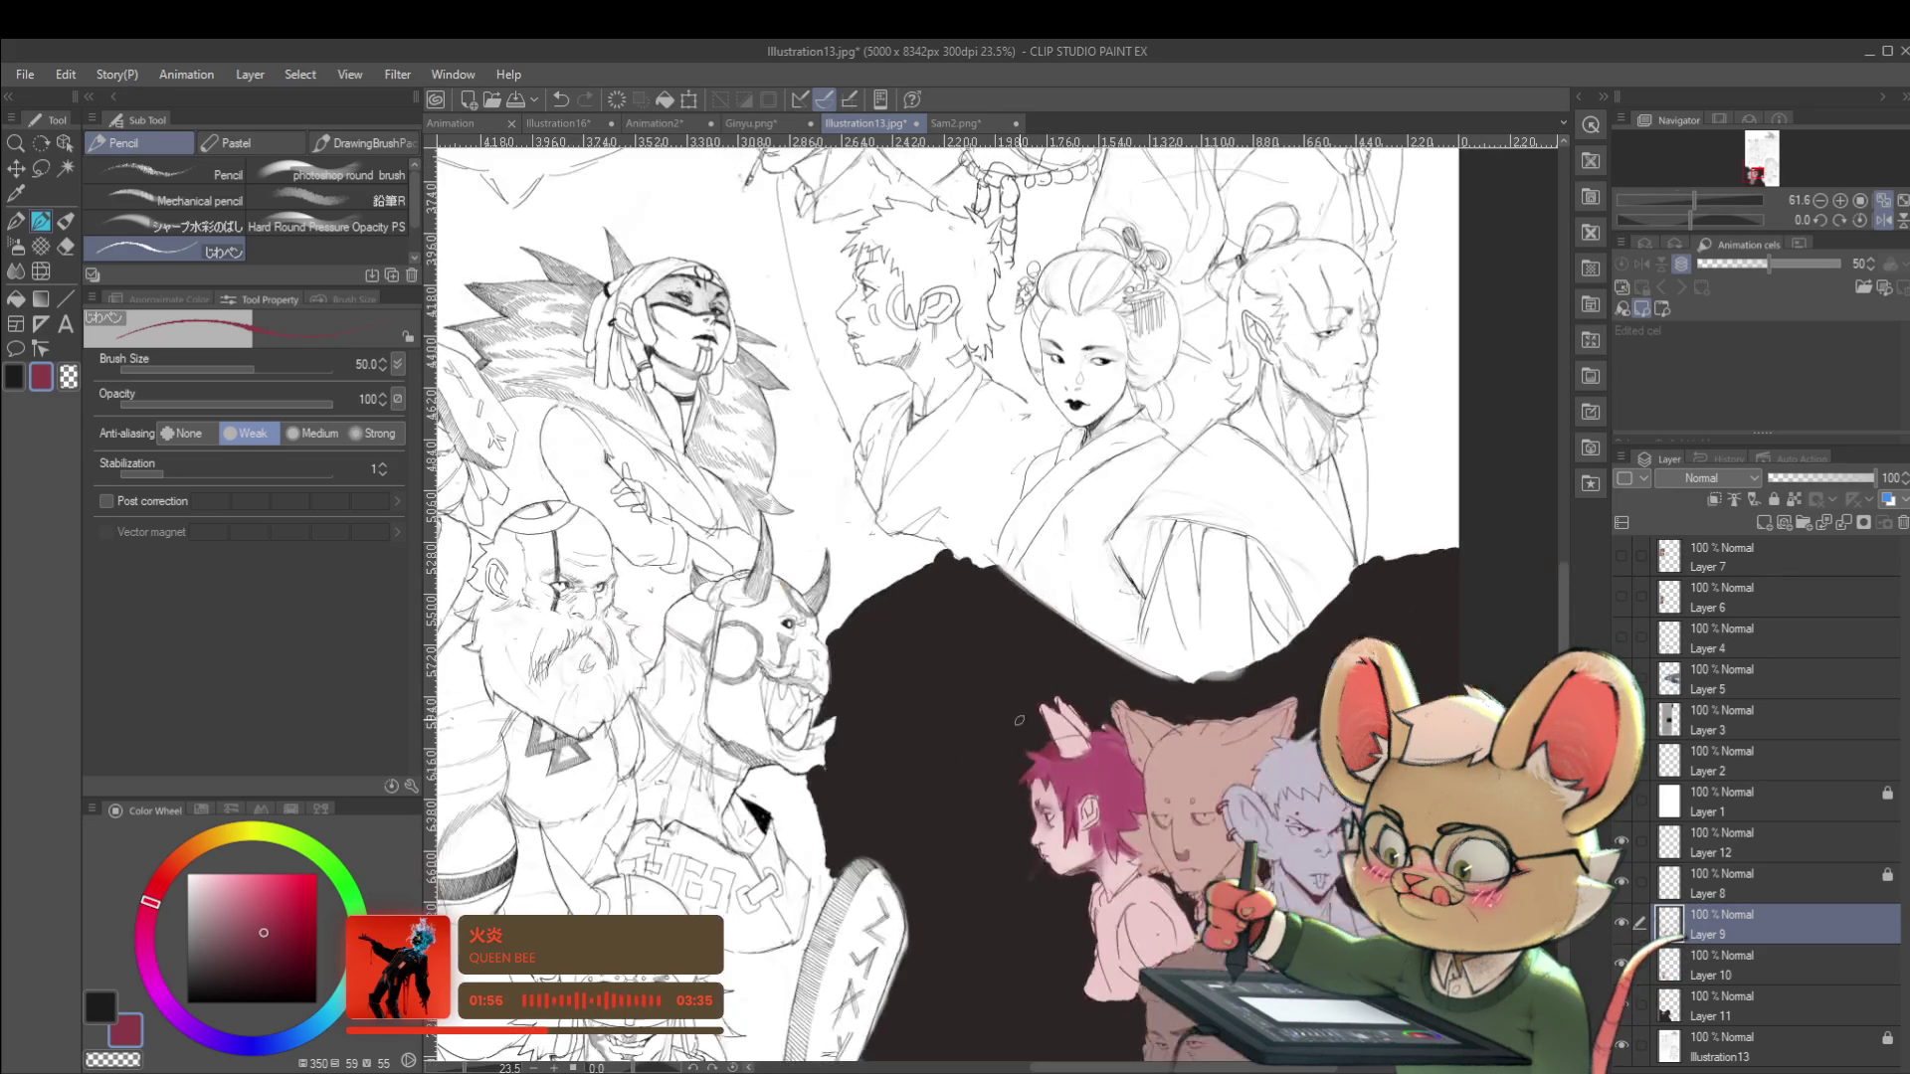
{"action": "left_click", "coordinate": [1881, 223]}
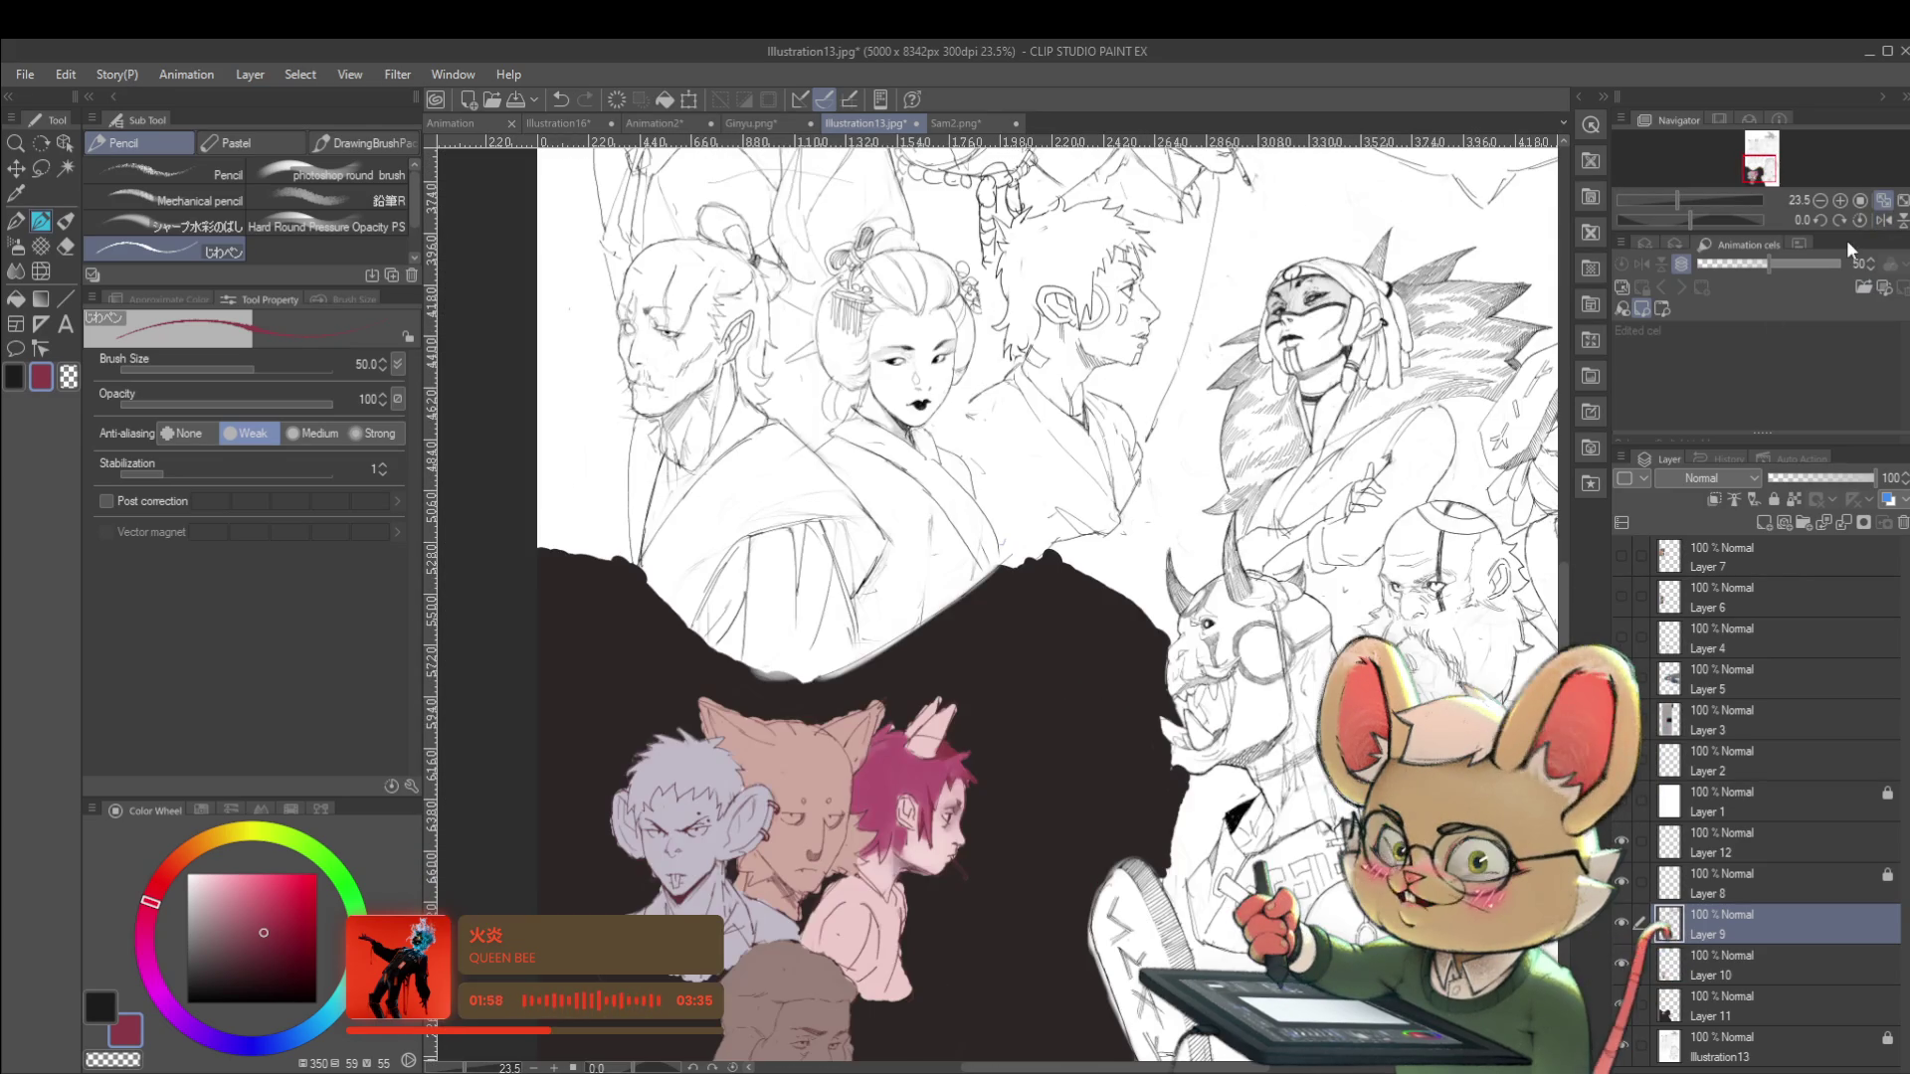
{"action": "scroll", "coordinate": [922, 883], "scroll_direction": "up", "scroll_amount": 5}
Try muted and light pinks, then sample the hair's magenta and dab a short stroke near the ear.
{"action": "left_click", "coordinate": [861, 881], "text": "alt"}
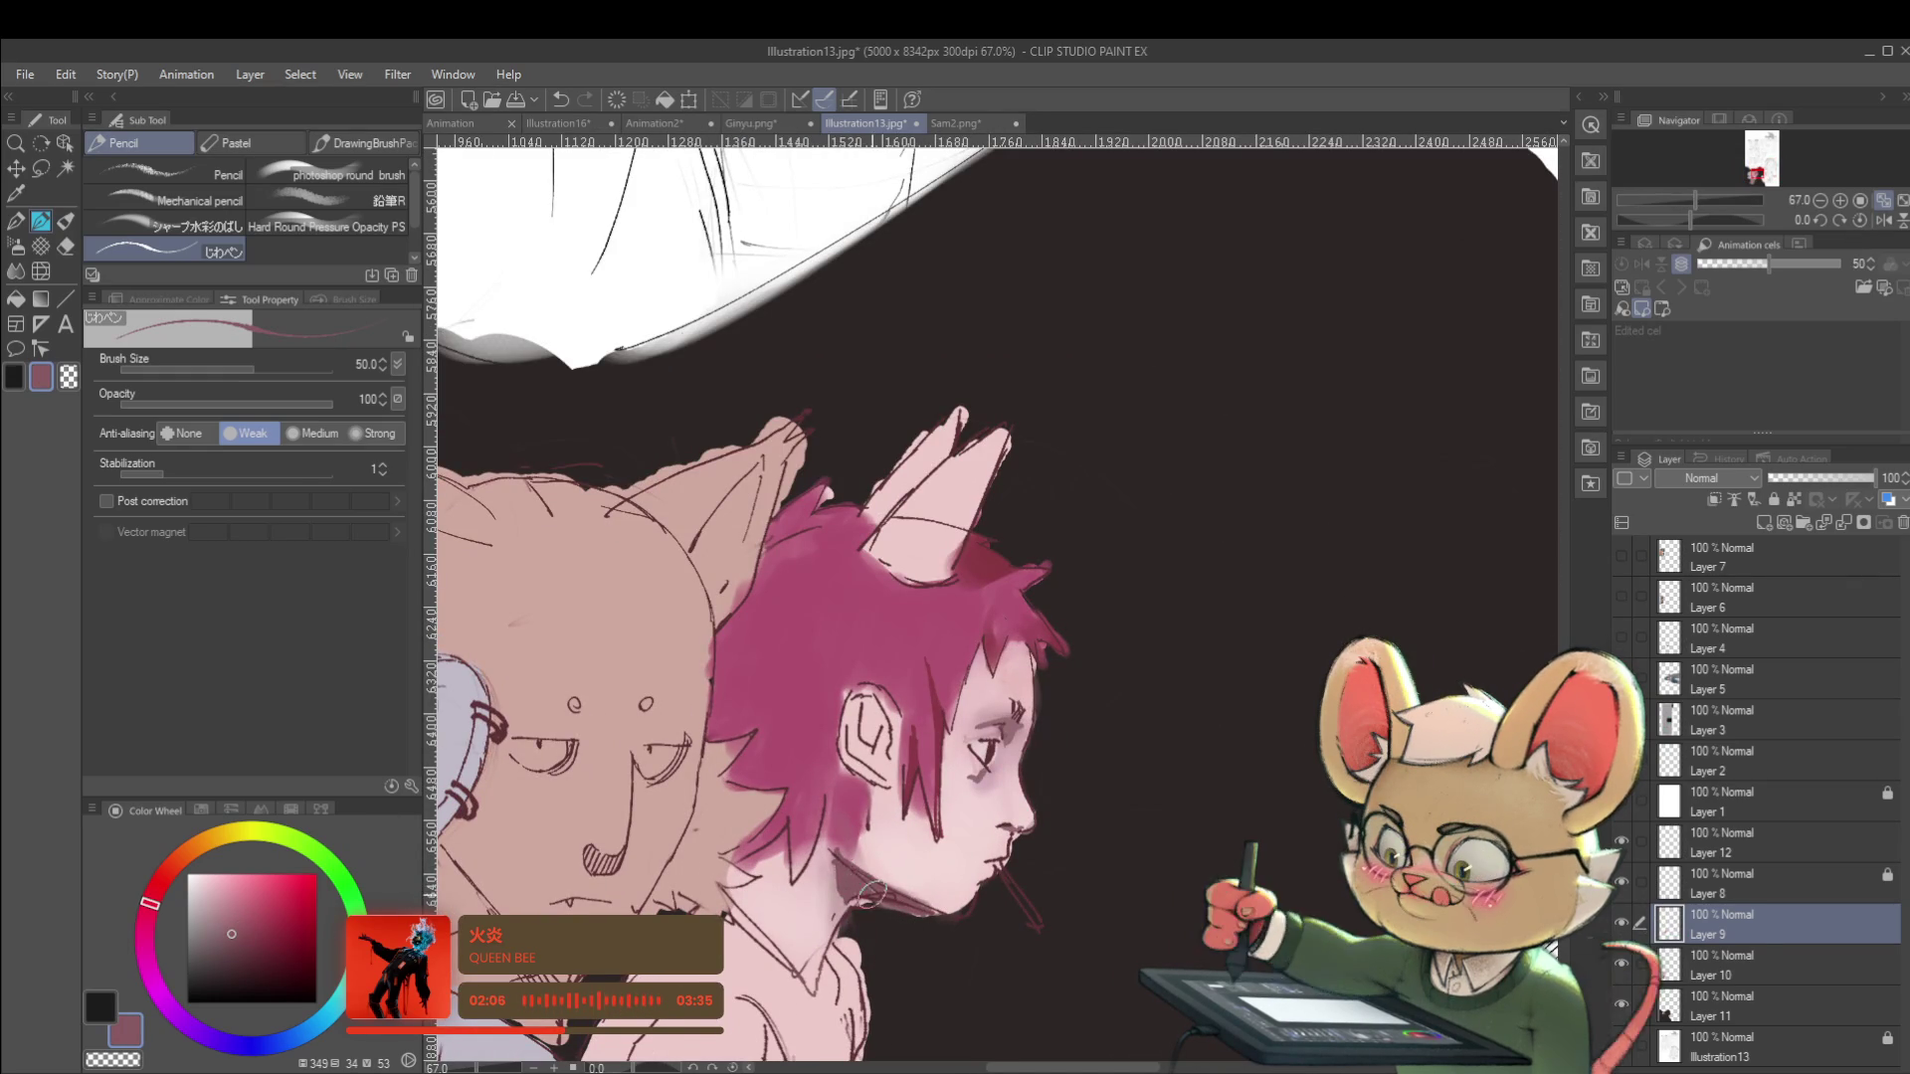
{"action": "left_click", "coordinate": [831, 854], "text": "alt"}
{"action": "scroll", "coordinate": [831, 853], "scroll_direction": "down", "scroll_amount": 5}
{"action": "scroll", "coordinate": [835, 845], "scroll_direction": "up", "scroll_amount": 3}
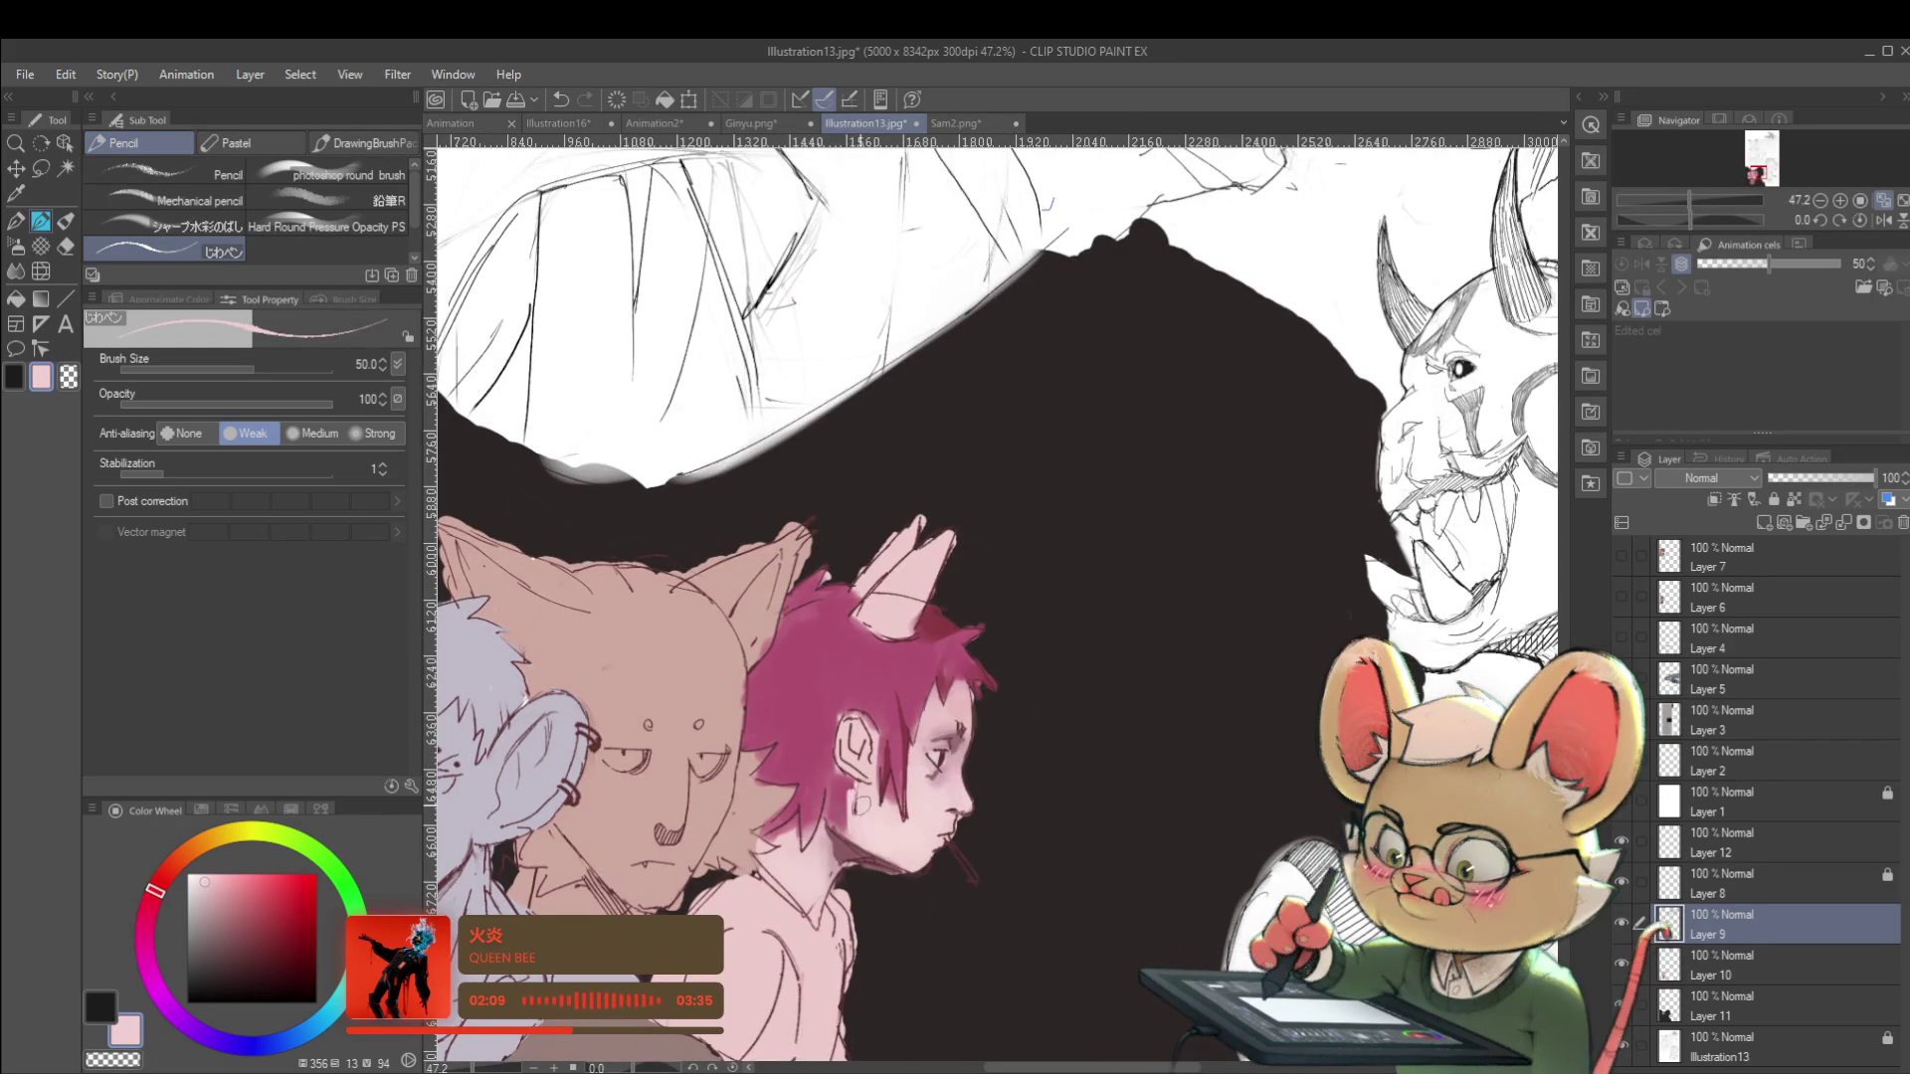
{"action": "left_click", "coordinate": [853, 801], "text": "alt"}
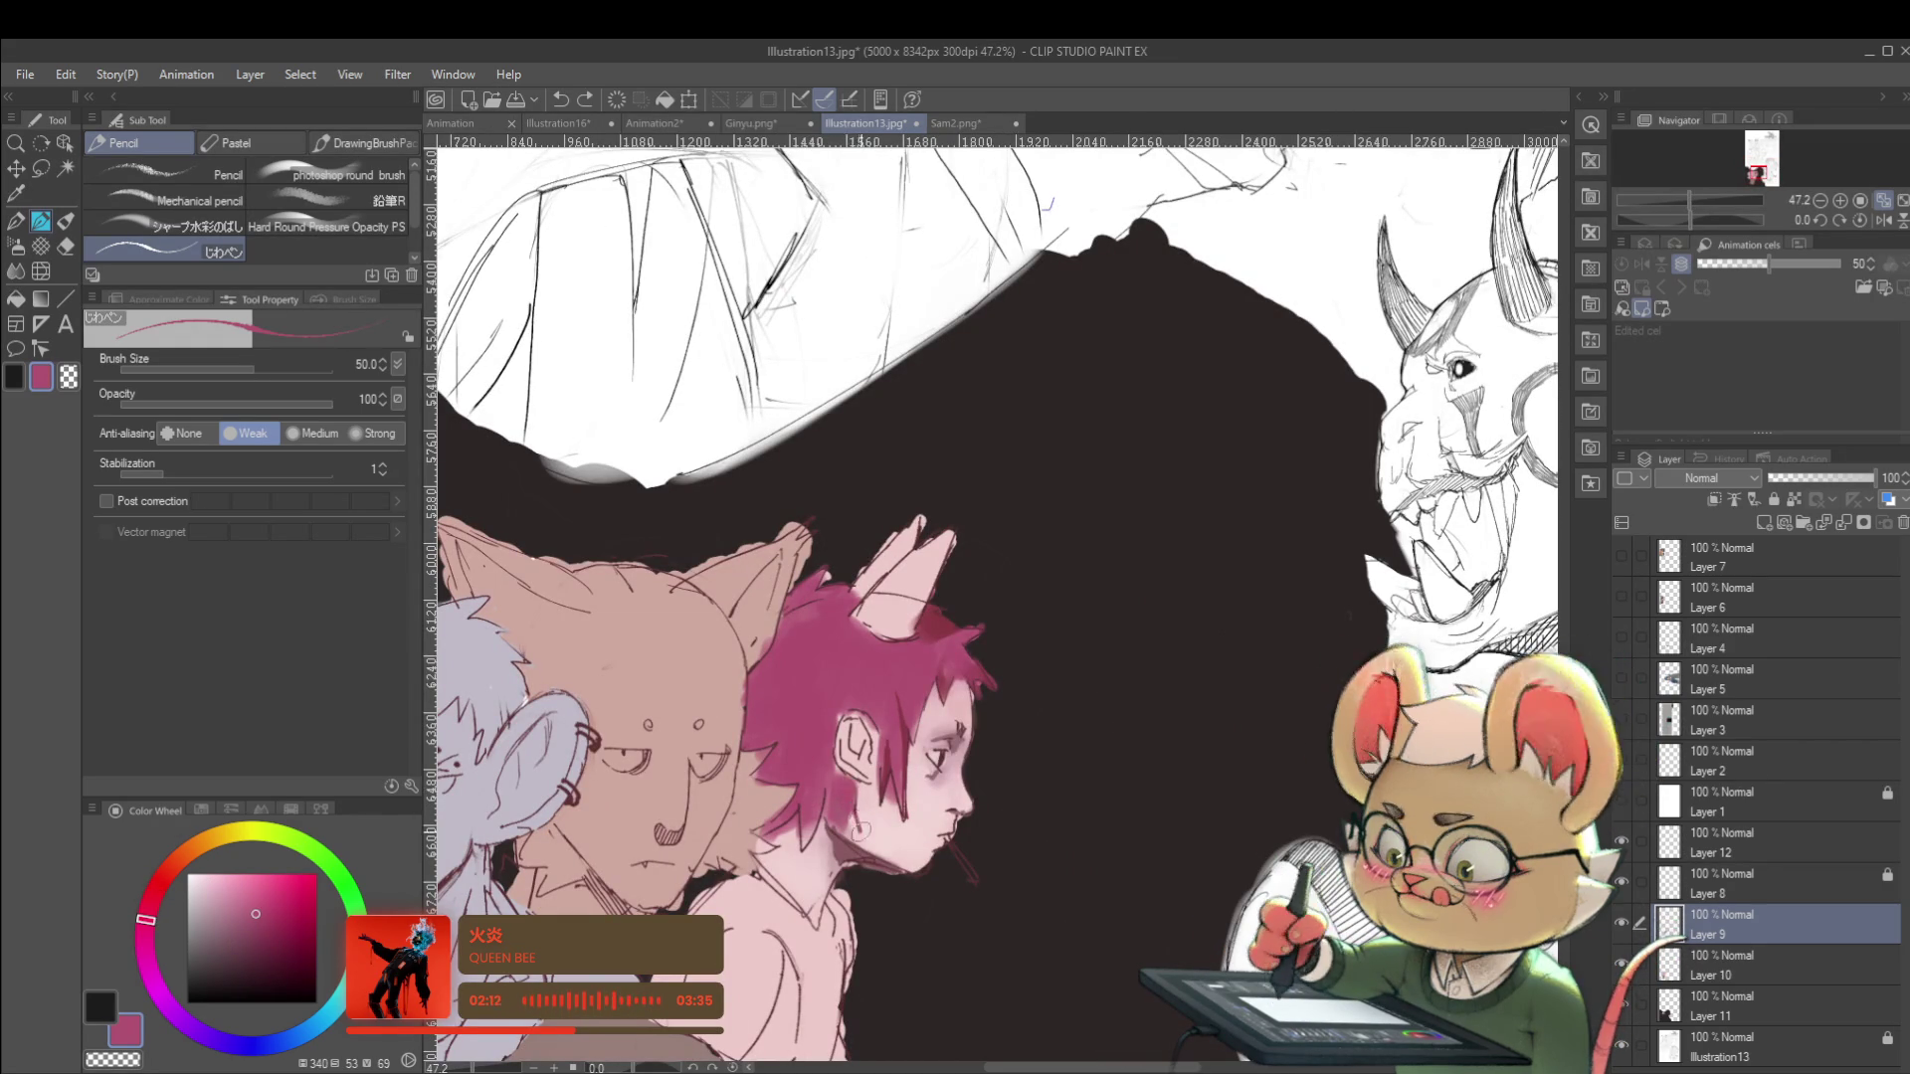
{"action": "left_click", "coordinate": [853, 791]}
{"action": "key", "text": "alt"}
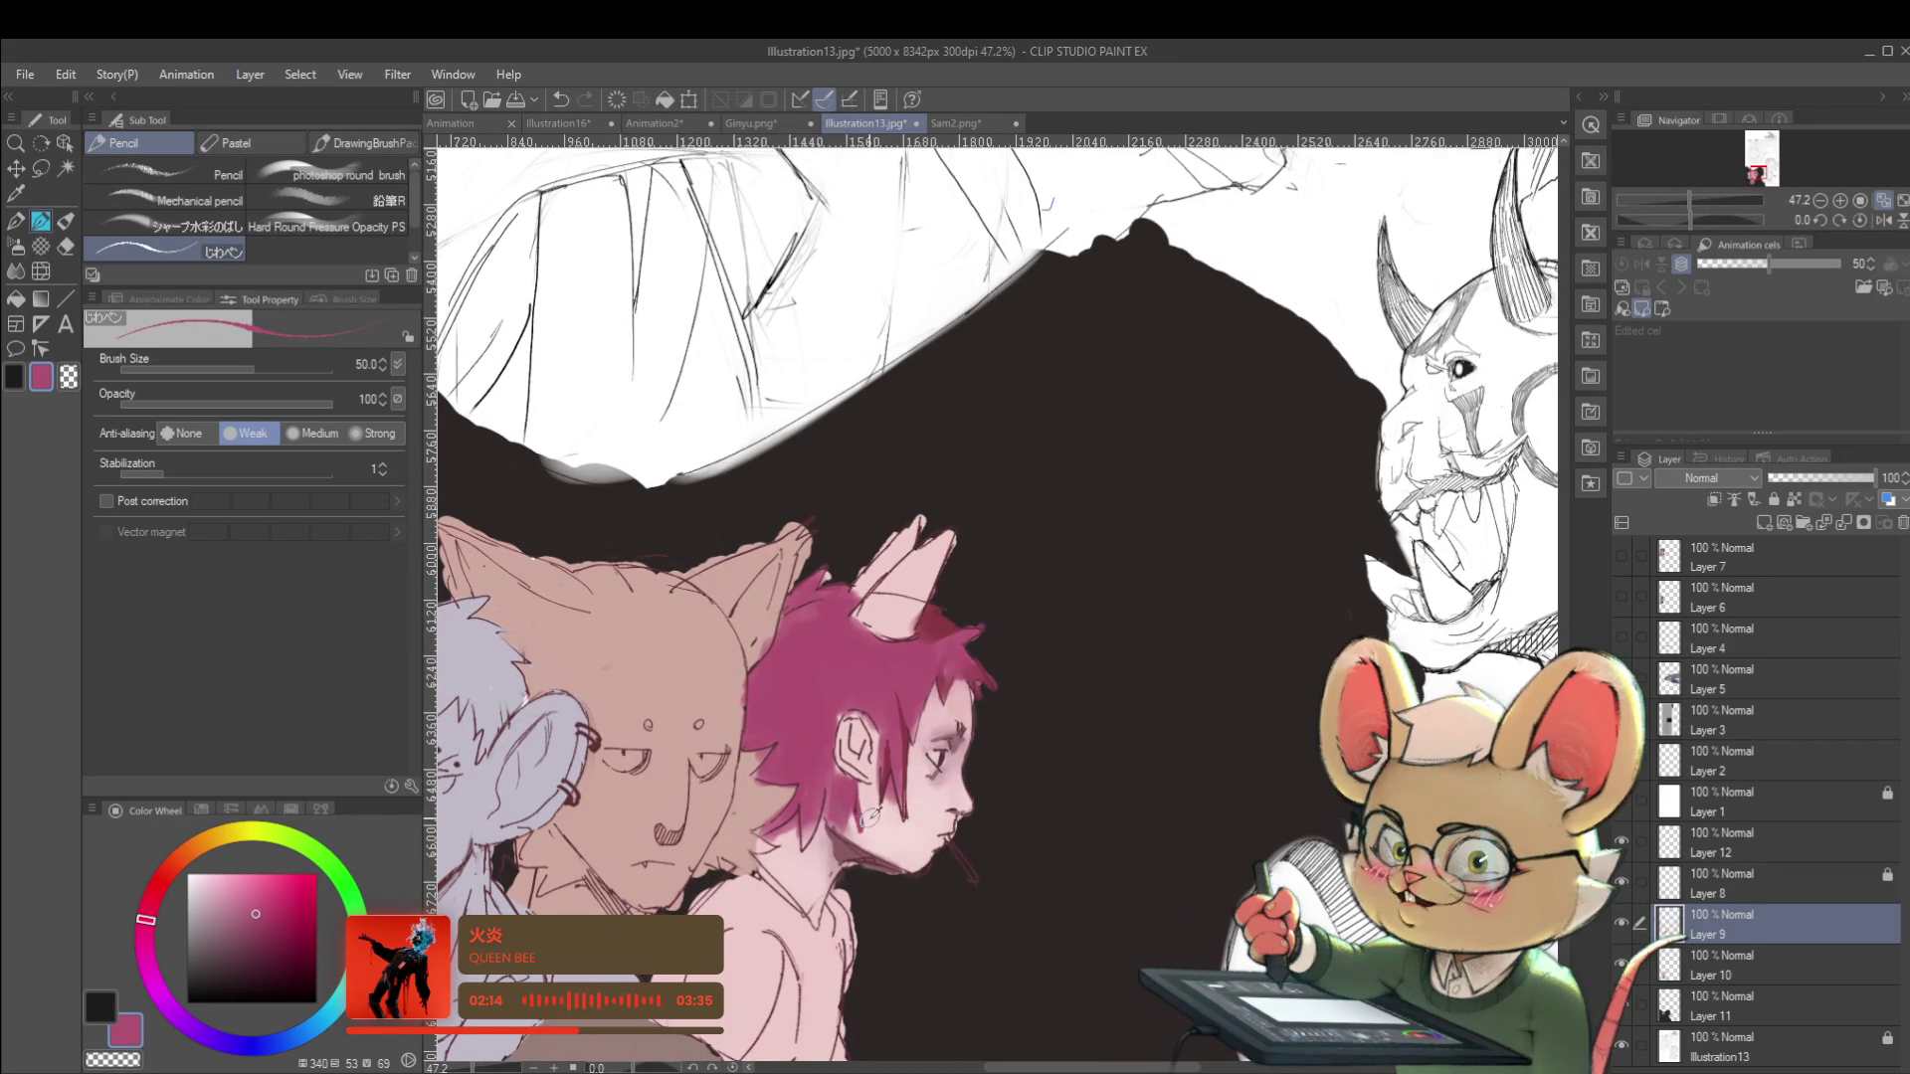
{"action": "scroll", "coordinate": [861, 796], "scroll_direction": "down", "scroll_amount": 3}
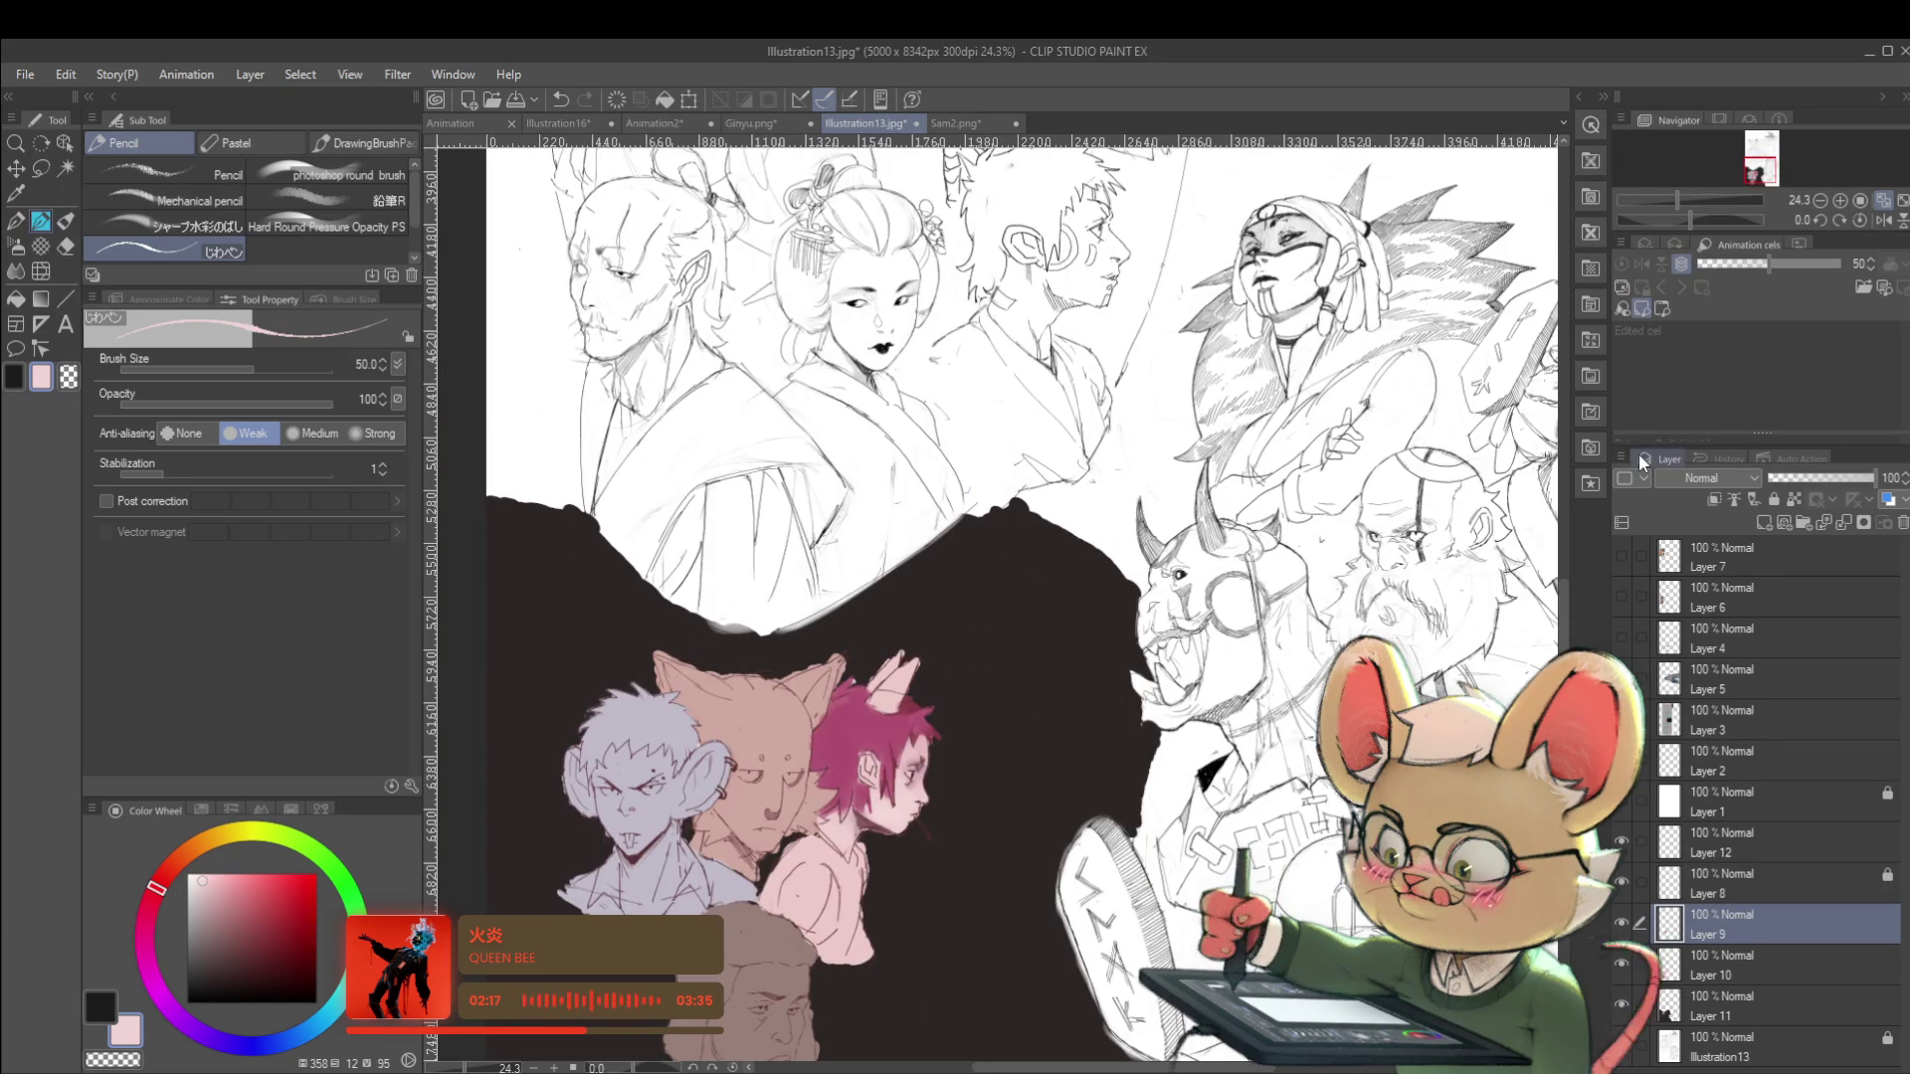
Mirror the view to check the drawing, frame the boy's head, and sample the hair's magenta.
{"action": "left_click", "coordinate": [1883, 220]}
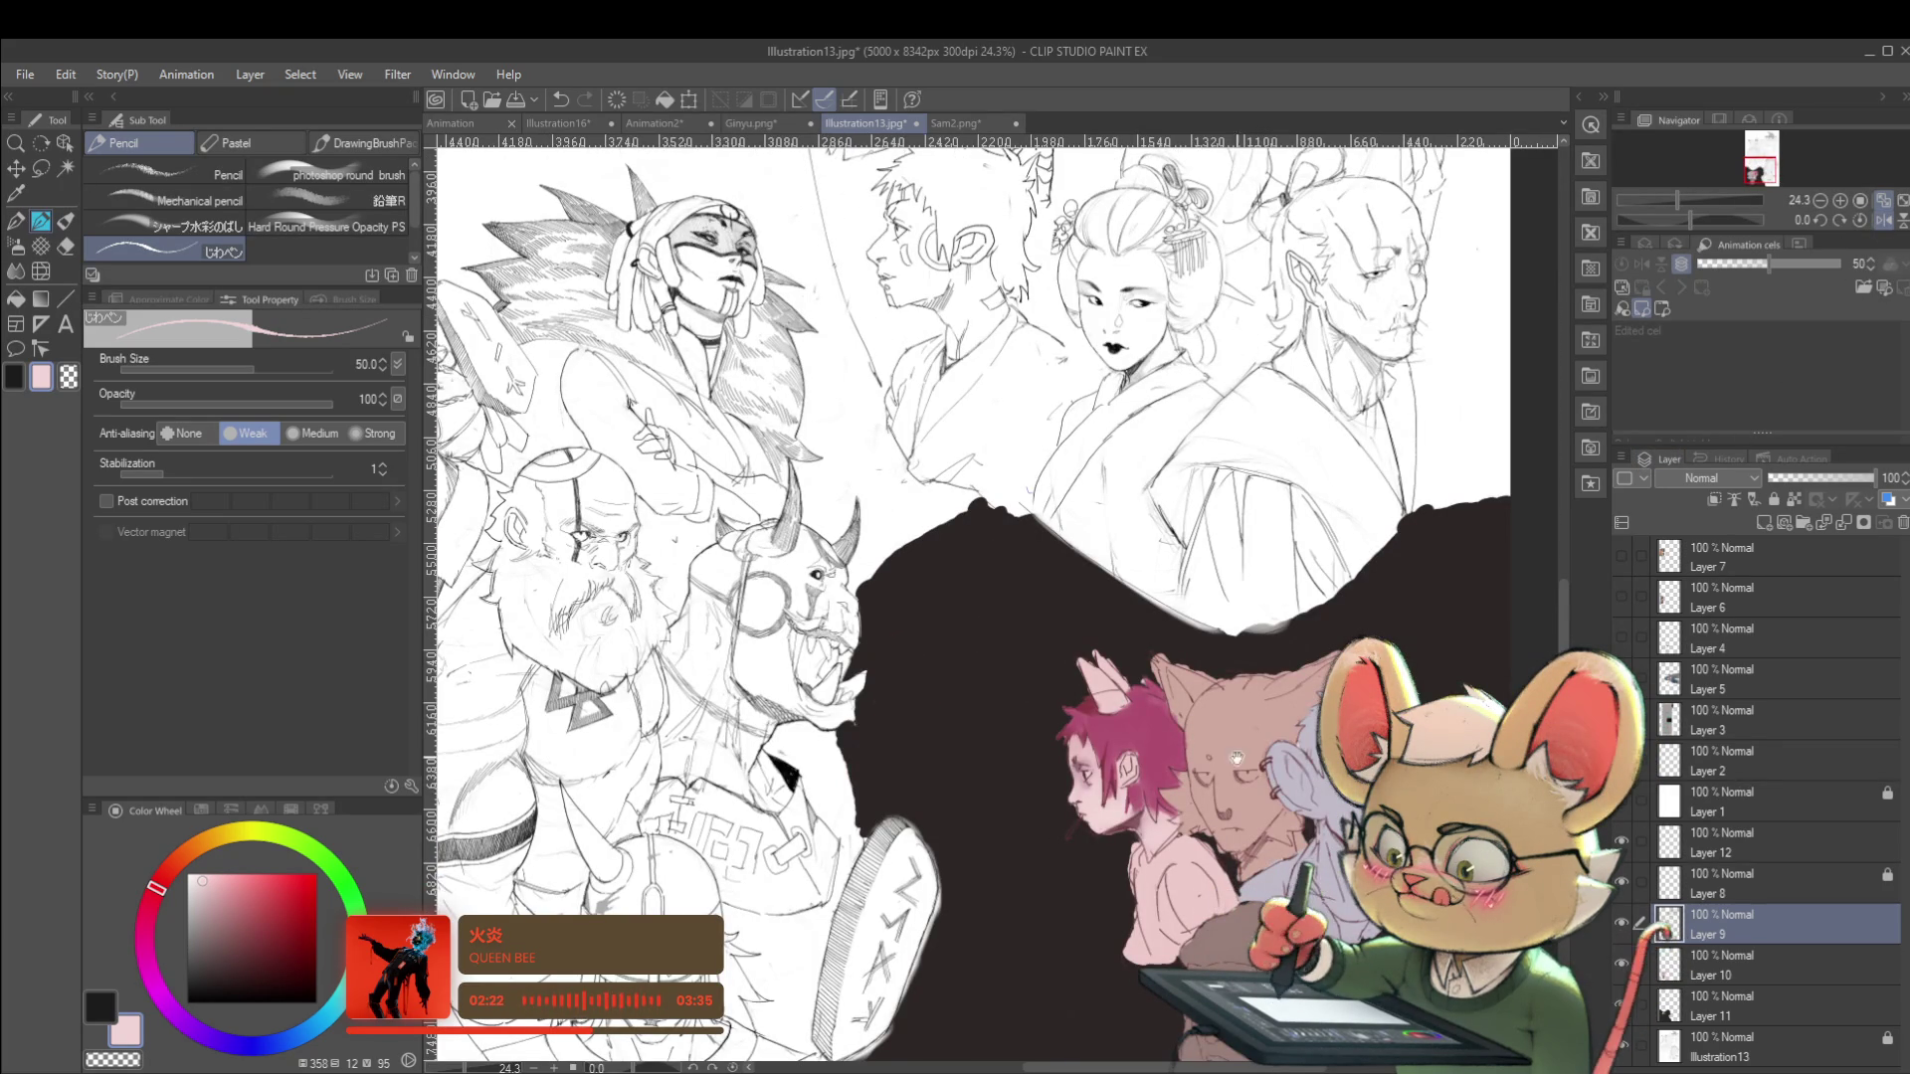
{"action": "left_click_drag", "start_coordinate": [1245, 744], "coordinate": [1138, 706]}
{"action": "scroll", "coordinate": [1005, 721], "scroll_direction": "up", "scroll_amount": 3}
{"action": "left_click", "coordinate": [965, 597], "text": "alt"}
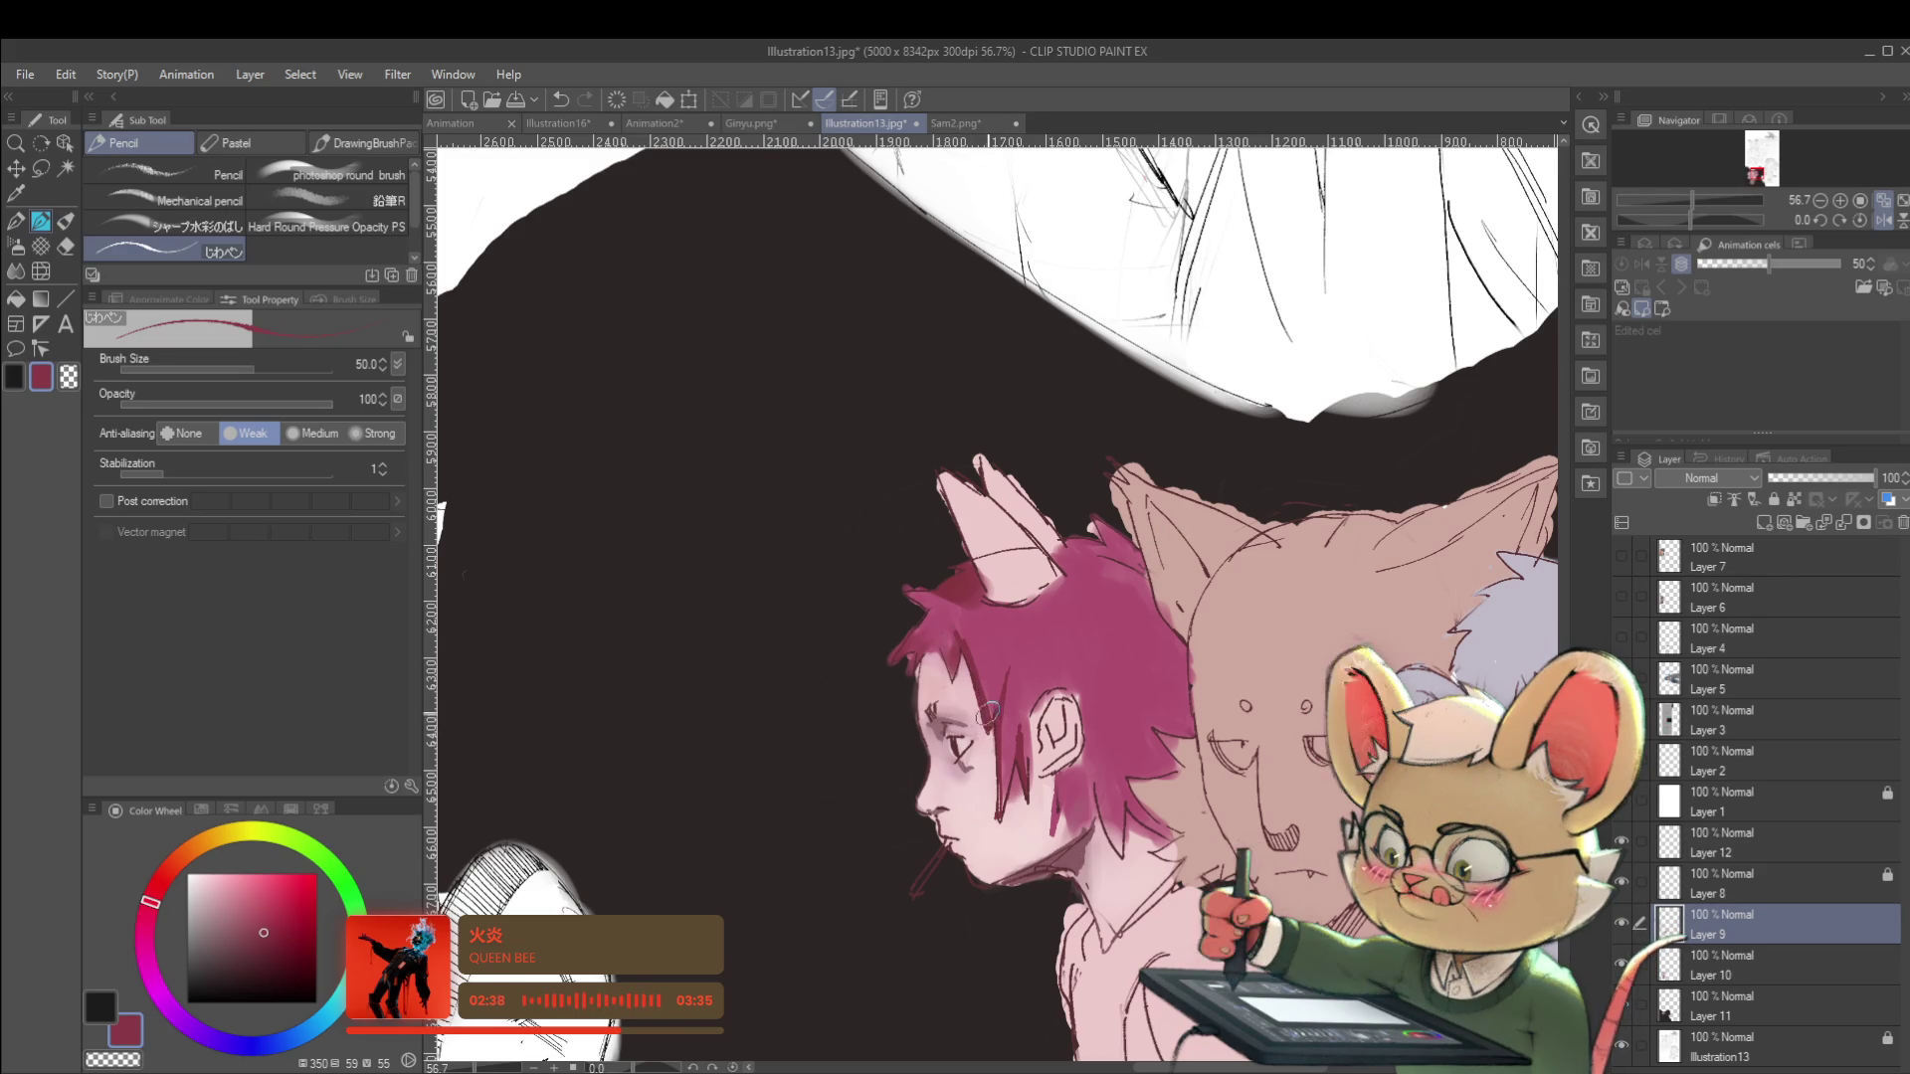
{"action": "scroll", "coordinate": [1014, 673], "scroll_direction": "down", "scroll_amount": 3}
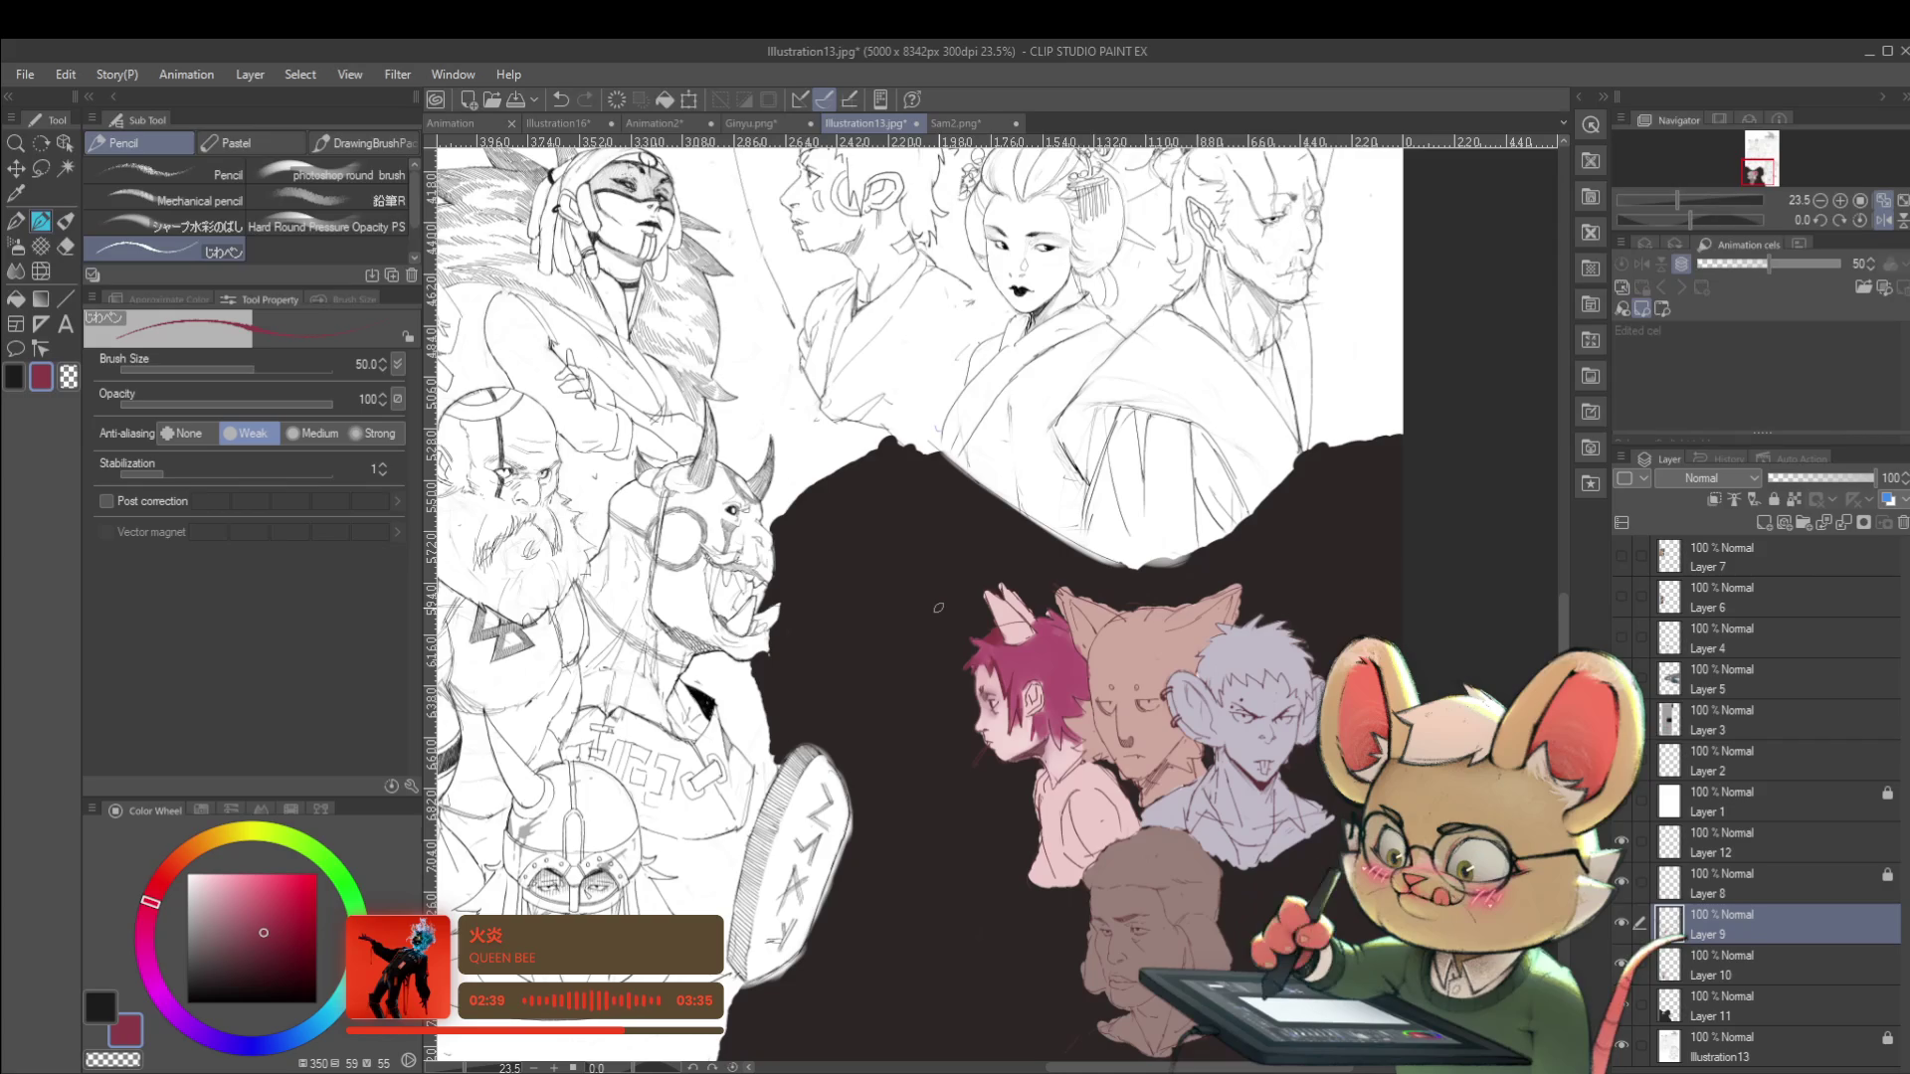
{"action": "scroll", "coordinate": [938, 606], "scroll_direction": "up", "scroll_amount": 4}
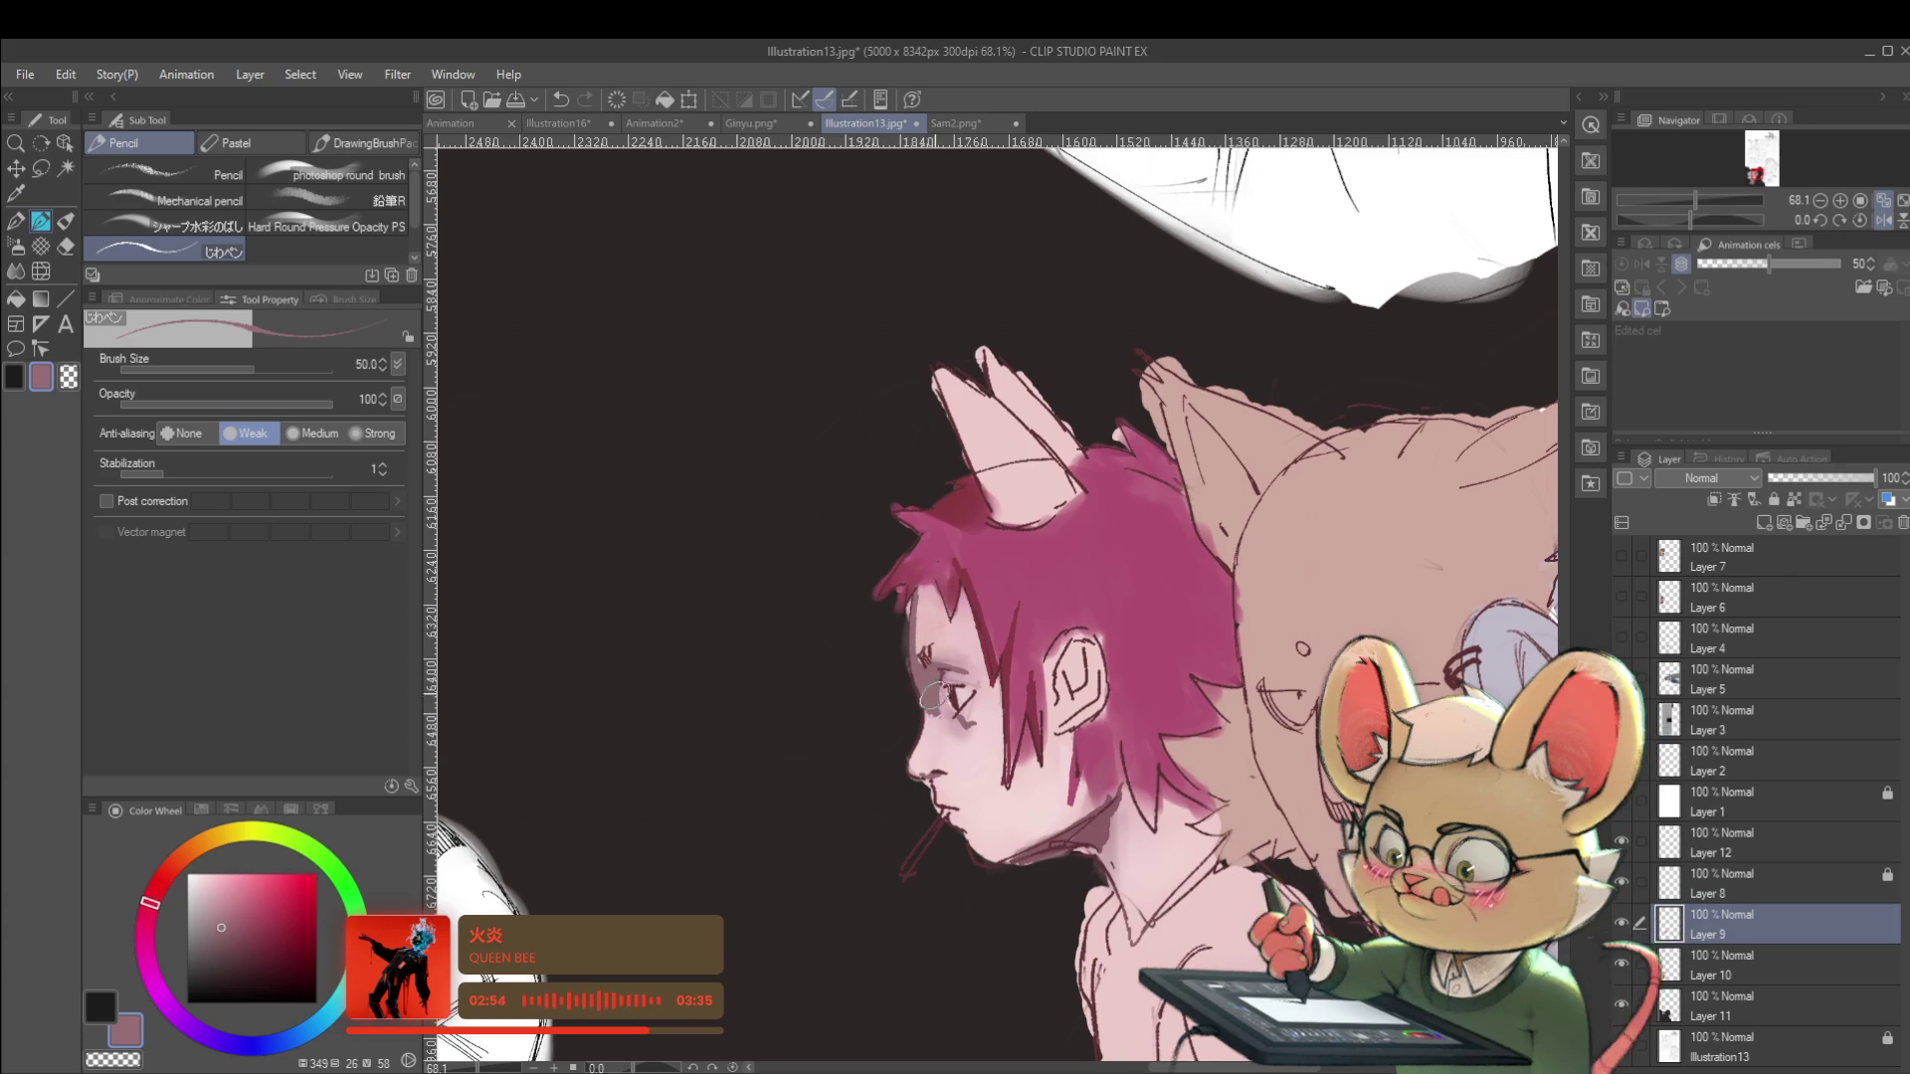
{"action": "scroll", "coordinate": [869, 573], "scroll_direction": "down", "scroll_amount": 5}
{"action": "key", "text": "h"}
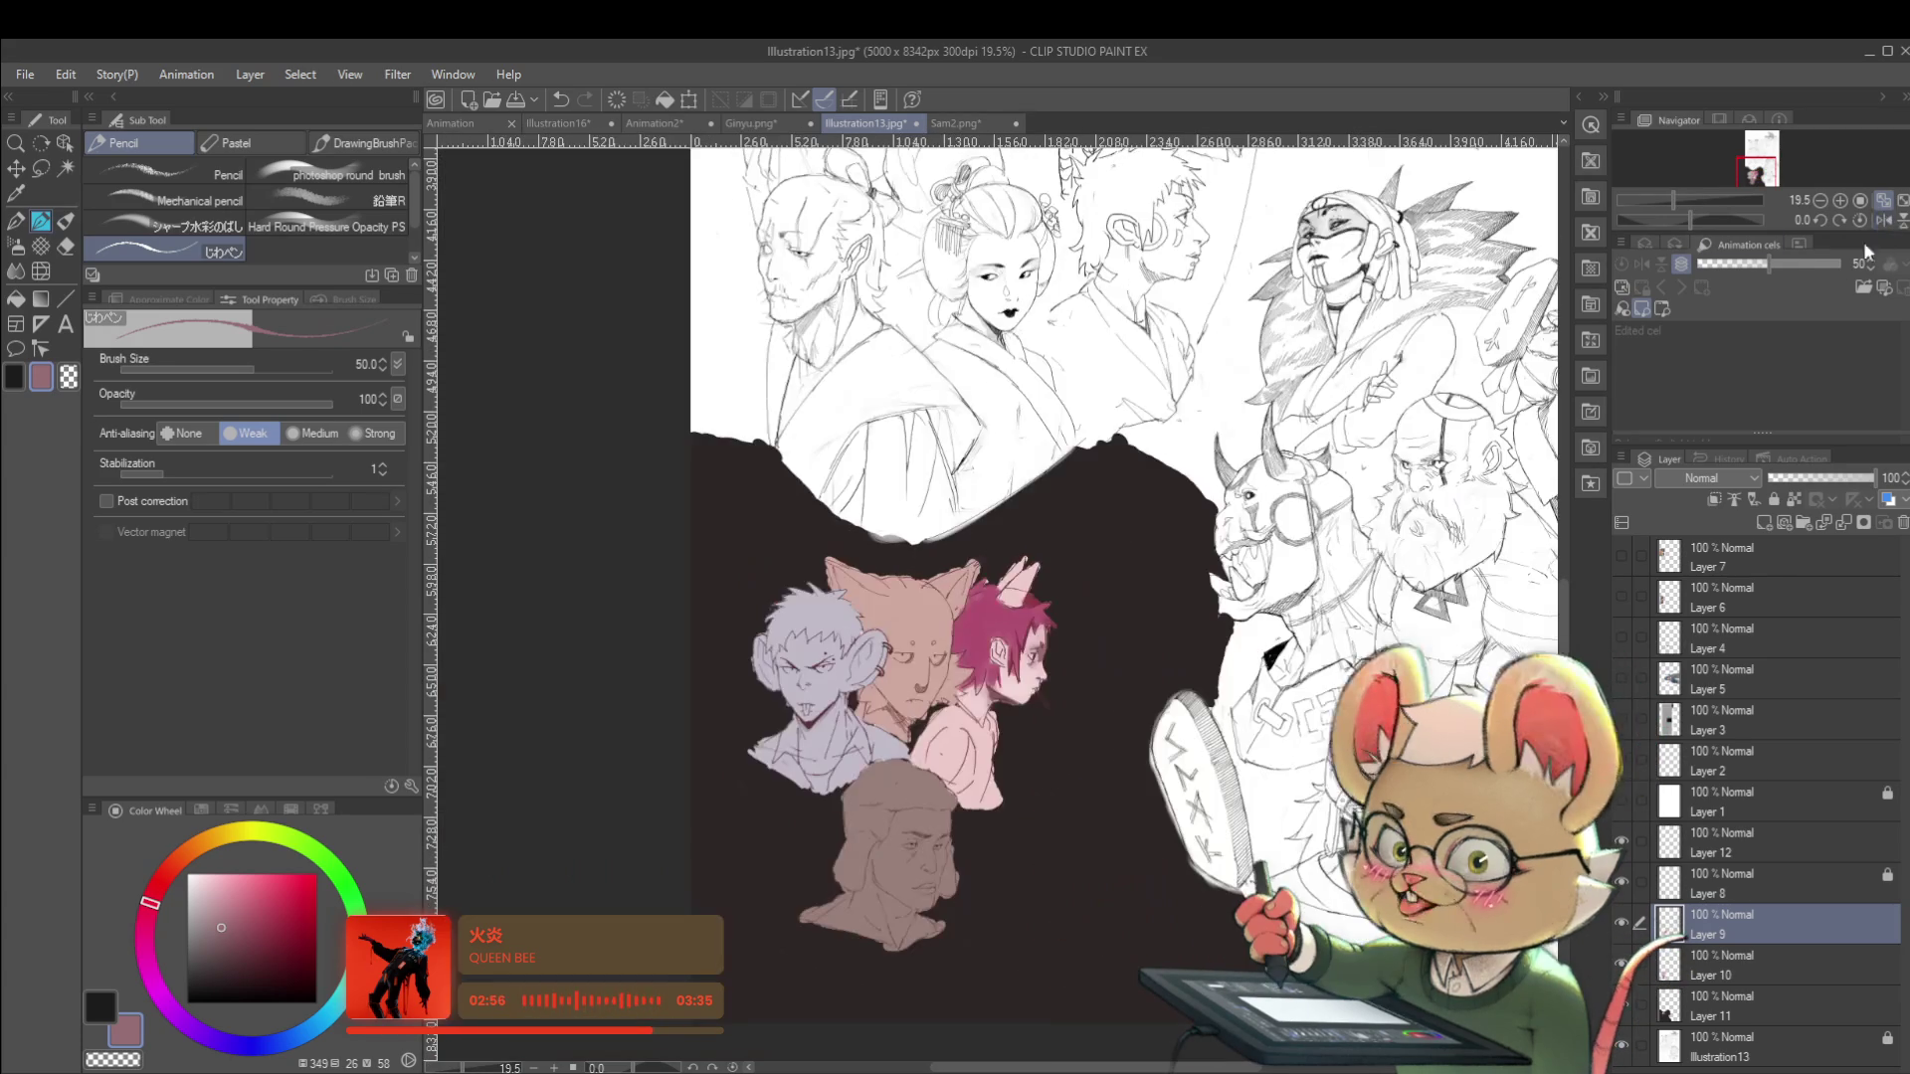
{"action": "scroll", "coordinate": [1050, 655], "scroll_direction": "up", "scroll_amount": 5}
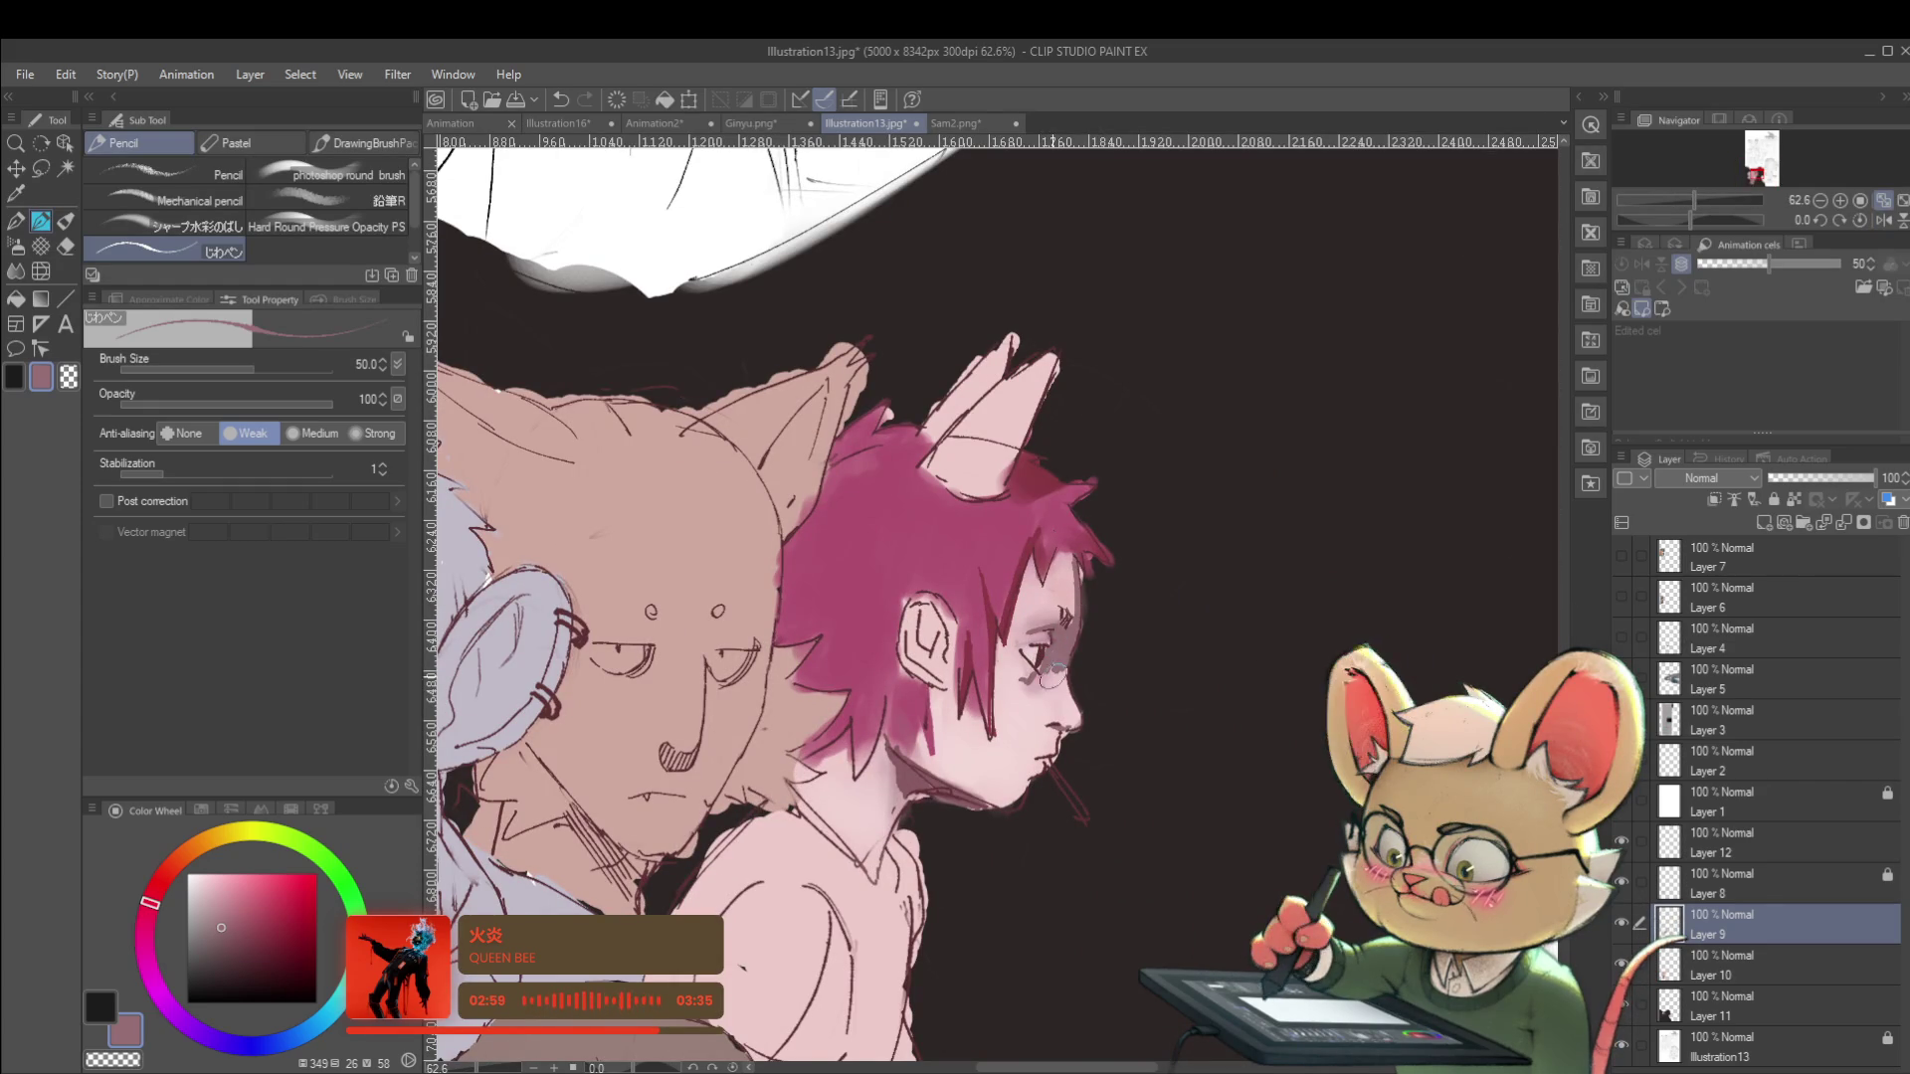
Set the brush to 300, darken the face and cheek, then shade the chin and jaw in mauve.
{"action": "left_click_drag", "start_coordinate": [1061, 686], "coordinate": [1150, 746]}
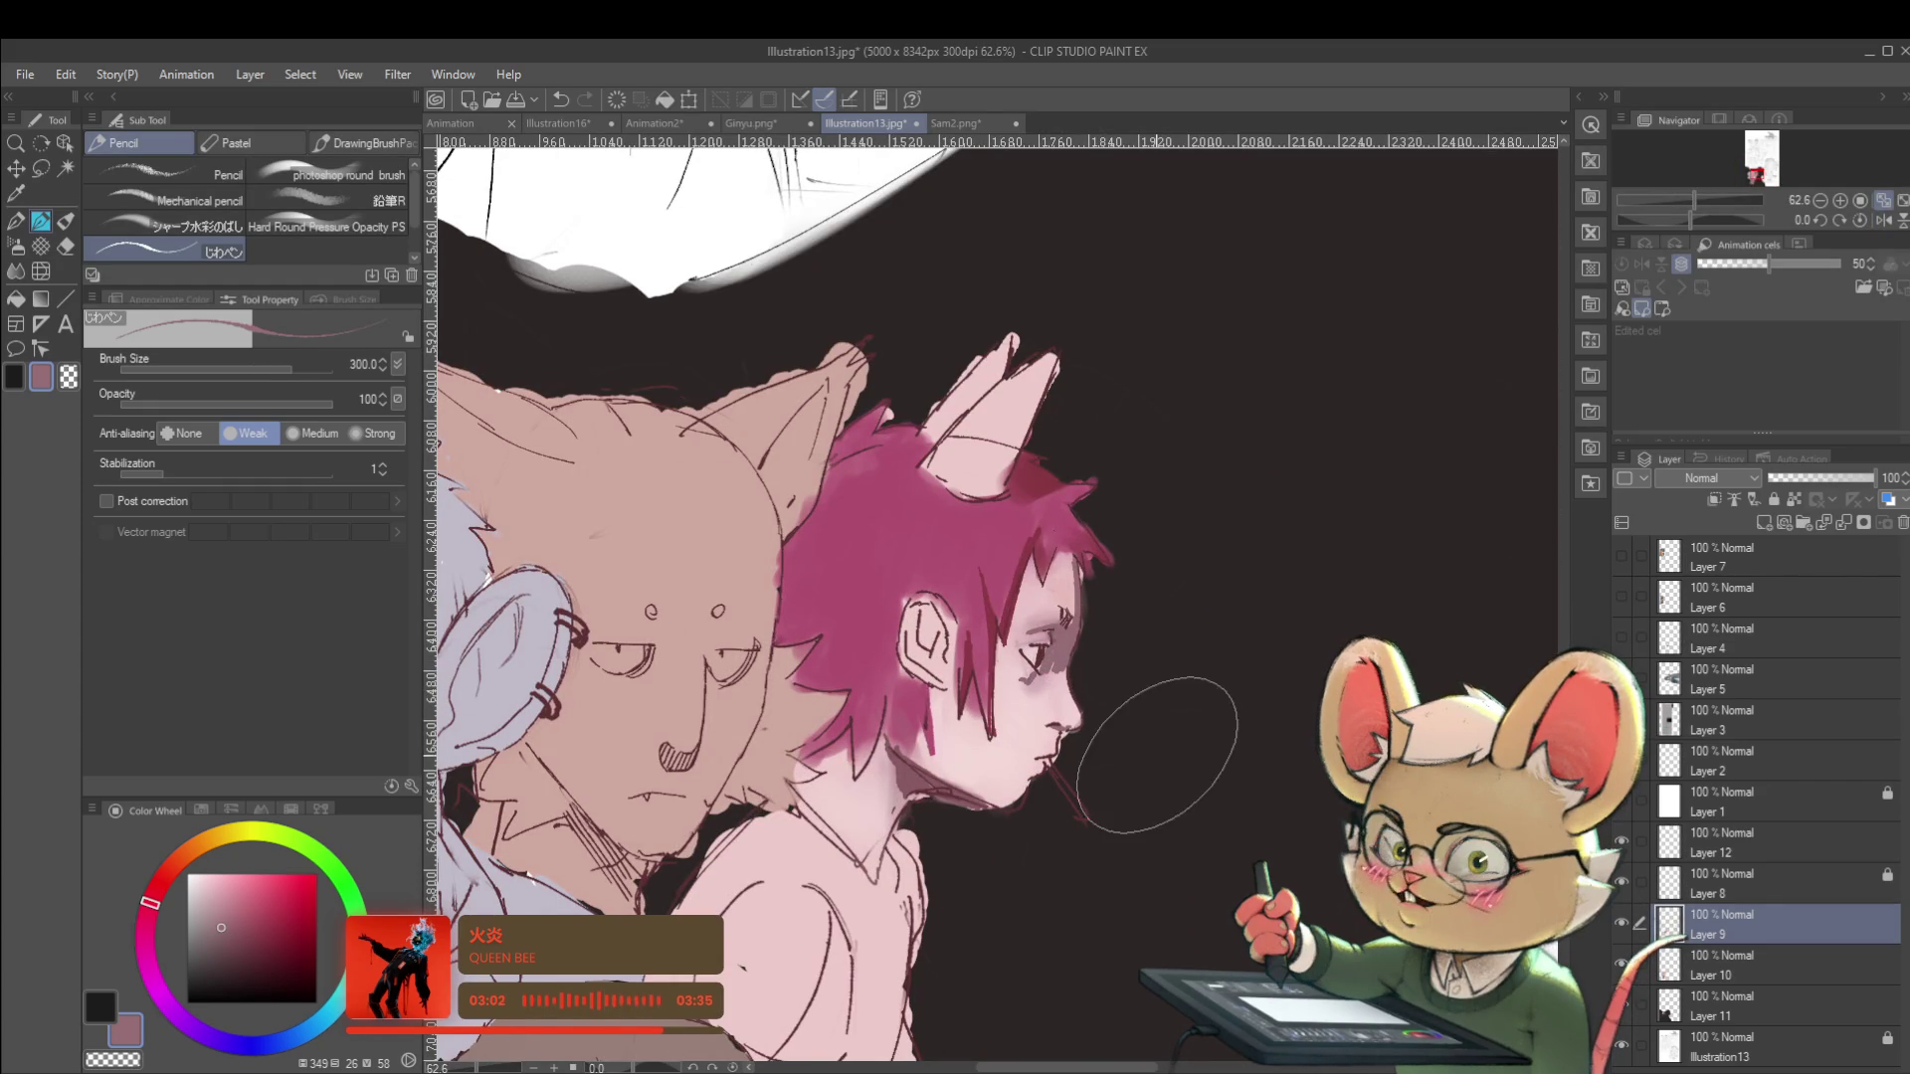
{"action": "mouse_move", "coordinate": [1022, 793]}
{"action": "left_mouse_down"}
{"action": "mouse_move", "coordinate": [1064, 676]}
{"action": "mouse_move", "coordinate": [995, 786]}
{"action": "left_mouse_up"}
{"action": "key", "text": "ctrl+d"}
{"action": "scroll", "coordinate": [1034, 716], "scroll_direction": "down", "scroll_amount": 5}
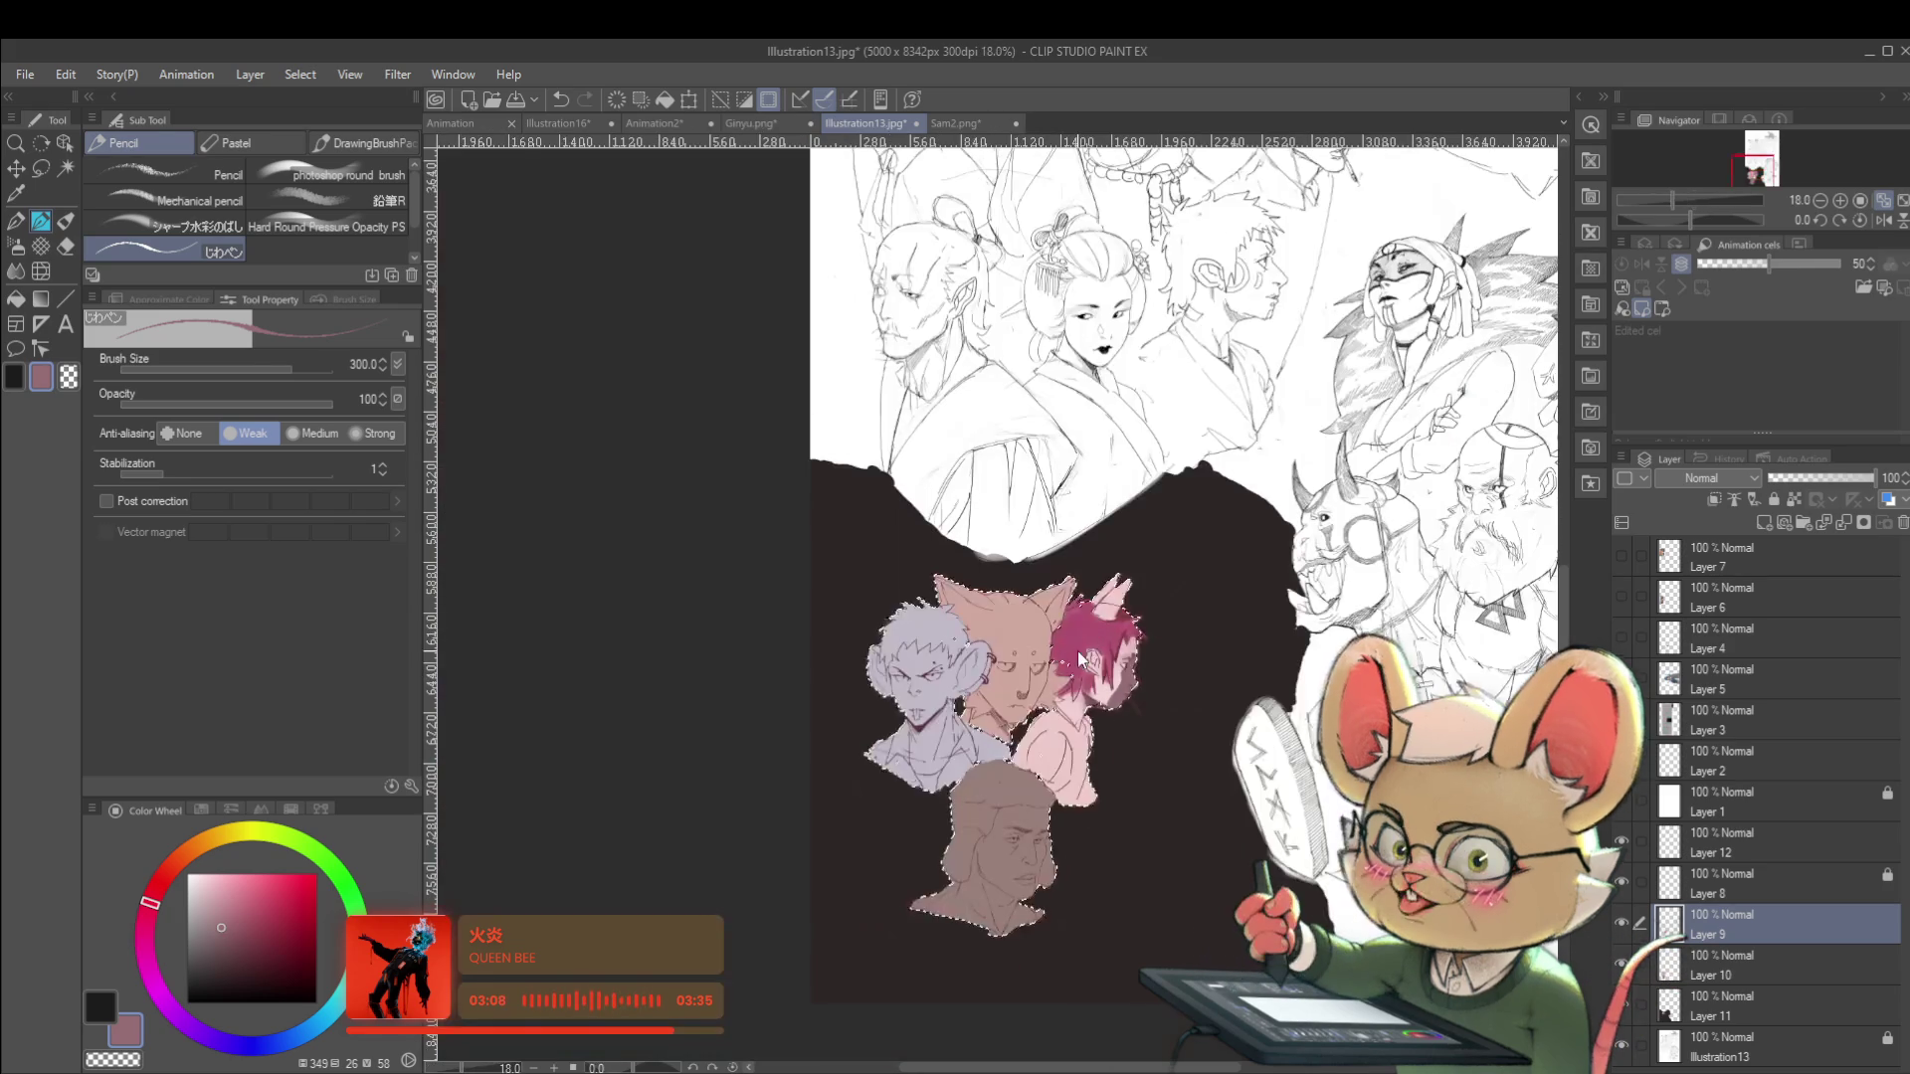
{"action": "left_click", "coordinate": [1883, 221]}
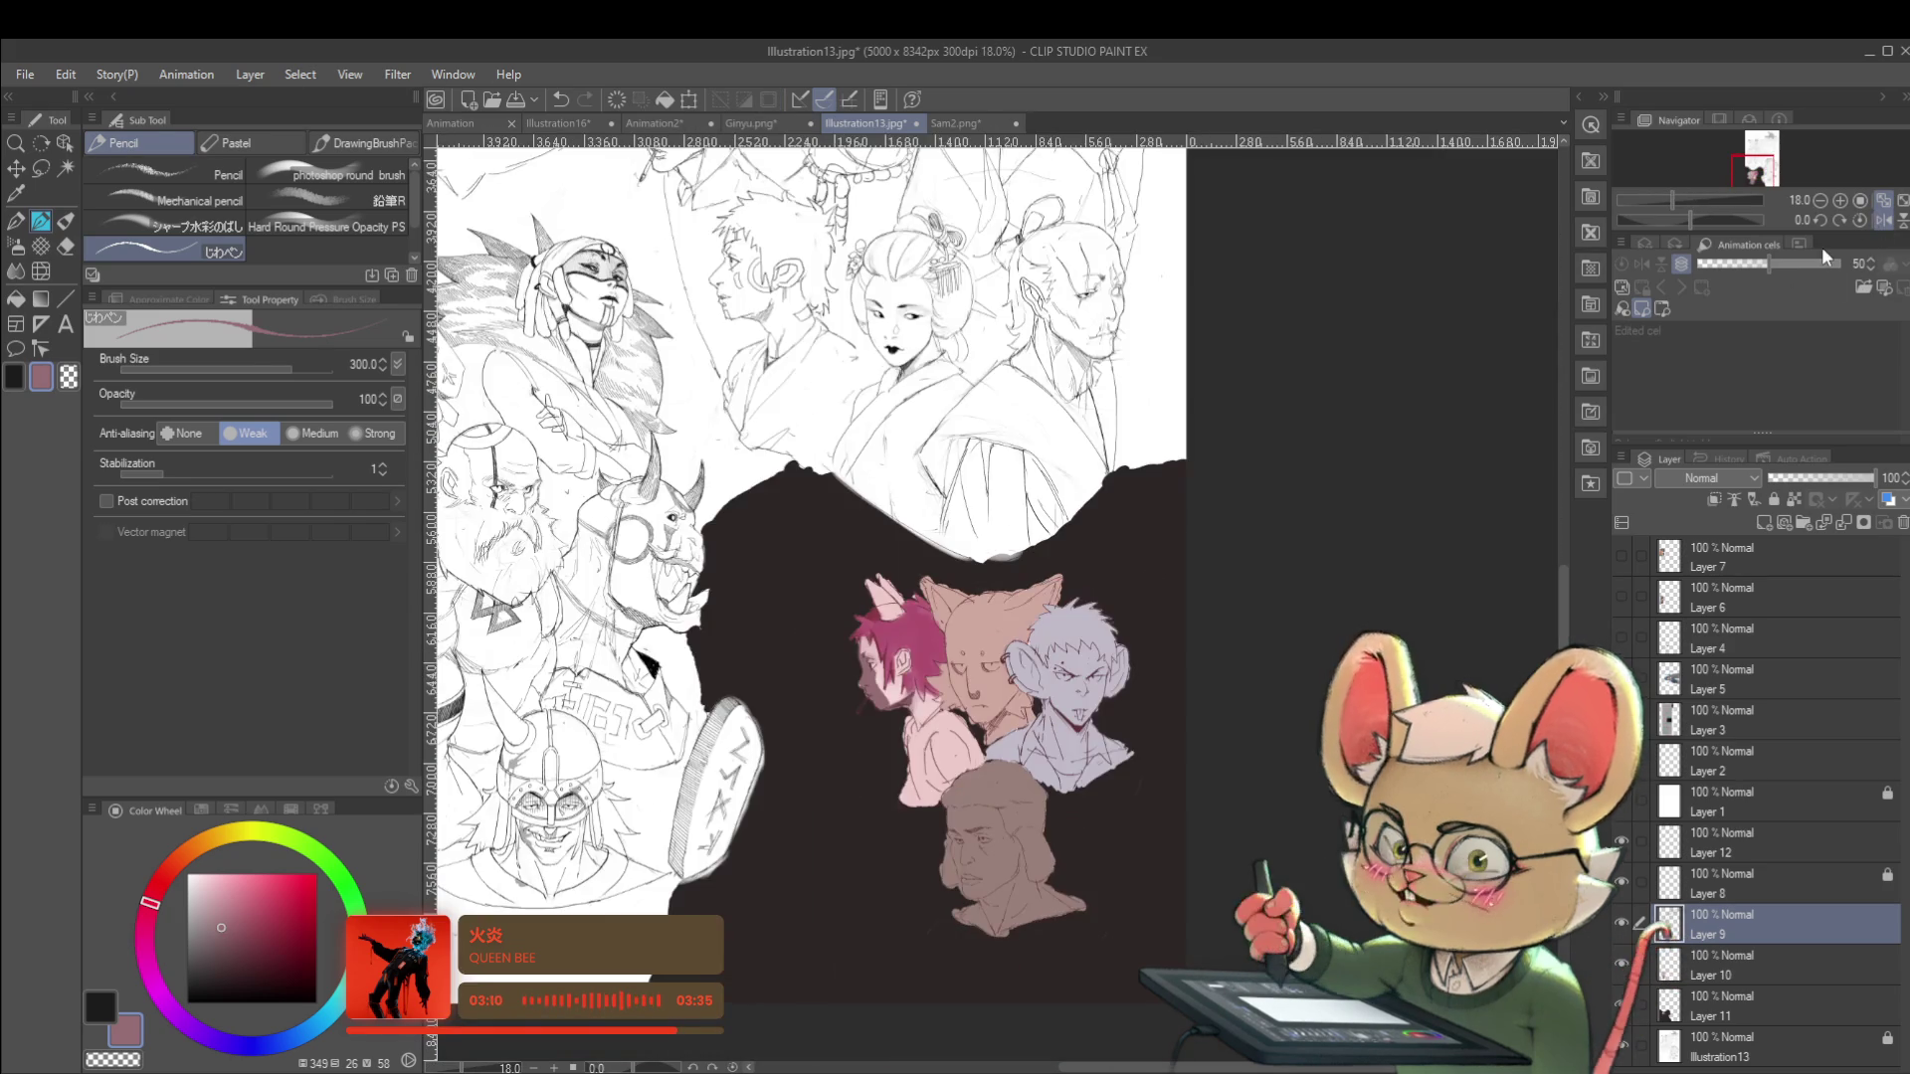
{"action": "scroll", "coordinate": [855, 707], "scroll_direction": "up", "scroll_amount": 5}
{"action": "left_click", "coordinate": [850, 708], "text": "alt"}
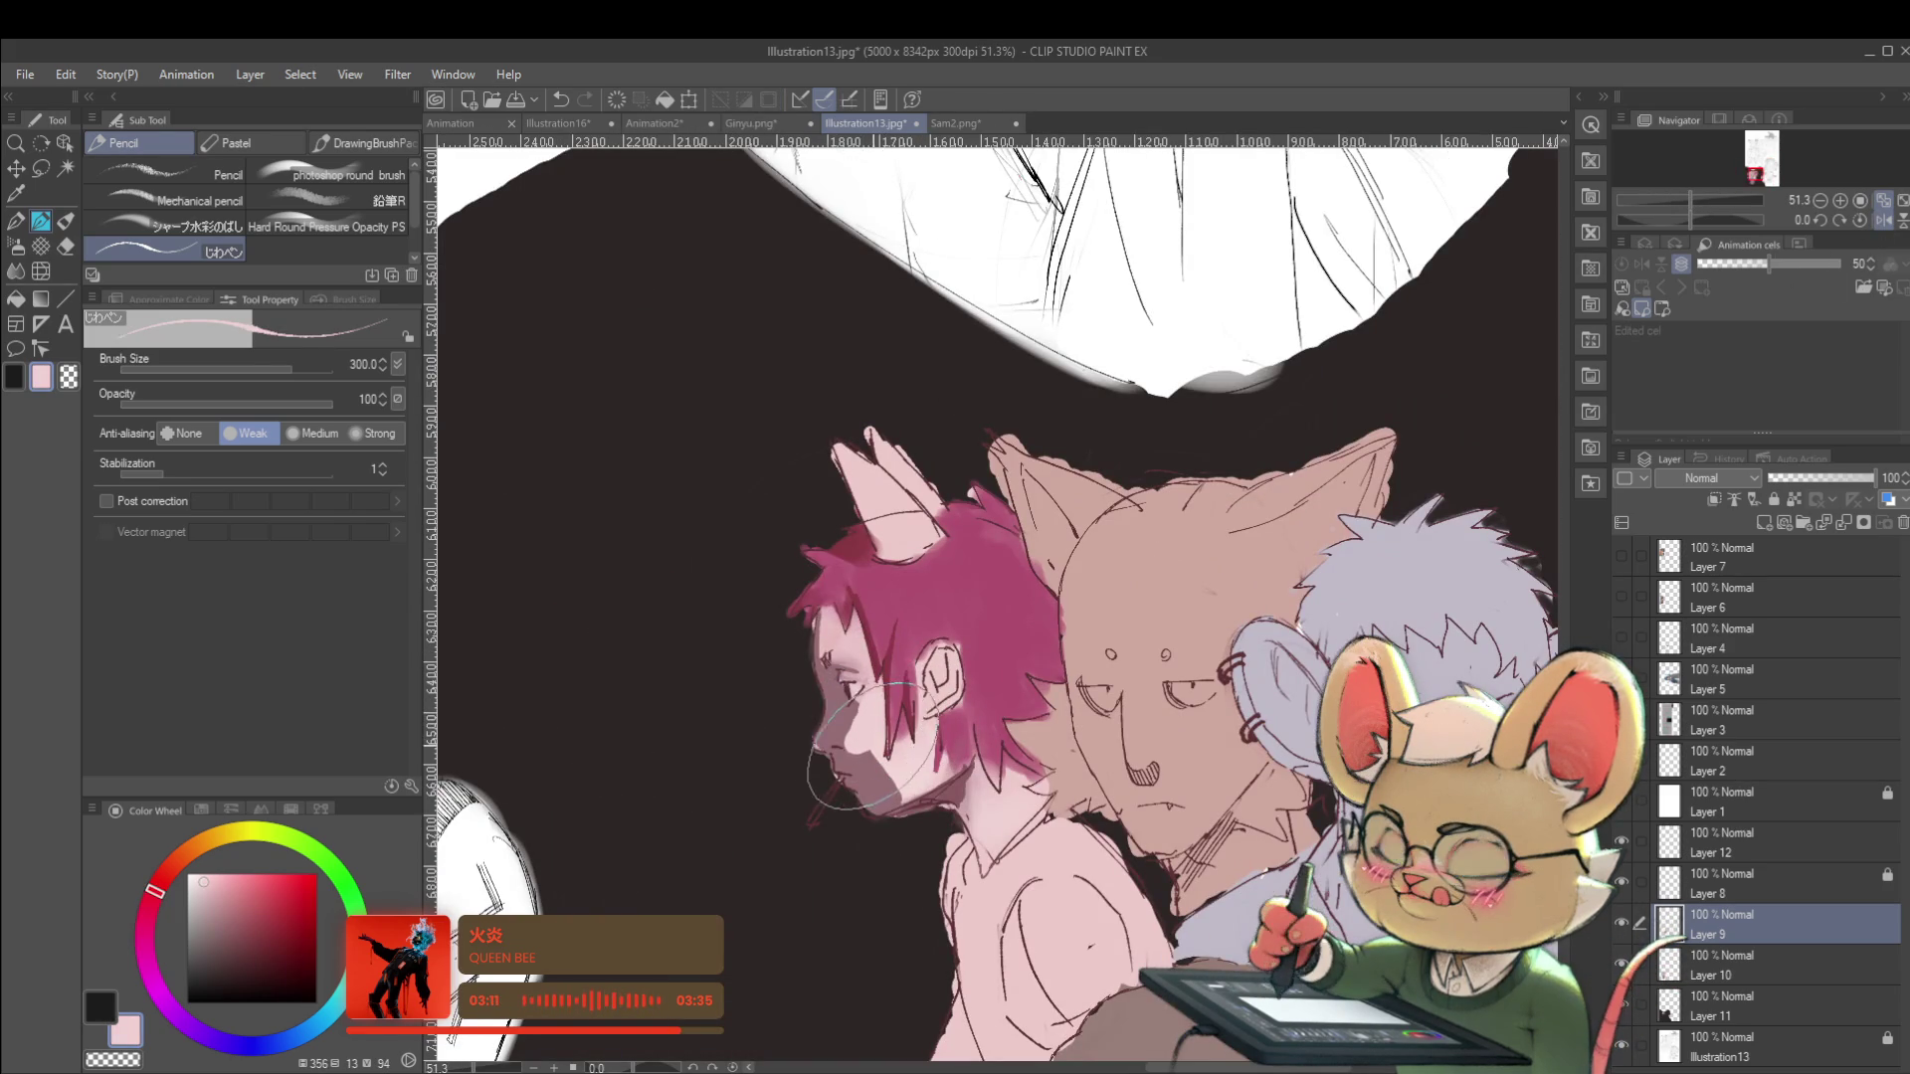
{"action": "left_click", "coordinate": [888, 786], "text": "alt"}
{"action": "mouse_move", "coordinate": [888, 786]}
{"action": "left_mouse_down"}
{"action": "mouse_move", "coordinate": [866, 800]}
{"action": "mouse_move", "coordinate": [935, 784]}
{"action": "left_mouse_up"}
Halve the brush size, pick a light skin pink, and sample a darker mauve for the shadows.
{"action": "scroll", "coordinate": [935, 784], "scroll_direction": "down", "scroll_amount": 4}
{"action": "scroll", "coordinate": [860, 740], "scroll_direction": "up", "scroll_amount": 5}
{"action": "key", "text": "bracketleft"}
{"action": "key", "text": "bracketleft"}
{"action": "key", "text": "bracketleft"}
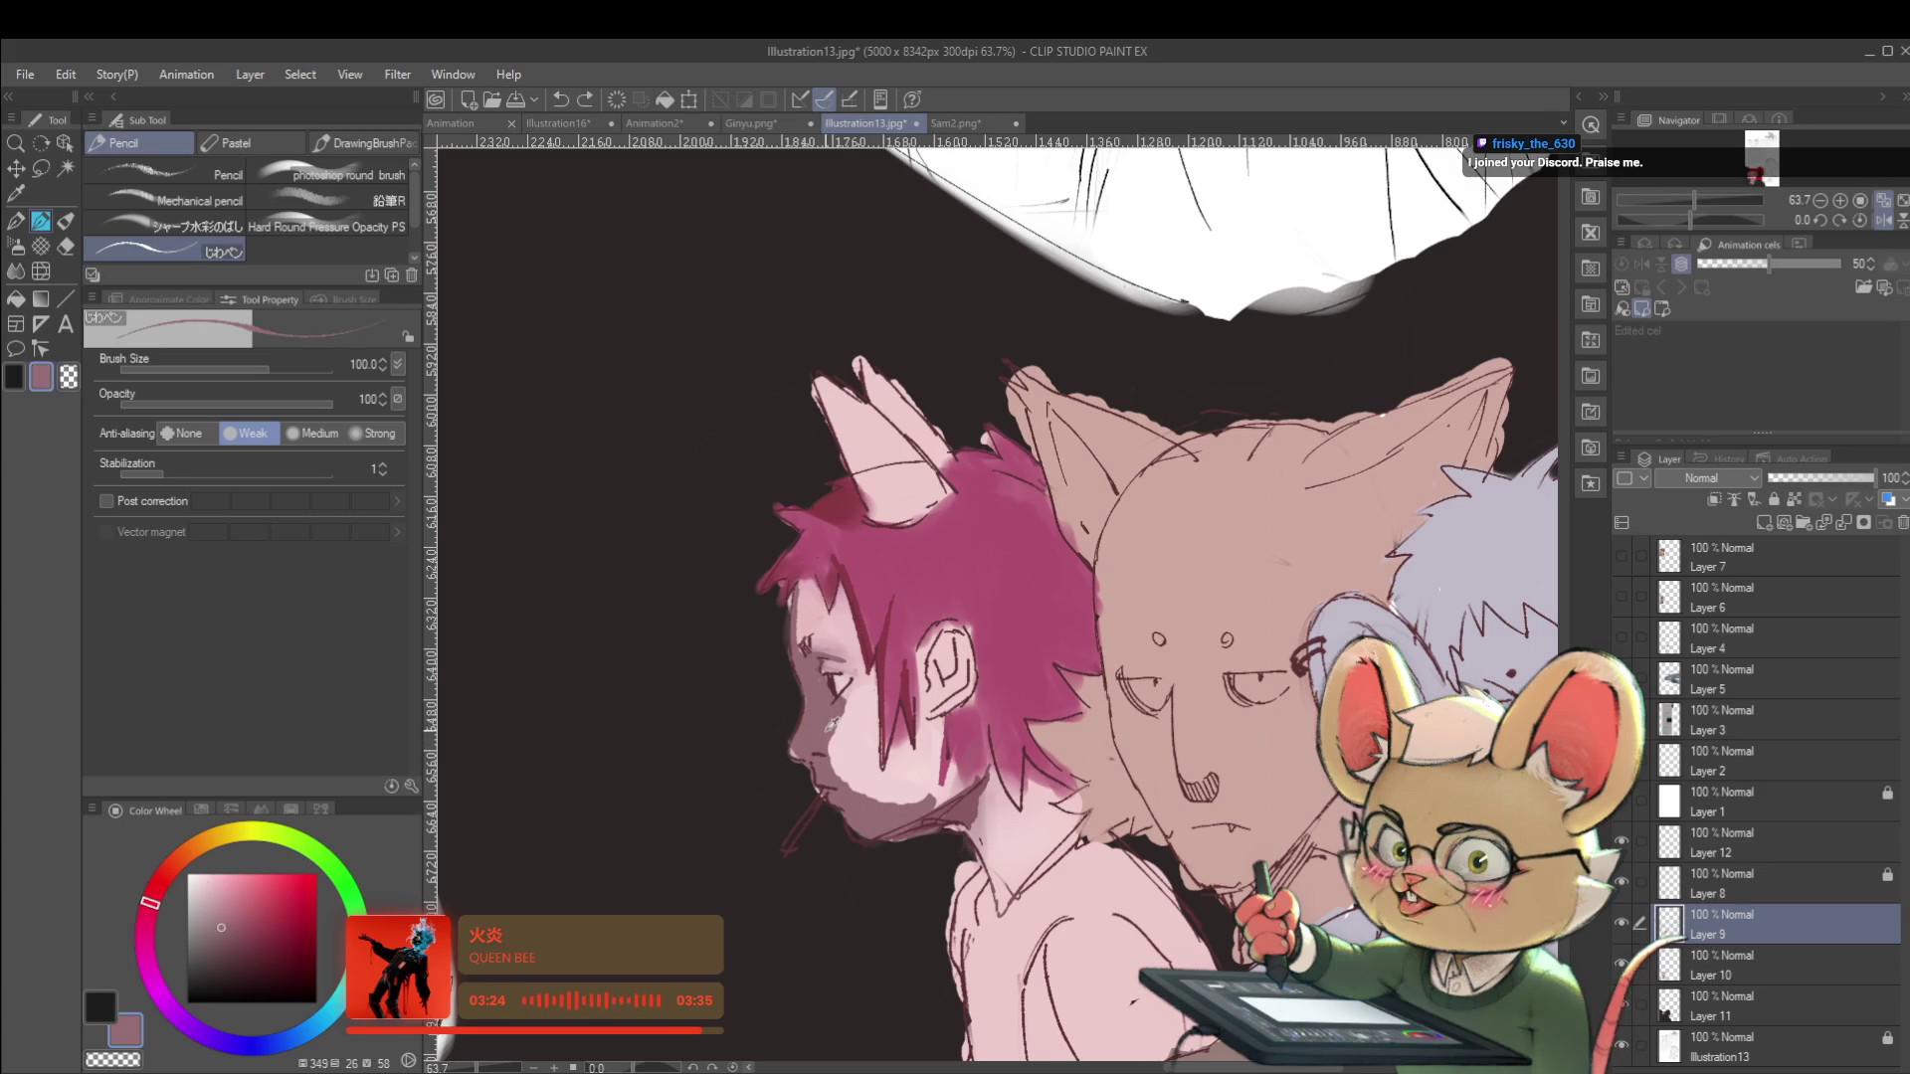
{"action": "left_click", "coordinate": [840, 721], "text": "alt"}
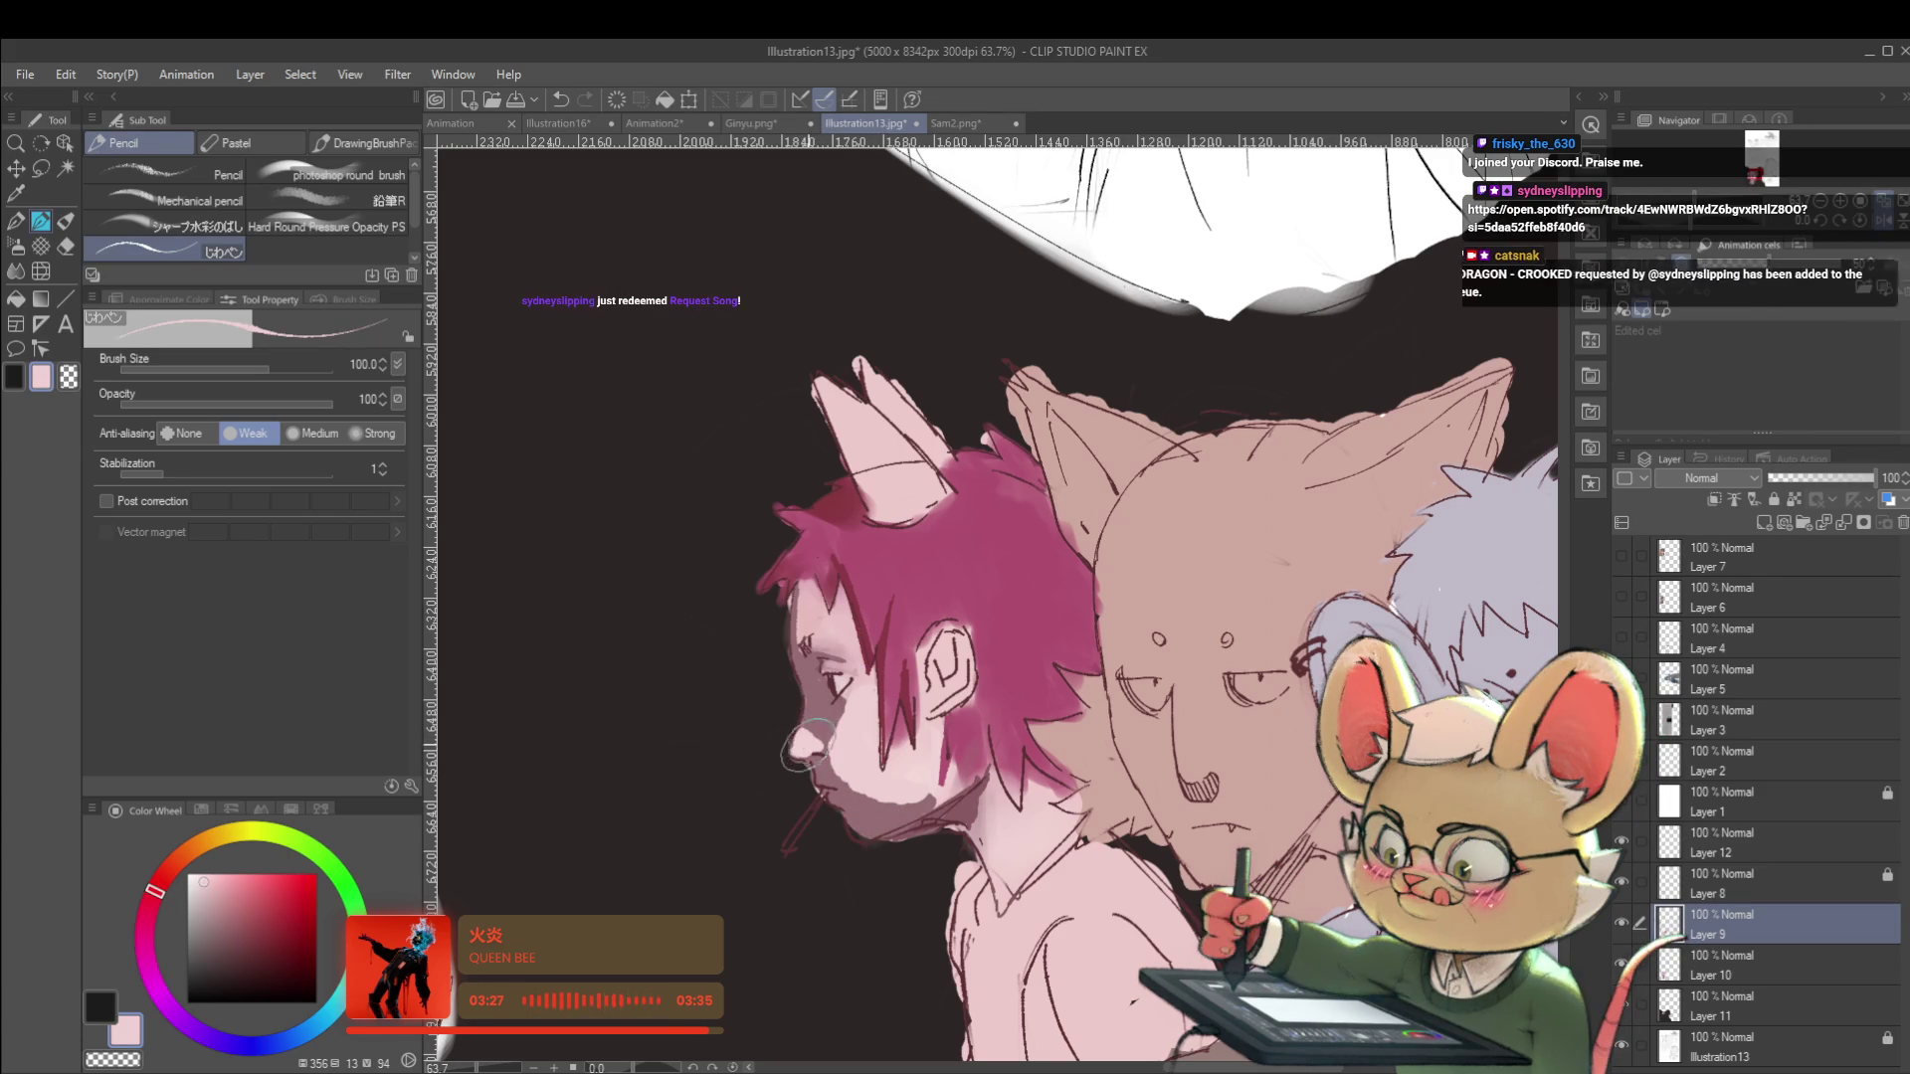
{"action": "scroll", "coordinate": [796, 741], "scroll_direction": "down", "scroll_amount": 4}
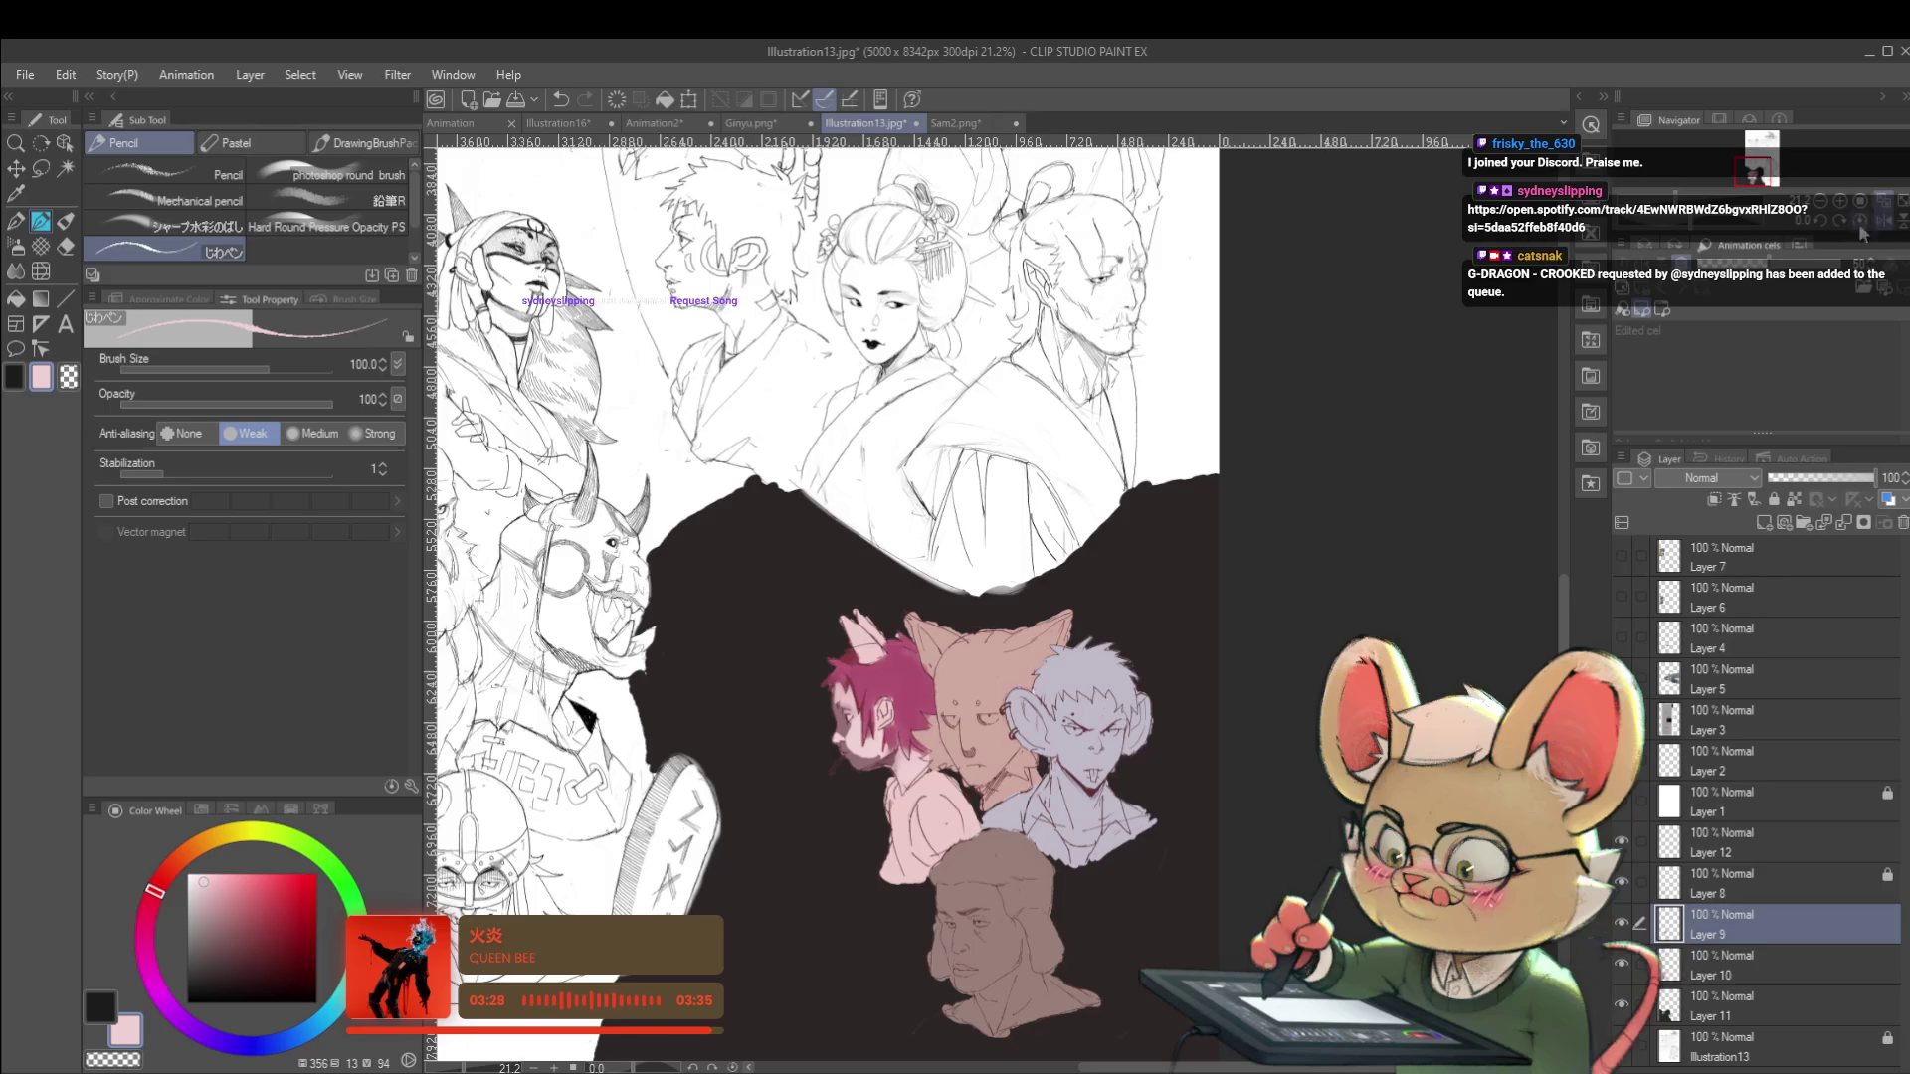
{"action": "left_click", "coordinate": [1838, 231]}
{"action": "scroll", "coordinate": [1194, 636], "scroll_direction": "up", "scroll_amount": 4}
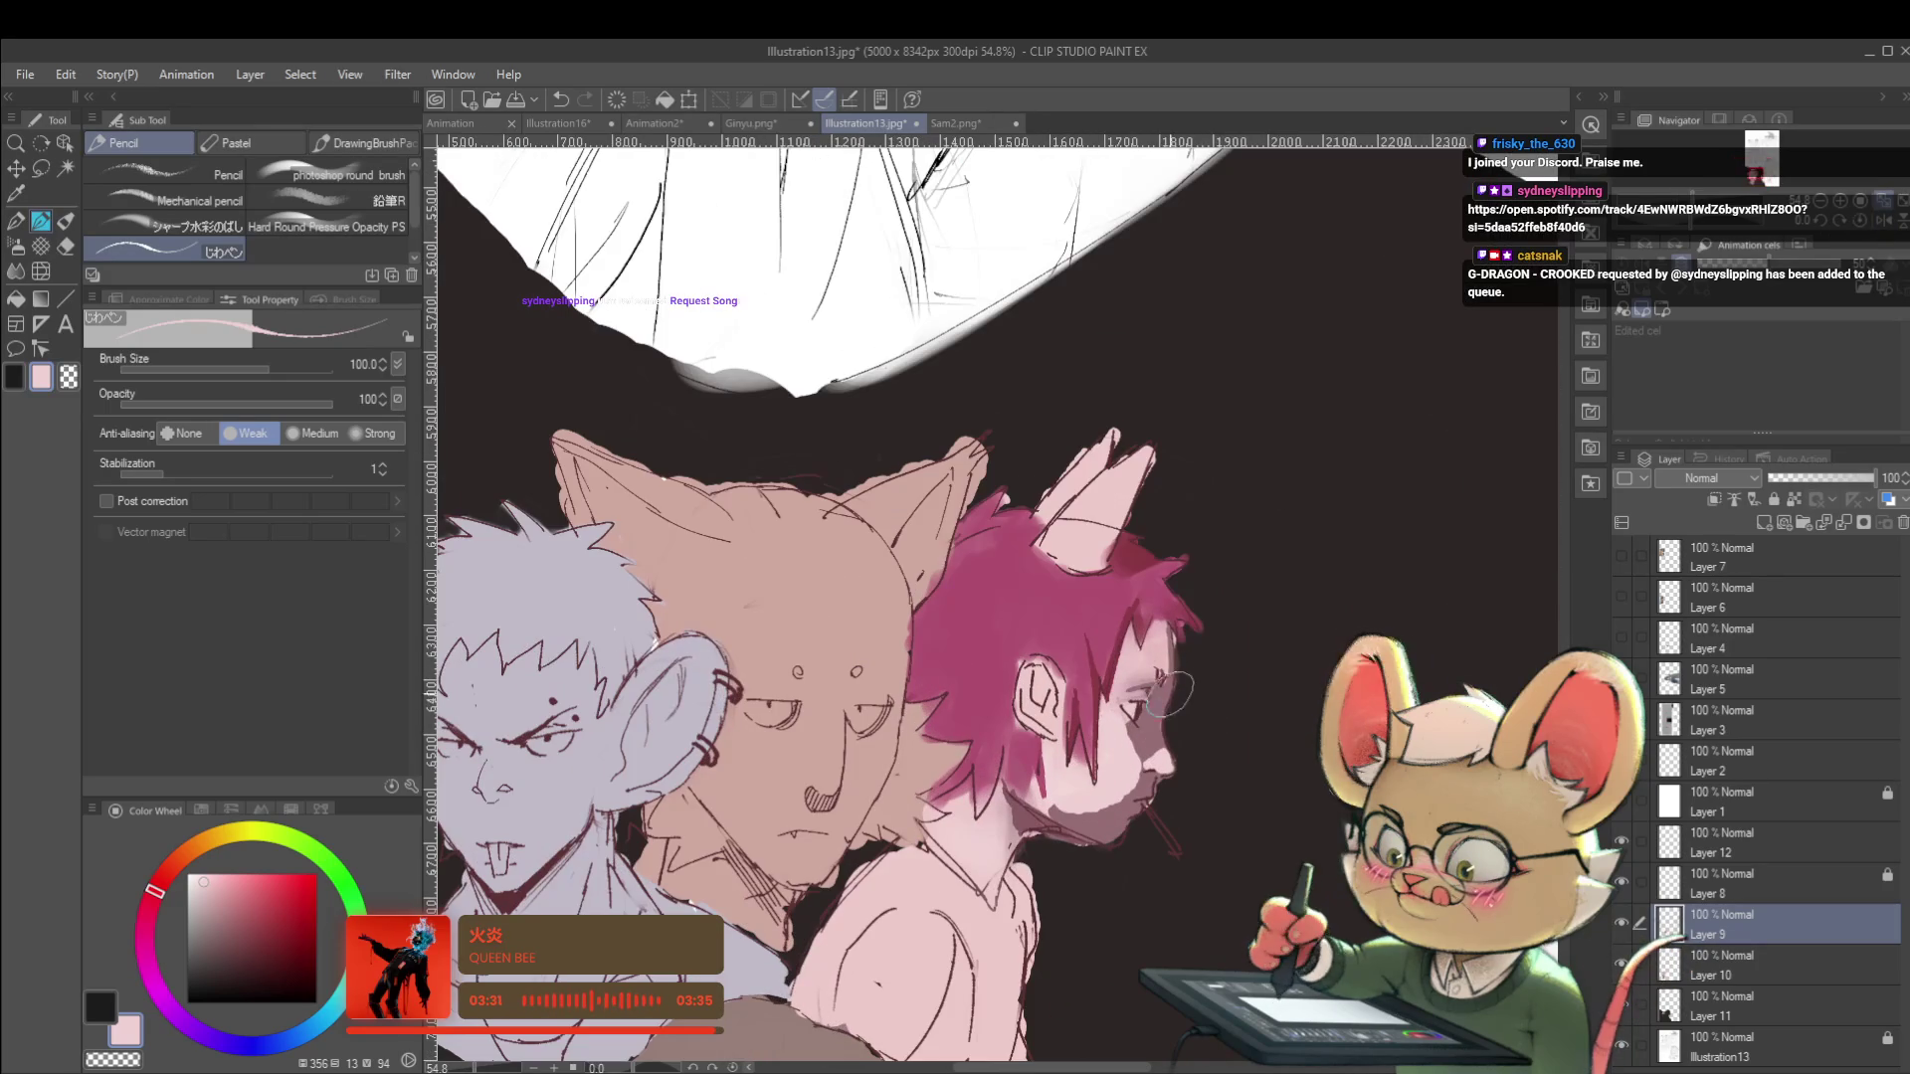
{"action": "left_click", "coordinate": [1164, 657], "text": "alt"}
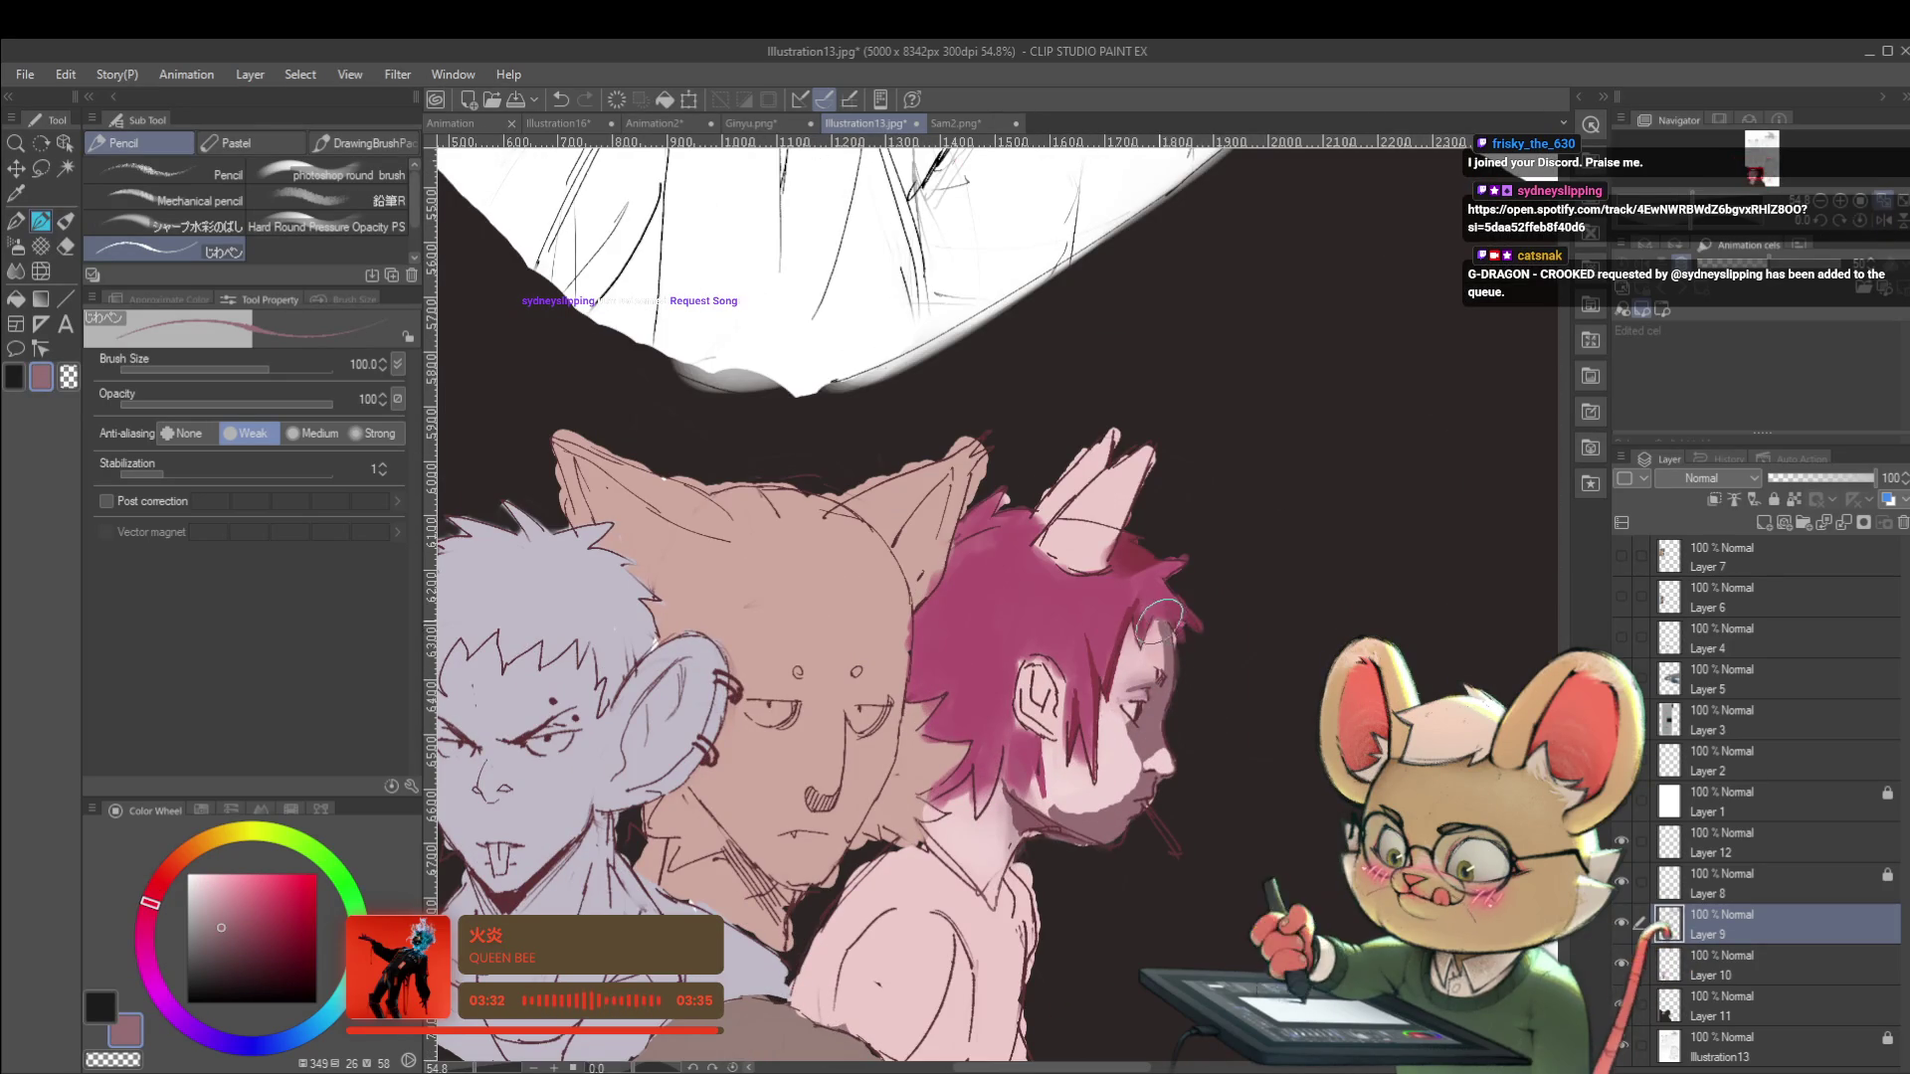
{"action": "scroll", "coordinate": [1164, 622], "scroll_direction": "down", "scroll_amount": 4}
{"action": "scroll", "coordinate": [1173, 633], "scroll_direction": "up", "scroll_amount": 4}
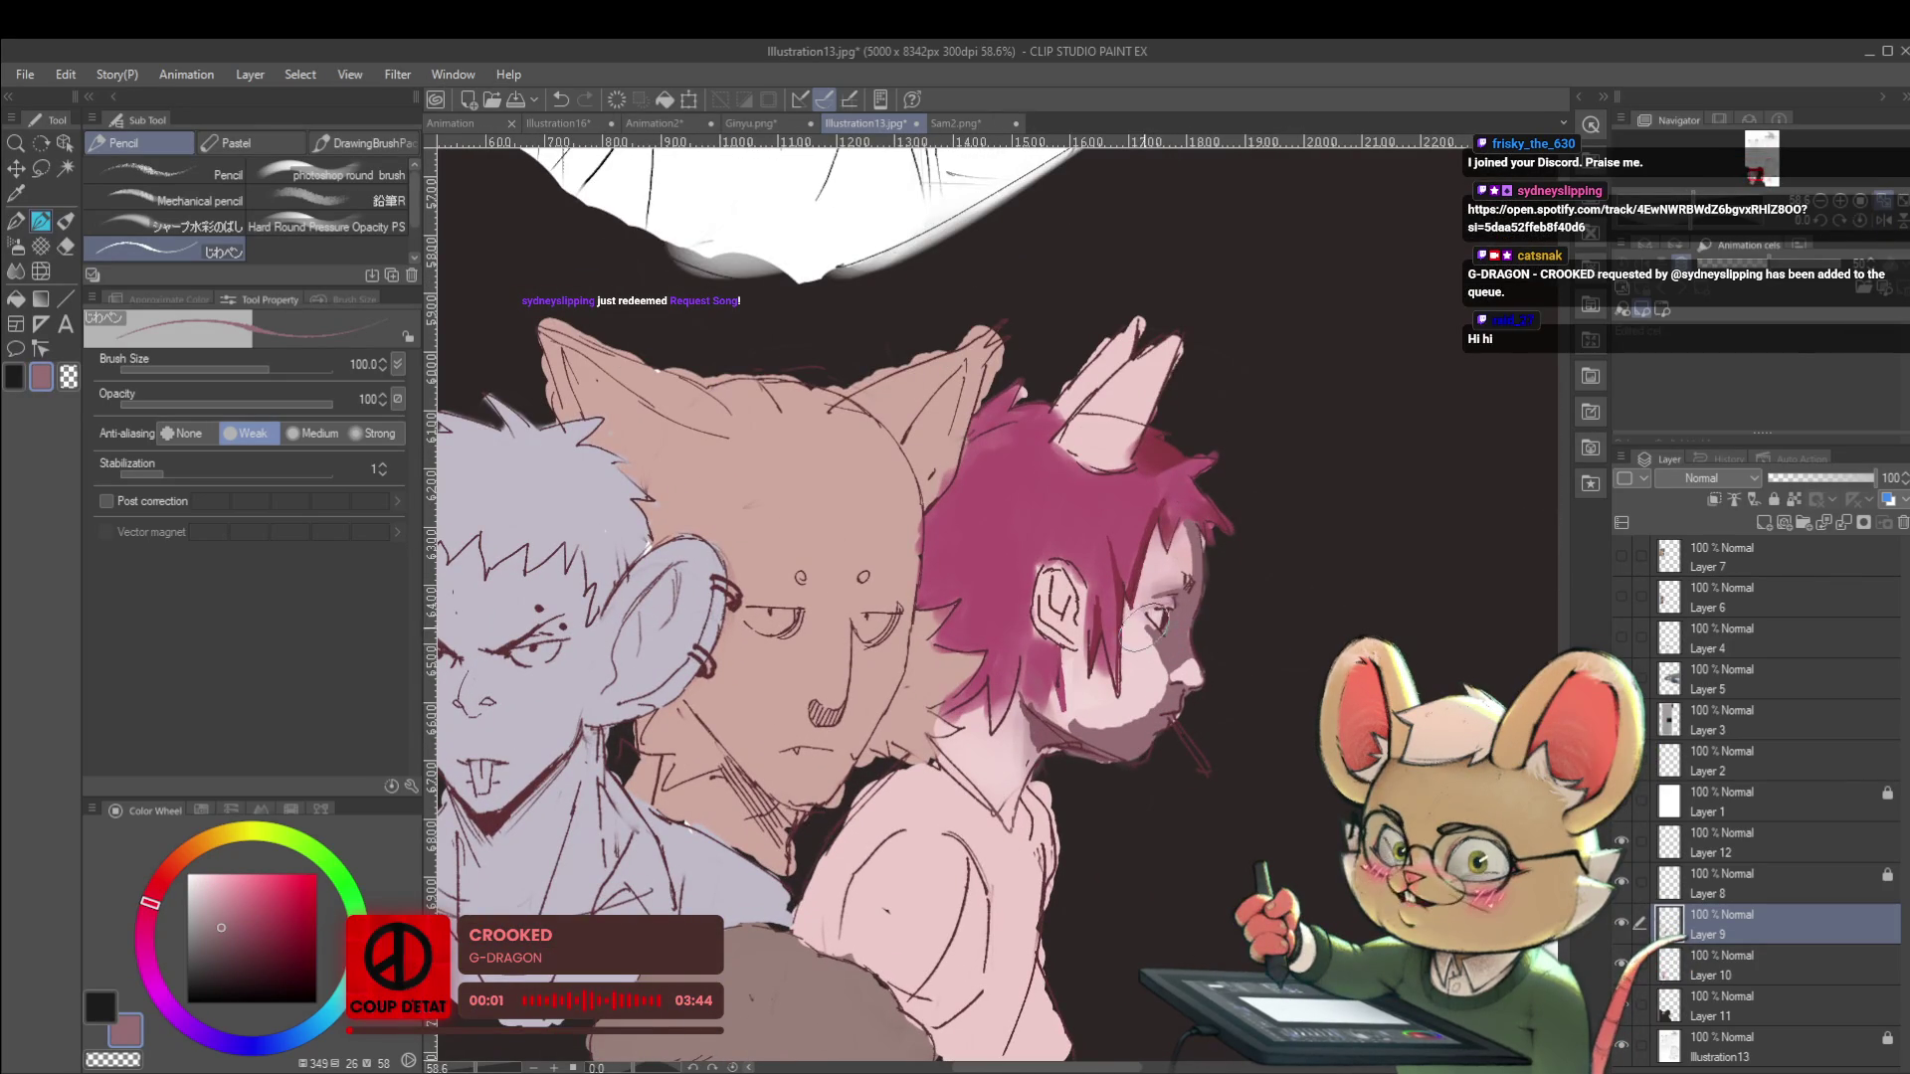
{"action": "left_click_drag", "start_coordinate": [1173, 677], "coordinate": [1113, 653]}
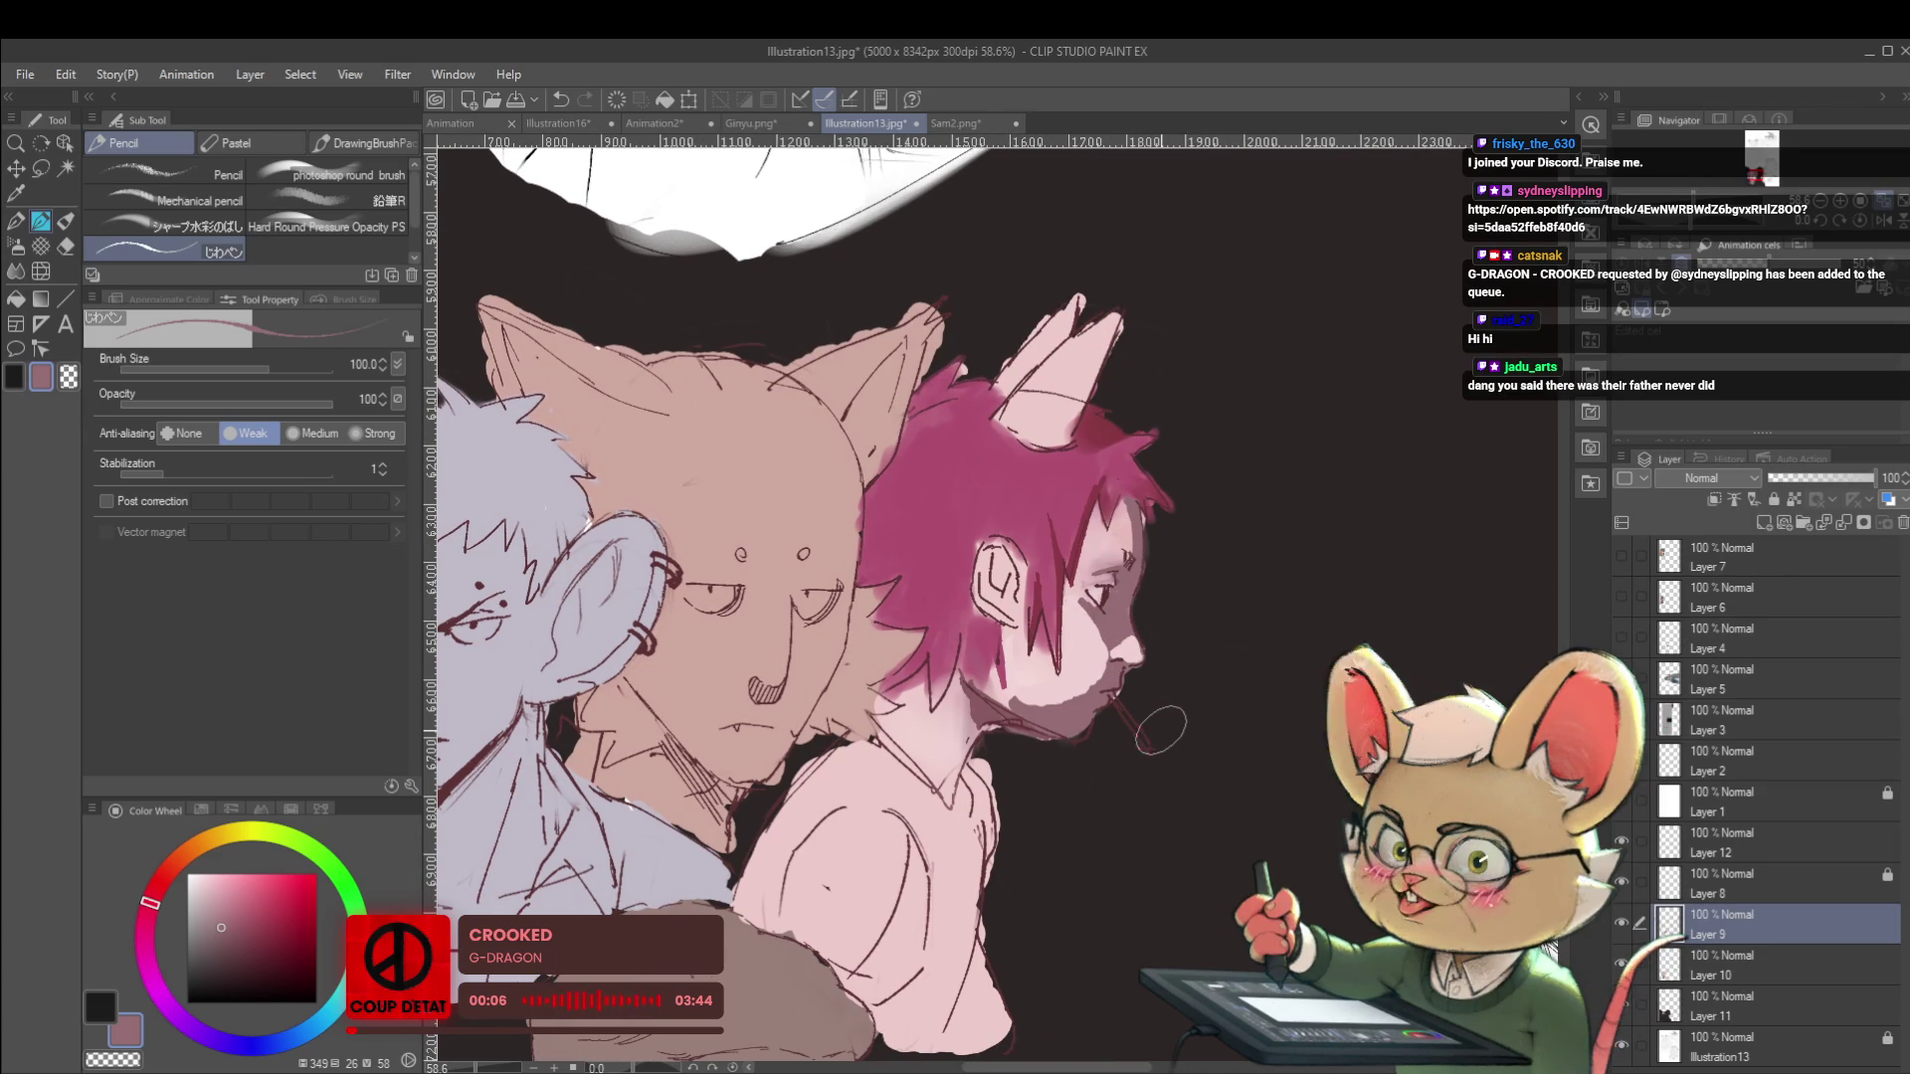
{"action": "scroll", "coordinate": [1098, 689], "scroll_direction": "up", "scroll_amount": 5}
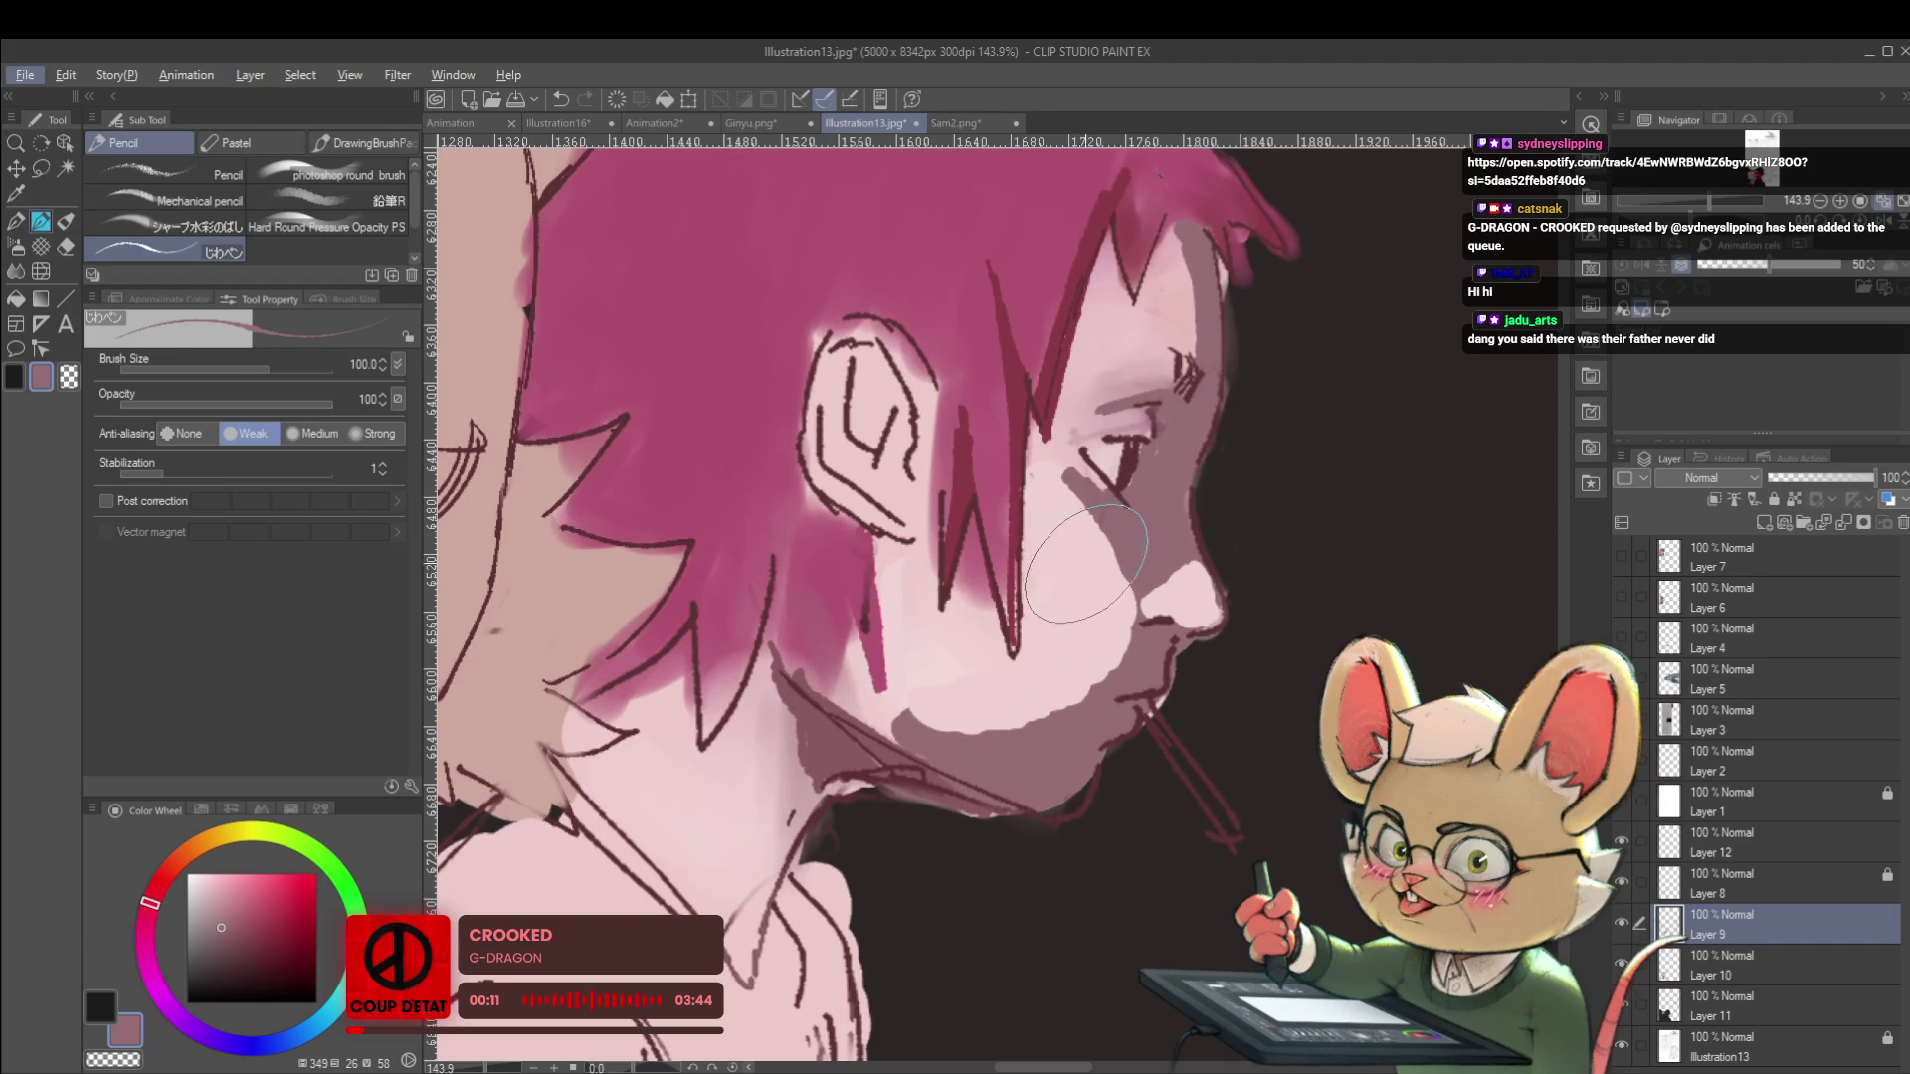
Drop the brush to 50, then raise it to 80 and brighten the temple and brow with pale skin.
{"action": "key", "text": "bracketleft"}
{"action": "key", "text": "bracketleft"}
{"action": "key", "text": "bracketleft"}
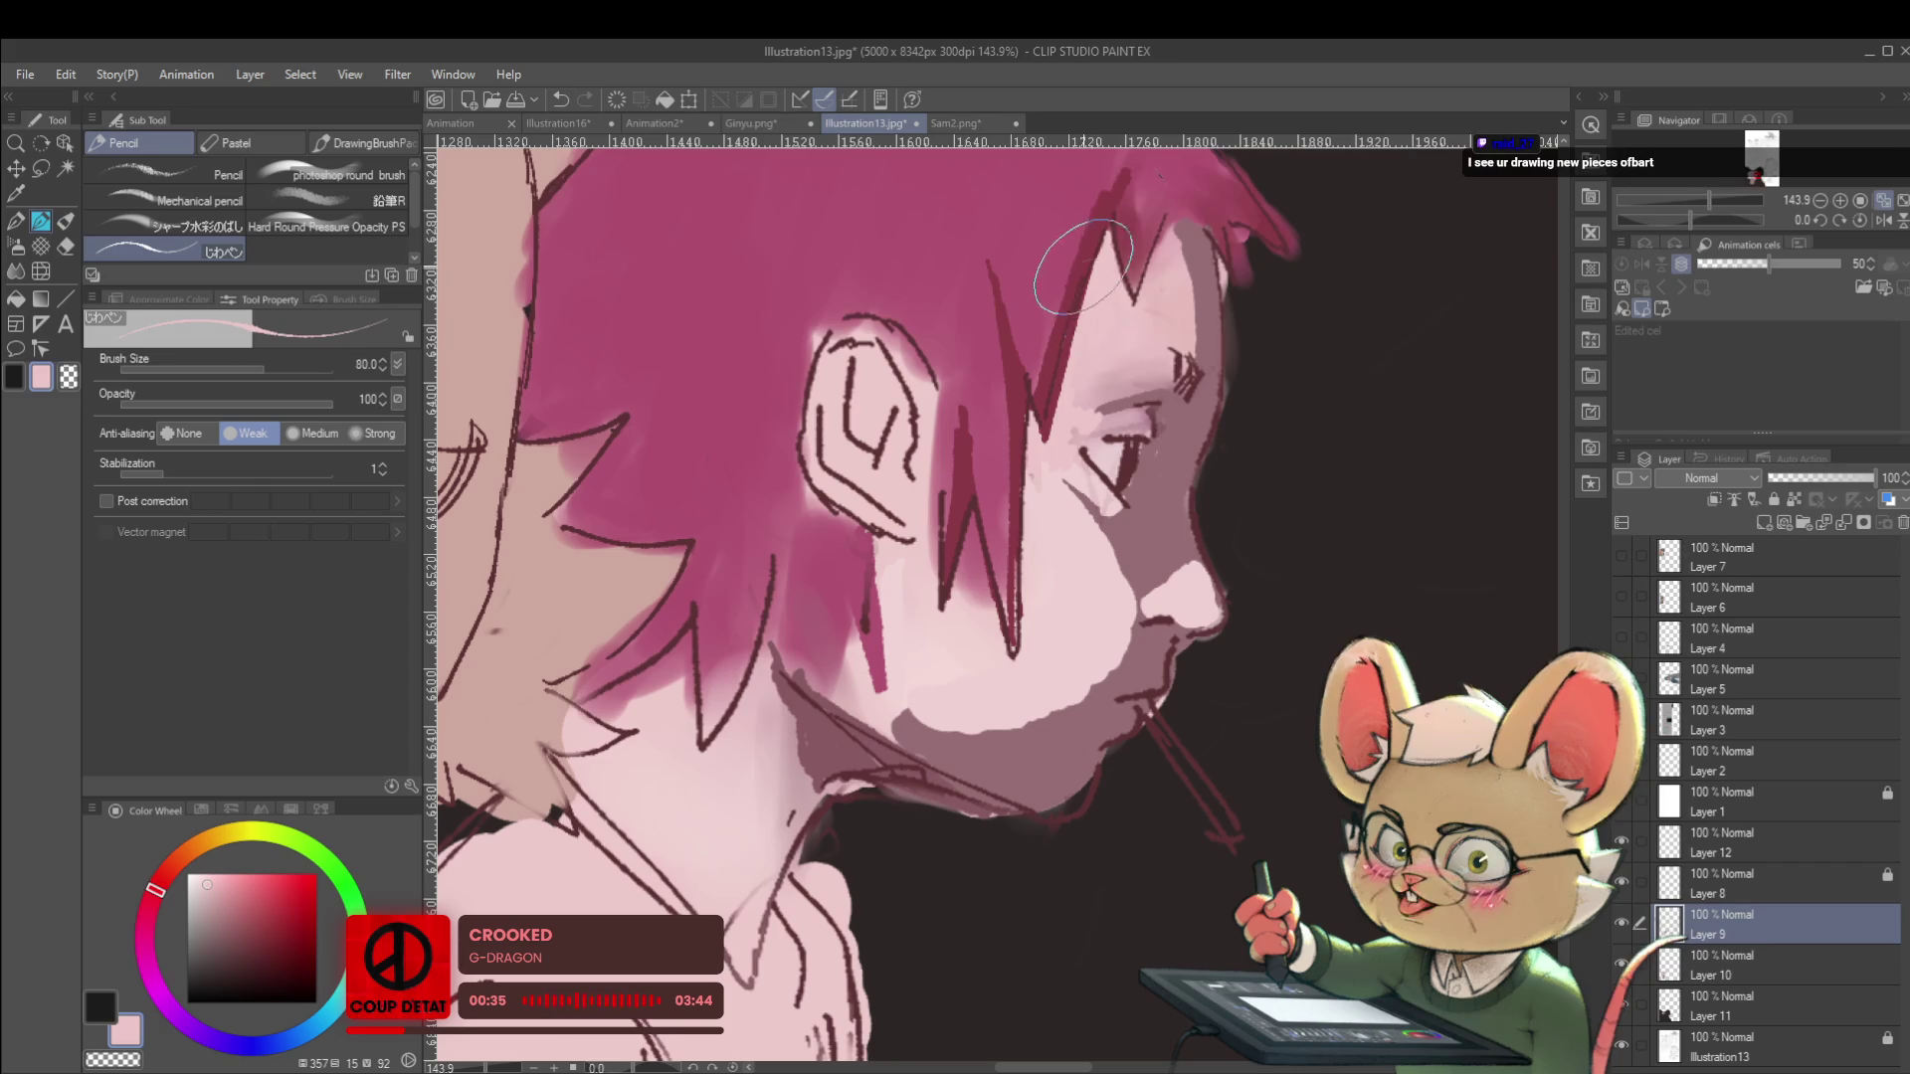
{"action": "key", "text": "bracketright"}
{"action": "key", "text": "bracketright"}
{"action": "key", "text": "bracketright"}
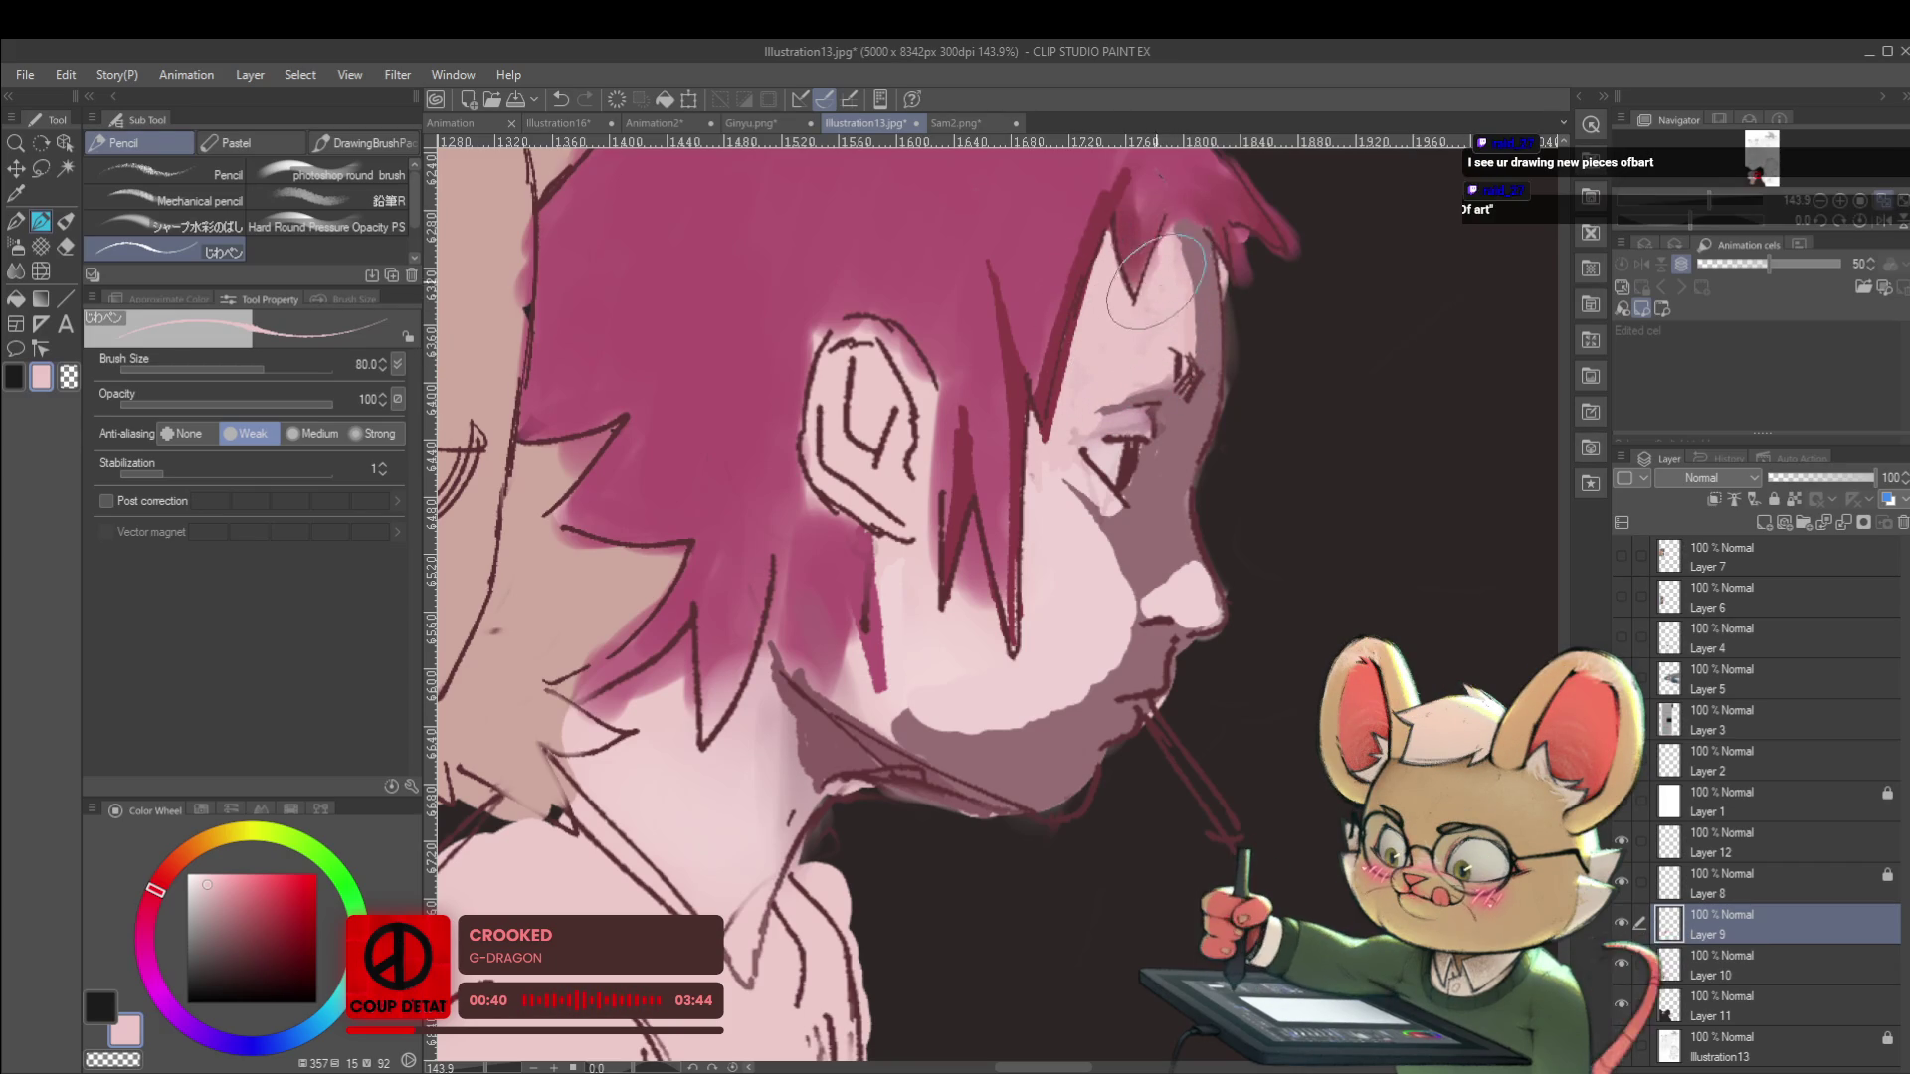
{"action": "scroll", "coordinate": [1868, 214], "scroll_direction": "down", "scroll_amount": 6}
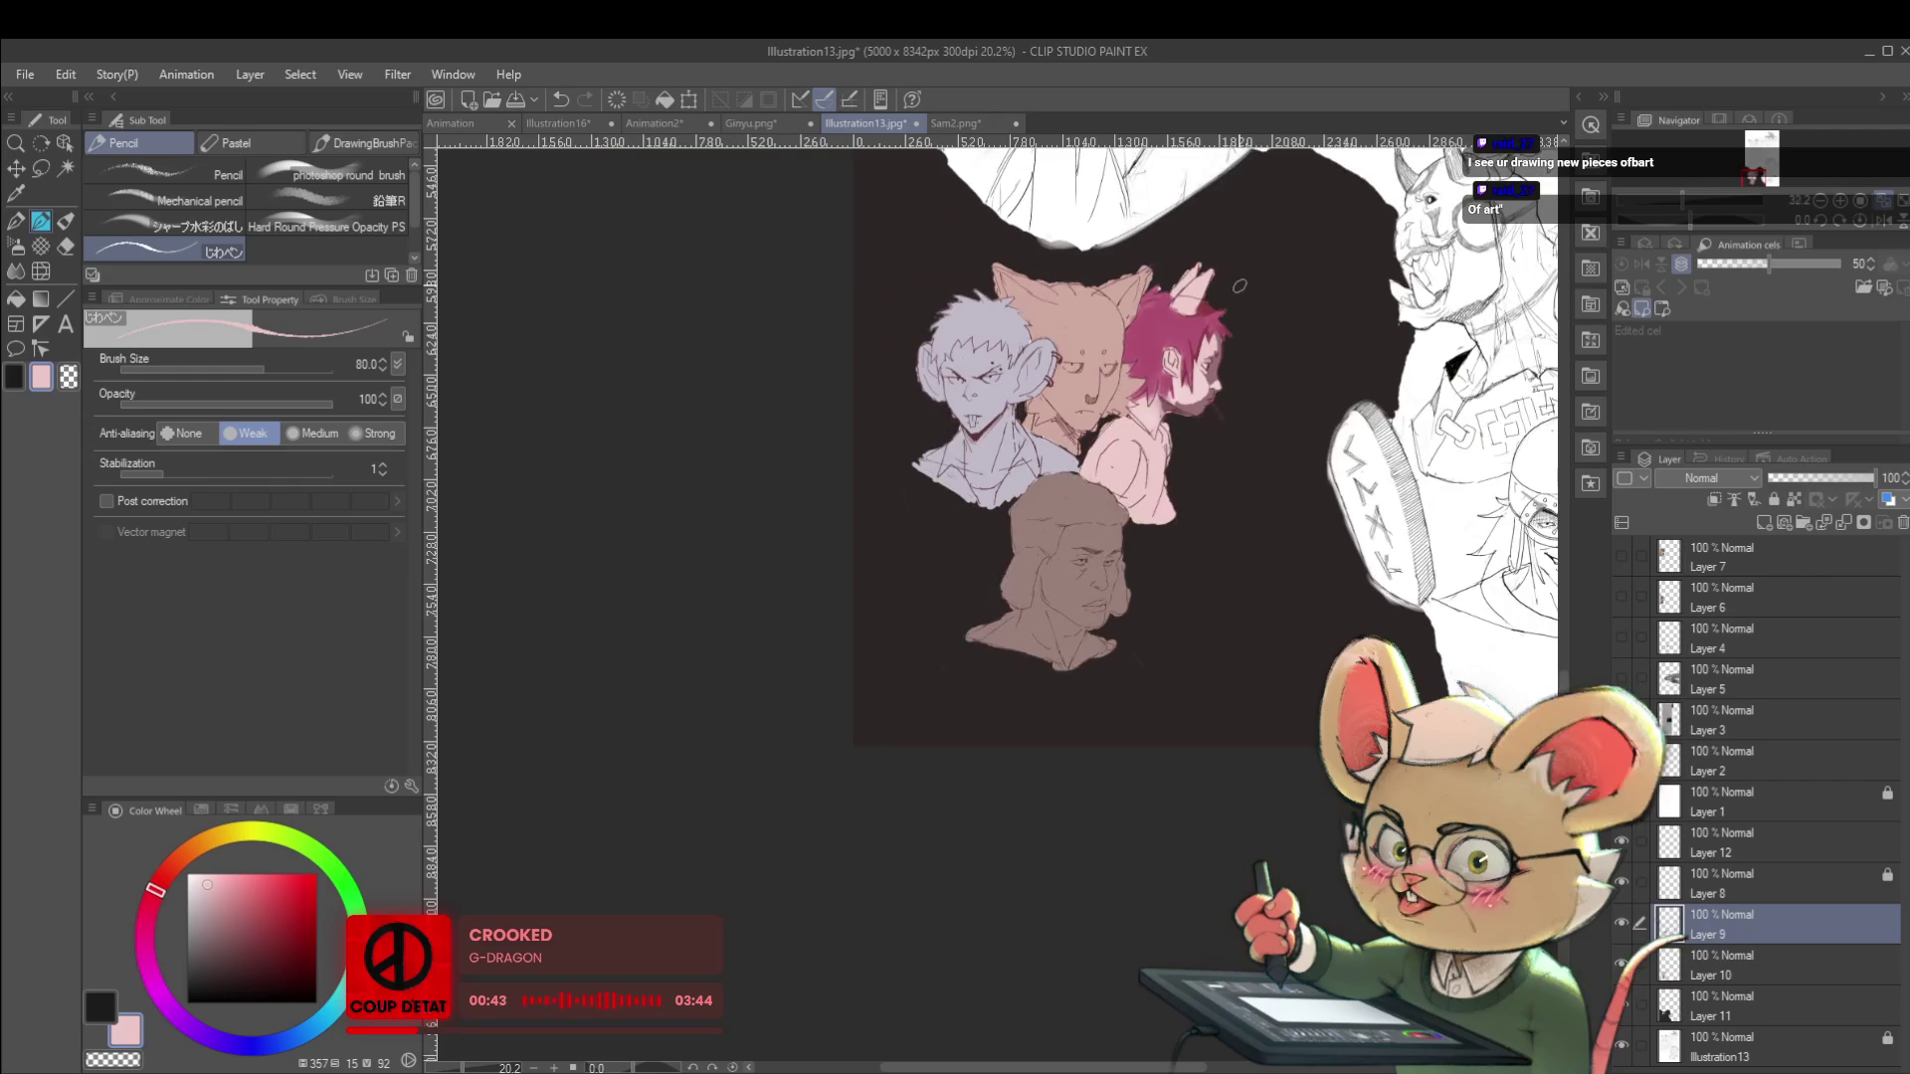
Mirror the canvas view to check the drawing, shift to the upper sketch, and flip it back.
{"action": "left_click", "coordinate": [1867, 214]}
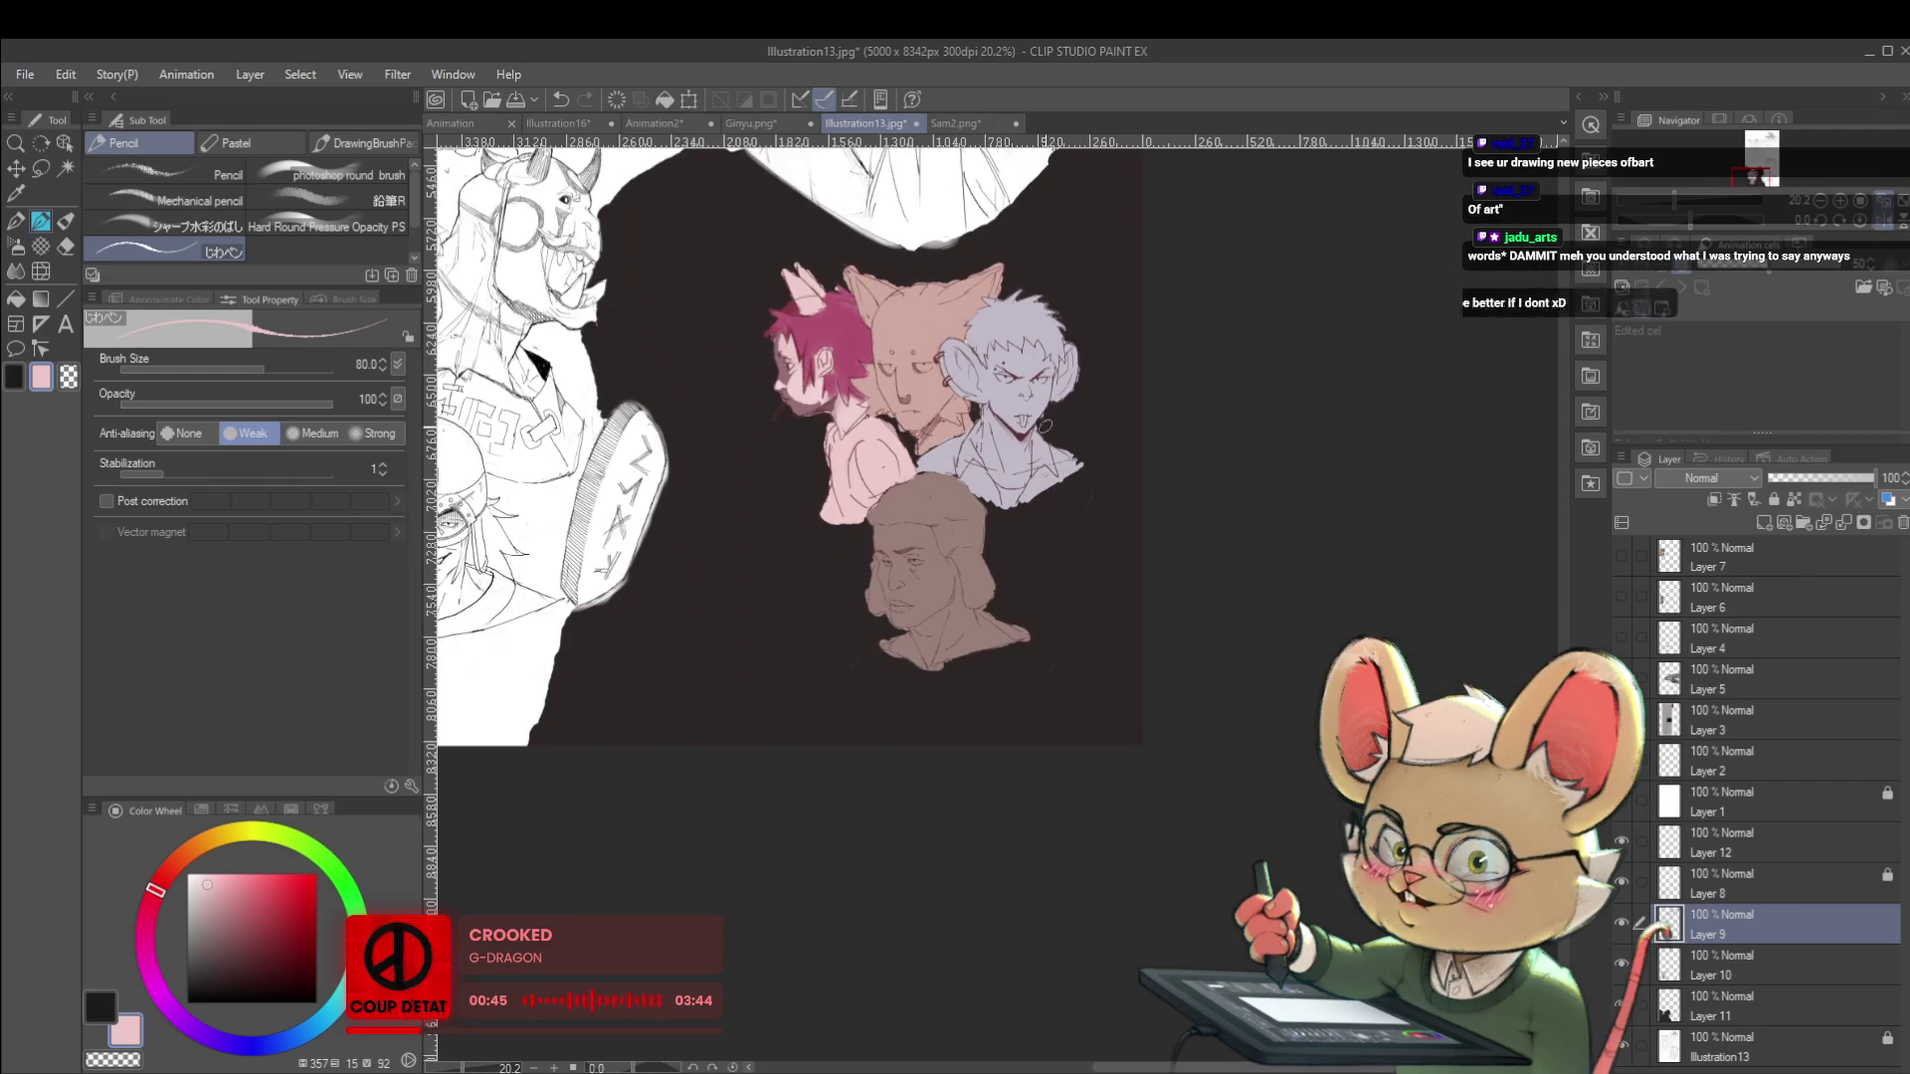
{"action": "scroll", "coordinate": [865, 403], "scroll_direction": "up", "scroll_amount": 4}
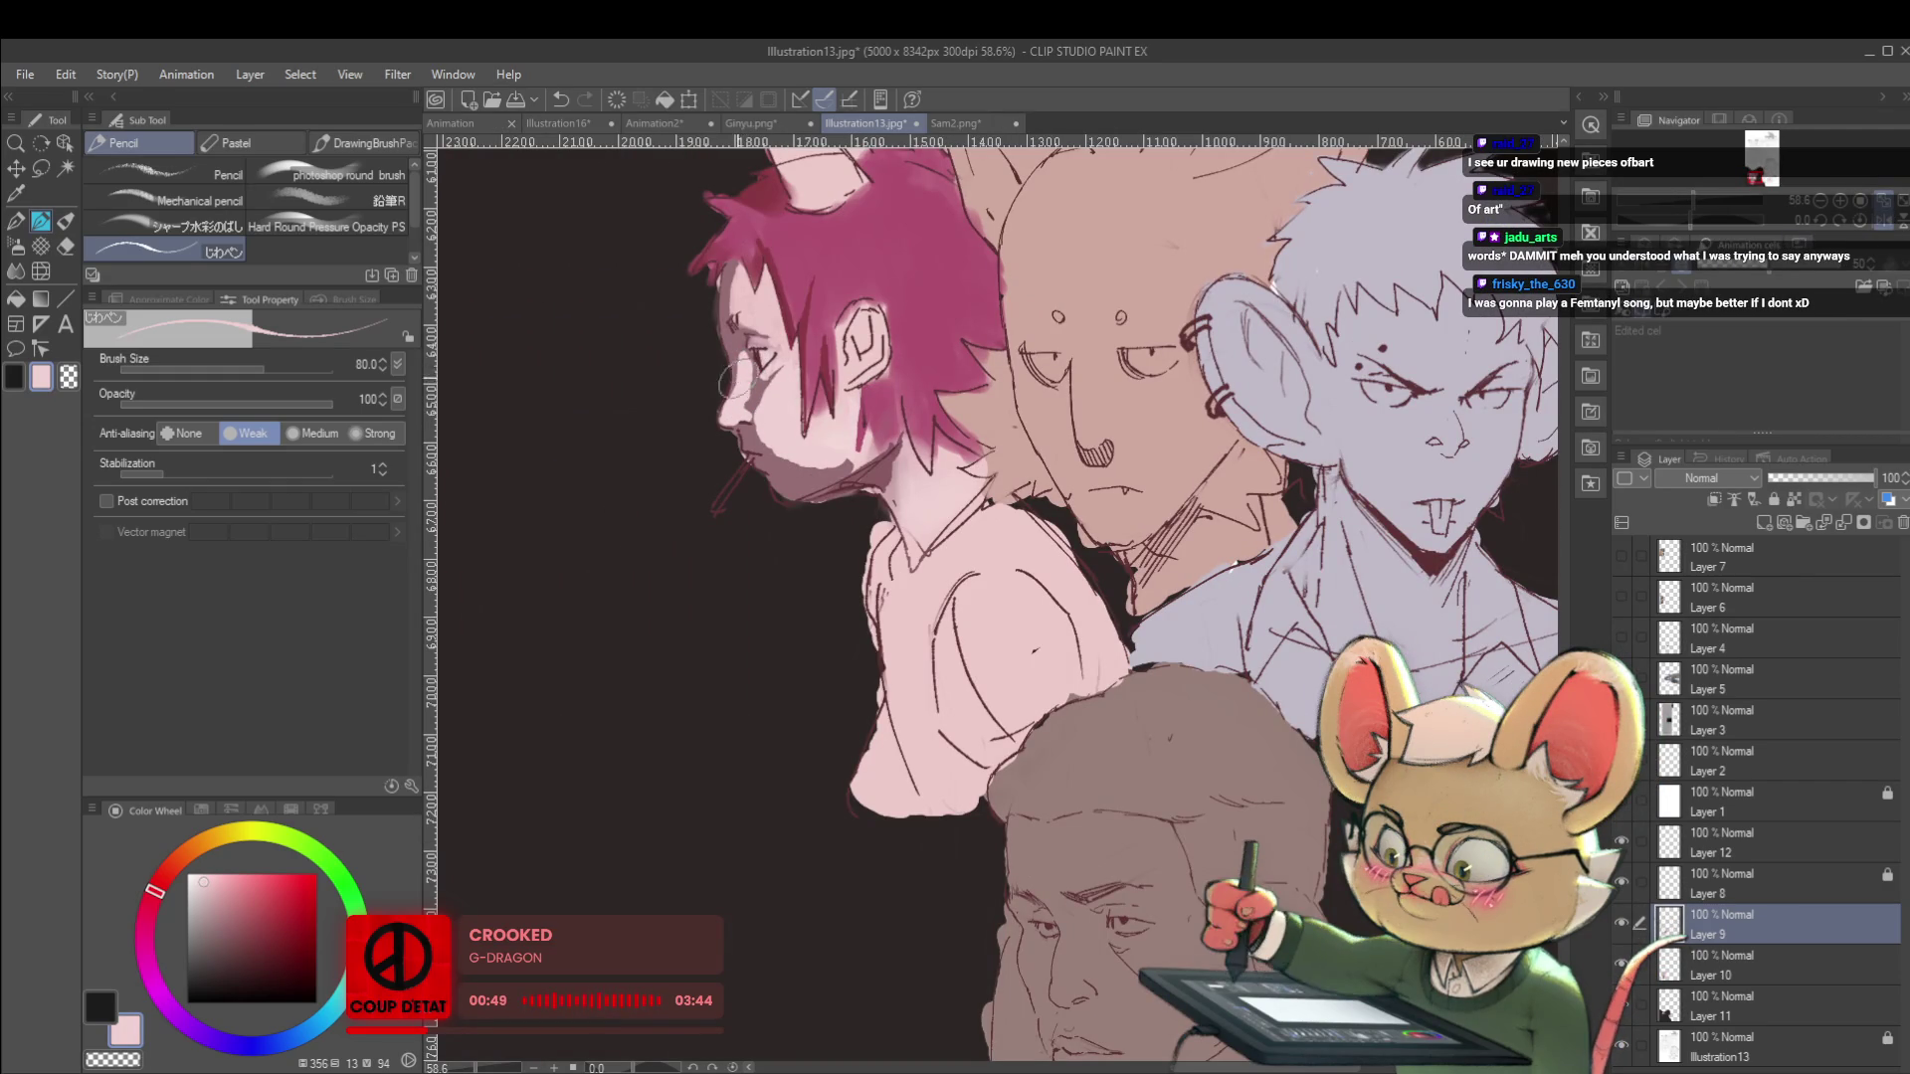
{"action": "scroll", "coordinate": [760, 323], "scroll_direction": "down", "scroll_amount": 4}
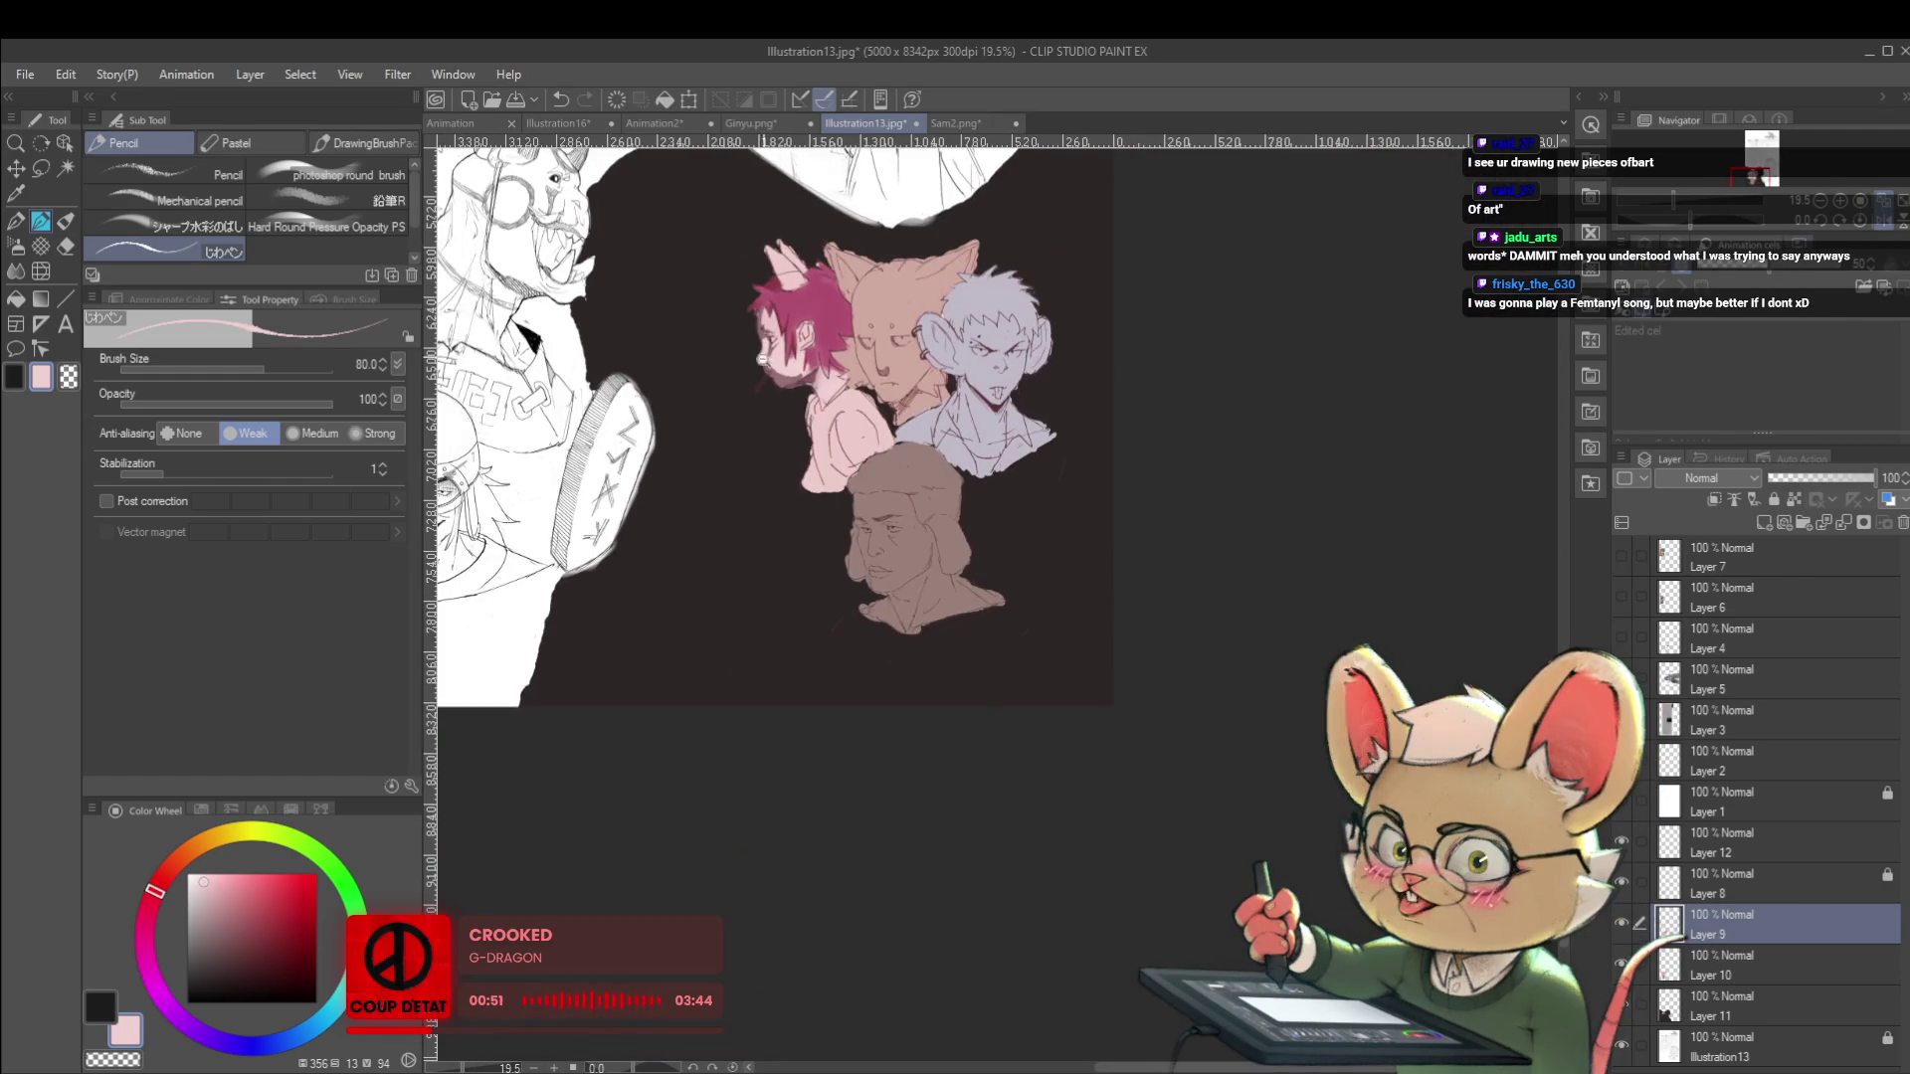
{"action": "scroll", "coordinate": [766, 343], "scroll_direction": "up", "scroll_amount": 4}
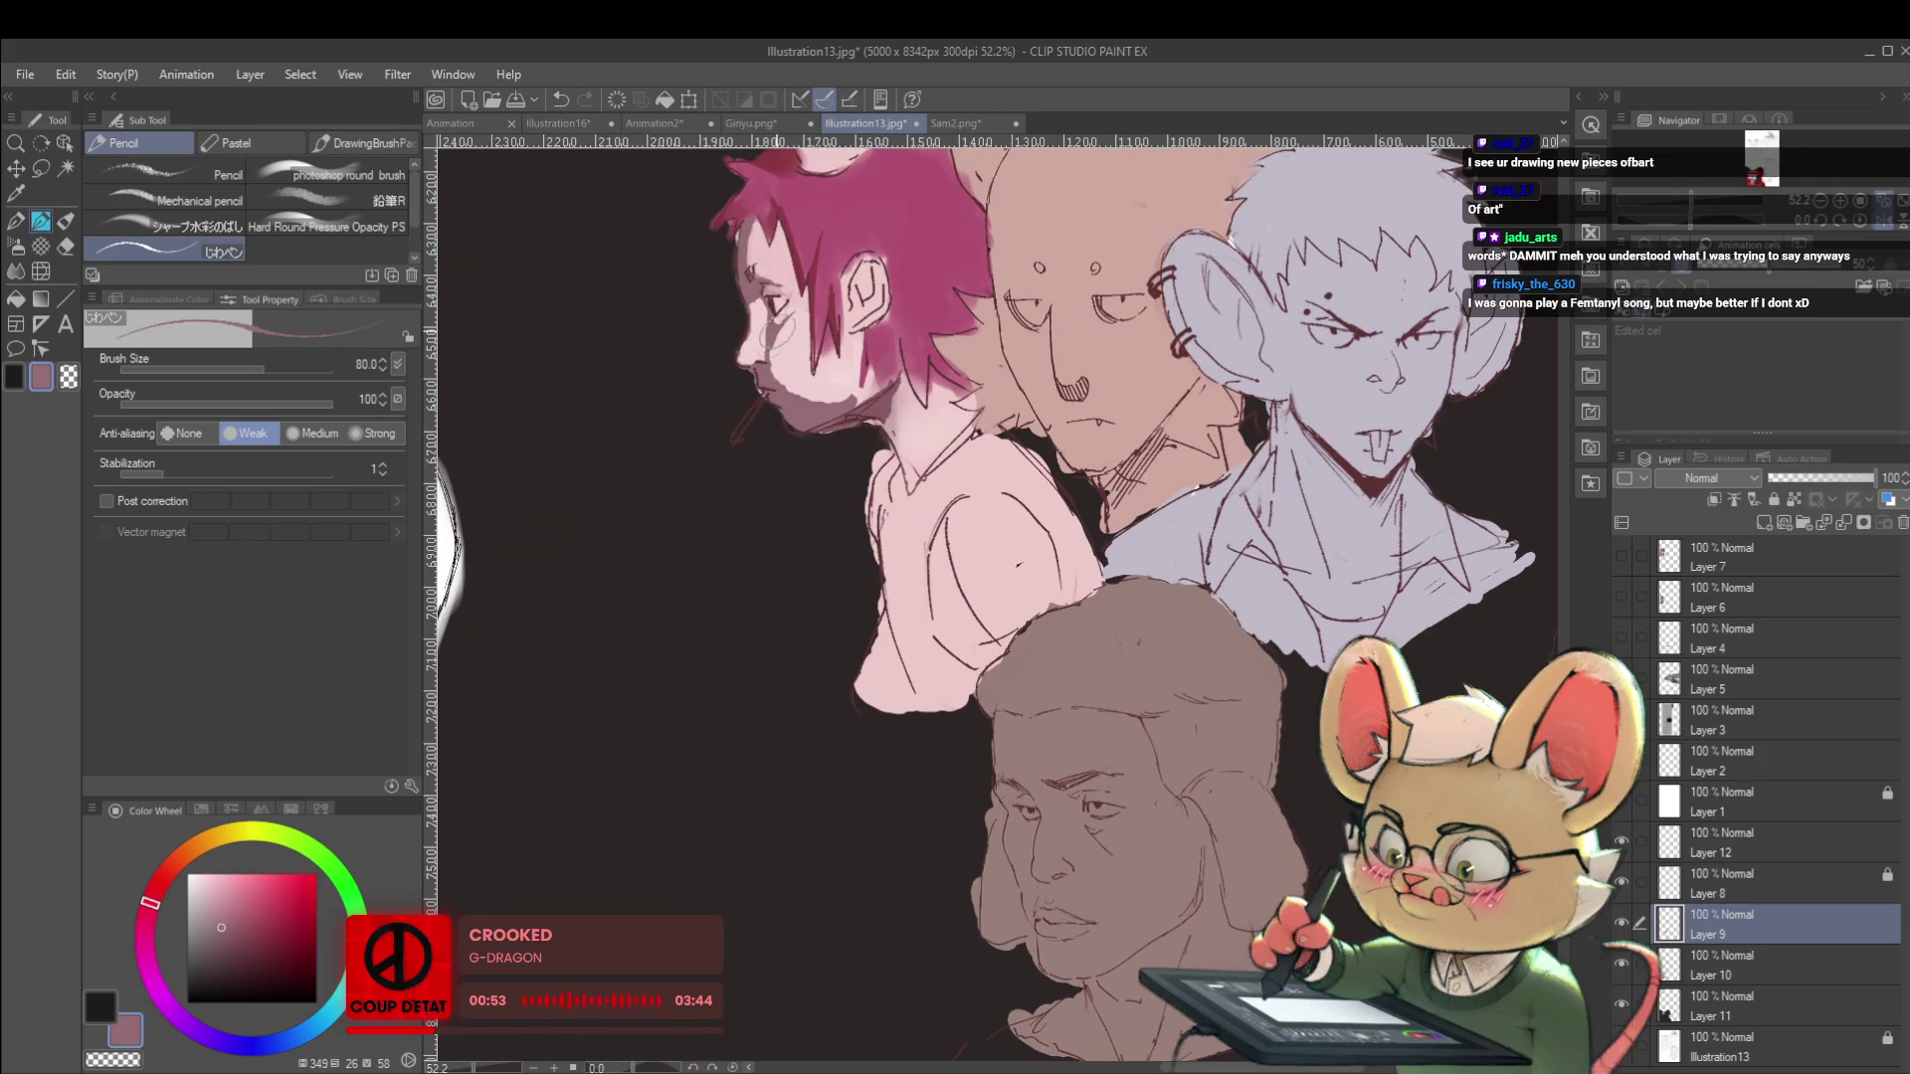
{"action": "scroll", "coordinate": [753, 315], "scroll_direction": "down", "scroll_amount": 4}
{"action": "scroll", "coordinate": [753, 314], "scroll_direction": "down", "scroll_amount": 1}
{"action": "scroll", "coordinate": [737, 302], "scroll_direction": "up", "scroll_amount": 6}
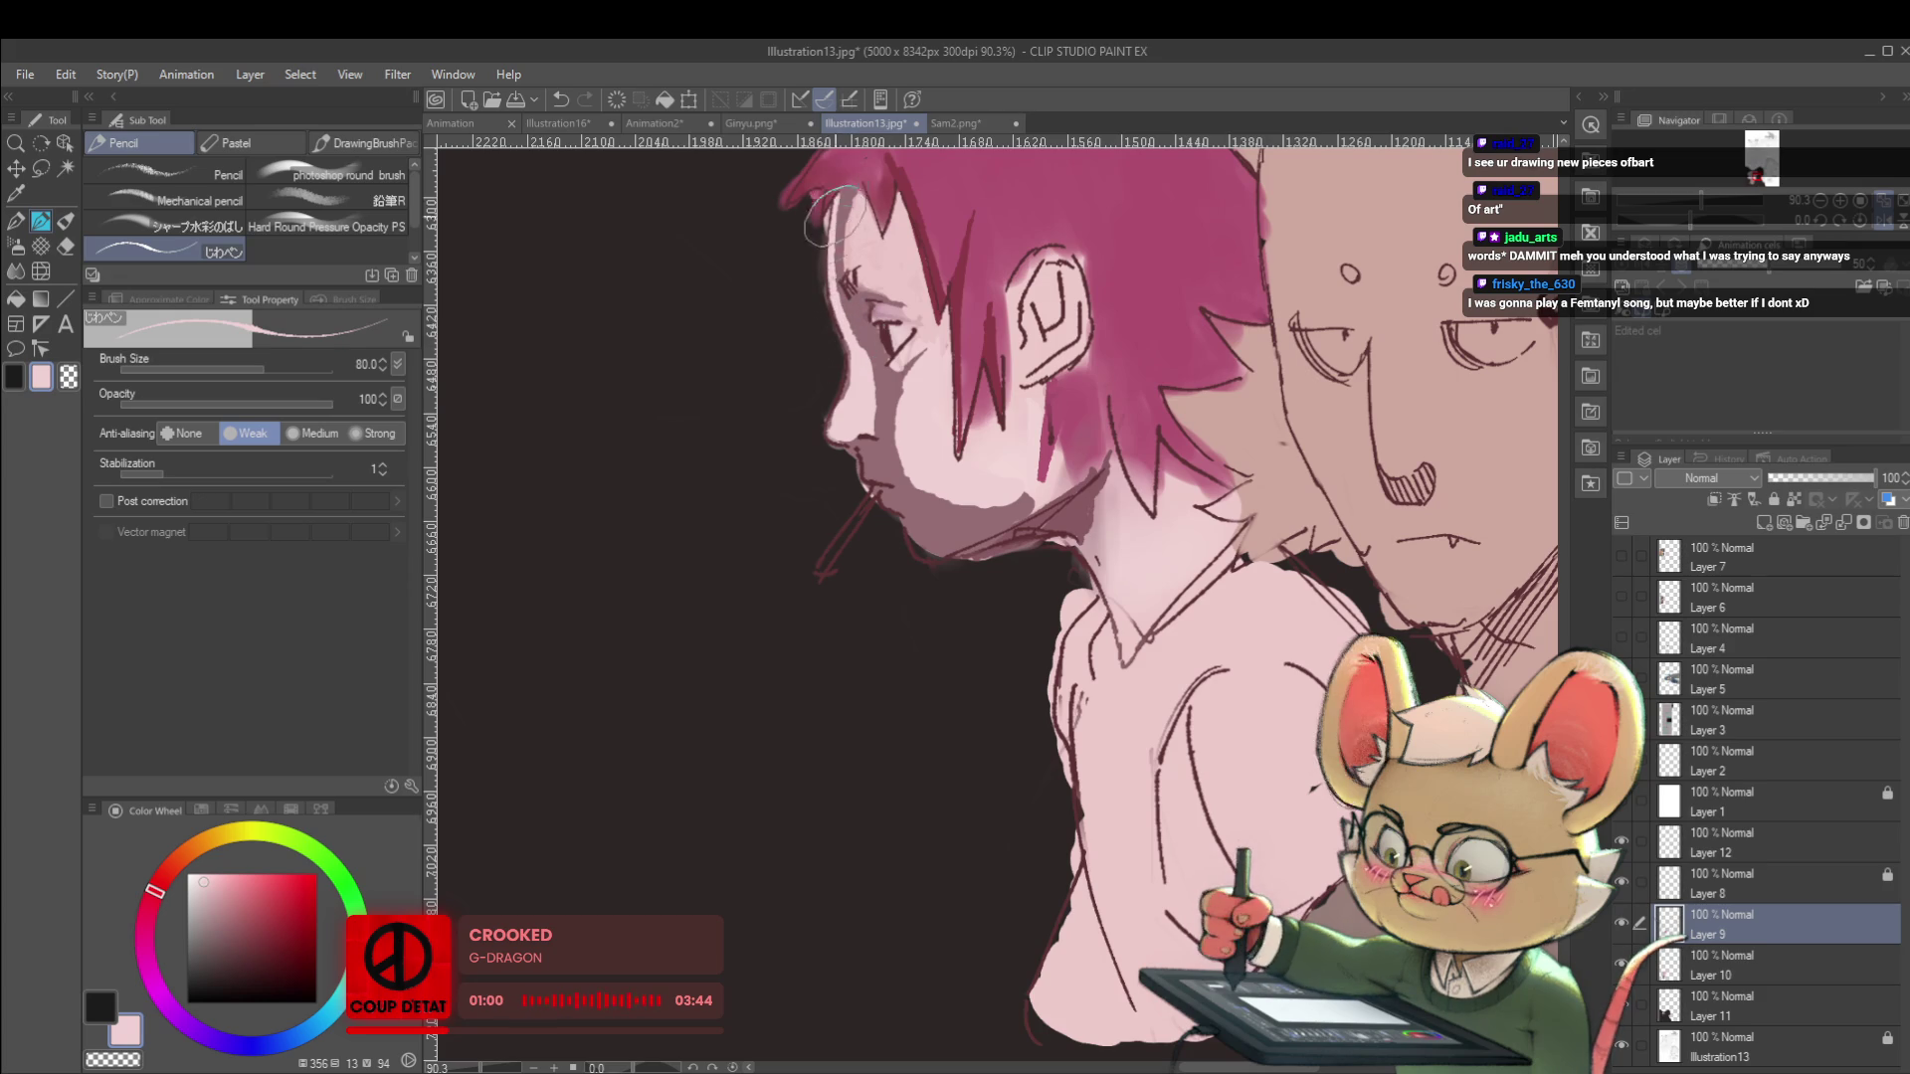
{"action": "scroll", "coordinate": [895, 219], "scroll_direction": "down", "scroll_amount": 5}
{"action": "left_click_drag", "start_coordinate": [792, 158], "coordinate": [715, 326]}
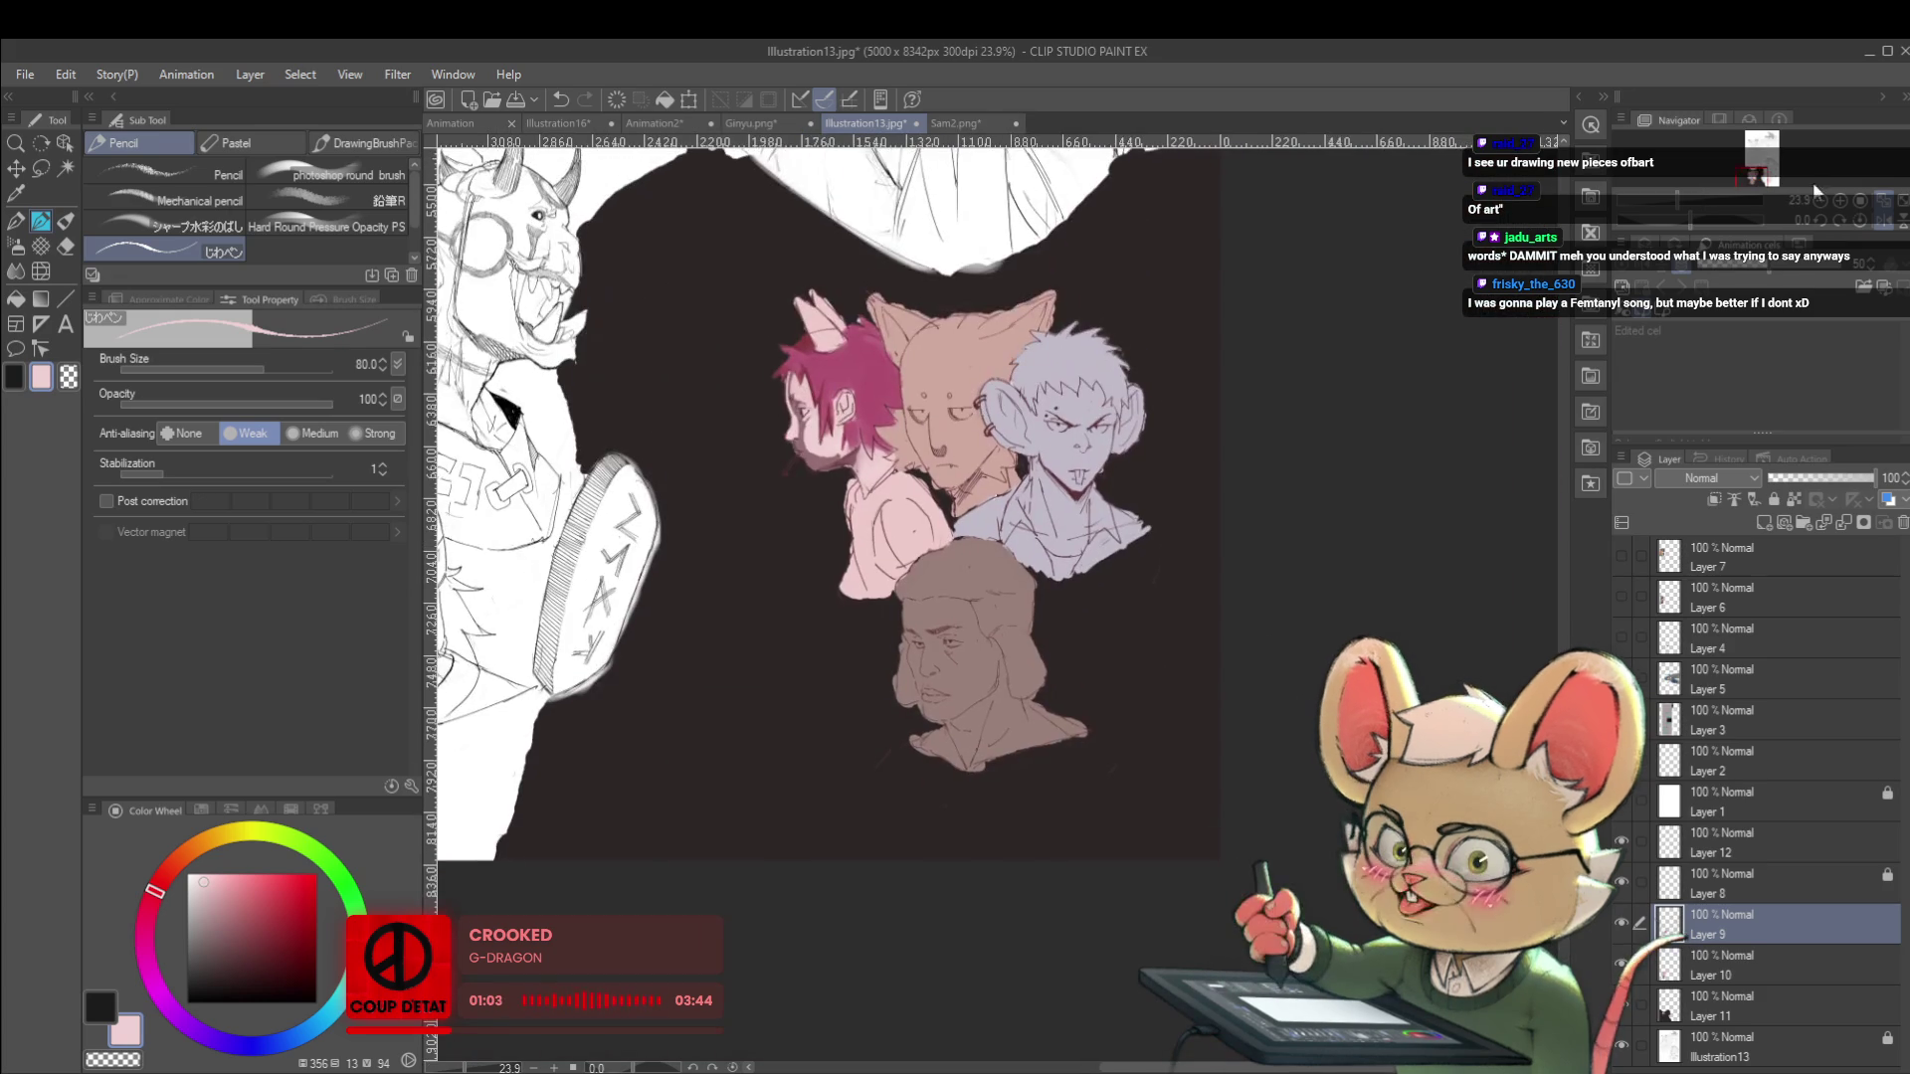
{"action": "left_click", "coordinate": [1886, 221]}
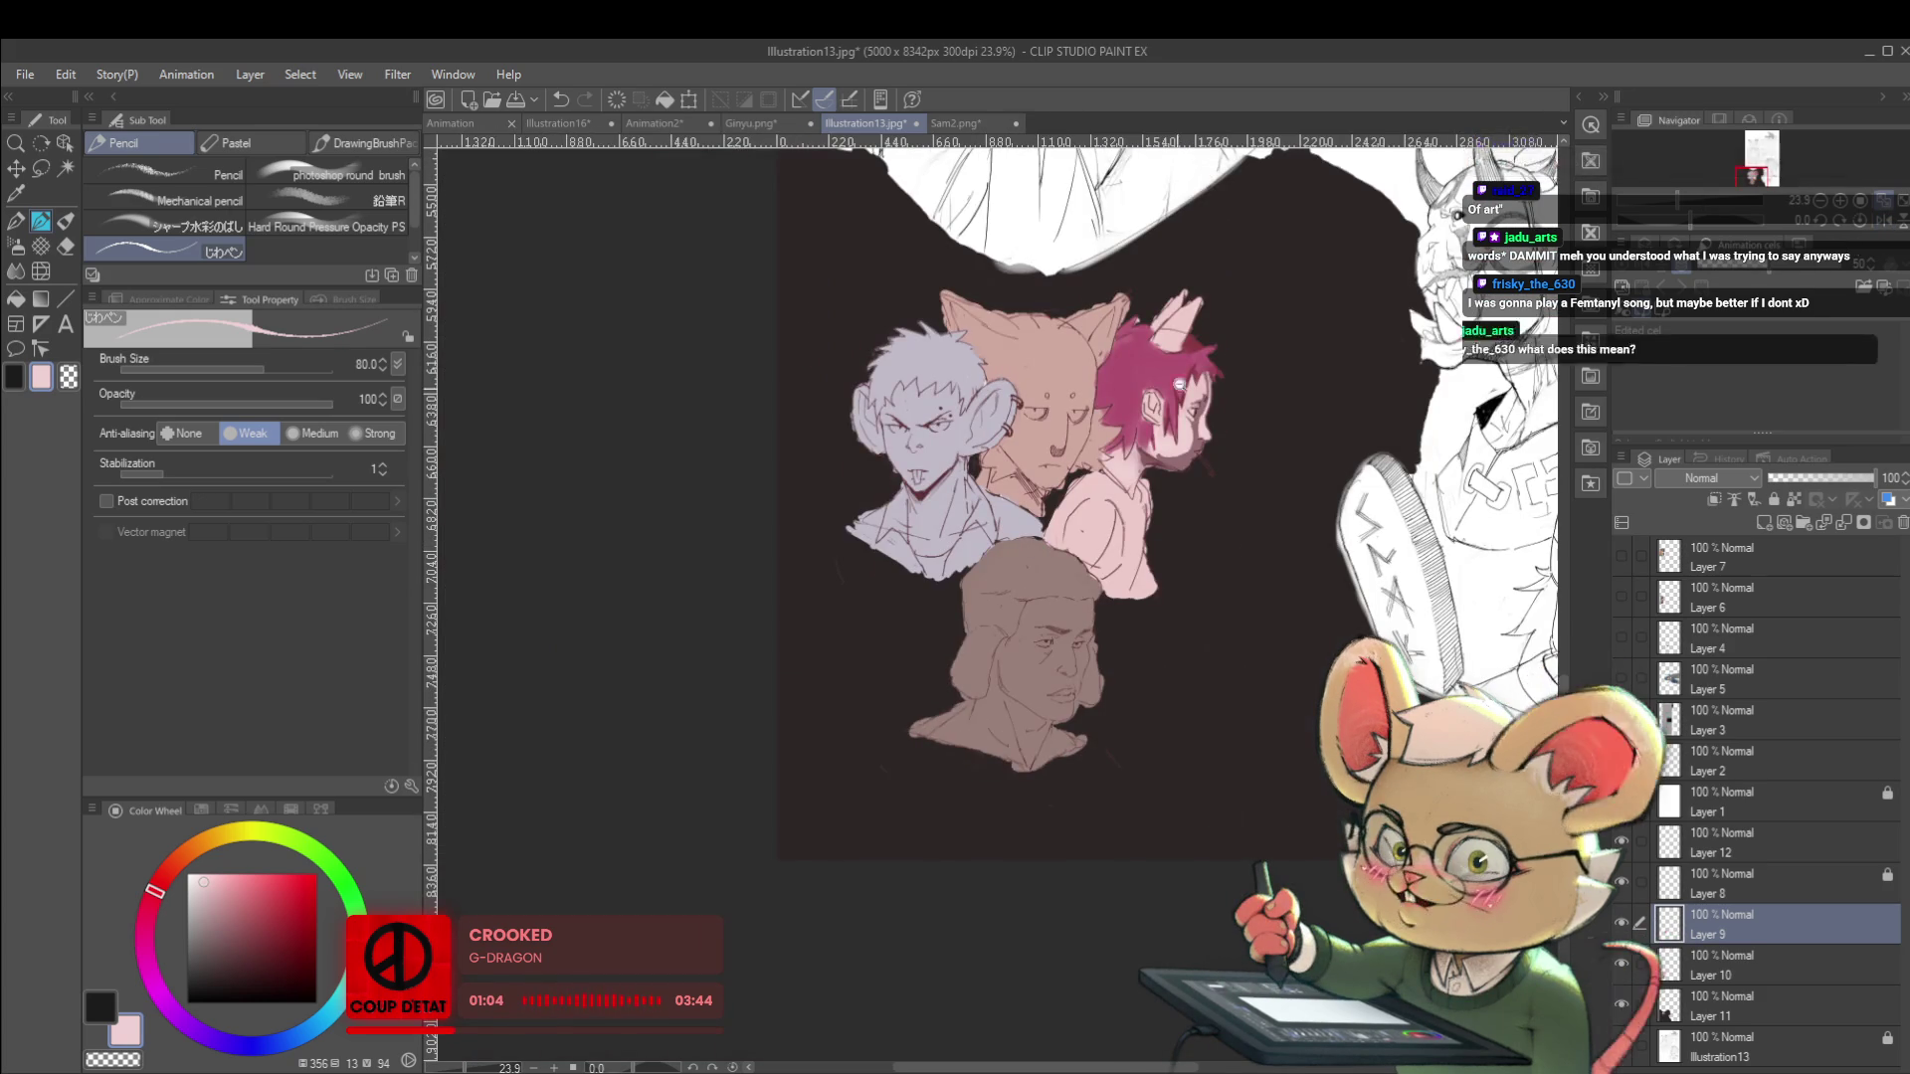
{"action": "scroll", "coordinate": [1221, 356], "scroll_direction": "up", "scroll_amount": 2}
{"action": "scroll", "coordinate": [1222, 356], "scroll_direction": "up", "scroll_amount": 4}
Sample the mauve jaw shadow and paint a stroke down the boy's neck beneath his hair.
{"action": "left_click", "coordinate": [1184, 398], "text": "alt"}
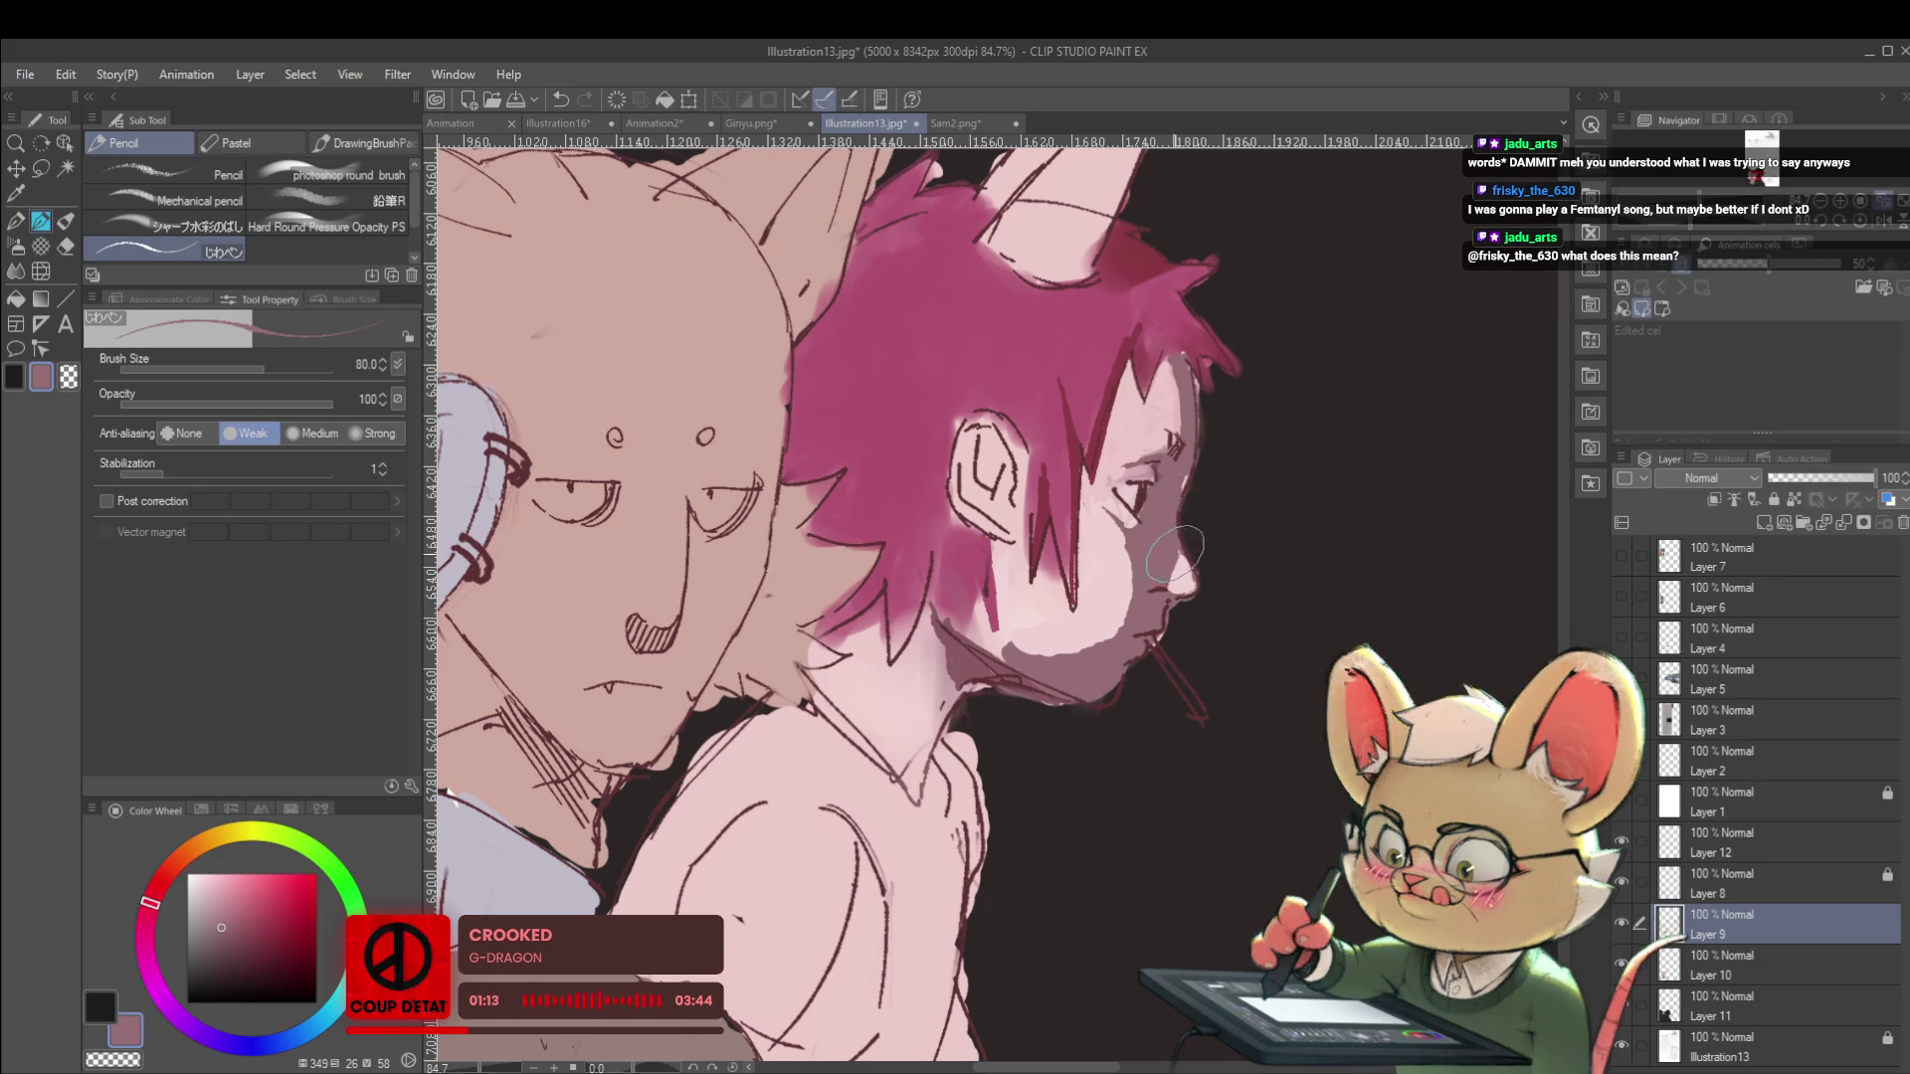
{"action": "scroll", "coordinate": [1282, 577], "scroll_direction": "down", "scroll_amount": 1}
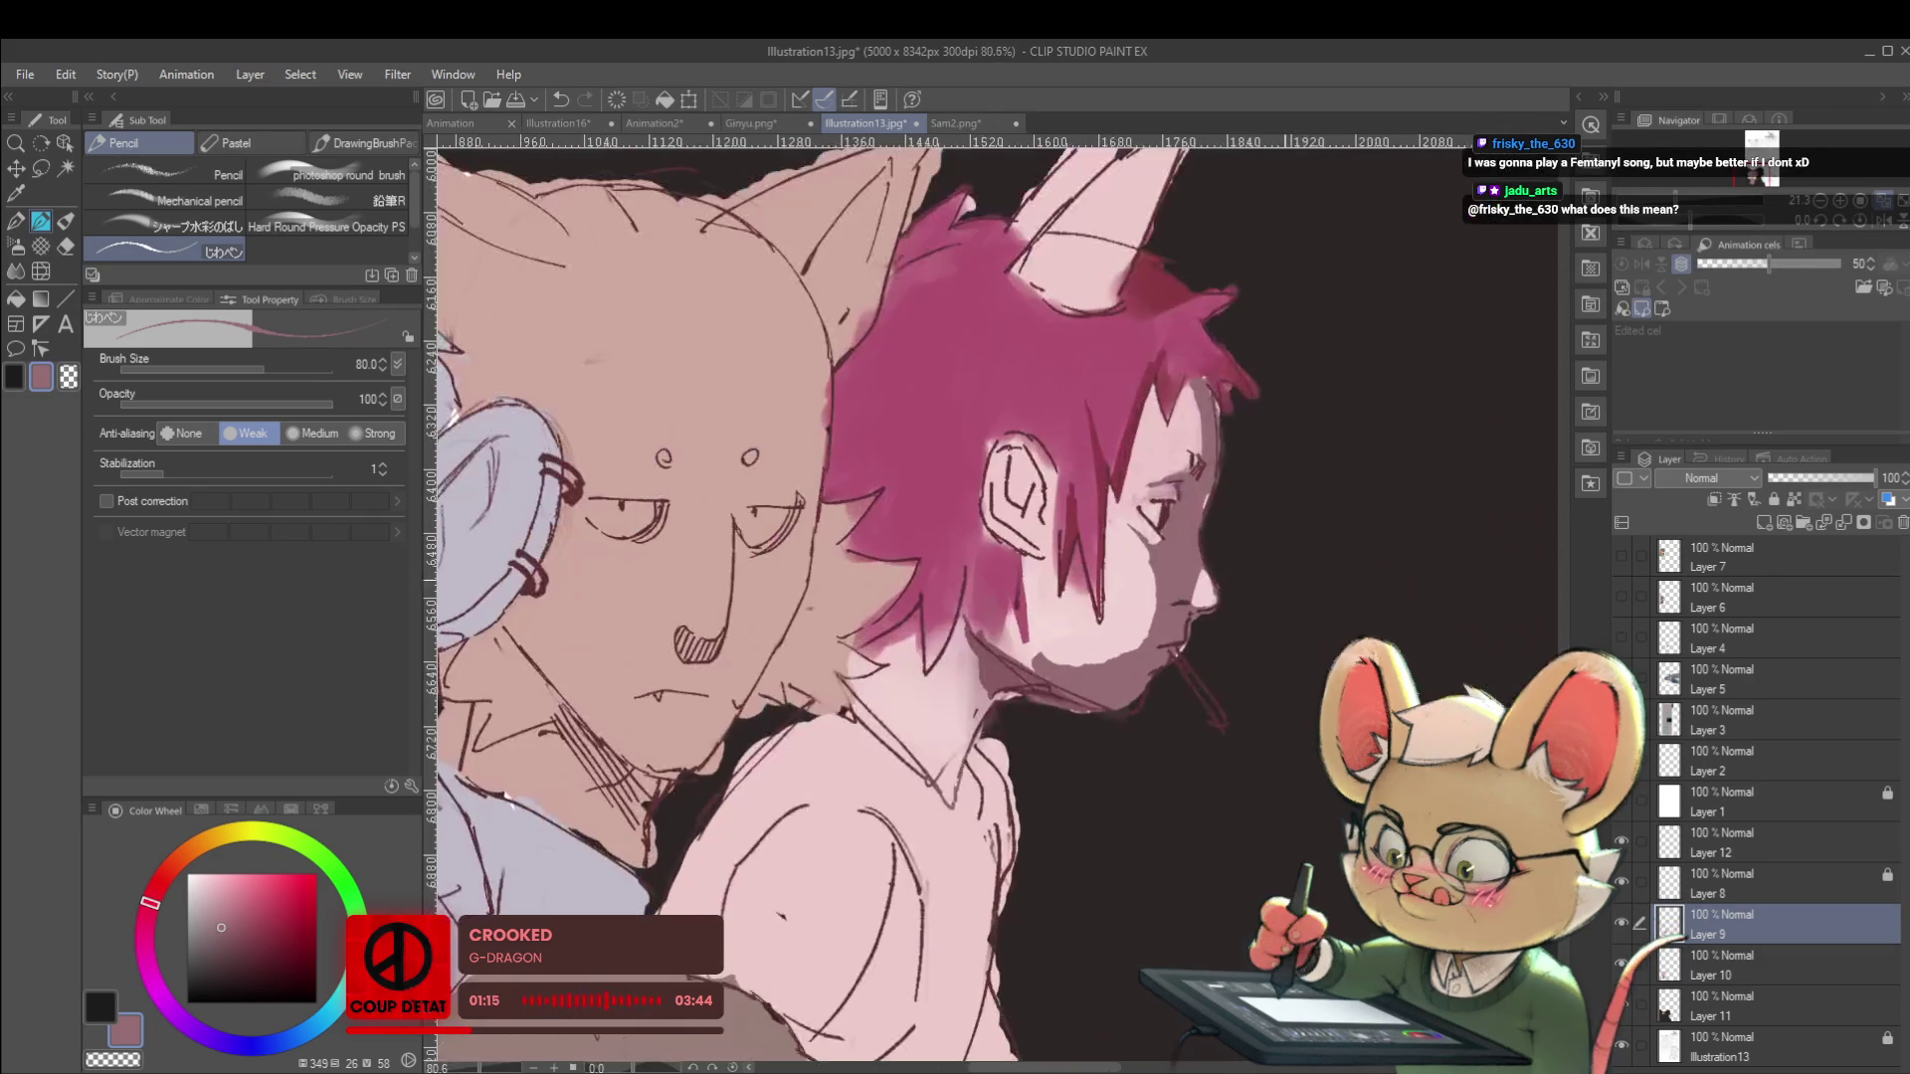
{"action": "scroll", "coordinate": [1282, 578], "scroll_direction": "down", "scroll_amount": 3}
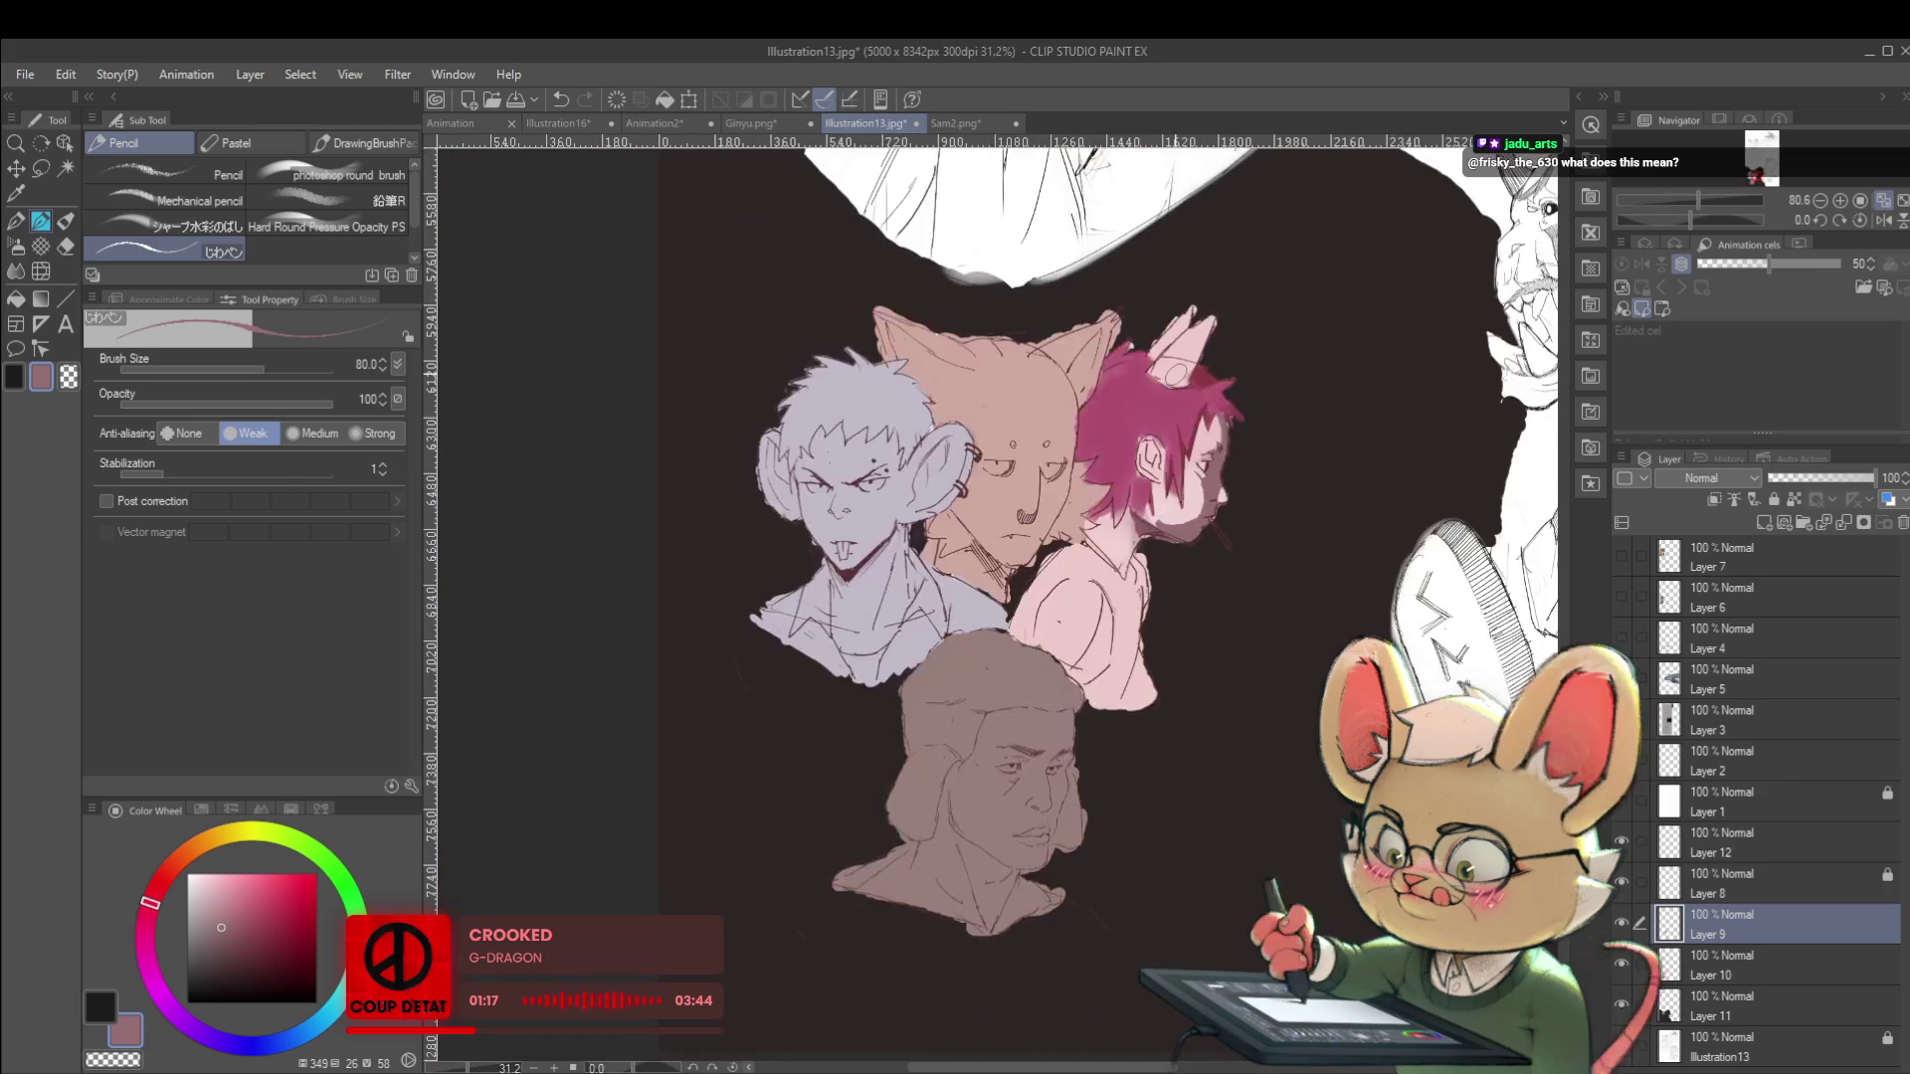
{"action": "scroll", "coordinate": [1149, 532], "scroll_direction": "up", "scroll_amount": 2}
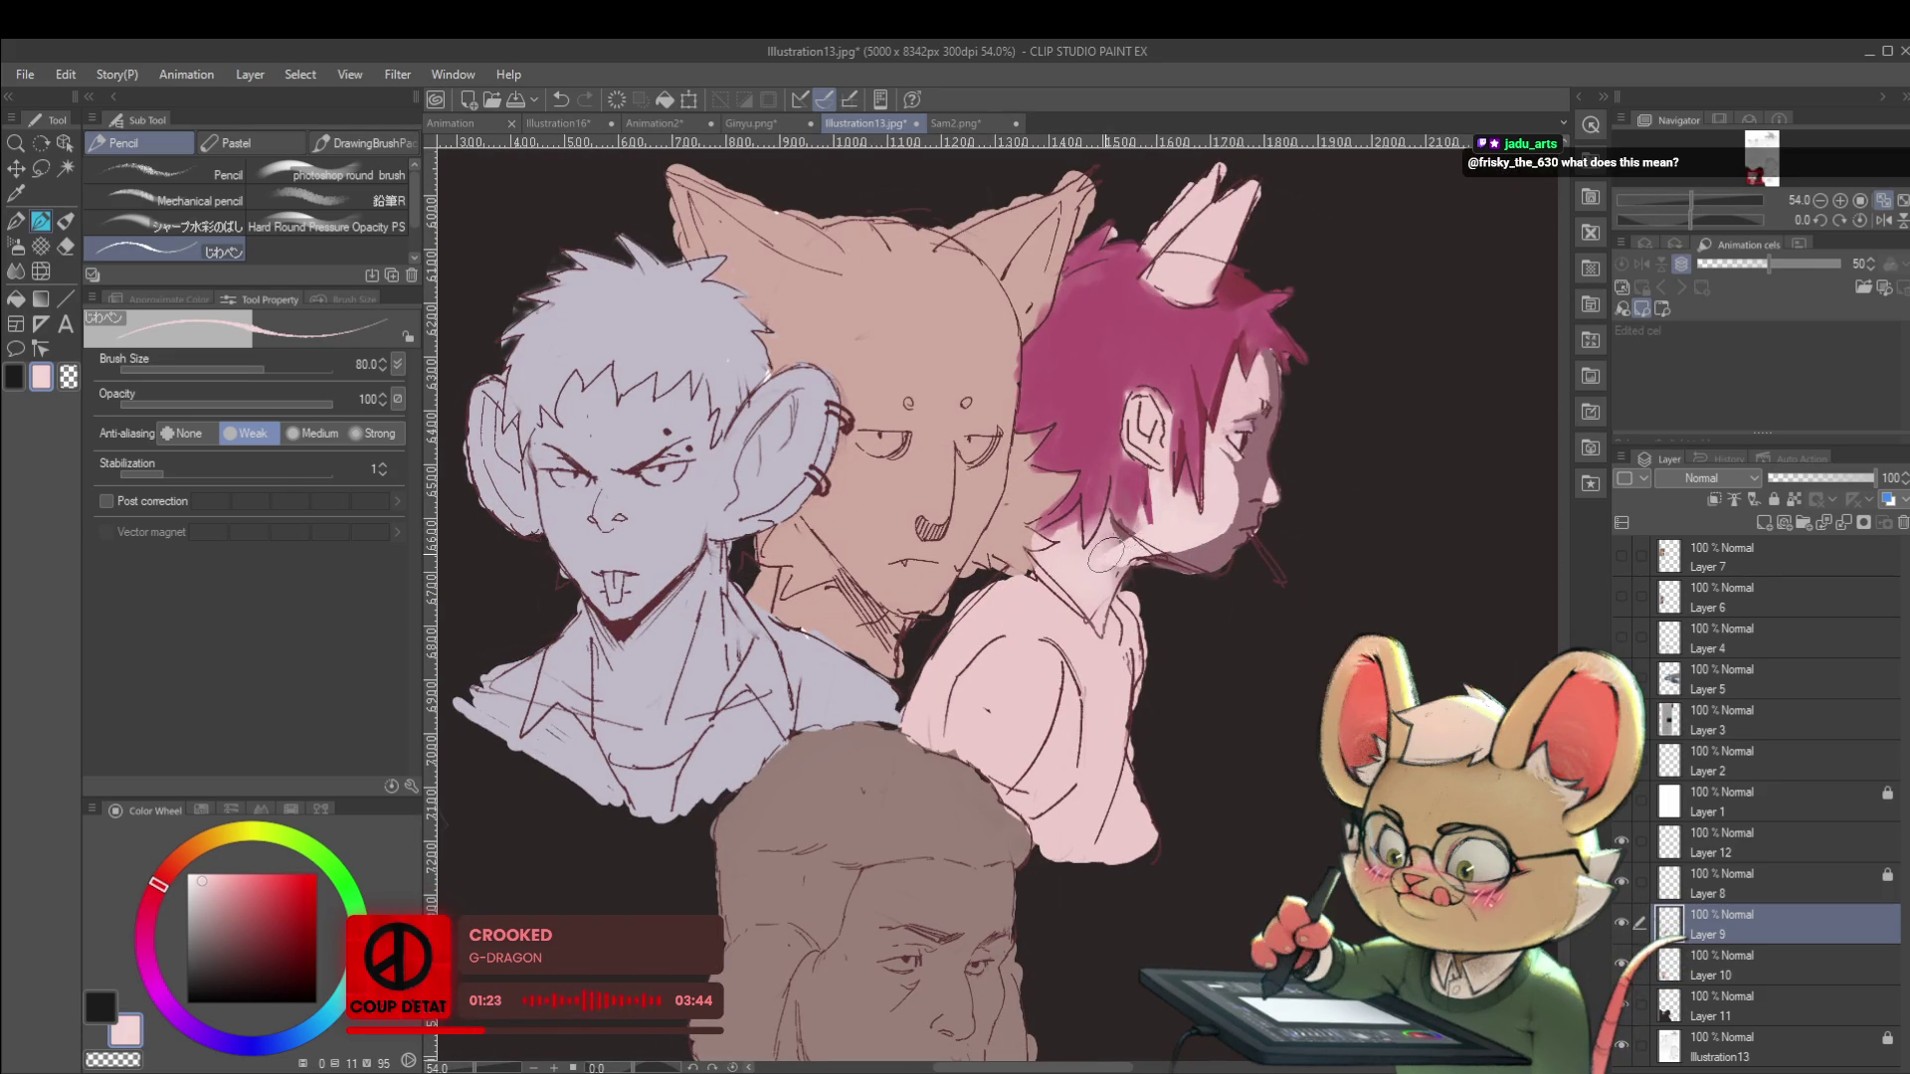
{"action": "left_click", "coordinate": [1166, 560], "text": "alt"}
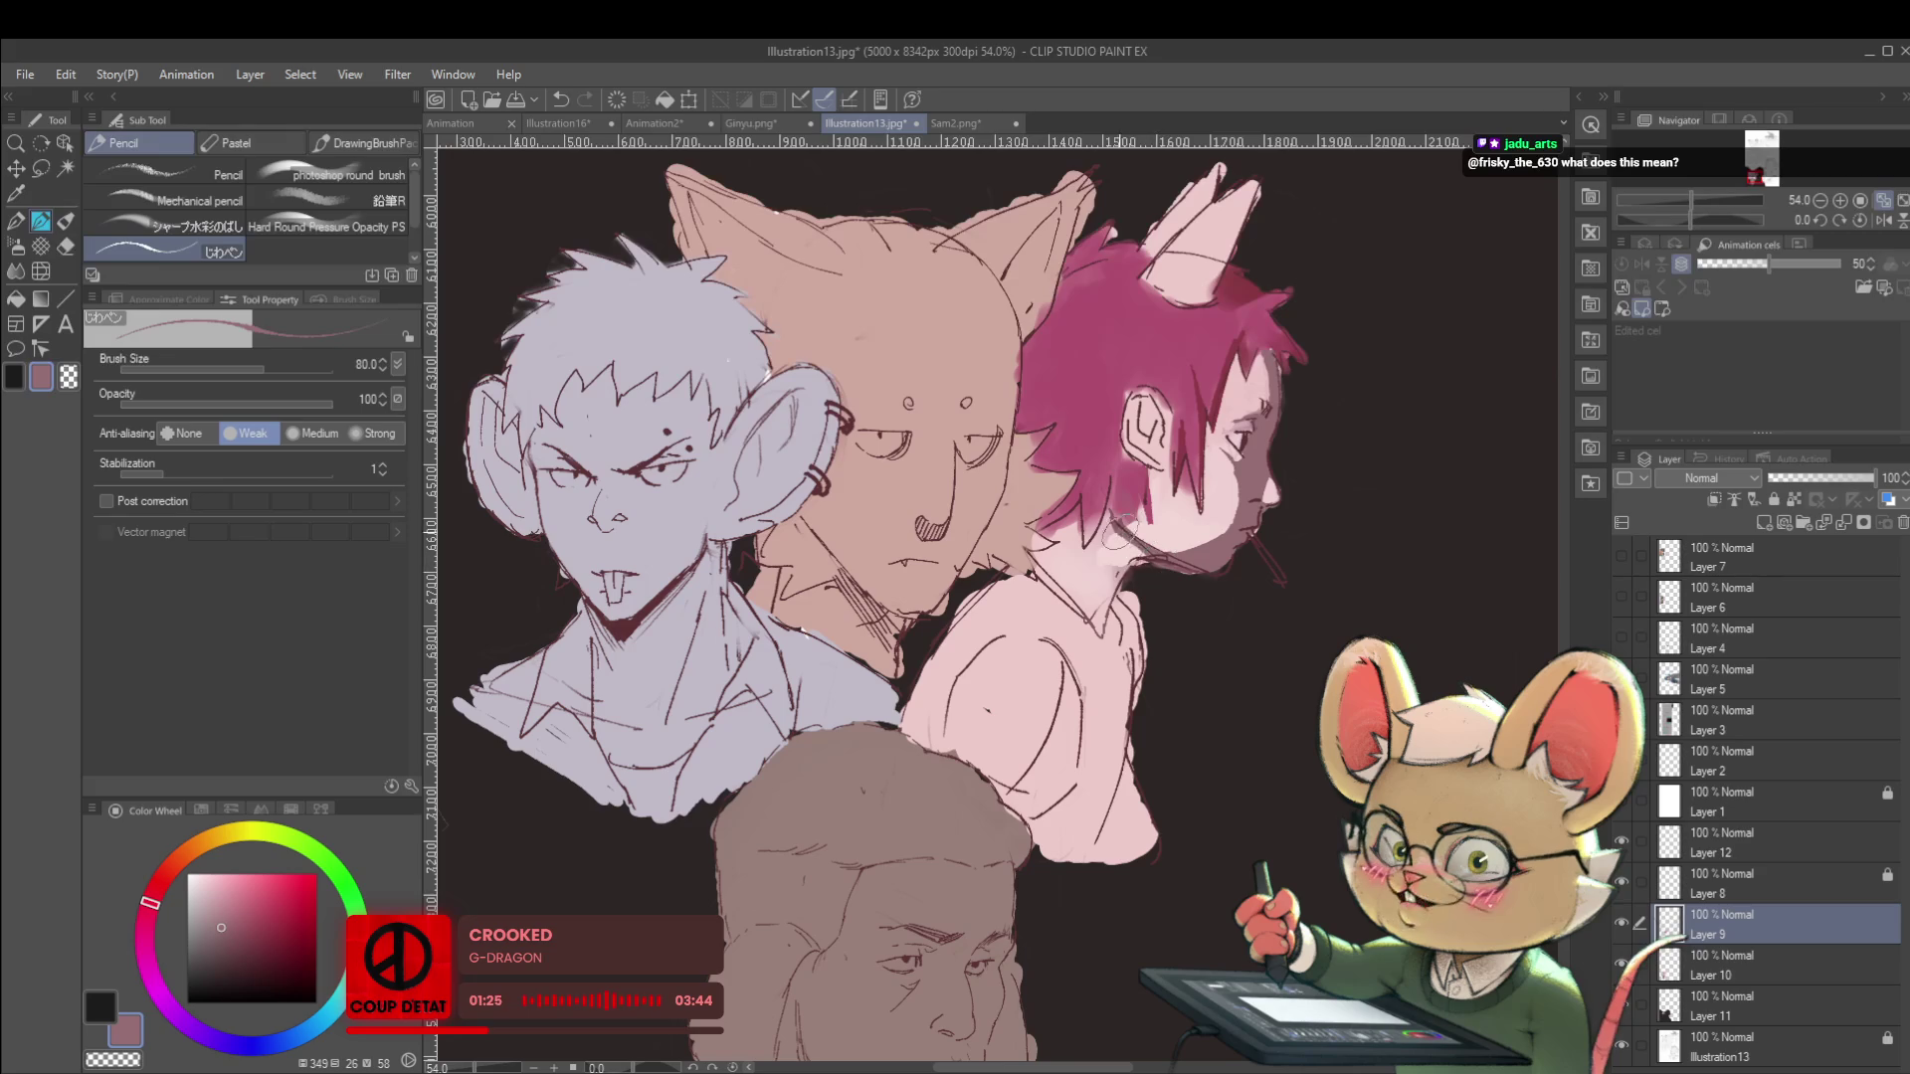
{"action": "mouse_move", "coordinate": [1112, 487]}
{"action": "left_mouse_down"}
{"action": "mouse_move", "coordinate": [1097, 618]}
{"action": "mouse_move", "coordinate": [1121, 553]}
{"action": "mouse_move", "coordinate": [1080, 557]}
{"action": "left_mouse_up"}
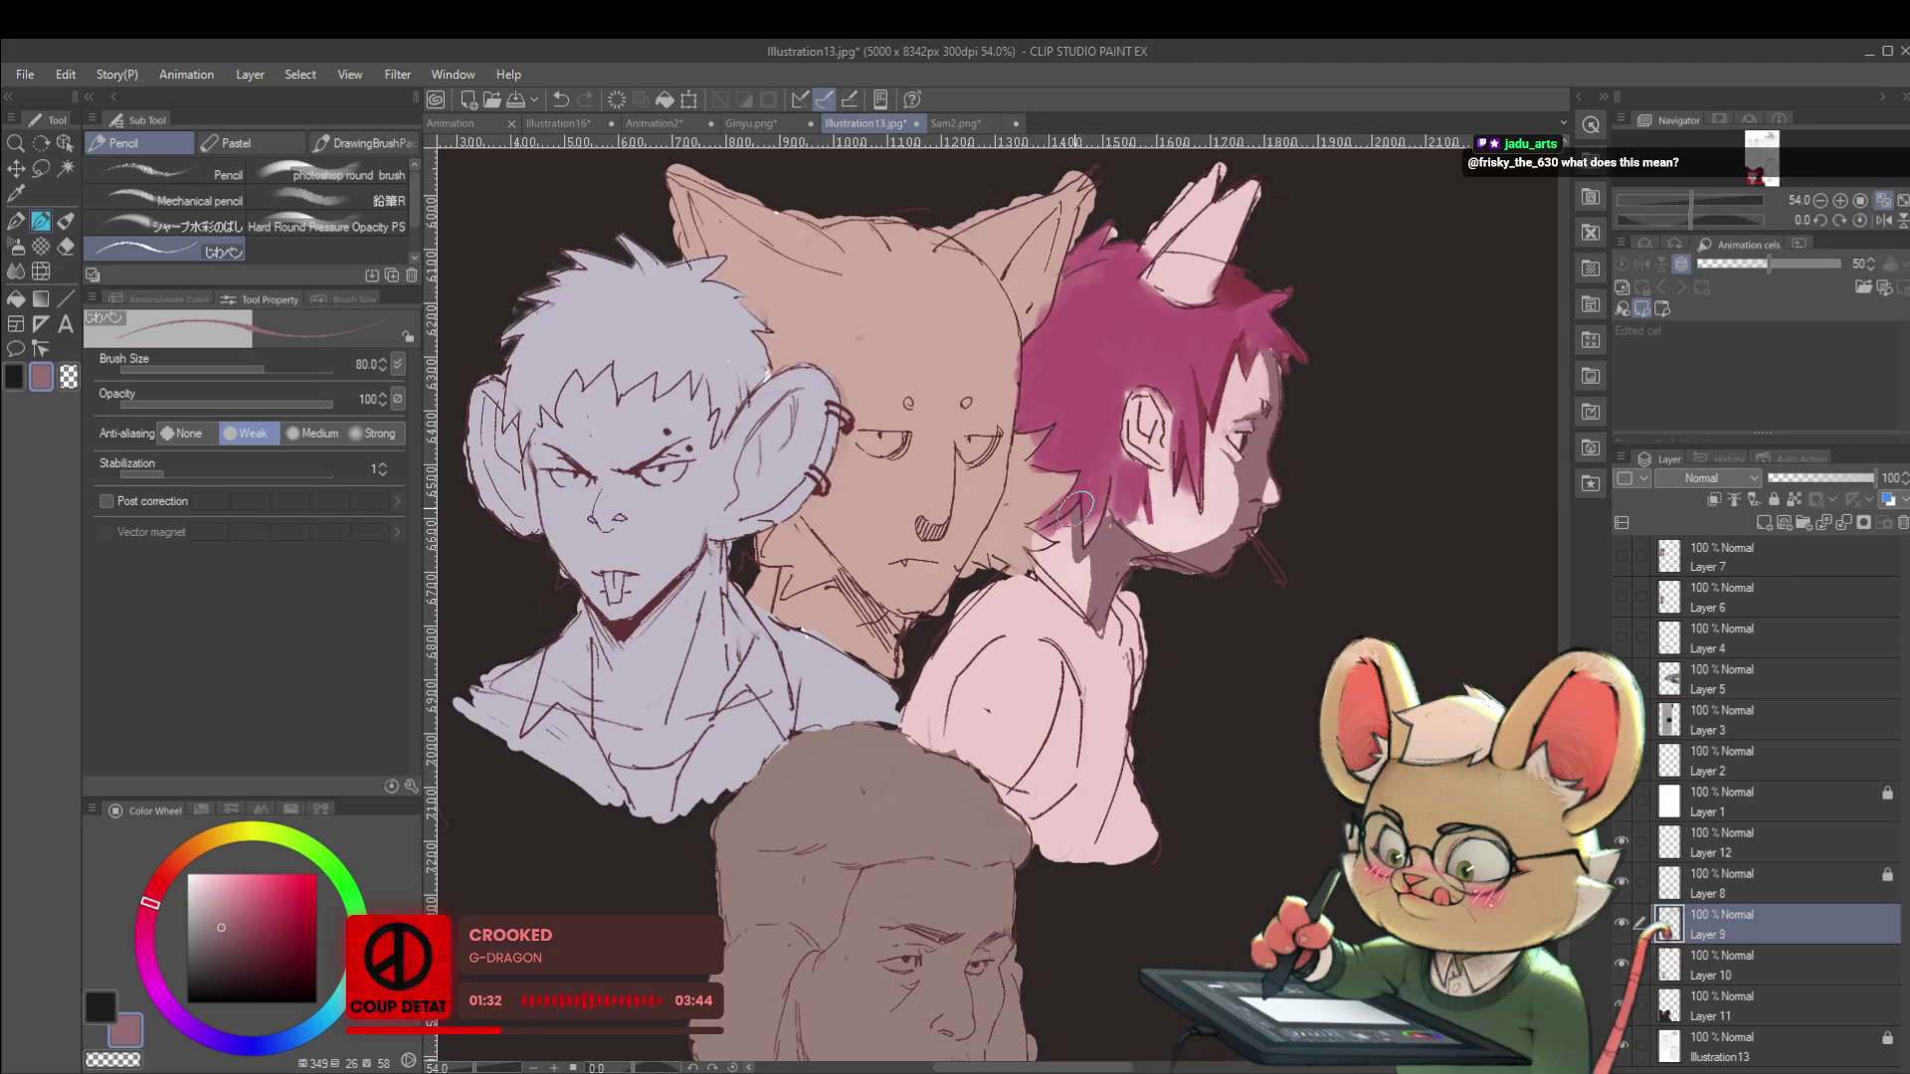
{"action": "scroll", "coordinate": [1074, 537], "scroll_direction": "down", "scroll_amount": 5}
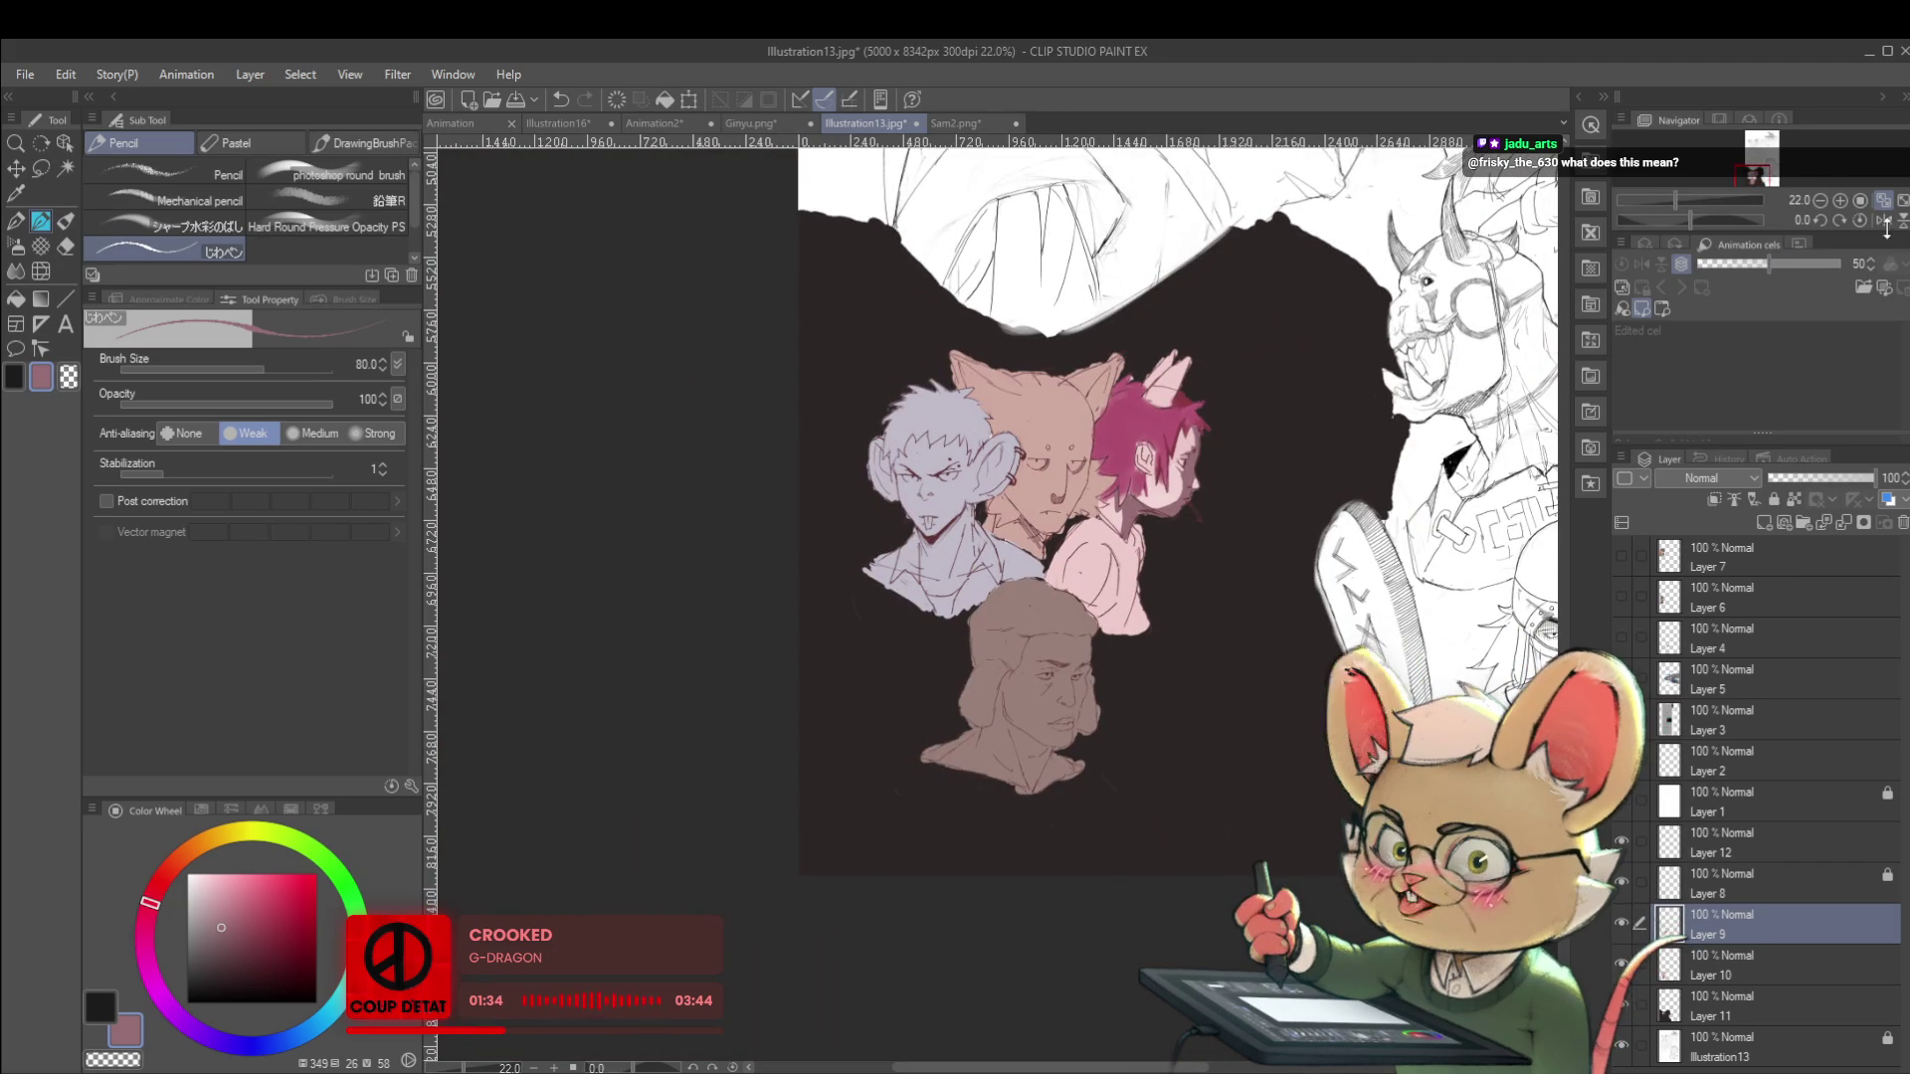
Sample the face's light skin pink, then mirror the view and flip it back to review the busts.
{"action": "scroll", "coordinate": [1135, 493], "scroll_direction": "up", "scroll_amount": 5}
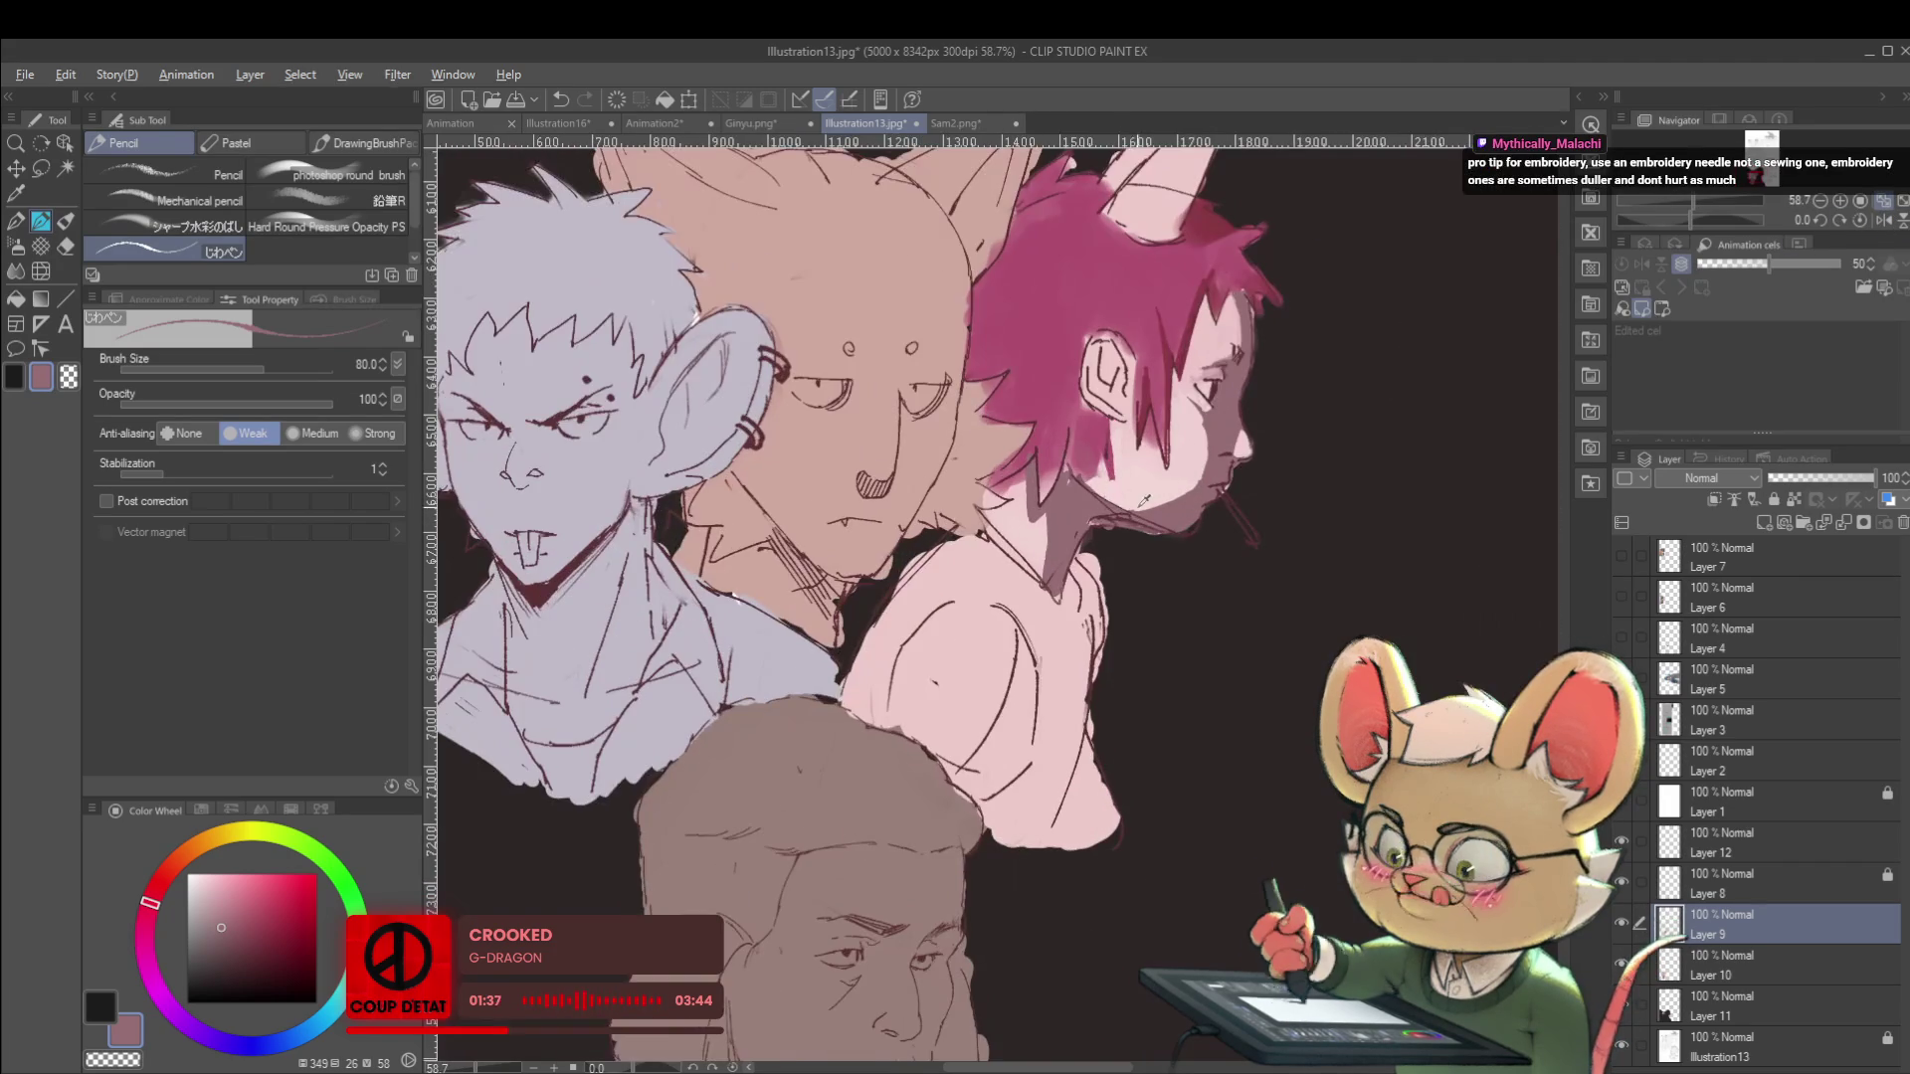
{"action": "left_click", "coordinate": [1135, 493], "text": "alt"}
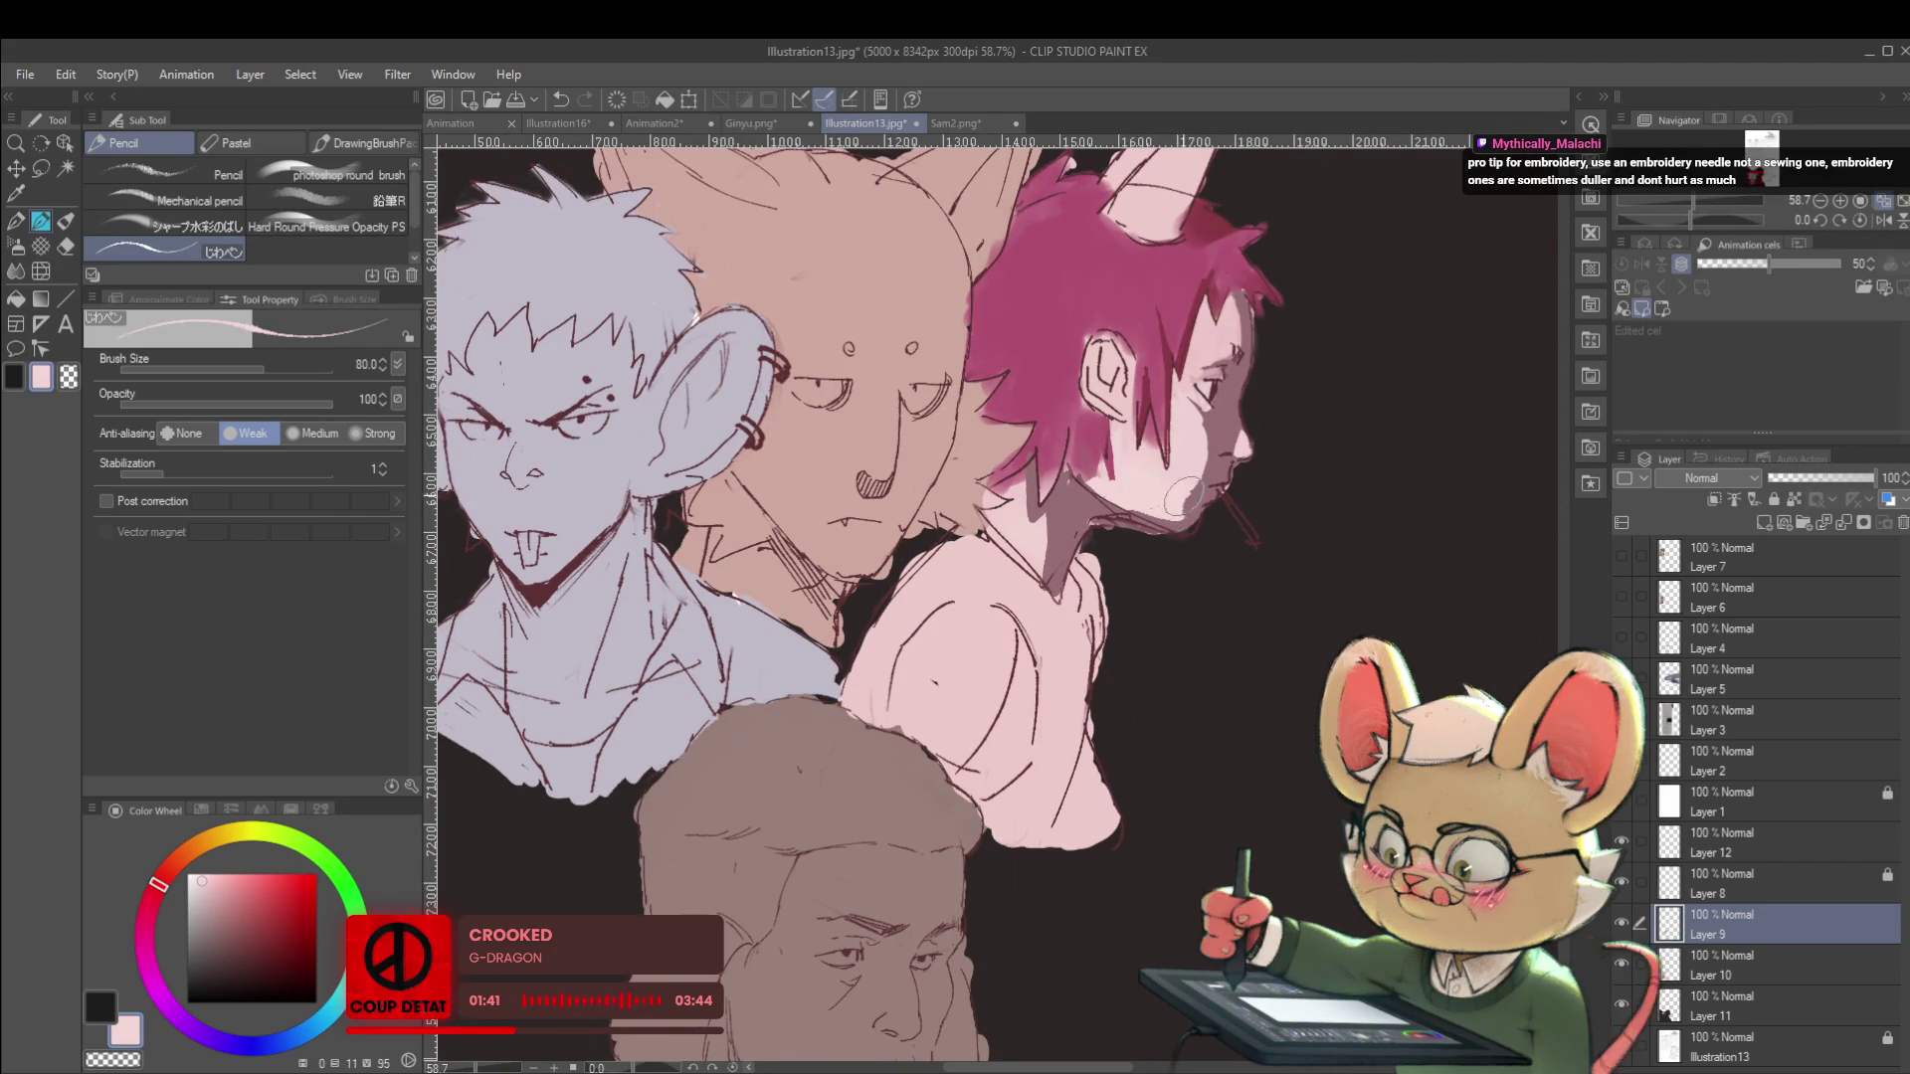
{"action": "scroll", "coordinate": [1184, 502], "scroll_direction": "down", "scroll_amount": 5}
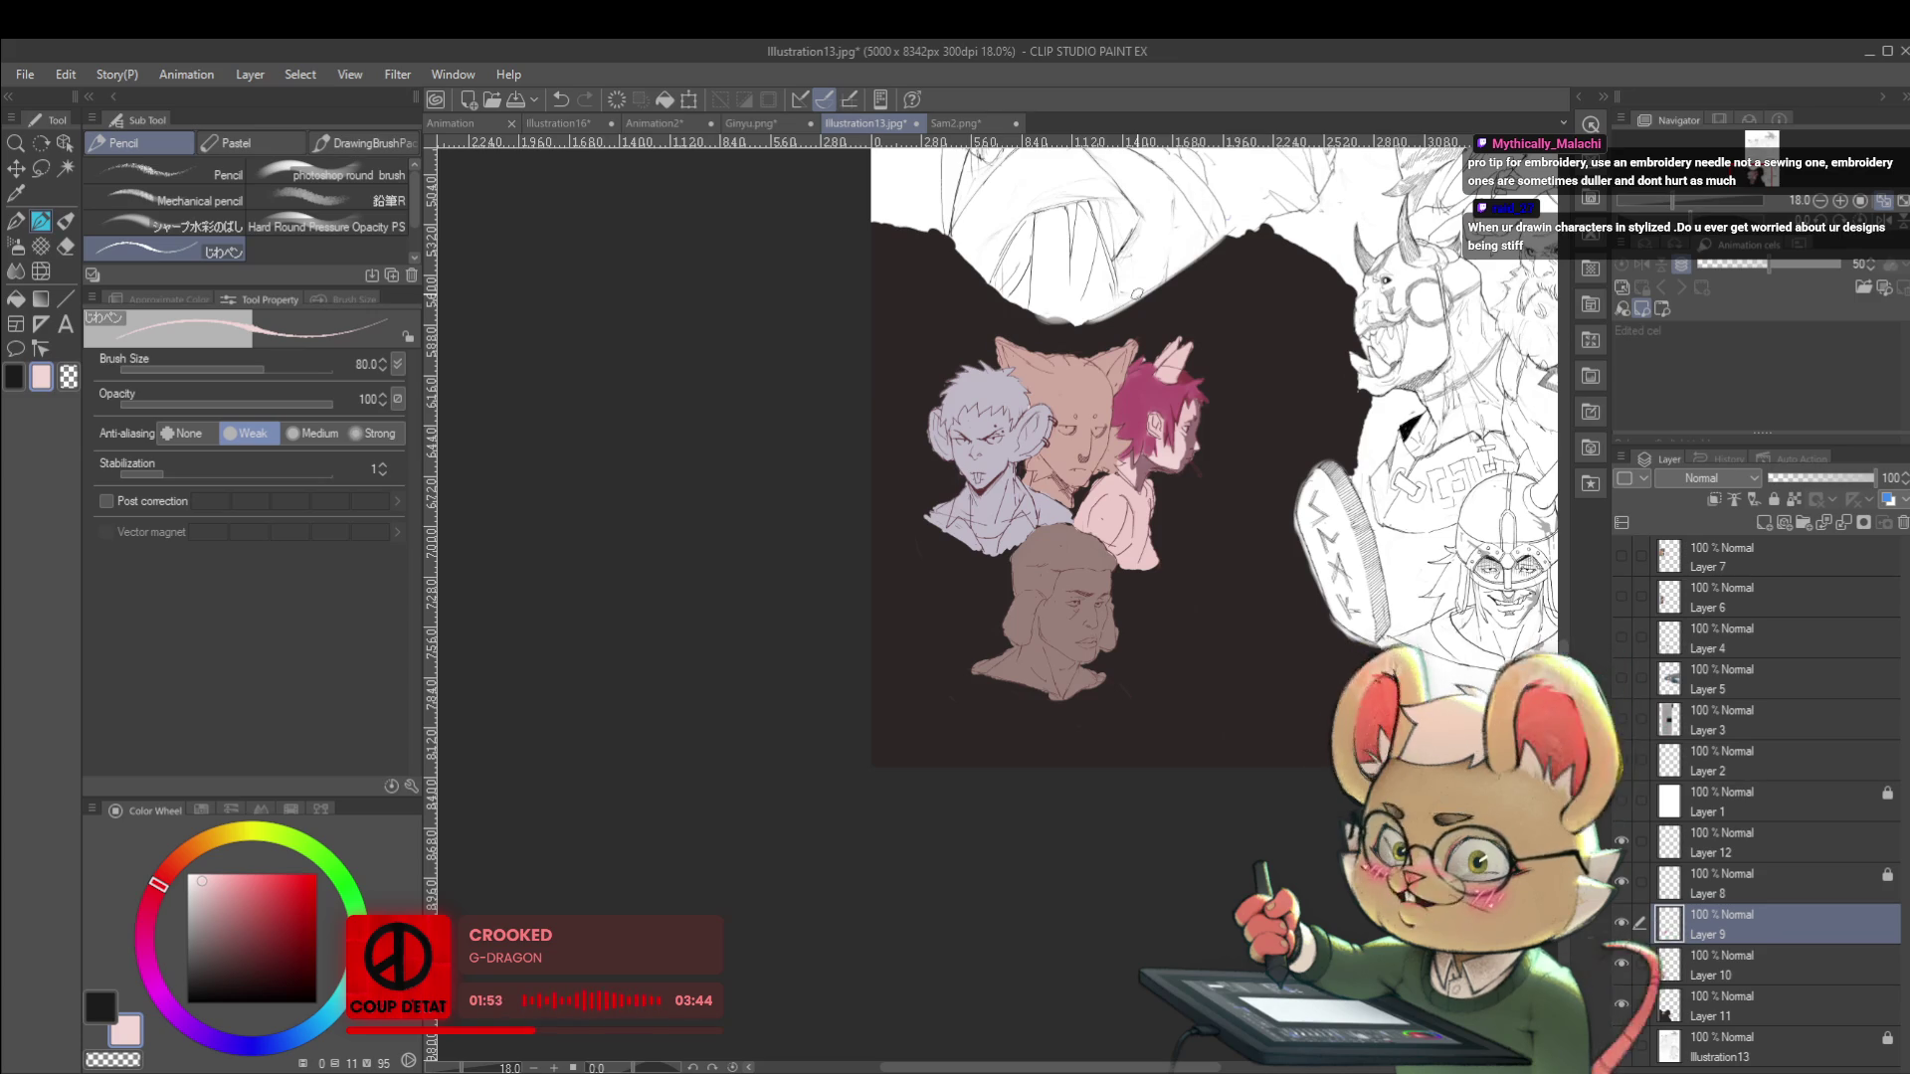
{"action": "key", "text": "h"}
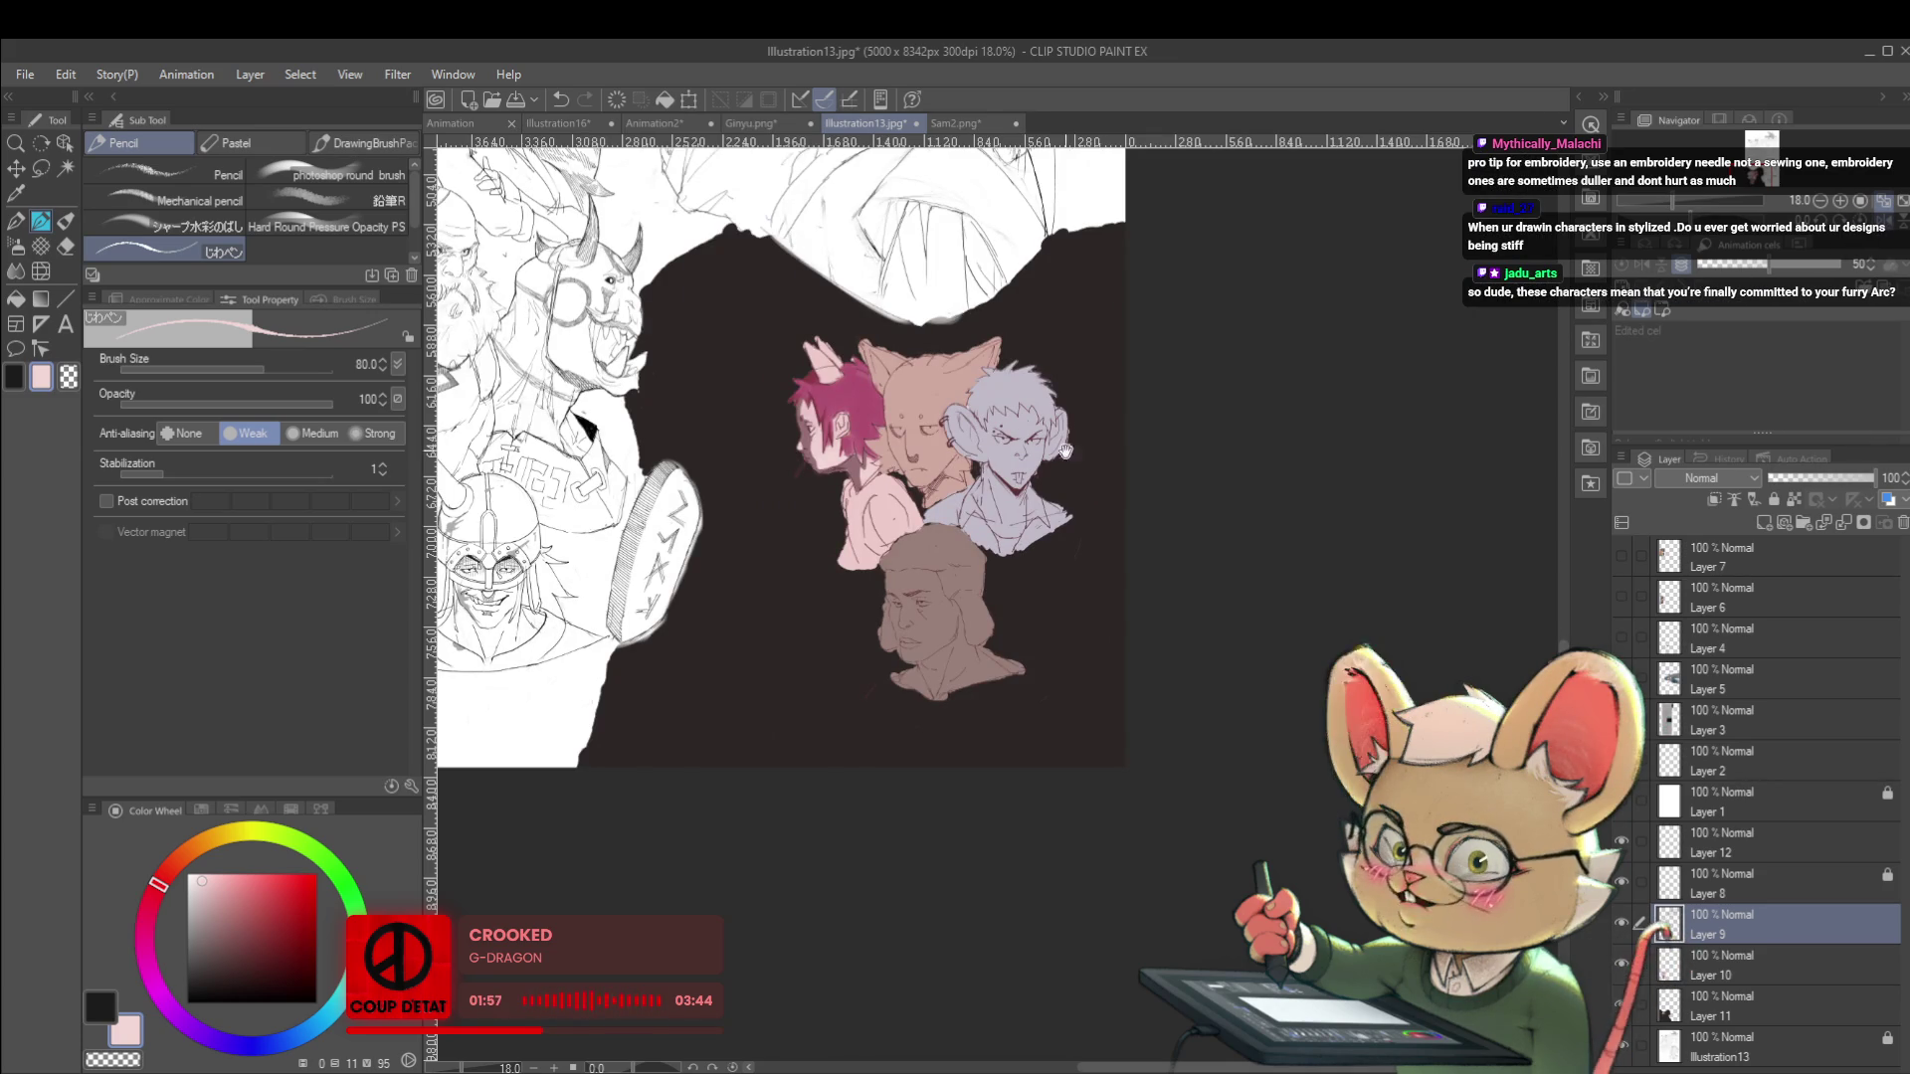
{"action": "scroll", "coordinate": [1064, 440], "scroll_direction": "up", "scroll_amount": 5}
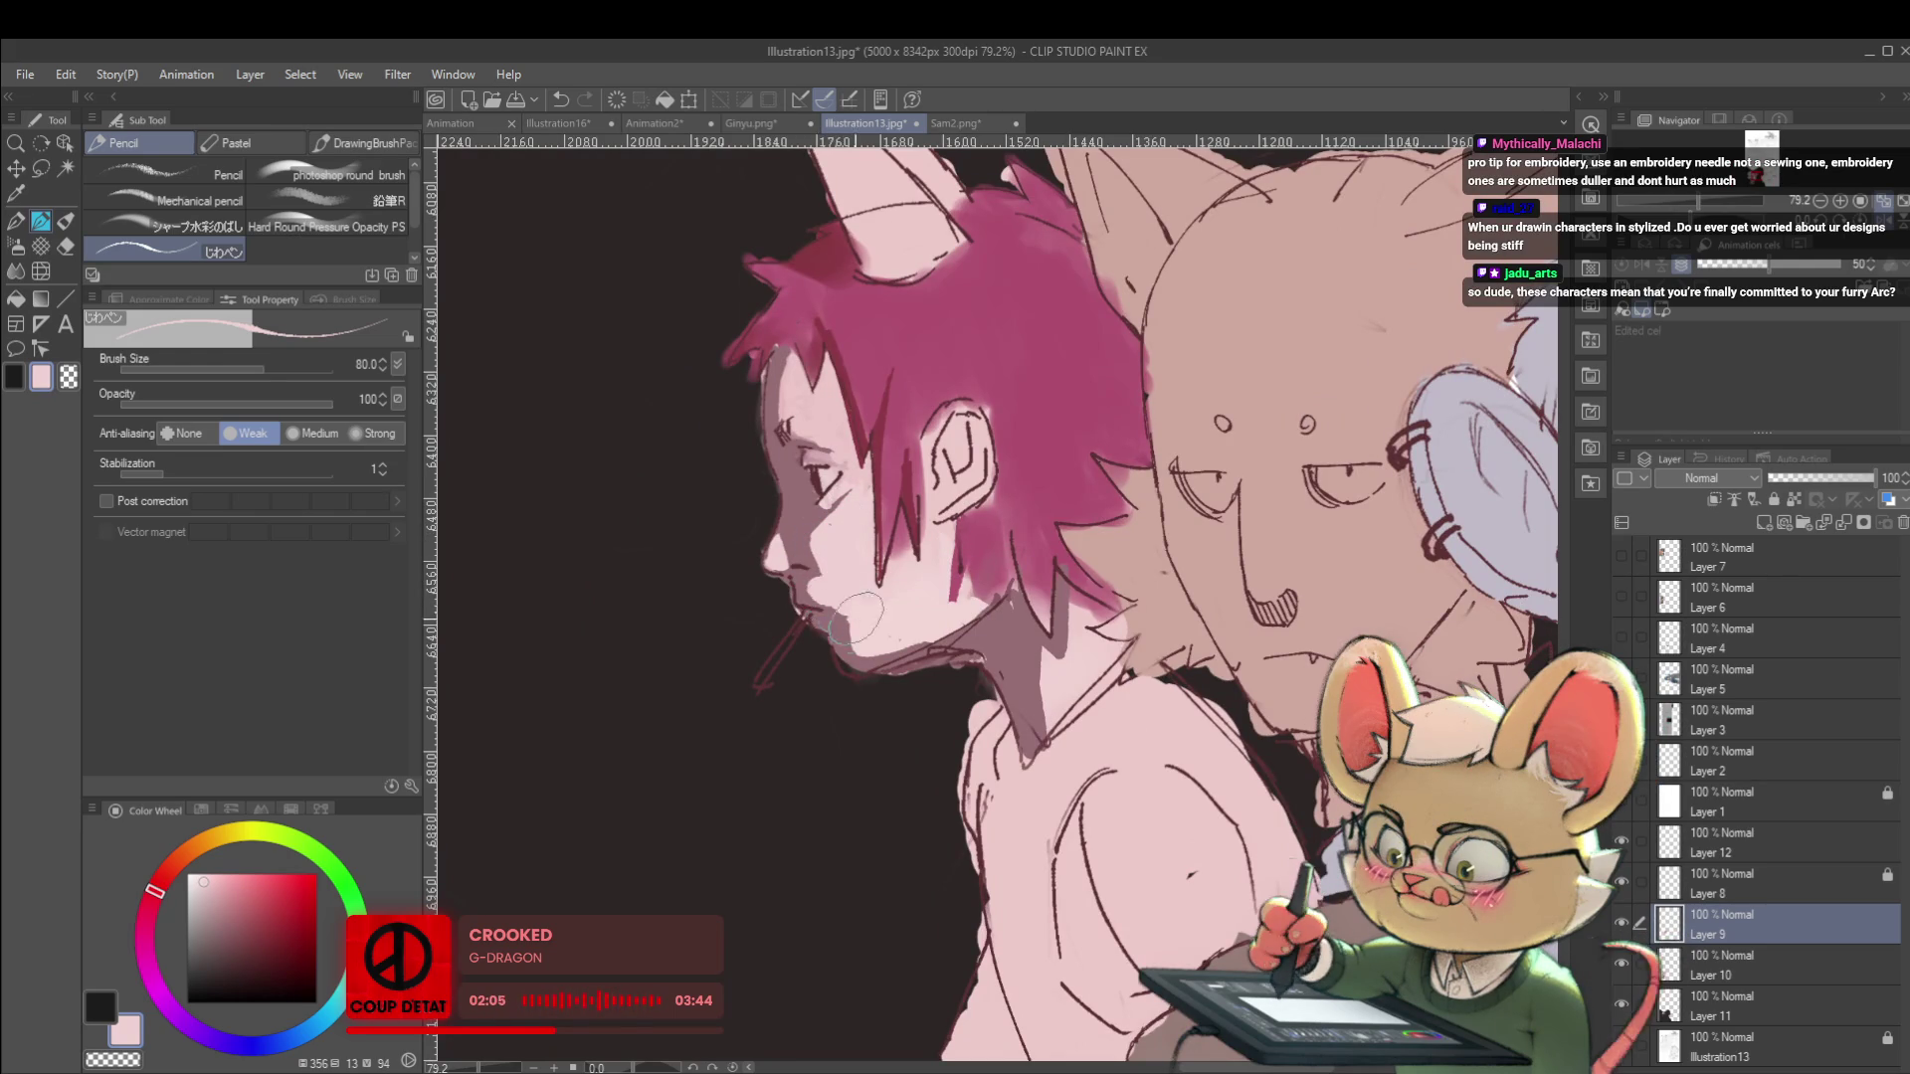
{"action": "scroll", "coordinate": [843, 603], "scroll_direction": "down", "scroll_amount": 8}
{"action": "scroll", "coordinate": [884, 576], "scroll_direction": "up", "scroll_amount": 6}
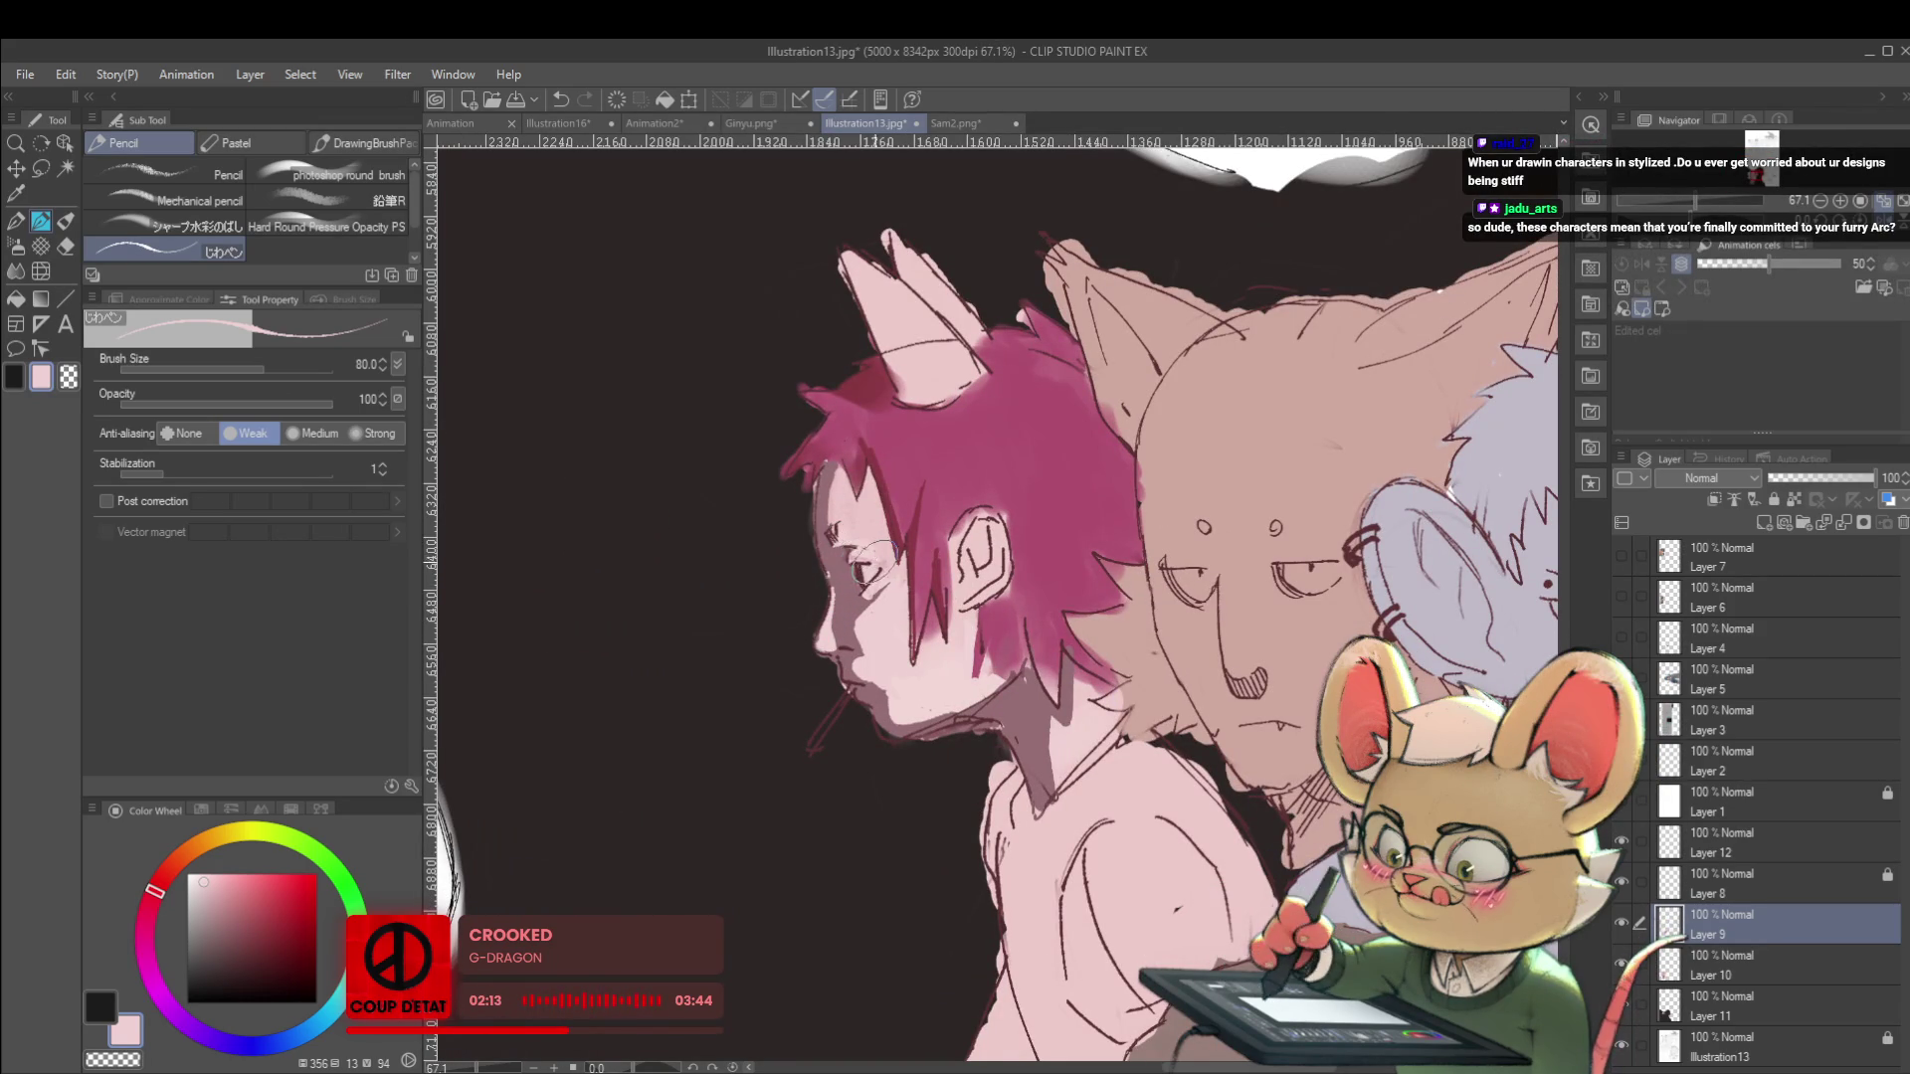
{"action": "scroll", "coordinate": [863, 547], "scroll_direction": "down", "scroll_amount": 6}
{"action": "scroll", "coordinate": [881, 577], "scroll_direction": "up", "scroll_amount": 6}
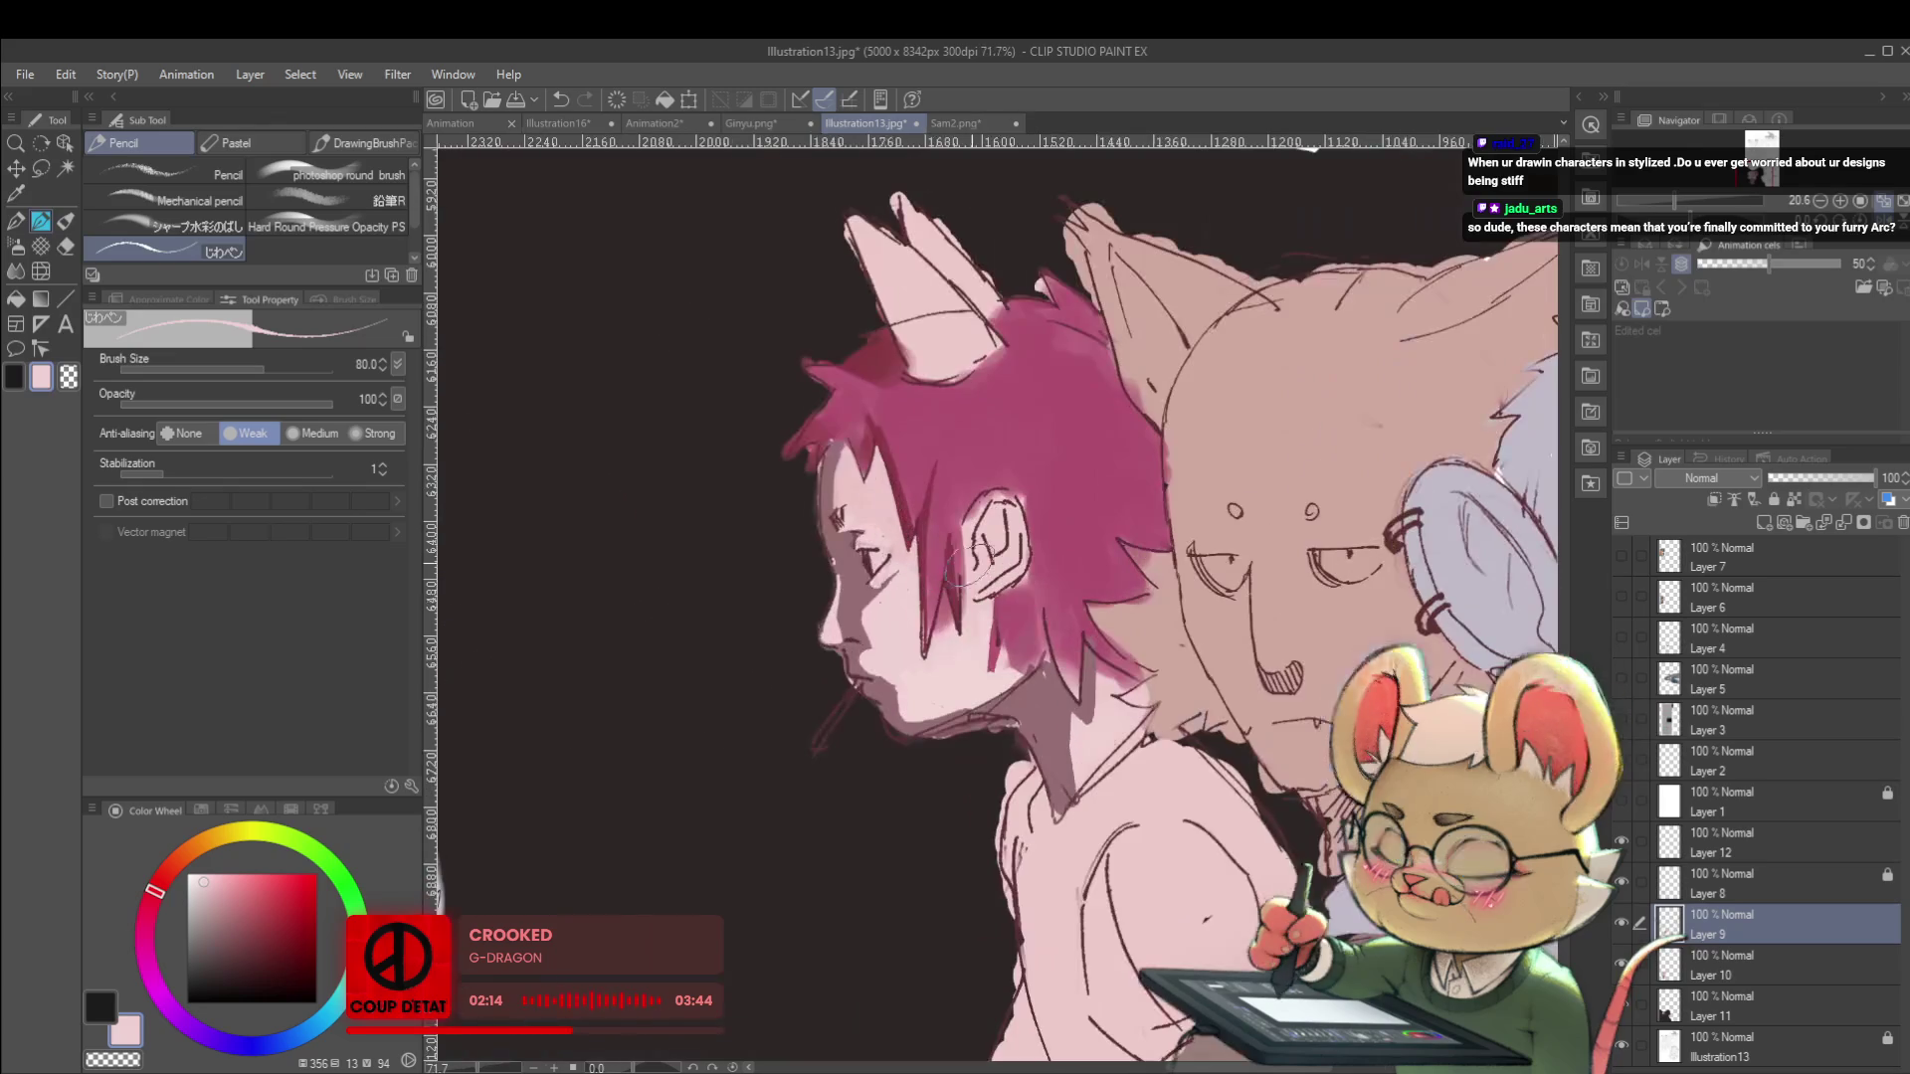
{"action": "scroll", "coordinate": [896, 547], "scroll_direction": "down", "scroll_amount": 5}
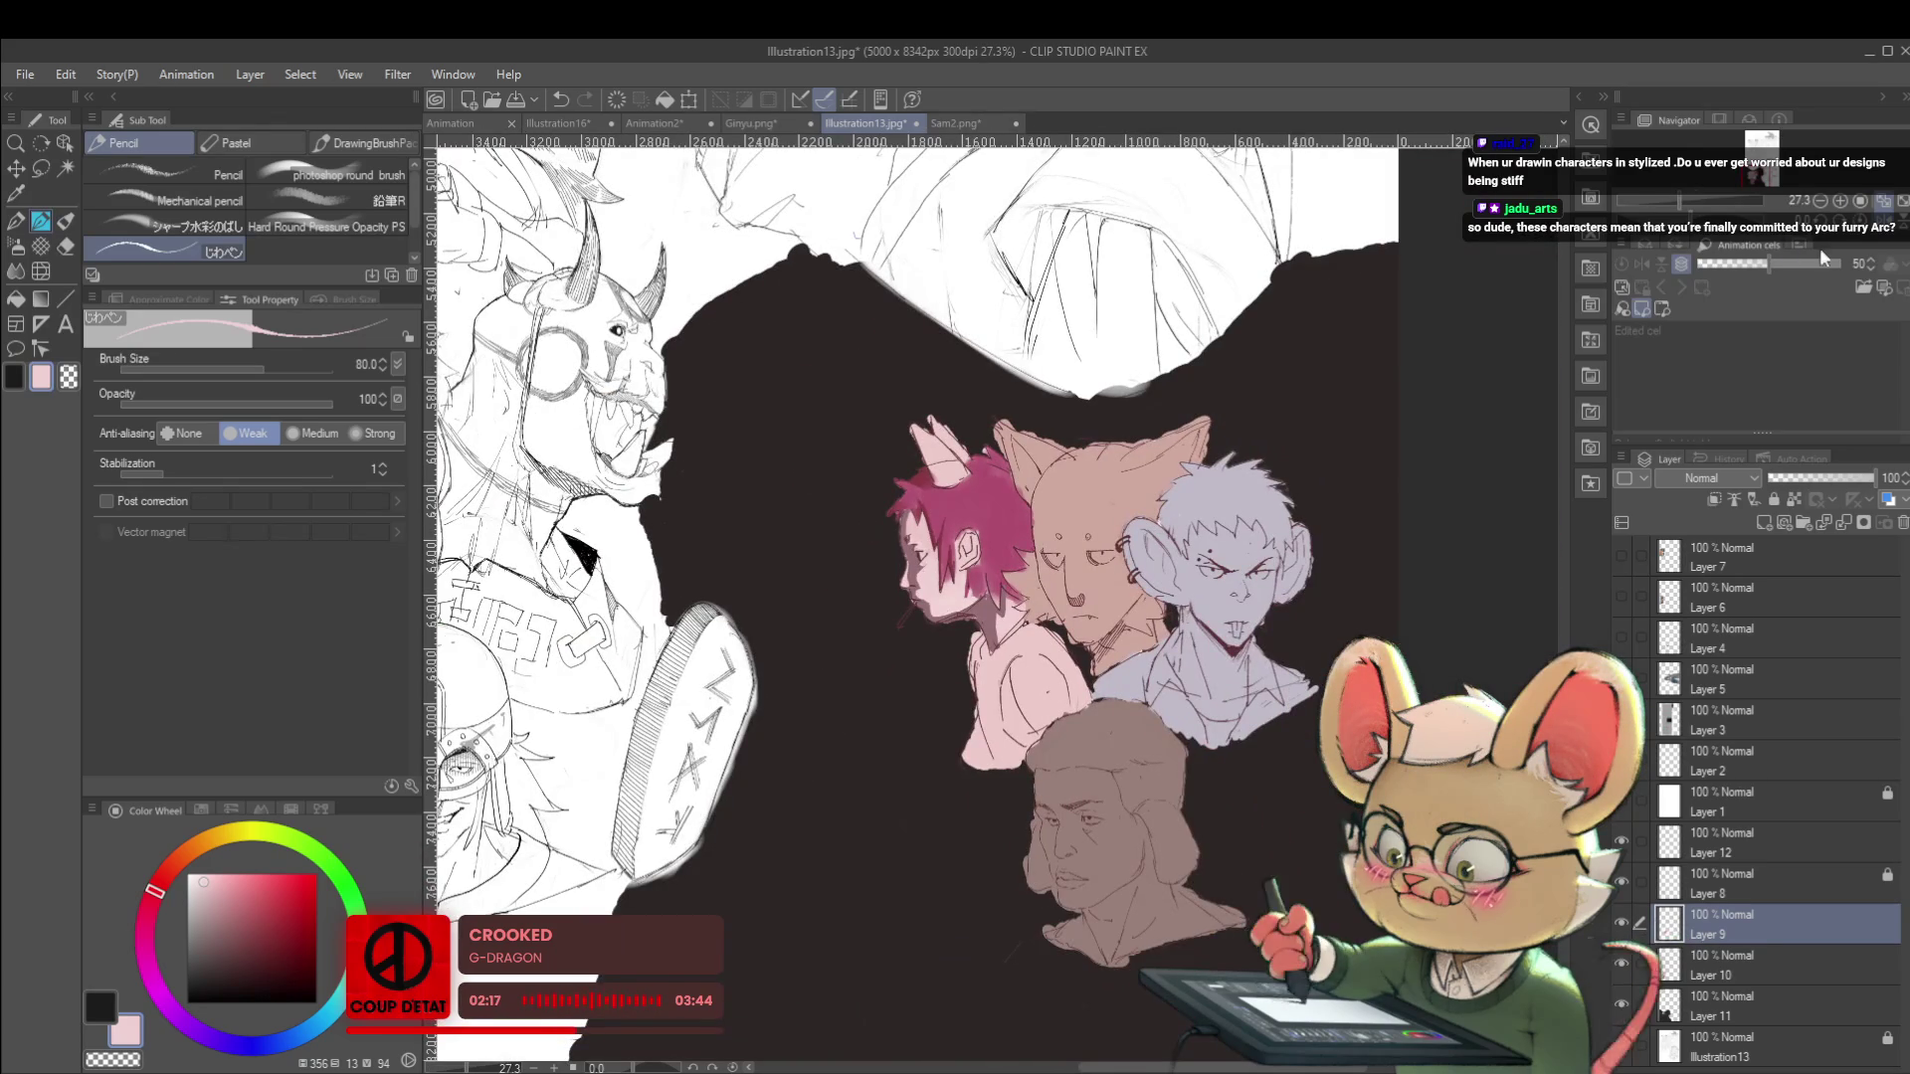
{"action": "key", "text": "h"}
{"action": "scroll", "coordinate": [1069, 437], "scroll_direction": "up", "scroll_amount": 3}
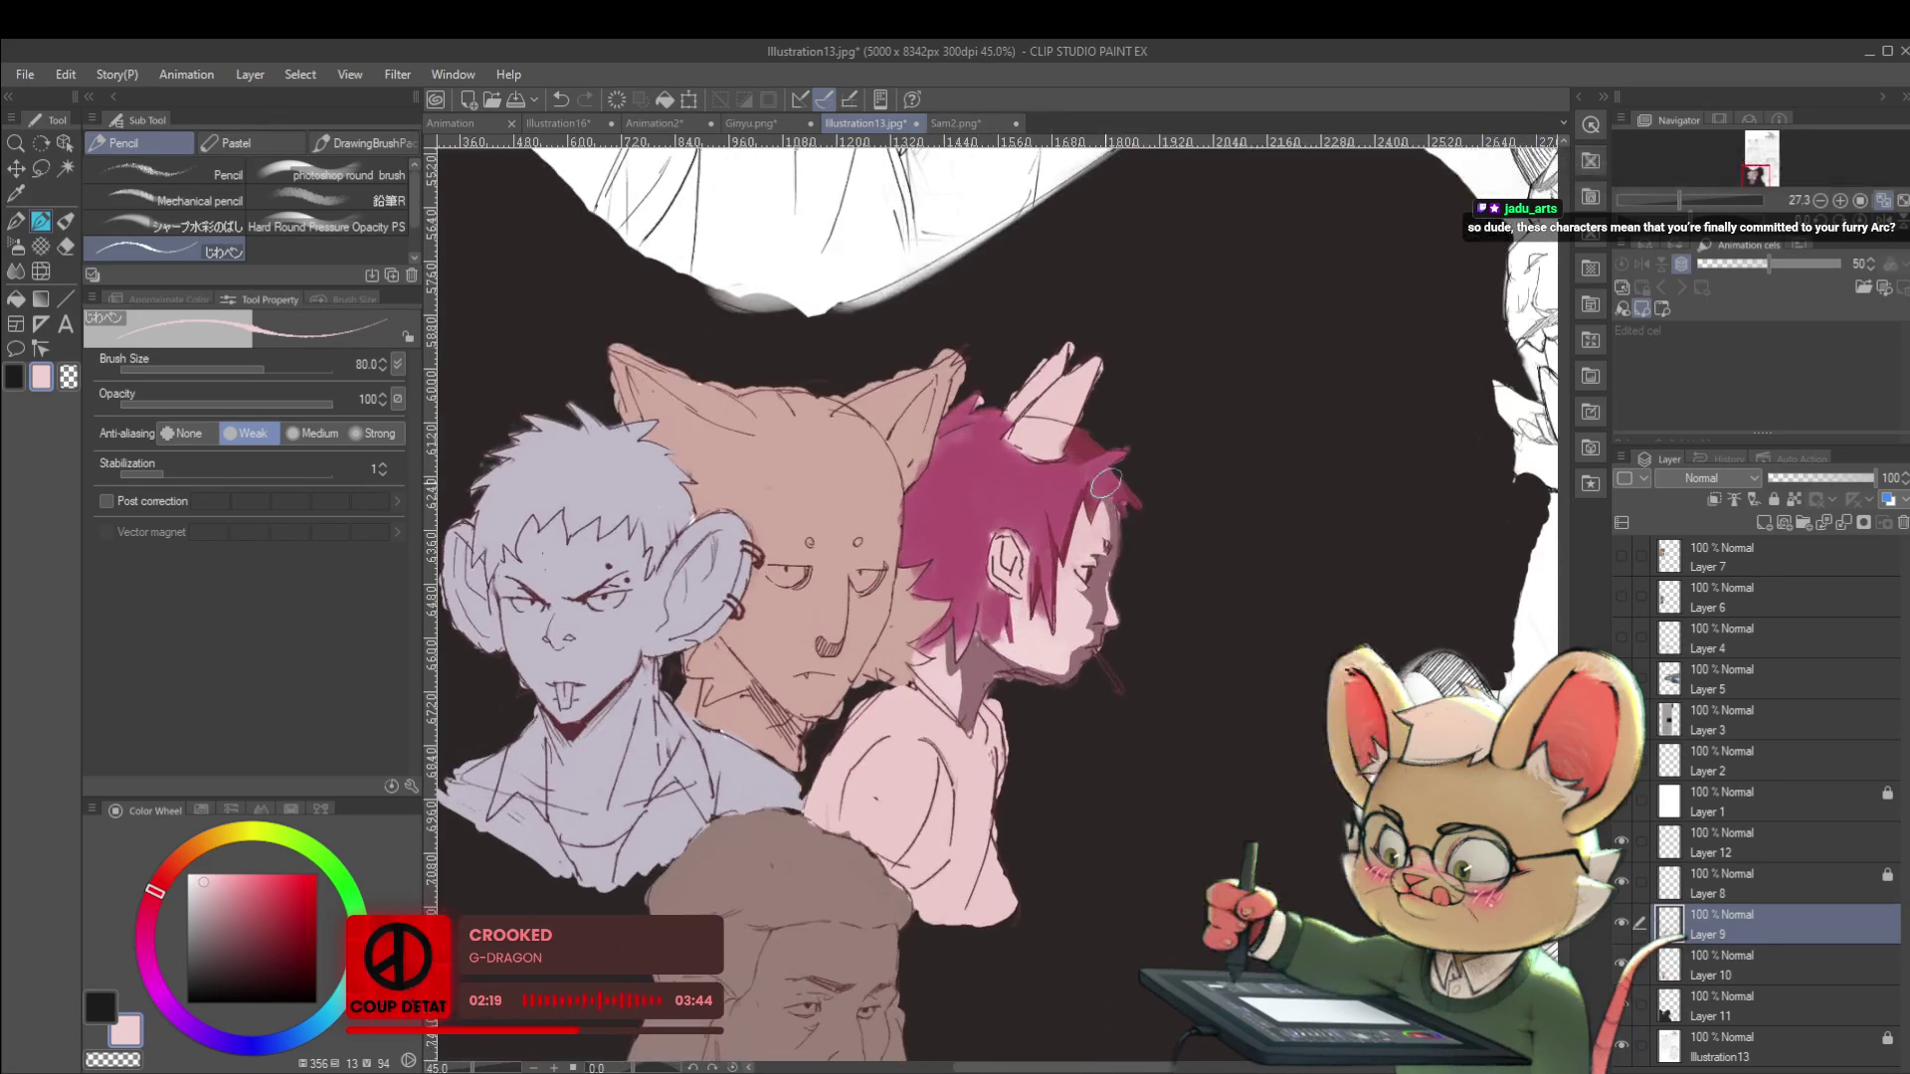
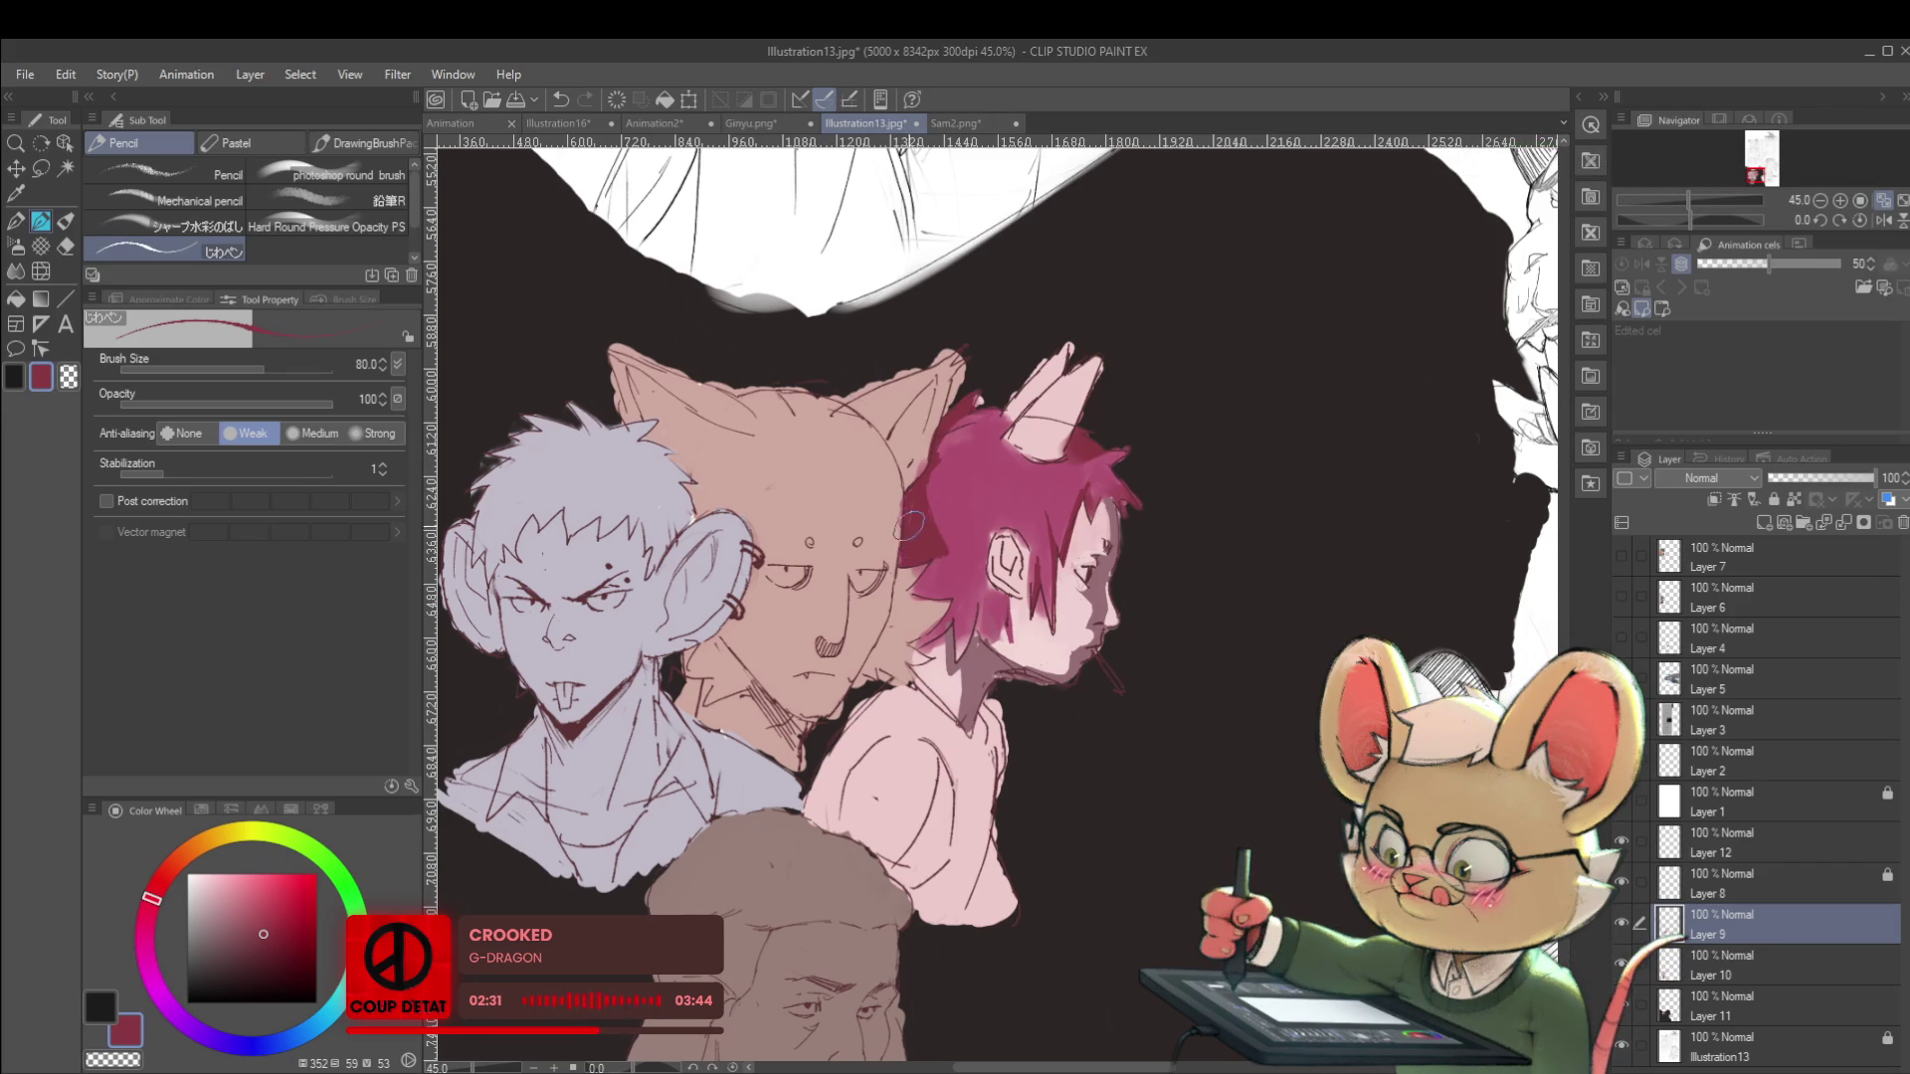
Mirror the canvas horizontally and paint two magenta Pencil strokes inside the red-haired character's ear.
{"action": "scroll", "coordinate": [901, 540], "scroll_direction": "down", "scroll_amount": 5}
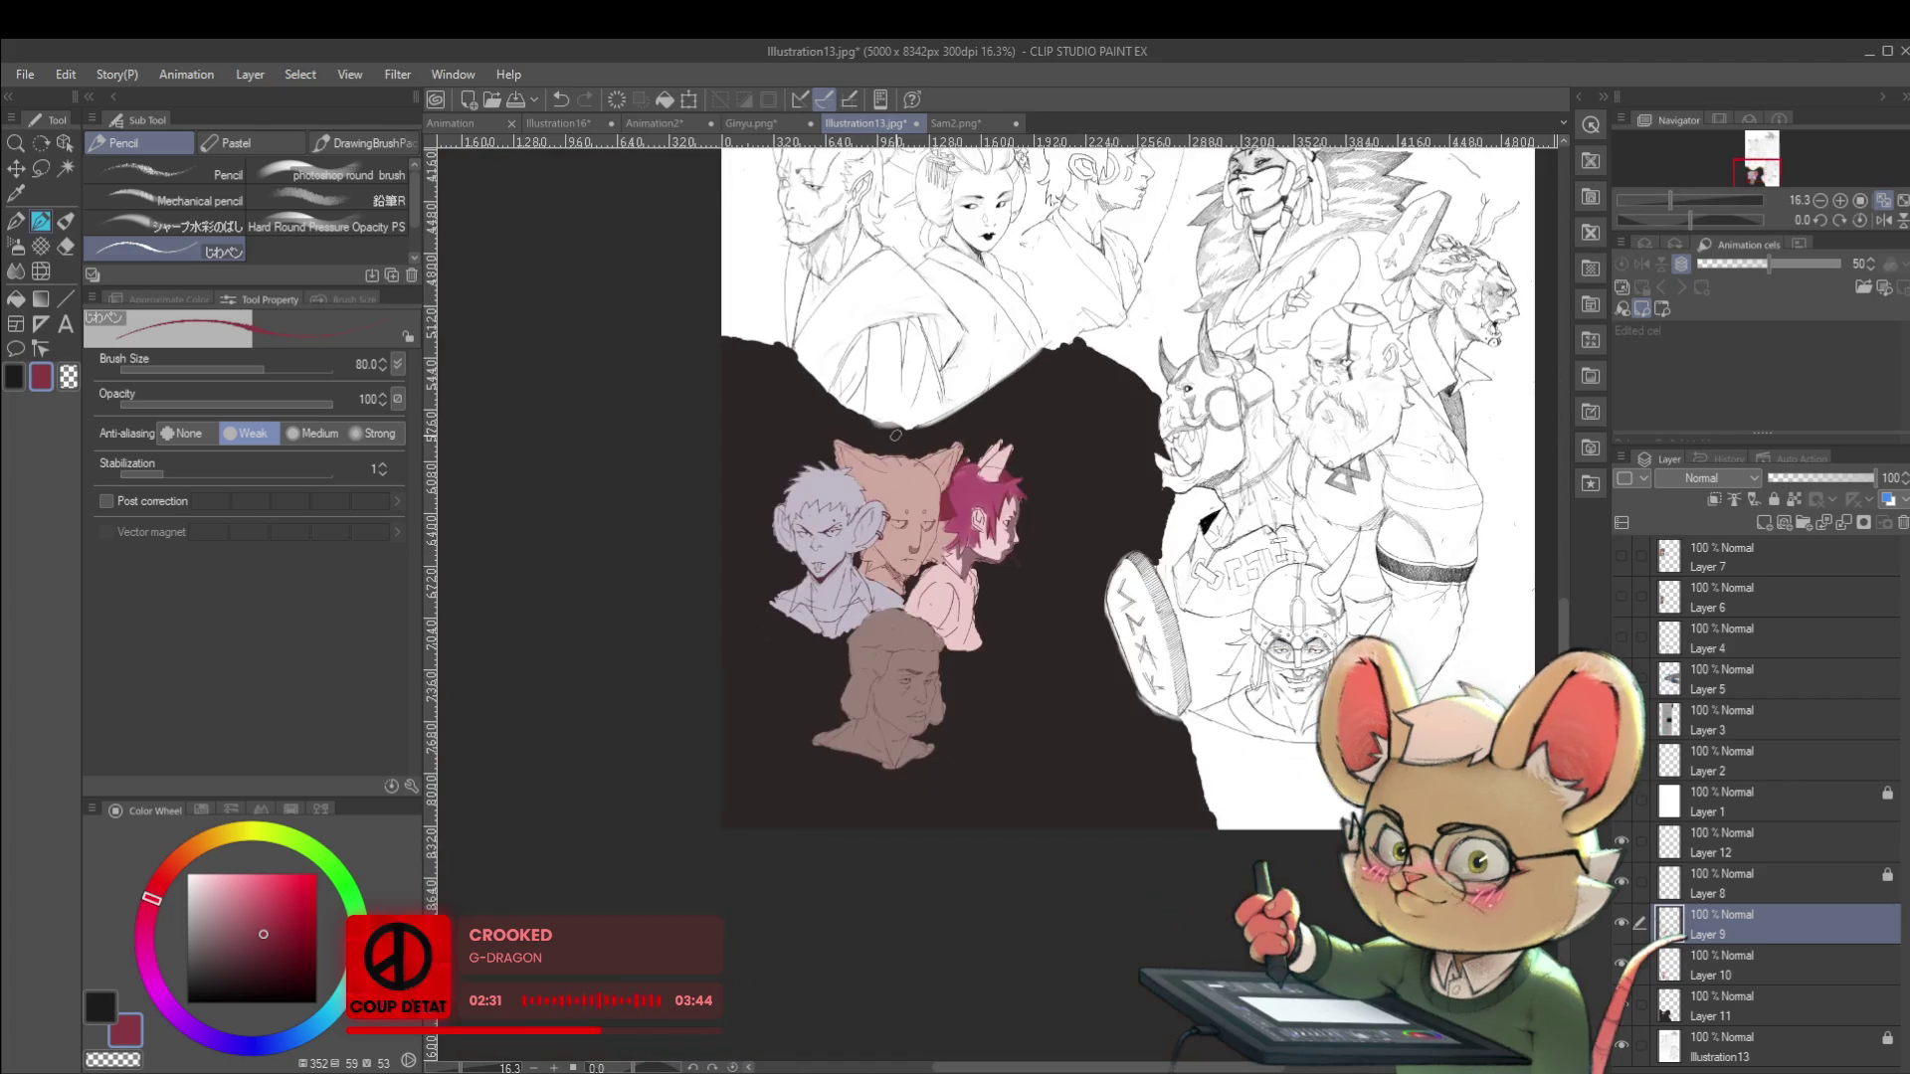
{"action": "left_click", "coordinate": [1880, 222]}
{"action": "scroll", "coordinate": [1015, 502], "scroll_direction": "up", "scroll_amount": 4}
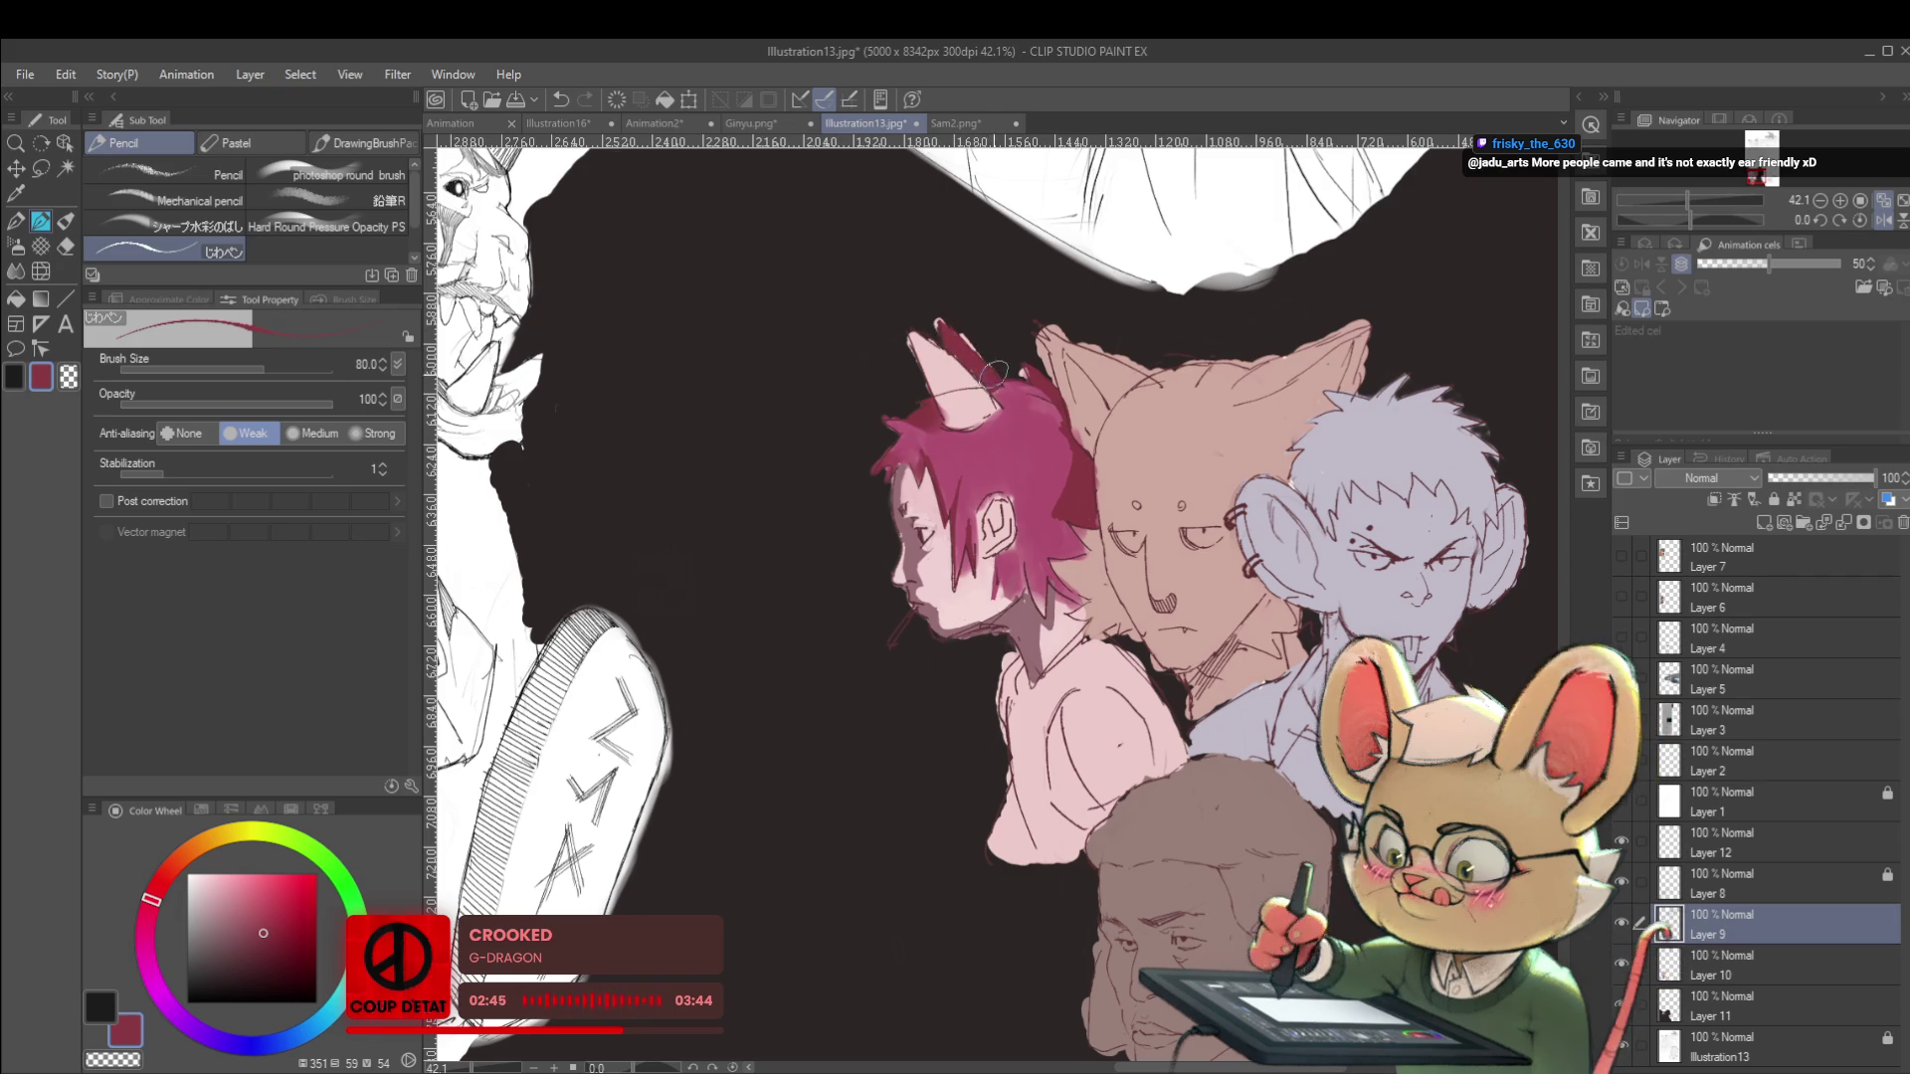
{"action": "mouse_move", "coordinate": [922, 370]}
{"action": "left_mouse_down"}
{"action": "mouse_move", "coordinate": [945, 403]}
{"action": "mouse_move", "coordinate": [935, 353]}
{"action": "mouse_move", "coordinate": [950, 363]}
{"action": "left_mouse_up"}
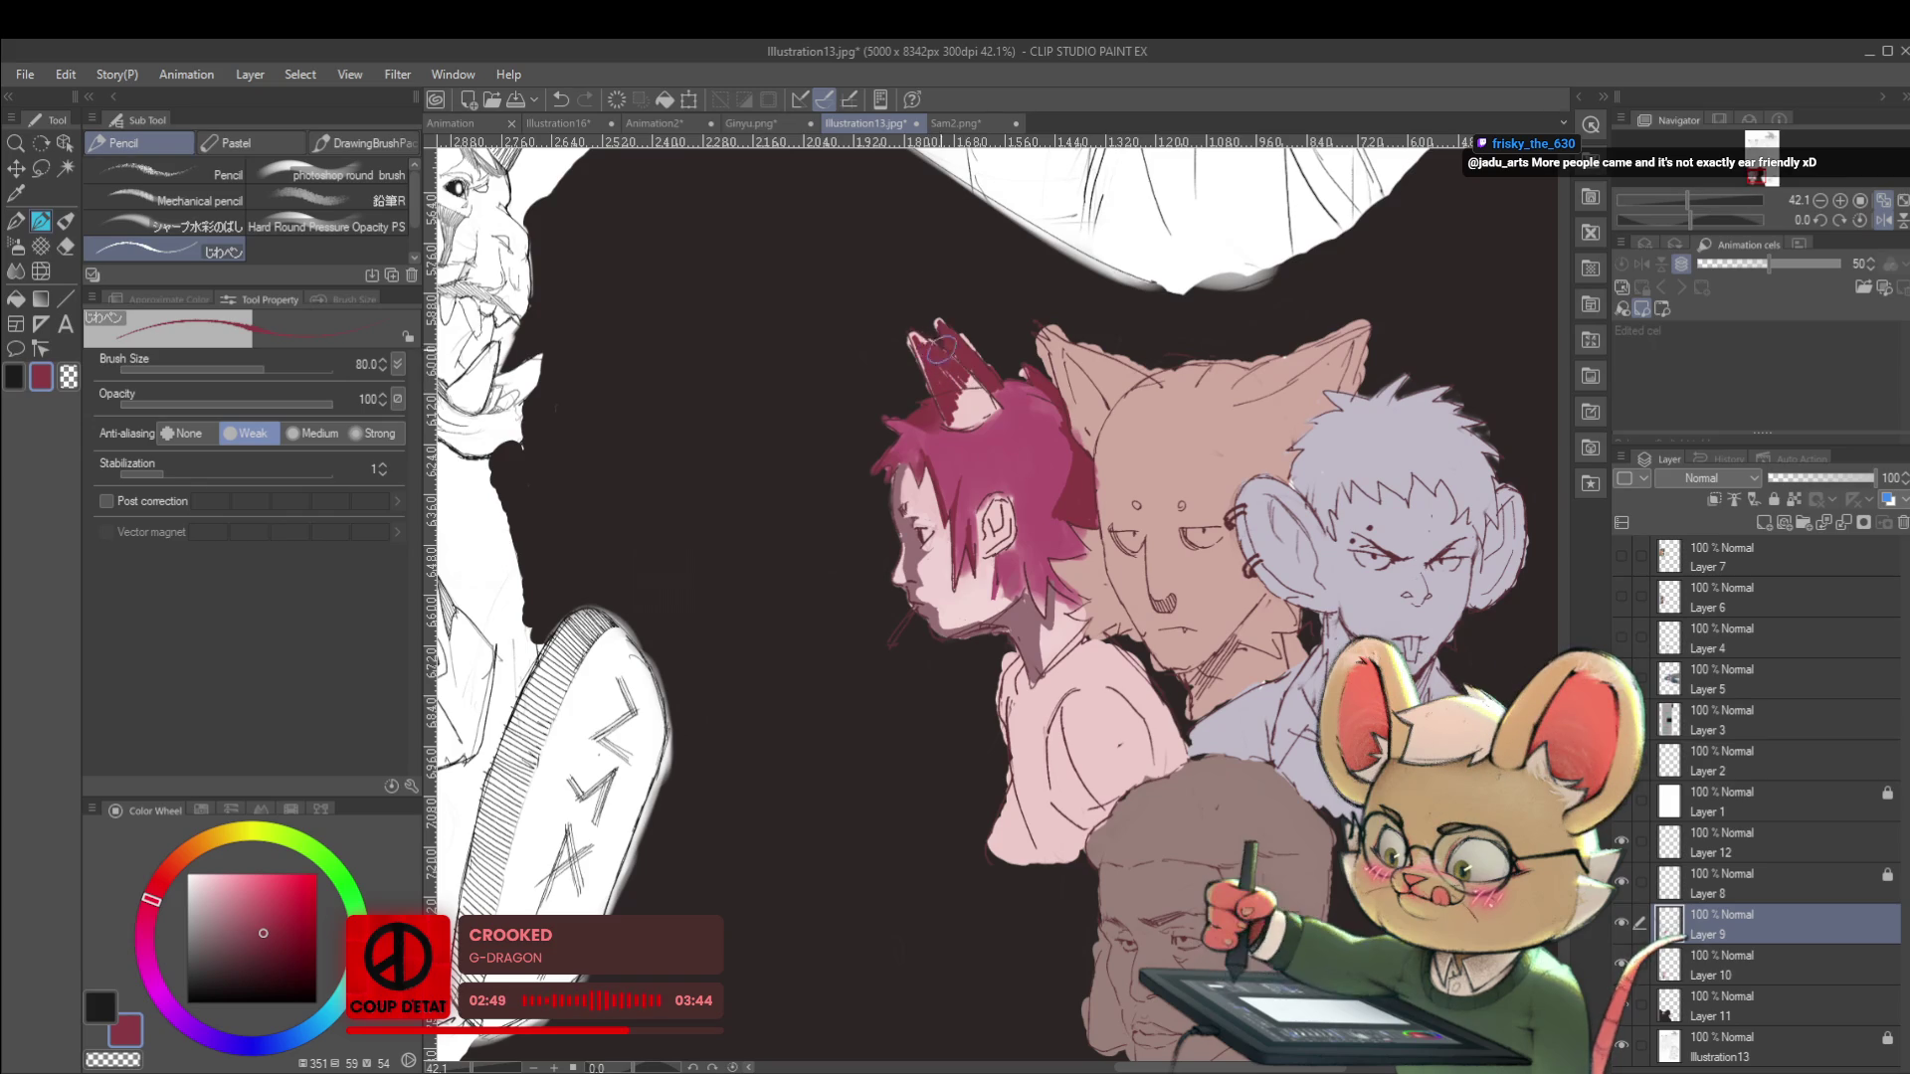
{"action": "mouse_move", "coordinate": [953, 400]}
{"action": "left_mouse_down"}
{"action": "mouse_move", "coordinate": [960, 428]}
{"action": "mouse_move", "coordinate": [984, 397]}
{"action": "left_mouse_up"}
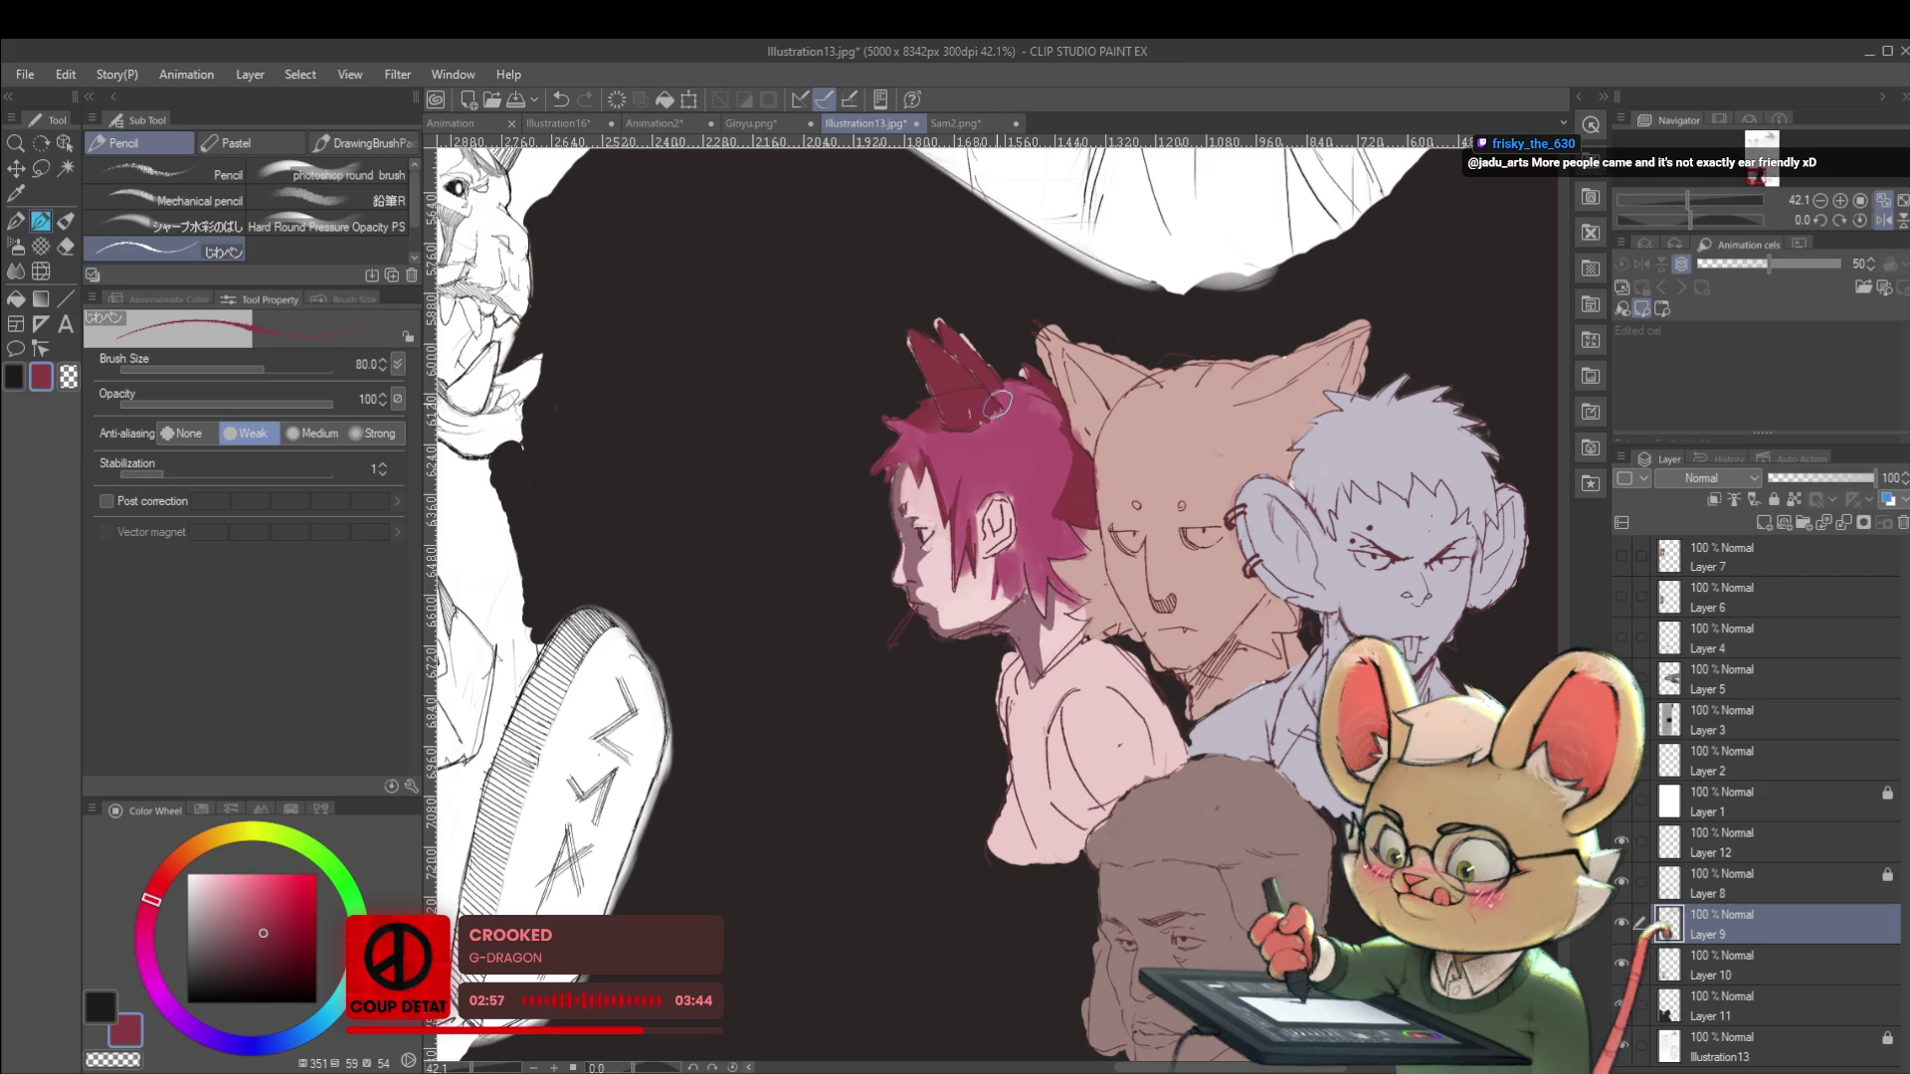
{"action": "scroll", "coordinate": [1000, 402], "scroll_direction": "down", "scroll_amount": 5}
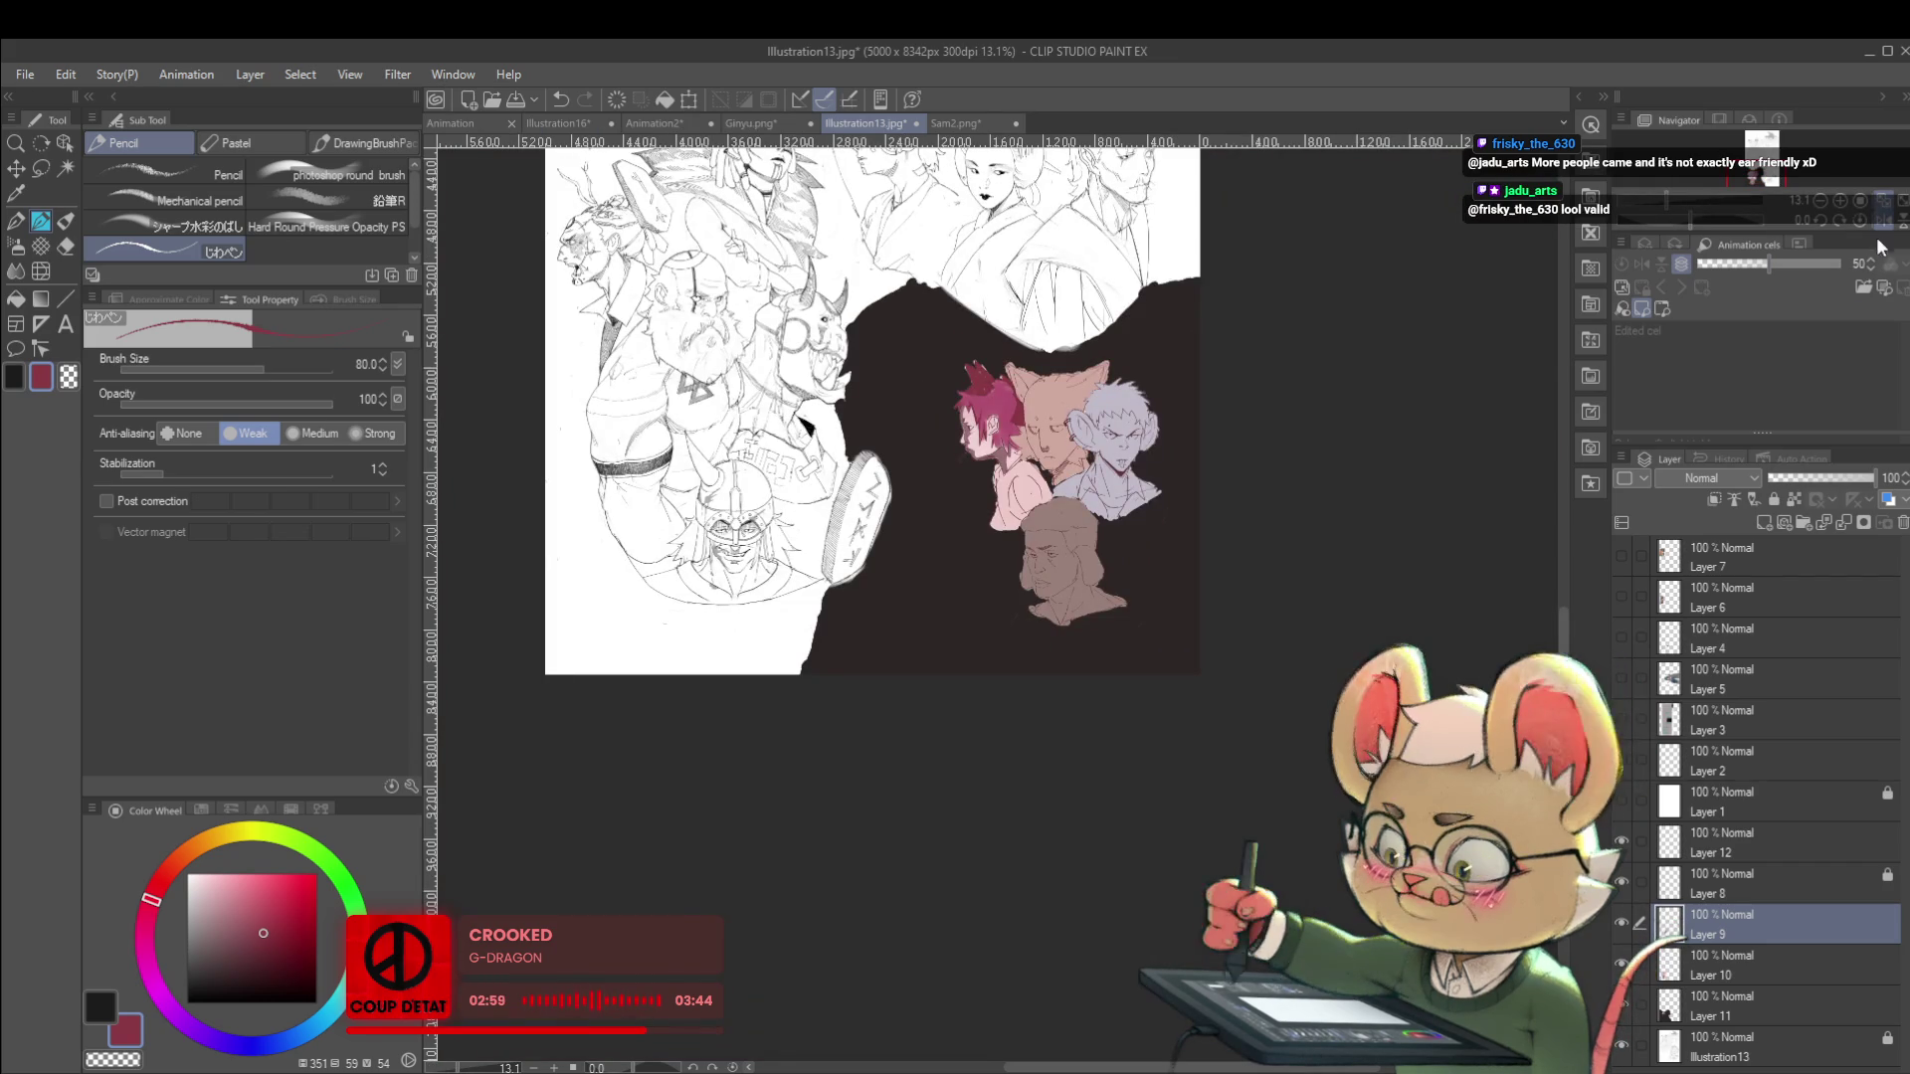
Undo the two dark magenta strokes in the red-haired character's ear with Ctrl+Z.
{"action": "left_click", "coordinate": [1882, 223]}
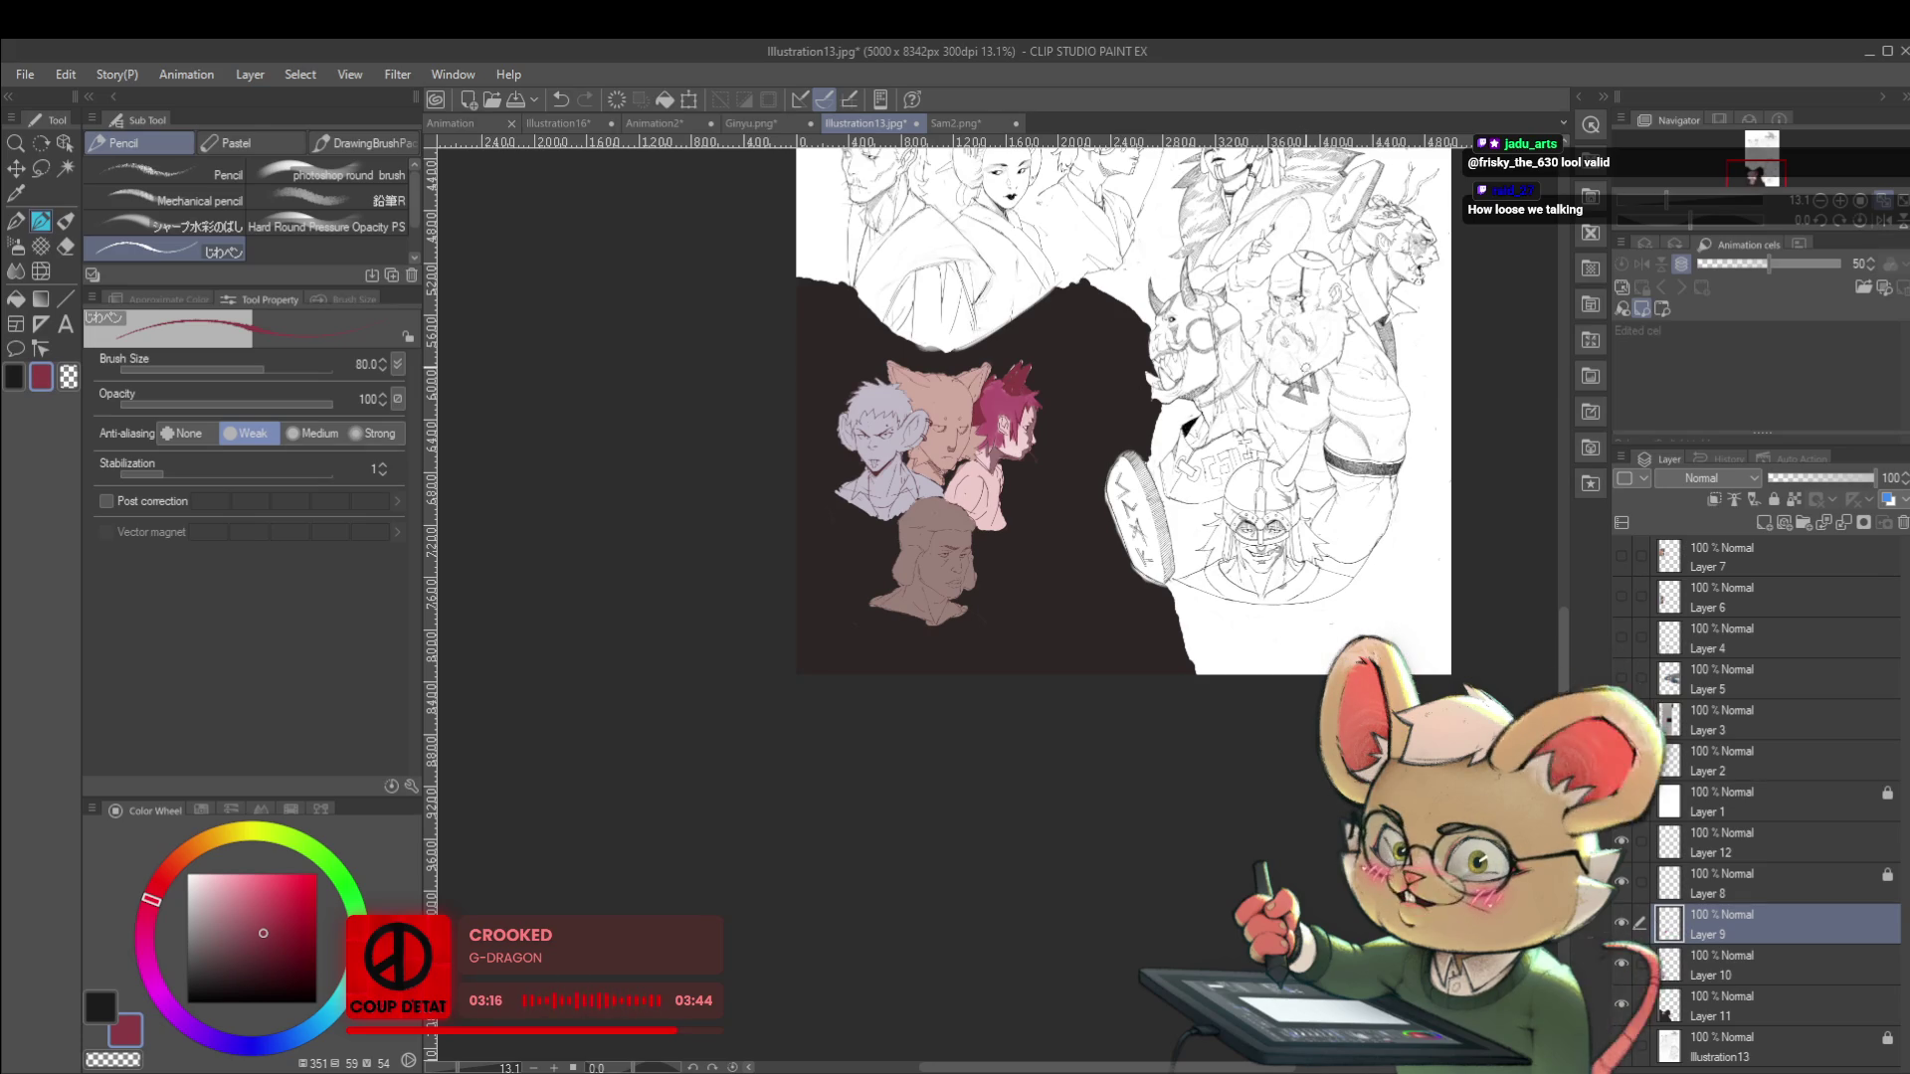
{"action": "scroll", "coordinate": [982, 360], "scroll_direction": "up", "scroll_amount": 4}
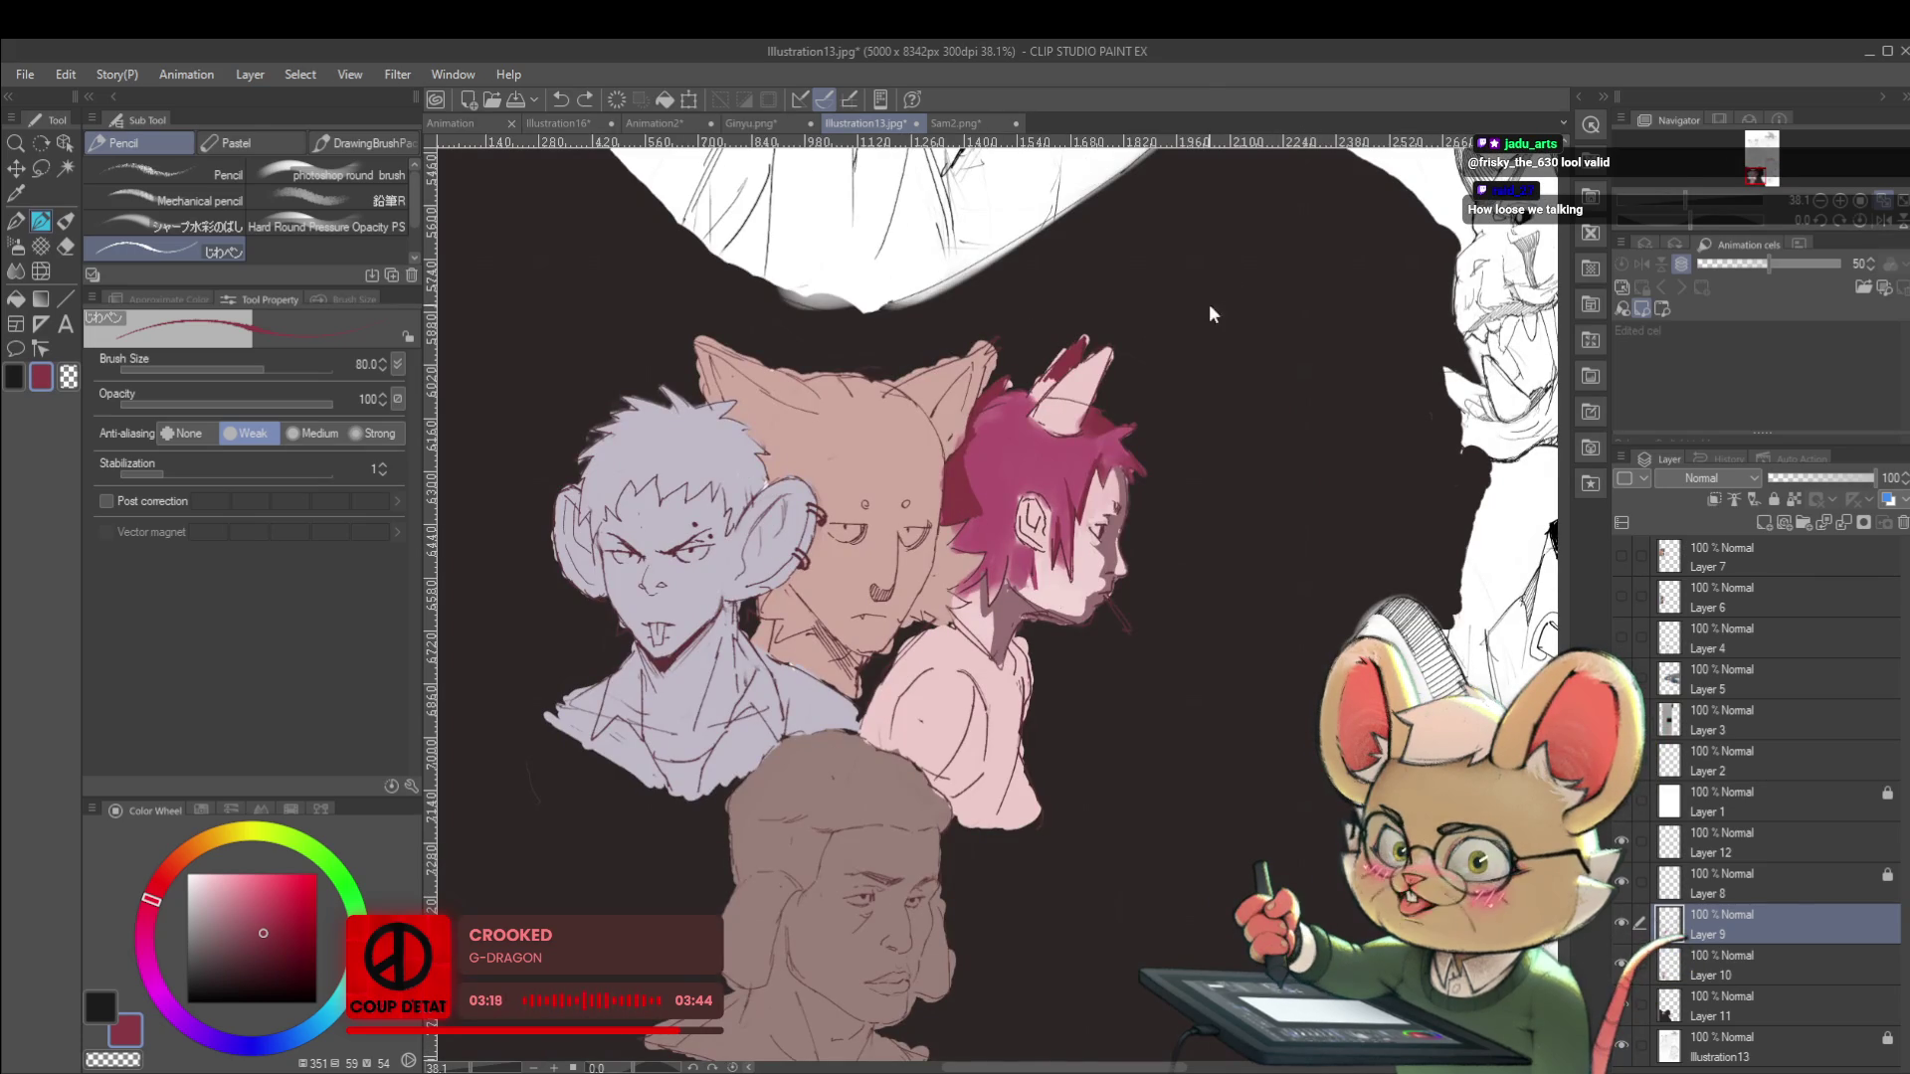
{"action": "key", "text": "ctrl+z"}
{"action": "key", "text": "ctrl+z"}
{"action": "key", "text": "ctrl+z"}
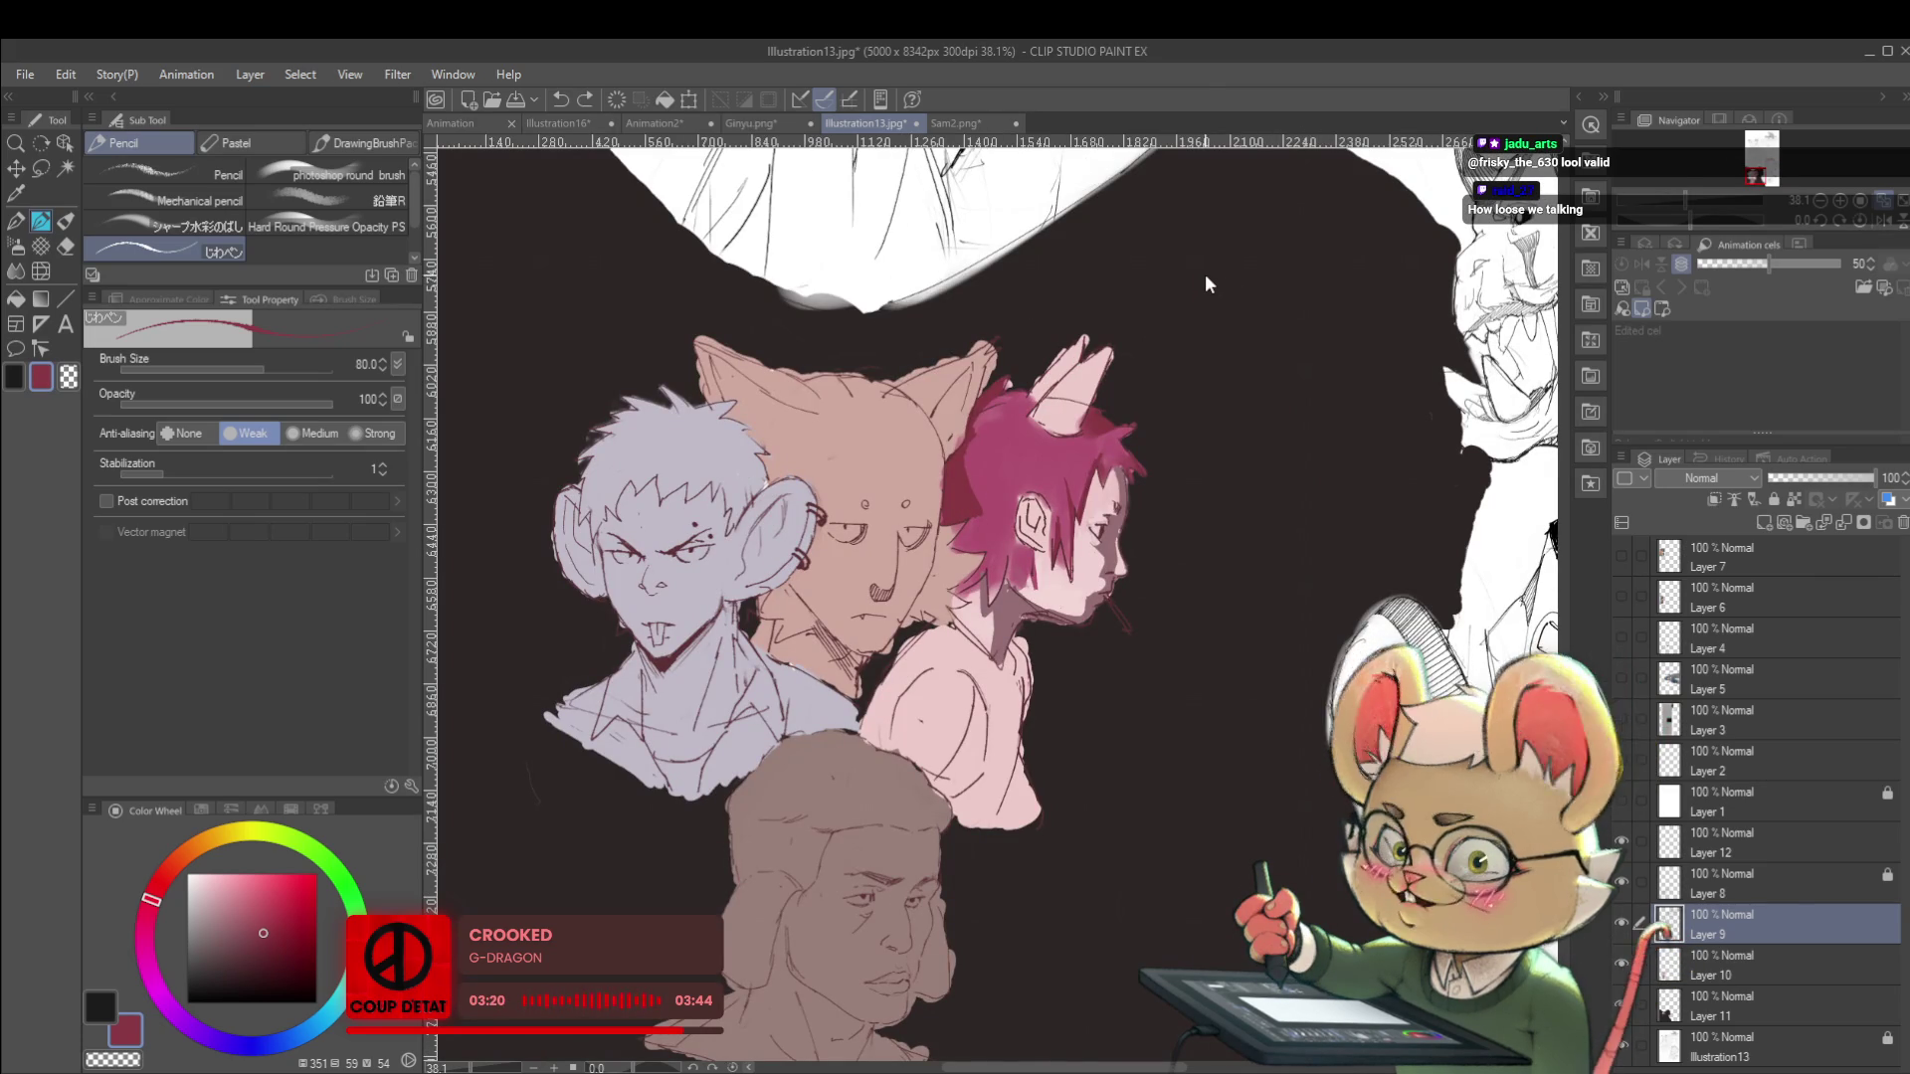
{"action": "key", "text": "ctrl+z"}
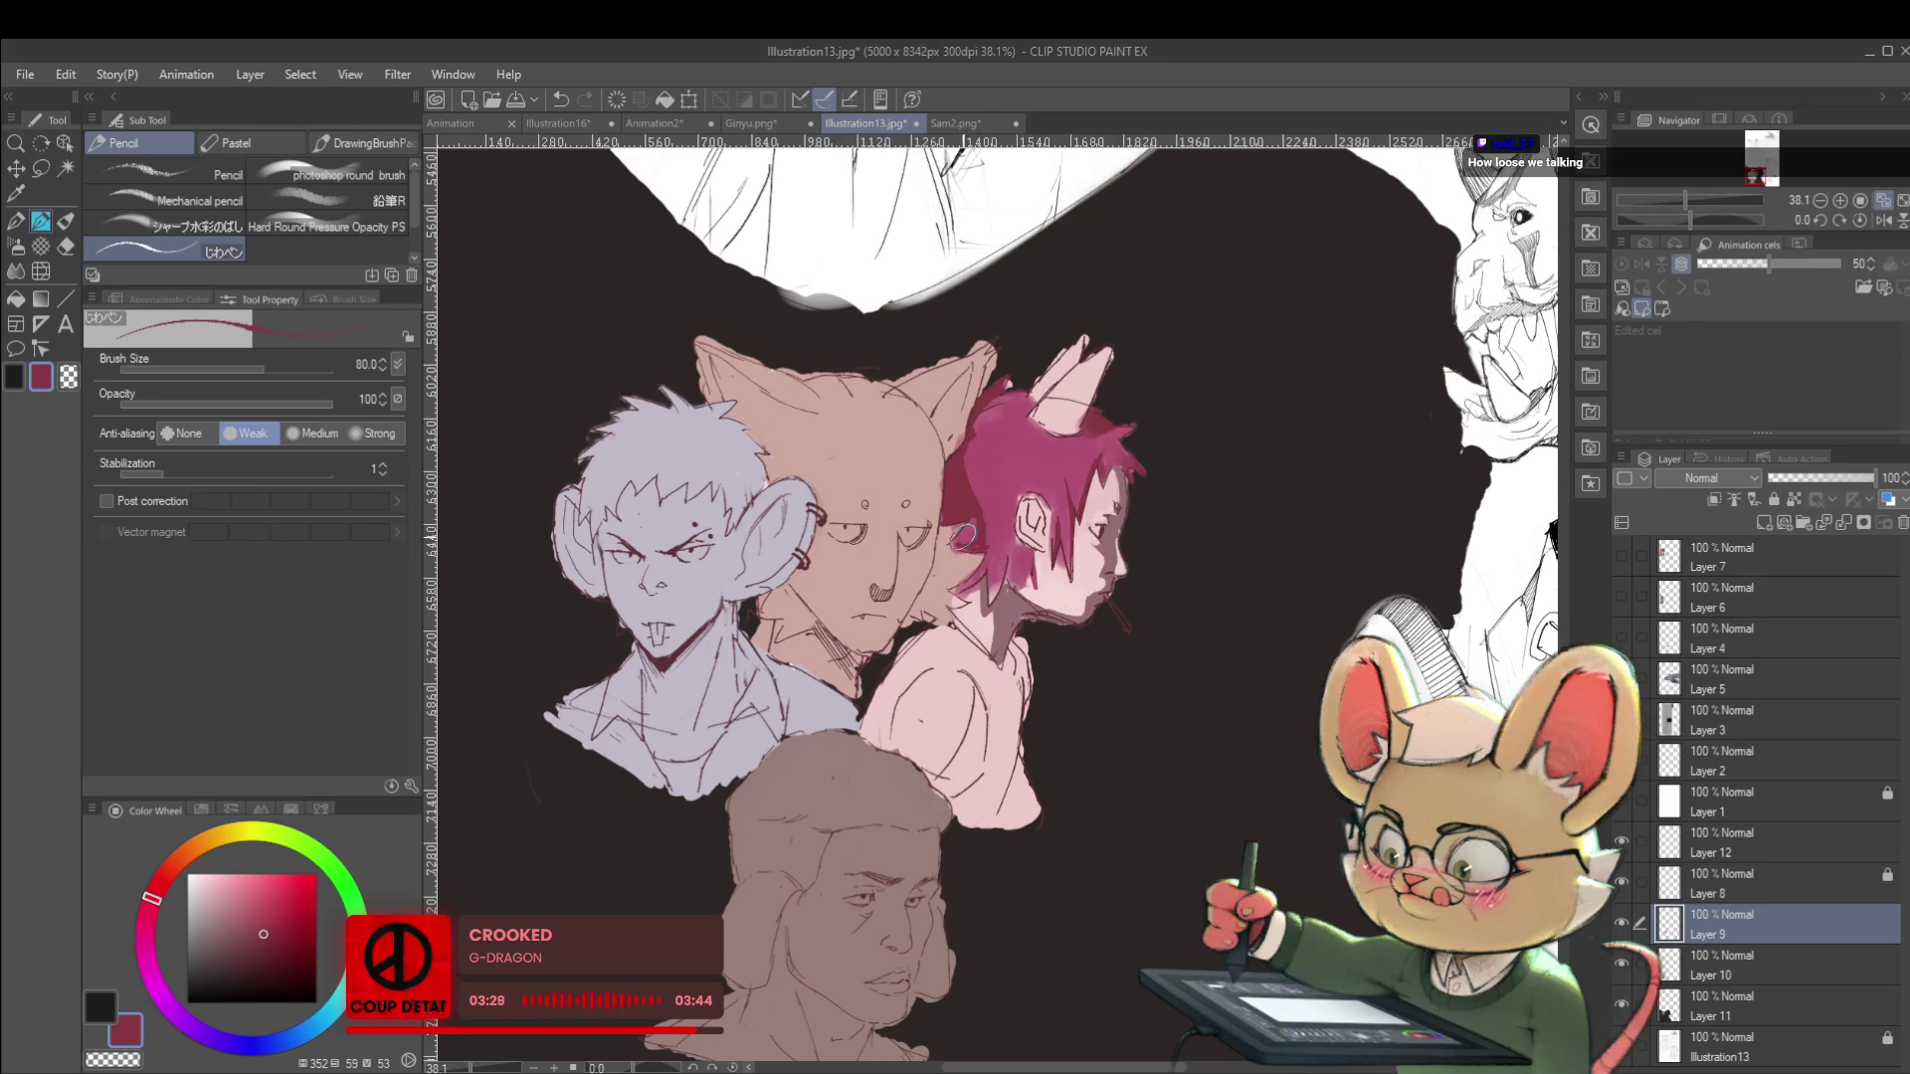
Check the ear at different zooms, undo one more edit, and un-mirror the canvas.
{"action": "scroll", "coordinate": [957, 542], "scroll_direction": "down", "scroll_amount": 3}
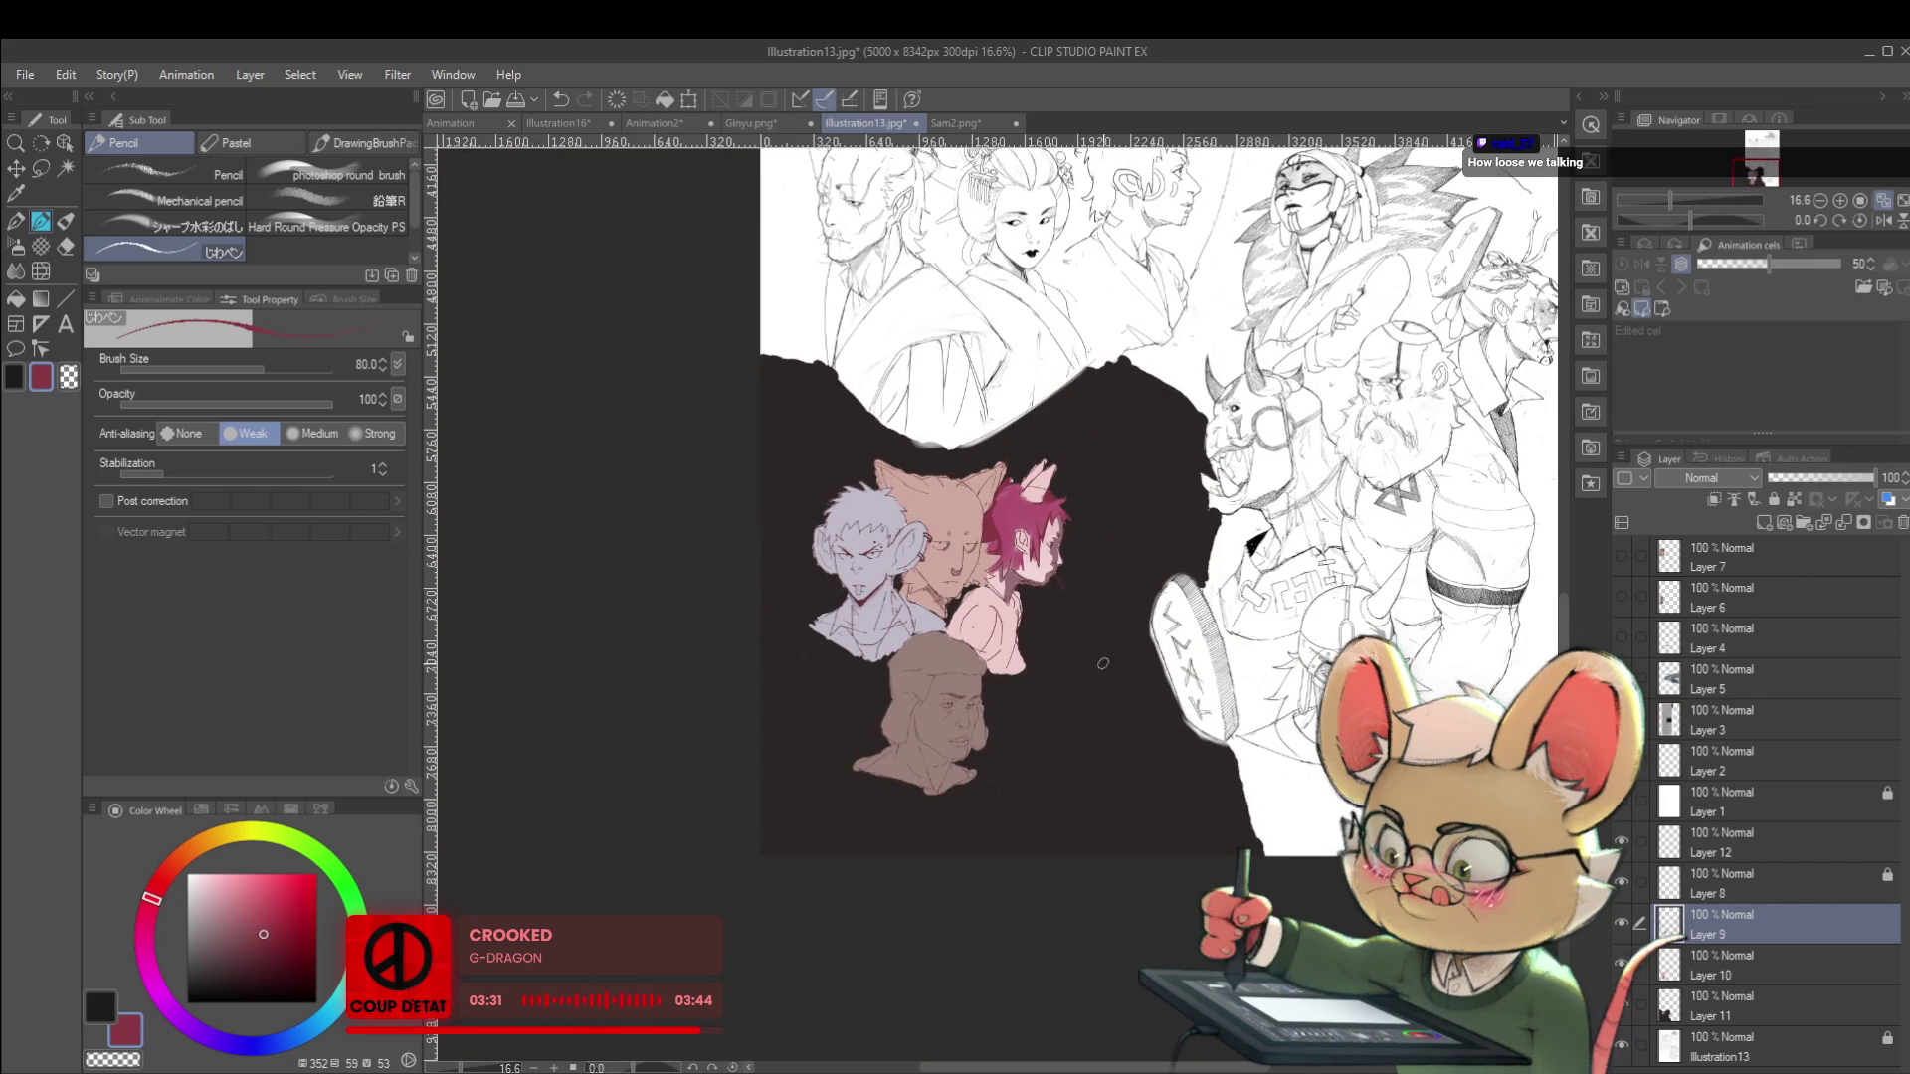
{"action": "scroll", "coordinate": [979, 527], "scroll_direction": "up", "scroll_amount": 3}
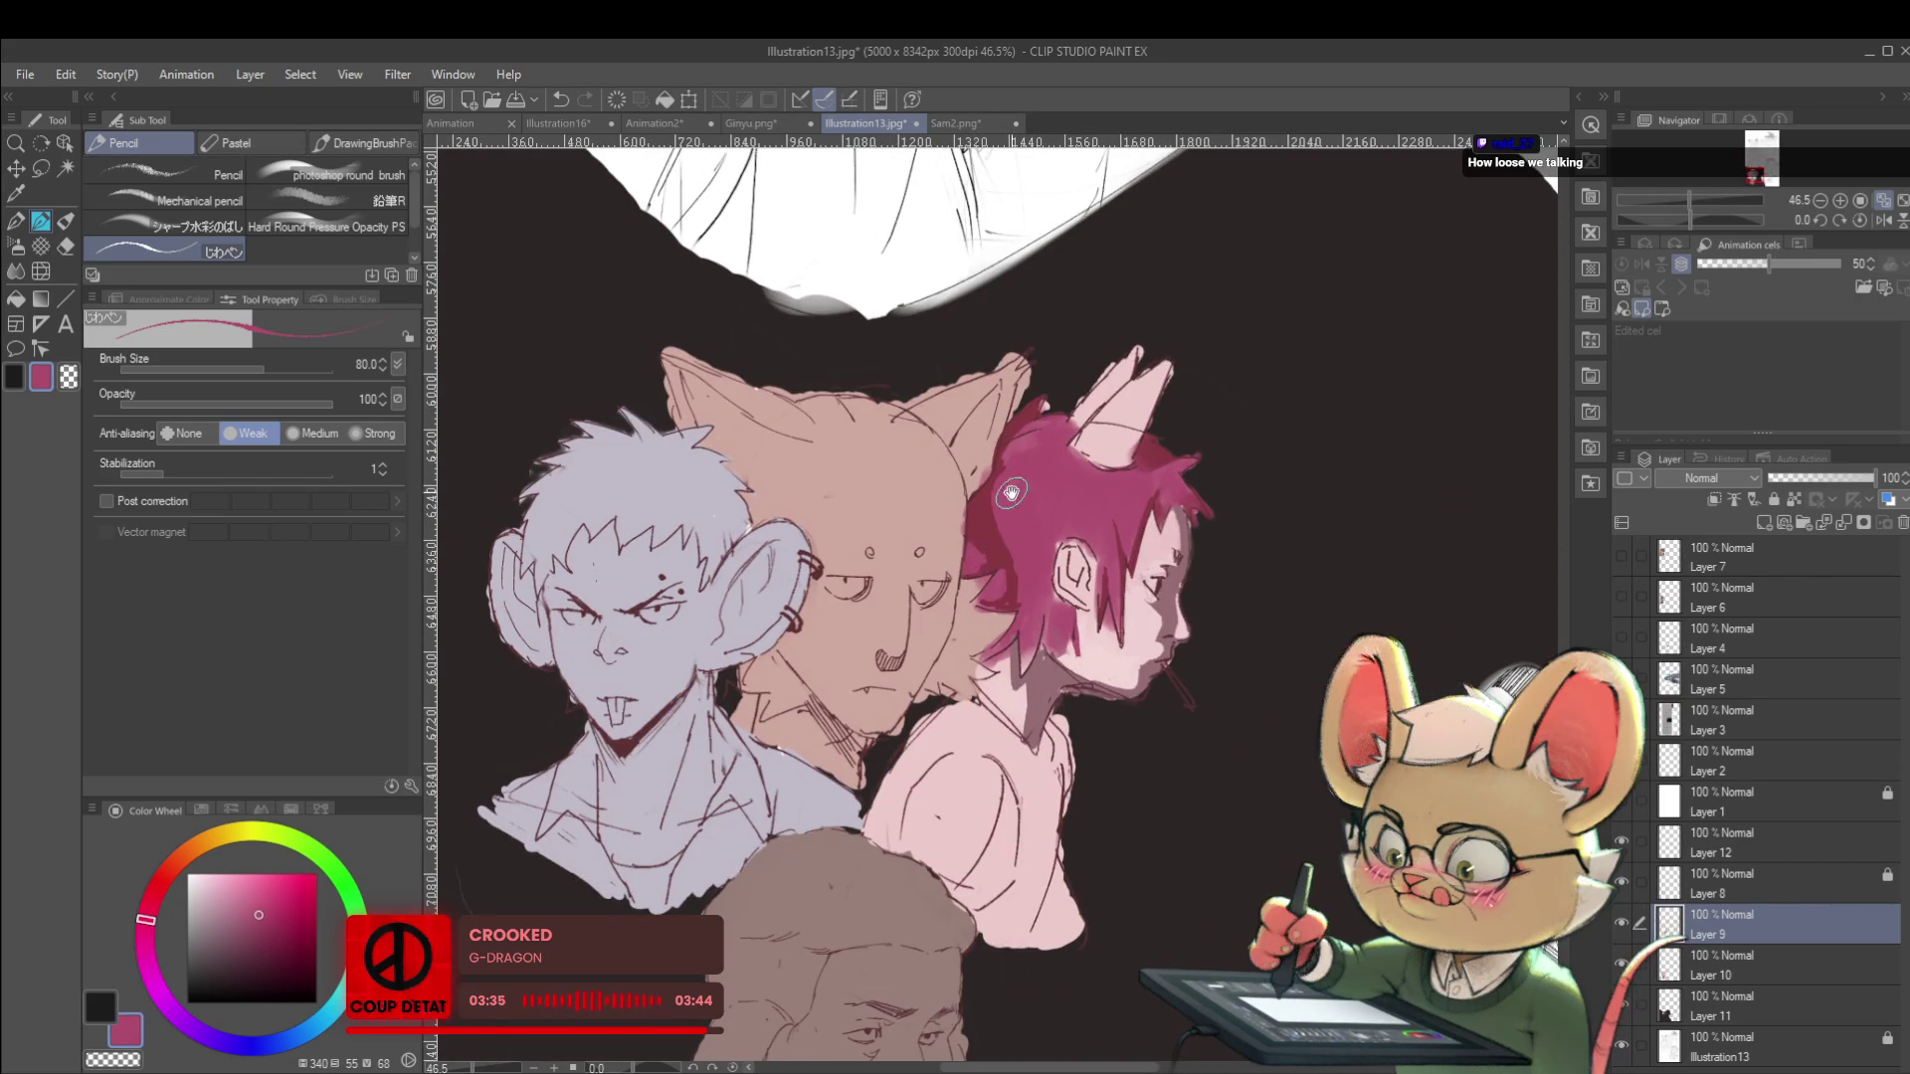
{"action": "scroll", "coordinate": [976, 519], "scroll_direction": "down", "scroll_amount": 3}
{"action": "scroll", "coordinate": [1008, 517], "scroll_direction": "up", "scroll_amount": 3}
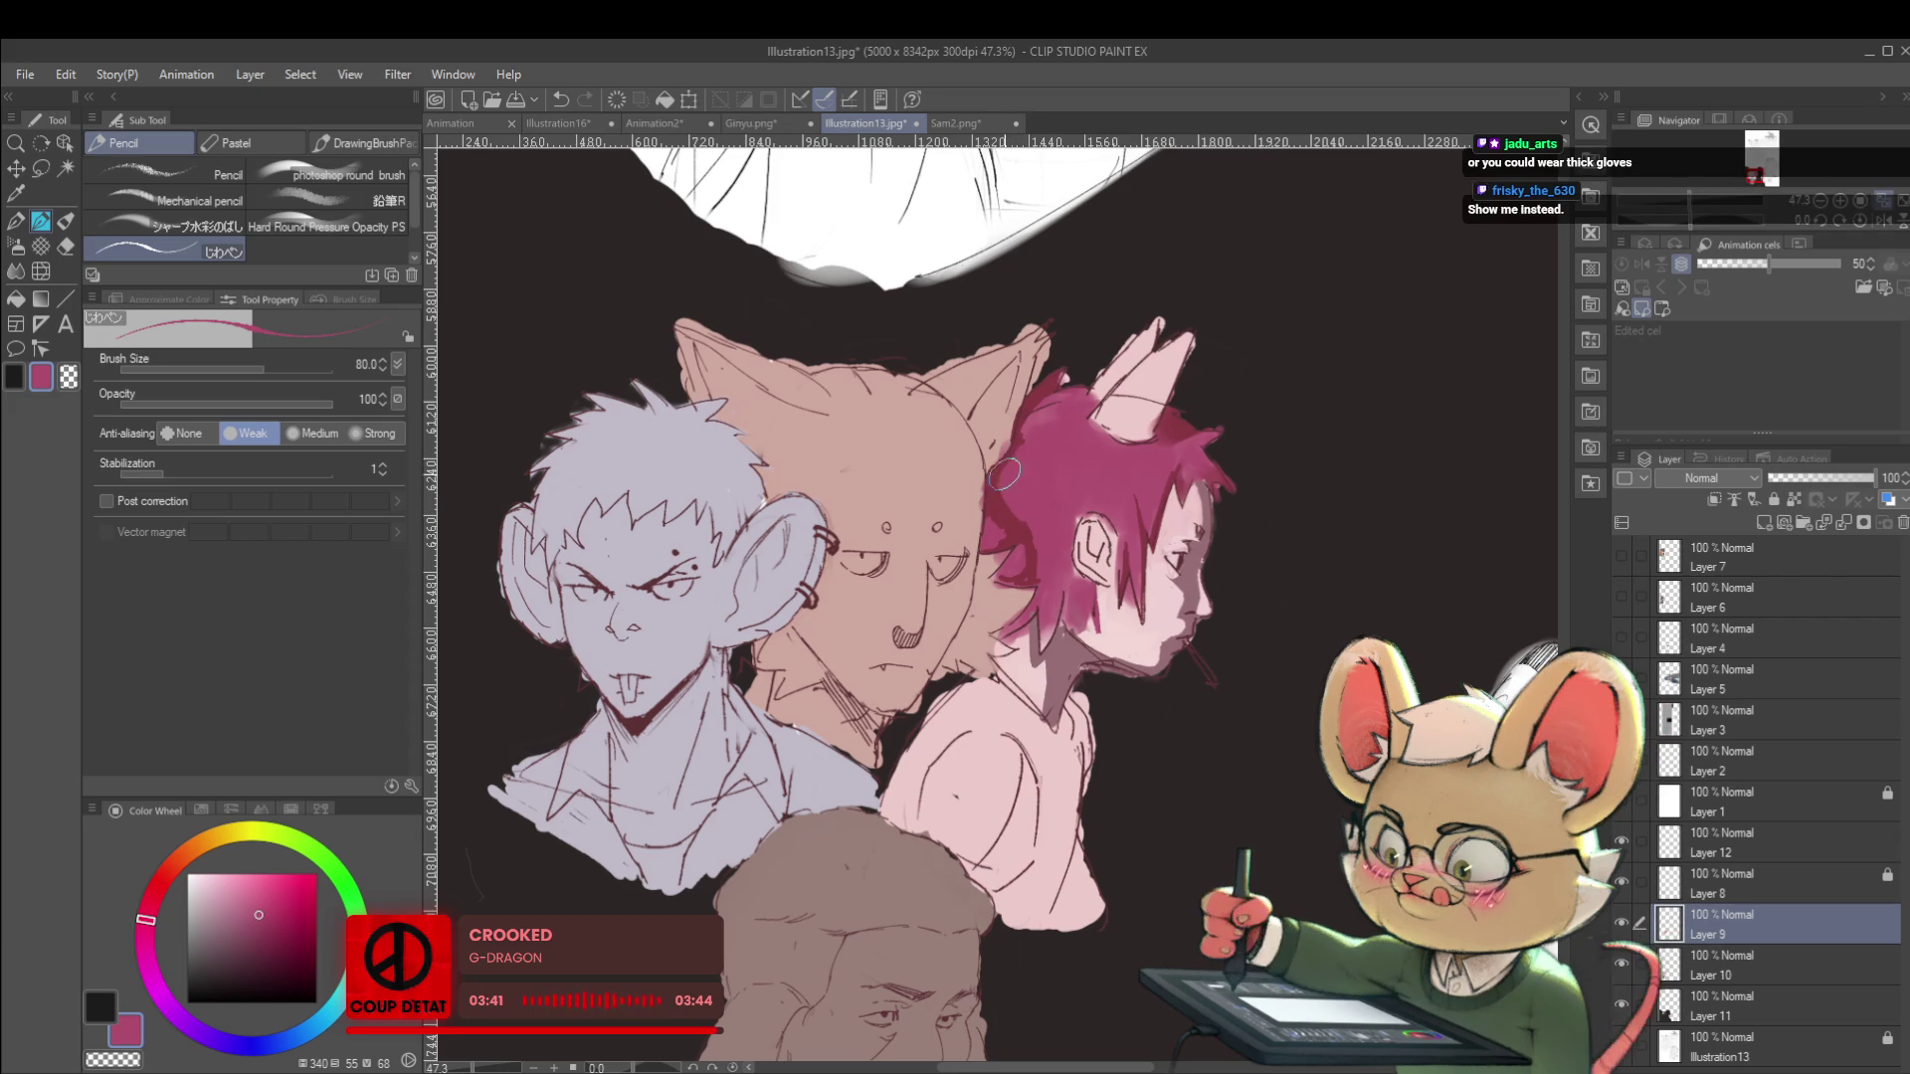
{"action": "scroll", "coordinate": [1002, 485], "scroll_direction": "down", "scroll_amount": 3}
{"action": "key", "text": "ctrl+z"}
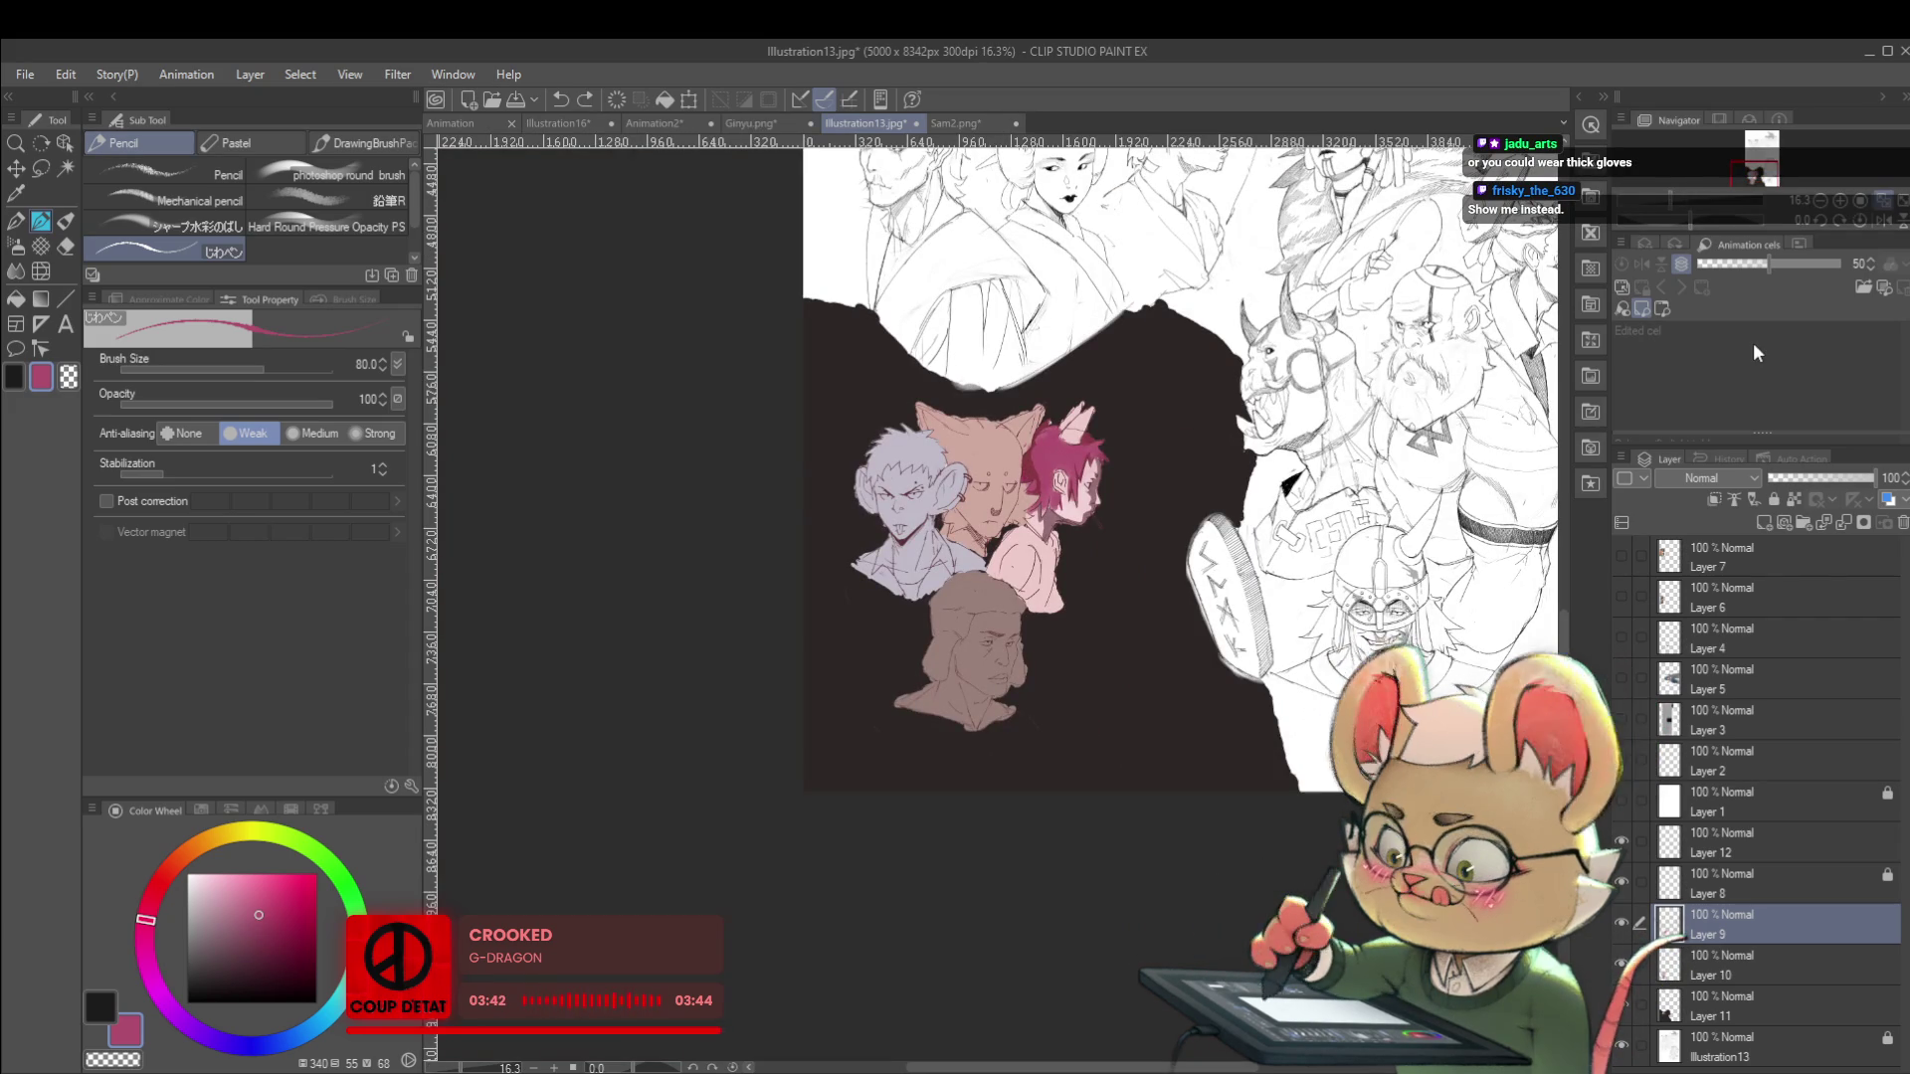
{"action": "left_click", "coordinate": [1882, 223]}
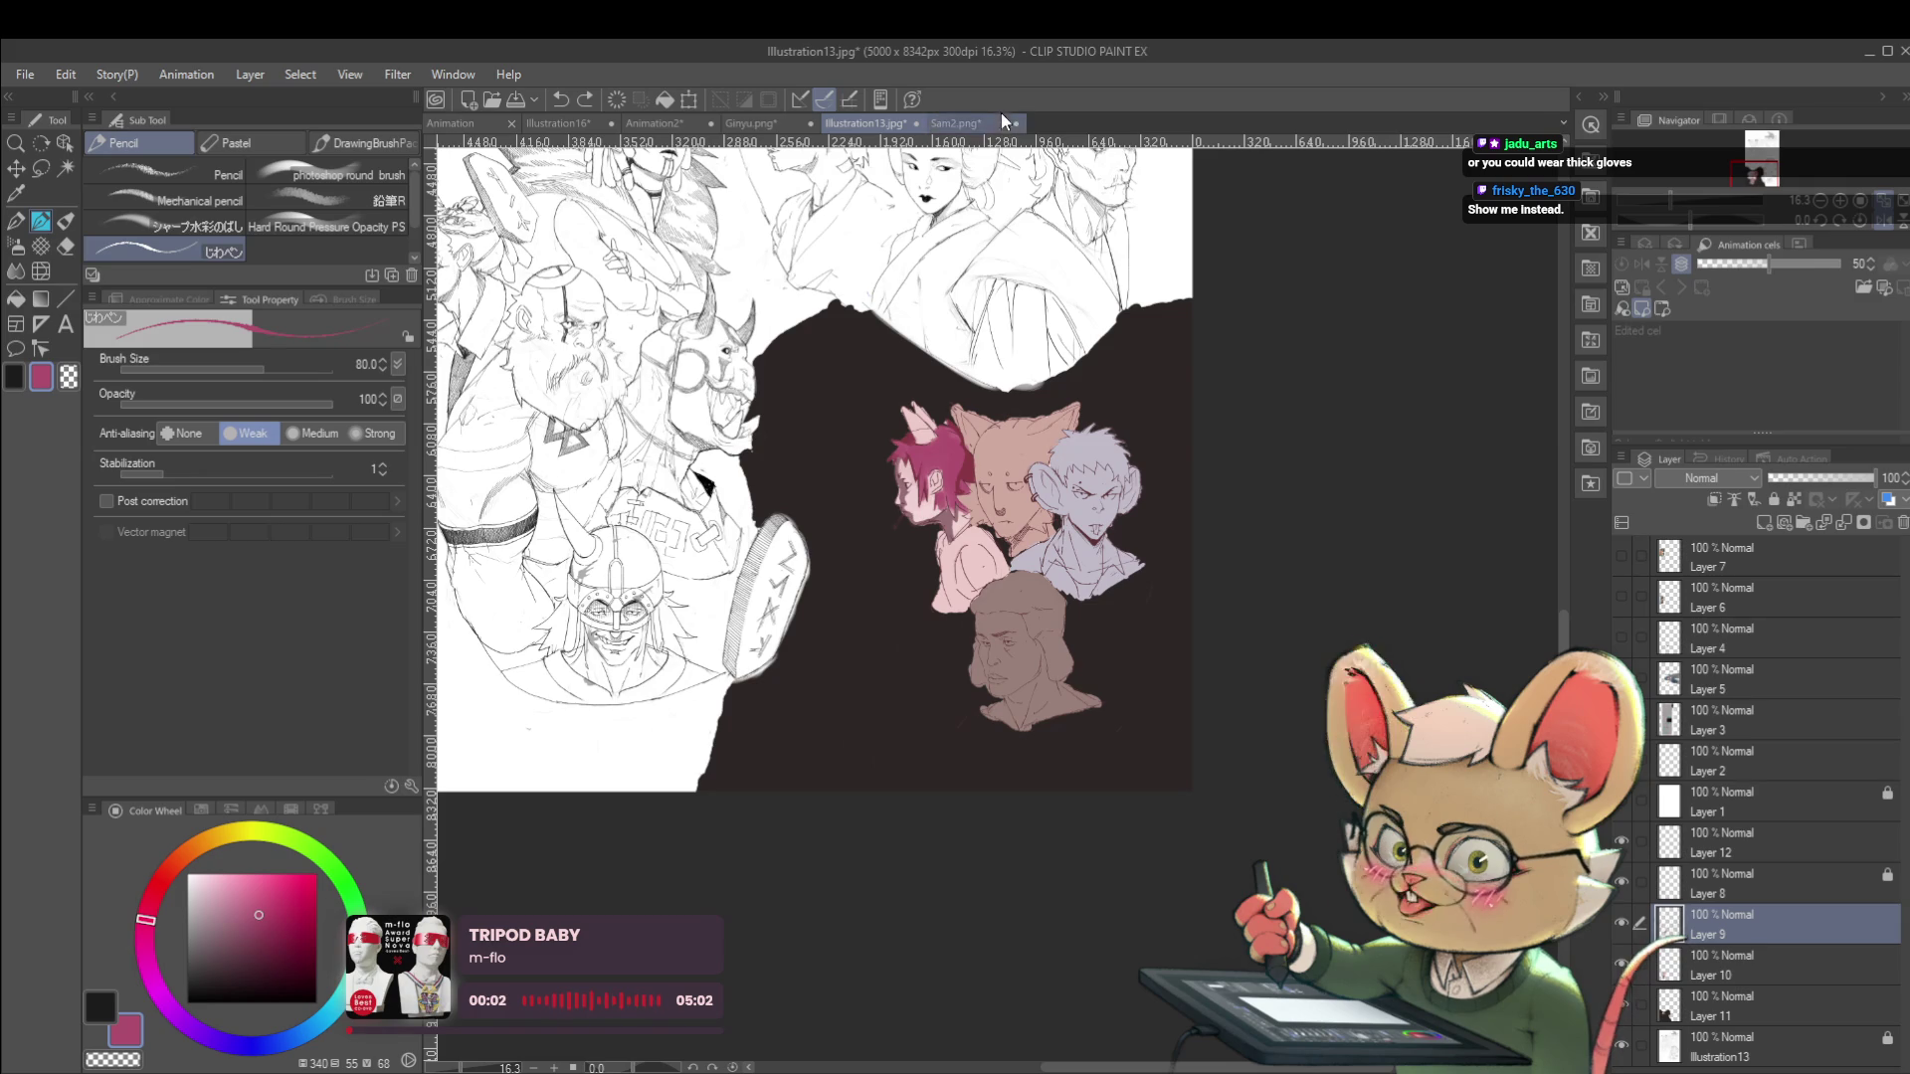
Cycle through the Ginyu, Illustration16 and Sam2 documents back to Illustration13, then leave the window.
{"action": "left_click", "coordinate": [758, 125]}
{"action": "left_click", "coordinate": [572, 122]}
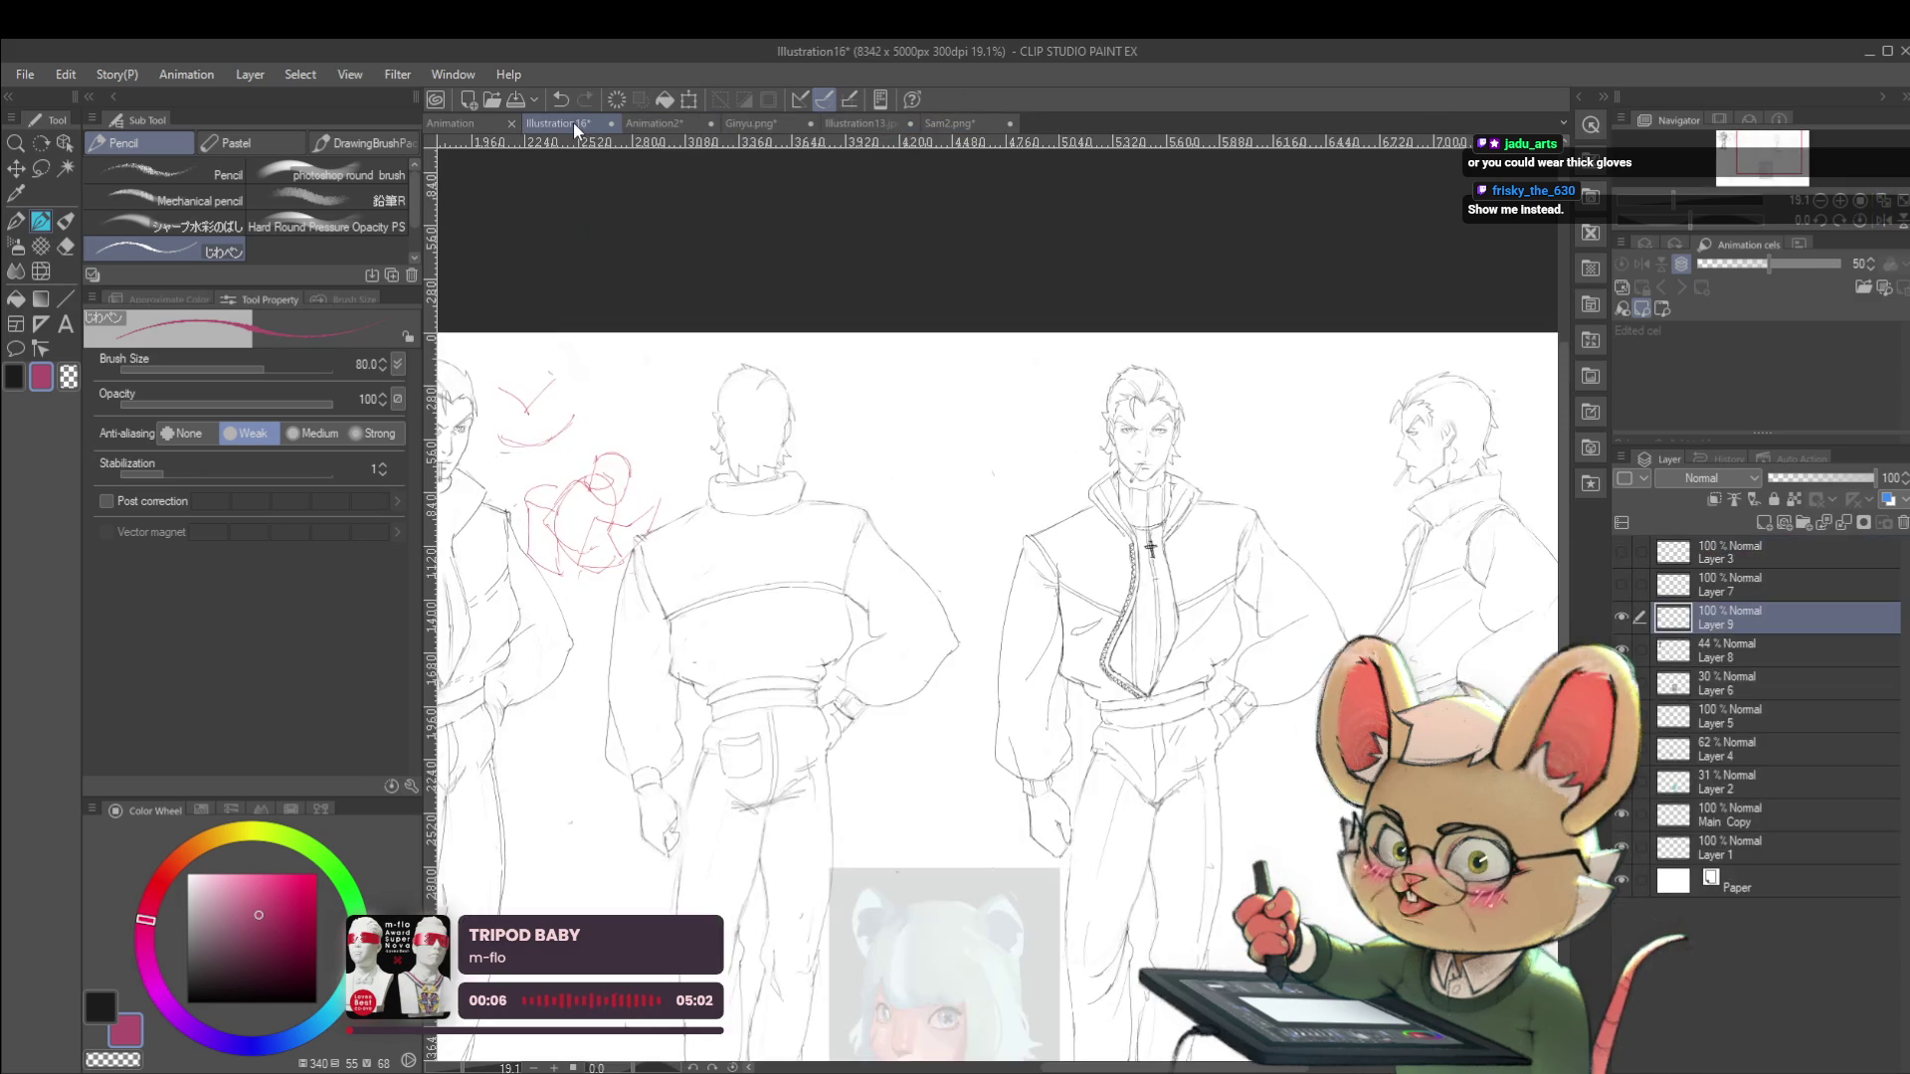
{"action": "left_click", "coordinate": [950, 119]}
{"action": "left_click", "coordinate": [888, 124]}
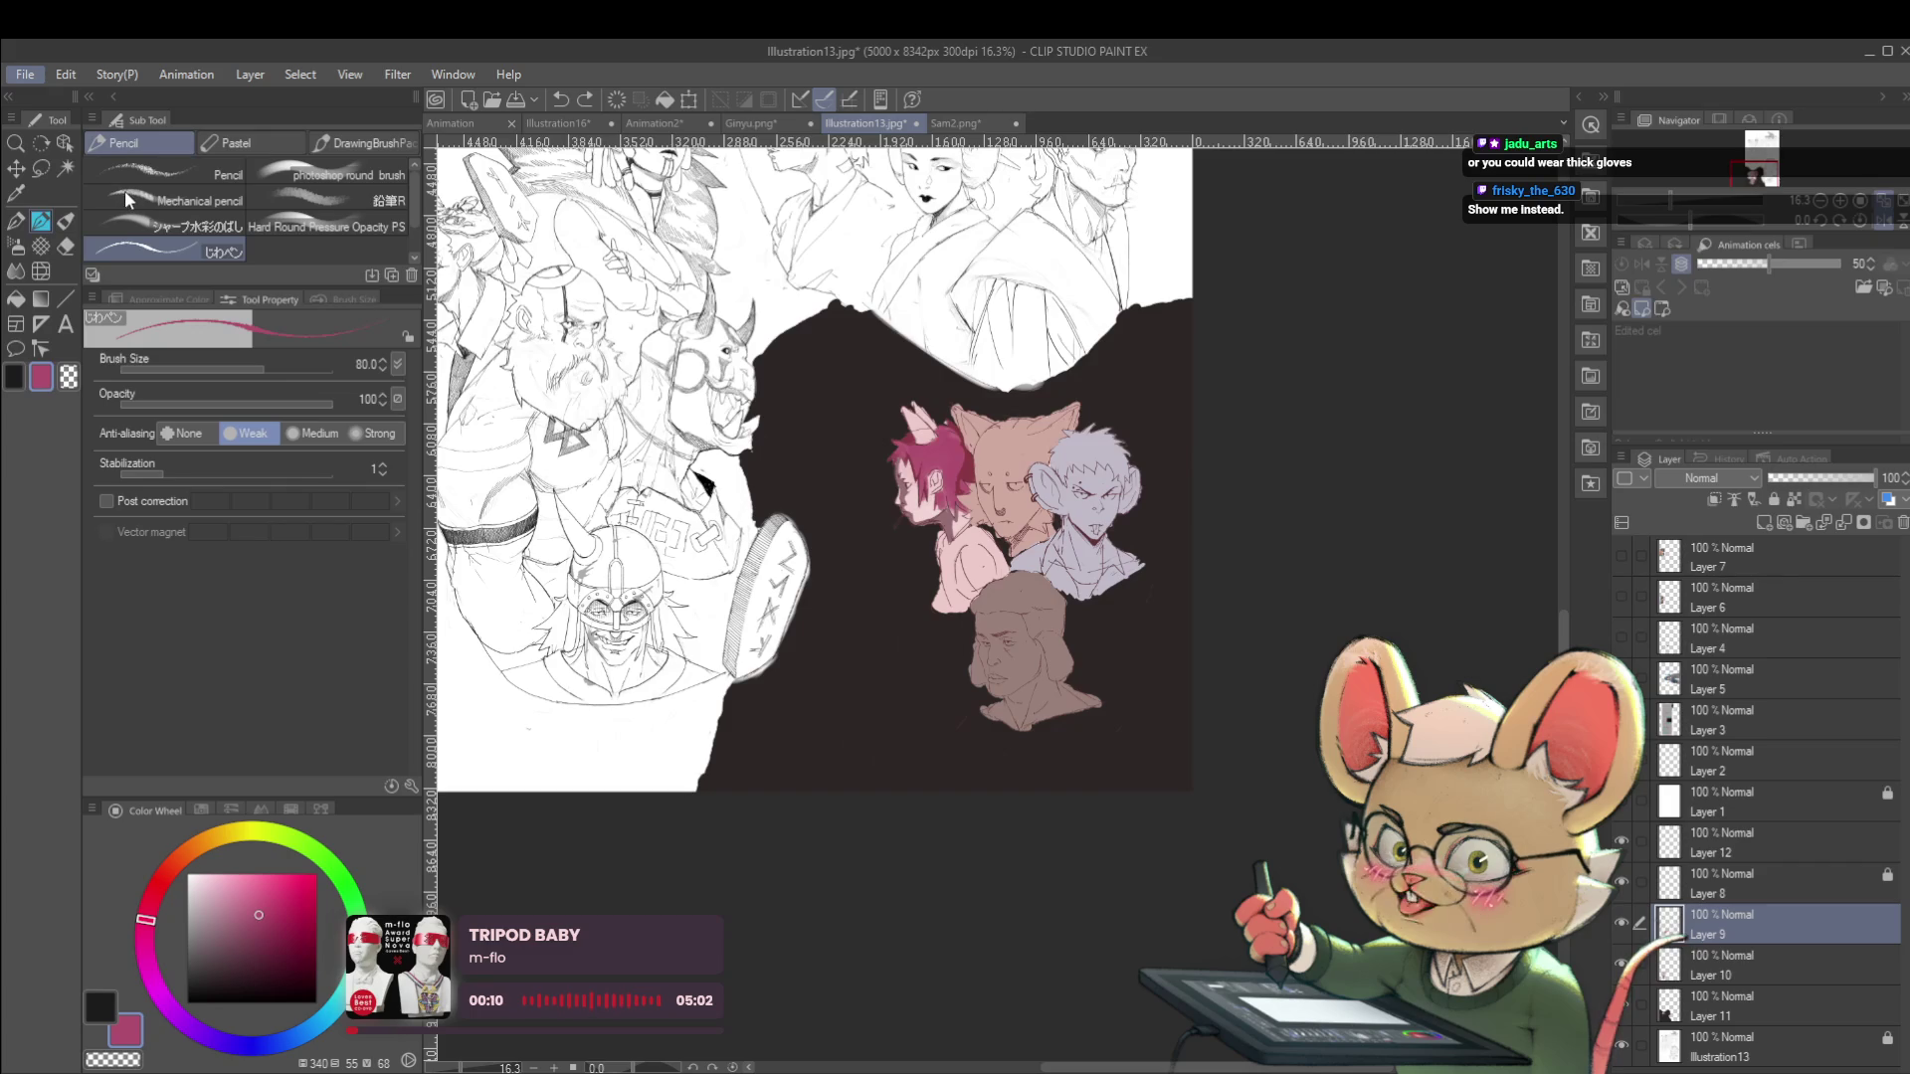
{"action": "key", "text": "alt+Tab"}
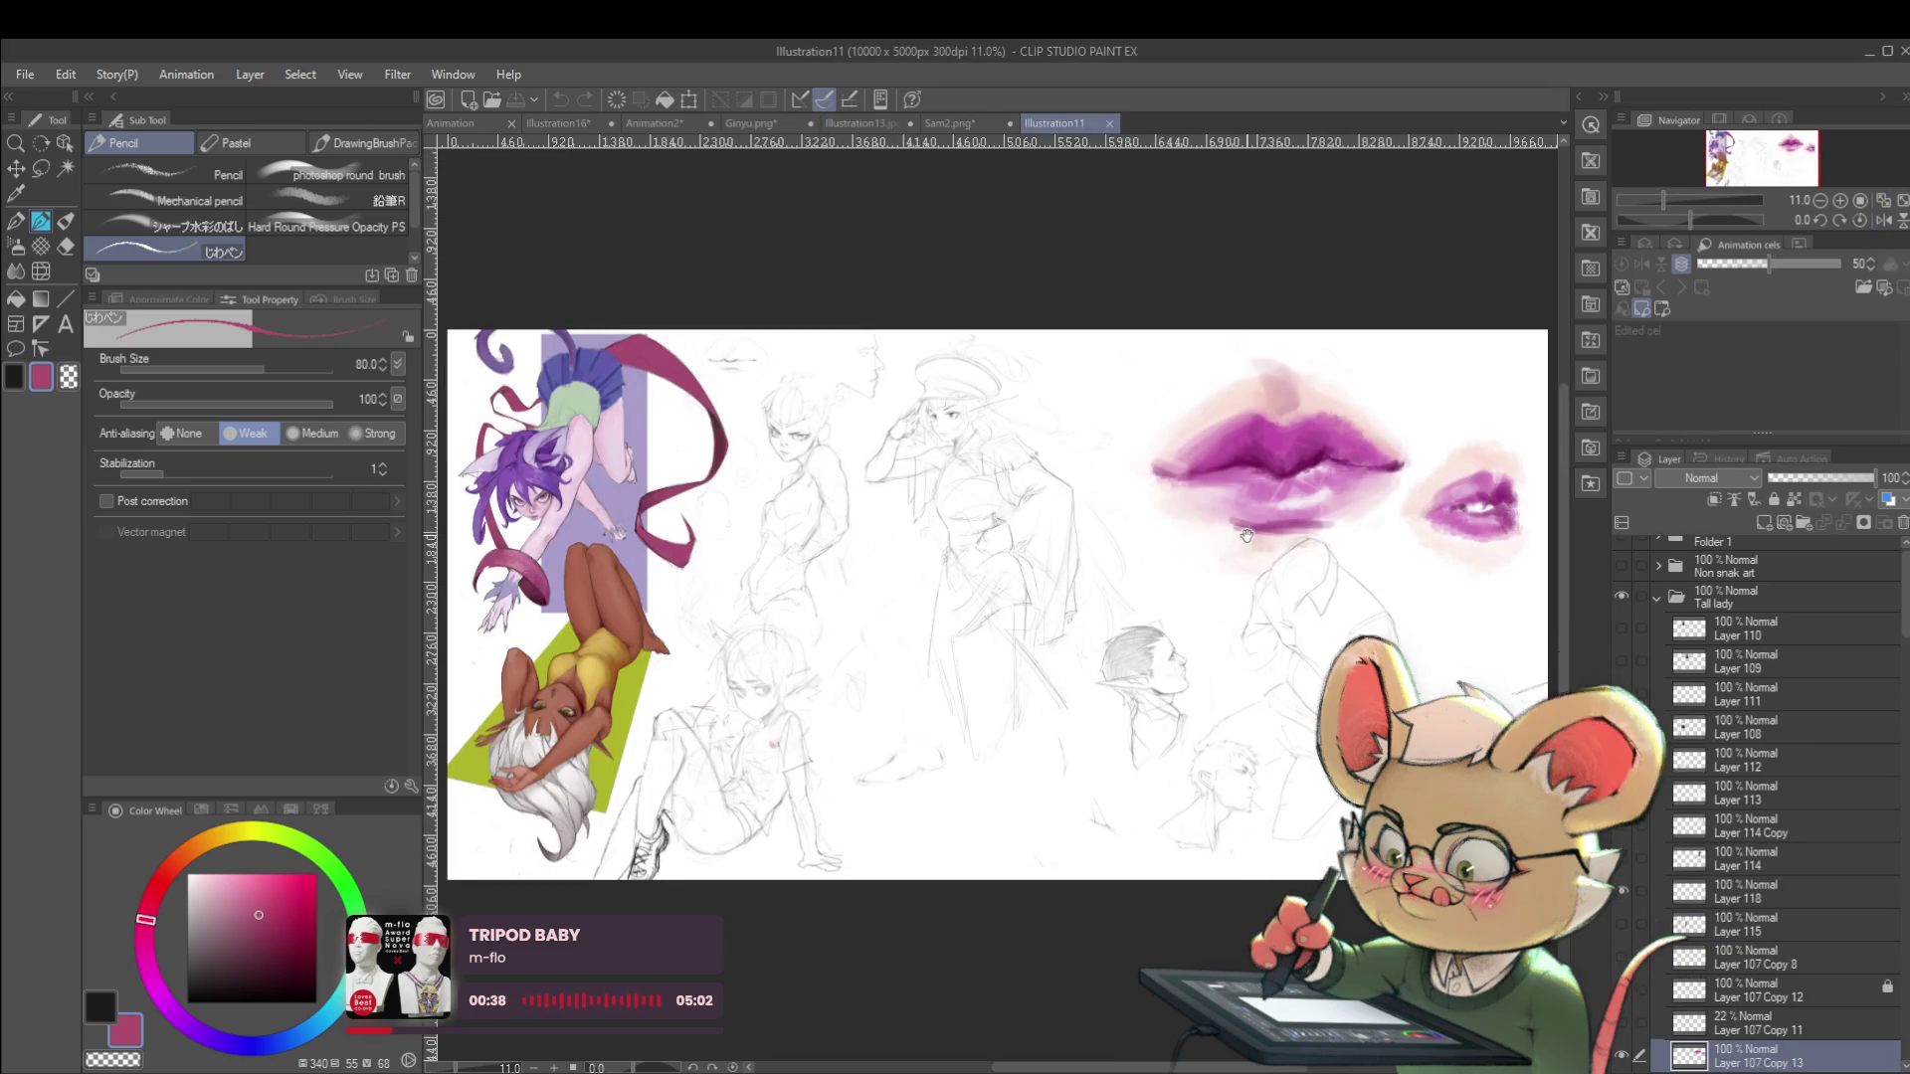
Drop the Illustration11 file into the window to open it as a new document.
{"action": "left_click_drag", "start_coordinate": [709, 482], "coordinate": [923, 539]}
{"action": "scroll", "coordinate": [923, 539], "scroll_direction": "up", "scroll_amount": 3}
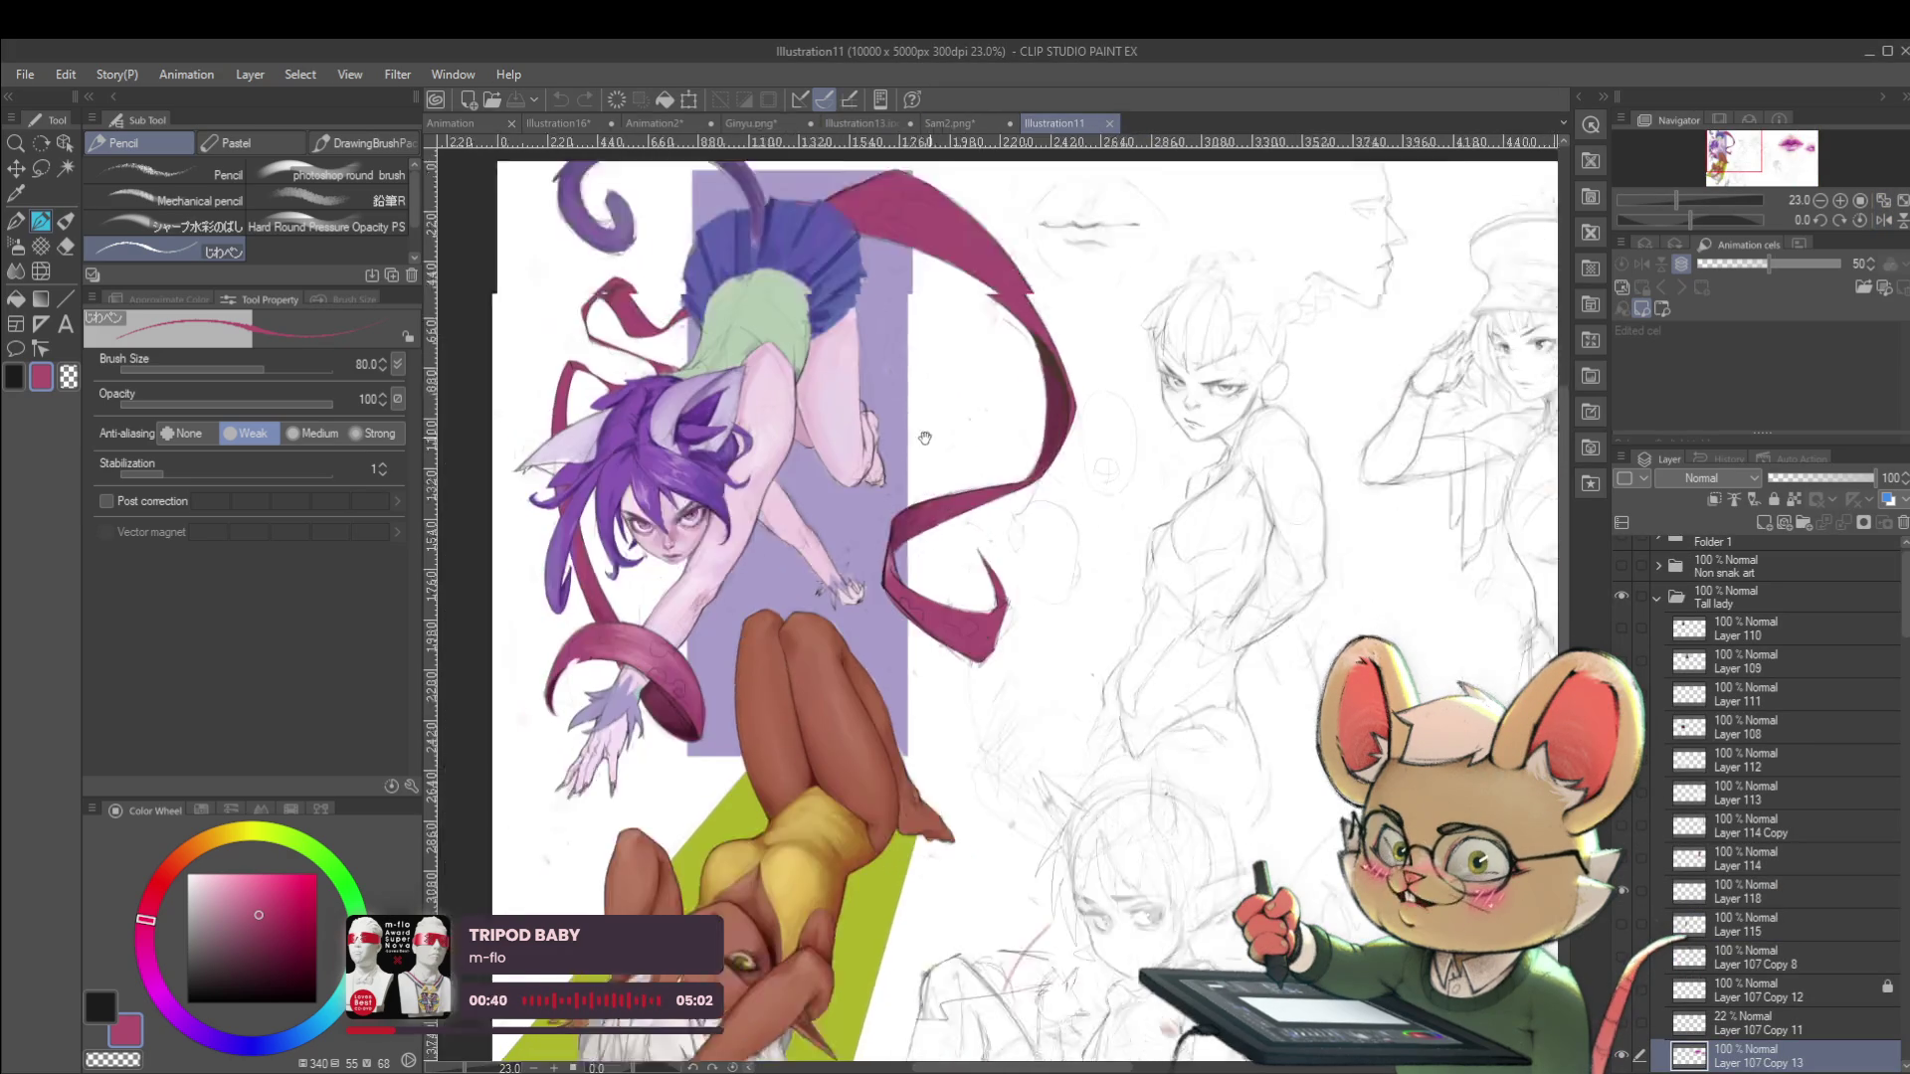
{"action": "scroll", "coordinate": [972, 492], "scroll_direction": "up", "scroll_amount": 2}
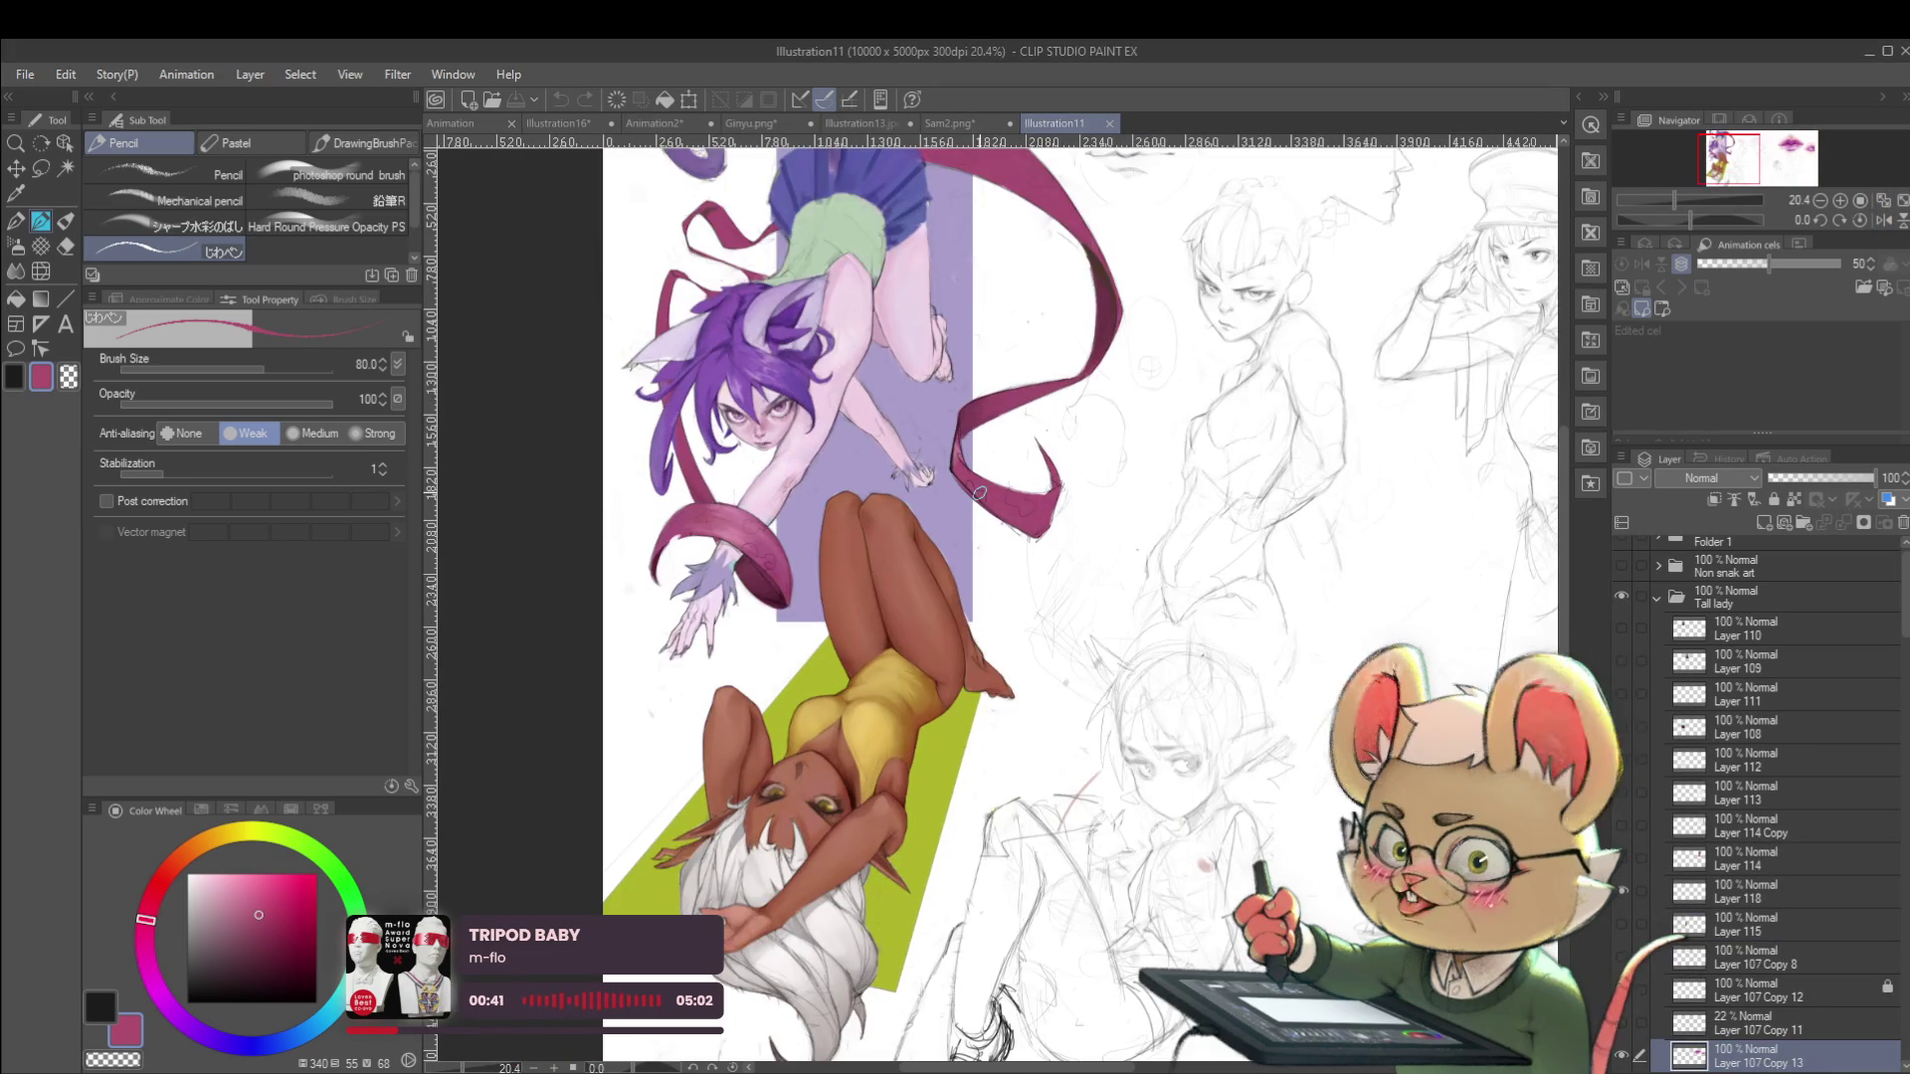
{"action": "scroll", "coordinate": [1906, 627], "scroll_direction": "down", "scroll_amount": 2}
Toggle Layer 118's visibility, show the Line layer, and pan to the right-side sketches.
{"action": "mouse_move", "coordinate": [1906, 627]}
{"action": "left_mouse_down"}
{"action": "mouse_move", "coordinate": [1903, 702]}
{"action": "mouse_move", "coordinate": [1903, 639]}
{"action": "mouse_move", "coordinate": [1903, 677]}
{"action": "left_mouse_up"}
{"action": "left_click", "coordinate": [1621, 622]}
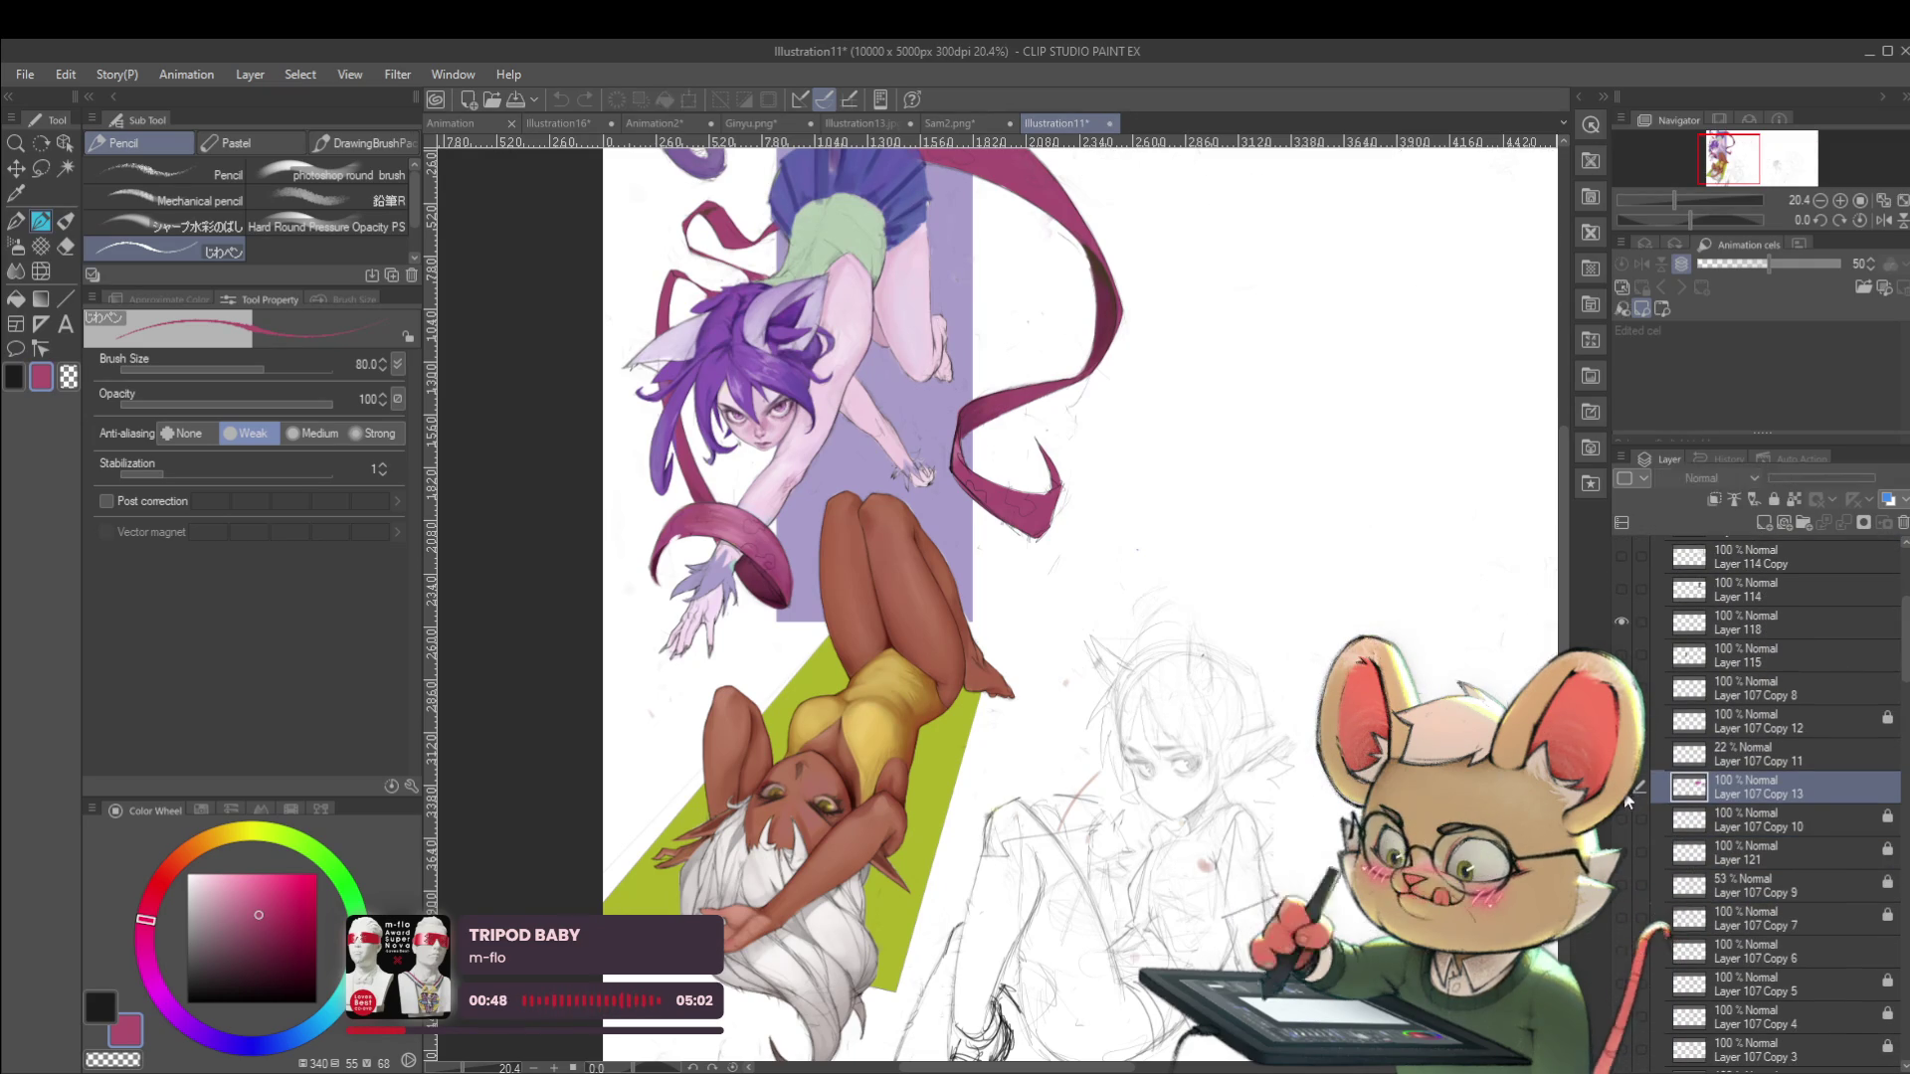
{"action": "left_click", "coordinate": [1624, 787]}
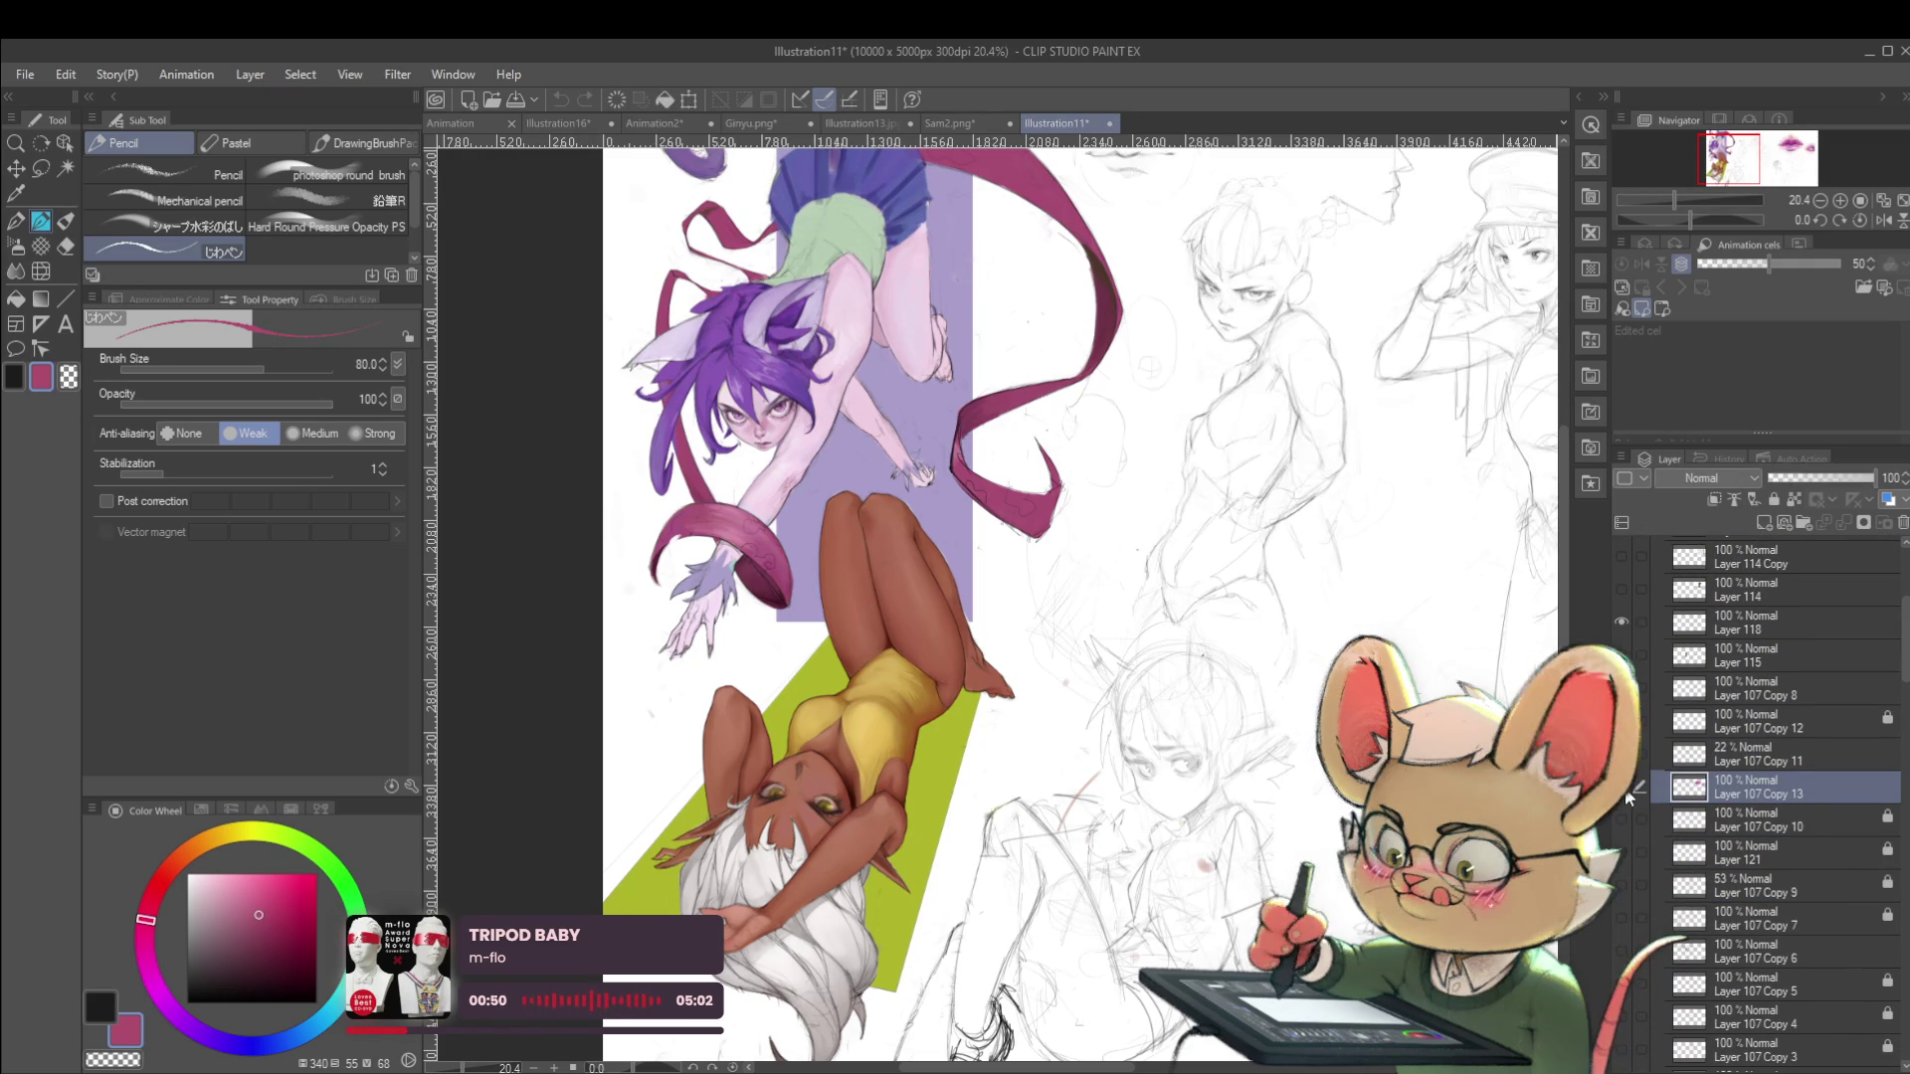
{"action": "left_click", "coordinate": [1628, 794]}
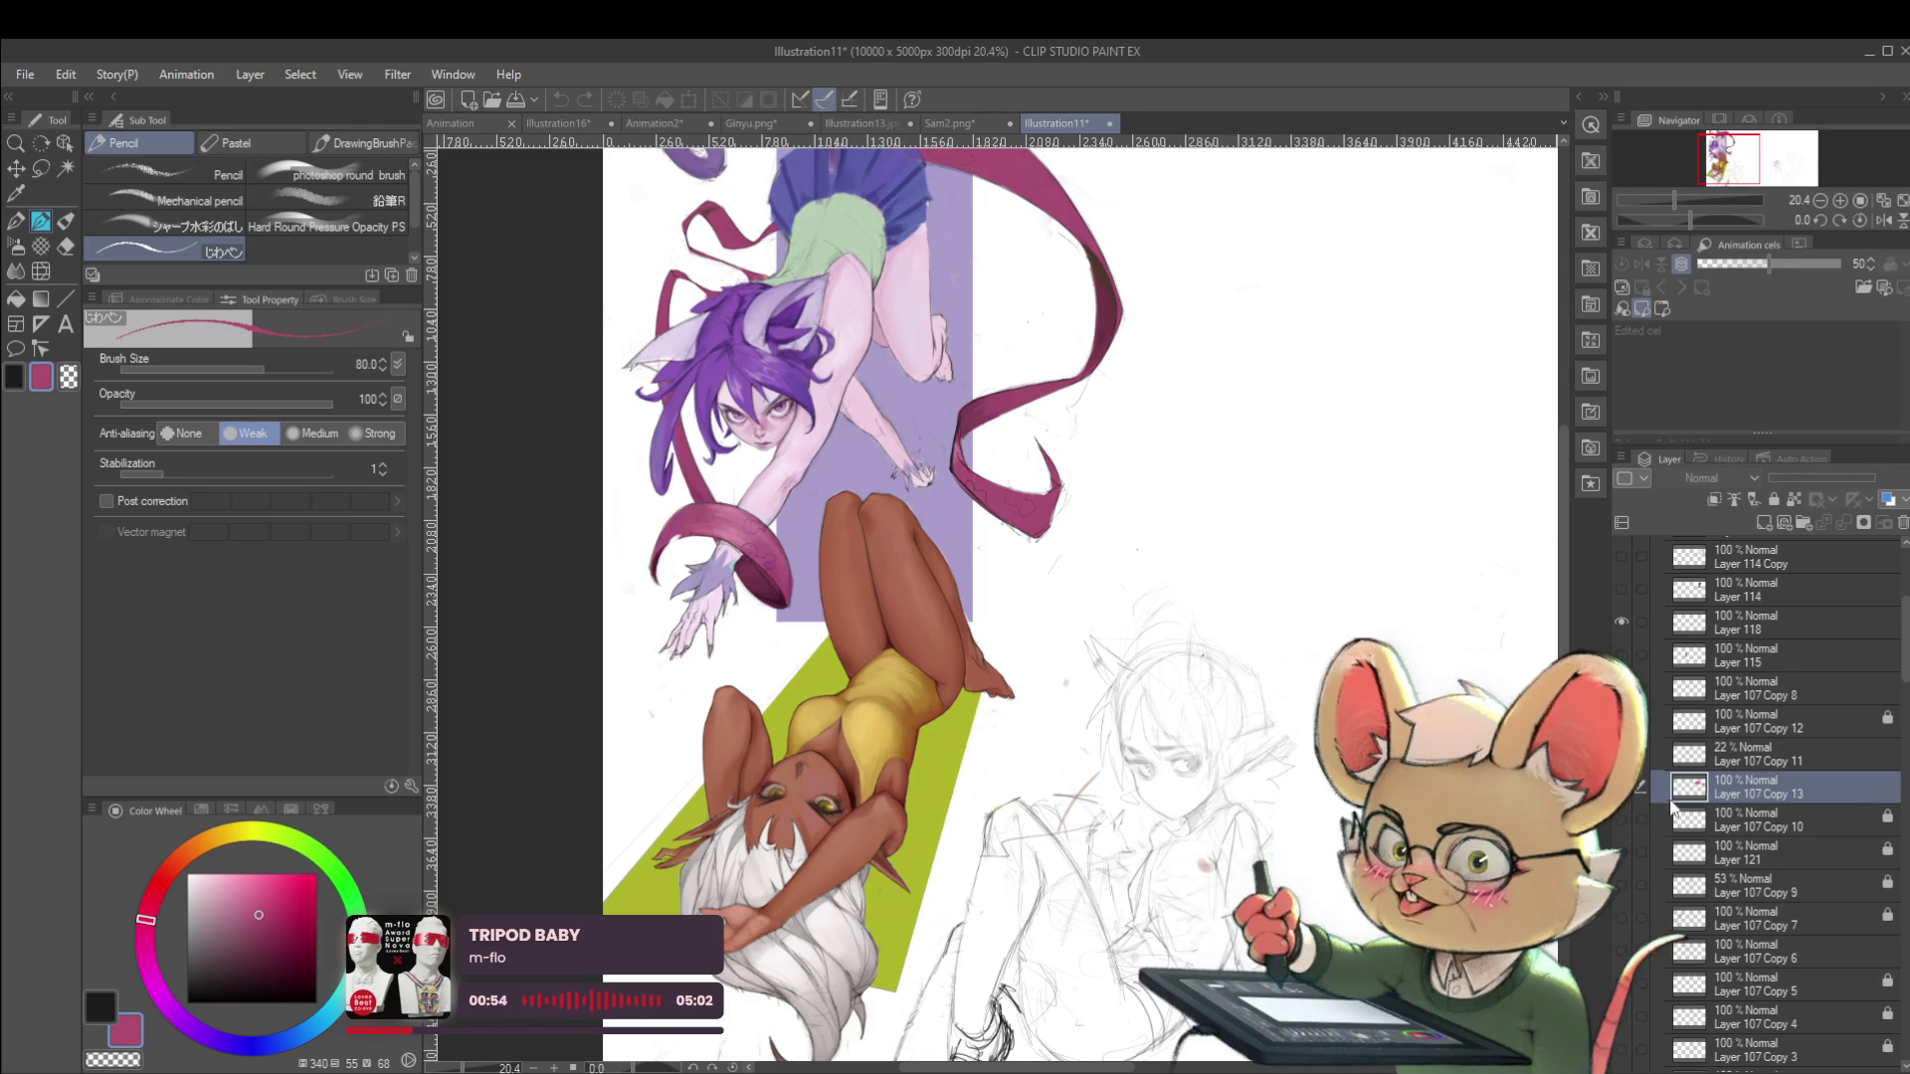
{"action": "left_click_drag", "start_coordinate": [1898, 684], "coordinate": [1892, 741]}
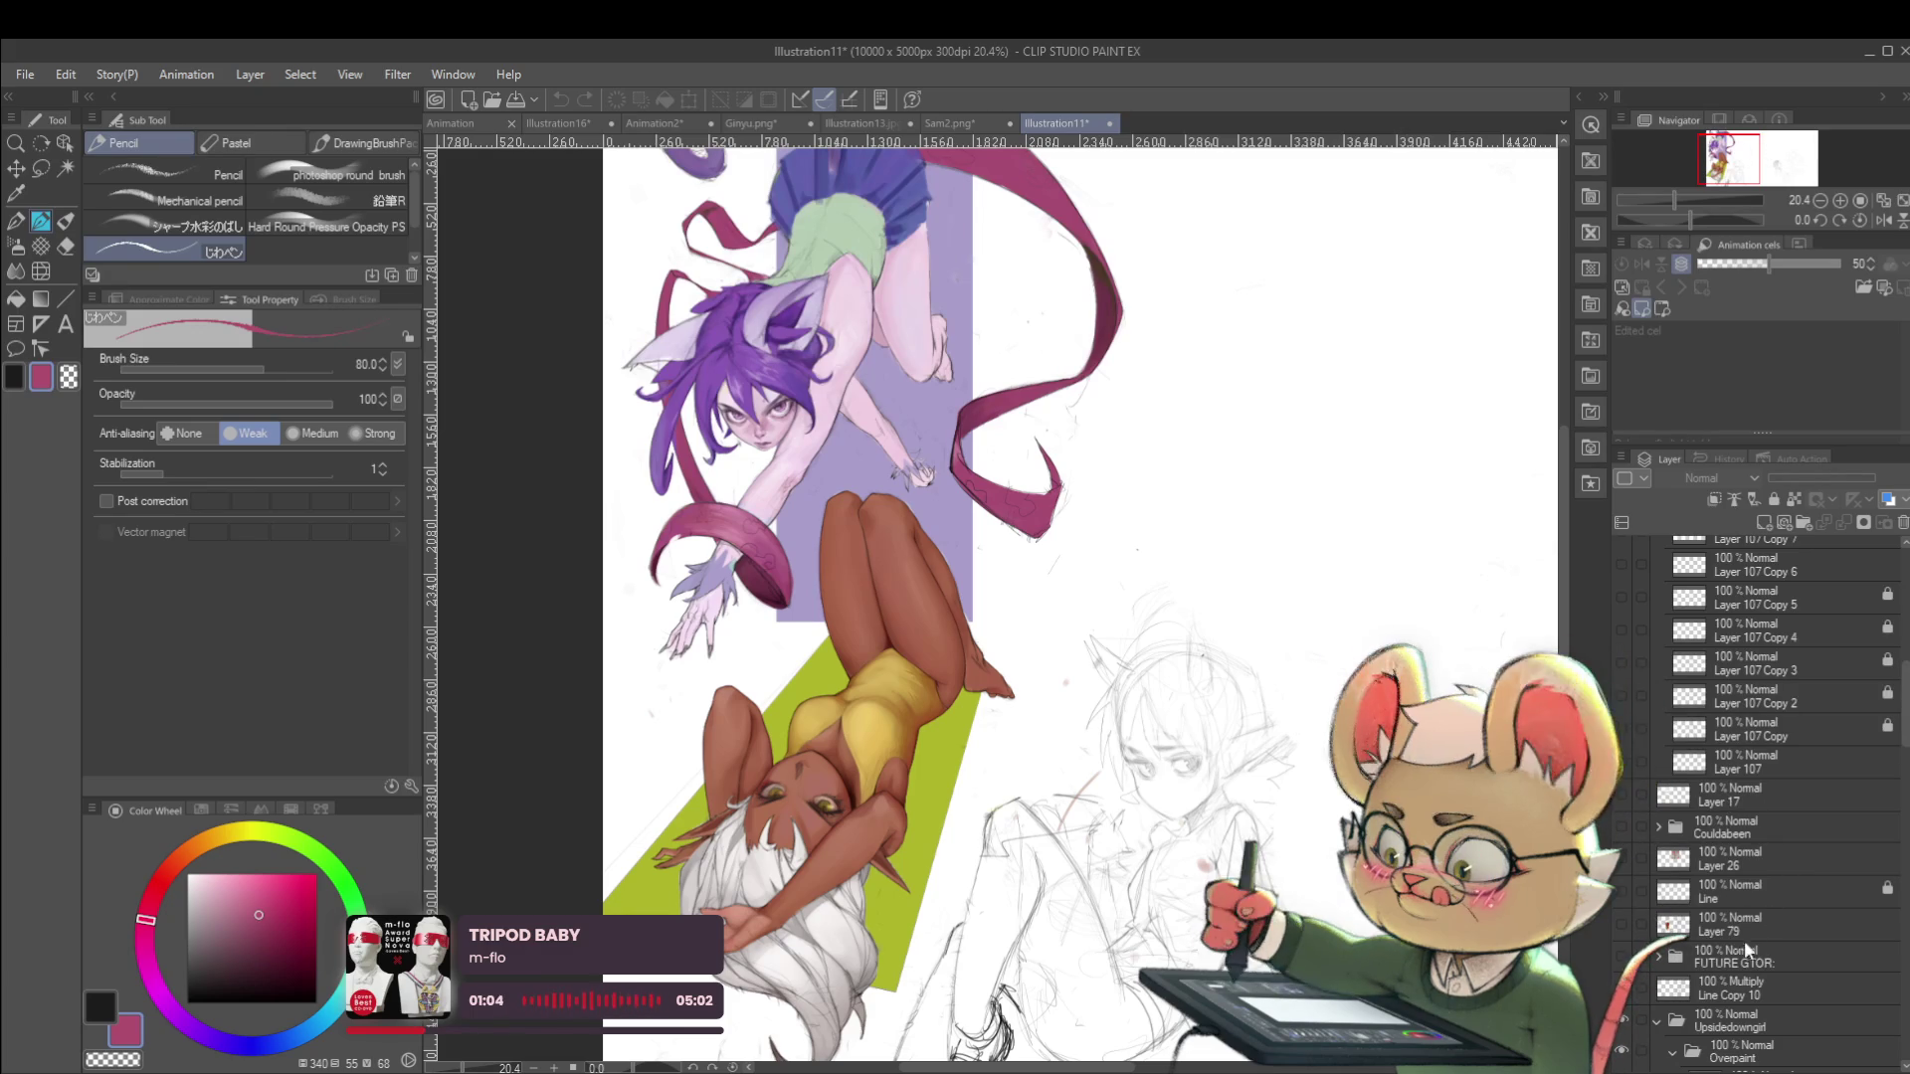
{"action": "left_click", "coordinate": [1621, 892]}
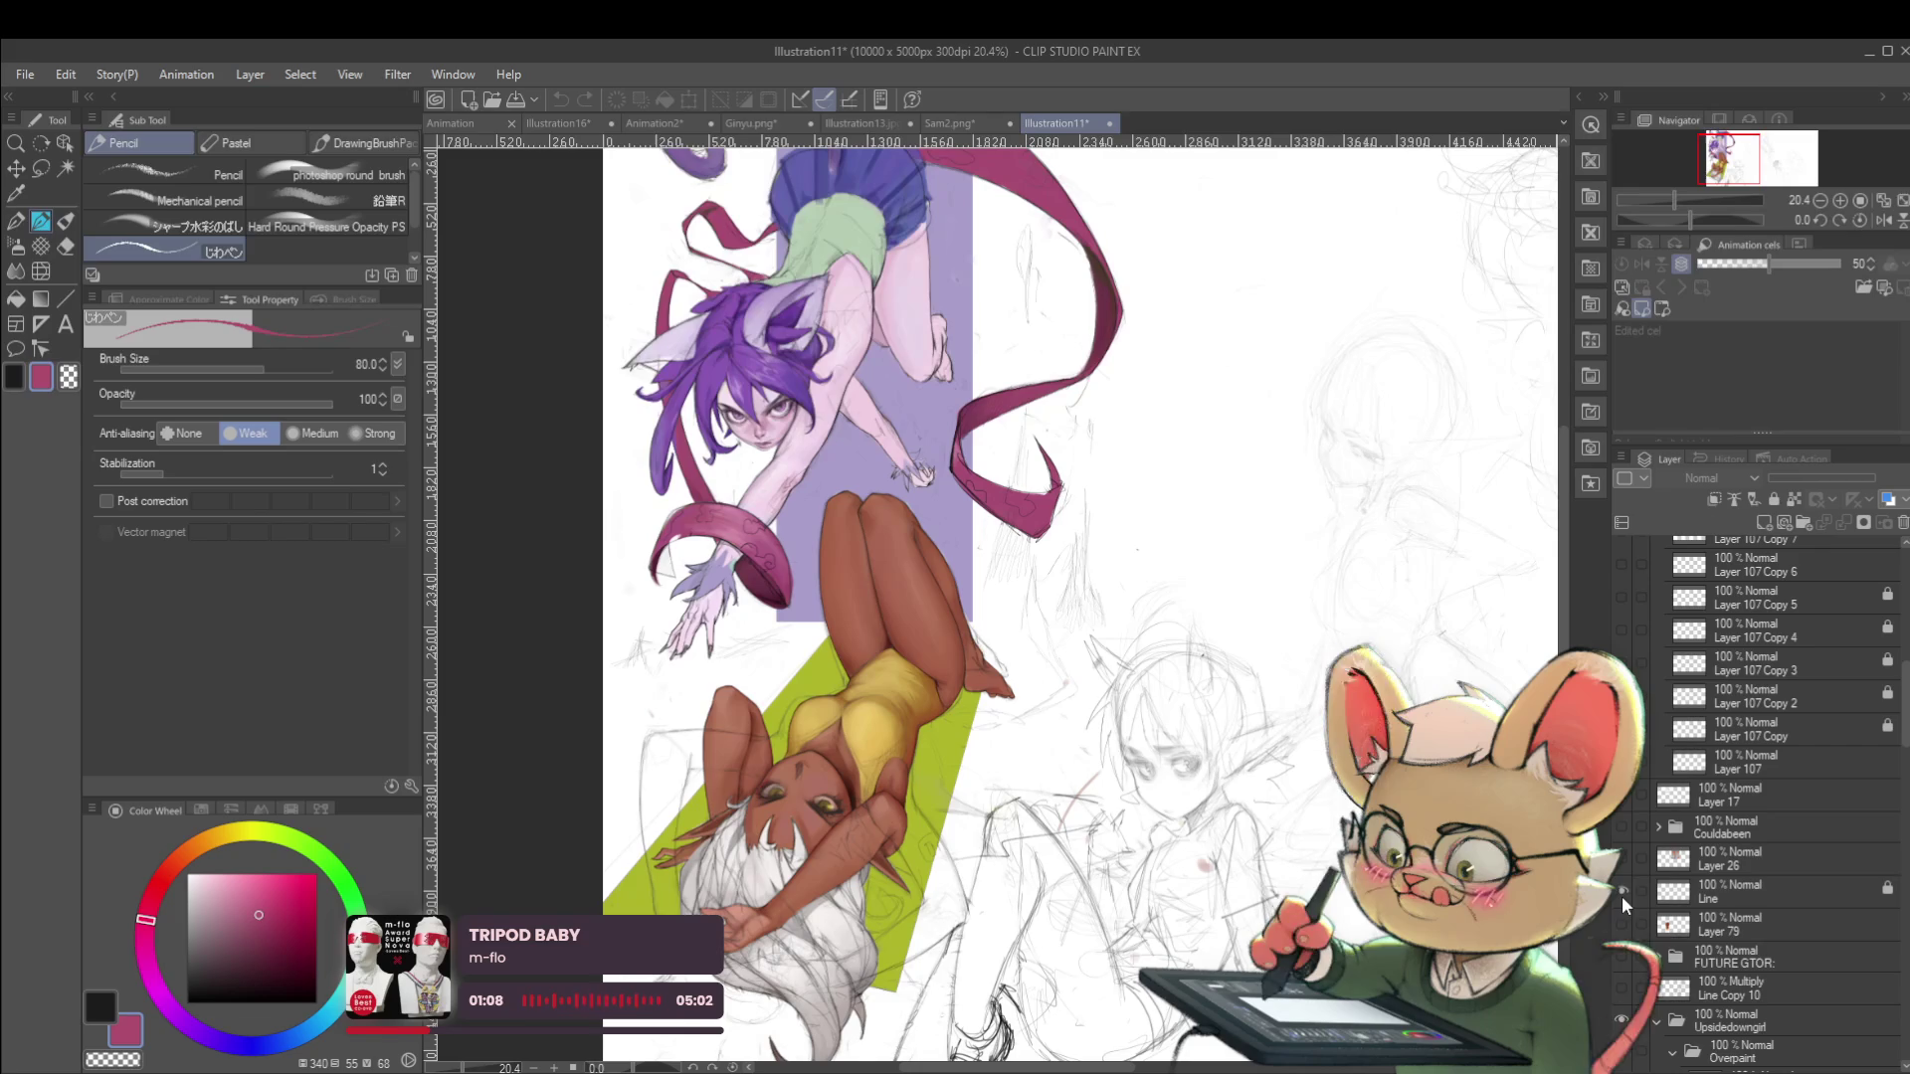
{"action": "mouse_move", "coordinate": [1551, 900]}
{"action": "left_mouse_down"}
{"action": "mouse_move", "coordinate": [900, 920]}
{"action": "mouse_move", "coordinate": [1657, 781]}
{"action": "left_mouse_up"}
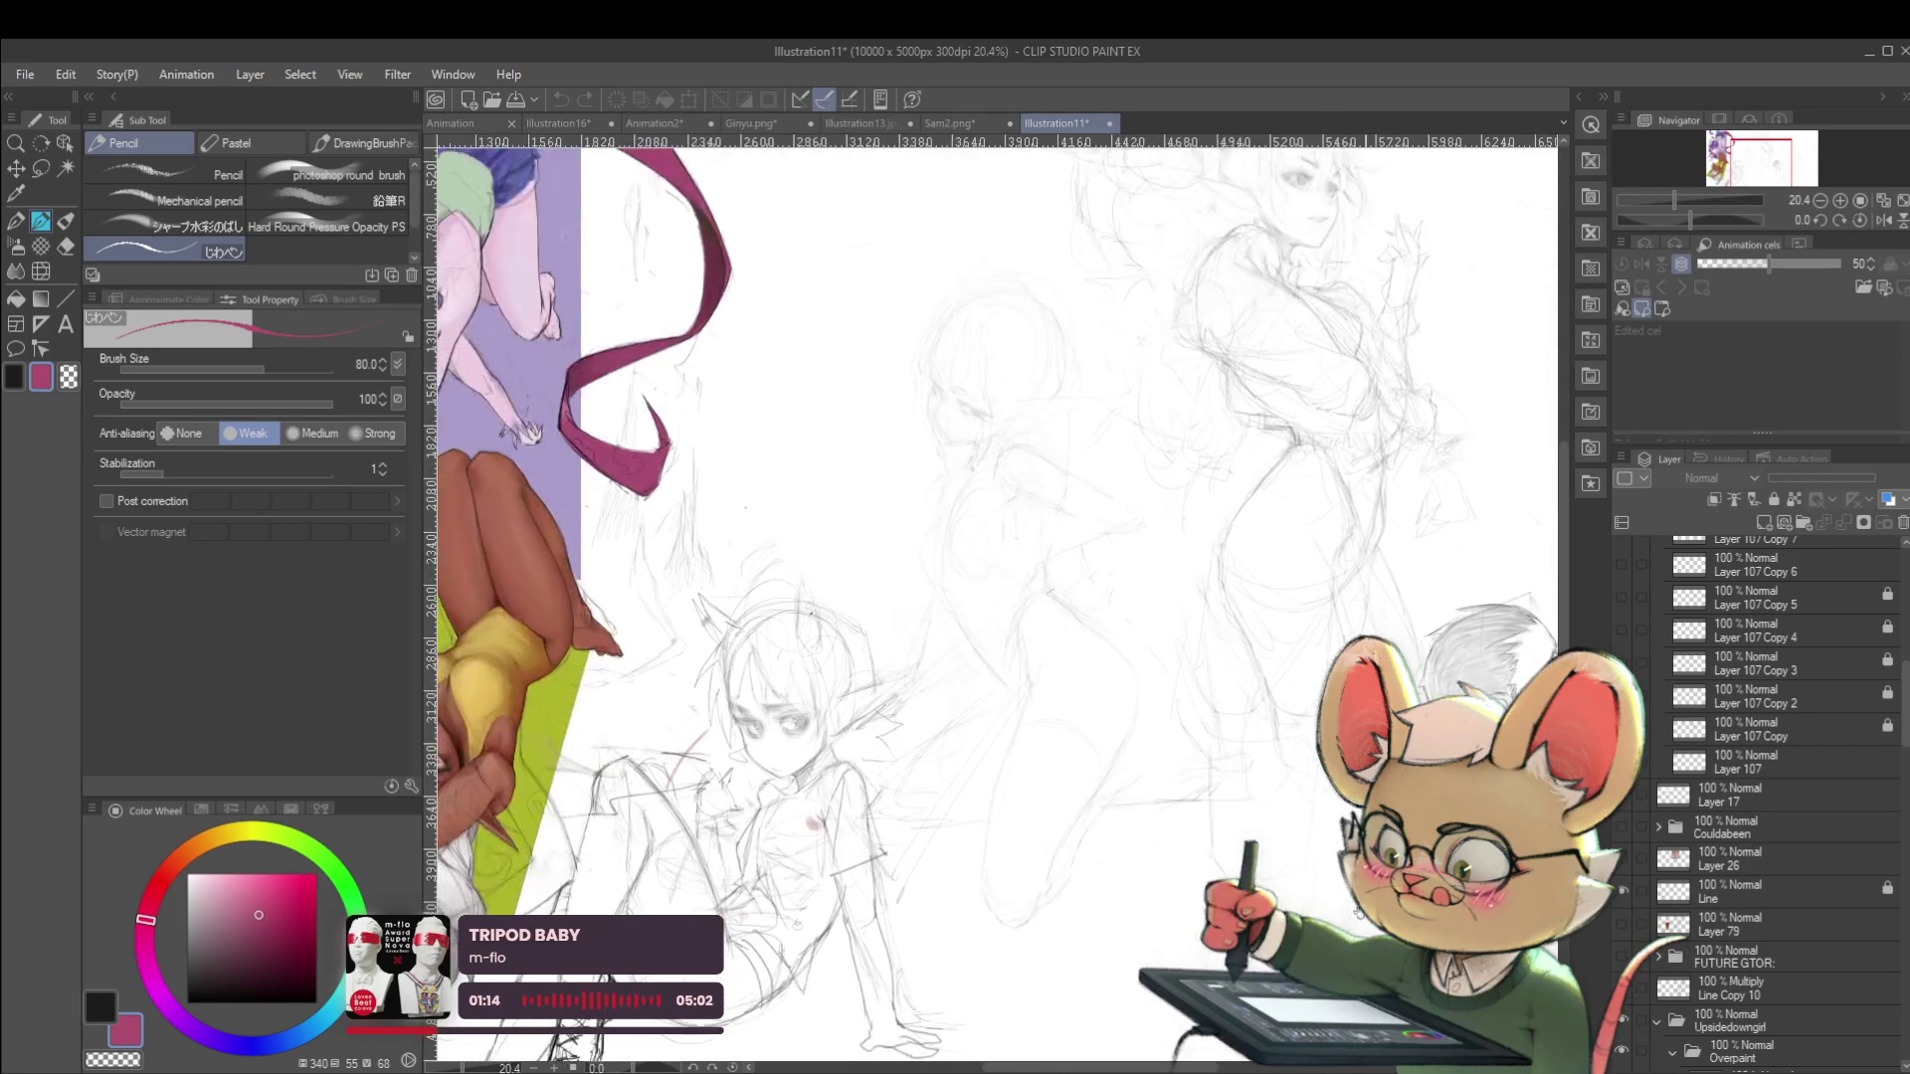